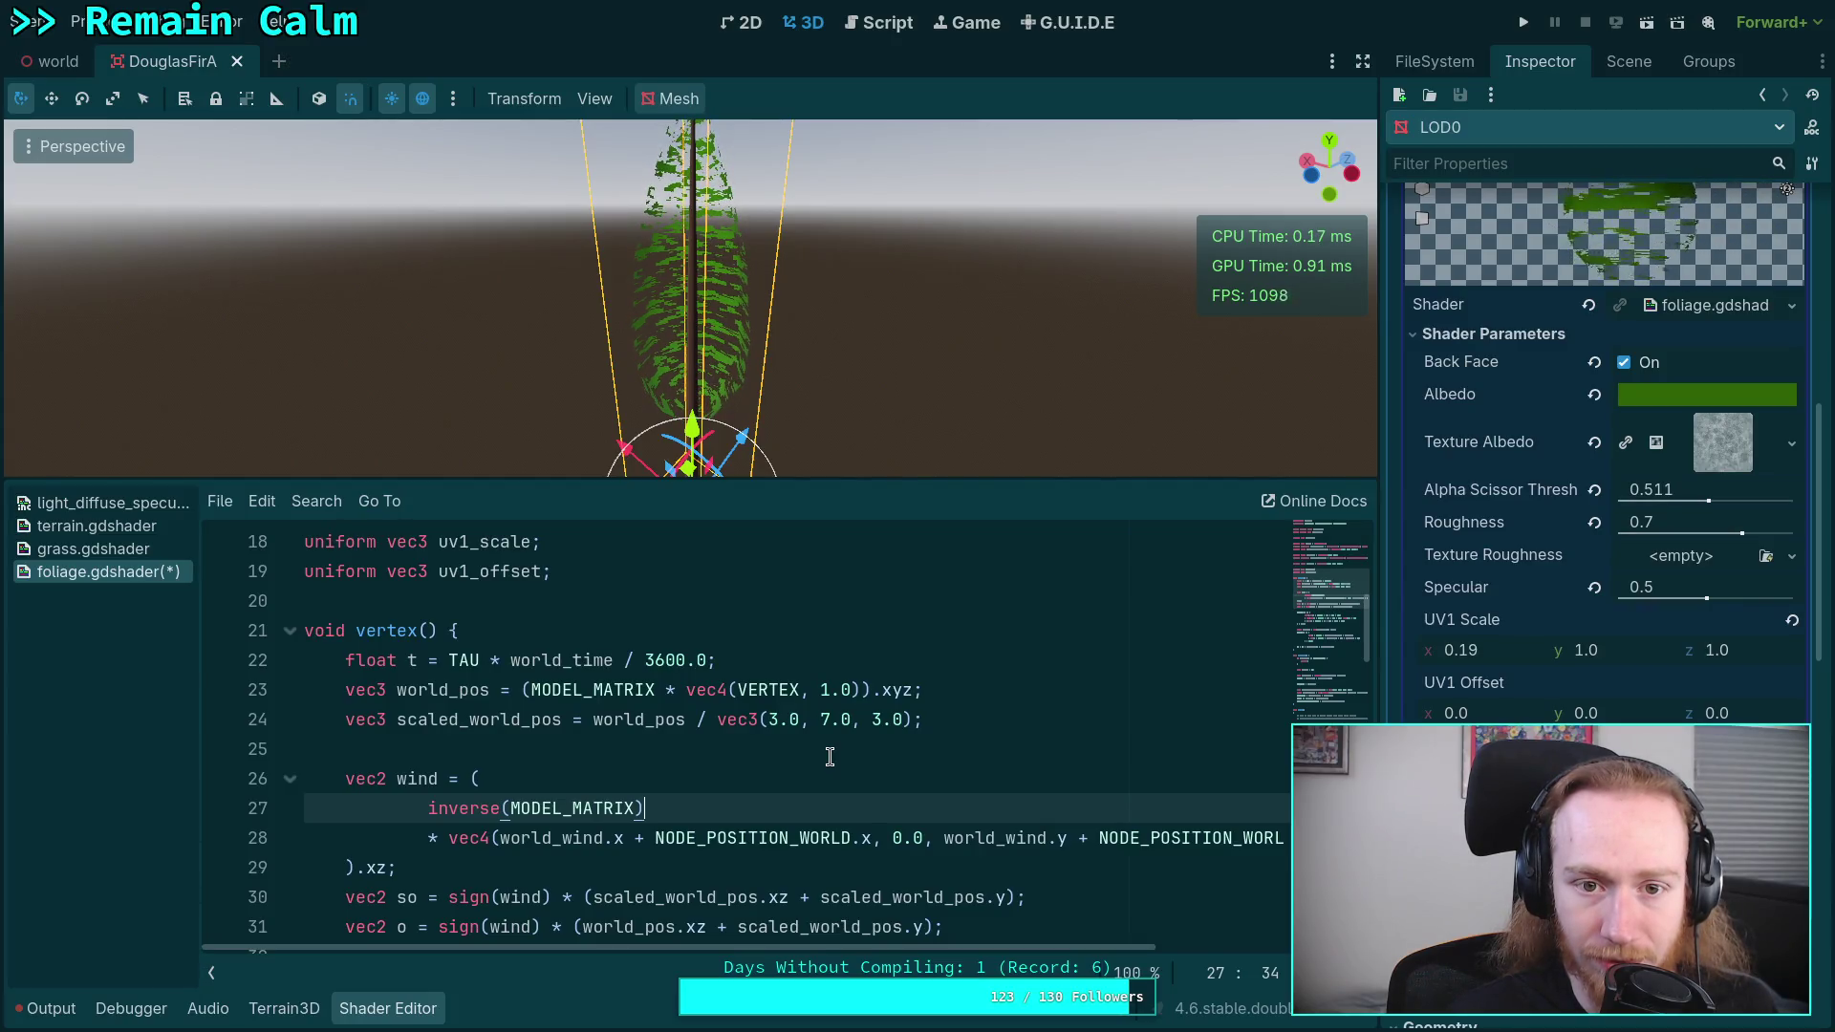
# - Save foliage.gdshader with Ctrl+S so it no longer shows unsaved changes
pyautogui.hotkey('ctrl', 's')
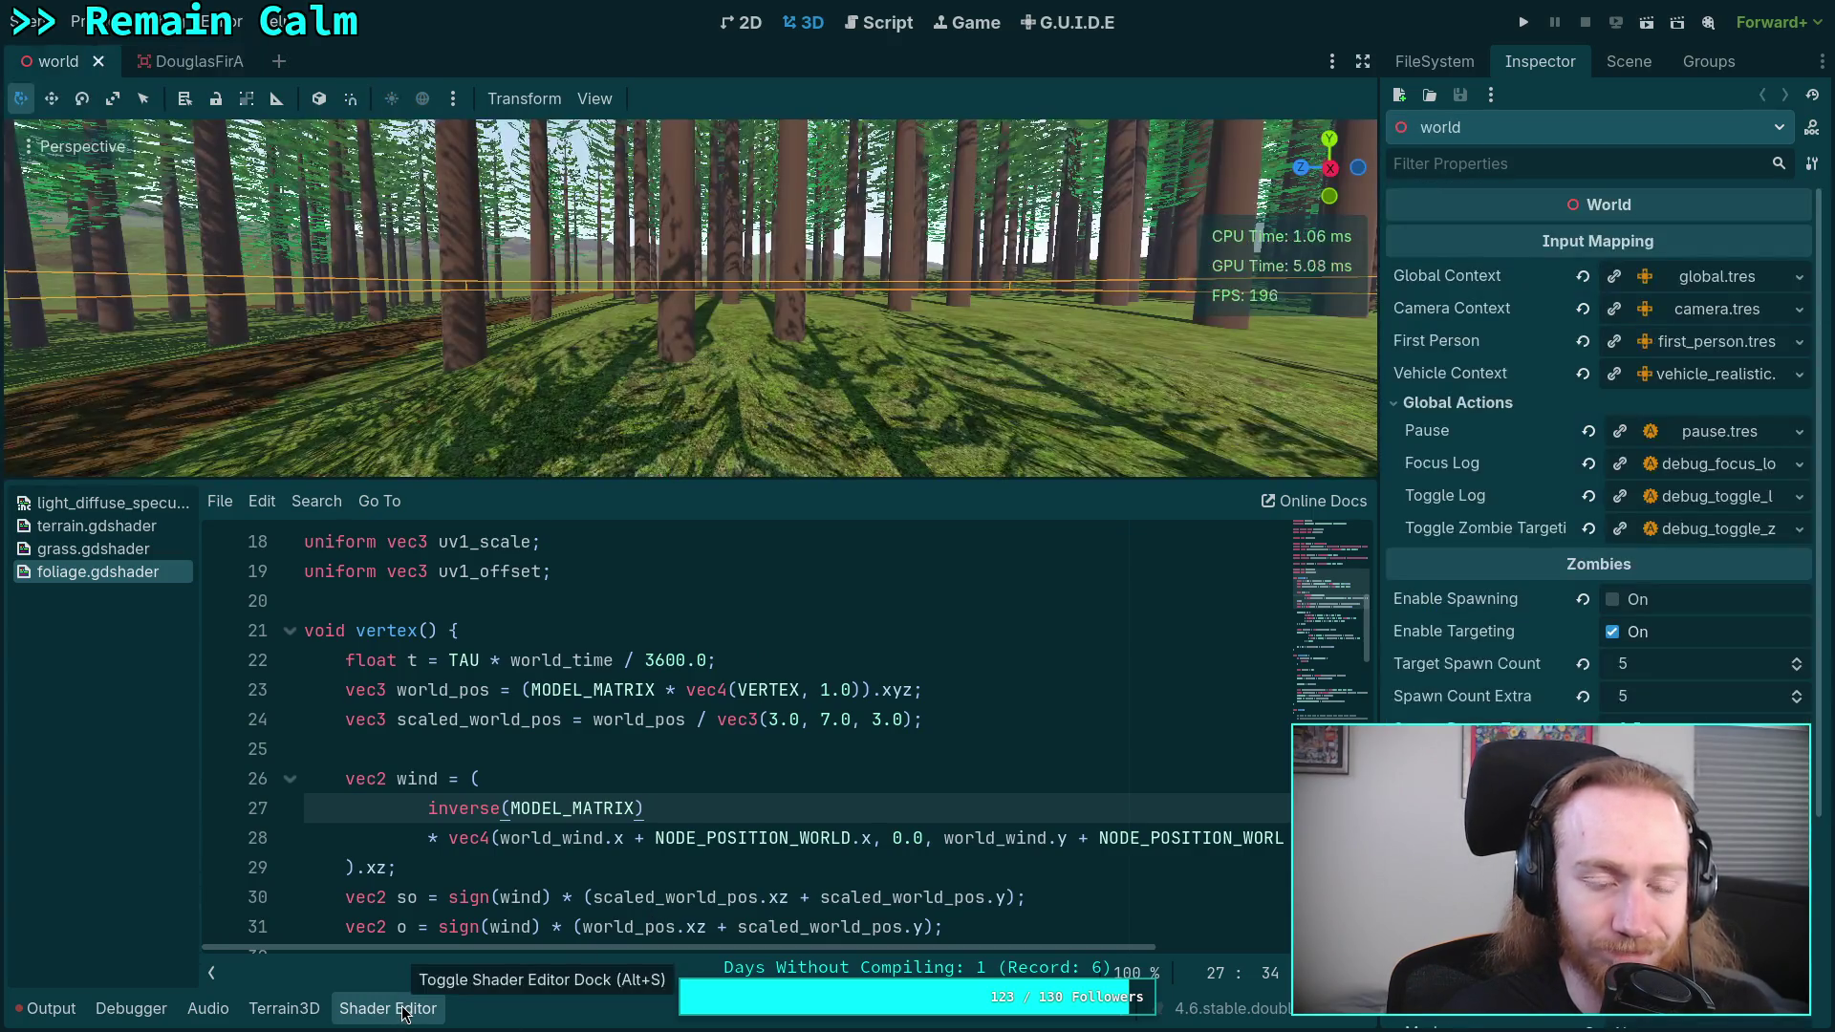
# - Switch to the world forest scene, fly above the treetops, face the lake and fly forward
pyautogui.click(403, 1013)
pyautogui.press('e')
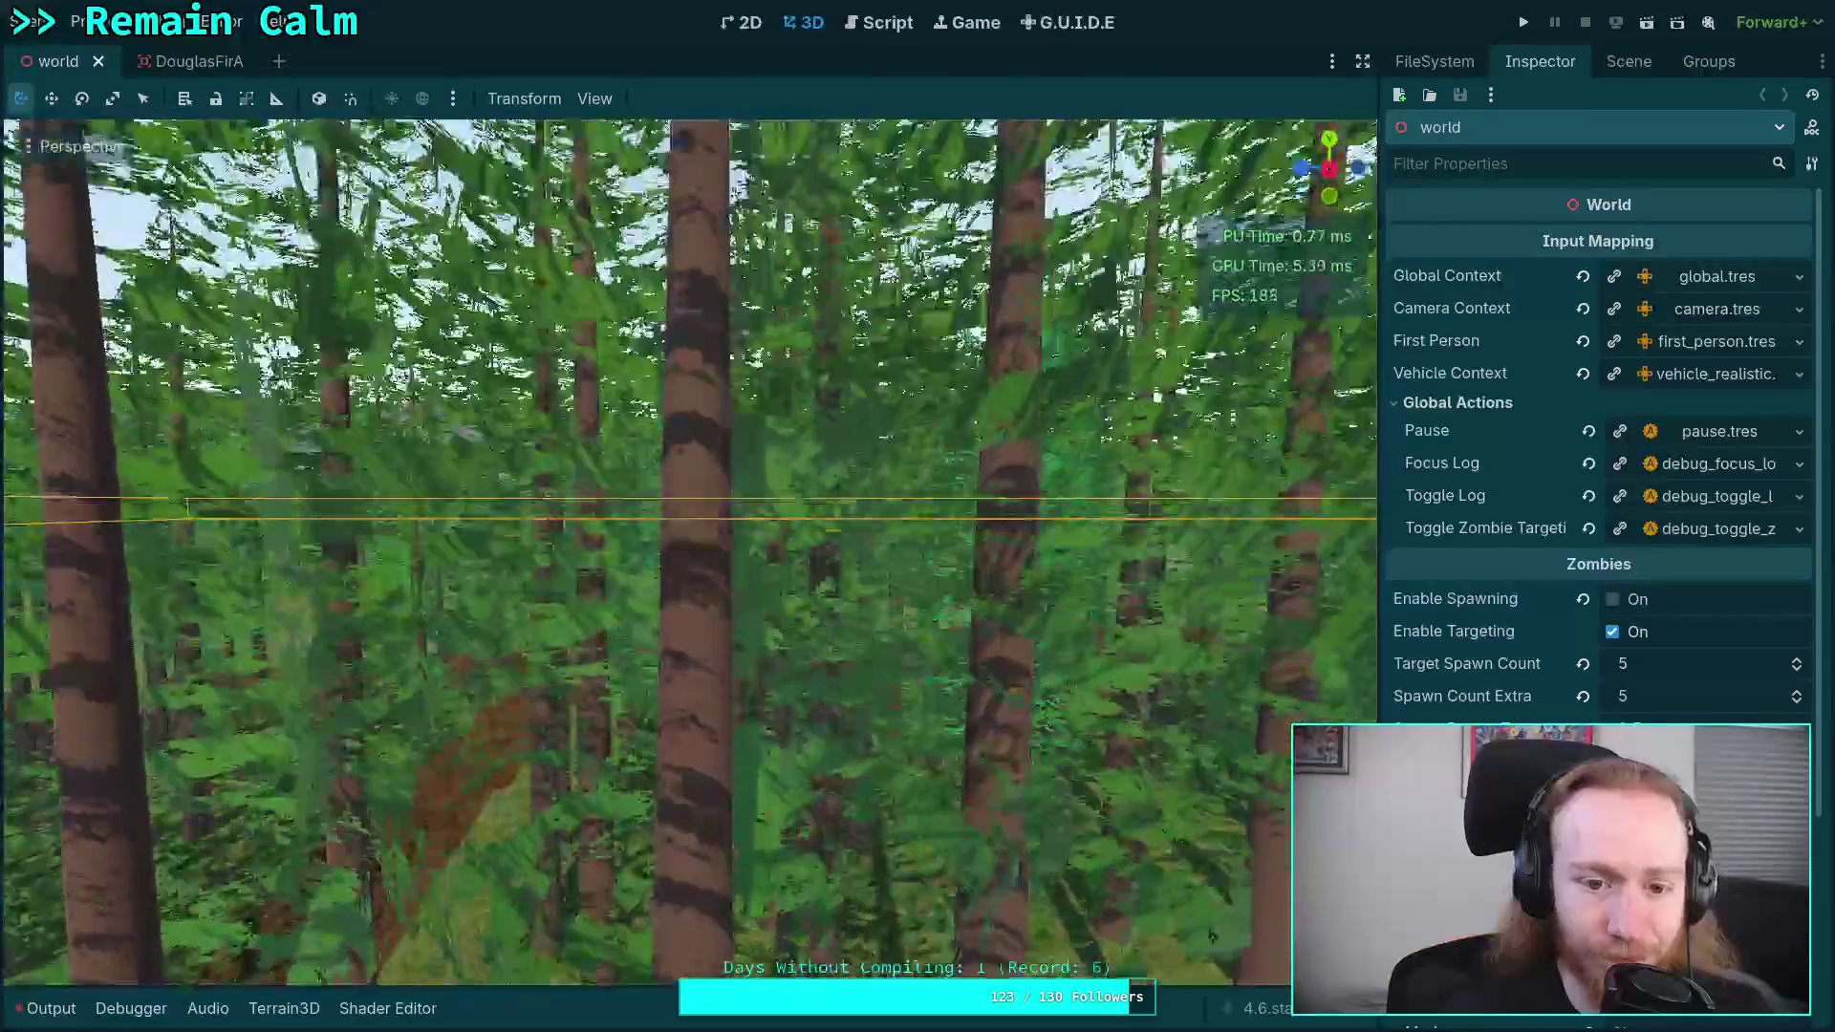
pyautogui.press('e')
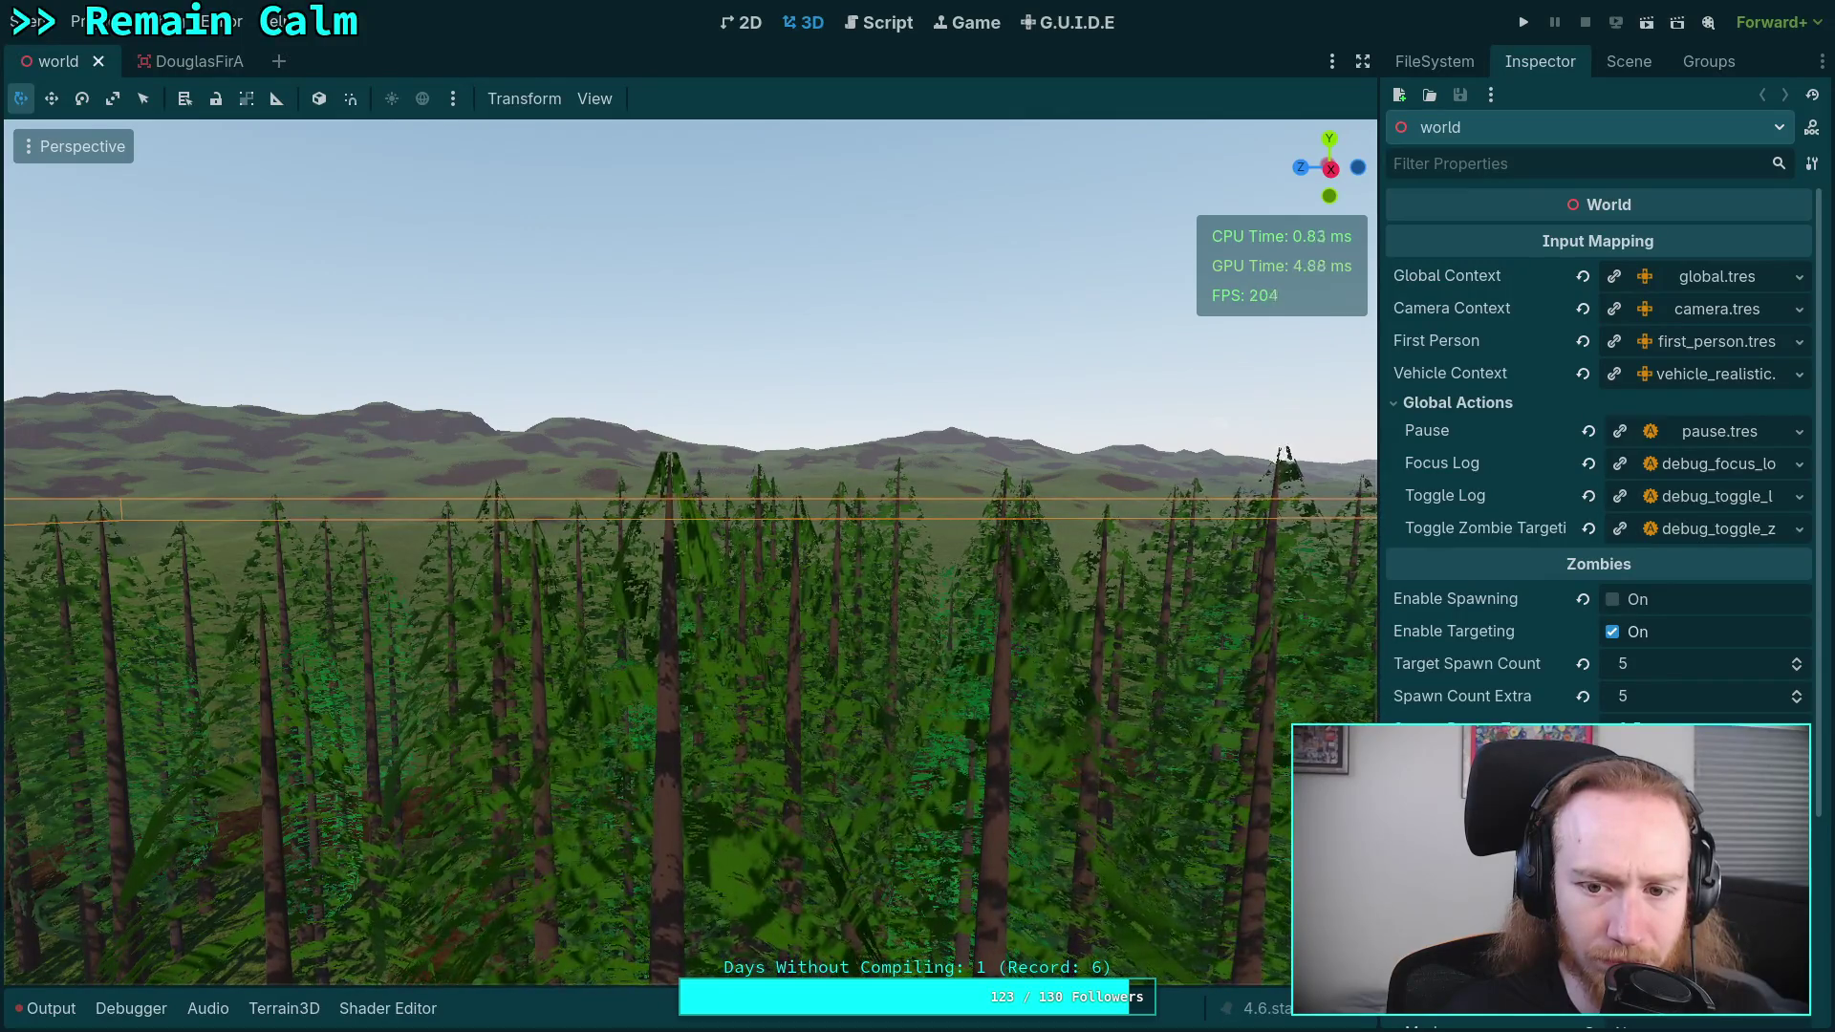
pyautogui.moveTo(688, 554); pyautogui.dragTo(955, 592)
pyautogui.press('q')
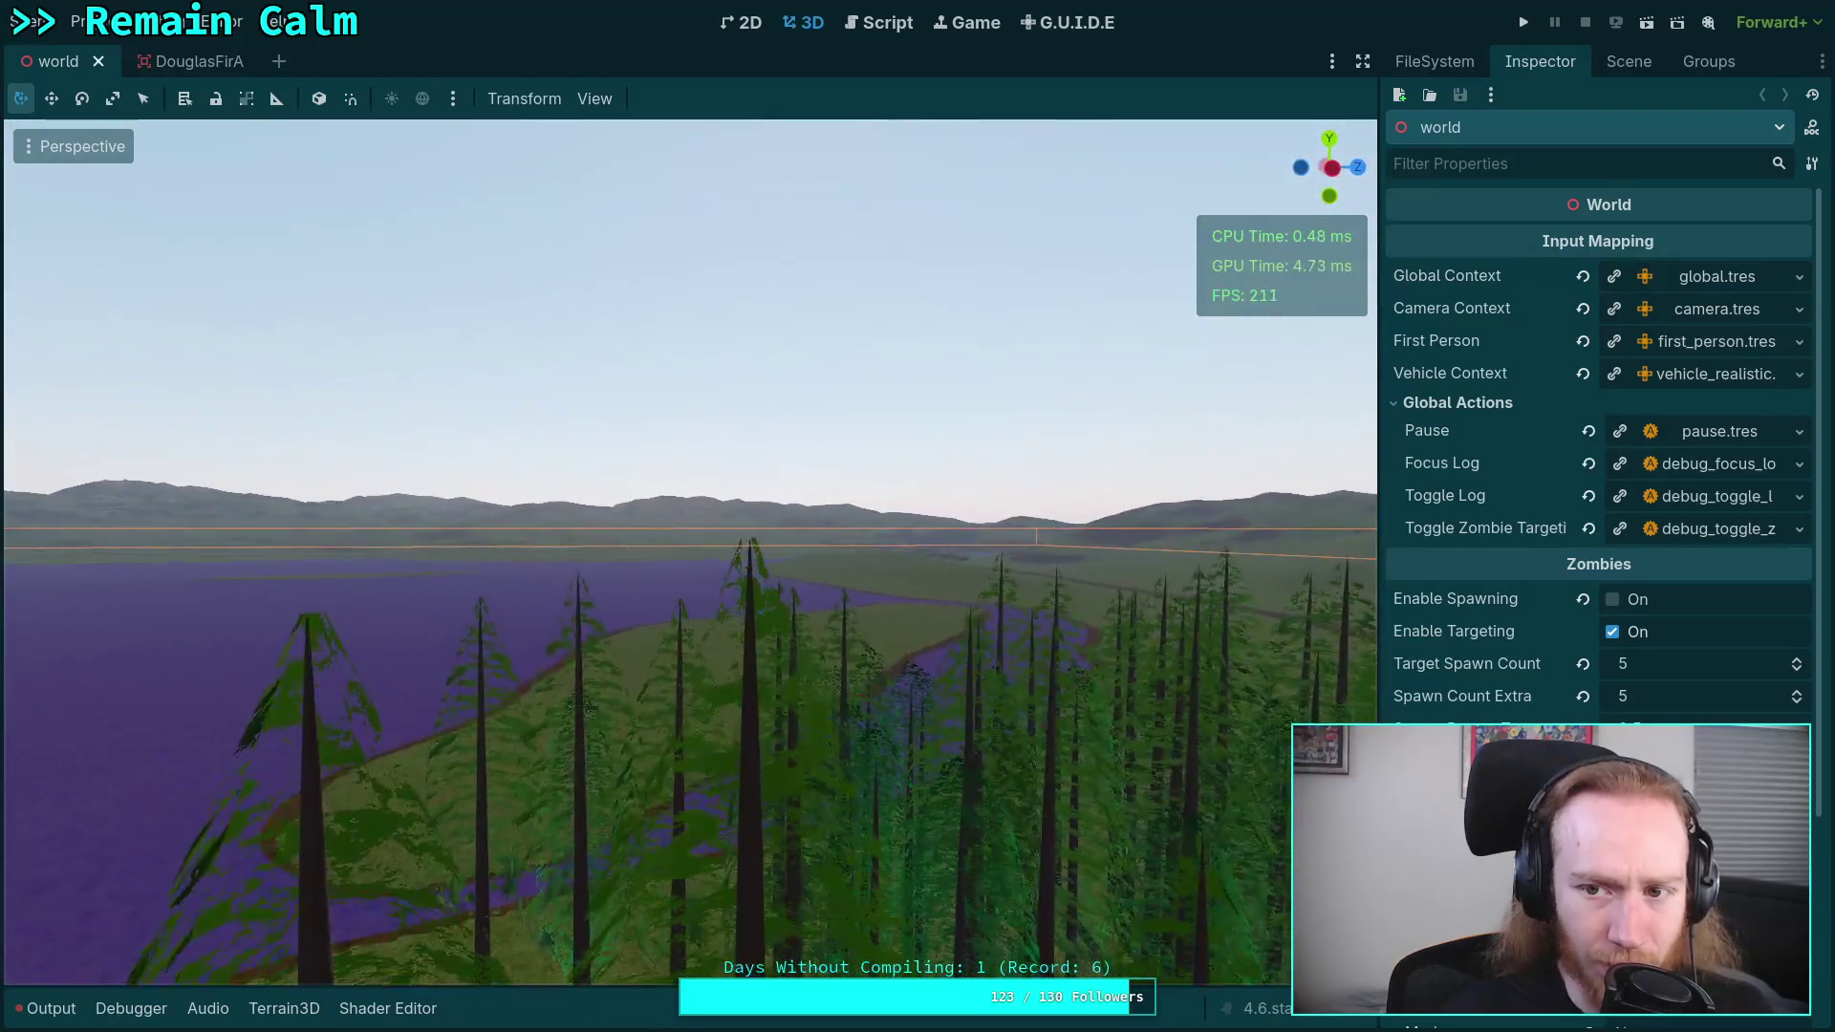
pyautogui.press('w')
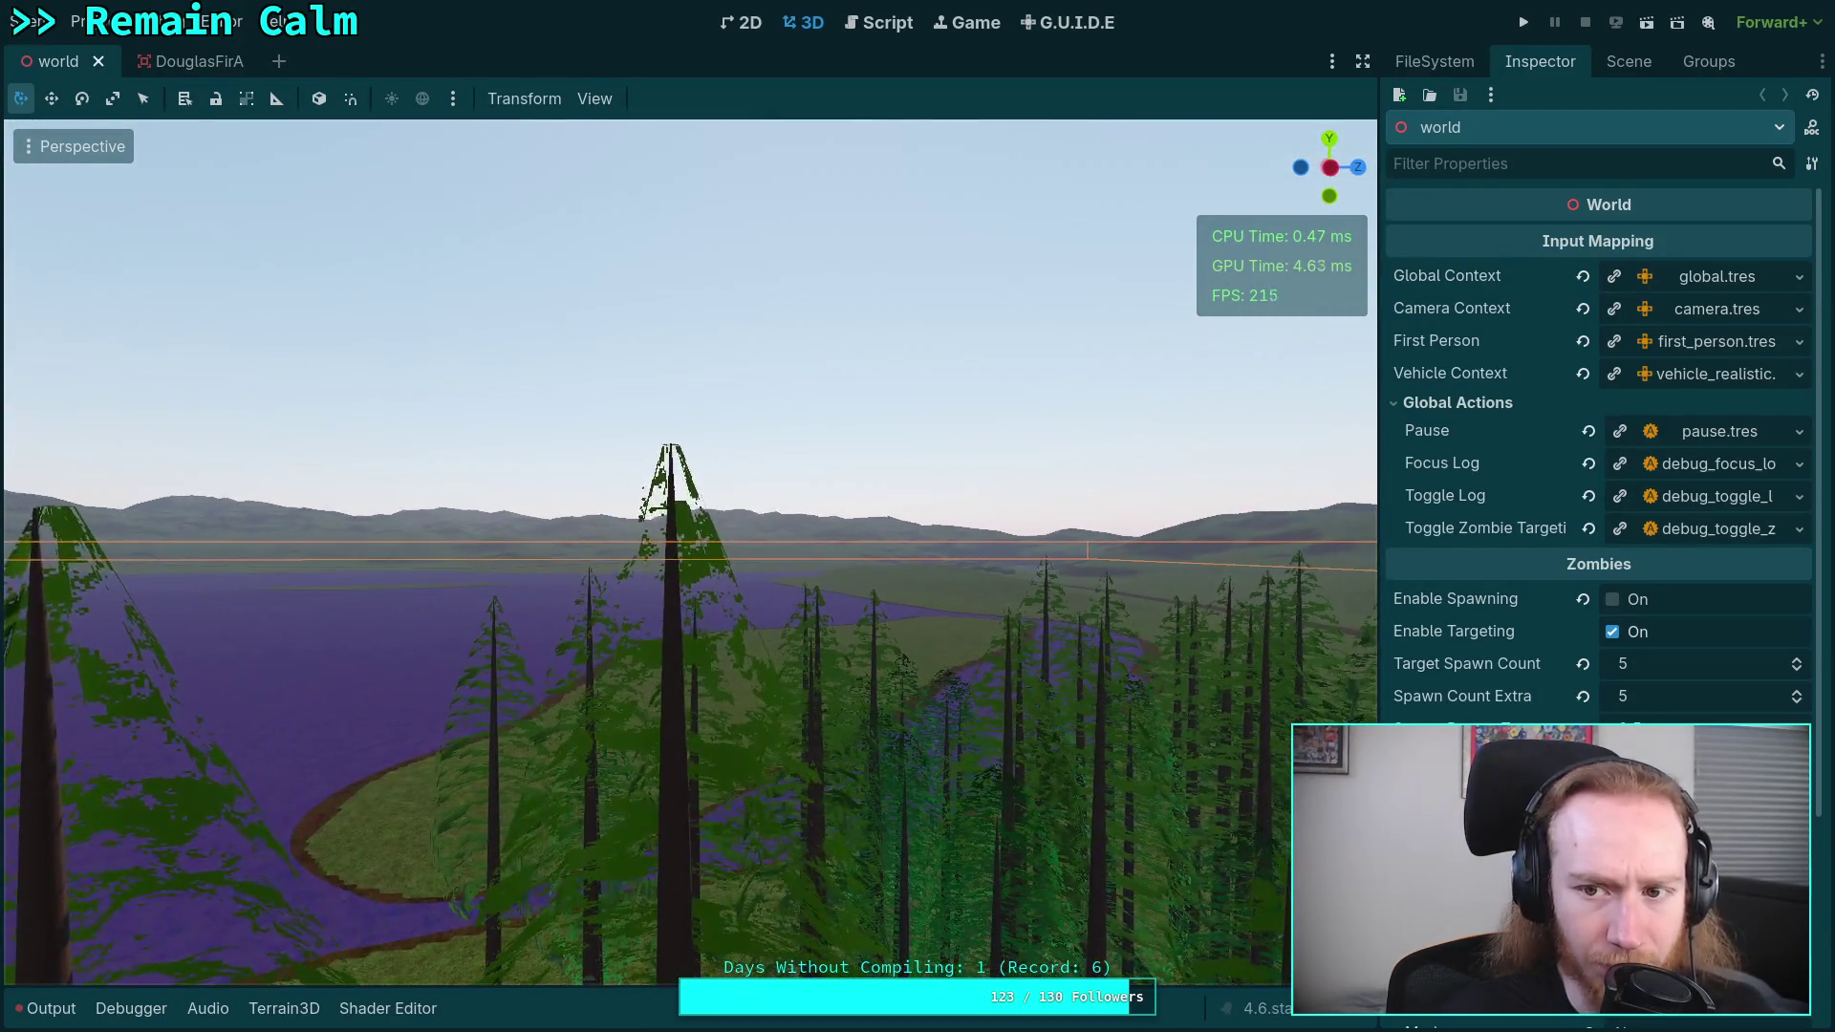
pyautogui.press('w')
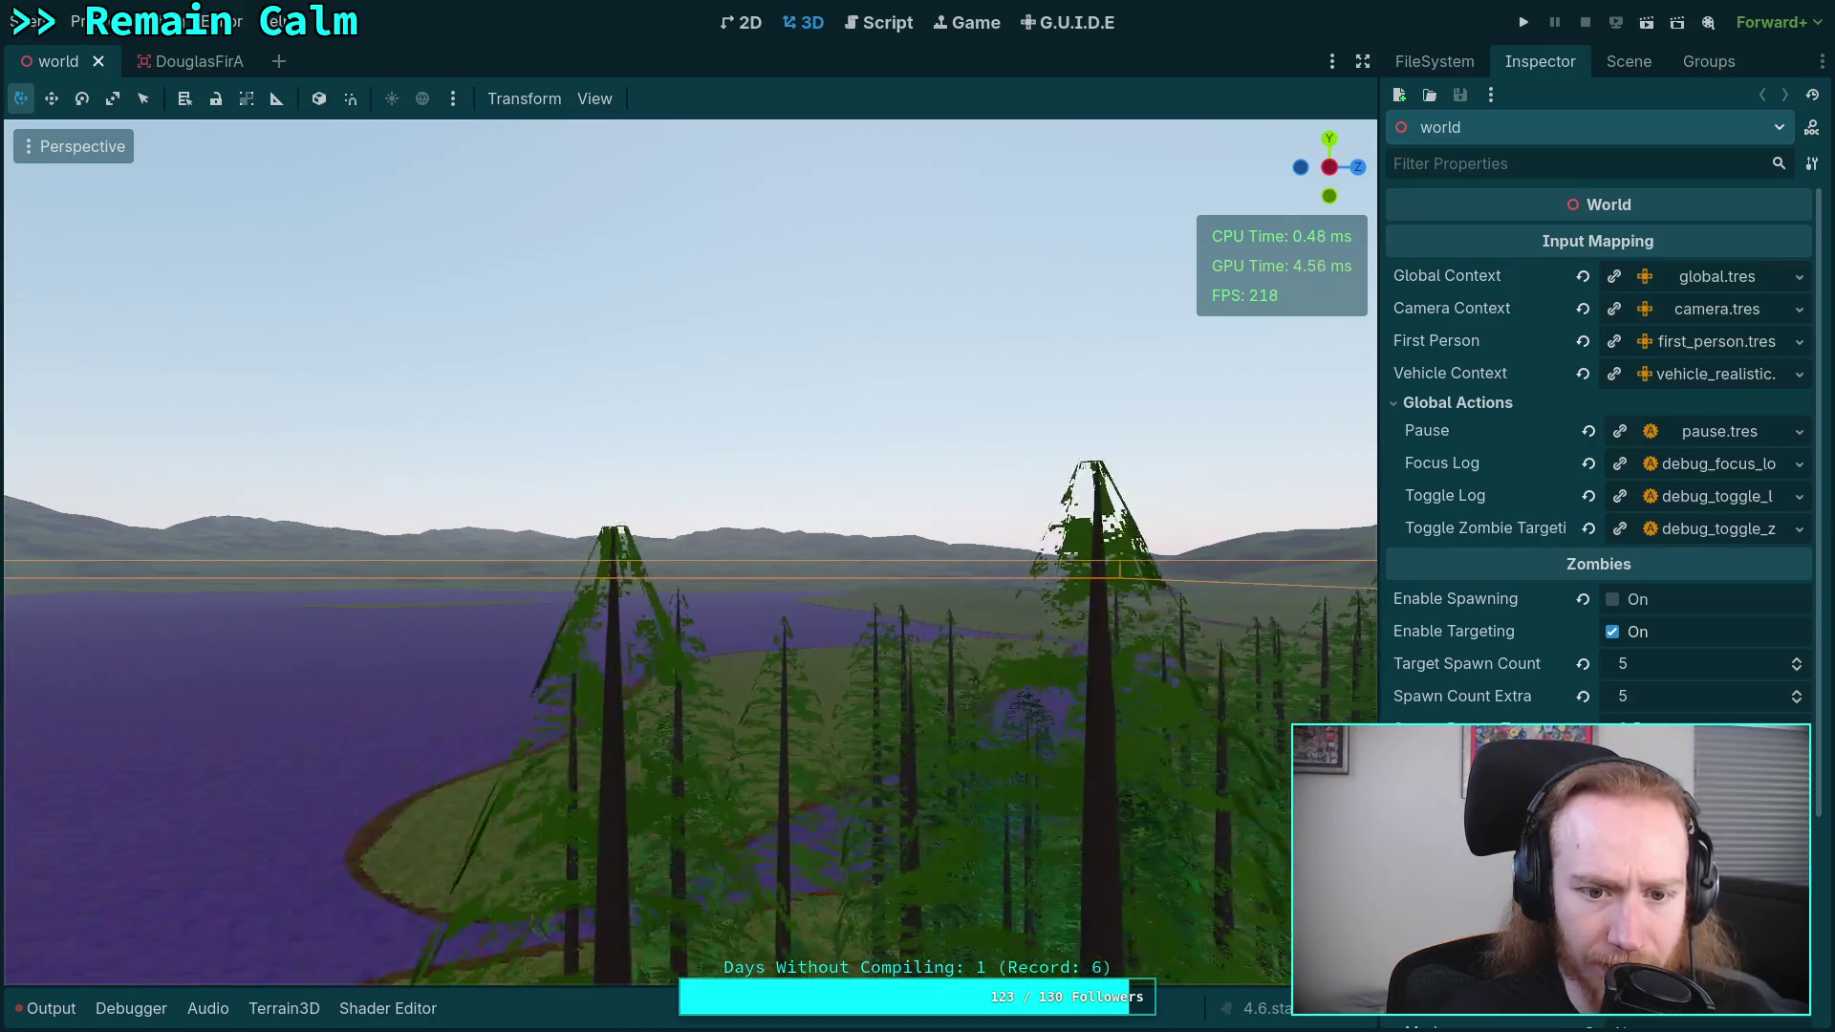
# - Fly sideways, back and up through the forest, then return to the shader code editor
pyautogui.press('d')
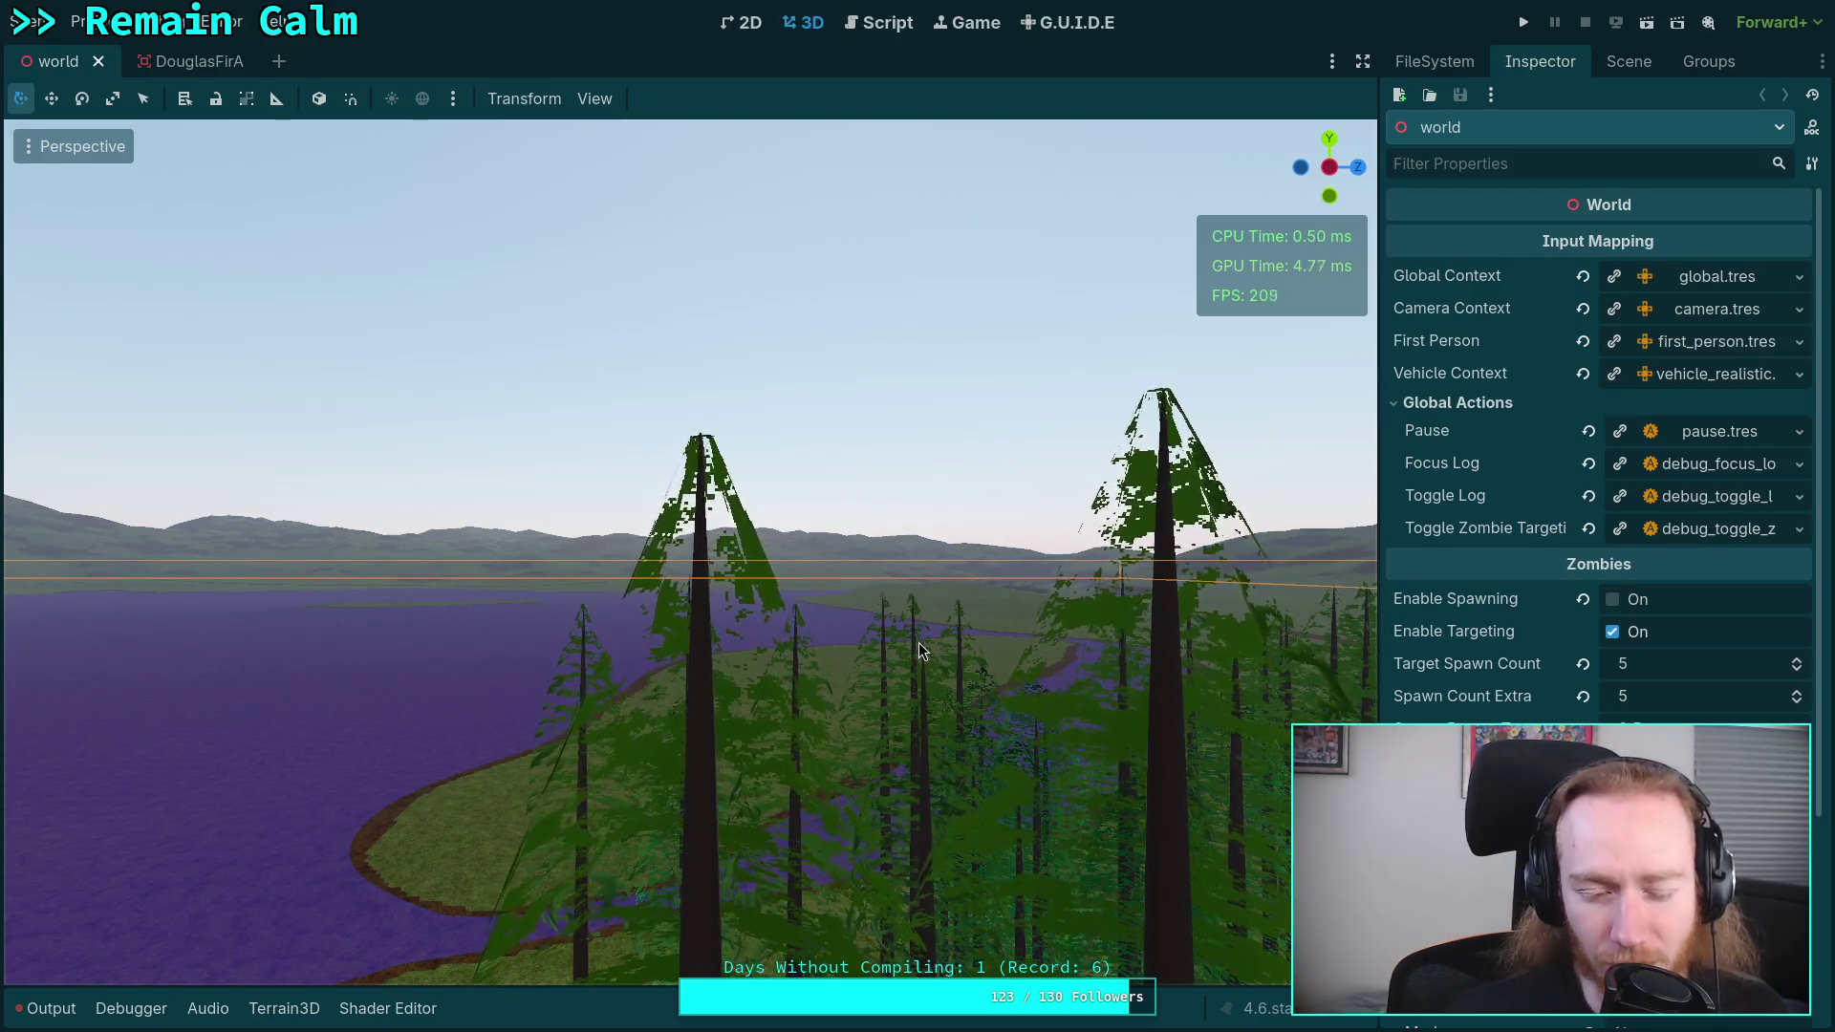
pyautogui.press('s')
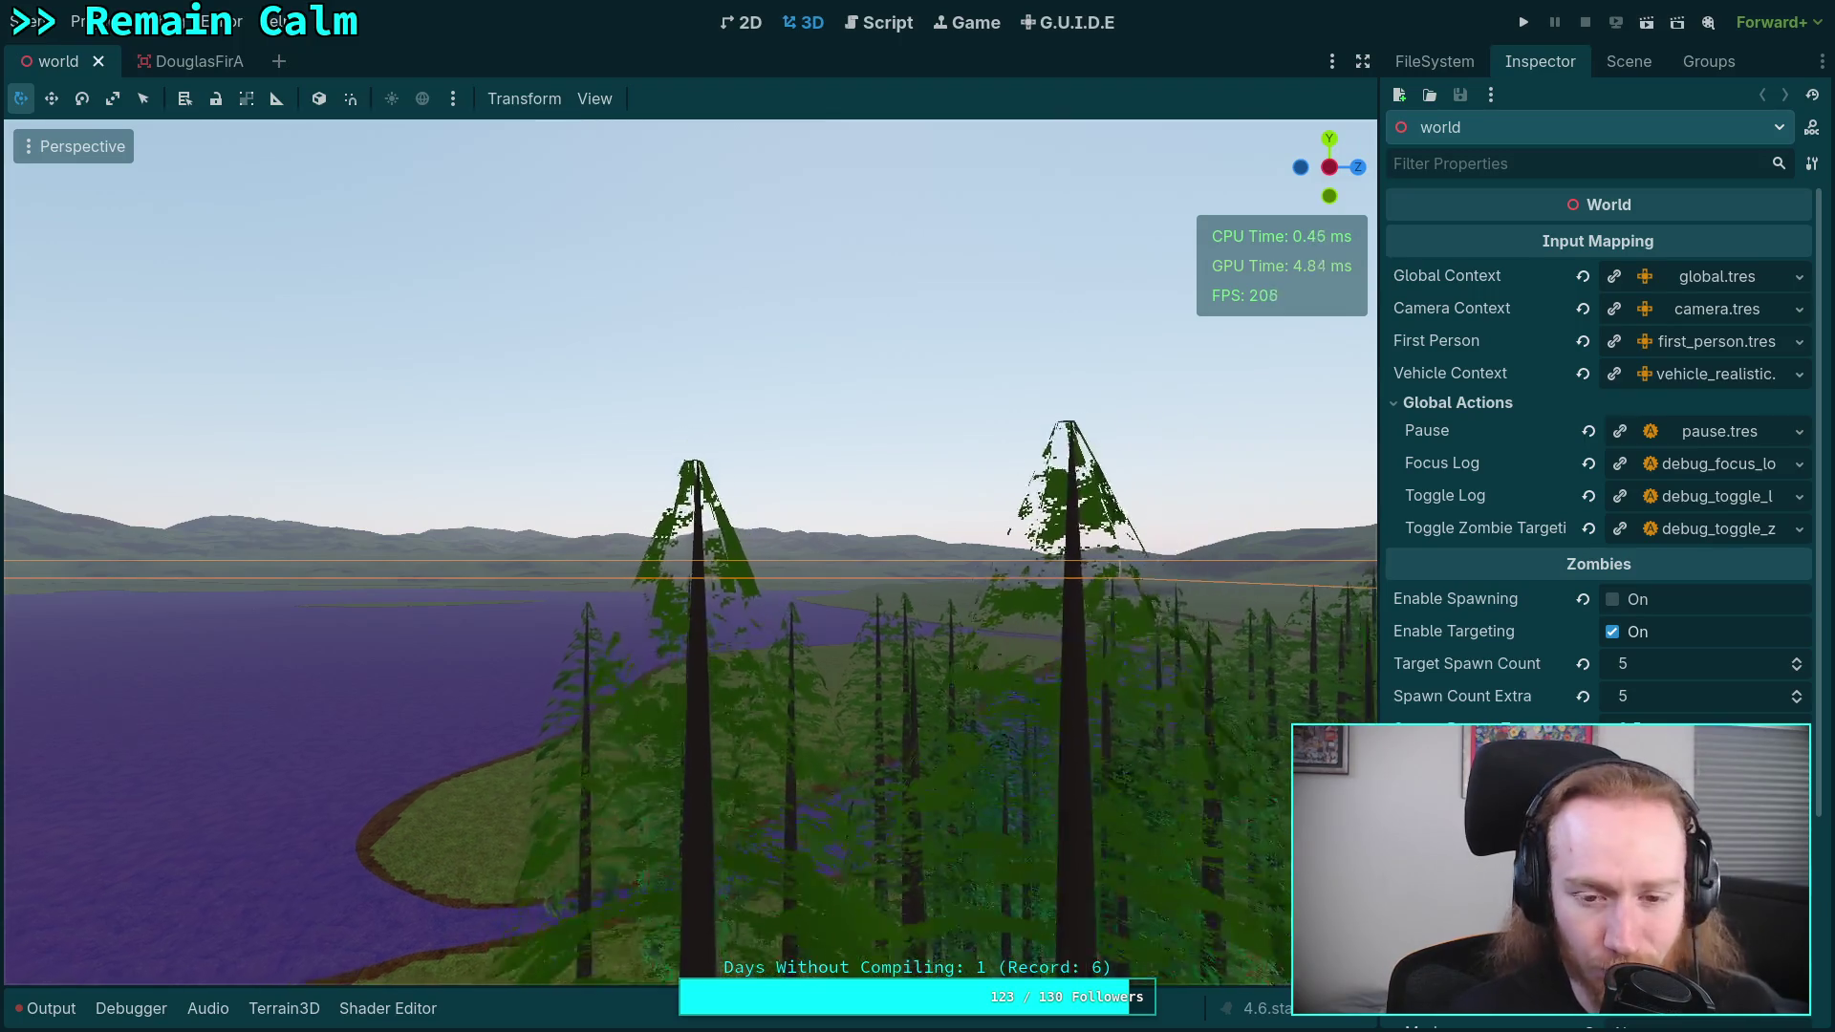
pyautogui.press('s')
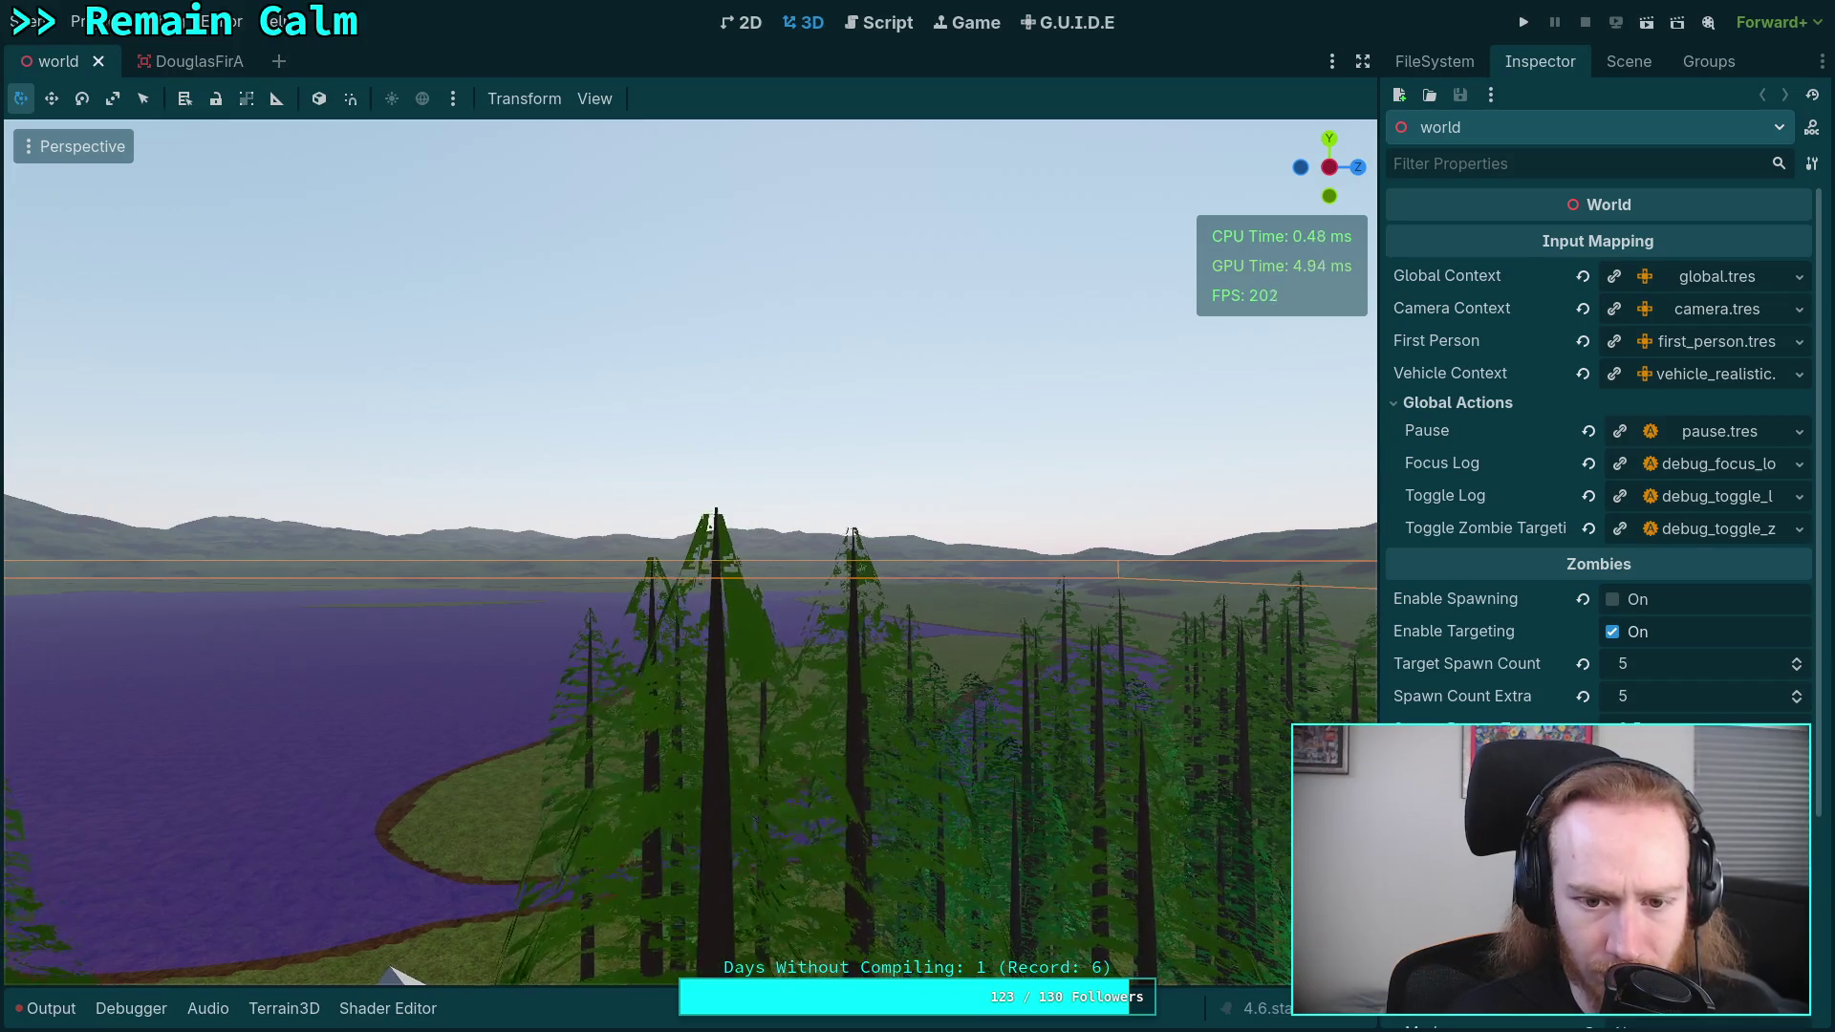
pyautogui.press('d')
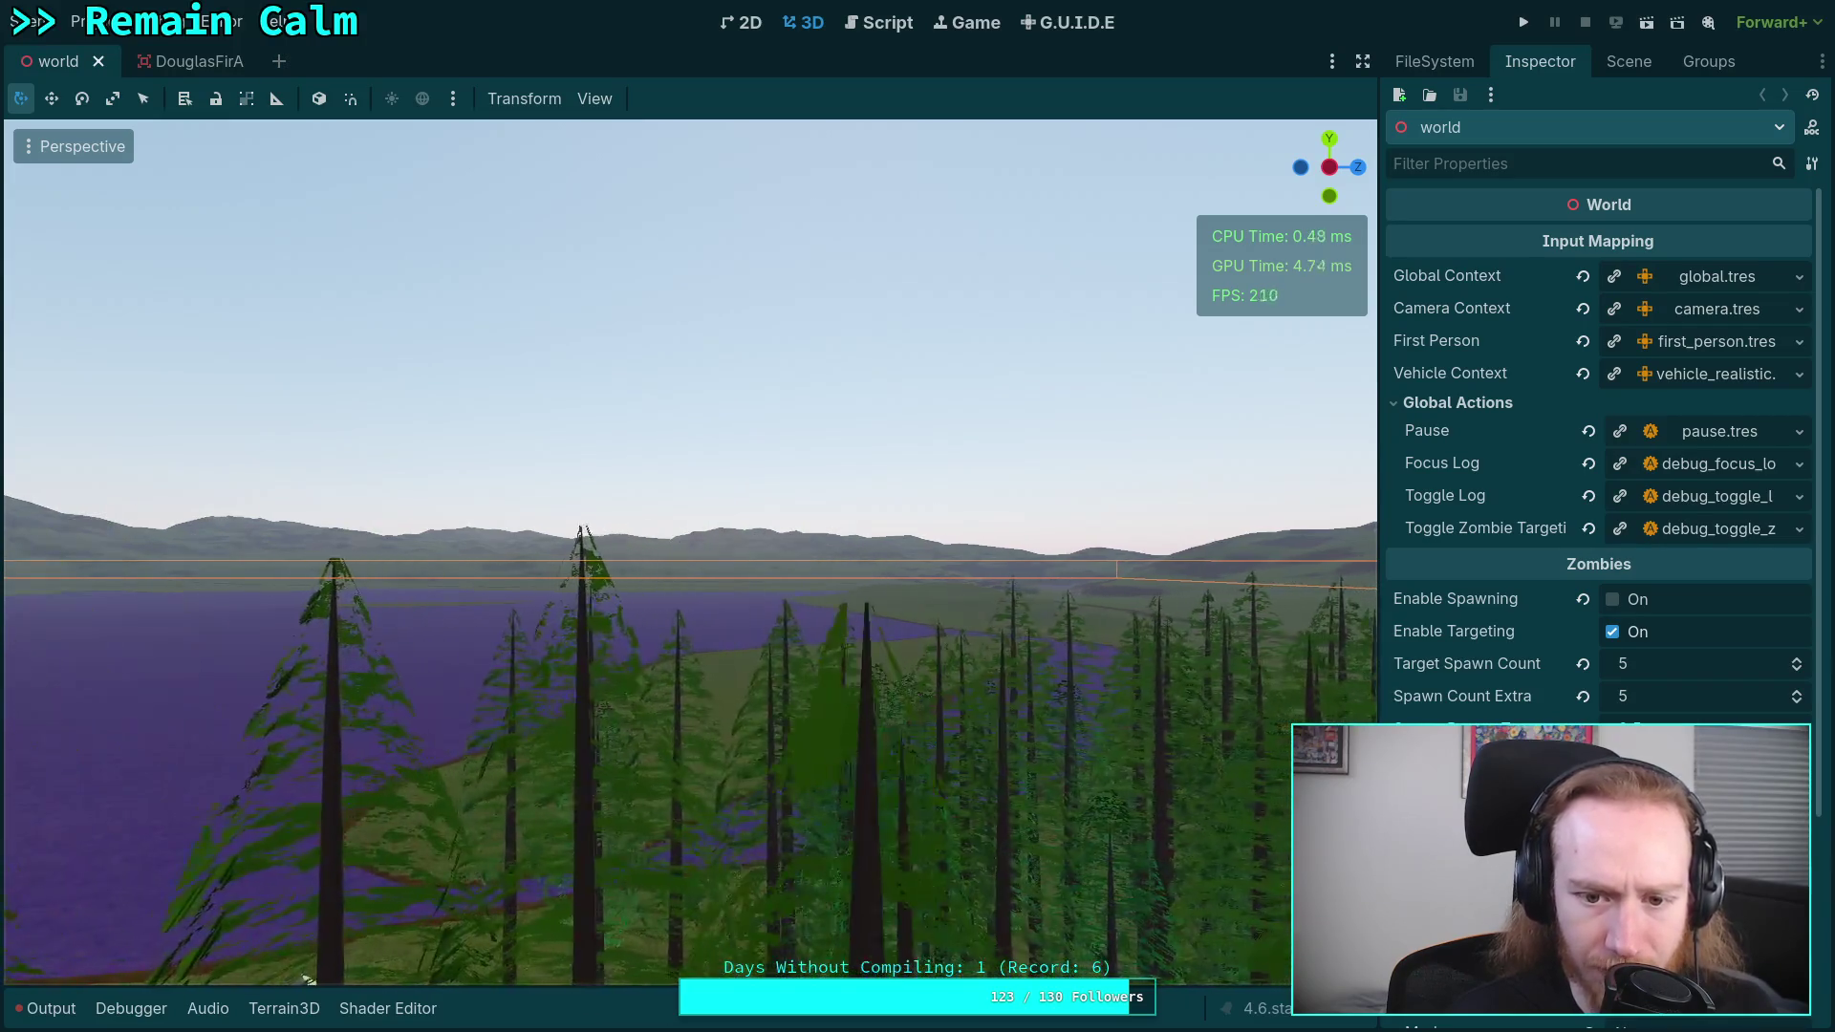
pyautogui.press('e')
pyautogui.press('e')
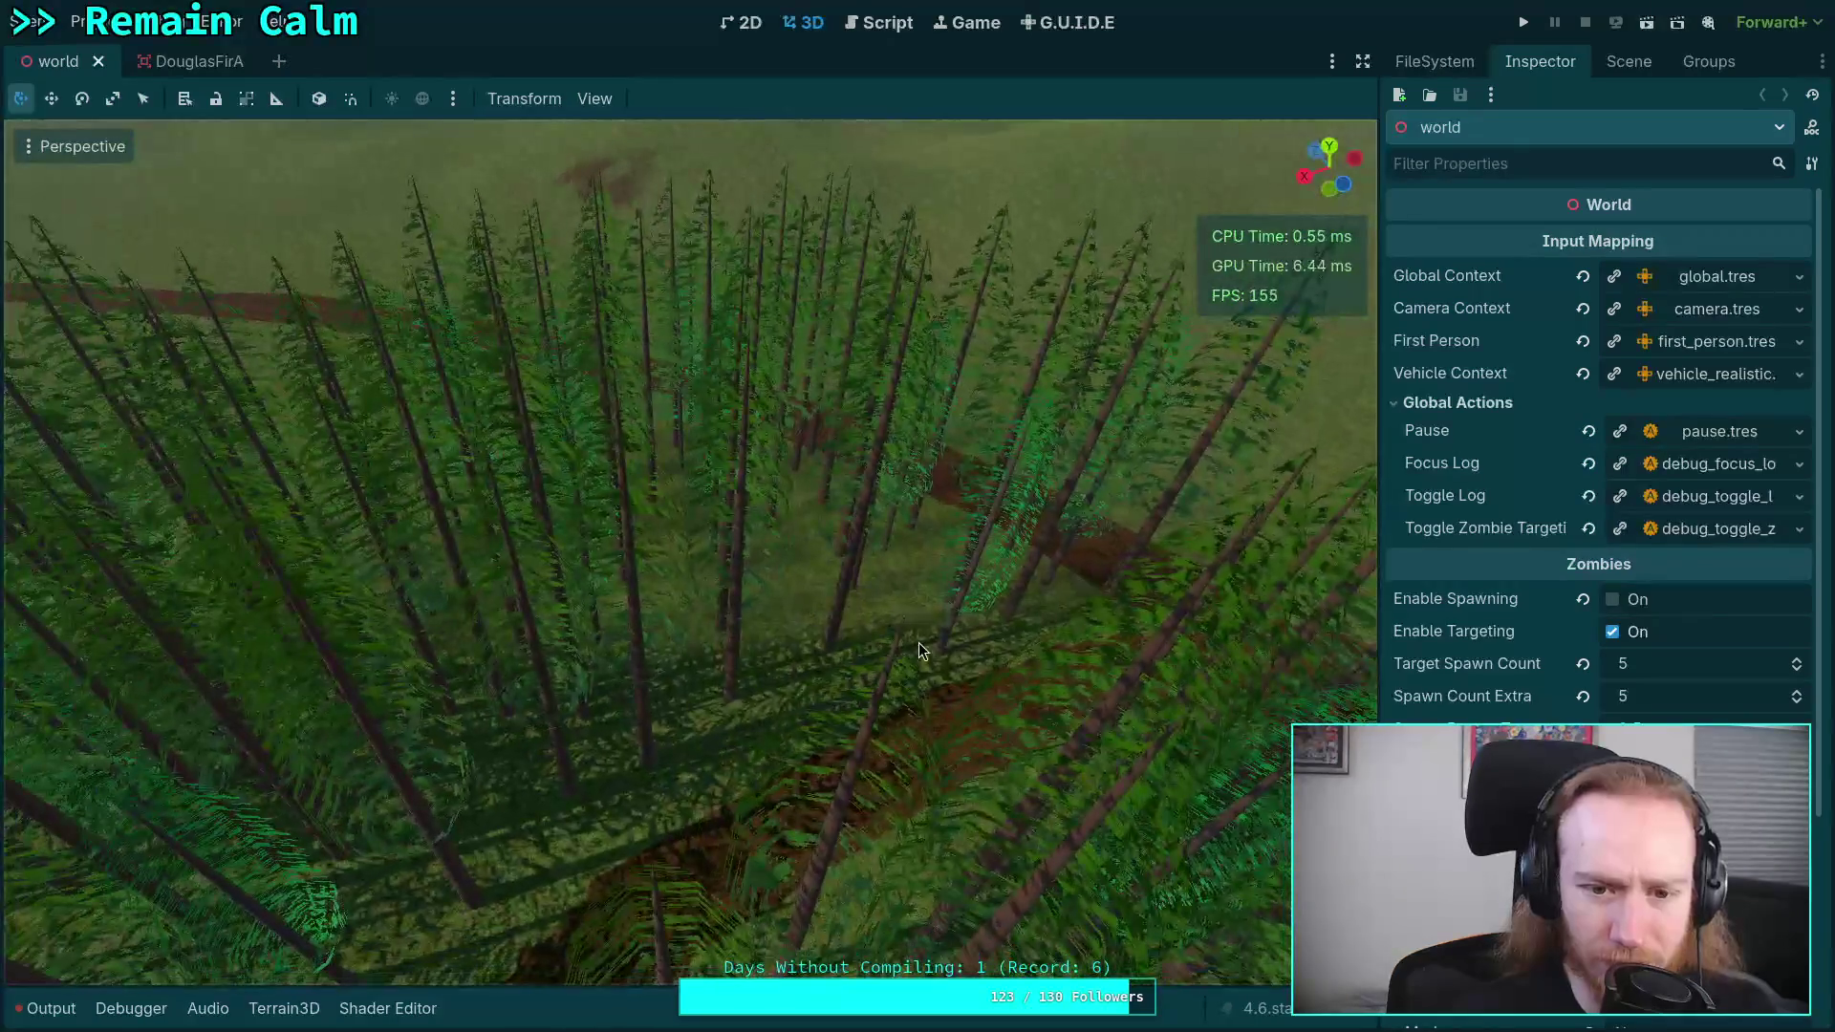
pyautogui.press('q')
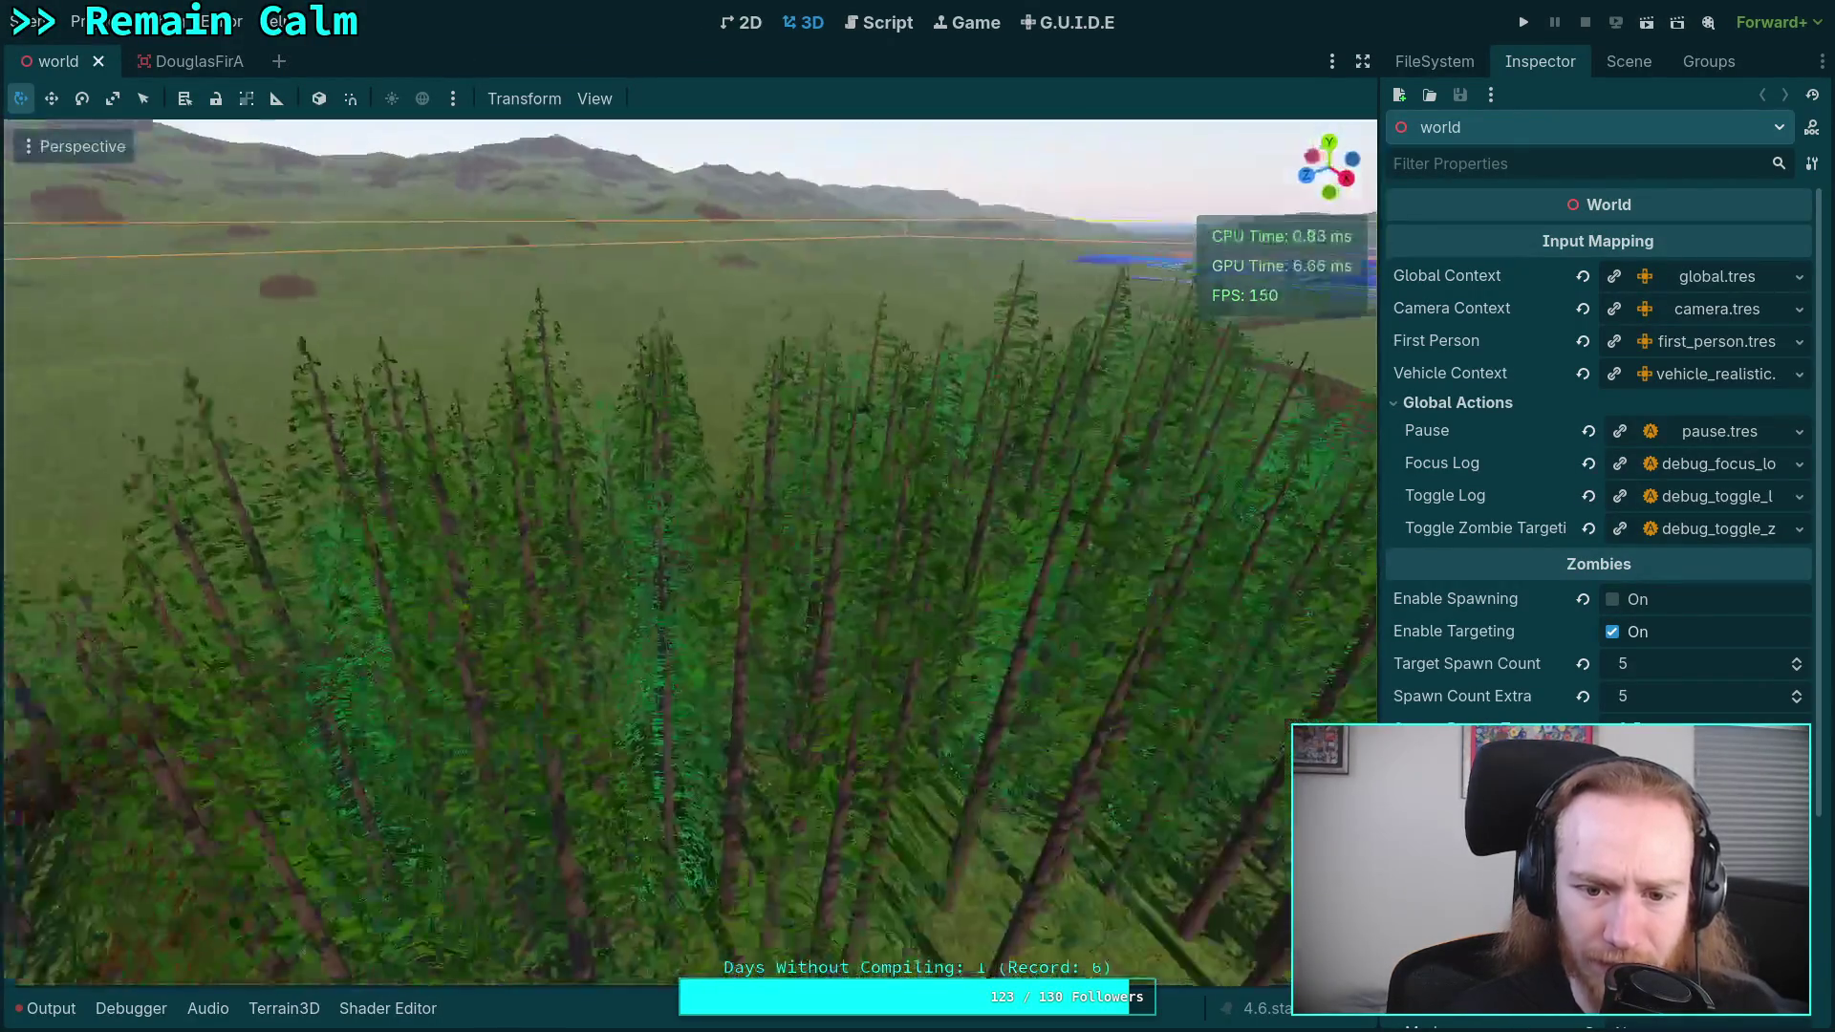
pyautogui.press('w')
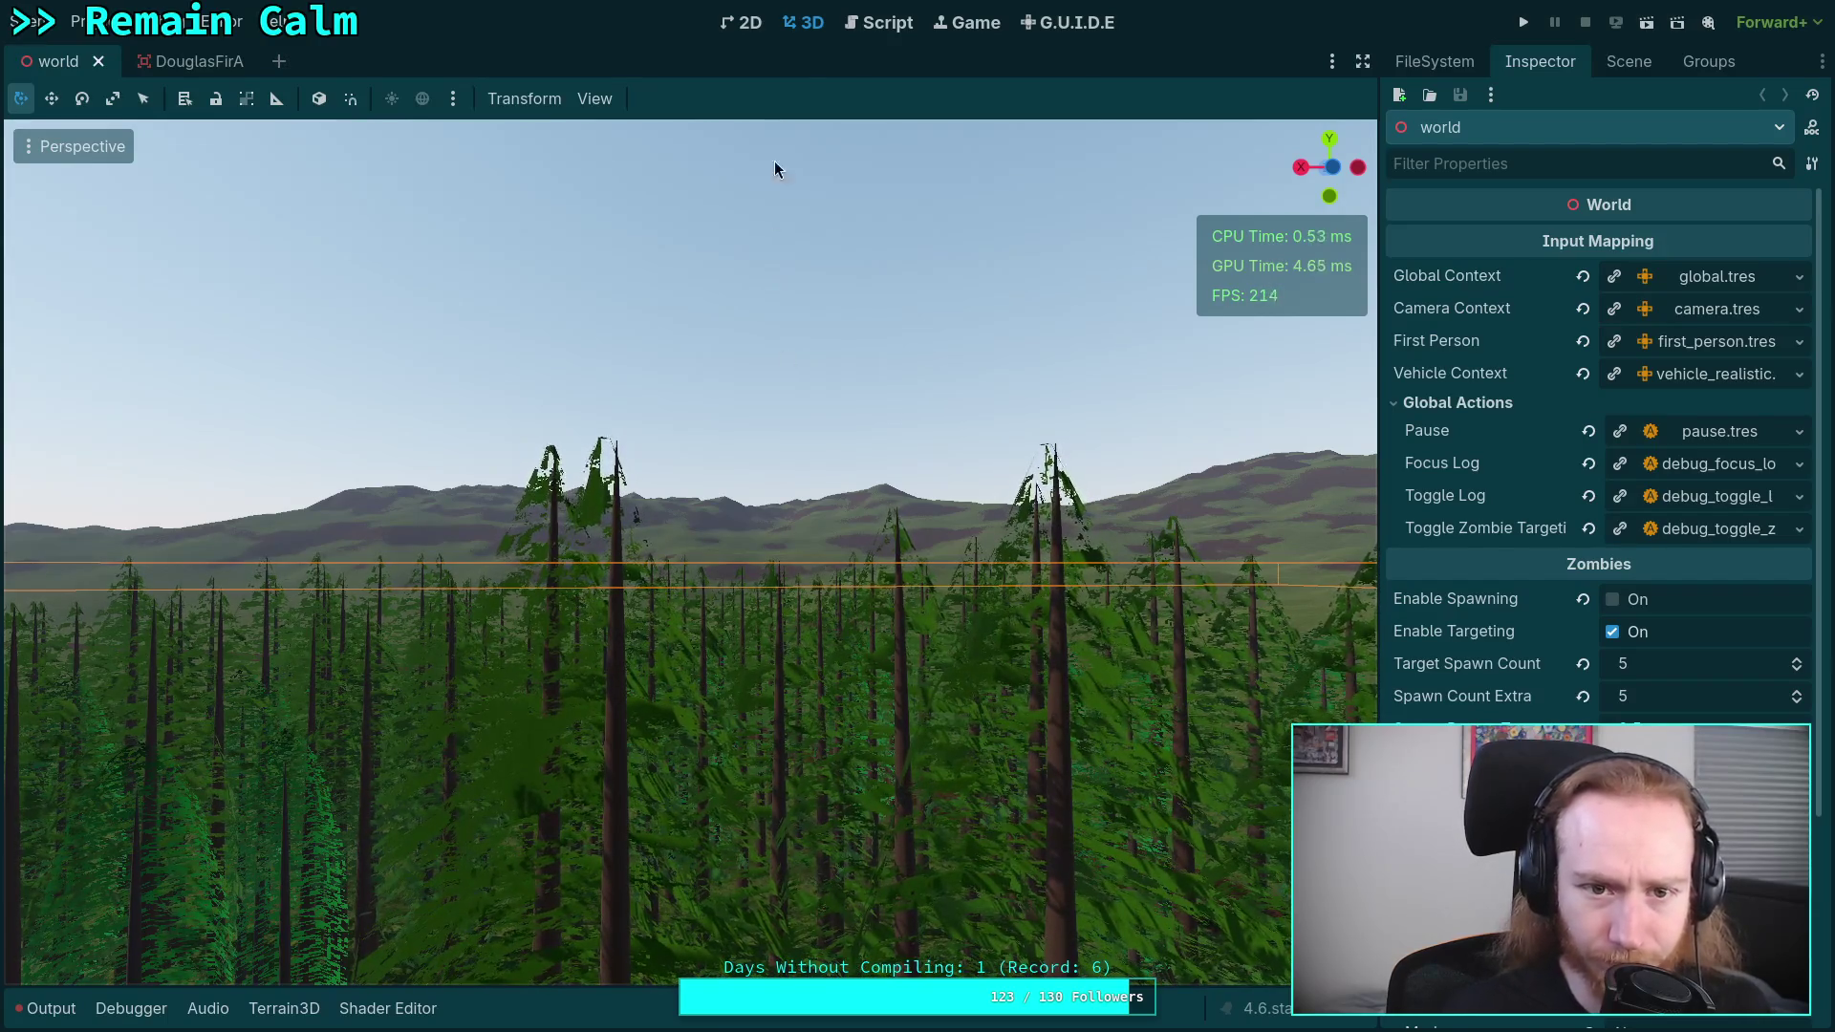
pyautogui.click(420, 1005)
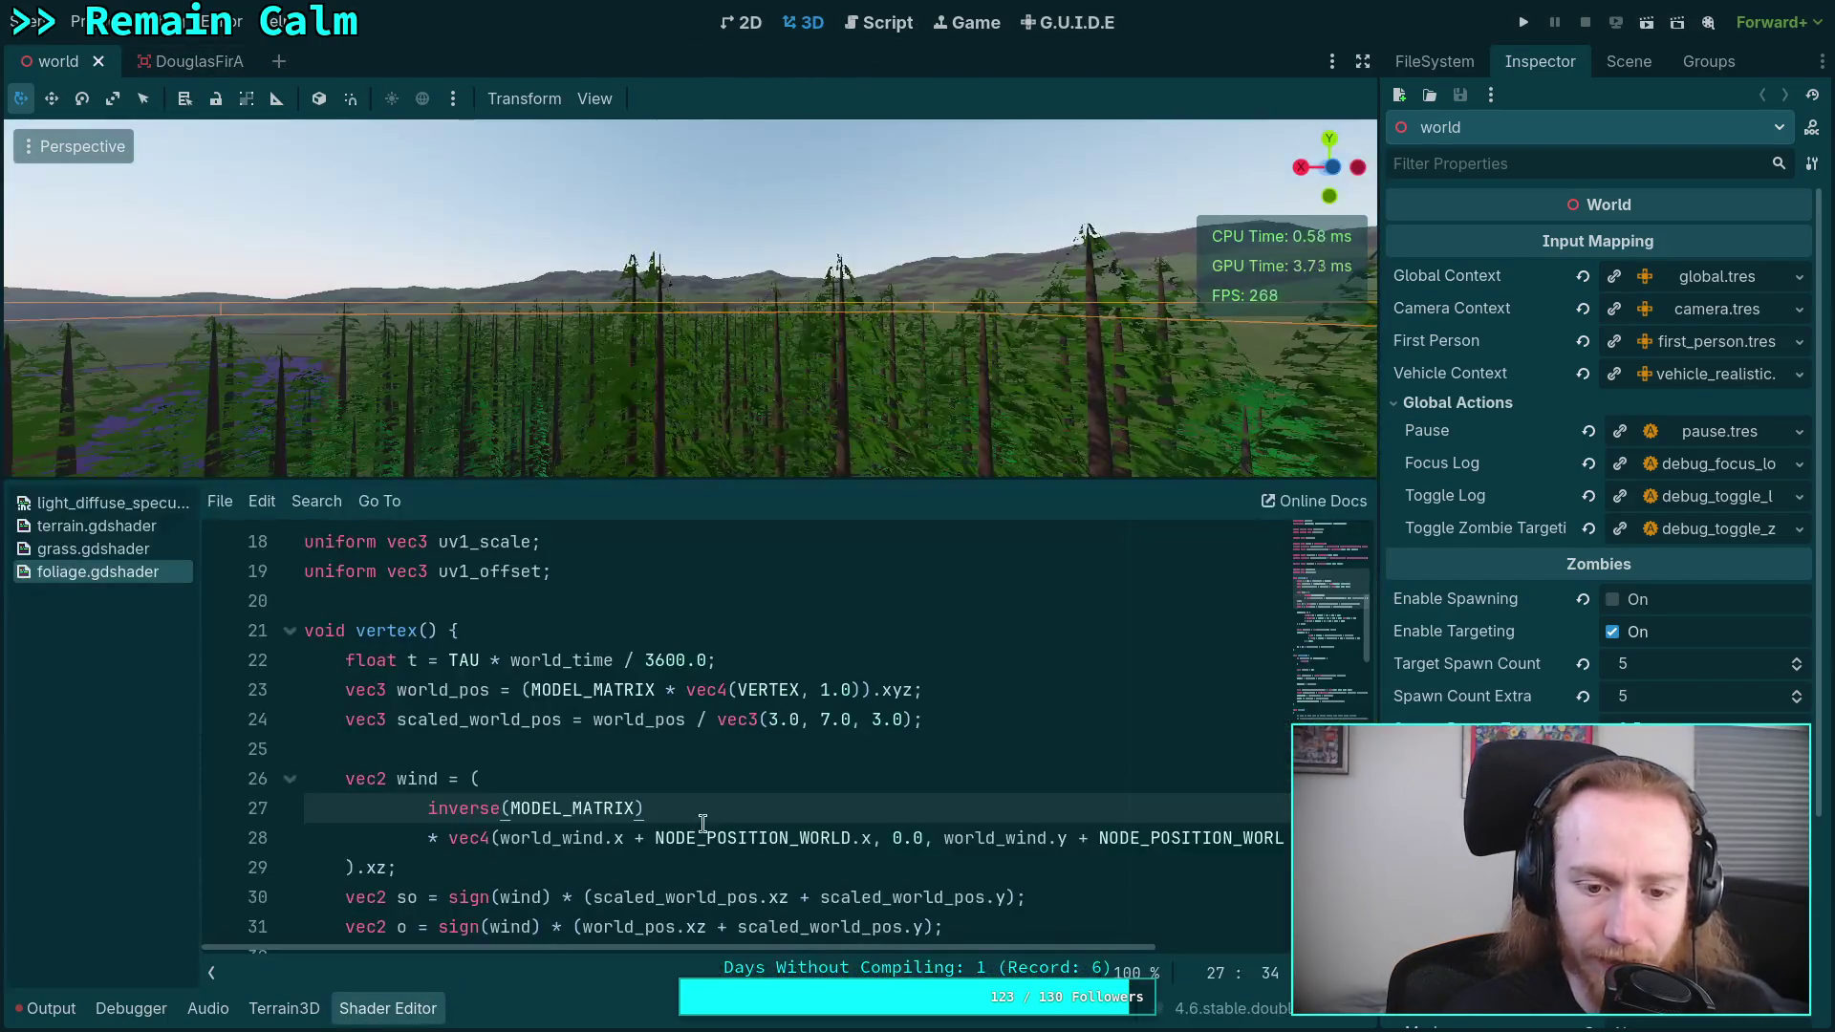
# - Scroll to the VERTEX.xz wind code, select '/ 2.0 + 0.5' on line 34, then switch to the browser
pyautogui.scroll(-4, 710, 847)
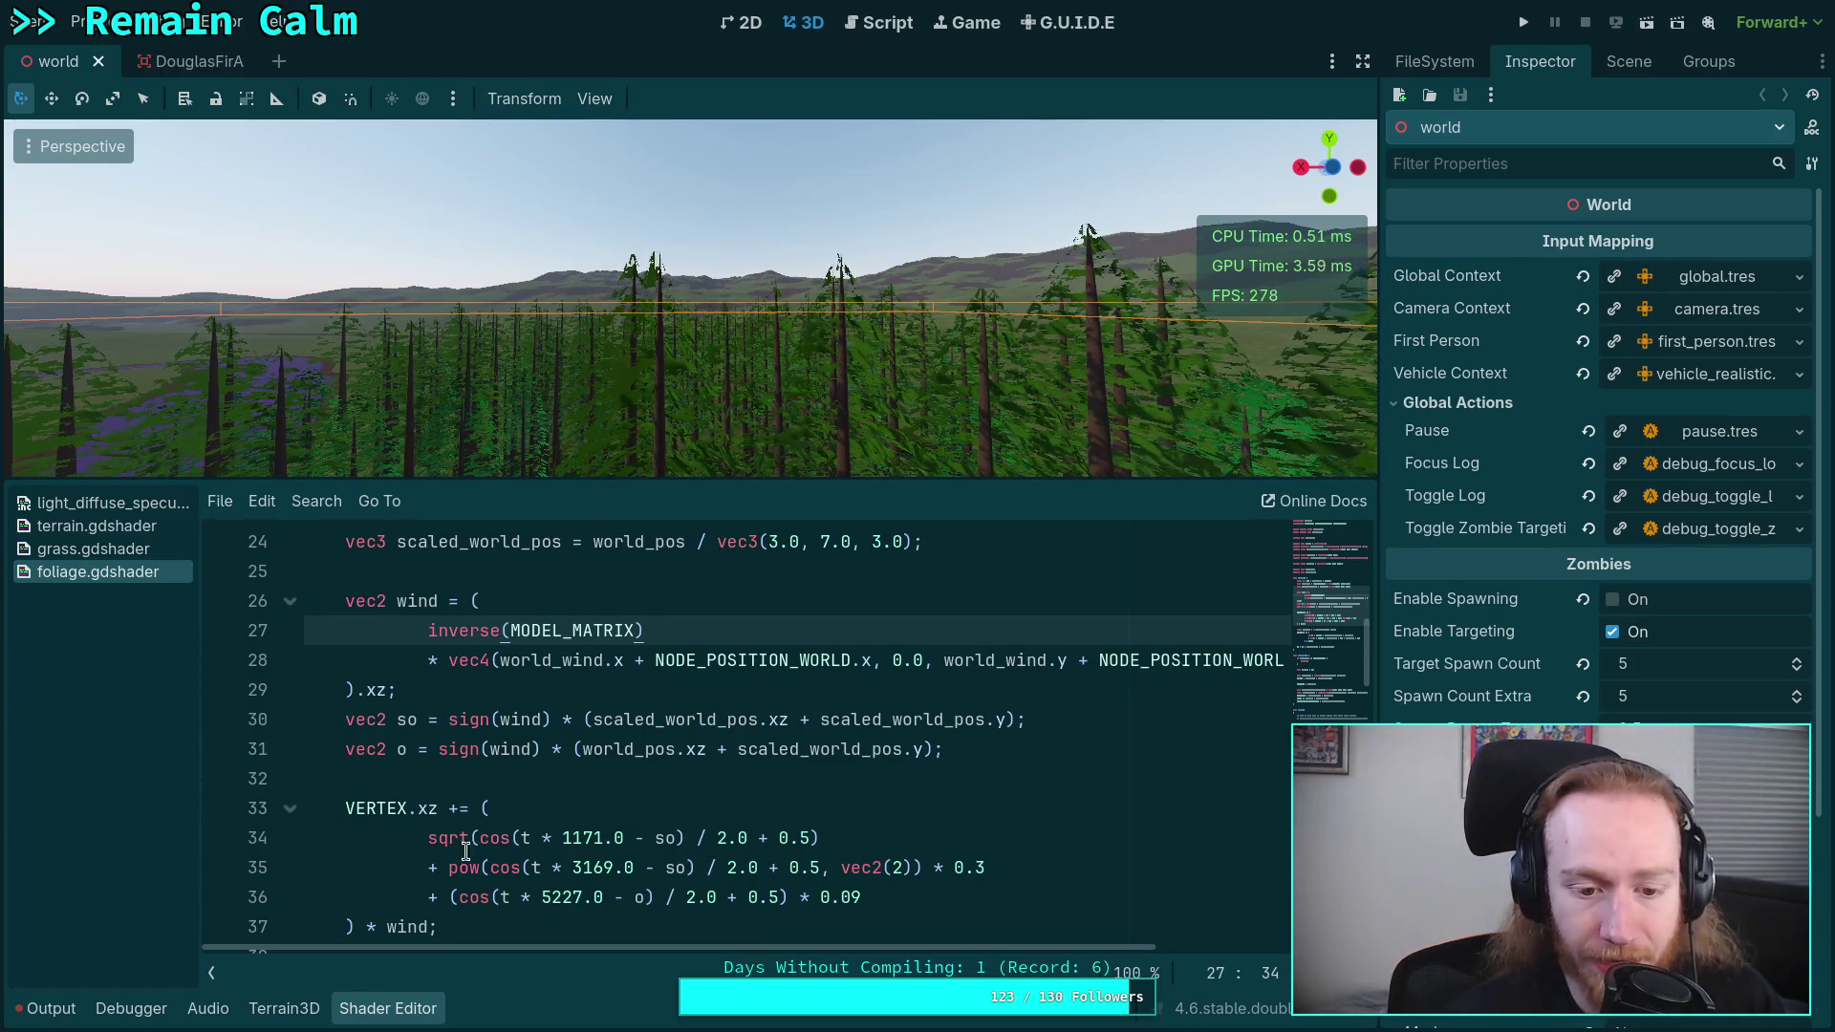
pyautogui.click(415, 838)
pyautogui.moveTo(415, 838); pyautogui.dragTo(809, 840)
pyautogui.click(856, 838)
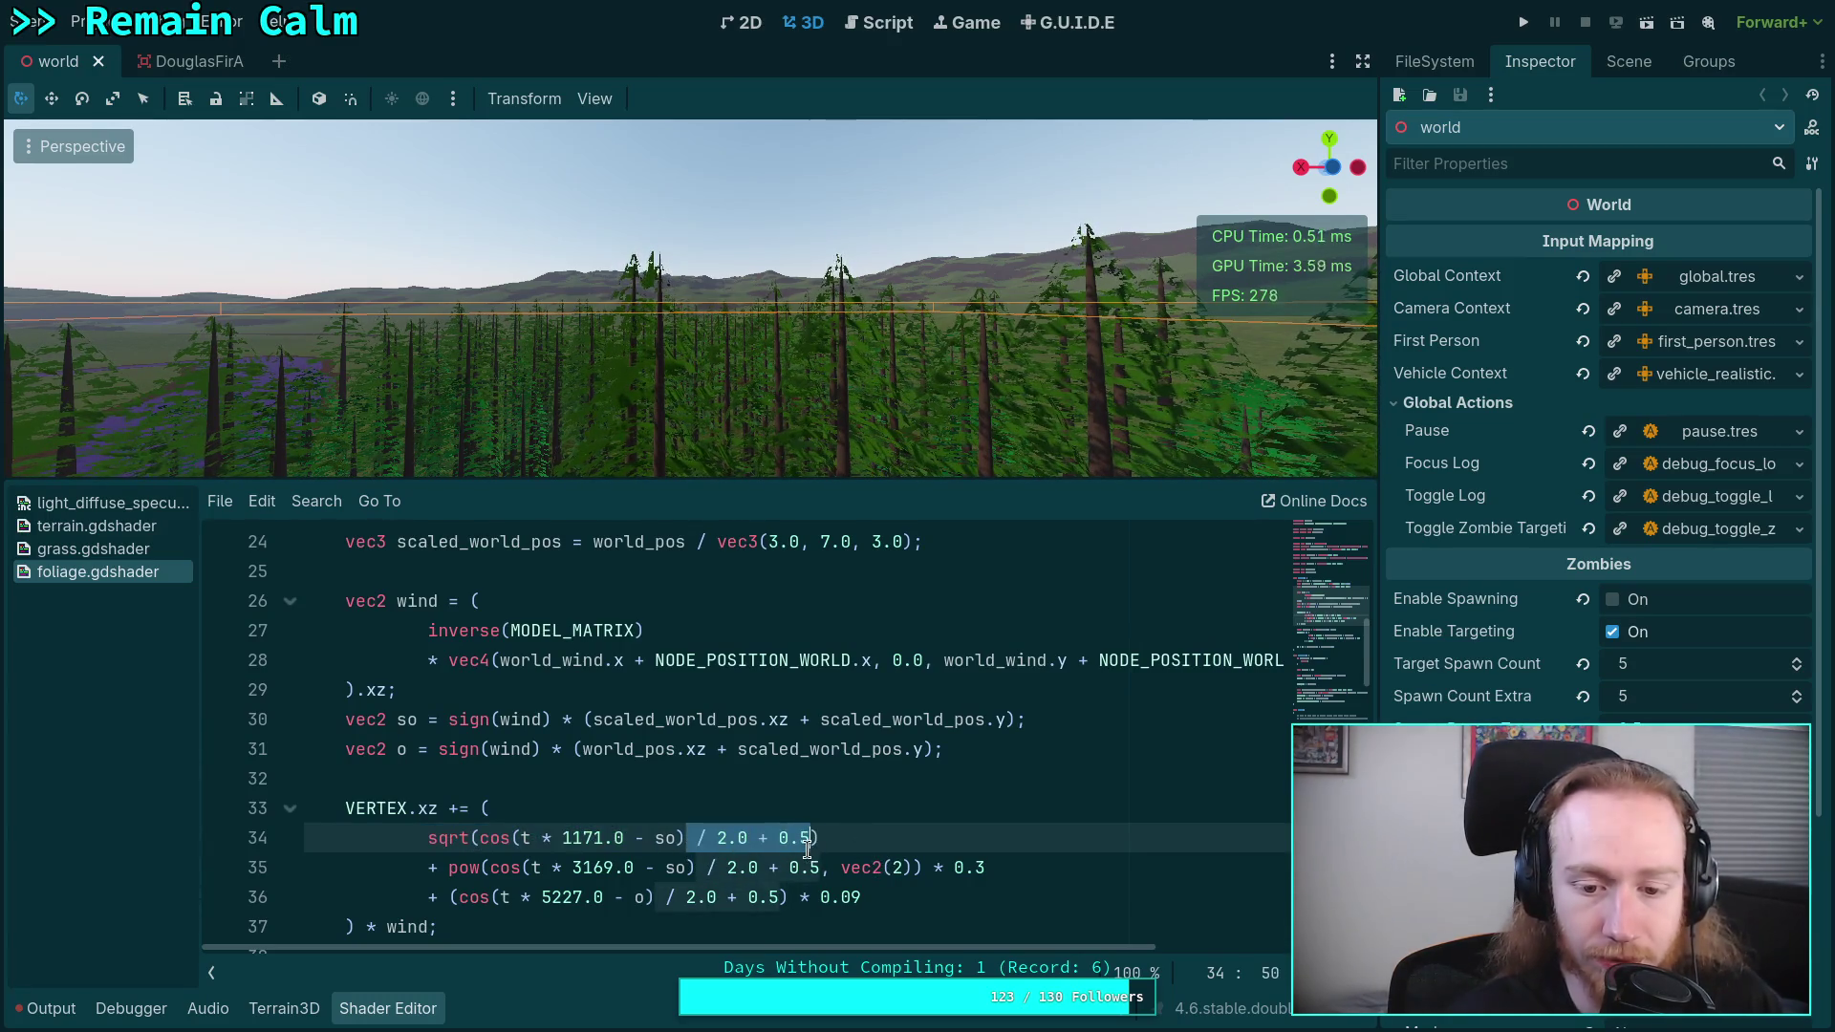
pyautogui.press('super+3')
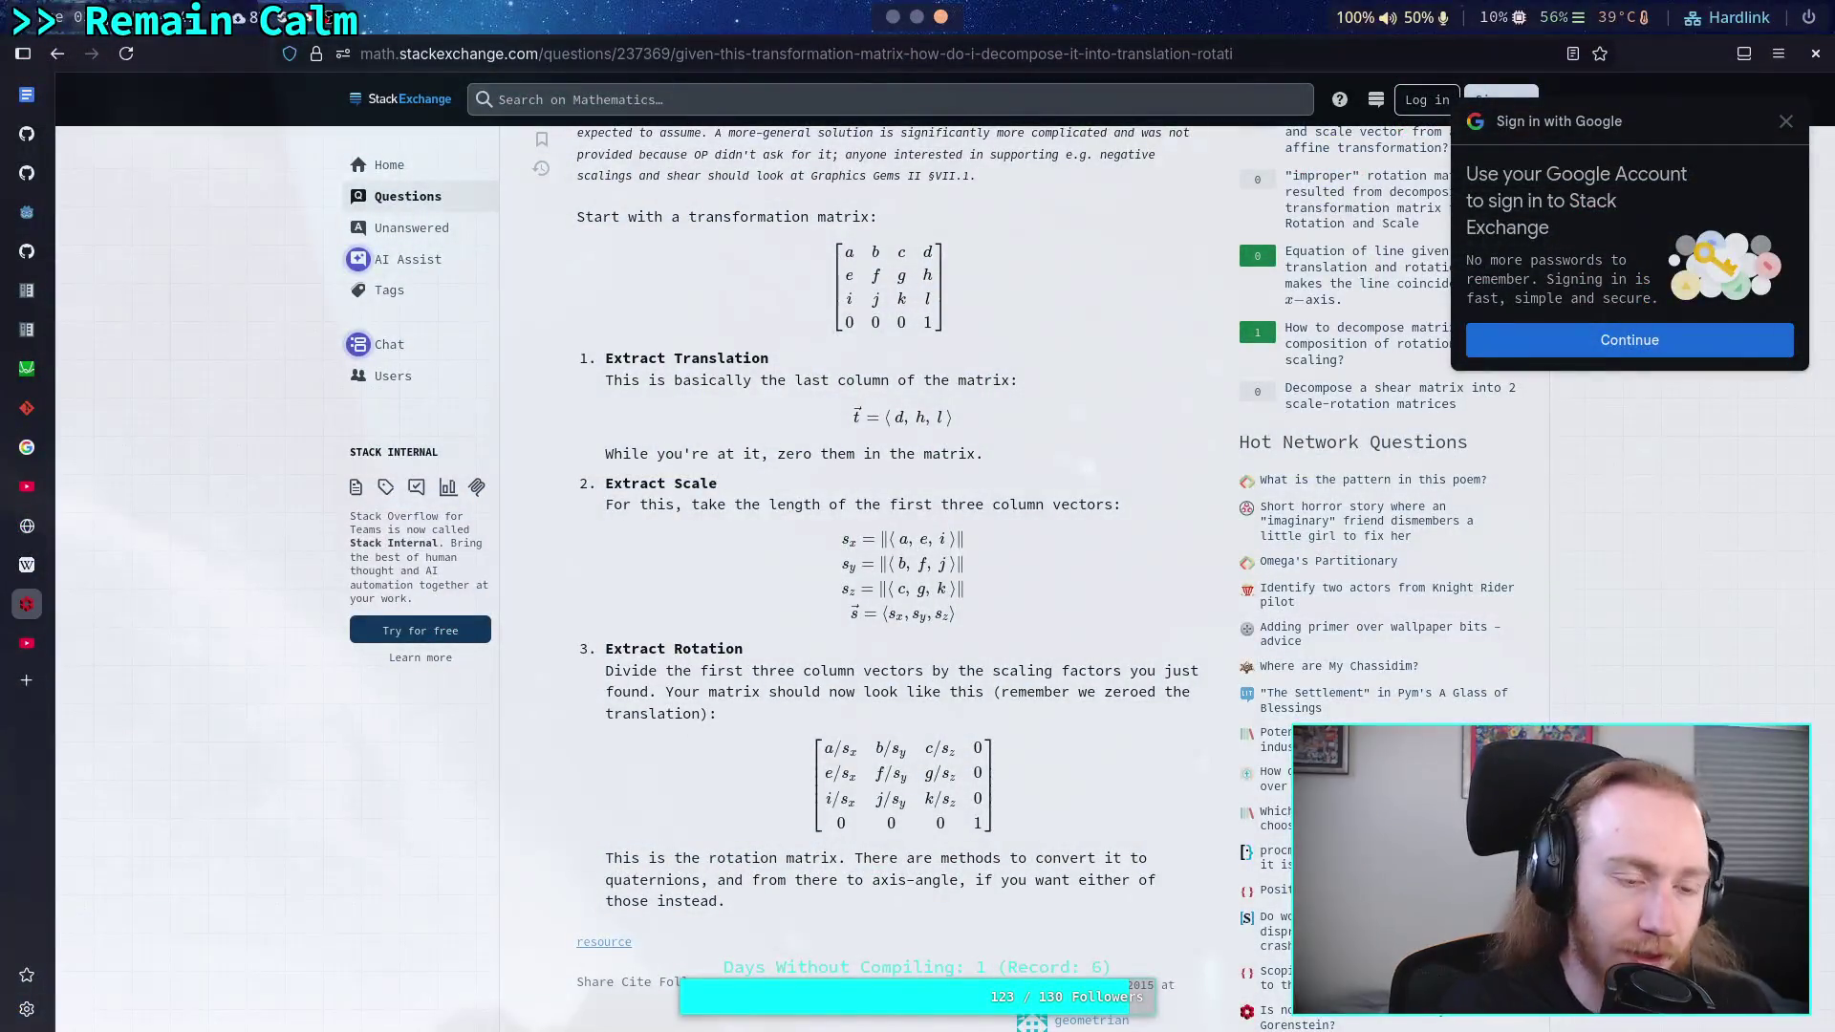
# - In Desmos, enter sqrt(cos(x)/2+0.5) on line 8 and hide the sin(x) curve
pyautogui.click(26, 368)
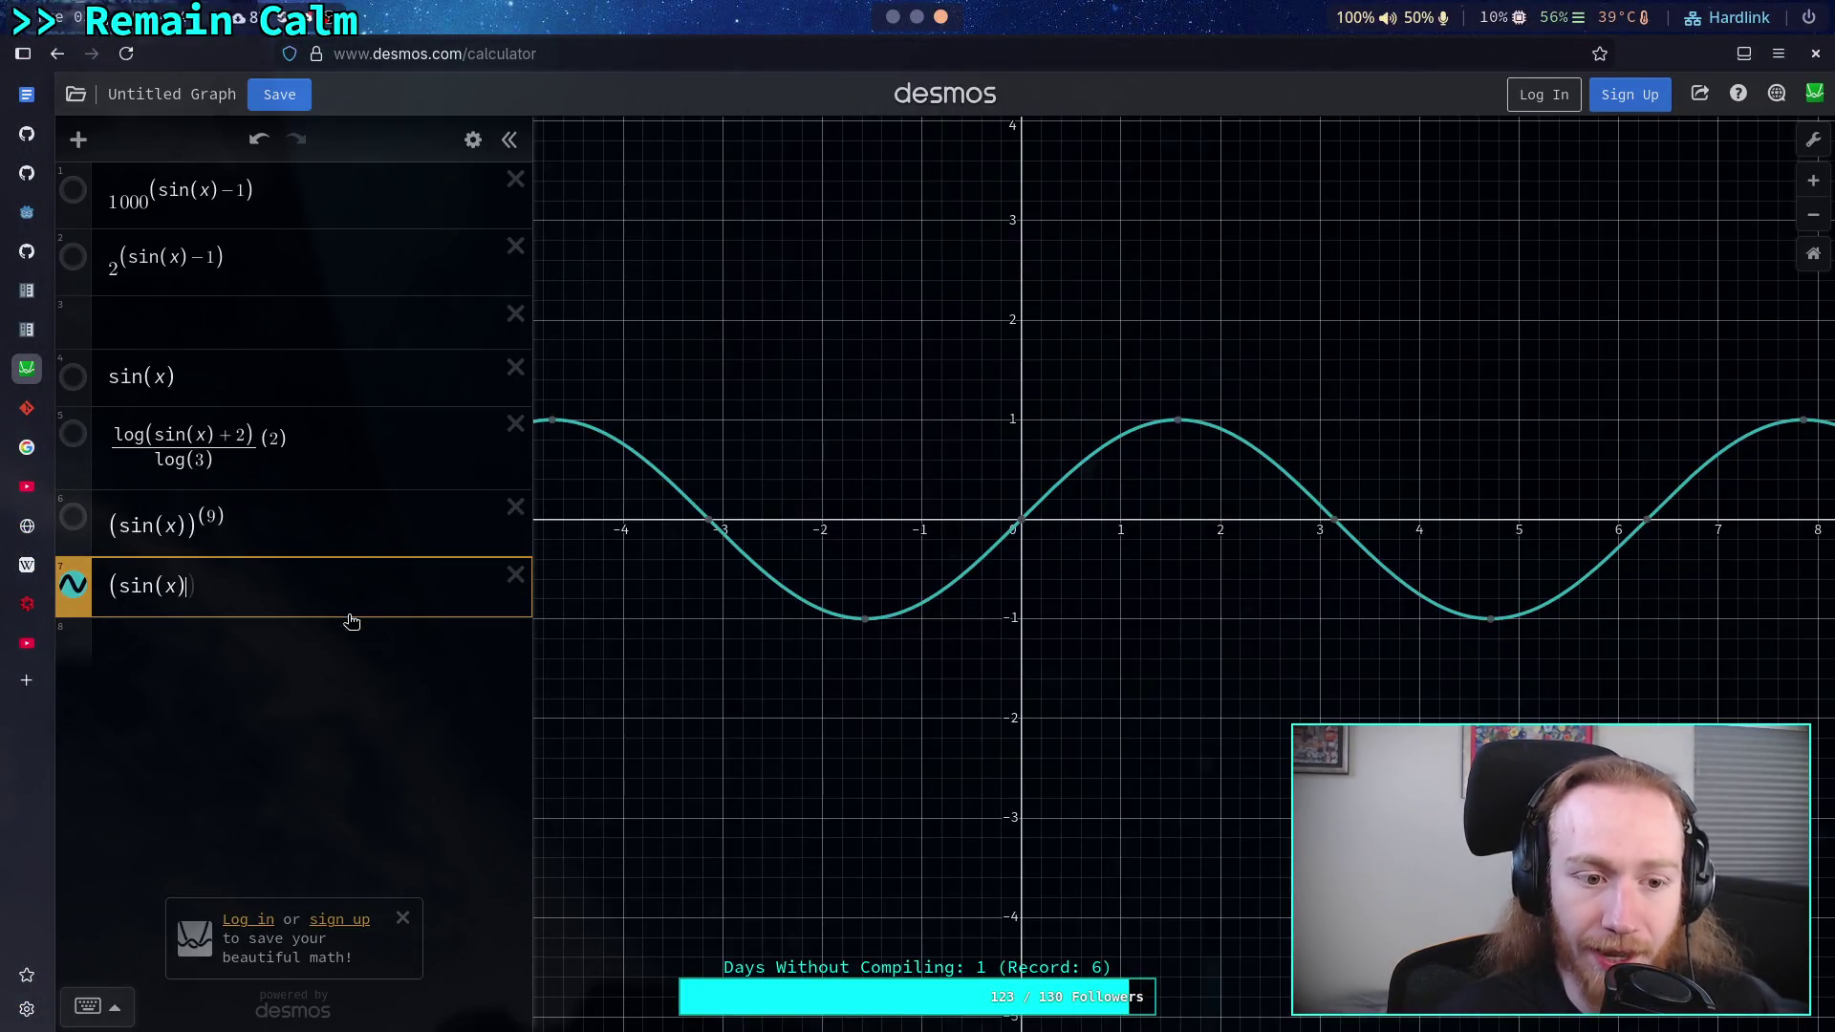
pyautogui.click(371, 648)
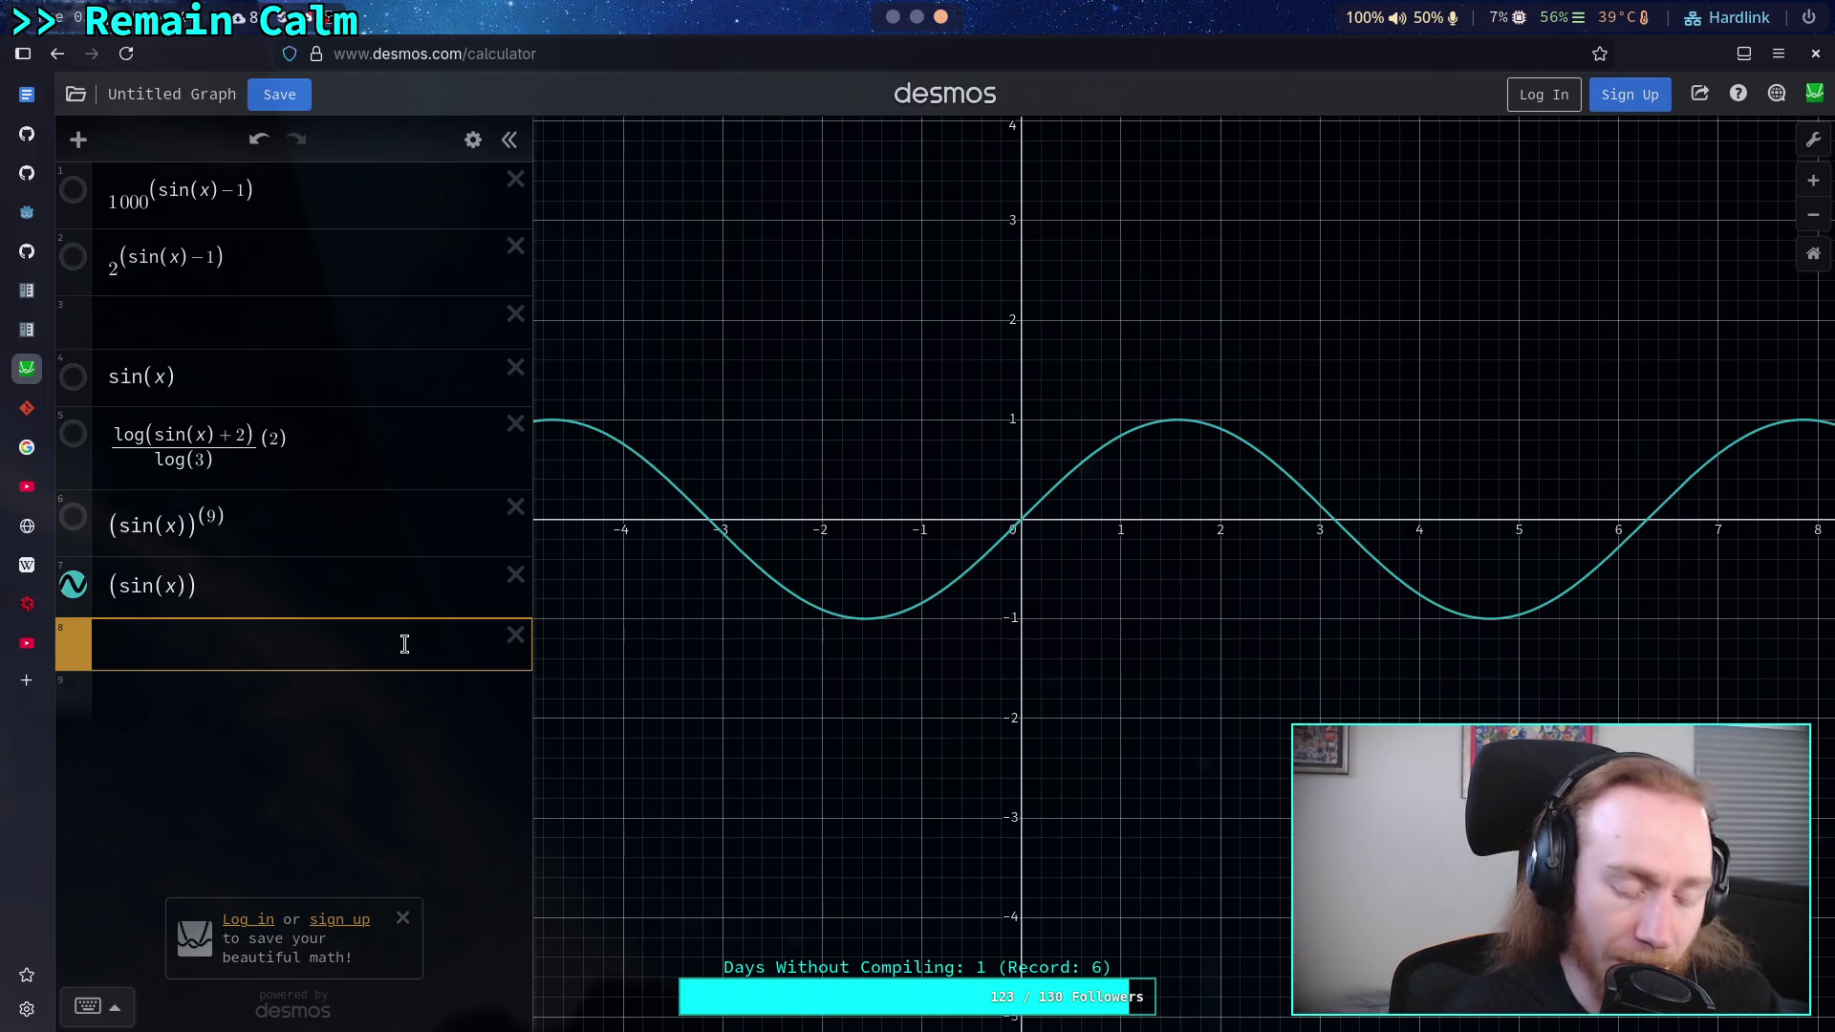
pyautogui.write('s')
pyautogui.press('BackSpace')
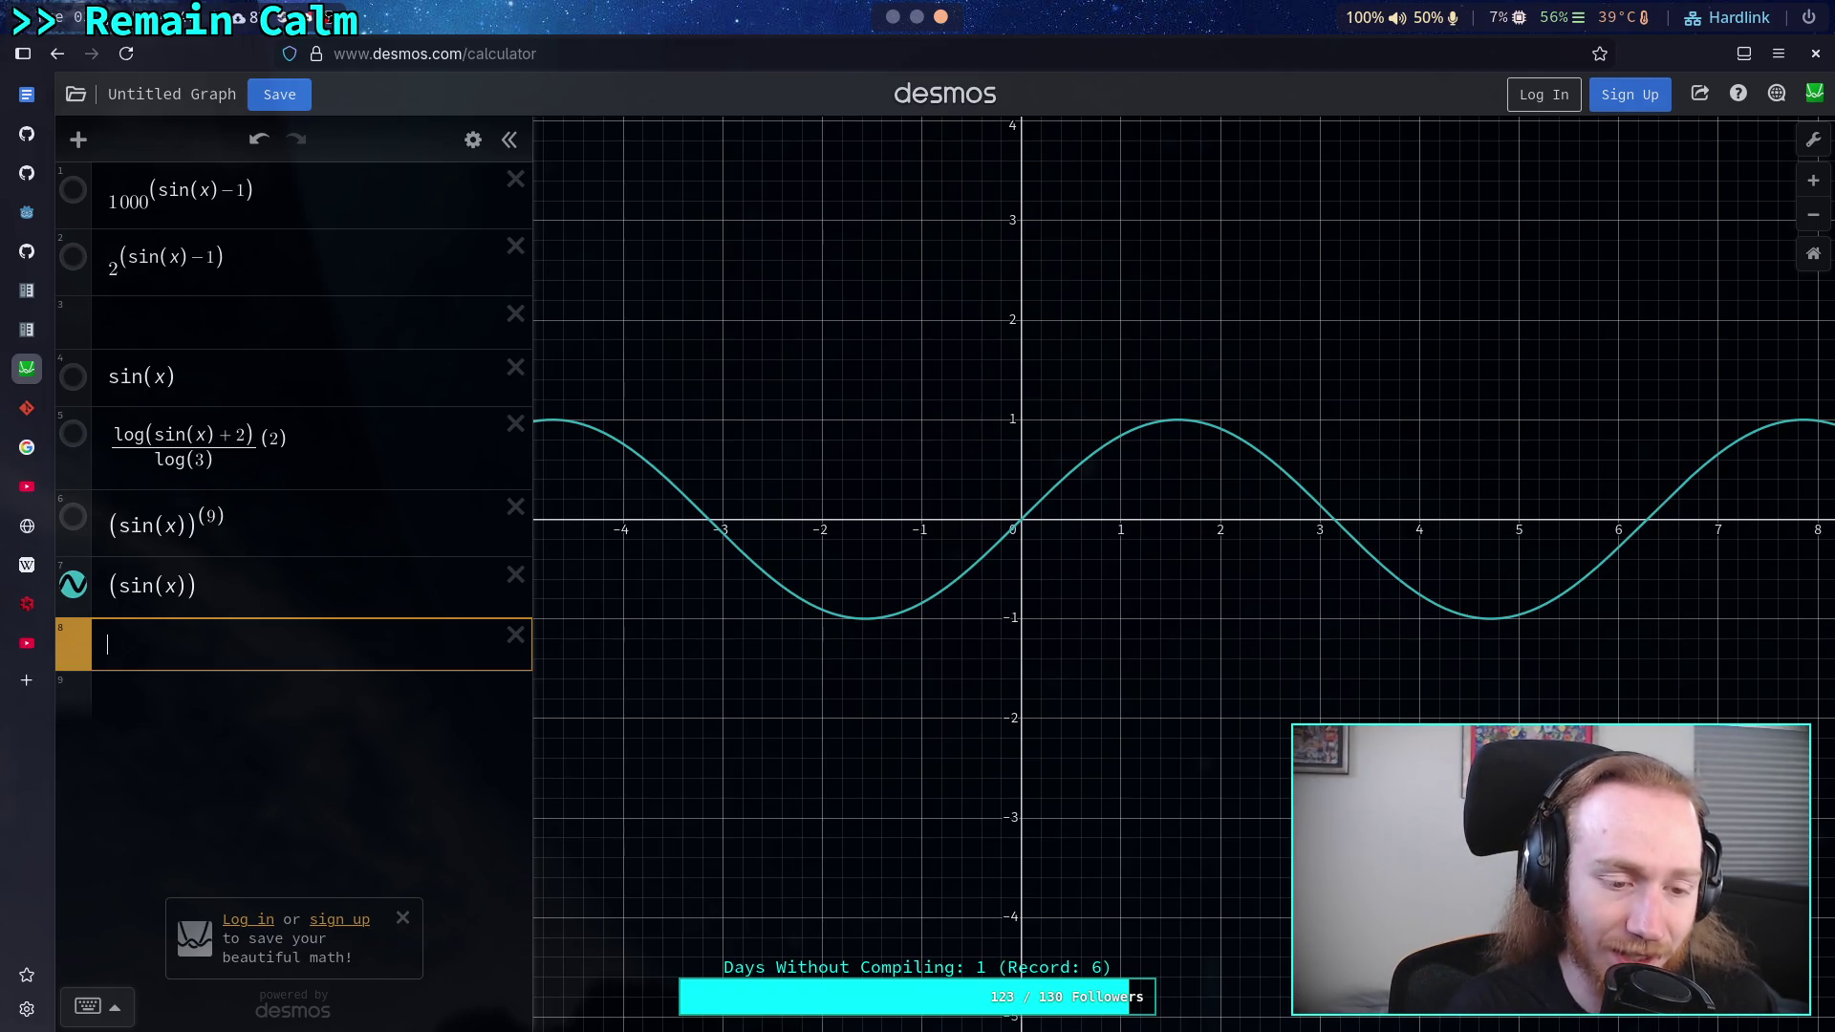
pyautogui.write('qrt')
pyautogui.write('cos(x')
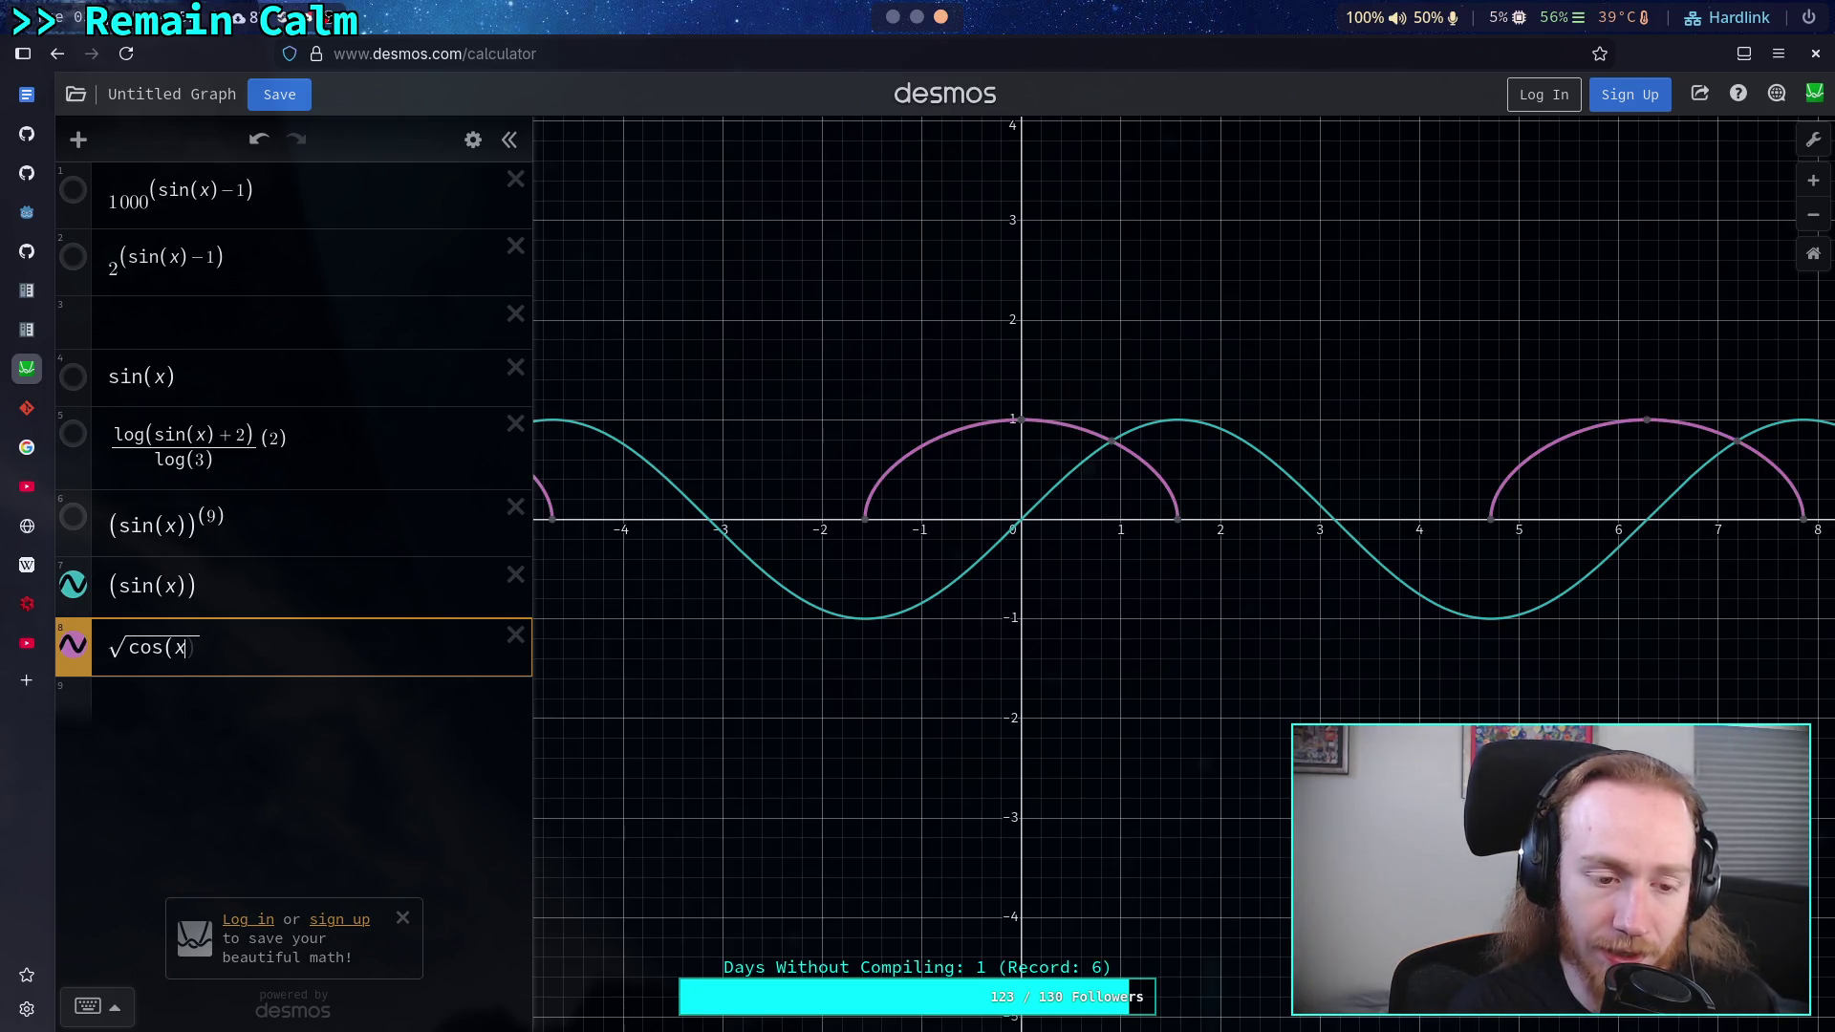
pyautogui.write(')+')
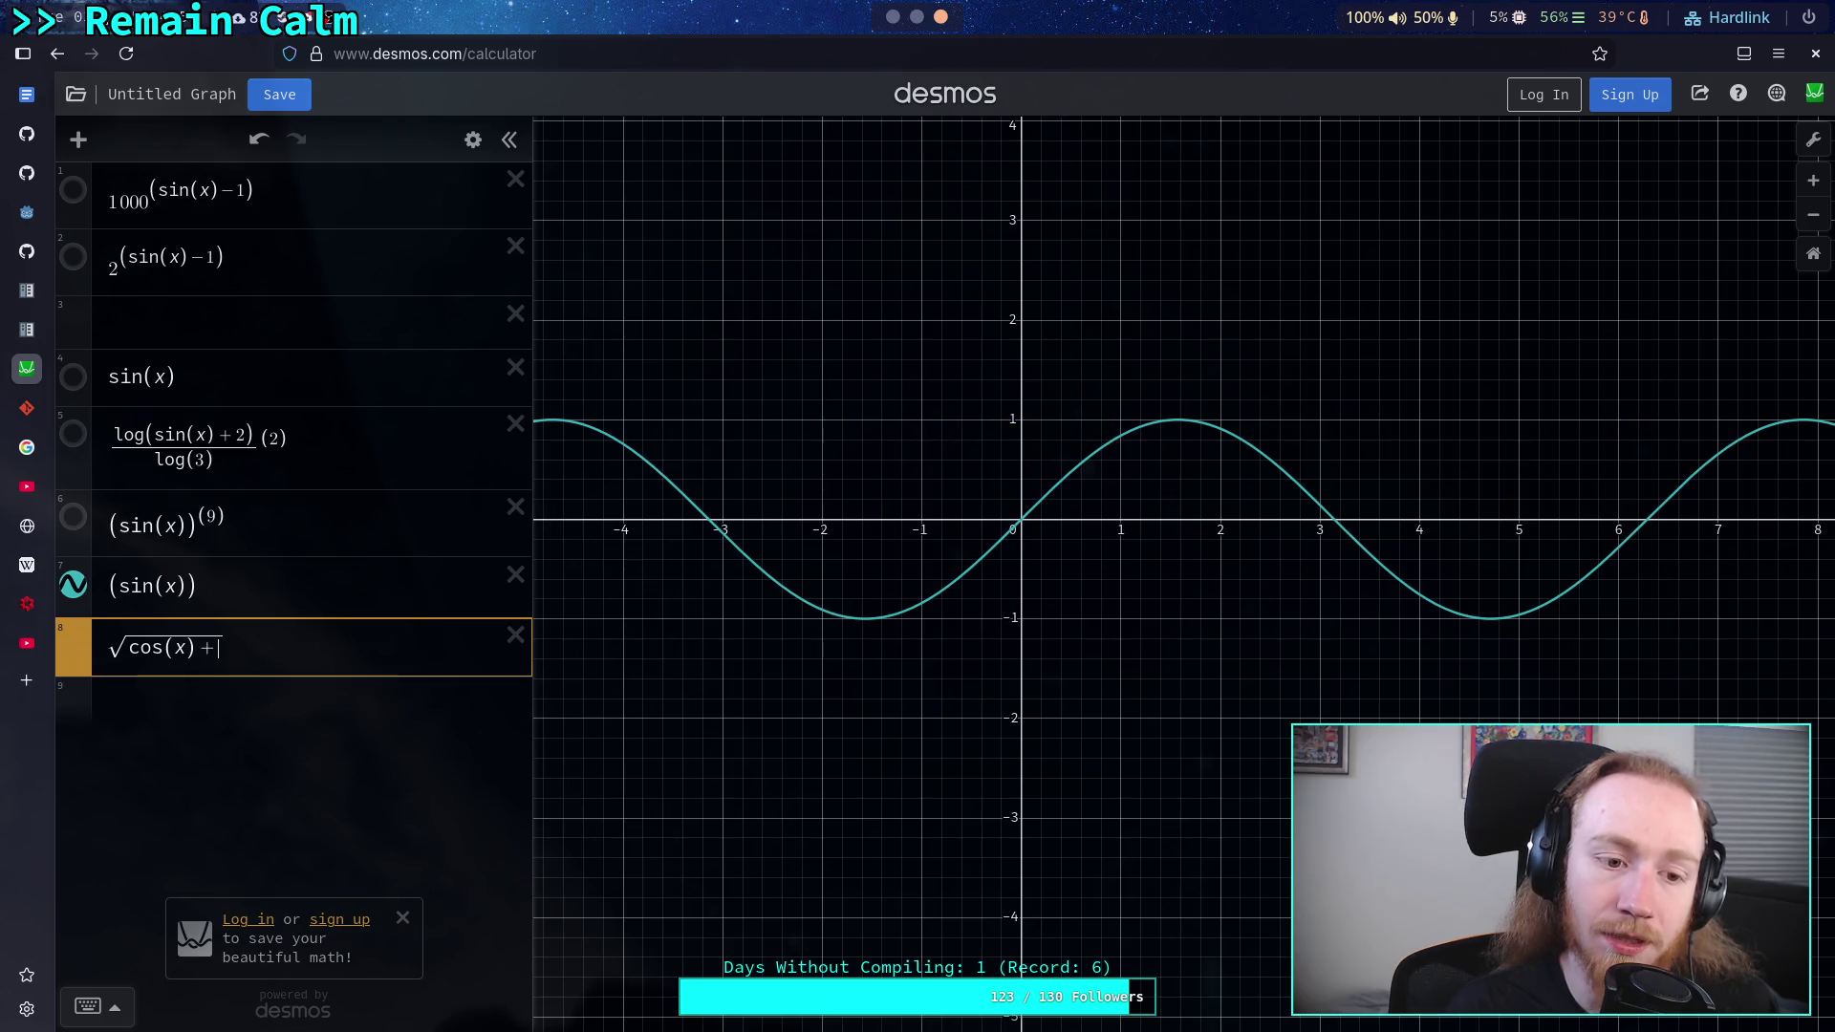
pyautogui.write('/2')
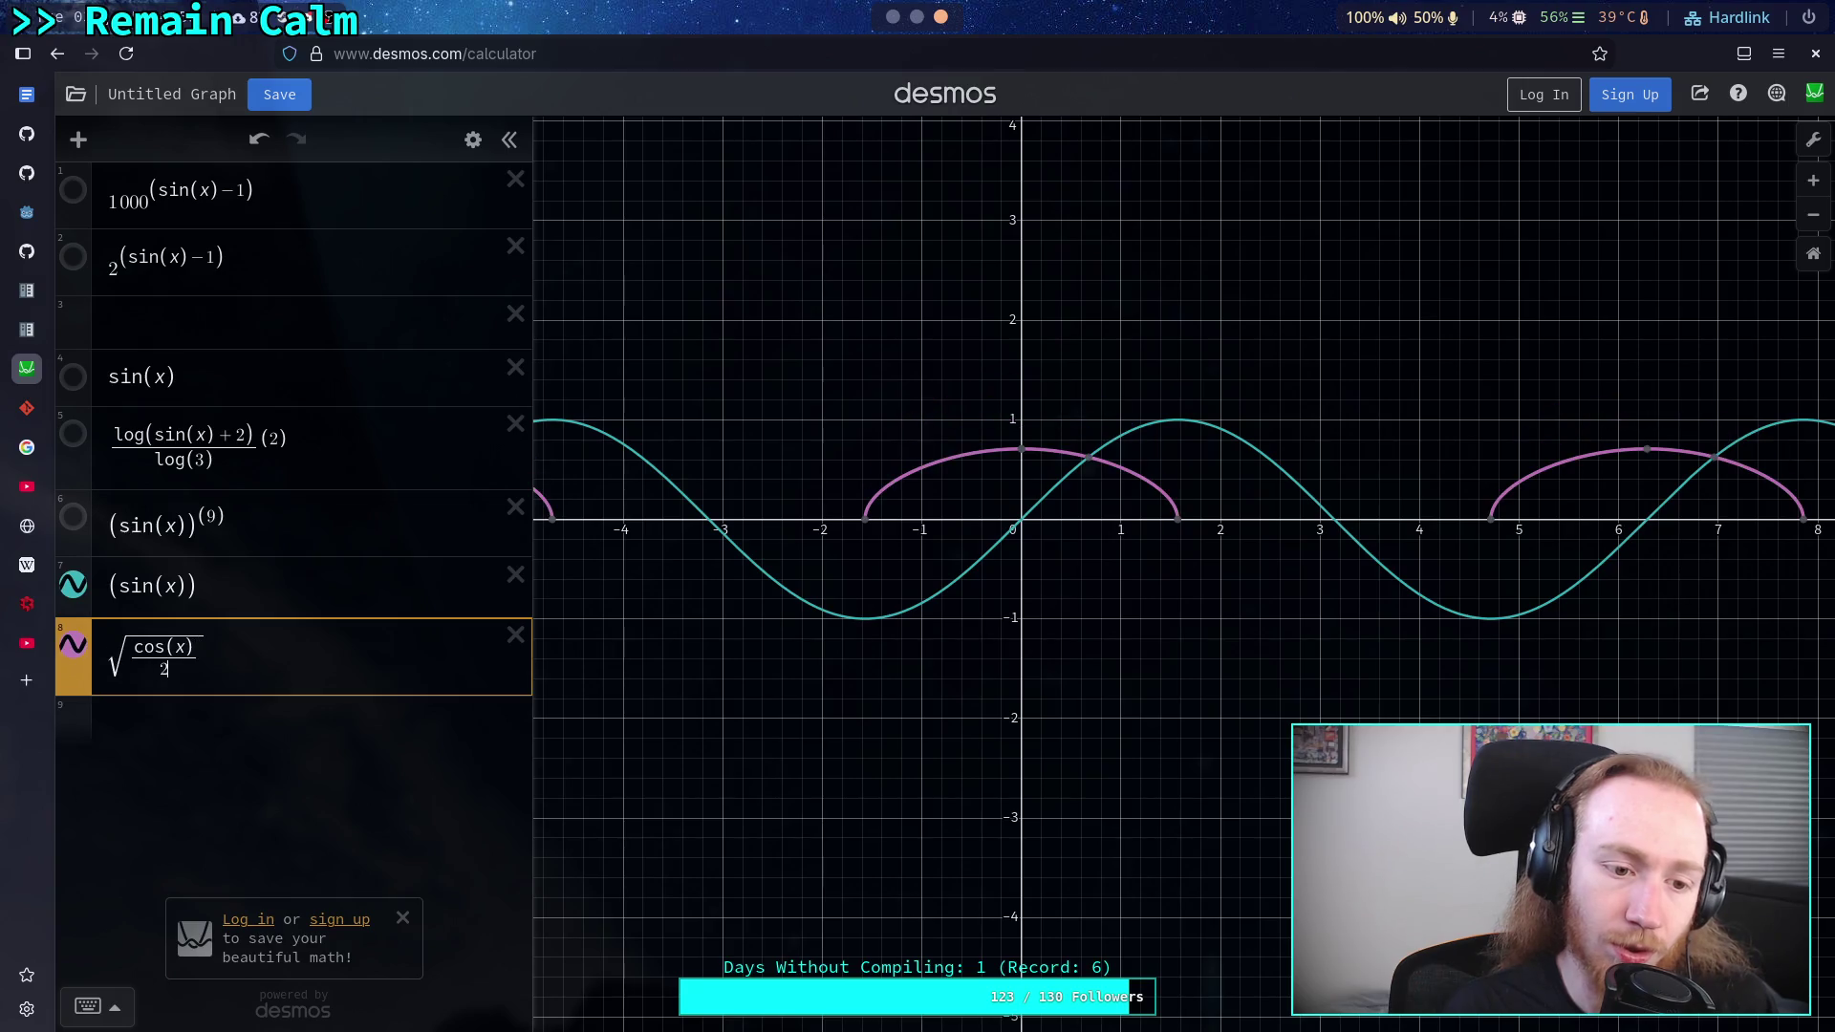
pyautogui.write('+0')
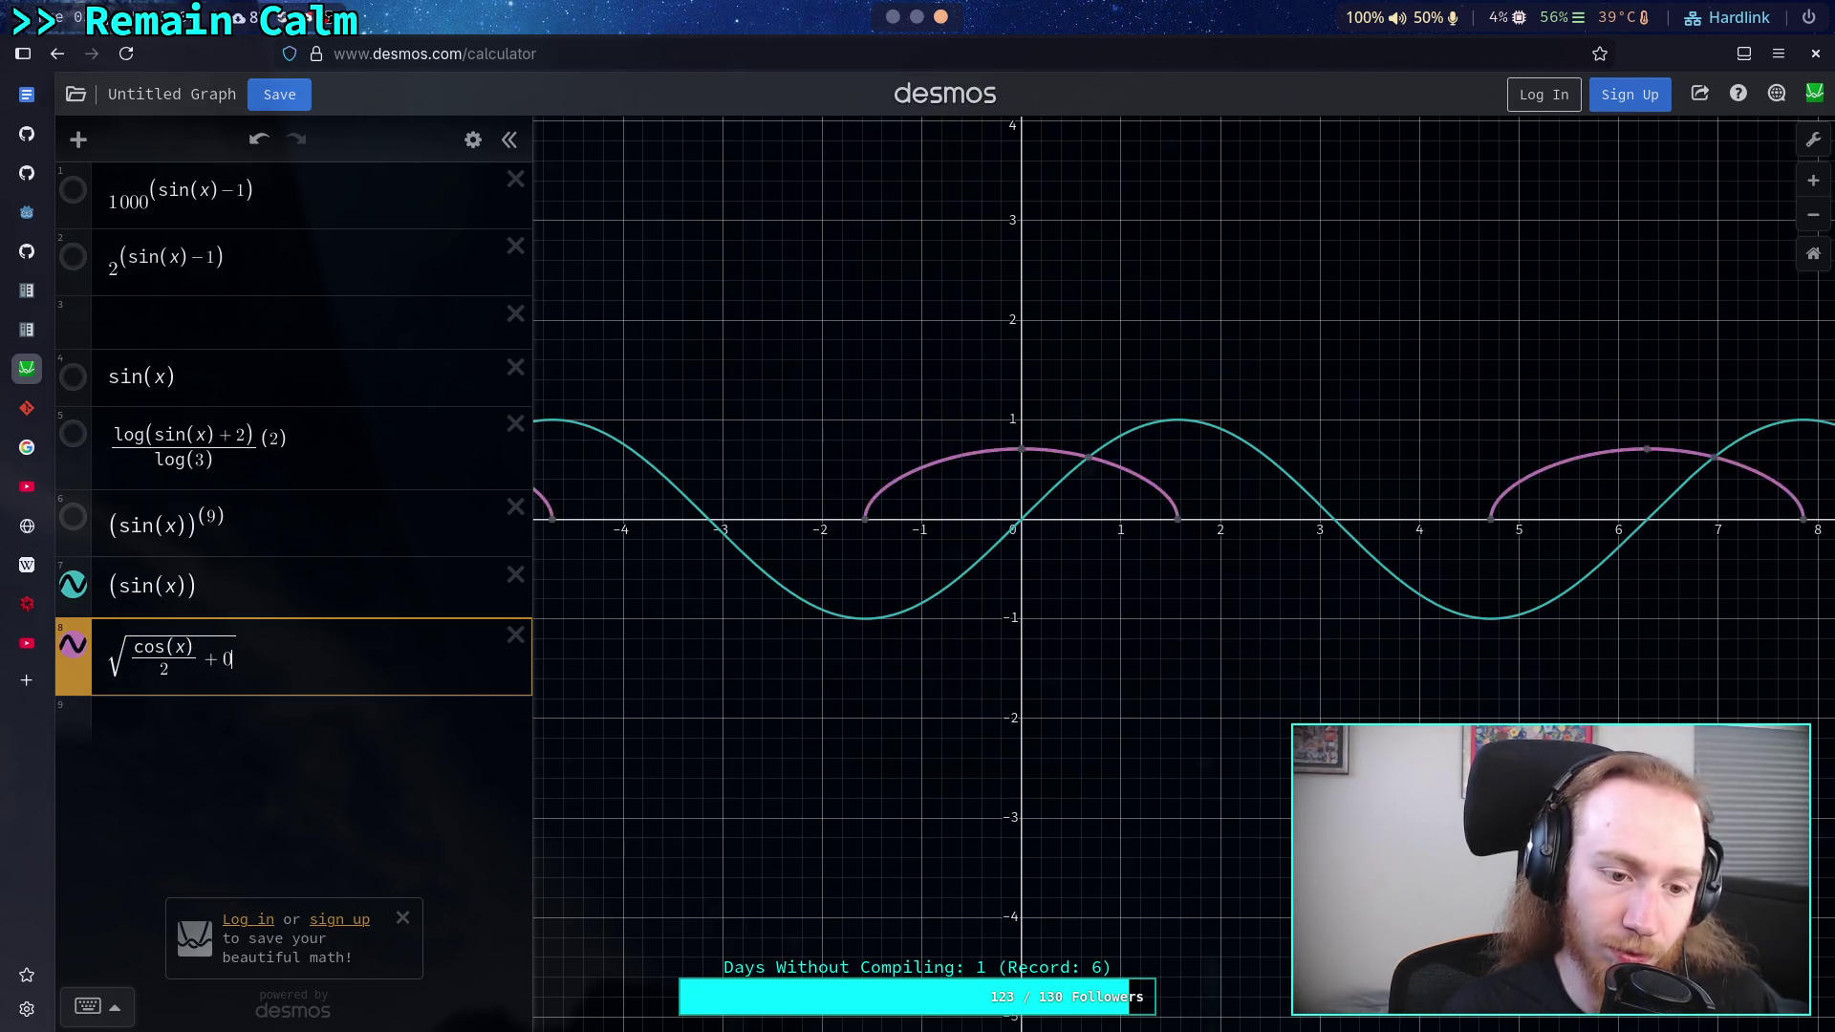
pyautogui.write('5')
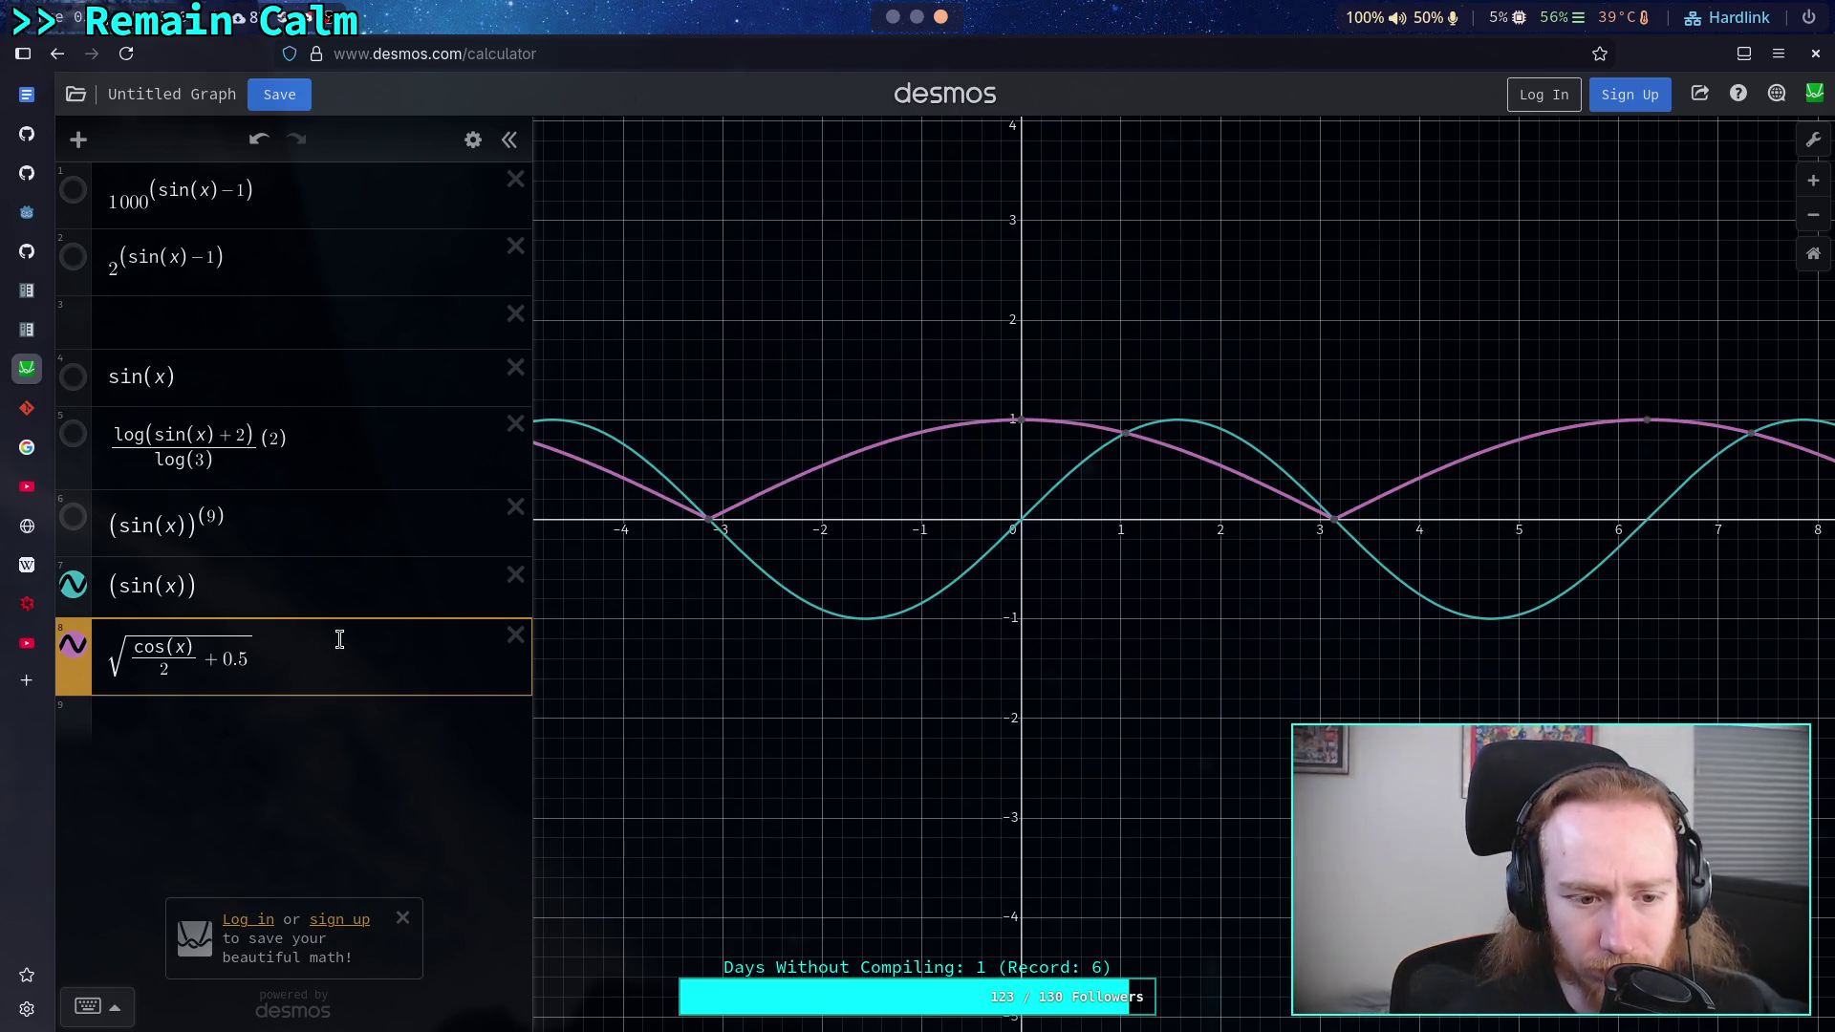
pyautogui.click(73, 585)
pyautogui.click(392, 727)
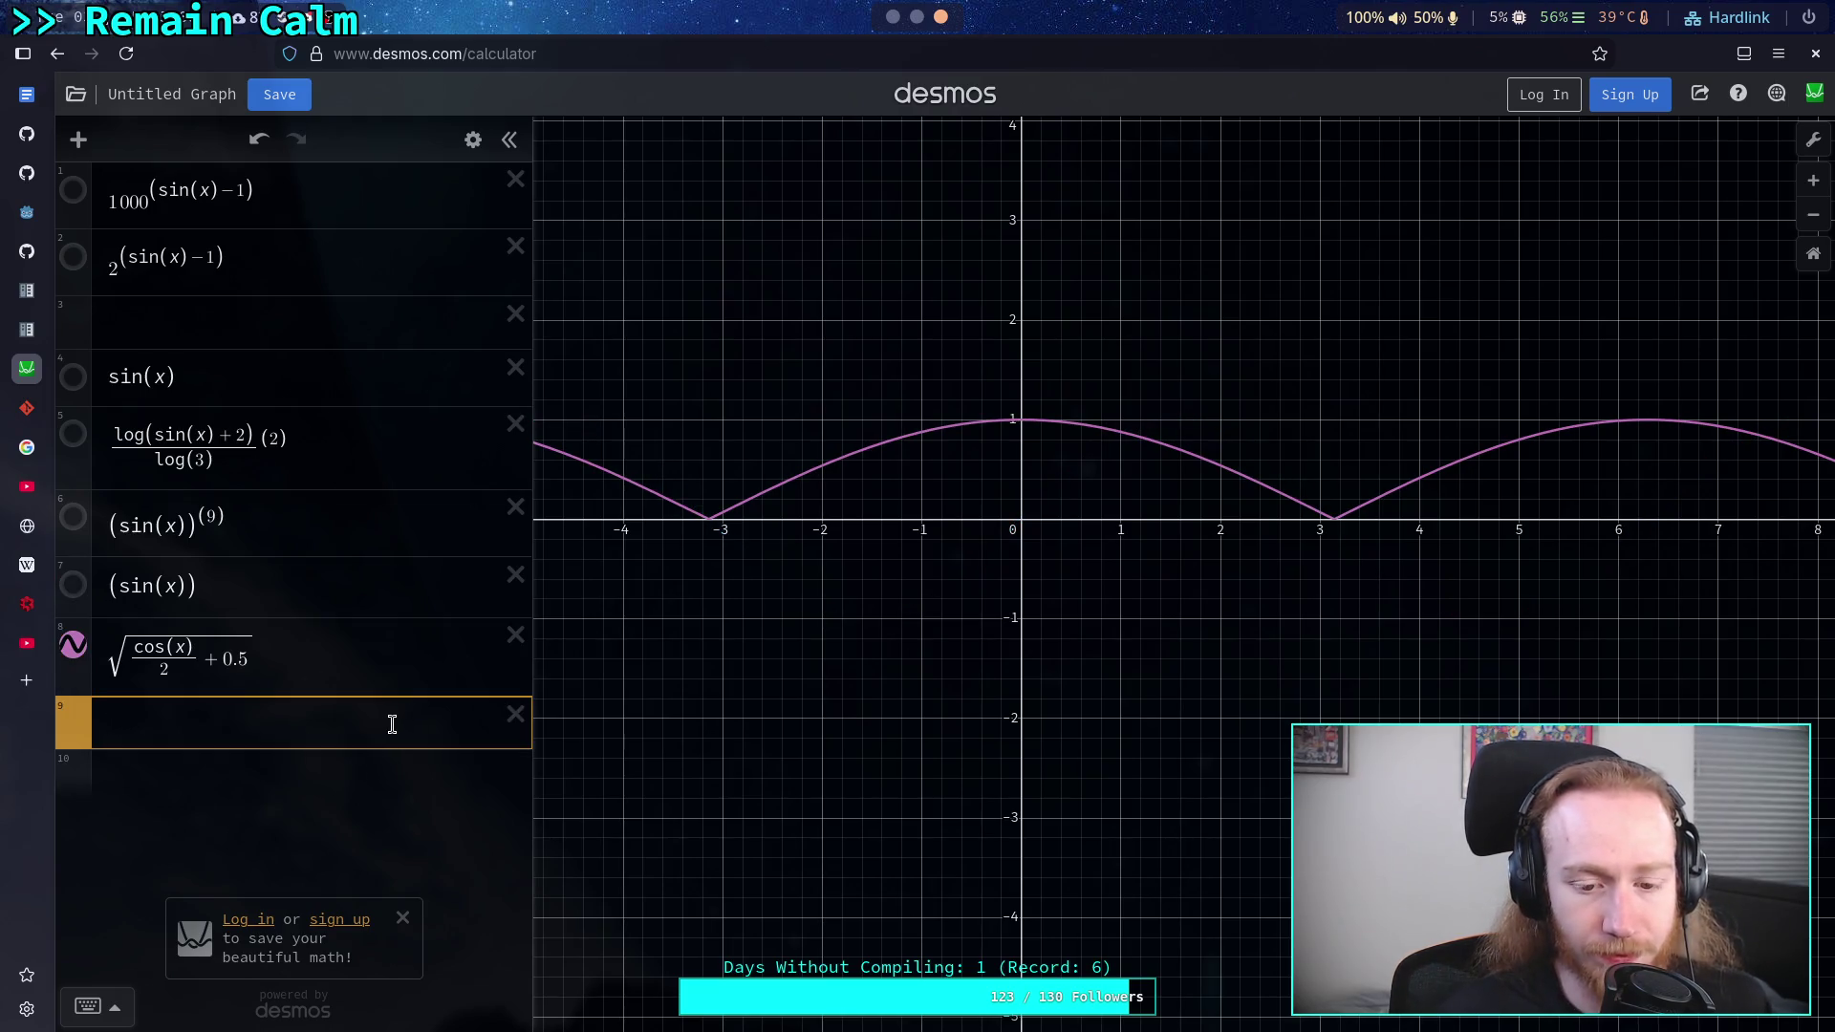
# - Enter tanh((cos x)3) on line 9, trying a ^2 exponent before settling on multiplier 3
pyautogui.write('tanh*')
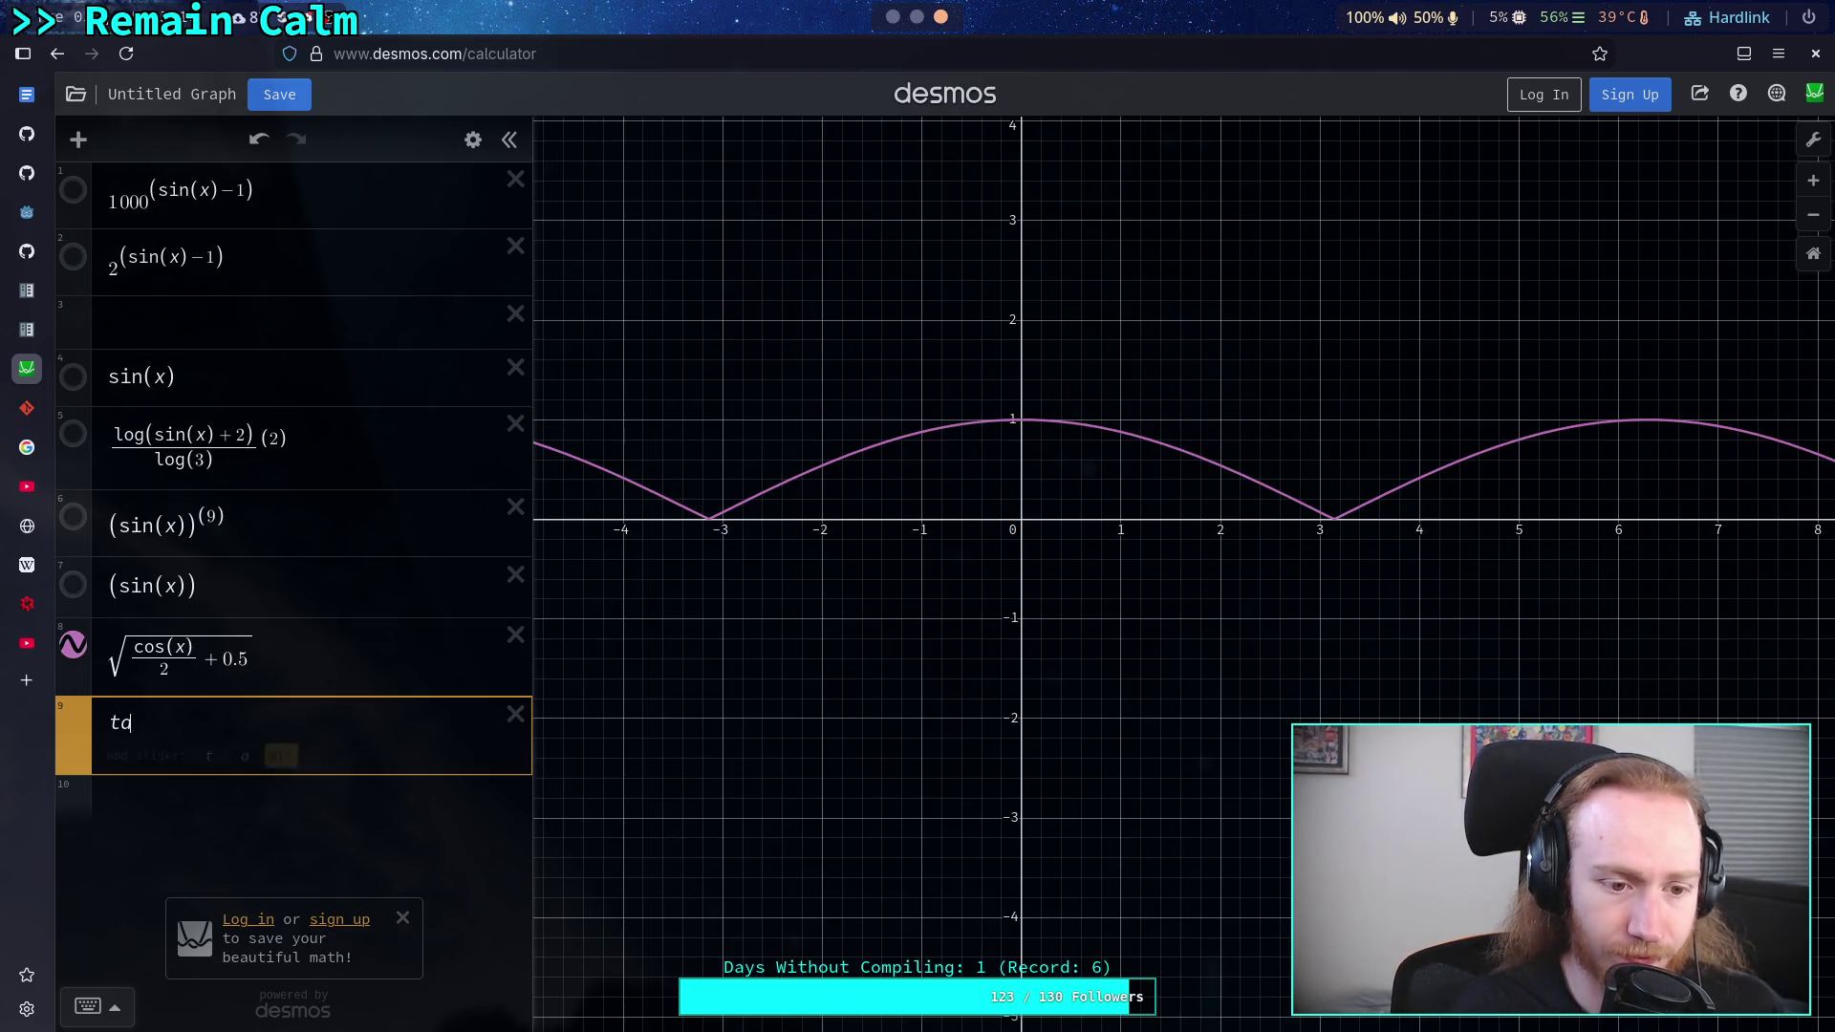
pyautogui.write('(x')
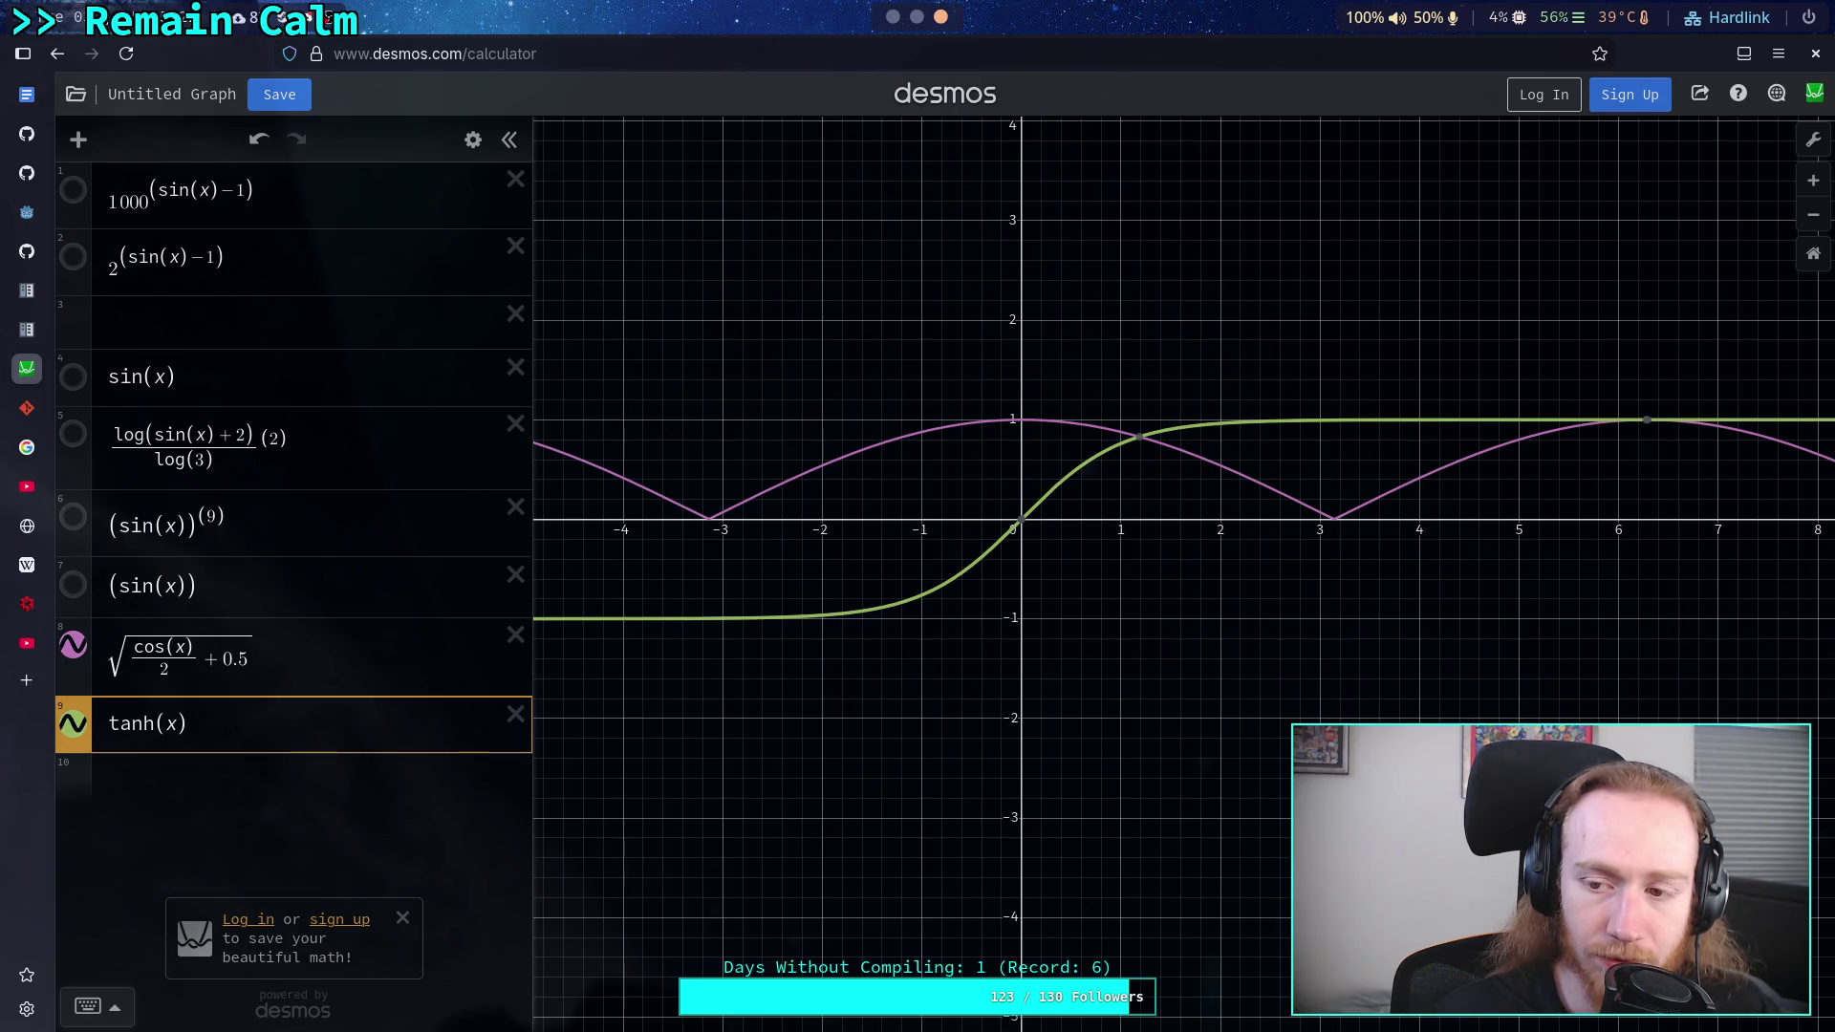
pyautogui.write('co')
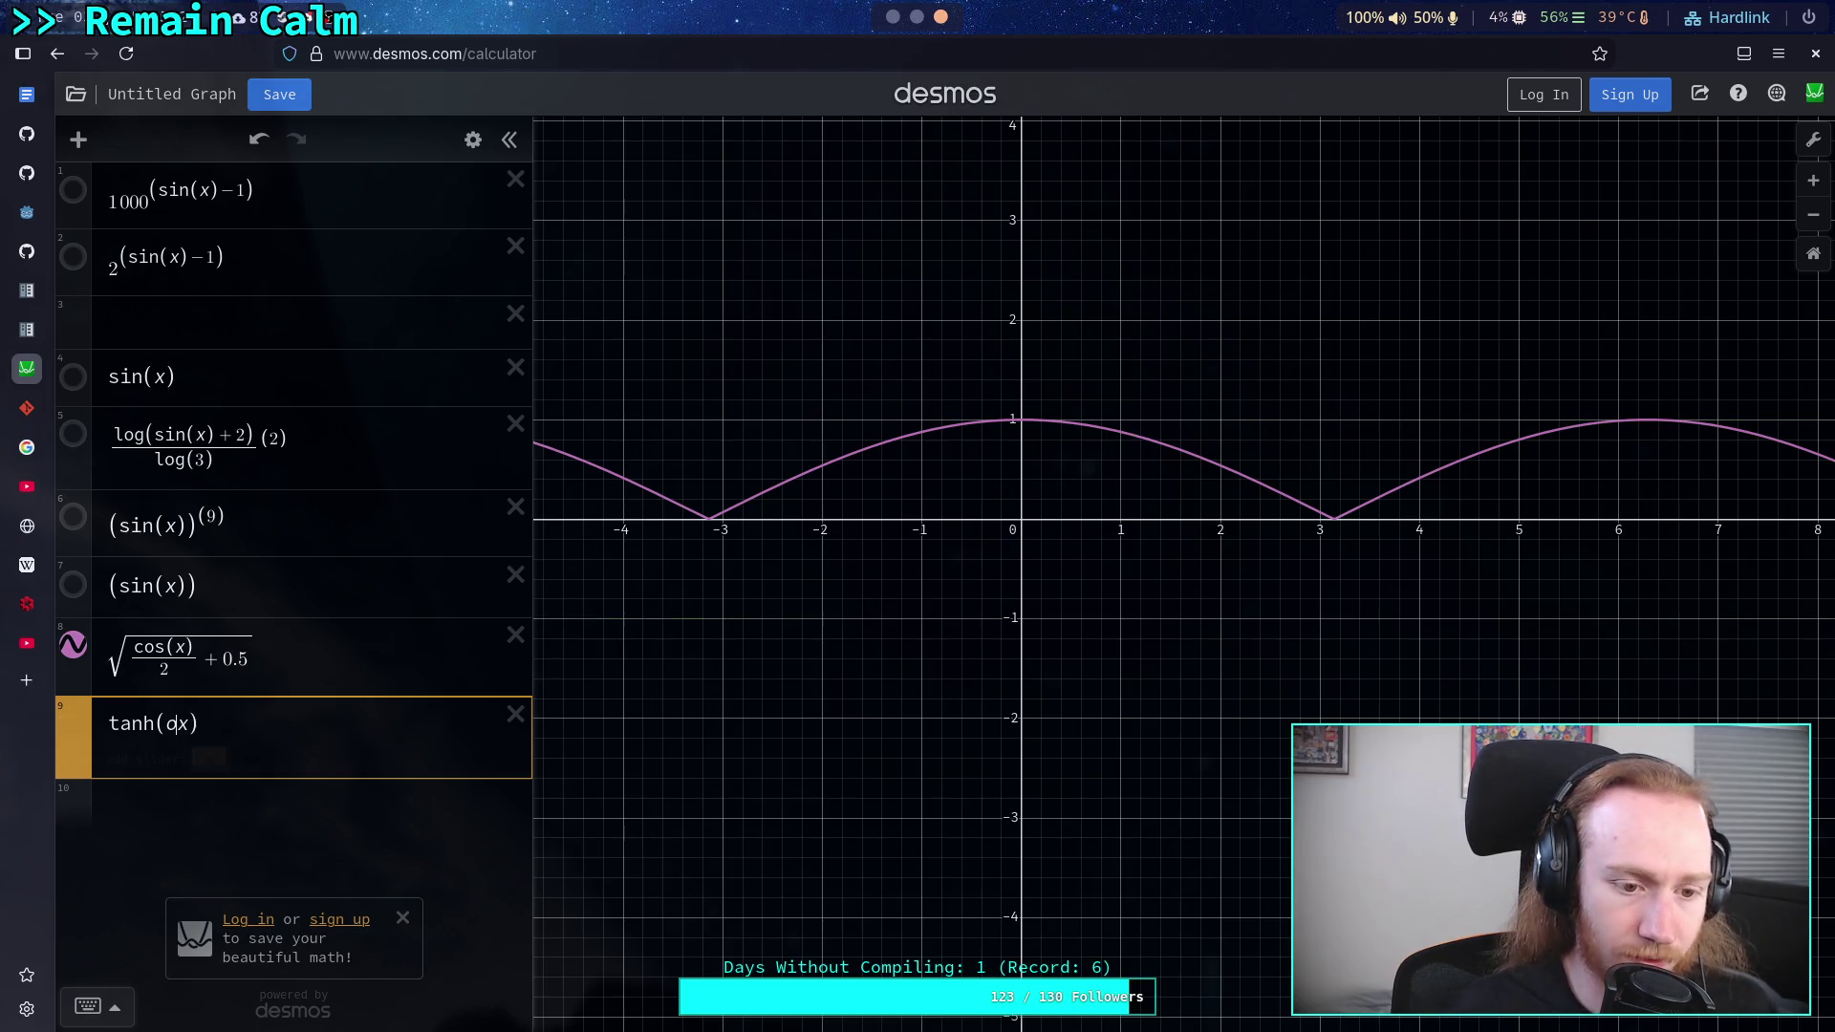
pyautogui.write('s')
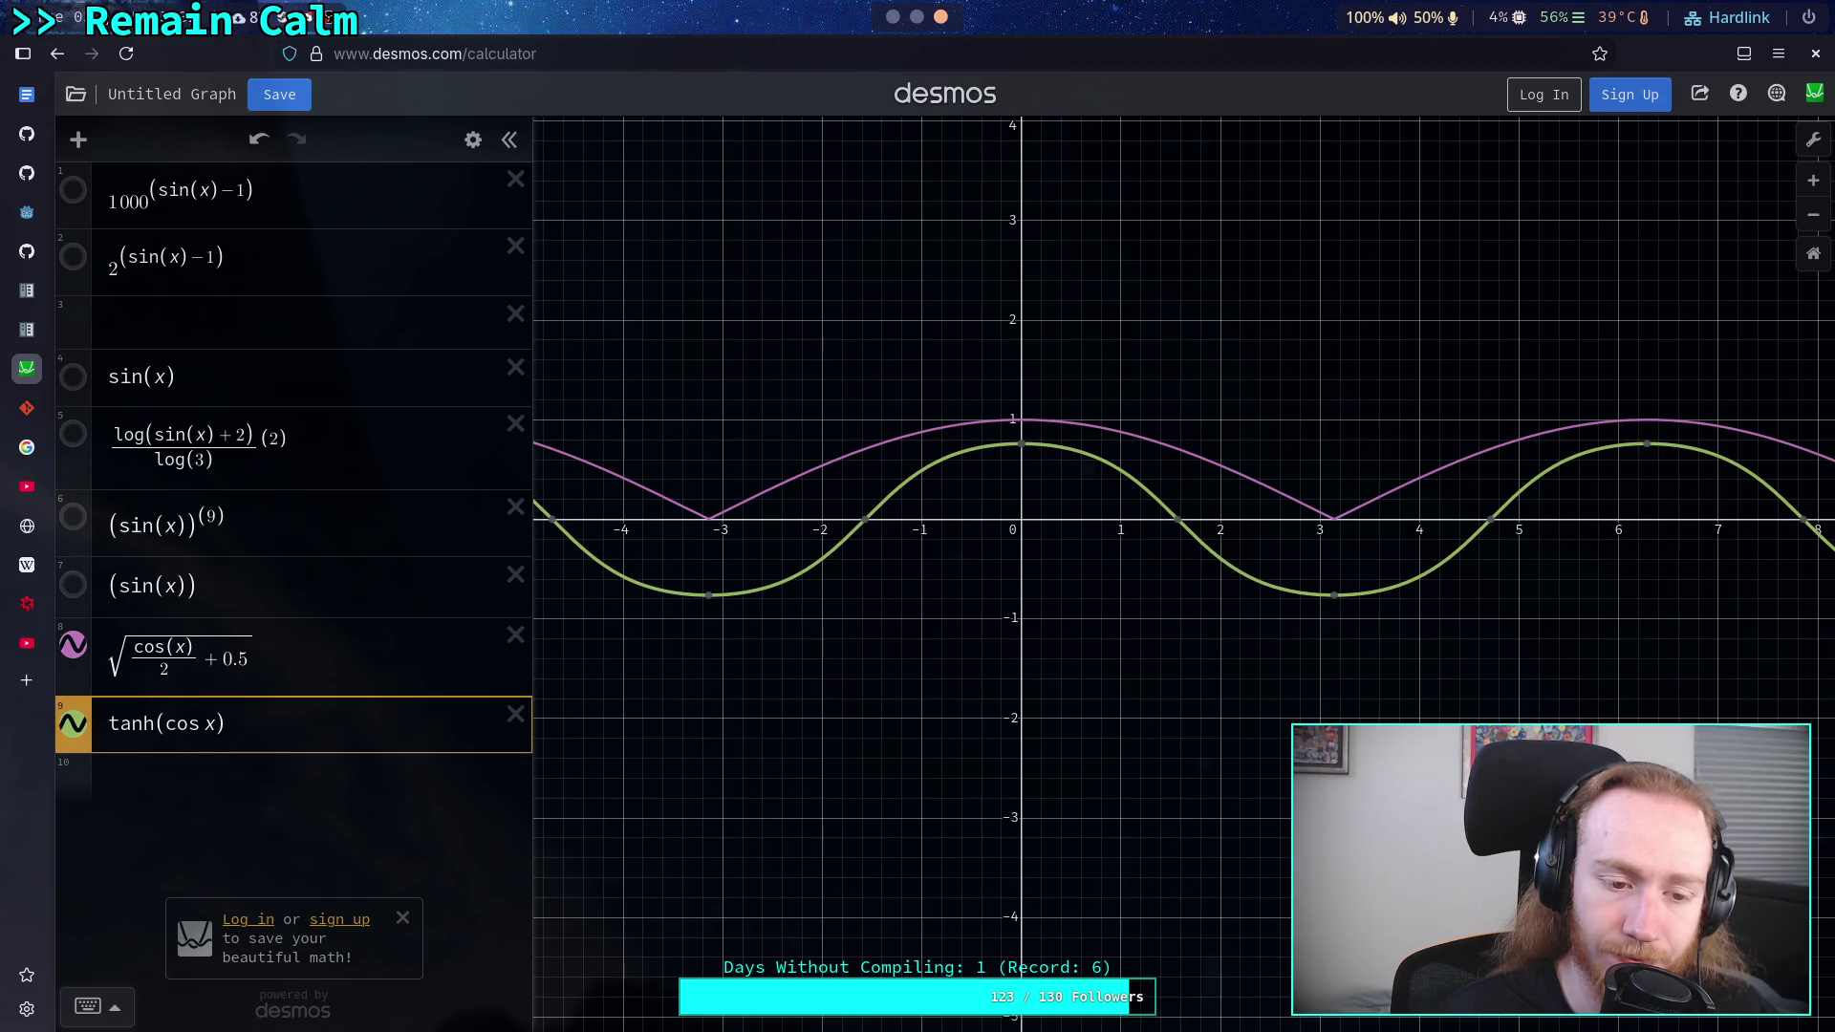
pyautogui.hotkey('shift', 'Left')
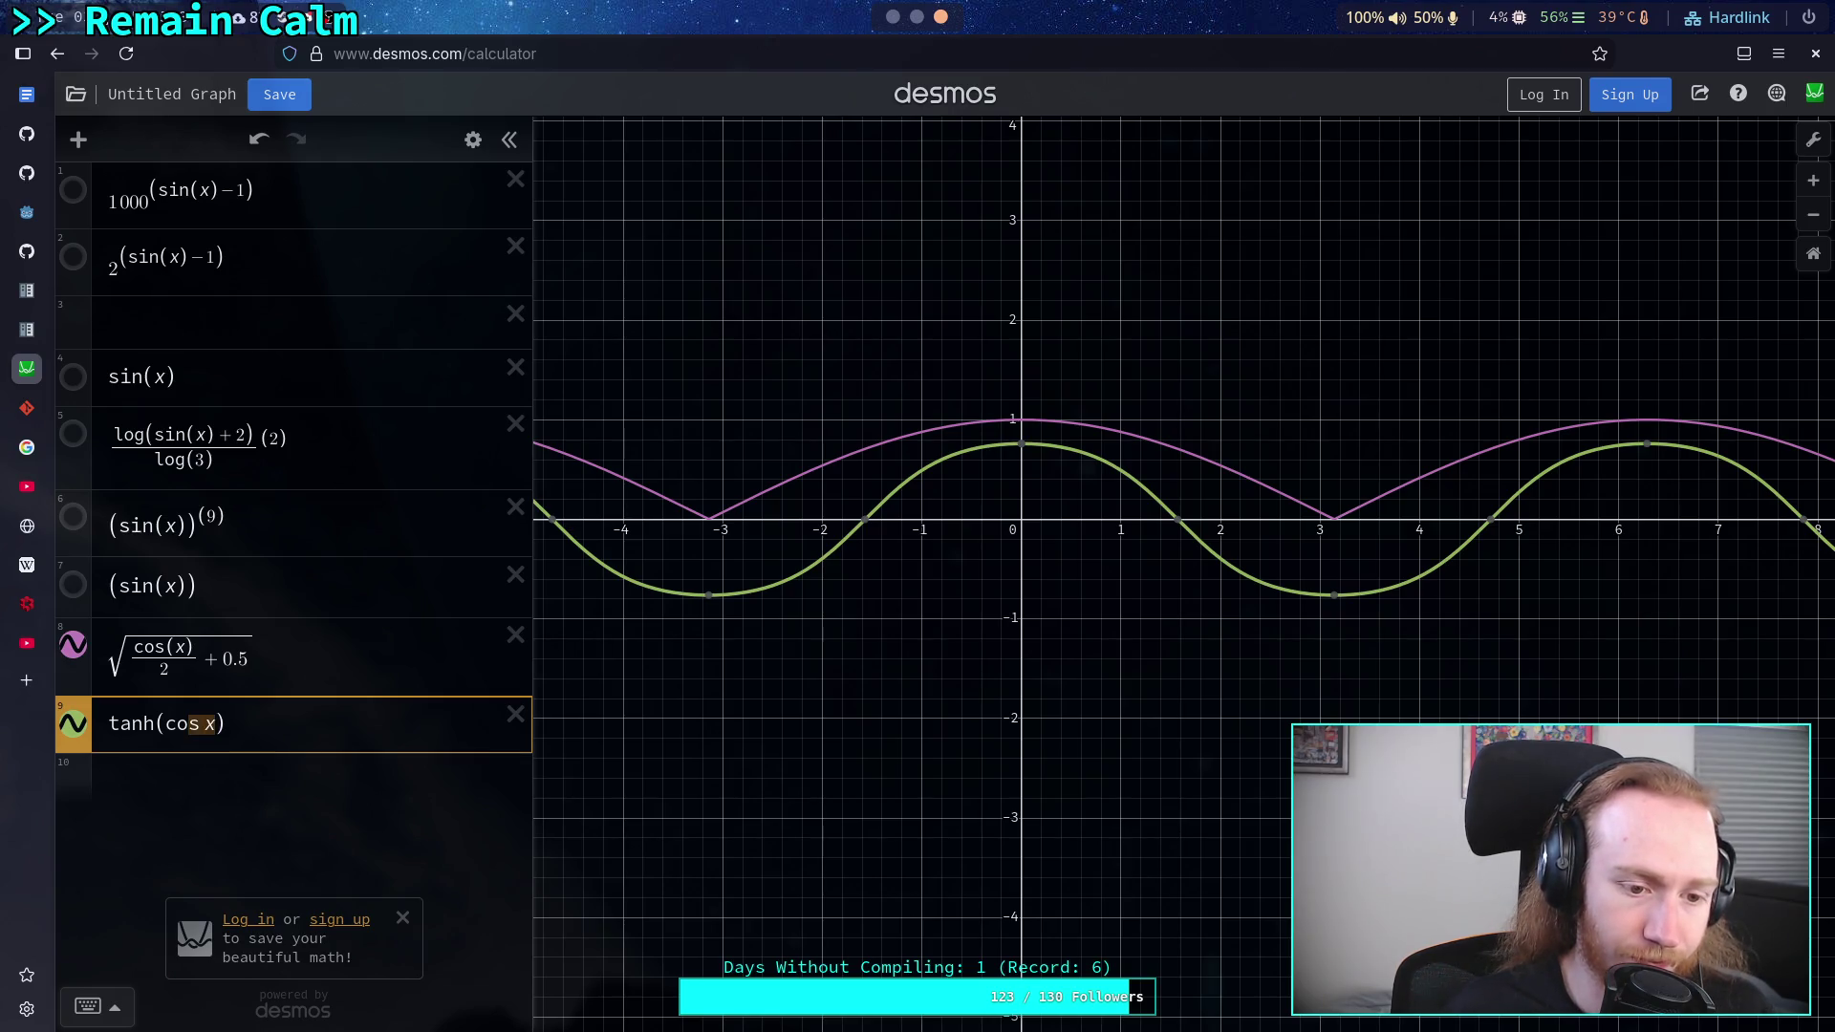
pyautogui.write('(')
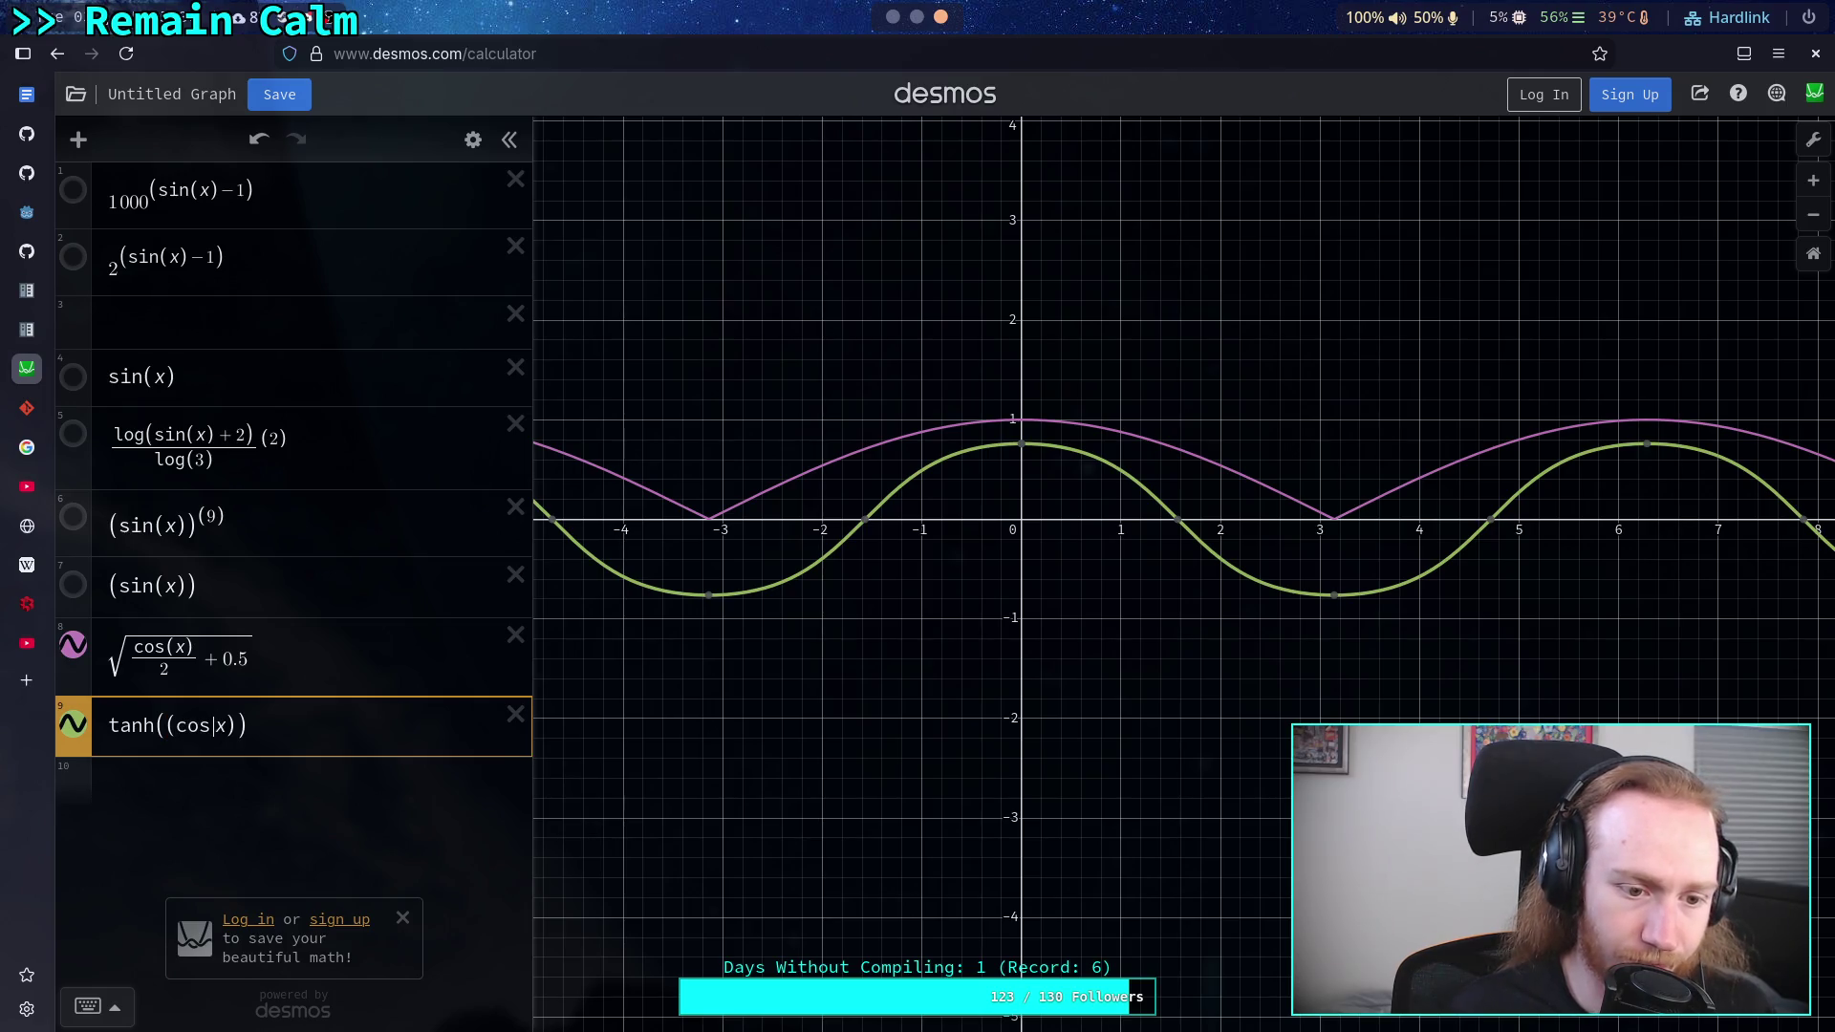
pyautogui.write('^2')
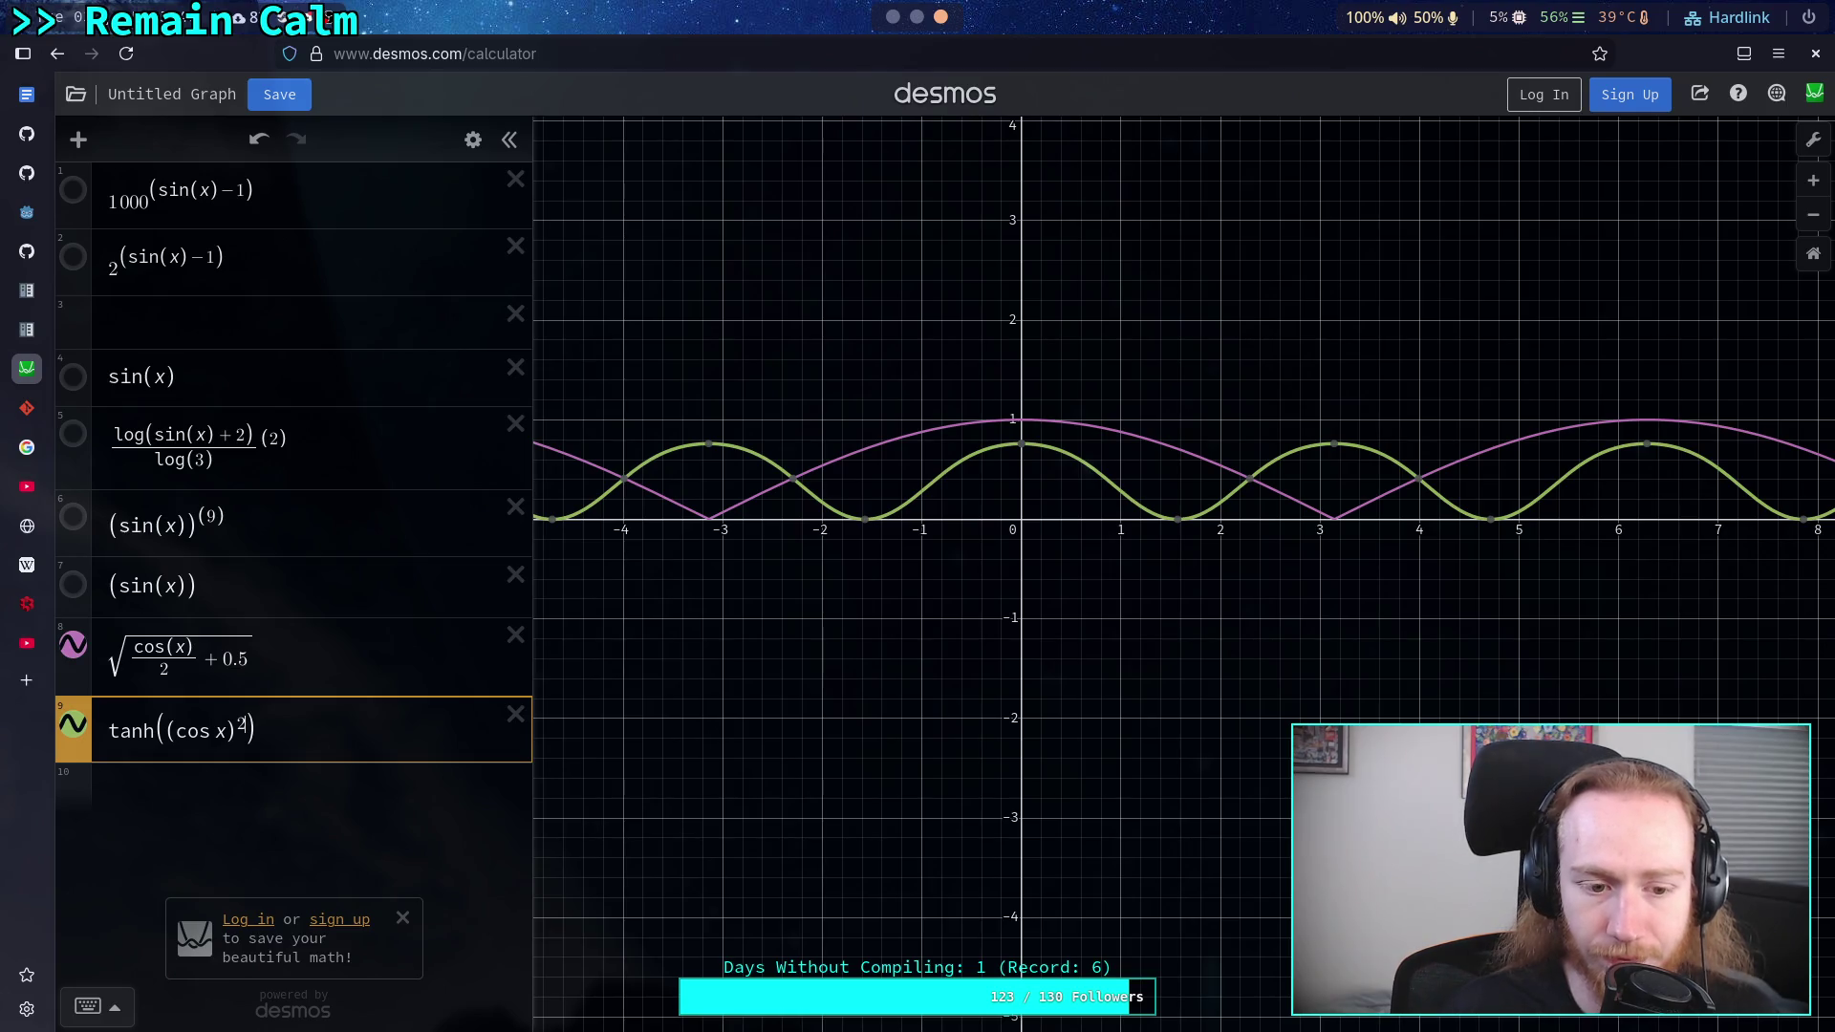
pyautogui.press('BackSpace')
pyautogui.press('BackSpace')
pyautogui.write('2')
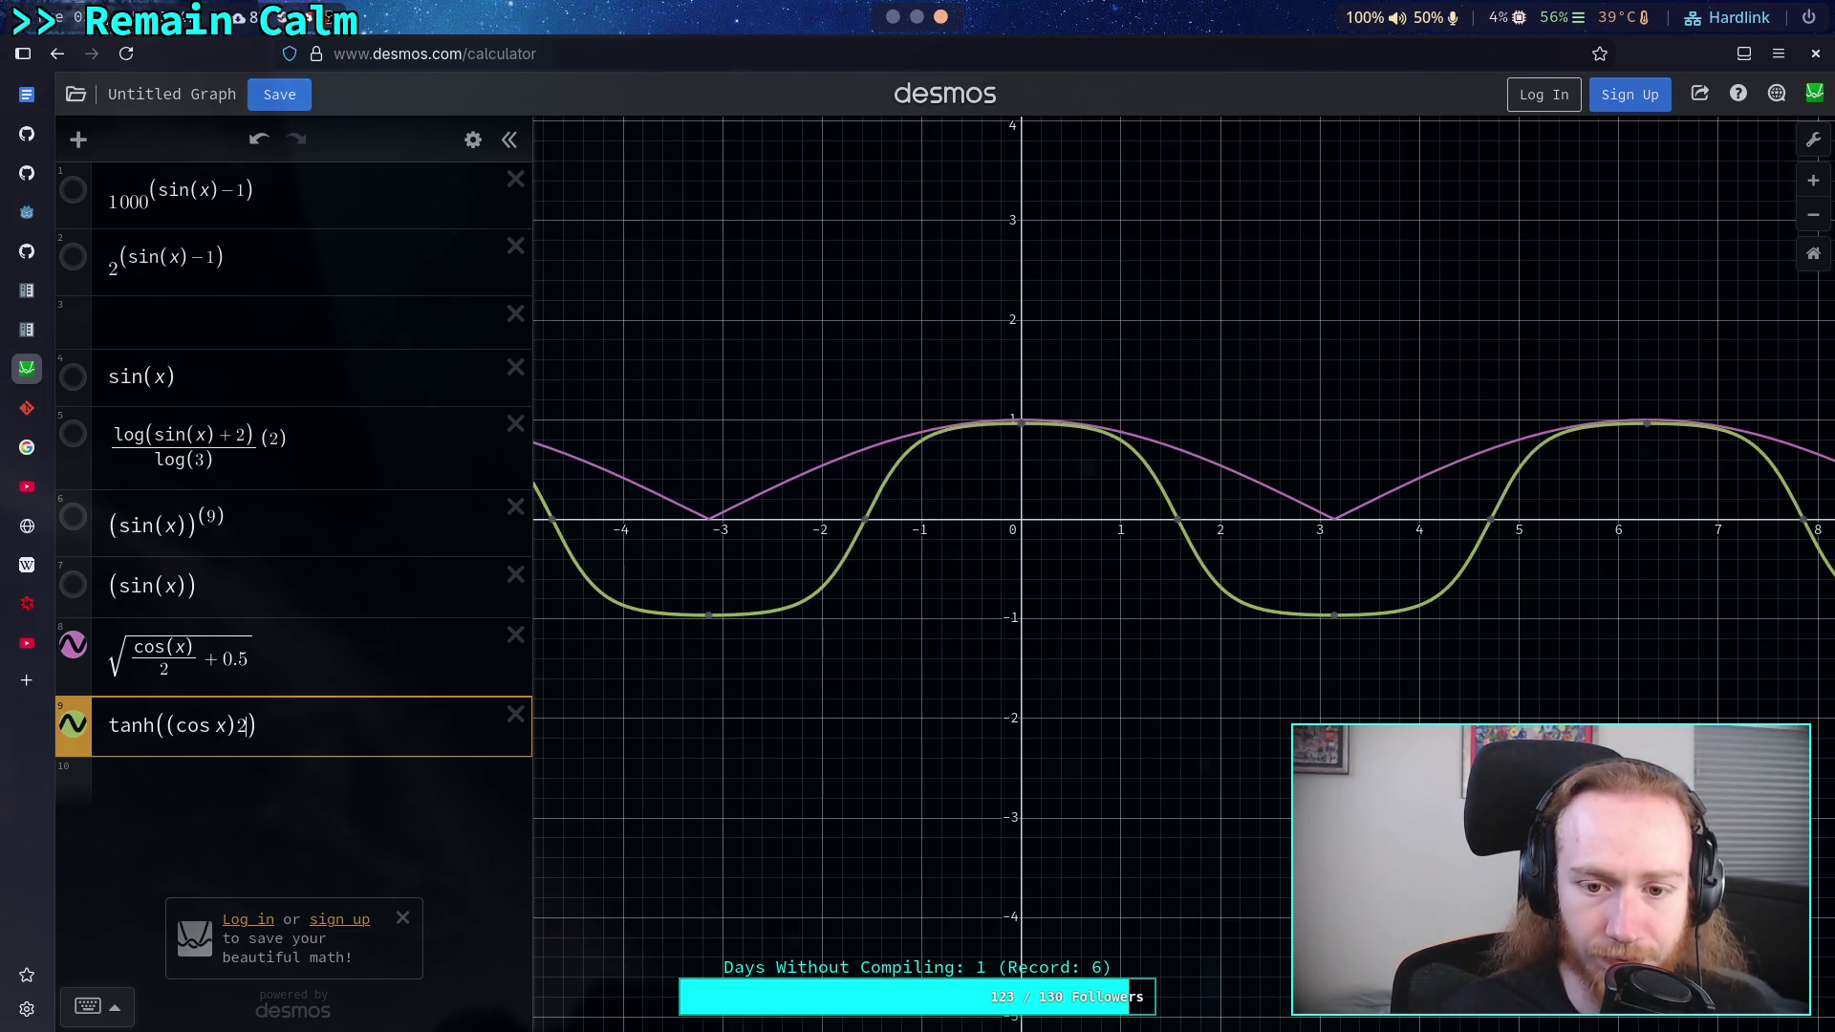
pyautogui.press('BackSpace')
pyautogui.write('3')
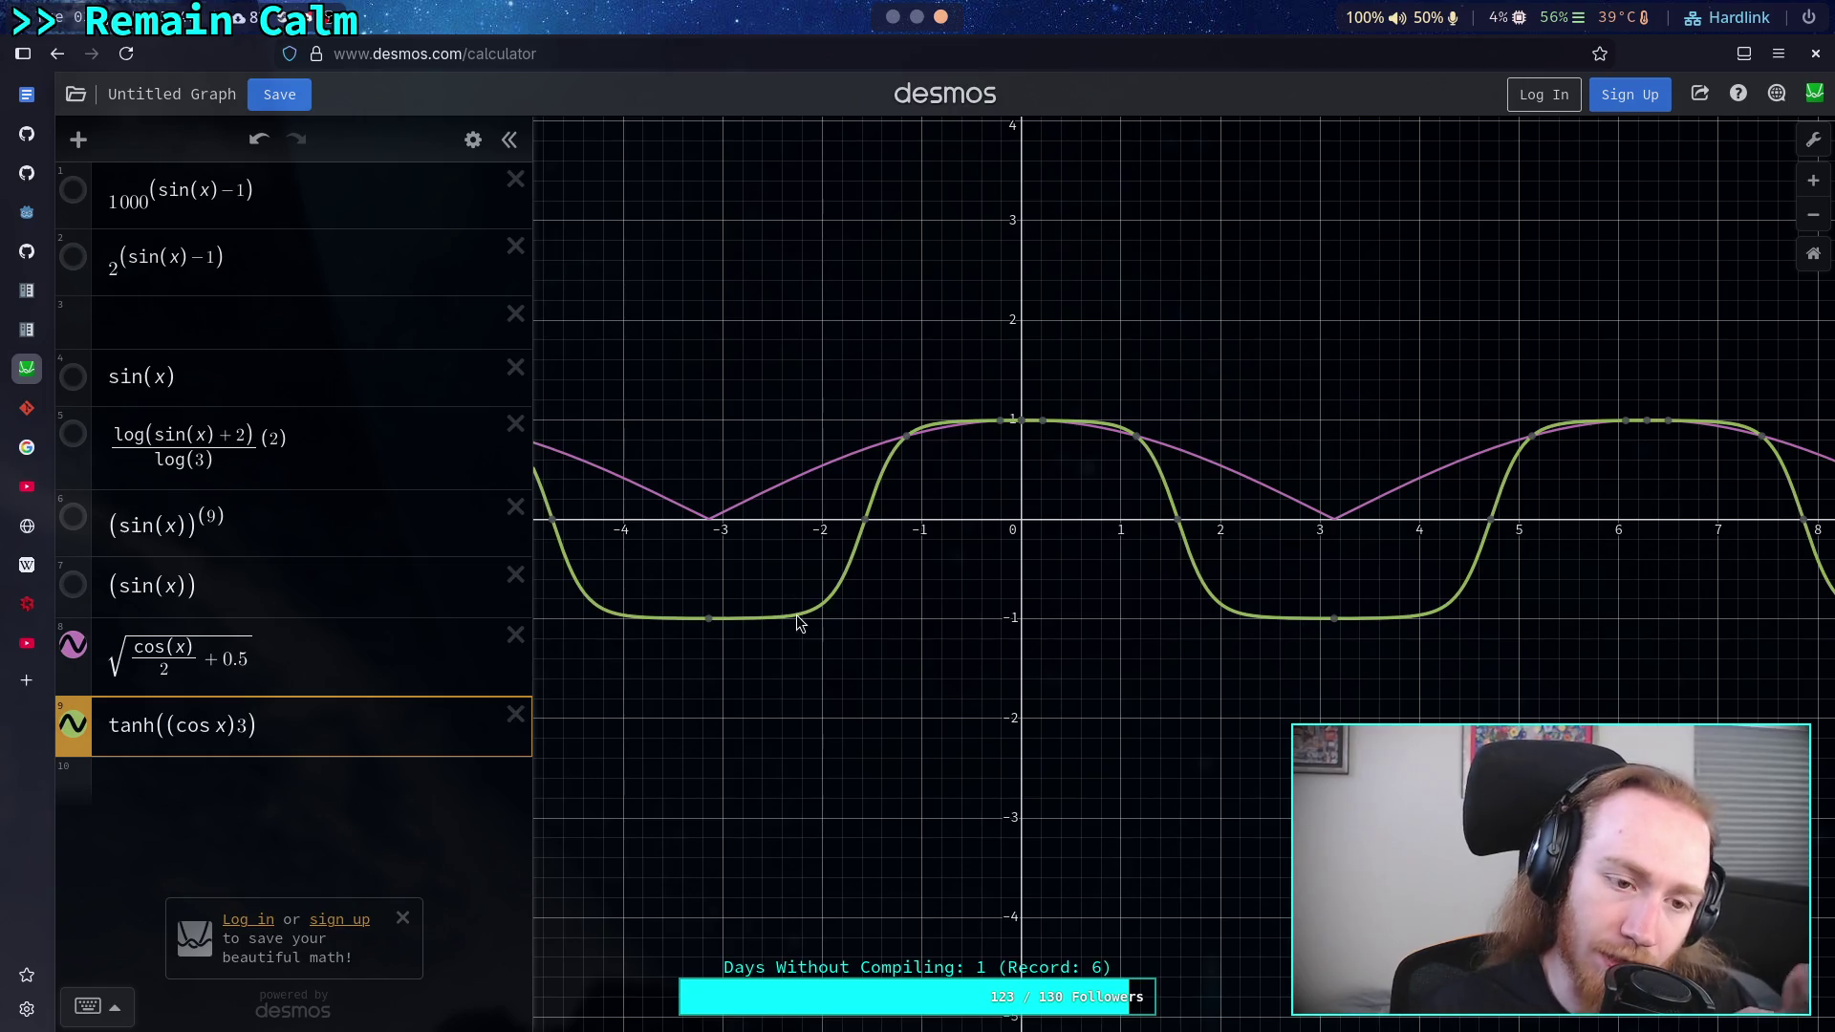
pyautogui.press('super+4')
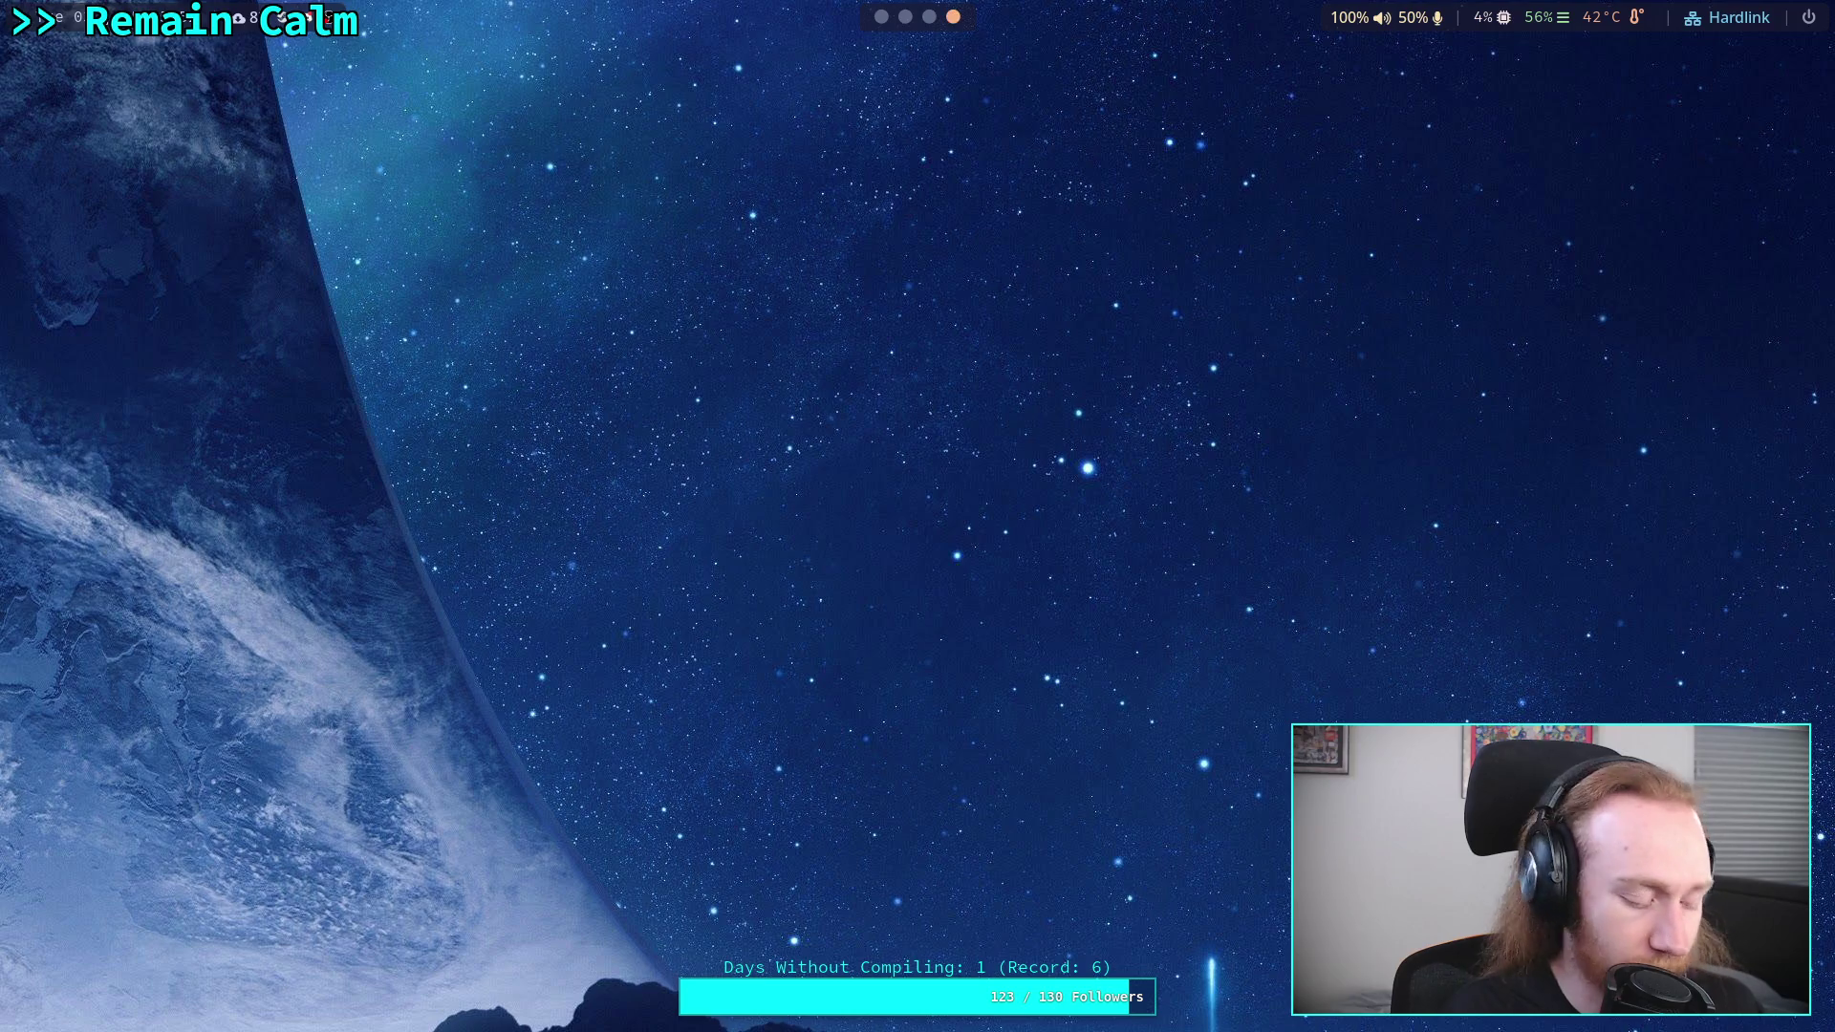
# - Launch Krita and create a new 2000 × 1000 black canvas, zoomed in for drawing
pyautogui.press('super+d')
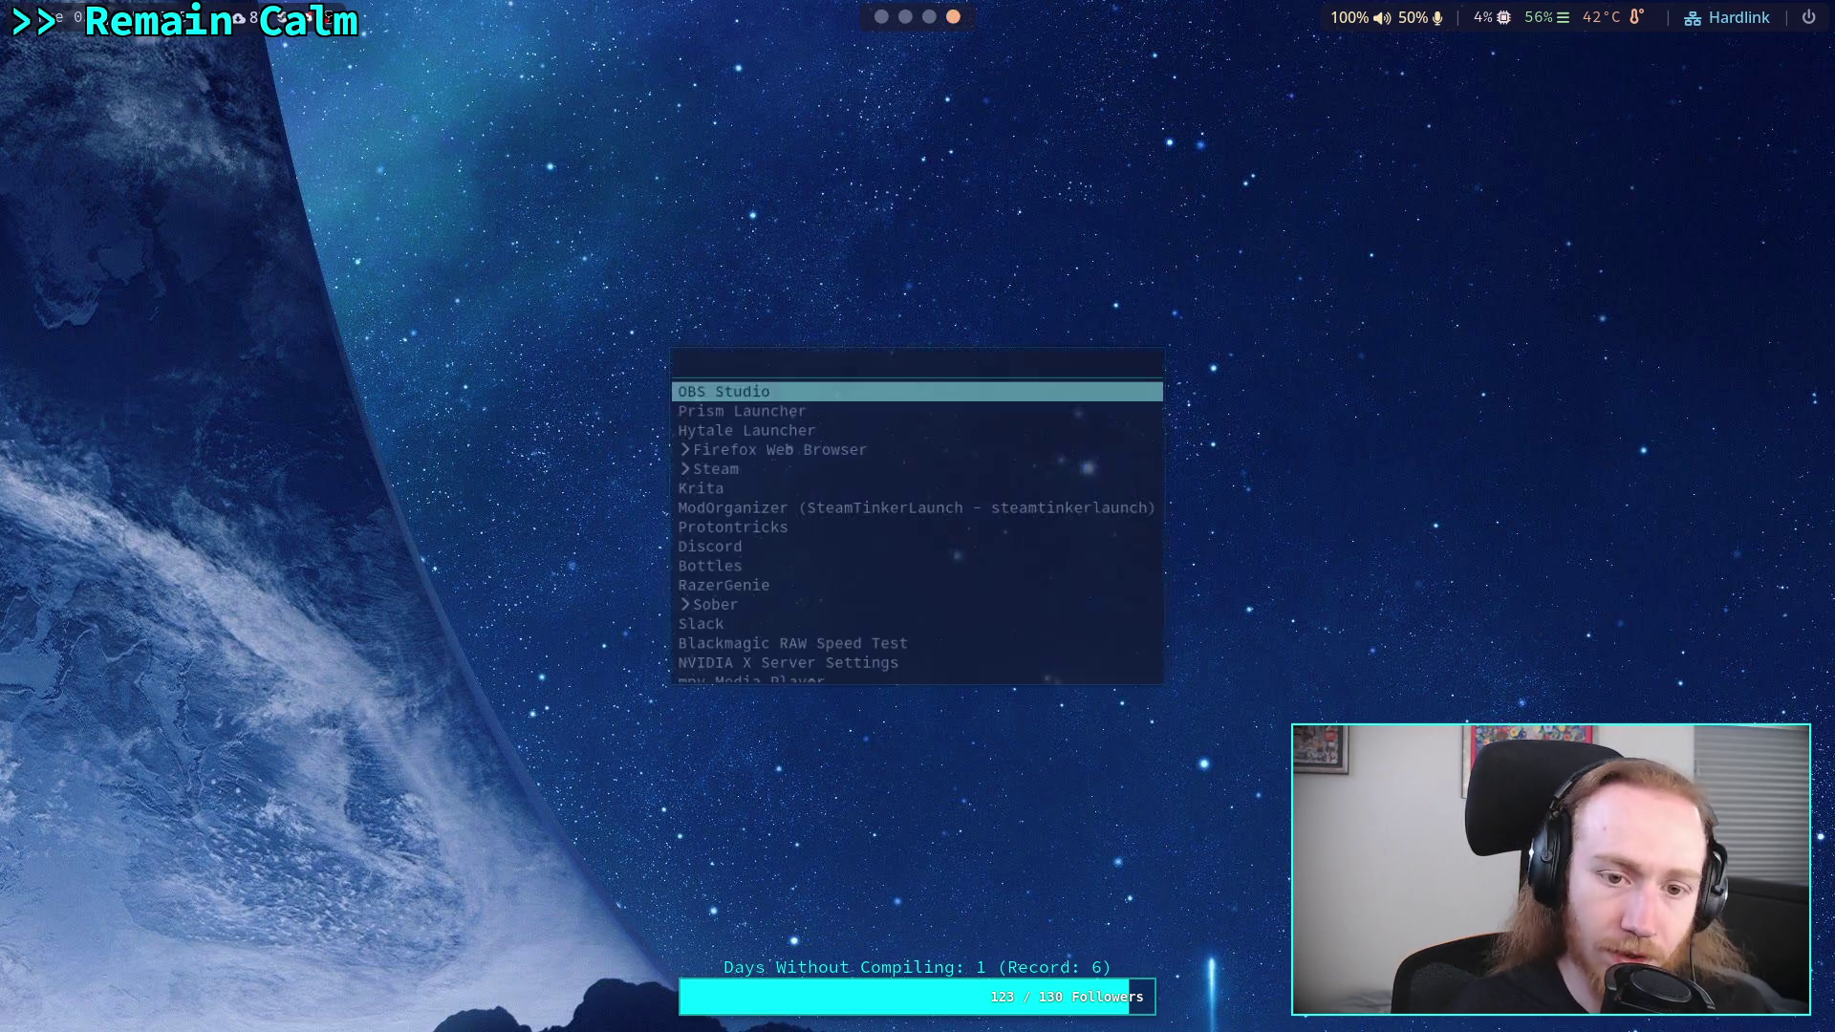
pyautogui.write('krita')
pyautogui.press('Return')
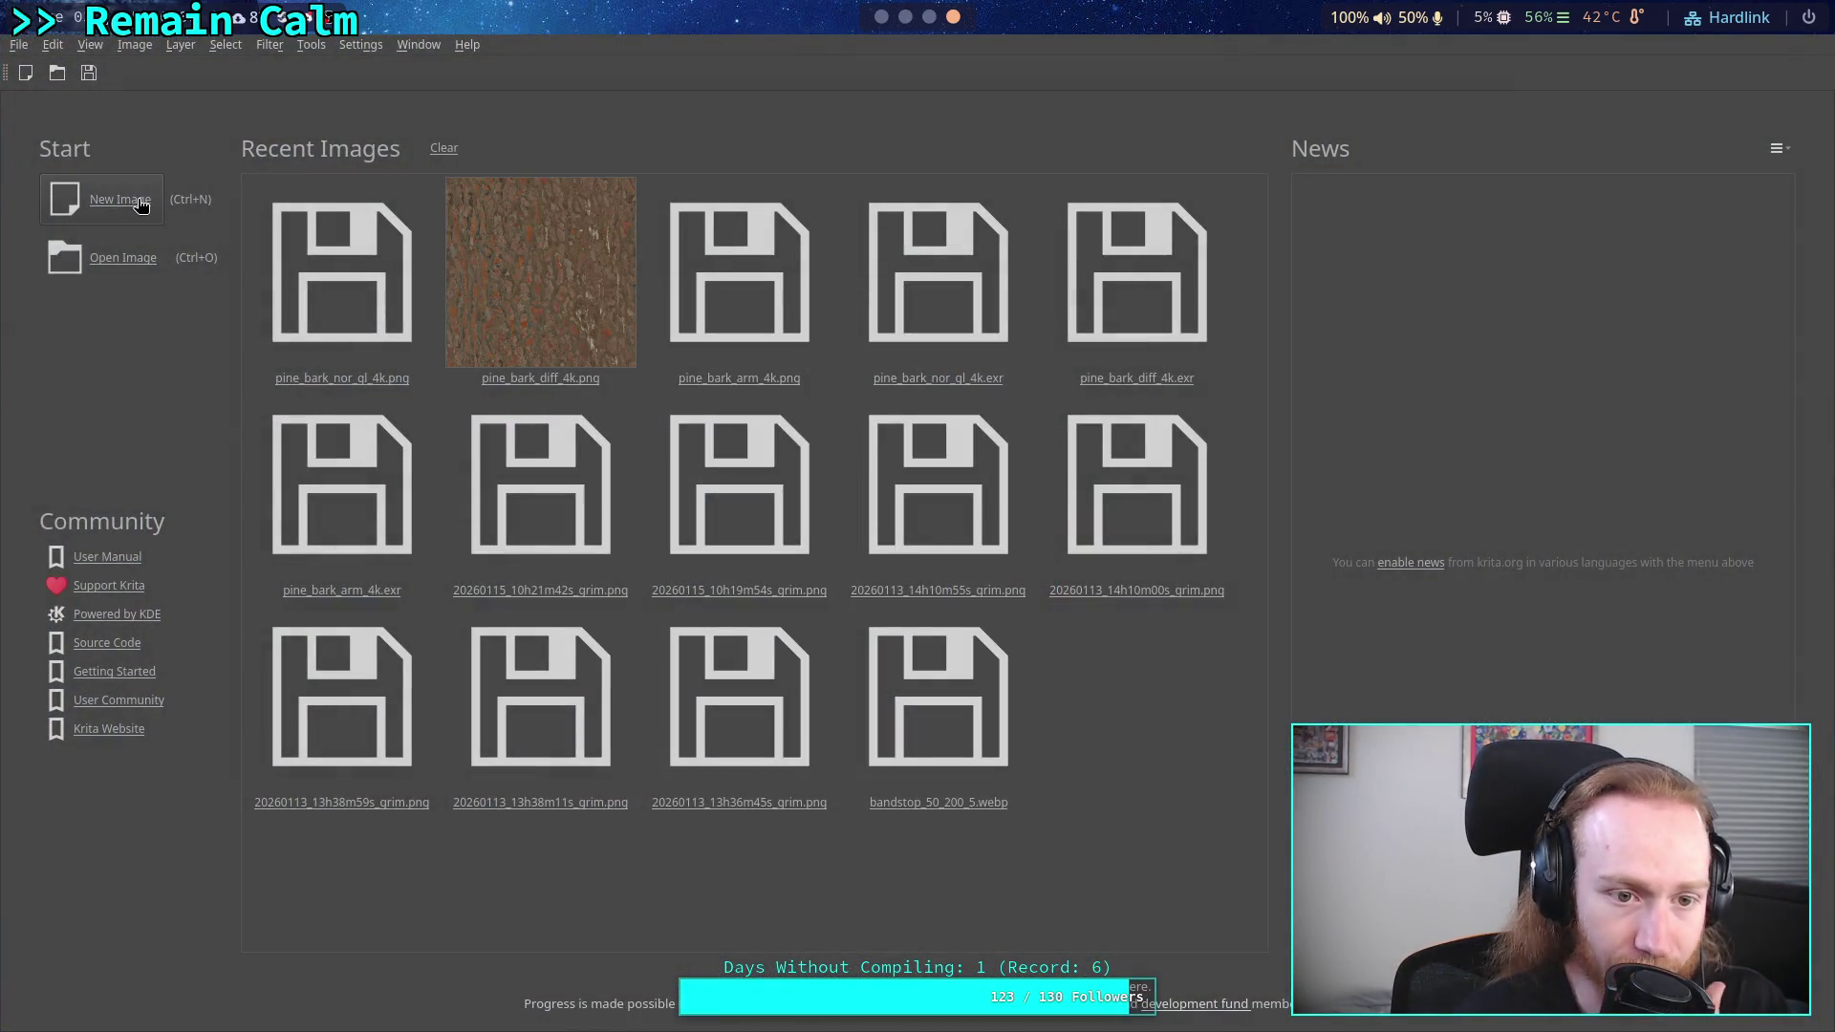
pyautogui.click(141, 207)
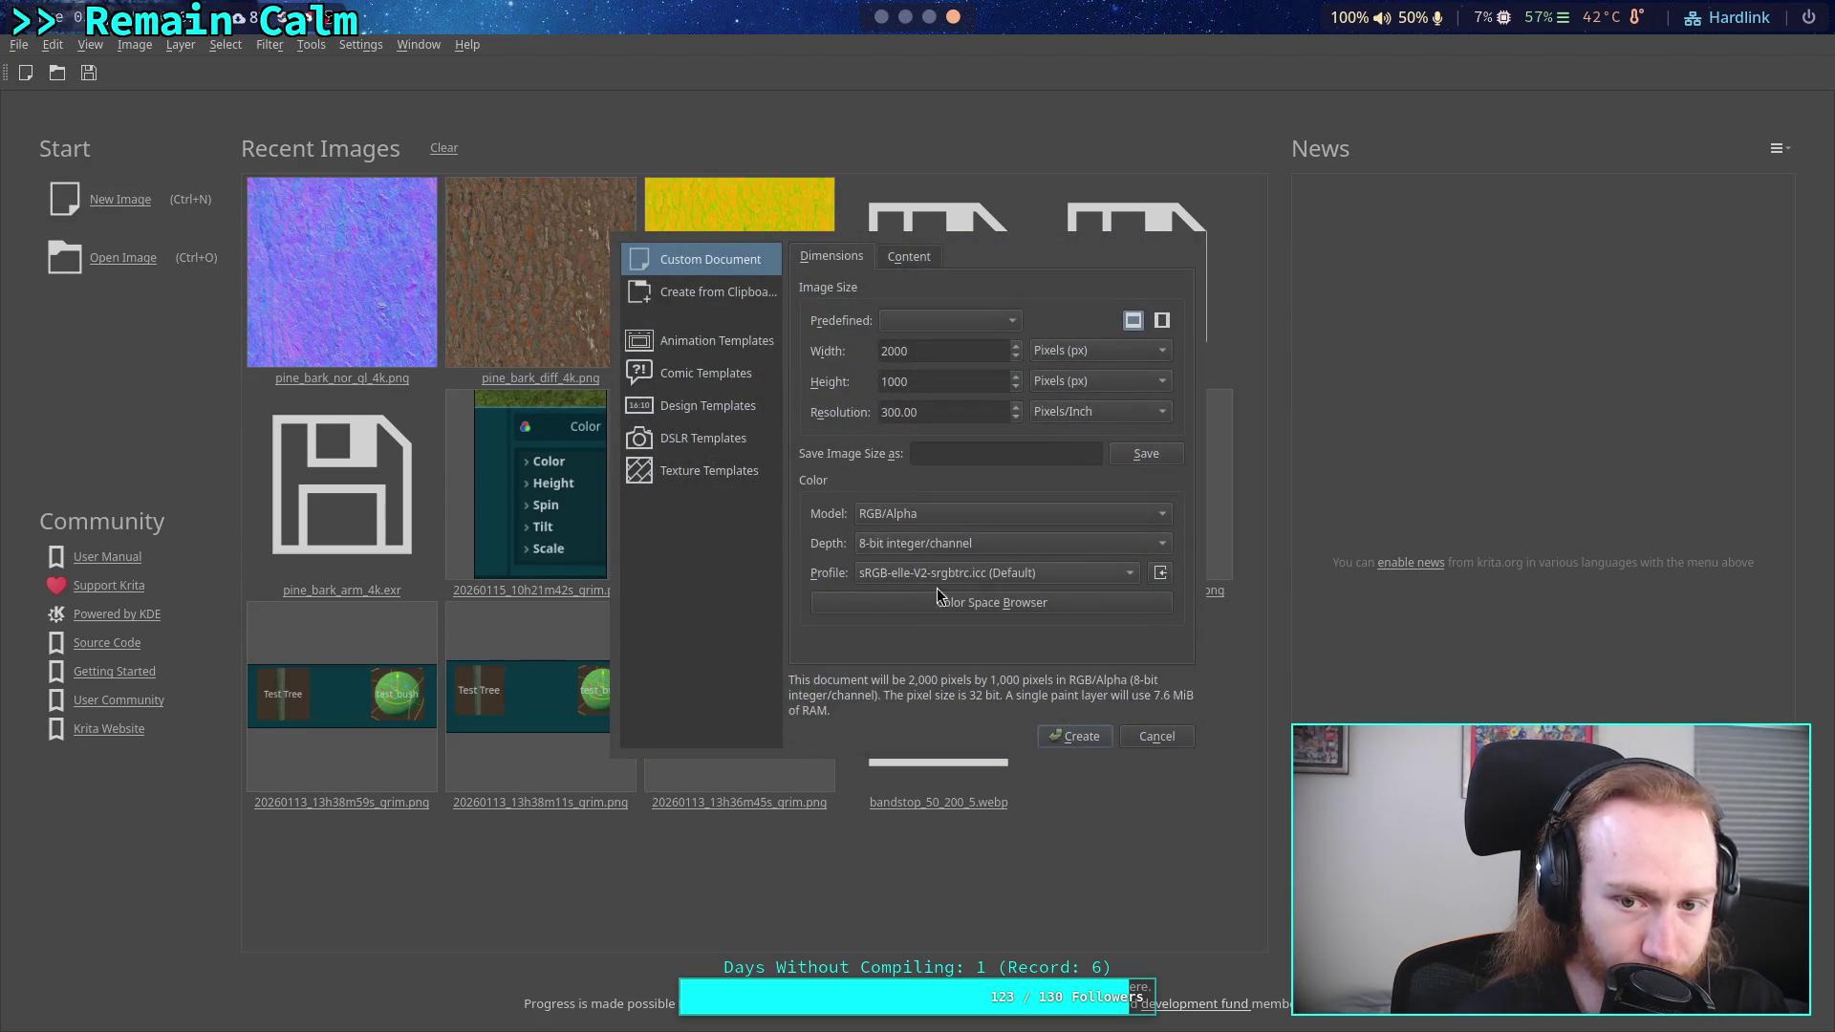
pyautogui.click(1075, 736)
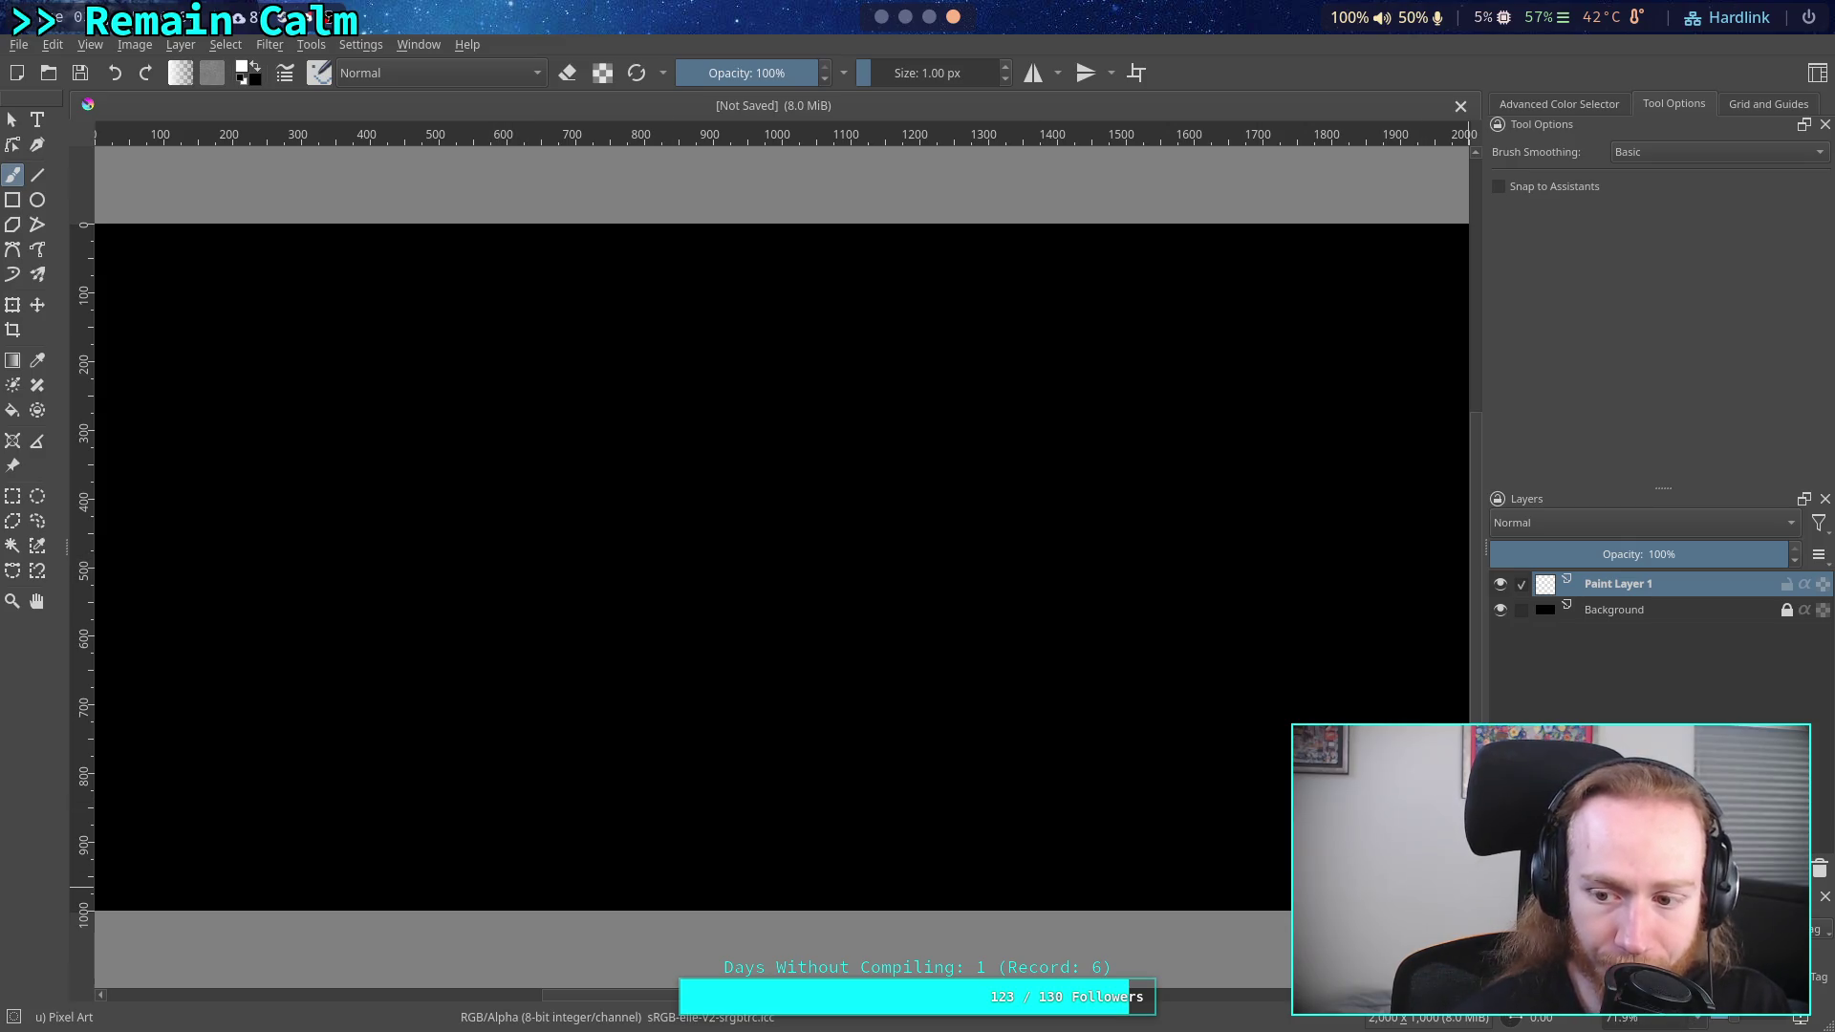
pyautogui.scroll(3, 679, 531)
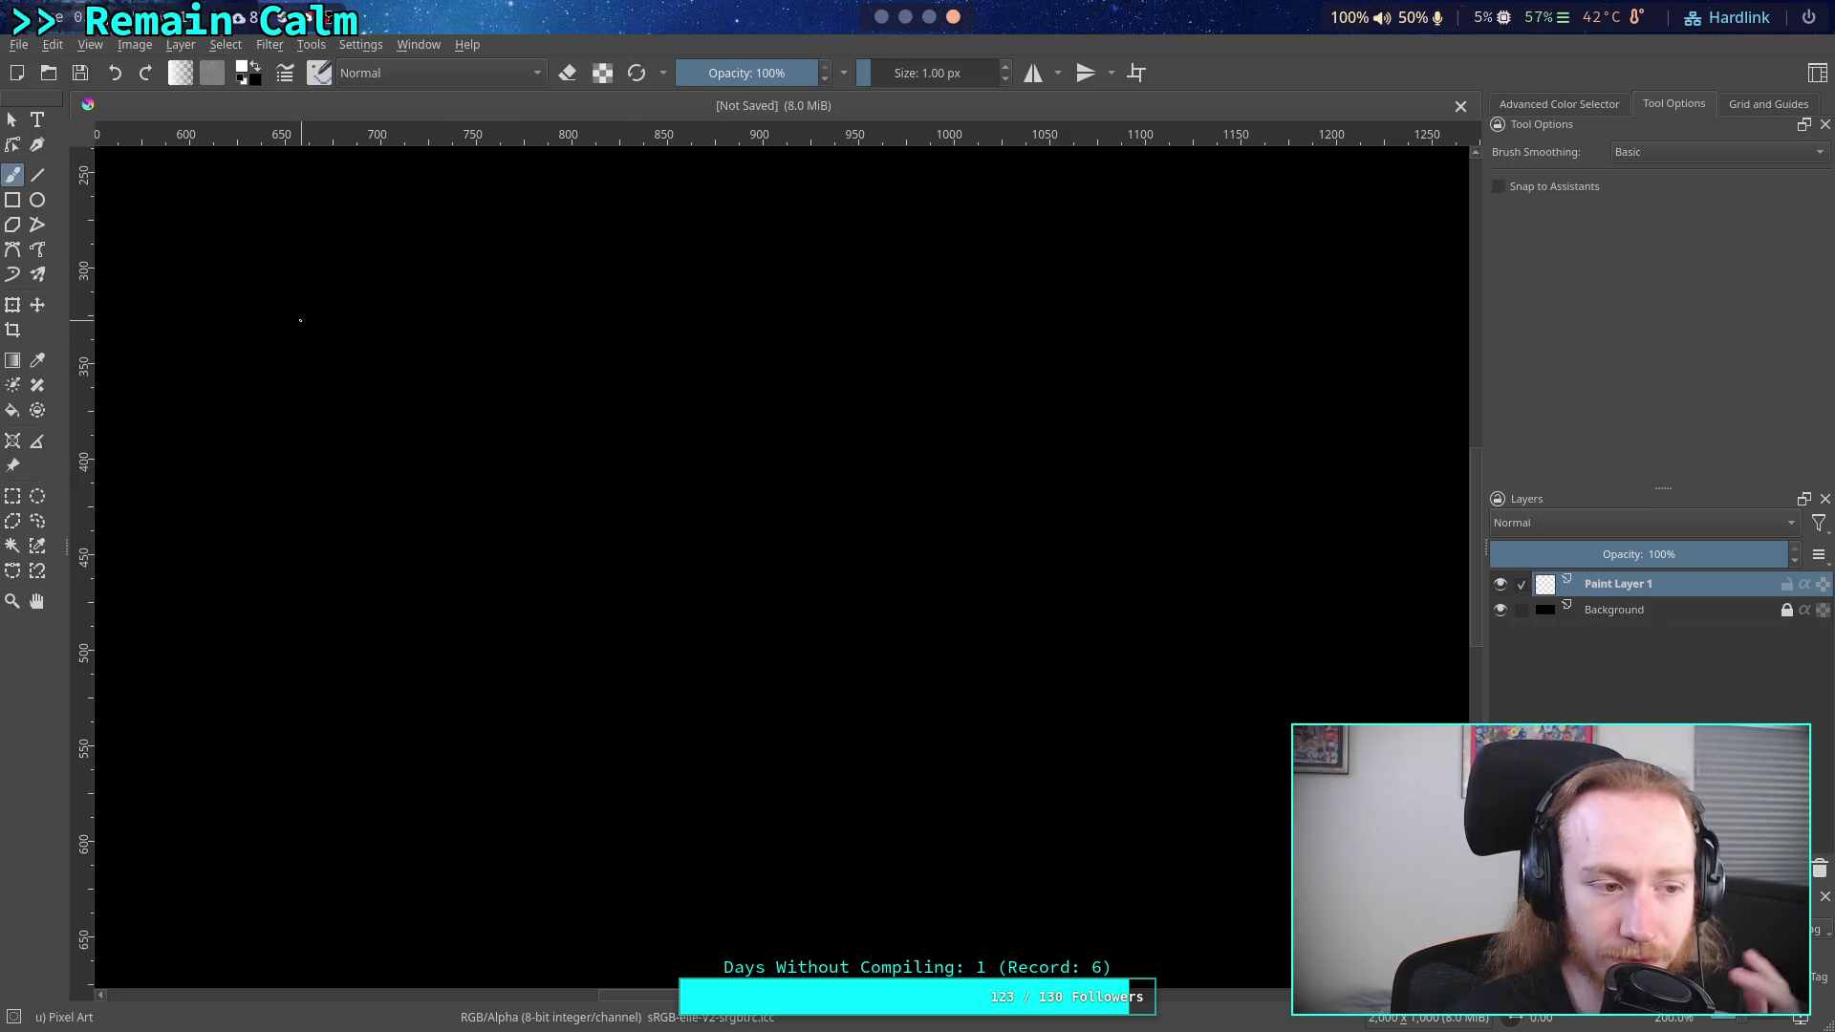
pyautogui.rightClick(301, 323)
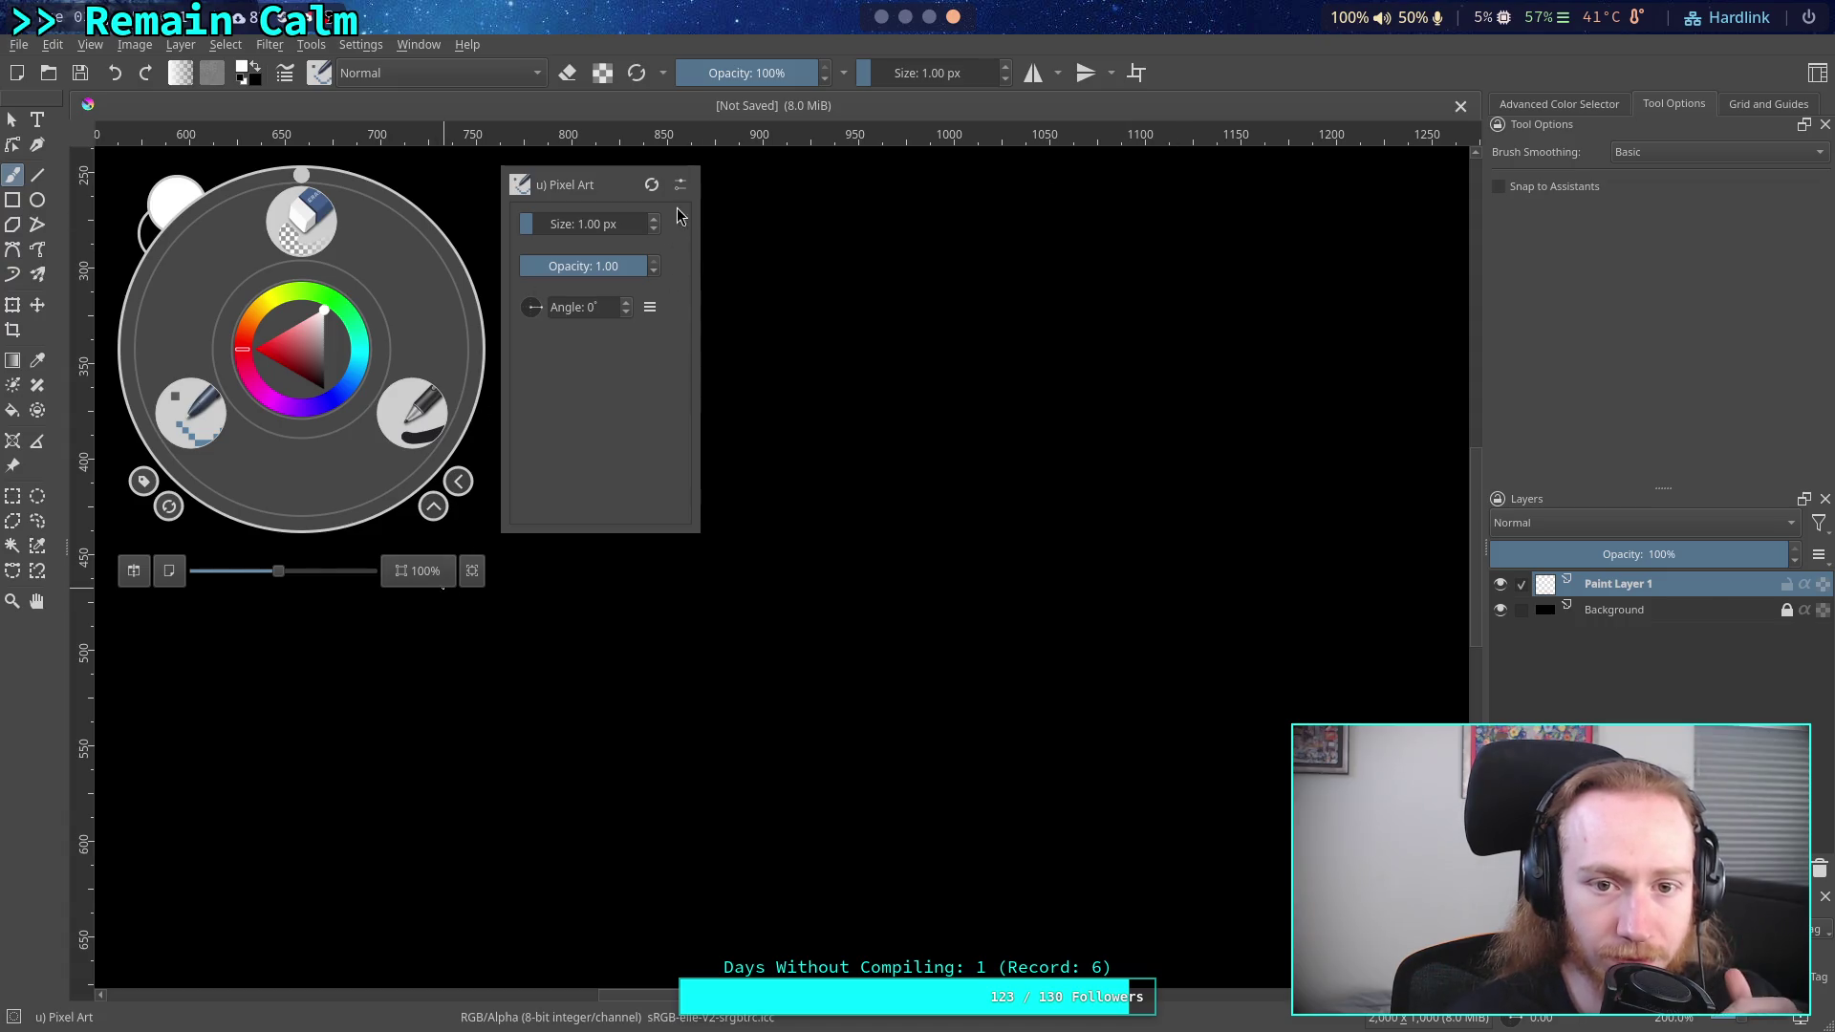
pyautogui.click(864, 475)
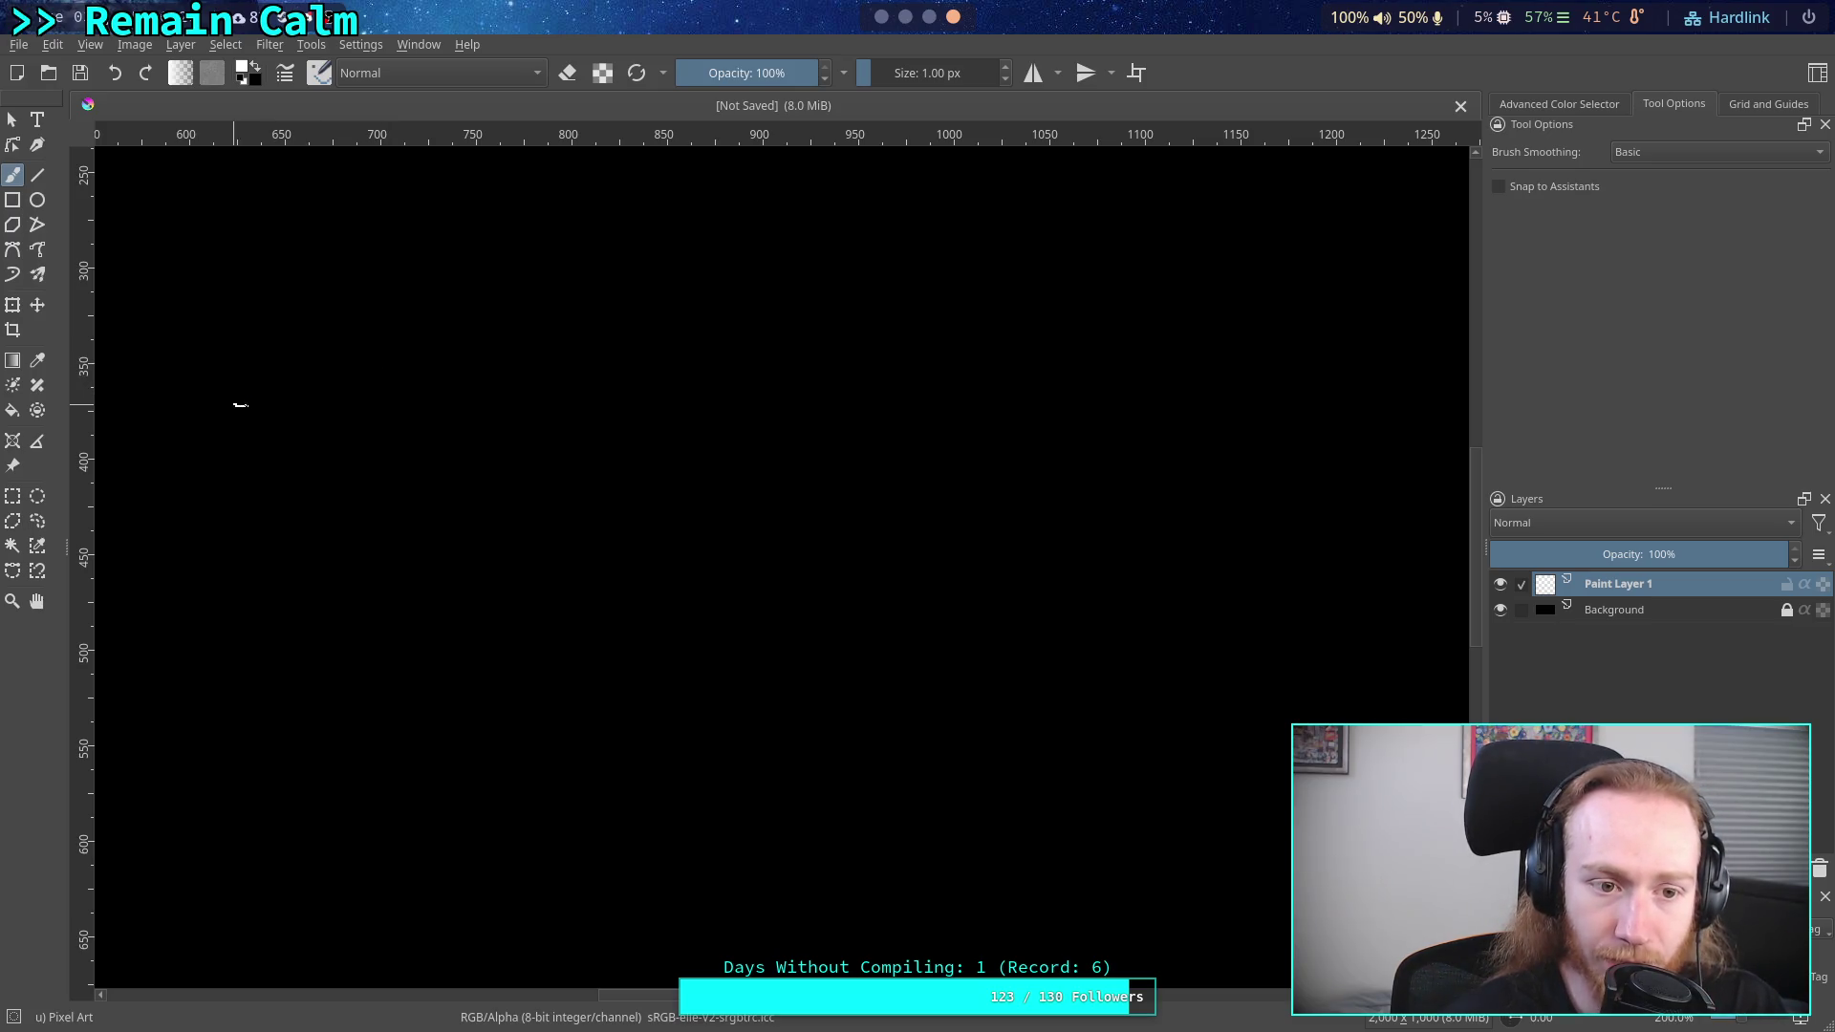
# - Sketch hump-shaped white curves with trailing tails on the canvas, then return to Desmos
pyautogui.moveTo(582, 309); pyautogui.dragTo(715, 382)
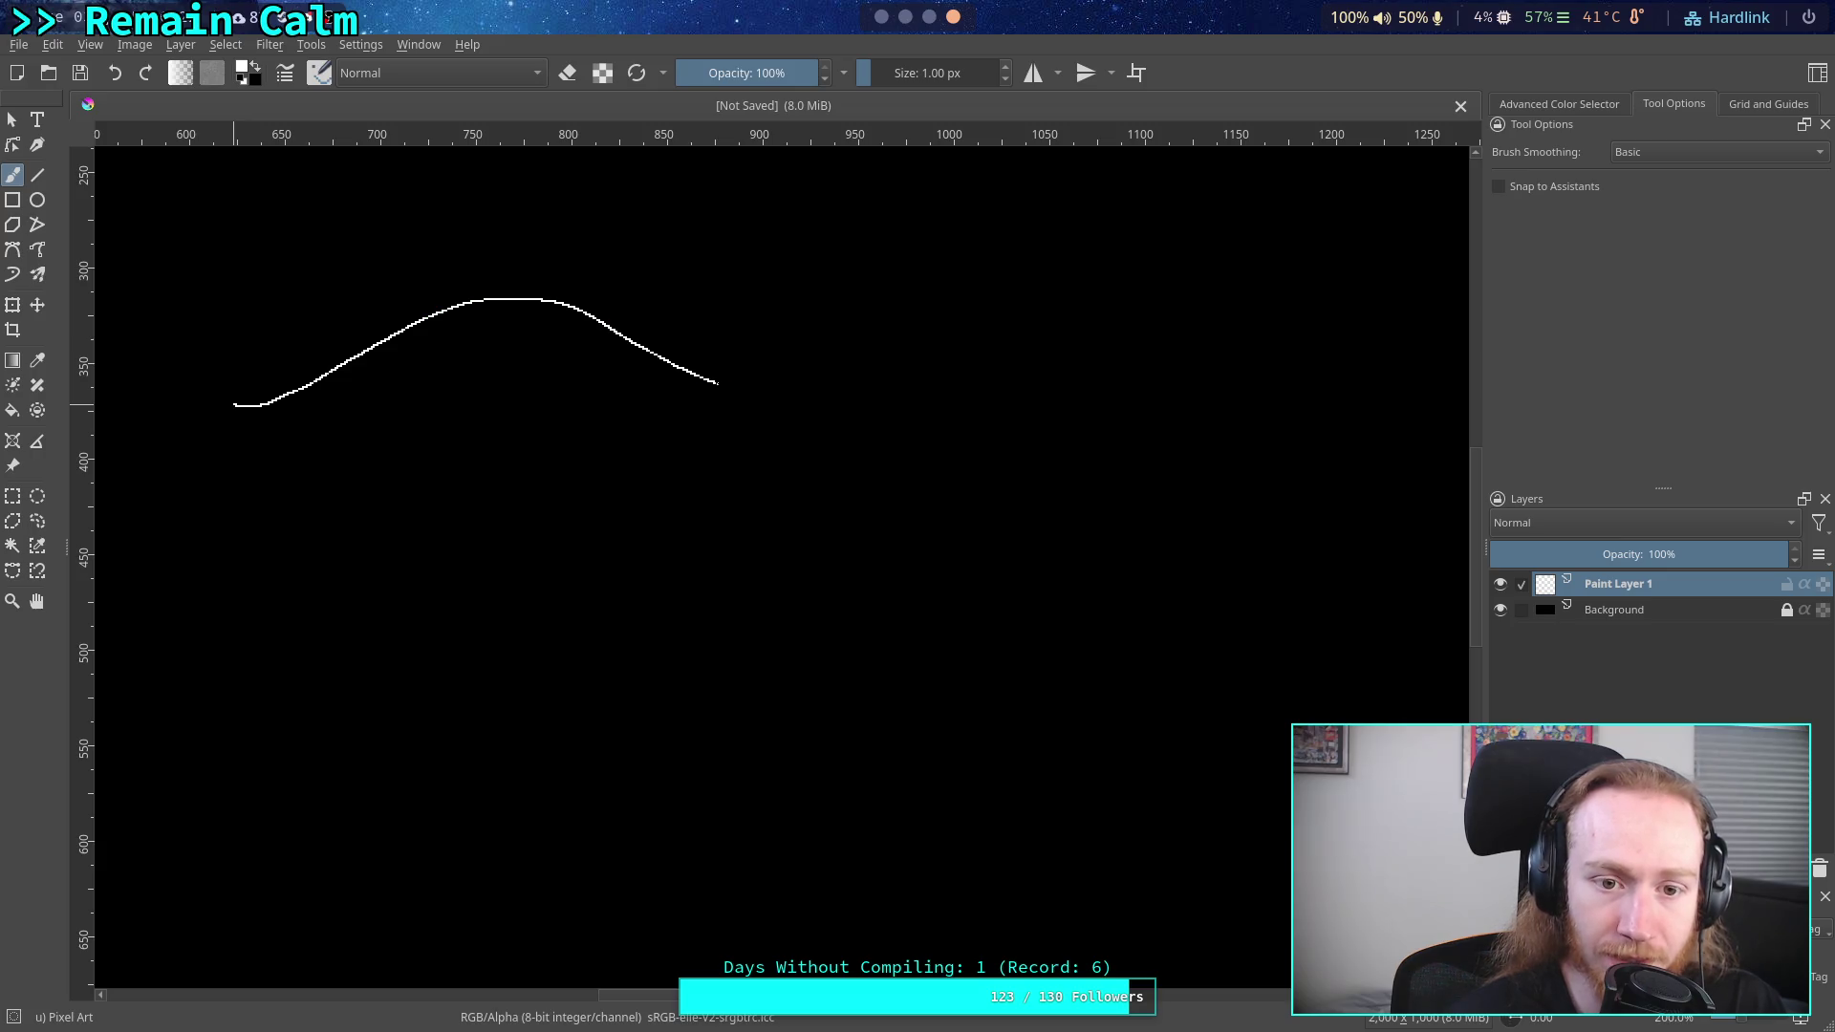
pyautogui.moveTo(845, 394); pyautogui.dragTo(847, 394)
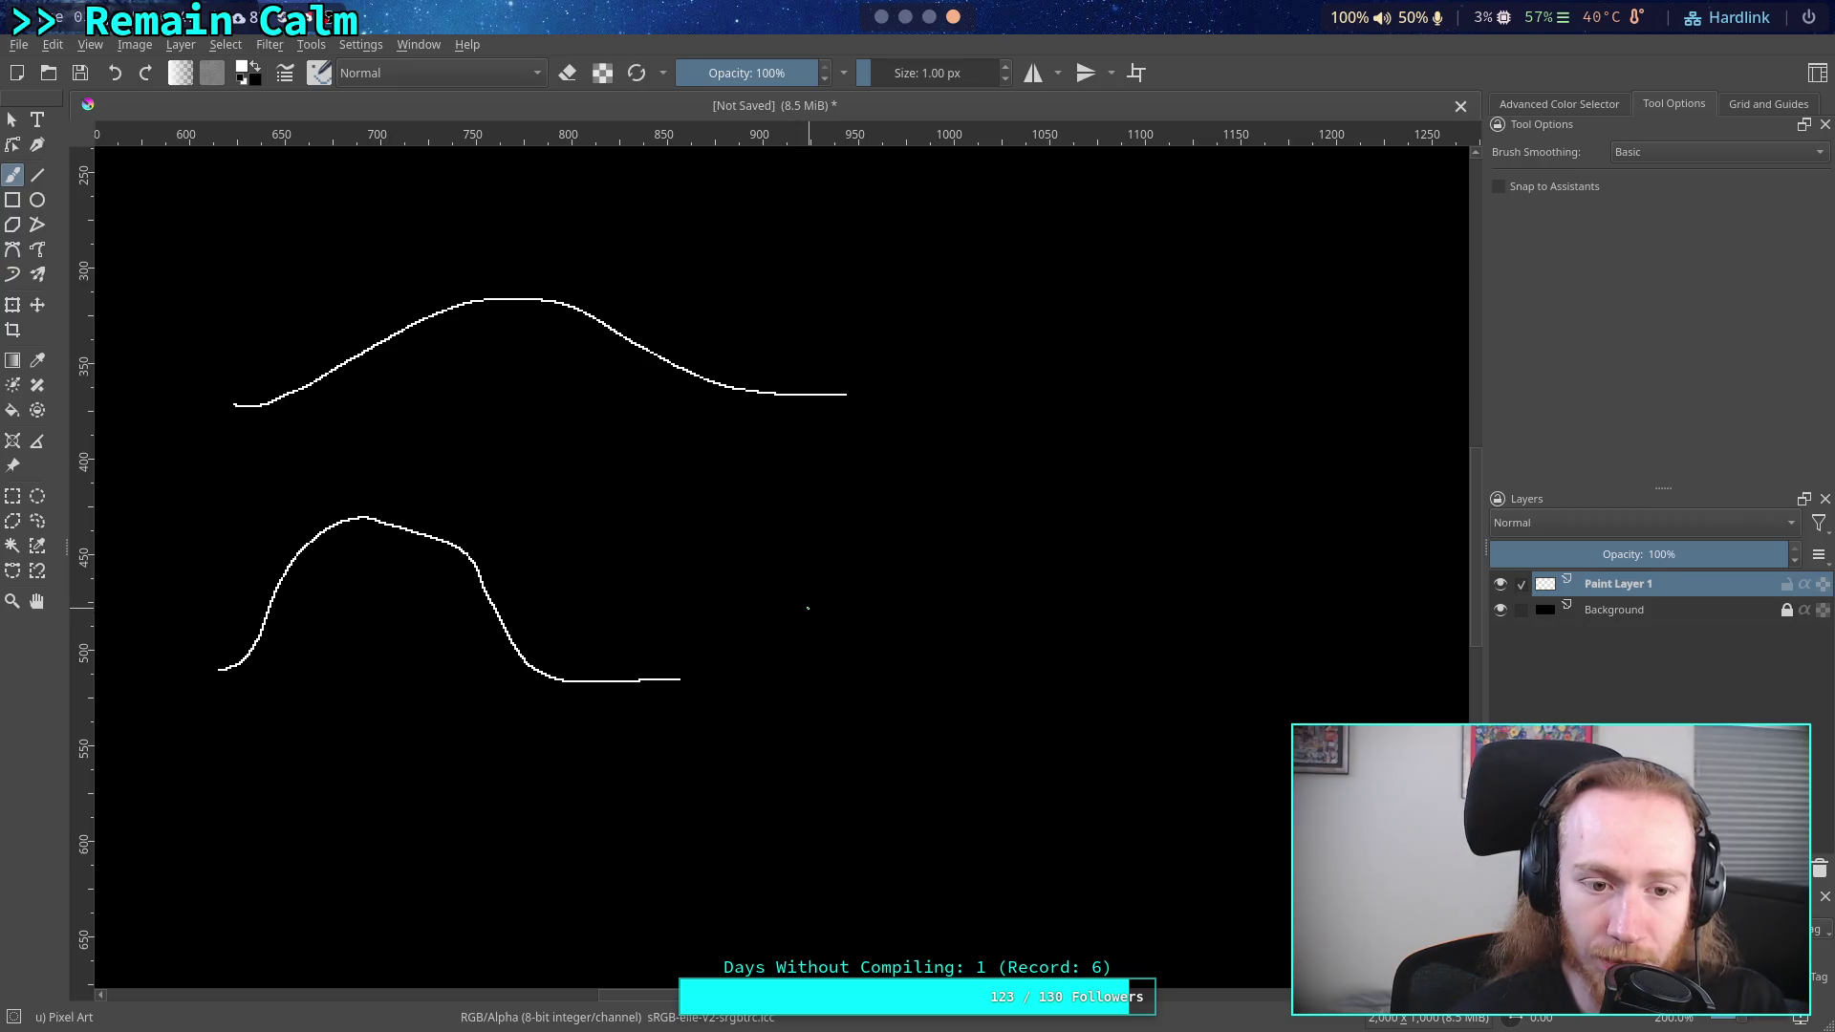
pyautogui.moveTo(875, 631); pyautogui.dragTo(897, 580)
pyautogui.moveTo(1024, 539)
pyautogui.mouseDown()
pyautogui.moveTo(1175, 642)
pyautogui.moveTo(1367, 694)
pyautogui.mouseUp()
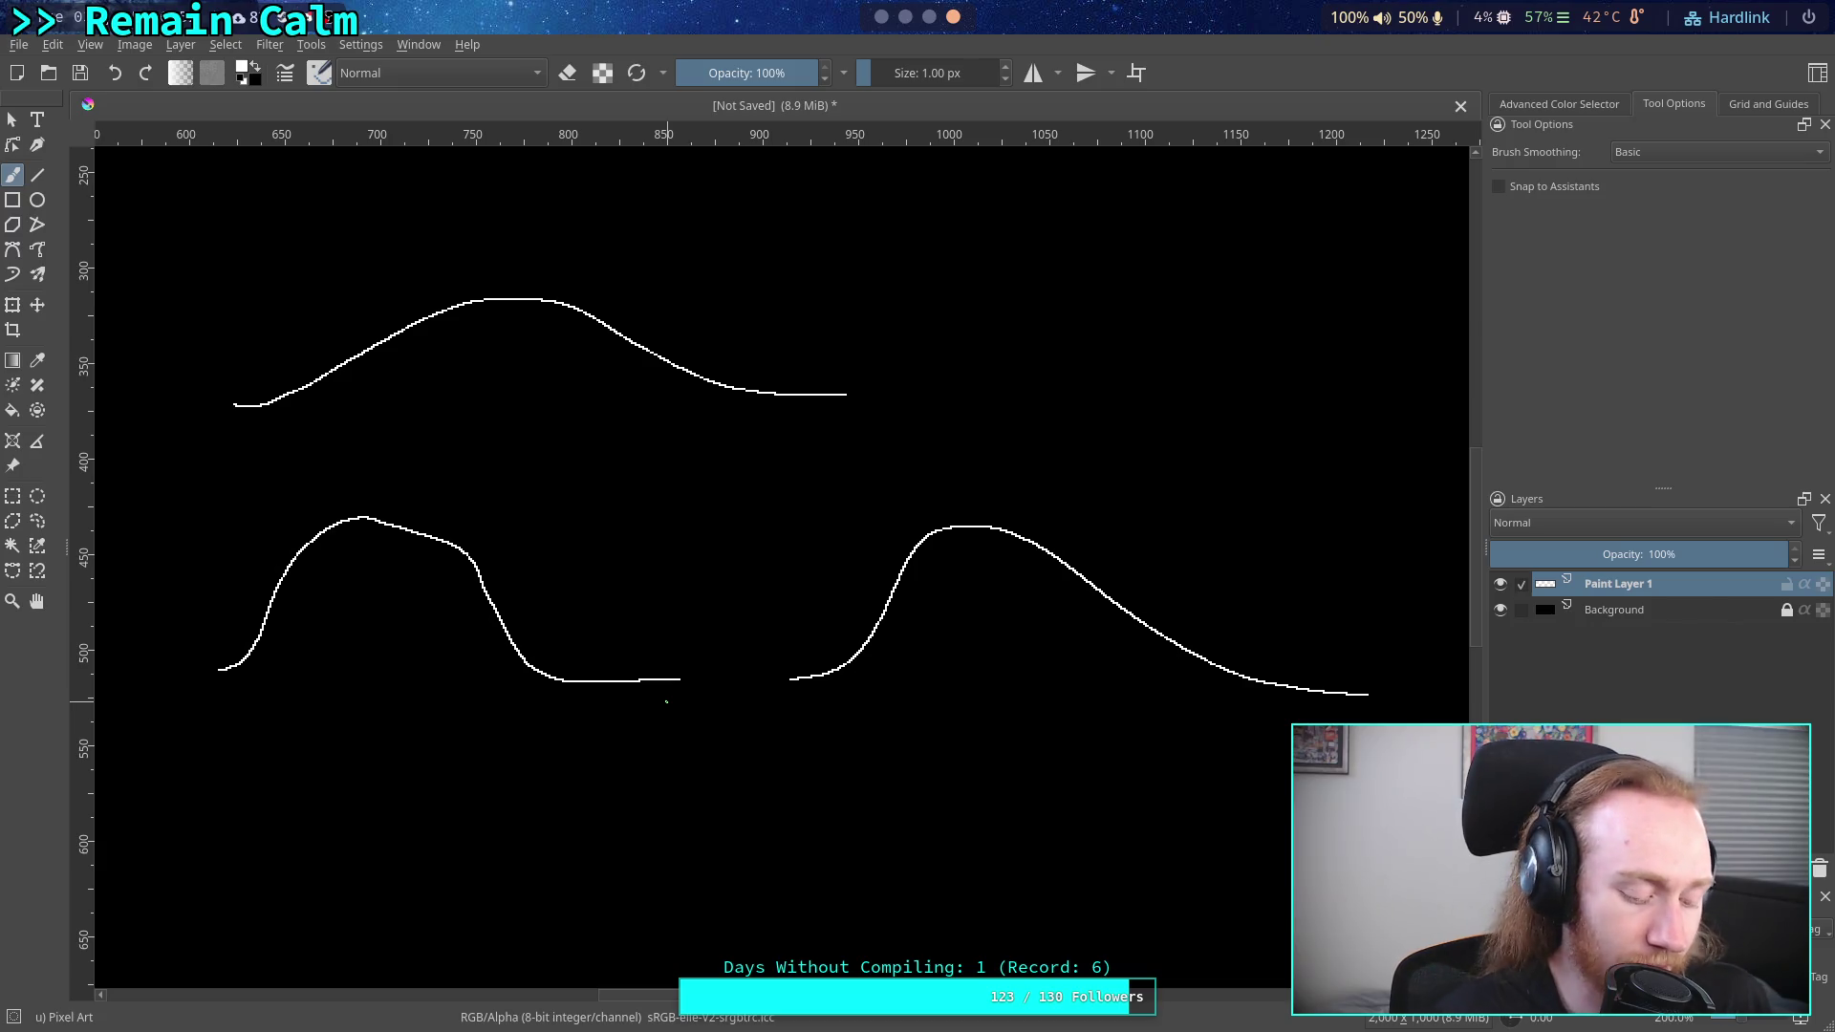
pyautogui.press('super+3')
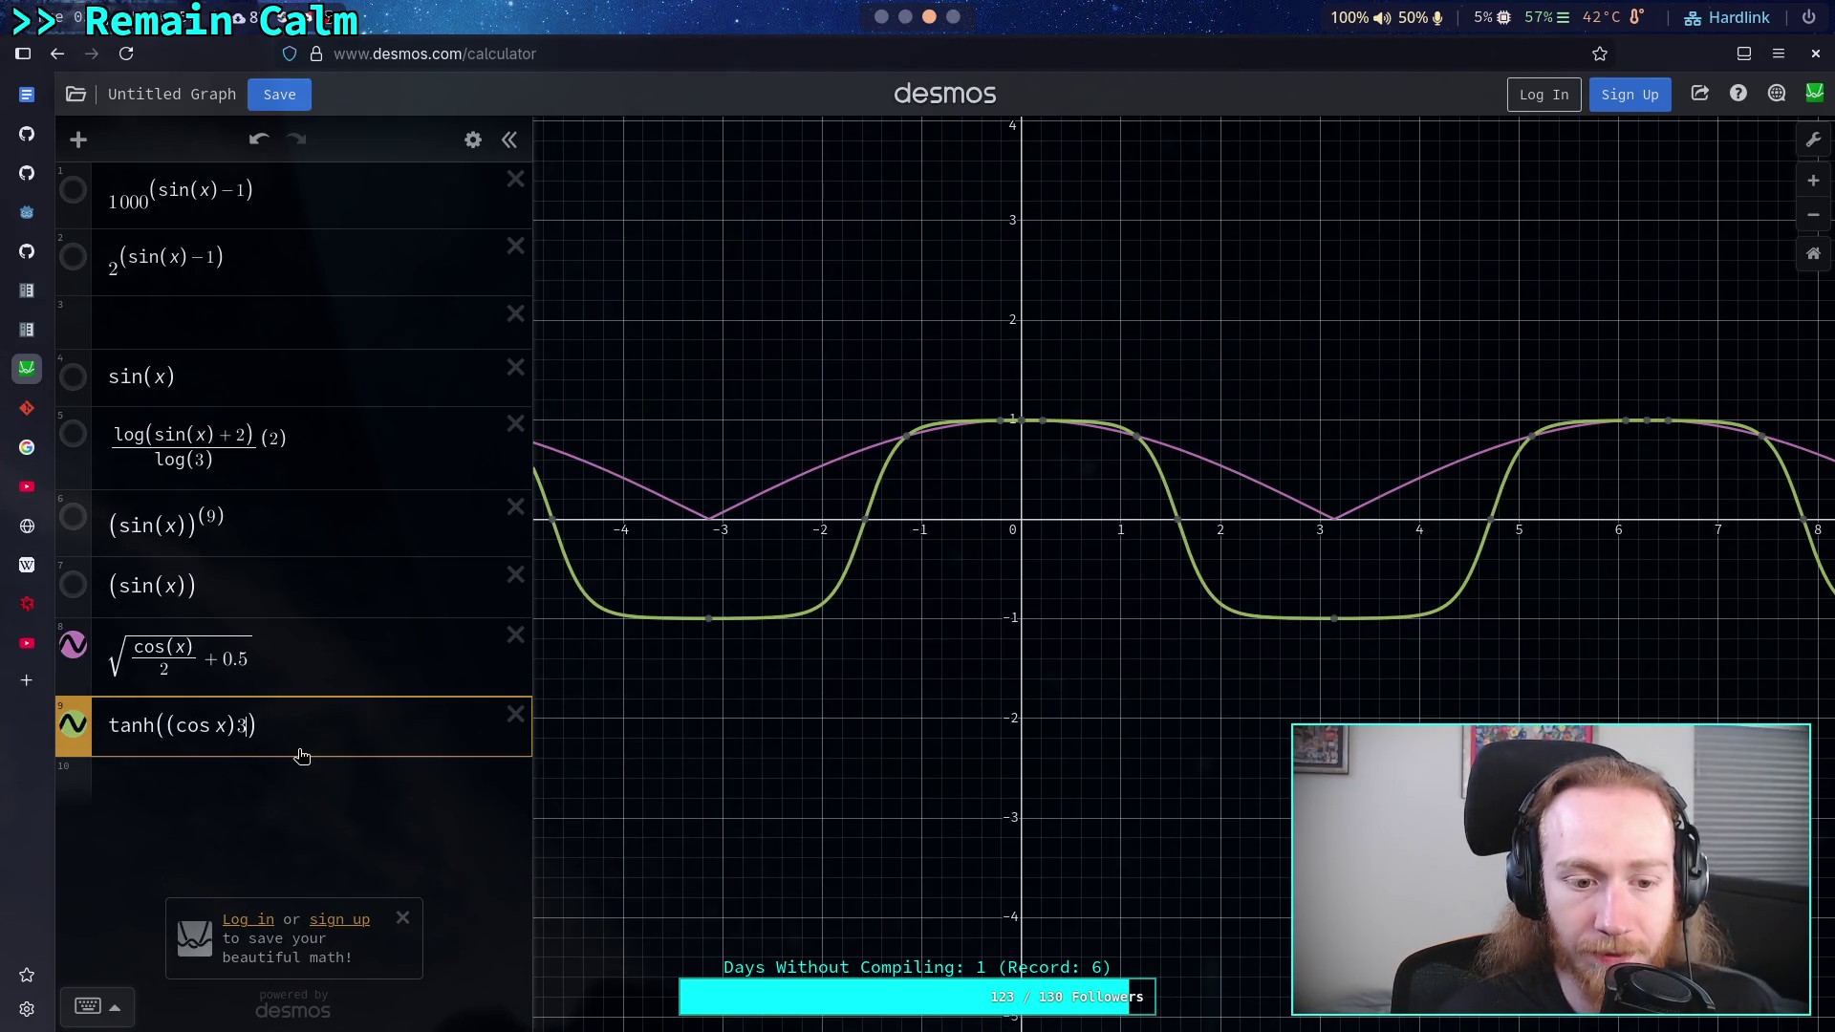
# - Search Google in a new tab for 'function for a graph with long tail'
pyautogui.moveTo(299, 734); pyautogui.dragTo(133, 728)
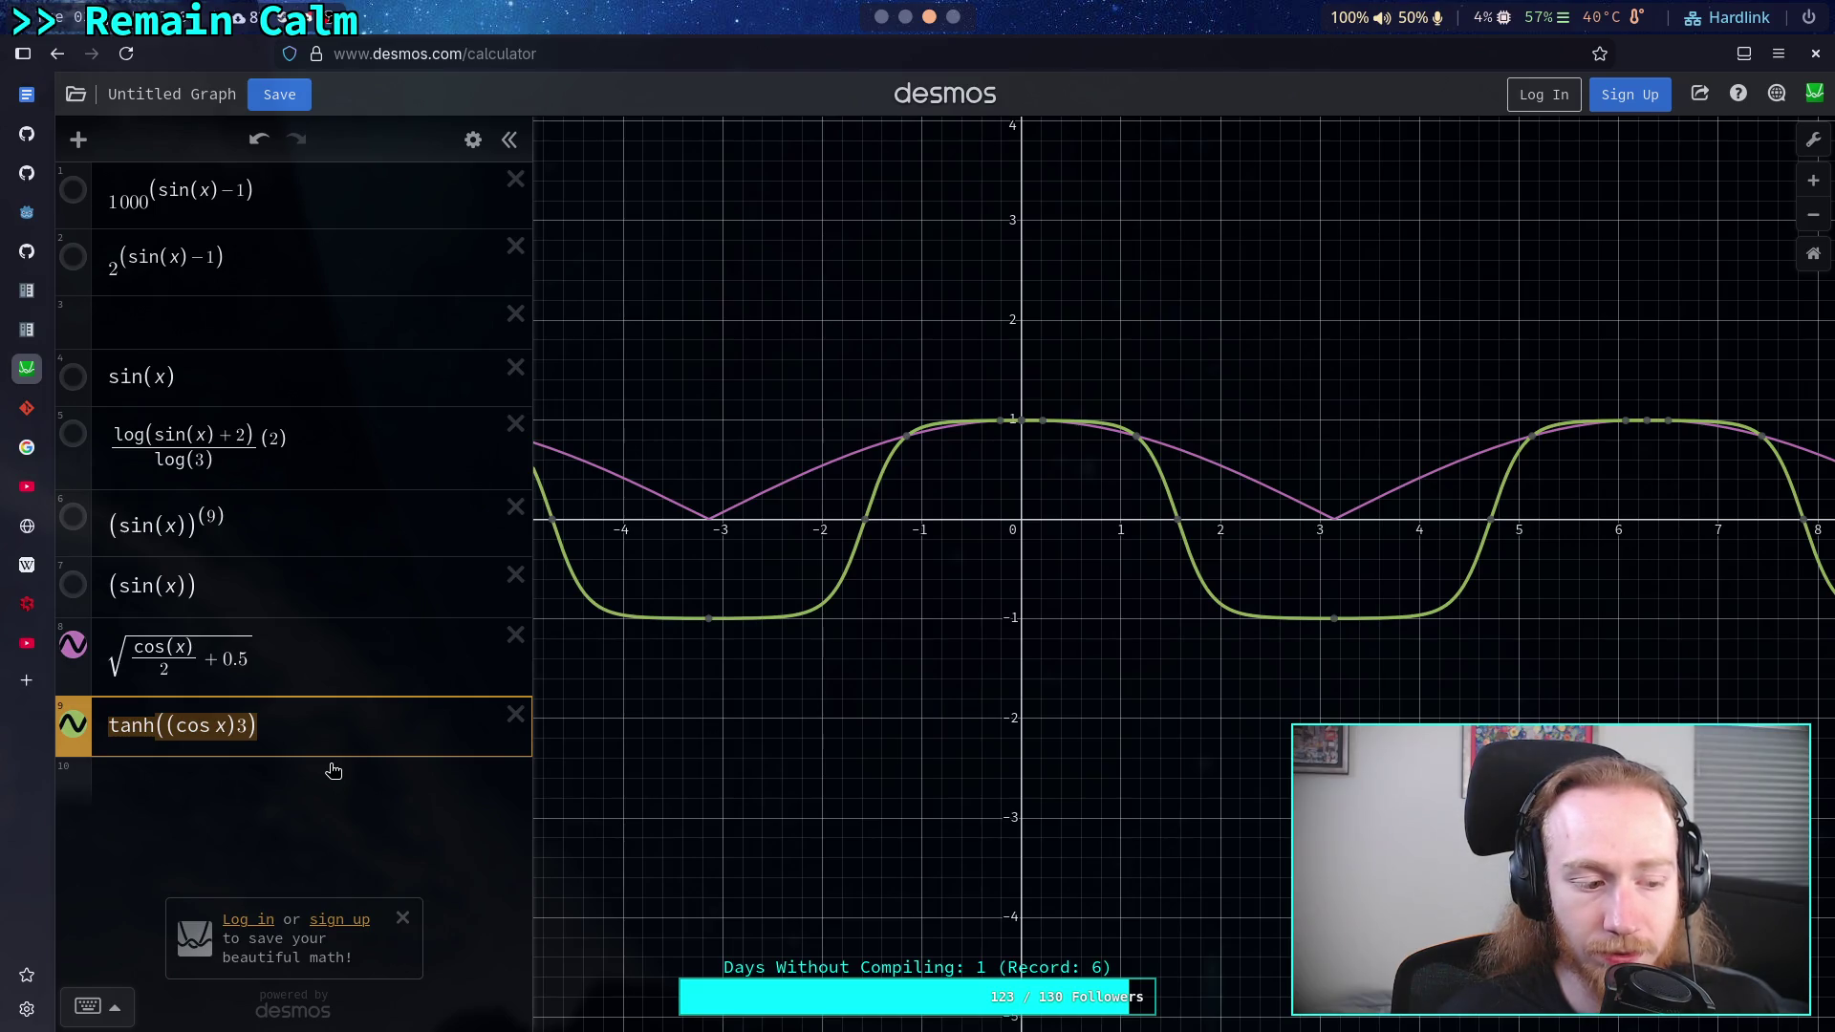
pyautogui.click(39, 682)
pyautogui.write('func')
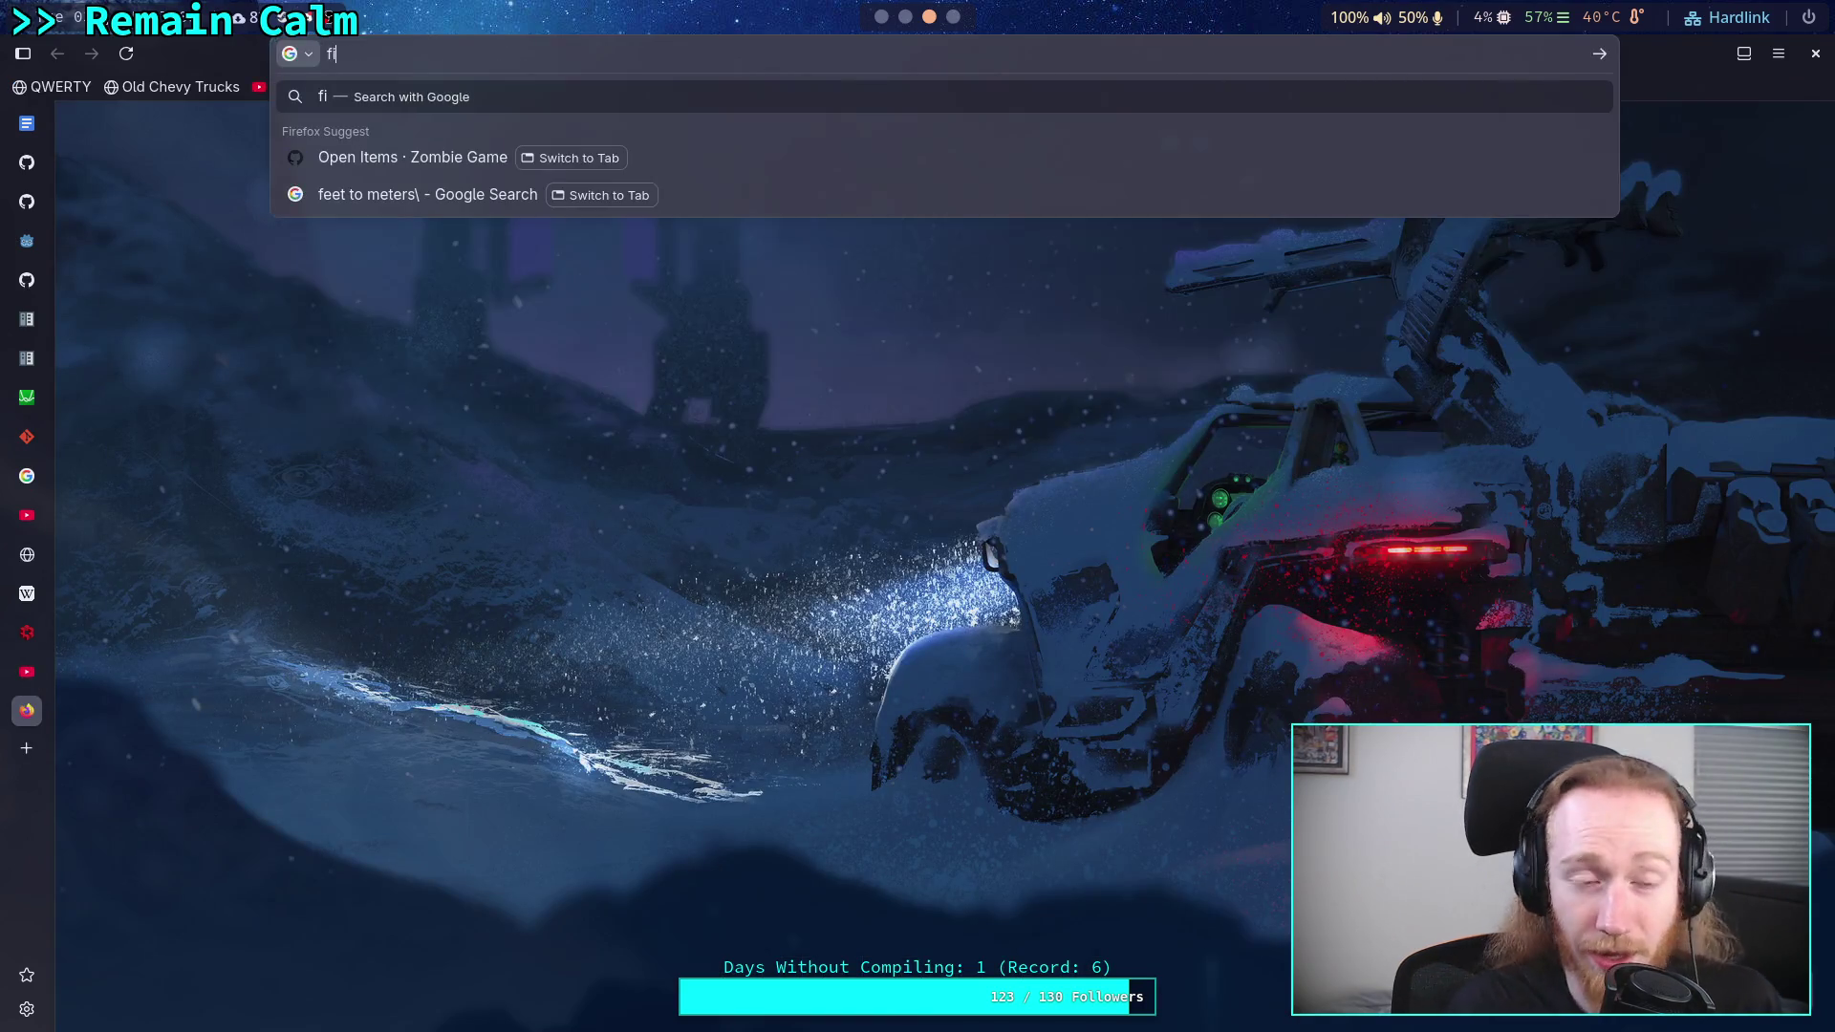
pyautogui.write('tion for')
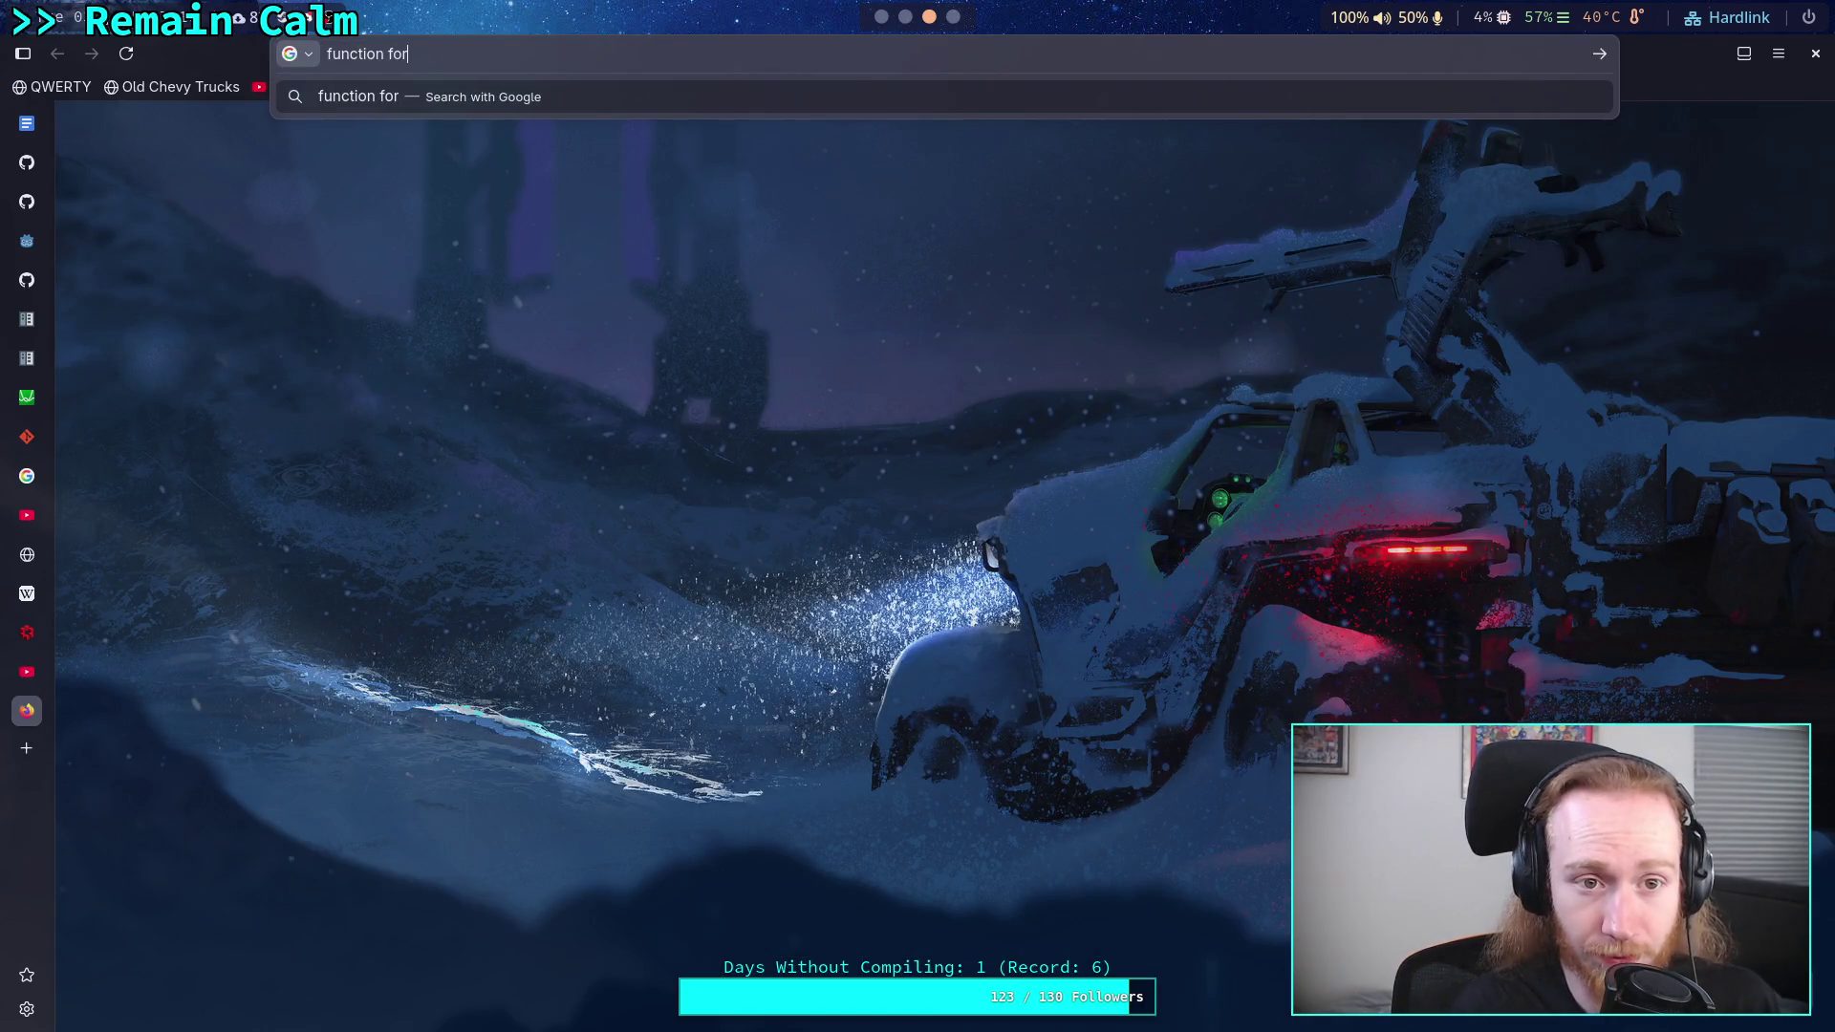
pyautogui.write(' a grapd')
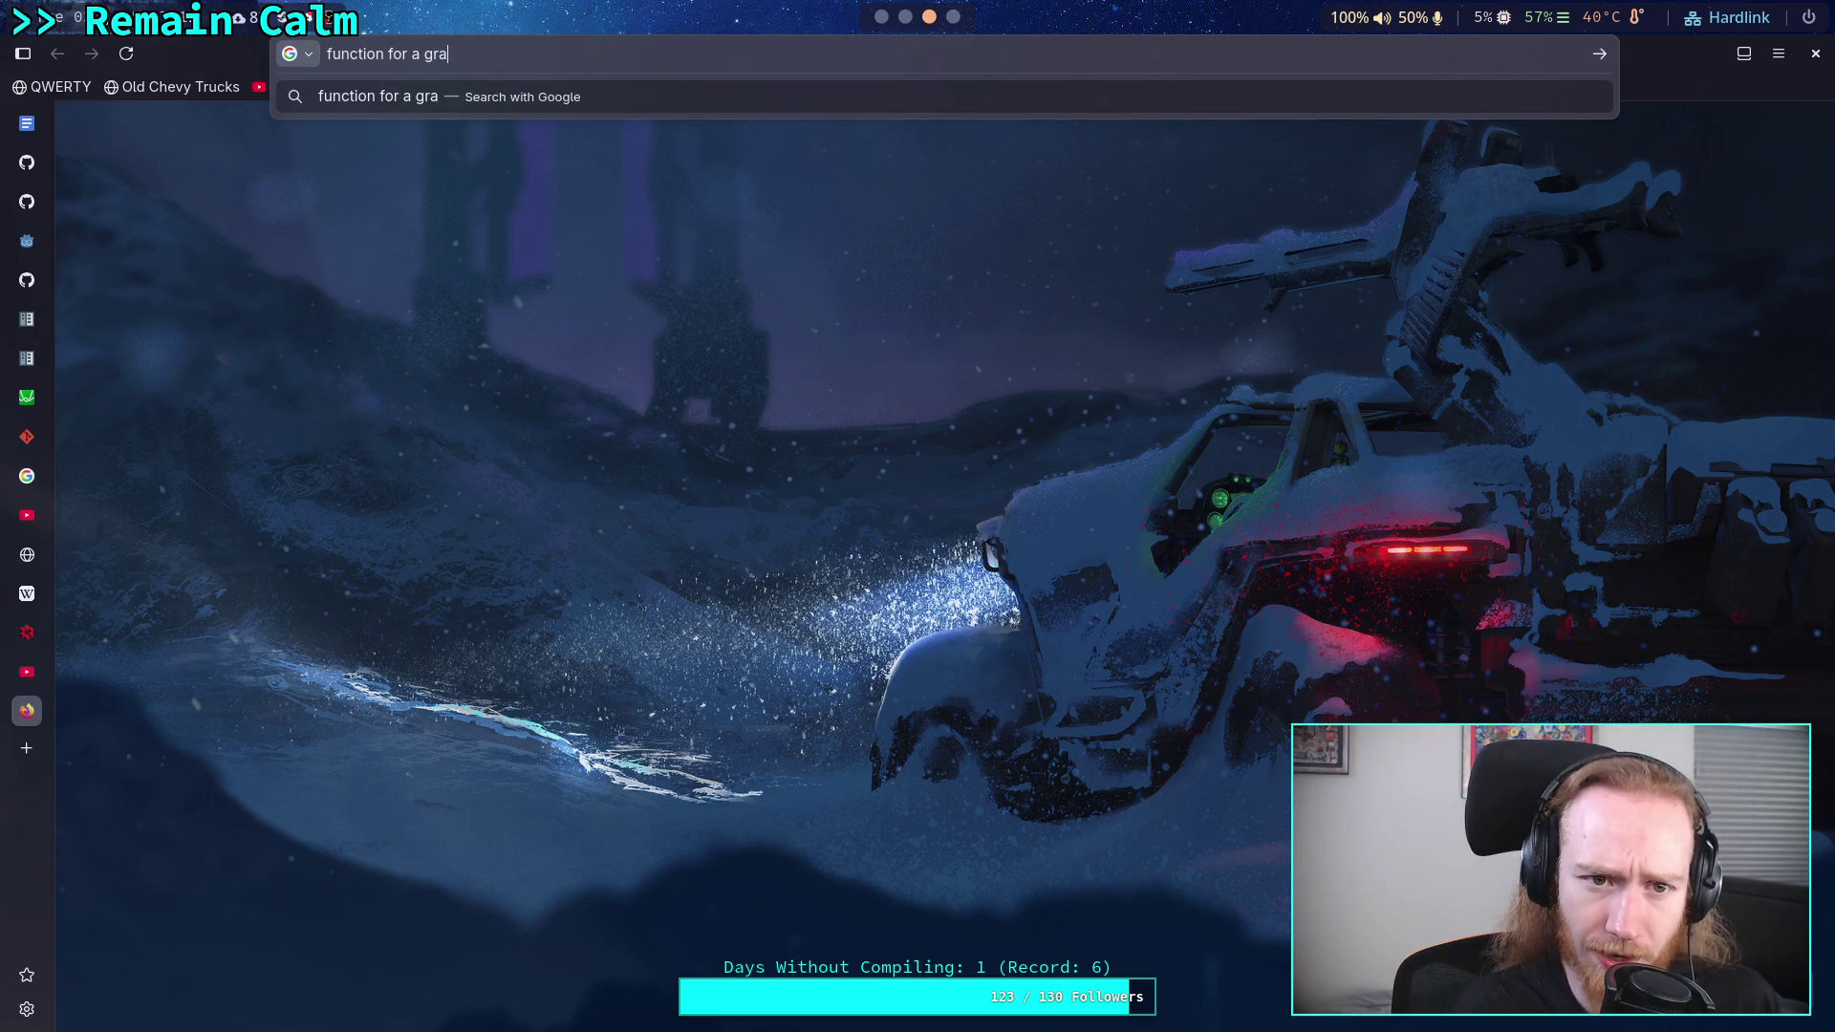
pyautogui.press('BackSpace')
pyautogui.write('h w')
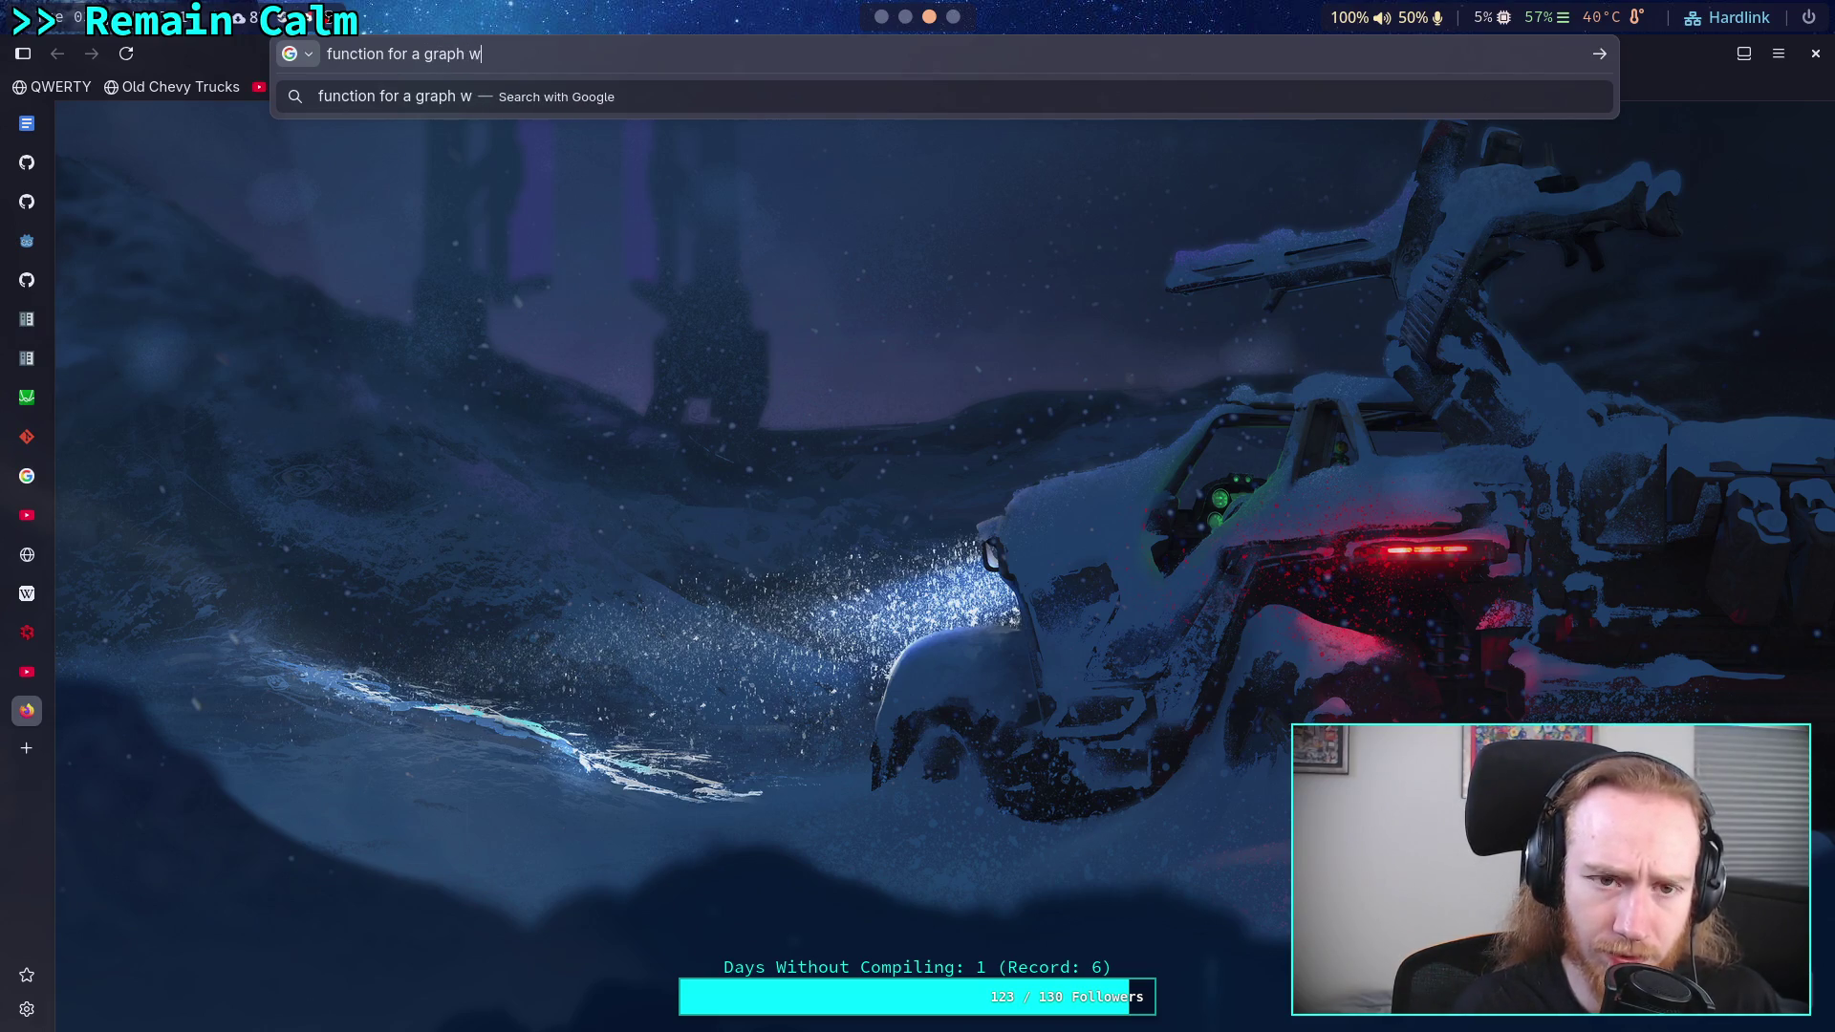
pyautogui.write('ith long tail')
pyautogui.press('Return')
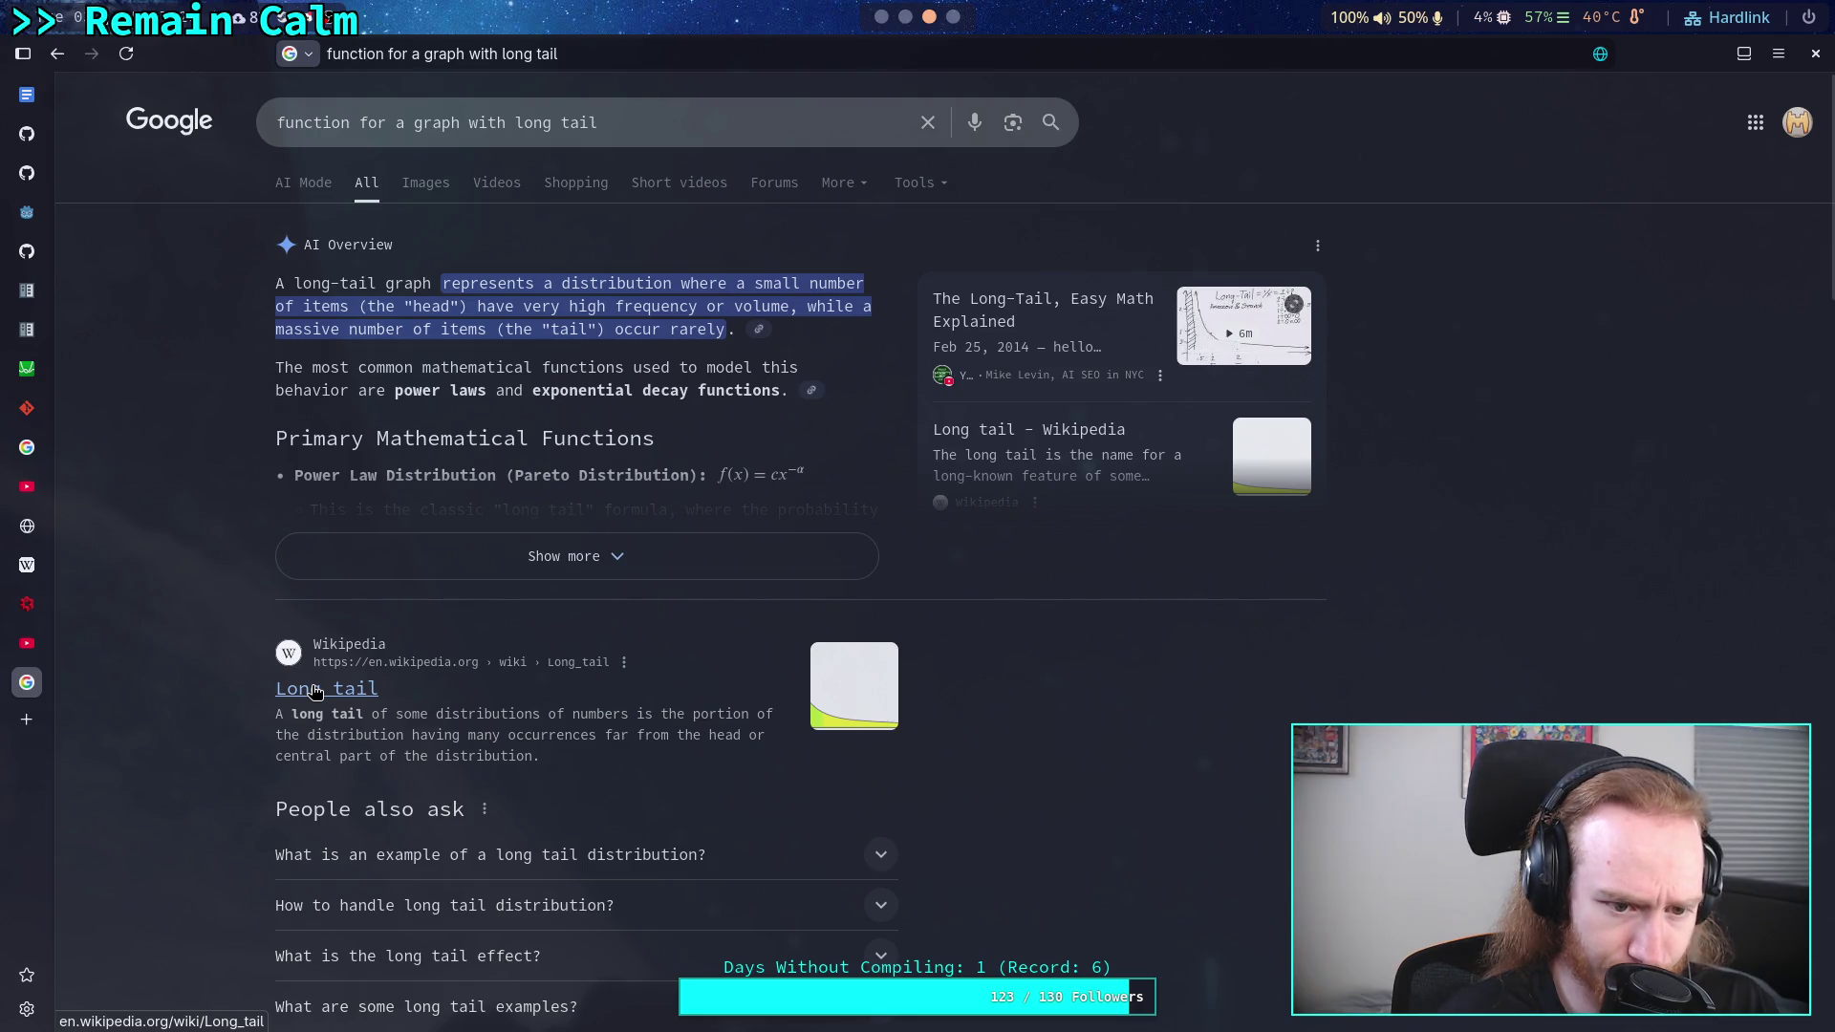
# - Replace the query with 'normal graph function' and run the search
pyautogui.press('/')
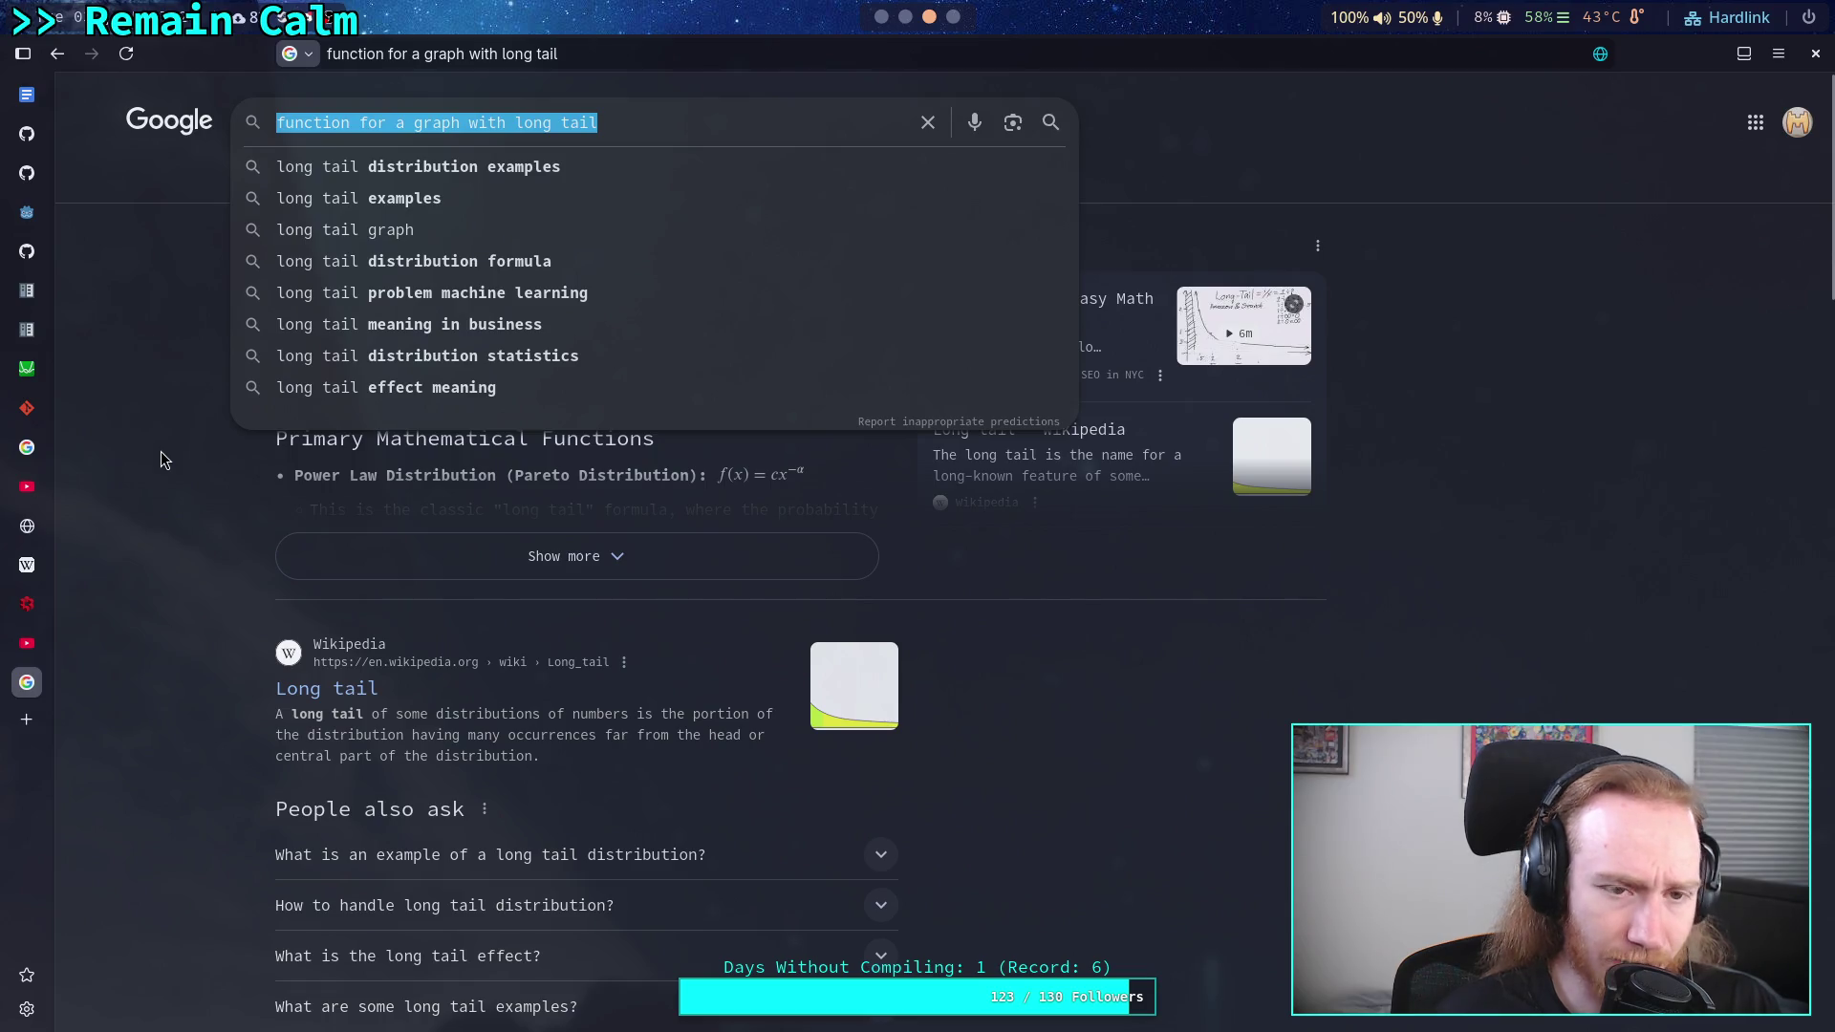
pyautogui.write('norm')
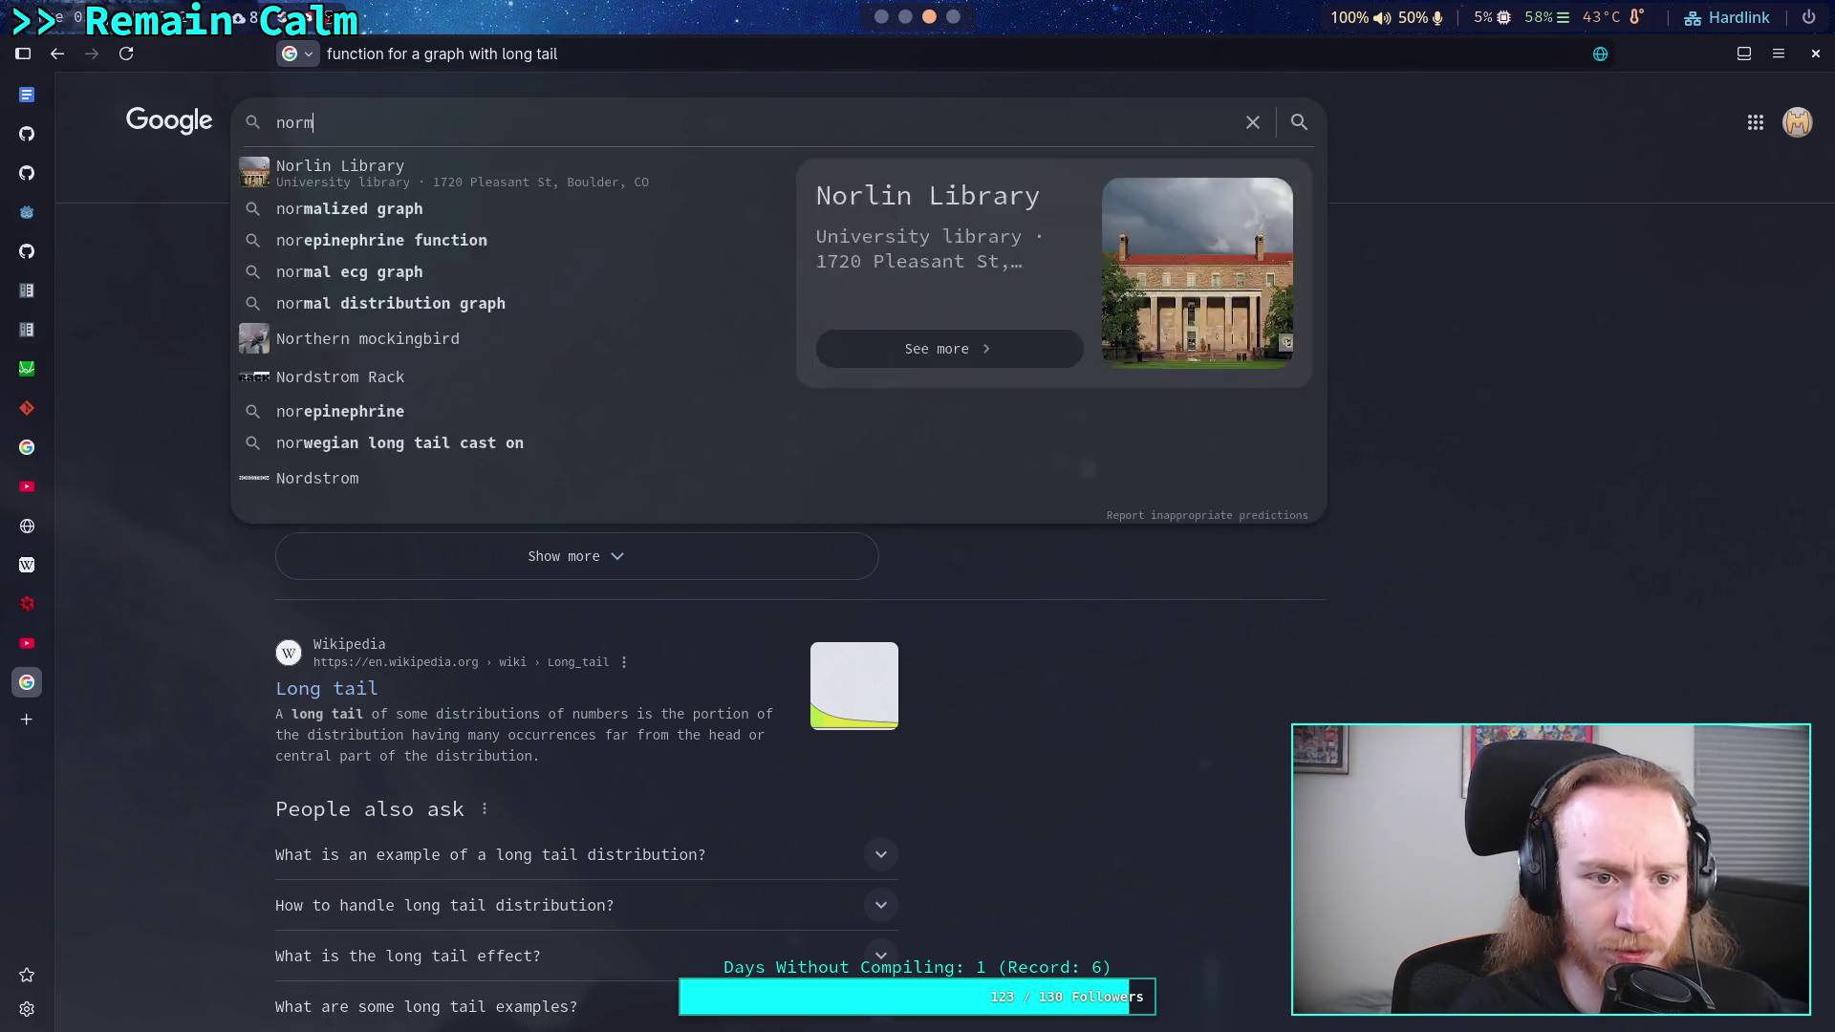
pyautogui.write('al disc')
pyautogui.press('BackSpace')
pyautogui.press('BackSpace')
pyautogui.press('BackSpace')
pyautogui.press('BackSpace')
pyautogui.write('fr')
pyautogui.press('BackSpace')
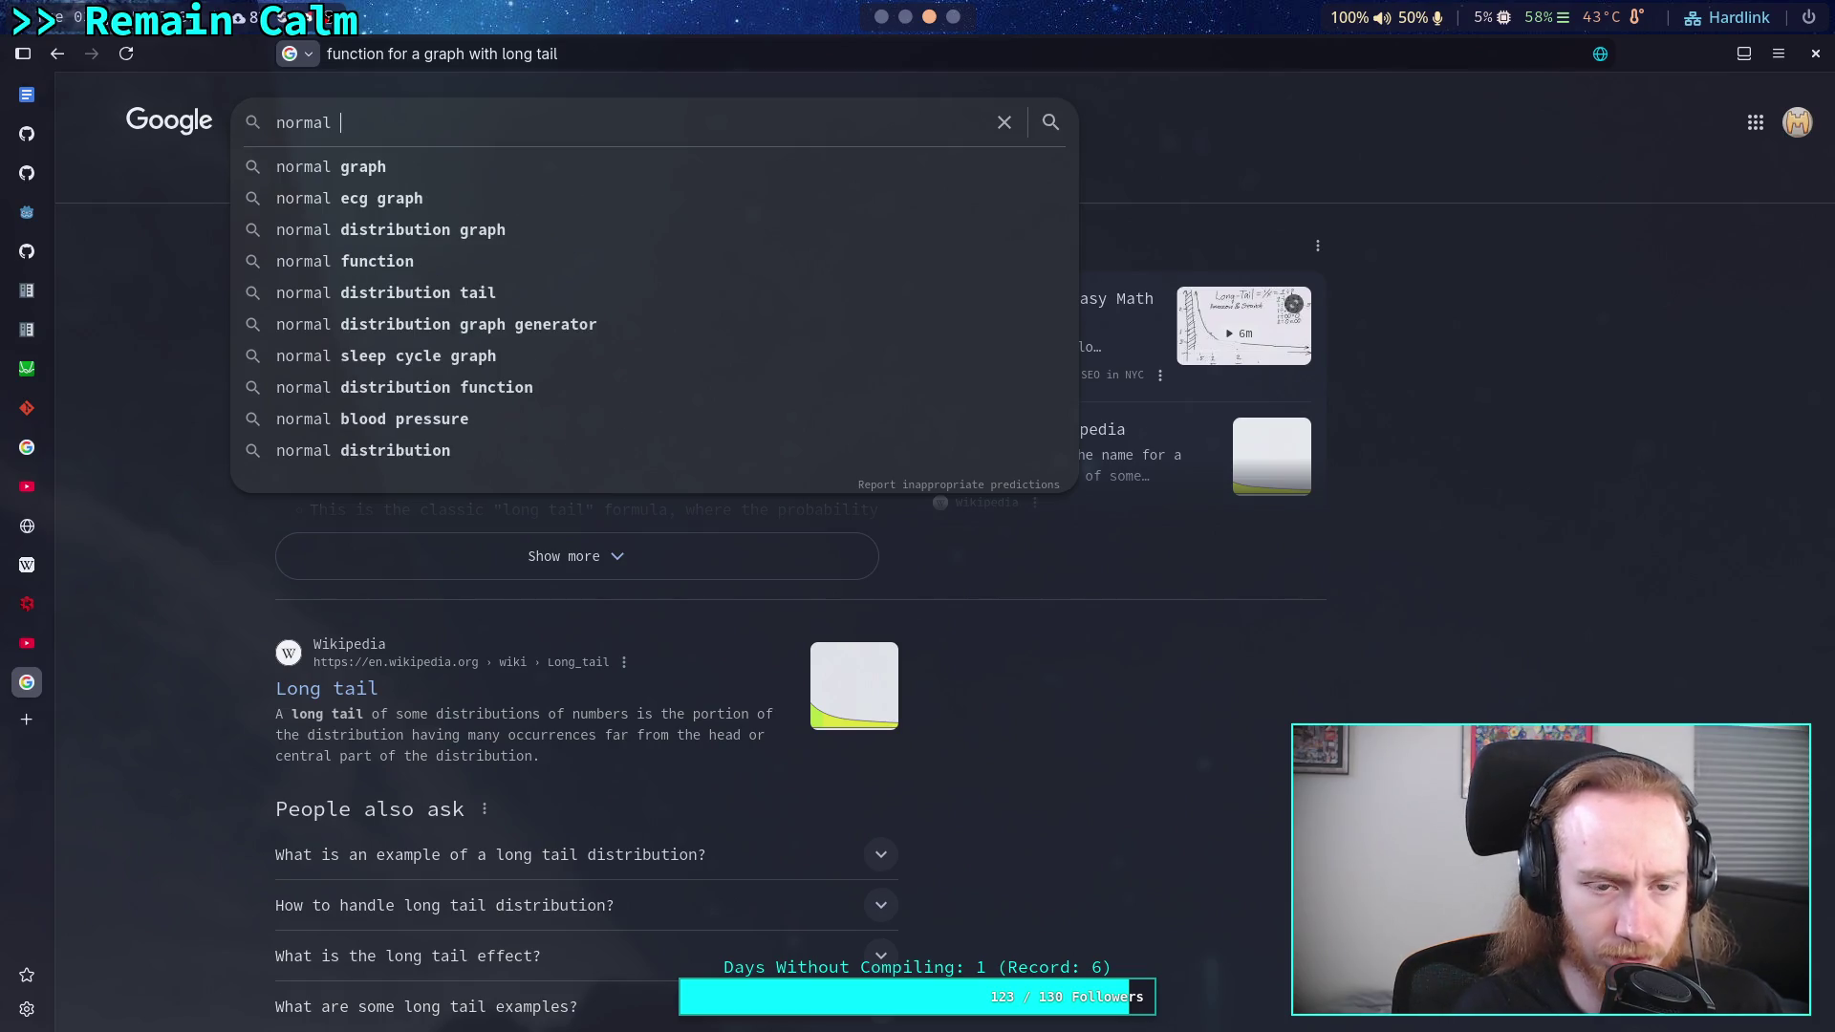
pyautogui.write('grag')
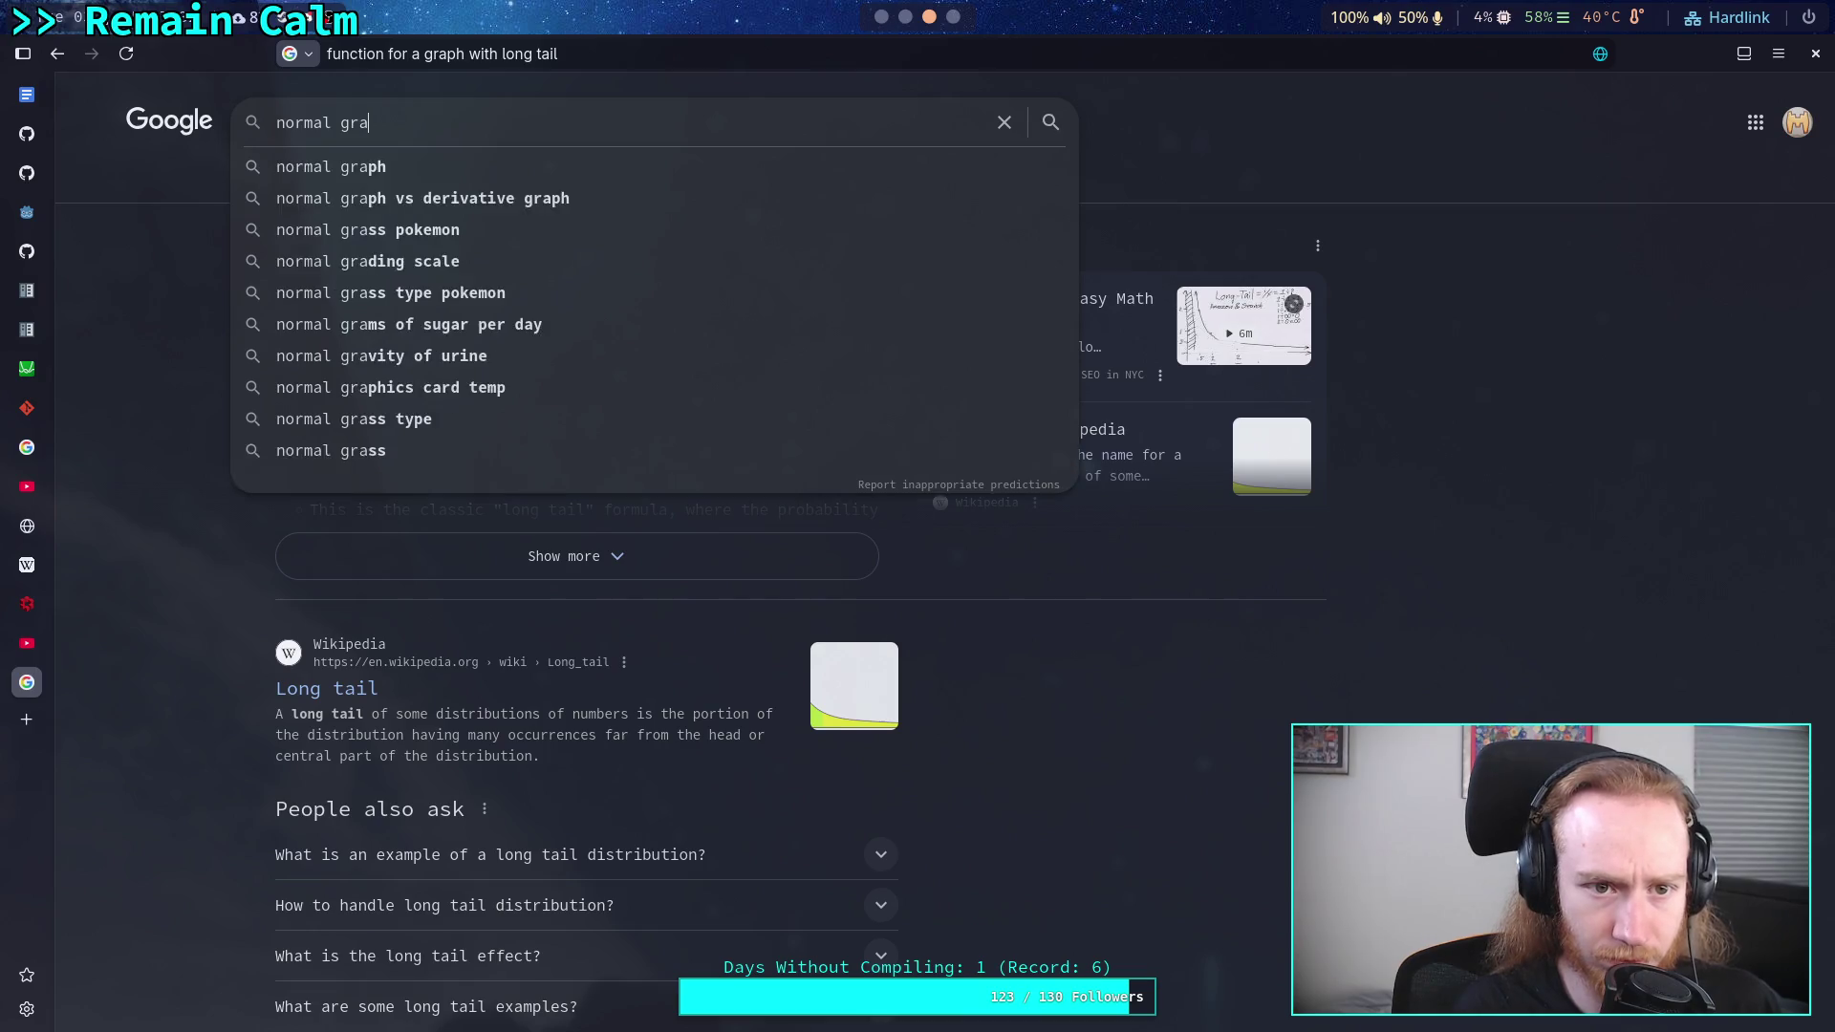
pyautogui.press('BackSpace')
pyautogui.write('ph function')
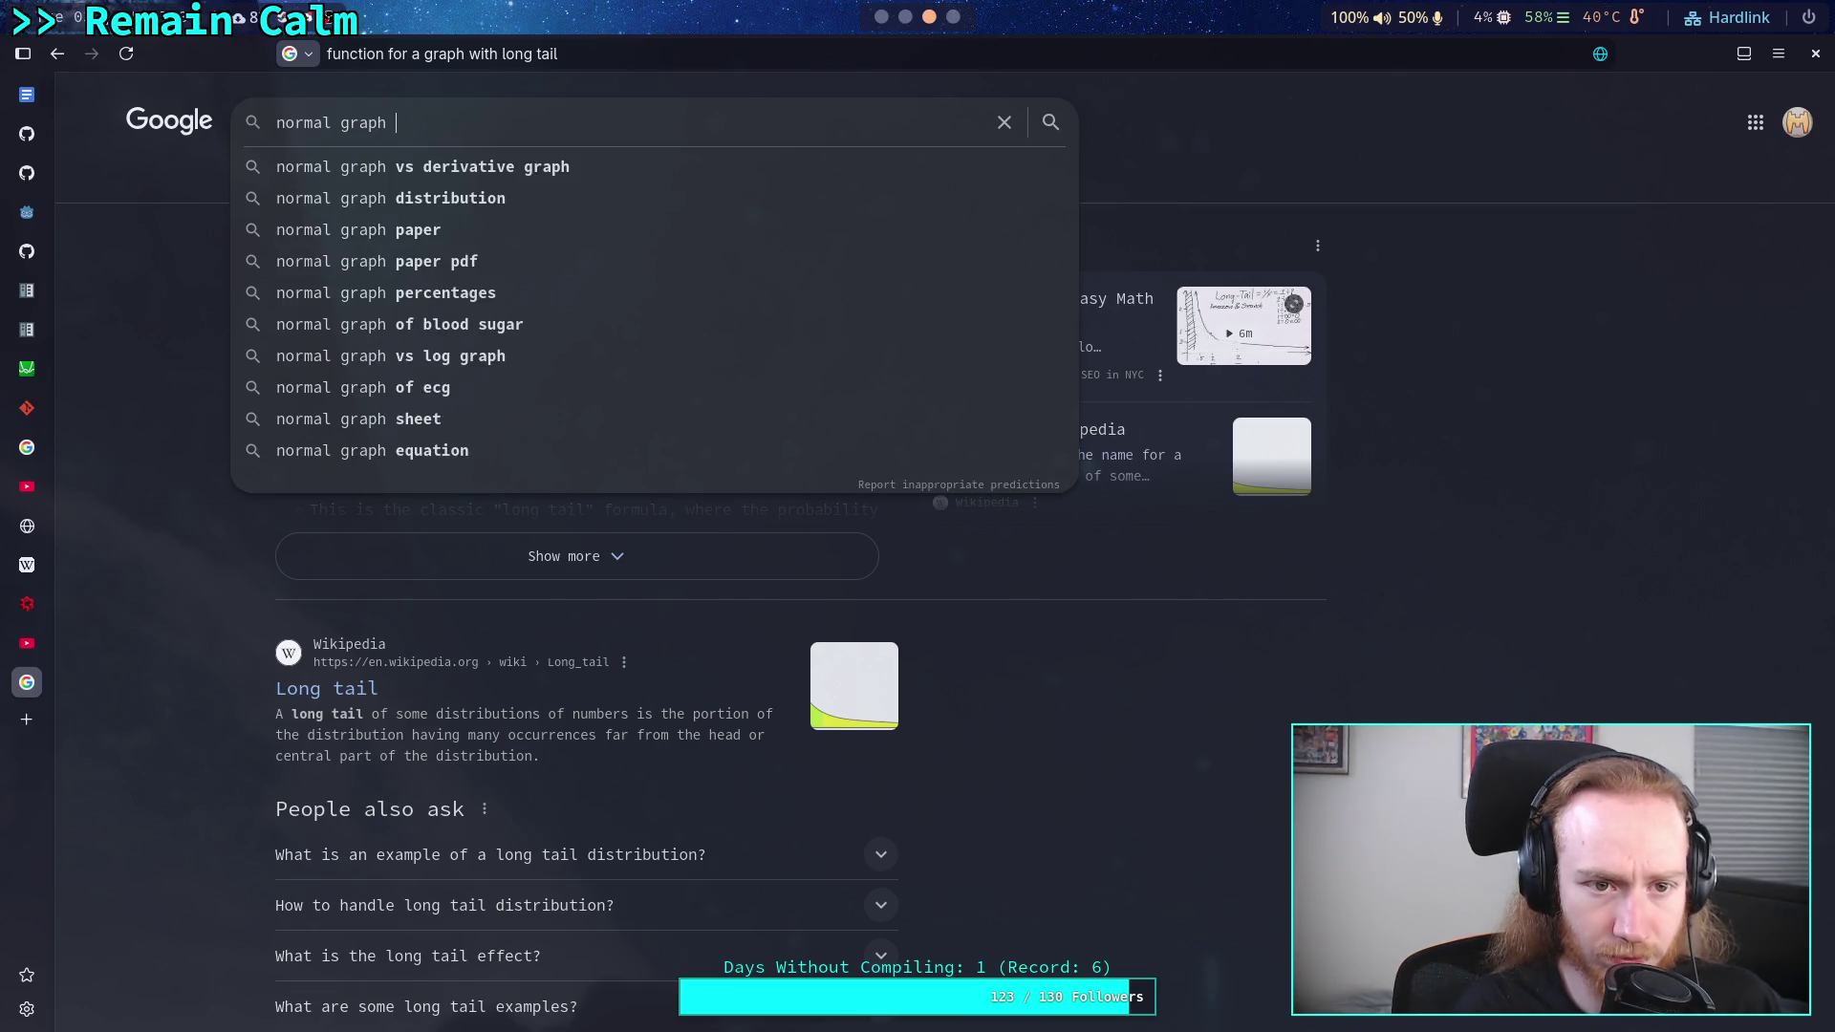
pyautogui.press('Return')
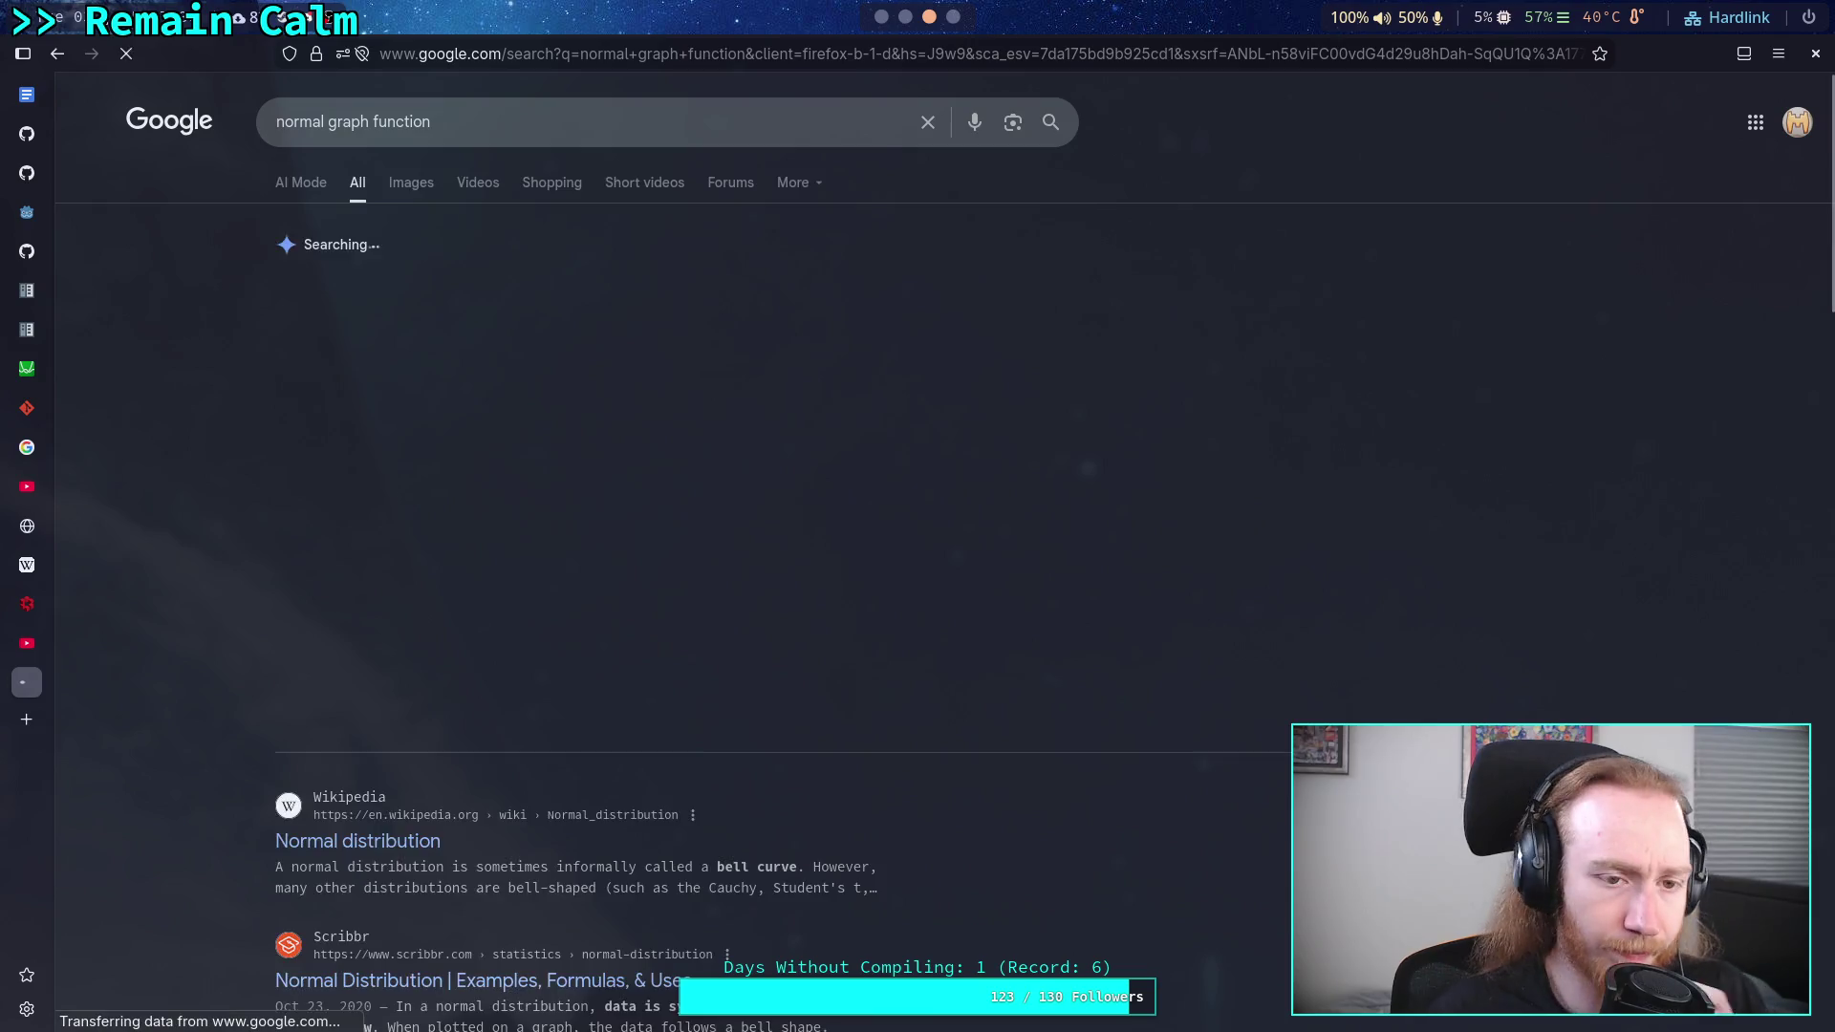
# - Read Wikipedia's Normal distribution article down to Statistical inference, then return to Desmos
pyautogui.click(313, 837)
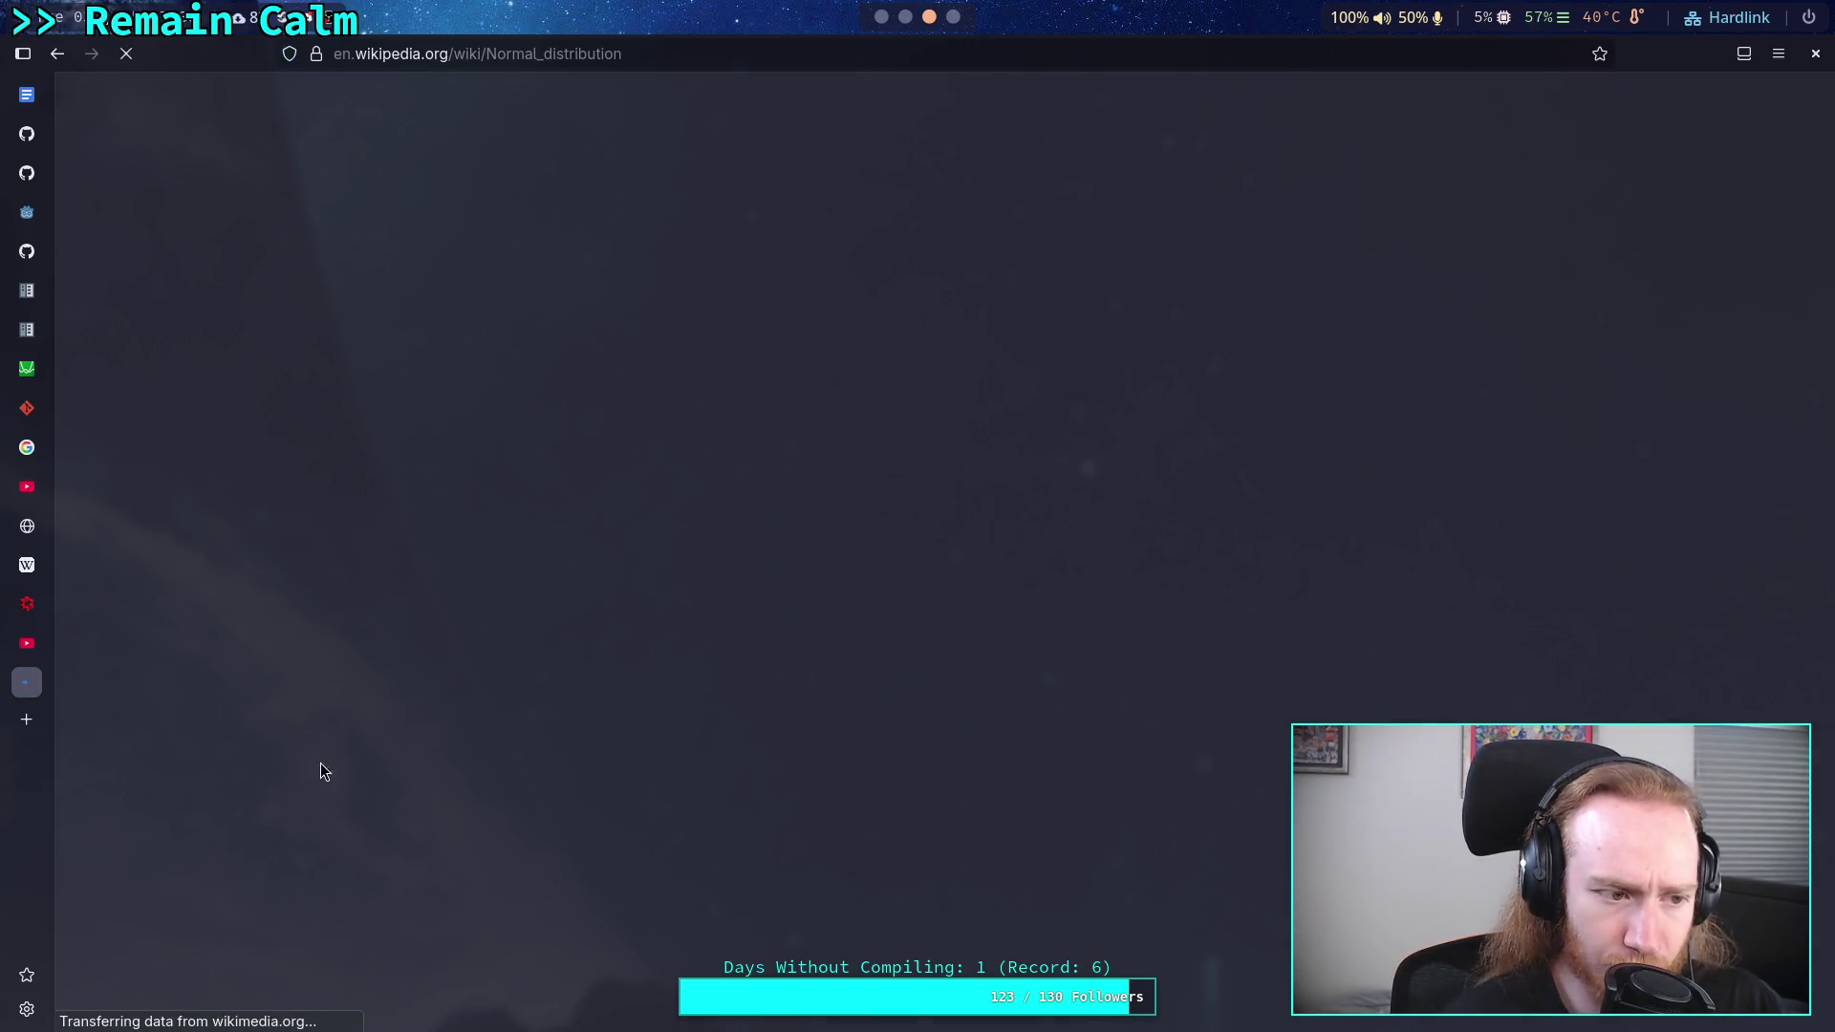
pyautogui.scroll(-12, 726, 684)
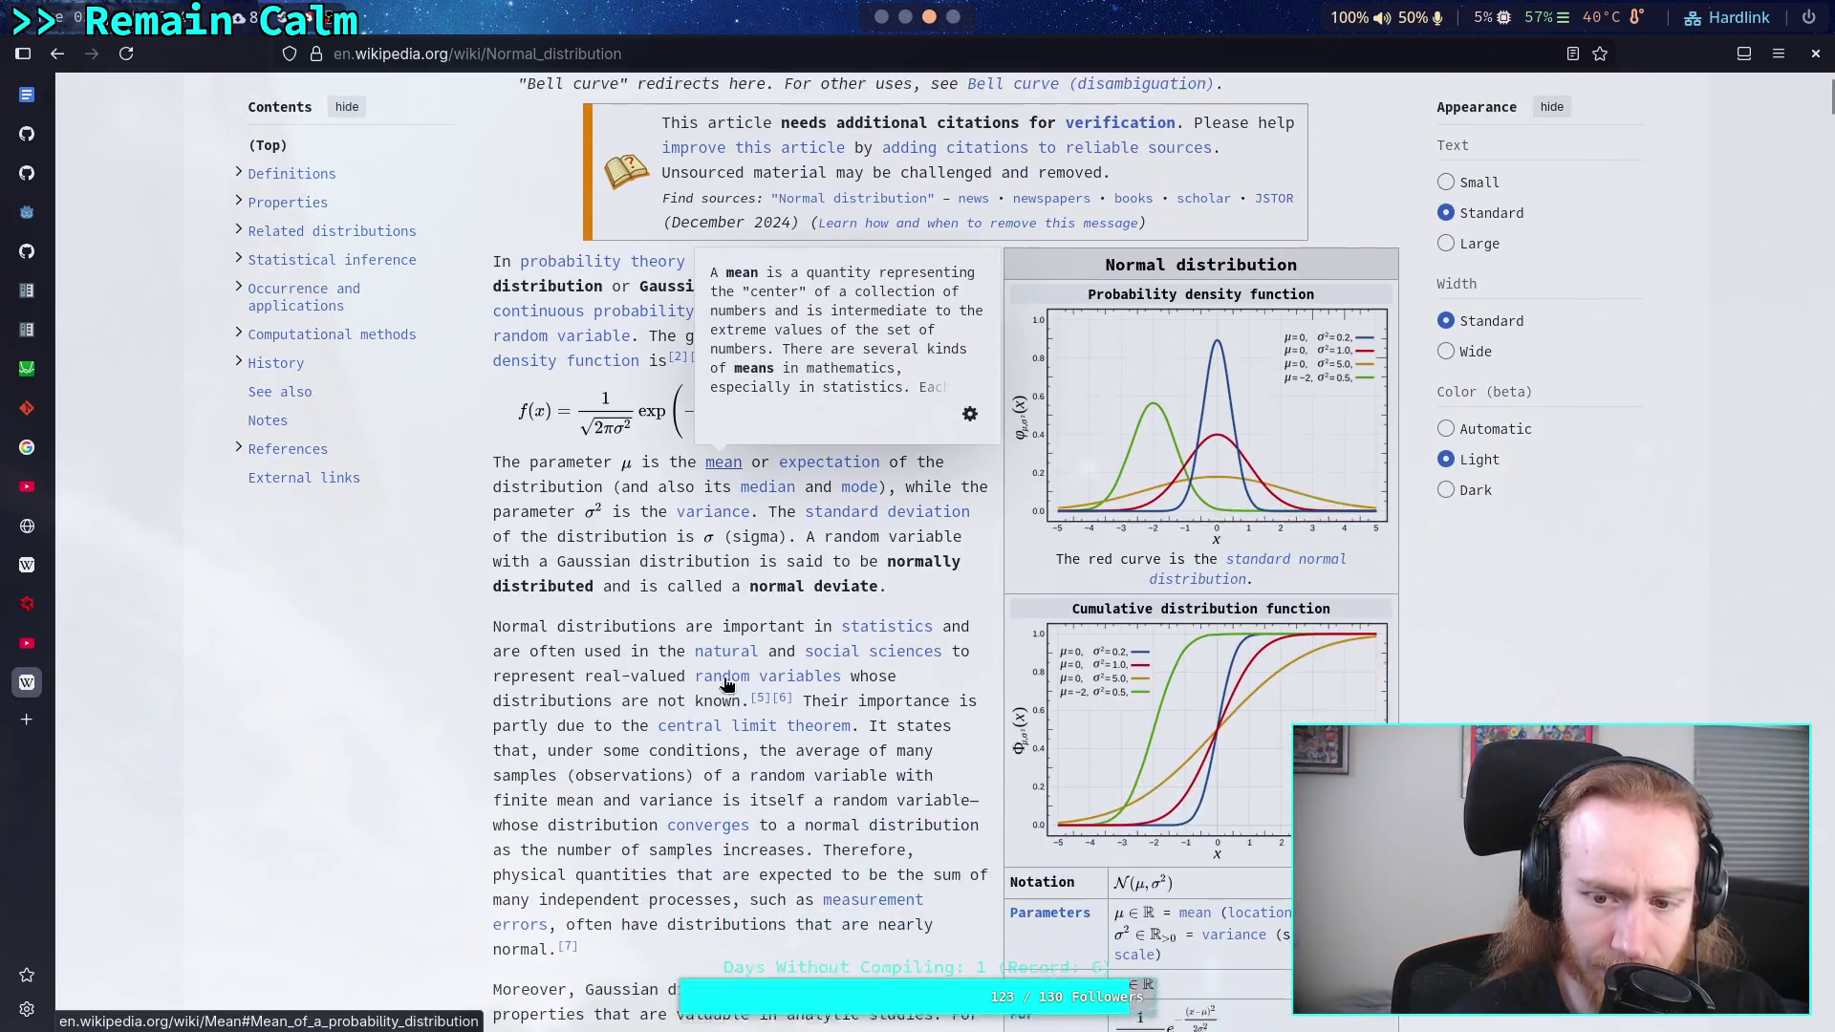
pyautogui.scroll(-15, 724, 679)
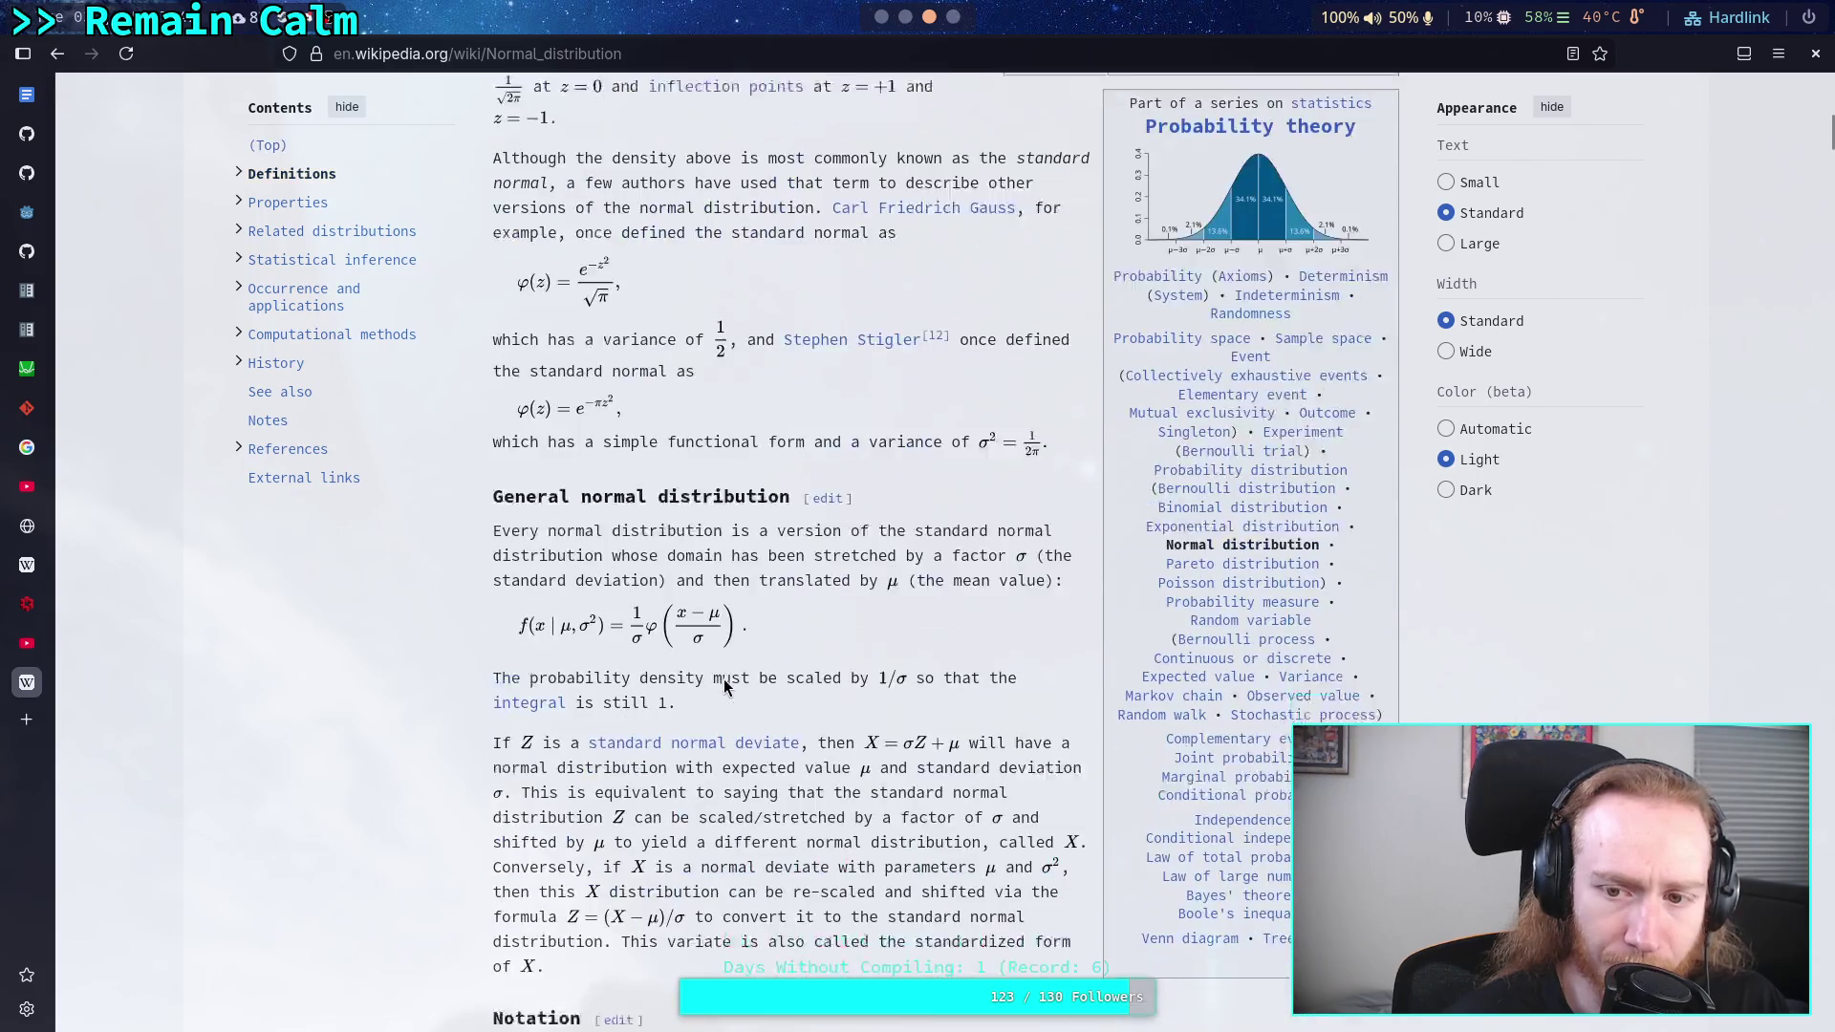
pyautogui.scroll(-20, 724, 680)
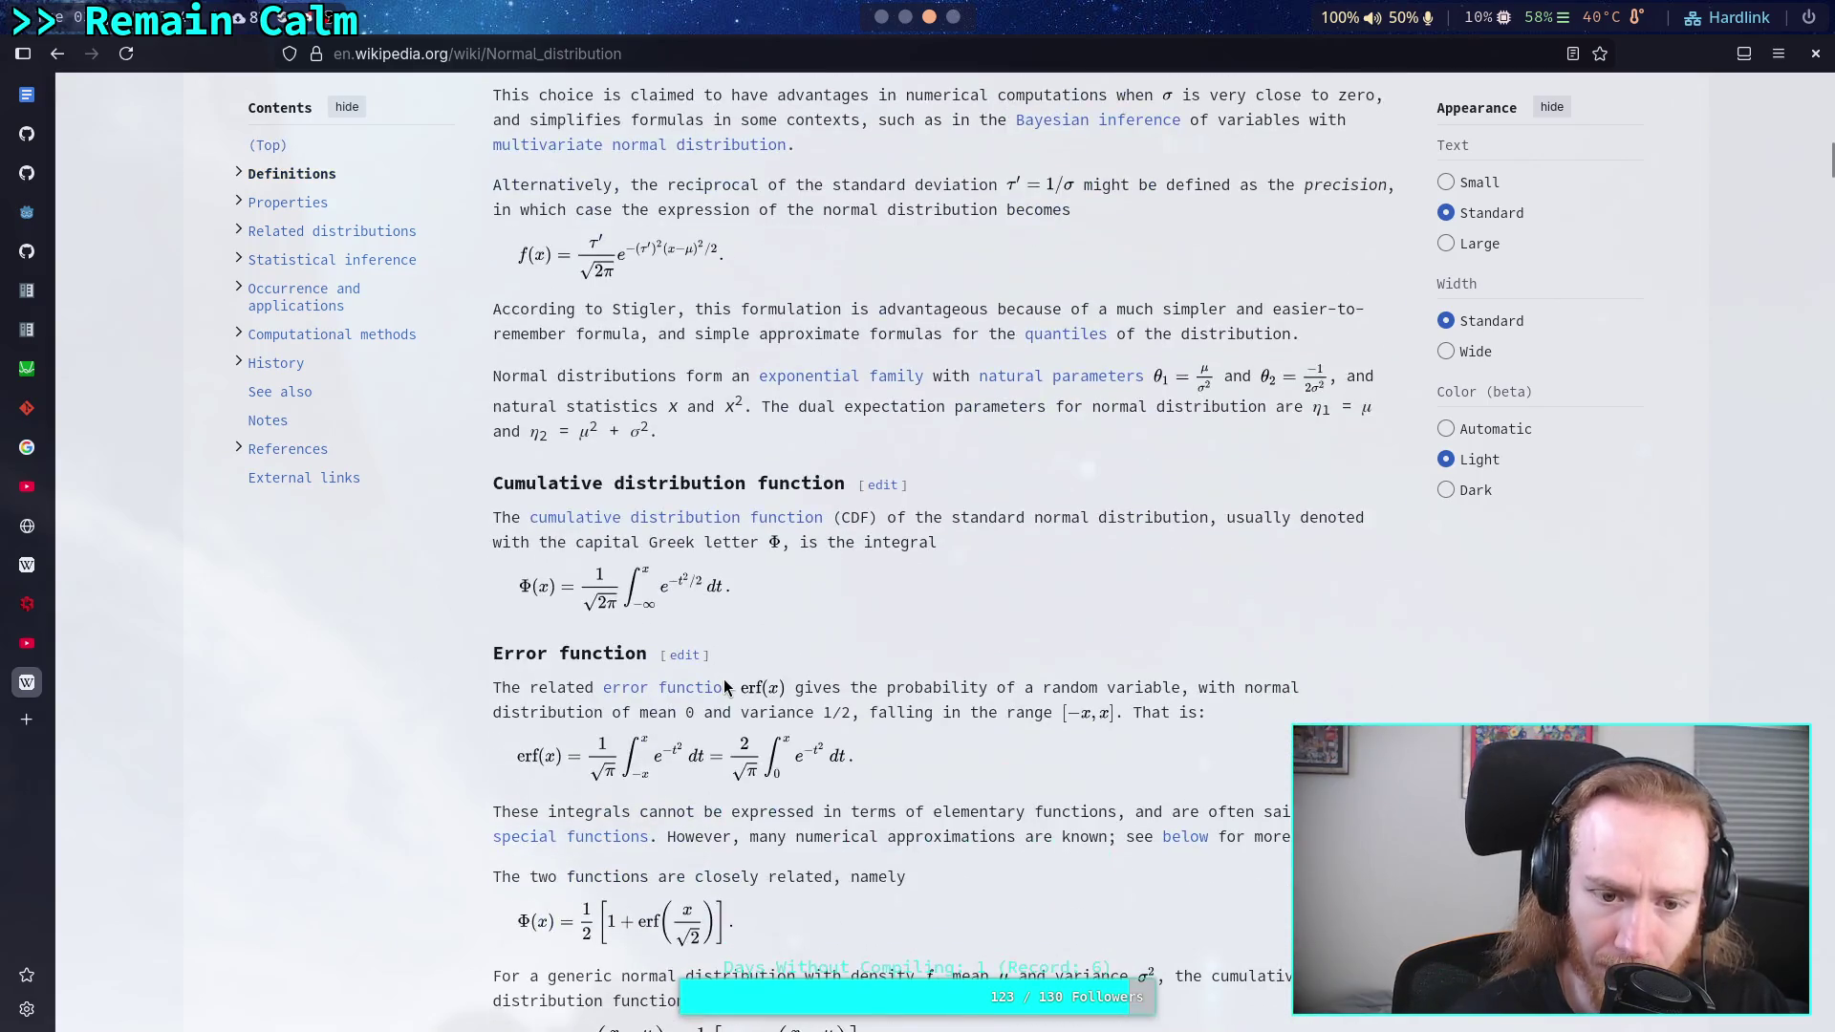
pyautogui.scroll(-20, 724, 681)
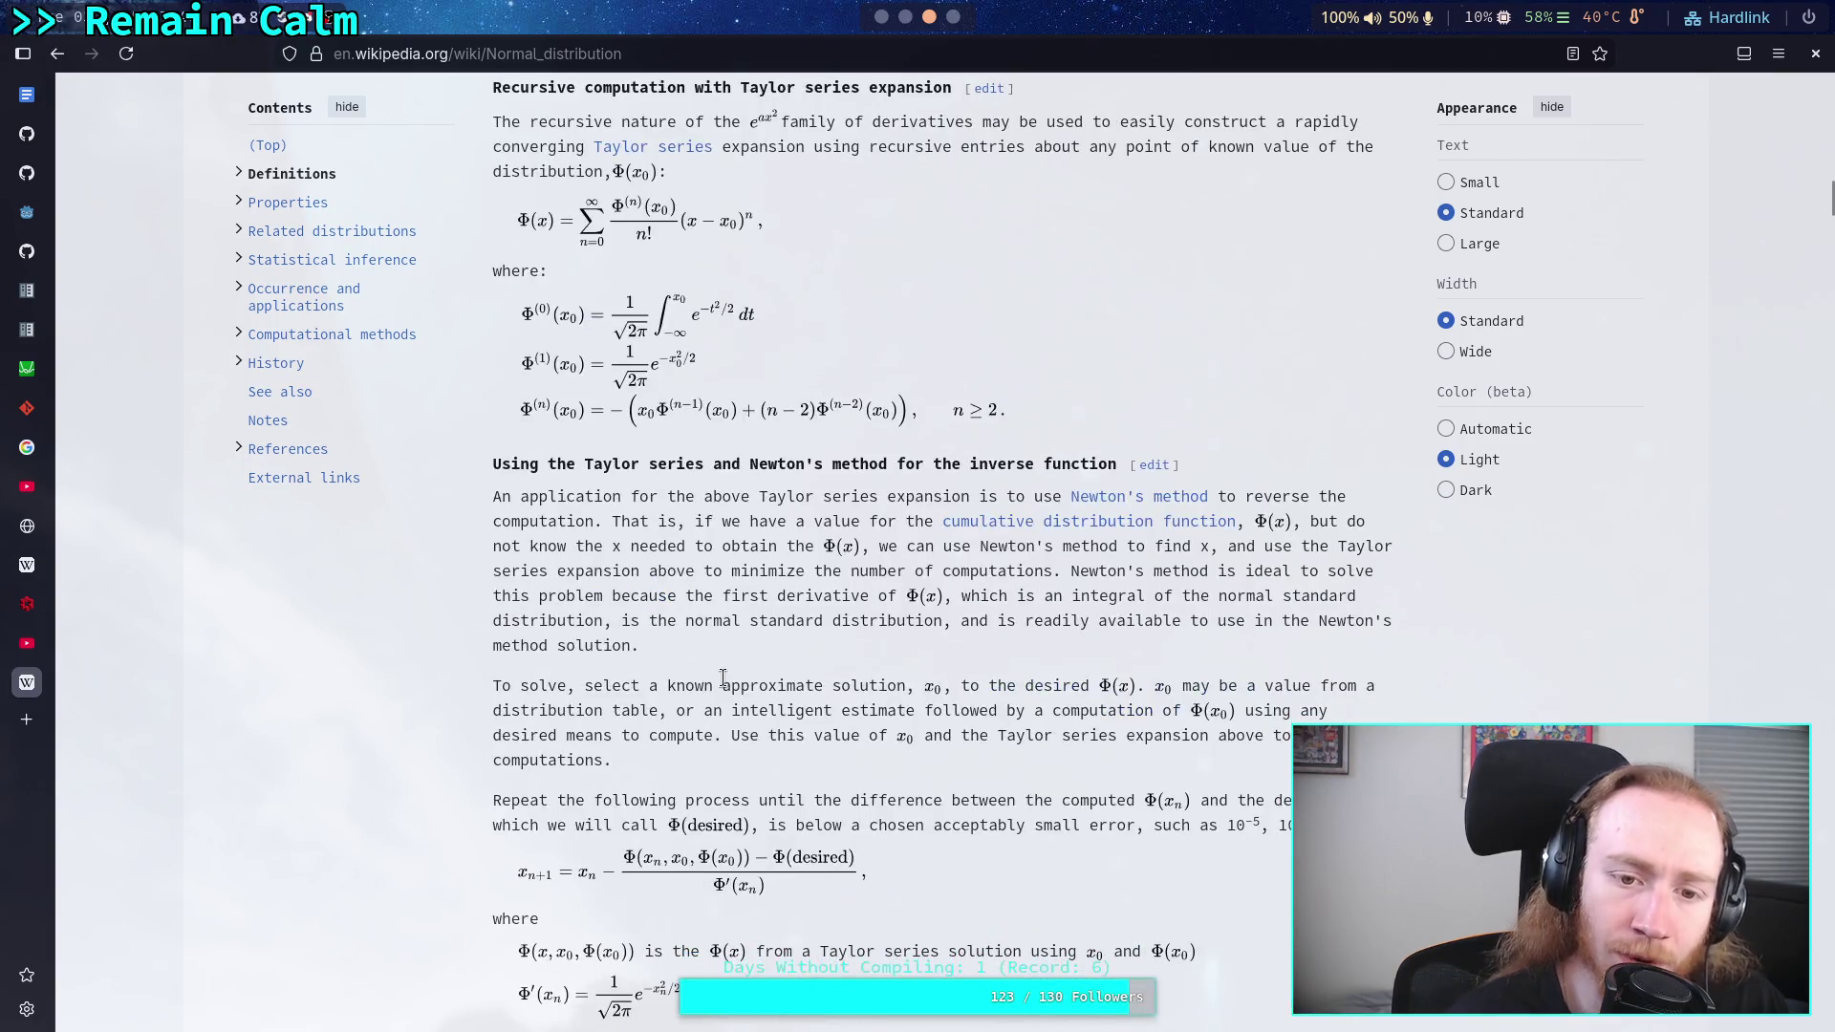
pyautogui.scroll(3, 727, 684)
pyautogui.scroll(-20, 725, 680)
pyautogui.scroll(-20, 724, 681)
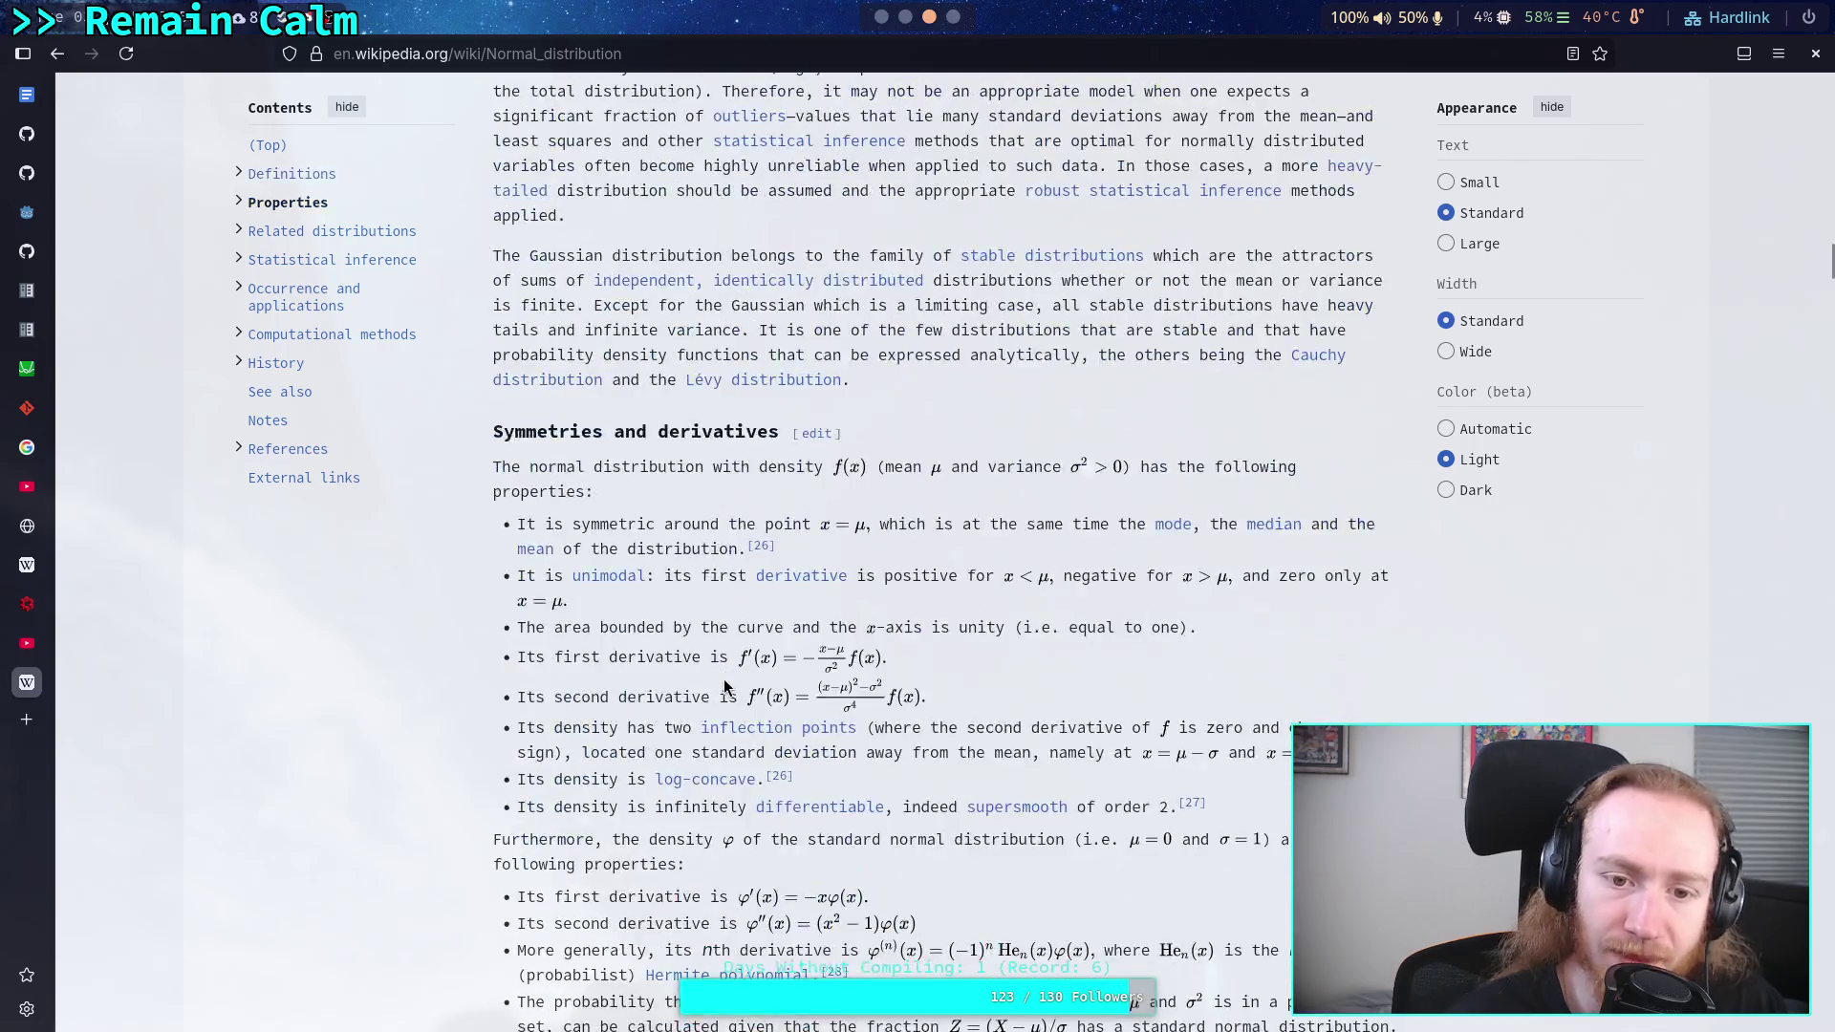
pyautogui.scroll(-20, 725, 686)
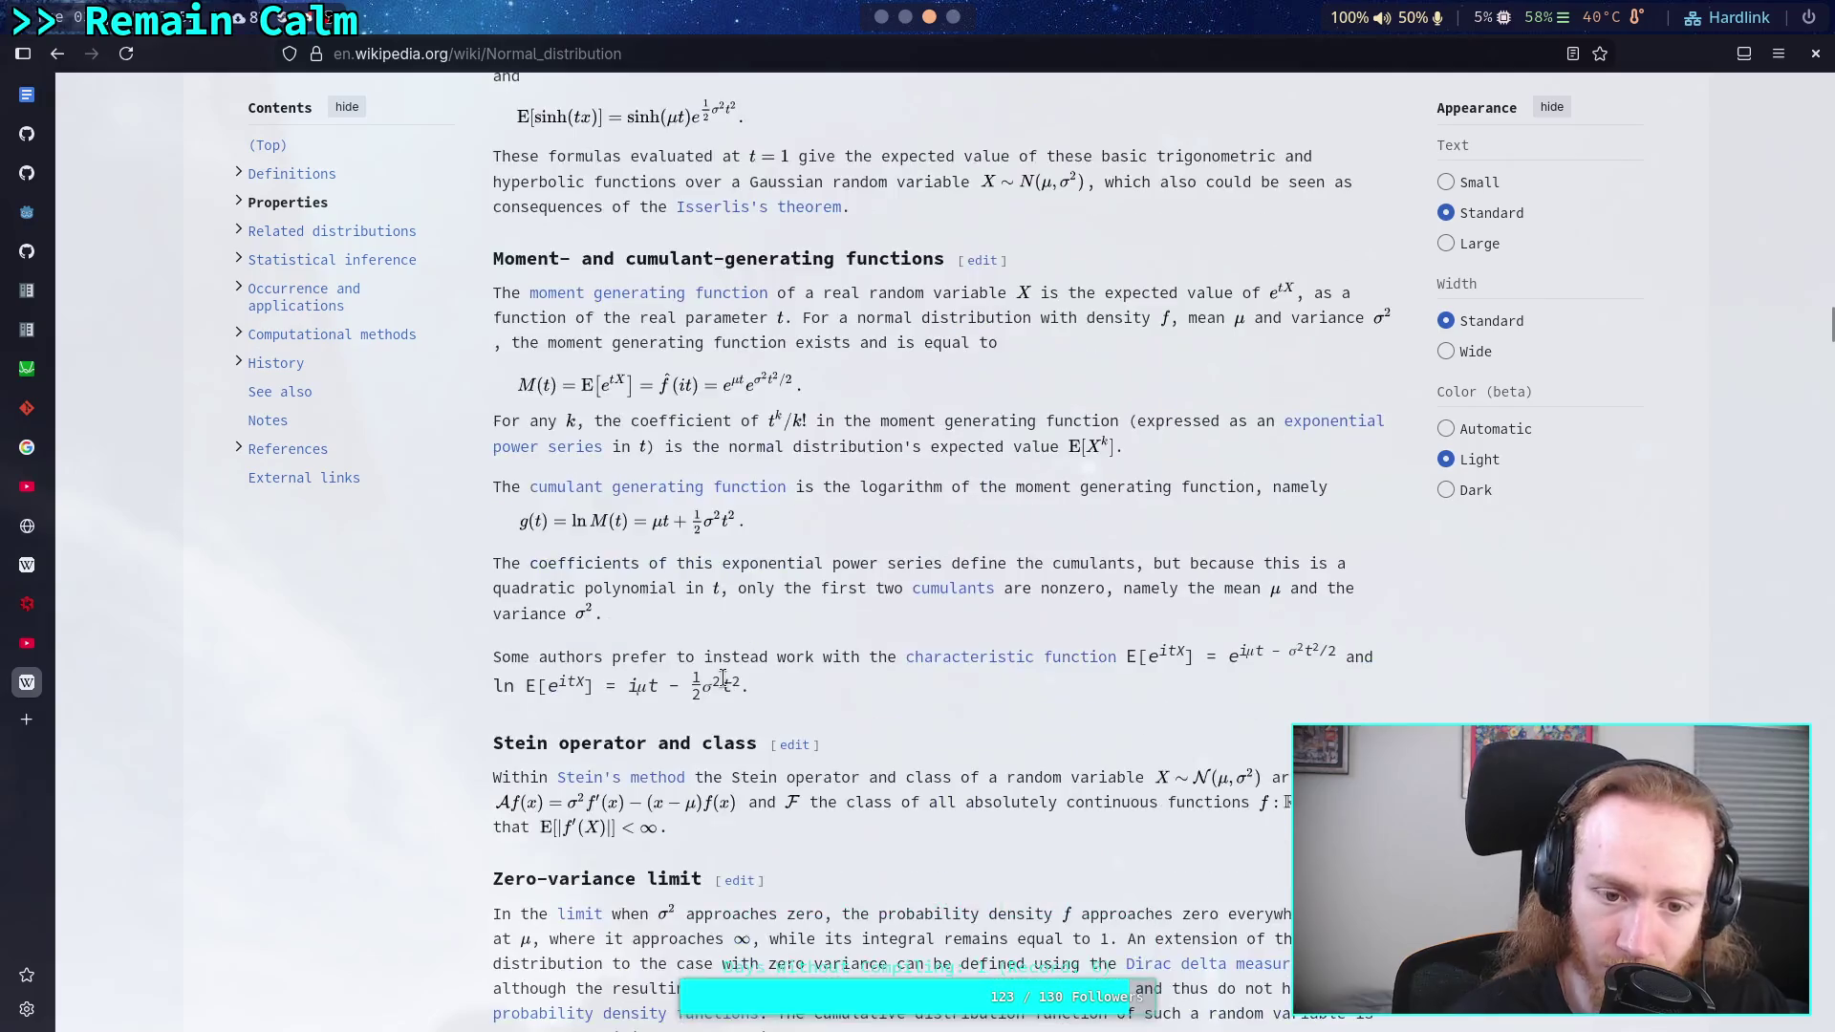
pyautogui.scroll(-15, 725, 685)
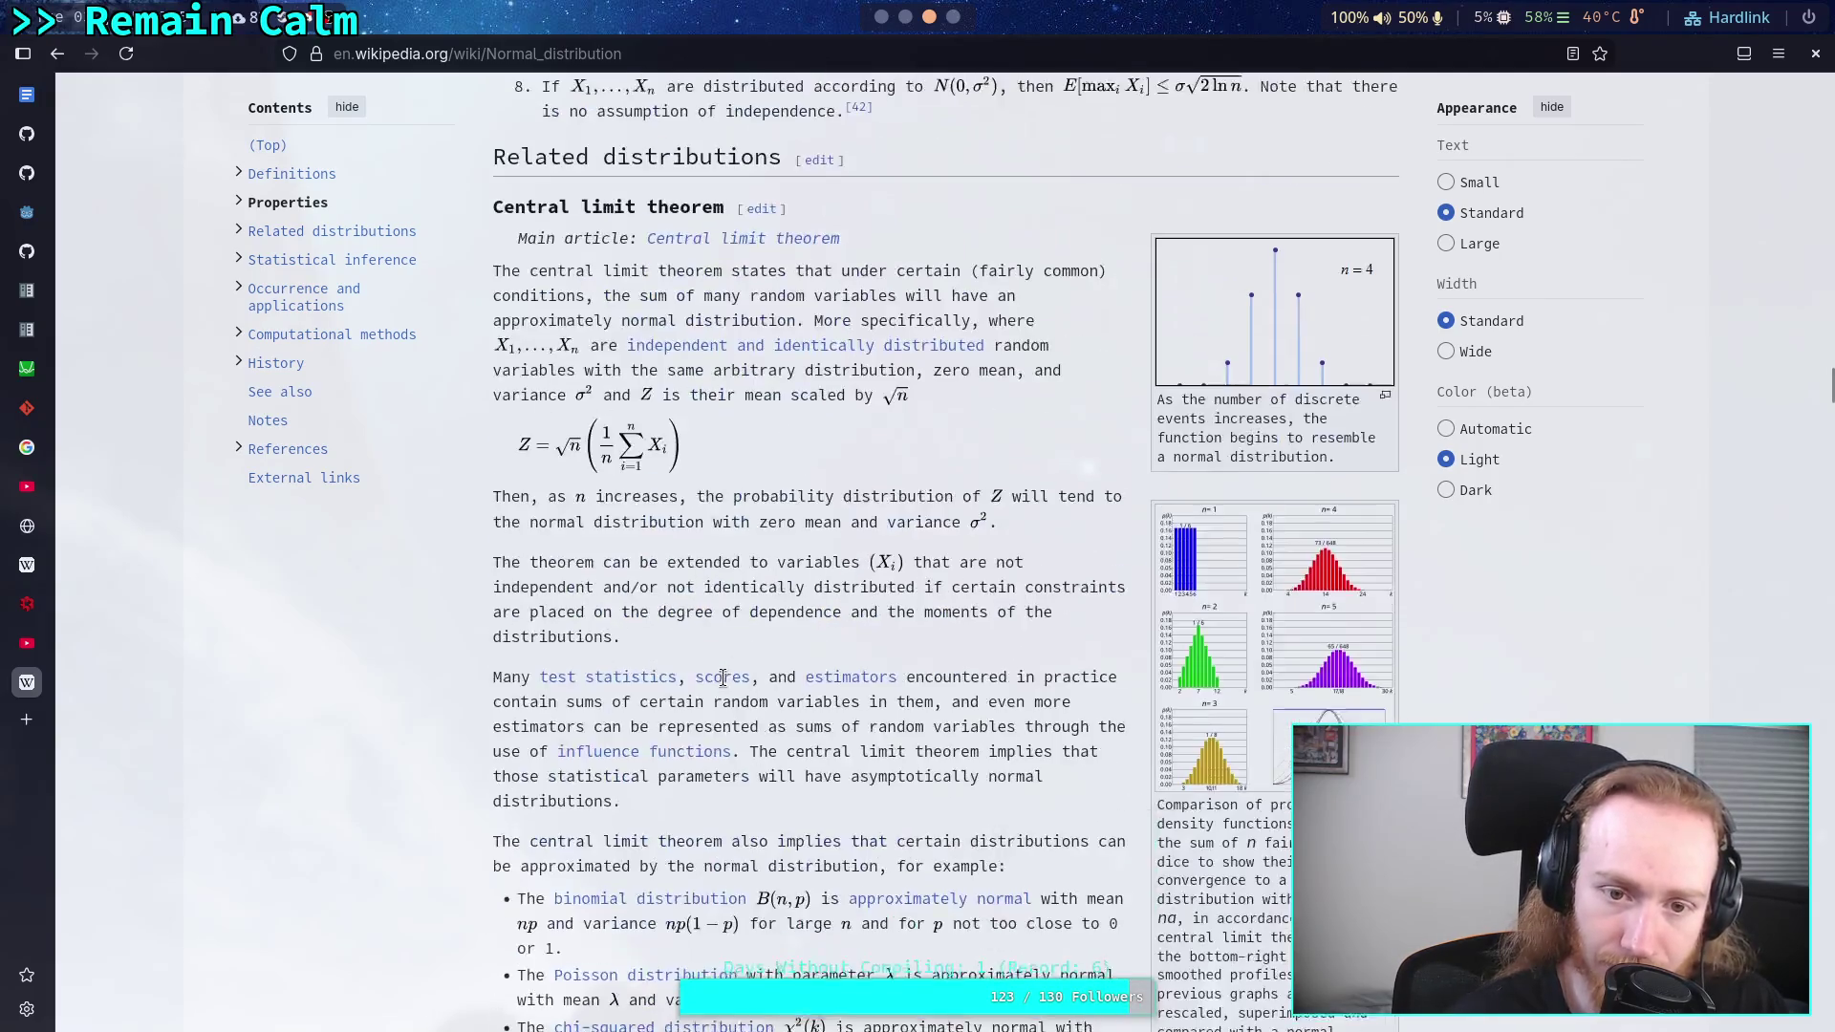
pyautogui.scroll(-20, 724, 678)
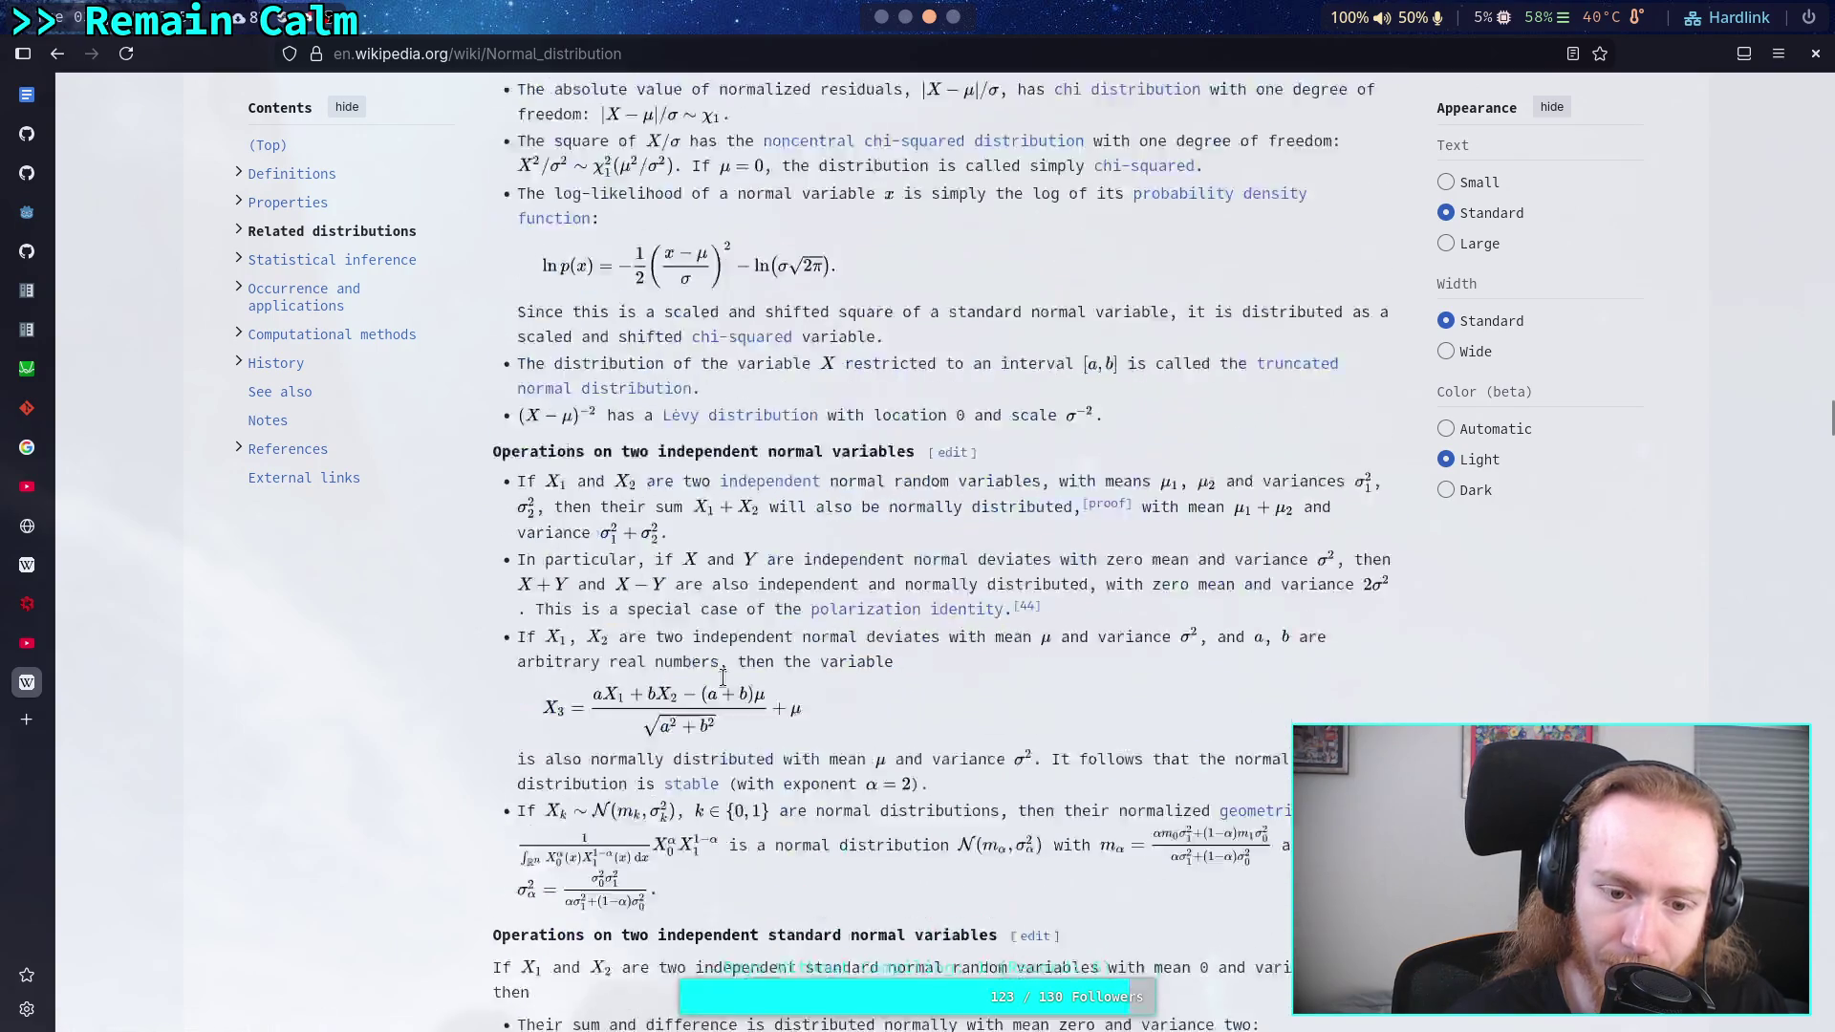
pyautogui.scroll(-20, 724, 679)
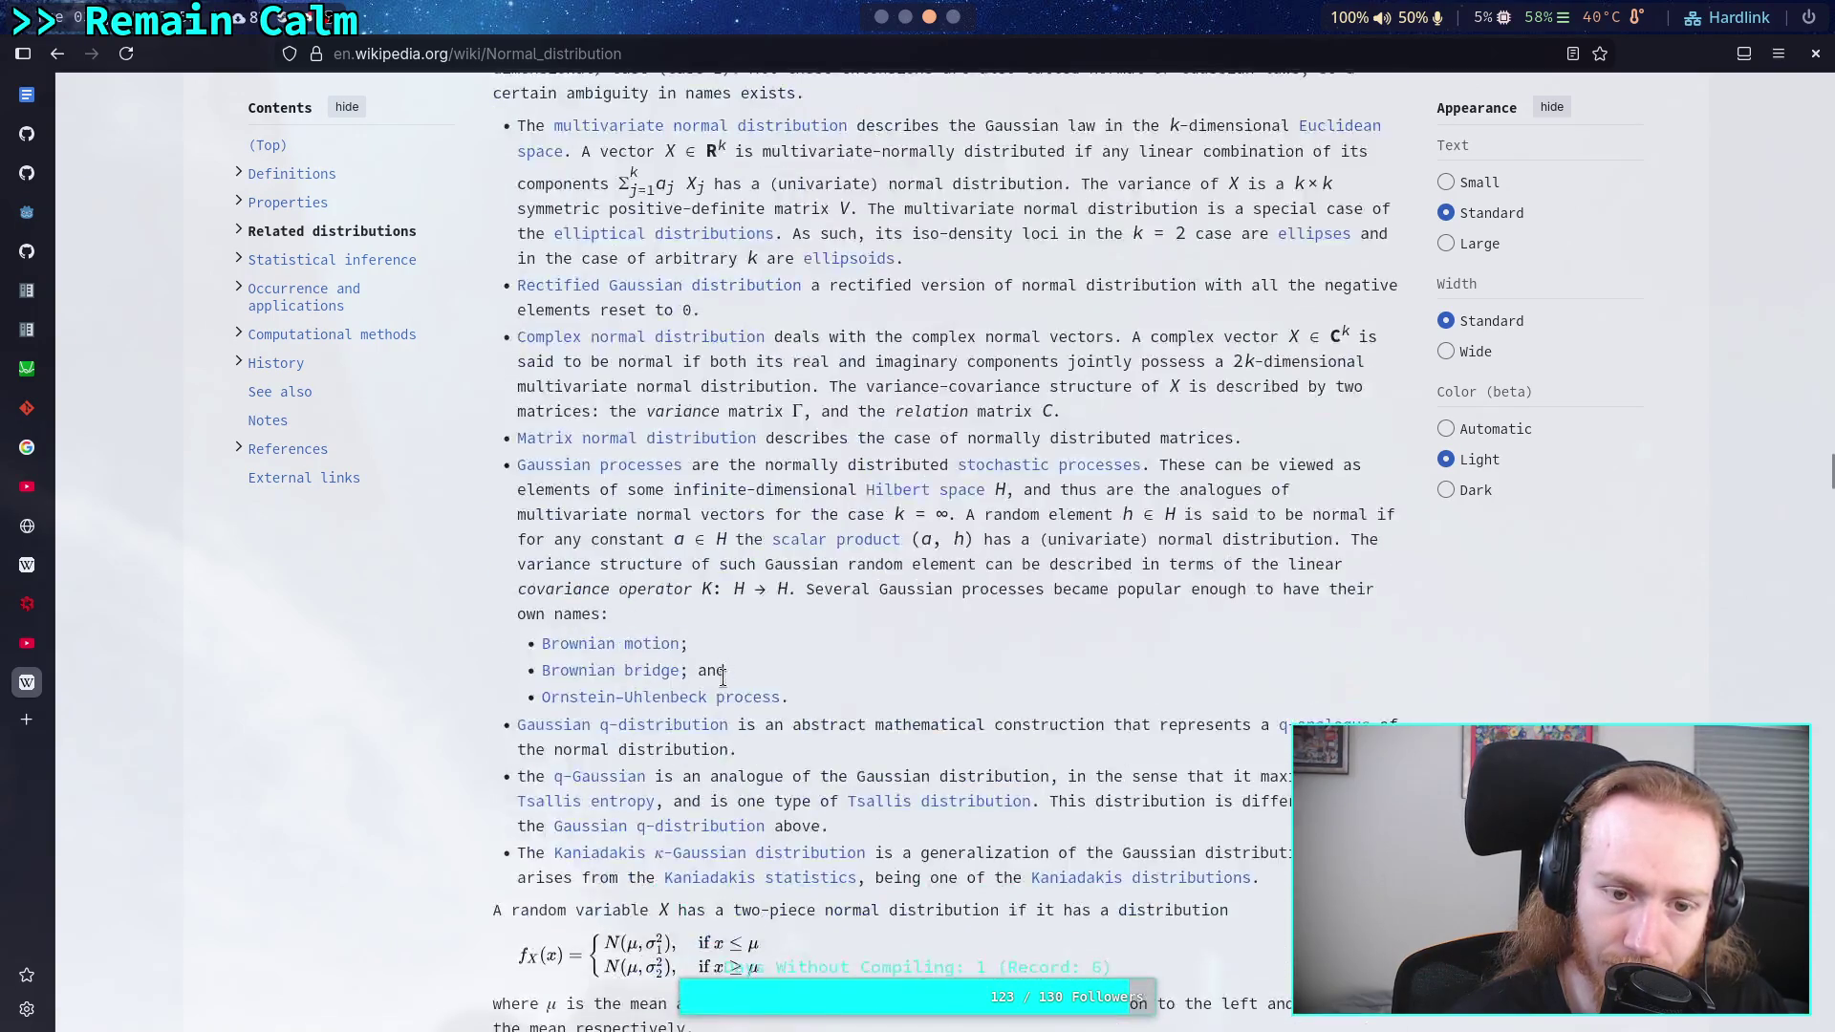
pyautogui.scroll(-5, 724, 678)
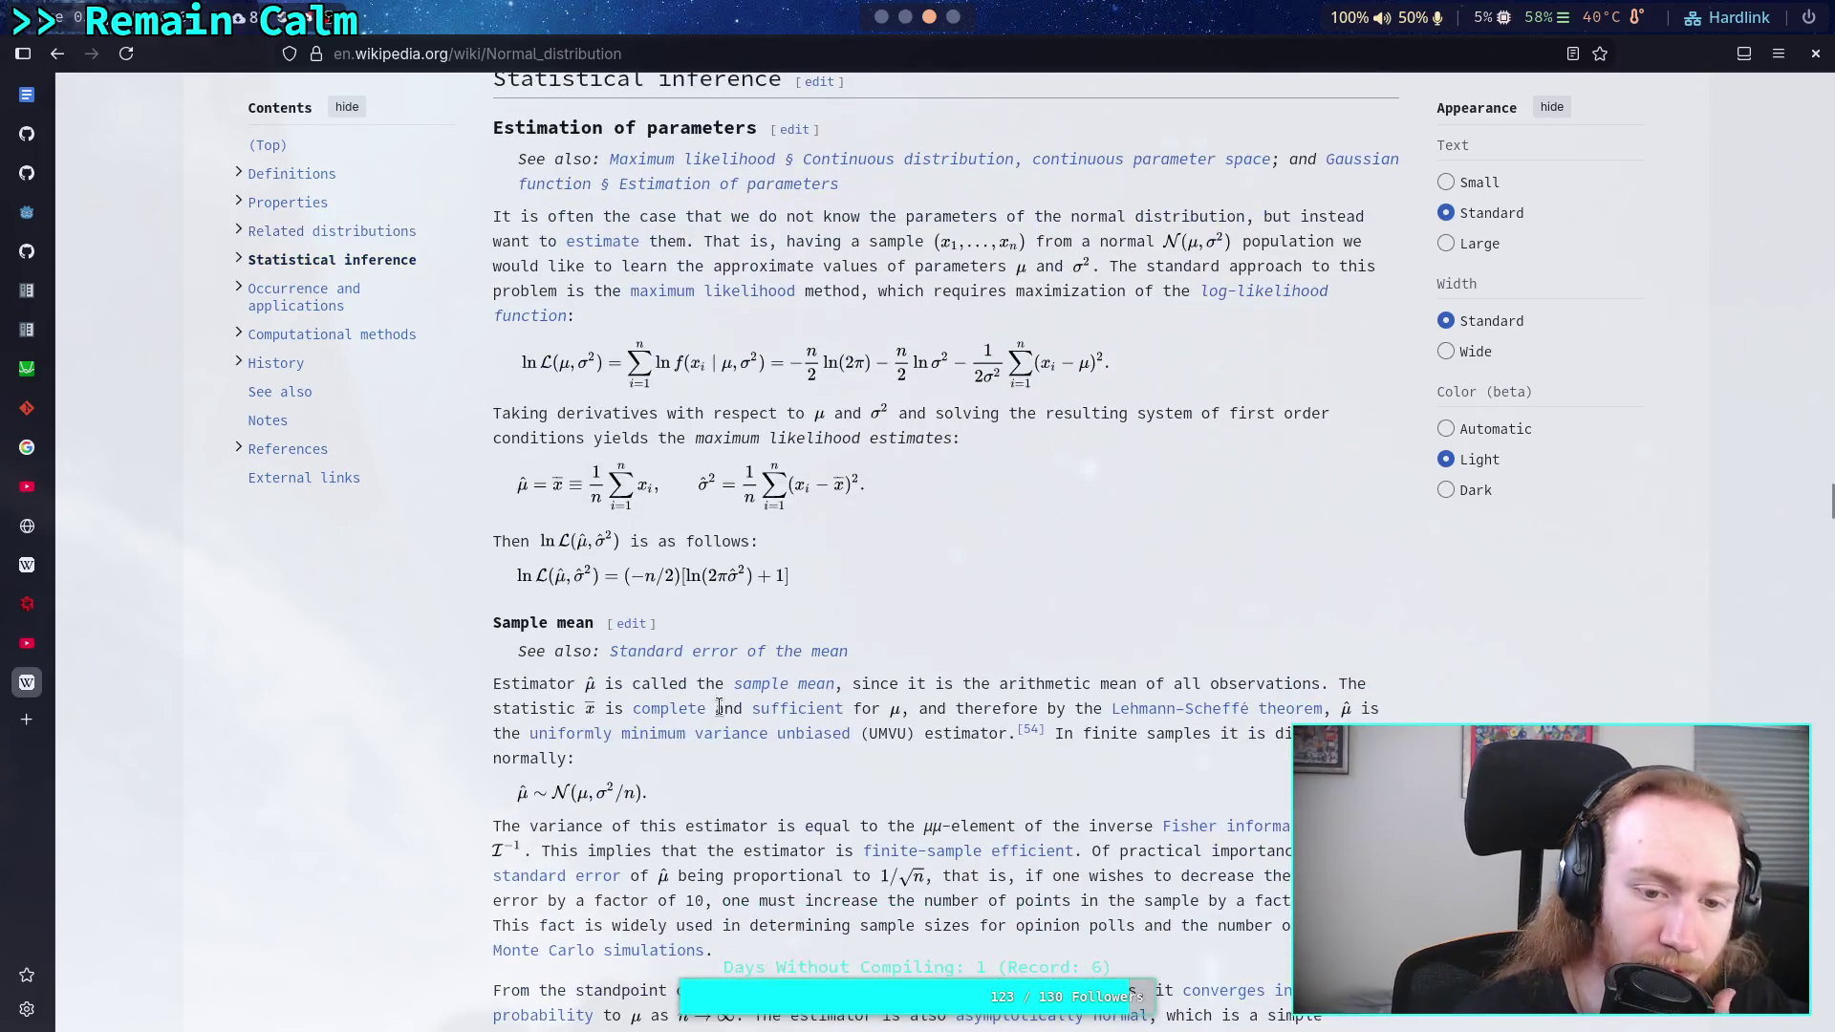
pyautogui.click(27, 368)
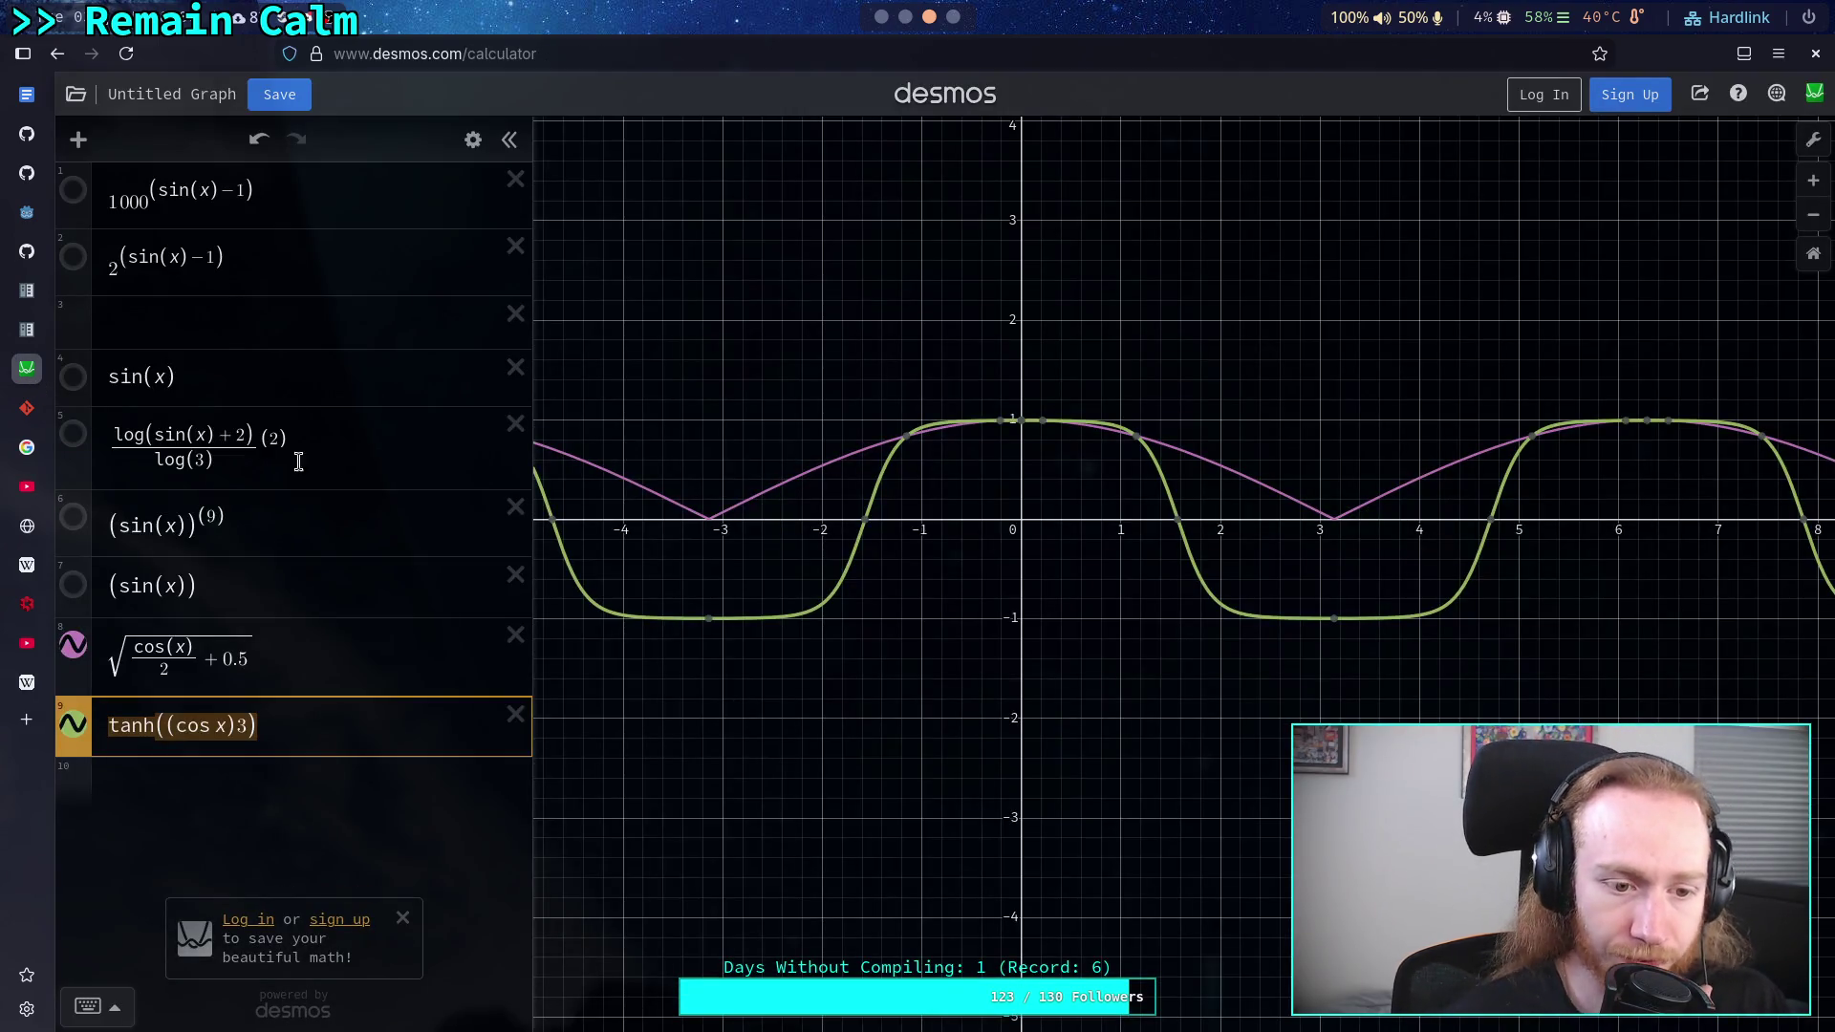
# - Delete the 1000^(sin(x)-1), 2^(sin(x)-1), sin(x), log(sin(x)+2), (sin(x))^9, (sin(x)) and empty rows
pyautogui.moveTo(346, 737); pyautogui.dragTo(206, 738)
pyautogui.hotkey('ctrl', 'a')
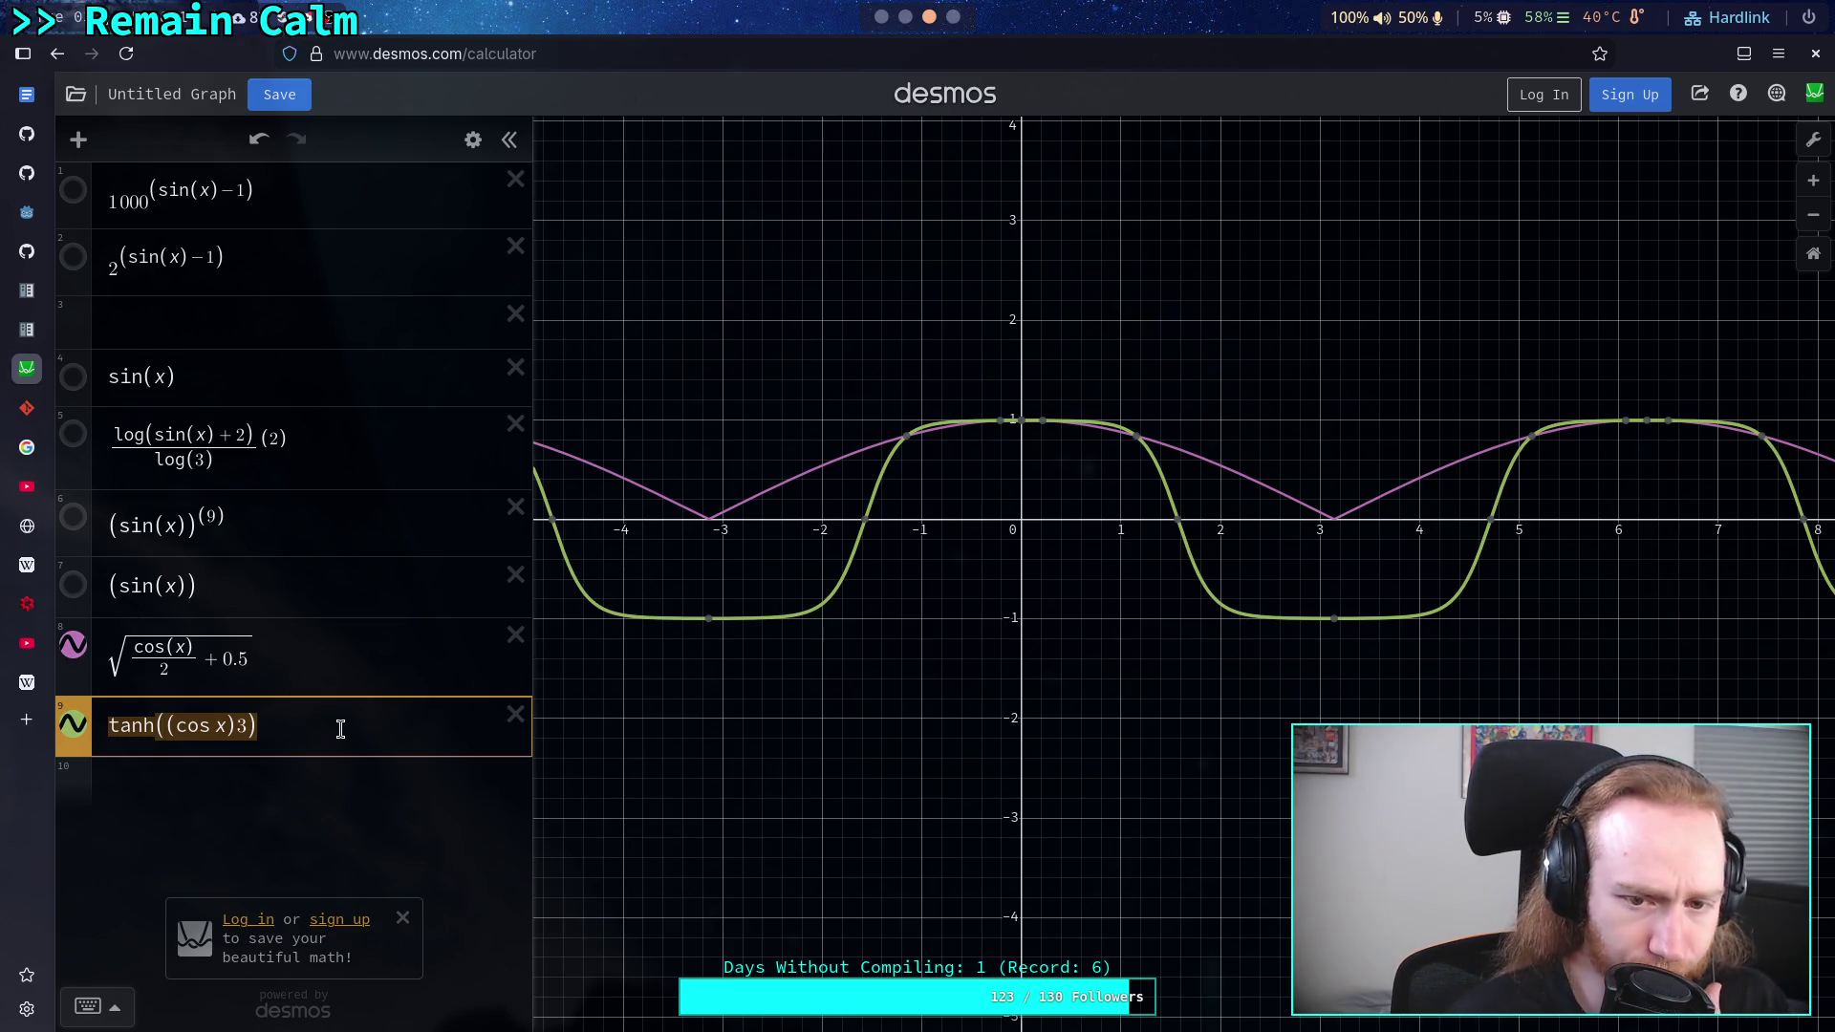
pyautogui.click(515, 186)
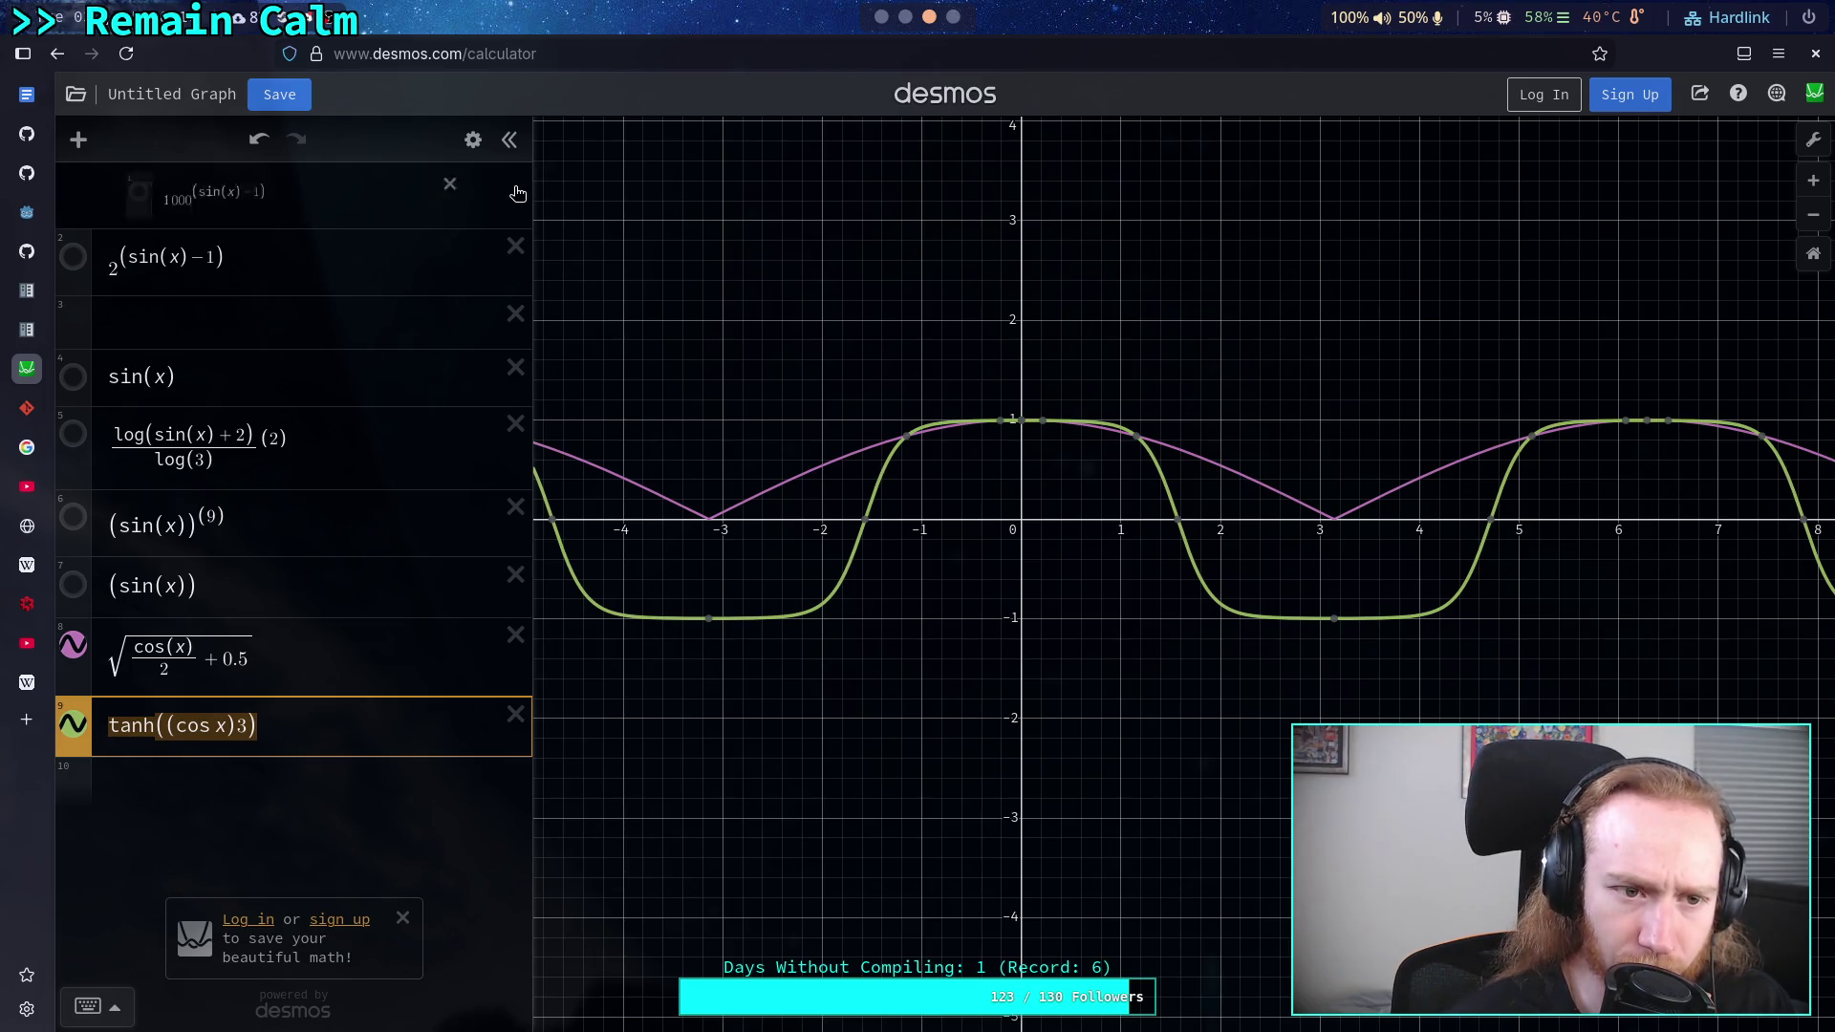
pyautogui.click(517, 191)
pyautogui.click(517, 191)
pyautogui.click(517, 191)
pyautogui.click(517, 191)
pyautogui.click(517, 191)
pyautogui.click(517, 191)
pyautogui.click(307, 275)
# - Replace the tanh expression with cos(x) and hide the square-root cosine curve
pyautogui.hotkey('ctrl', 'a')
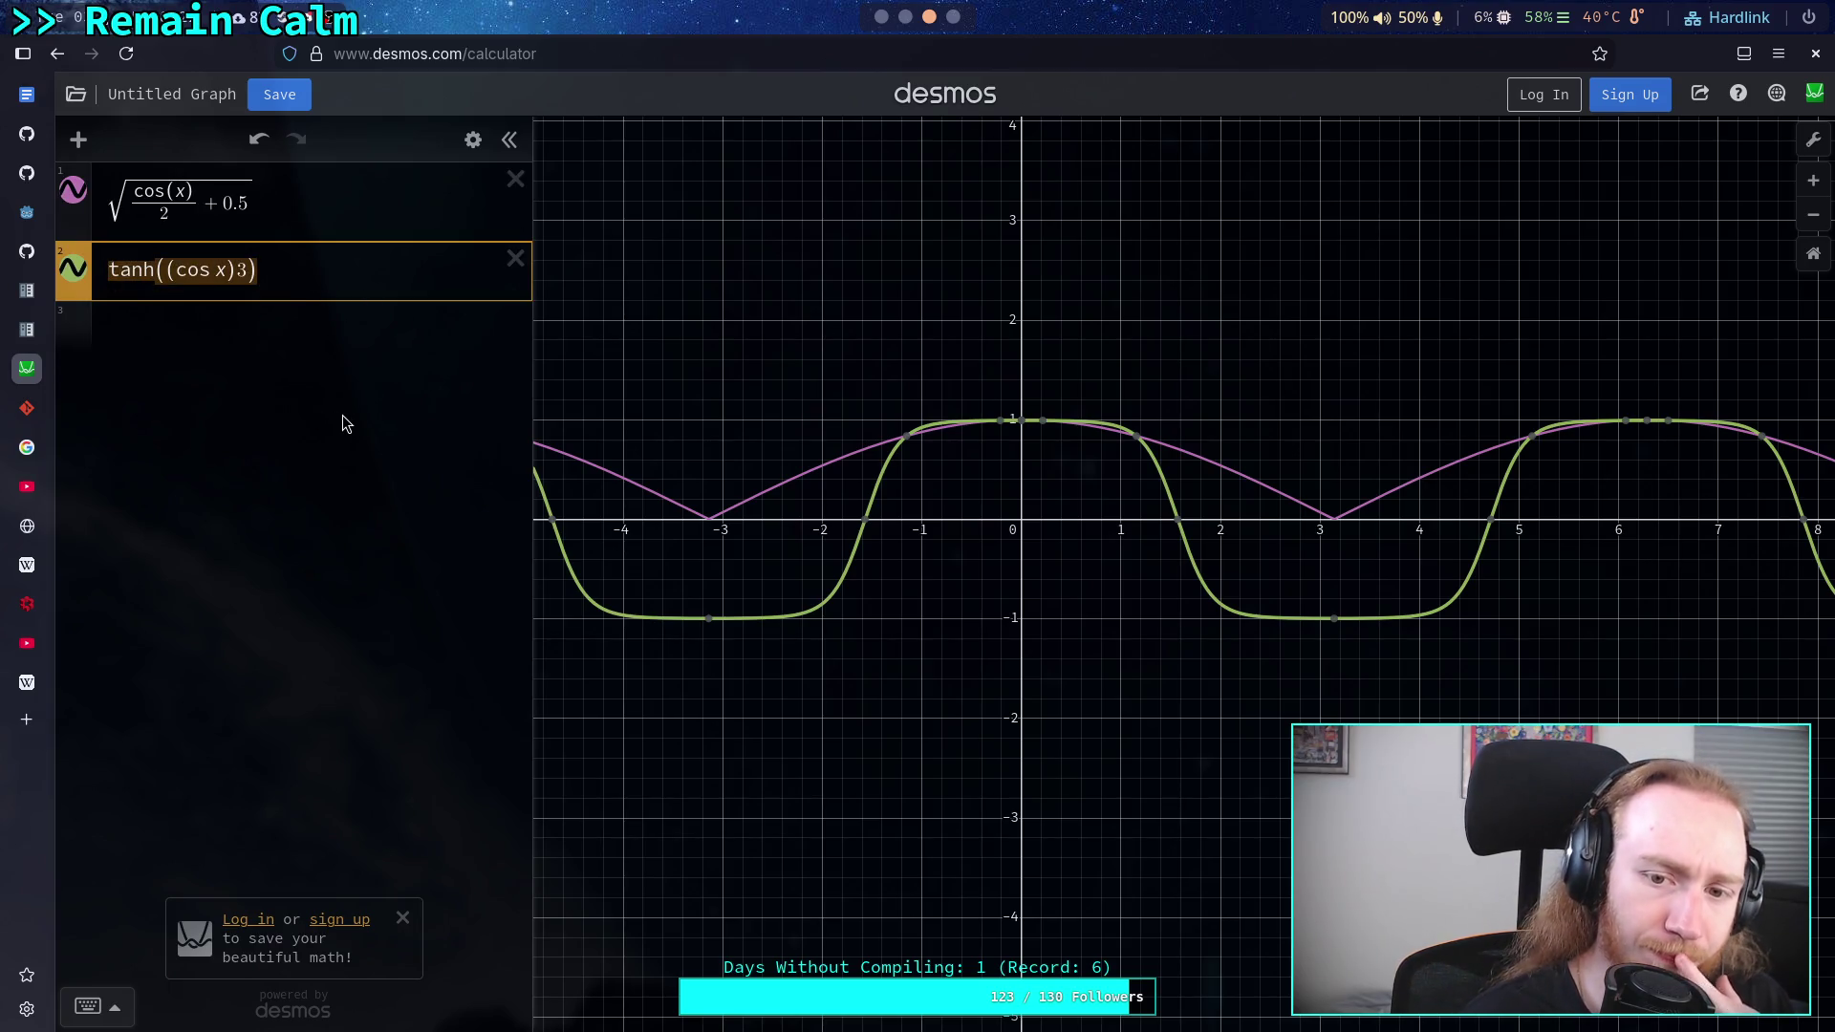
pyautogui.press('BackSpace')
pyautogui.write('sin(x')
pyautogui.press('BackSpace')
pyautogui.press('BackSpace')
pyautogui.press('BackSpace')
pyautogui.press('BackSpace')
pyautogui.press('BackSpace')
pyautogui.write('cos(x)')
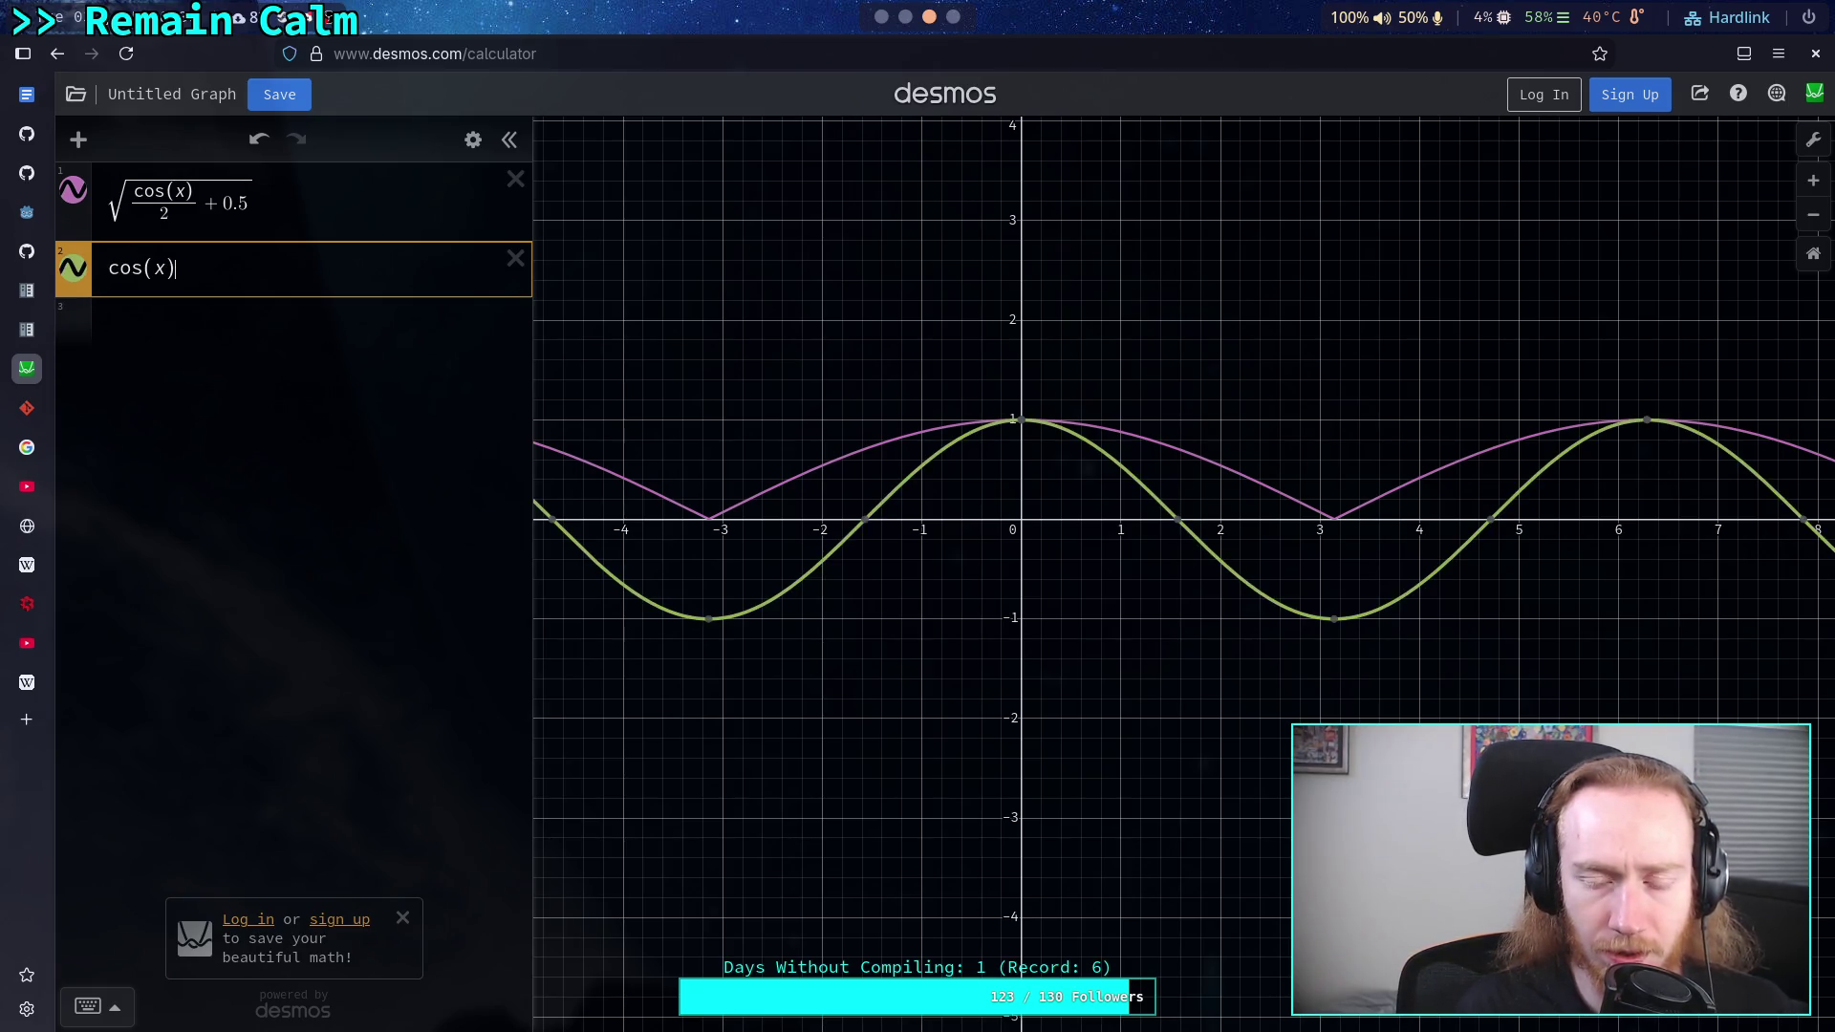
pyautogui.click(73, 190)
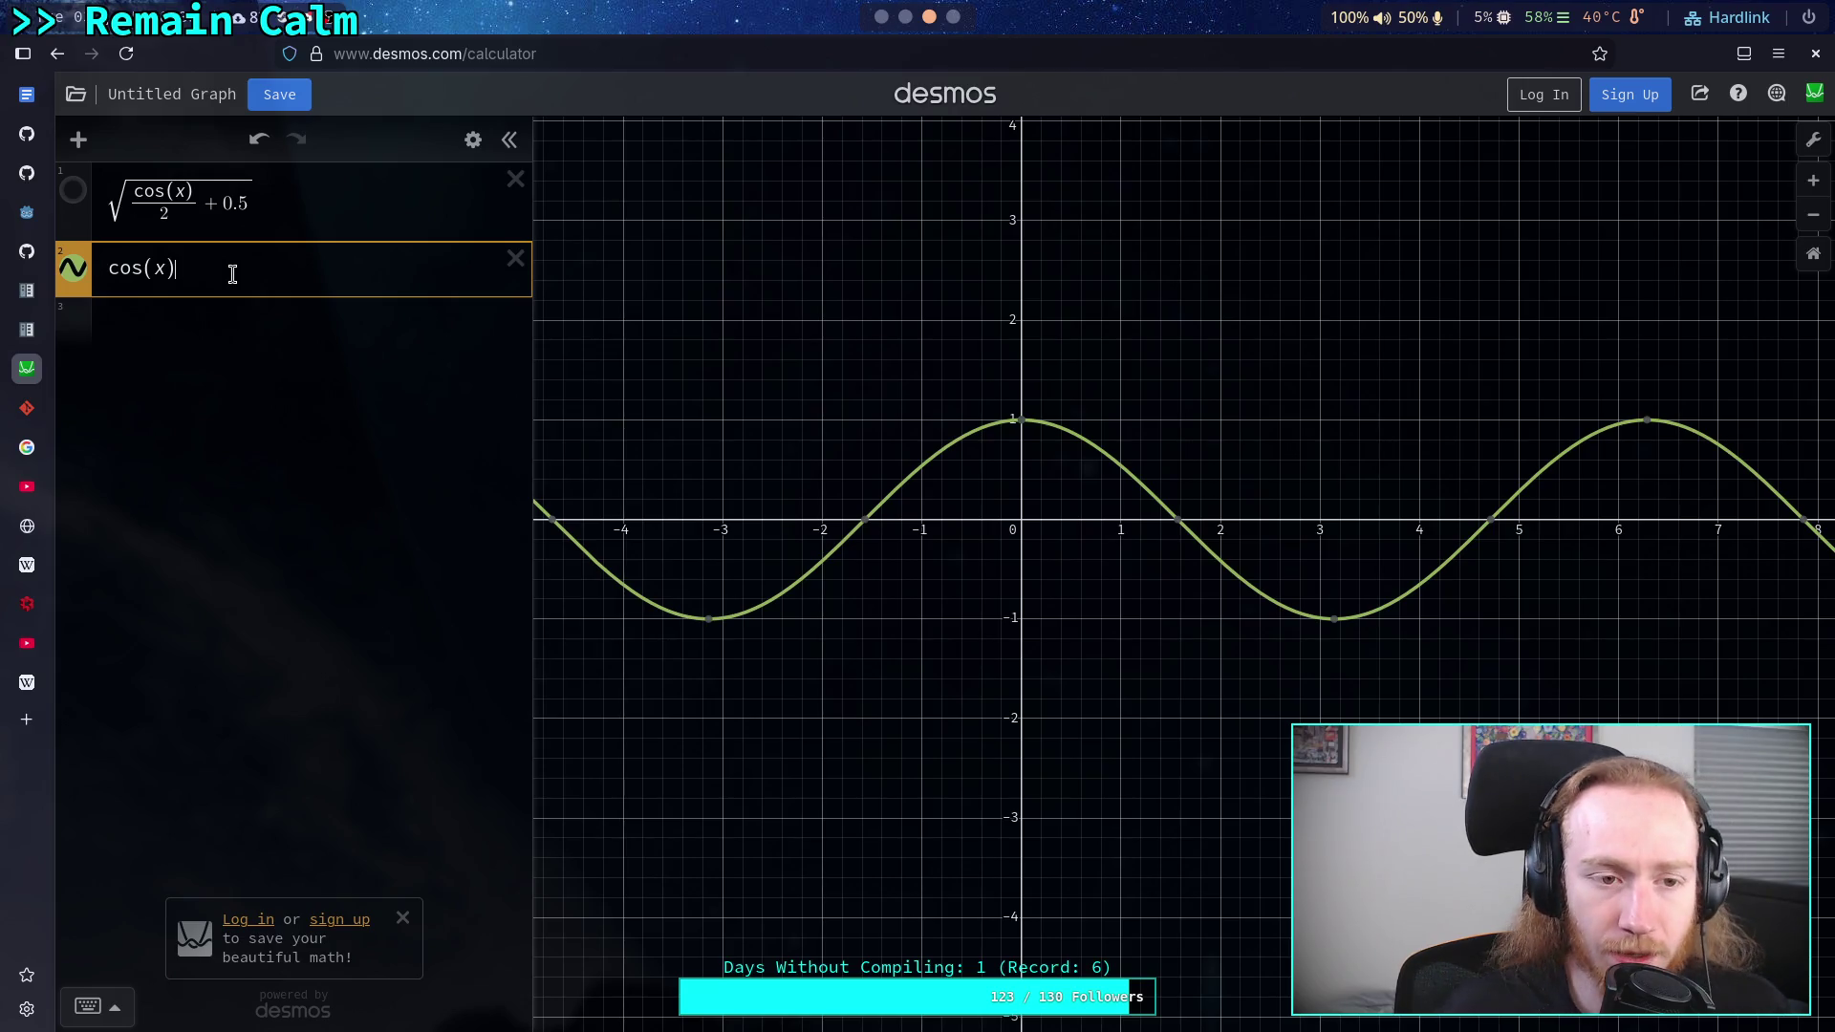
# - Build a long nested cos(cos(cos(...))) expression in the expression list
pyautogui.write('cd')
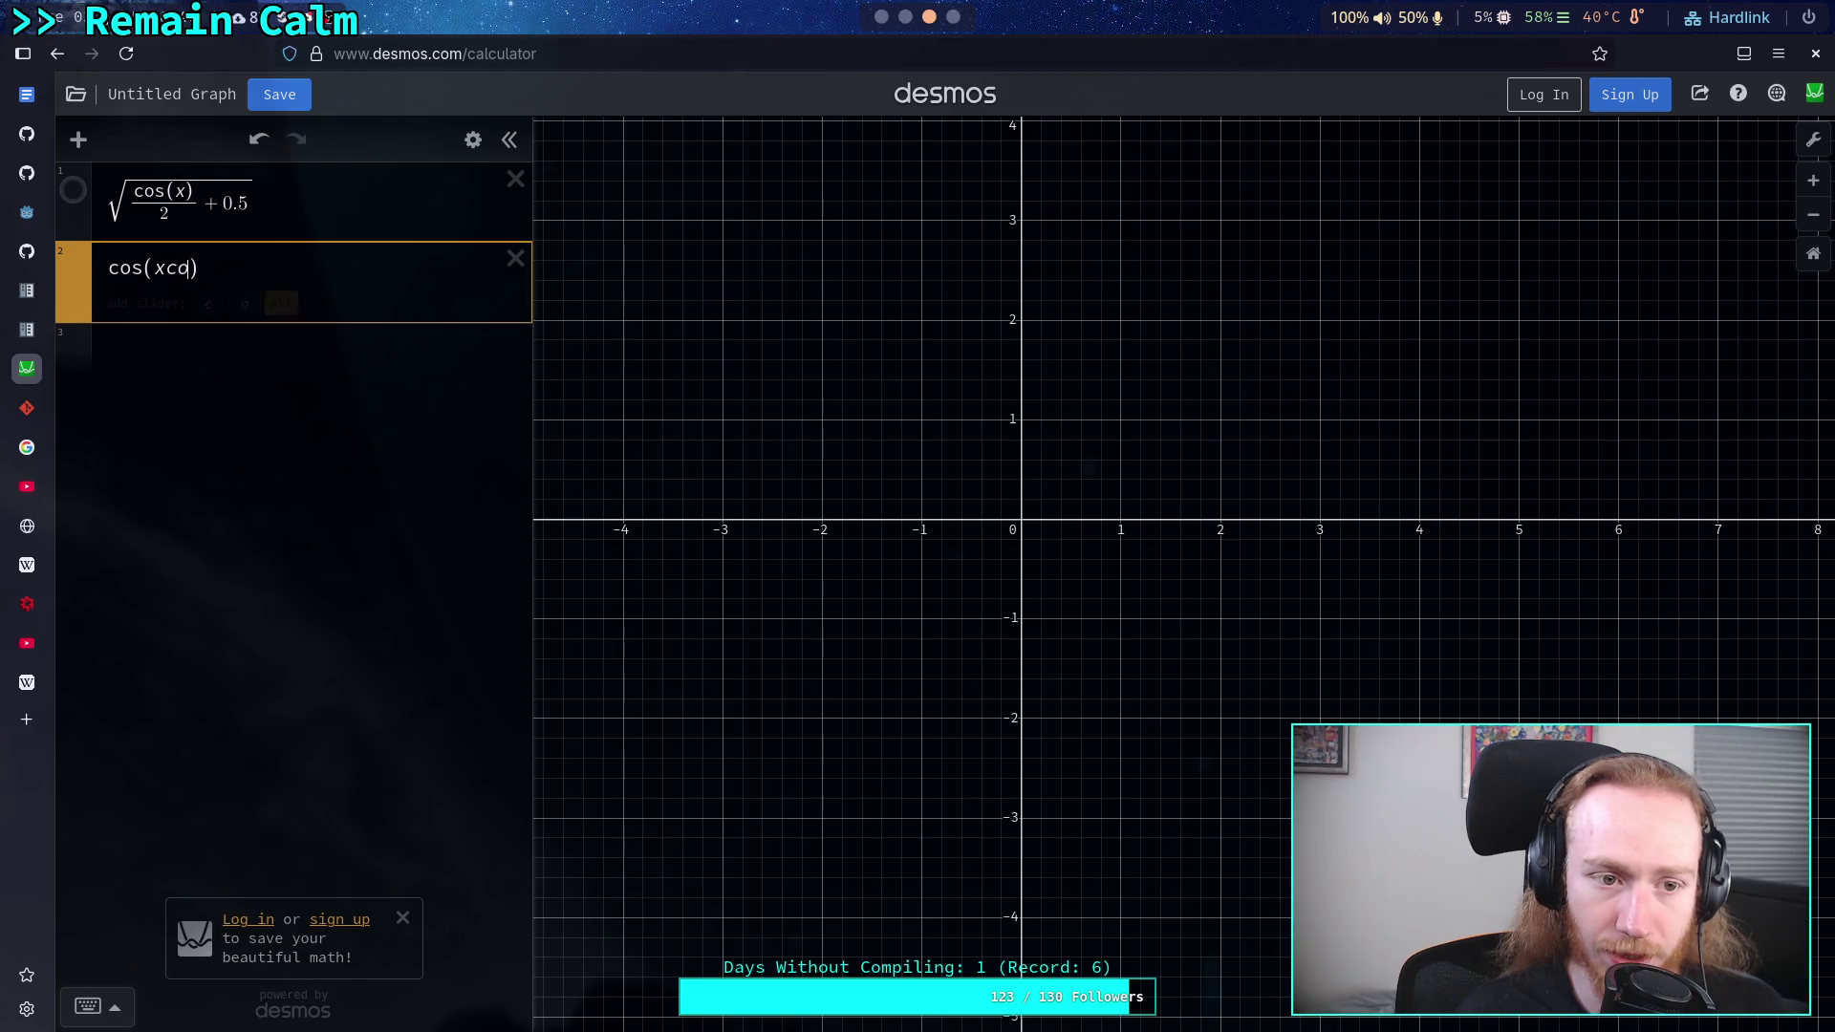
pyautogui.press('BackSpace')
pyautogui.press('BackSpace')
pyautogui.press('BackSpace')
pyautogui.write('cosx')
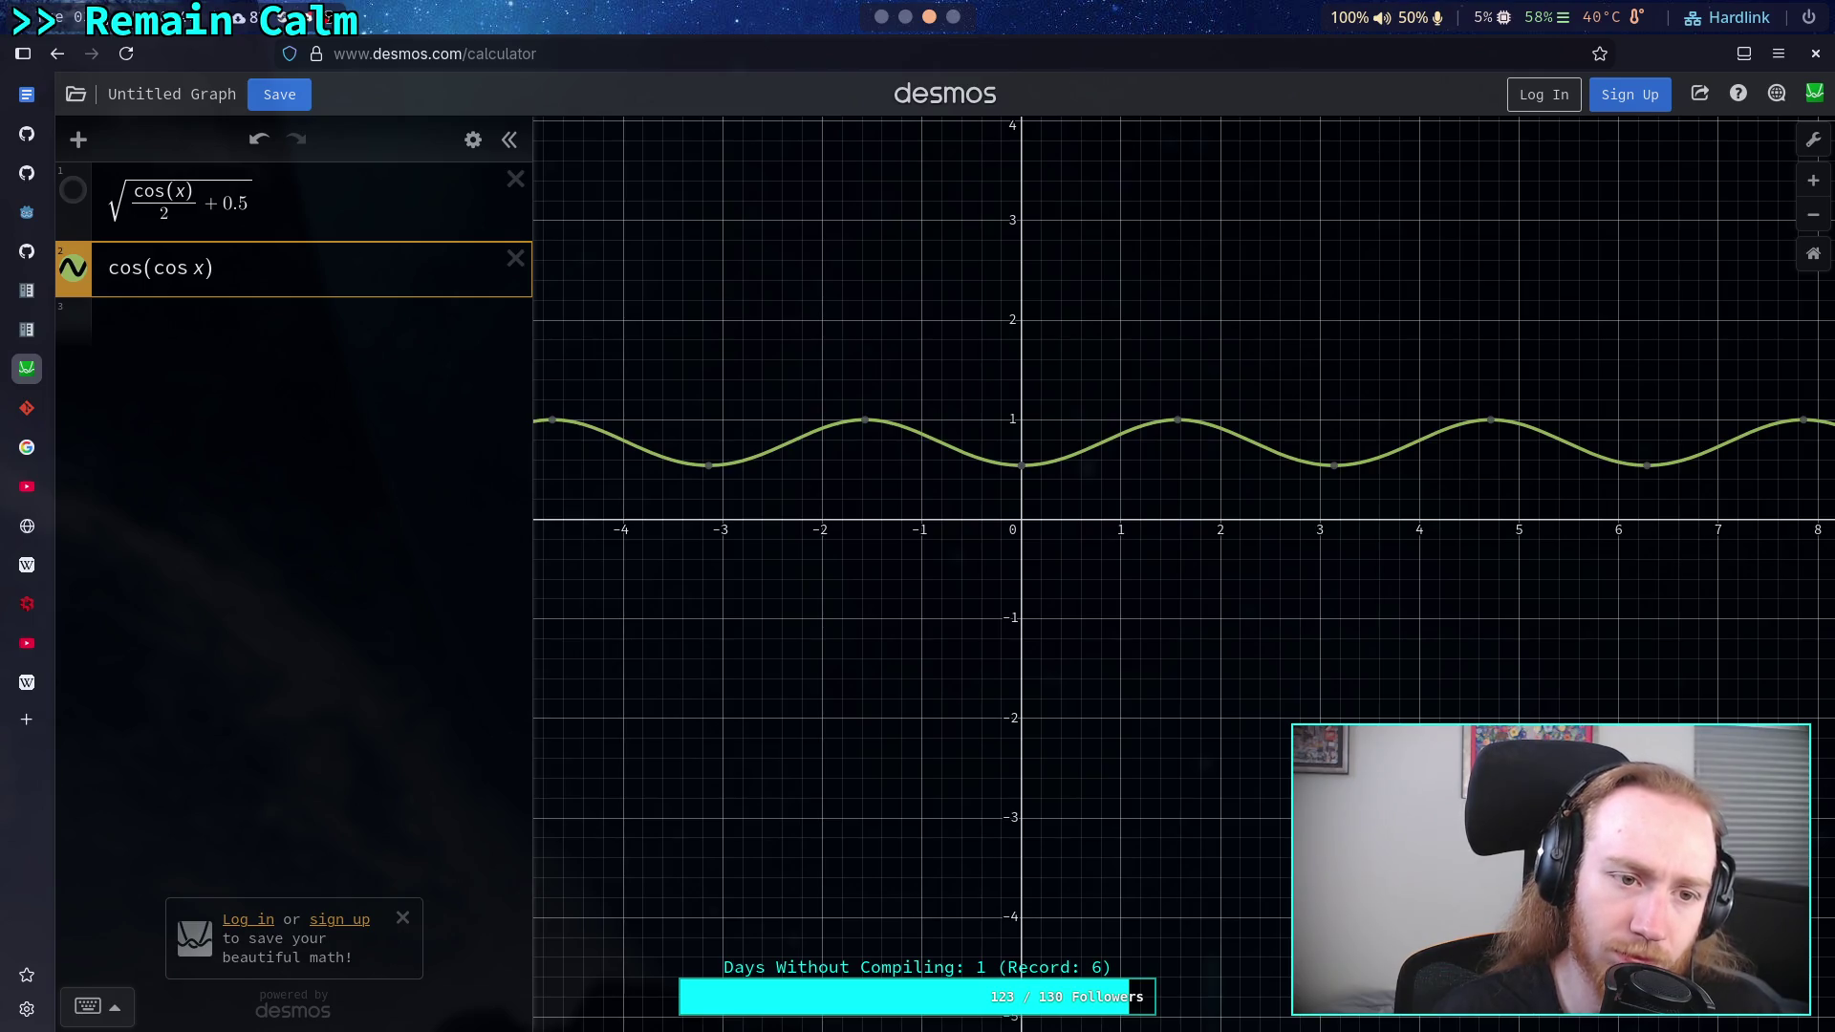
pyautogui.write('cos')
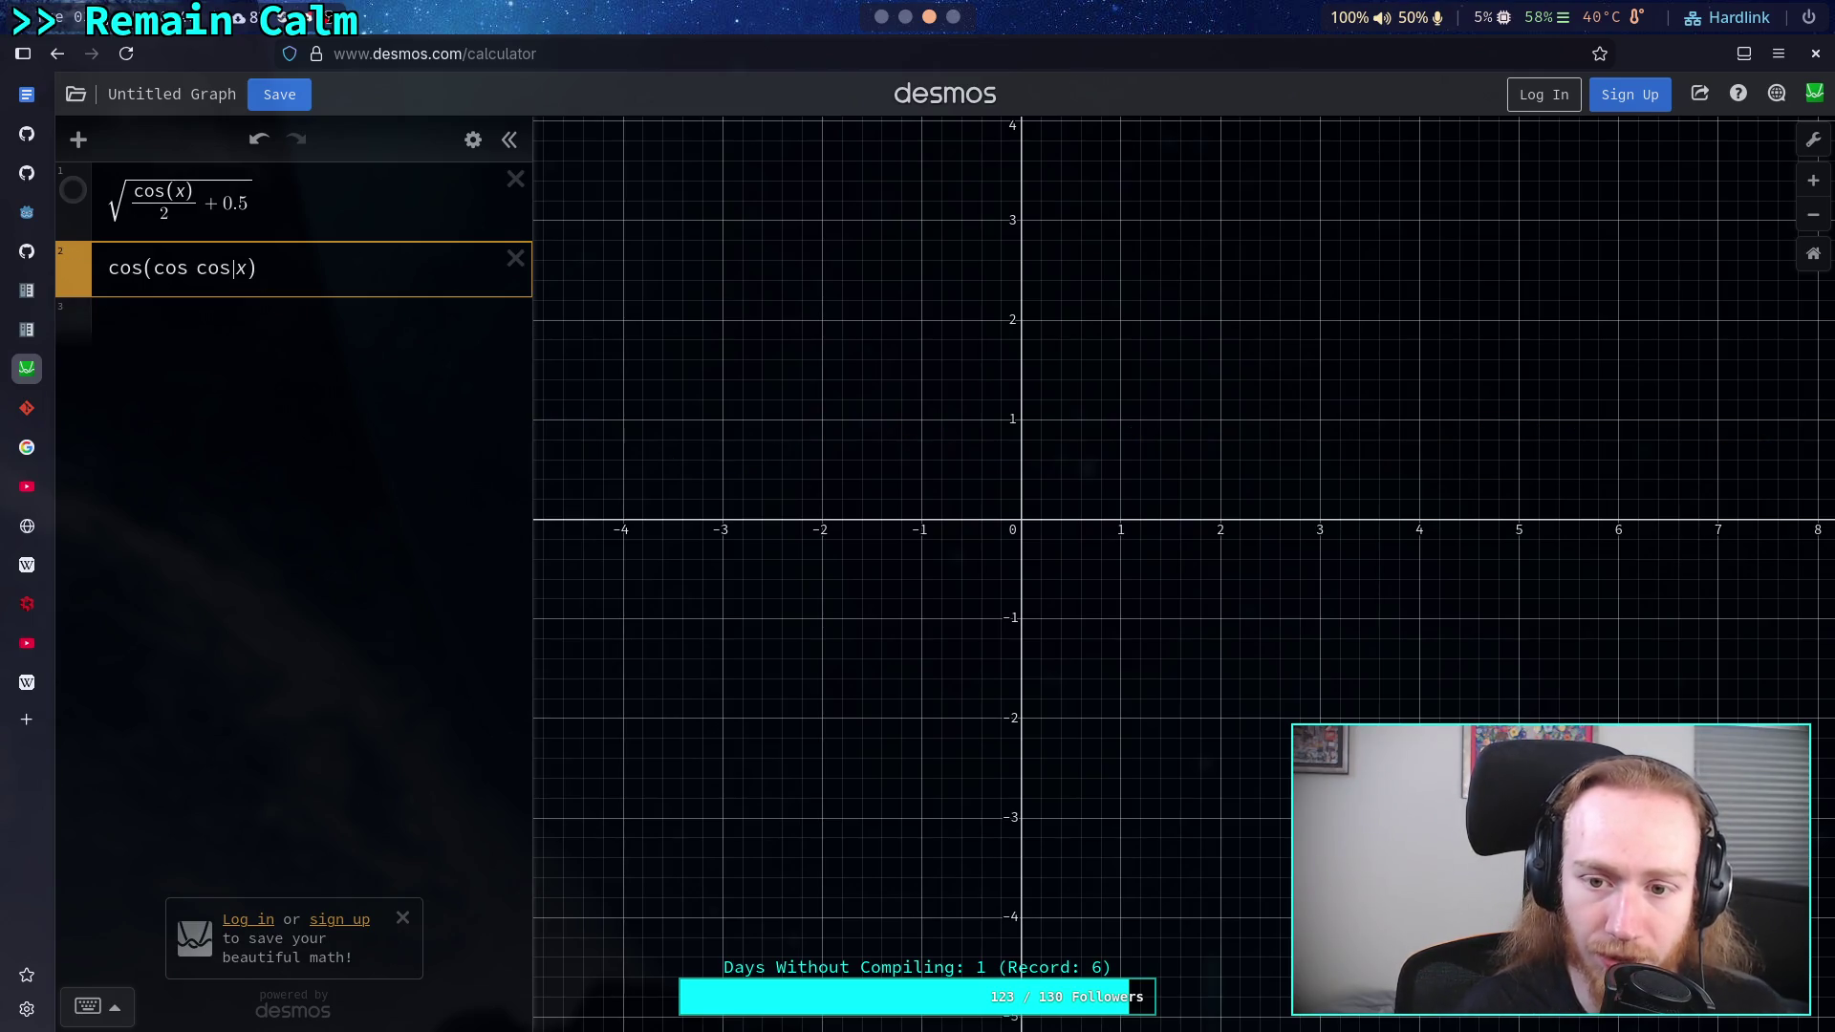
pyautogui.press('BackSpace')
pyautogui.press('BackSpace')
pyautogui.press('BackSpace')
pyautogui.write('(')
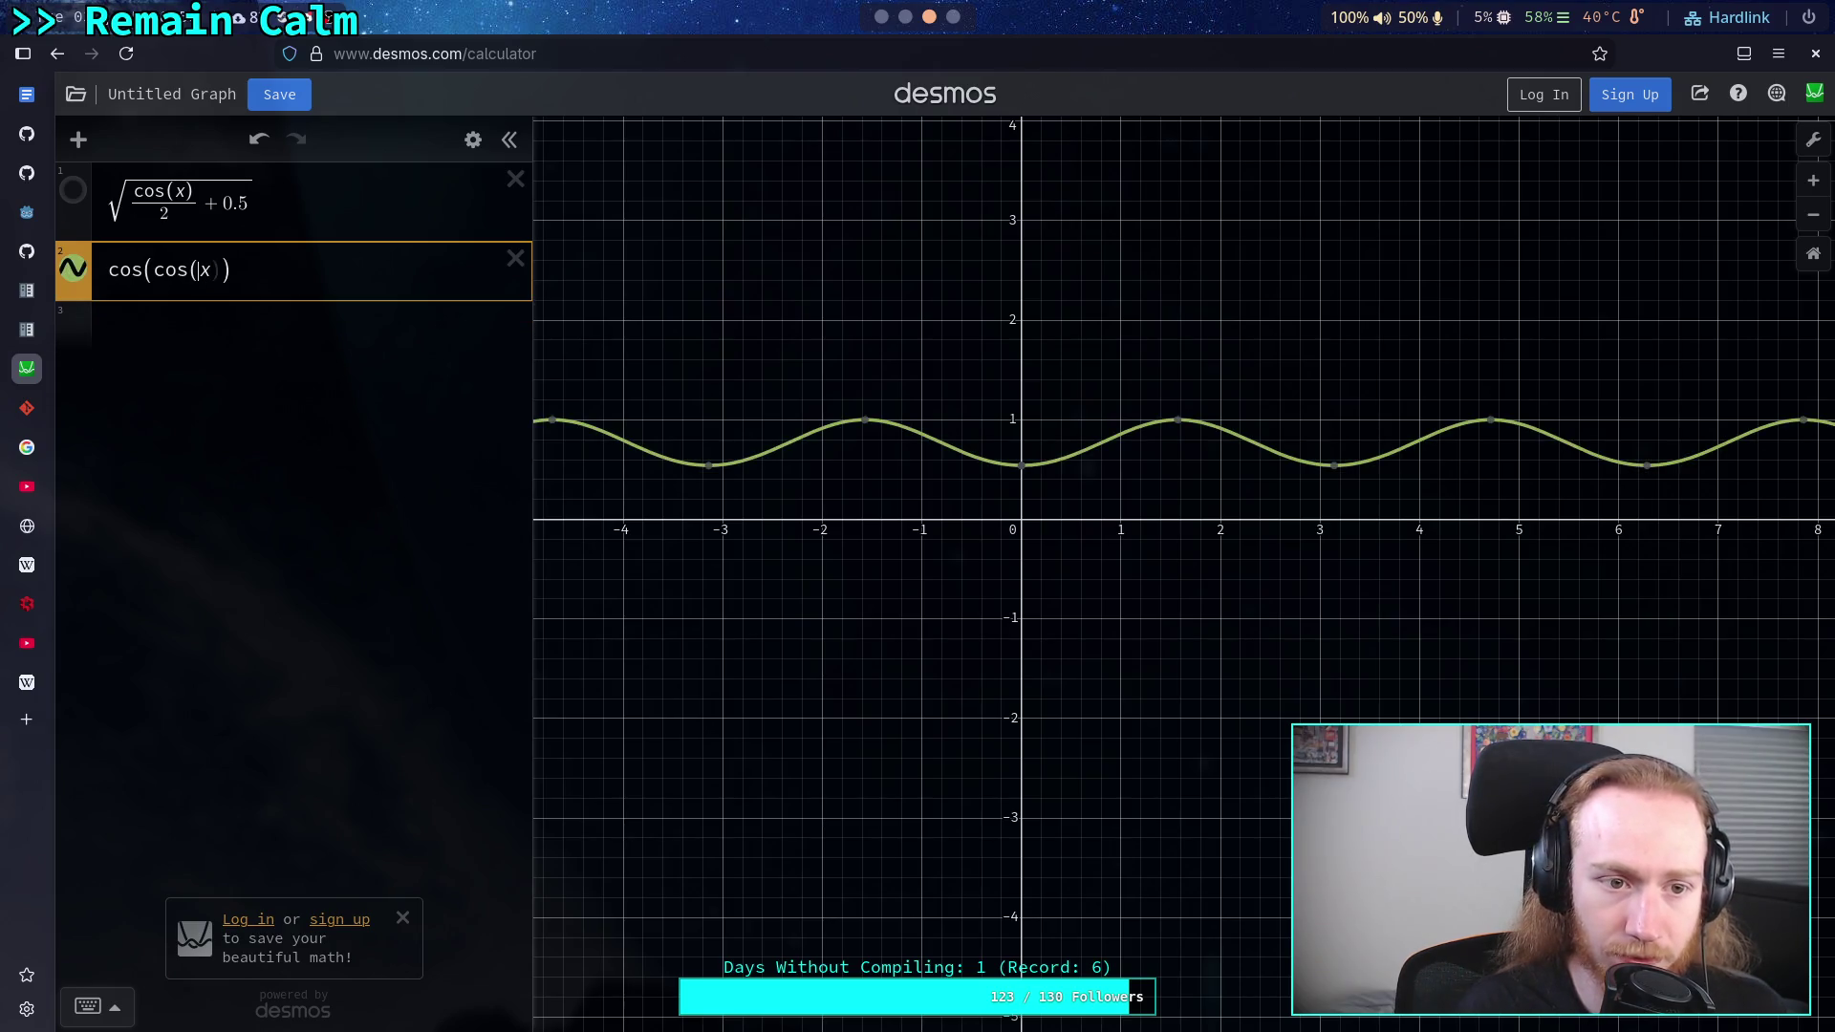
pyautogui.write(')')
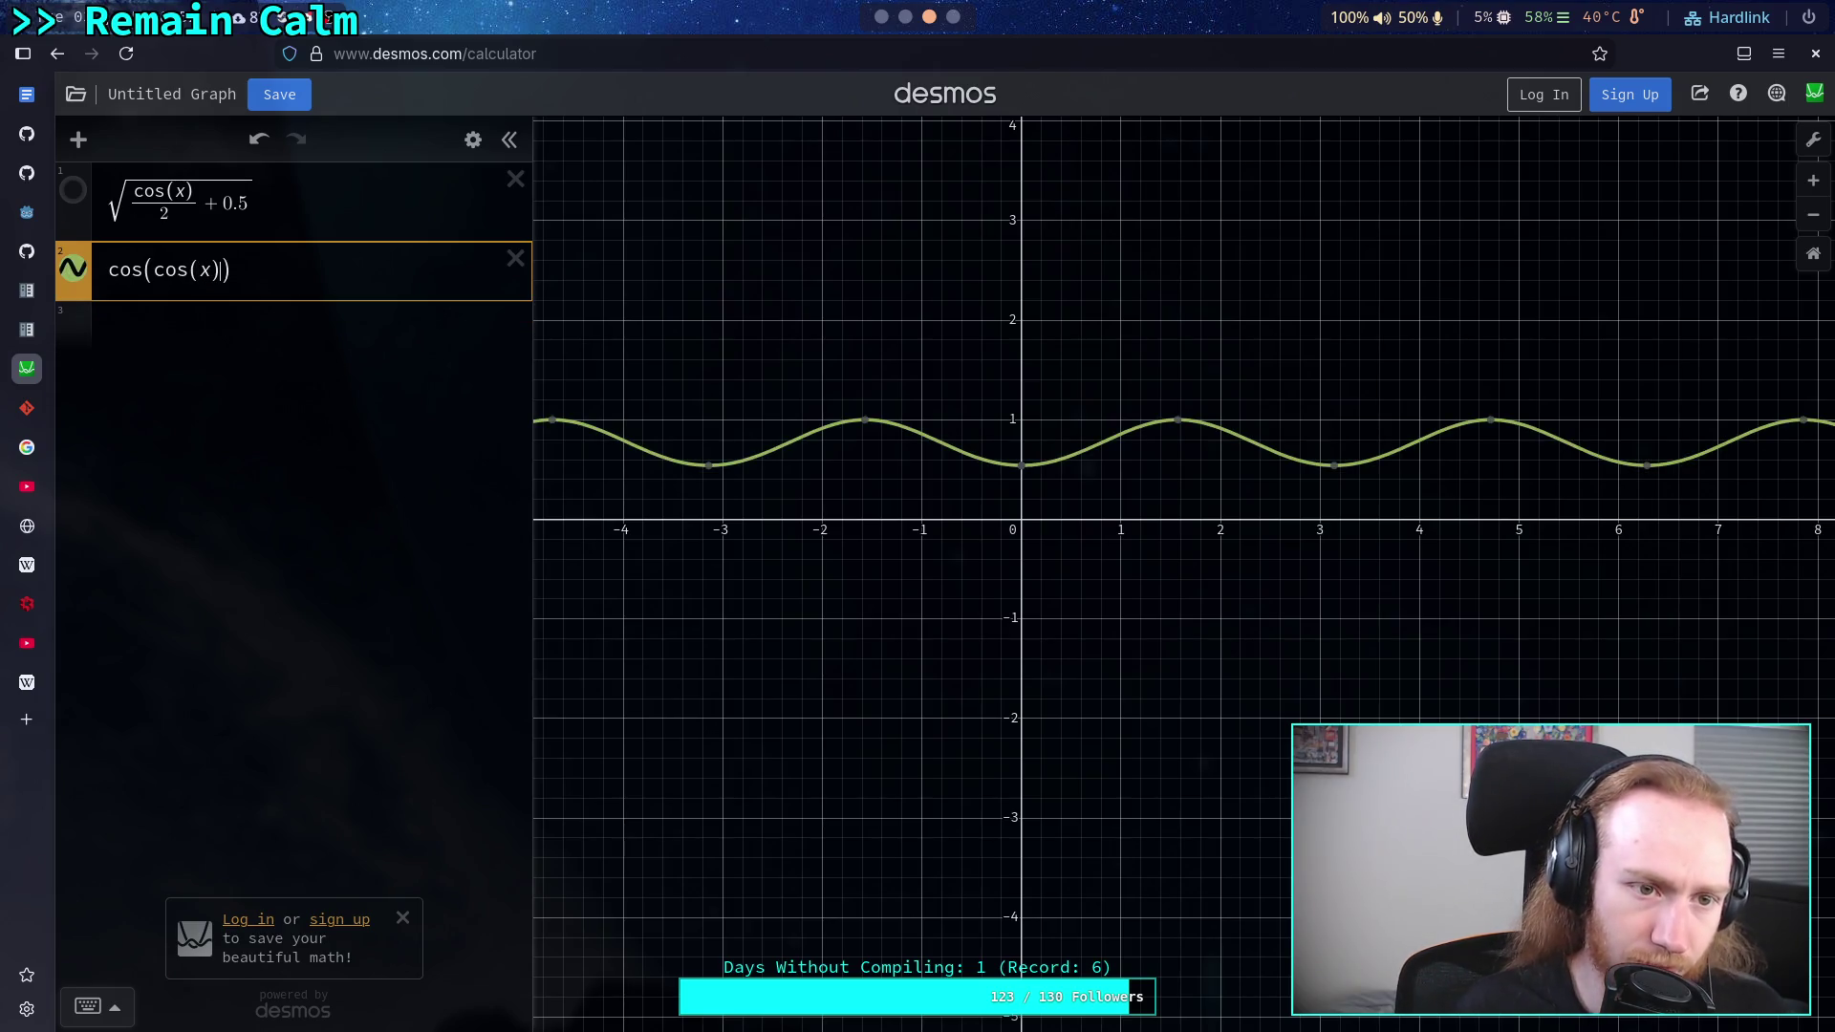
pyautogui.write('cos')
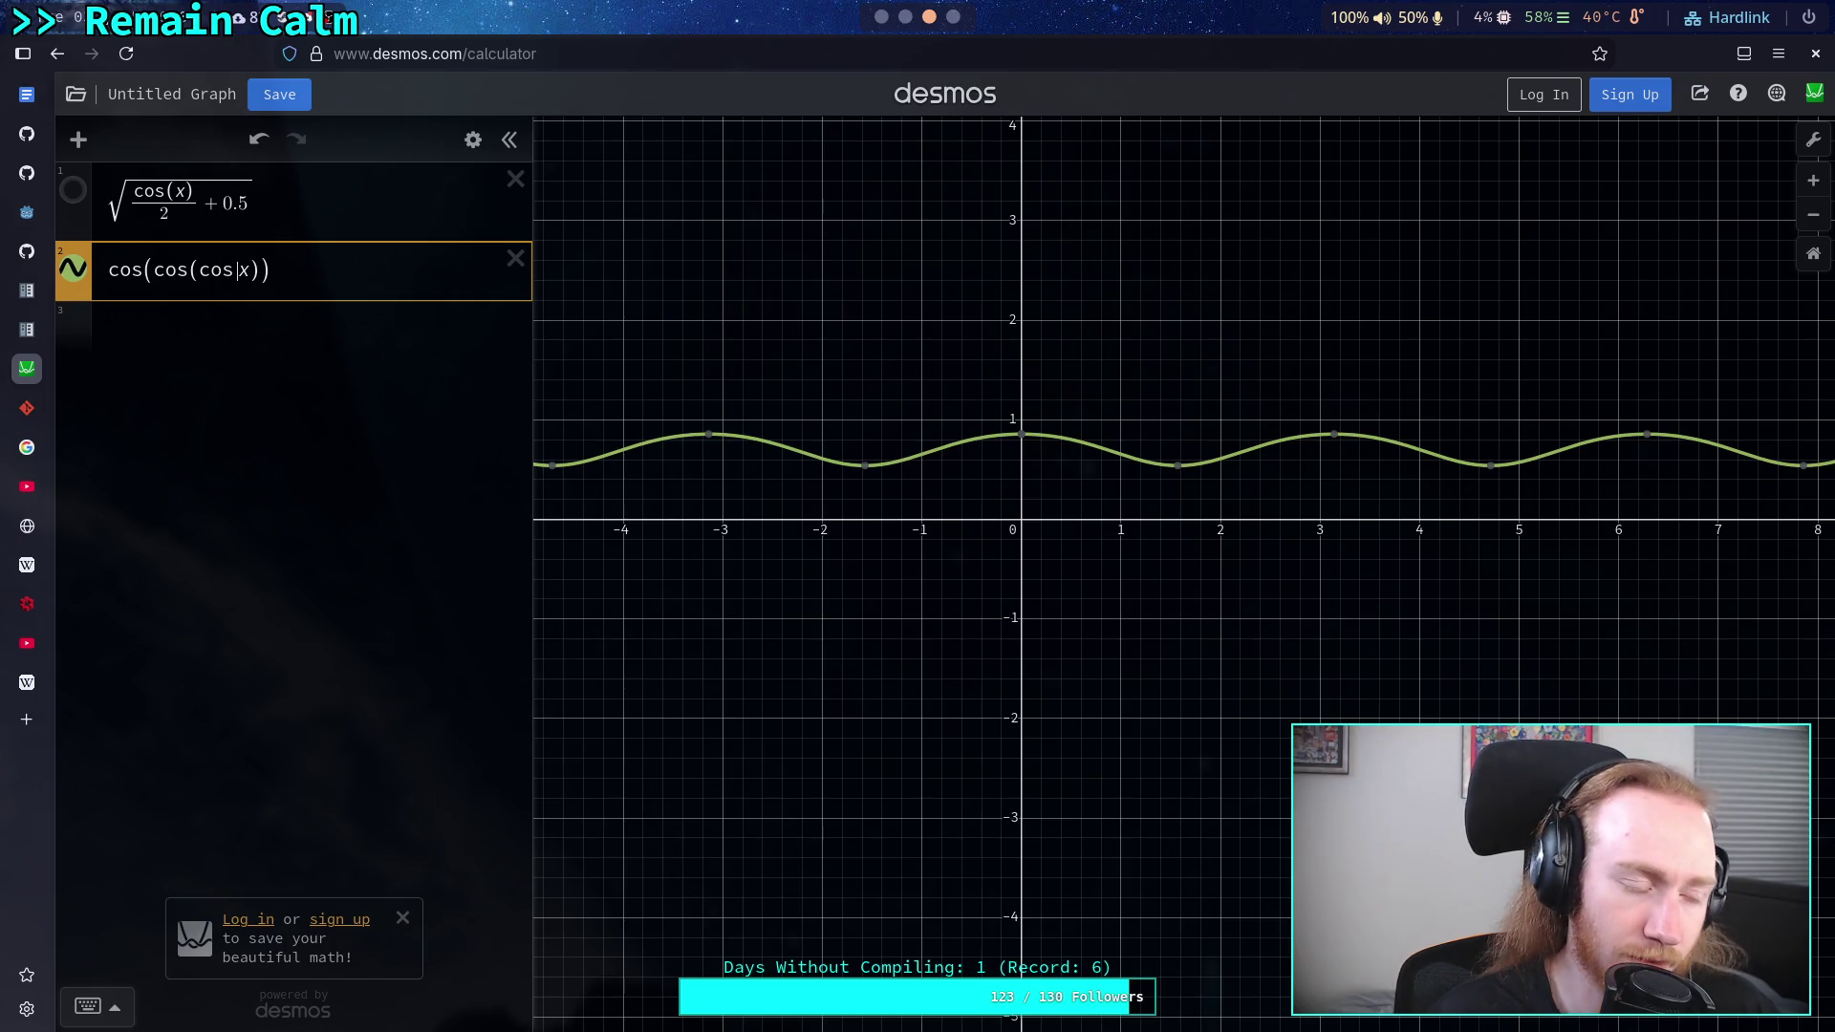
pyautogui.write('(')
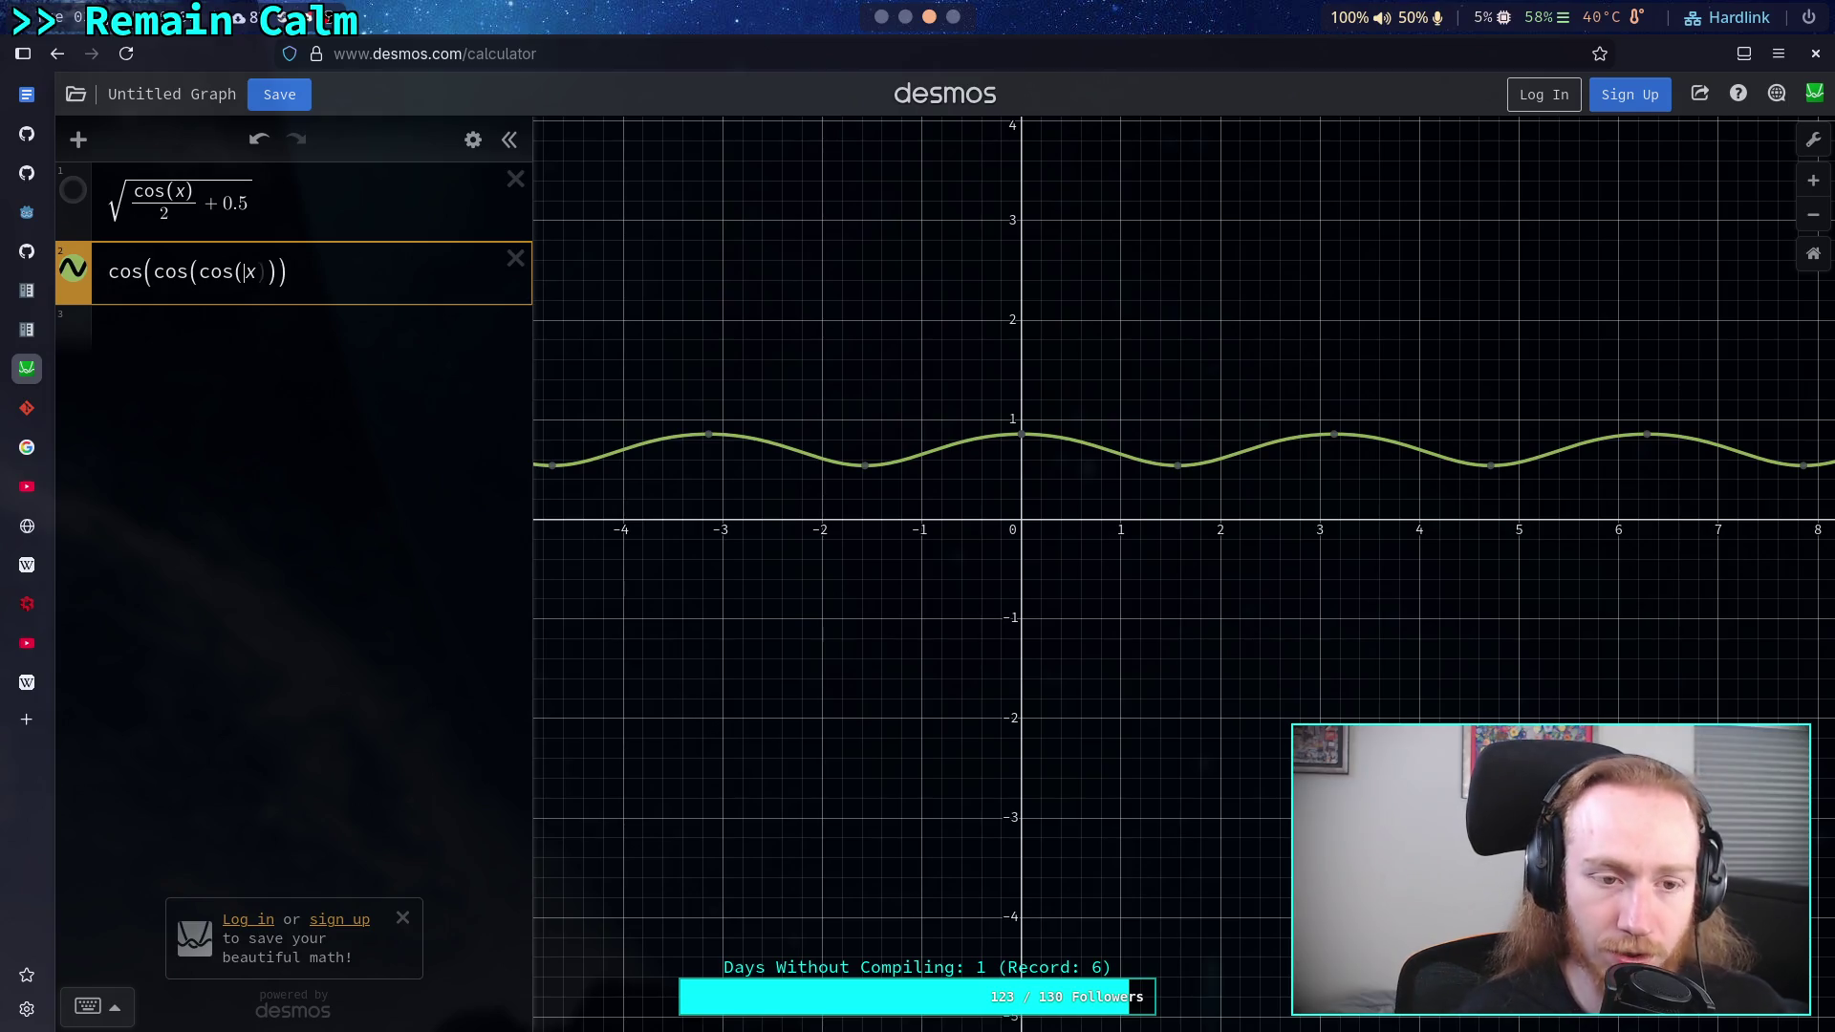
pyautogui.write('cos(cos')
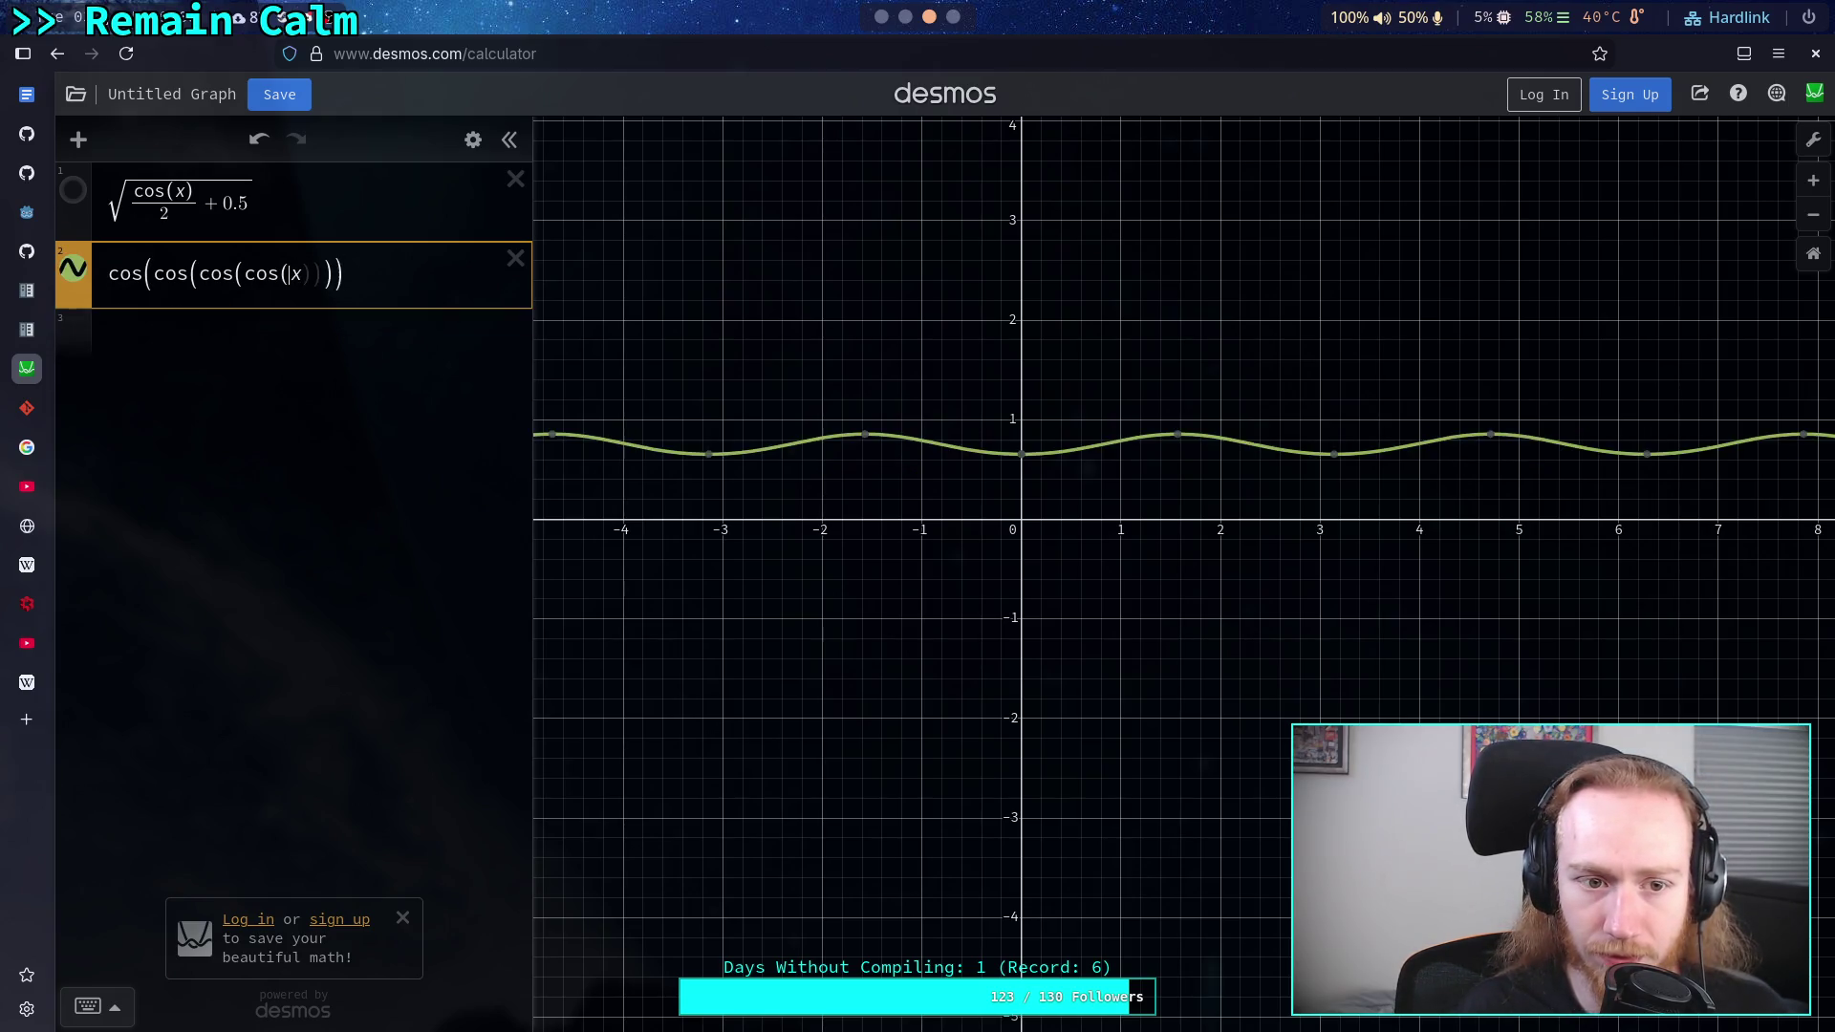
pyautogui.write('(cos(cos(cos')
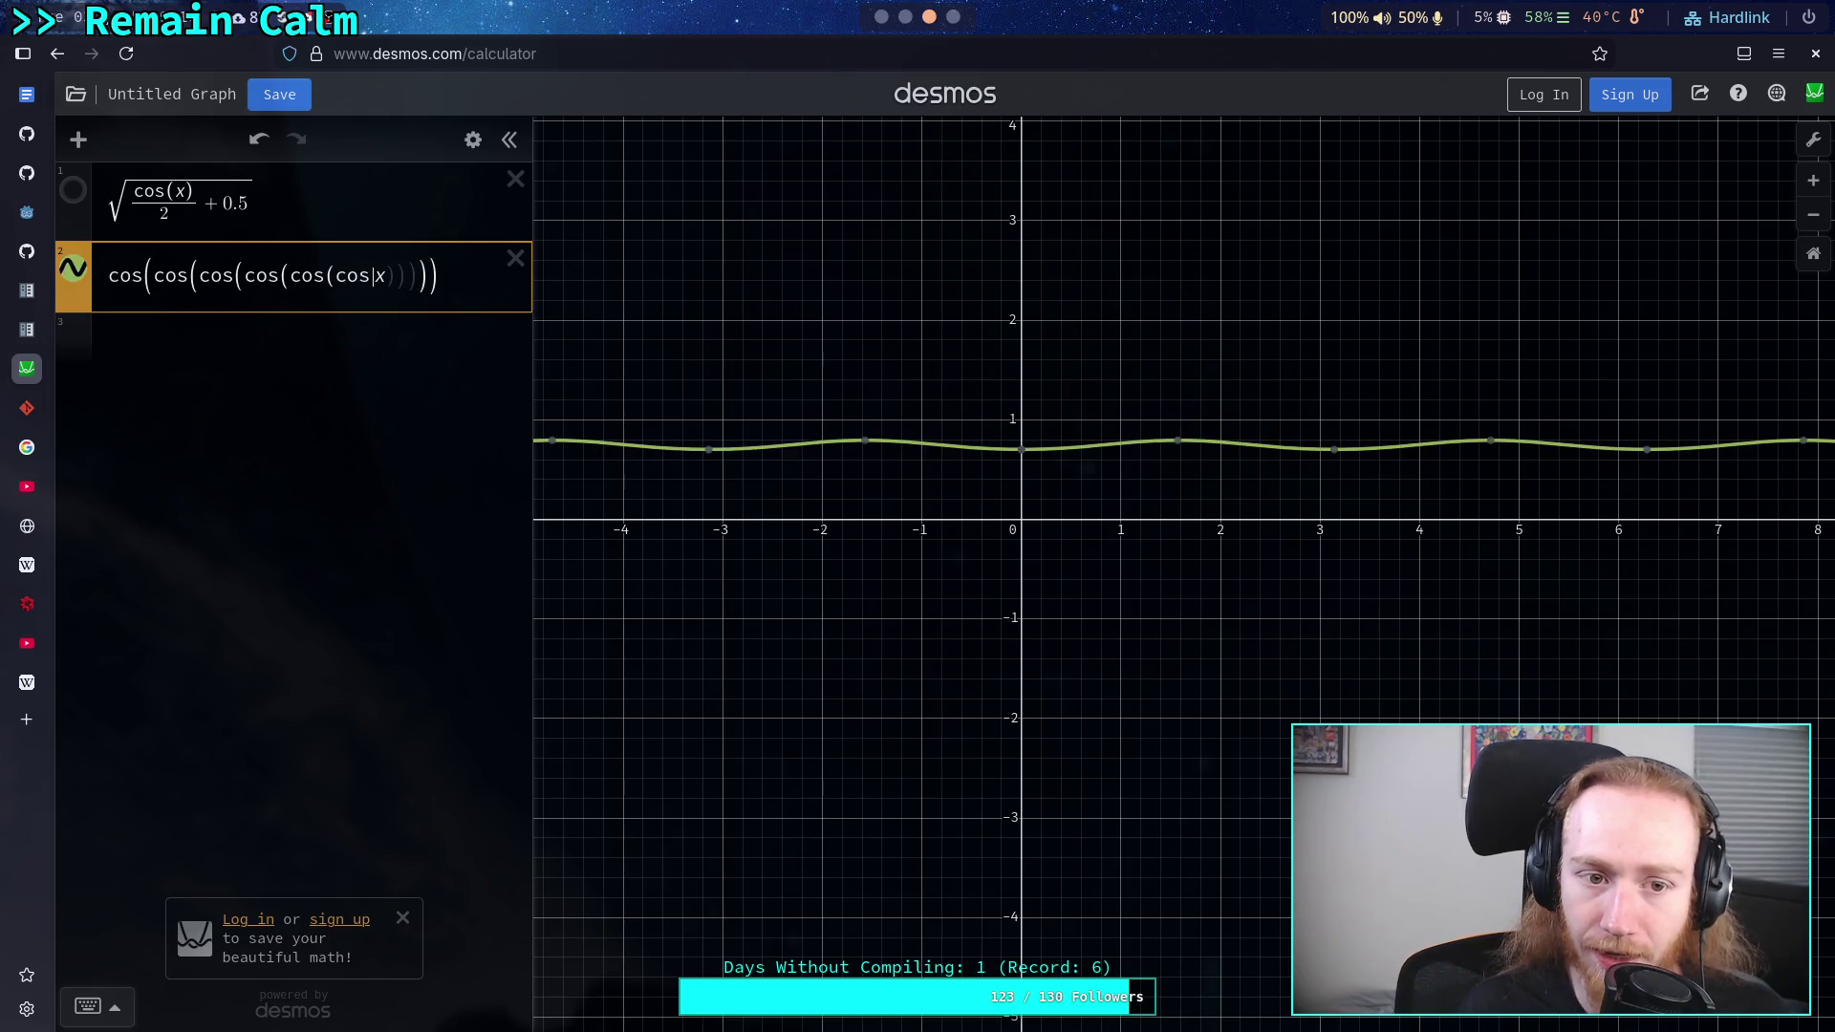
pyautogui.write('(cos(c')
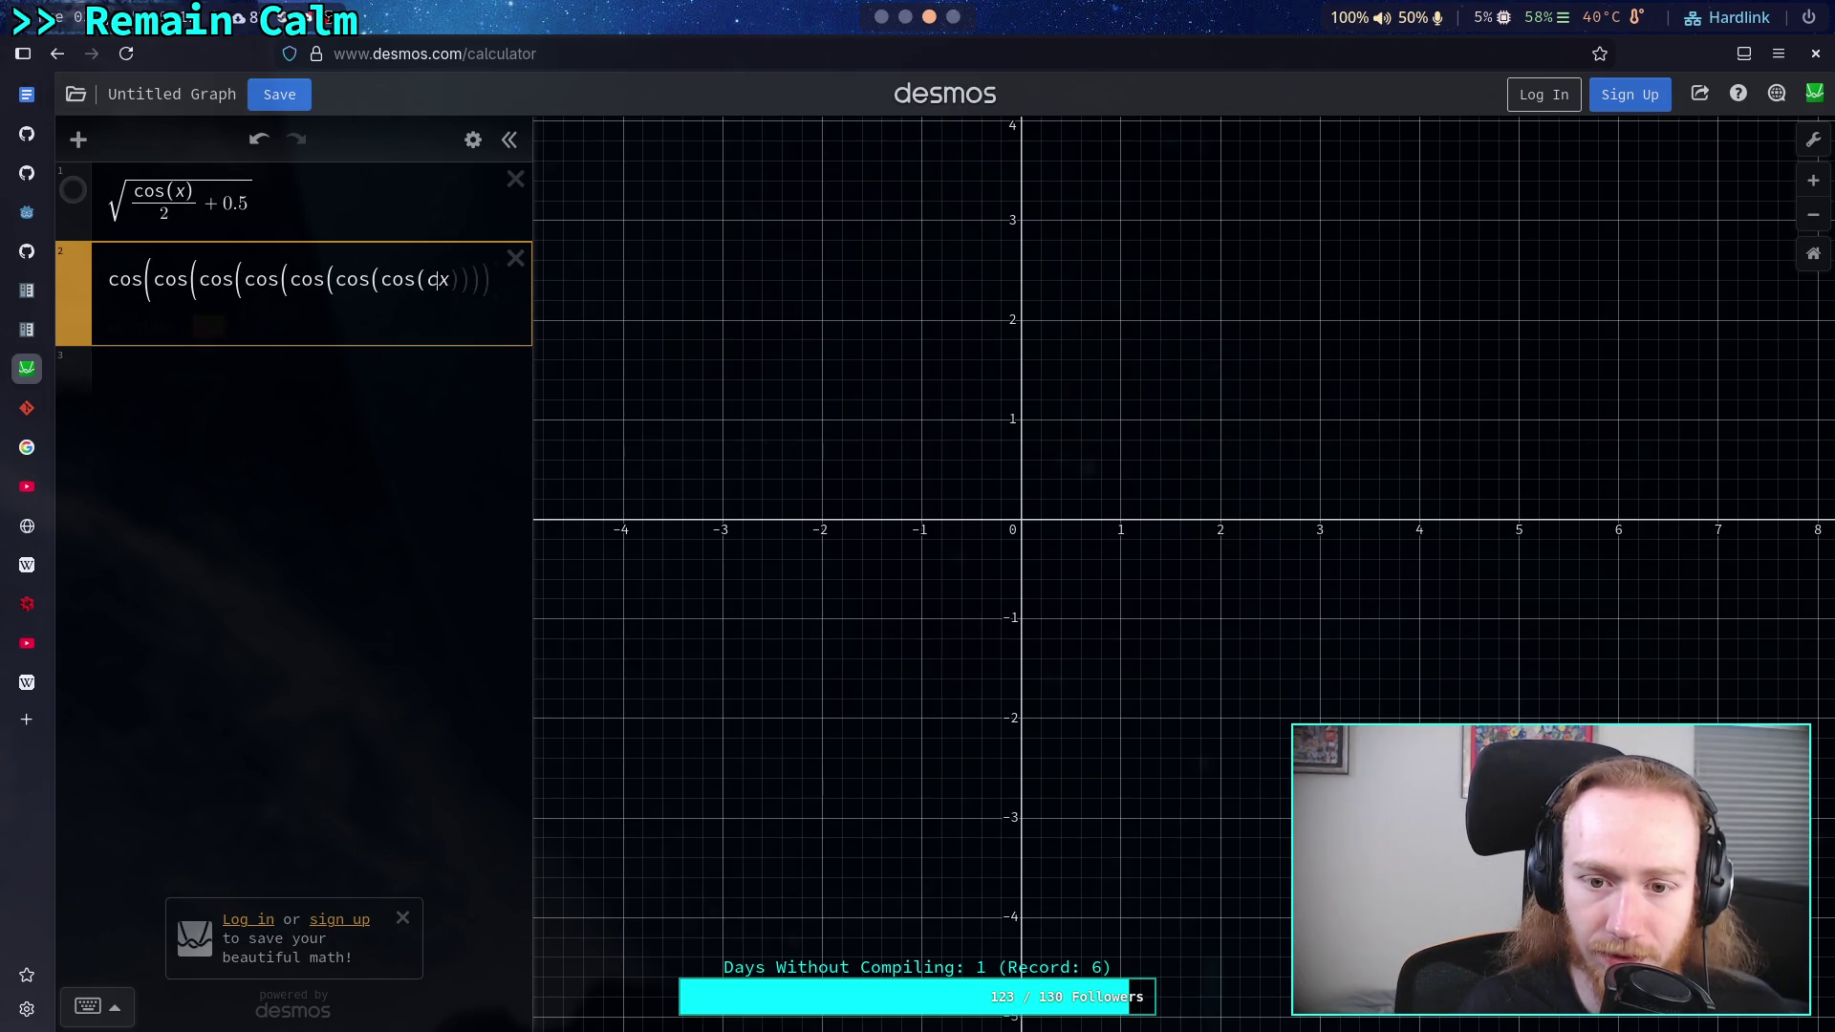
pyautogui.write('os(')
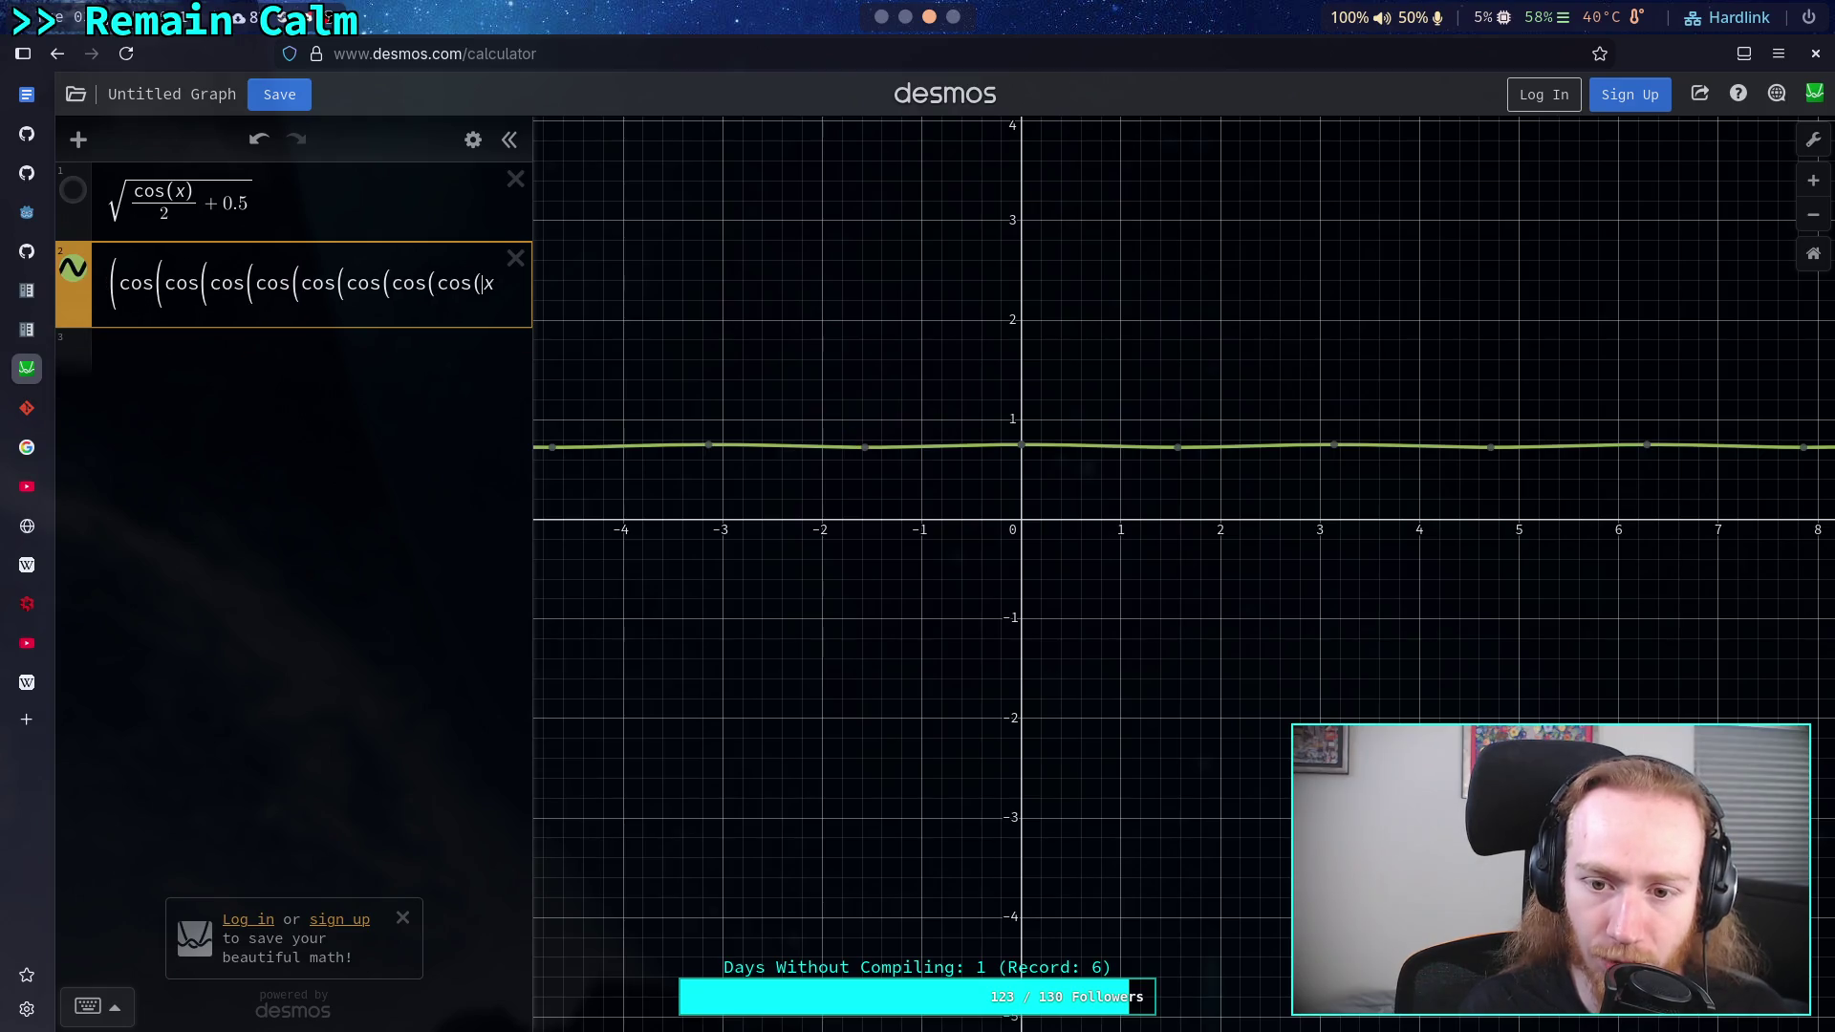
pyautogui.write('cos')
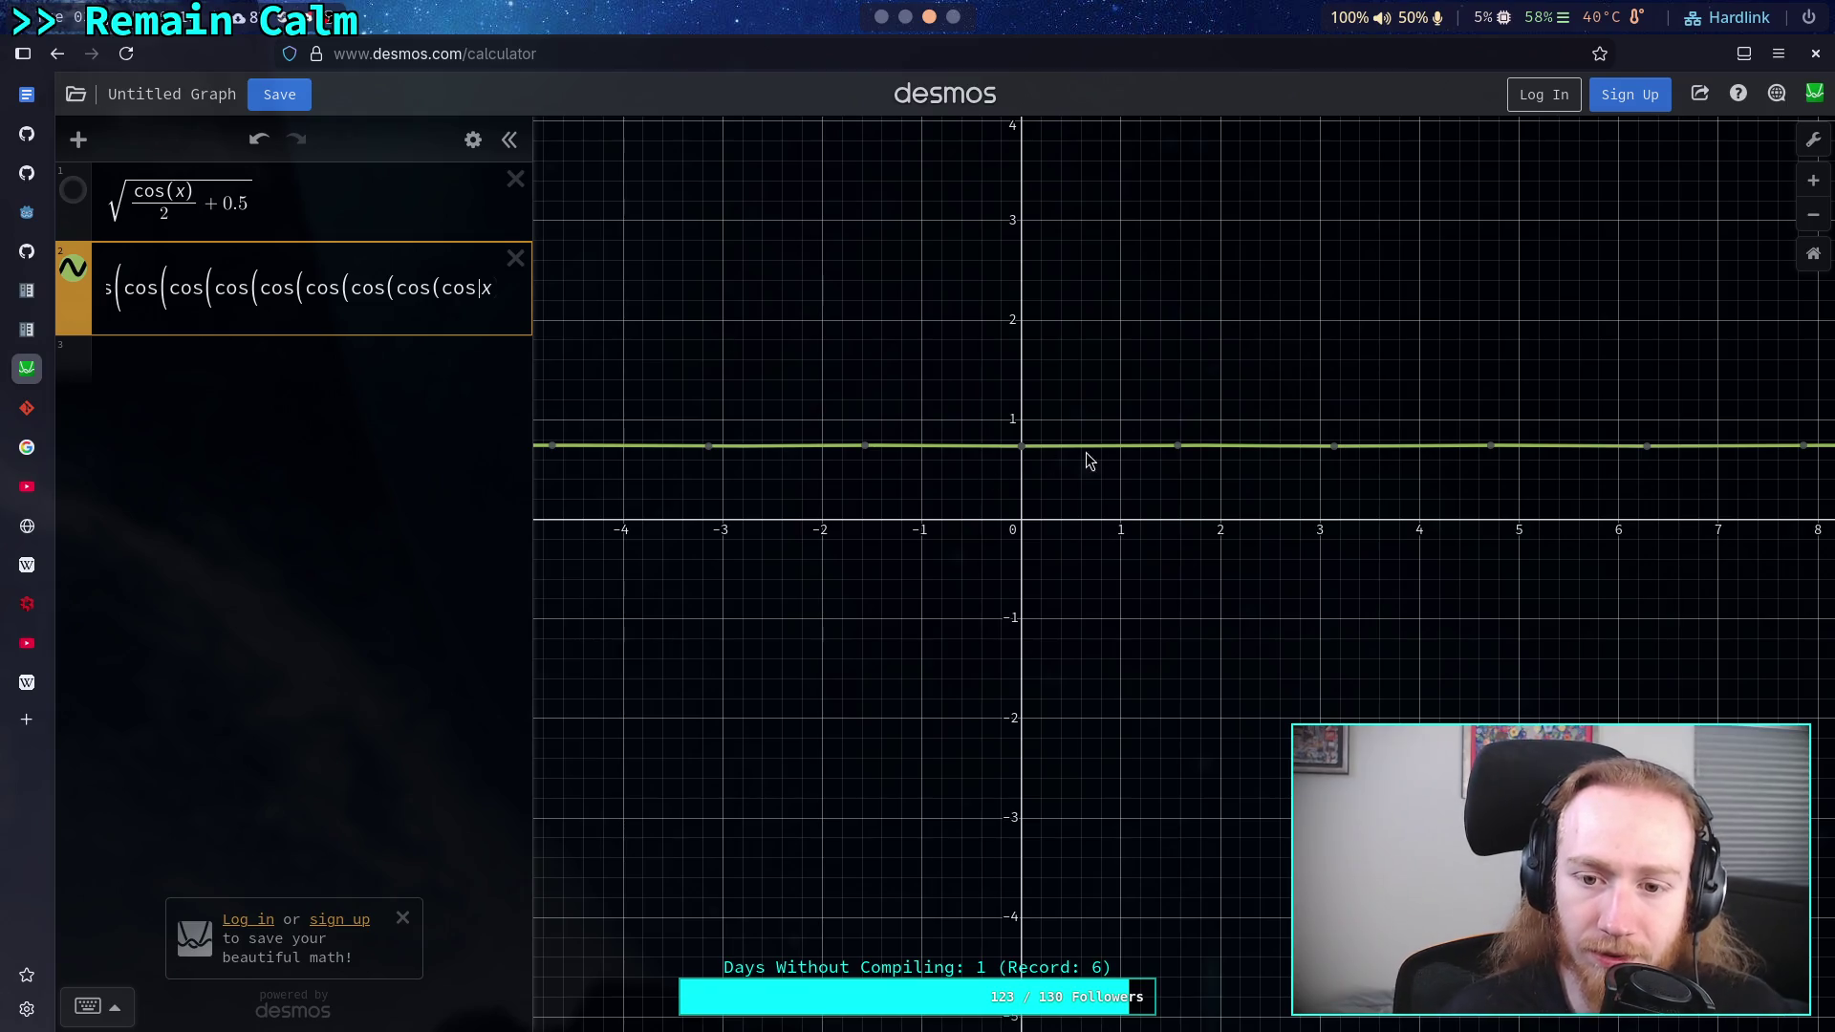
# - Delete the nested cos expression and enter cos x as the second expression
pyautogui.moveTo(1023, 451)
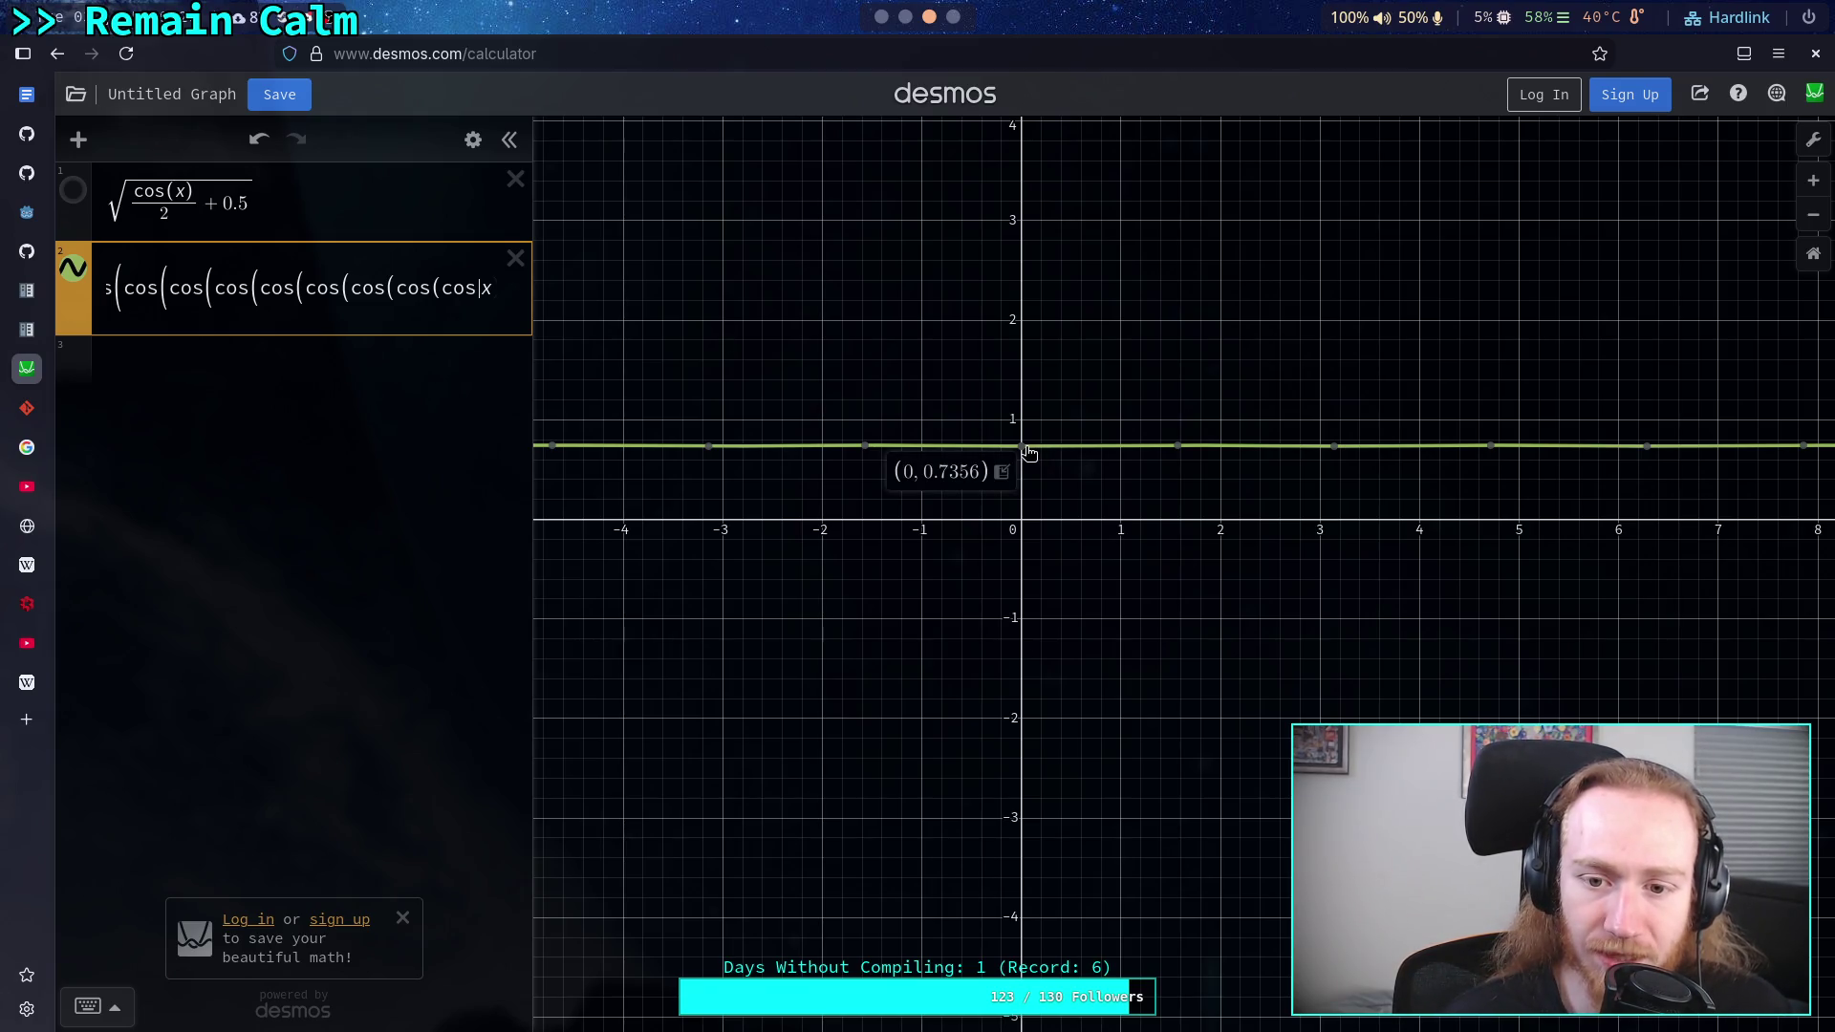
pyautogui.moveTo(867, 449)
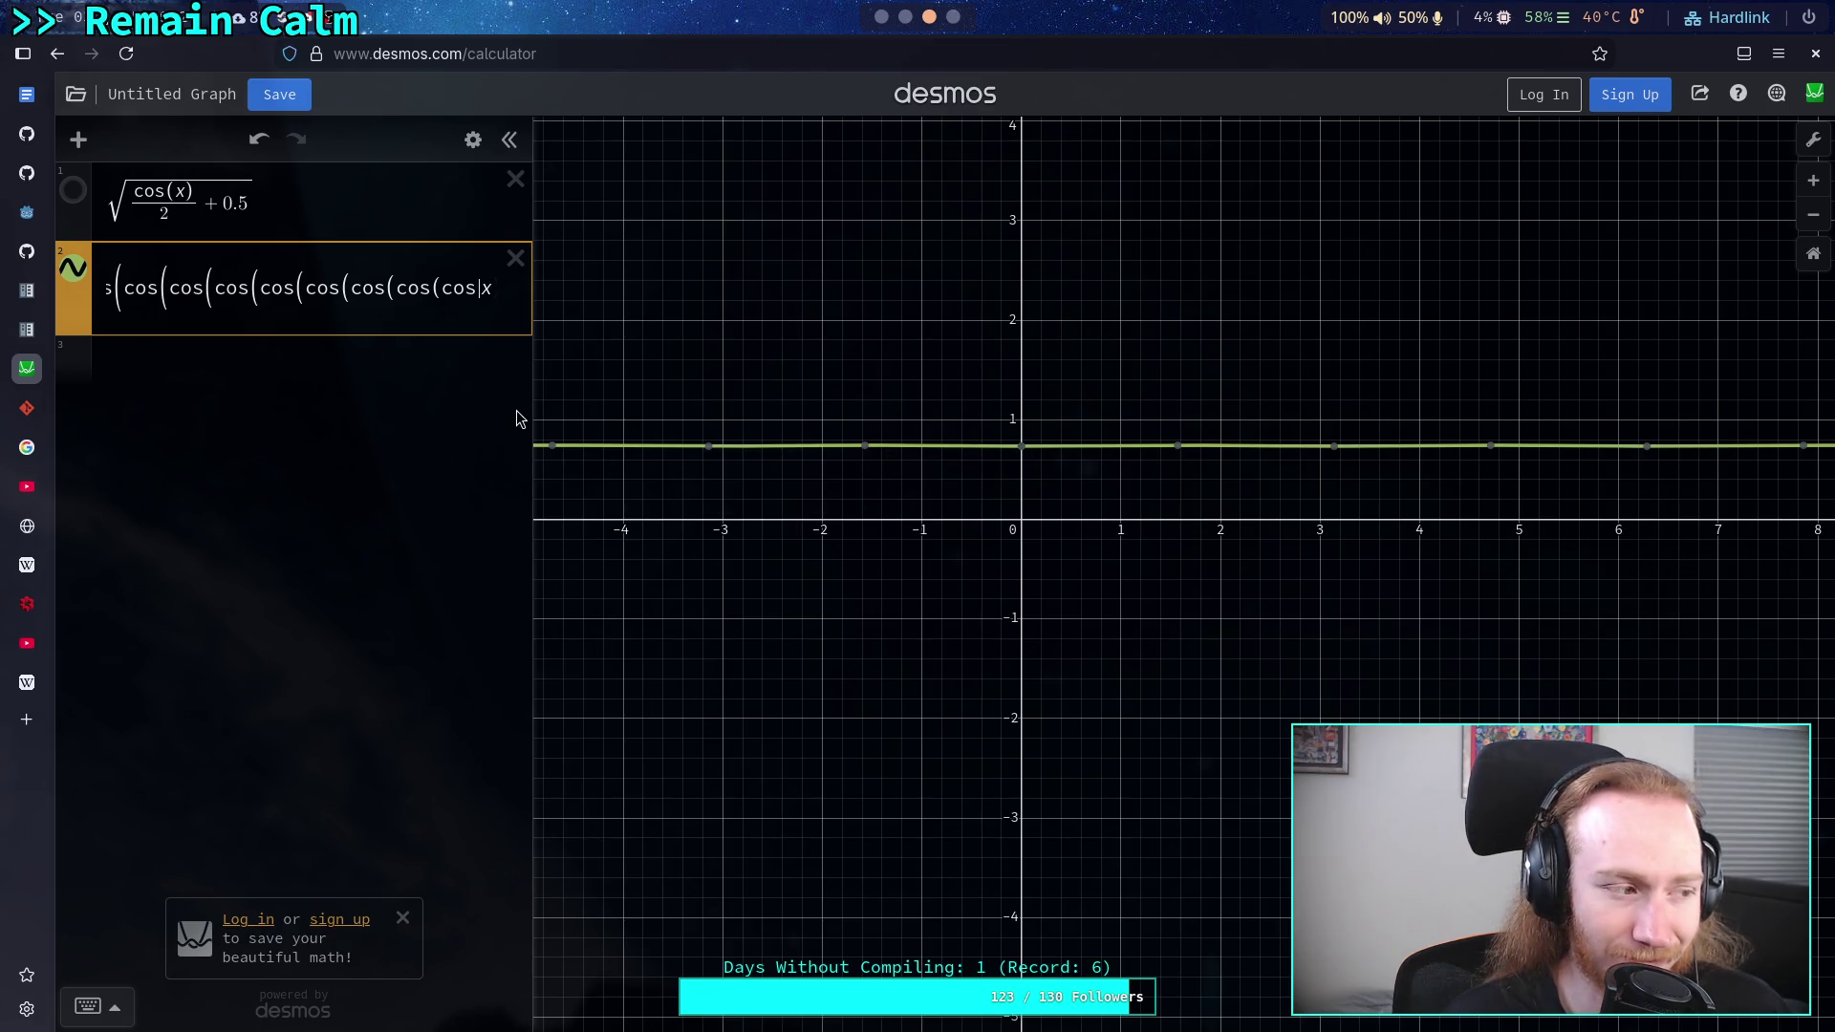
pyautogui.moveTo(531, 396); pyautogui.dragTo(850, 388)
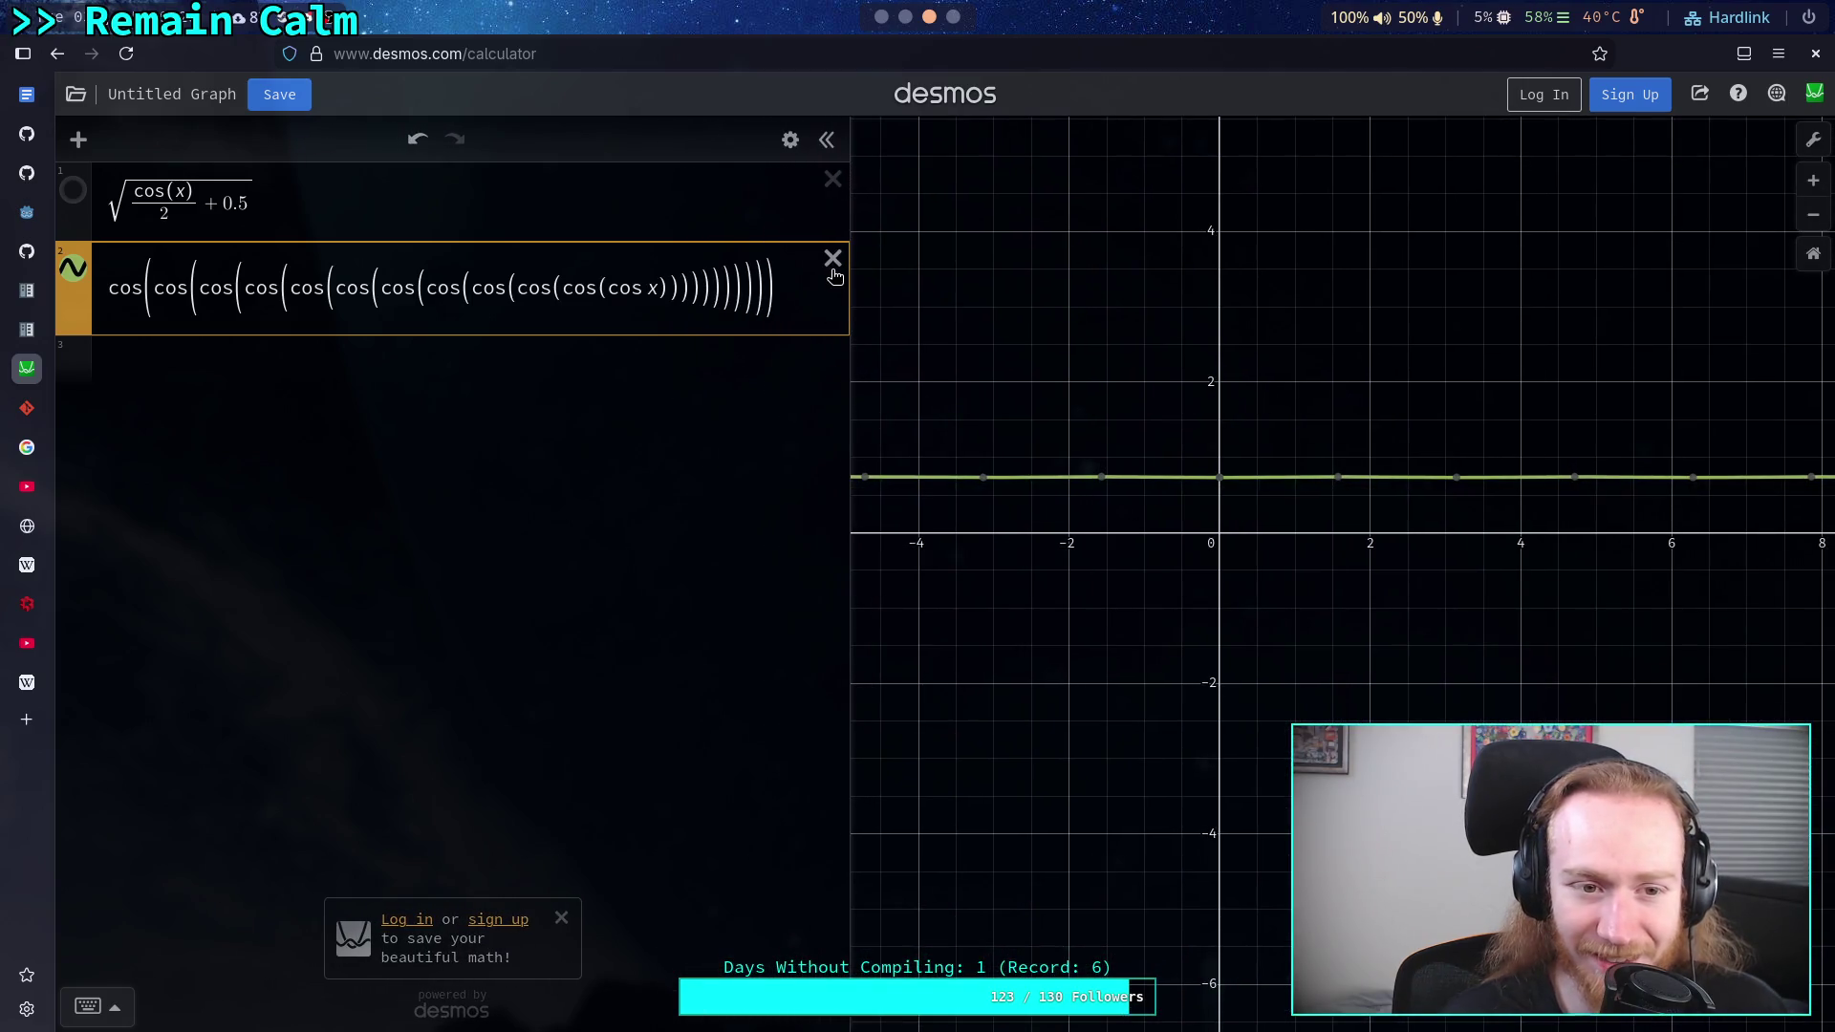
pyautogui.click(832, 271)
pyautogui.moveTo(849, 307); pyautogui.dragTo(256, 278)
pyautogui.click(256, 278)
pyautogui.write('cos x')
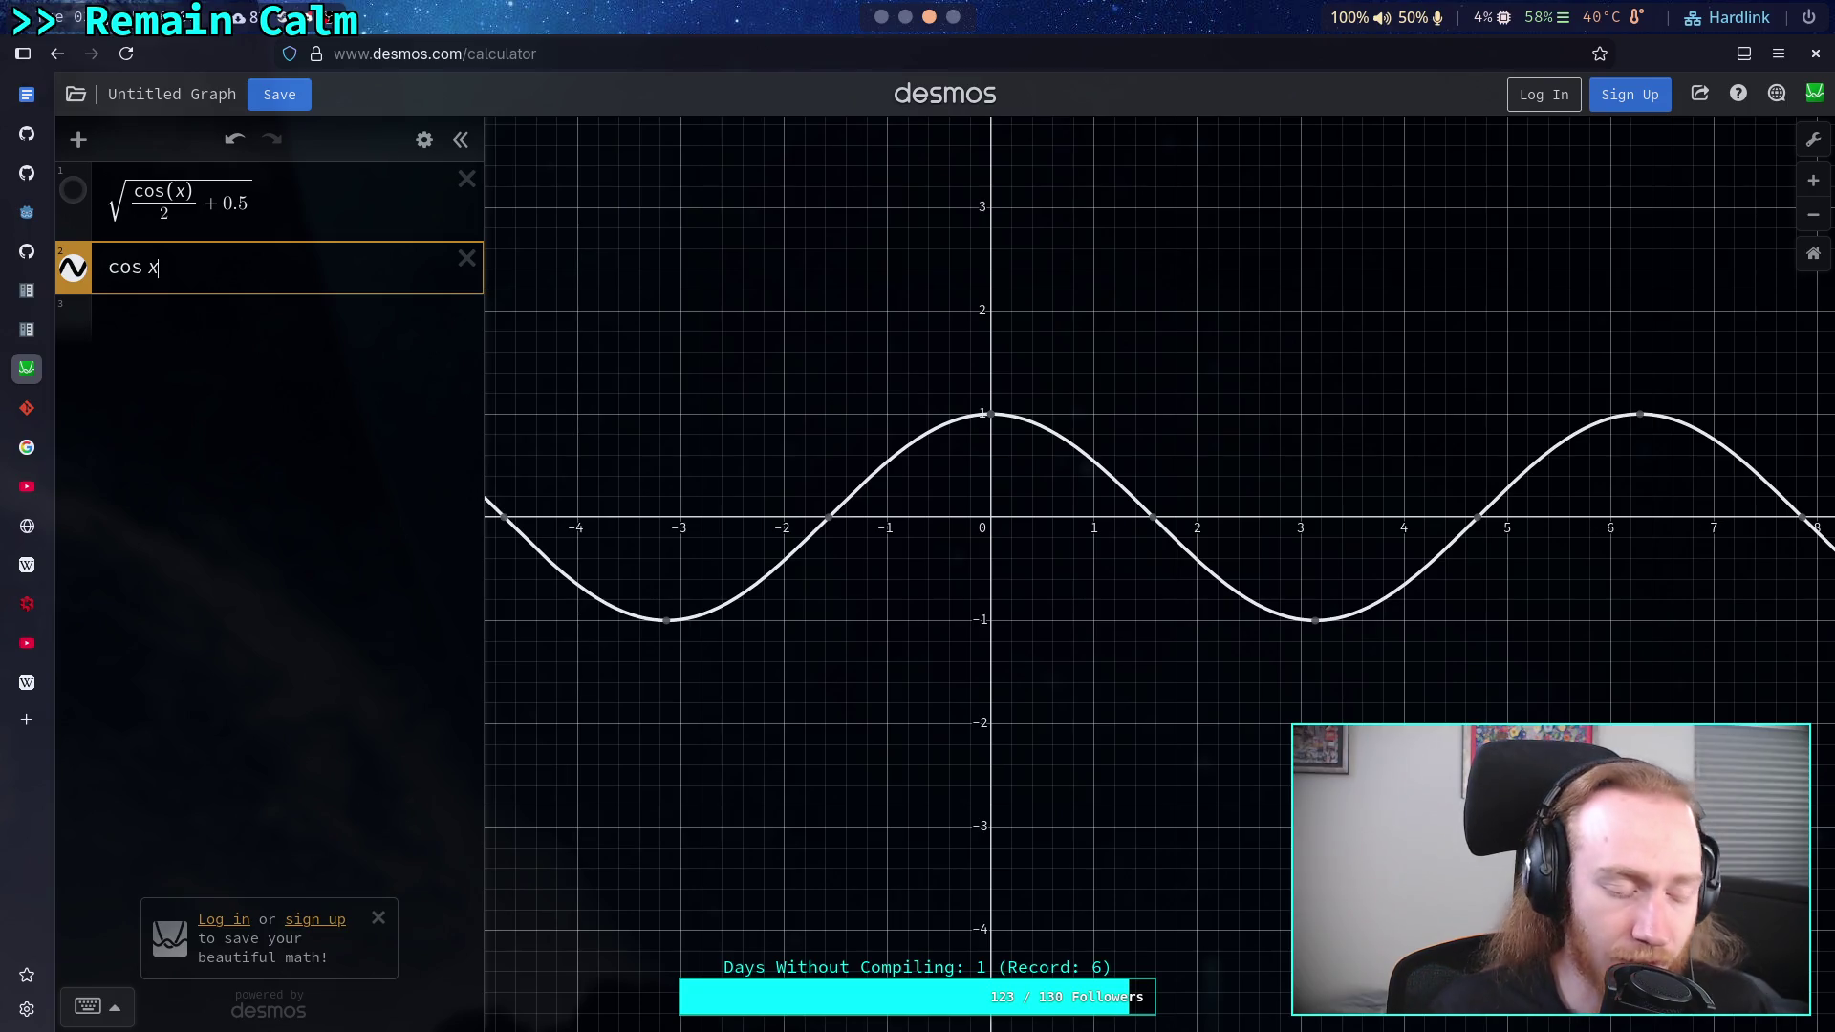
# - Enter e^(−√x) as a new third expression below cos x
pyautogui.click(206, 321)
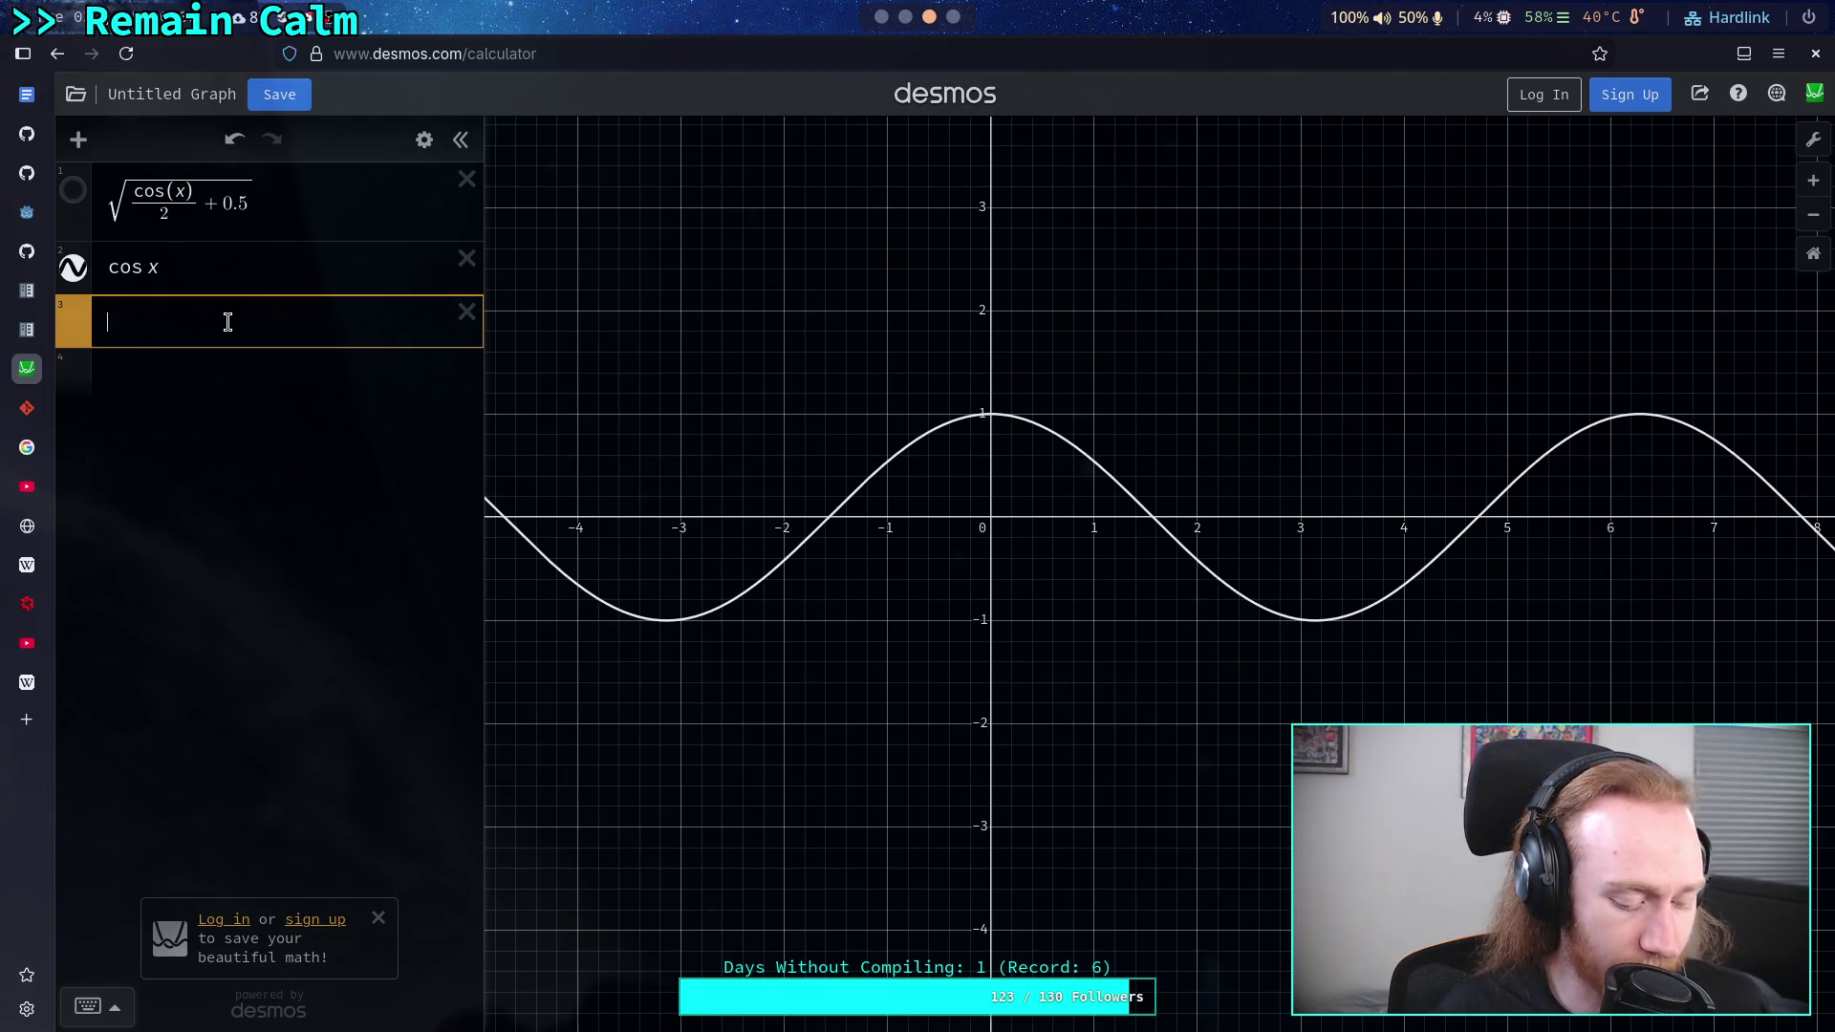
pyautogui.write('e')
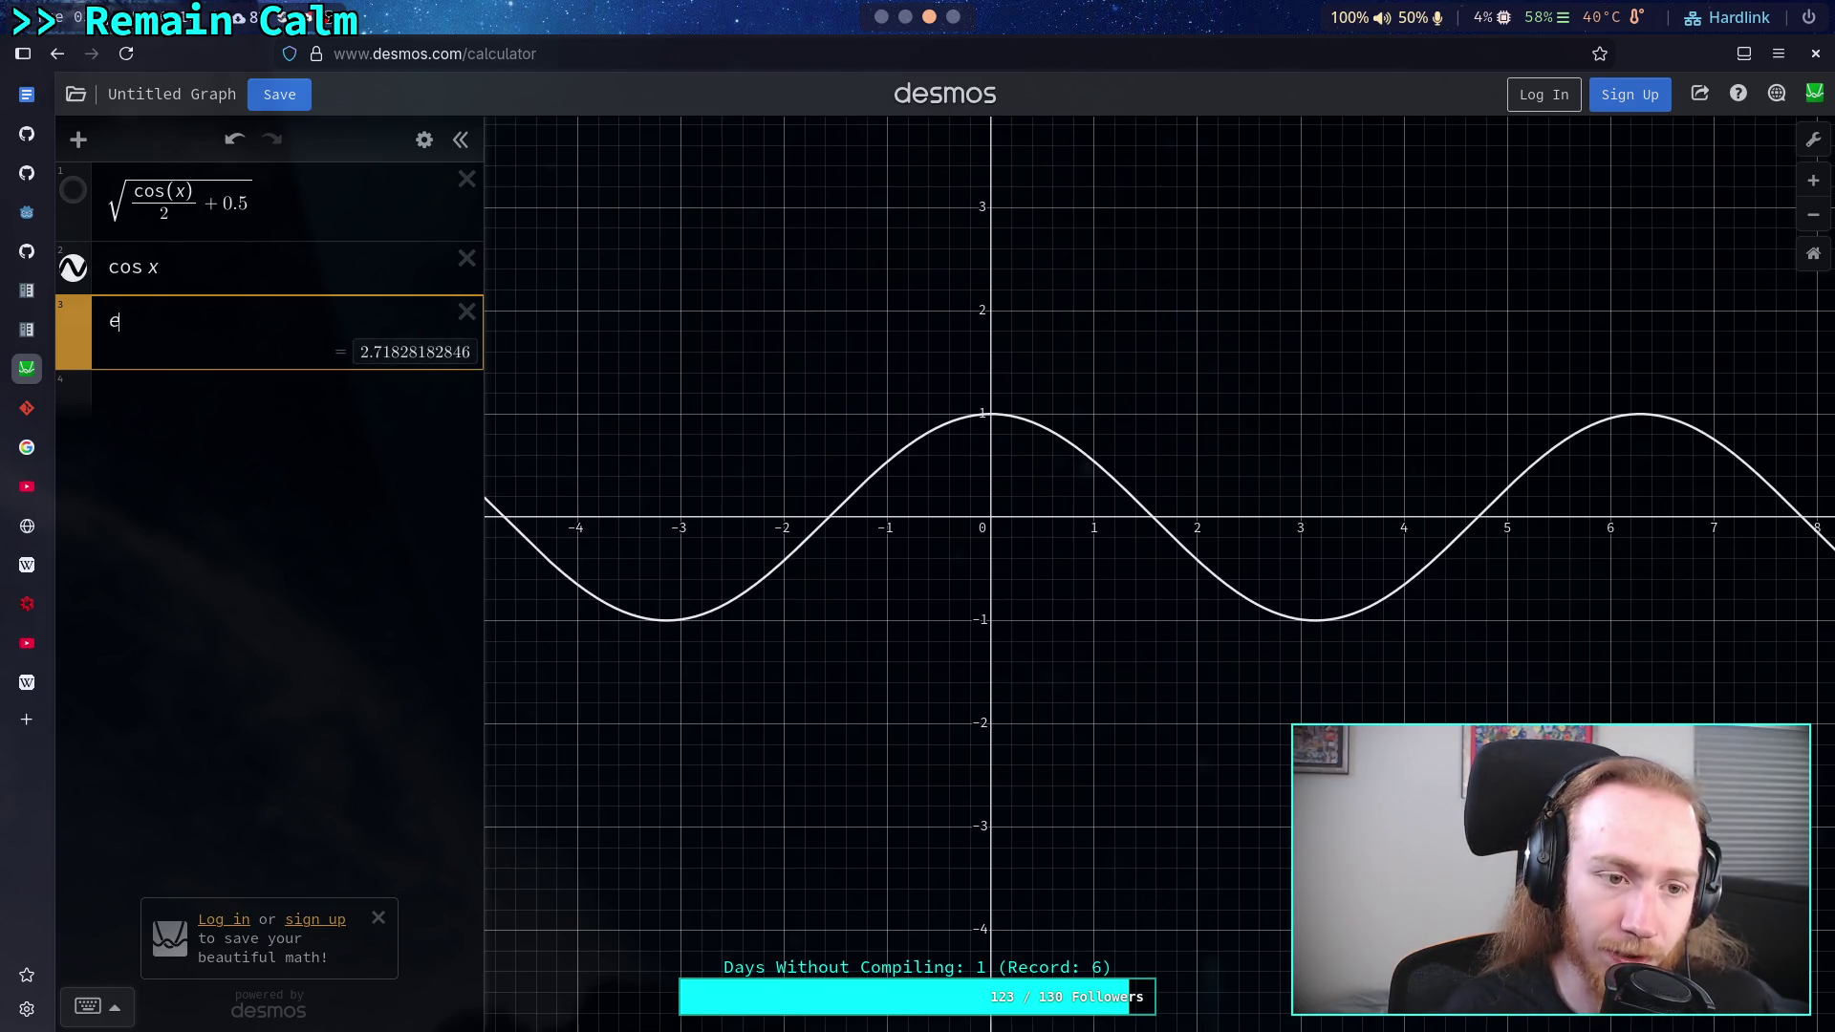
pyautogui.write('&')
pyautogui.press('BackSpace')
pyautogui.write('&')
pyautogui.press('BackSpace')
pyautogui.write('^(-x')
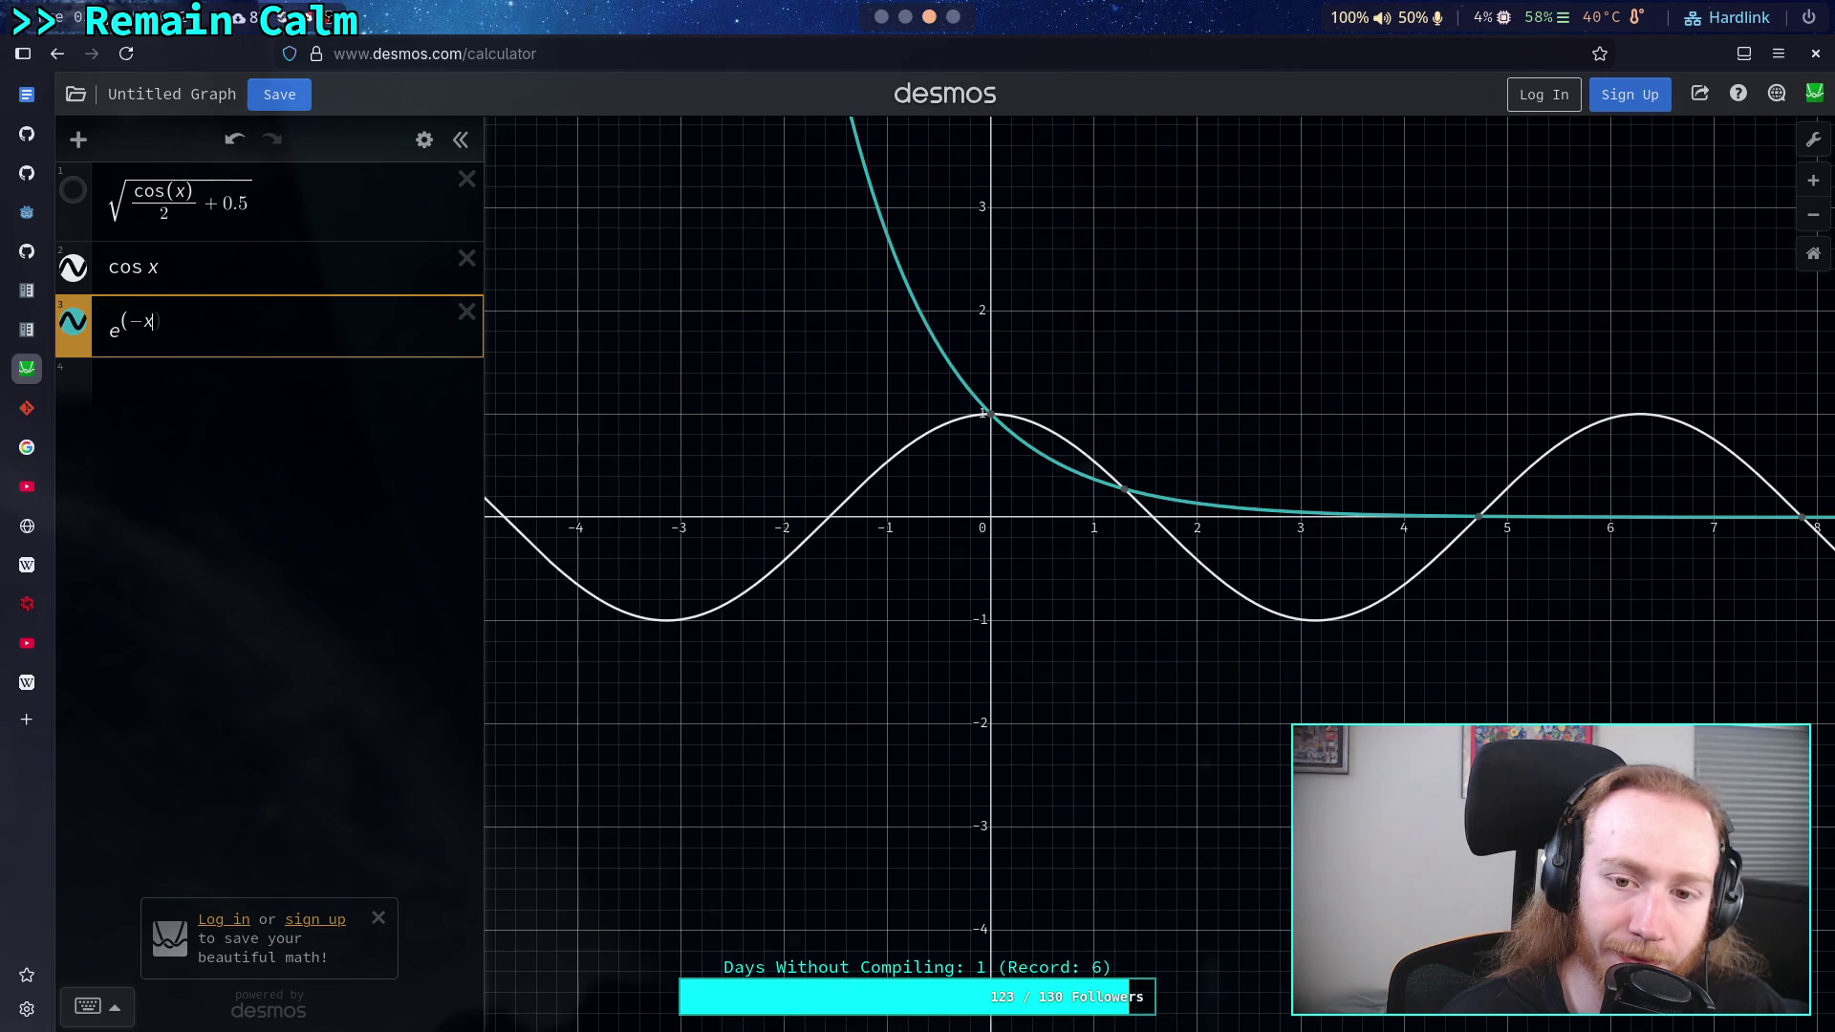
pyautogui.write('|x|')
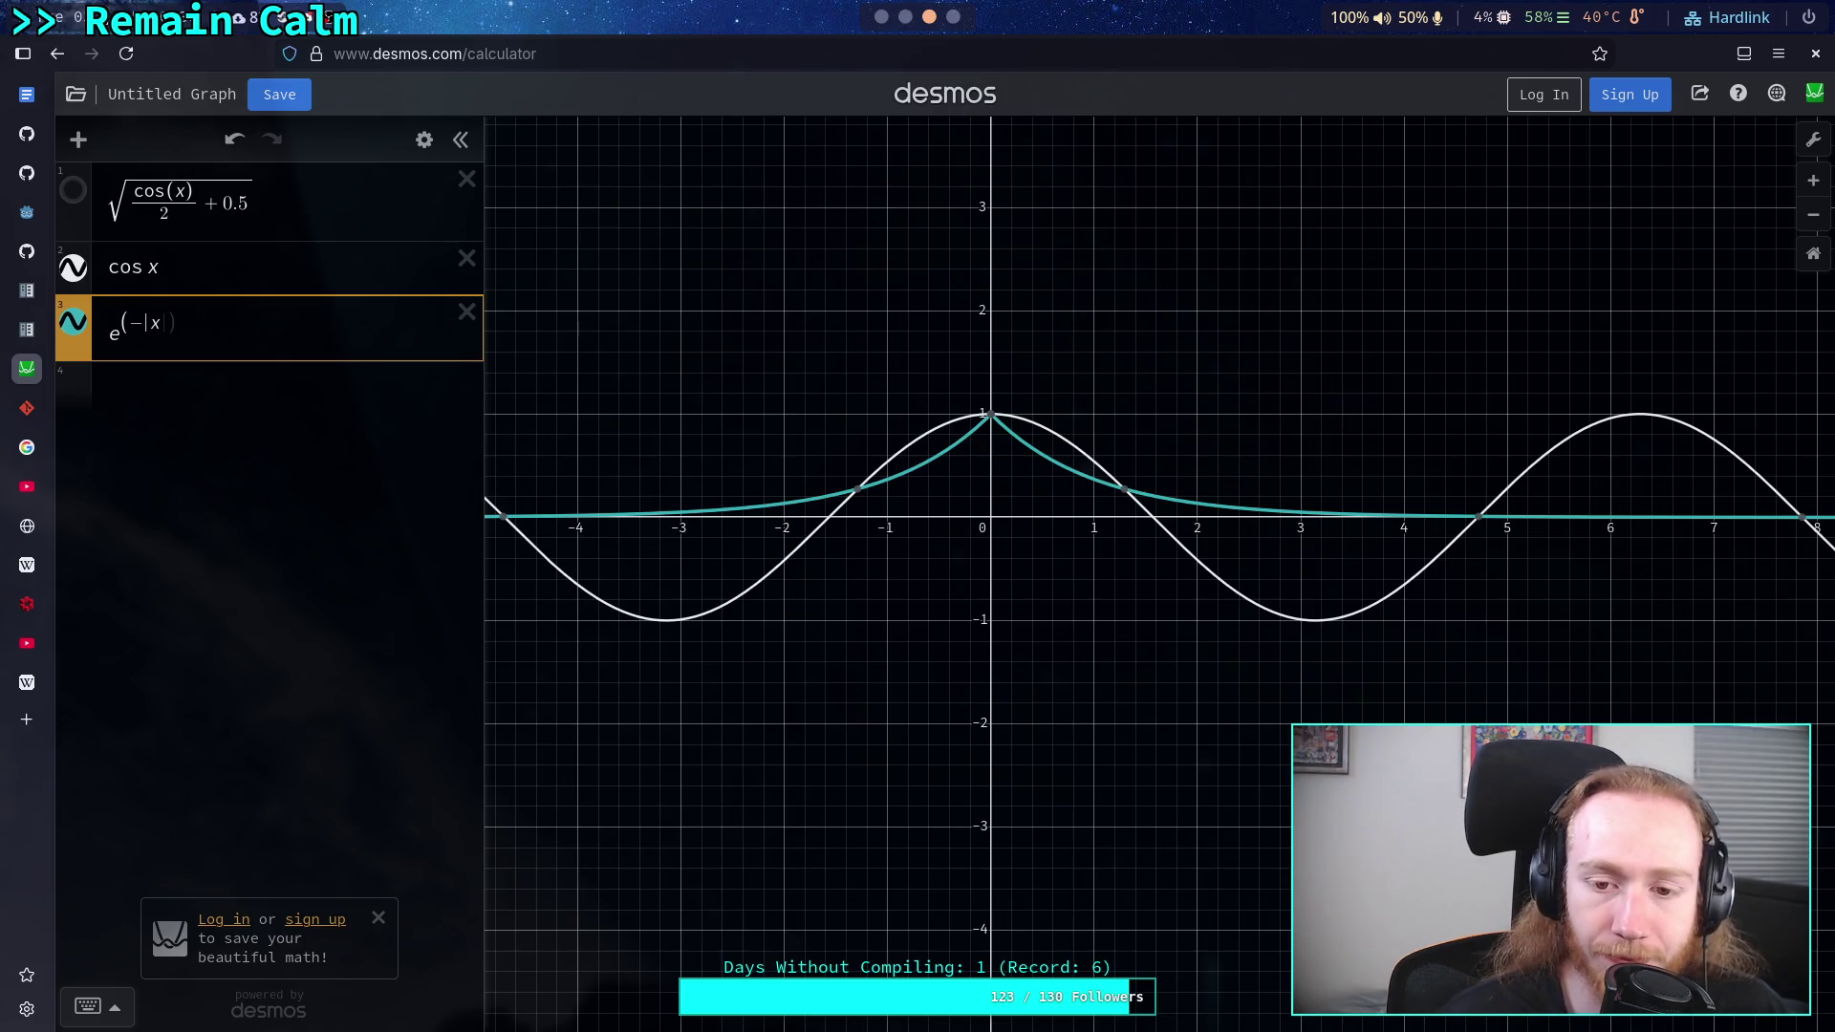
pyautogui.press('BackSpace')
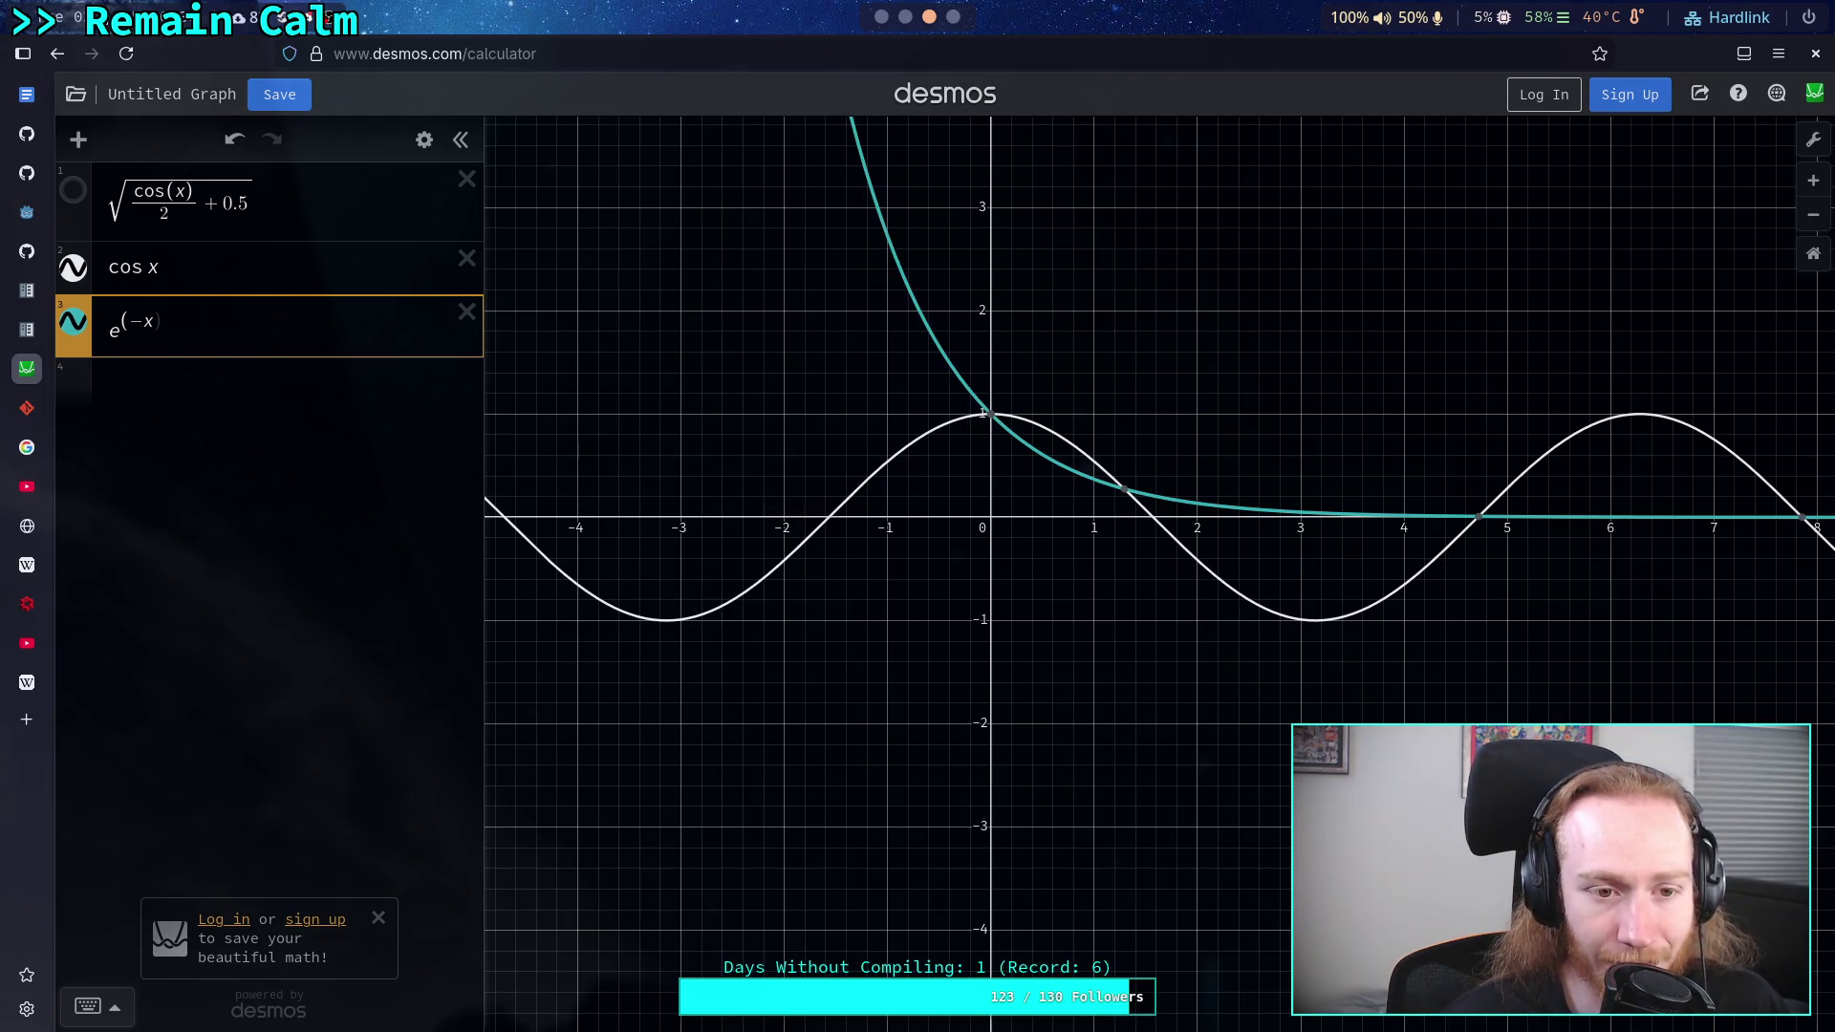
pyautogui.write('sqrtk')
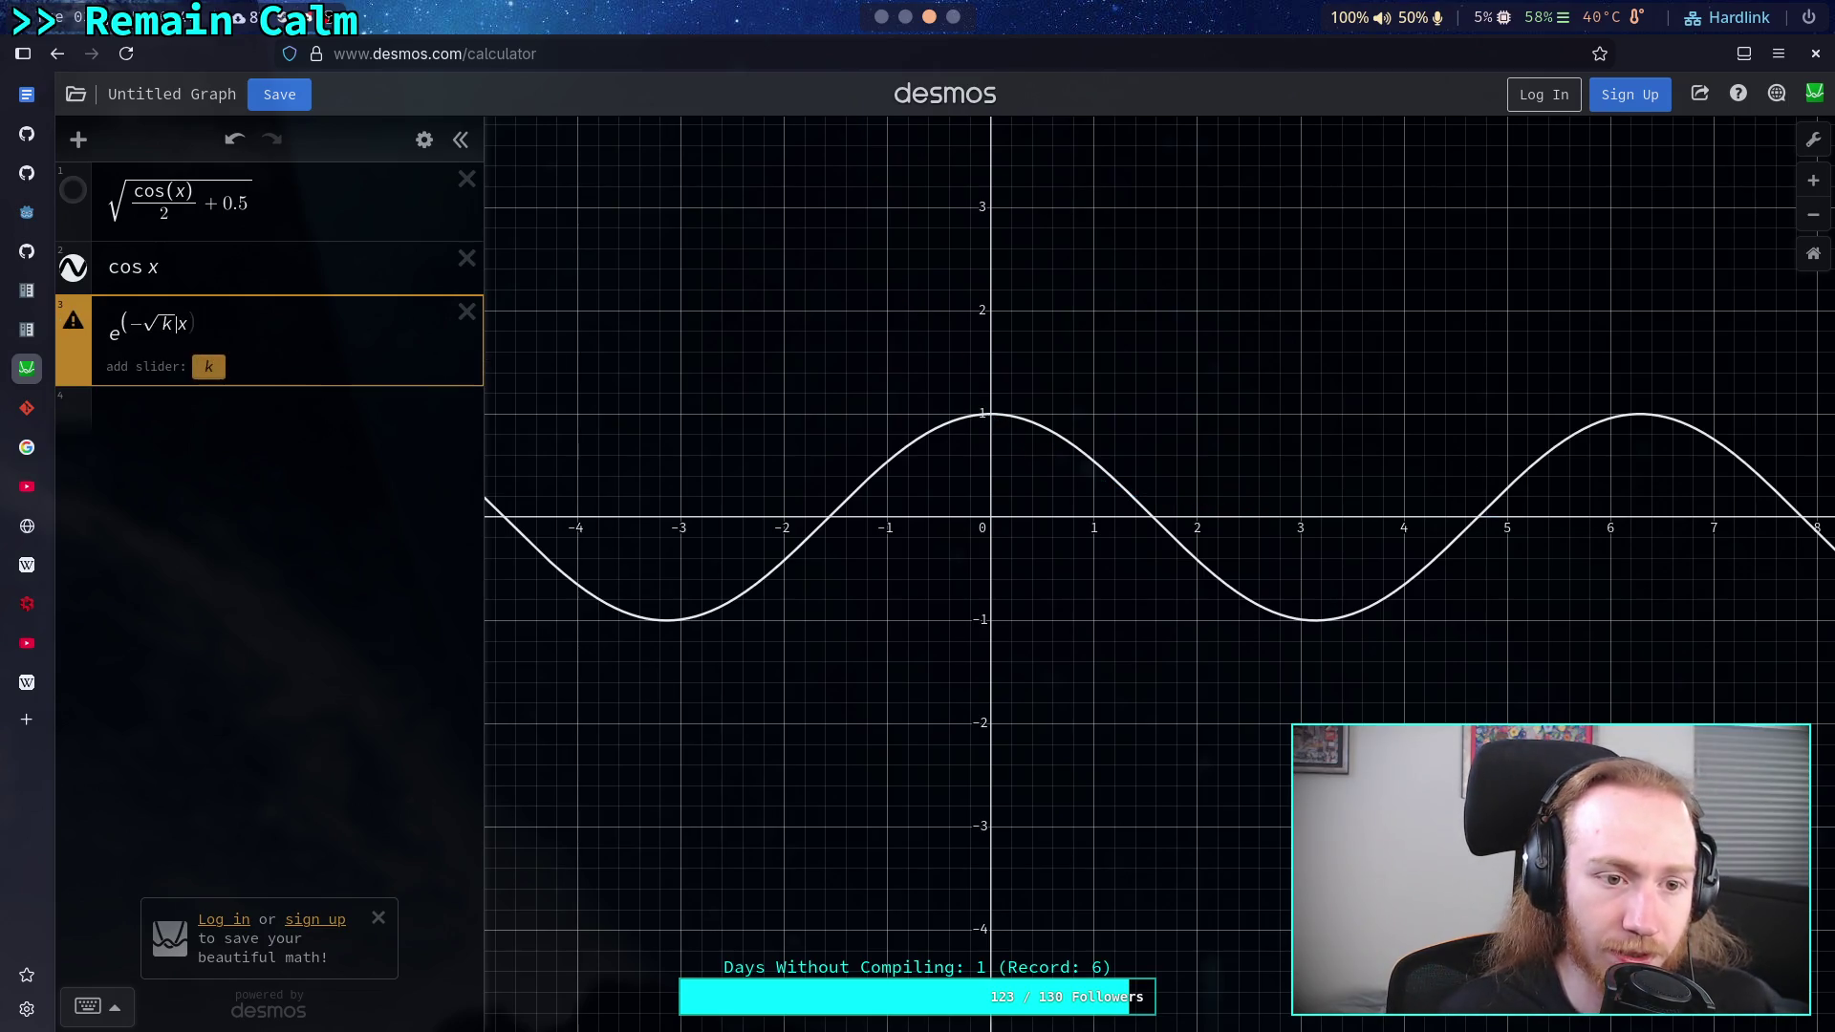
pyautogui.press('BackSpace')
pyautogui.press('Right')
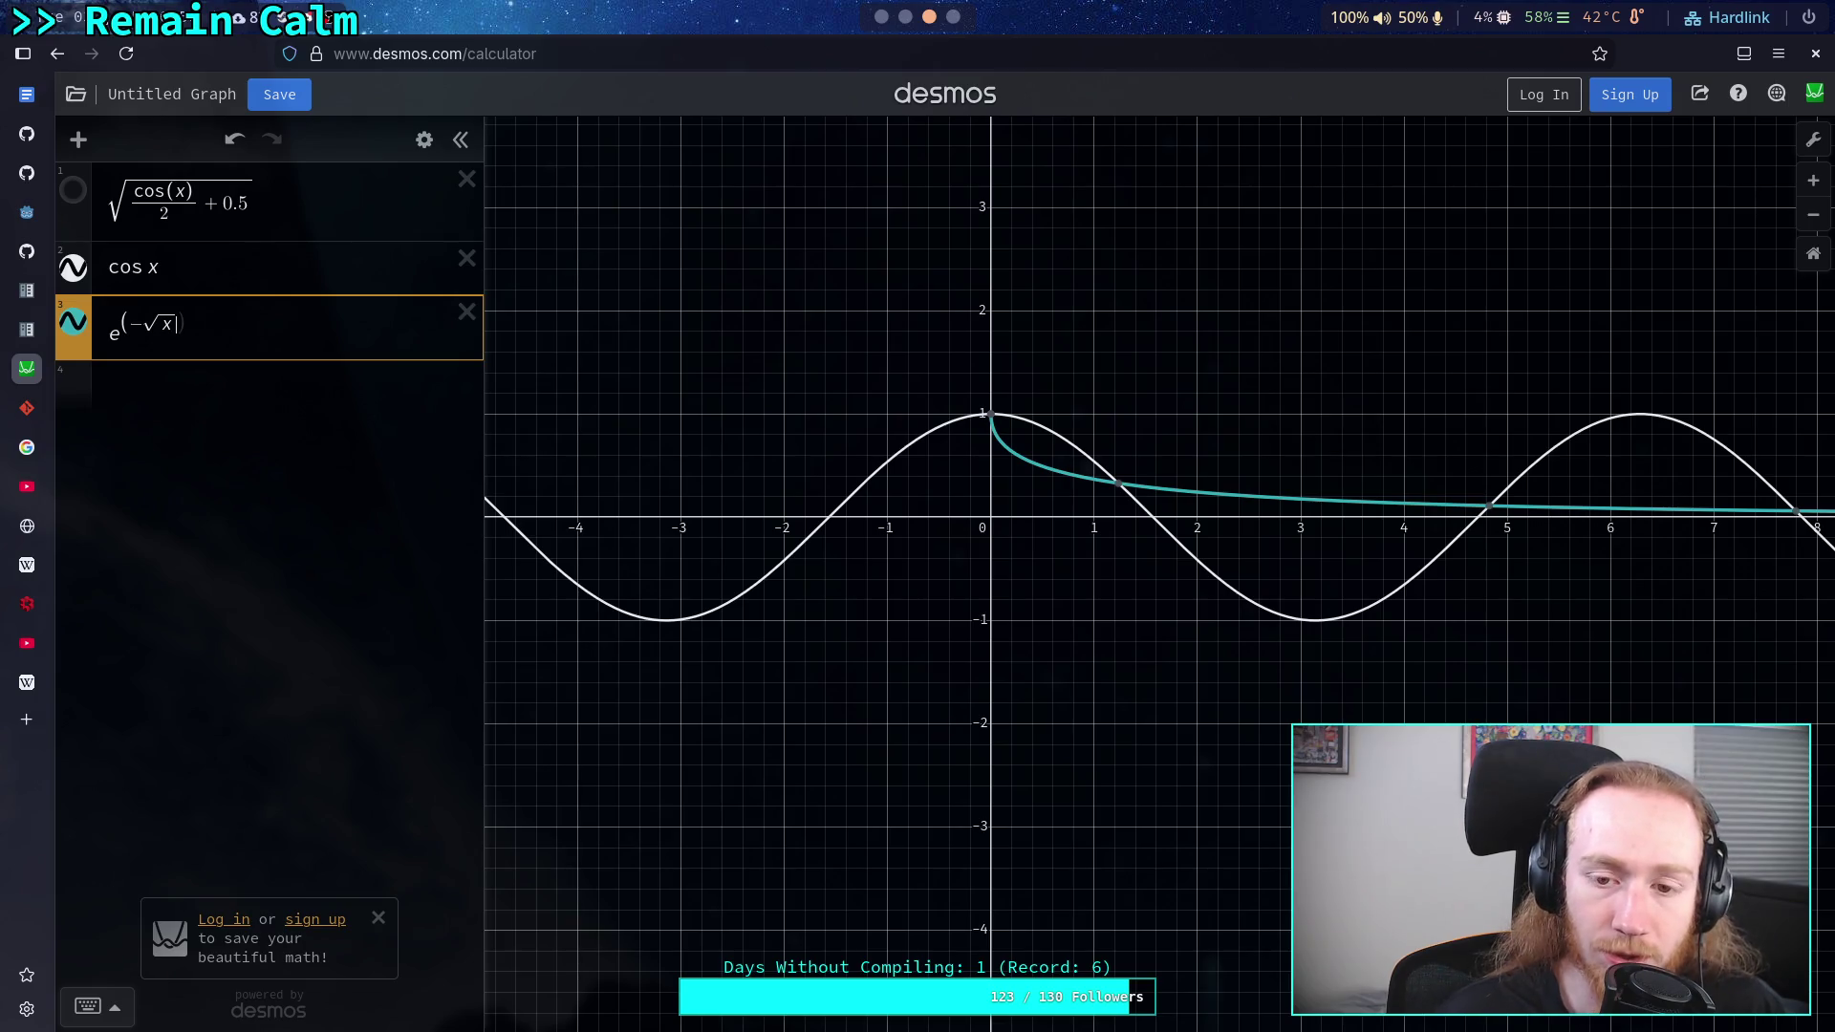
# - Wrap the exponential in a sine to get sin(e^(−√x))
pyautogui.write('(')
pyautogui.press('BackSpace')
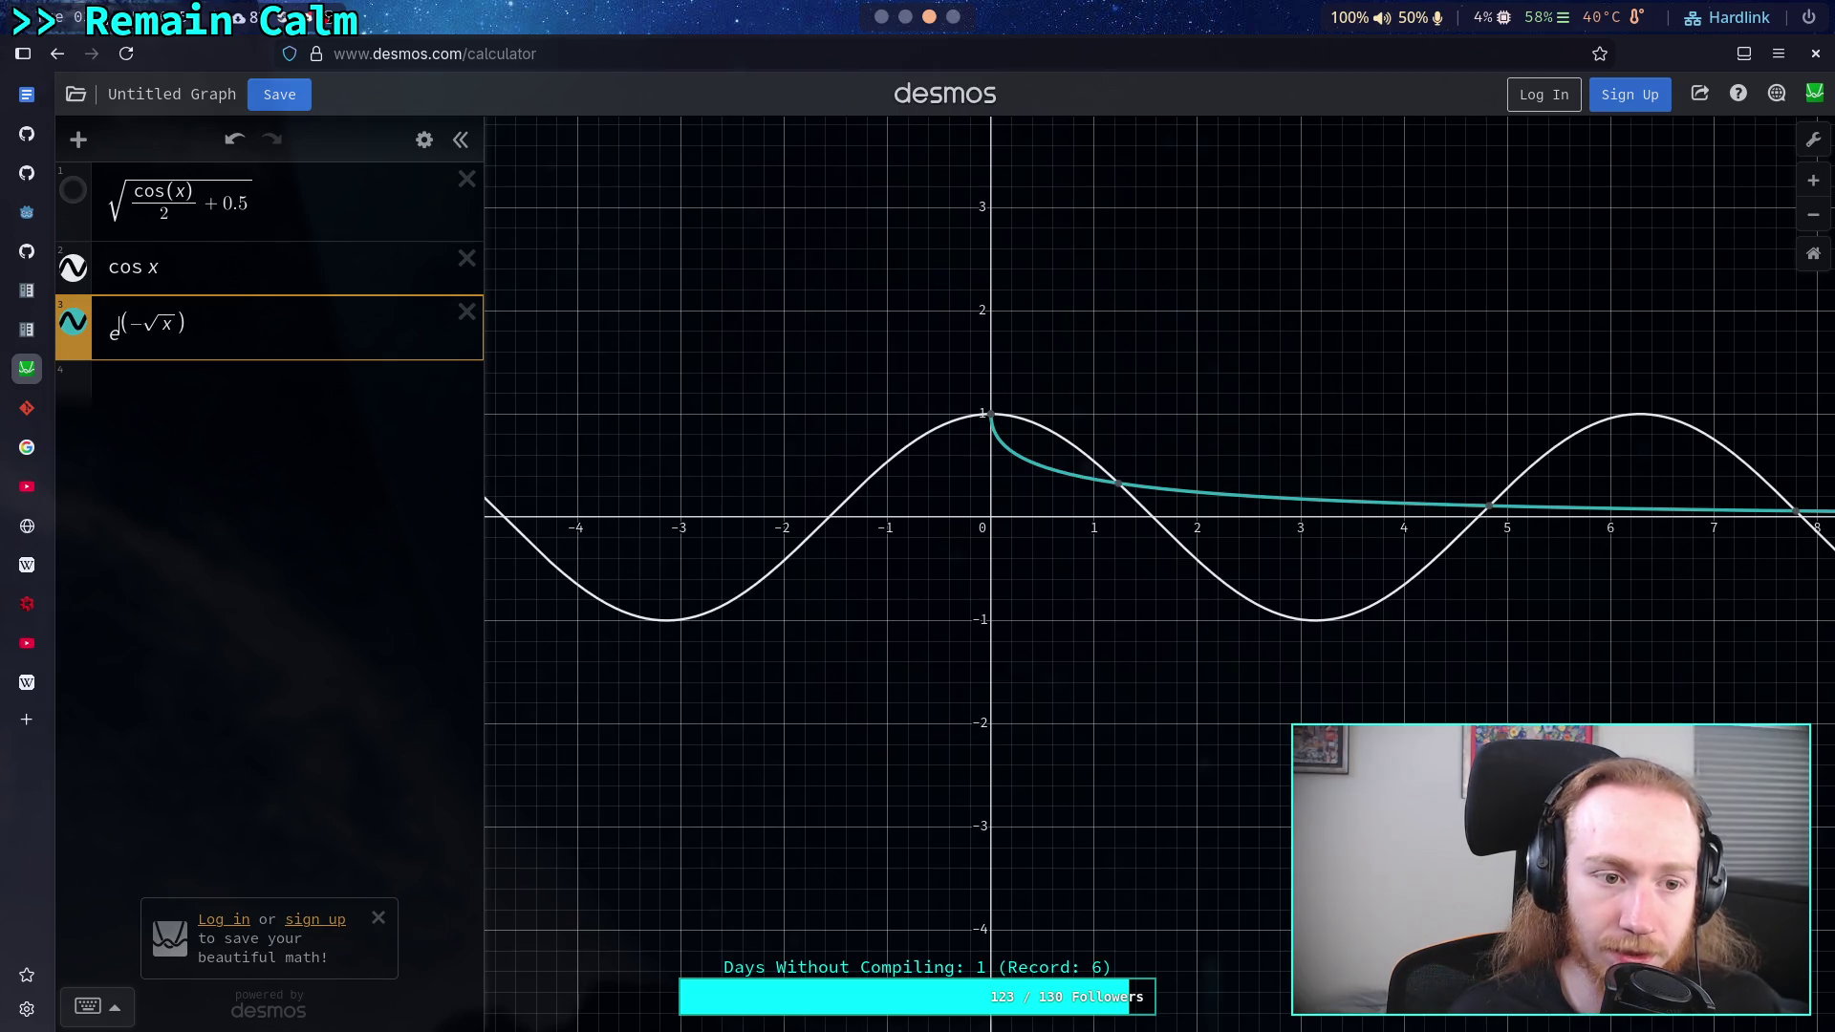
pyautogui.press('Home')
pyautogui.write('cos(')
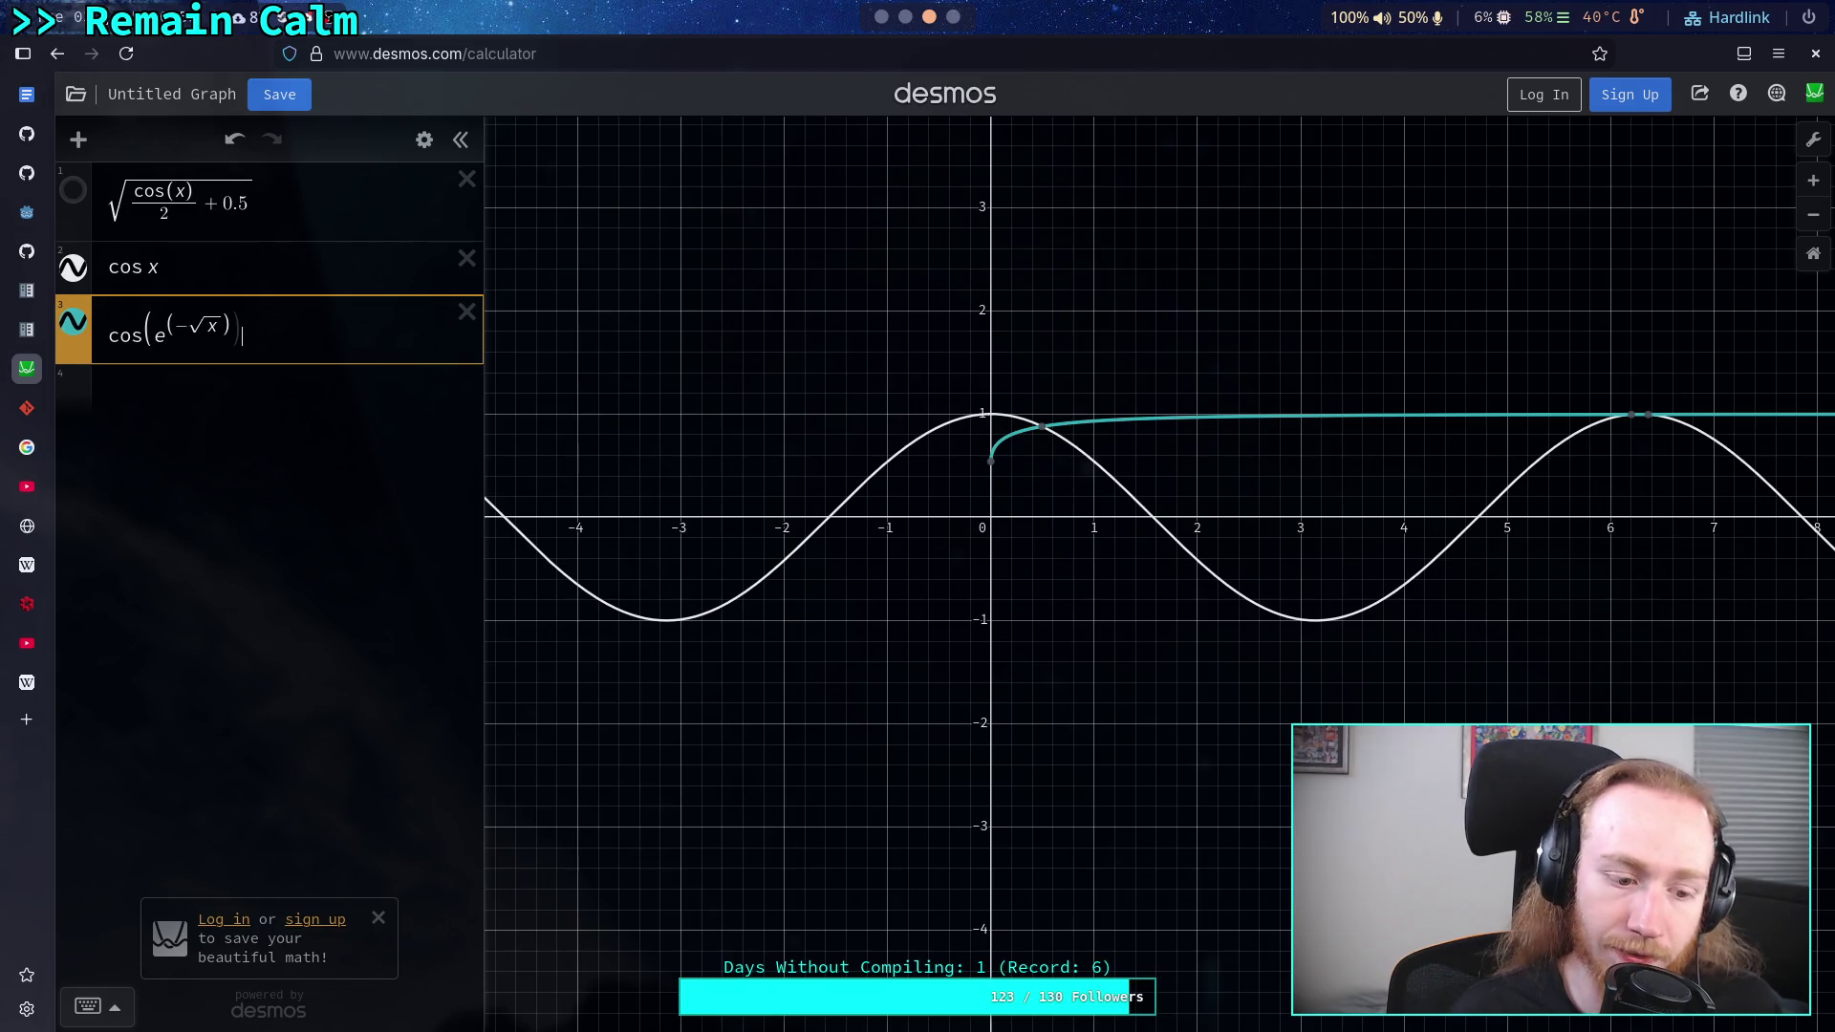
pyautogui.write(')')
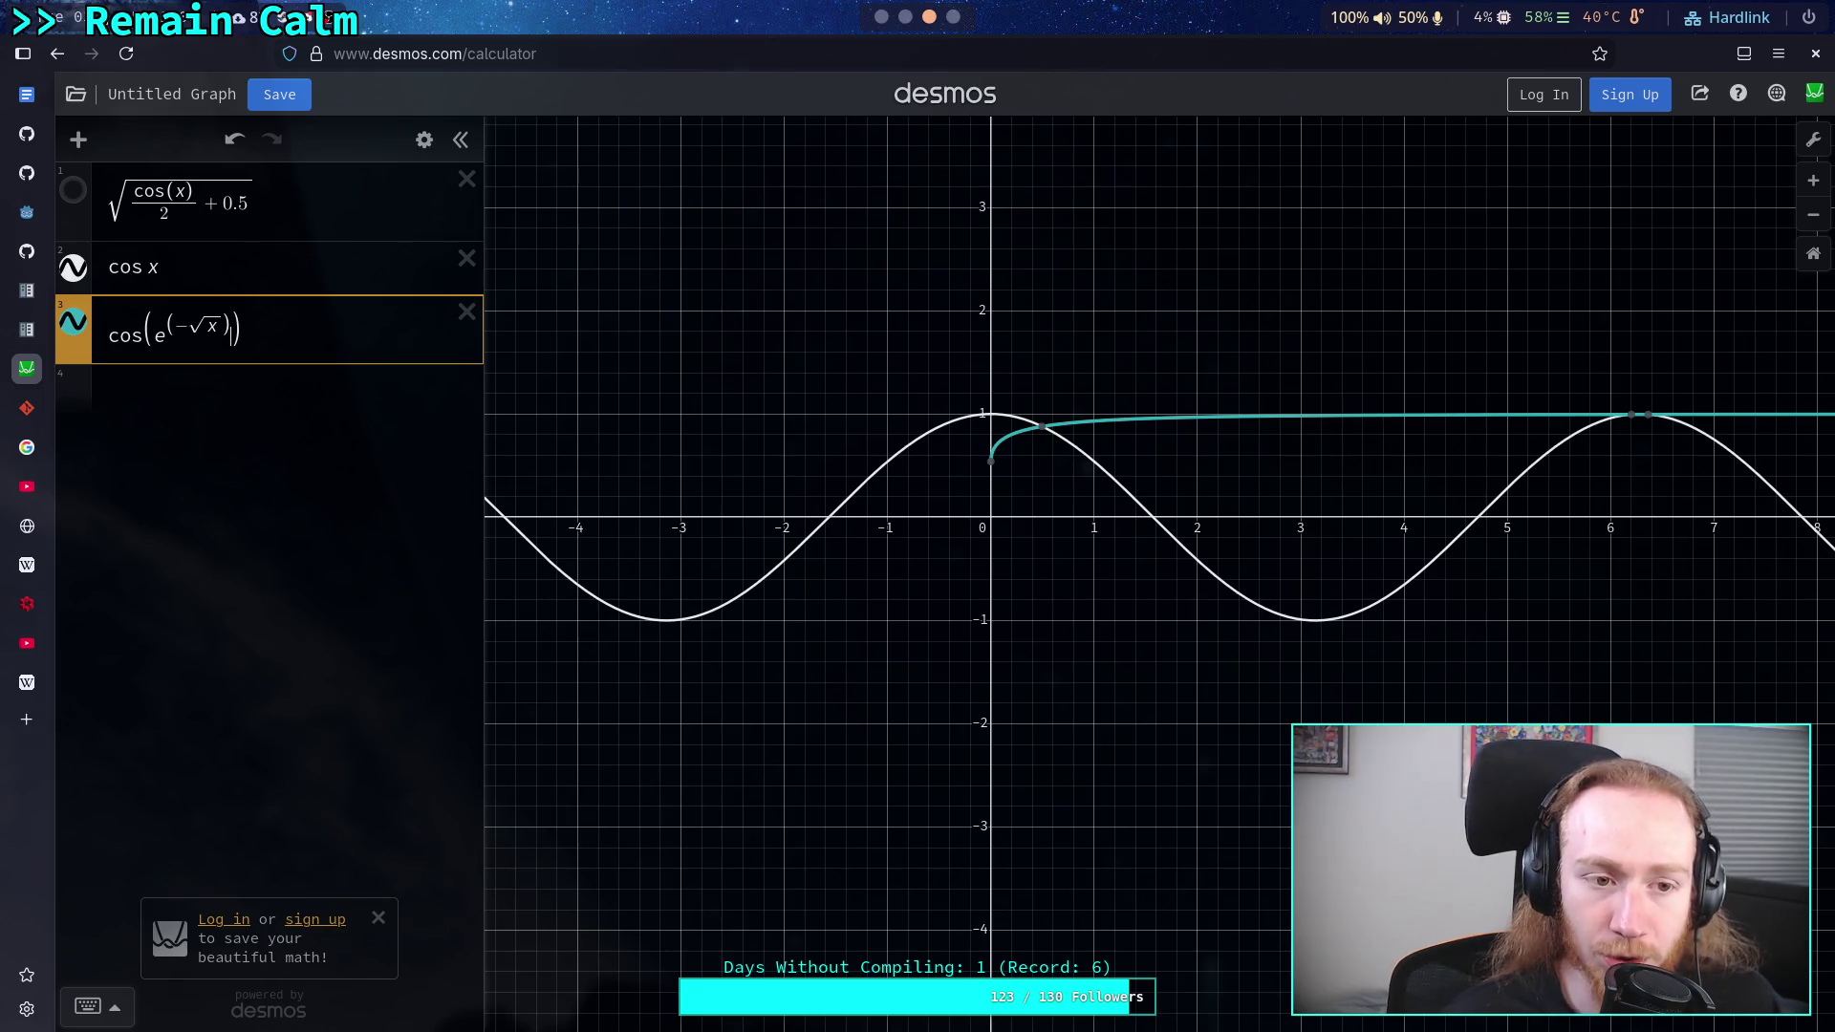
pyautogui.press('BackSpace')
pyautogui.press('BackSpace')
pyautogui.press('BackSpace')
pyautogui.write('sin')
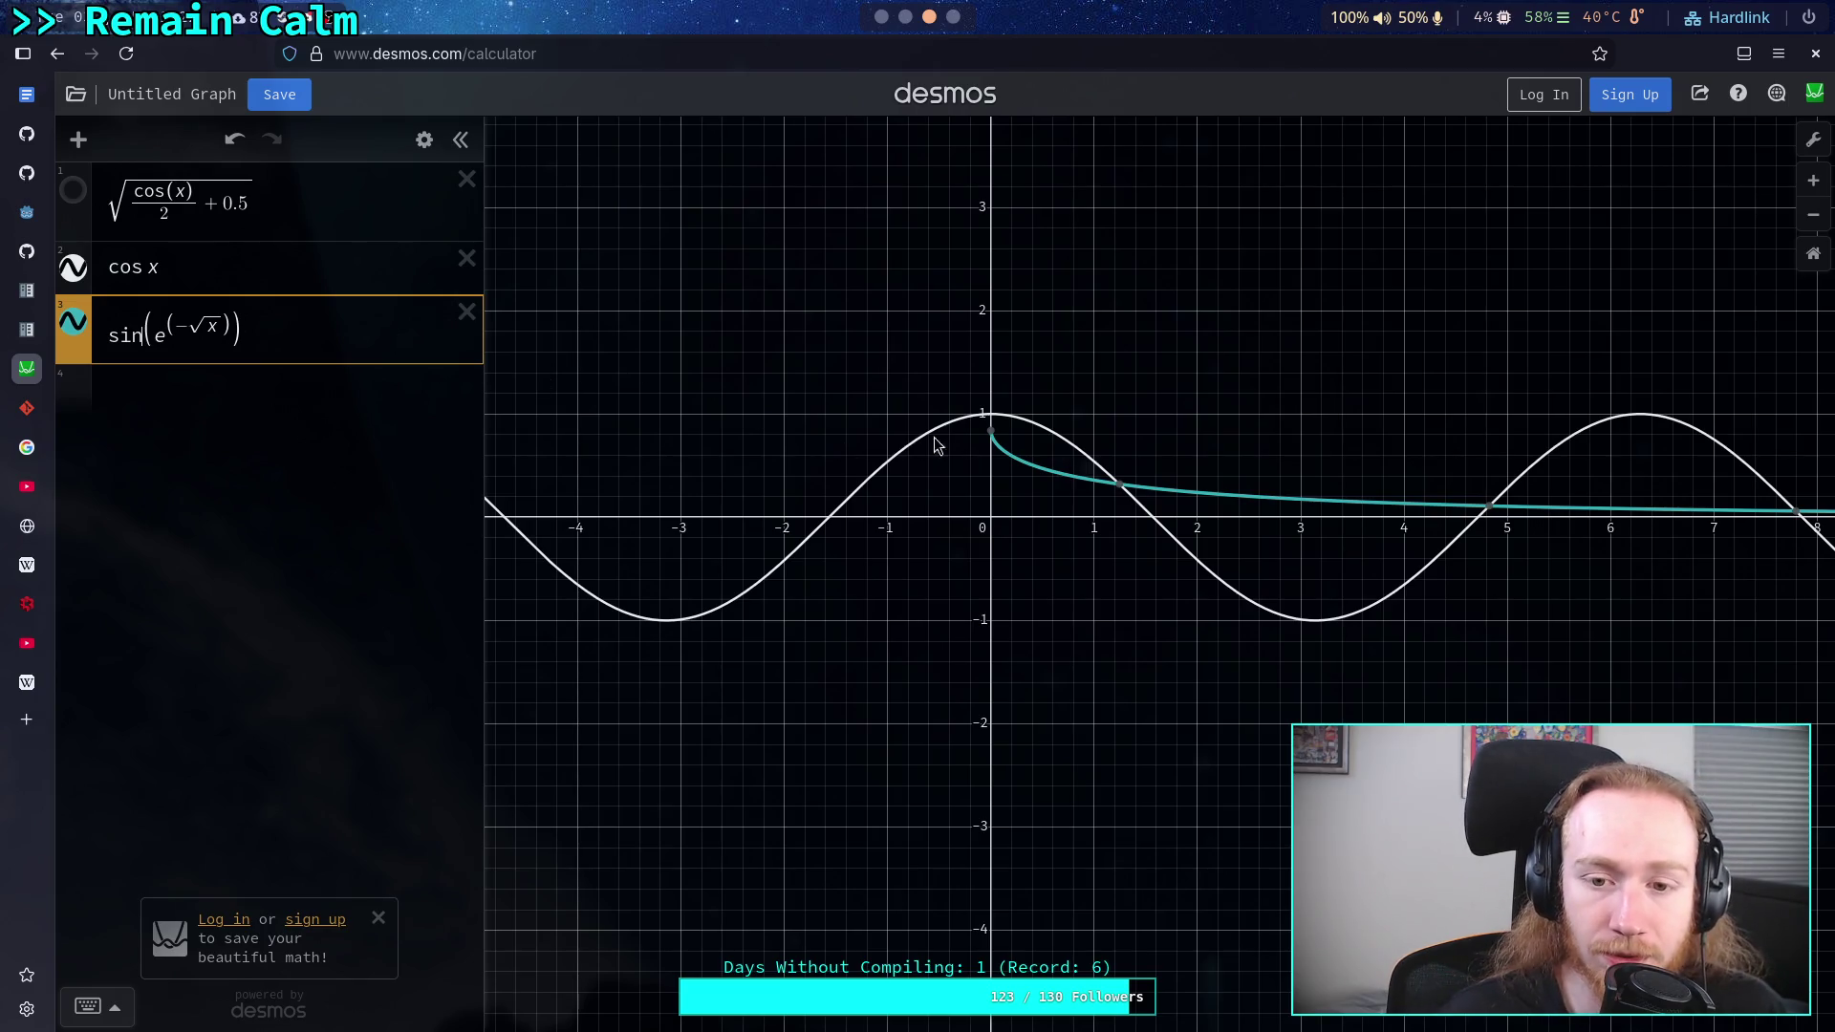
# - Check the teal curve's start point and try exponential bases π, 6 and 7
pyautogui.click(992, 436)
pyautogui.click(295, 360)
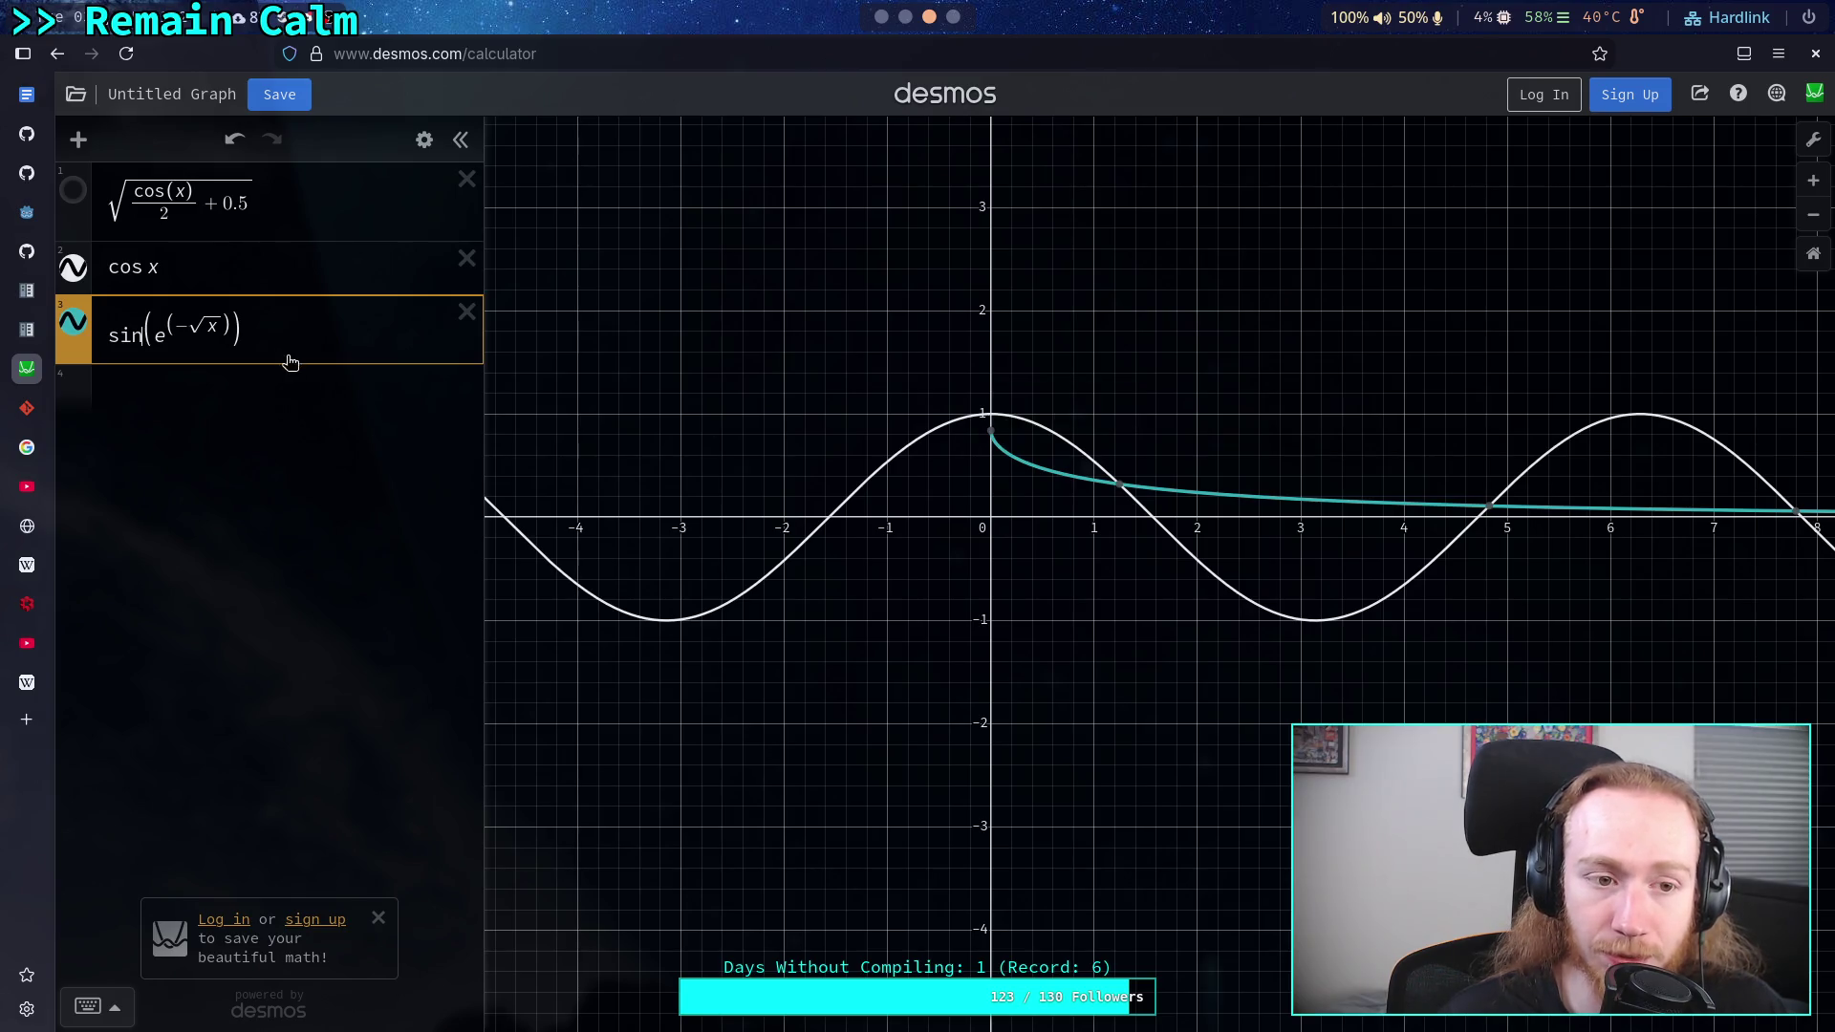
pyautogui.write('2')
pyautogui.press('BackSpace')
pyautogui.write('pd')
pyautogui.press('BackSpace')
pyautogui.write('i')
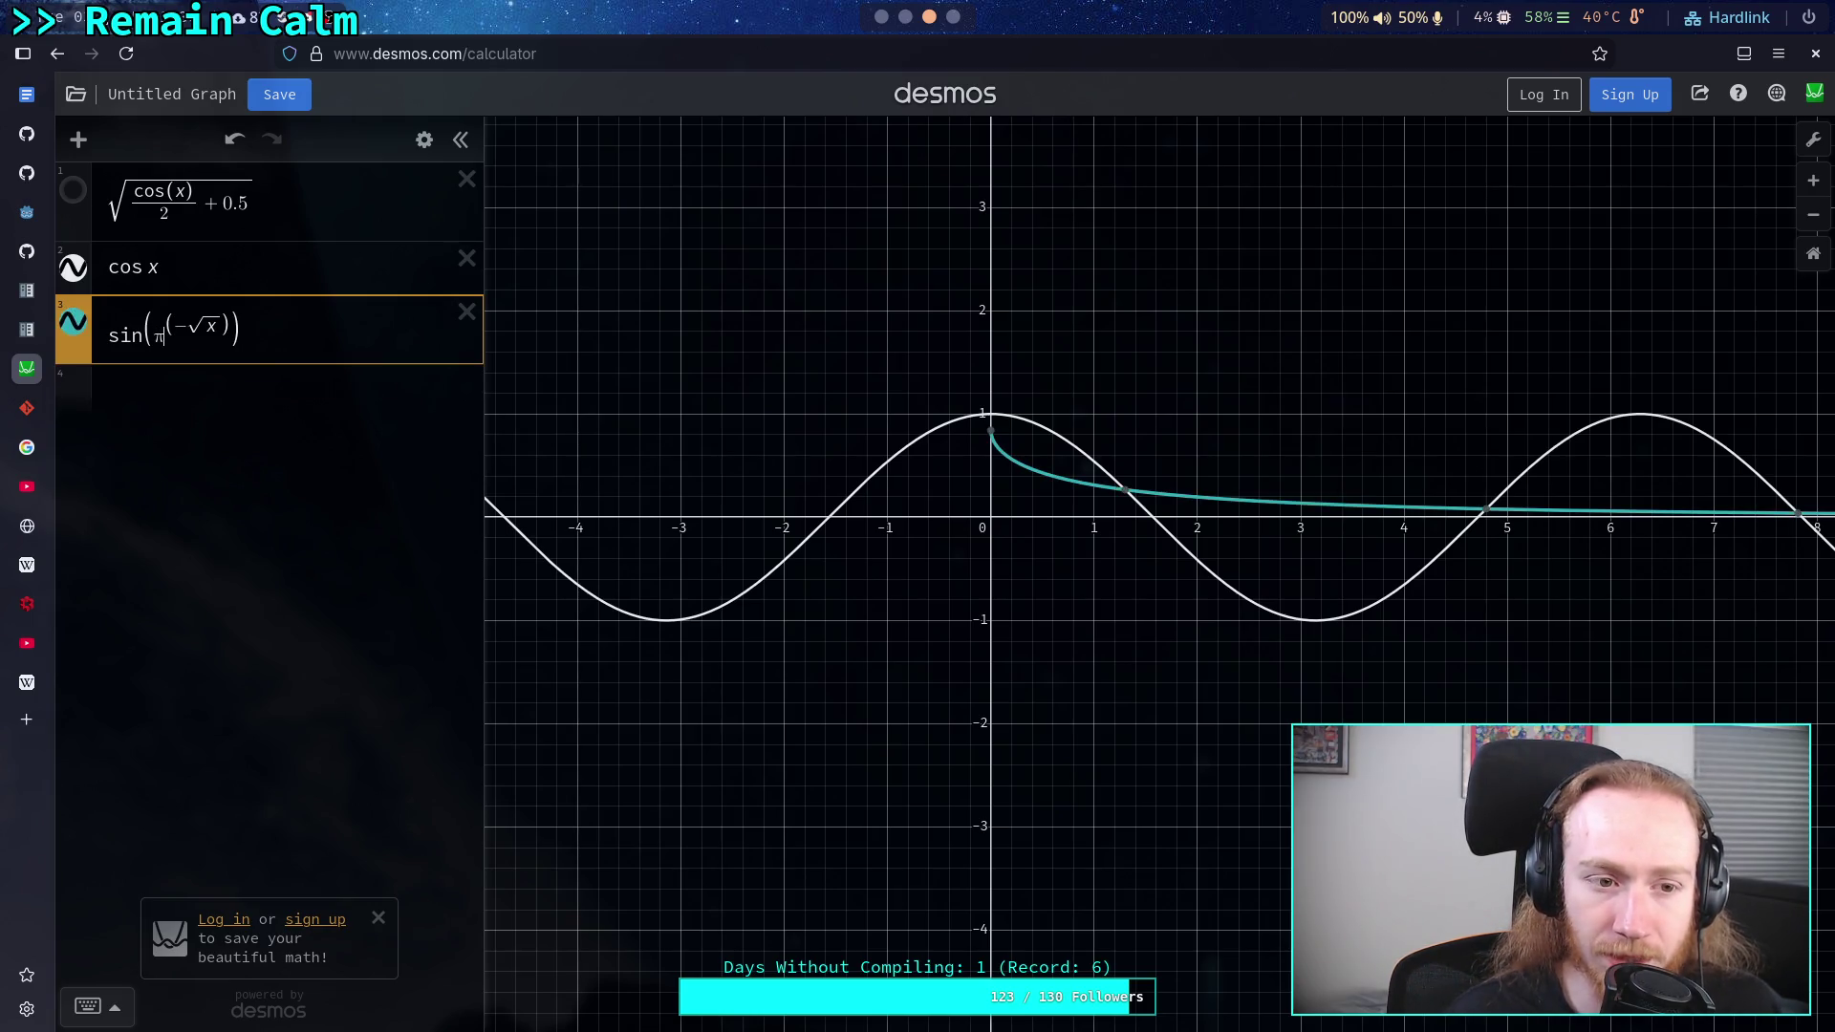
pyautogui.press('BackSpace')
pyautogui.write('6')
pyautogui.press('BackSpace')
pyautogui.write('7')
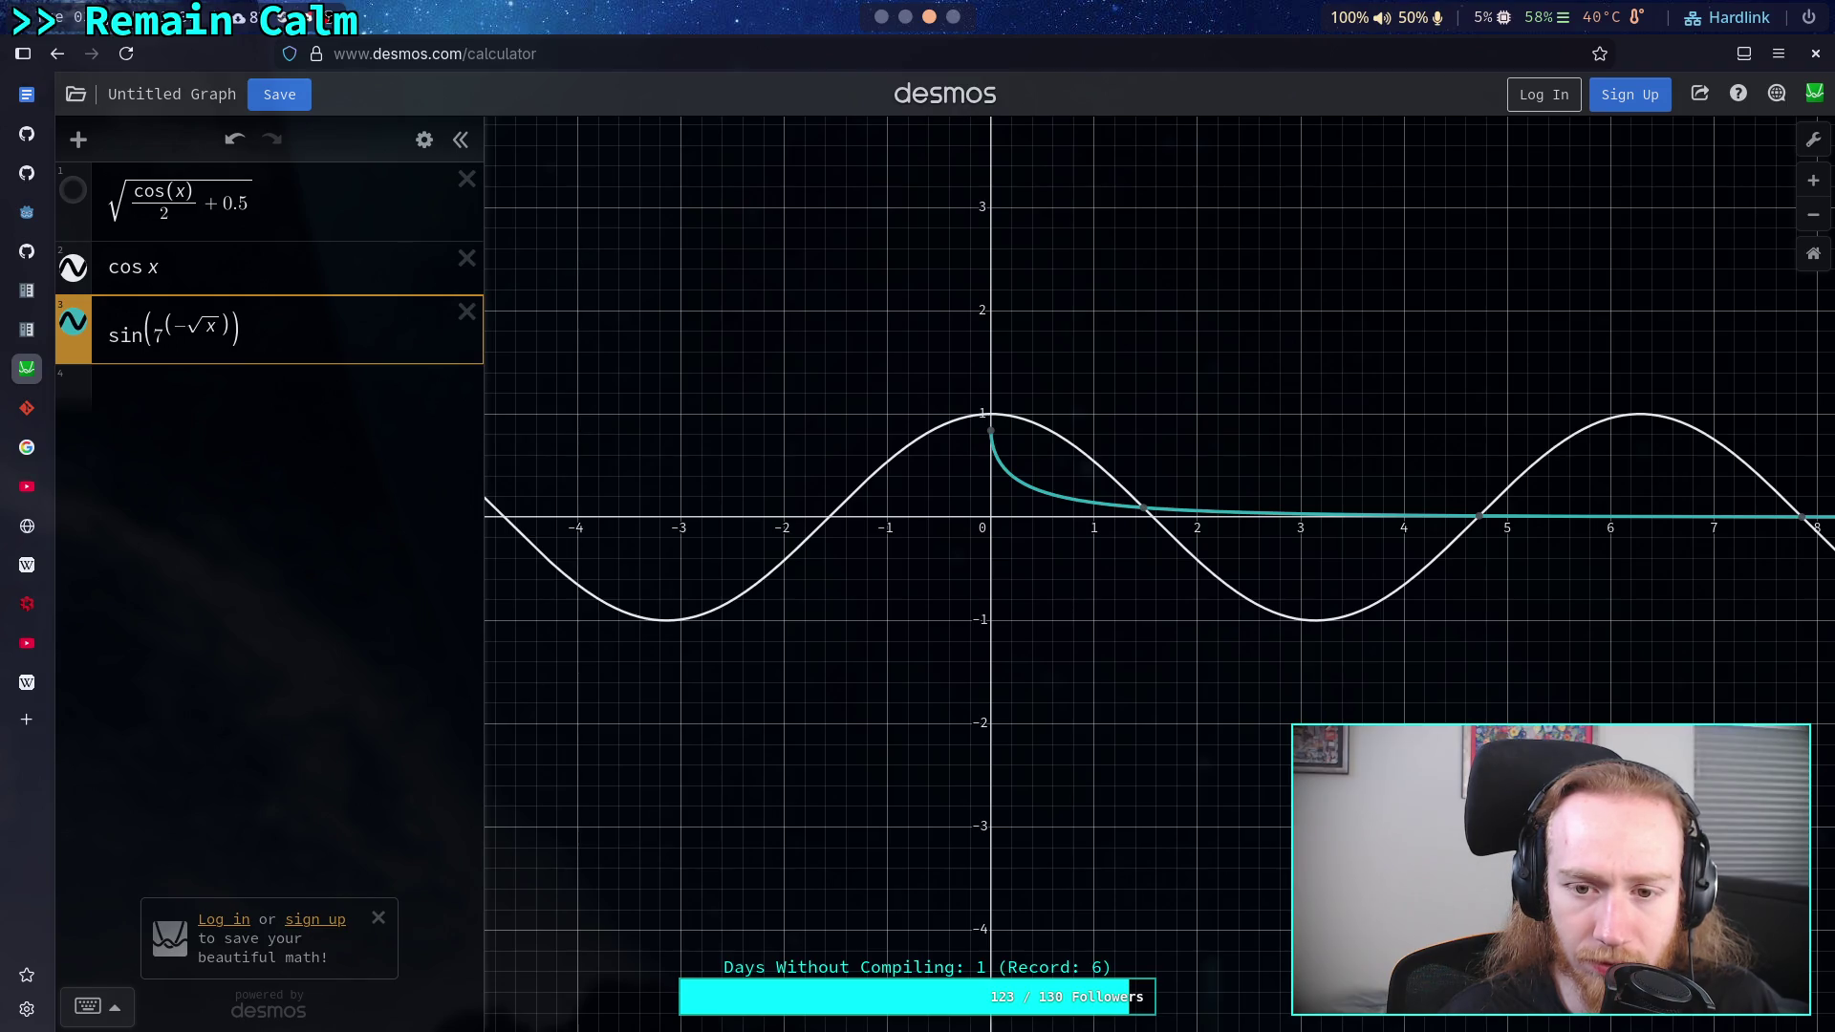
# - Try bases 0, 1, 2, 3, 5, 2, e and π, checking the start value
pyautogui.click(993, 433)
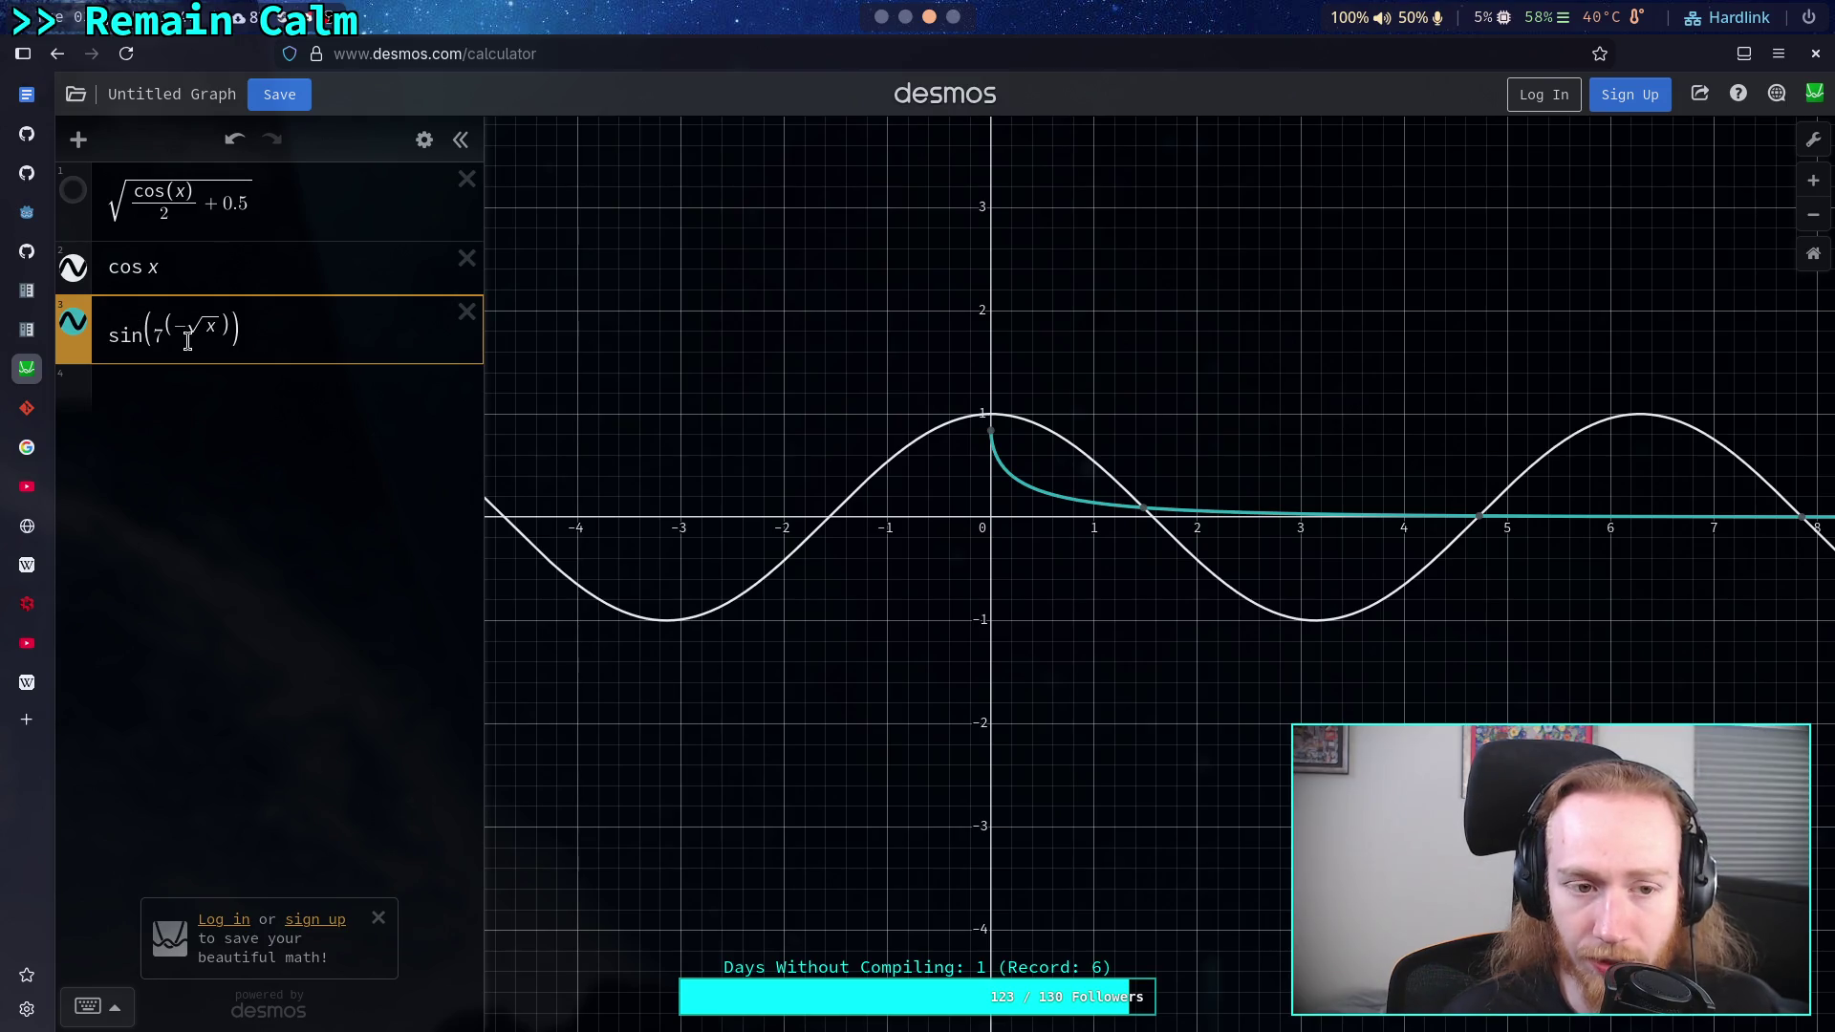
pyautogui.press('BackSpace')
pyautogui.write('0')
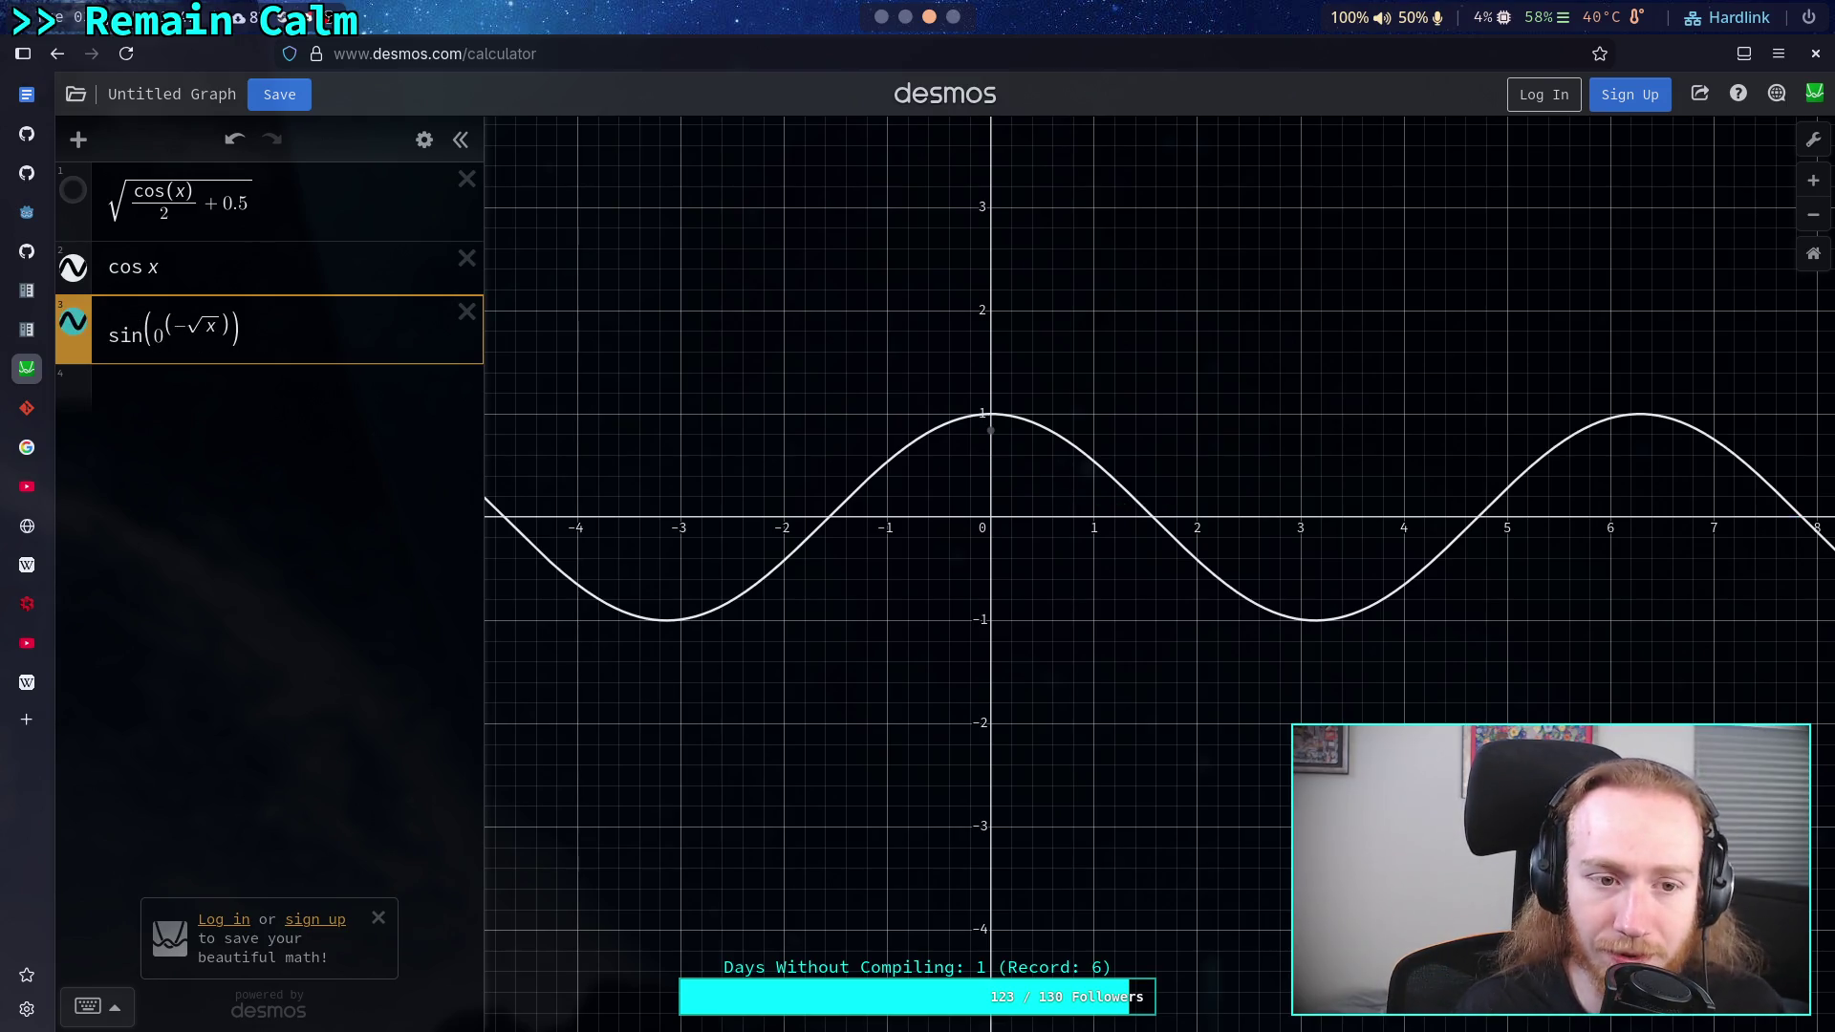
pyautogui.press('BackSpace')
pyautogui.write('1')
pyautogui.press('BackSpace')
pyautogui.write('2')
pyautogui.press('BackSpace')
pyautogui.write('3')
pyautogui.press('BackSpace')
pyautogui.write('5')
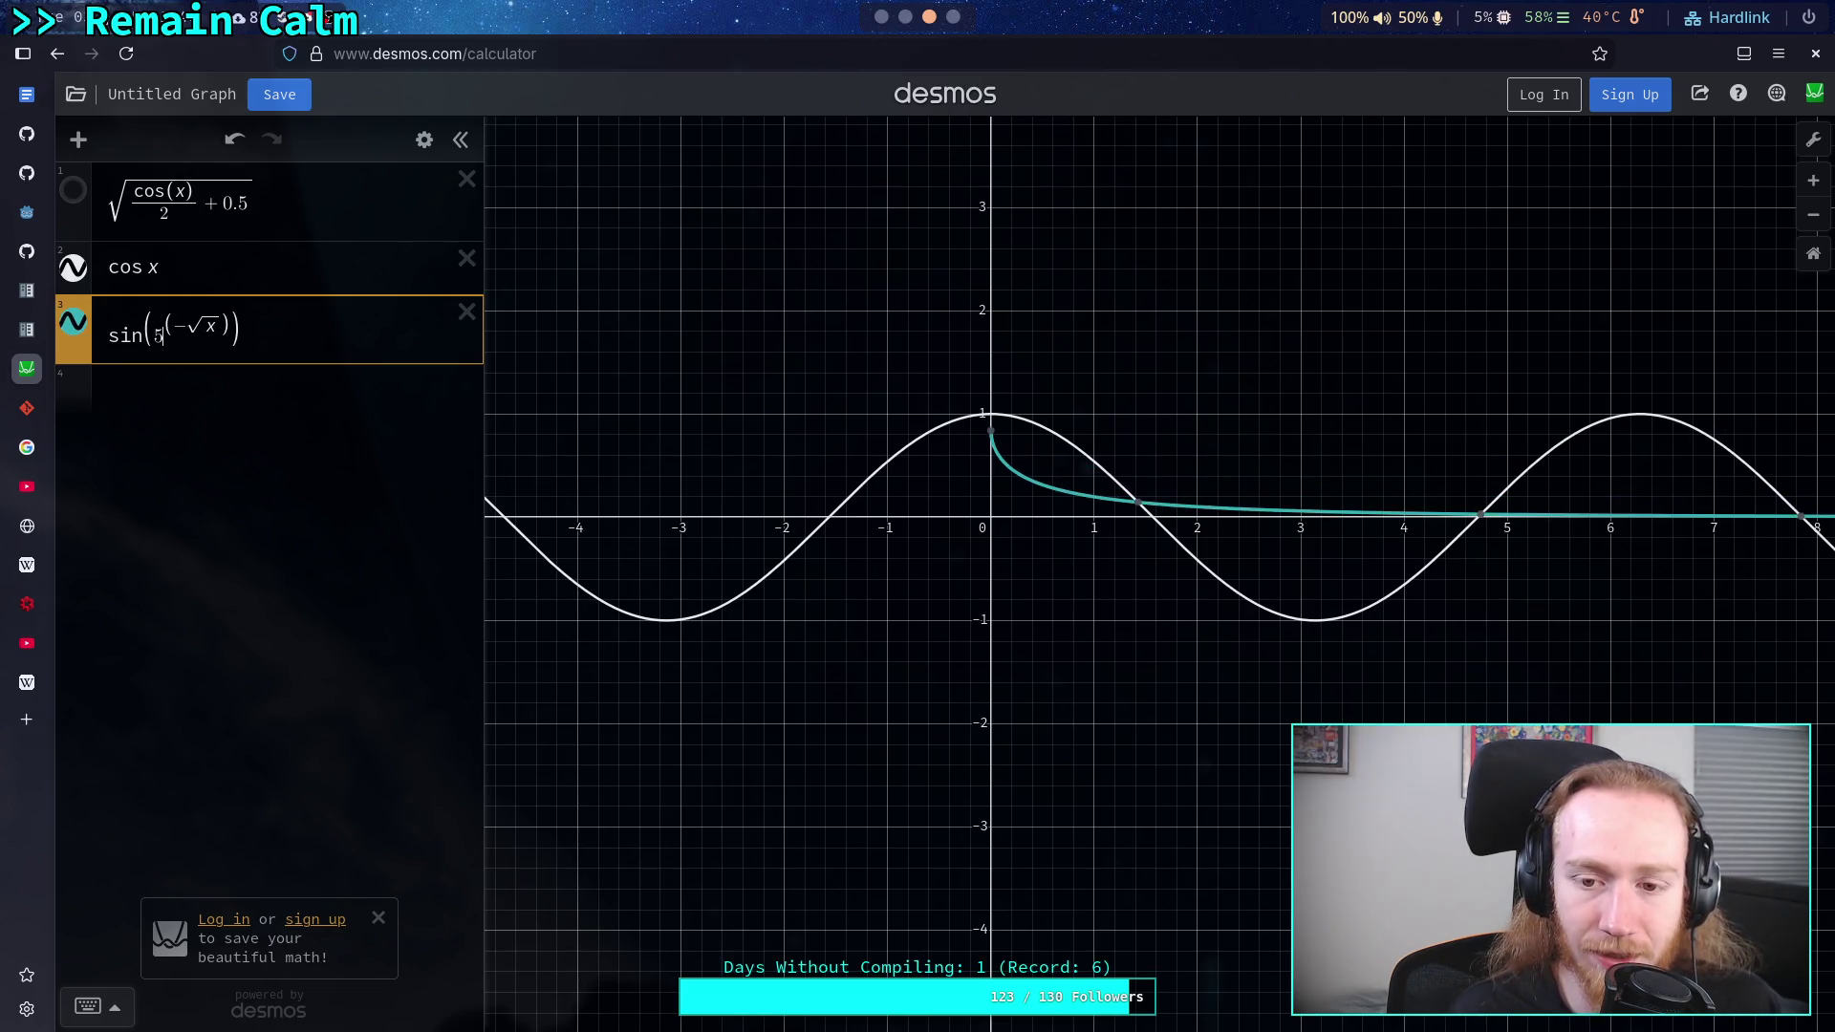
pyautogui.press('BackSpace')
pyautogui.write('2')
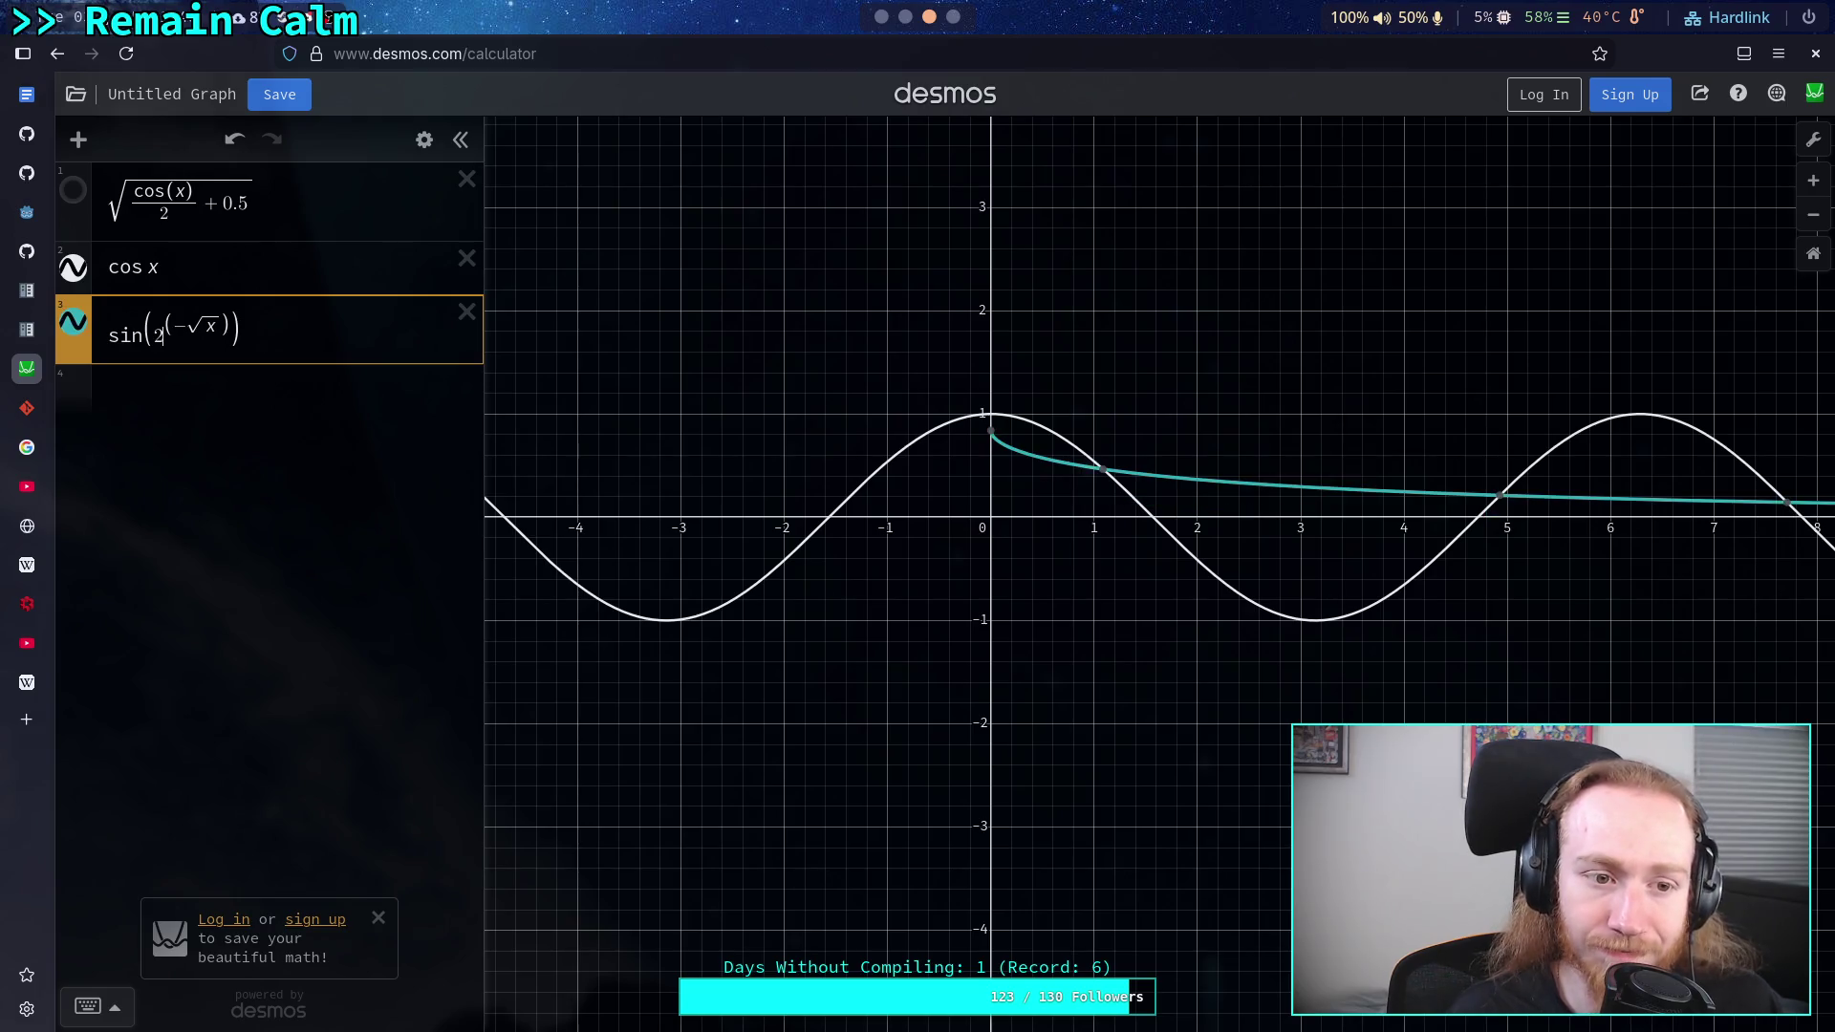
pyautogui.press('BackSpace')
pyautogui.write('e')
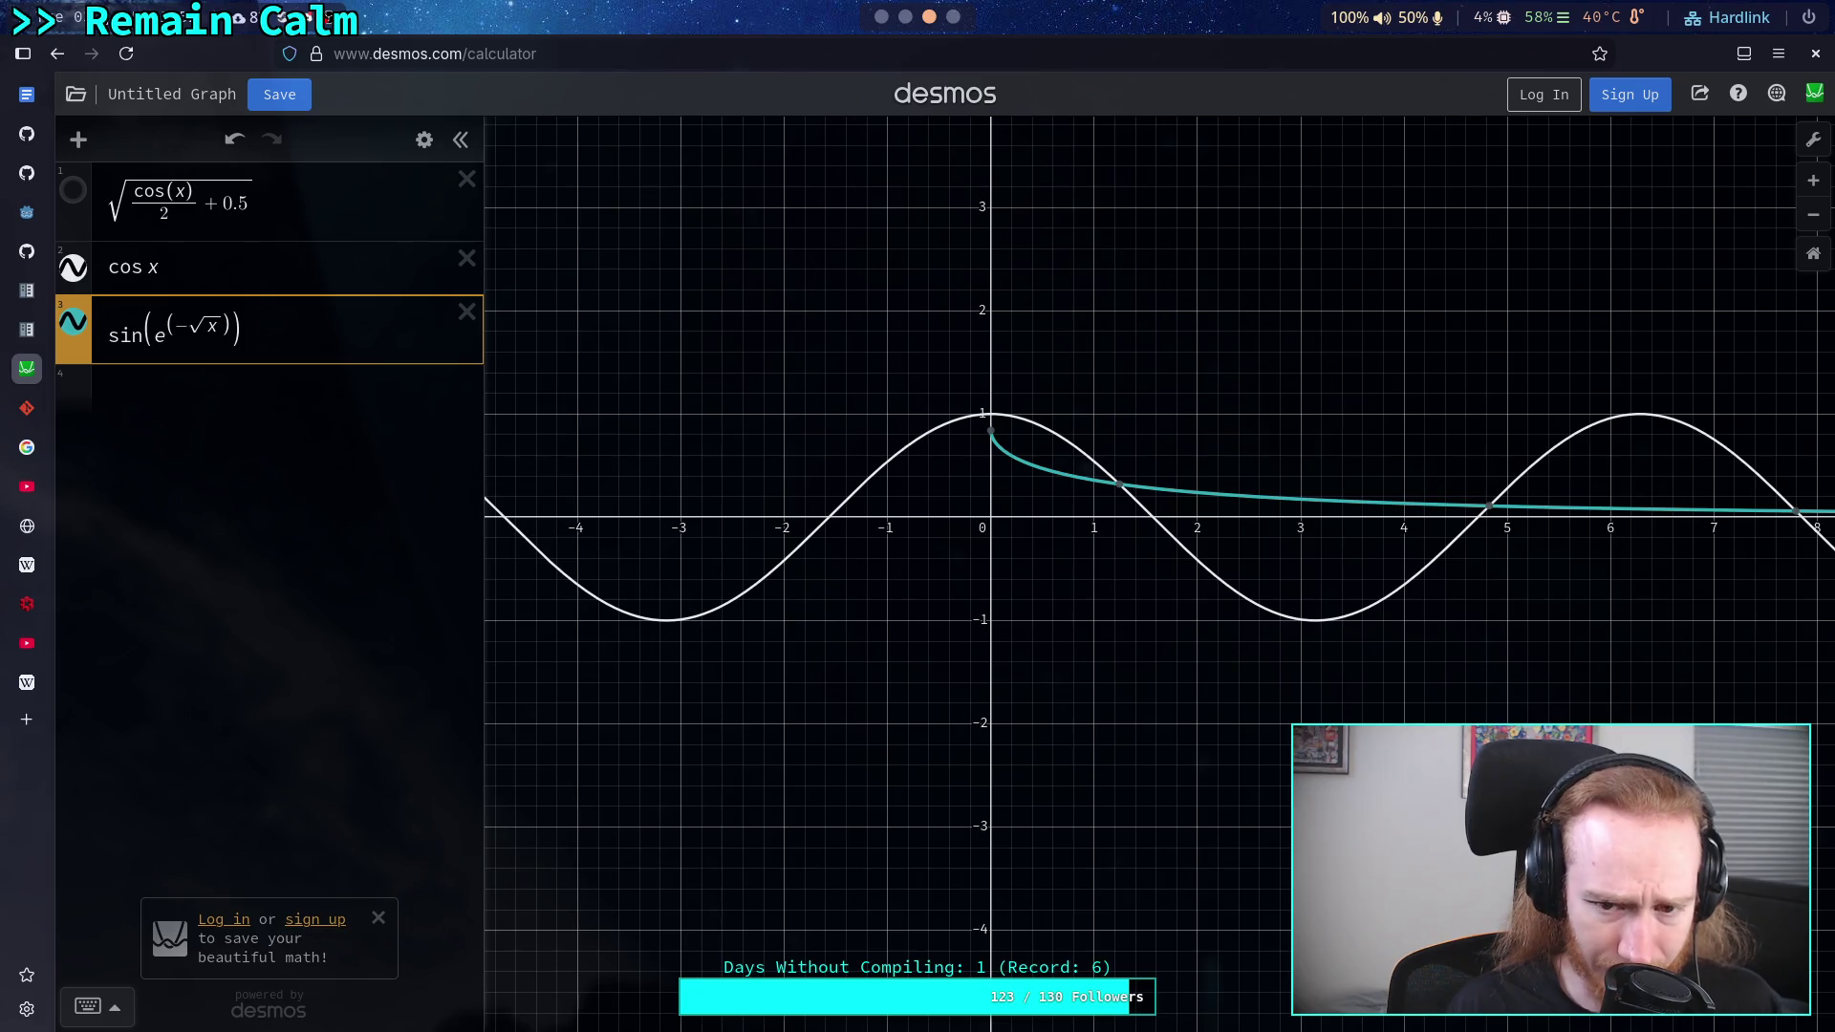
pyautogui.press('BackSpace')
pyautogui.write('pi')
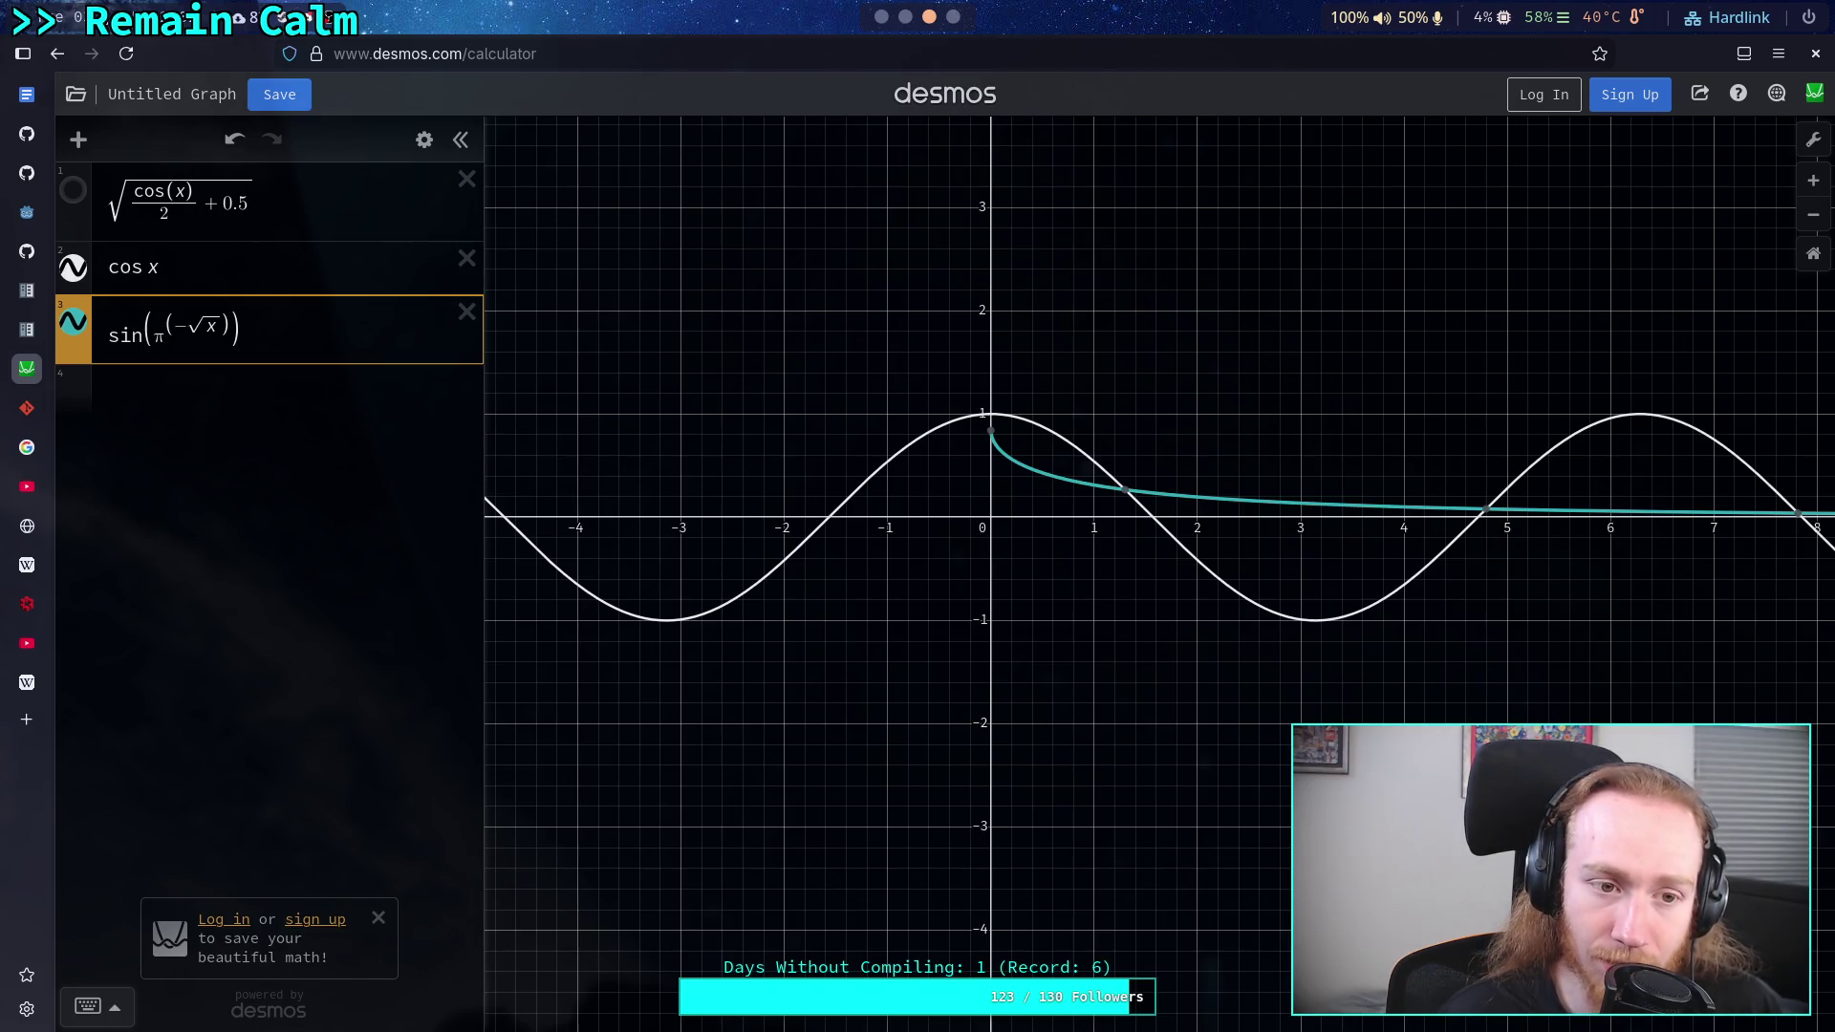
# - Clear the argument of sin and retype it with x to plot sin(x)
pyautogui.click(116, 335)
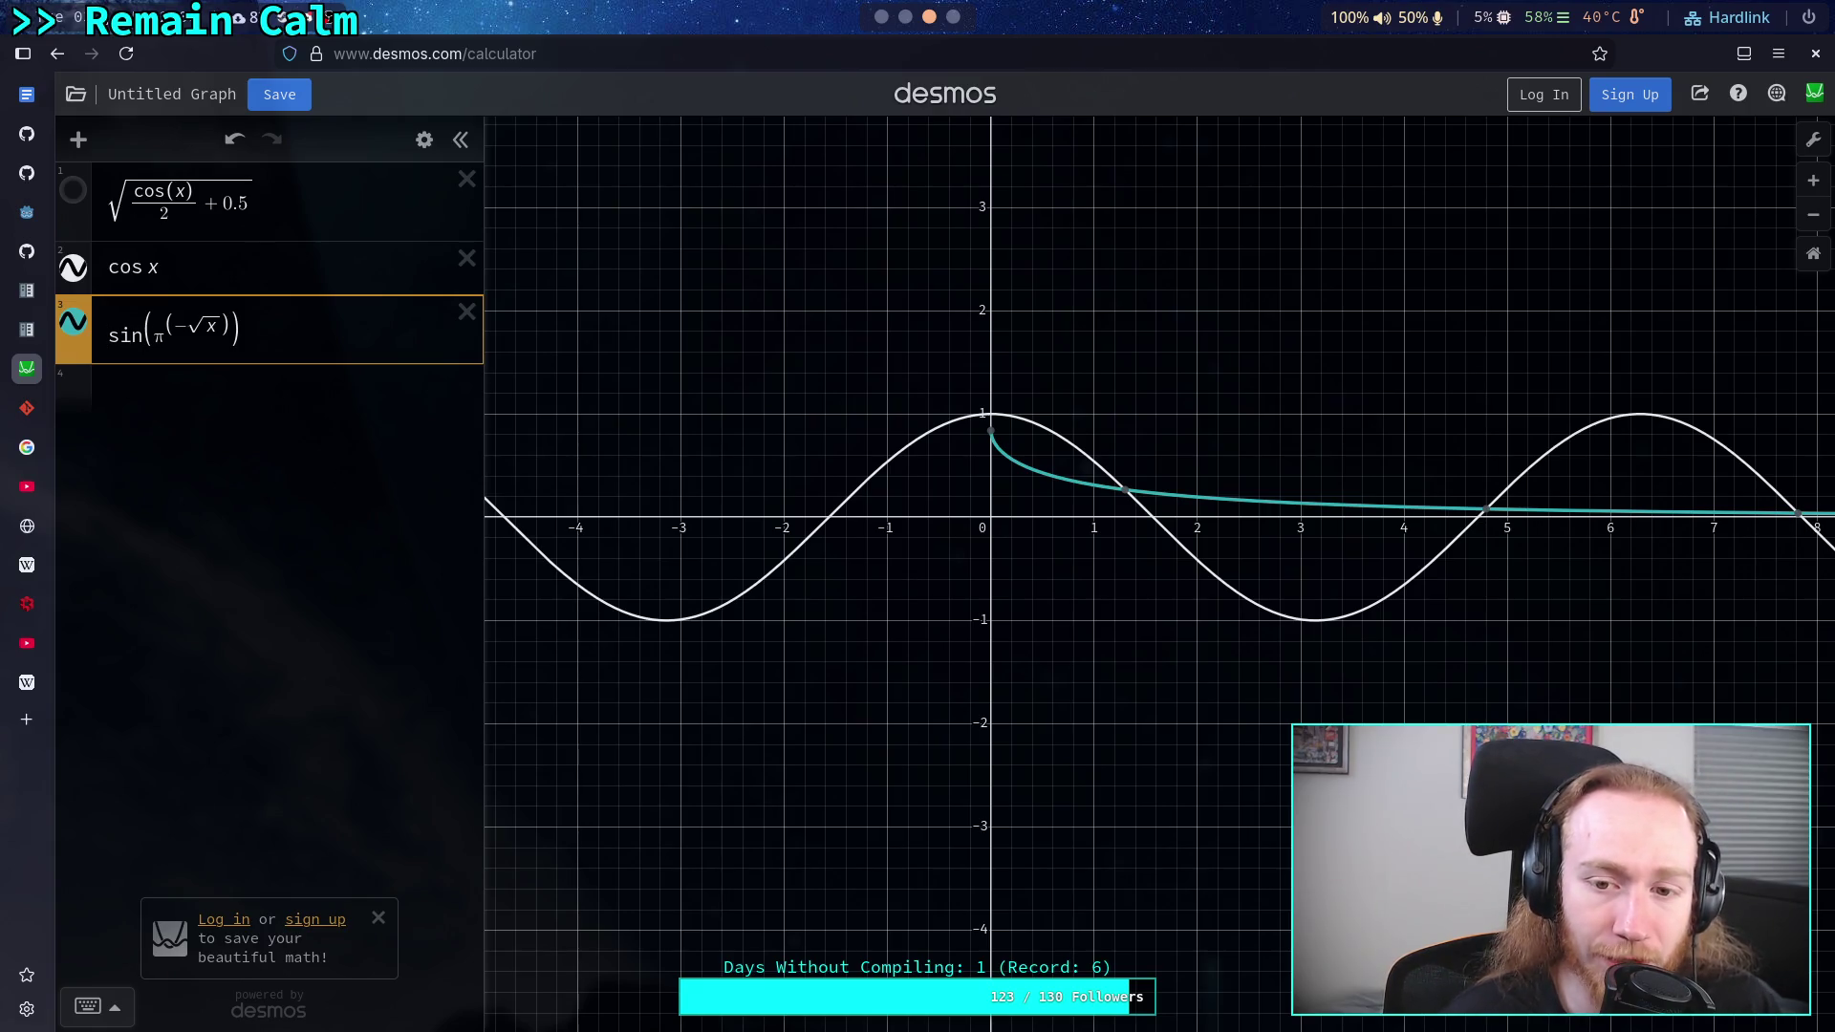
pyautogui.press('Delete')
pyautogui.press('Delete')
pyautogui.press('Delete')
pyautogui.write('x) ')
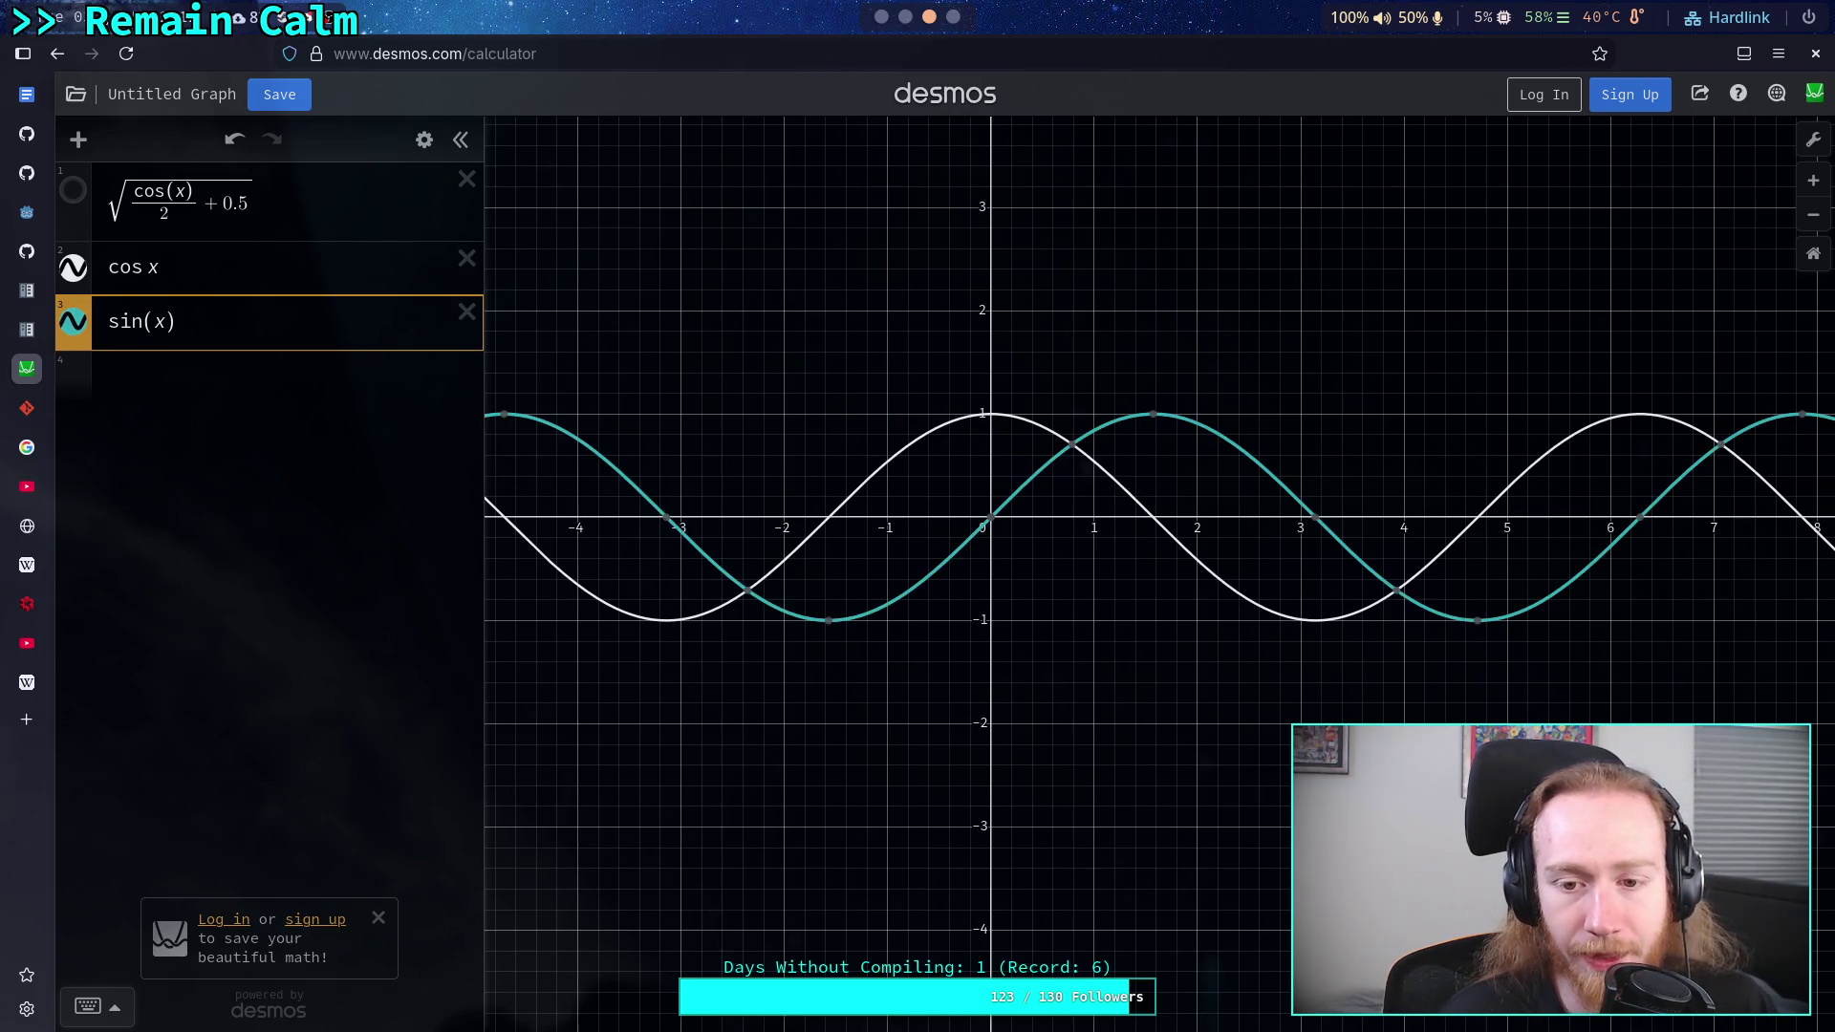
pyautogui.write('cos(x)')
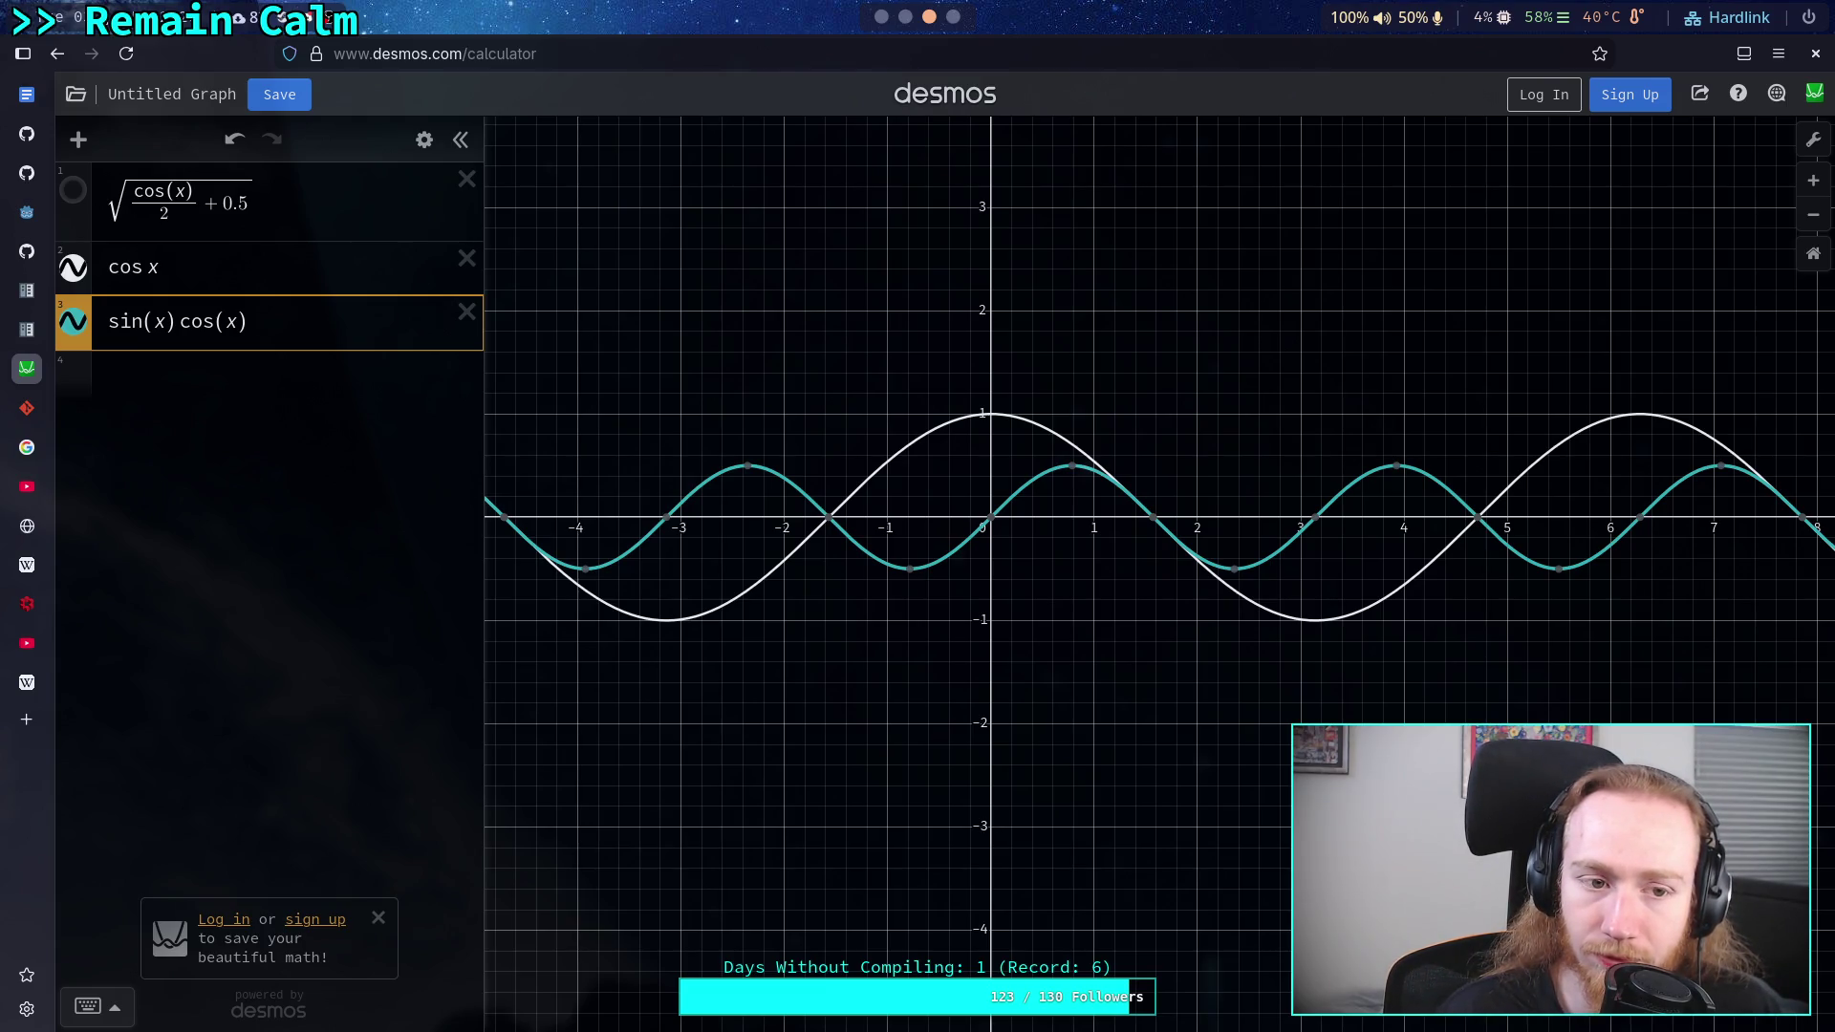
# - Try +, −, + and / as the operator between sin(x) and cos(x)
pyautogui.click(214, 322)
pyautogui.write('+')
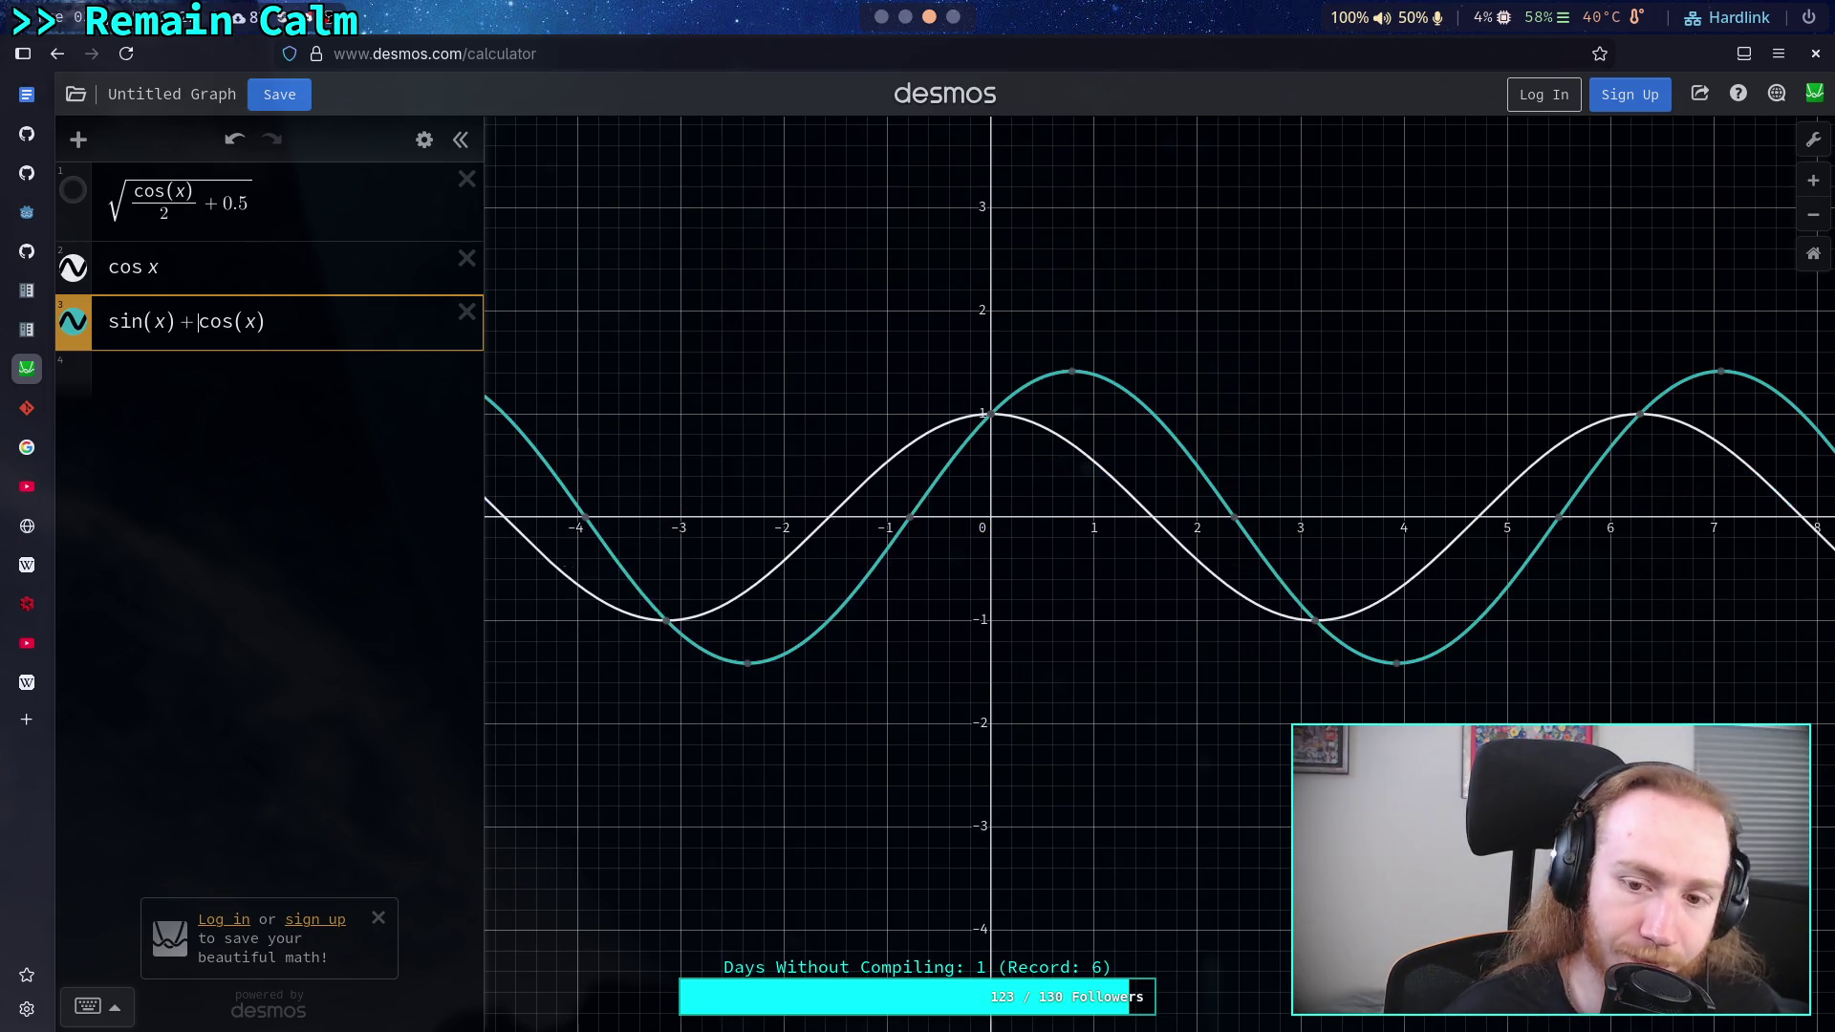
pyautogui.press('BackSpace')
pyautogui.write('-')
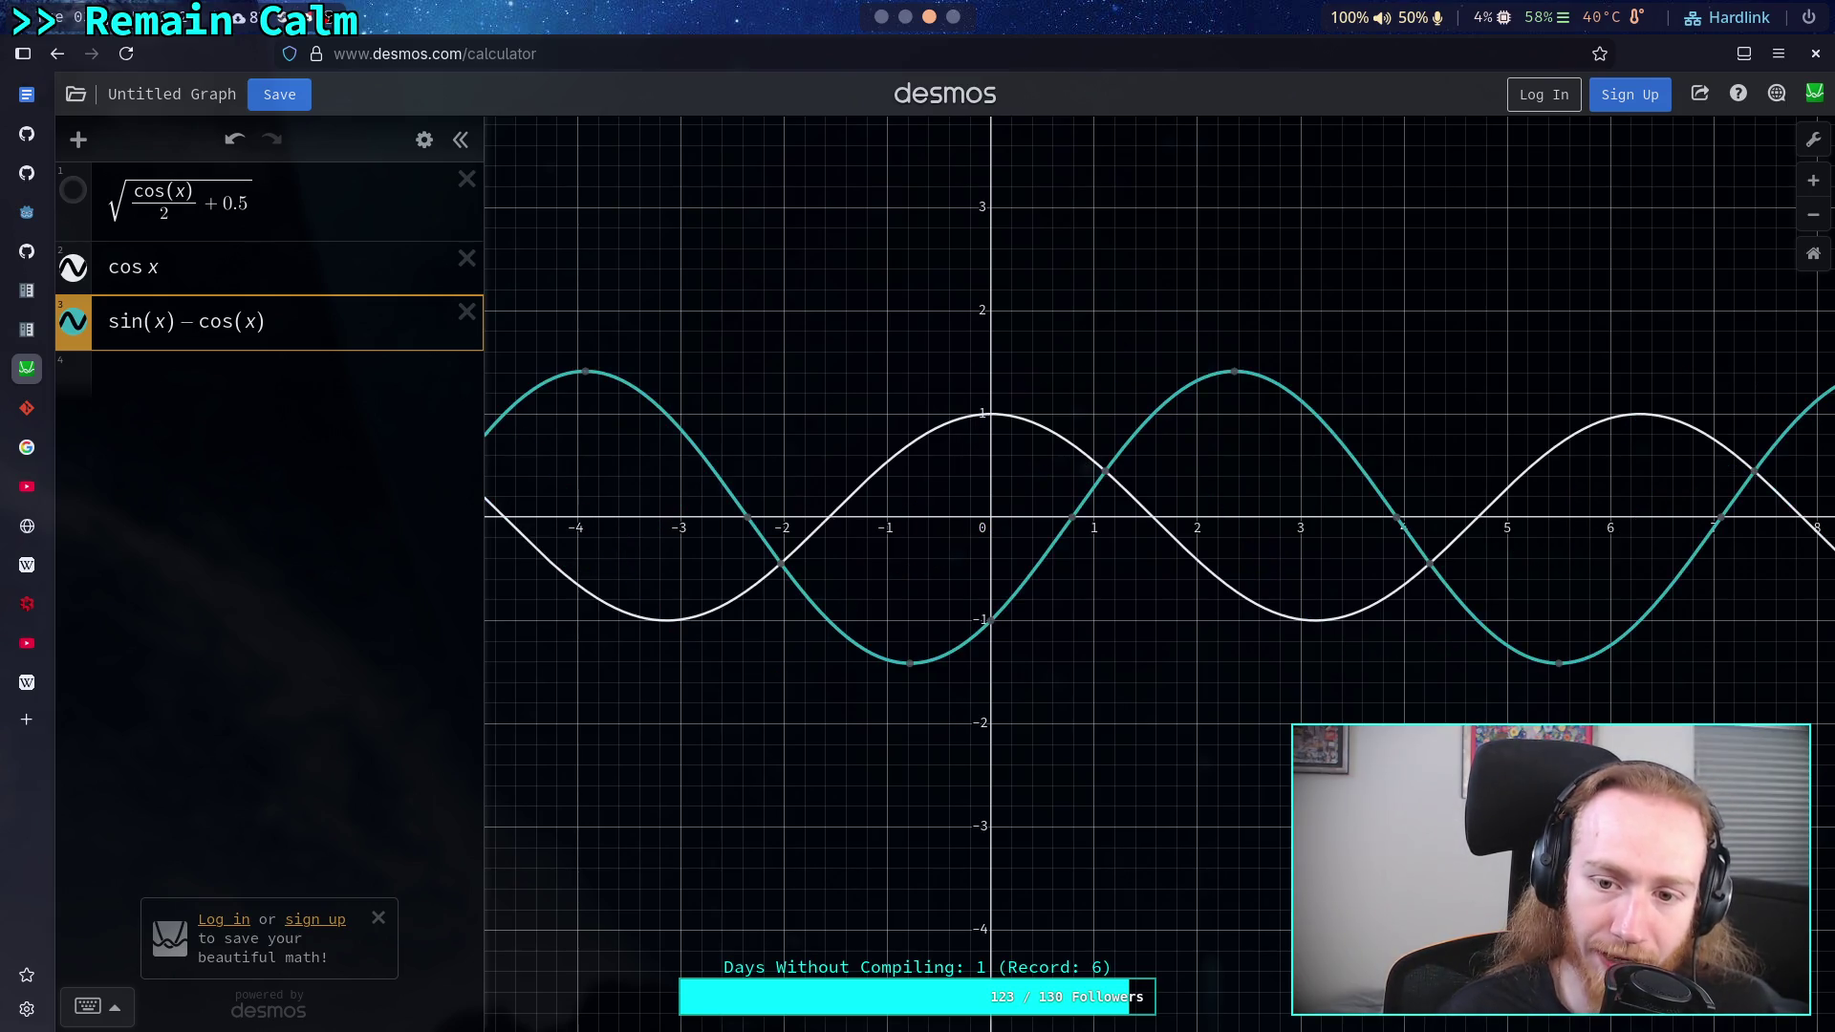
pyautogui.press('BackSpace')
pyautogui.write('+')
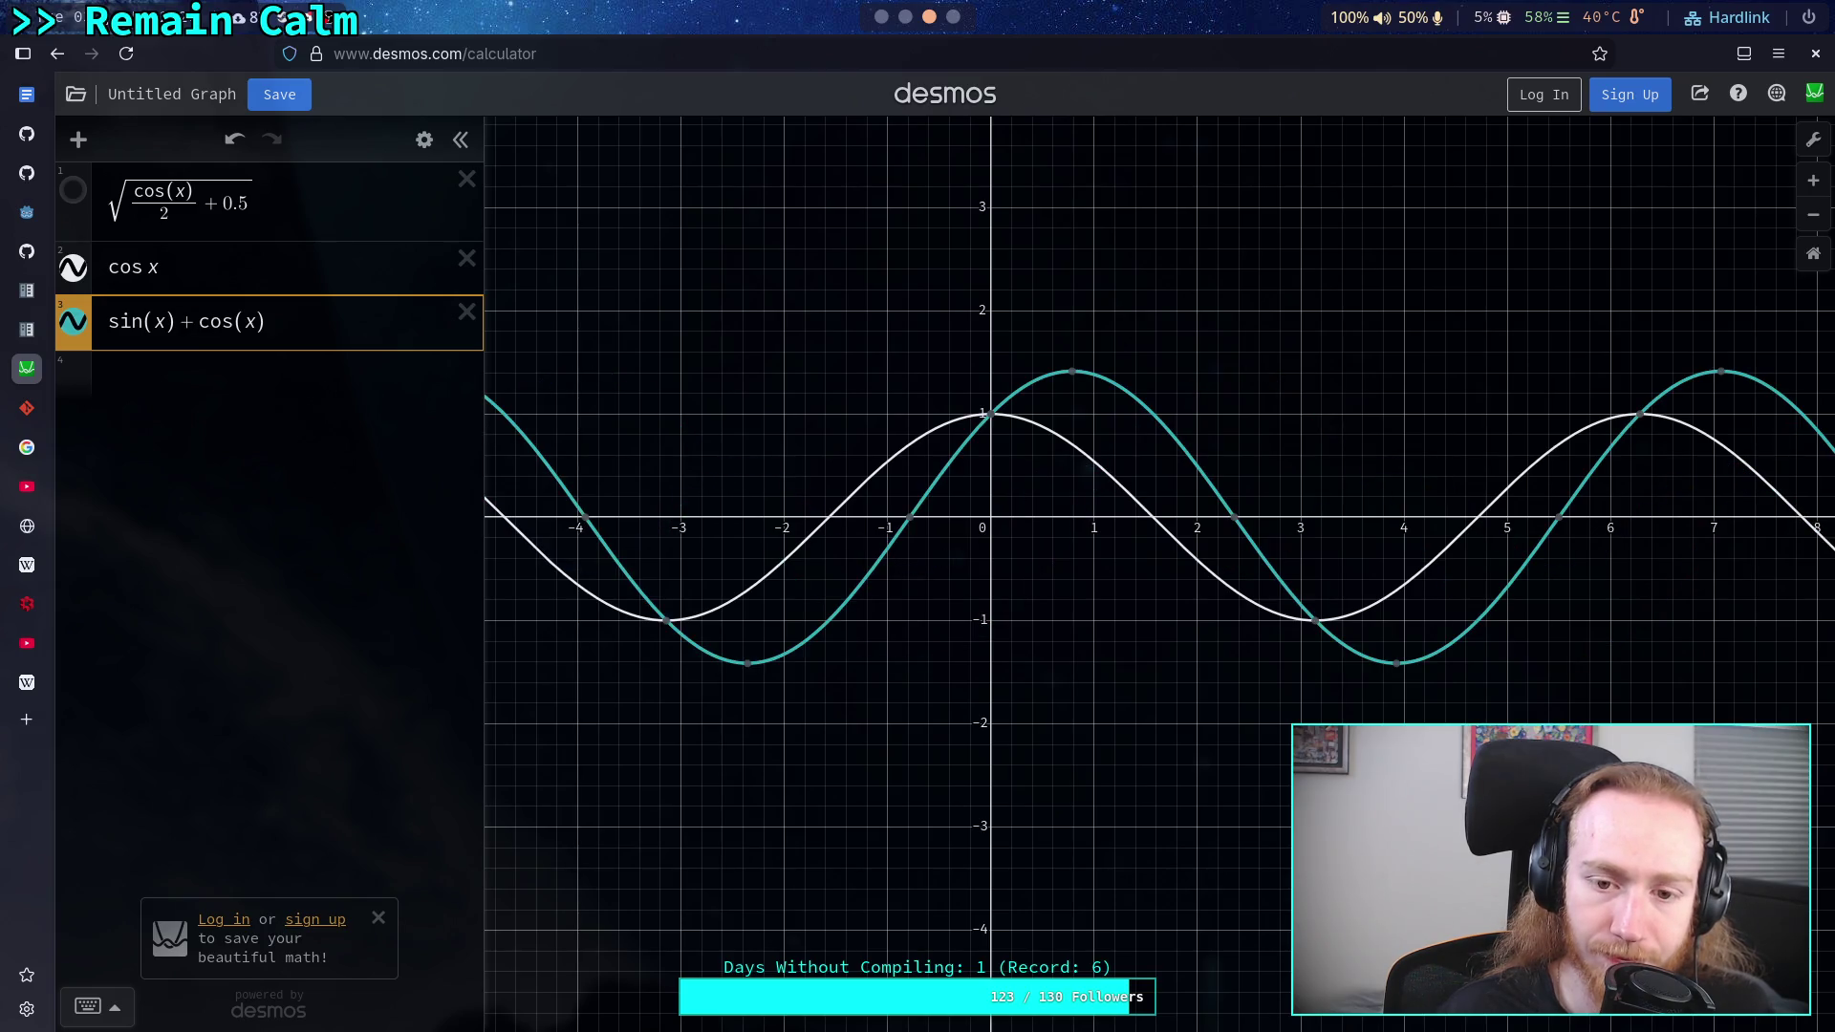
pyautogui.press('BackSpace')
pyautogui.write('/')
# - Clear the third expression and replace it with tanh x
pyautogui.press('BackSpace')
pyautogui.press('BackSpace')
pyautogui.press('BackSpace')
pyautogui.press('BackSpace')
pyautogui.press('BackSpace')
pyautogui.press('BackSpace')
pyautogui.write('tn')
pyautogui.press('BackSpace')
pyautogui.write('an x')
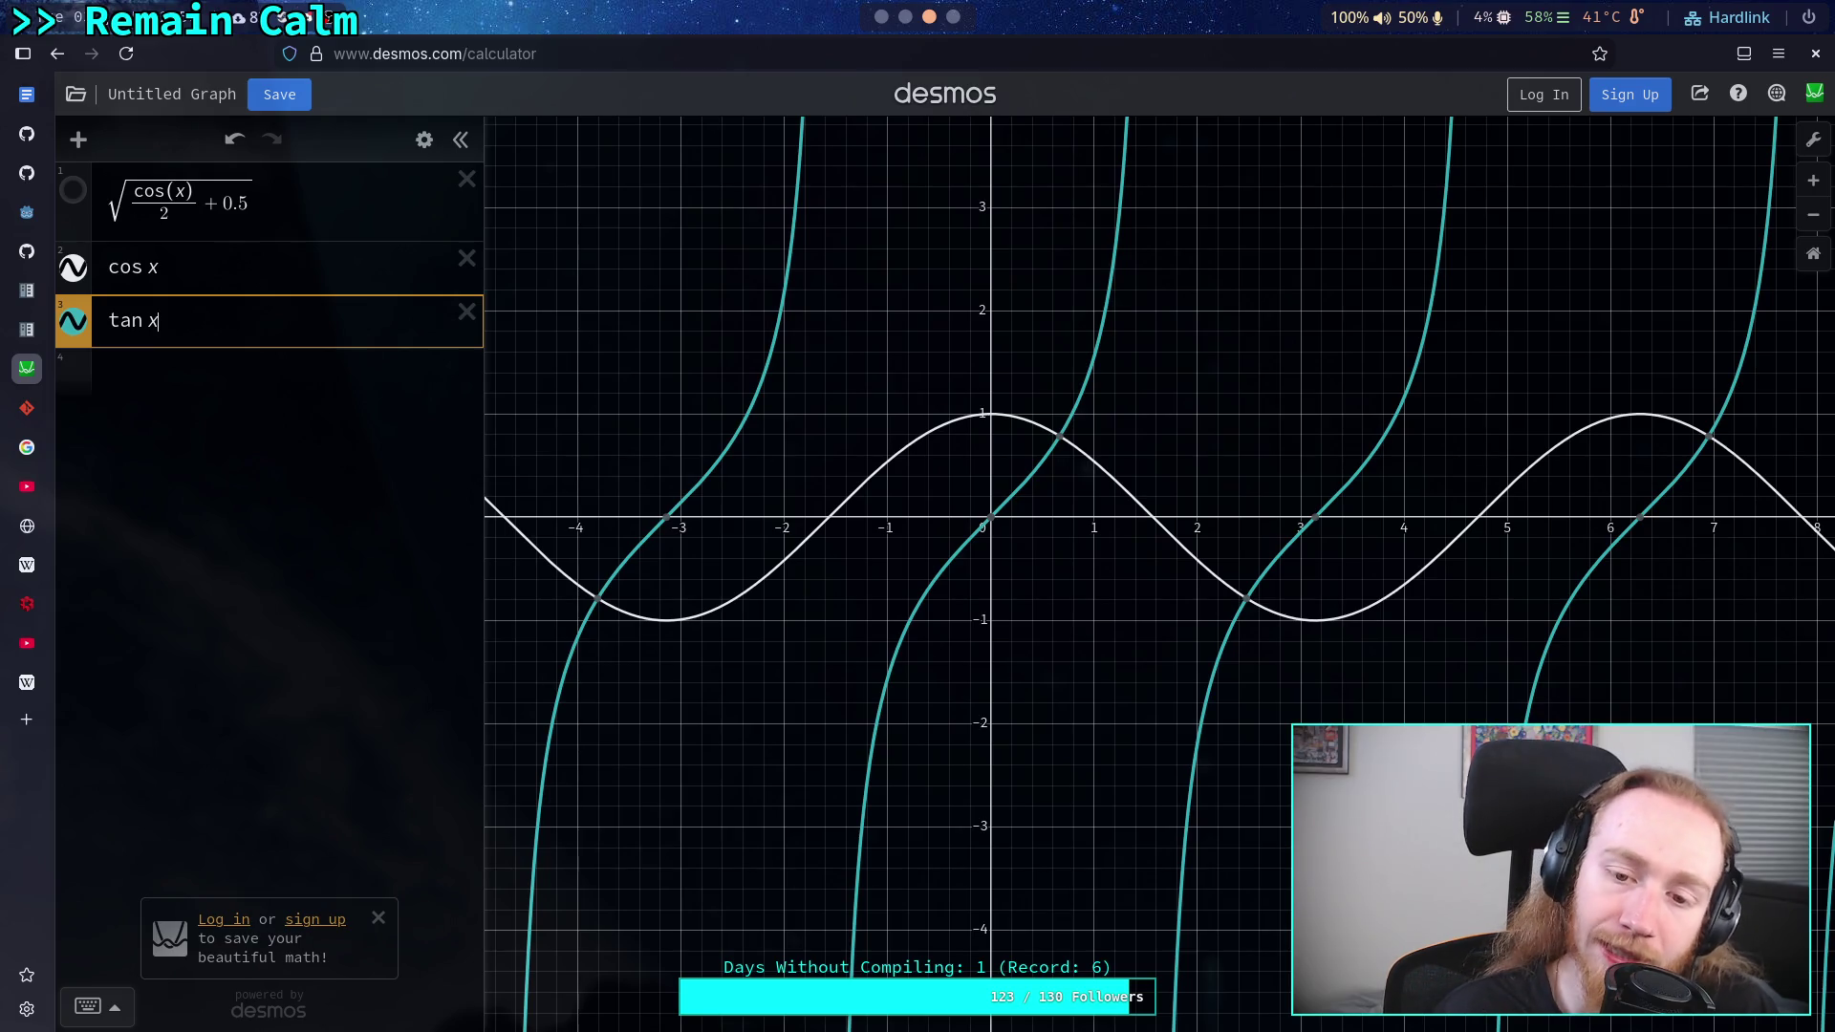
pyautogui.write('h')
pyautogui.press('BackSpace')
pyautogui.press('BackSpace')
pyautogui.write('tanh')
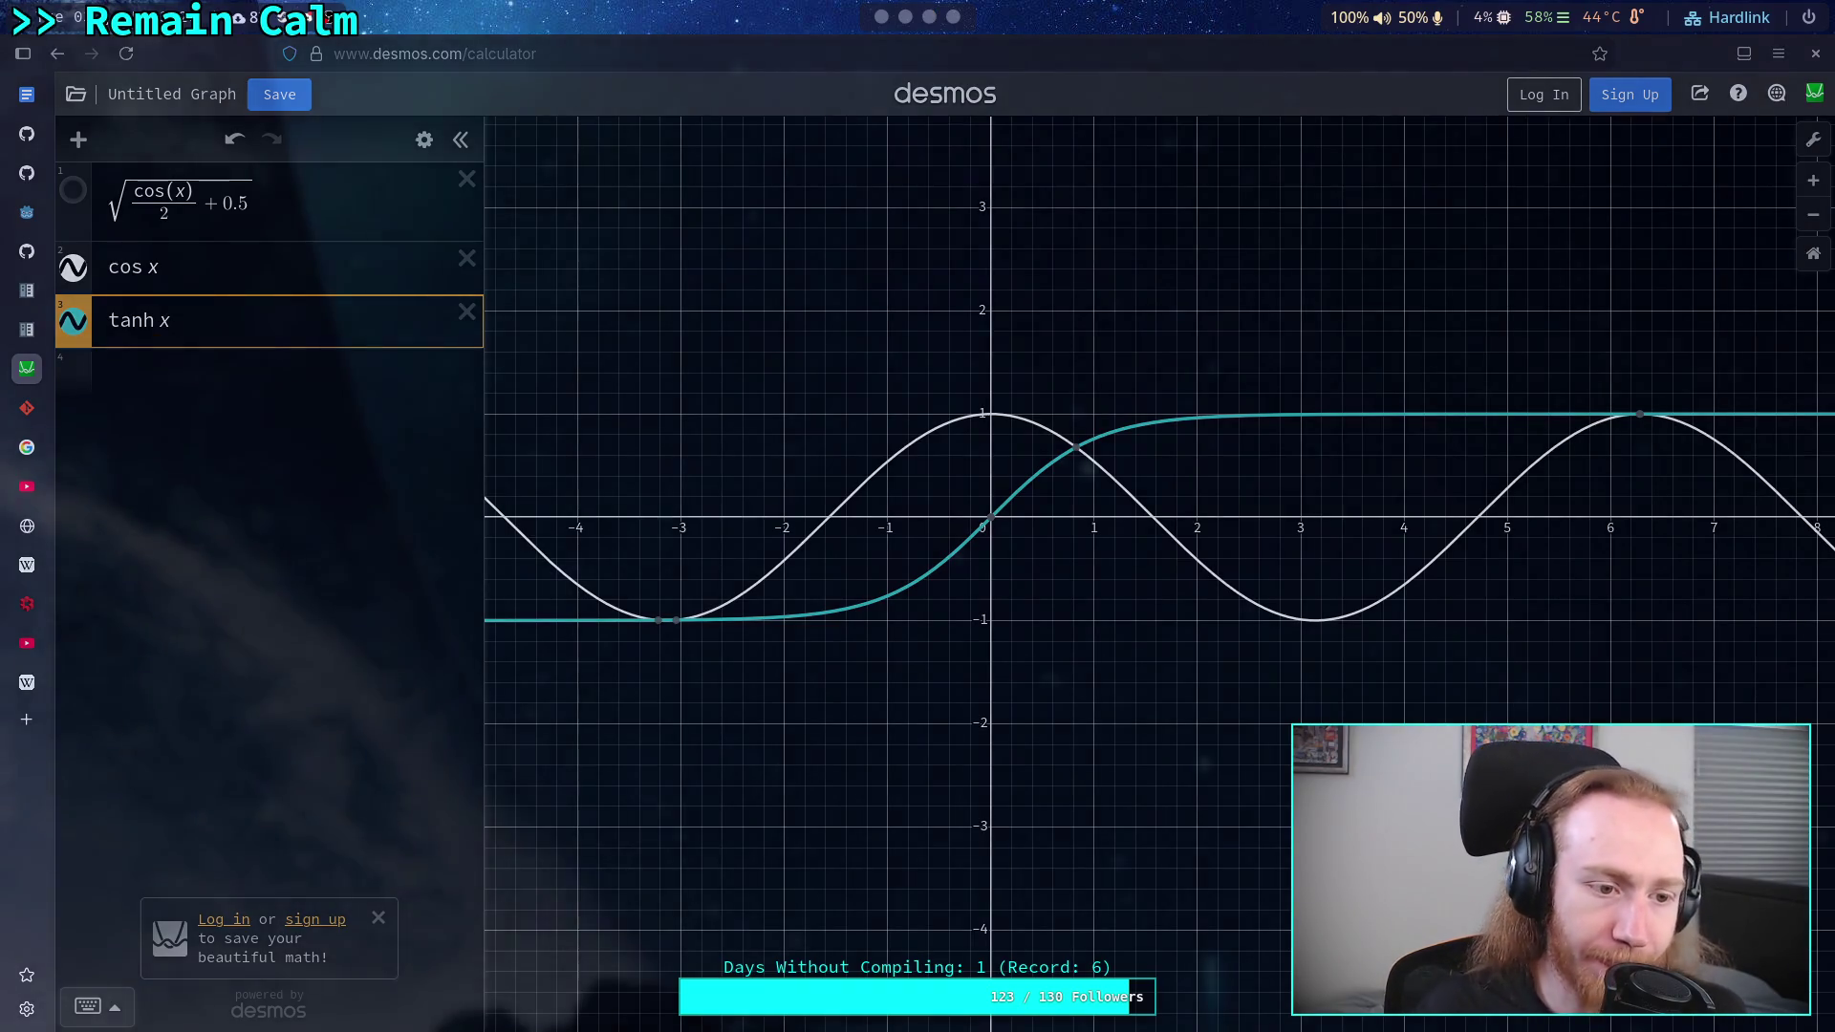
pyautogui.click(27, 719)
# - Search the web for shadertoy, open shadertoy.com and accept the cookie notice
pyautogui.write('s')
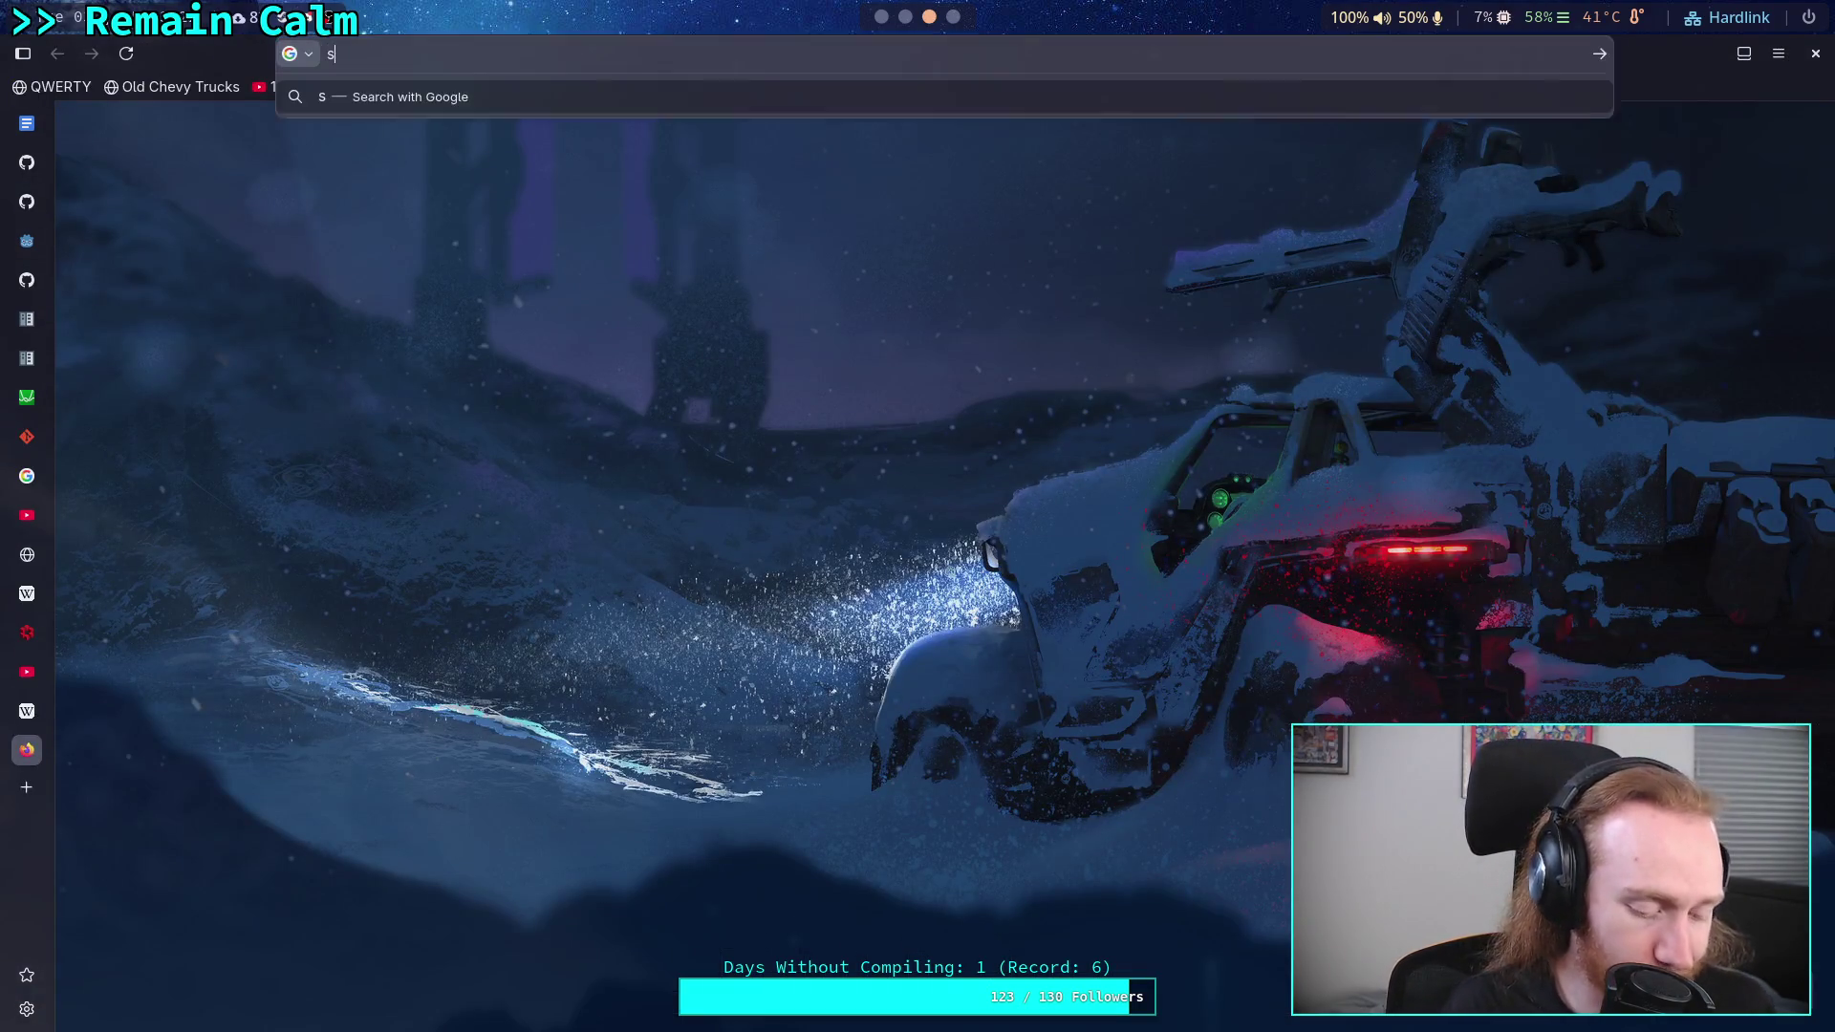
pyautogui.write('haderto')
pyautogui.write('y')
pyautogui.press('Return')
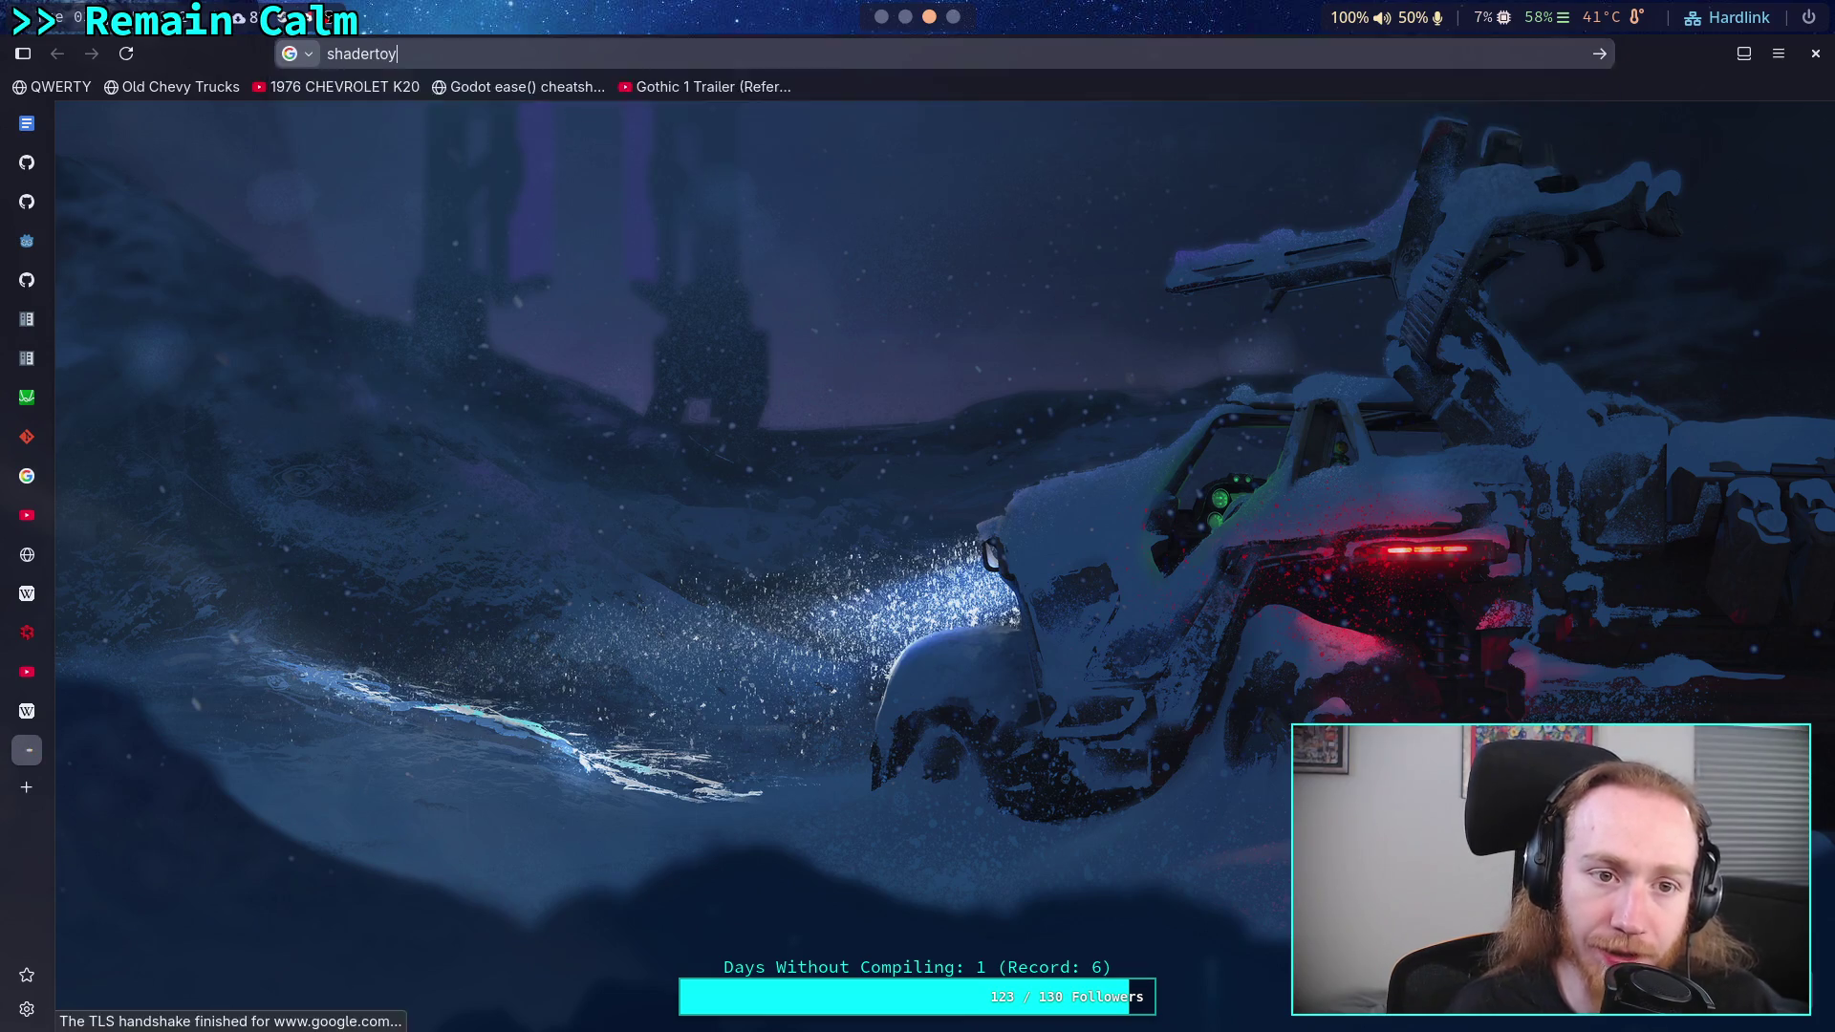
pyautogui.click(342, 284)
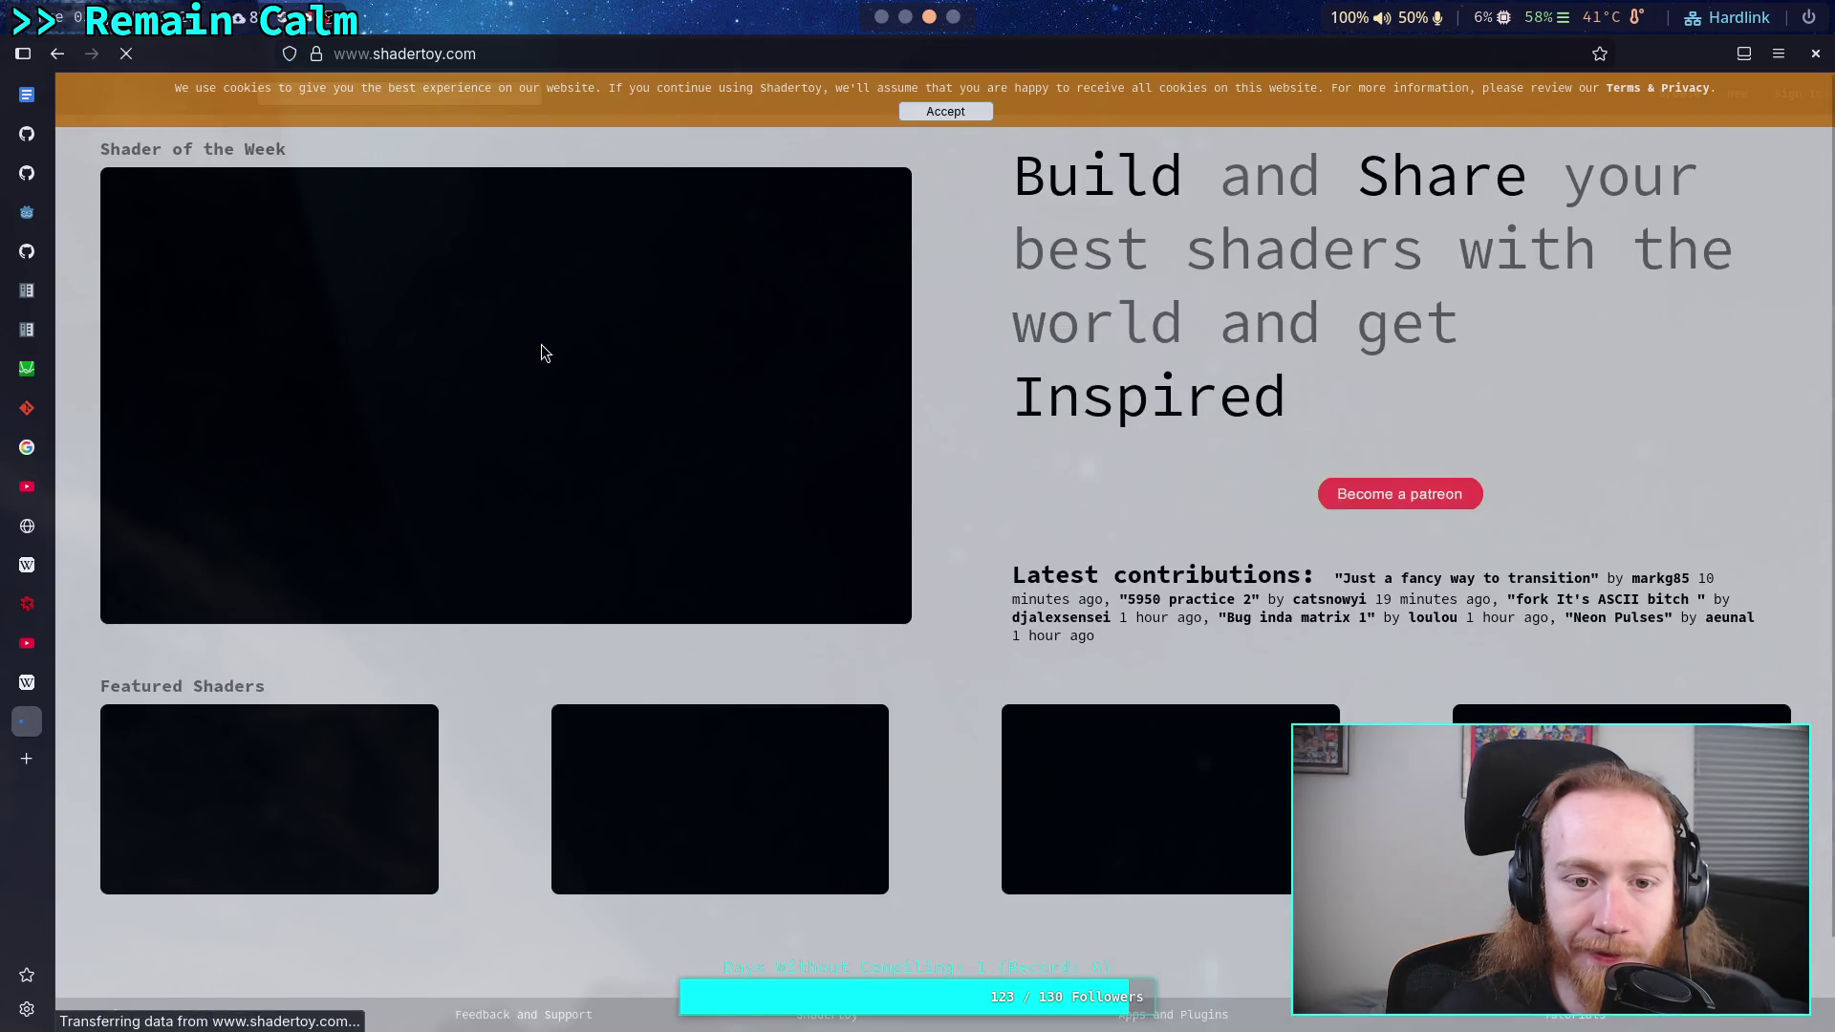
pyautogui.click(929, 114)
# - Search Shadertoy's shaders for 'wind'
pyautogui.click(389, 93)
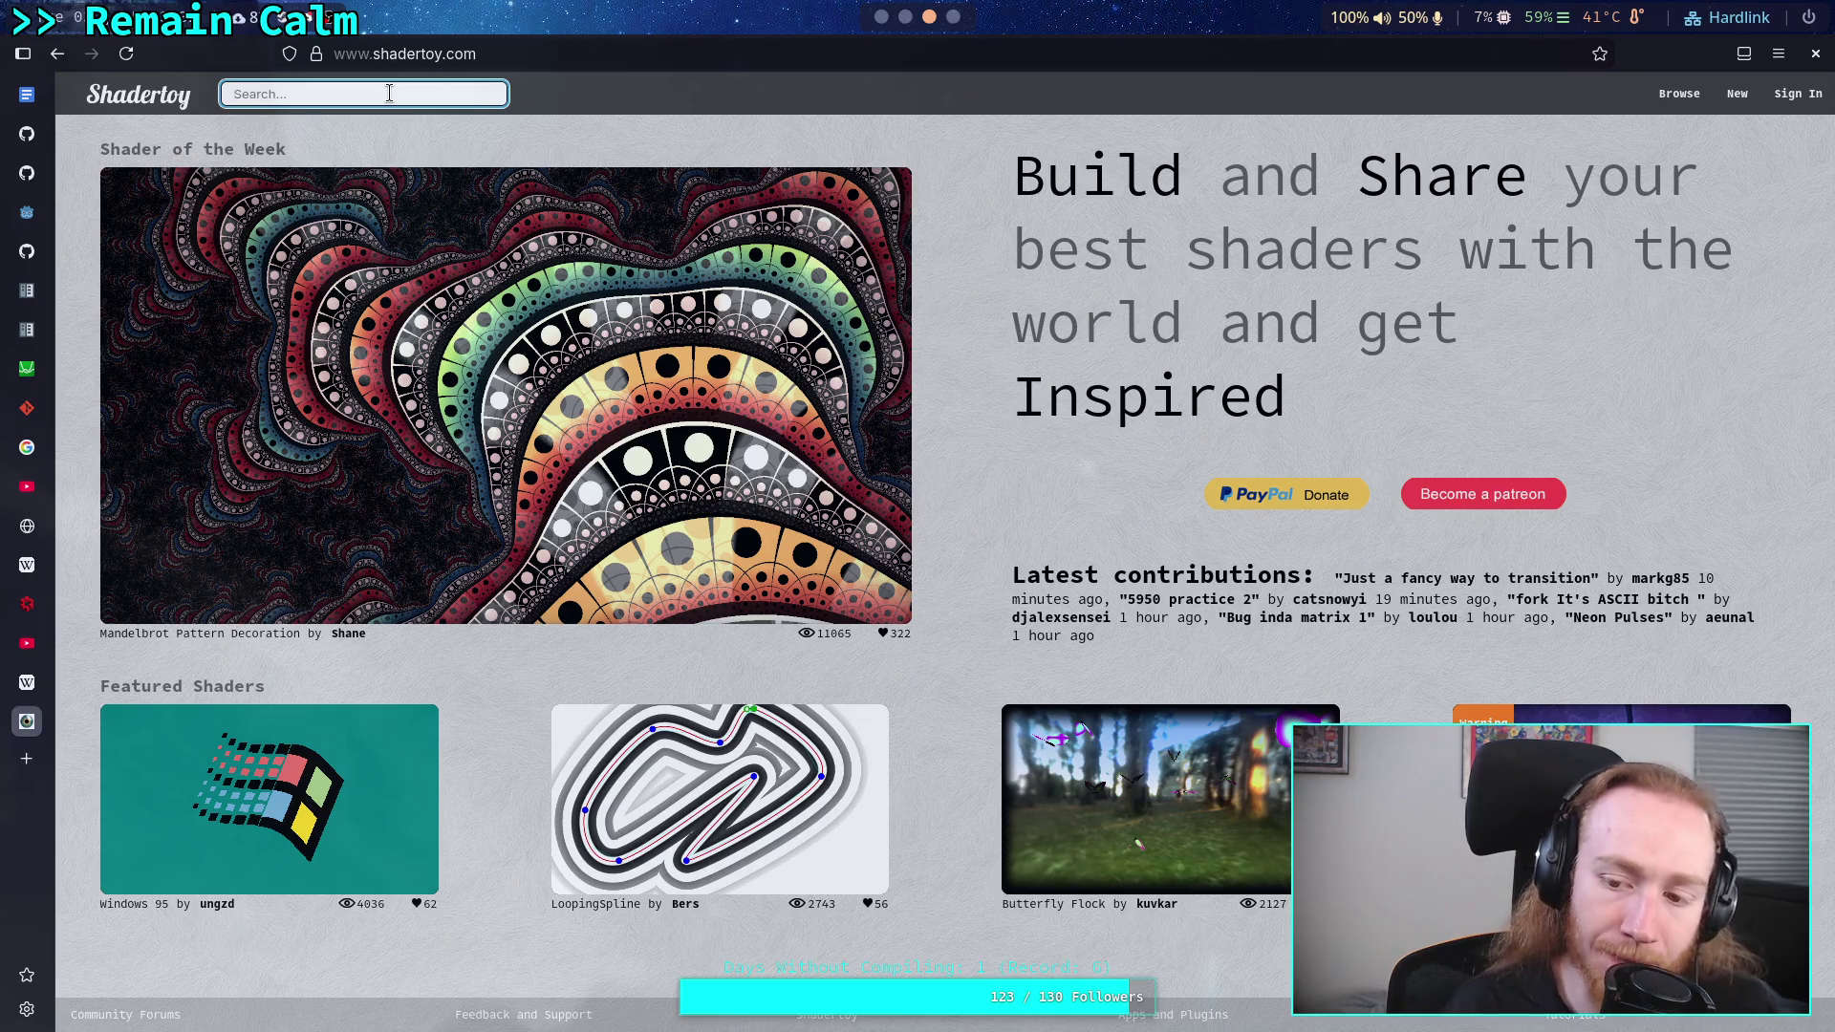
pyautogui.write('wind')
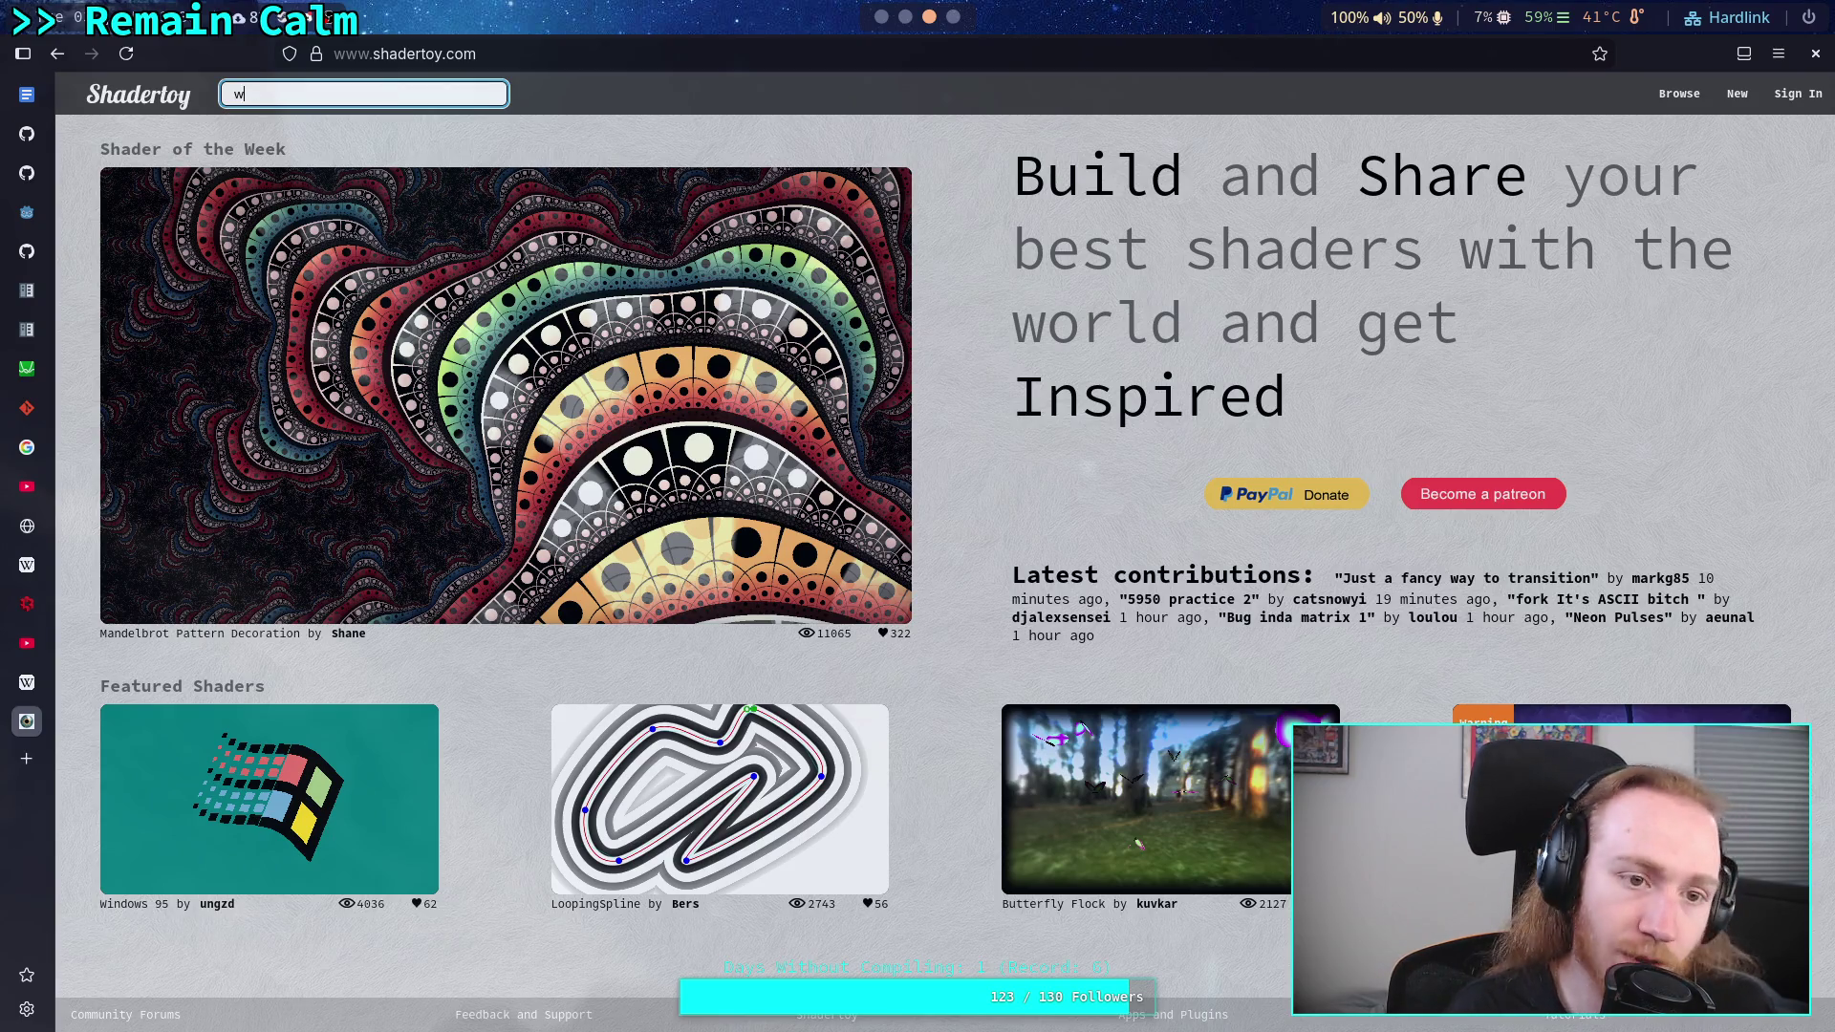
pyautogui.press('Return')
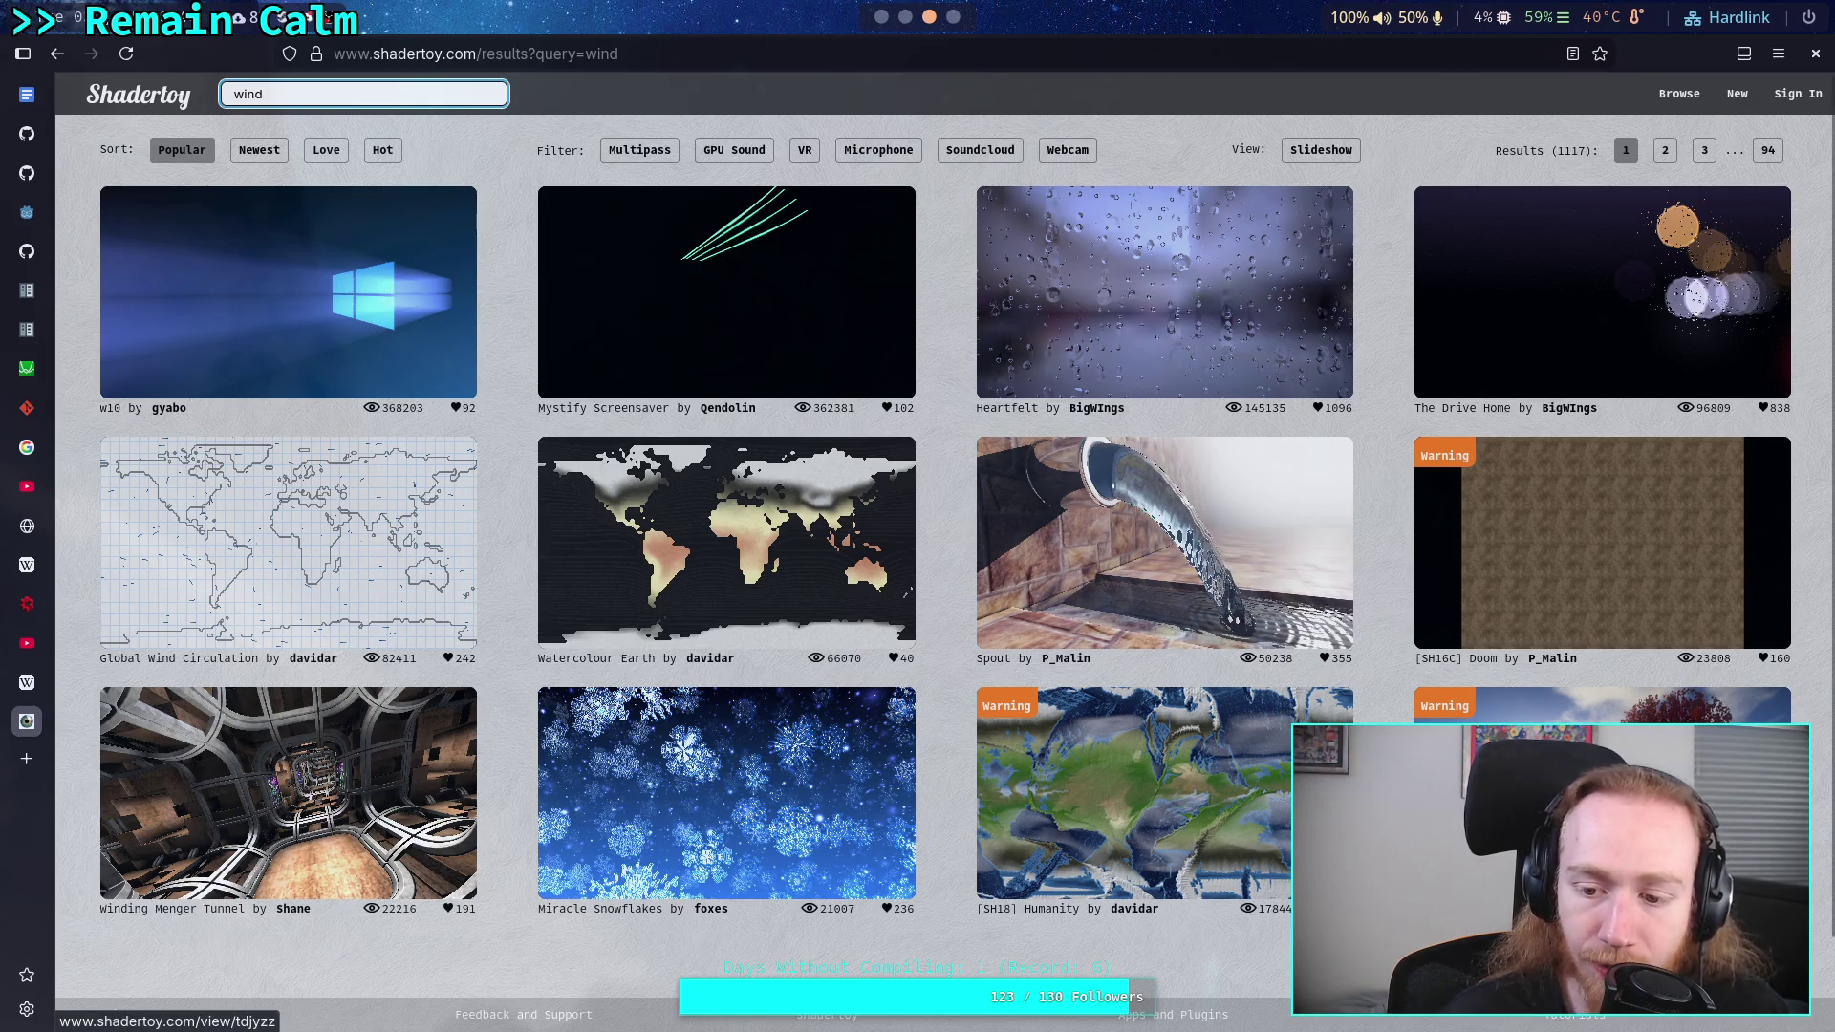
# - Browse to results pages 2 and 3, then open the 'grass with wind' shader
pyautogui.click(1667, 153)
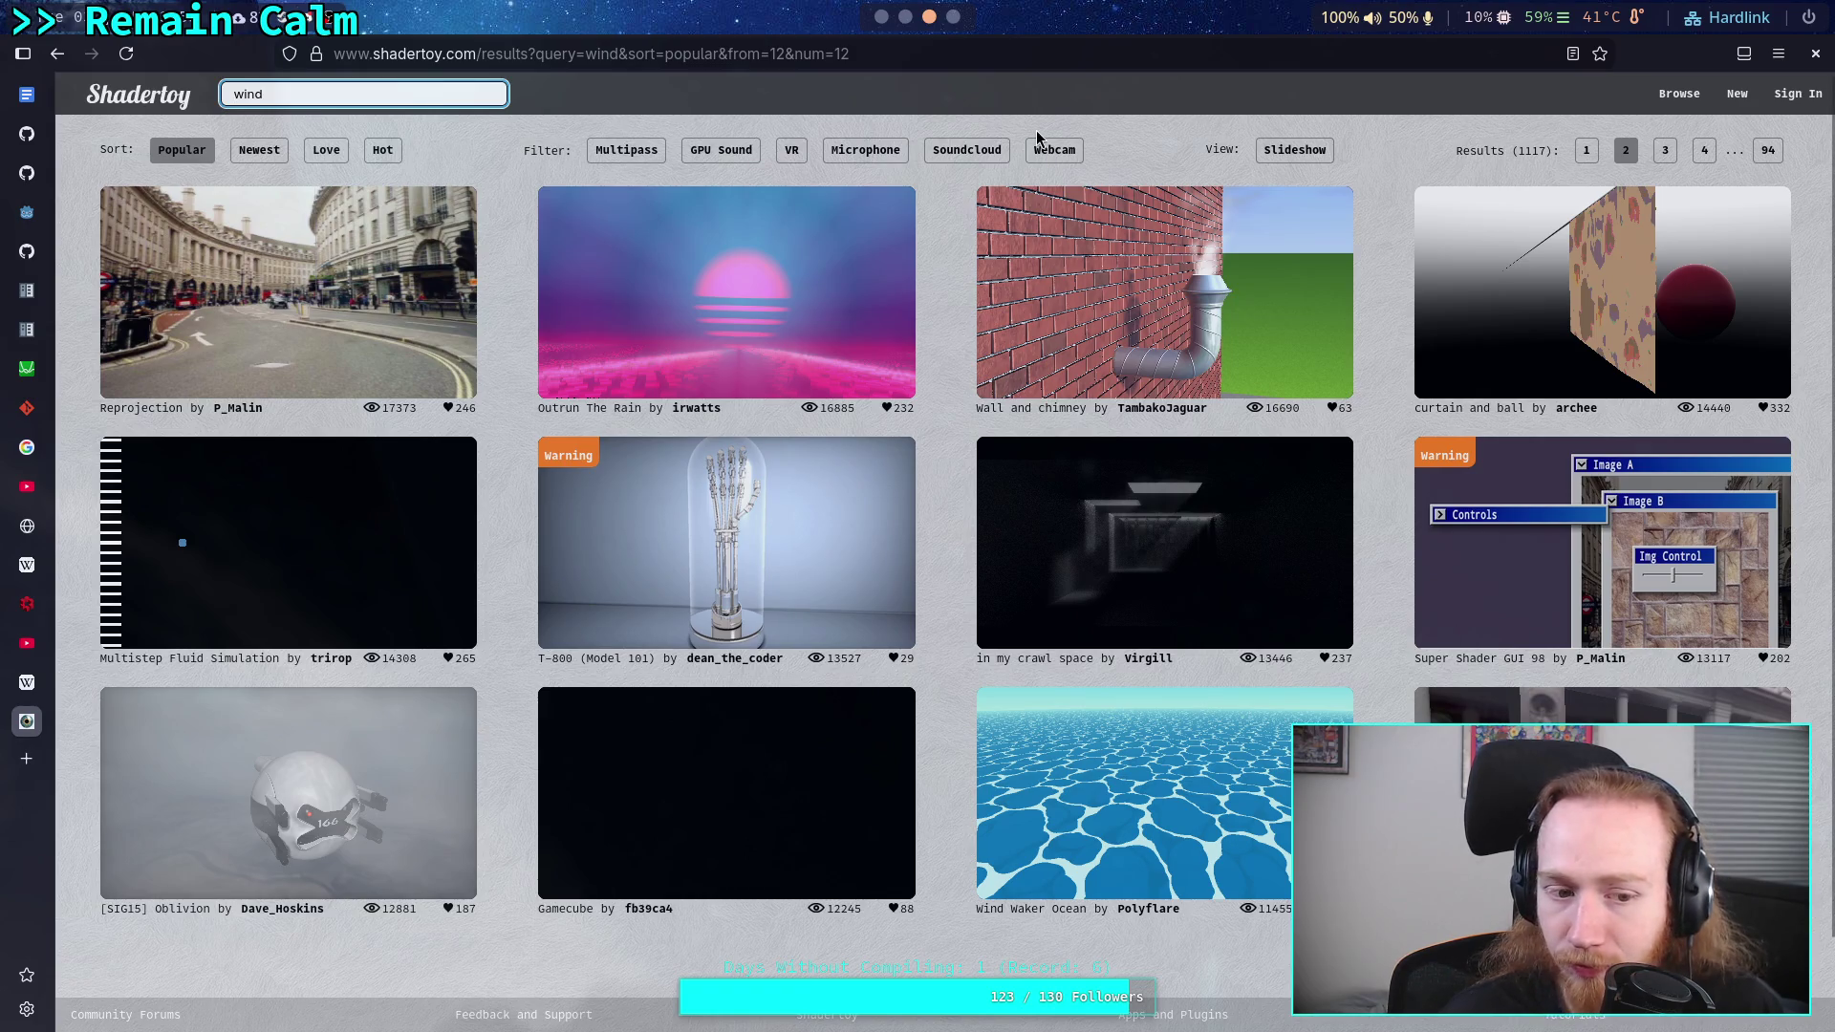
pyautogui.click(1664, 150)
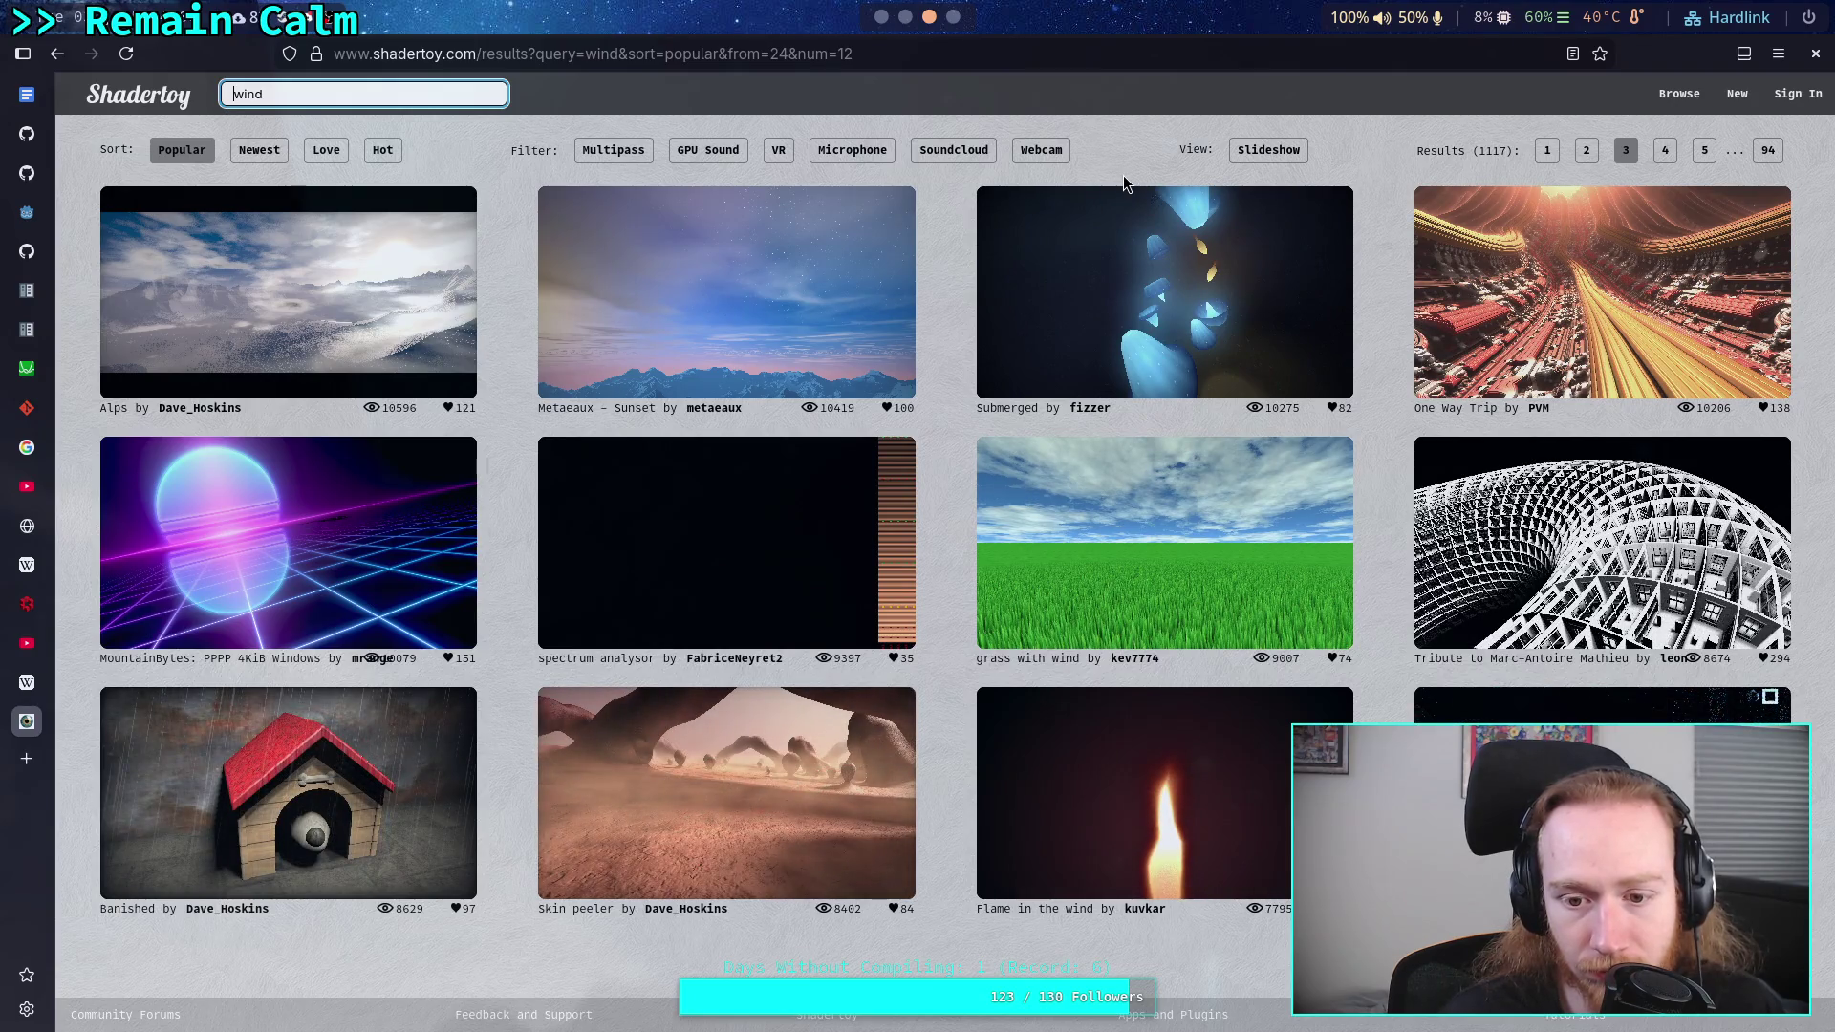
pyautogui.click(1182, 575)
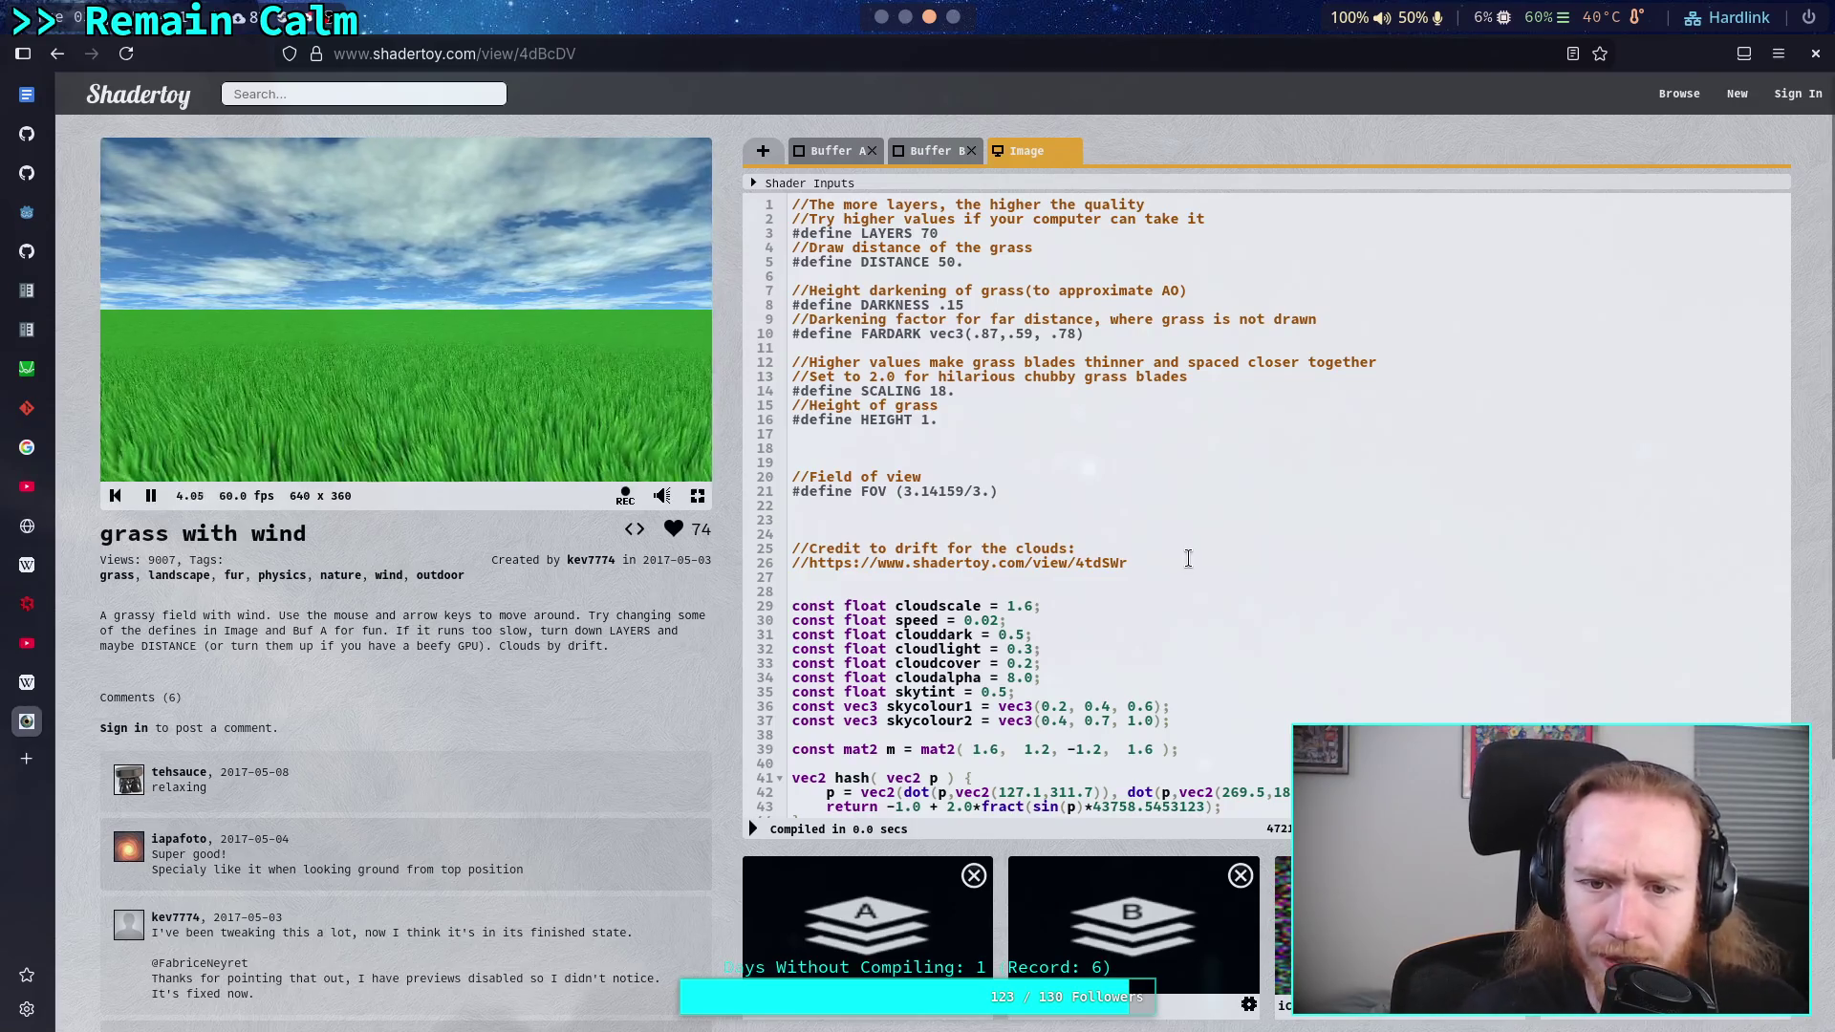
pyautogui.scroll(-2, 1160, 573)
pyautogui.scroll(-1, 1164, 561)
pyautogui.scroll(-1, 1165, 558)
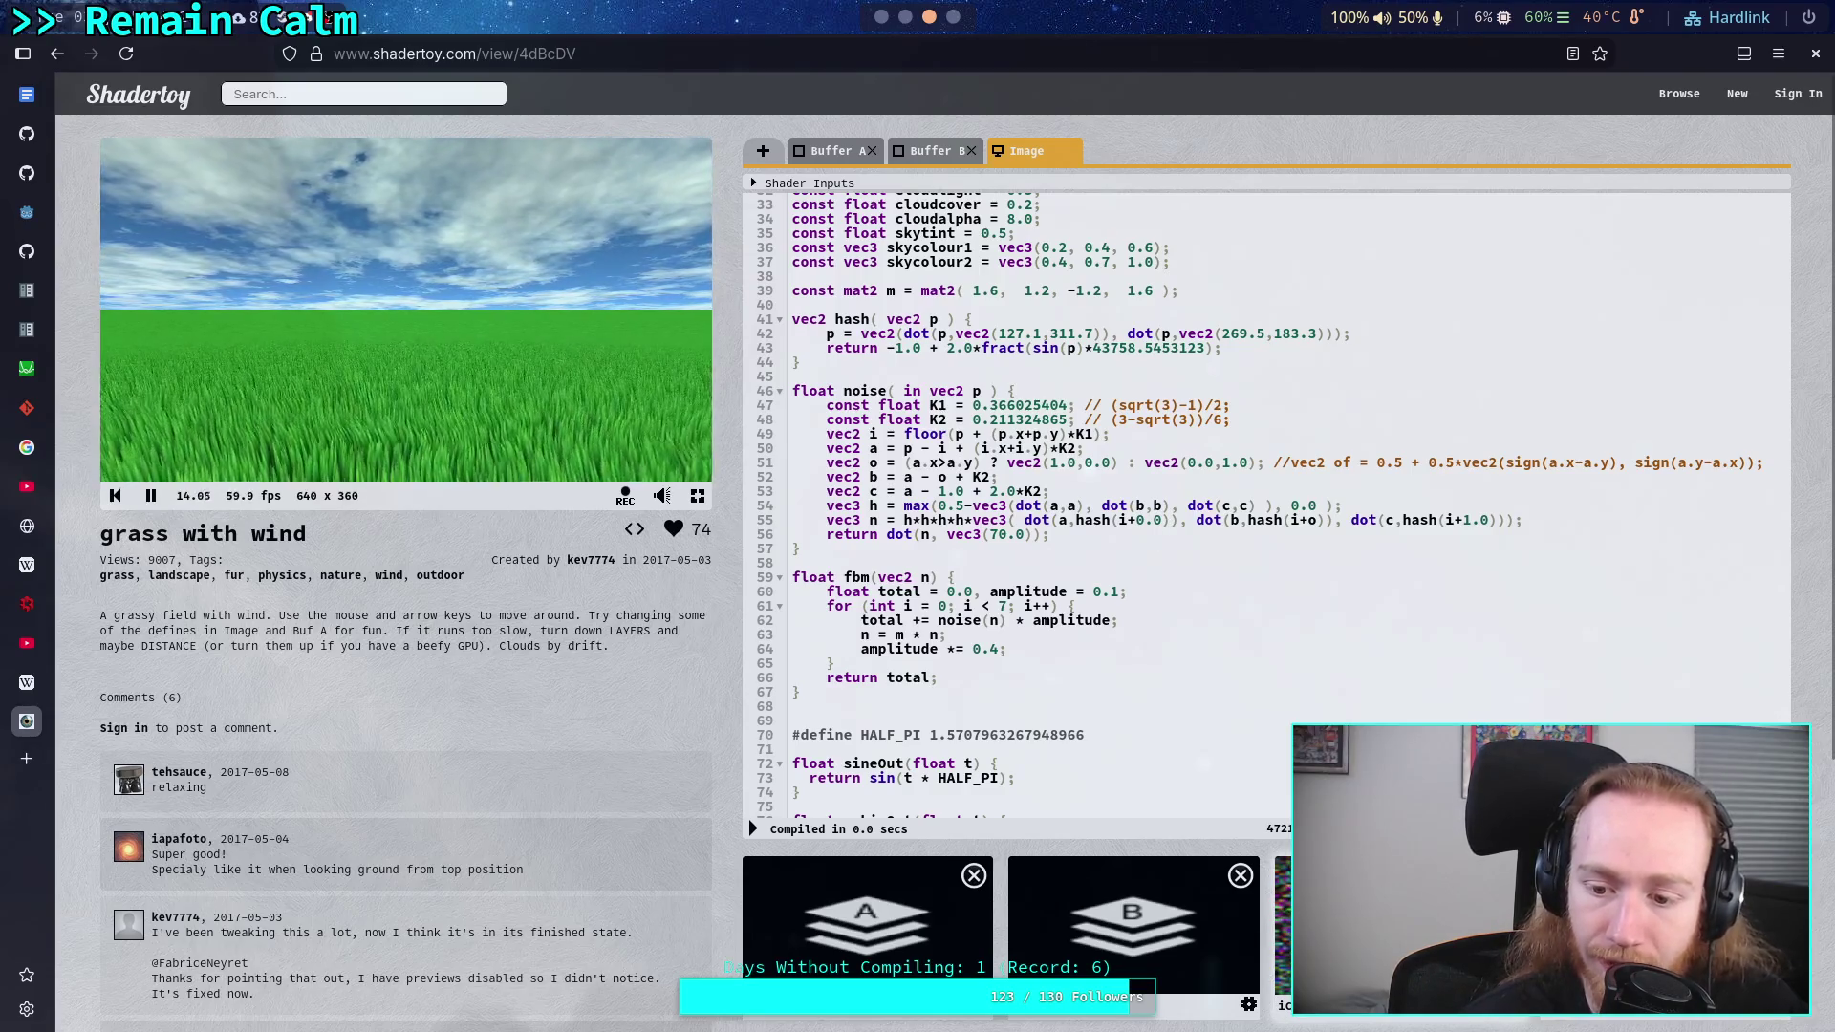
pyautogui.scroll(-10, 1150, 590)
pyautogui.scroll(-15, 1151, 590)
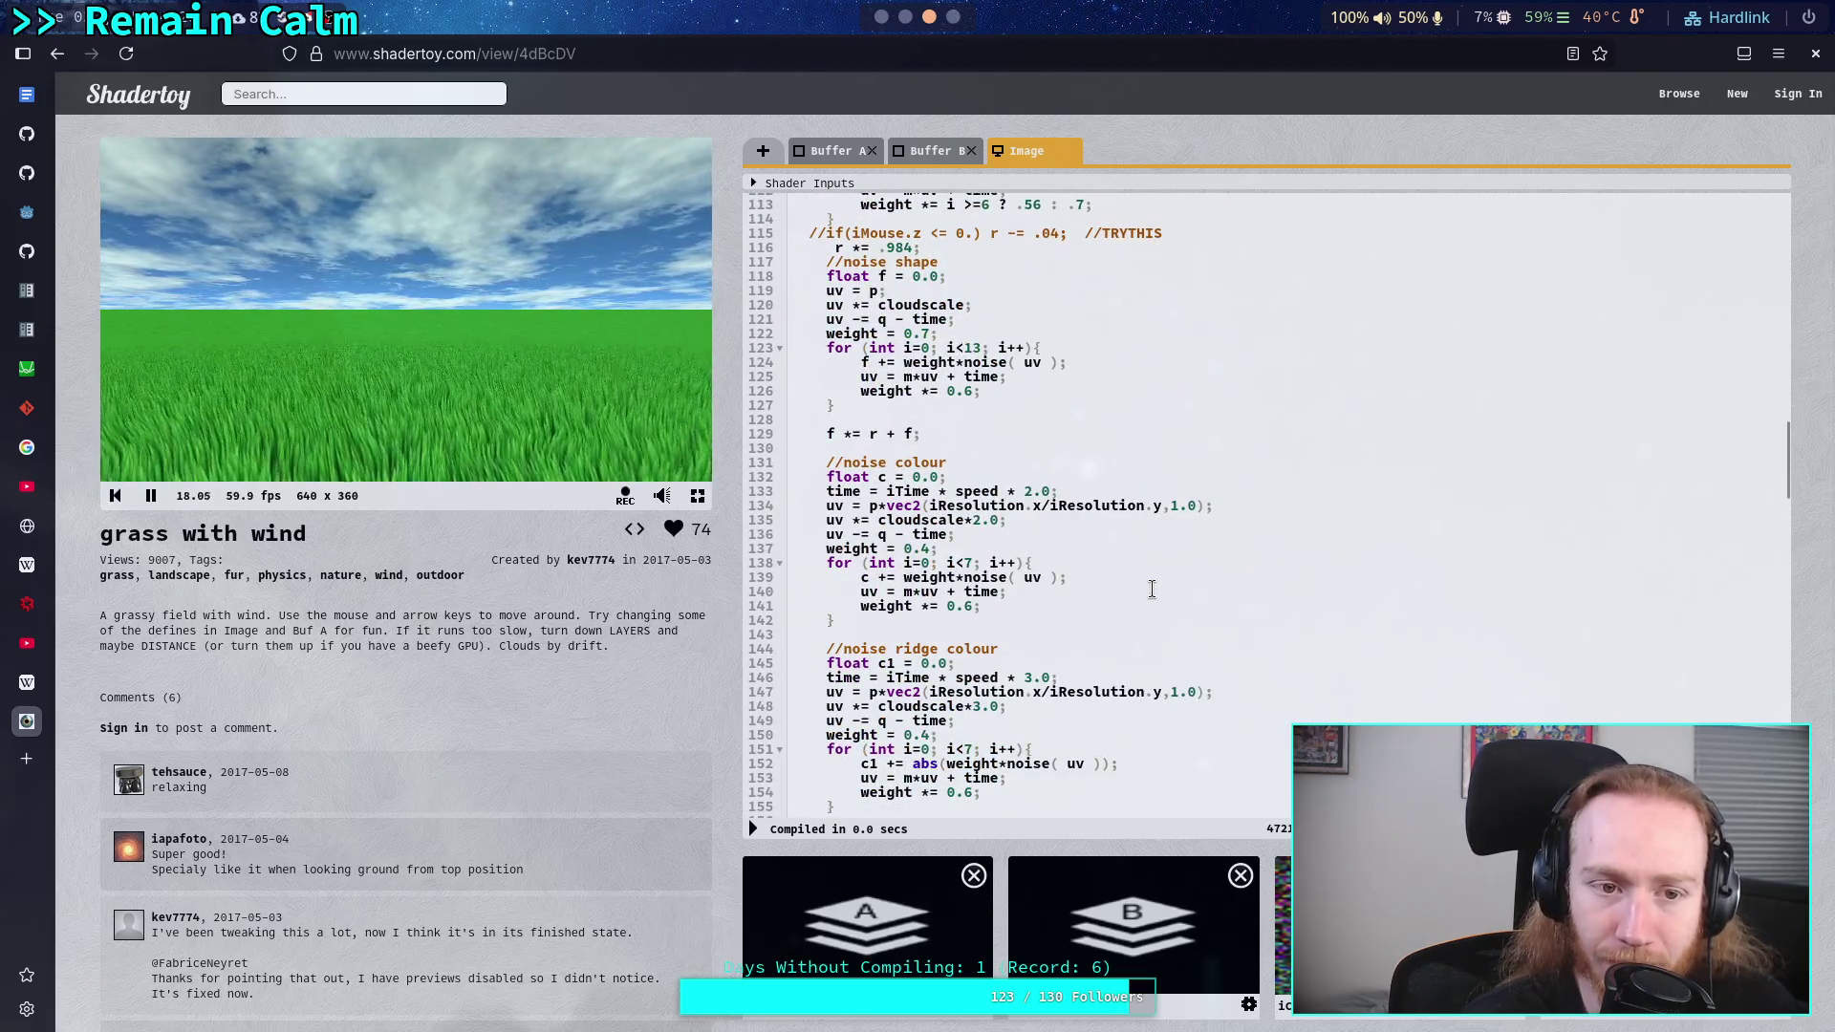
pyautogui.scroll(20, 1151, 590)
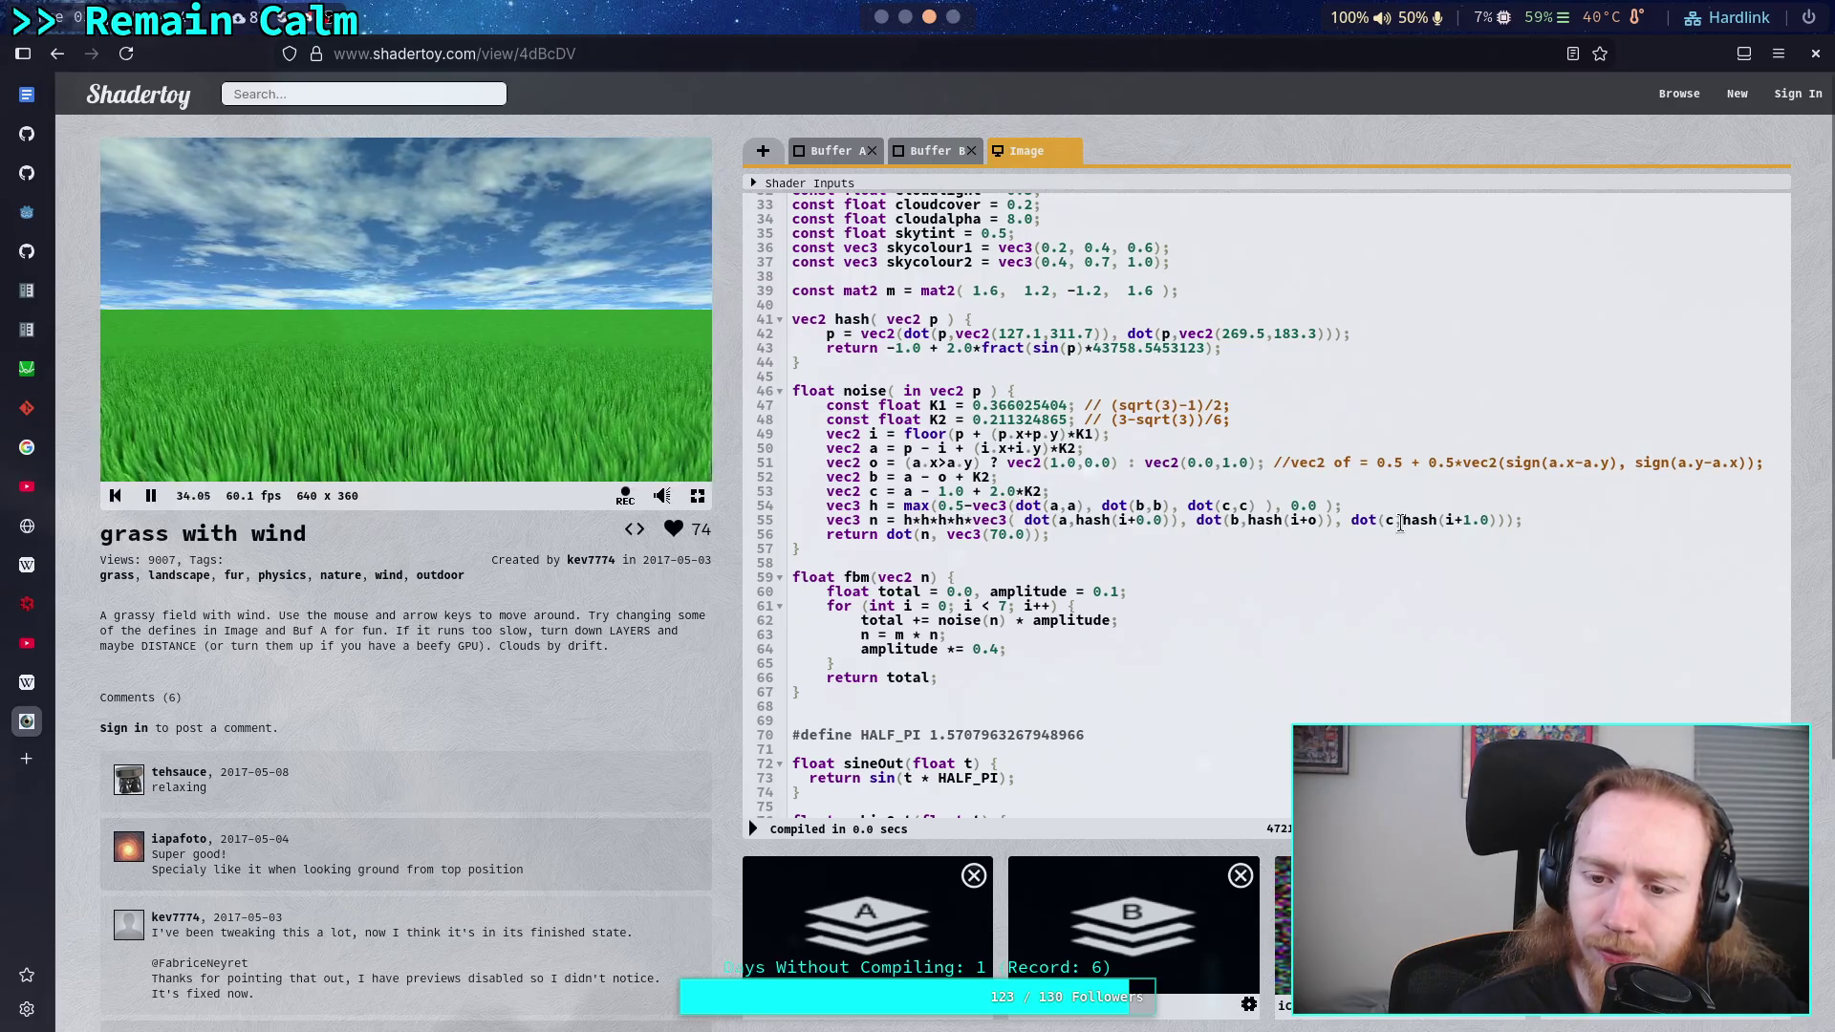
pyautogui.scroll(-5, 977, 554)
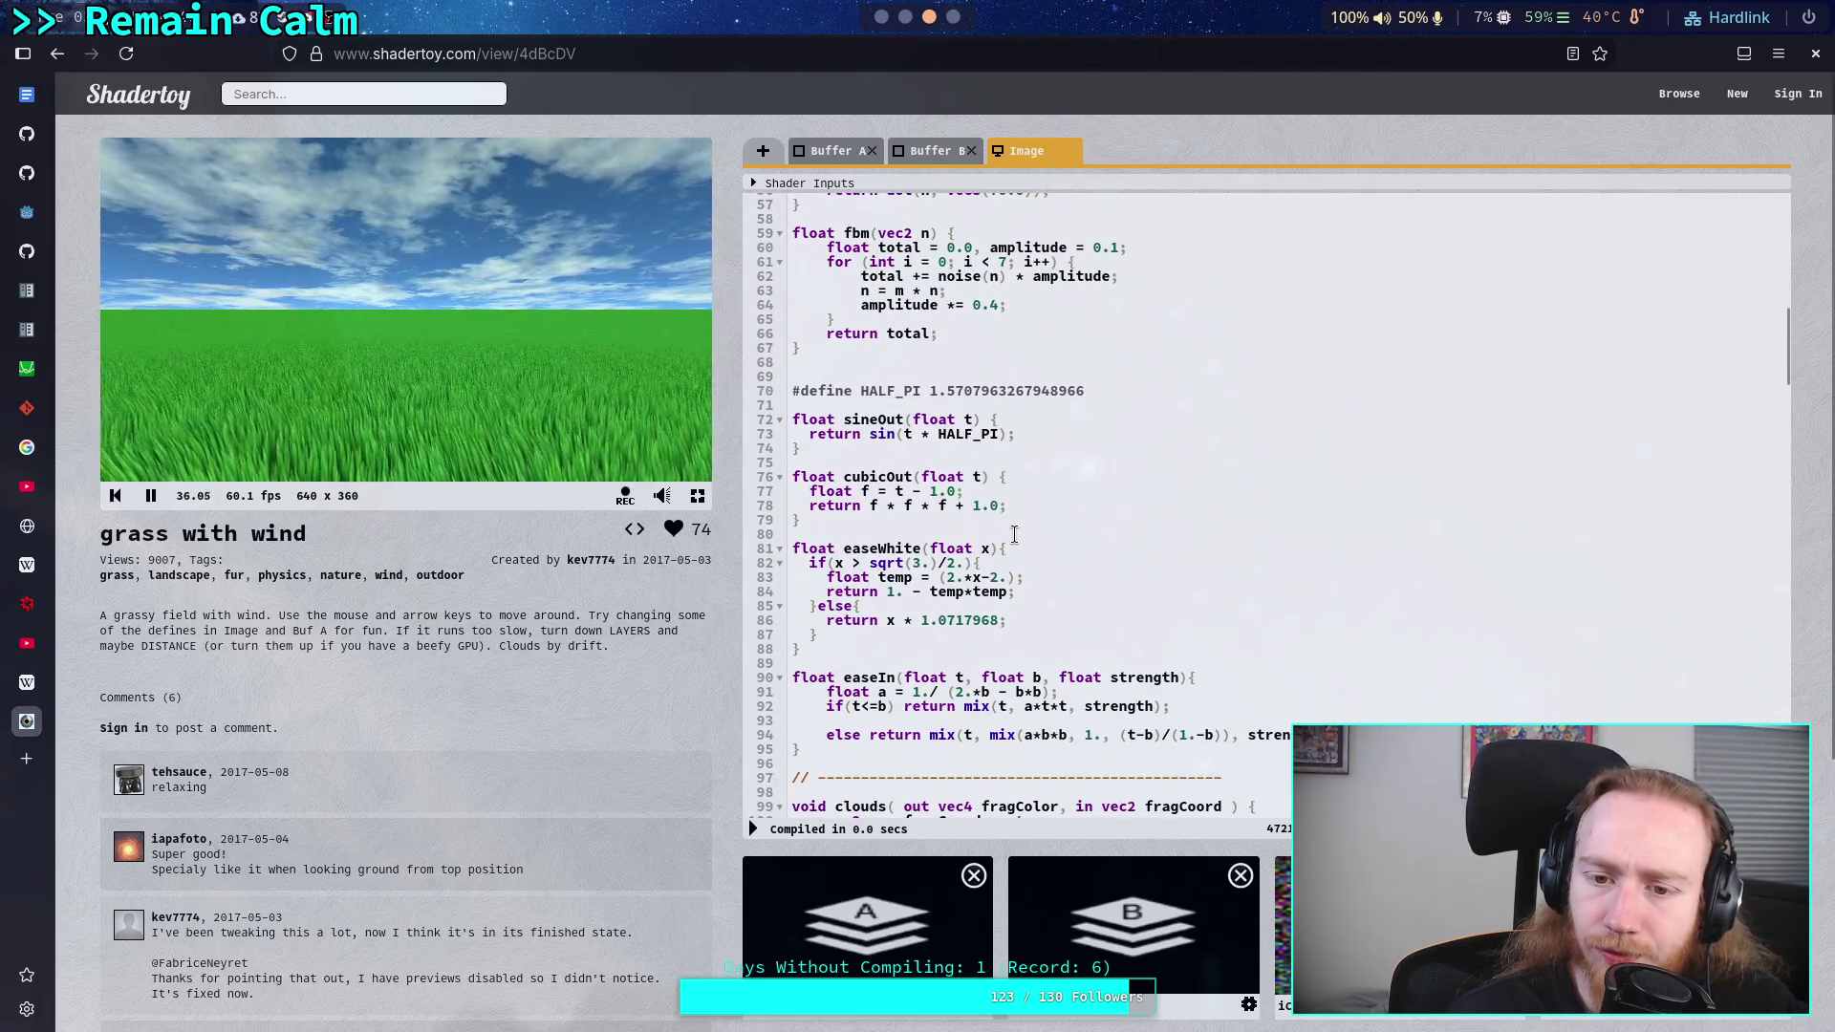
pyautogui.scroll(-2, 1014, 535)
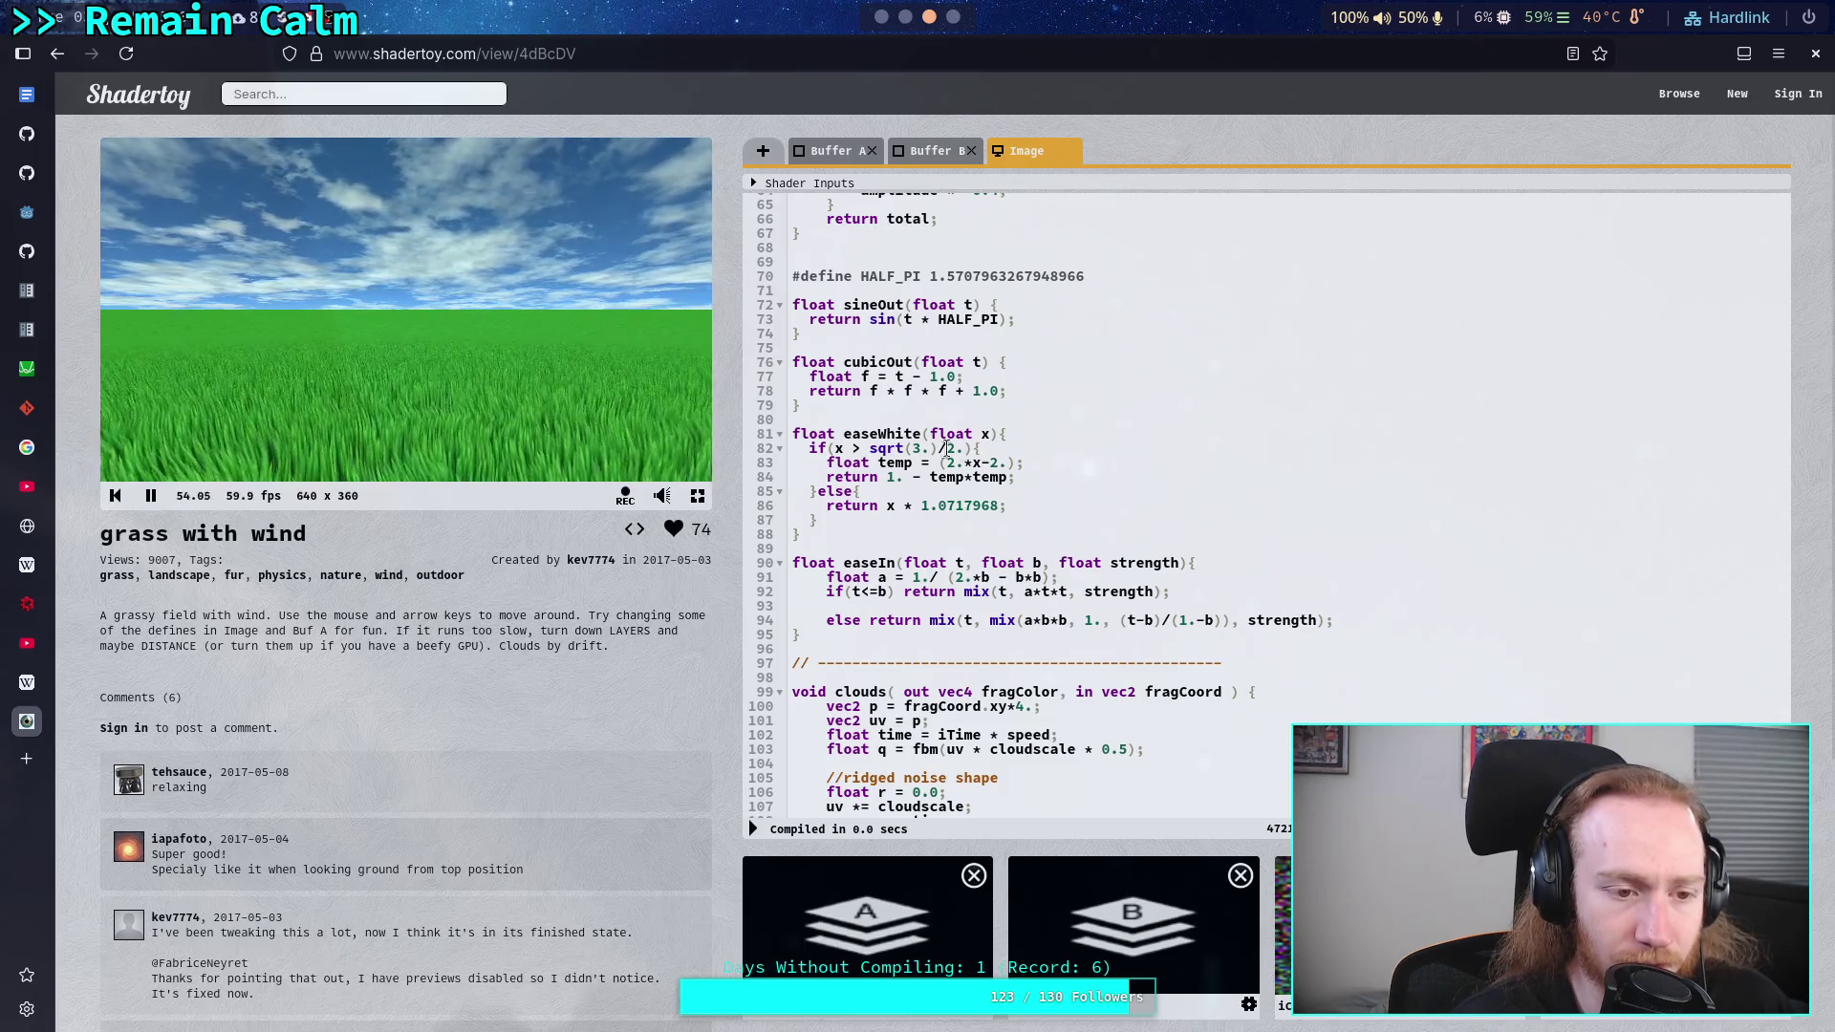
pyautogui.click(27, 368)
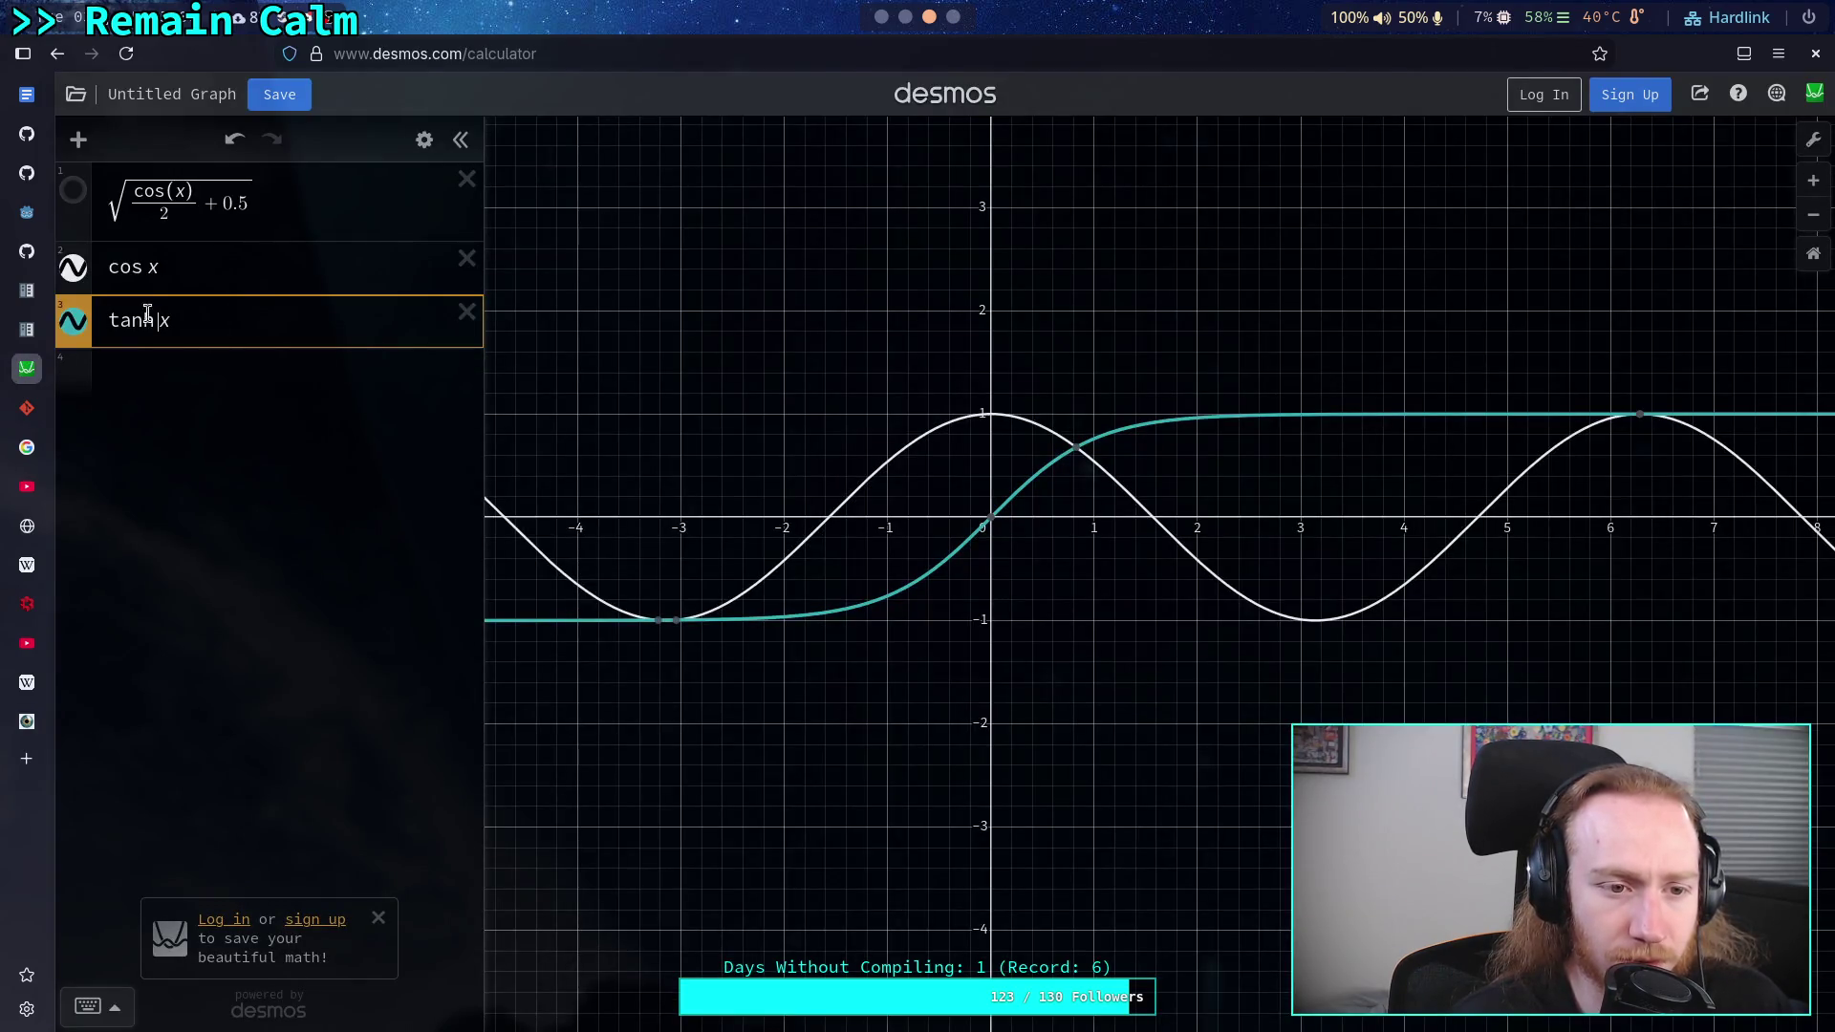
# - Replace the third expression with x^3 after briefly trying x^5
pyautogui.hotkey('ctrl', 'a')
pyautogui.write('x')
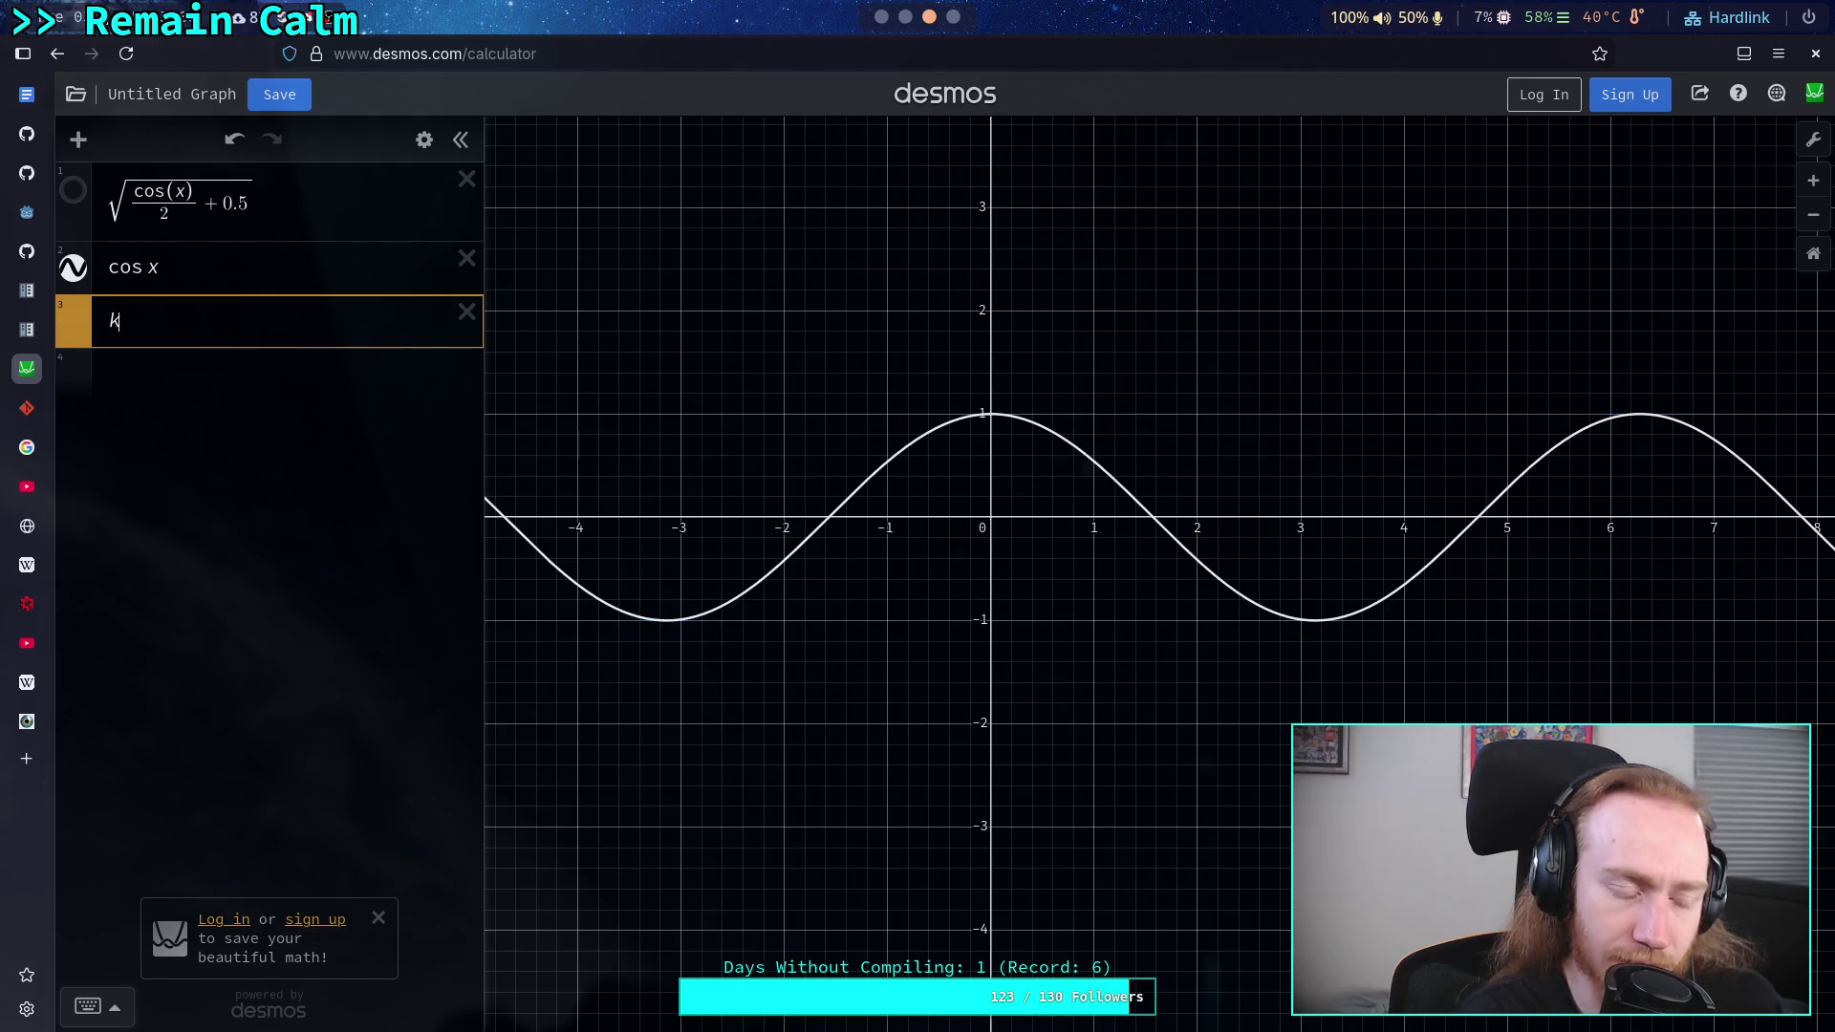
pyautogui.write('*')
pyautogui.press('BackSpace')
pyautogui.write('*')
pyautogui.press('BackSpace')
pyautogui.write('*')
pyautogui.press('BackSpace')
pyautogui.write('^5')
pyautogui.press('BackSpace')
pyautogui.write('3')
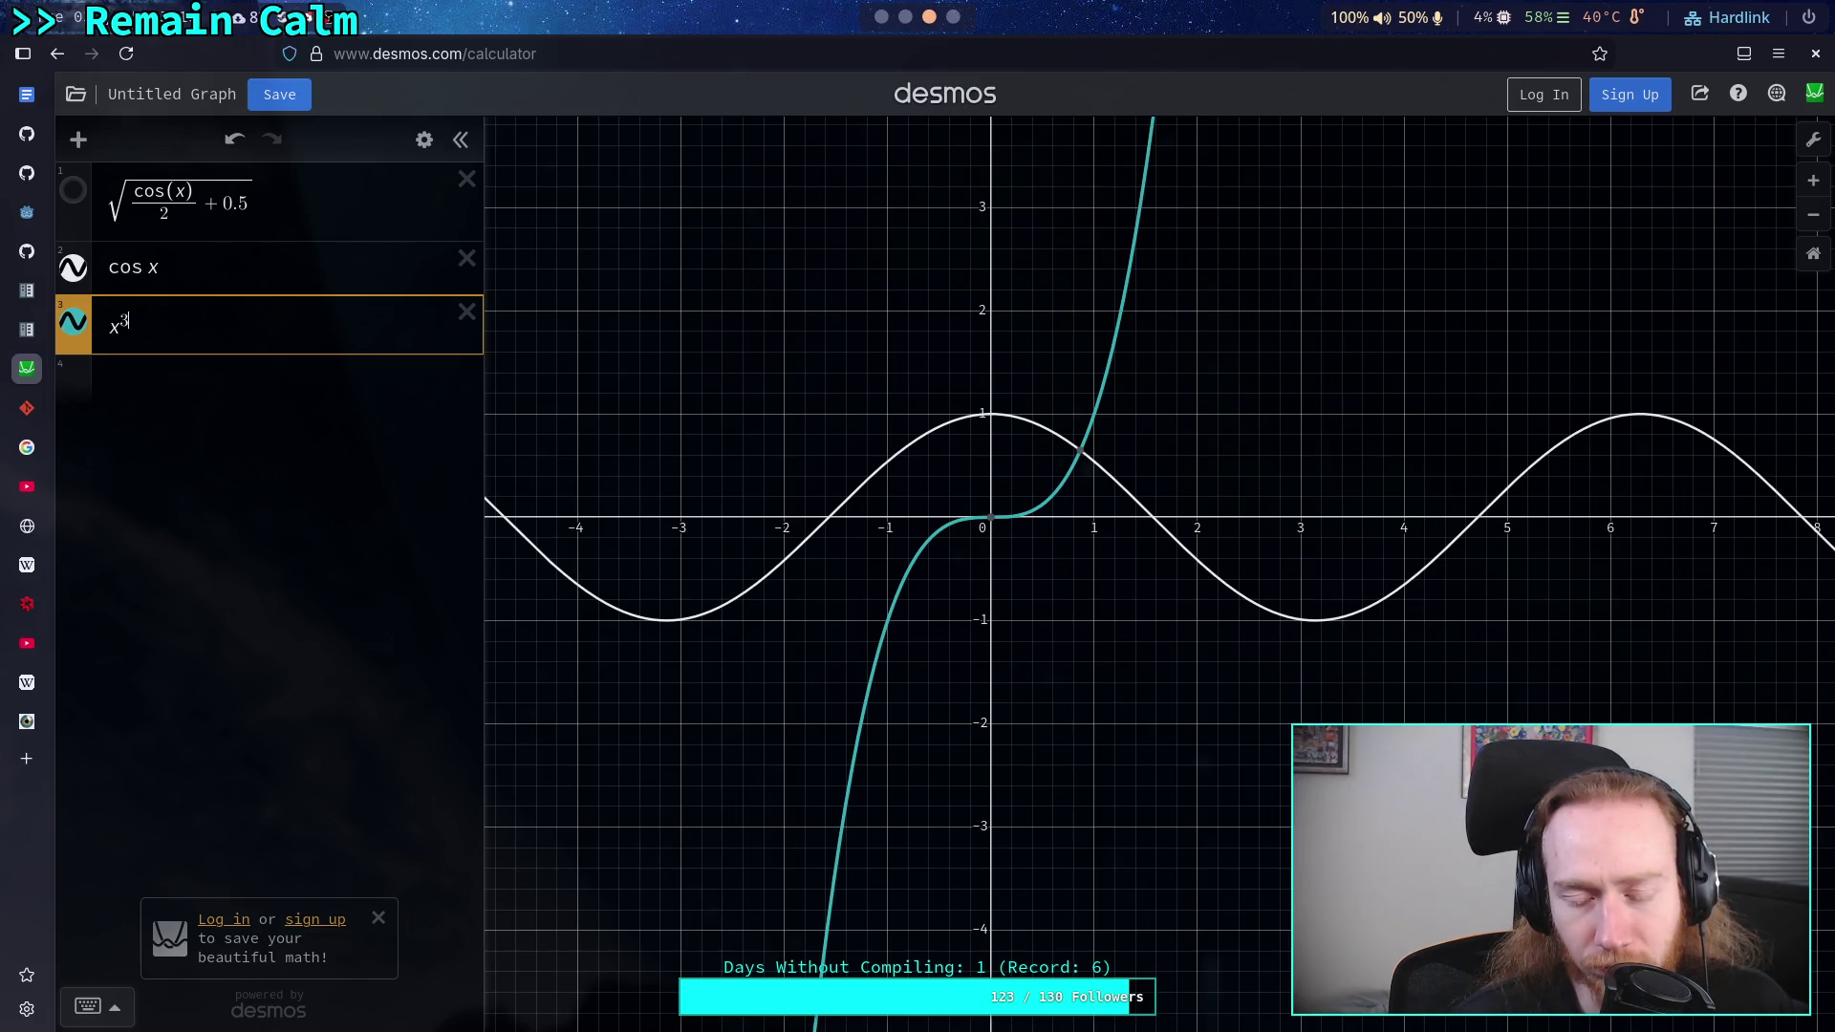
# - Put tanh before x³, compare exponents 4 through 9, then return to 3
pyautogui.click(115, 328)
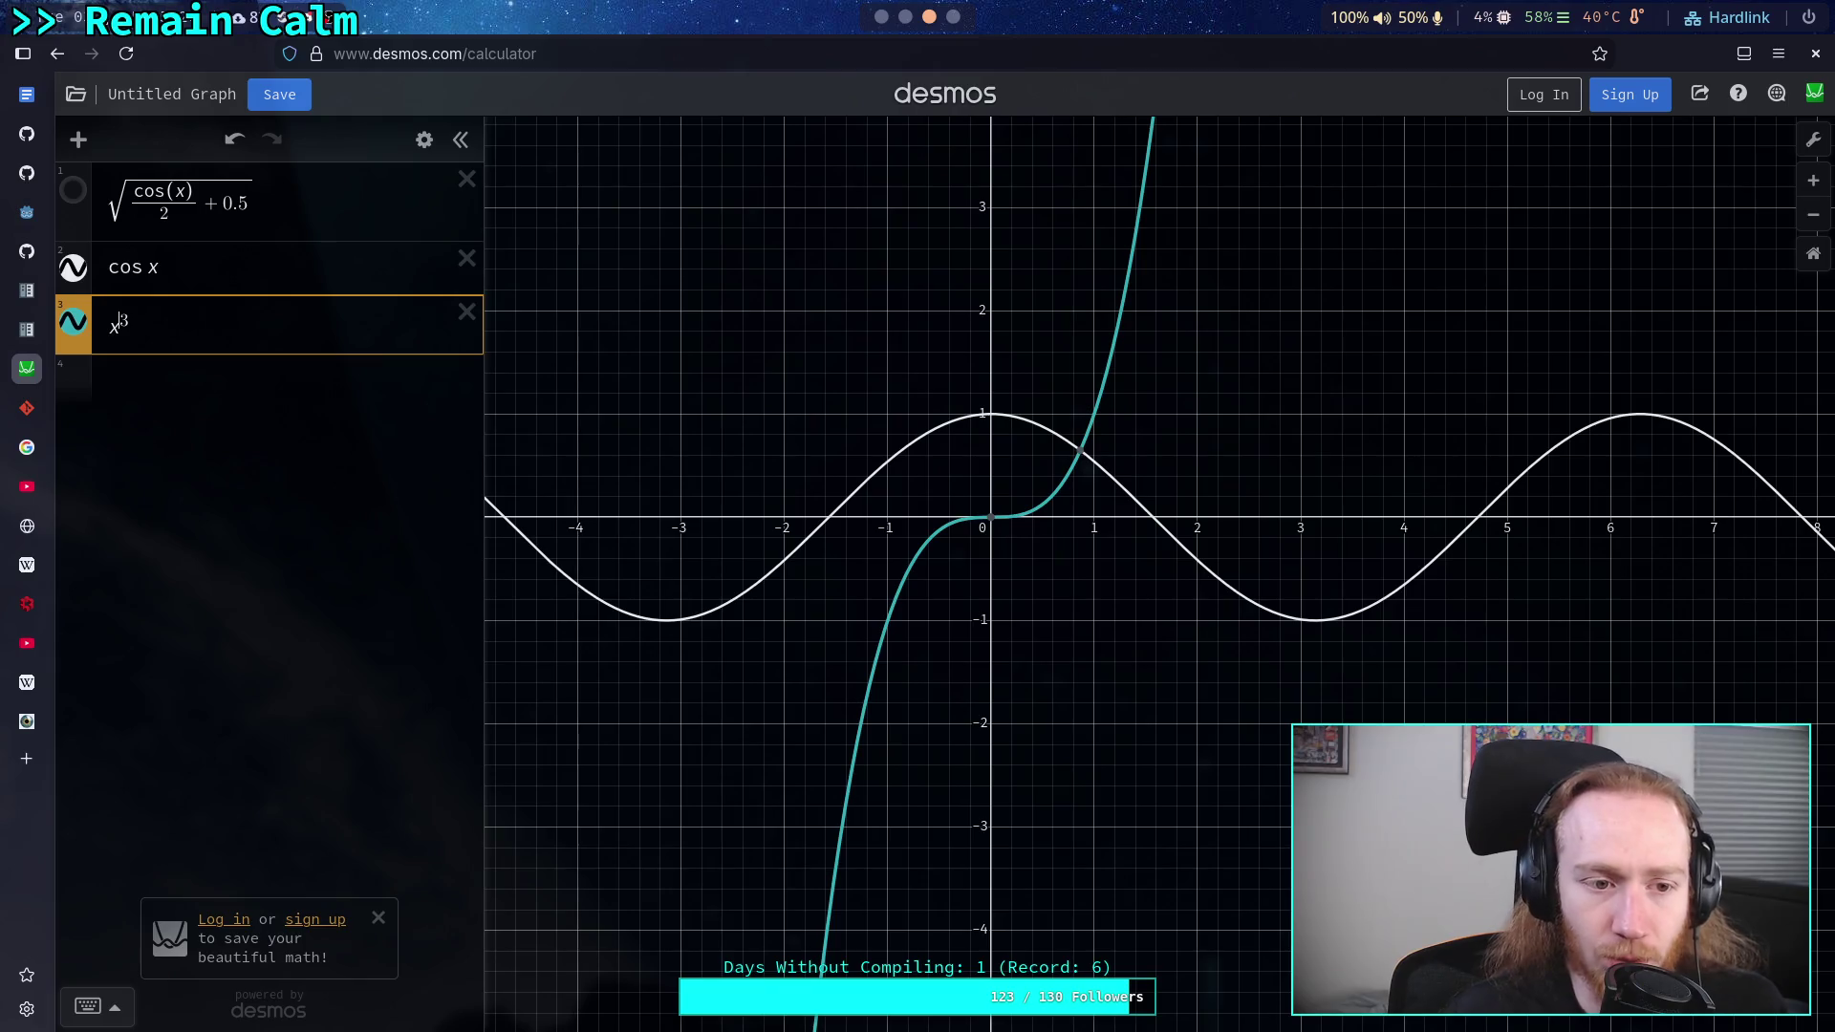
pyautogui.write('tan ')
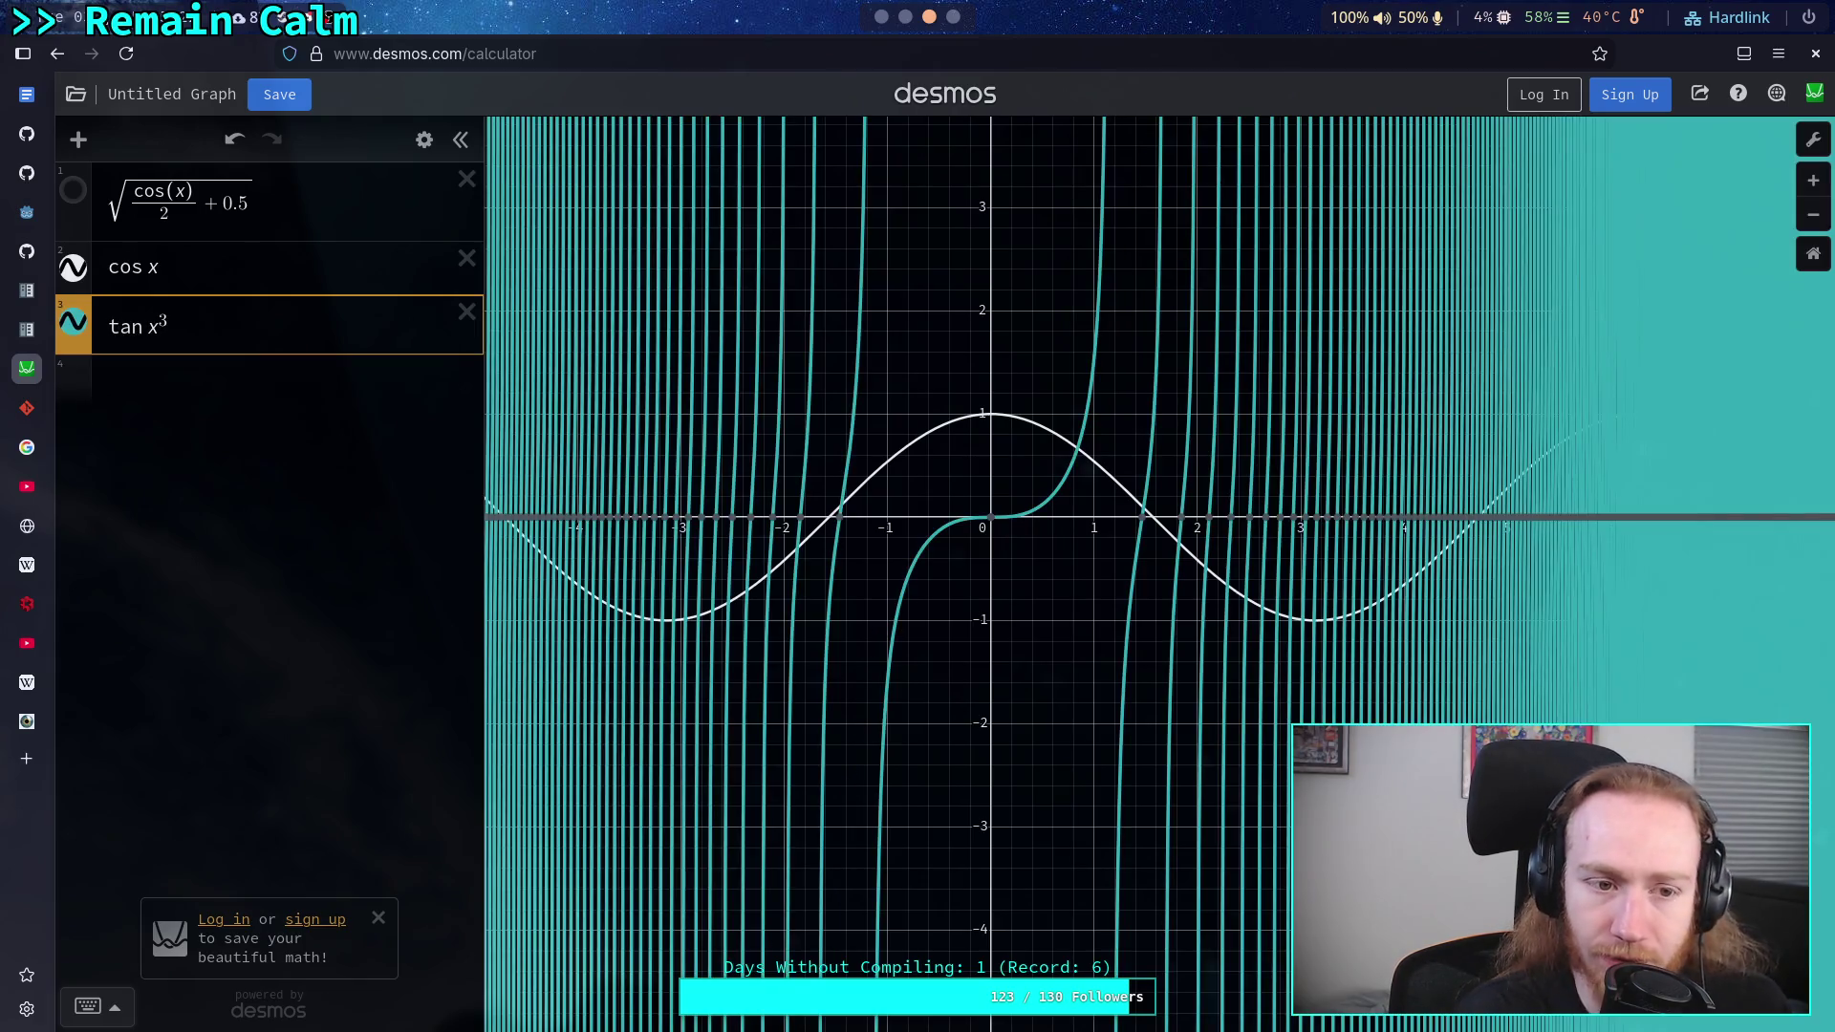
pyautogui.write('h')
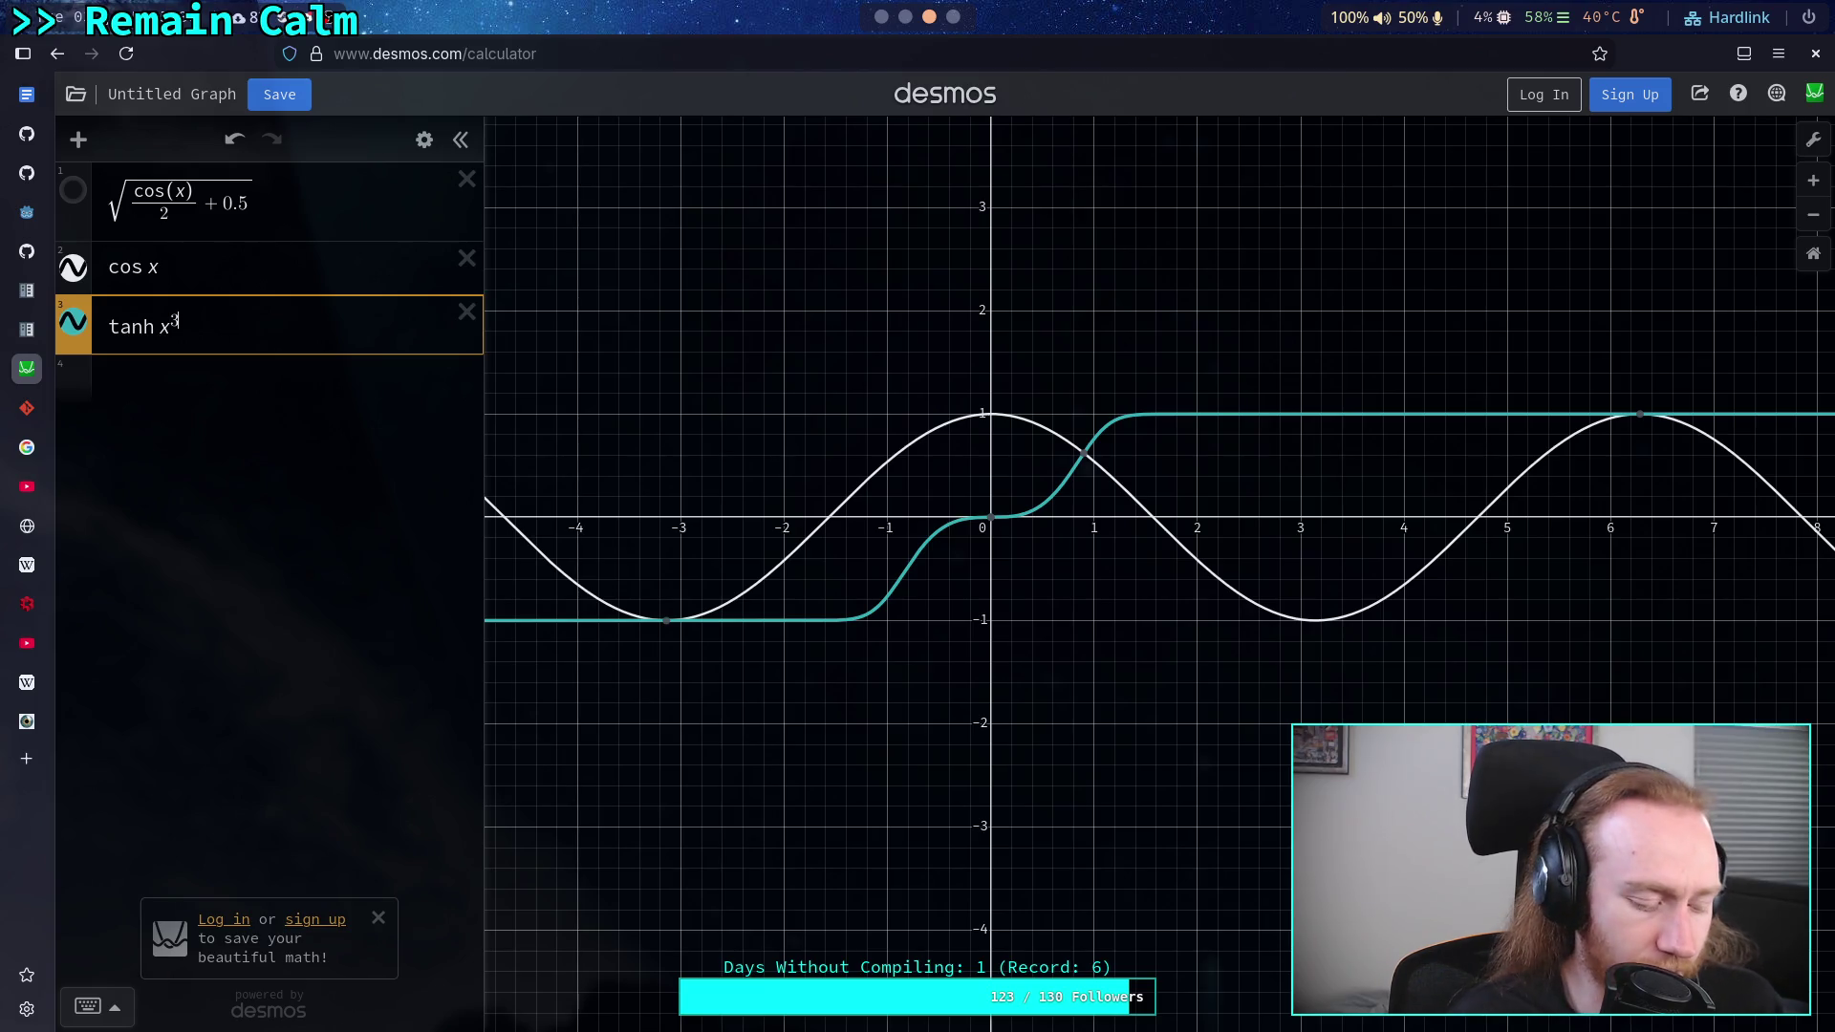
pyautogui.press('BackSpace')
pyautogui.write('4')
pyautogui.press('BackSpace')
pyautogui.write('5')
pyautogui.press('BackSpace')
pyautogui.write('6')
pyautogui.press('BackSpace')
pyautogui.write('7')
pyautogui.press('BackSpace')
pyautogui.write('8')
pyautogui.press('BackSpace')
pyautogui.write('9')
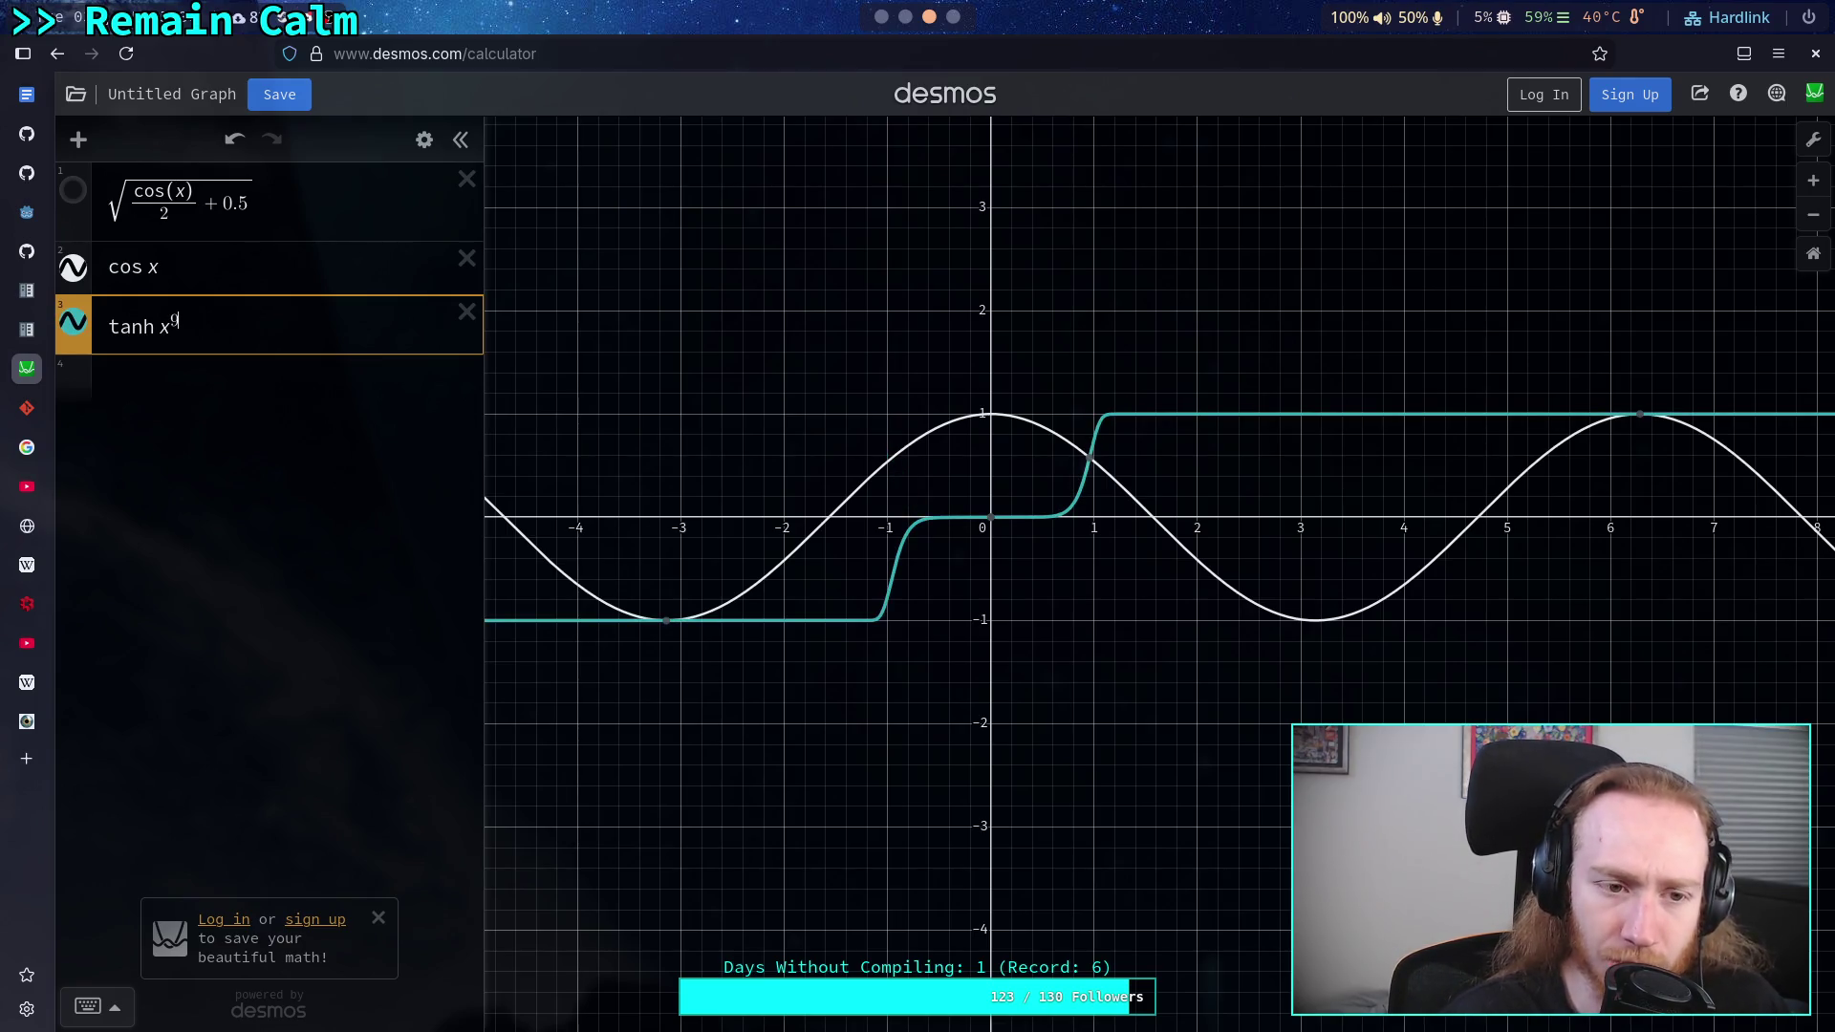
pyautogui.press('BackSpace')
pyautogui.write('3')
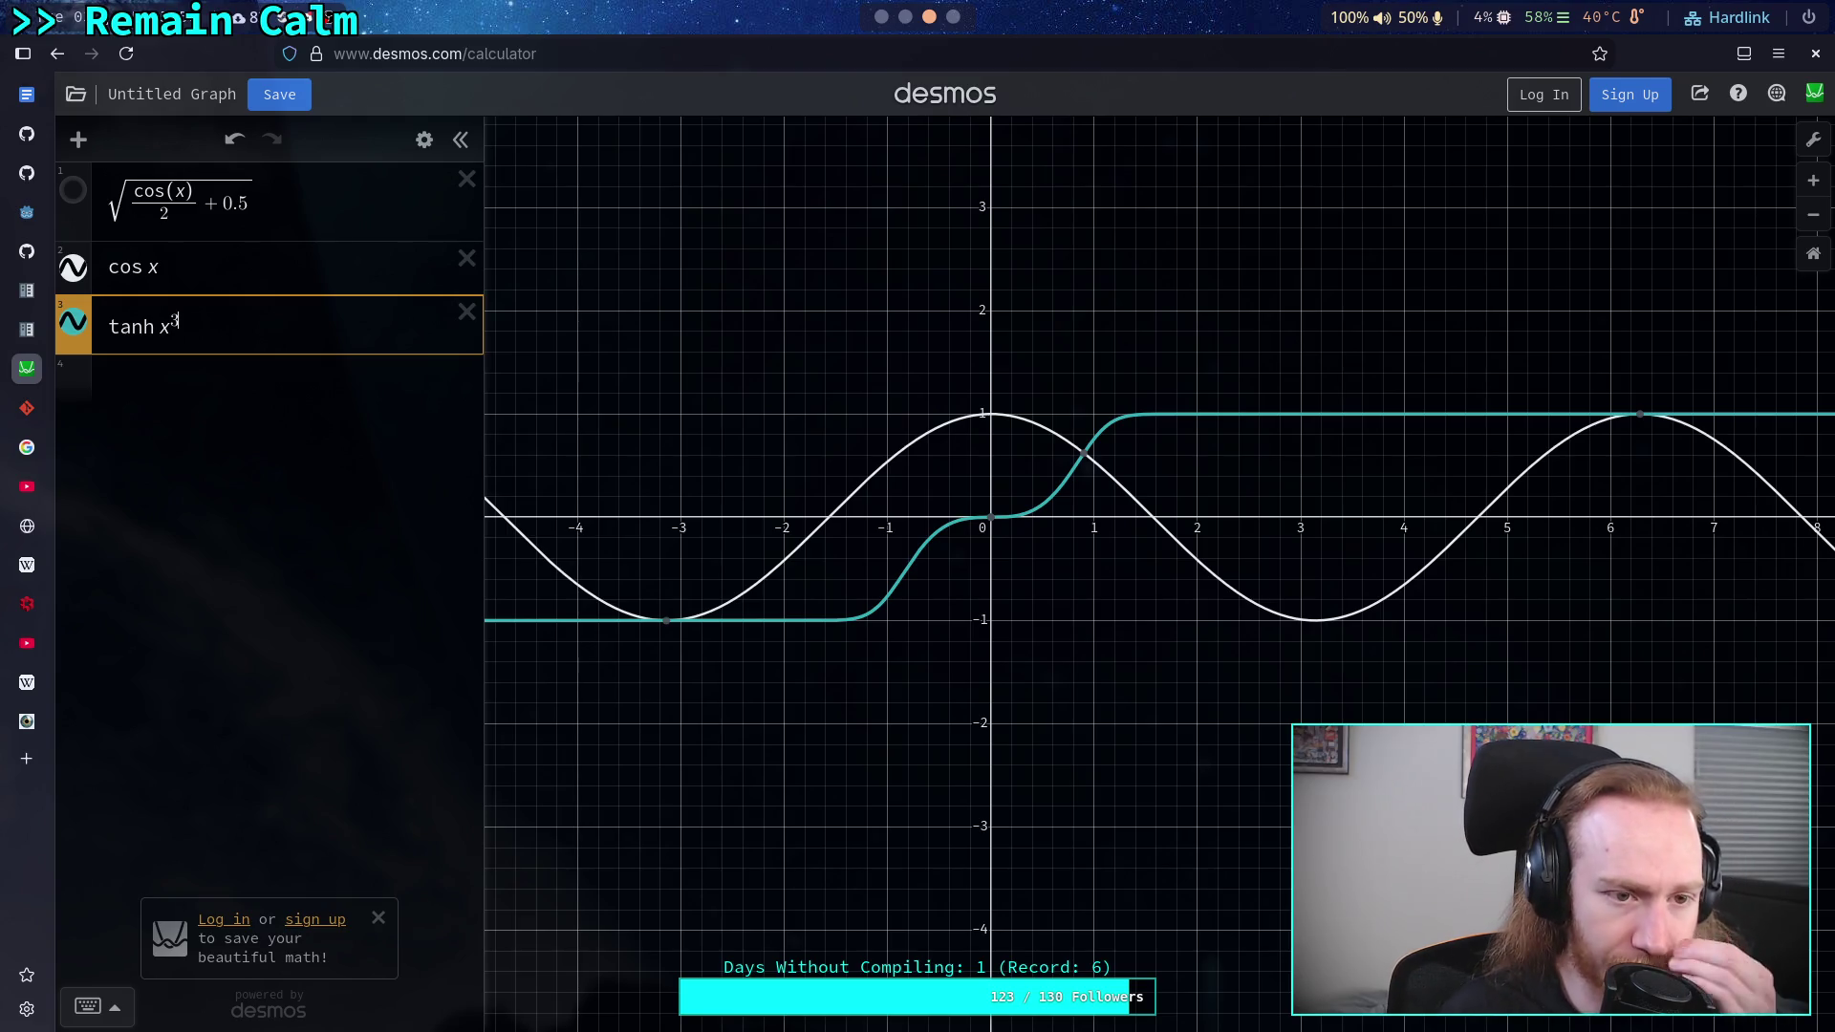
pyautogui.click(158, 327)
# - Wrap the argument in |cos( )| and move the exponent 3 onto it
pyautogui.write('cos ')
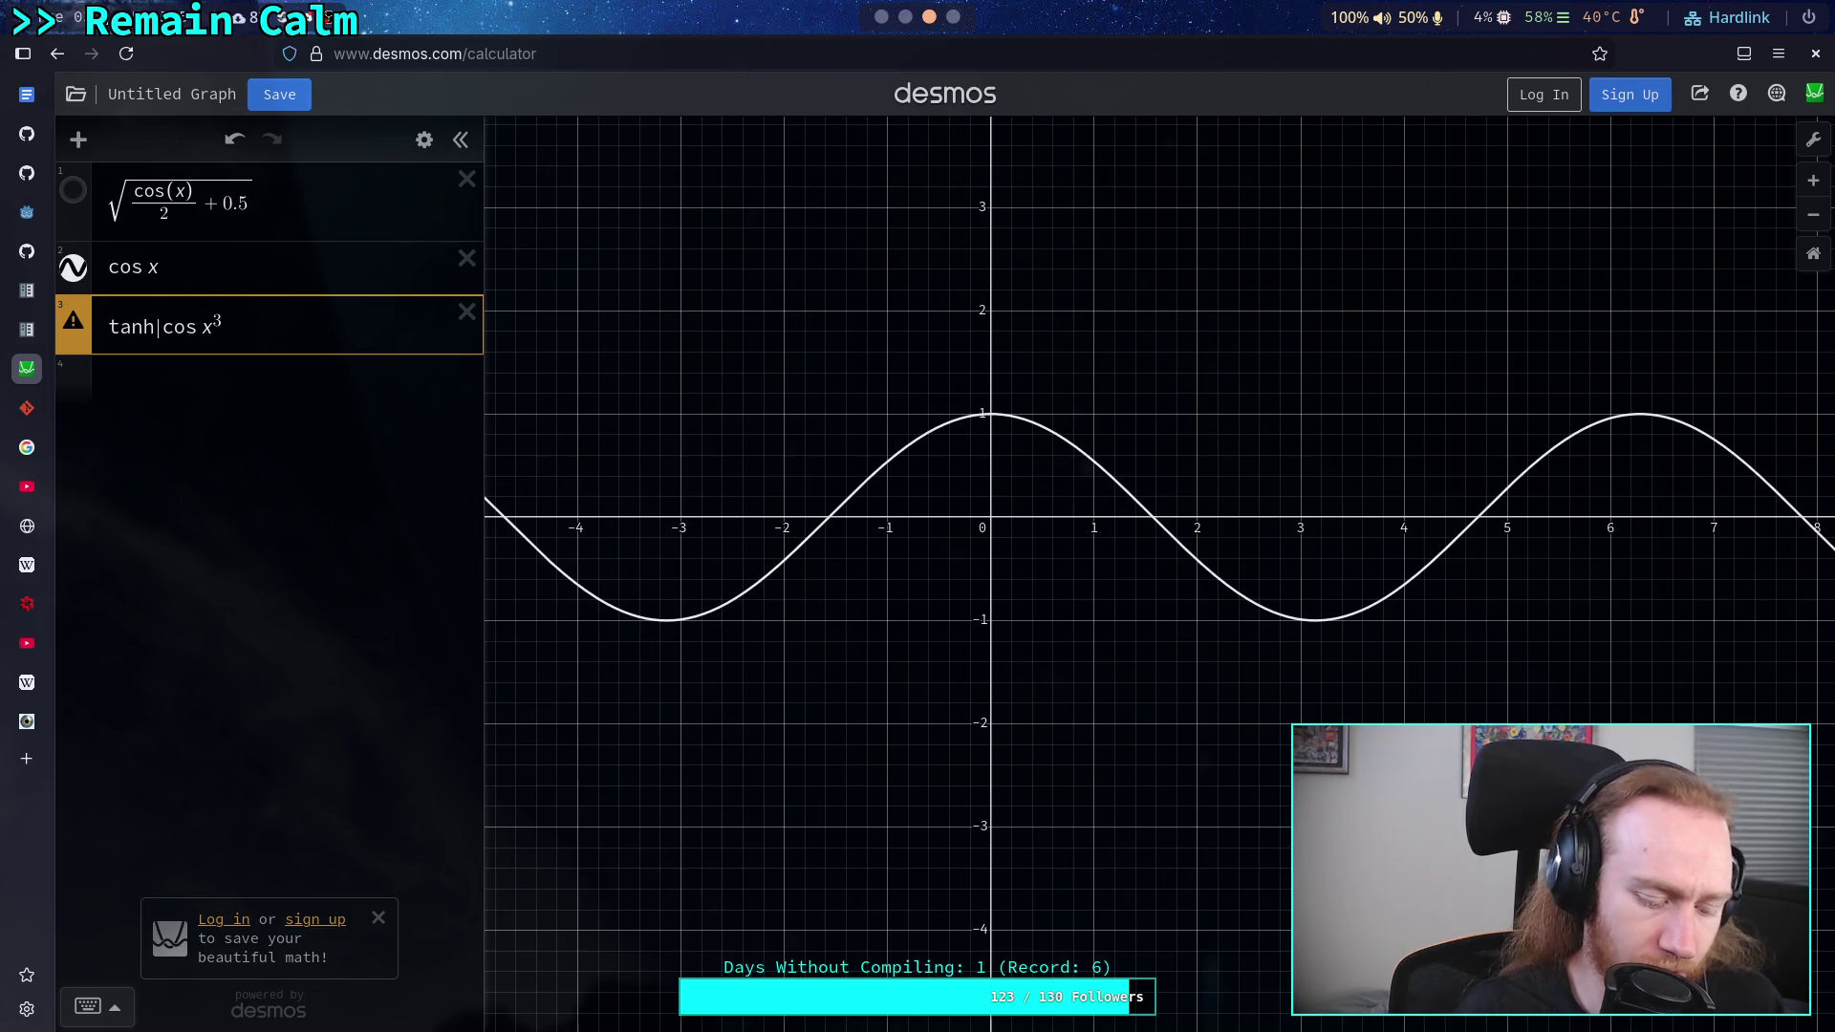
pyautogui.write('(')
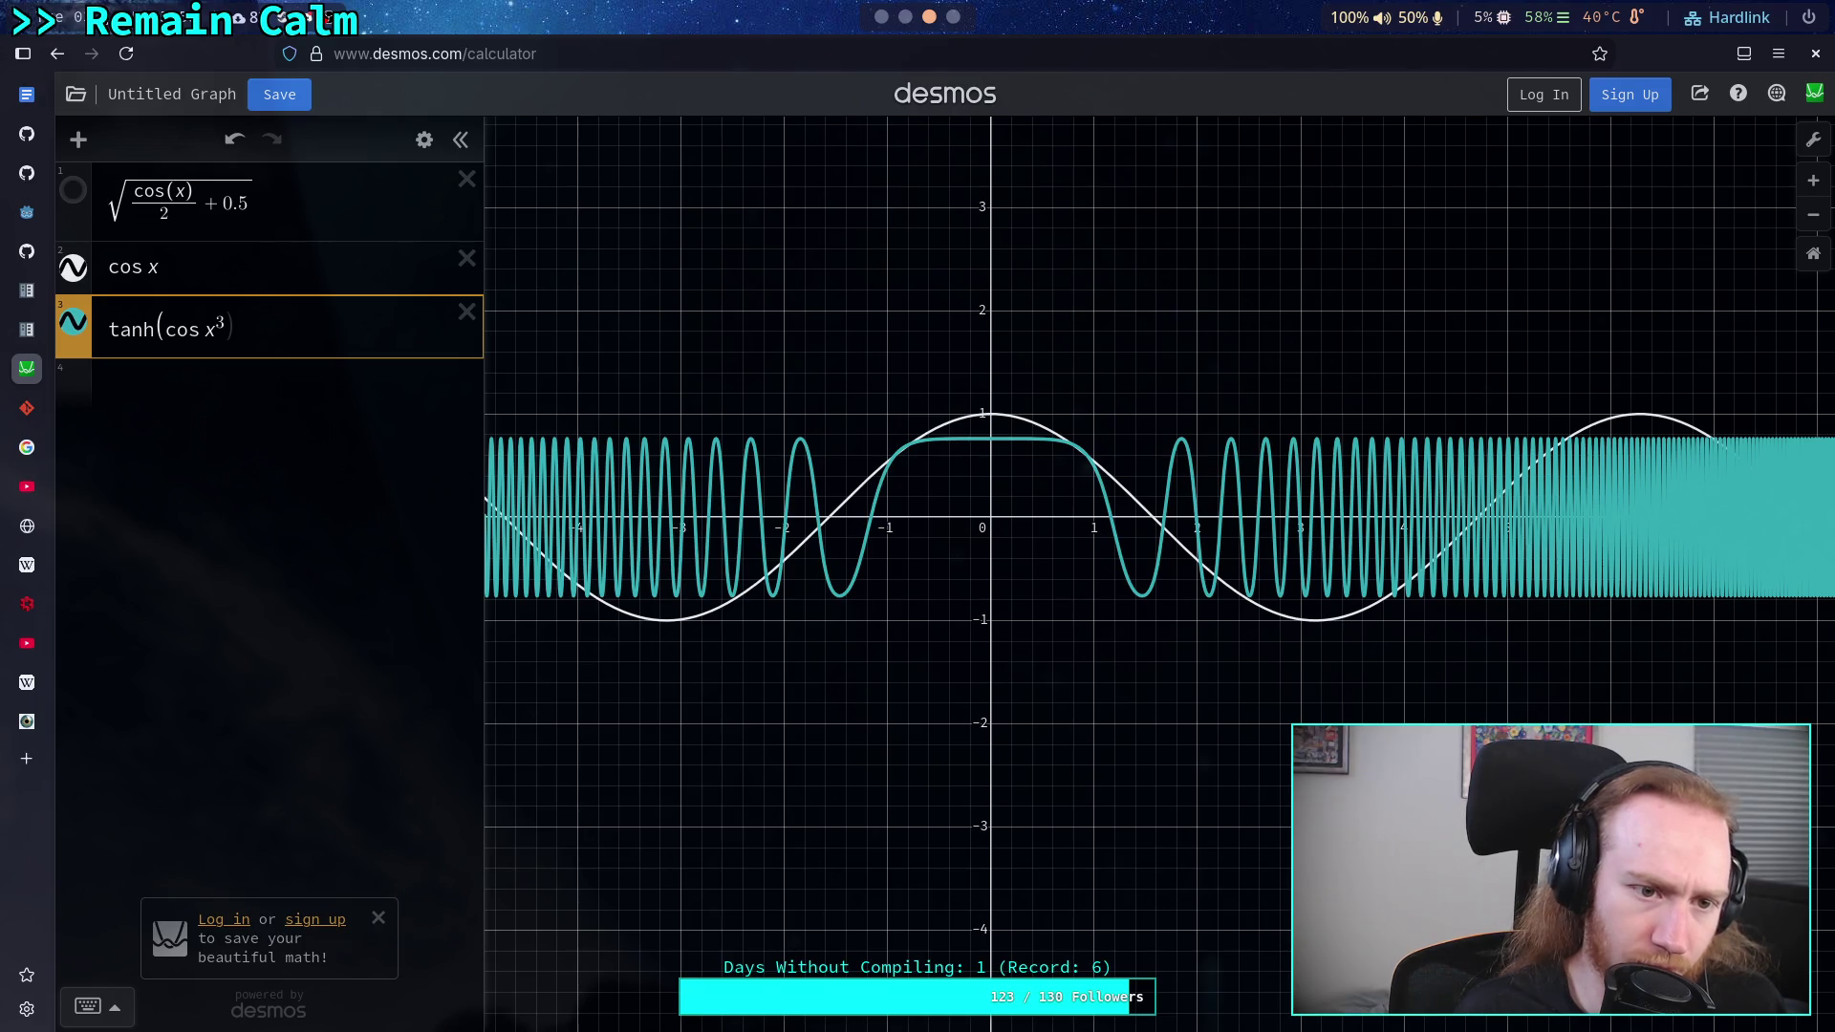
pyautogui.write(')')
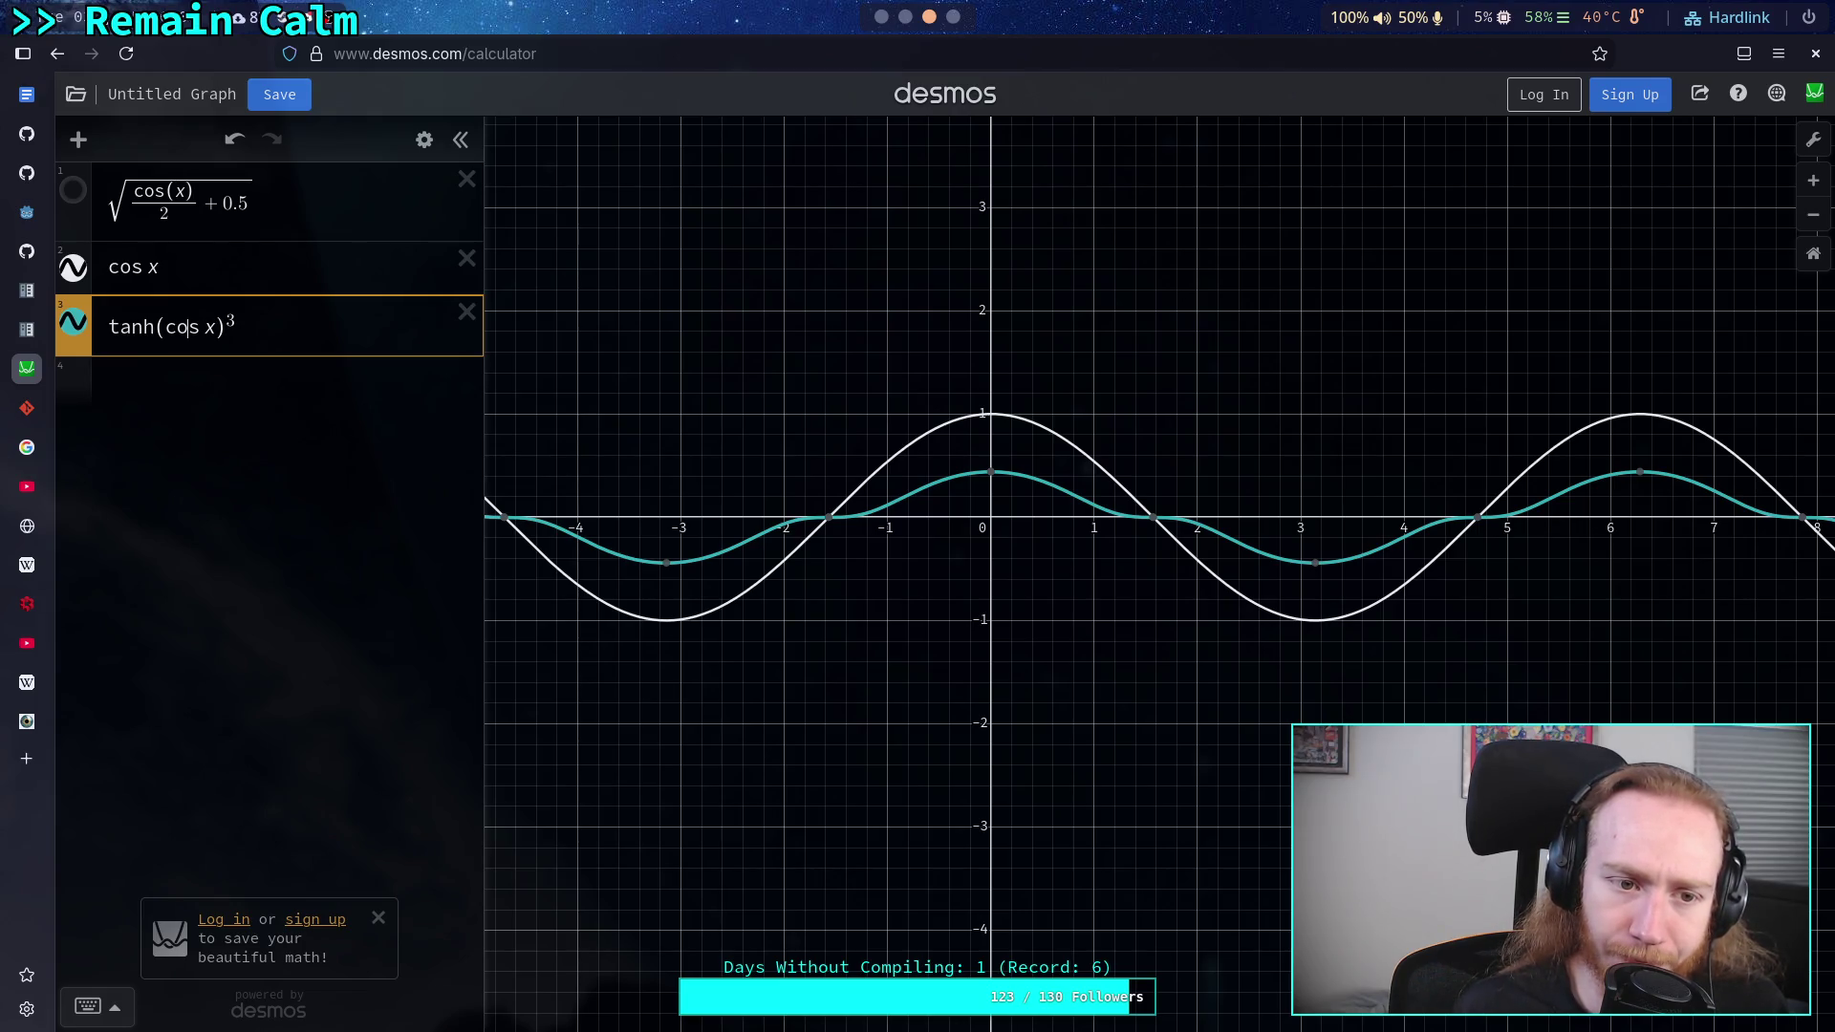
pyautogui.write('|)')
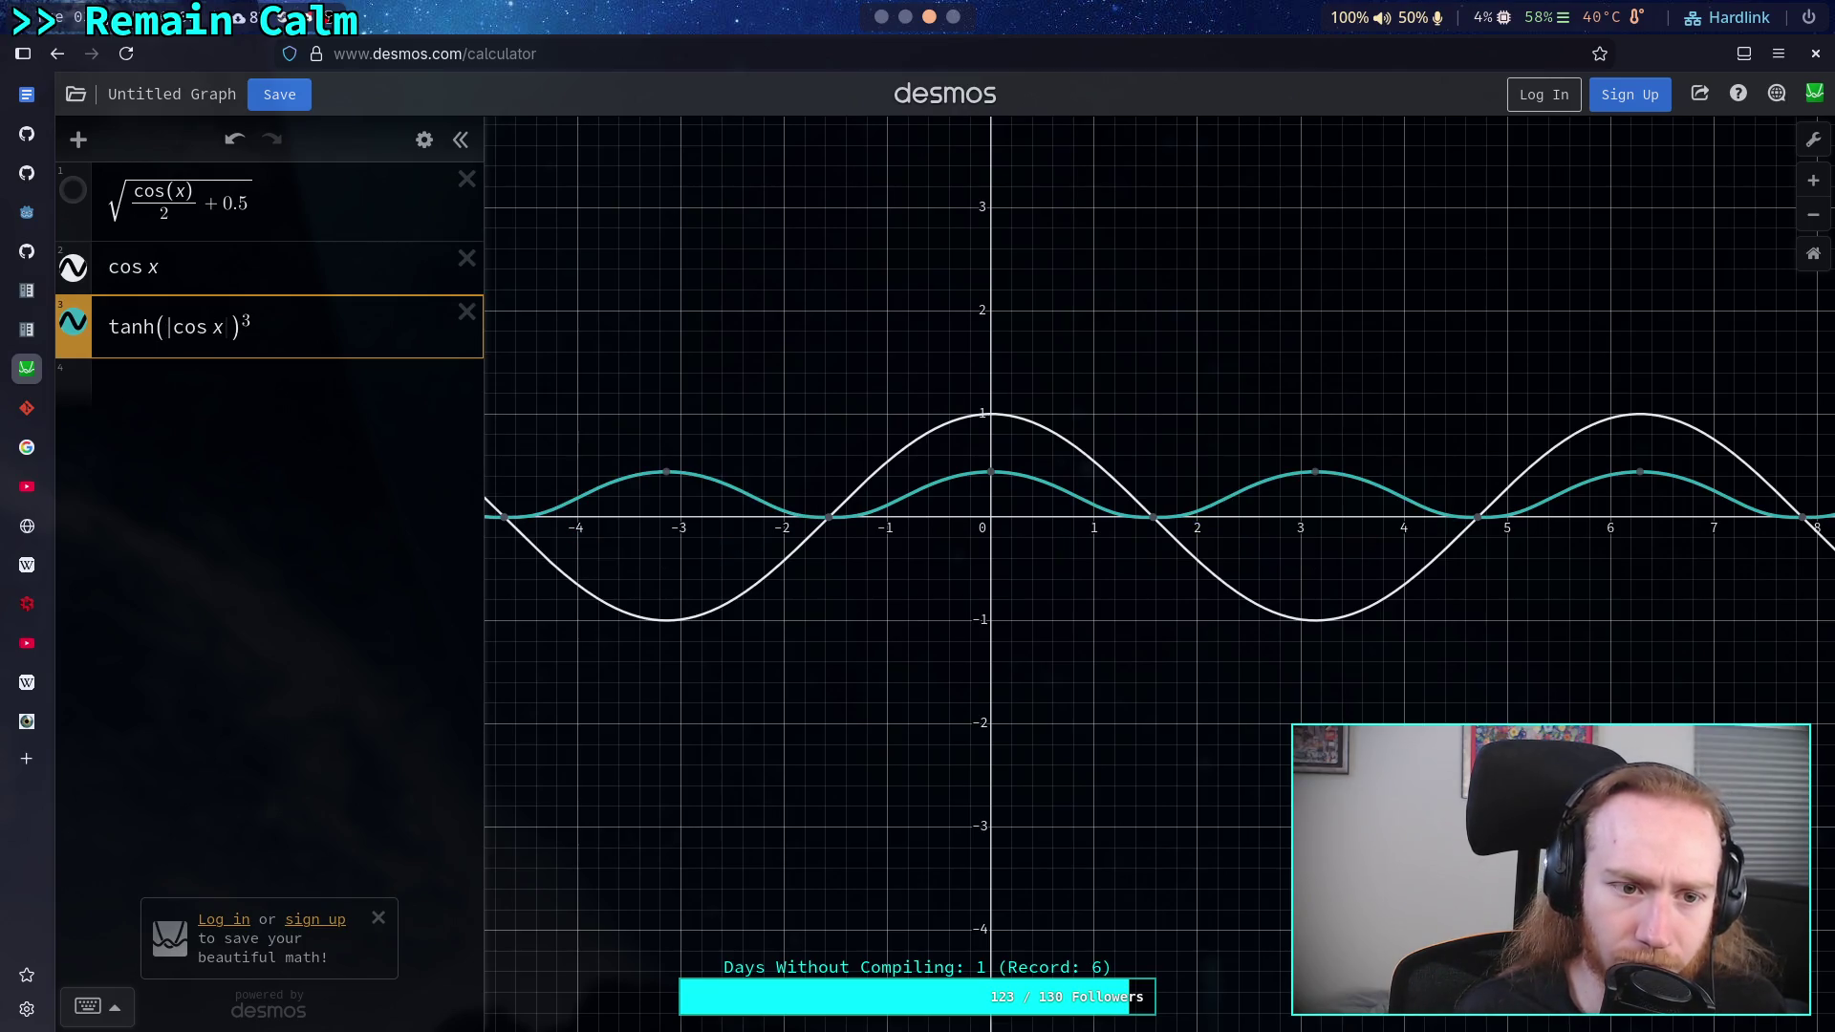
pyautogui.write('^3')
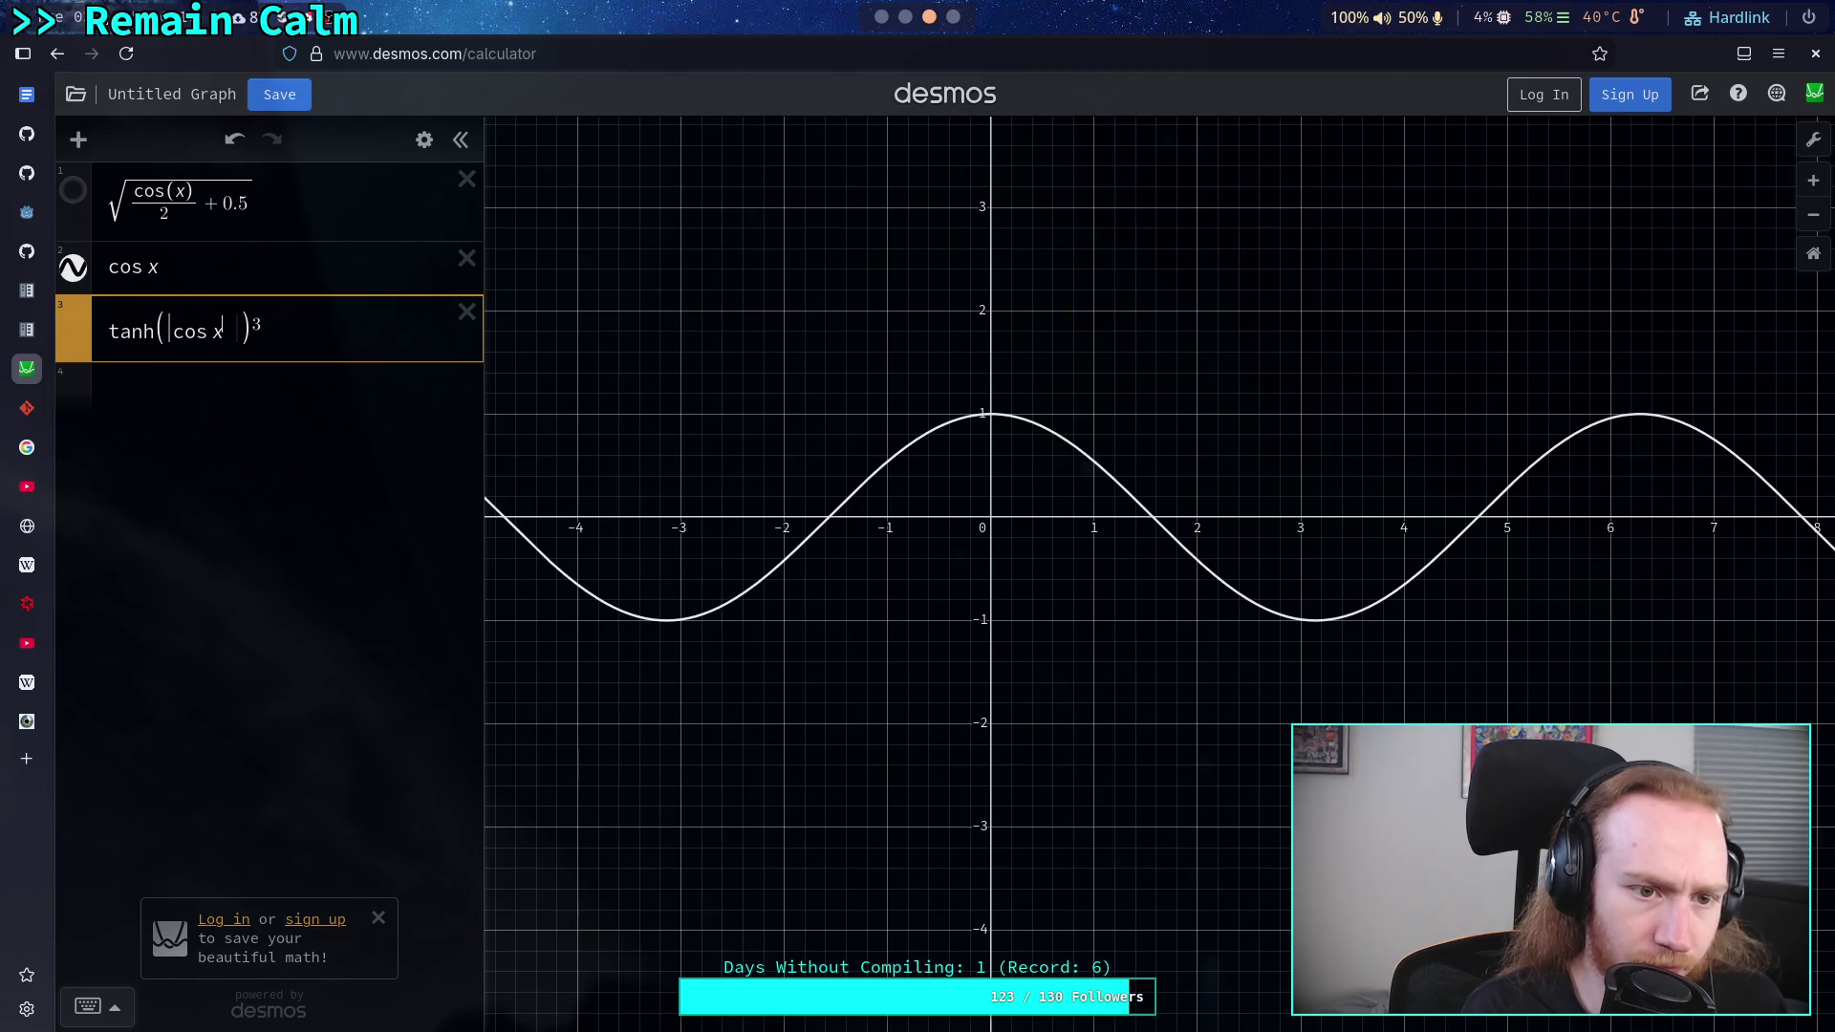
pyautogui.press('Right')
pyautogui.press('Right')
pyautogui.press('Right')
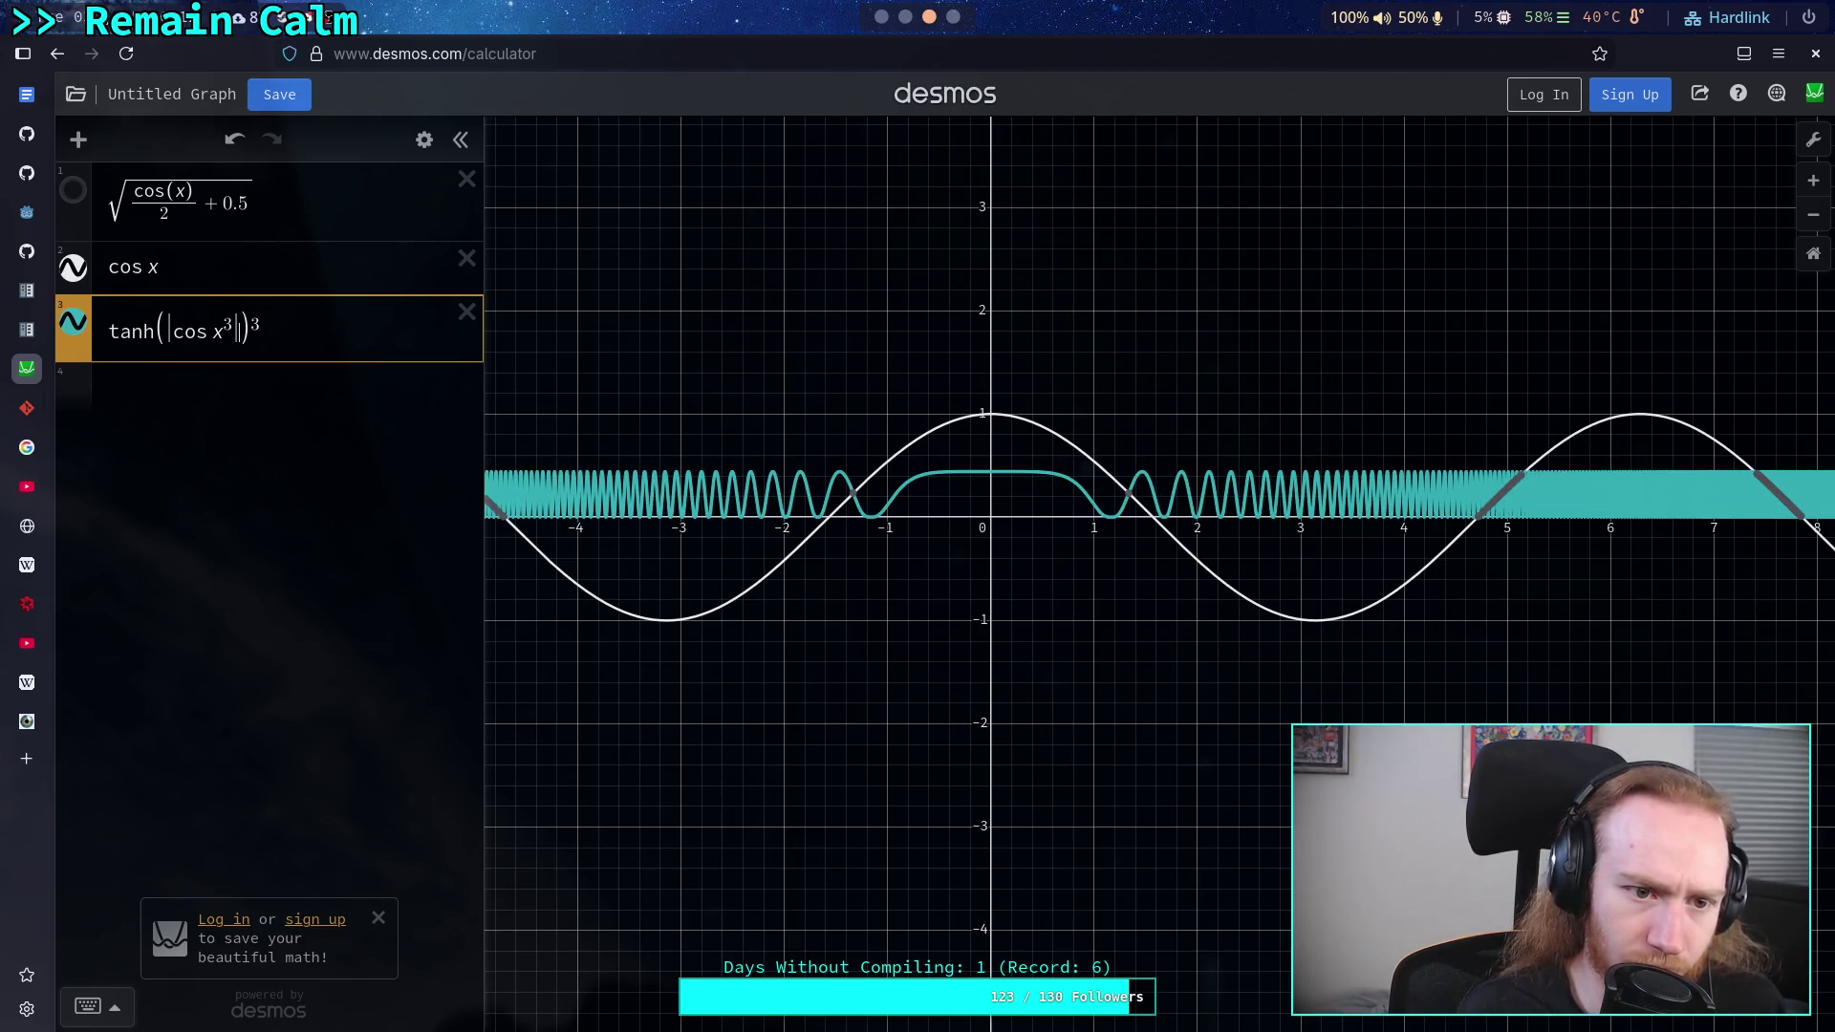
pyautogui.press('BackSpace')
pyautogui.press('Left')
pyautogui.press('Left')
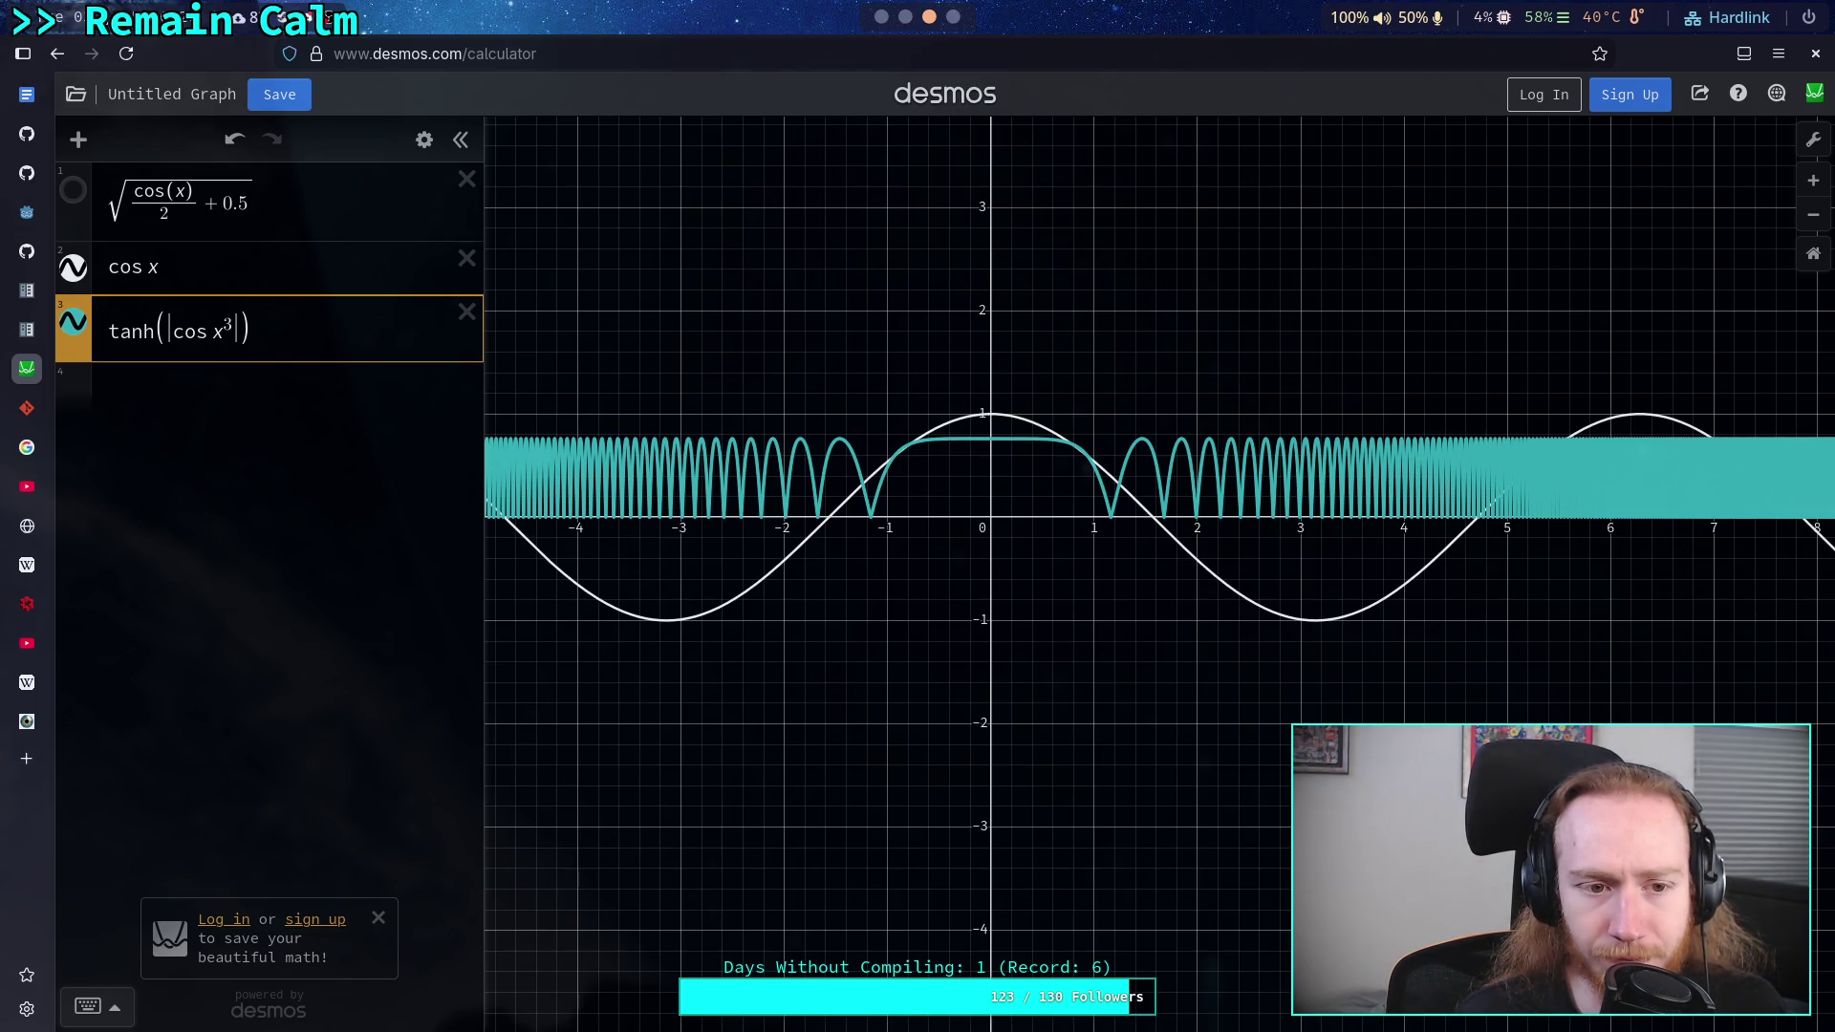
pyautogui.press('BackSpace')
pyautogui.press('BackSpace')
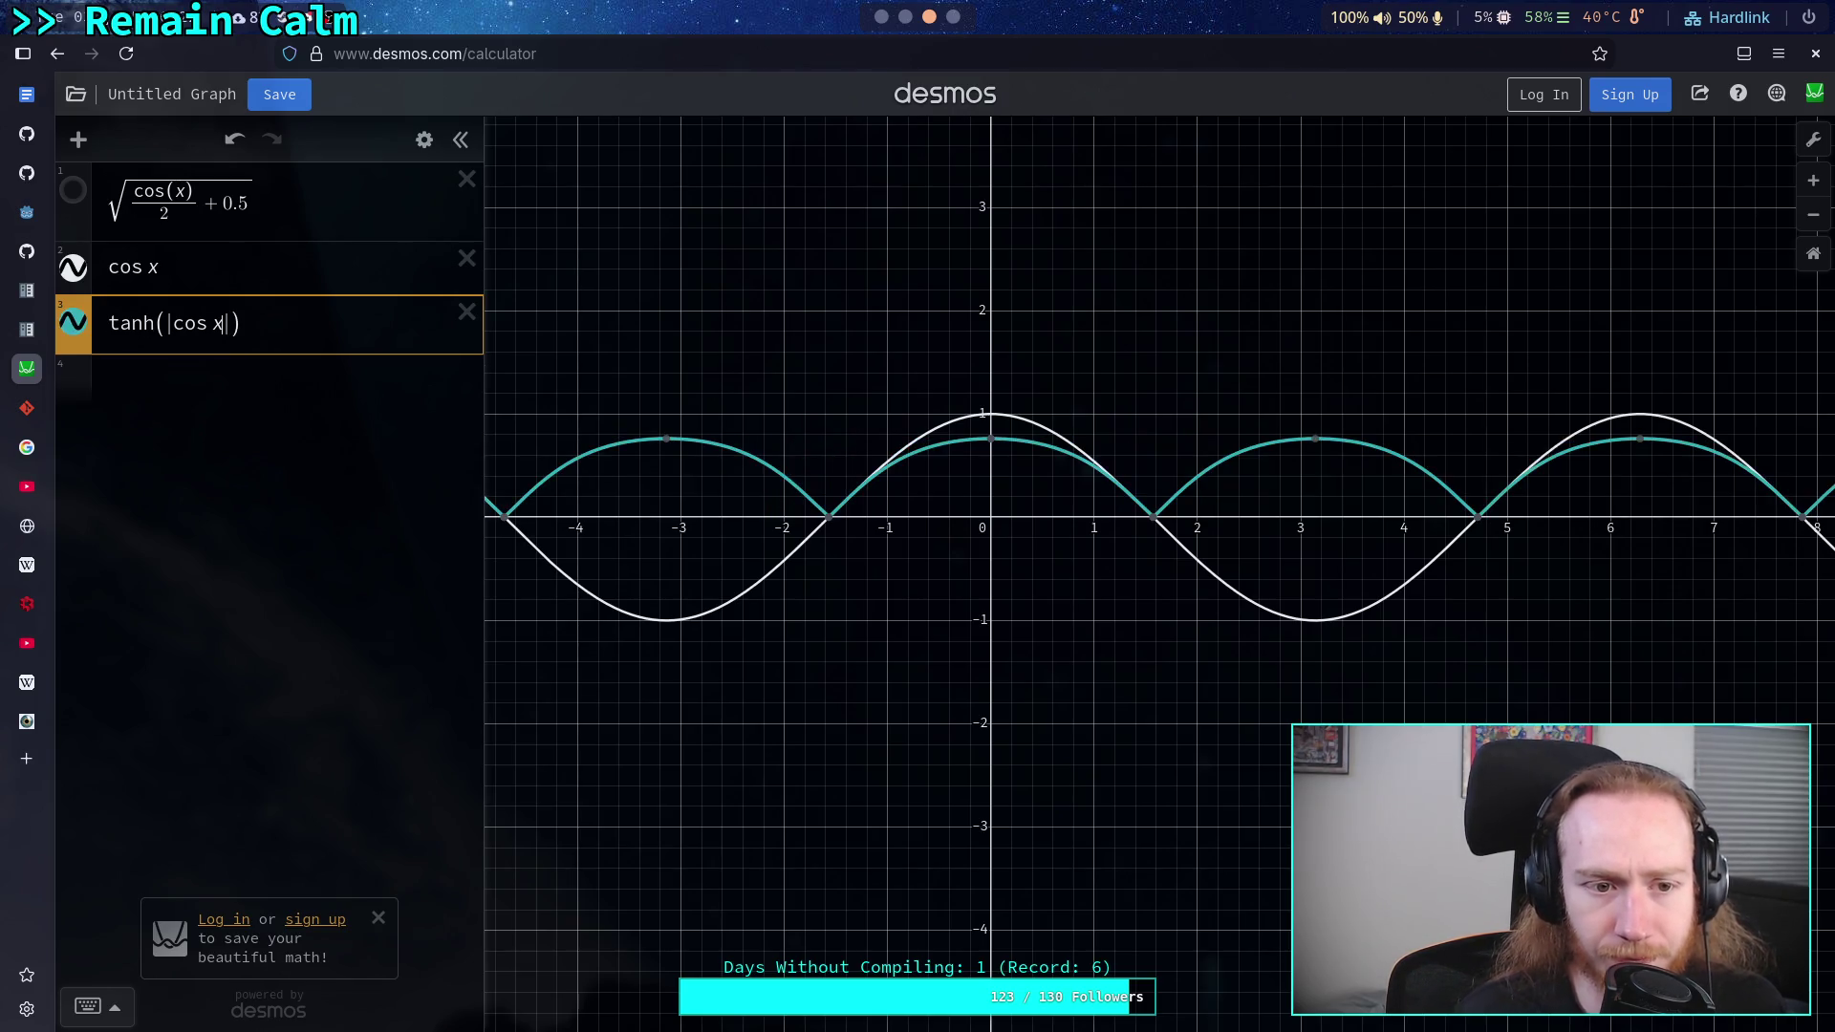
pyautogui.write('^3')
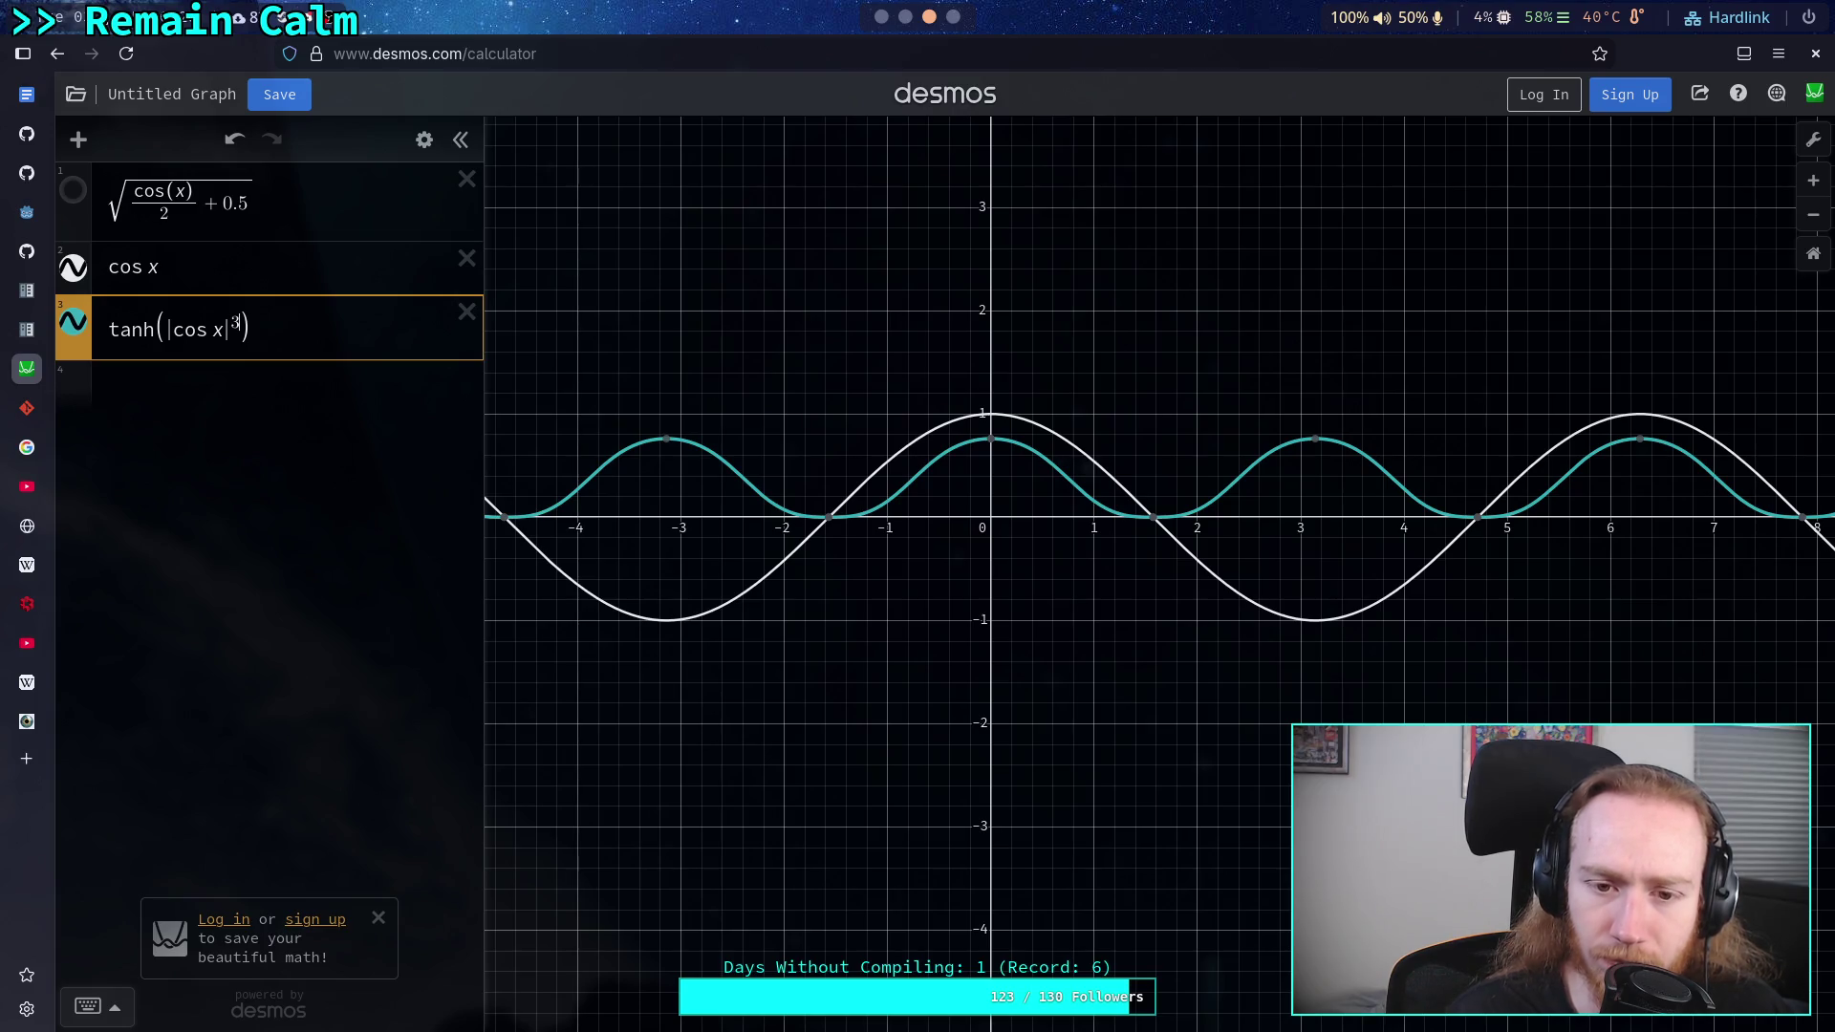
# - Compare exponents 4, 8, 0, 100 and 2, settle on 3, and return to Godot
pyautogui.press('BackSpace')
pyautogui.write('4')
pyautogui.press('BackSpace')
pyautogui.write('8')
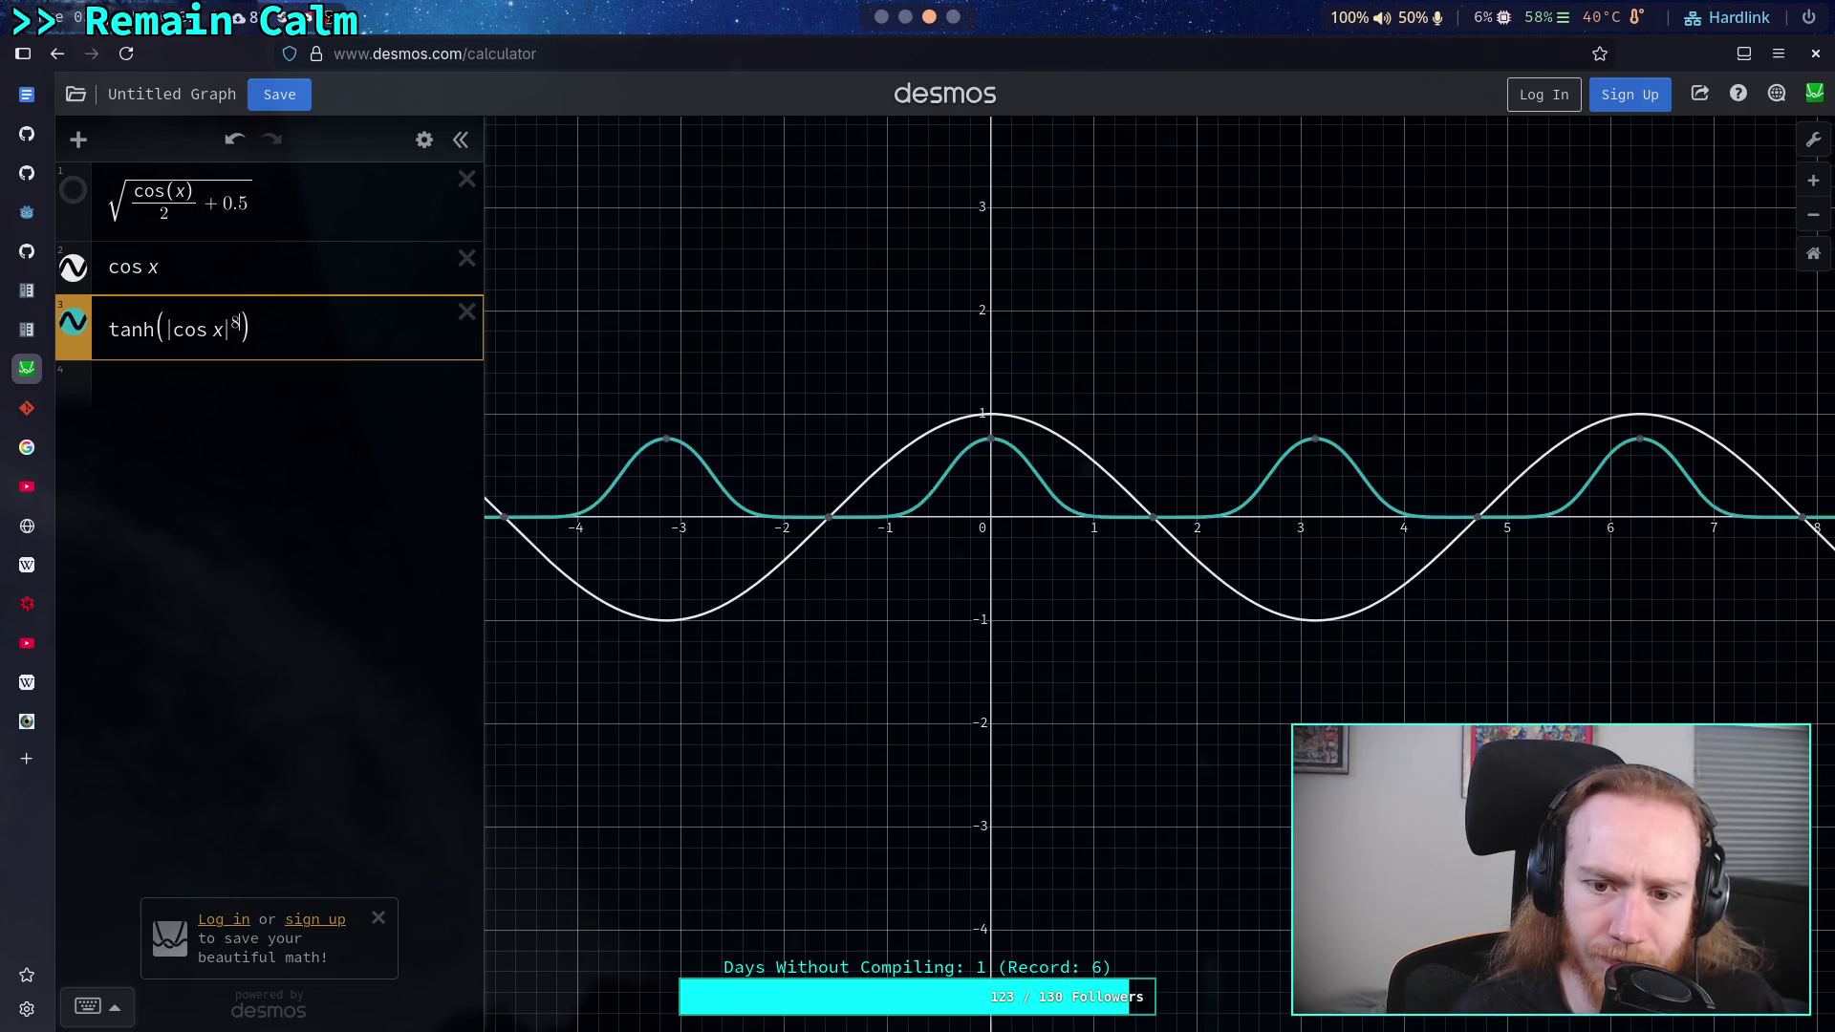
pyautogui.press('BackSpace')
pyautogui.write('0')
pyautogui.press('BackSpace')
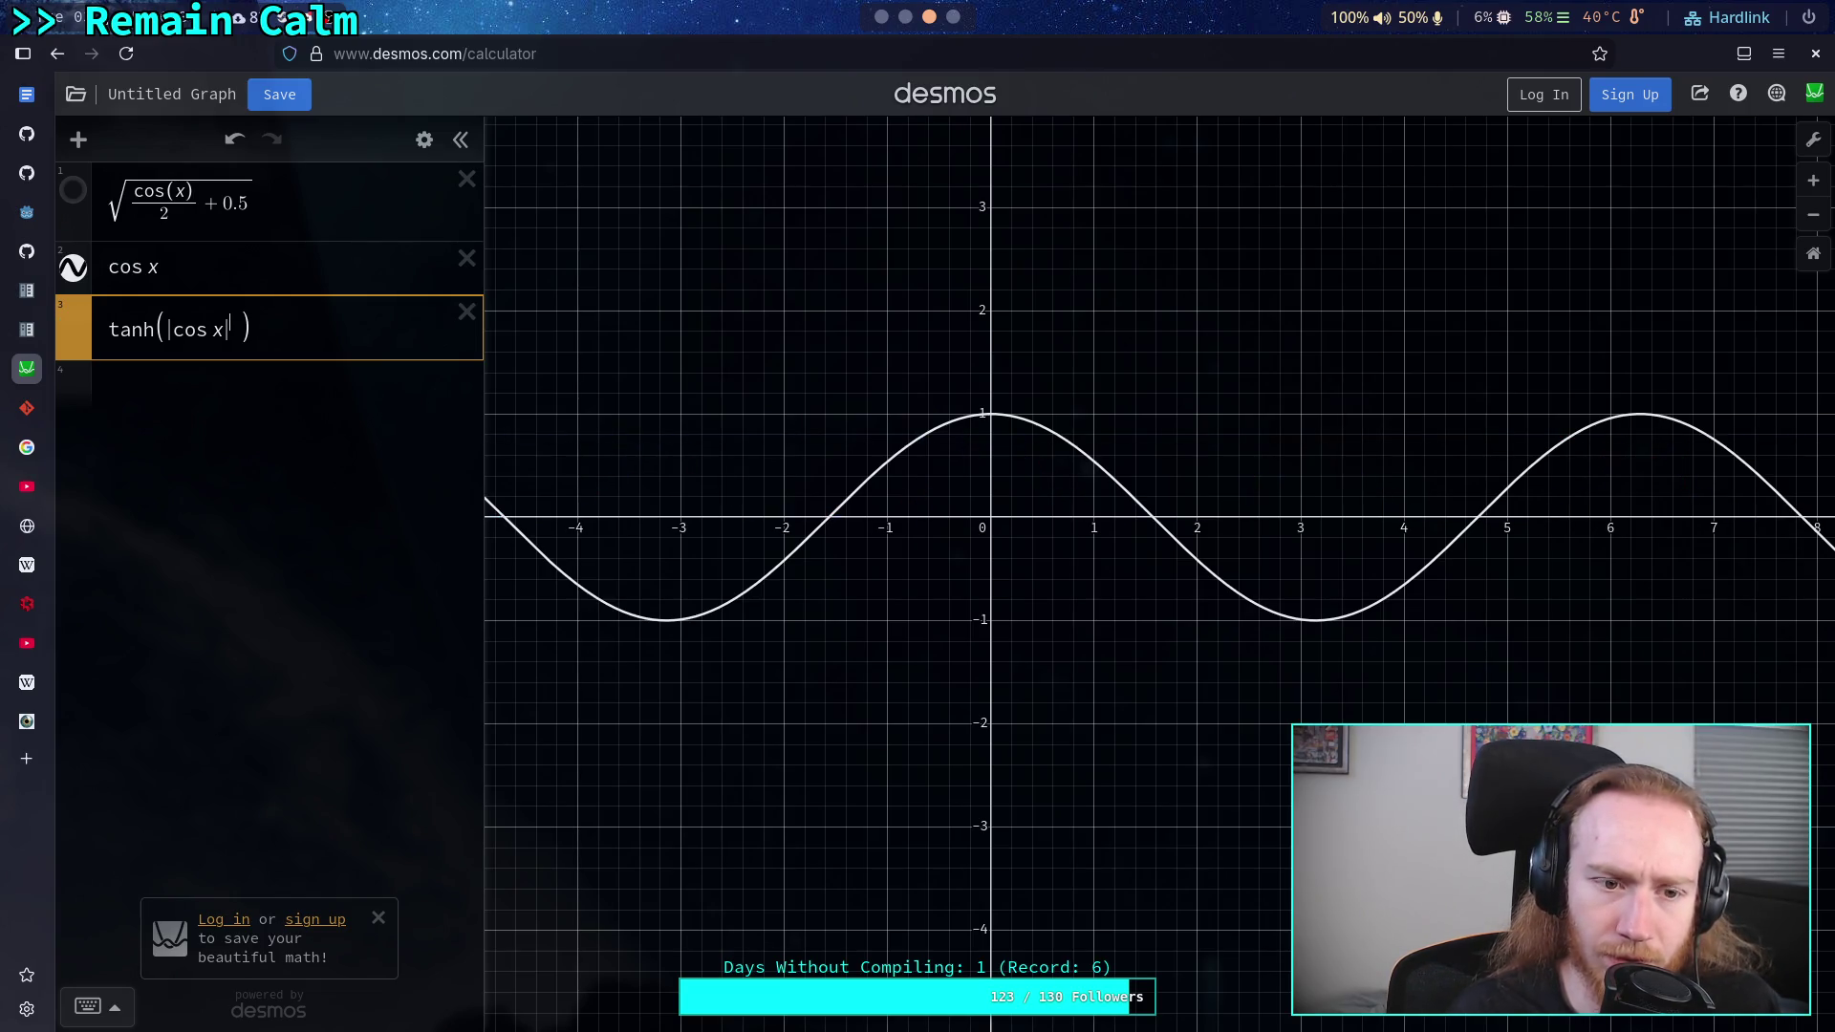
pyautogui.write('100')
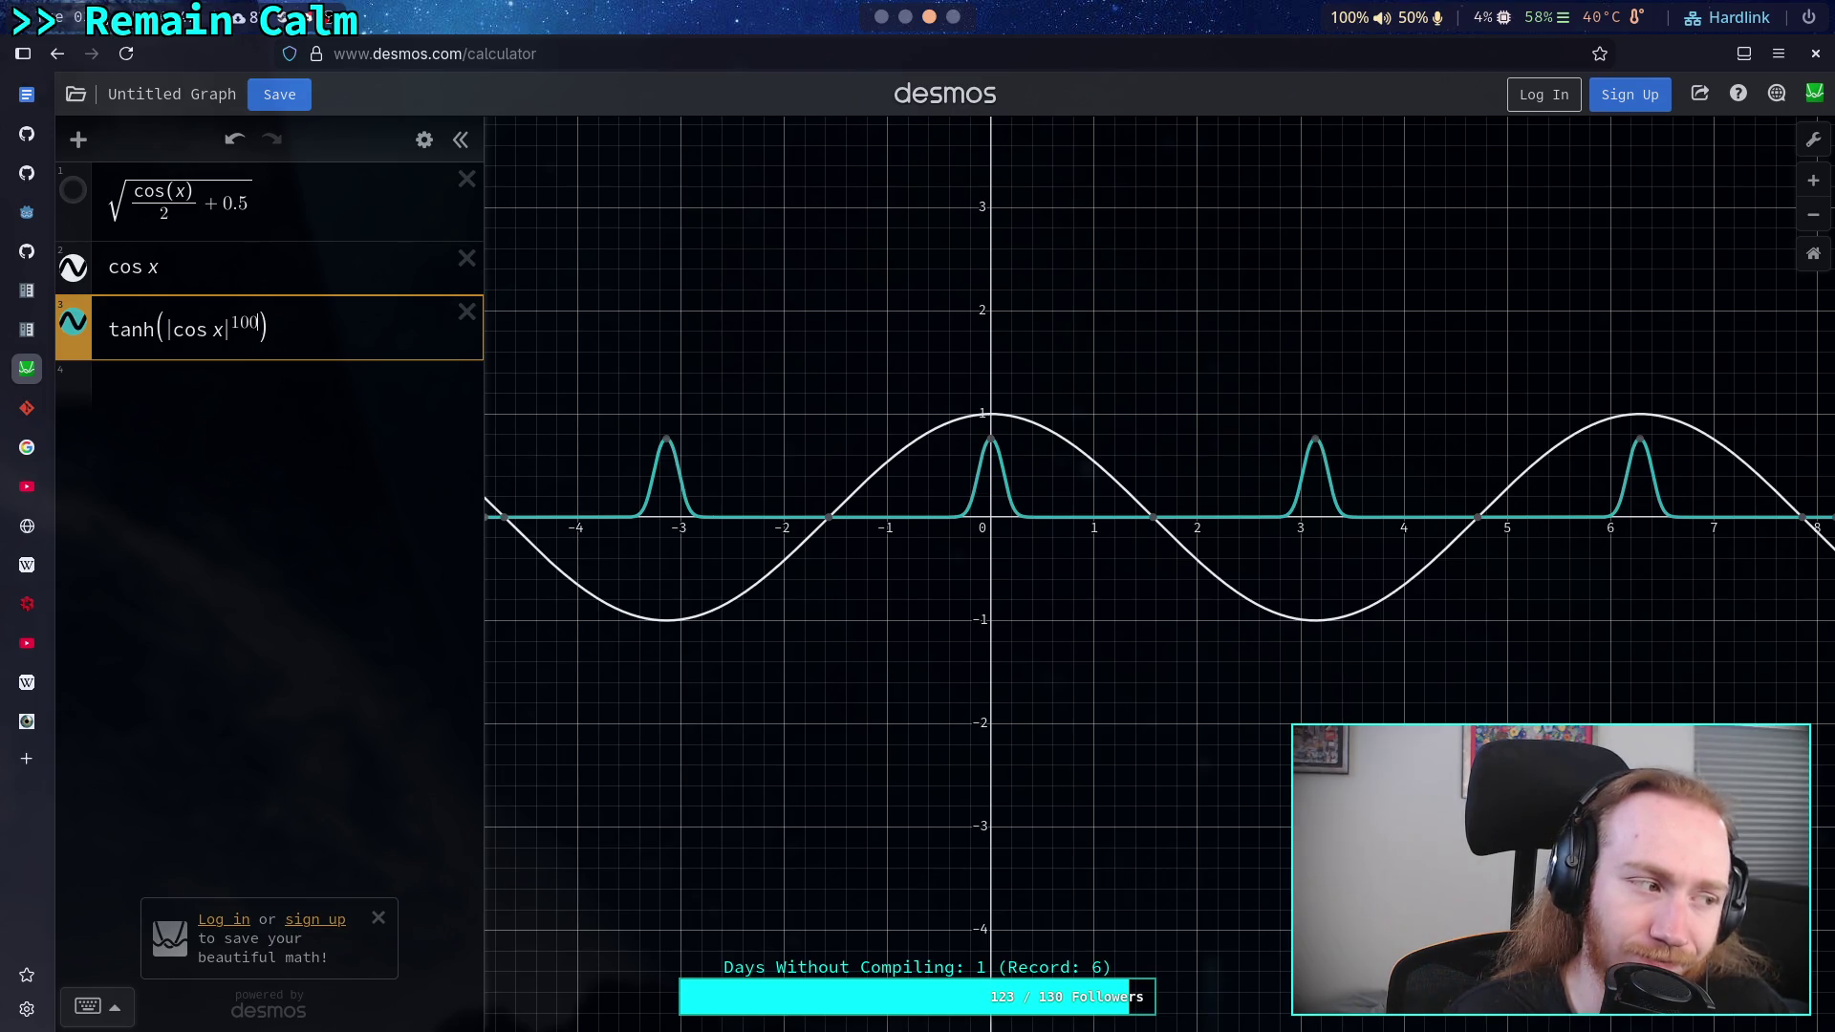
pyautogui.press('BackSpace')
pyautogui.press('BackSpace')
pyautogui.press('BackSpace')
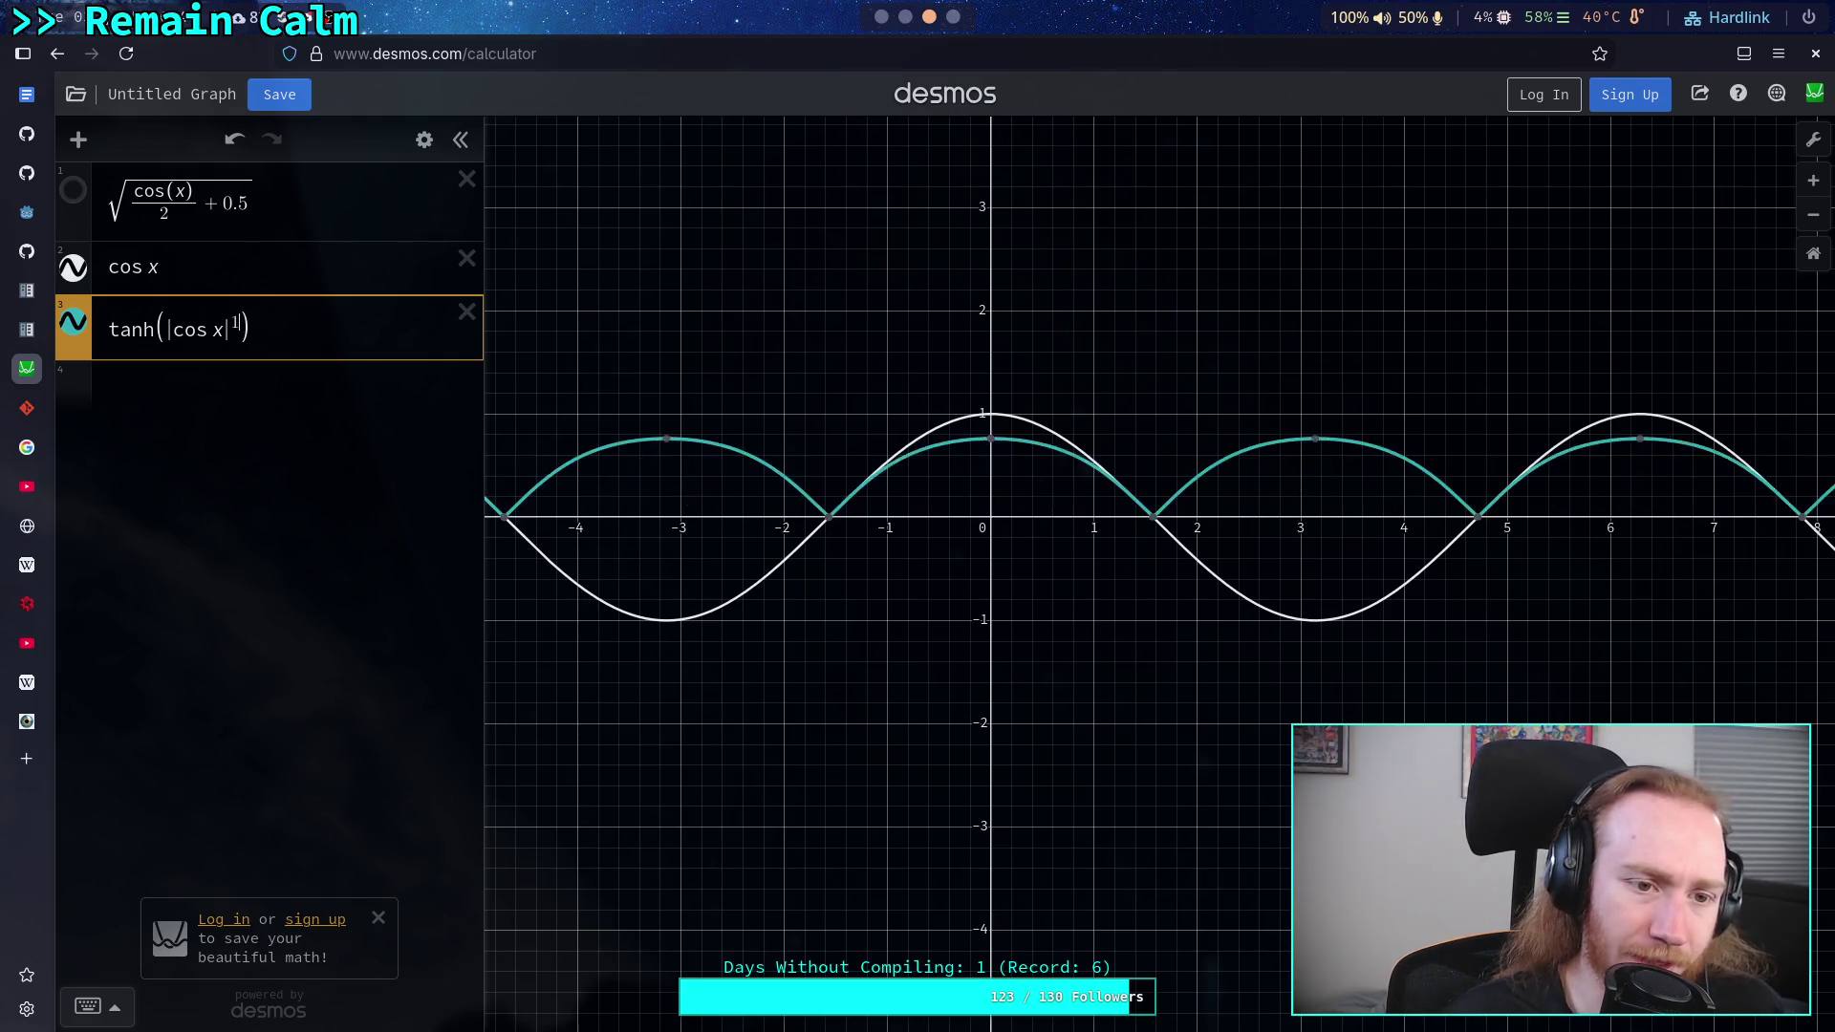
pyautogui.write('2')
pyautogui.press('BackSpace')
pyautogui.write('3')
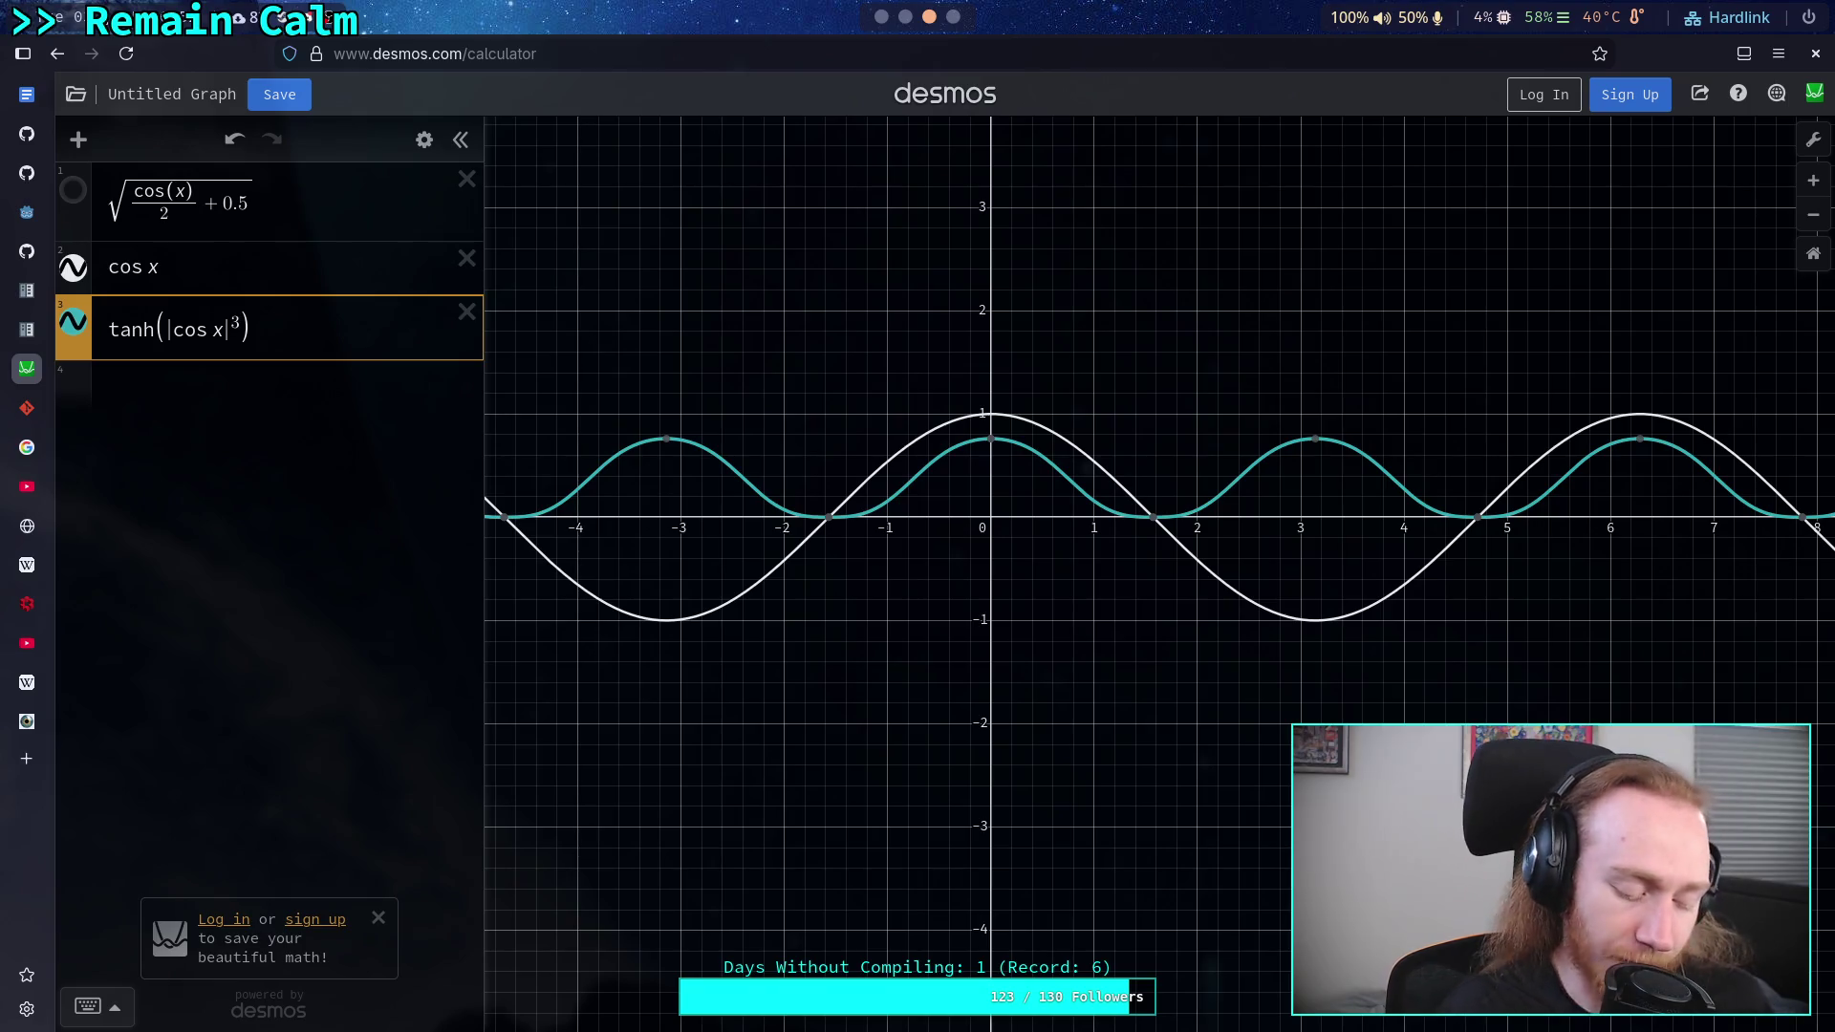
pyautogui.hotkey('alt', 'Tab')
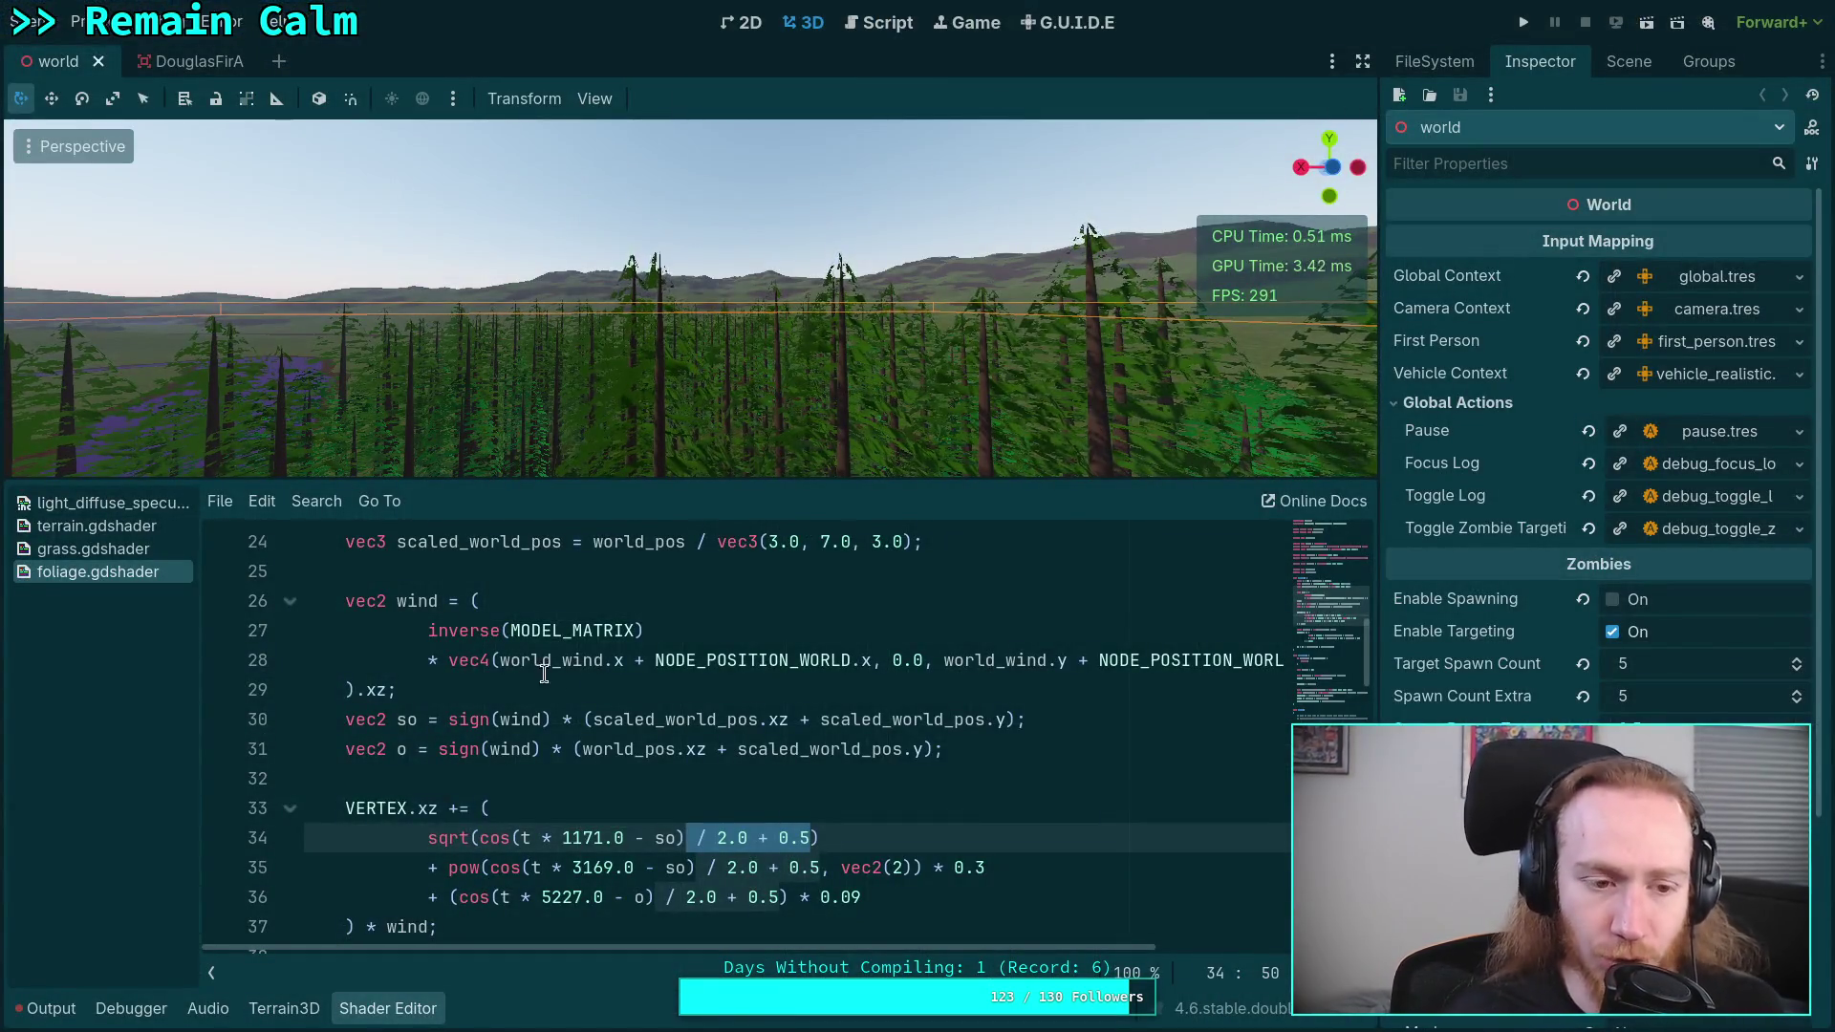
# - Clear the shader selection, collapse the extras and terrain_3d folders, and switch to the DouglasFirA scene
pyautogui.click(579, 690)
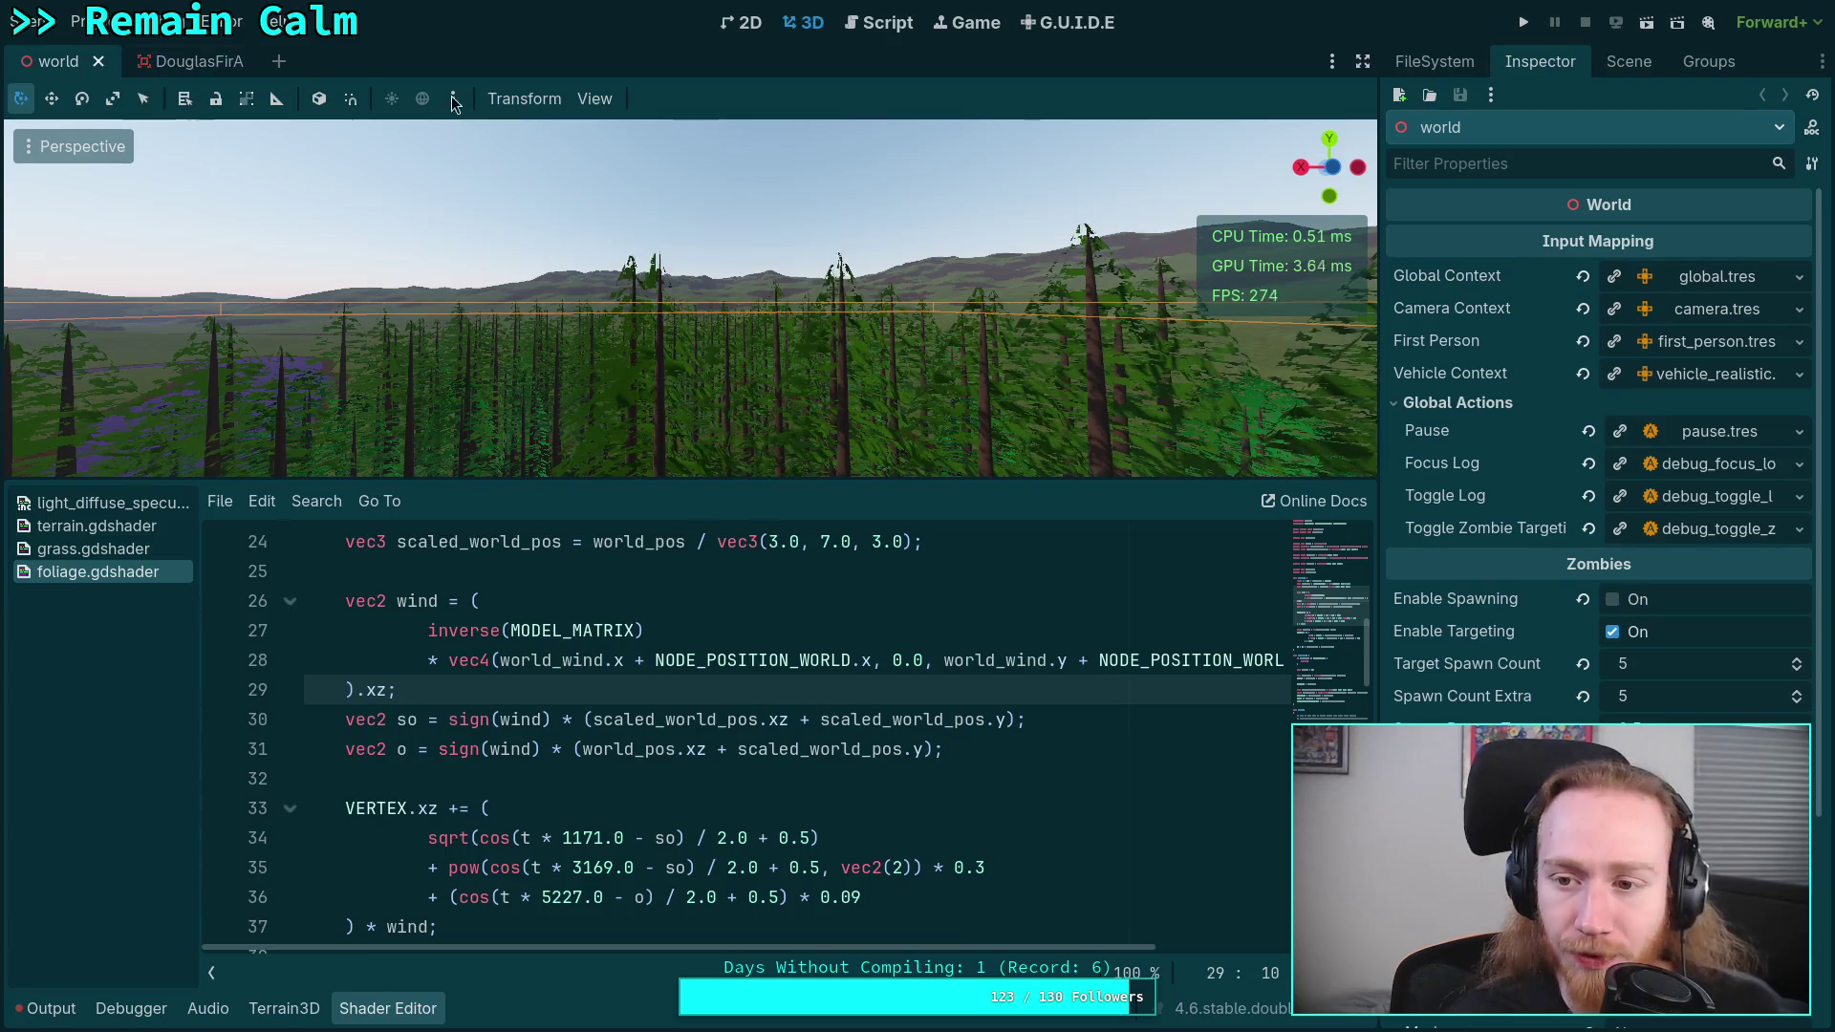
pyautogui.click(1622, 61)
pyautogui.click(1433, 61)
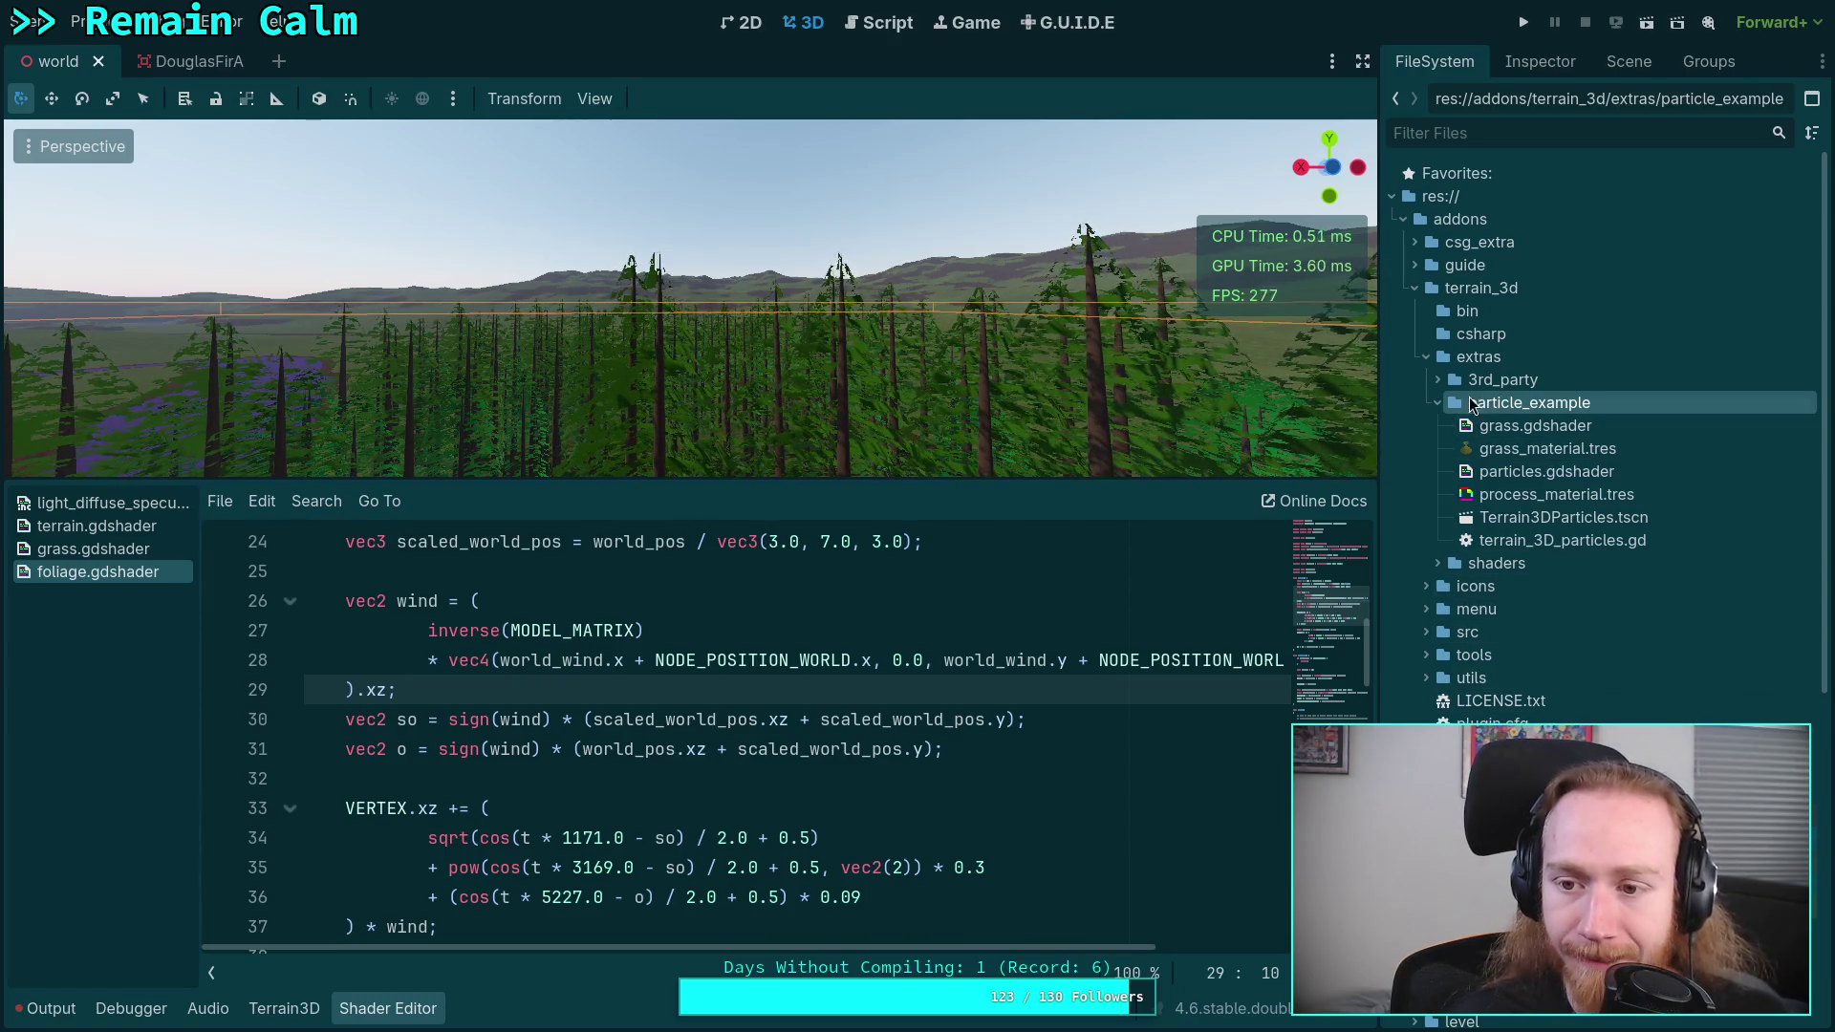
pyautogui.click(1425, 356)
pyautogui.click(1415, 288)
pyautogui.click(1402, 494)
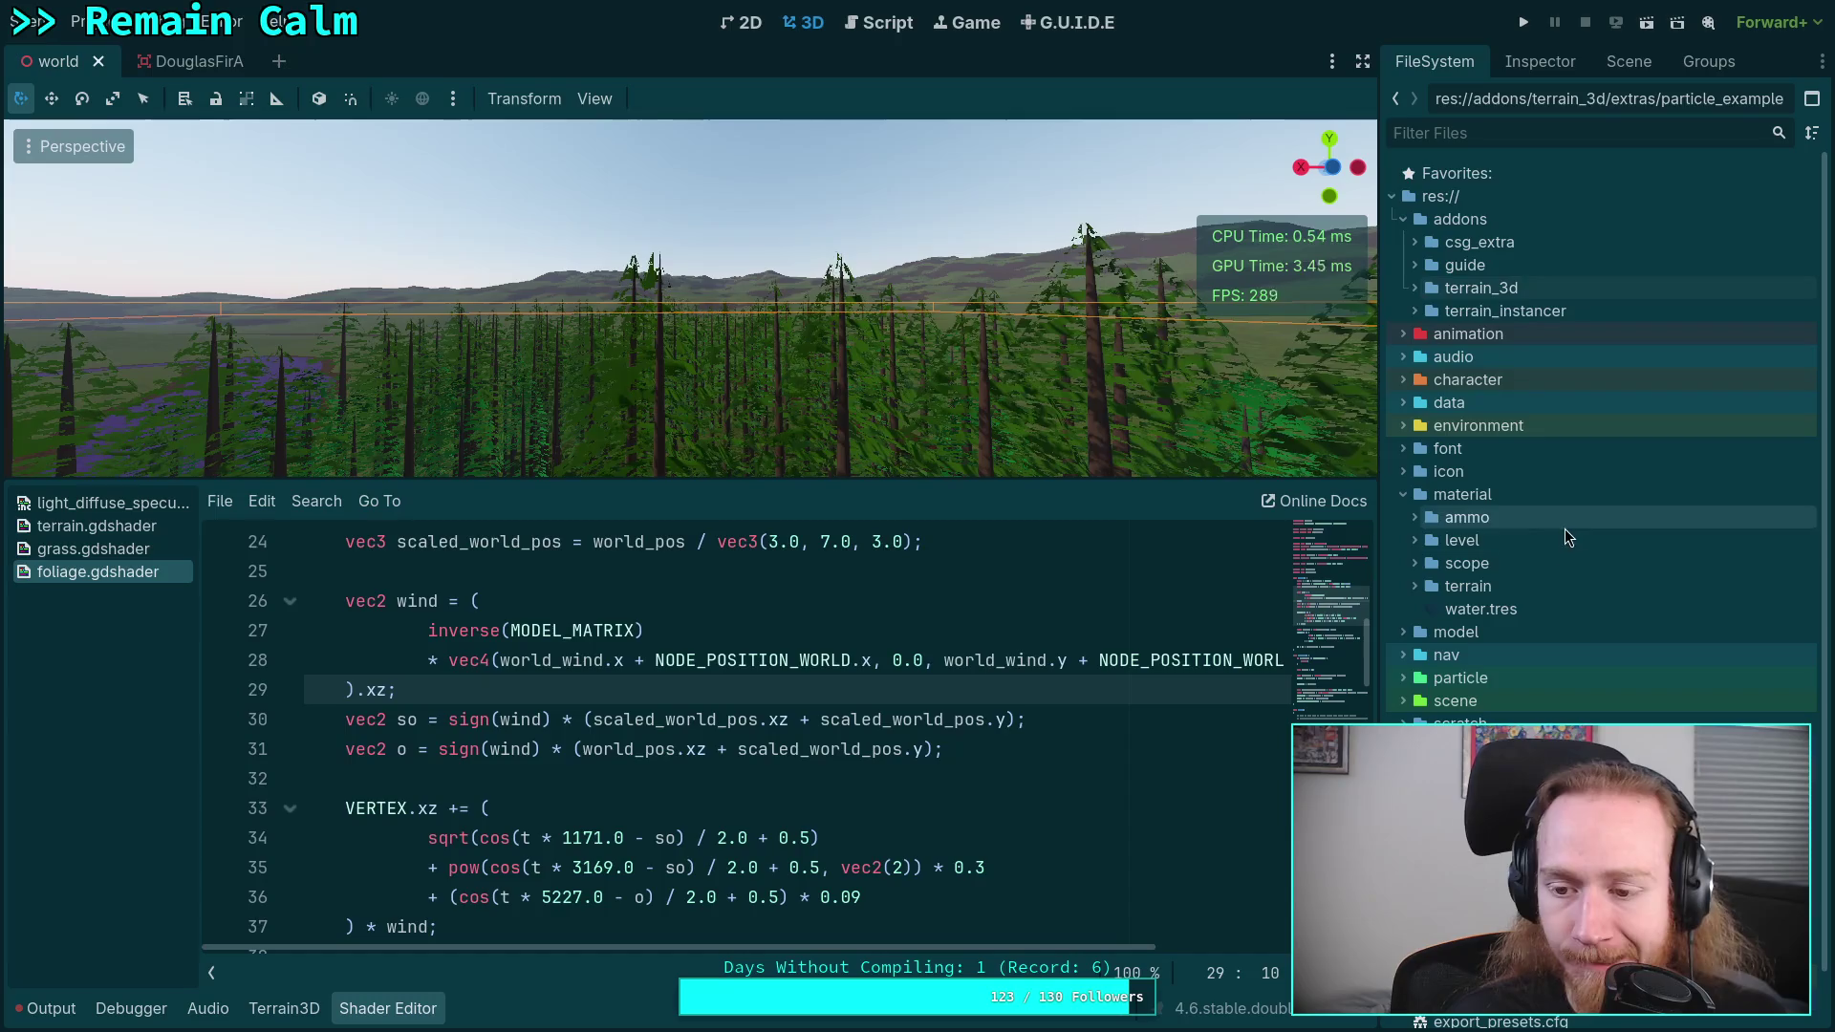
pyautogui.scroll(-1, 1557, 531)
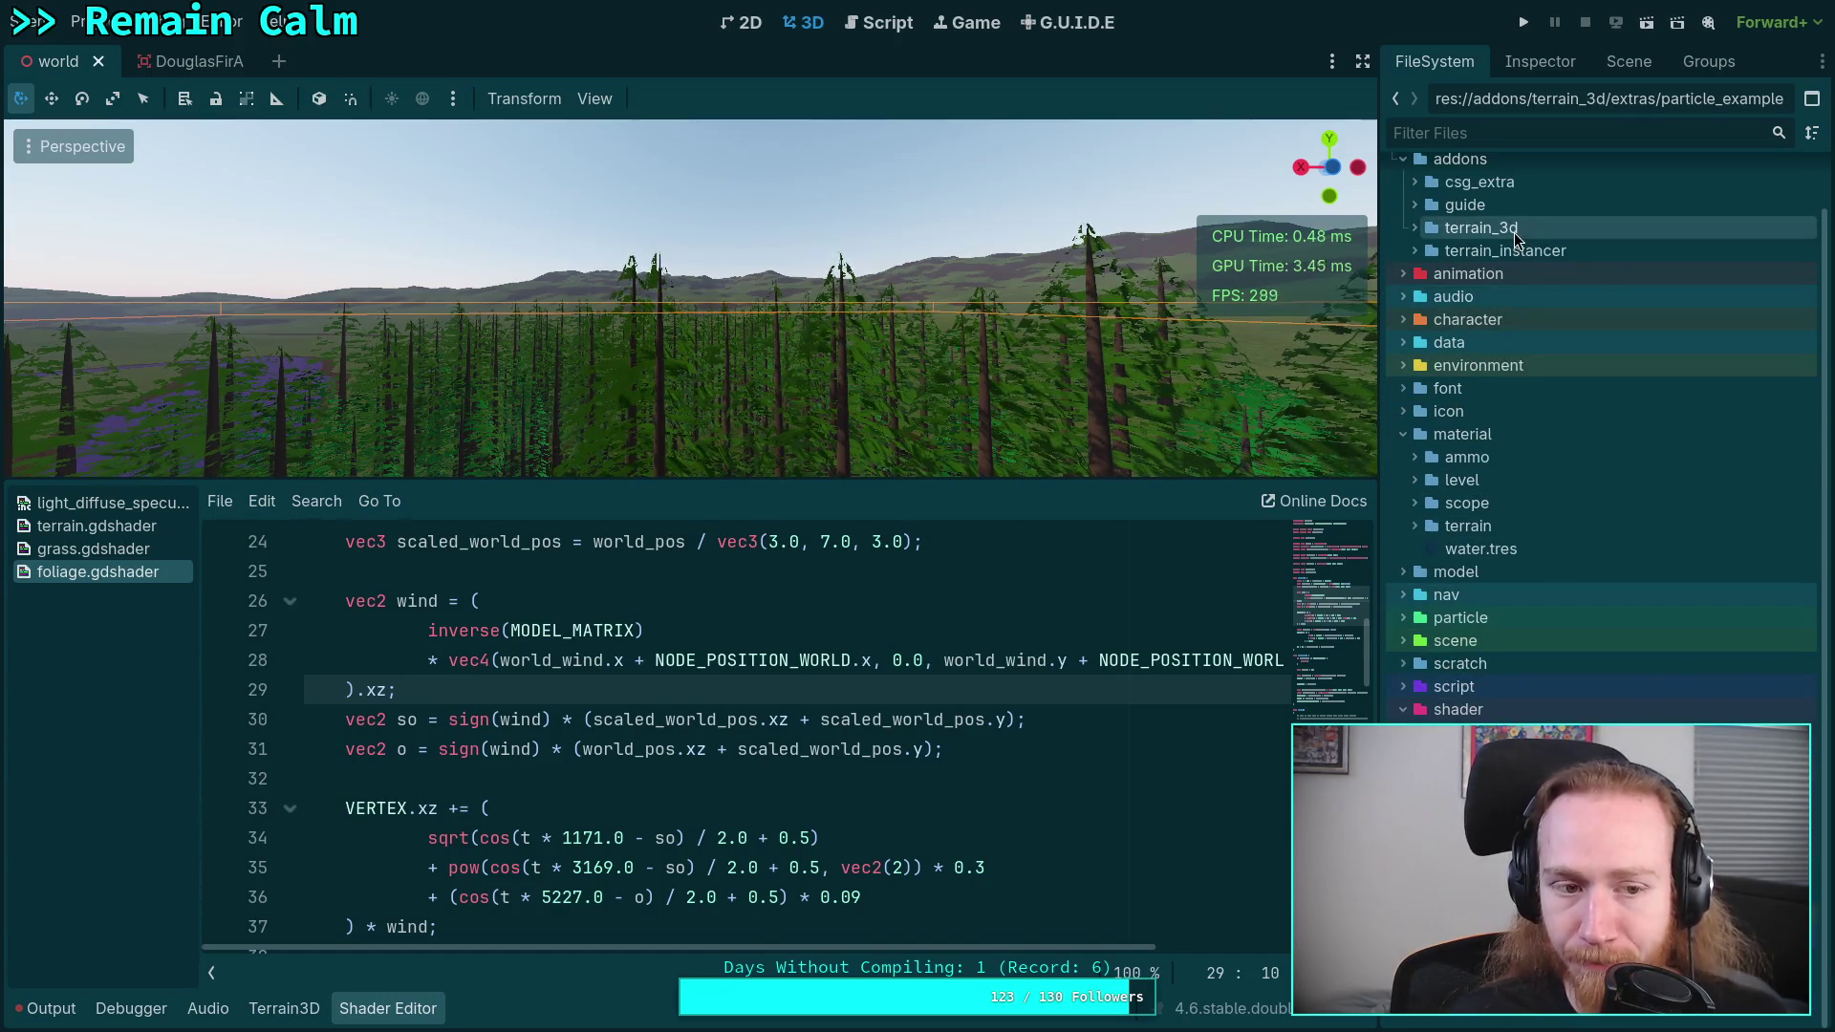
pyautogui.click(152, 69)
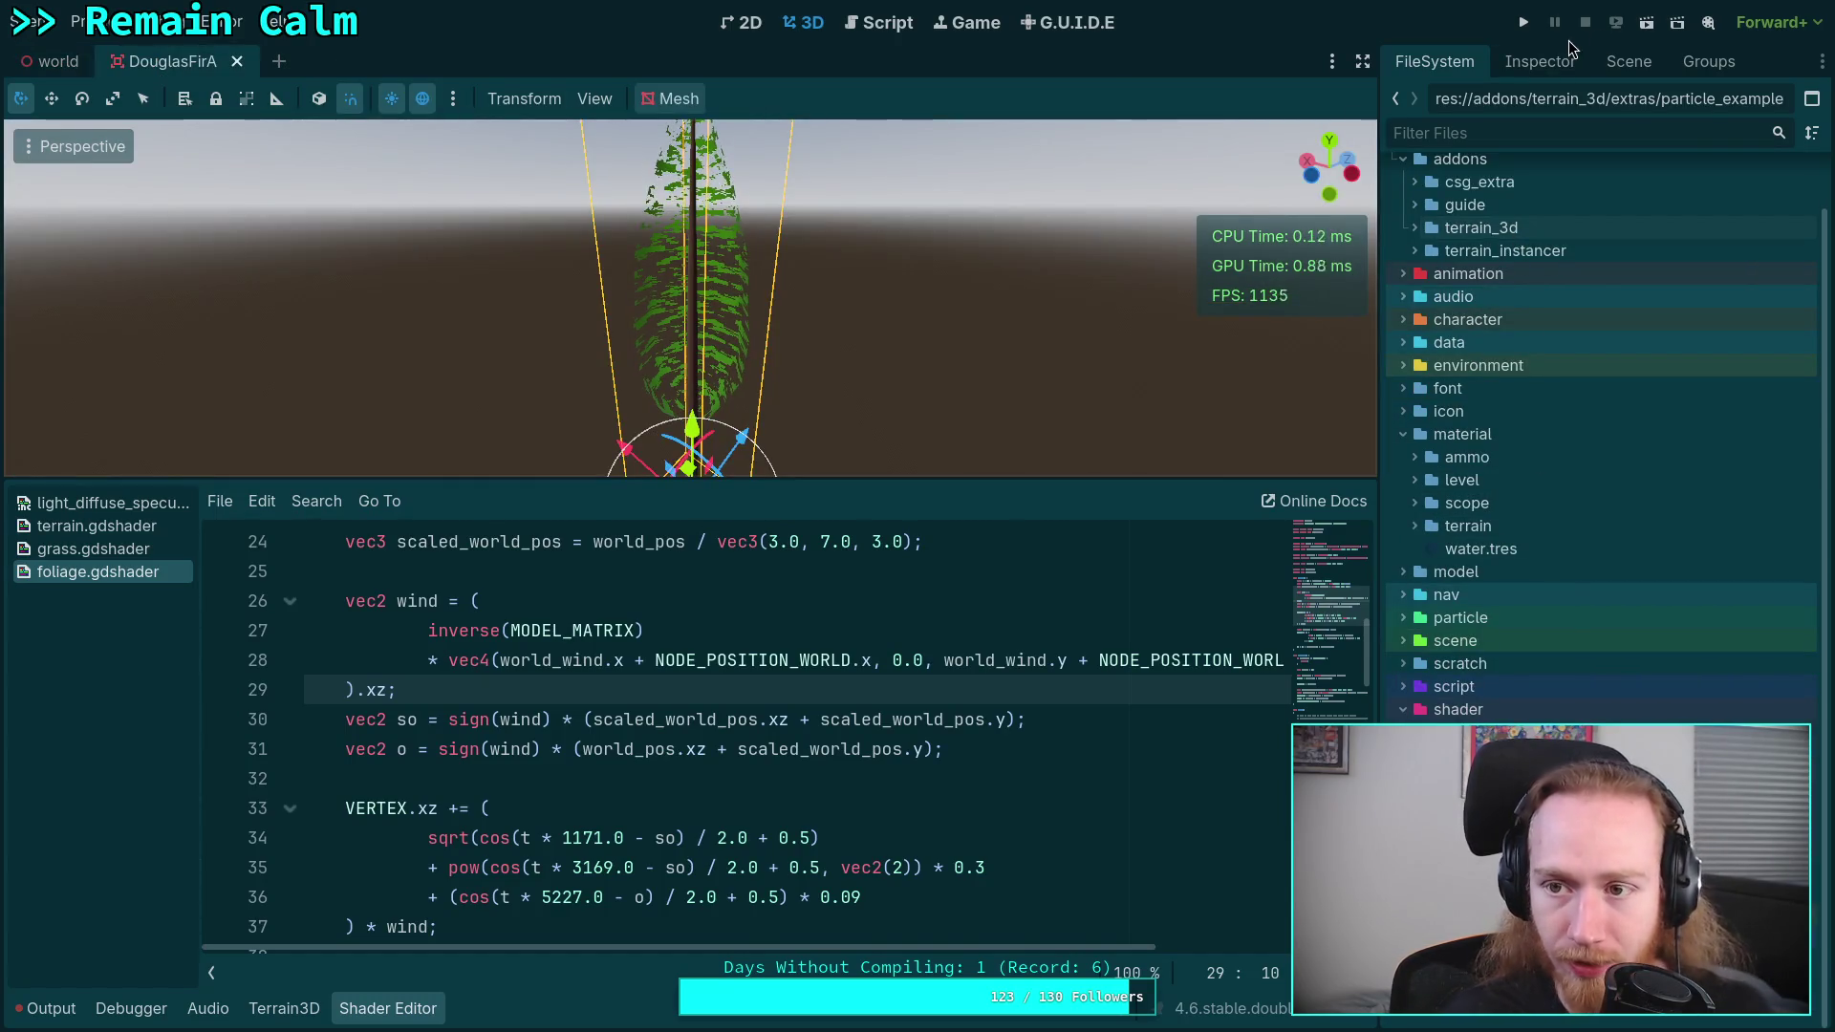
pyautogui.click(1539, 61)
pyautogui.click(1600, 71)
pyautogui.click(1433, 62)
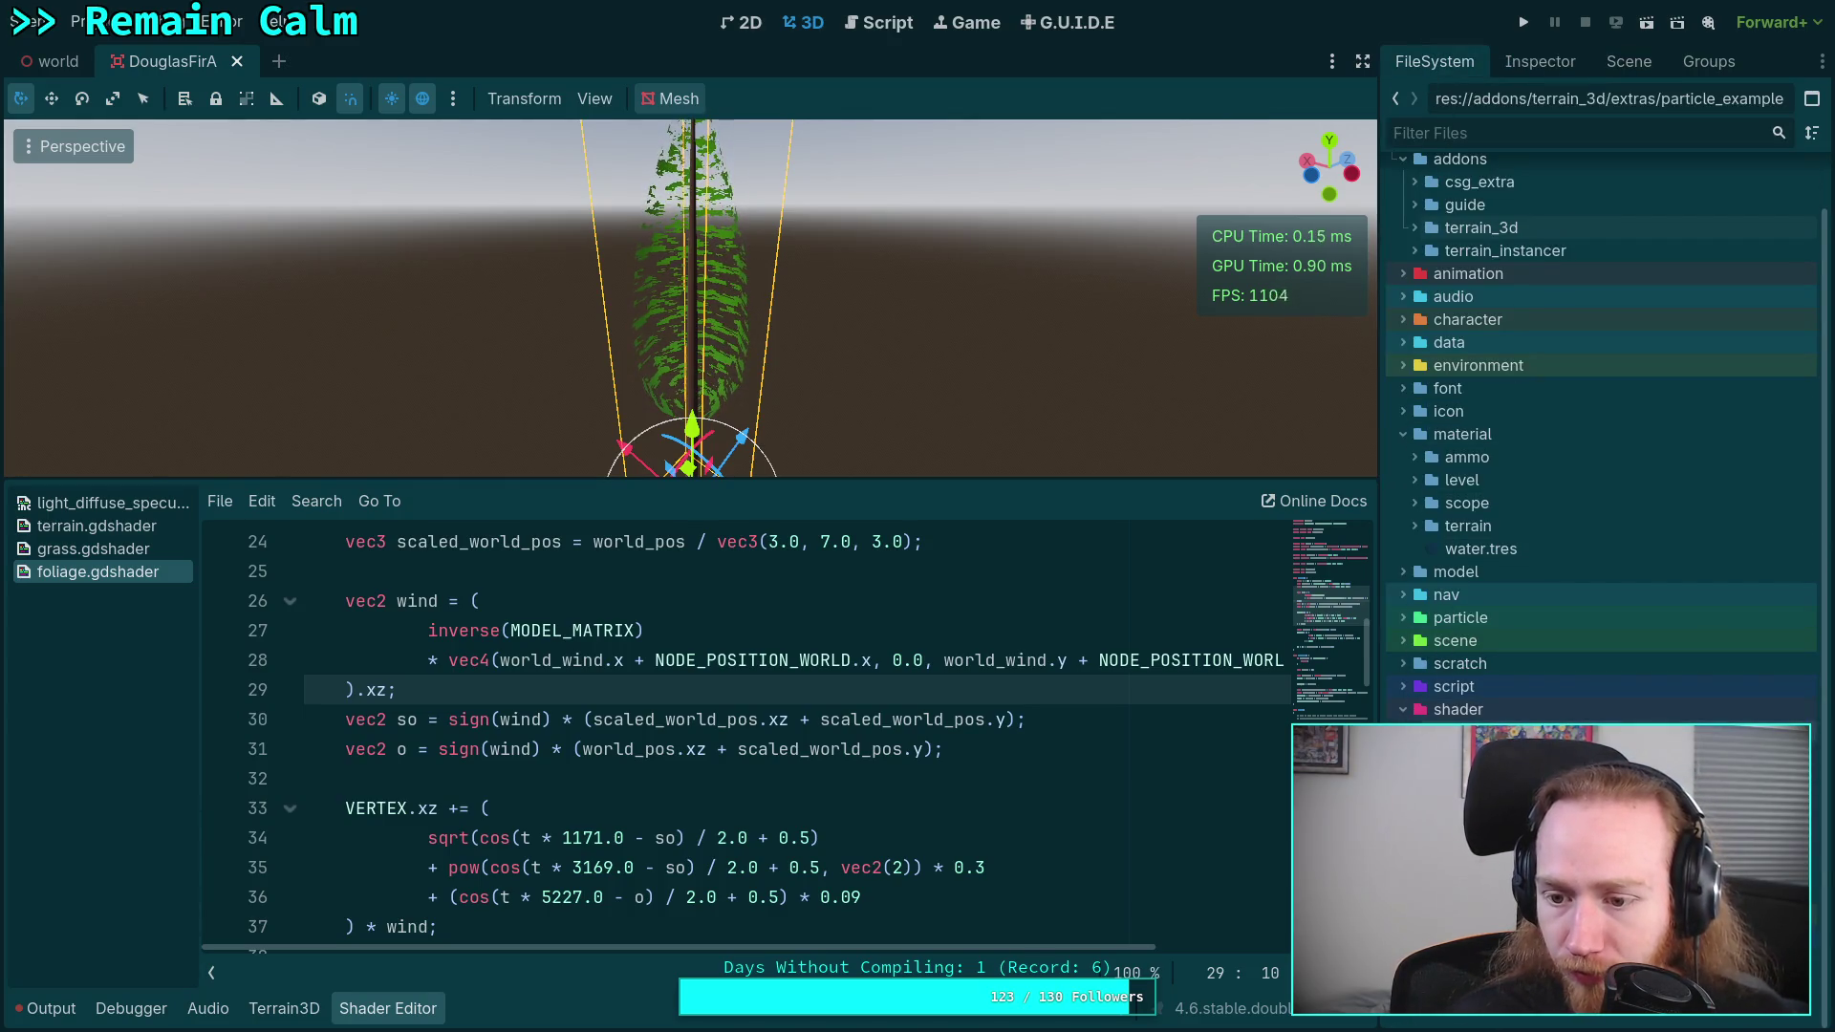
# - Expand scene > plants > tree > white_fir in FileSystem and open WhiteFirA.tscn
pyautogui.scroll(2, 1405, 697)
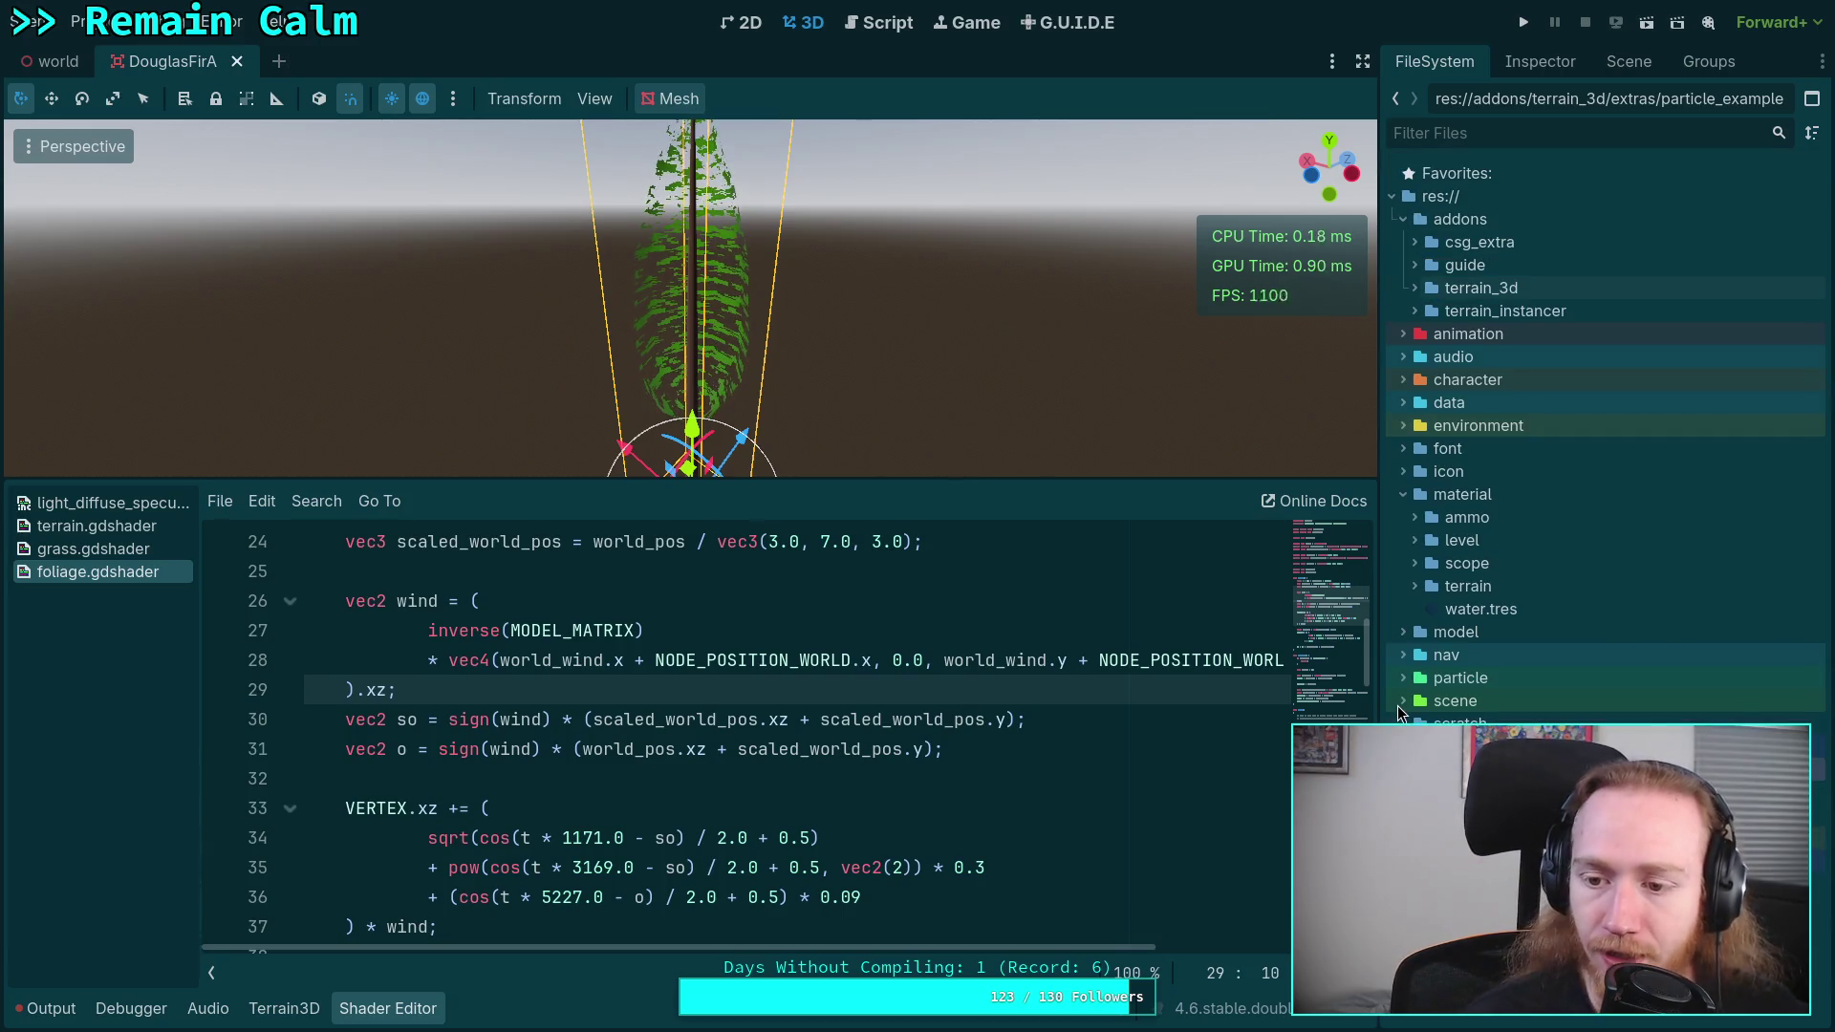
pyautogui.click(1403, 701)
pyautogui.scroll(-3, 1431, 684)
pyautogui.click(1414, 578)
pyautogui.click(1425, 624)
pyautogui.click(1437, 716)
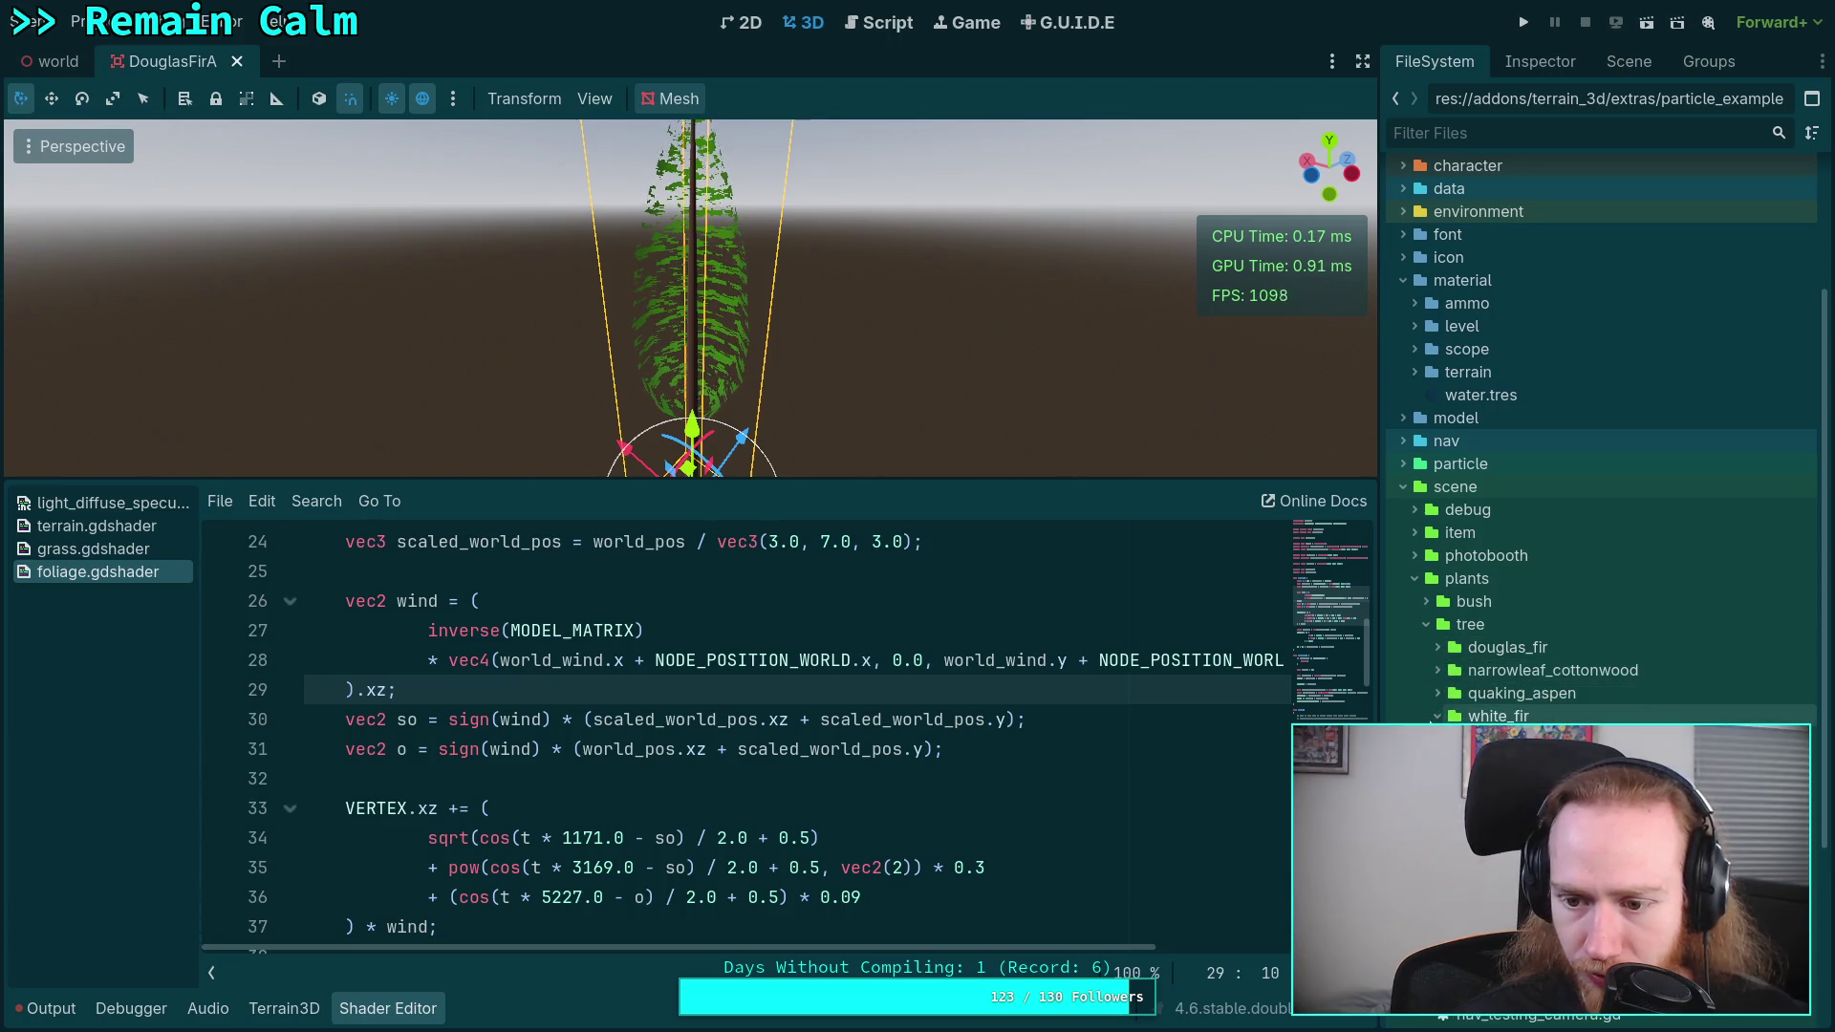
pyautogui.doubleClick(1509, 739)
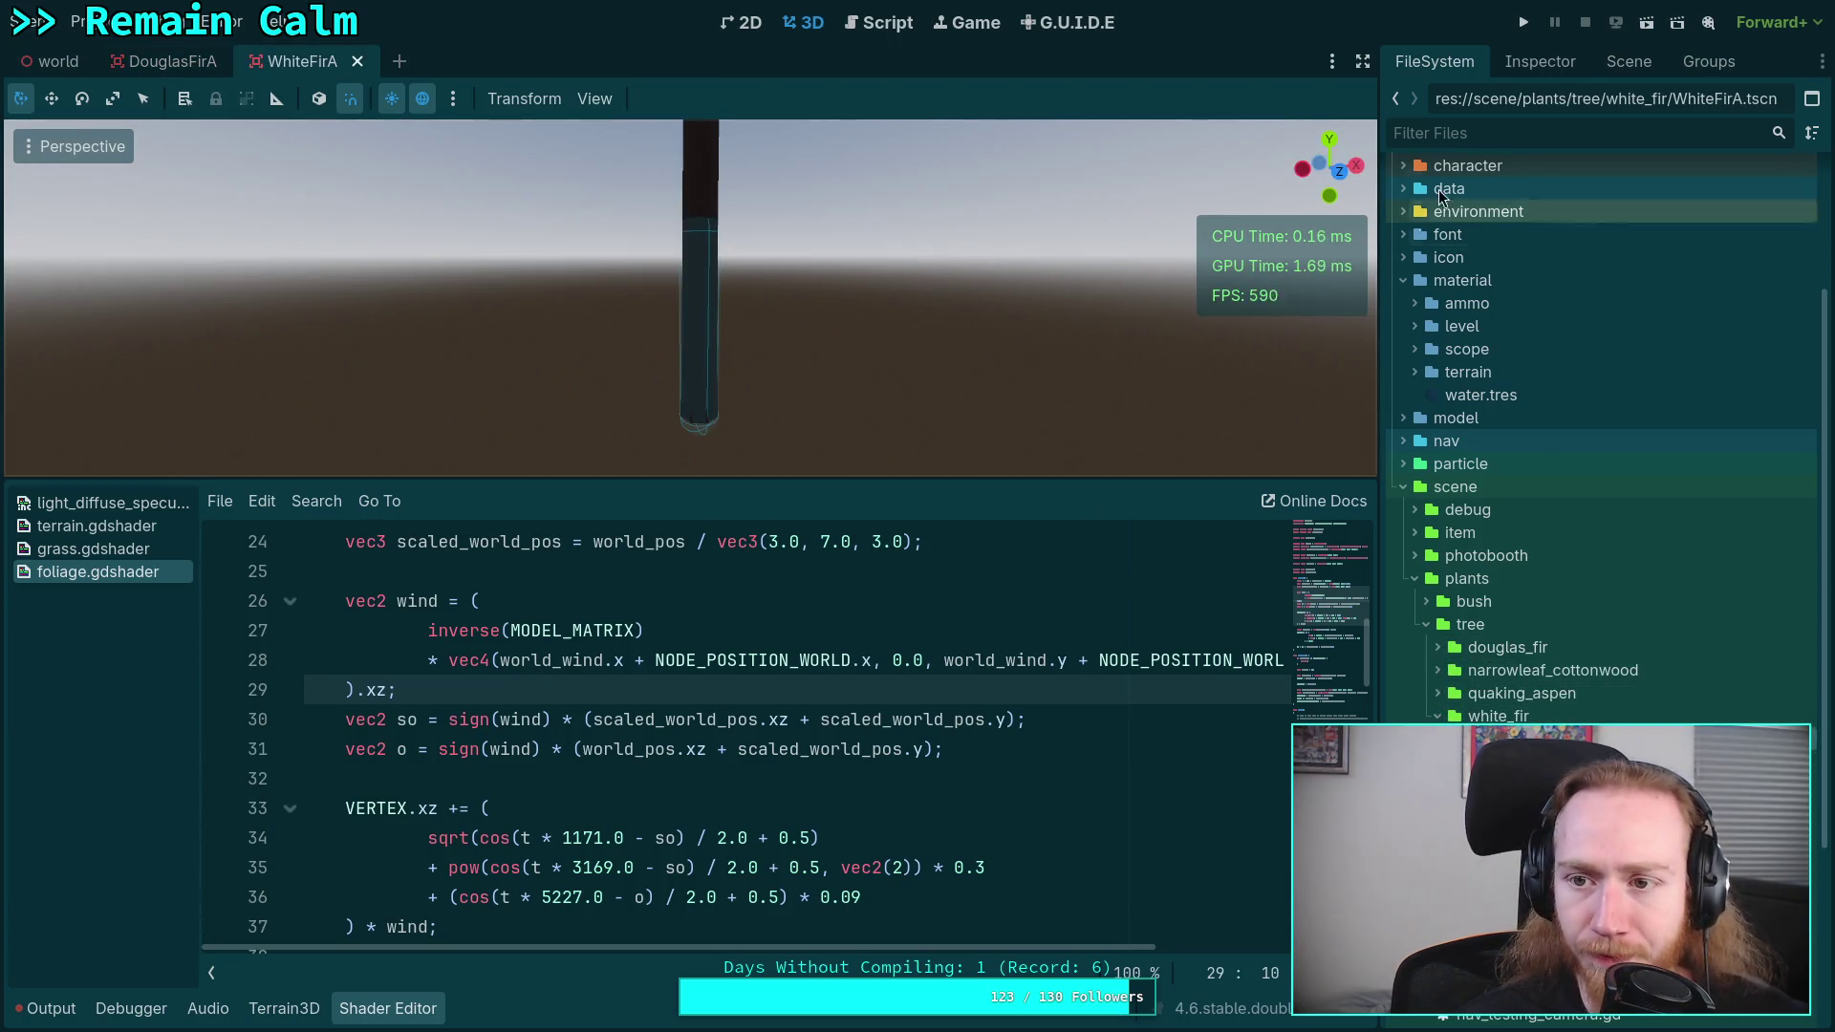
# - Close all open shaders and hide the shader editor panel
pyautogui.click(1629, 61)
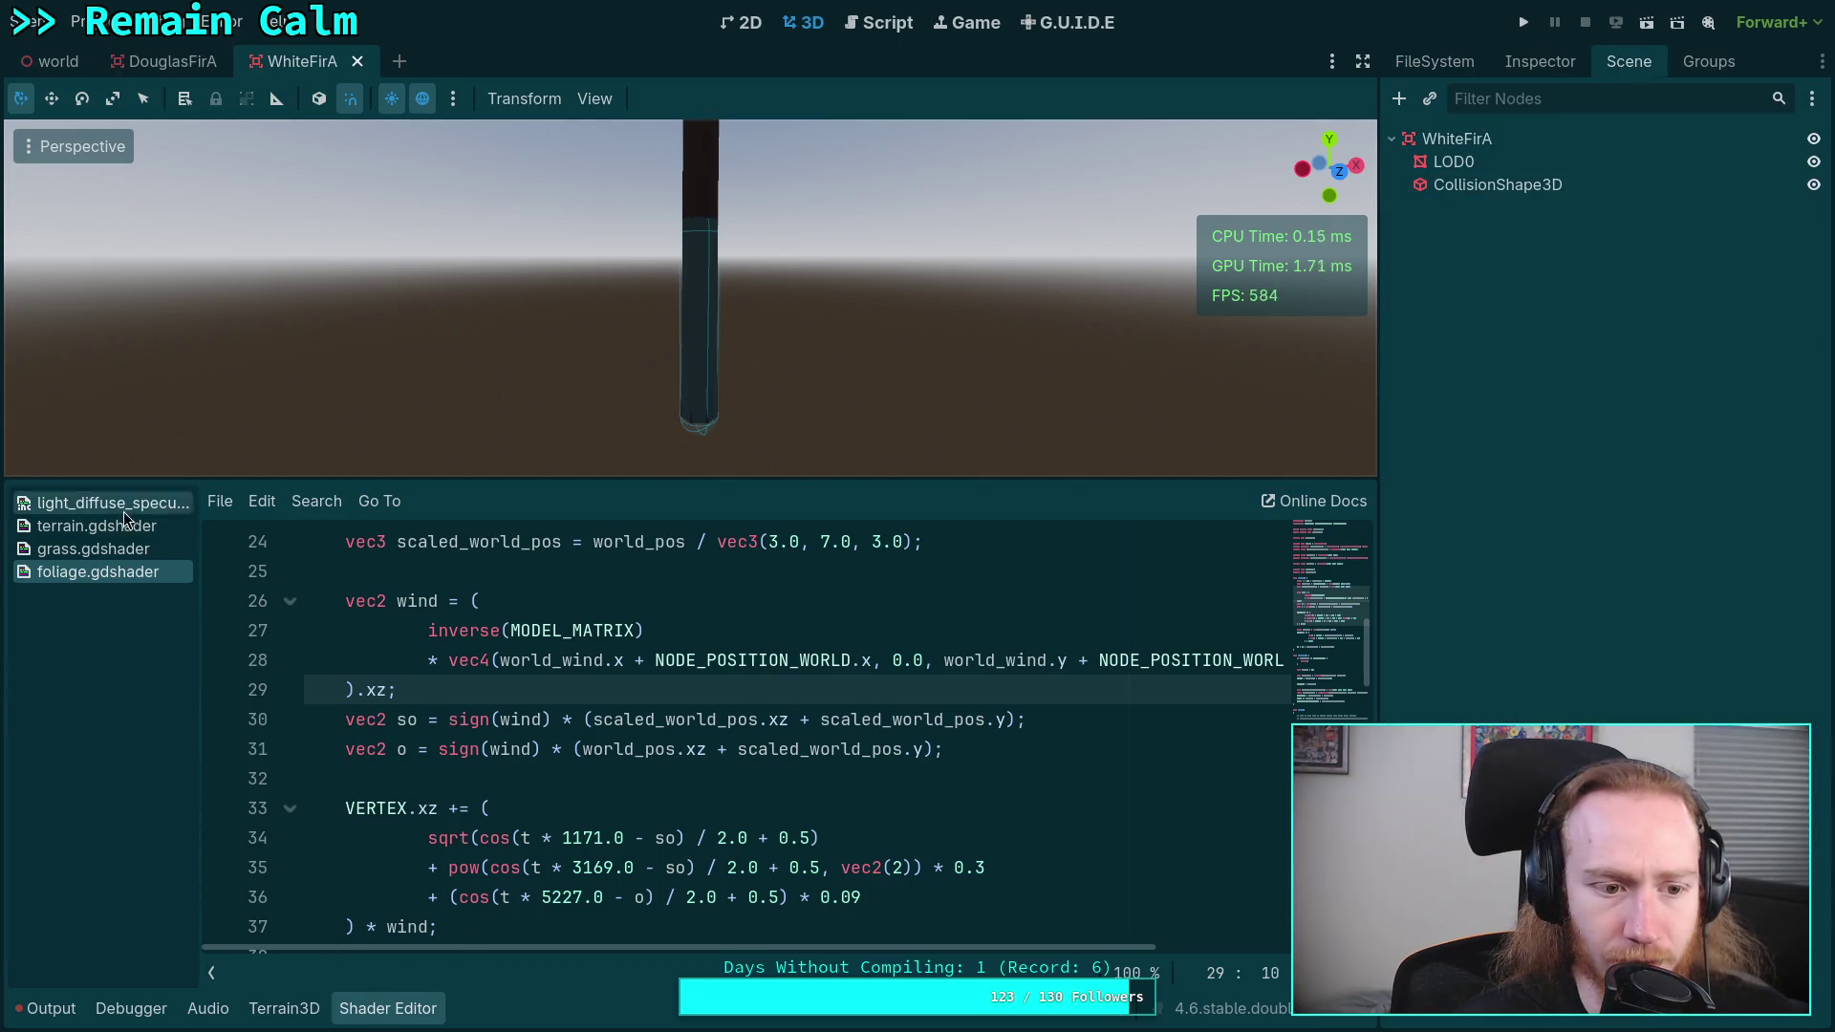
pyautogui.rightClick(75, 573)
pyautogui.click(133, 660)
pyautogui.click(354, 1008)
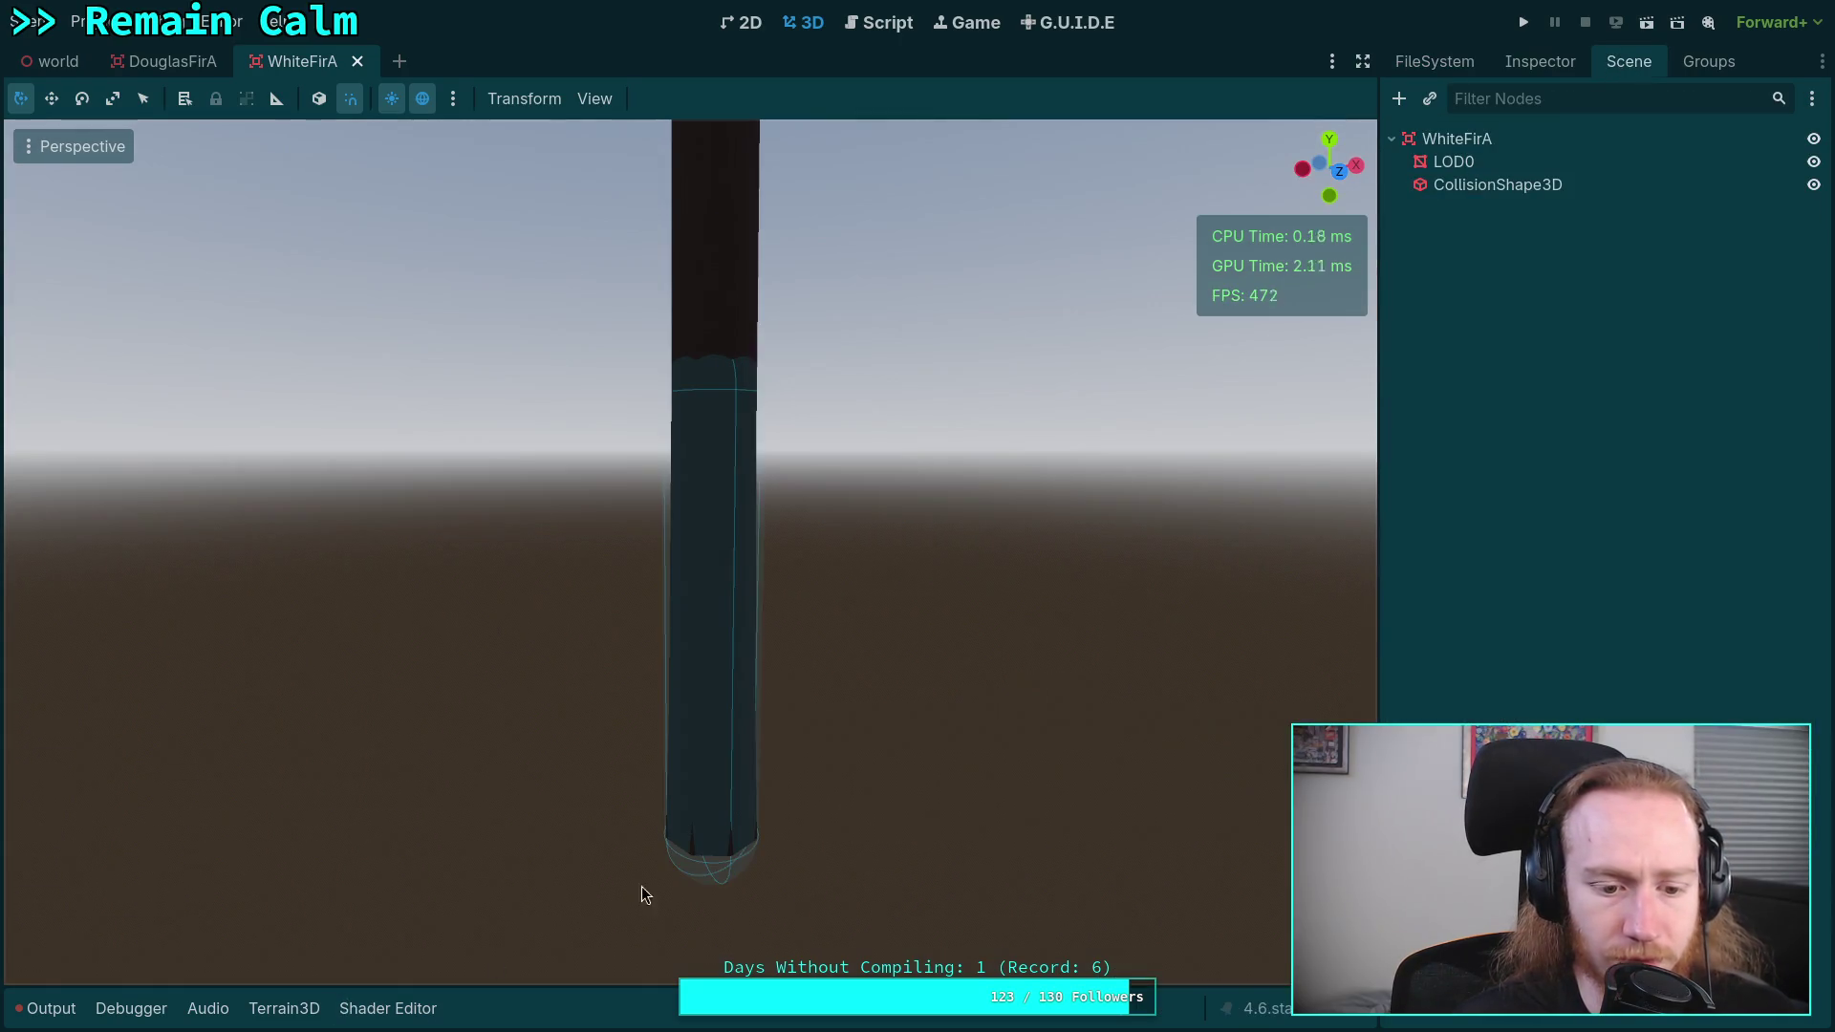
# - Select the LOD0 mesh and replace its Branches material with a new ShaderMaterial
pyautogui.click(1456, 164)
pyautogui.click(1523, 67)
pyautogui.scroll(-5, 1648, 688)
pyautogui.click(1795, 421)
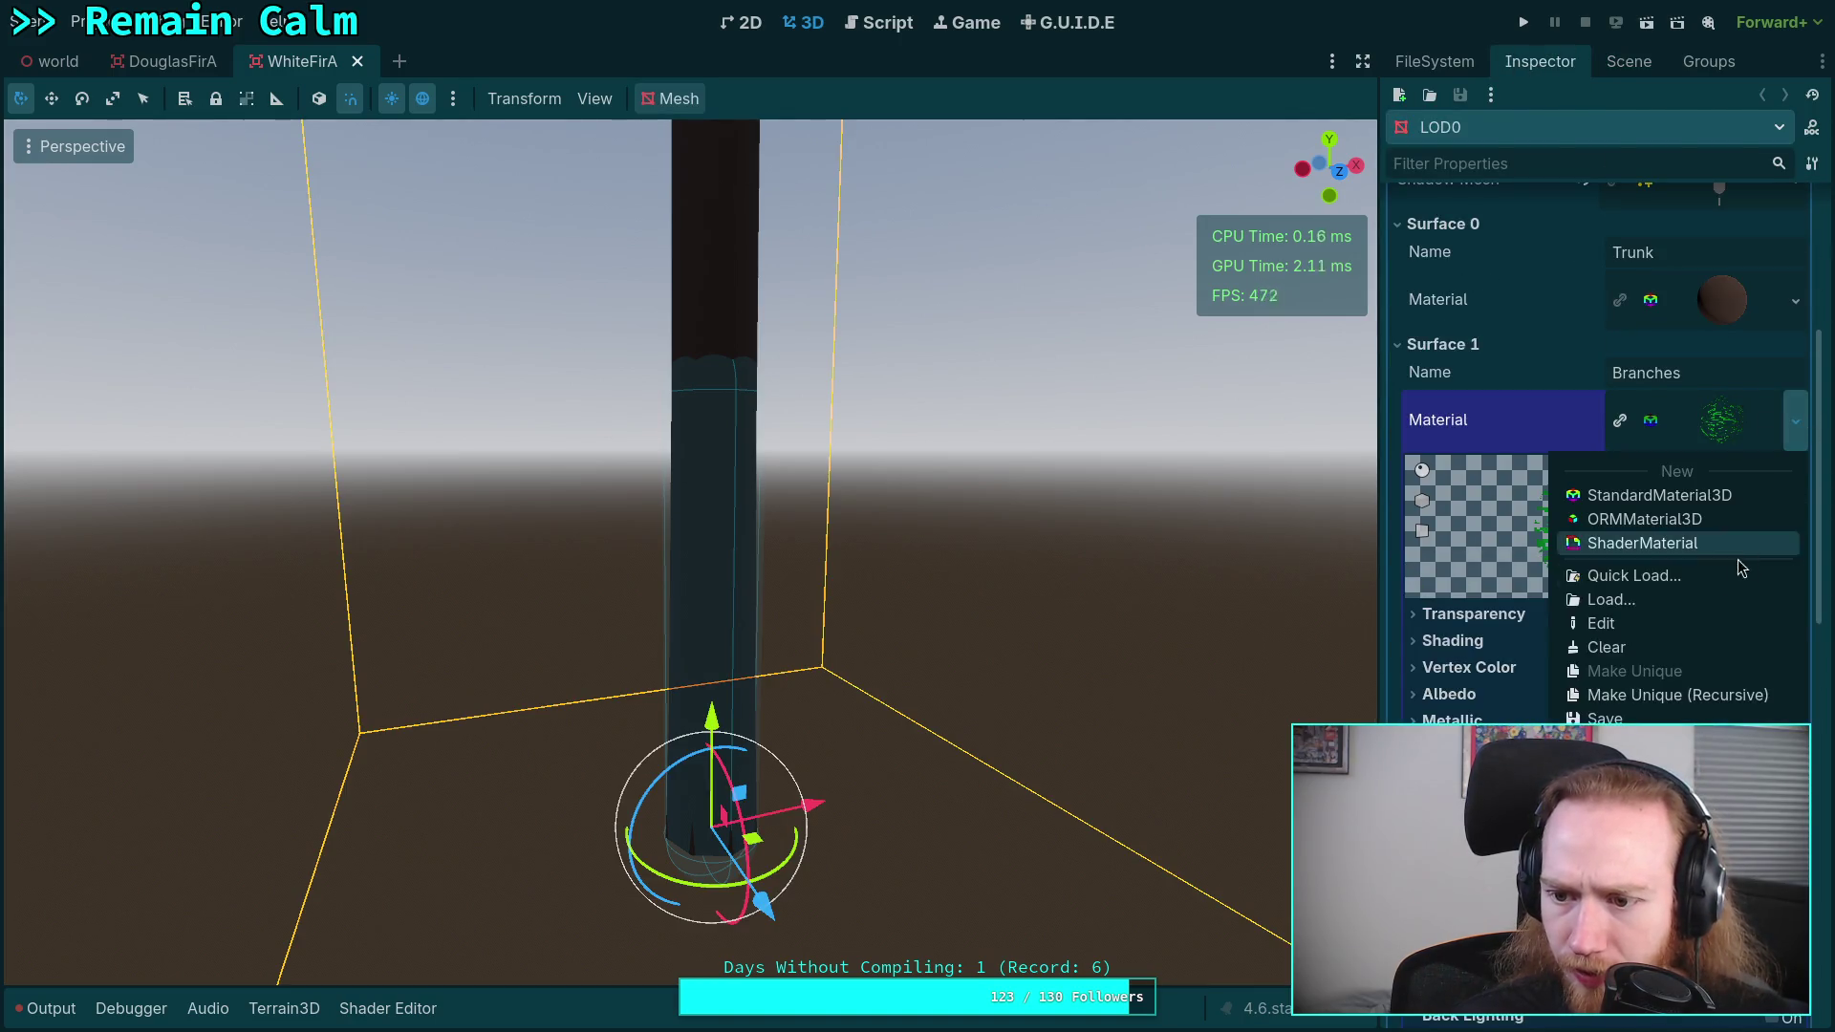
pyautogui.click(1681, 576)
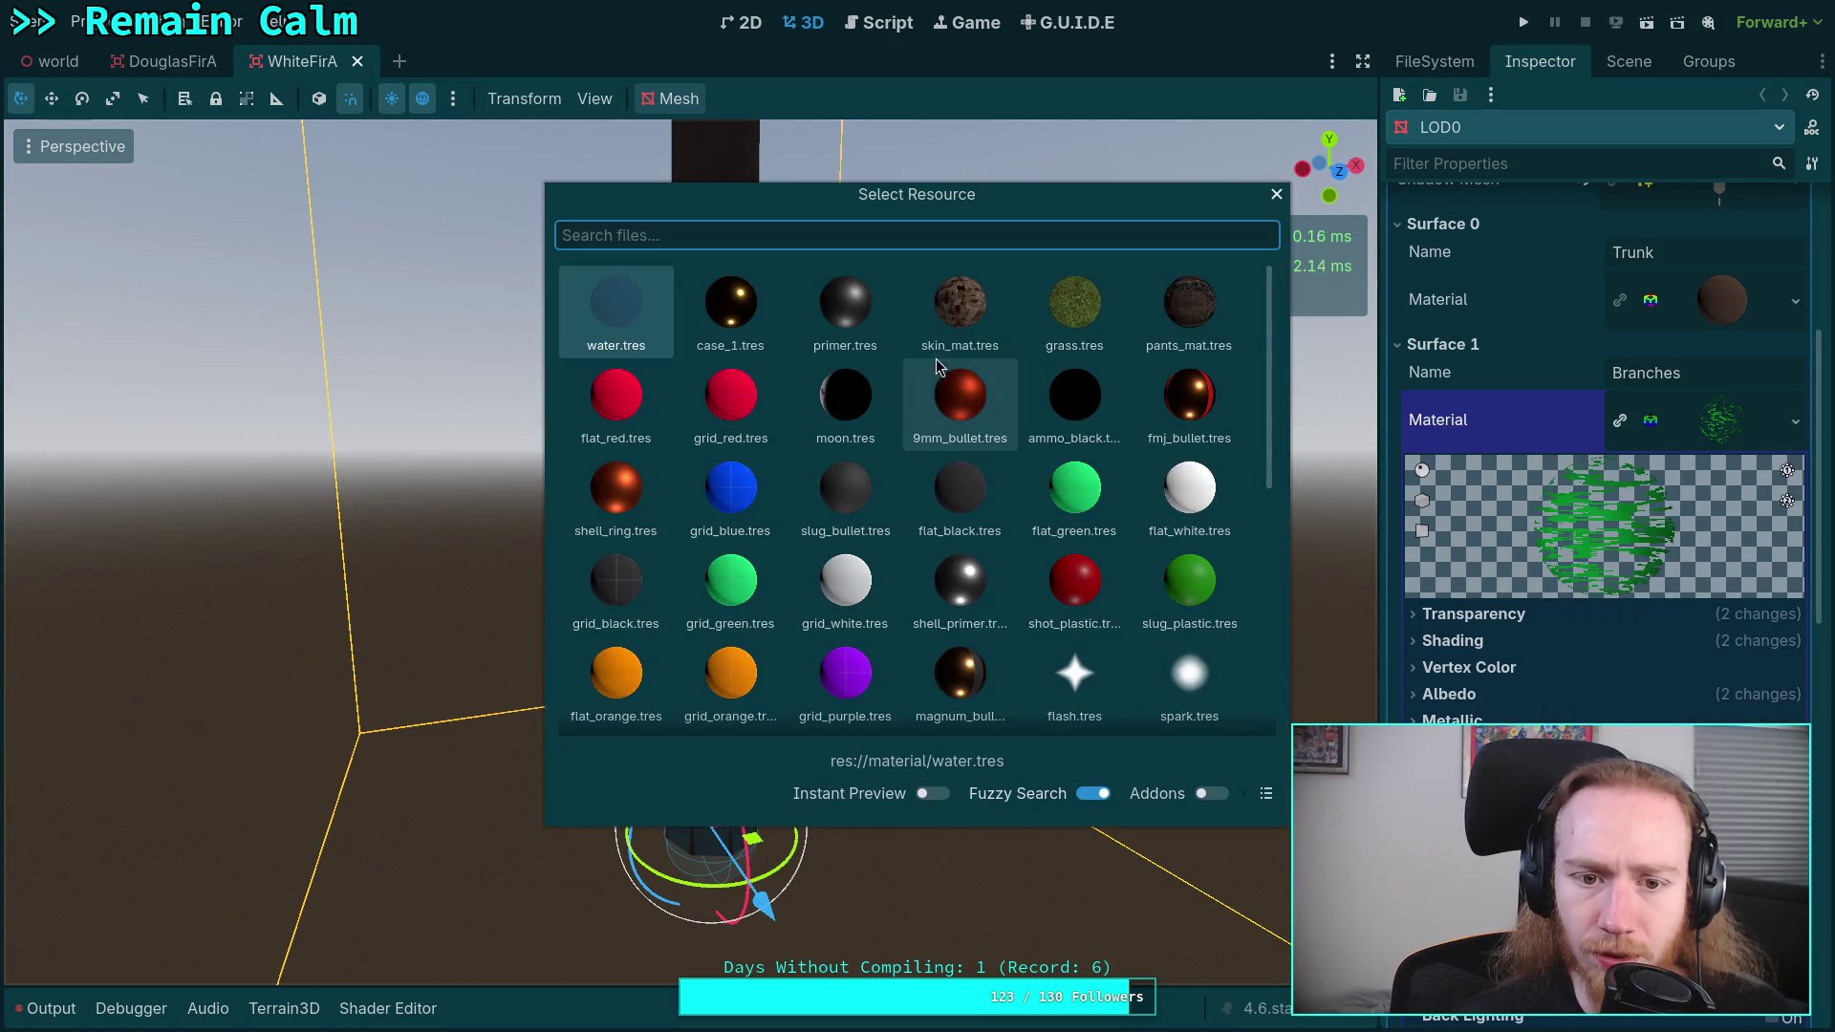
pyautogui.press('Escape')
pyautogui.click(1795, 422)
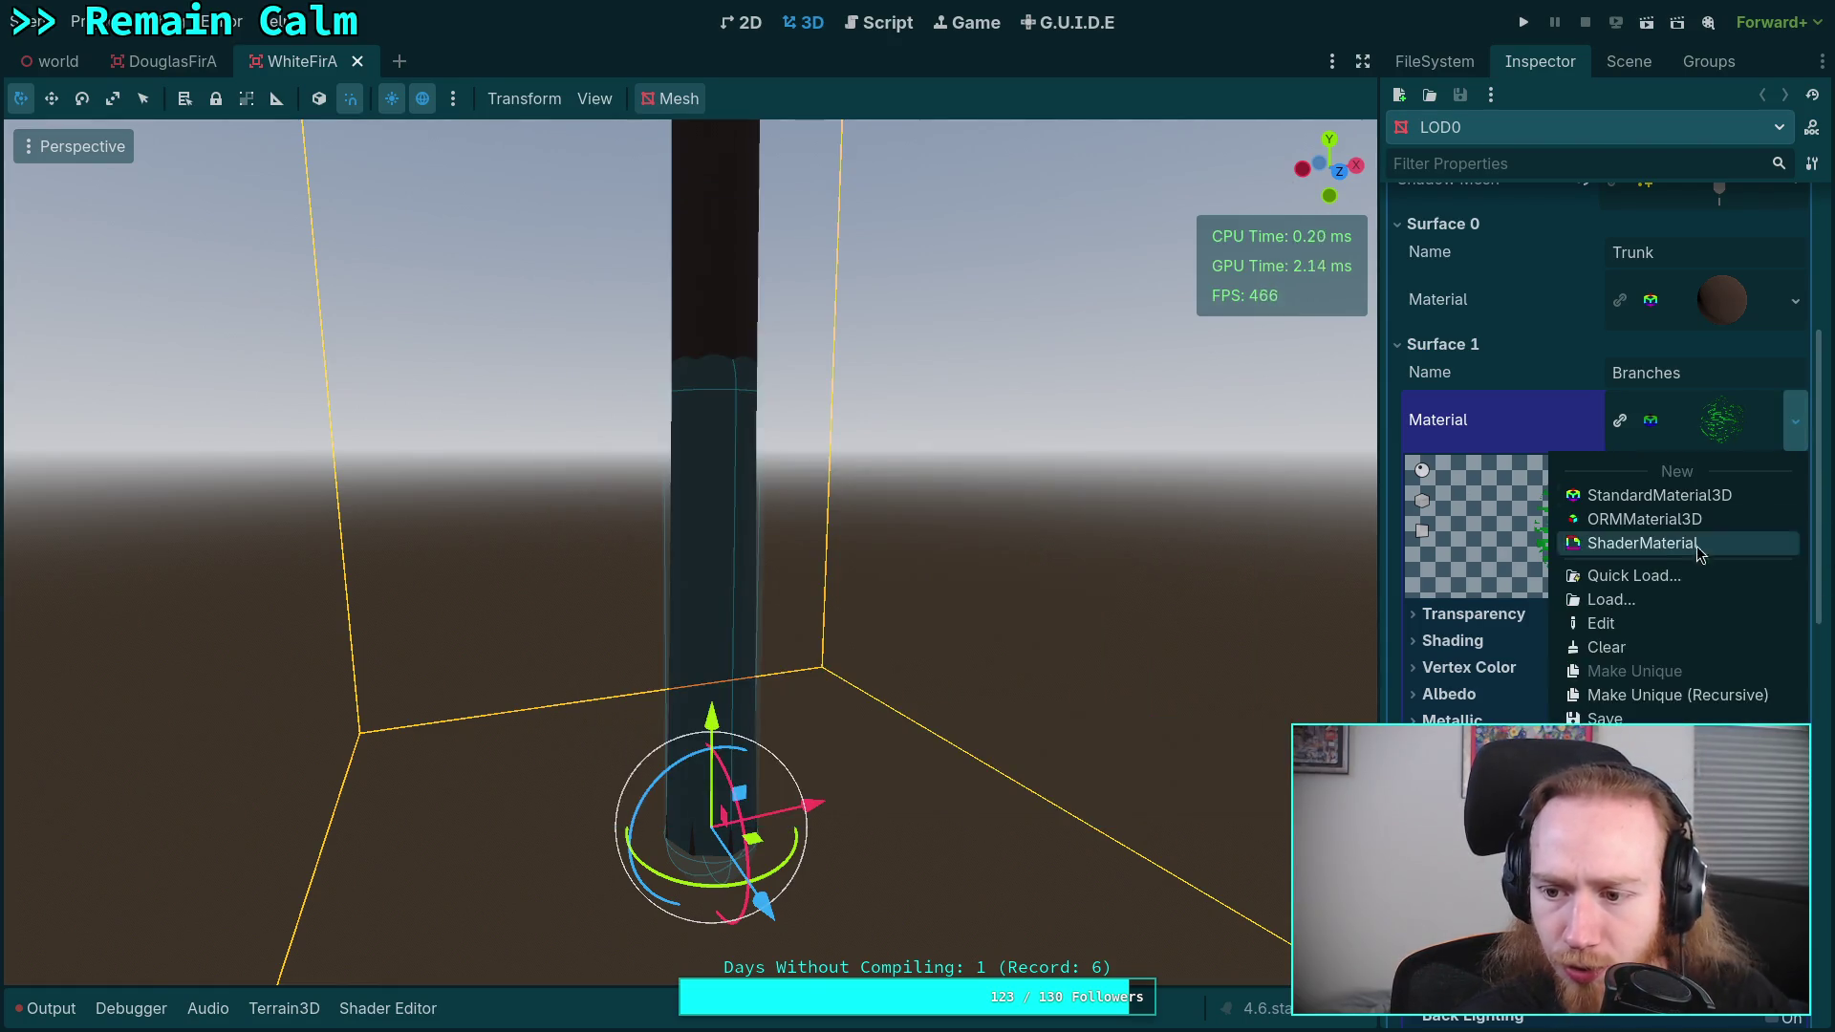
pyautogui.click(1625, 536)
# - Load foliage.gdshader into the new material and turn on Back Face in Shader Parameters
pyautogui.click(1679, 618)
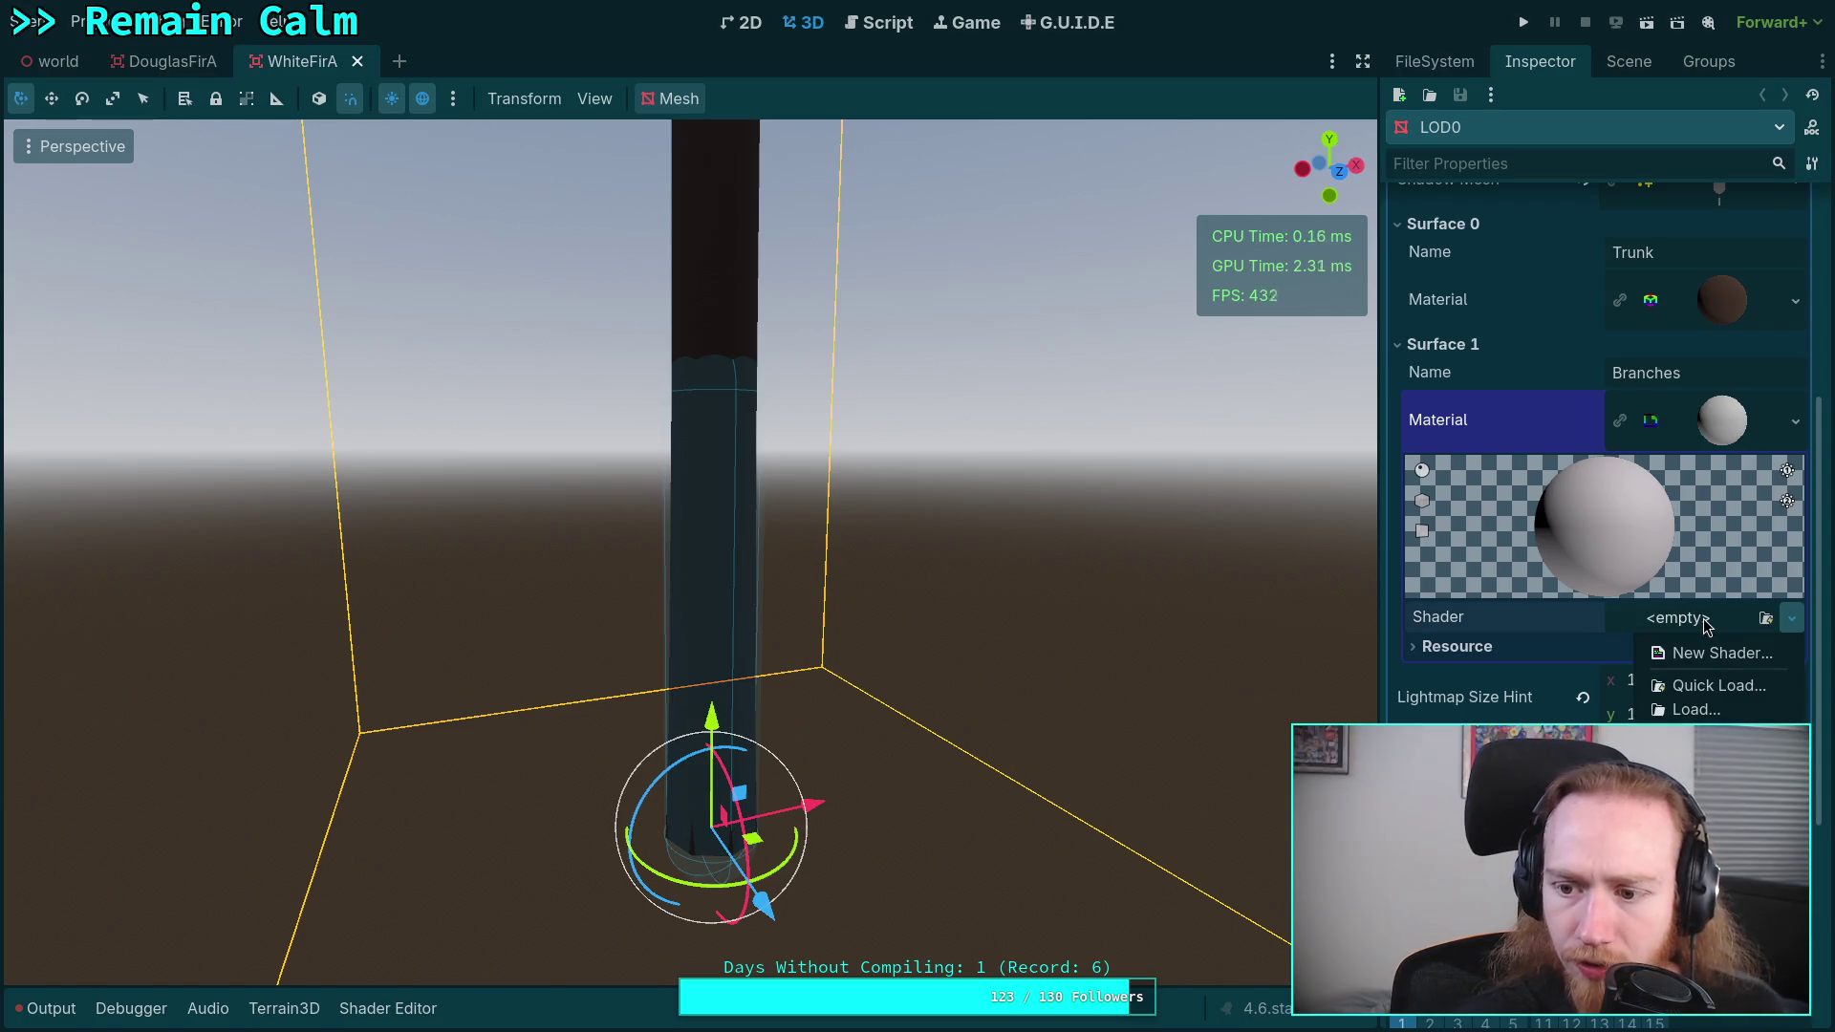
pyautogui.click(1691, 684)
pyautogui.doubleClick(771, 285)
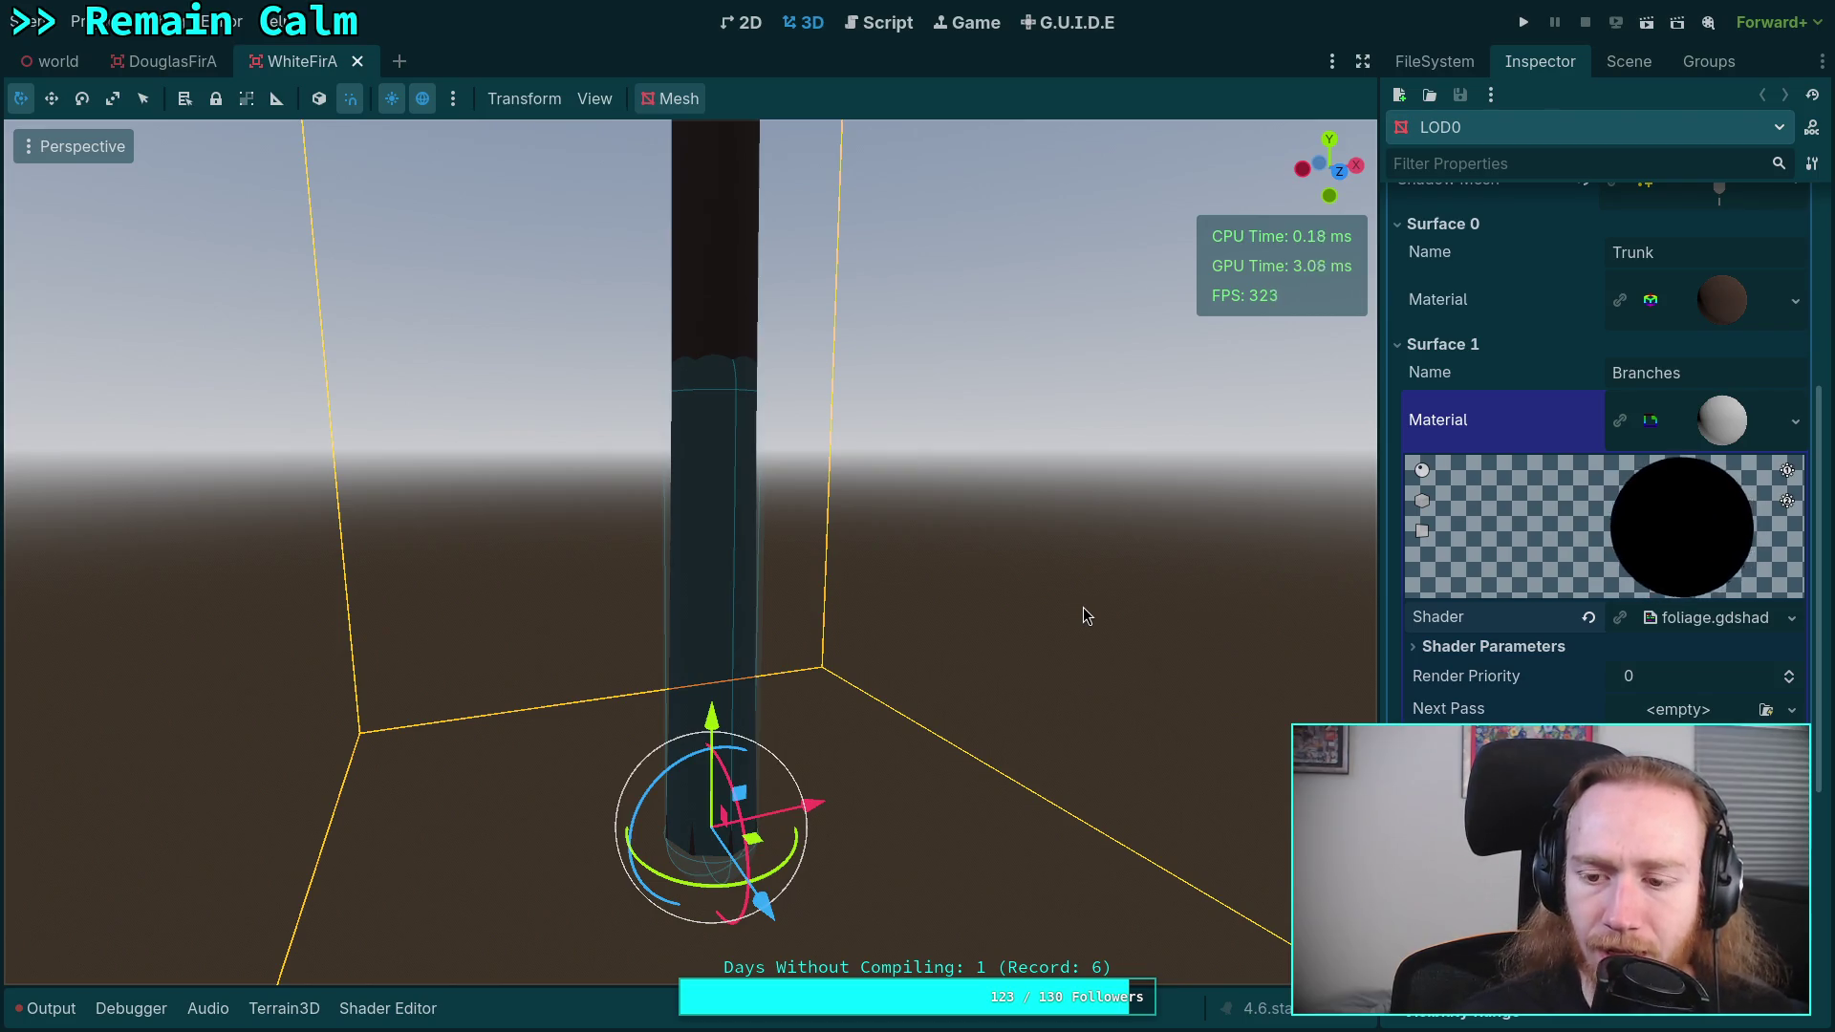
pyautogui.click(1430, 646)
pyautogui.scroll(-2, 1576, 525)
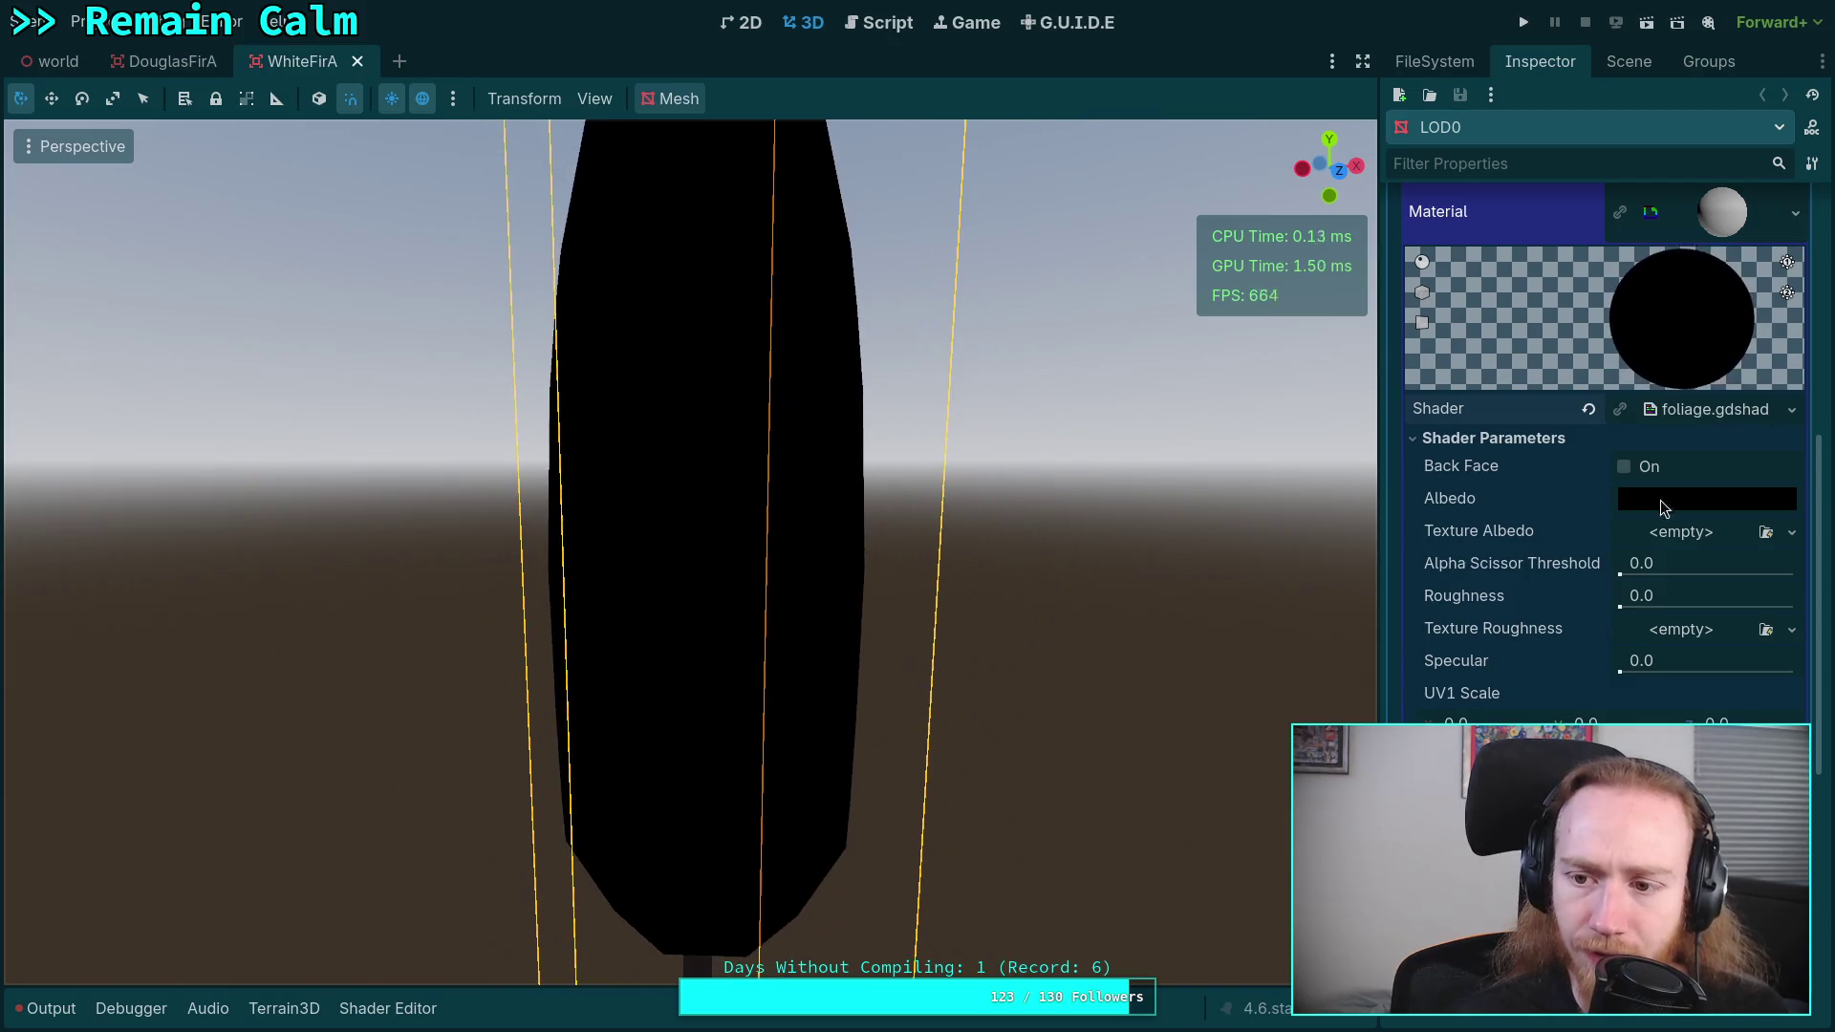
pyautogui.click(1623, 467)
pyautogui.scroll(-5, 970, 605)
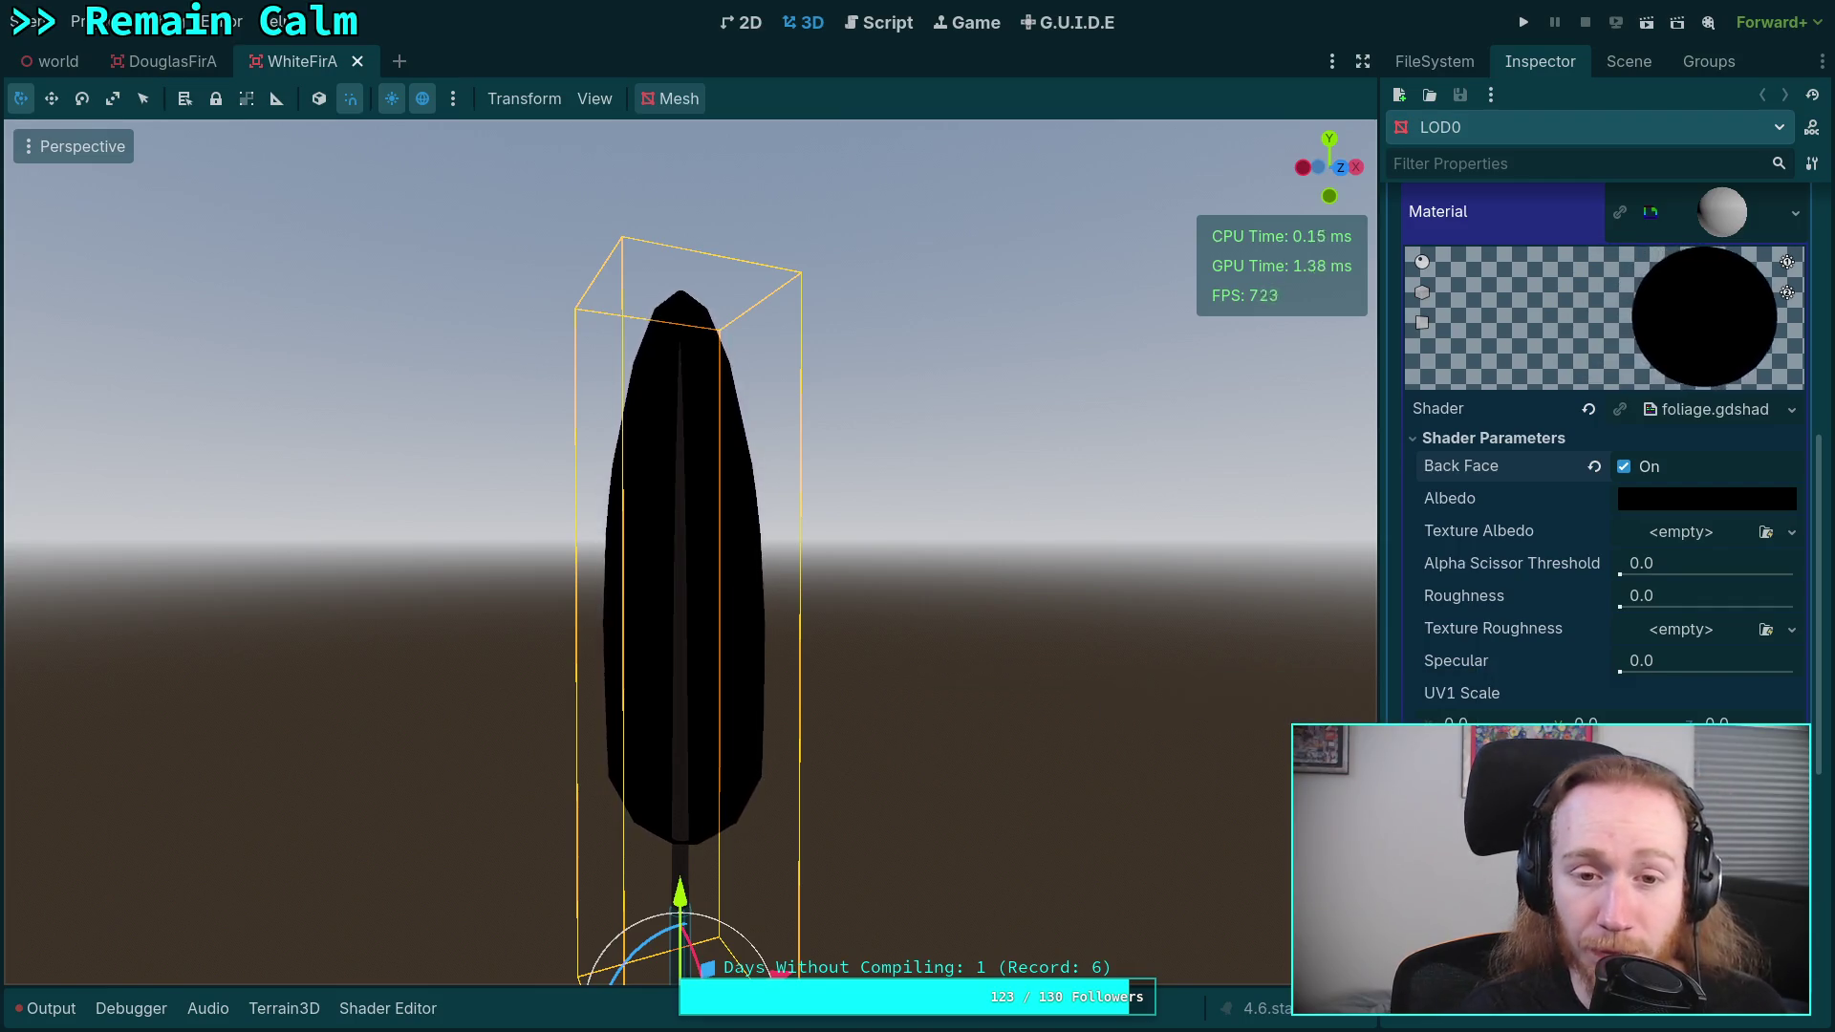
pyautogui.press('super+2')
pyautogui.click(762, 50)
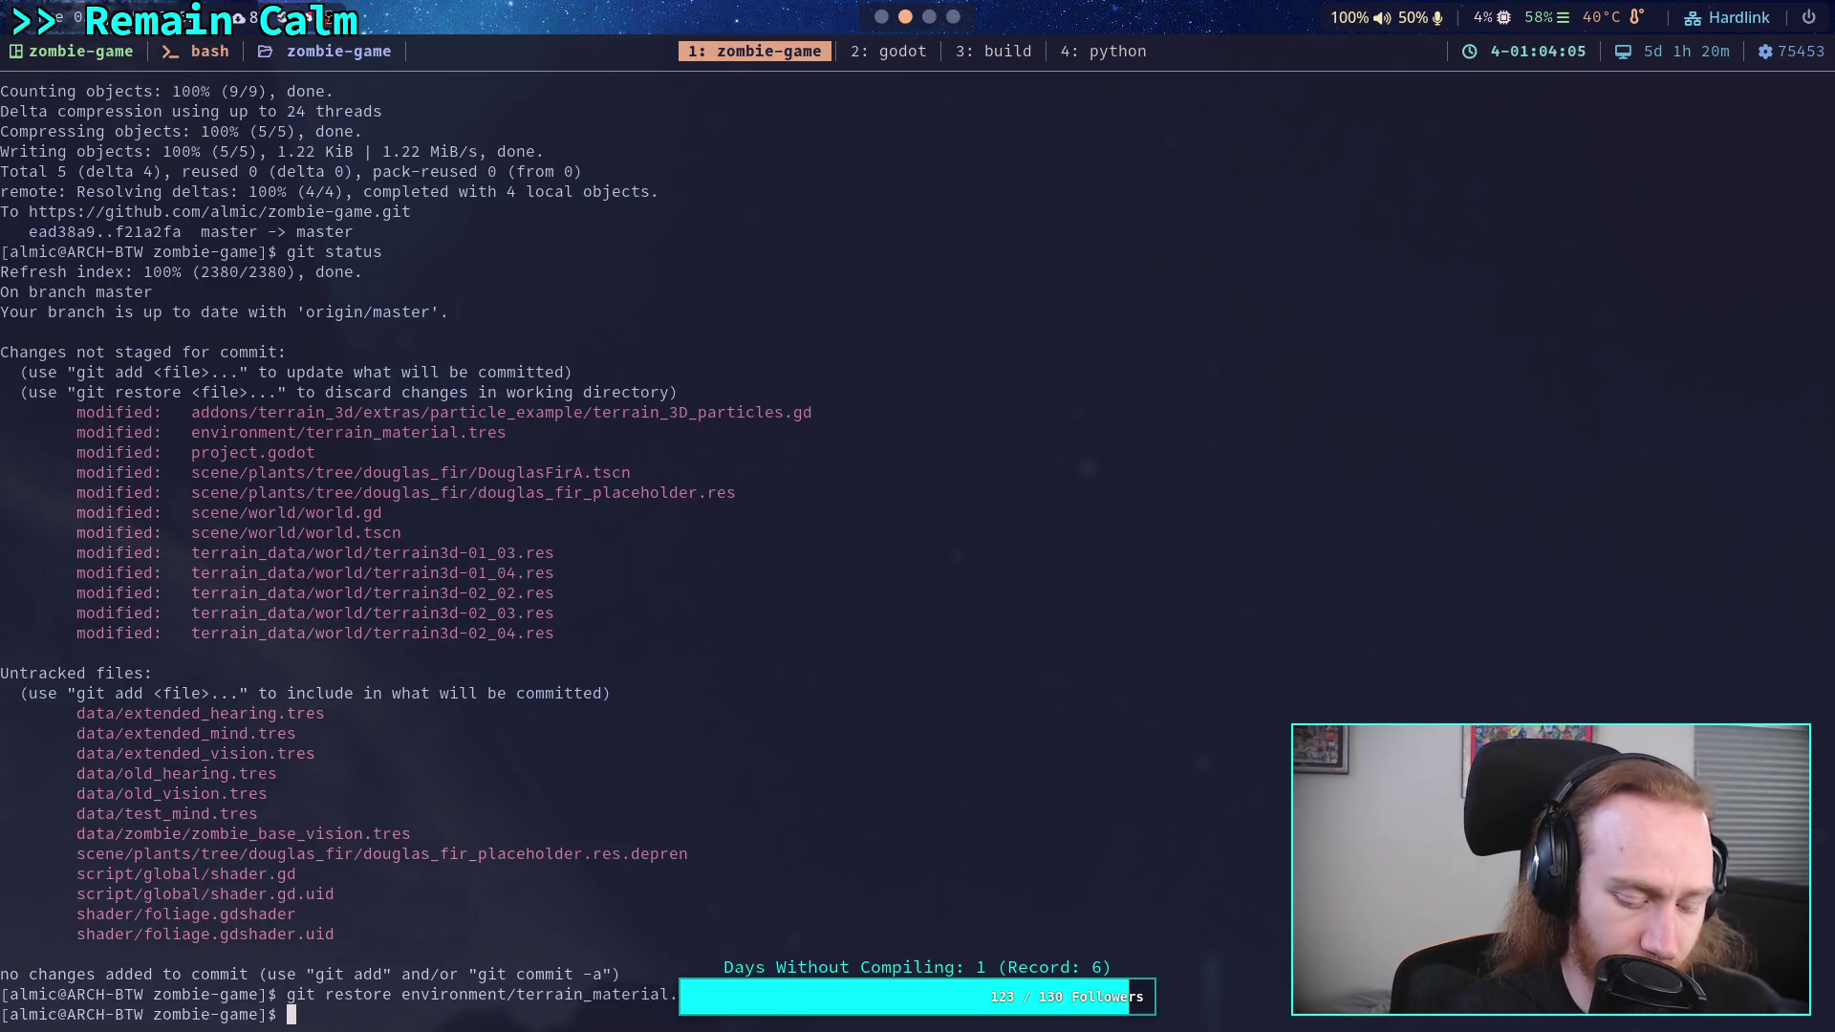
# - Launch vim in the project folder and browse the neo-tree file list
pyautogui.write('nvim')
pyautogui.press('Return')
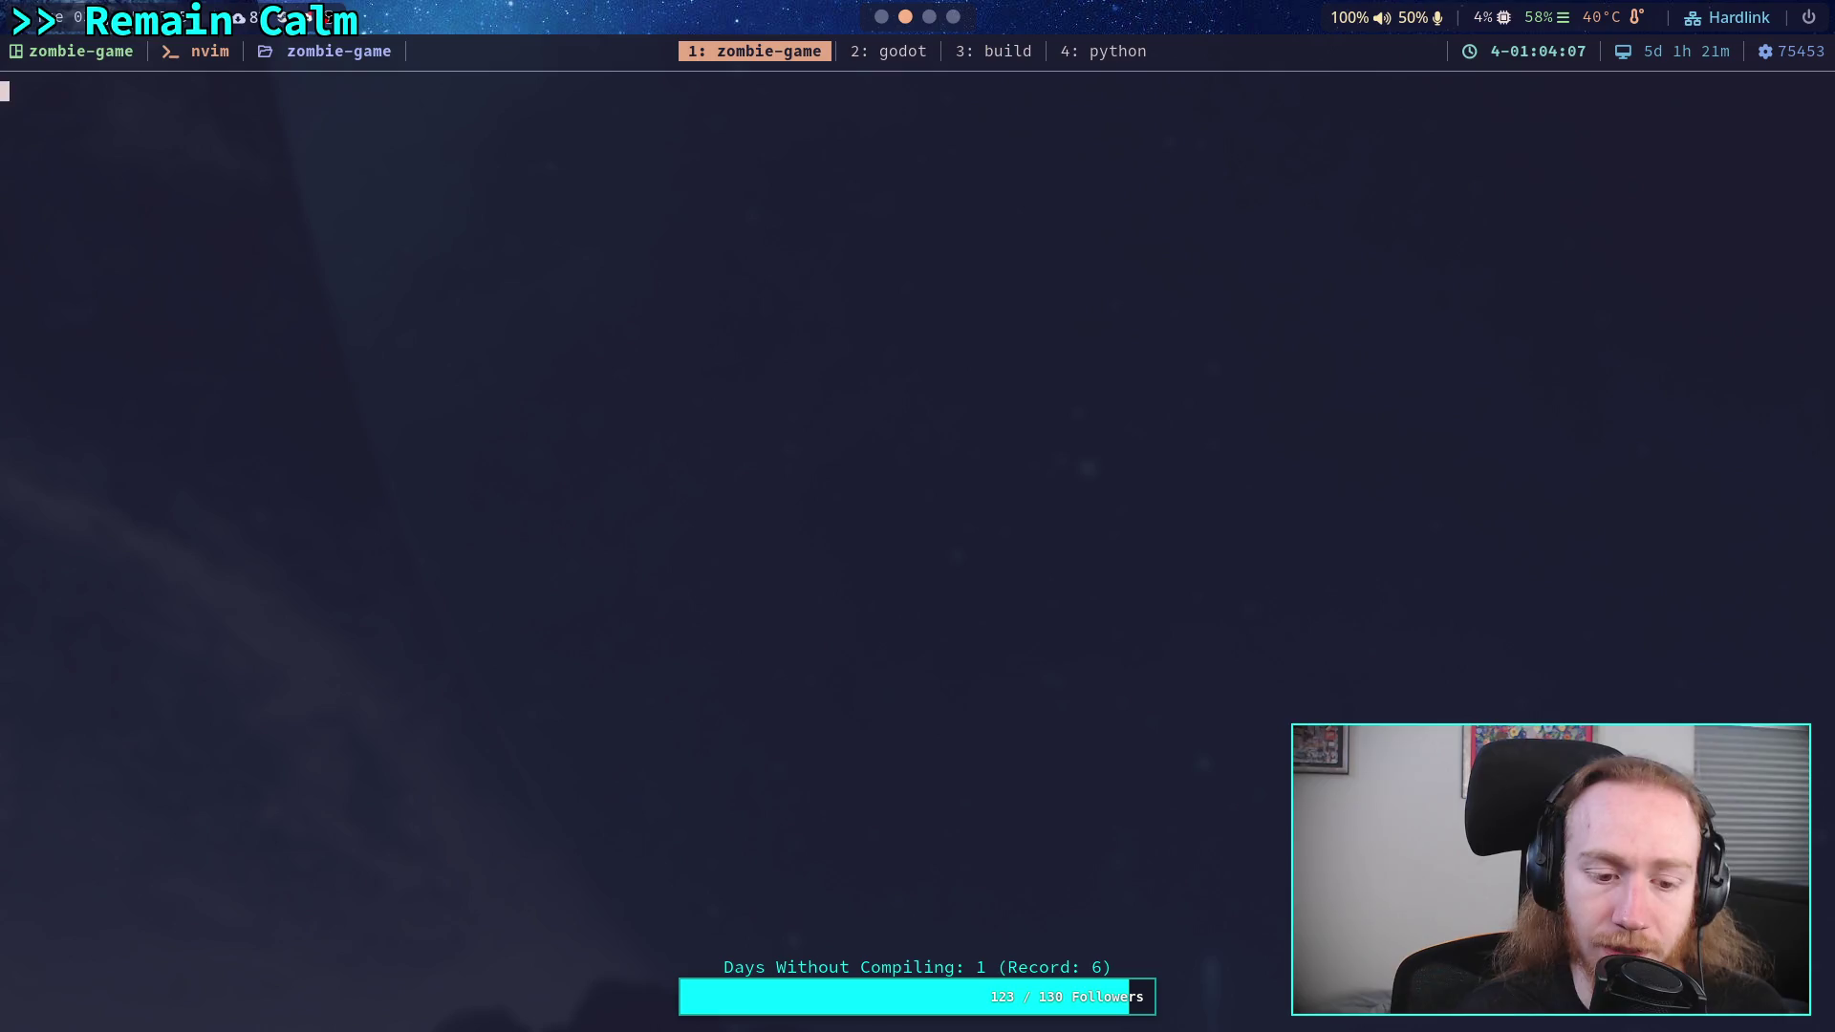
pyautogui.press('j')
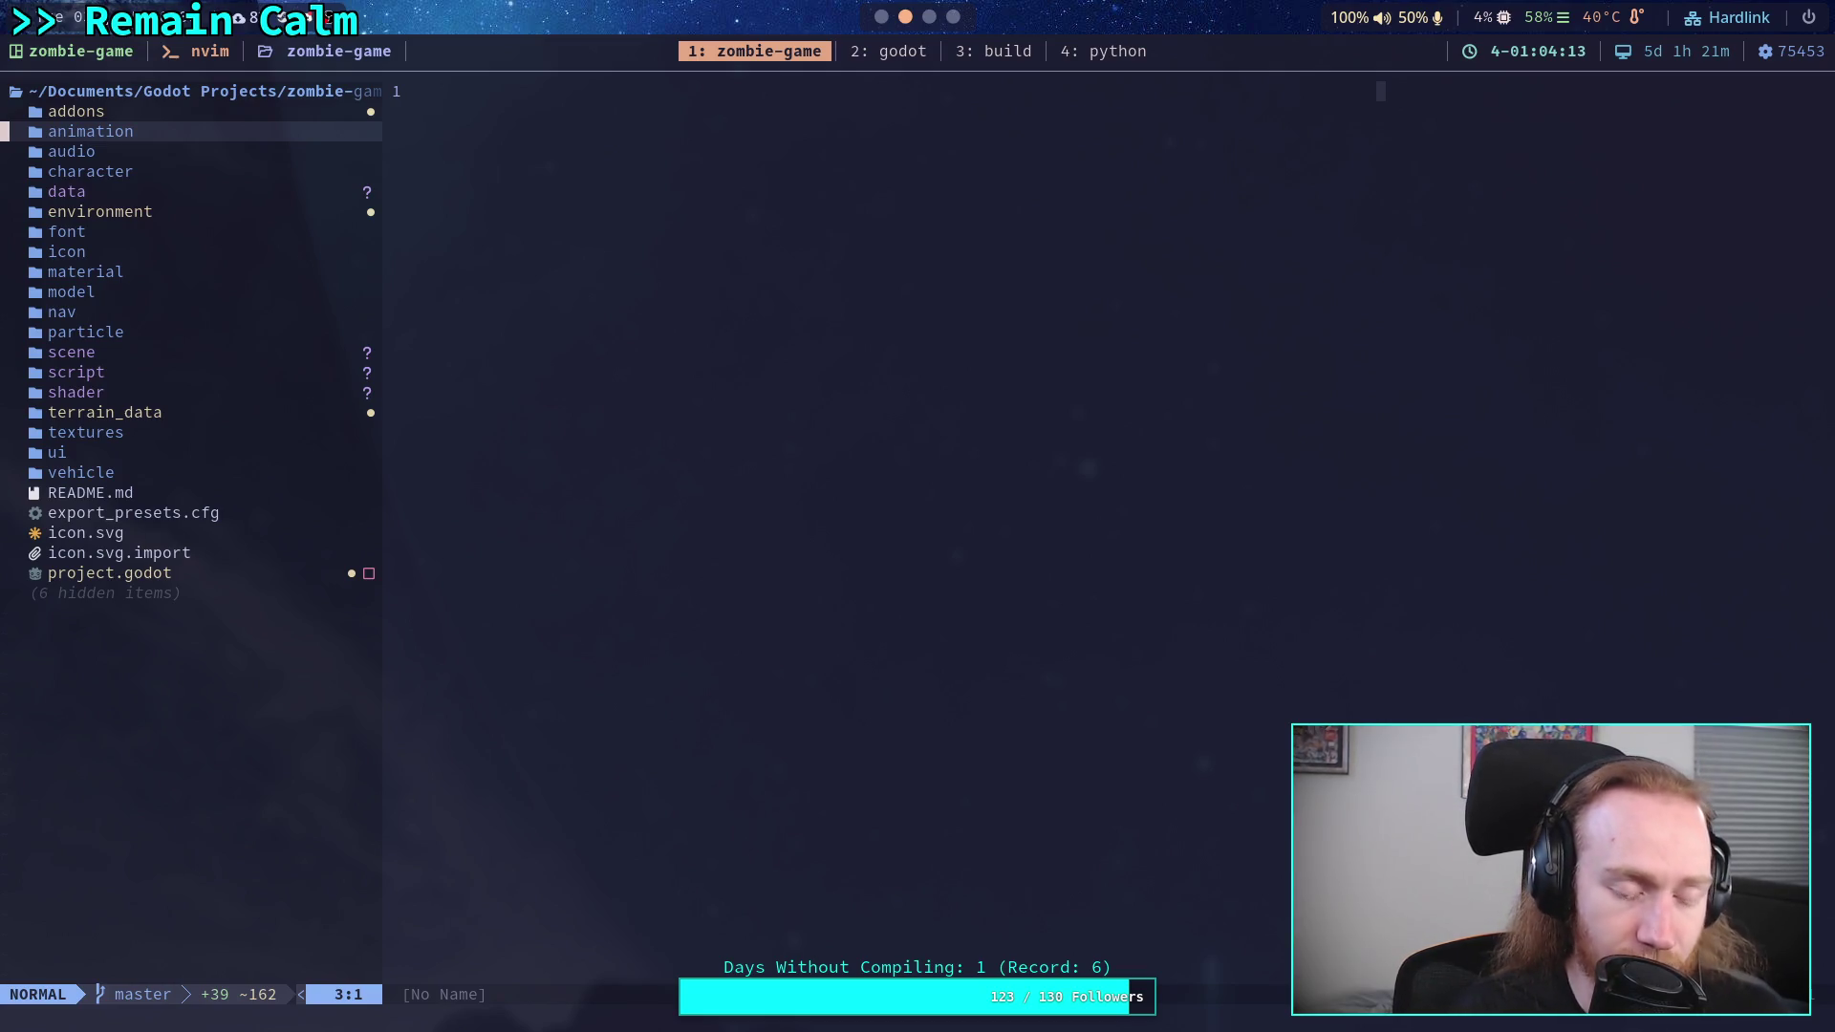
pyautogui.press('j')
pyautogui.press('k')
pyautogui.press('k')
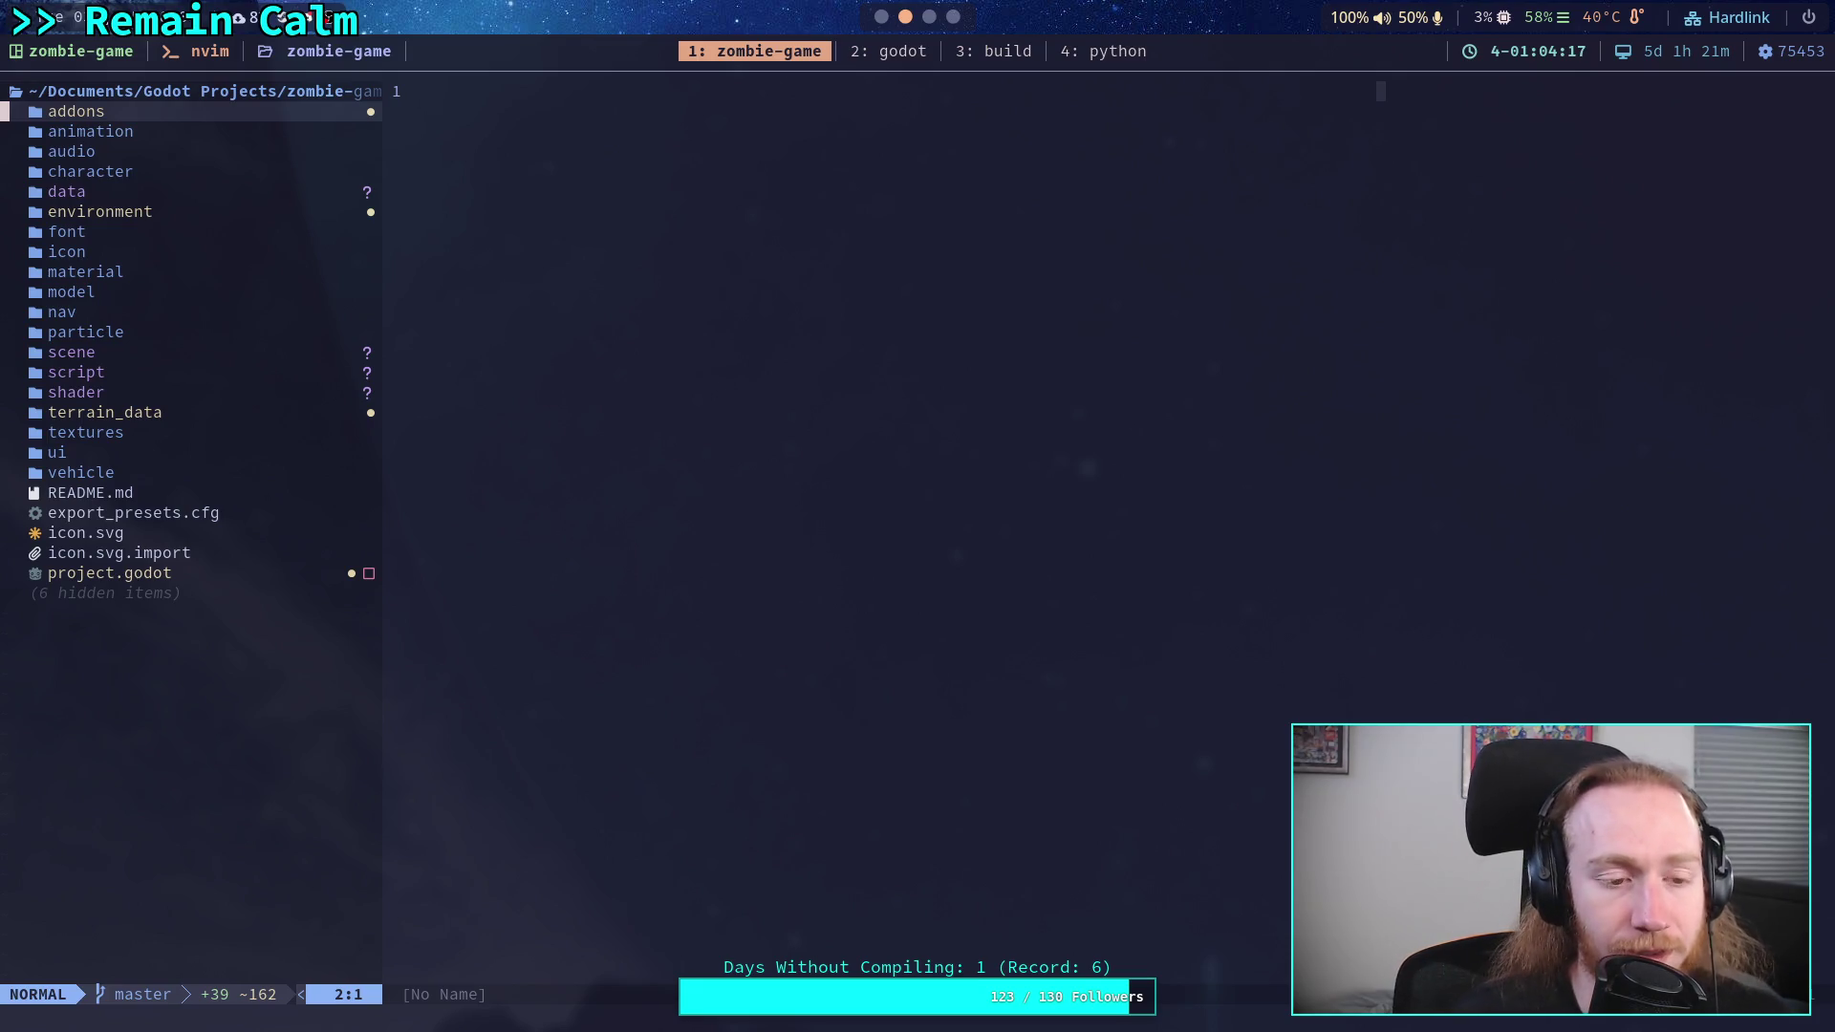
# - Expand scene > plants > tree > white_fir in neo-tree and open WhiteFirA.tscn
pyautogui.press('j')
pyautogui.press('j')
pyautogui.press('j')
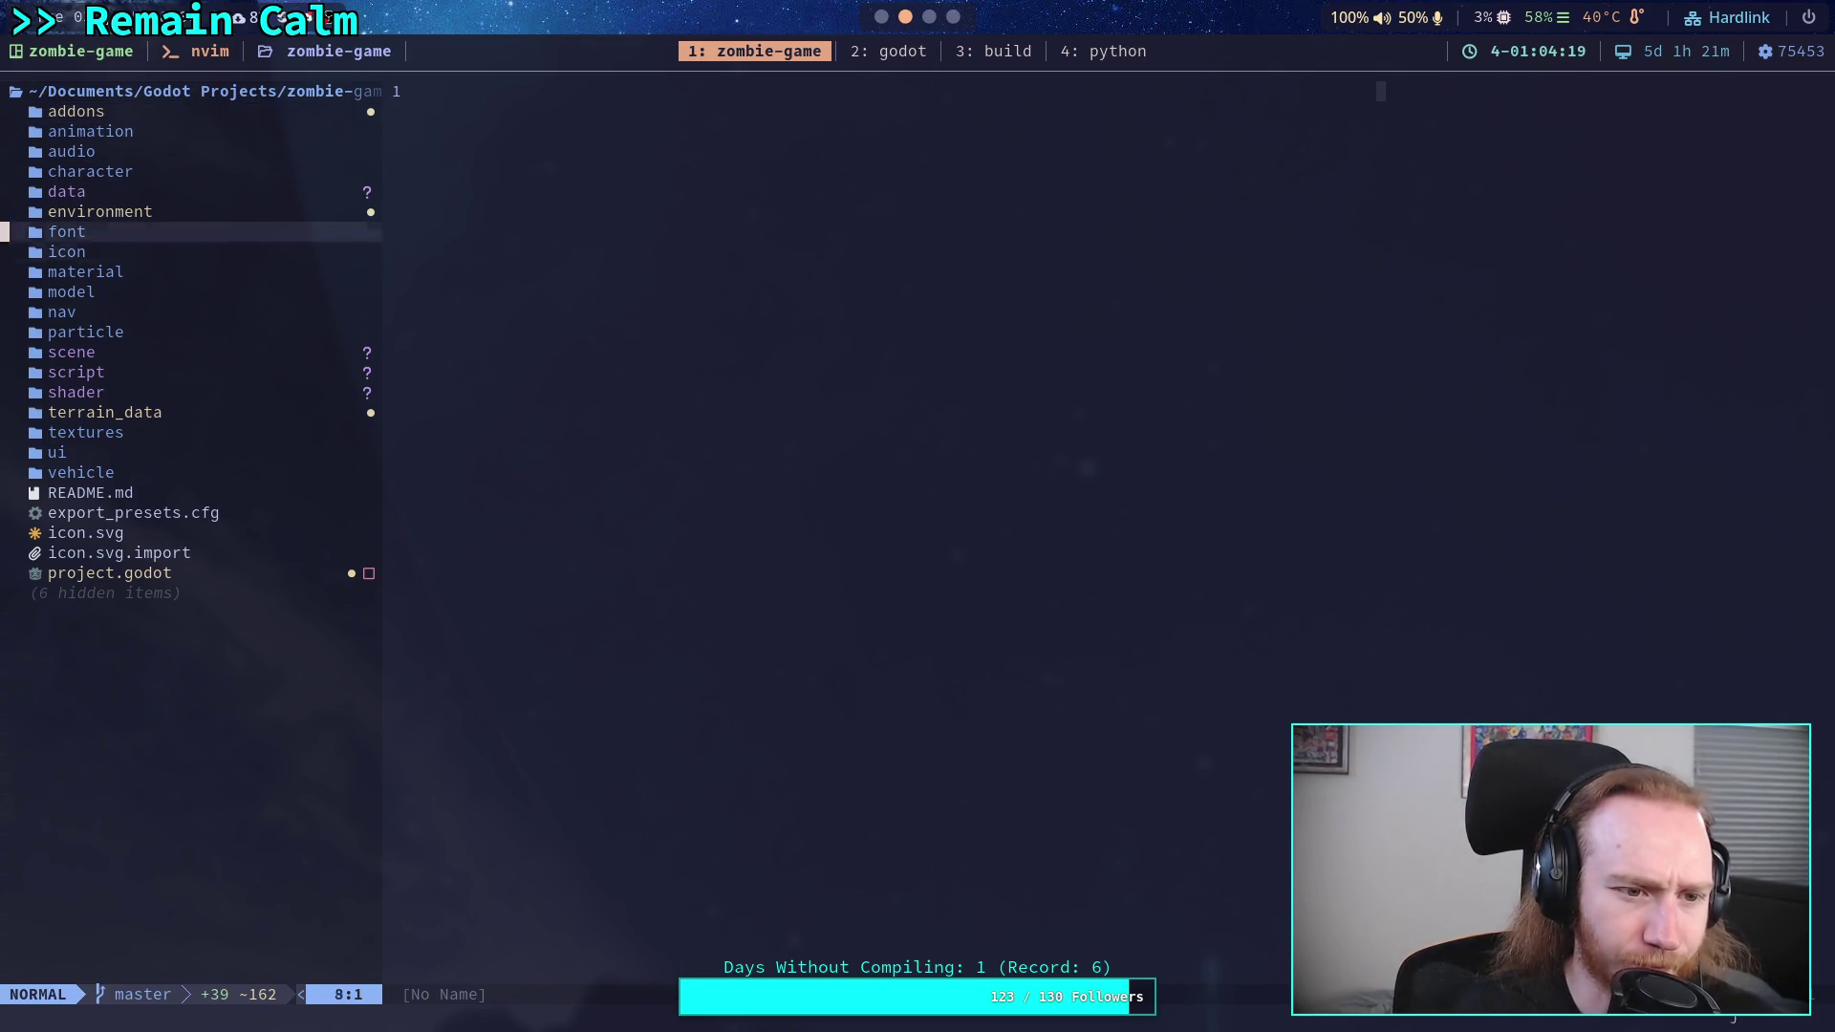
pyautogui.press('Return')
pyautogui.press('j')
pyautogui.press('j')
pyautogui.press('j')
pyautogui.press('j')
pyautogui.press('Return')
pyautogui.press('j')
pyautogui.press('j')
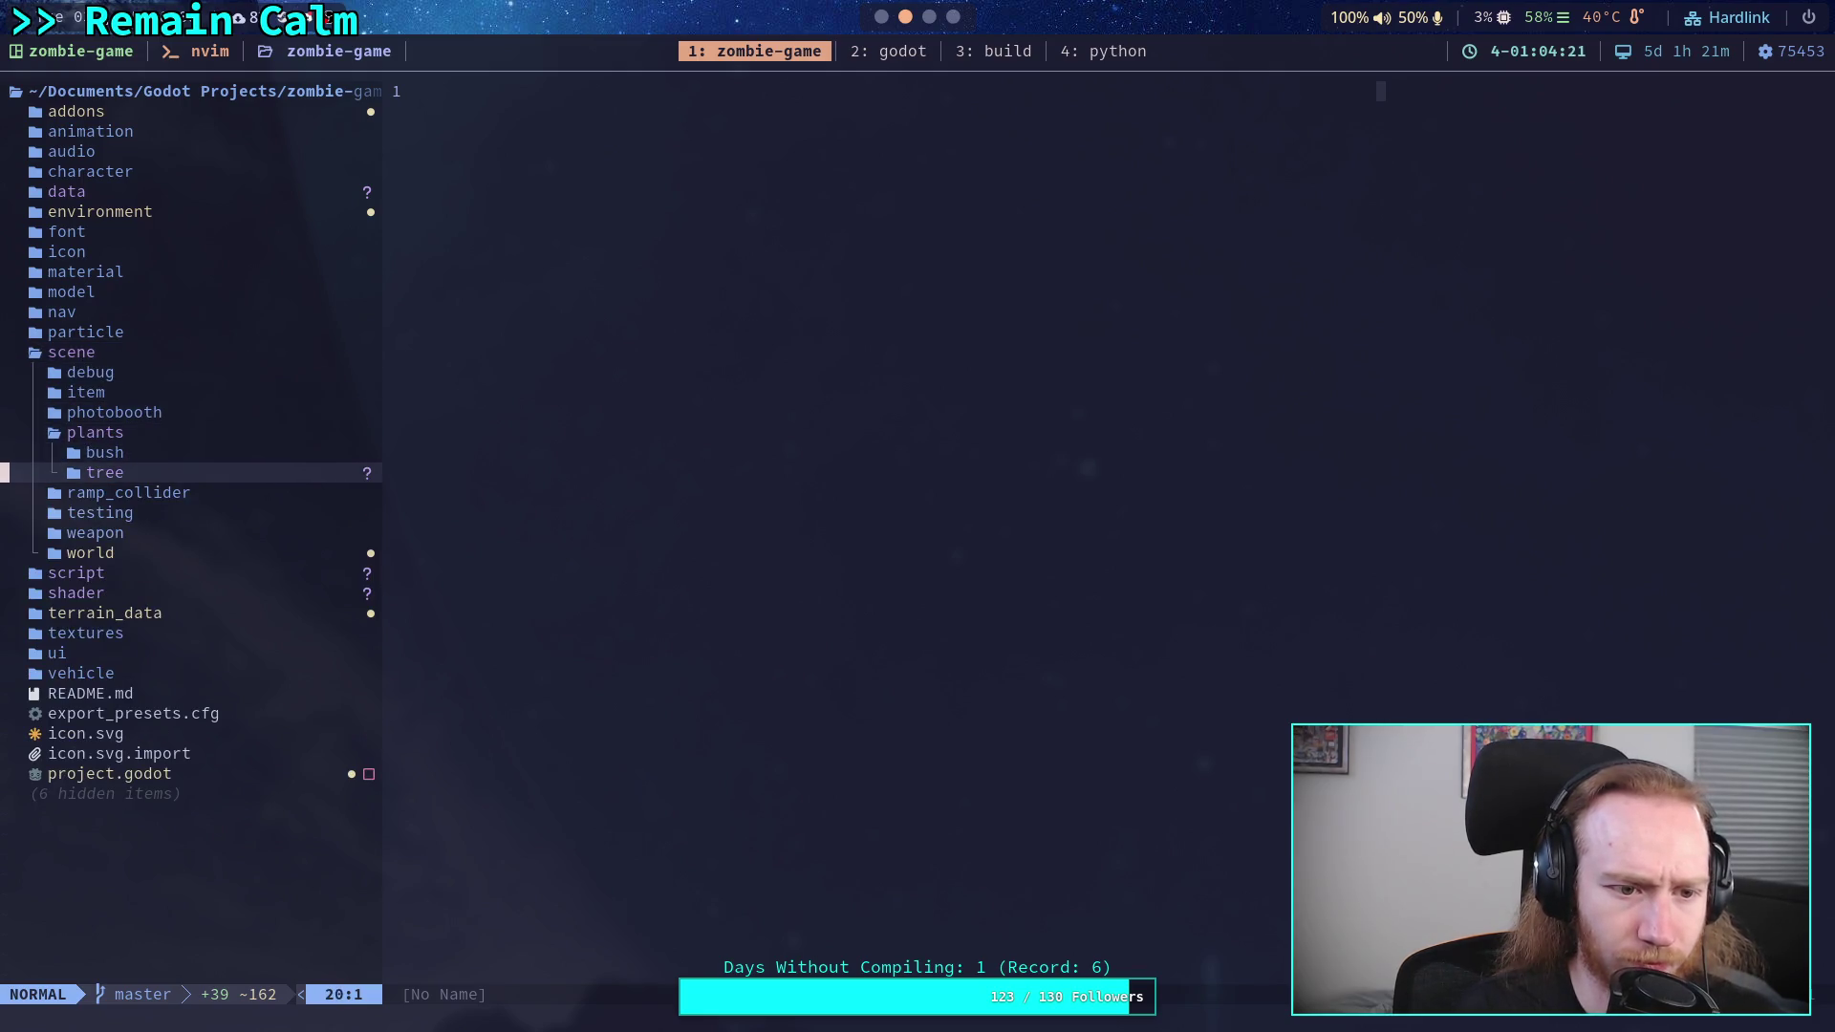
pyautogui.press('Return')
pyautogui.press('j')
pyautogui.press('j')
pyautogui.press('j')
pyautogui.press('j')
pyautogui.press('Return')
pyautogui.press('j')
pyautogui.press('Return')
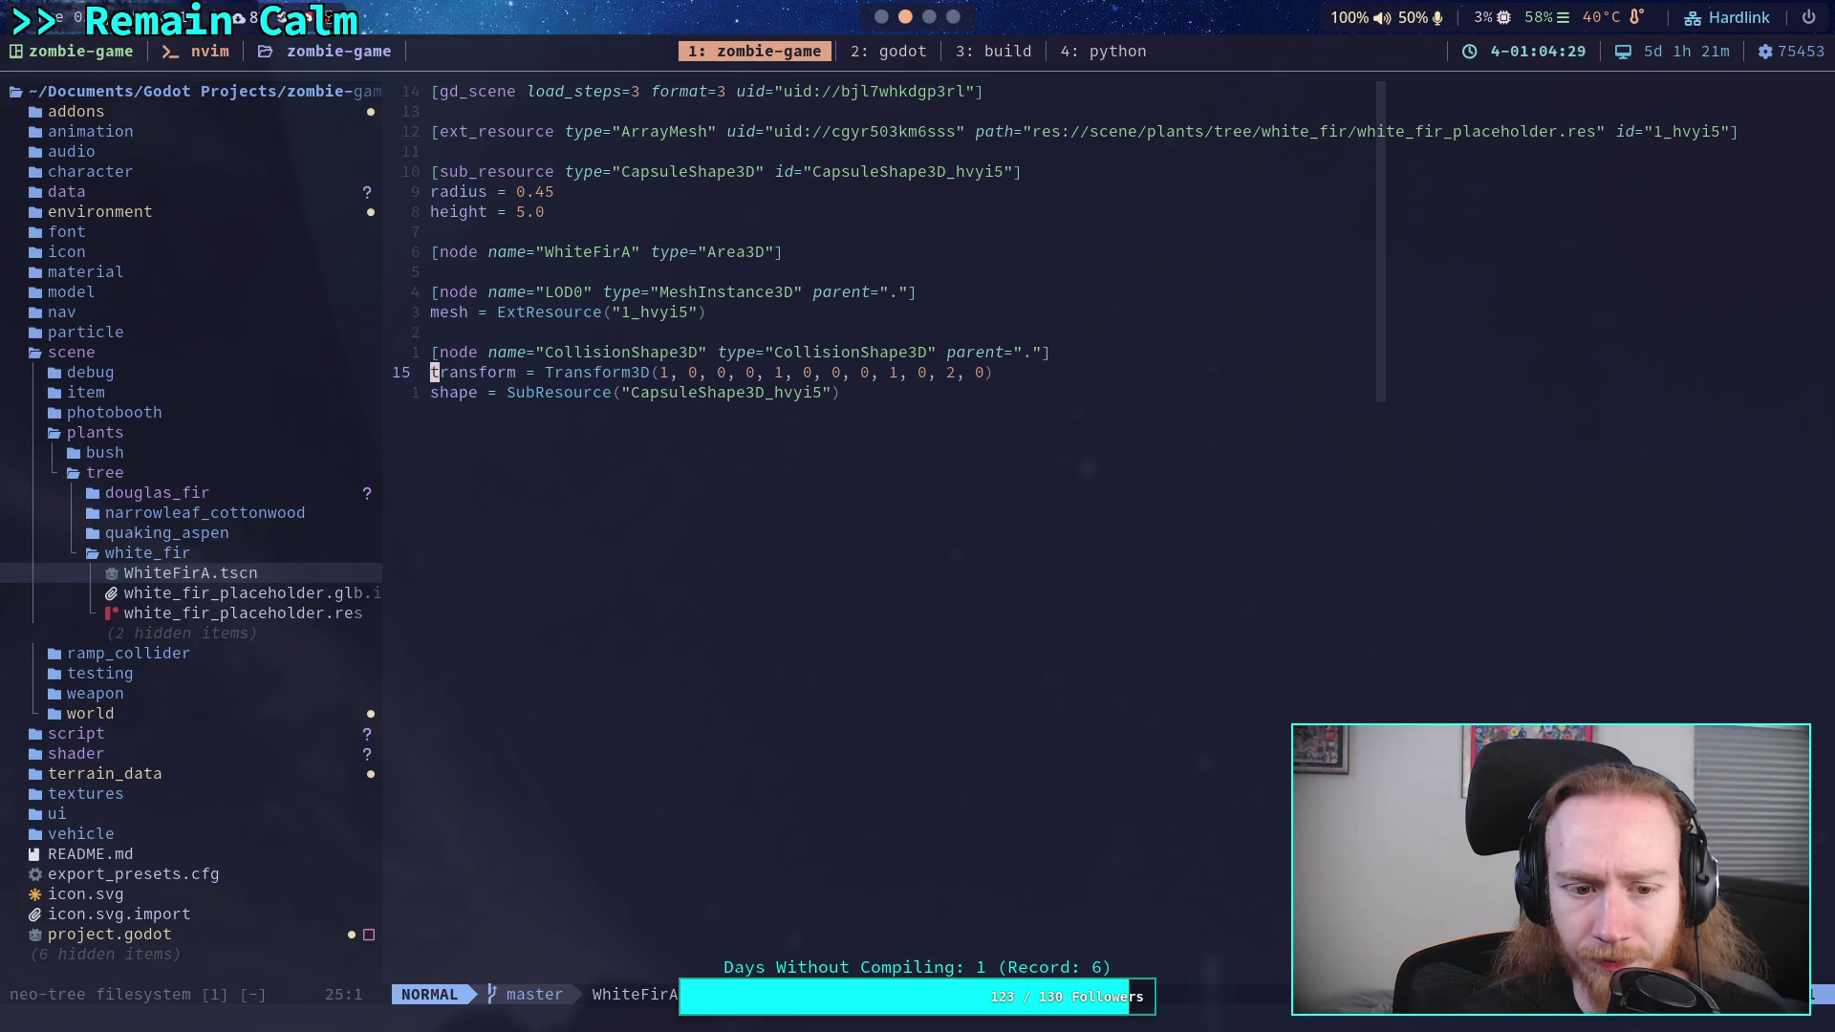
# - Show hidden files in neo-tree and scroll through white_fir_placeholder.res's binary contents
pyautogui.click(304, 614)
pyautogui.hotkey('shift', 'h')
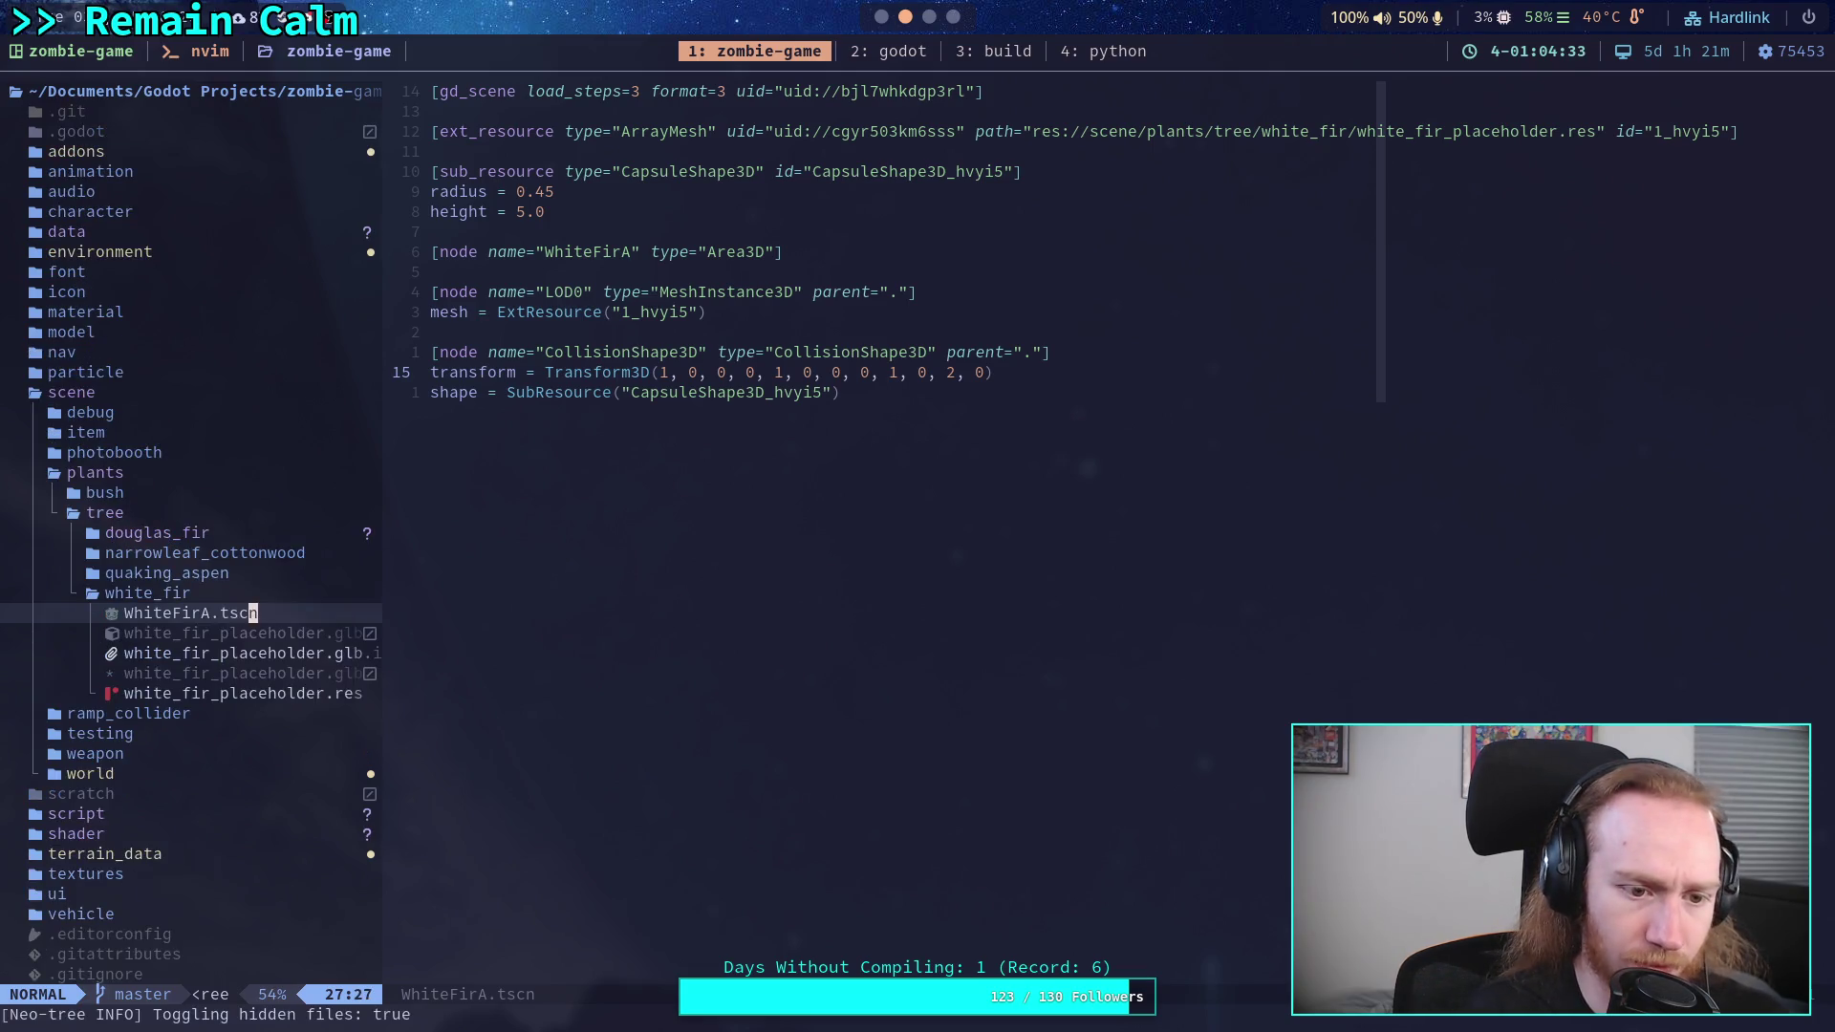
pyautogui.press('j')
pyautogui.press('j')
pyautogui.press('j')
pyautogui.press('Return')
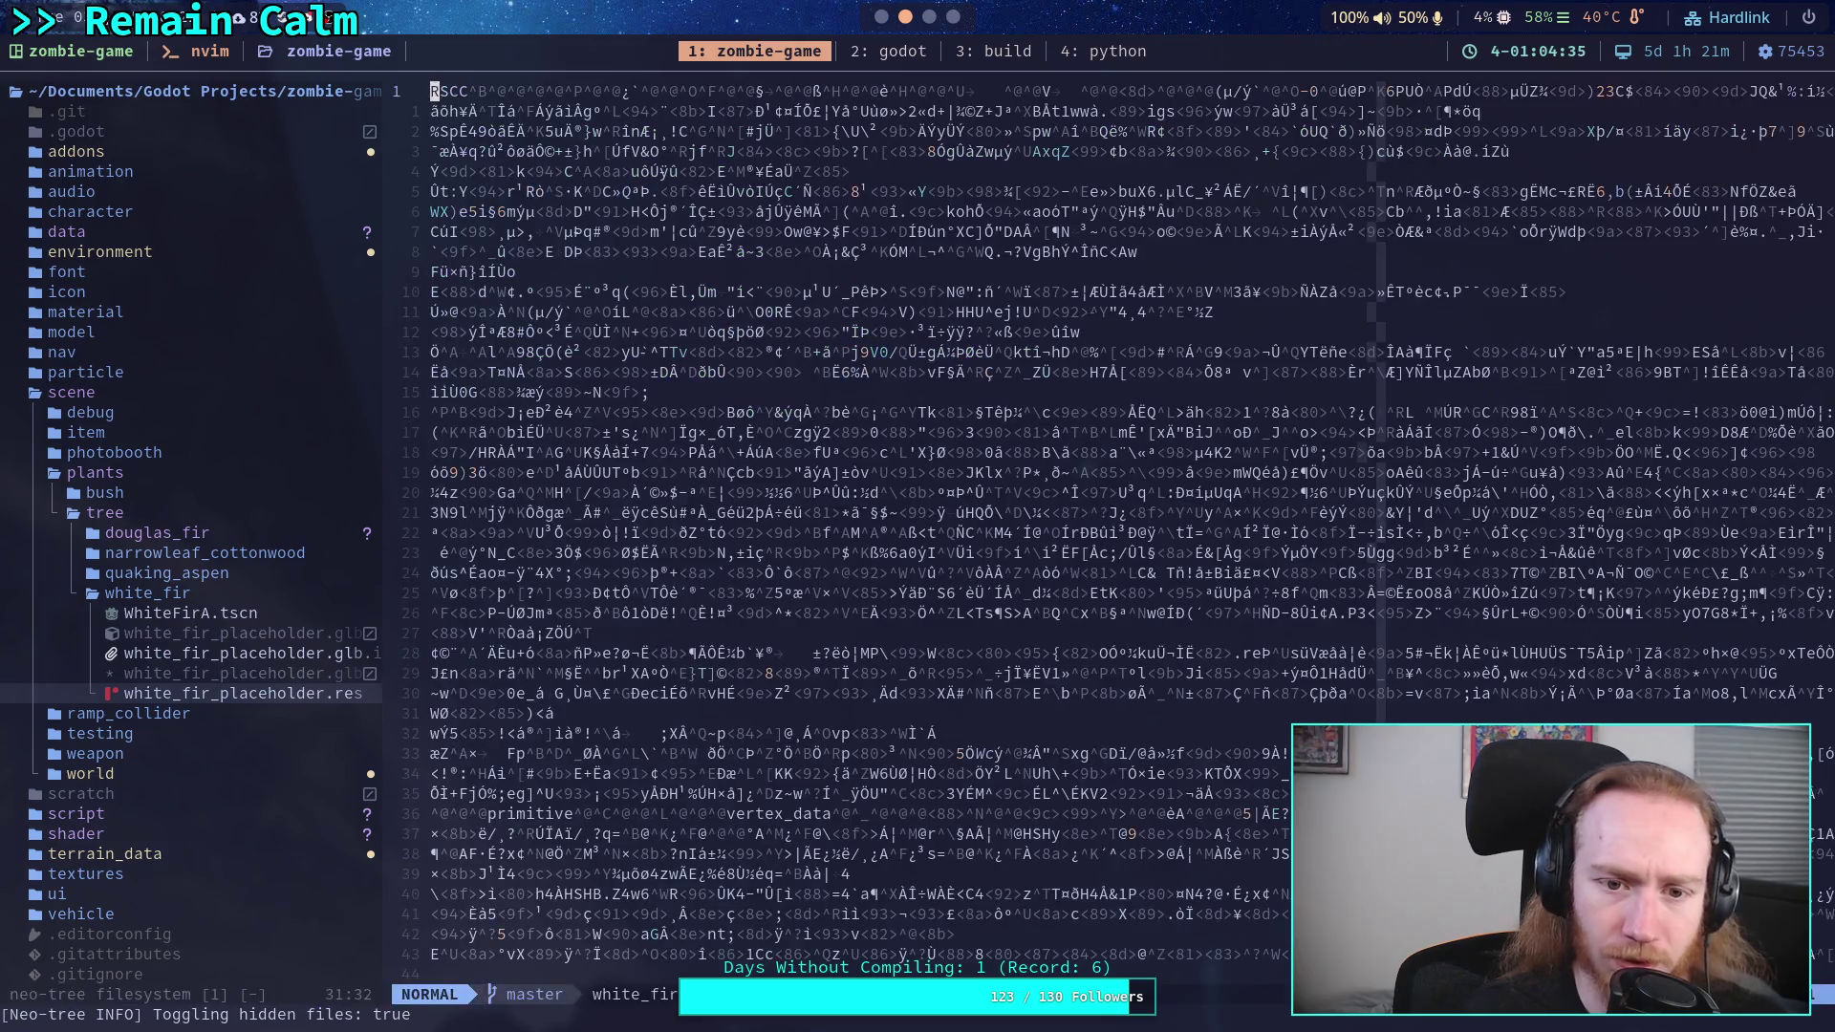
pyautogui.press('j')
pyautogui.press('j')
pyautogui.press('j')
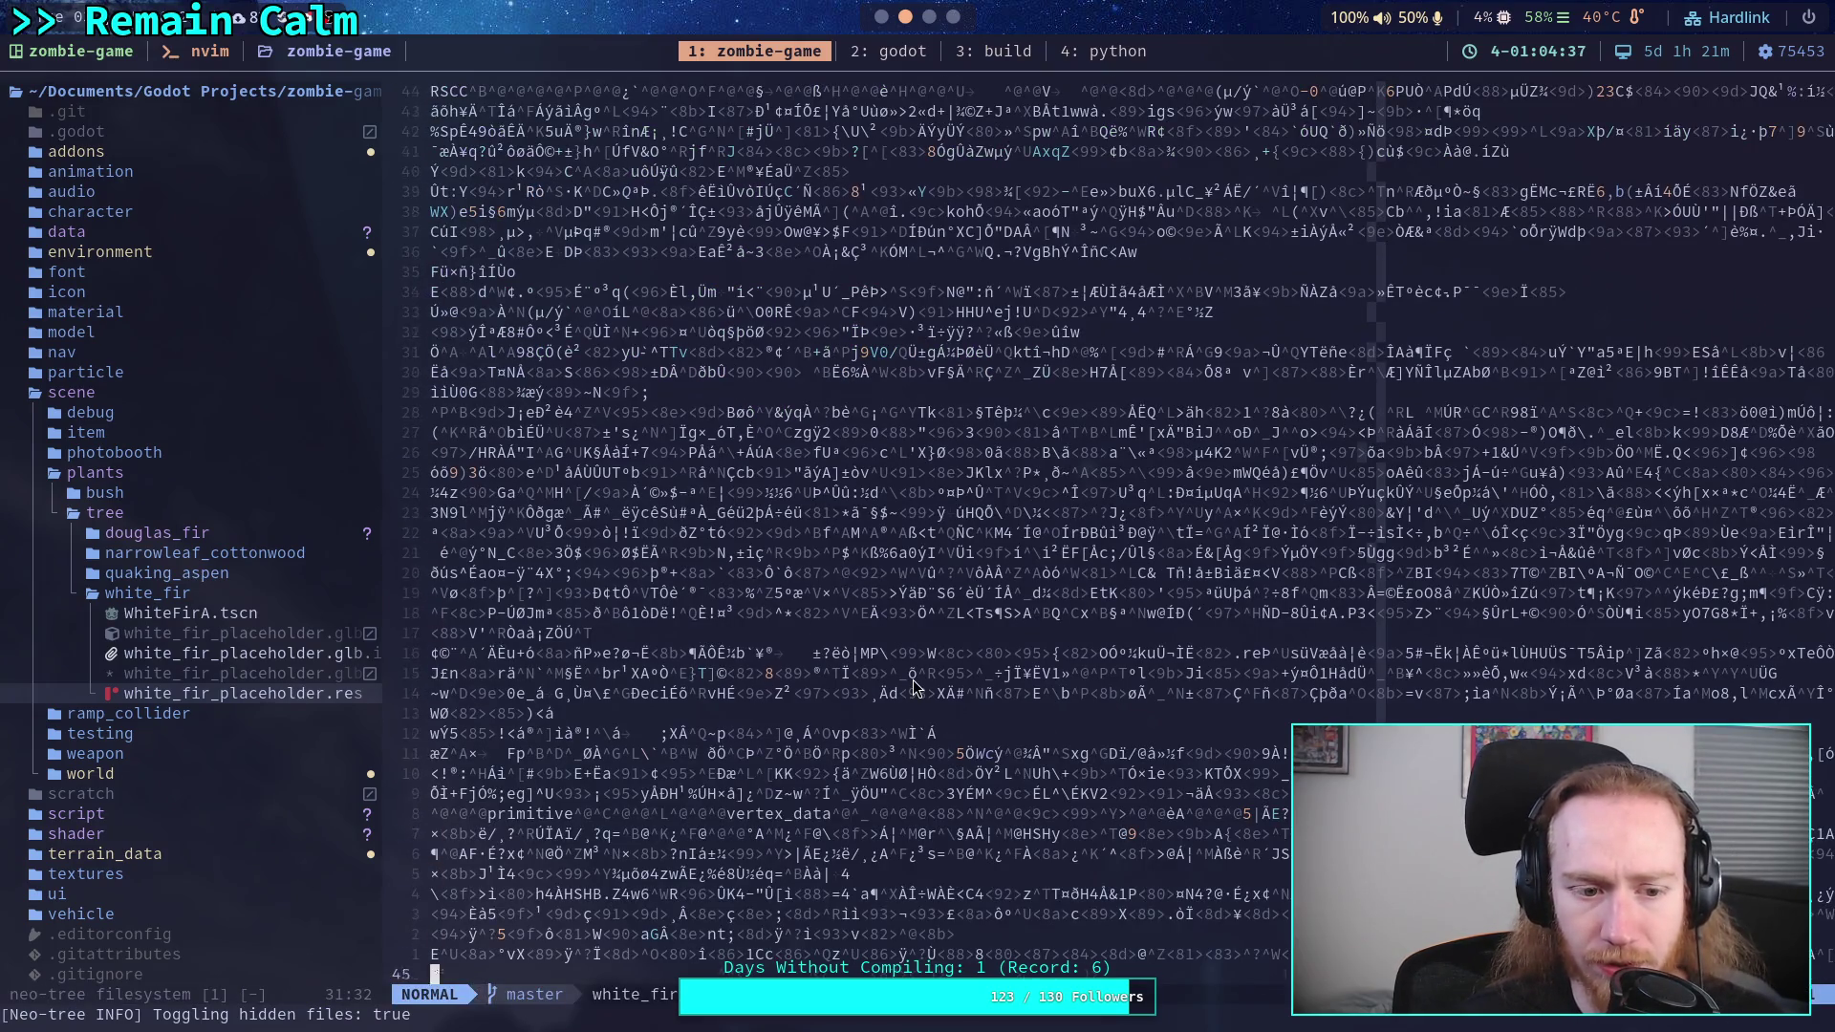
pyautogui.press('j')
pyautogui.press('j')
pyautogui.press('j')
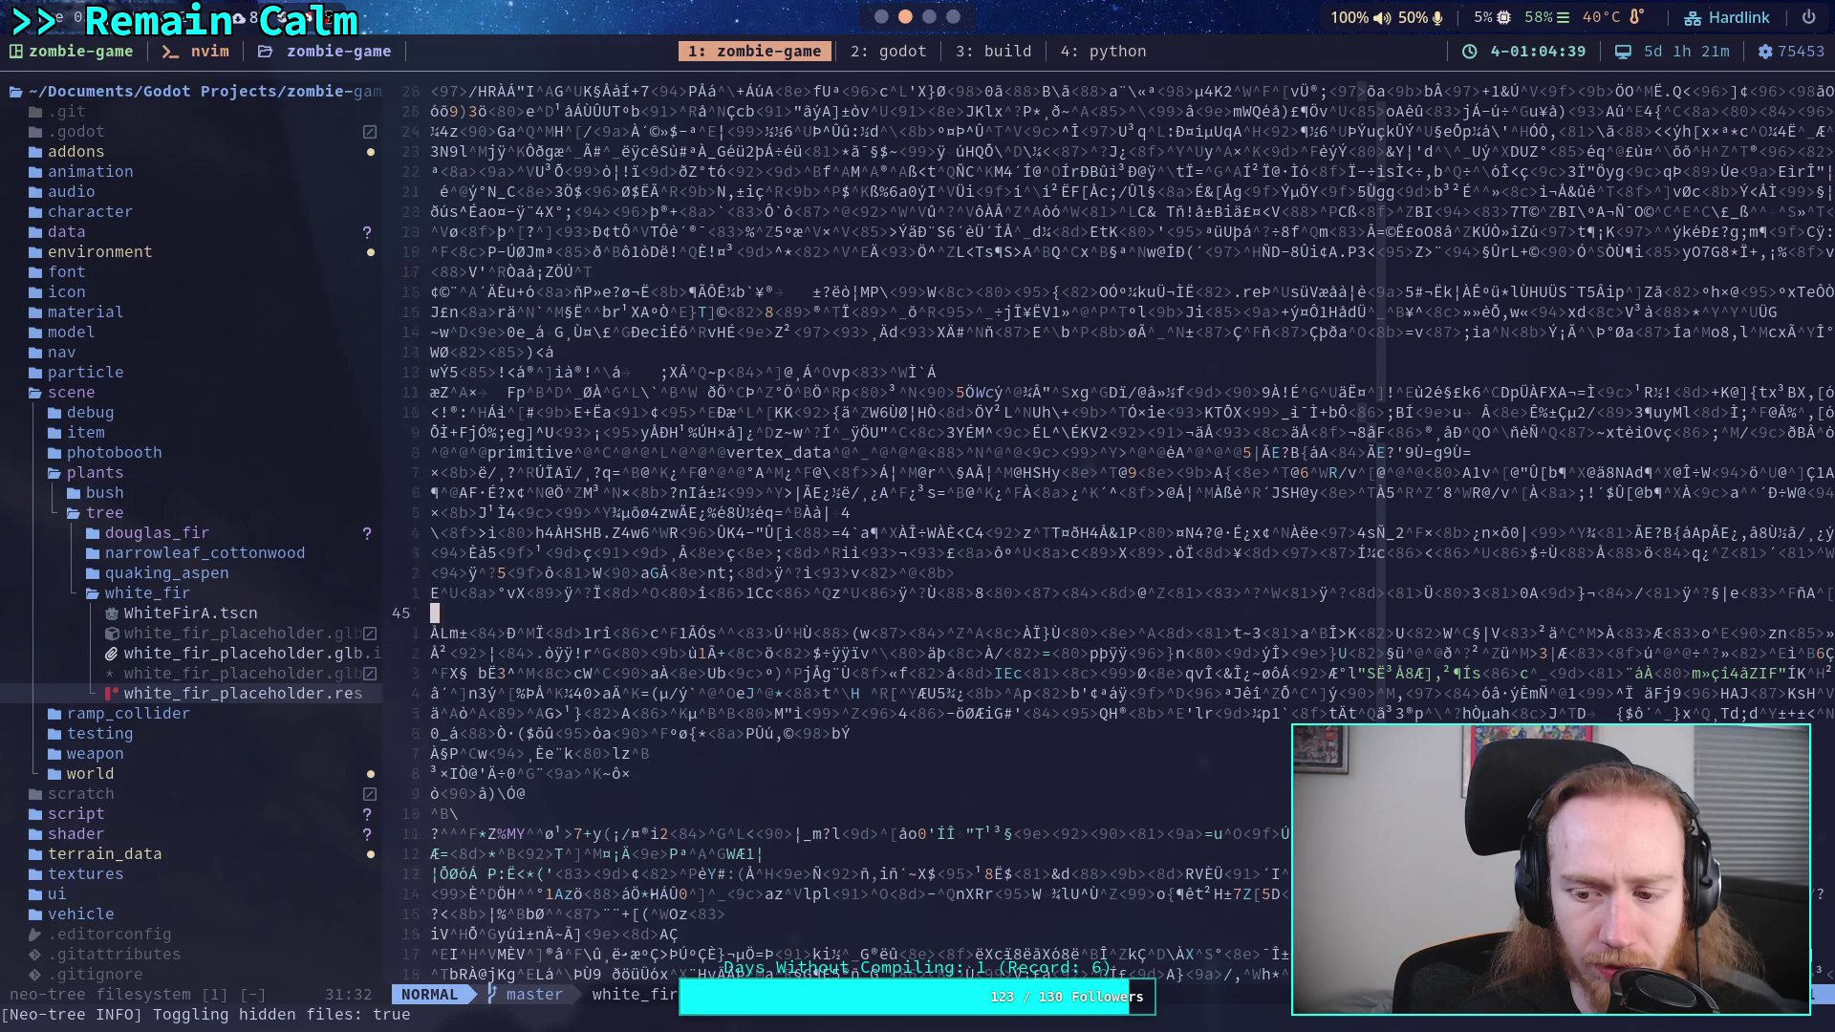
pyautogui.press('g')
pyautogui.press('g')
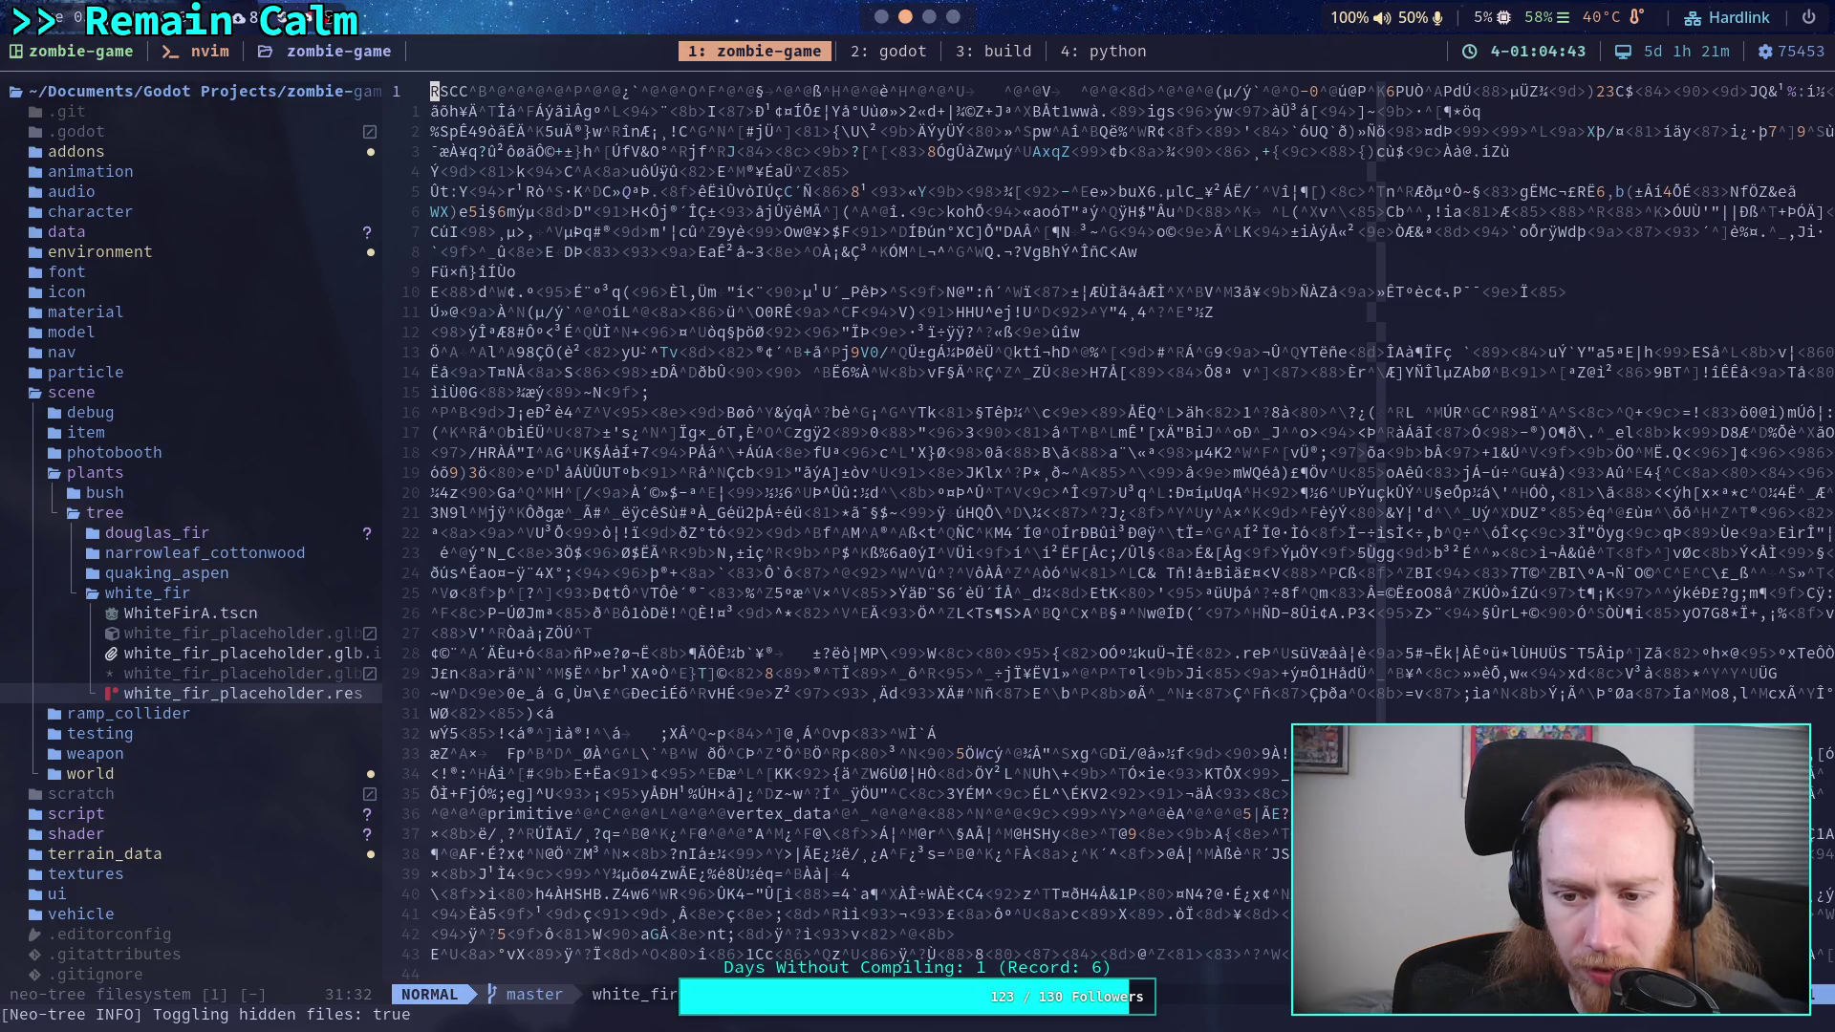
pyautogui.click(880, 16)
pyautogui.press('super+4')
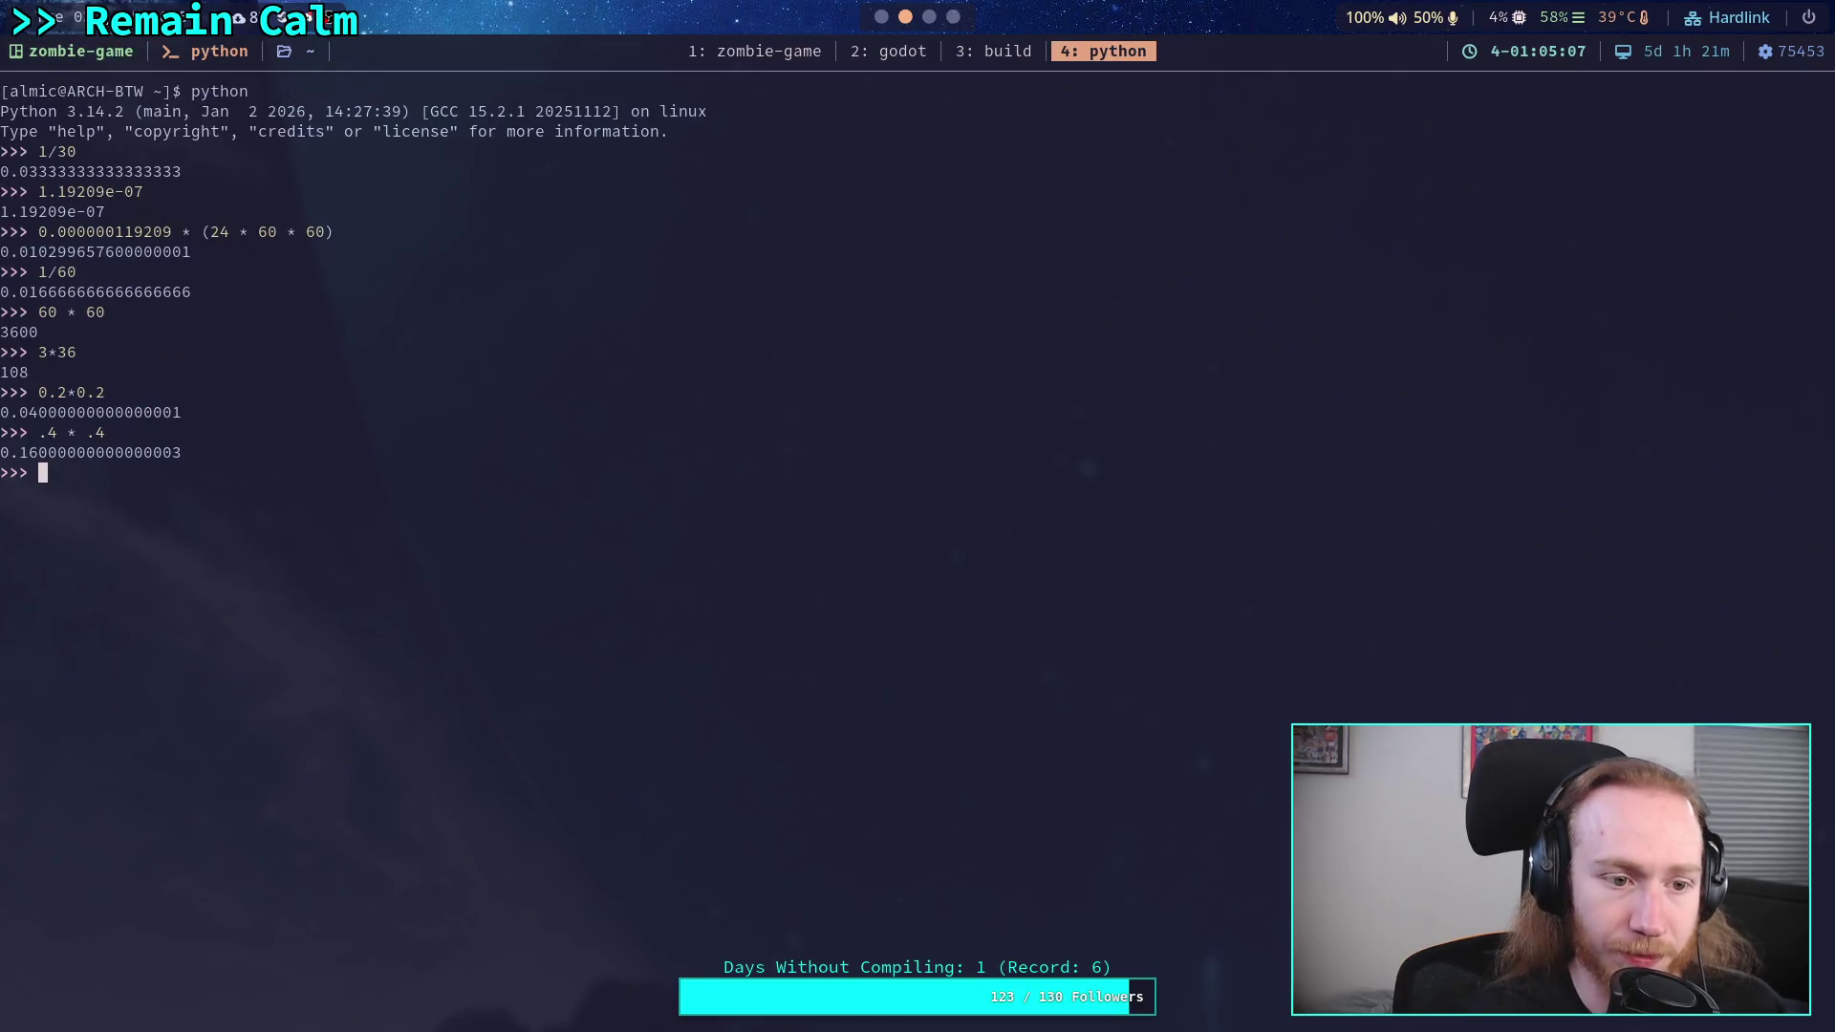
# - Type a '0.78 alpha cut' note at the Python prompt and return to Godot
pyautogui.write('"0.7')
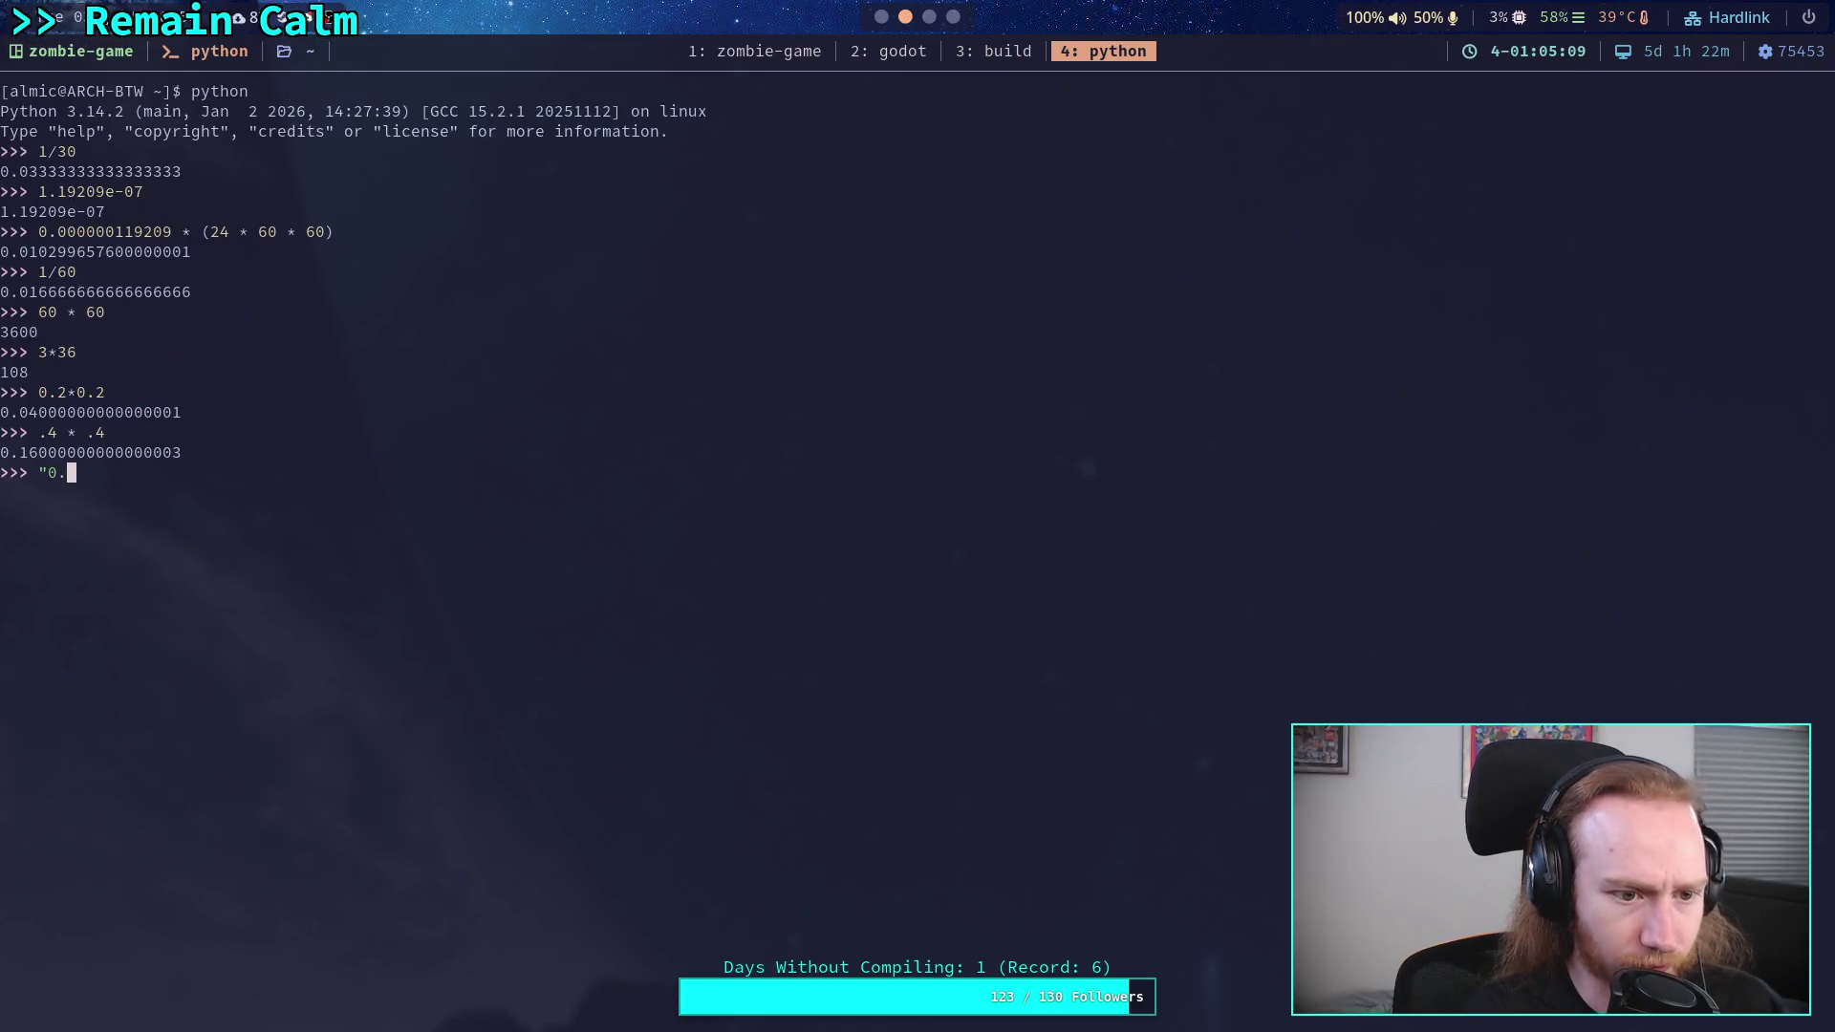
pyautogui.write('a')
pyautogui.write('cun')
pyautogui.write('t,')
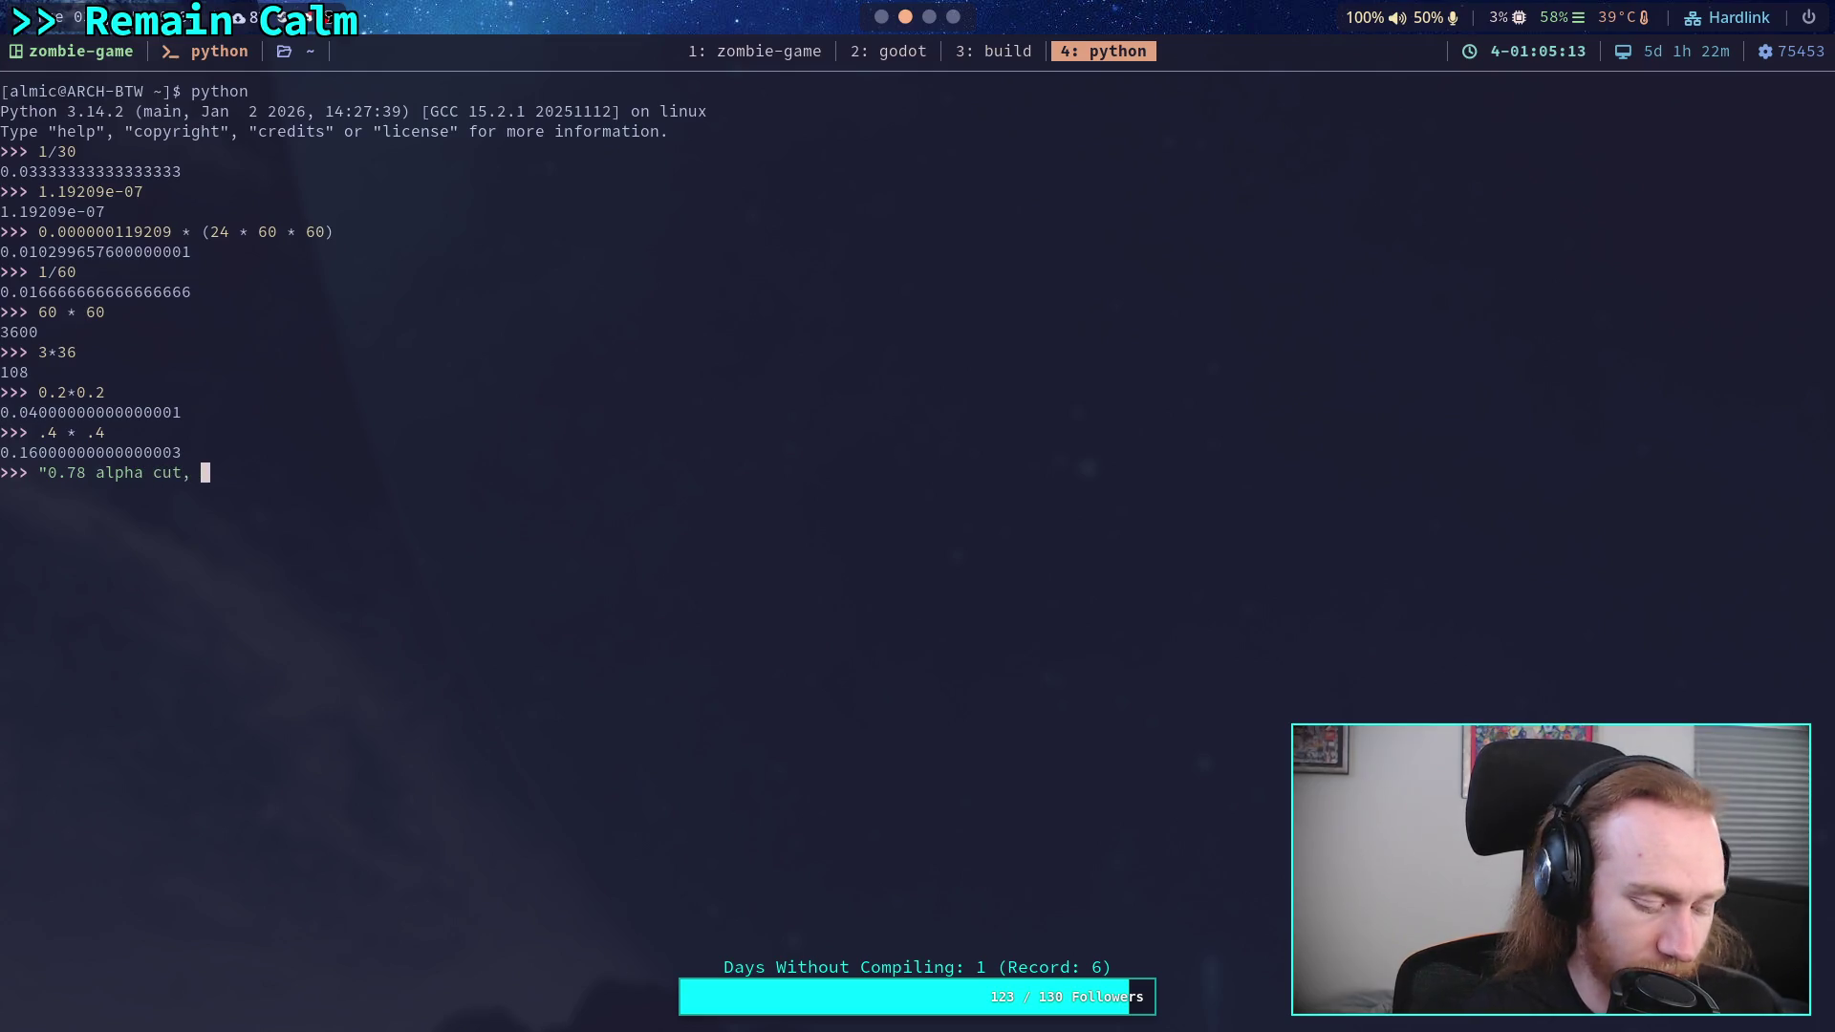
pyautogui.press('super+2')
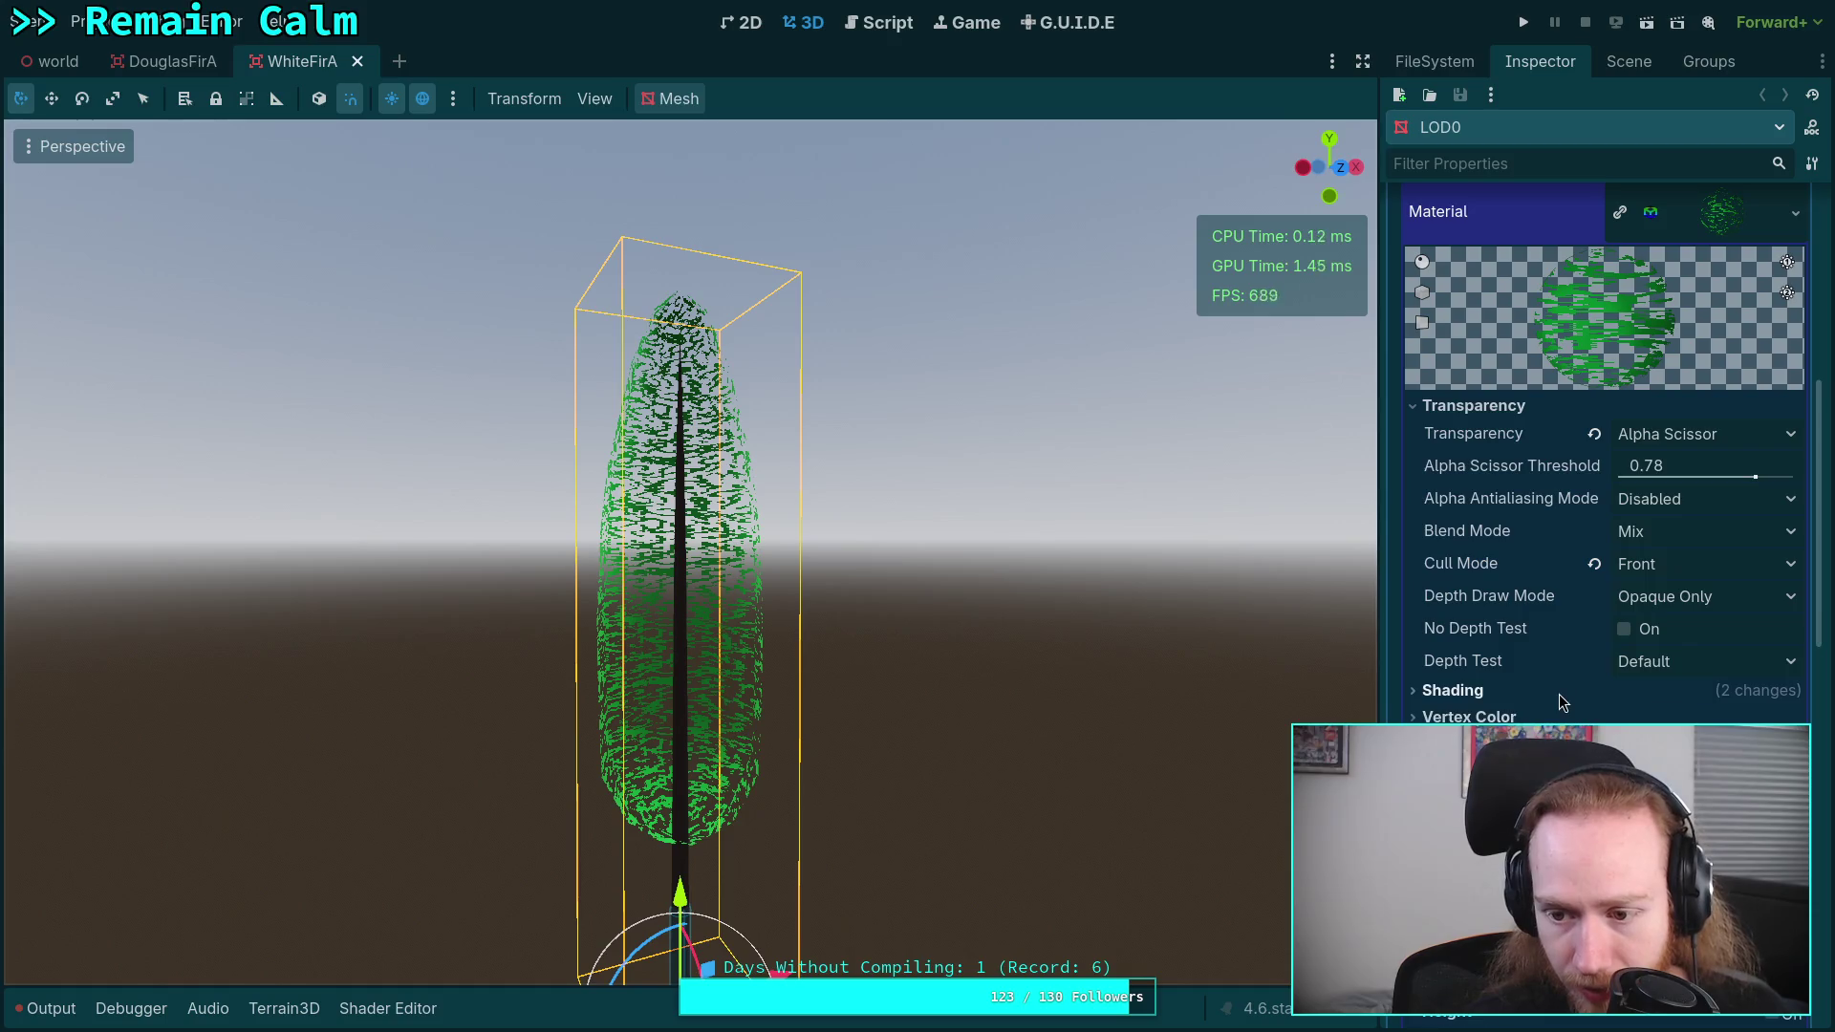
# - Copy the Albedo colour hex 08932e and paste it into the Python note labelled 'color'
pyautogui.click(1557, 692)
pyautogui.scroll(-1, 1544, 697)
pyautogui.scroll(-2, 1680, 718)
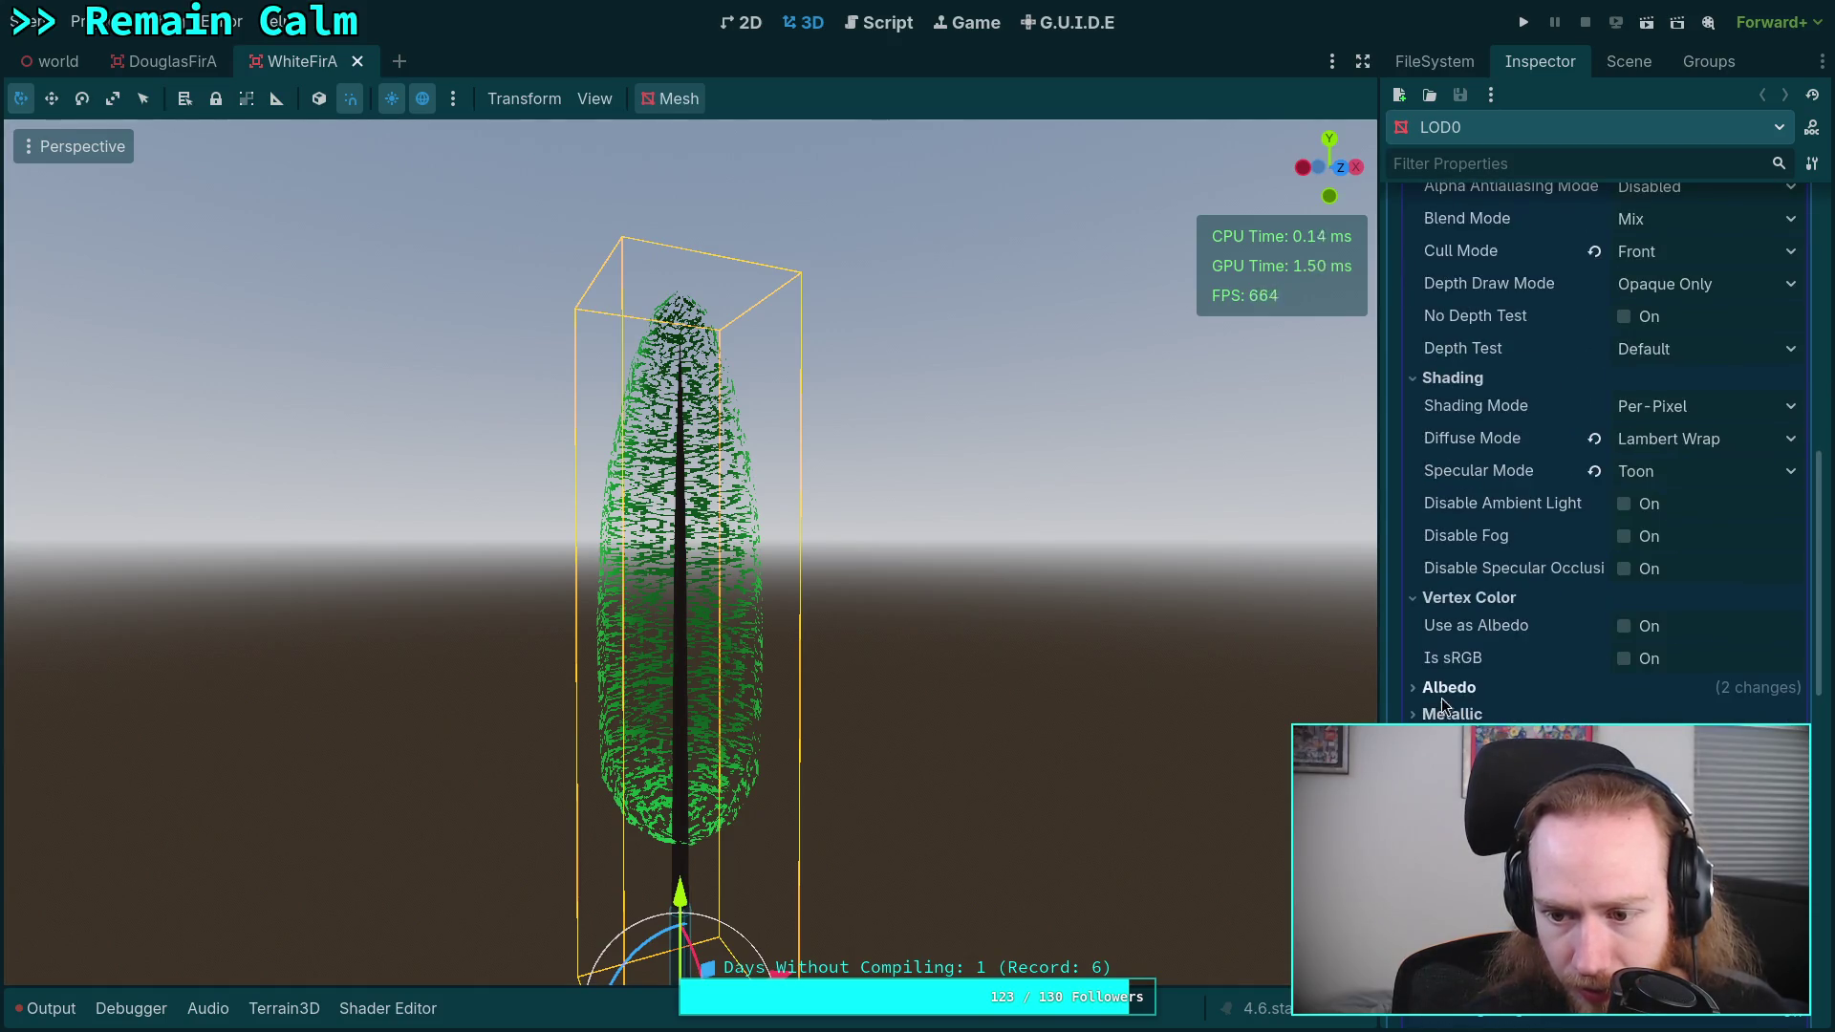
pyautogui.click(1680, 718)
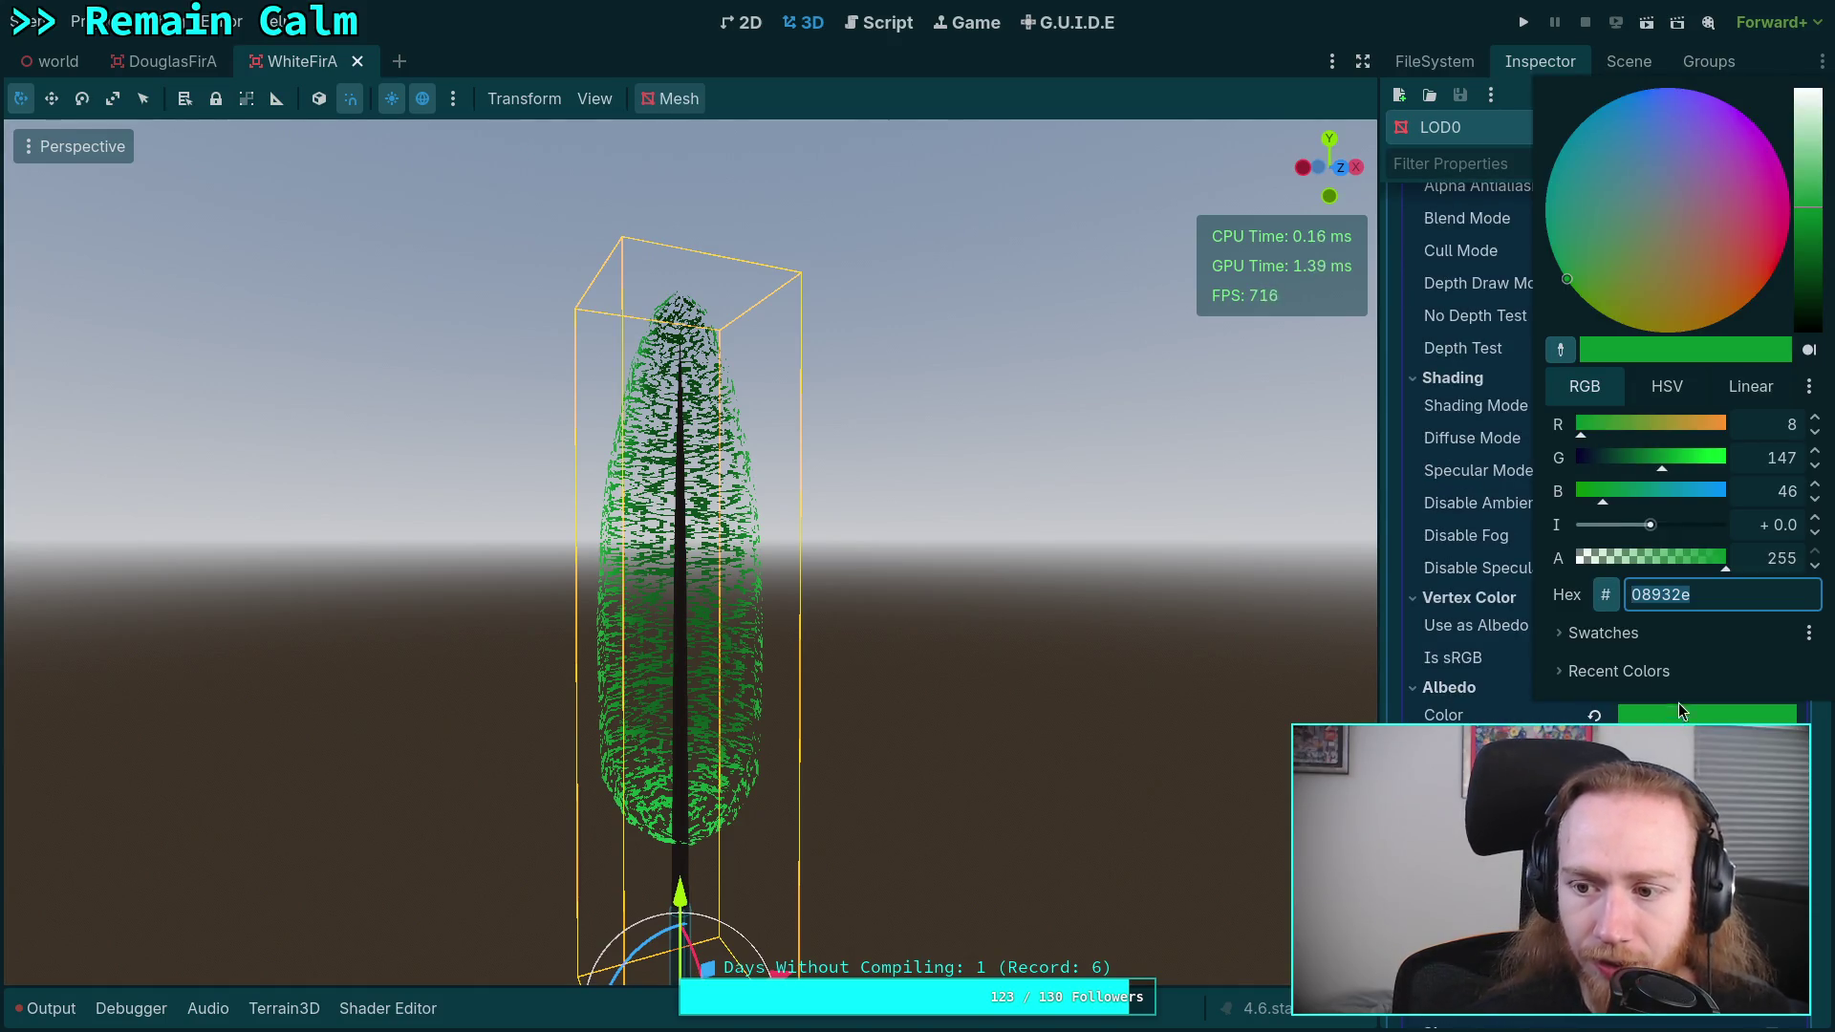
pyautogui.rightClick(1666, 594)
pyautogui.click(1643, 627)
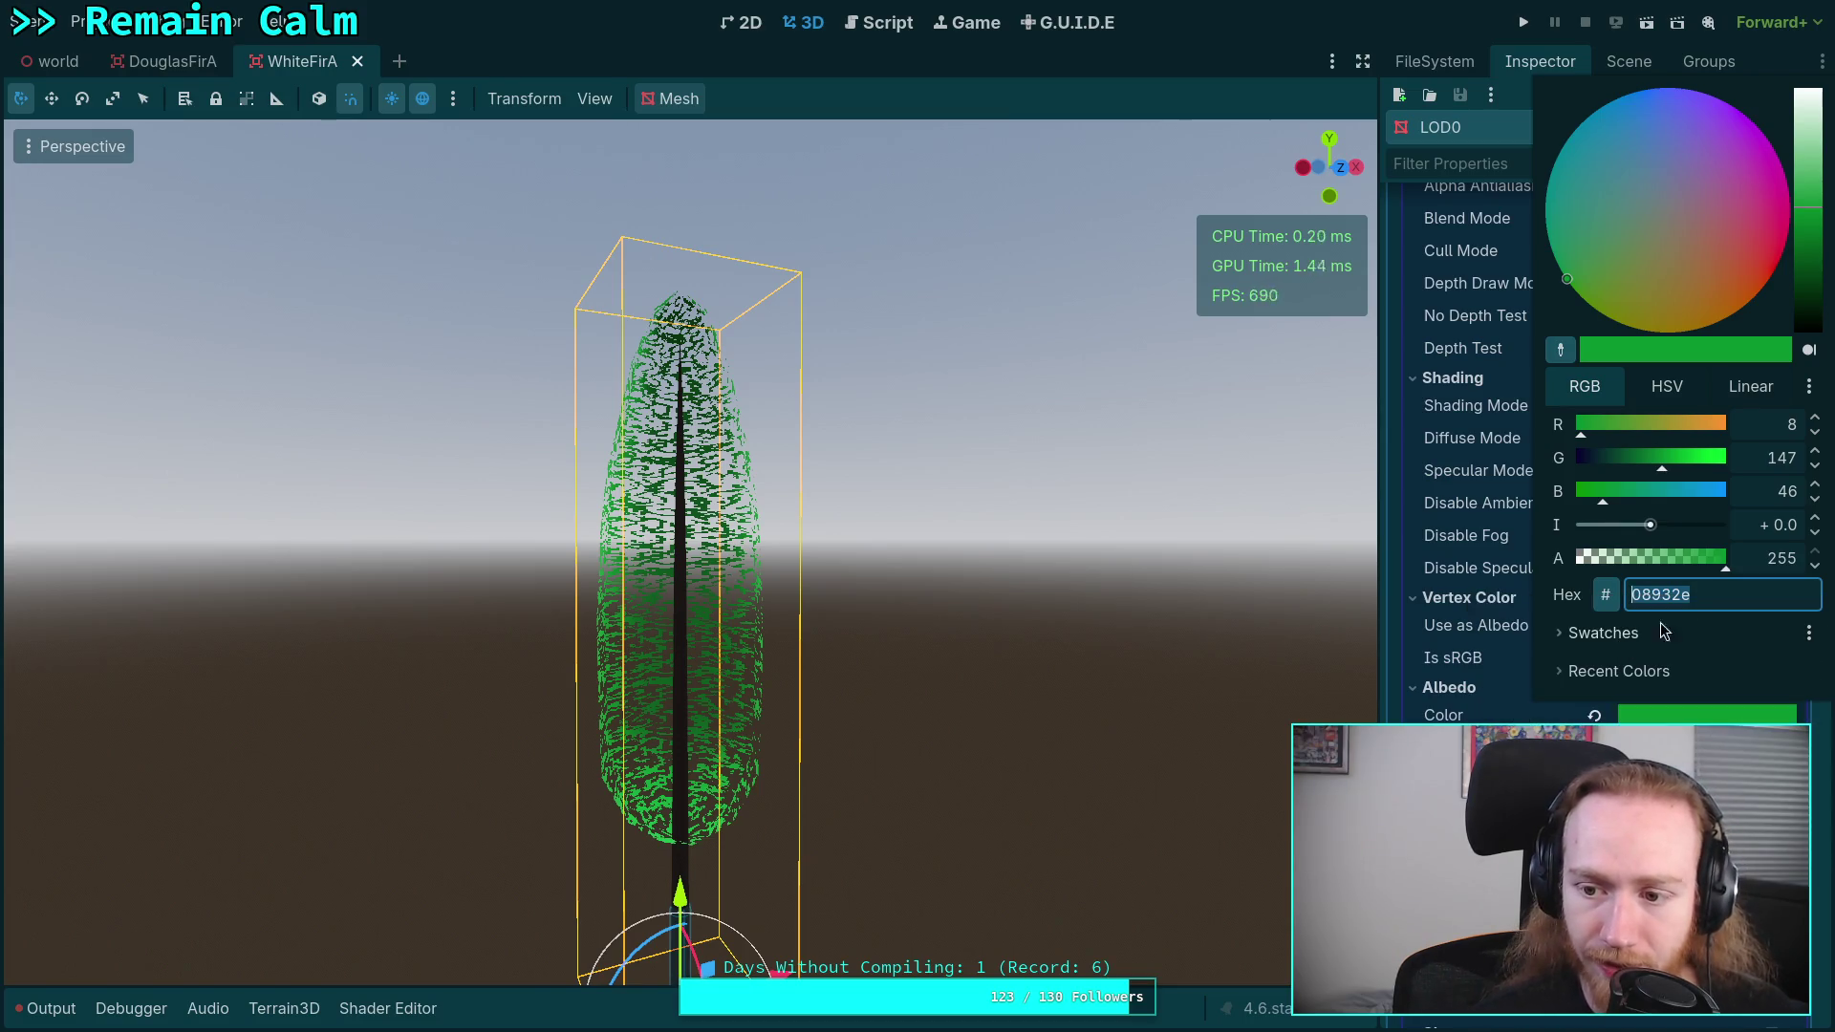
pyautogui.press('super+4')
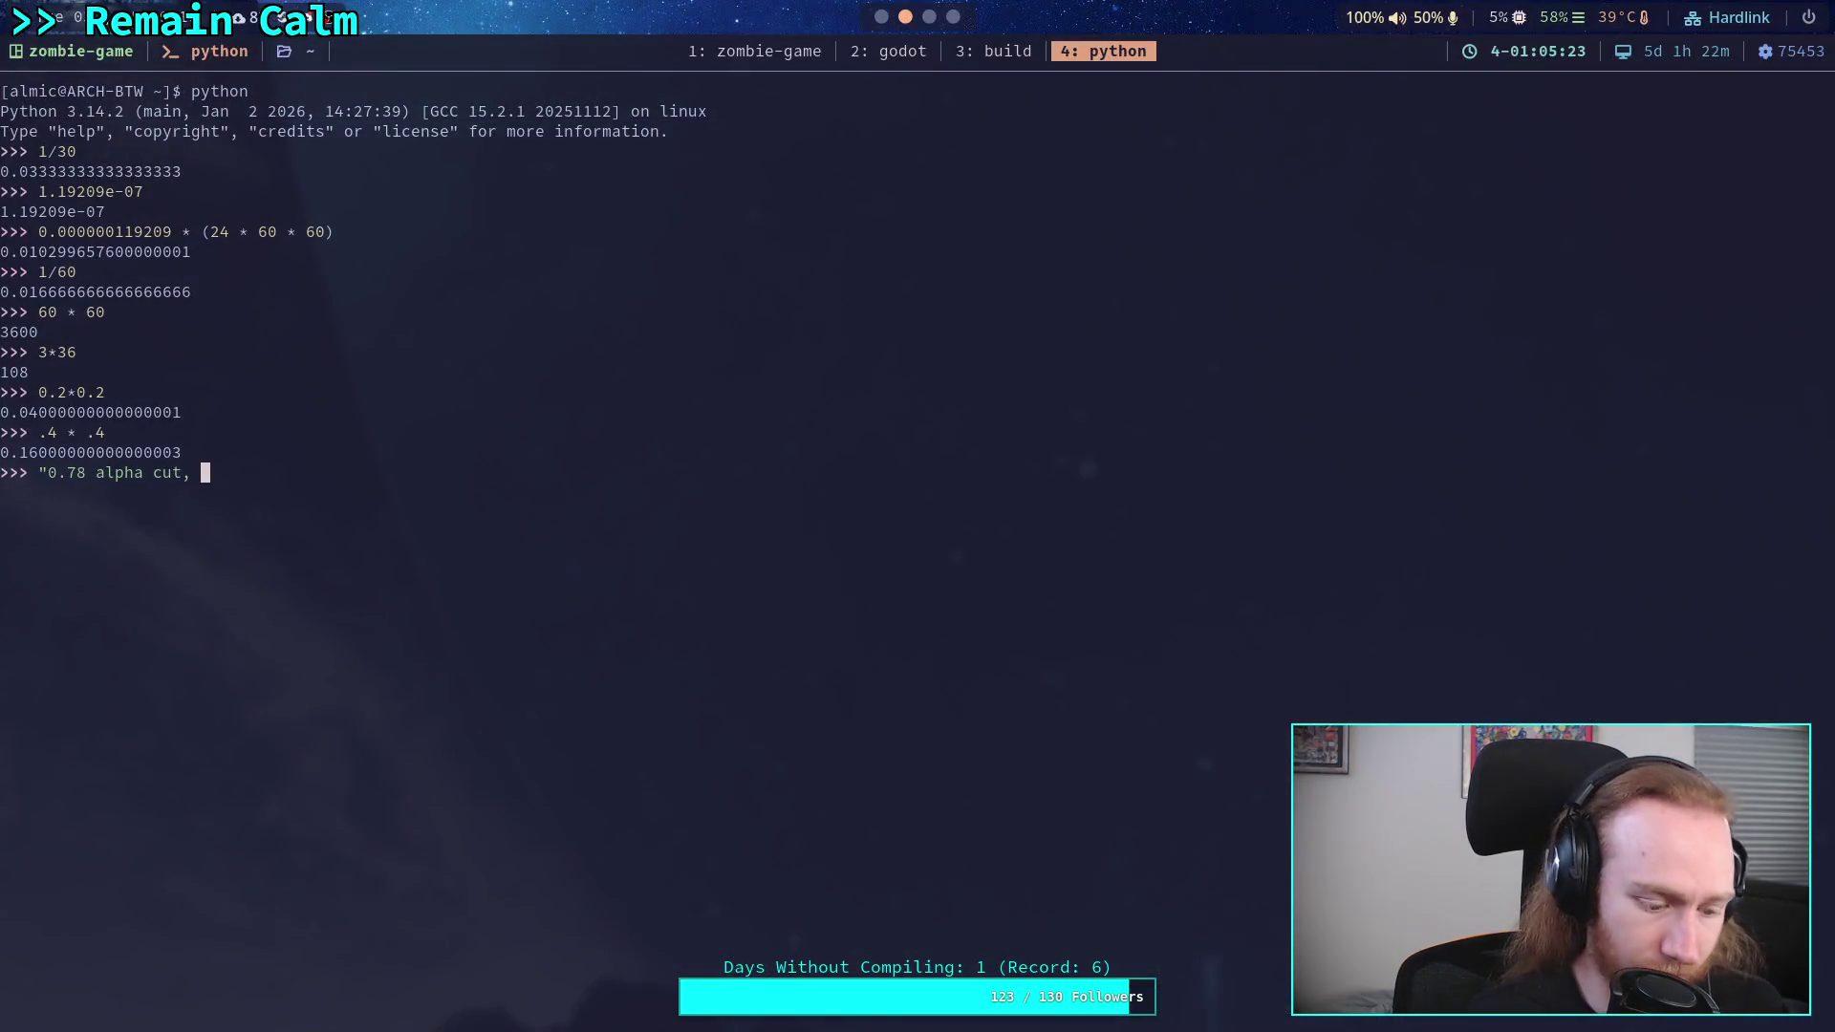
pyautogui.hotkey('ctrl', 'shift', 'v')
pyautogui.write('color')
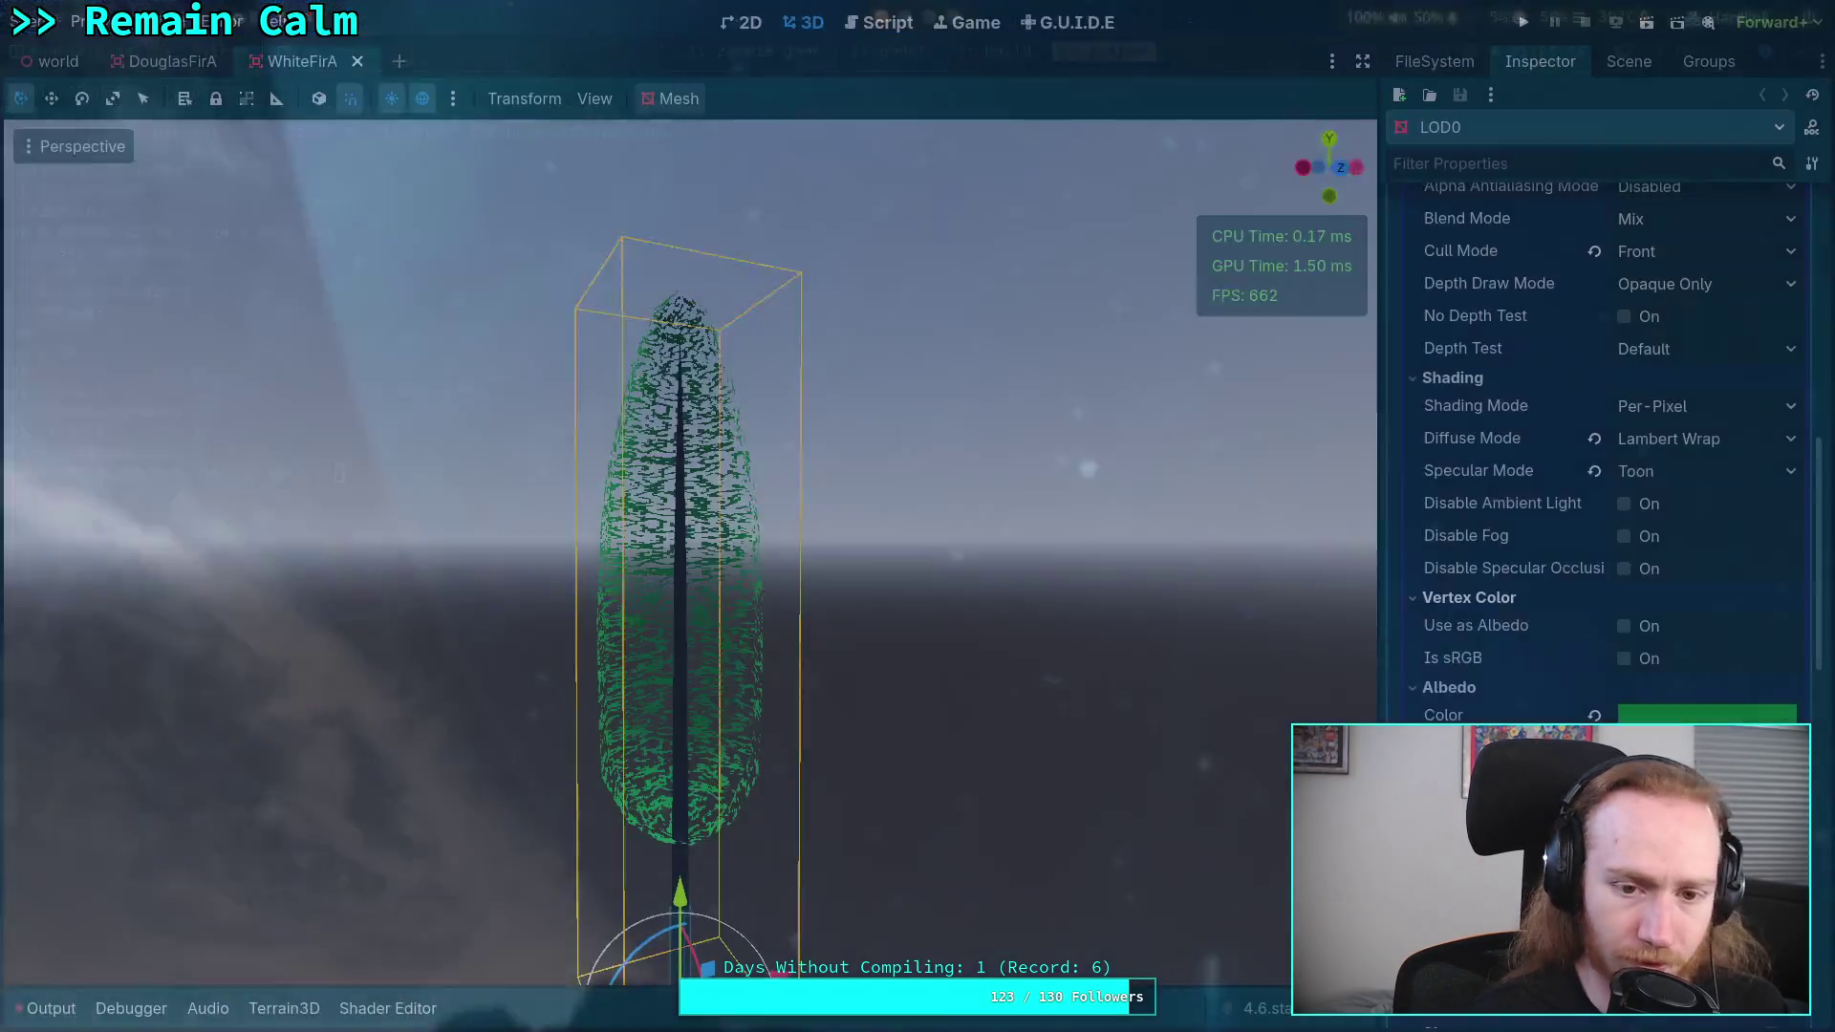
pyautogui.press('super+2')
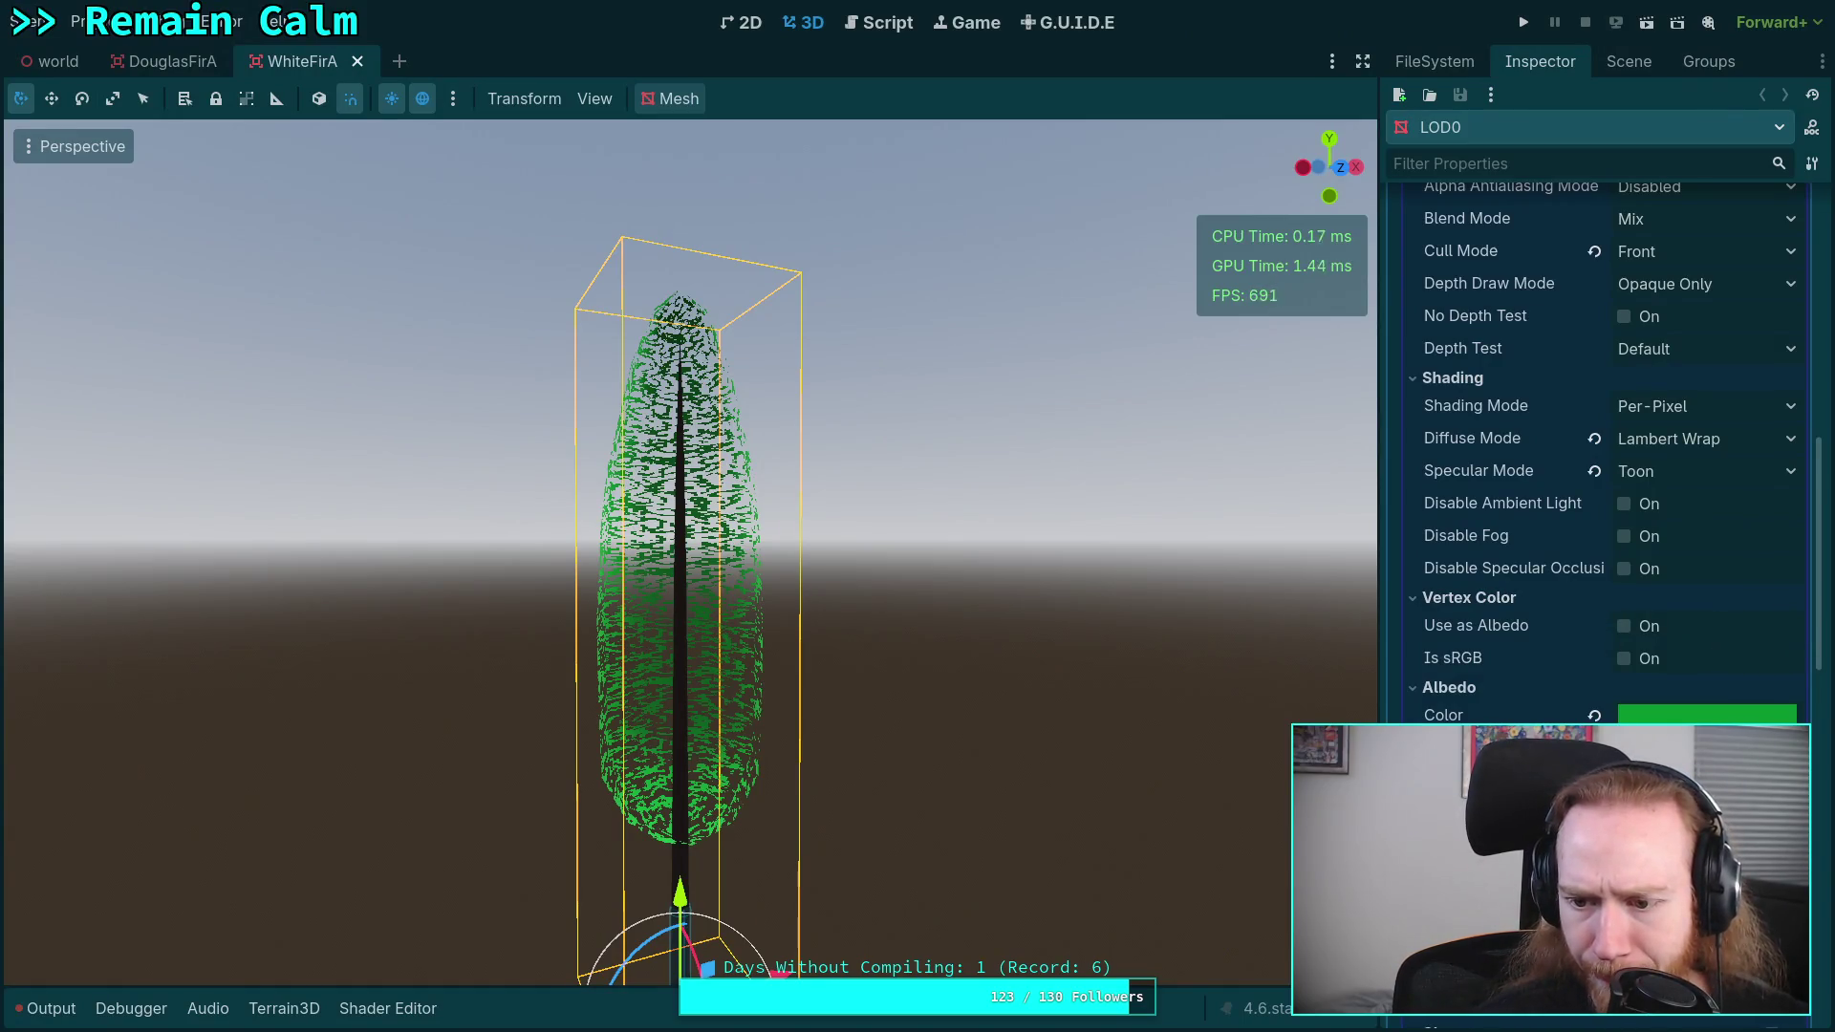
# - Expand the material's UV1 settings to review its scale values
pyautogui.scroll(-2, 1605, 430)
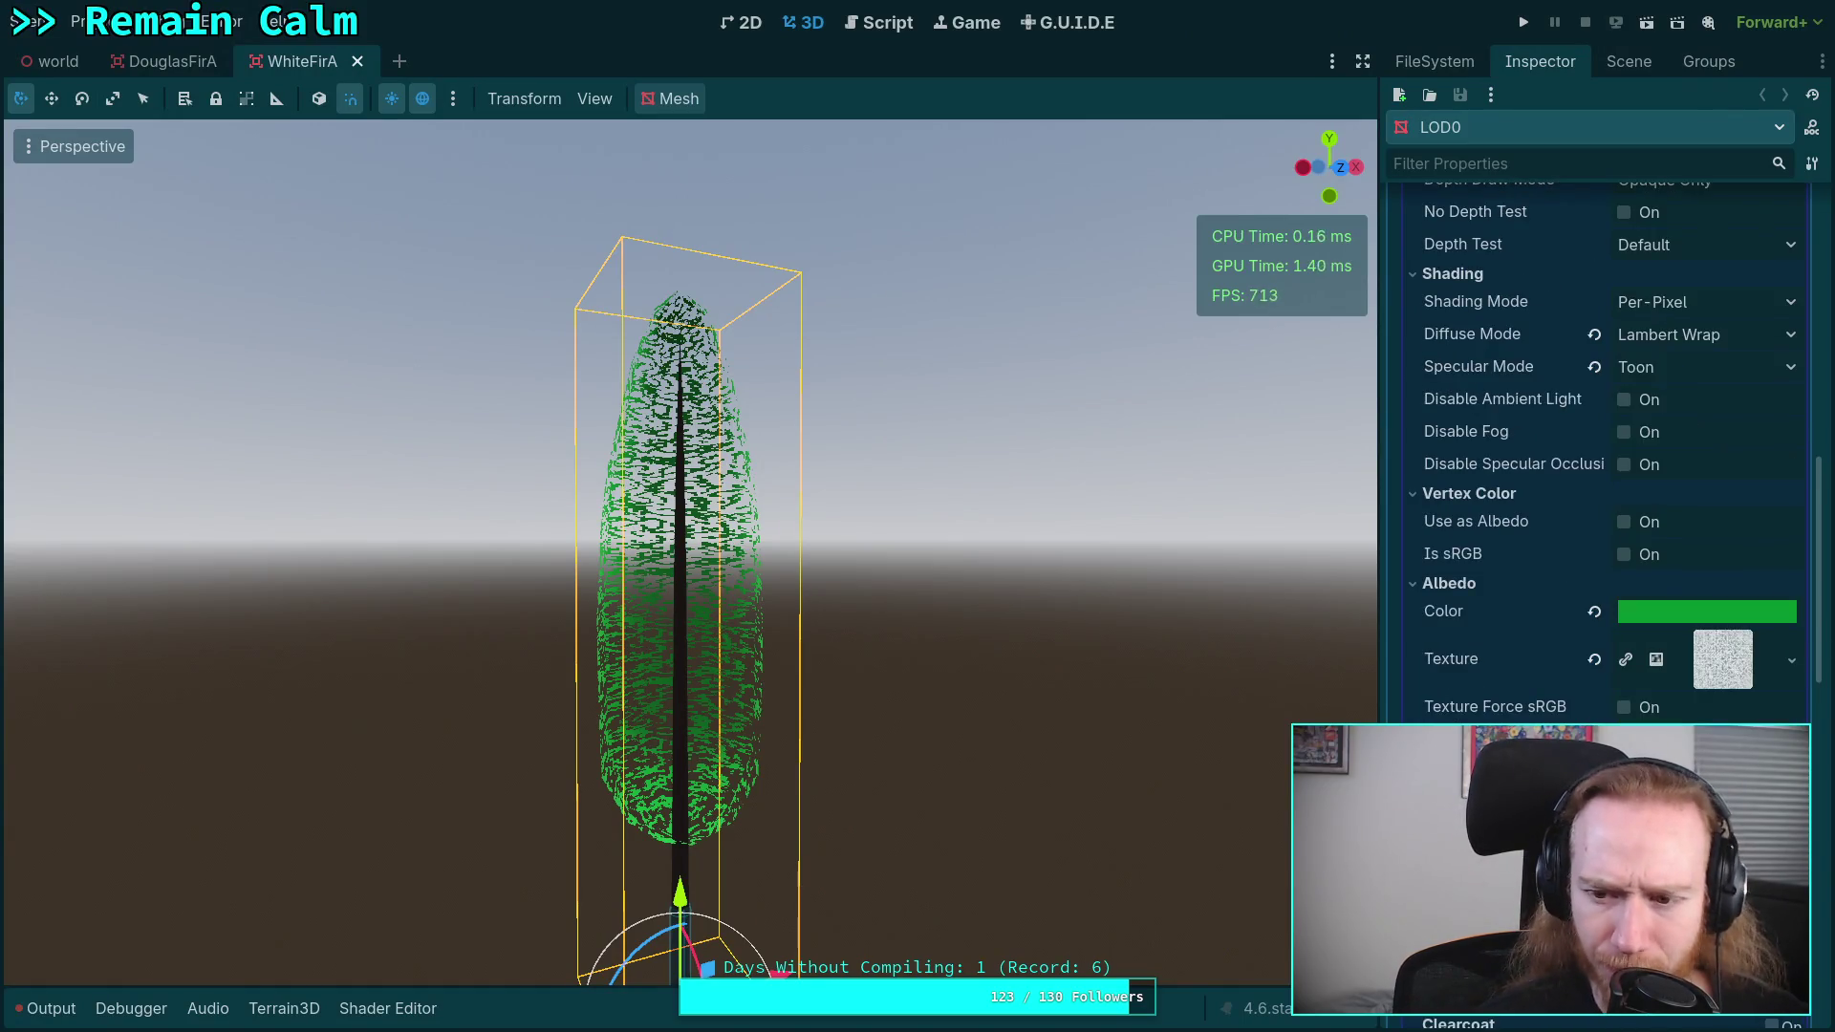
pyautogui.scroll(-10, 1605, 430)
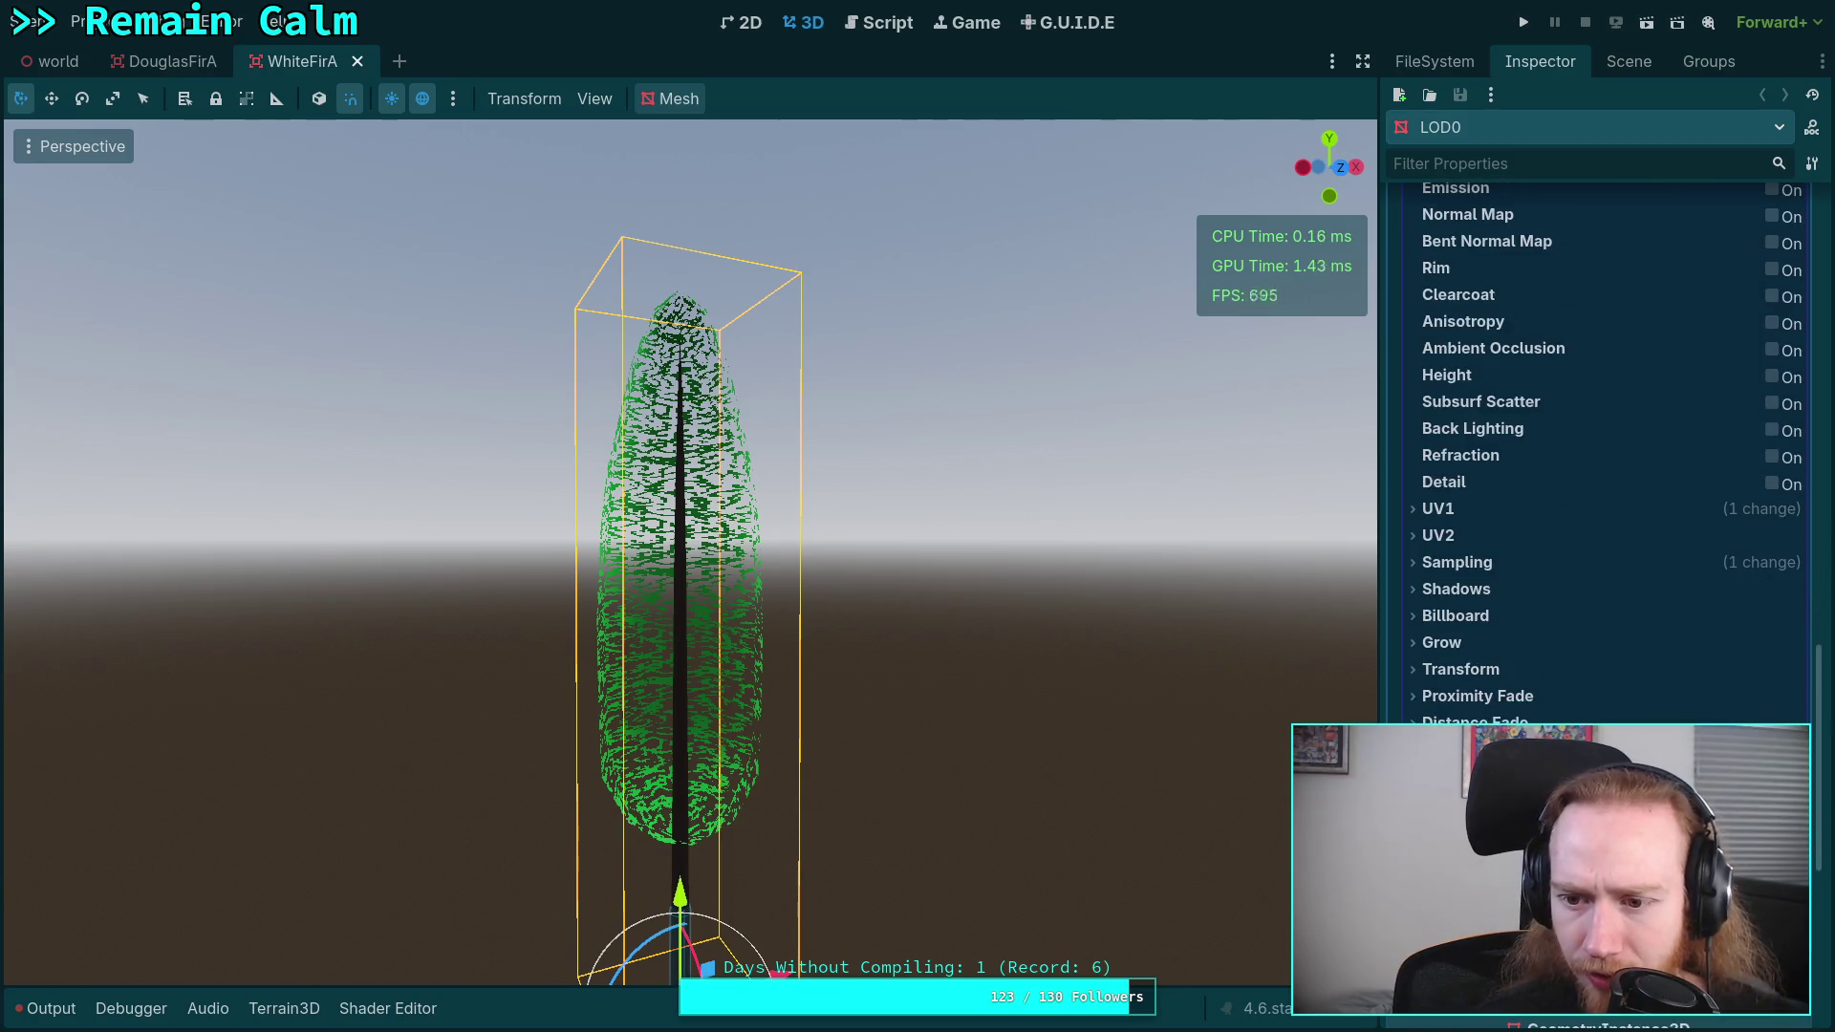
pyautogui.click(1458, 512)
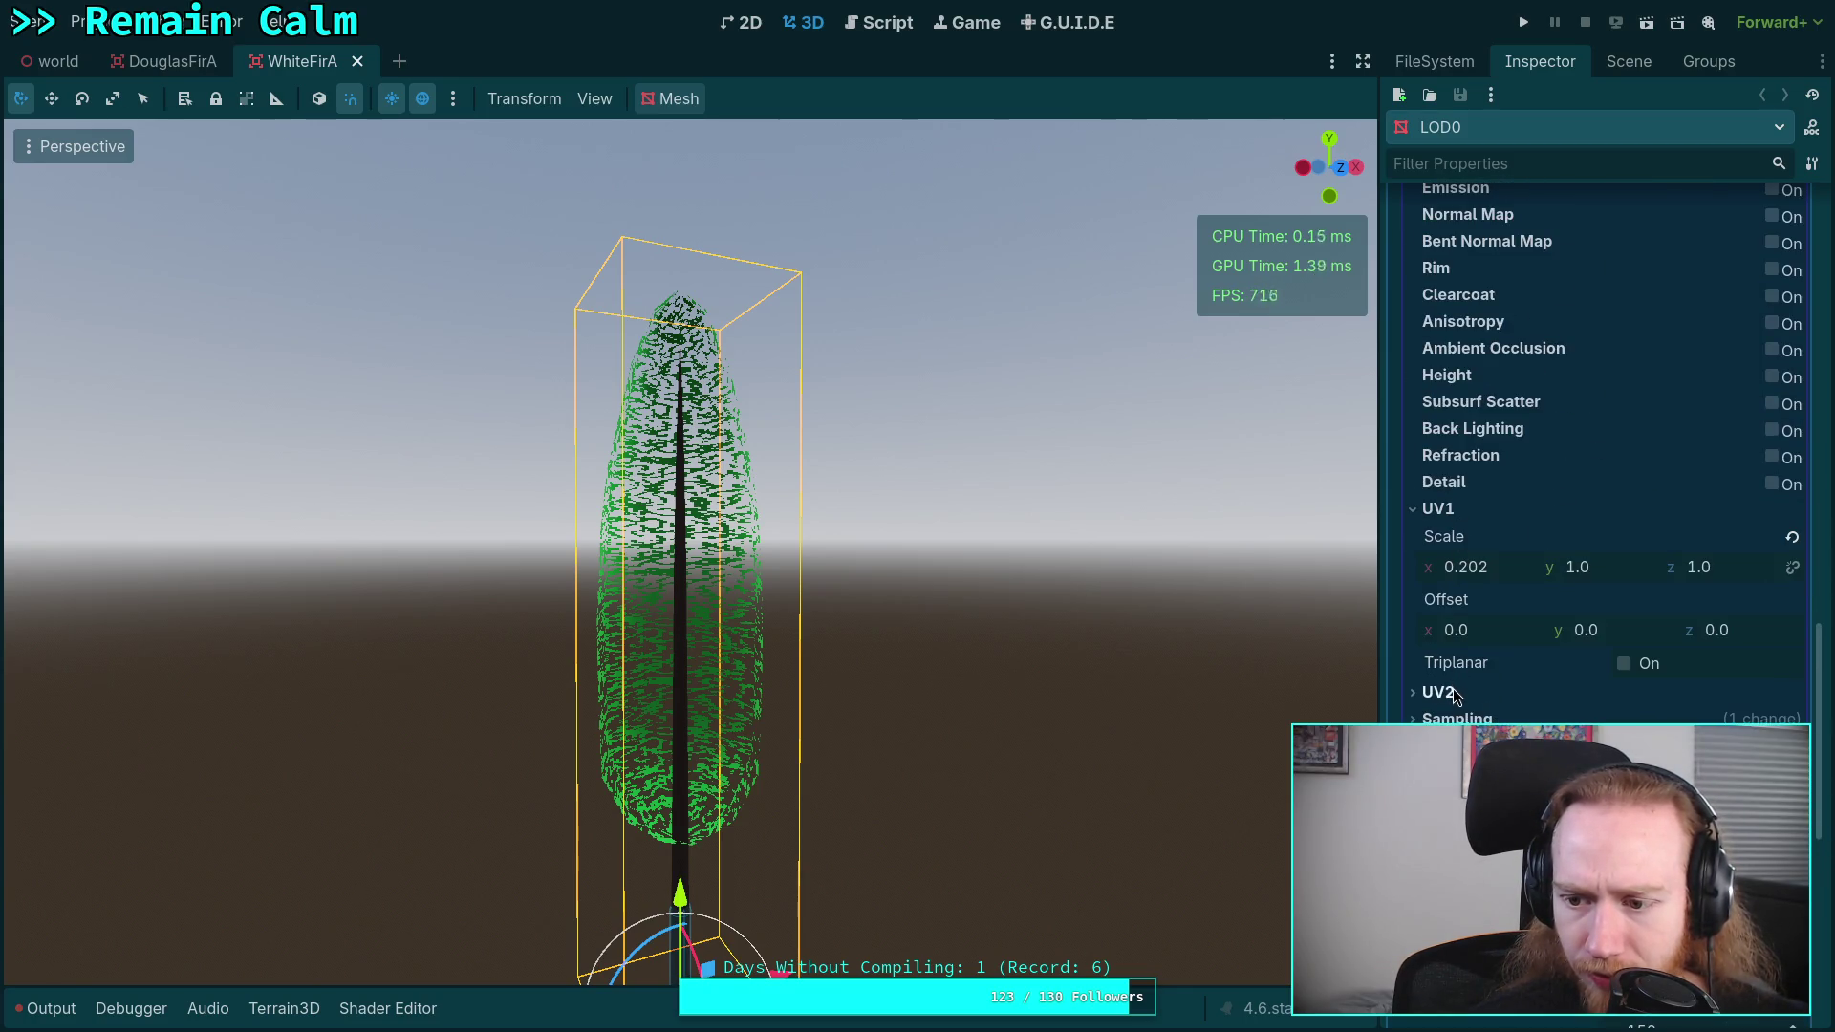
pyautogui.scroll(10, 1453, 685)
pyautogui.click(1790, 558)
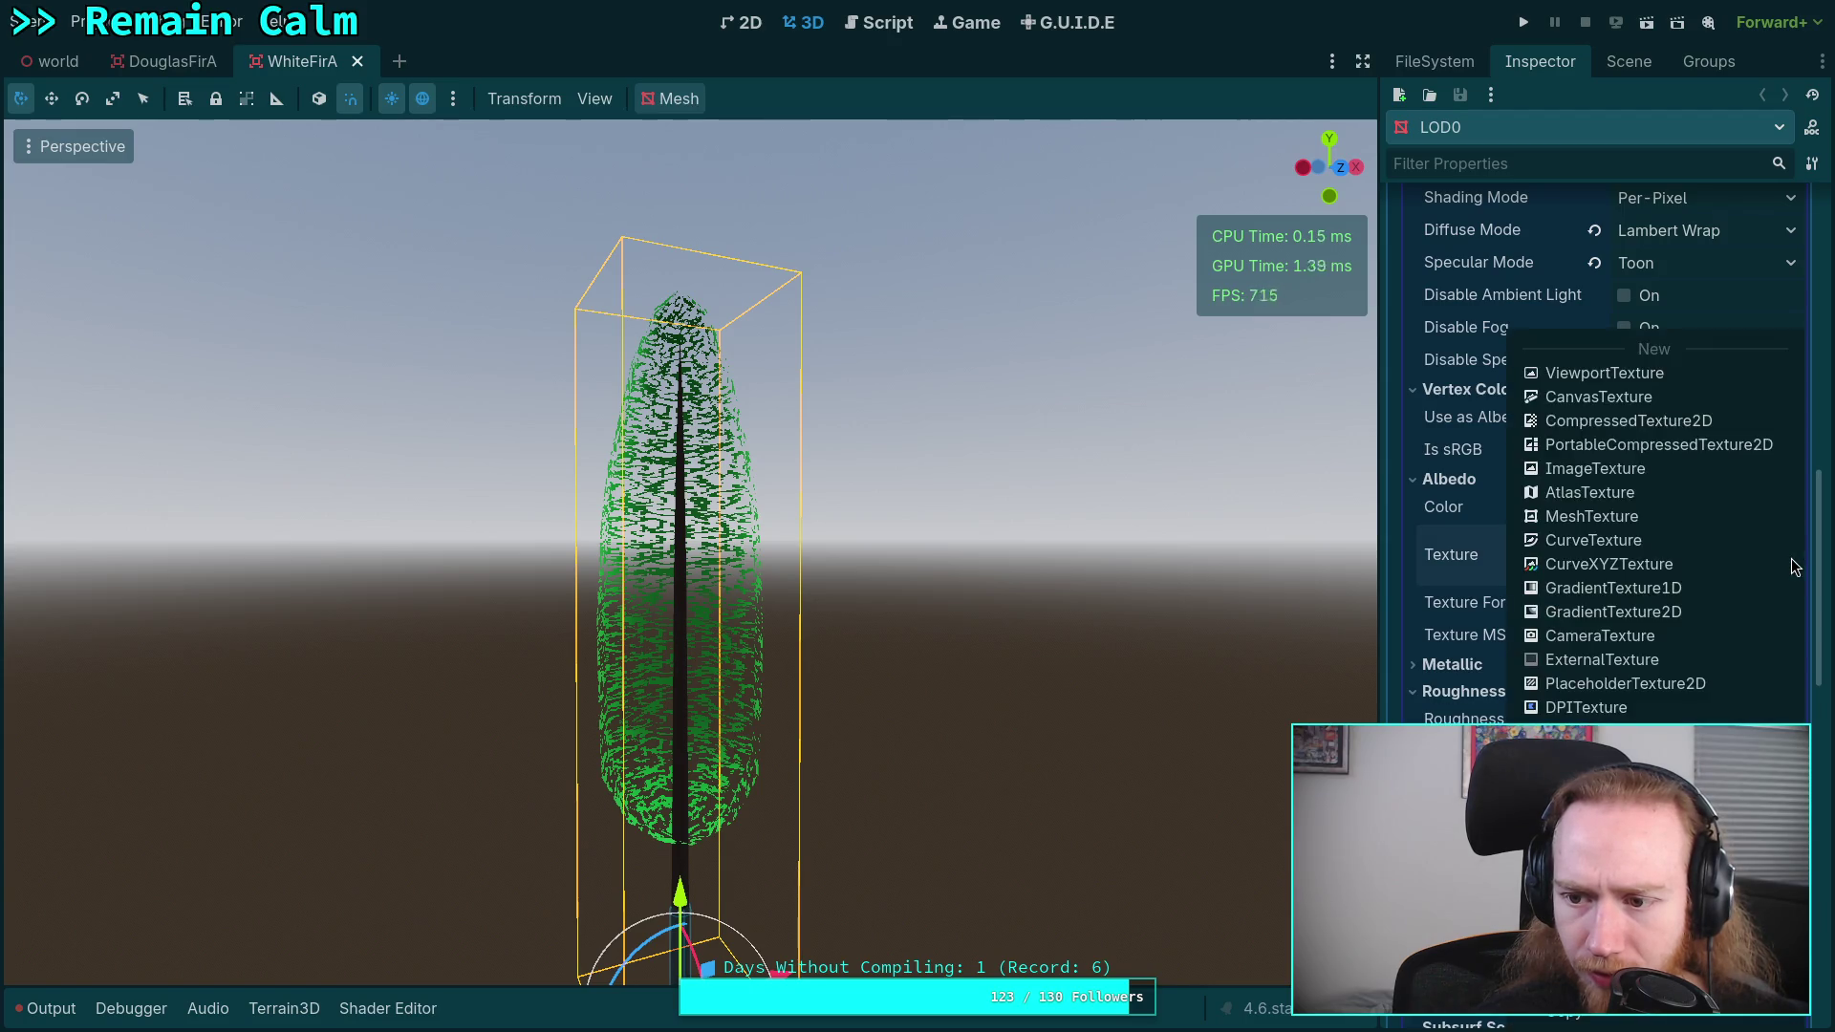
# - Choose Save for the albedo noise texture from its options list
pyautogui.click(1475, 569)
pyautogui.click(1726, 559)
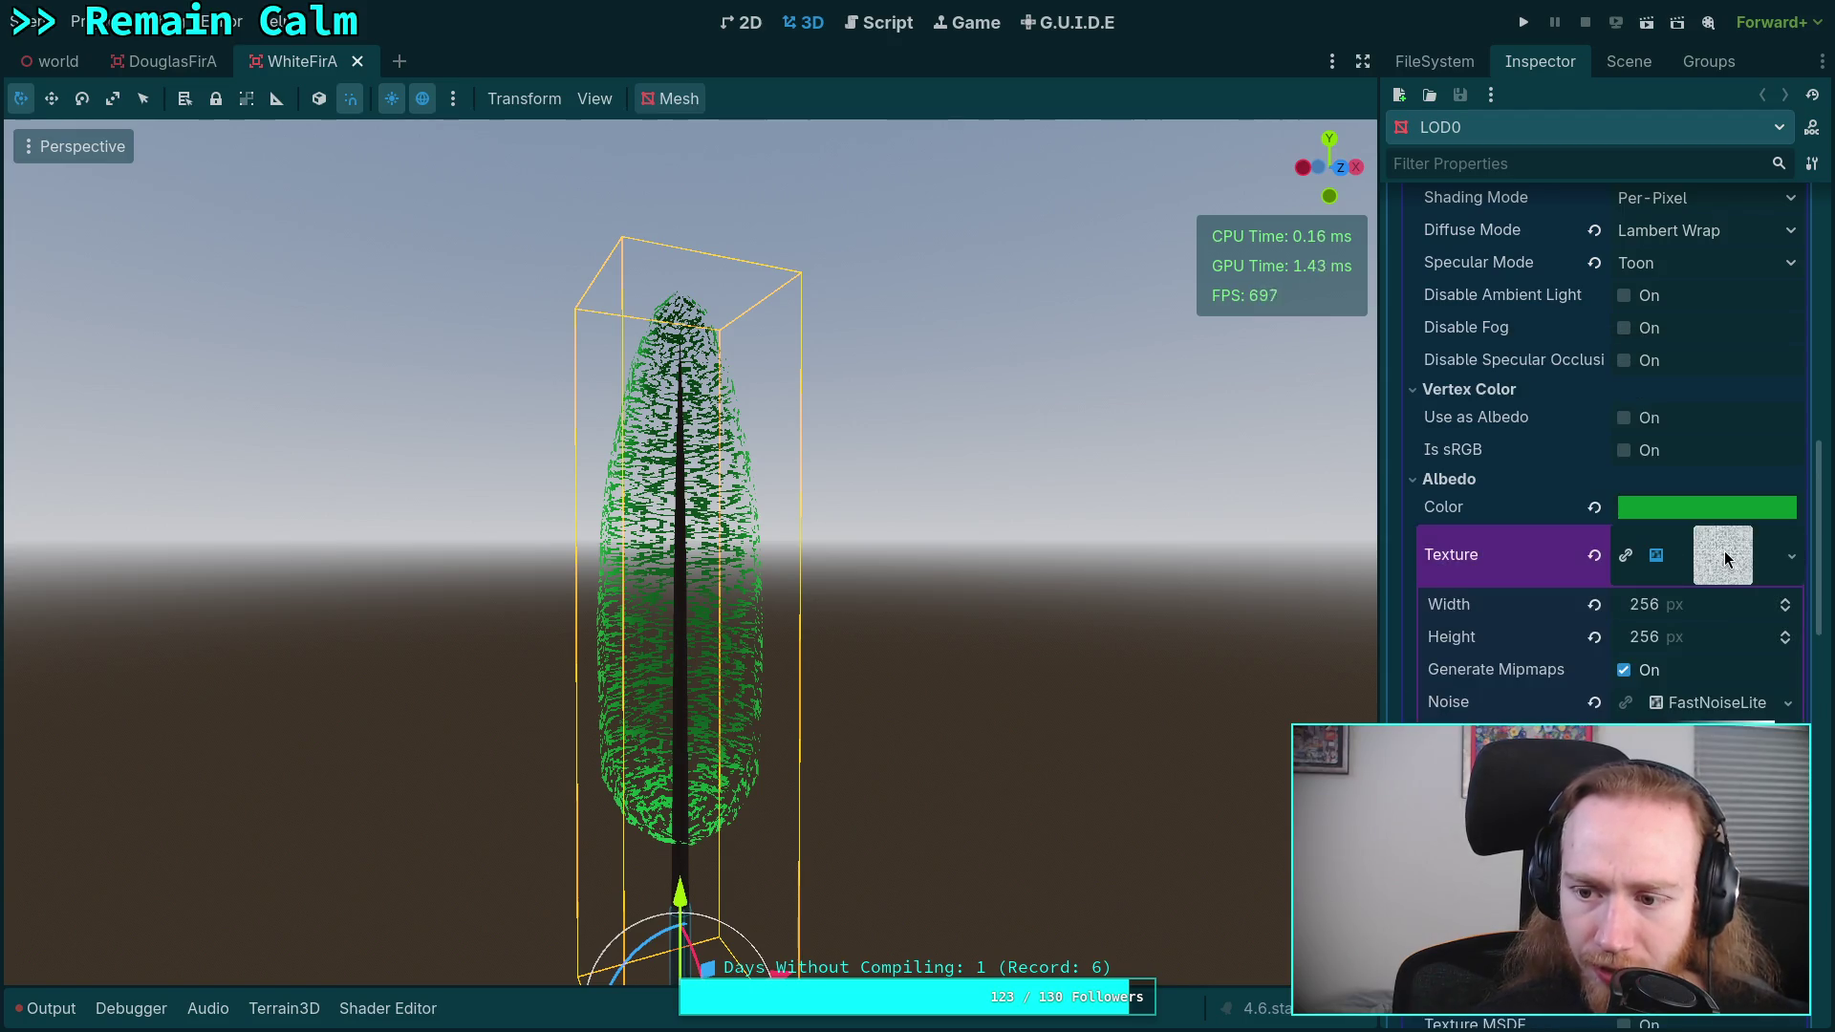
pyautogui.click(1792, 557)
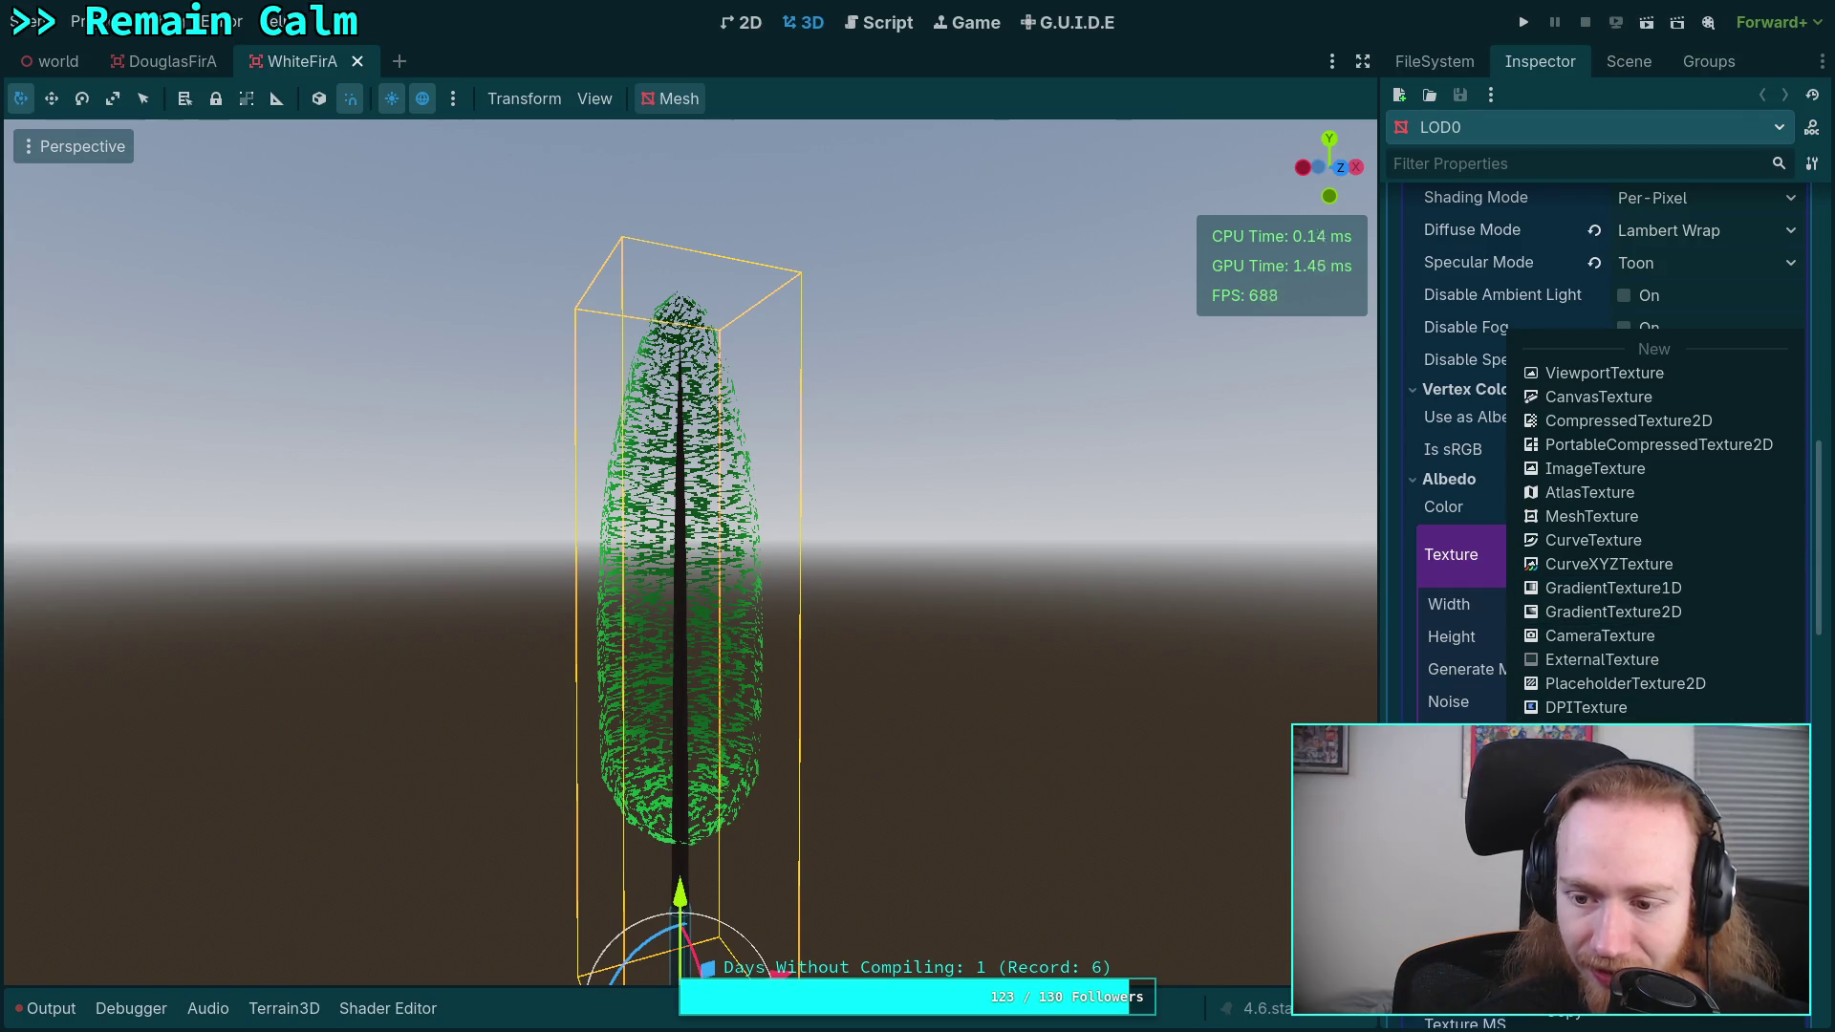
pyautogui.click(1606, 898)
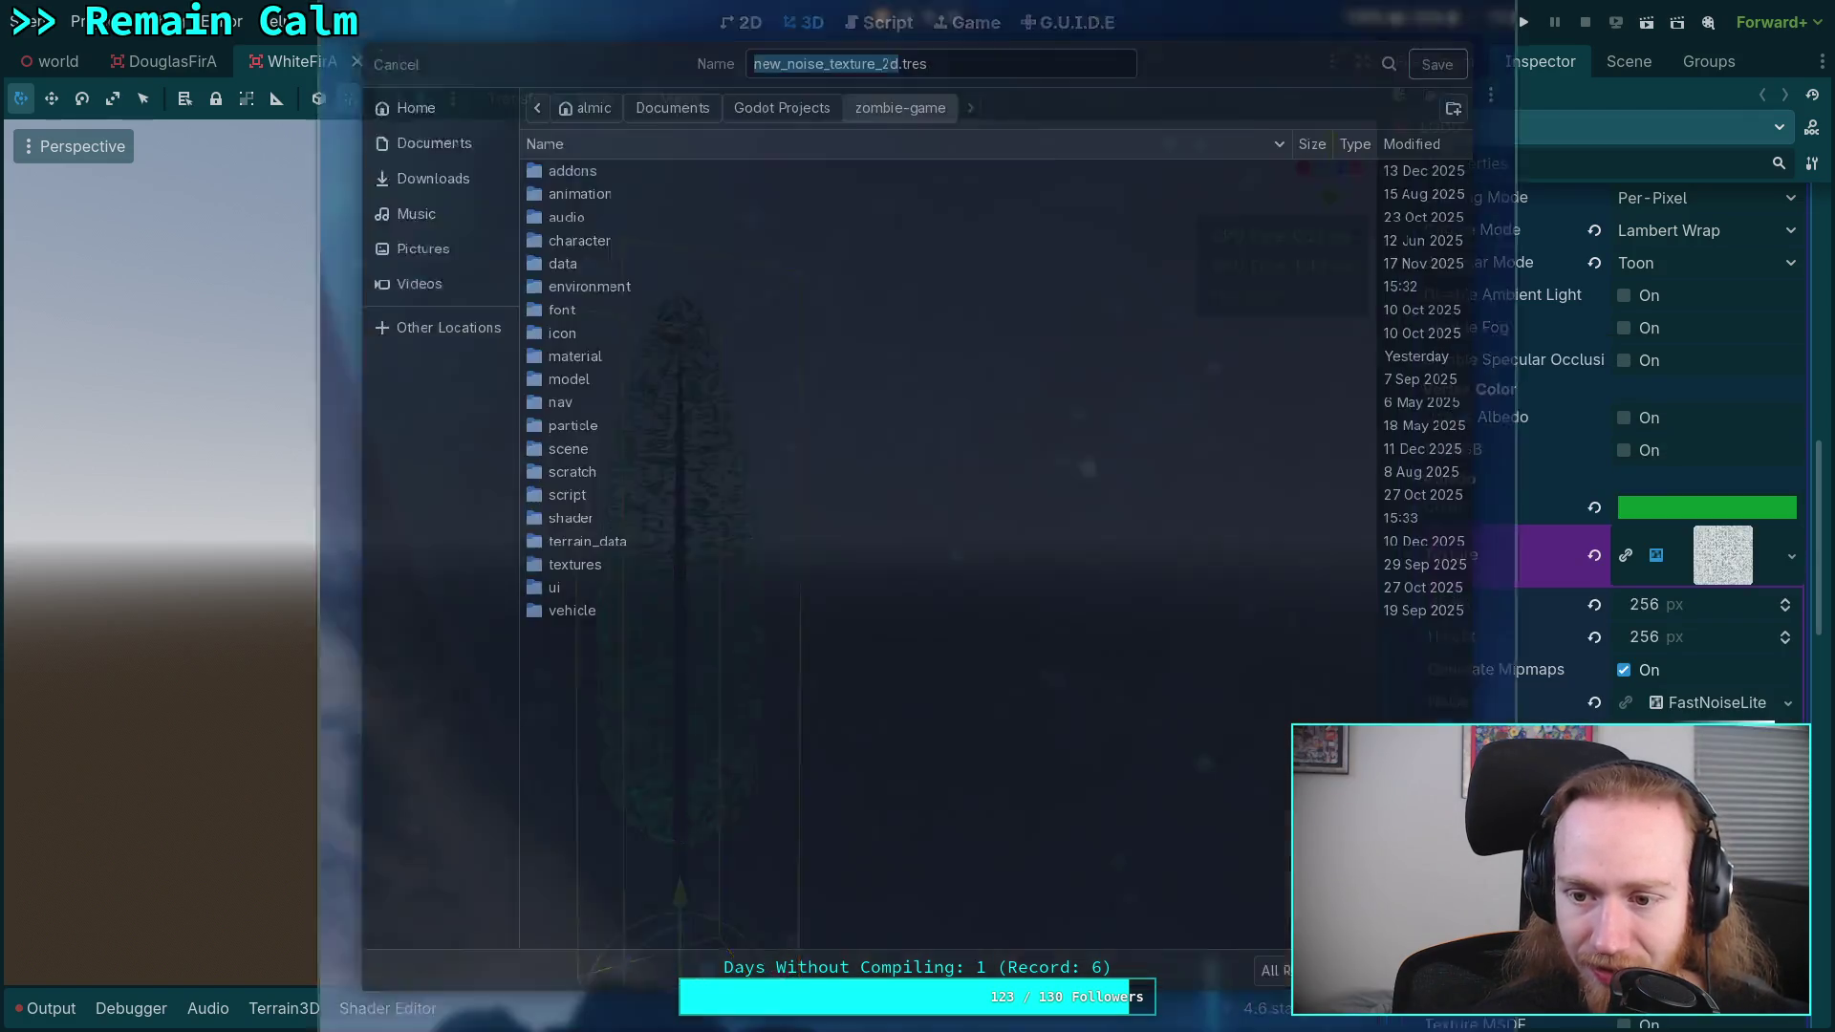
# - Browse the save dialog to scene > plants > tree > white_fir
pyautogui.click(612, 470)
pyautogui.click(614, 443)
pyautogui.doubleClick(621, 451)
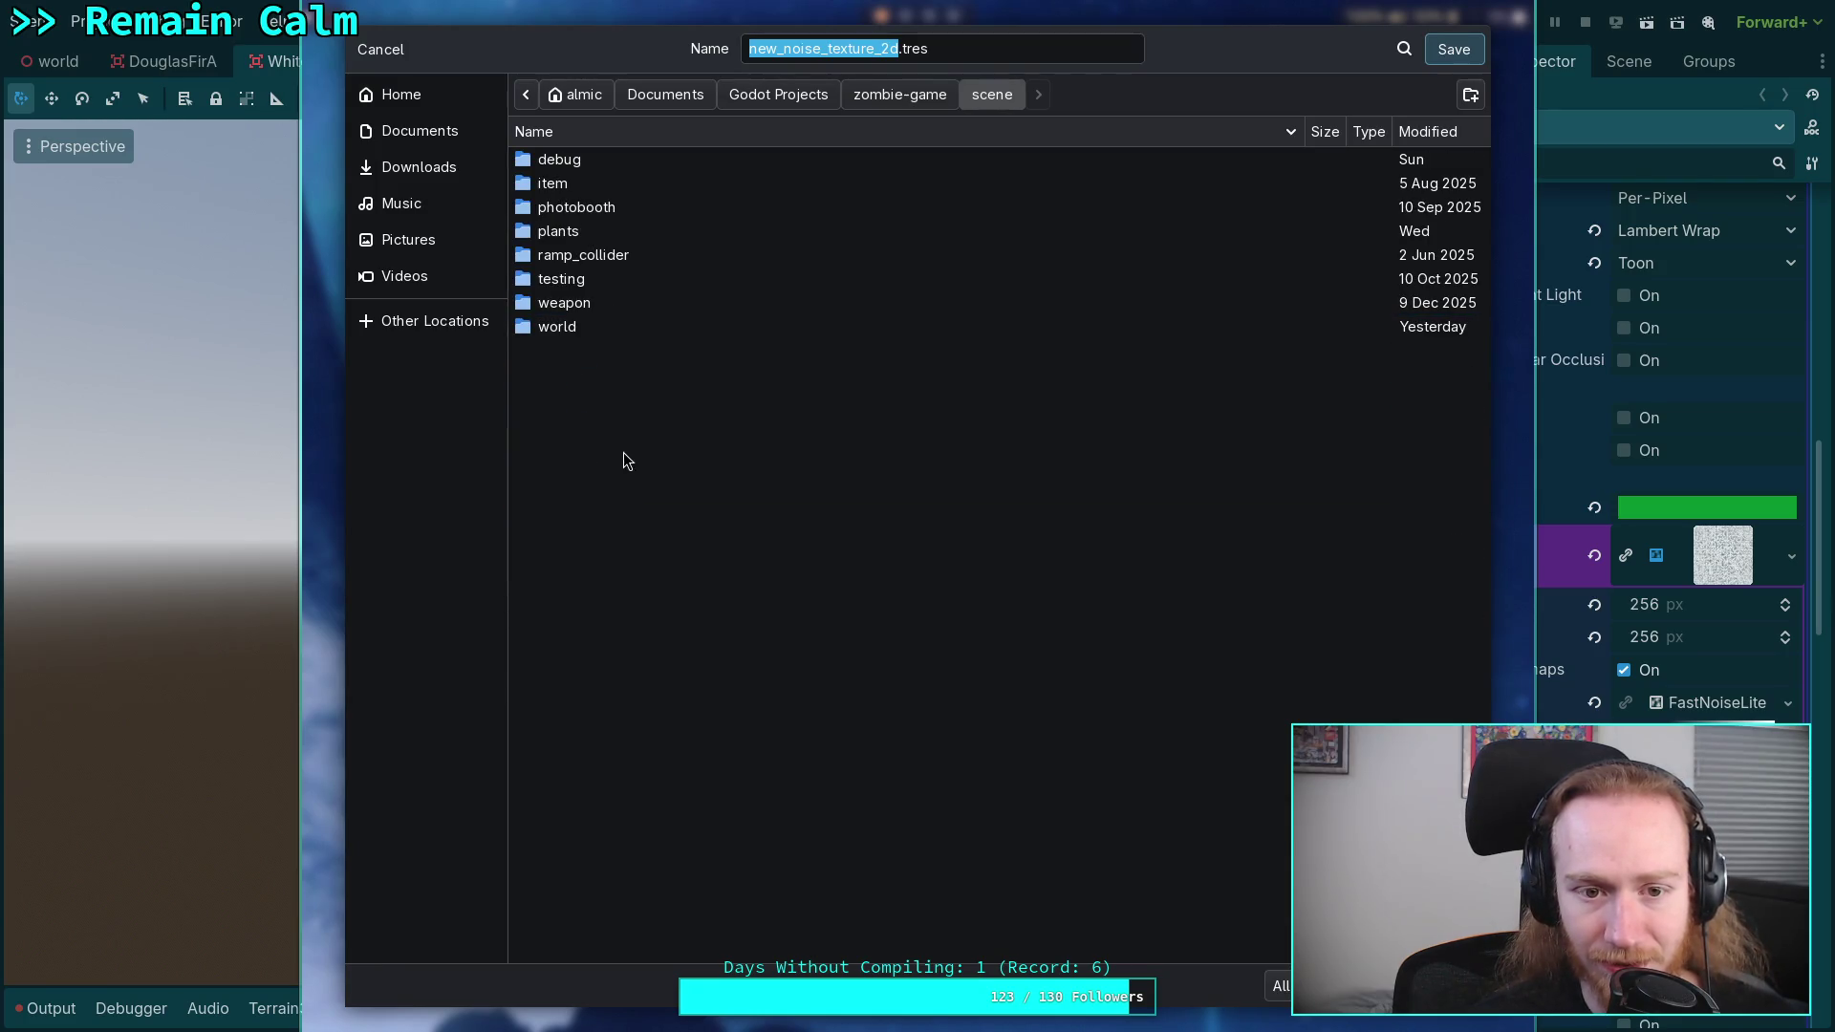
pyautogui.click(547, 327)
pyautogui.doubleClick(576, 218)
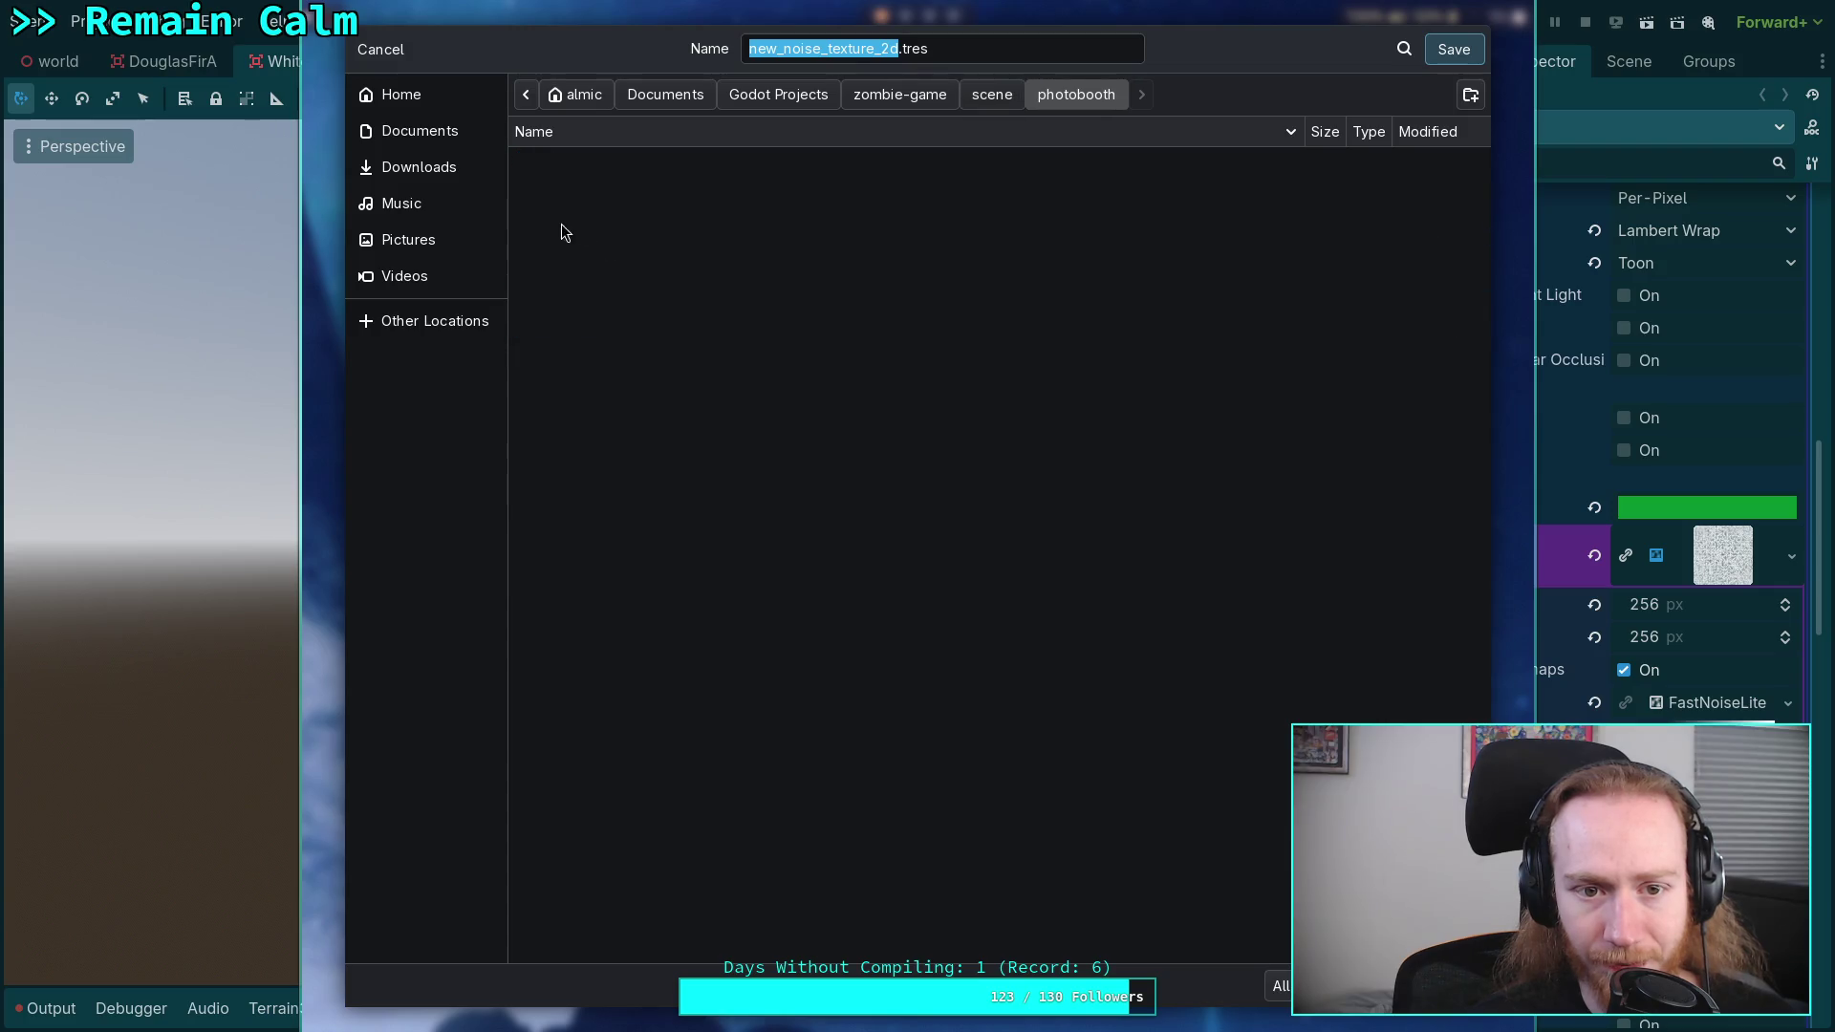
pyautogui.click(992, 94)
pyautogui.doubleClick(598, 231)
pyautogui.click(601, 191)
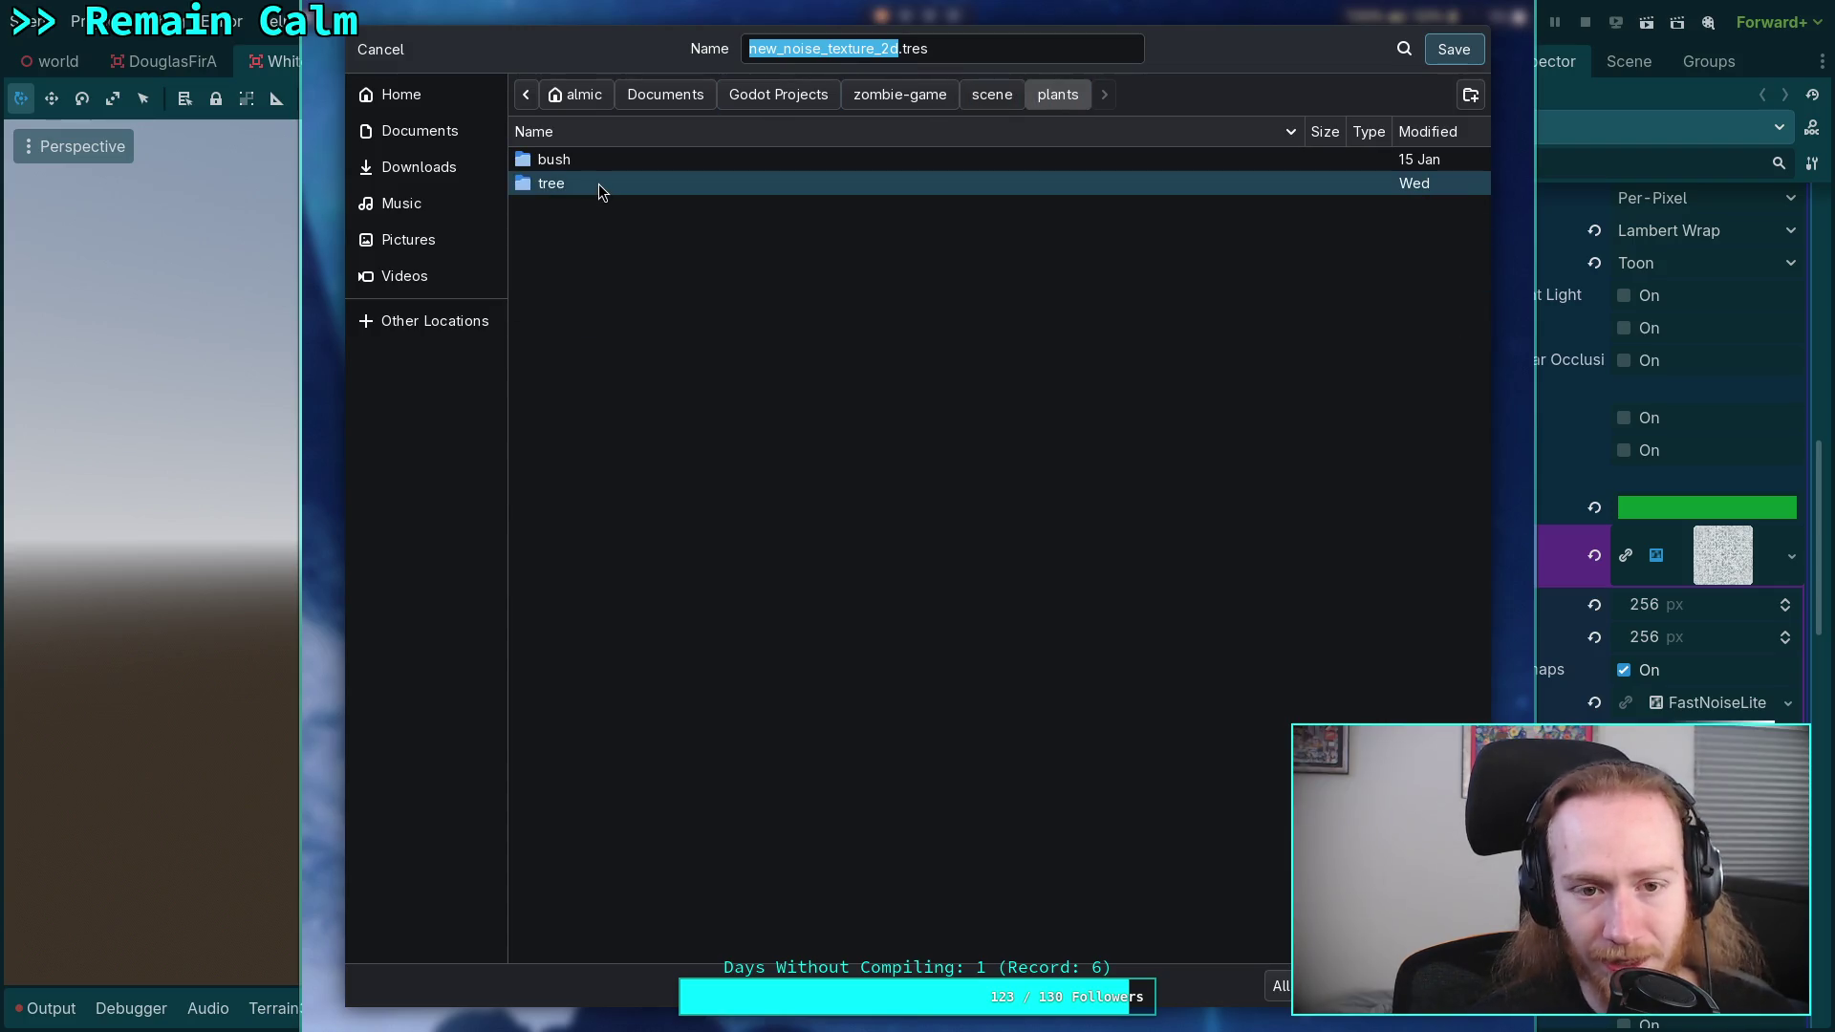
pyautogui.doubleClick(598, 182)
pyautogui.doubleClick(596, 232)
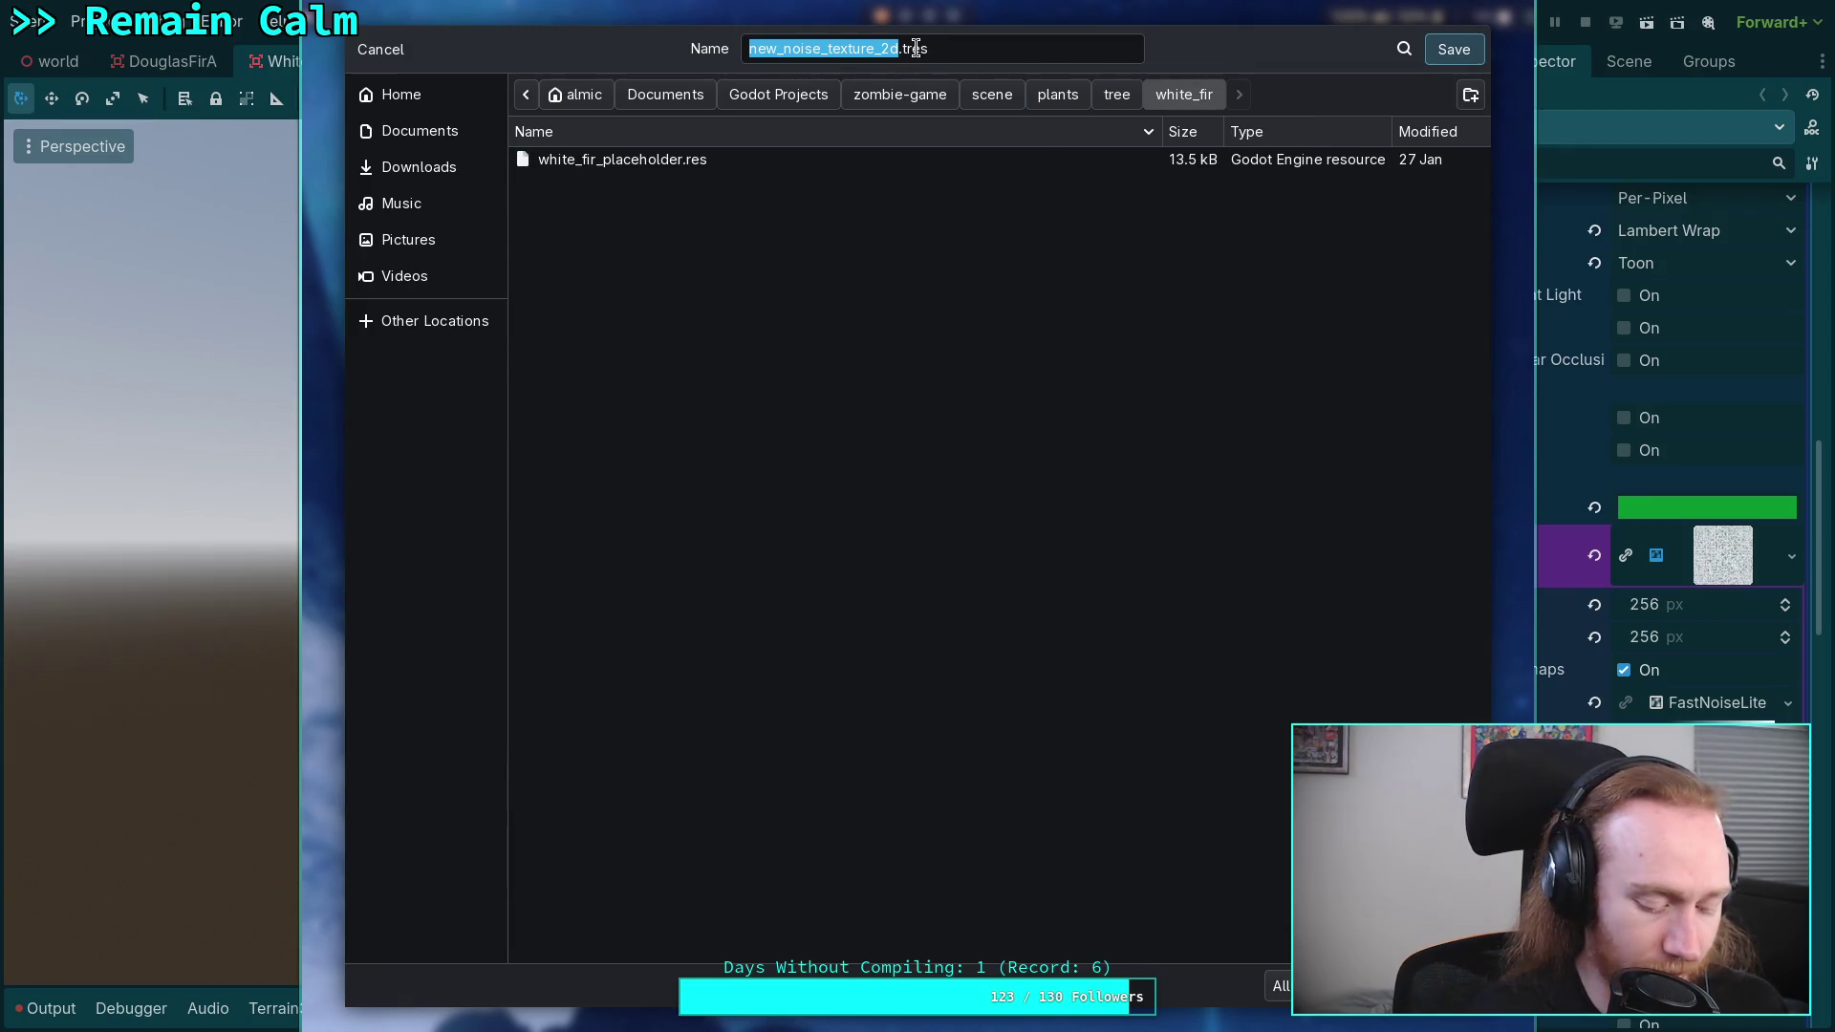
# - Save the texture as white_fir_placeholder_noise.tres, then scroll the Inspector down to UV1
pyautogui.click(1403, 48)
pyautogui.write('pla')
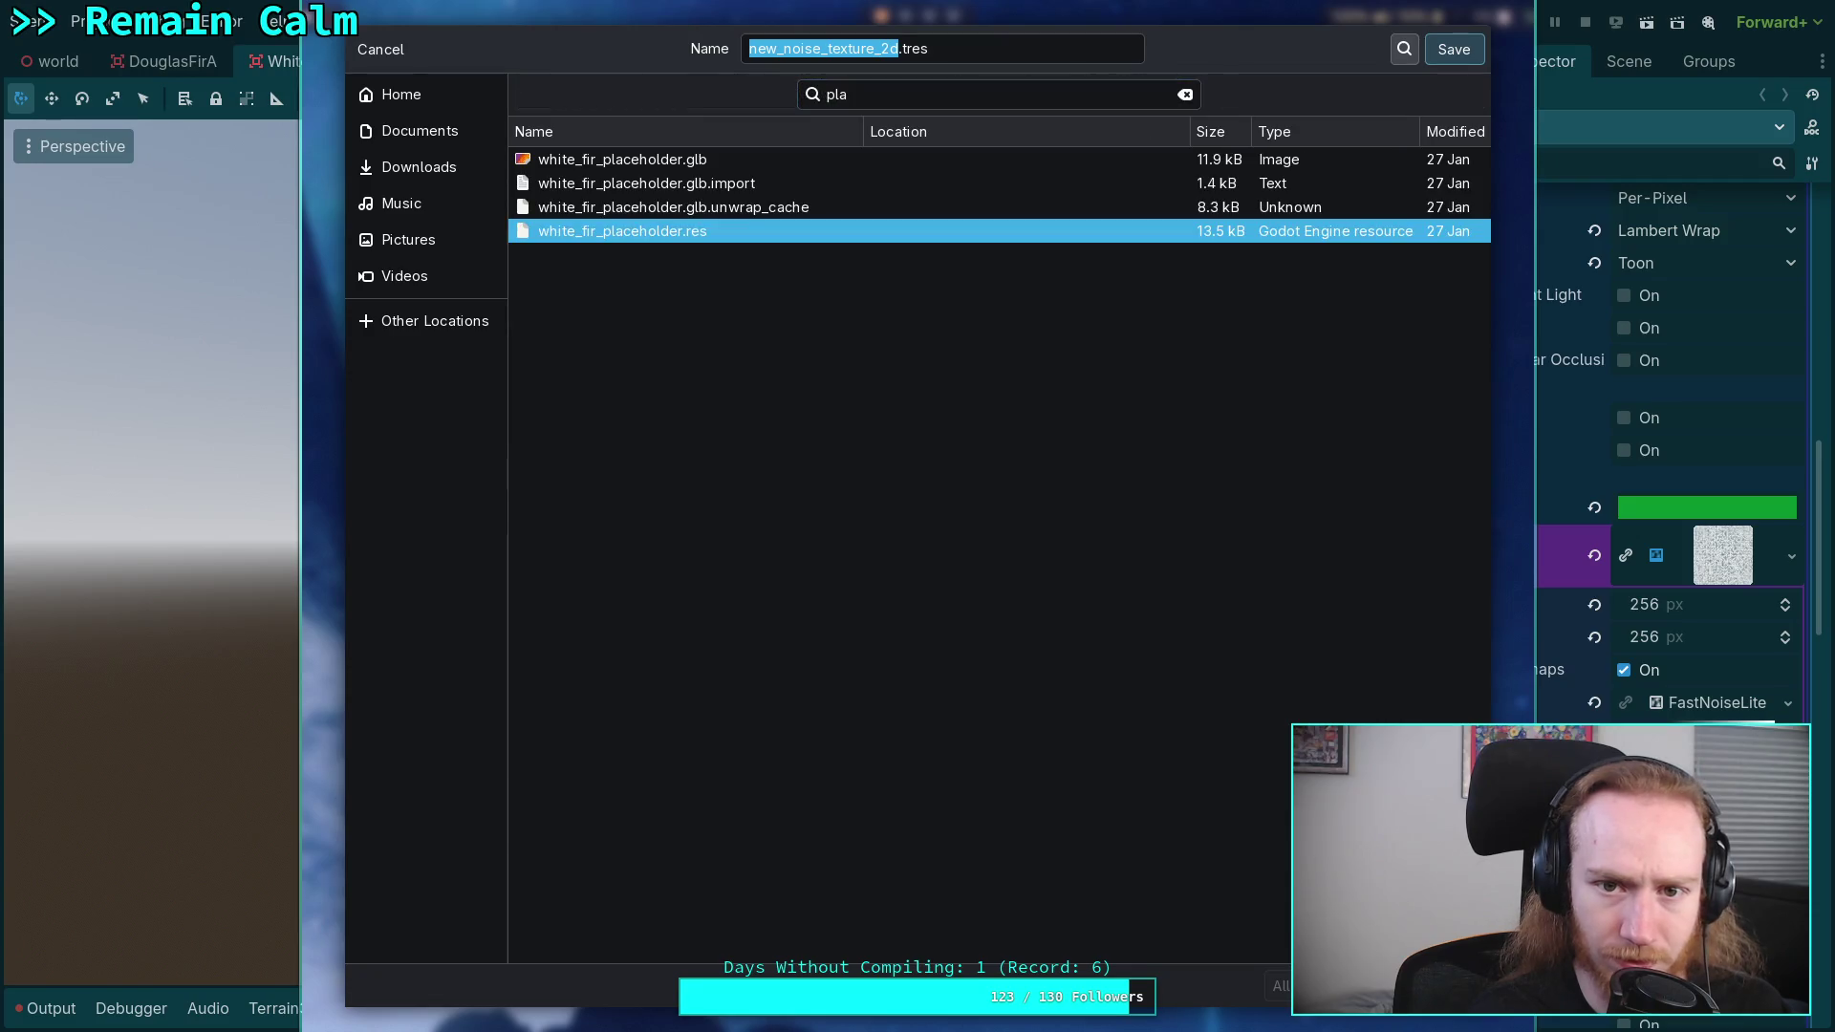
pyautogui.click(890, 50)
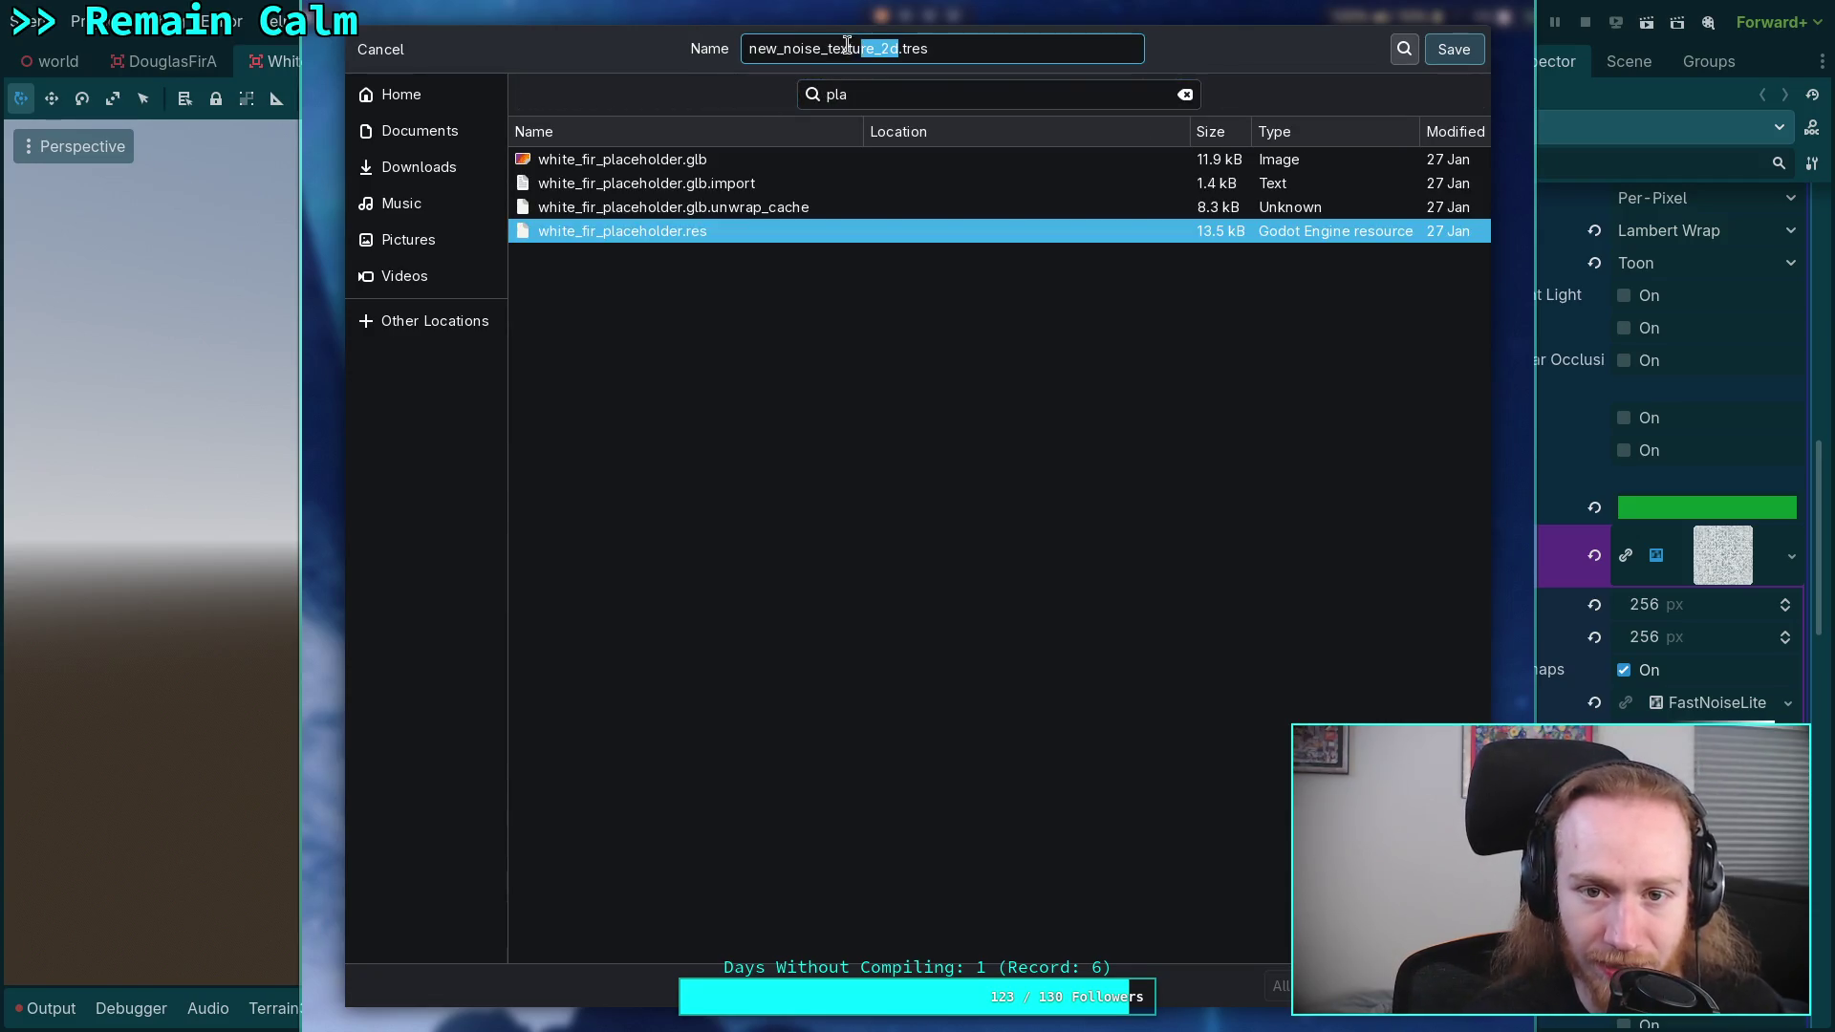
pyautogui.moveTo(851, 44); pyautogui.dragTo(751, 45)
pyautogui.write('white_fir_placeholder')
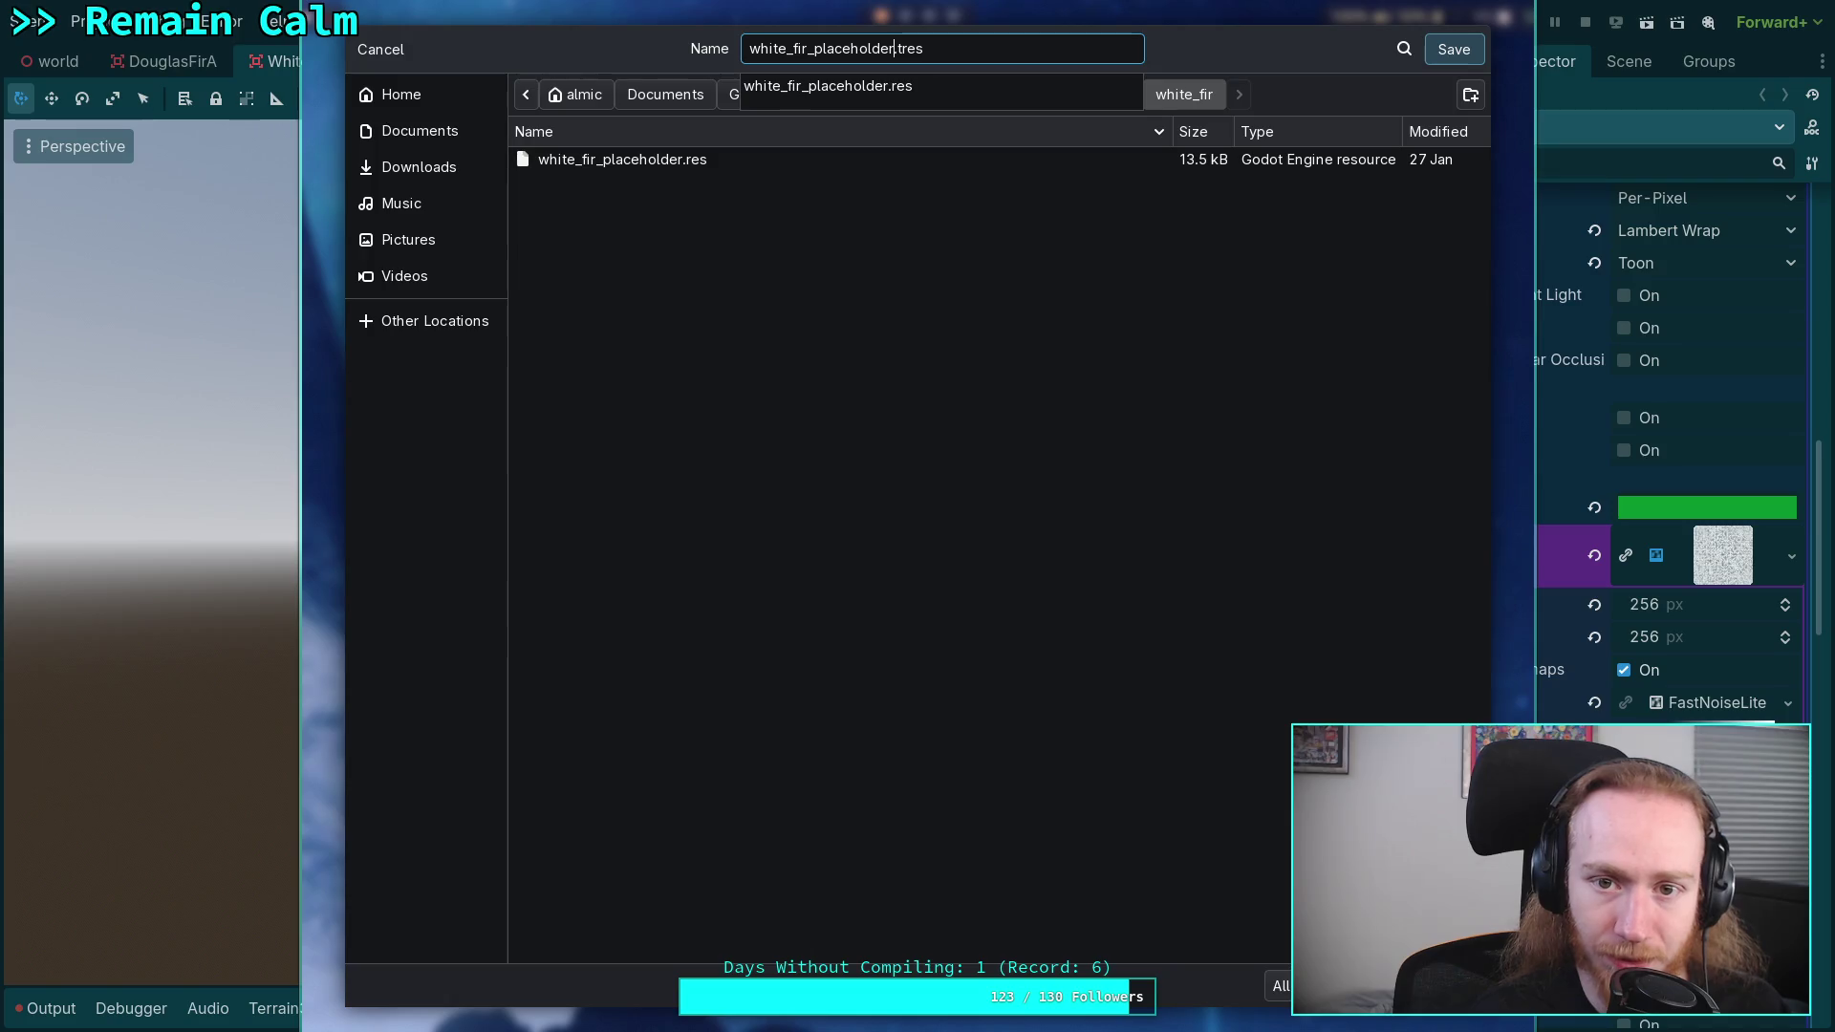
pyautogui.write('_noise')
pyautogui.press('Return')
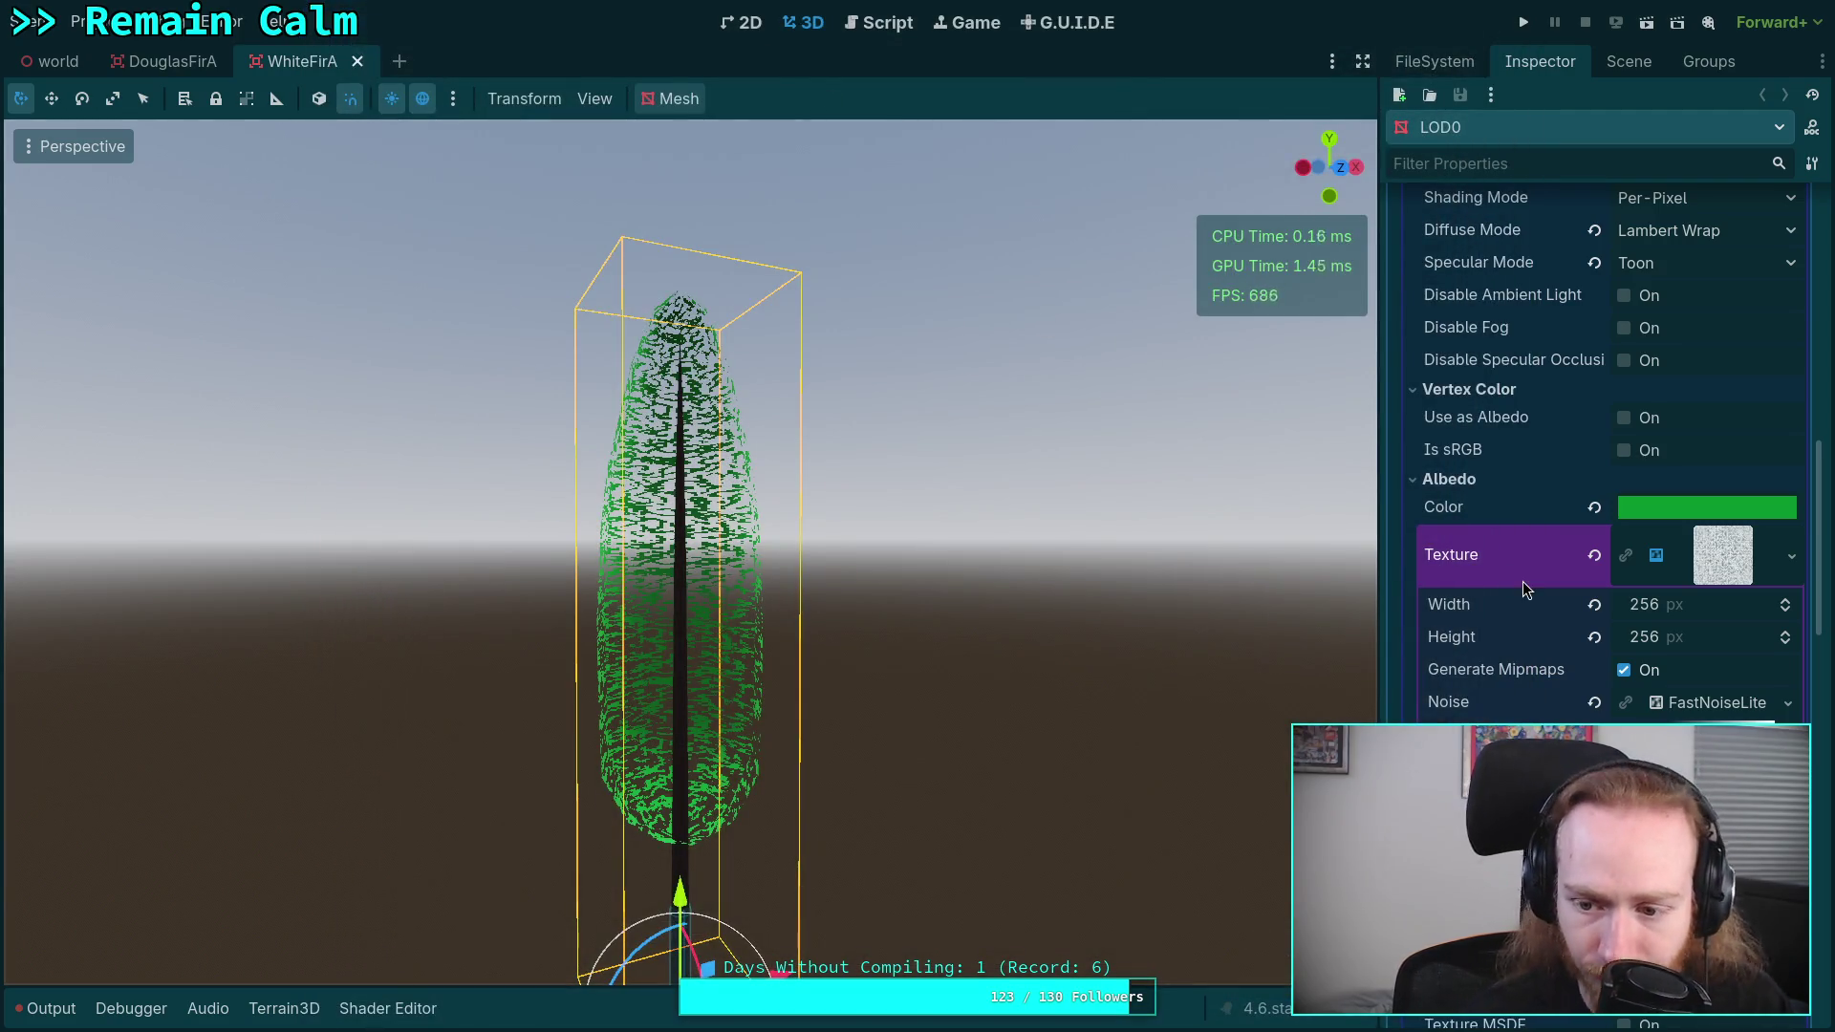
pyautogui.scroll(-2, 1521, 602)
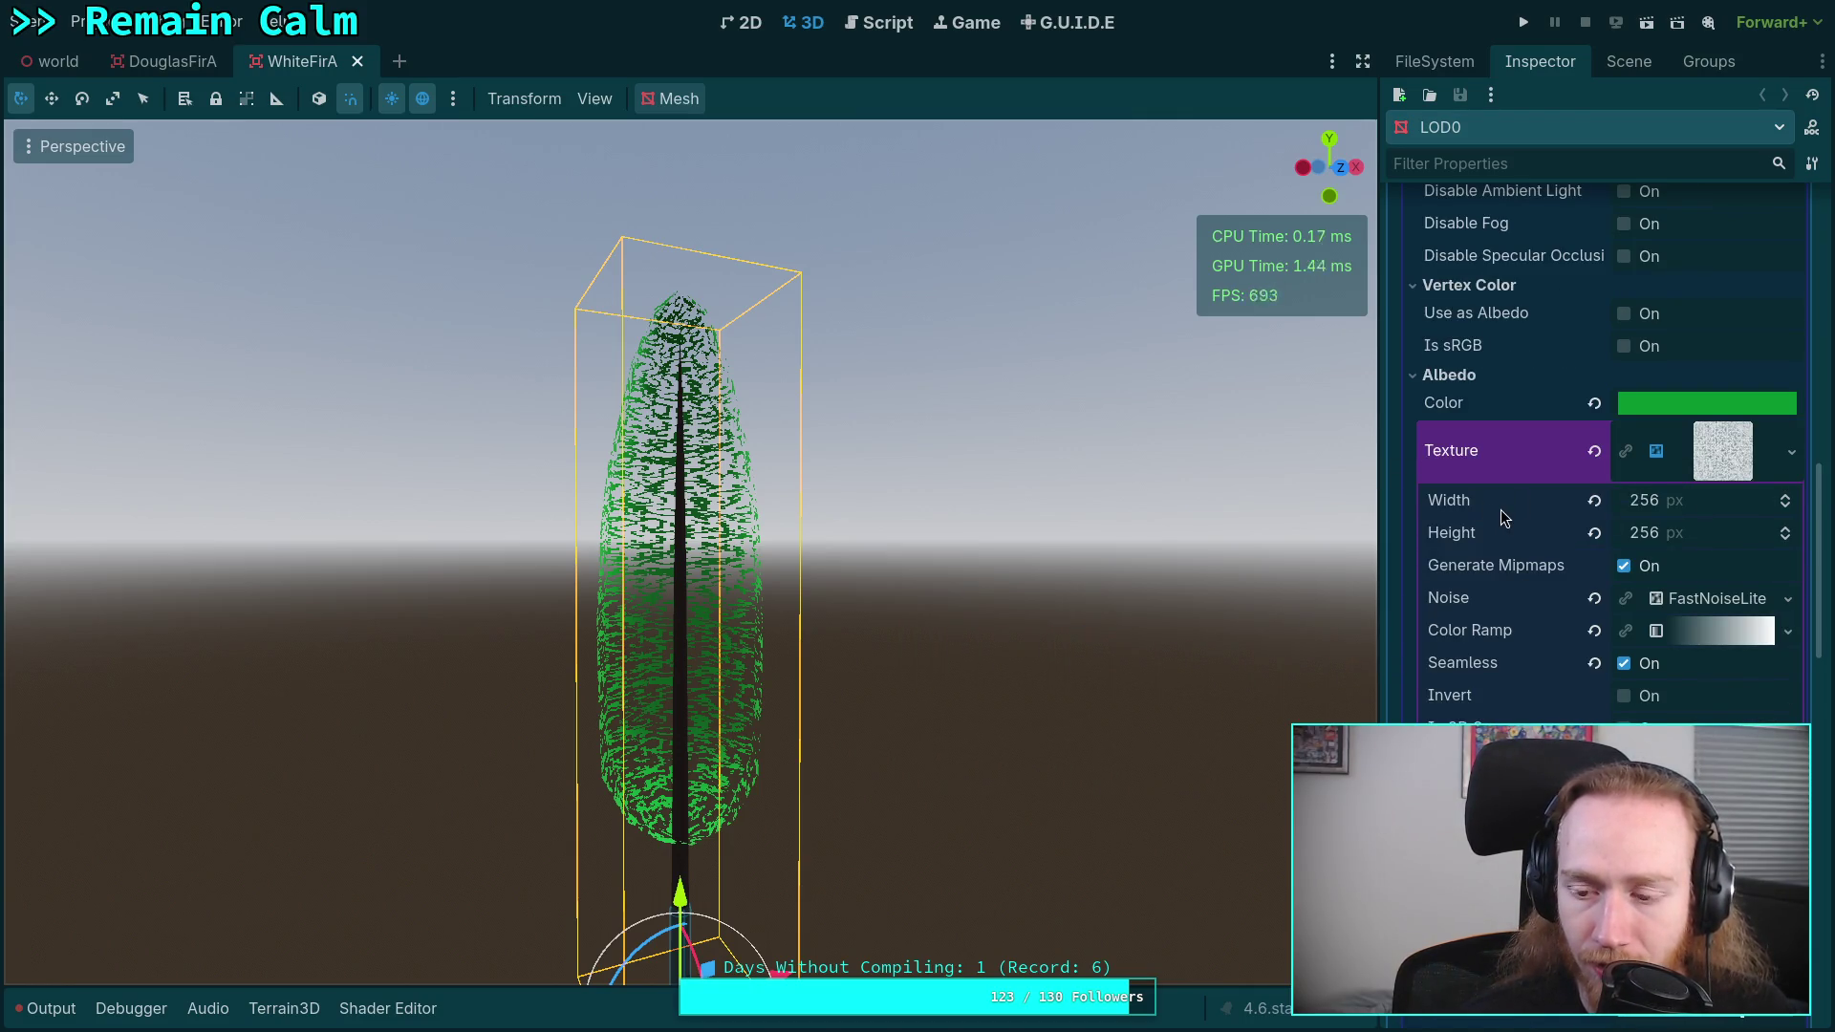
pyautogui.scroll(-8, 1500, 508)
pyautogui.scroll(-10, 1500, 516)
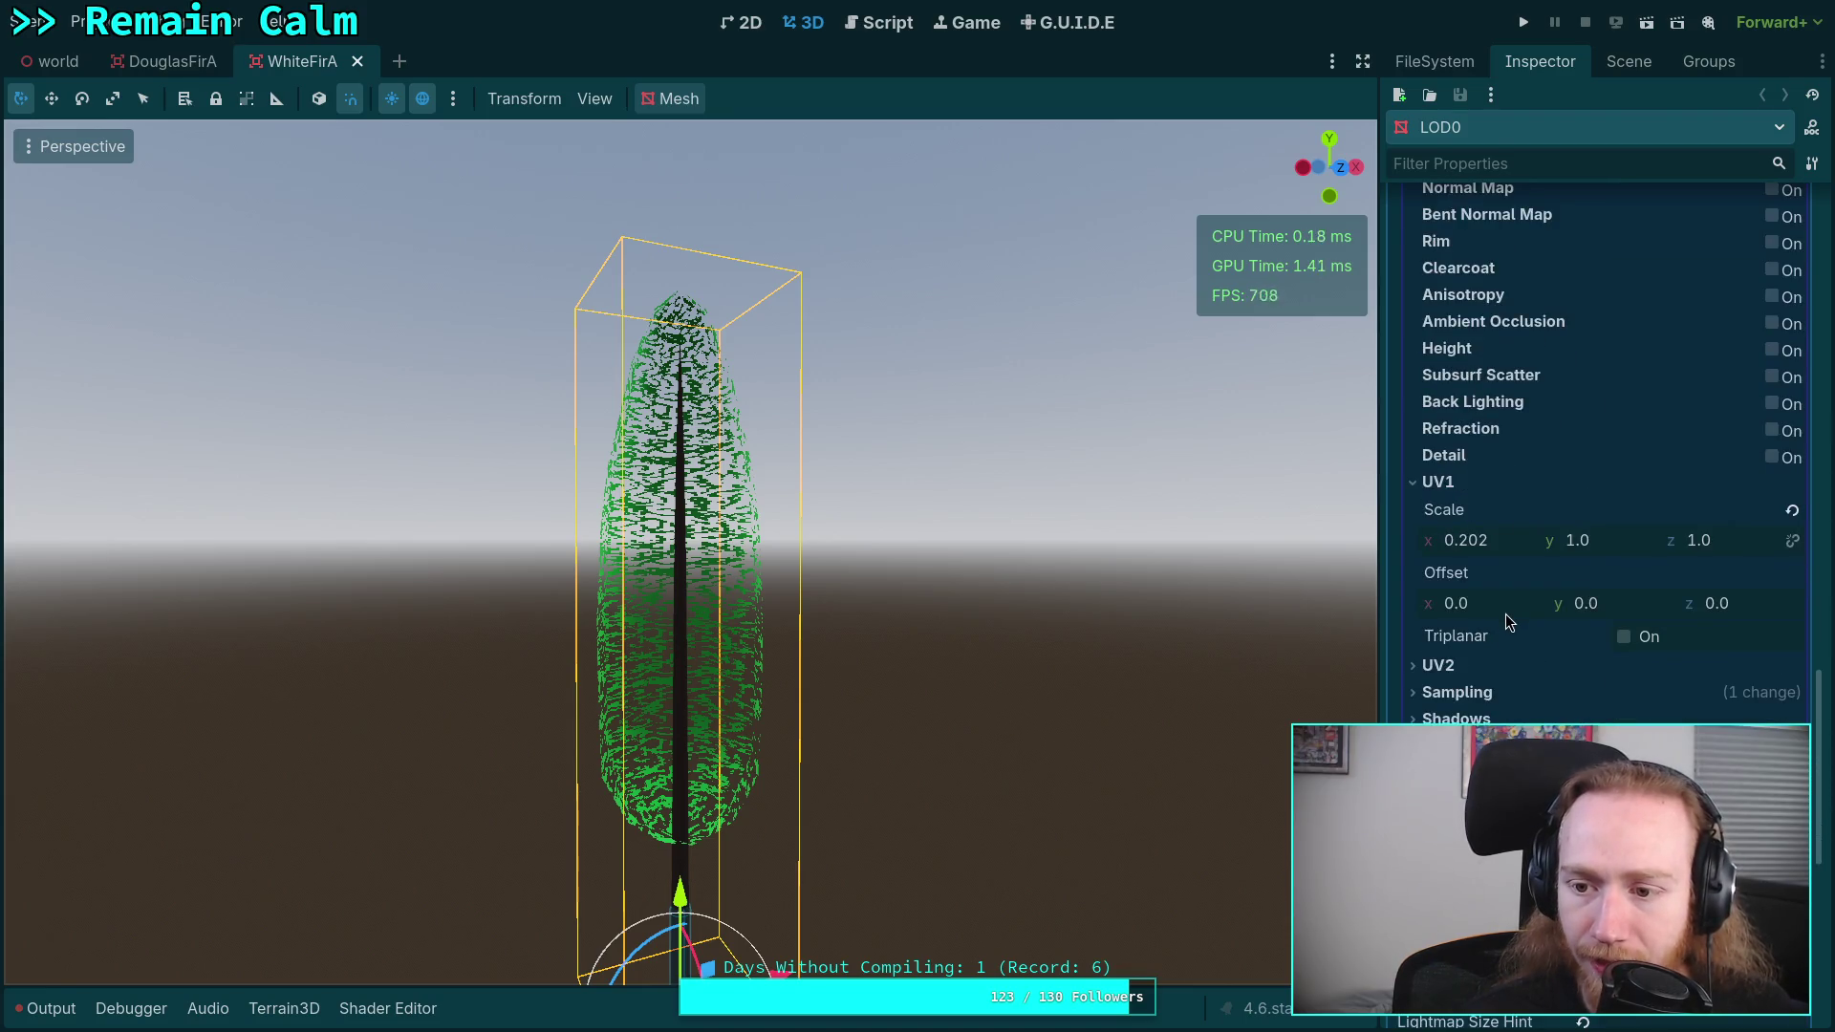
pyautogui.moveTo(1561, 650)
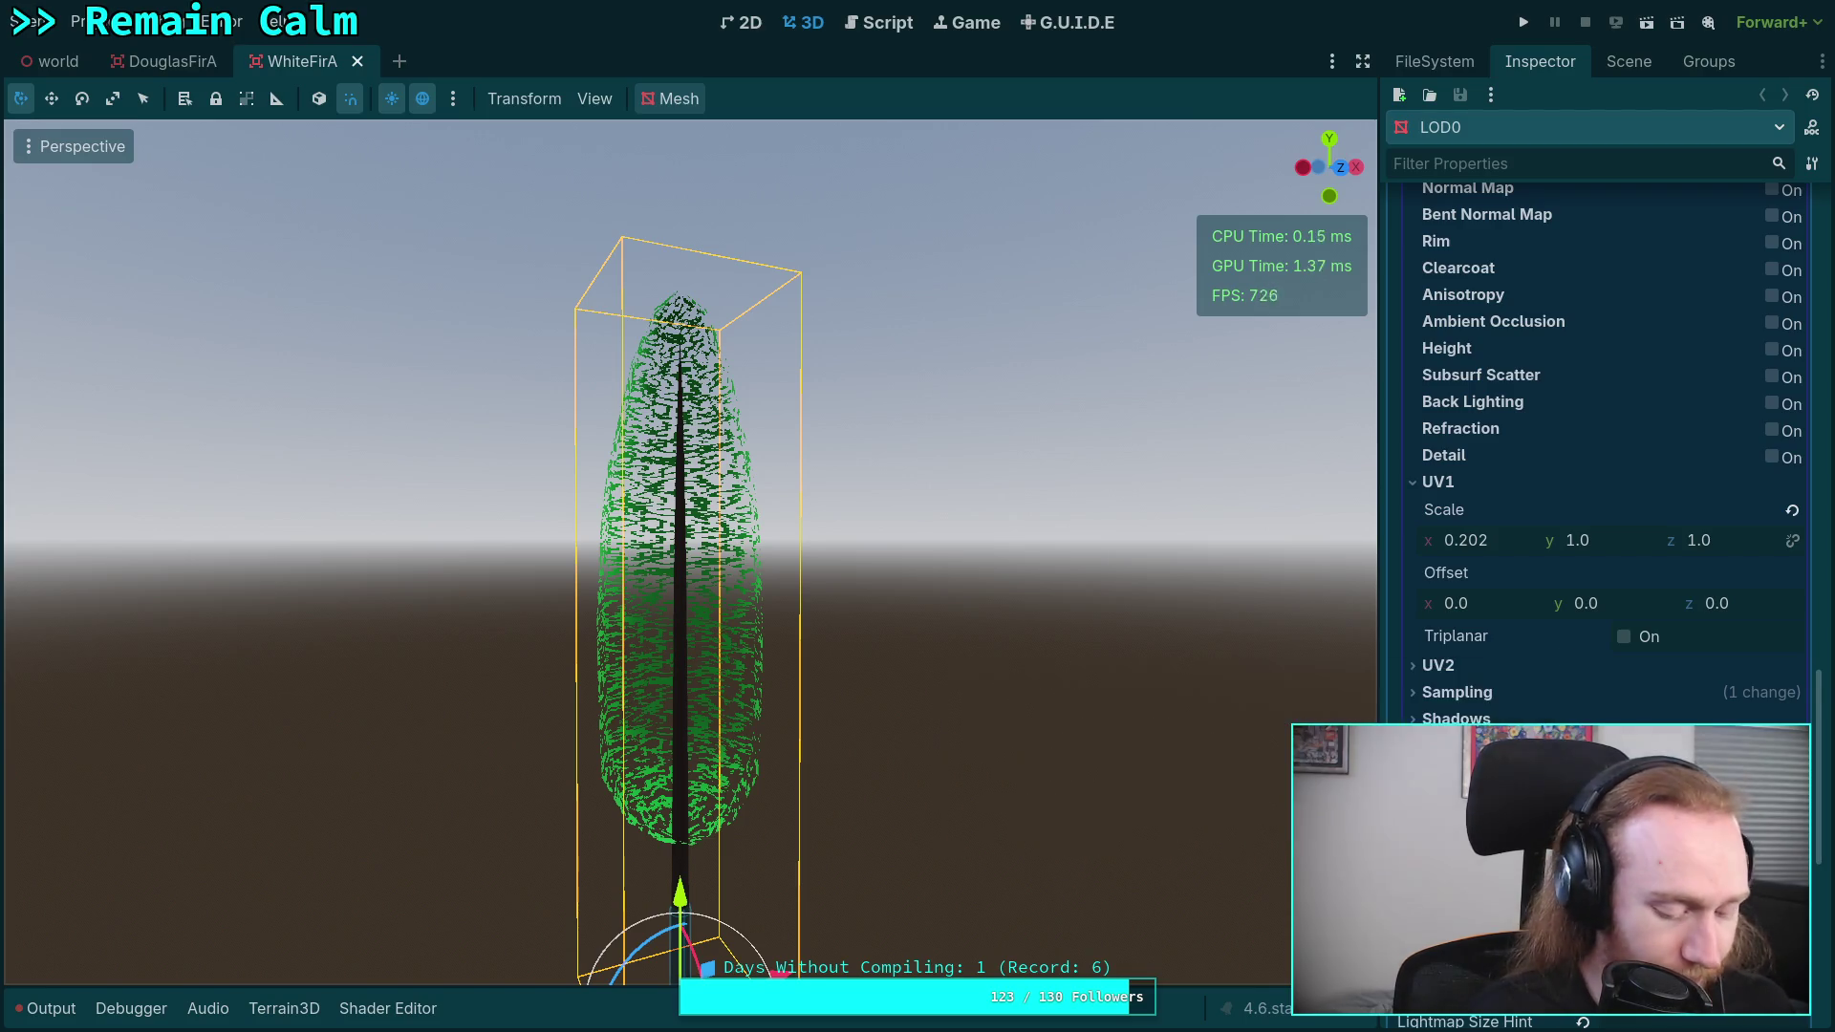
# - Record '0.78 alpha cut, 08932e color, .202 x UV scale' as a Python string, fixing syntax errors
pyautogui.press('super+4')
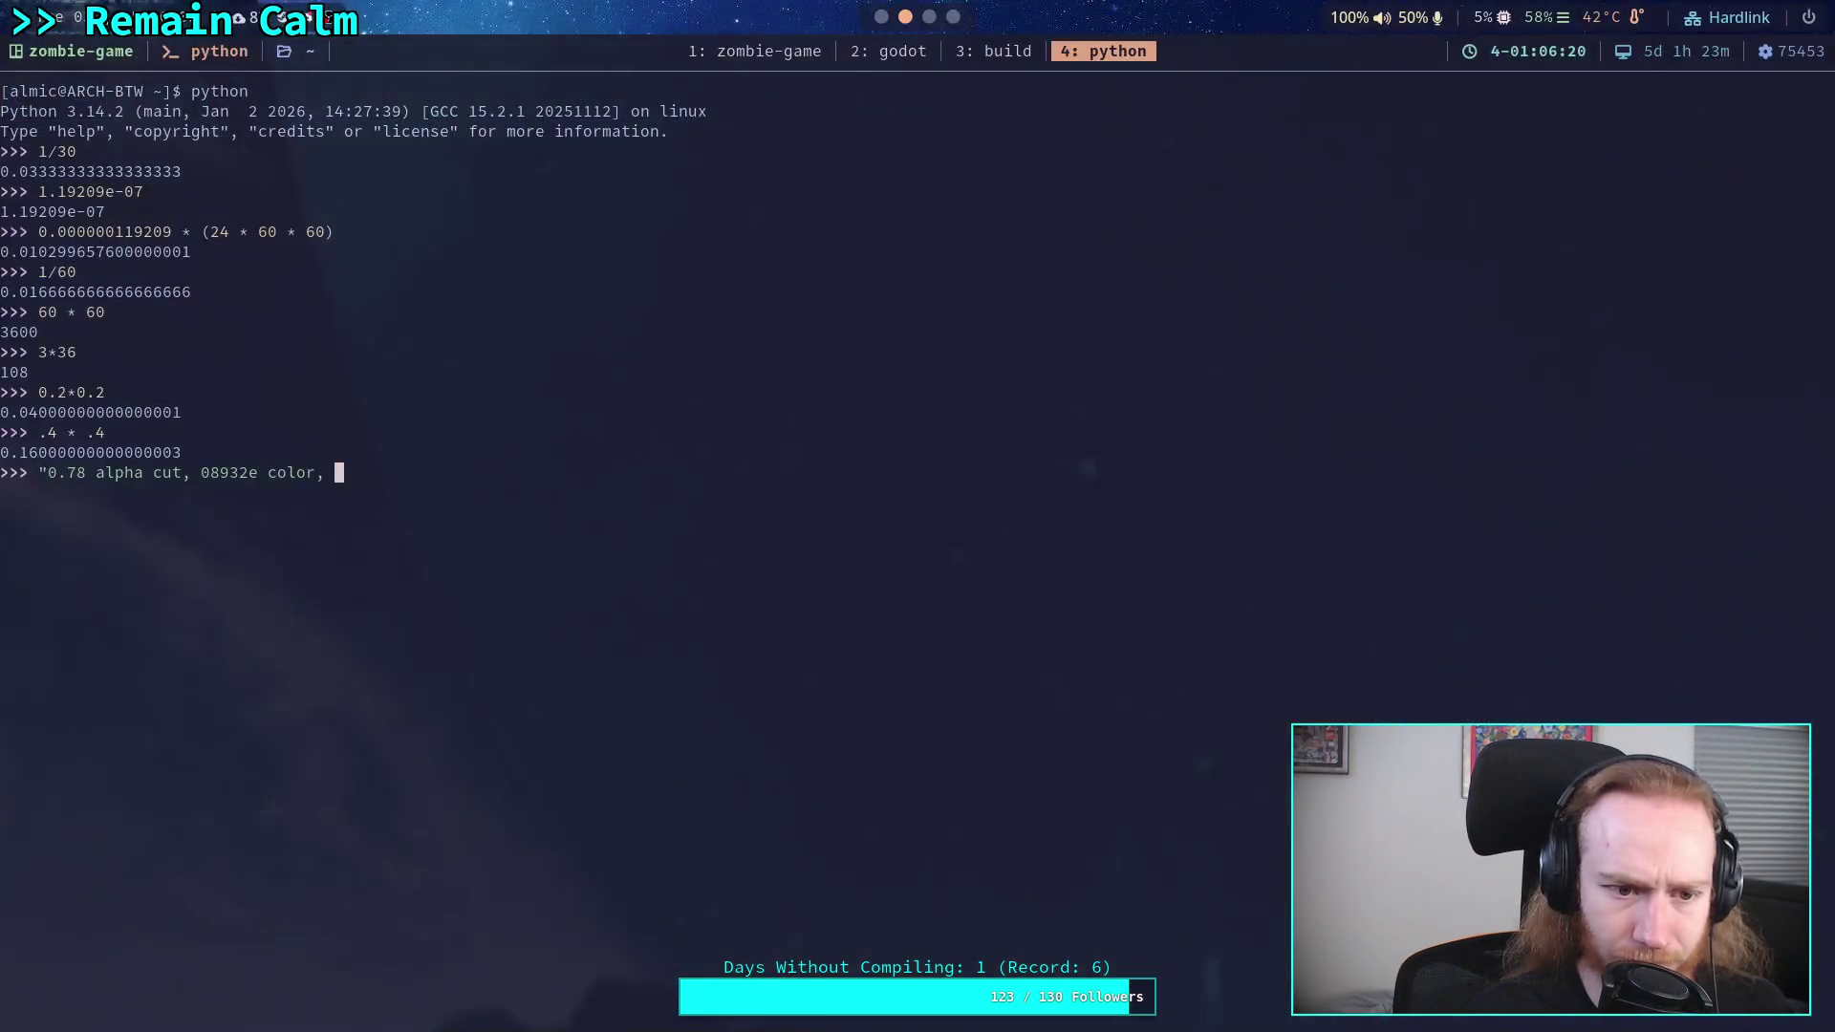
pyautogui.write('.202 x')
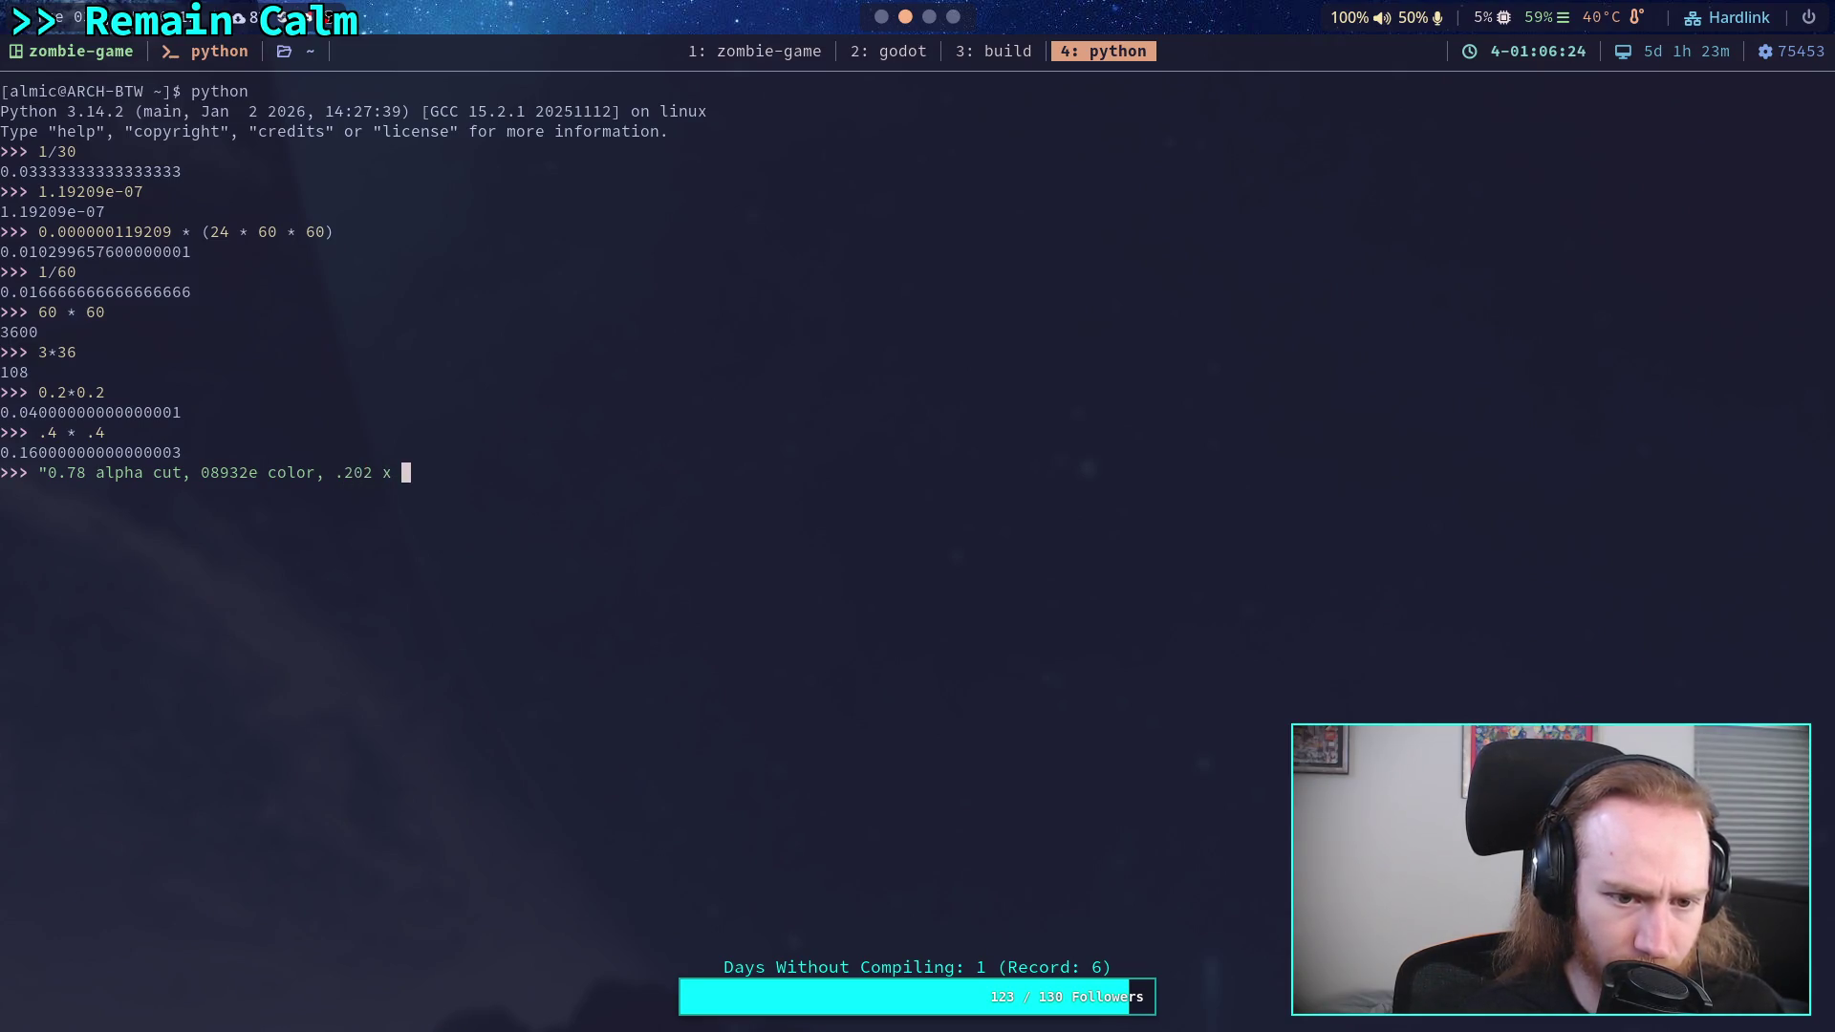
pyautogui.write('~')
pyautogui.press('Return')
pyautogui.press('Up')
pyautogui.press('BackSpace')
pyautogui.write('!')
pyautogui.press('Return')
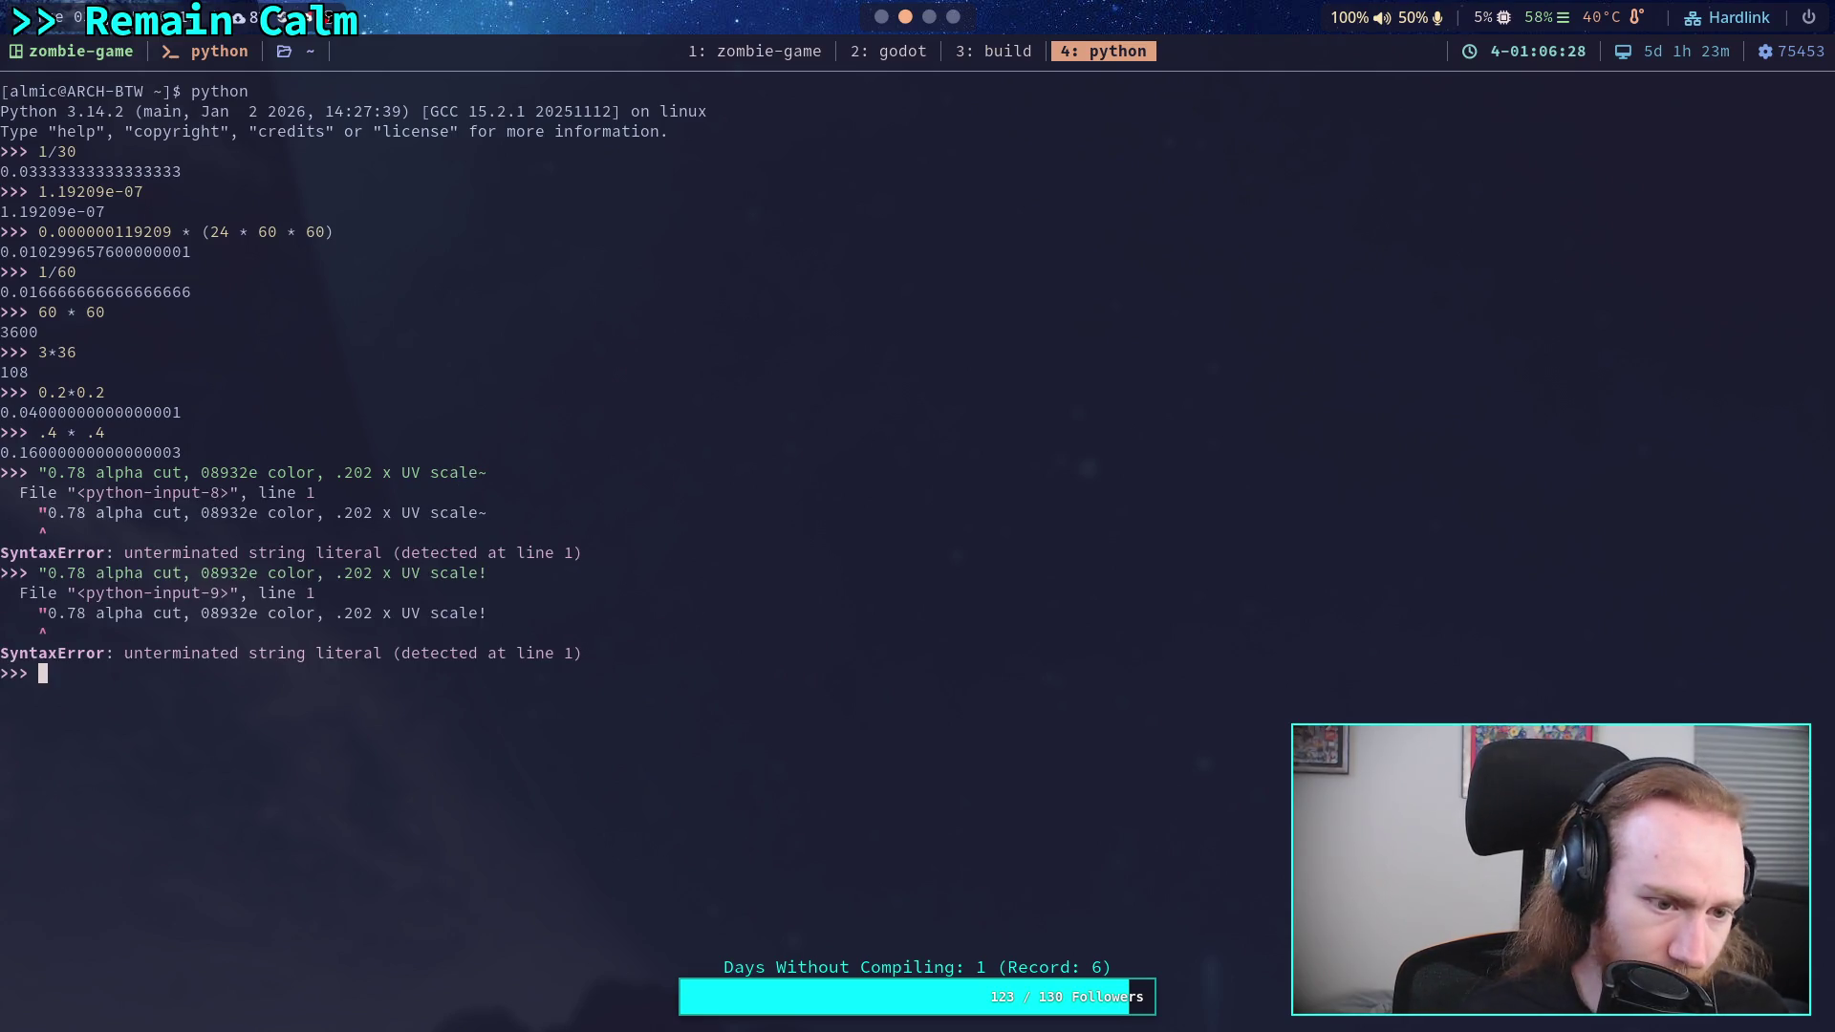
pyautogui.press('Up')
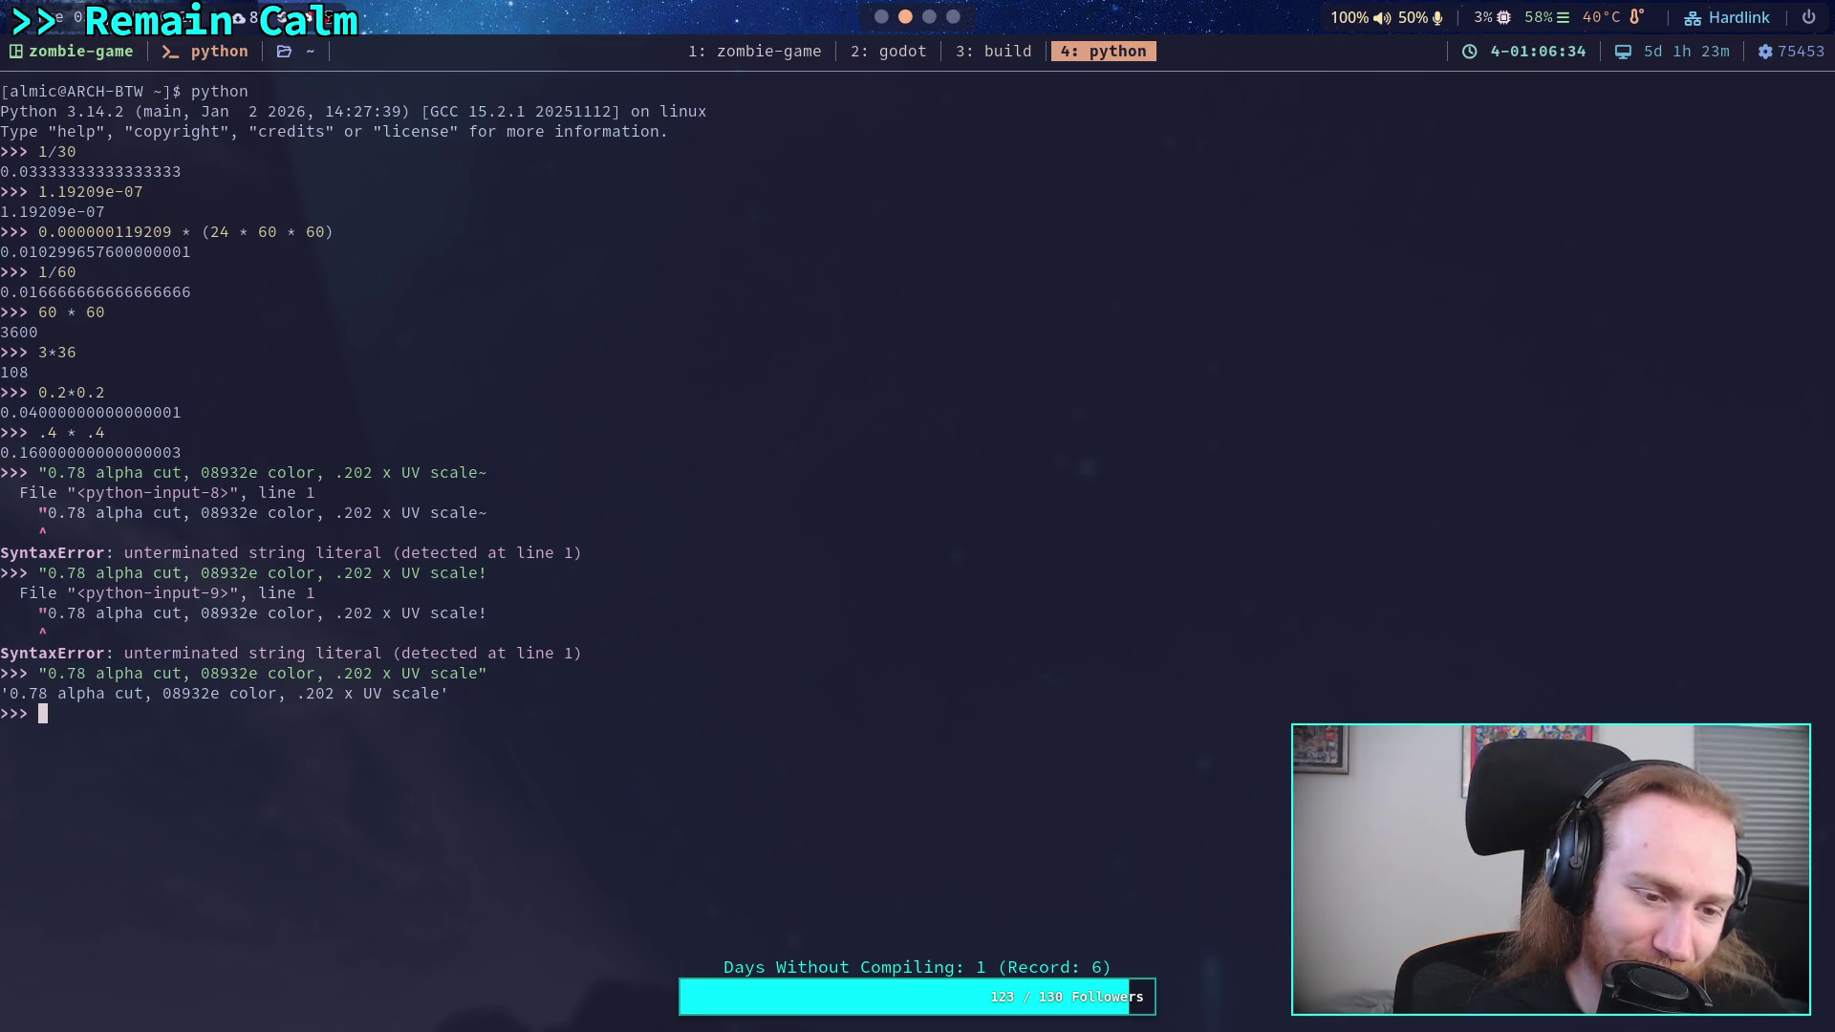
pyautogui.press('super+2')
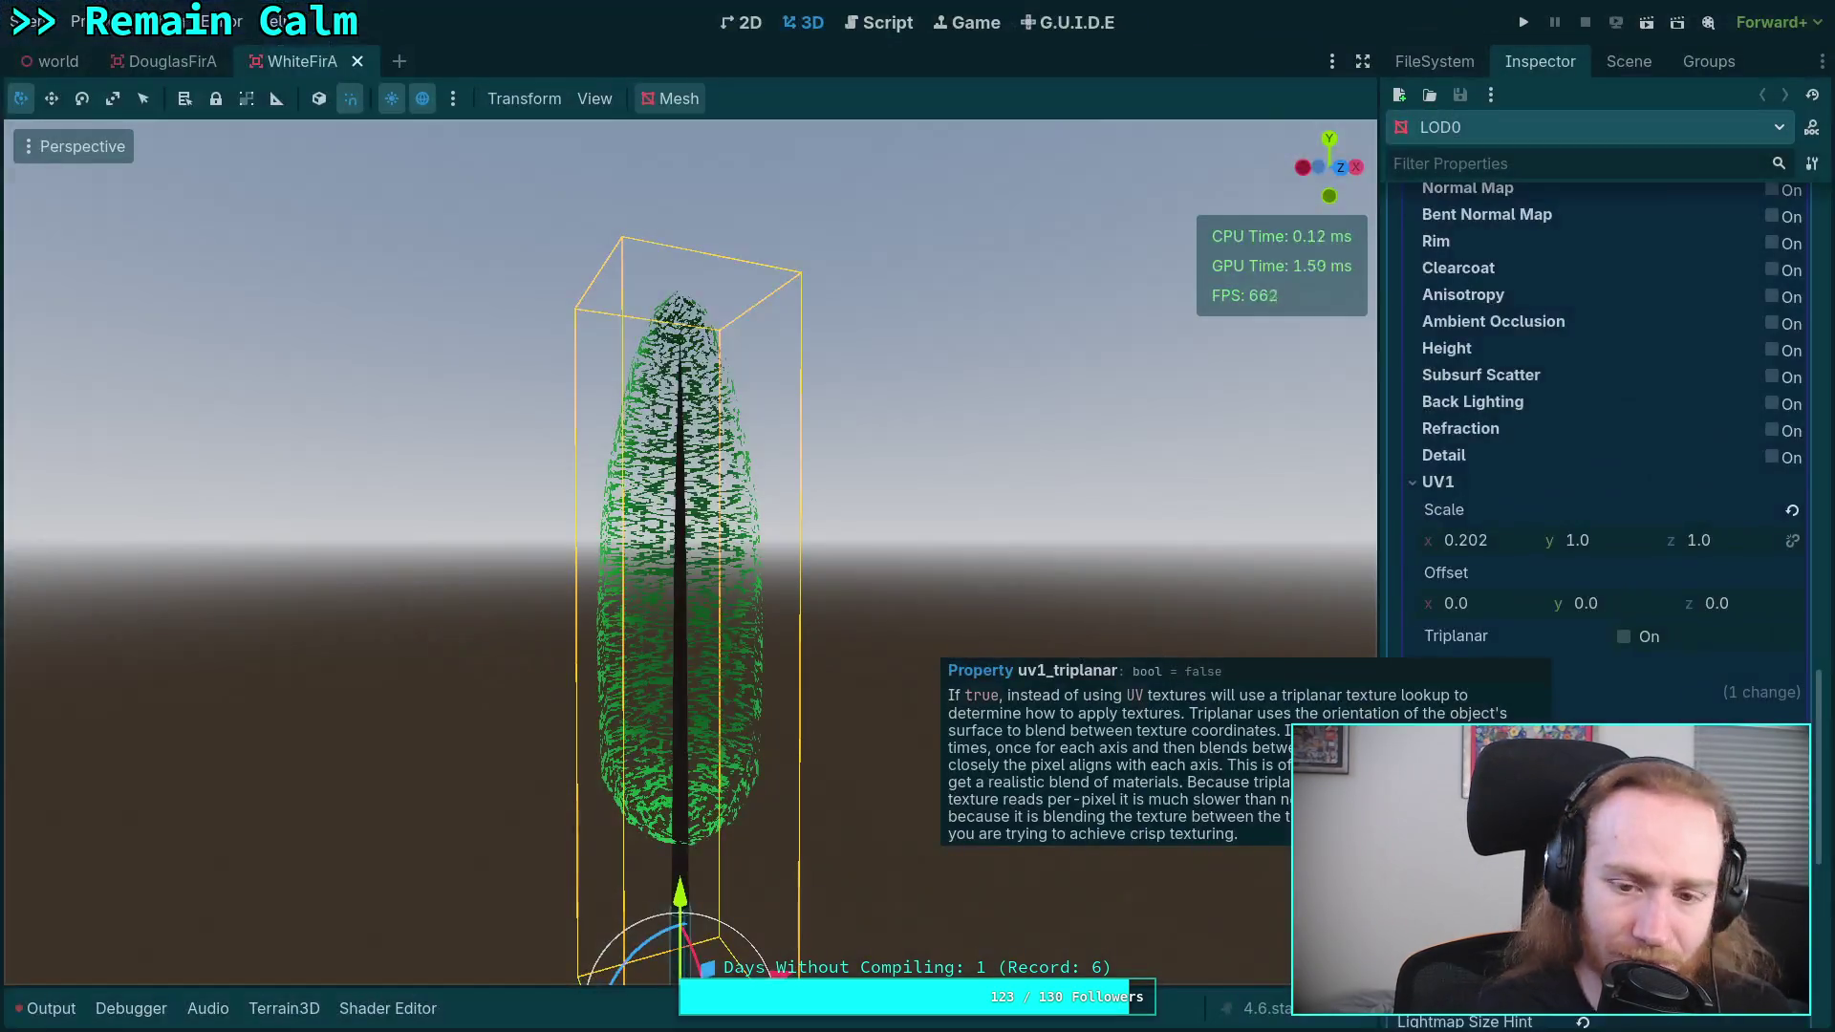
# - Replace the branch material with a new ShaderMaterial using foliage.gdshader
pyautogui.scroll(-3, 1527, 662)
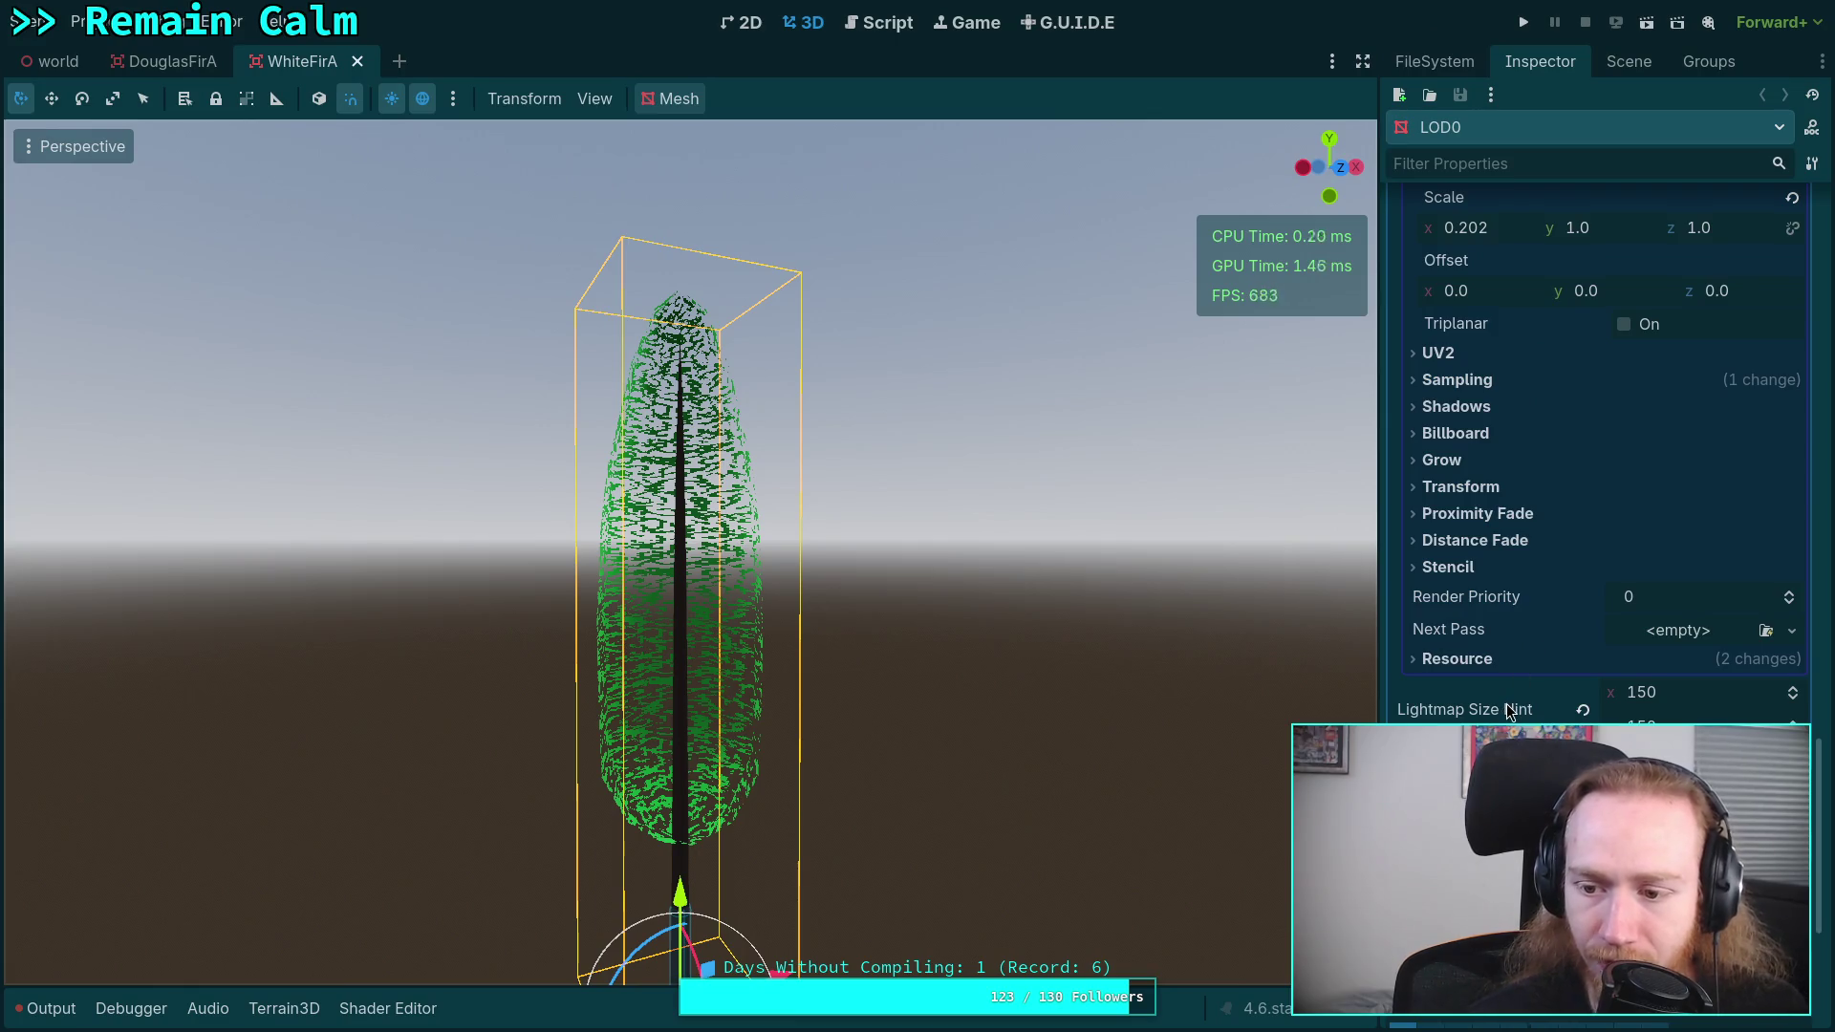
pyautogui.scroll(10, 1506, 703)
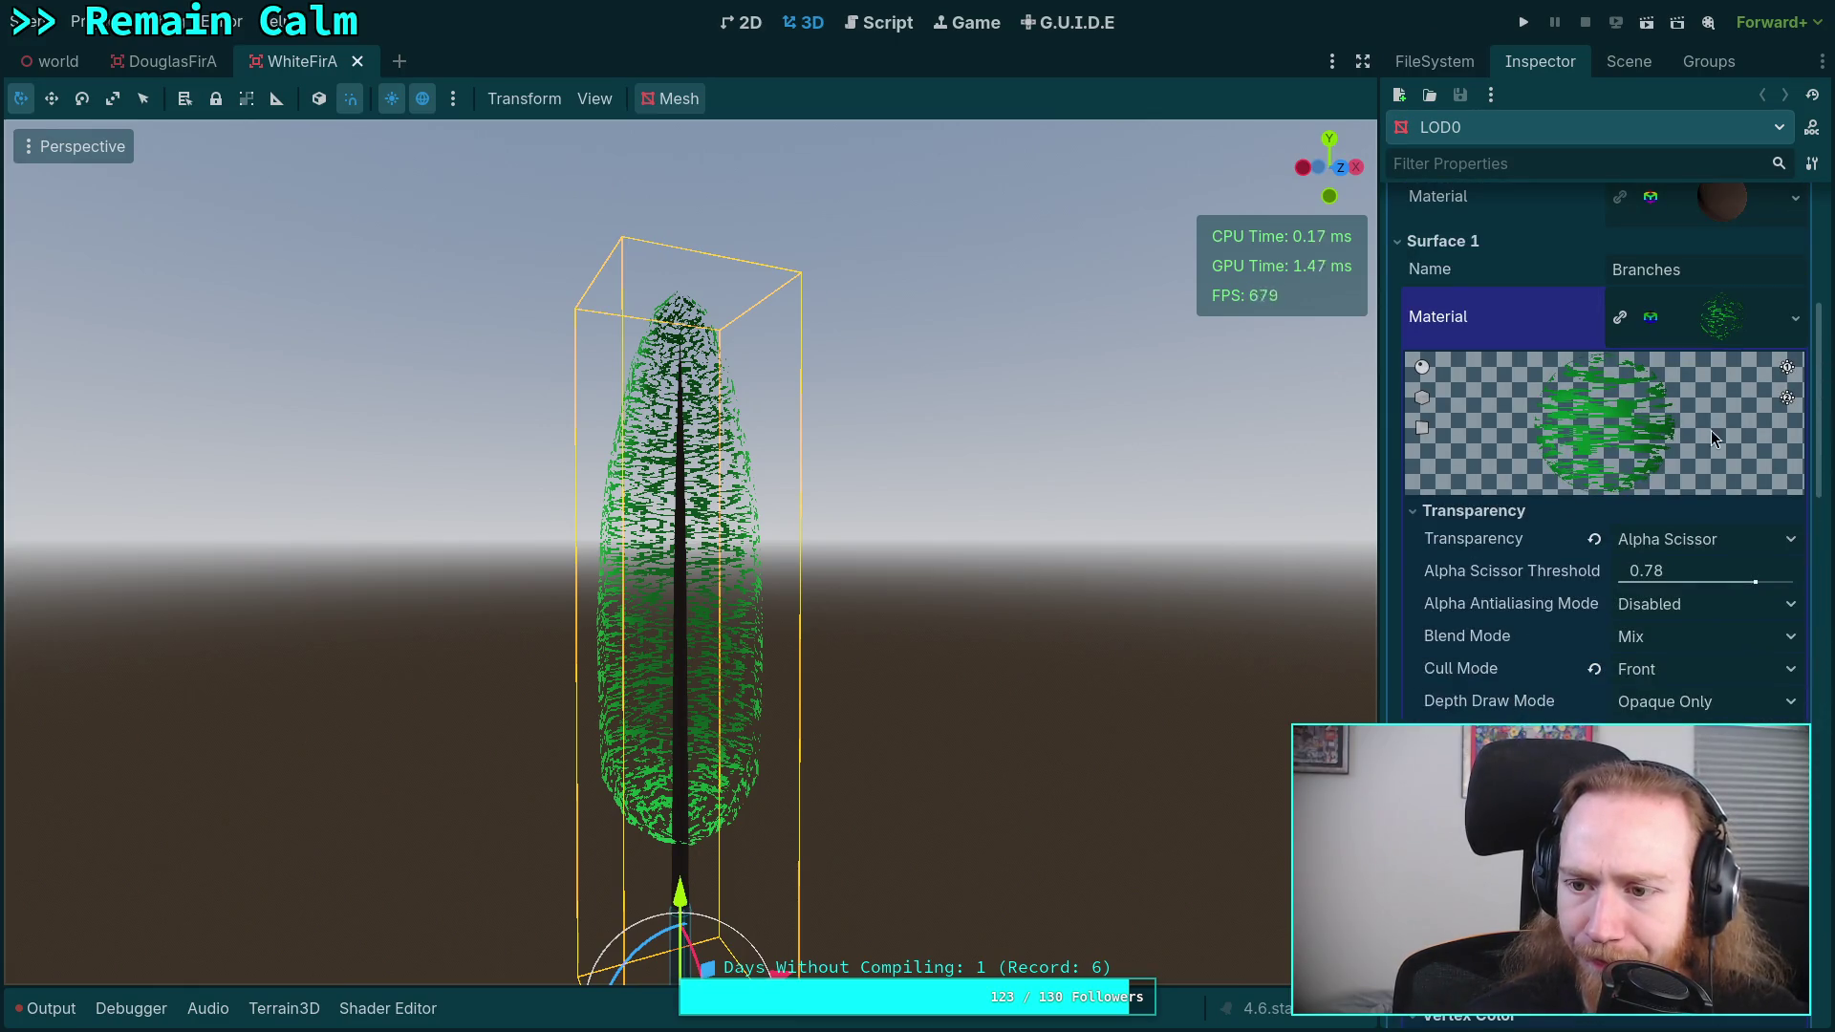
pyautogui.click(1798, 323)
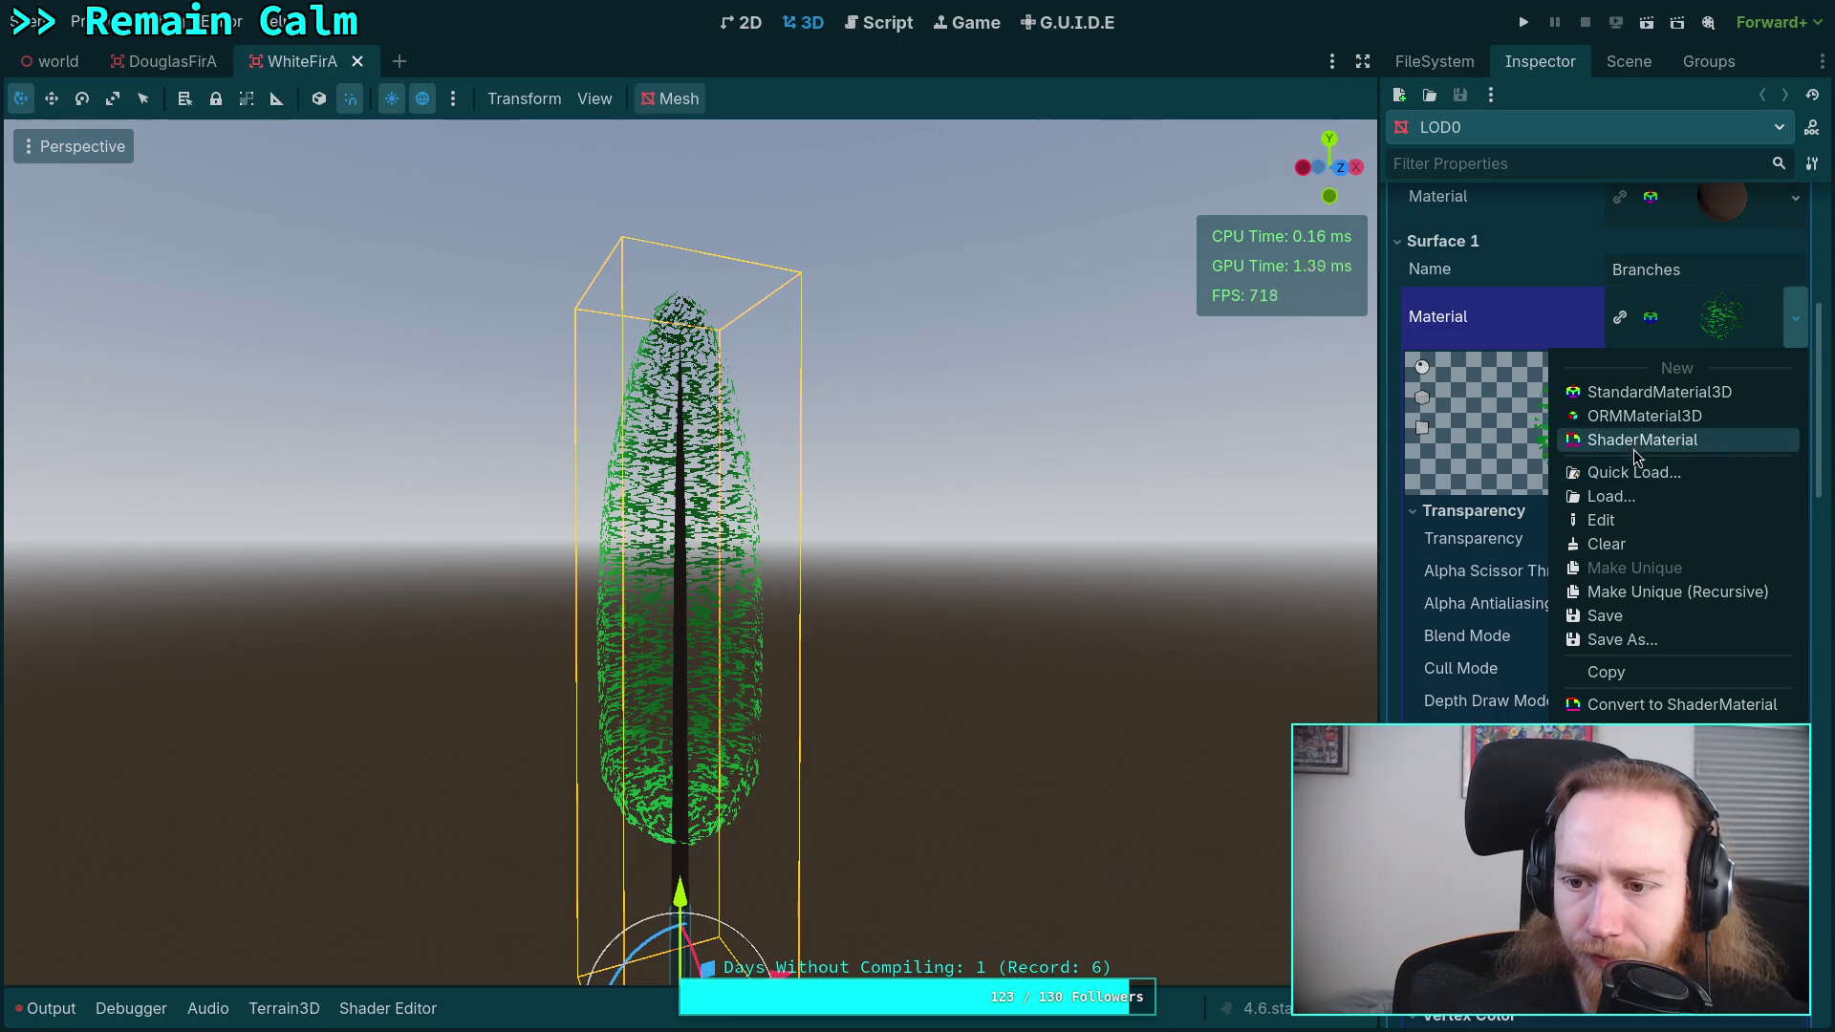
pyautogui.click(1640, 449)
pyautogui.click(1689, 517)
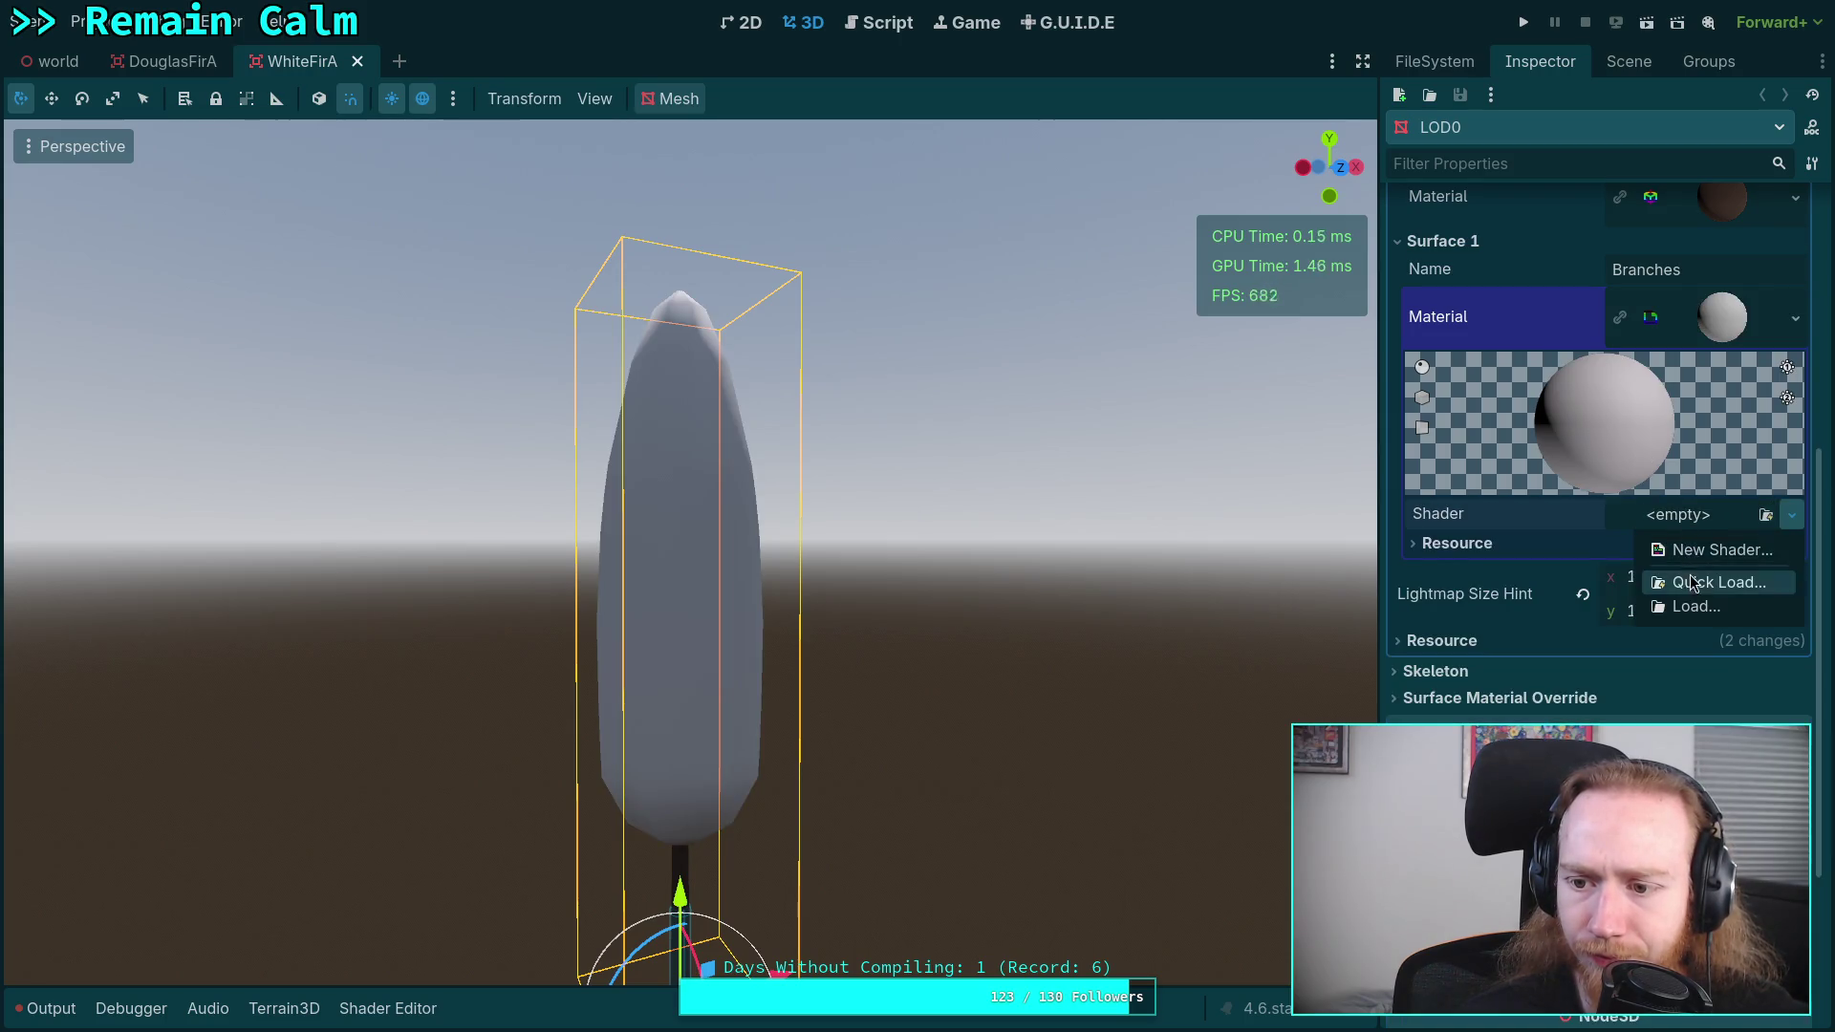
pyautogui.click(1689, 579)
pyautogui.doubleClick(826, 308)
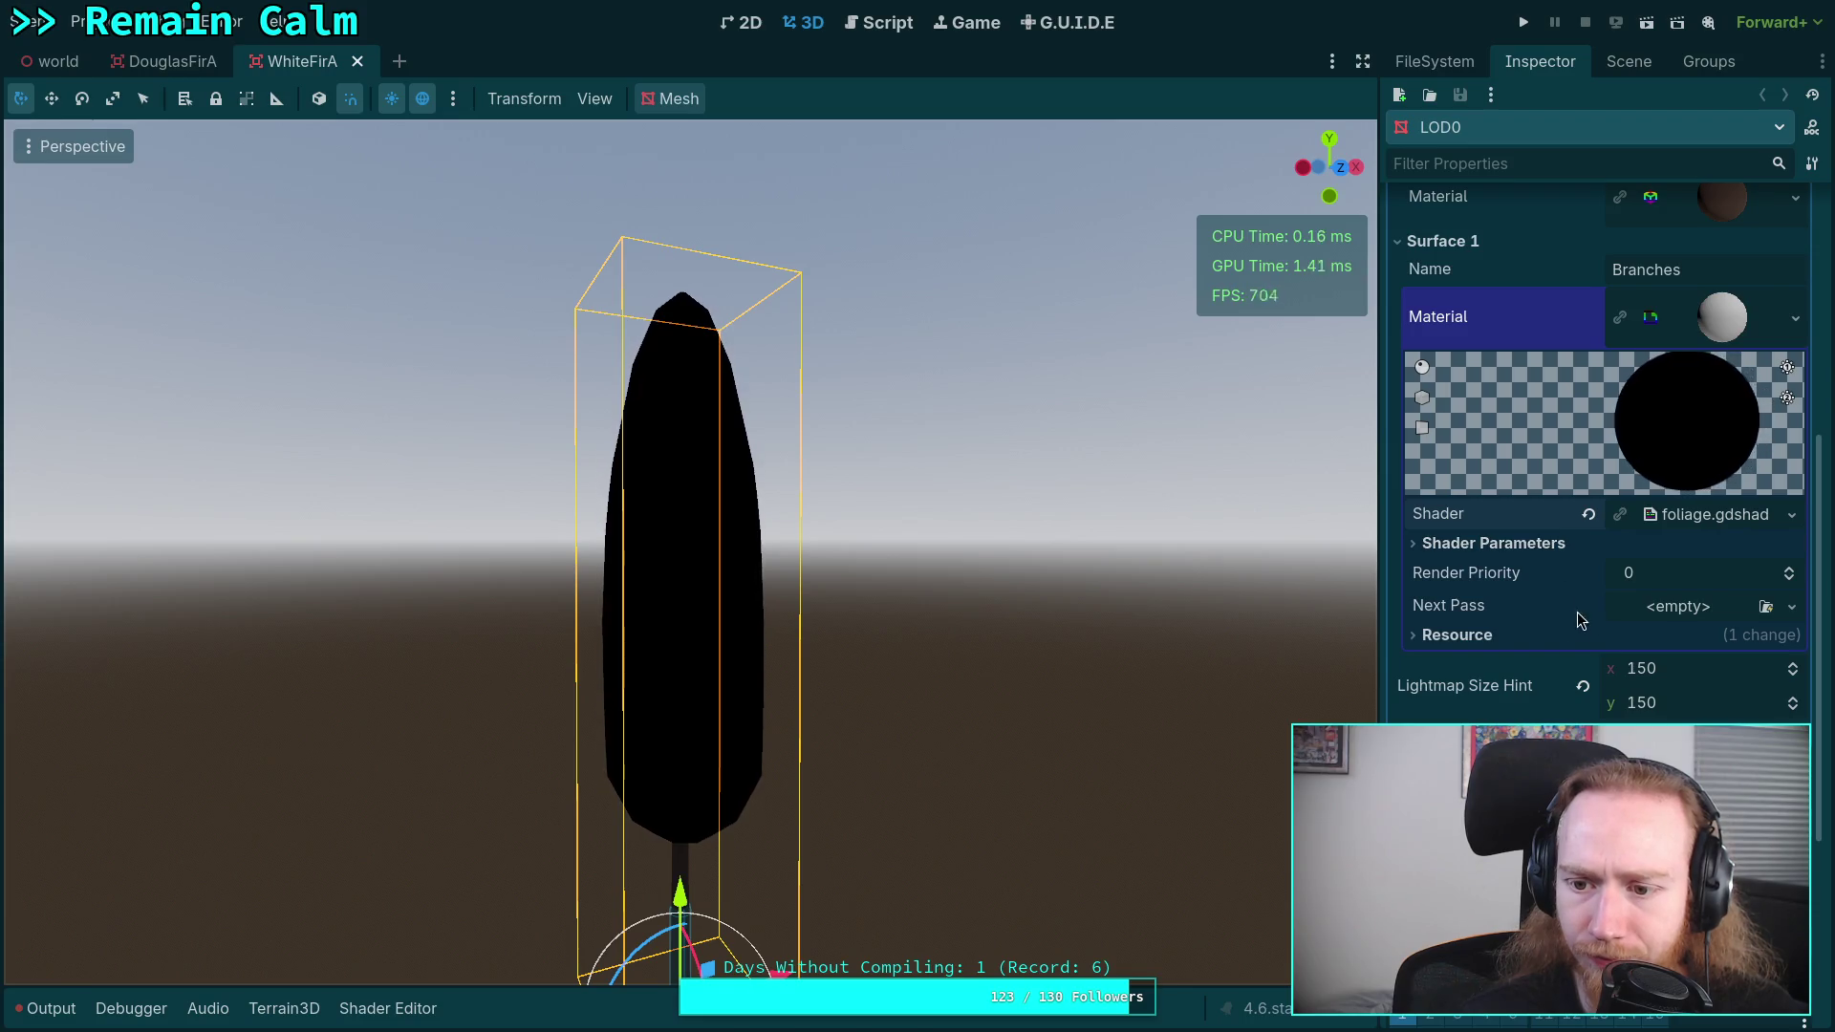
# - Expand Shader Parameters, tick Back Face, and check the albedo colour picker
pyautogui.click(1491, 543)
pyautogui.click(1624, 573)
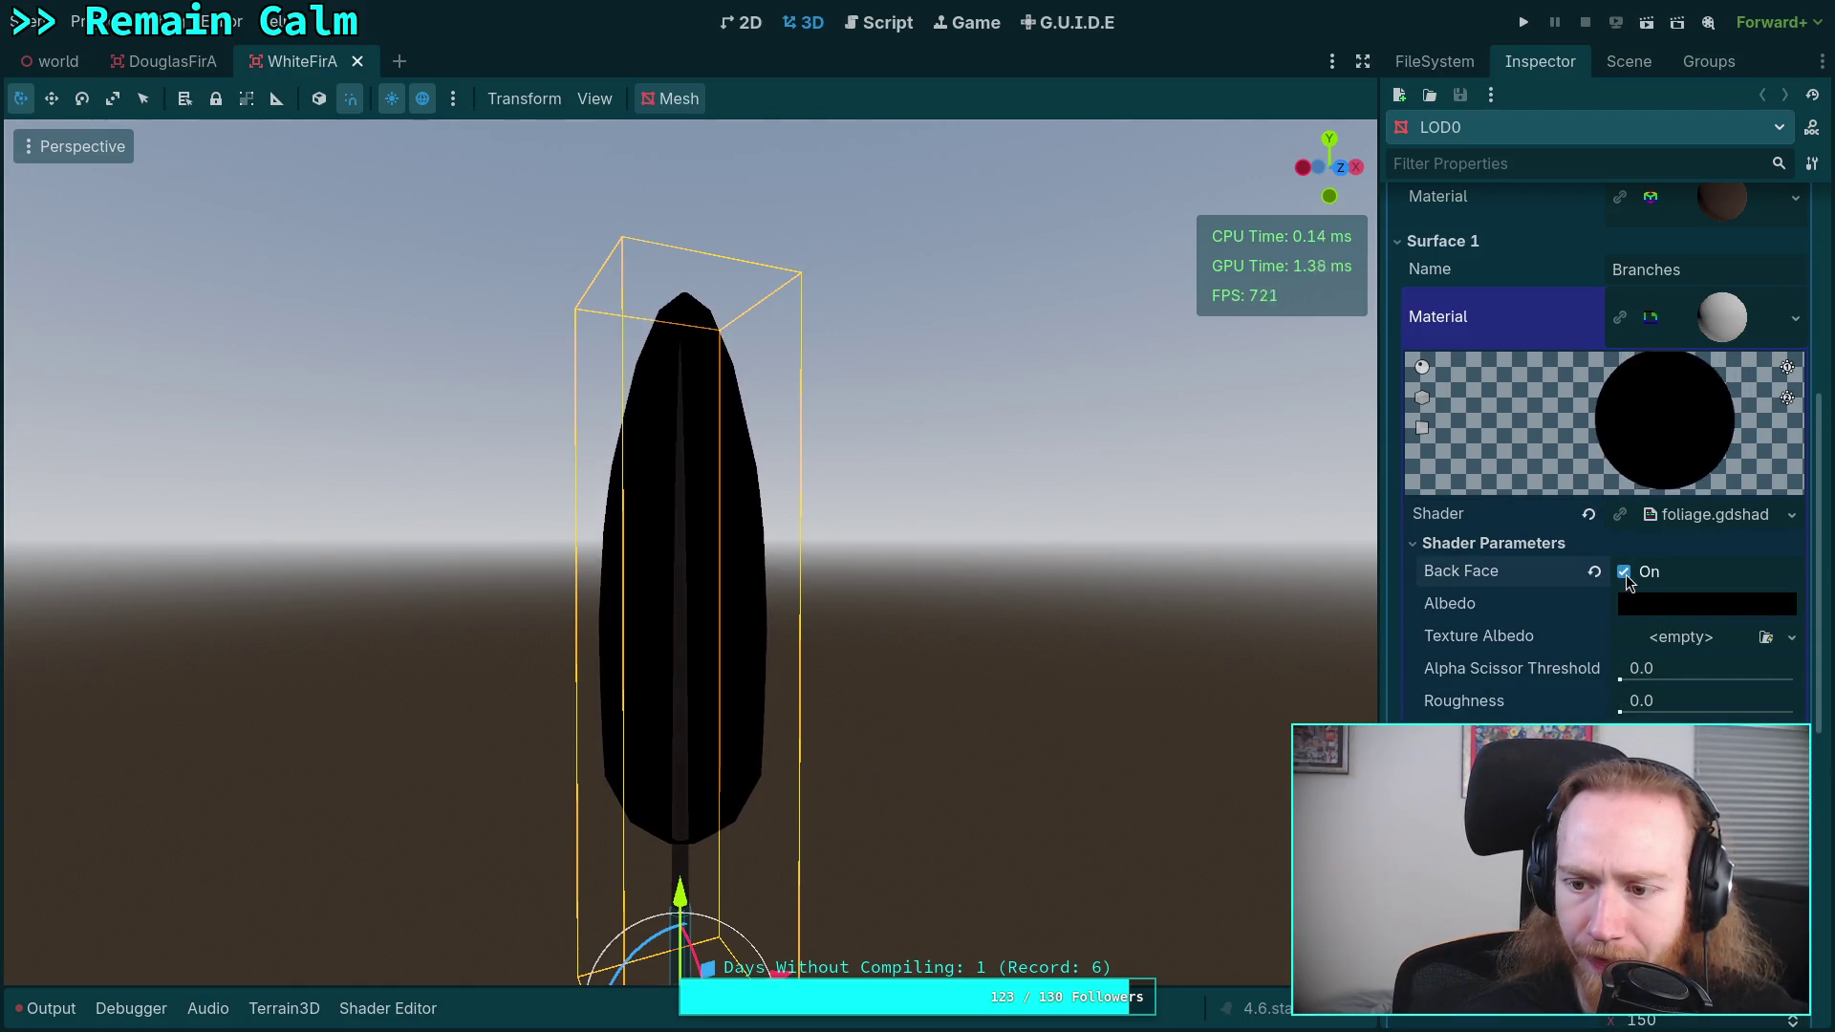
pyautogui.click(1642, 603)
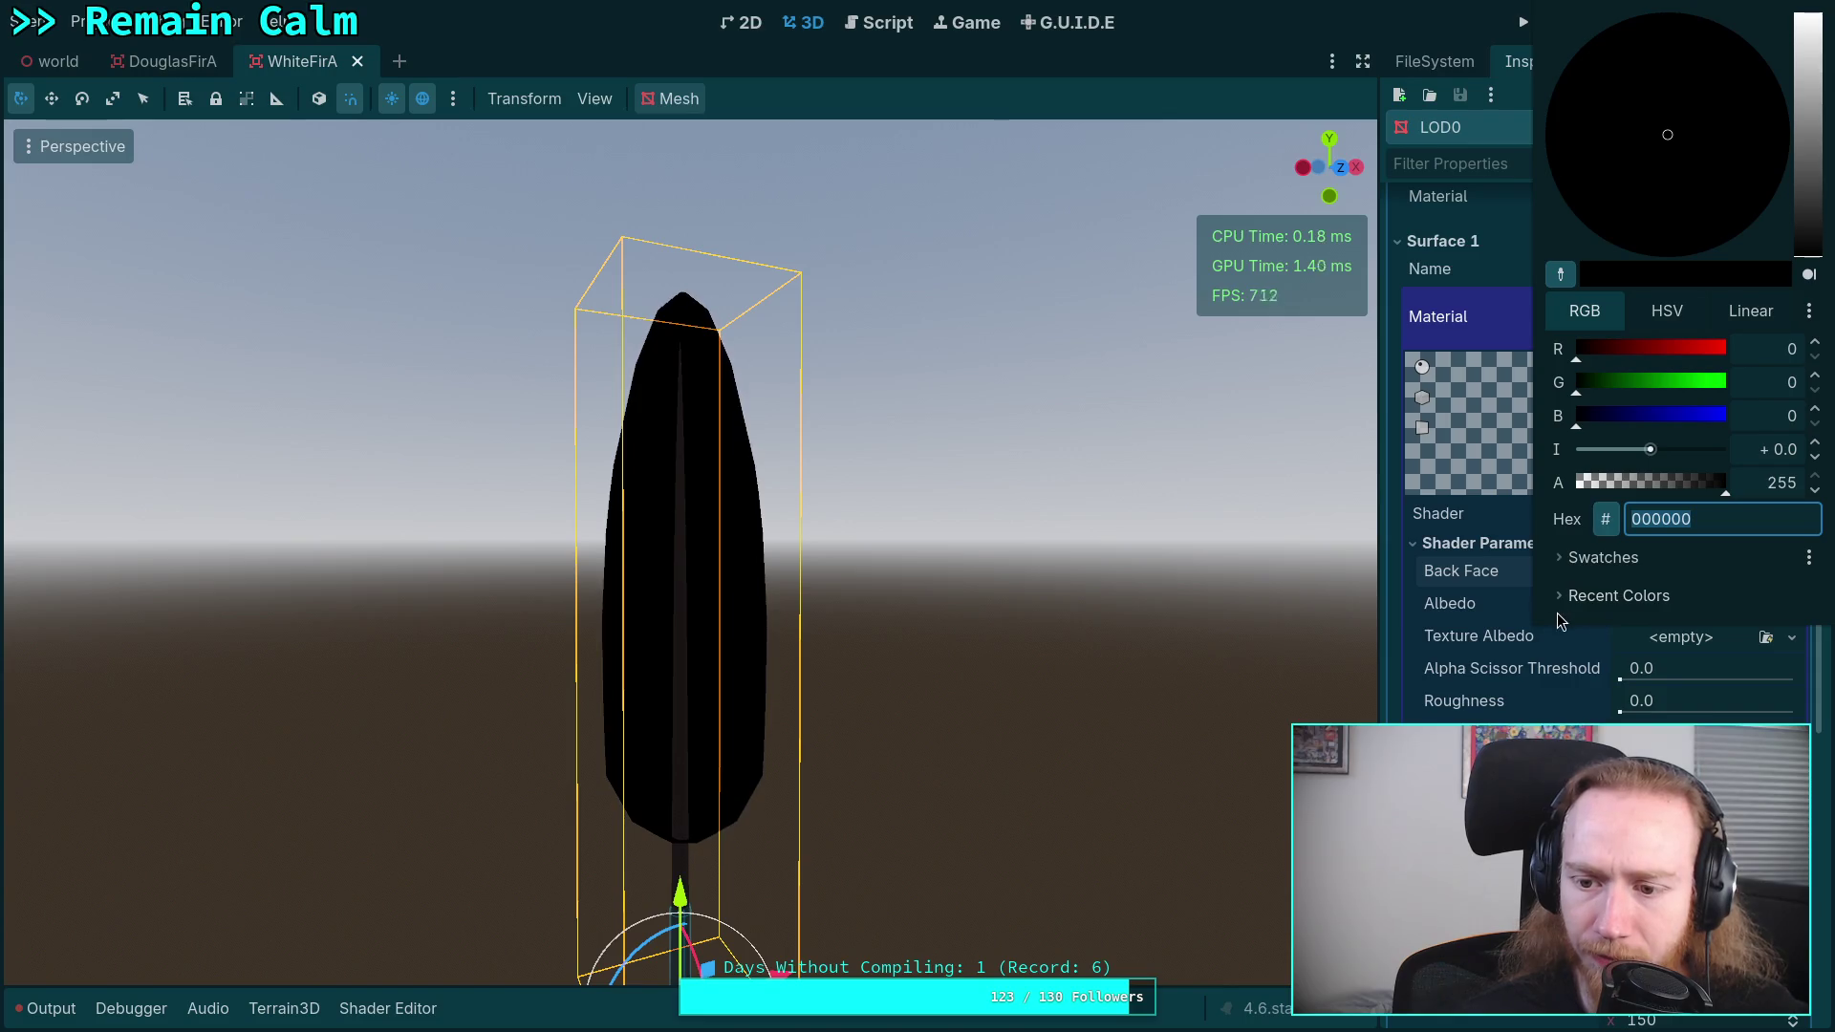
pyautogui.click(1459, 685)
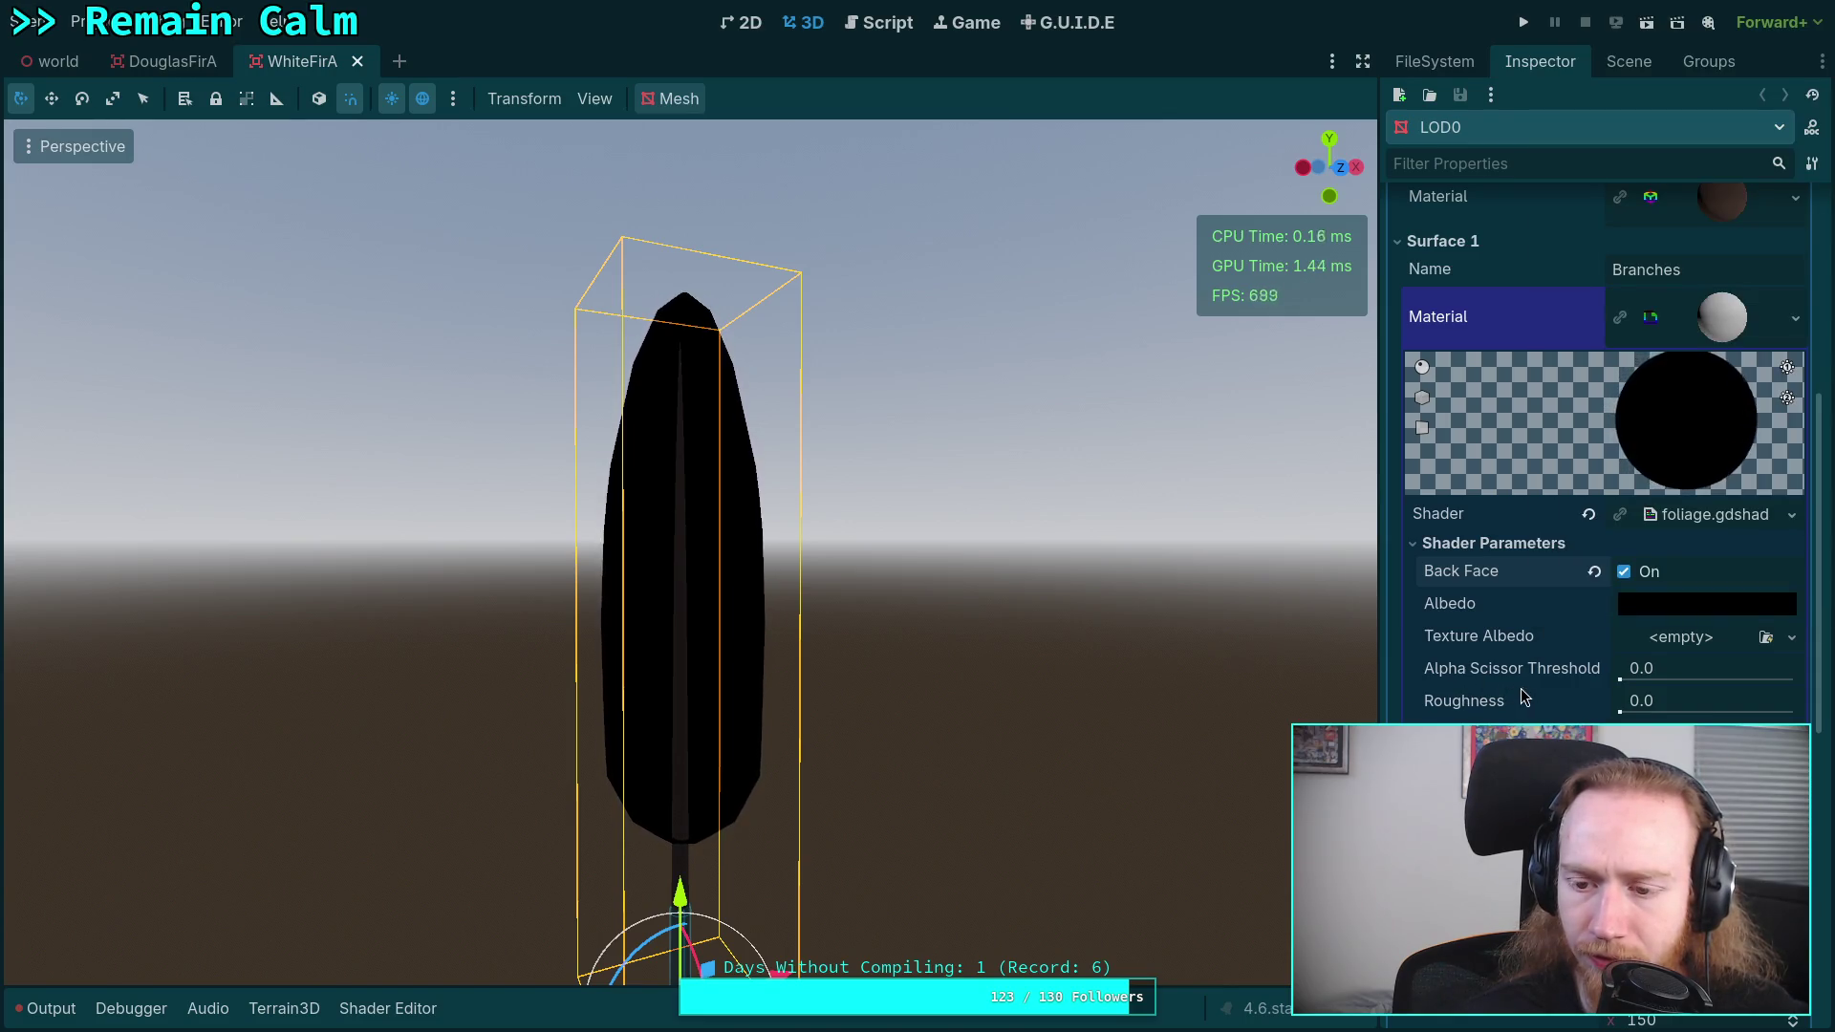
pyautogui.scroll(-2, 1537, 688)
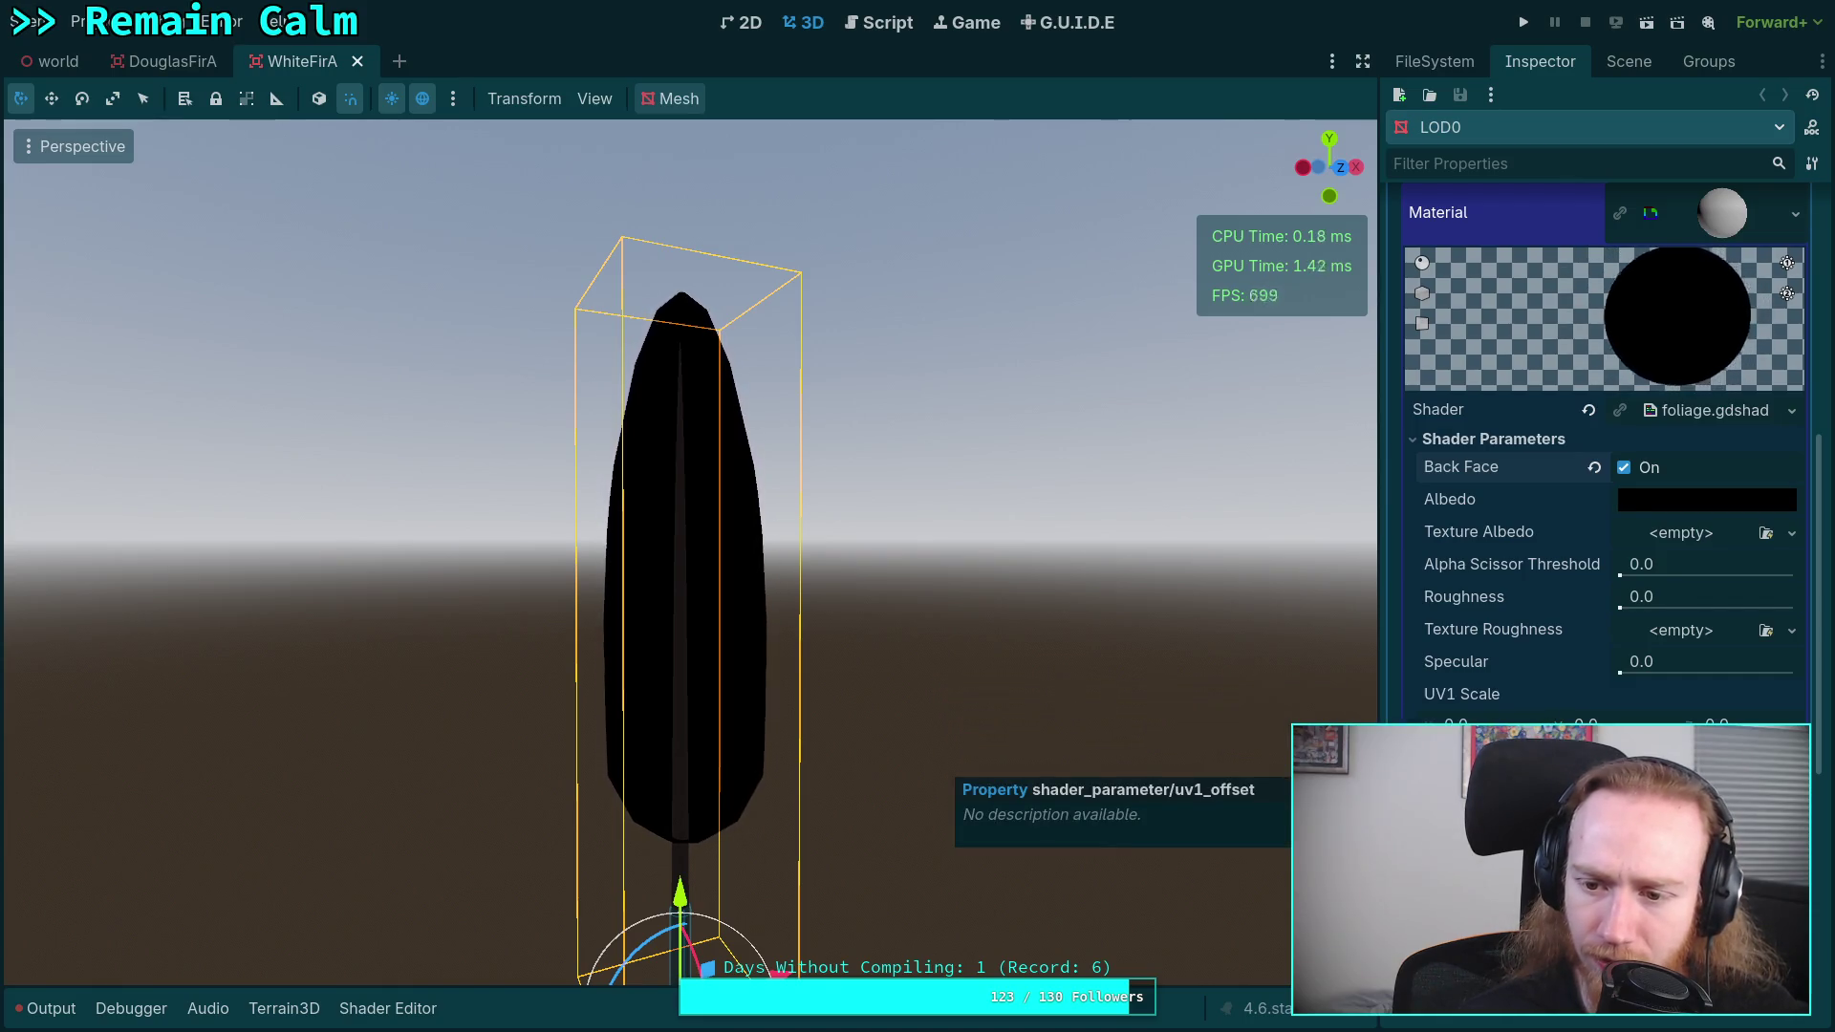
# - In DouglasFirA, save the albedo noise texture, browsing to the tree/douglas_fir folder
pyautogui.click(163, 61)
pyautogui.scroll(-5, 1510, 688)
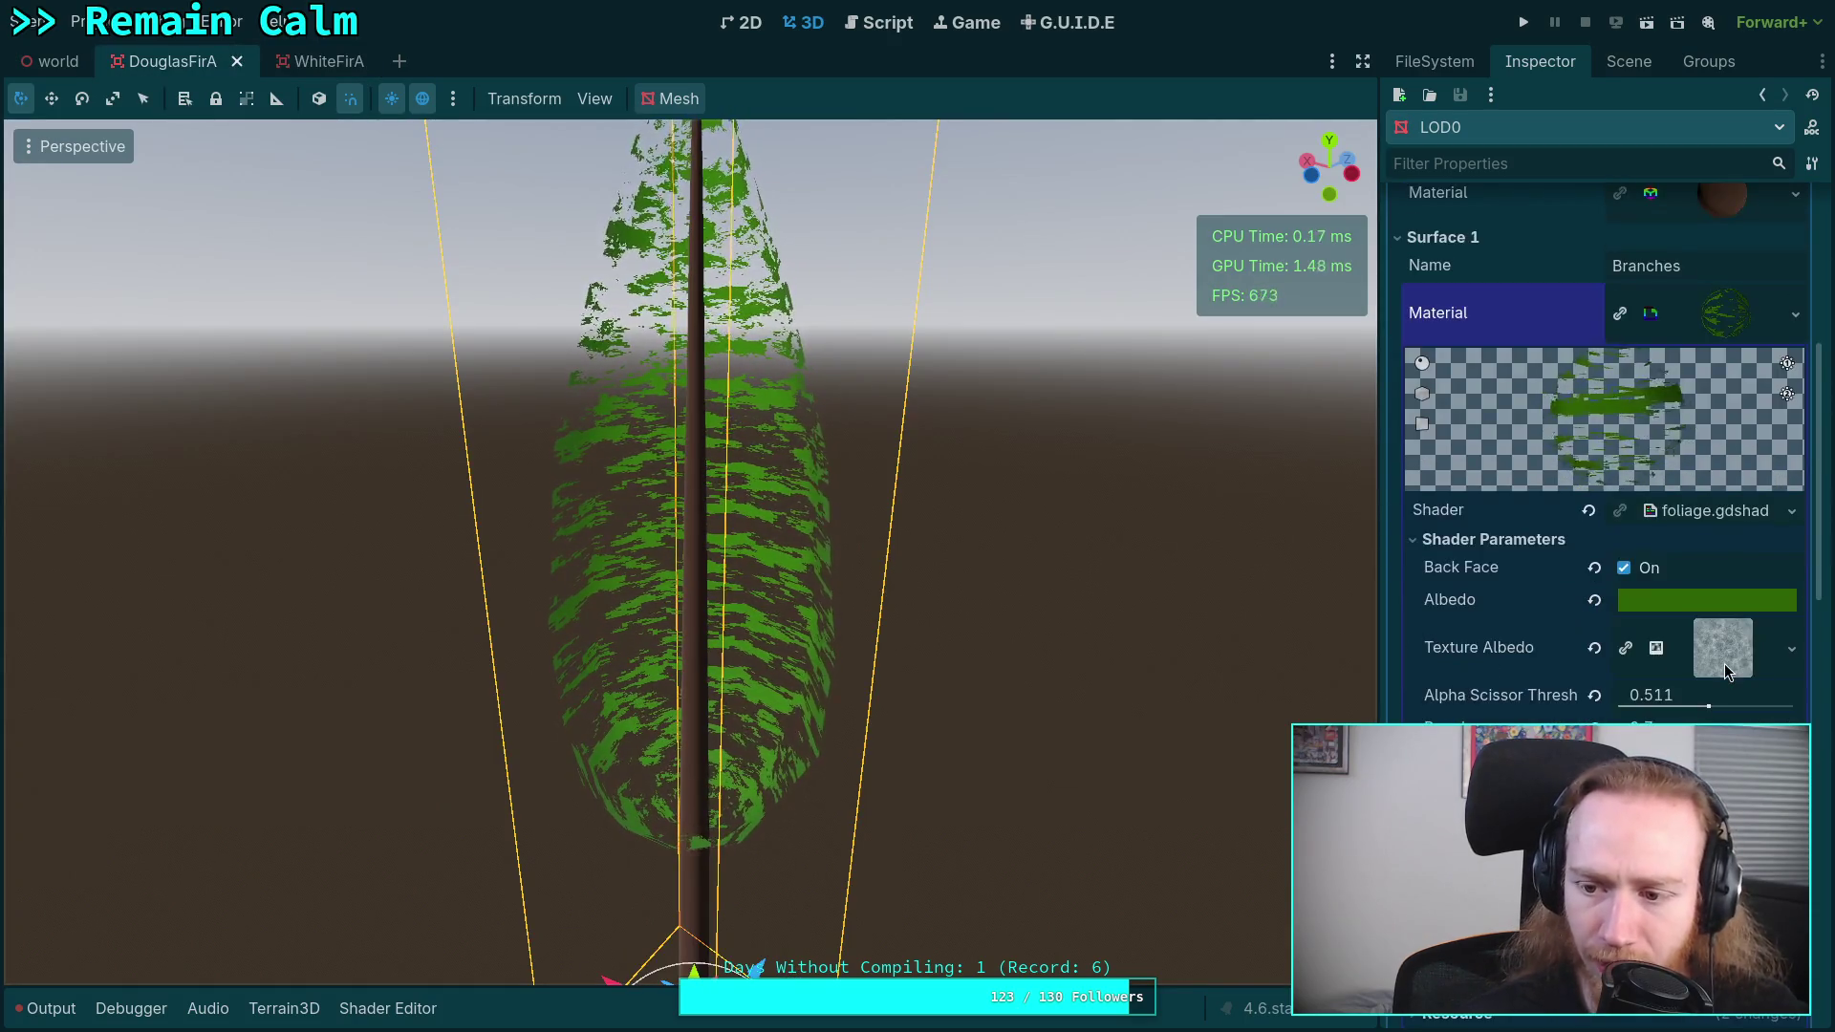
pyautogui.click(1788, 649)
pyautogui.click(1586, 918)
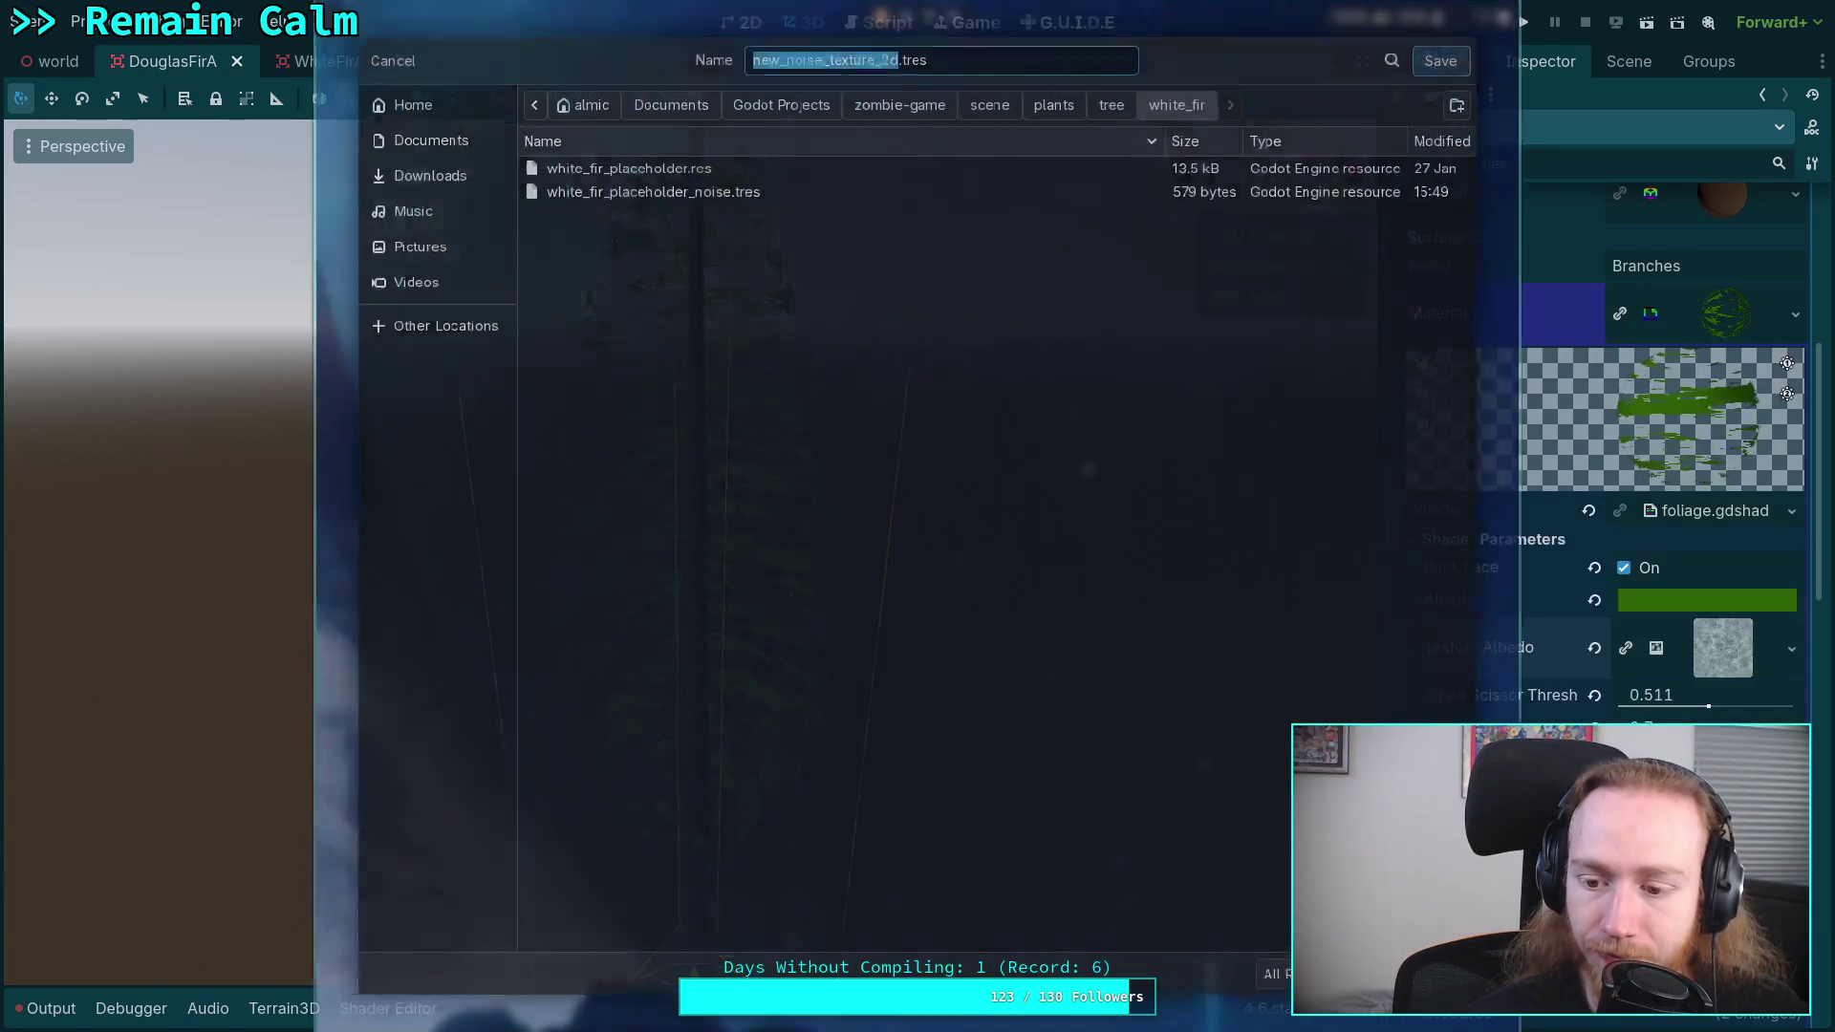
pyautogui.click(1105, 95)
pyautogui.doubleClick(573, 159)
# - Name the file douglas_fir_placeholder_noise.tres, save it, and return to WhiteFirA
pyautogui.click(867, 50)
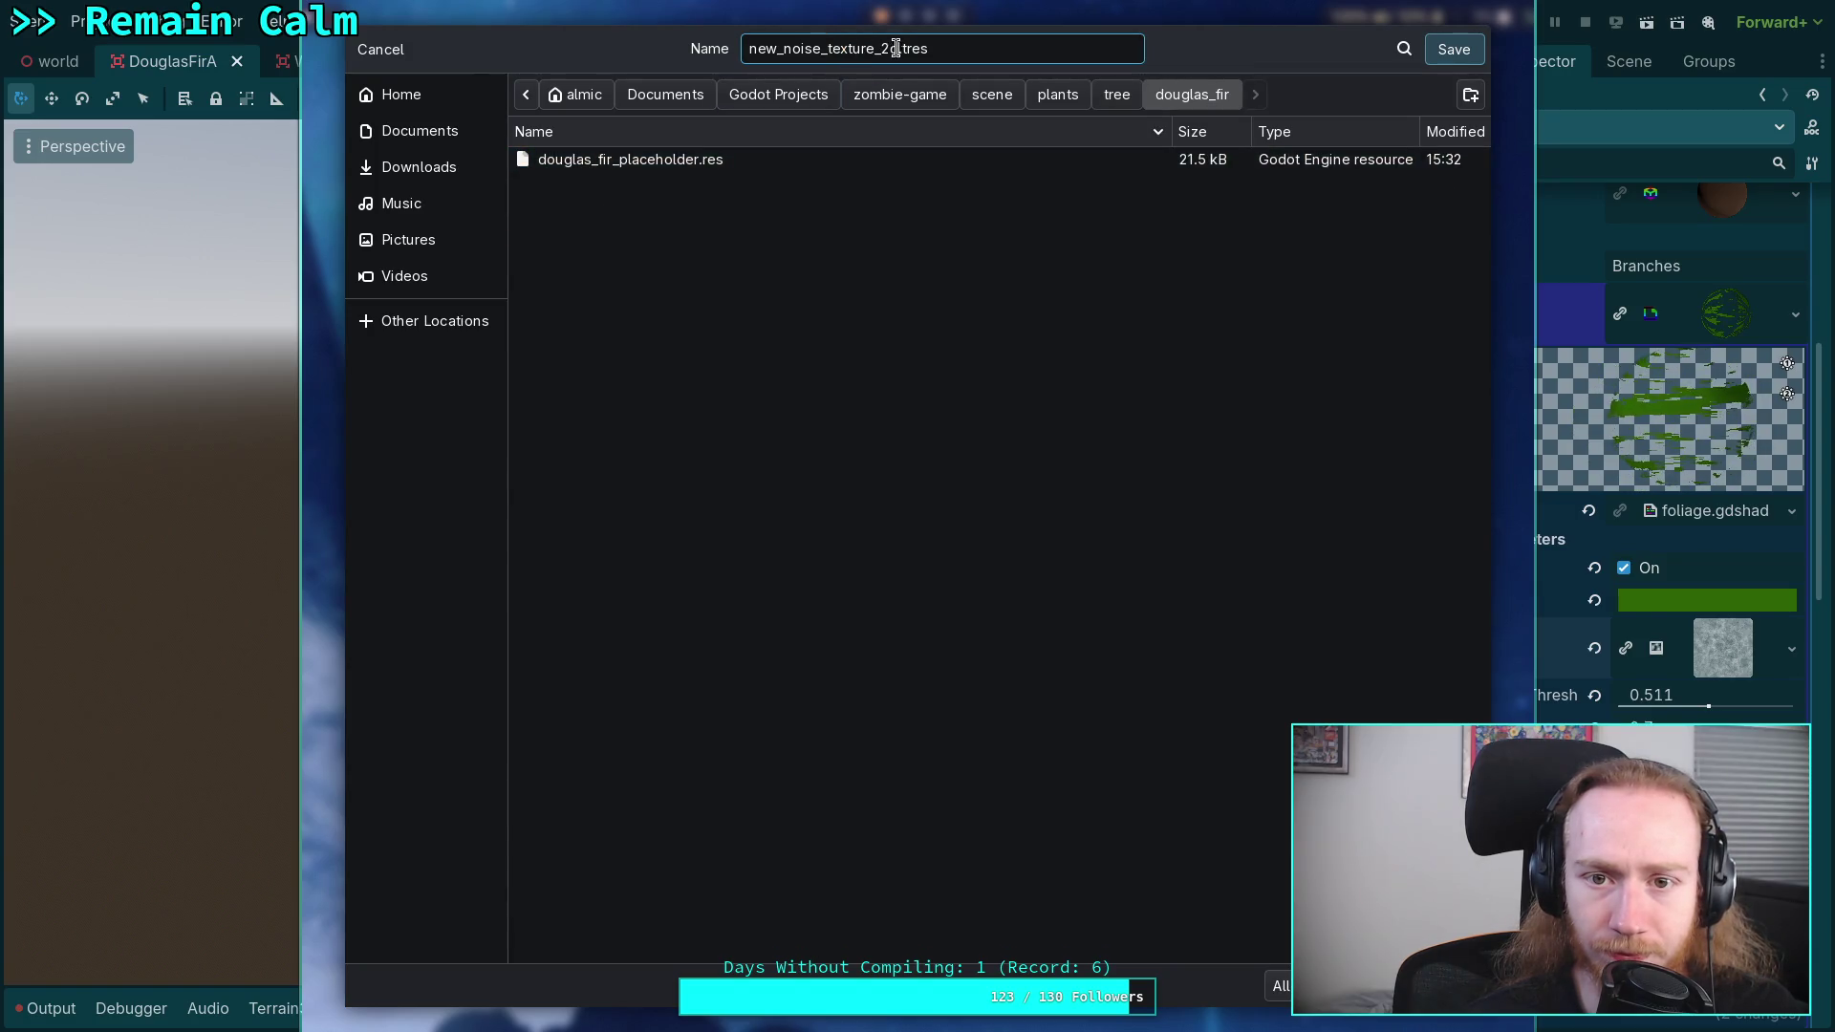
pyautogui.moveTo(897, 47); pyautogui.dragTo(744, 48)
pyautogui.write('douglas_fir_placeholder_noise')
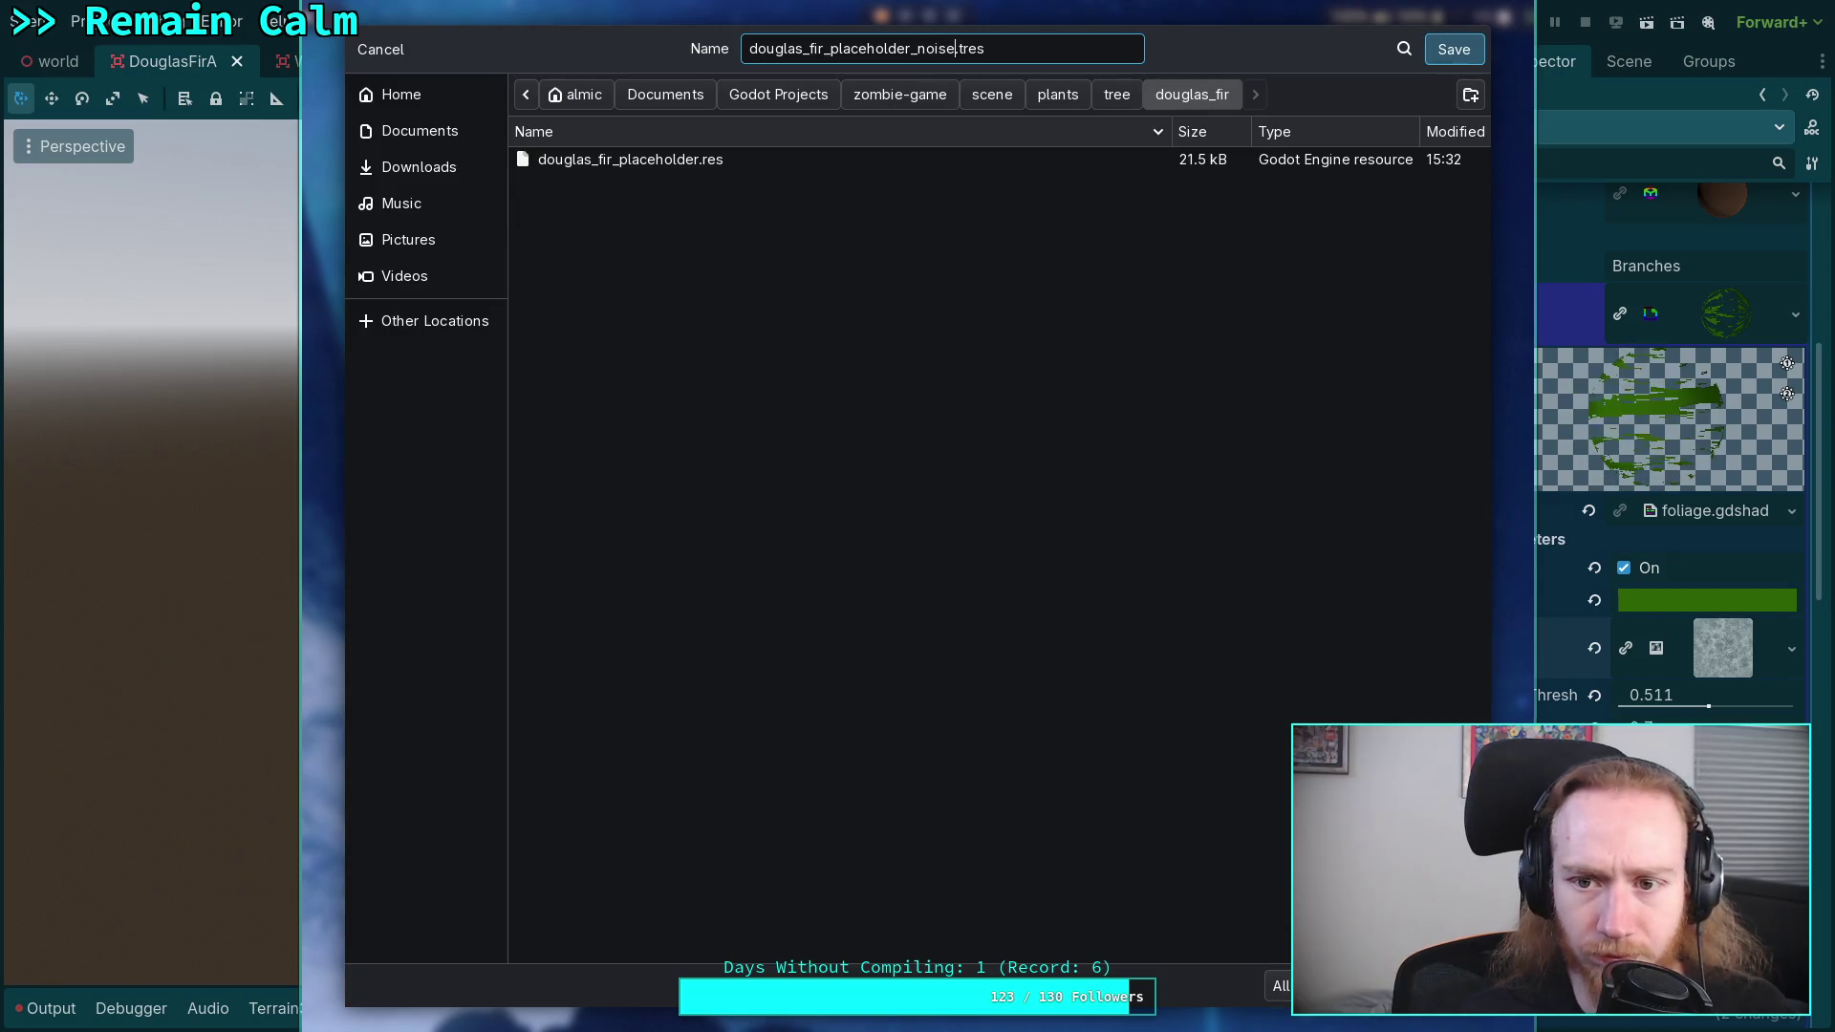
pyautogui.press('Return')
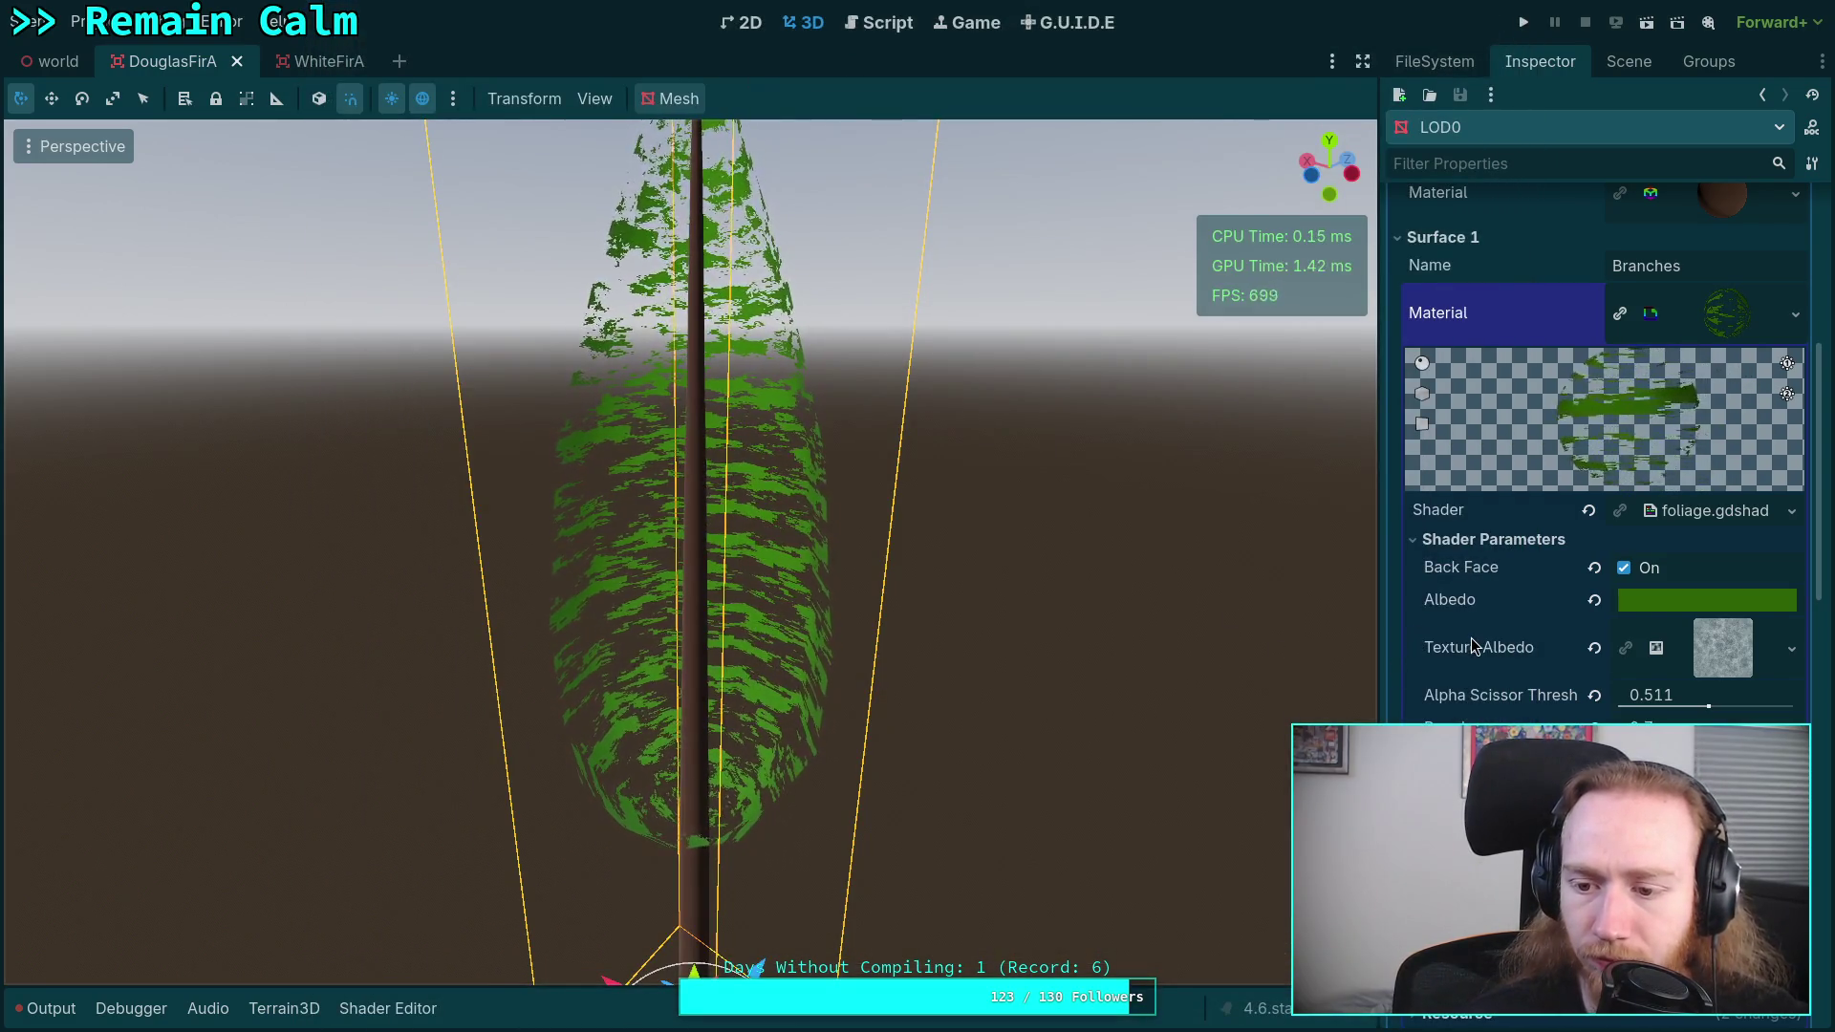
pyautogui.click(320, 61)
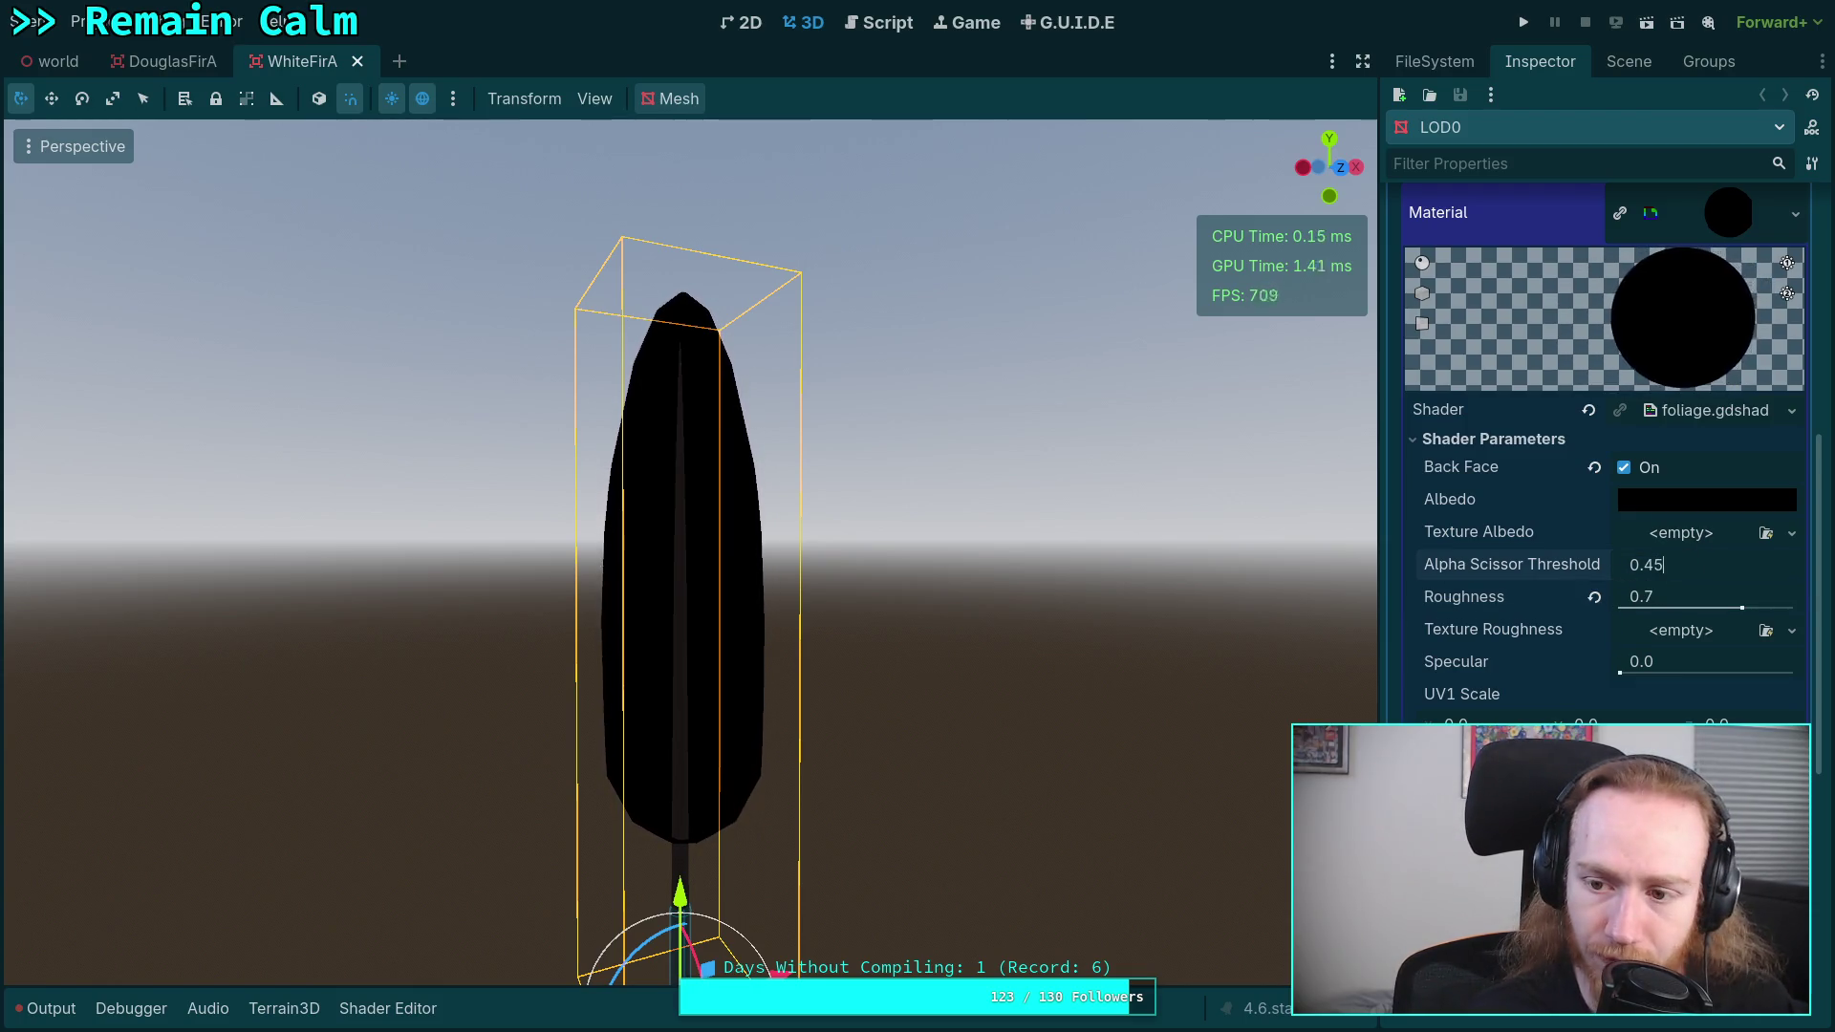
# - Give WhiteFirA's foliage material alpha scissor 0.78, roughness 0.7 and a green albedo colour
pyautogui.press('super+4')
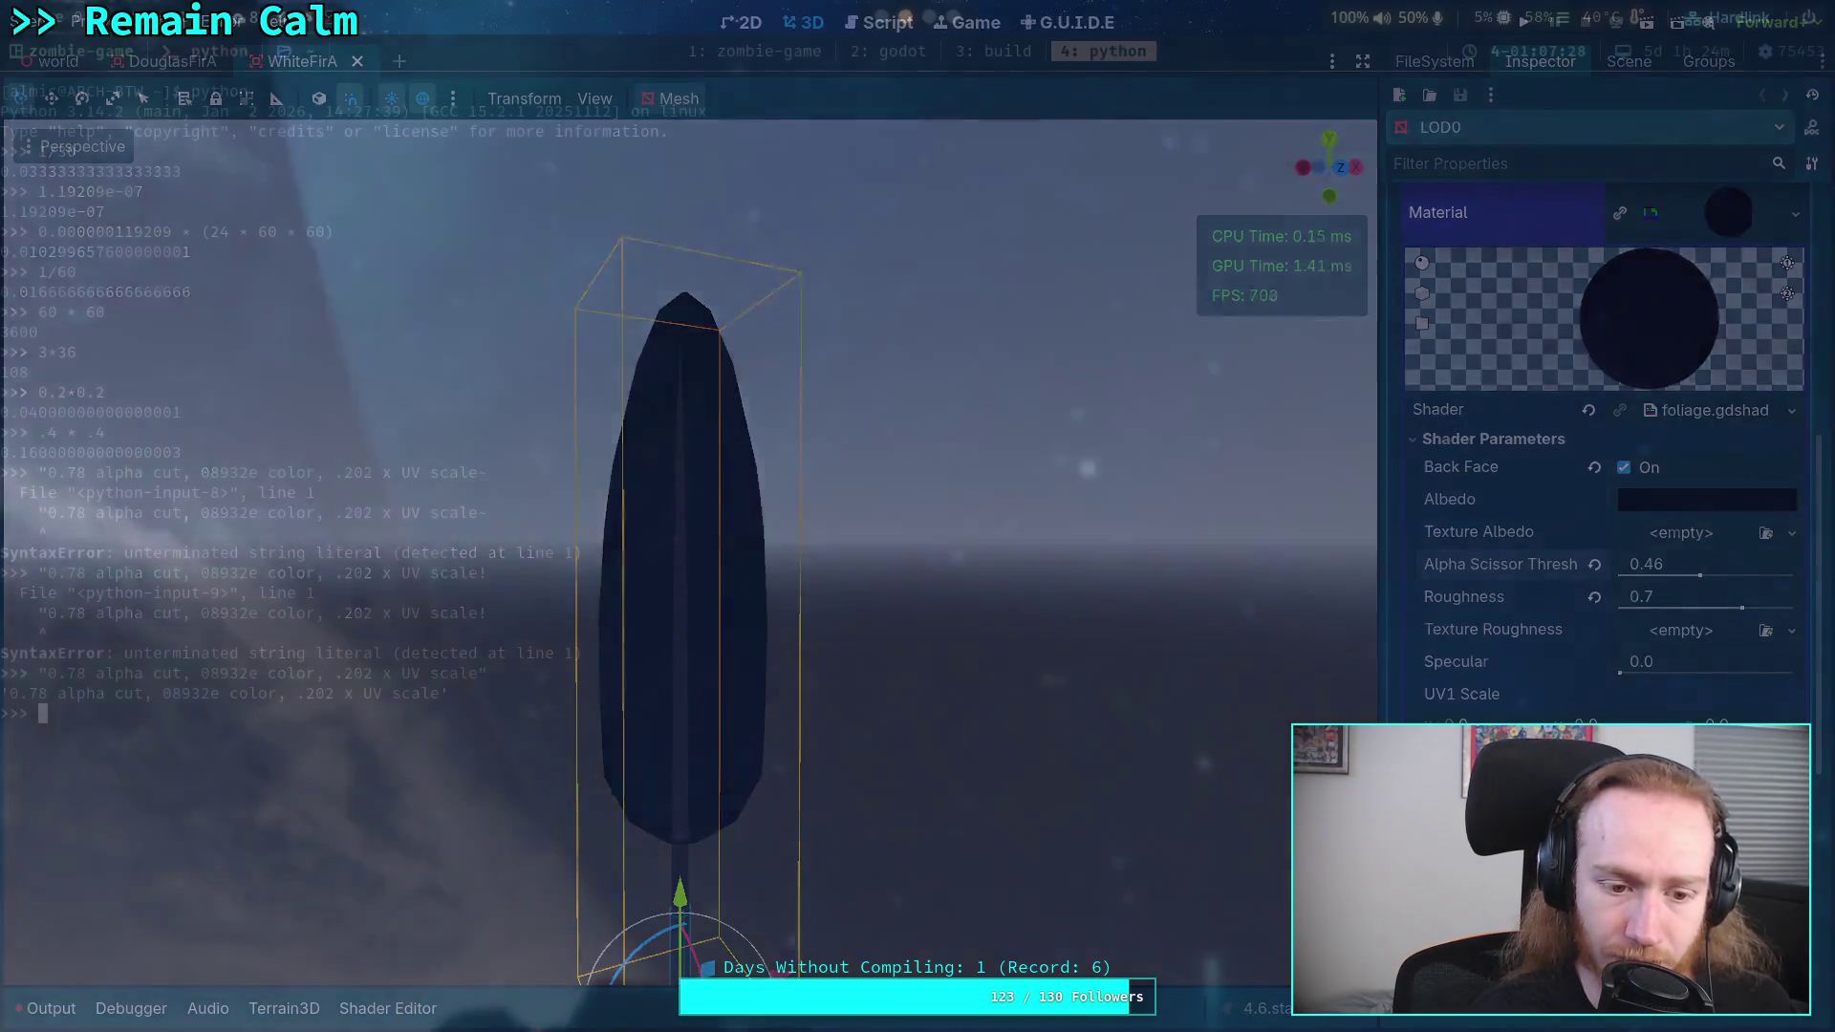
pyautogui.press('super+2')
pyautogui.click(1707, 563)
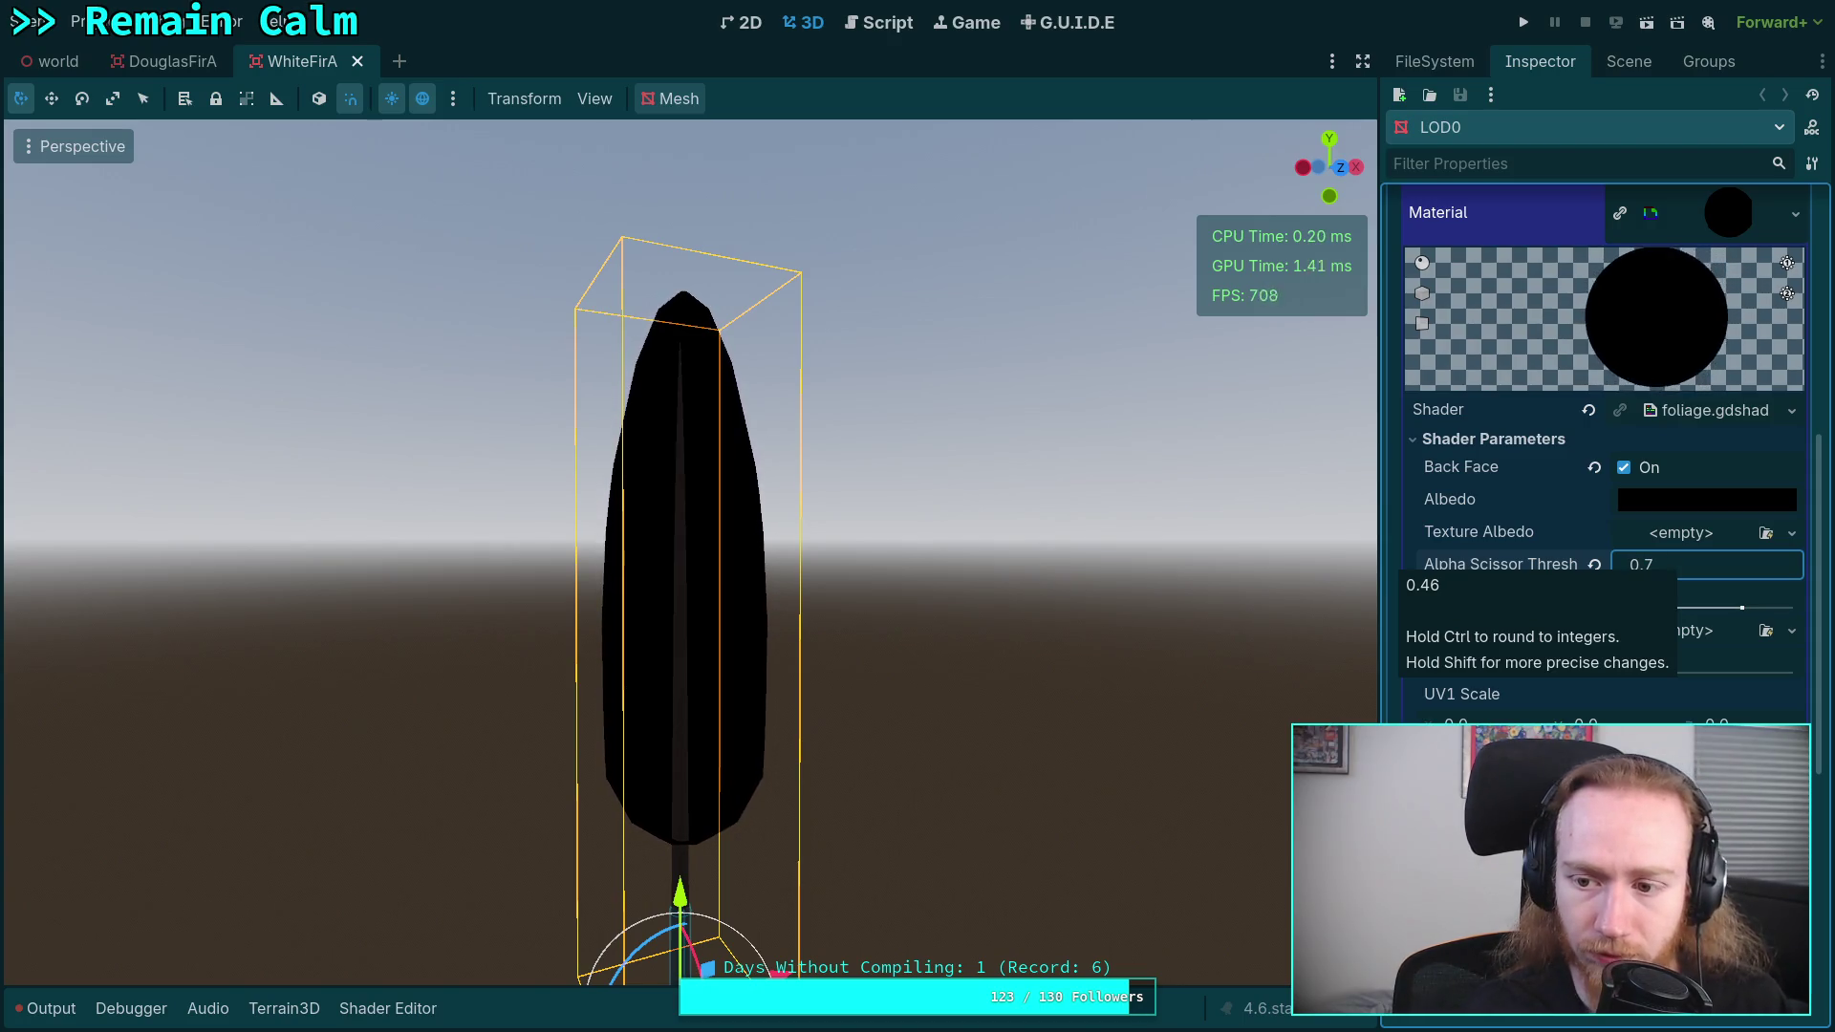
pyautogui.click(1679, 502)
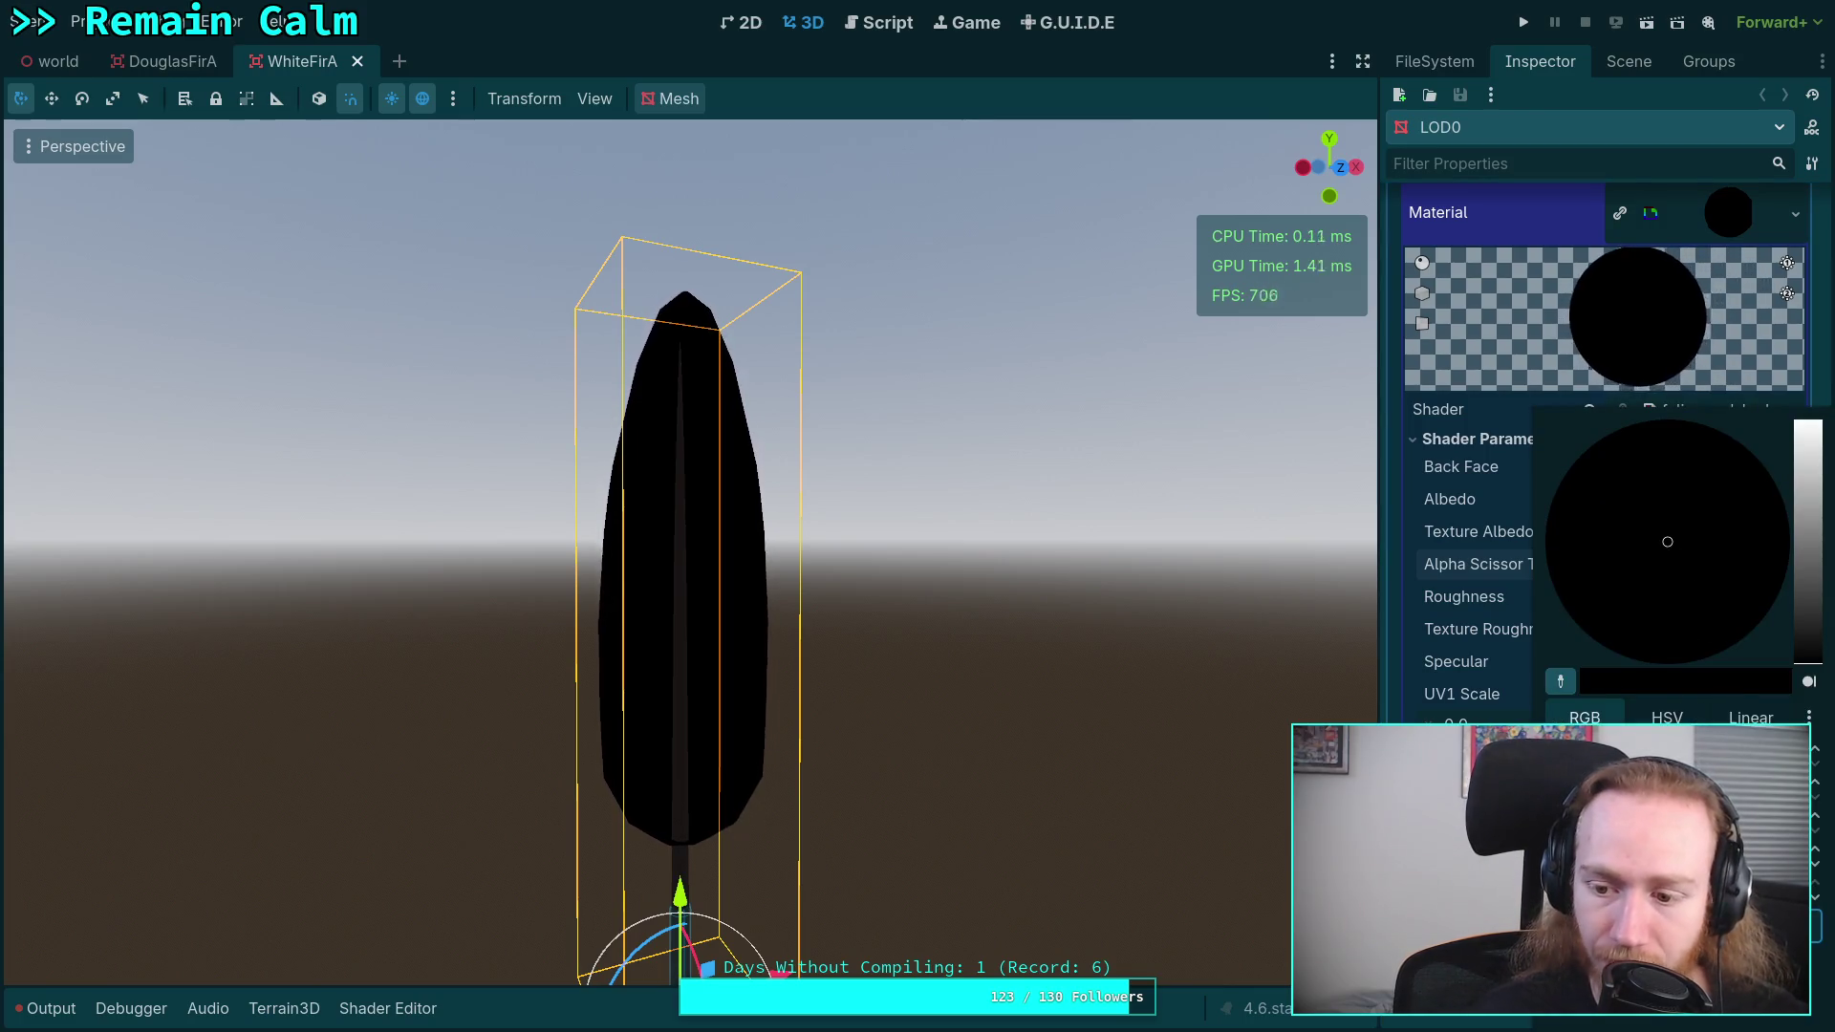
pyautogui.press('Escape')
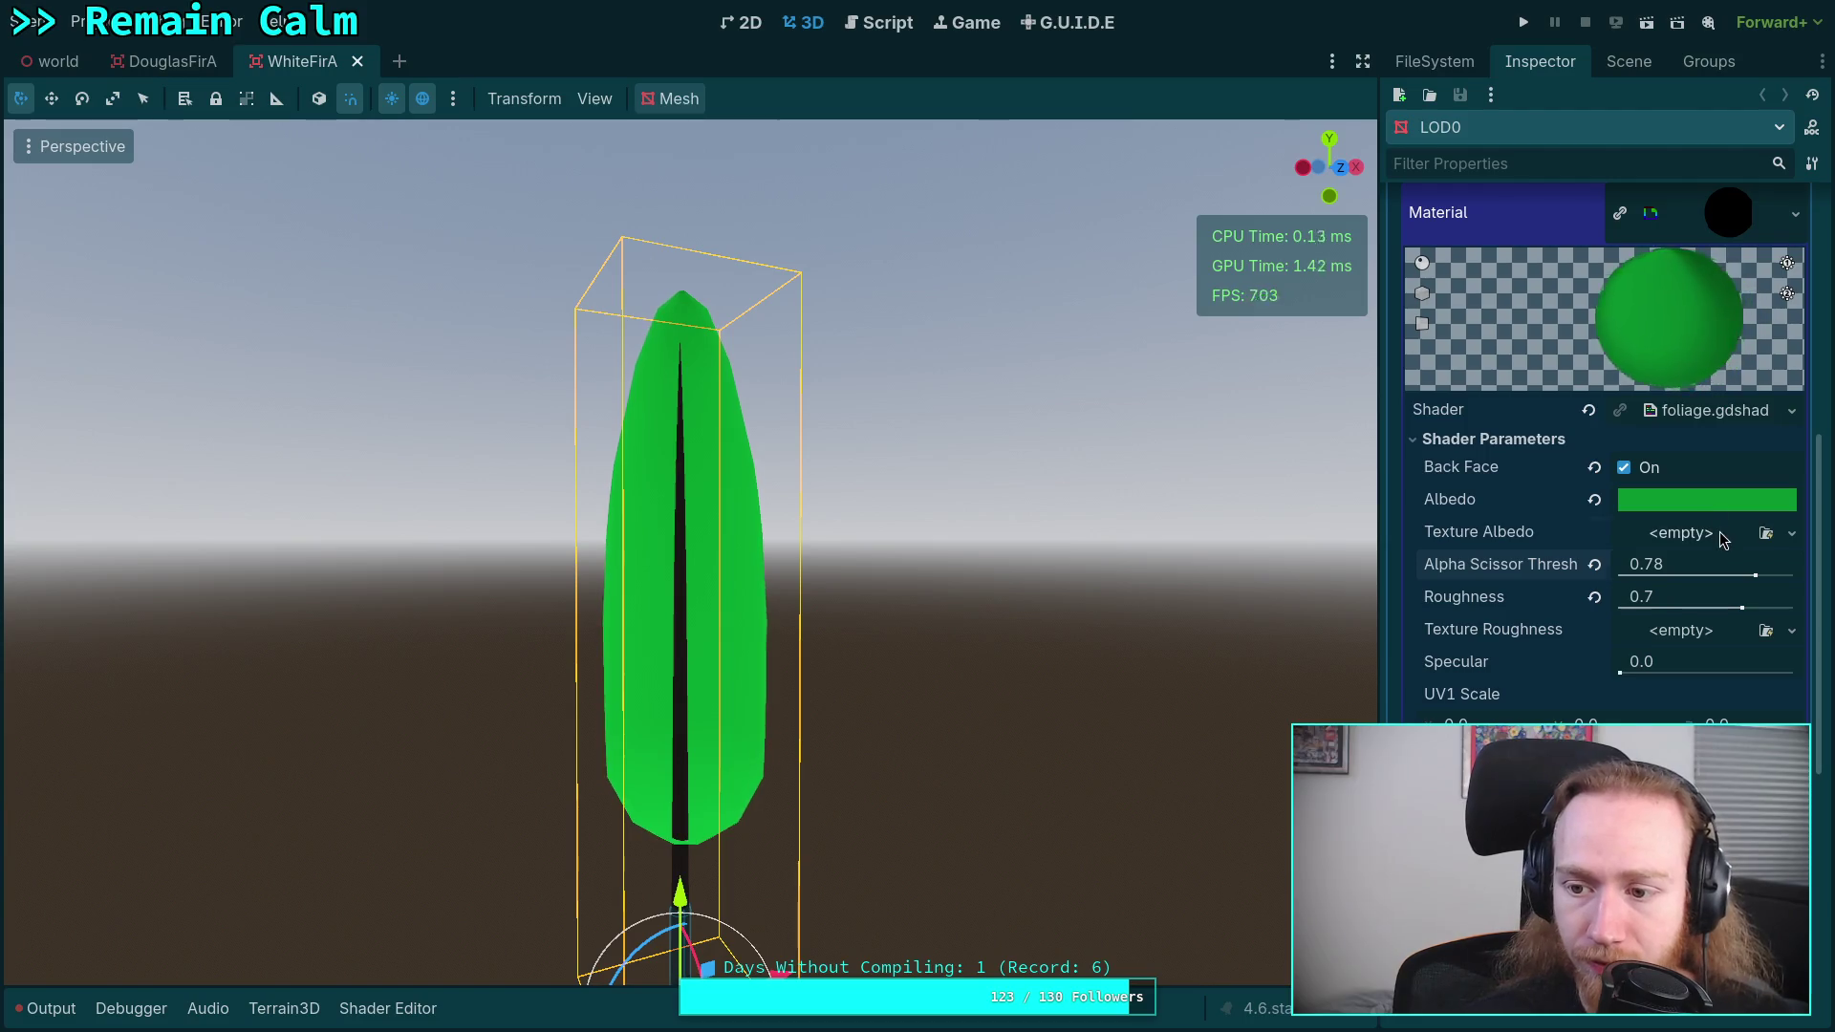
pyautogui.click(1718, 532)
pyautogui.click(1605, 994)
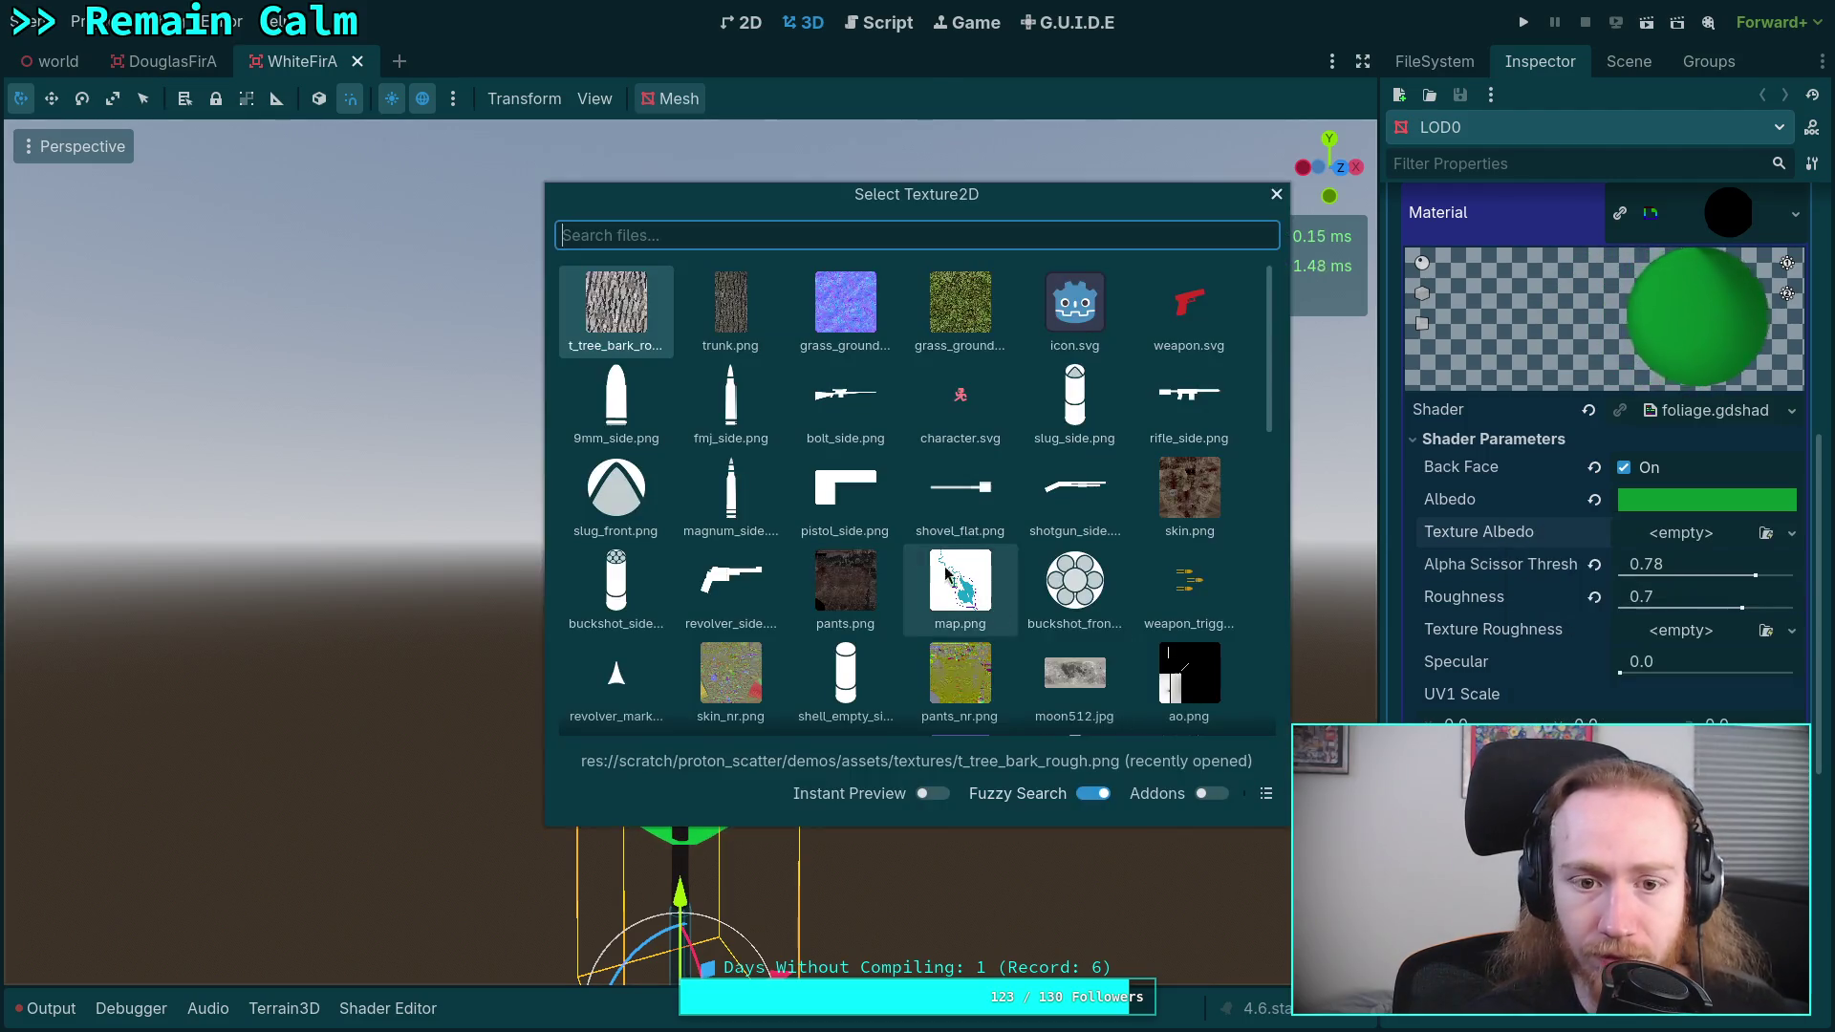
# - Filter textures by 'wh', assign the white fir texture as Texture Albedo, and fly closer to the tree
pyautogui.write('w')
pyautogui.press('BackSpace')
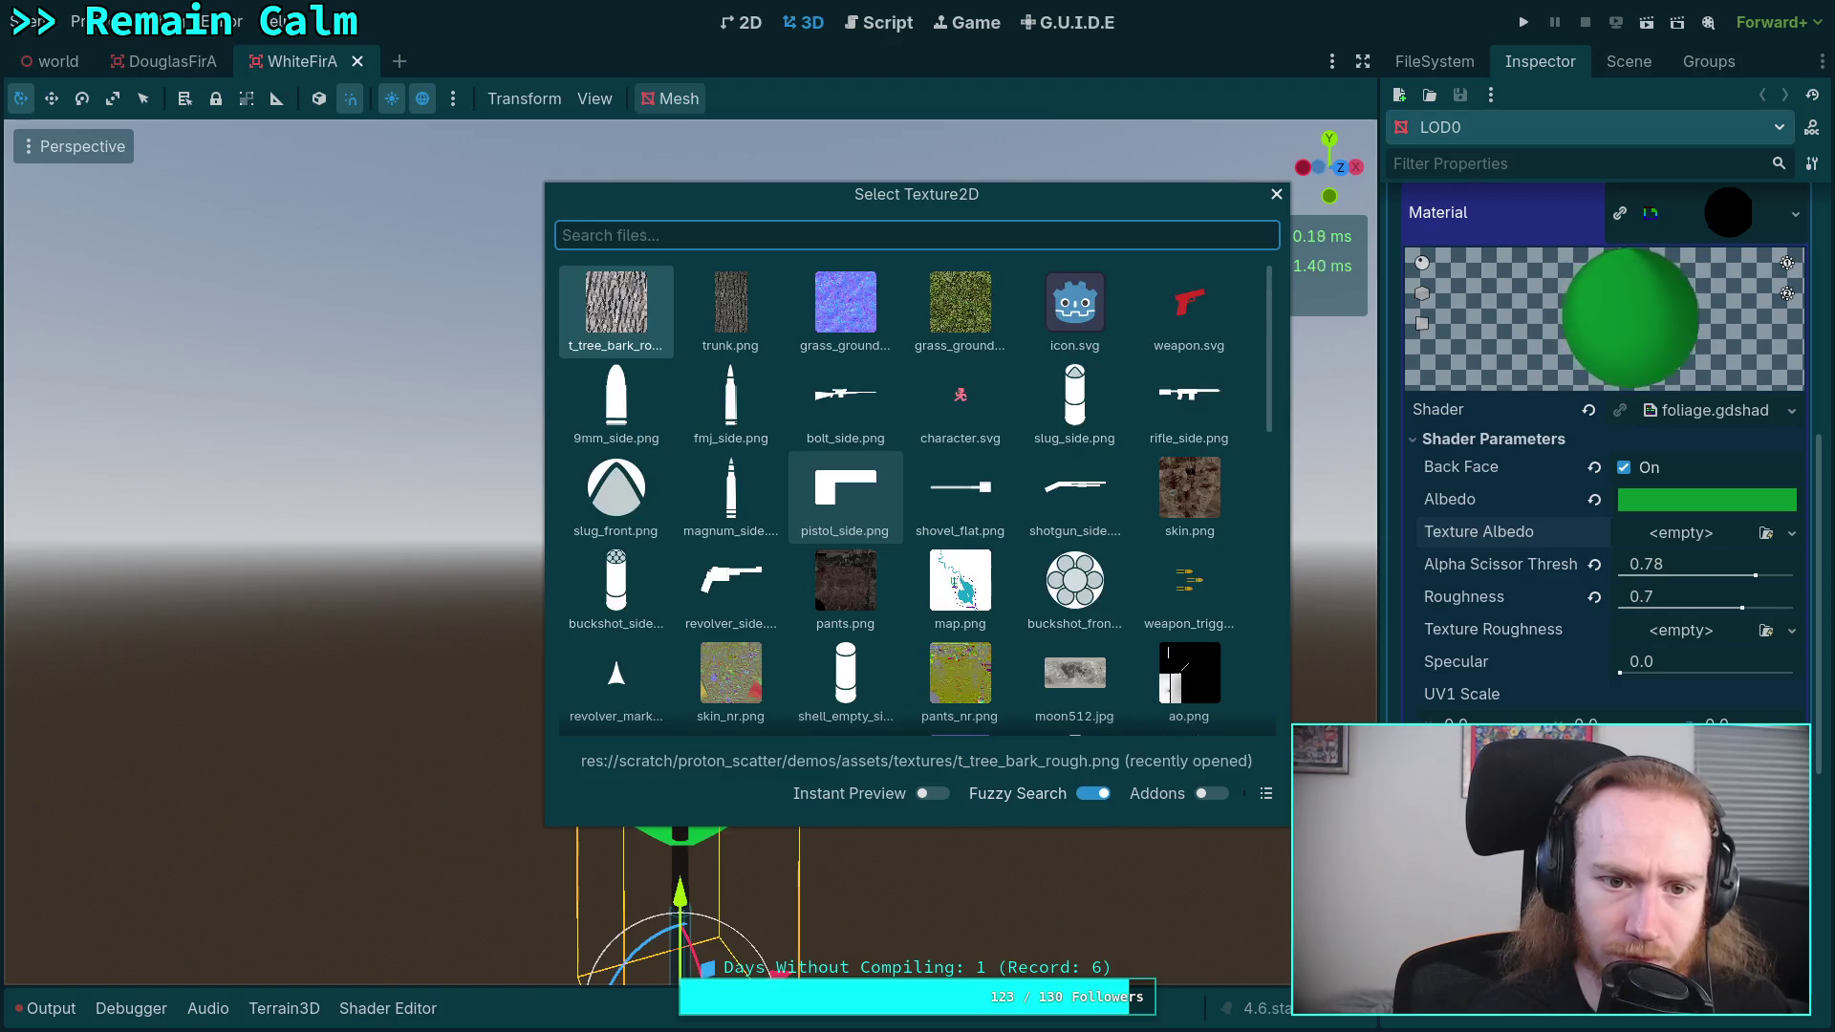
pyautogui.write('wh')
pyautogui.click(767, 336)
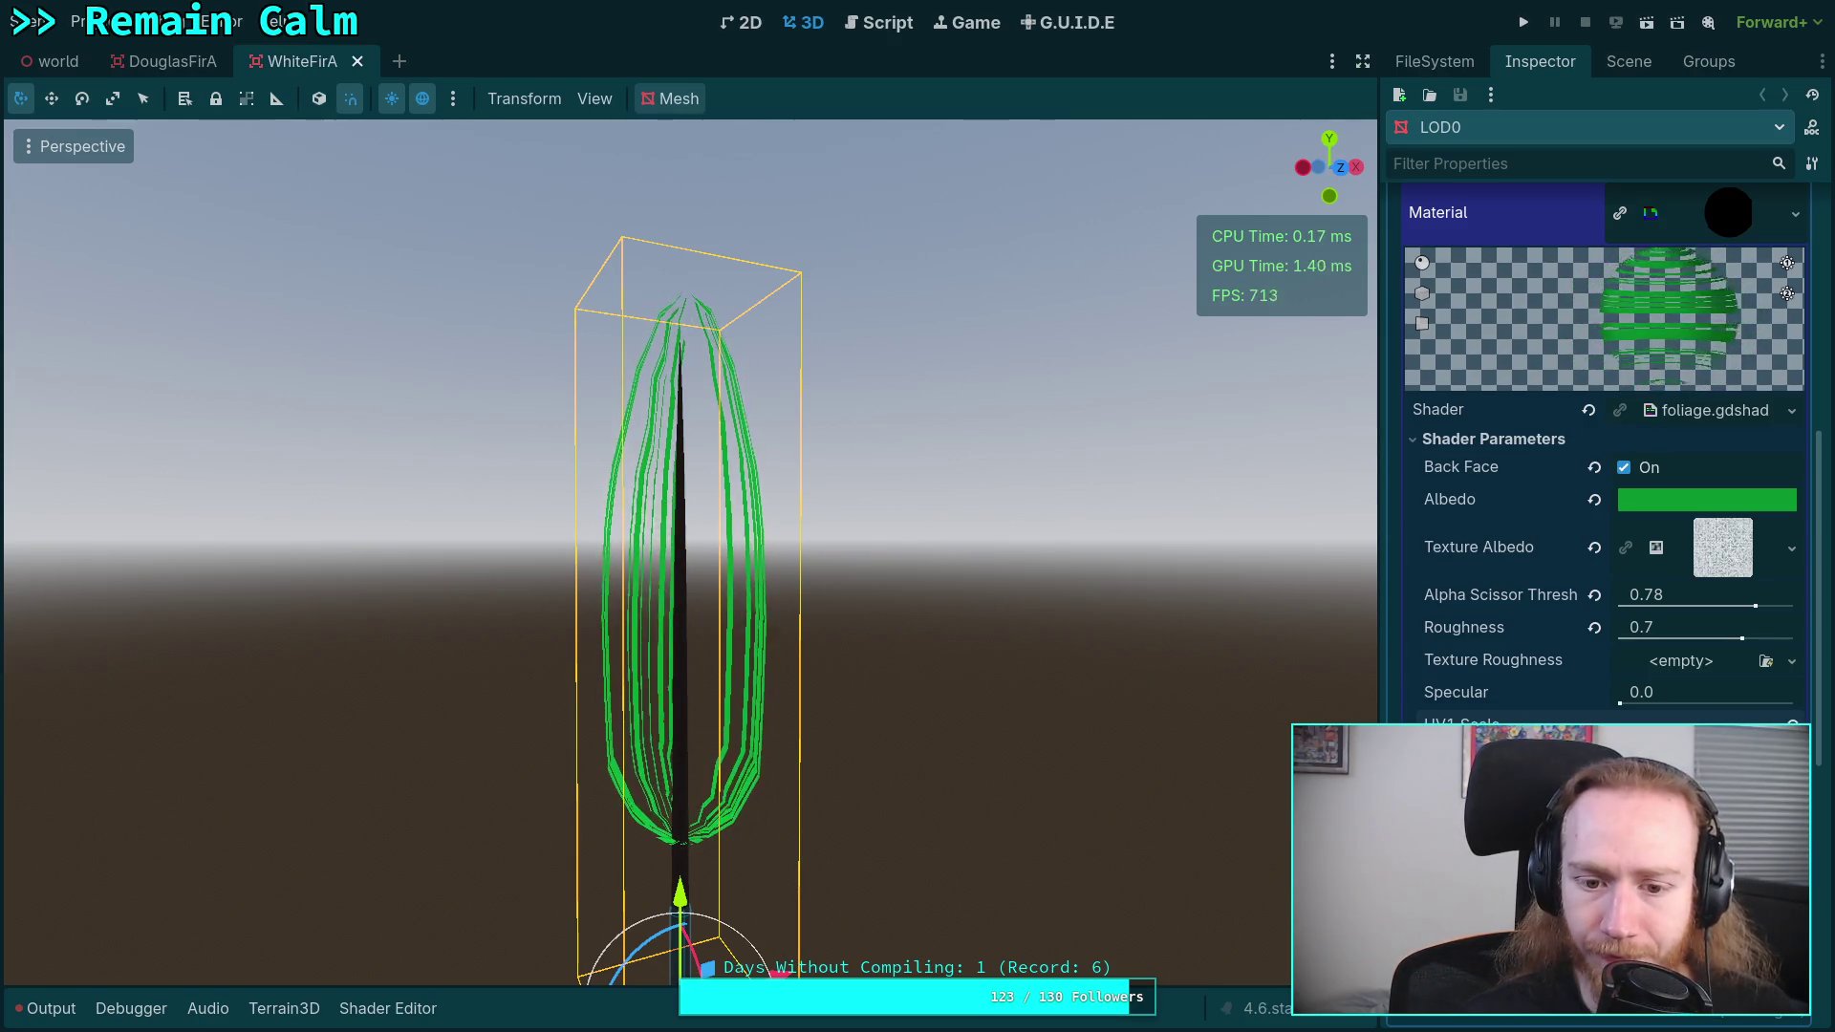
pyautogui.press('super+2')
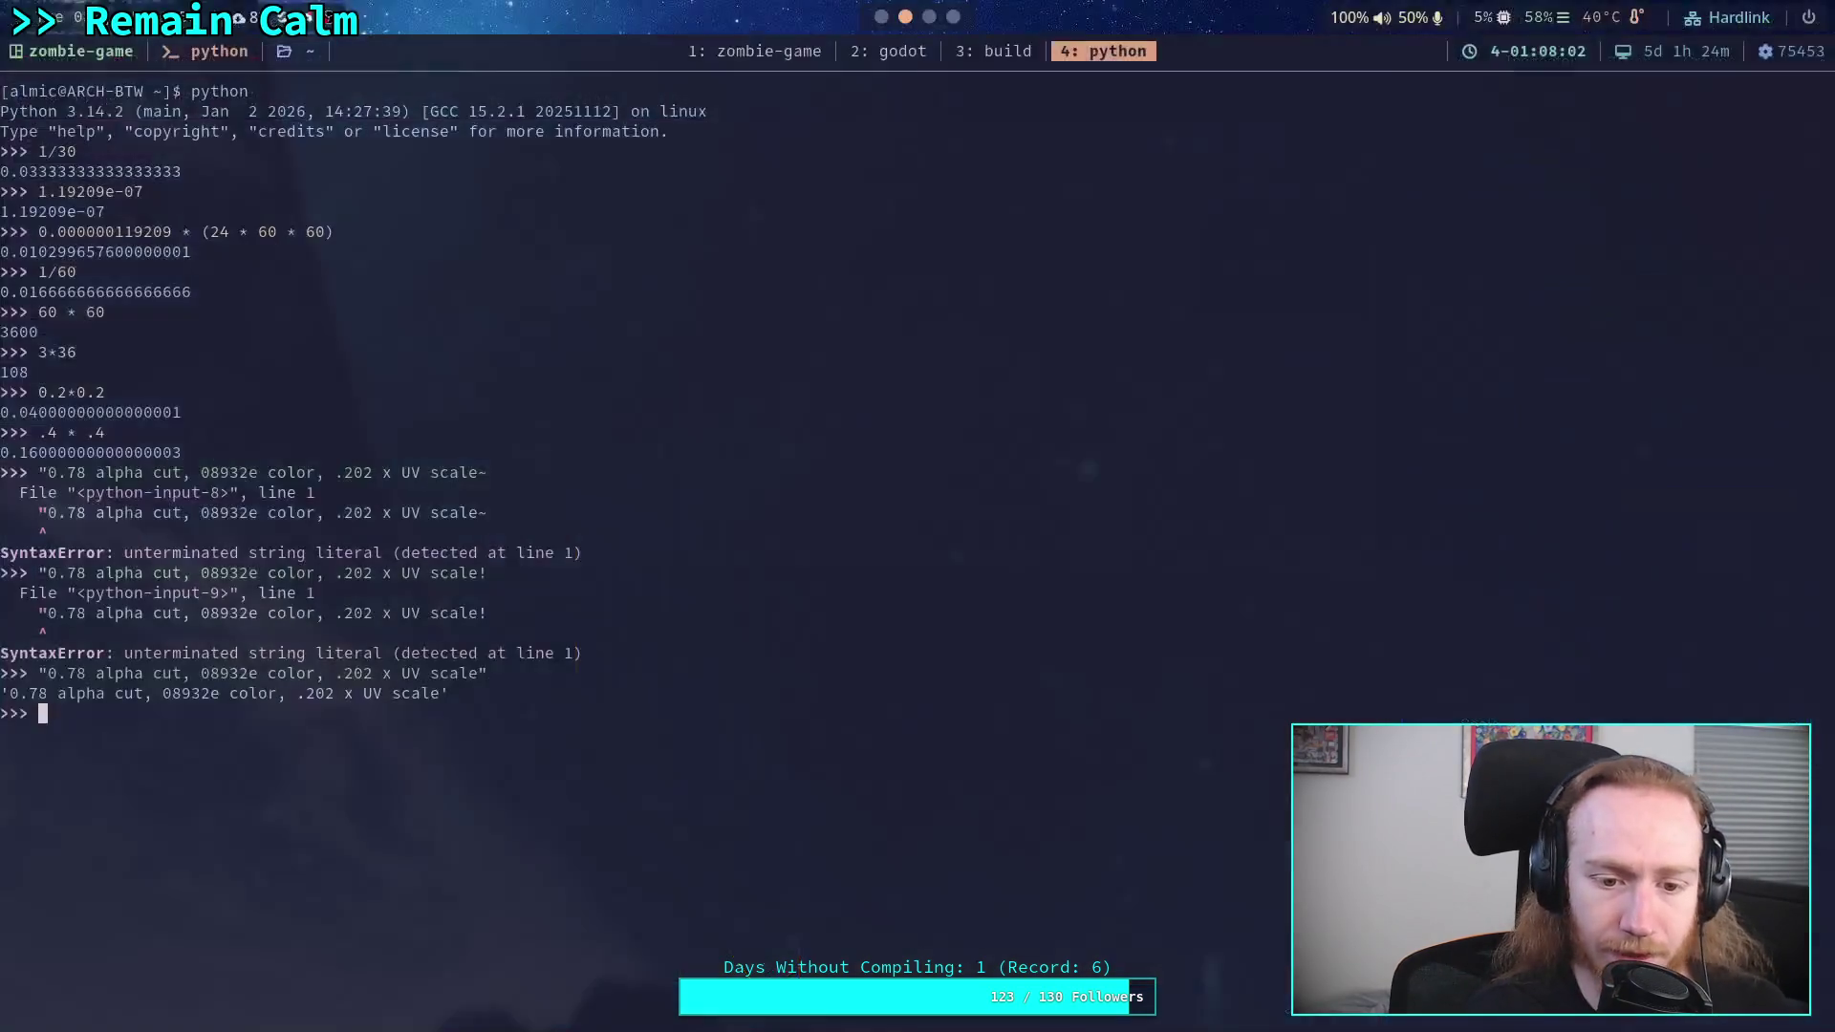
pyautogui.press('super+1')
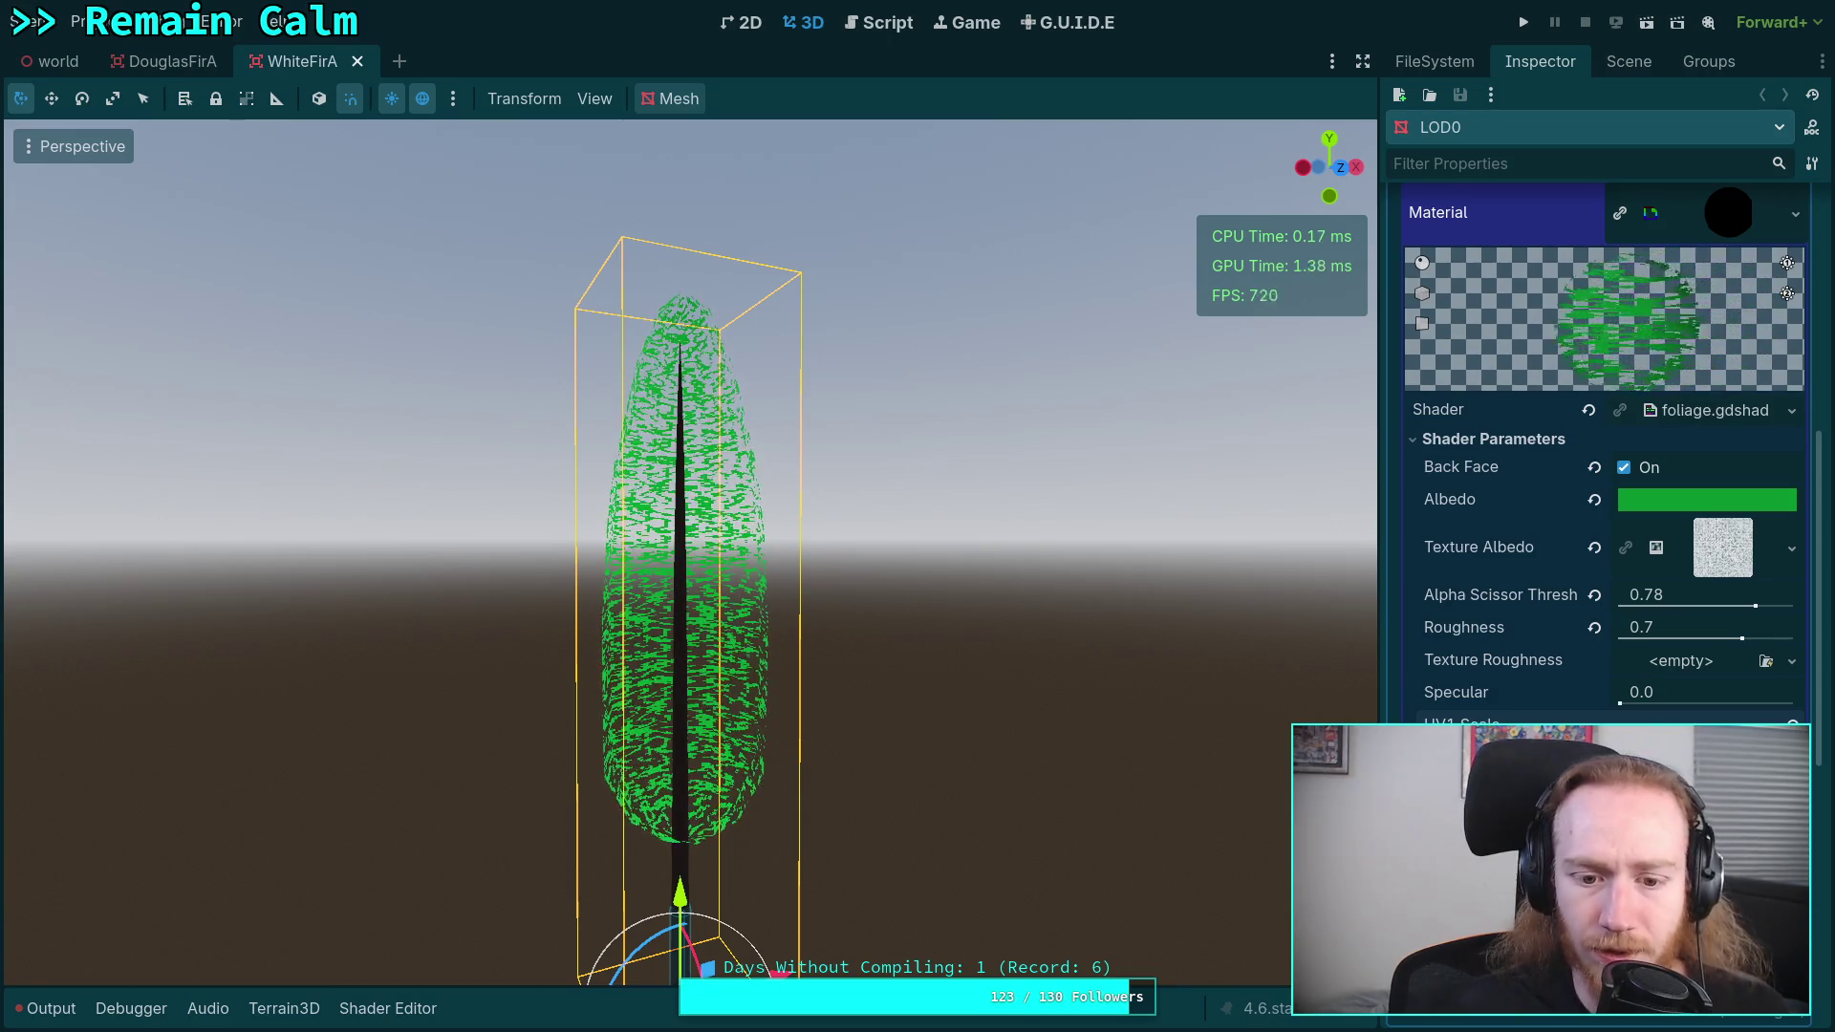
pyautogui.press('w')
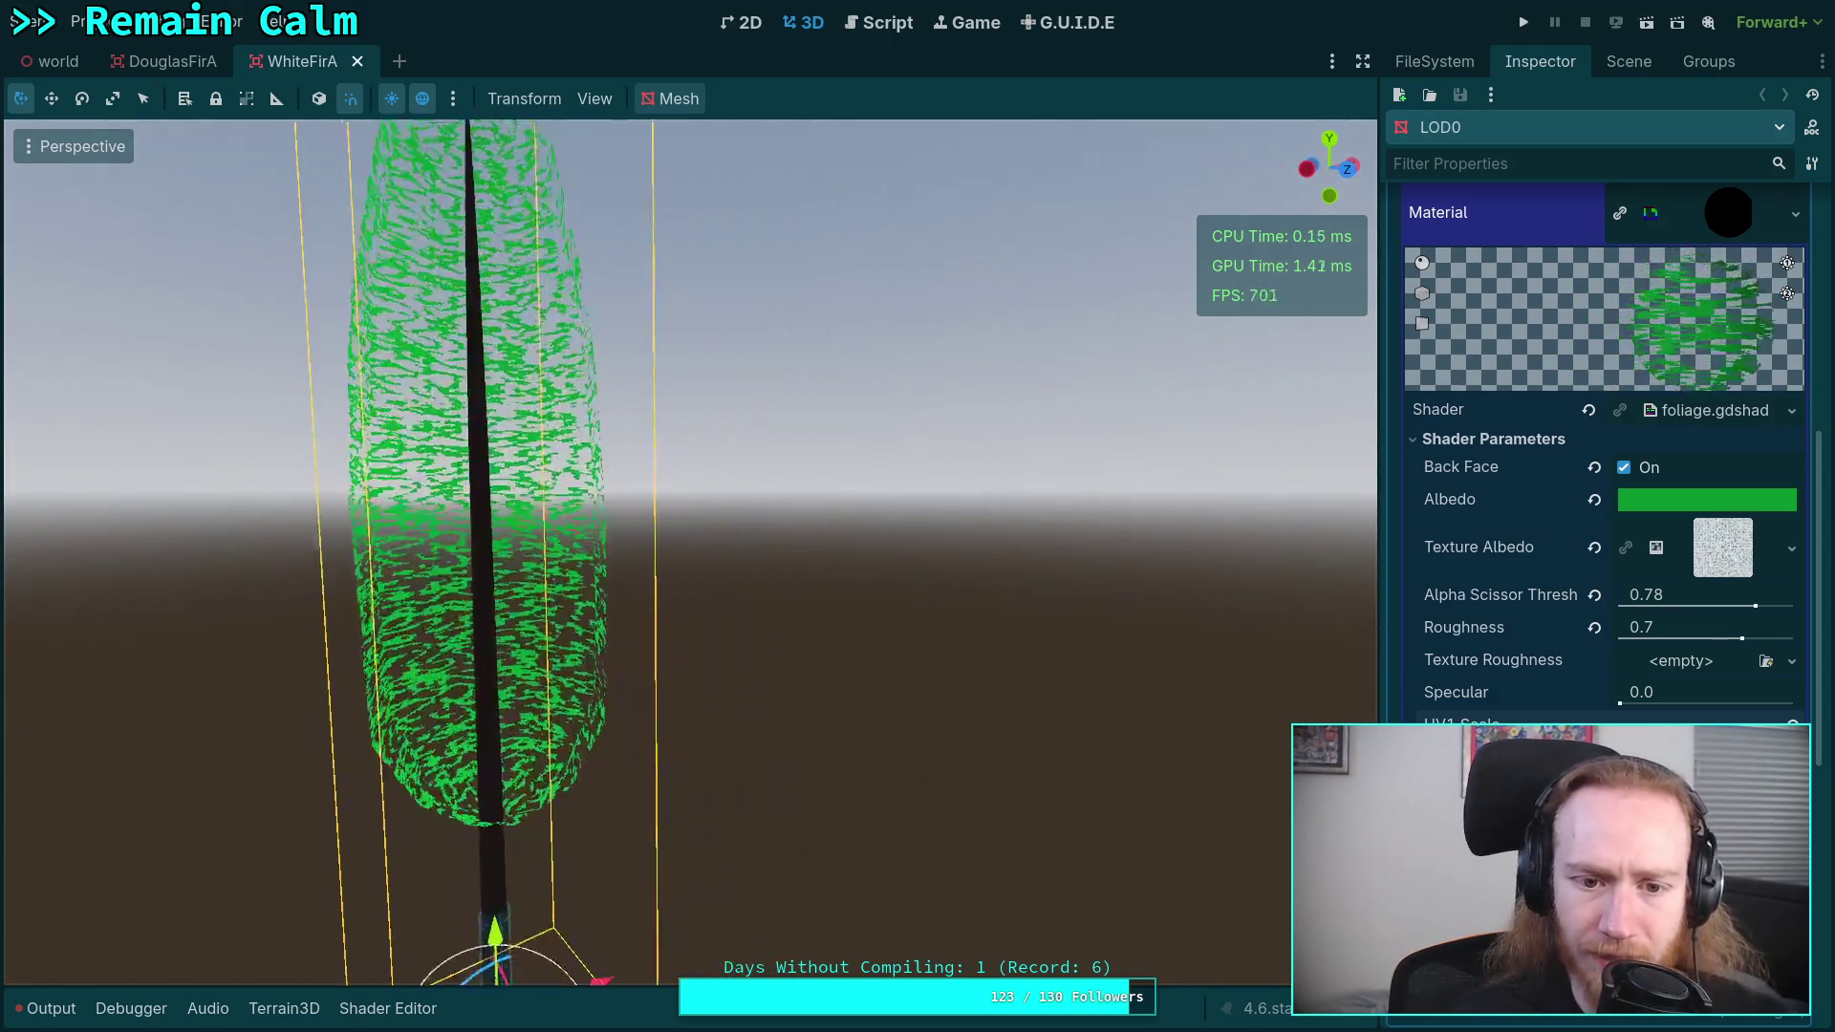
pyautogui.press('s')
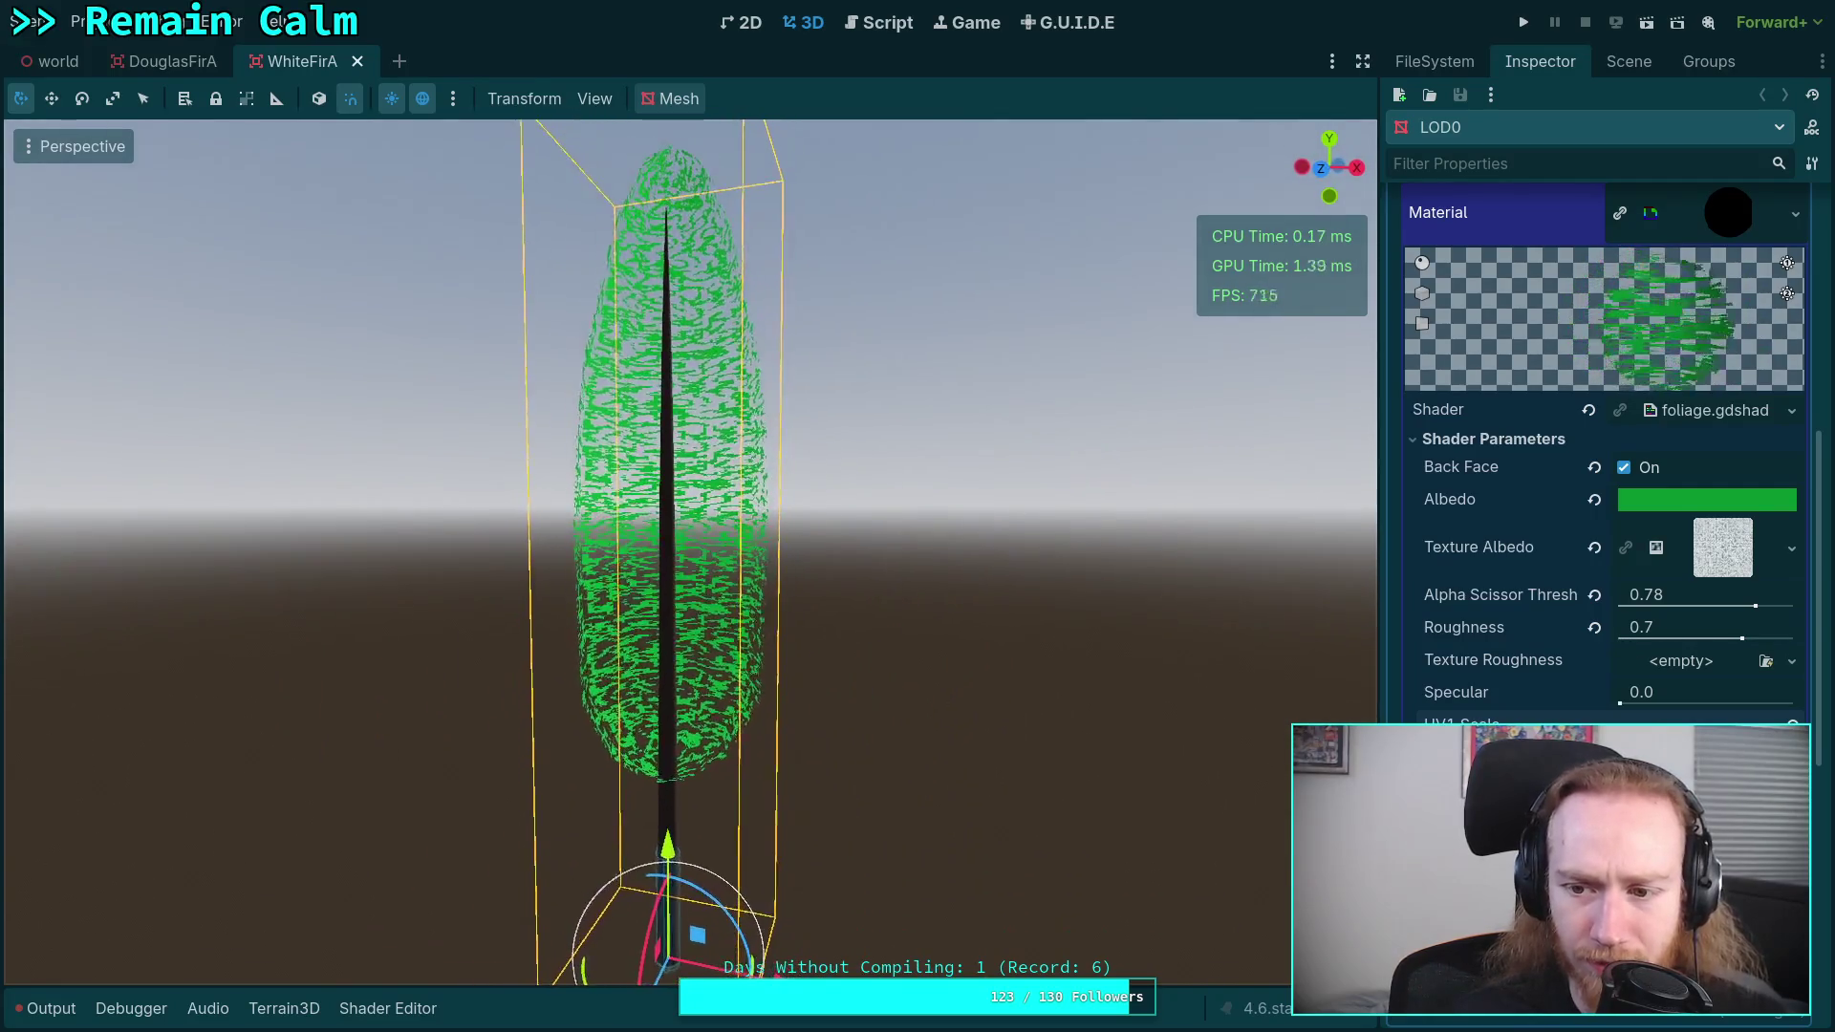
pyautogui.click(1657, 501)
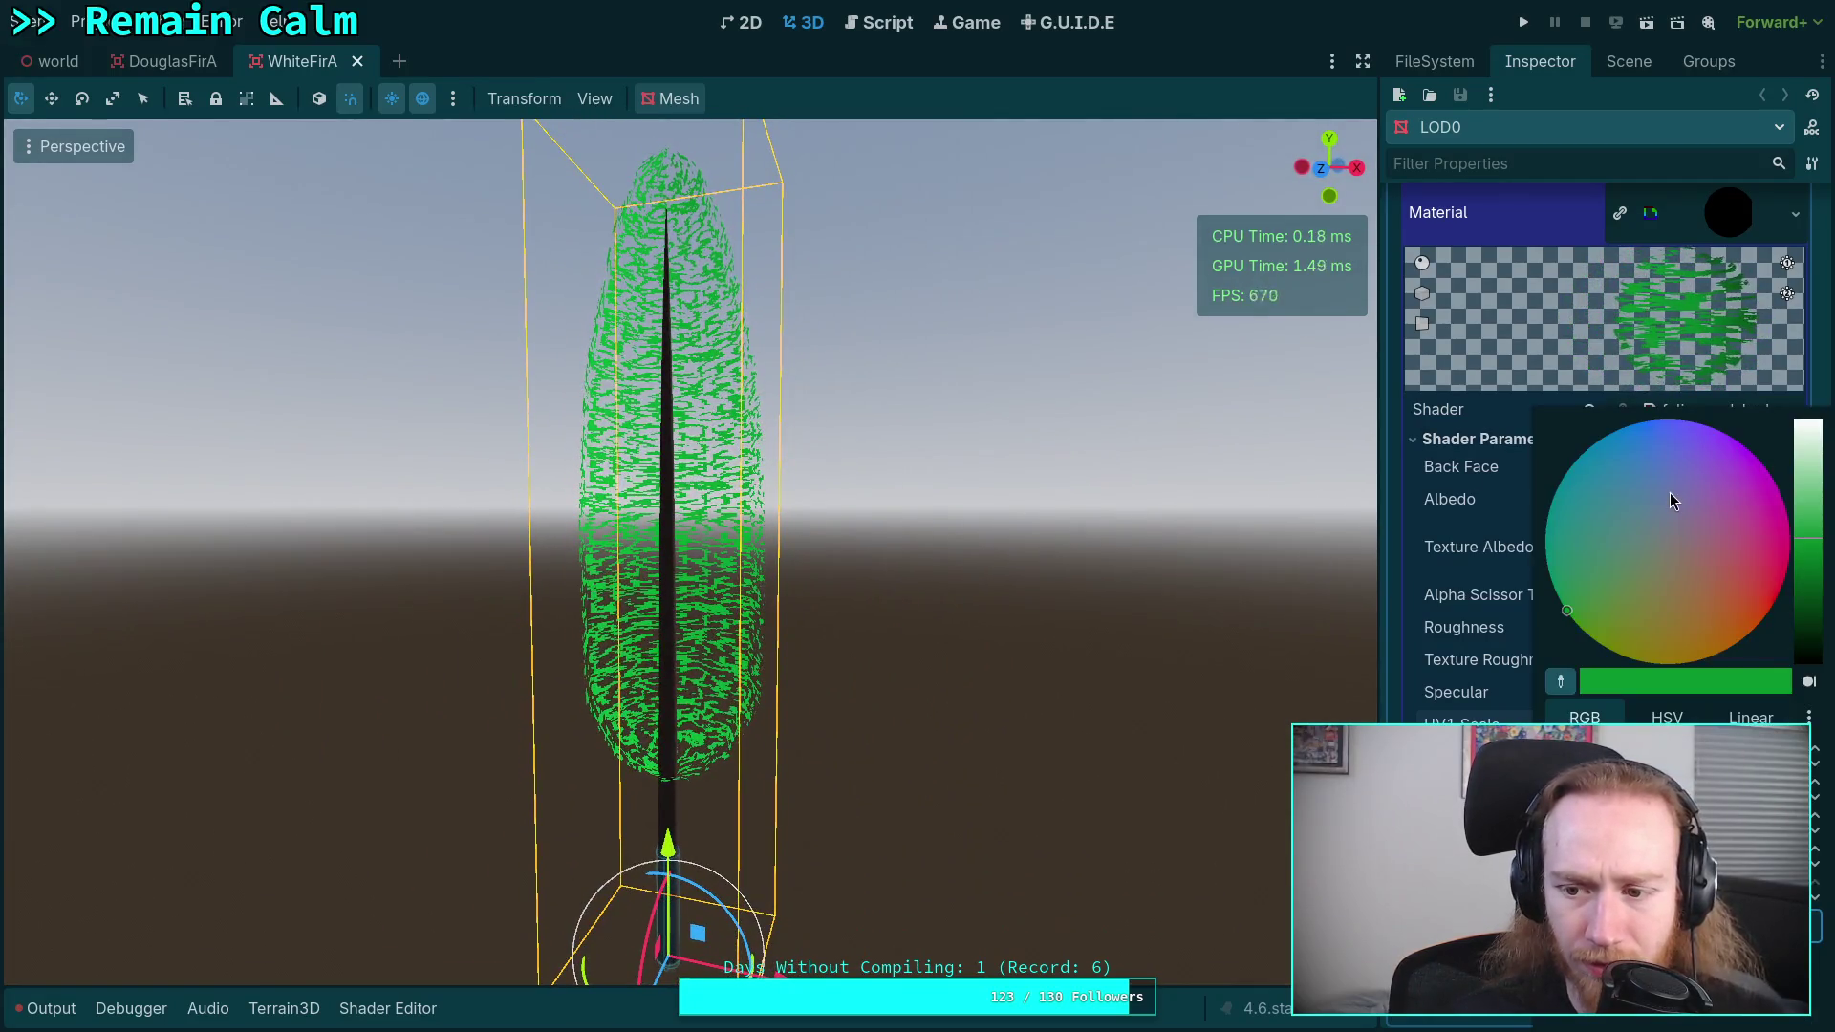
pyautogui.click(1459, 522)
pyautogui.press('w')
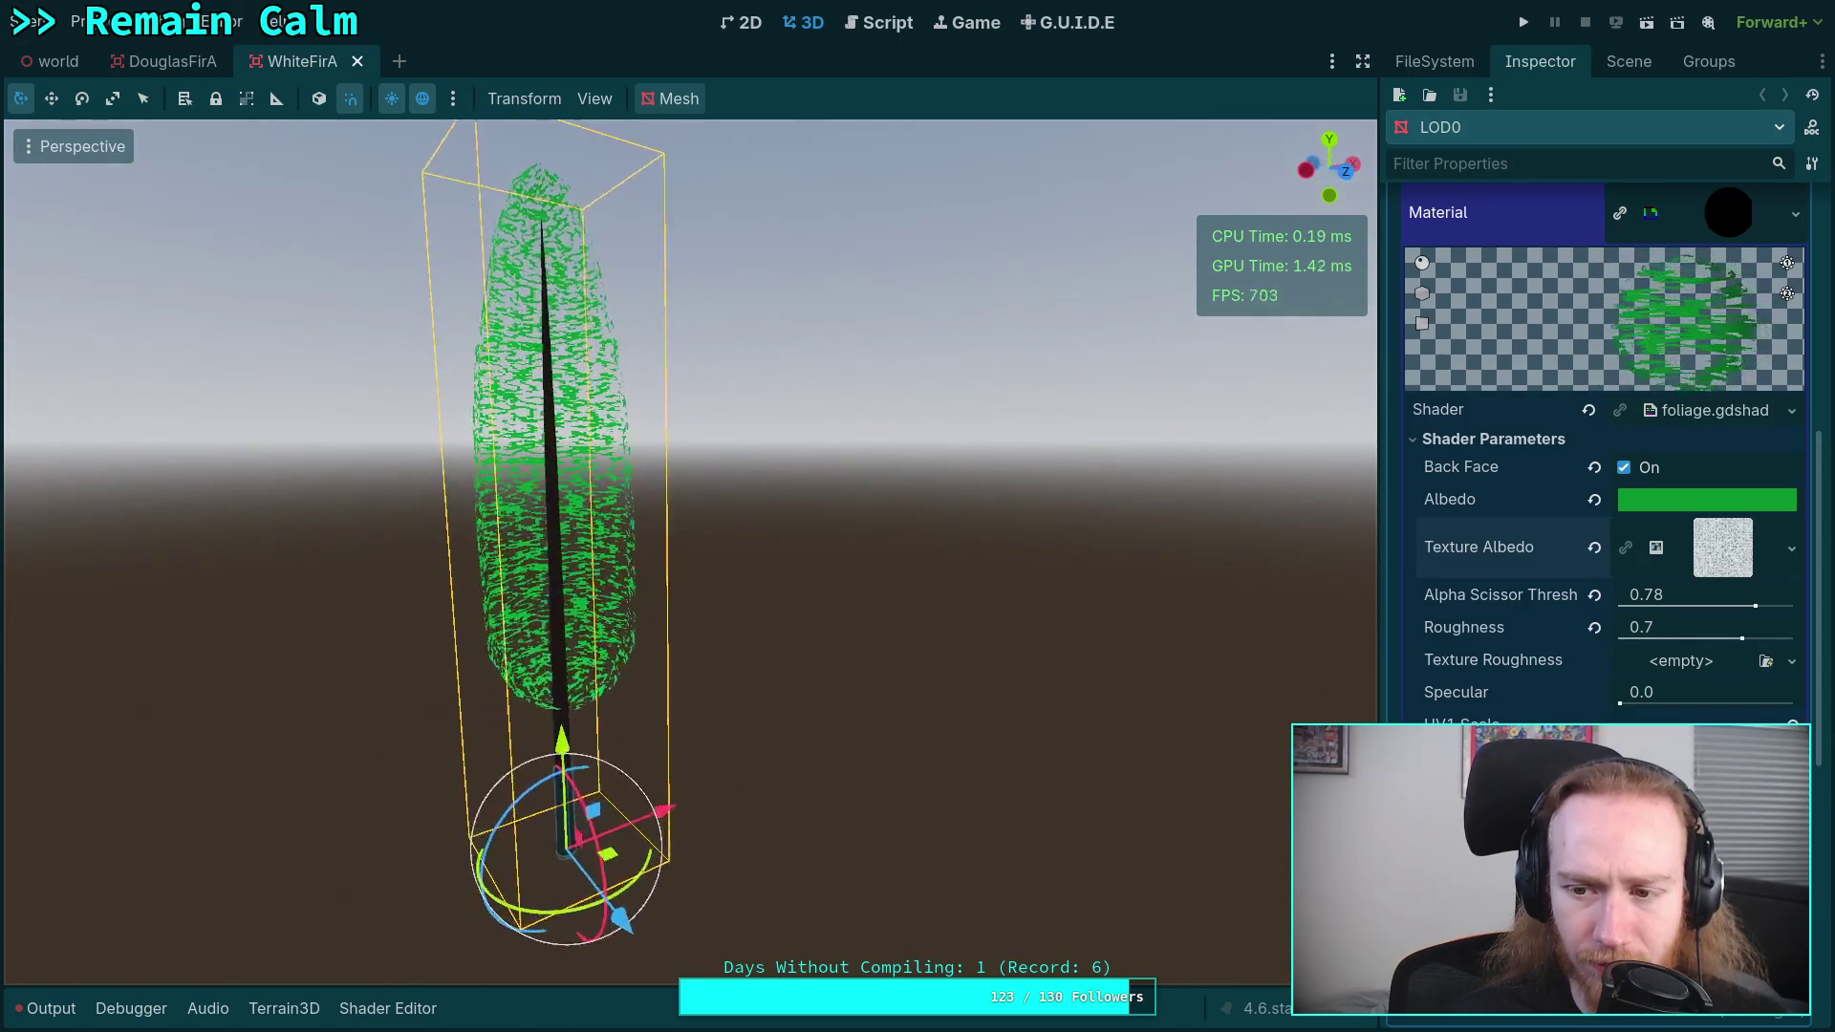
pyautogui.press('d')
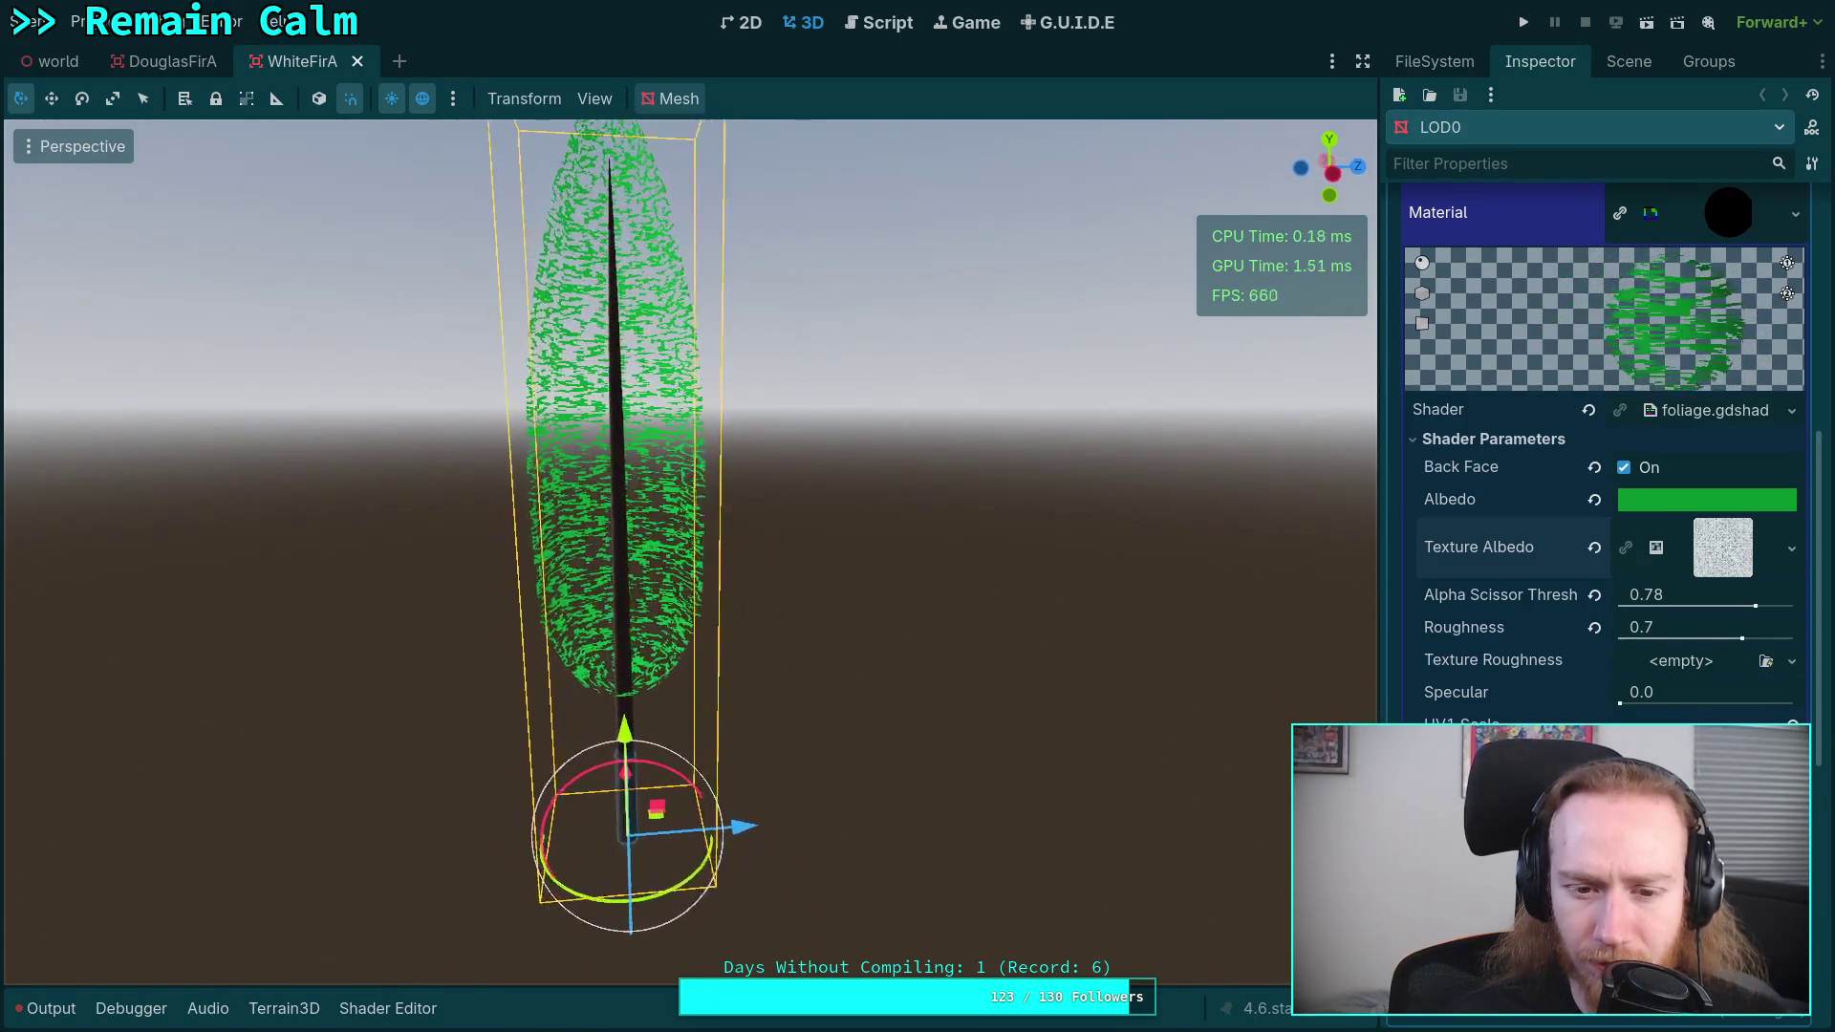
pyautogui.press('a')
pyautogui.press('s')
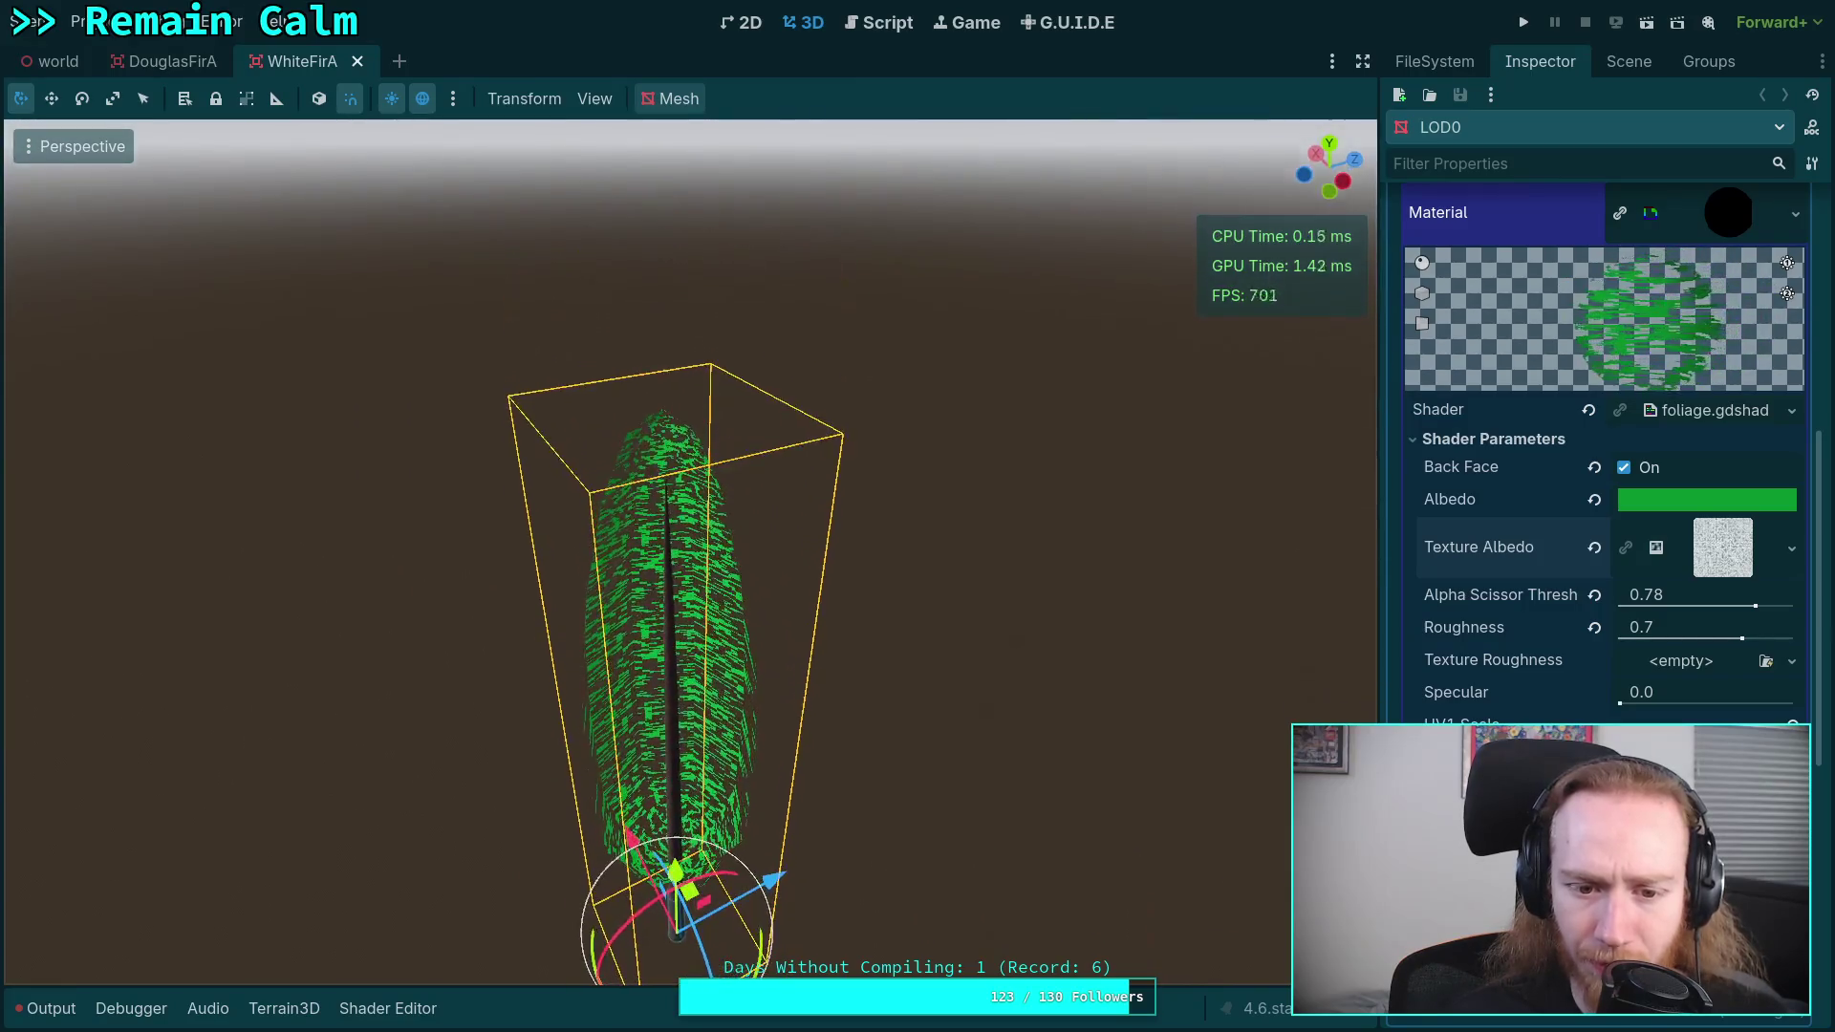
pyautogui.press('q')
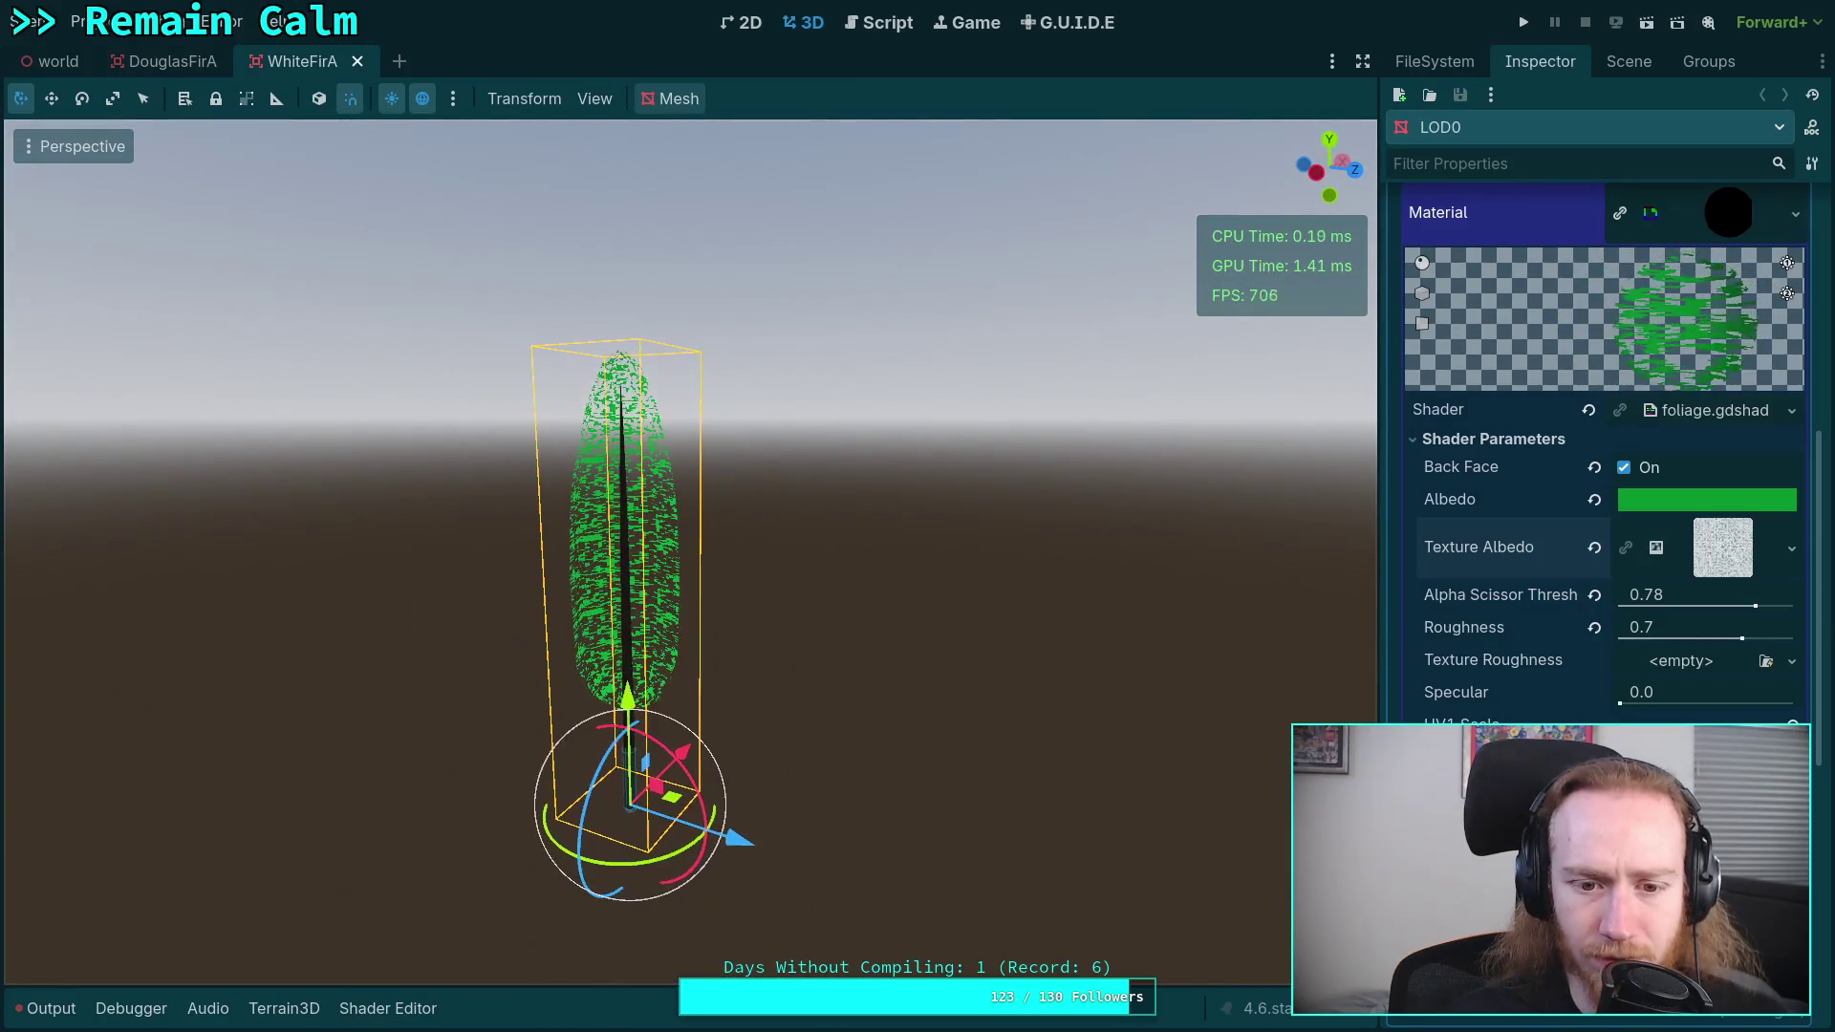
pyautogui.press('w')
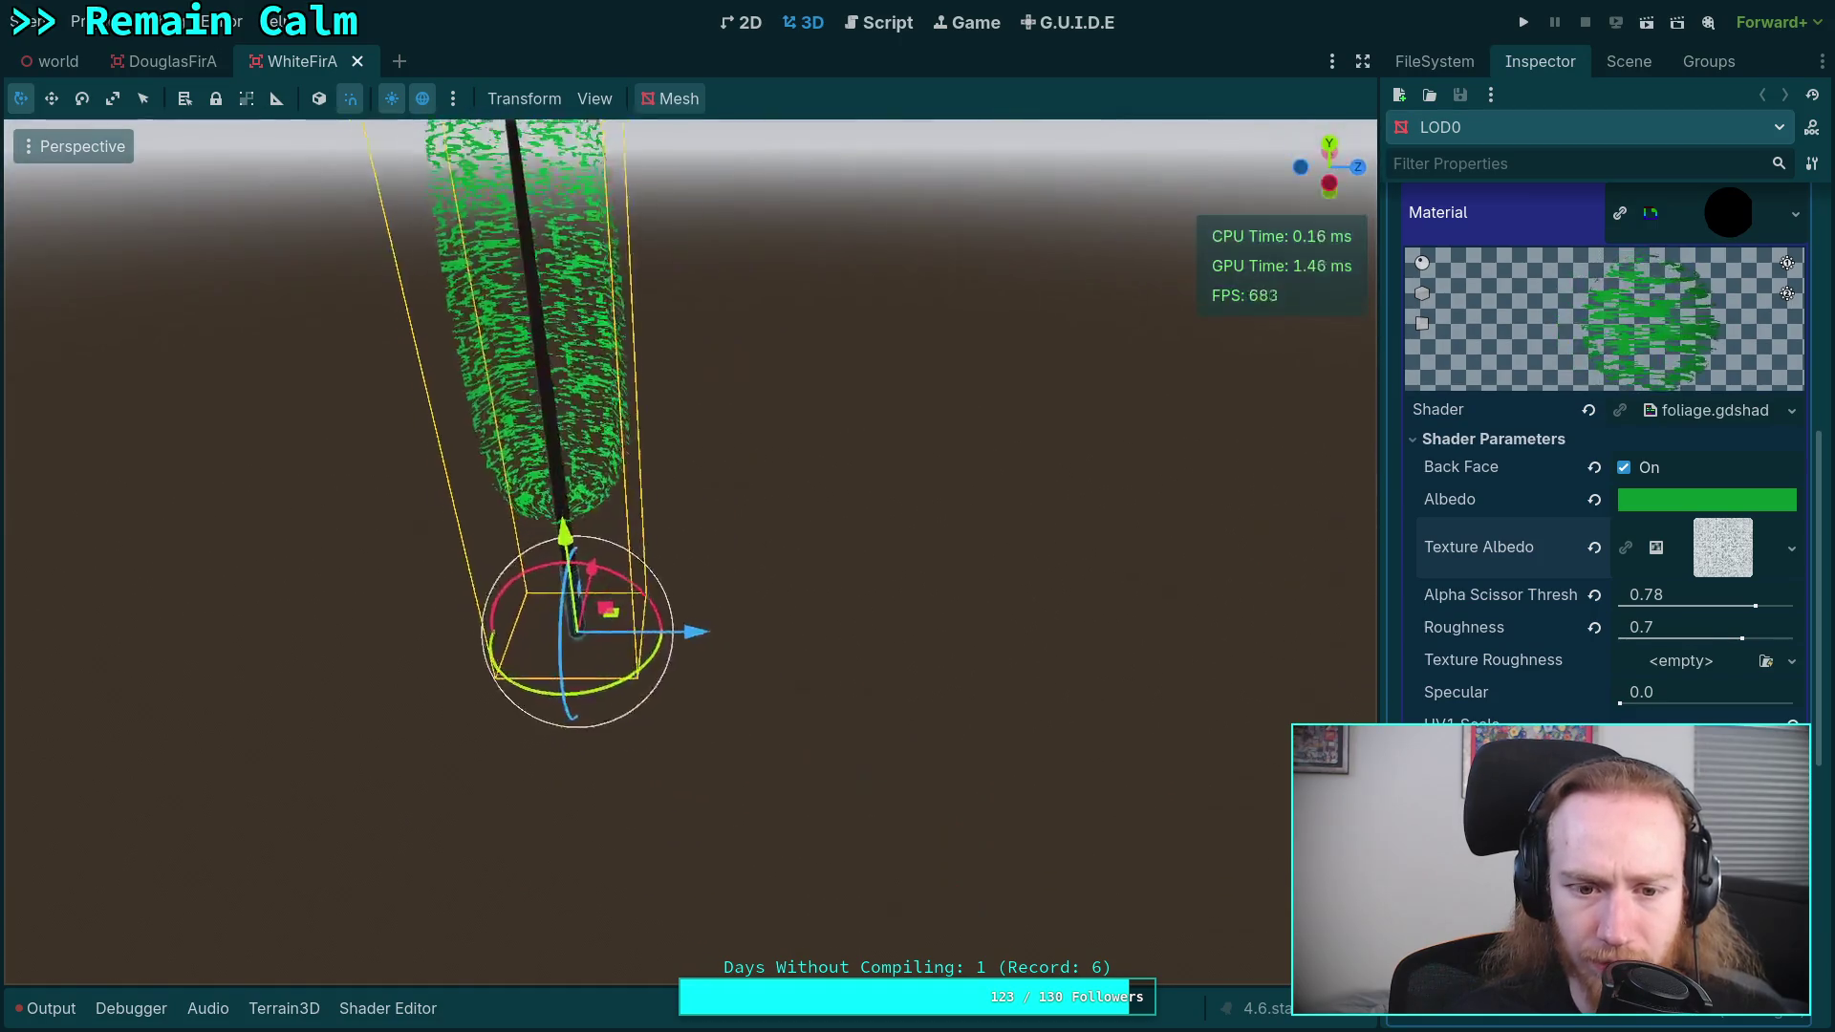
pyautogui.press('s')
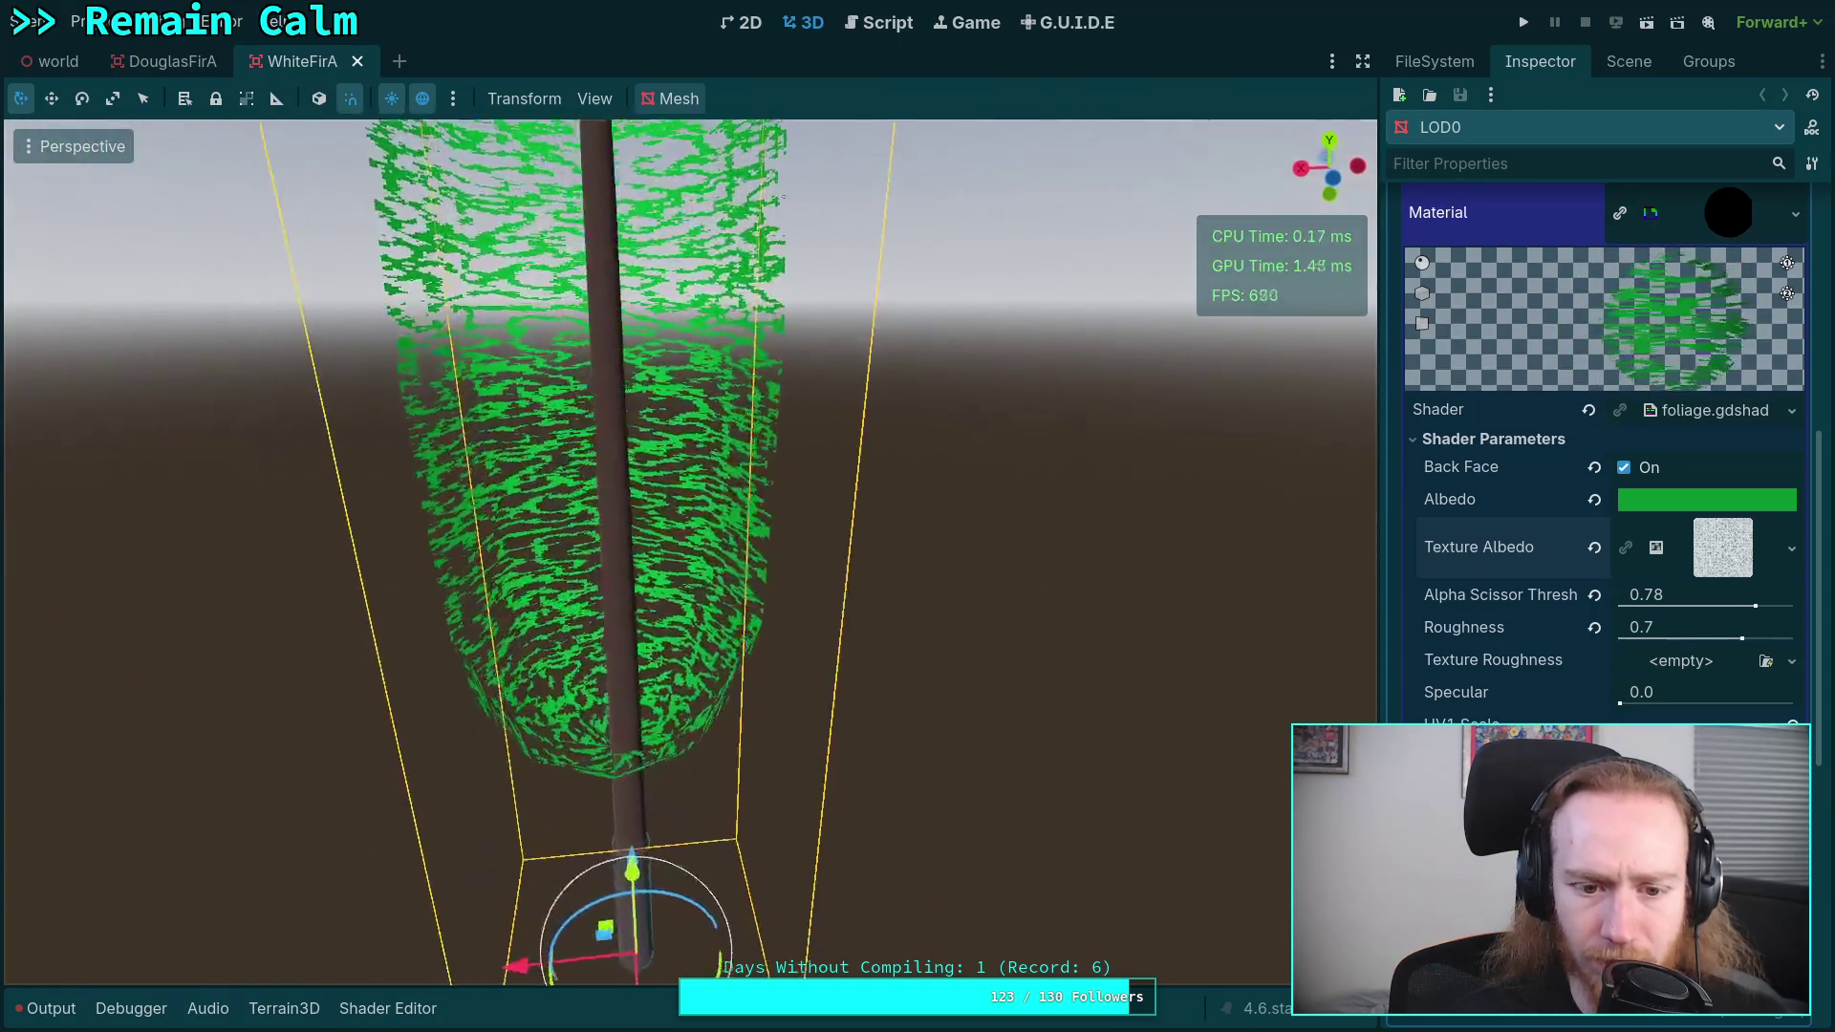
pyautogui.press('d')
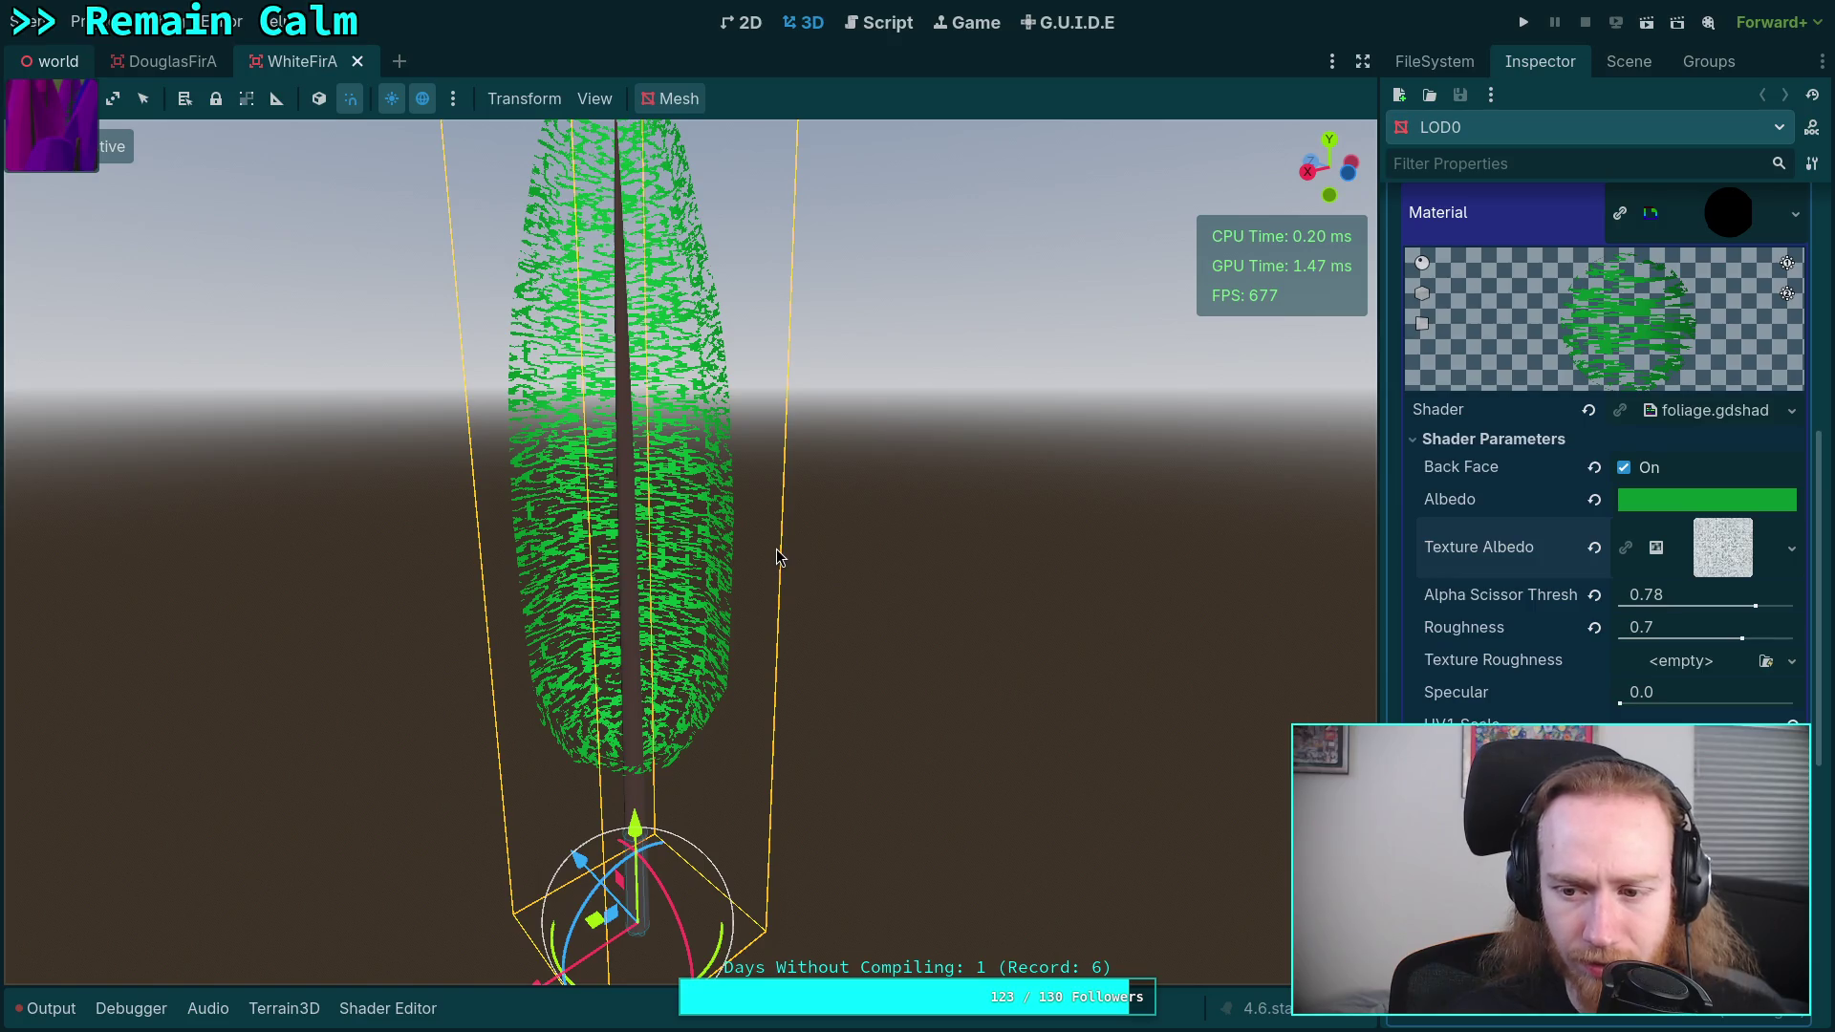
pyautogui.click(48, 61)
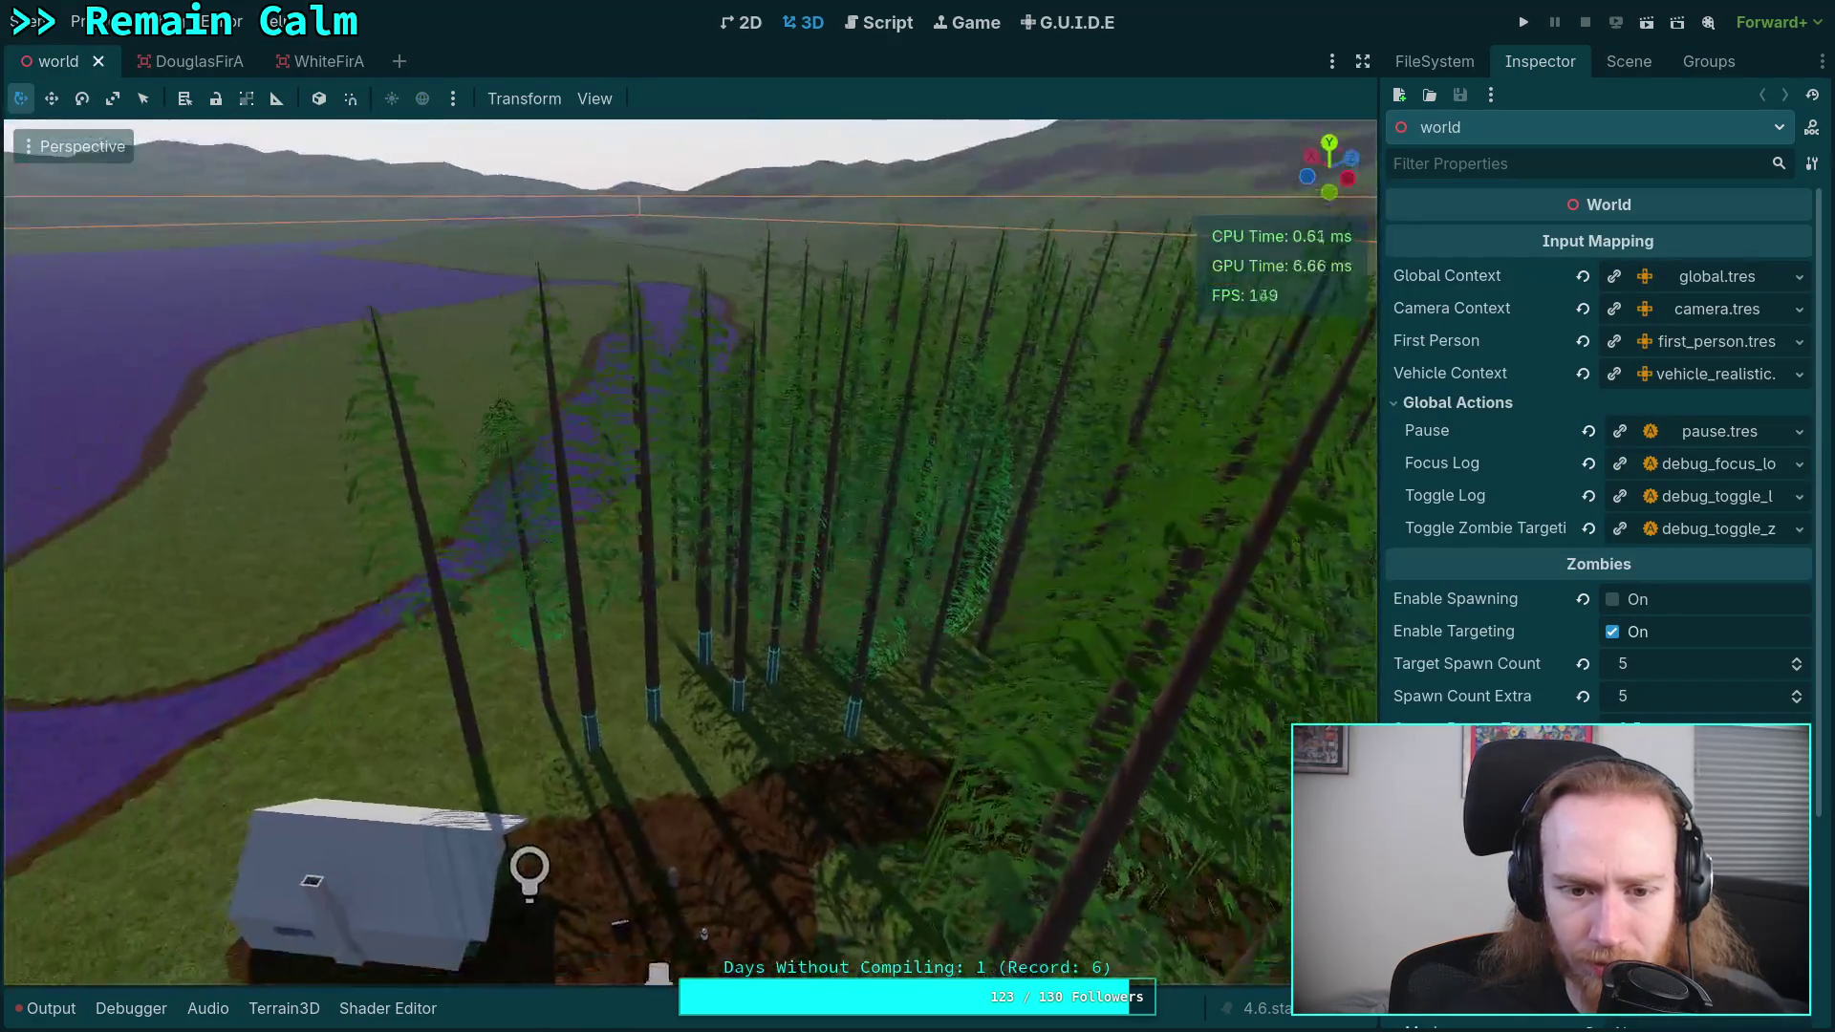
pyautogui.press('q')
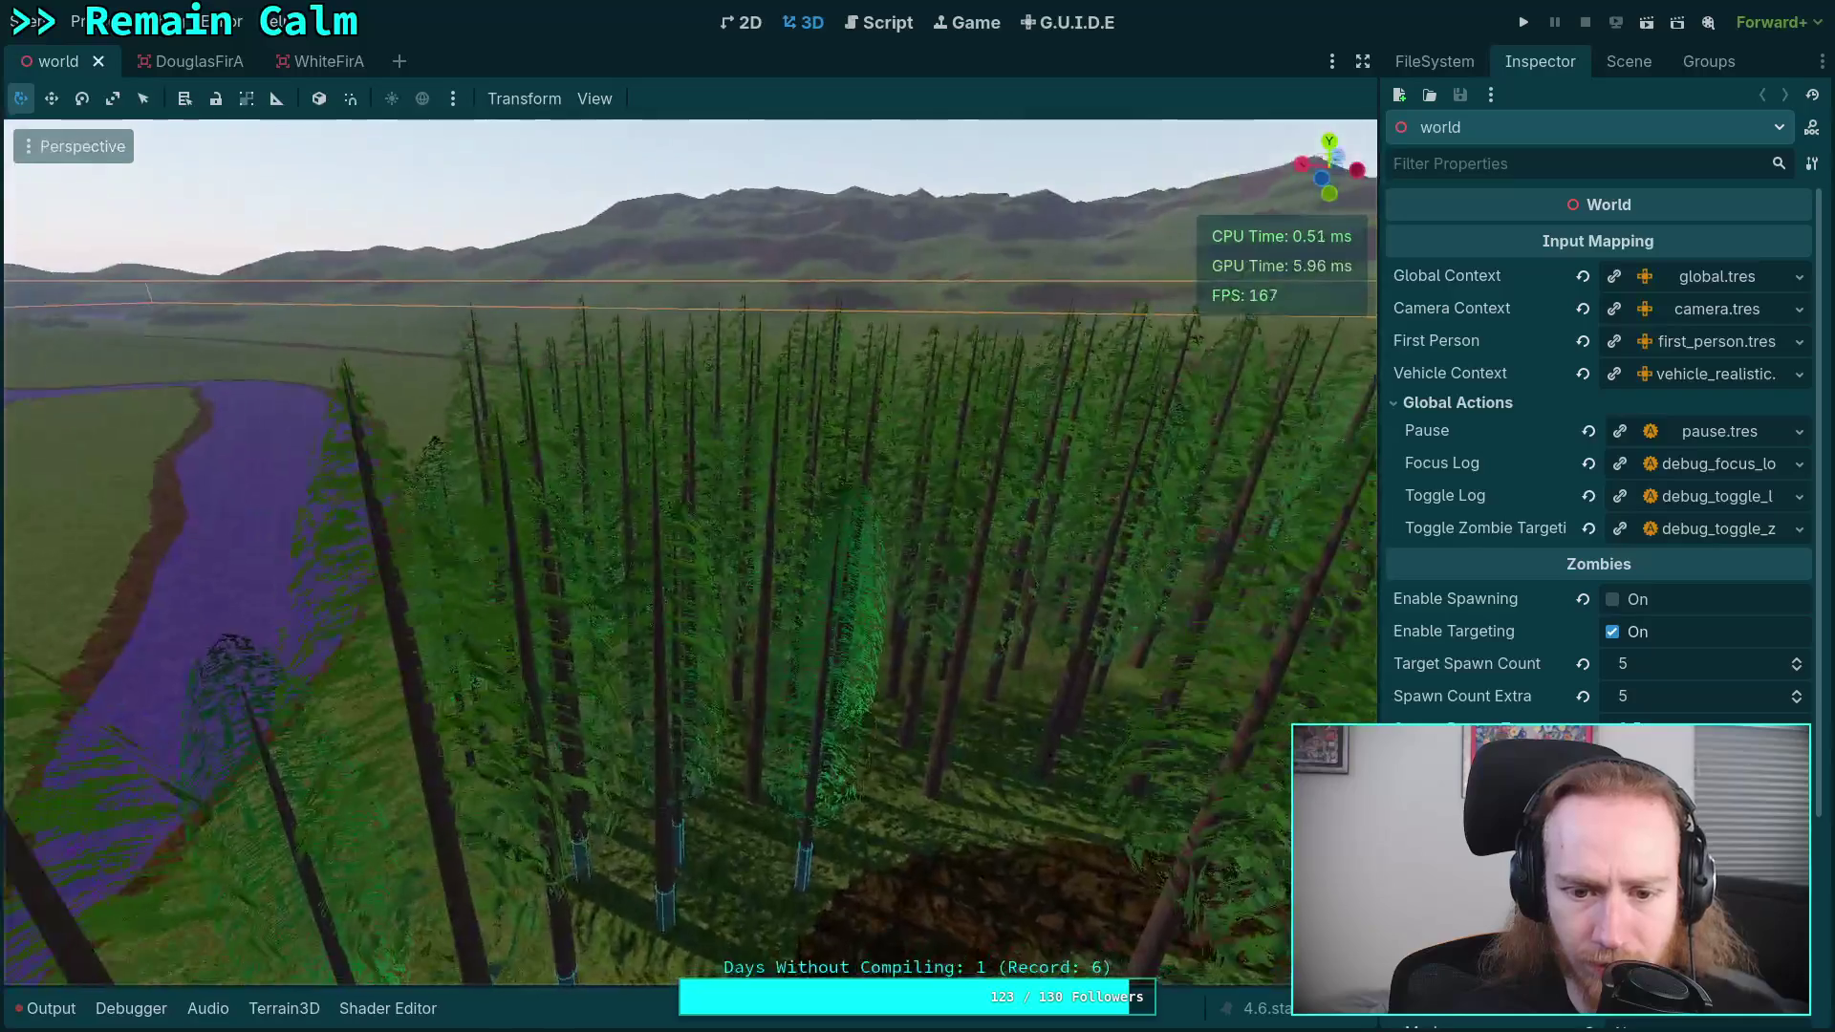
pyautogui.press('w')
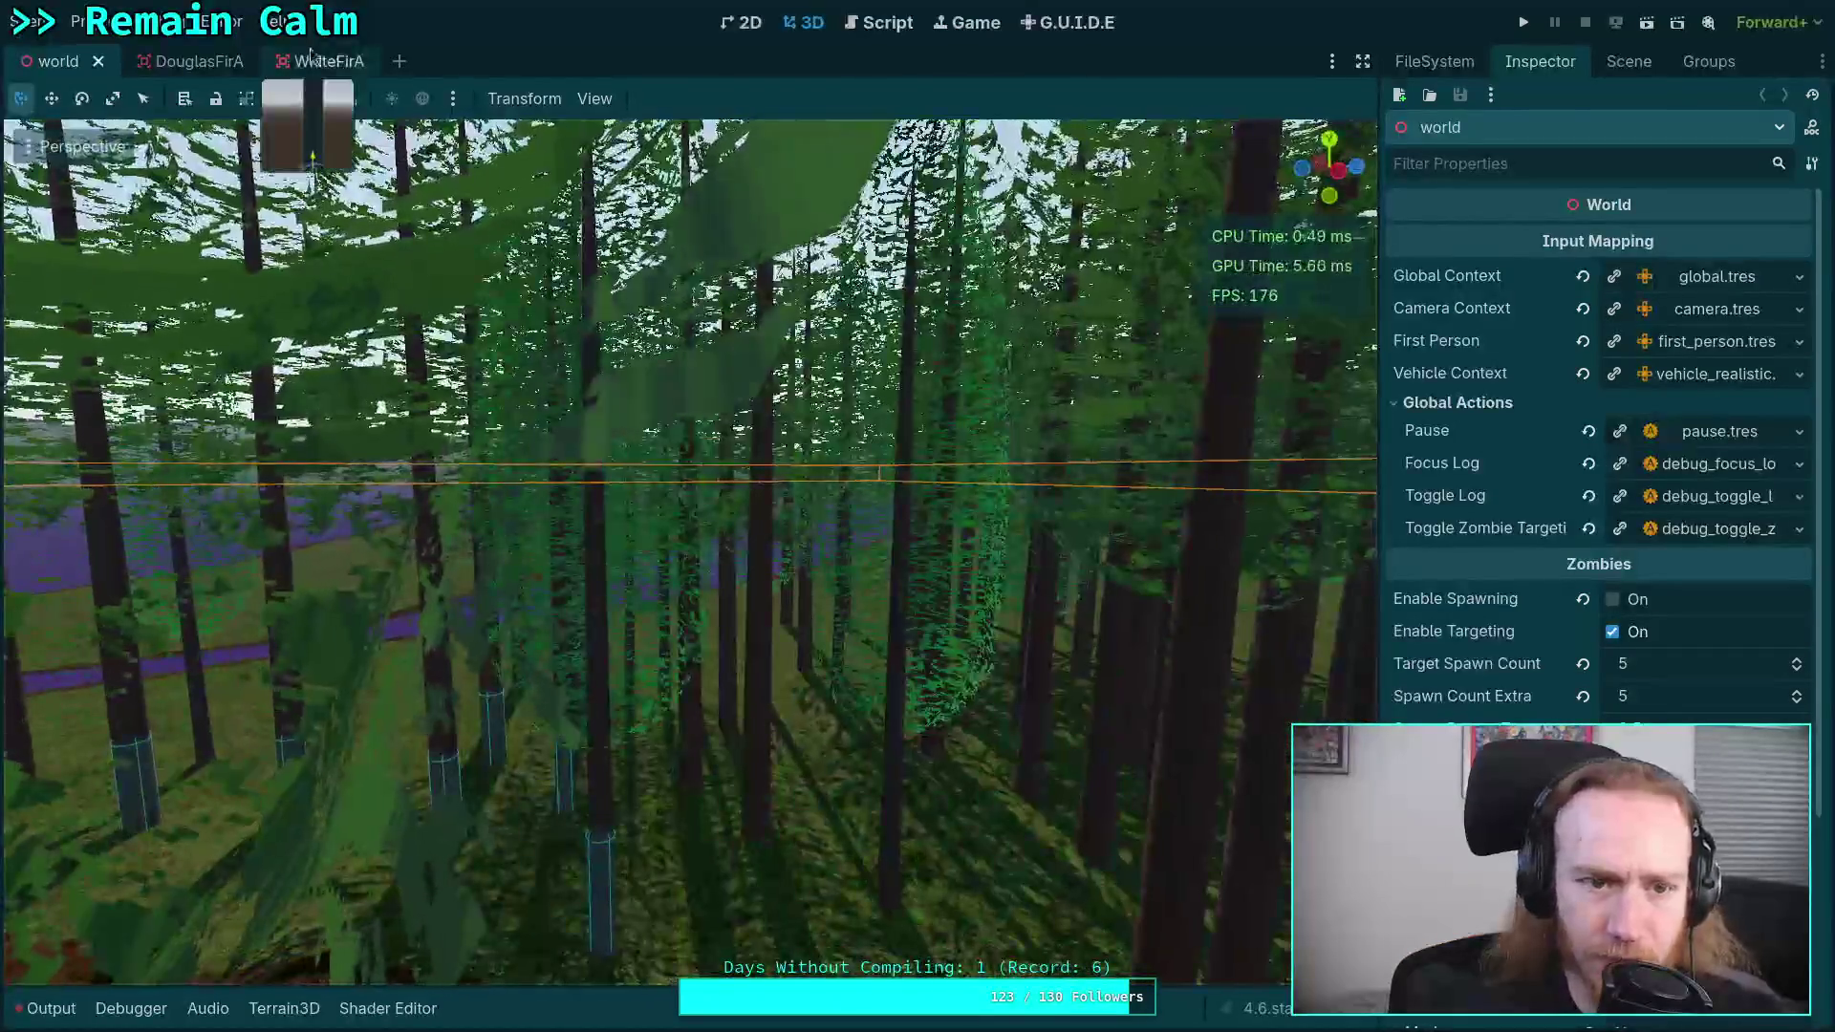
pyautogui.click(304, 61)
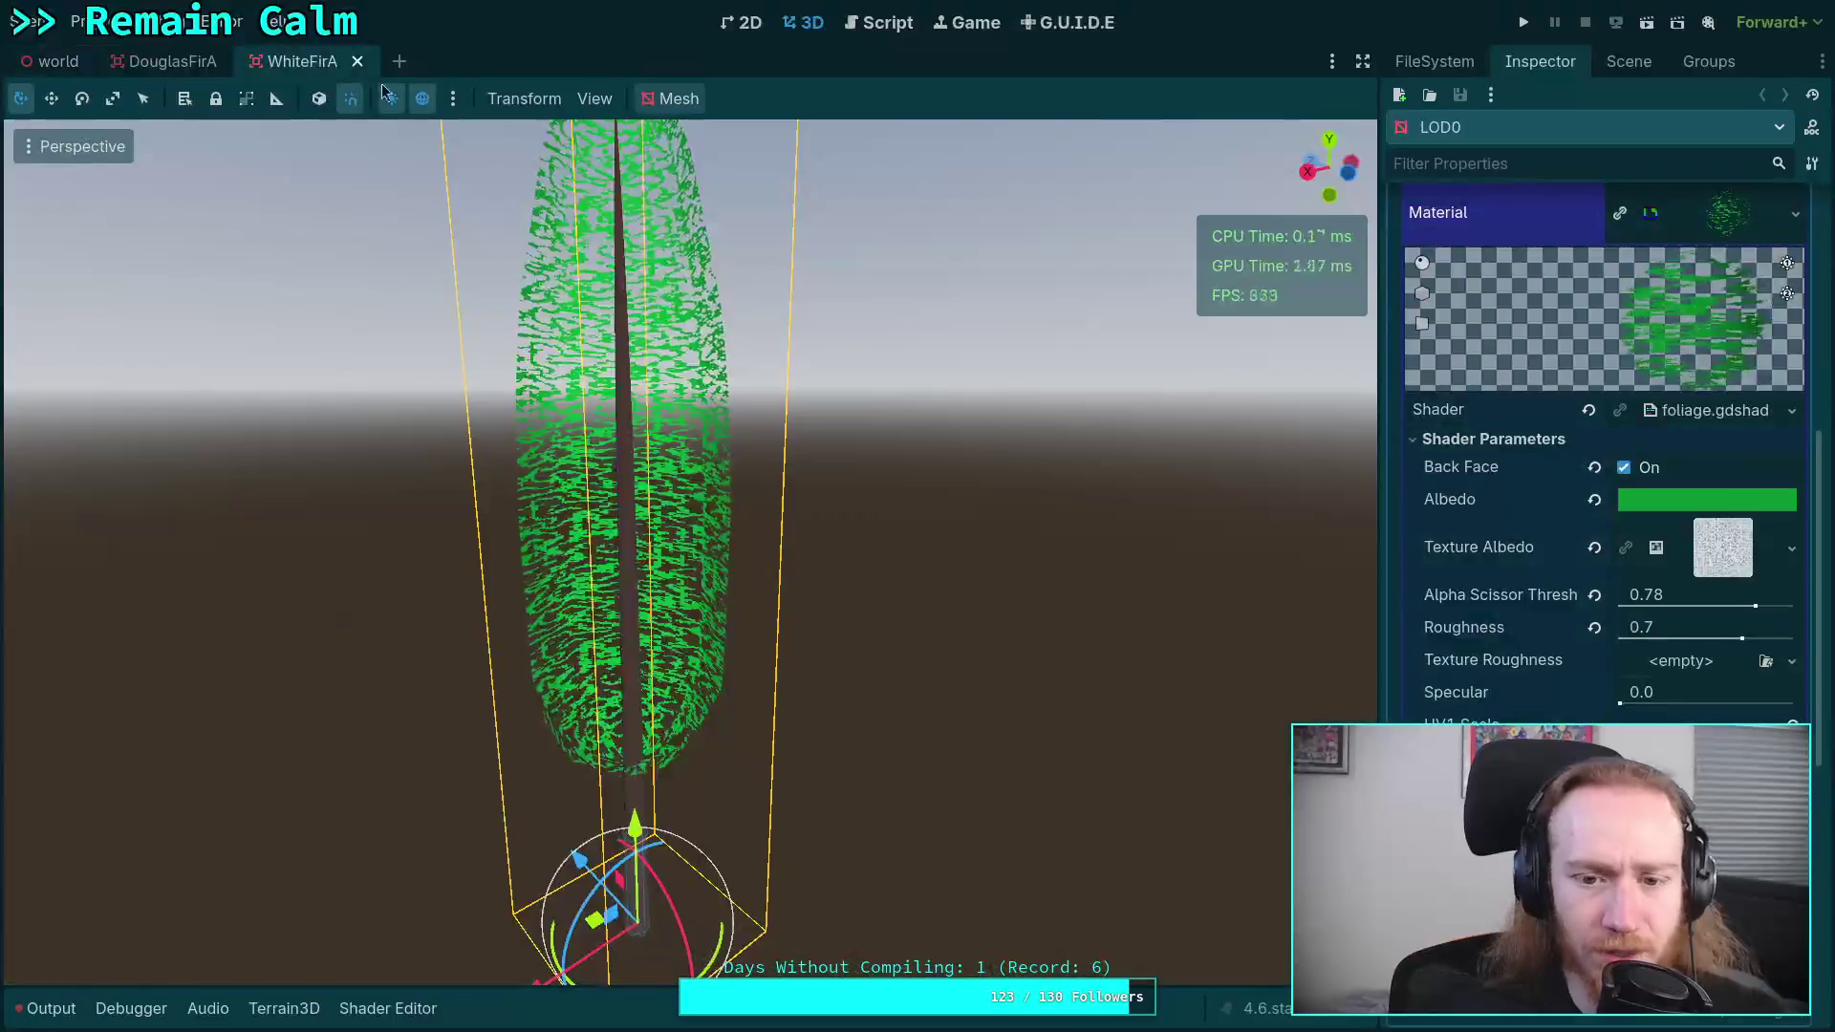
# - Select the WhiteFirA tree, inspect its foliage material preview, and save the scene
pyautogui.scroll(-3, 997, 509)
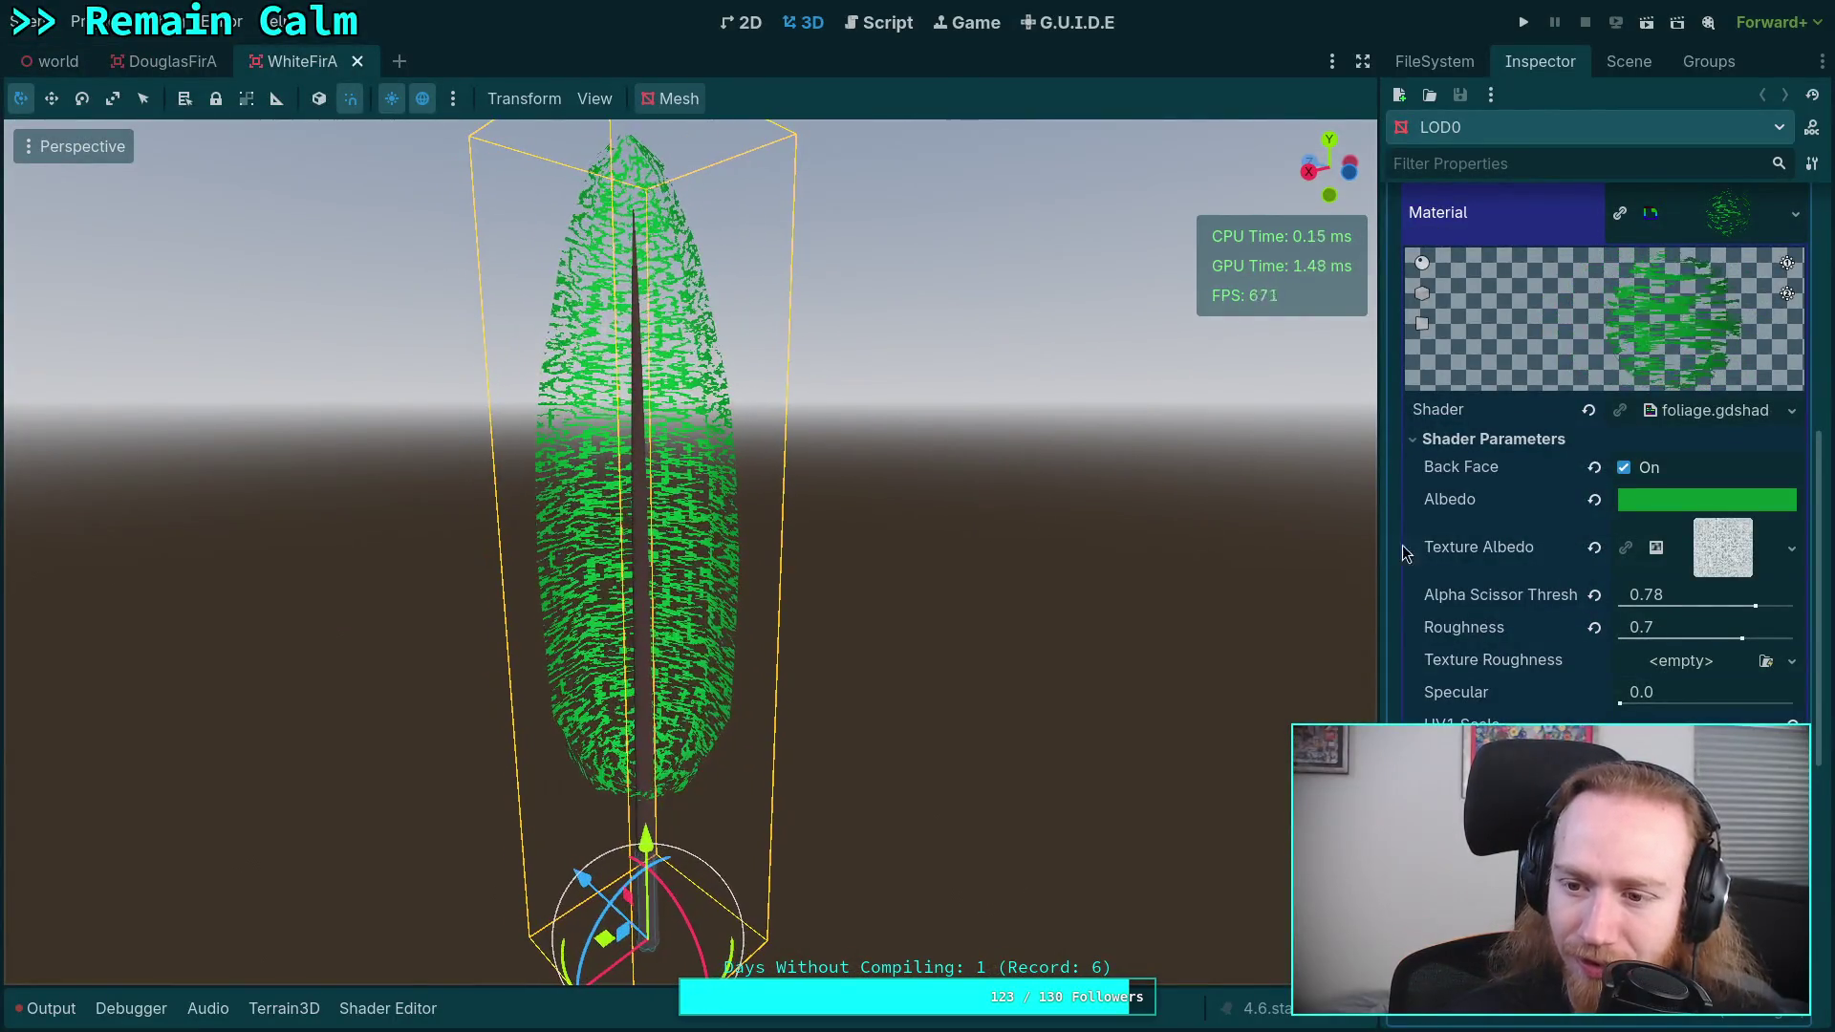
pyautogui.click(1193, 538)
pyautogui.click(659, 651)
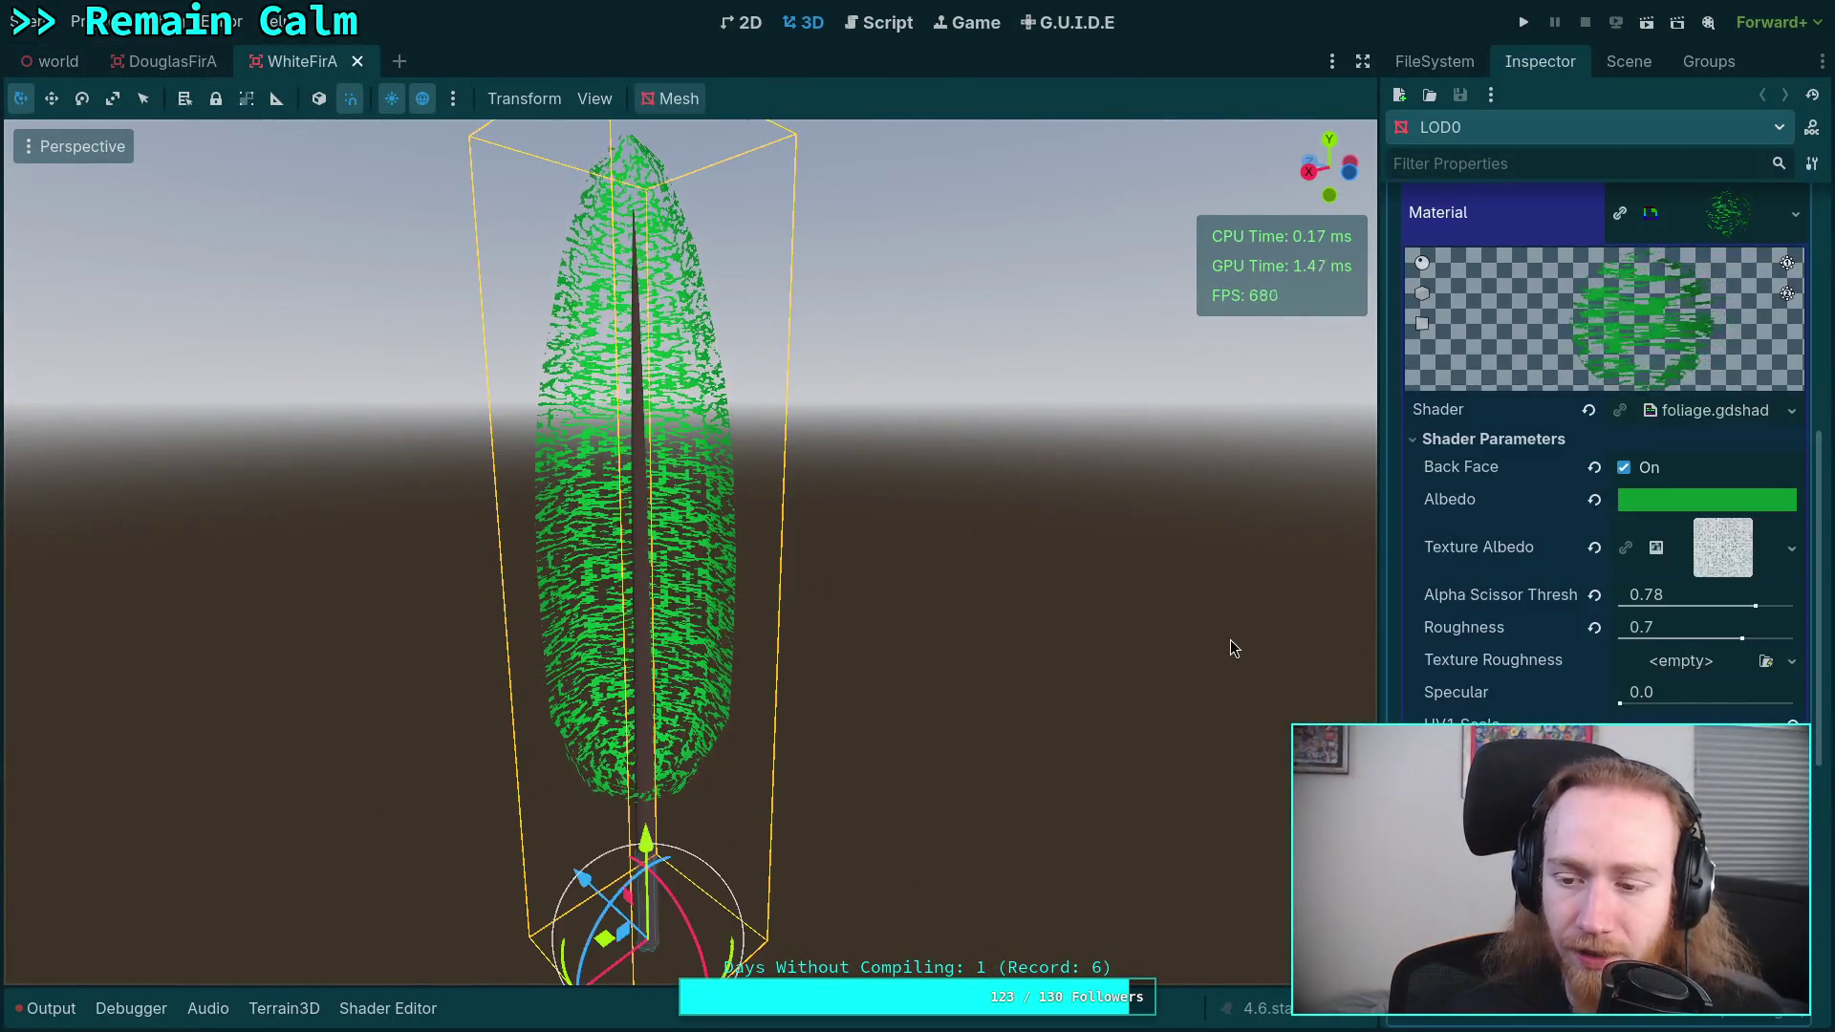
pyautogui.scroll(-5, 1497, 677)
pyautogui.scroll(10, 1494, 673)
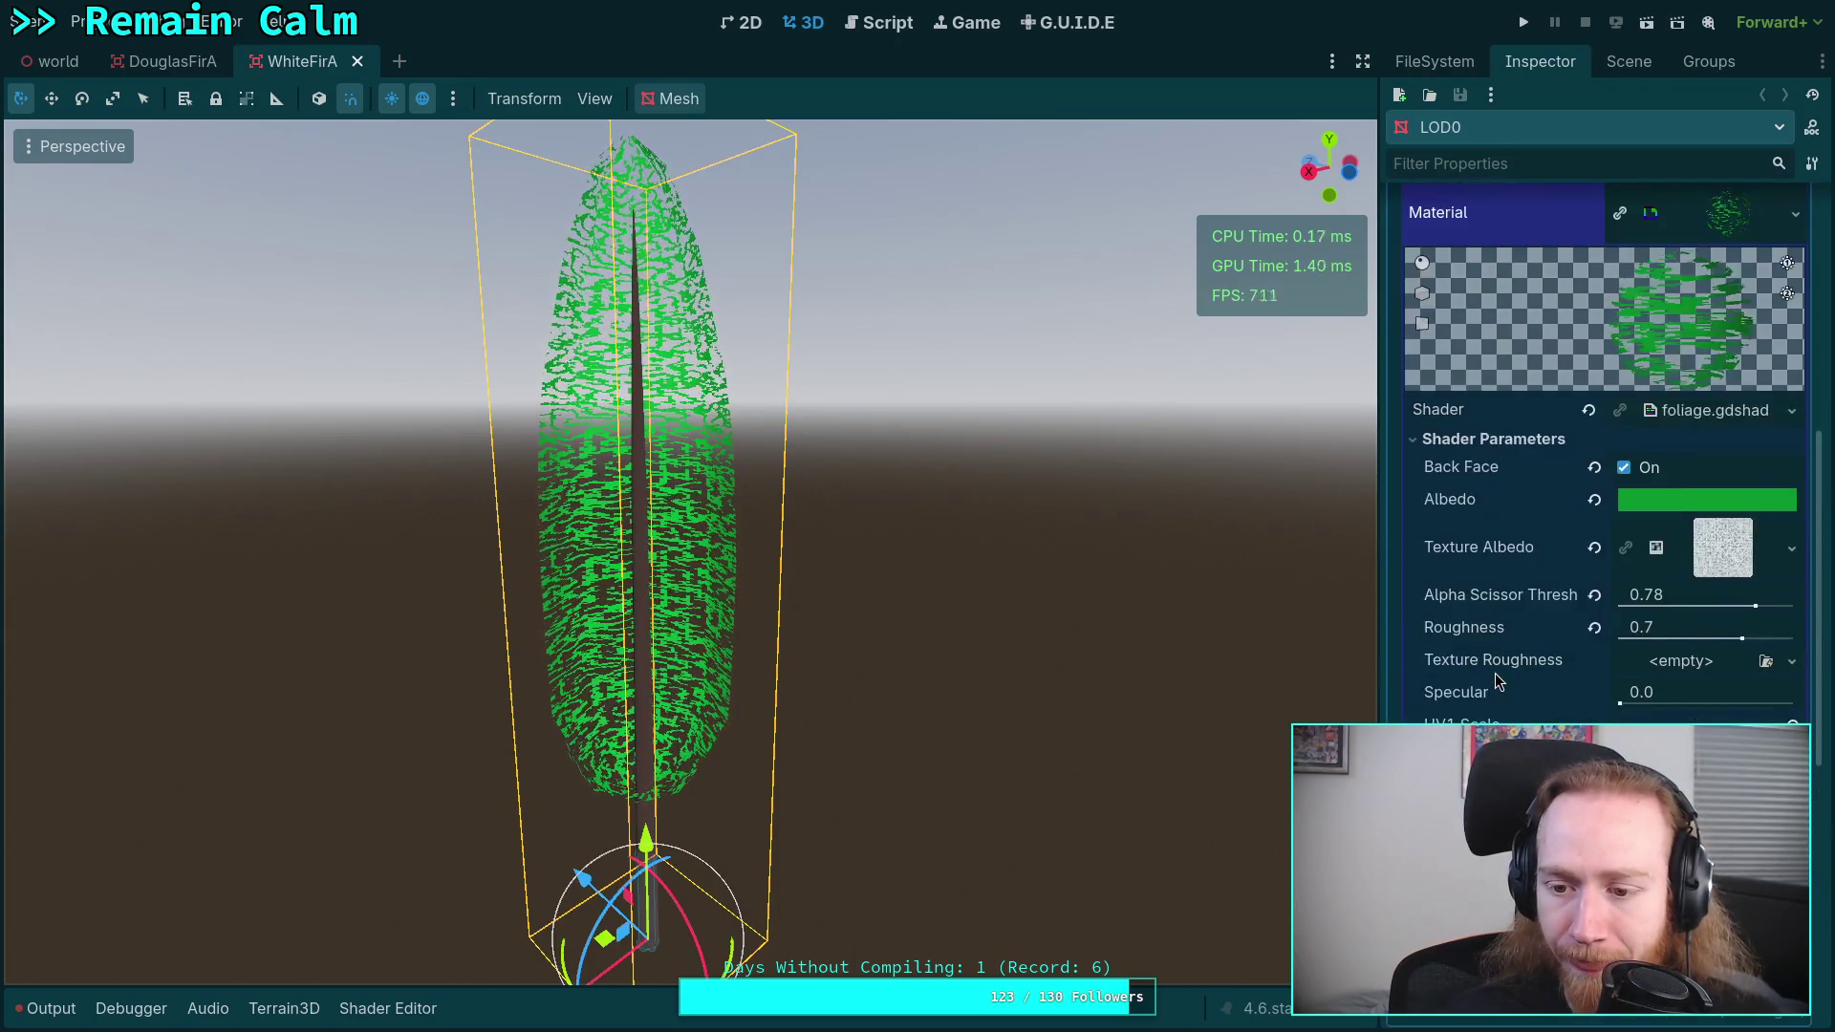
pyautogui.scroll(3, 1494, 672)
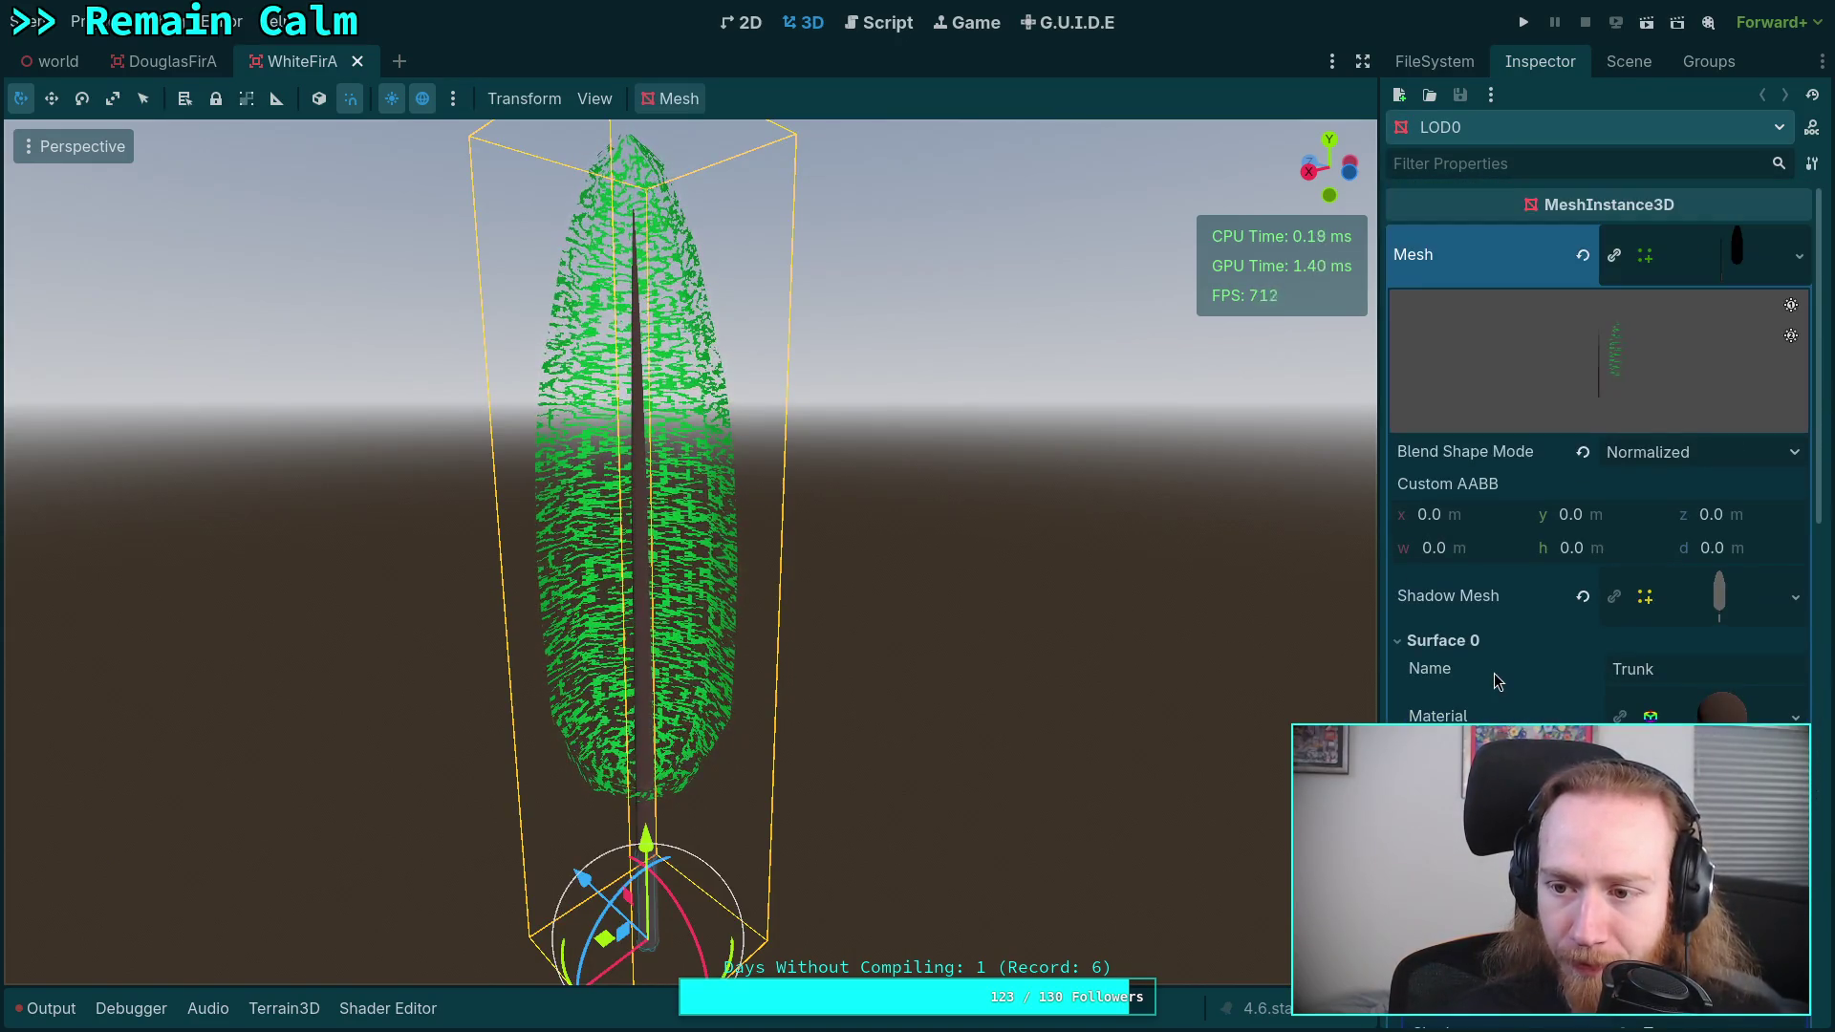
pyautogui.moveTo(1638, 370); pyautogui.dragTo(1626, 352)
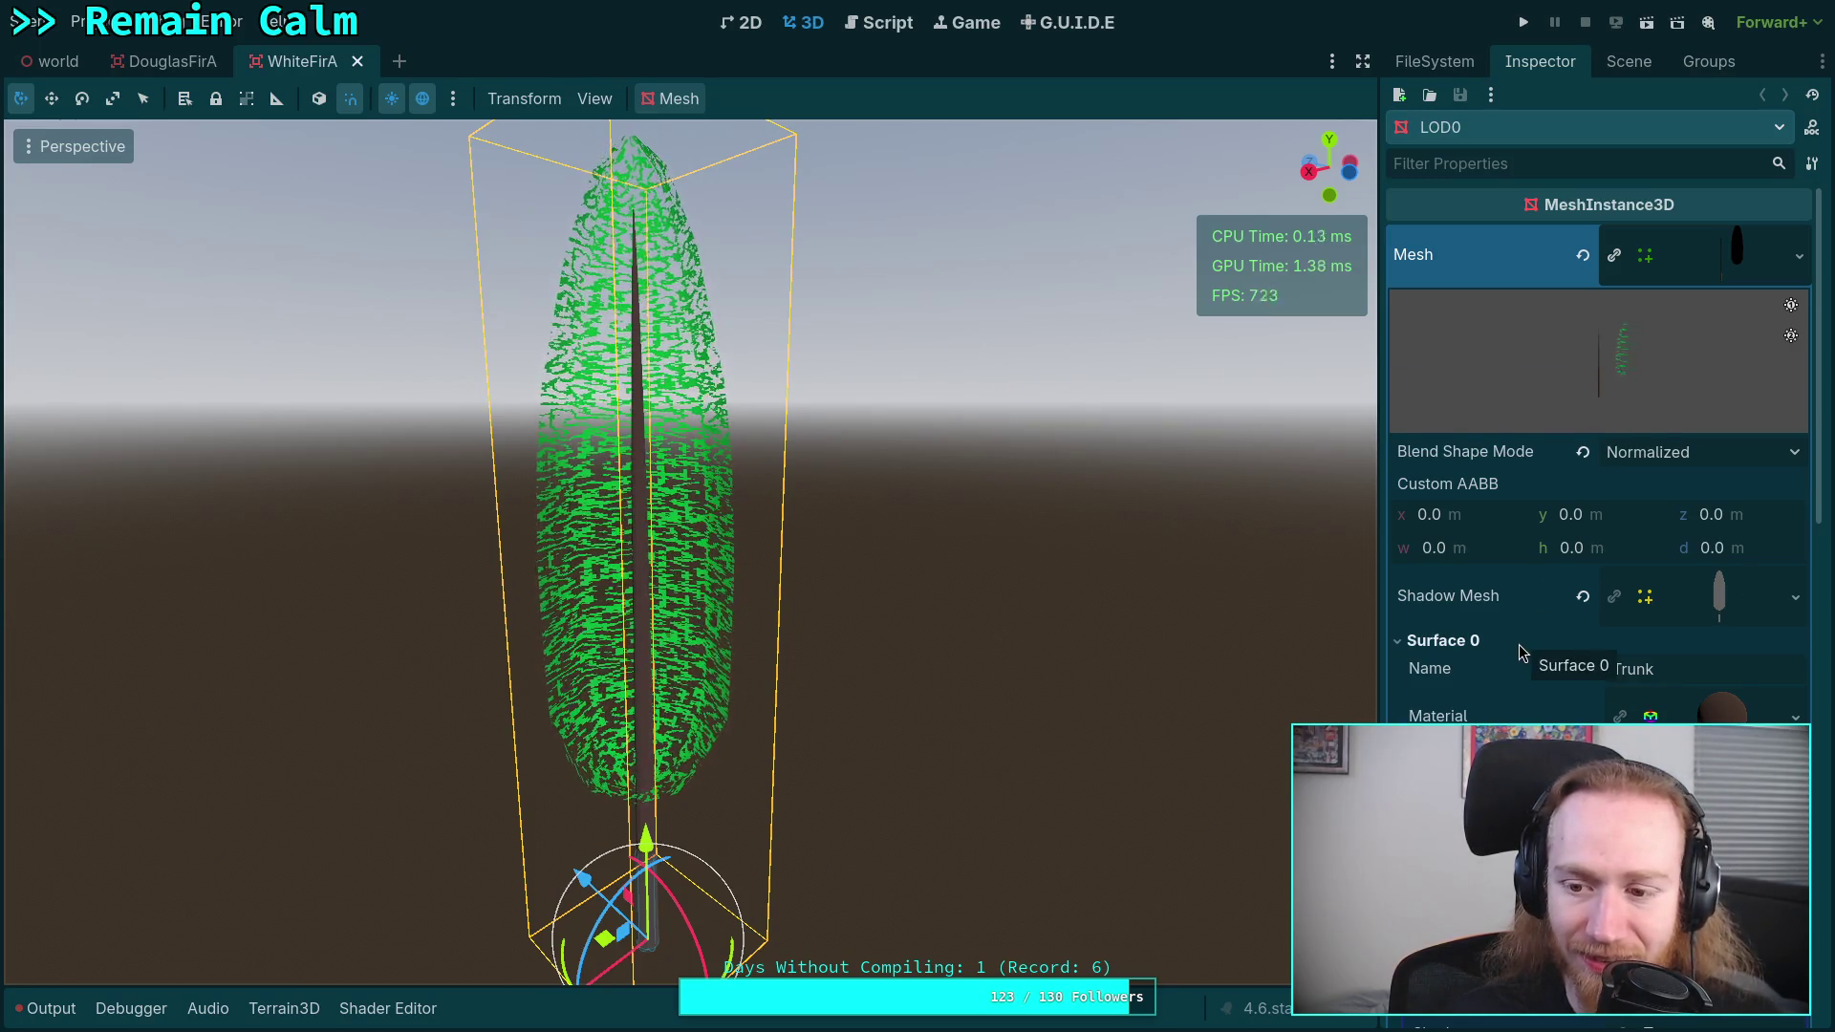
pyautogui.scroll(-8, 1520, 645)
pyautogui.hotkey('ctrl', 's')
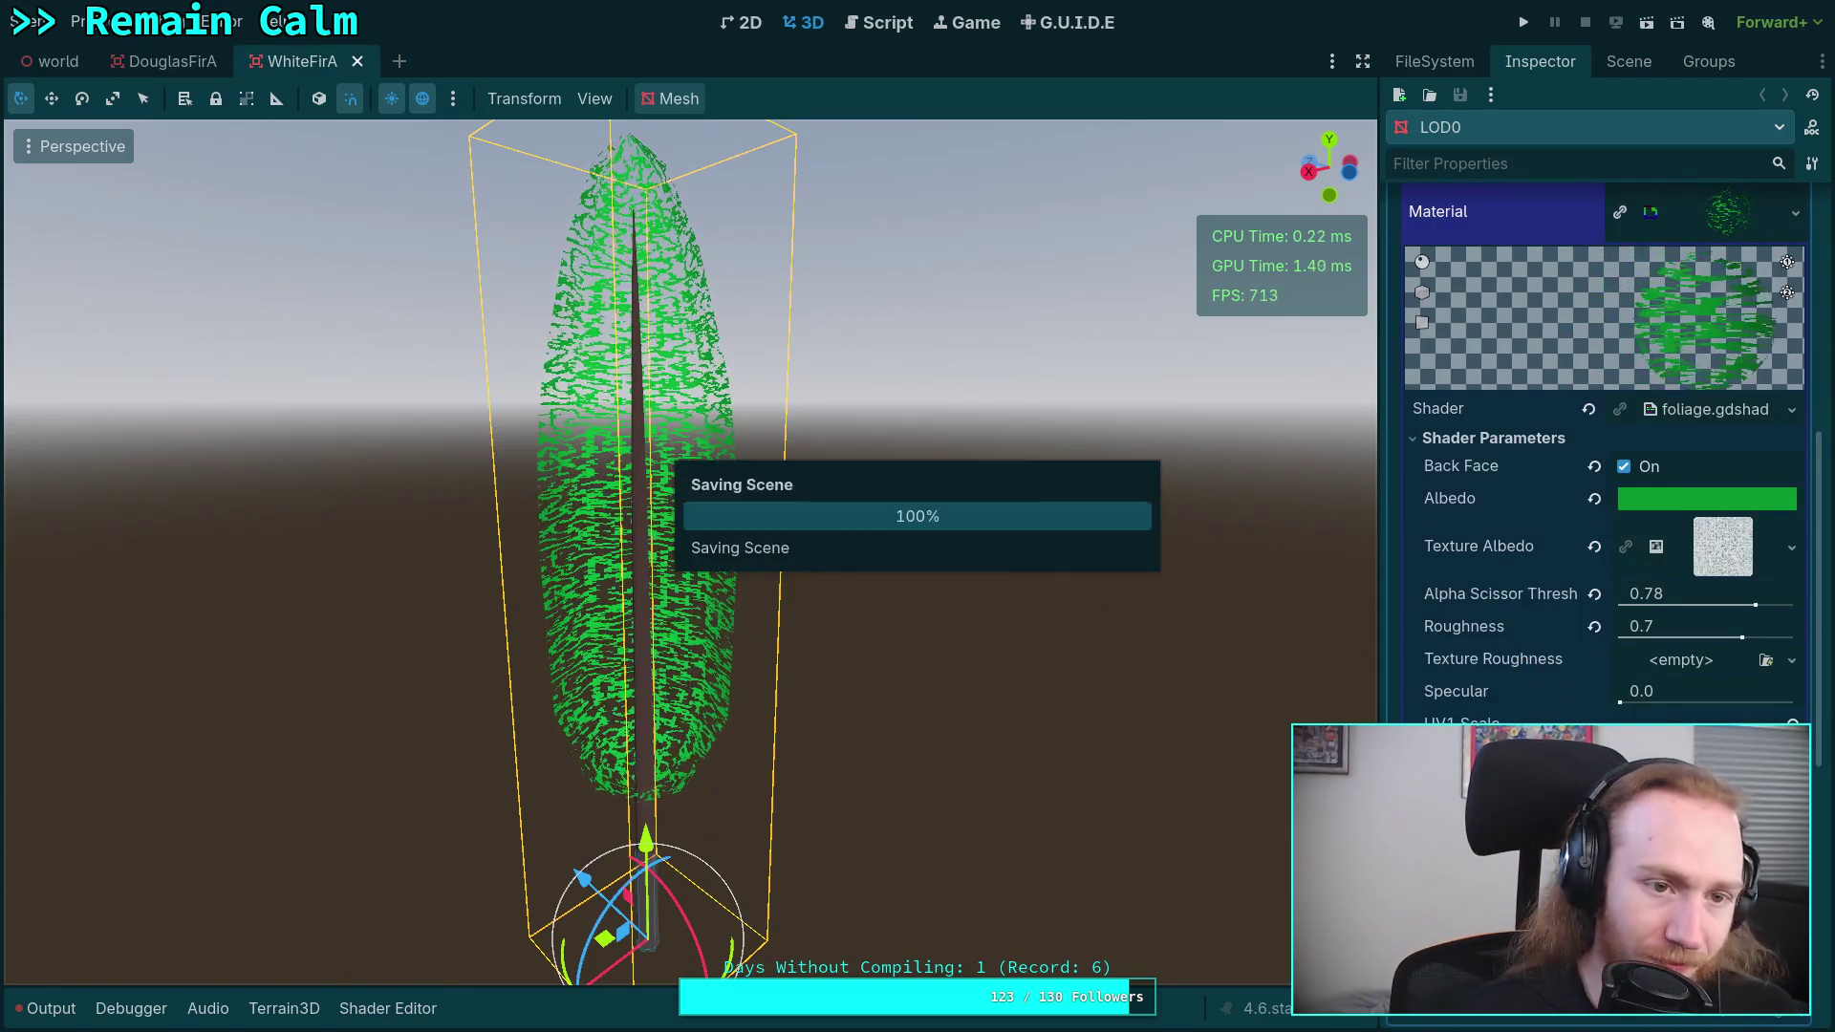
# - Collapse the branches' material properties and return to the world scene
pyautogui.scroll(3, 1513, 657)
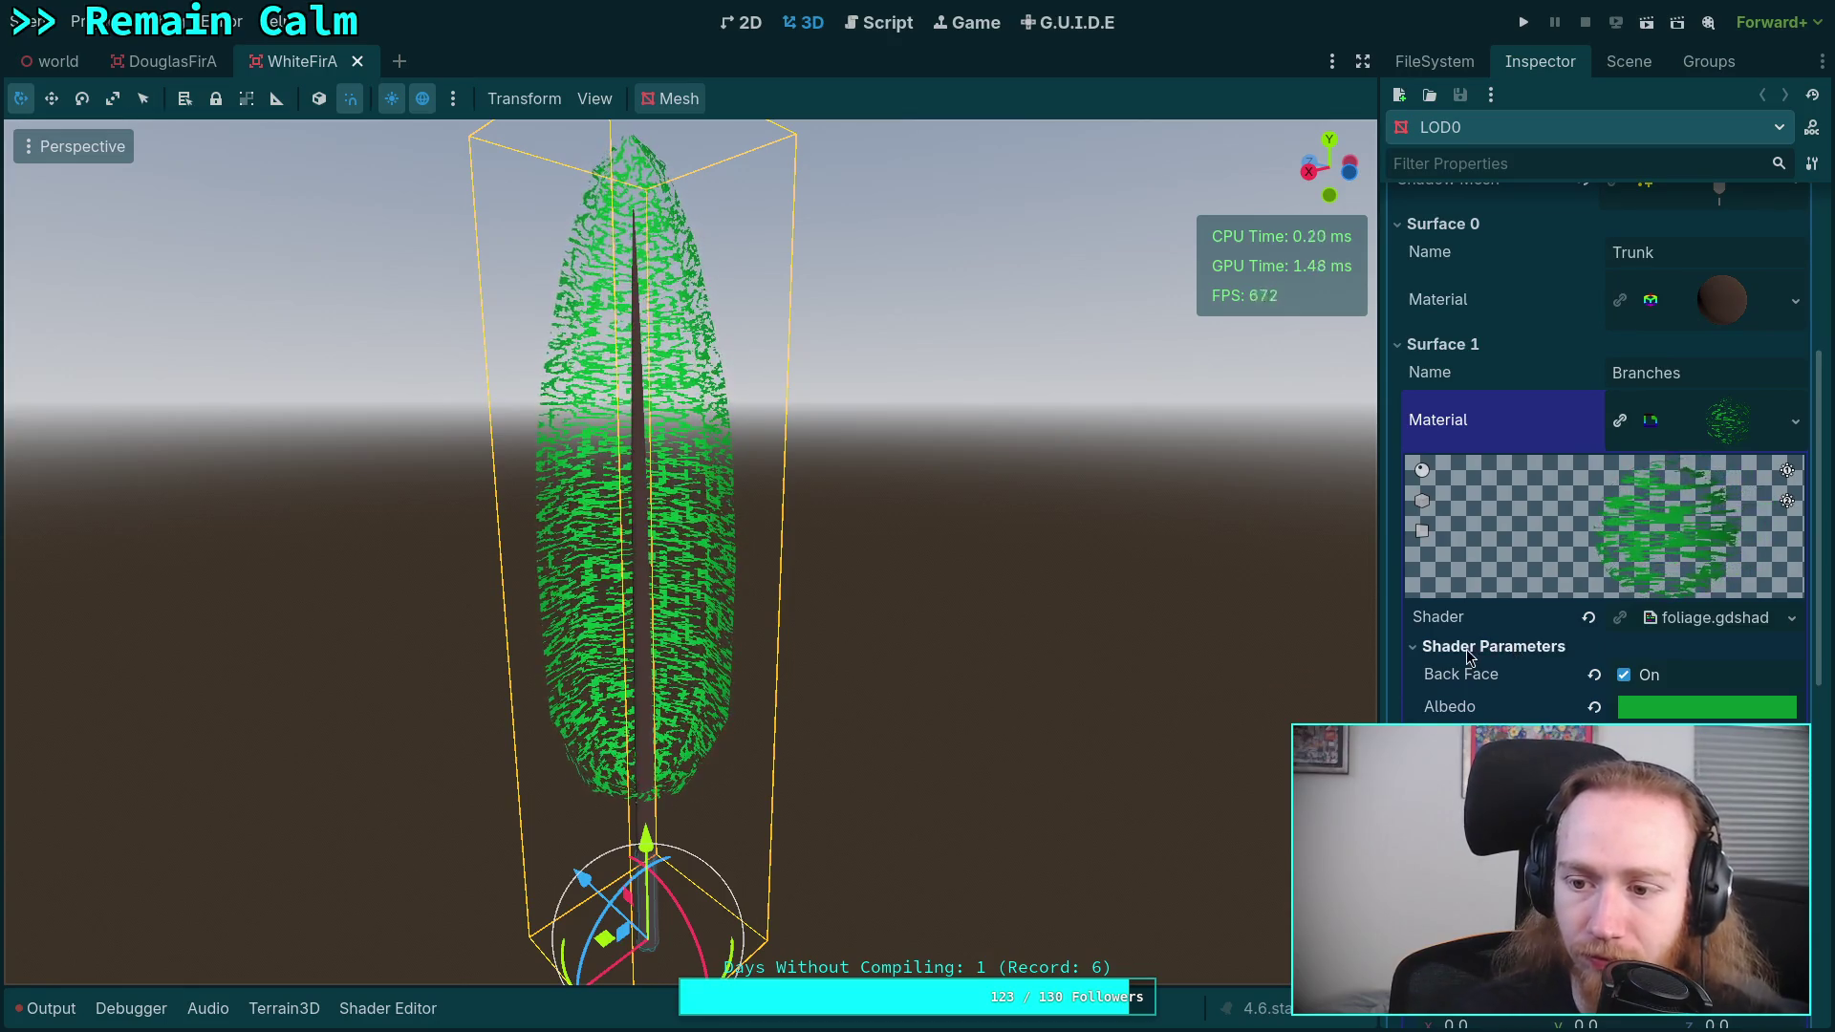
pyautogui.scroll(-3, 1517, 717)
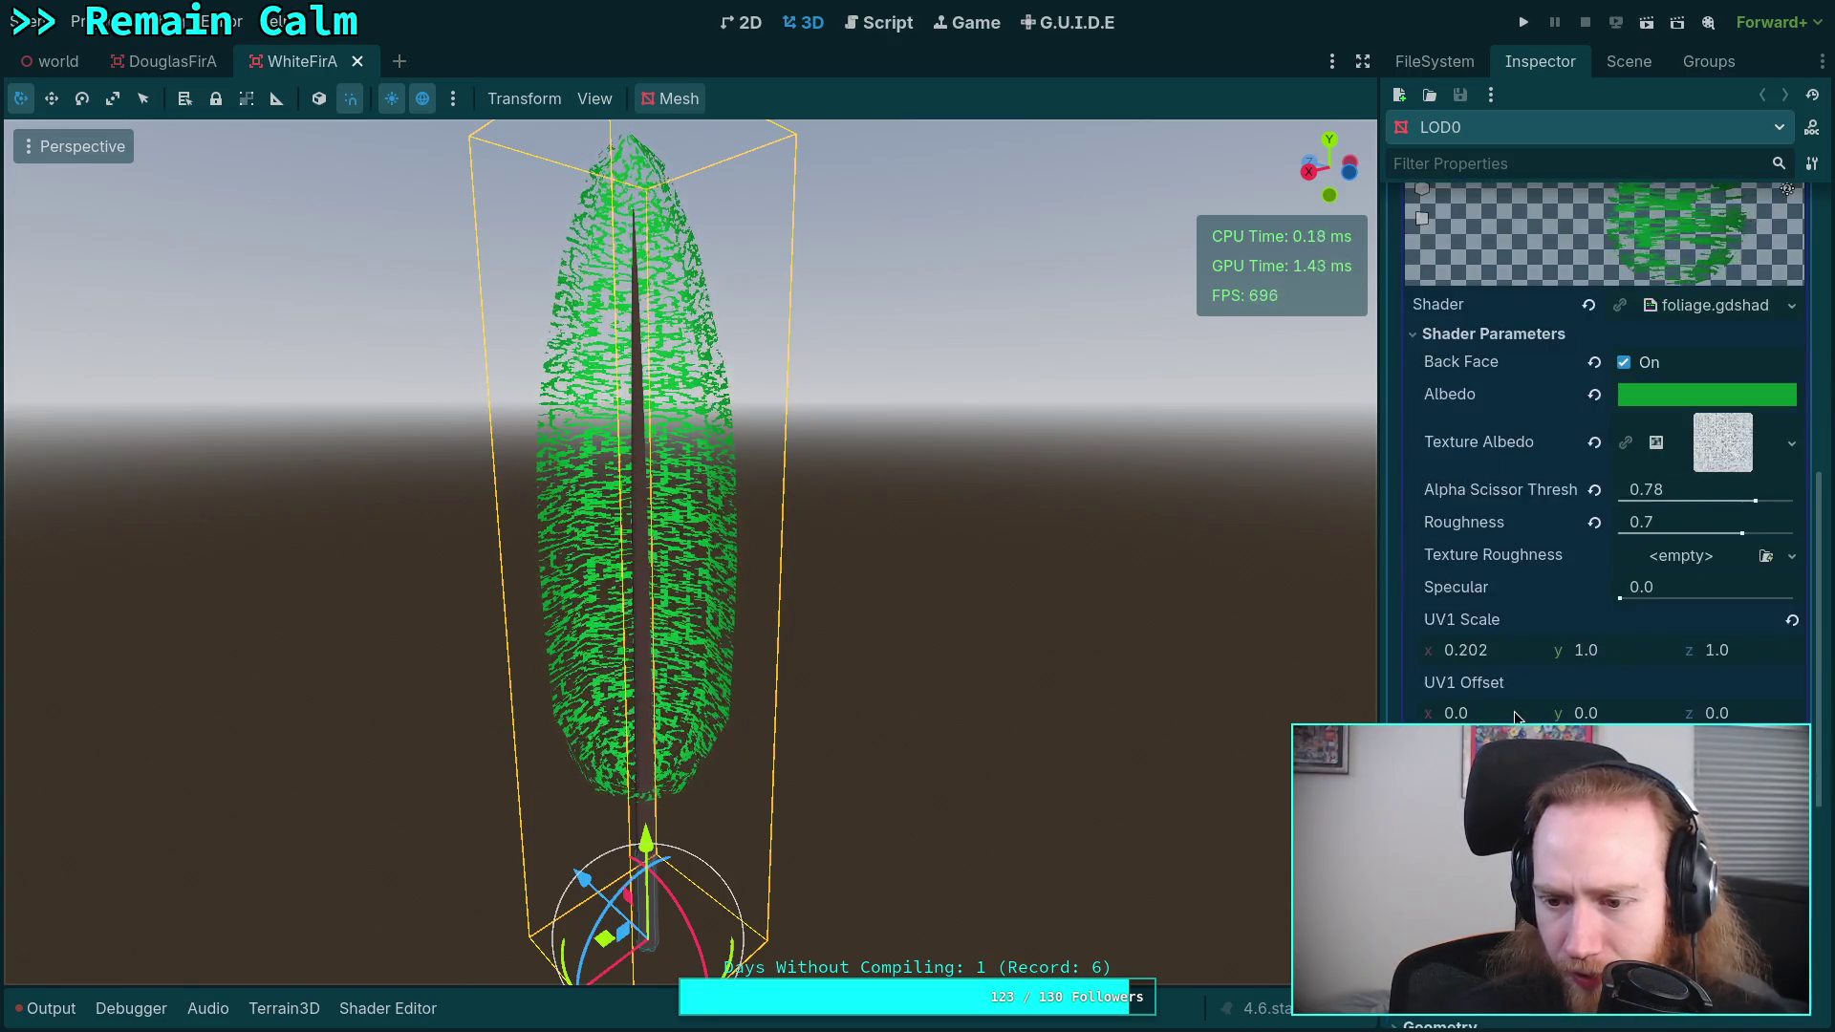
pyautogui.scroll(-1, 1517, 717)
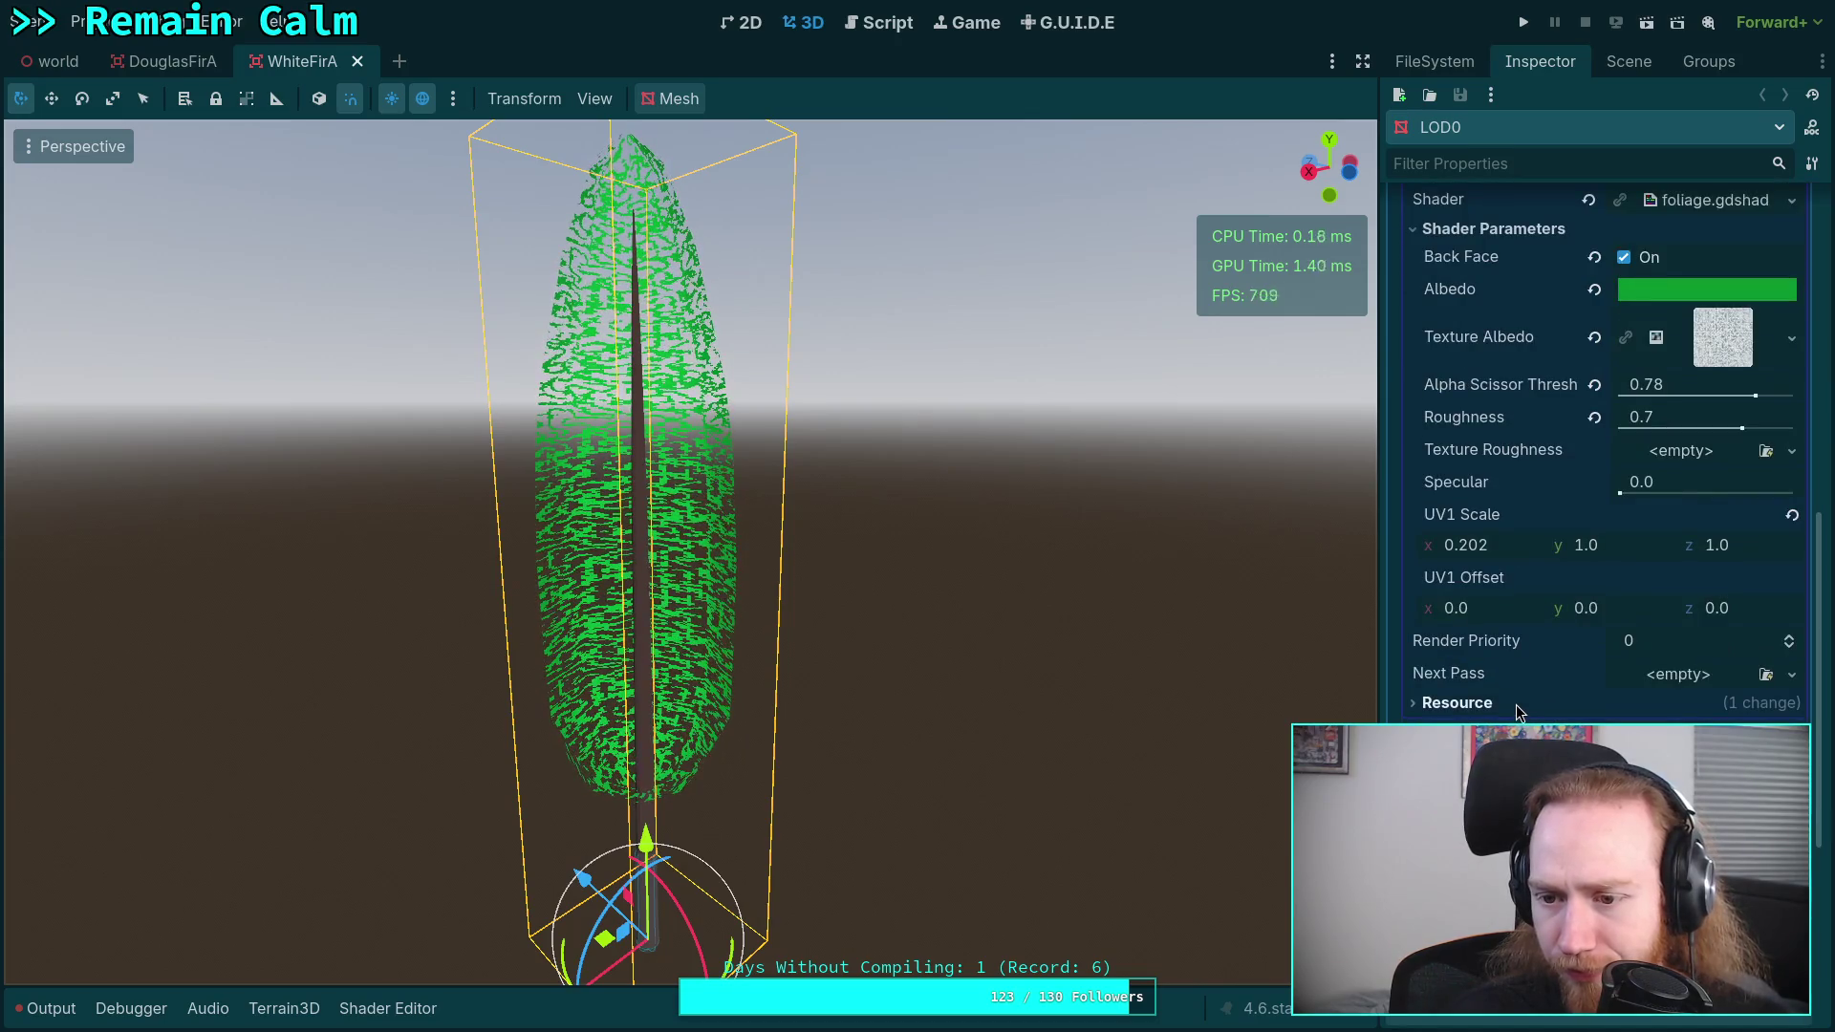
pyautogui.scroll(-1, 1517, 712)
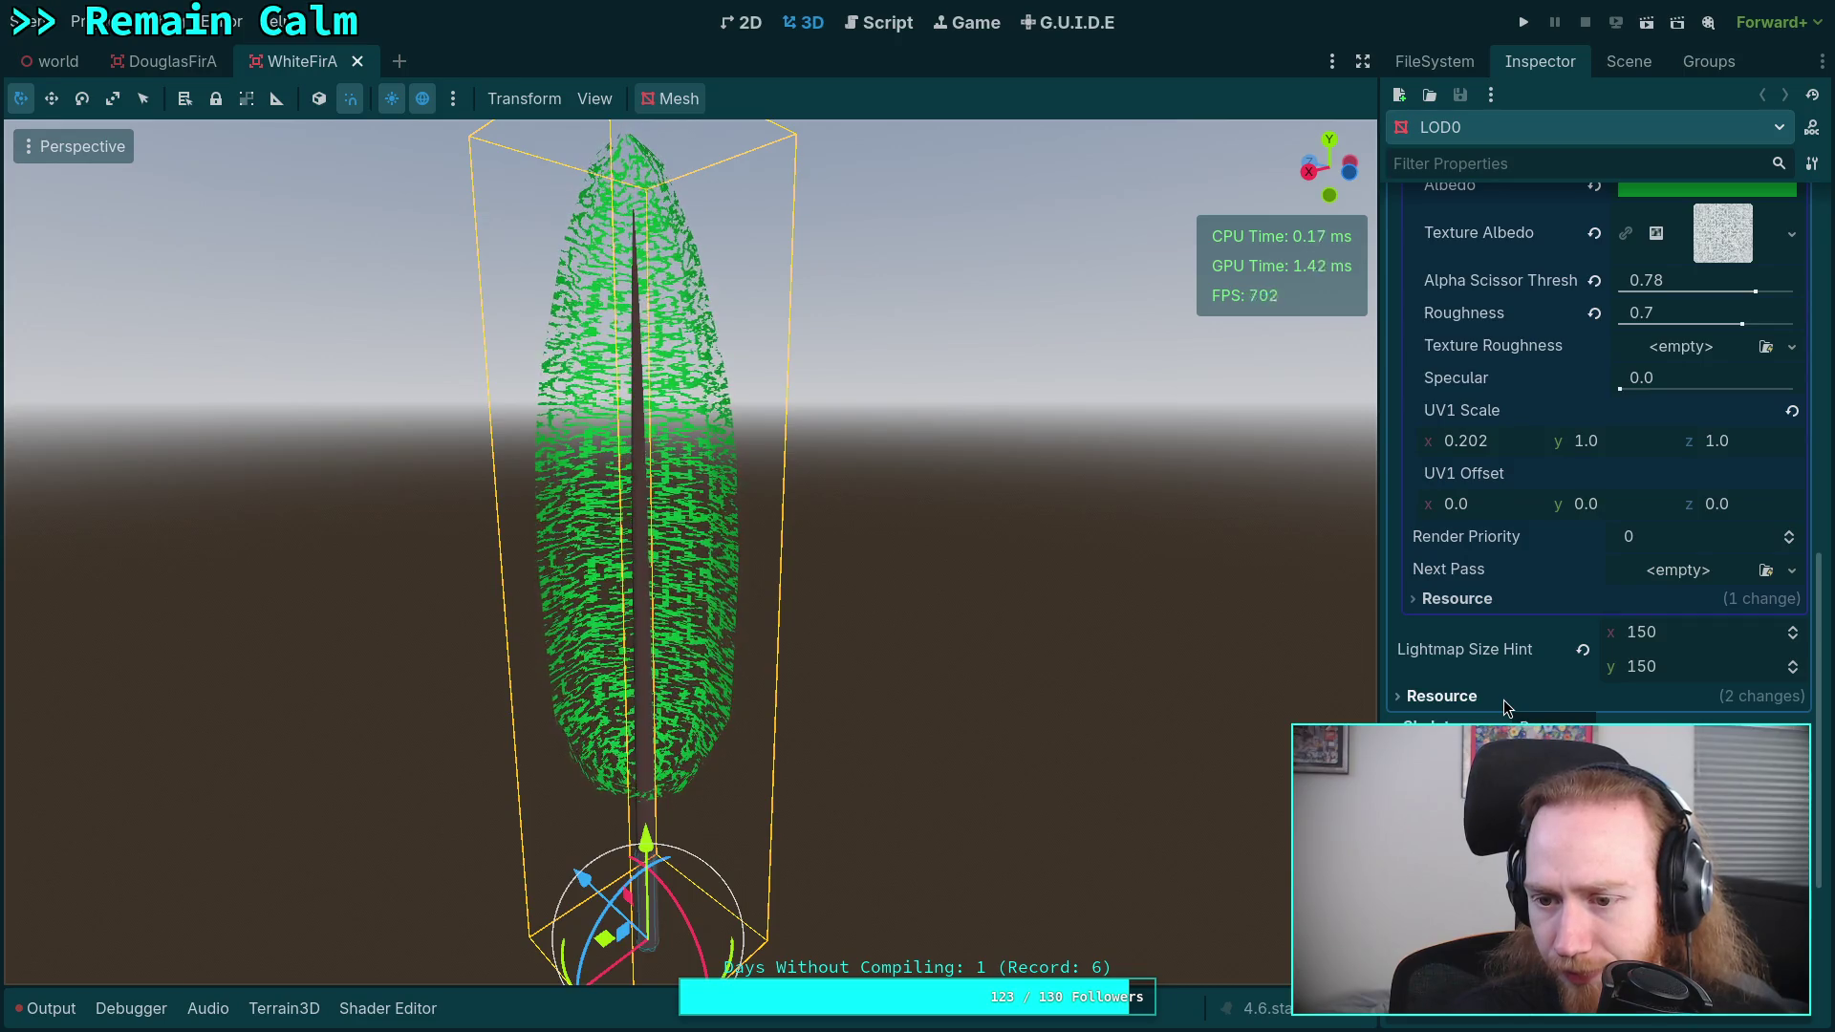
pyautogui.scroll(4, 1506, 707)
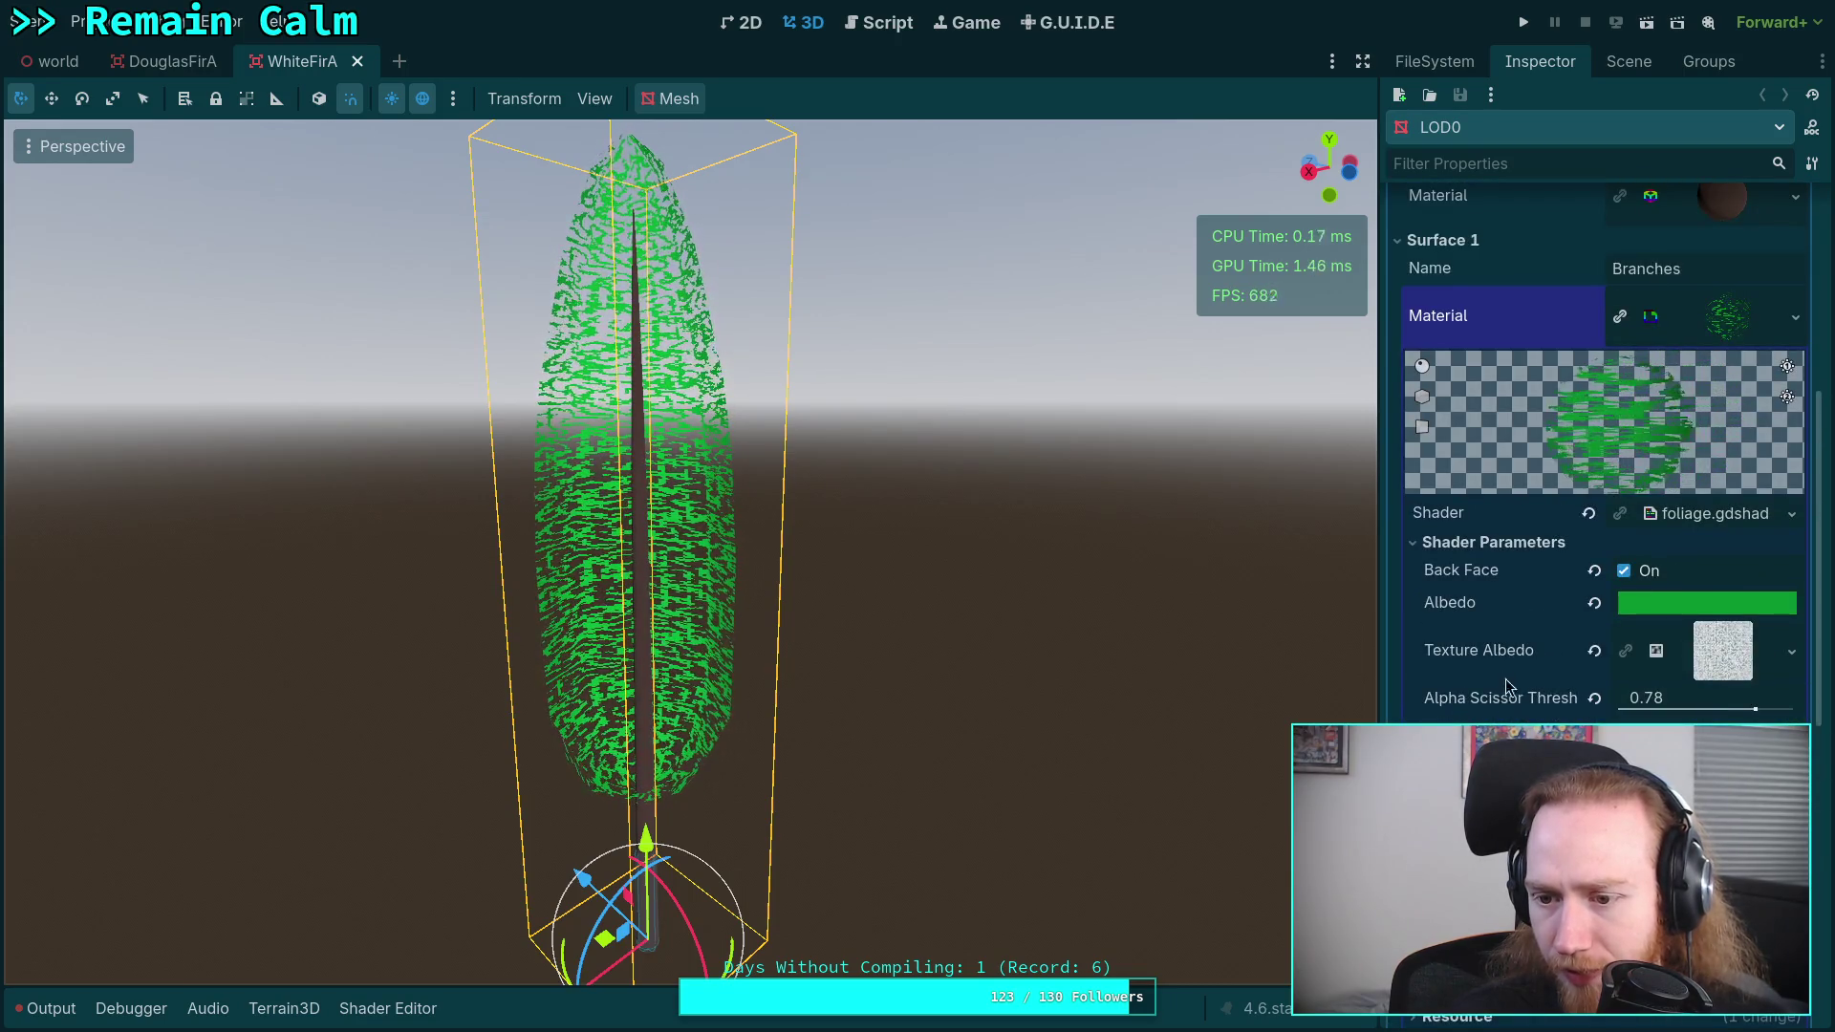
pyautogui.scroll(1, 1506, 484)
pyautogui.click(1462, 414)
pyautogui.scroll(4, 1460, 586)
pyautogui.moveTo(61, 65)
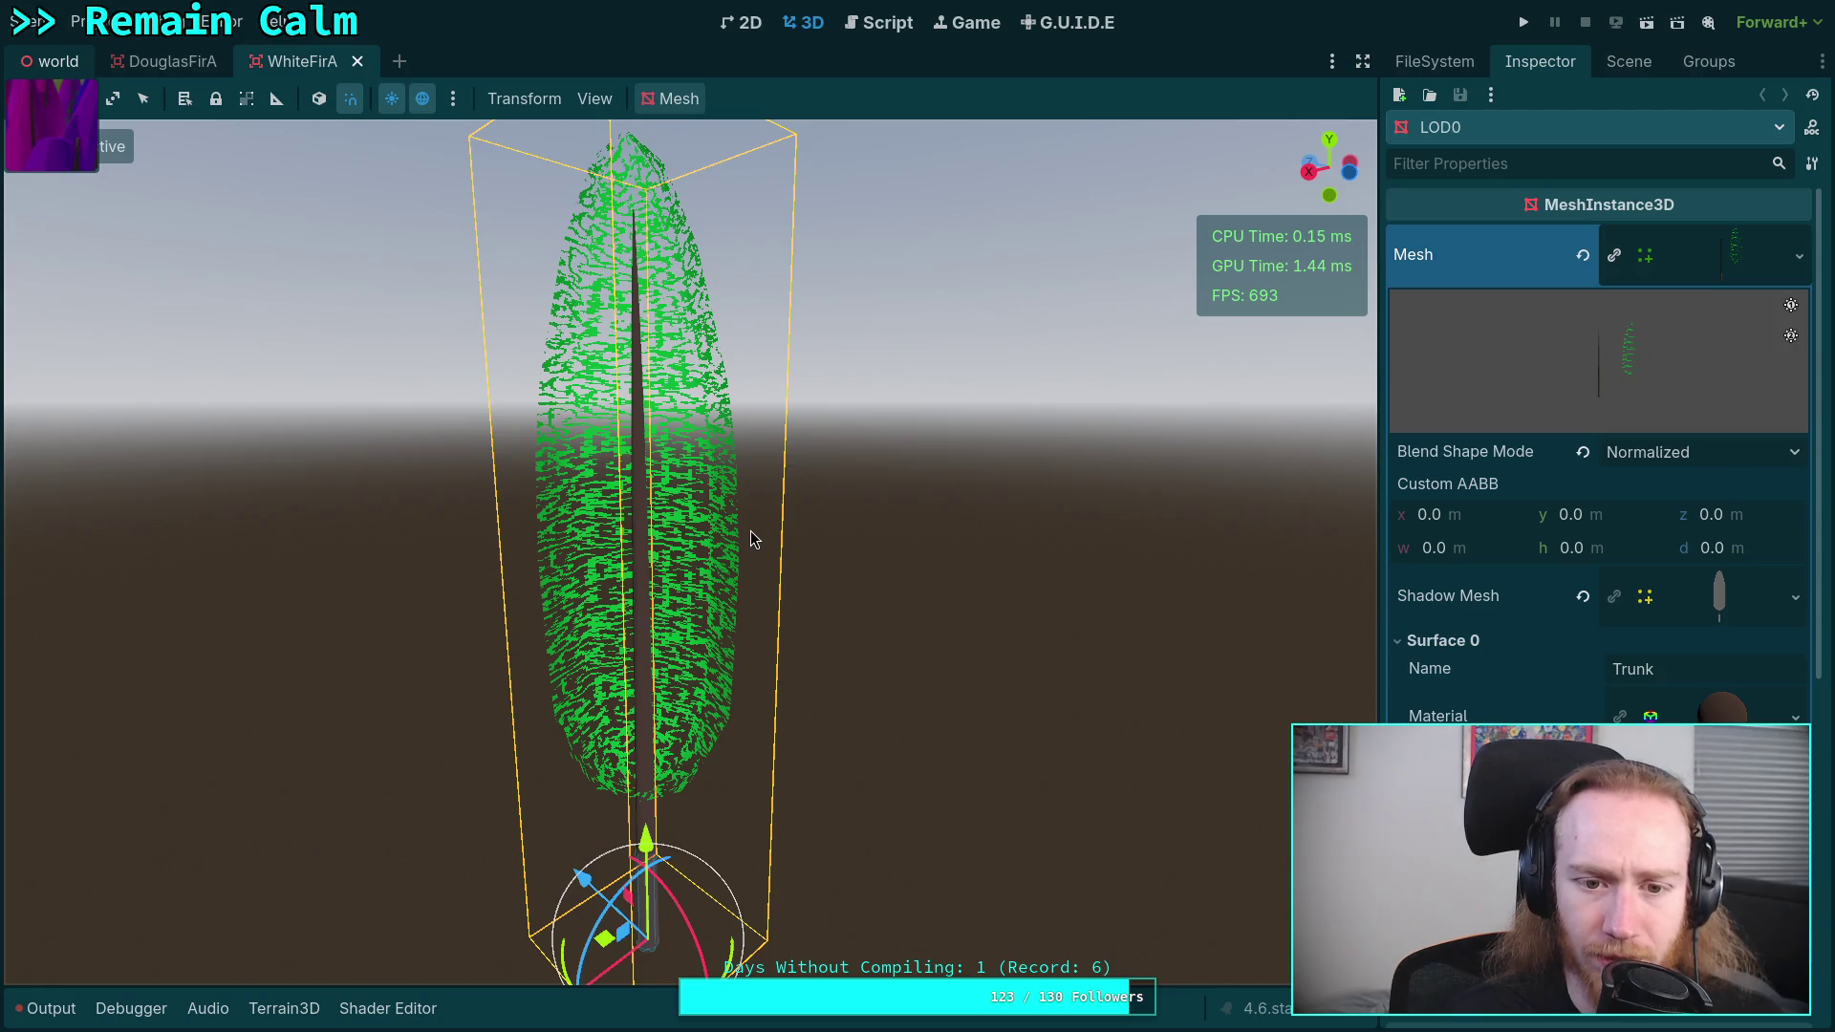
pyautogui.click(59, 61)
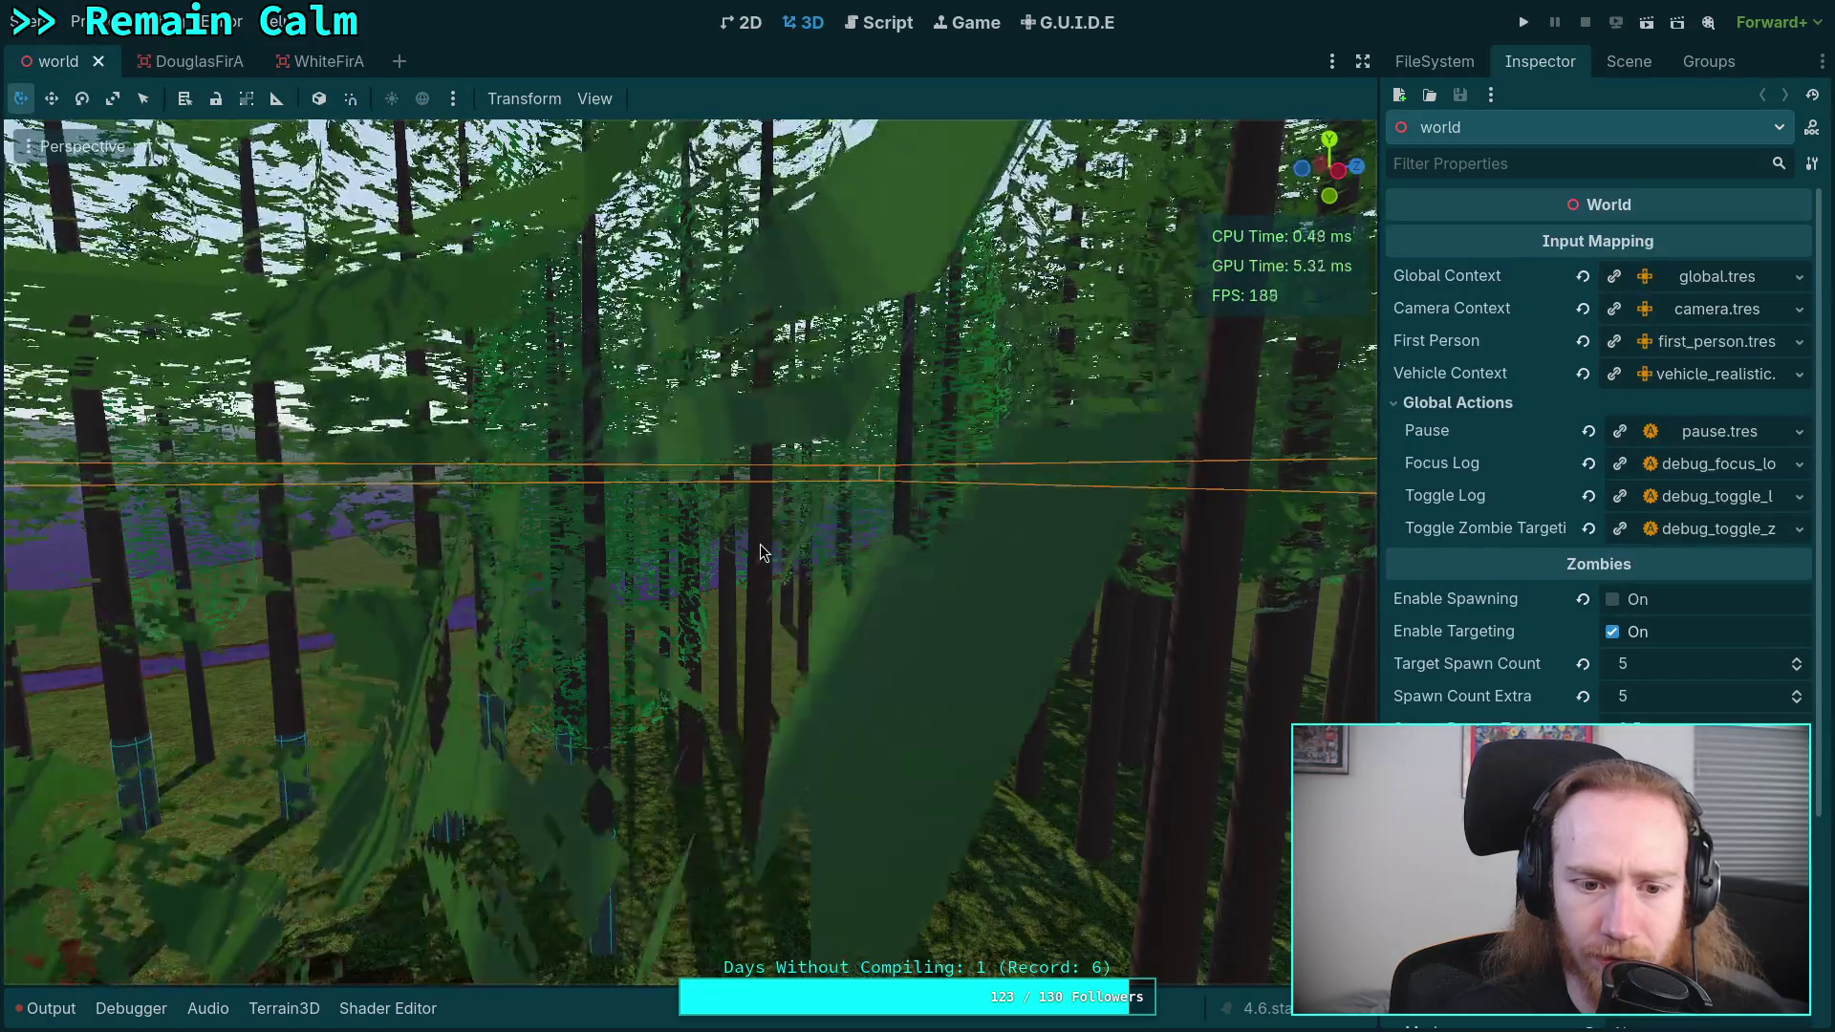
# - Fly through the world forest, compare it with WhiteFirA, and reload the saved world scene
pyautogui.press('w')
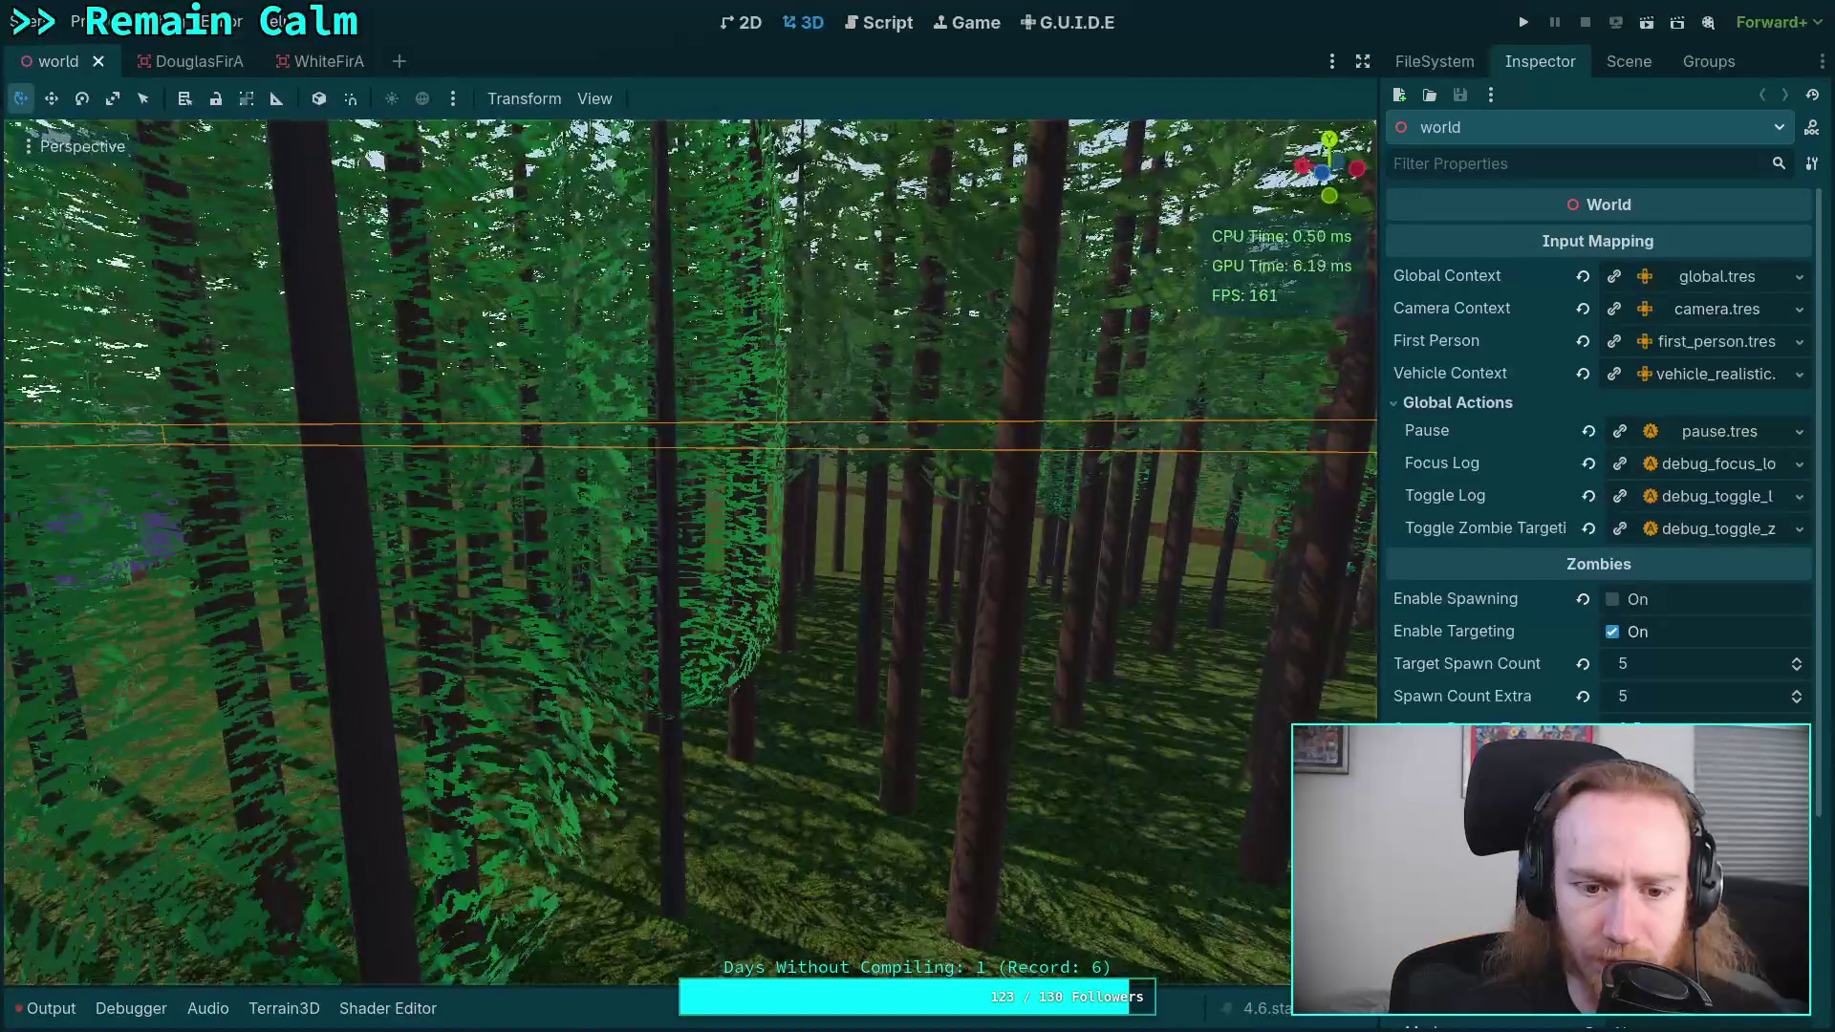
pyautogui.press('w')
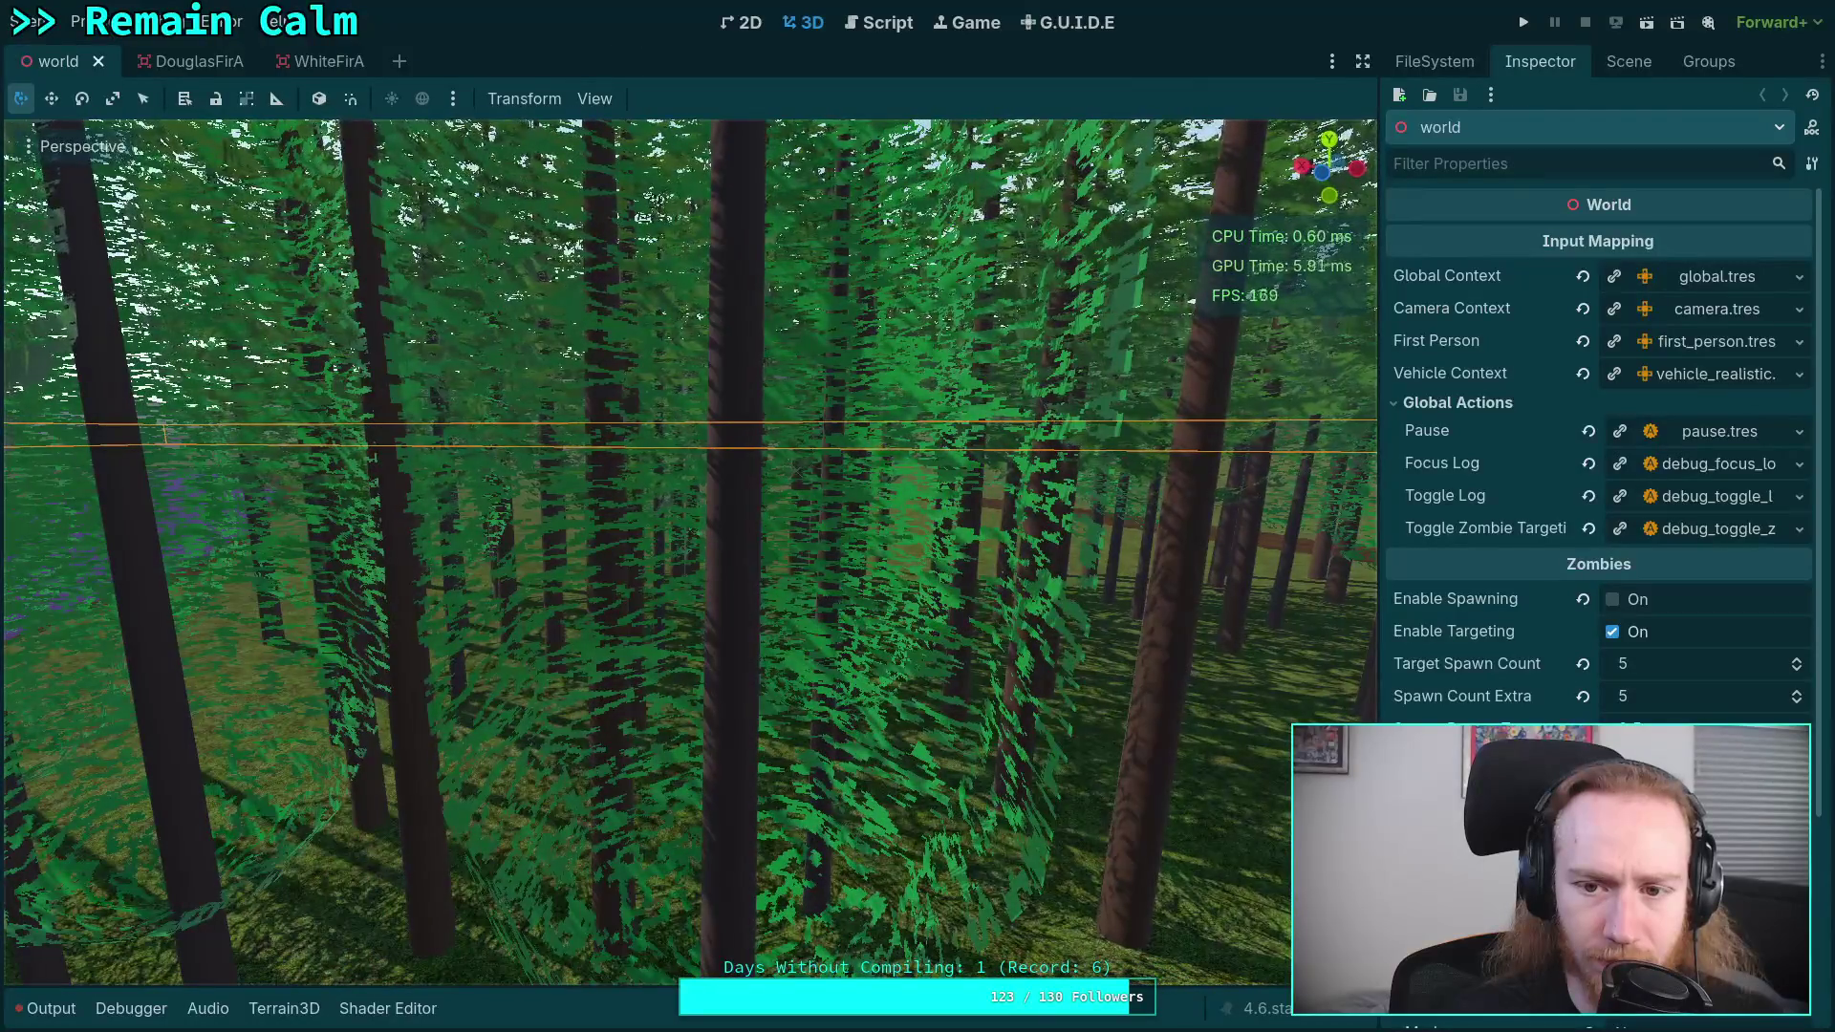
pyautogui.click(315, 61)
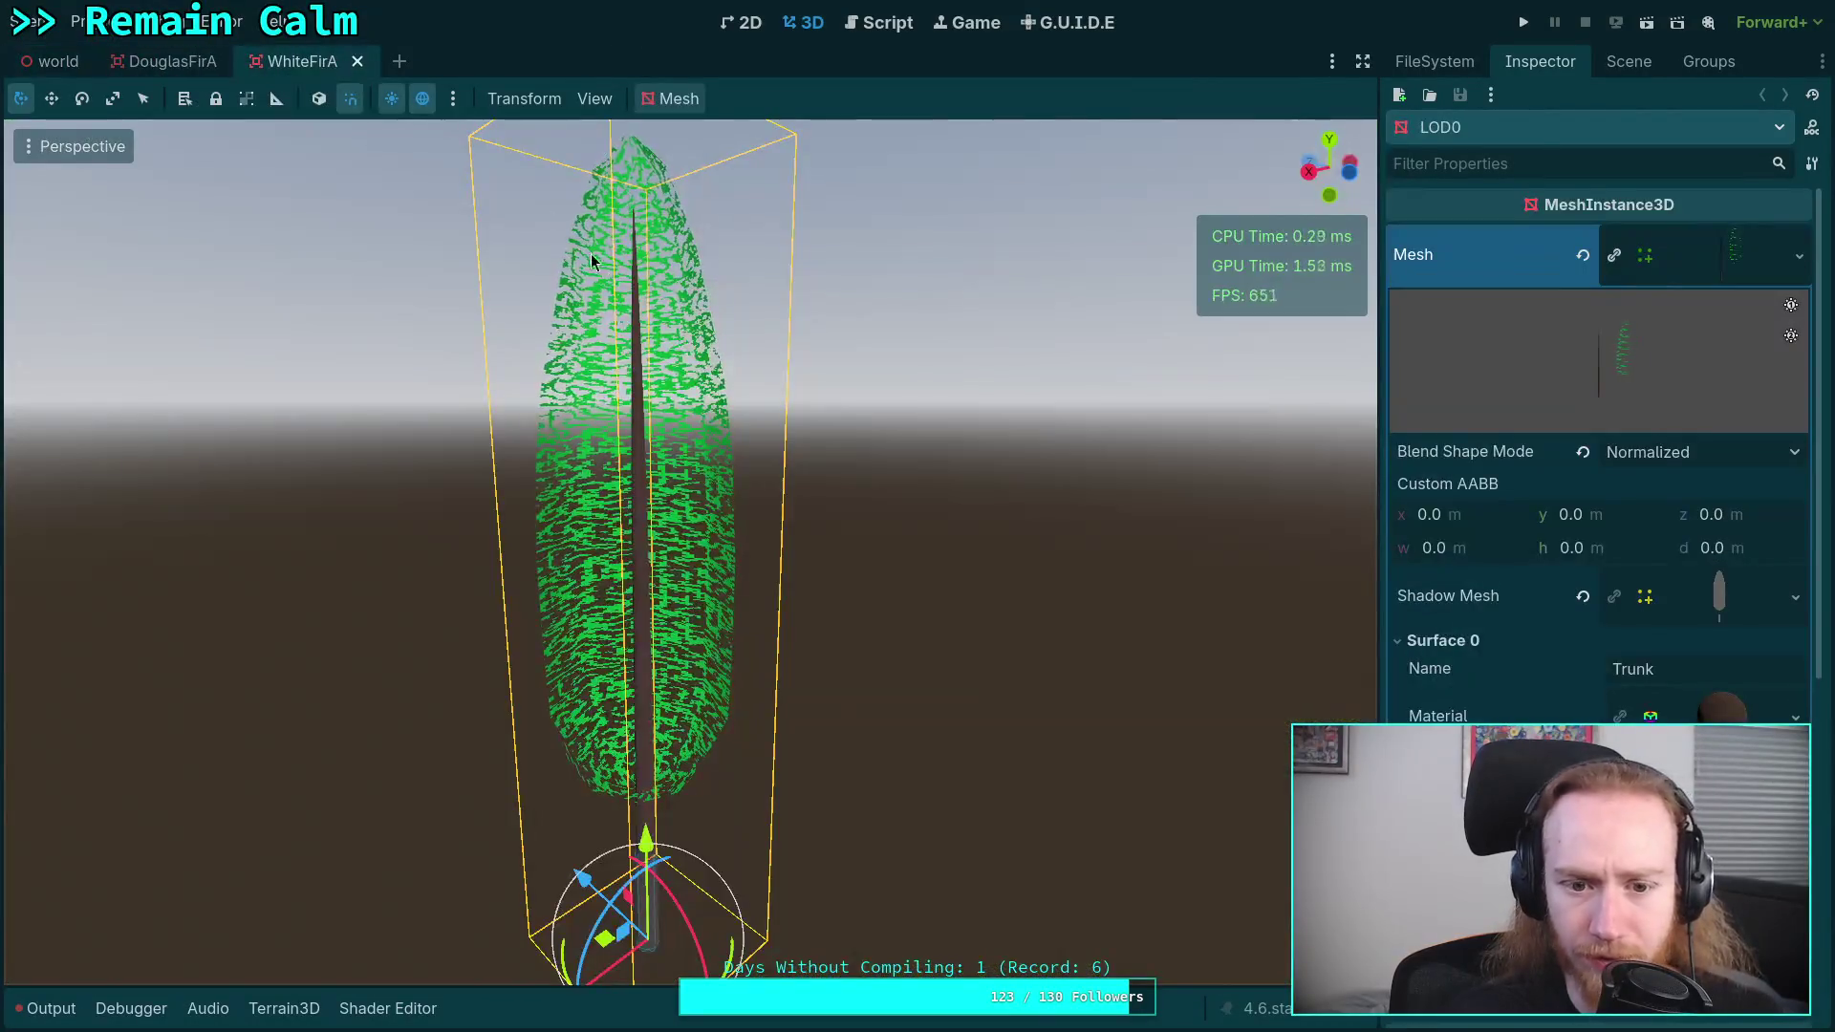
pyautogui.moveTo(48, 57)
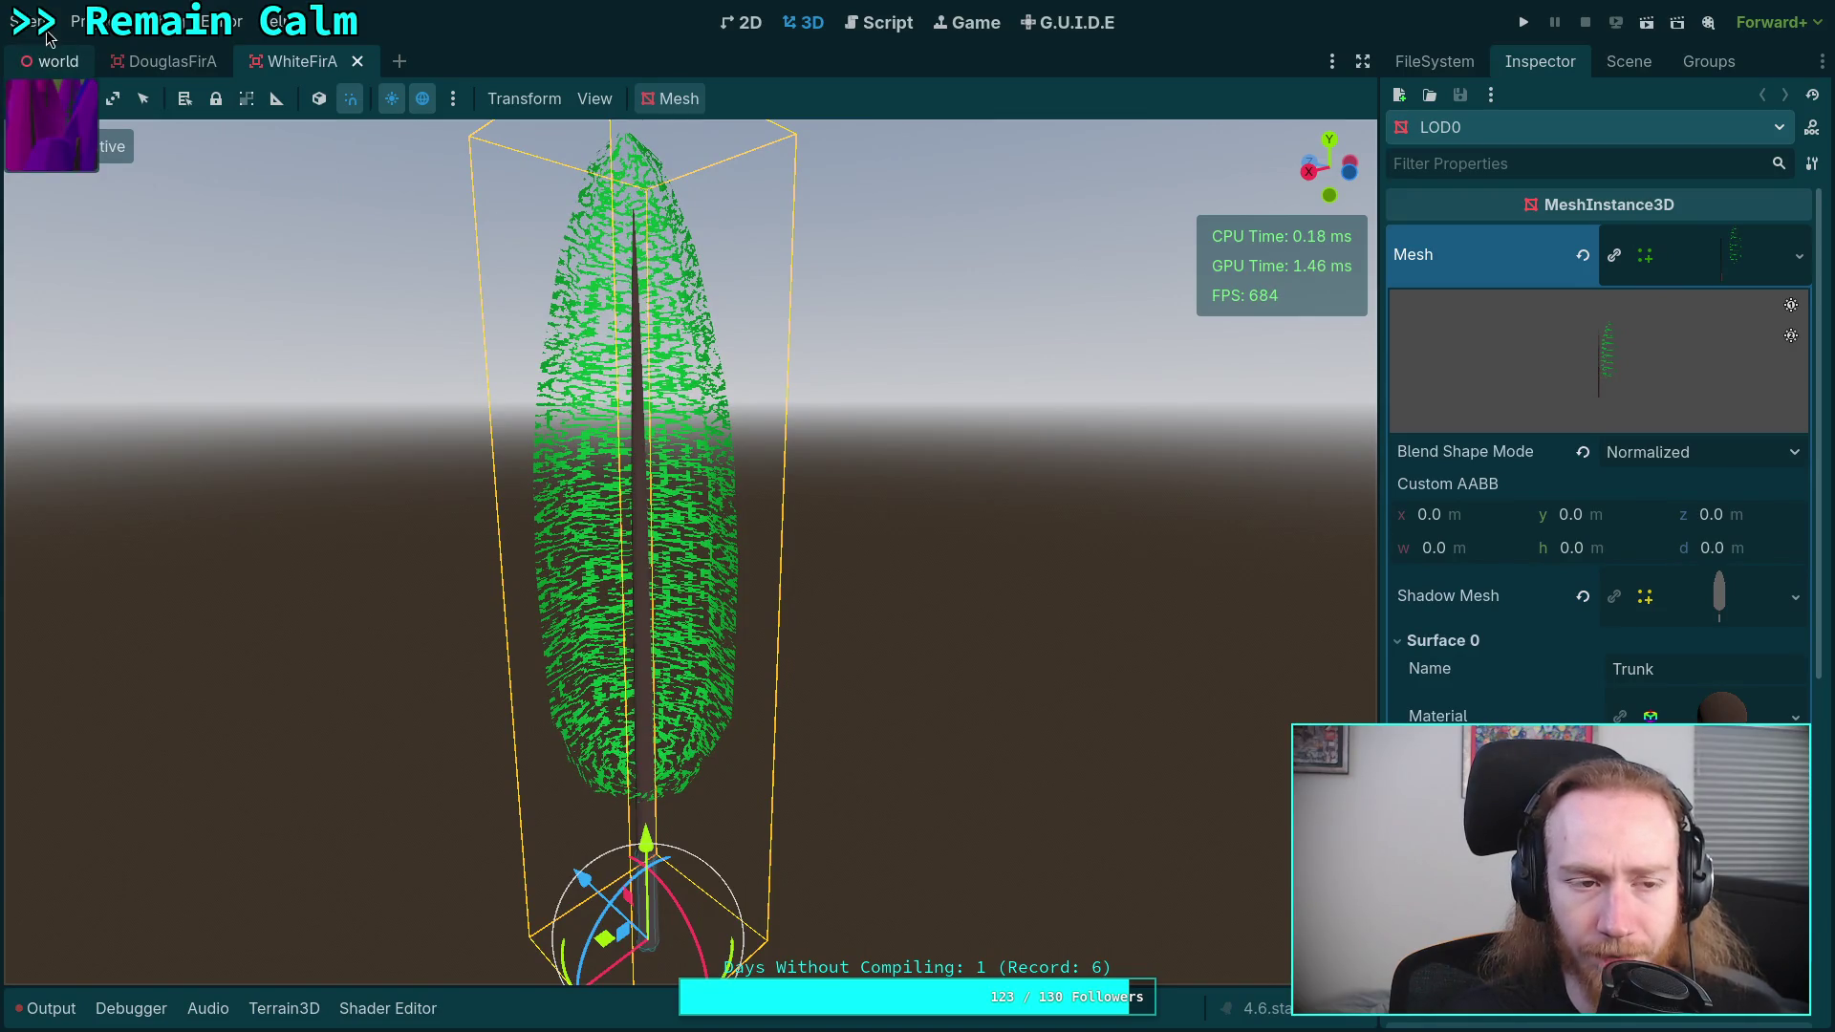
pyautogui.click(48, 61)
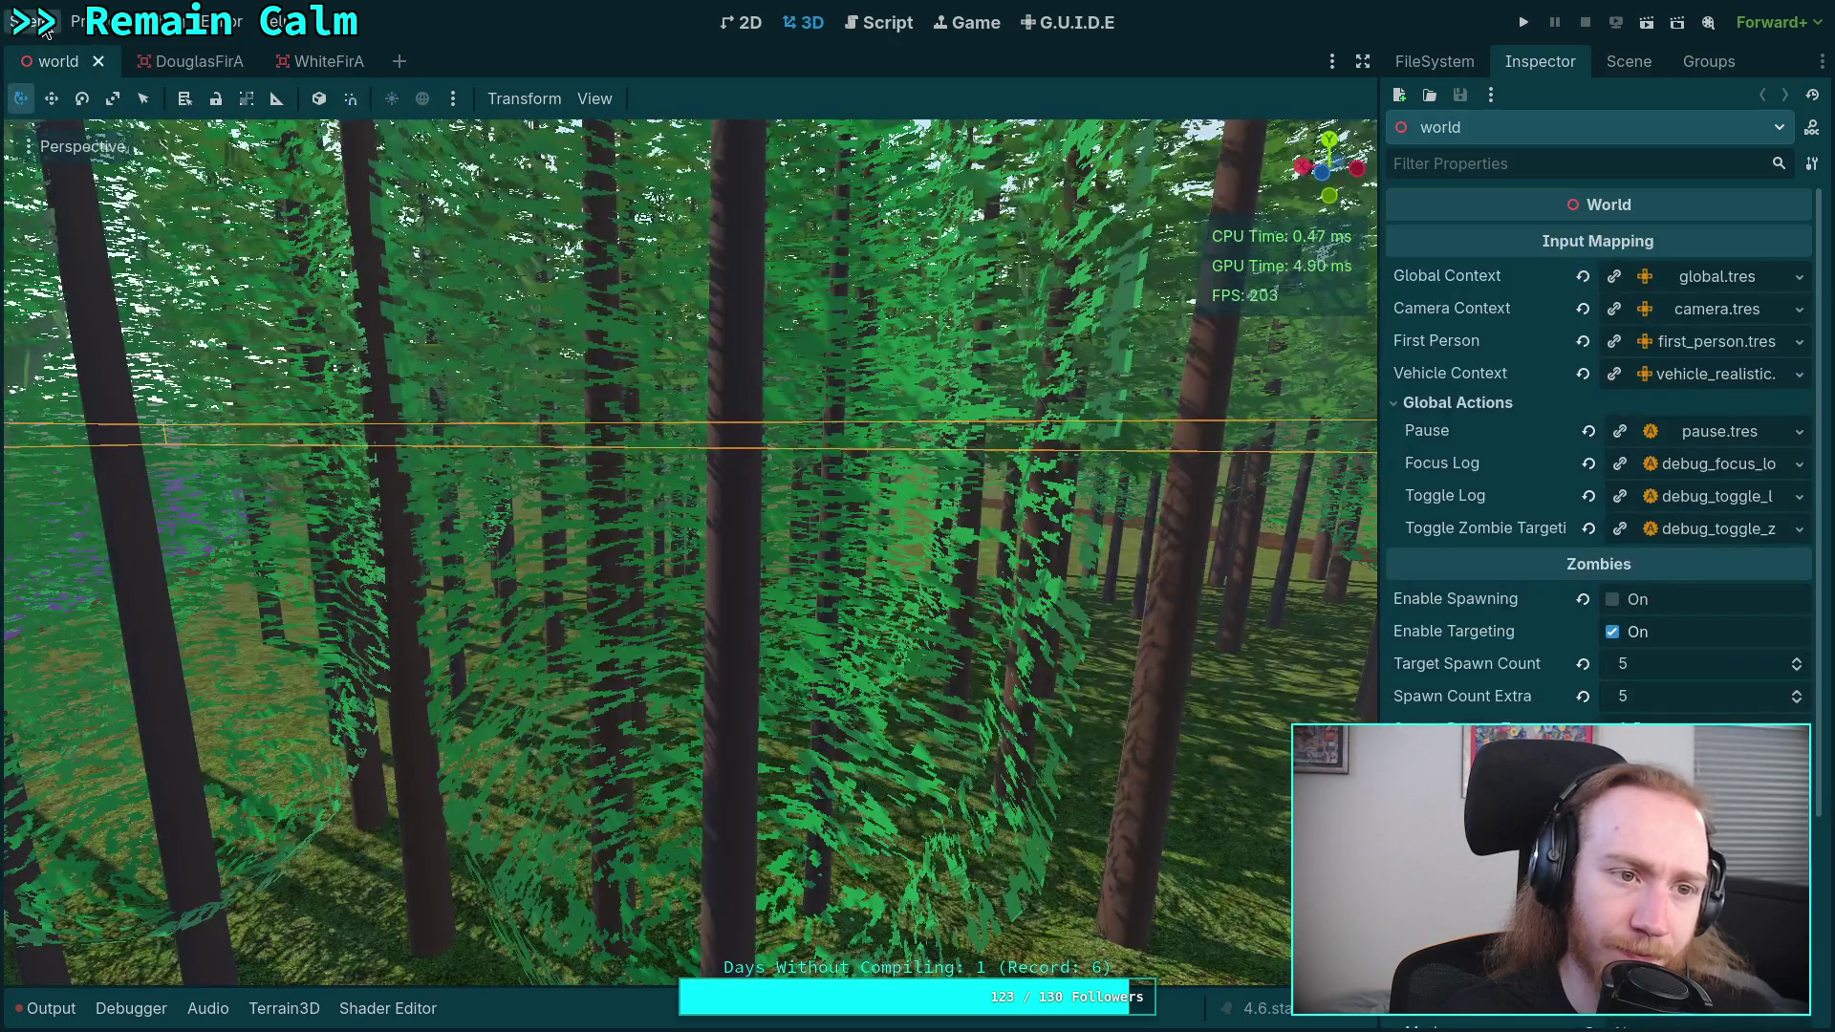
pyautogui.click(43, 28)
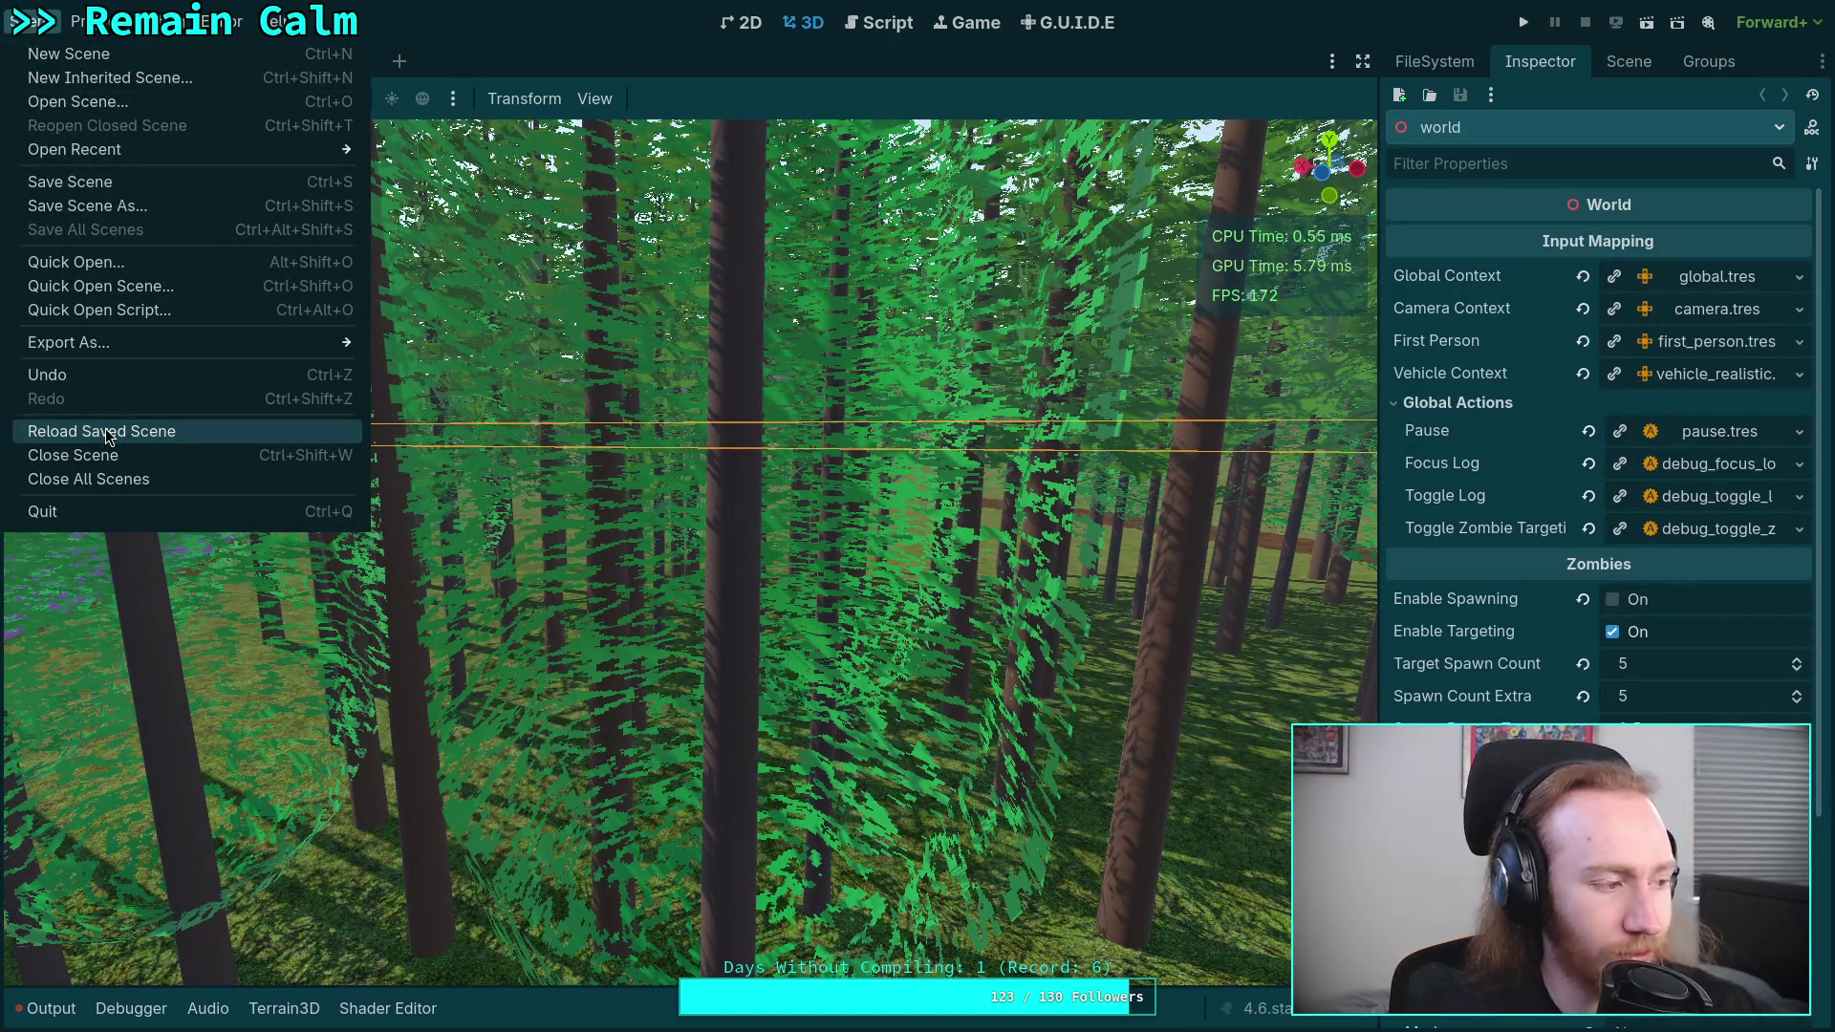
pyautogui.click(168, 429)
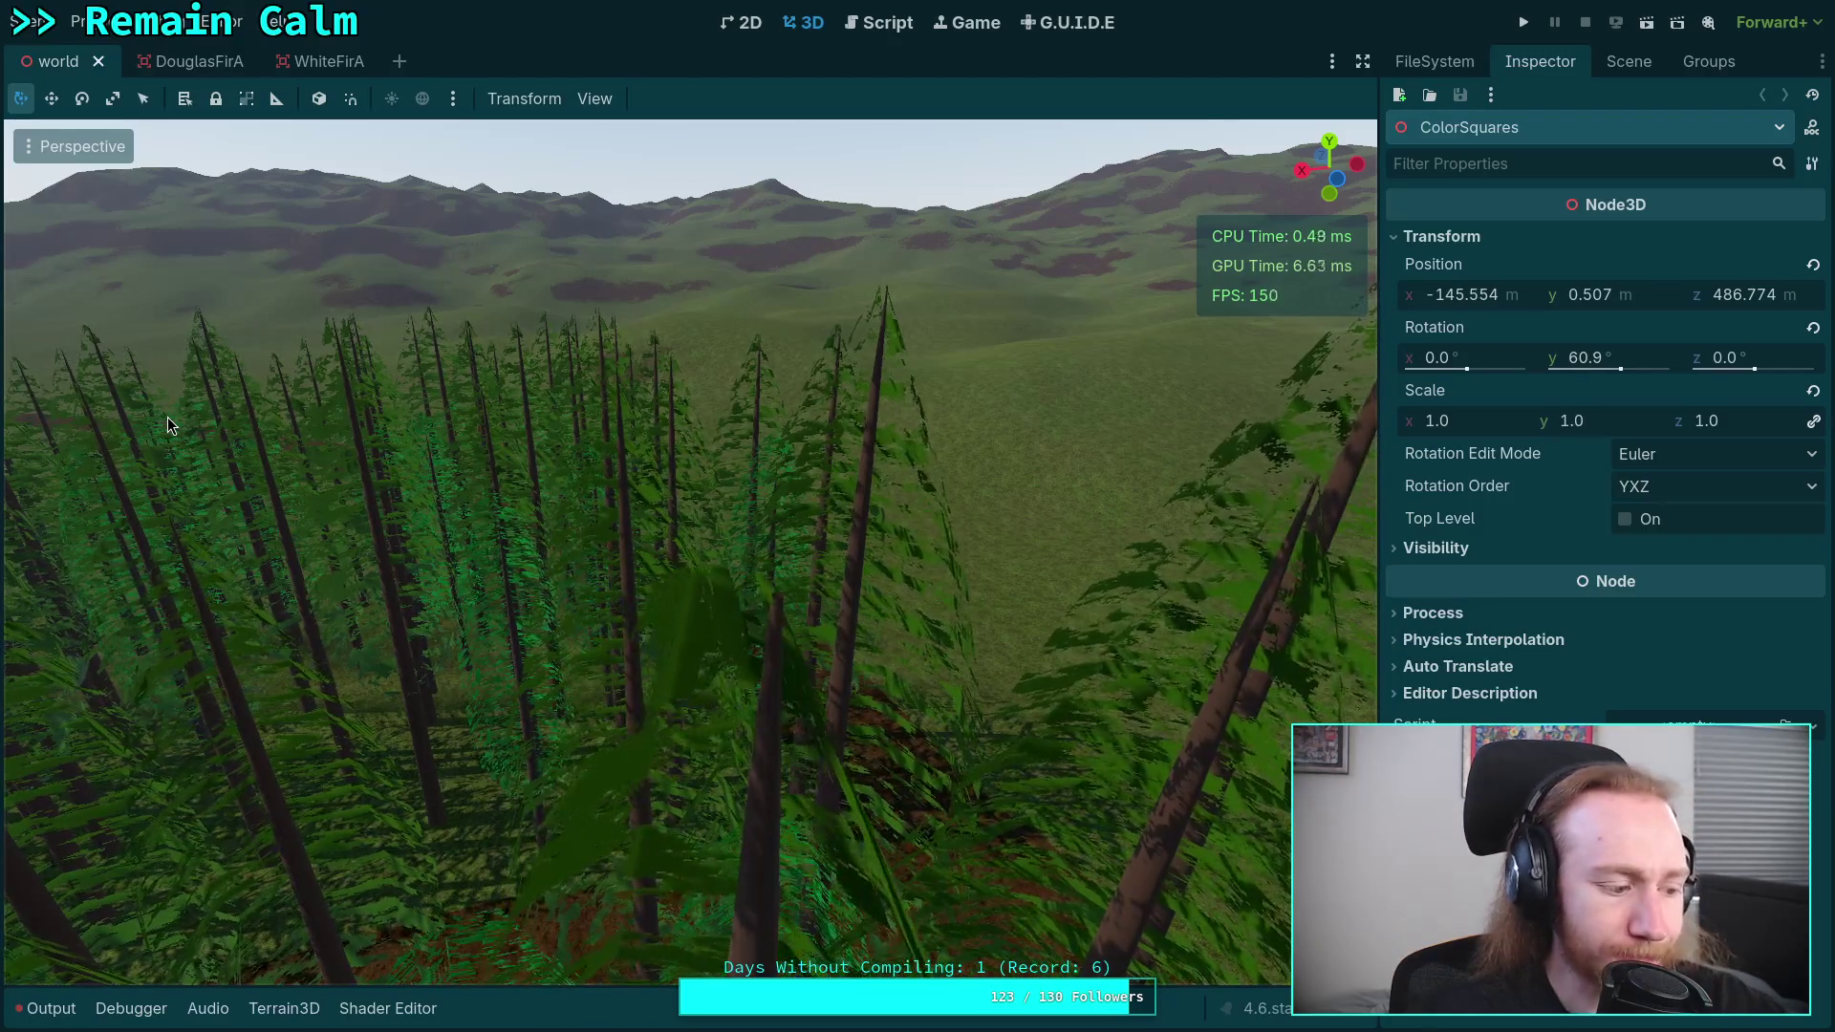
# - Fly through the reloaded forest along the dirt path, then save the world scene with Ctrl+S
pyautogui.rightClick(169, 417)
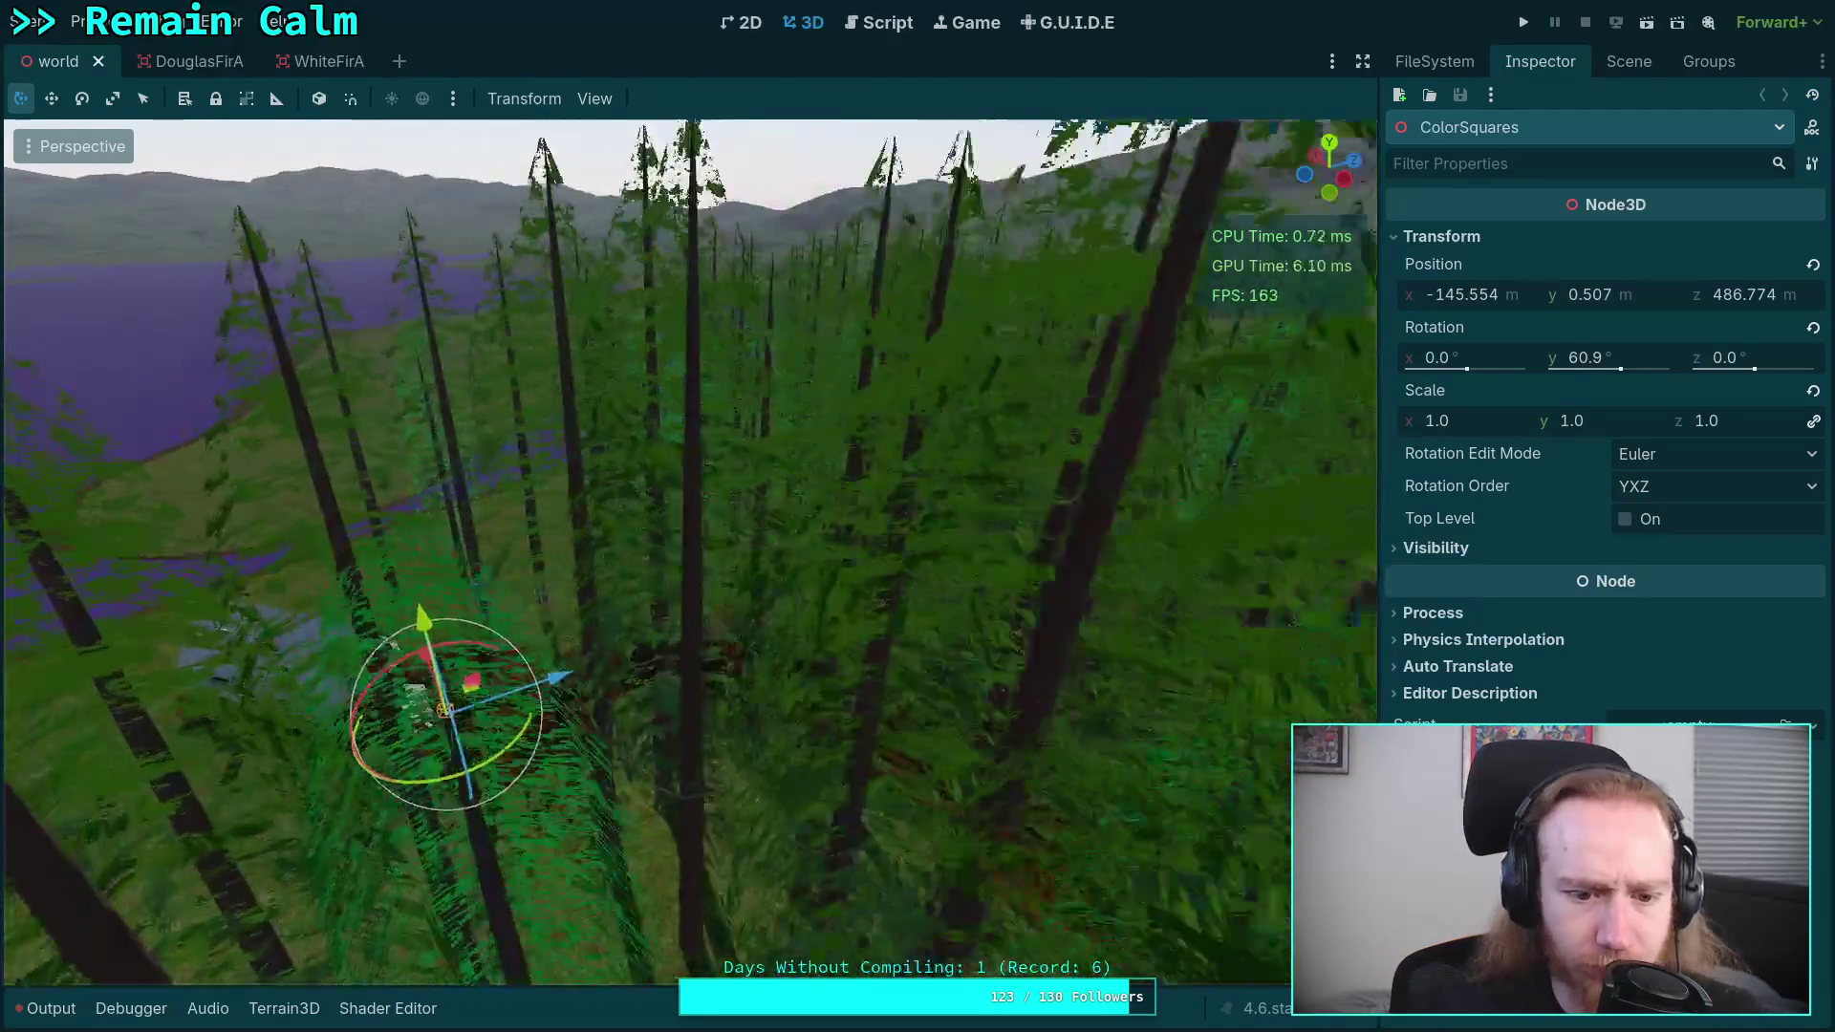
pyautogui.press('w')
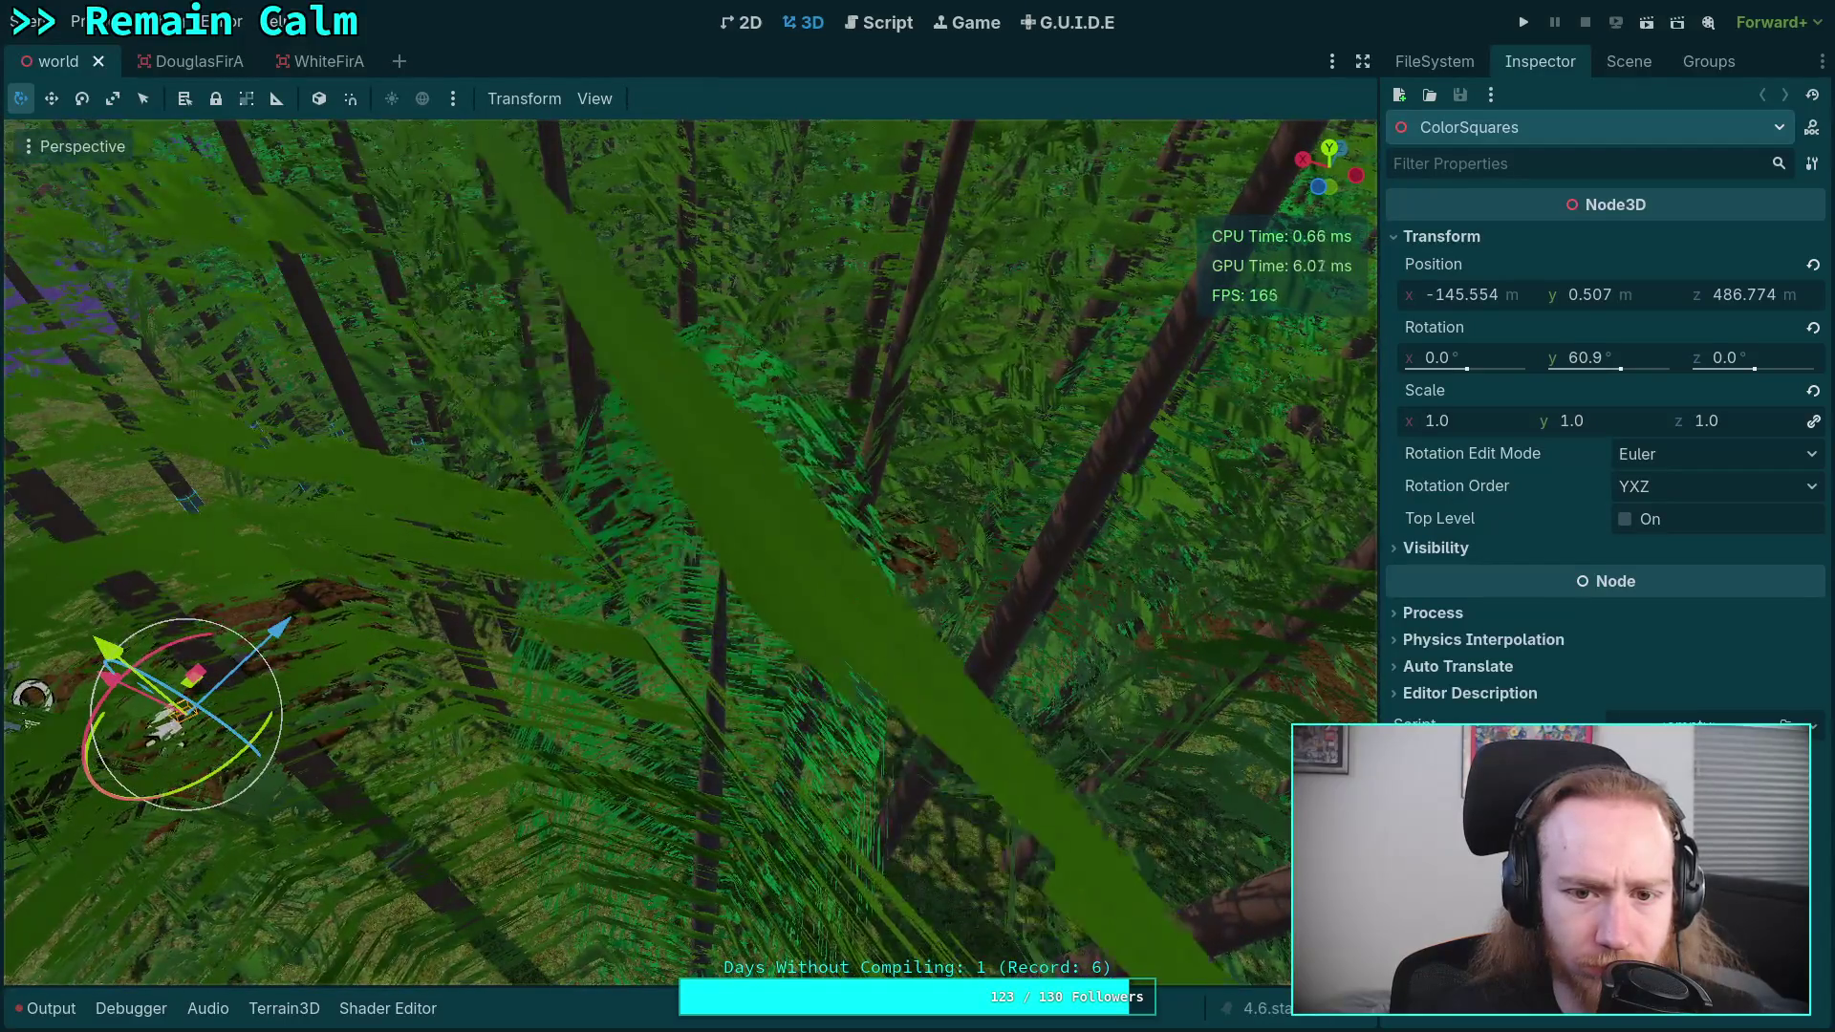
pyautogui.press('s')
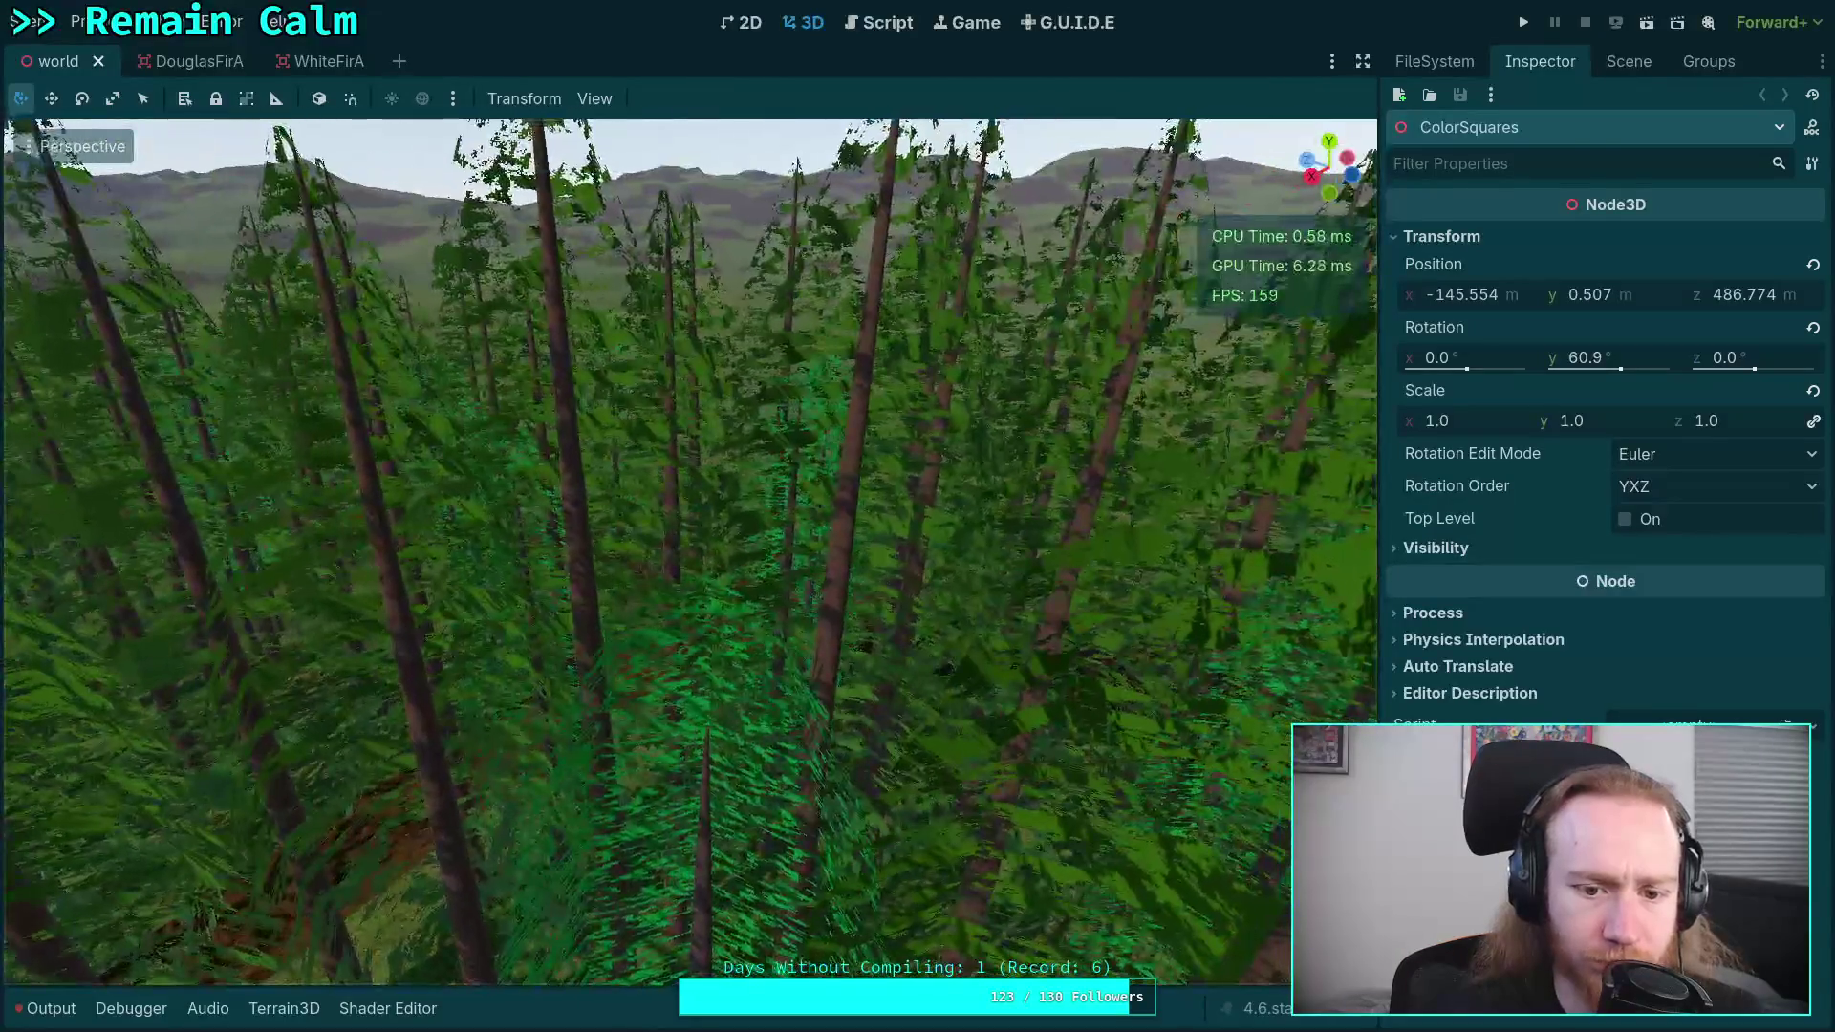
pyautogui.press('w')
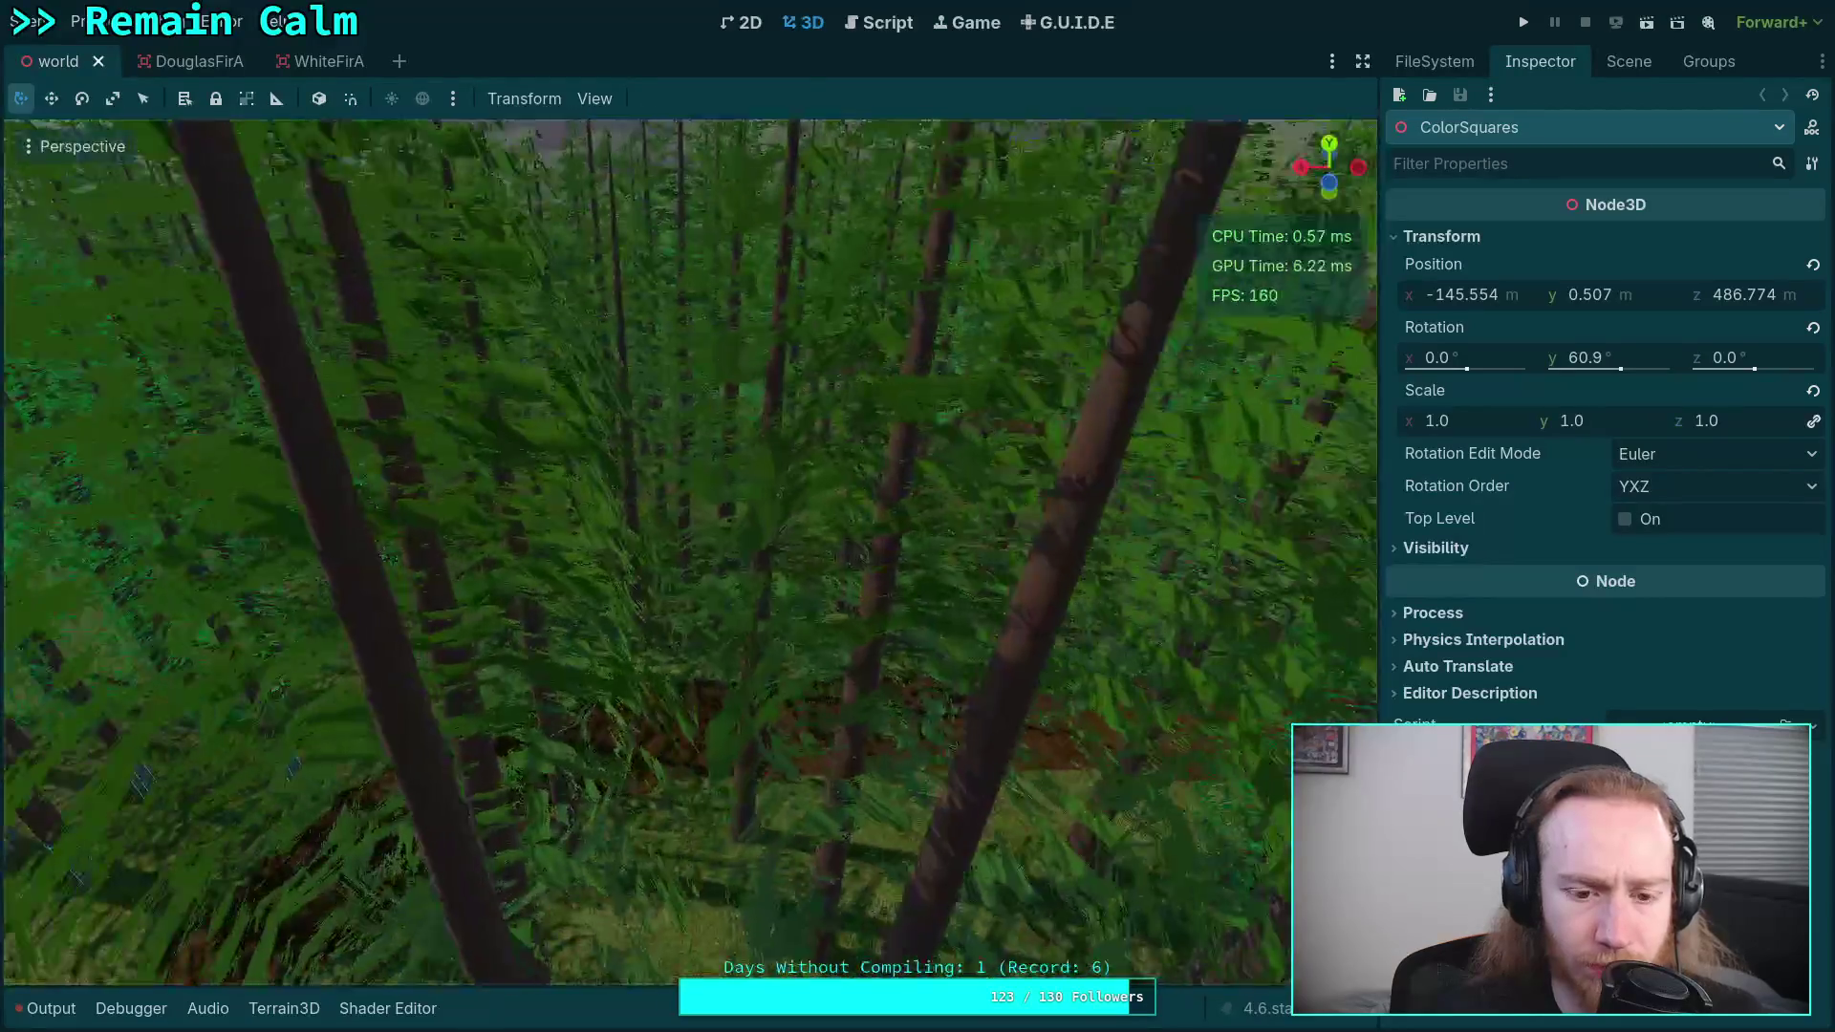
pyautogui.press('w')
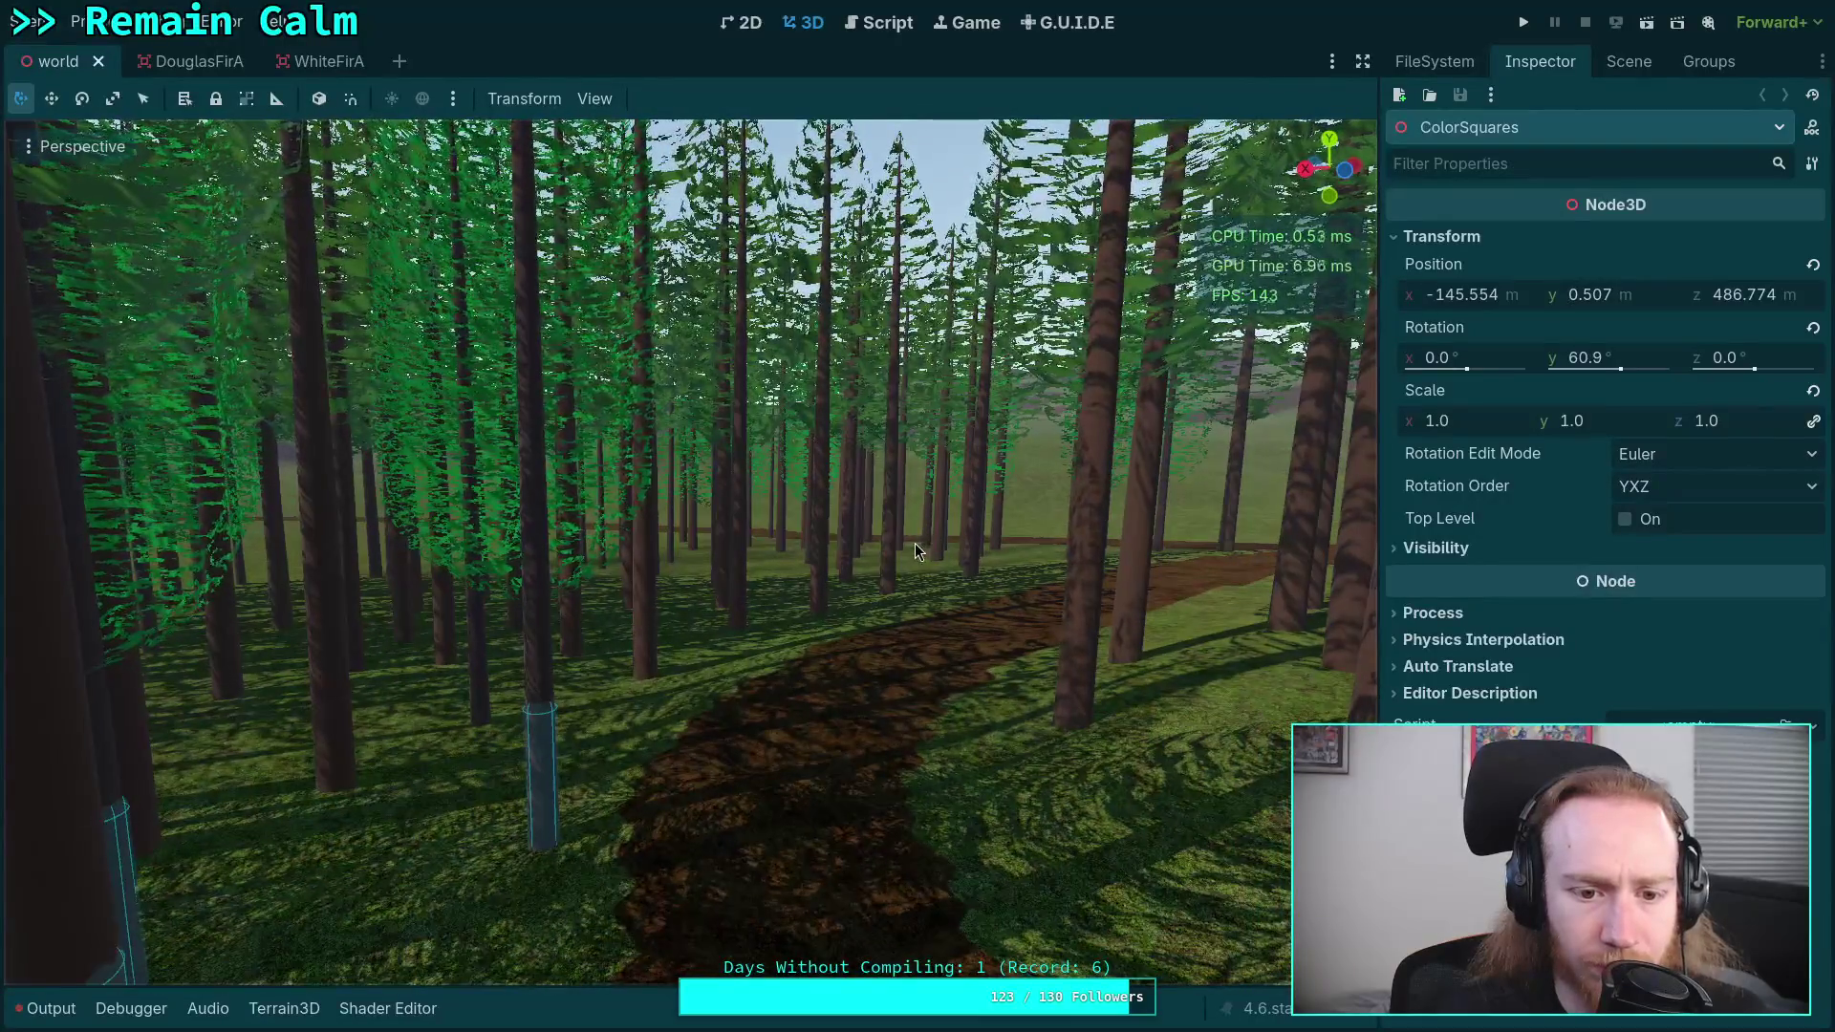
pyautogui.press('w')
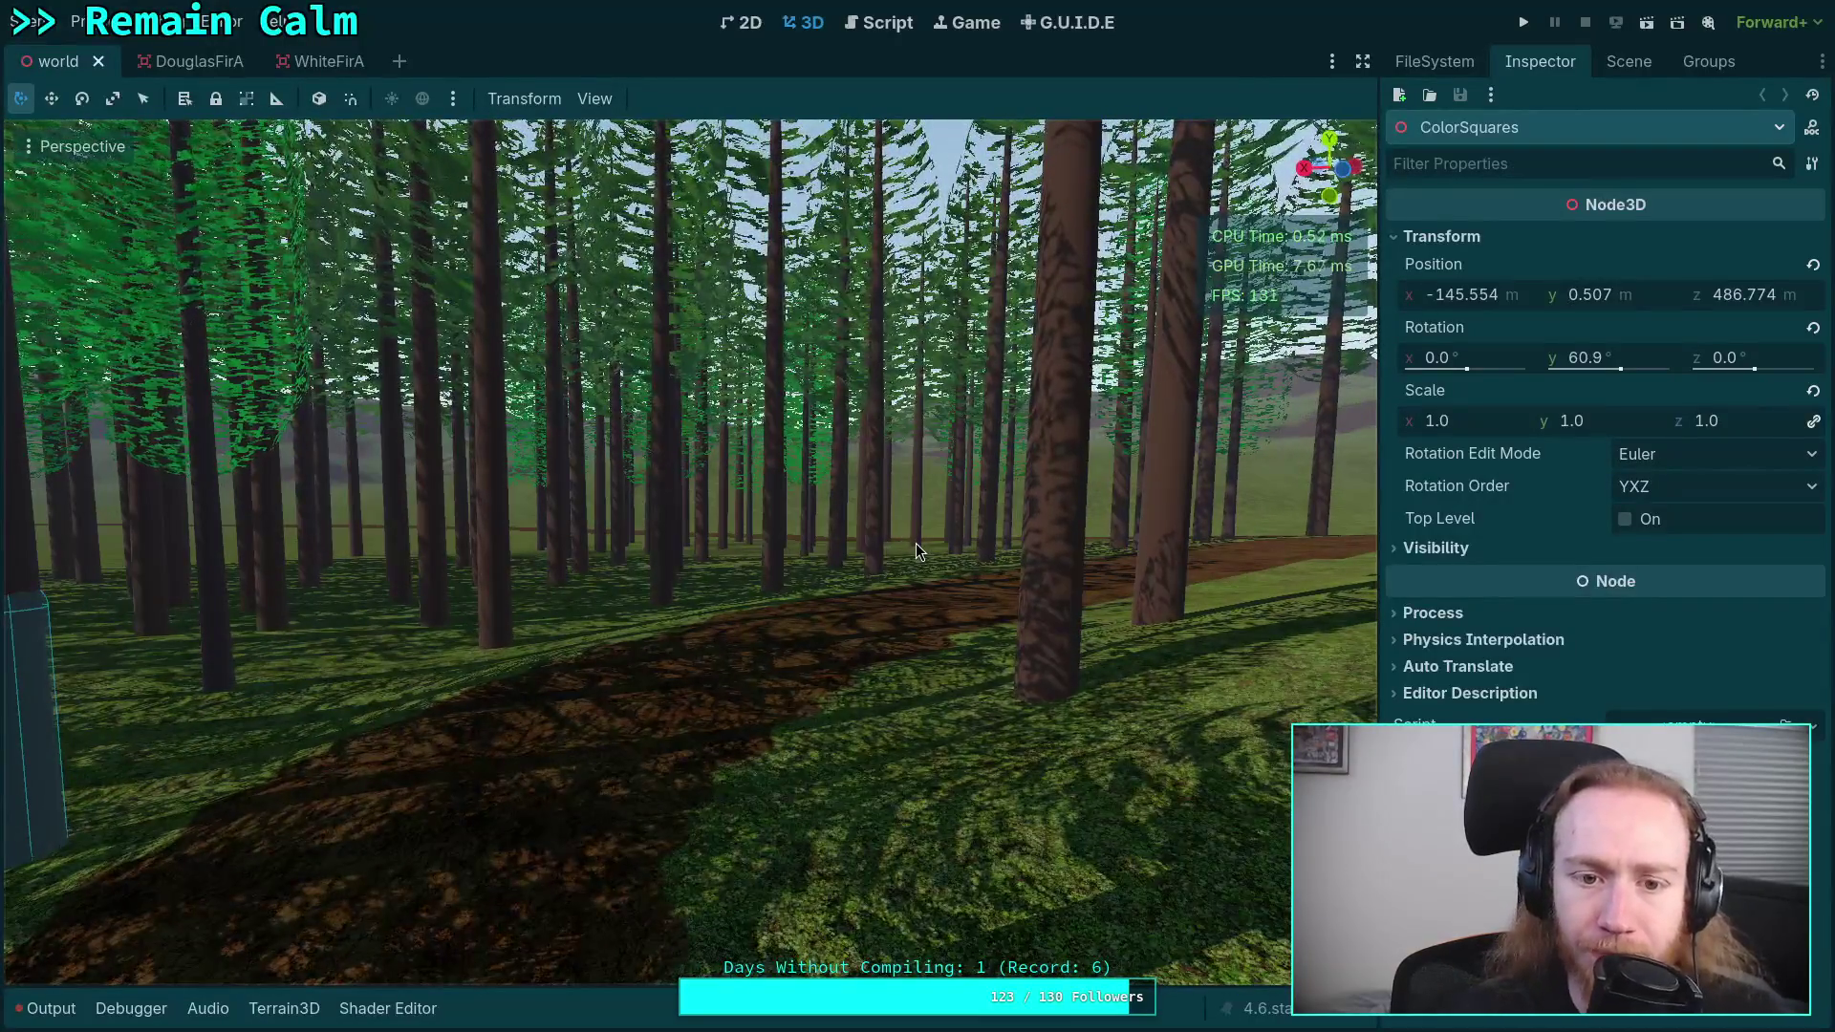
pyautogui.hotkey('ctrl', 's')
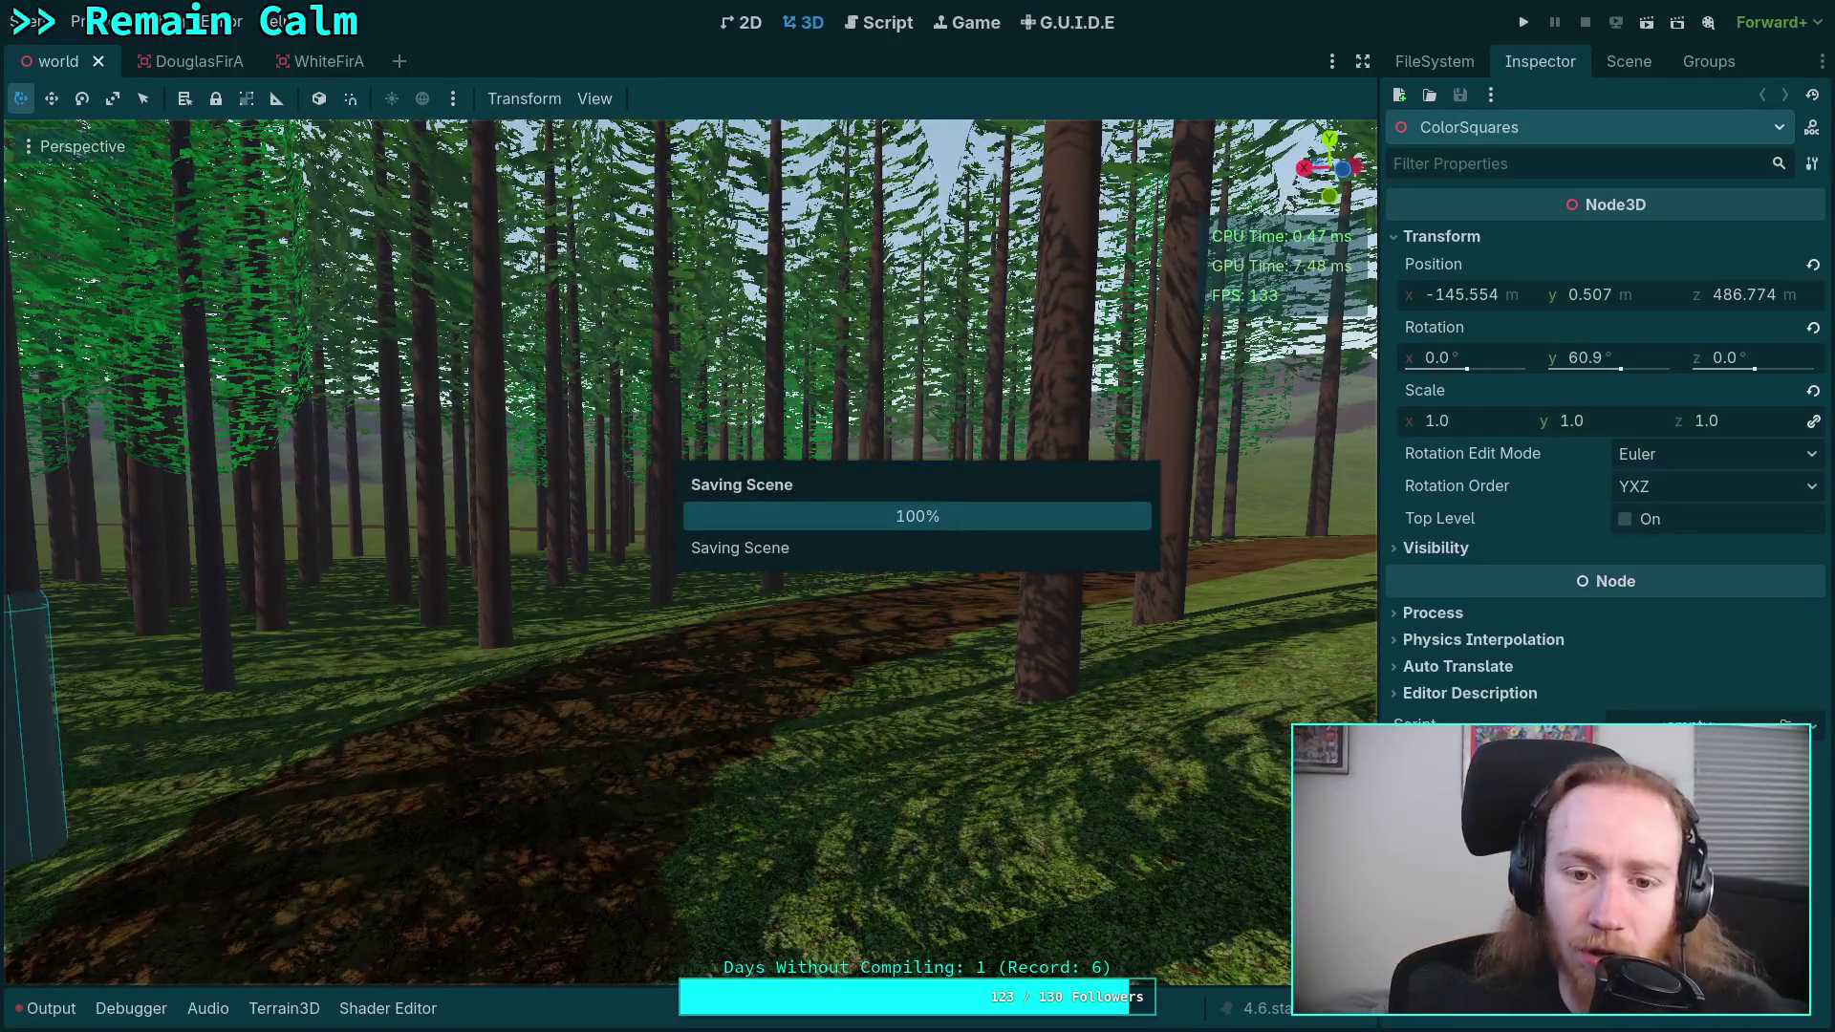
pyautogui.moveTo(333, 64)
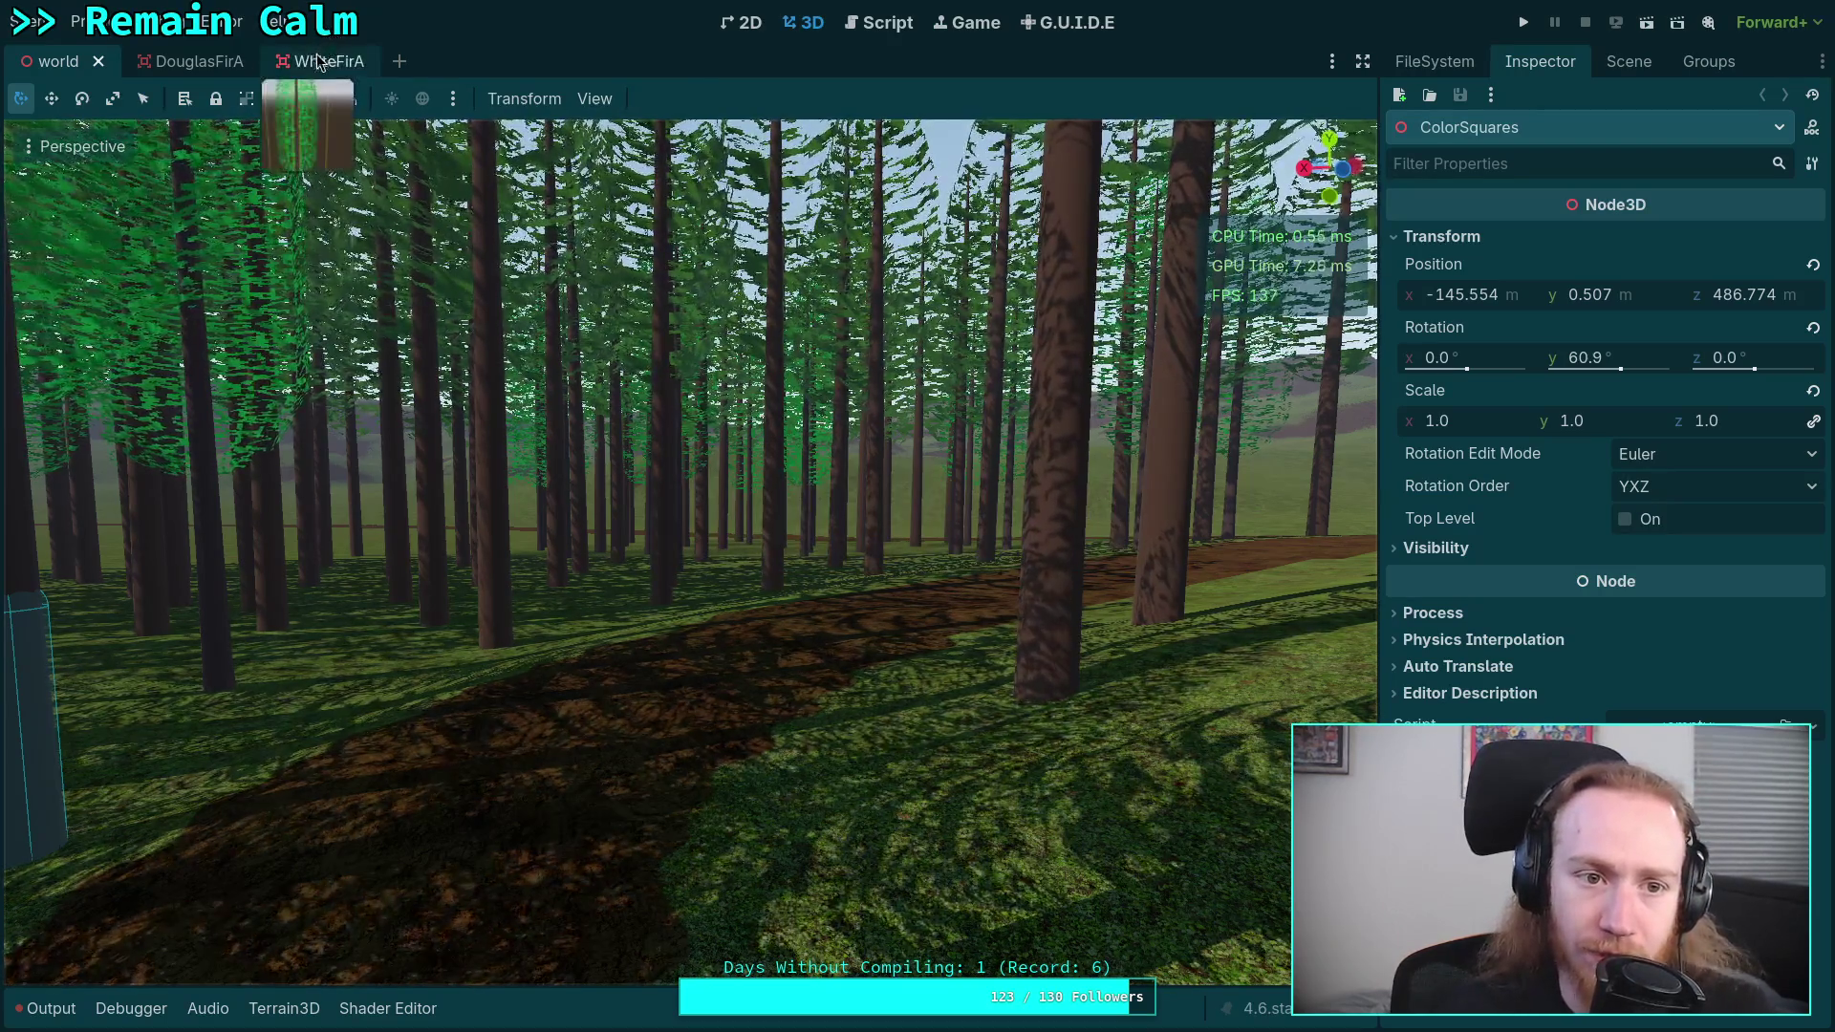
# - On the WhiteFirA scene, load foliage.gdshader from the Branches material into the Shader Editor
pyautogui.click(320, 63)
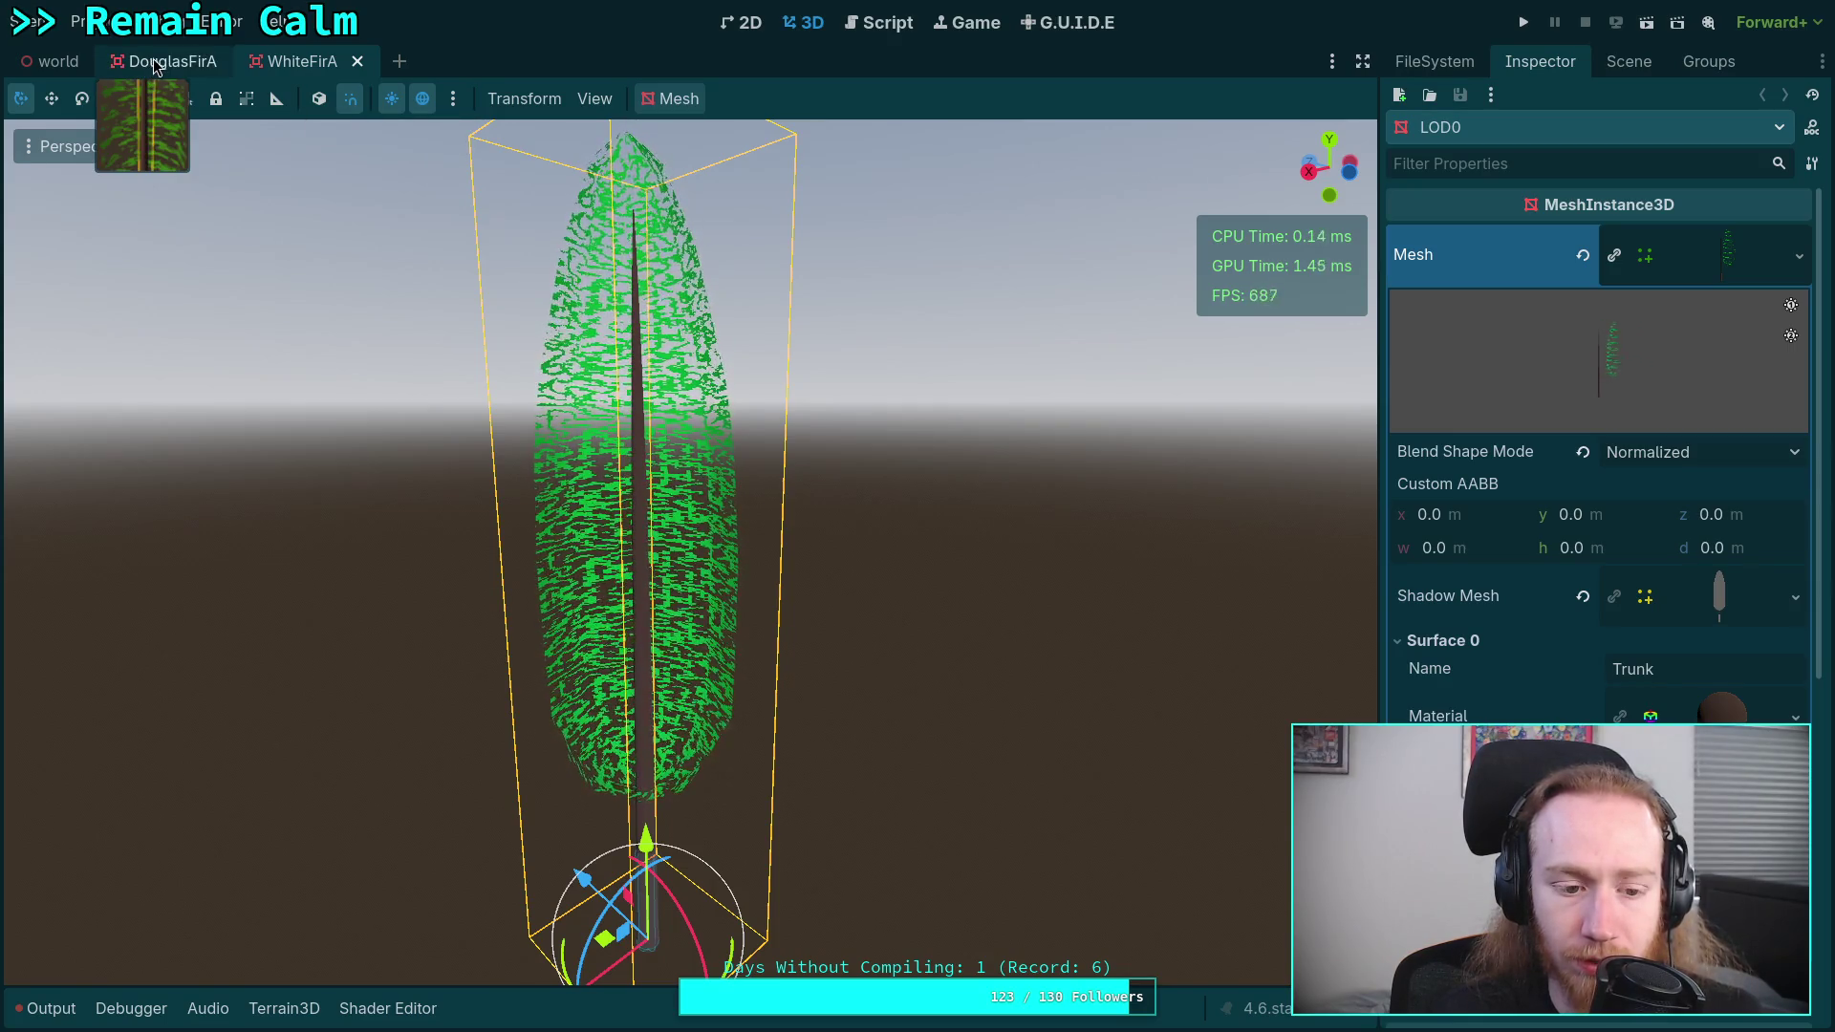
pyautogui.click(390, 1011)
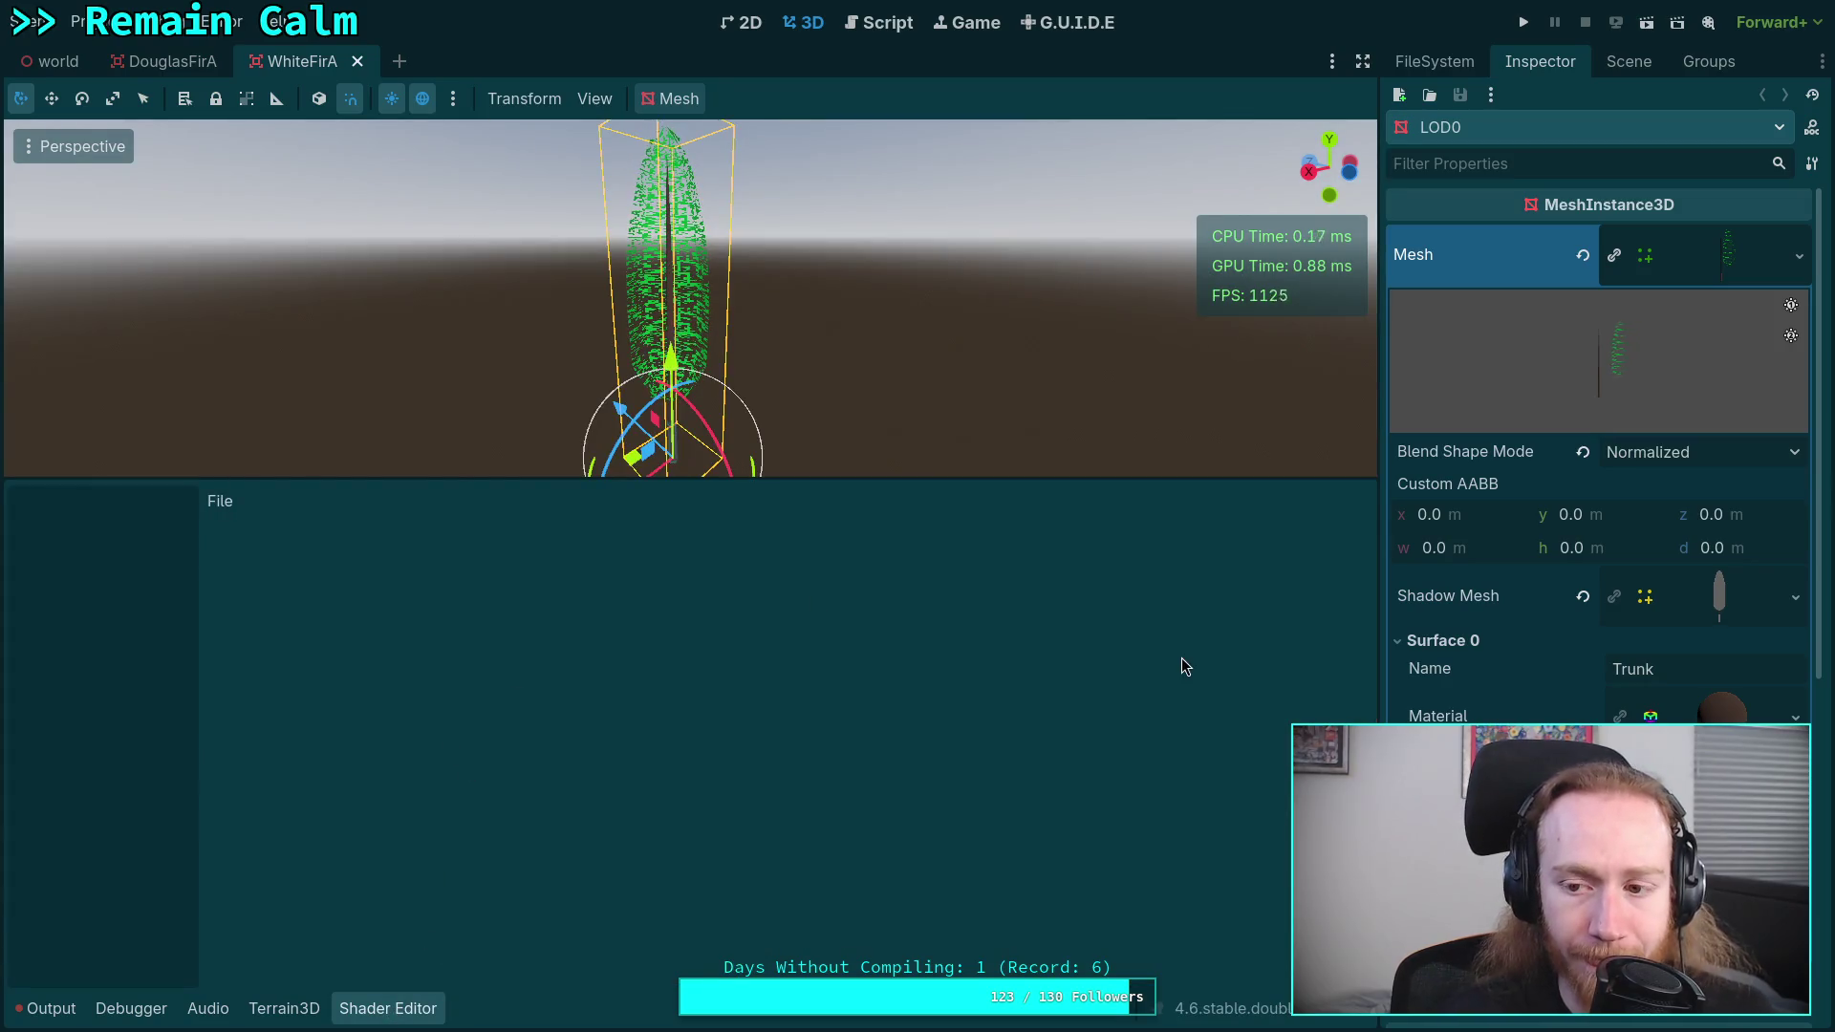
pyautogui.scroll(-3, 1569, 619)
pyautogui.scroll(-2, 1569, 619)
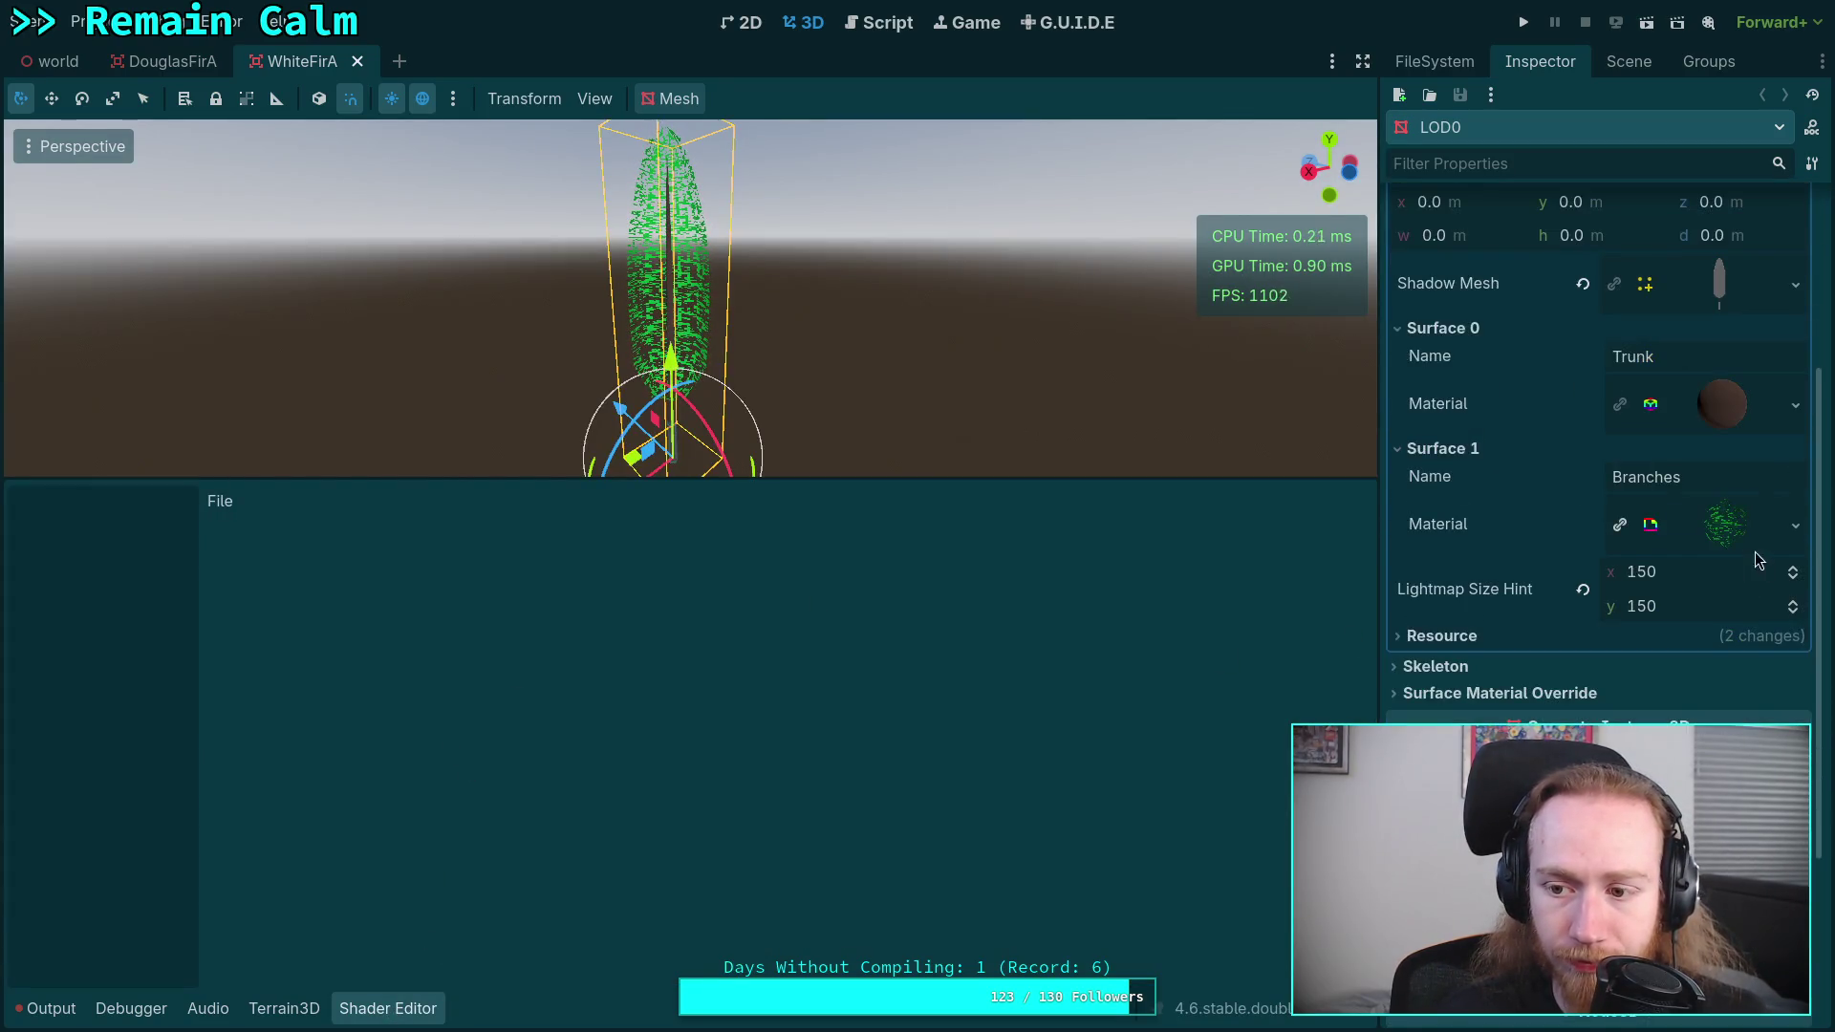
pyautogui.click(1725, 523)
pyautogui.click(1720, 524)
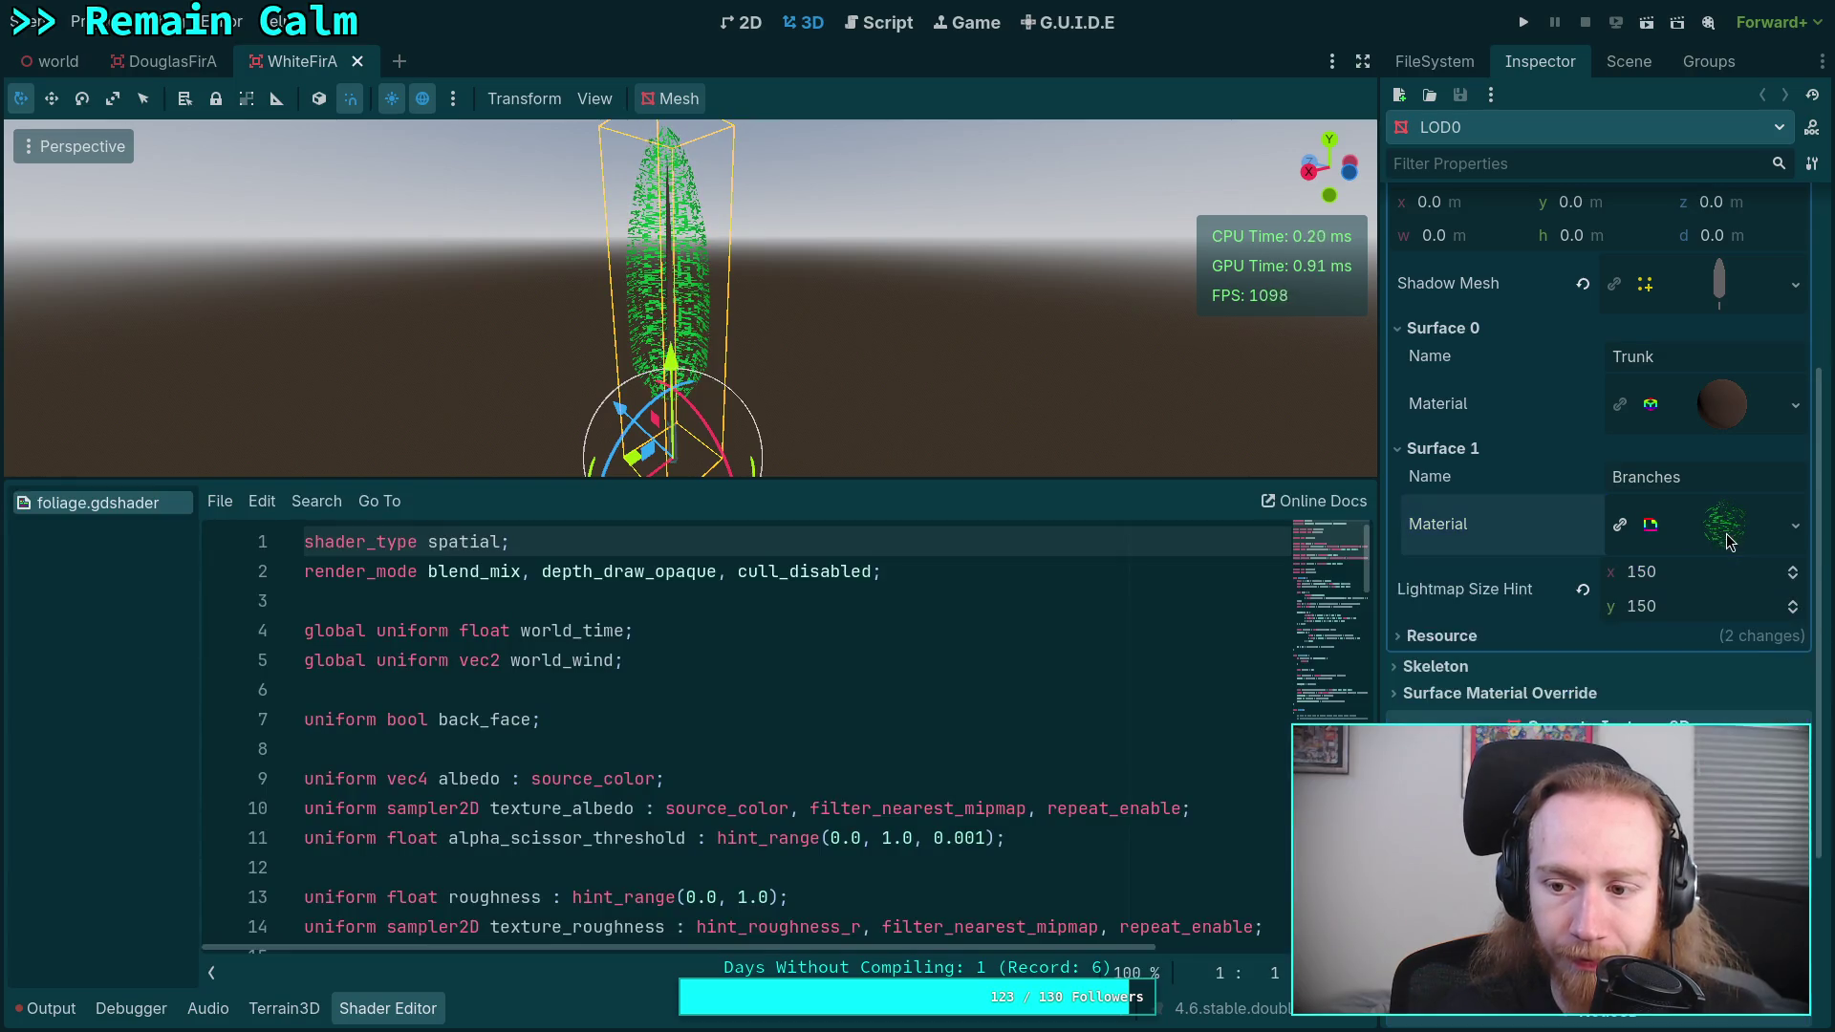
# - In foliage.gdshader, add a 'cos(t' line after VERTEX.xz += ( and prefix the sqrt line with +
pyautogui.scroll(-5, 784, 685)
pyautogui.scroll(-2, 810, 689)
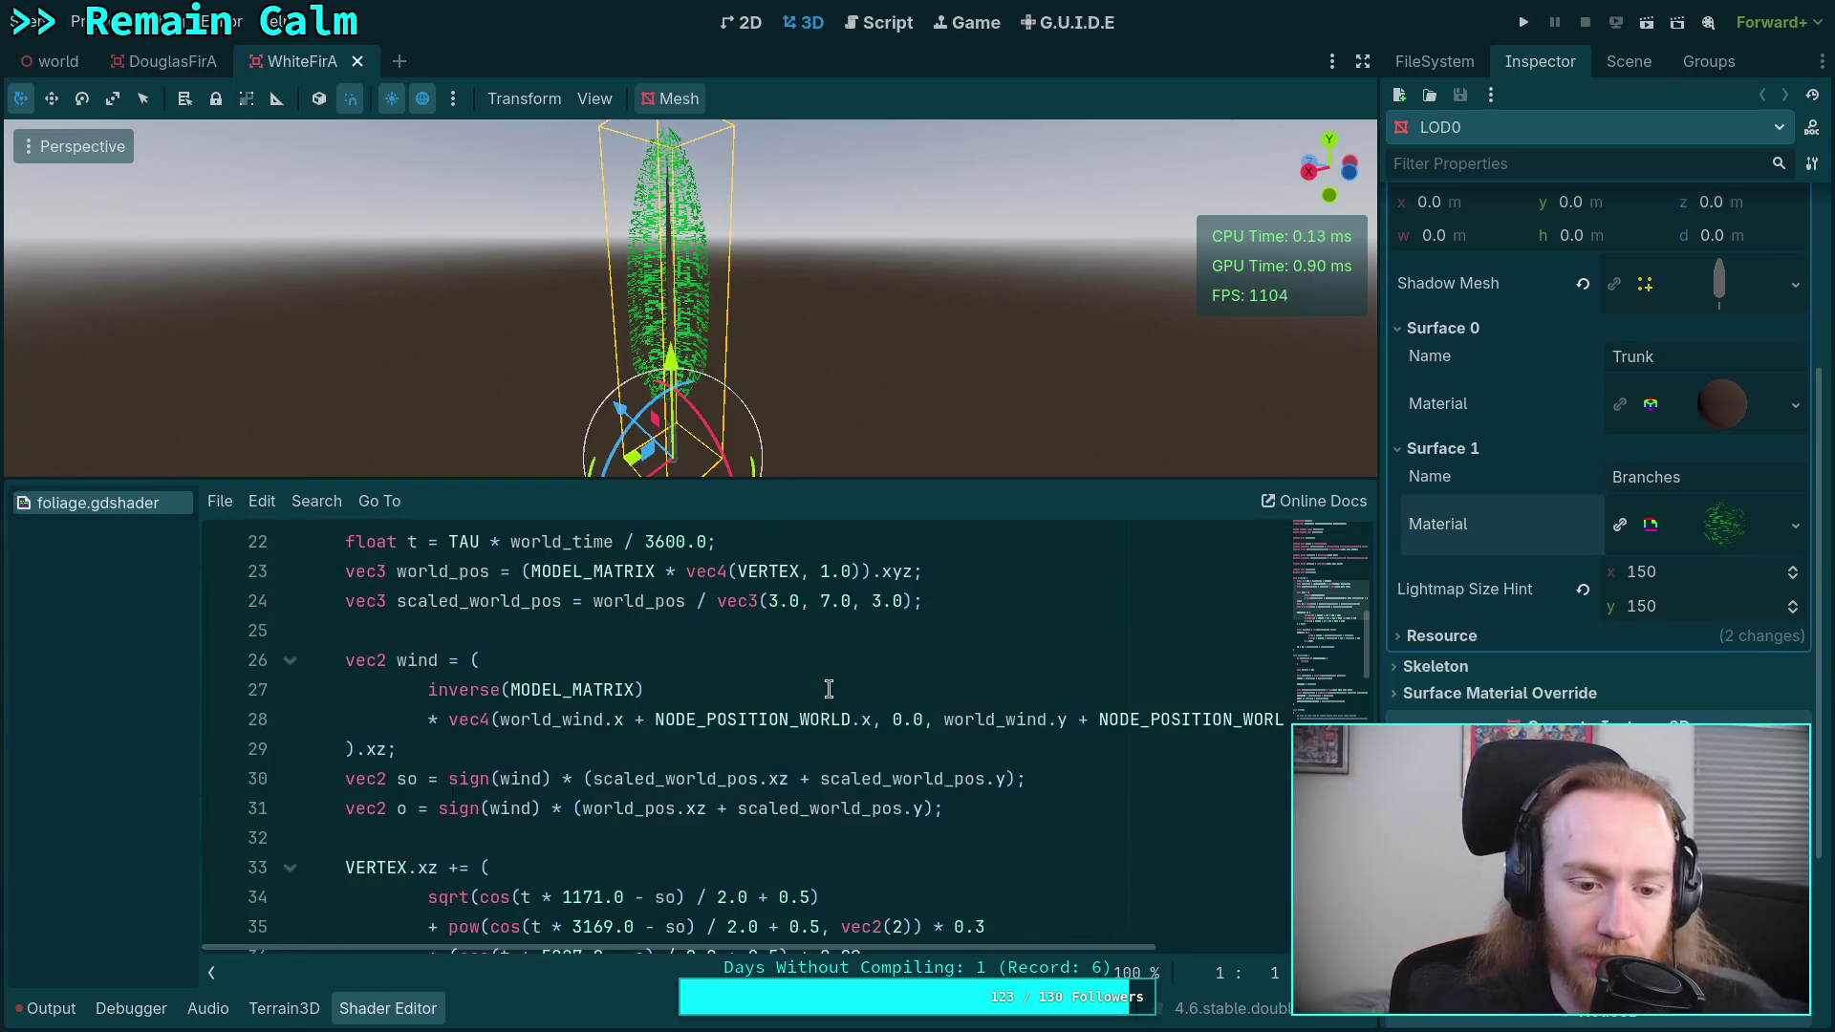
pyautogui.scroll(-3, 831, 688)
pyautogui.scroll(1, 828, 685)
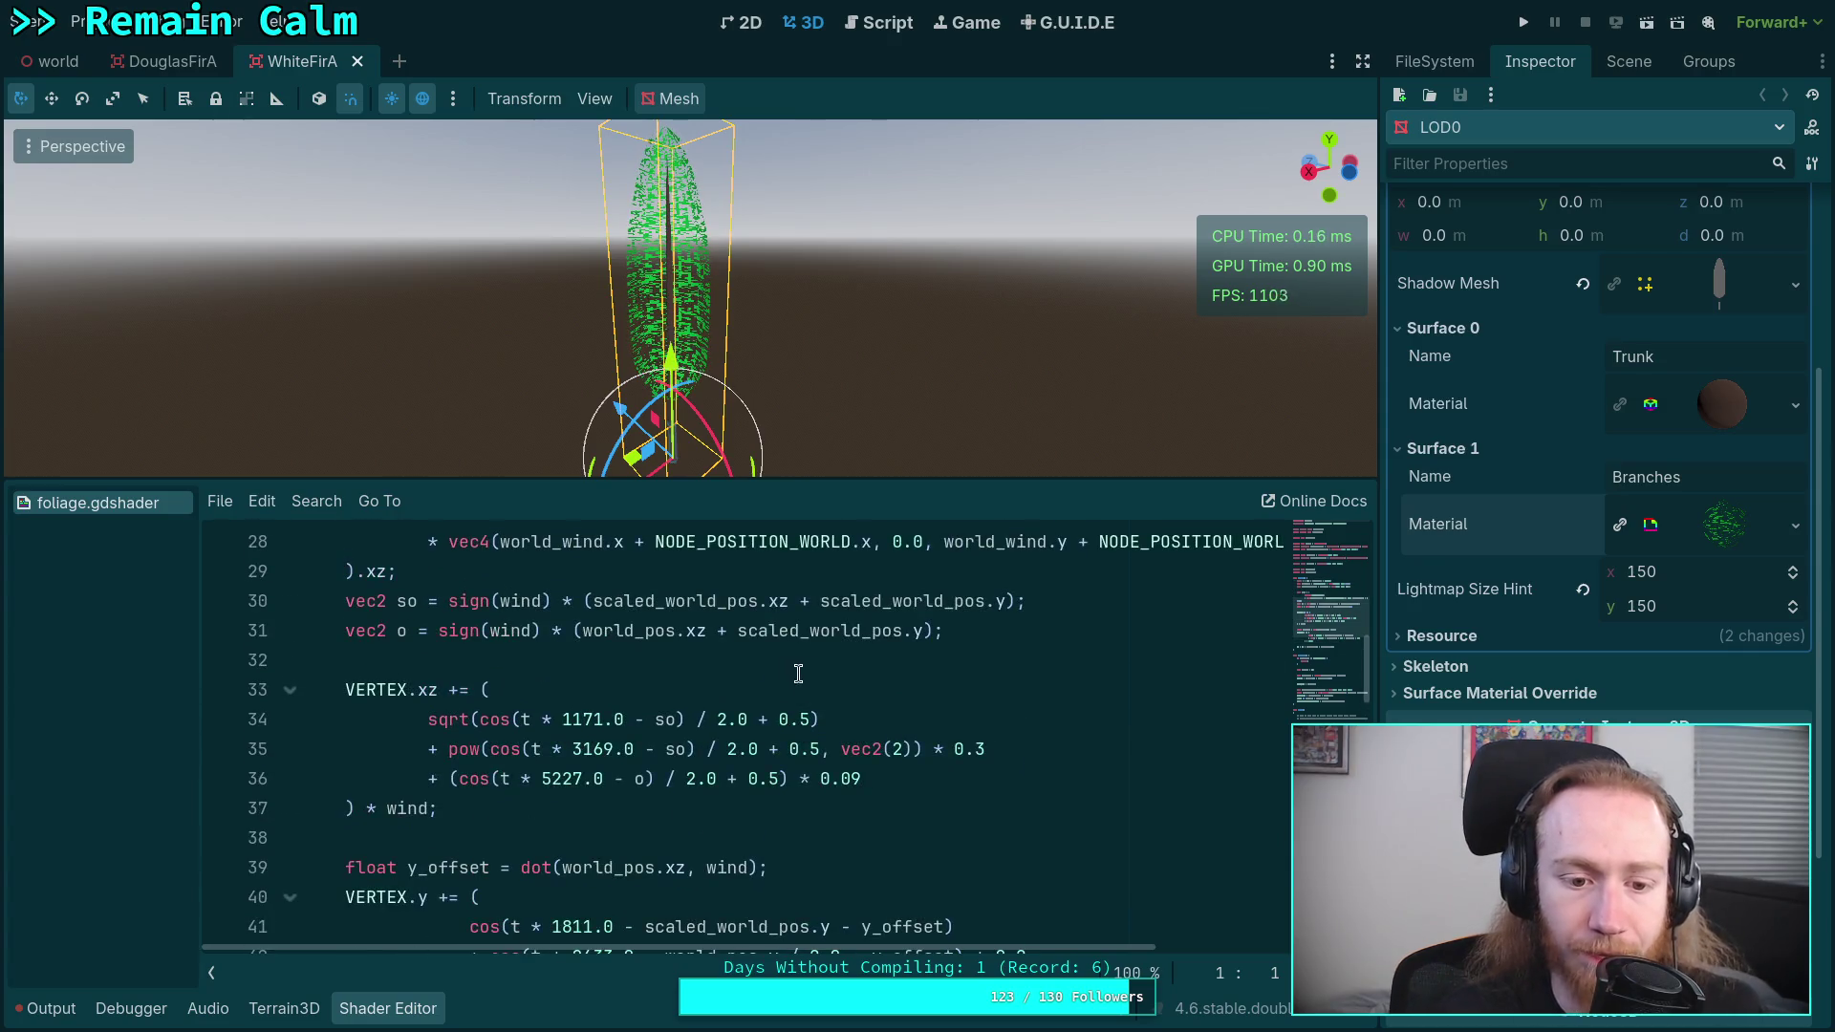
pyautogui.click(821, 680)
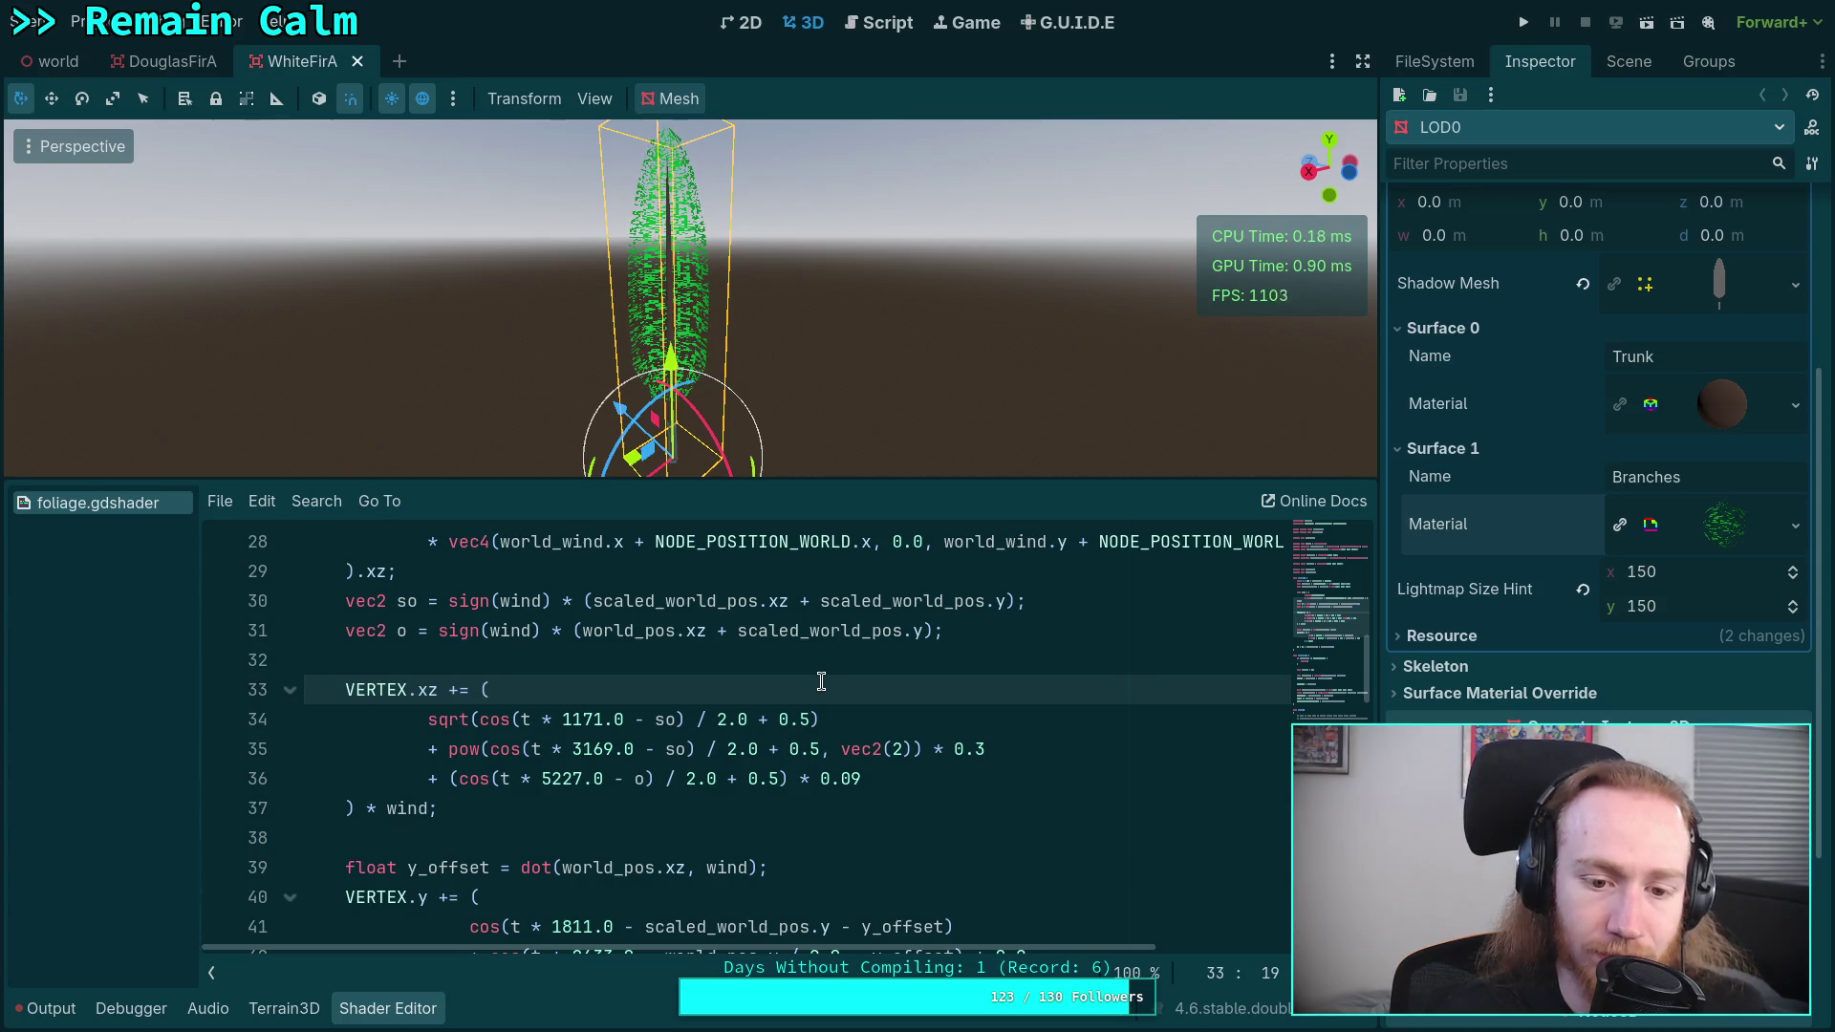
pyautogui.press('Return')
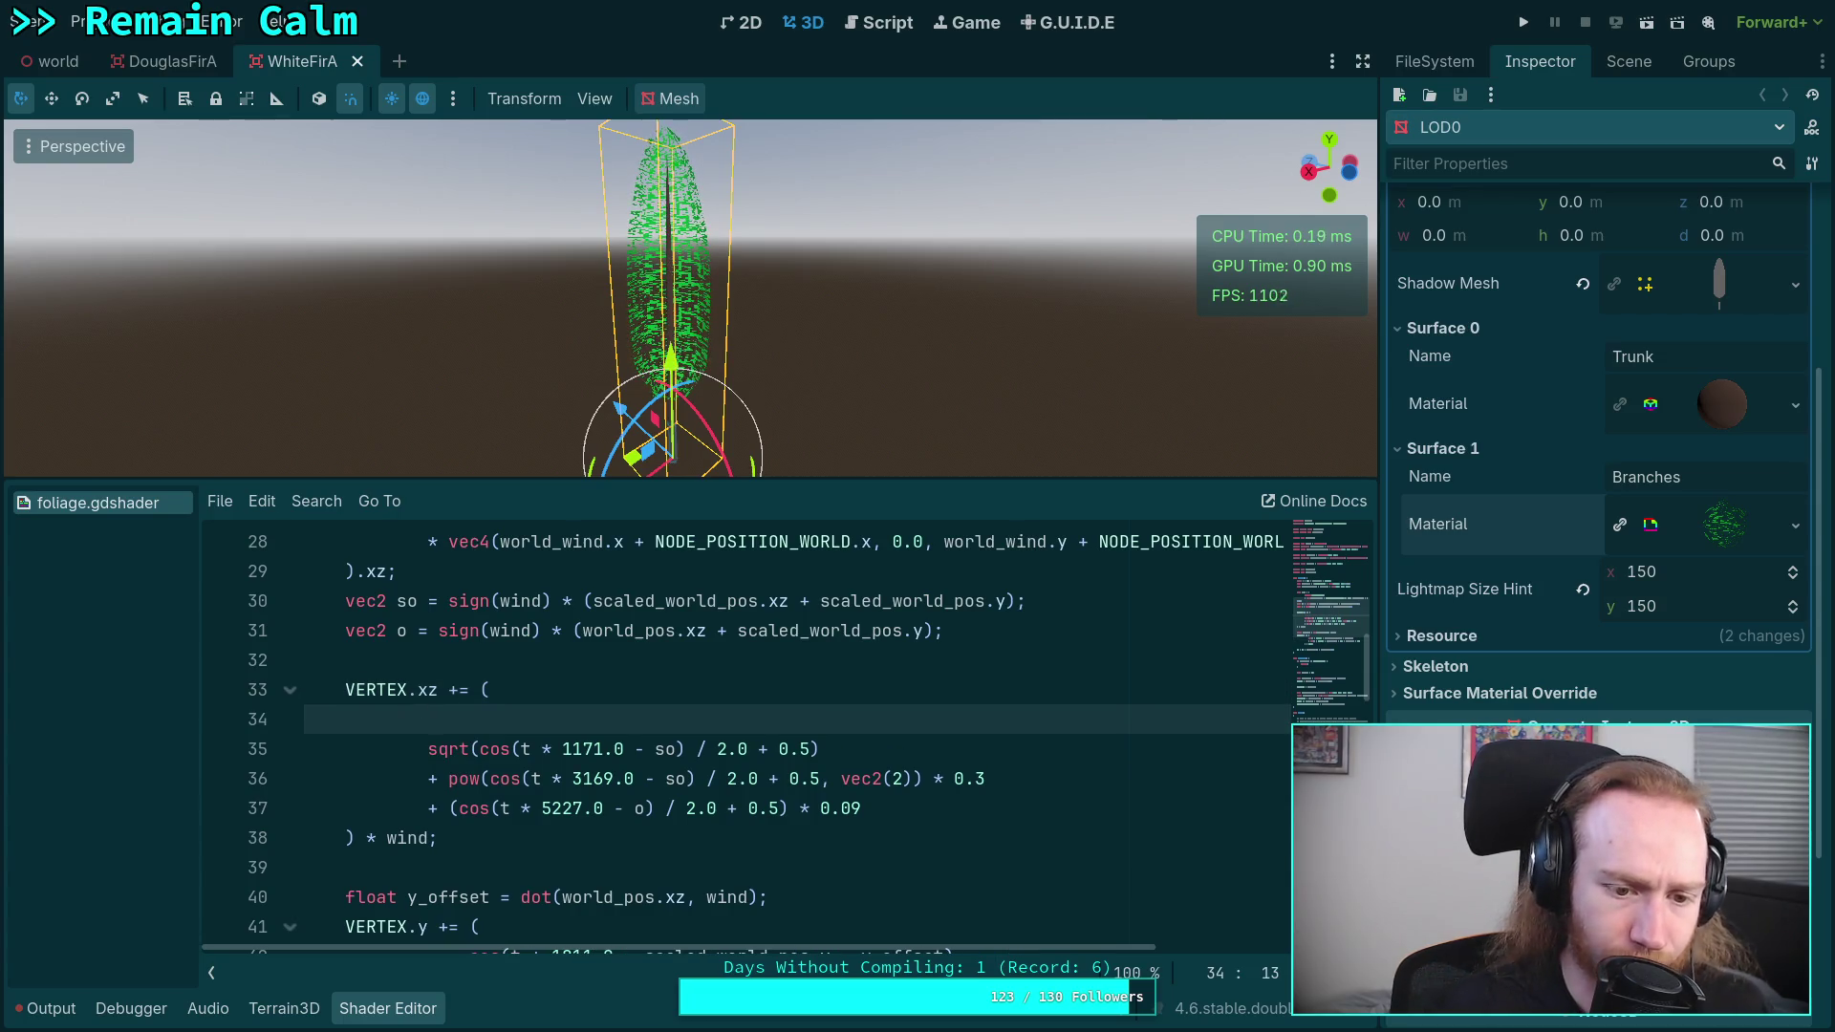
pyautogui.press('Down')
pyautogui.write('+')
pyautogui.press('Up')
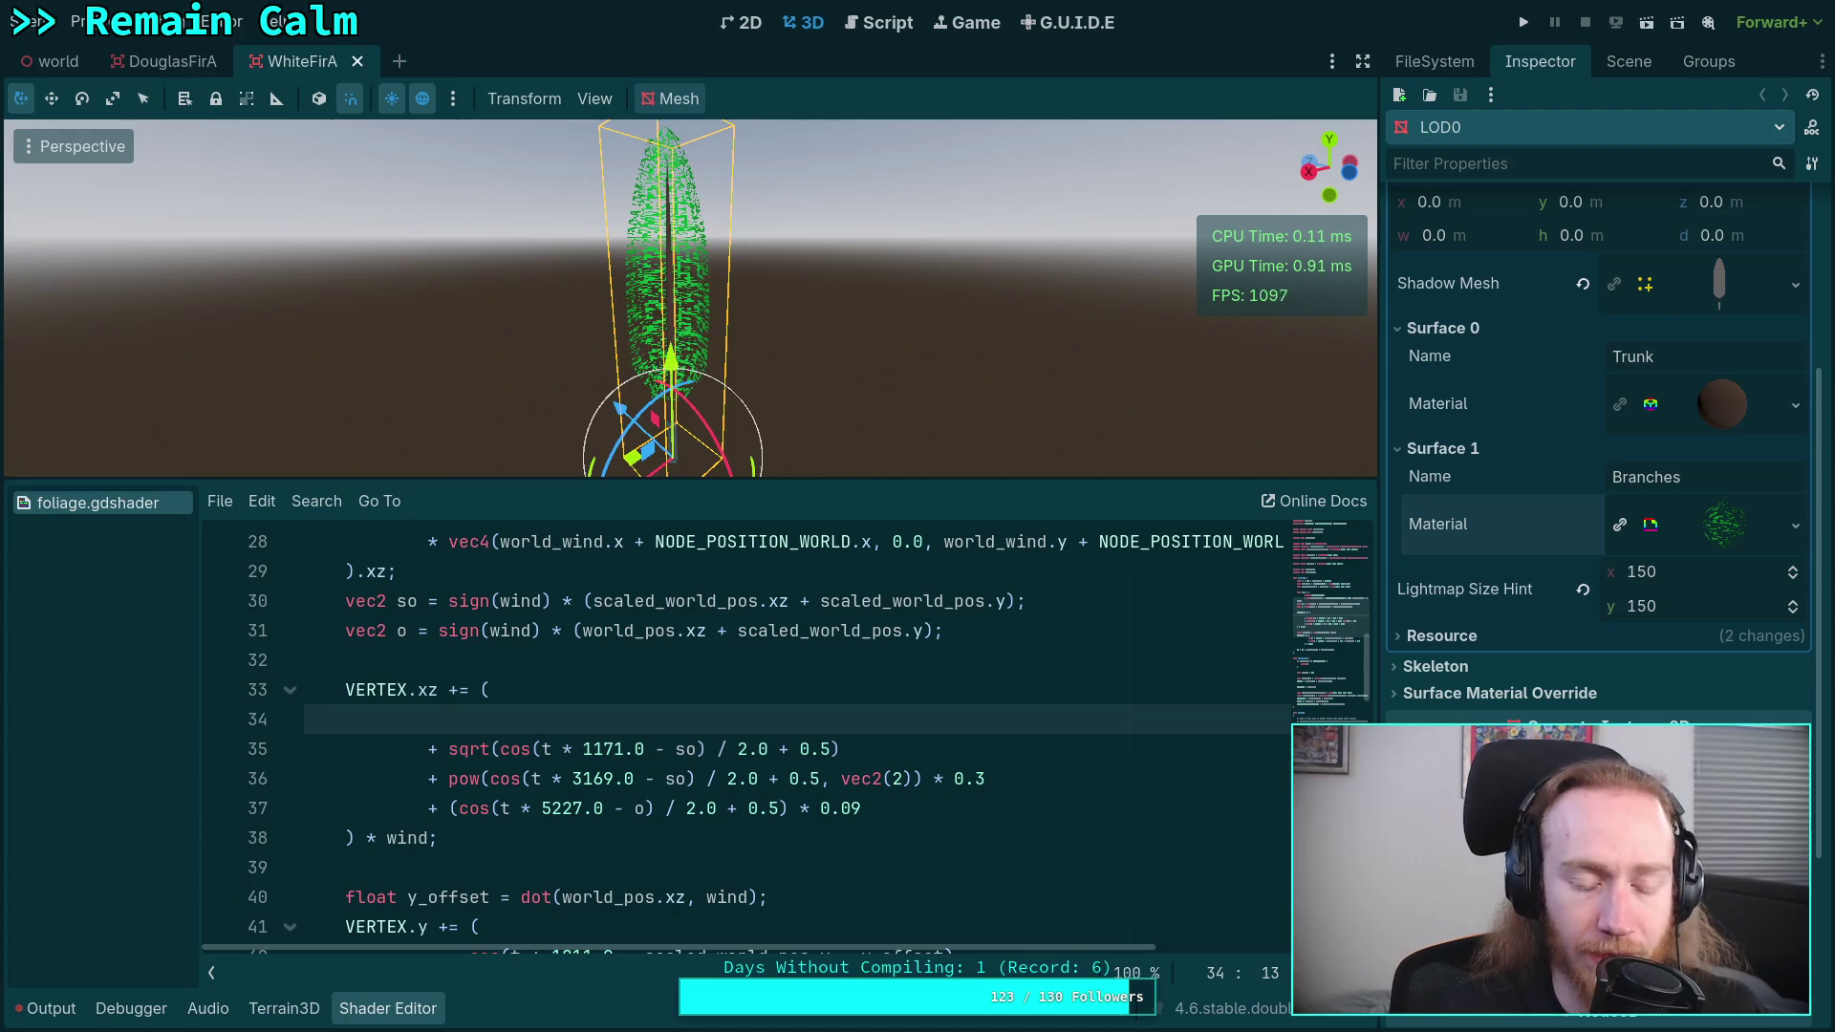
pyautogui.write('cos(t')
pyautogui.press('Escape')
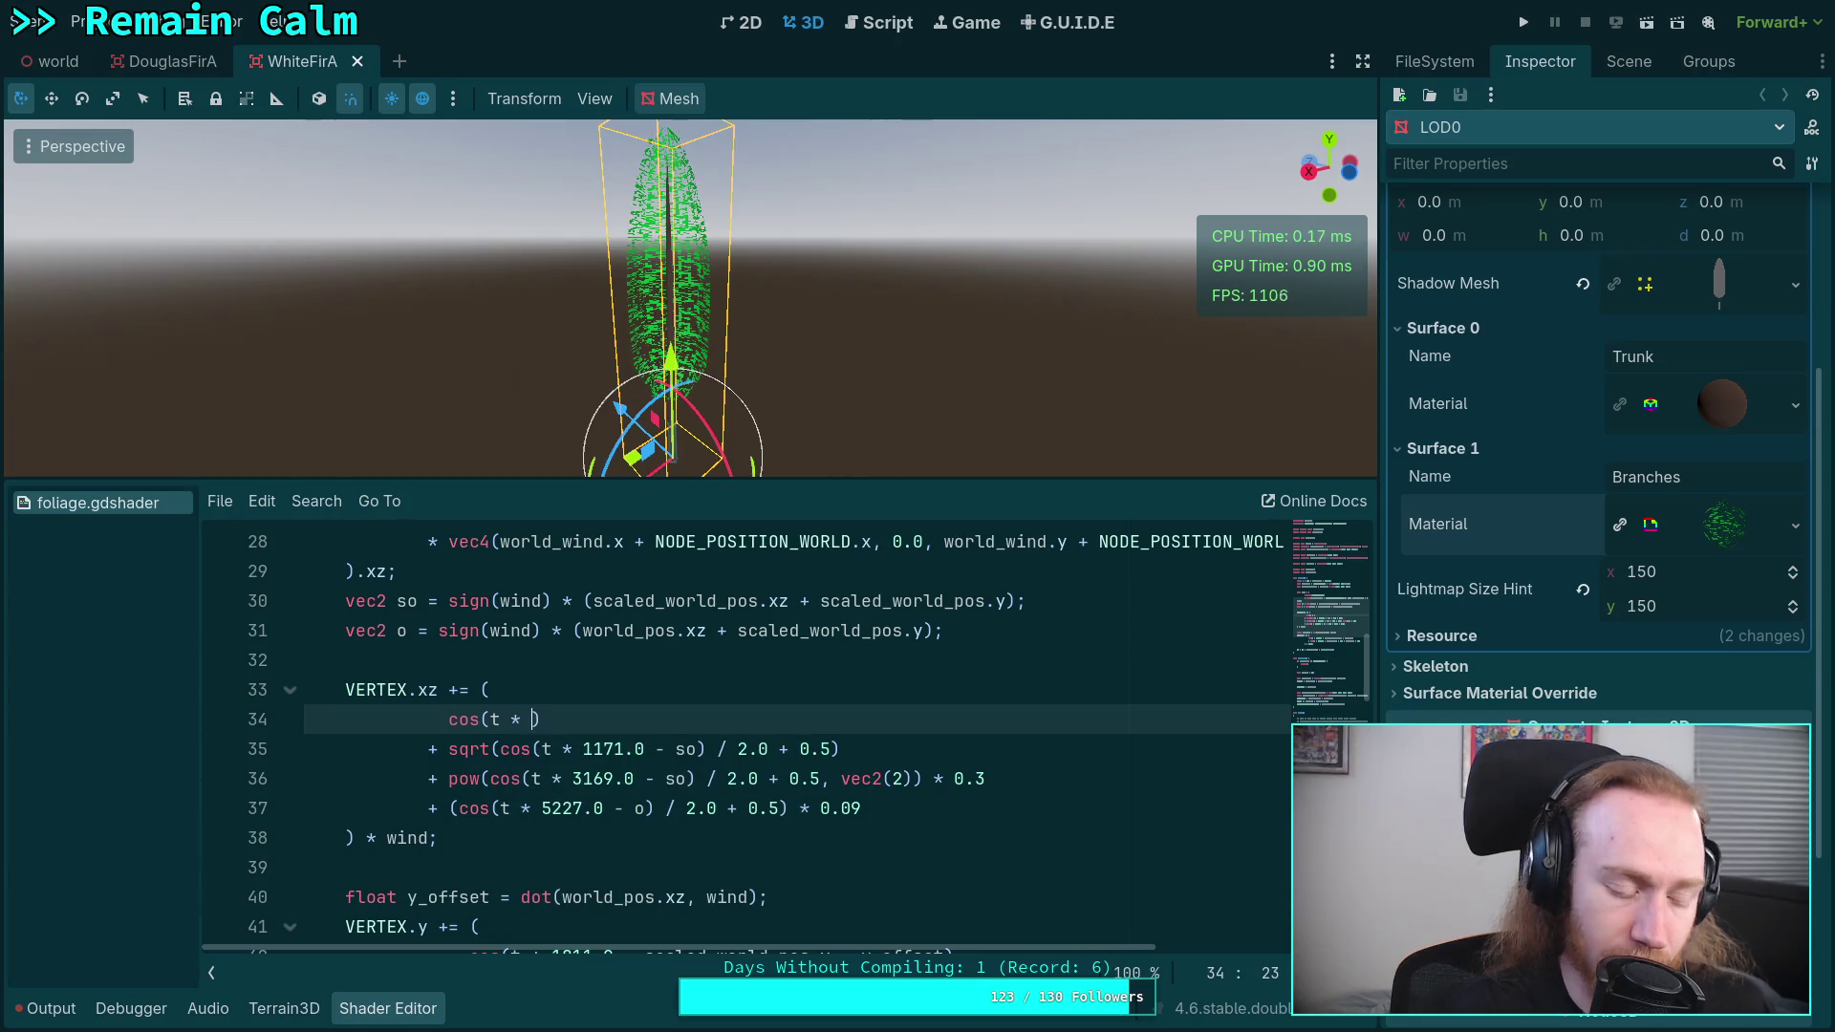
# - Bring up the browser's prime numbers list starting from 2
pyautogui.press('super+3')
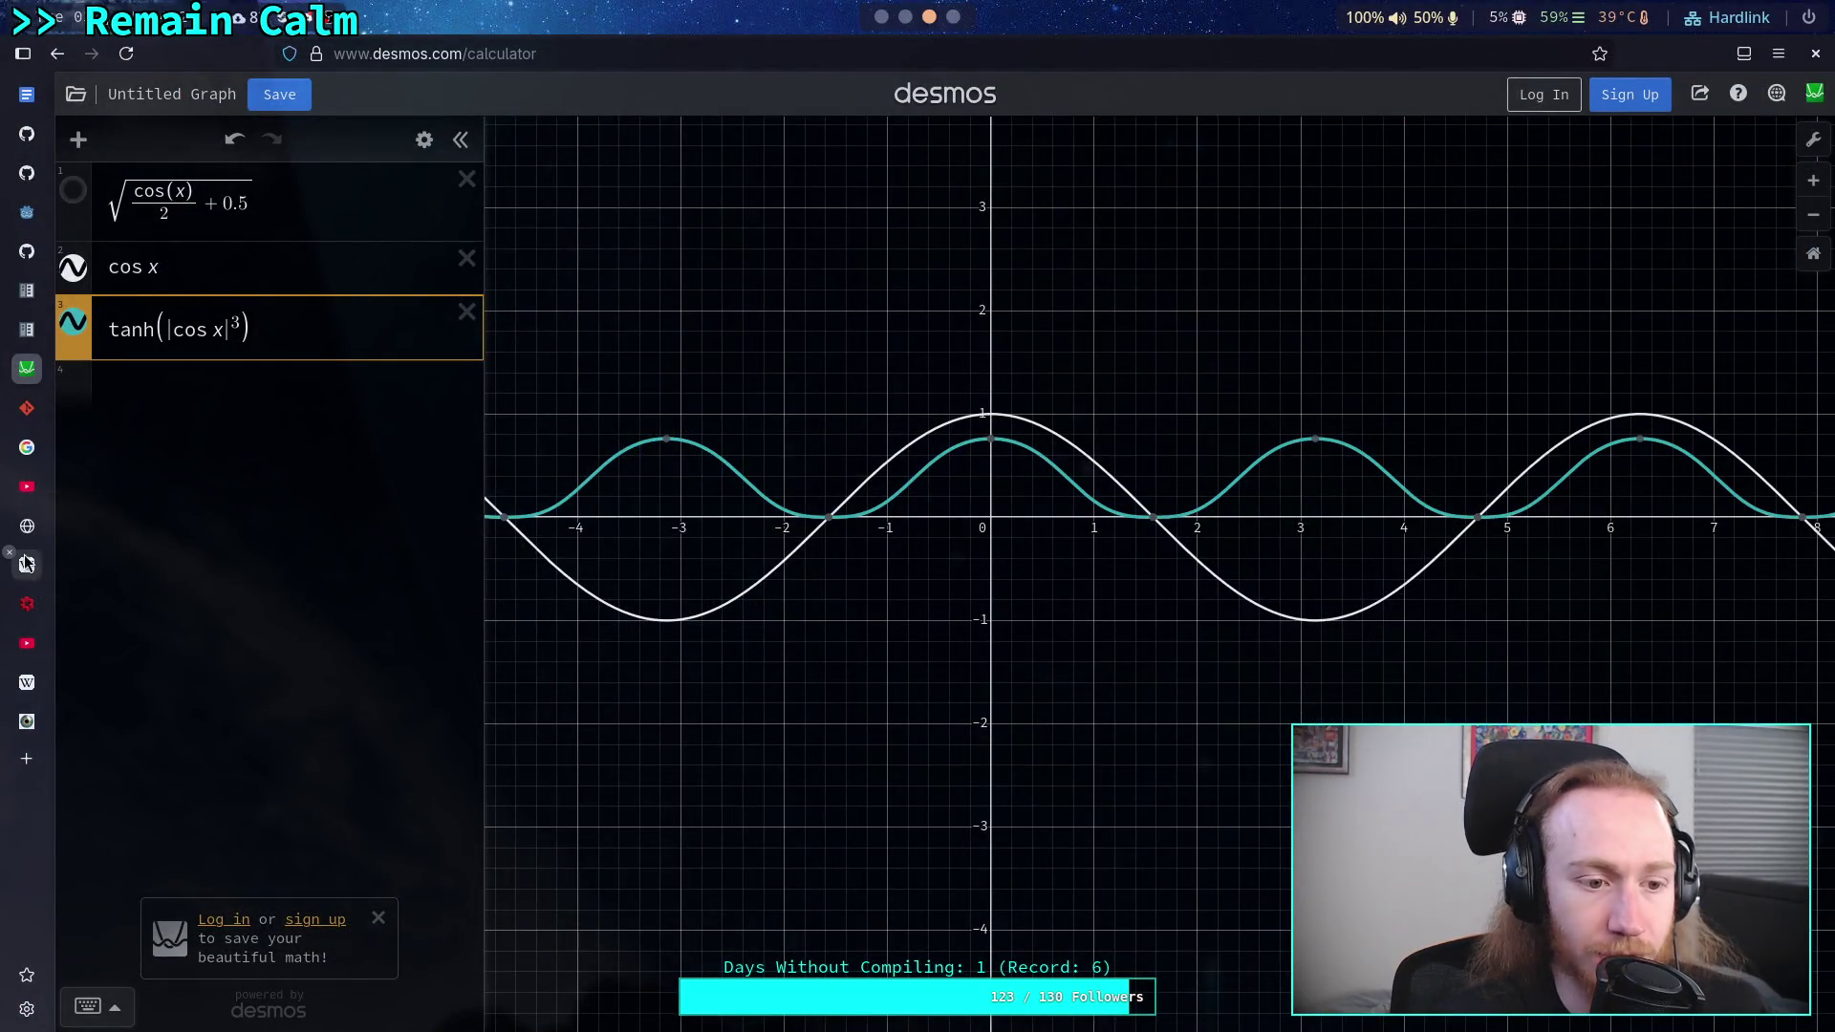
pyautogui.click(27, 526)
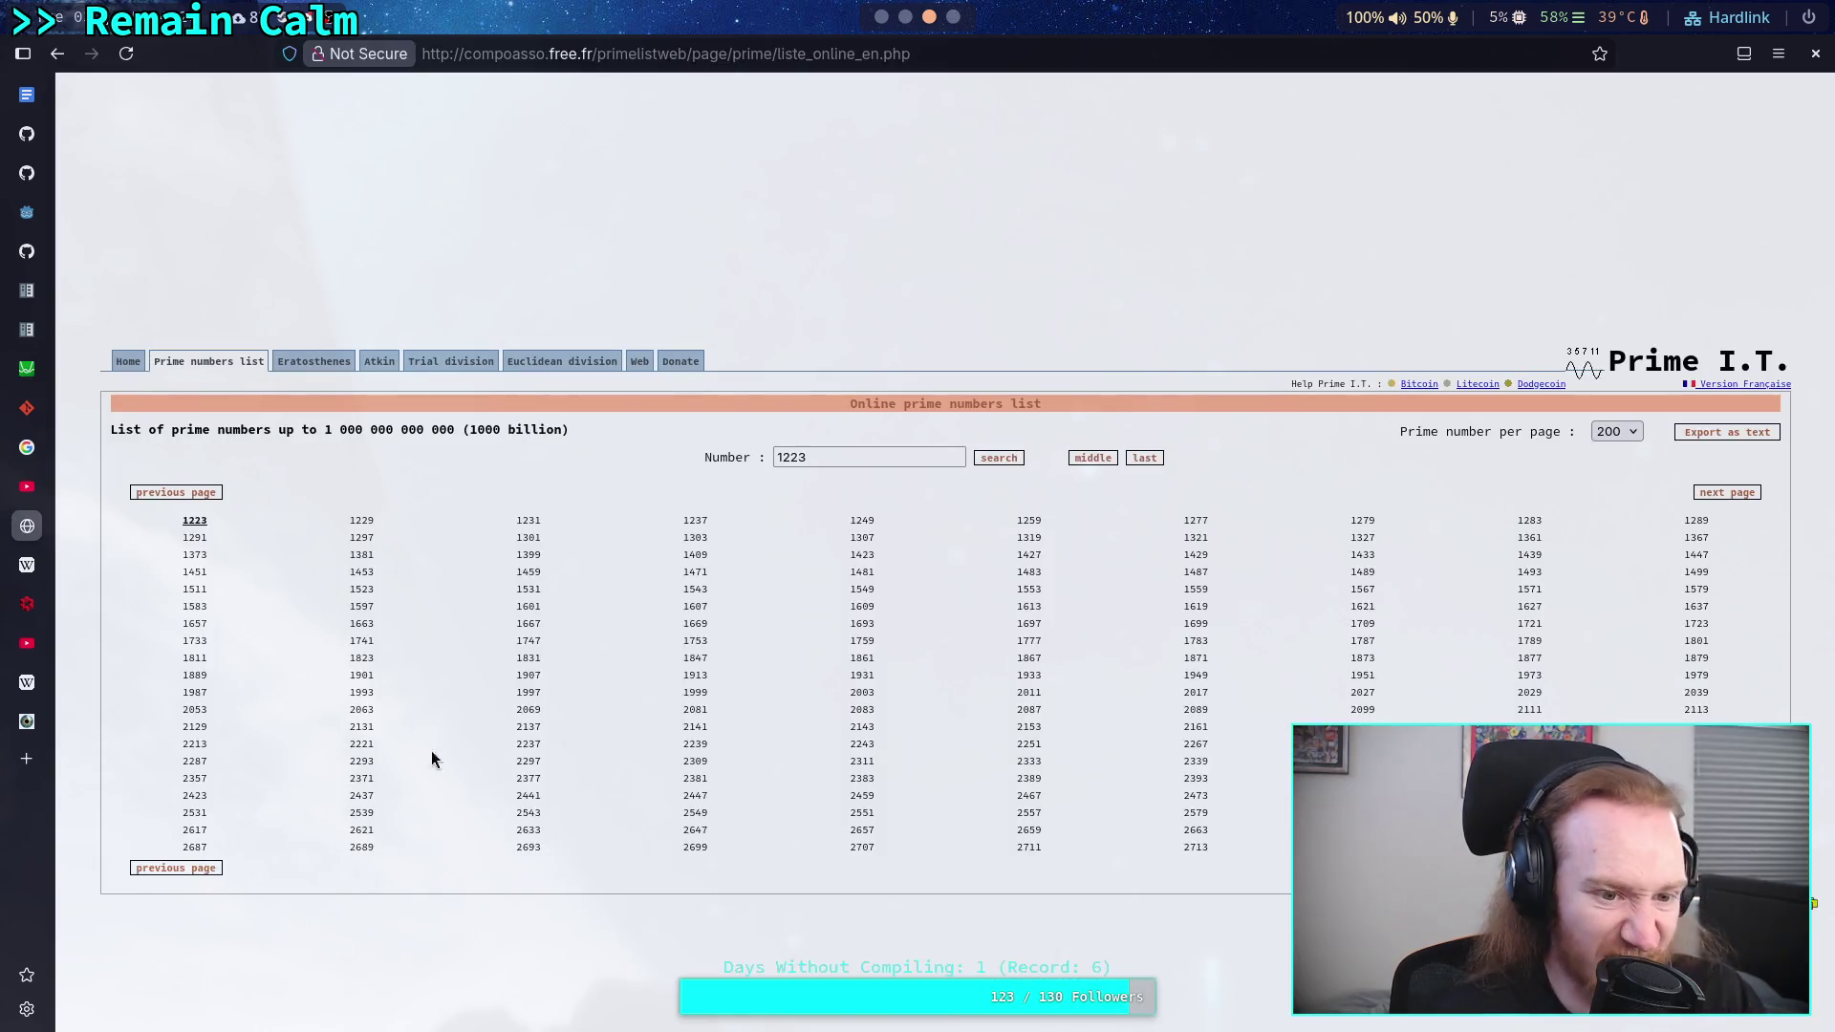
pyautogui.click(204, 872)
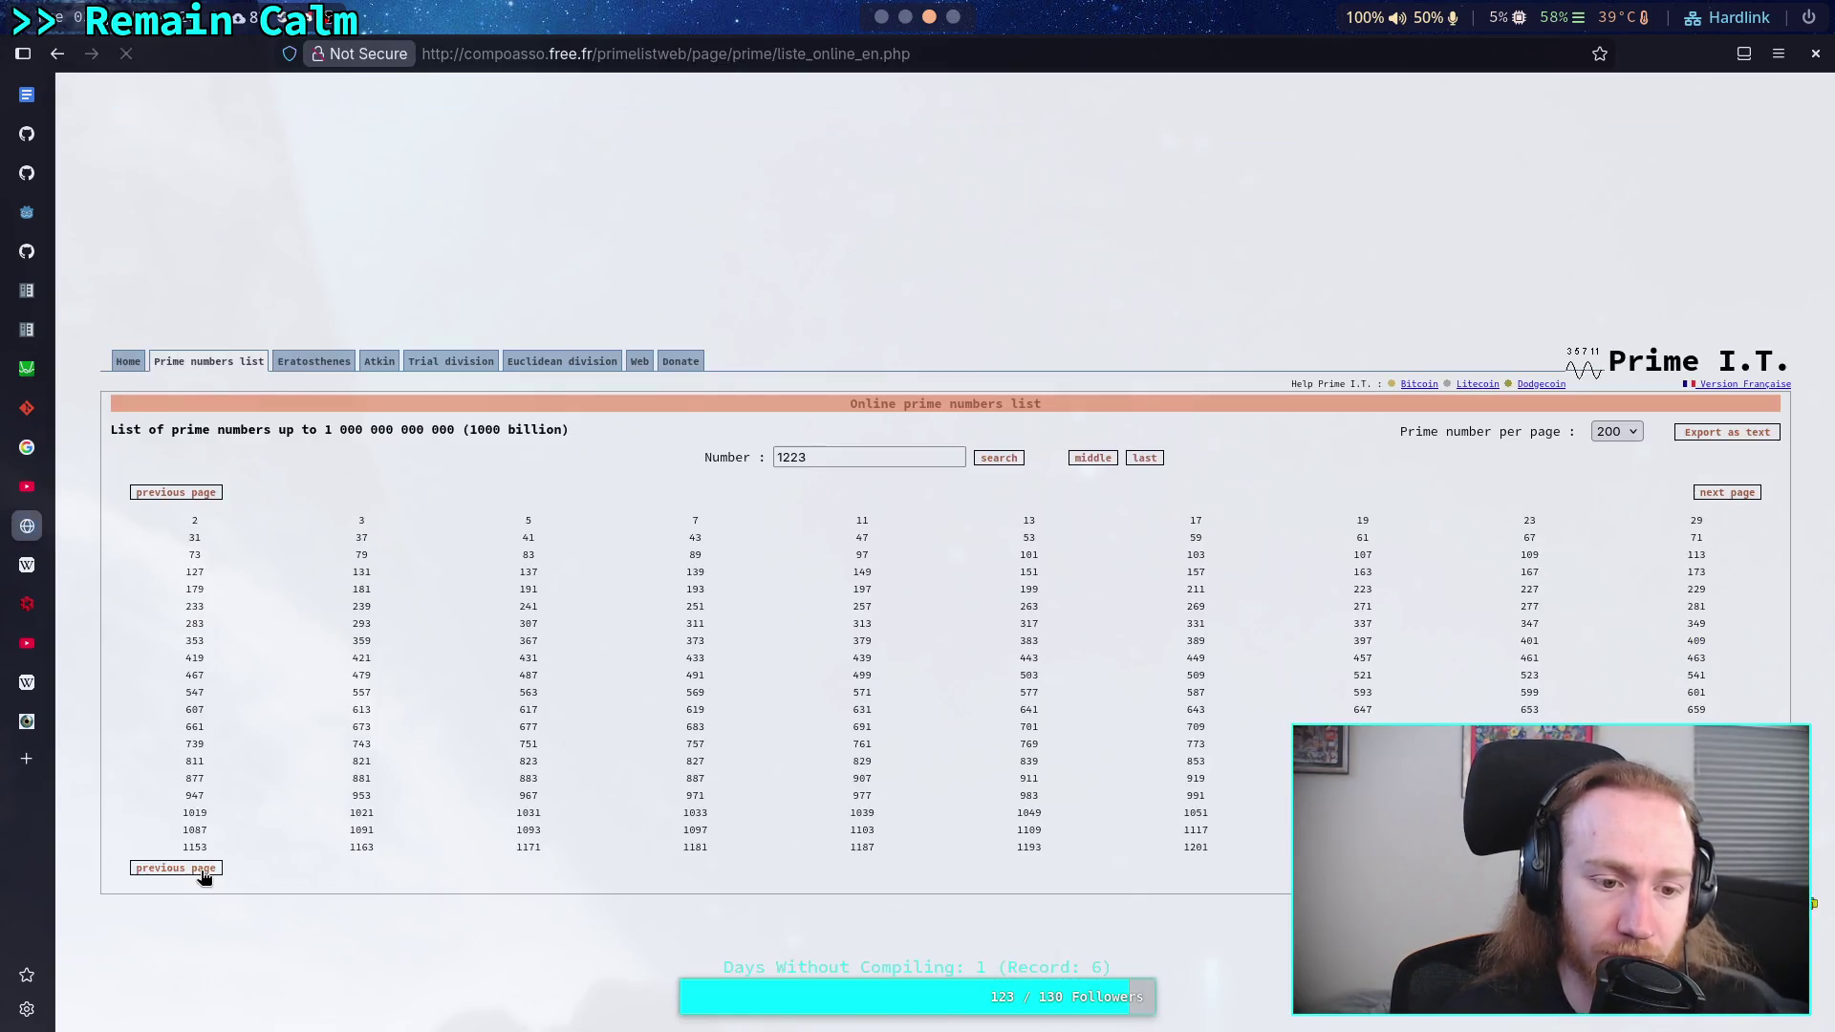
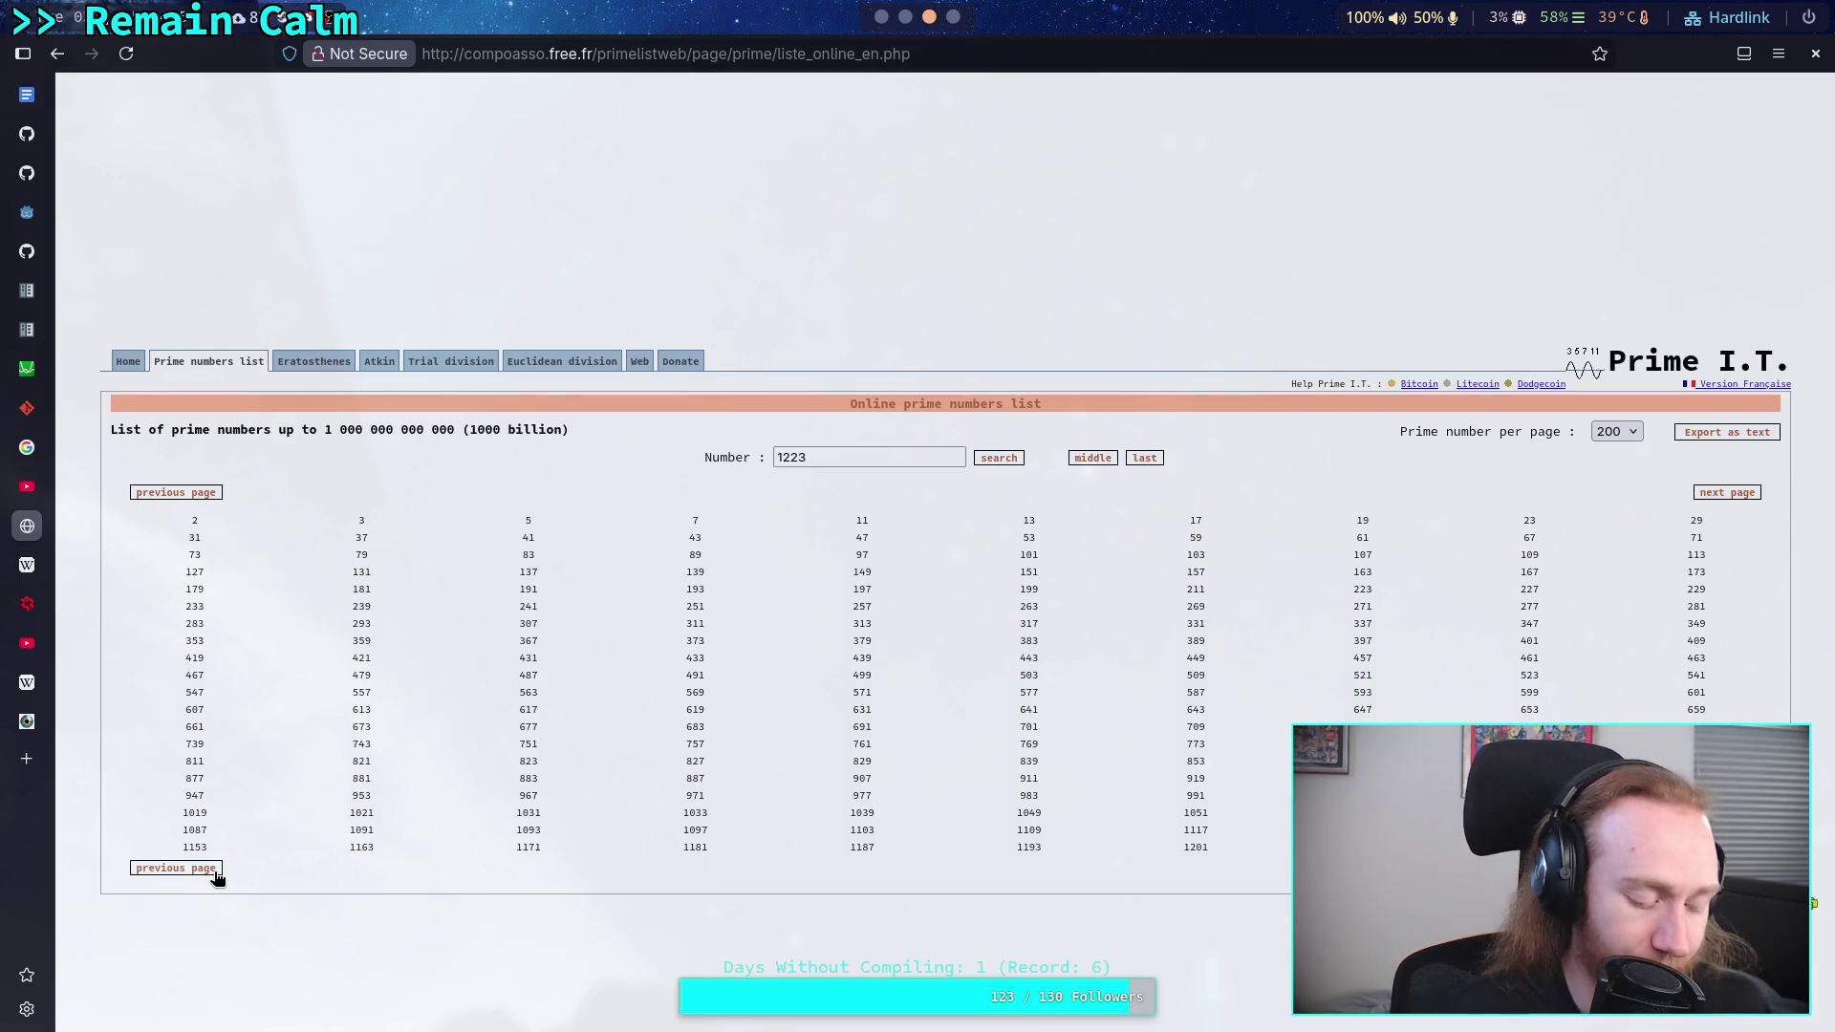
# - Evaluate 3600/8 in the Python REPL, getting 450.0, then return to Godot
pyautogui.press('super+3')
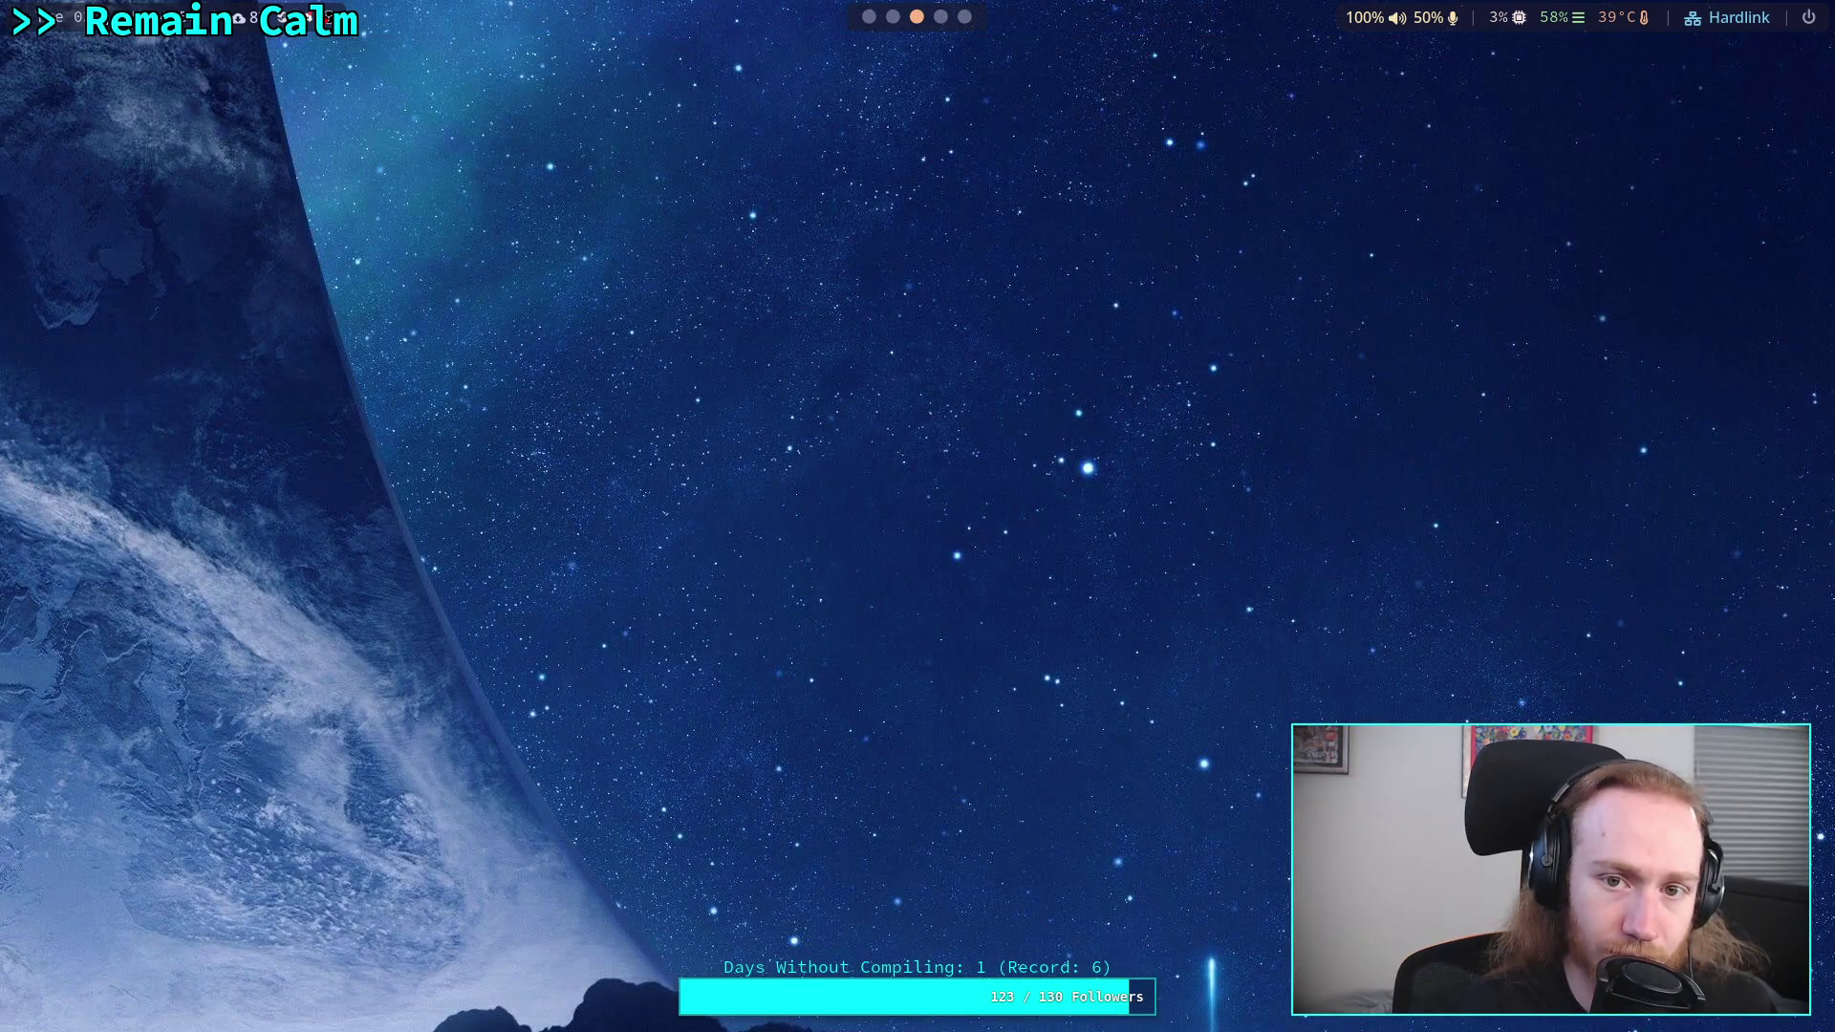
pyautogui.press('super+2')
pyautogui.write('2')
pyautogui.write('600')
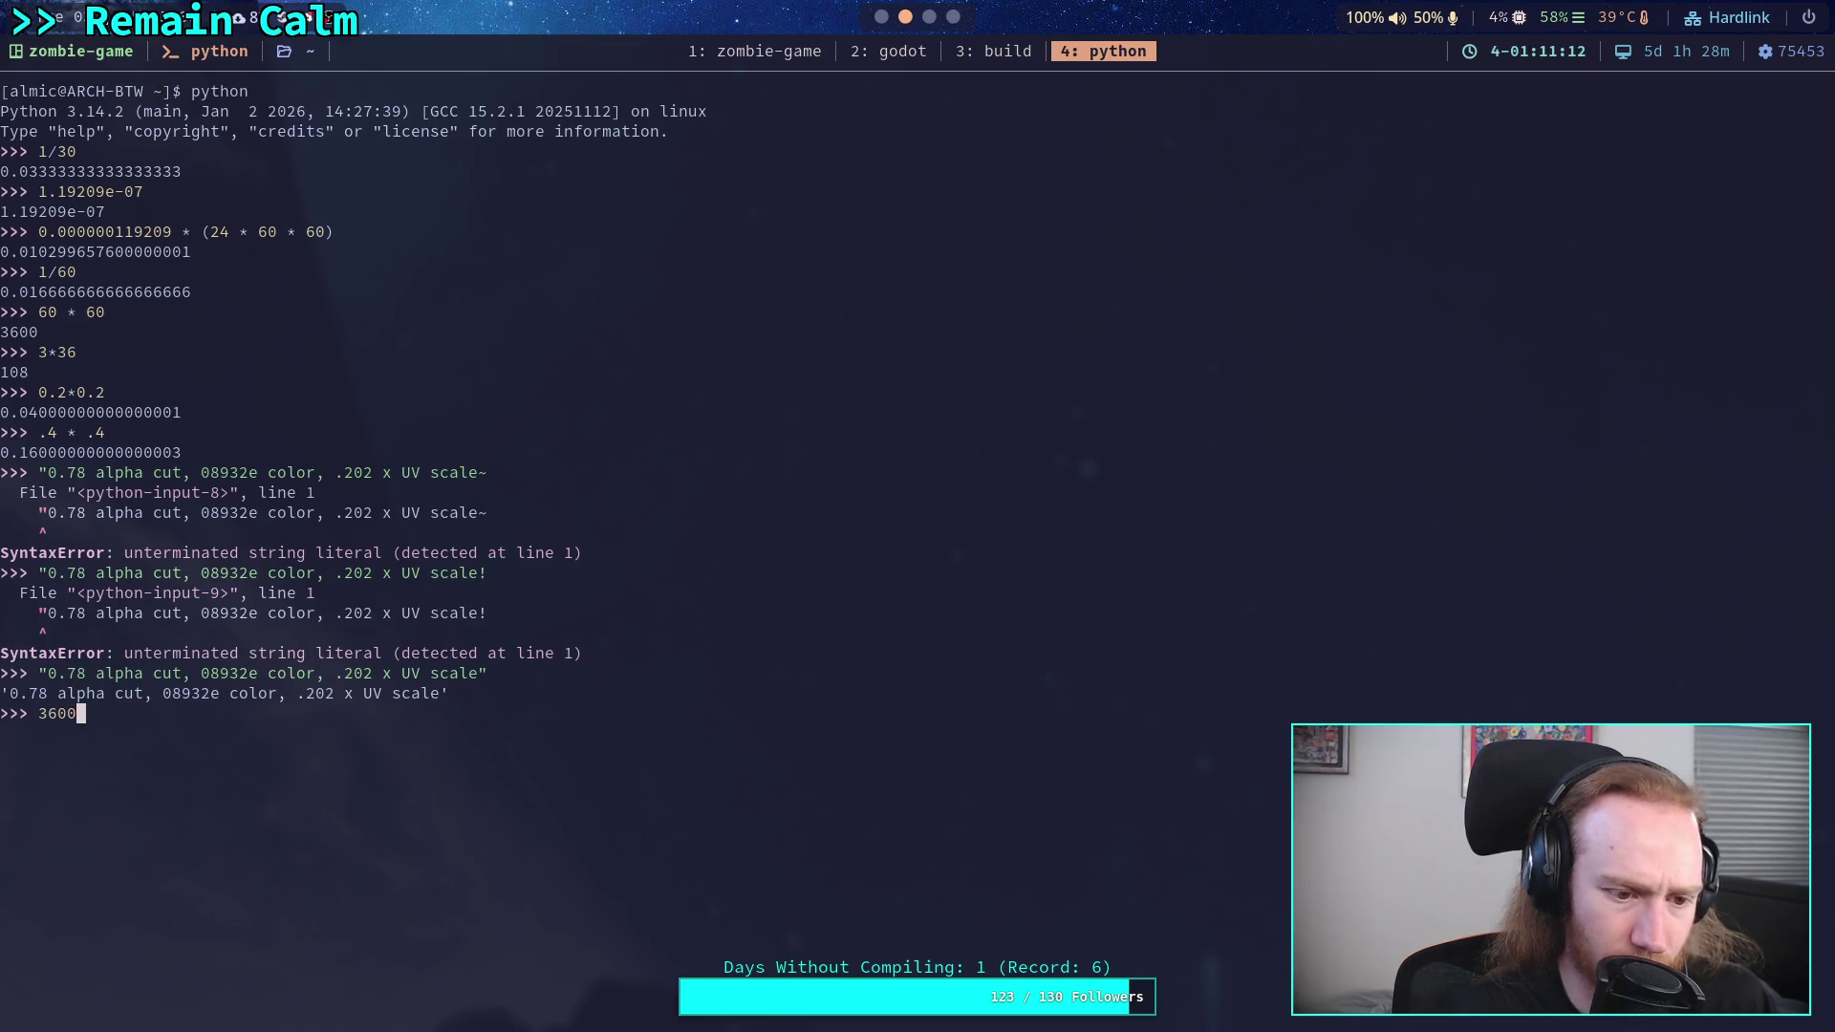
pyautogui.write('/')
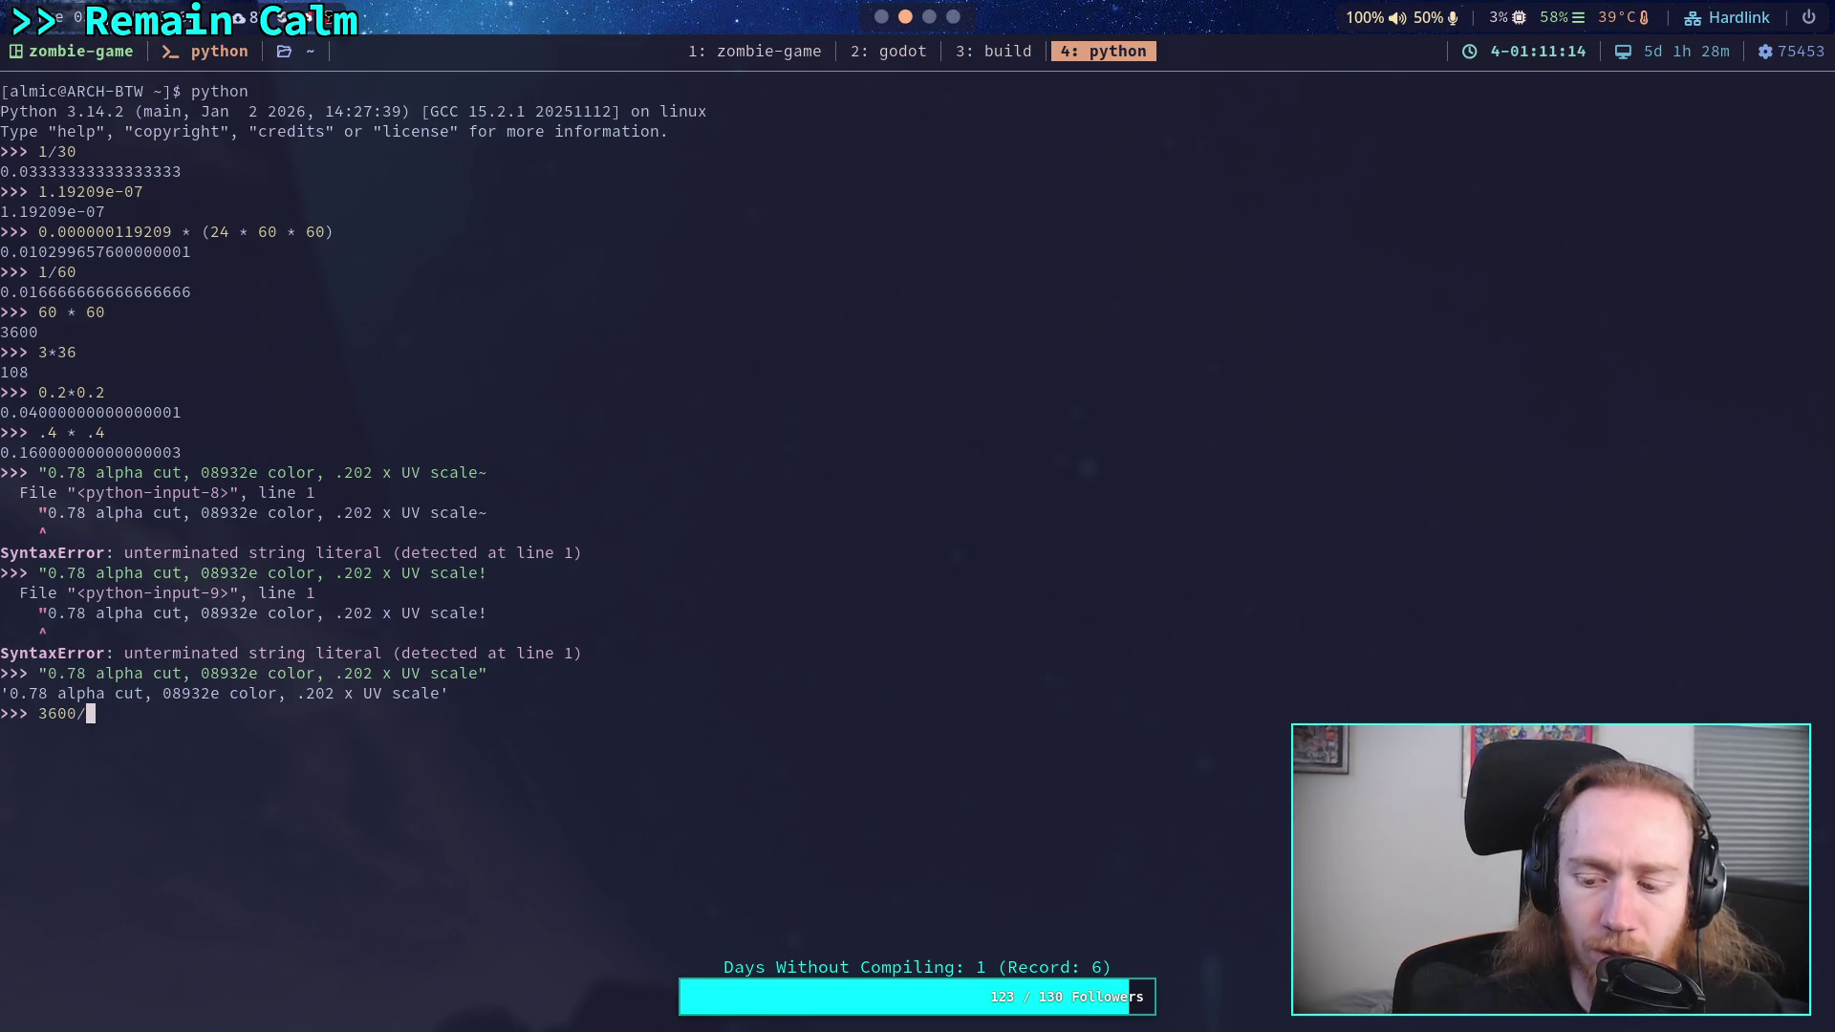
pyautogui.write('6')
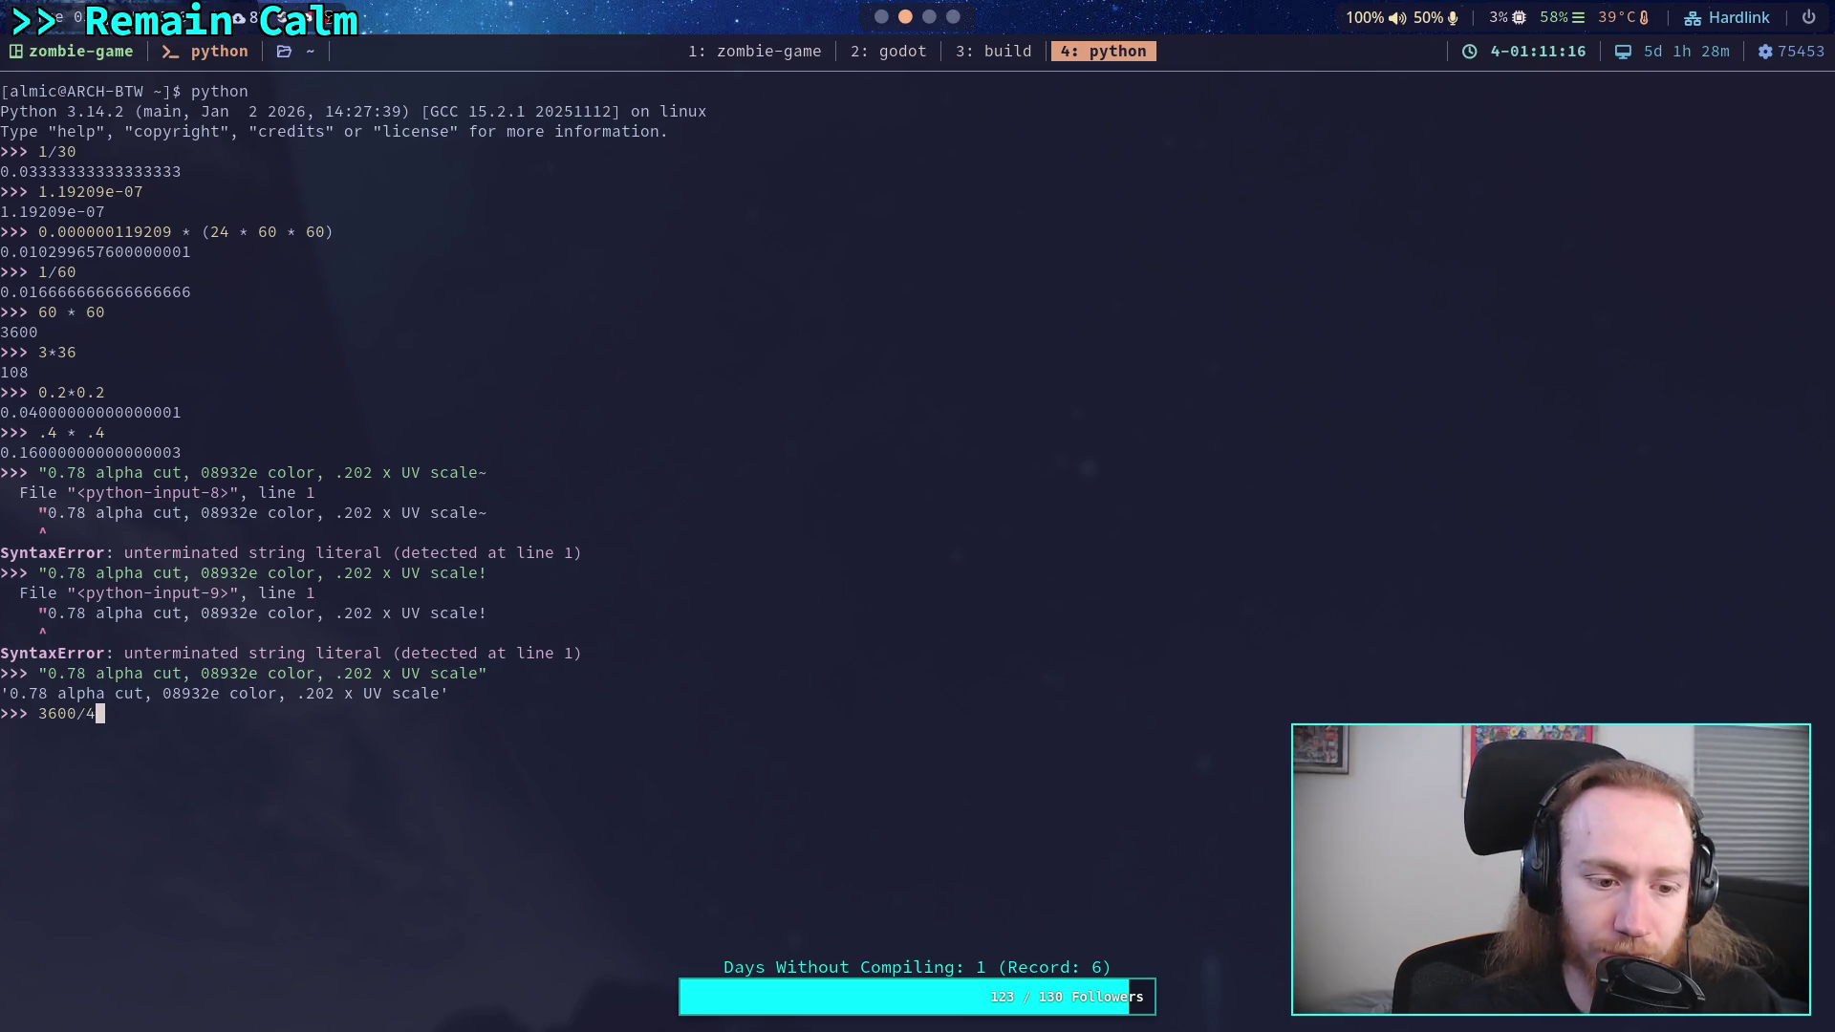
pyautogui.press('BackSpace')
pyautogui.write('8')
pyautogui.press('Return')
pyautogui.press('super+2')
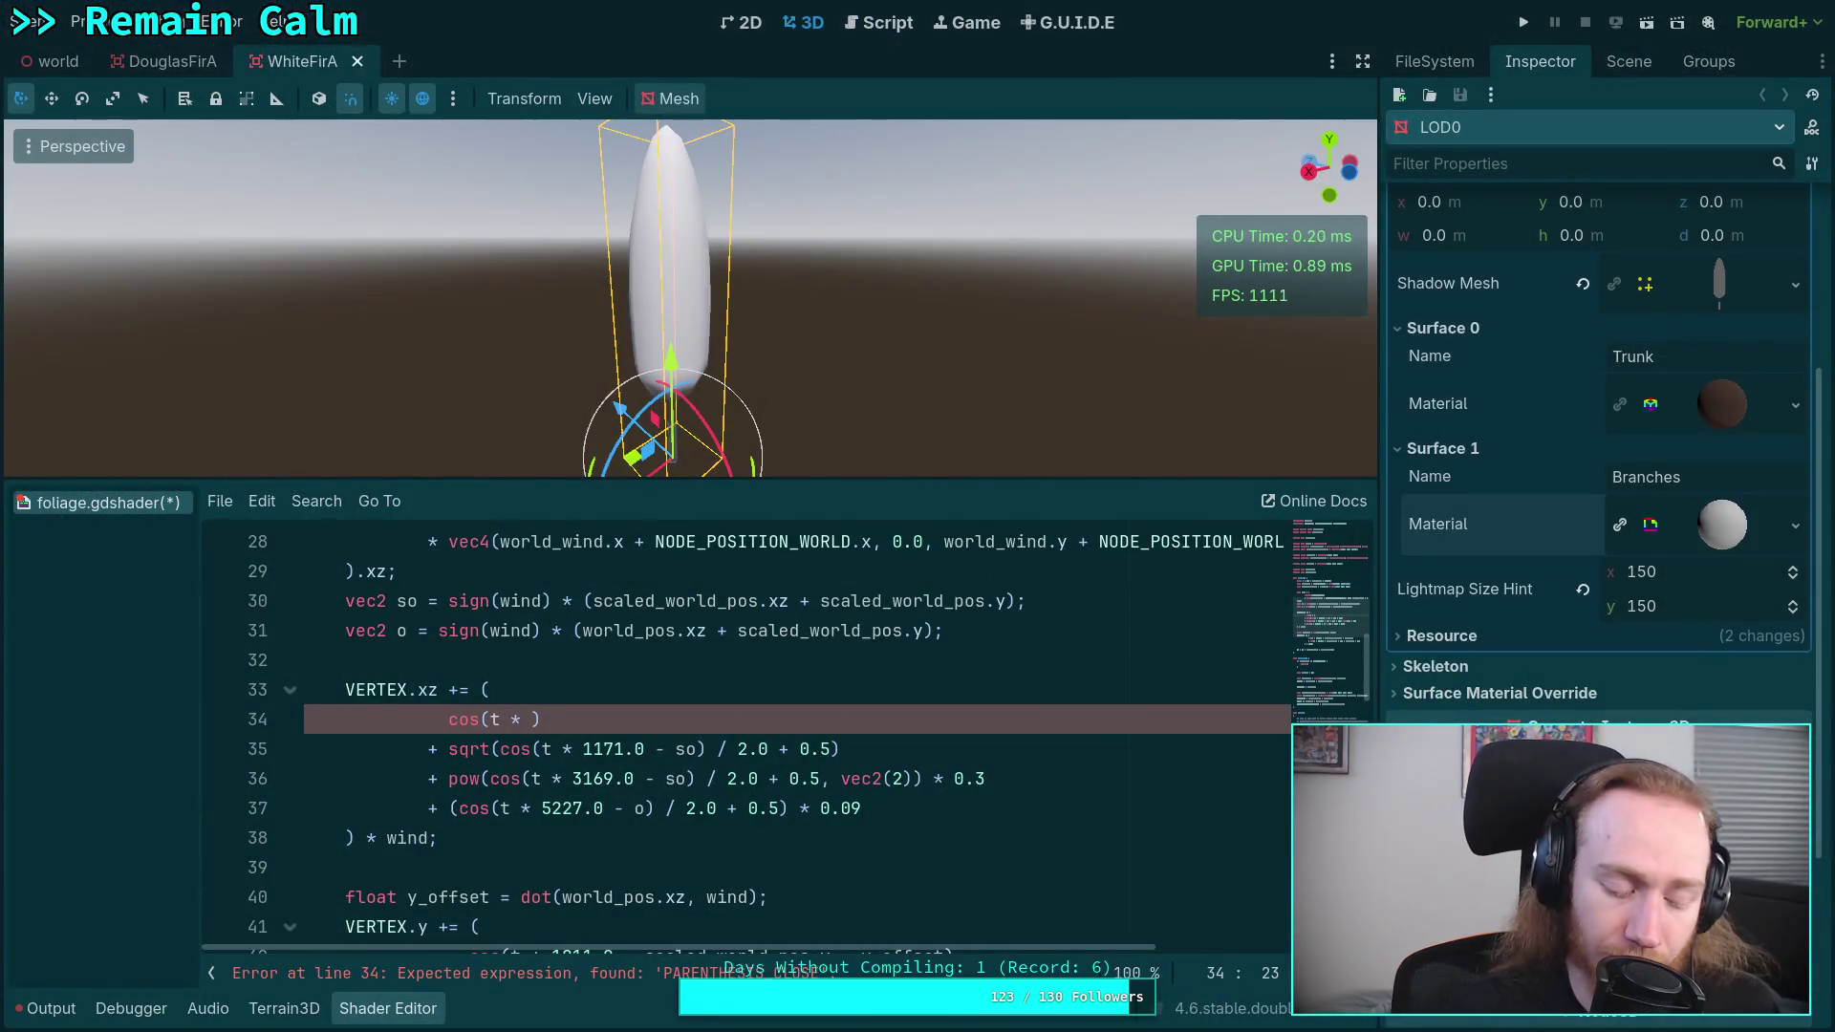
# - After checking the prime numbers list, change line 34's cos(t * 5) to cos(t * 489 - )
pyautogui.press('super+3')
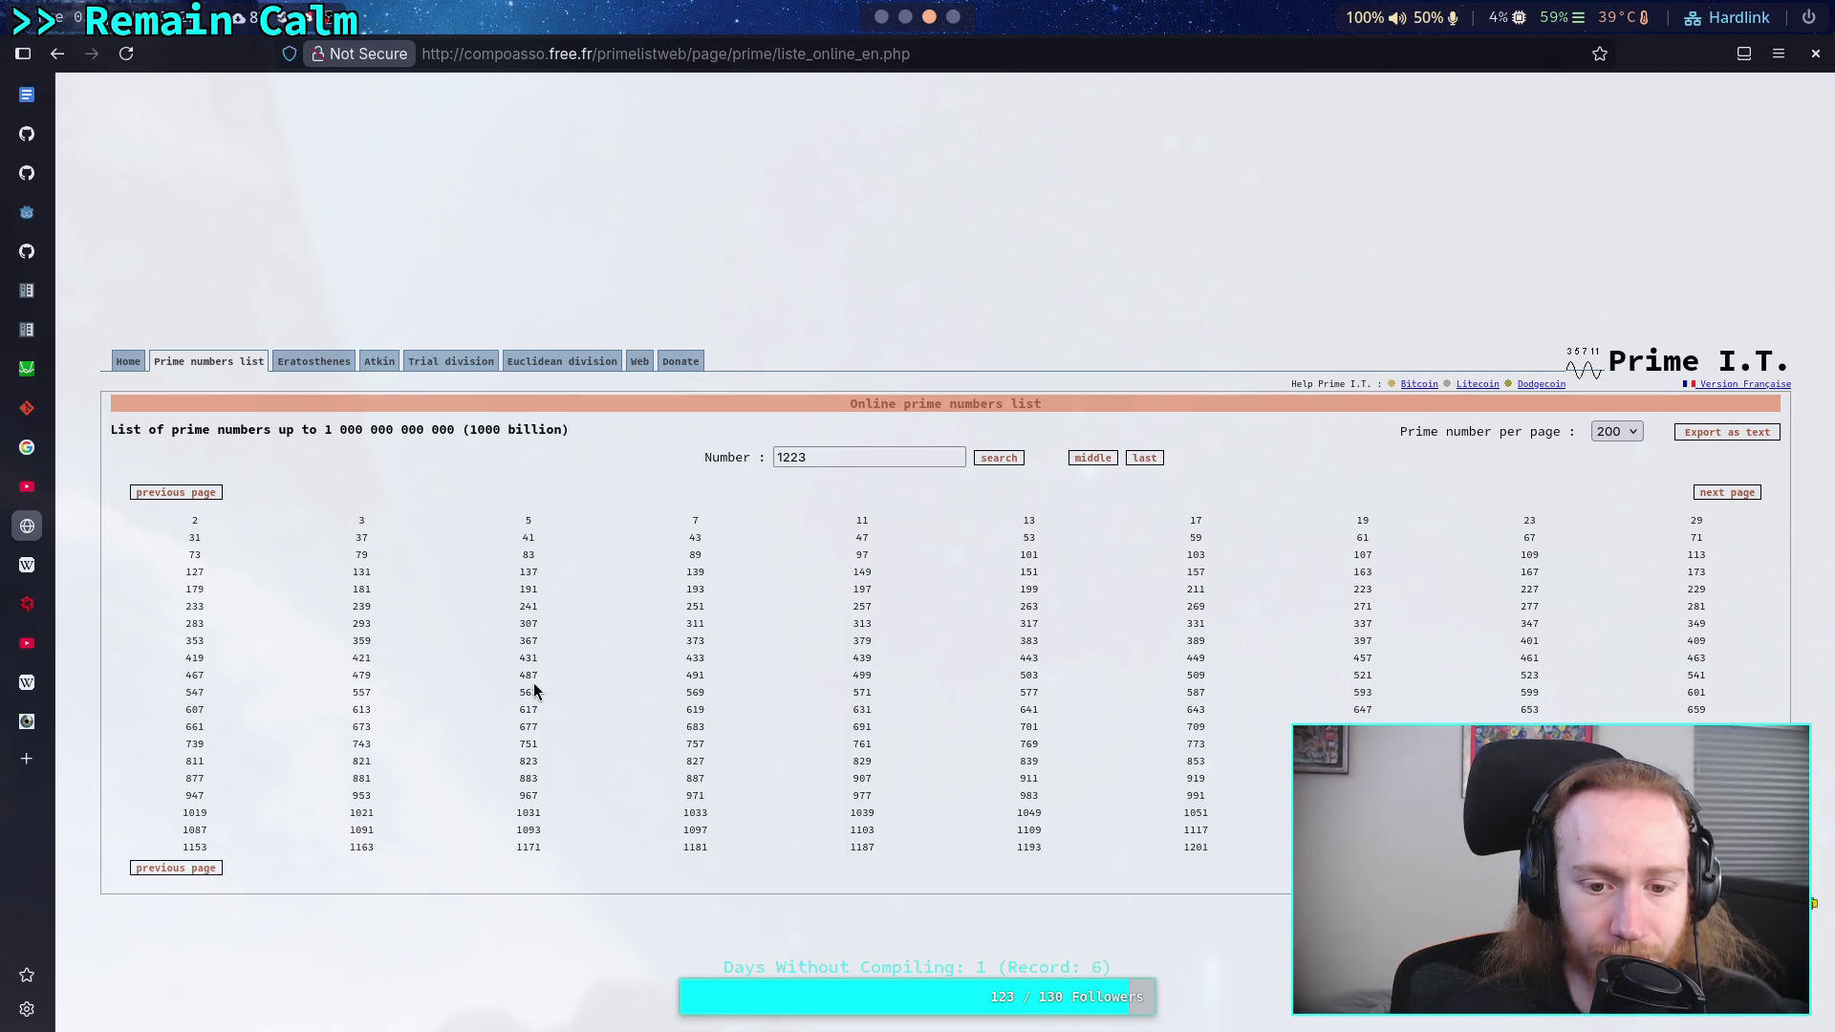
pyautogui.hotkey('alt', 'Tab')
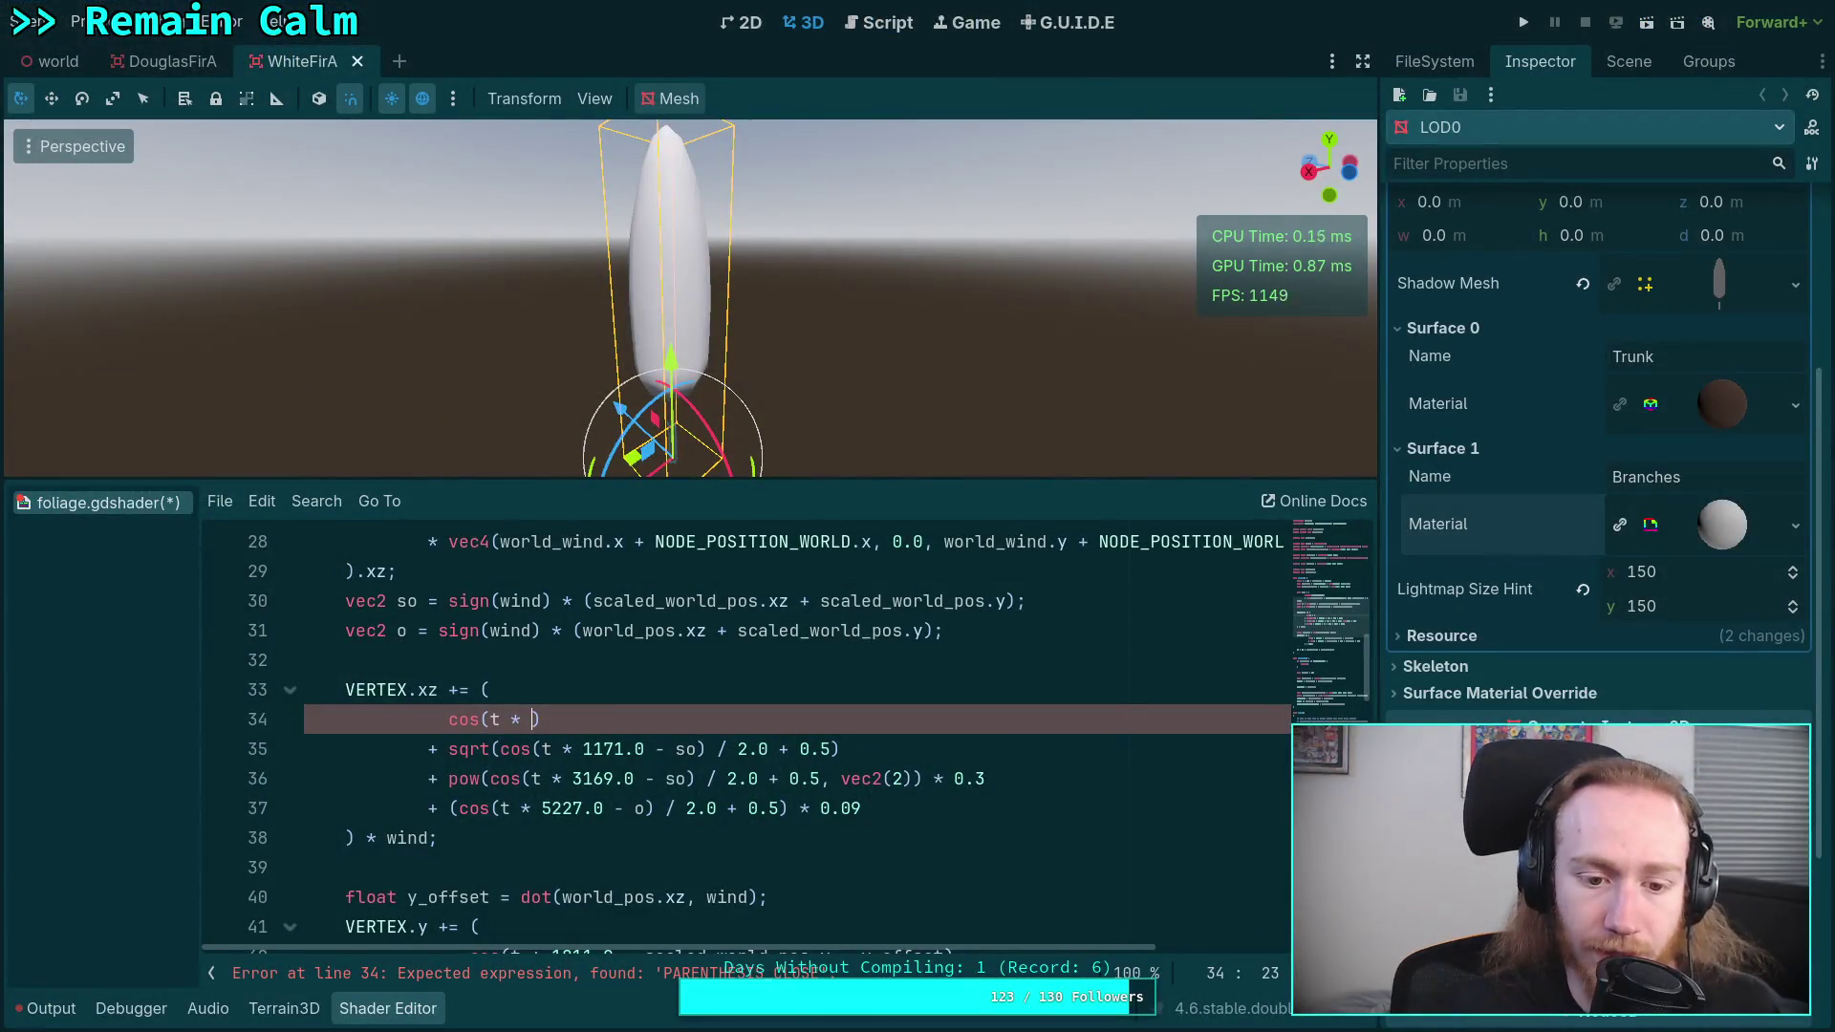
pyautogui.press('BackSpace')
pyautogui.write('489')
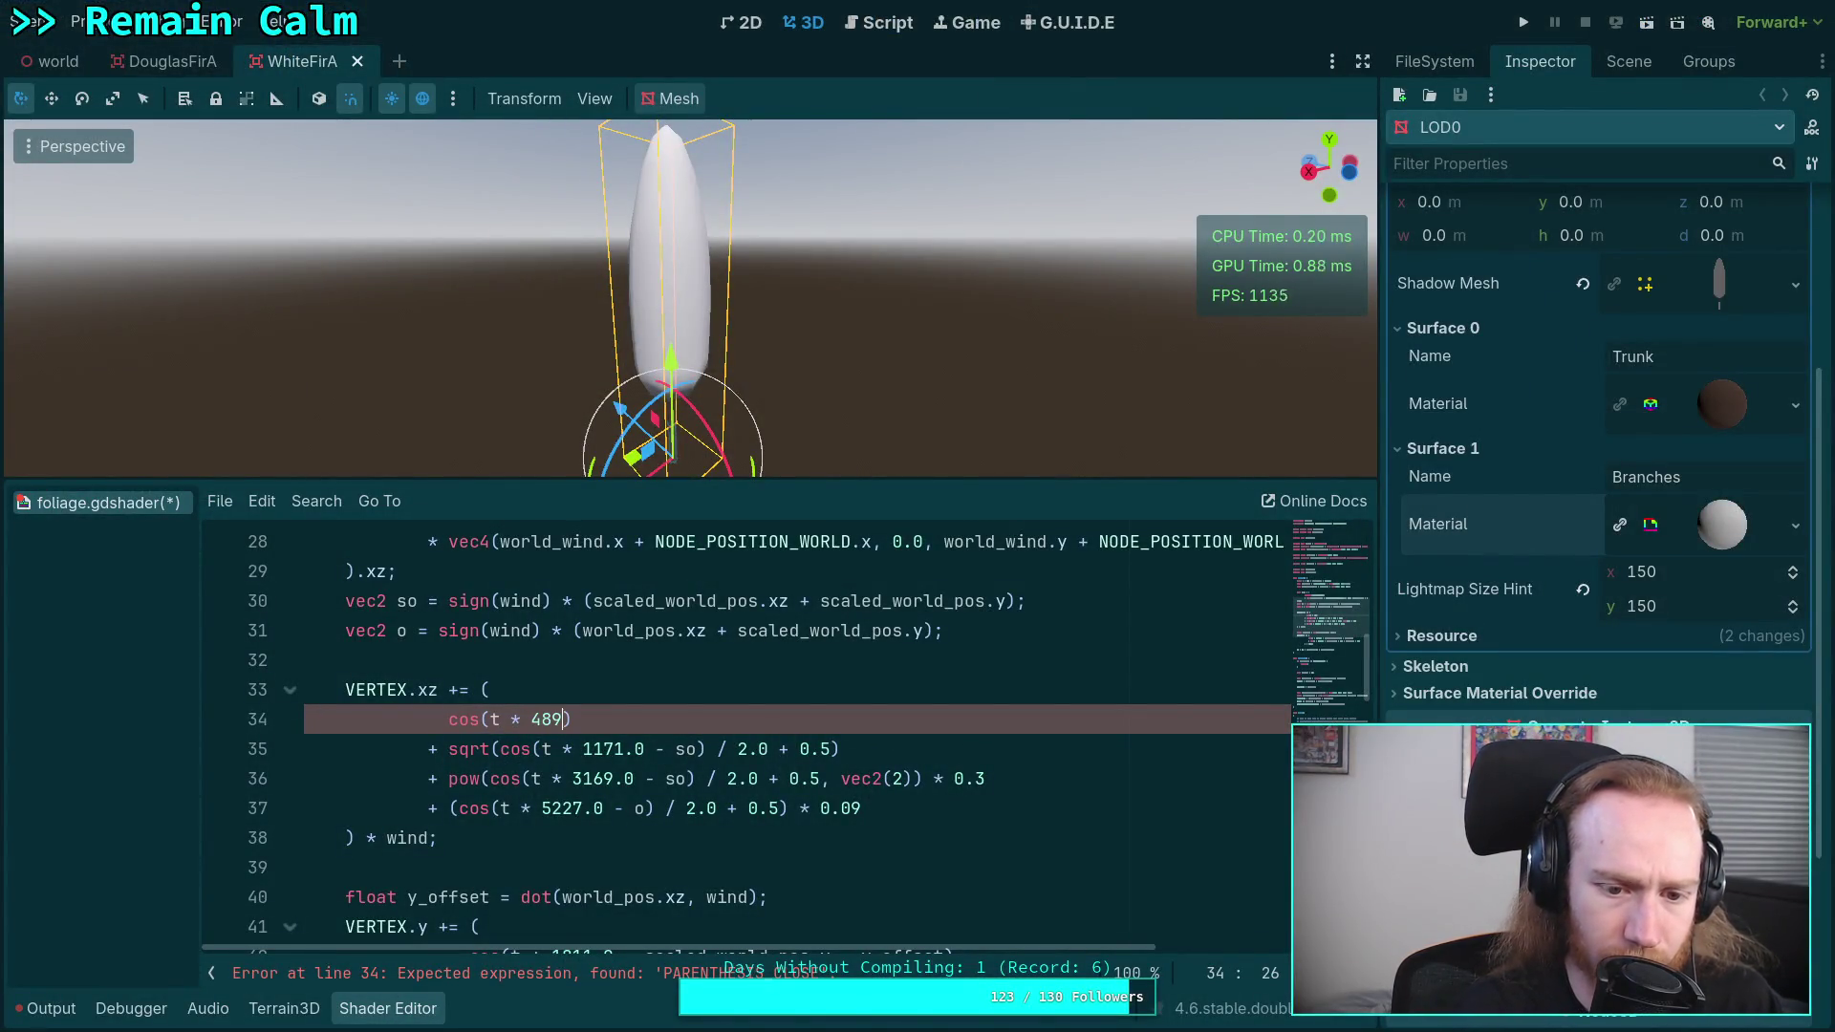
pyautogui.write(' -')
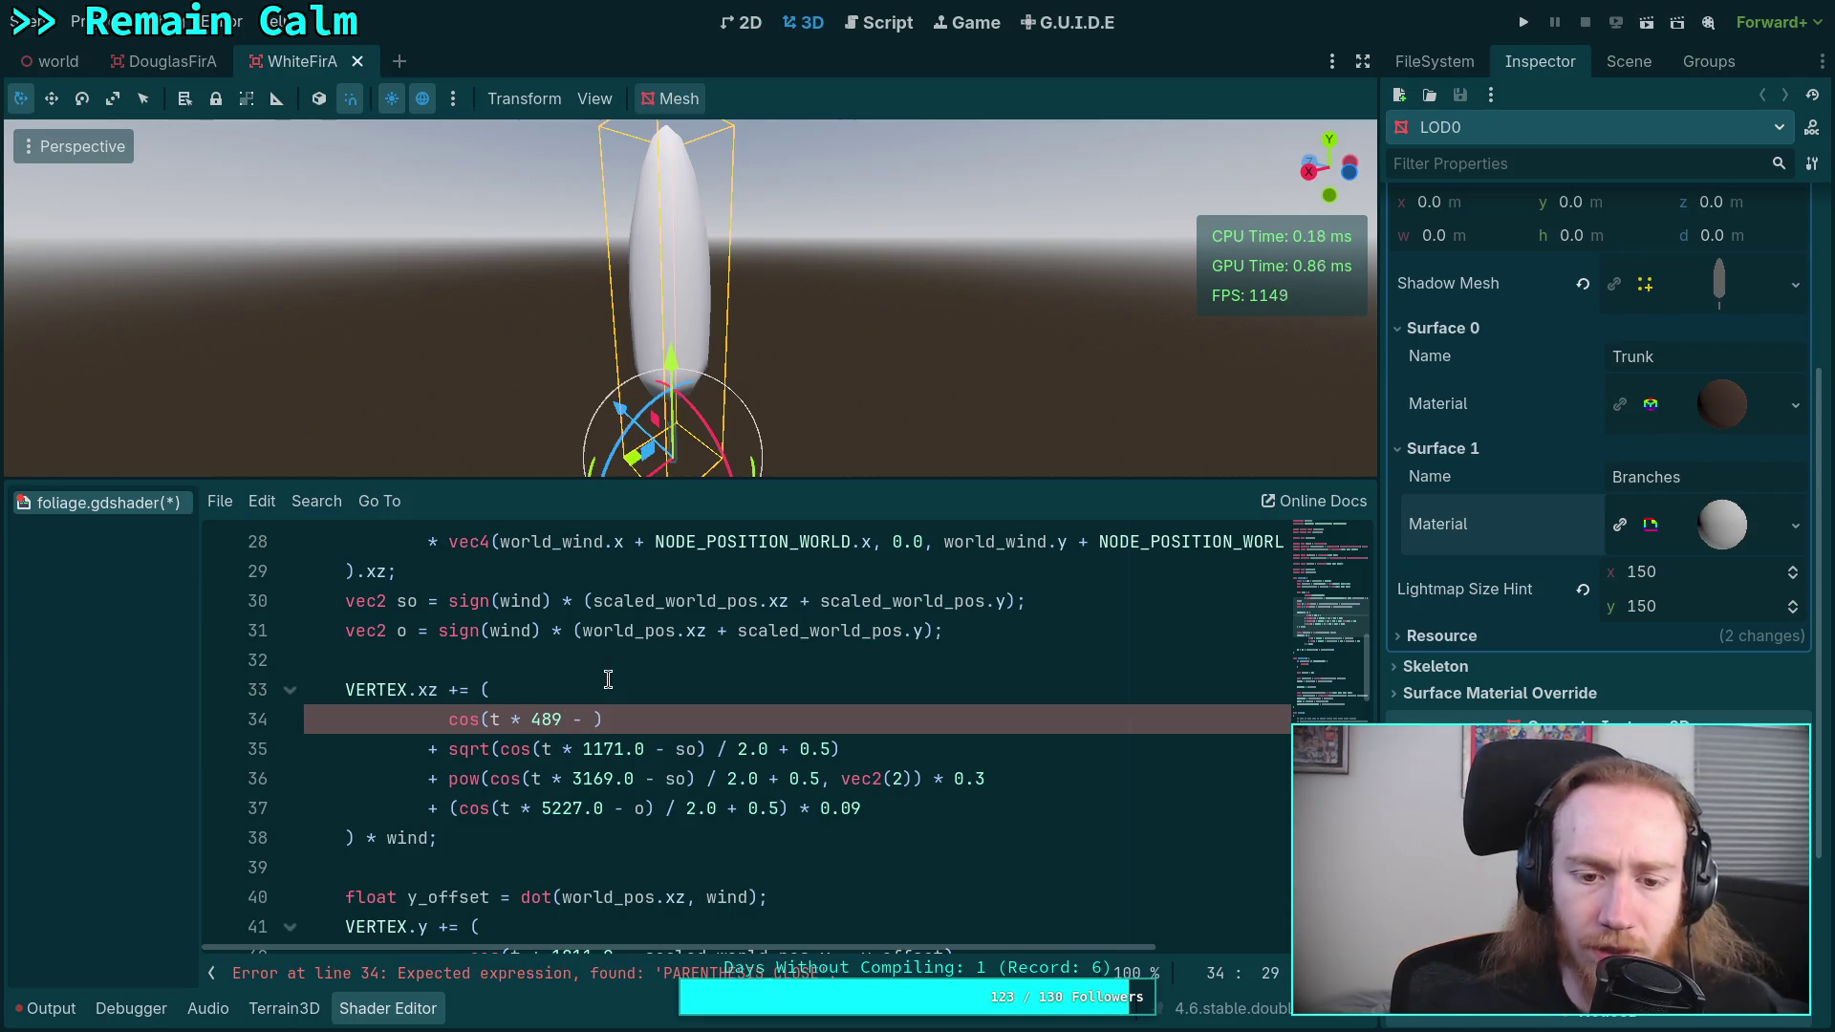
pyautogui.scroll(1, 839, 785)
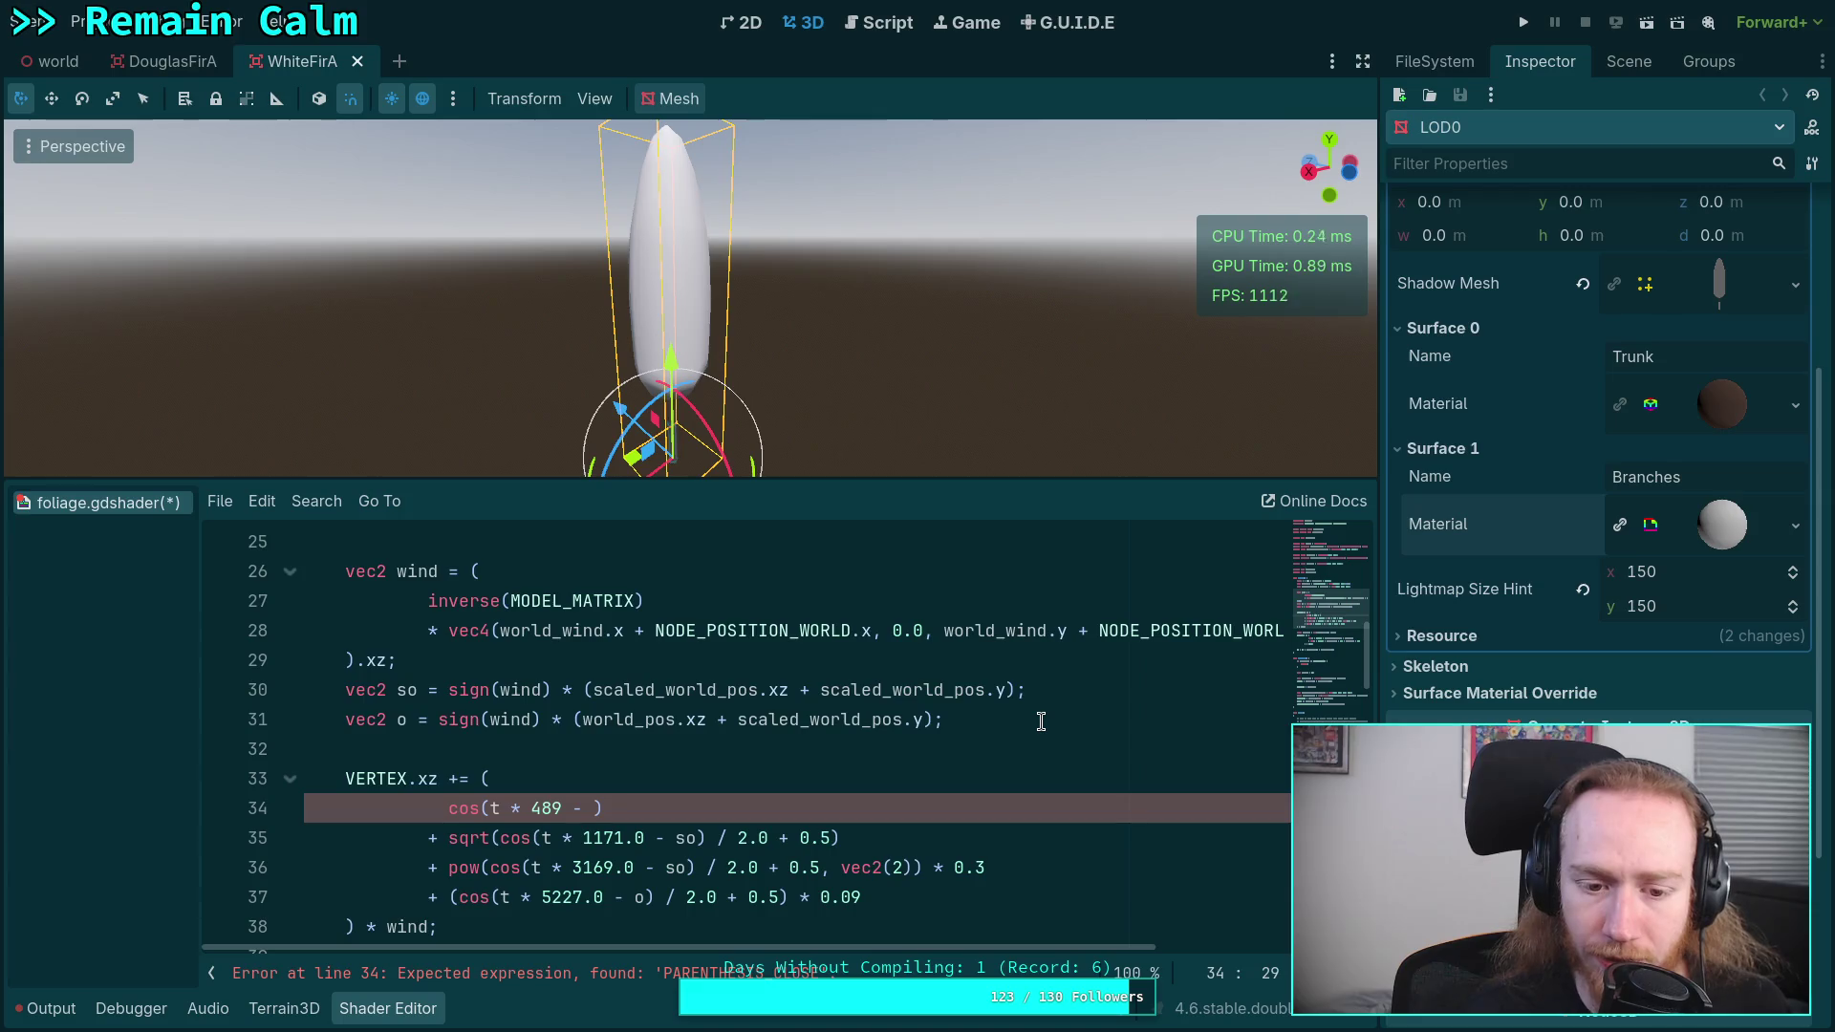
pyautogui.write('sin')
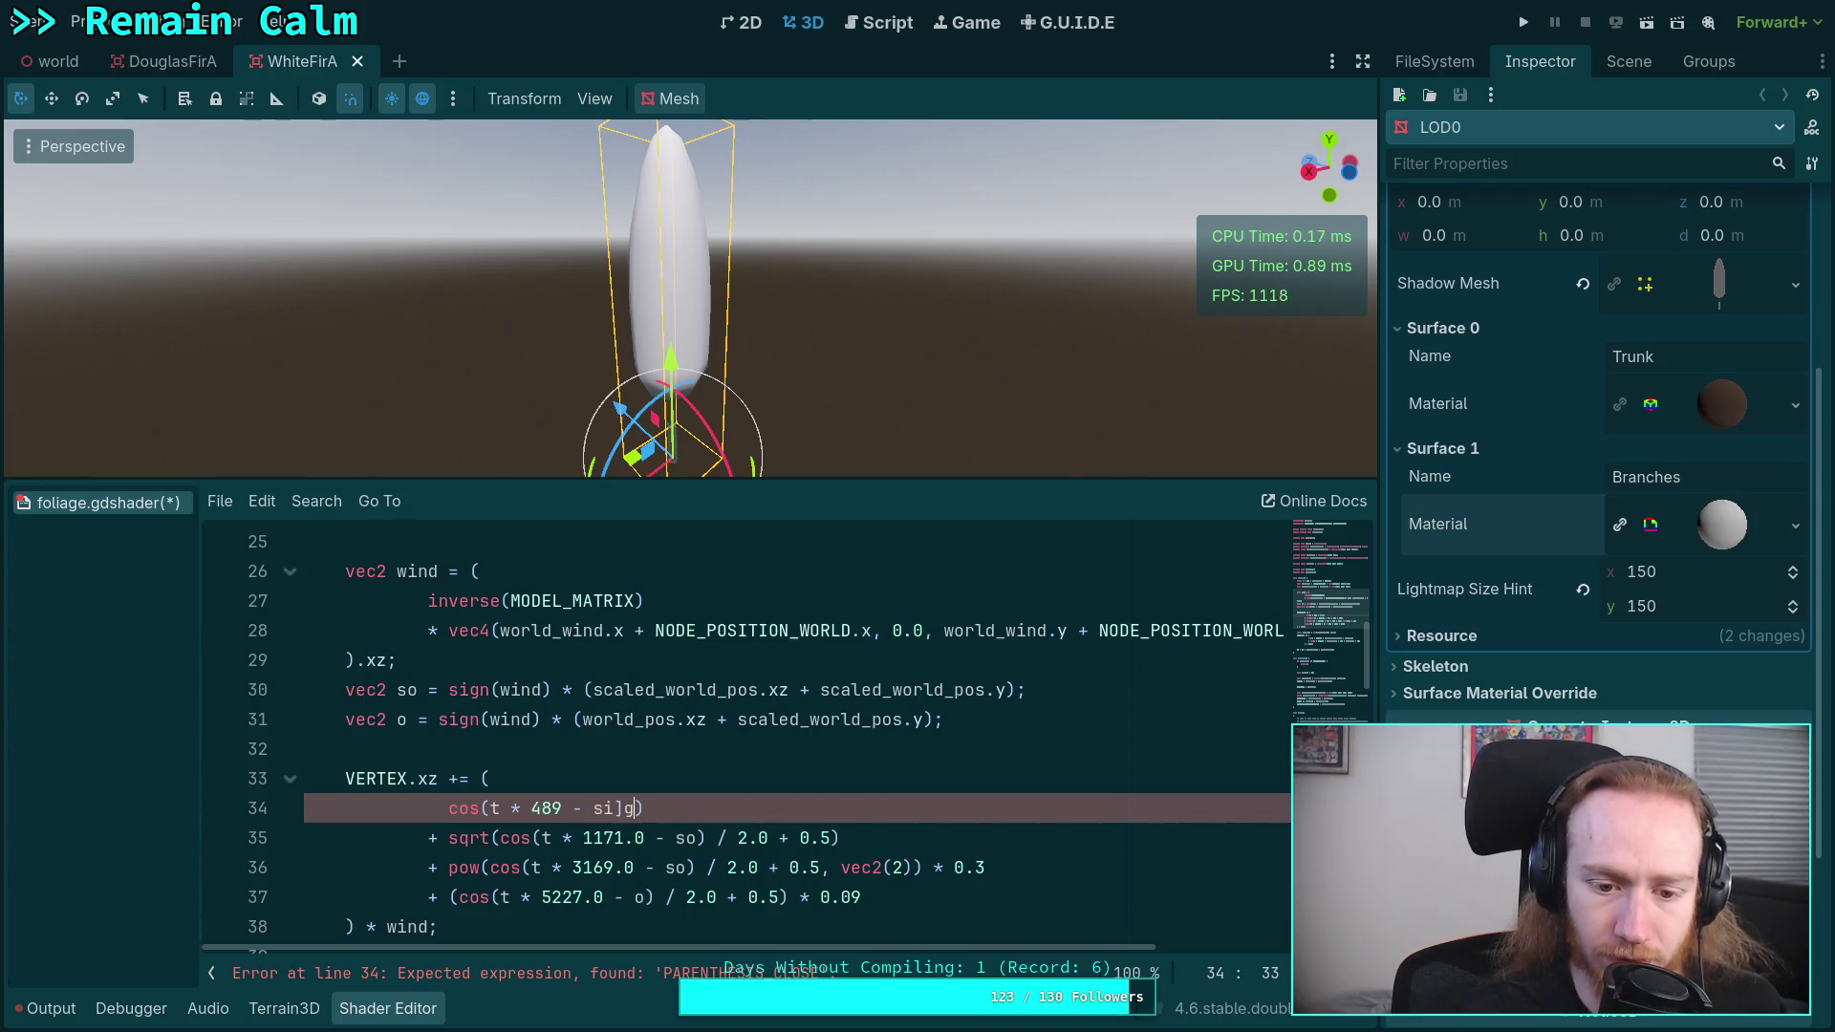
pyautogui.write('gn(')
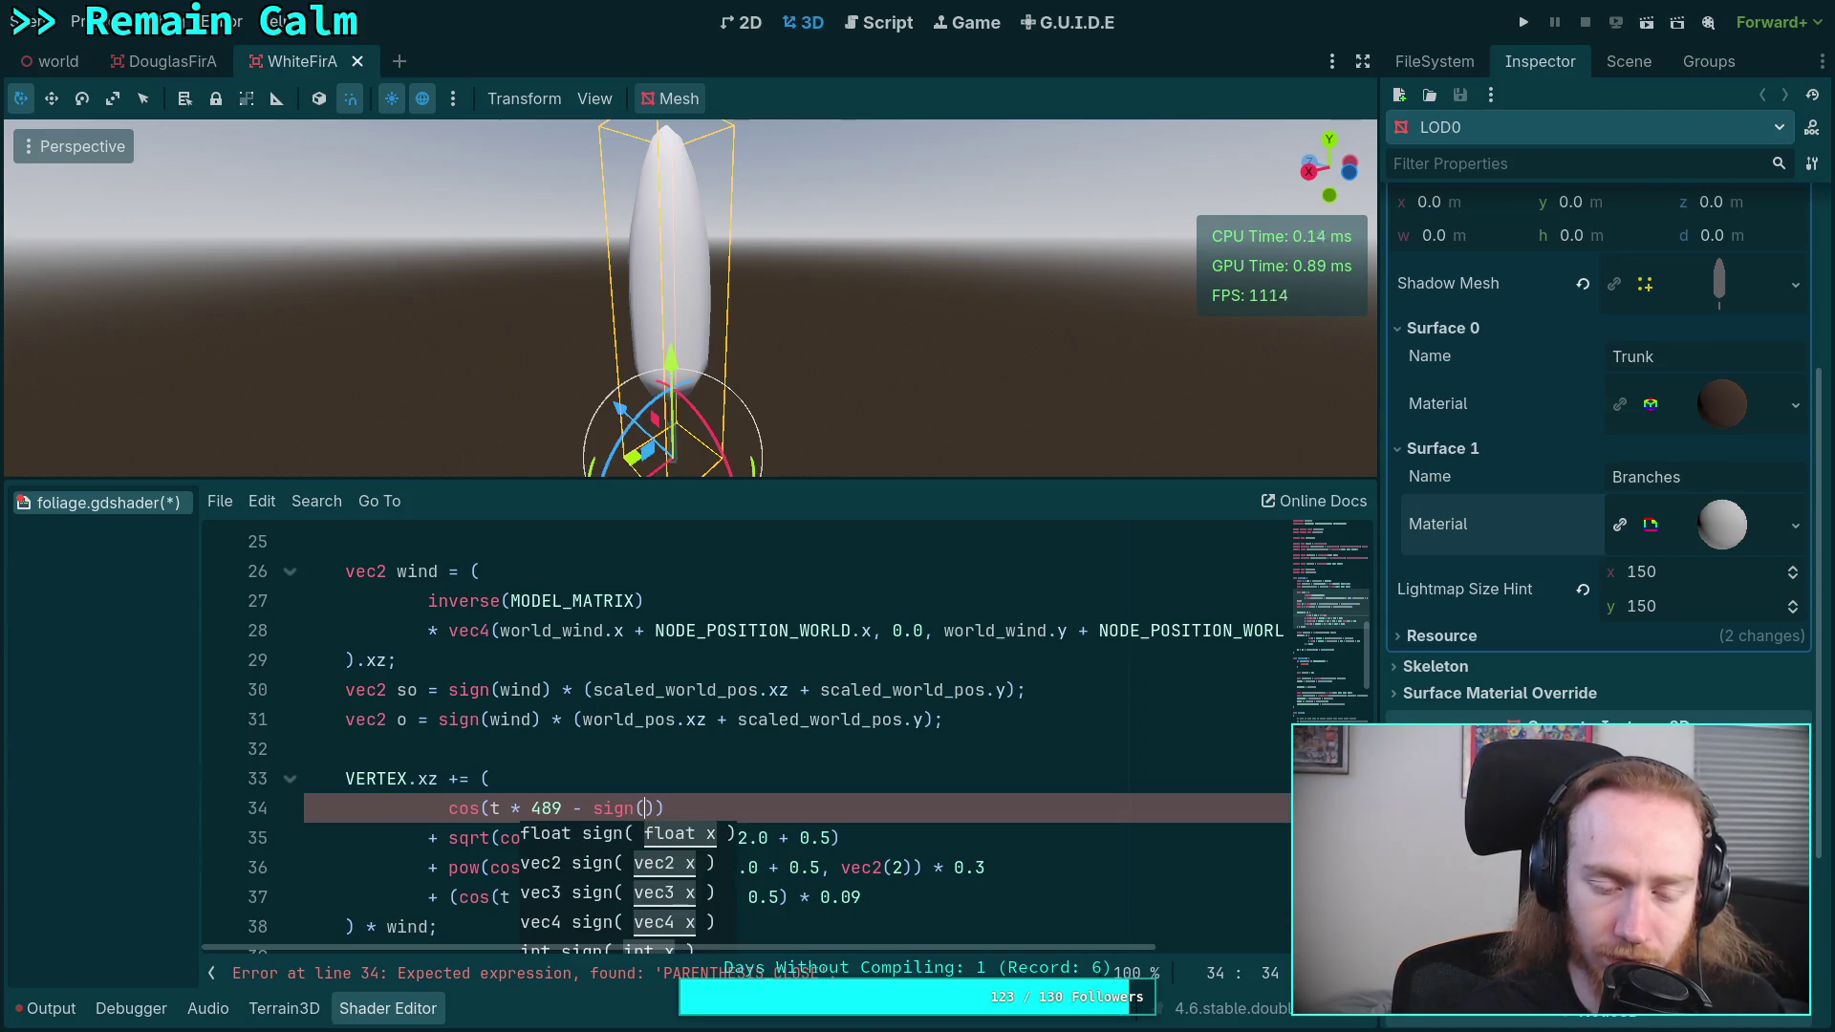
pyautogui.press('BackSpace')
pyautogui.press('BackSpace')
pyautogui.press('BackSpace')
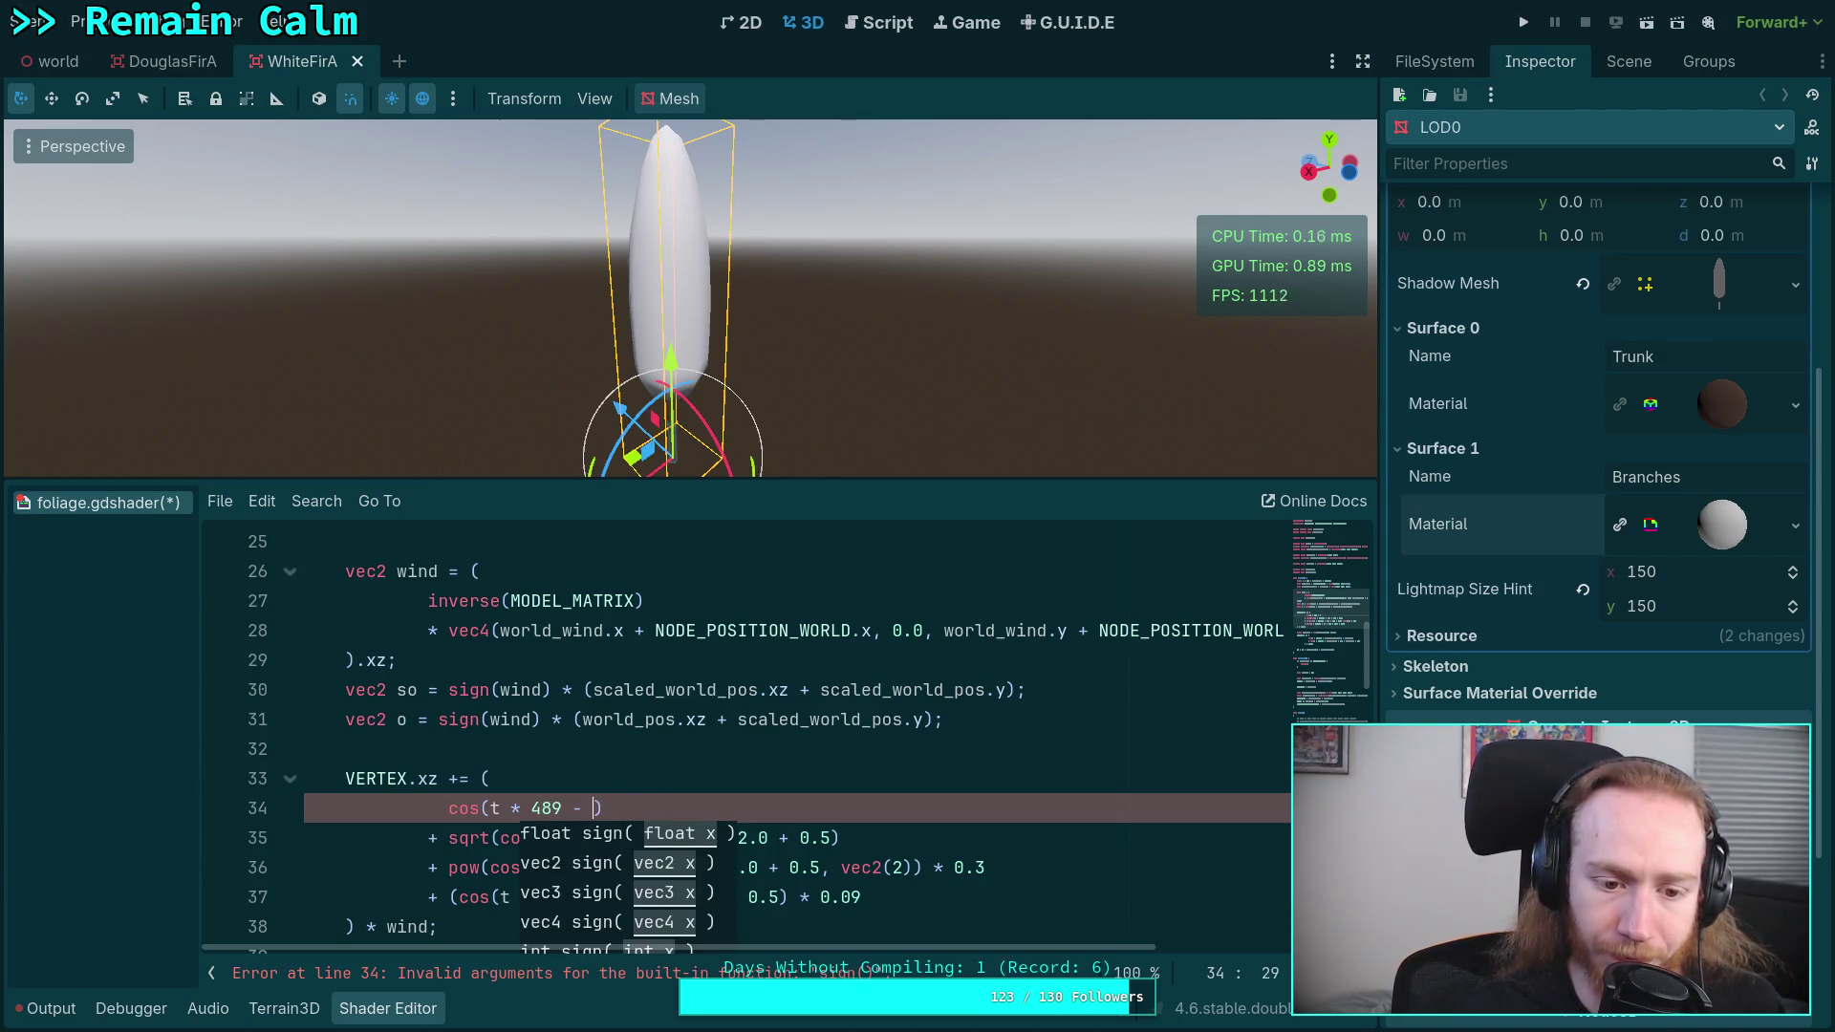
# - Rename the offset variable o to osy on line 31 and in the last sway term
pyautogui.click(398, 719)
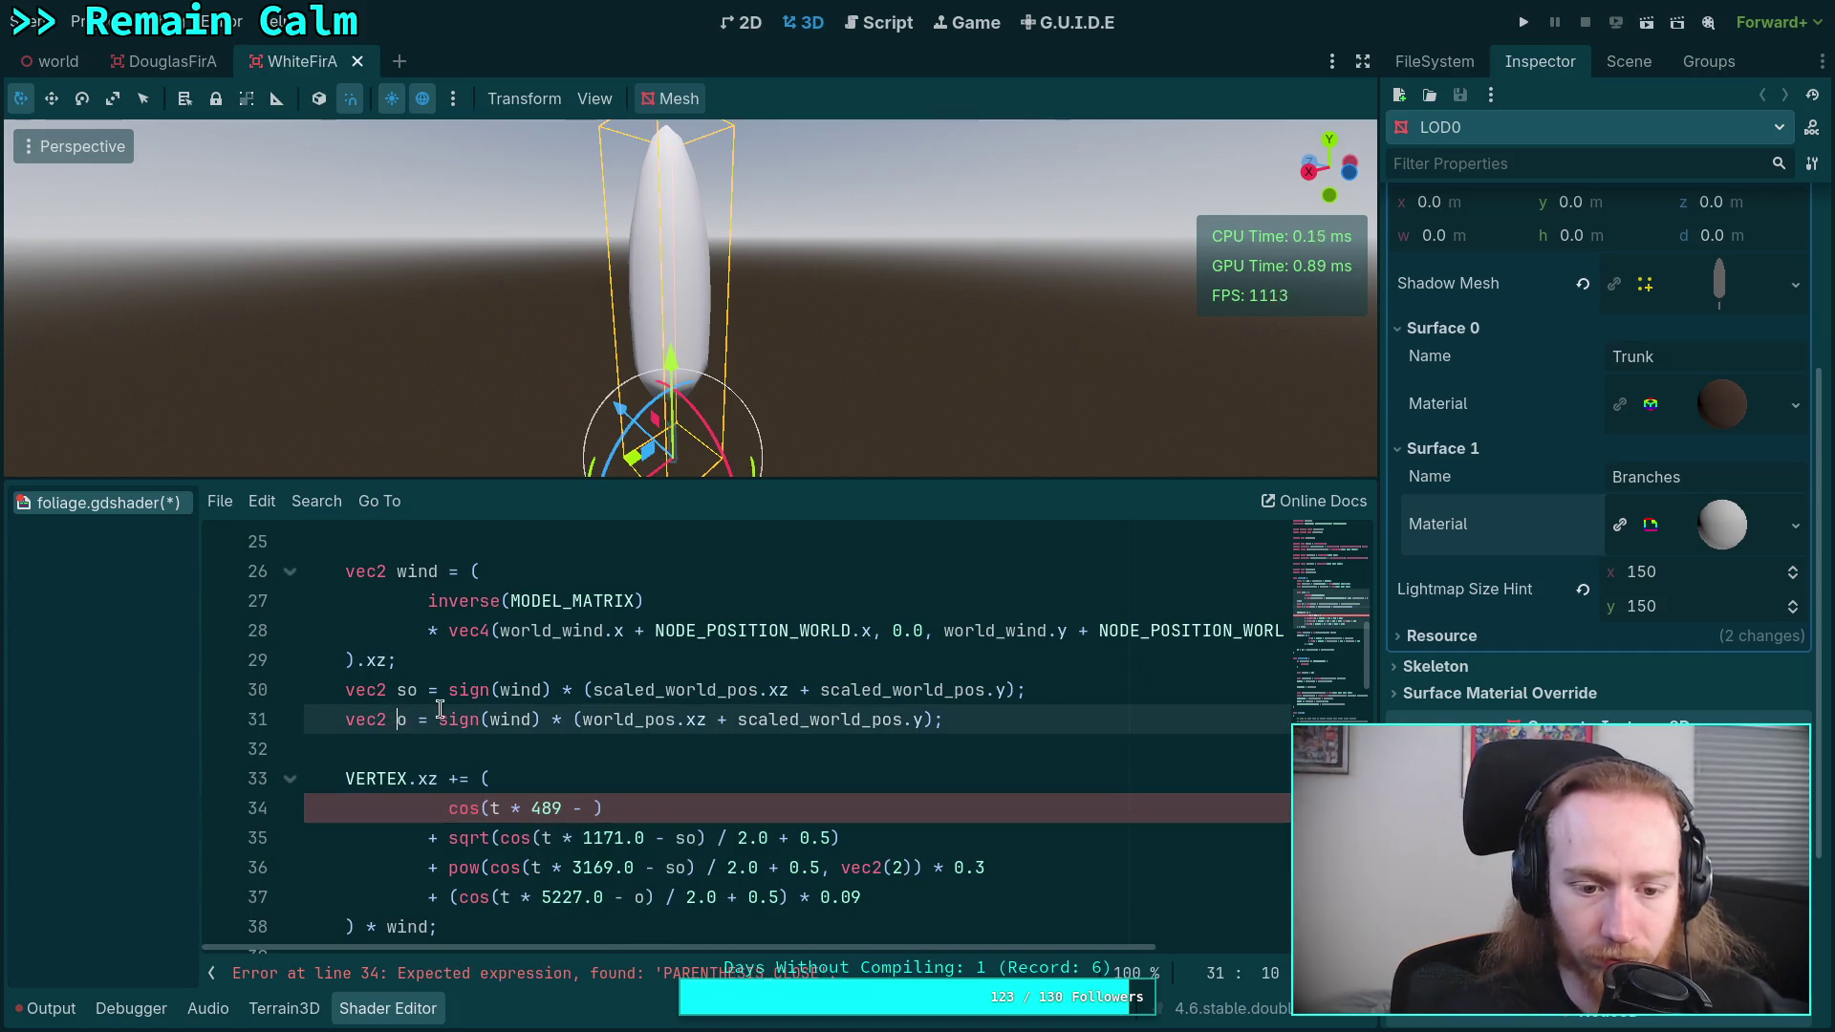
pyautogui.click(416, 689)
pyautogui.click(403, 719)
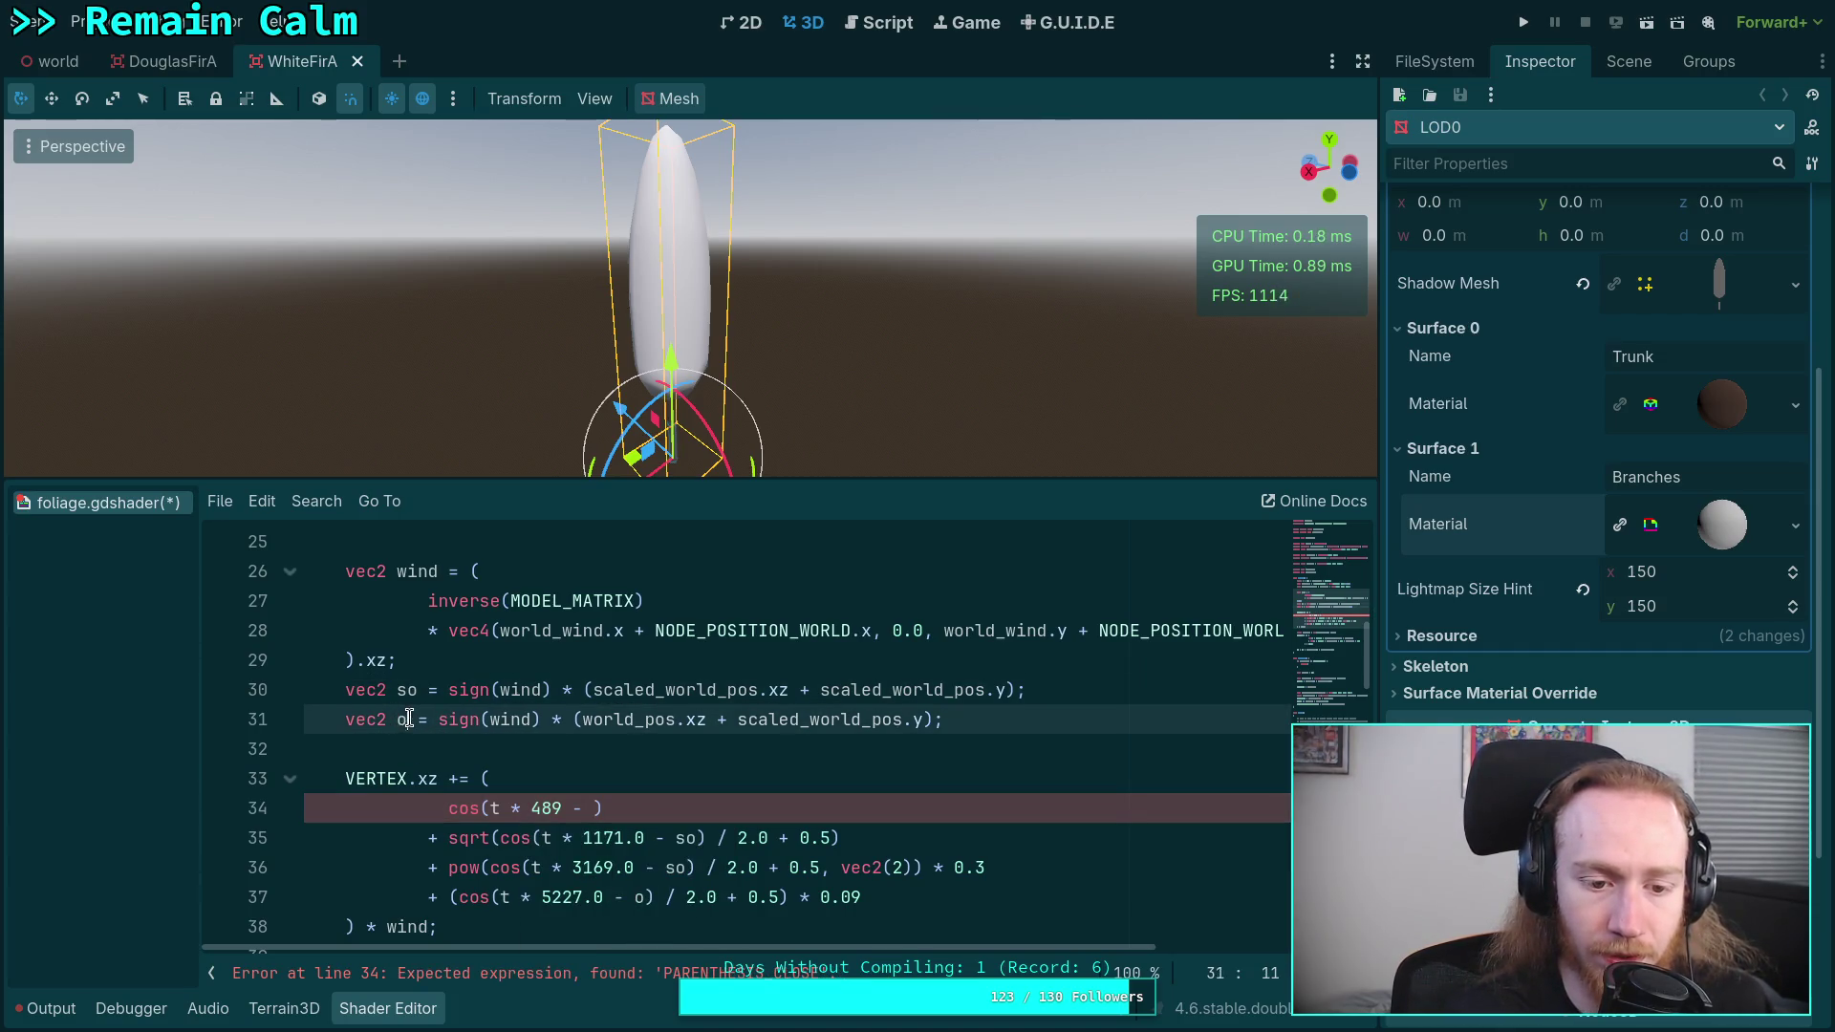
pyautogui.write('f')
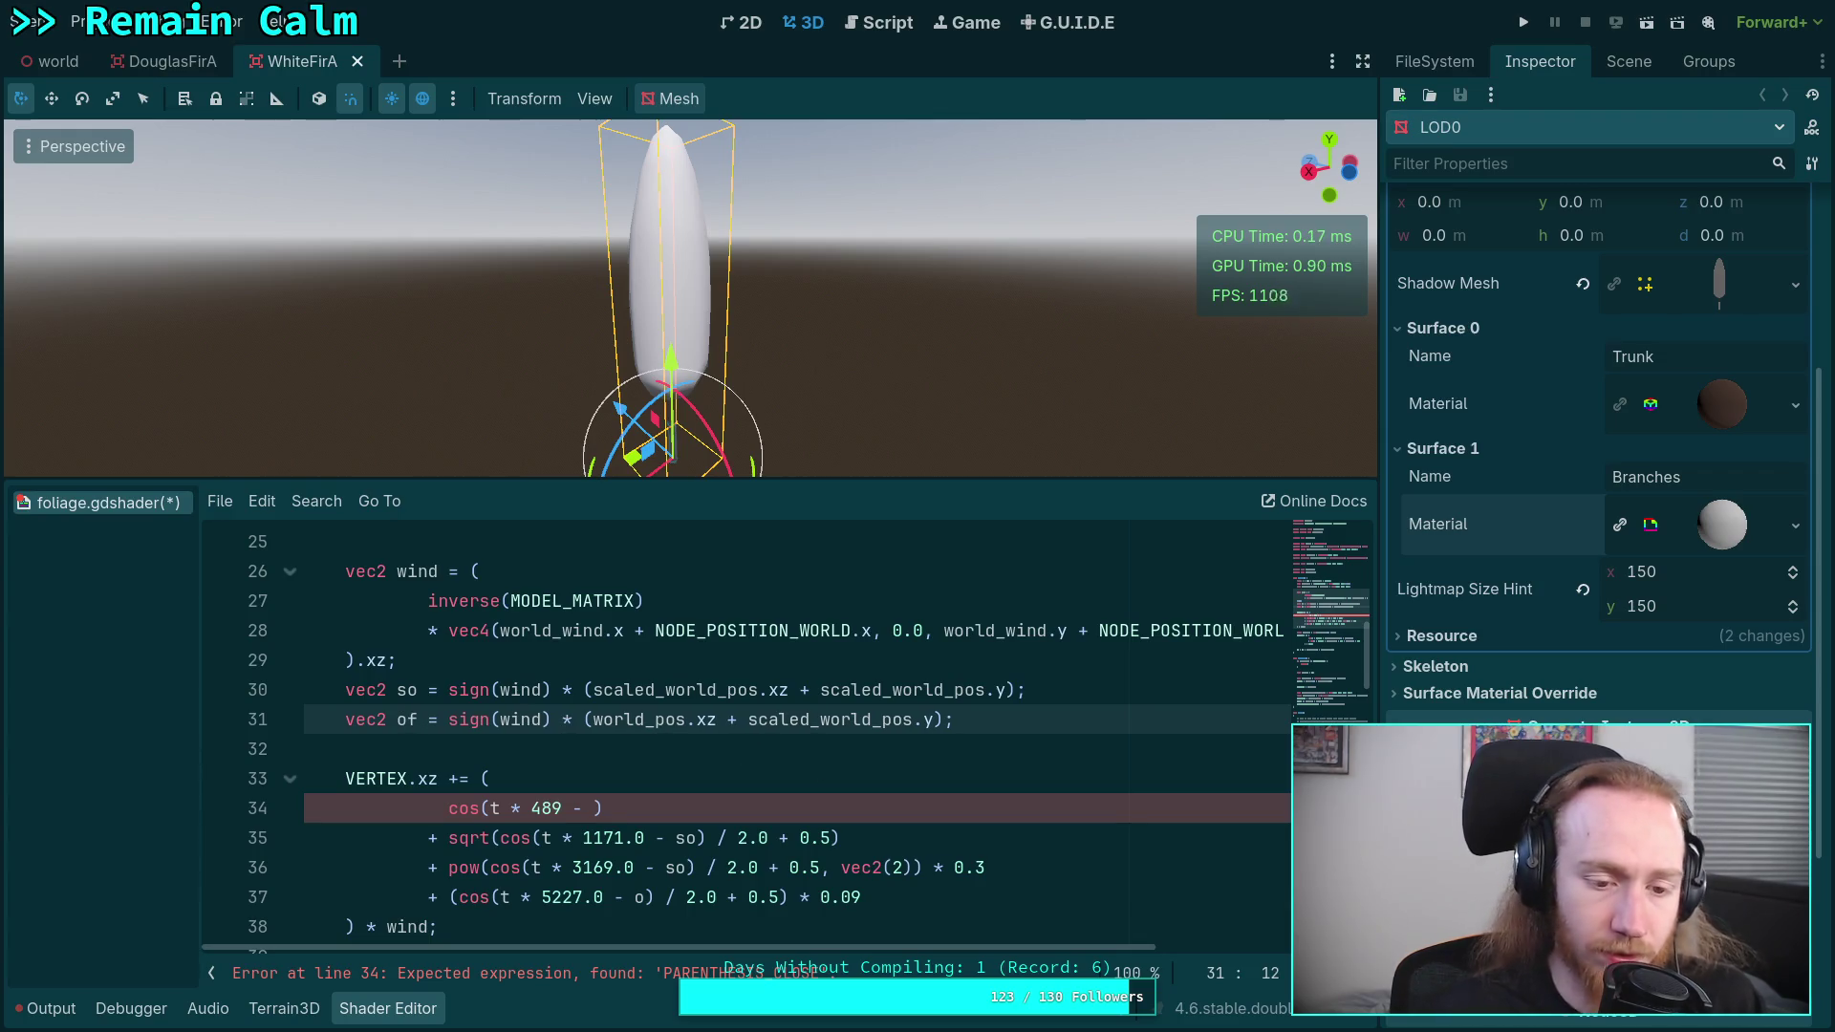
pyautogui.press('BackSpace')
pyautogui.write('sf')
pyautogui.scroll(-1, 640, 808)
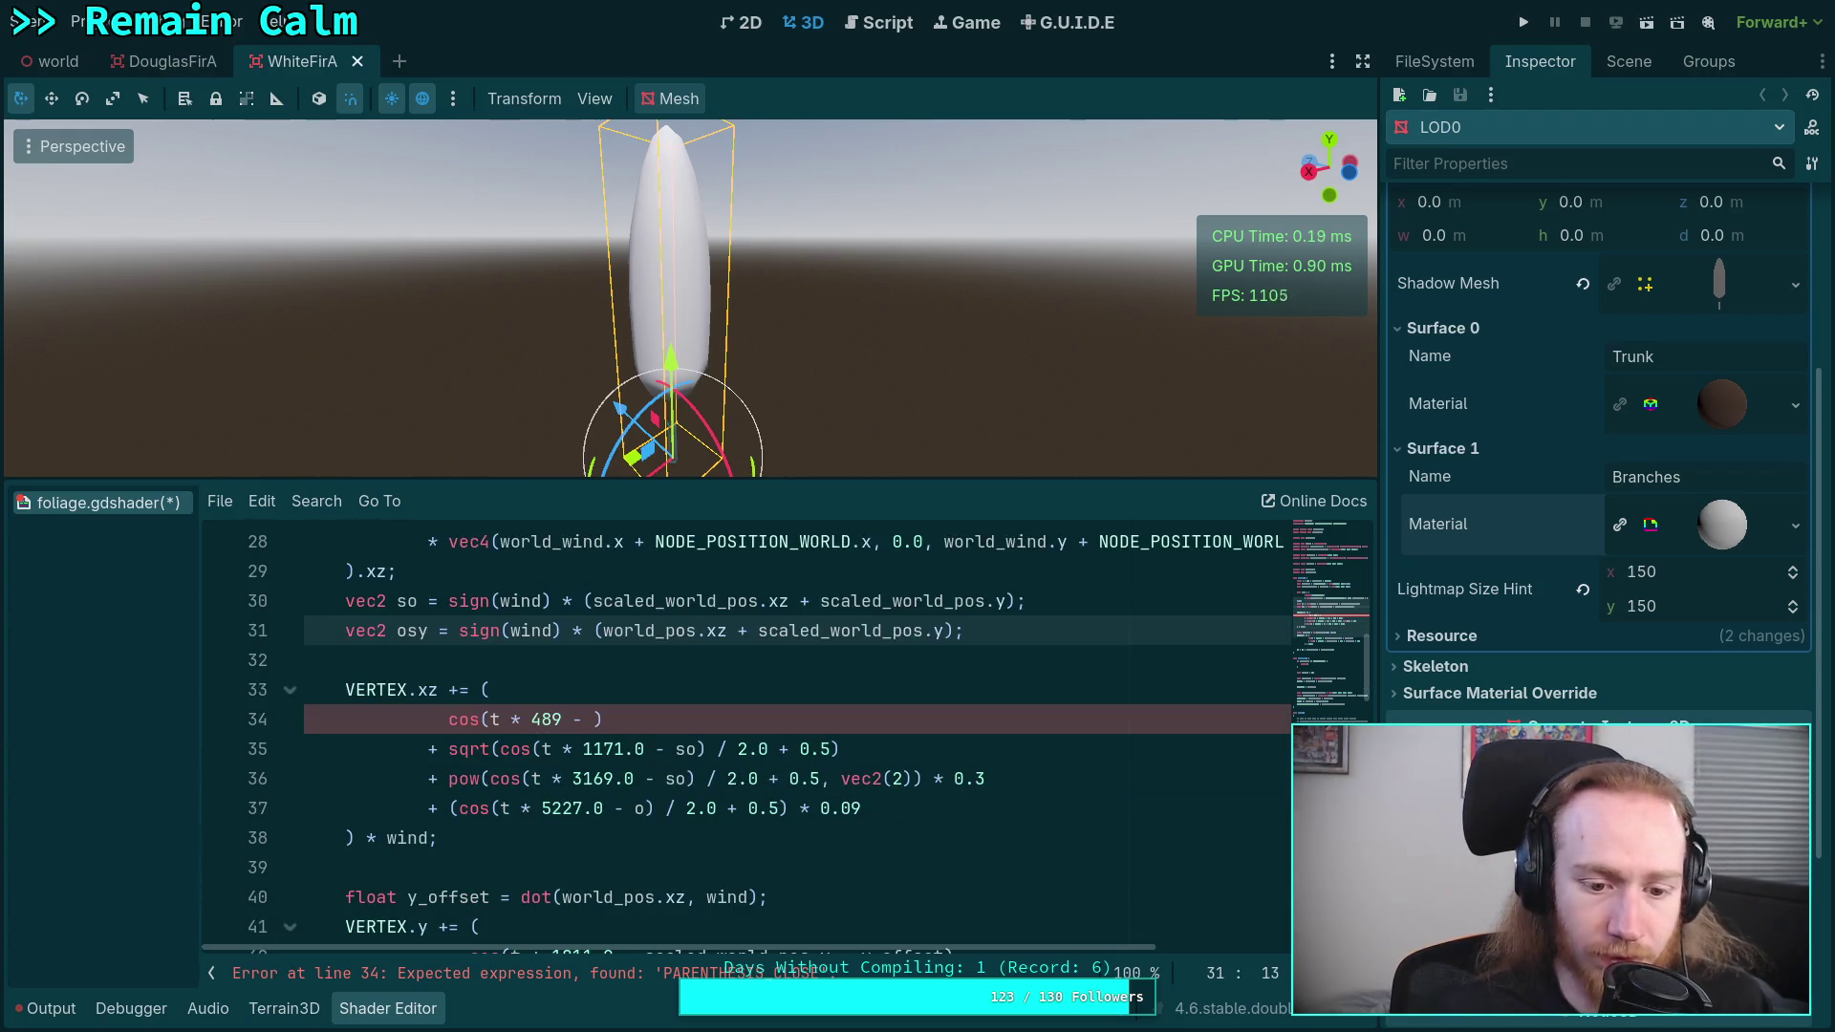
pyautogui.click(640, 808)
pyautogui.write('sy')
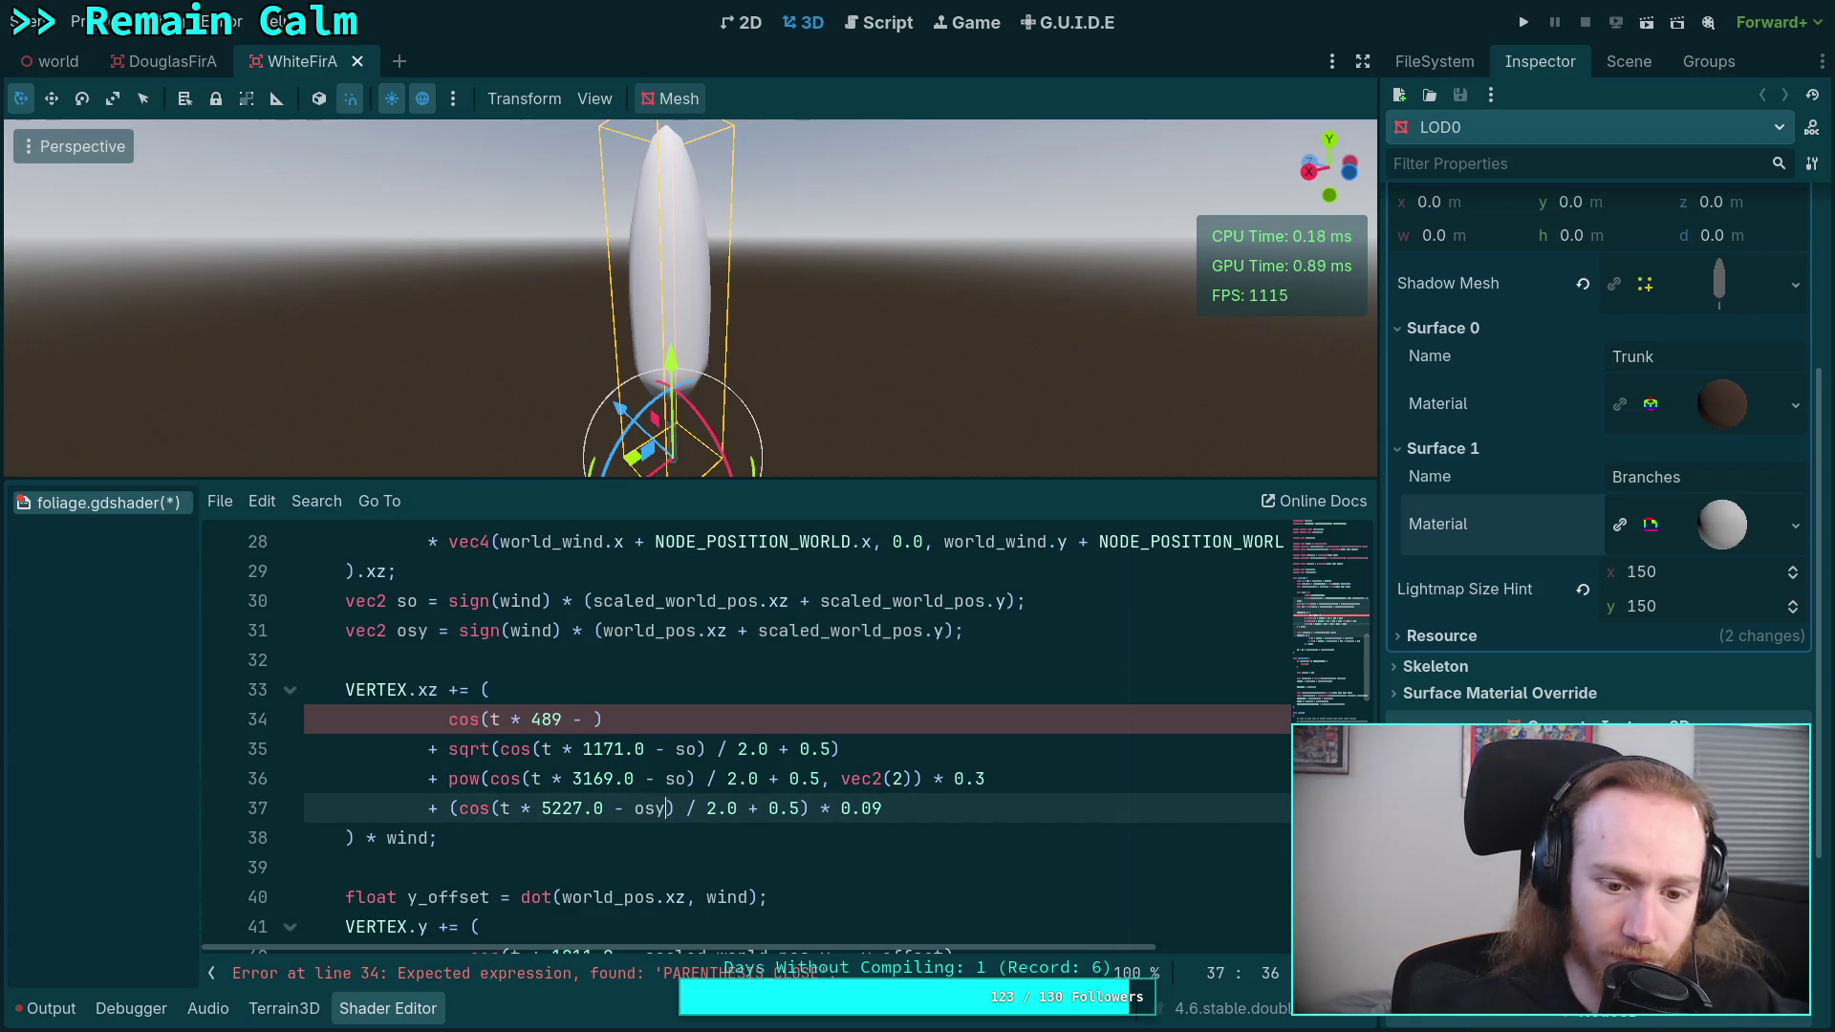
pyautogui.scroll(-4, 641, 808)
pyautogui.scroll(1, 764, 745)
pyautogui.scroll(3, 911, 759)
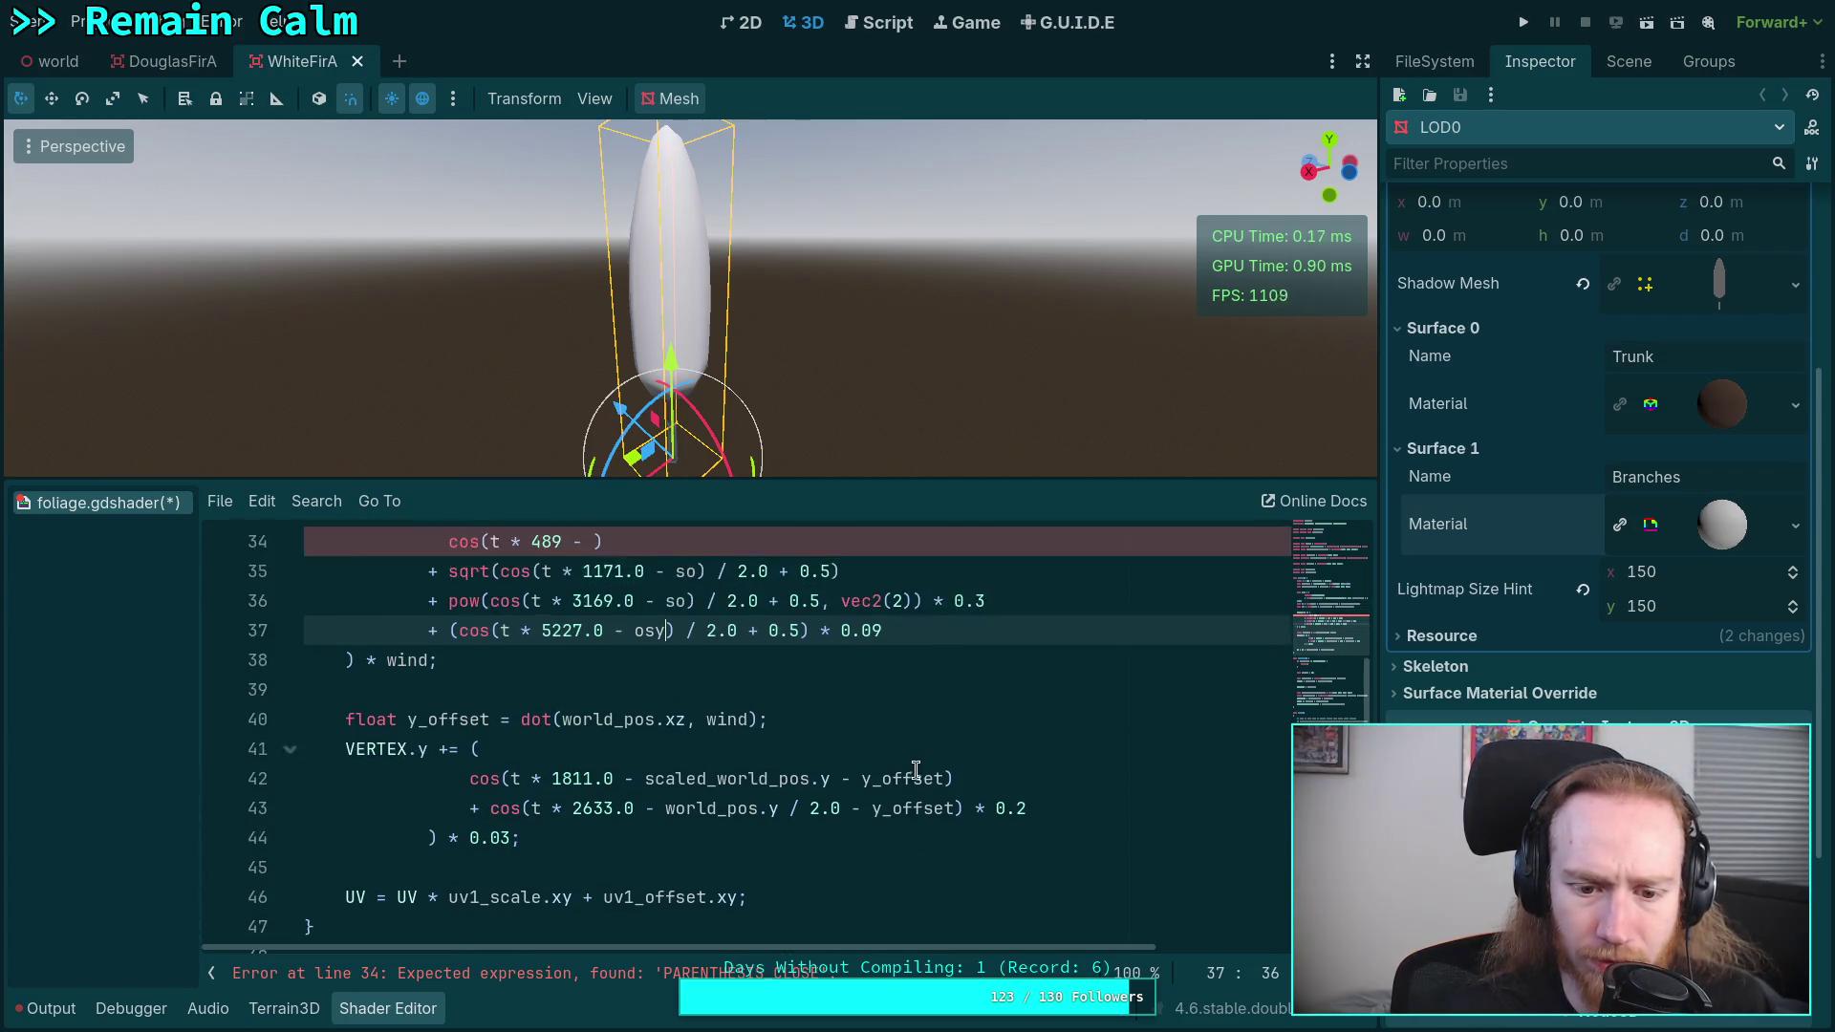
pyautogui.click(784, 659)
# - Declare vec2 o = sign(wind) * (world_pos.xz); on the empty line 32
pyautogui.write('ec')
pyautogui.press('Escape')
pyautogui.write('2 o = sin')
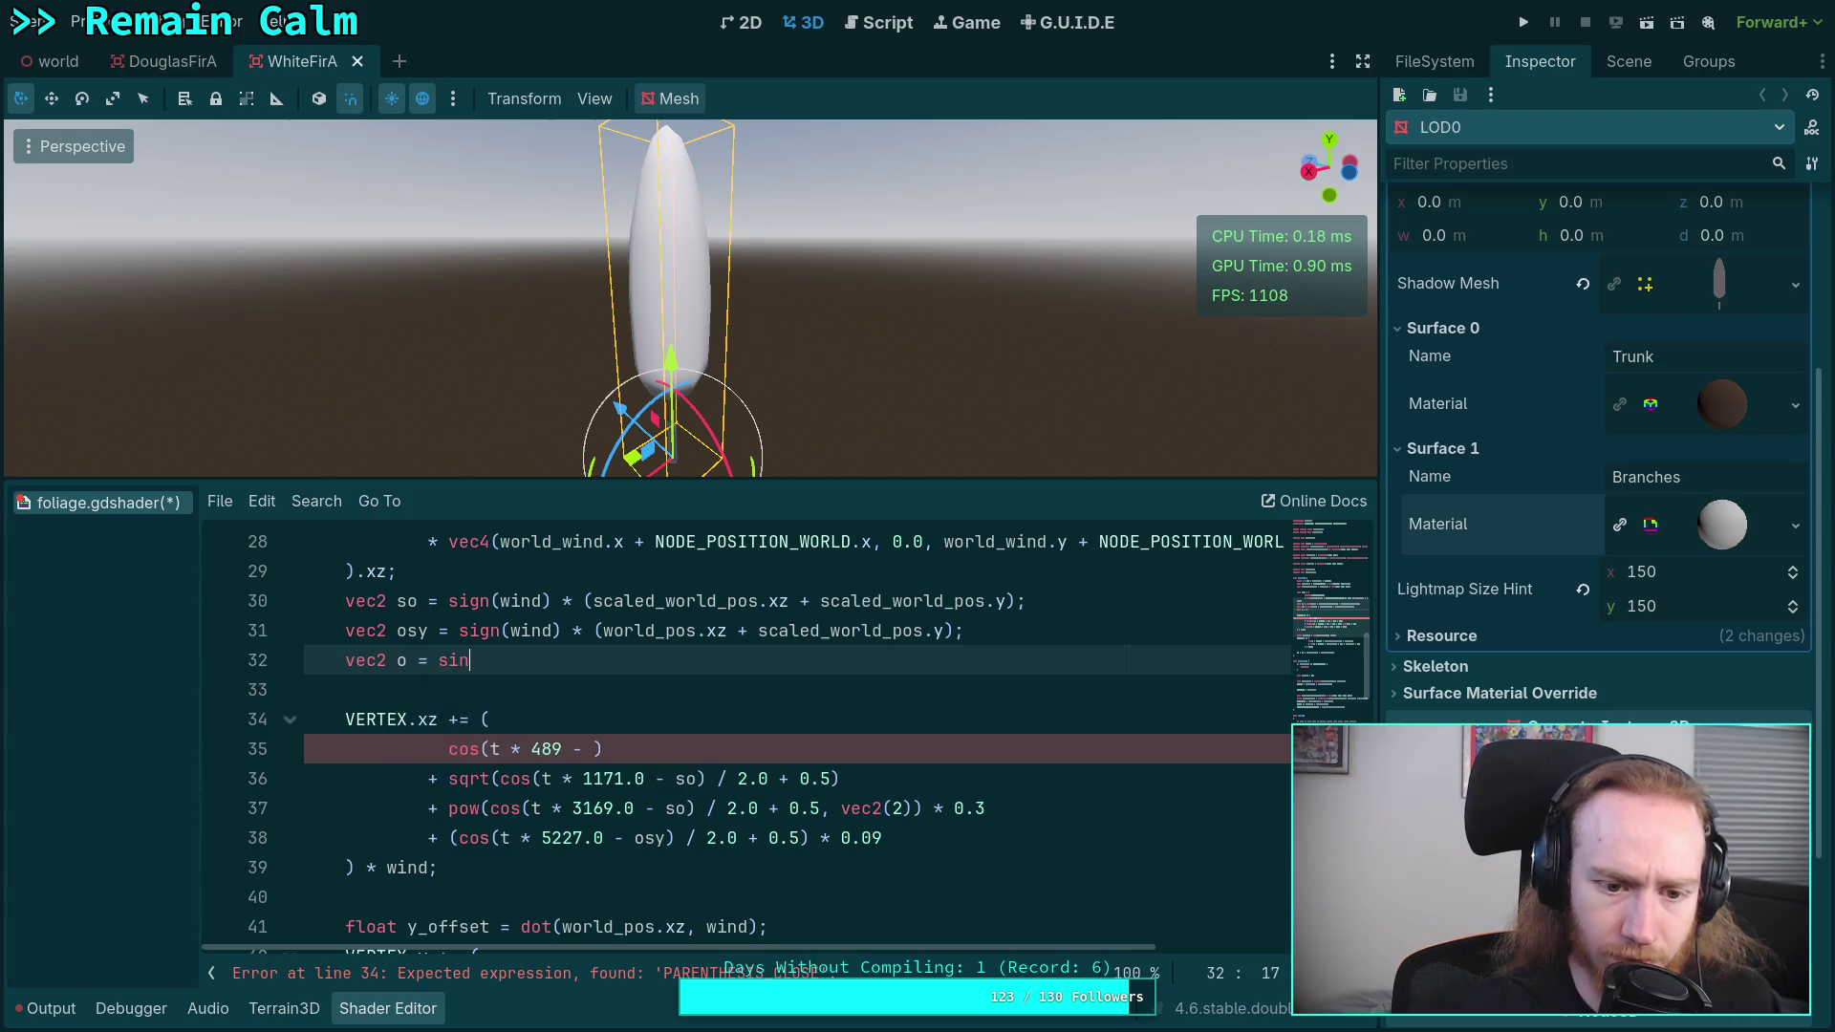
pyautogui.press('BackSpace')
pyautogui.write('gn(wind) * (world_pos')
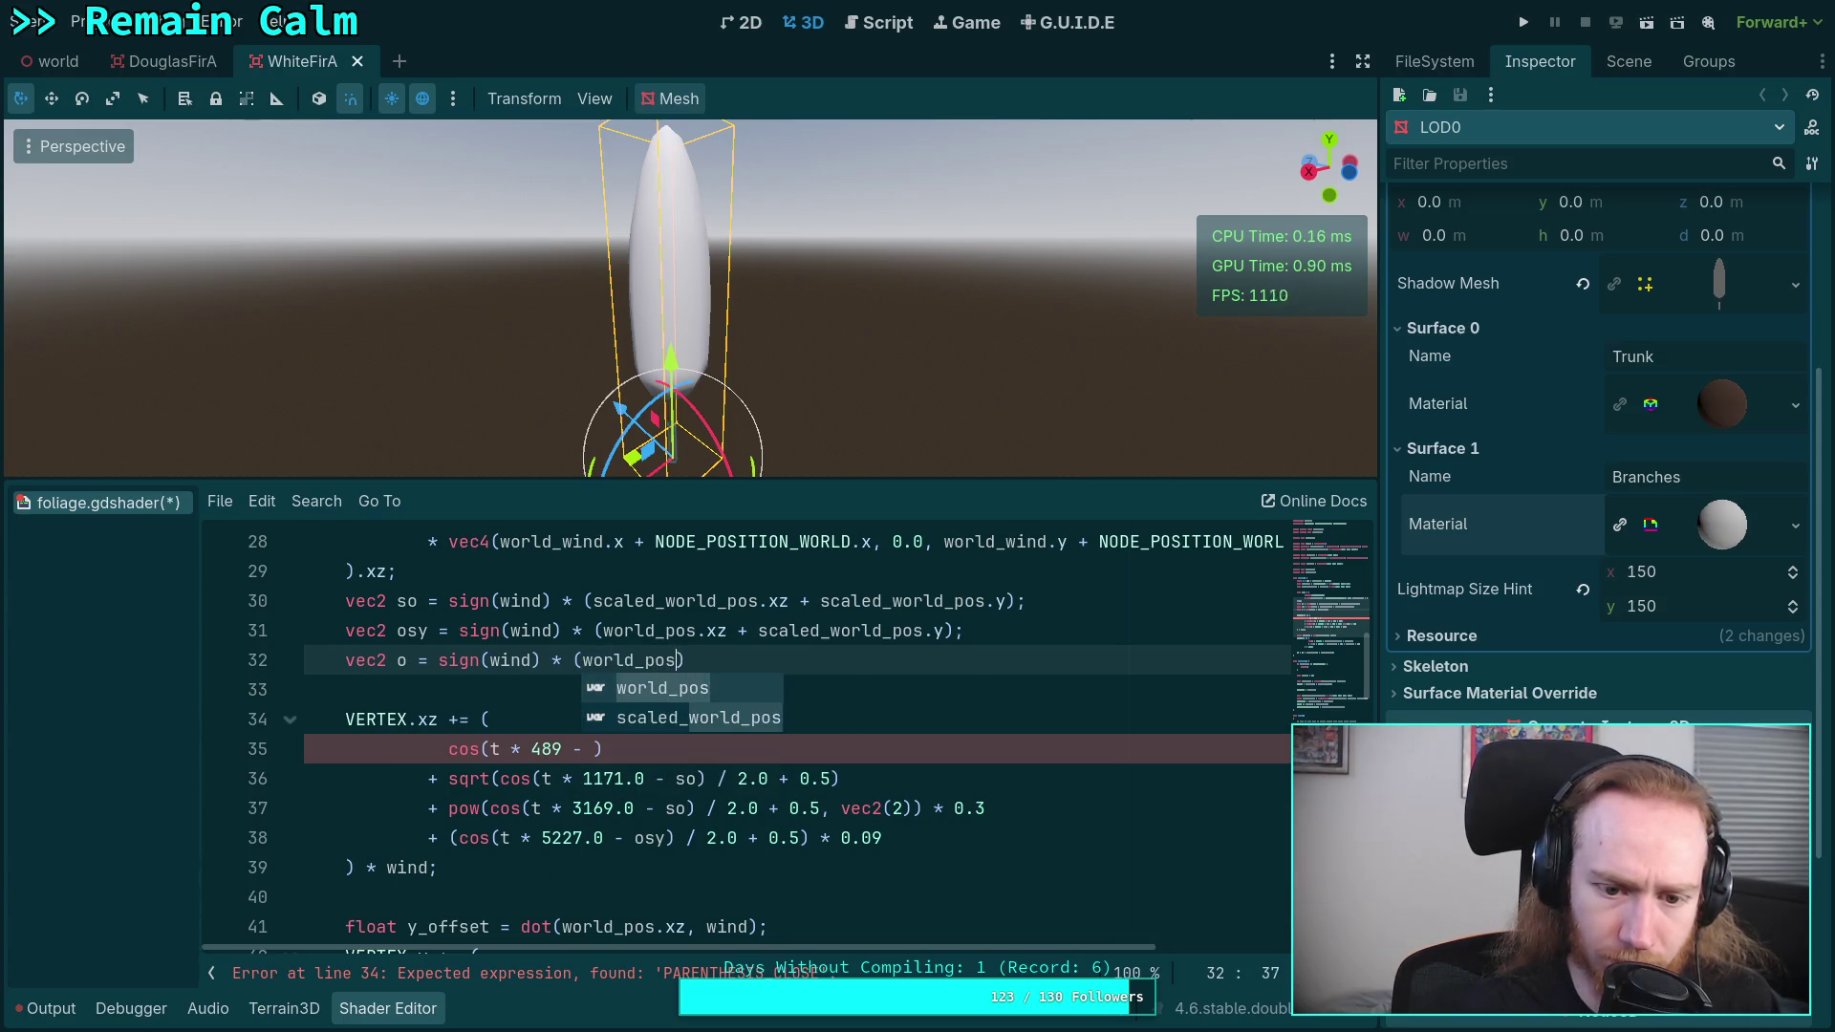
pyautogui.write('.xz)')
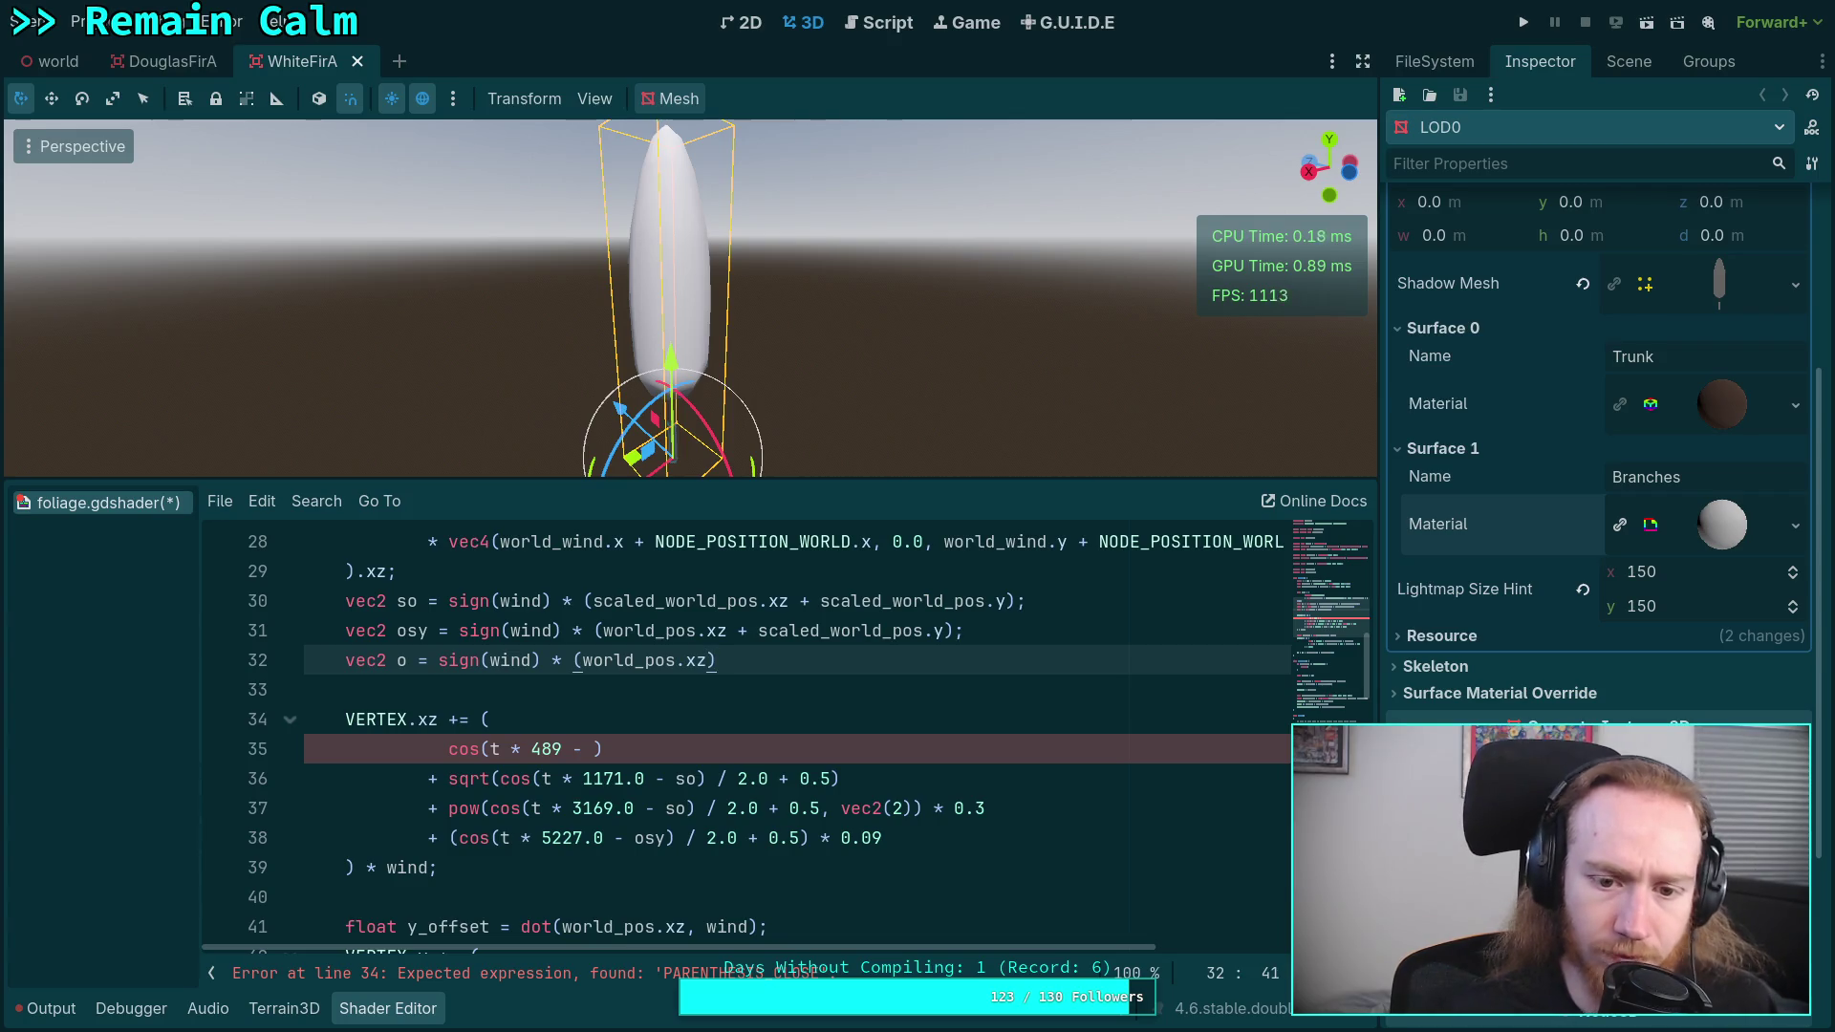
pyautogui.write(';')
# - Make the first term (cos(t * 489.0 - o) / 2.0 + 0.5) and save the shader
pyautogui.click(592, 749)
pyautogui.write('o')
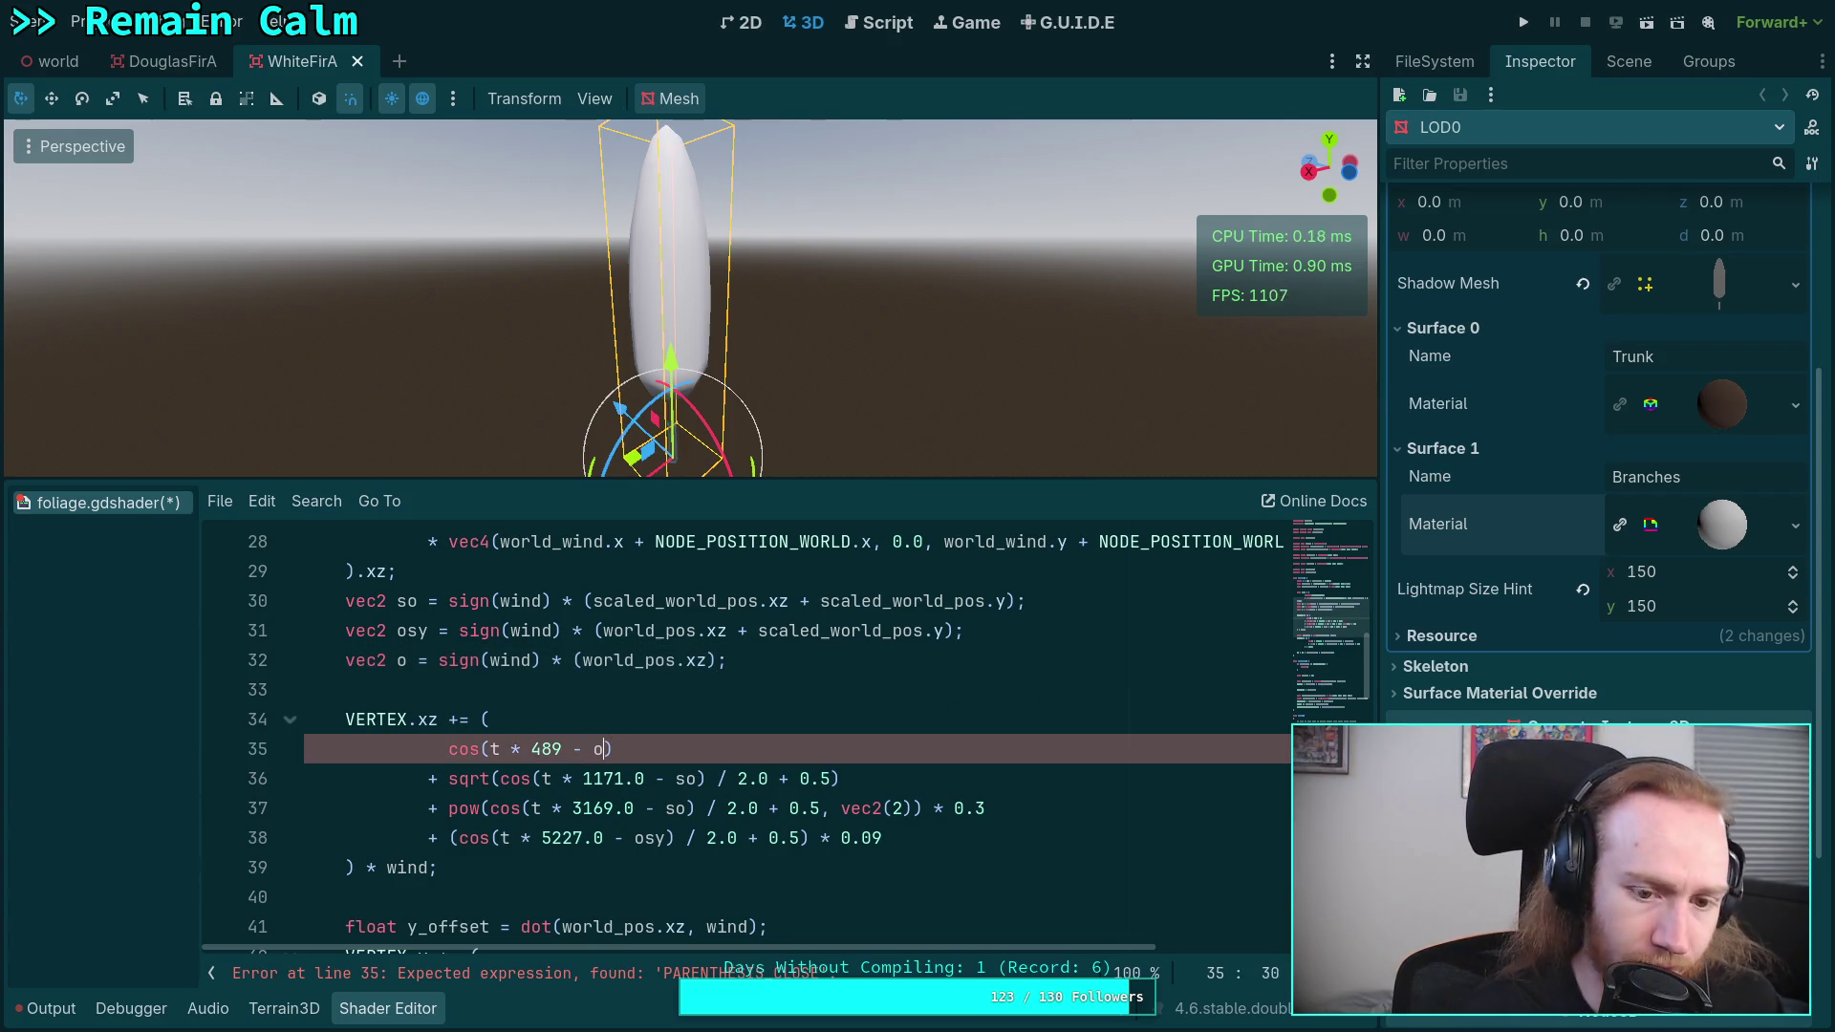
pyautogui.write(')')
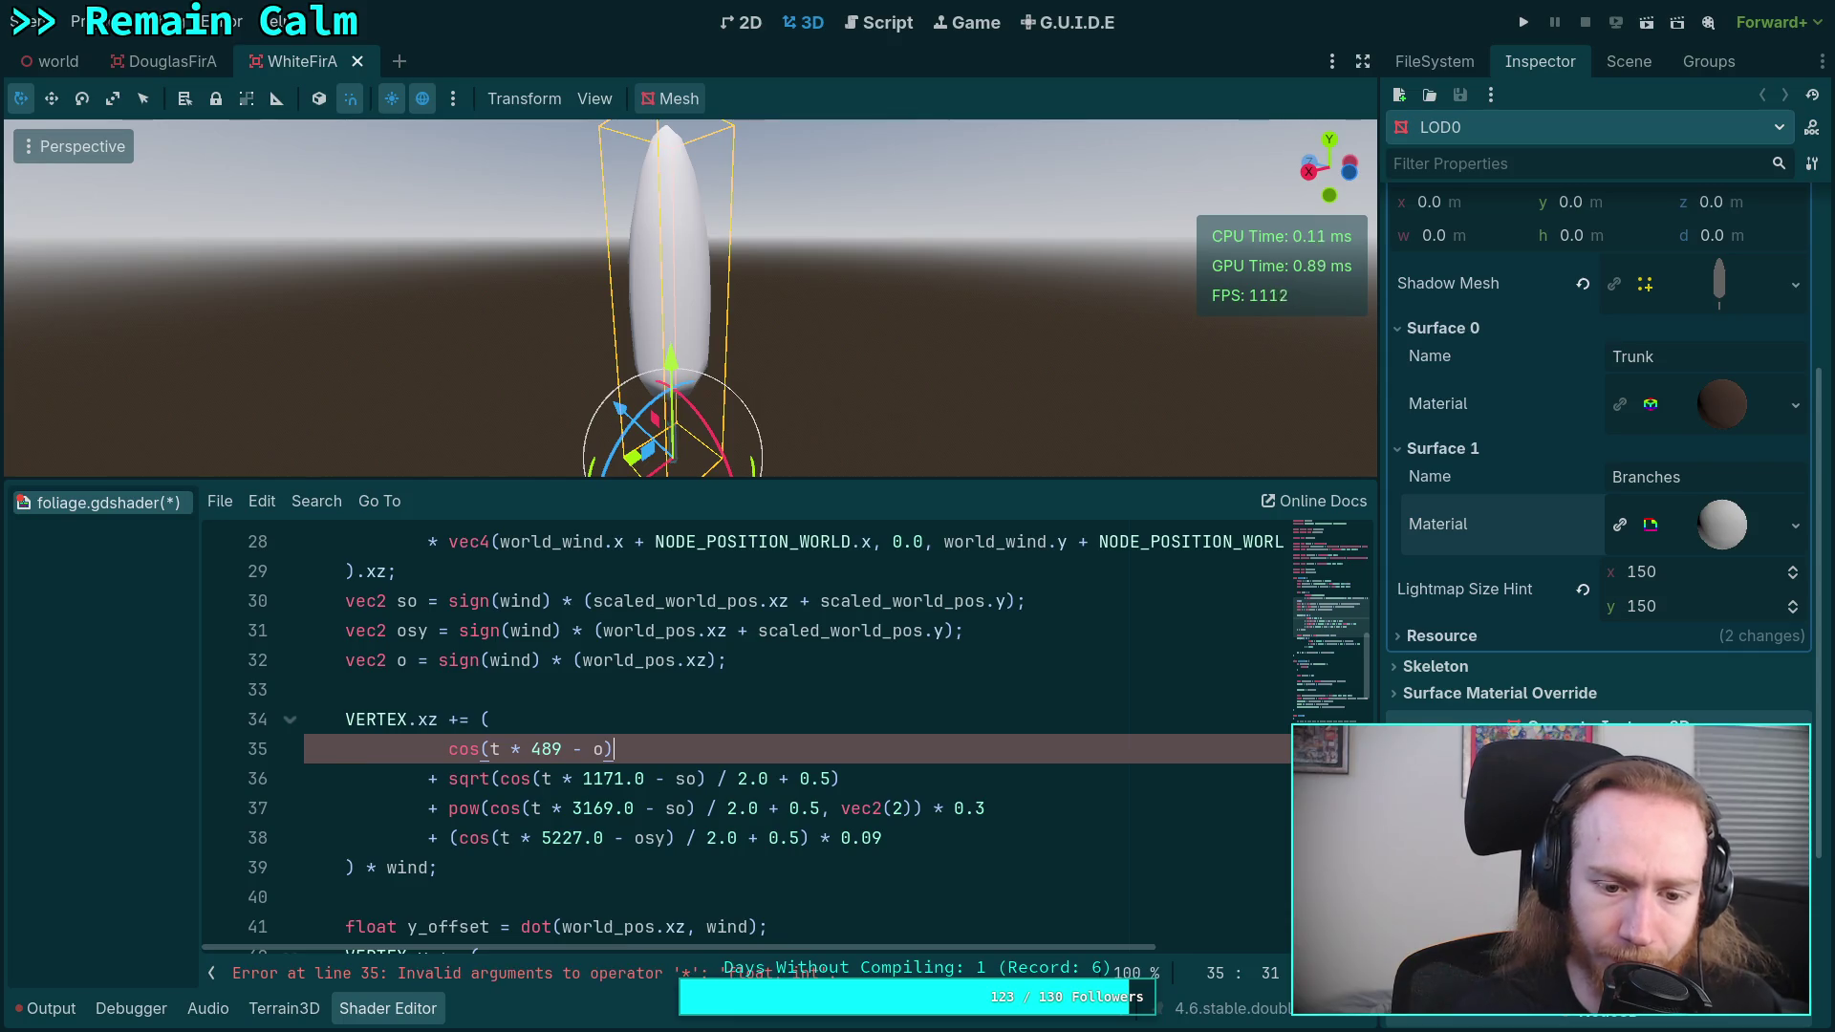
pyautogui.write(' /')
pyautogui.press('BackSpace')
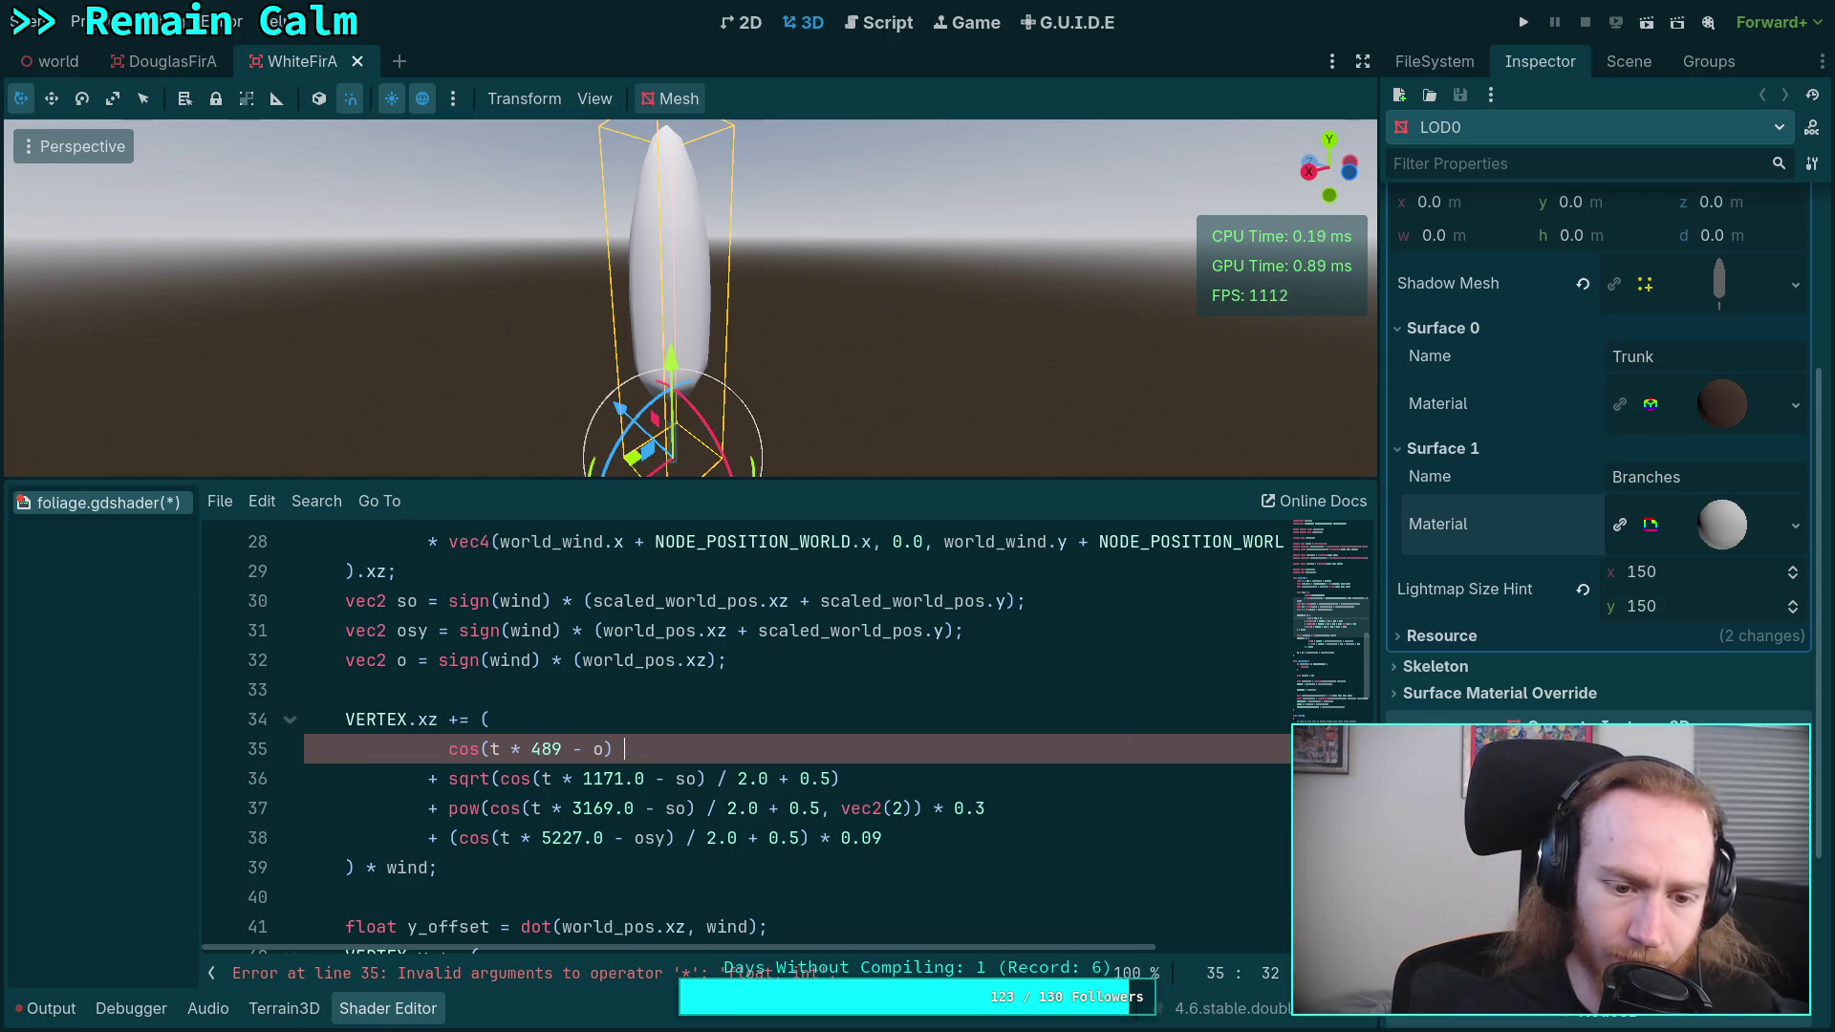
pyautogui.press('Left')
pyautogui.write('(')
pyautogui.press('End')
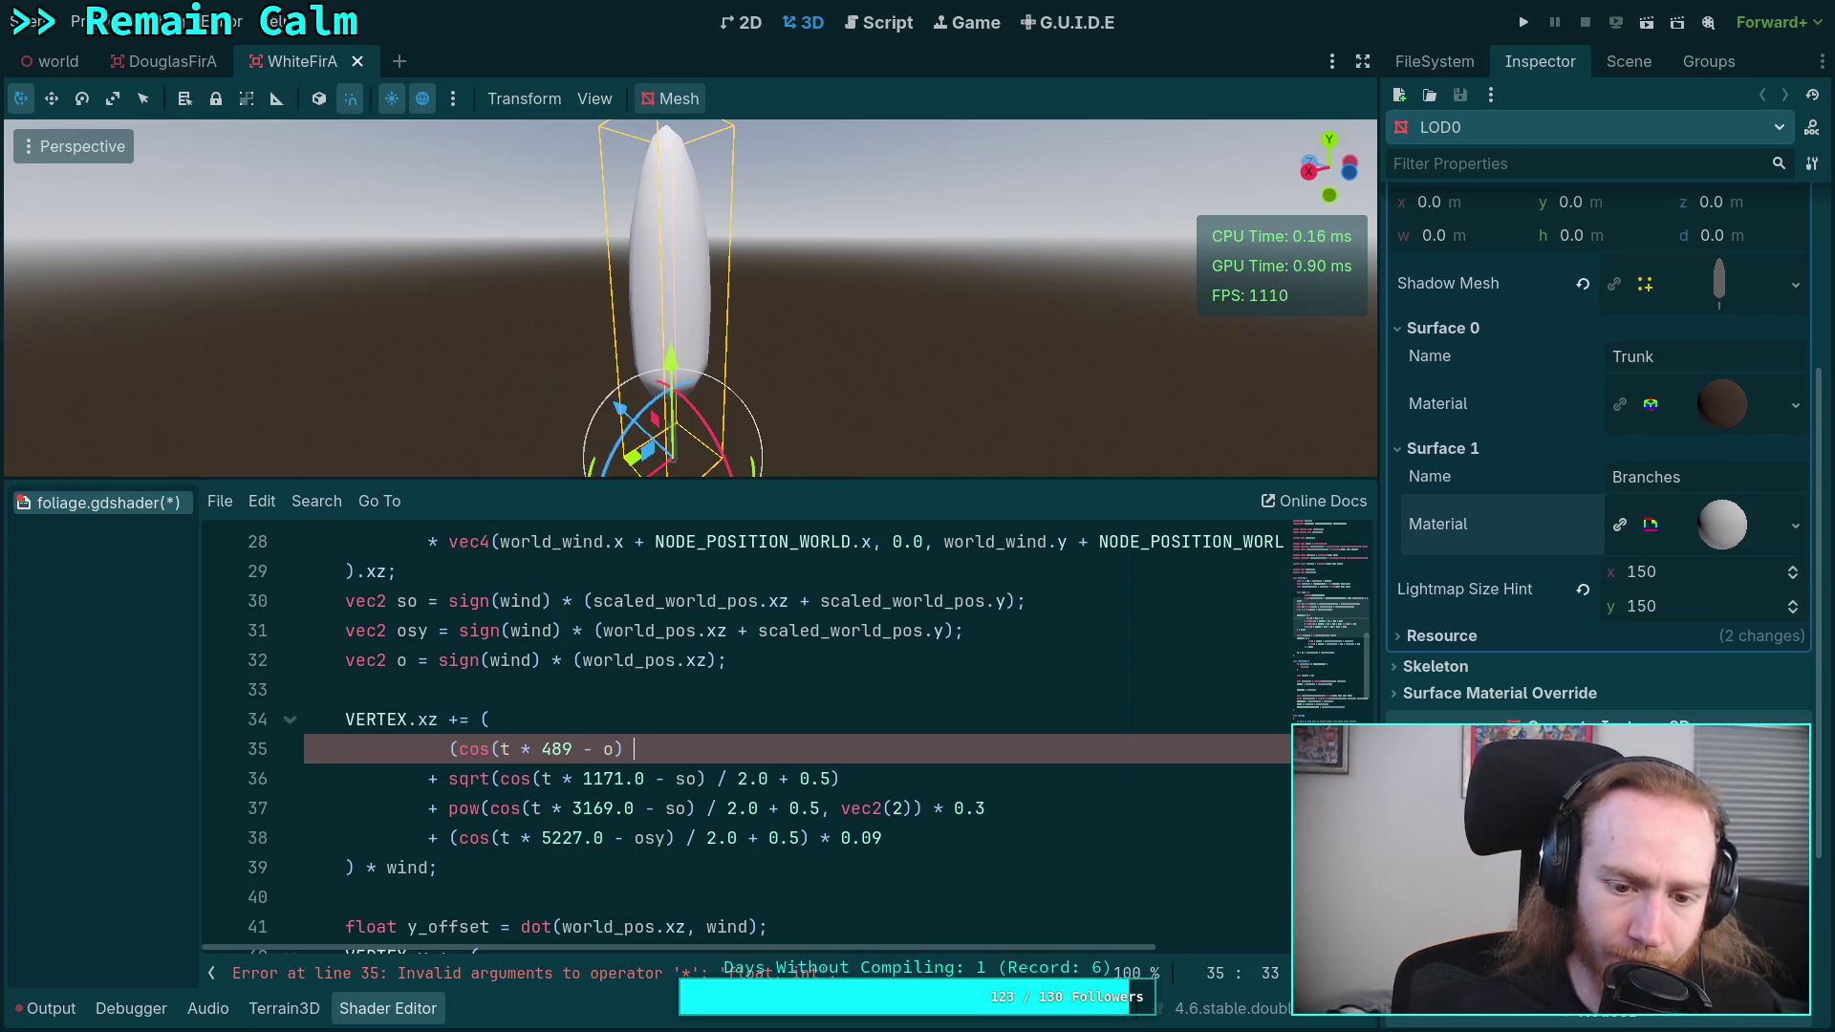
pyautogui.write('/ 2')
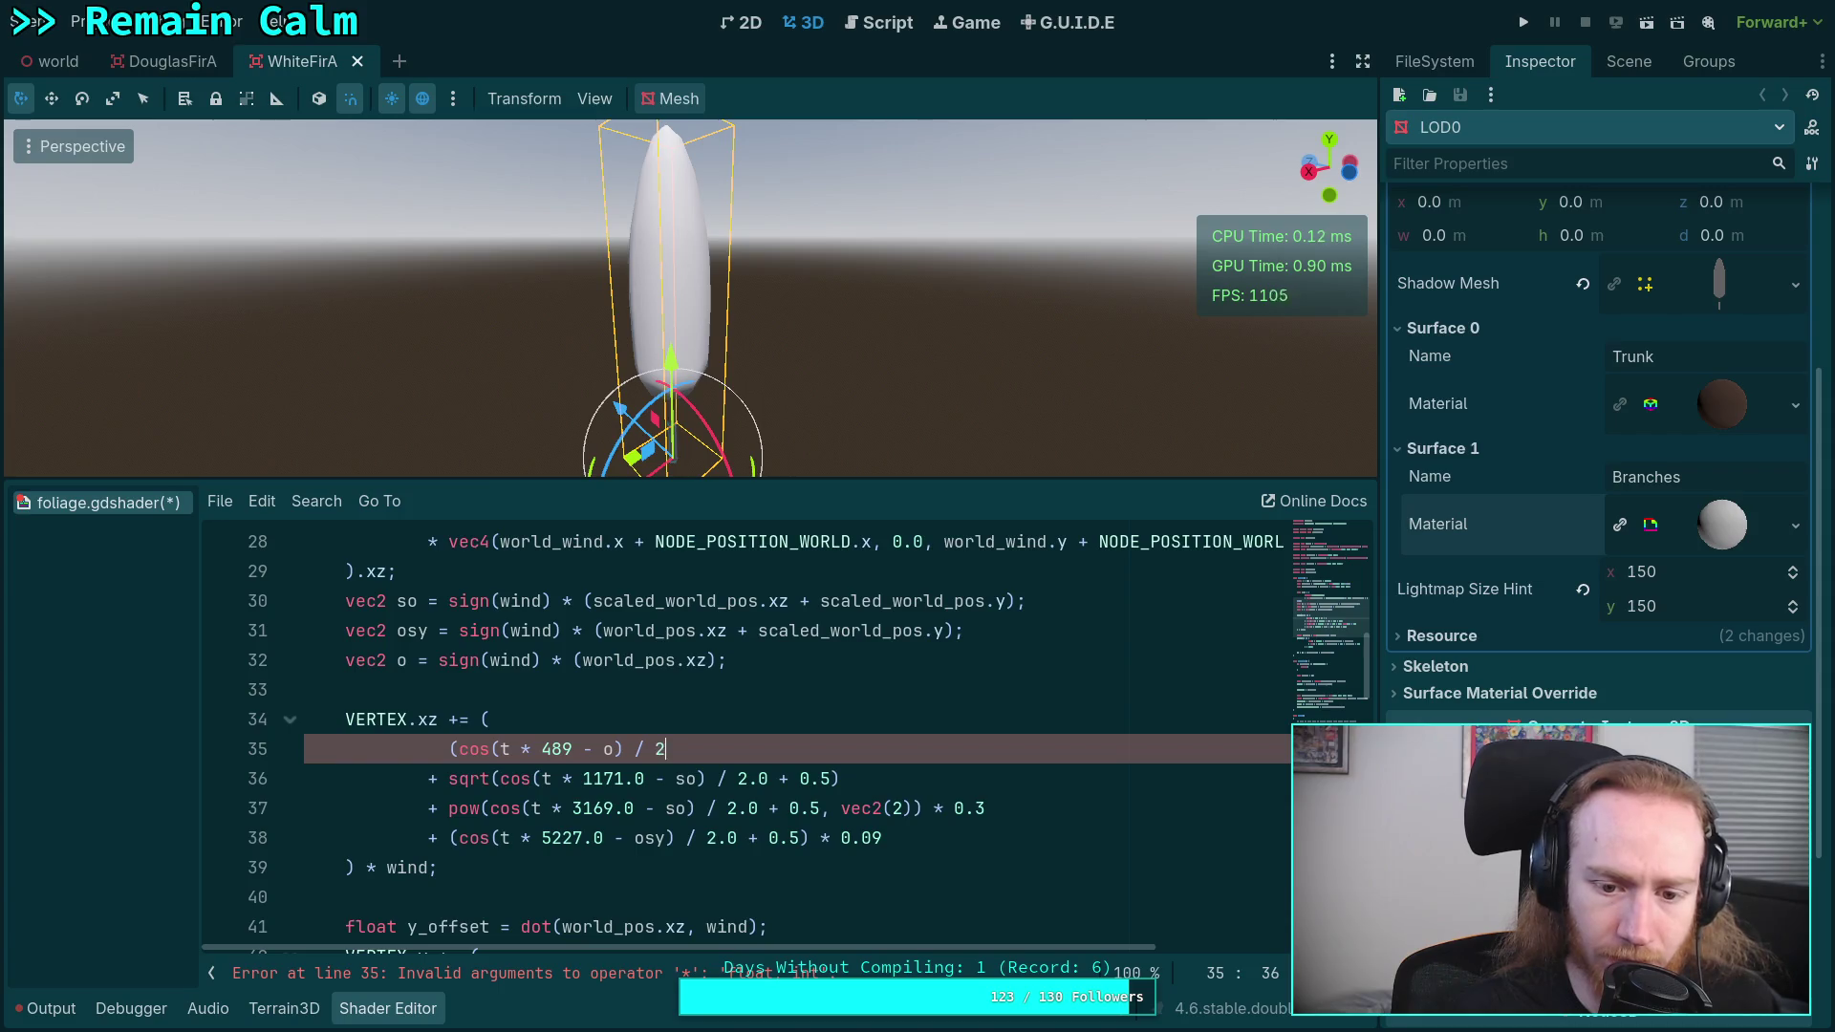
pyautogui.write('.0 + 0.5')
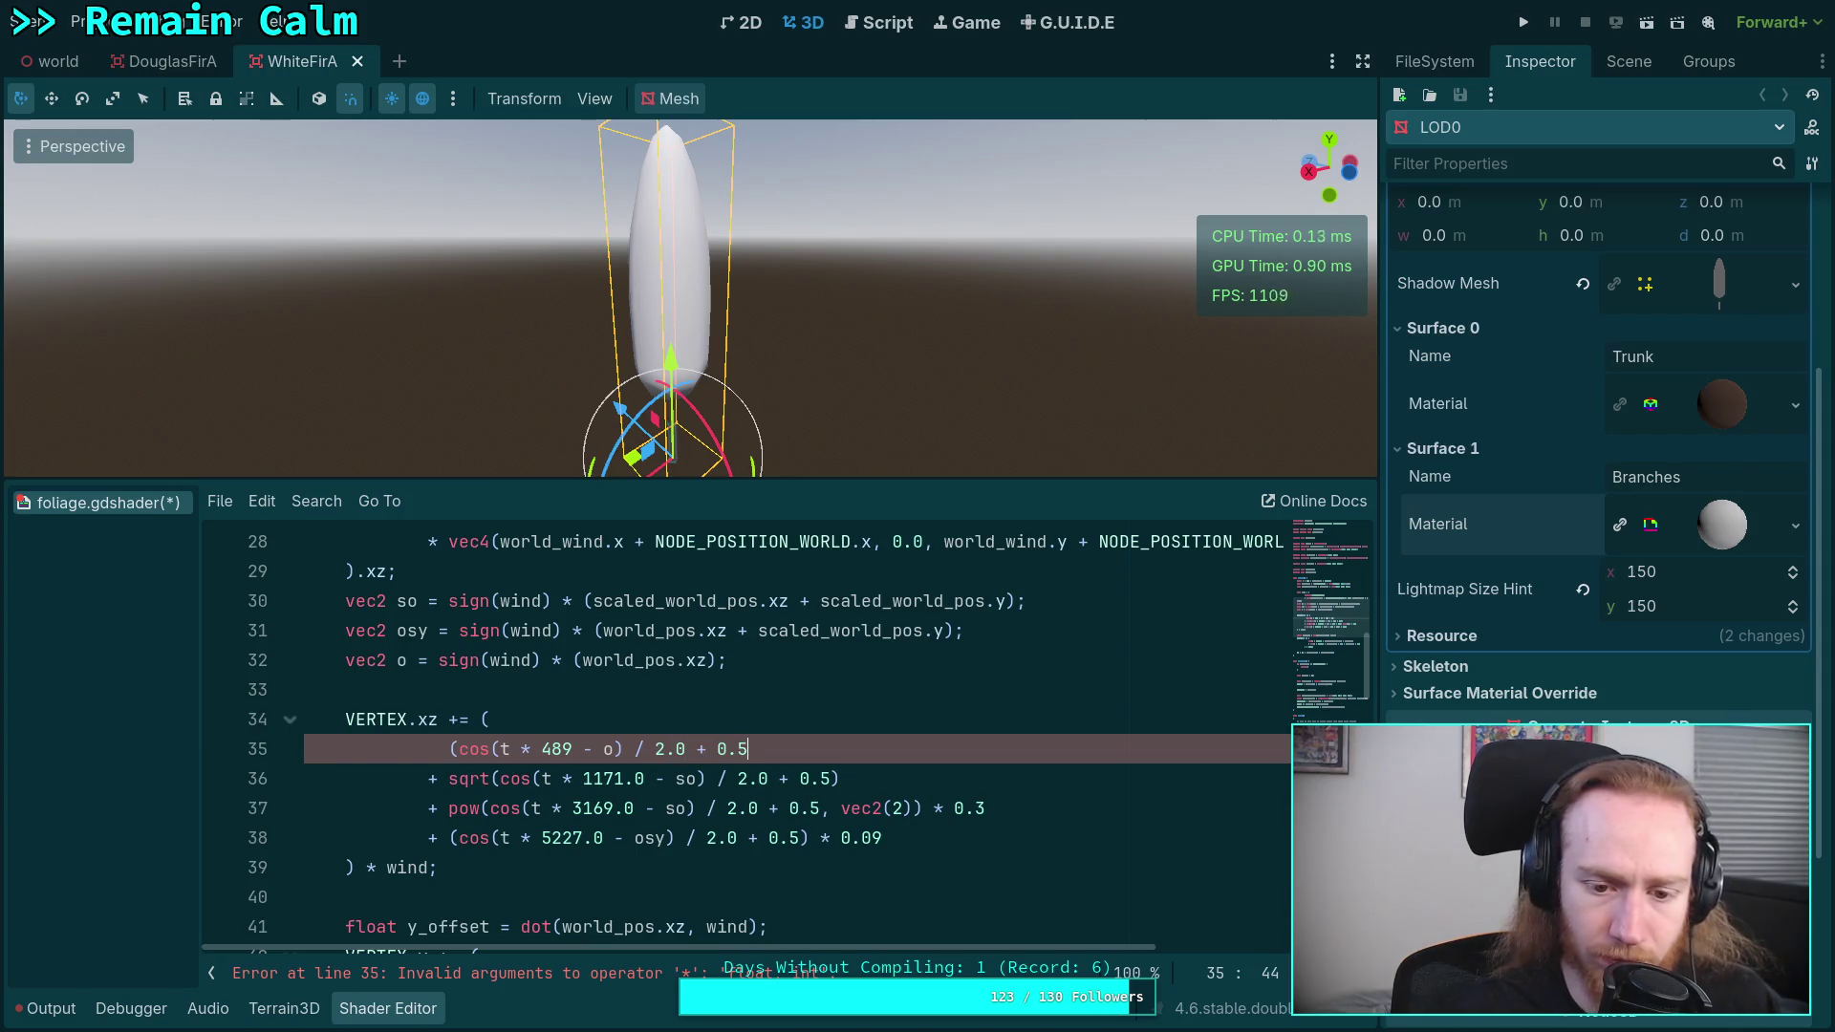
pyautogui.hotkey('ctrl', 's')
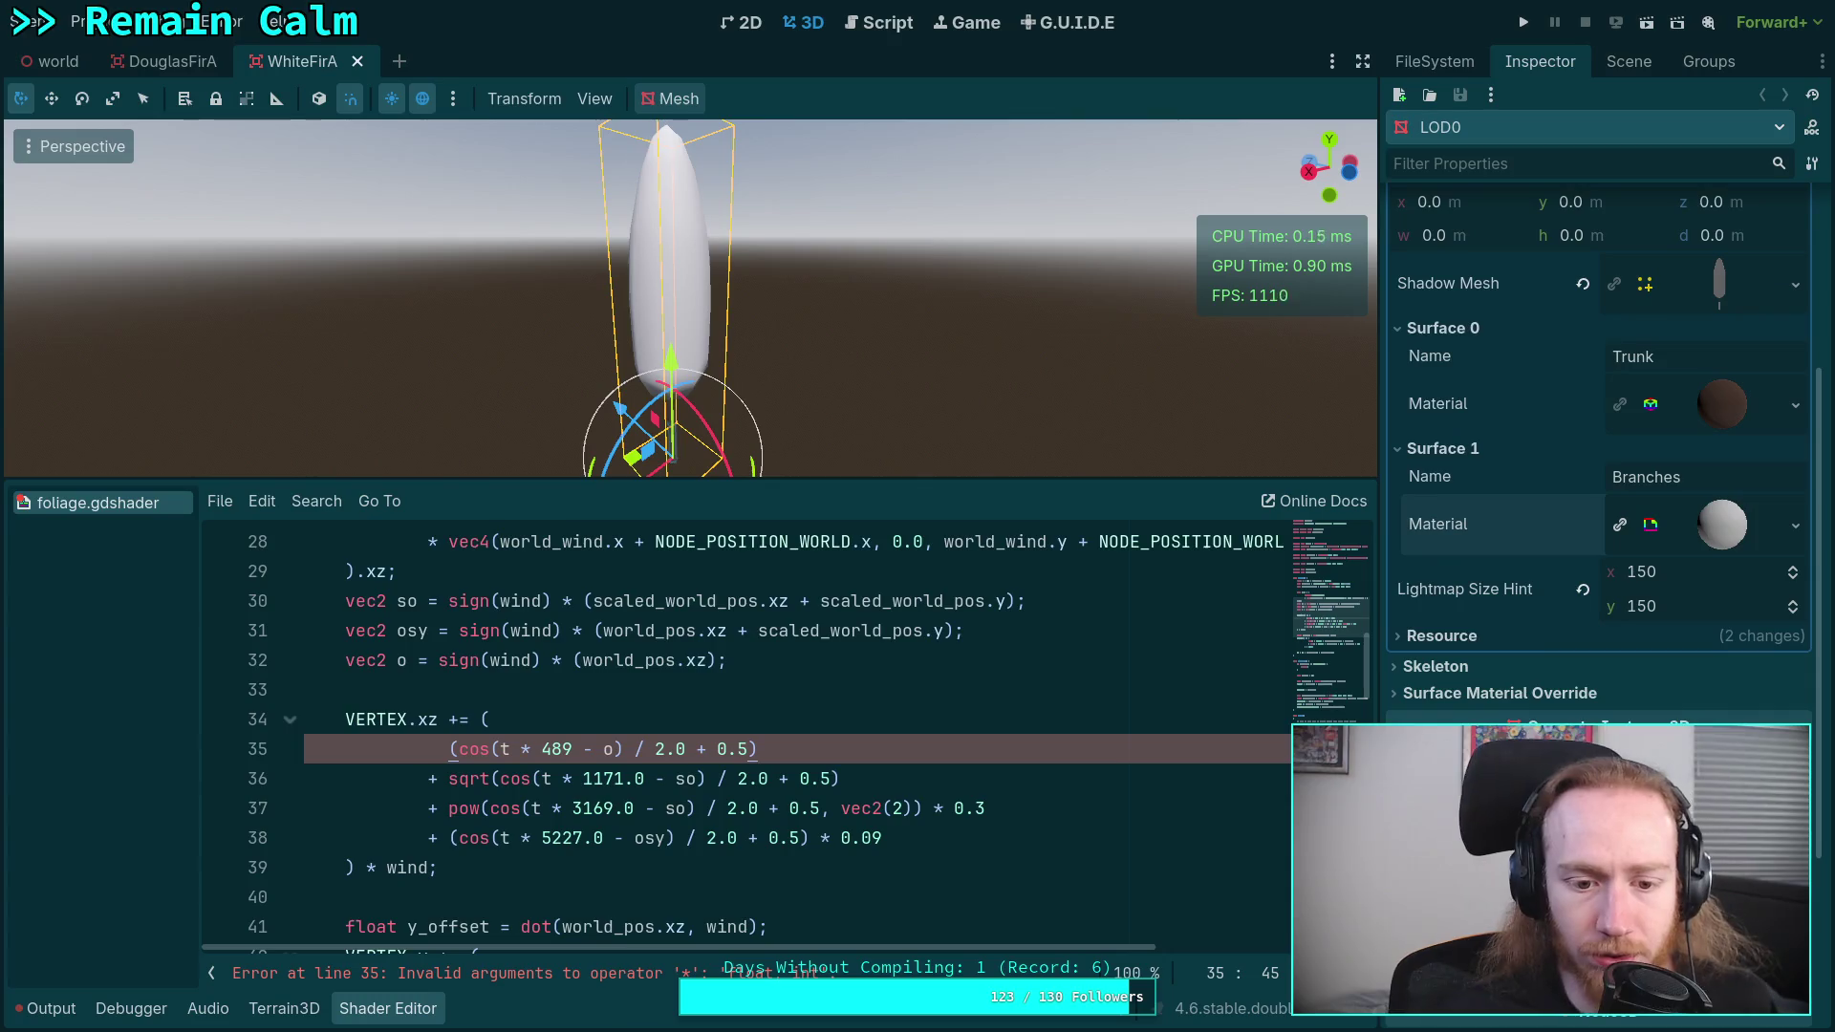
pyautogui.hotkey('ctrl', 'Left')
pyautogui.hotkey('ctrl', 'Left')
pyautogui.hotkey('ctrl', 'Left')
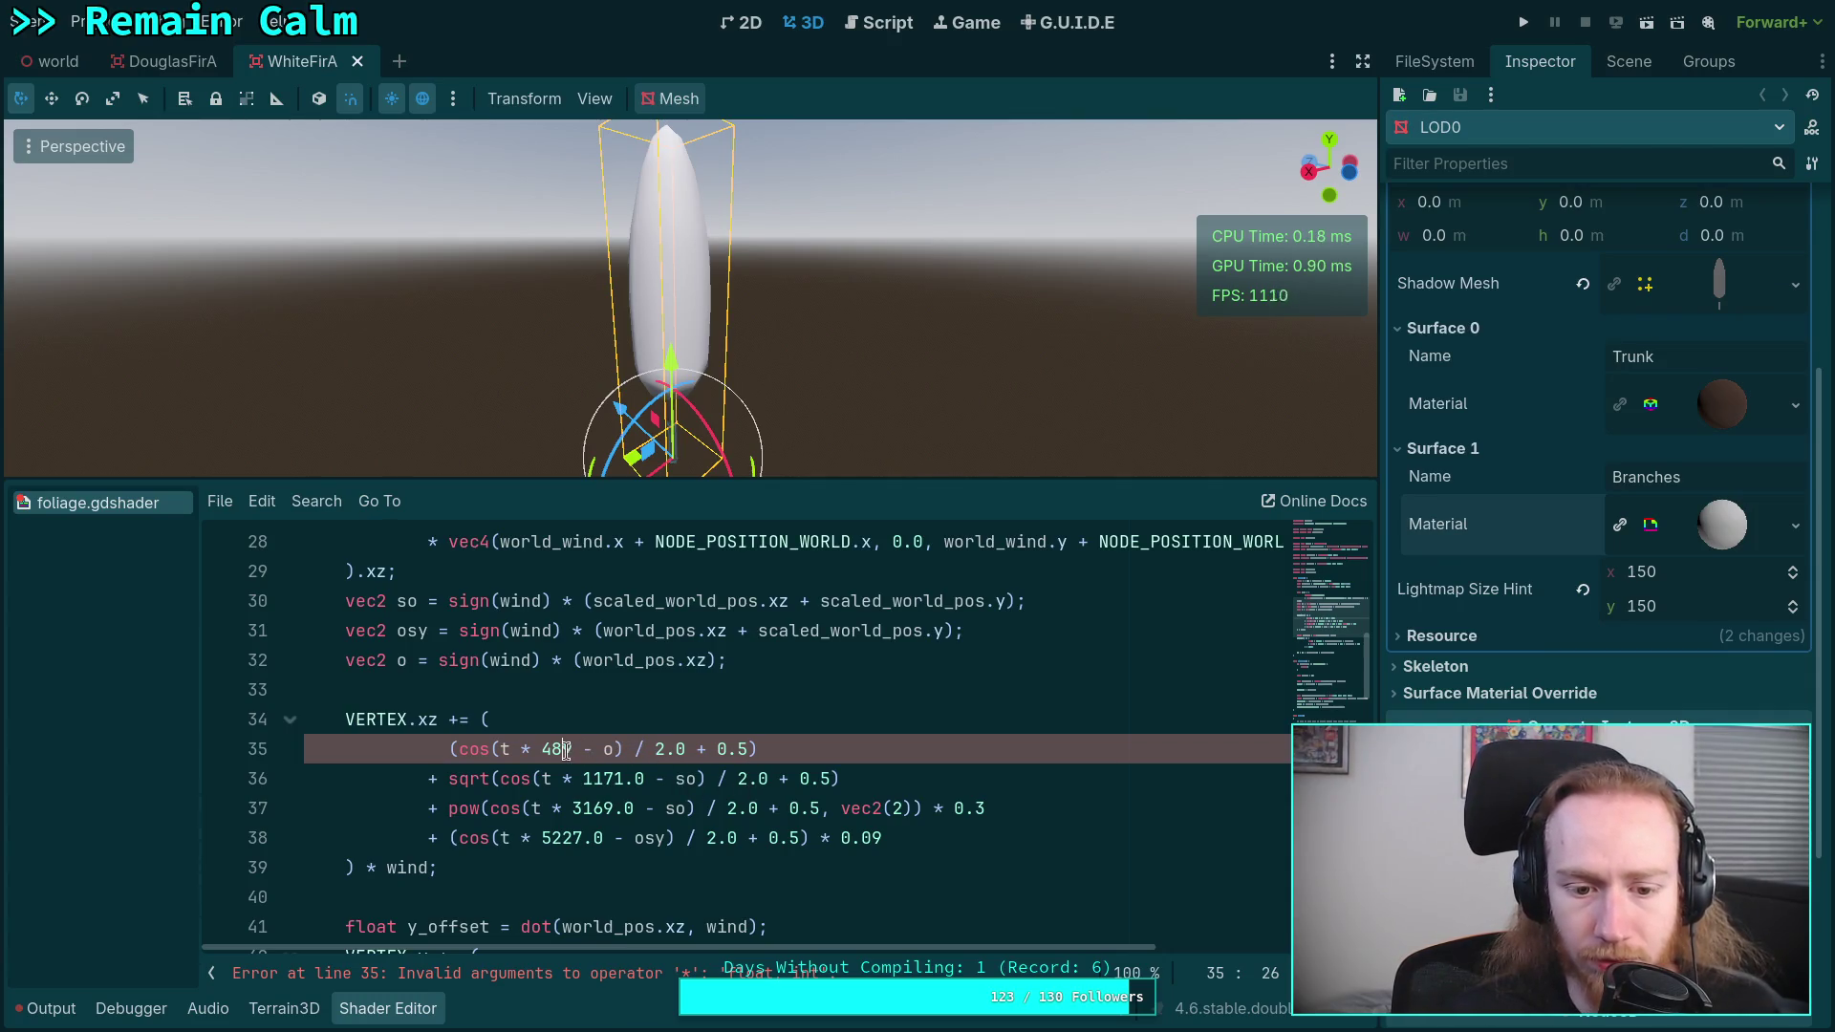
pyautogui.write('.0')
pyautogui.hotkey('ctrl', 's')
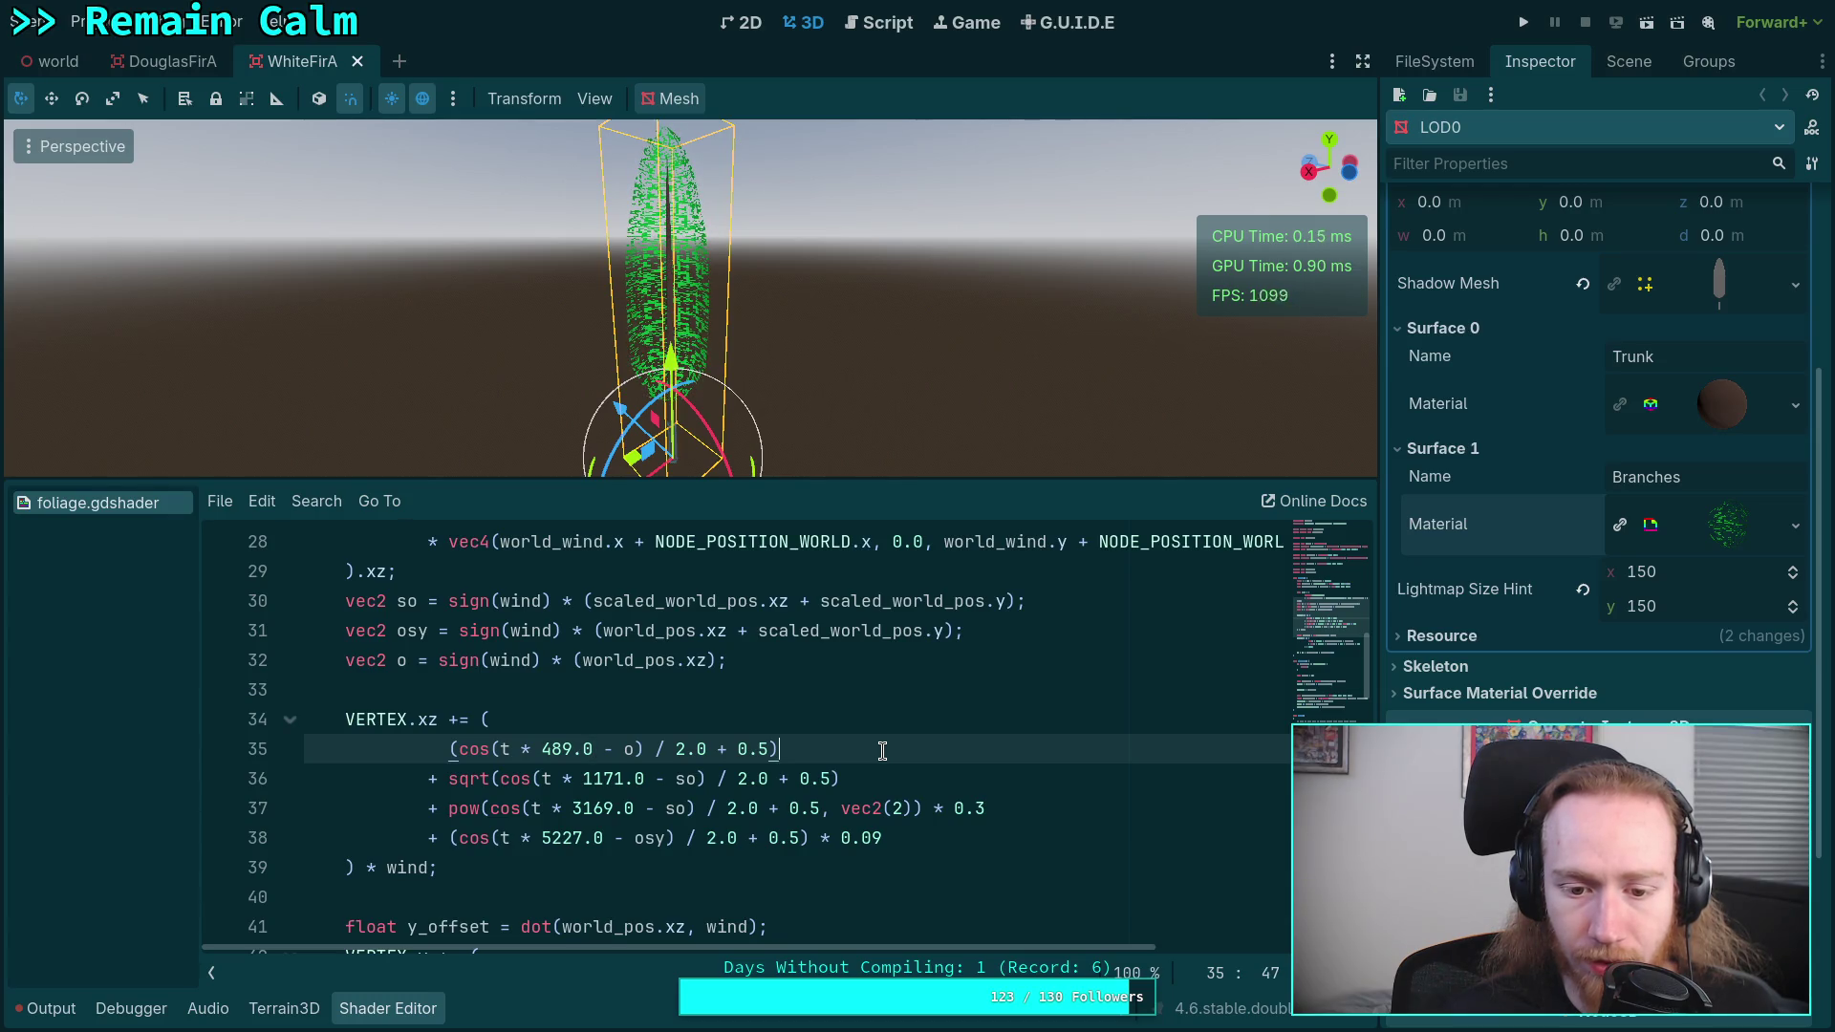
# - Append * 0.1 to the first cosine term on line 35 and save foliage.gdshader
pyautogui.write('* 0.')
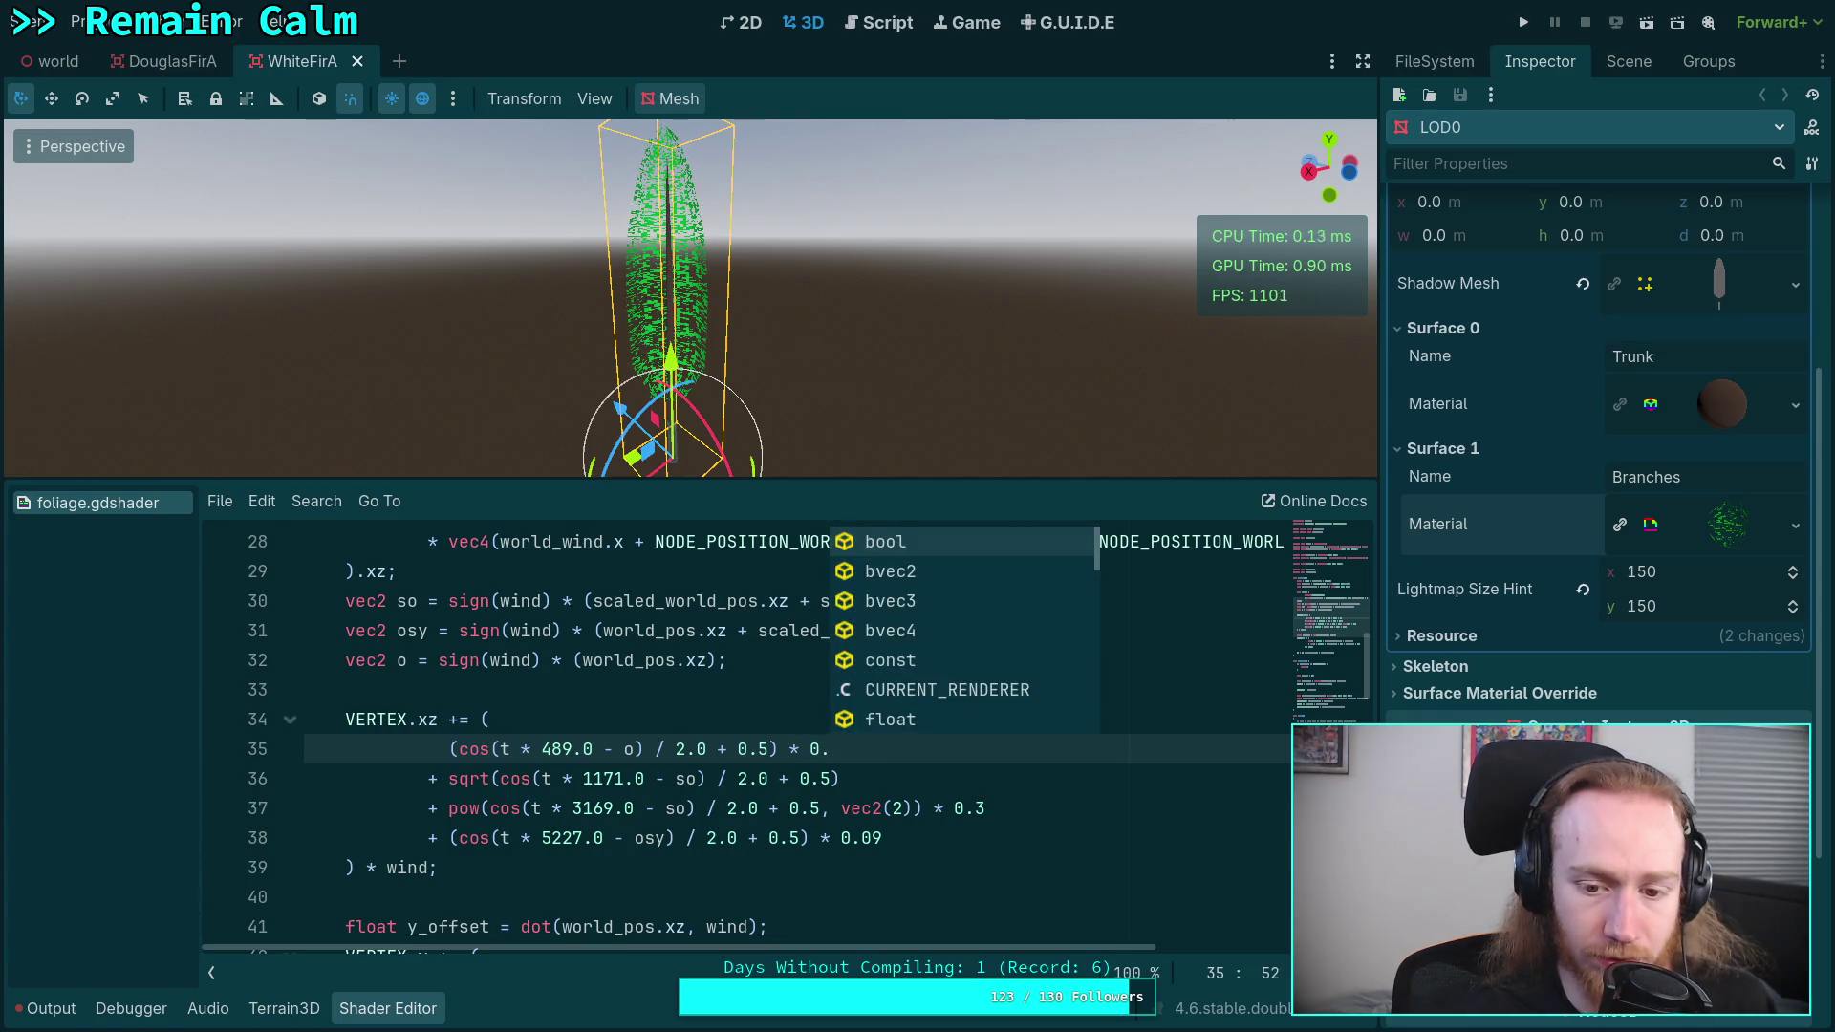
pyautogui.write('1')
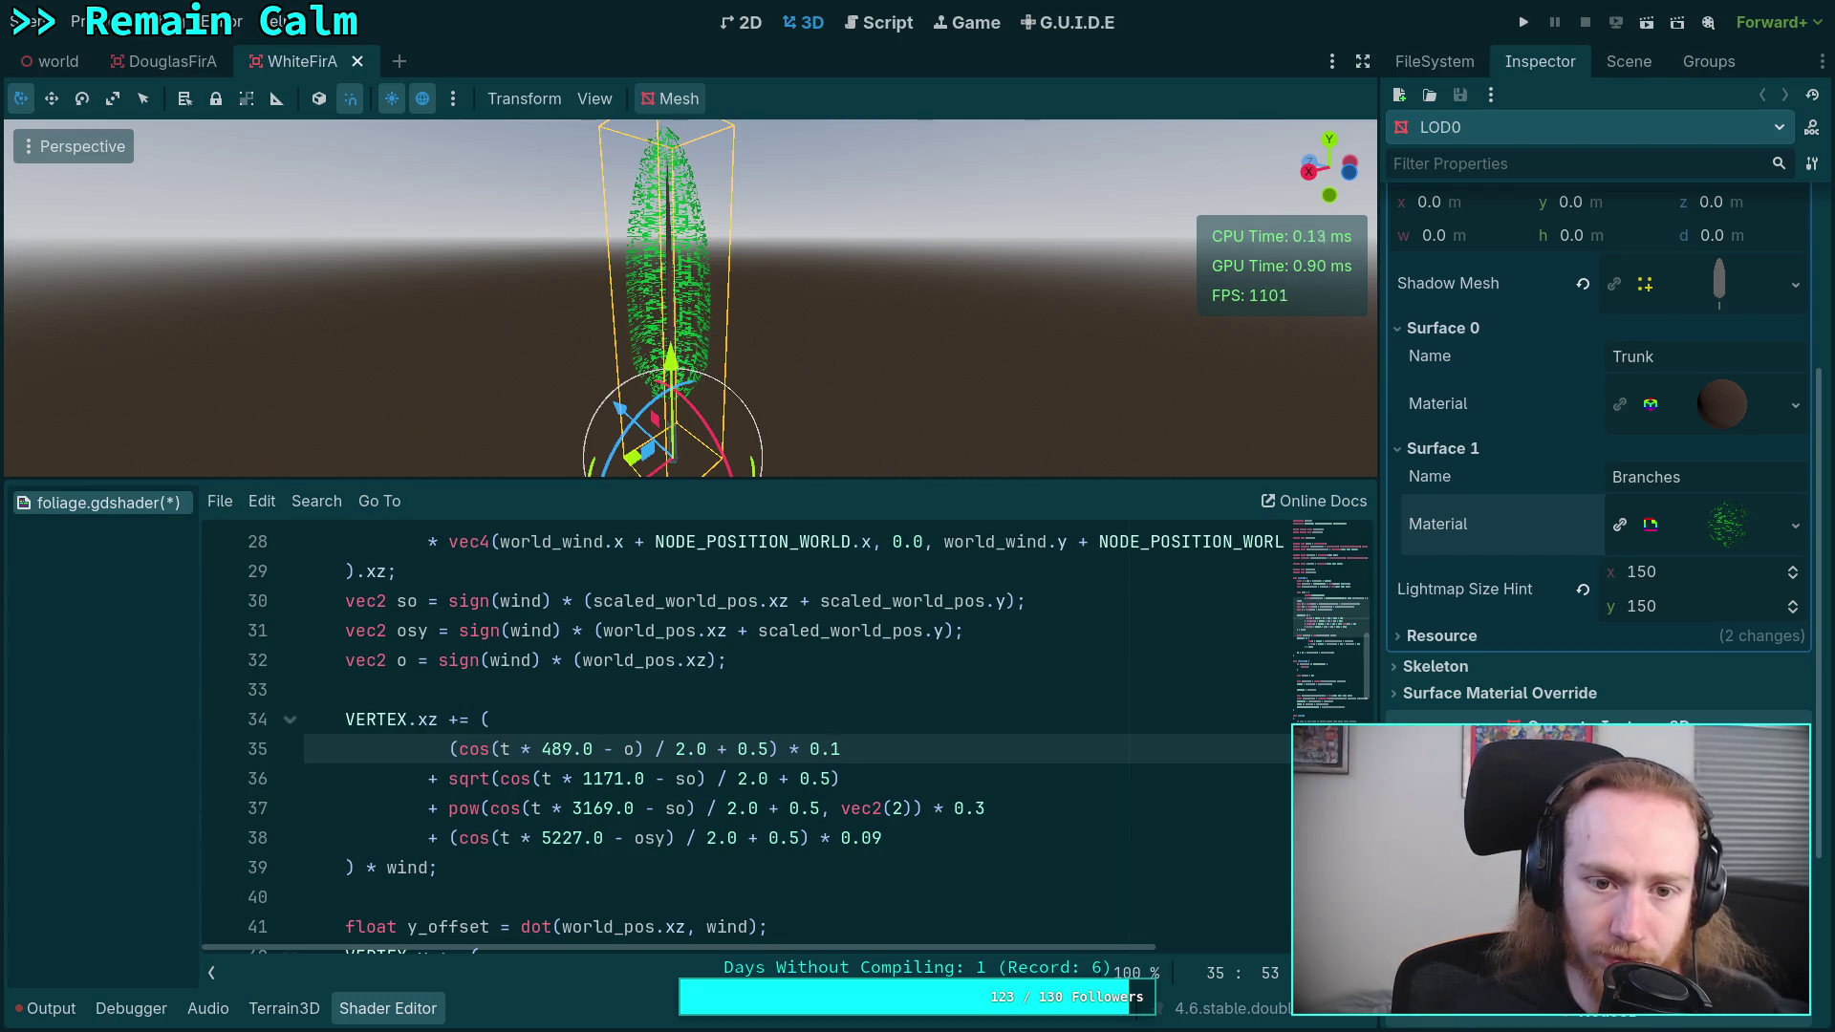
pyautogui.hotkey('ctrl', 's')
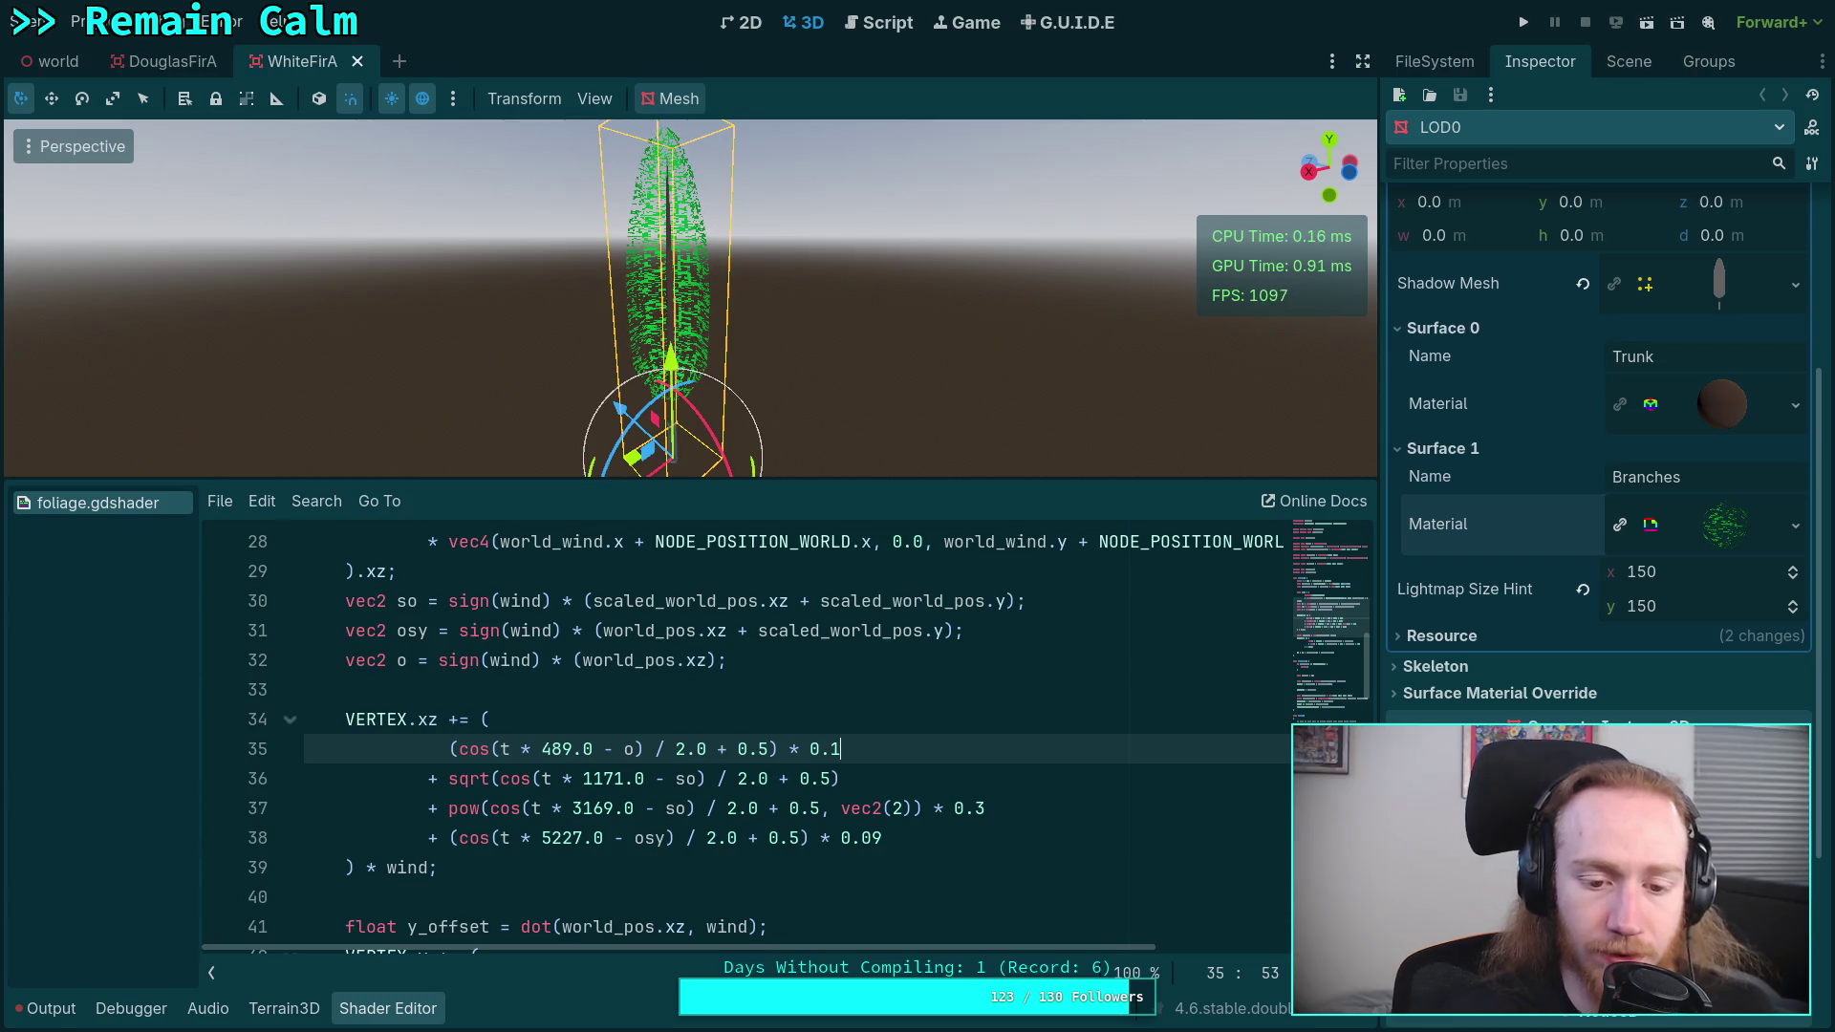
pyautogui.scroll(1, 770, 739)
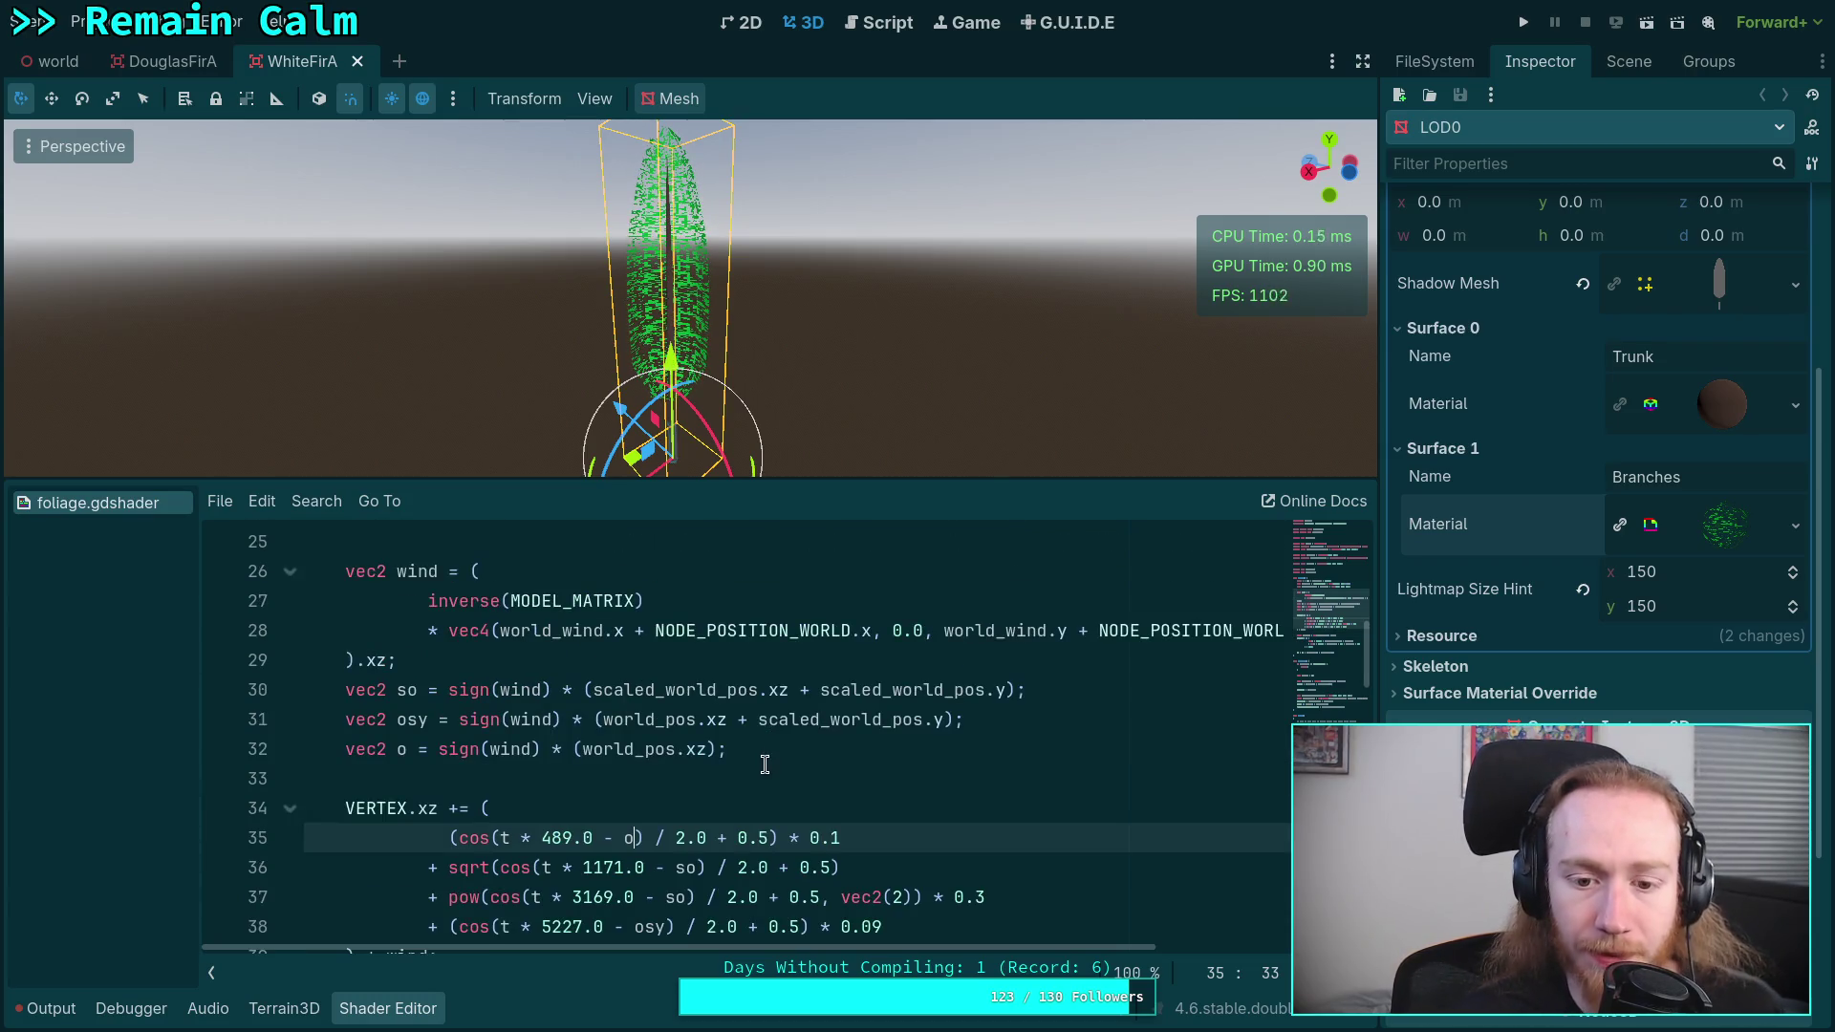
# - Delete the old vec2 o line and rename osy back to o on lines 31 and 37
pyautogui.scroll(1, 754, 774)
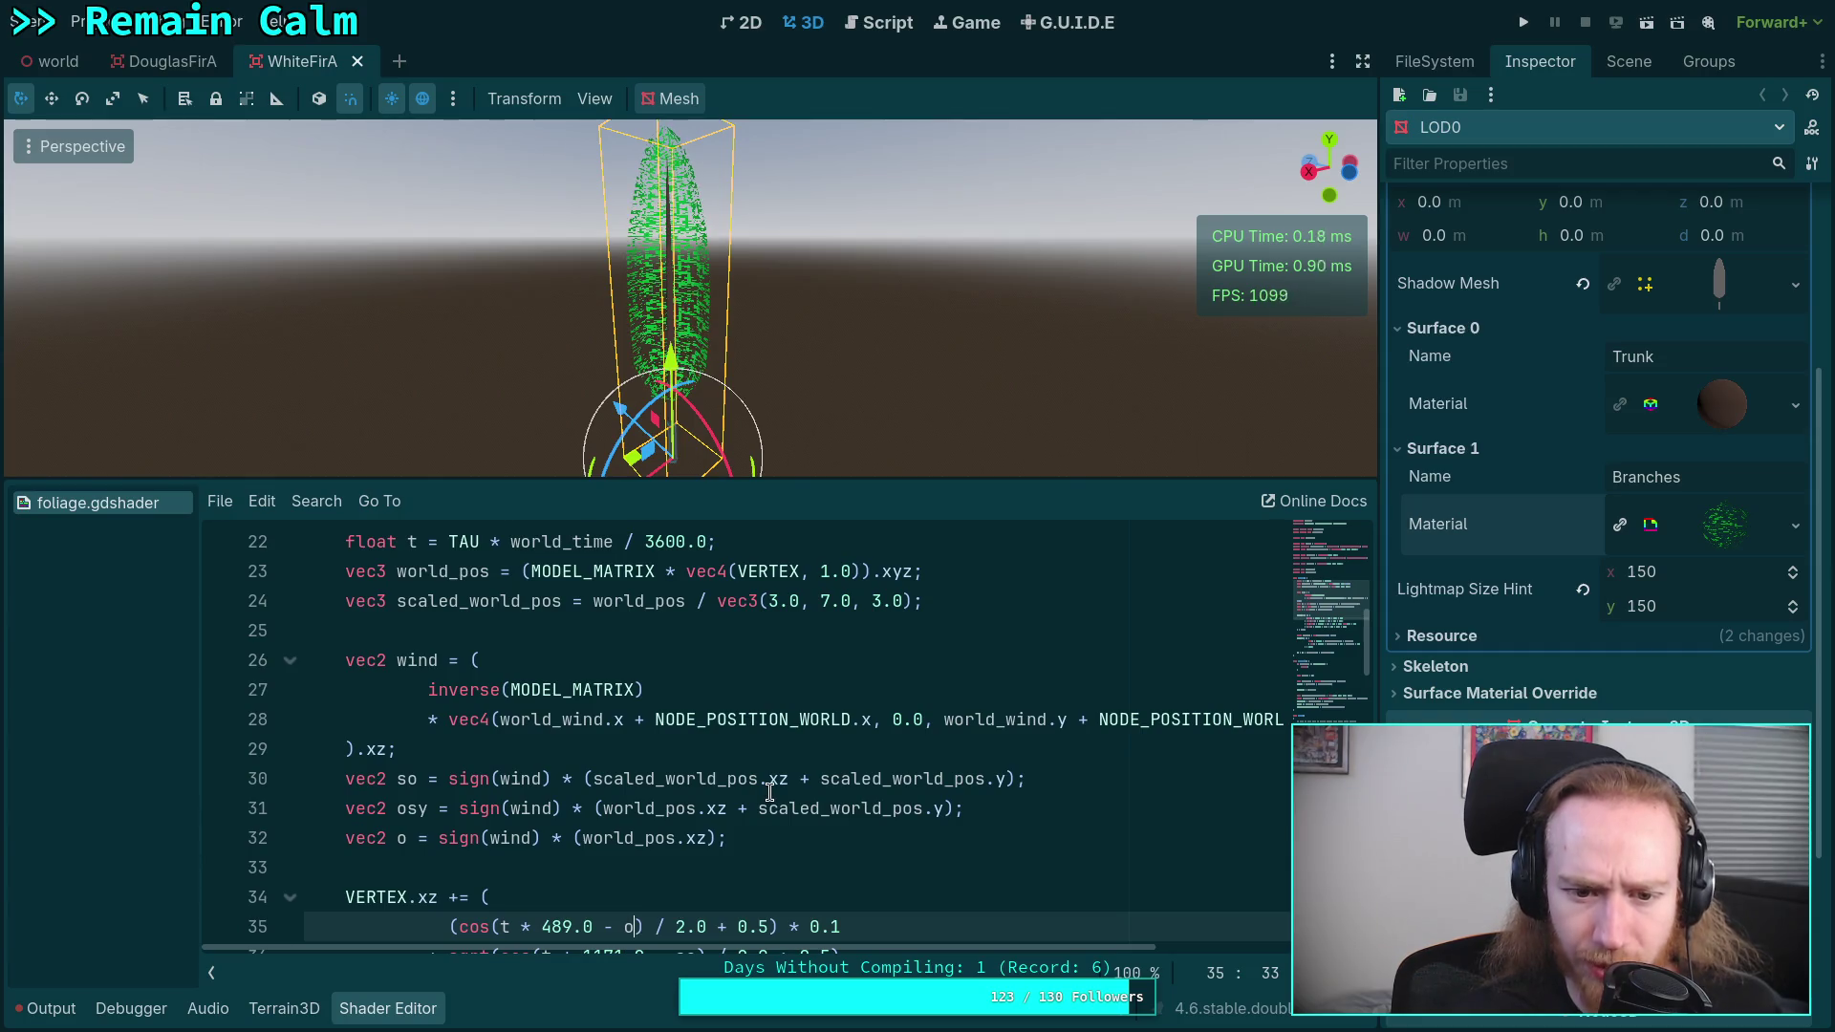
pyautogui.scroll(-1, 769, 792)
pyautogui.scroll(1, 769, 792)
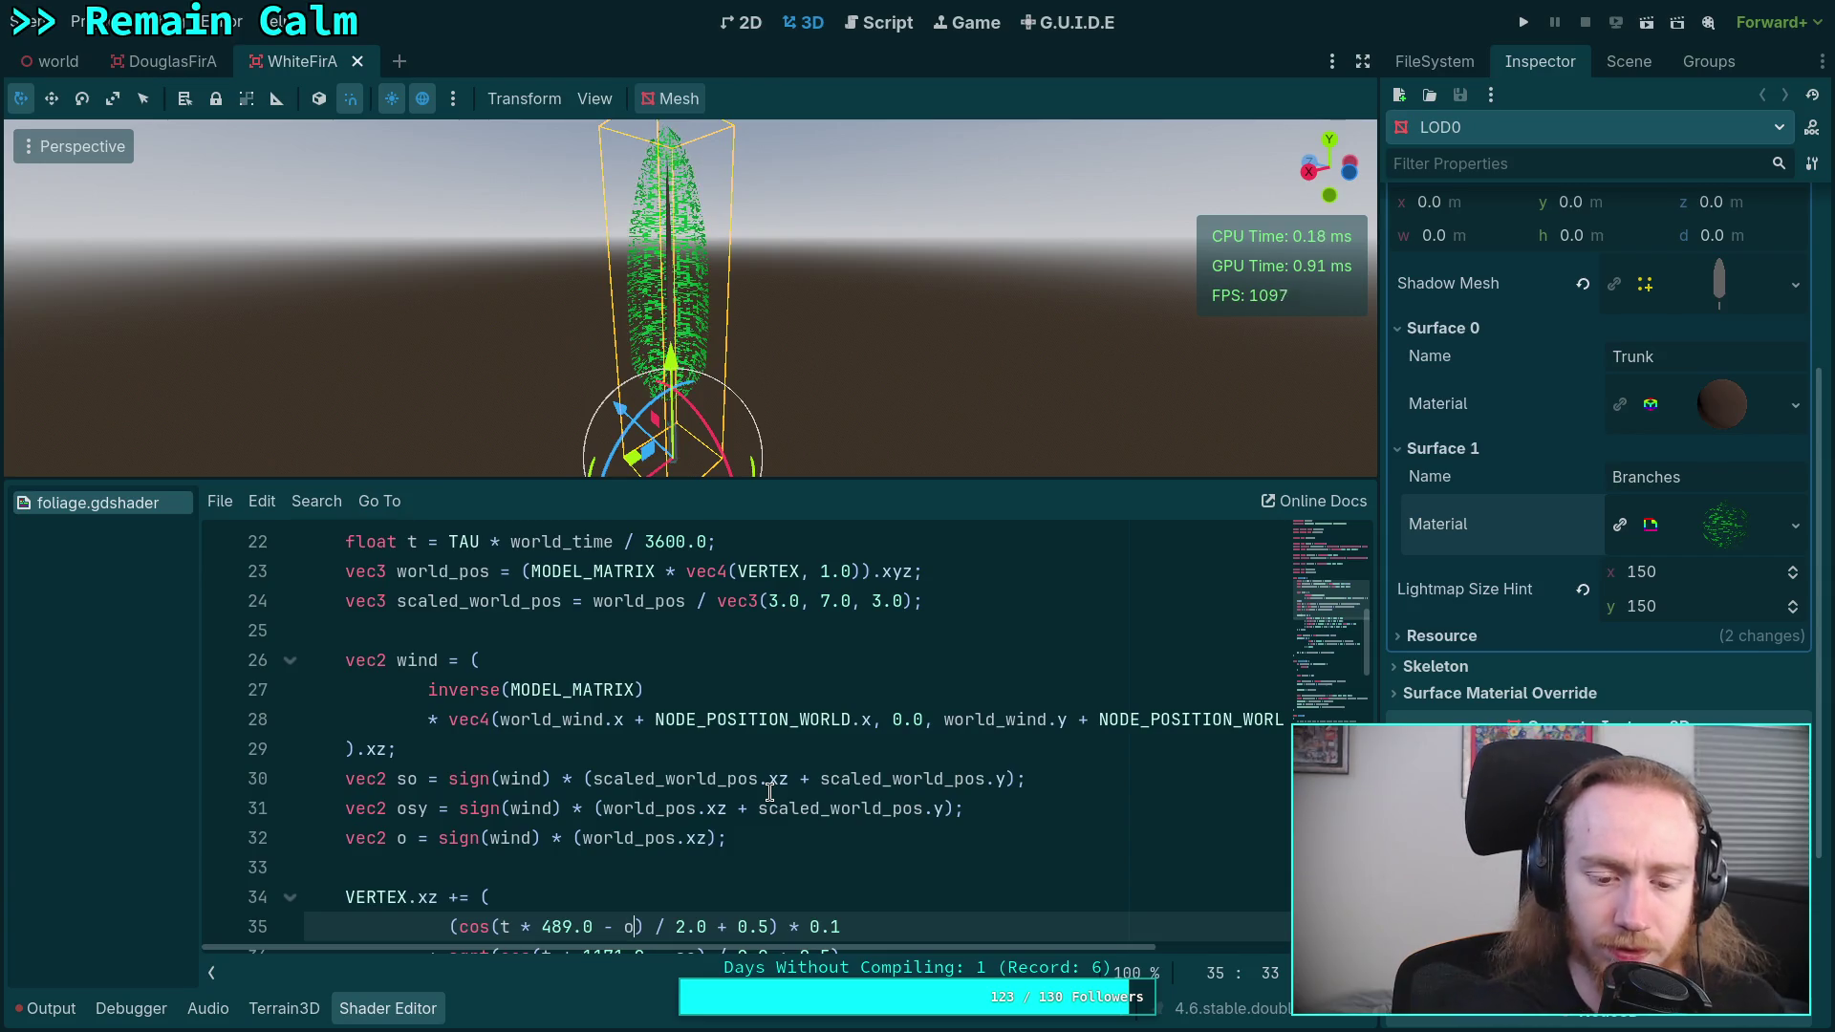
pyautogui.click(1040, 833)
pyautogui.hotkey('ctrl', 'shift', 'k')
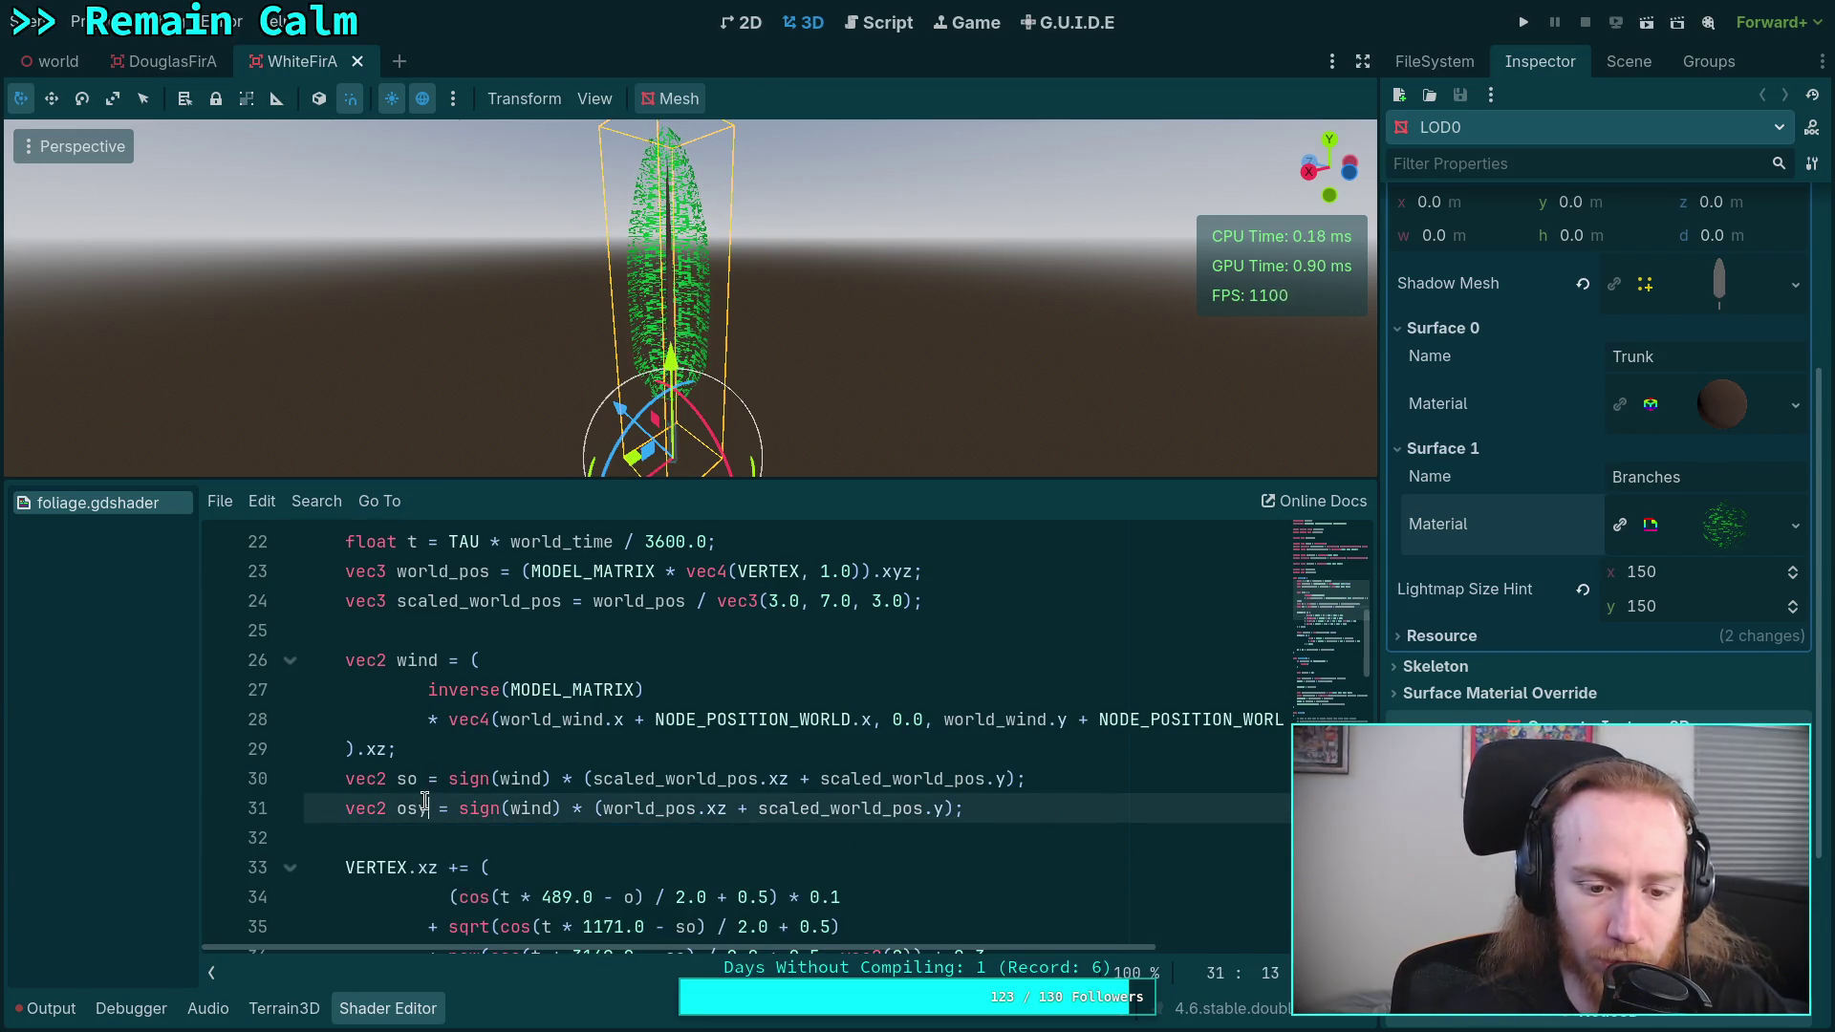
pyautogui.press('BackSpace')
pyautogui.scroll(-2, 425, 801)
pyautogui.click(657, 808)
pyautogui.press('BackSpace')
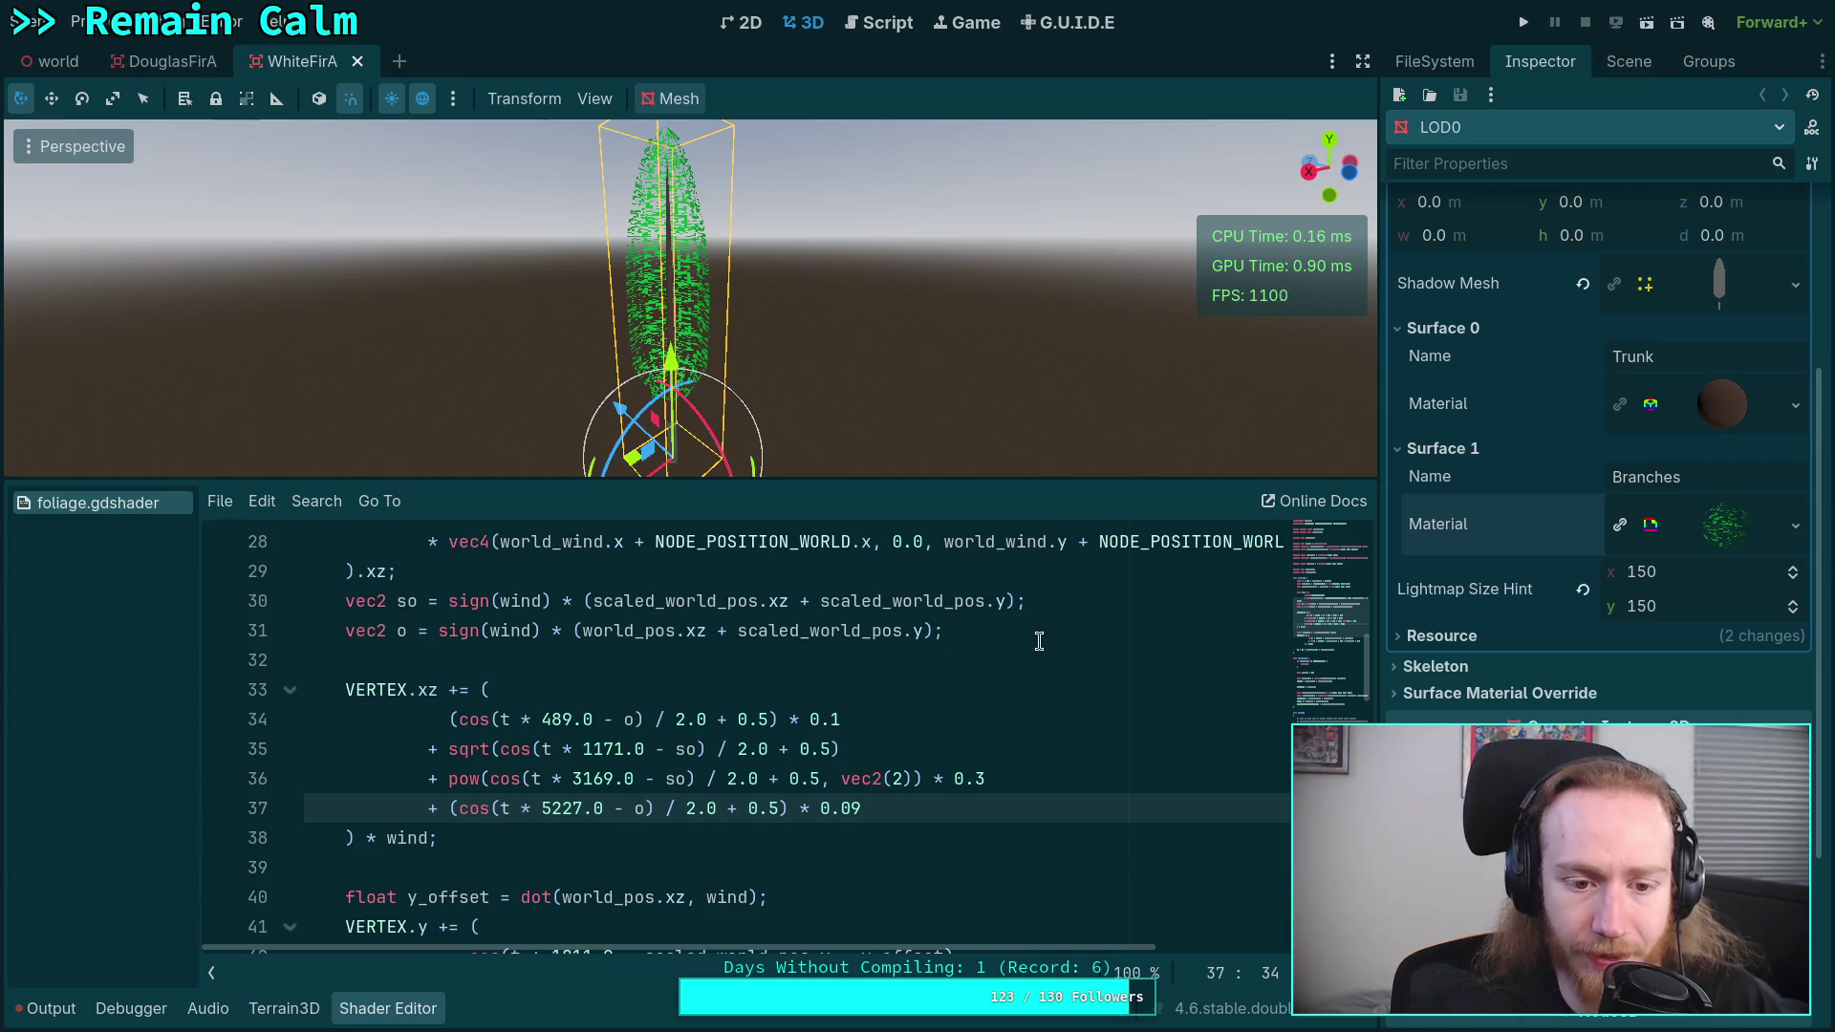
# - Replace o in the first wind term with sign(wind) * (world_pos.xz / 20.0)
pyautogui.click(631, 718)
pyautogui.scroll(1, 883, 781)
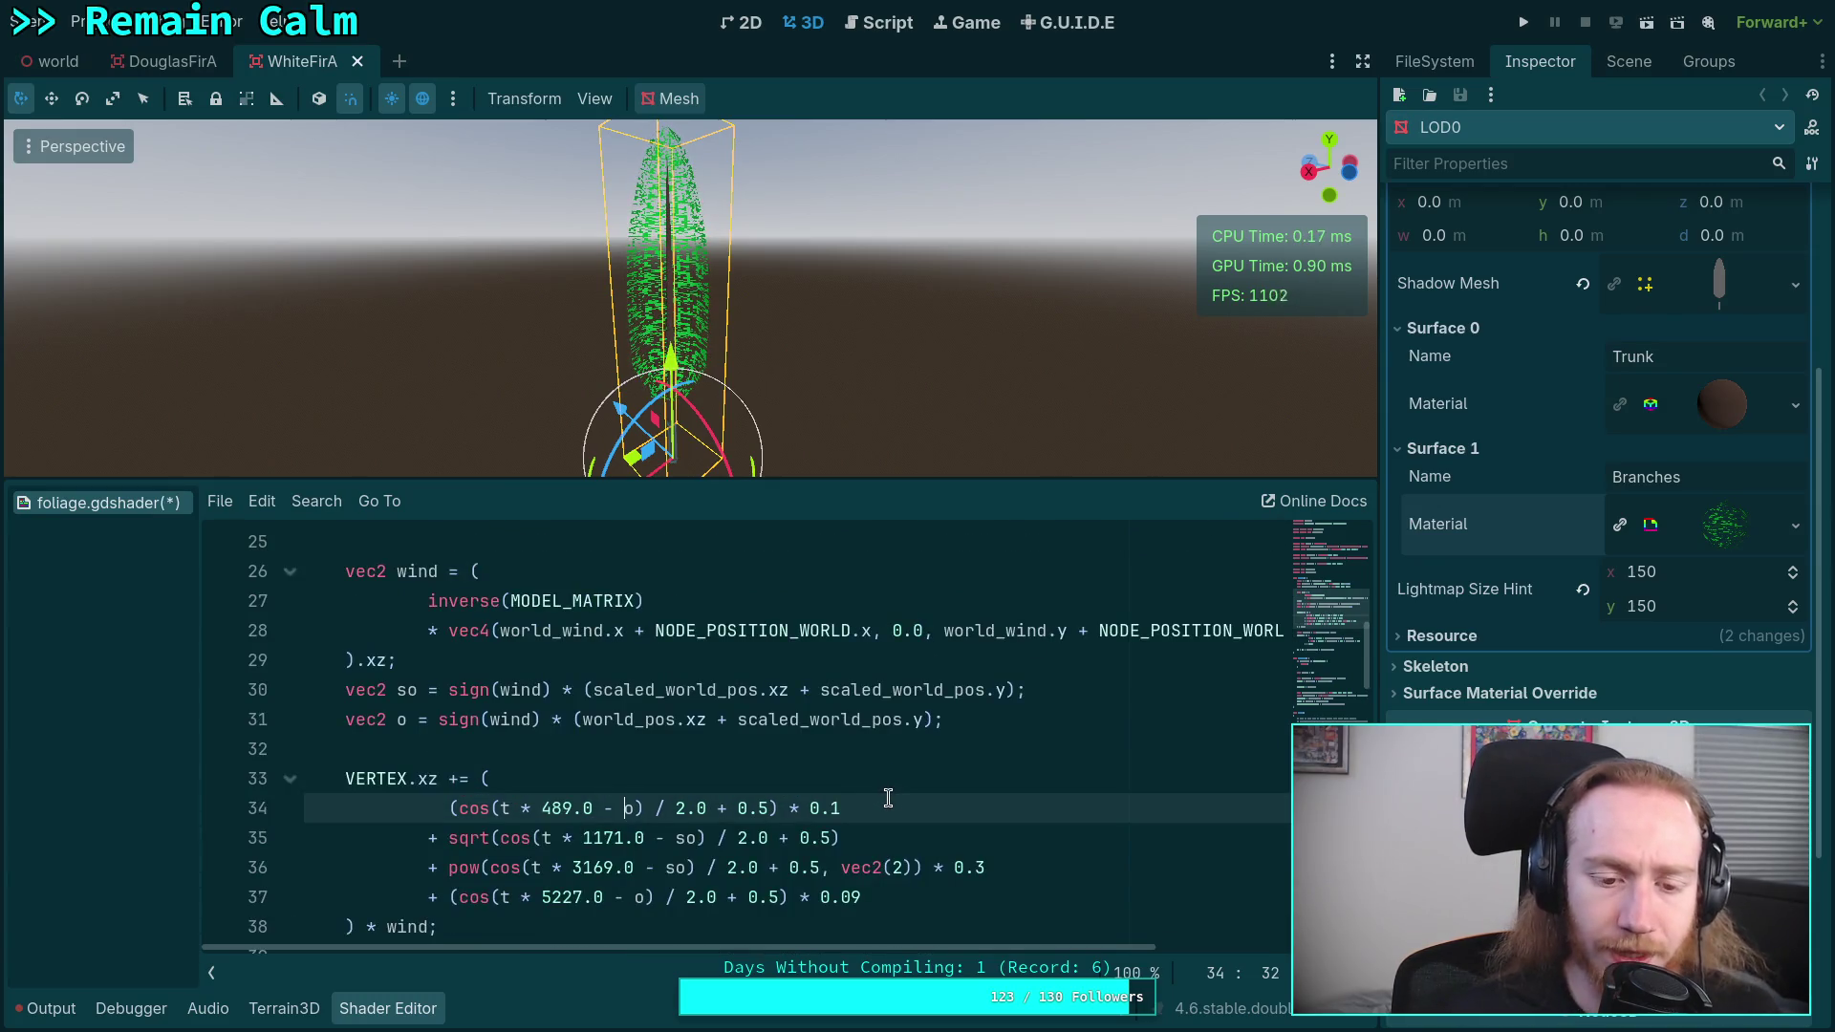
pyautogui.press('BackSpace')
pyautogui.write('(w')
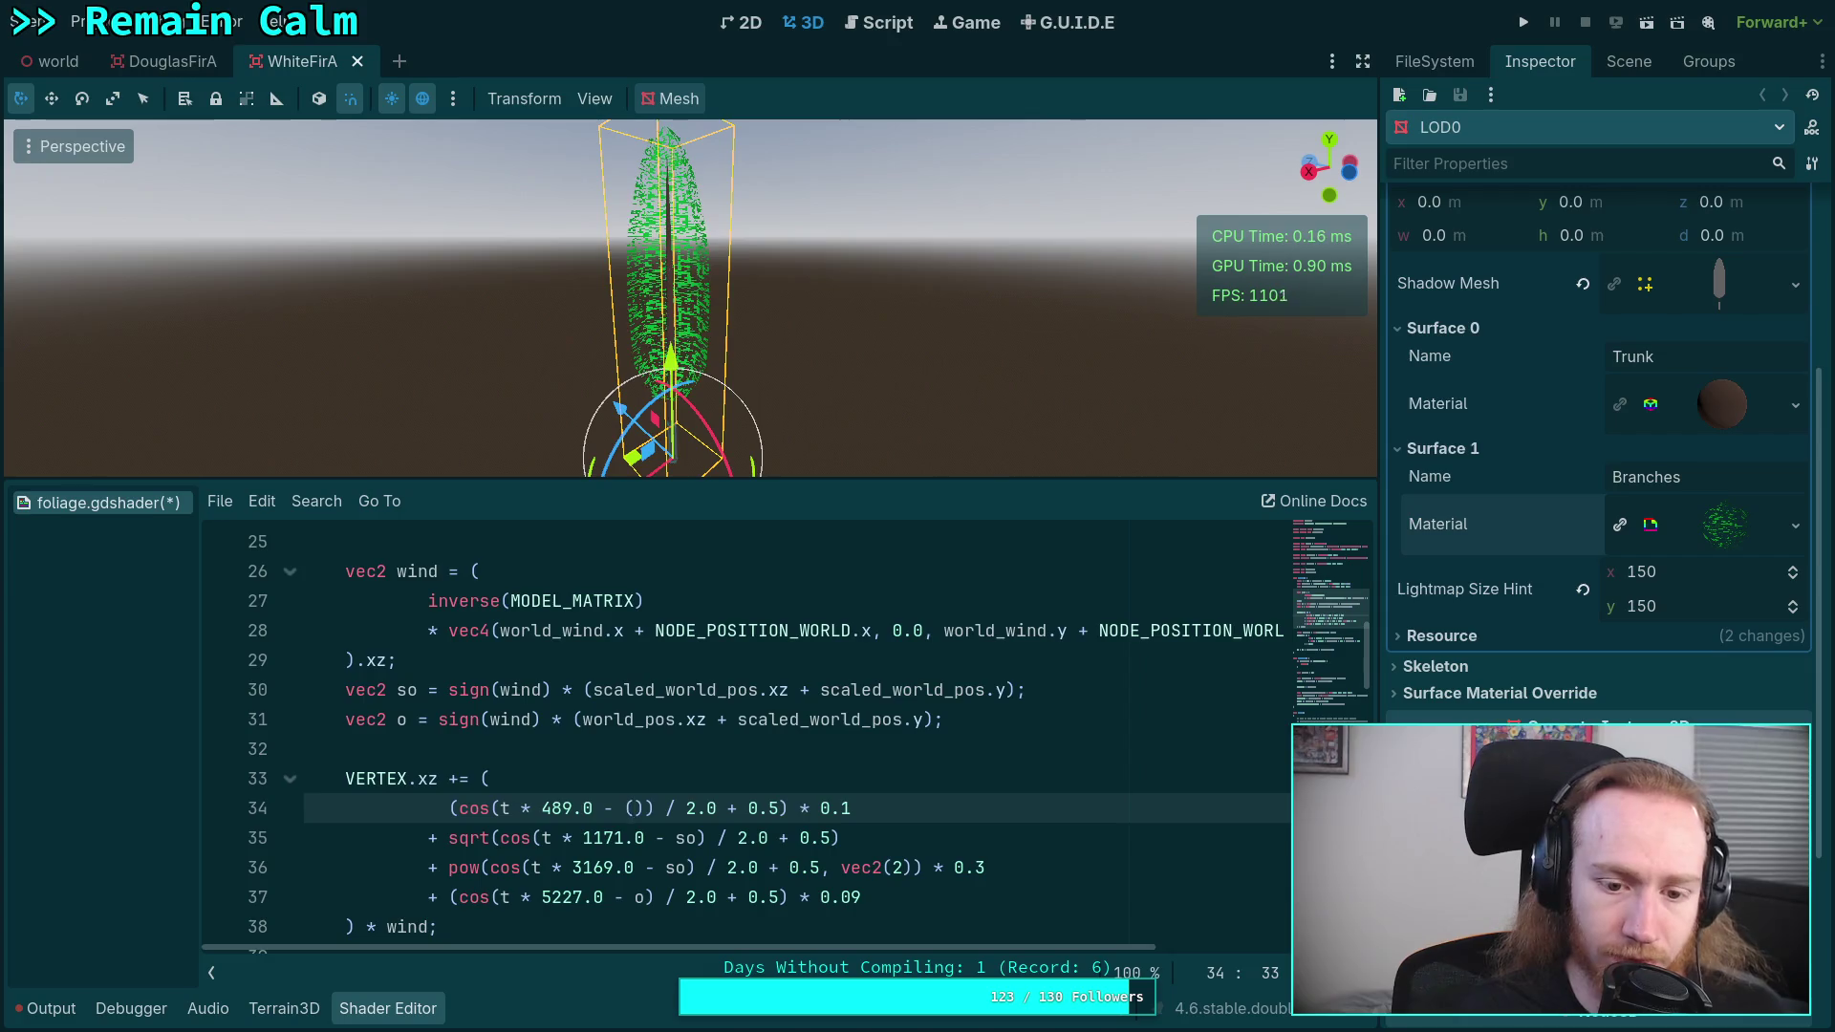
pyautogui.press('BackSpace')
pyautogui.write('sign')
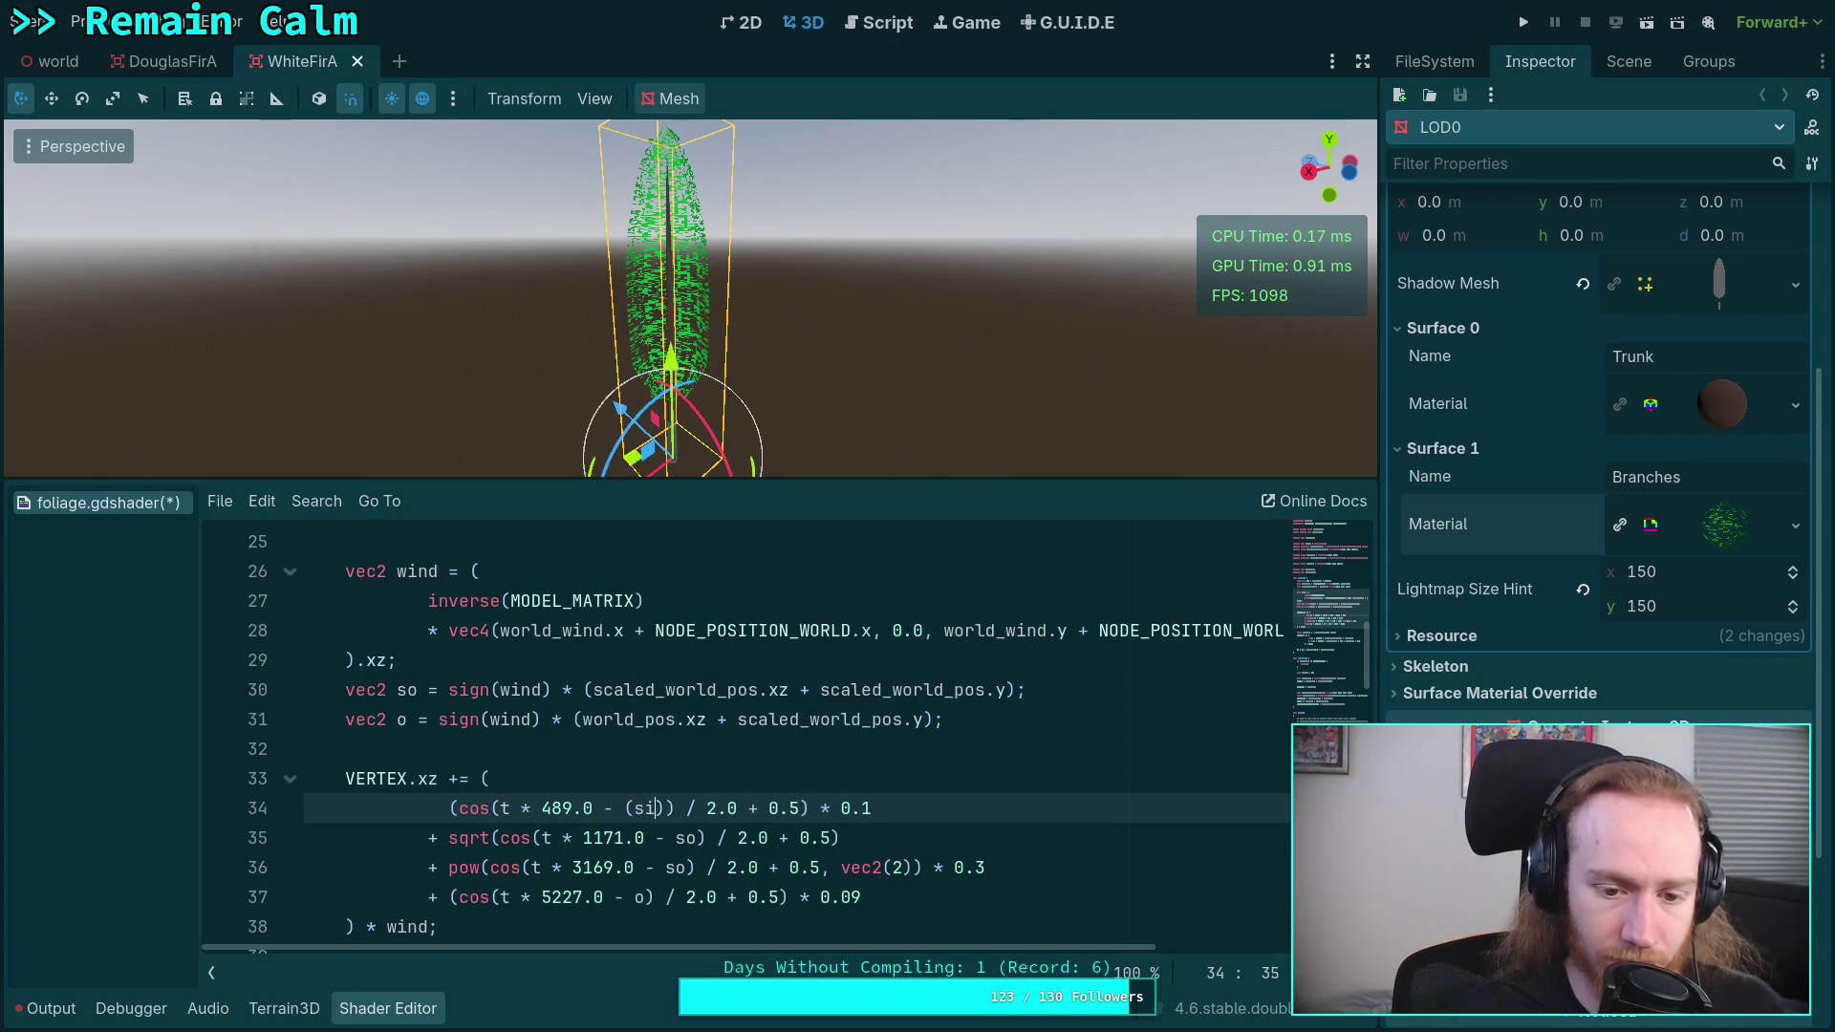
pyautogui.write('(wind)')
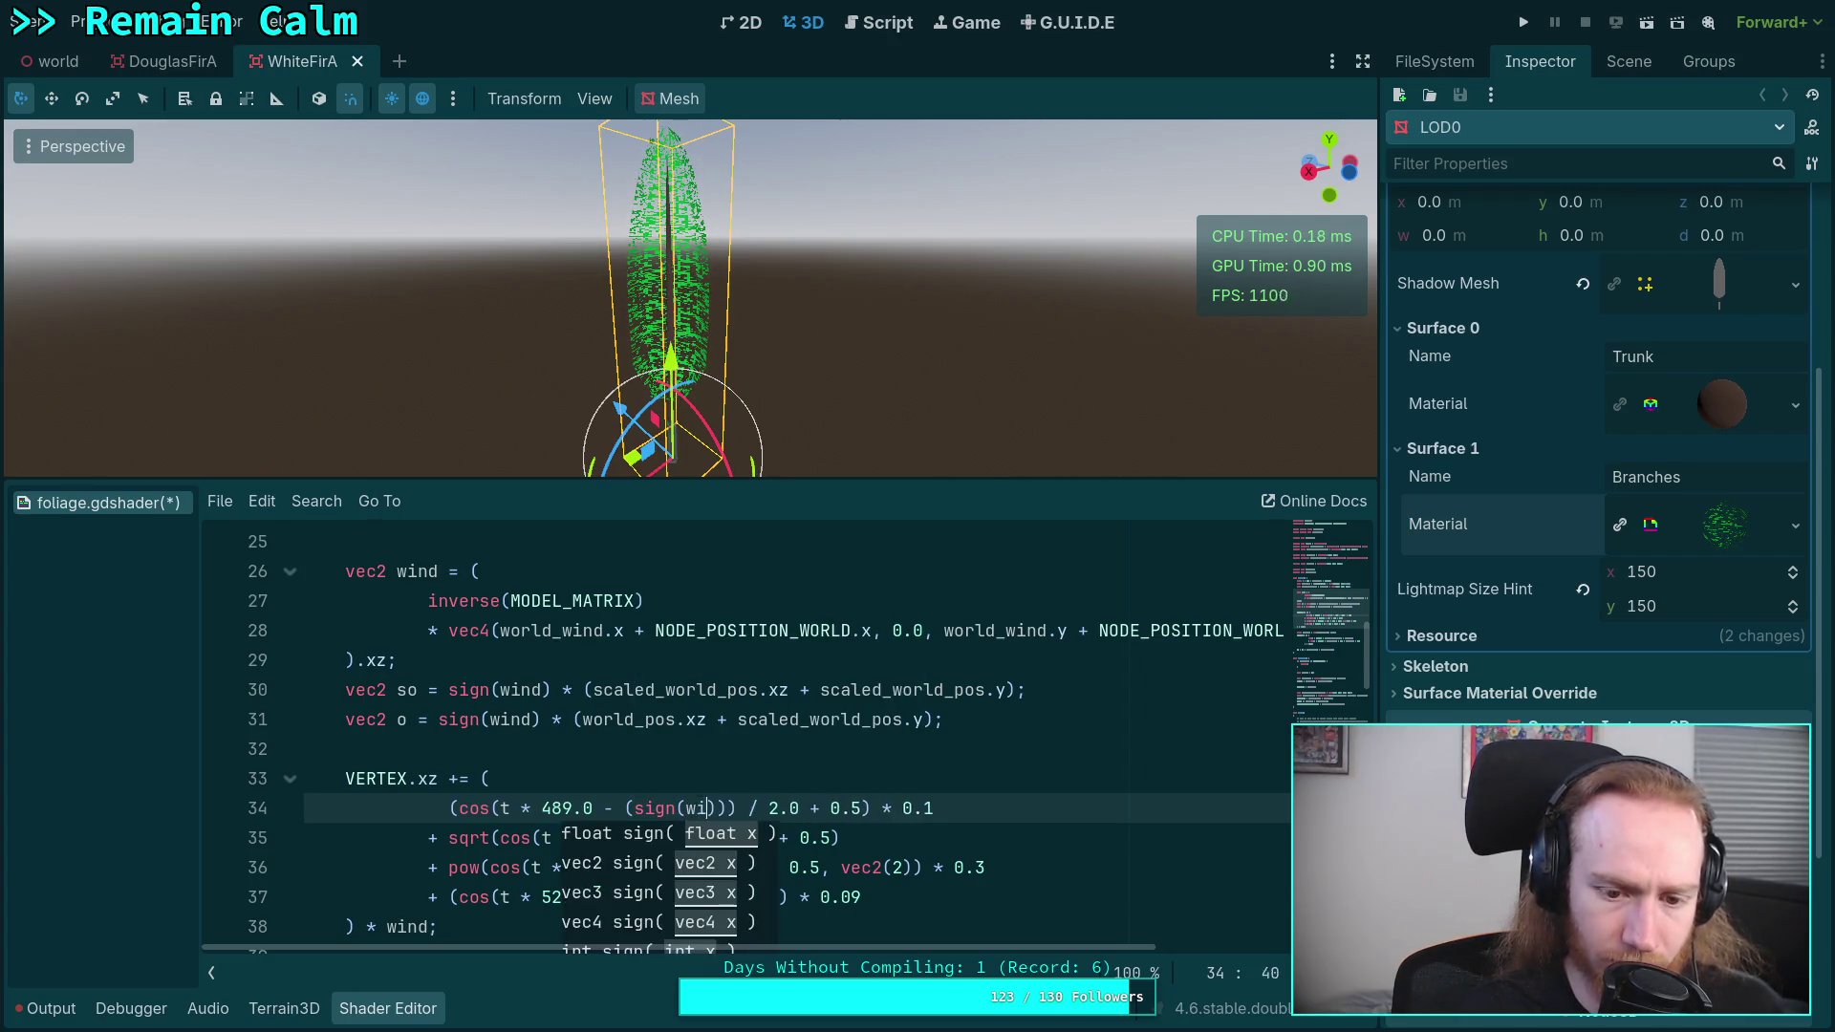
pyautogui.write(' * ')
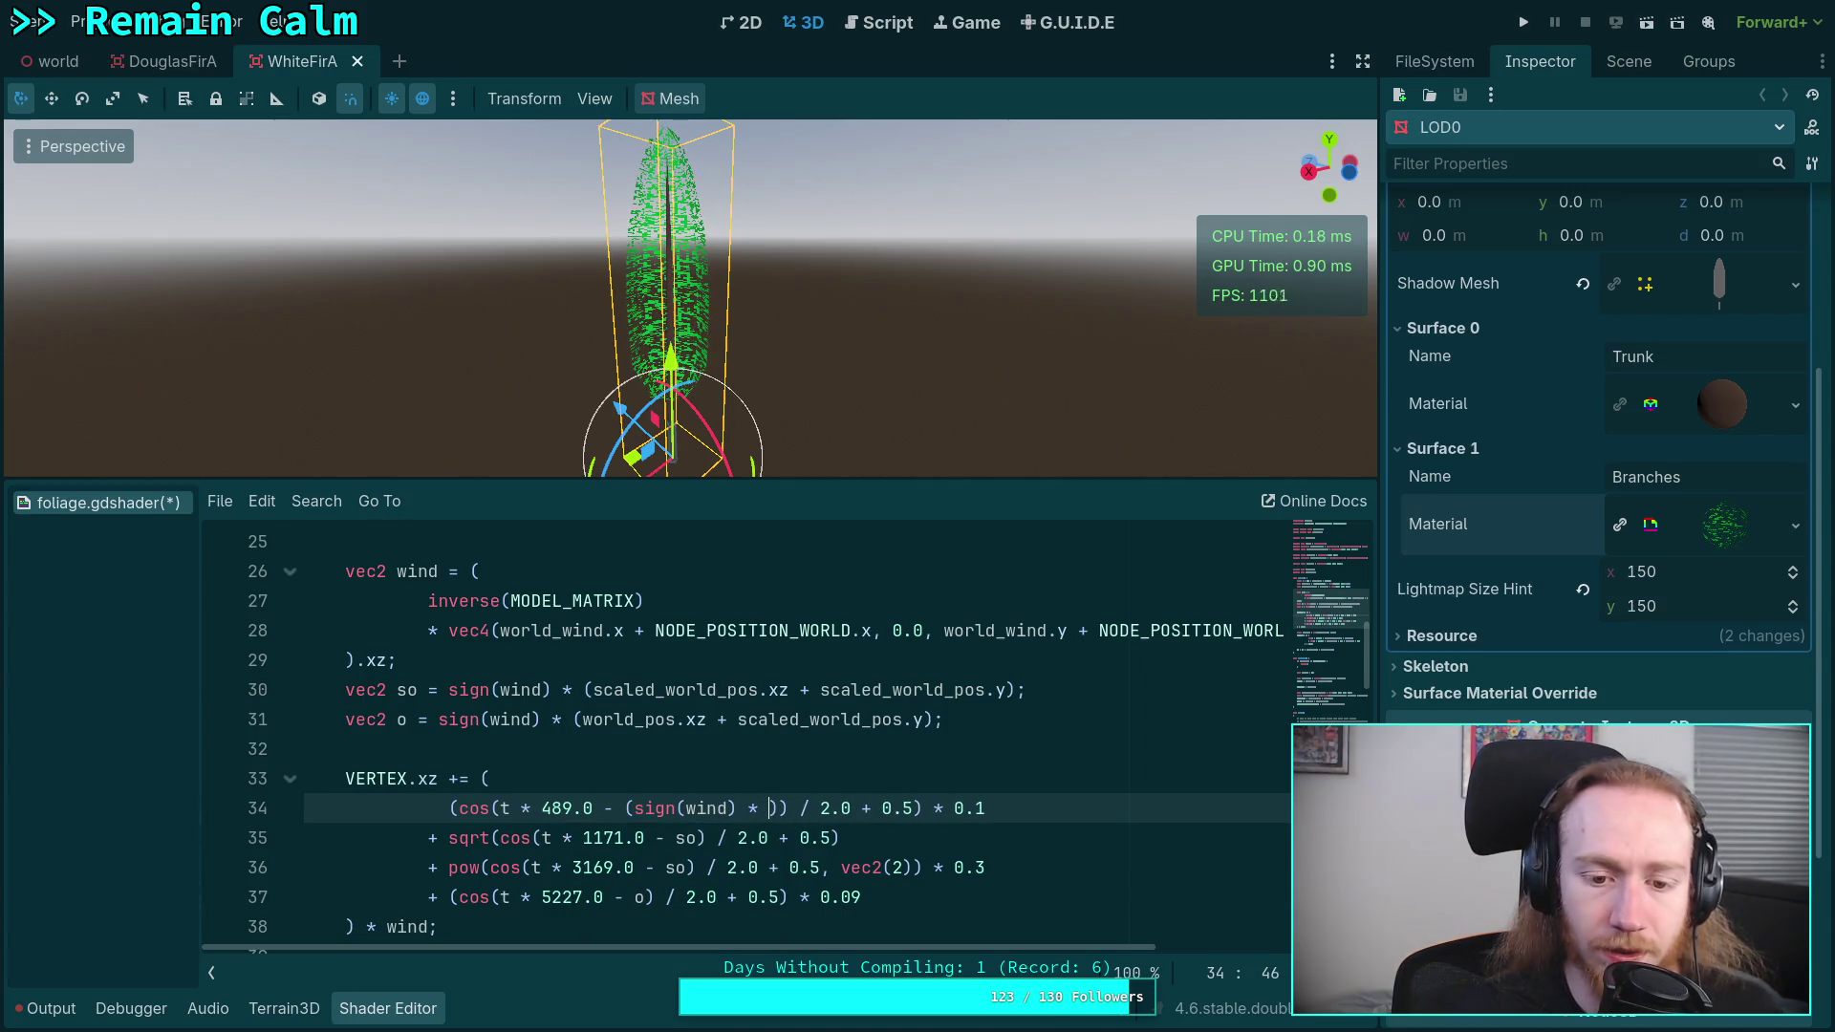
pyautogui.write('(')
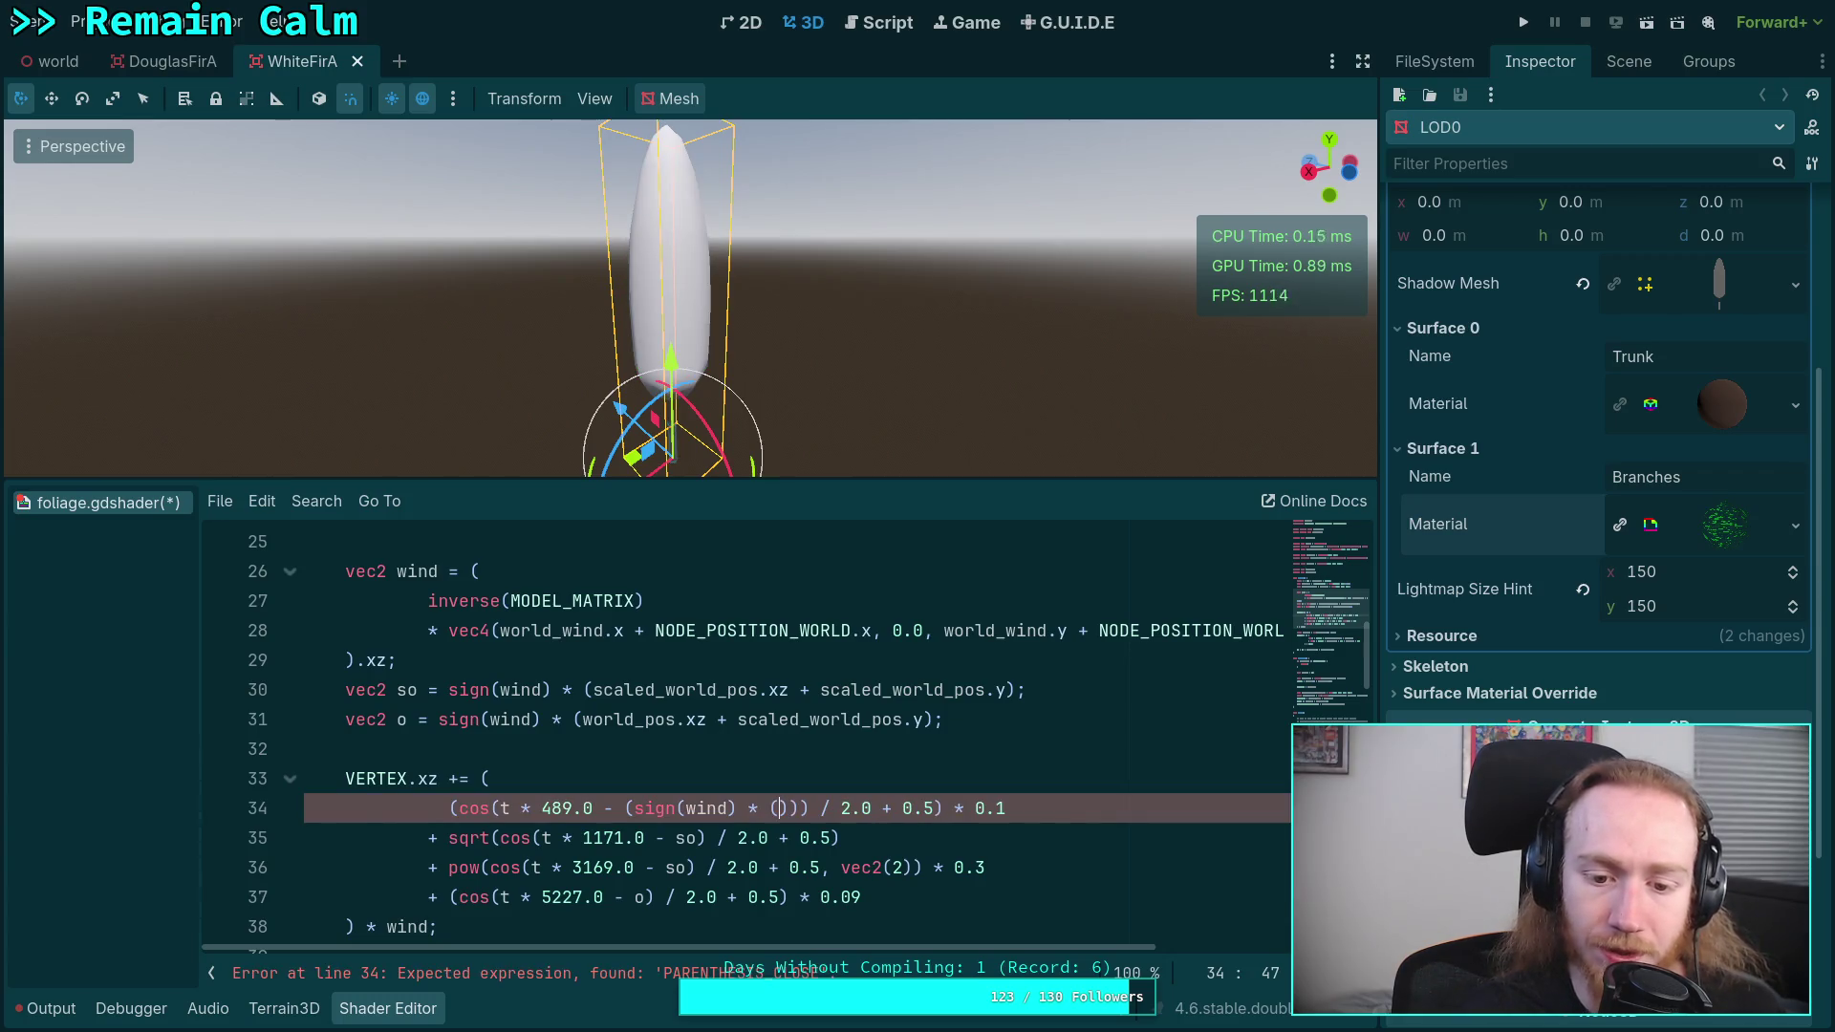
pyautogui.write('world_po')
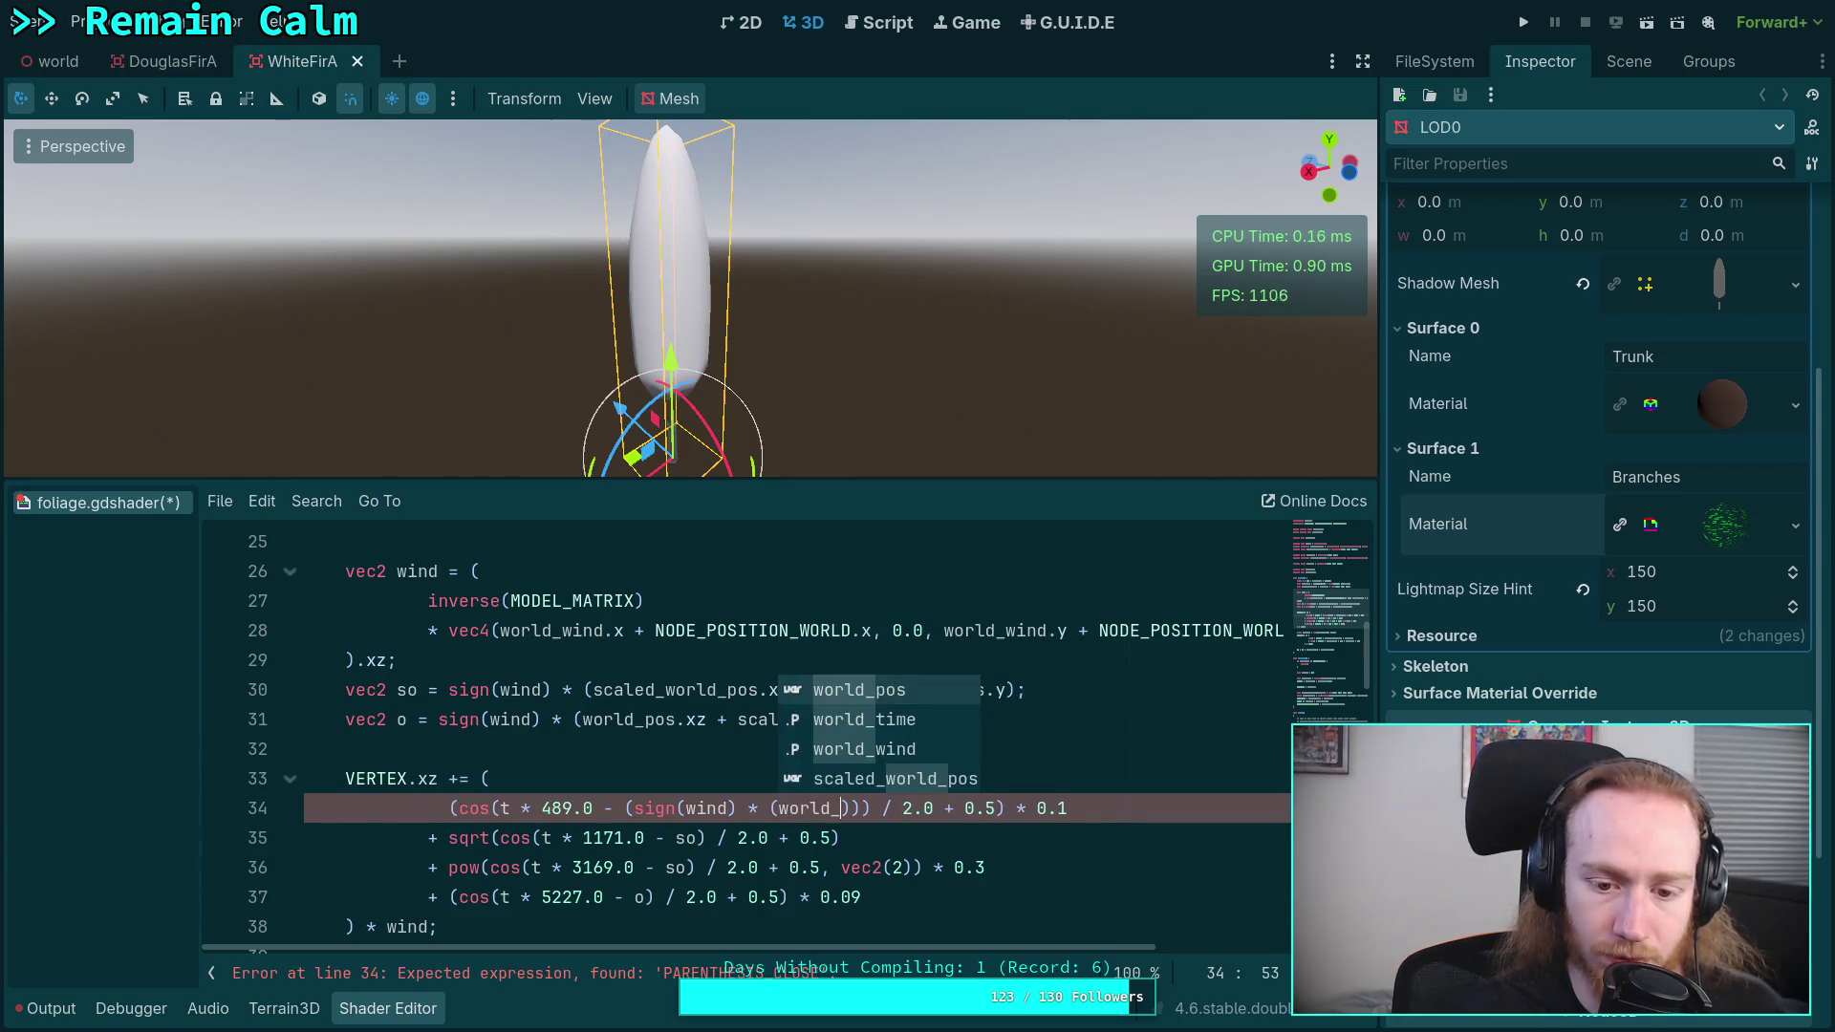
pyautogui.write('s.xz /')
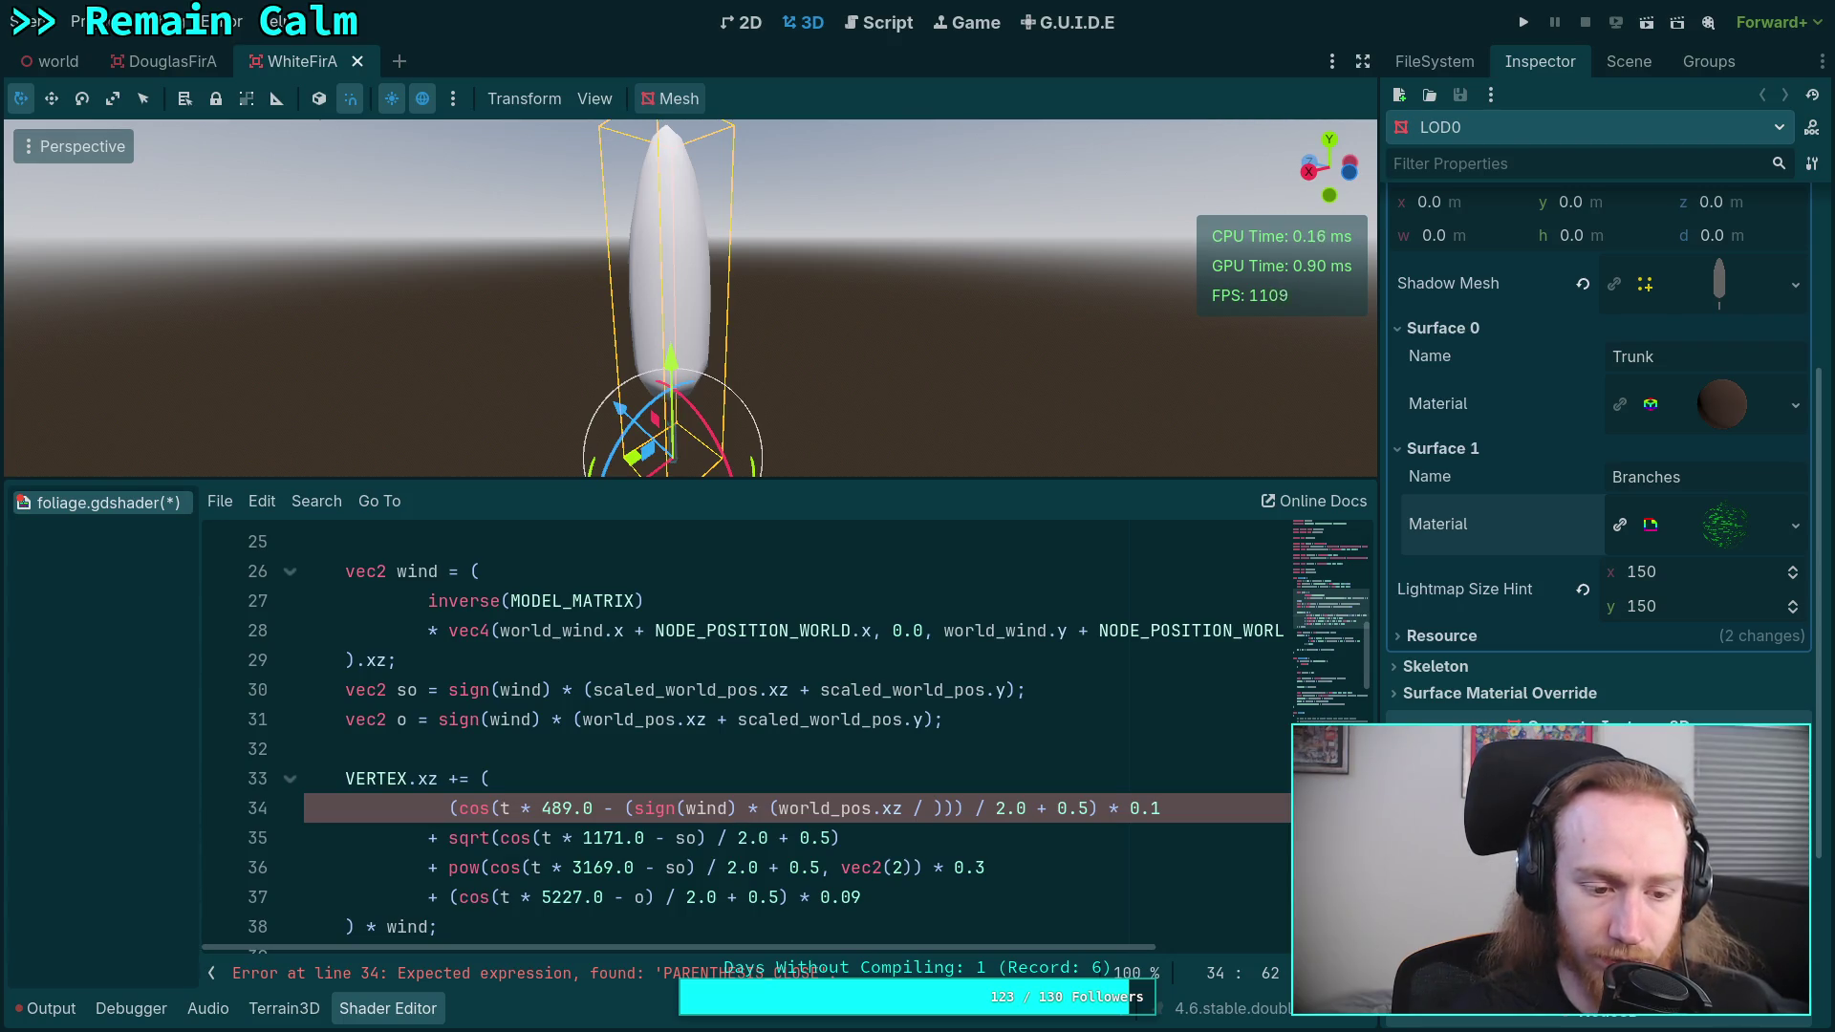
pyautogui.write('20.0')
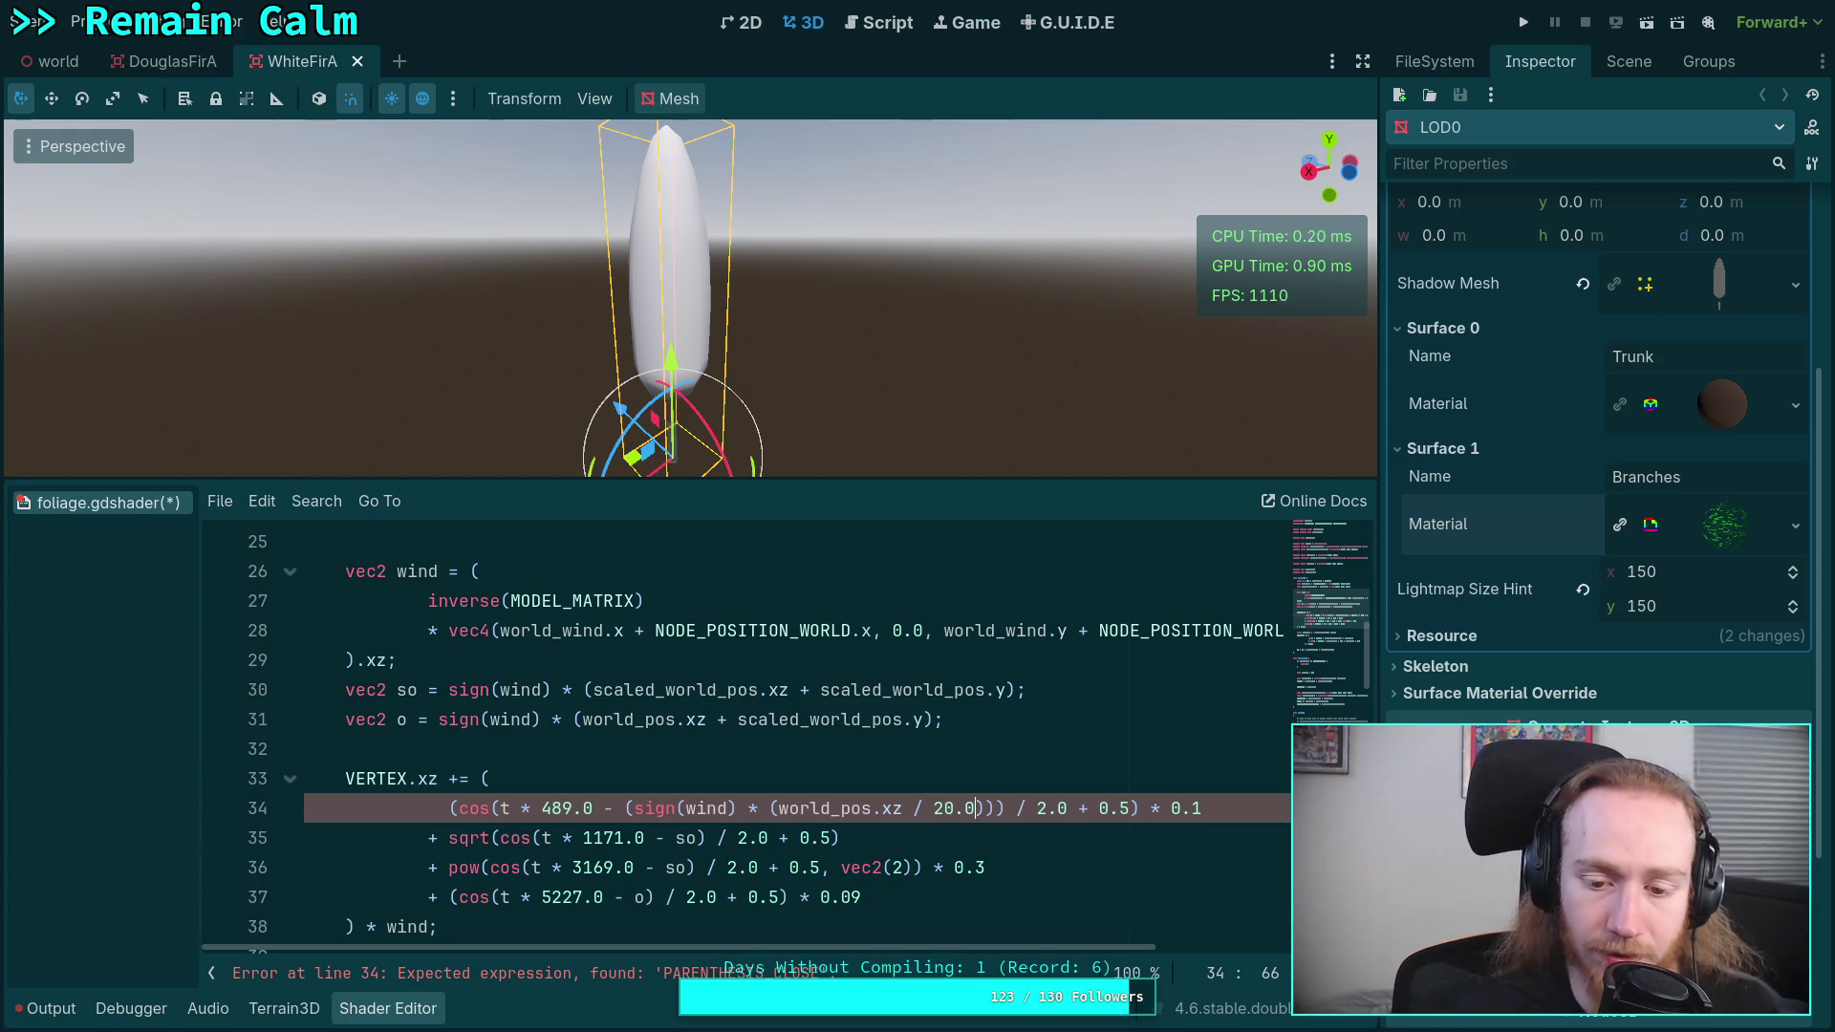
pyautogui.click(1092, 836)
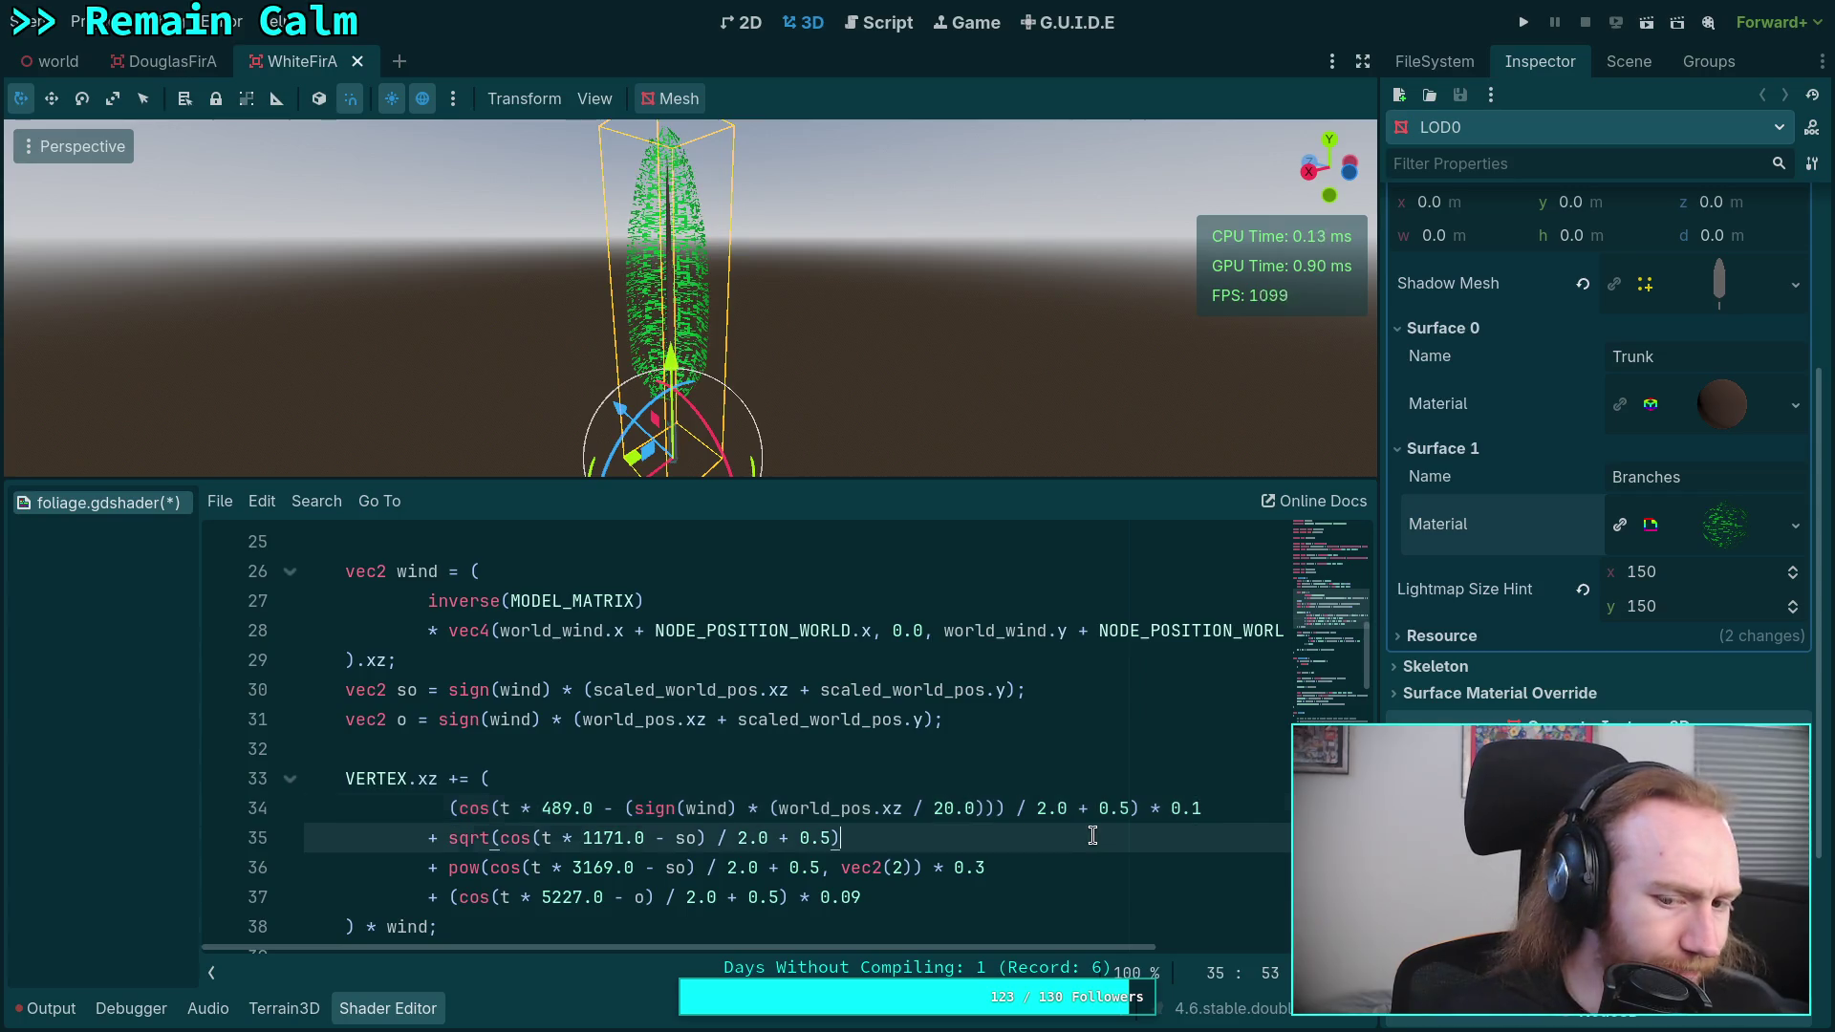
# - Try a 0.4 offset in the first wind term on line 34 and preview it
pyautogui.click(1204, 808)
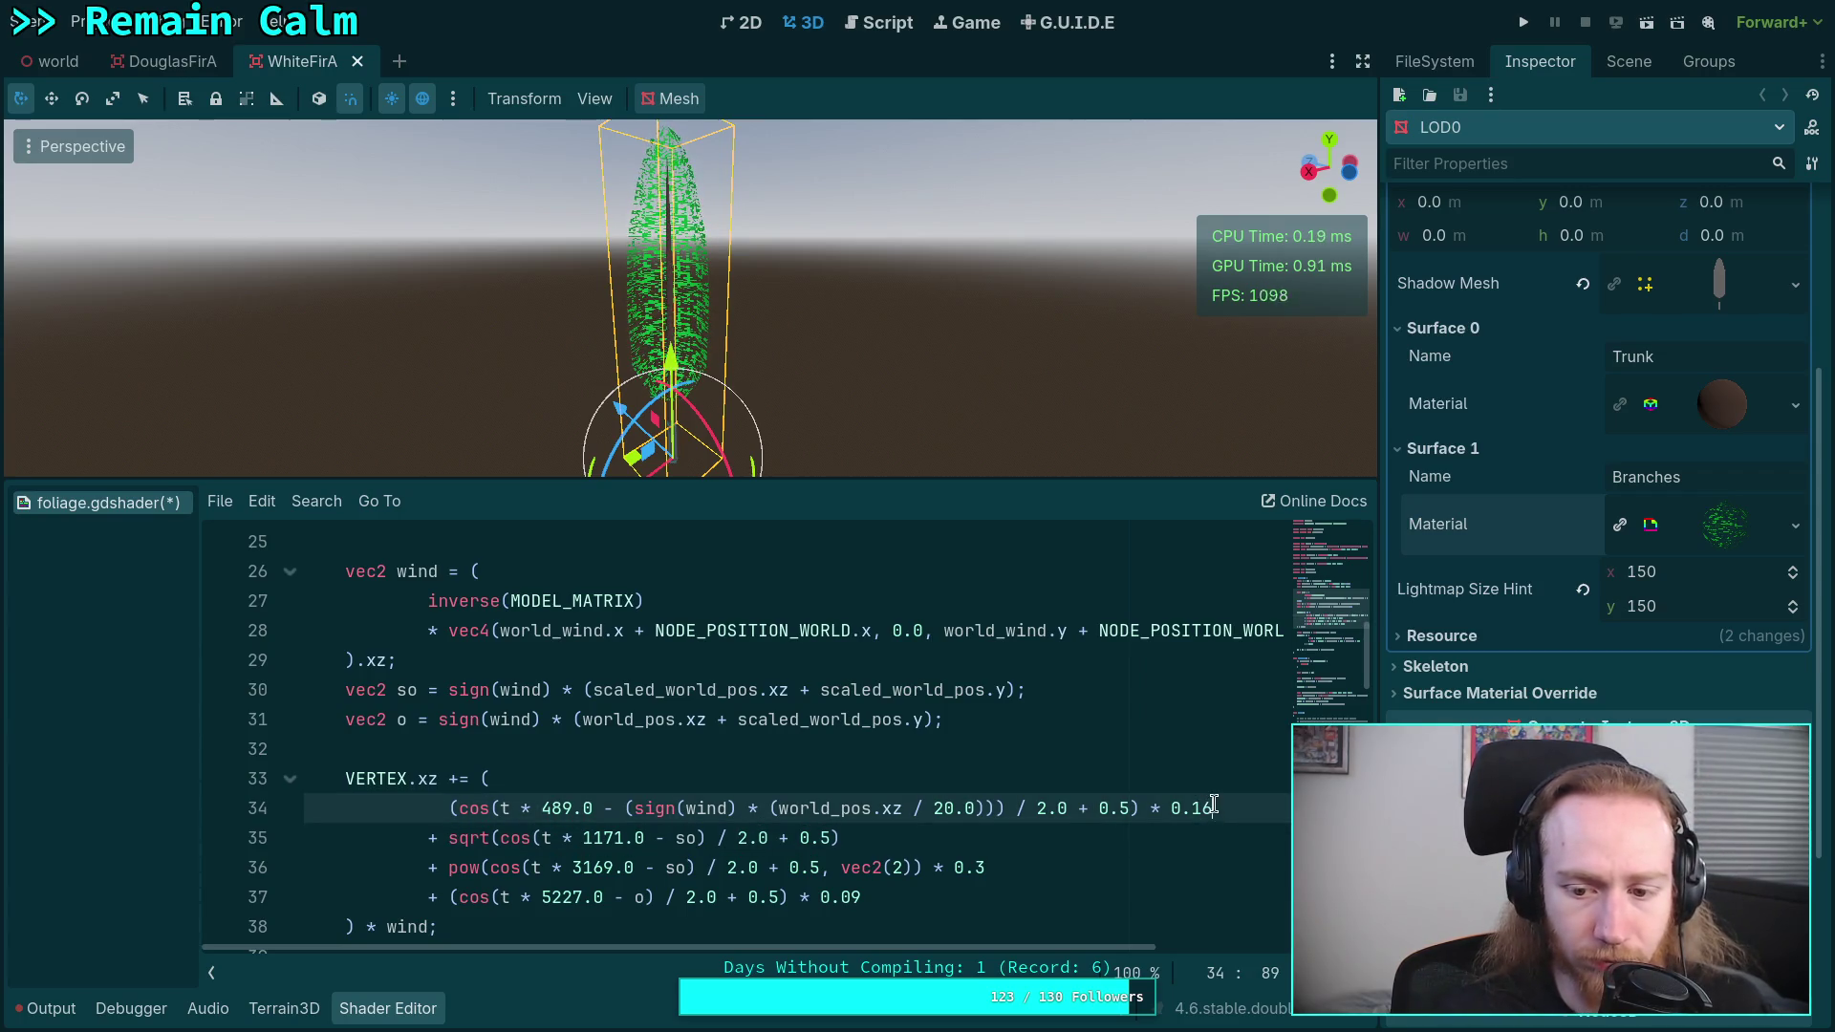
pyautogui.write('5')
pyautogui.click(964, 835)
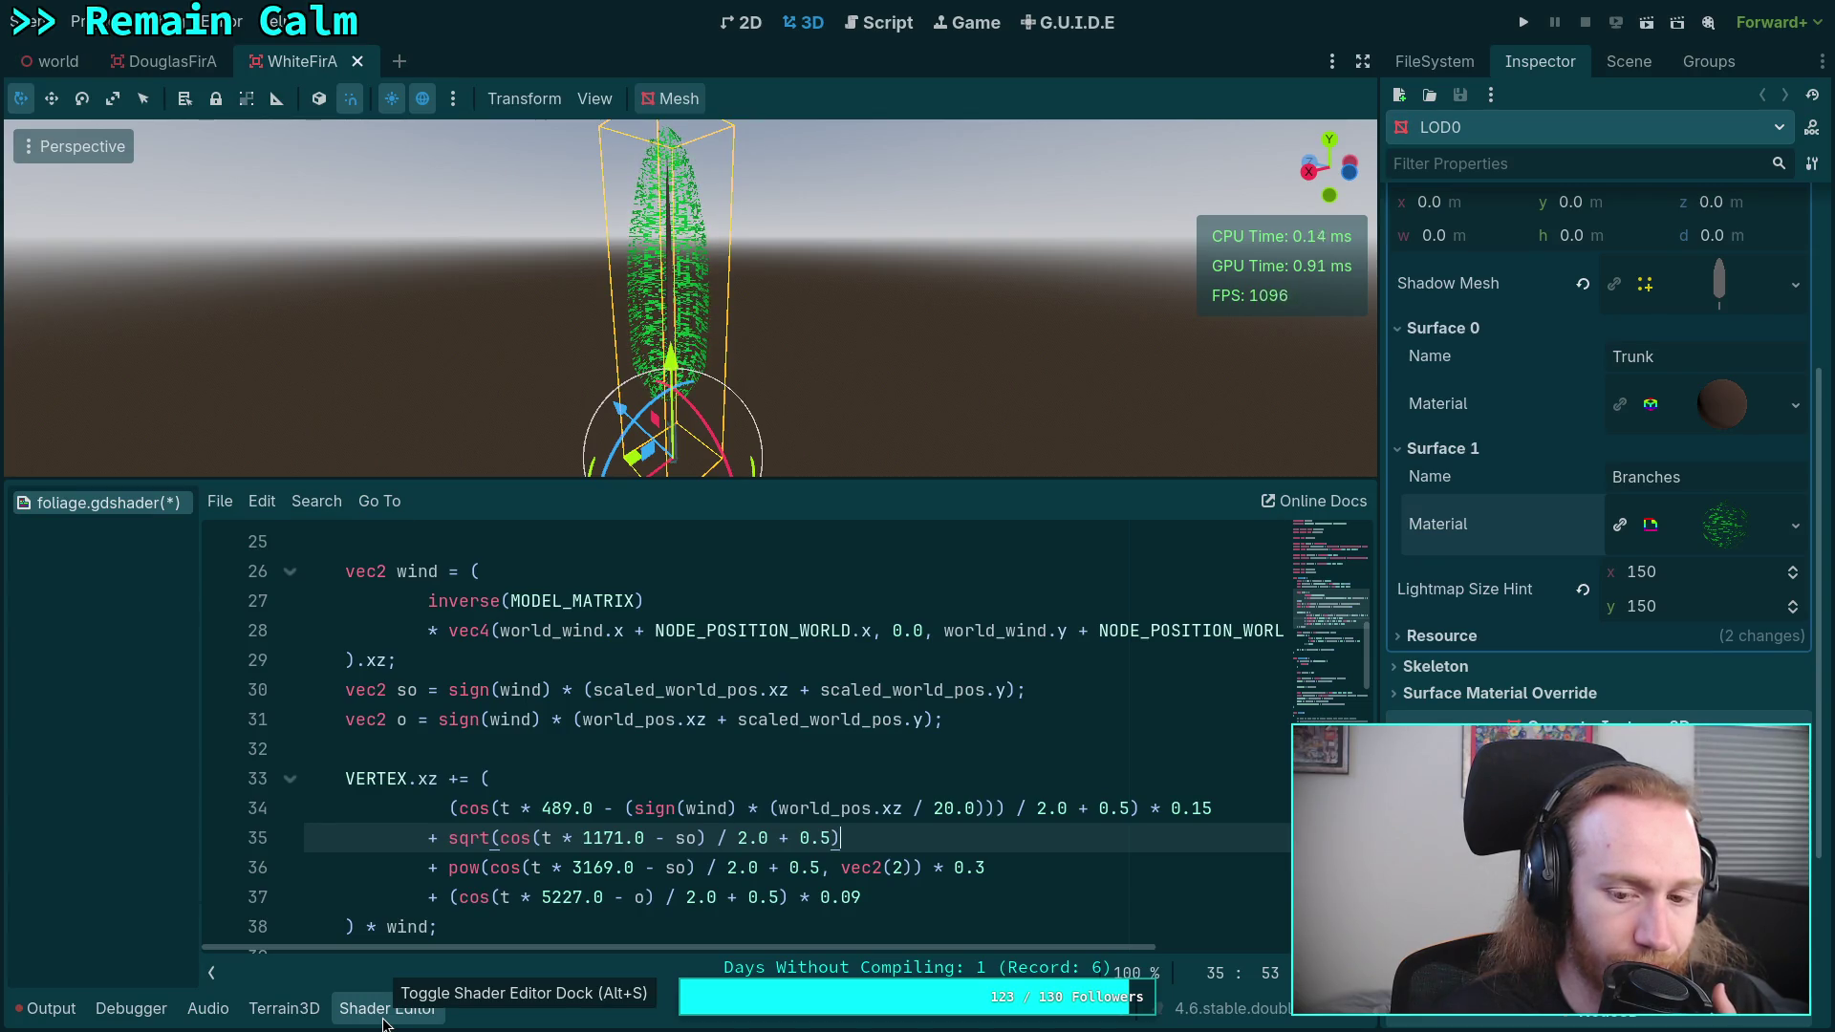
pyautogui.click(1120, 808)
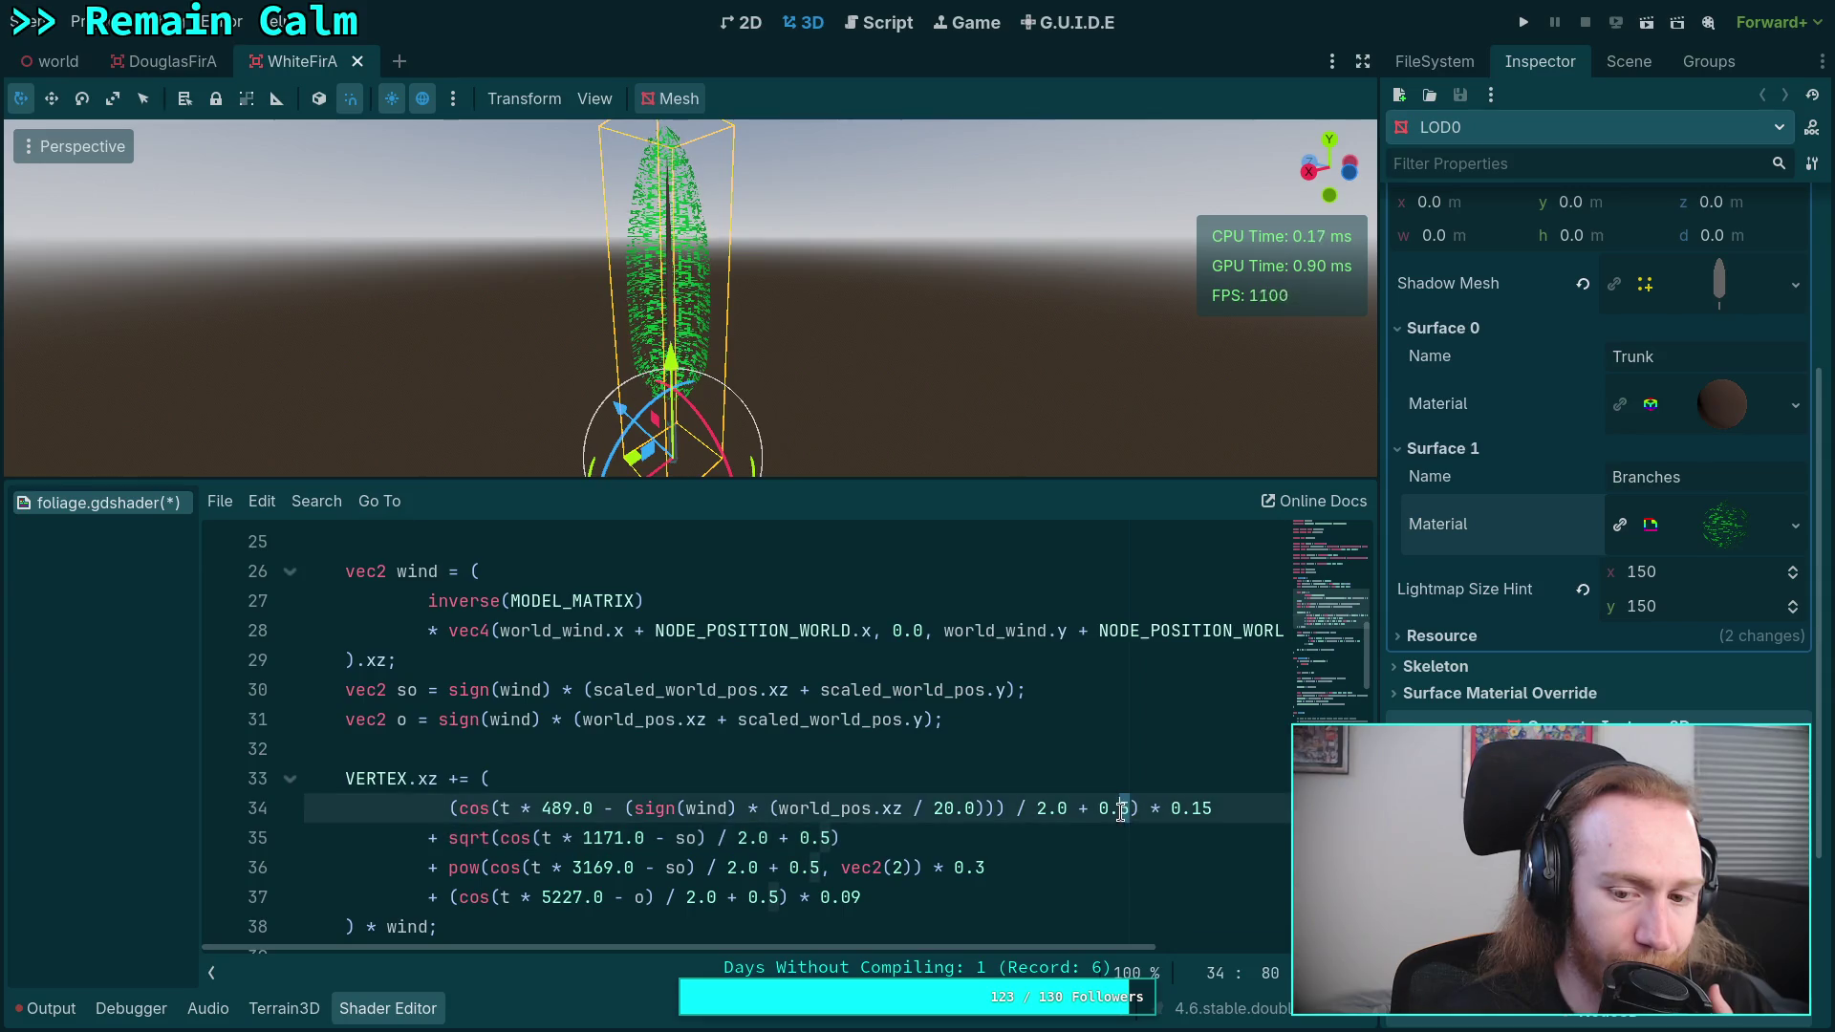
pyautogui.press('Delete')
pyautogui.write('4')
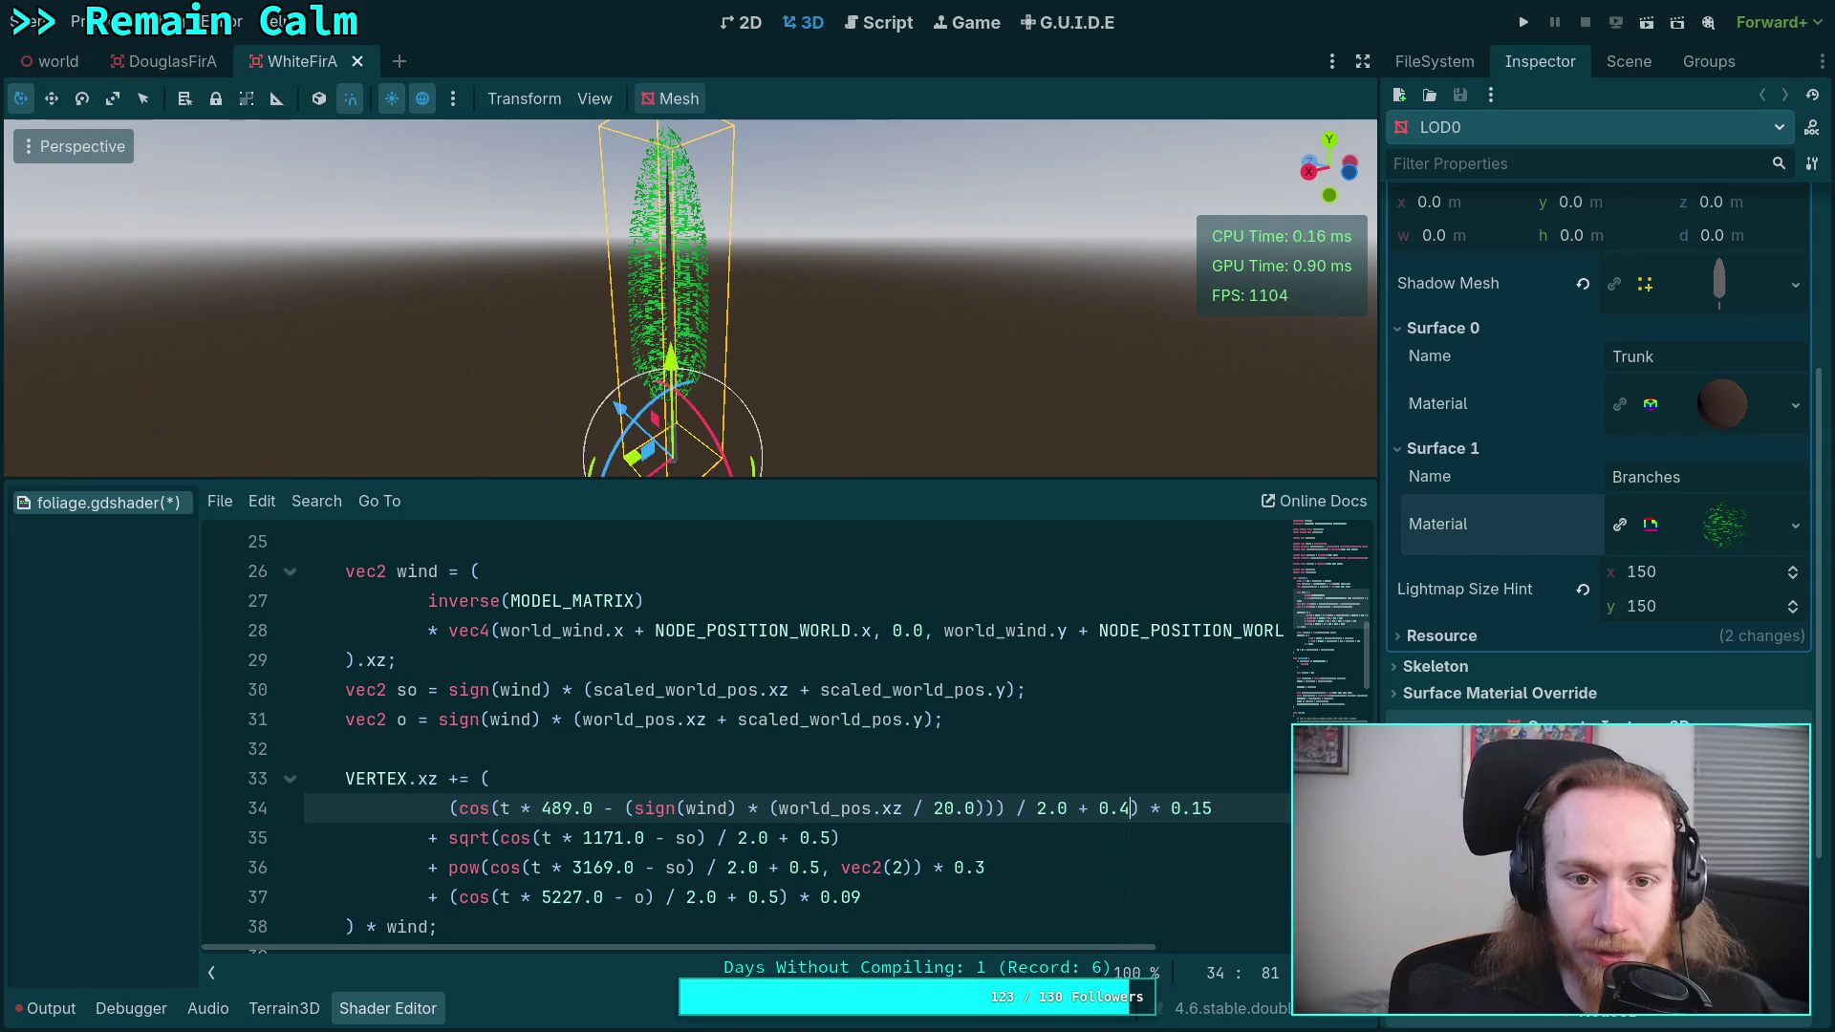
pyautogui.click(1073, 844)
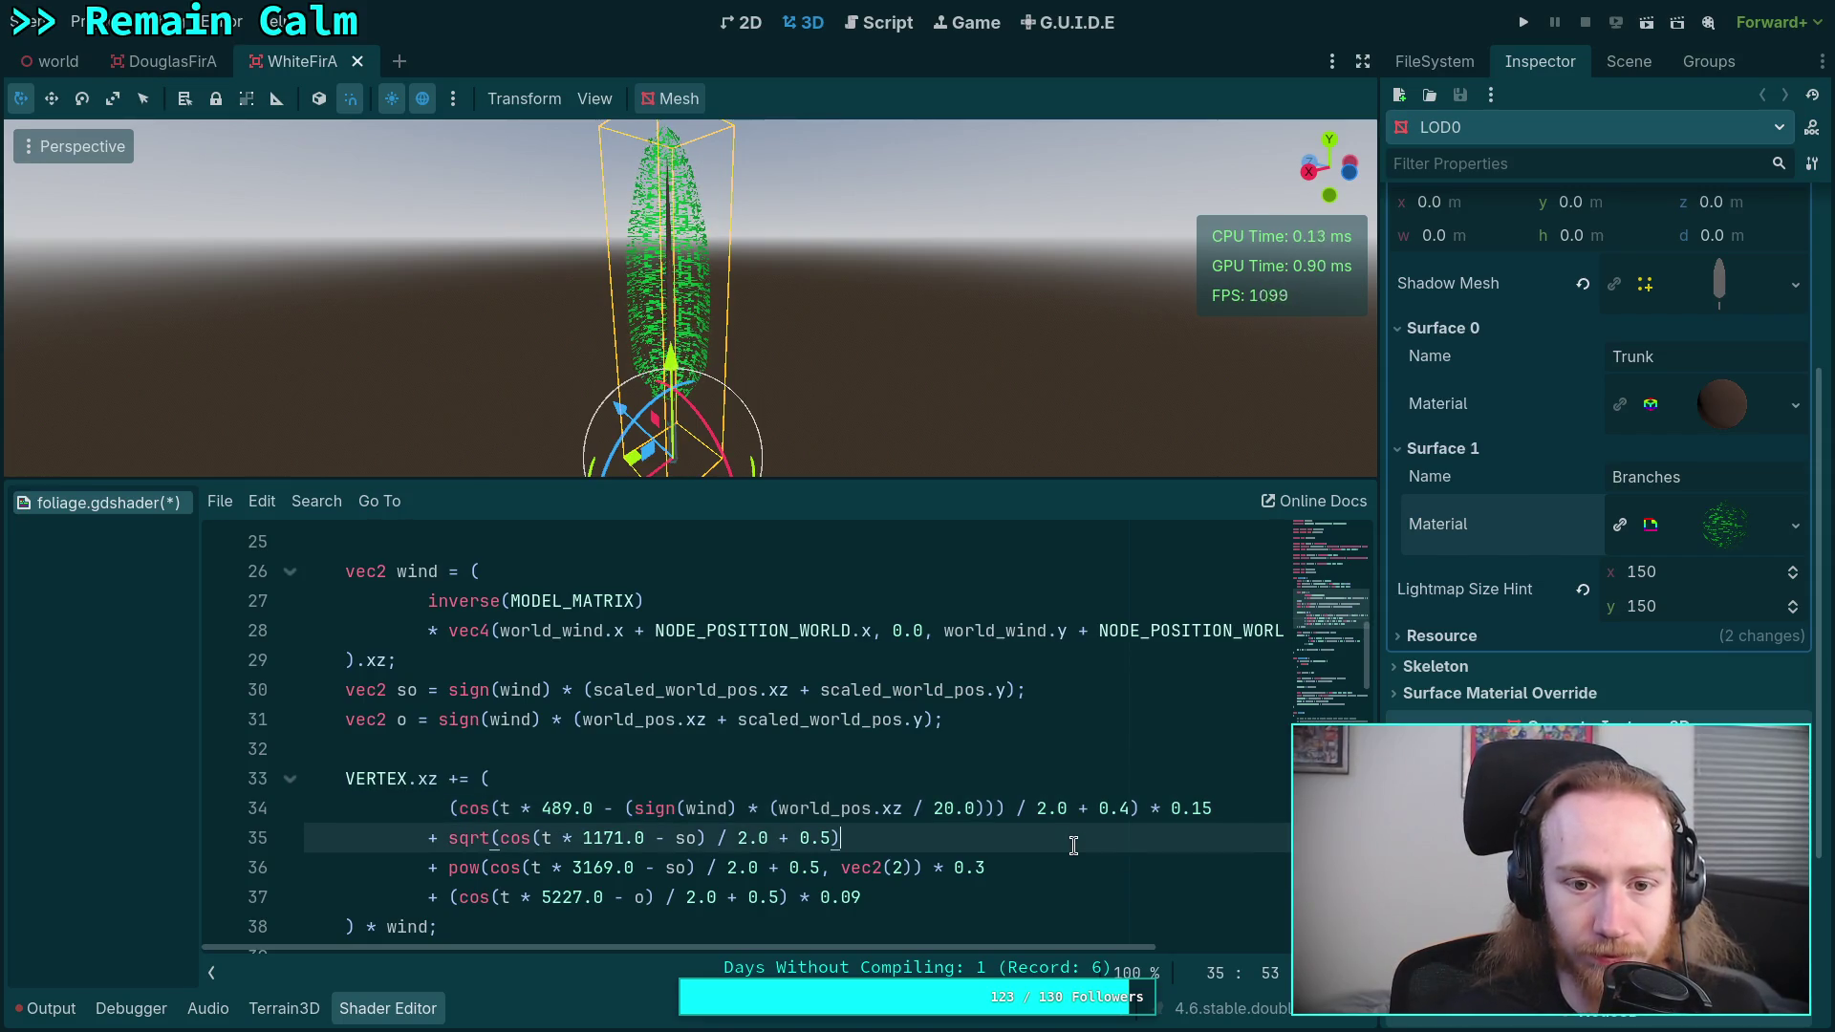
# - Set the offset to 0.25, with the 0.15 multiplier, and save the foliage shader
pyautogui.click(1129, 807)
pyautogui.press('BackSpace')
pyautogui.write('26')
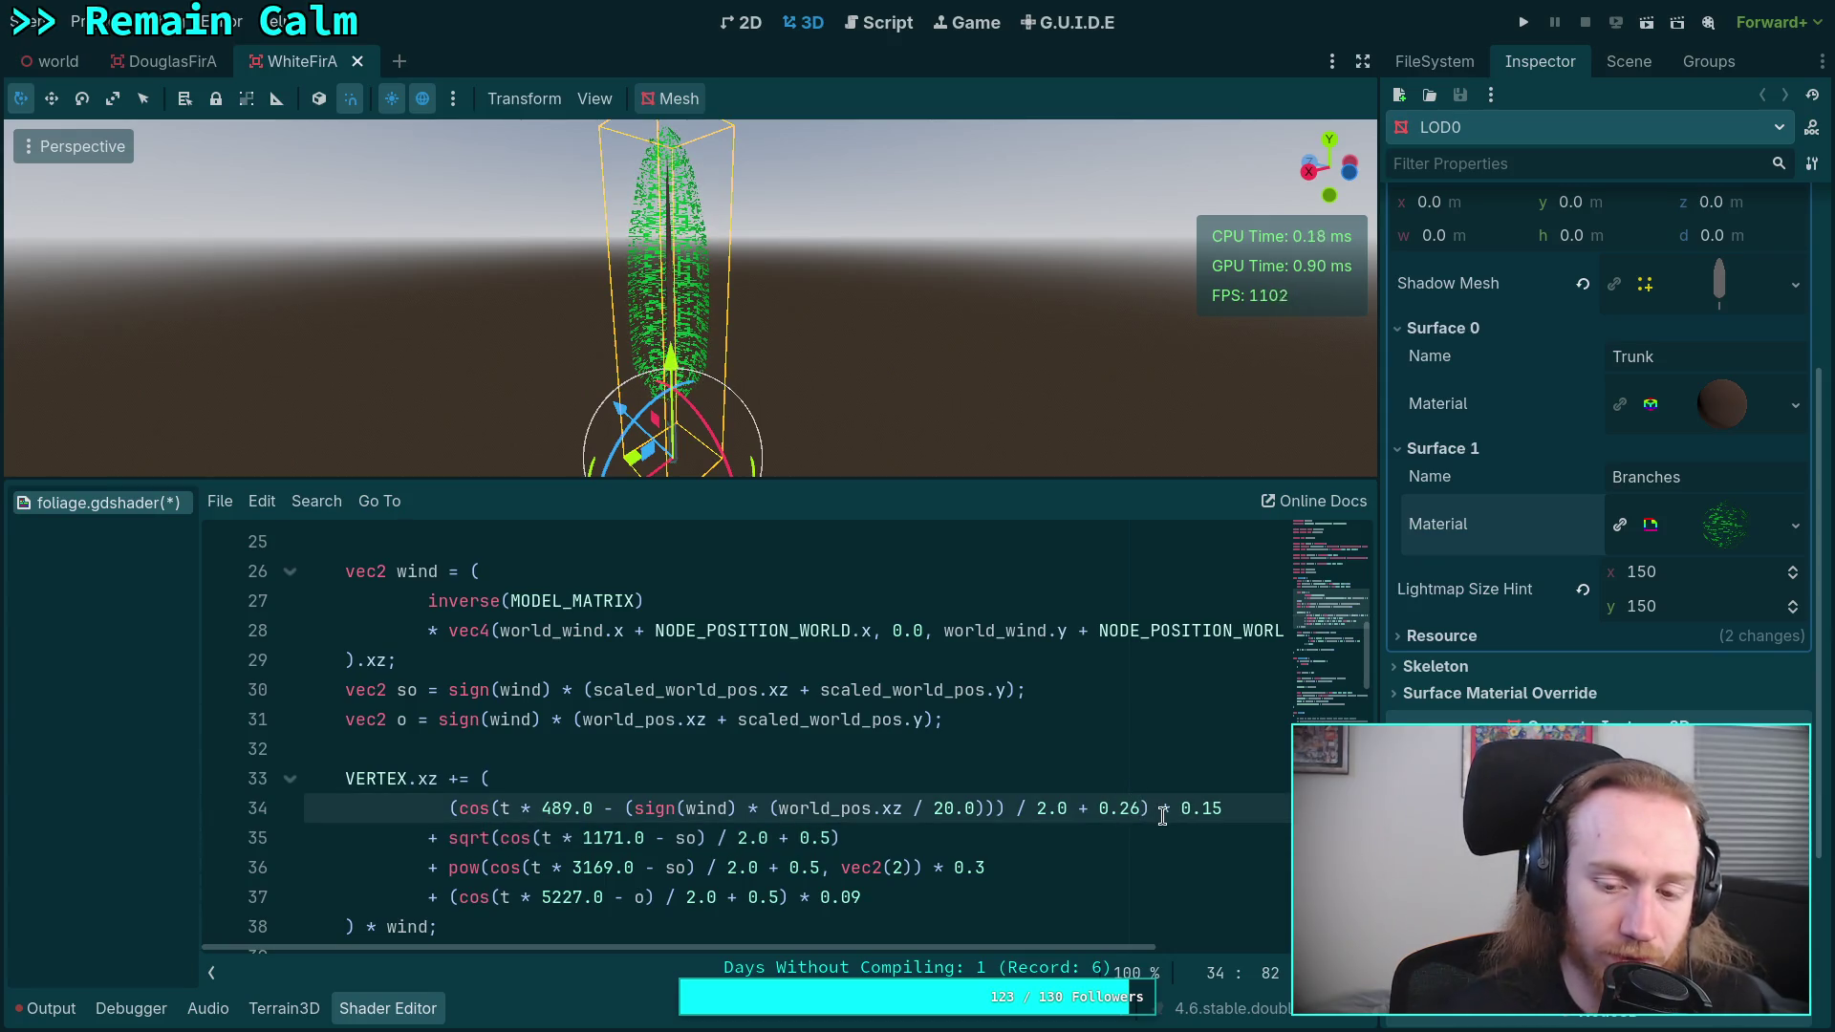
pyautogui.press('BackSpace')
pyautogui.press('BackSpace')
pyautogui.write('5')
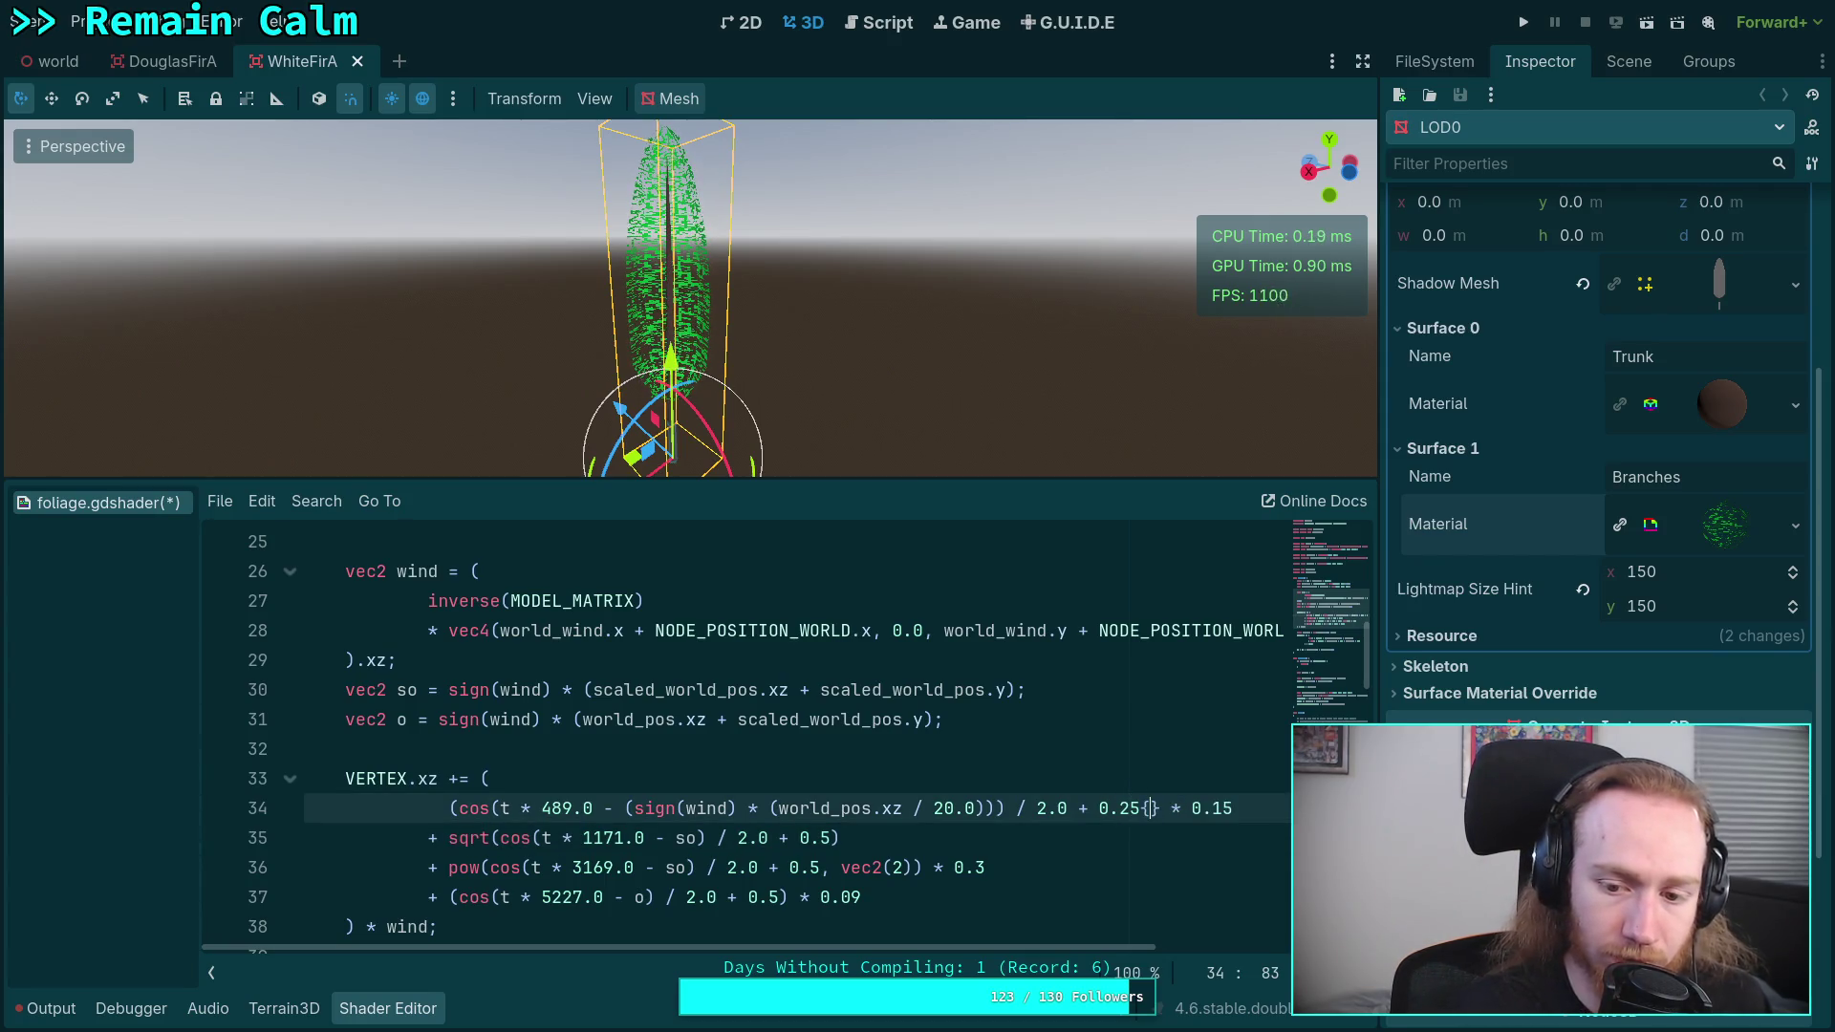
pyautogui.write(')')
pyautogui.hotkey('ctrl', 's')
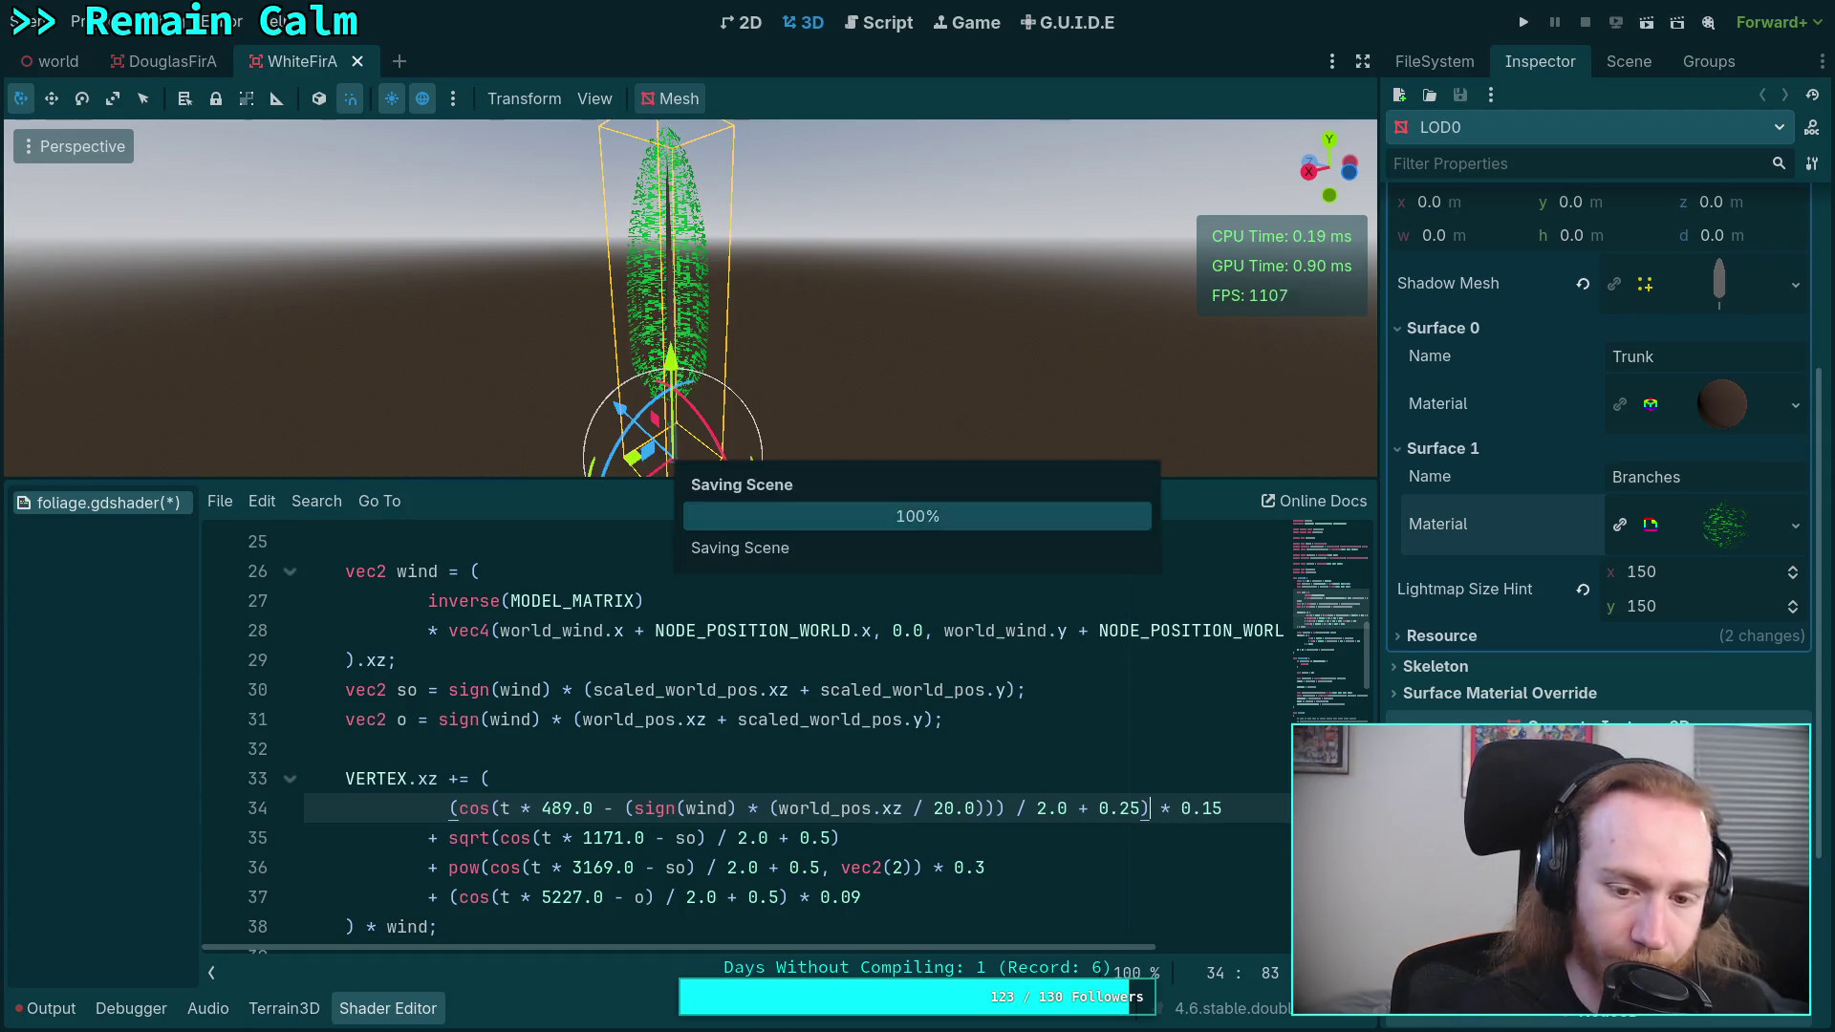
pyautogui.click(418, 1019)
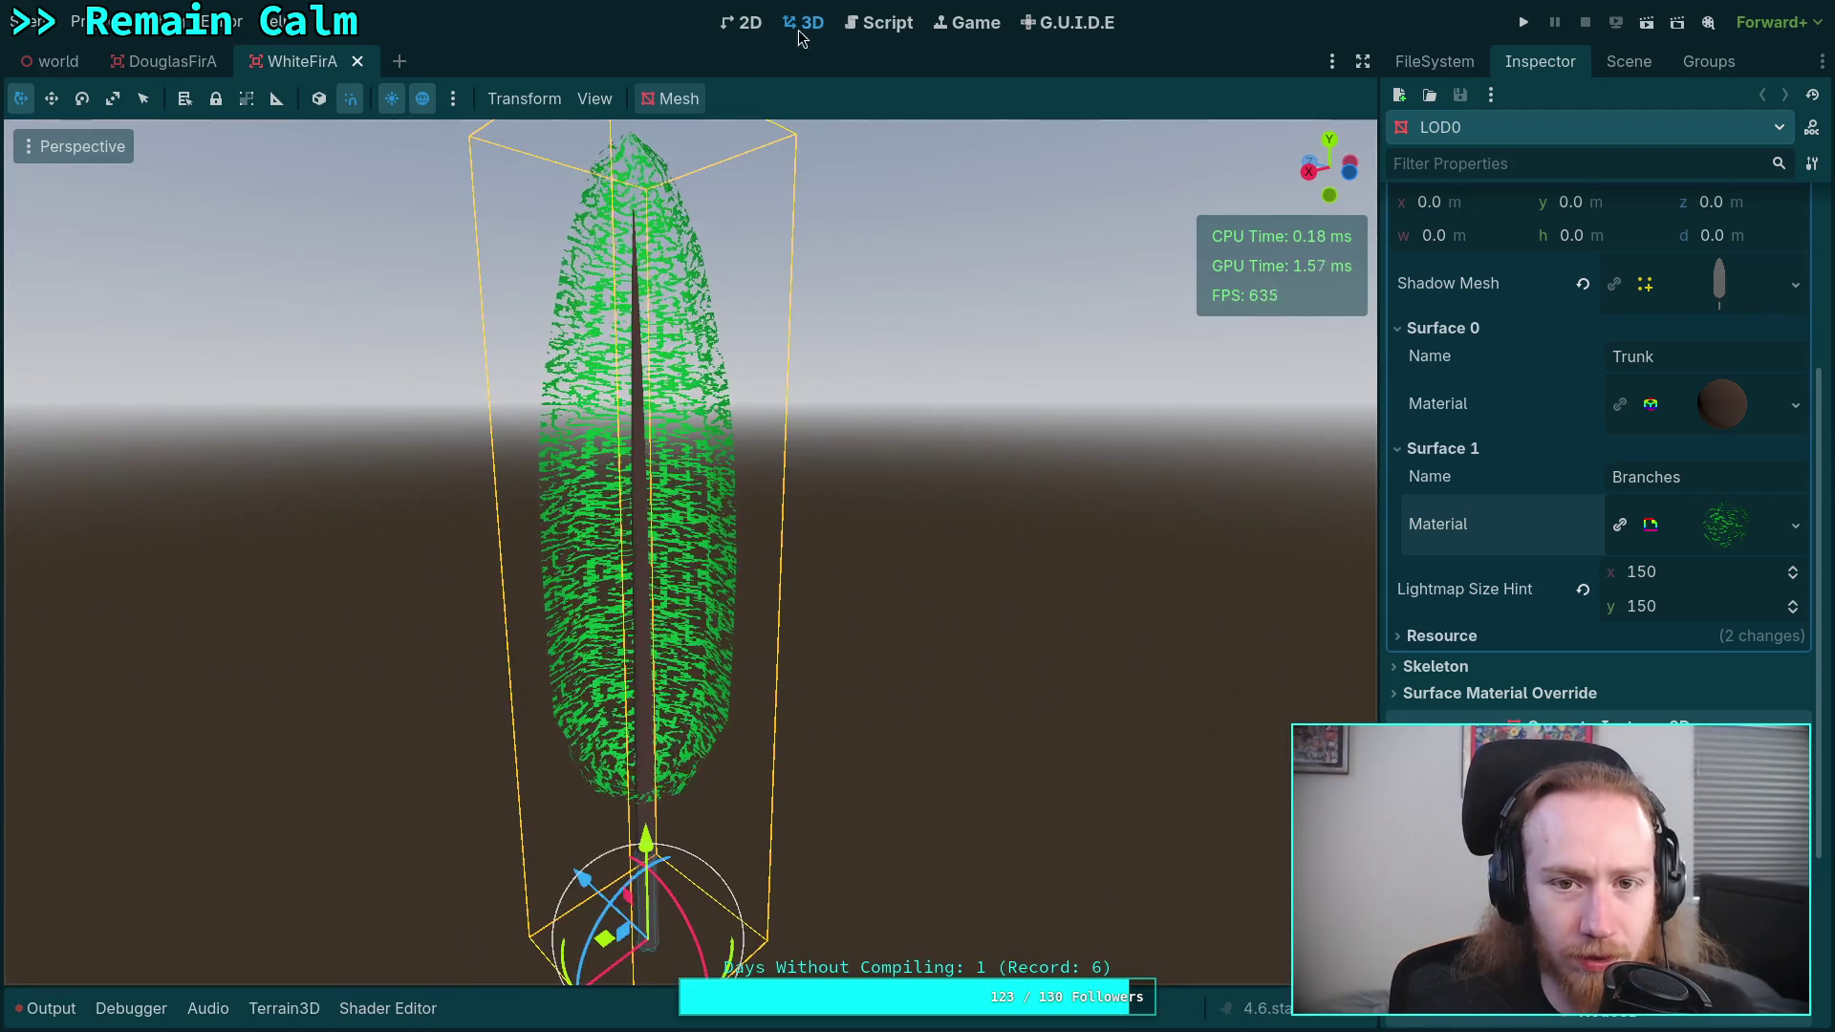
# - Close the terrain_3D_particles.gd script from the script list, leaving world/world.gd open
pyautogui.hotkey('ctrl', 'F3')
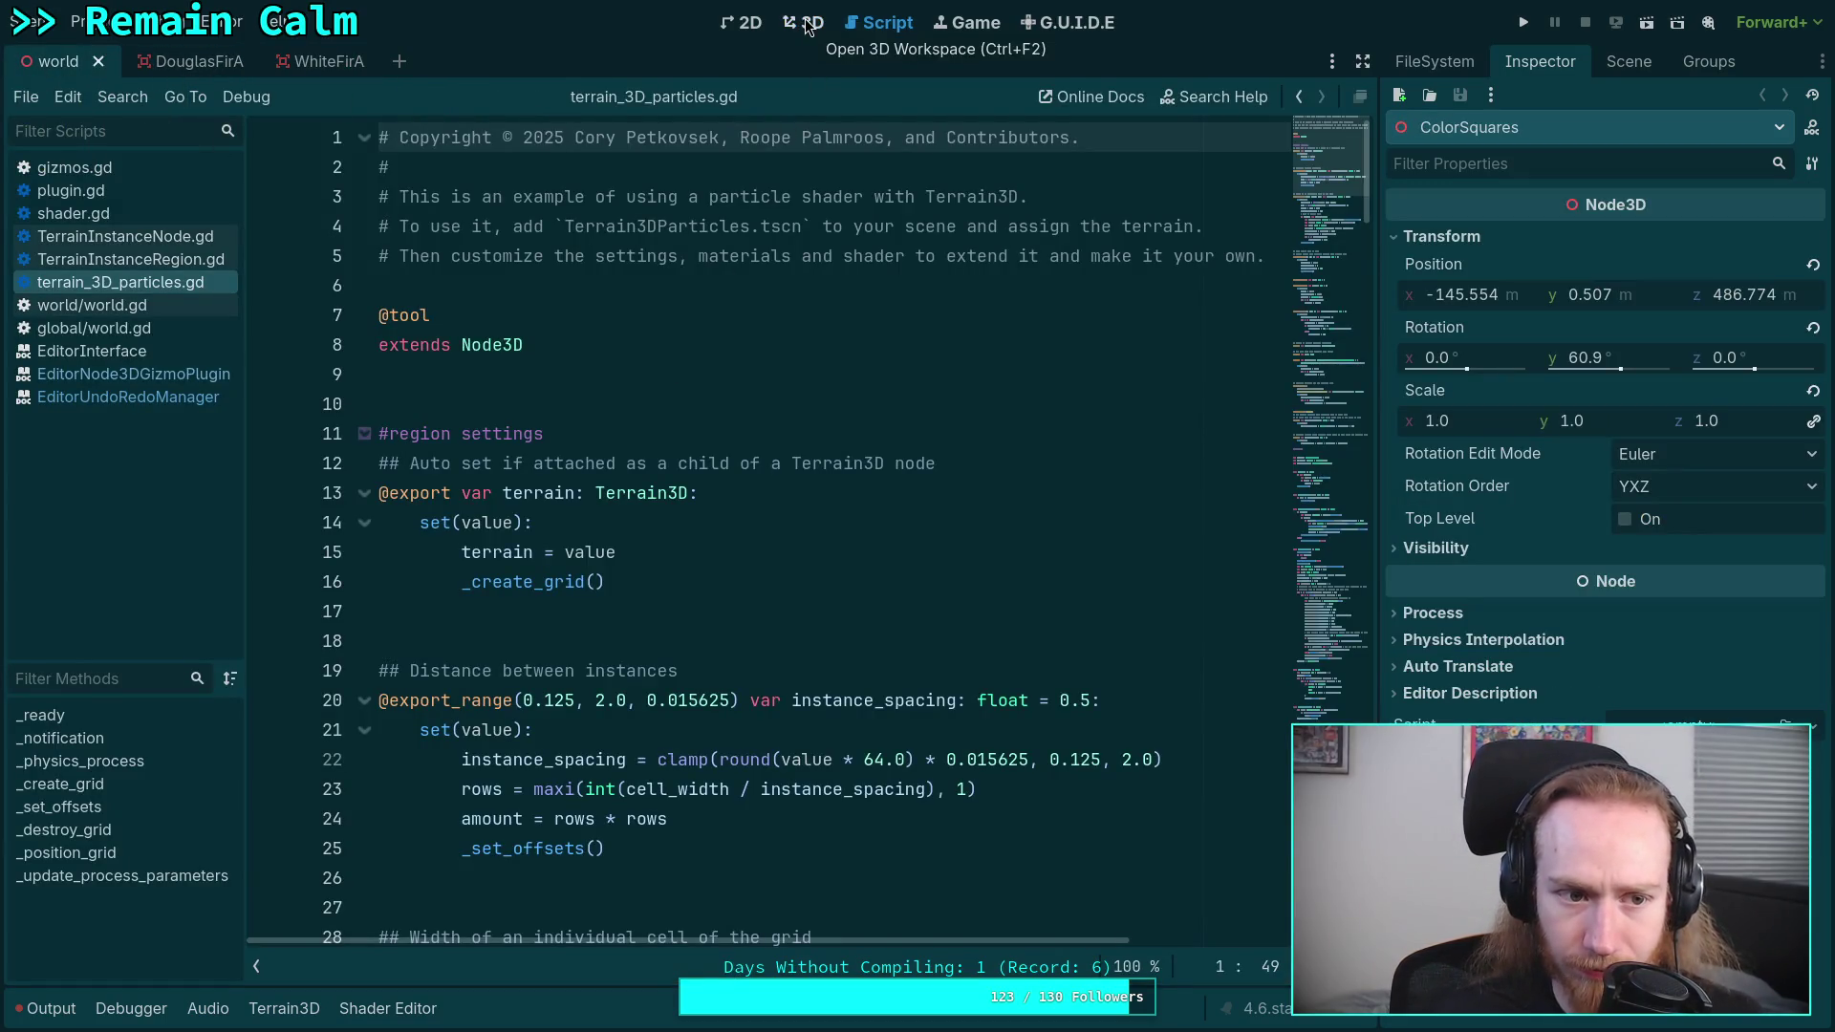
pyautogui.click(807, 25)
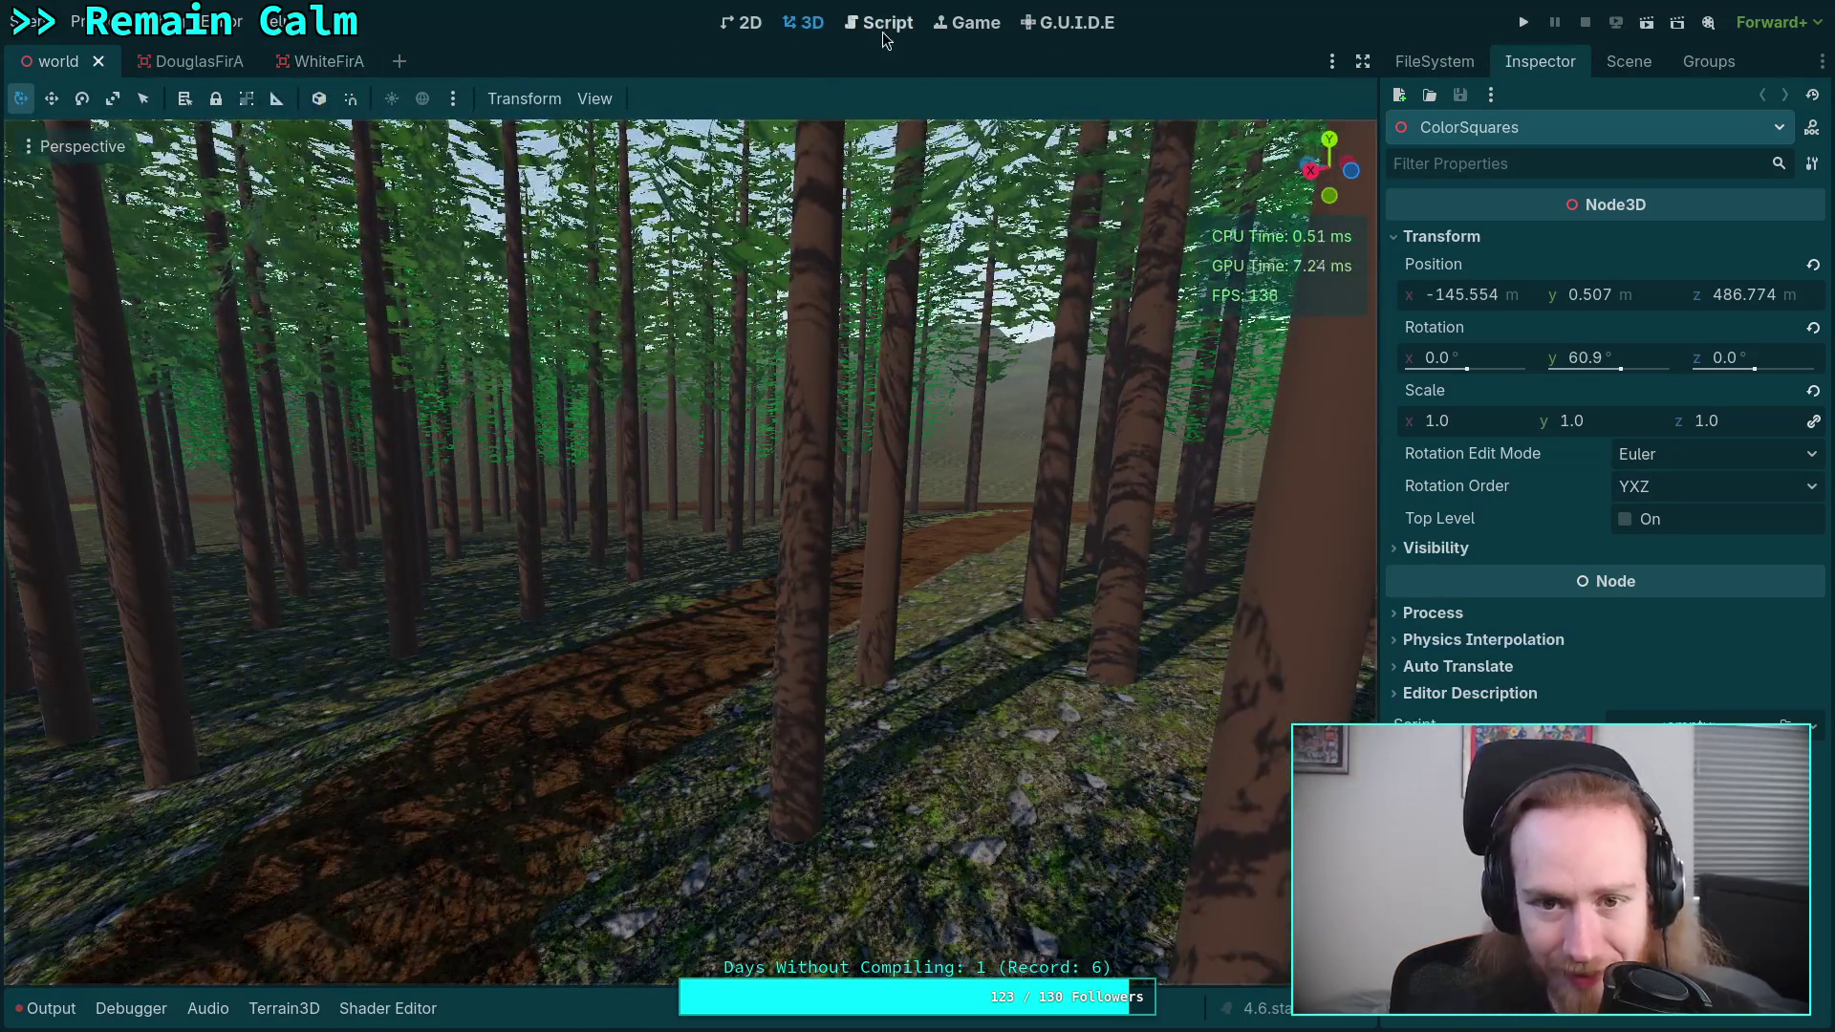
pyautogui.click(879, 22)
pyautogui.rightClick(86, 287)
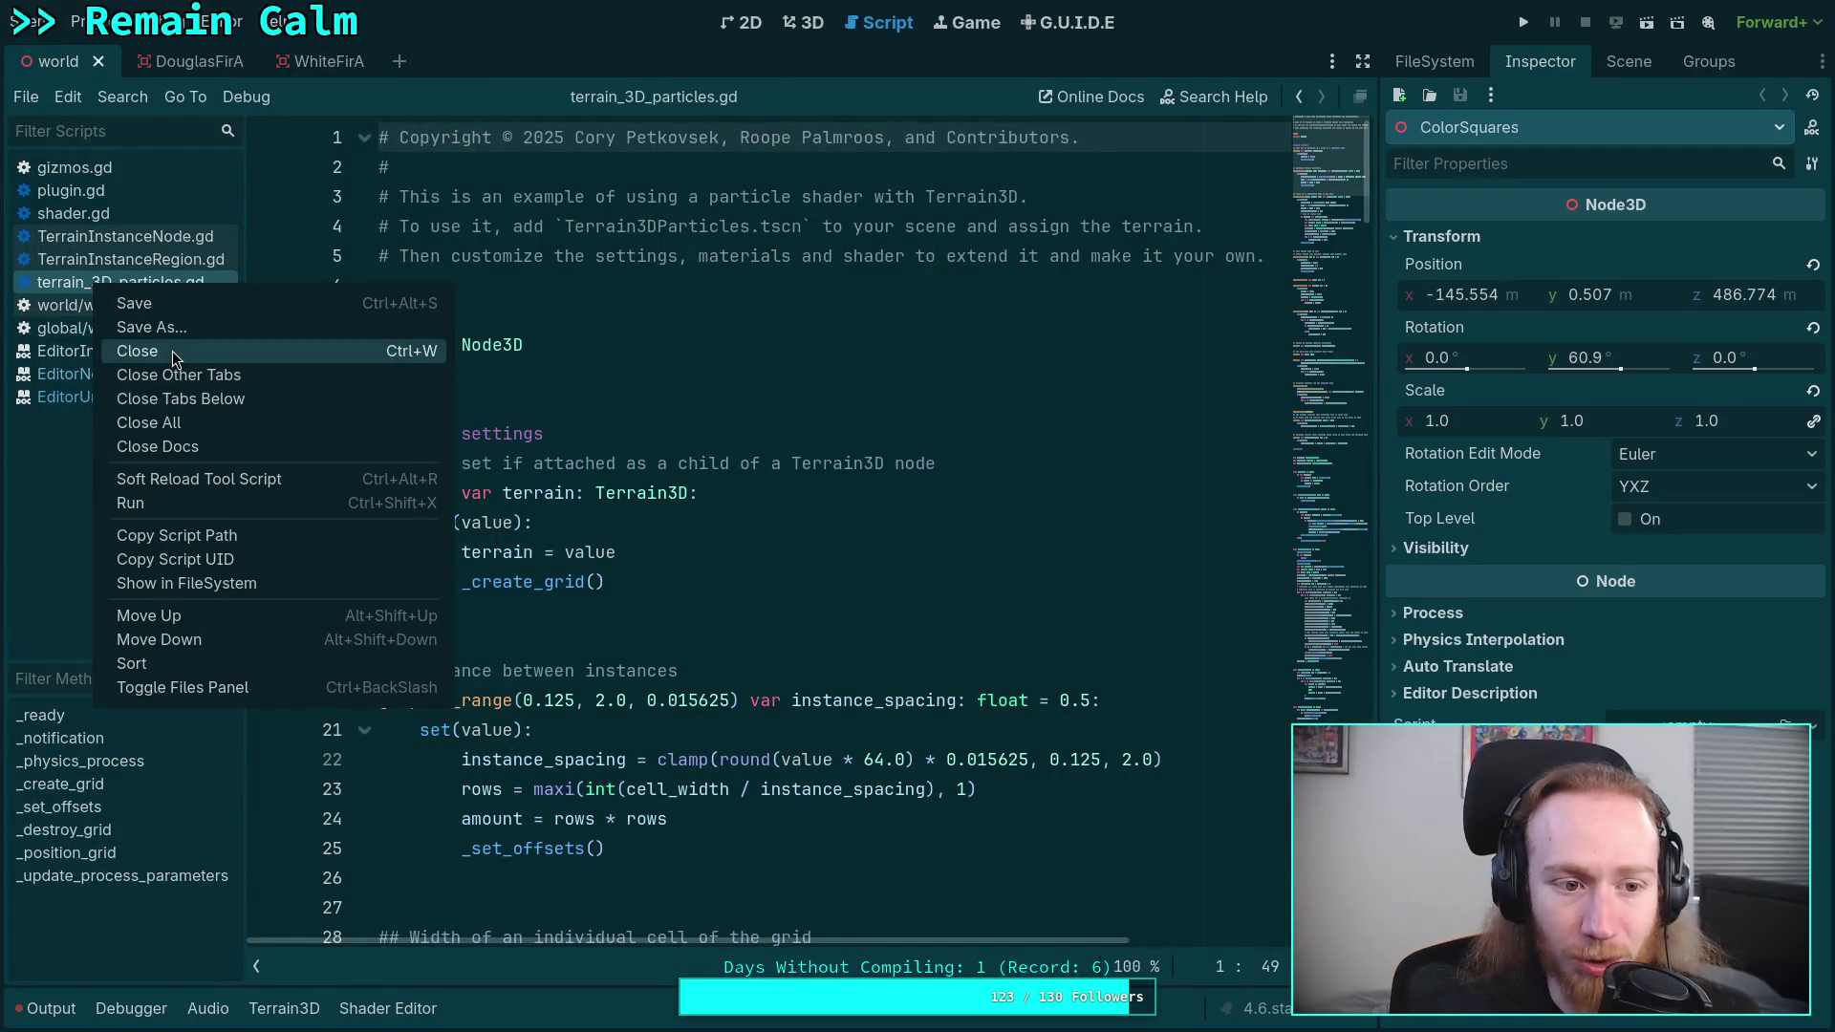
pyautogui.click(172, 353)
pyautogui.click(145, 291)
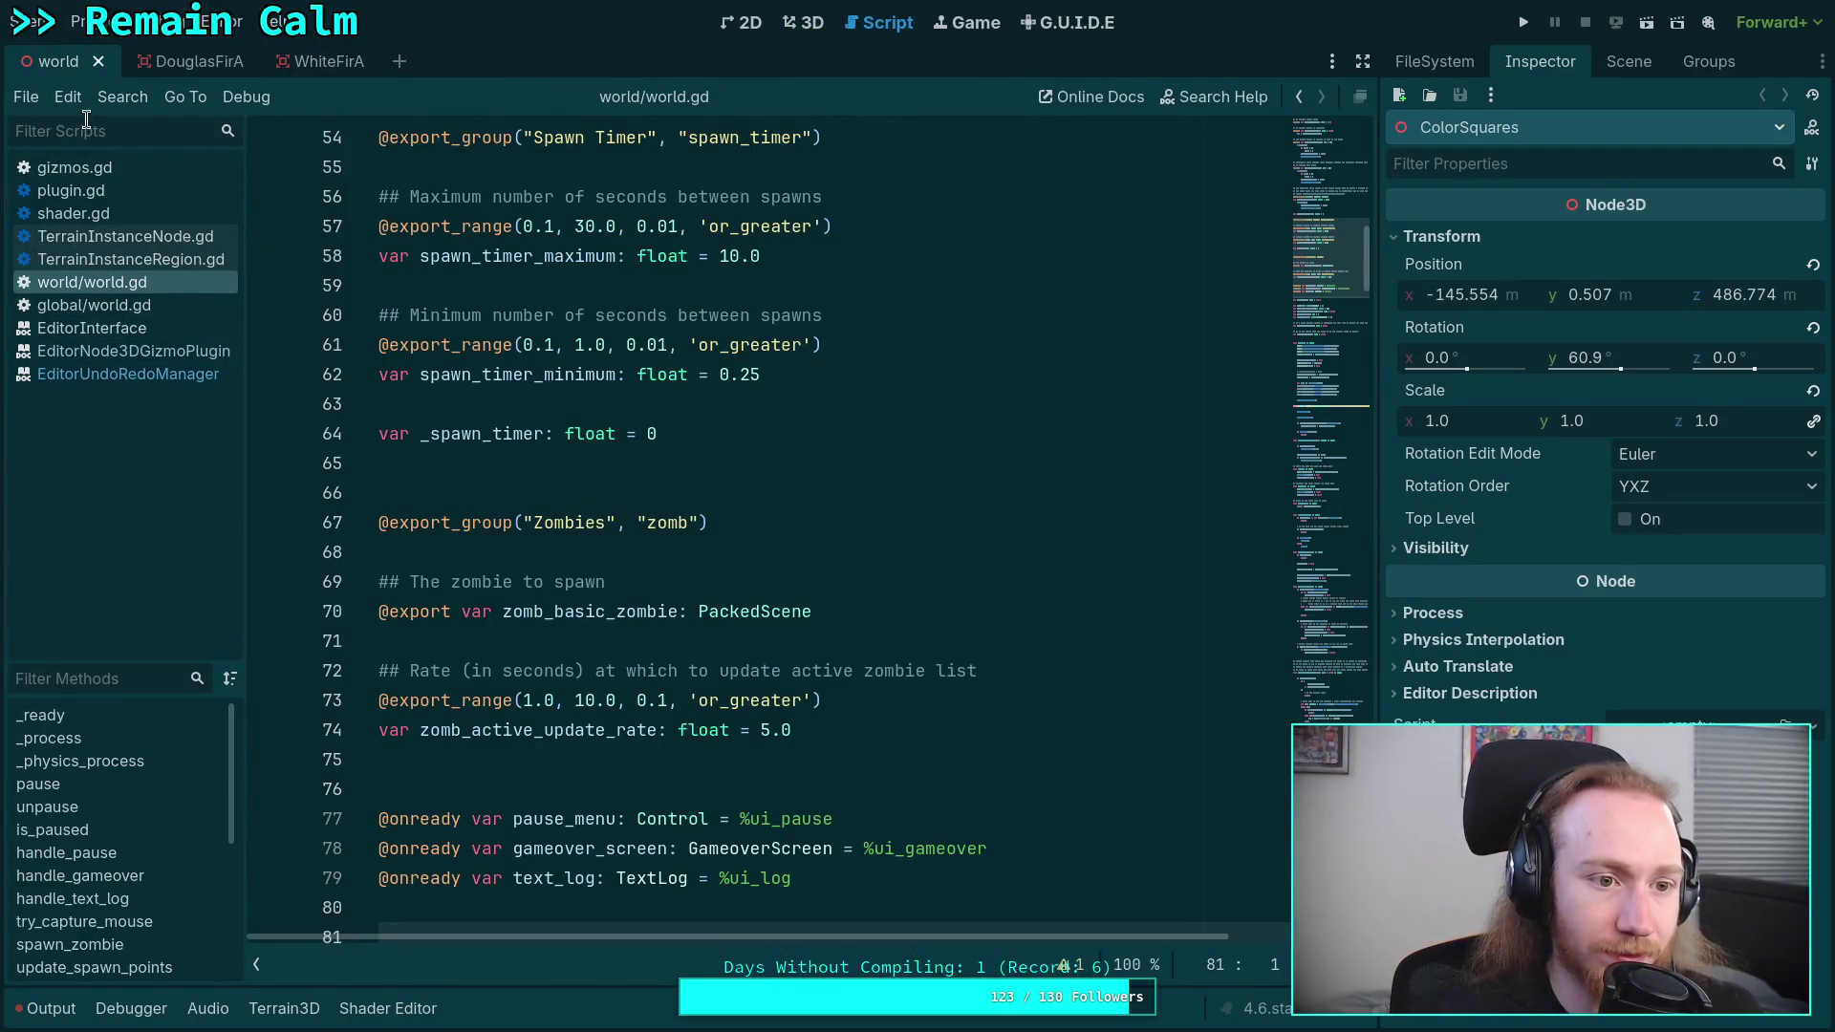
# - Return to the 3D view, quit the Godot editor, and switch to the Python terminal workspace
pyautogui.click(738, 26)
pyautogui.click(803, 22)
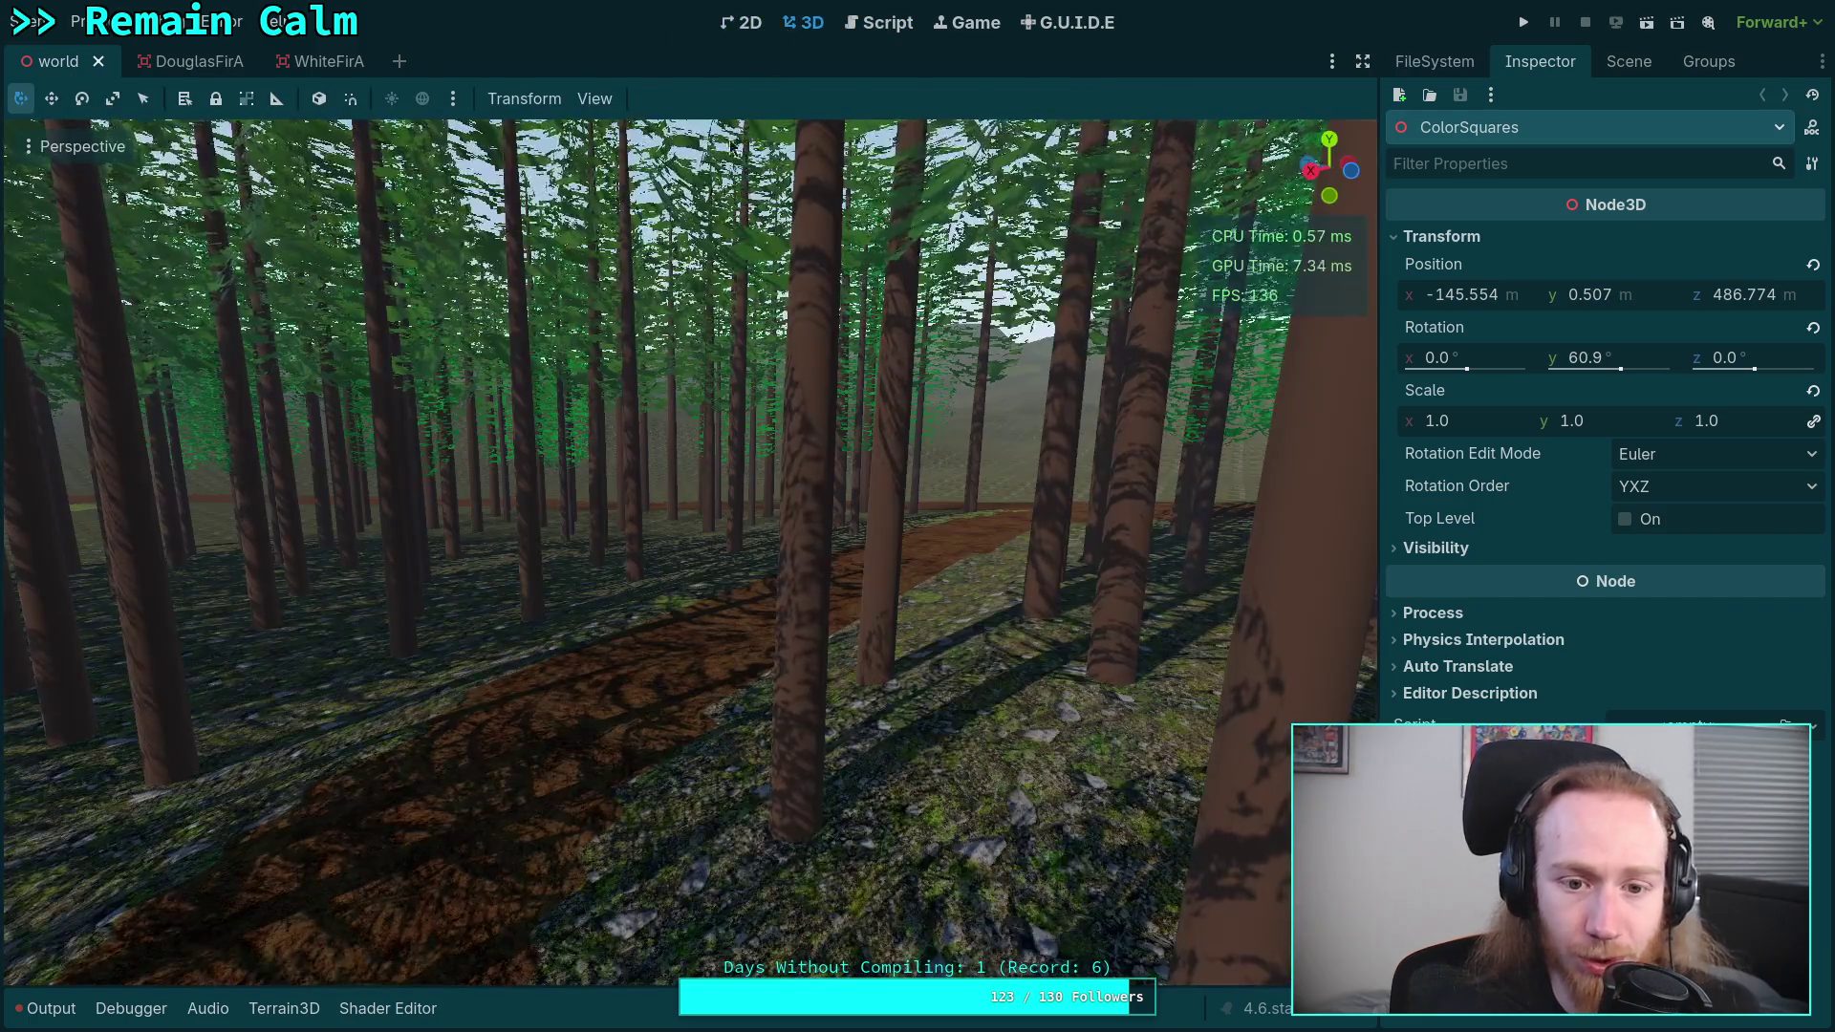
pyautogui.click(23, 21)
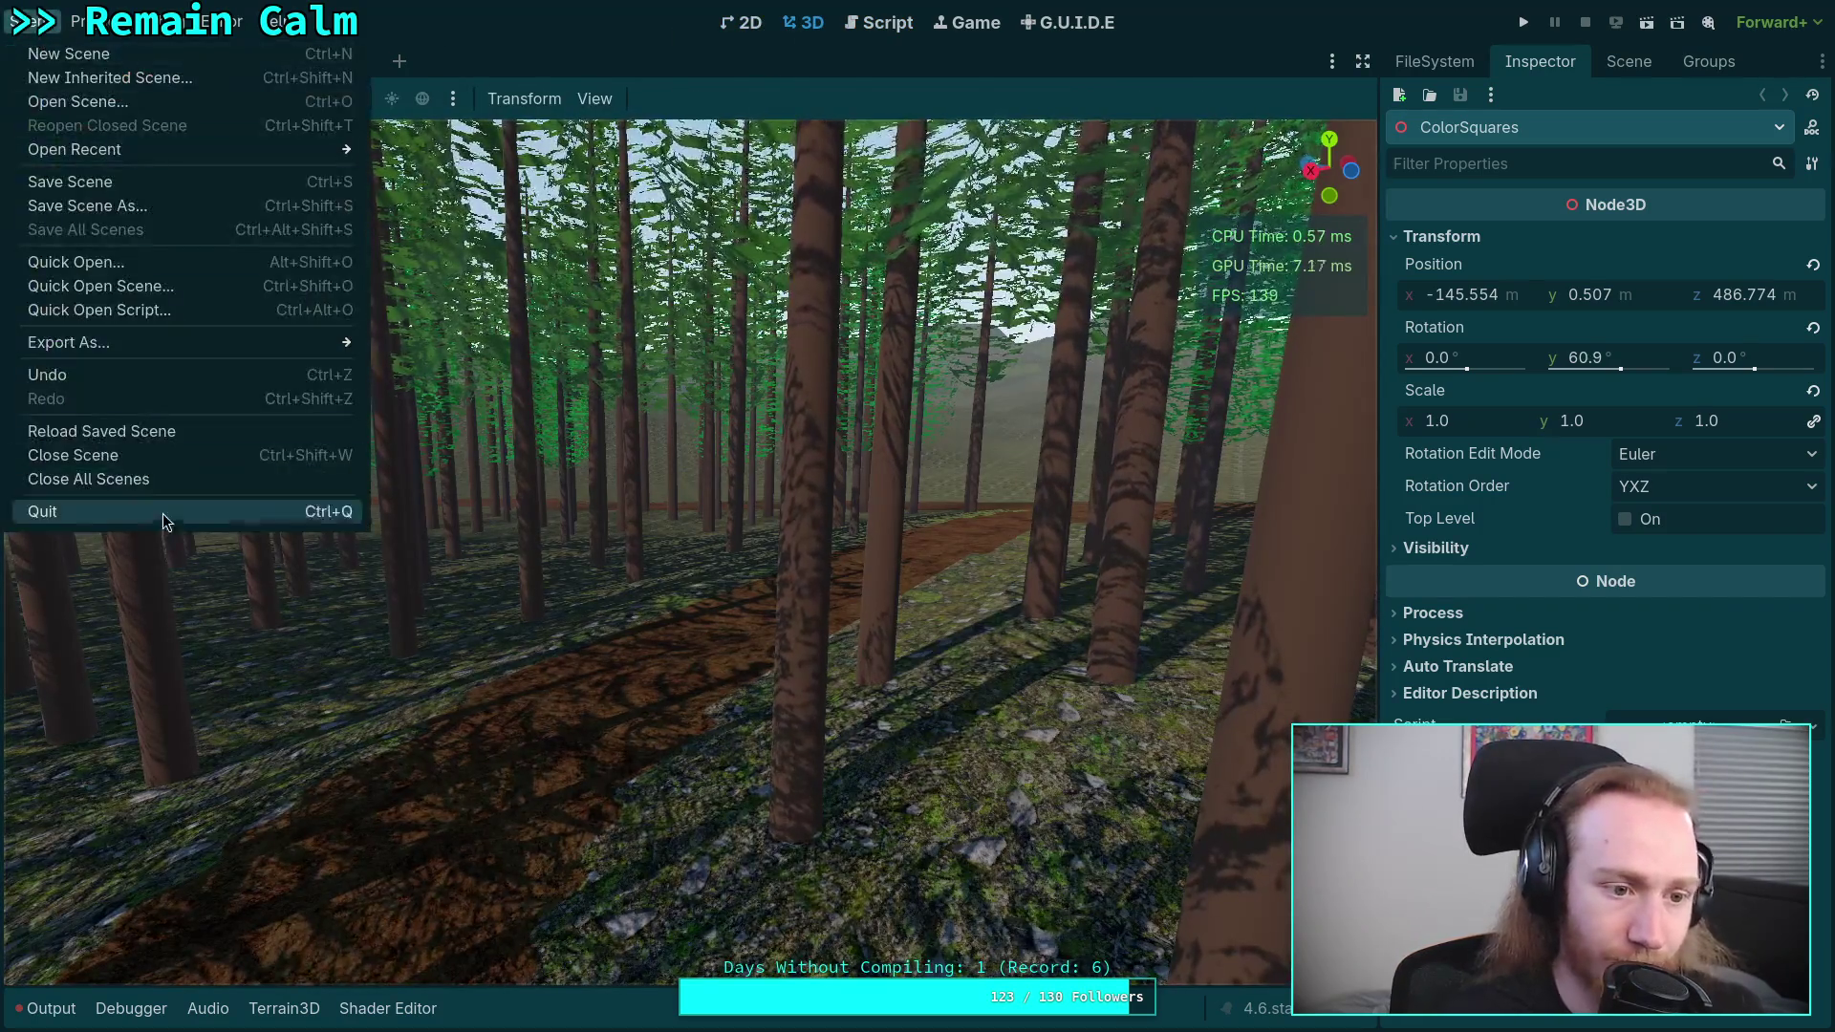
pyautogui.click(174, 521)
pyautogui.press('super+4')
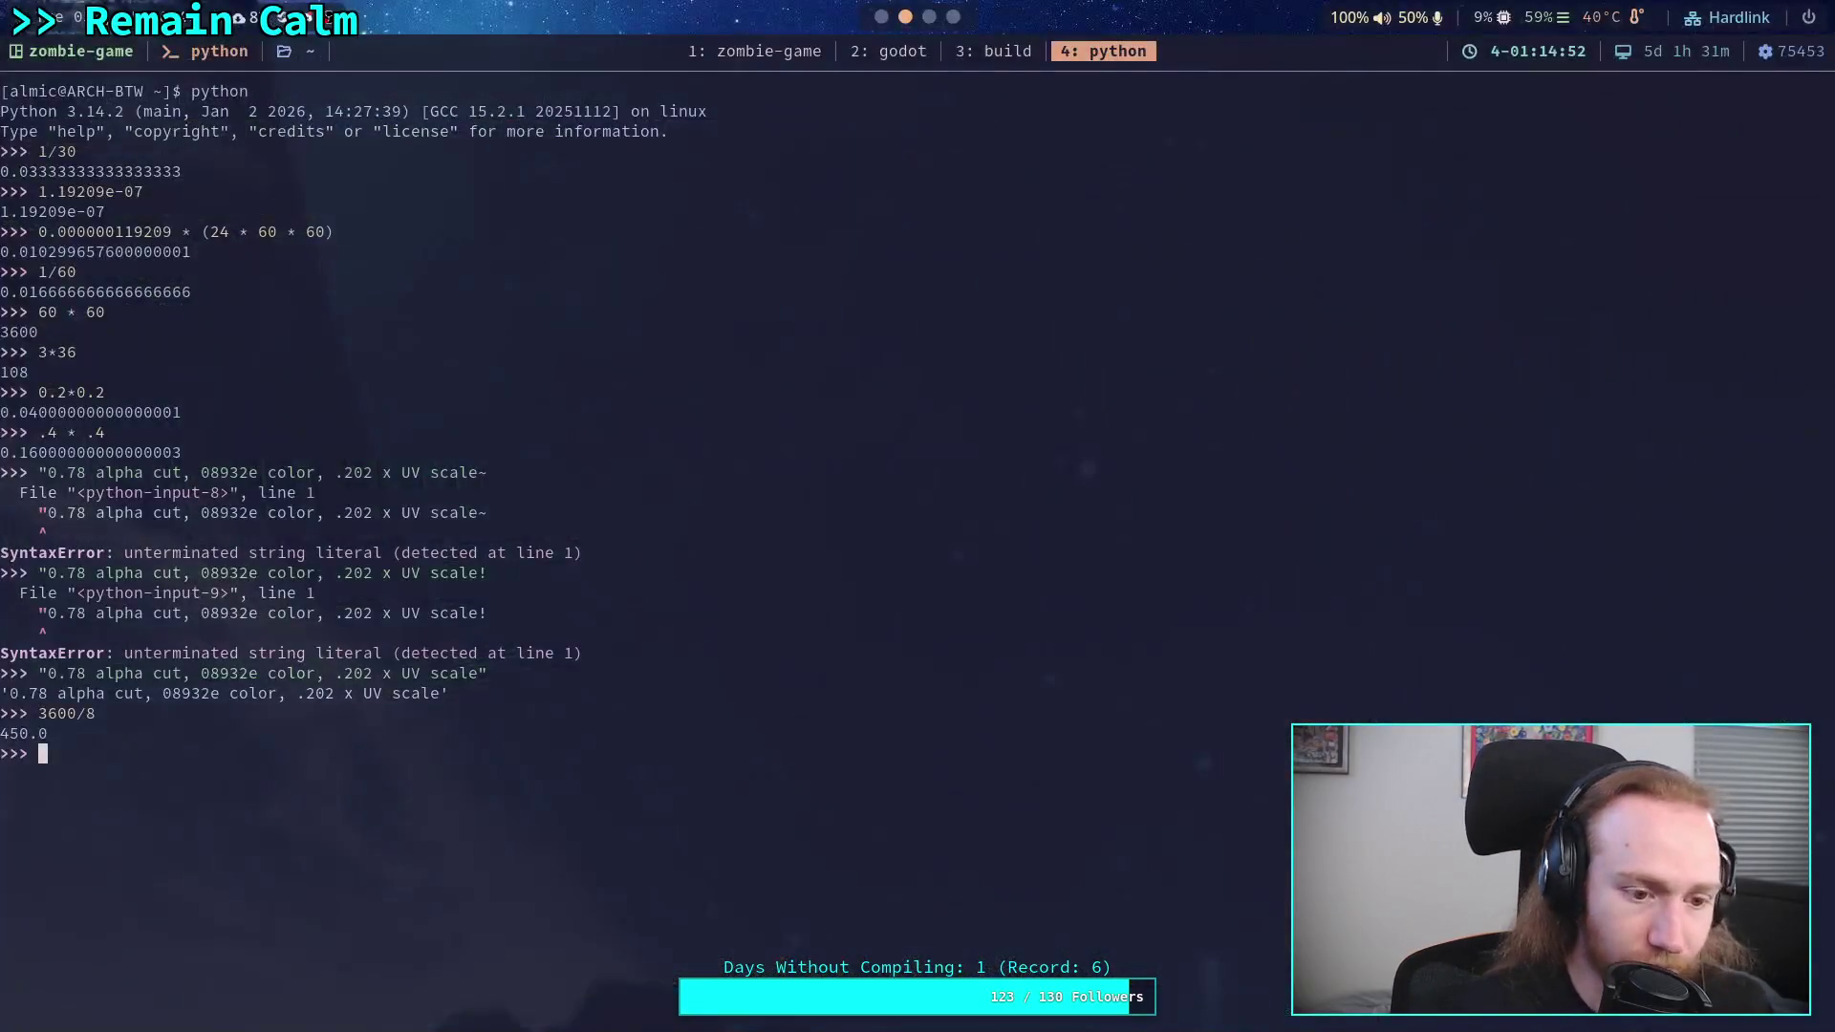
# - Run git restore environment/terrain_material.tres in the zombie-game terminal
pyautogui.click(794, 57)
pyautogui.write('git restore env')
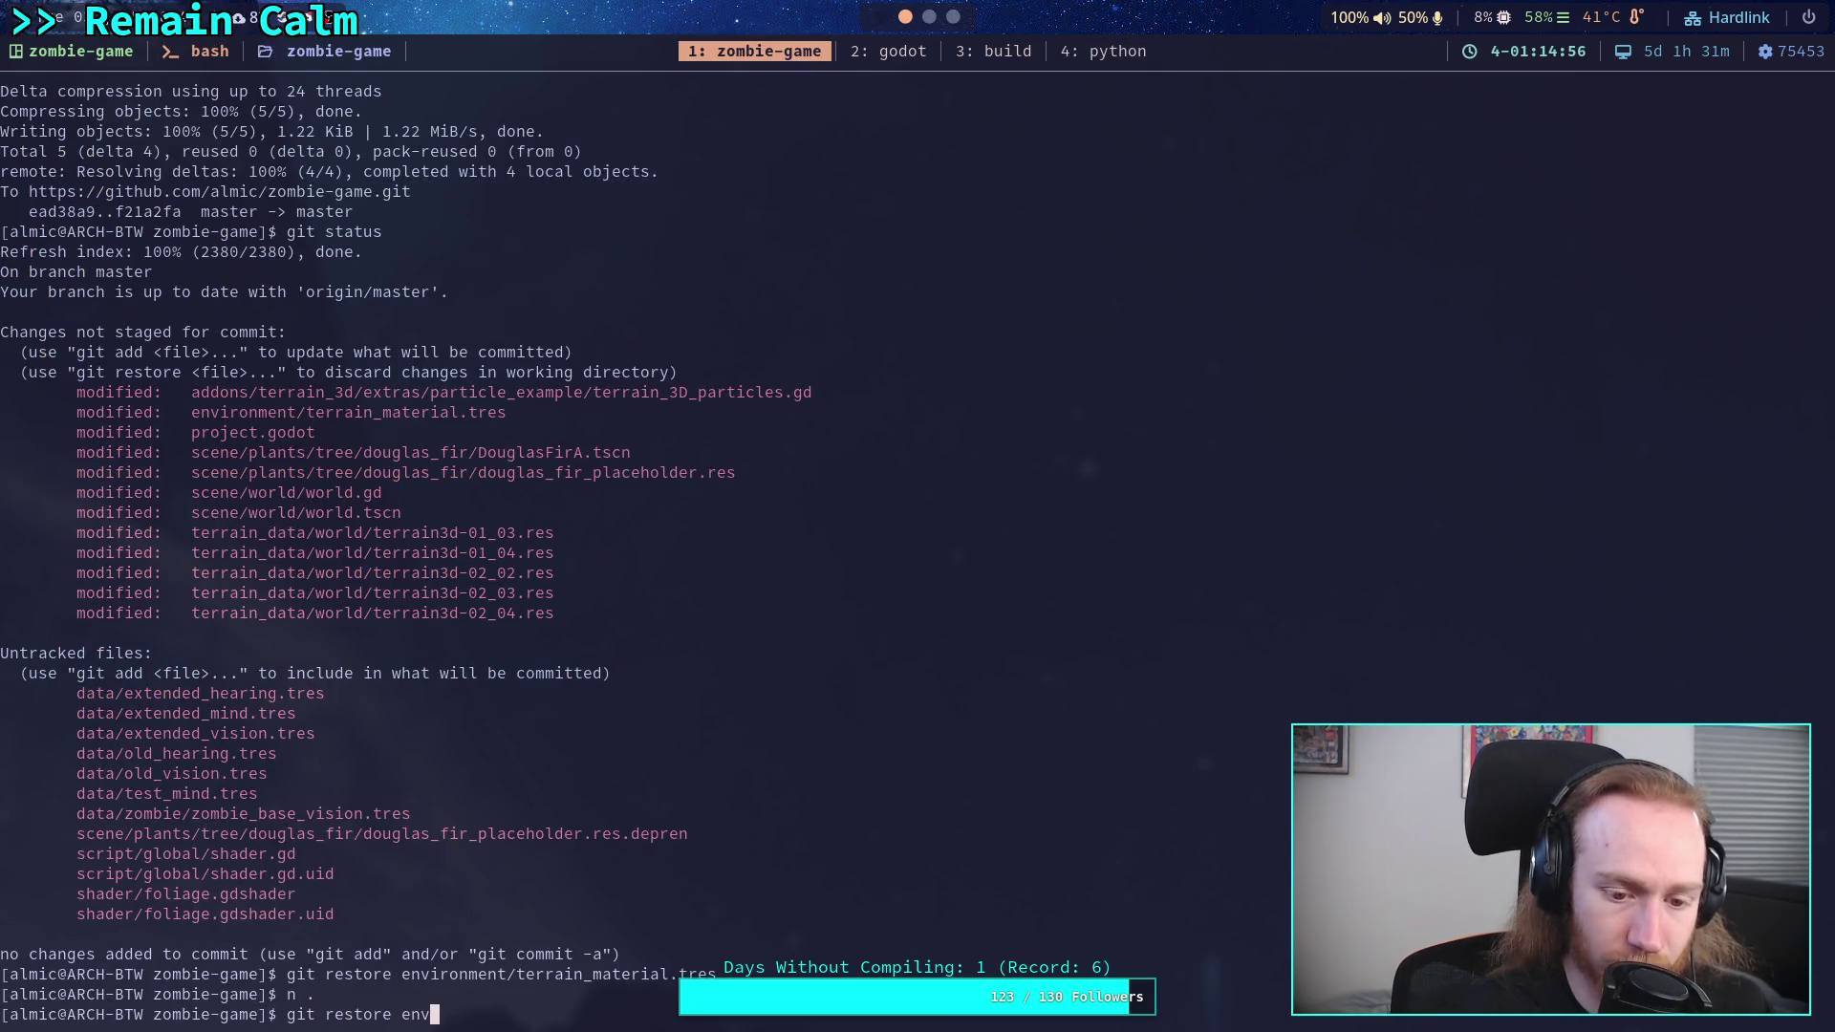
pyautogui.press('Tab')
pyautogui.press('Tab')
pyautogui.press('Return')
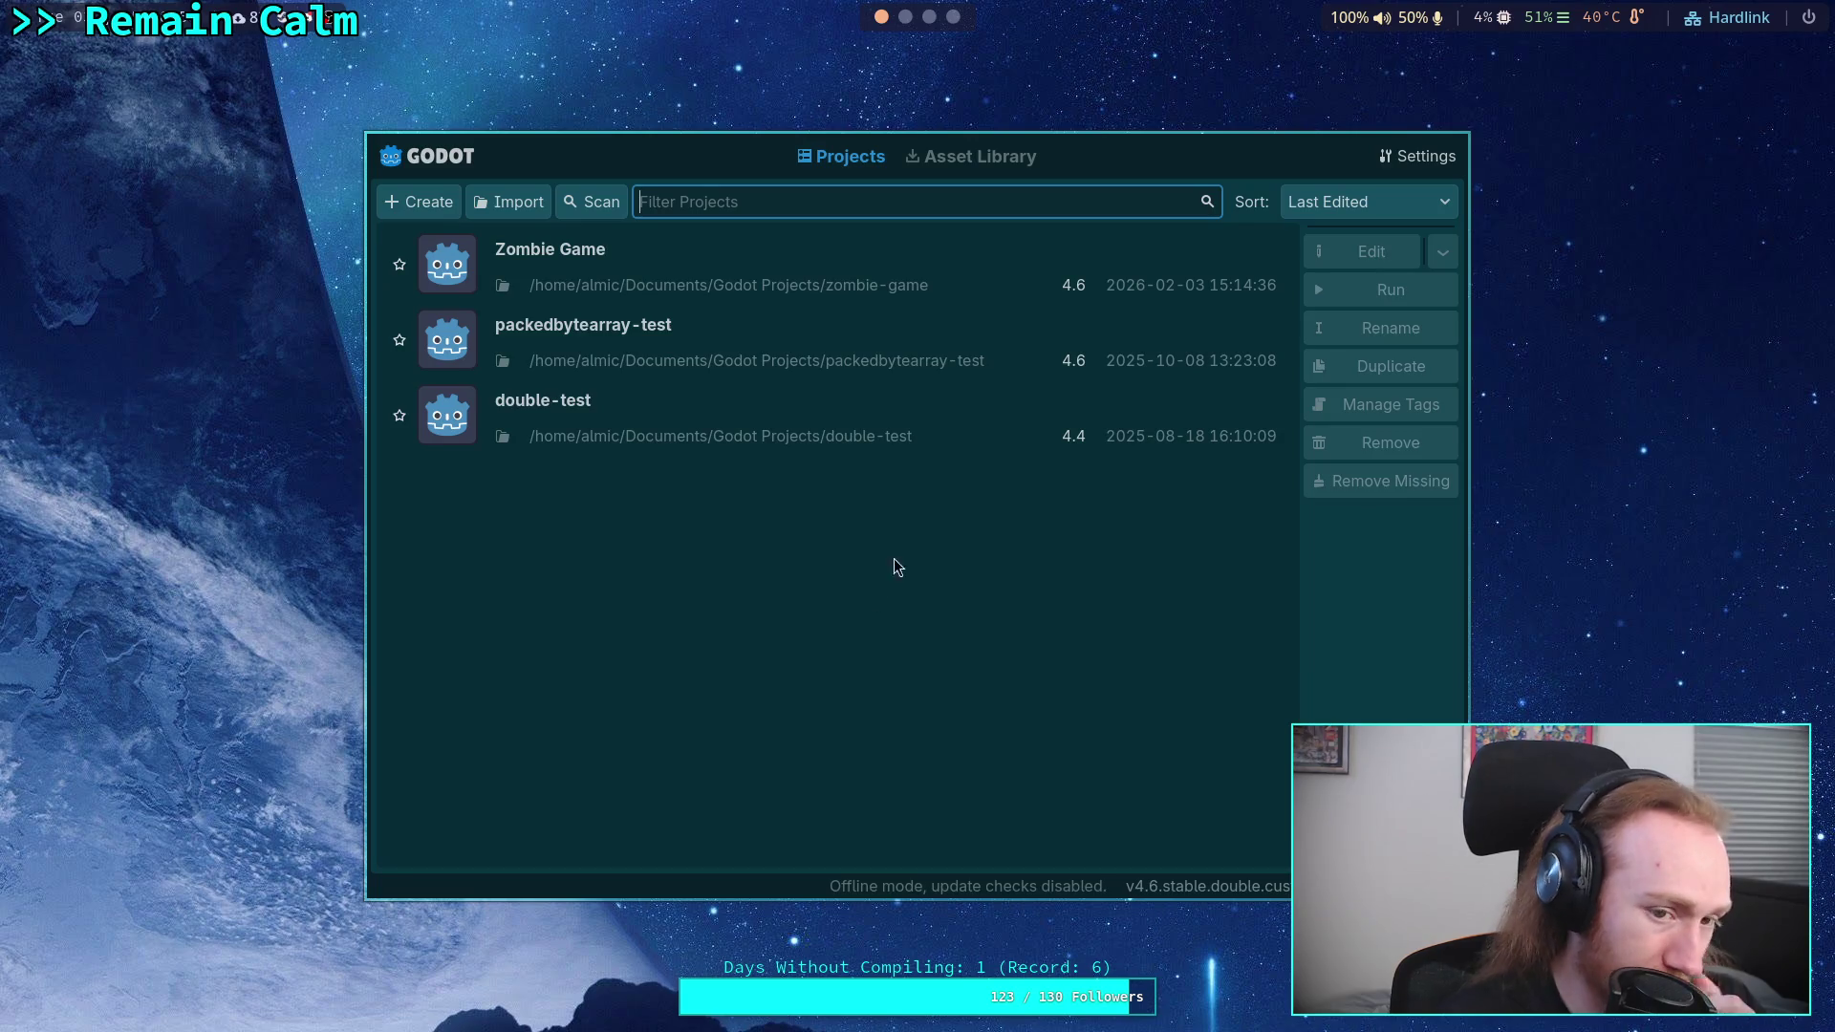
# - Select Zombie Game in the Project Manager and open it for editing
pyautogui.click(1202, 288)
pyautogui.click(1344, 255)
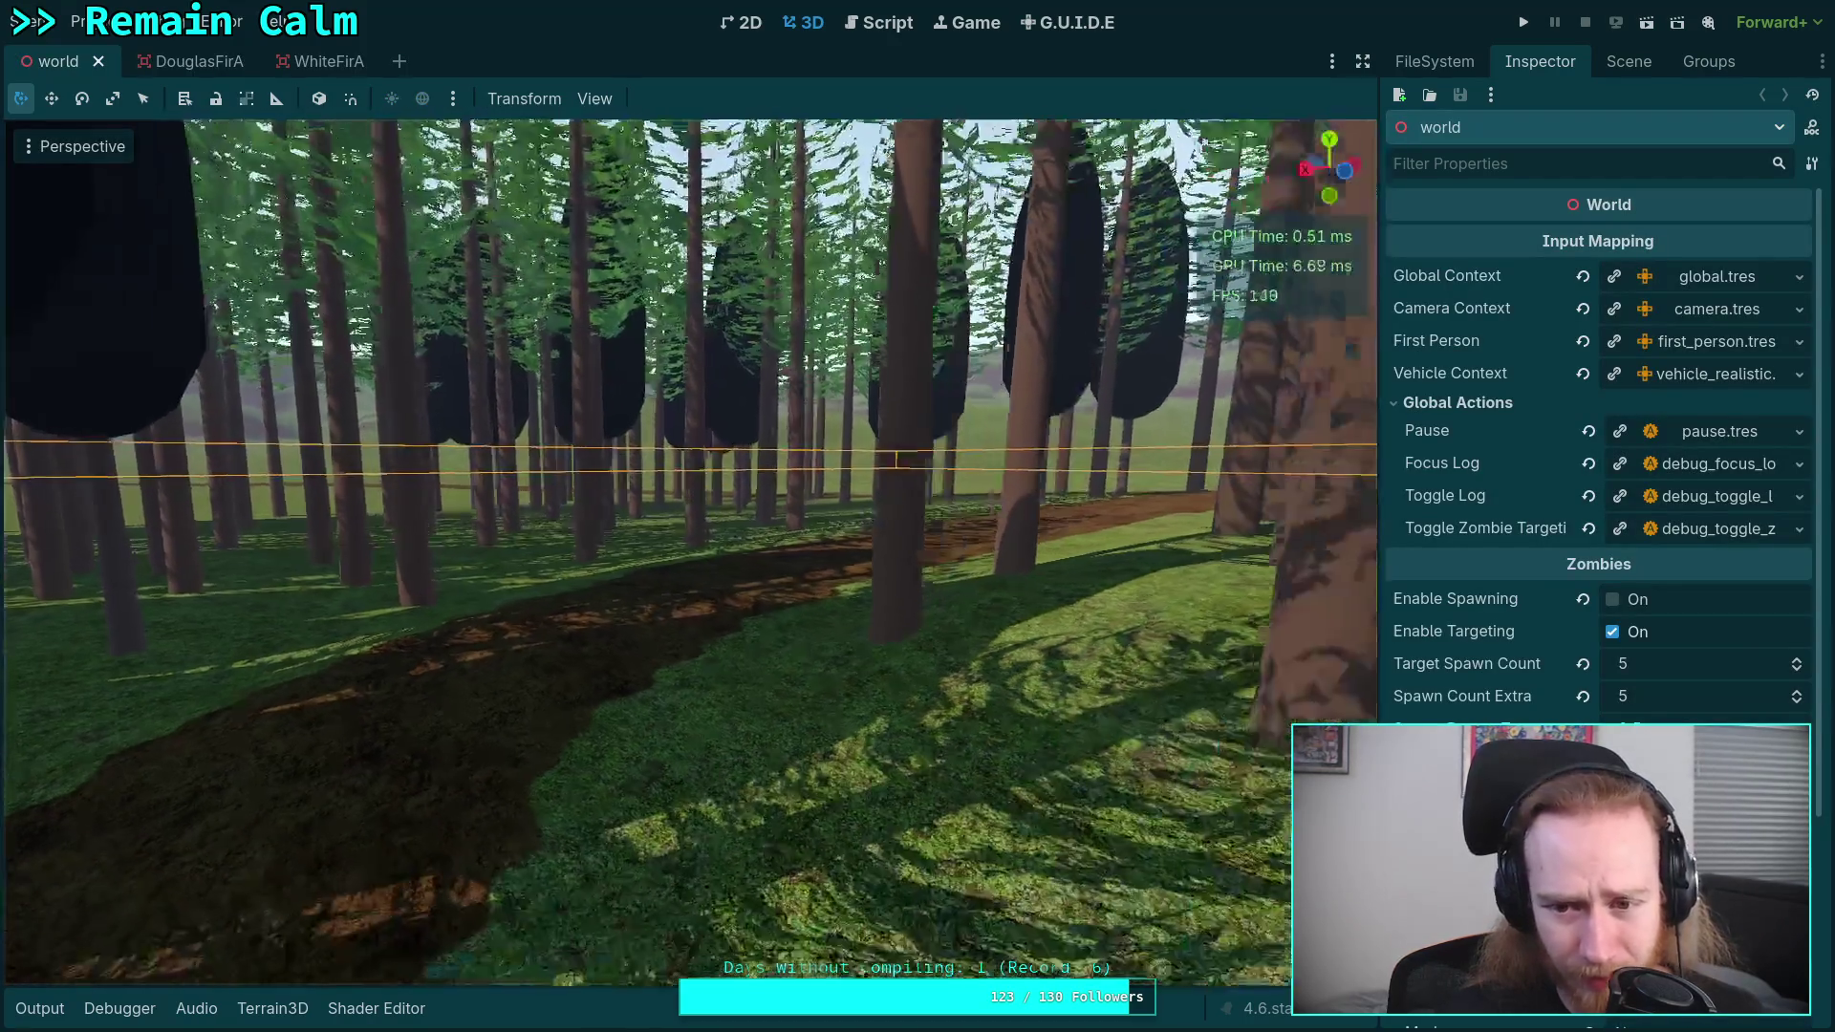
# - Fly through the forest, then open the WhiteFirA scene and select its LOD0 mesh node
pyautogui.press('w')
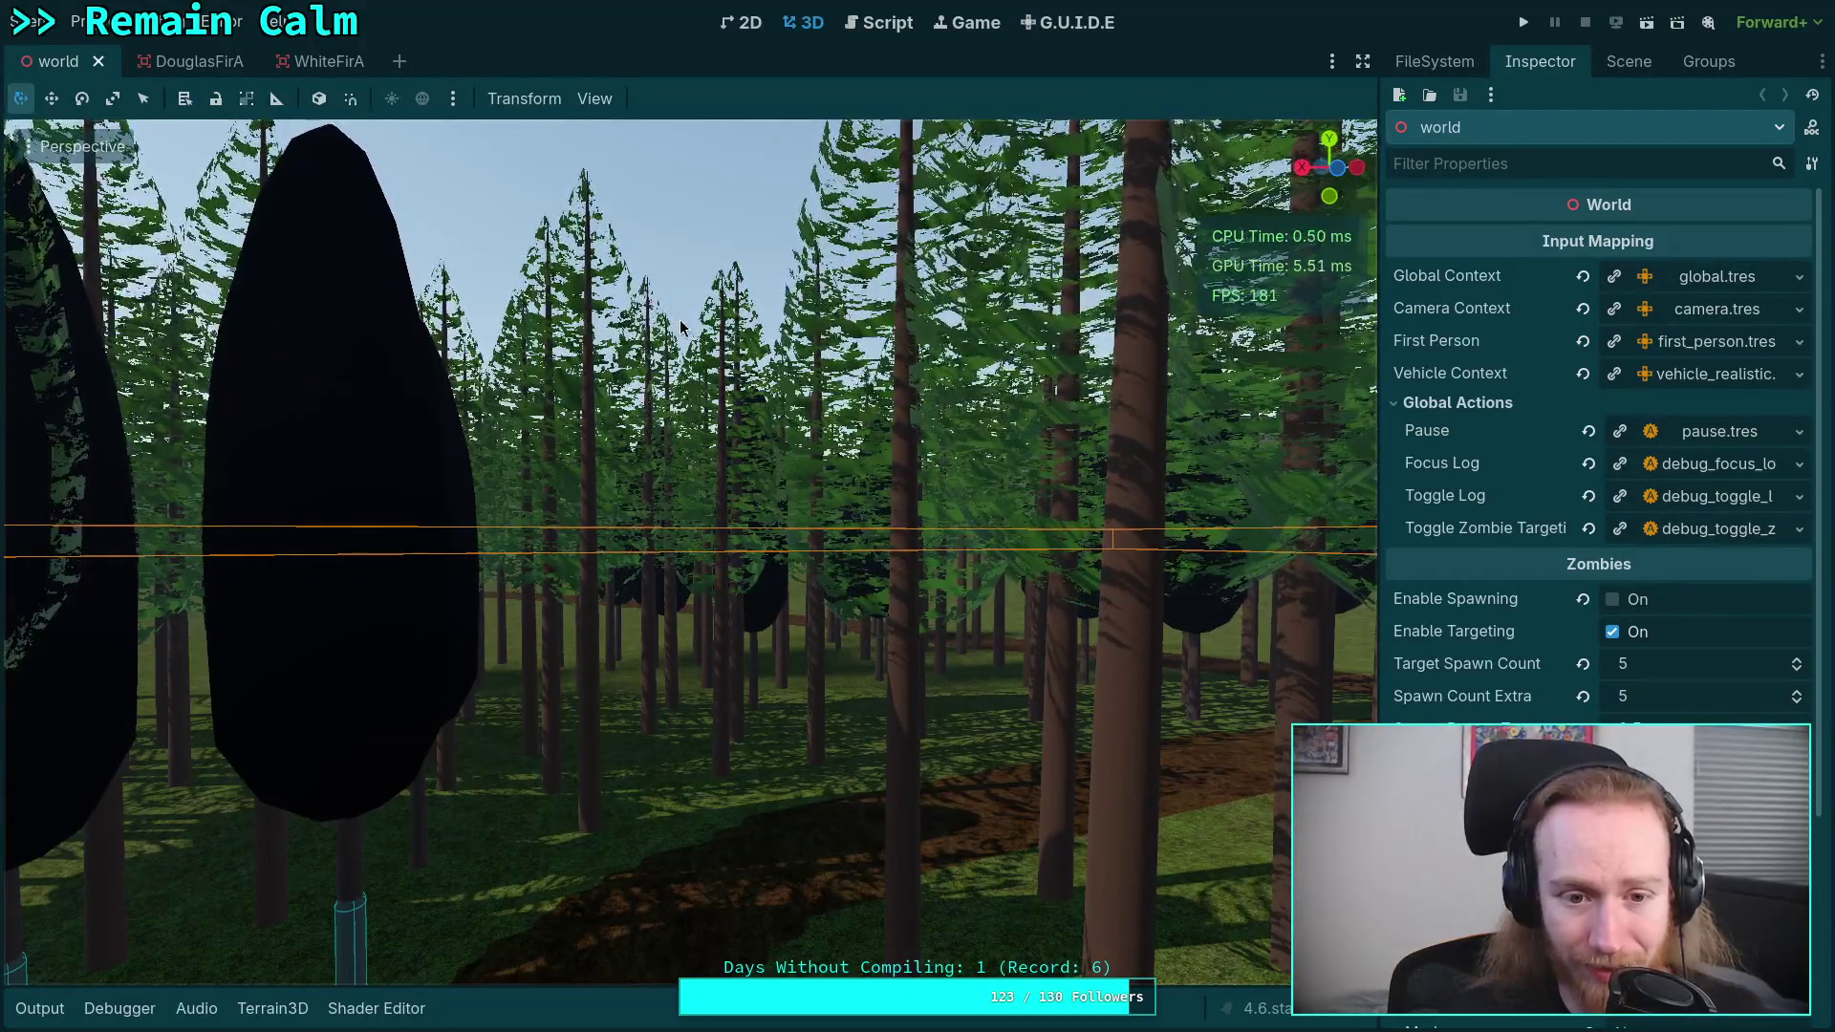
pyautogui.press('w')
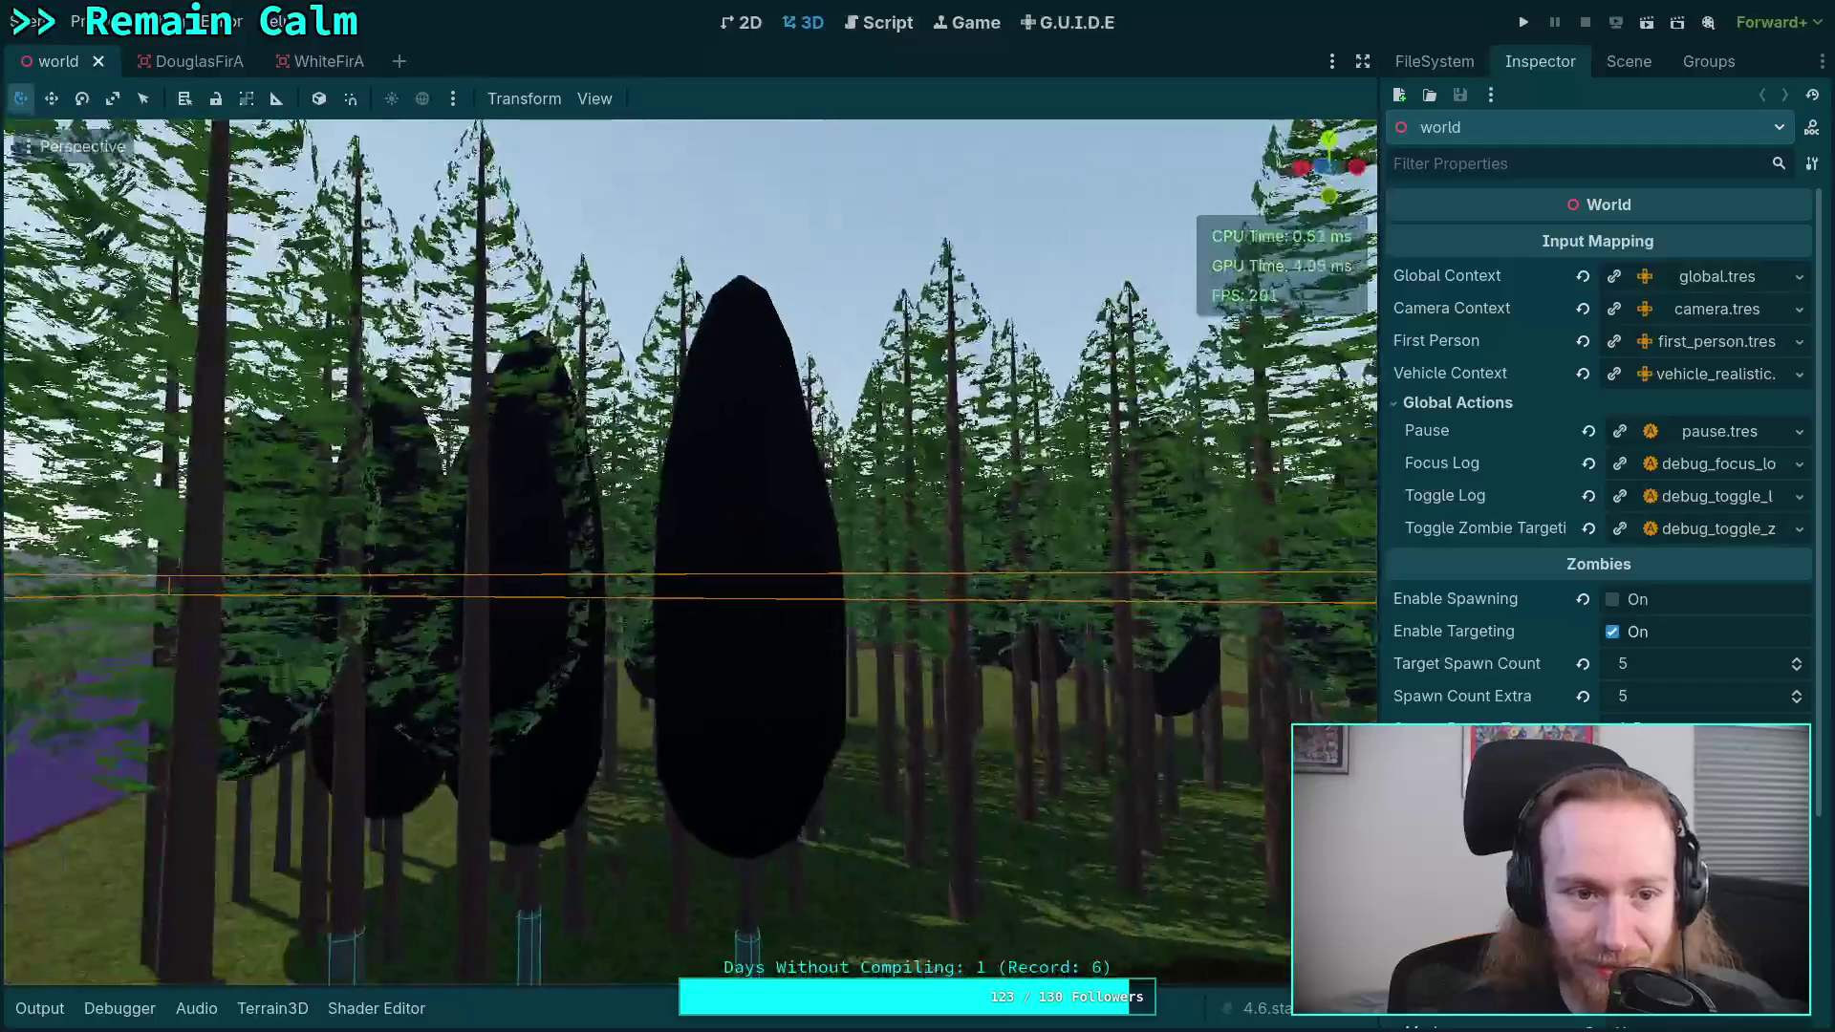
pyautogui.click(315, 61)
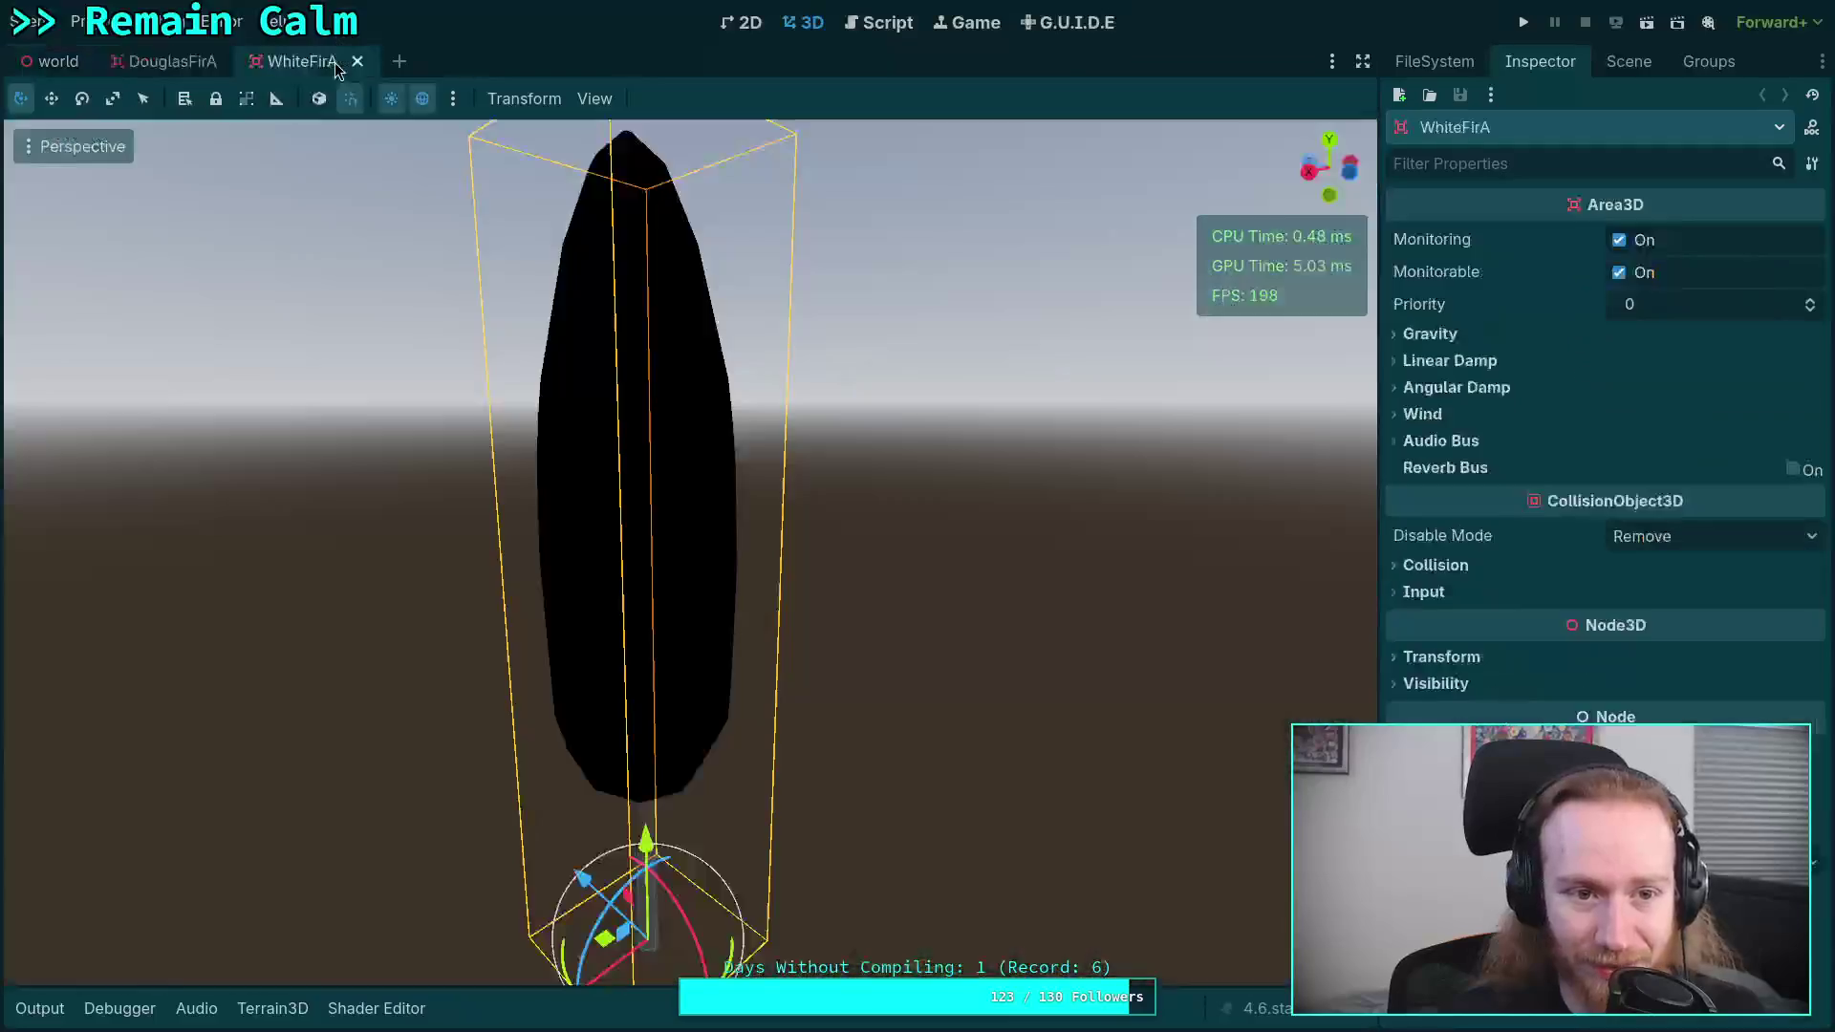
pyautogui.click(1630, 61)
pyautogui.click(1512, 158)
# - Expand LOD0's Surface 1 material shader parameters and view the black (000000) Albedo colour
pyautogui.click(1539, 61)
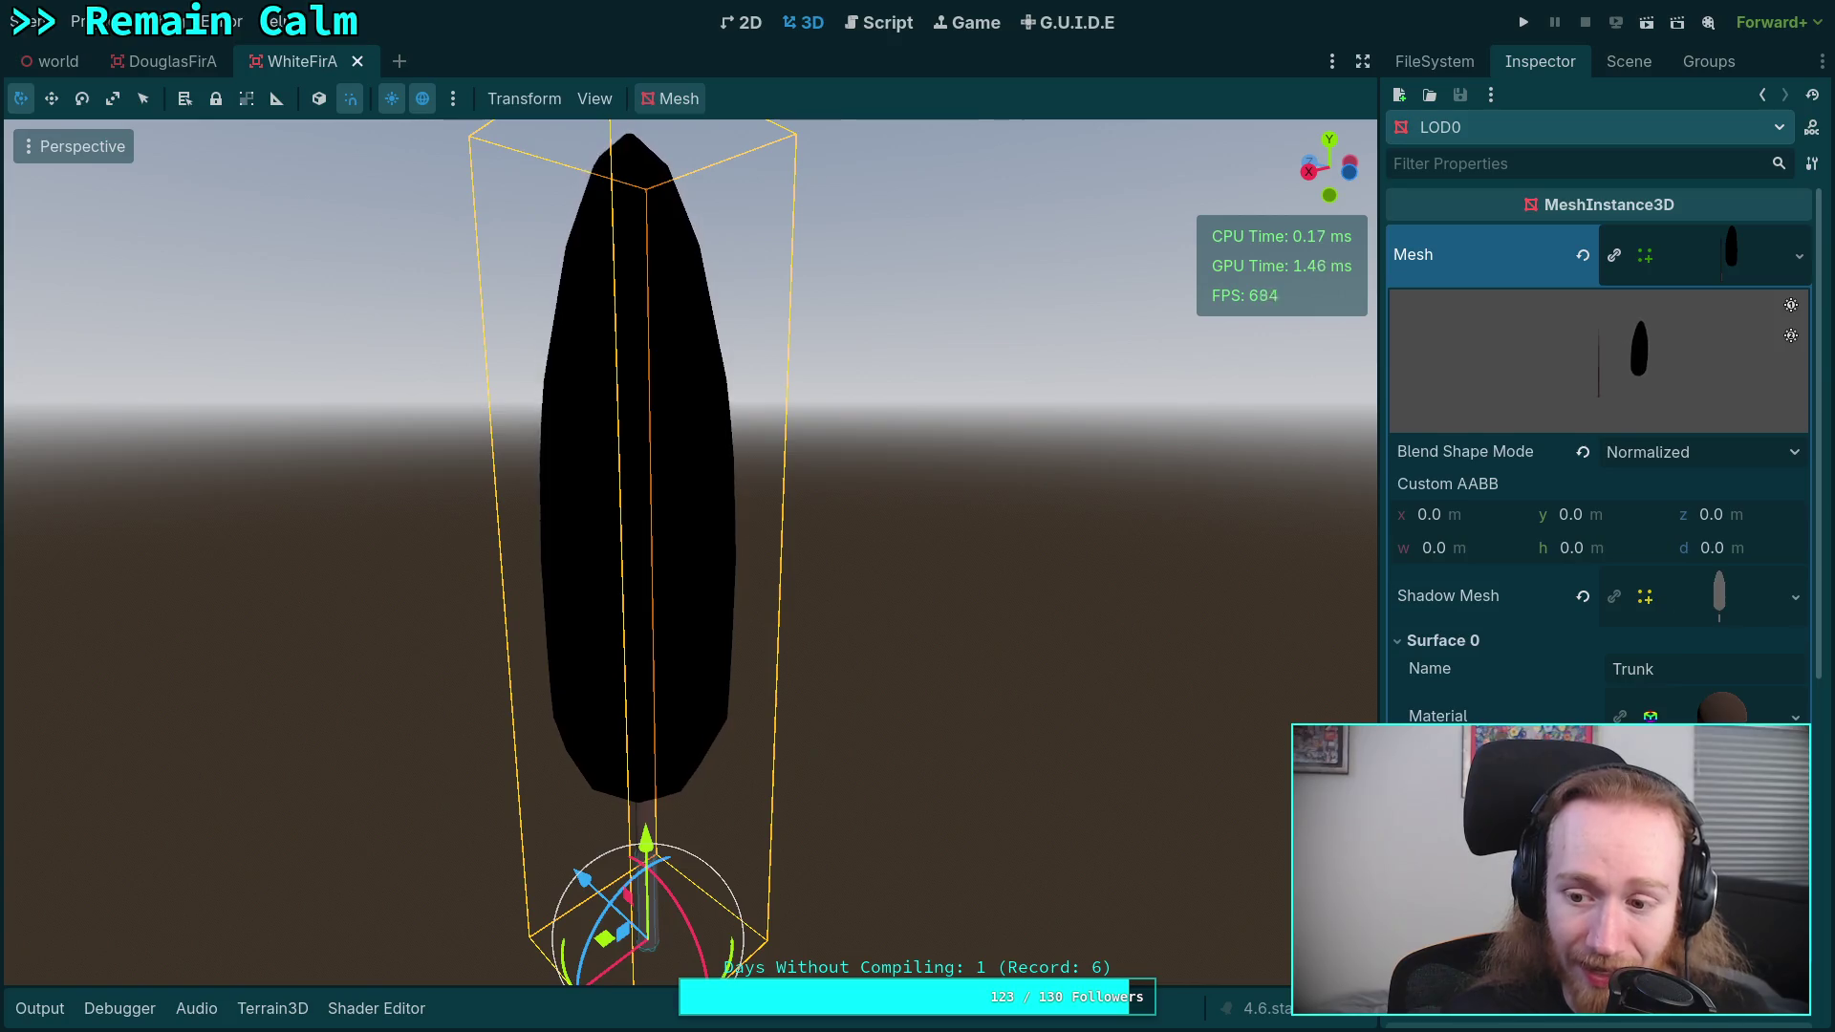
pyautogui.scroll(-3, 1691, 552)
pyautogui.click(1696, 530)
pyautogui.scroll(-2, 1696, 573)
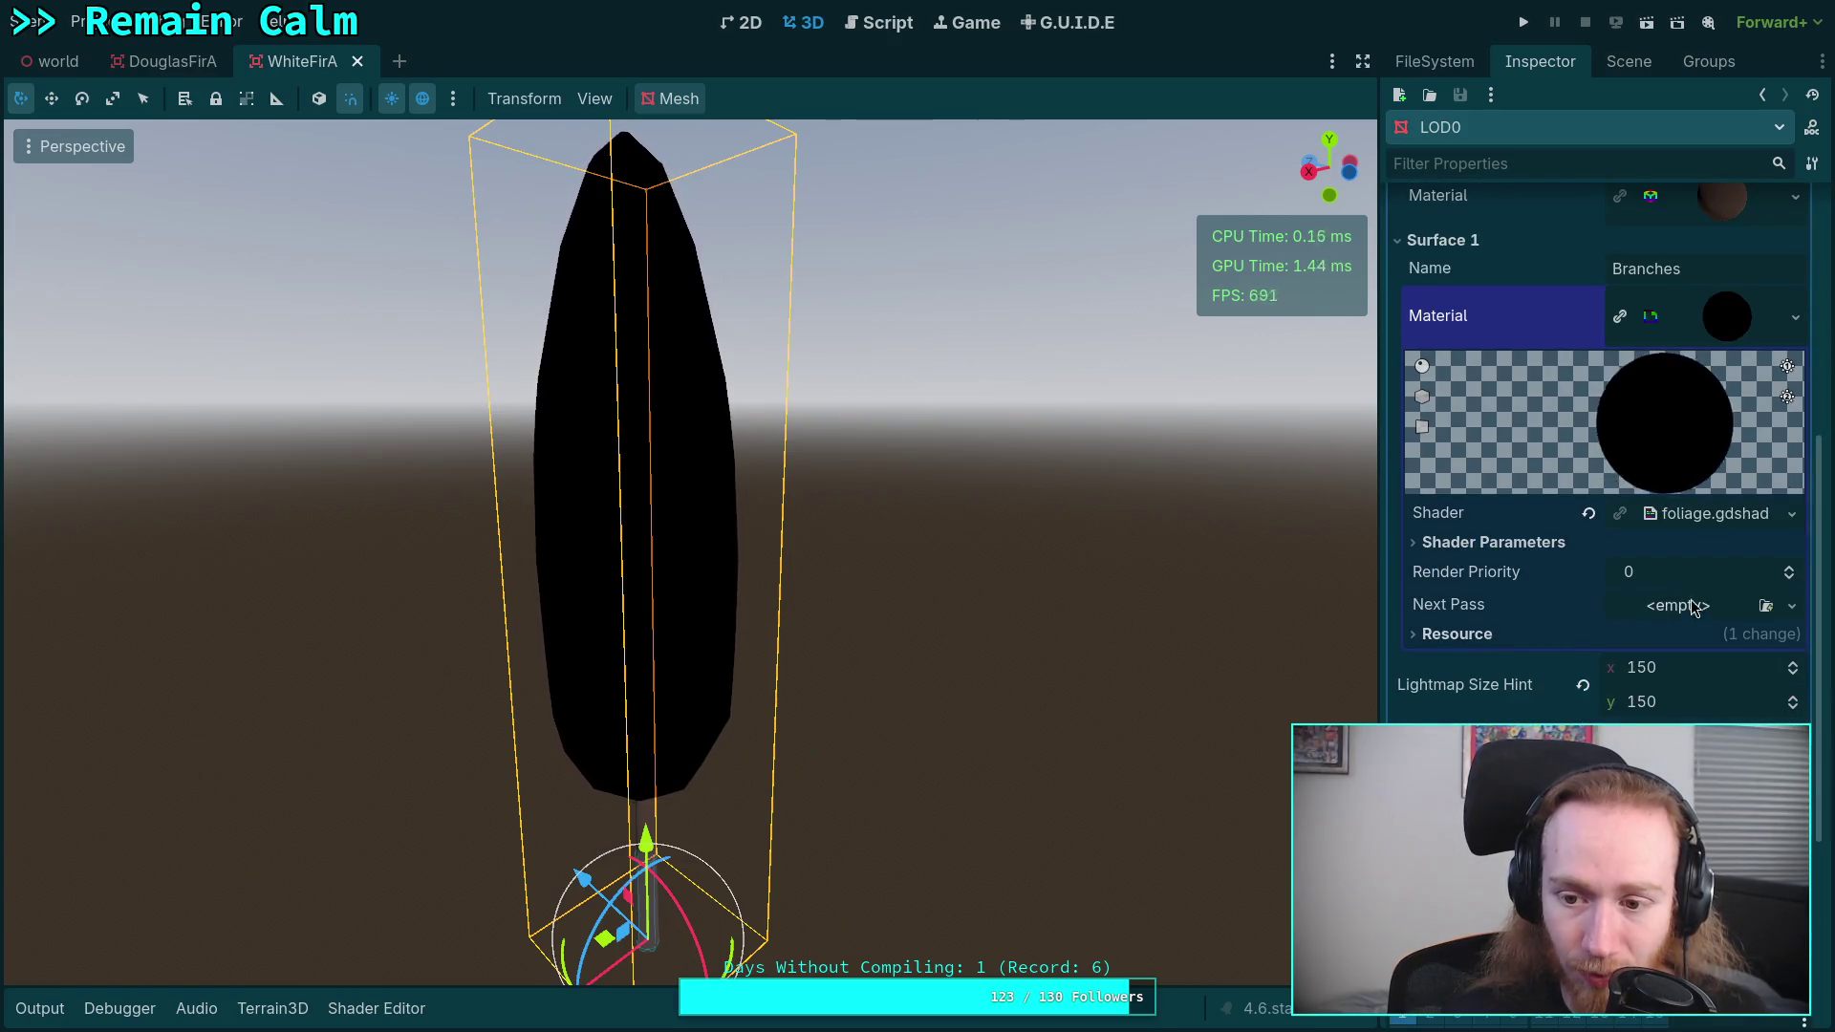
pyautogui.click(1529, 541)
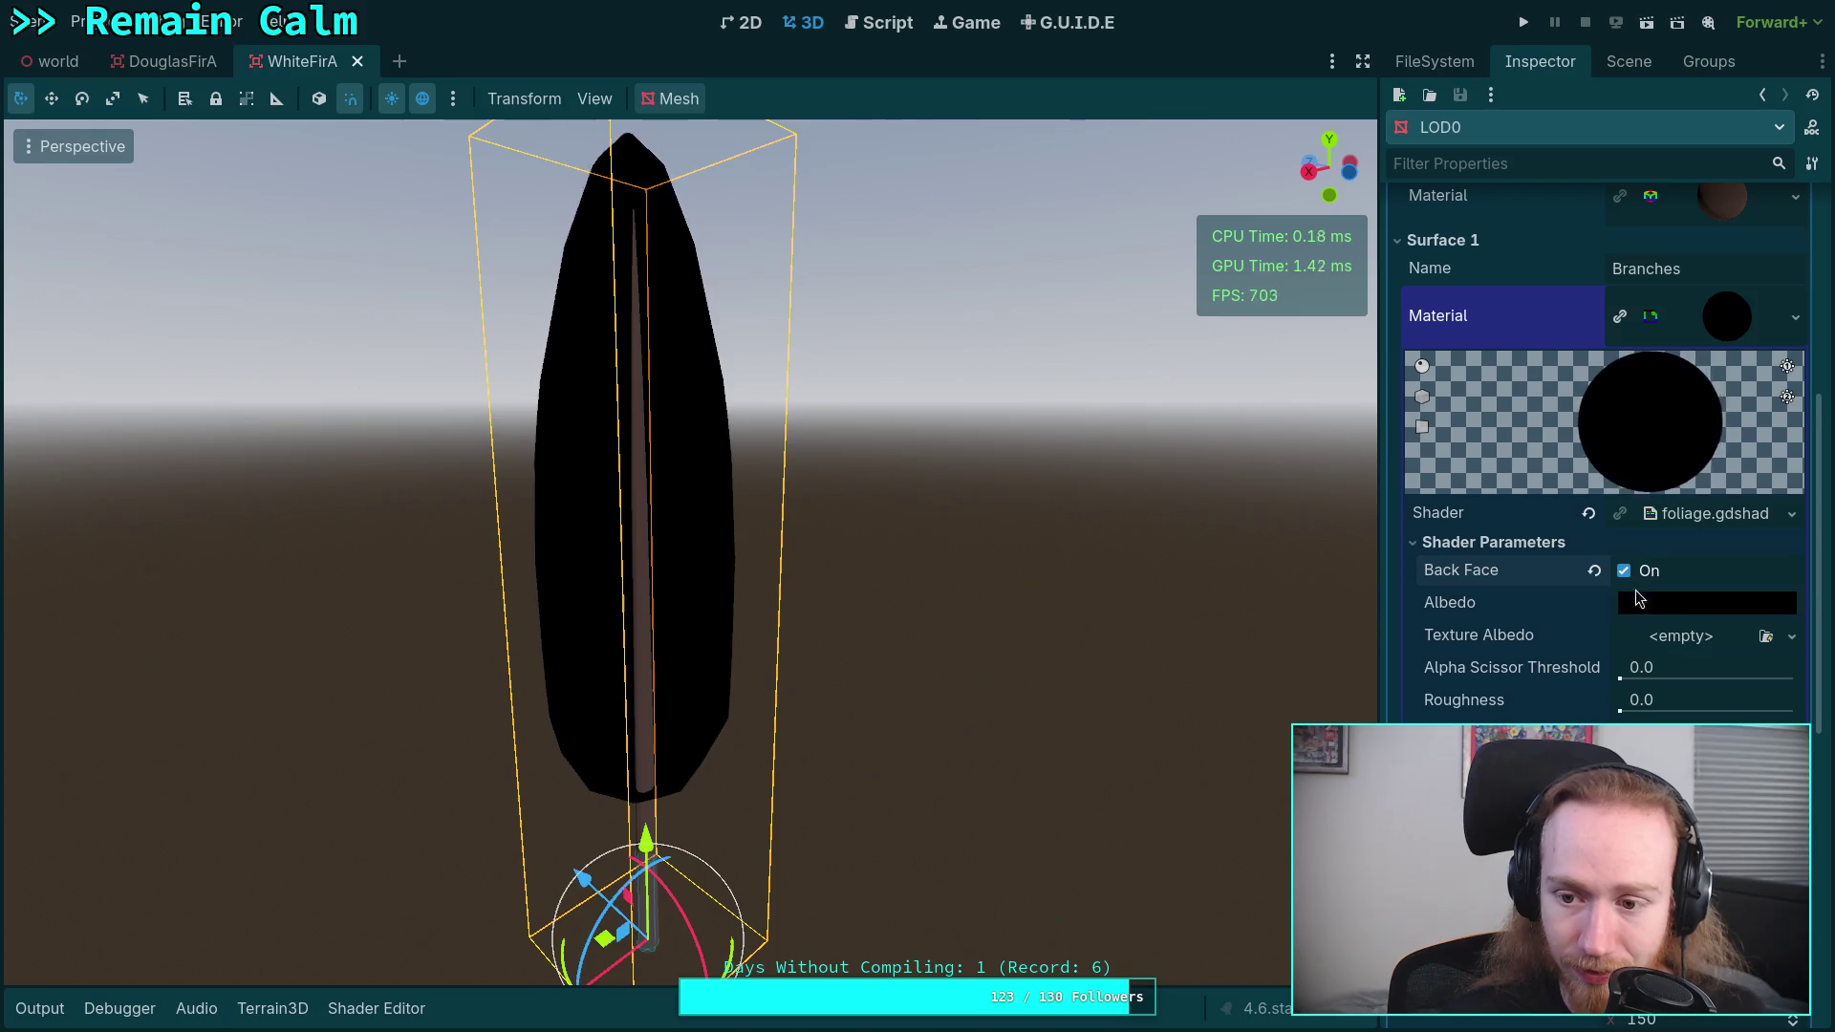
pyautogui.click(1670, 603)
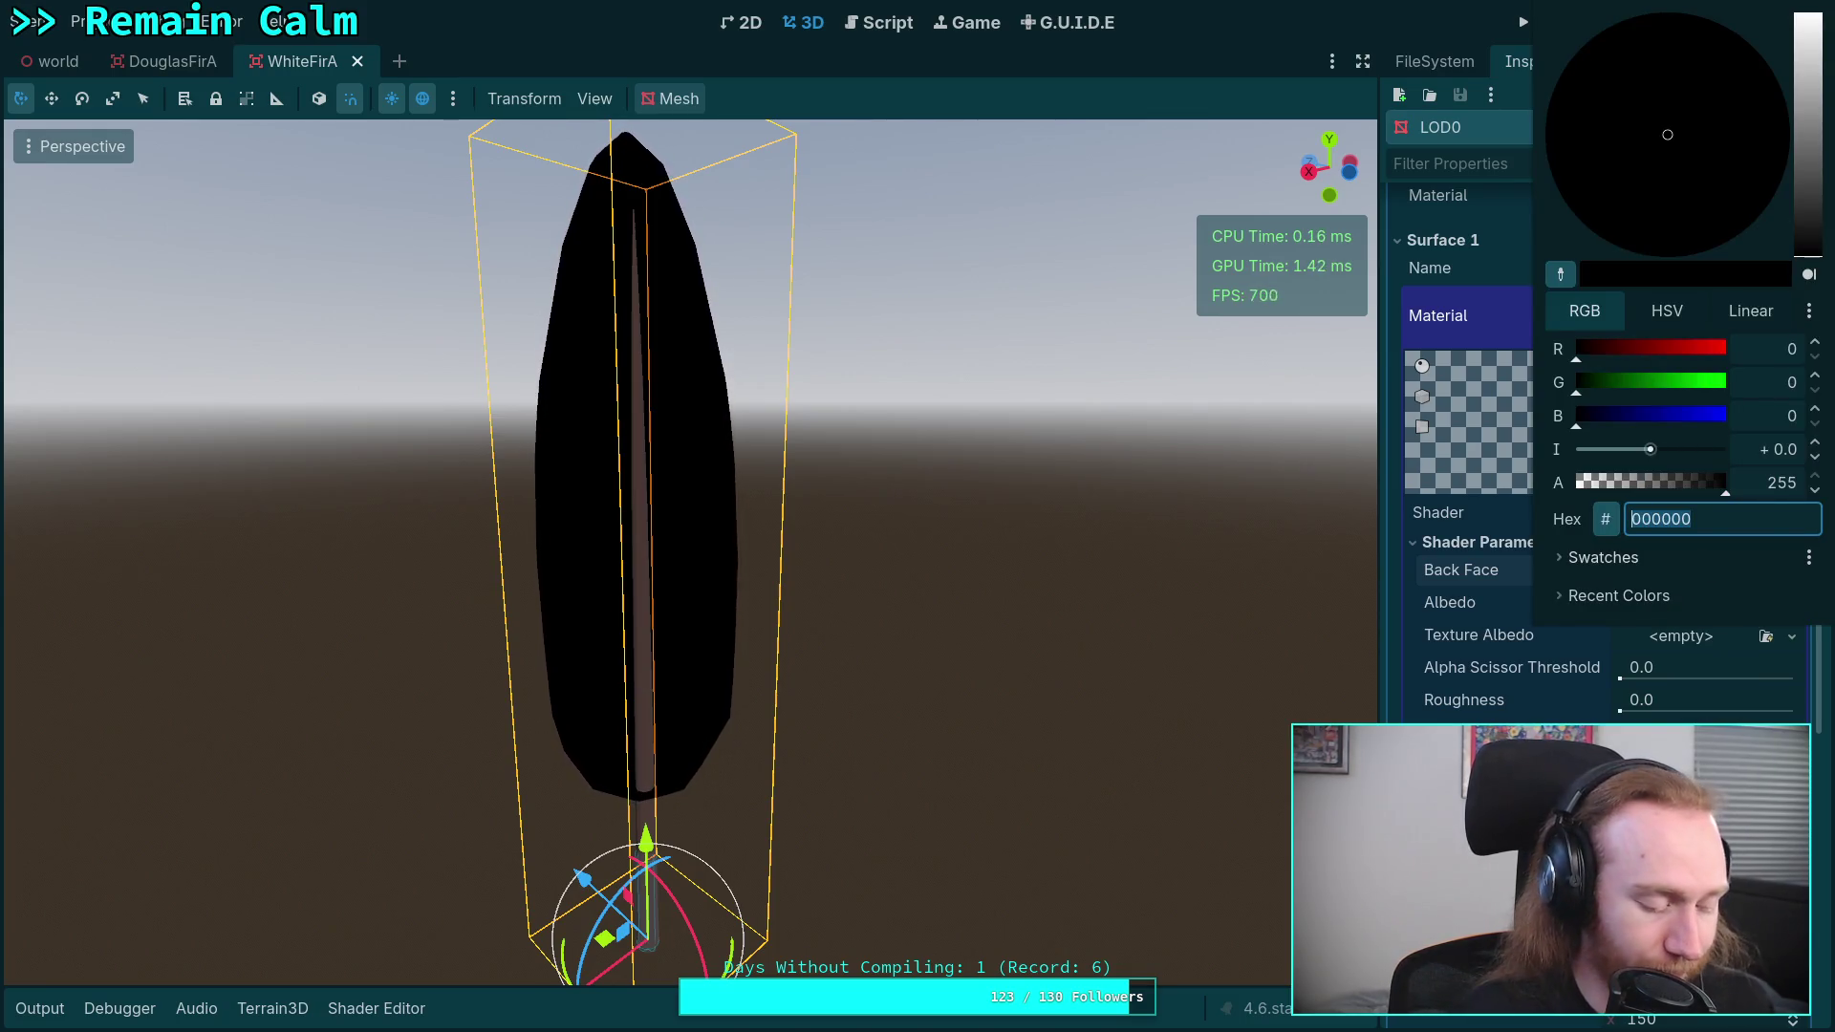
pyautogui.press('super+1')
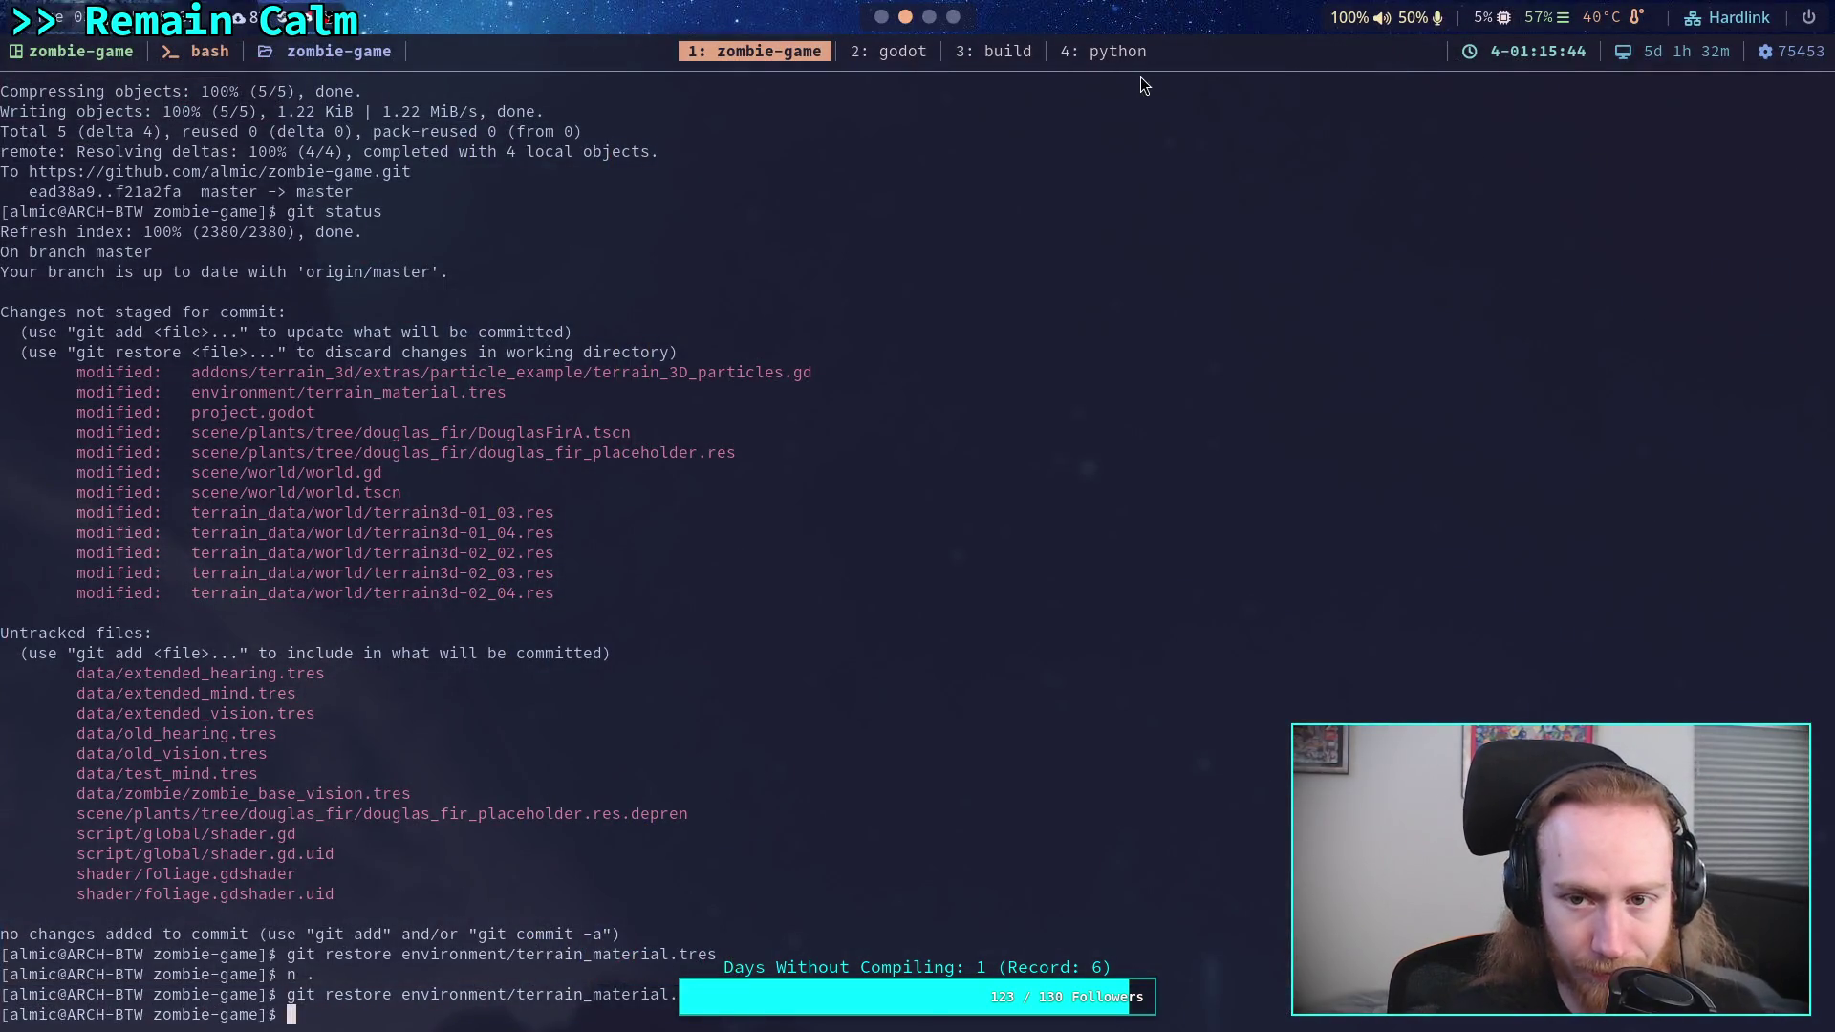
# - Copy 08932e from the Python notes in tmux window 4, then switch back to the Godot workspace
pyautogui.press('super+4')
pyautogui.moveTo(204, 674); pyautogui.dragTo(251, 682)
pyautogui.rightClick(224, 678)
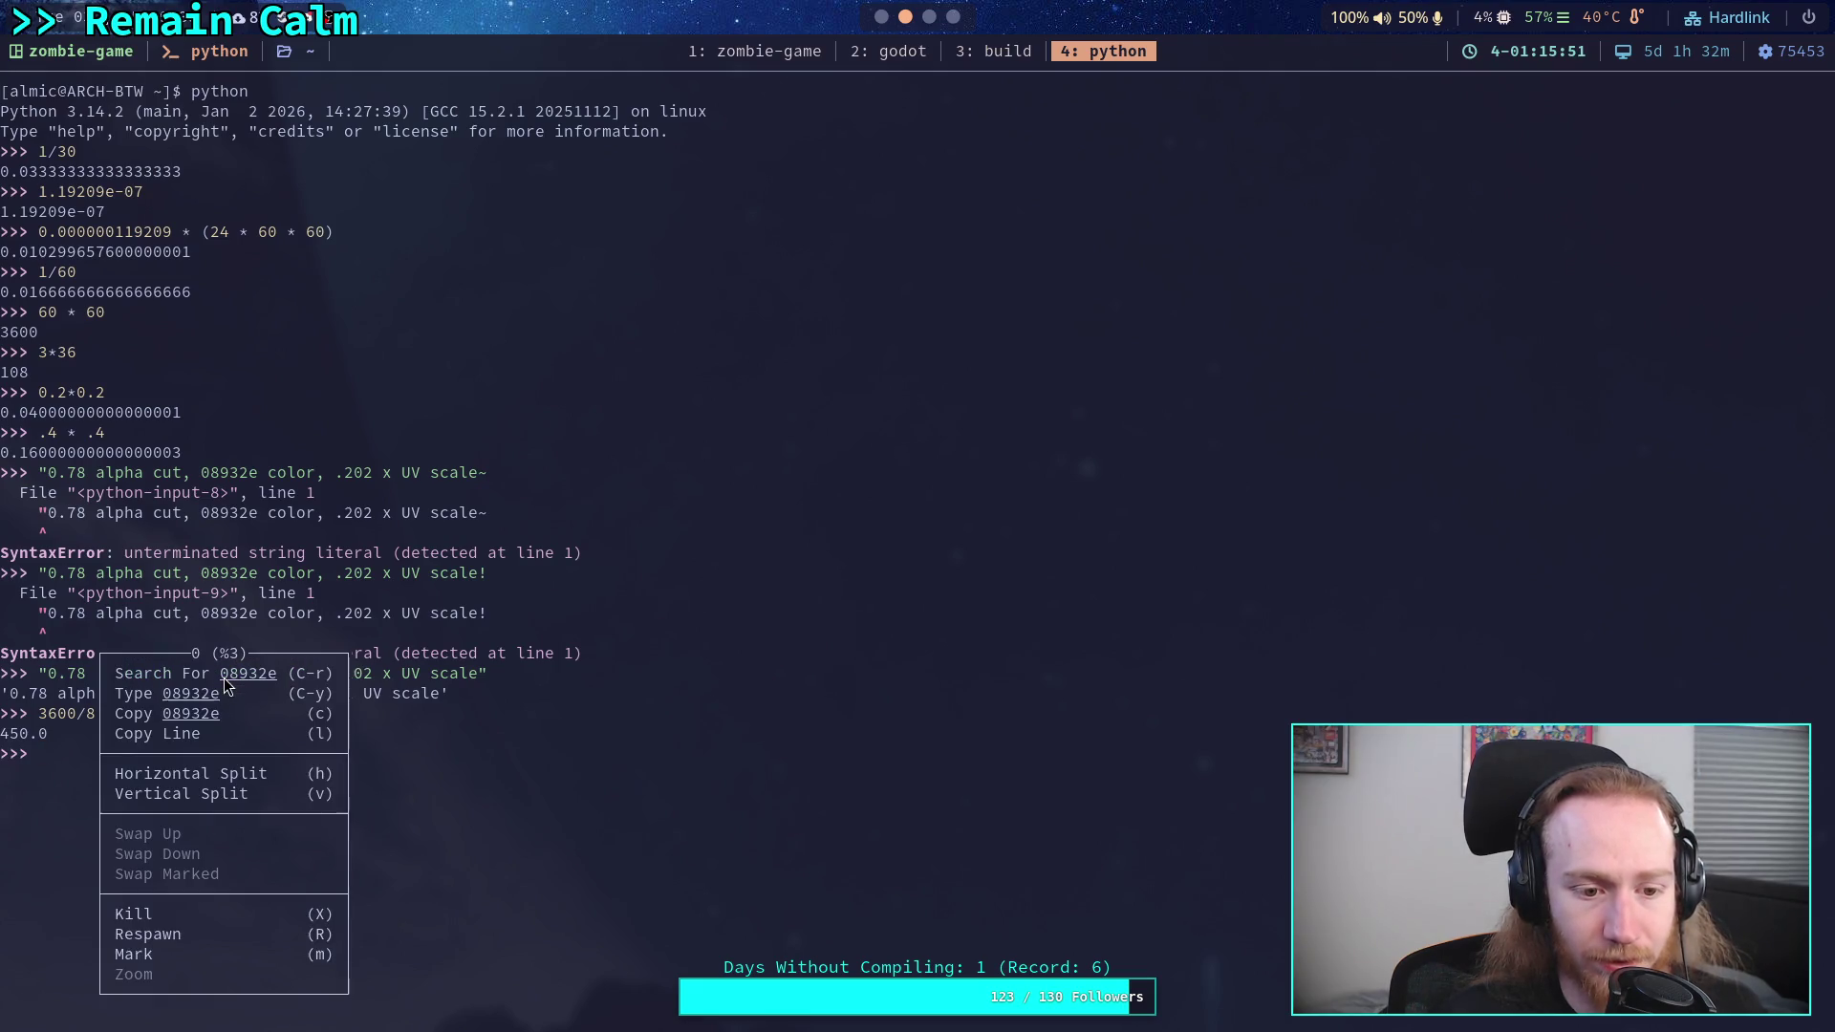
pyautogui.click(243, 718)
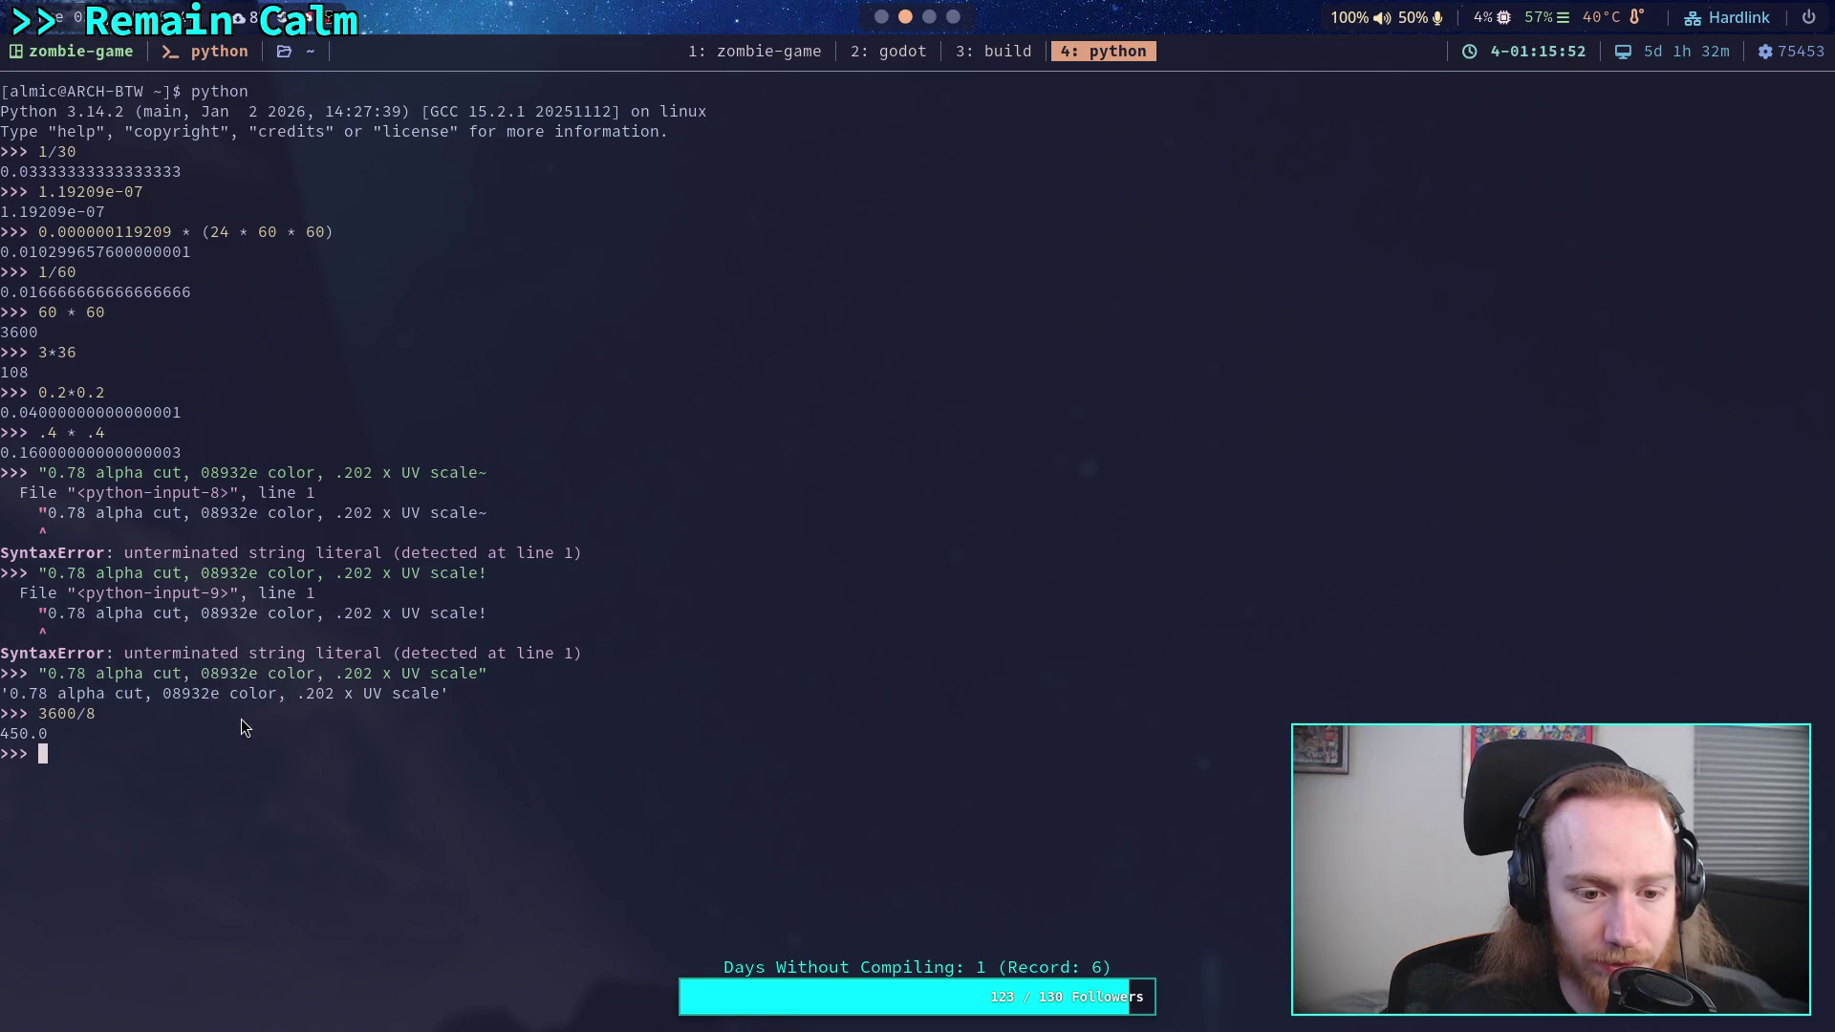
pyautogui.press('super+2')
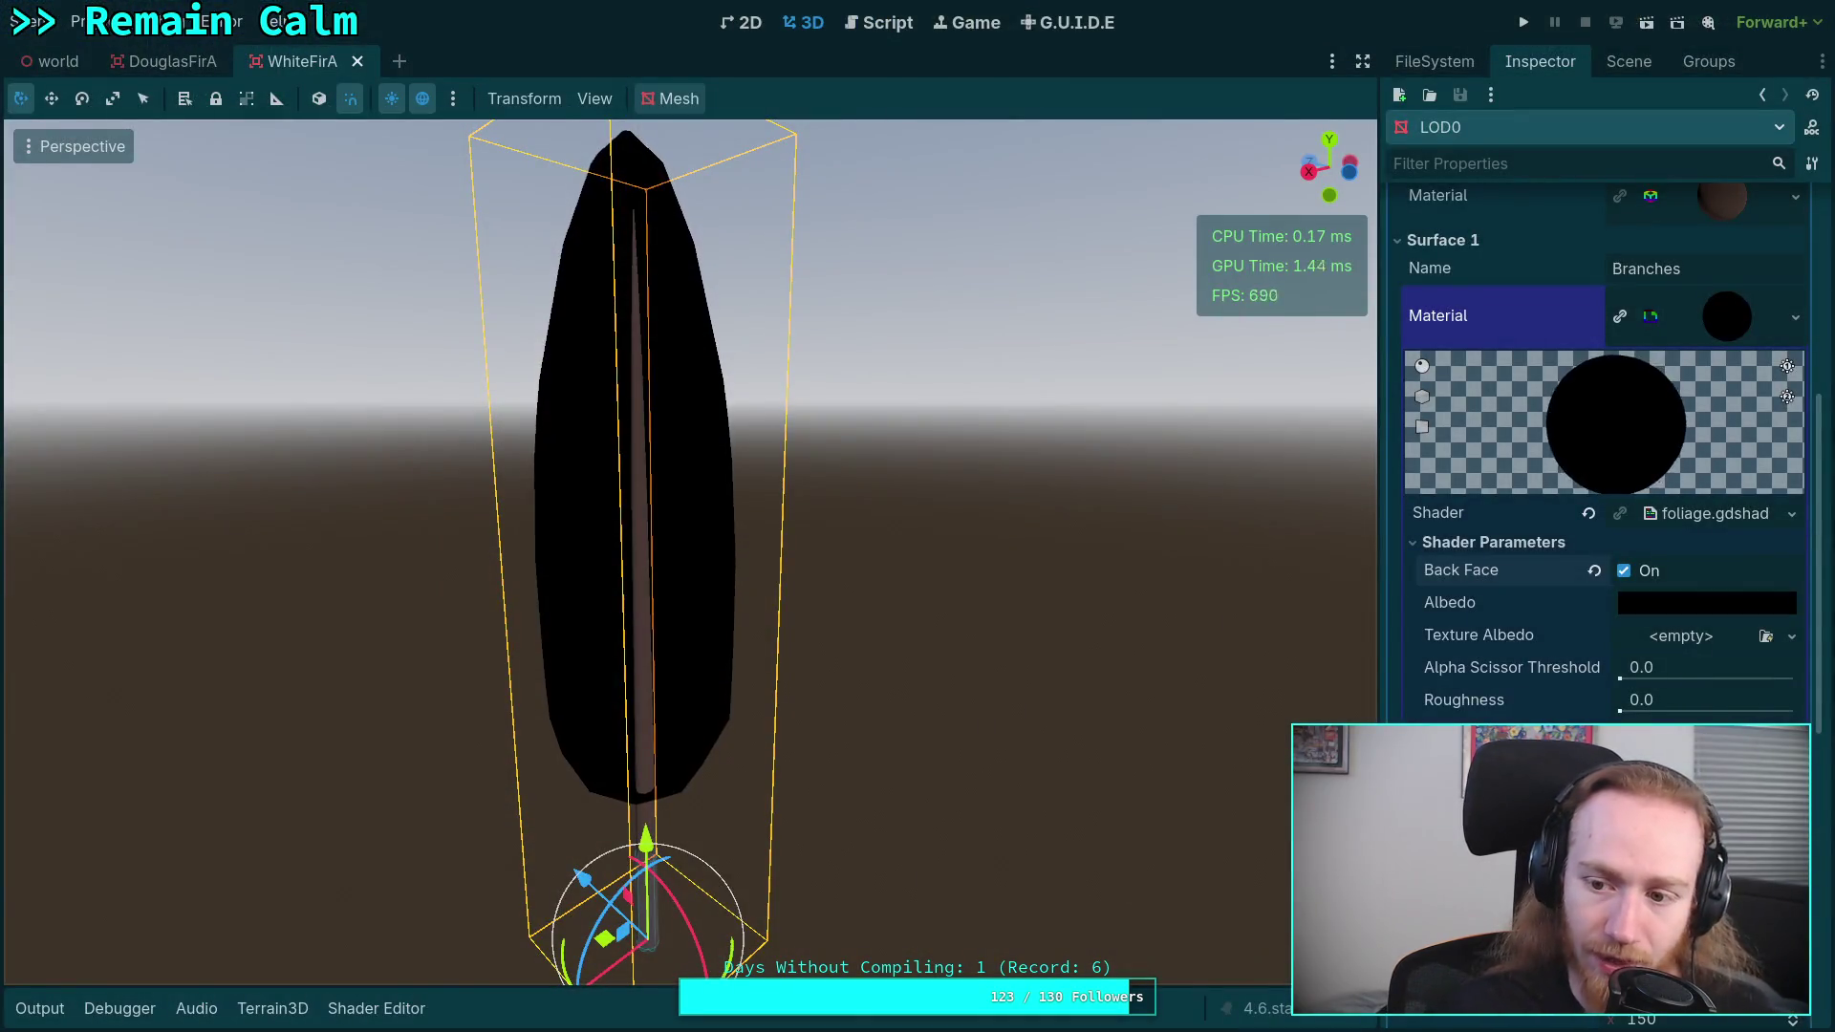
# - Set the Branches material's Albedo colour to the pasted green 08932e
pyautogui.click(1625, 604)
pyautogui.click(1677, 521)
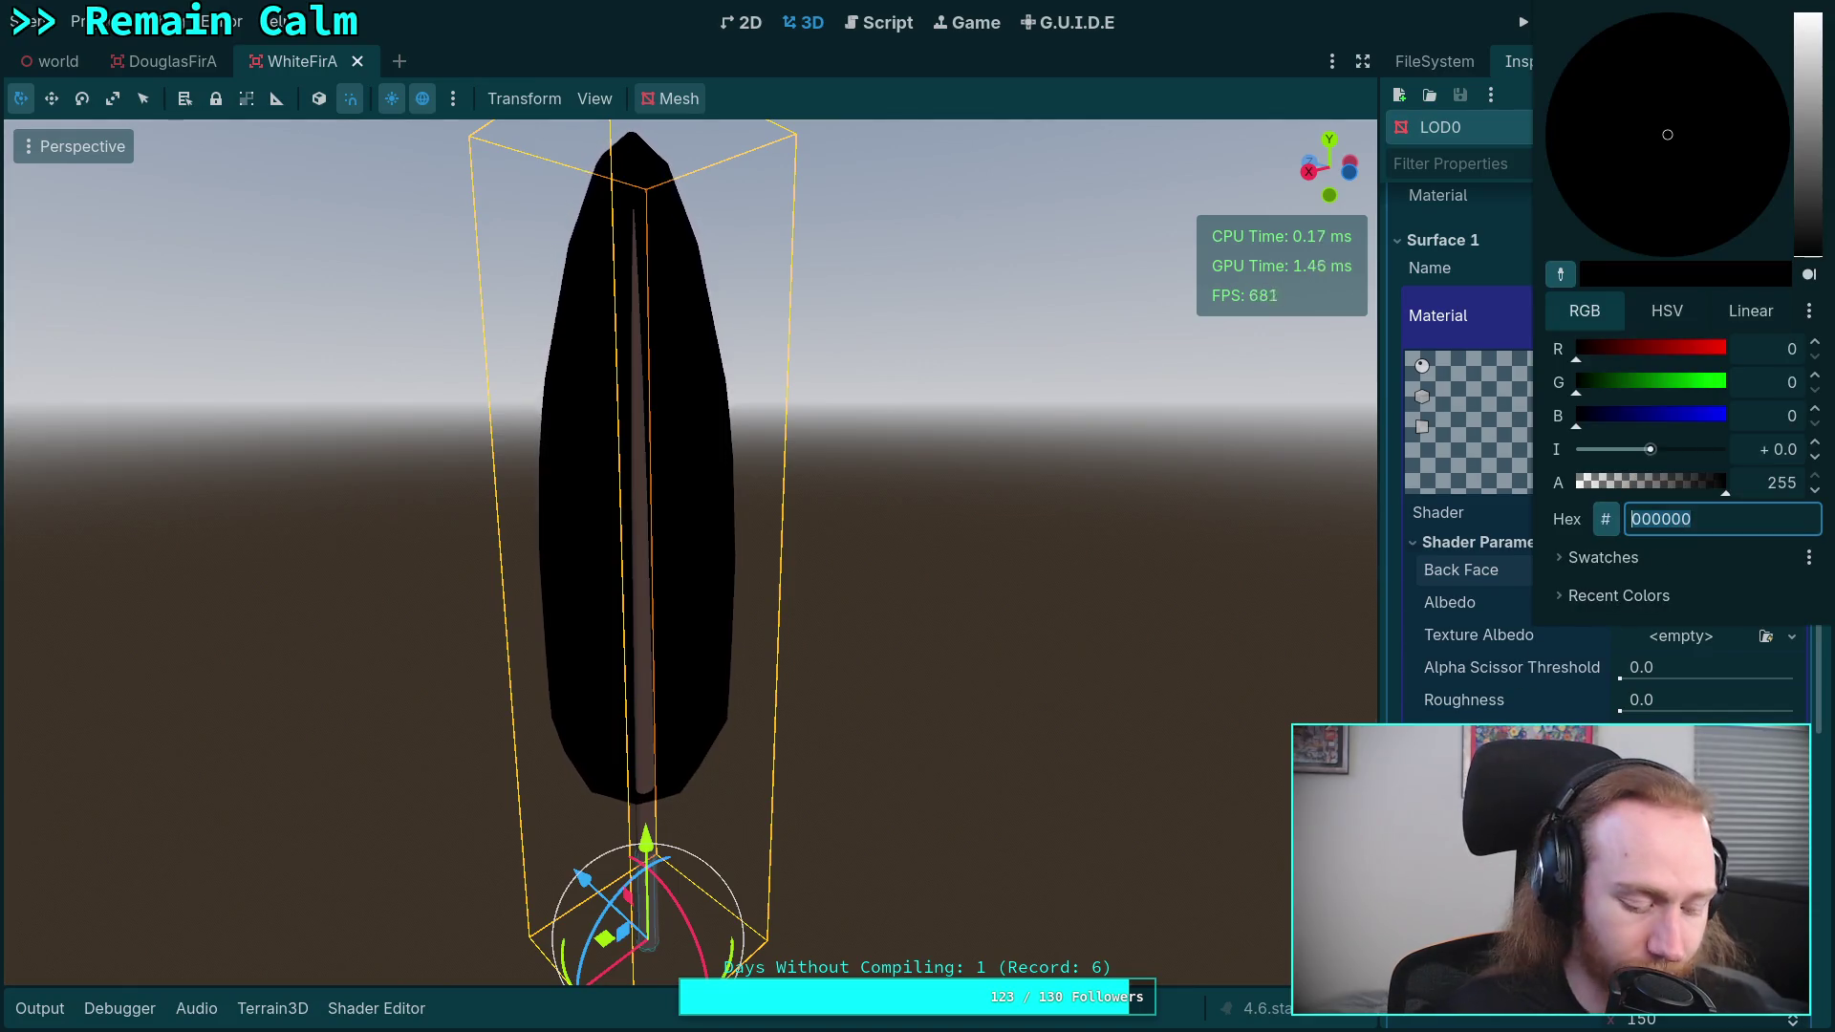
pyautogui.write('V')
pyautogui.press('BackSpace')
pyautogui.hotkey('ctrl', 'v')
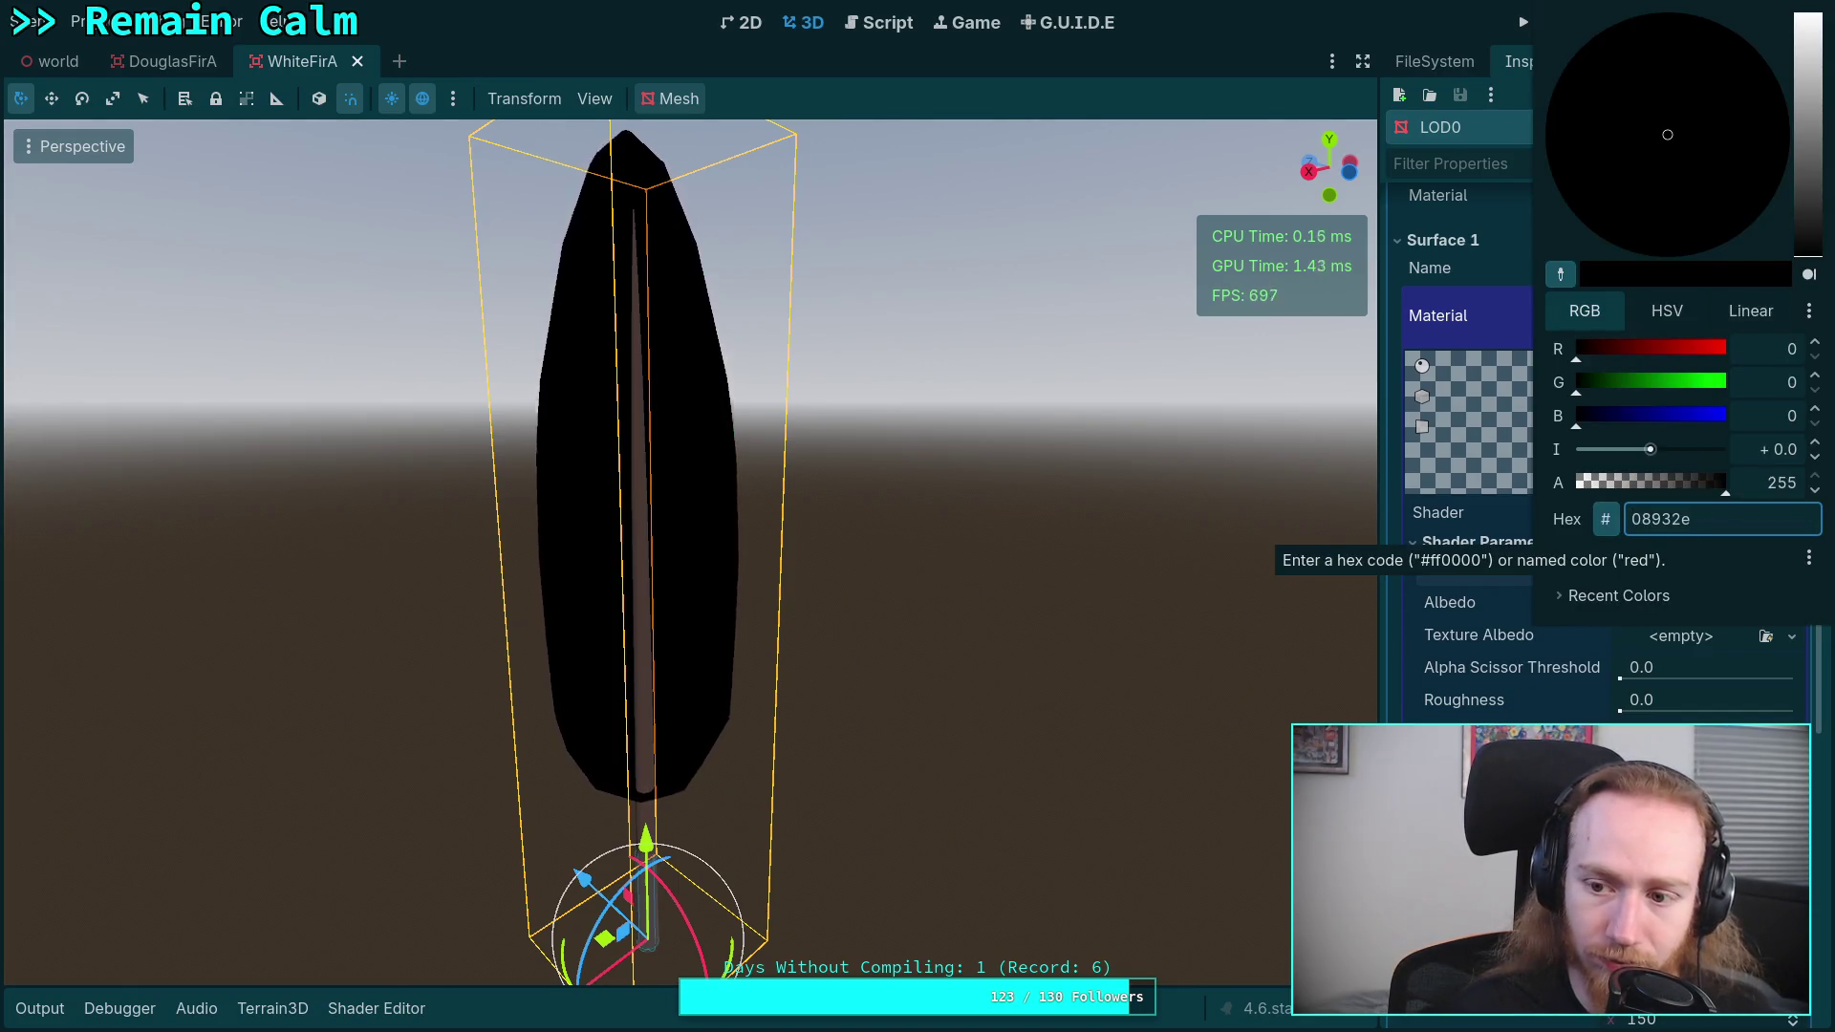
pyautogui.press('Return')
# - Load the white fir placeholder texture as Texture Albedo
pyautogui.click(1713, 639)
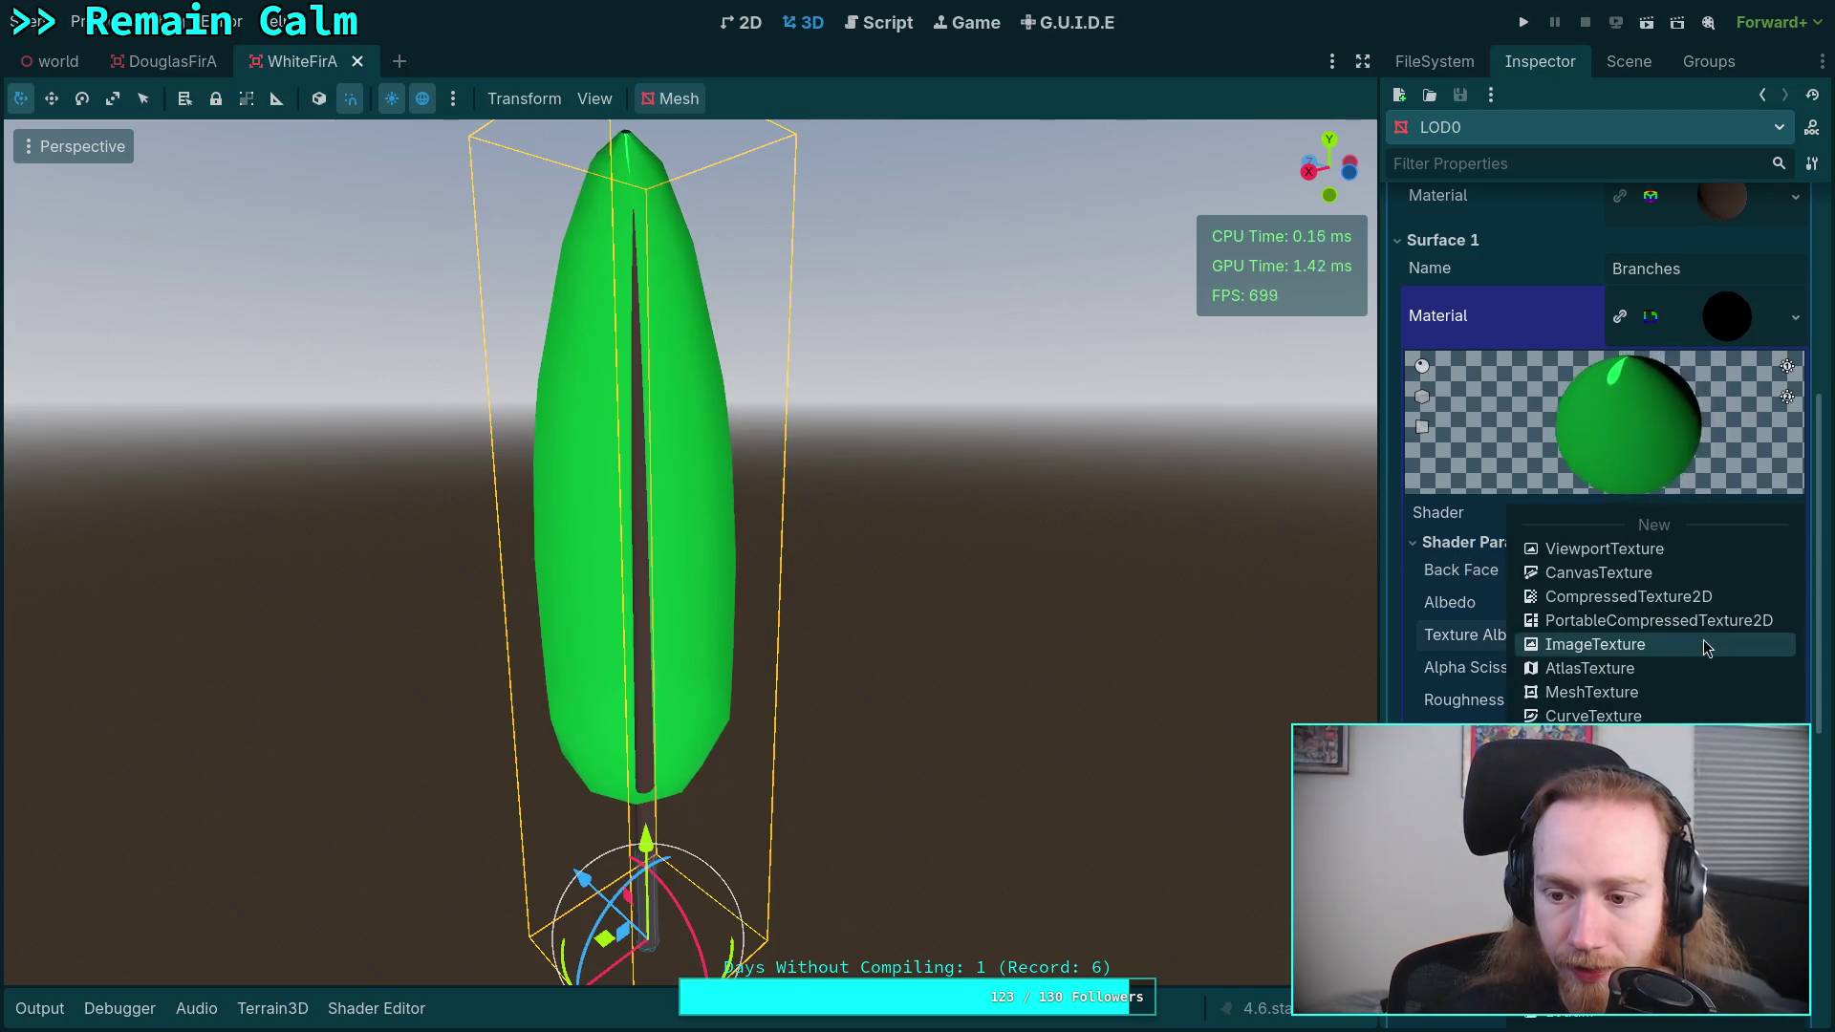
pyautogui.click(1576, 755)
pyautogui.doubleClick(612, 310)
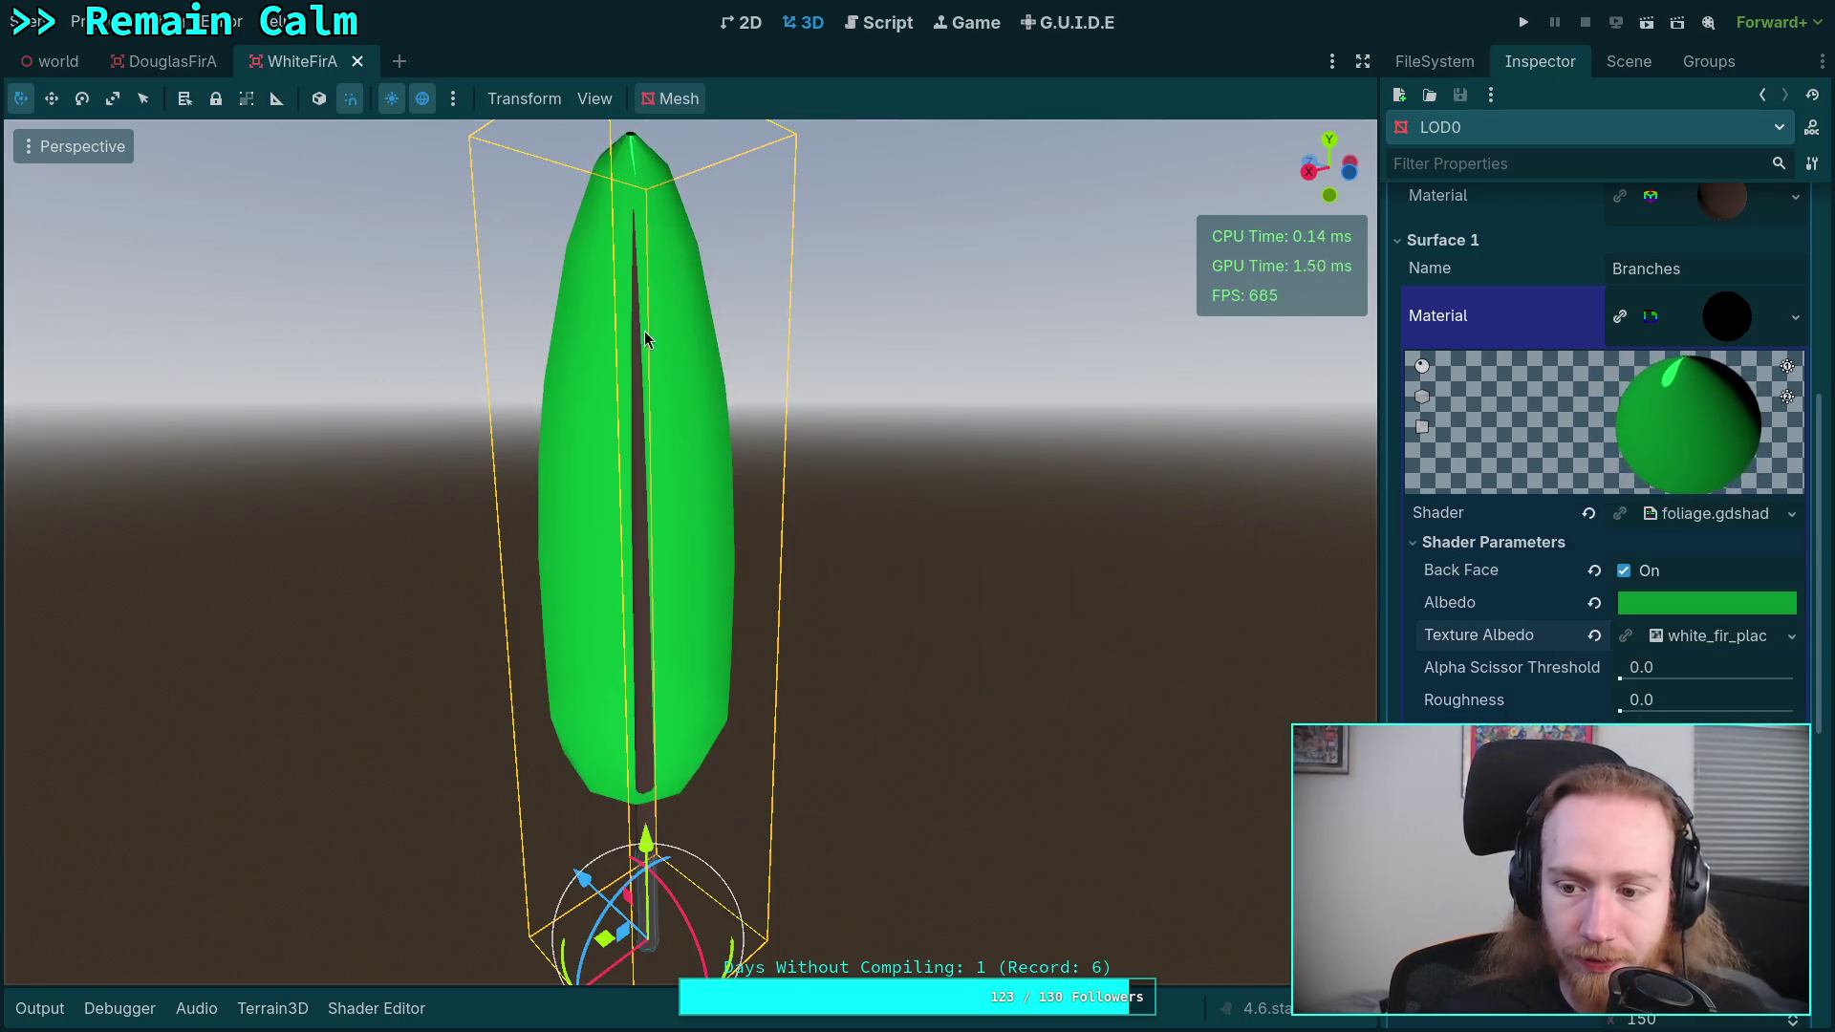
# - Set the Alpha Scissor Threshold to 0.78
pyautogui.click(1663, 667)
pyautogui.write('0.6')
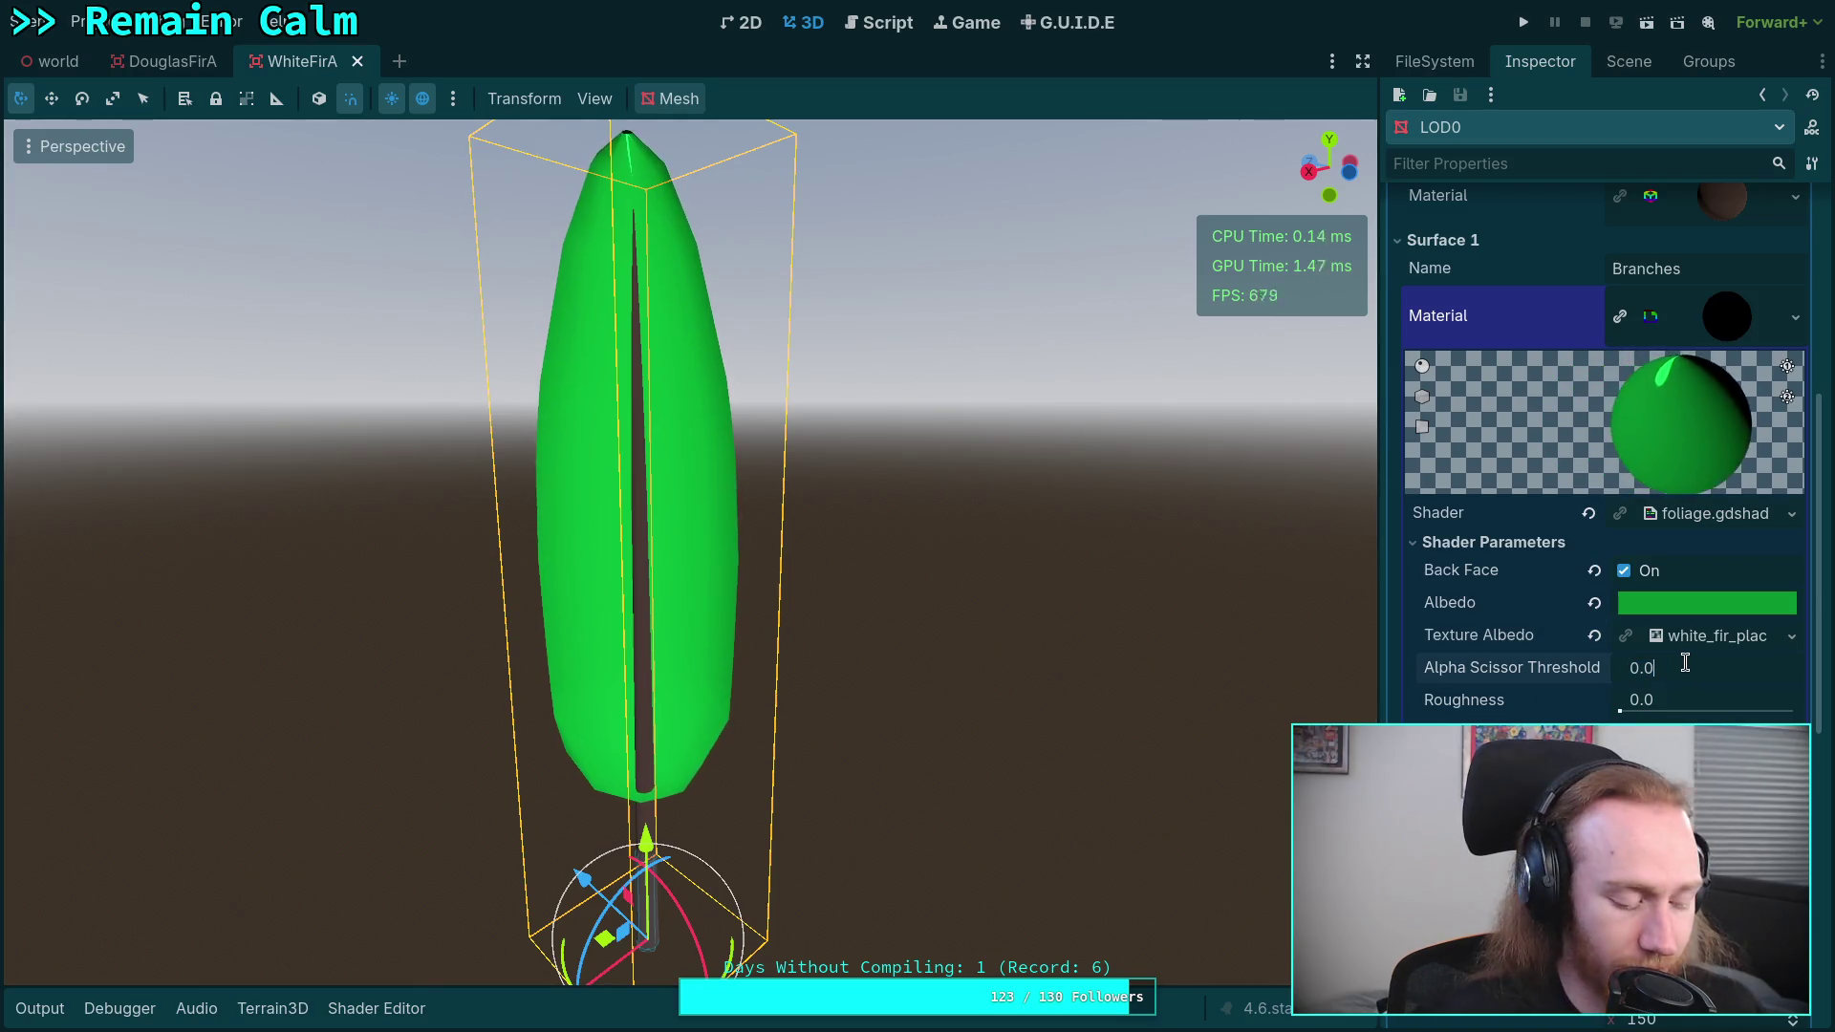
pyautogui.press('BackSpace')
pyautogui.write('79')
pyautogui.press('Return')
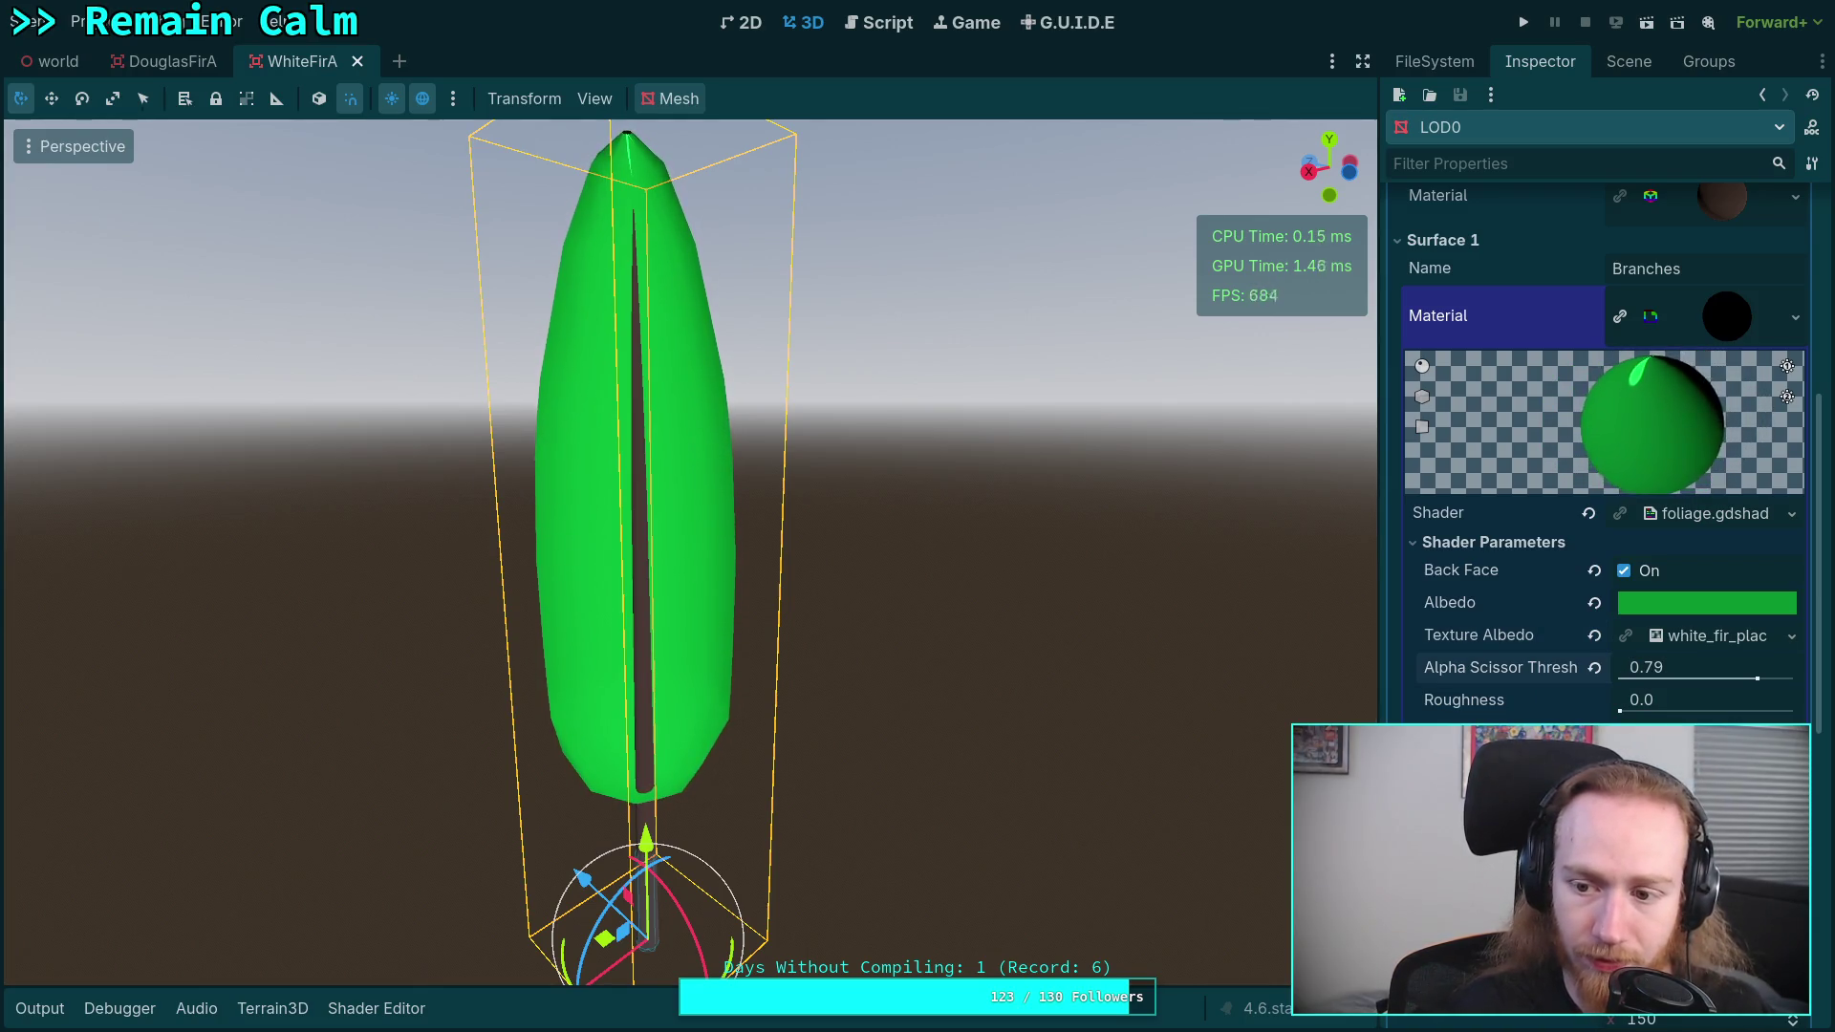
pyautogui.press('Down')
pyautogui.press('Return')
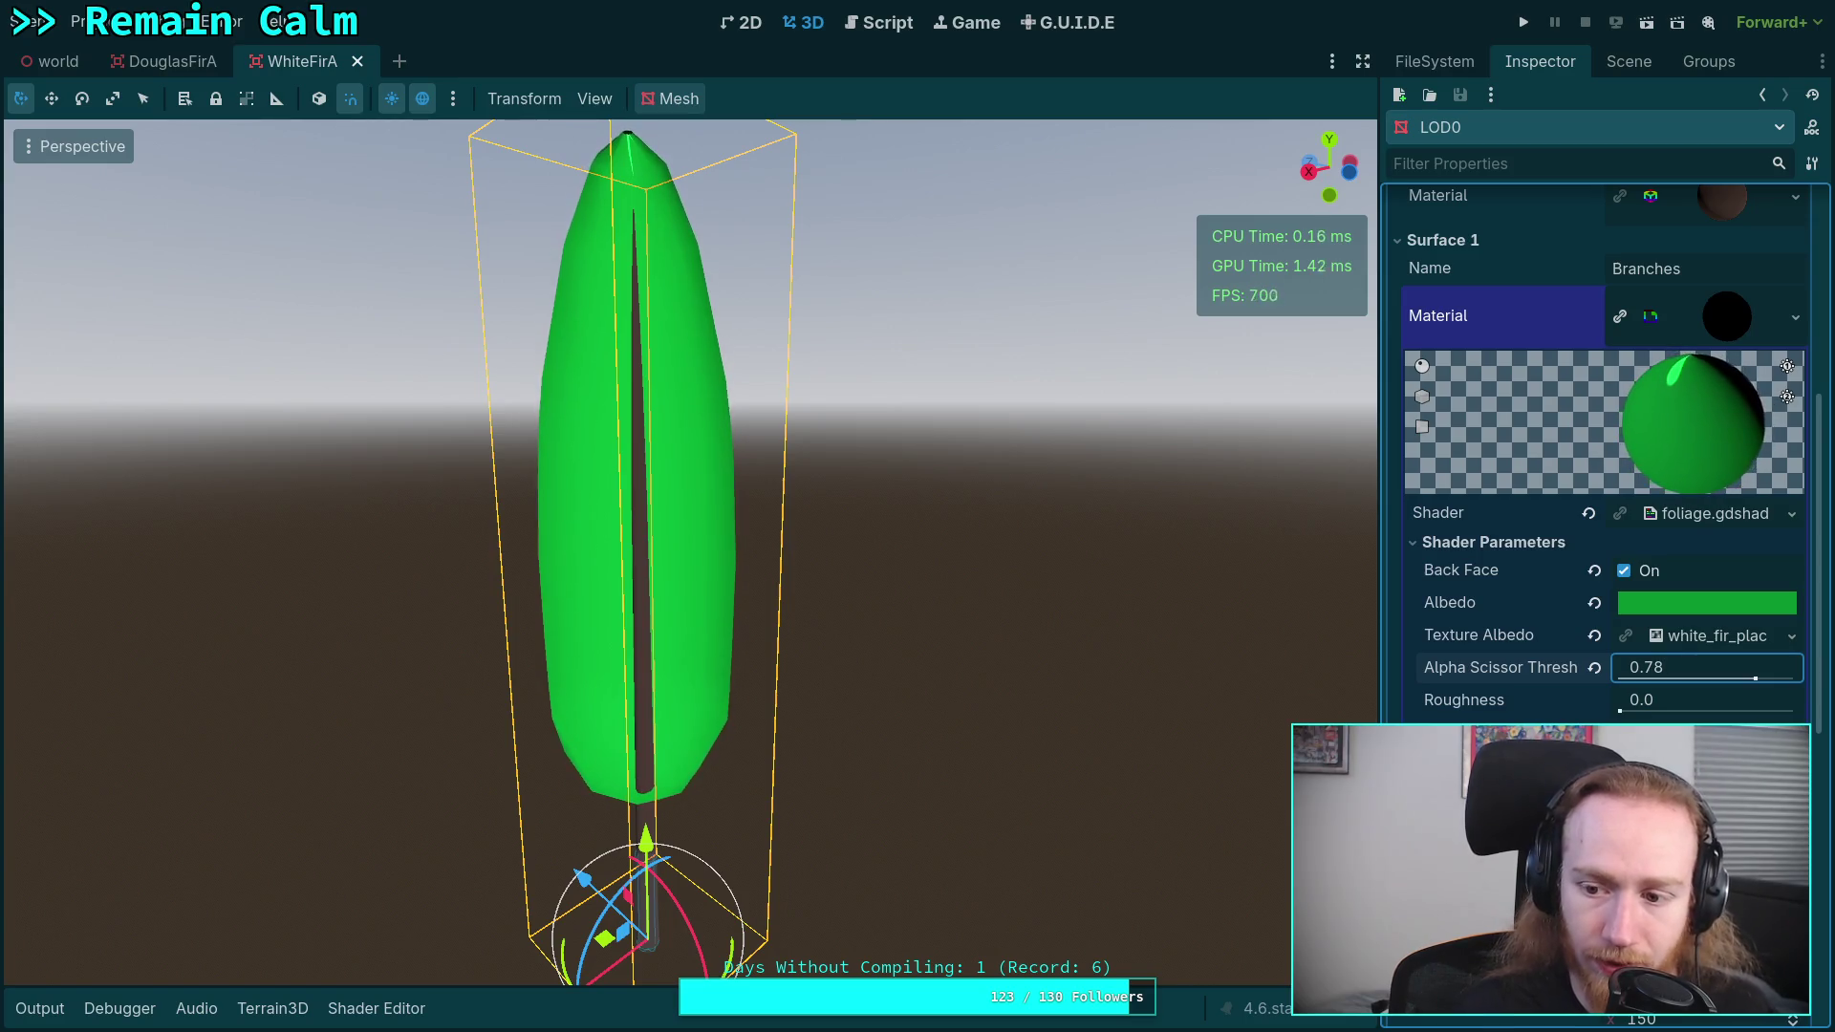
# - Set UV1 Scale to x 0.202, y 1, z 1
pyautogui.scroll(-2, 1640, 702)
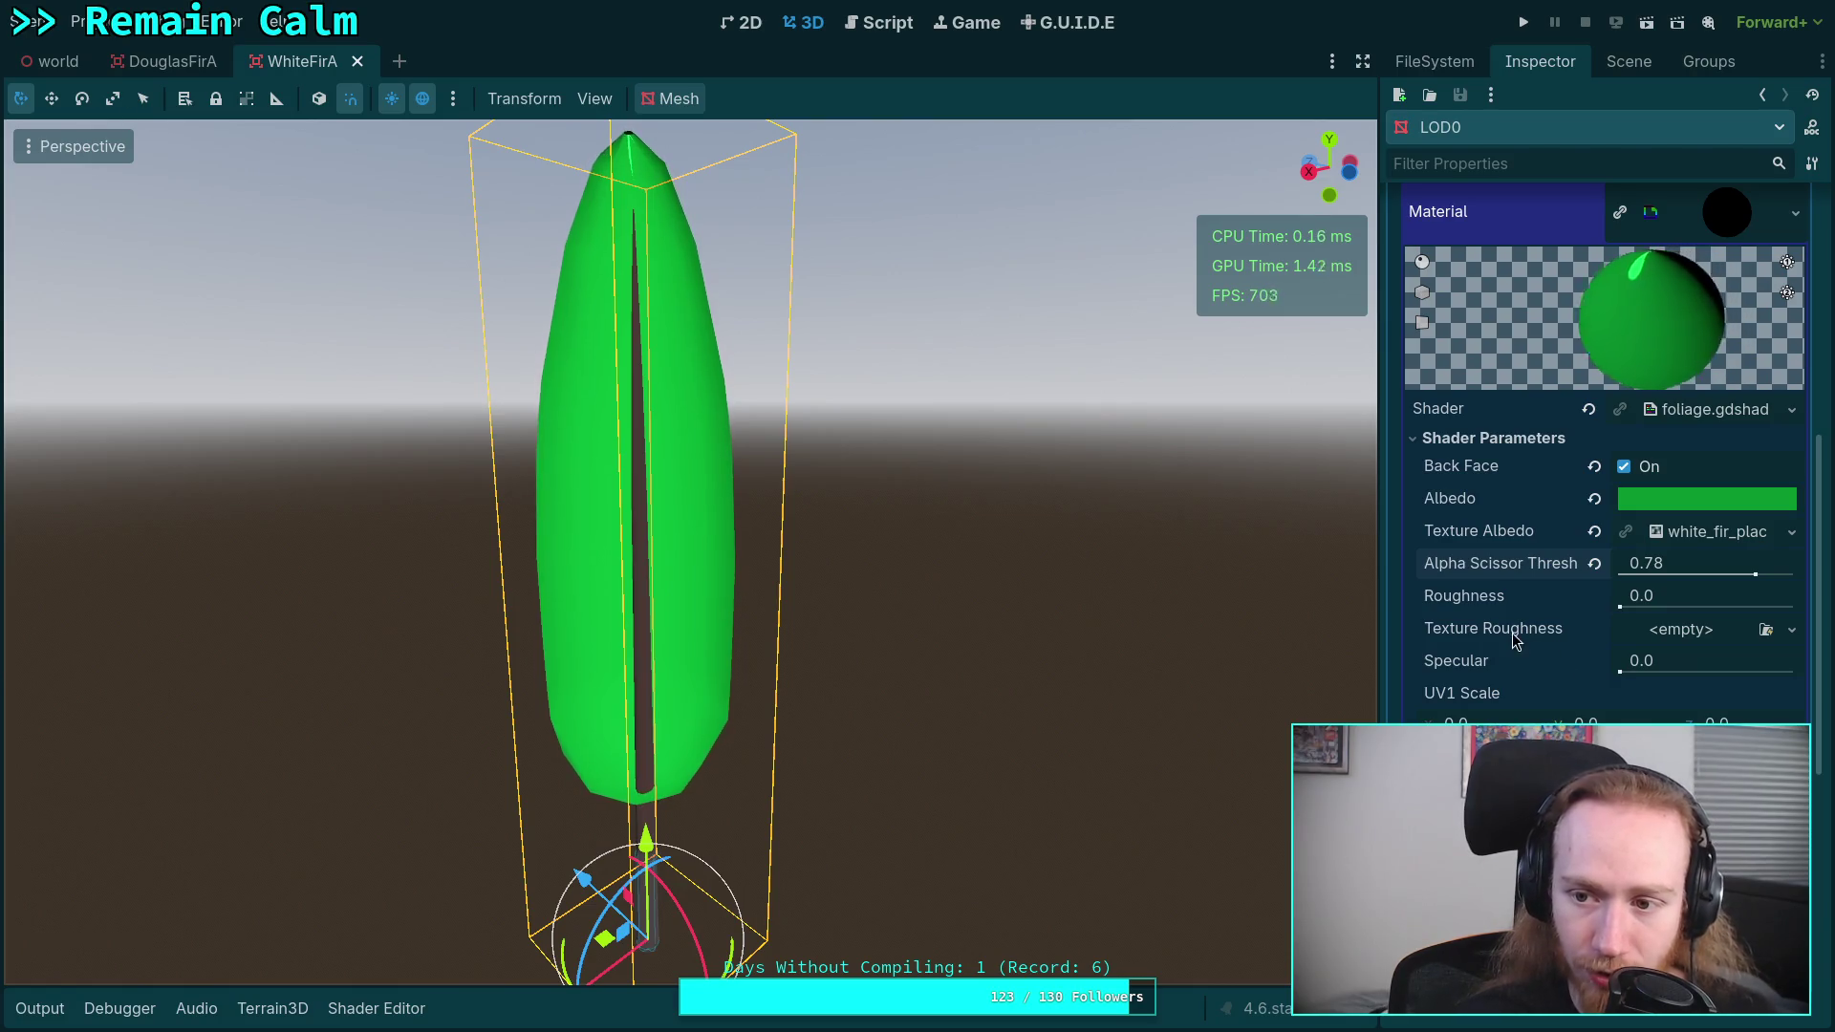
pyautogui.scroll(2, 1510, 633)
pyautogui.scroll(2, 1510, 626)
pyautogui.scroll(-6, 1509, 627)
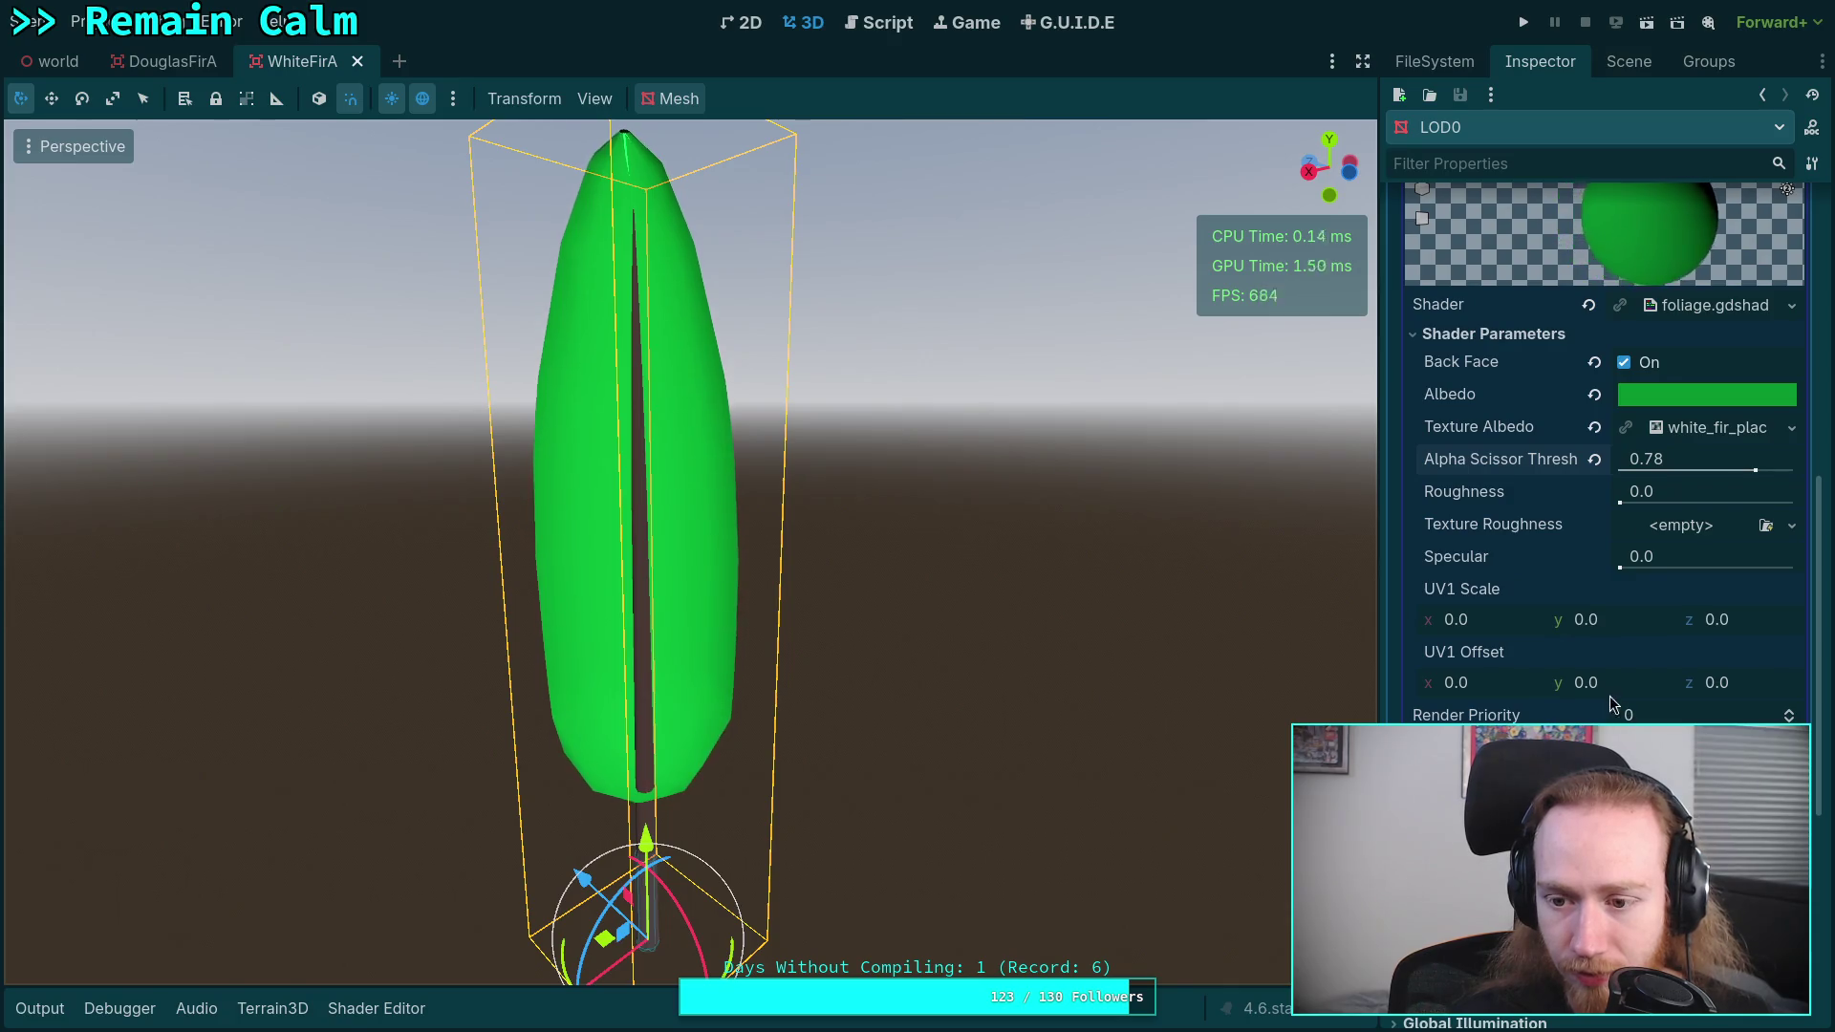
pyautogui.click(1615, 628)
pyautogui.write('1')
pyautogui.press('Tab')
pyautogui.write('1')
pyautogui.press('Tab')
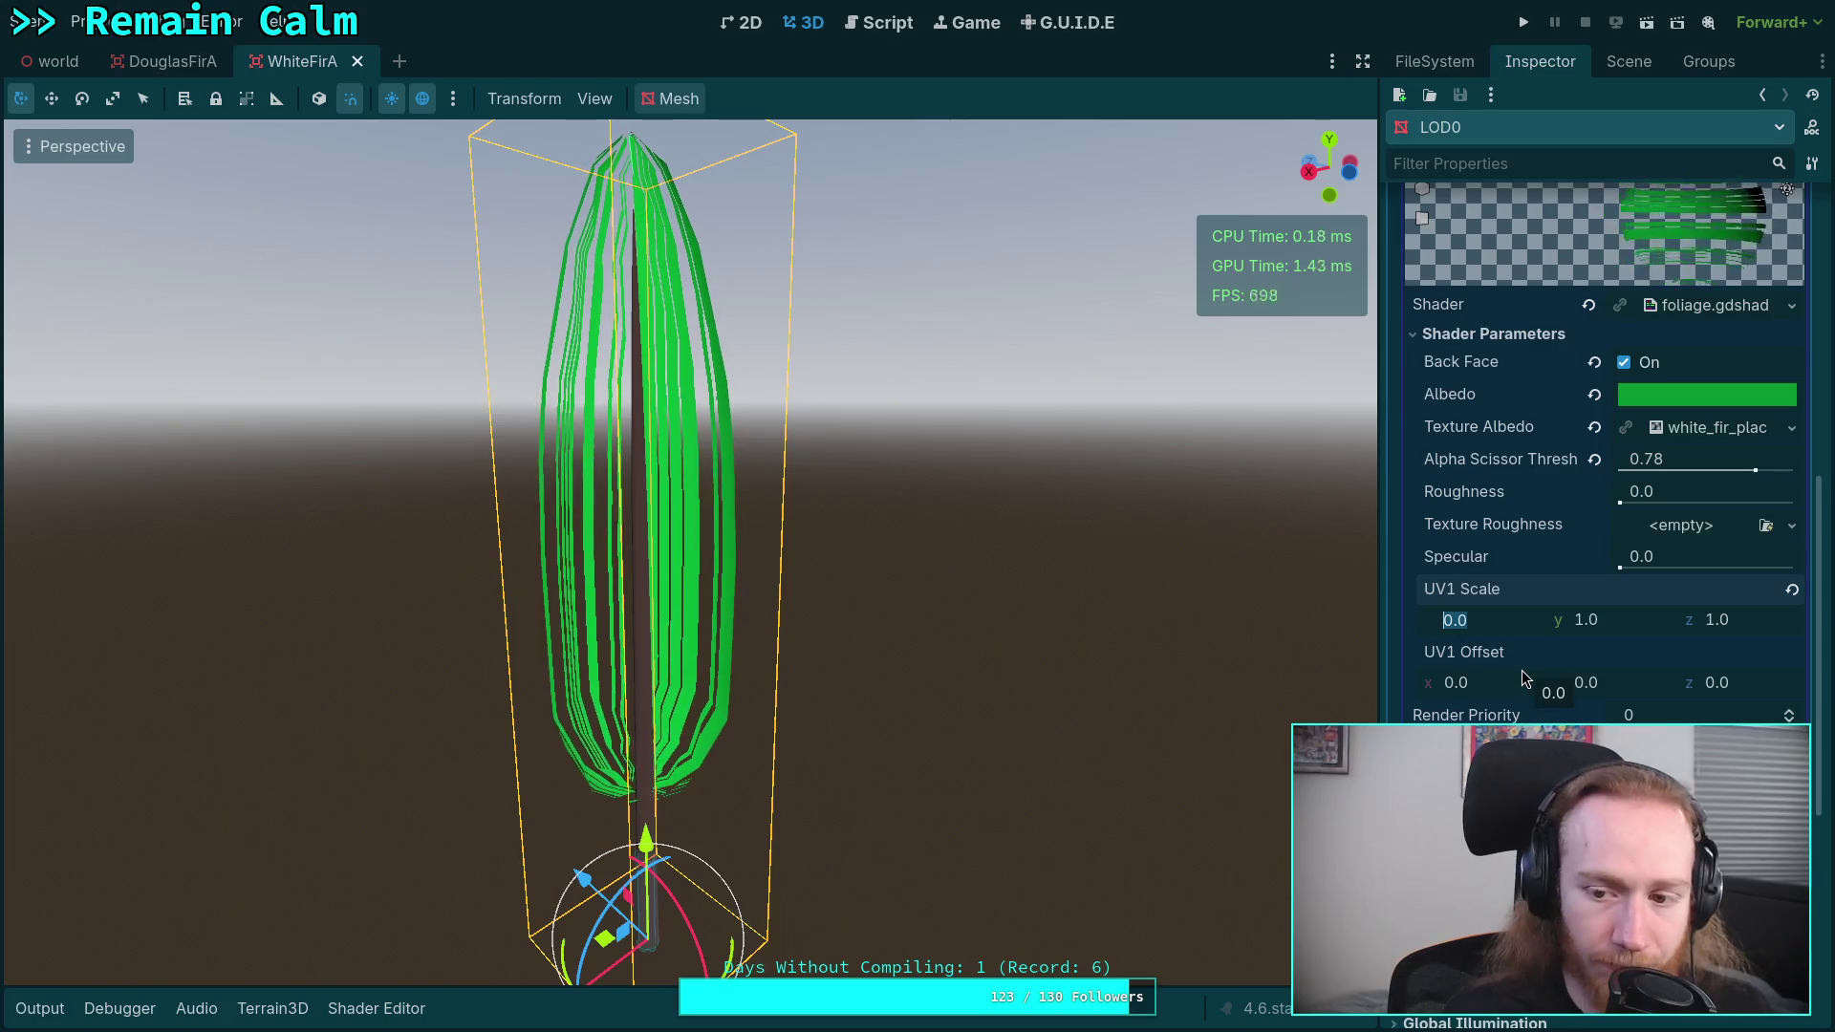
pyautogui.write('0.202')
pyautogui.press('Return')
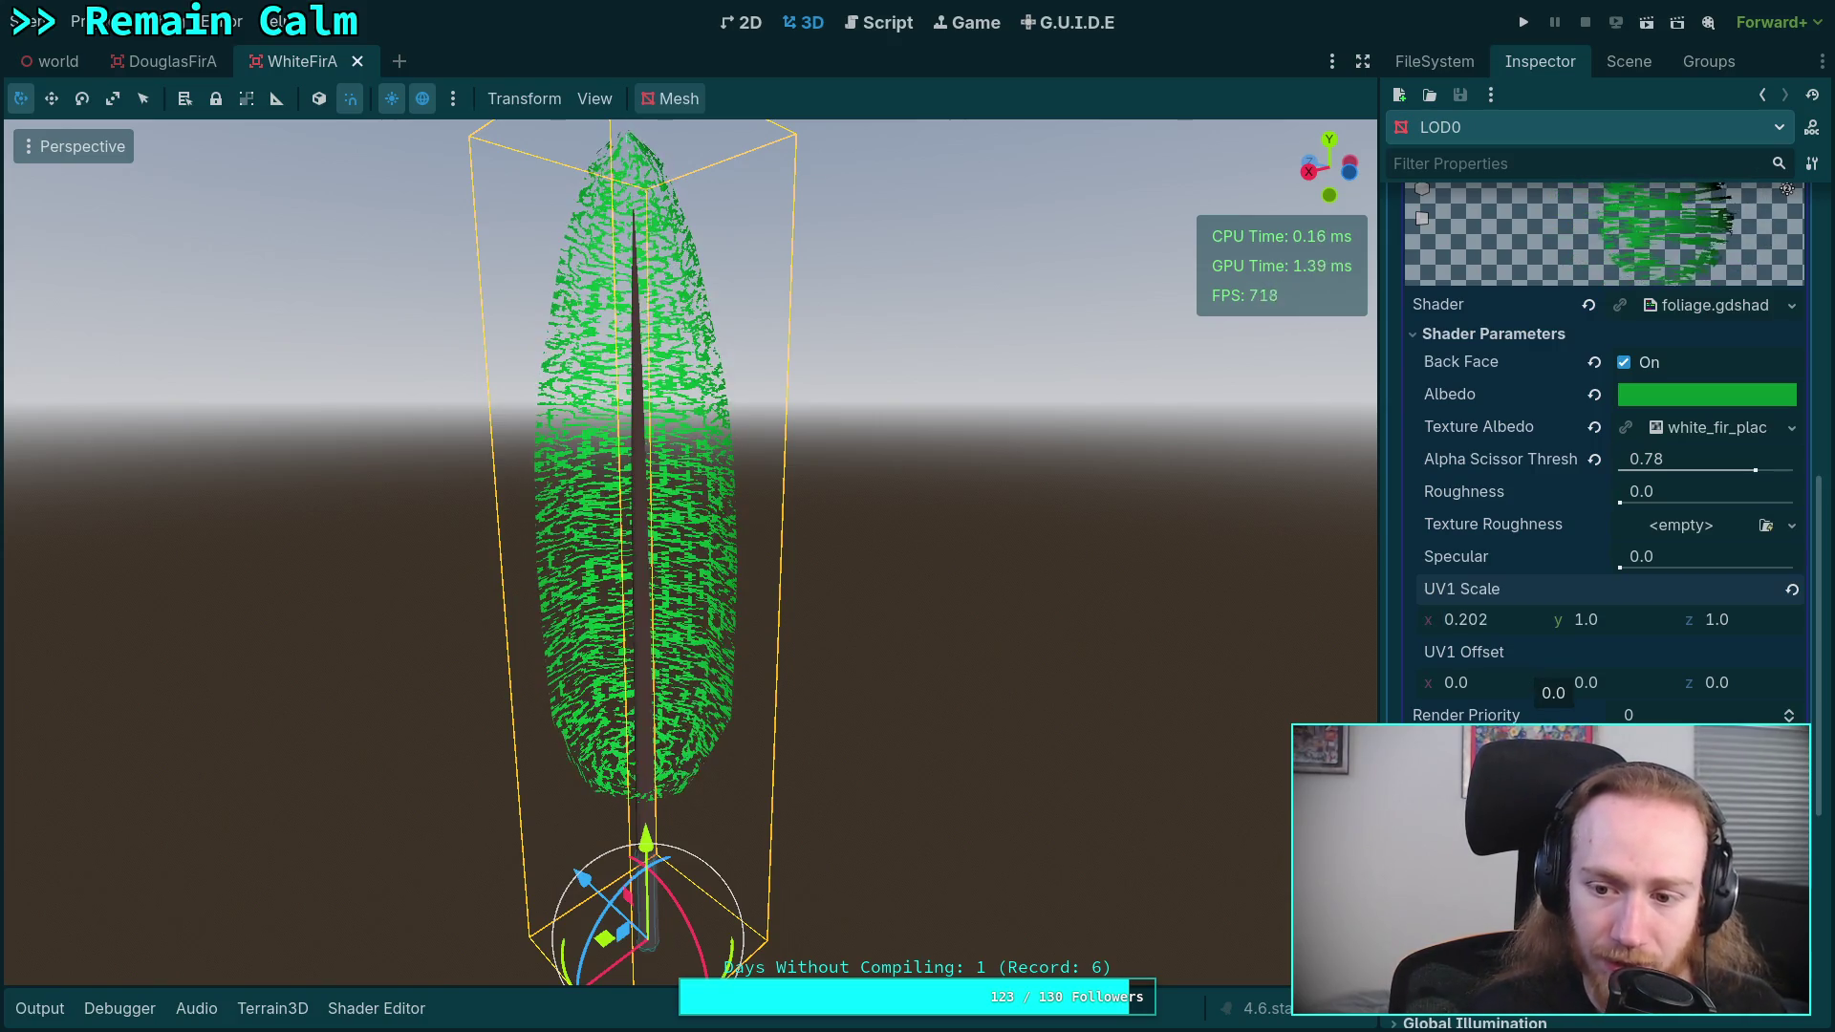
pyautogui.scroll(3, 1605, 430)
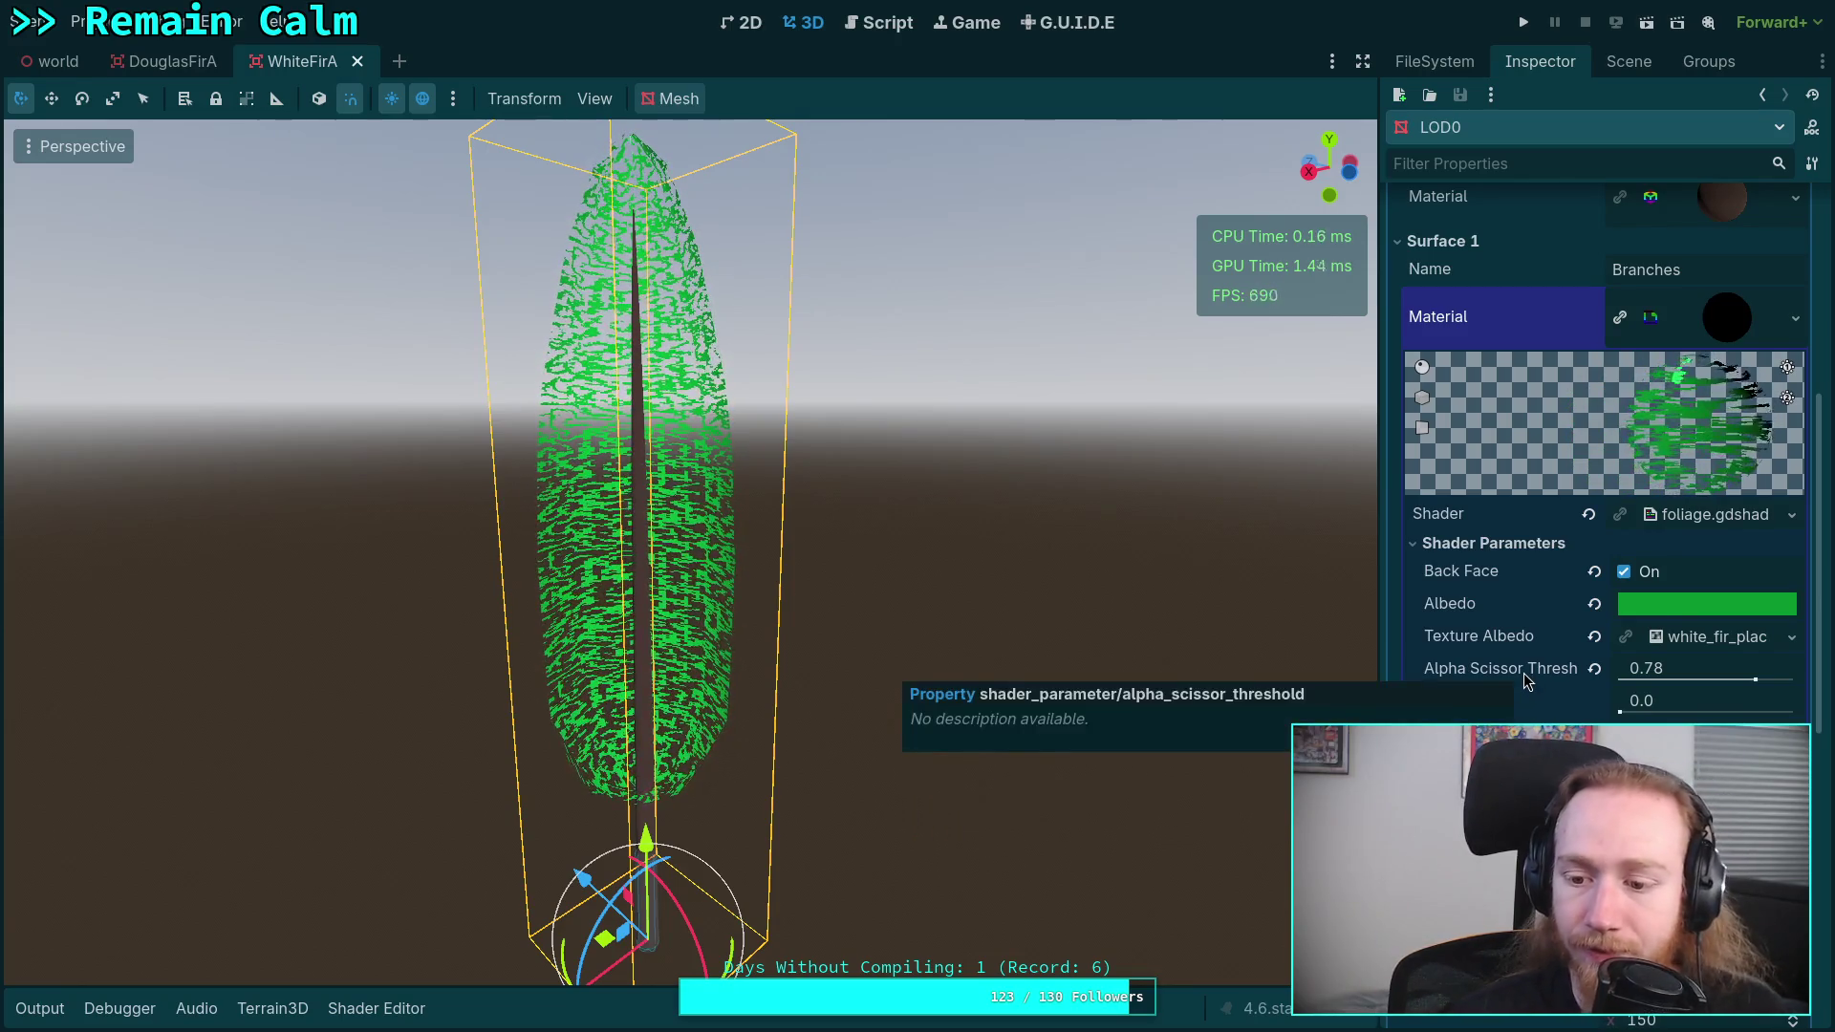
pyautogui.scroll(-1, 1523, 673)
pyautogui.scroll(-2, 1523, 672)
pyautogui.scroll(6, 1523, 672)
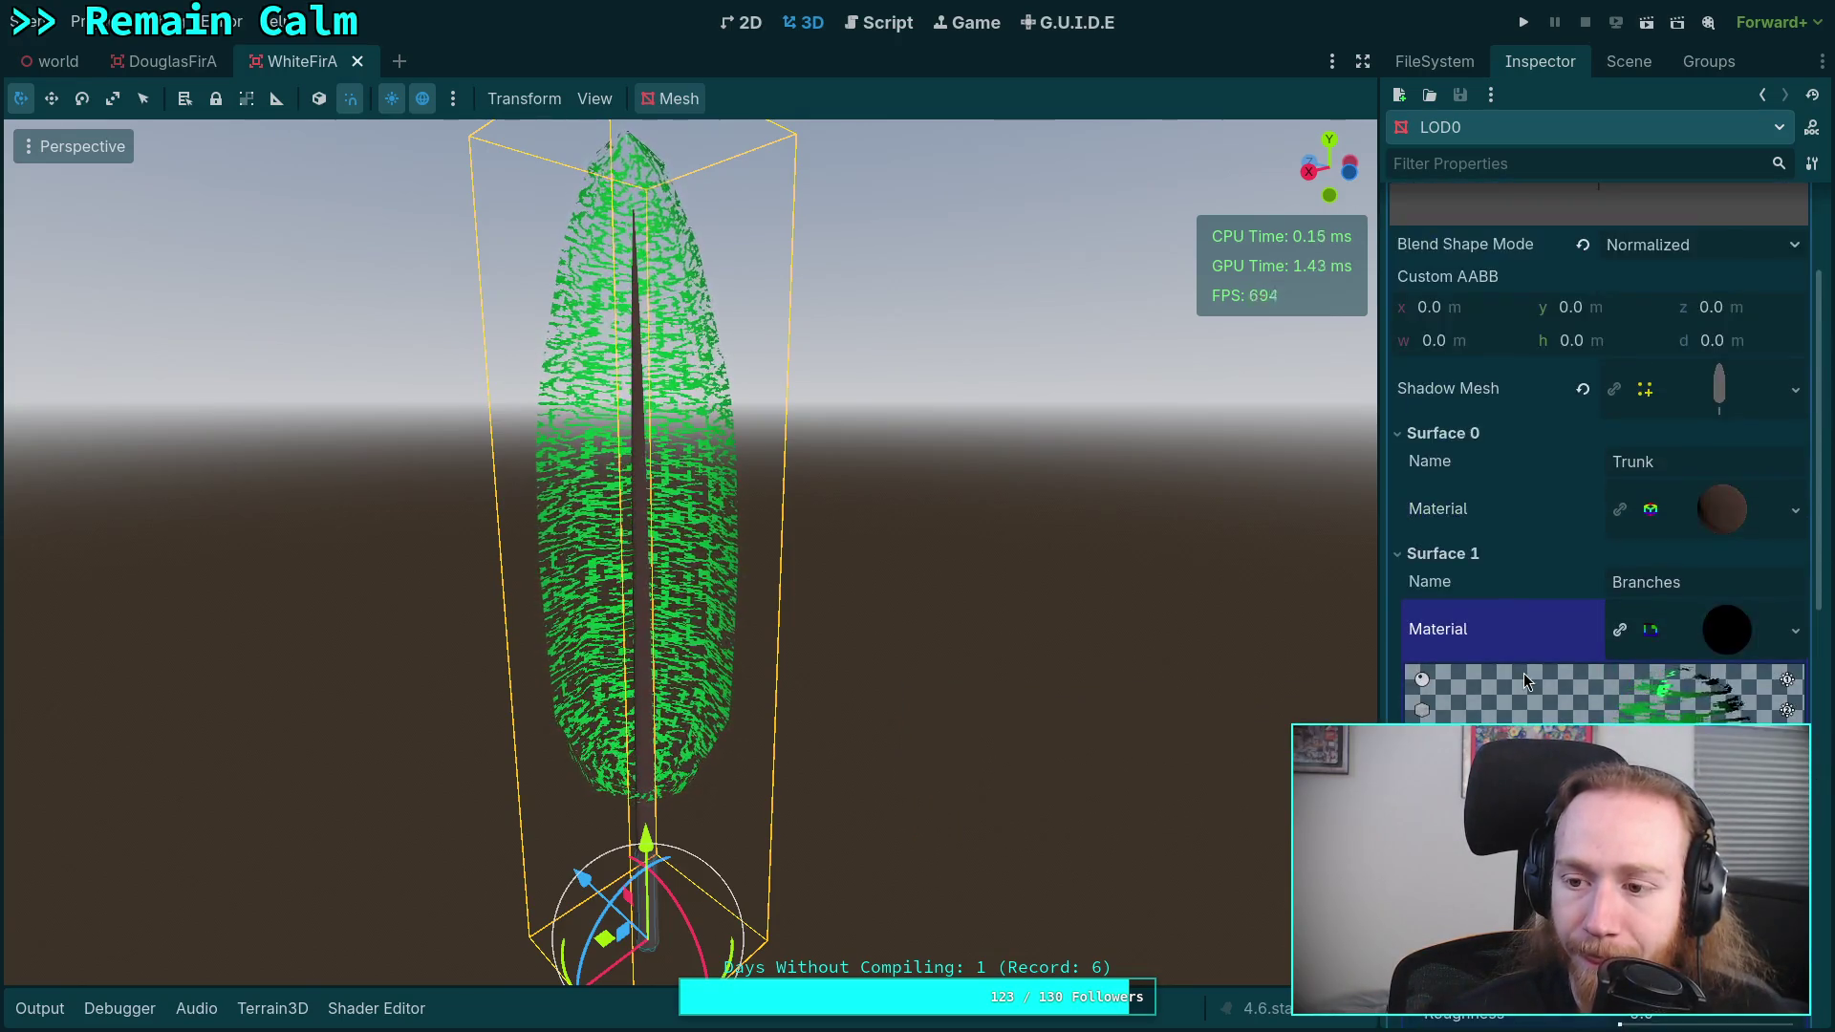
# - Start saving the Branches material to a file and browse to scene/plants/tree/white_fir
pyautogui.click(1772, 641)
pyautogui.click(1796, 631)
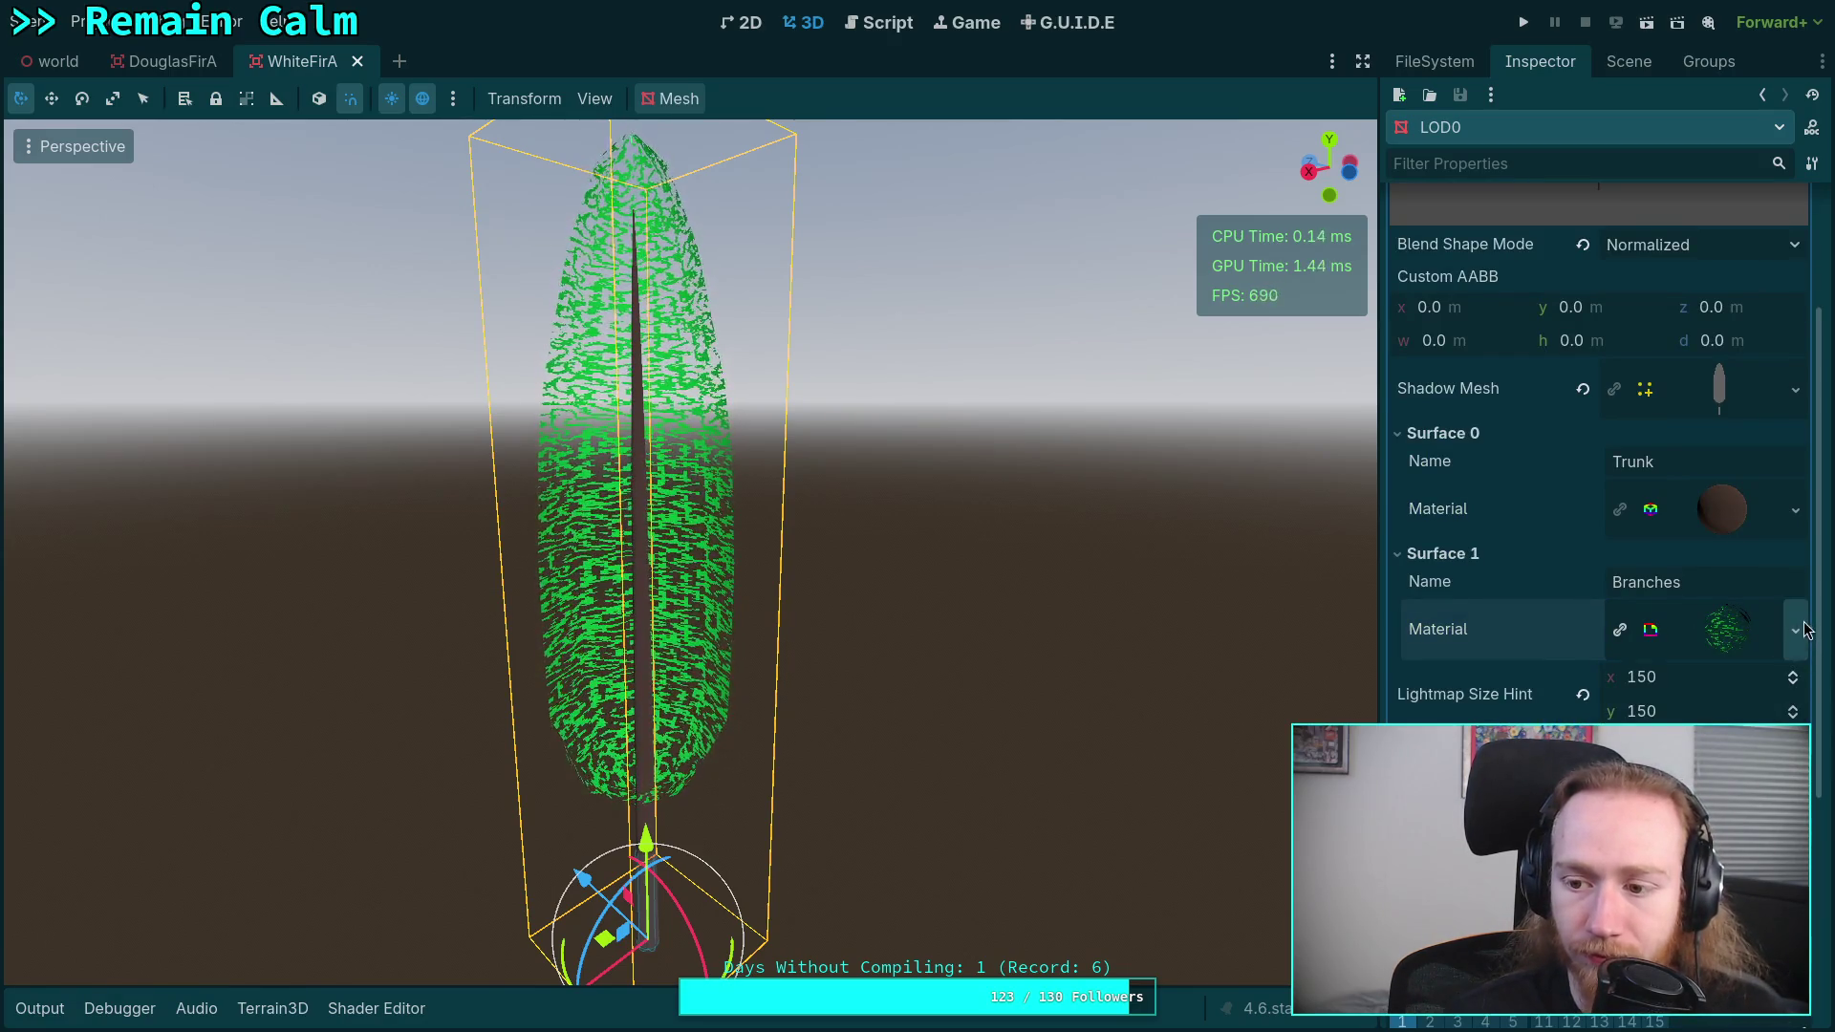
pyautogui.click(1795, 631)
pyautogui.click(1624, 726)
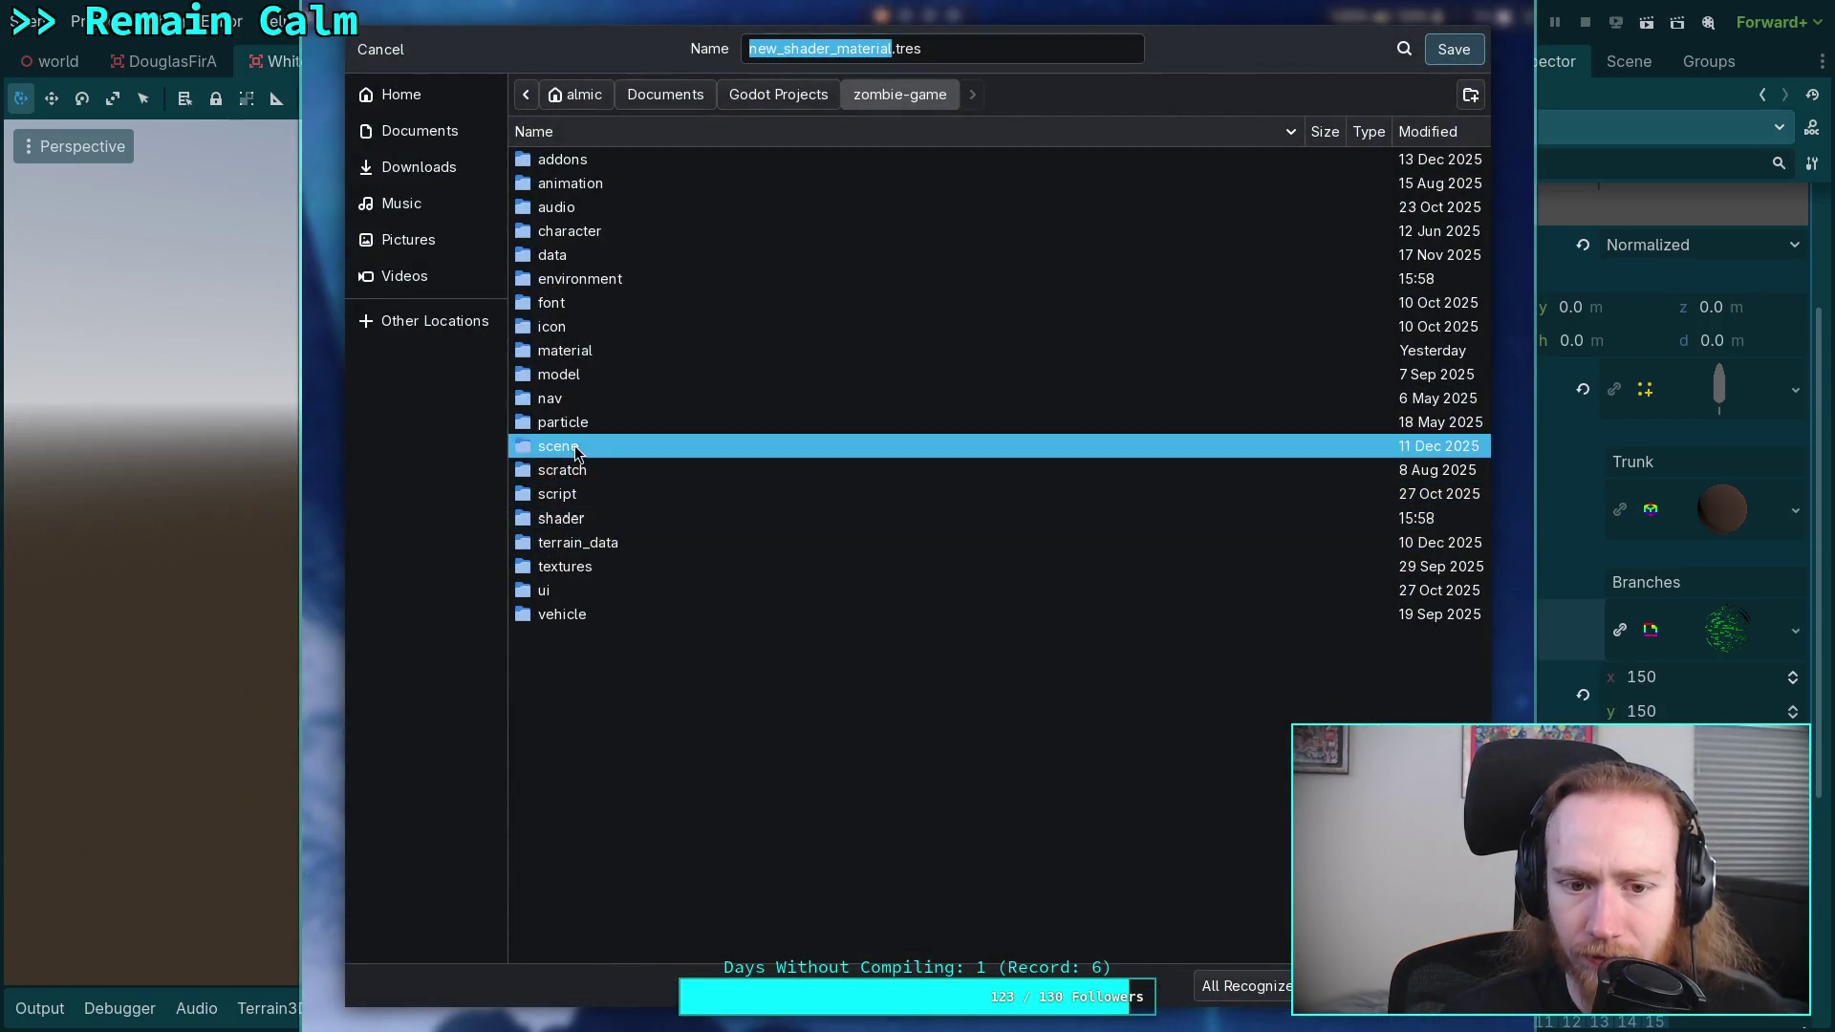
pyautogui.doubleClick(558, 446)
pyautogui.doubleClick(575, 321)
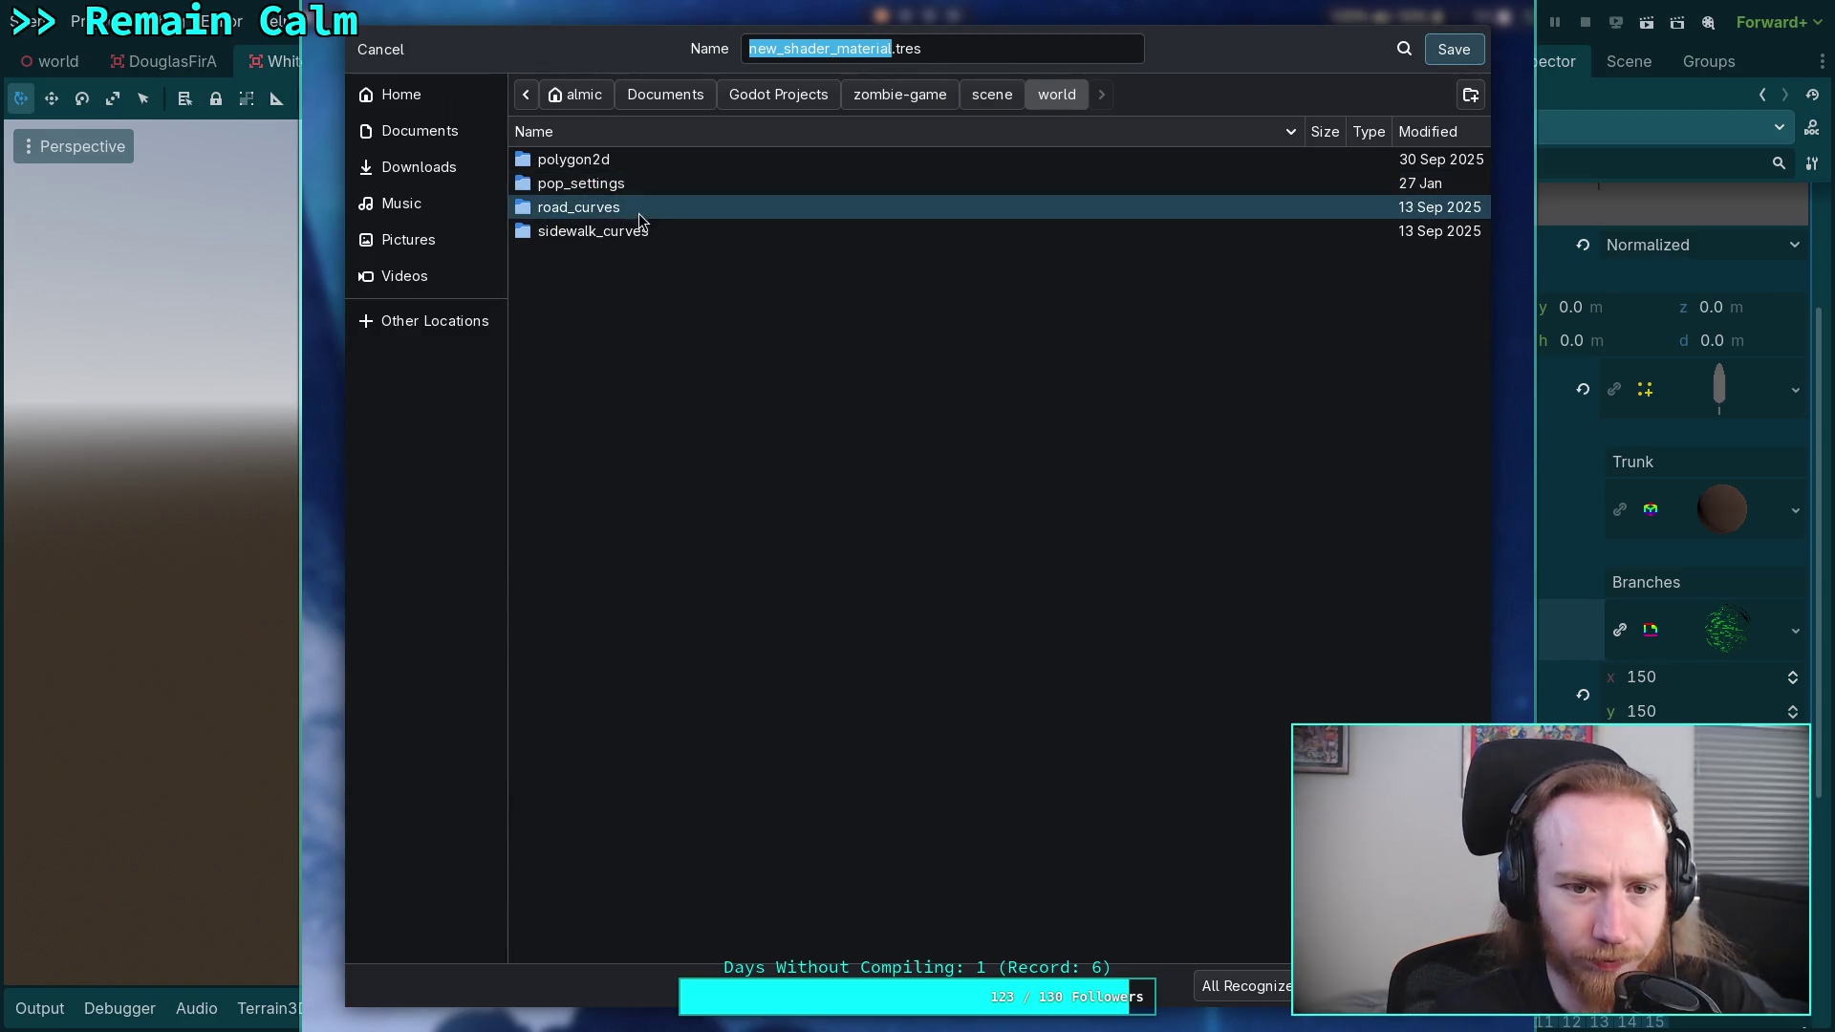
pyautogui.click(978, 105)
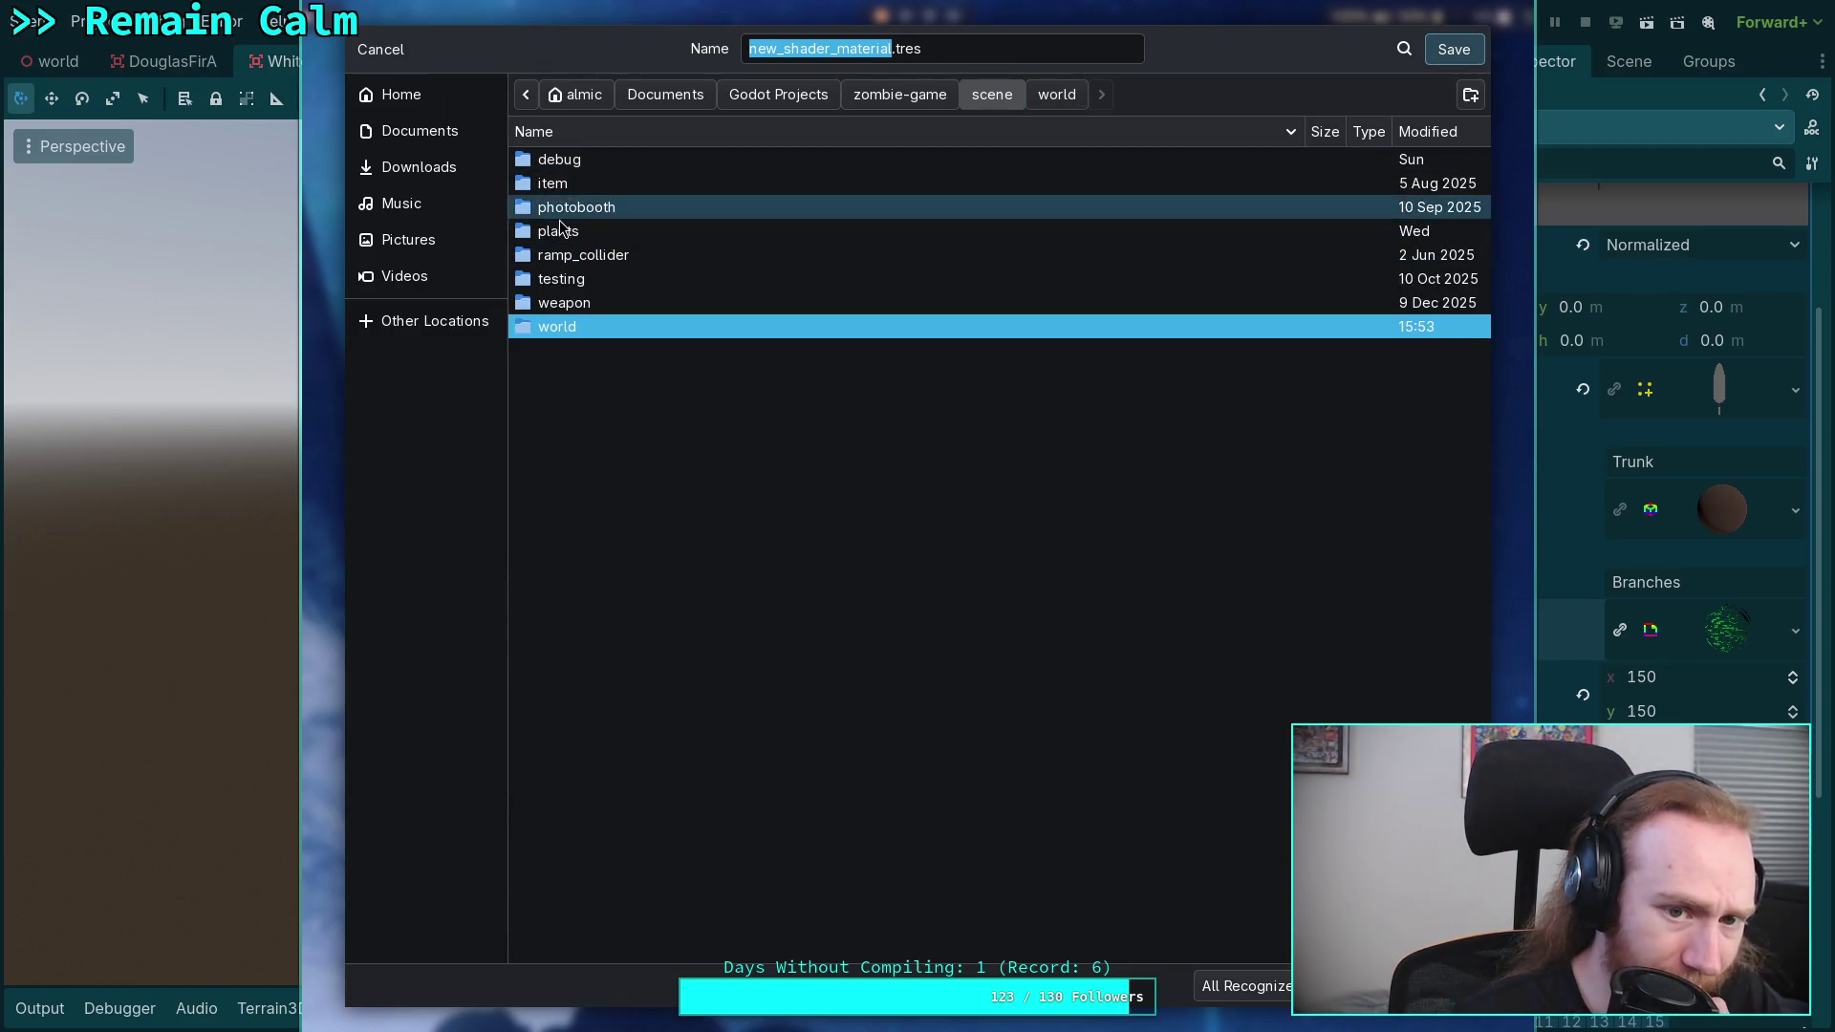
pyautogui.click(564, 231)
pyautogui.doubleClick(566, 234)
pyautogui.doubleClick(571, 183)
pyautogui.doubleClick(588, 233)
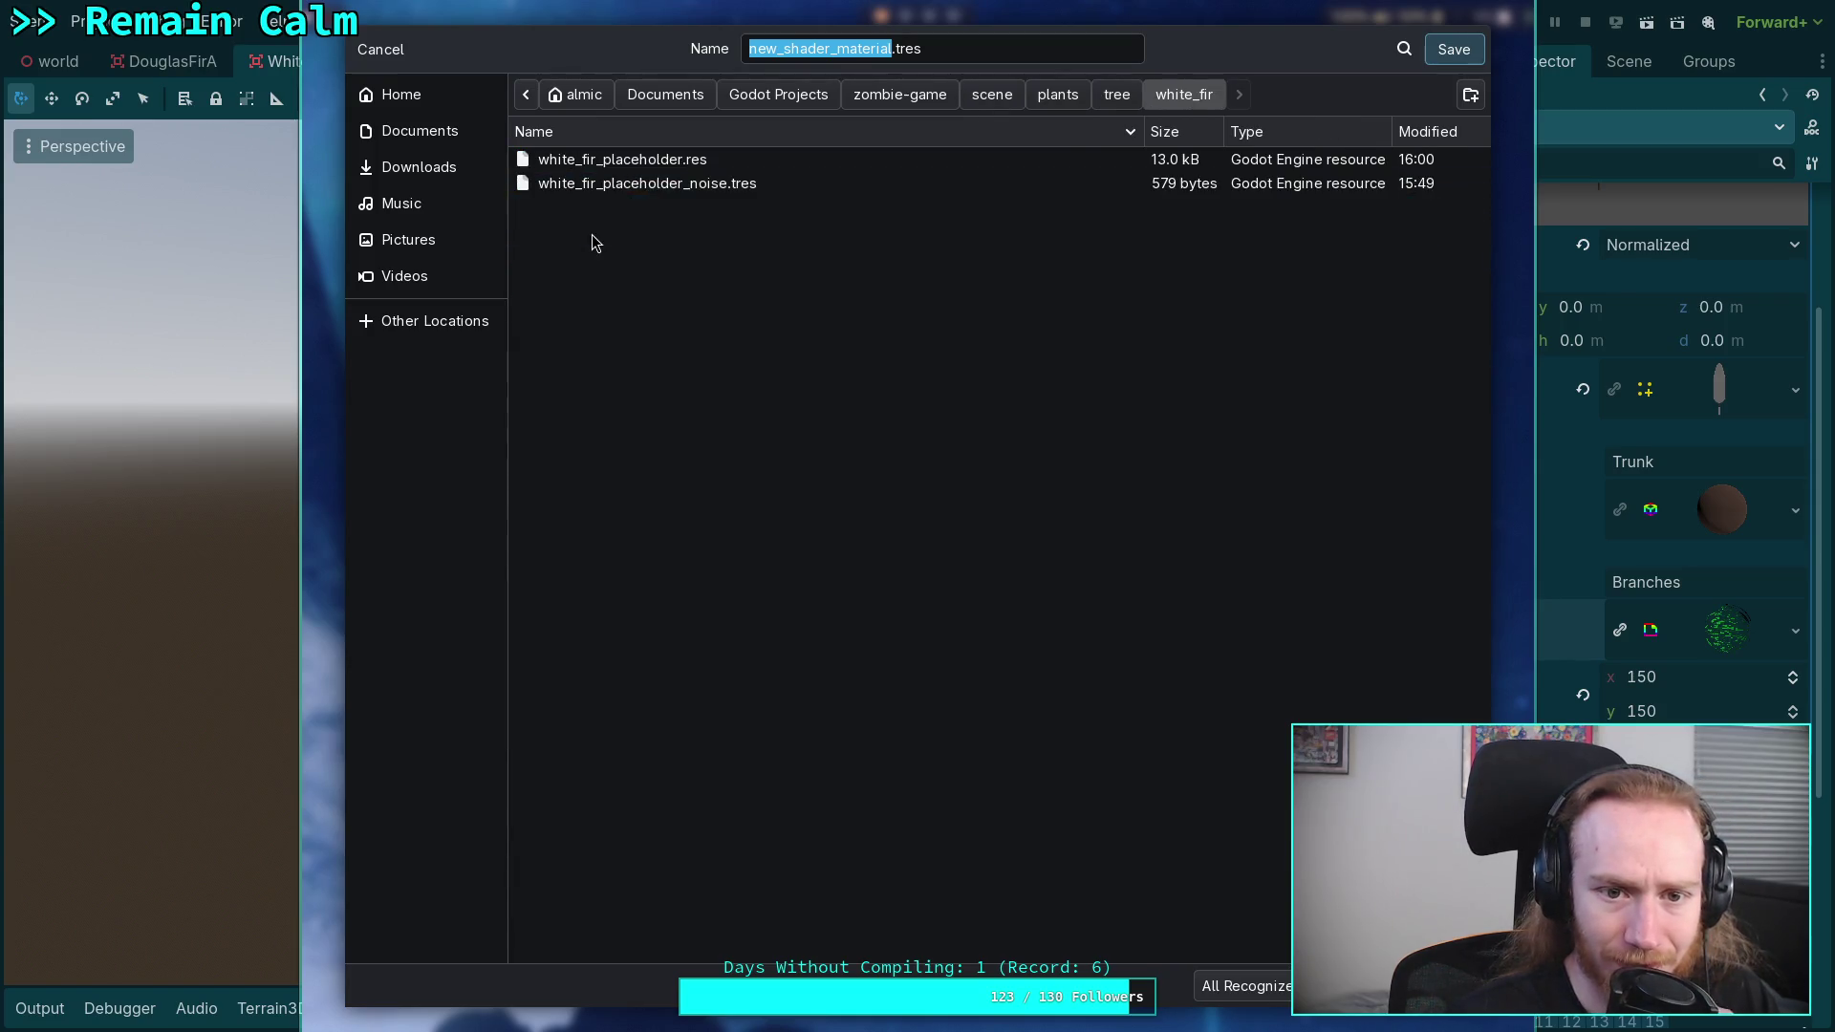
# - Name the file white_fir_placeholder_leaves.tres and save it
pyautogui.click(888, 52)
pyautogui.moveTo(834, 50); pyautogui.dragTo(747, 55)
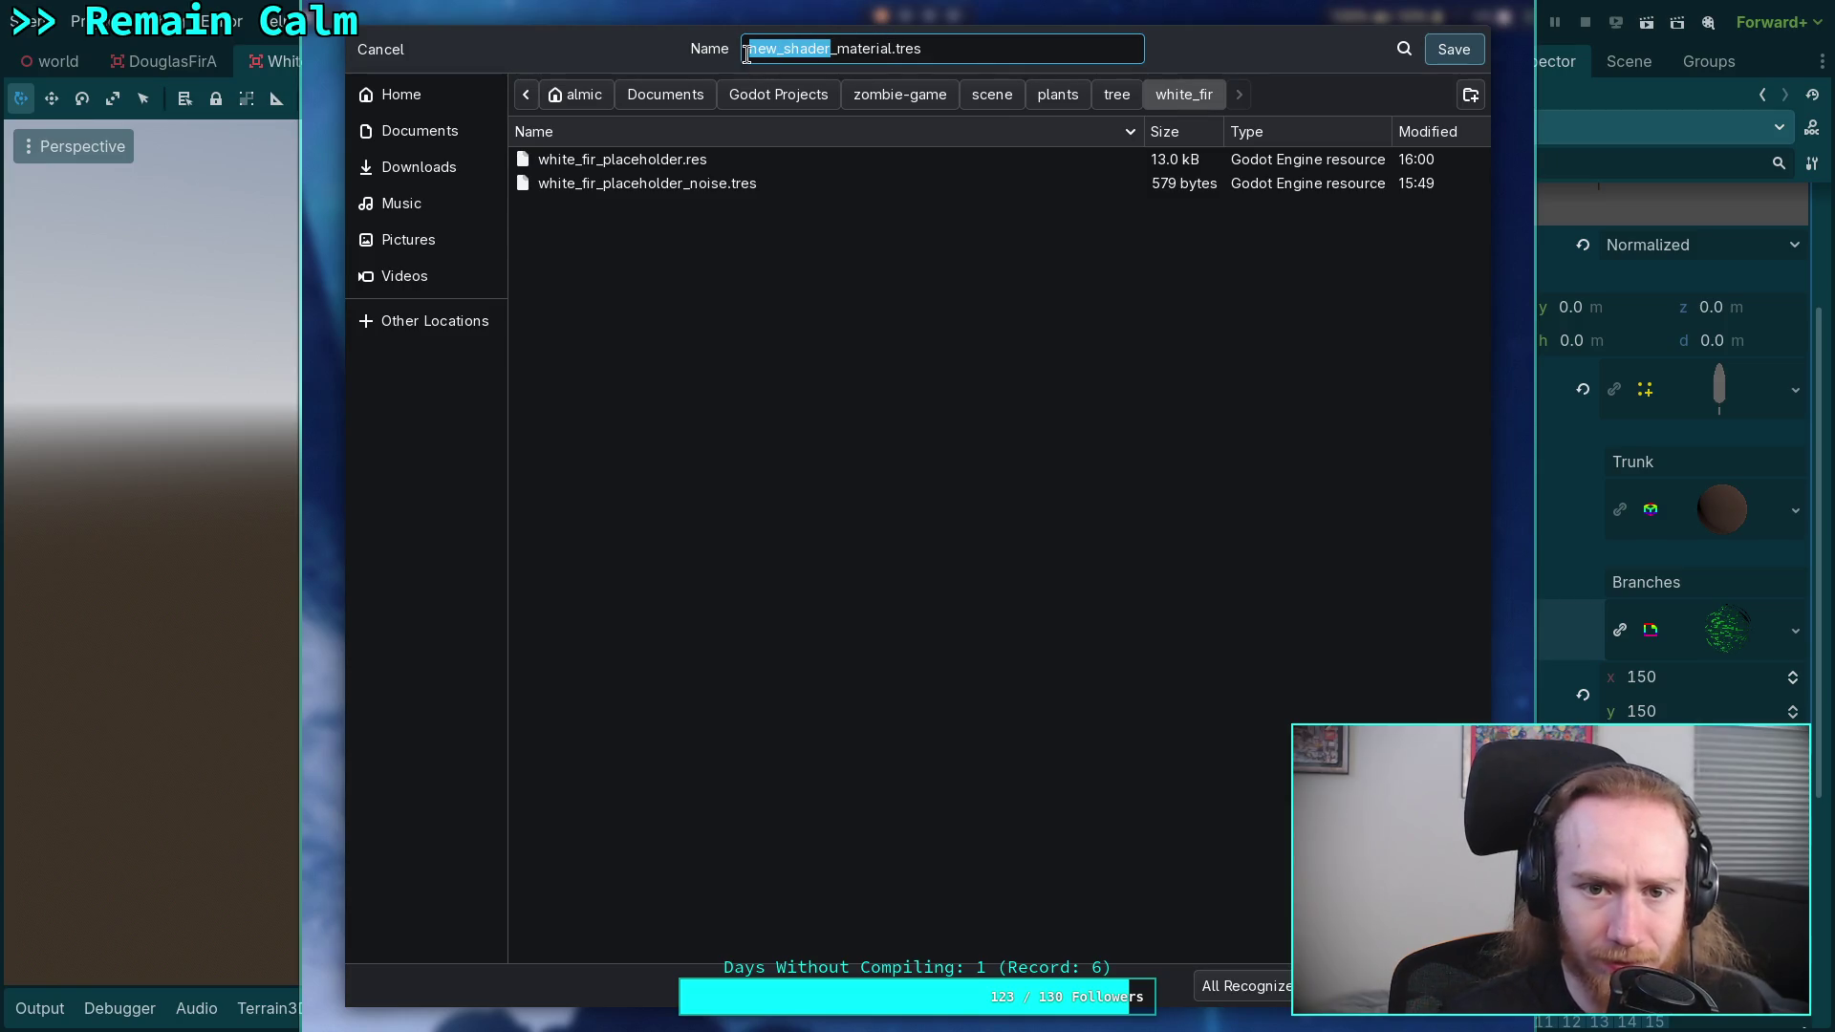
pyautogui.write('white')
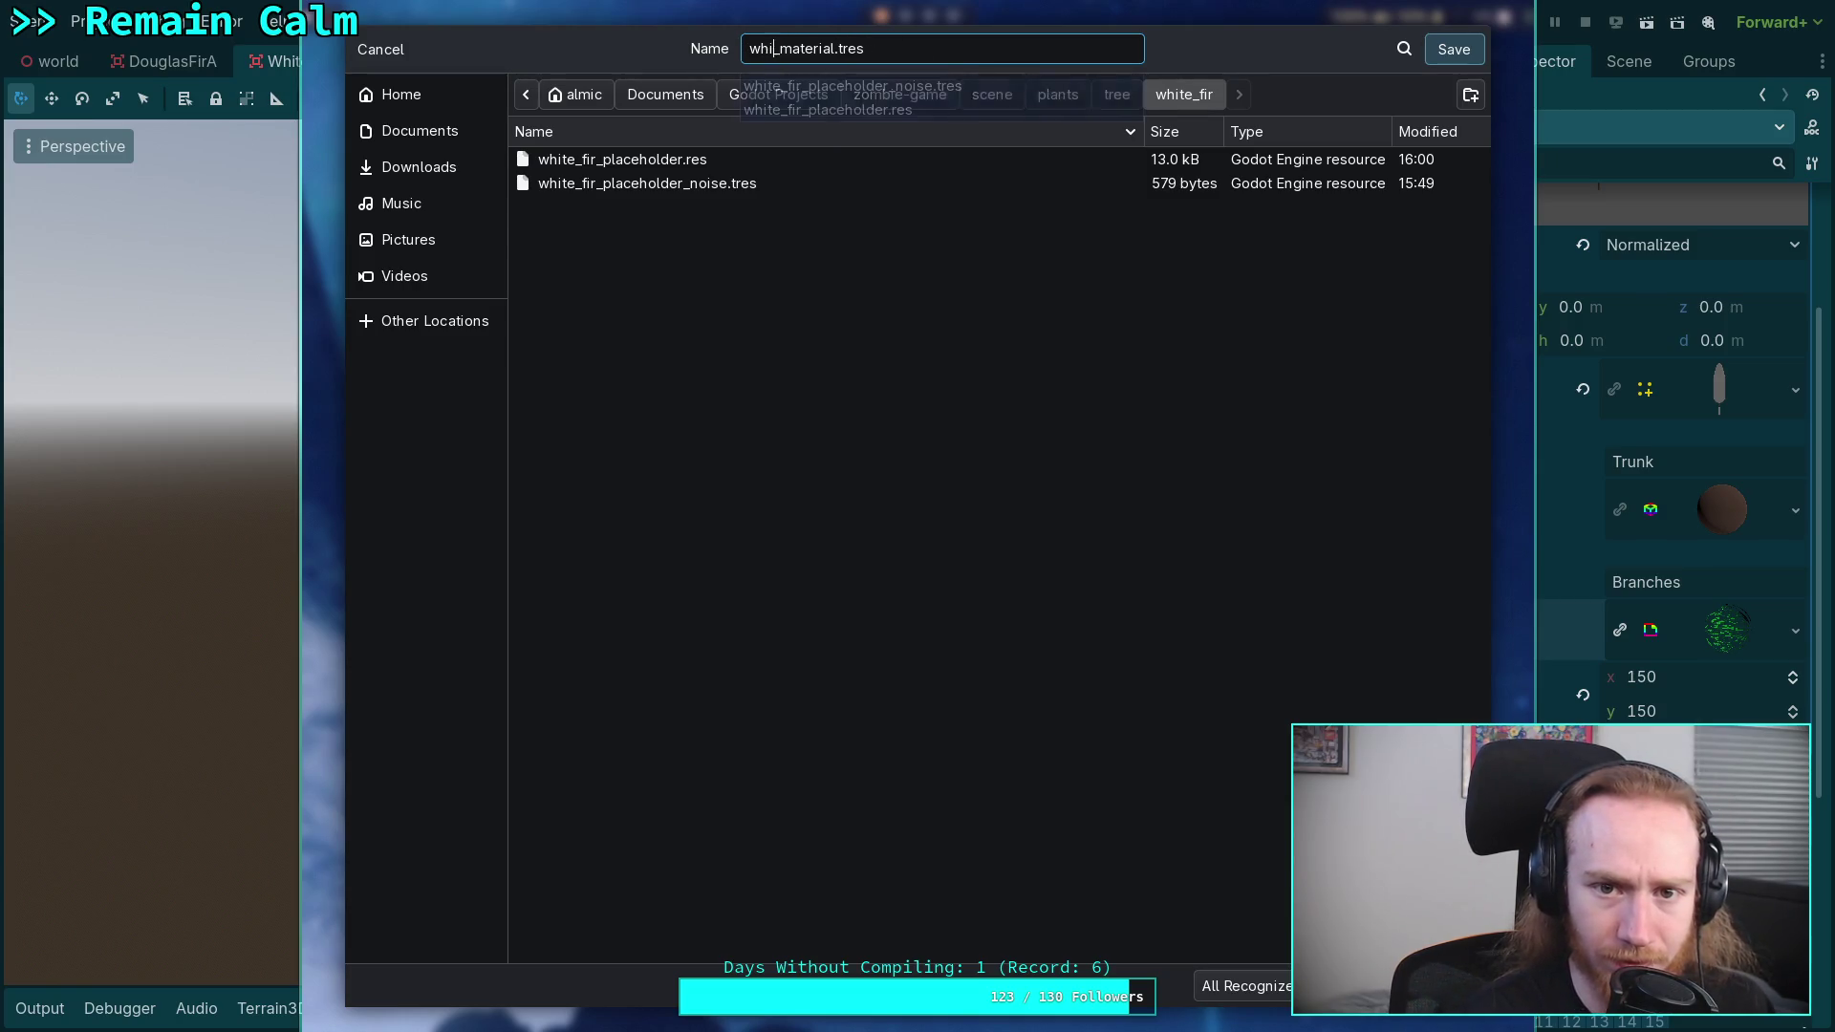
pyautogui.write('_fir_placed')
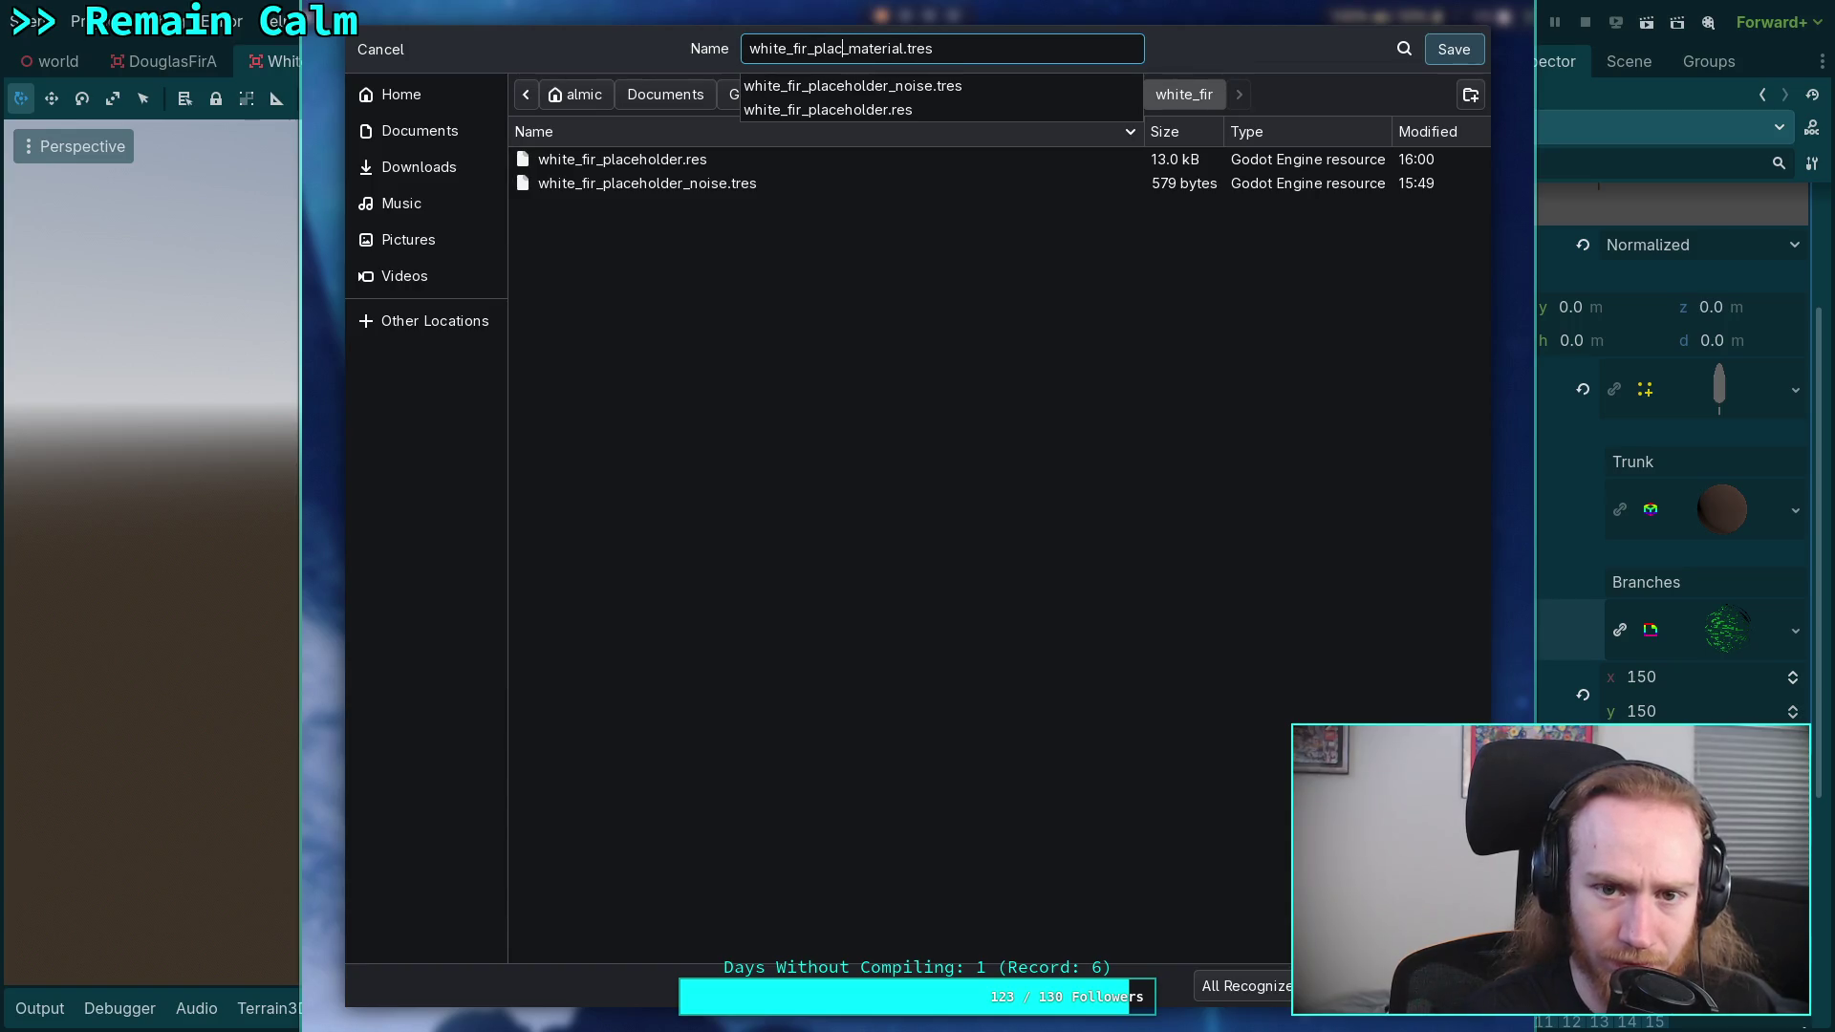
pyautogui.press('BackSpace')
pyautogui.press('BackSpace')
pyautogui.write('hd')
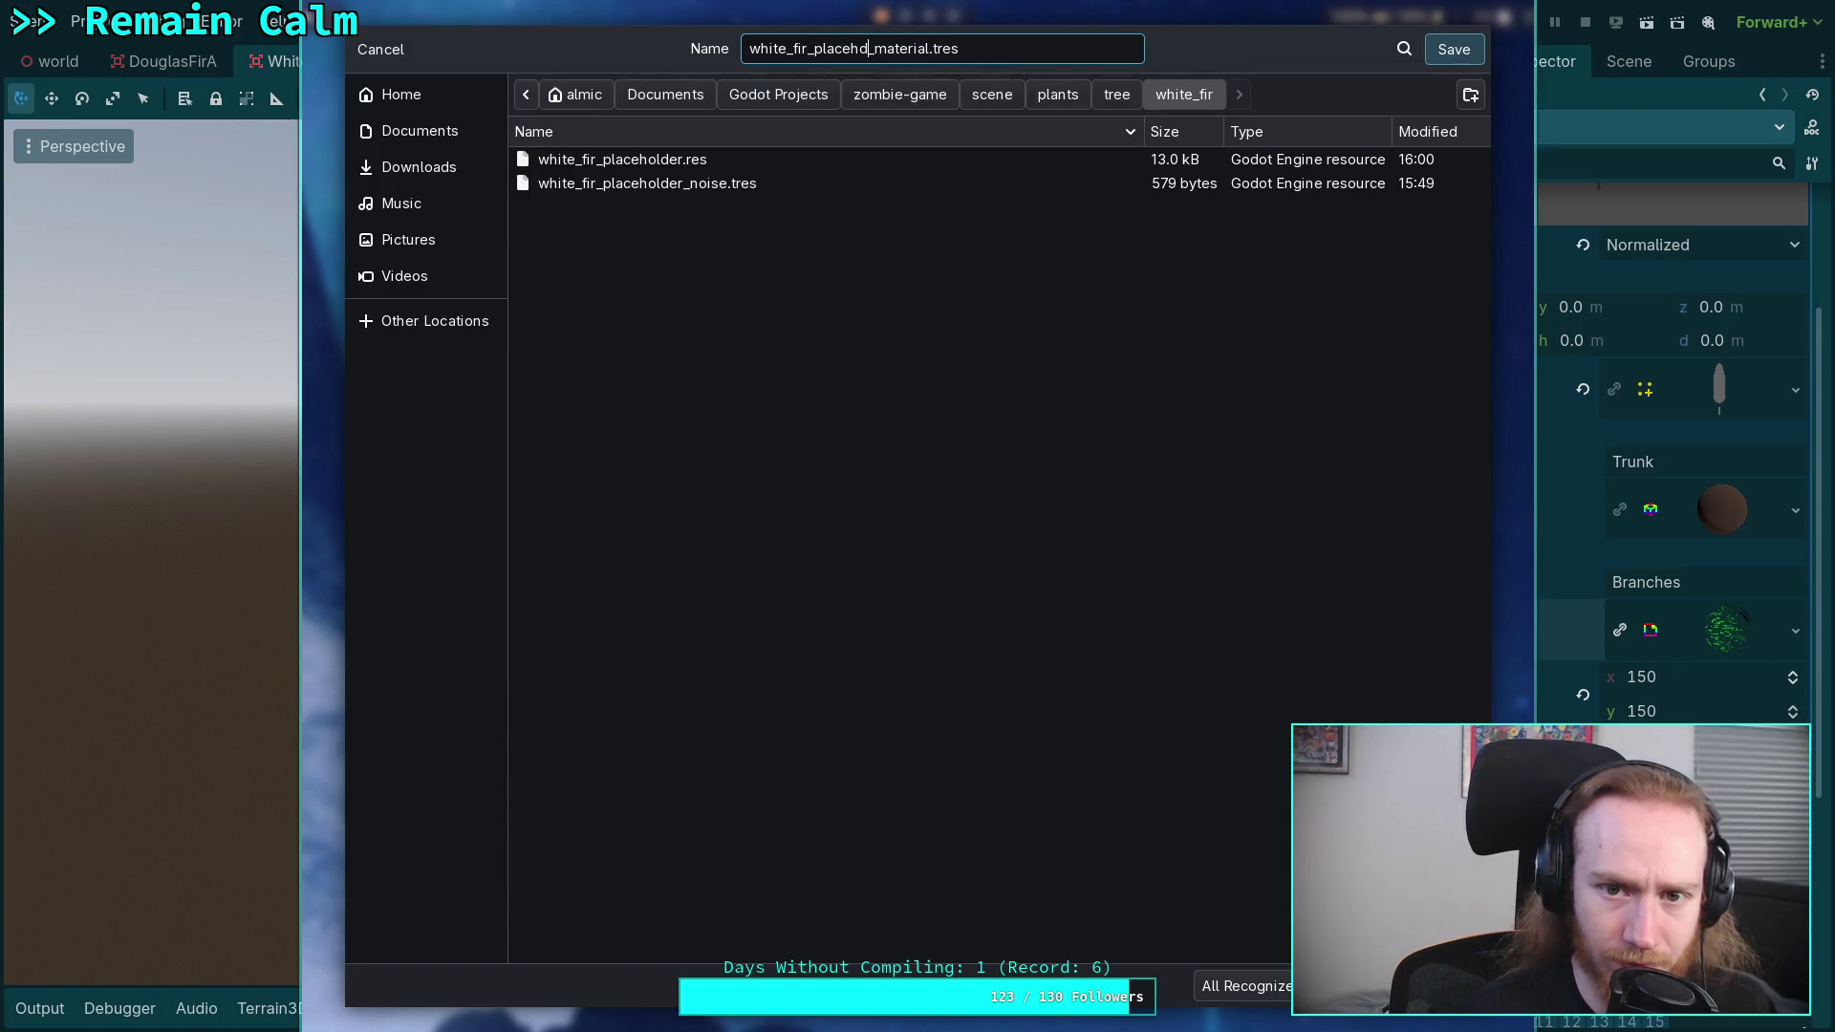
pyautogui.write('older_')
pyautogui.press('Delete')
pyautogui.press('Delete')
pyautogui.press('Delete')
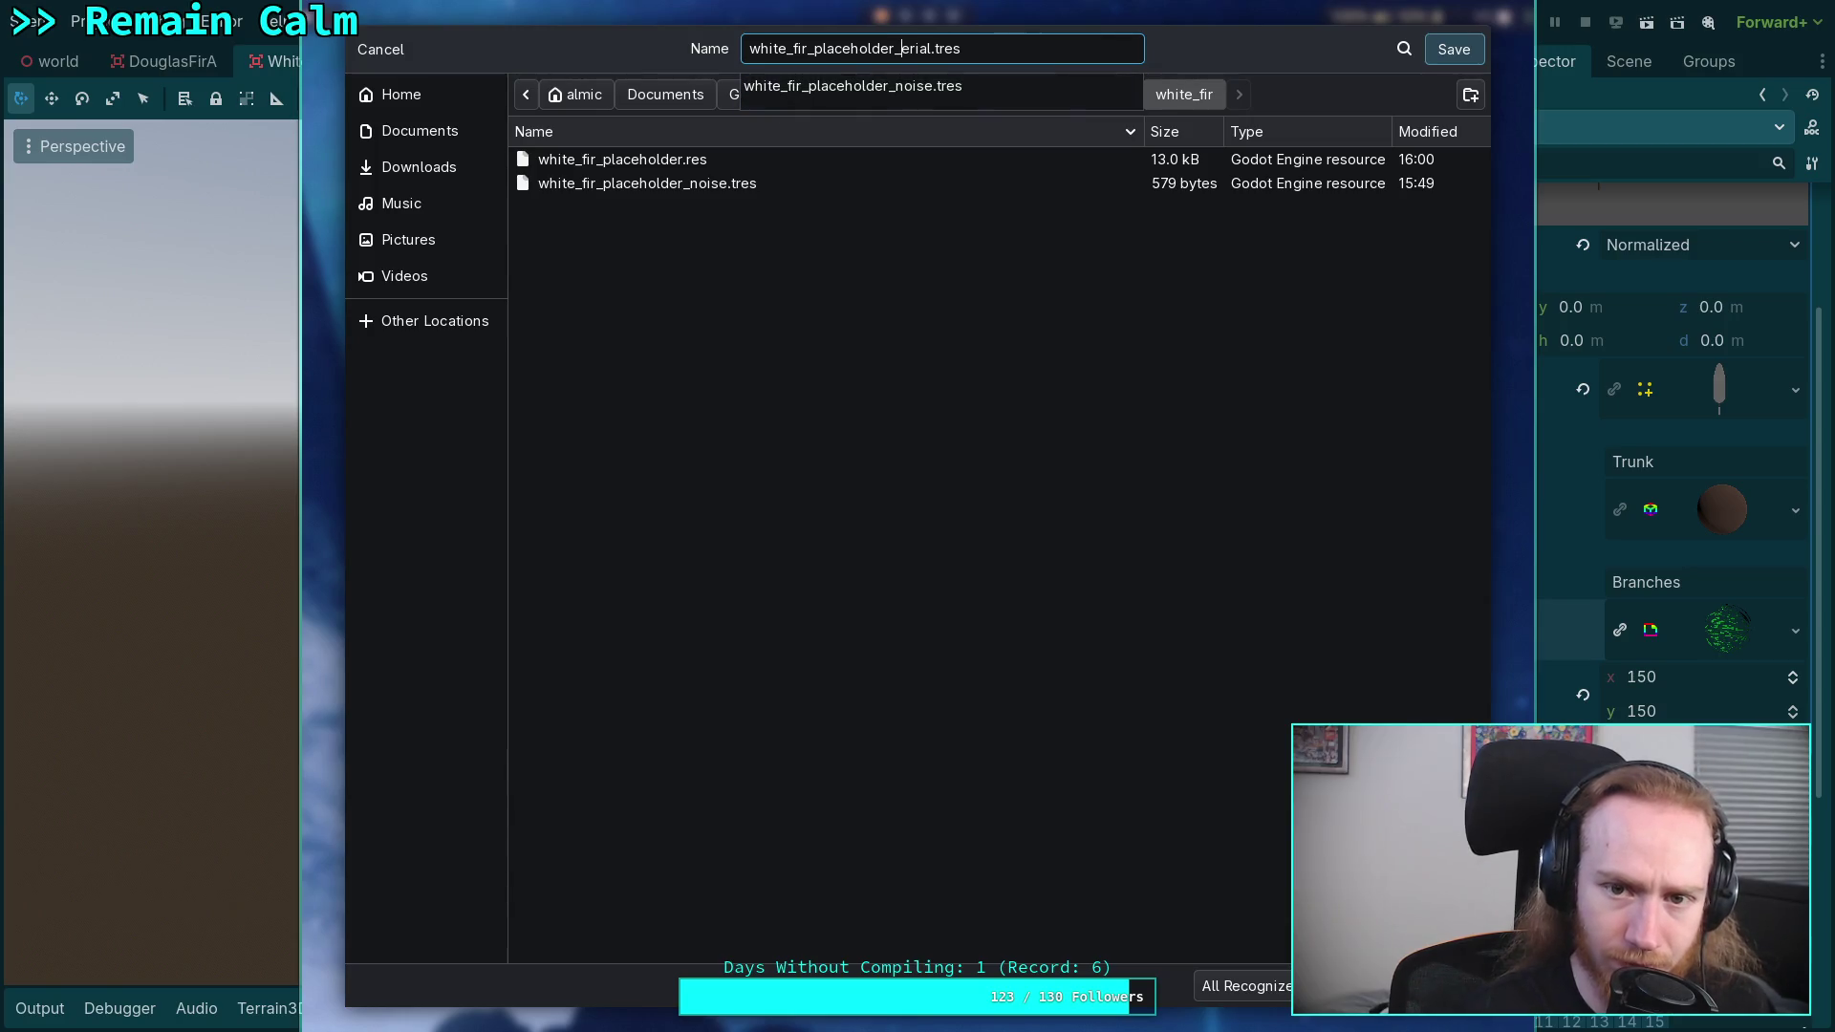
pyautogui.write('leaves')
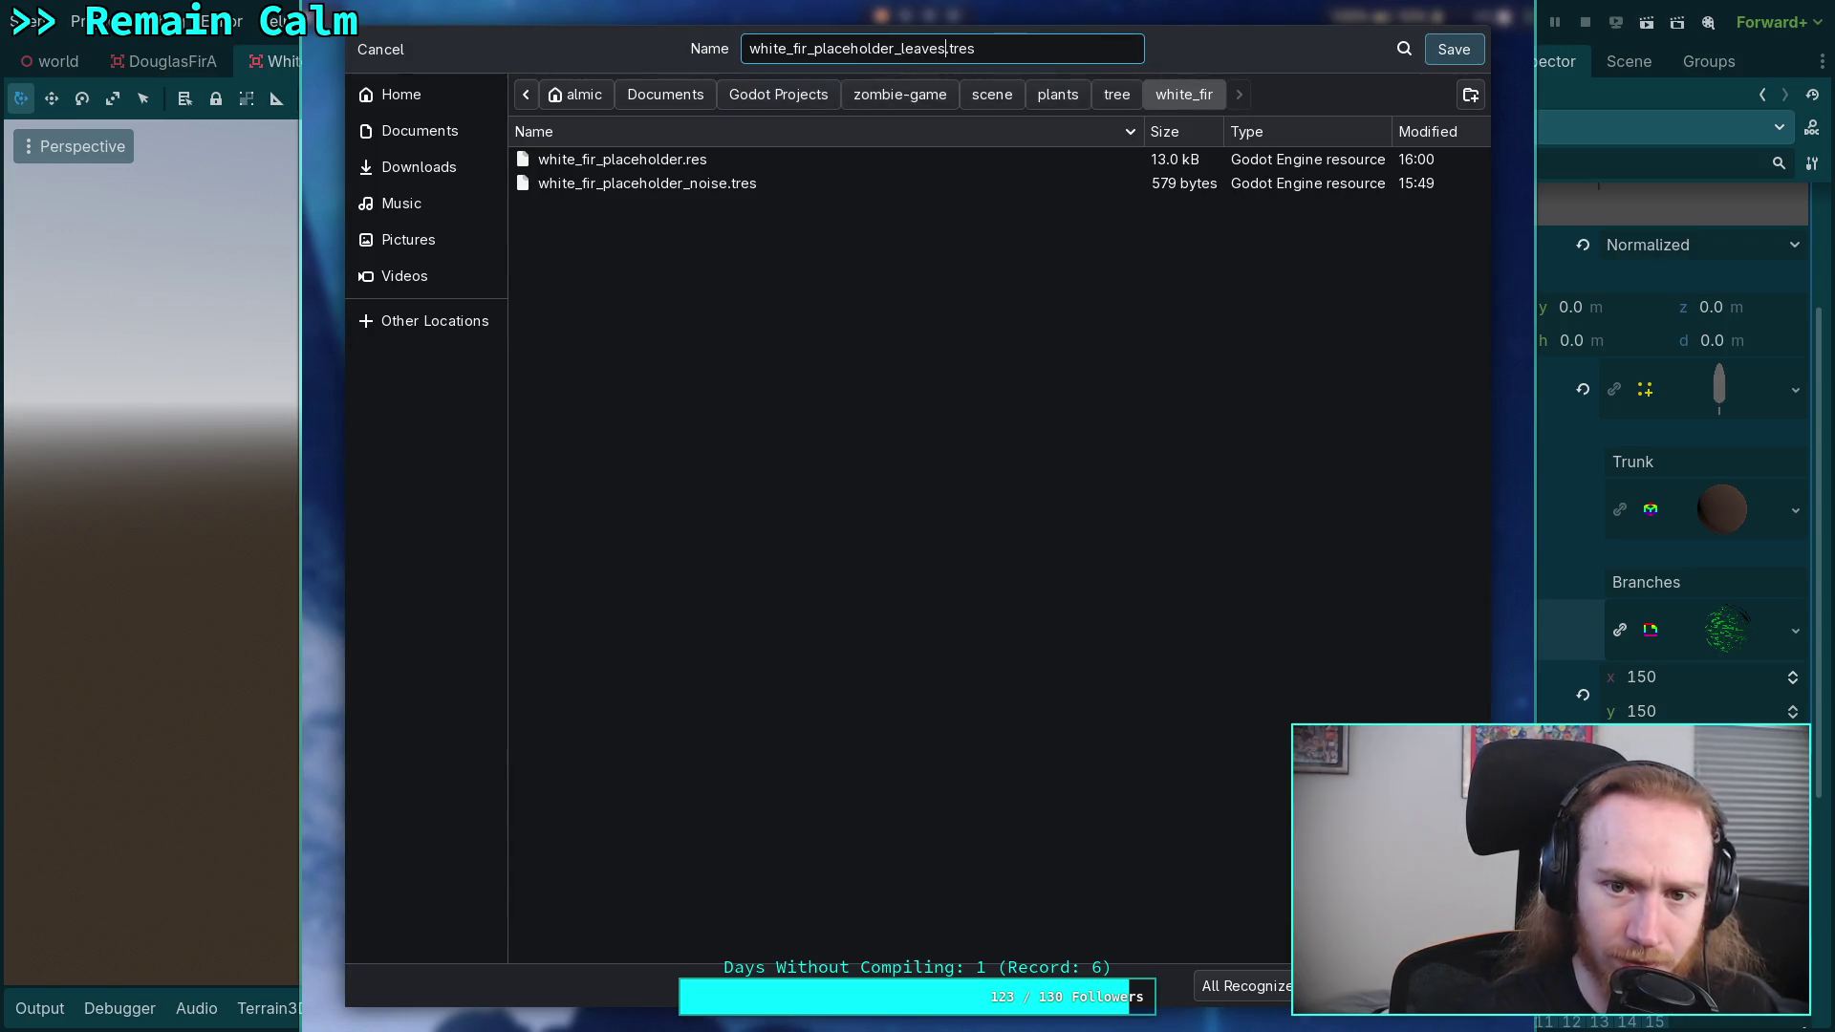
pyautogui.press('Return')
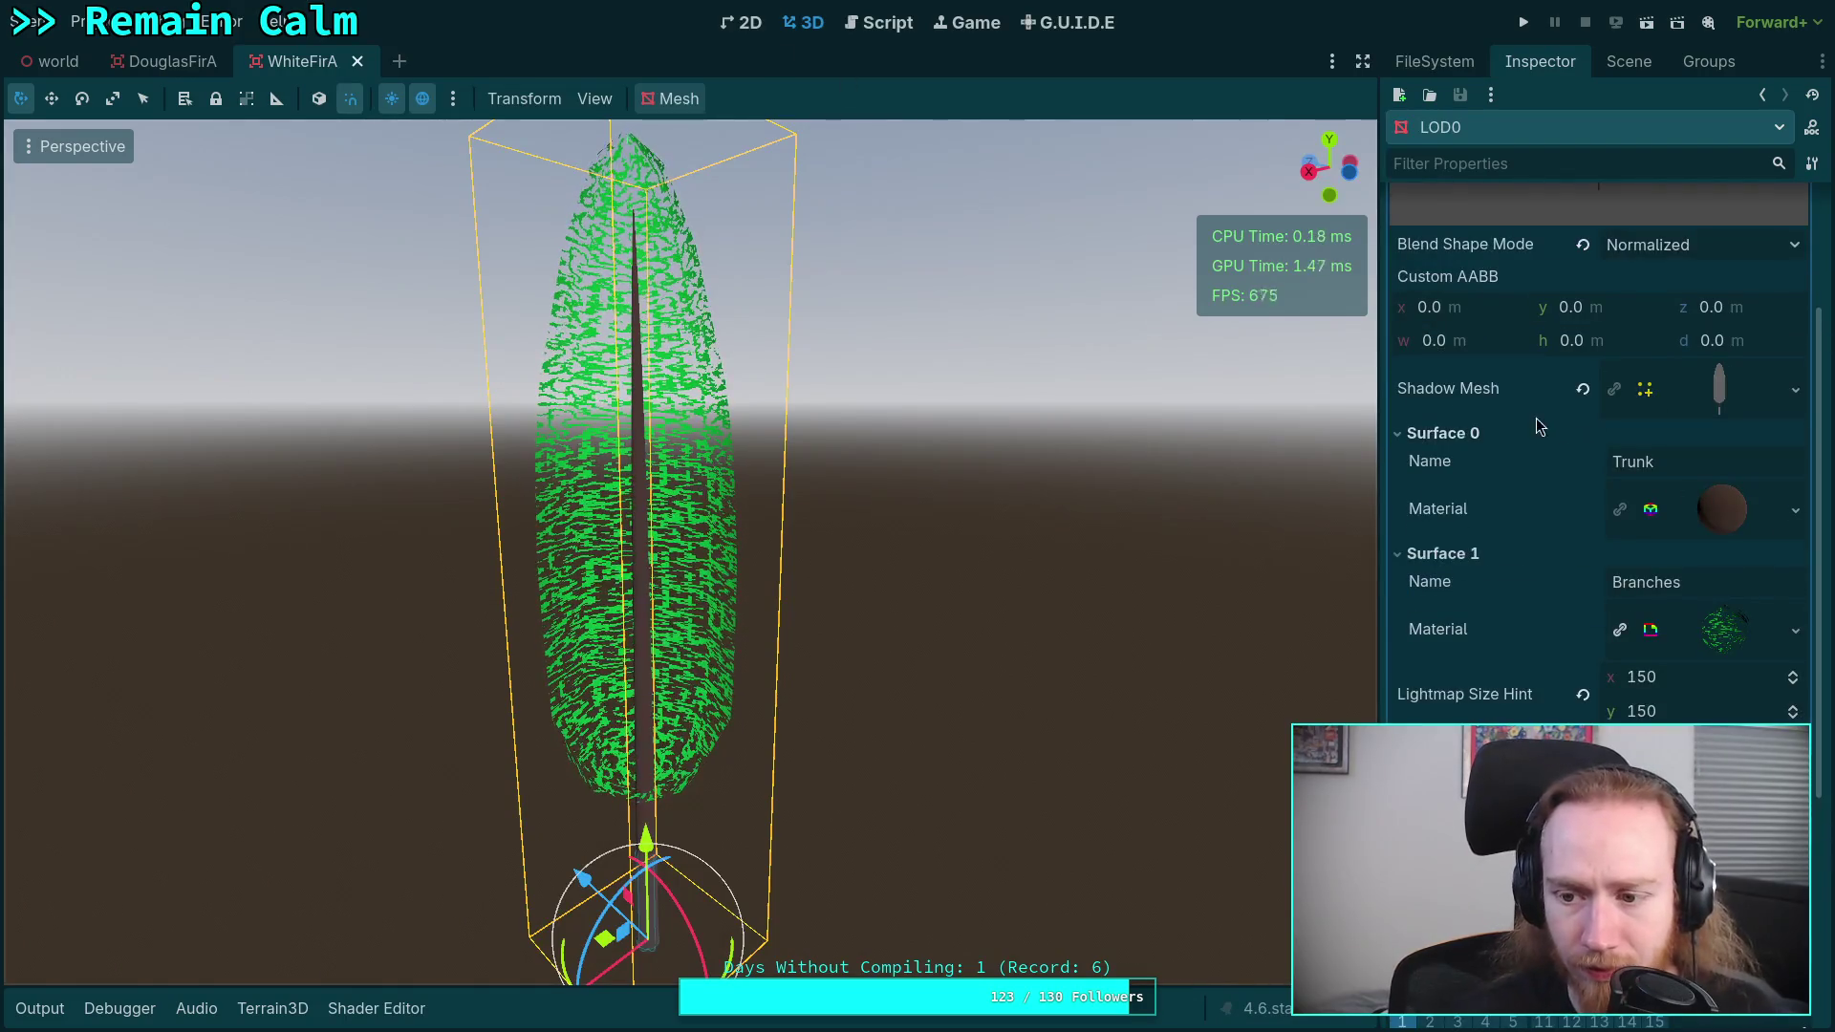
# - Rotate the WhiteFirA mesh preview to inspect the tree, then open foliage.gdshader in the Shader Editor
pyautogui.scroll(3, 1548, 608)
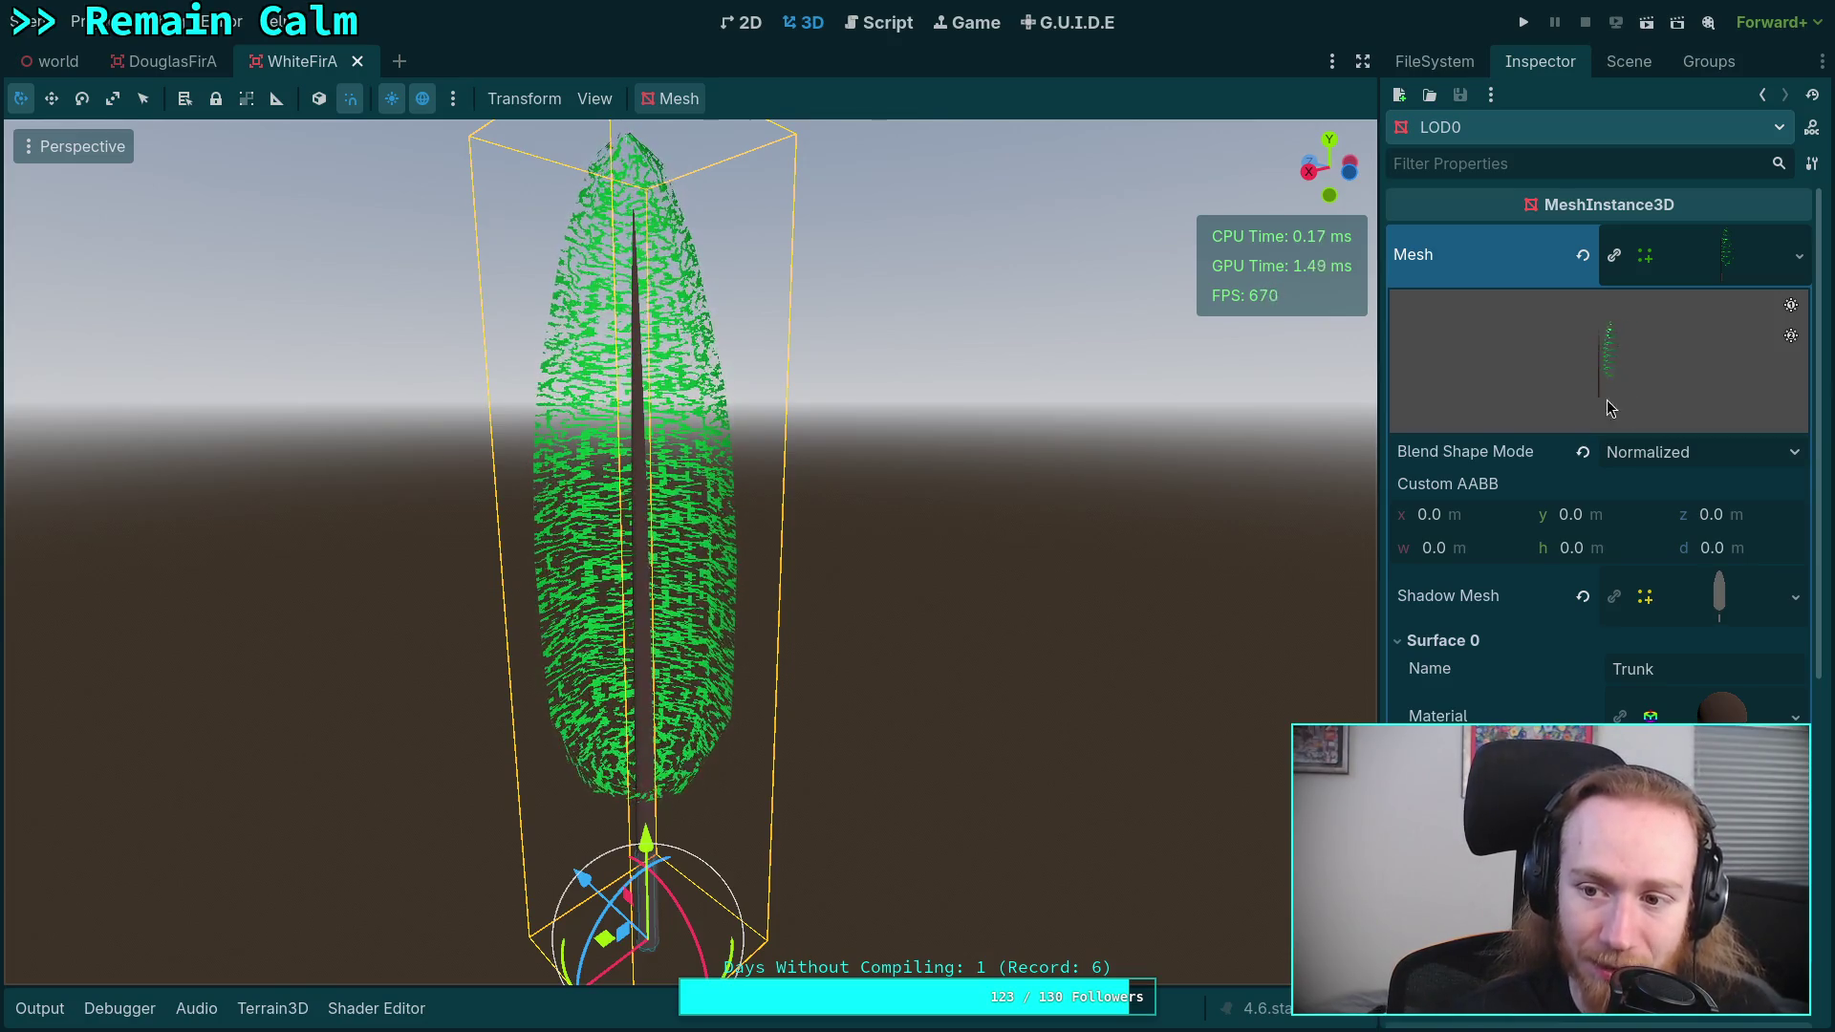
pyautogui.moveTo(1602, 382)
pyautogui.mouseDown()
pyautogui.moveTo(1531, 378)
pyautogui.moveTo(1739, 391)
pyautogui.moveTo(1407, 375)
pyautogui.mouseUp()
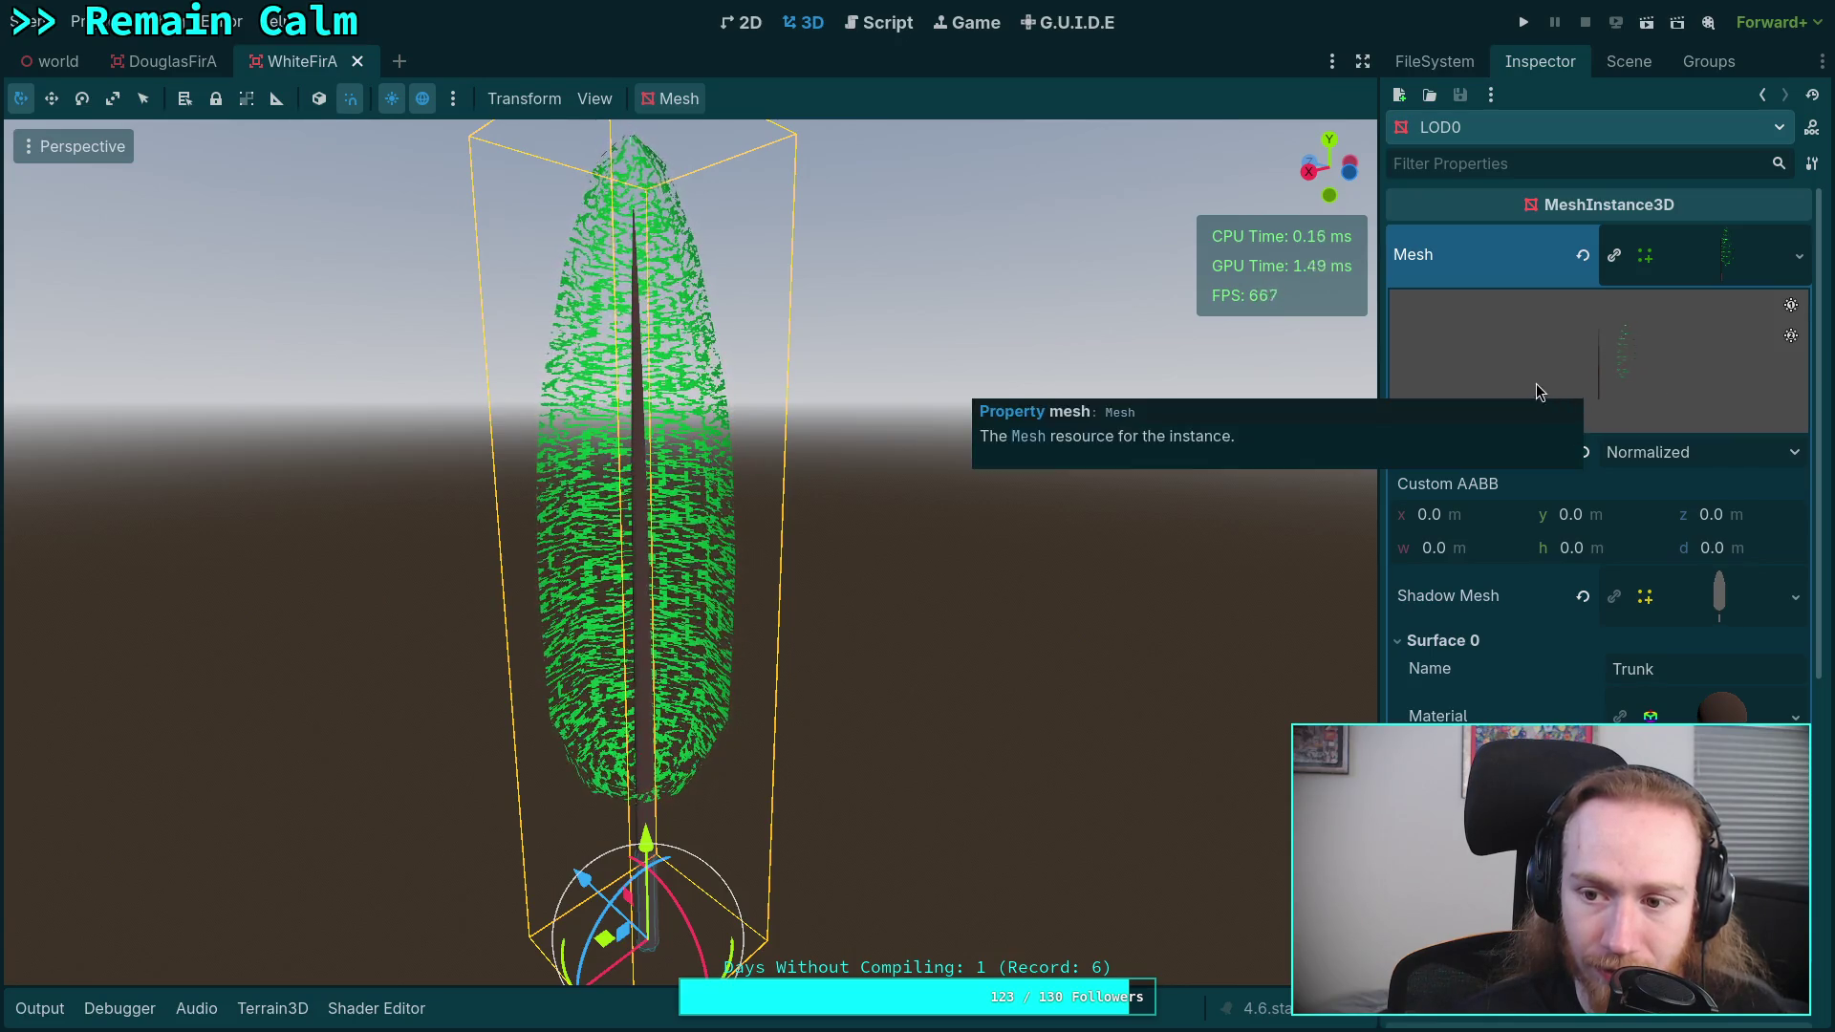
pyautogui.moveTo(1550, 400); pyautogui.dragTo(1577, 396)
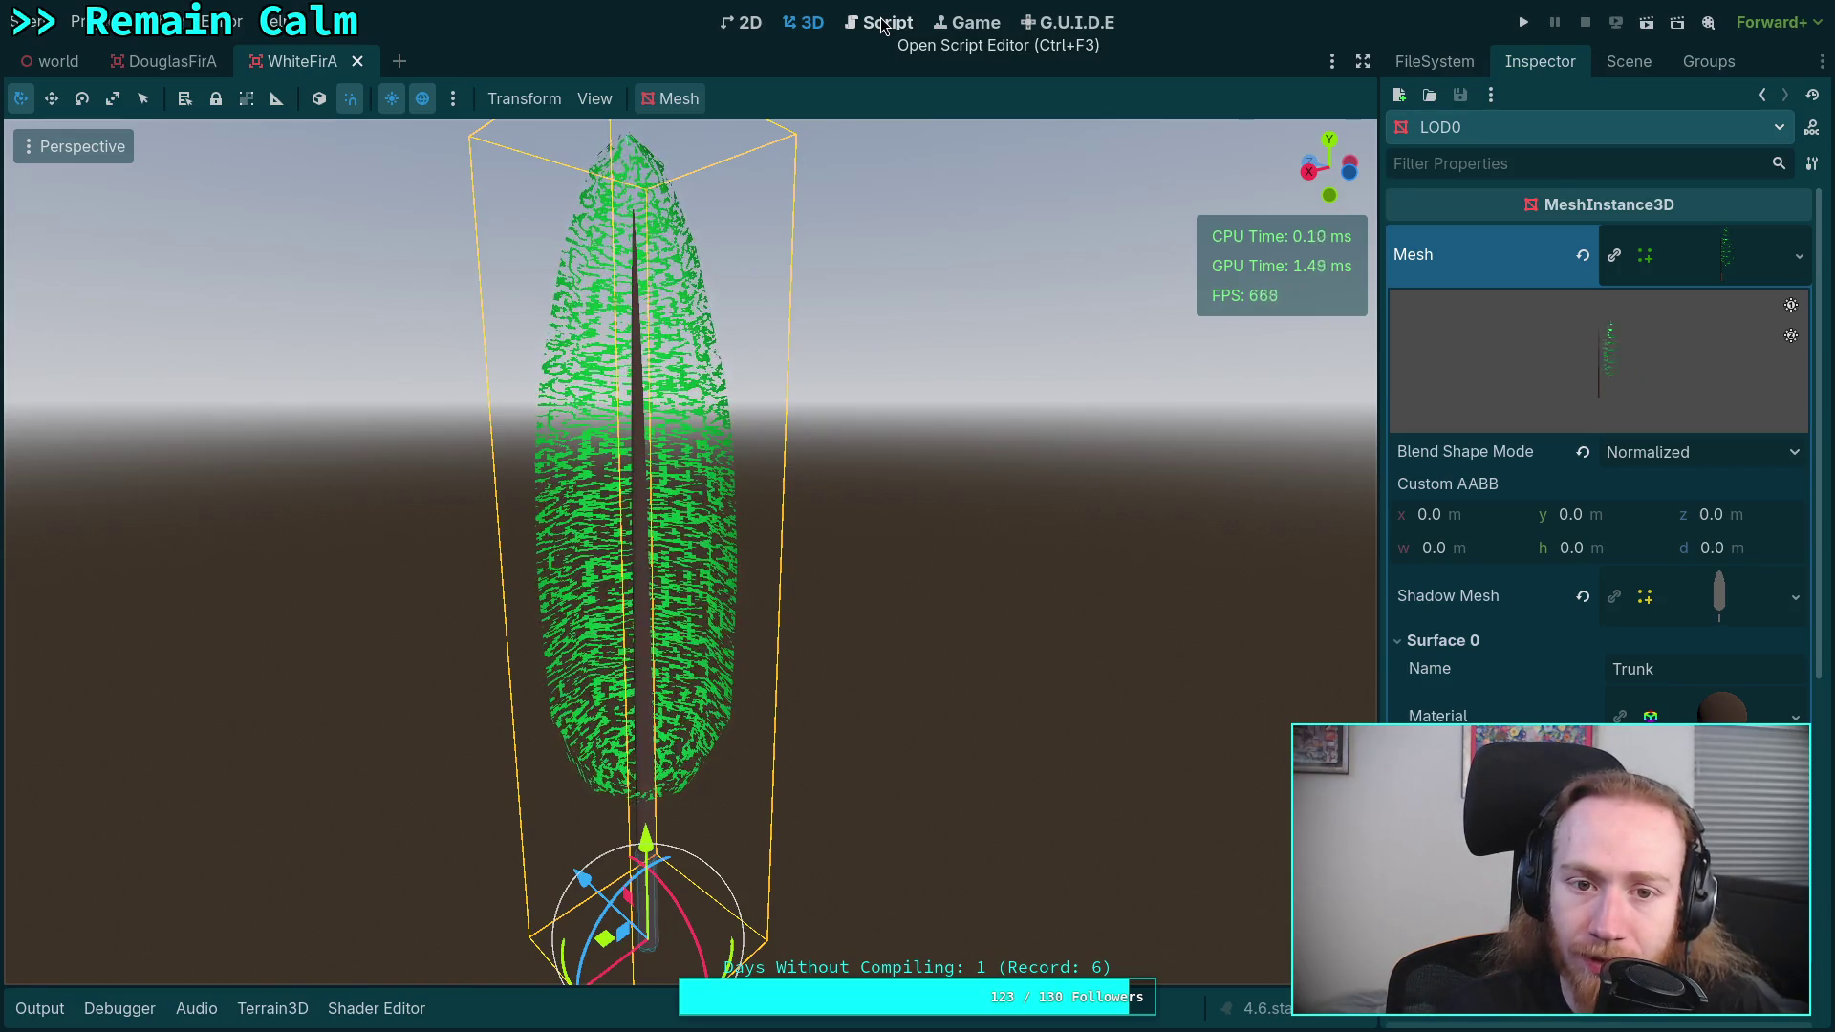
pyautogui.click(376, 1008)
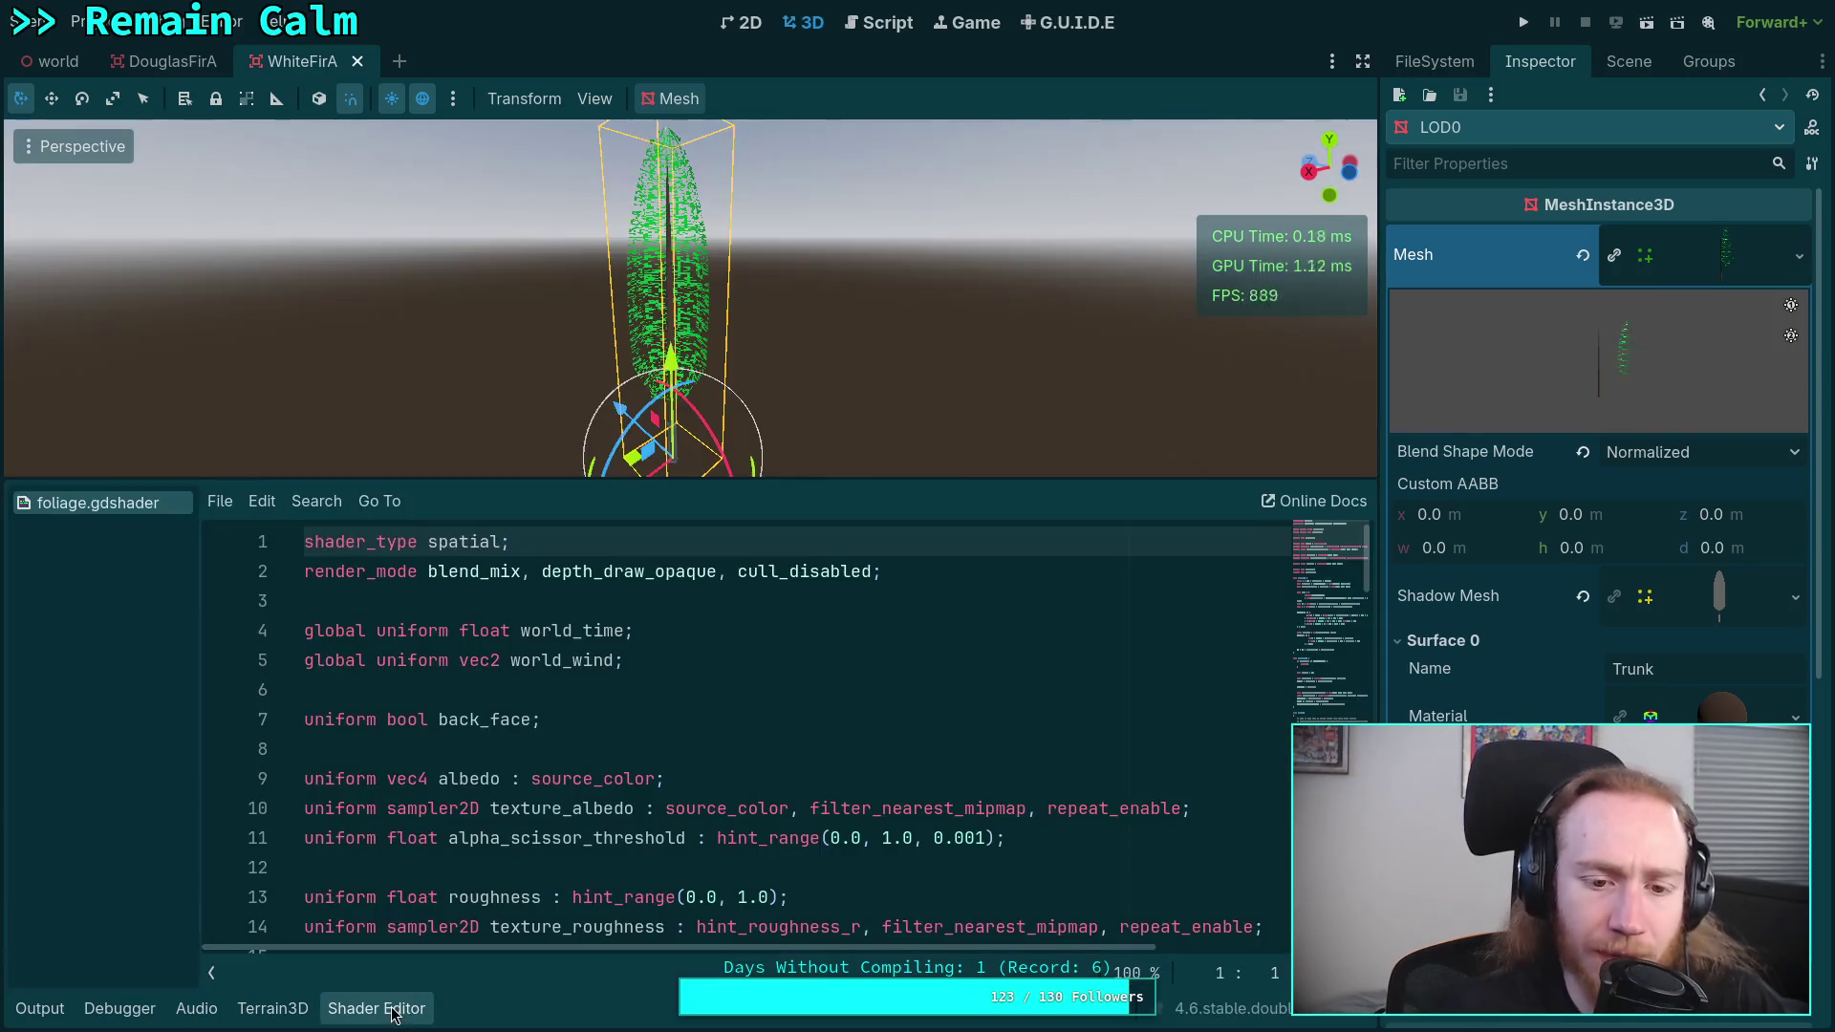
# - Review the wind calculation in foliage.gdshader and highlight every use of VERTEX
pyautogui.scroll(-8, 638, 745)
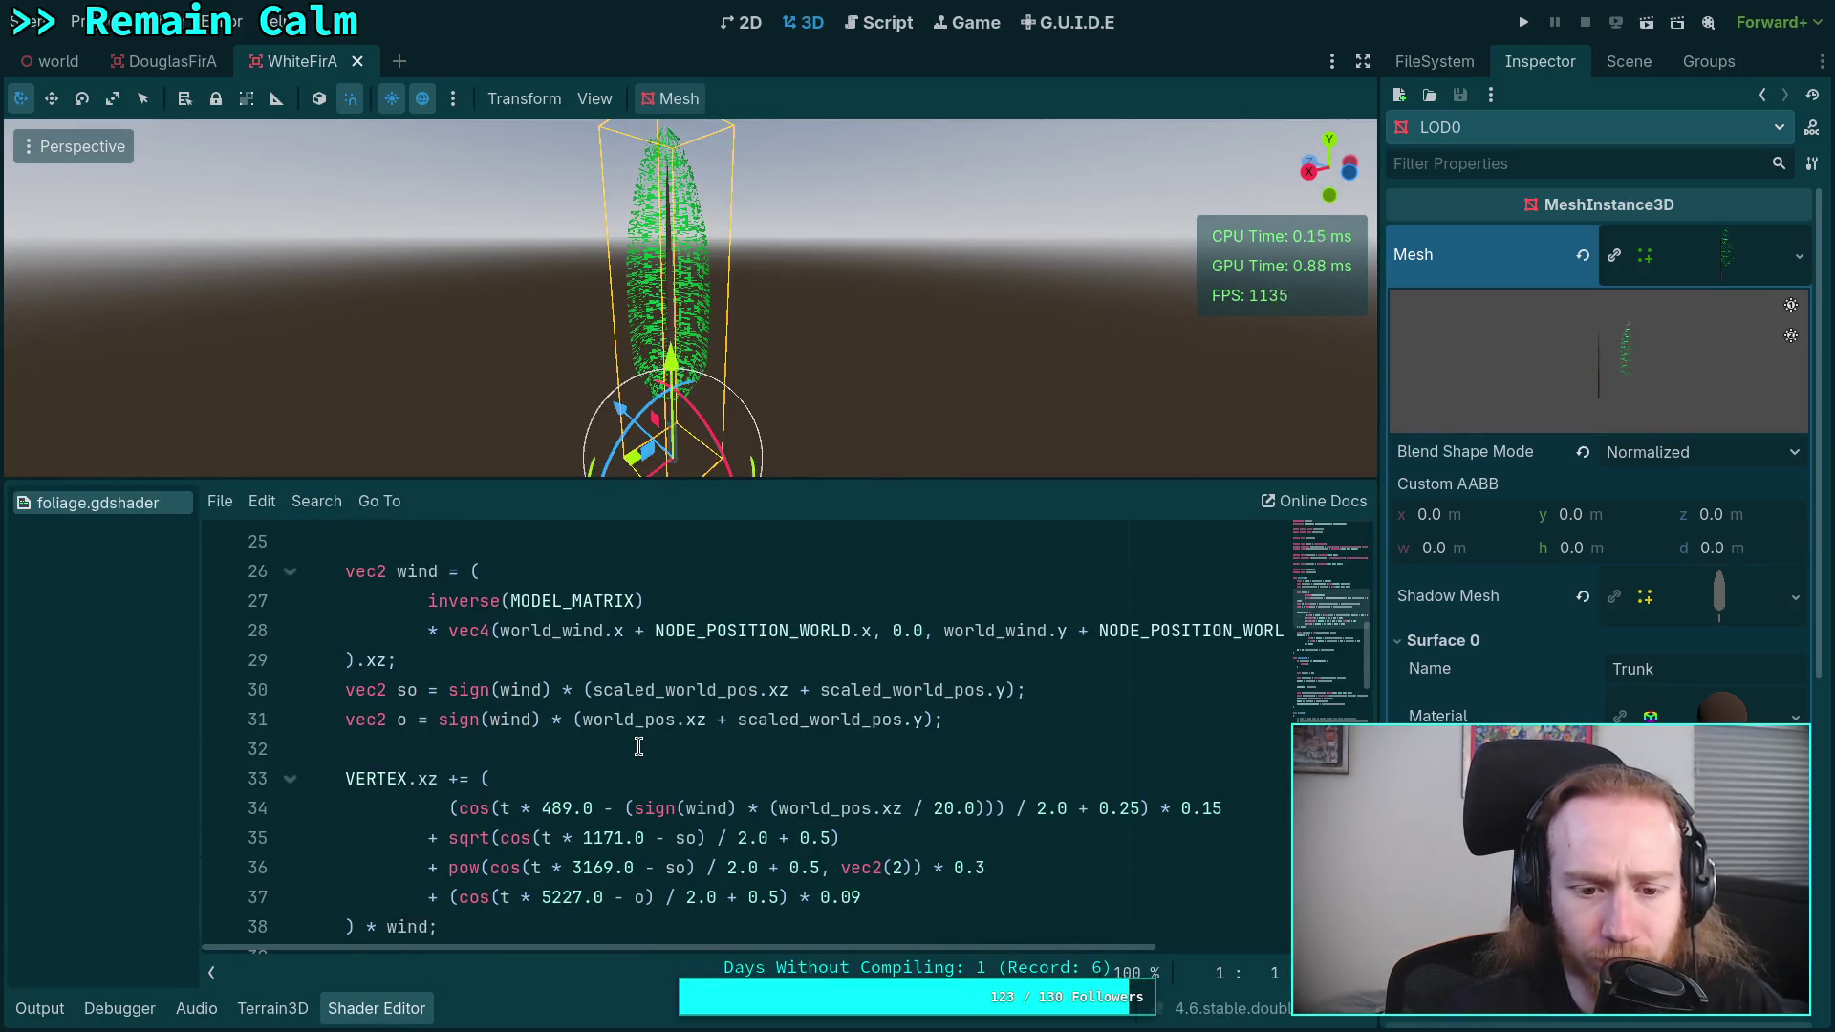
pyautogui.scroll(1, 638, 746)
pyautogui.click(557, 719)
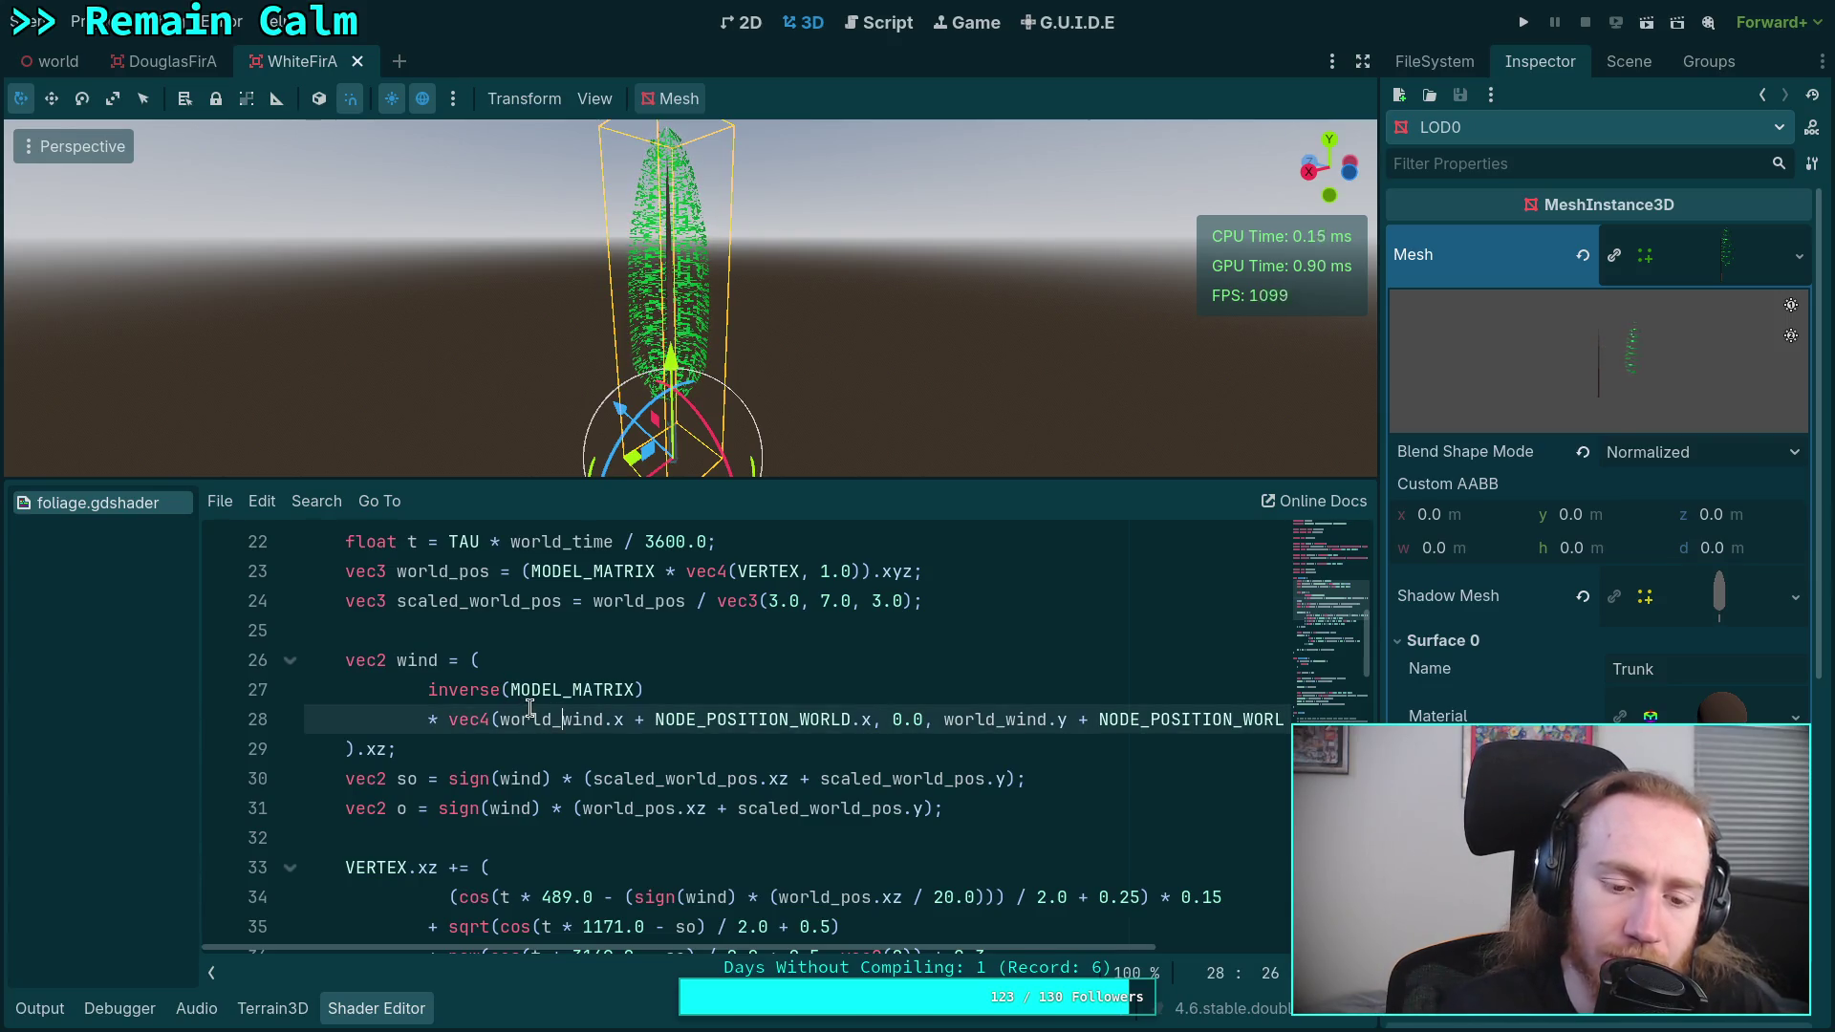
pyautogui.doubleClick(384, 871)
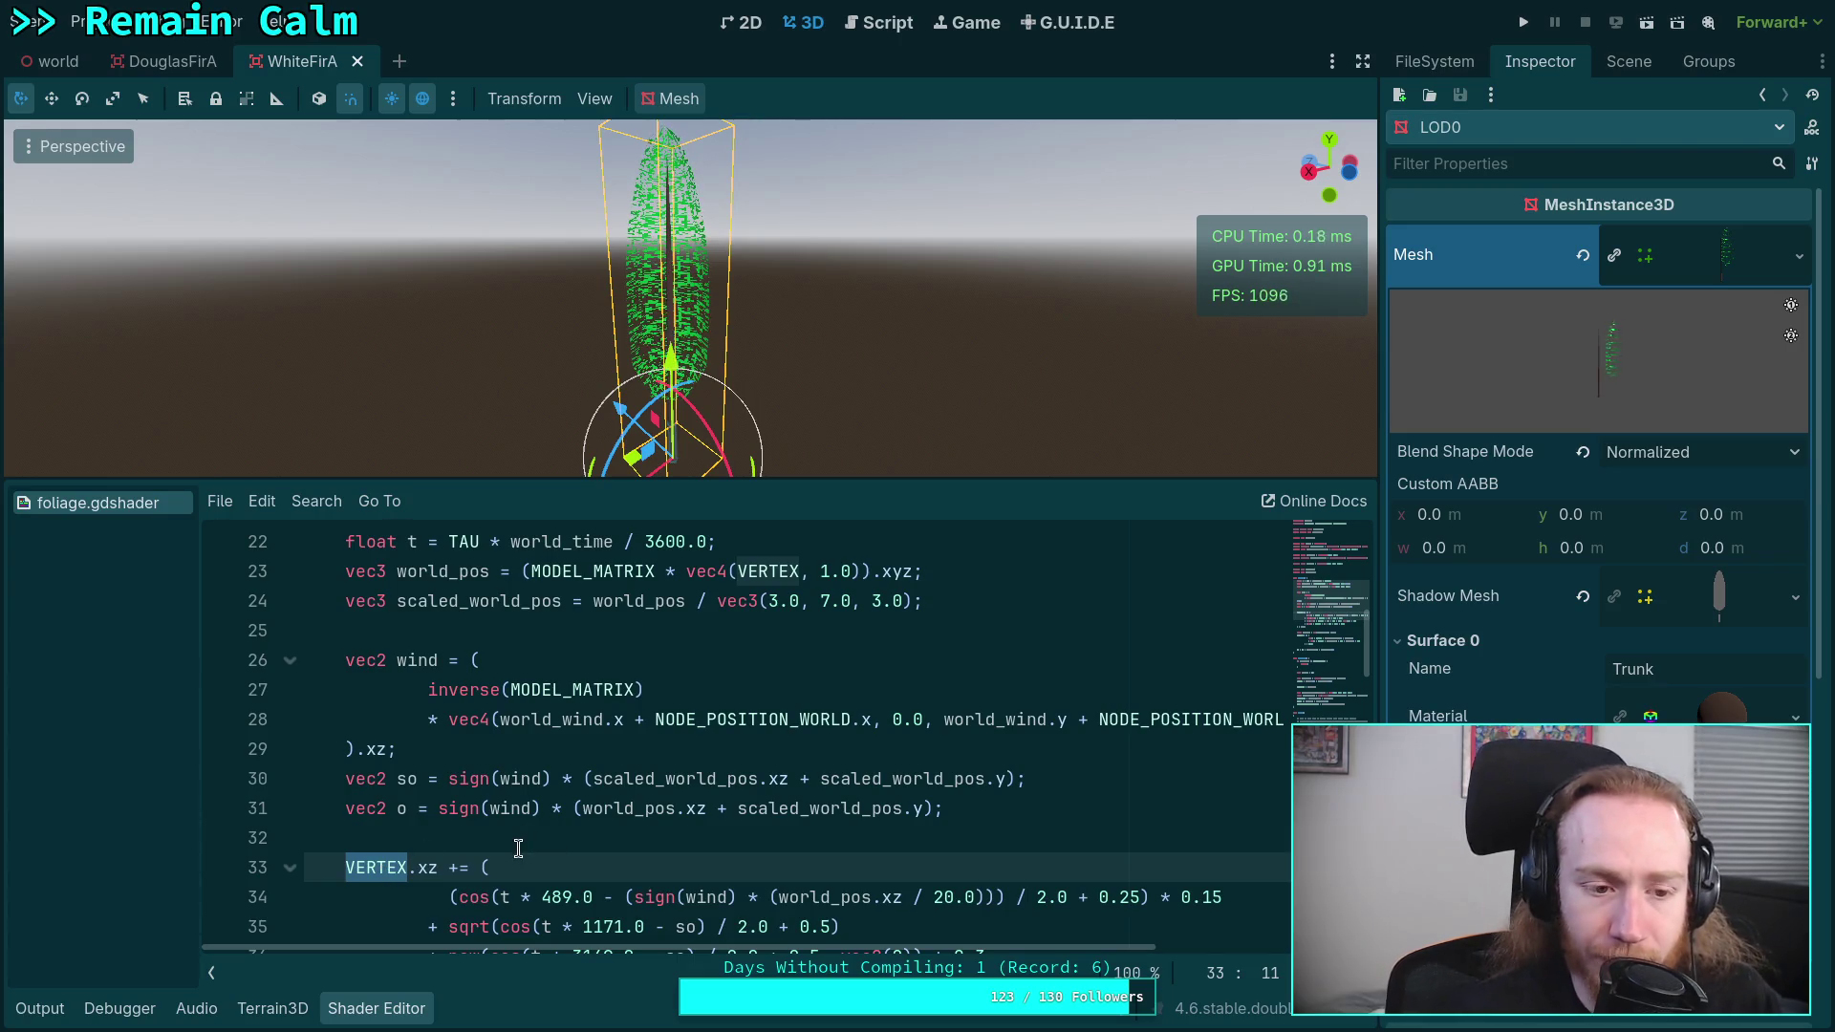
# - Close foliage.gdshader and hide the shader panel to restore the full 3D view
pyautogui.scroll(1, 443, 860)
pyautogui.rightClick(111, 502)
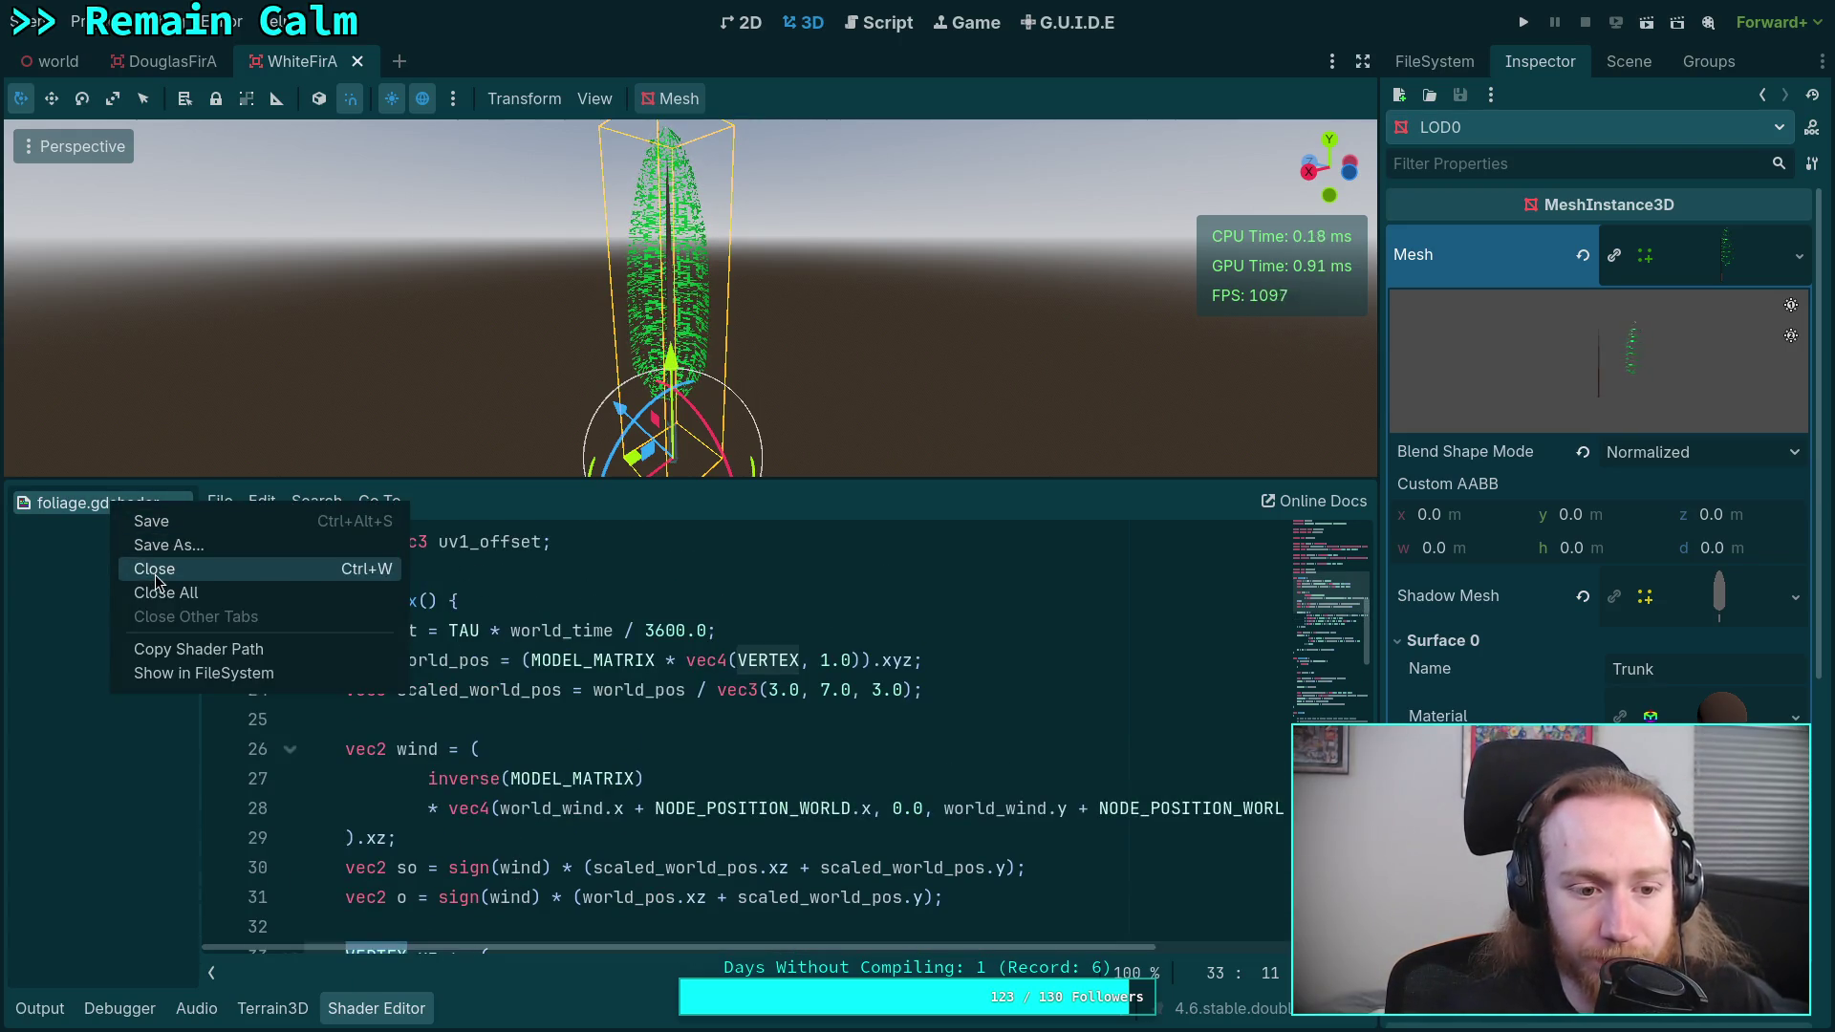
pyautogui.click(157, 571)
pyautogui.click(373, 1011)
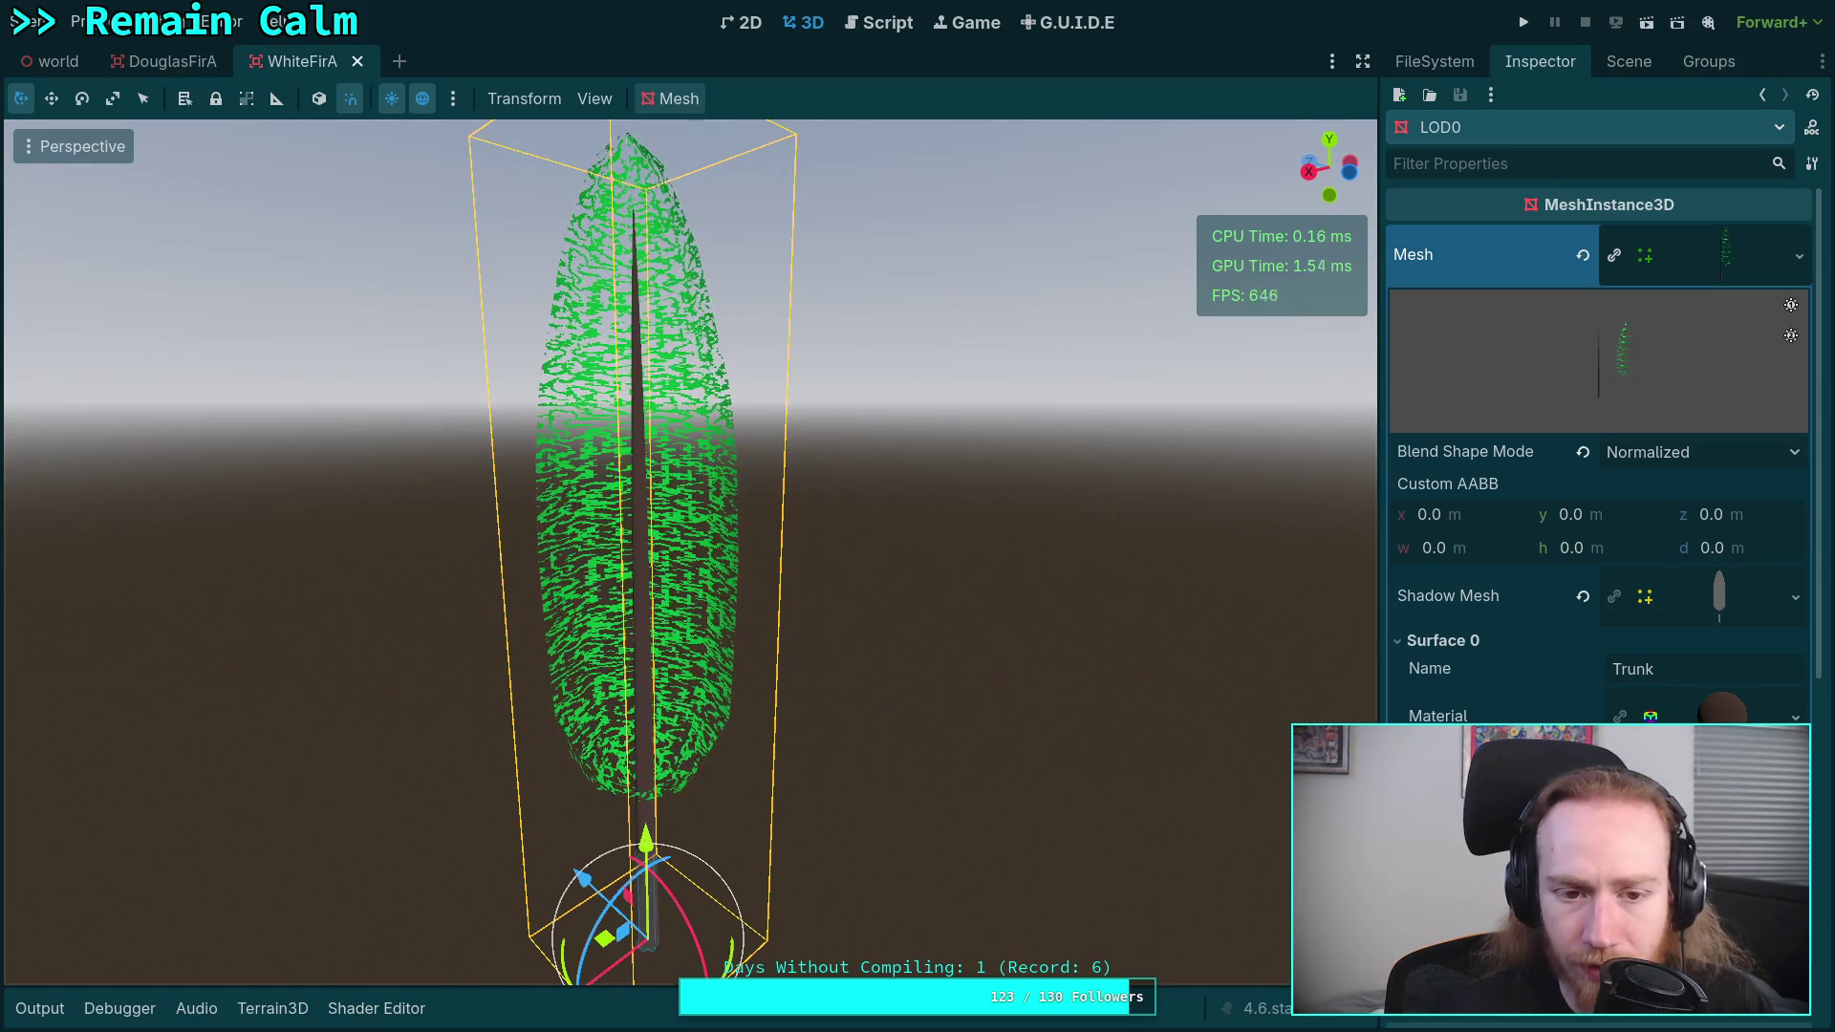
# - Close WhiteFirA and start saving DouglasFirA LOD0's Branches surface material to a file
pyautogui.click(356, 61)
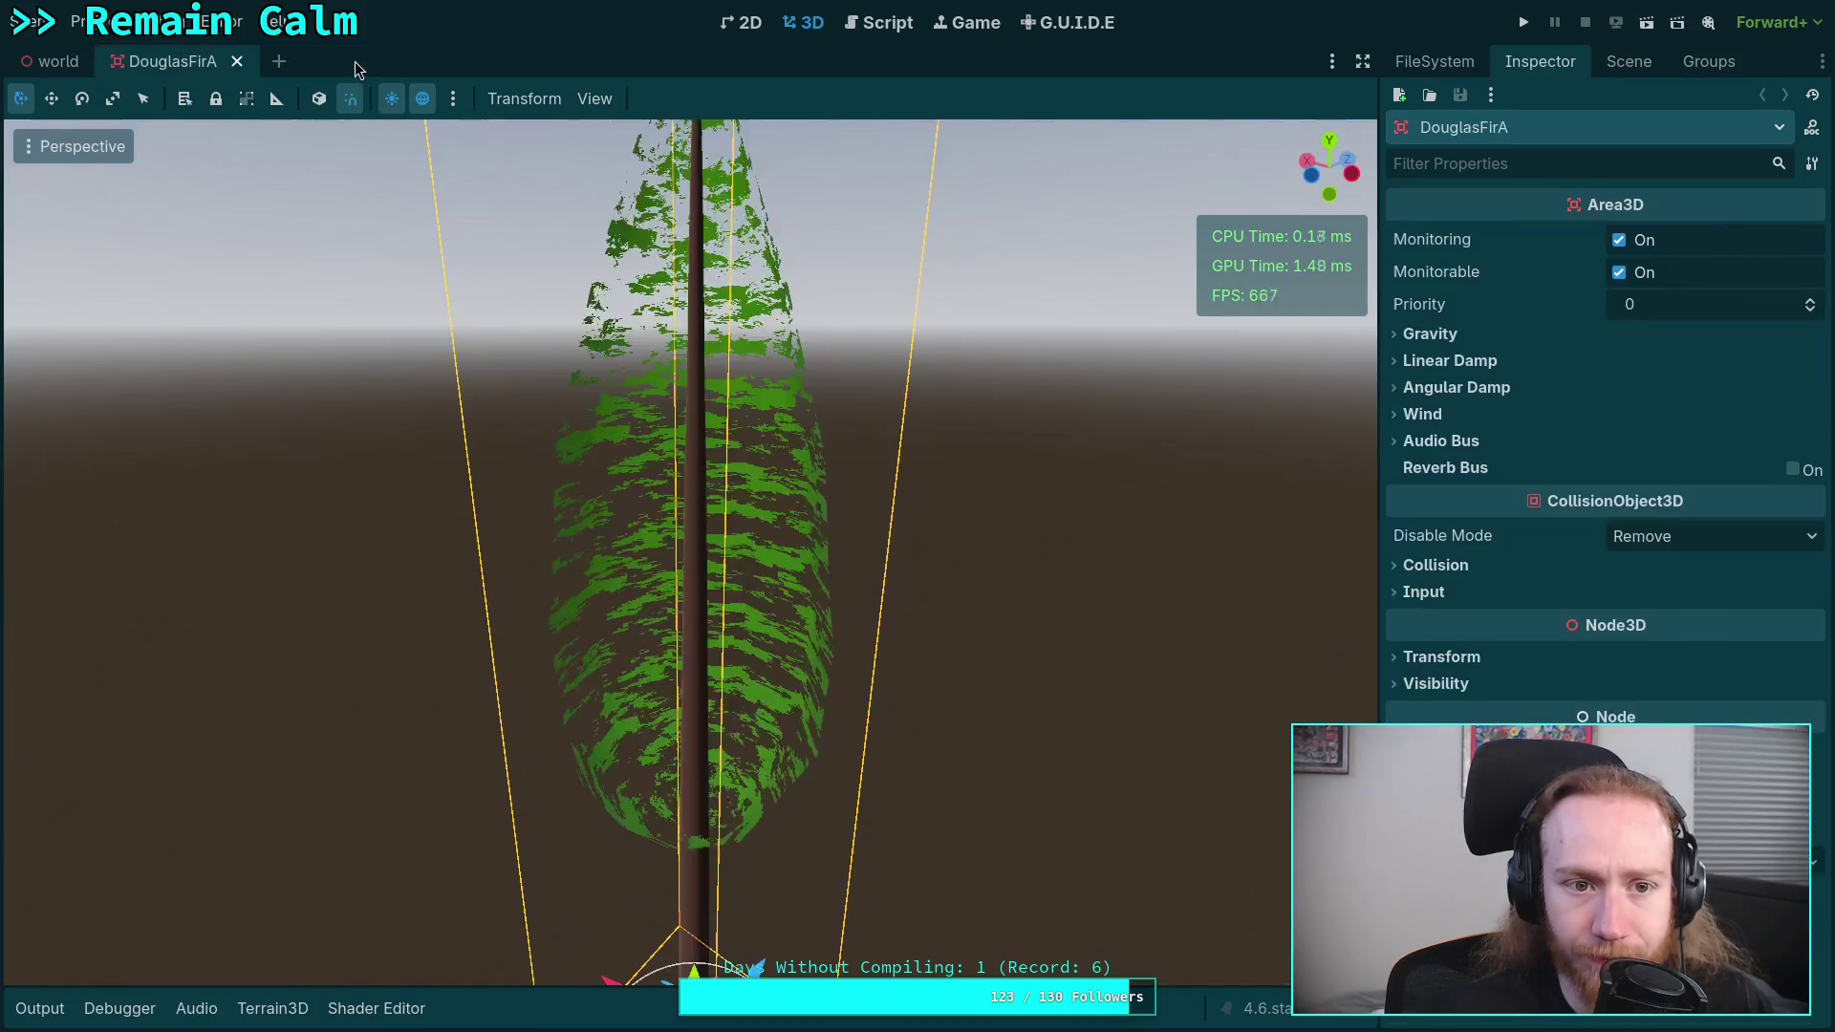
pyautogui.click(1628, 61)
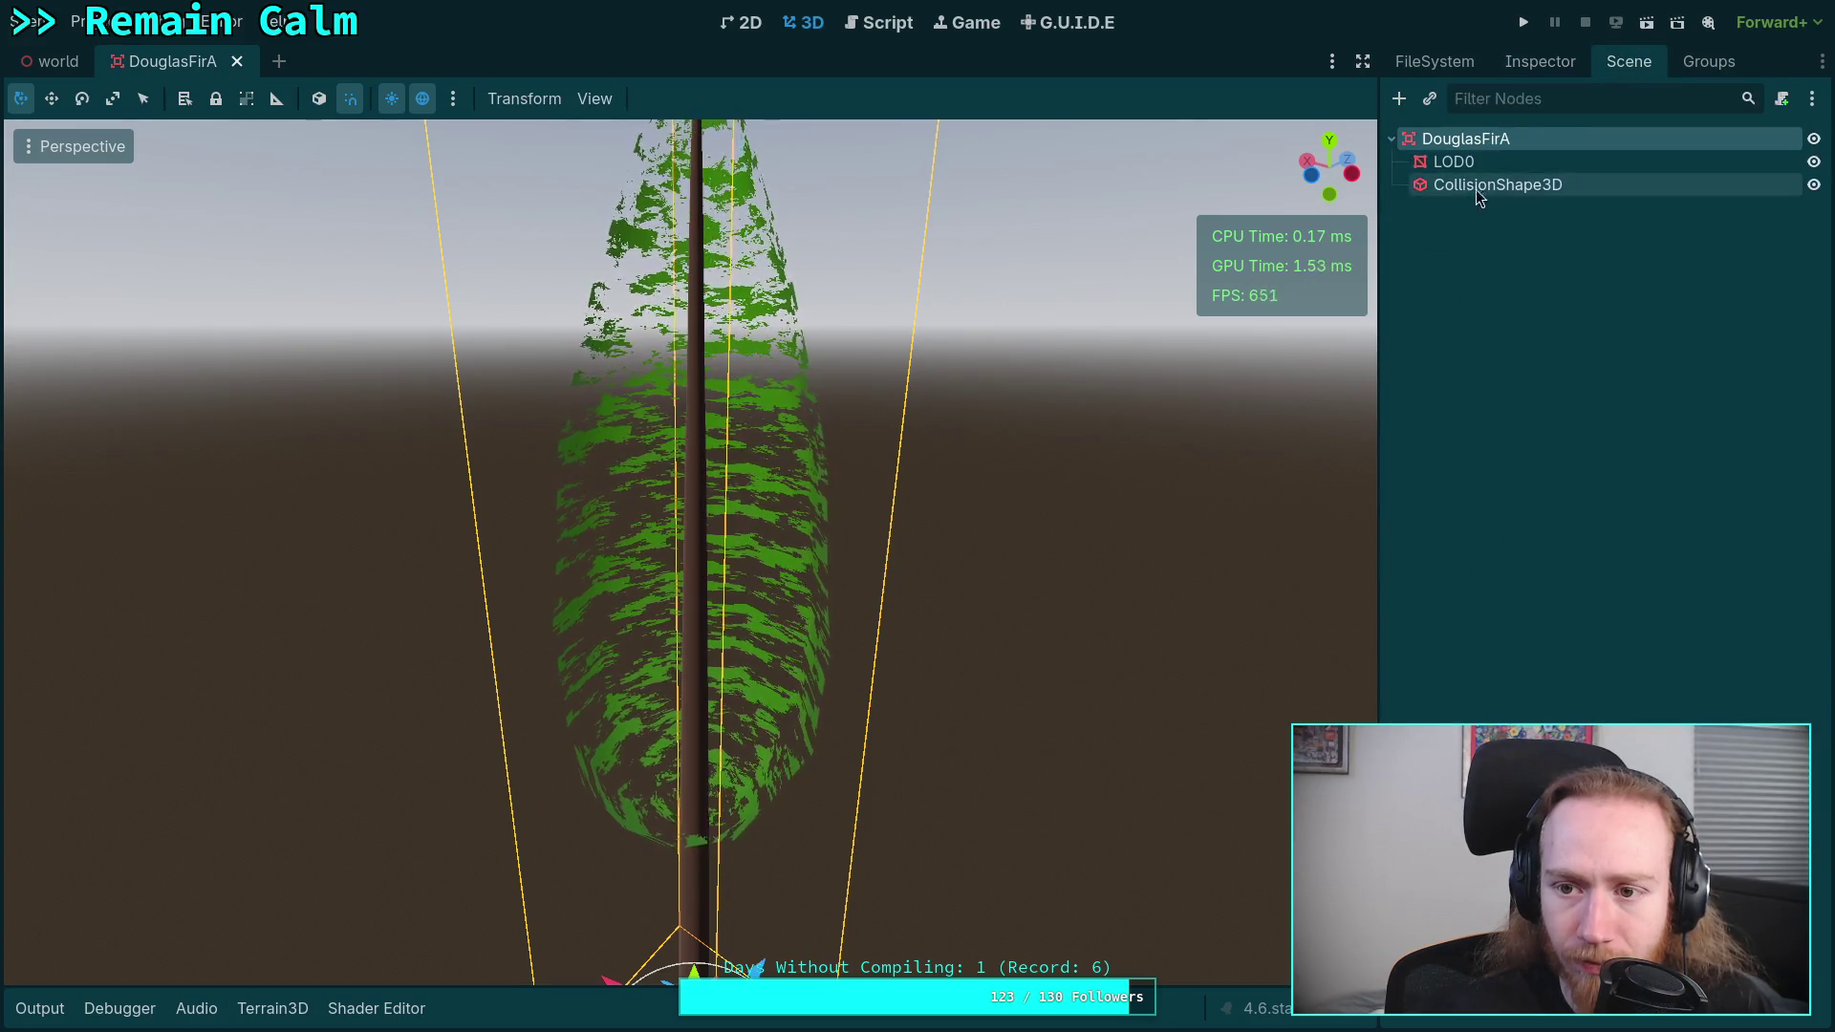
pyautogui.click(1491, 159)
pyautogui.click(1539, 61)
pyautogui.scroll(-4, 1551, 319)
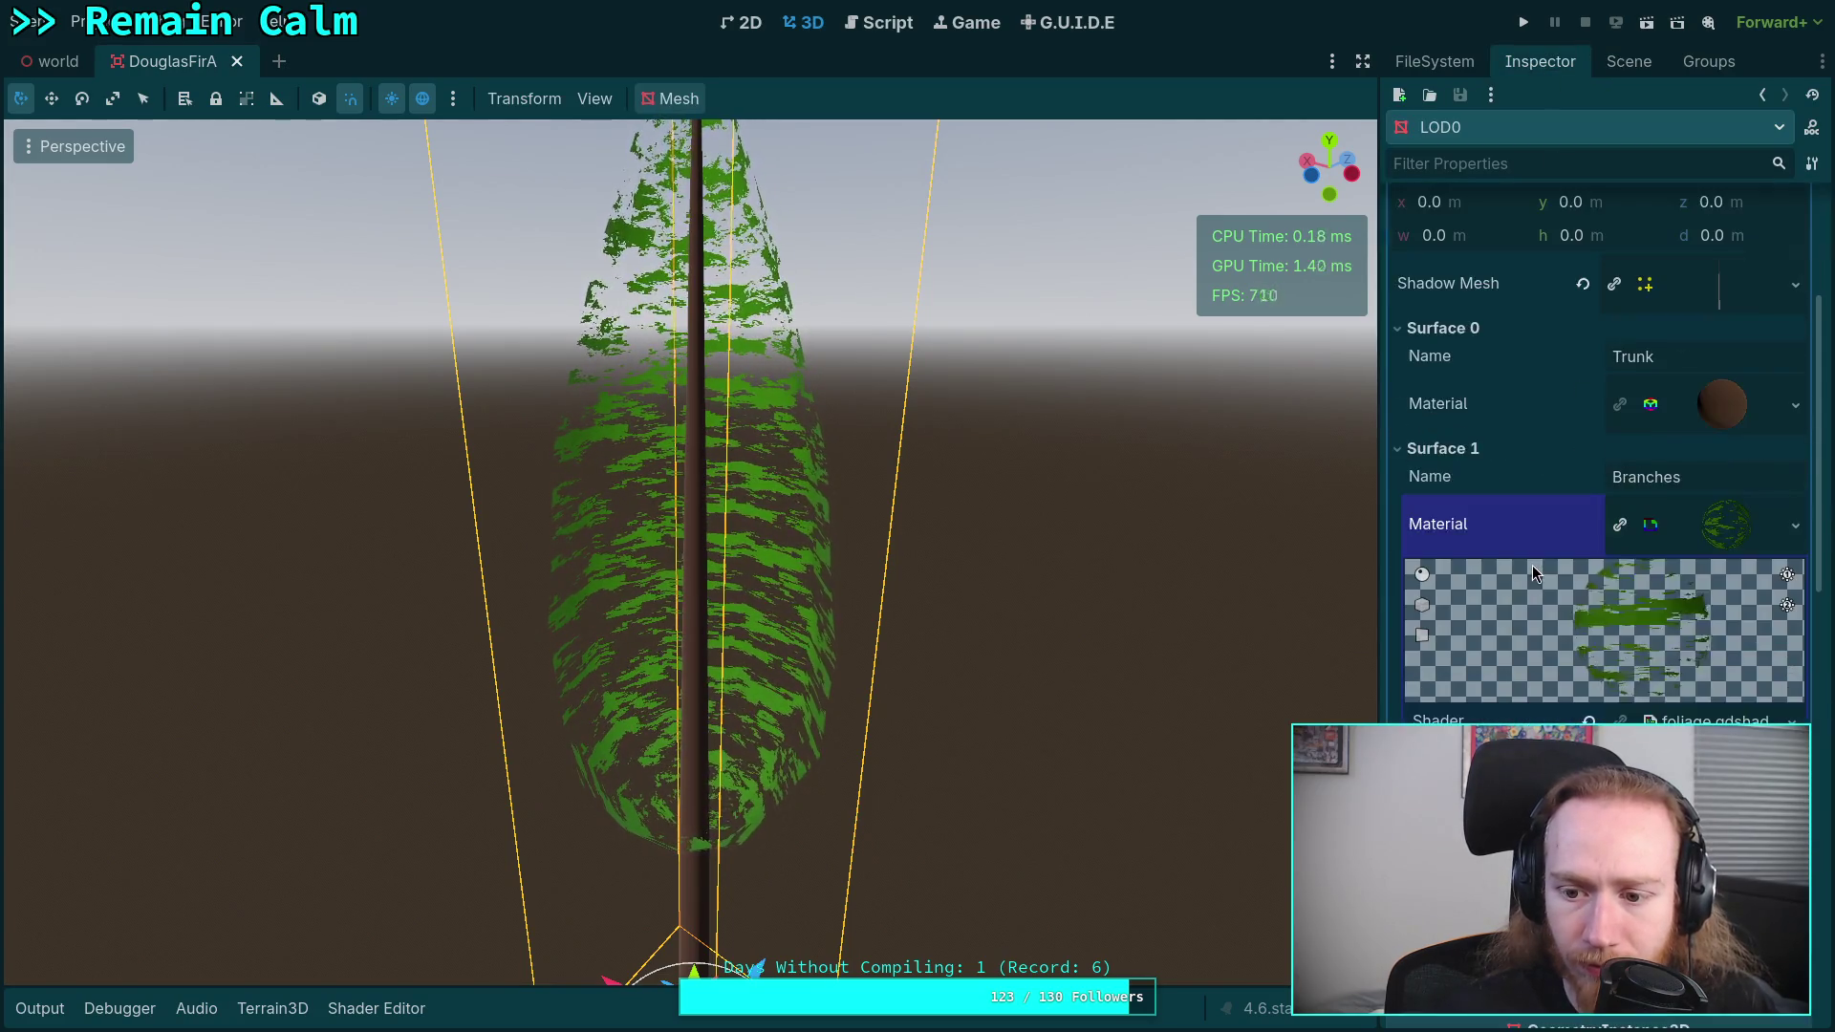
pyautogui.click(1796, 525)
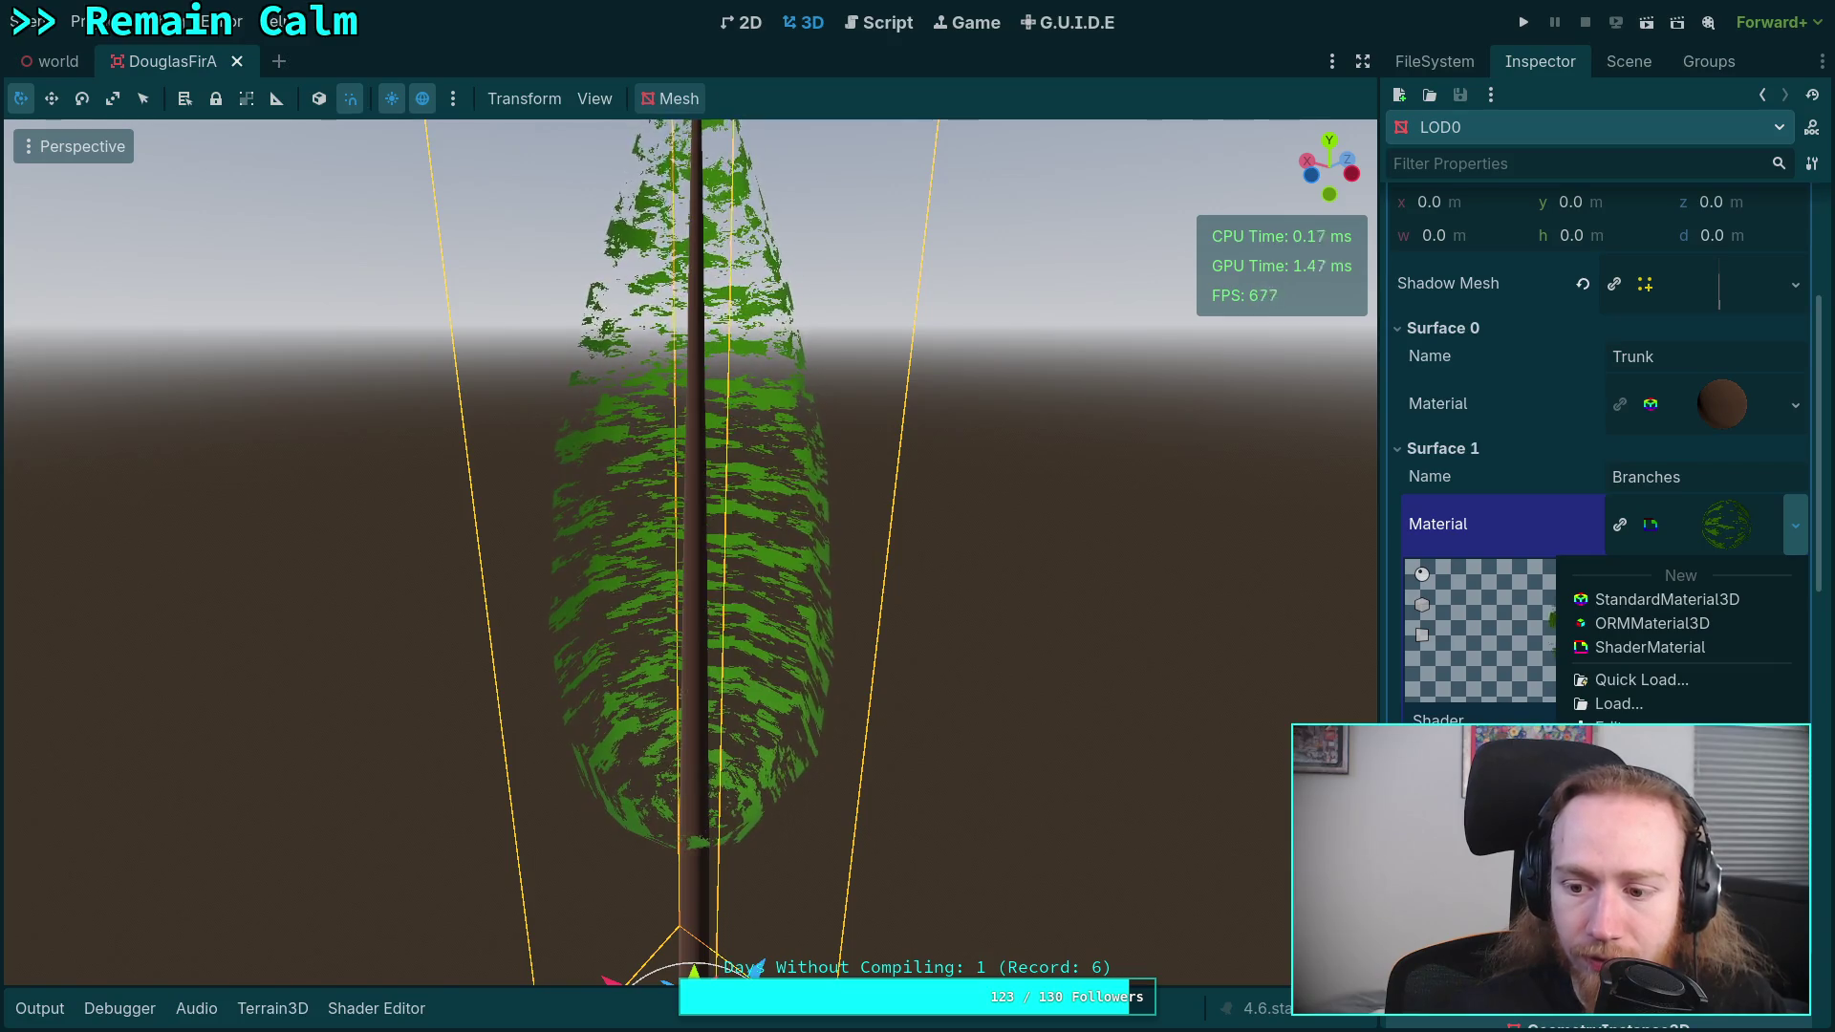
pyautogui.click(1625, 821)
# - Save it as douglas_fir_placeholder_leaves.tres in tree/douglas_fir, then close DouglasFirA
pyautogui.click(1116, 94)
pyautogui.doubleClick(634, 162)
pyautogui.click(656, 183)
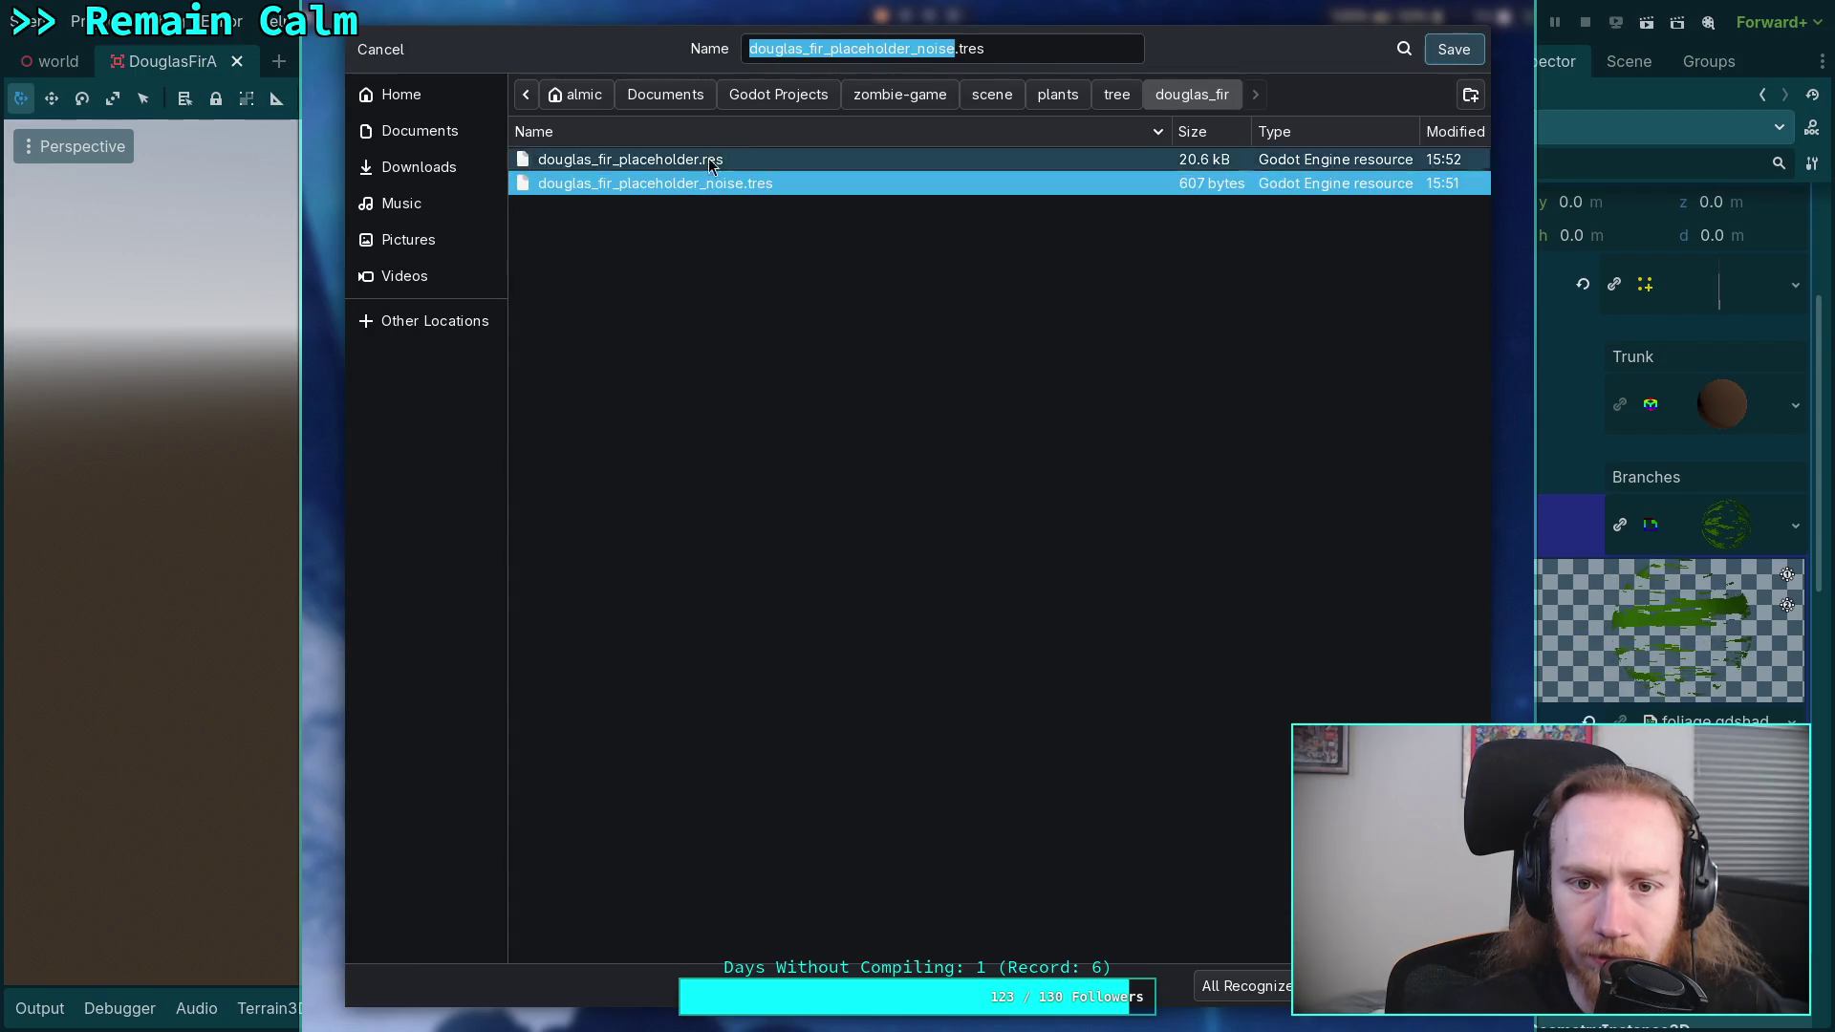
pyautogui.click(858, 49)
pyautogui.moveTo(917, 50); pyautogui.dragTo(951, 50)
pyautogui.write('leaves')
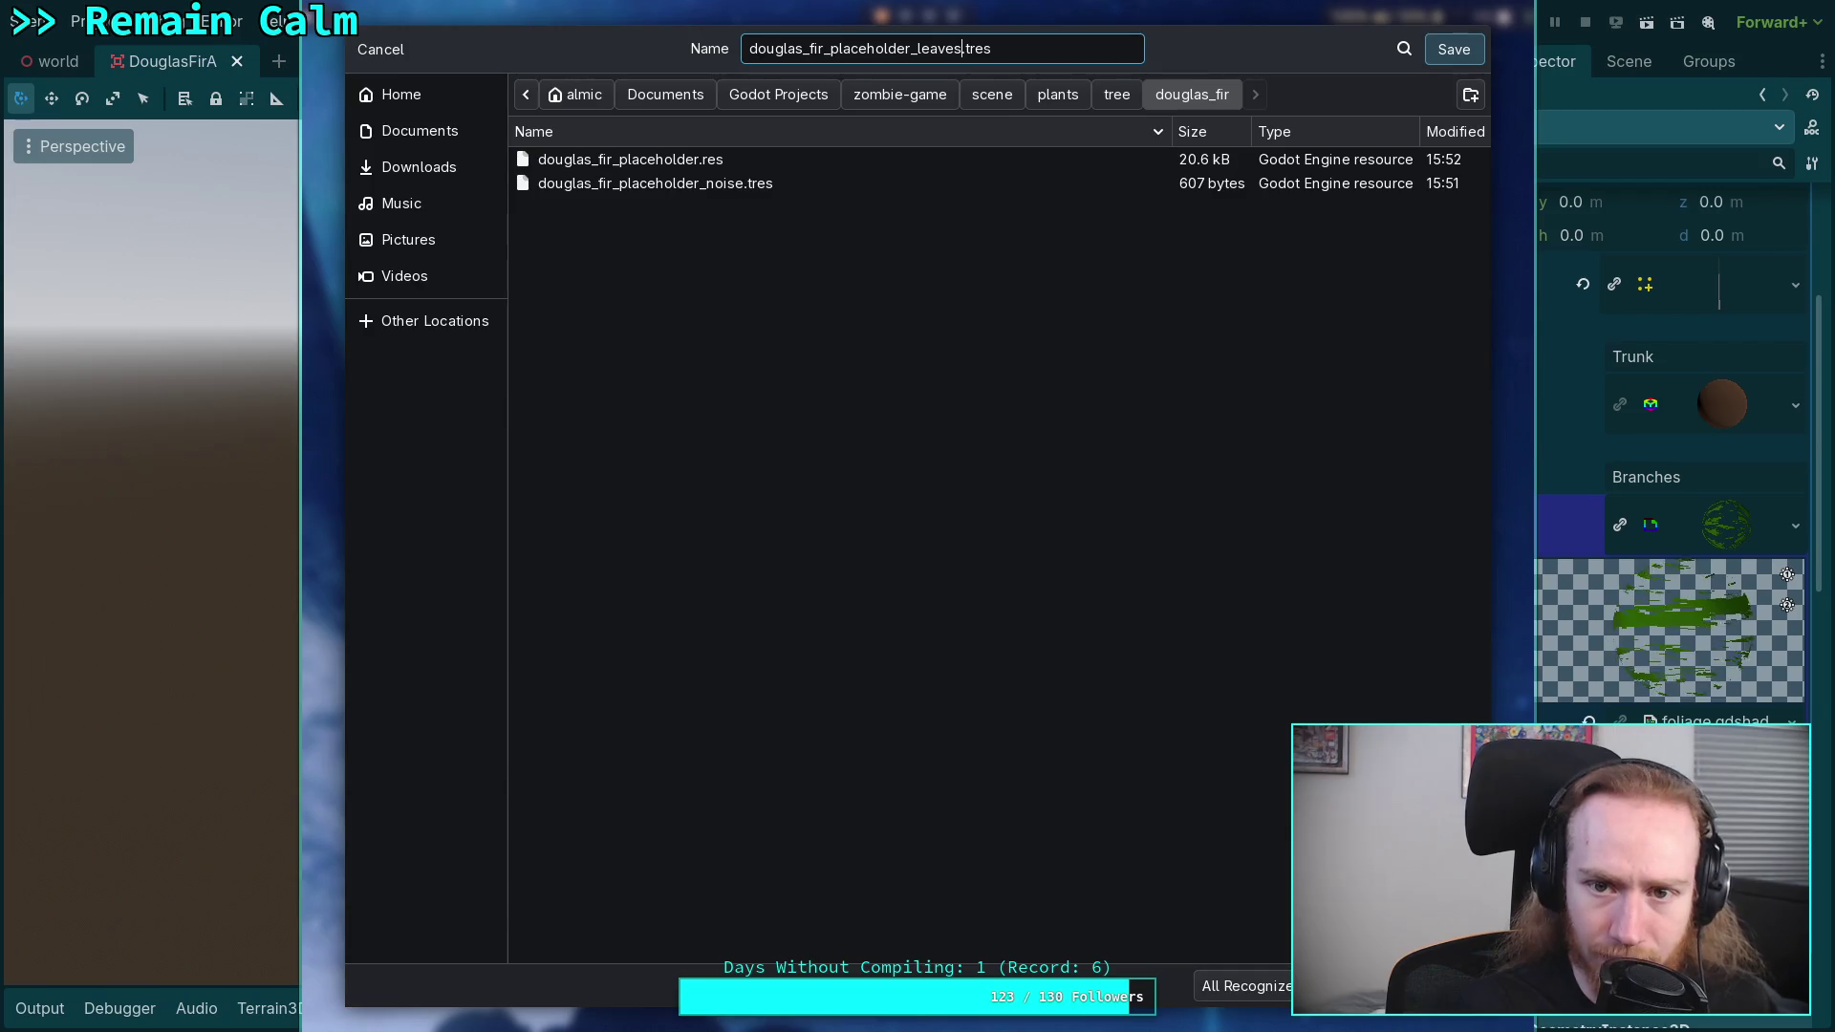
pyautogui.click(1454, 49)
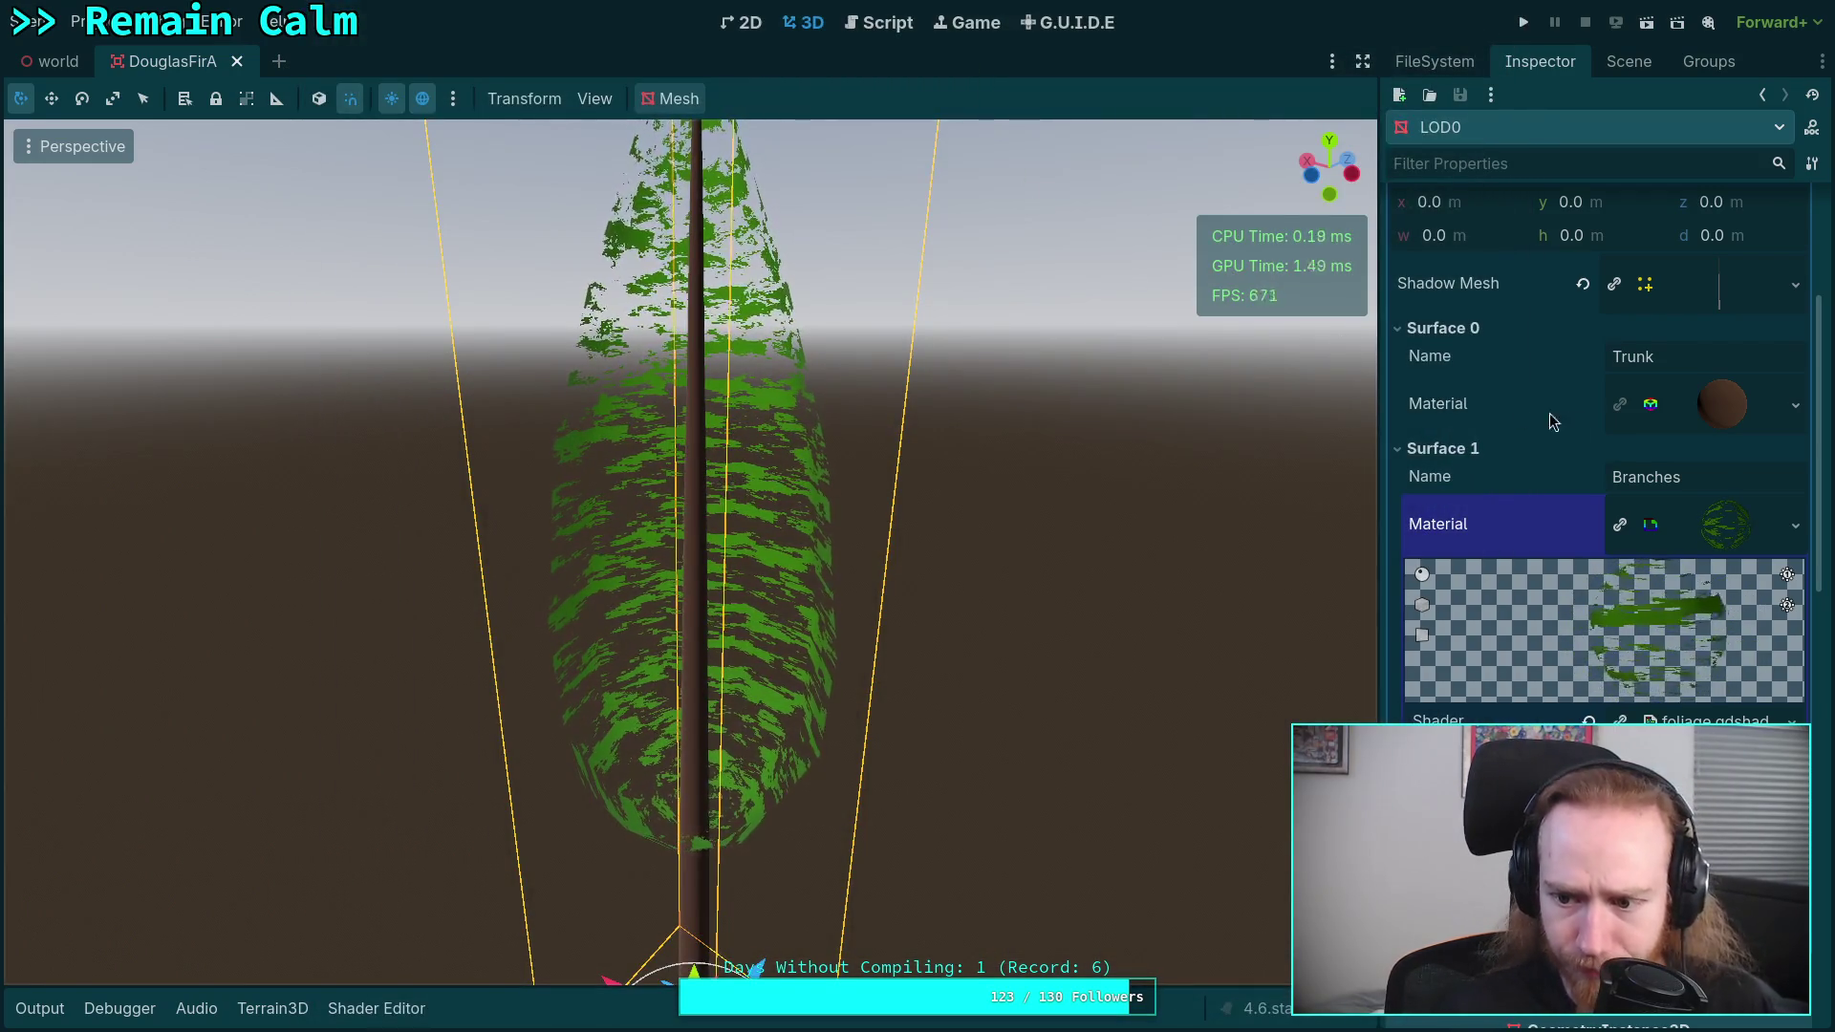
pyautogui.click(1683, 541)
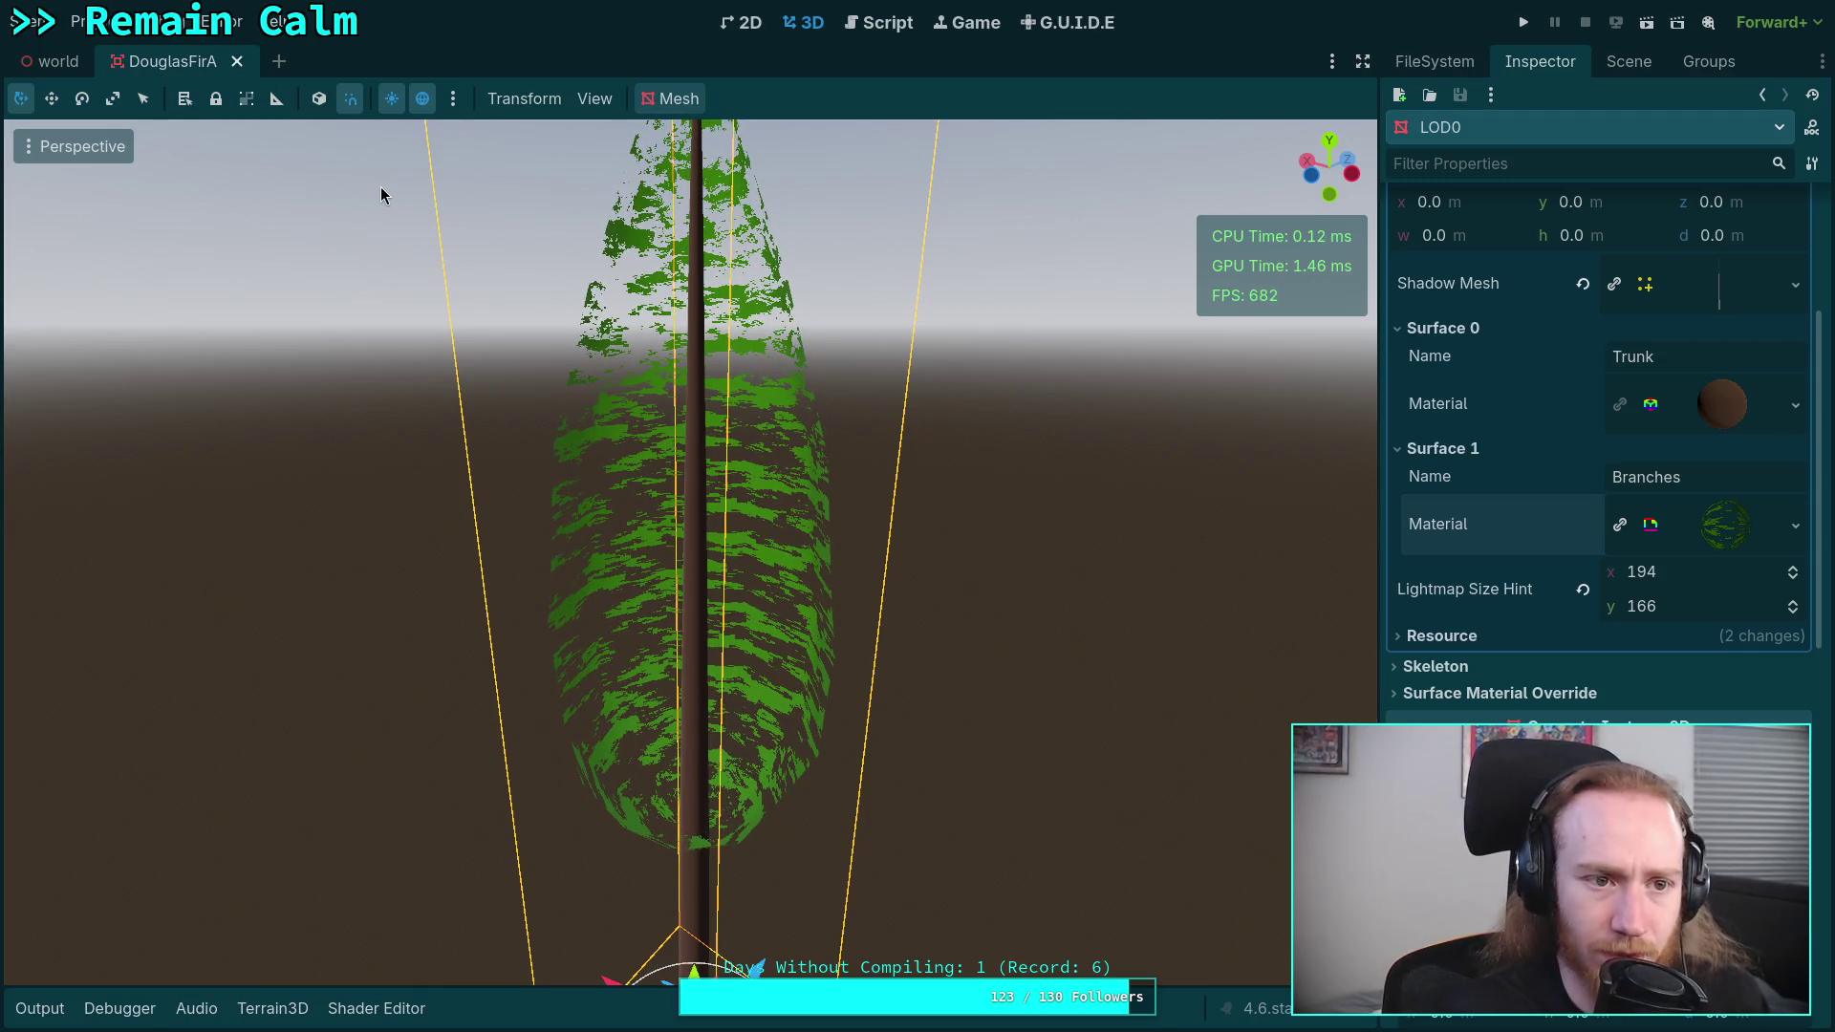
pyautogui.click(236, 60)
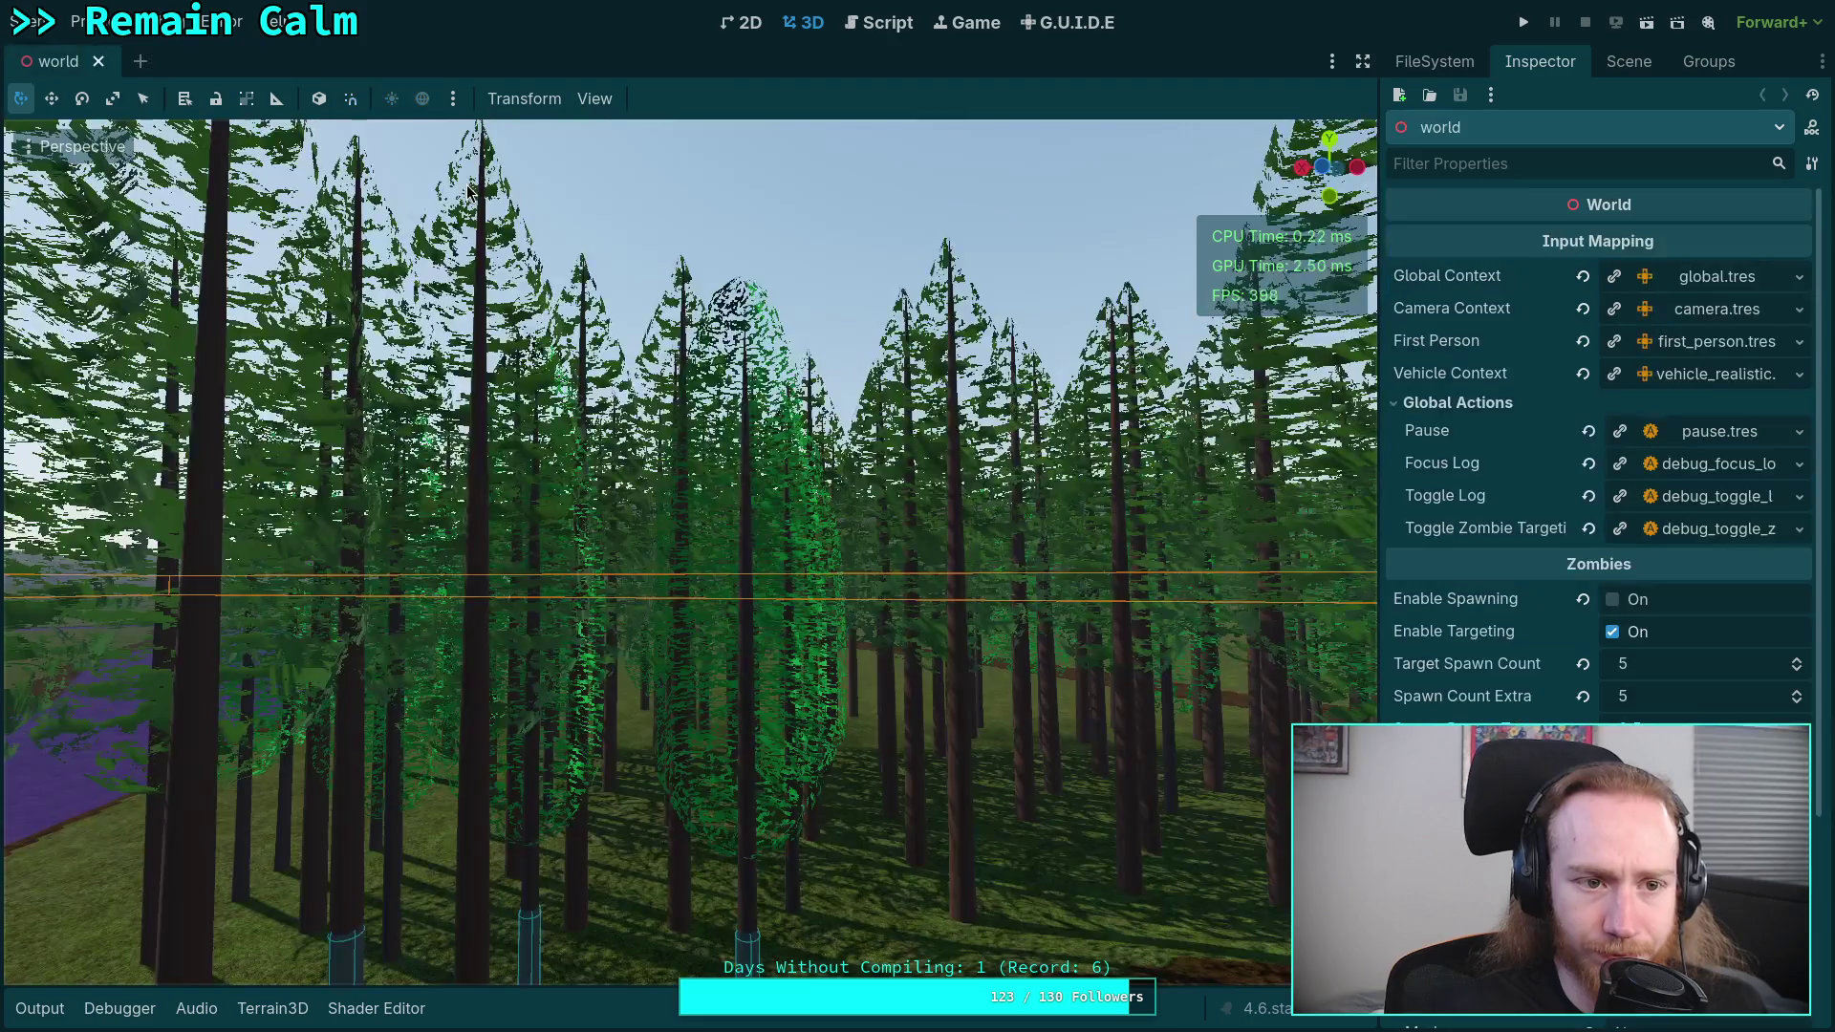
# - Fly through the forest and over the cabin, then save and run the game with F5
pyautogui.press('w')
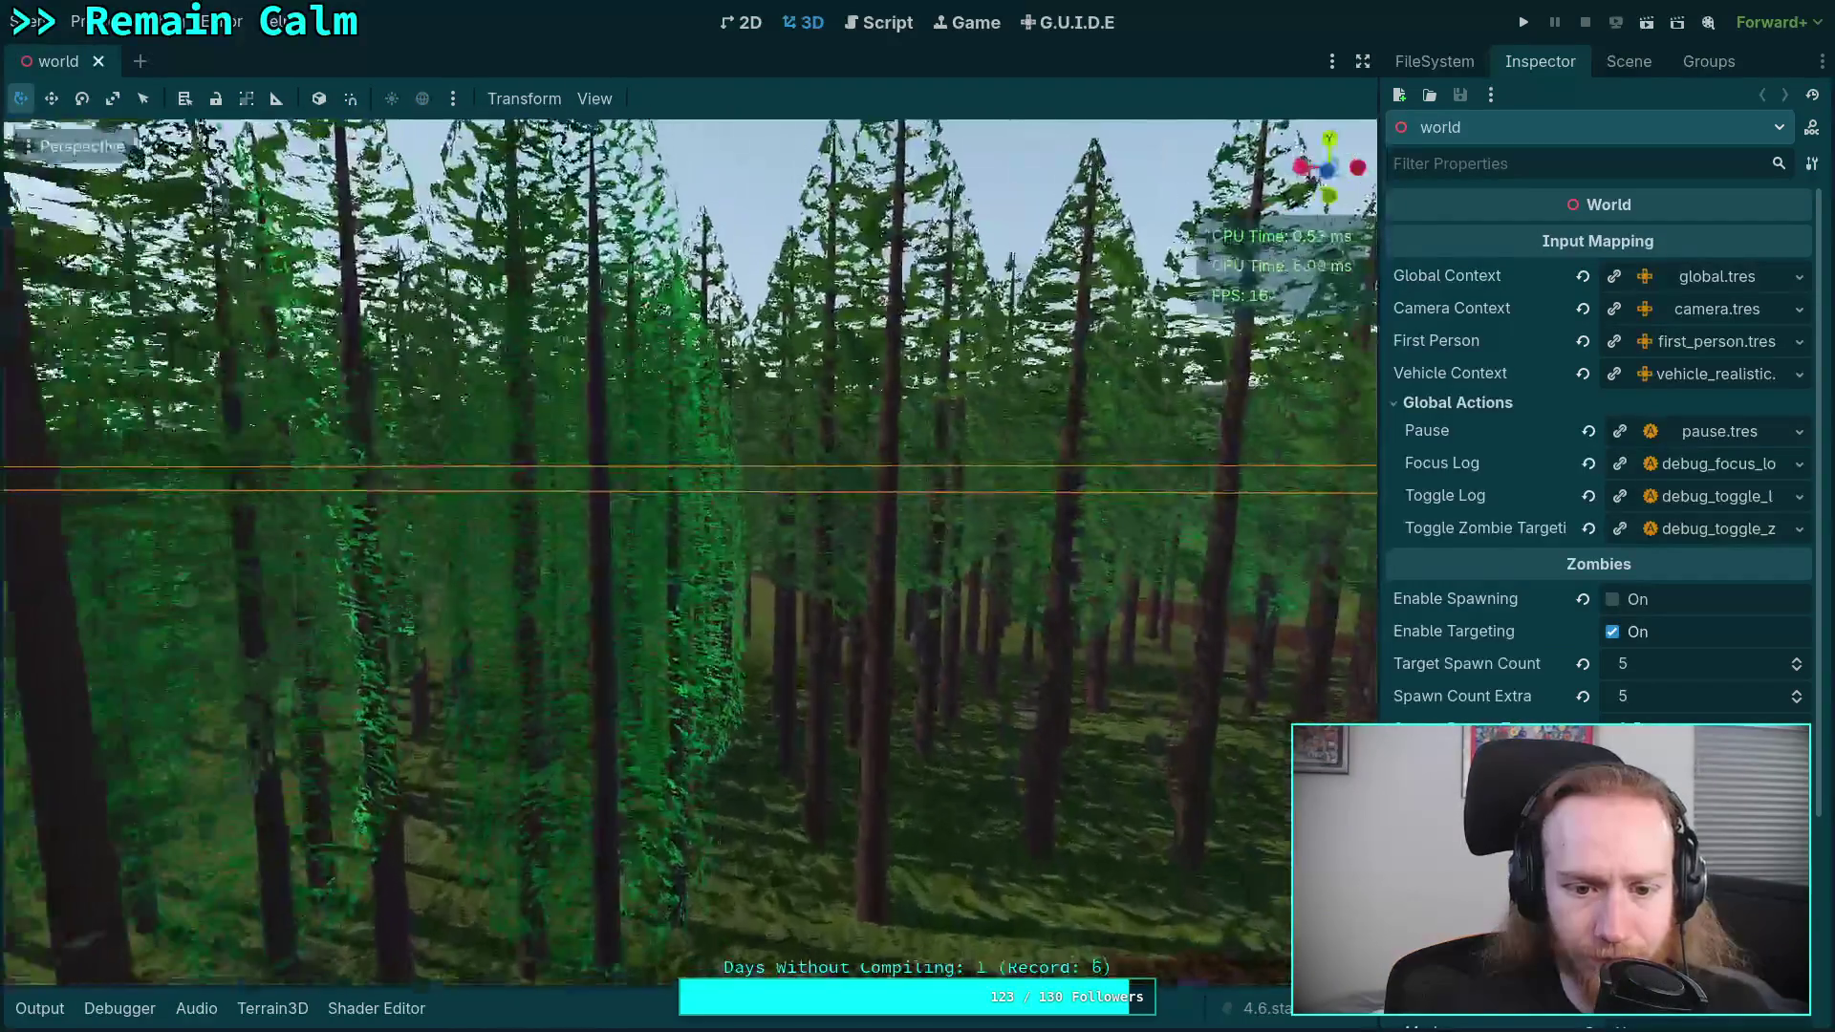
pyautogui.press('s')
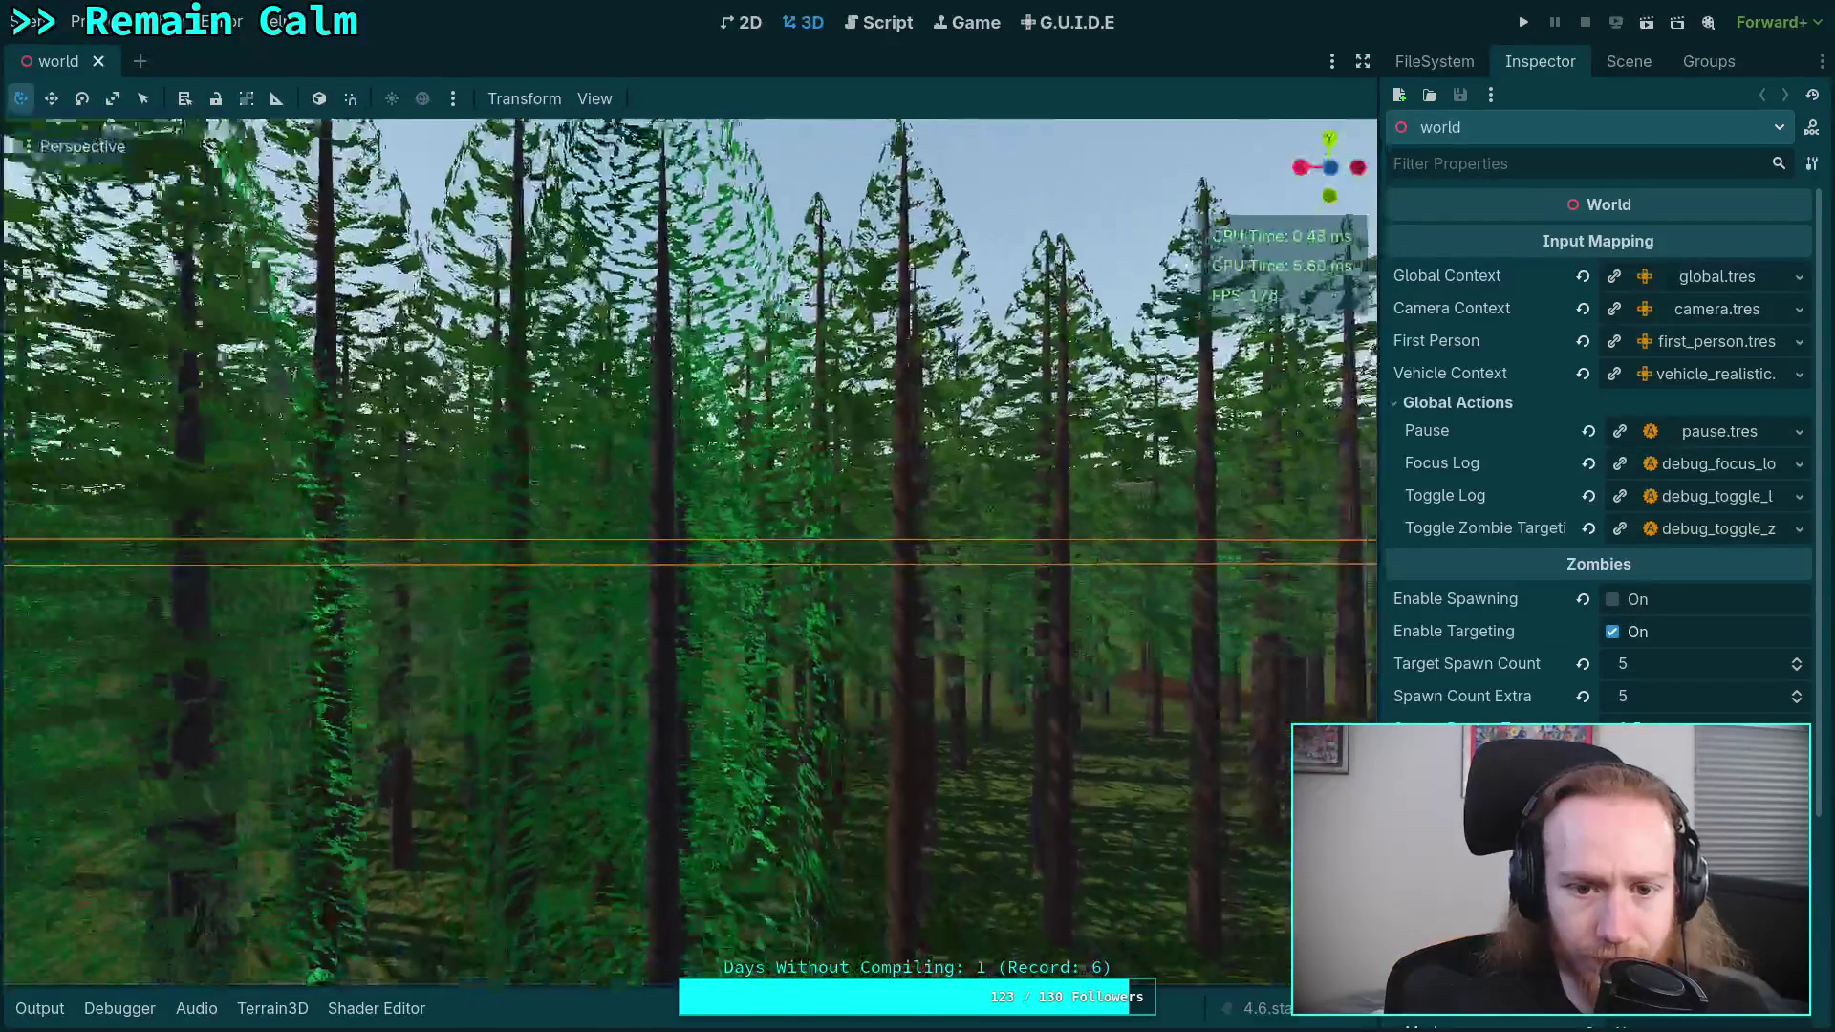
pyautogui.press('s')
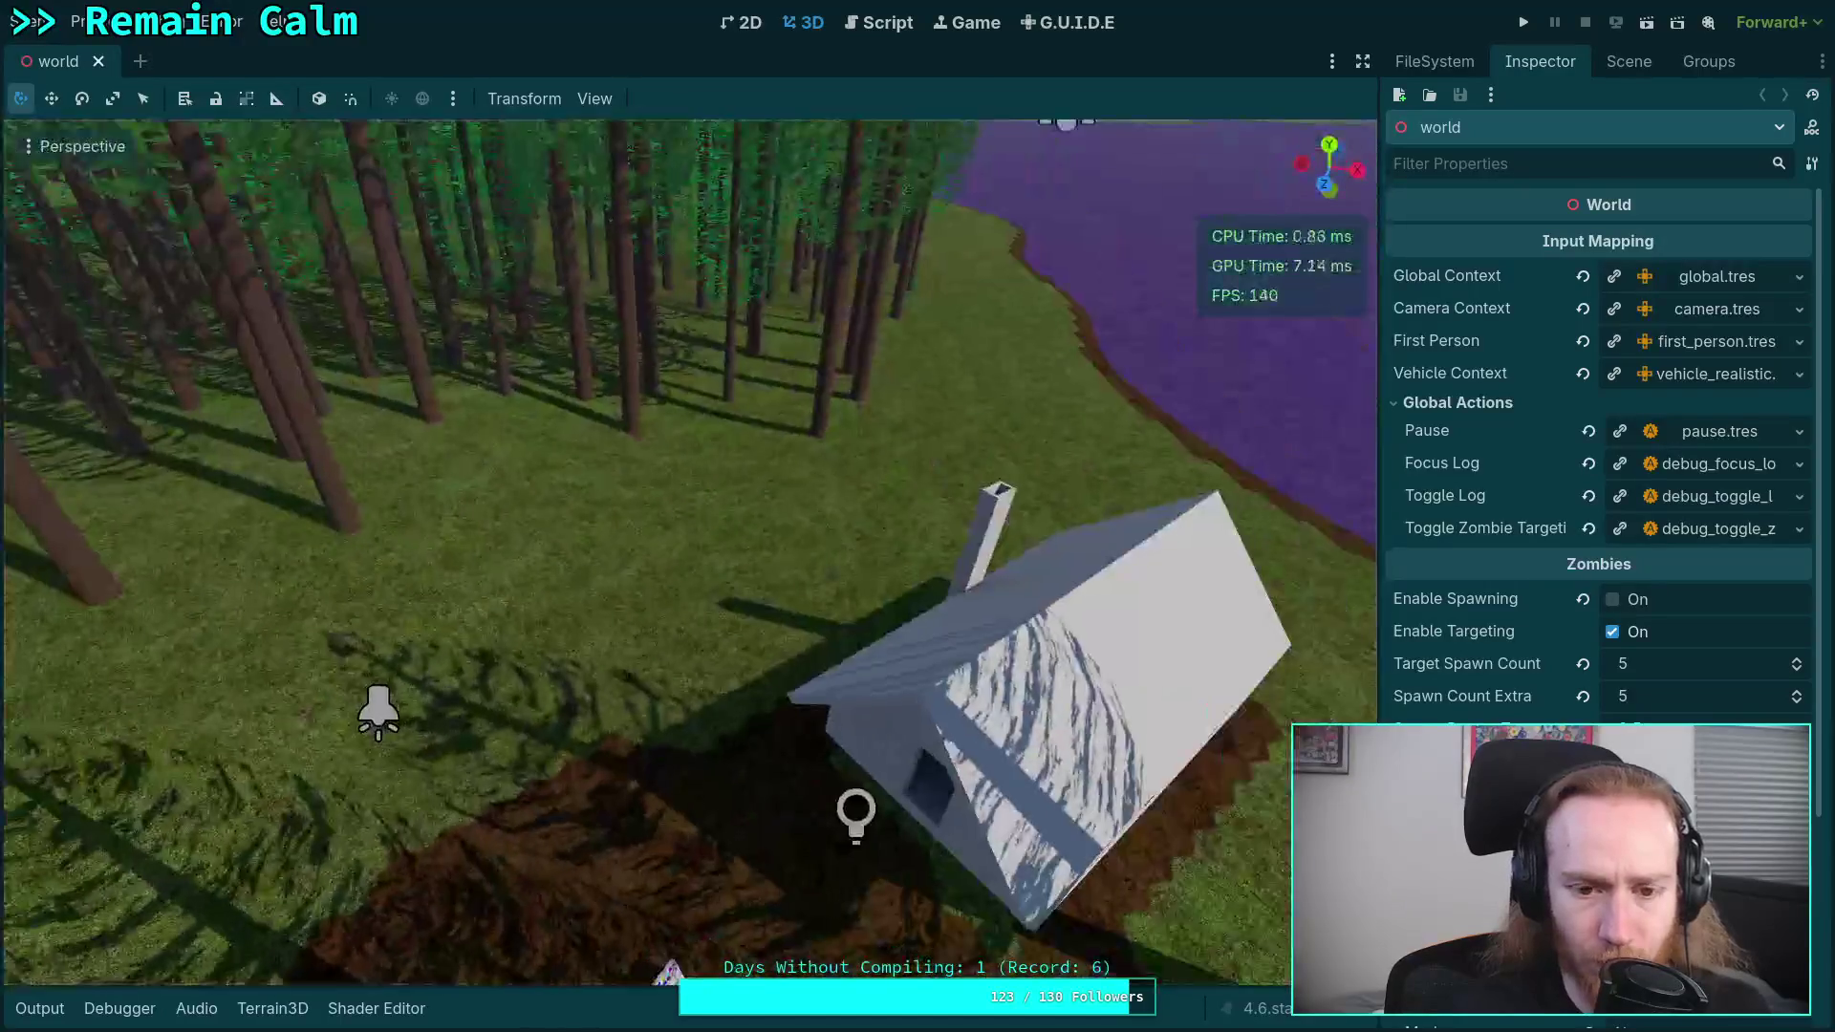
pyautogui.press('w')
pyautogui.press('w')
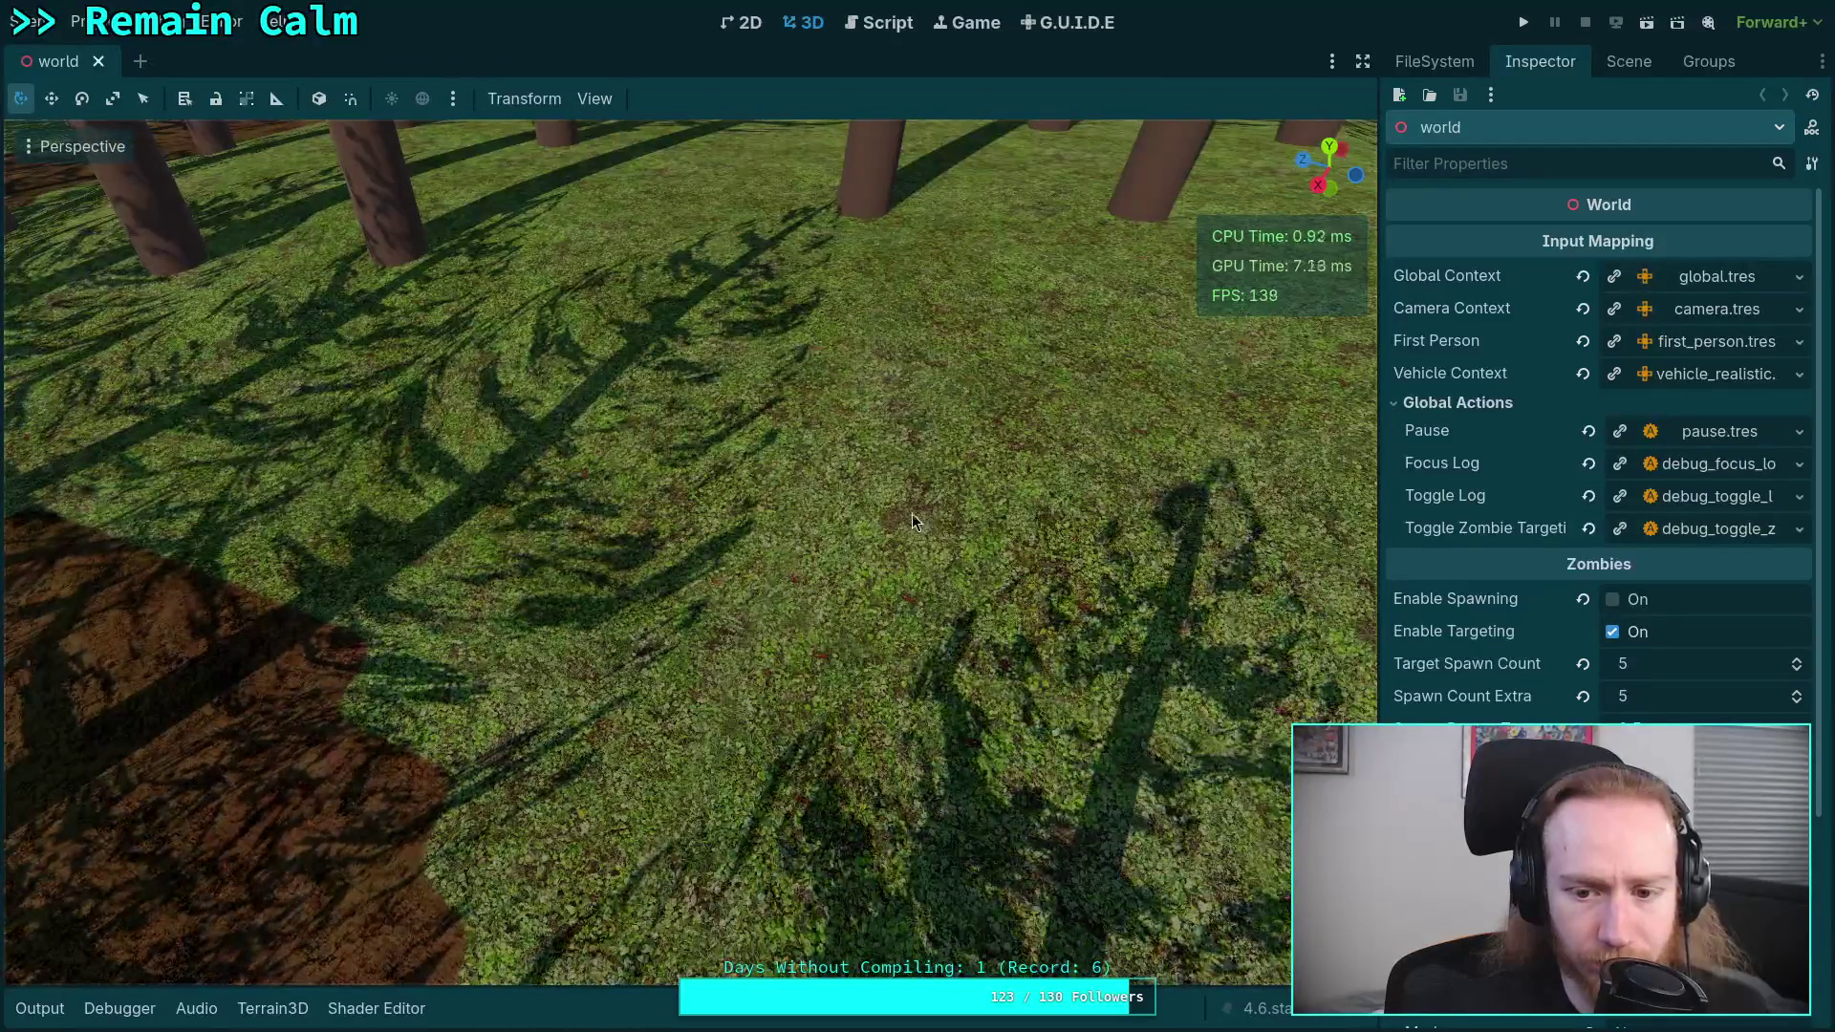
pyautogui.press('F5')
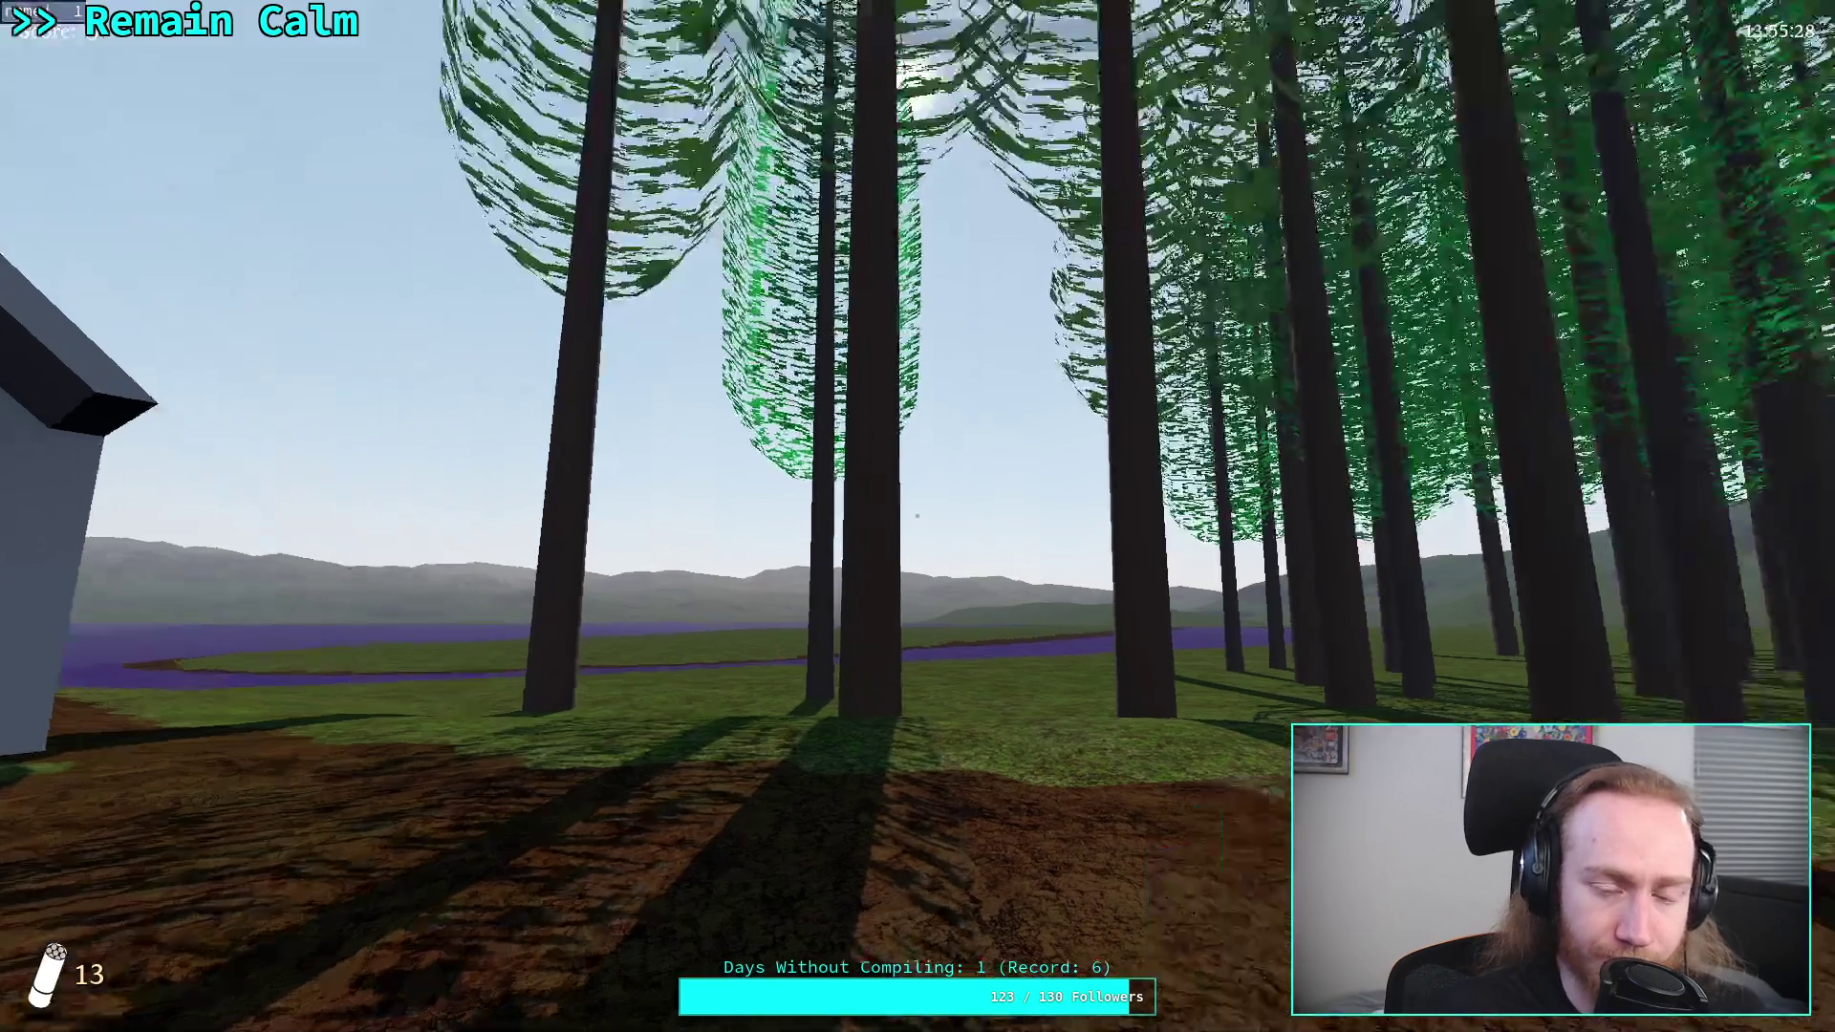
# - Walk through the fir forest in first person, then pause and exit the game to the editor
pyautogui.moveTo(918, 516)
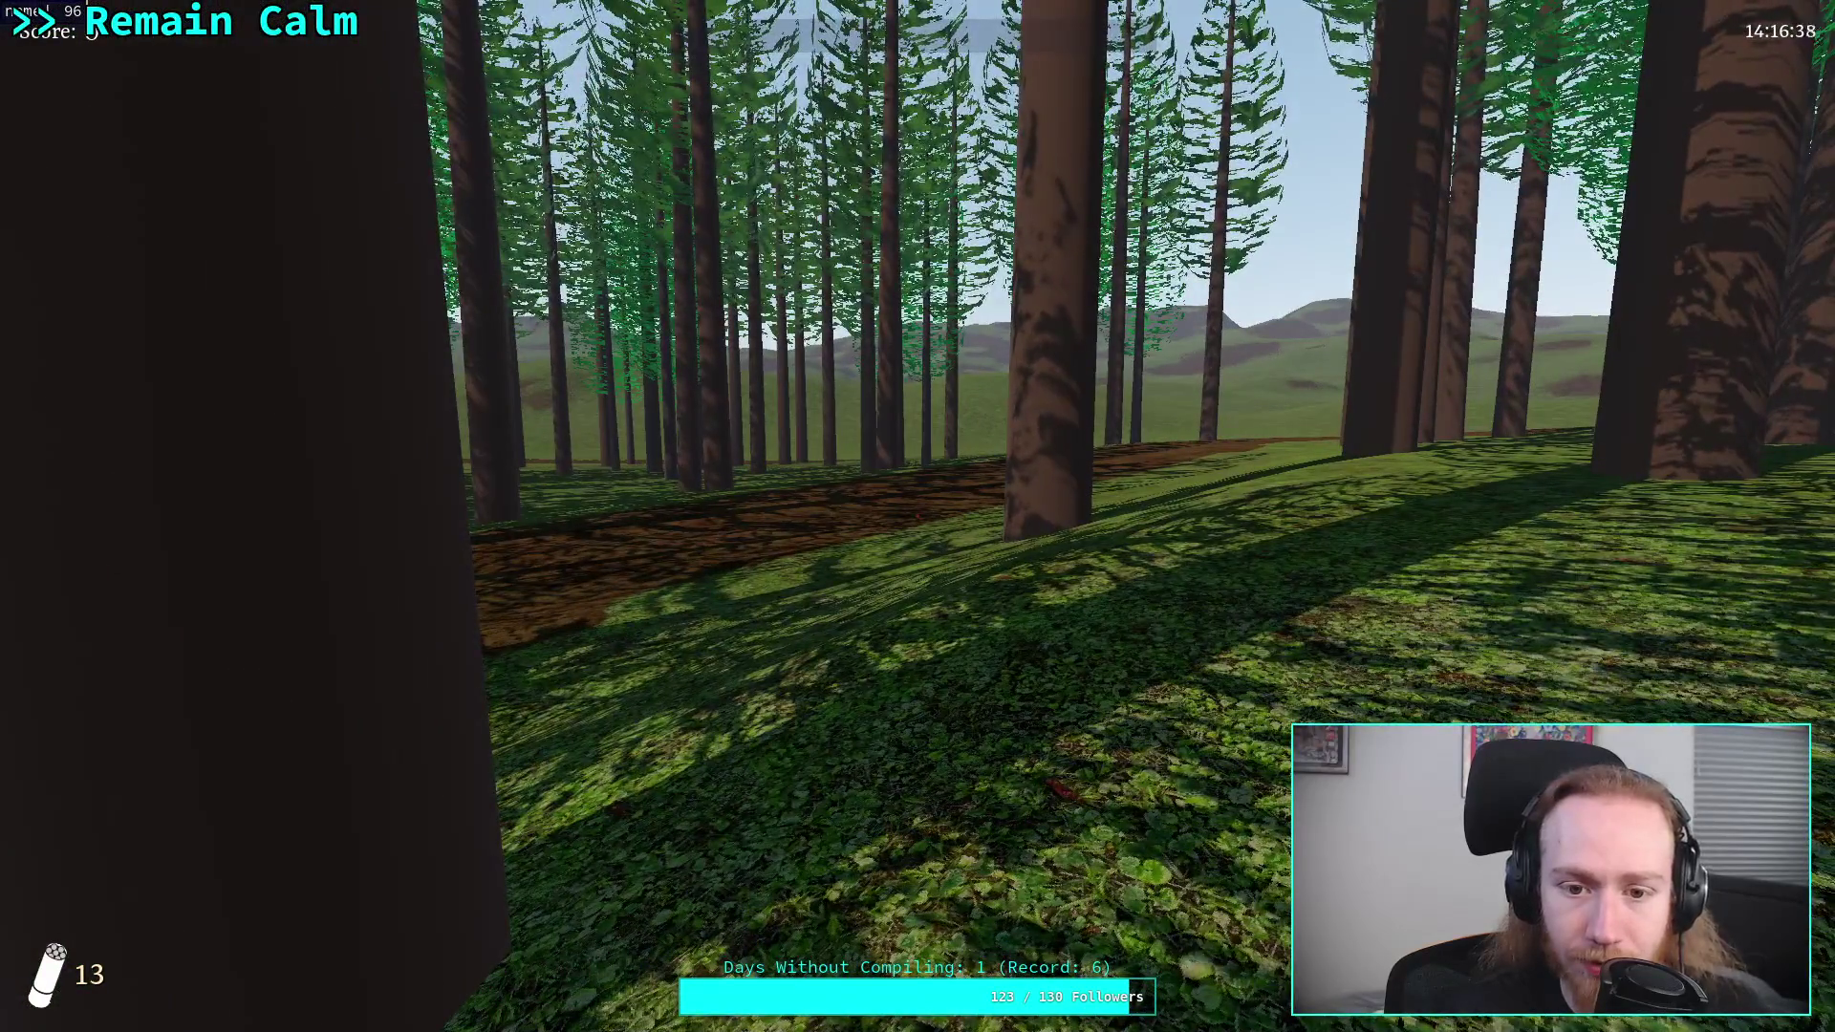
pyautogui.press('Escape')
pyautogui.click(957, 570)
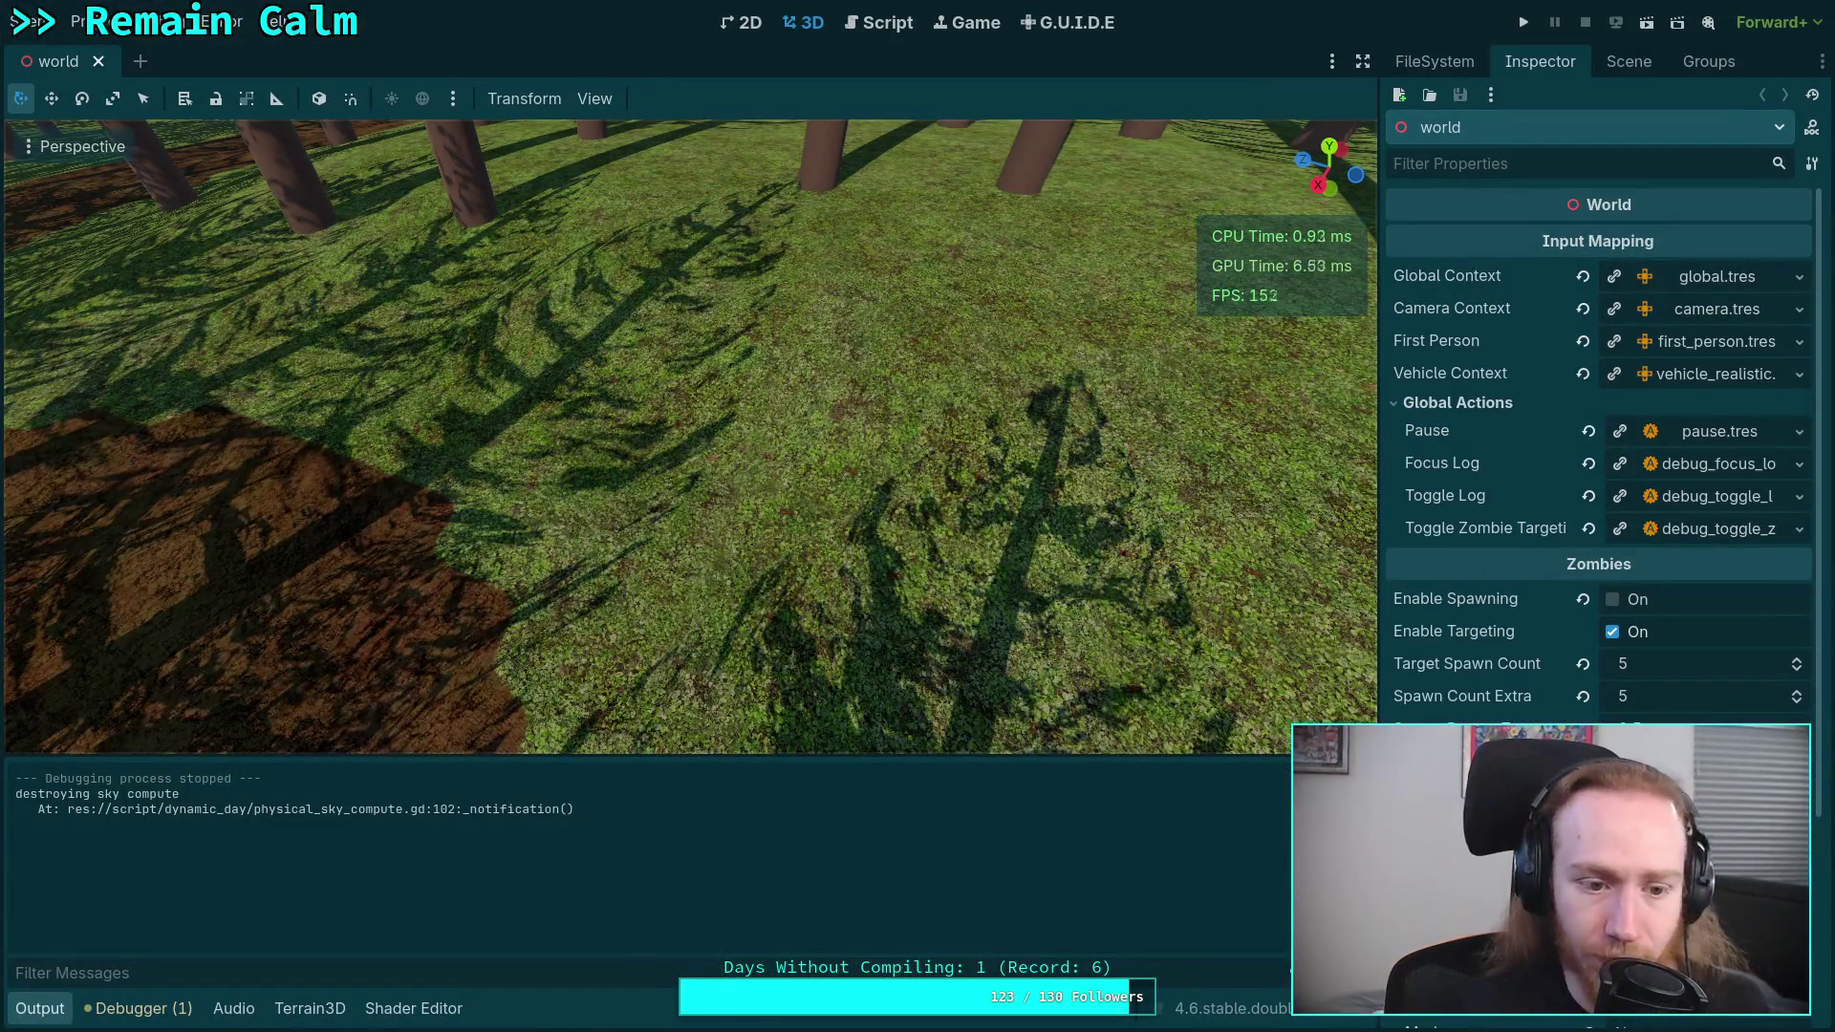
# - Rename the unused delta parameter in world.gd's _process to _delta and save
pyautogui.click(139, 1008)
pyautogui.click(177, 769)
pyautogui.doubleClick(652, 850)
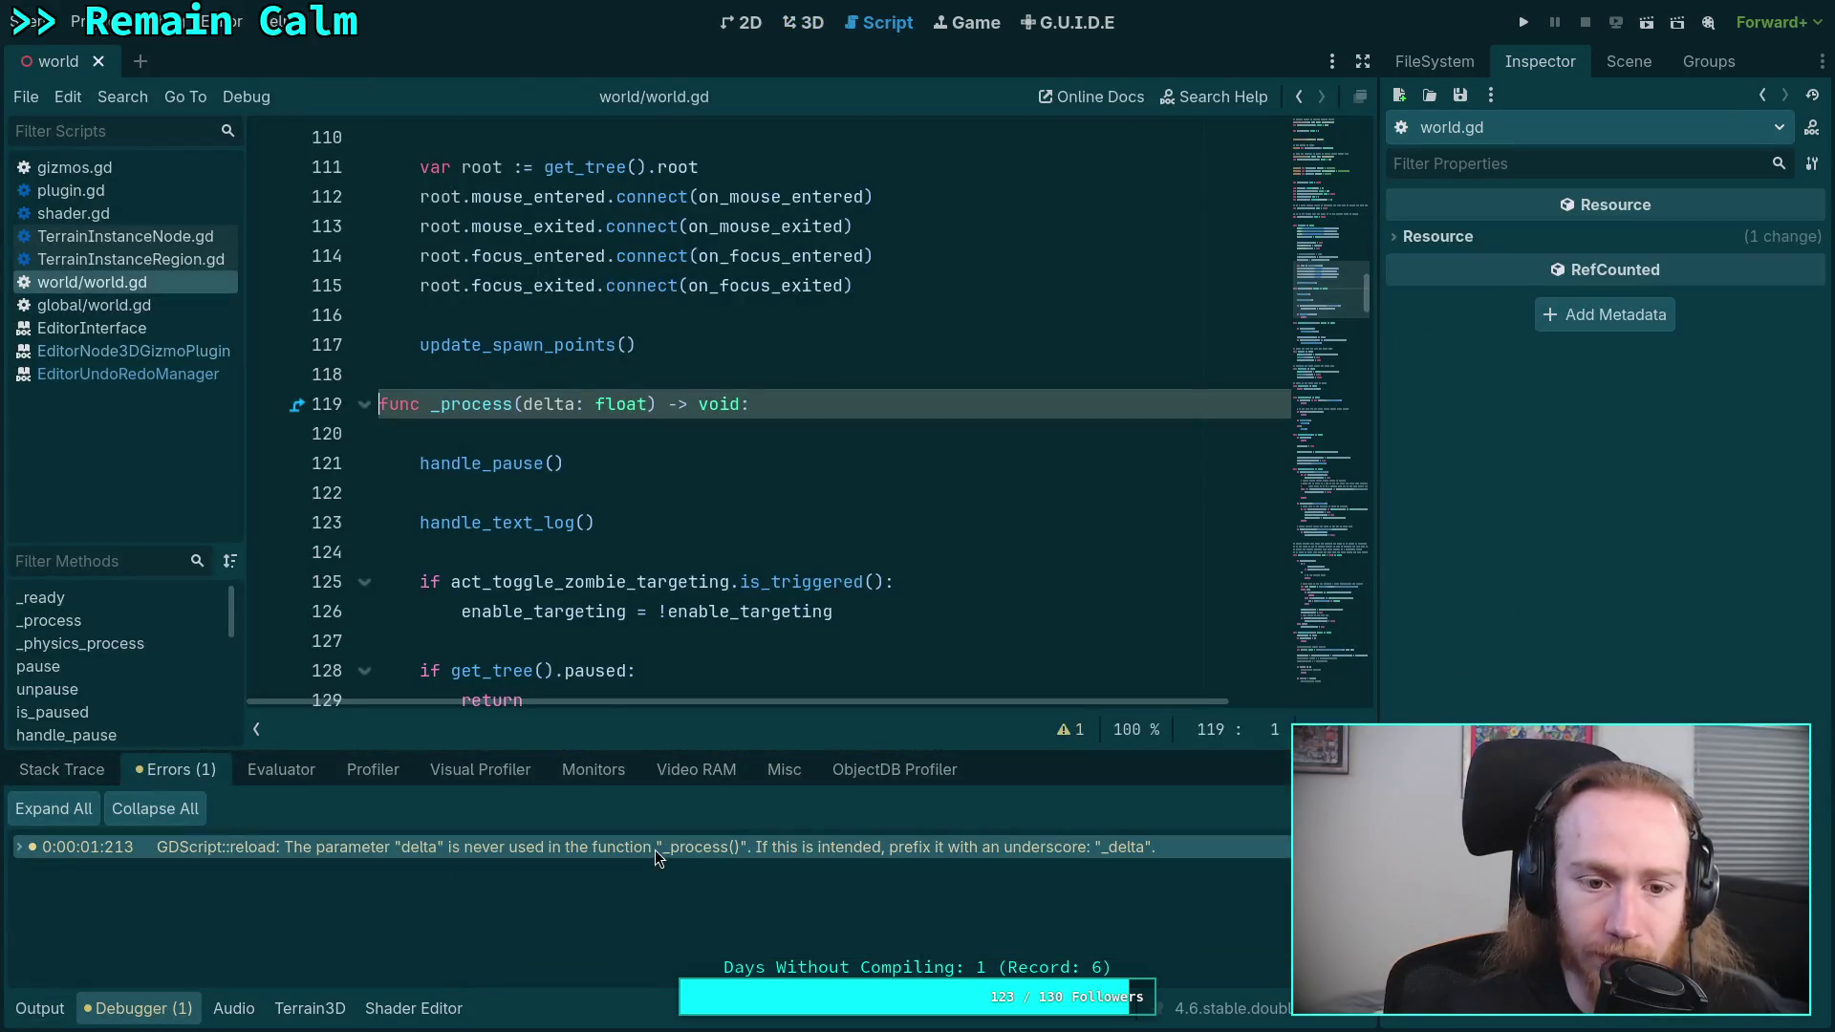
pyautogui.scroll(-3, 599, 590)
pyautogui.scroll(2, 599, 589)
pyautogui.click(524, 316)
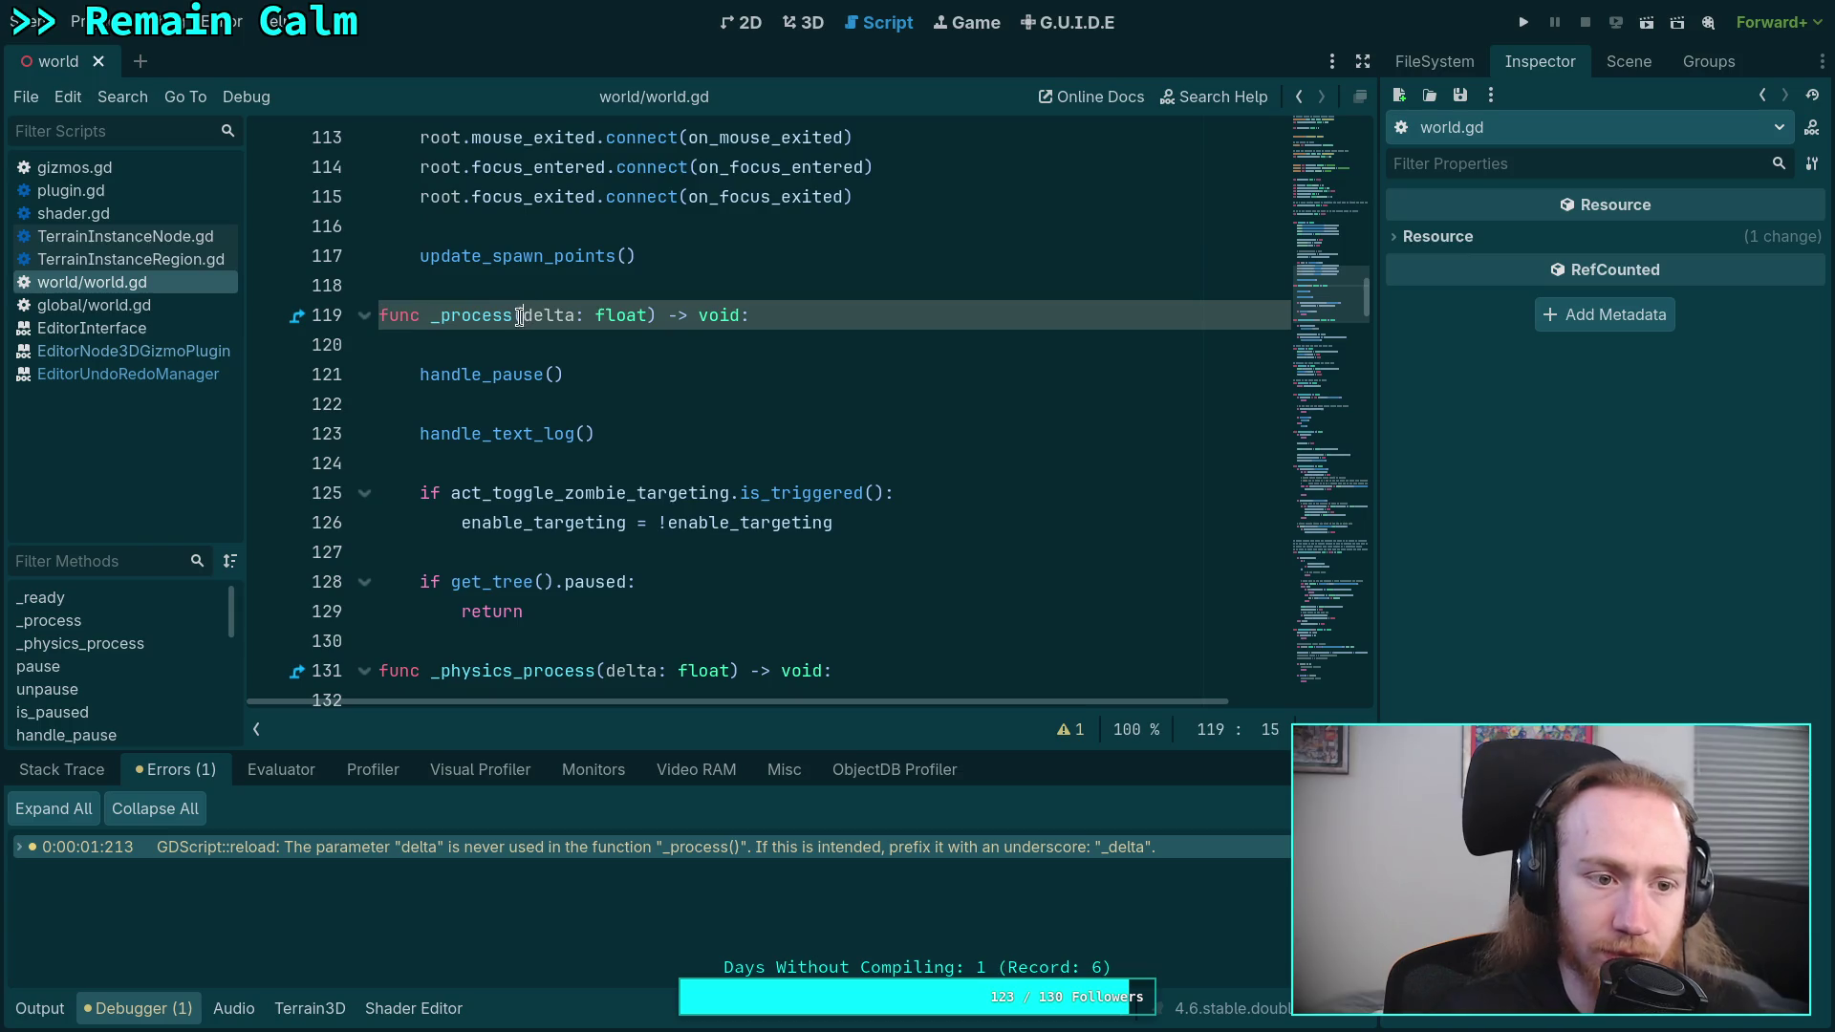
pyautogui.write('_')
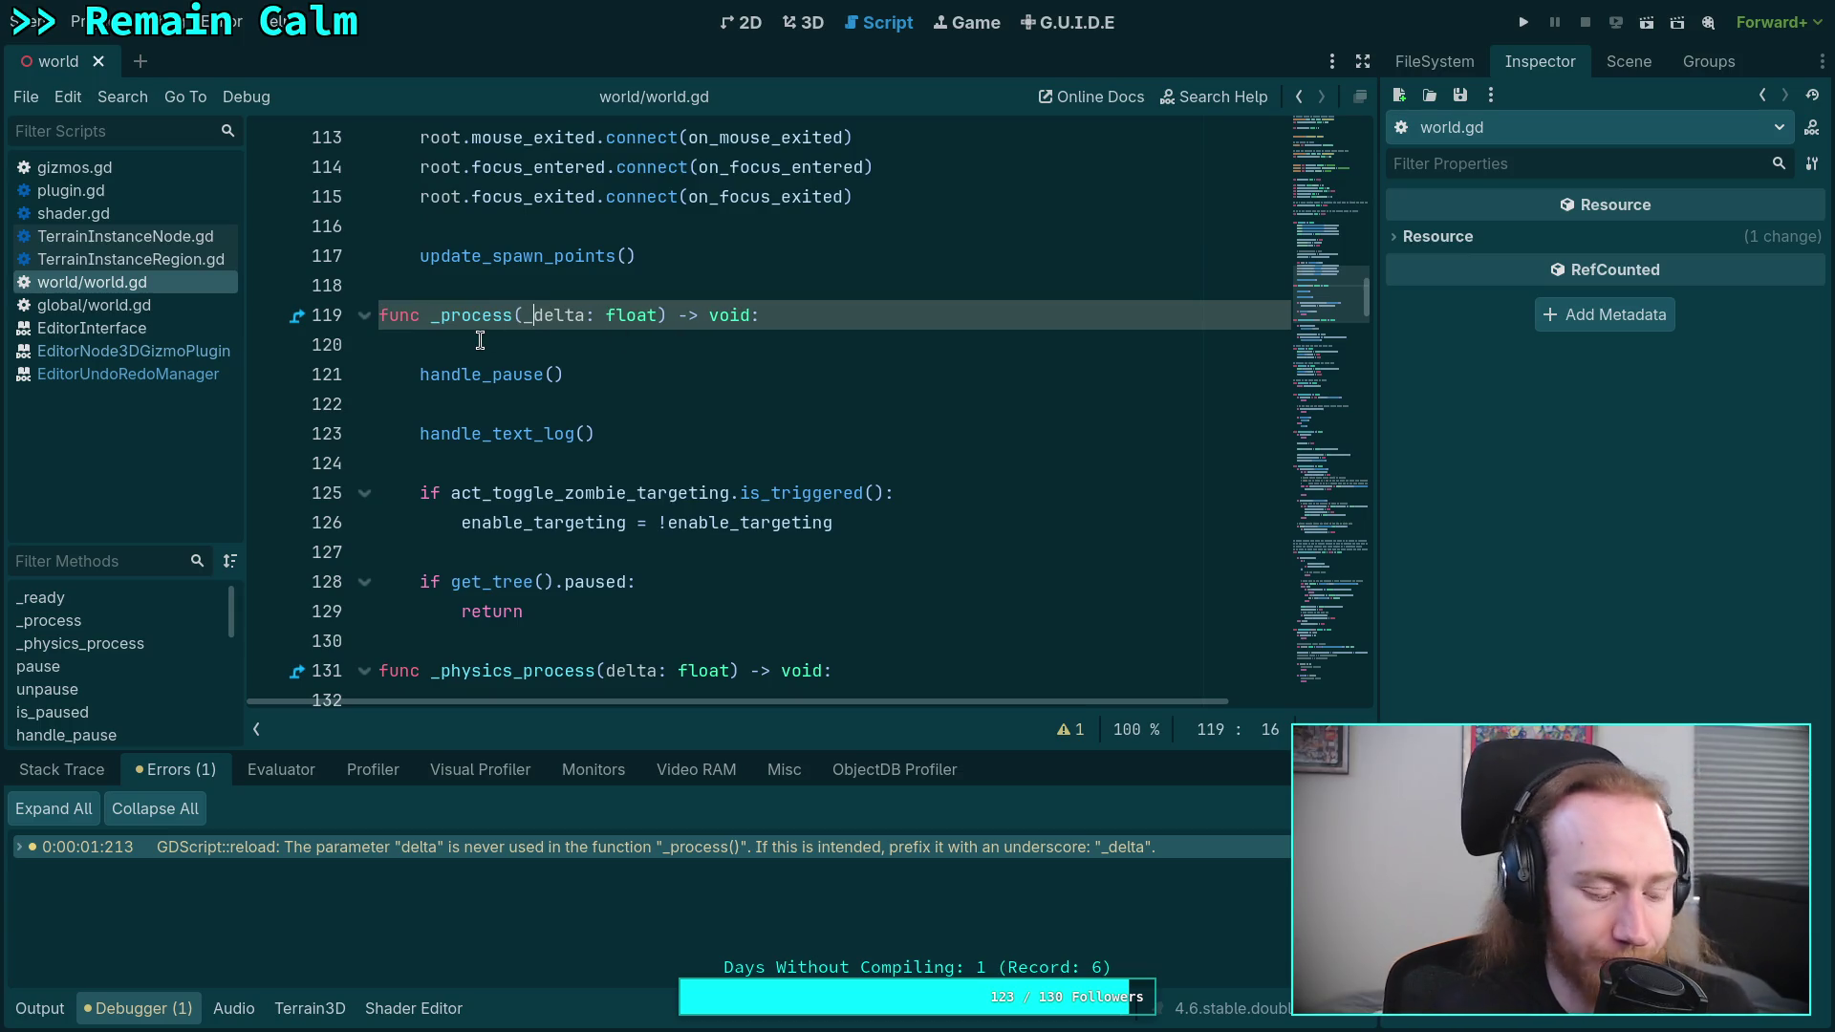
pyautogui.hotkey('ctrl', 's')
# - Close both world.gd scripts, the documentation pages and shader.gd, then open Project Settings
pyautogui.rightClick(117, 279)
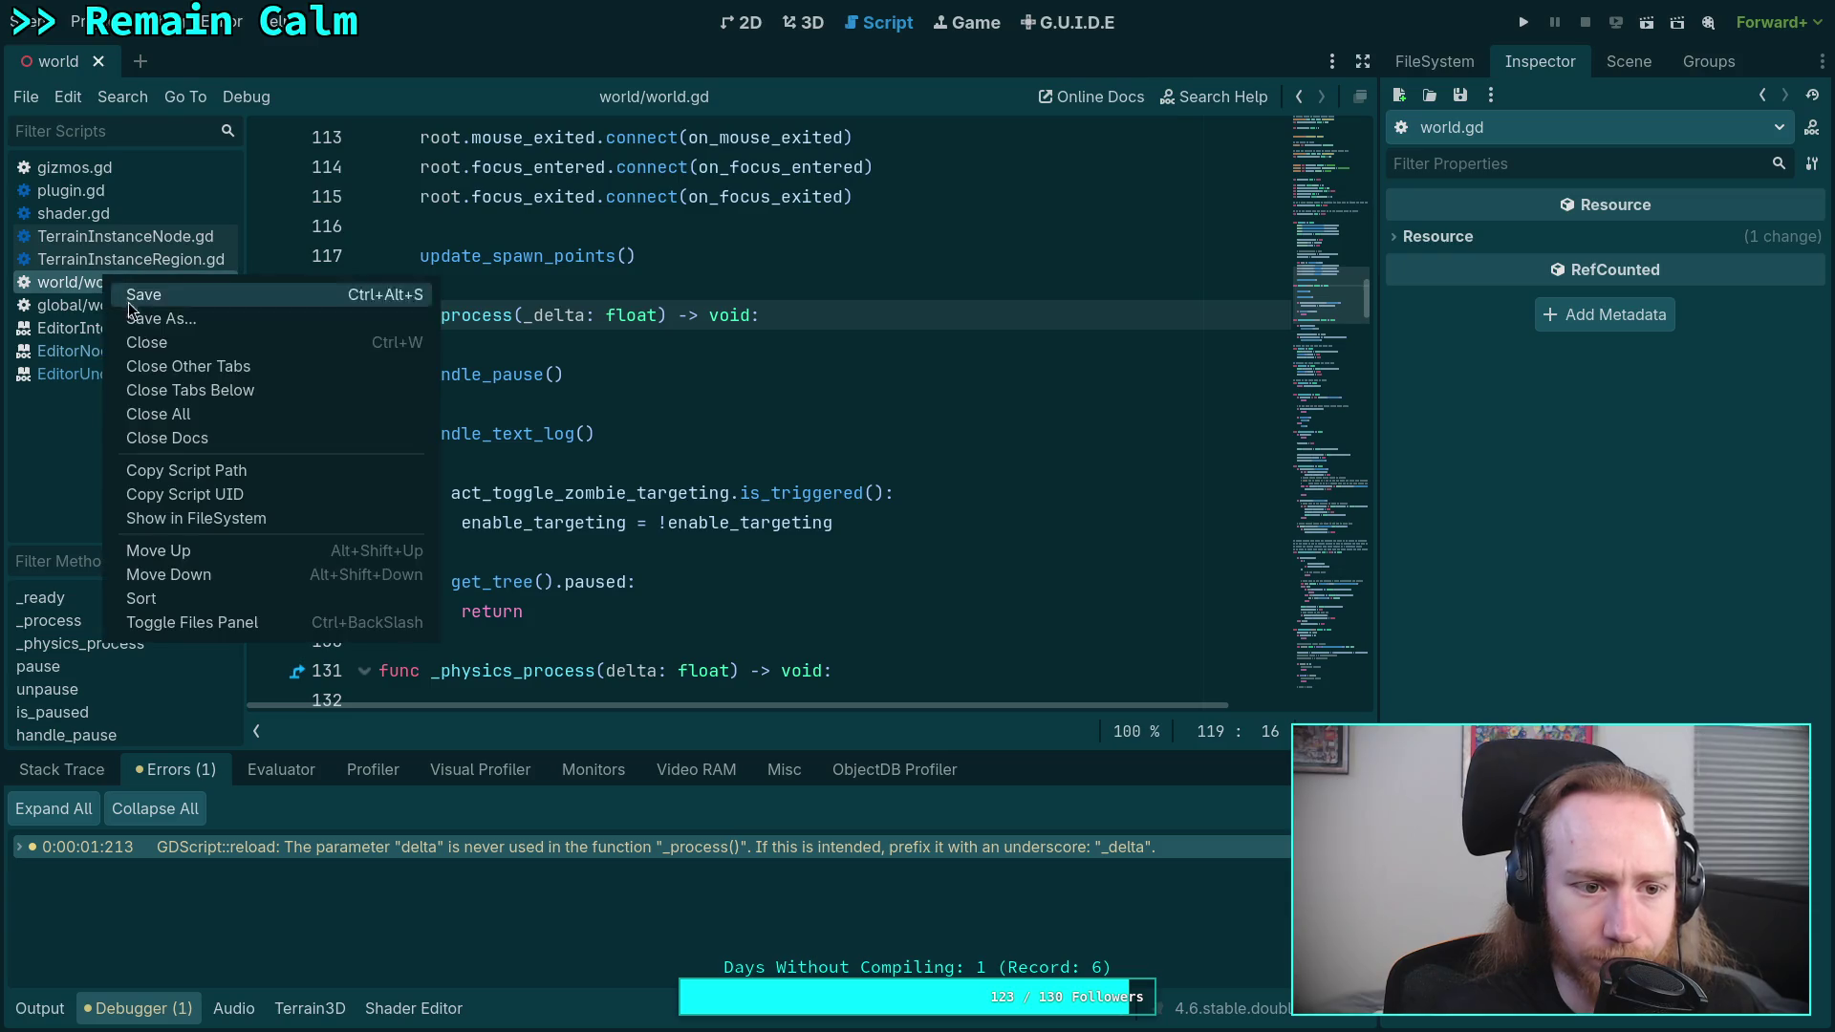
pyautogui.click(167, 344)
pyautogui.rightClick(136, 287)
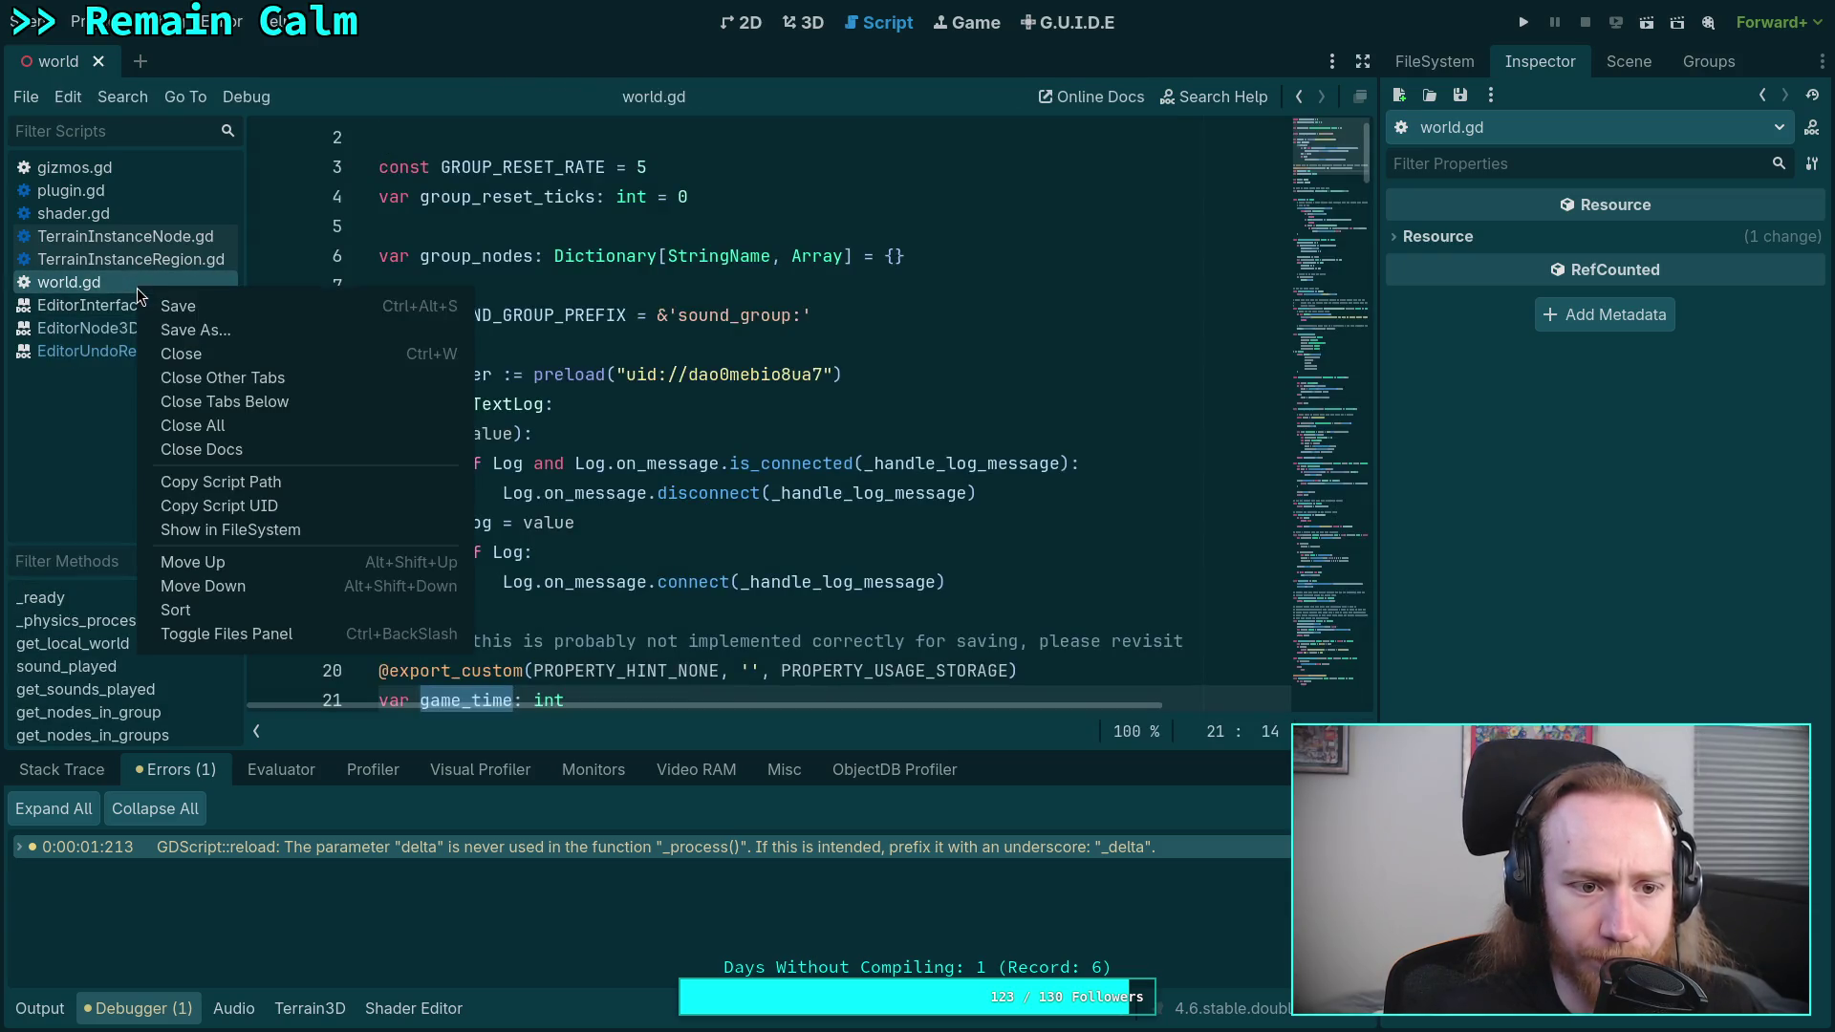
pyautogui.click(215, 353)
pyautogui.click(180, 211)
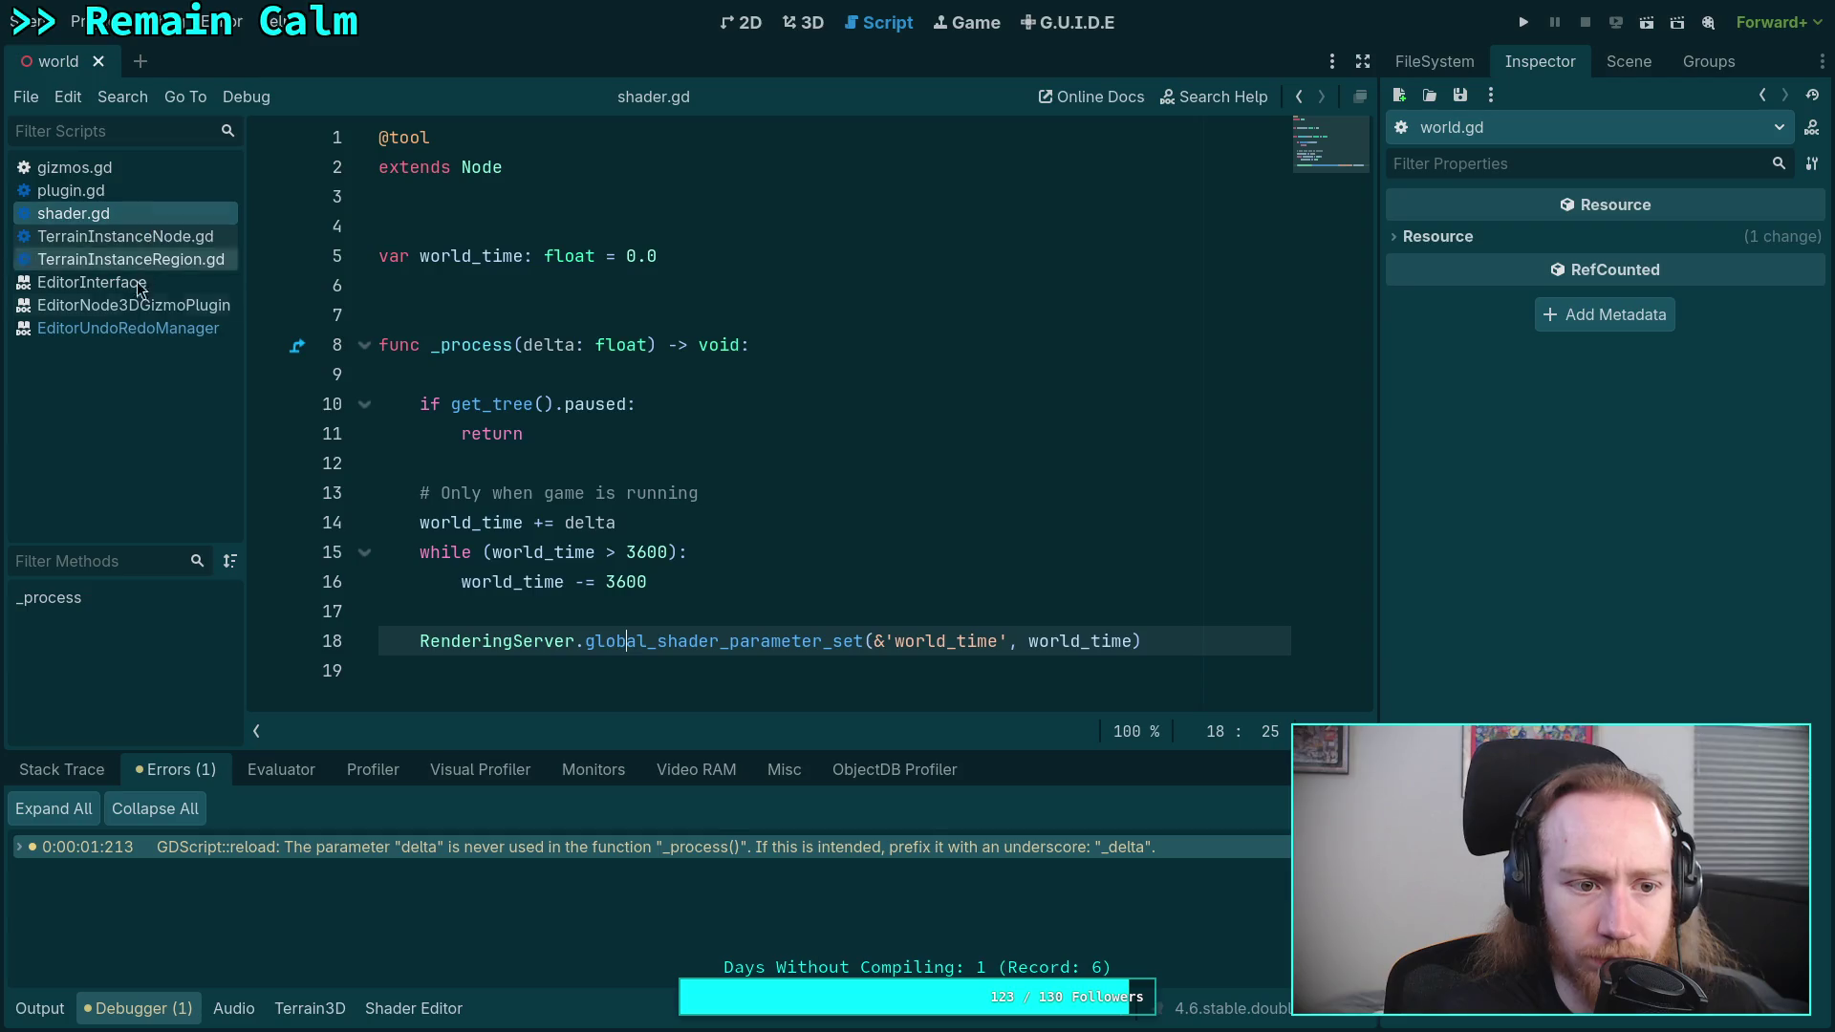
pyautogui.click(125, 325)
pyautogui.rightClick(124, 325)
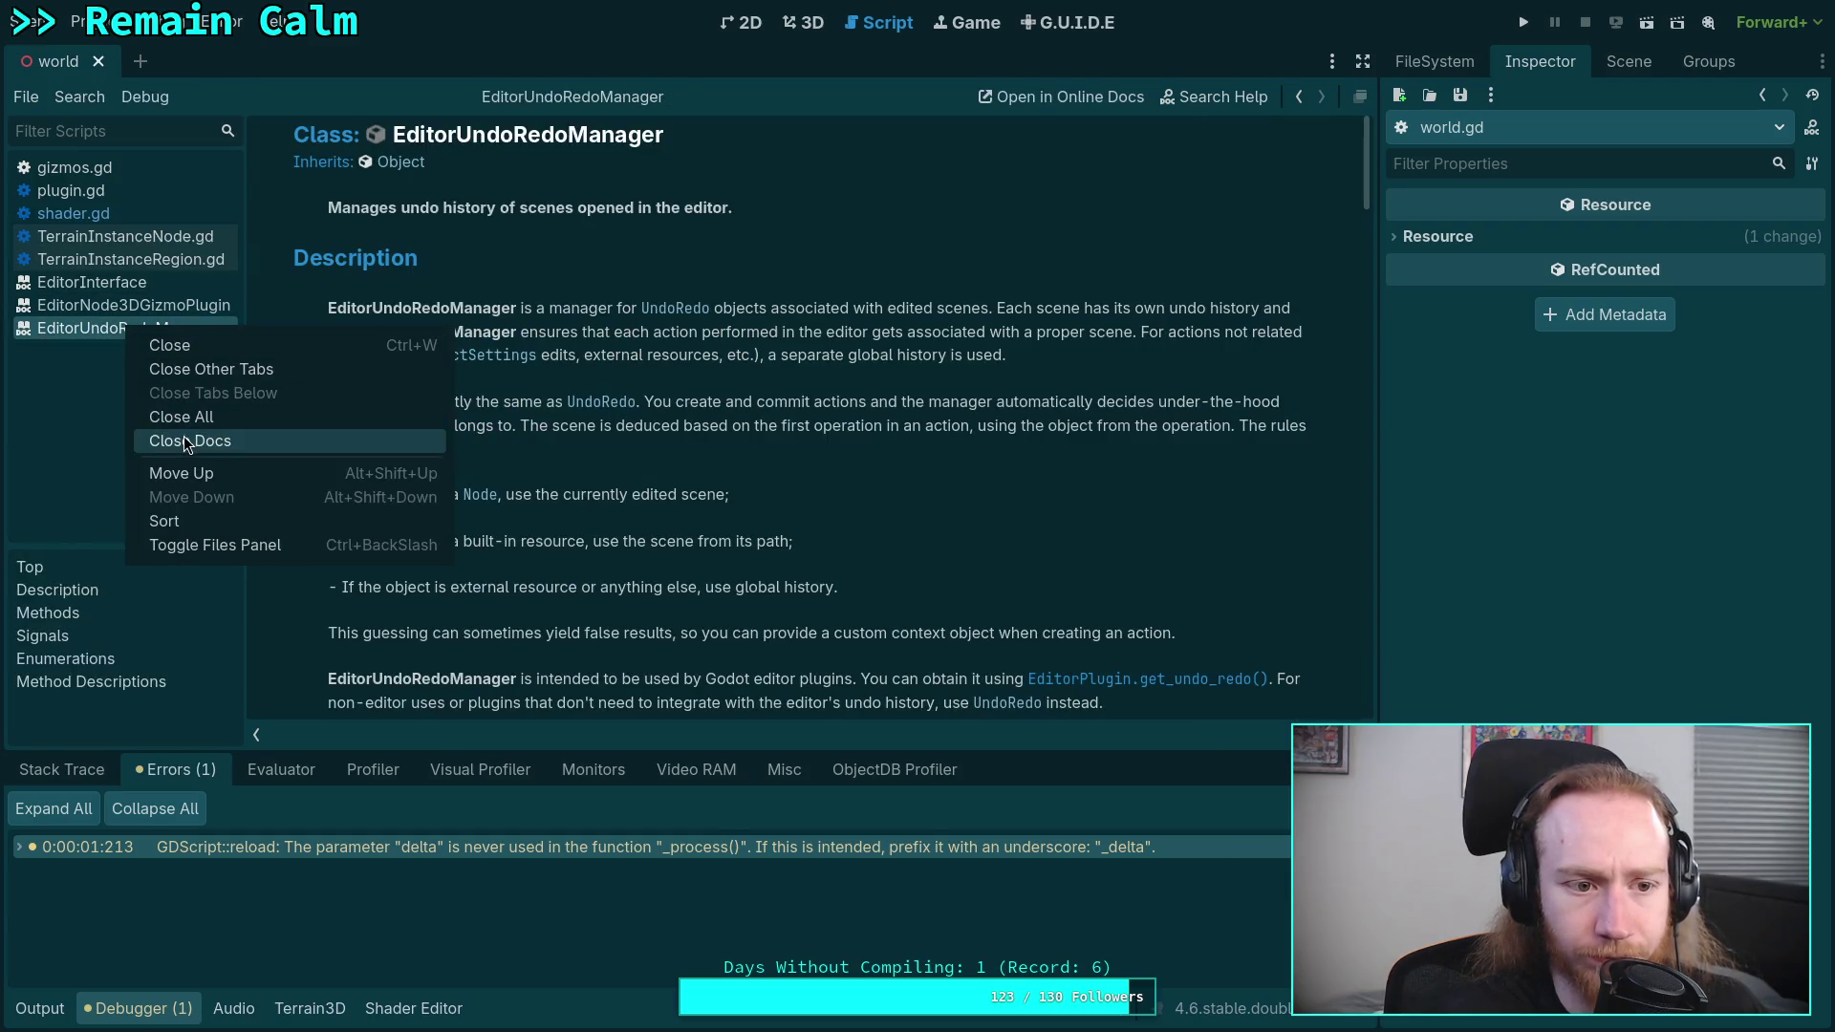
pyautogui.click(183, 436)
pyautogui.rightClick(78, 219)
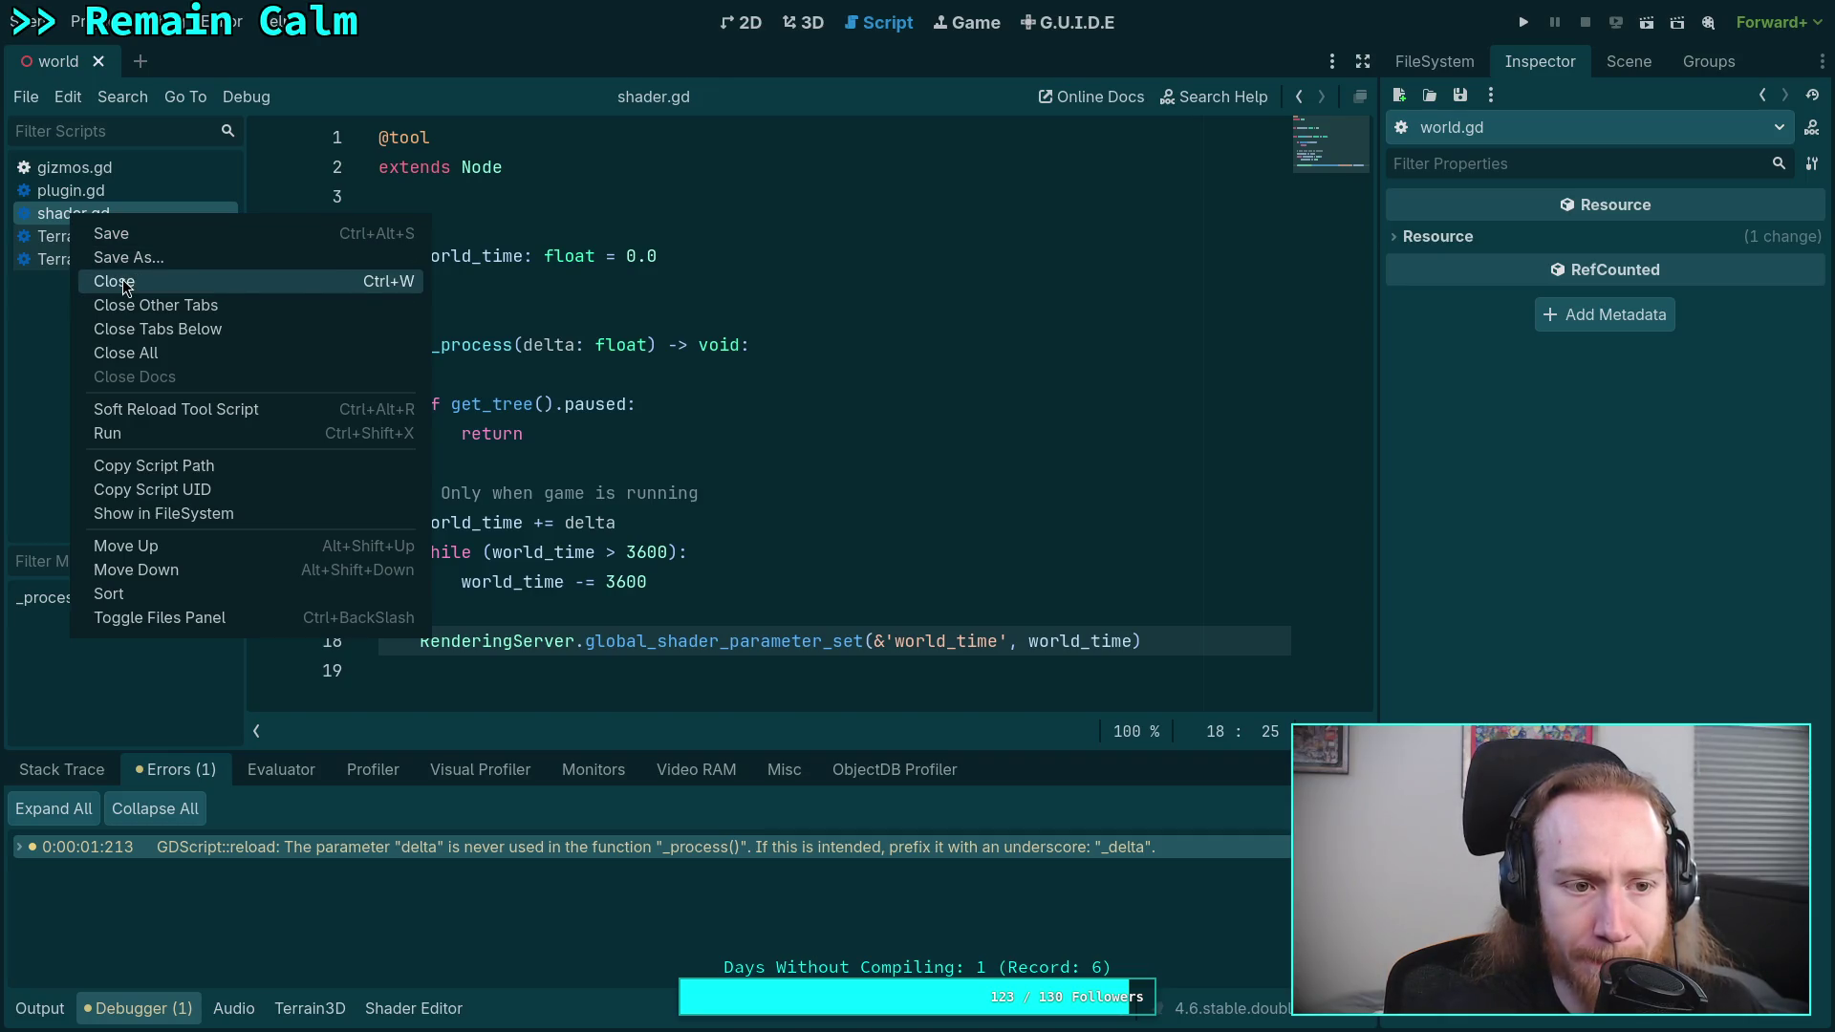
pyautogui.click(122, 281)
pyautogui.click(84, 22)
pyautogui.click(153, 52)
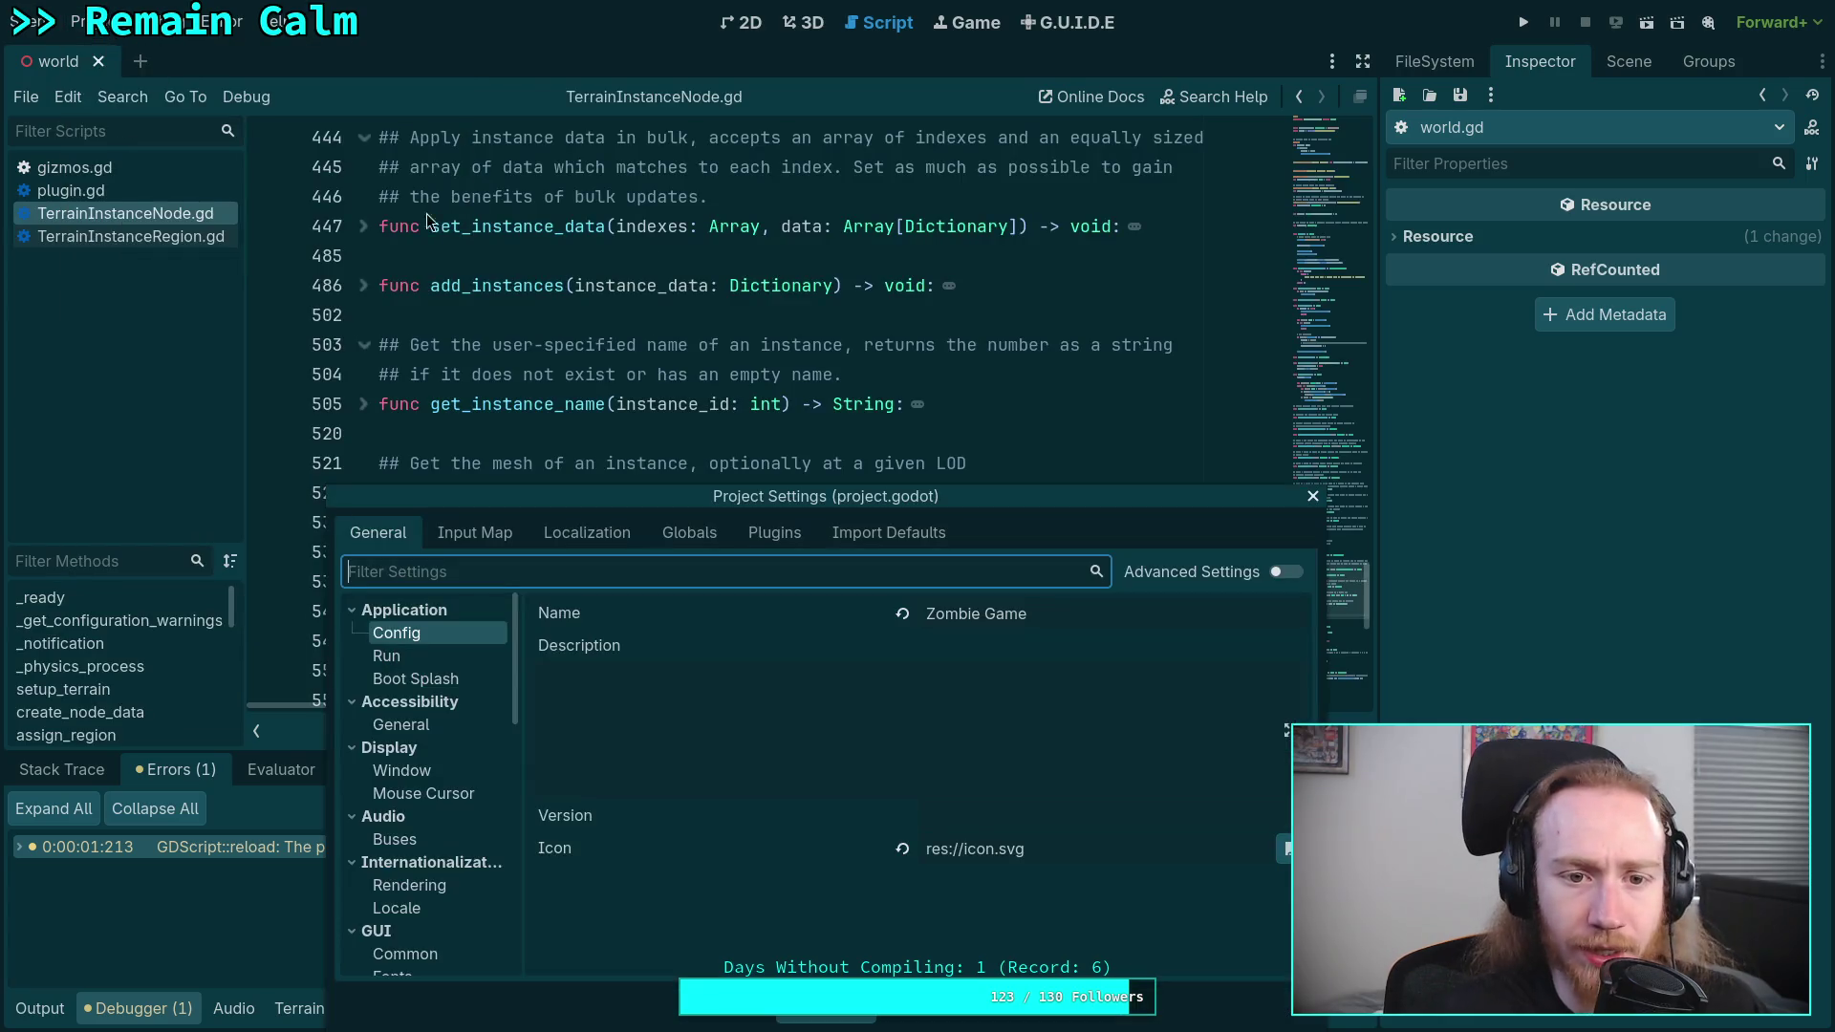
# - Edit the second component of world_wind under Shader Globals, then close Project Settings and return to 3D
pyautogui.click(673, 534)
pyautogui.click(774, 532)
pyautogui.click(689, 532)
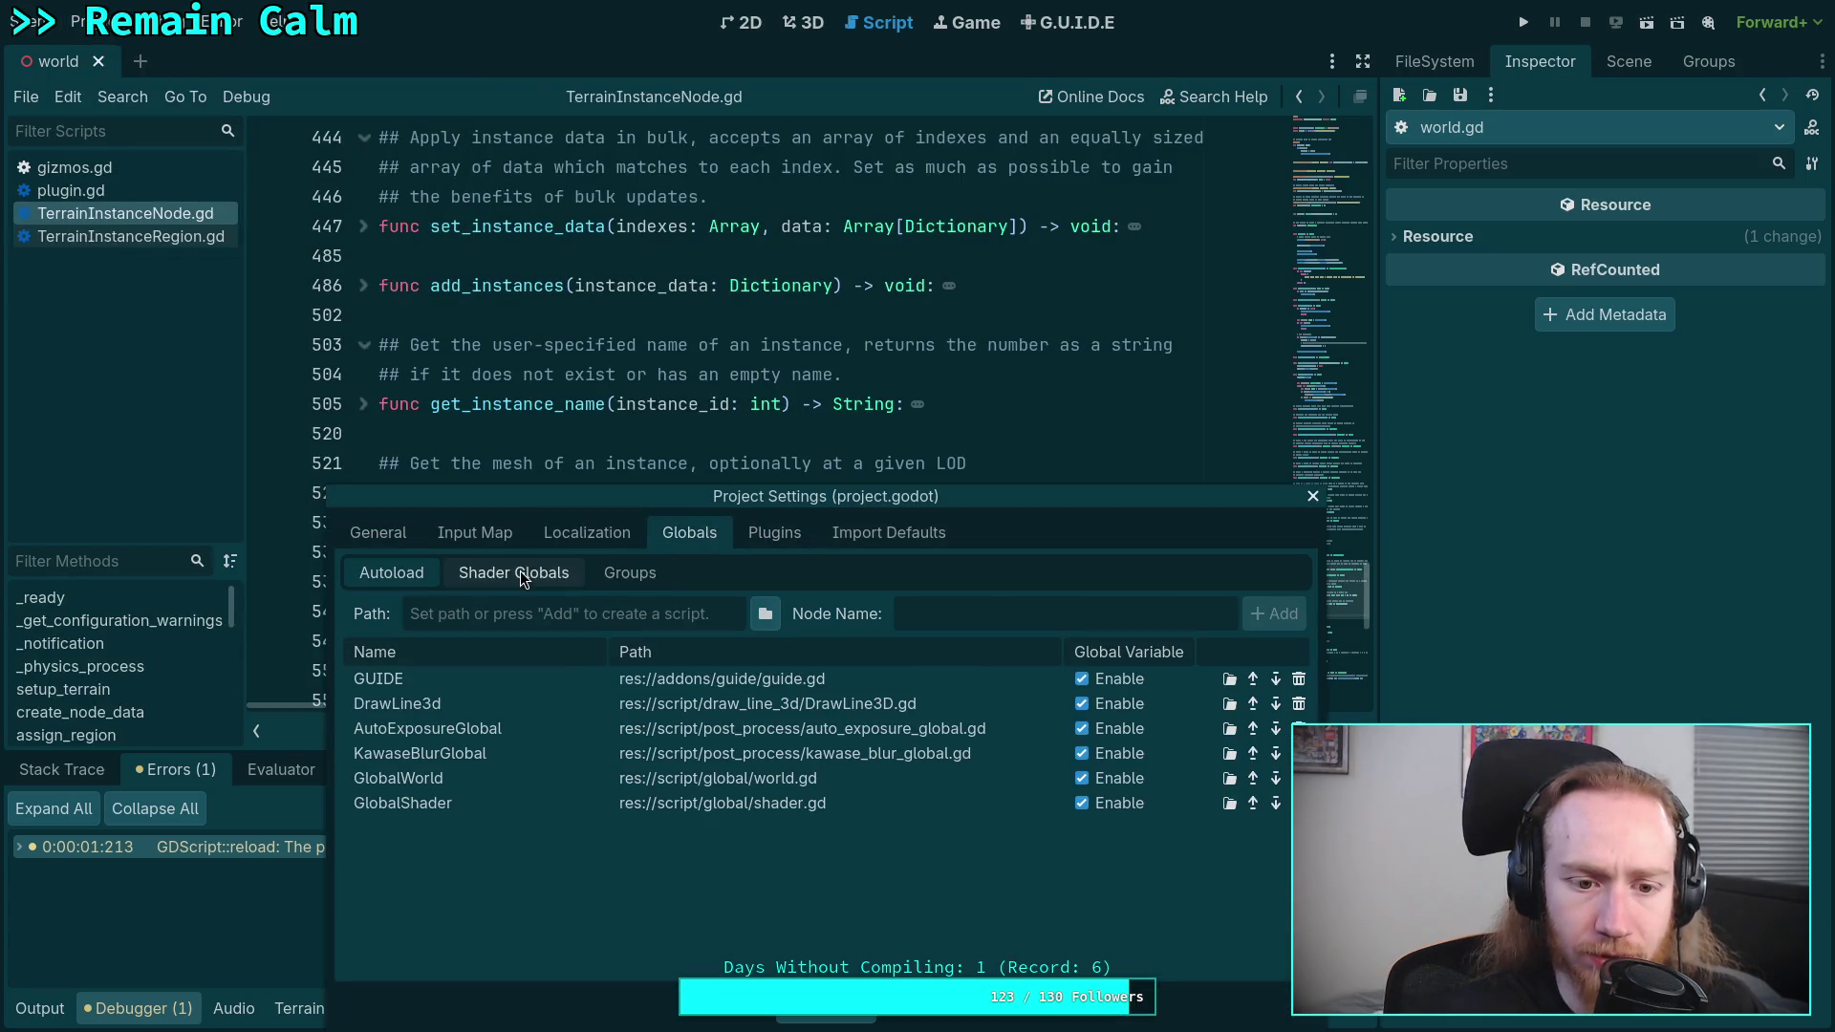
pyautogui.click(522, 573)
pyautogui.click(1113, 698)
pyautogui.click(1158, 690)
pyautogui.press('BackSpace')
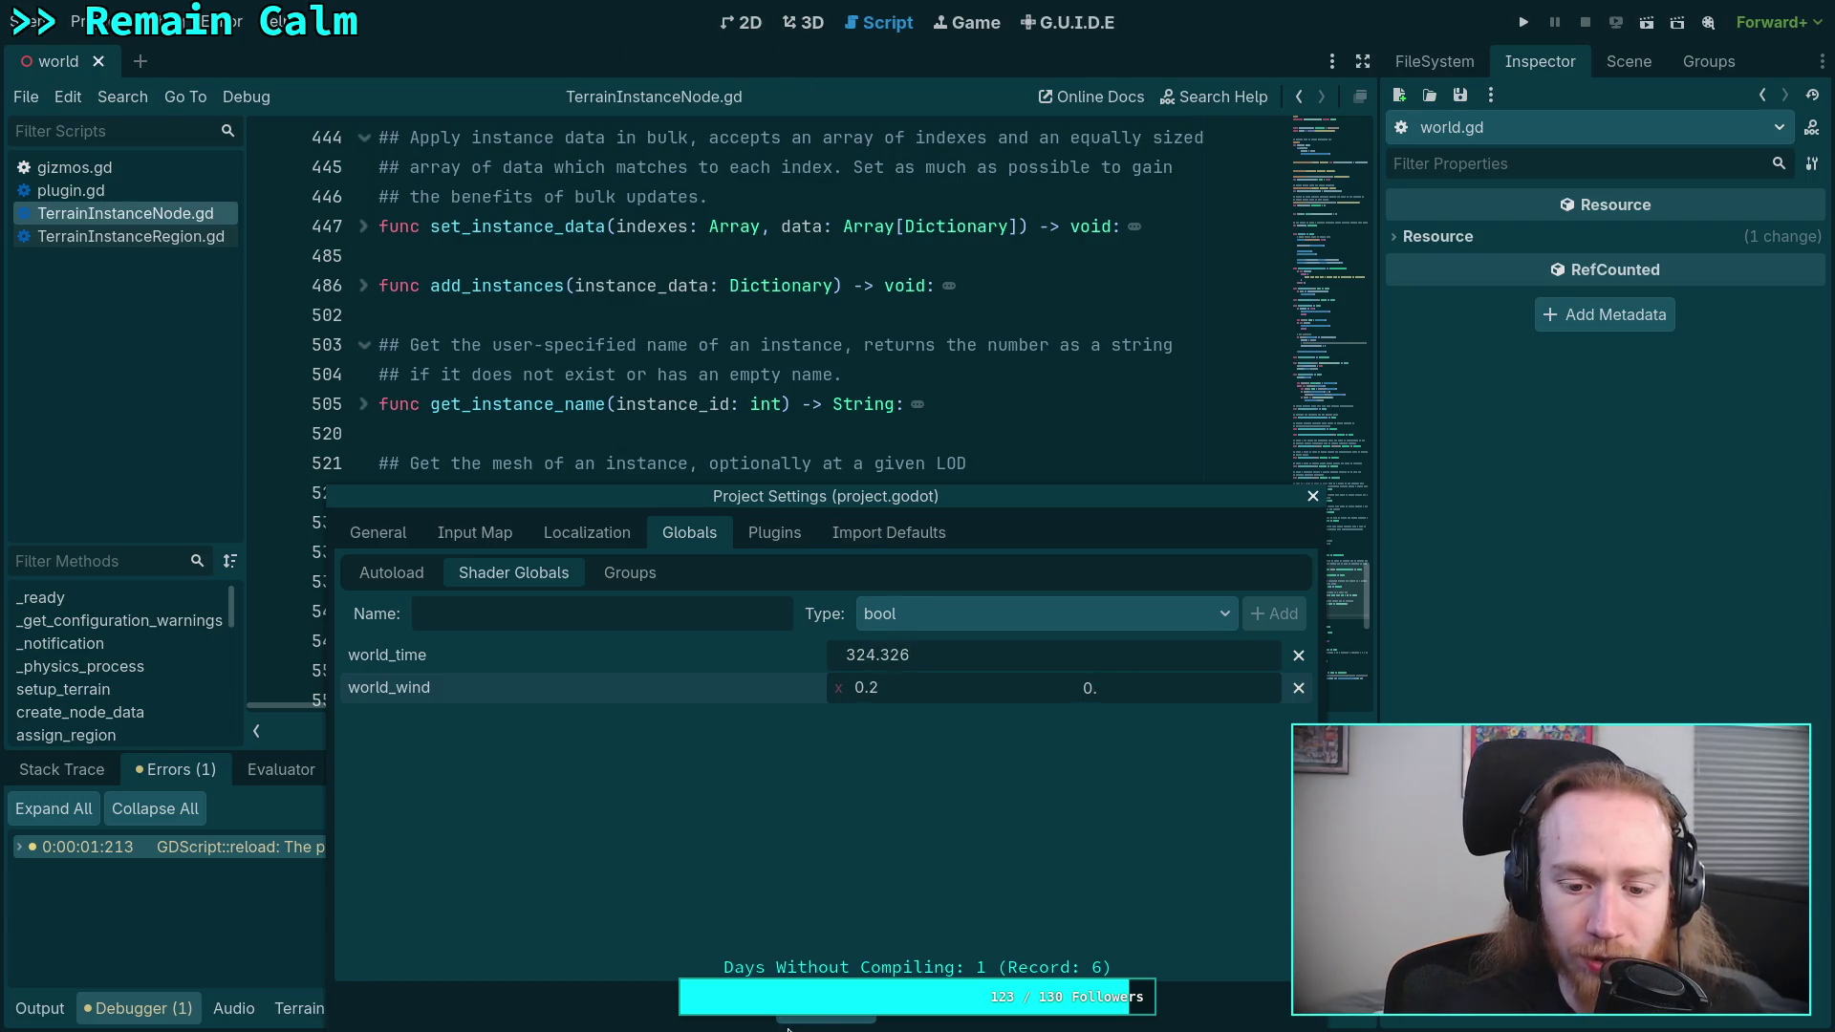
pyautogui.press('Escape')
pyautogui.click(802, 22)
# - Fly the camera up over the lake, then tilt down and sweep across the swaying firs
pyautogui.press('s')
pyautogui.press('e')
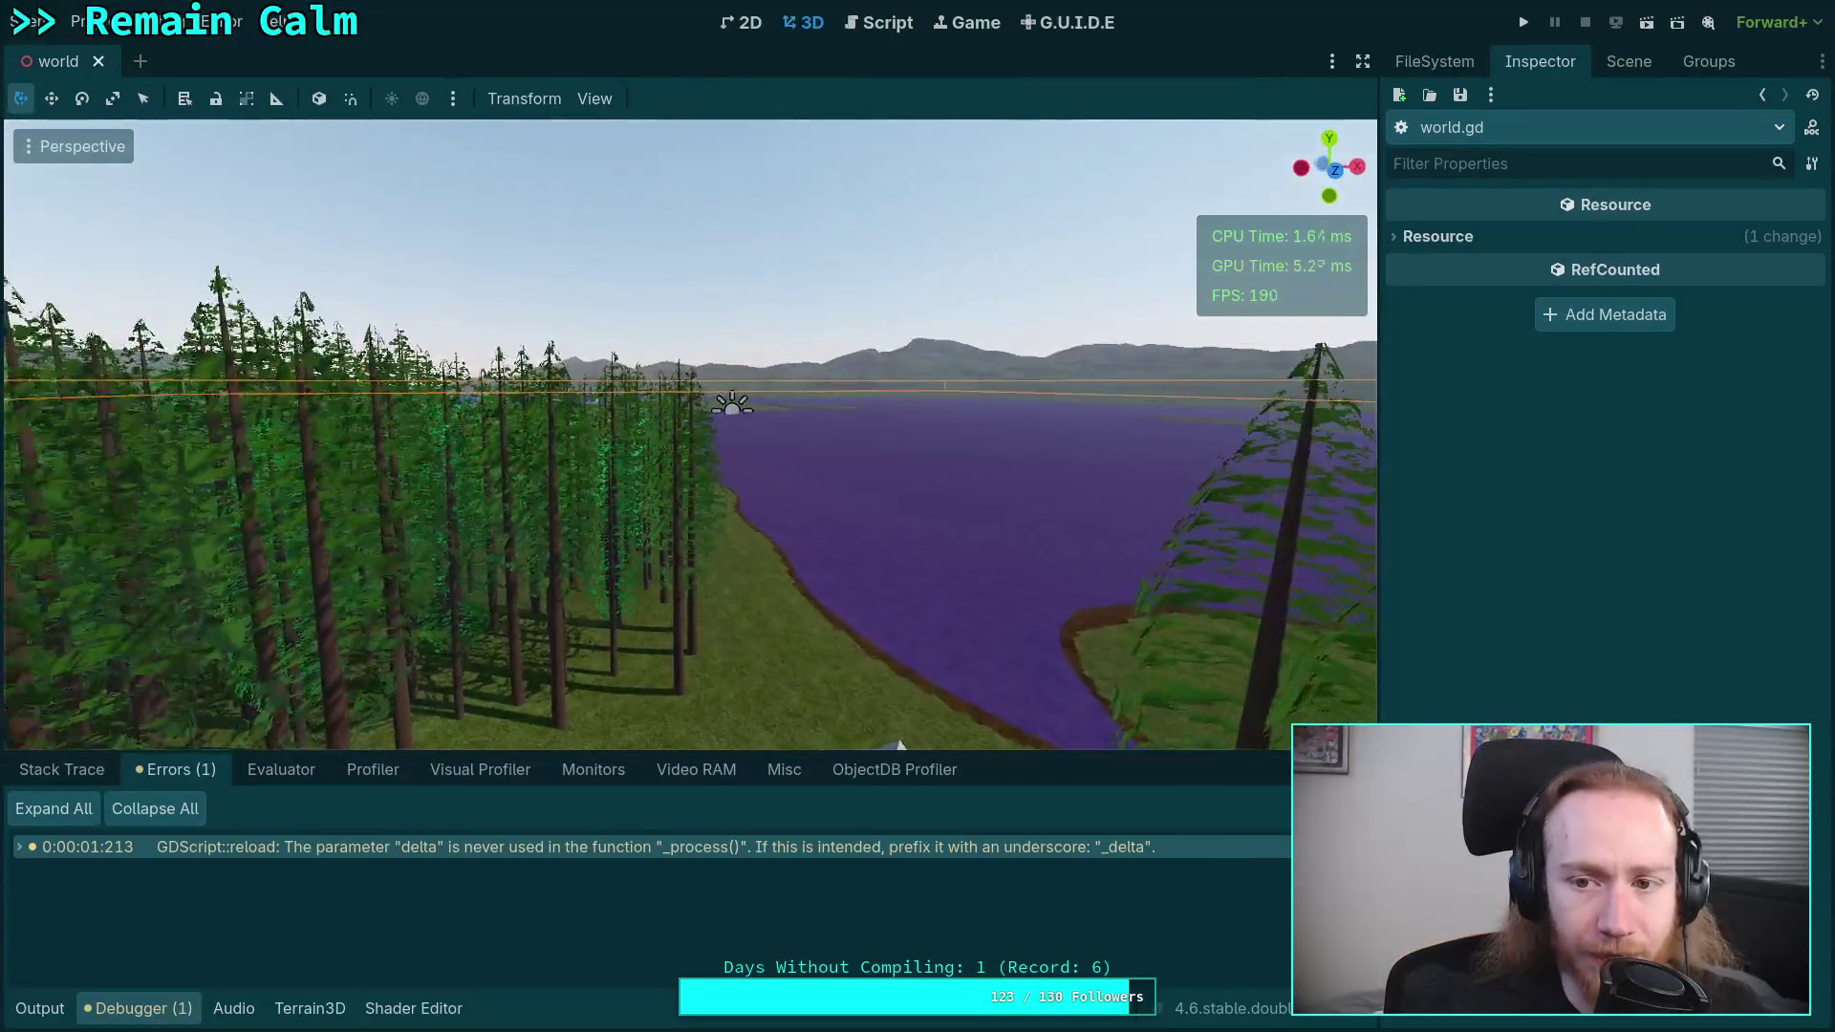
pyautogui.press('s')
pyautogui.press('e')
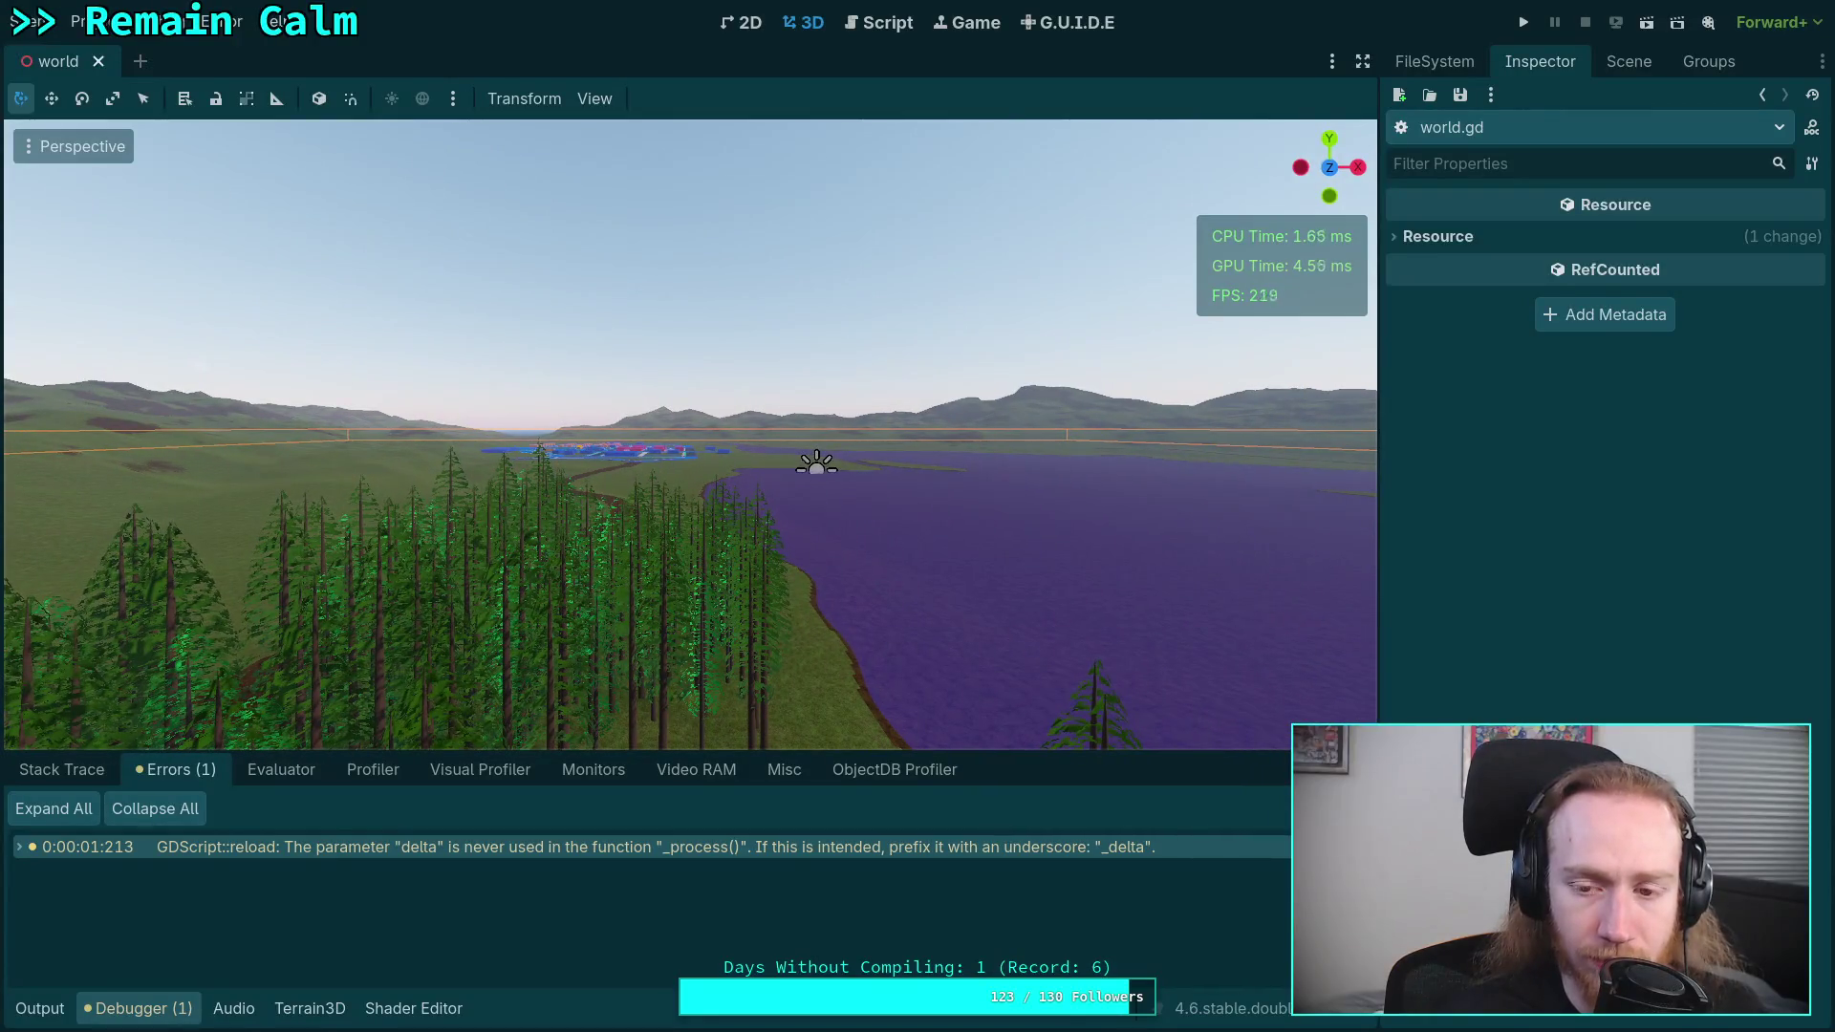
pyautogui.press('w')
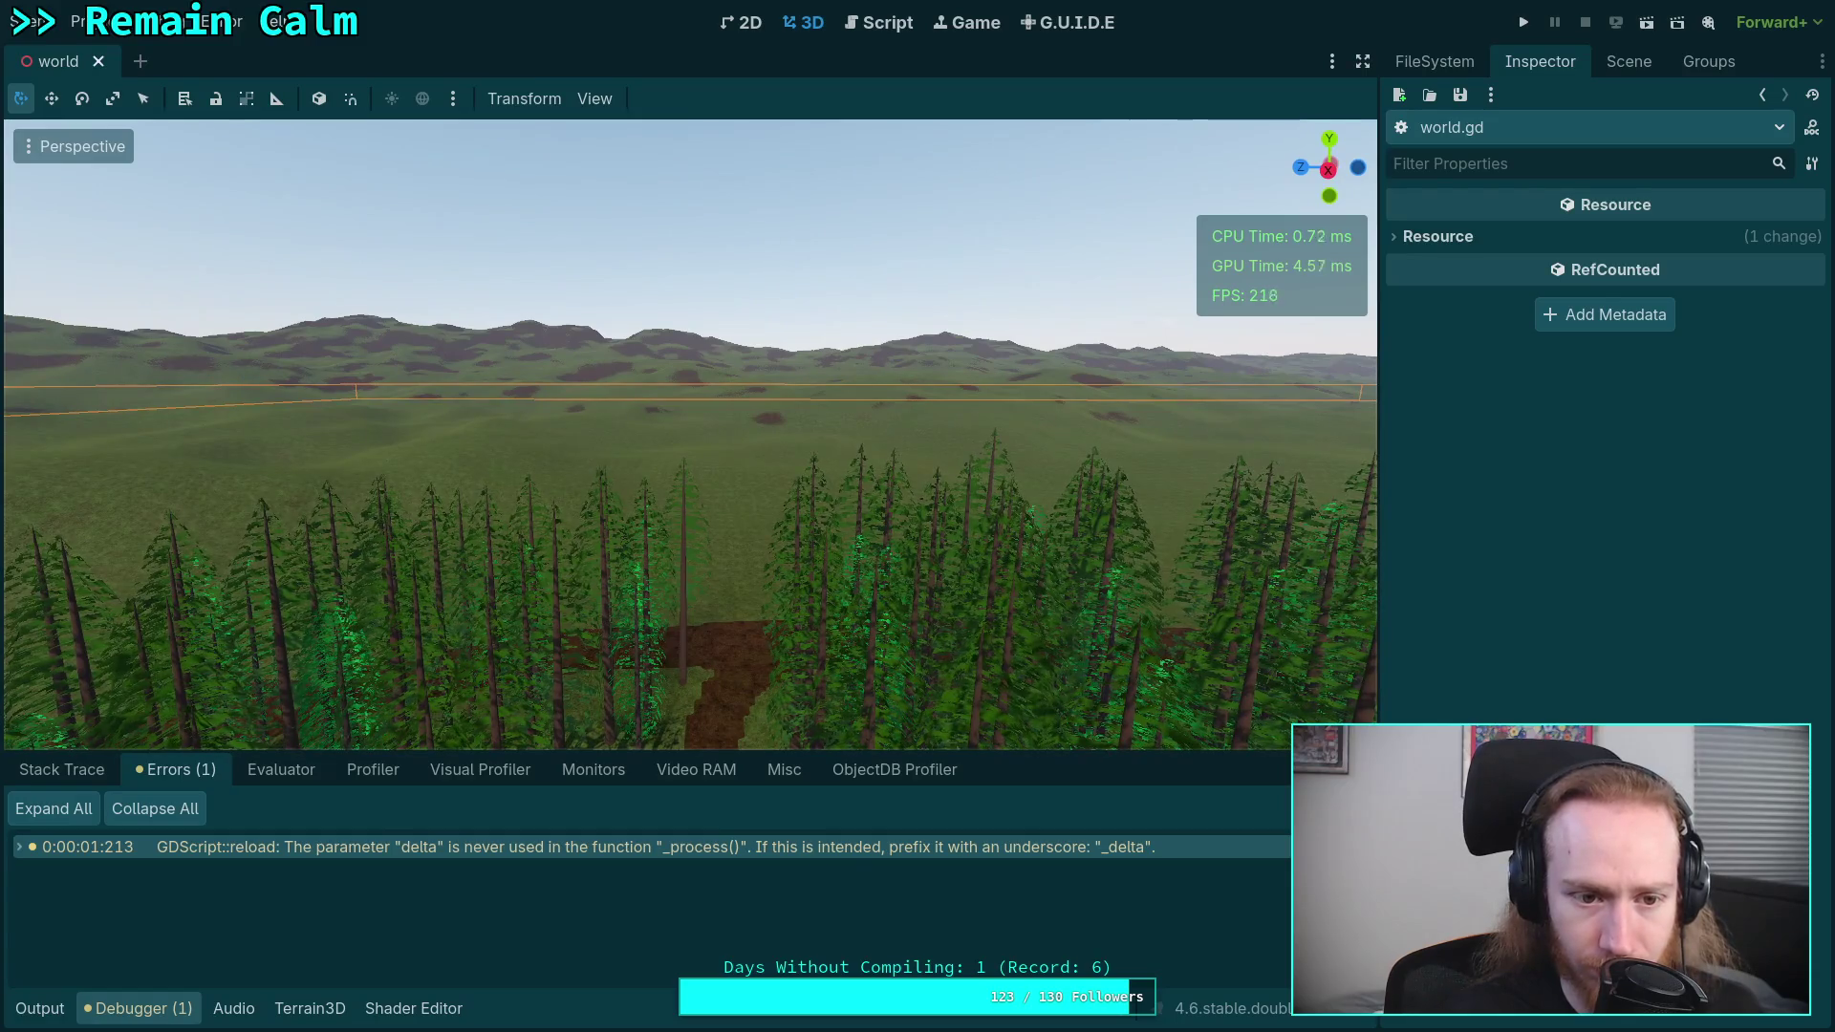
pyautogui.press('w')
pyautogui.press('s')
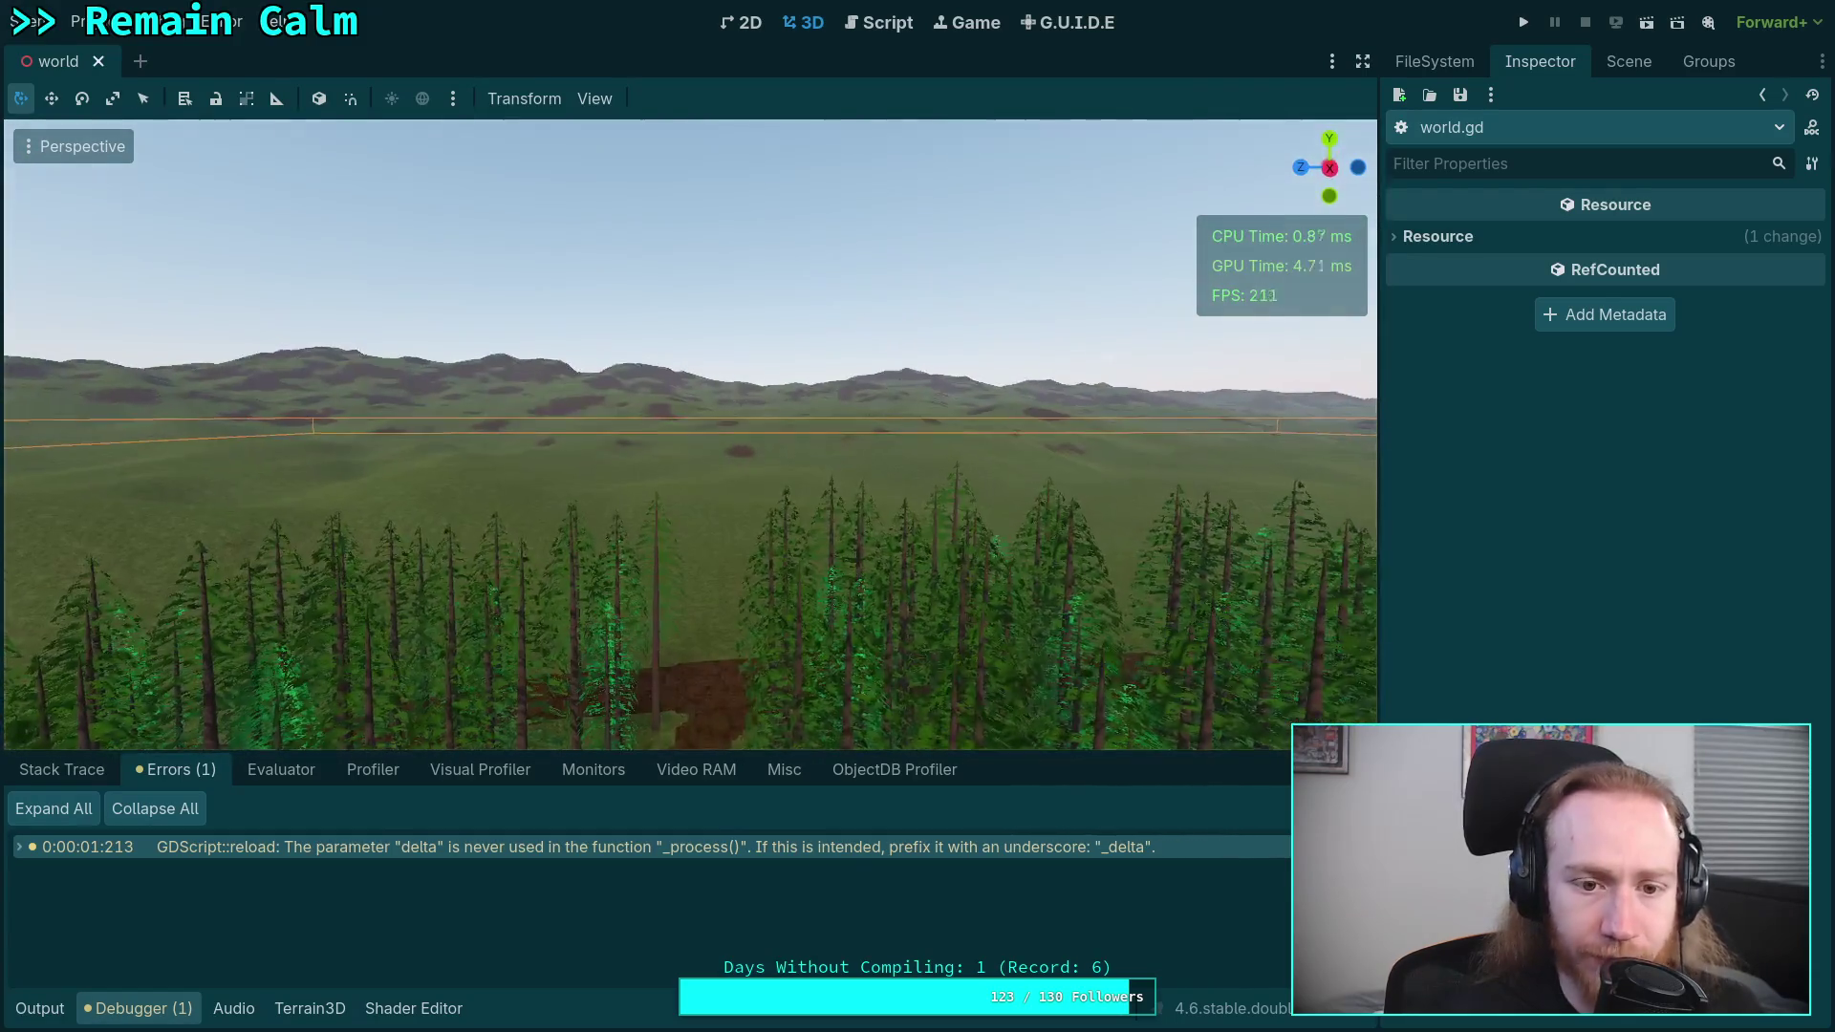
pyautogui.press('d')
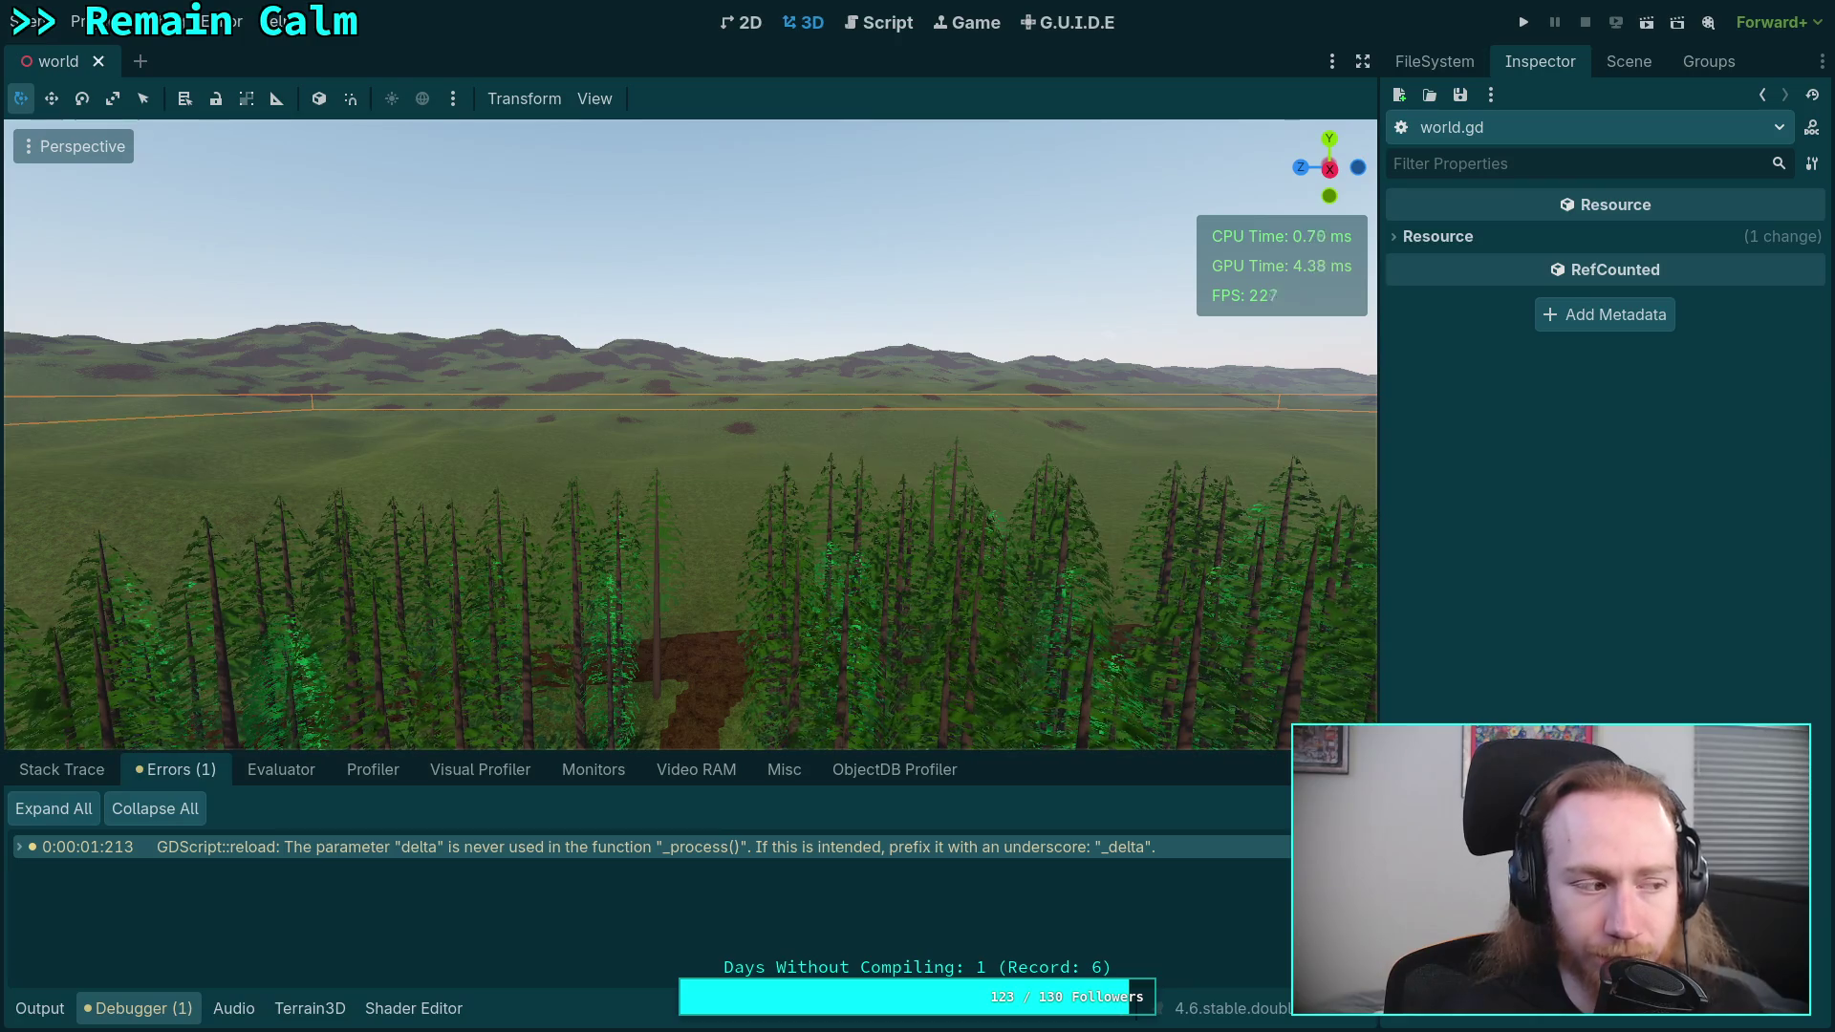
pyautogui.moveTo(688, 430)
pyautogui.mouseDown()
pyautogui.moveTo(688, 473)
pyautogui.moveTo(764, 430)
pyautogui.moveTo(955, 434)
pyautogui.moveTo(688, 439)
pyautogui.mouseUp()
pyautogui.moveTo(860, 438)
pyautogui.mouseDown()
pyautogui.moveTo(936, 438)
pyautogui.moveTo(841, 440)
pyautogui.moveTo(822, 384)
pyautogui.mouseUp()
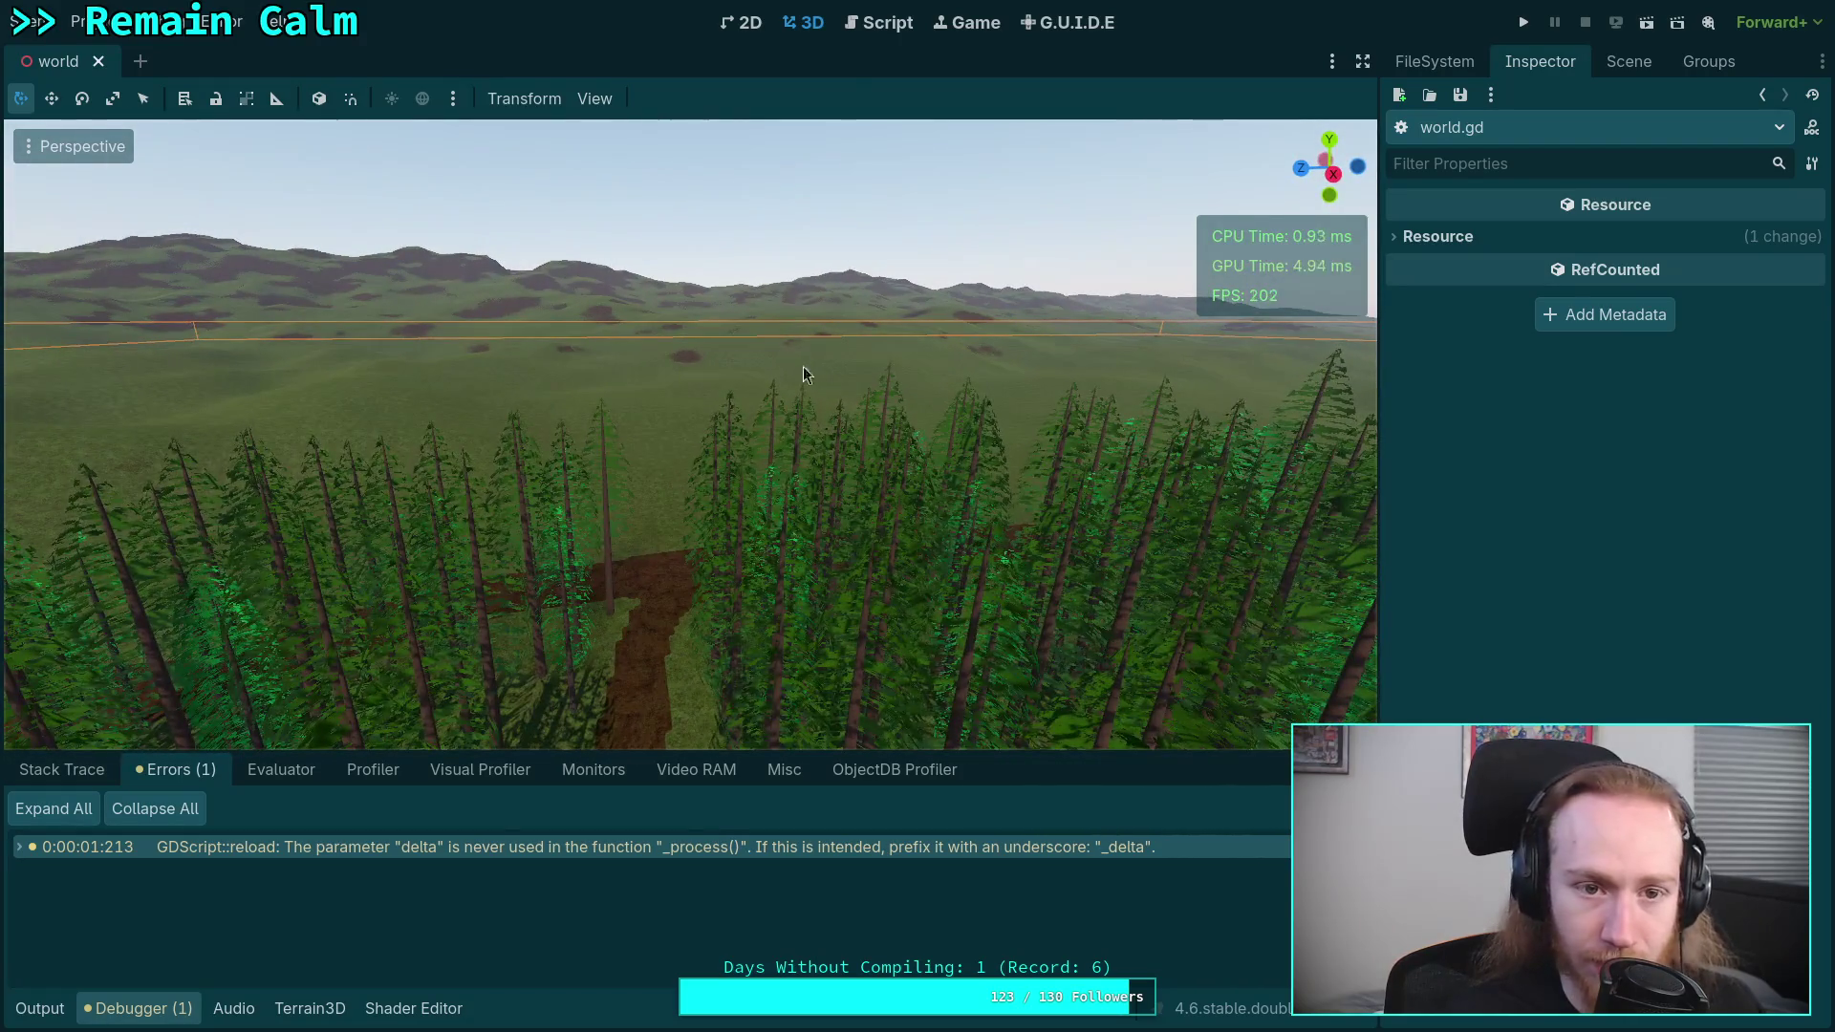
# - Switch to the Script workspace, collapse the Debugger for a taller code area, and glance at the Editor menu
pyautogui.click(870, 32)
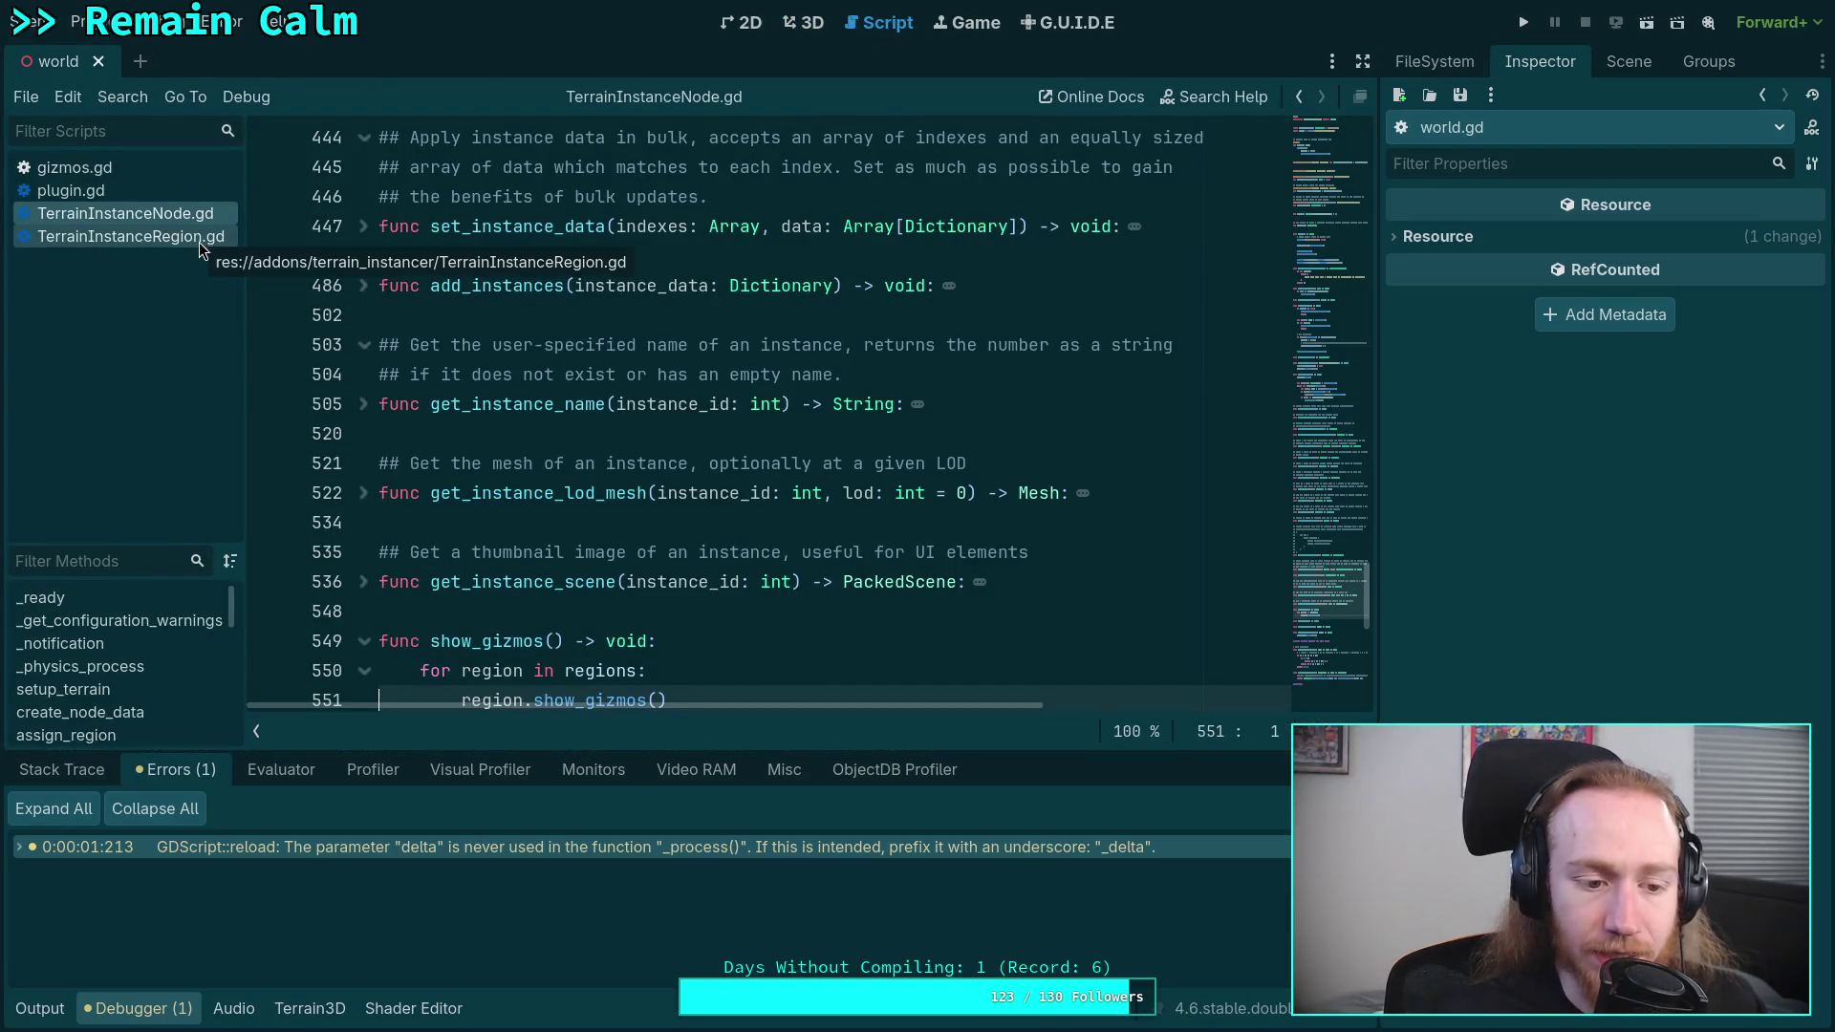
pyautogui.click(138, 1011)
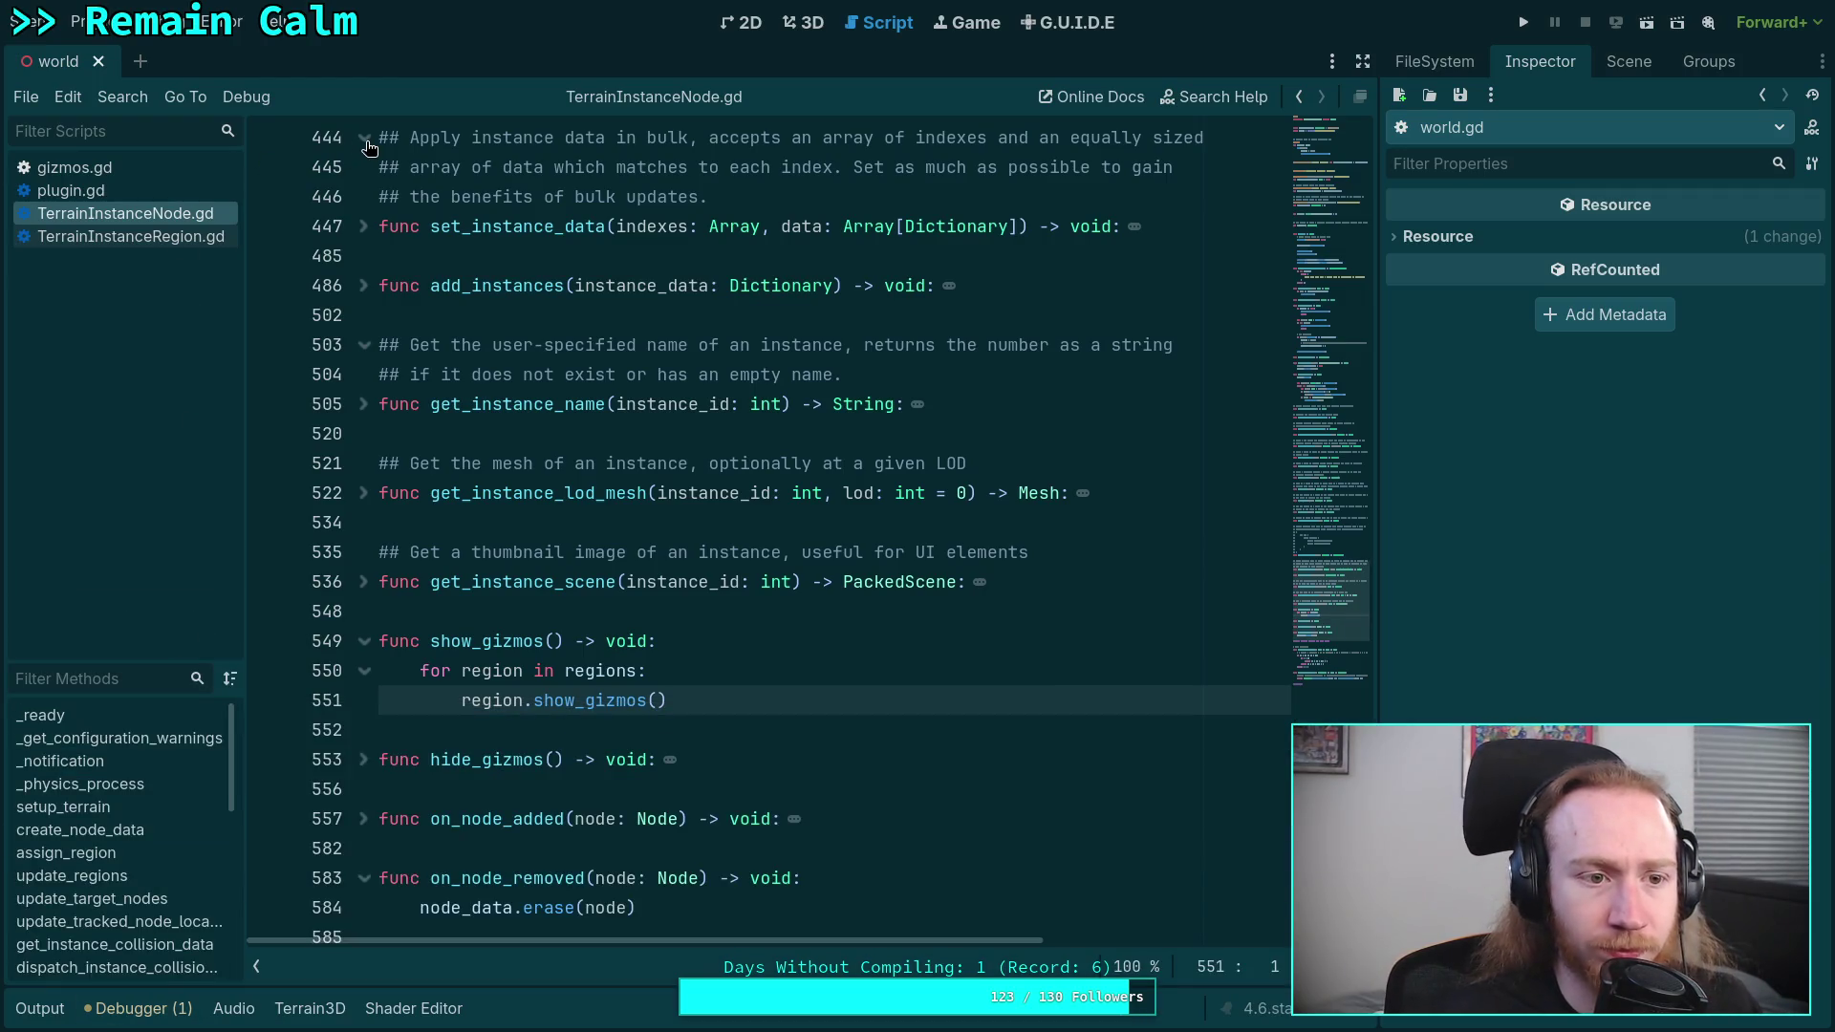
pyautogui.click(95, 21)
pyautogui.moveTo(220, 28)
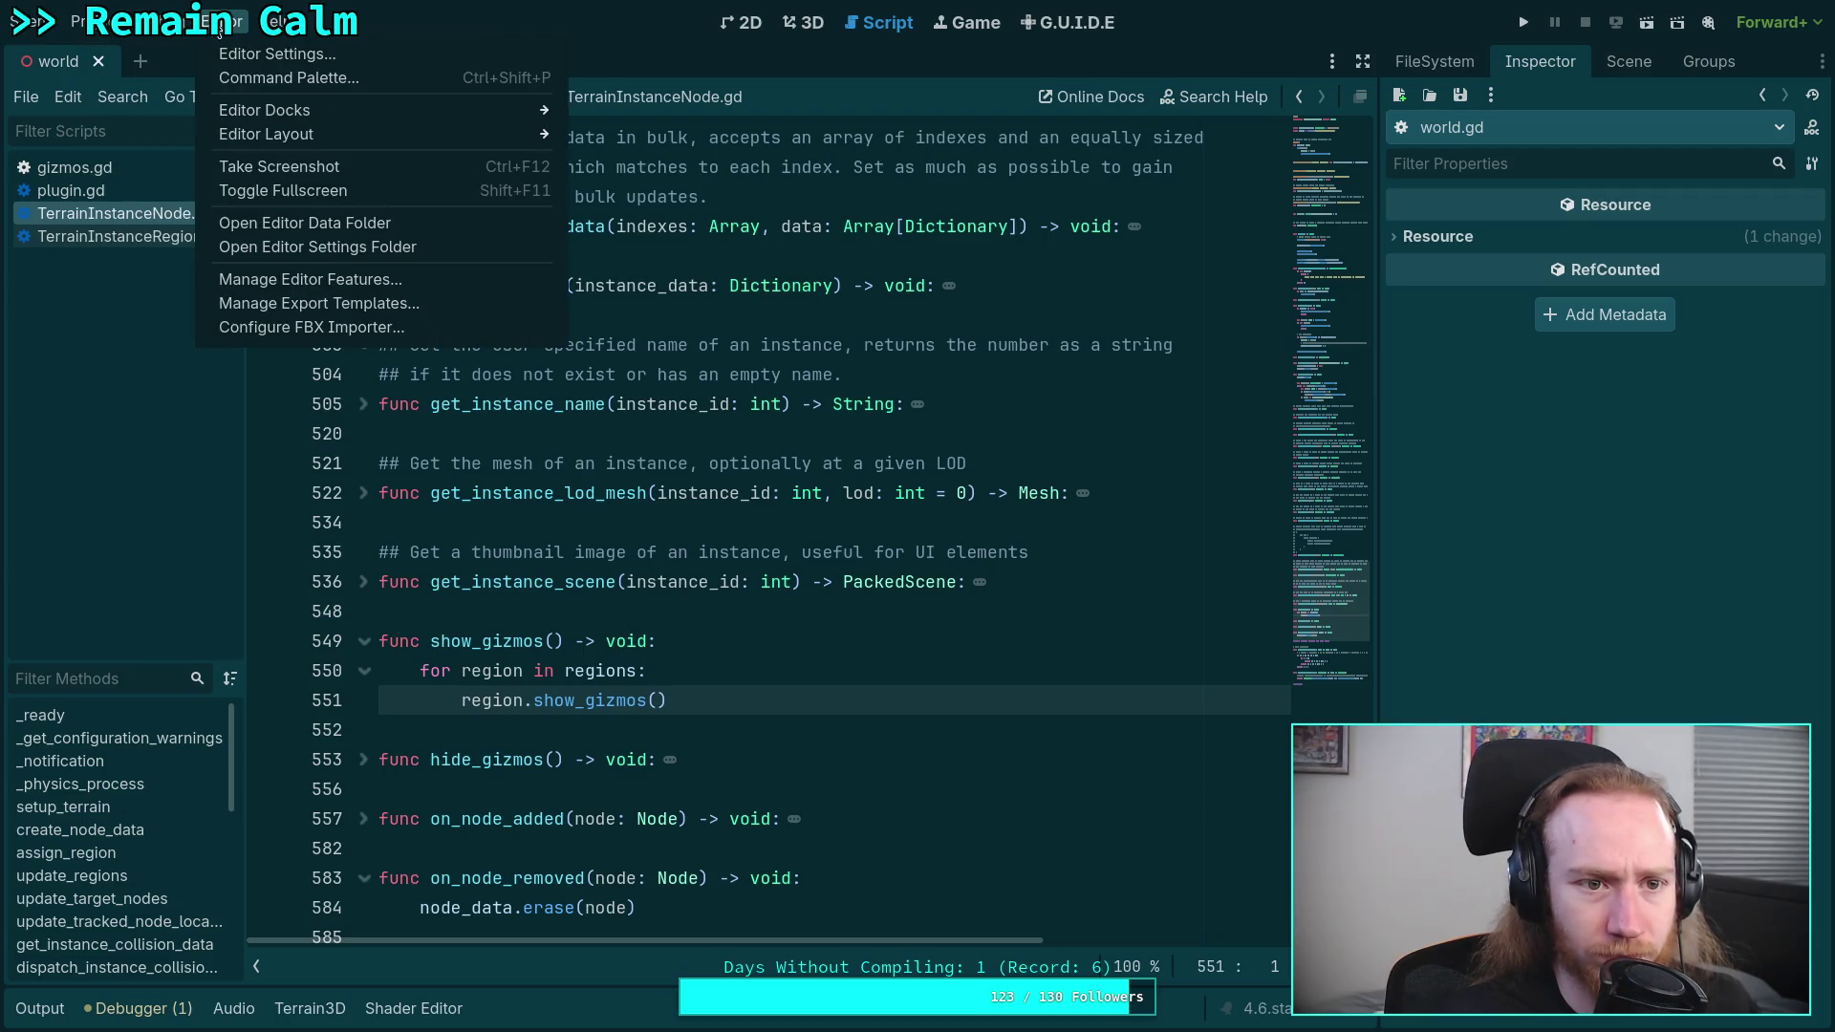
pyautogui.click(839, 509)
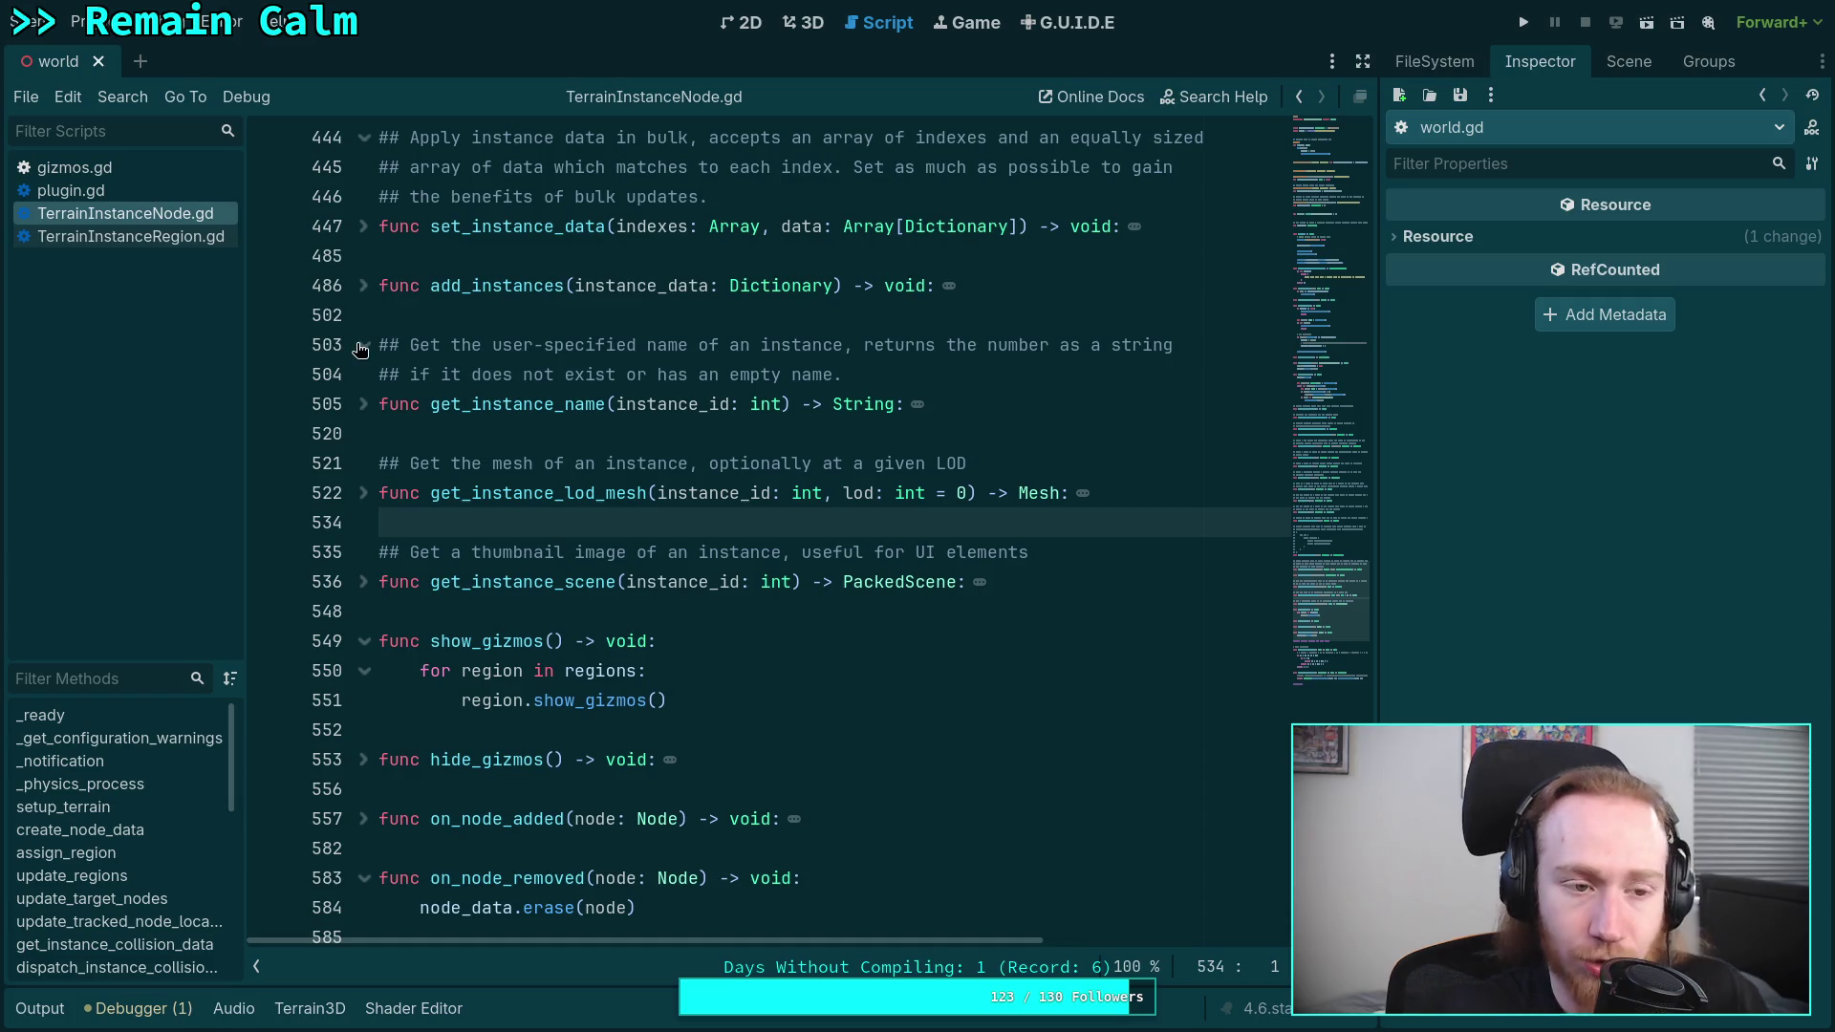
# - Look through the top menus without choosing anything, then switch to the Python terminal workspace
pyautogui.click(81, 21)
pyautogui.moveTo(177, 36)
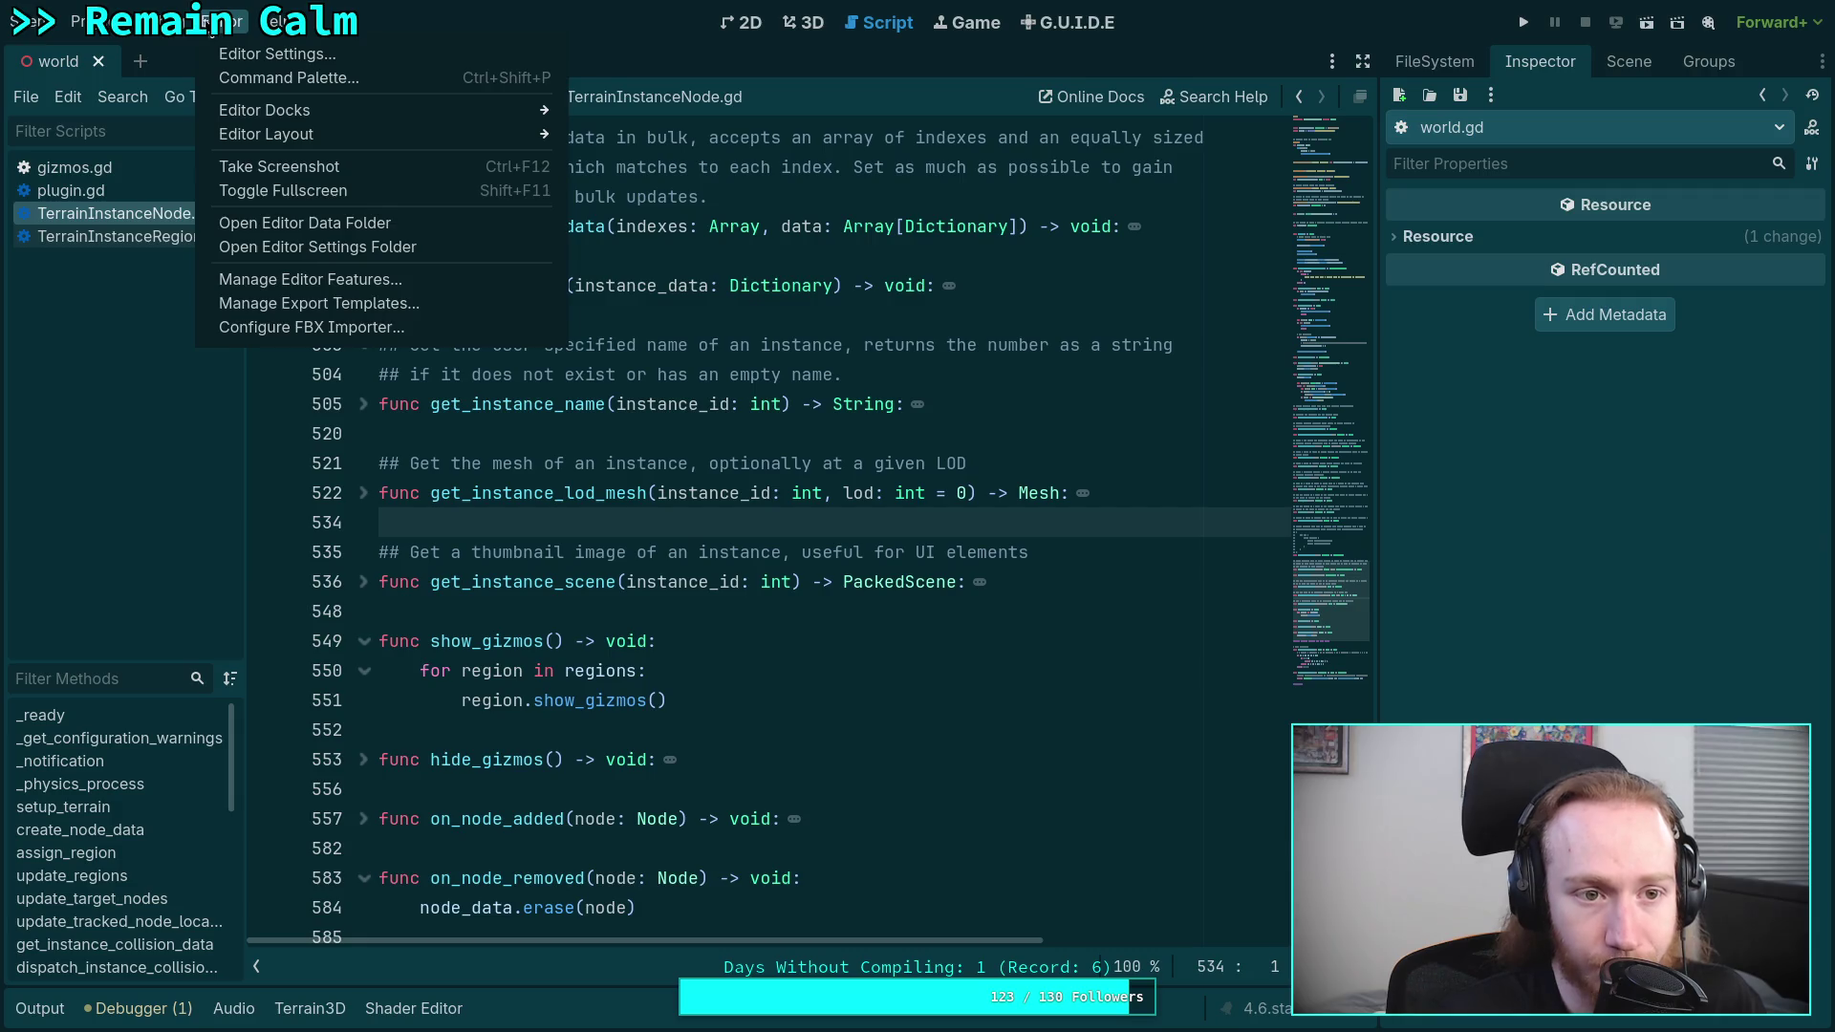
pyautogui.moveTo(84, 23)
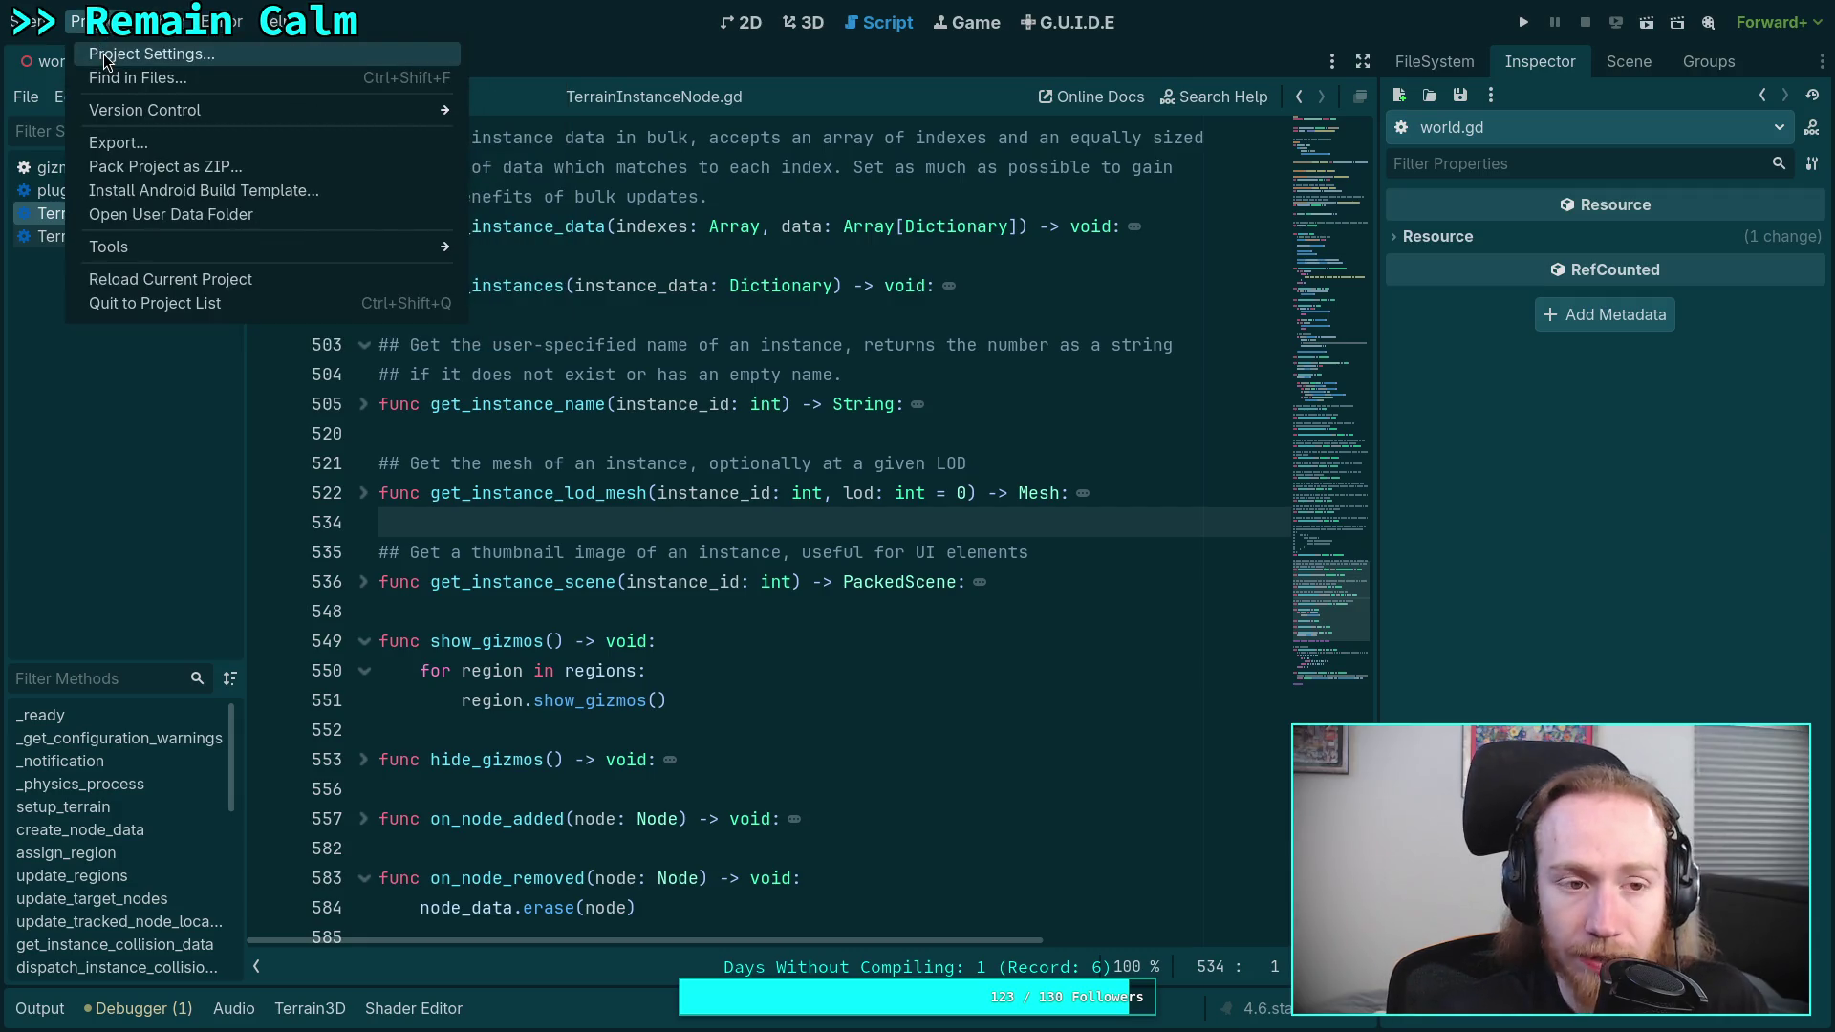
pyautogui.click(1015, 437)
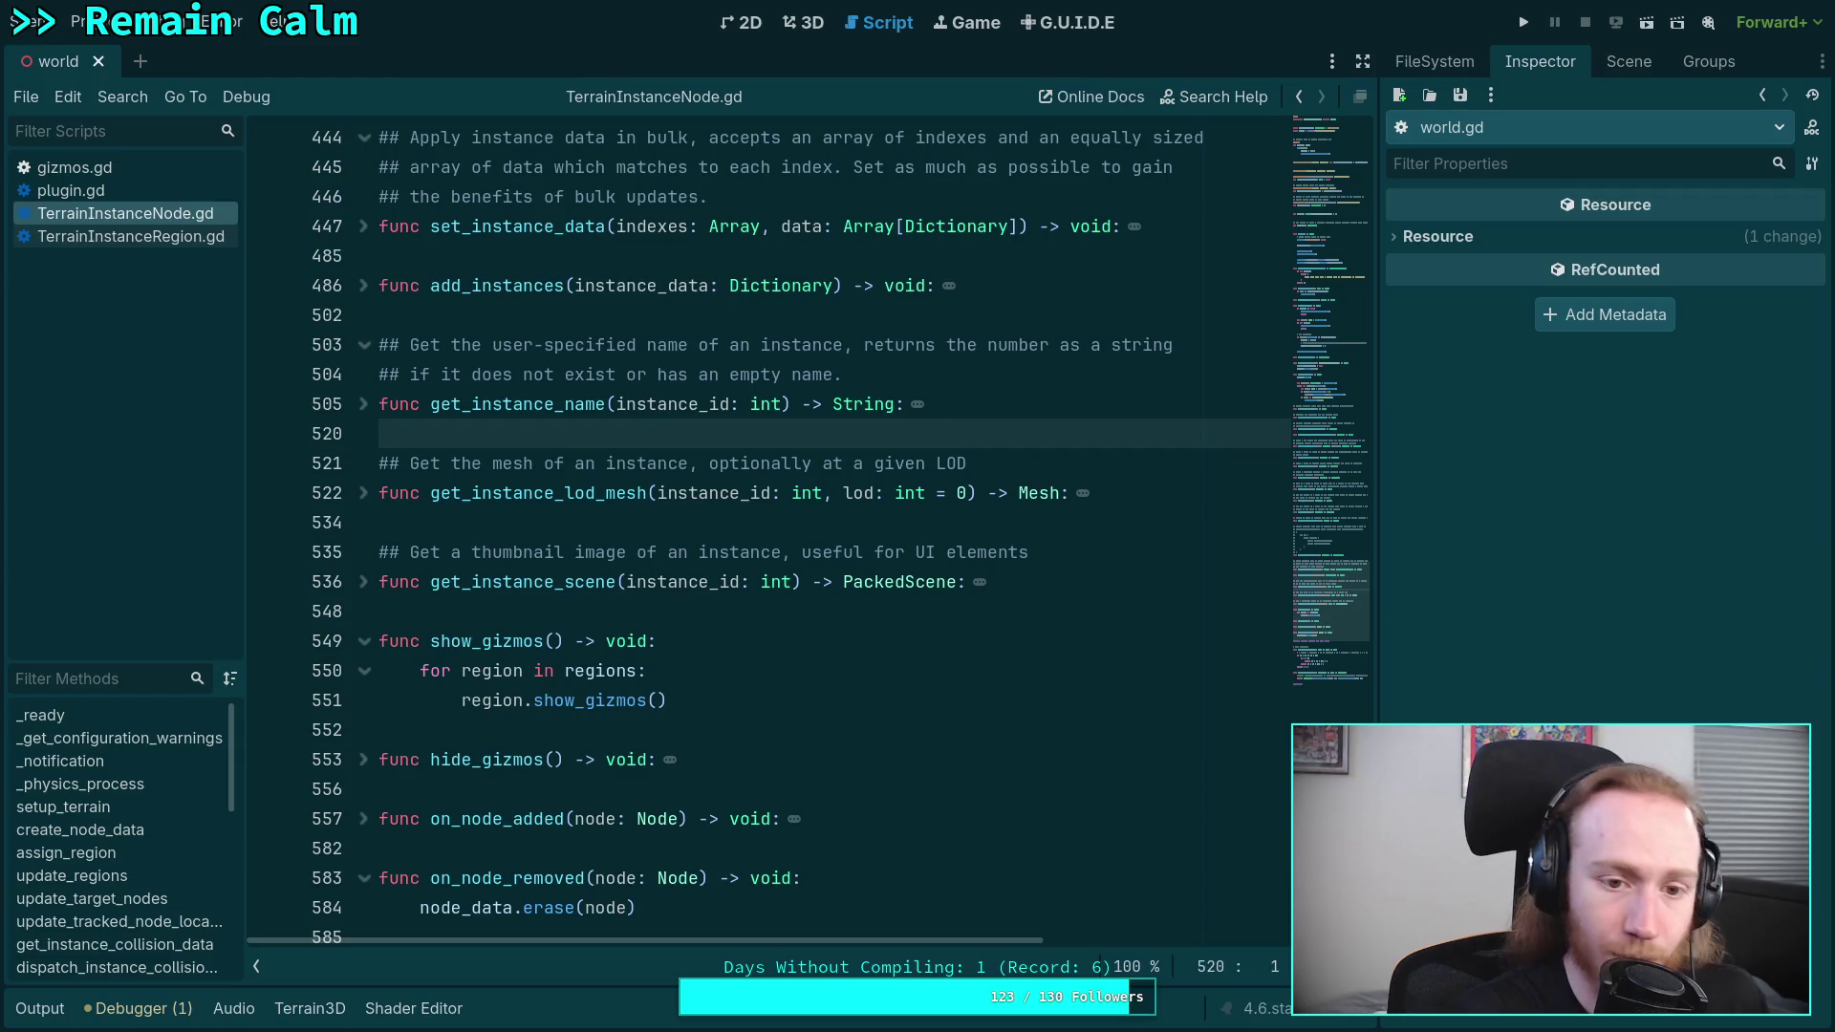
pyautogui.press('super+3')
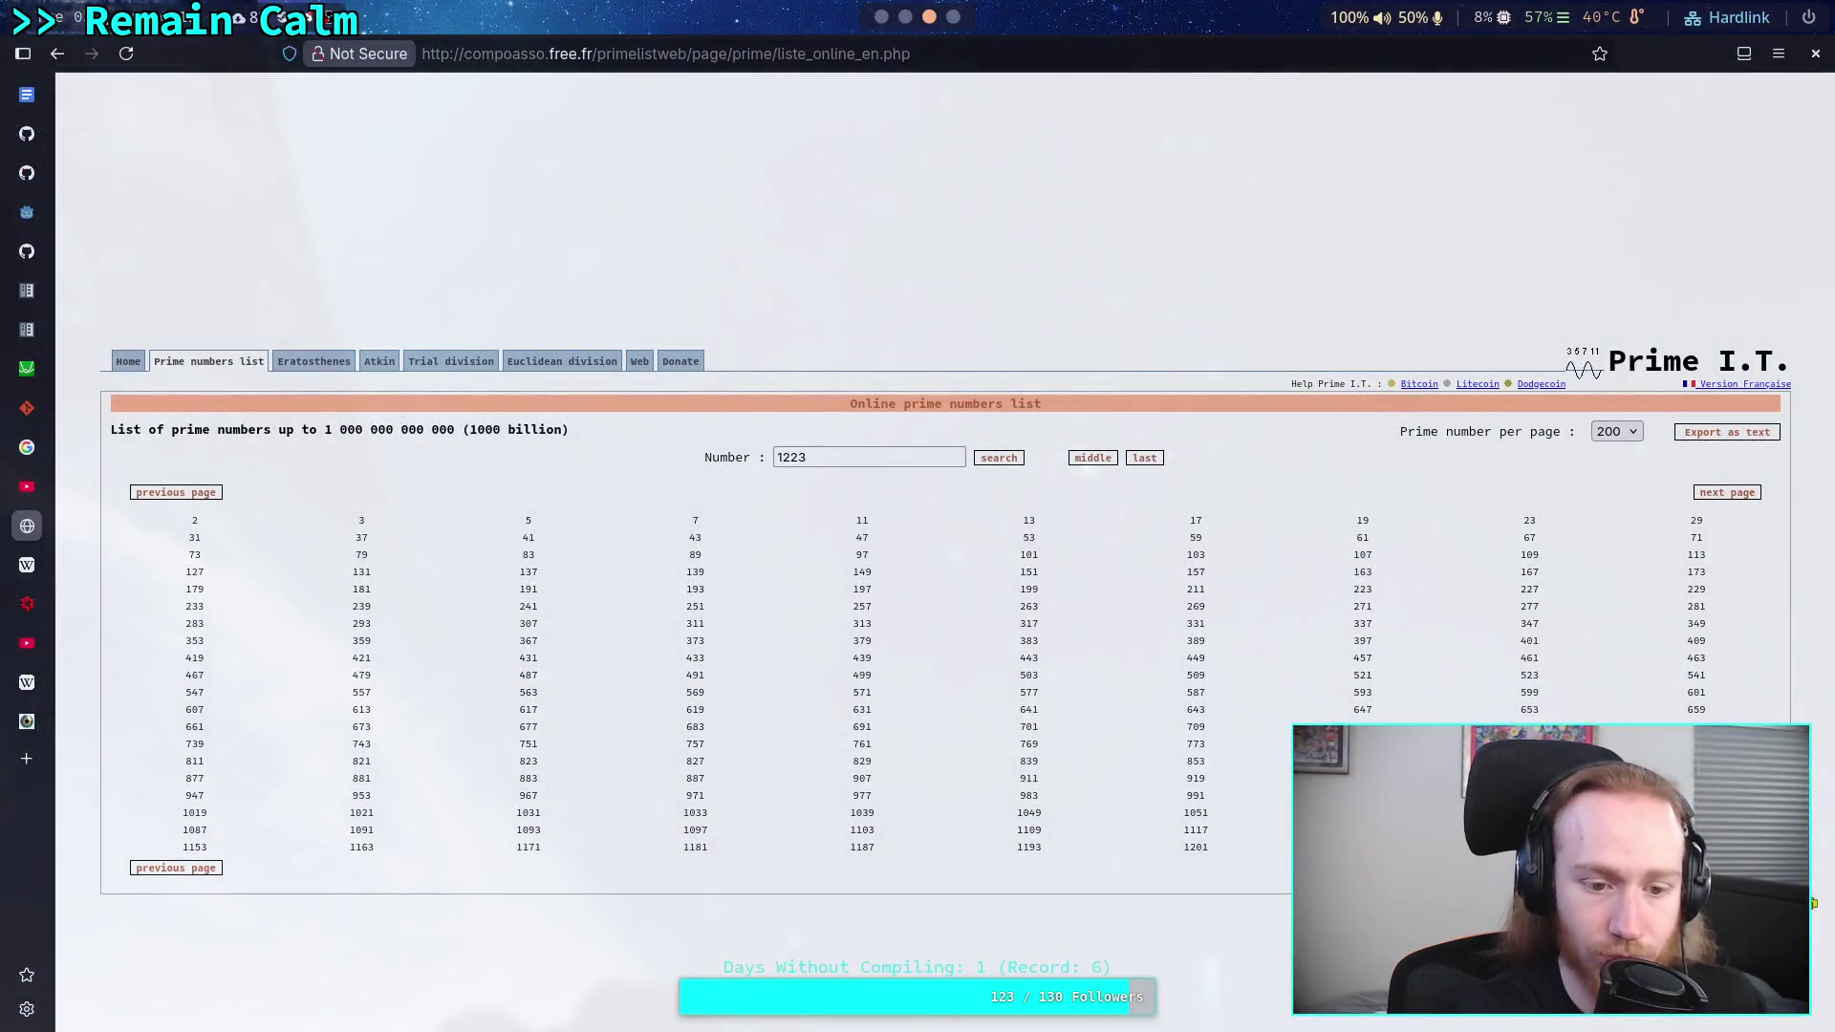
pyautogui.press('super+2')
pyautogui.press('super+4')
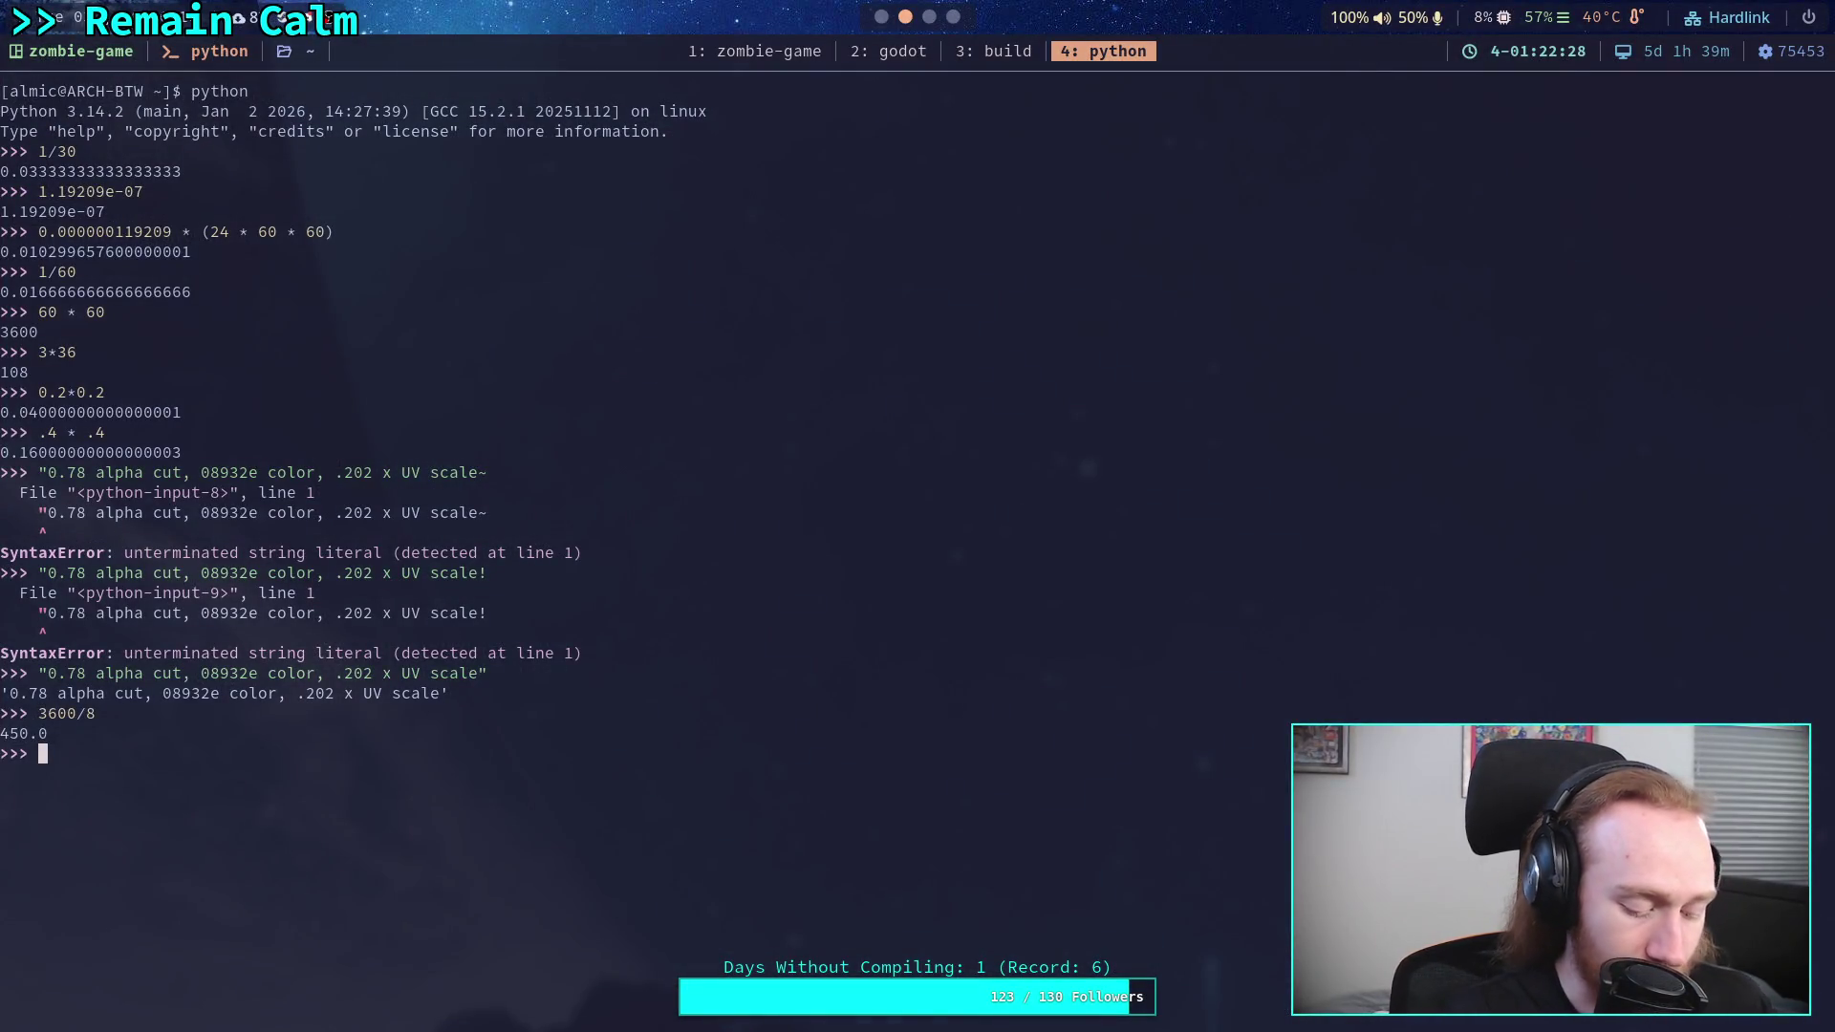
# - Evaluate the tuple (-1.0, 0.1) and try multiplying it by 0.5
pyautogui.write('(-1.0,')
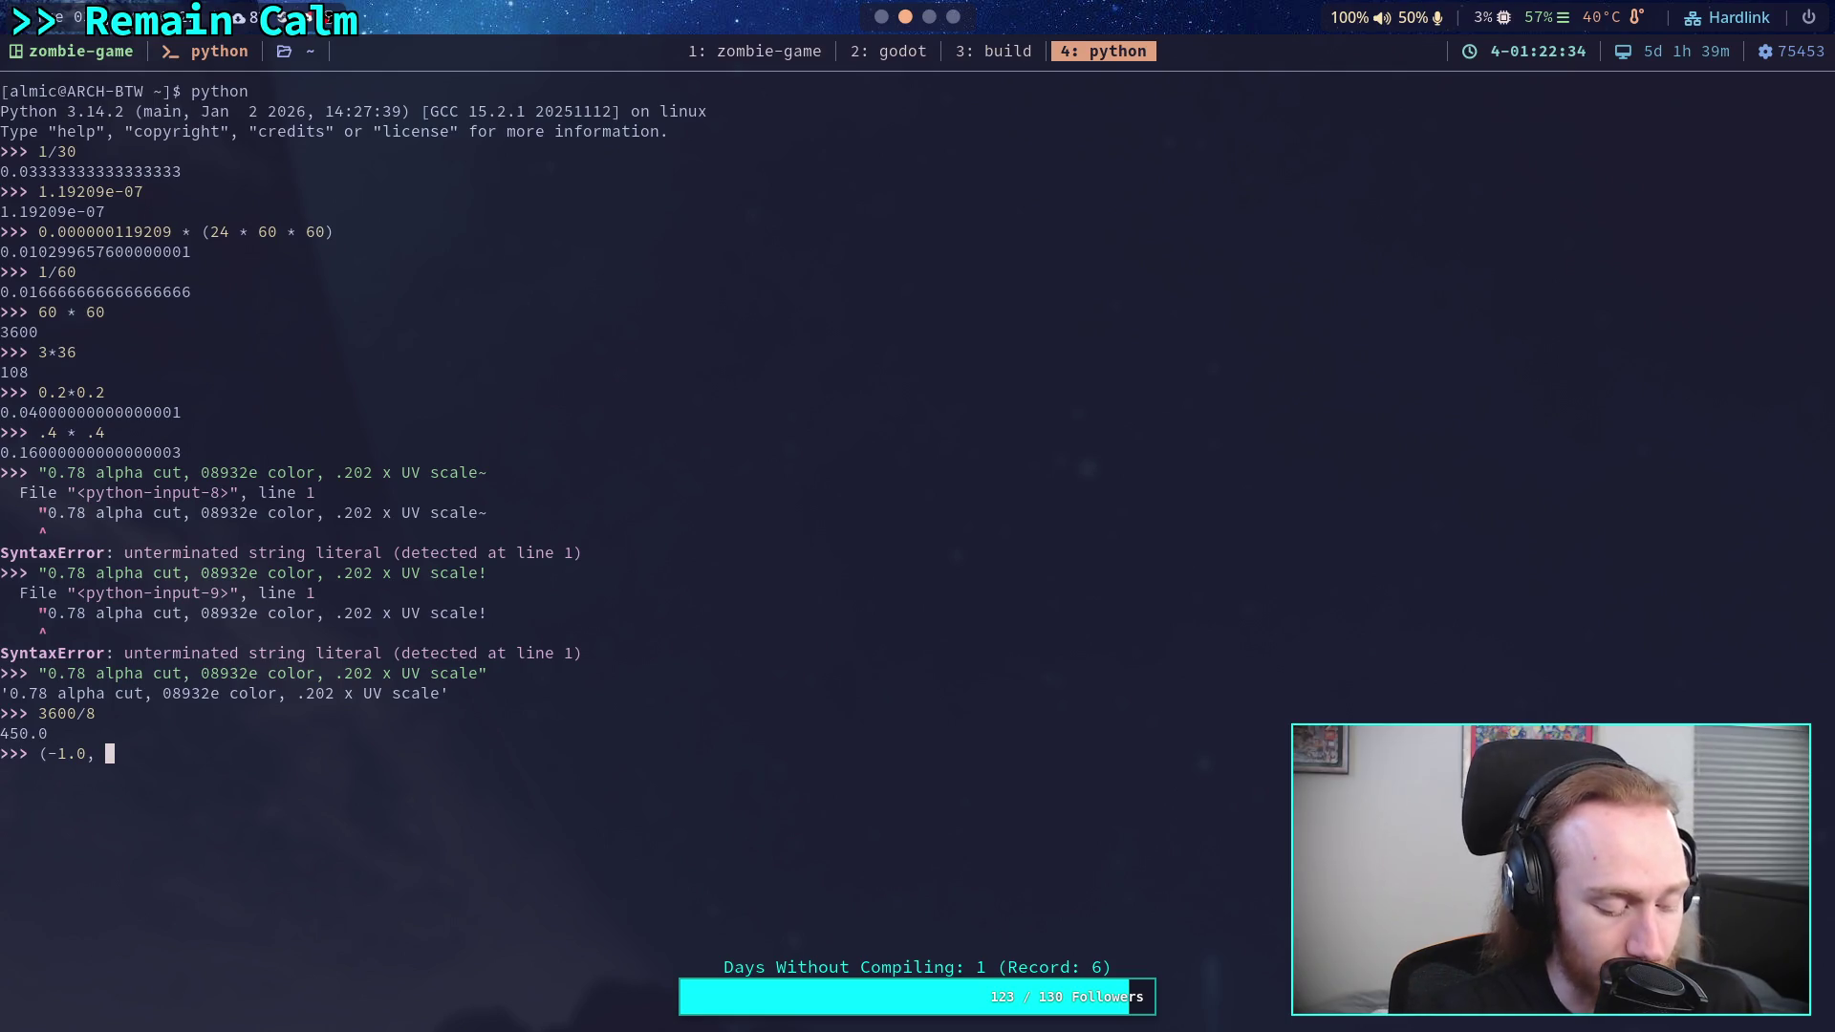
pyautogui.write(' 0.1)')
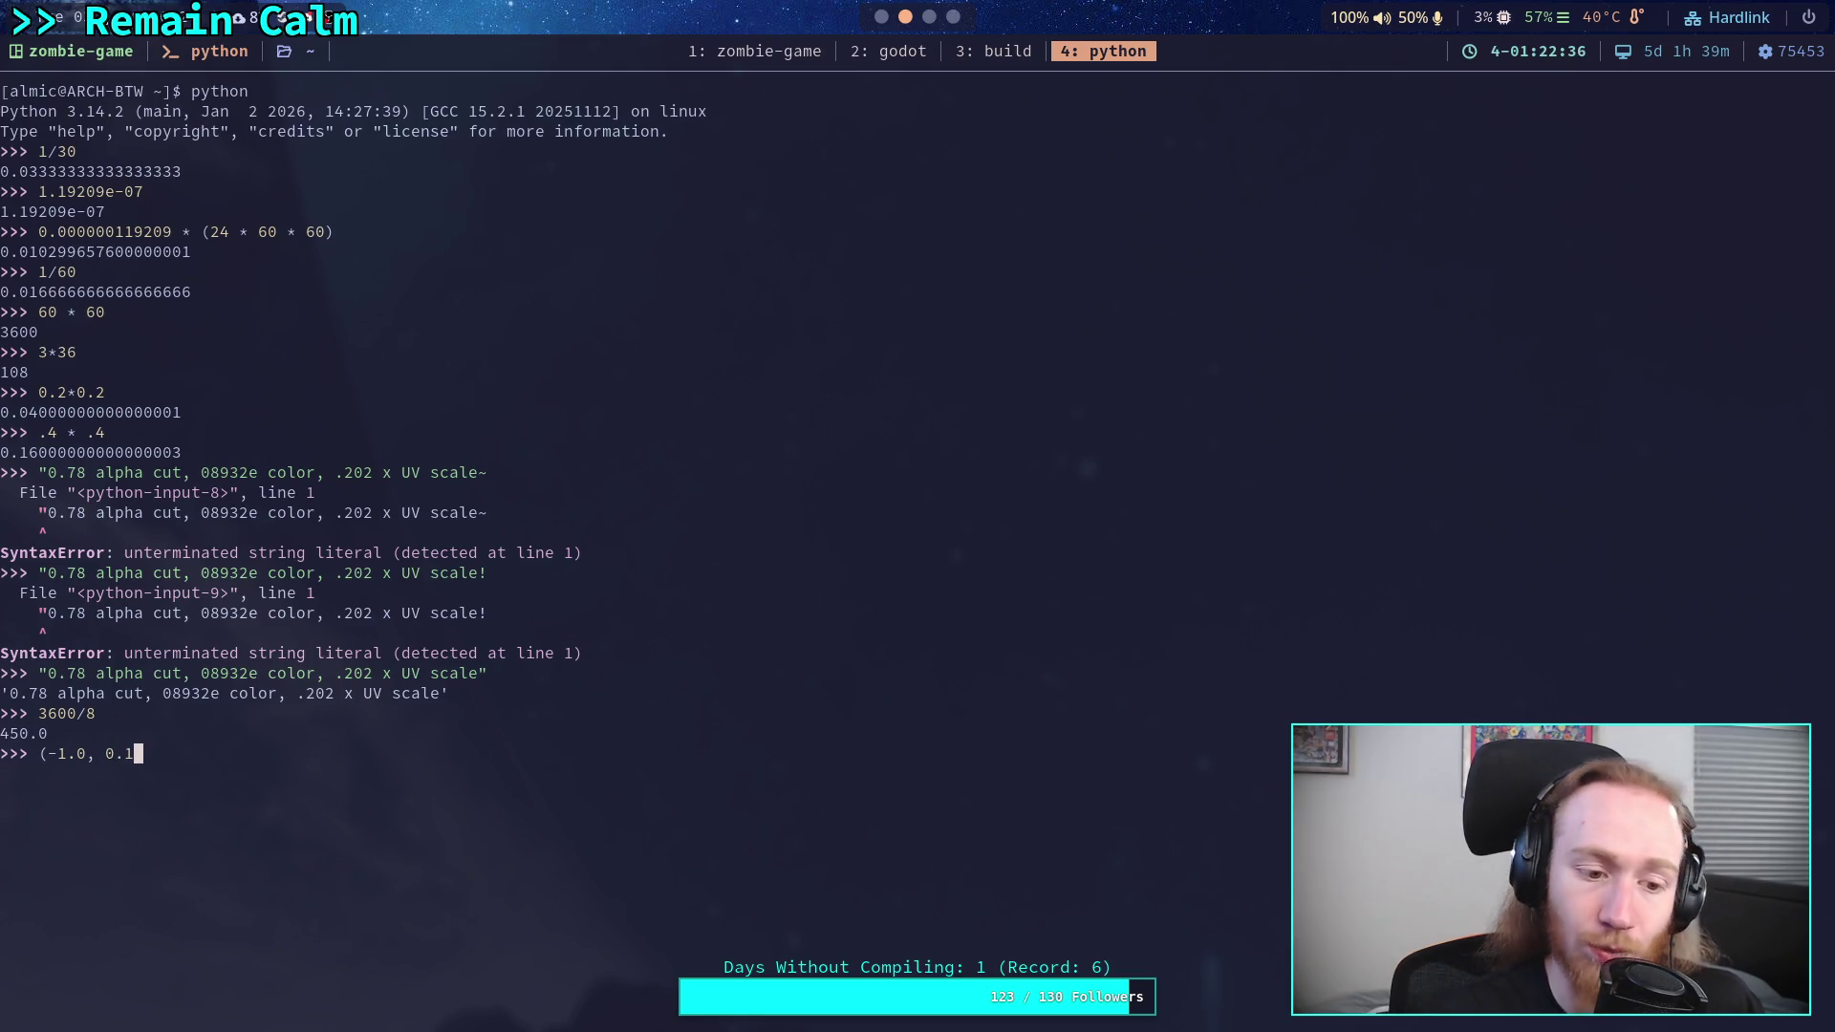
pyautogui.press('Return')
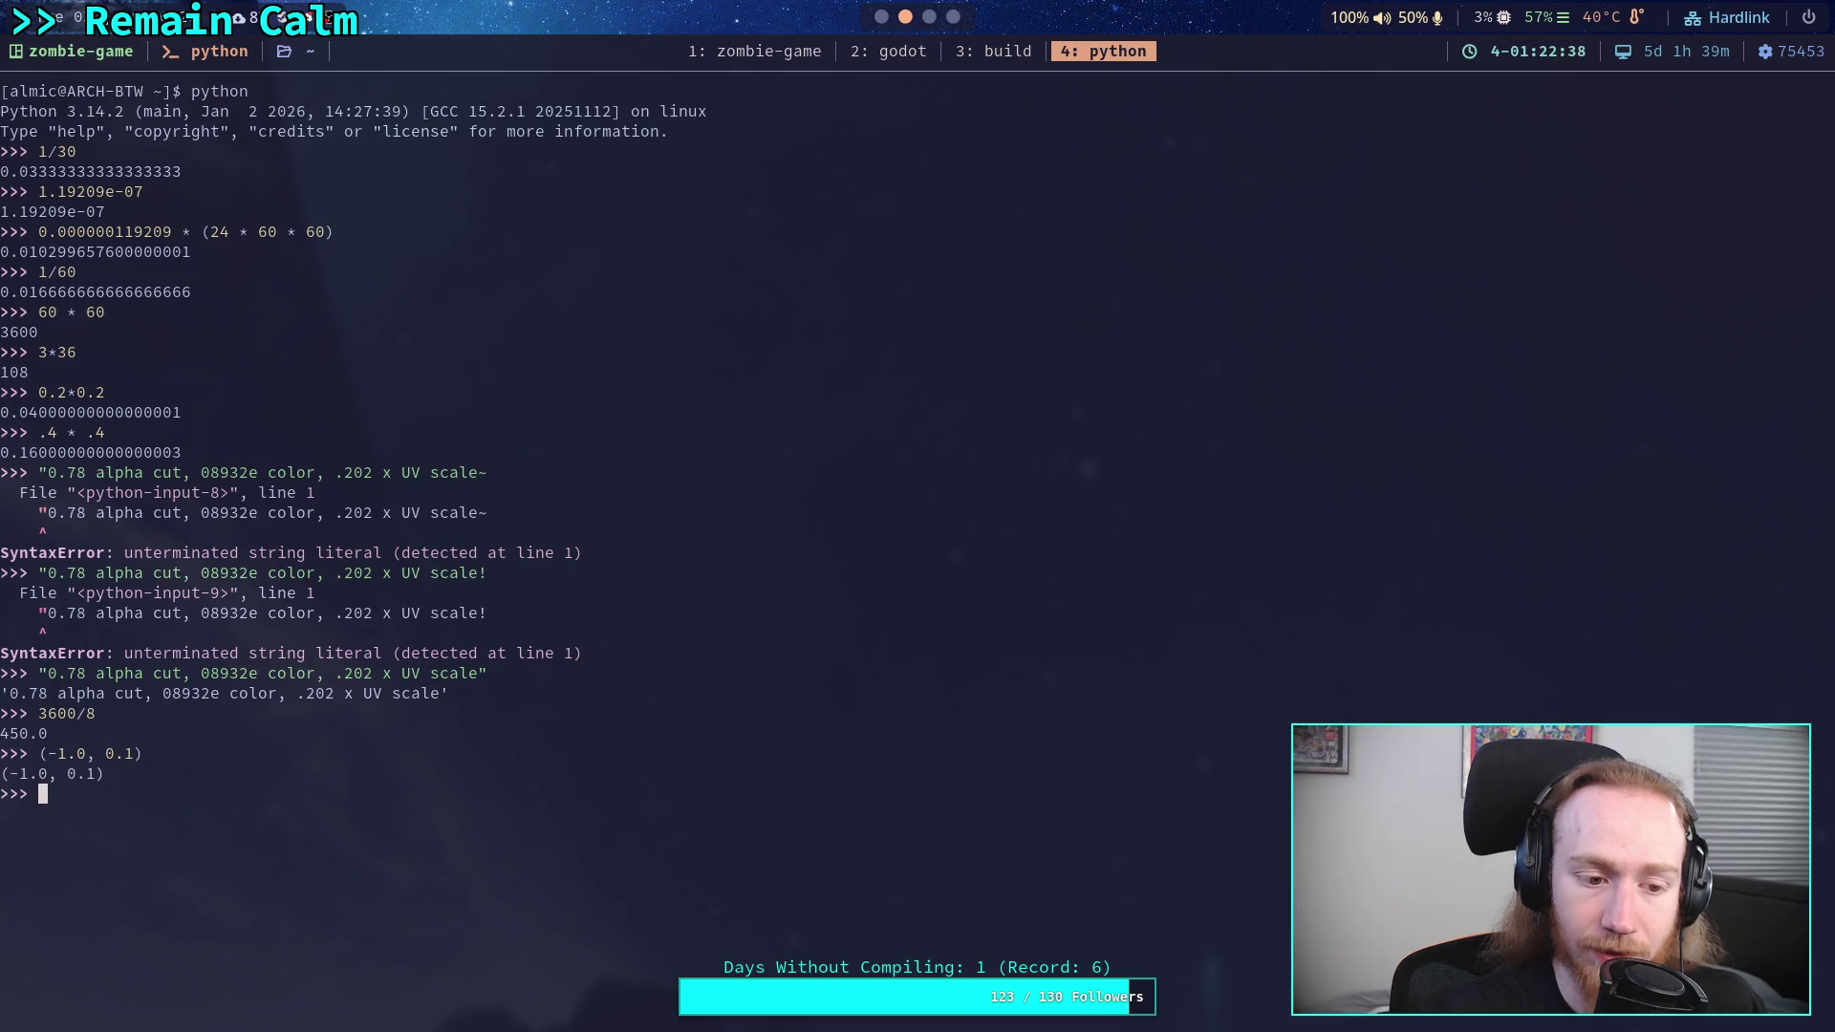
pyautogui.press('Up')
pyautogui.write('*0.5')
pyautogui.press('Return')
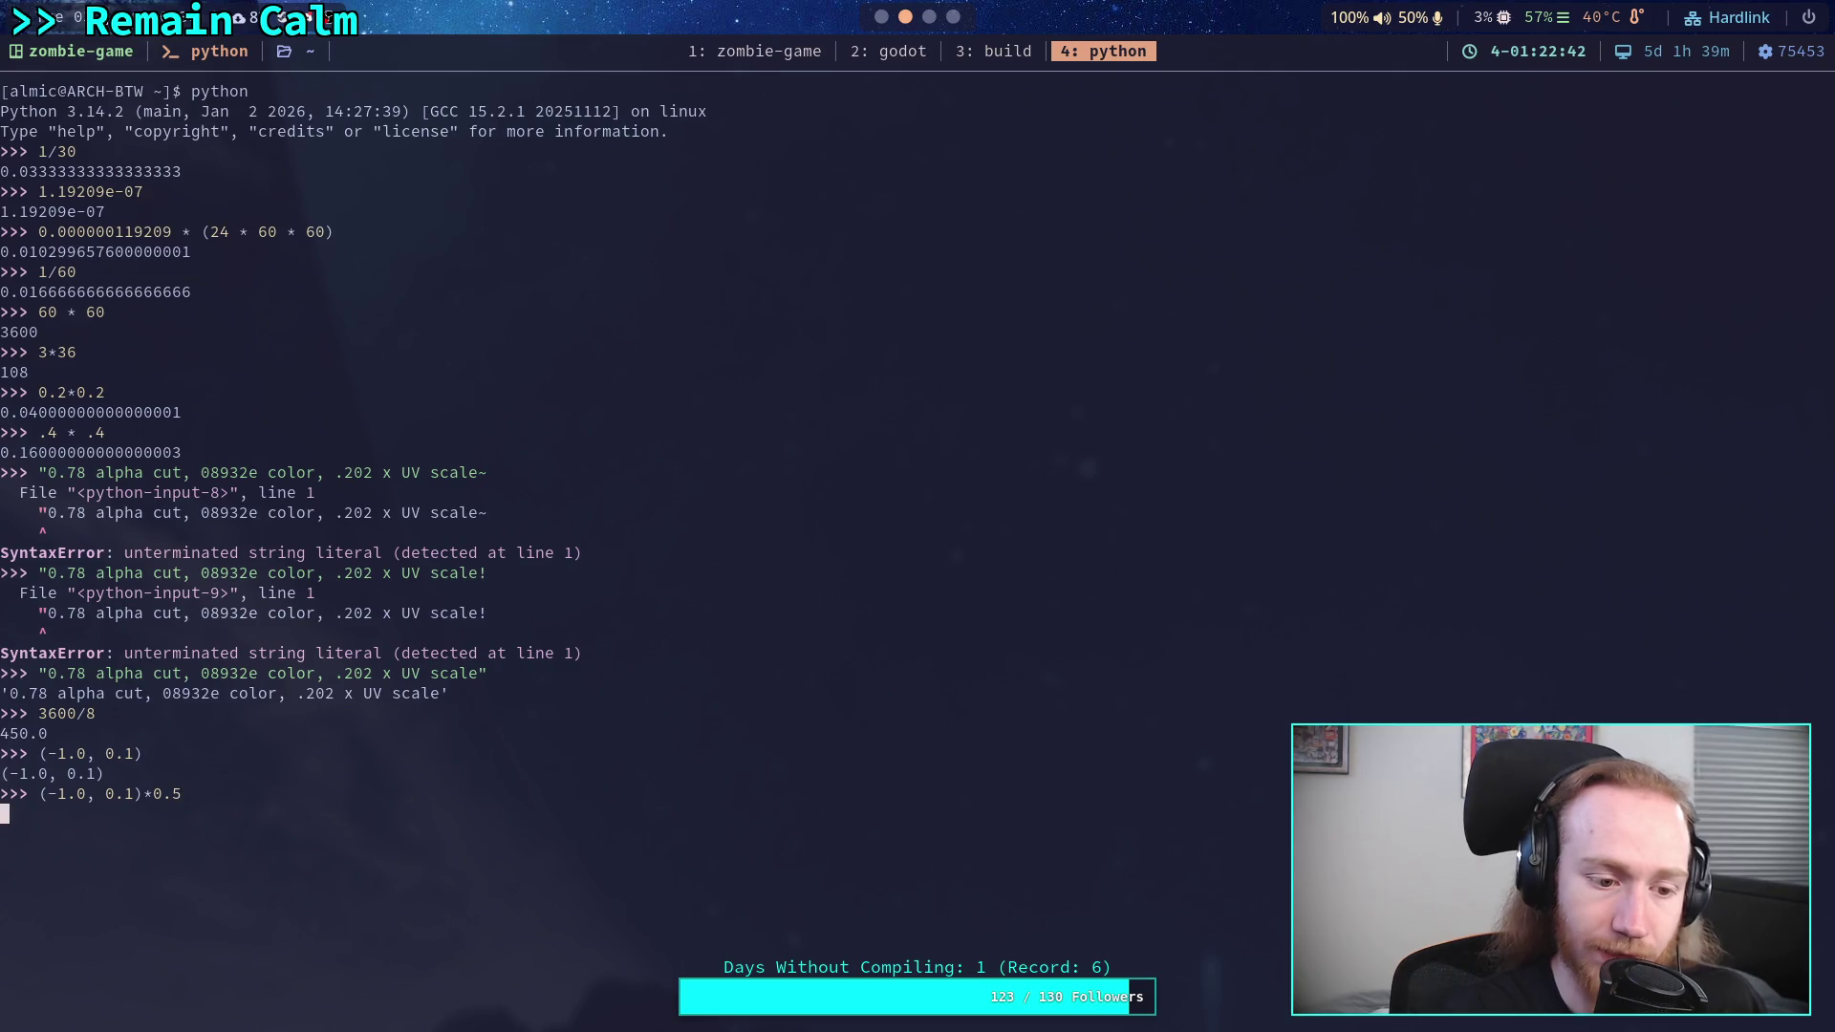
# - Compute -1.0/1.1 and 0.1/1.1 to normalise the wind direction
pyautogui.press('Up')
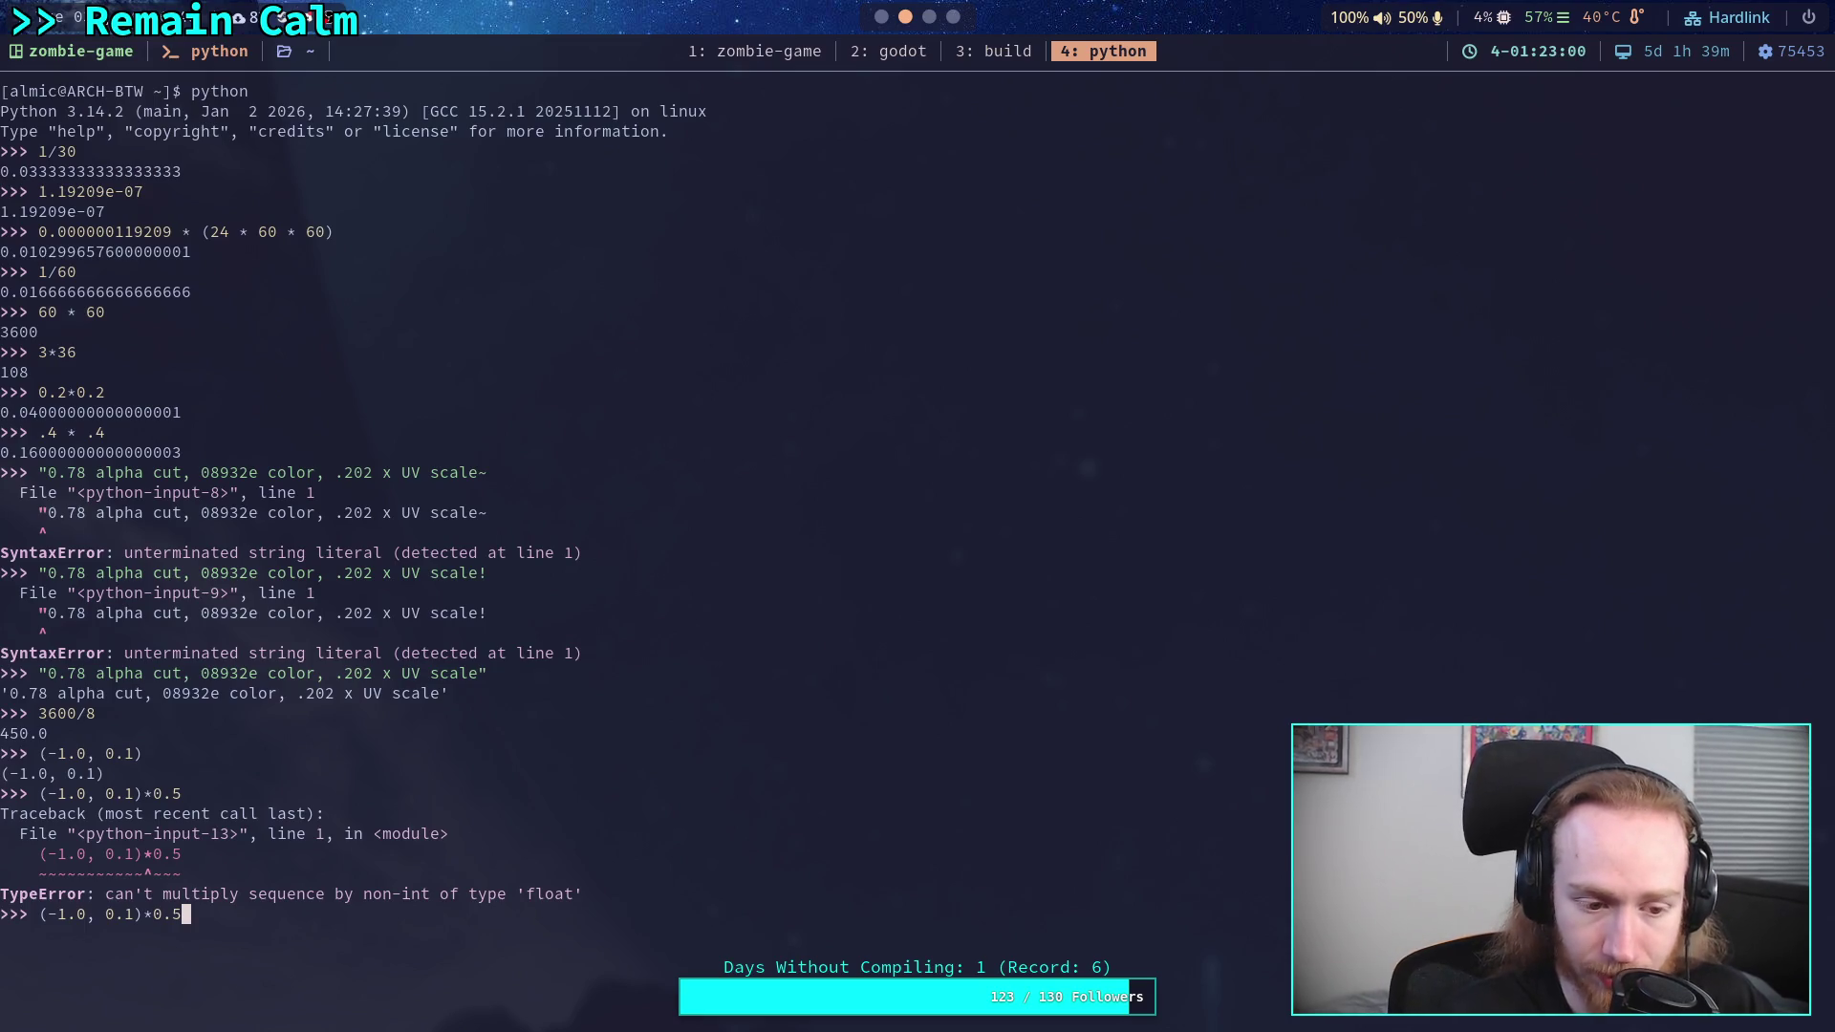
pyautogui.press('BackSpace')
pyautogui.press('BackSpace')
pyautogui.press('BackSpace')
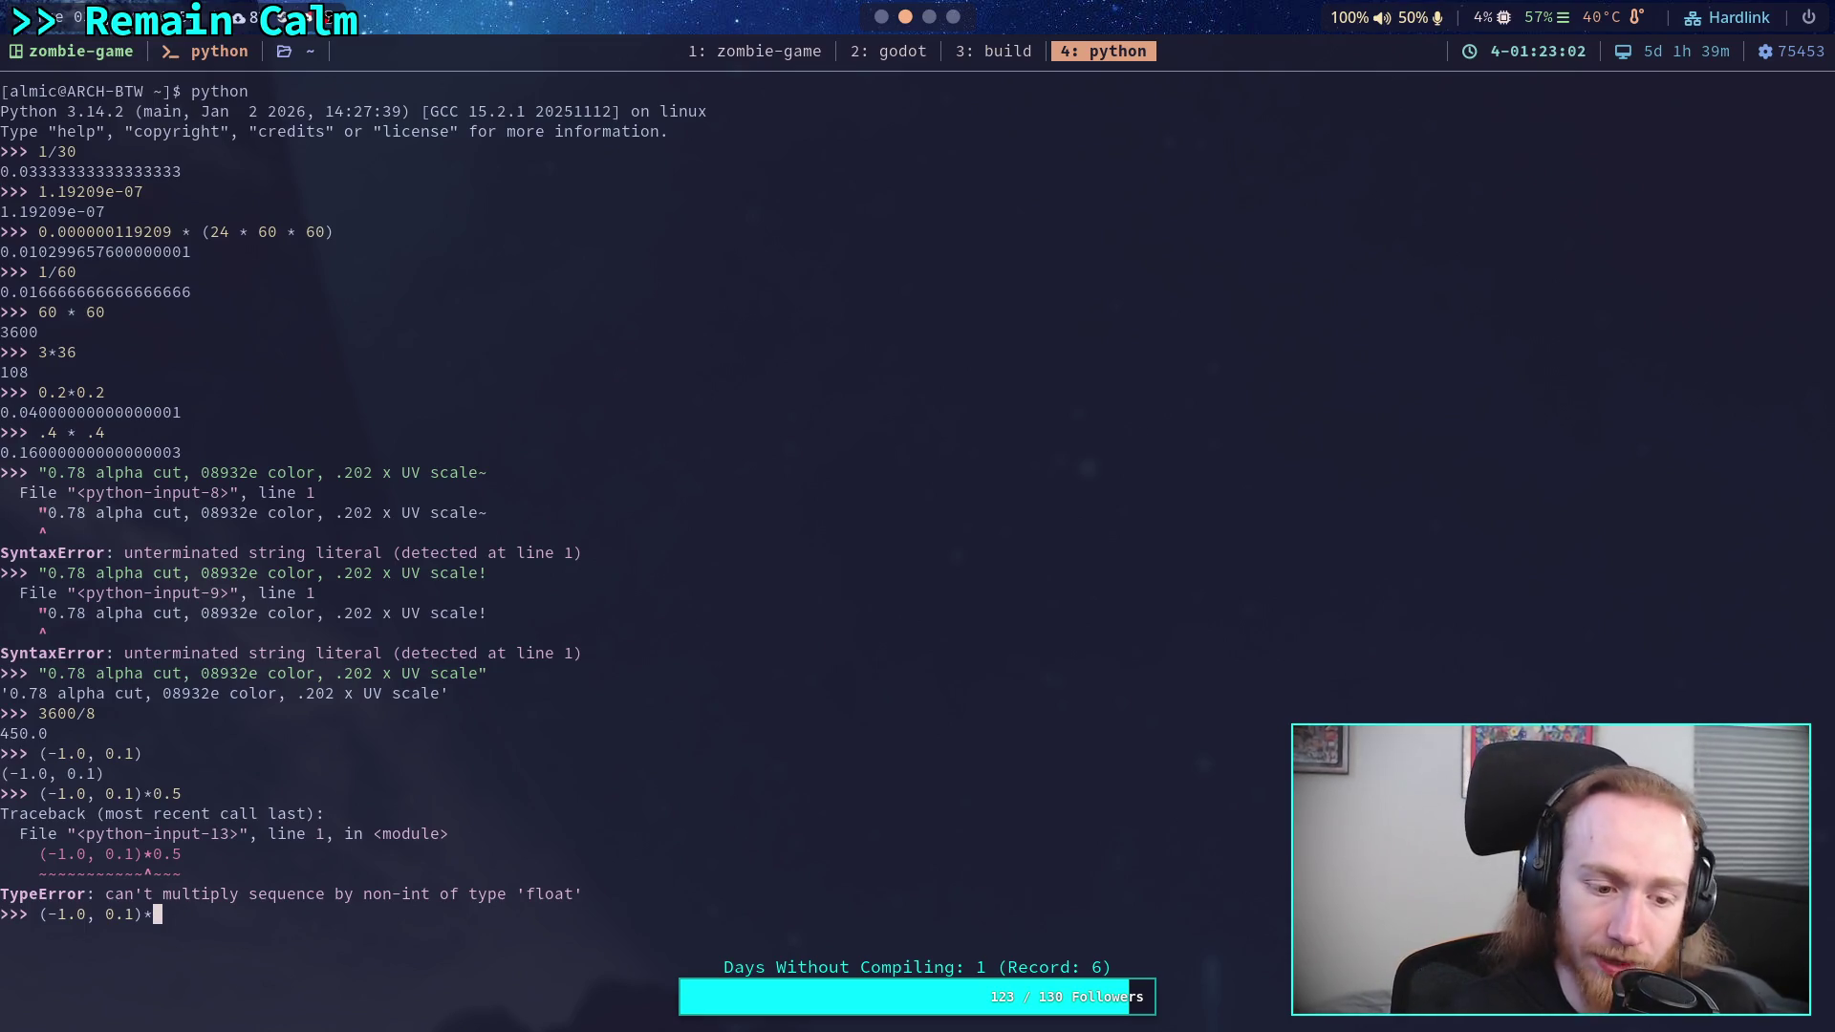
pyautogui.press('BackSpace')
pyautogui.press('BackSpace')
pyautogui.press('BackSpace')
pyautogui.write('-')
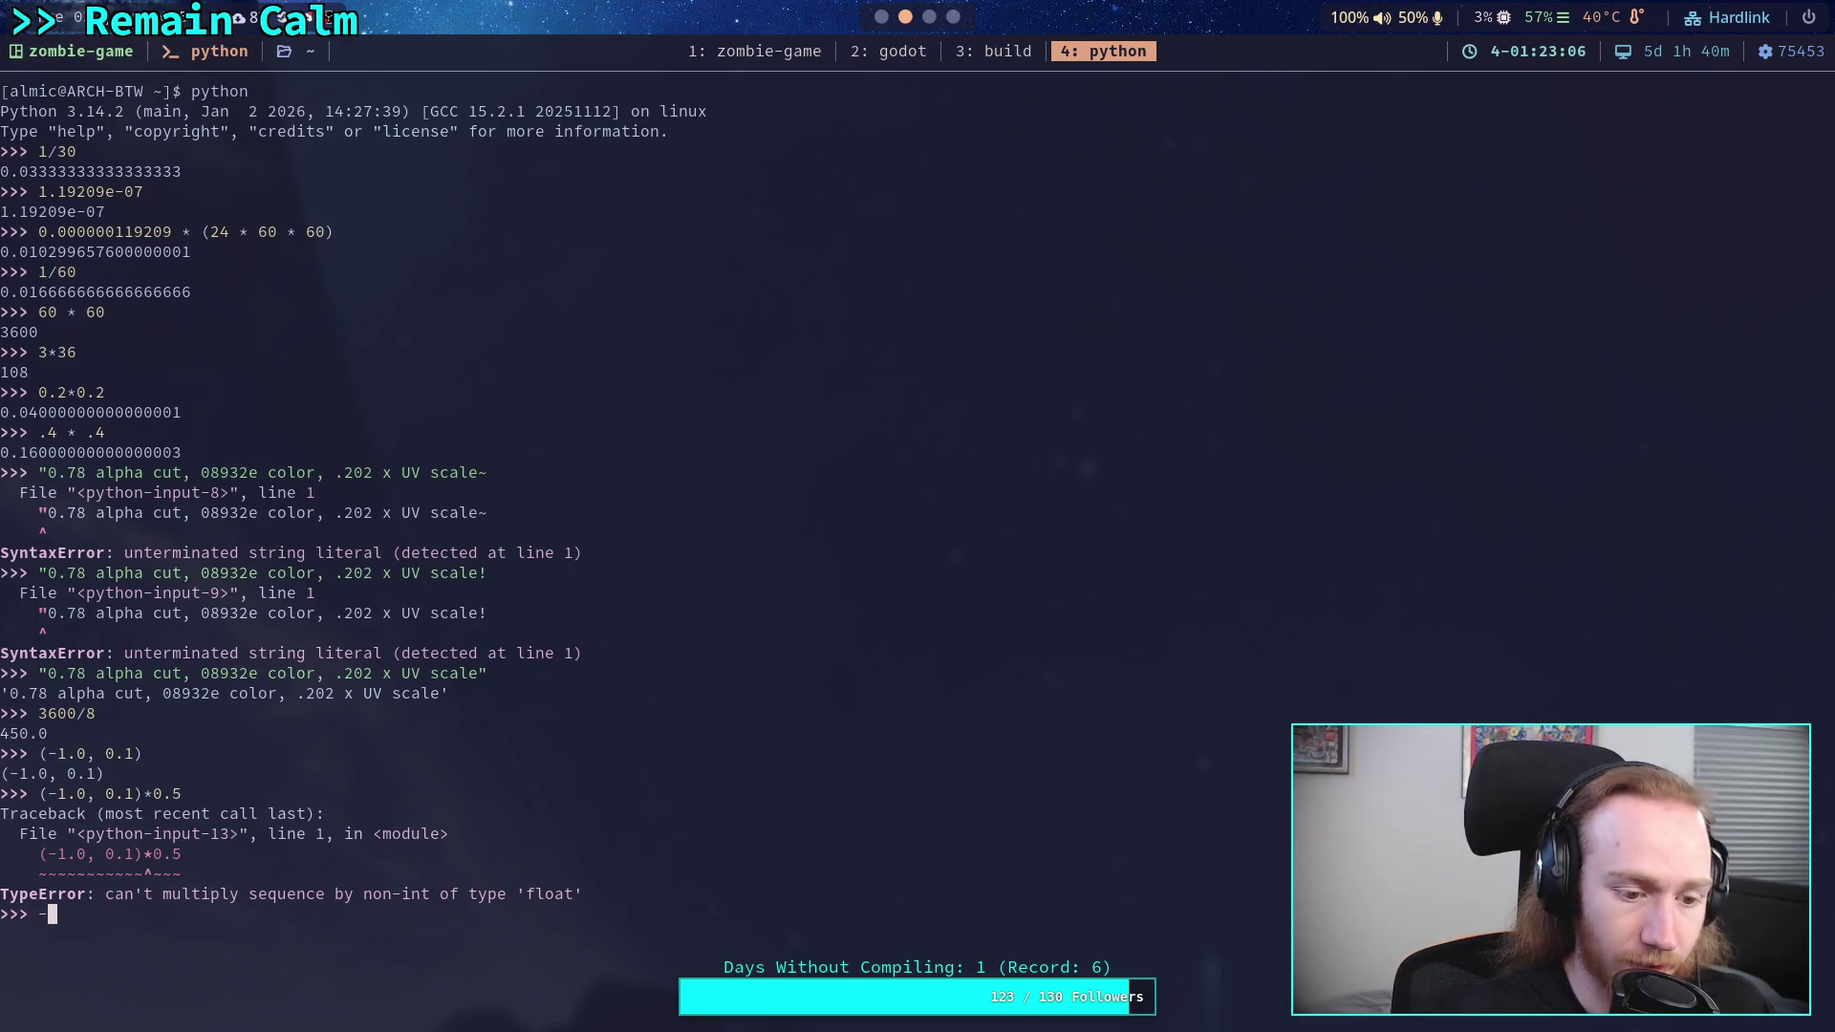
pyautogui.write('1.0/1.1')
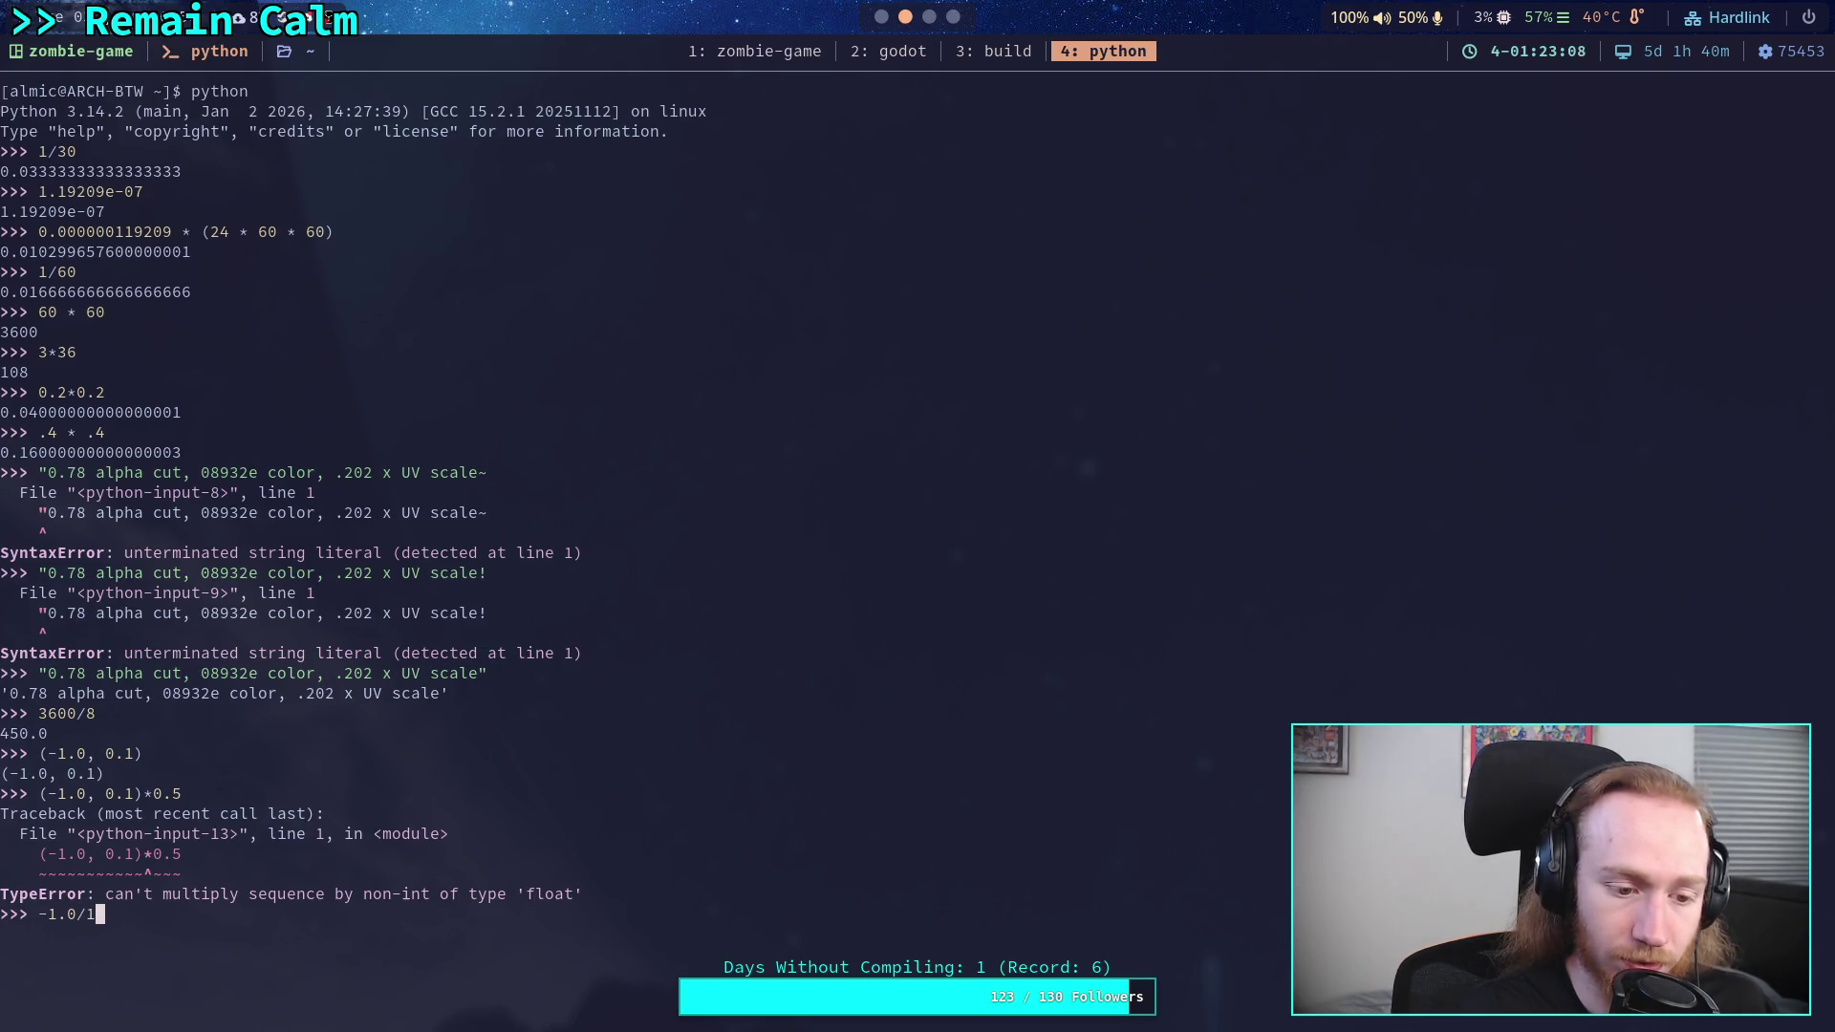
pyautogui.press('Return')
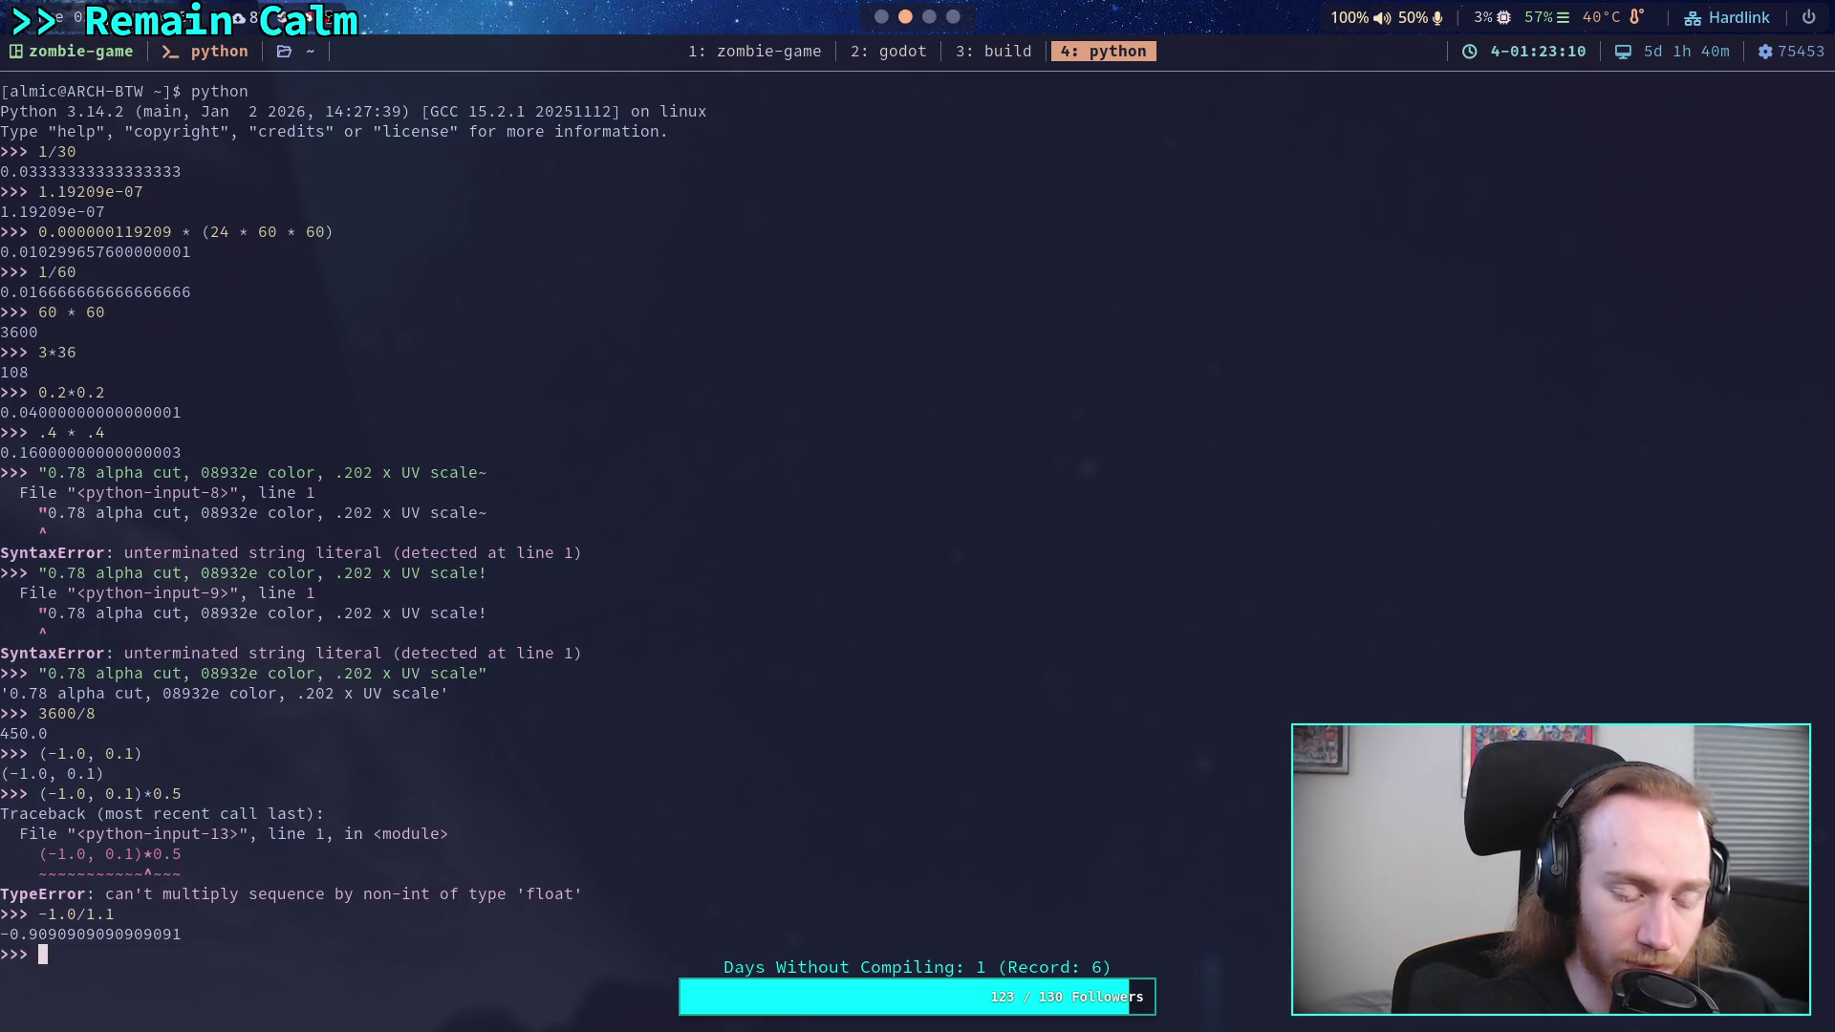
pyautogui.write('.')
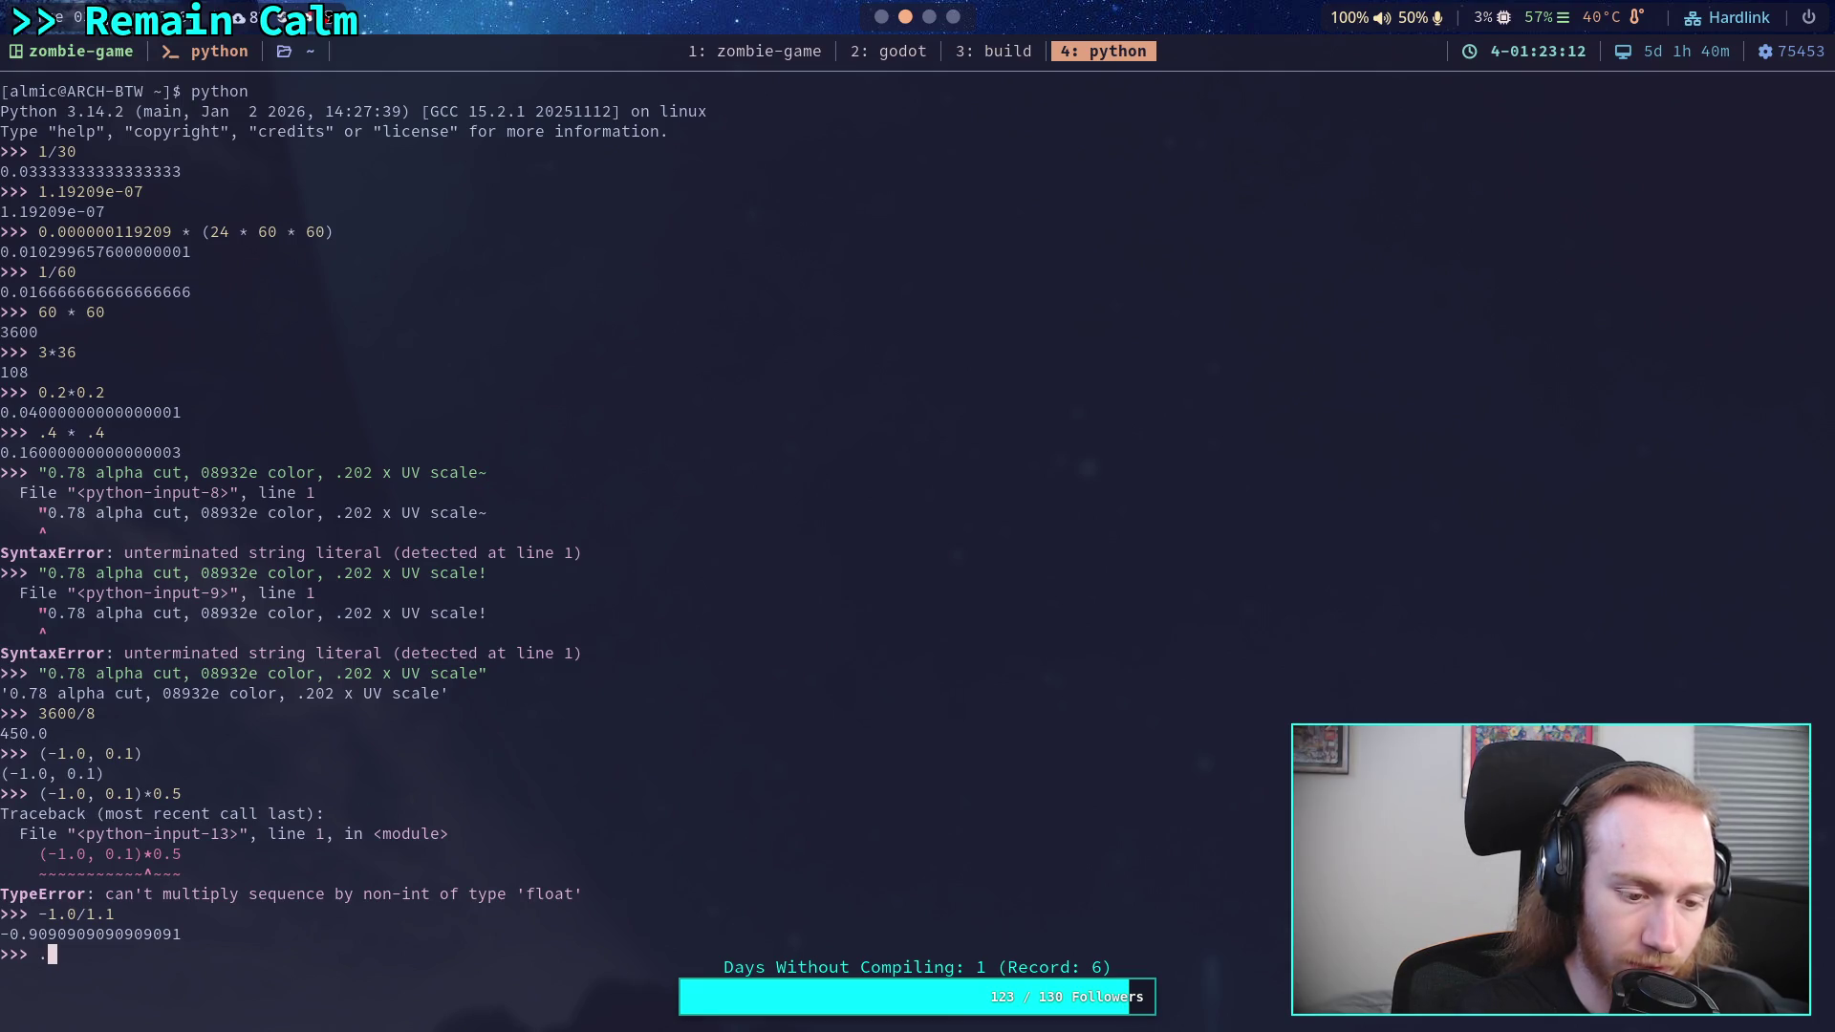
pyautogui.write('.1/1.1')
pyautogui.press('Return')
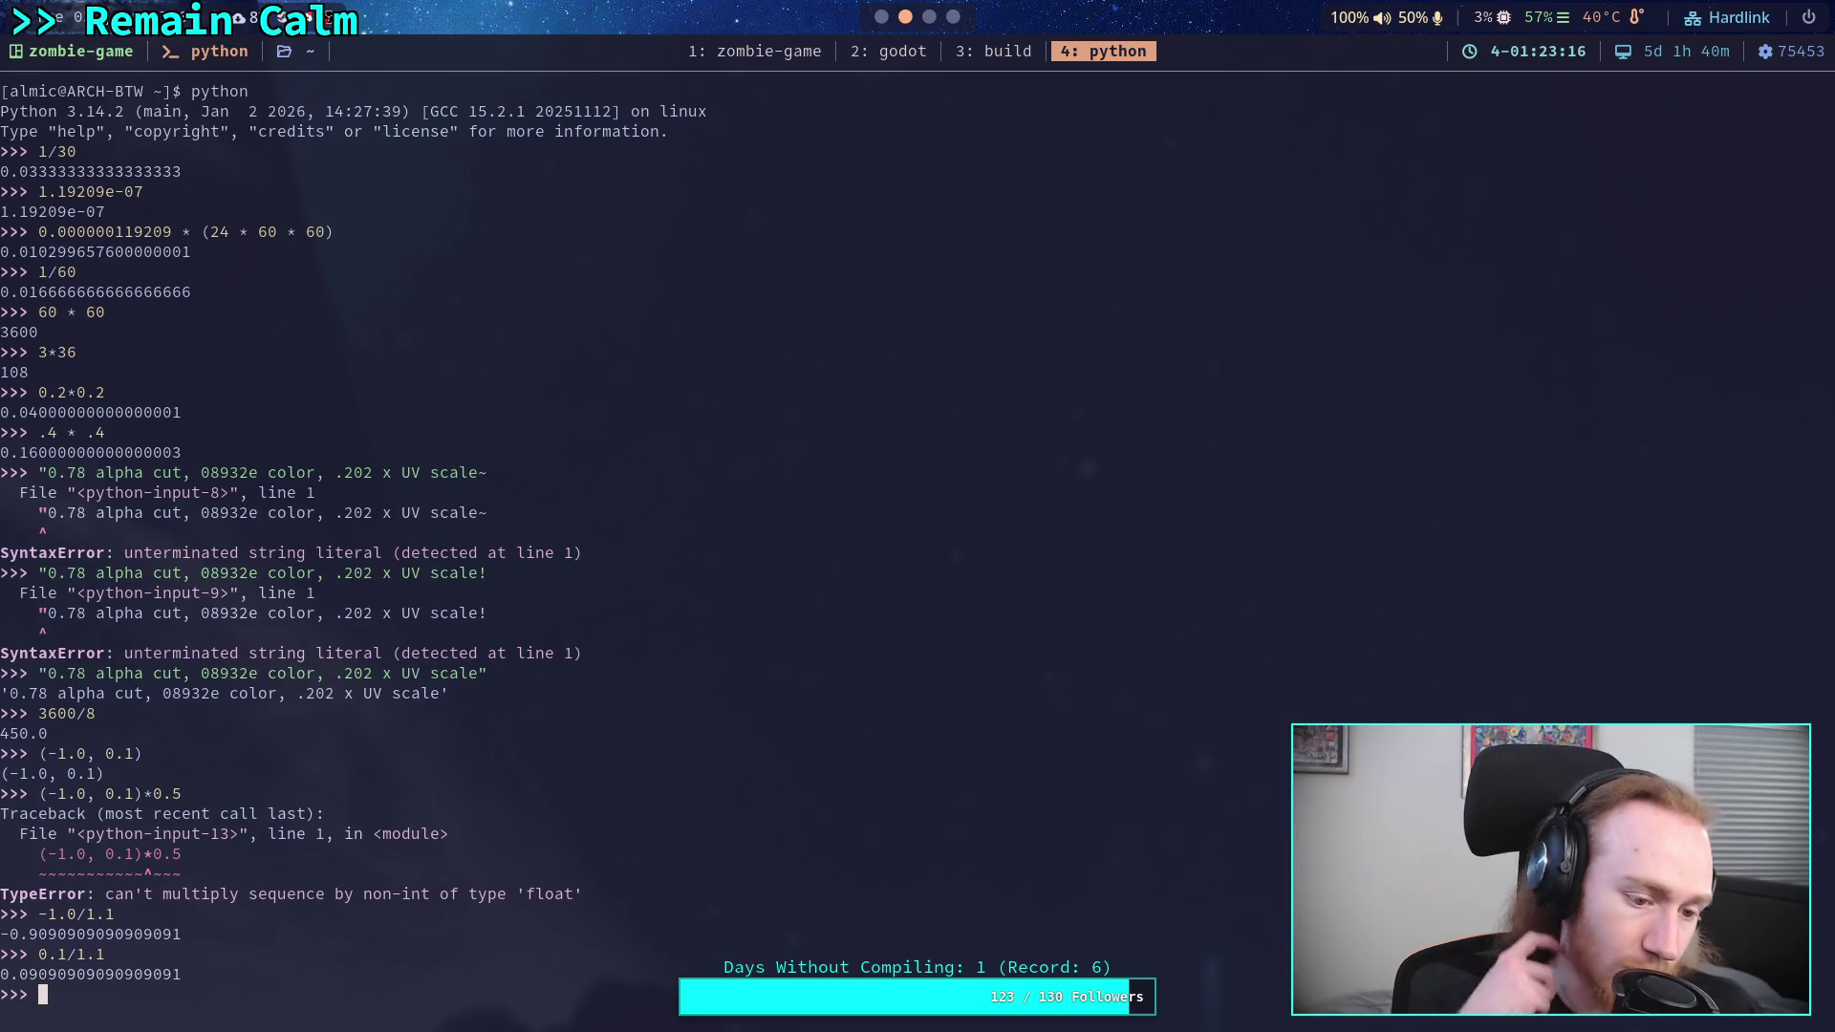
# - Start typing the rounded direction (-0.91, 0.091)
pyautogui.write('(-9.')
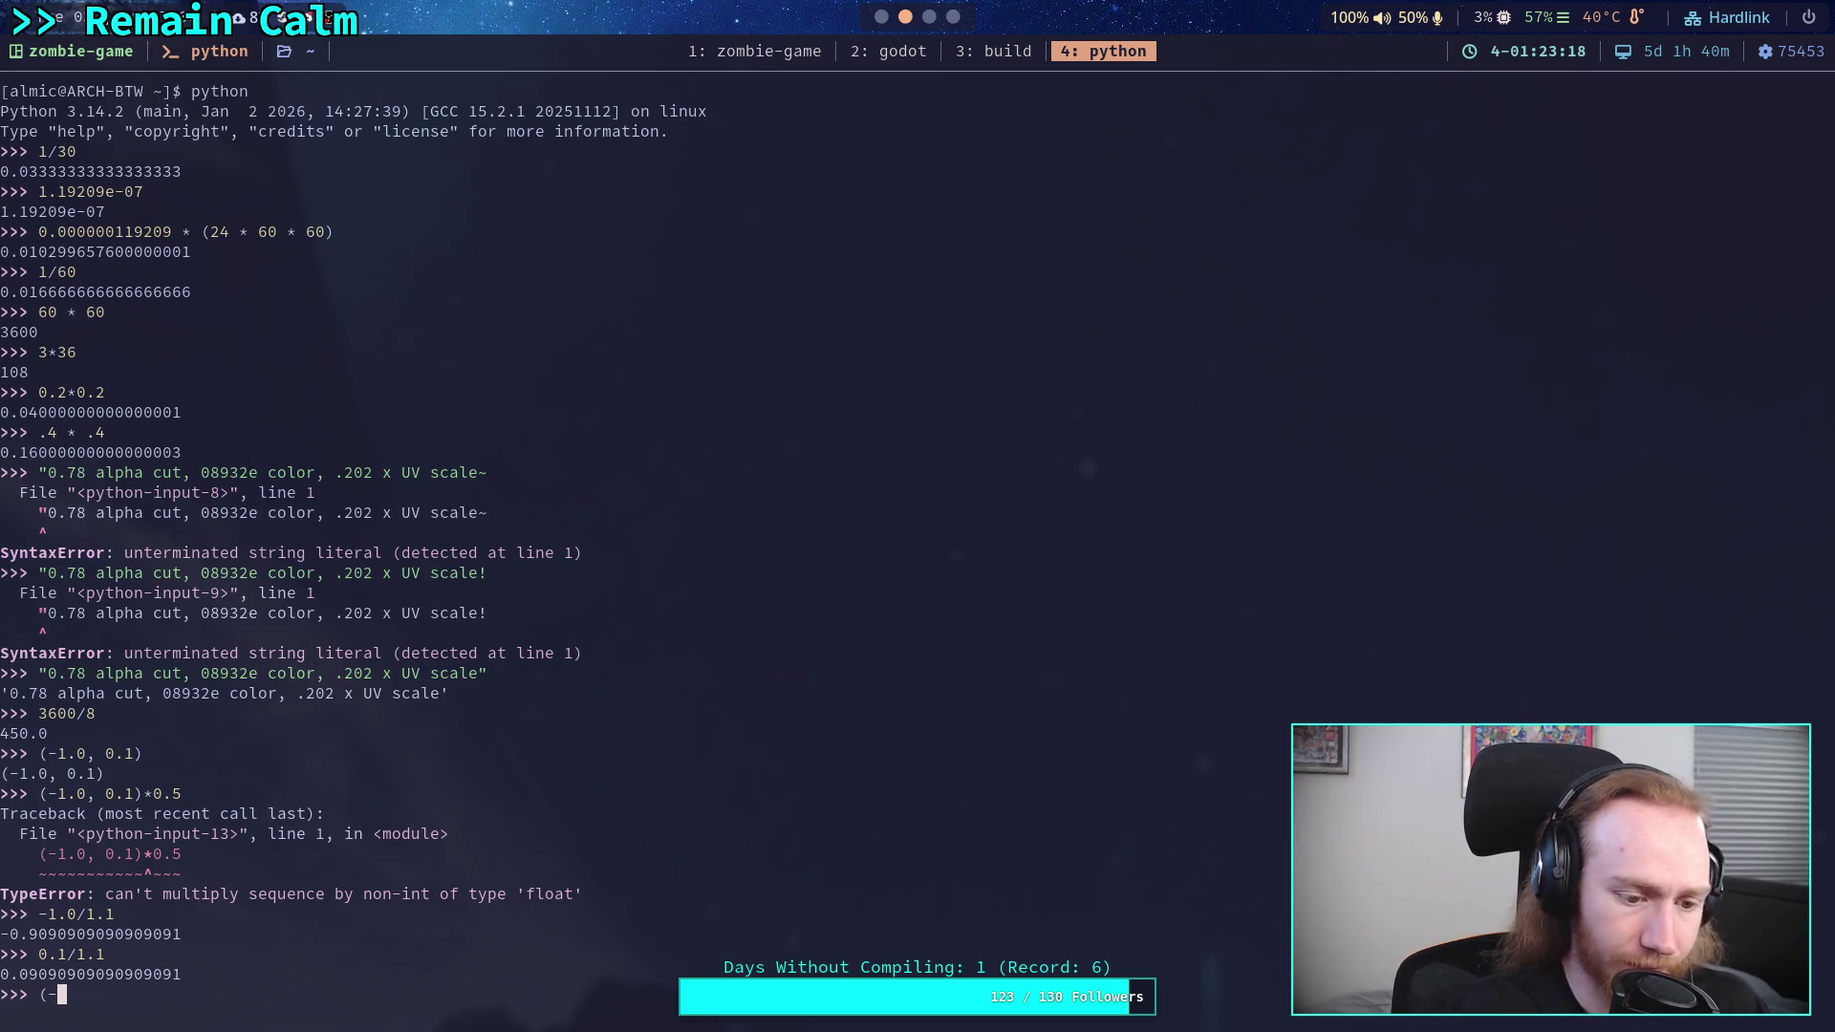
pyautogui.press('BackSpace')
pyautogui.press('BackSpace')
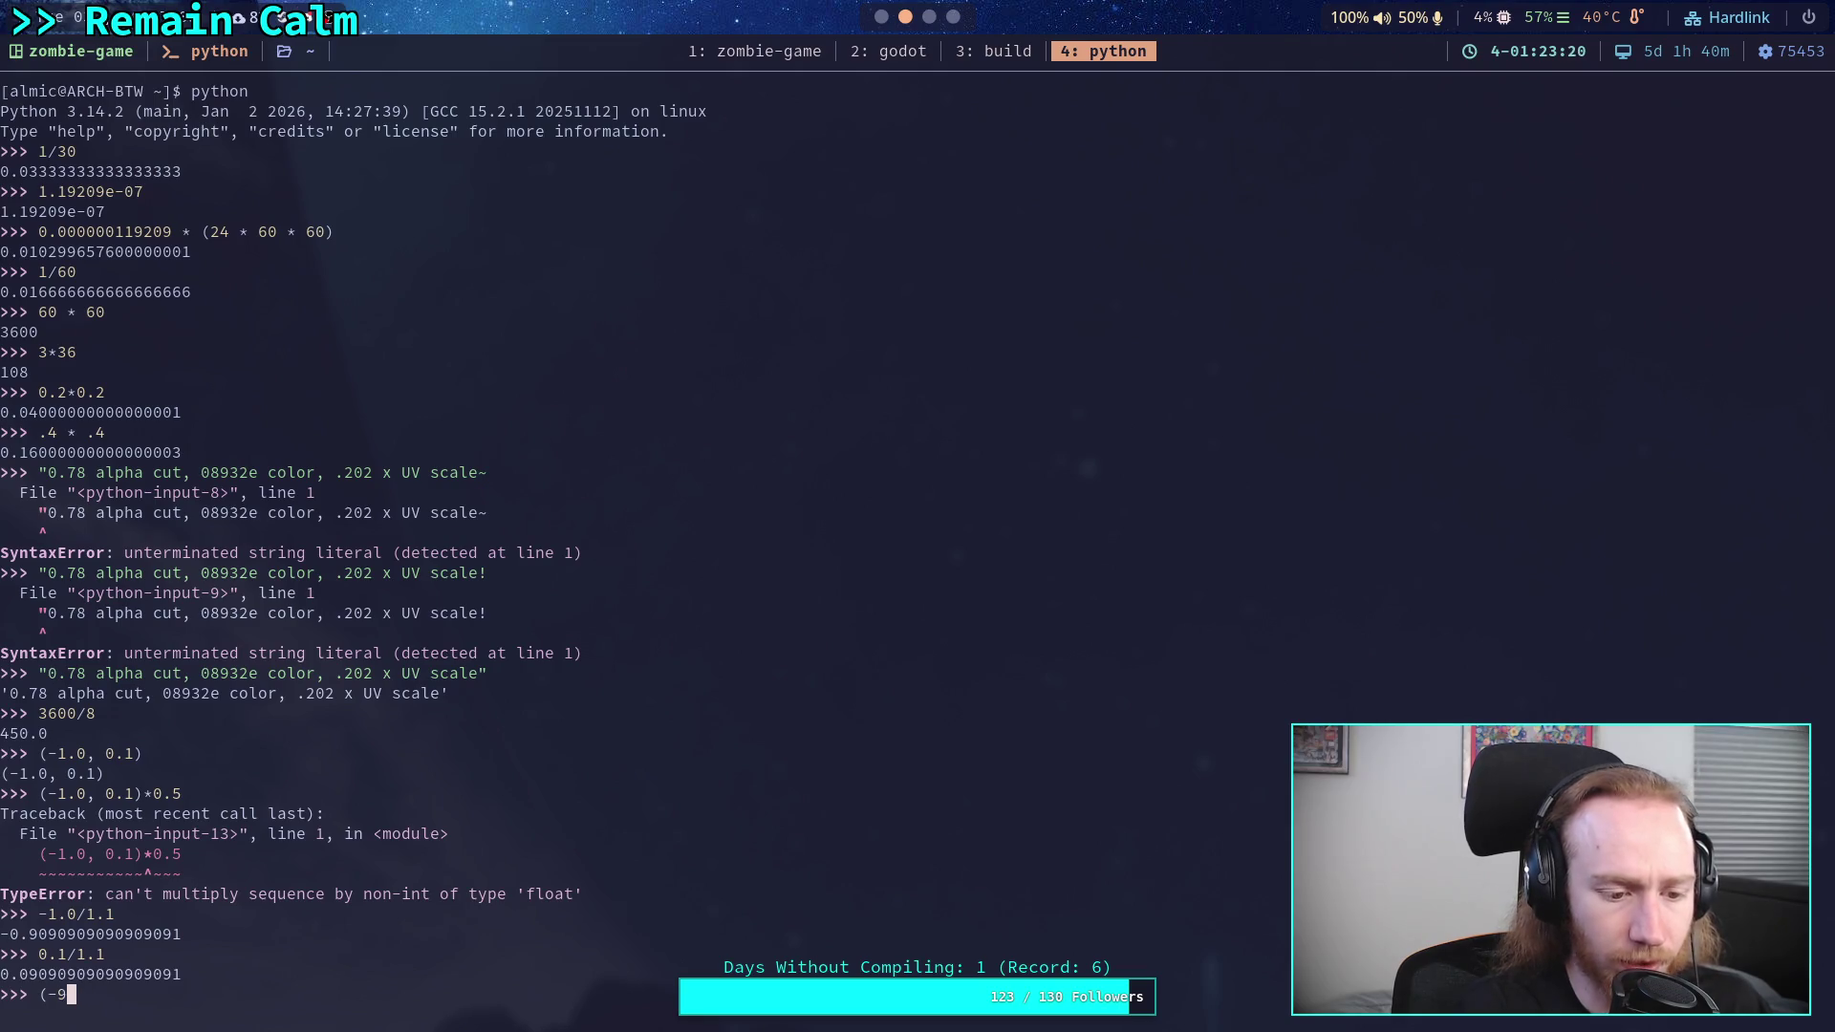
pyautogui.write('0.91')
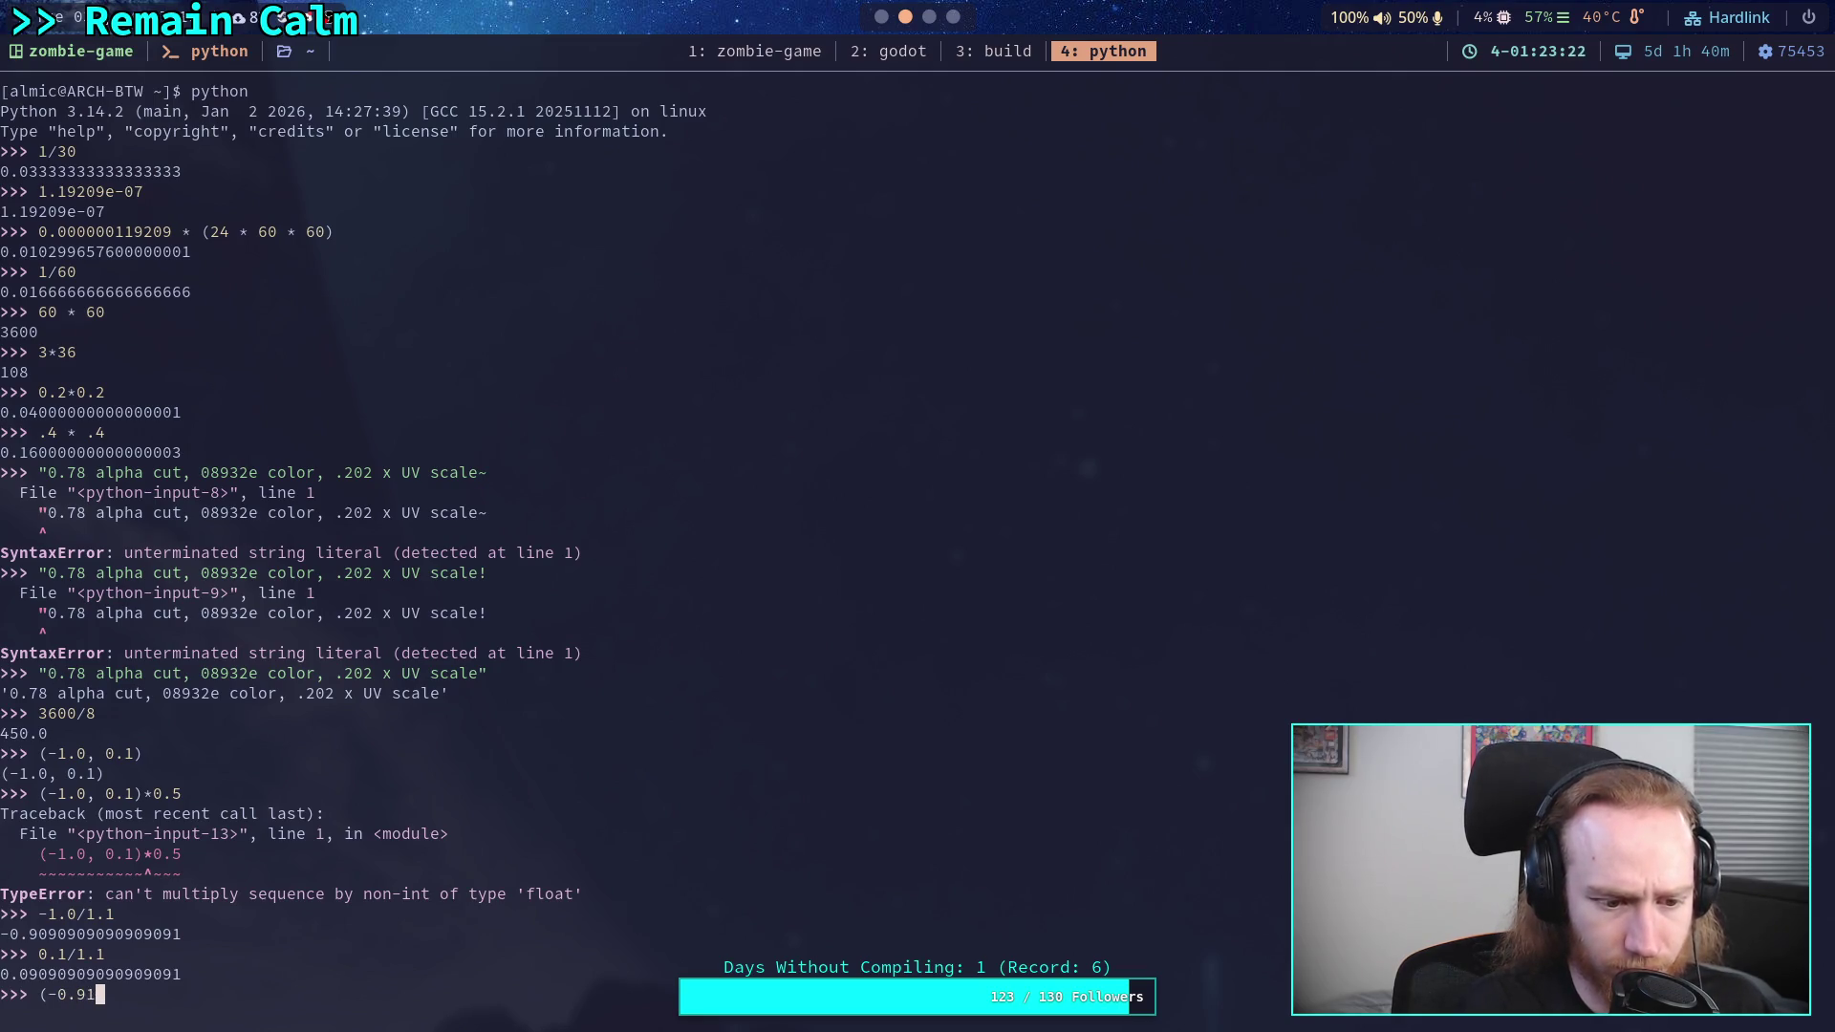
pyautogui.write(', ')
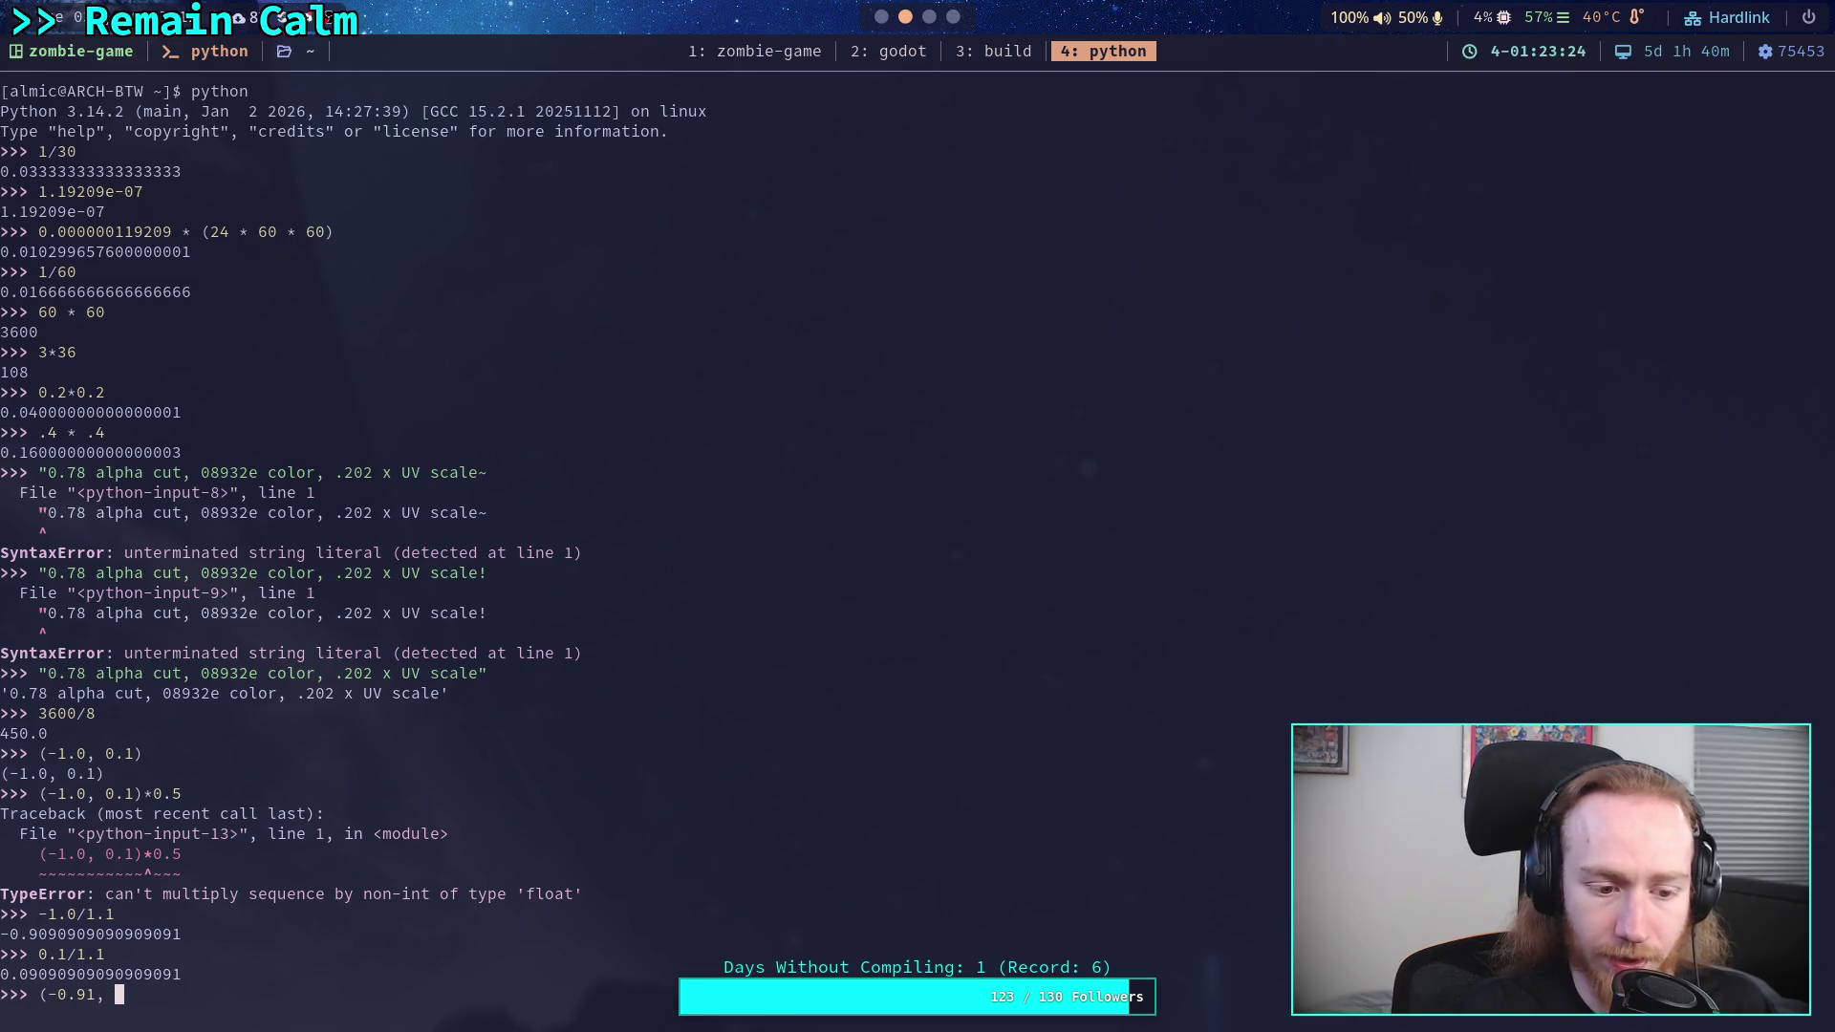
pyautogui.write('0.')
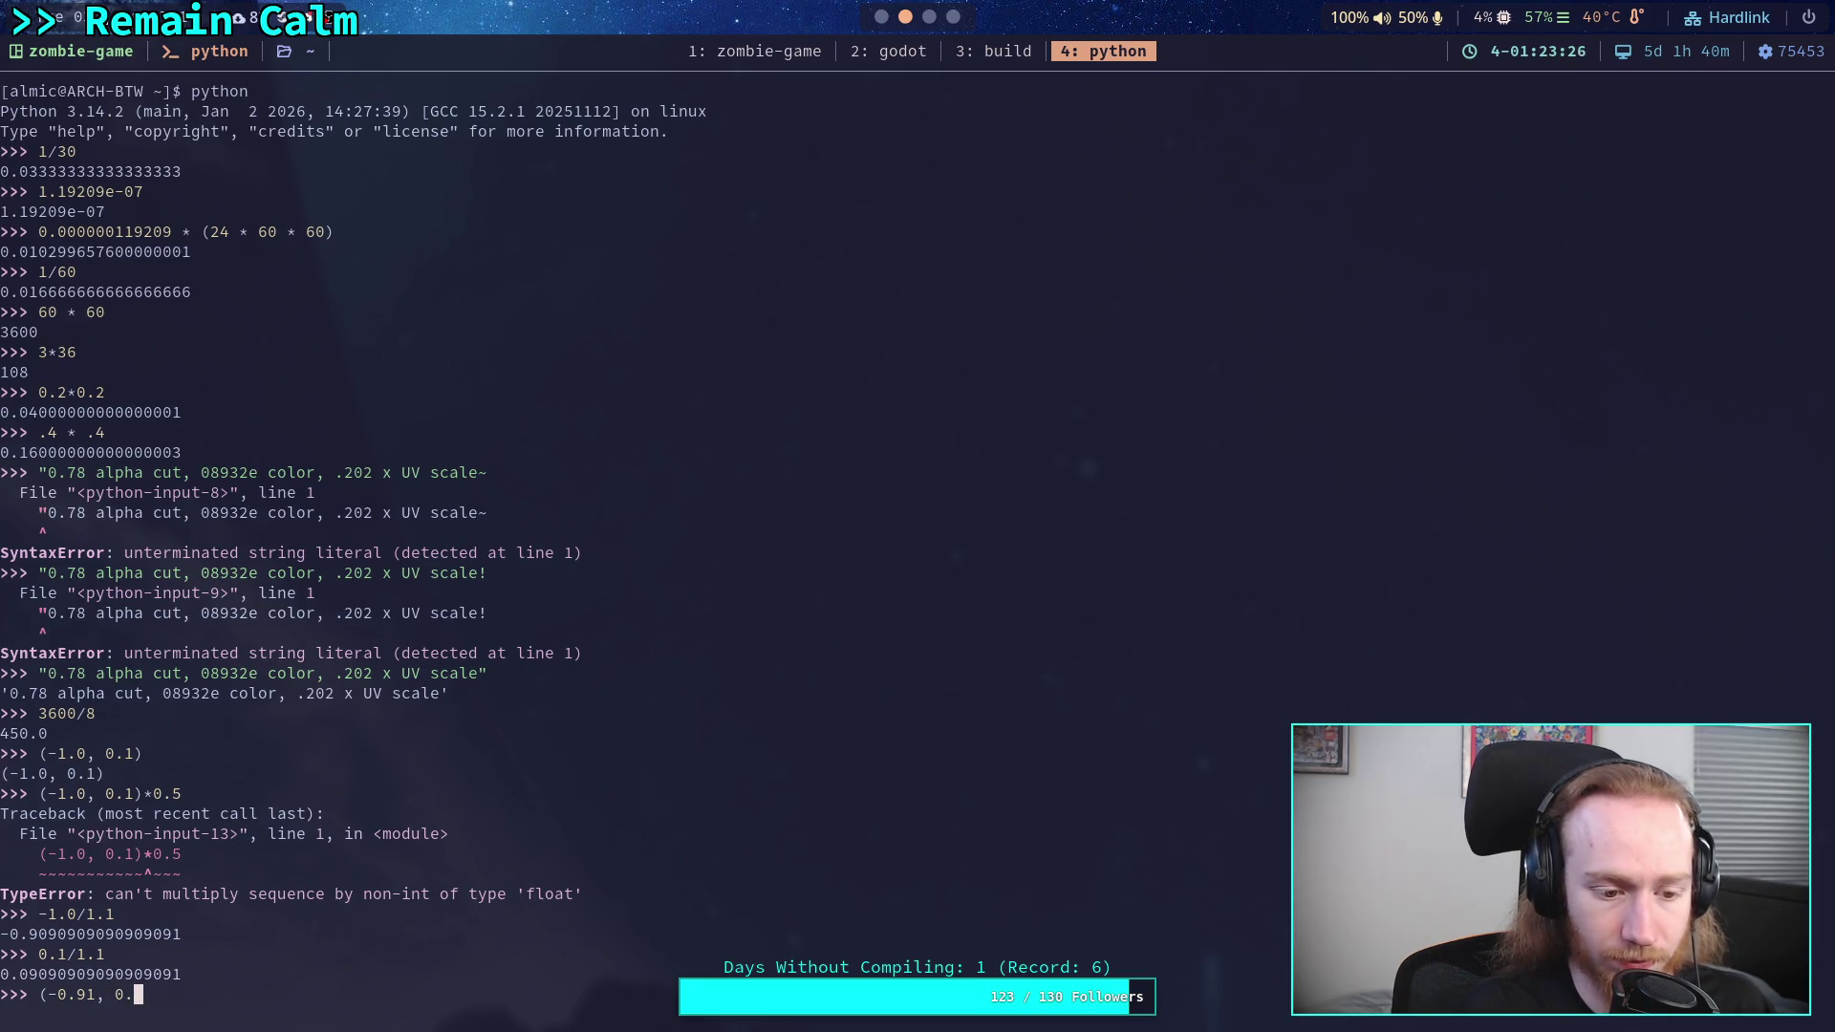
pyautogui.write('91')
pyautogui.press('BackSpace')
pyautogui.press('BackSpace')
# - Finish the REPL tuple, then enter world_wind as 0.009, -0.091 in Shader Globals and close the dialog
pyautogui.write('091')
pyautogui.press('super+2')
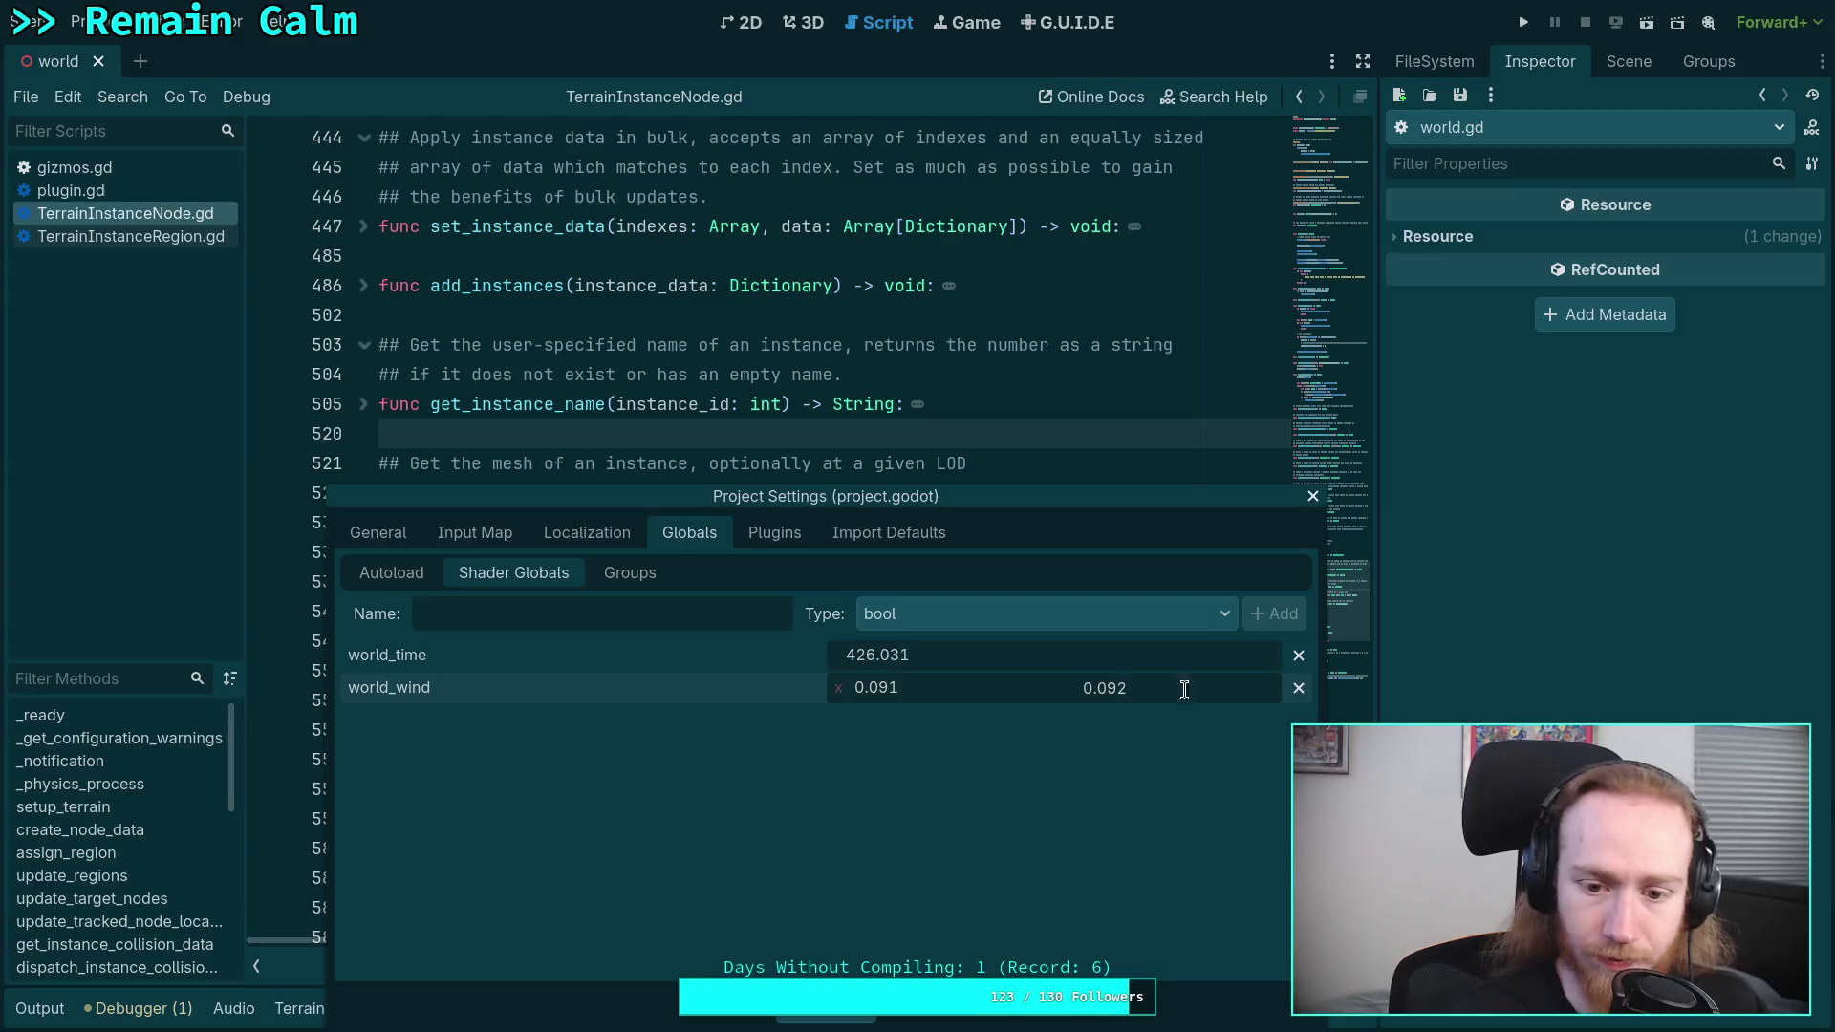
pyautogui.click(1120, 685)
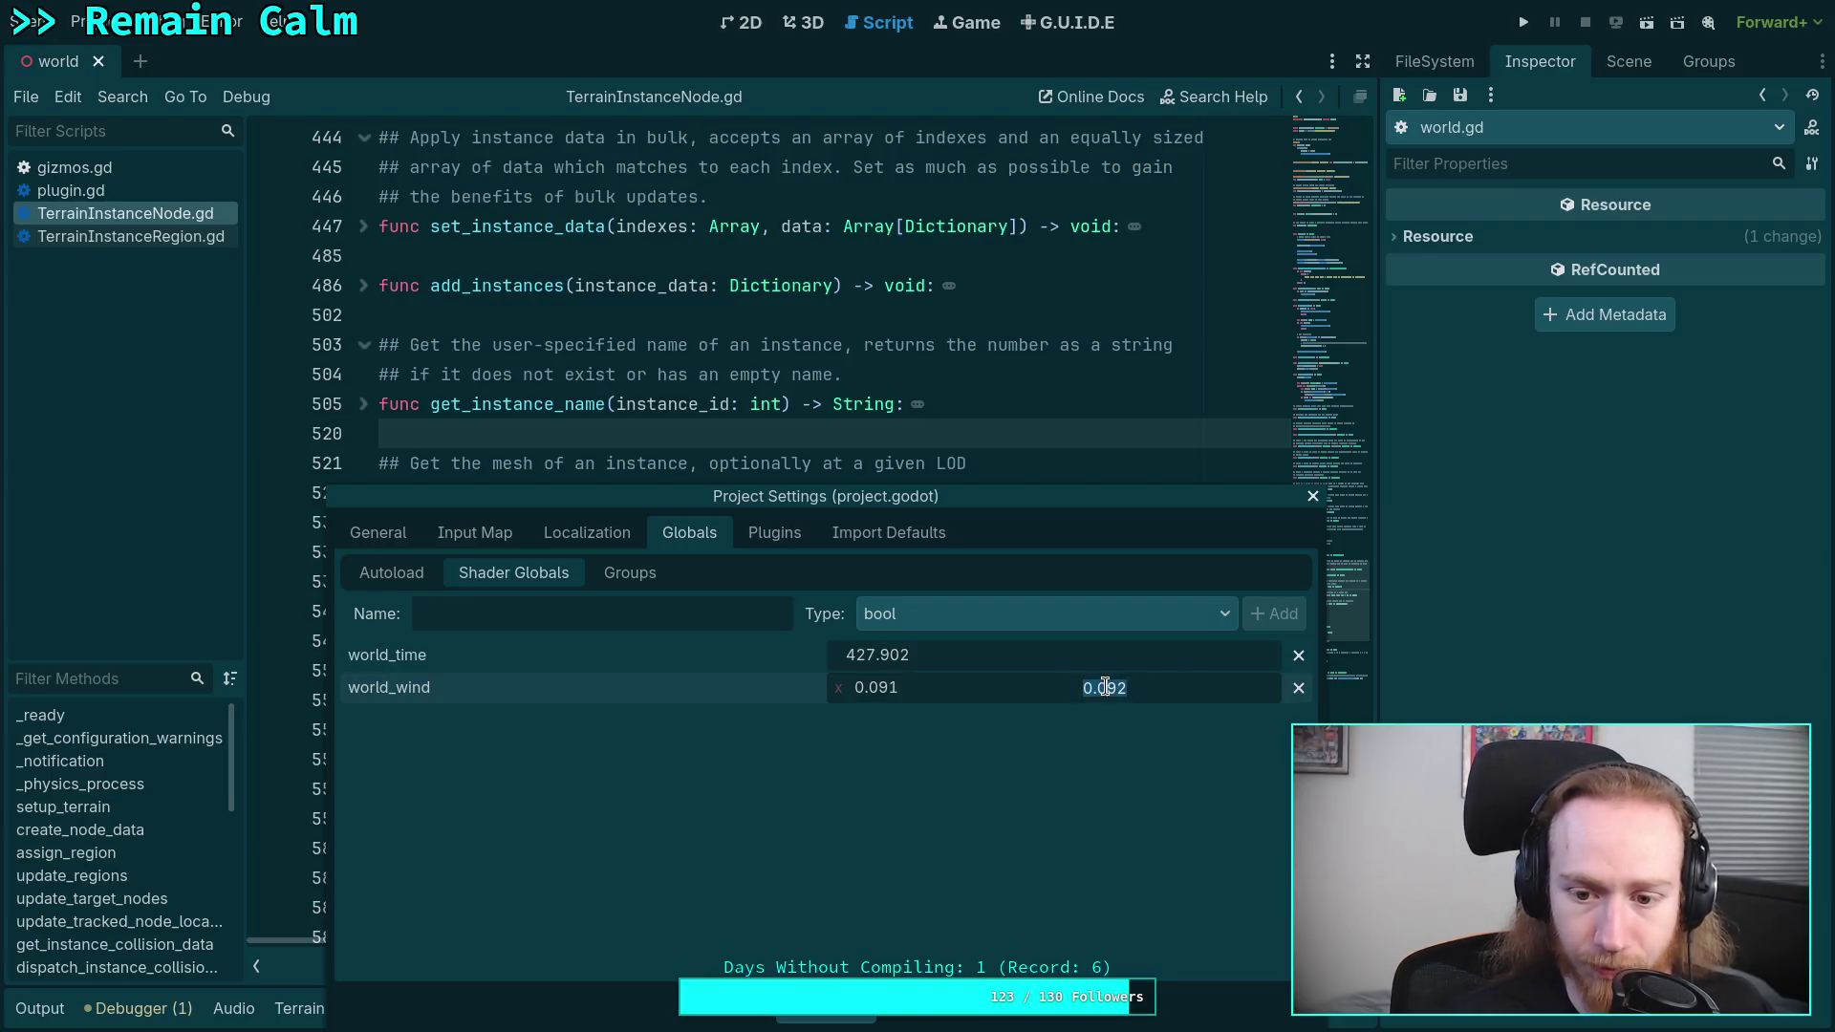
pyautogui.write('9')
pyautogui.press('BackSpace')
pyautogui.write('0')
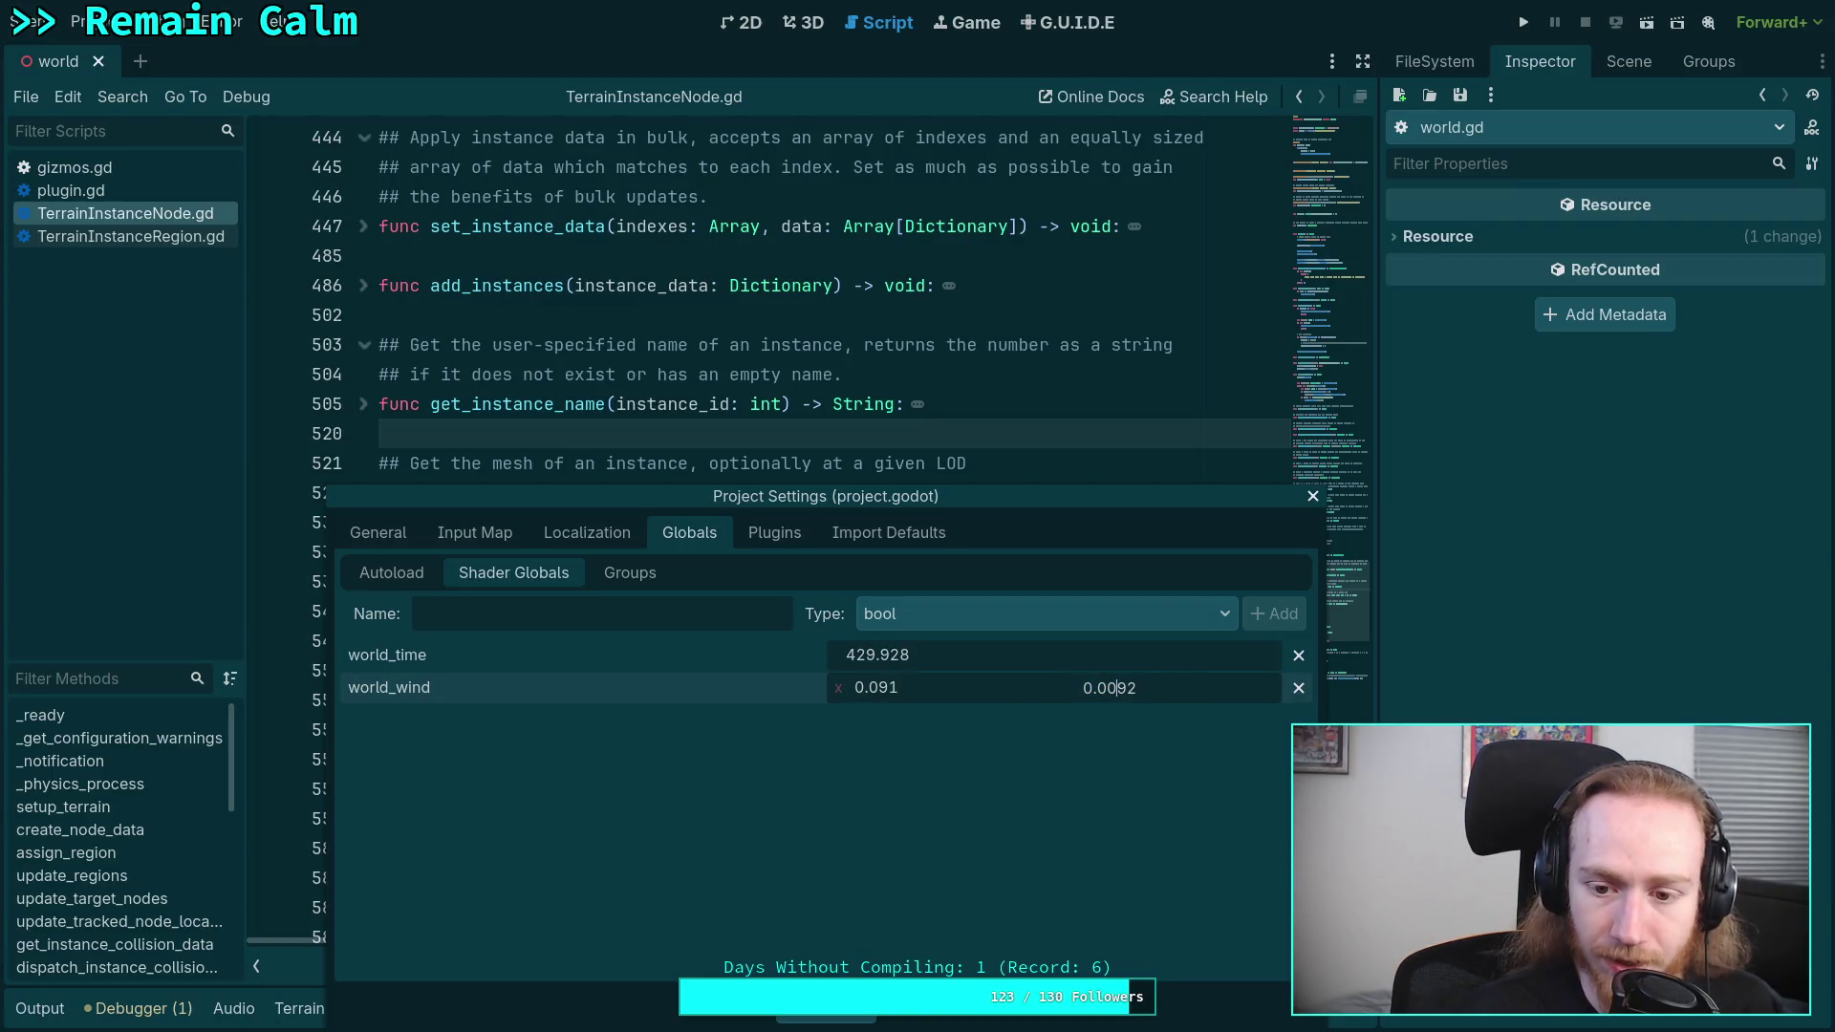
pyautogui.press('BackSpace')
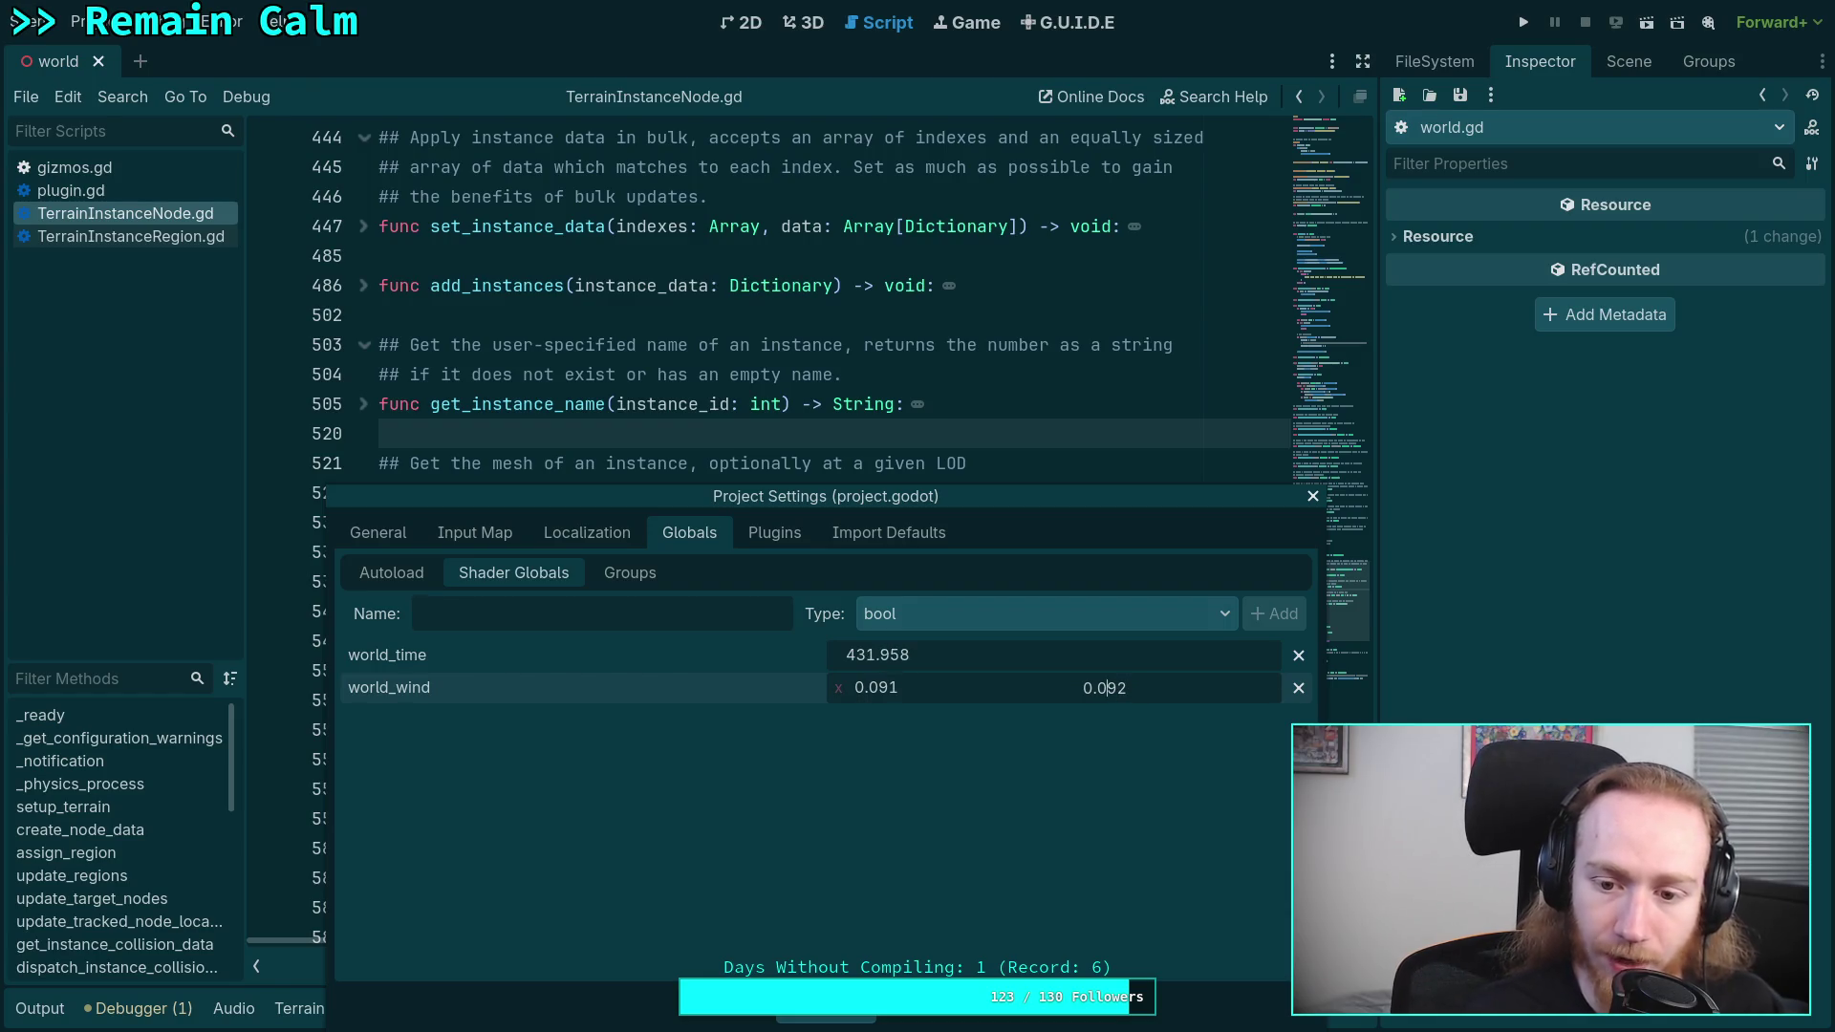
pyautogui.write('-')
pyautogui.press('BackSpace')
pyautogui.write('1')
pyautogui.click(928, 689)
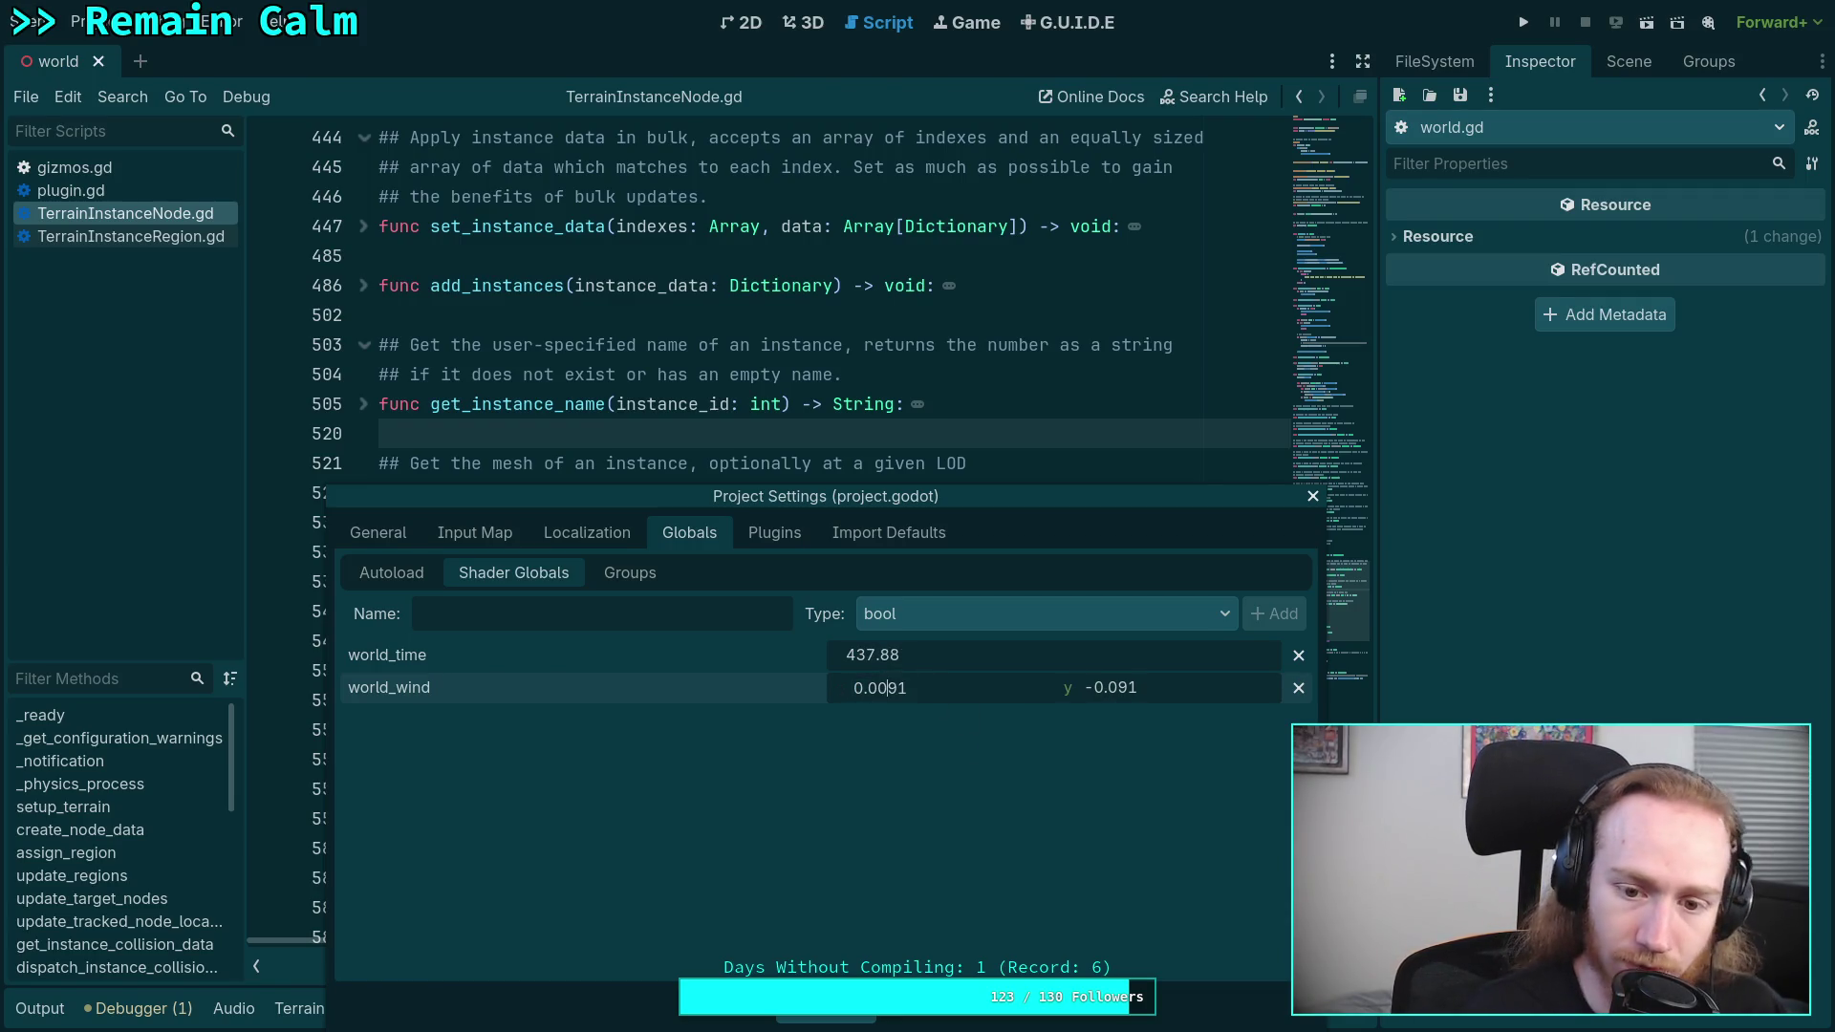
pyautogui.press('Tab')
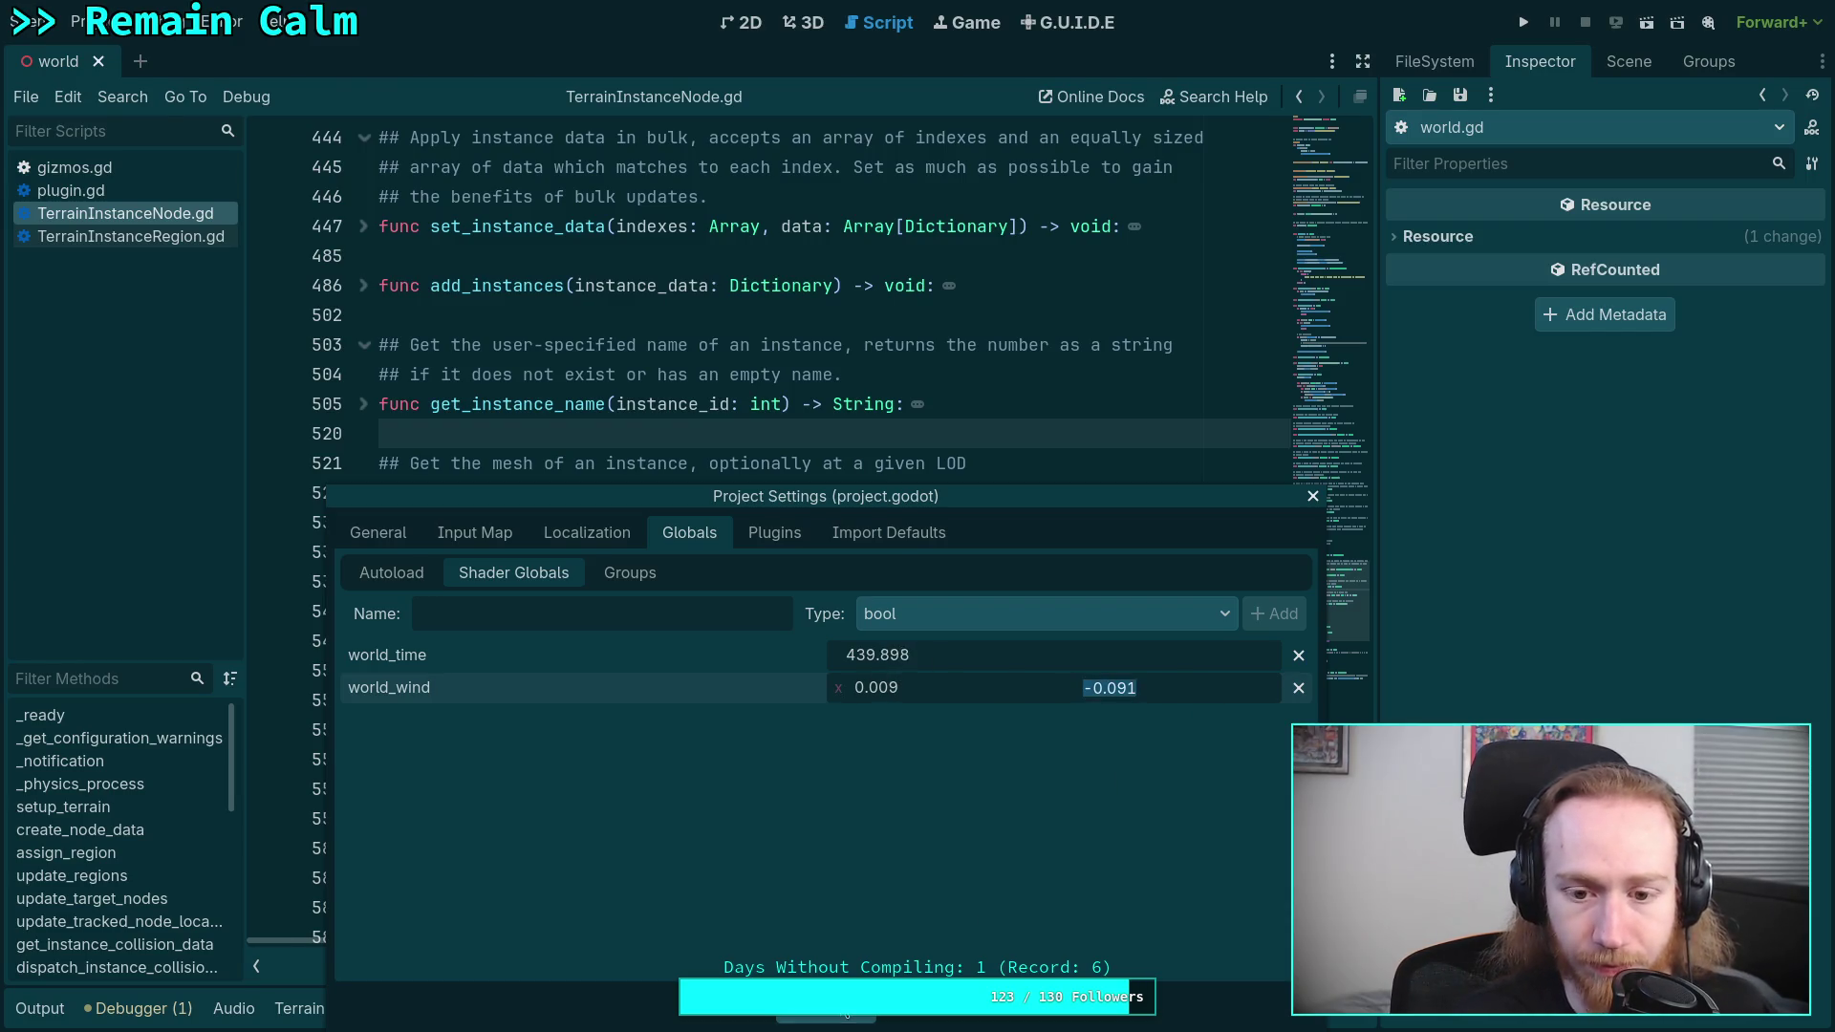
pyautogui.press('Escape')
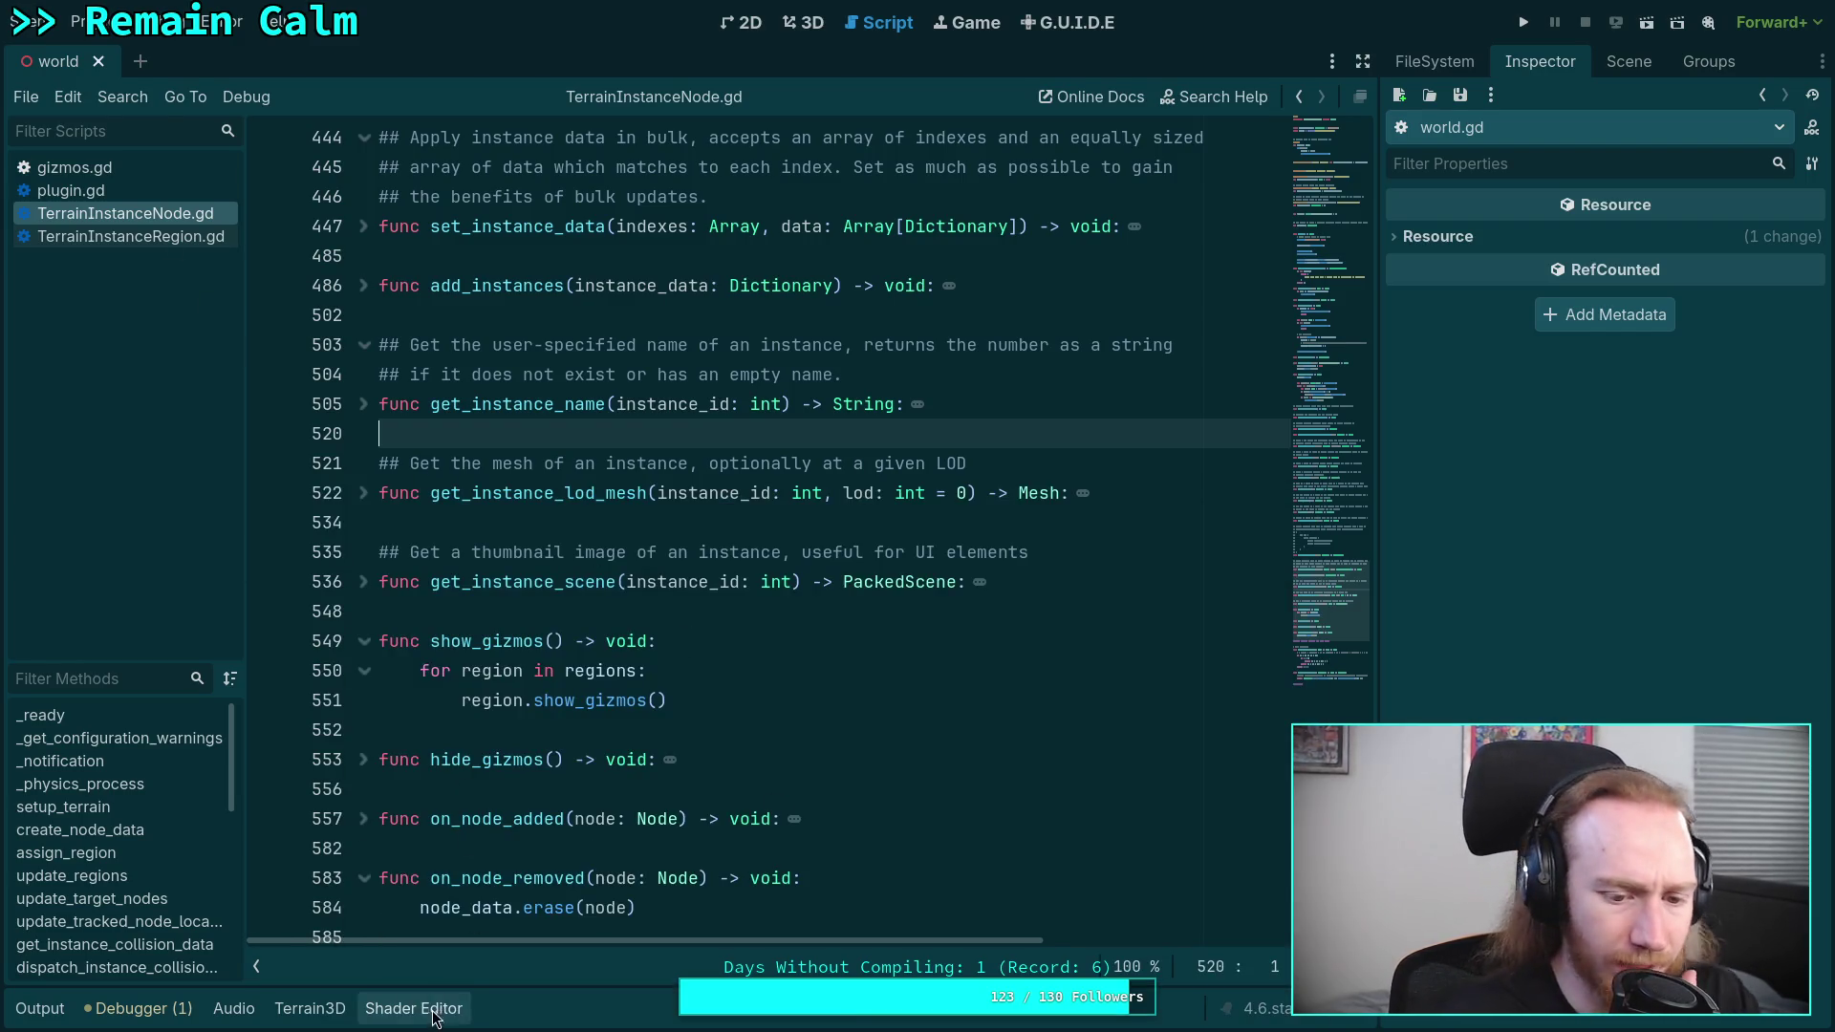
# - Open foliage.gdshader in the Shader Editor from the FileSystem dock and scroll through its code
pyautogui.click(446, 1008)
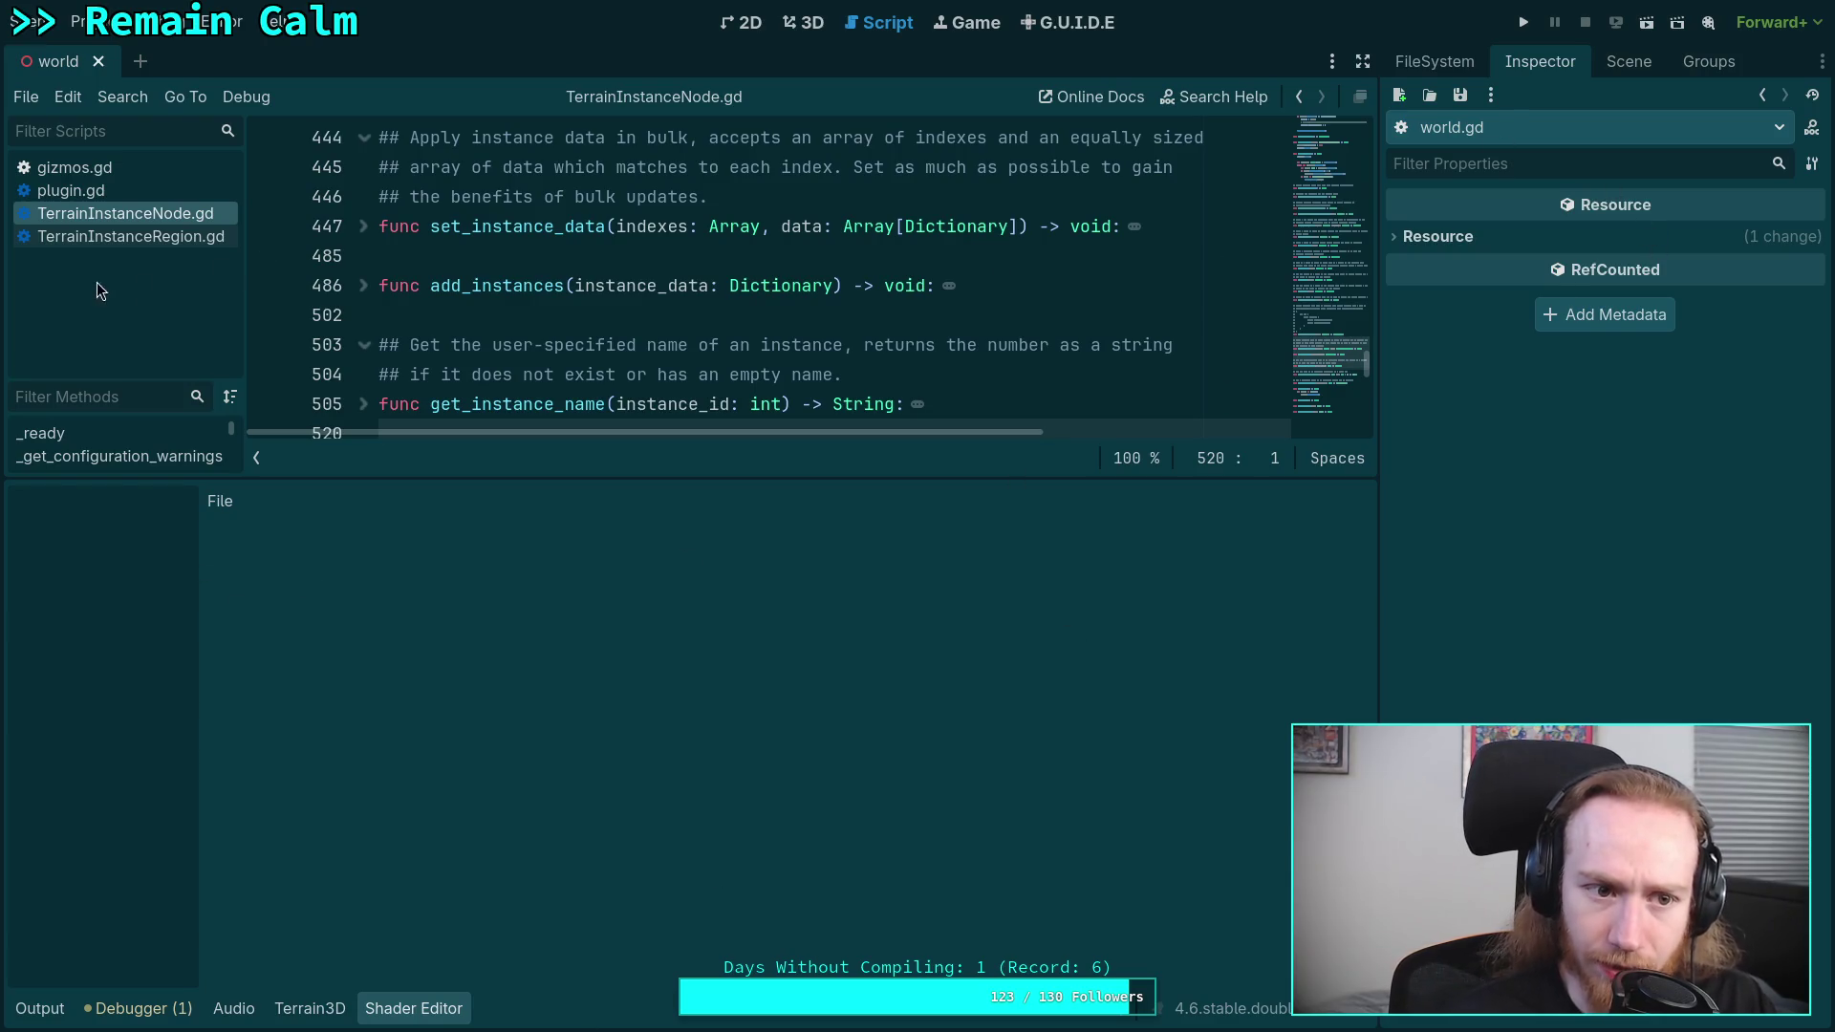
pyautogui.click(1433, 61)
pyautogui.scroll(-6, 1500, 478)
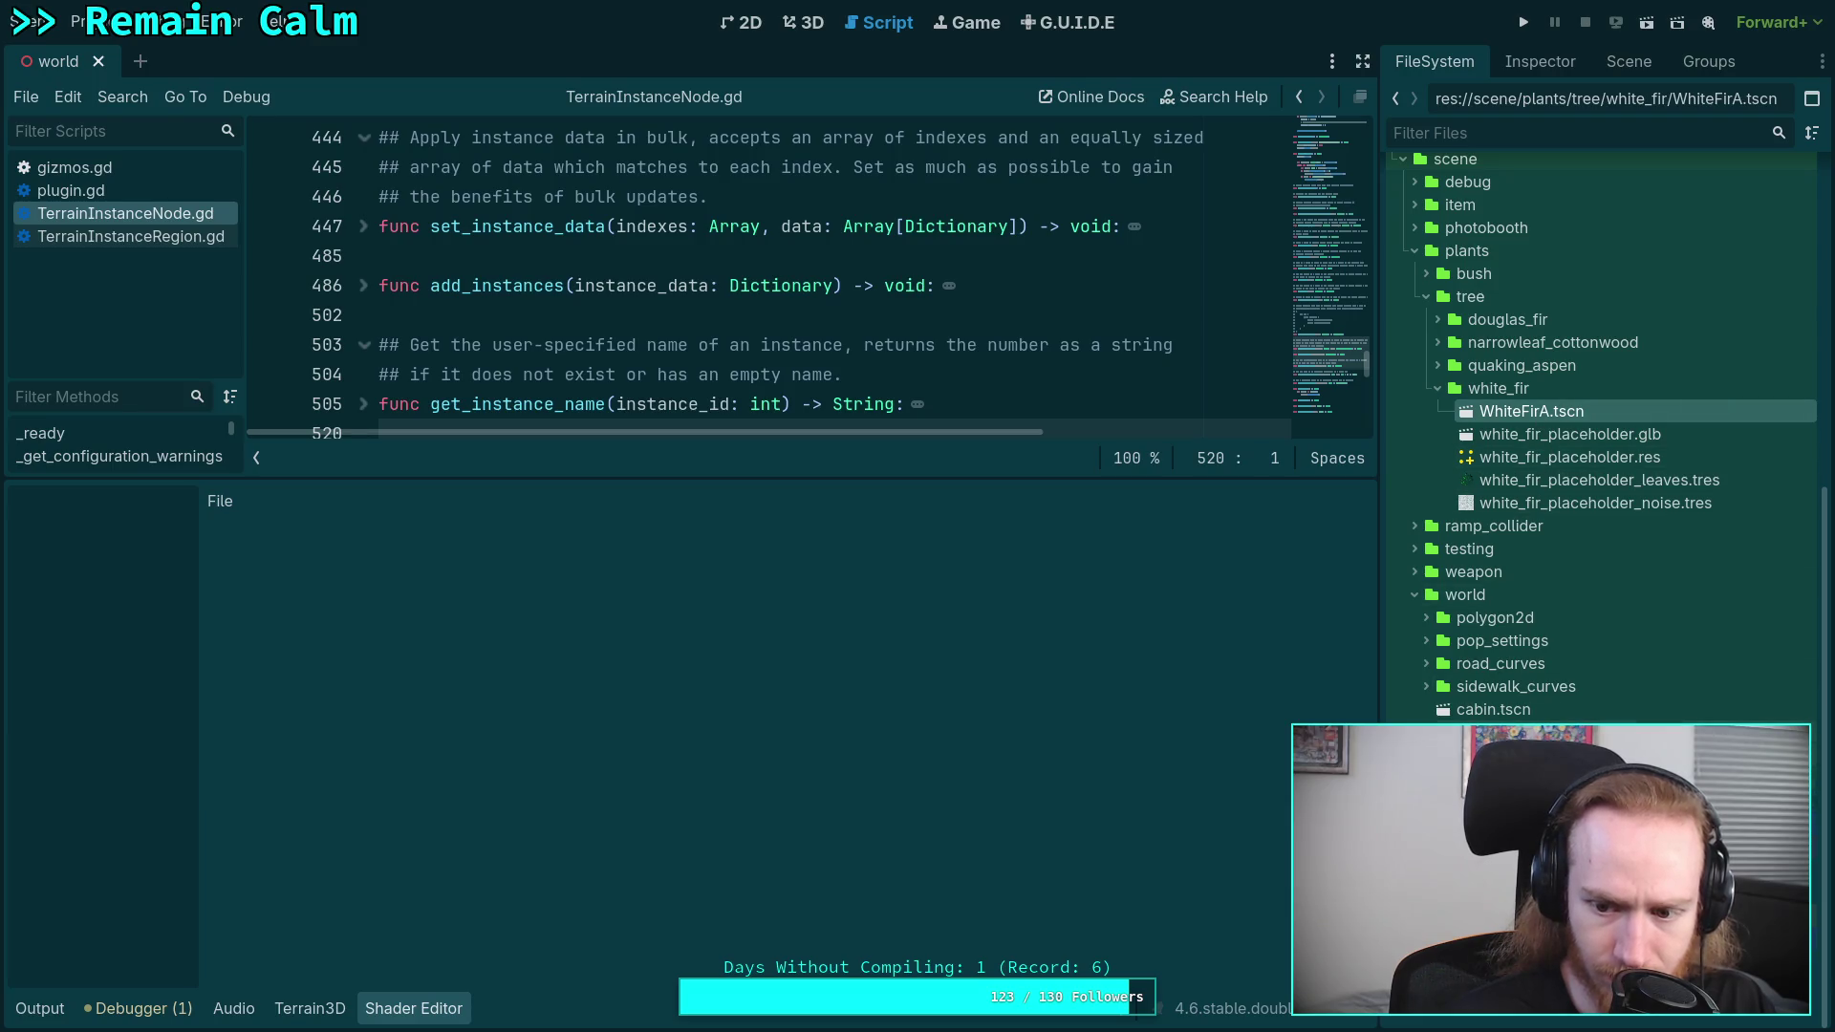
pyautogui.scroll(-3, 1538, 513)
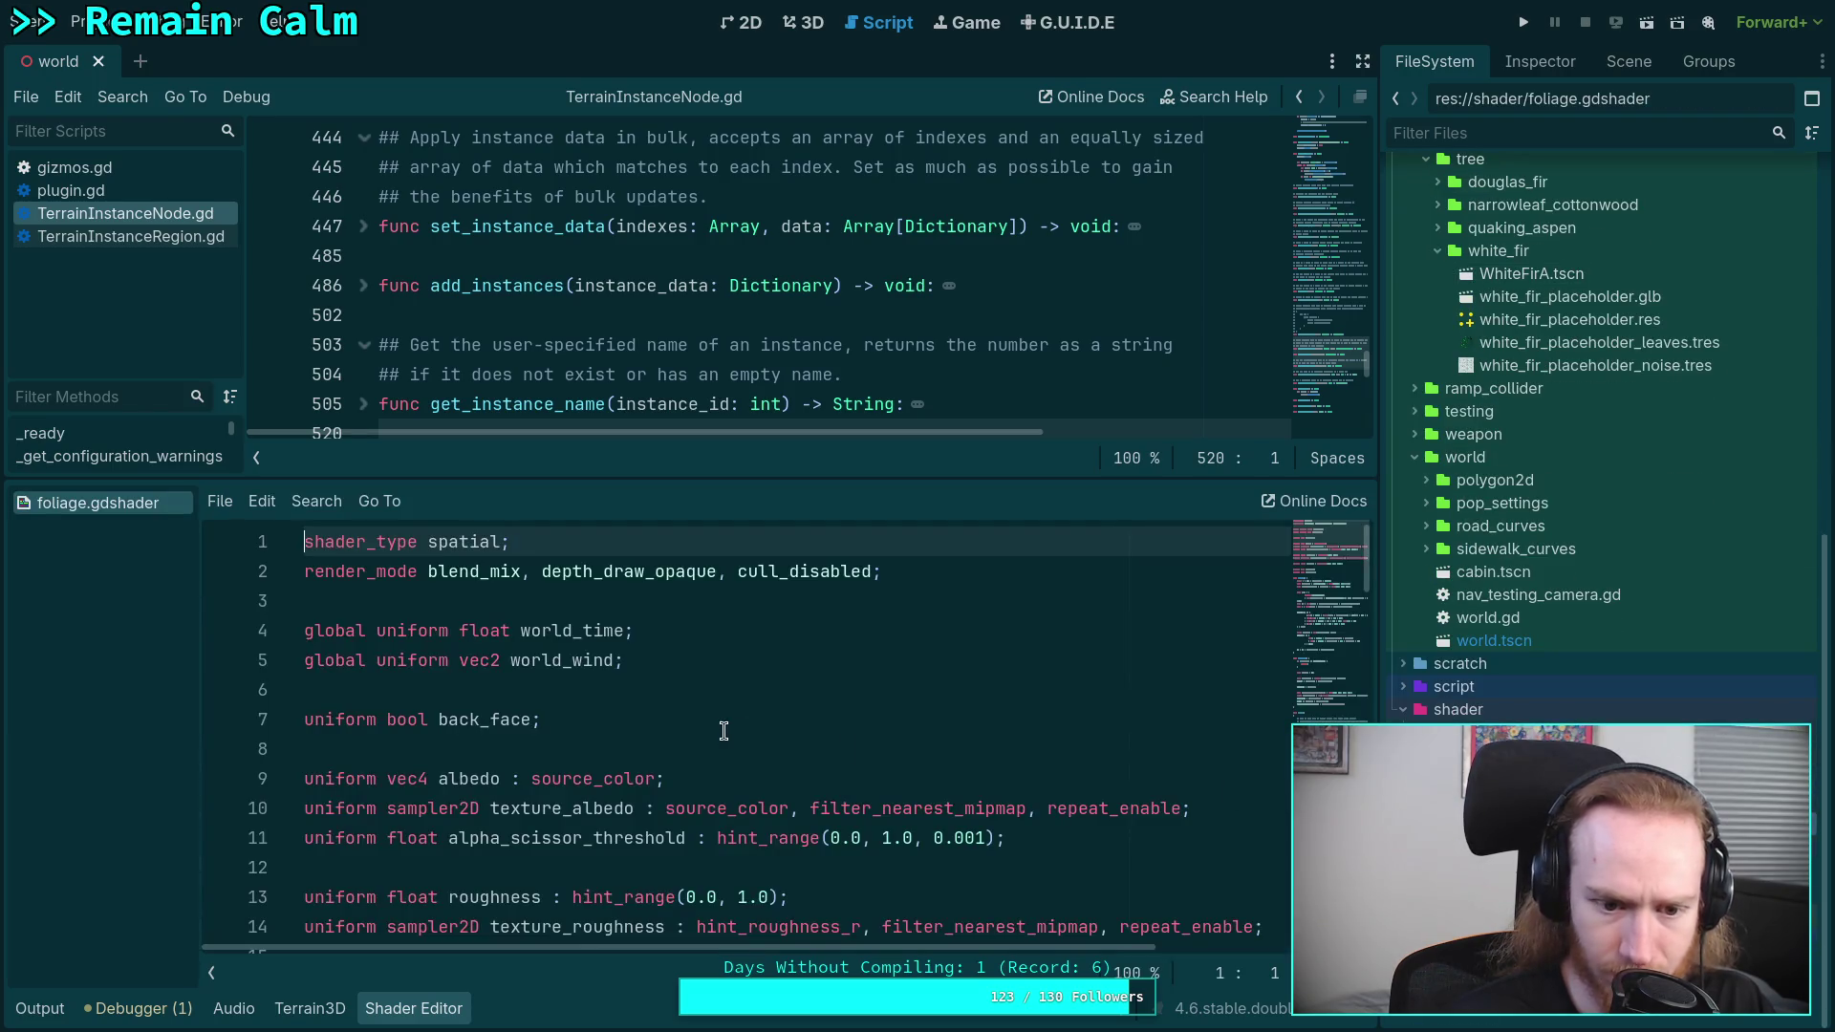
pyautogui.scroll(-6, 765, 724)
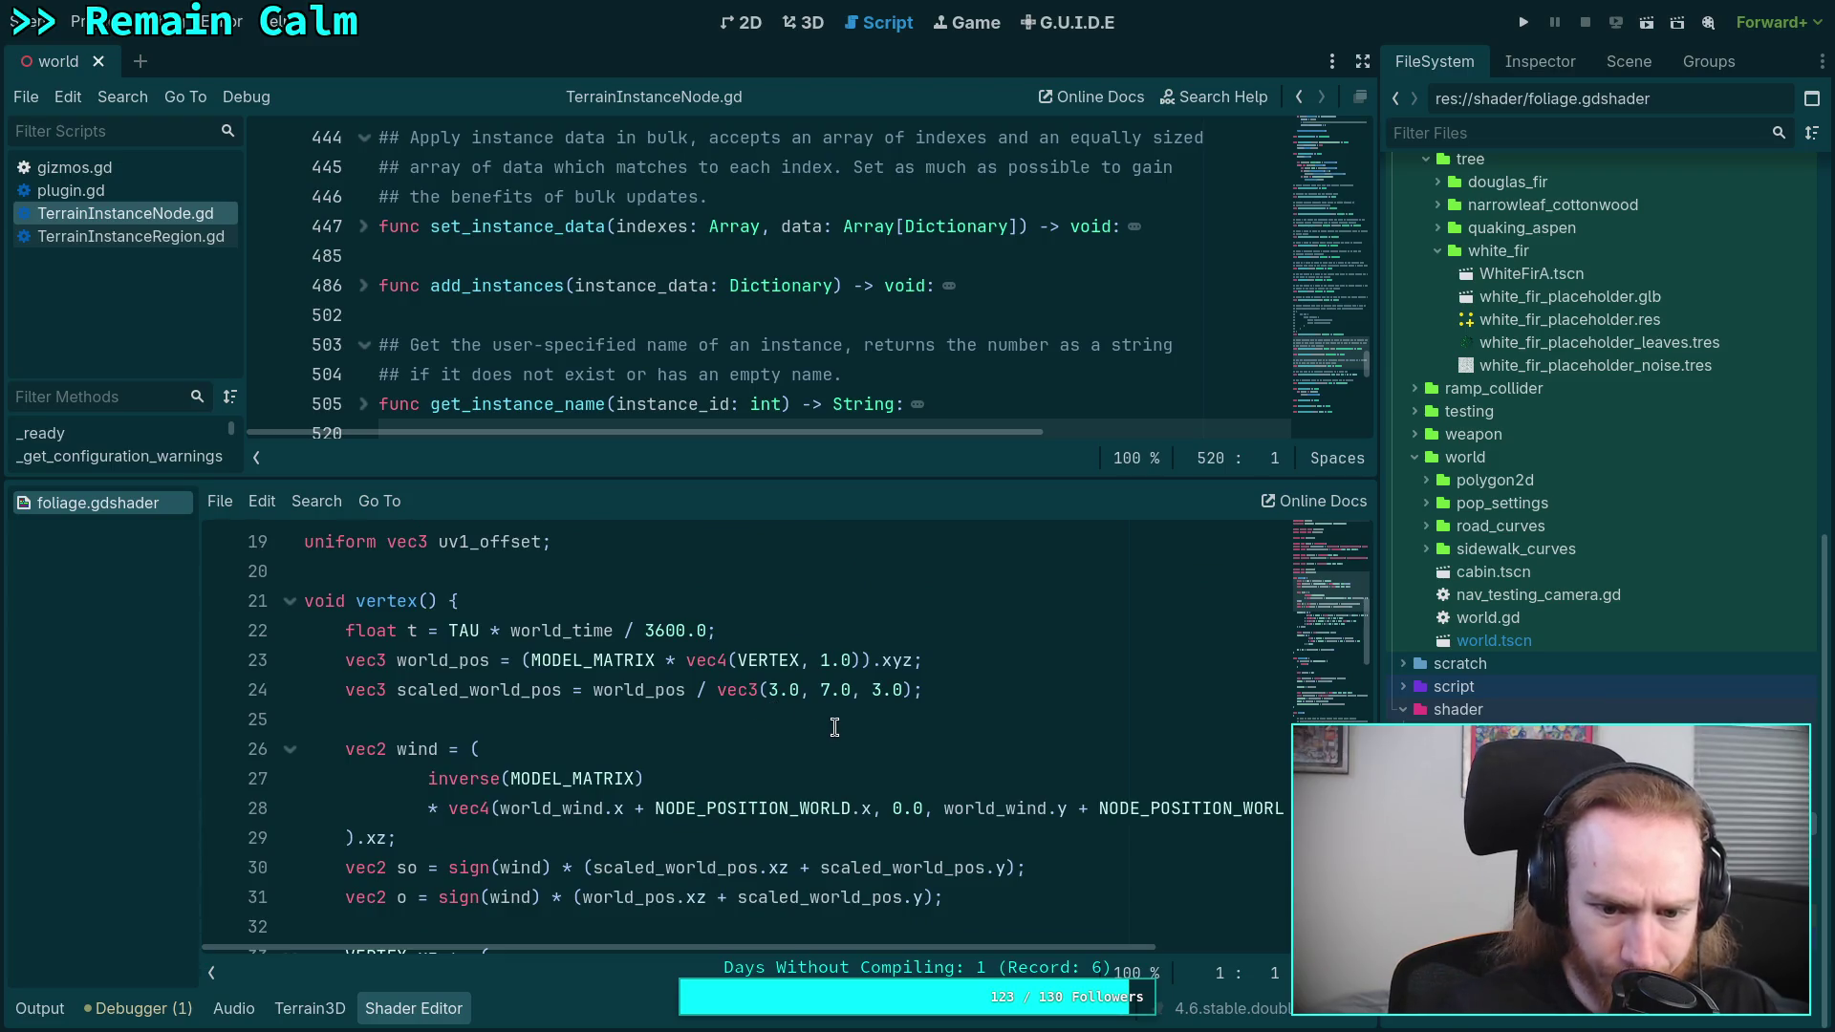
pyautogui.scroll(-3, 834, 727)
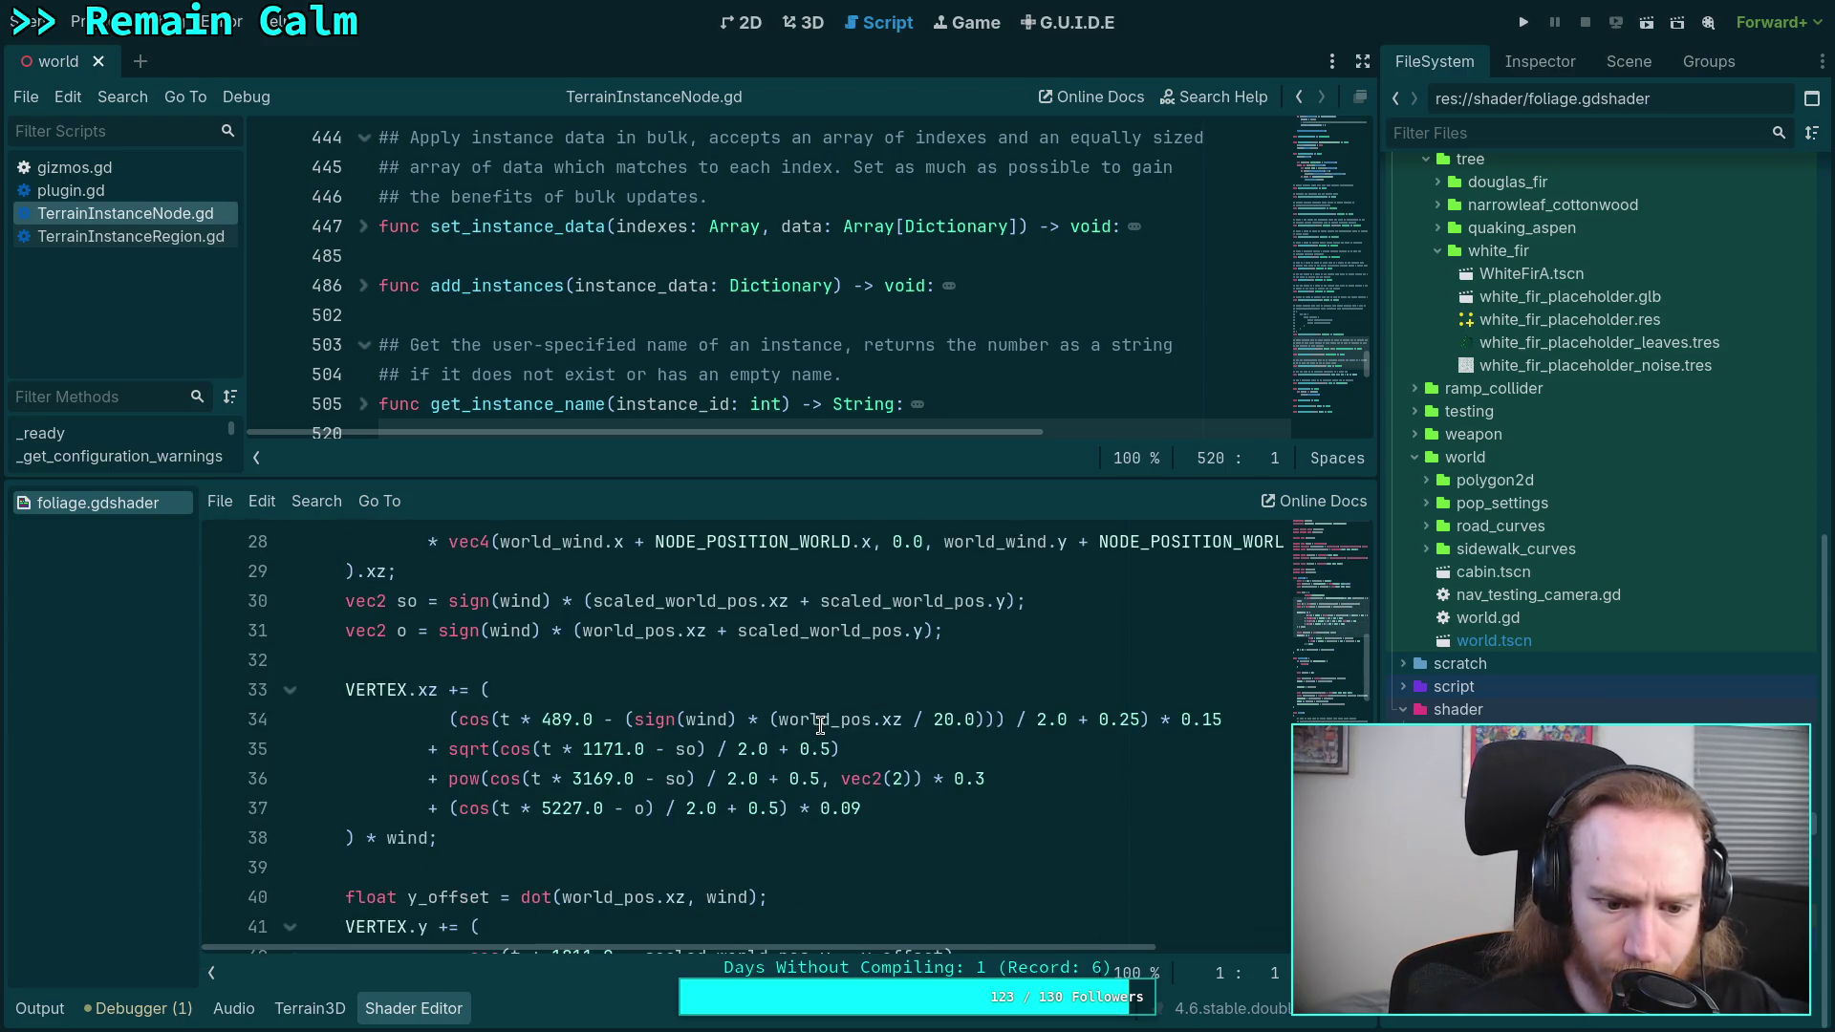
pyautogui.scroll(2, 630, 744)
# - Review the vertex() wind code, selecting the wind variable and line 44's 0.03 sway factor
pyautogui.doubleClick(419, 661)
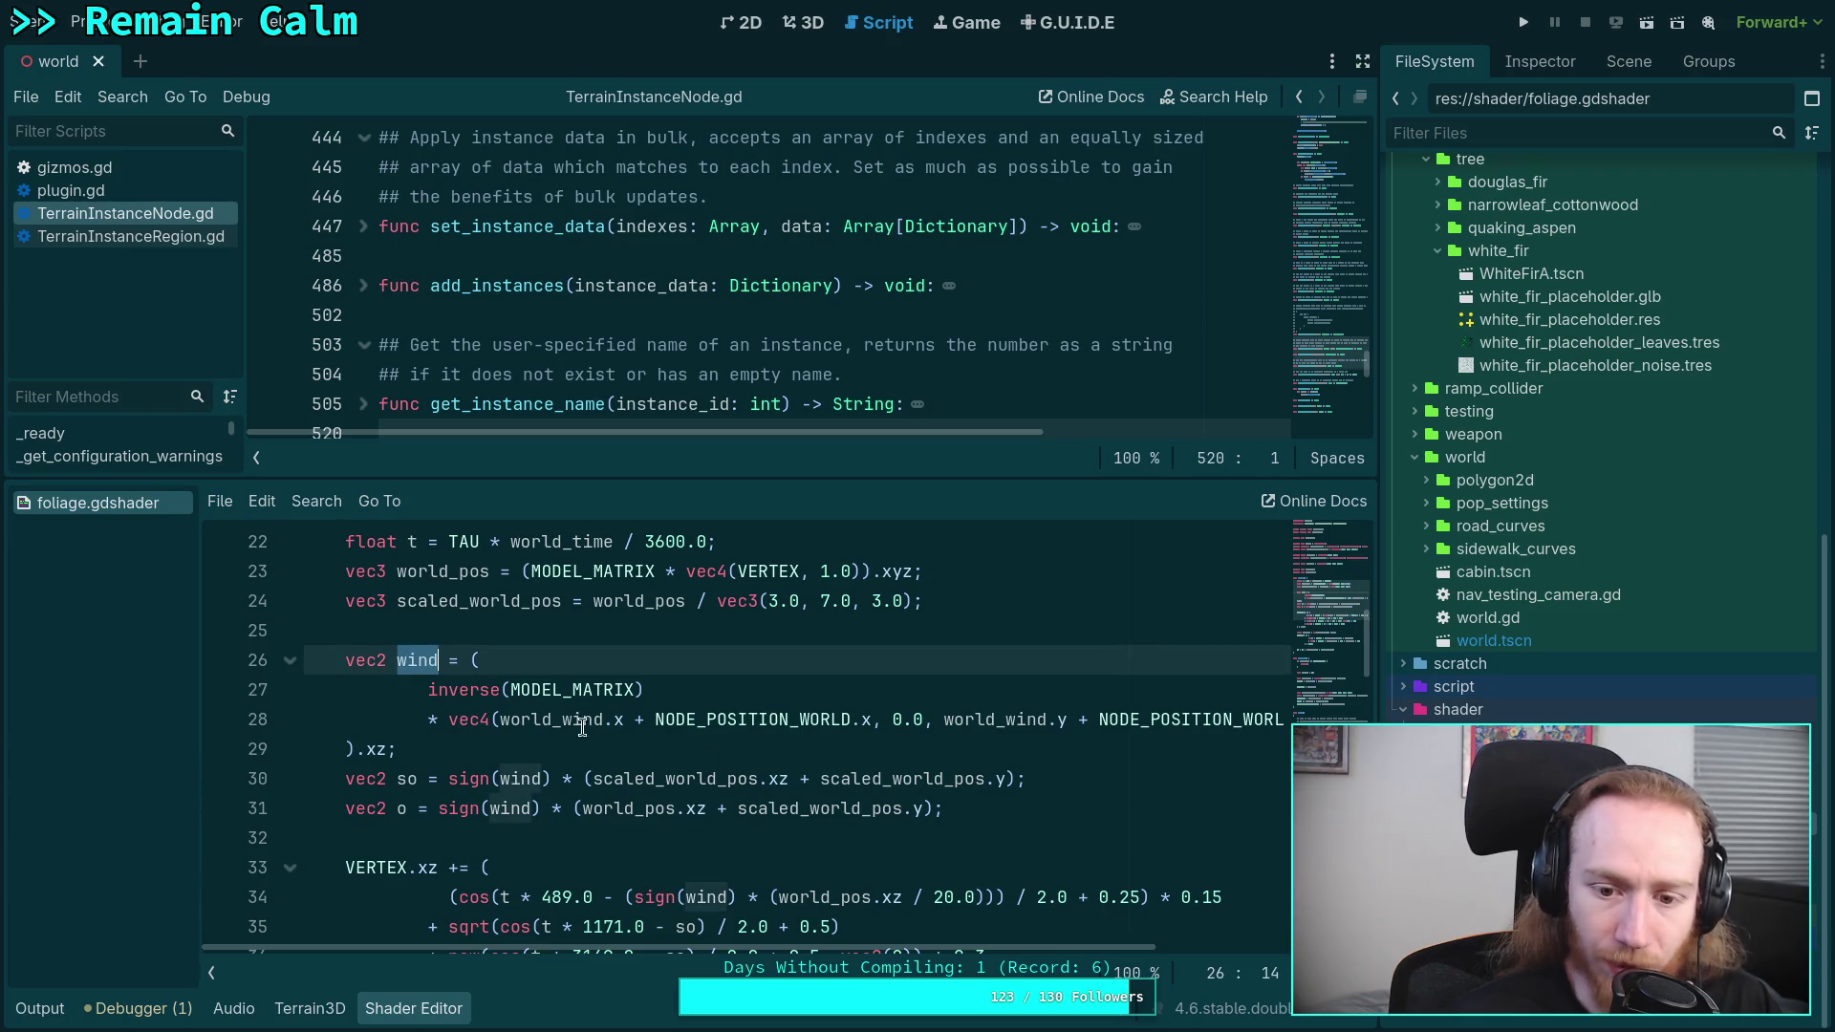
pyautogui.scroll(-3, 908, 803)
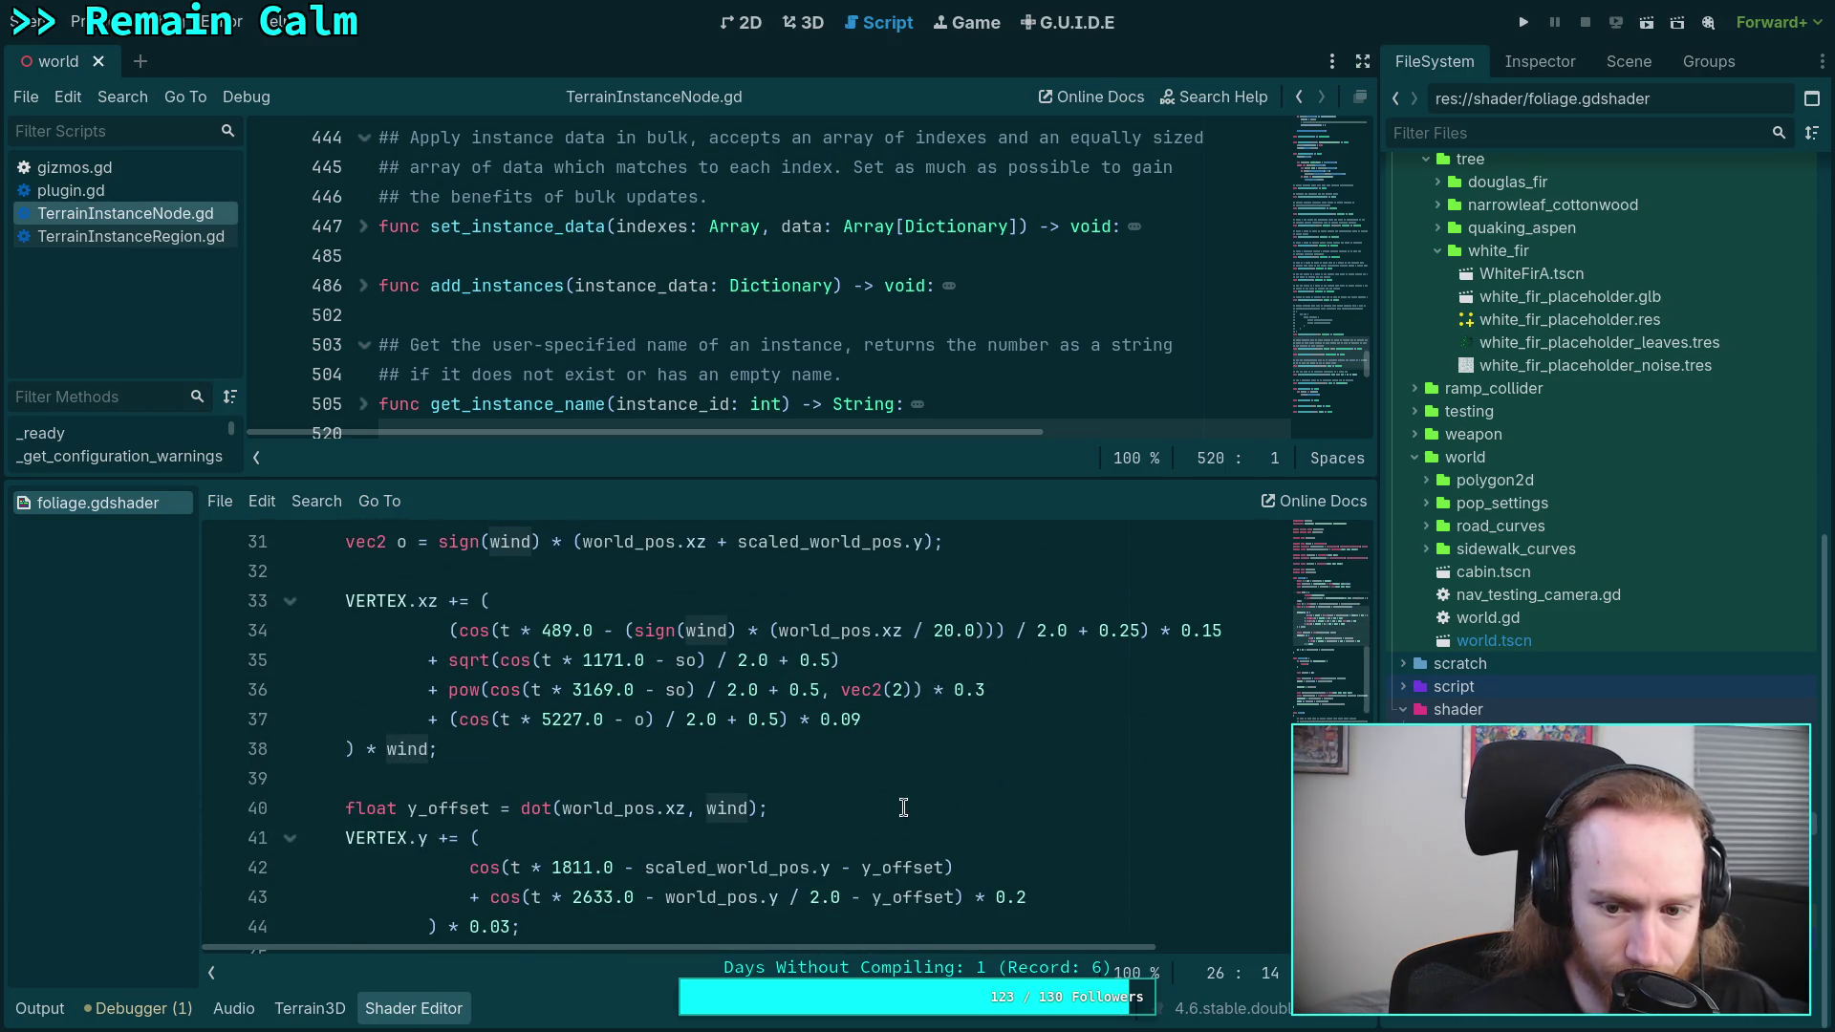
pyautogui.scroll(-2, 903, 807)
pyautogui.scroll(2, 903, 807)
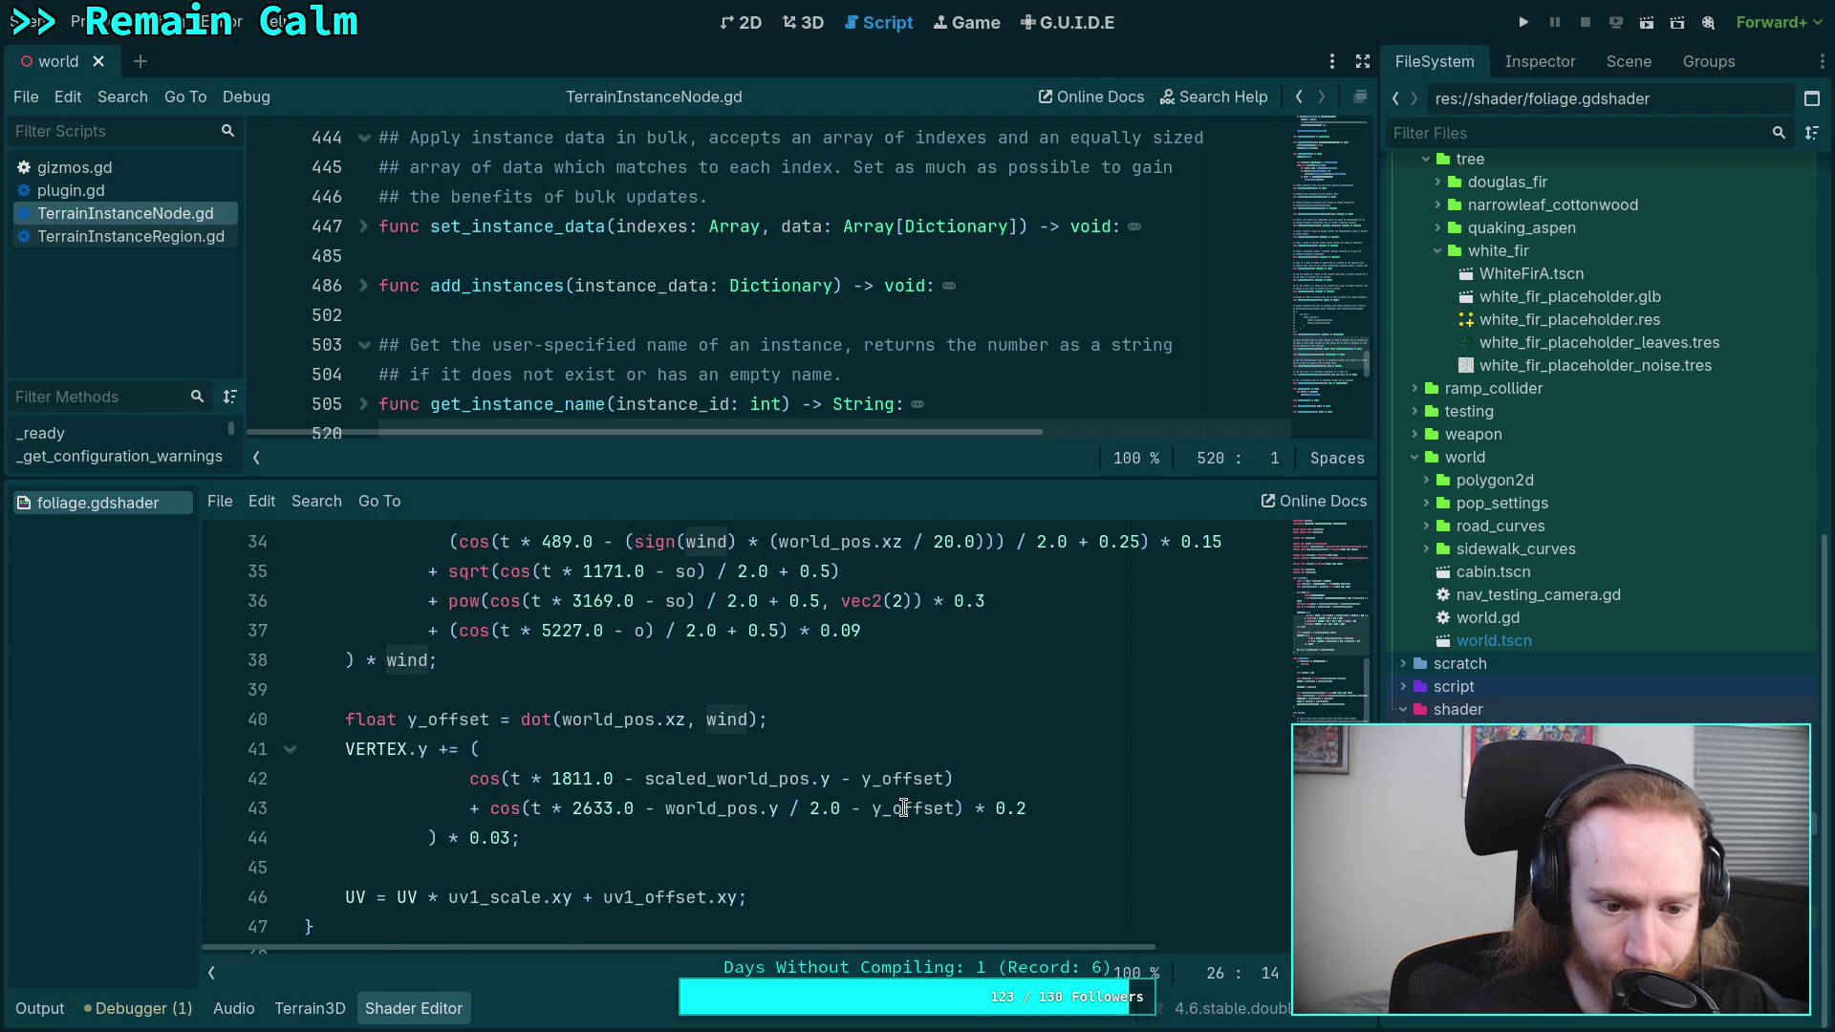
pyautogui.doubleClick(476, 924)
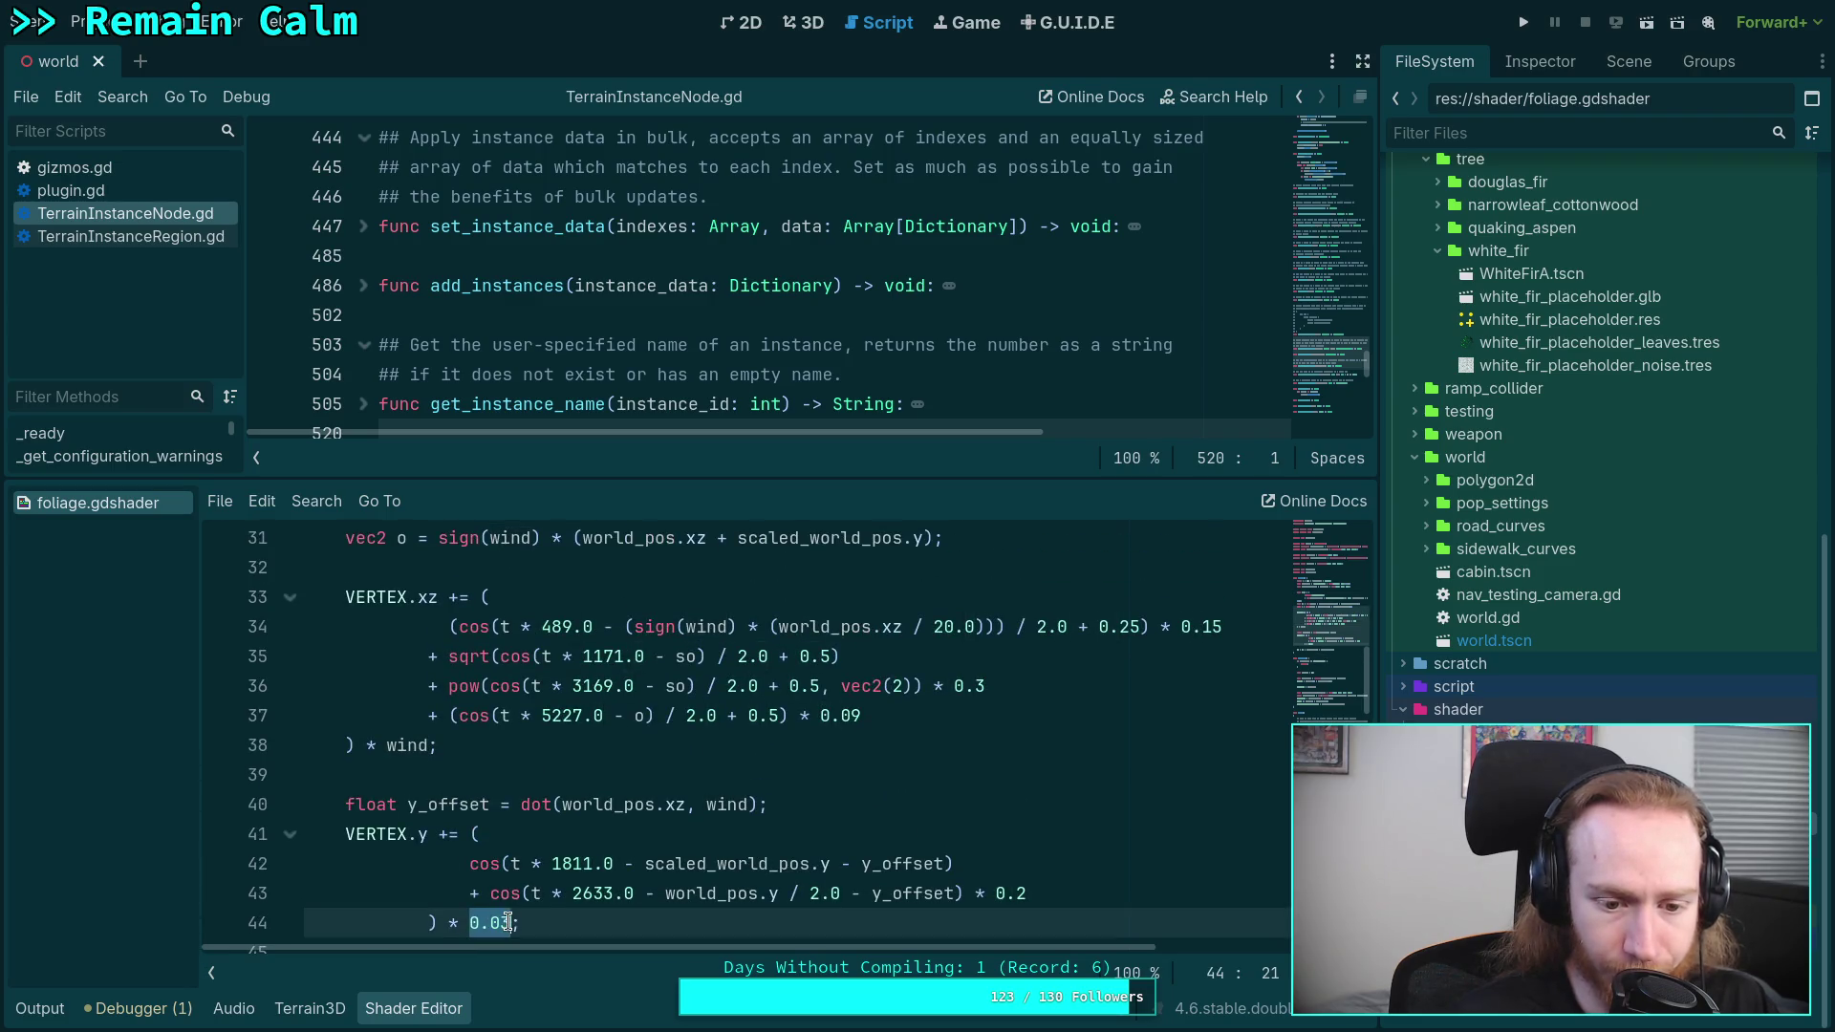
pyautogui.click(533, 850)
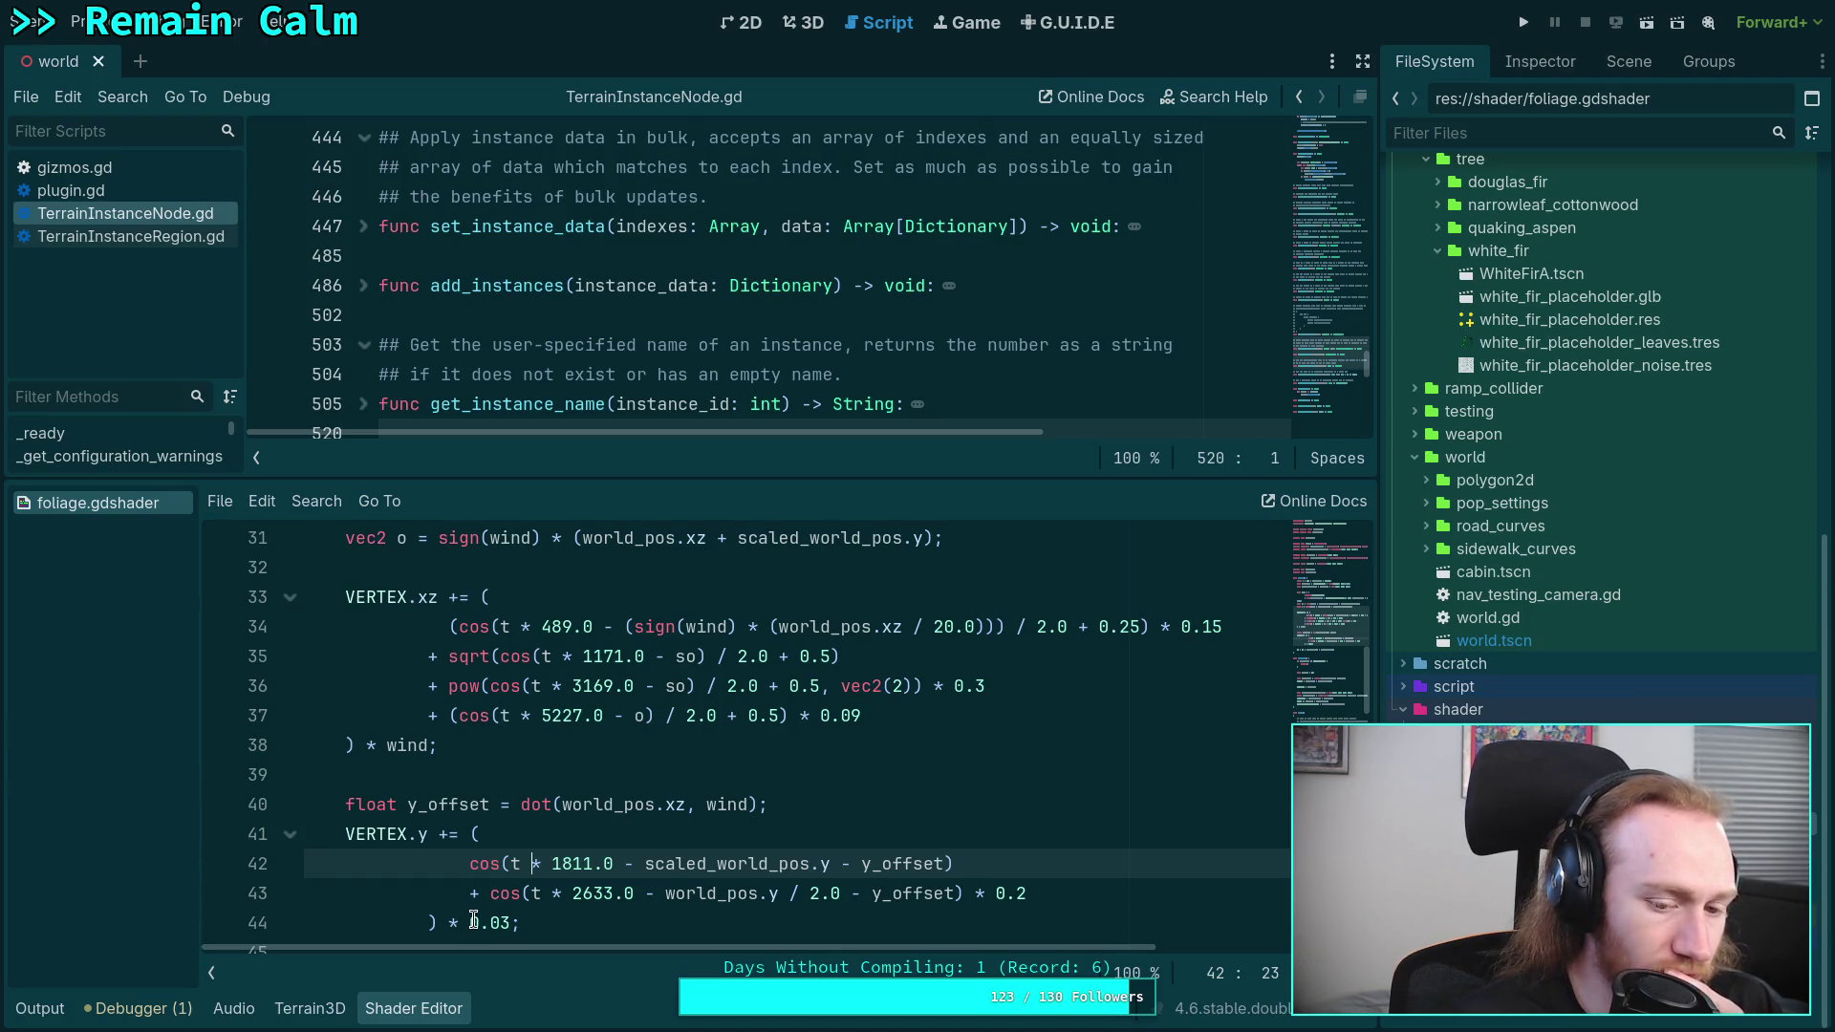
pyautogui.doubleClick(472, 922)
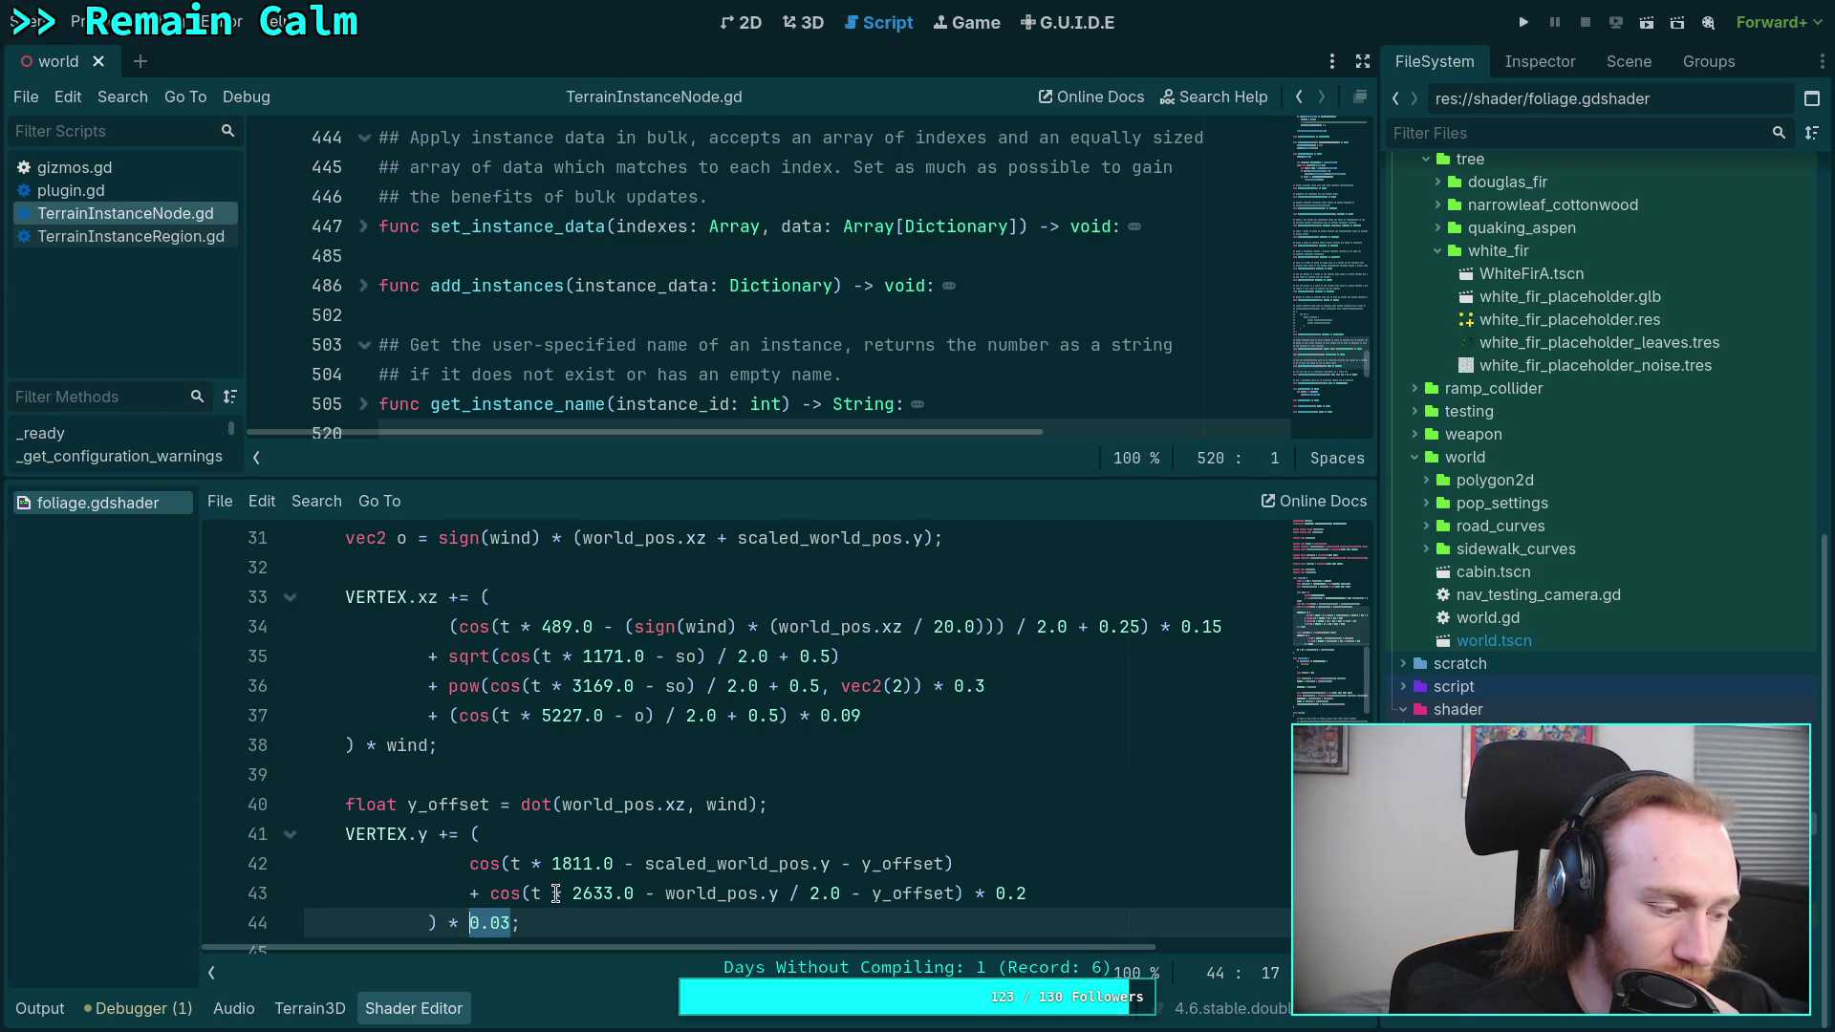
pyautogui.click(514, 922)
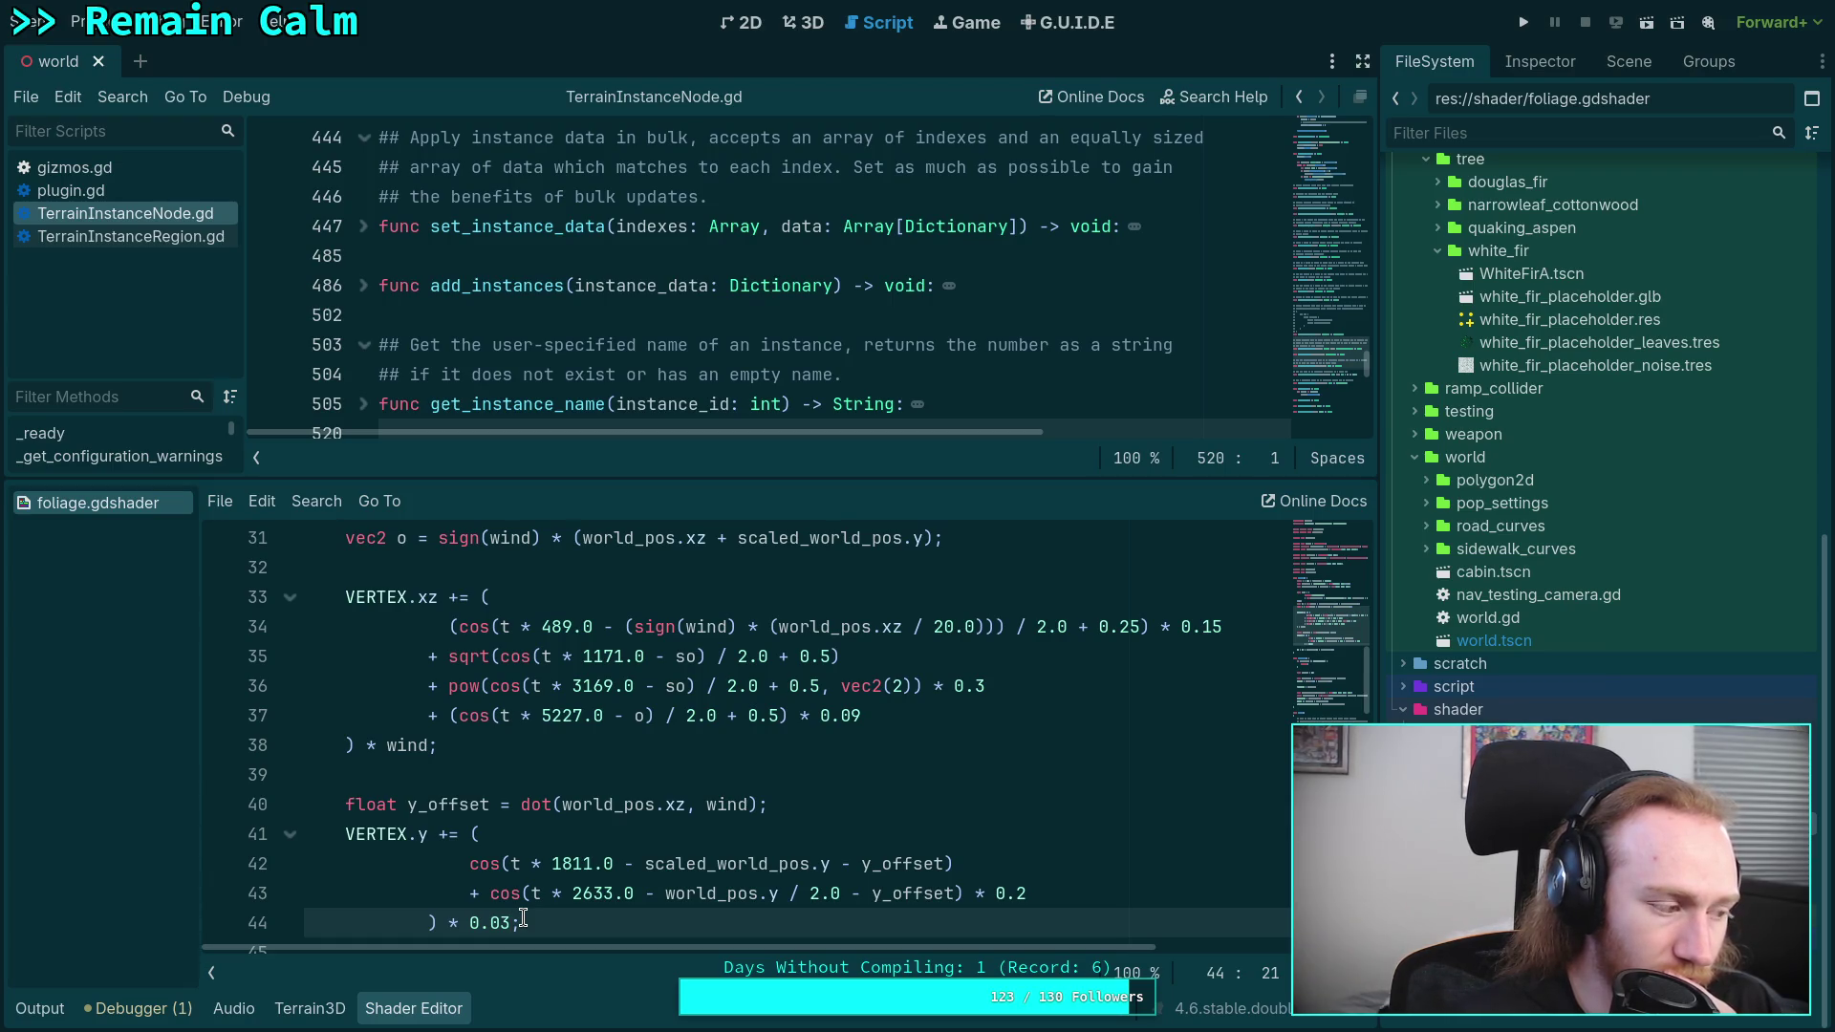
pyautogui.doubleClick(476, 922)
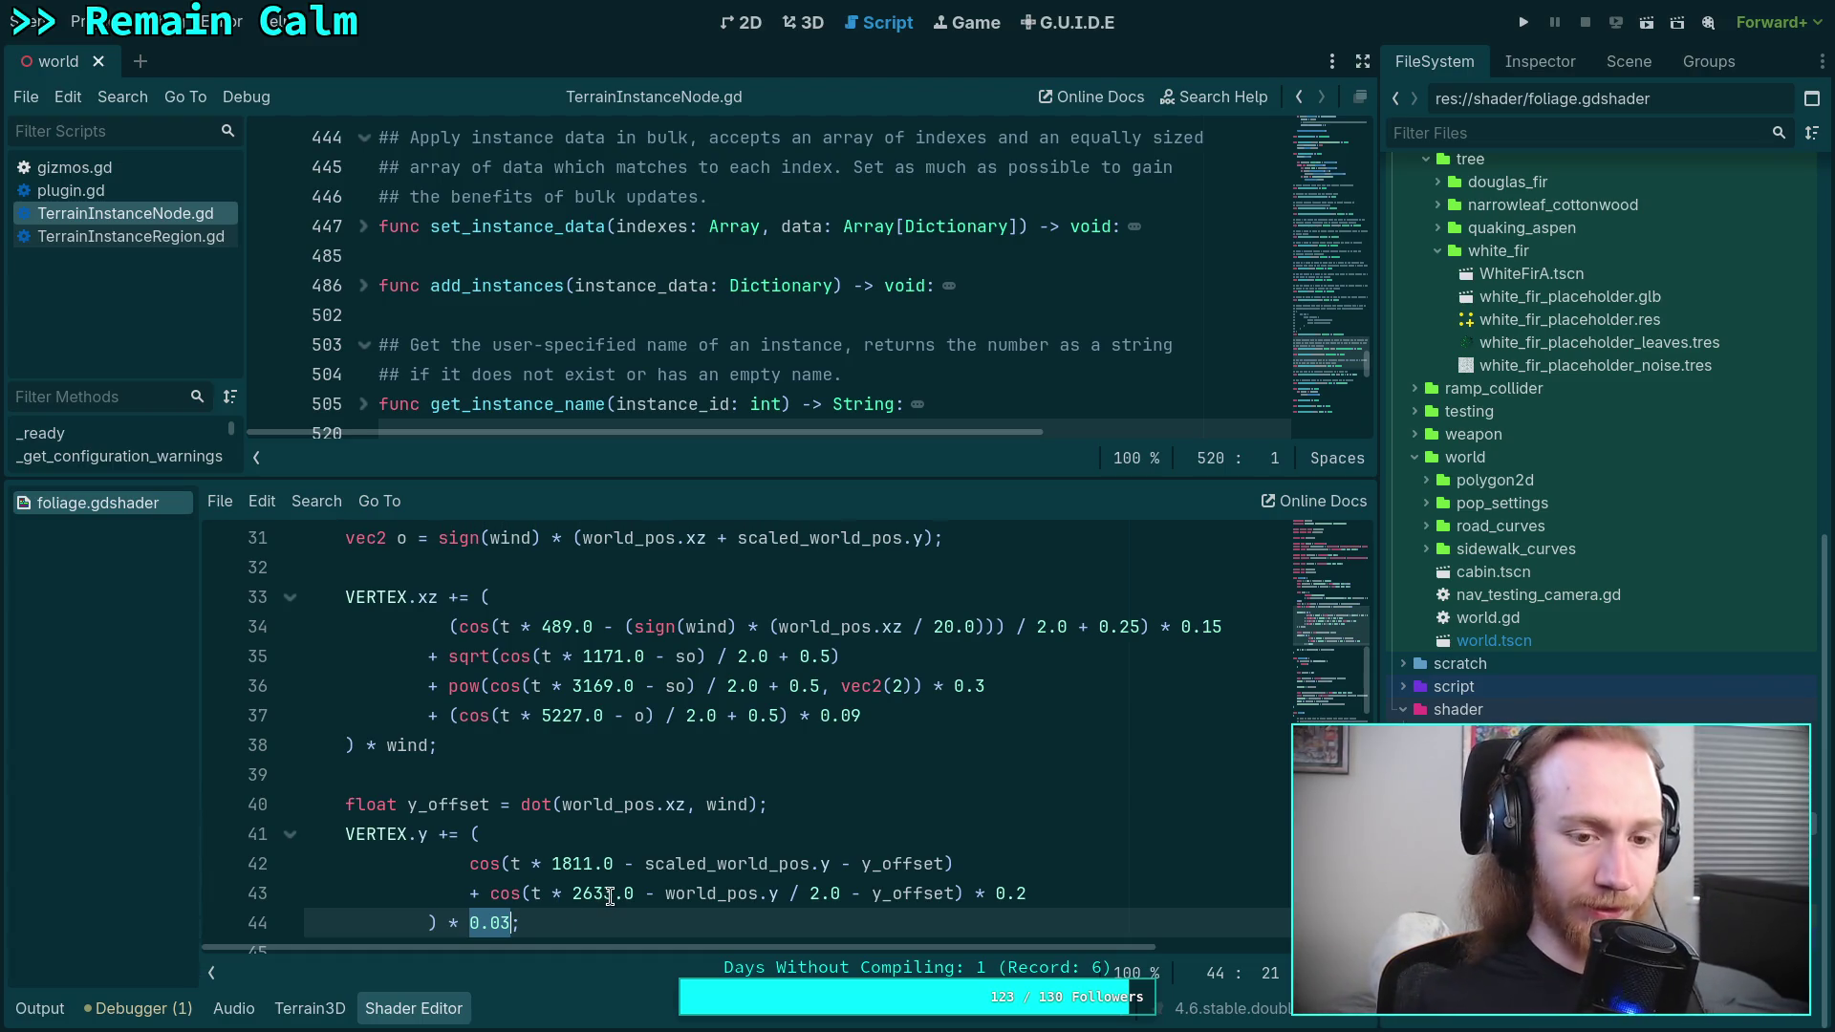
pyautogui.scroll(4, 797, 765)
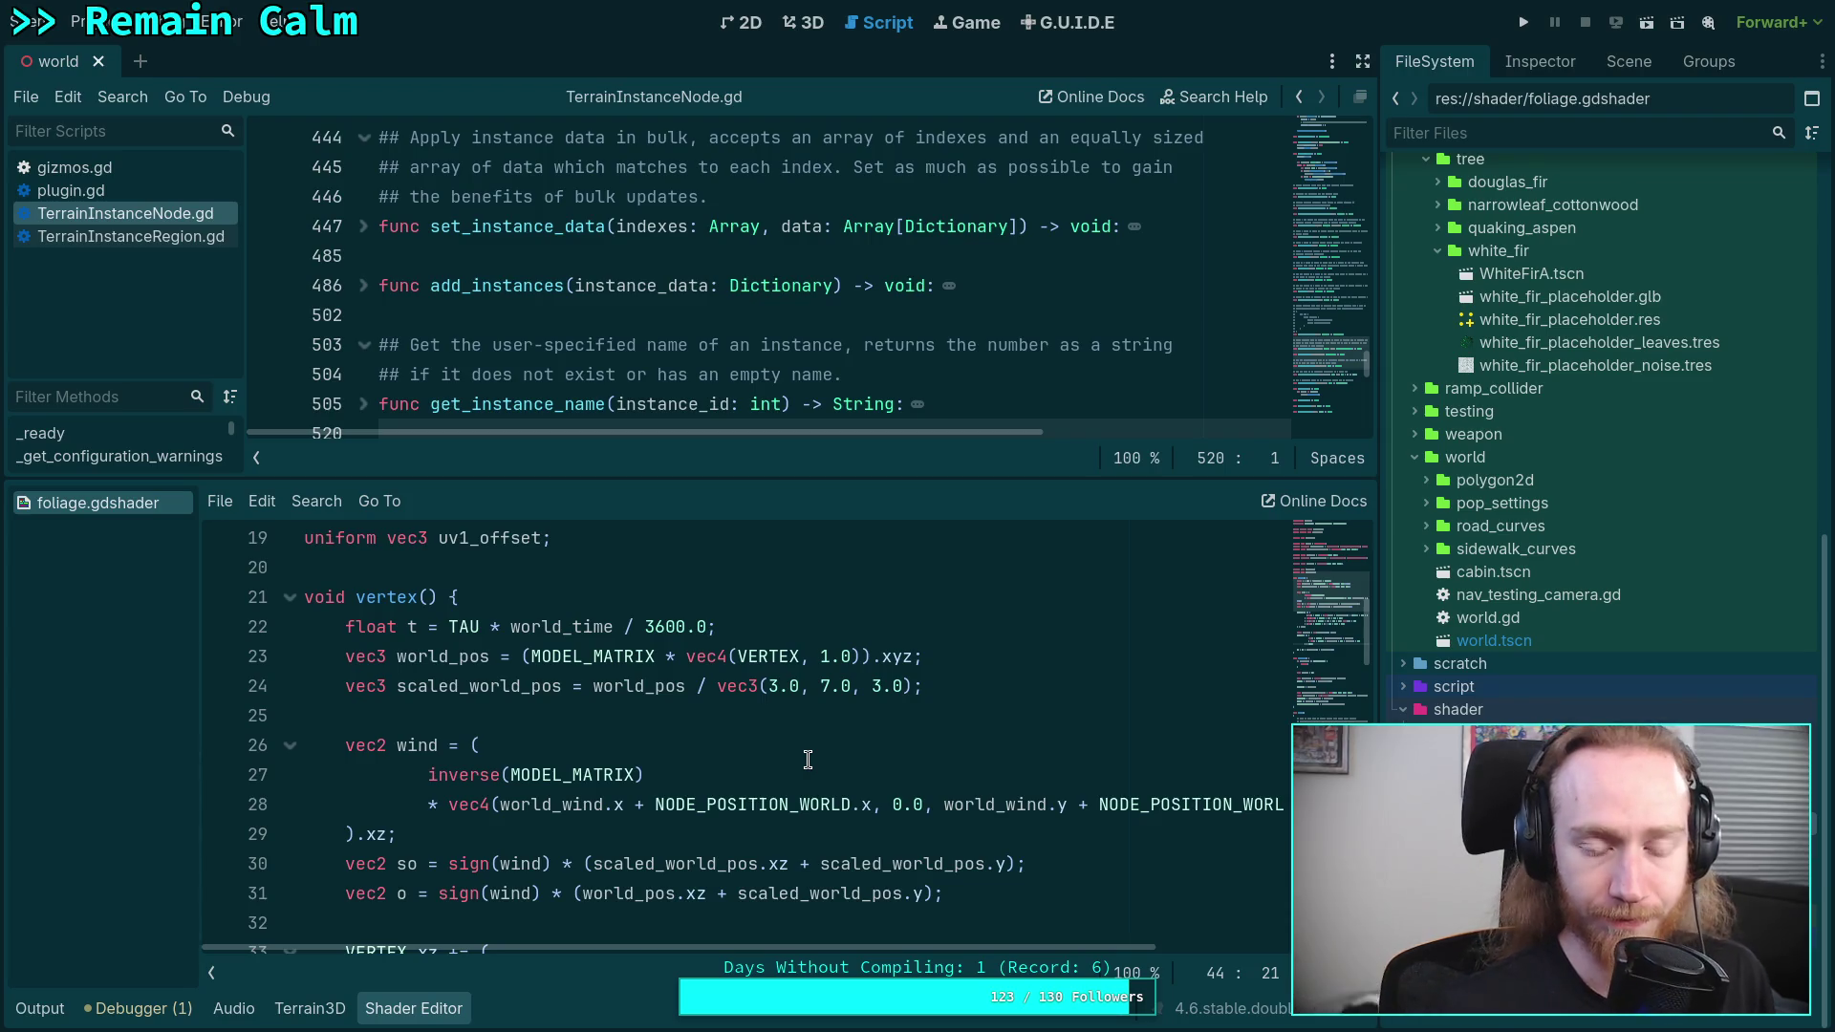
pyautogui.scroll(-4, 807, 759)
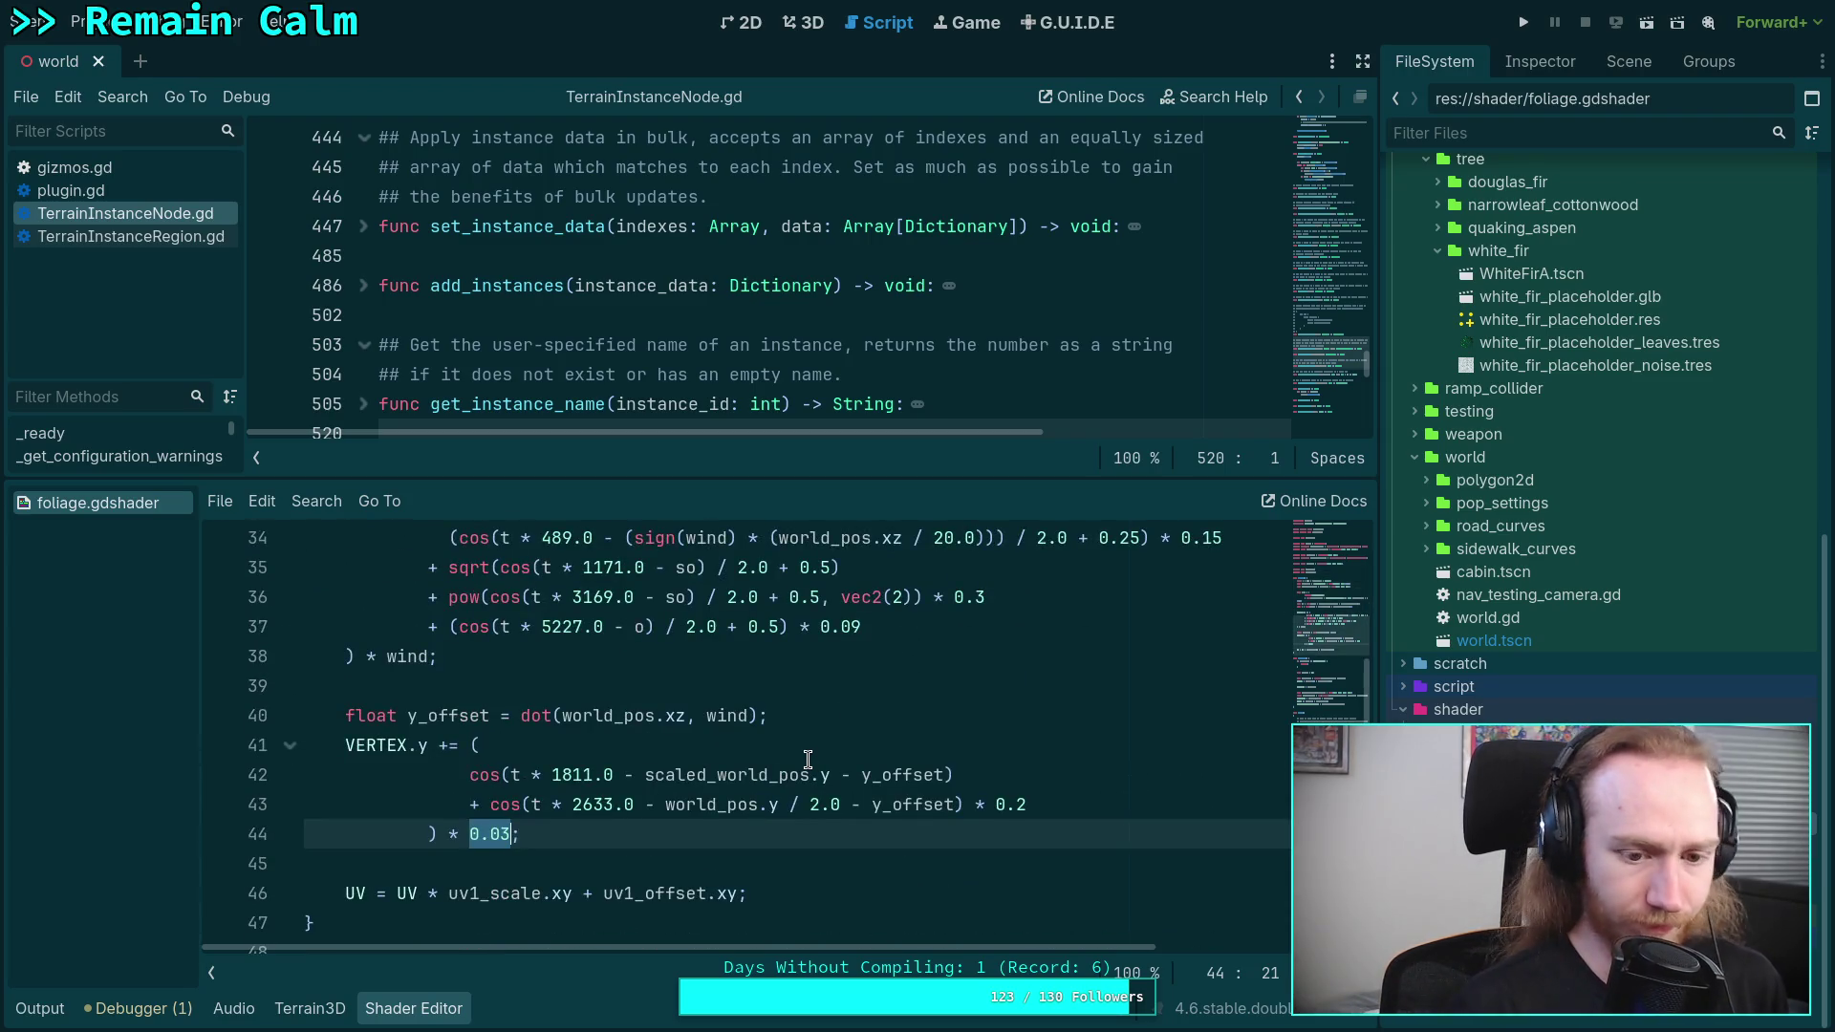
# - Replace line 44's 0.03 factor with length(wind) * 0.3 and save the shader
pyautogui.write('l')
pyautogui.write('ength(wind')
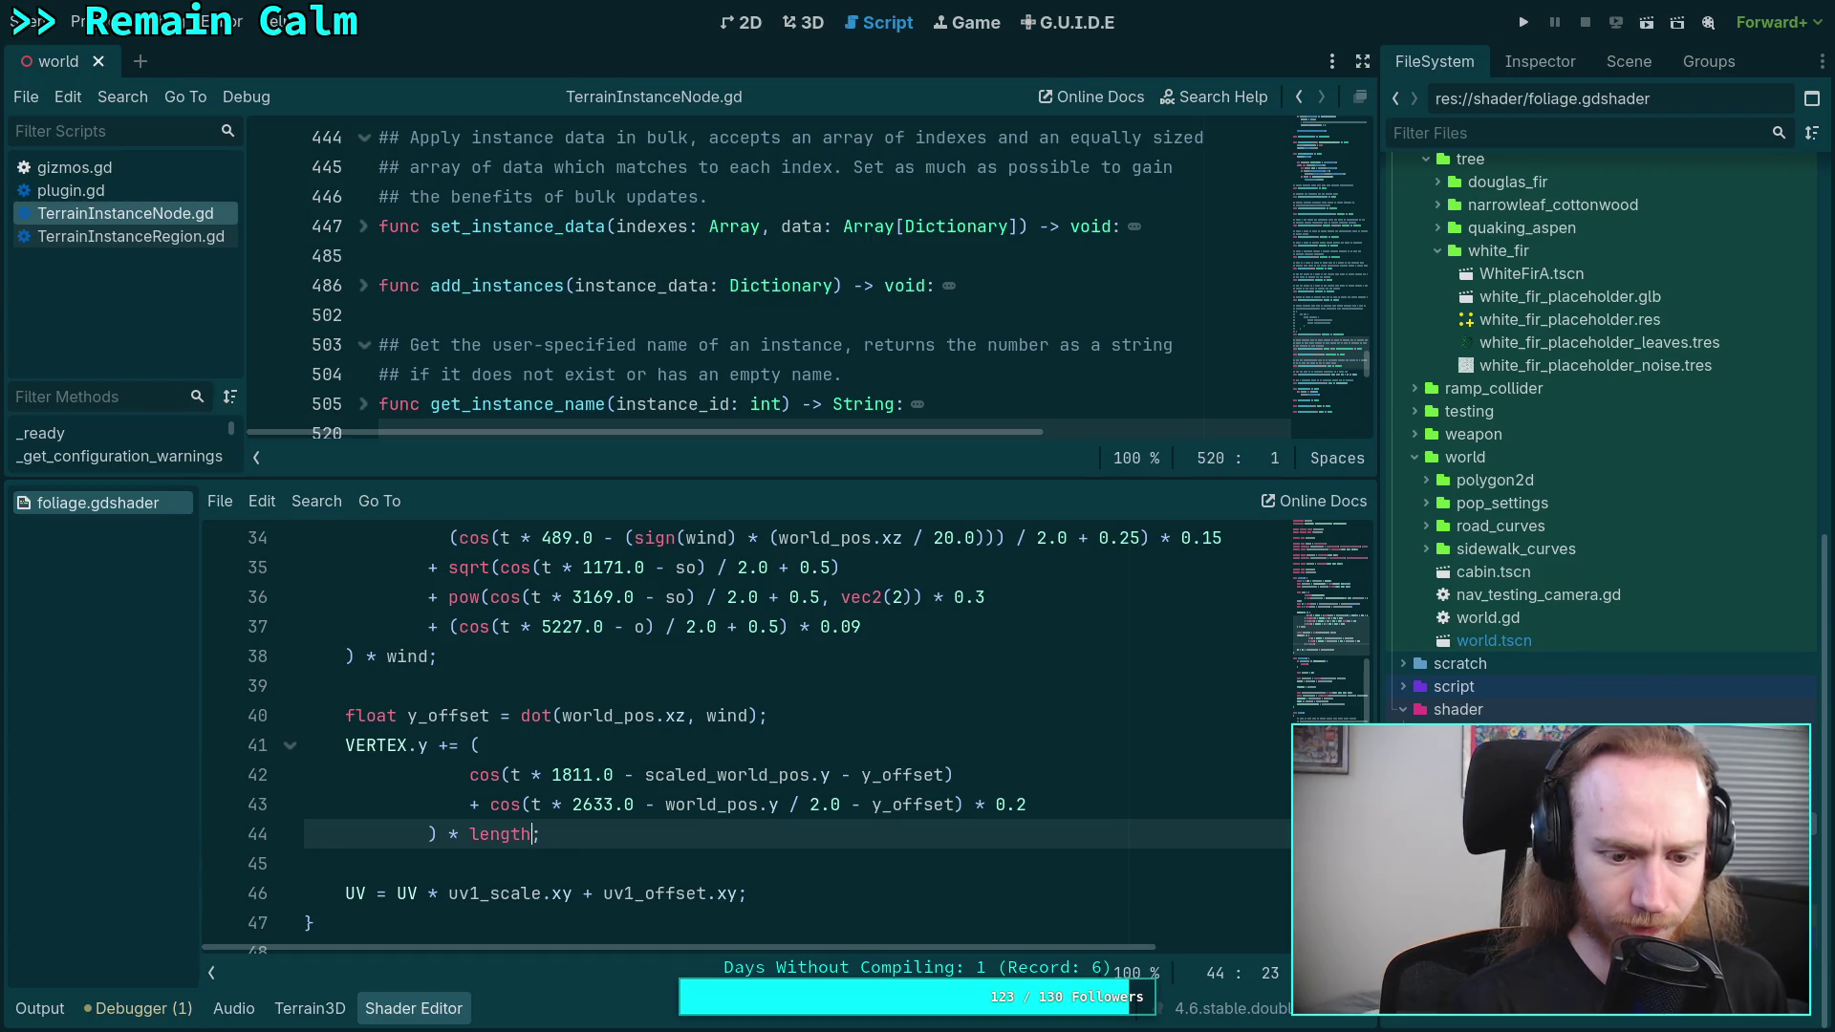
pyautogui.write(') * 0')
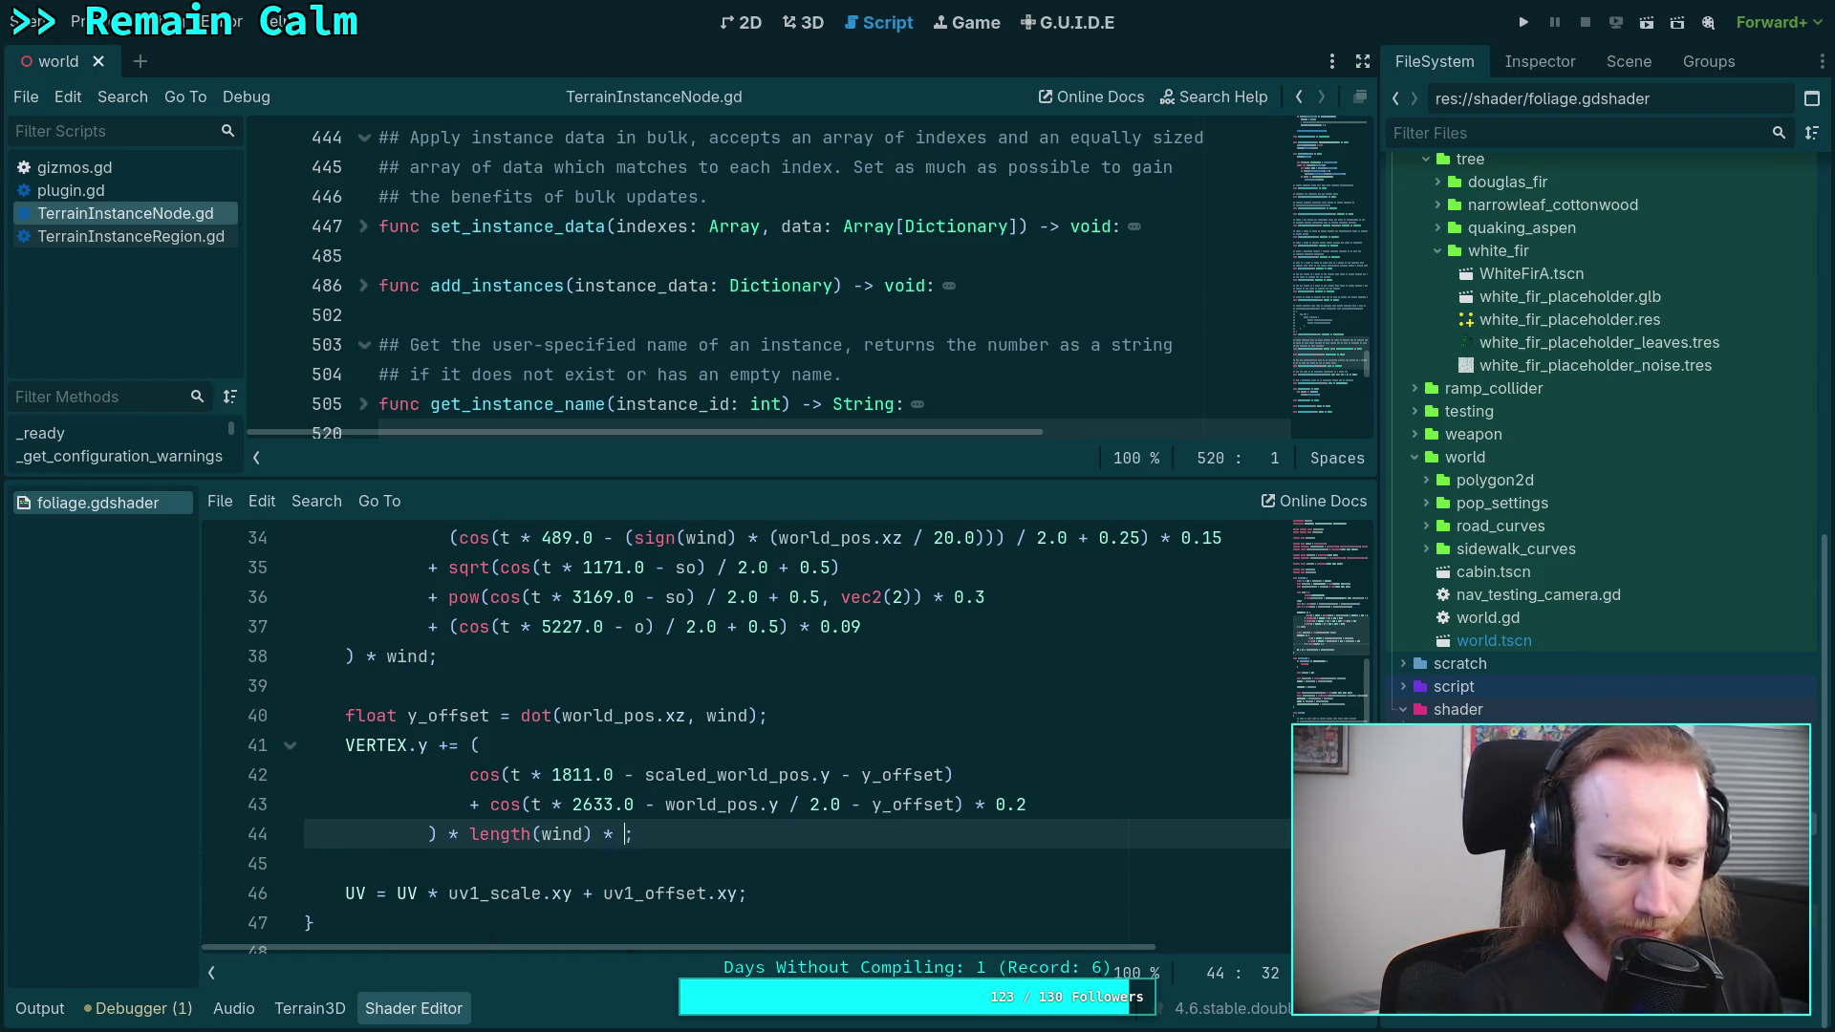
pyautogui.write('.')
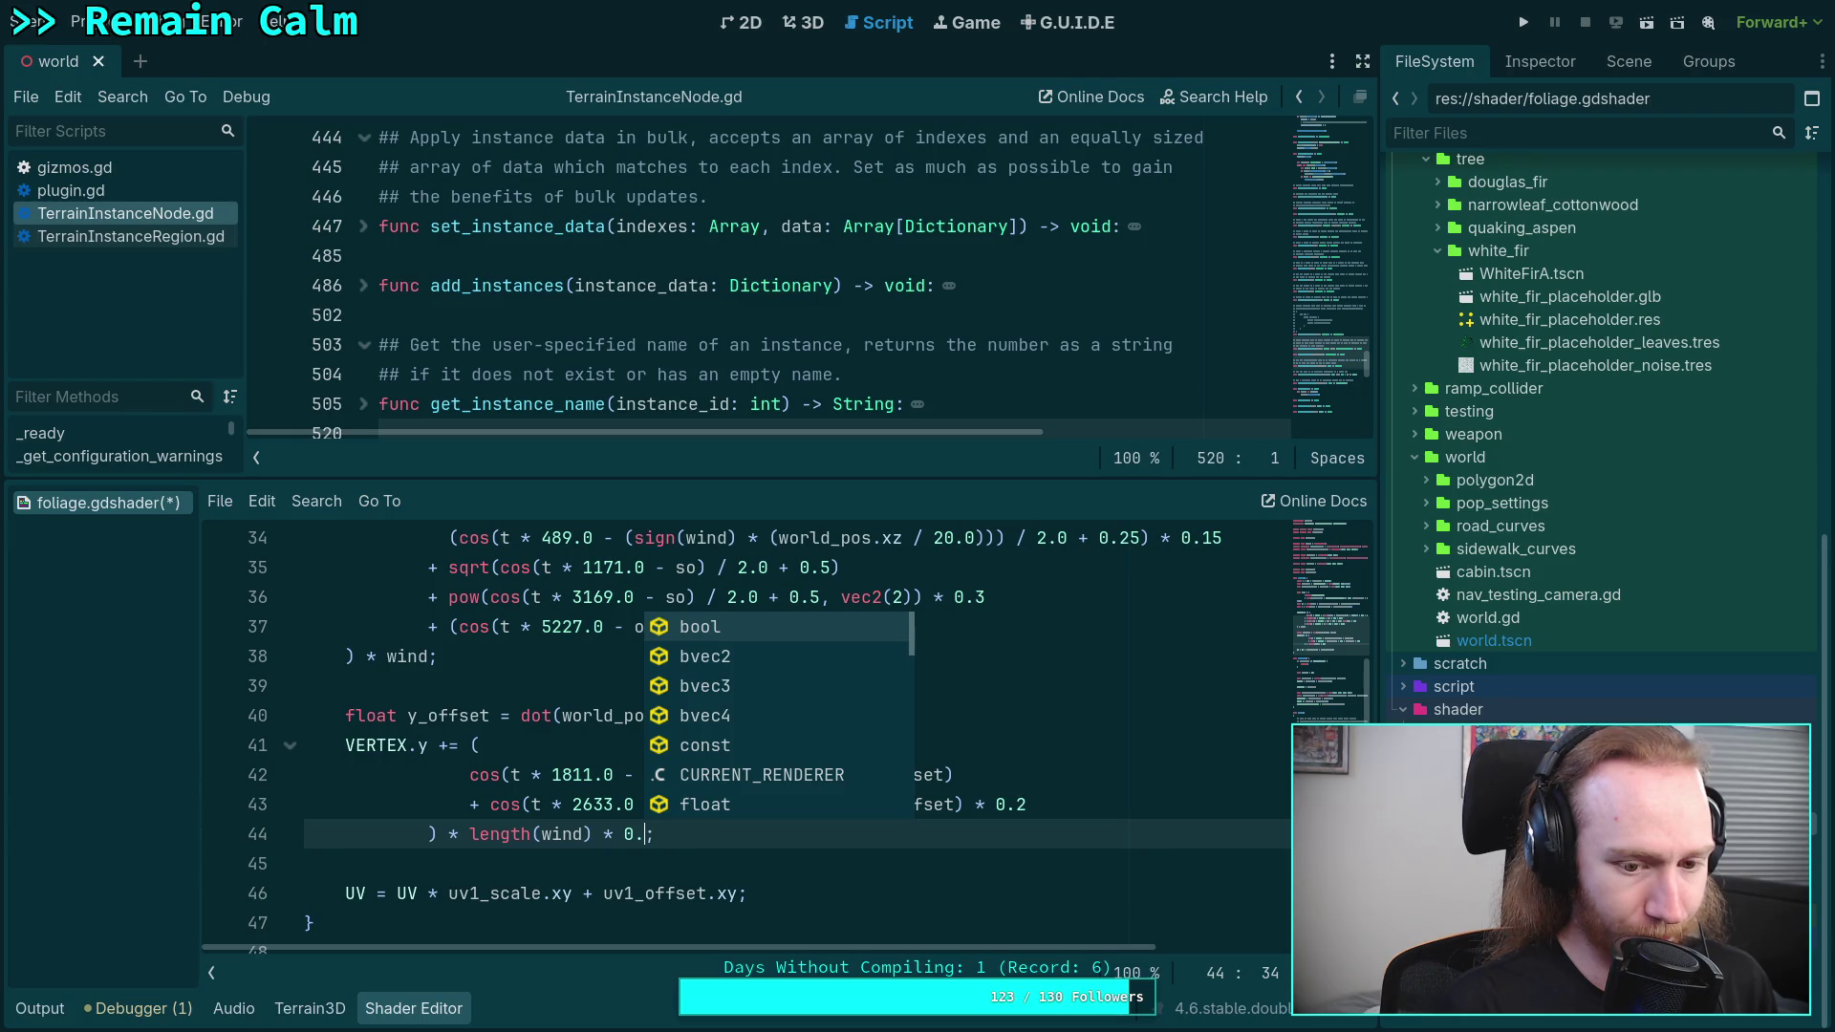
pyautogui.write('3')
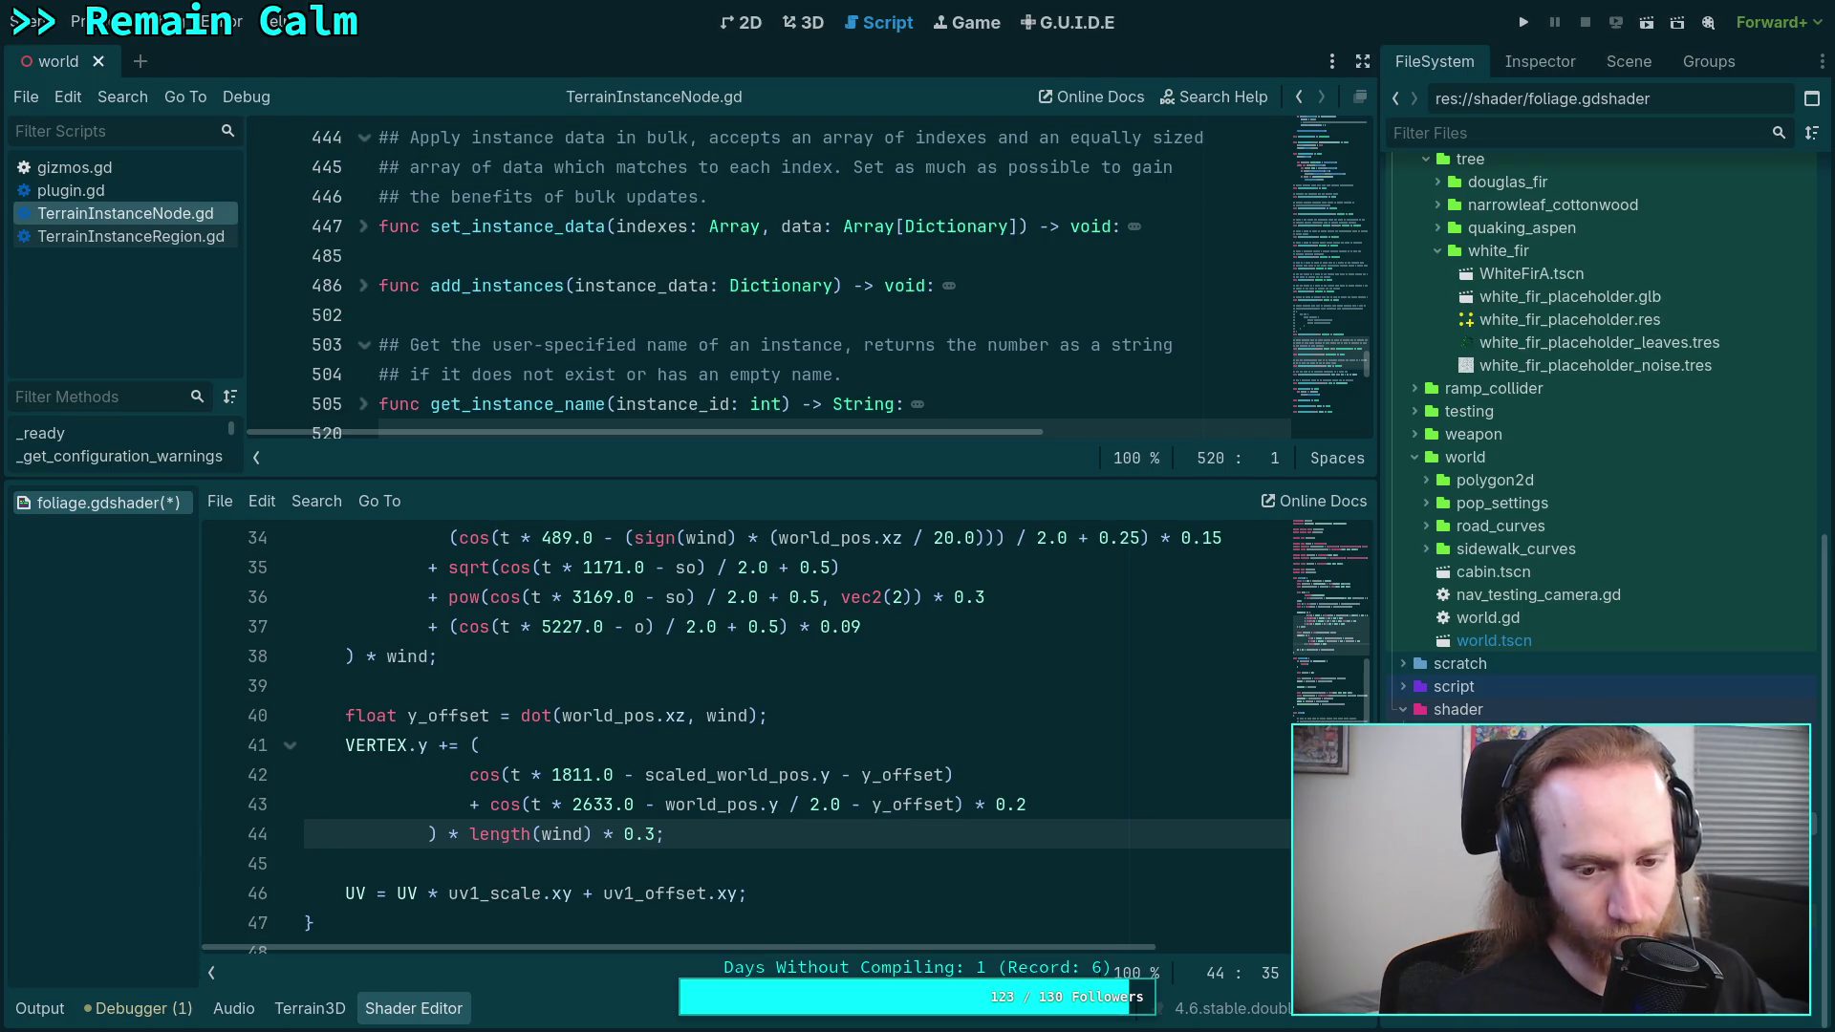
pyautogui.hotkey('ctrl', 's')
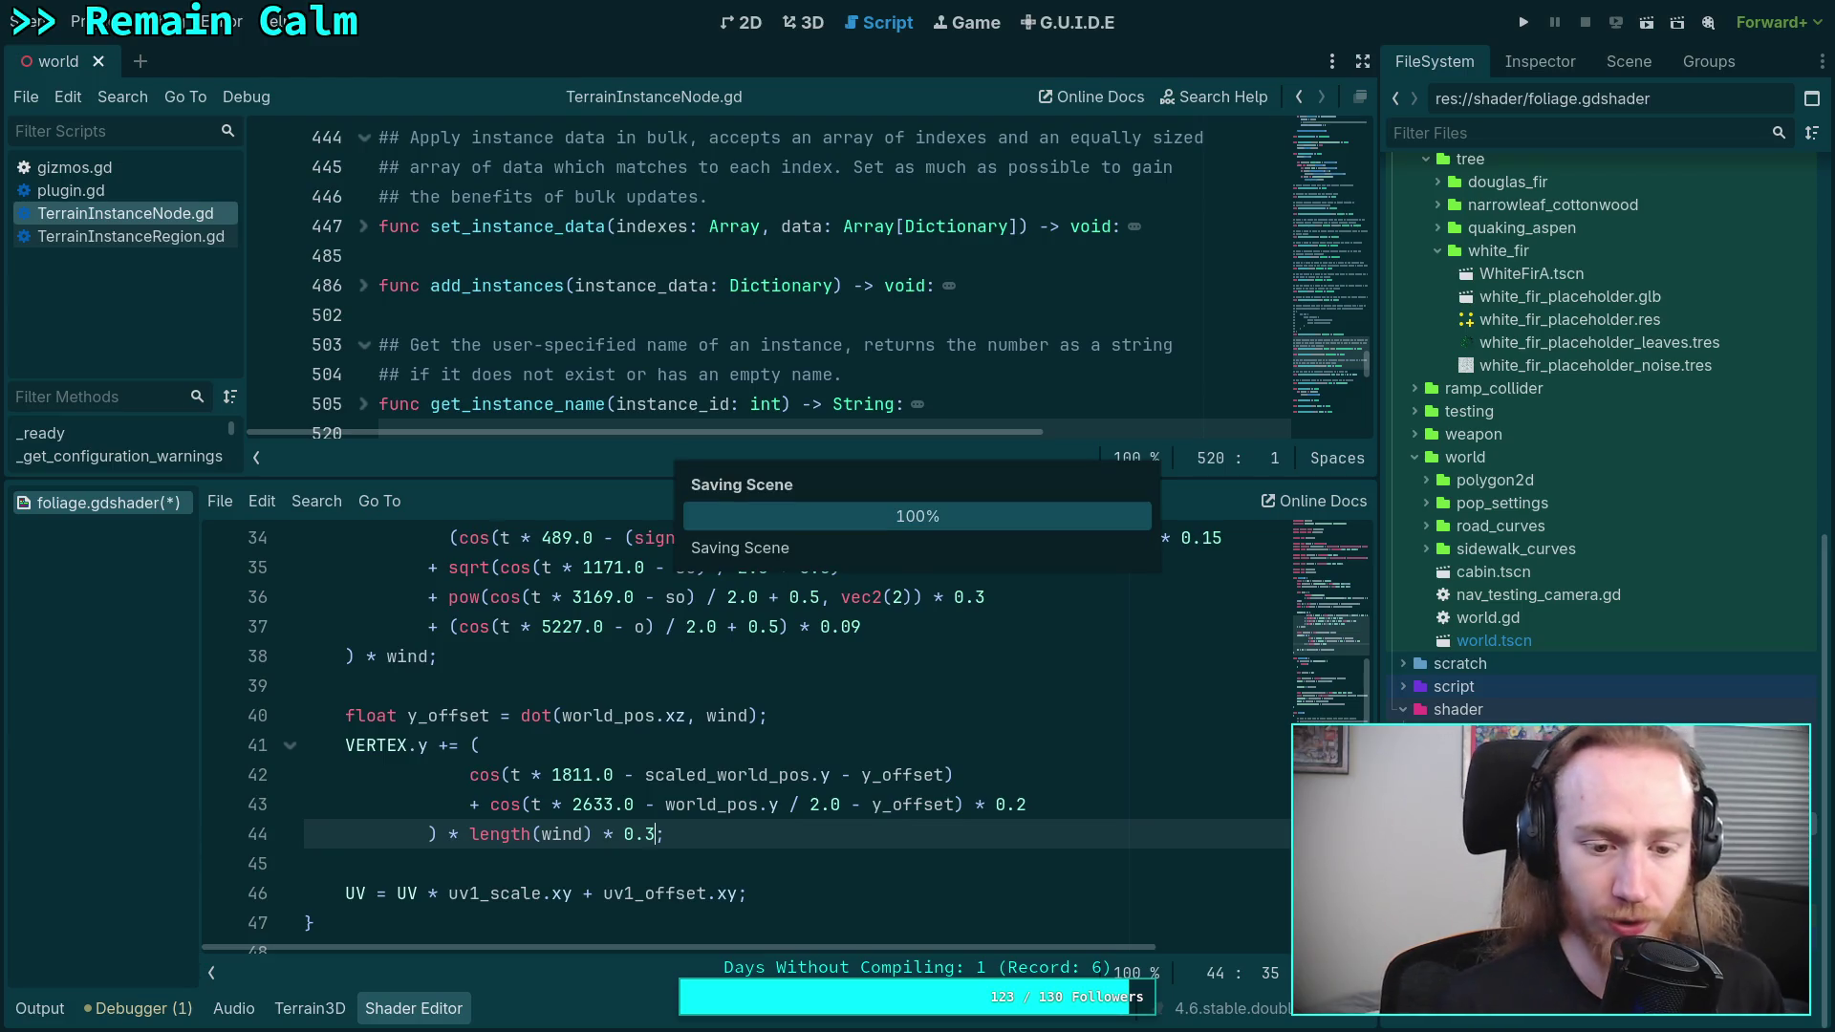
pyautogui.click(413, 1008)
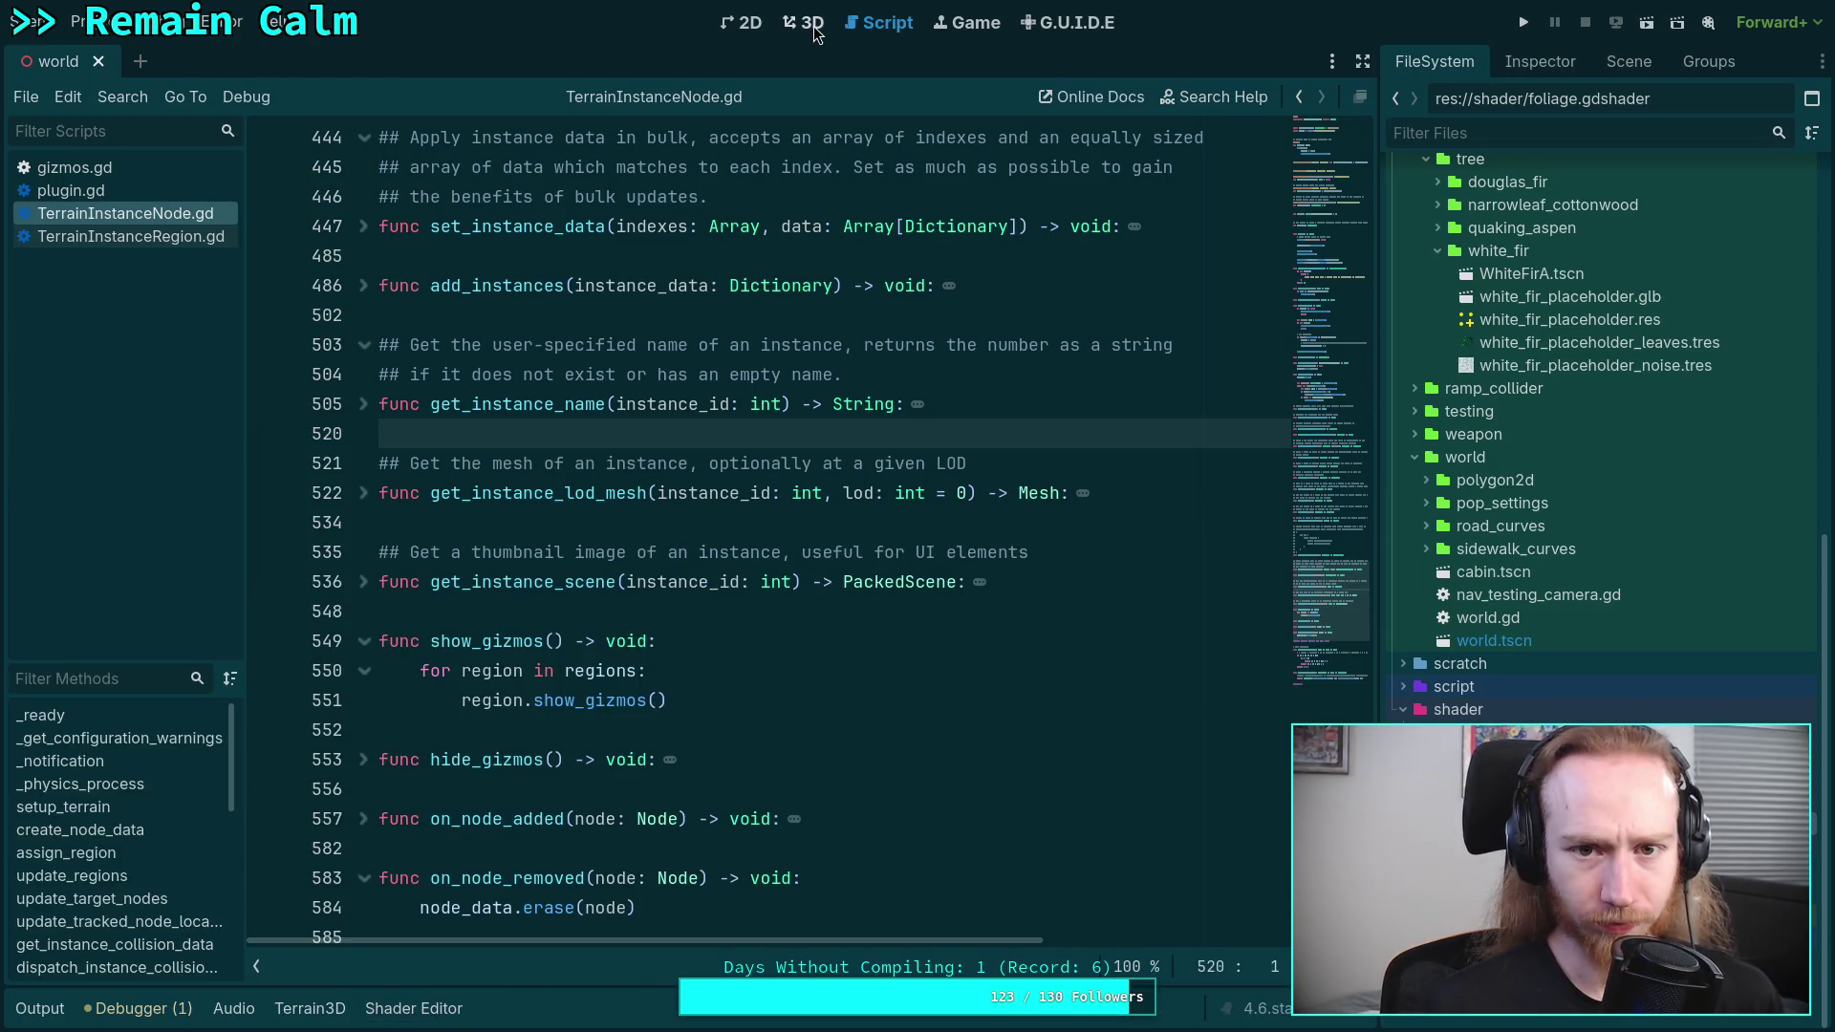
# - Fly the 3D camera over the forest to preview the sway, then return to the shader code
pyautogui.click(811, 23)
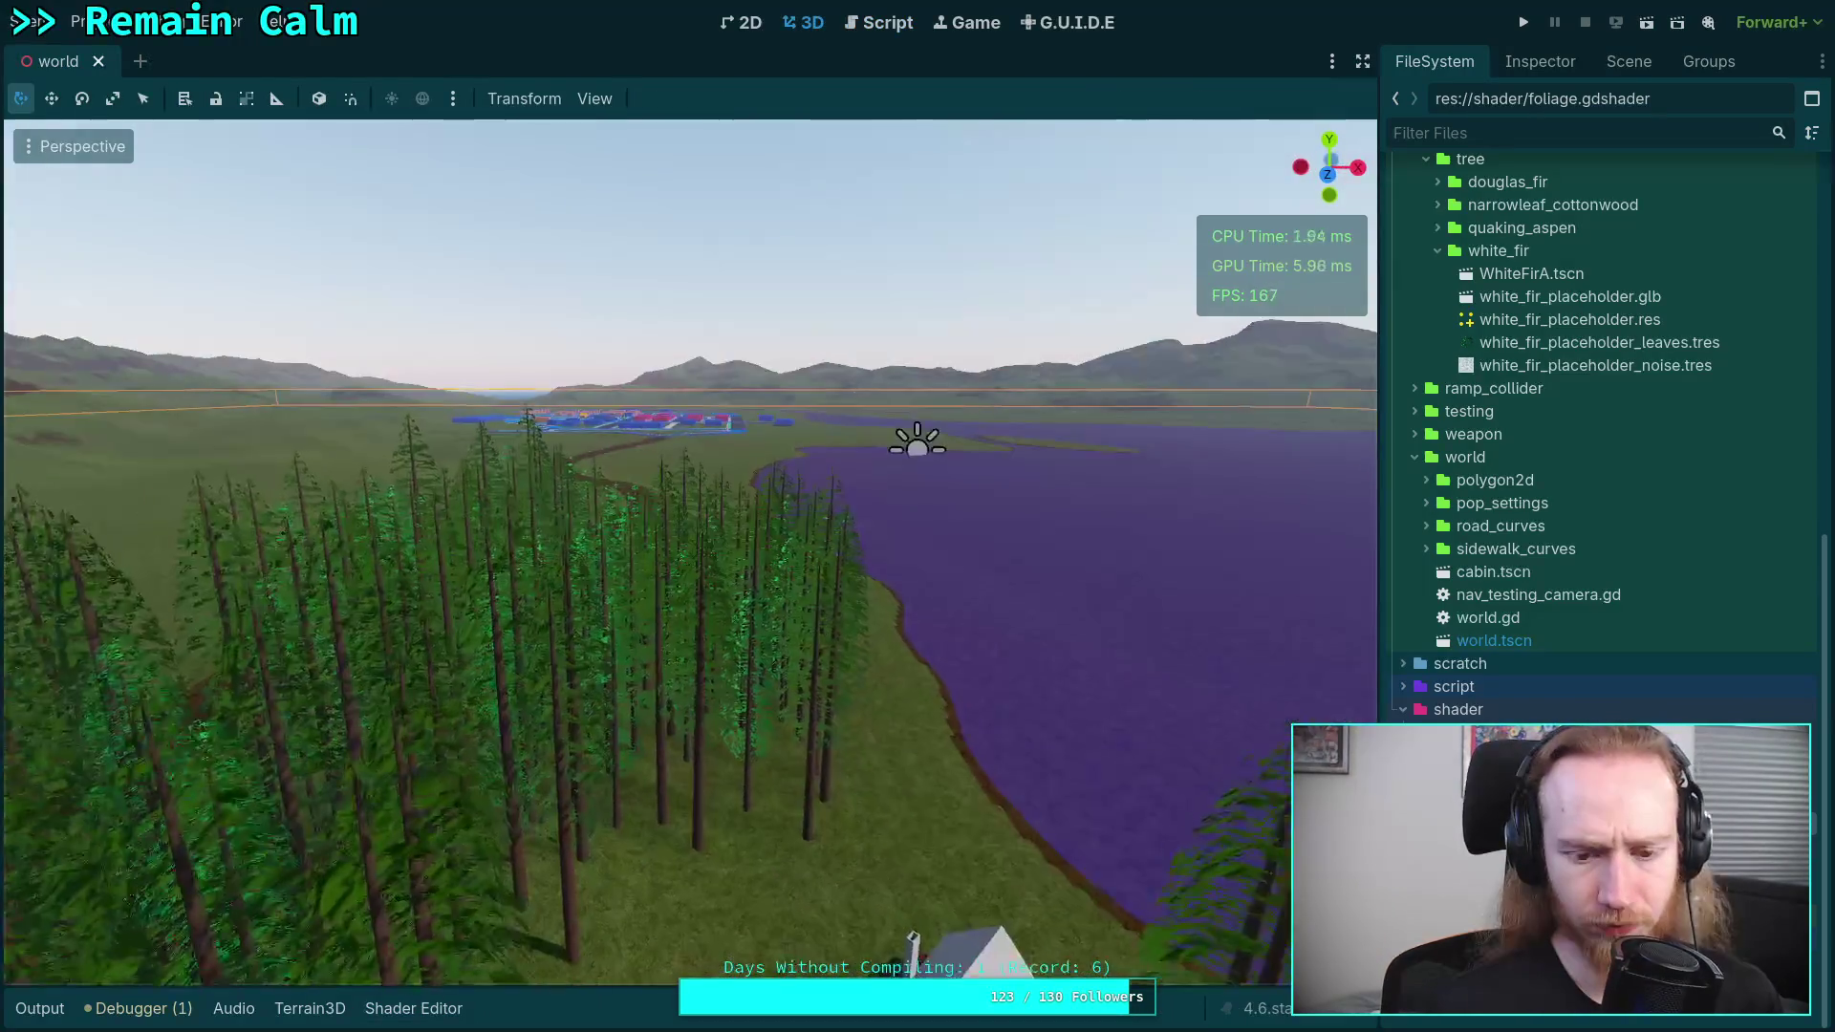
pyautogui.moveTo(726, 367)
pyautogui.mouseDown()
pyautogui.moveTo(684, 715)
pyautogui.moveTo(841, 669)
pyautogui.moveTo(821, 879)
pyautogui.moveTo(803, 583)
pyautogui.mouseUp()
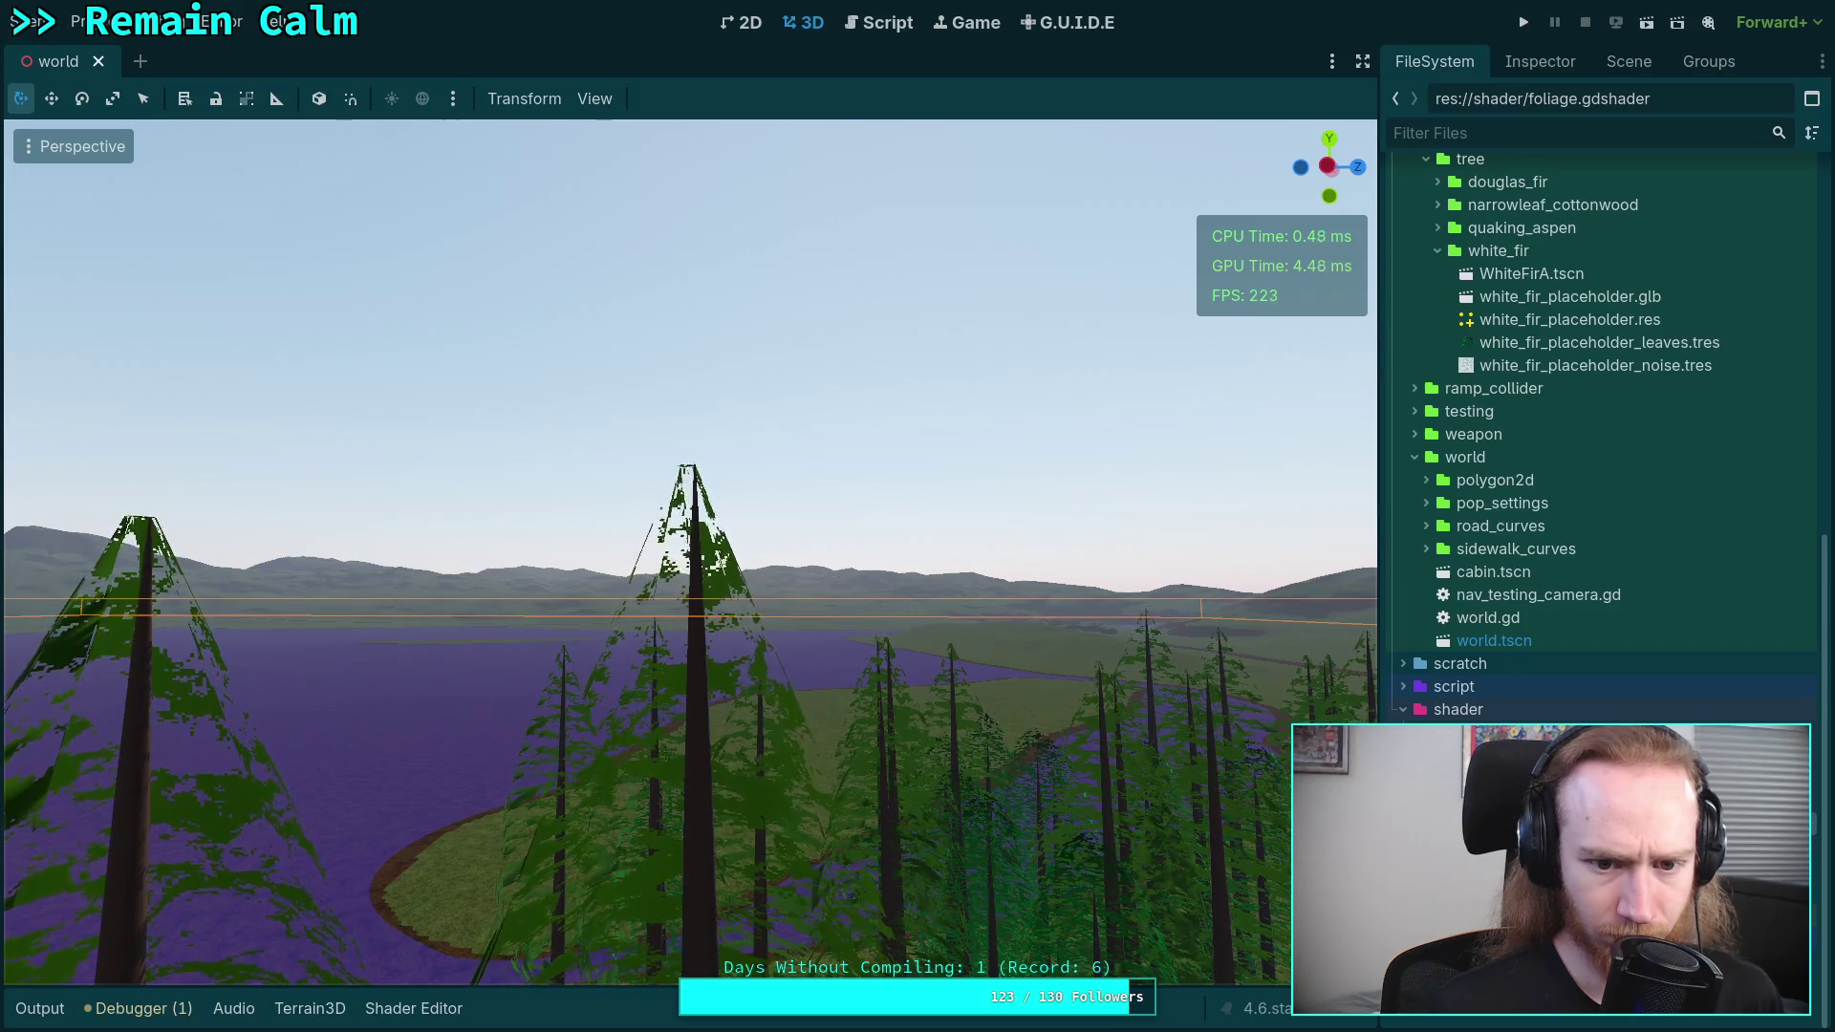
pyautogui.click(454, 1016)
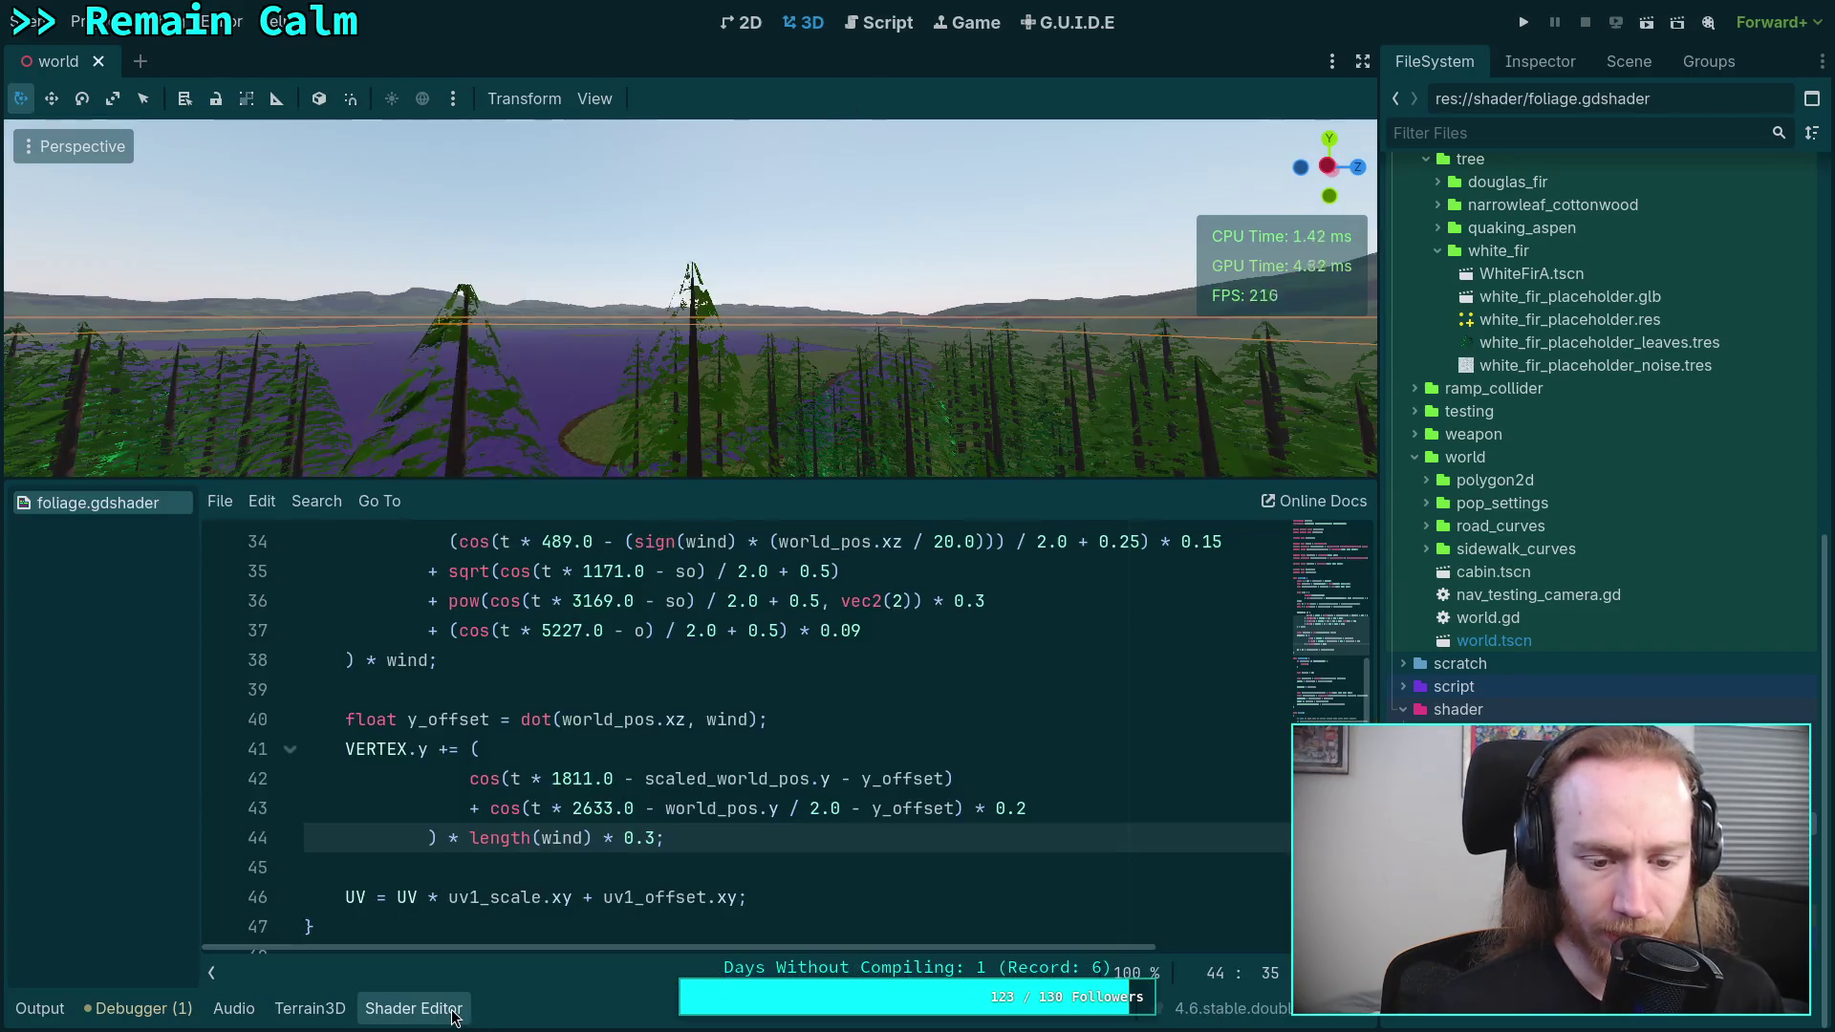
# - Try sway multipliers of 0.25 on lines 34 and 36 and 0.07 on line 37
pyautogui.scroll(5, 860, 703)
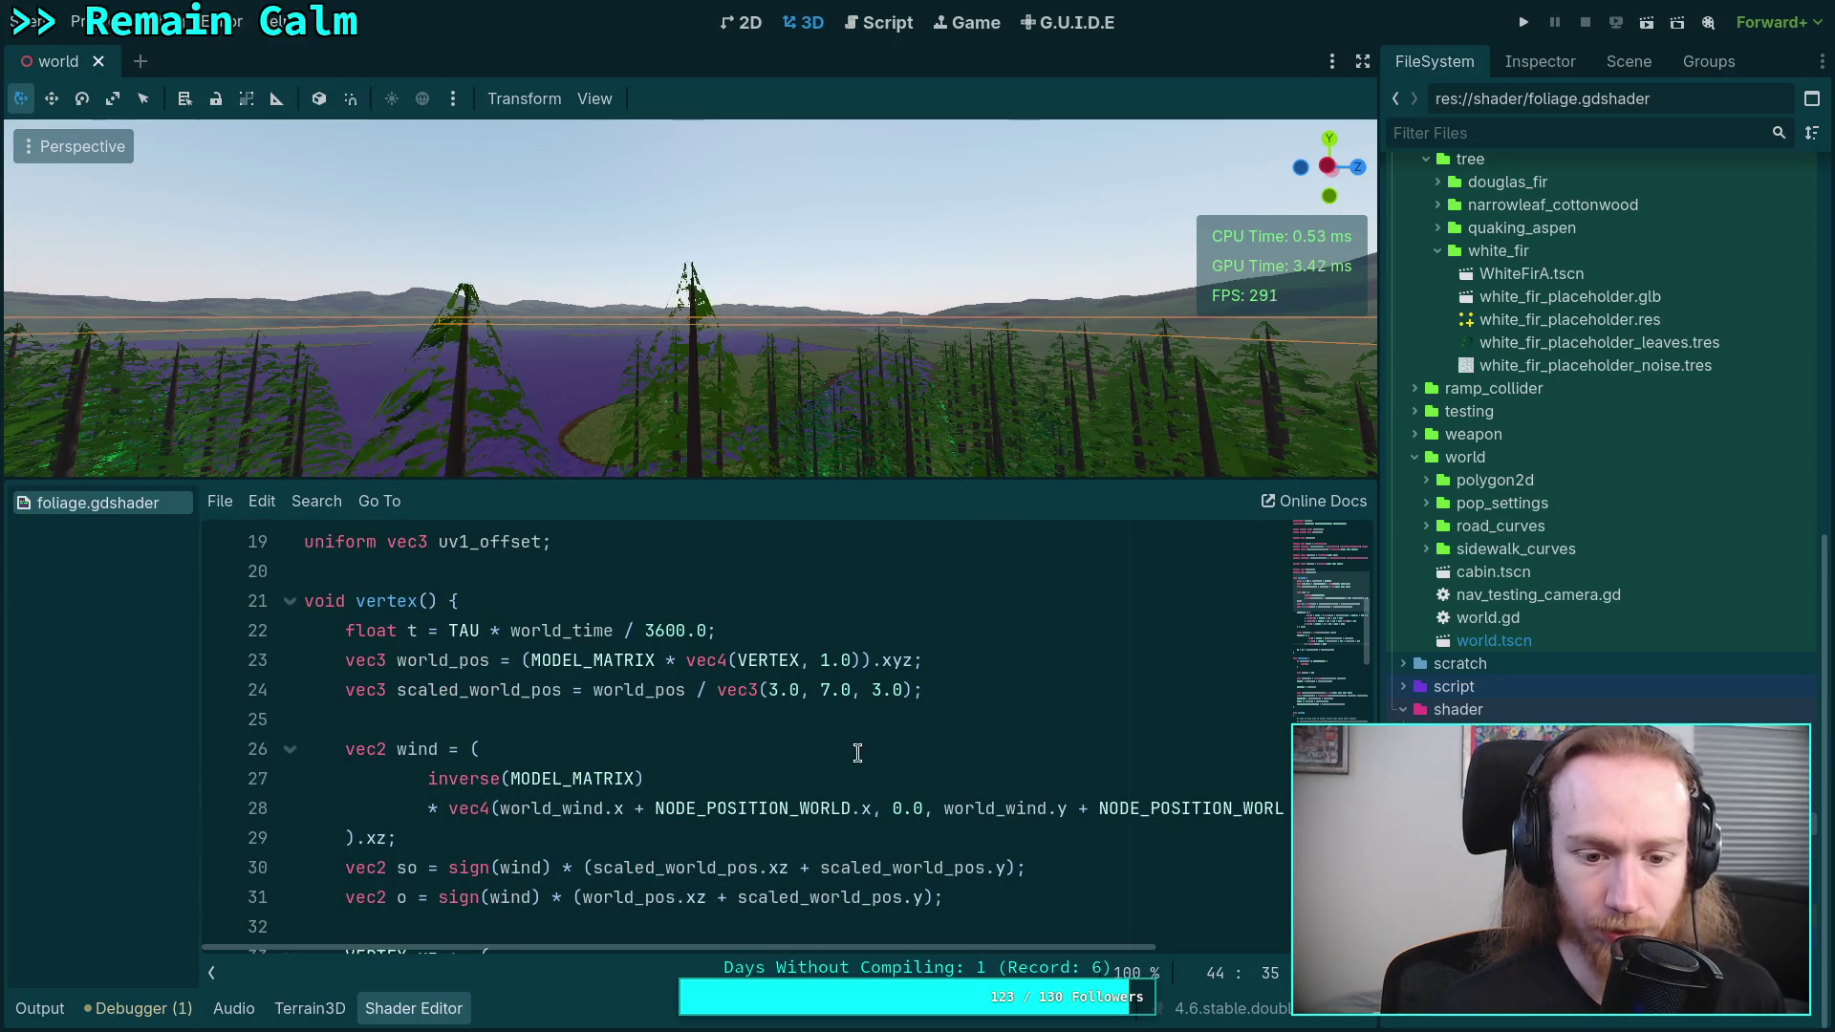
pyautogui.scroll(-2, 1023, 865)
pyautogui.click(1210, 809)
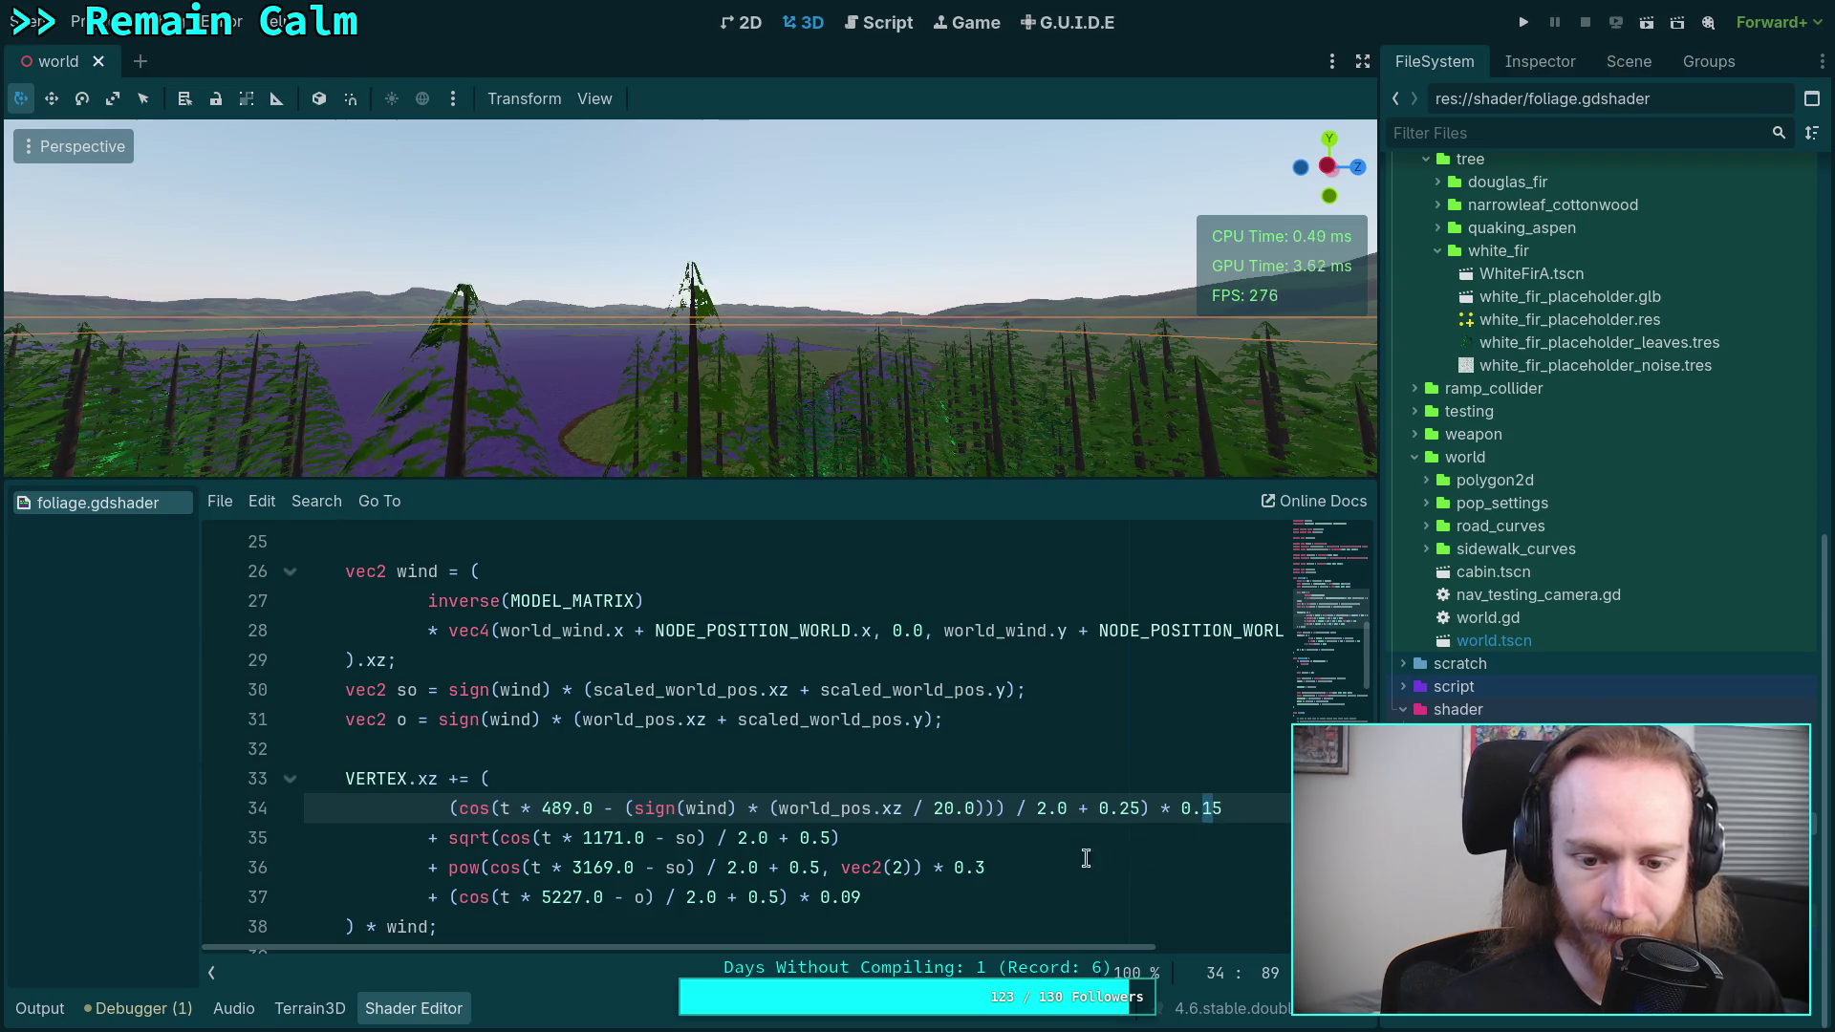
pyautogui.press('BackSpace')
pyautogui.write('2')
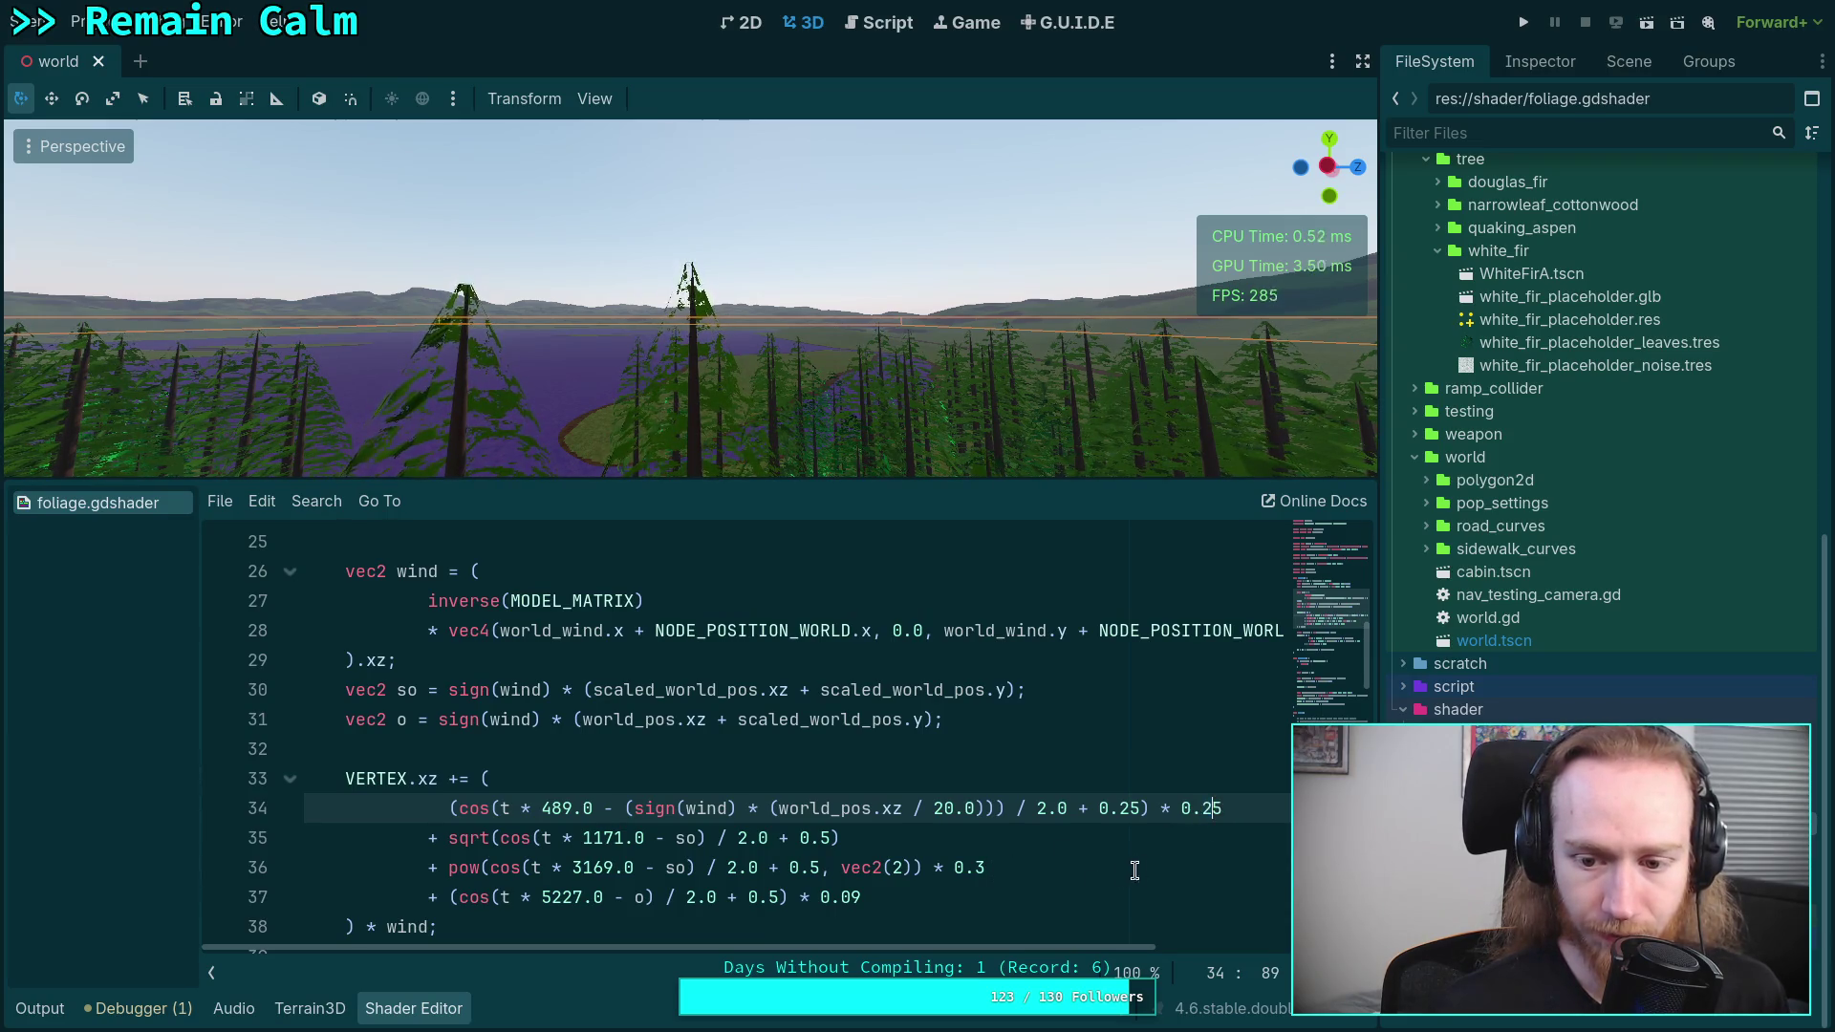
pyautogui.doubleClick(985, 868)
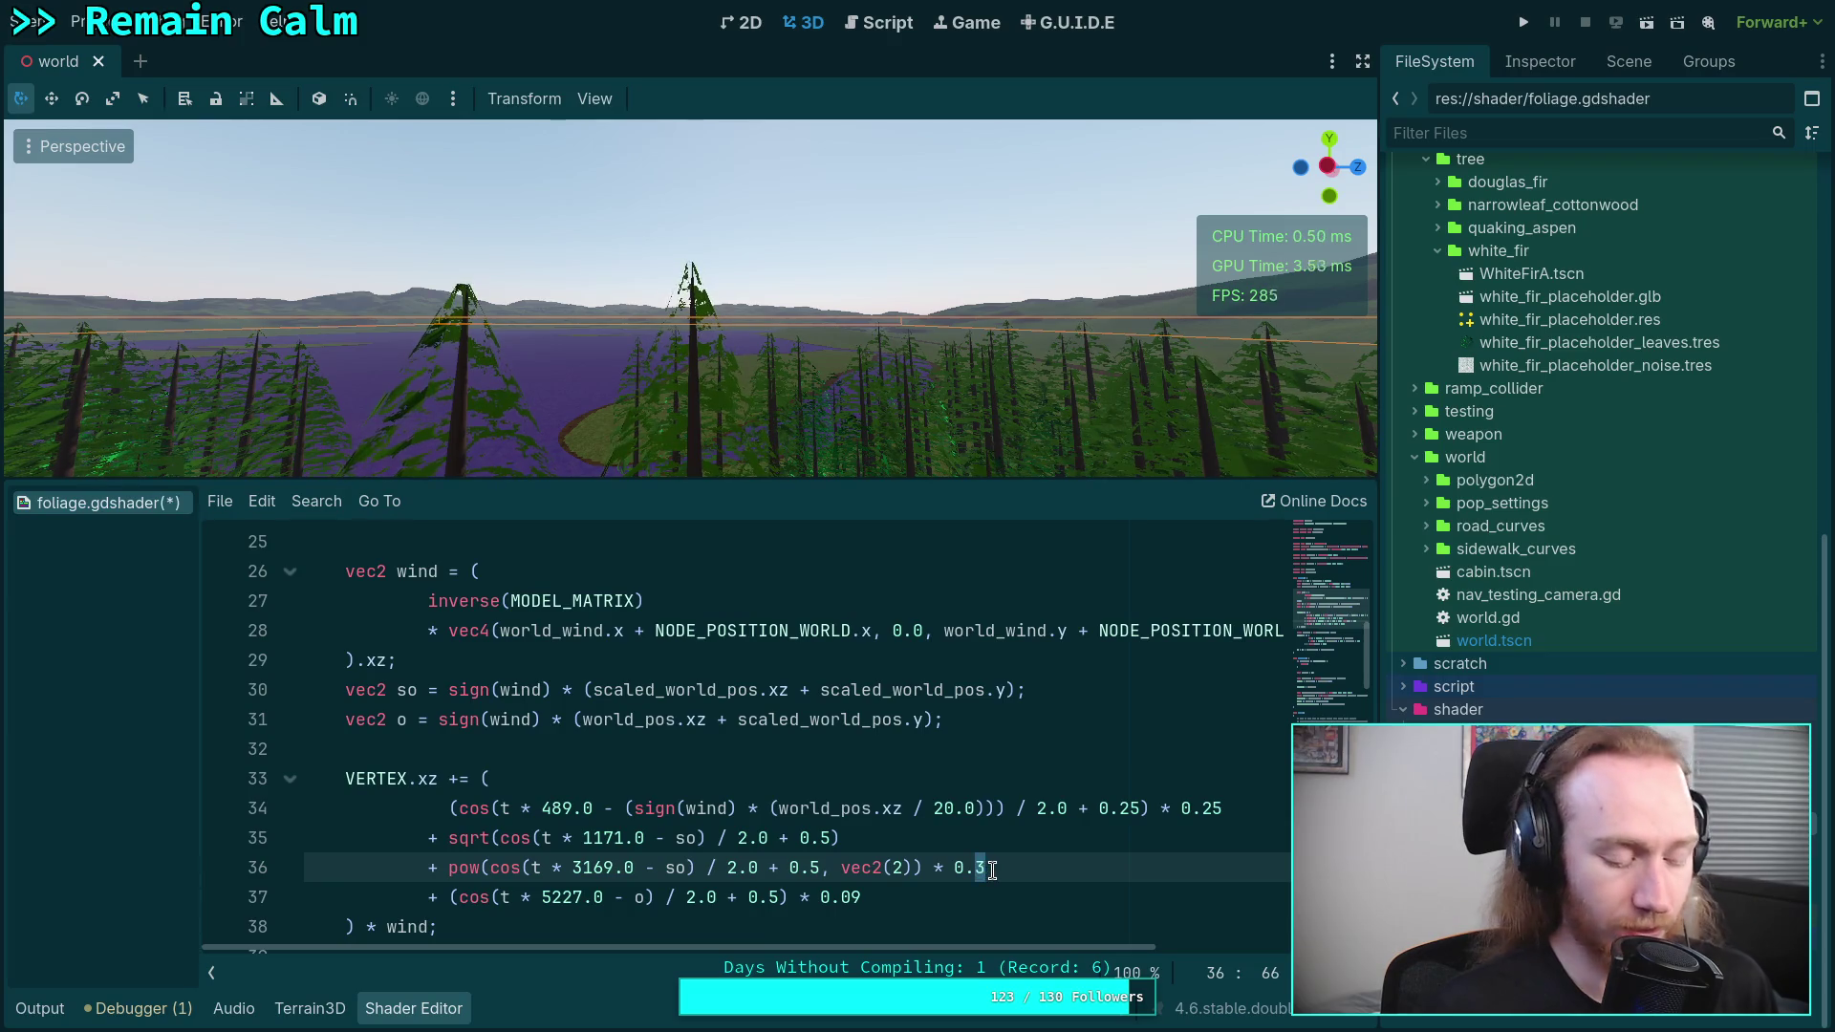
pyautogui.write('25')
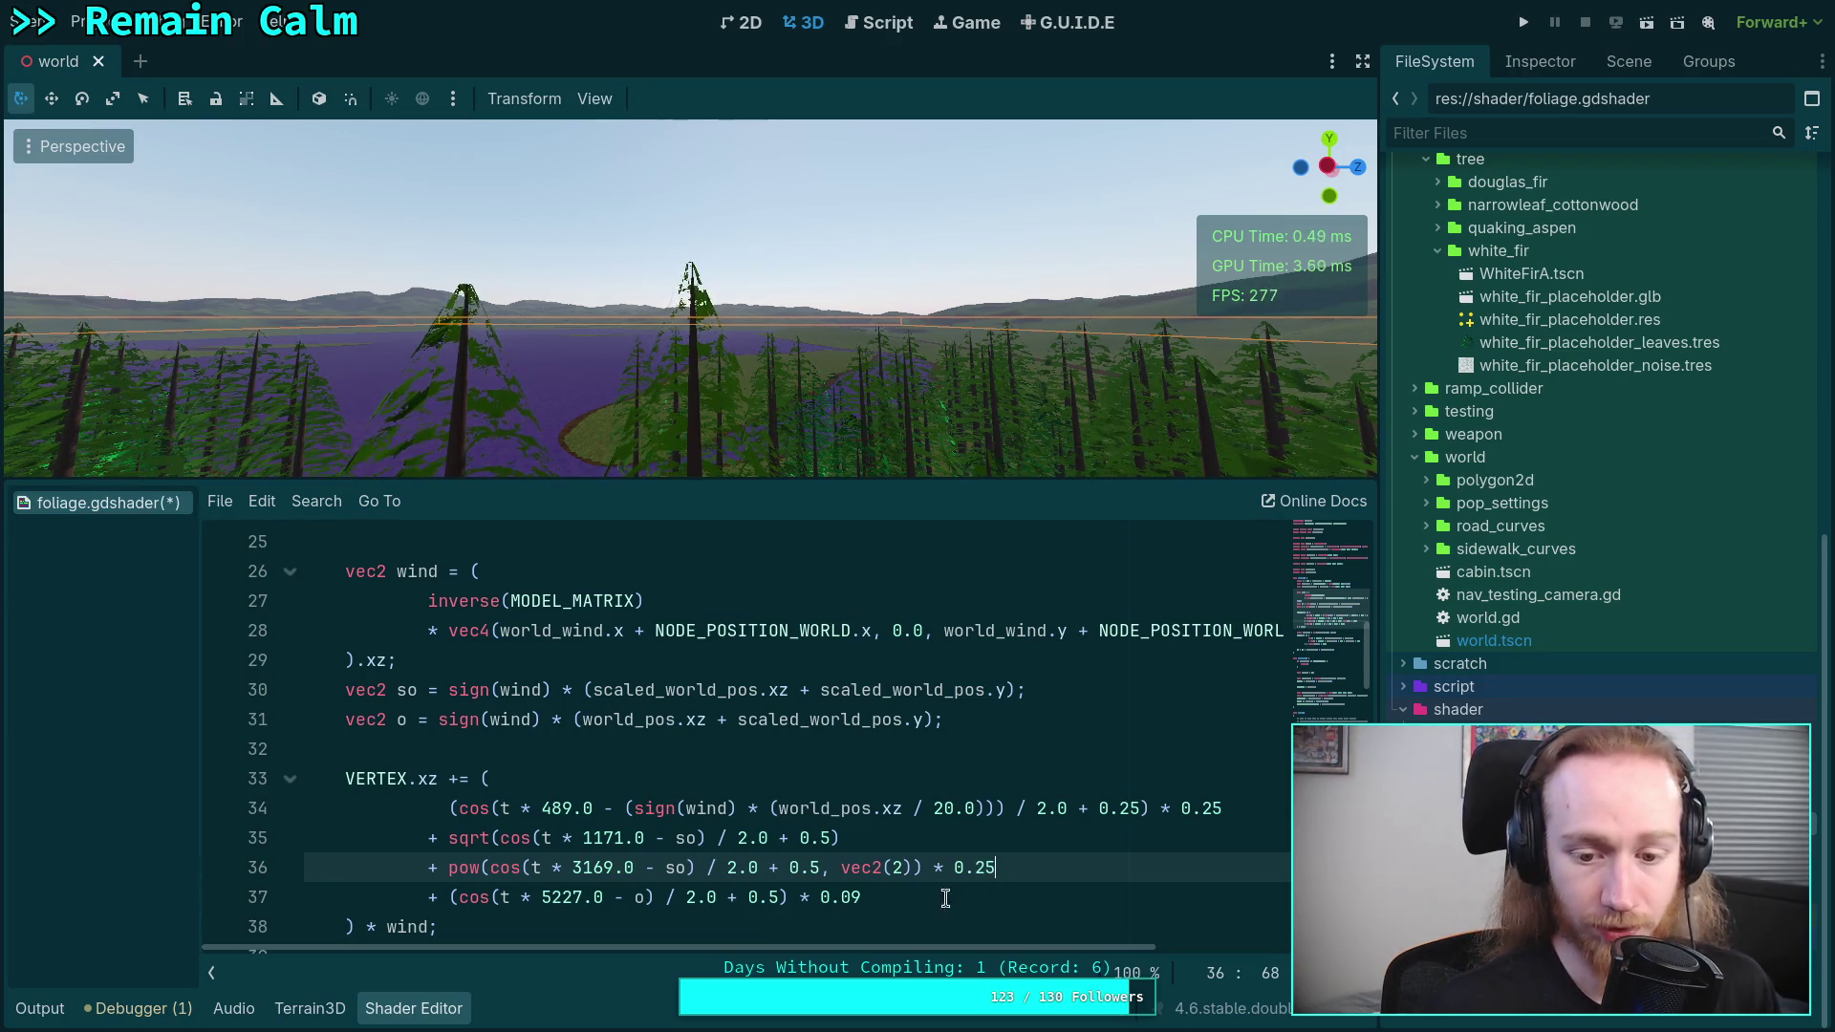
pyautogui.click(860, 896)
pyautogui.press('BackSpace')
pyautogui.write('7')
pyautogui.click(972, 859)
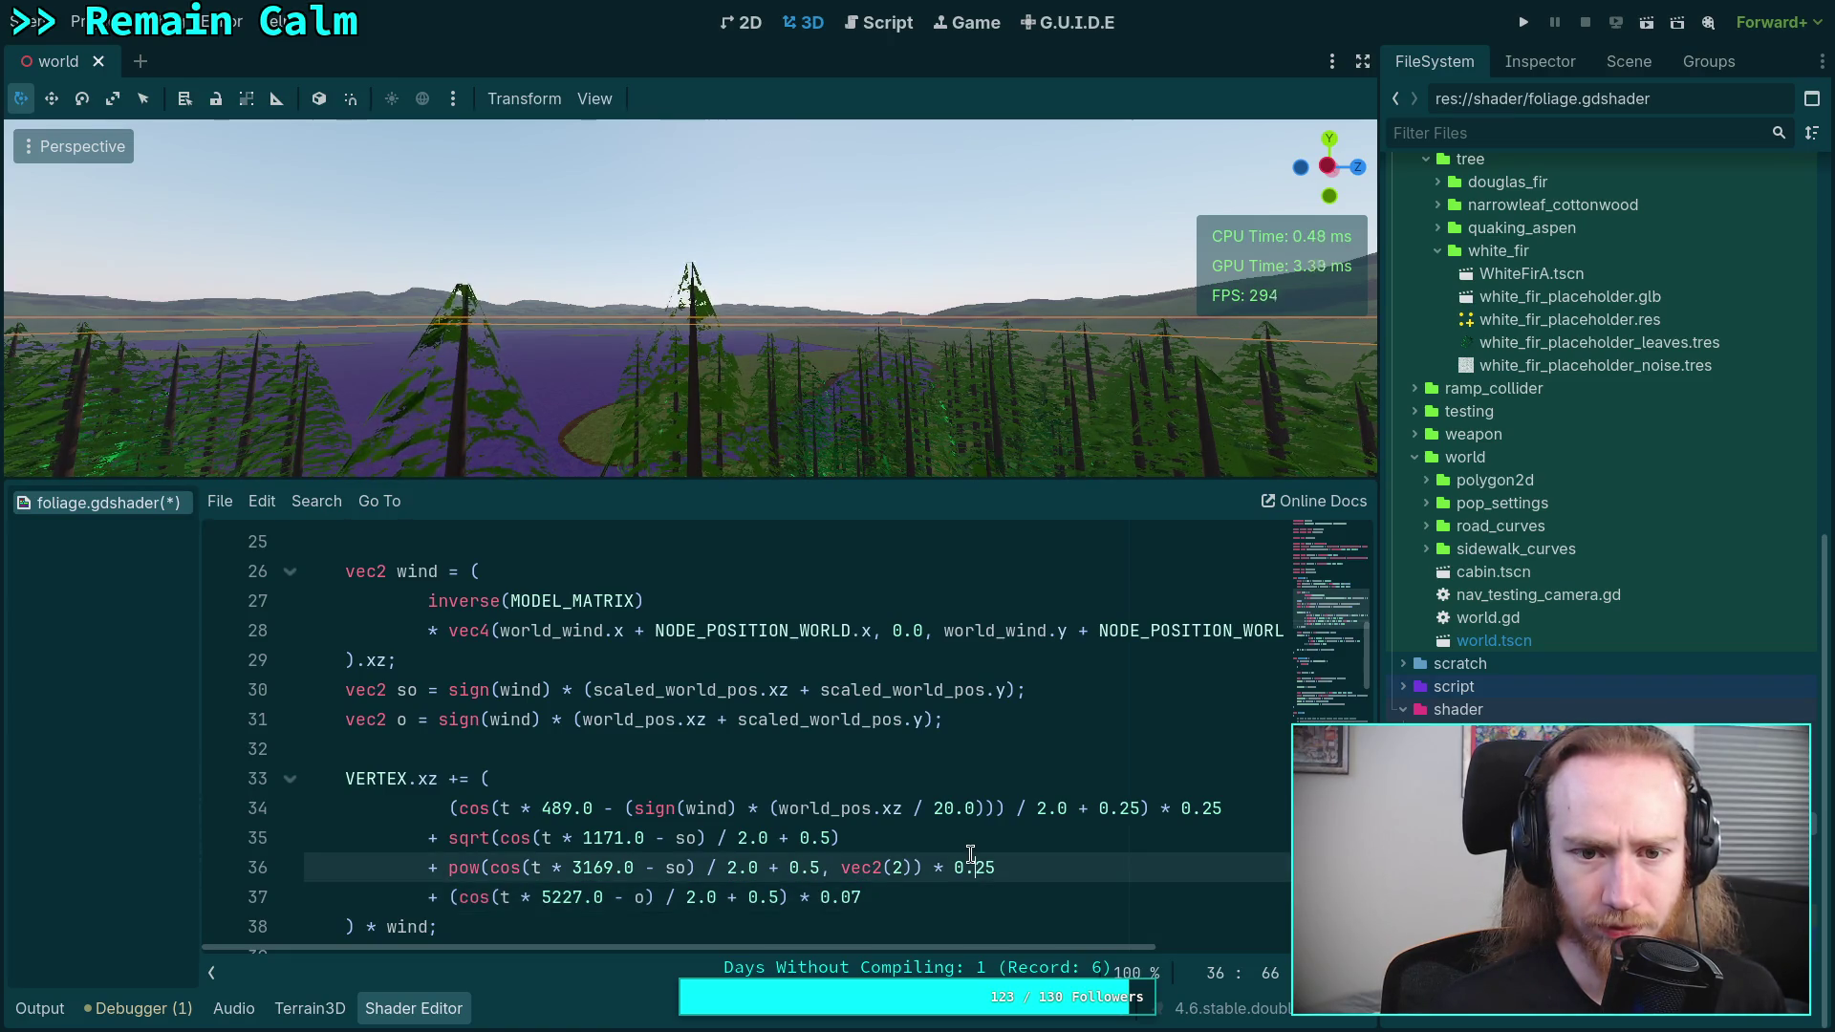
# - Set line 34's multiplier to 0.5, restoring line 36 to 0.3 and line 37 to 0.09
pyautogui.doubleClick(1227, 808)
pyautogui.write('1.0')
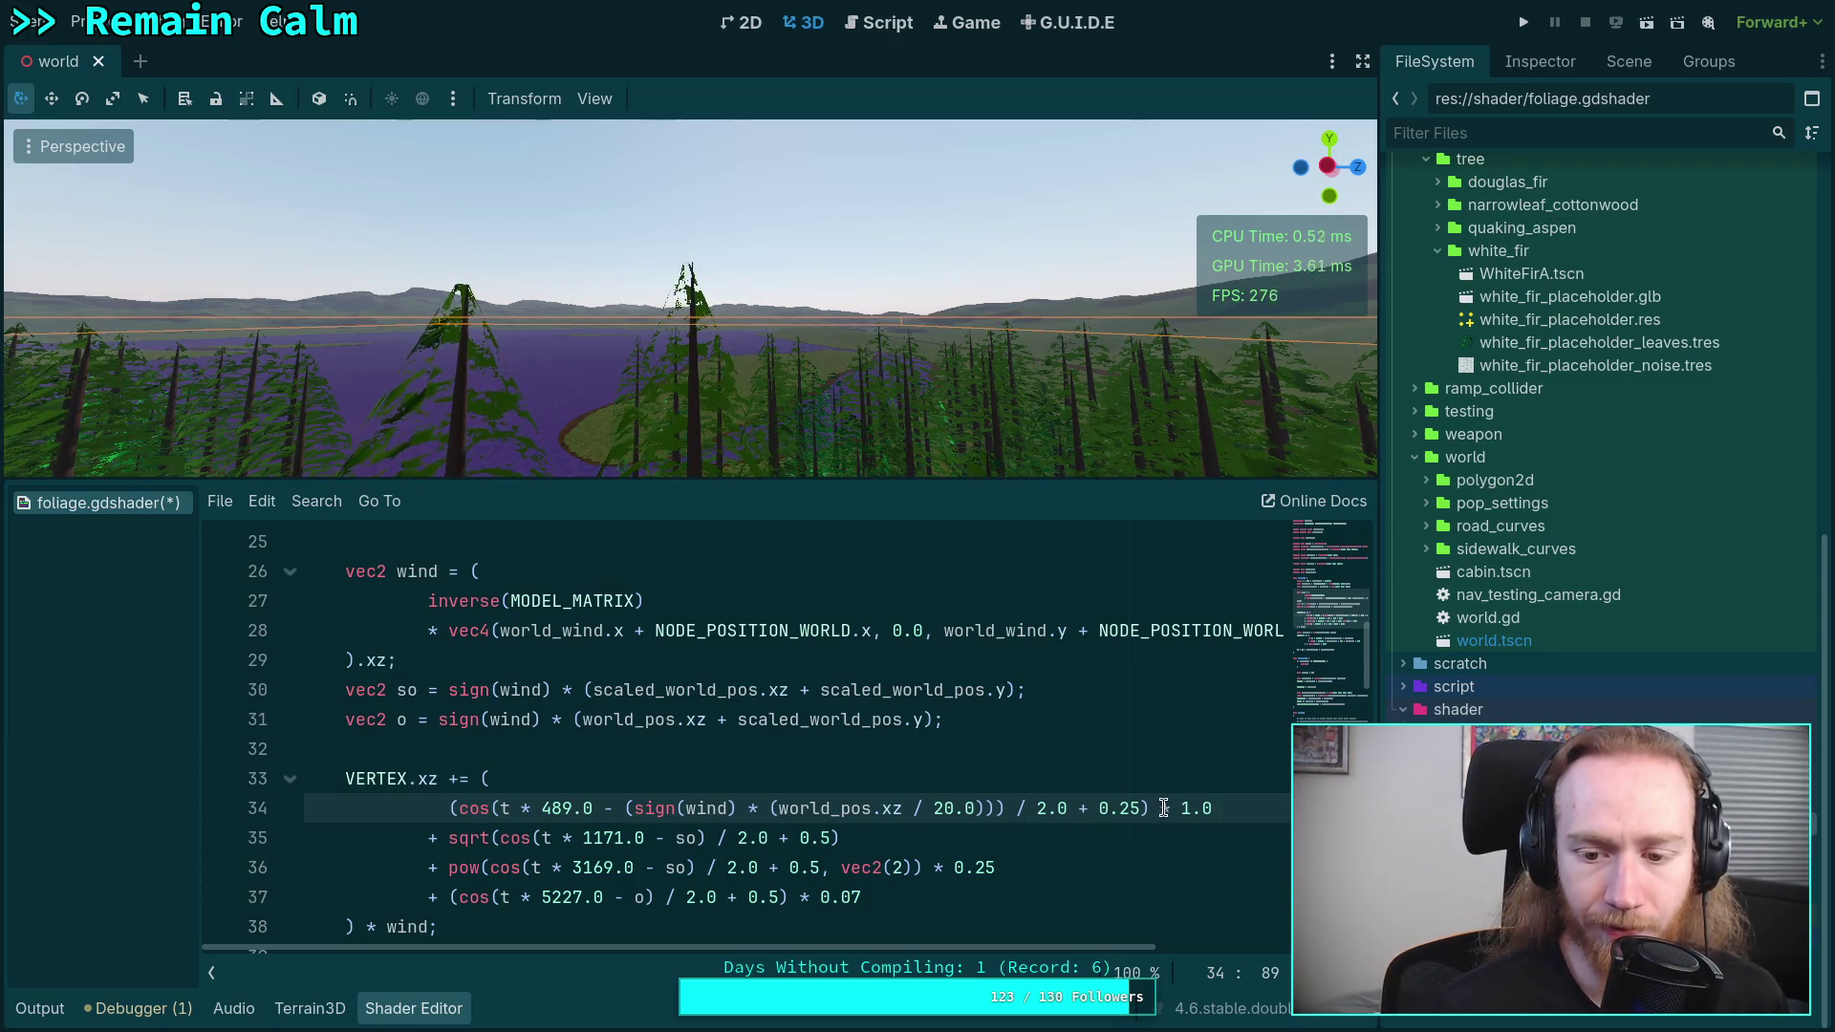
pyautogui.moveTo(1181, 808); pyautogui.dragTo(1215, 808)
pyautogui.write('0.5')
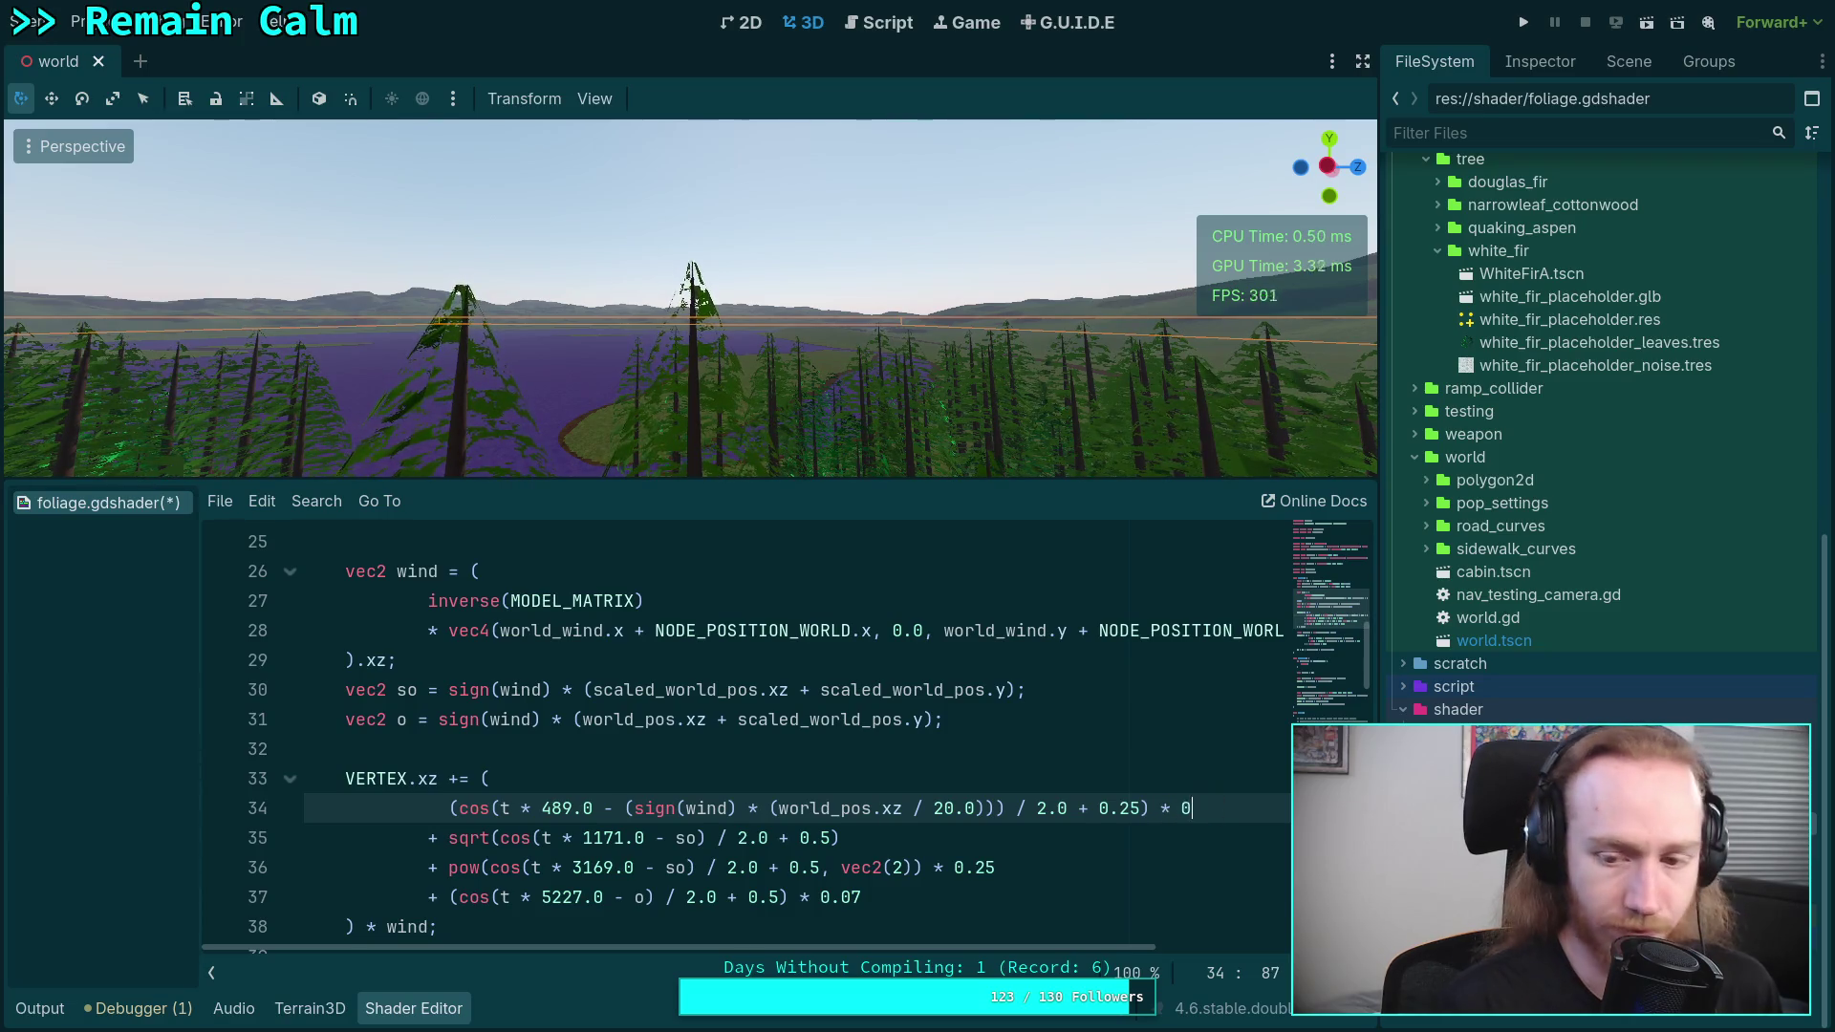
pyautogui.click(998, 865)
pyautogui.press('BackSpace')
pyautogui.press('BackSpace')
pyautogui.write('3')
pyautogui.click(877, 898)
pyautogui.press('BackSpace')
pyautogui.write('9')
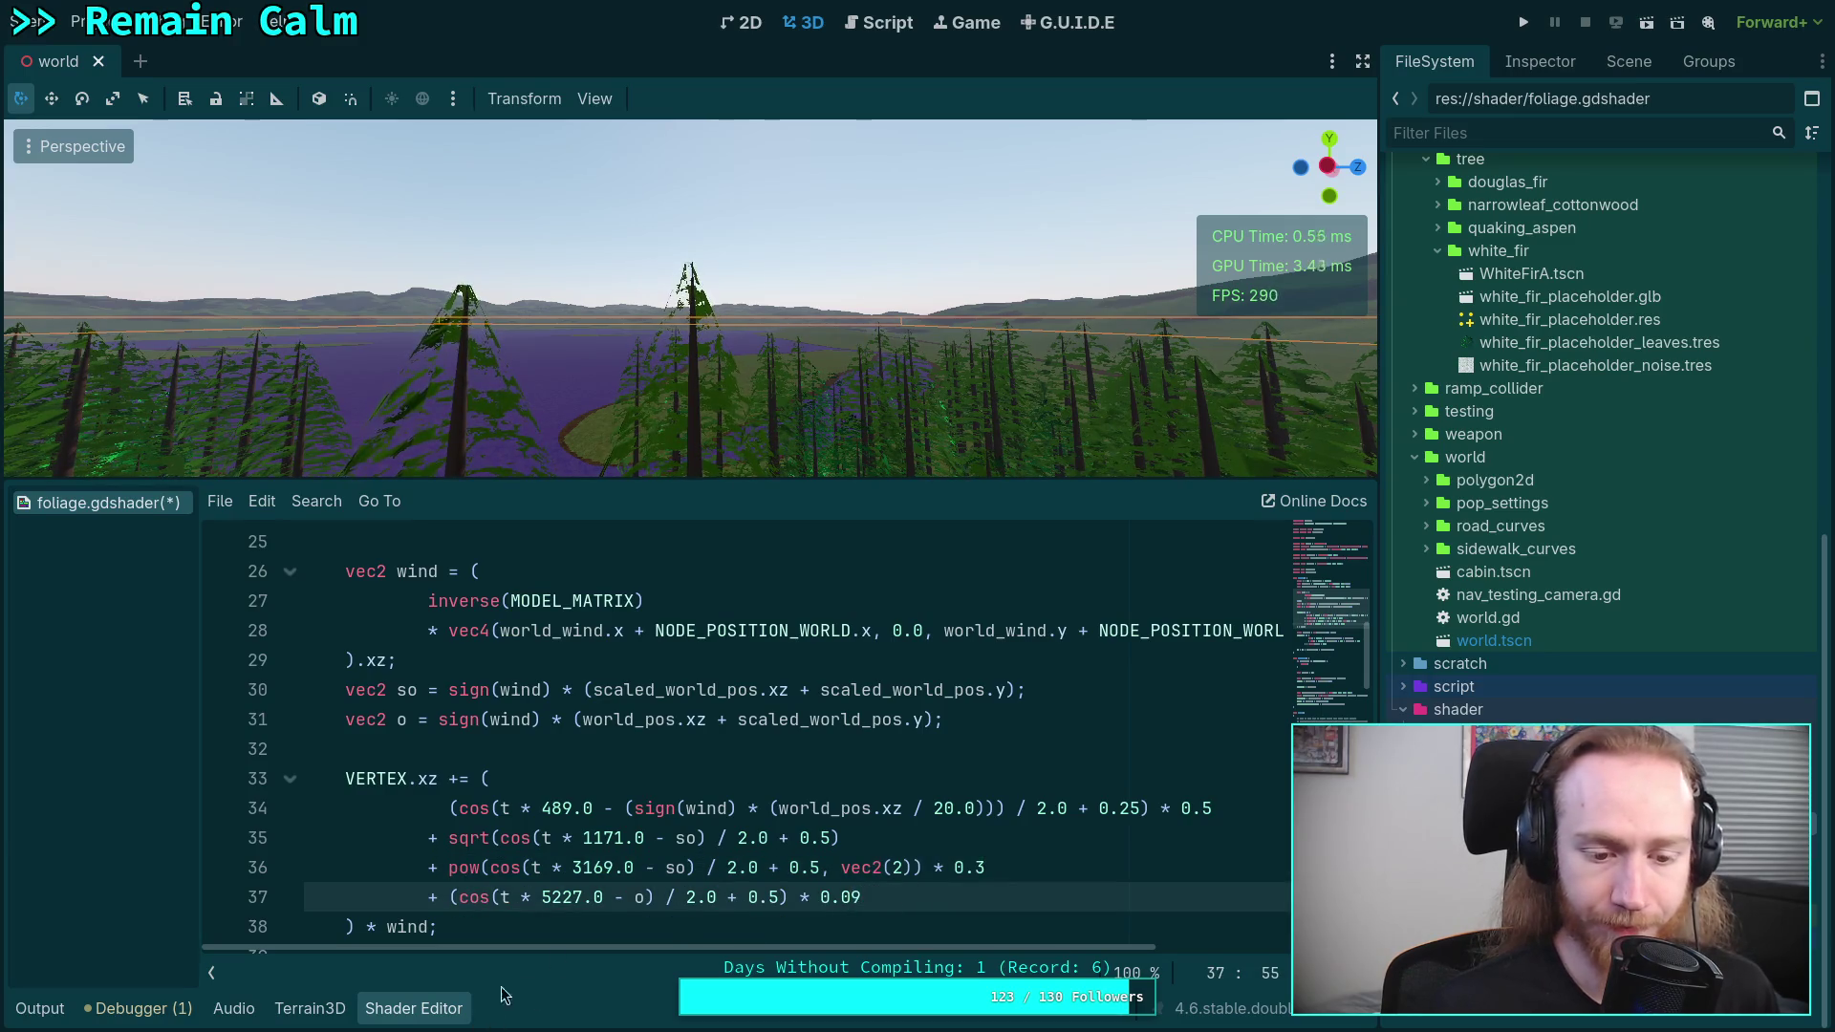
# - Save foliage.gdshader and close it from its tab's context menu
pyautogui.press('Up')
pyautogui.press('Up')
pyautogui.press('Left')
pyautogui.hotkey('ctrl', 's')
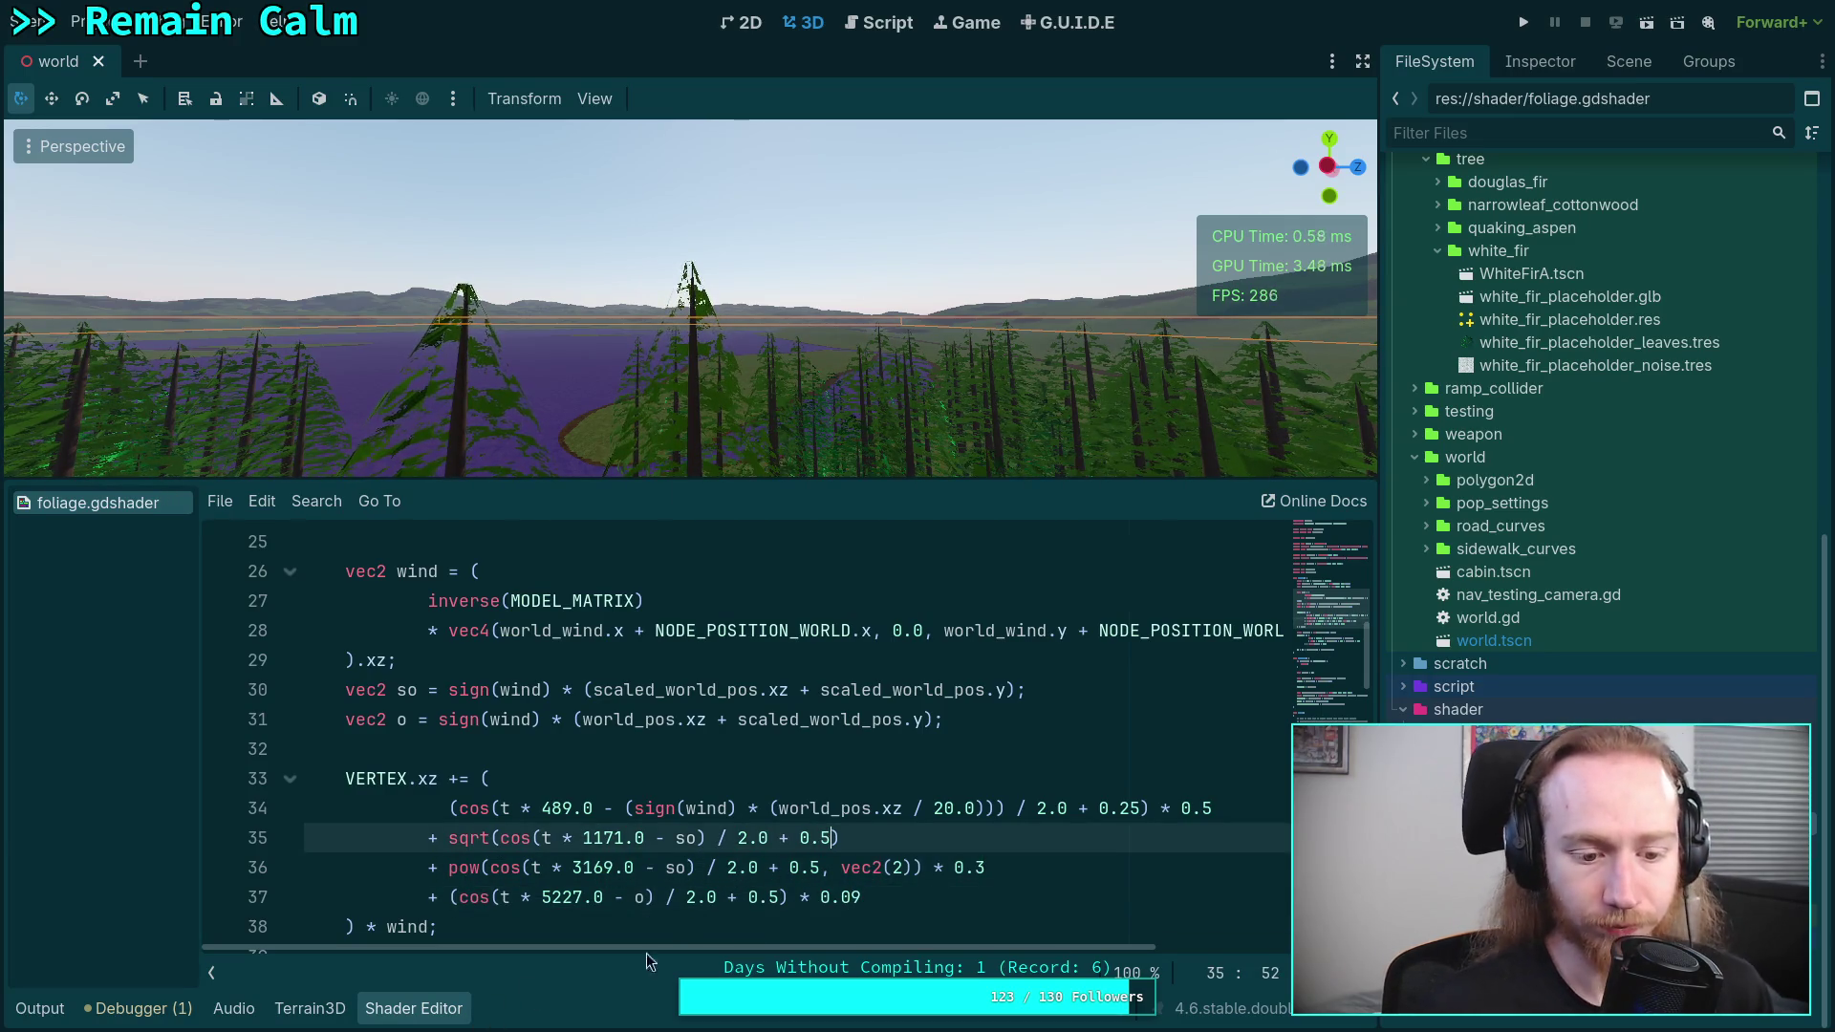
pyautogui.rightClick(145, 506)
pyautogui.click(193, 568)
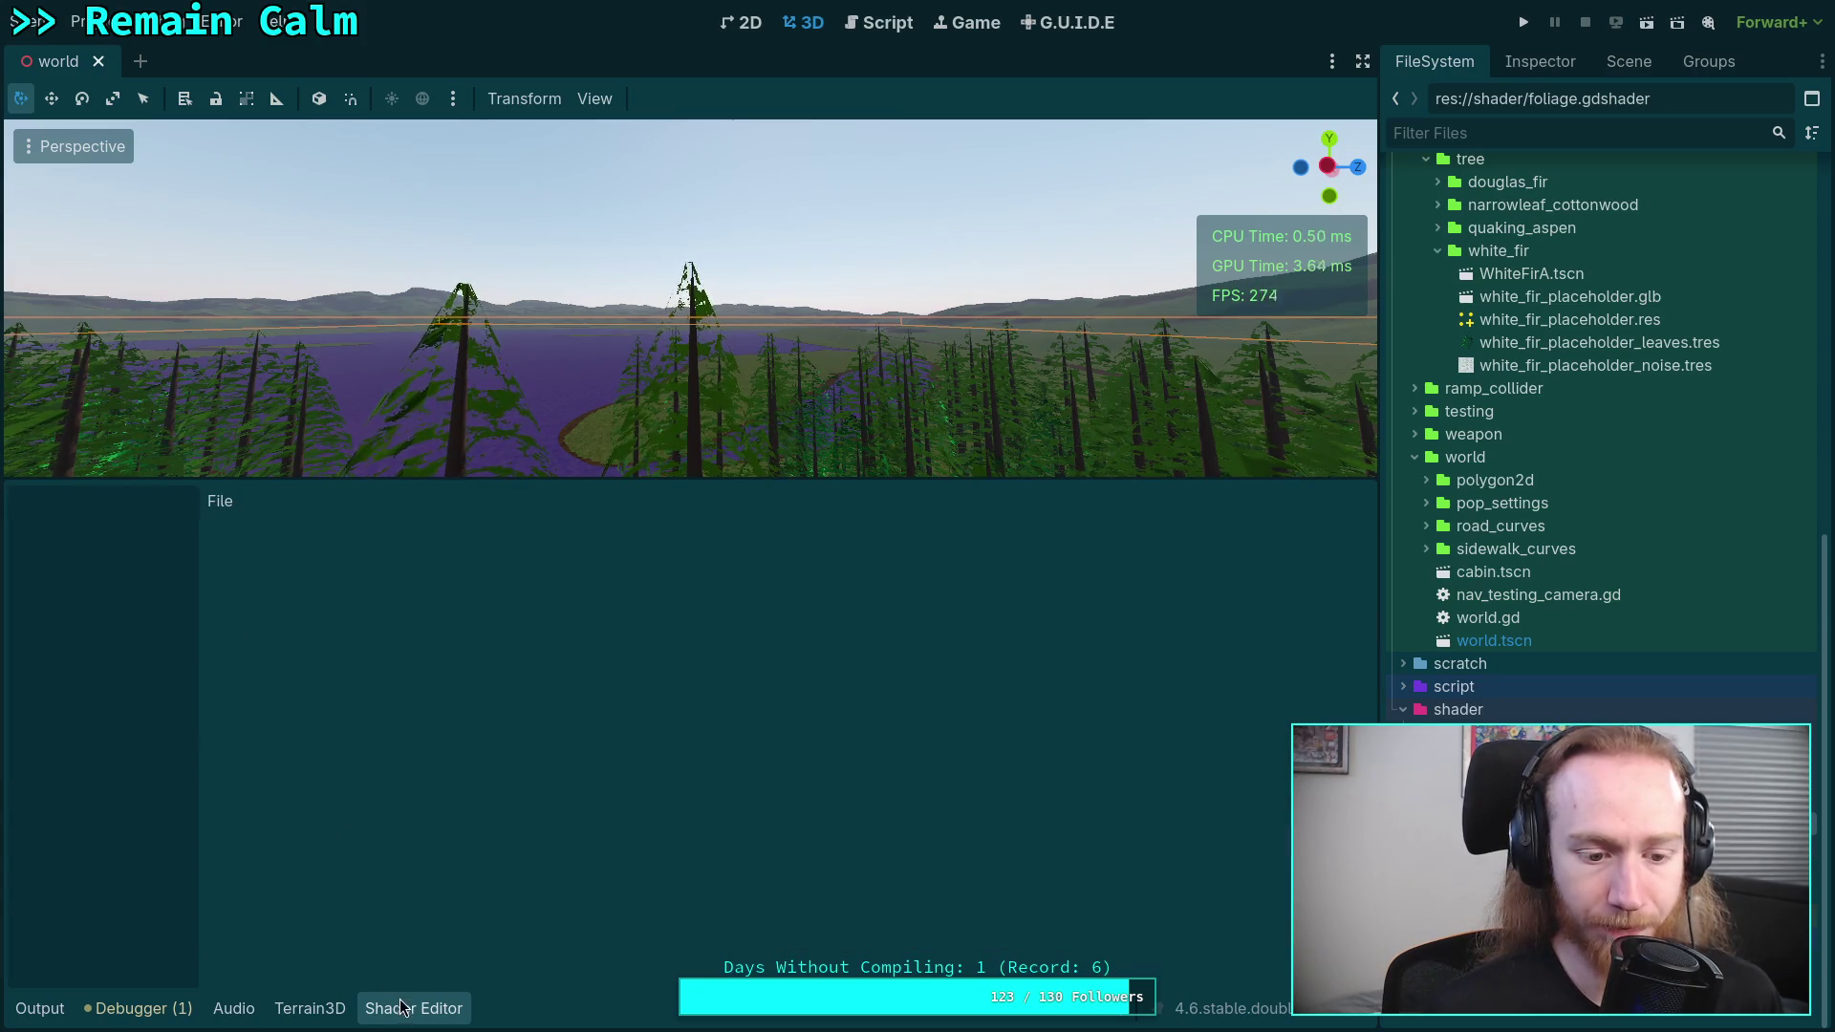
# - Hide the debugger, open and close a blank scene, and save the world scene
pyautogui.click(138, 1008)
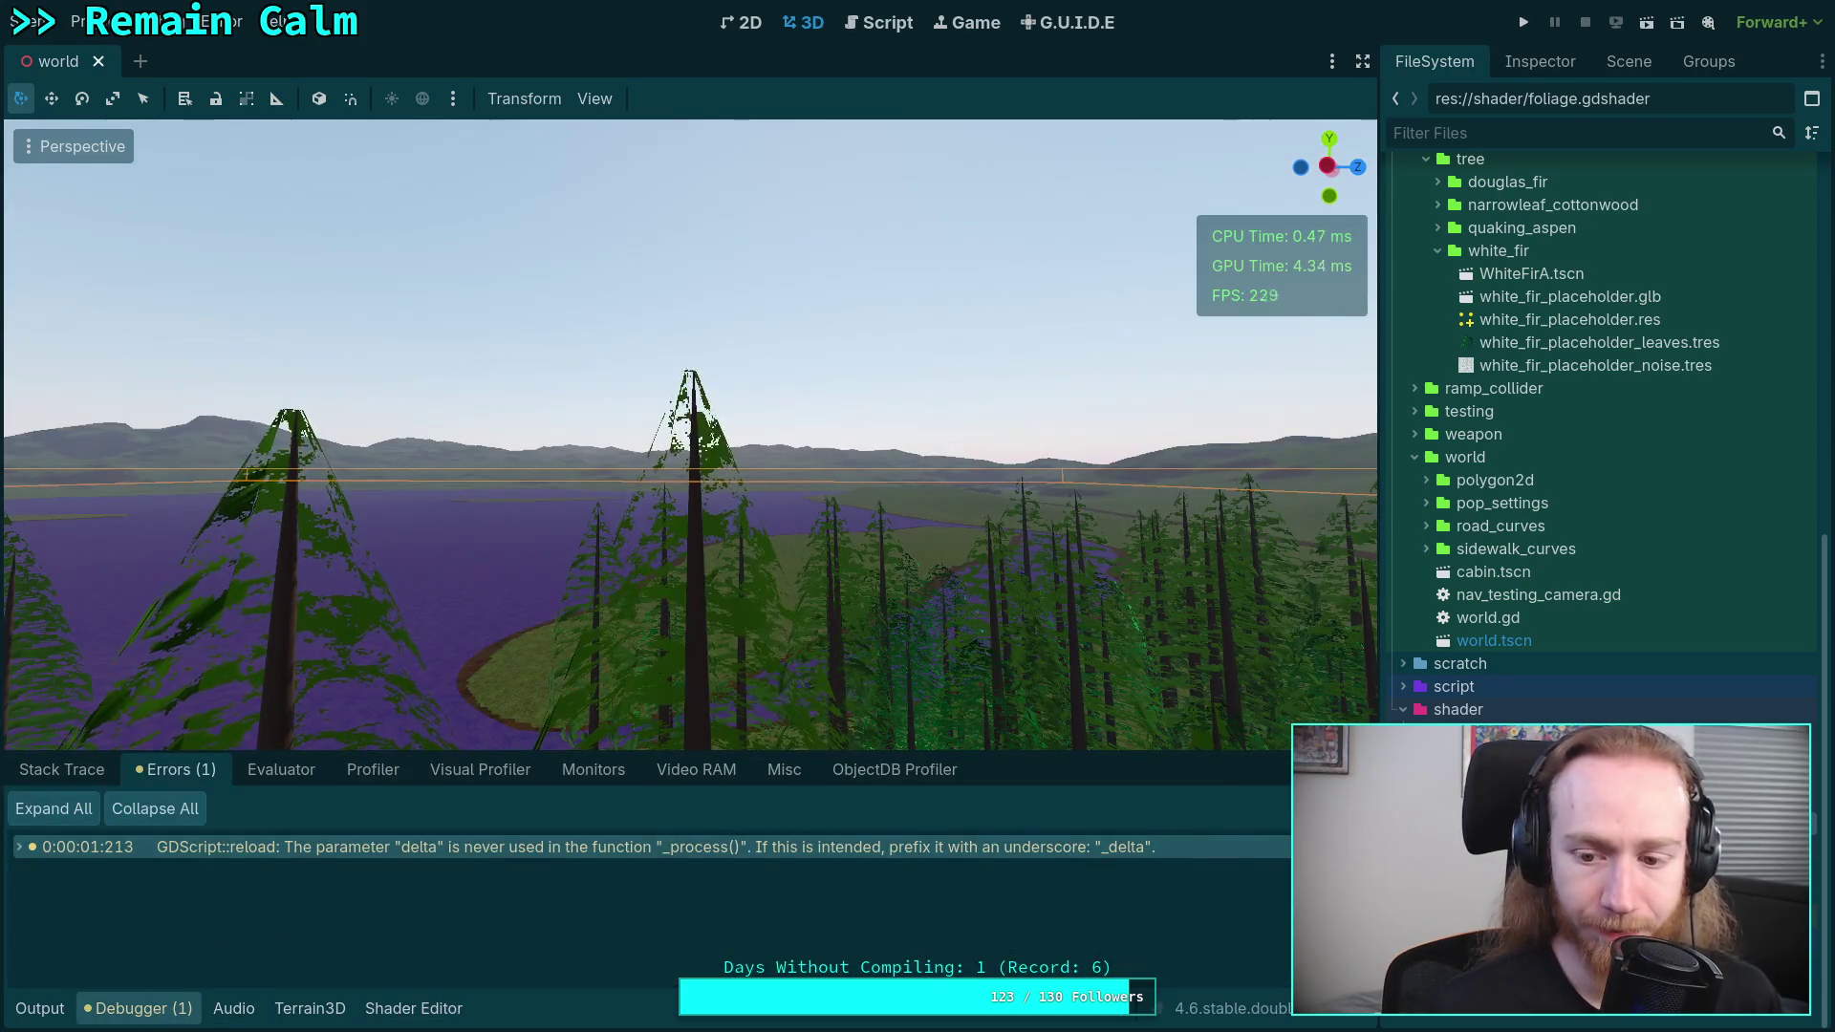
pyautogui.click(139, 1008)
pyautogui.scroll(2, 413, 823)
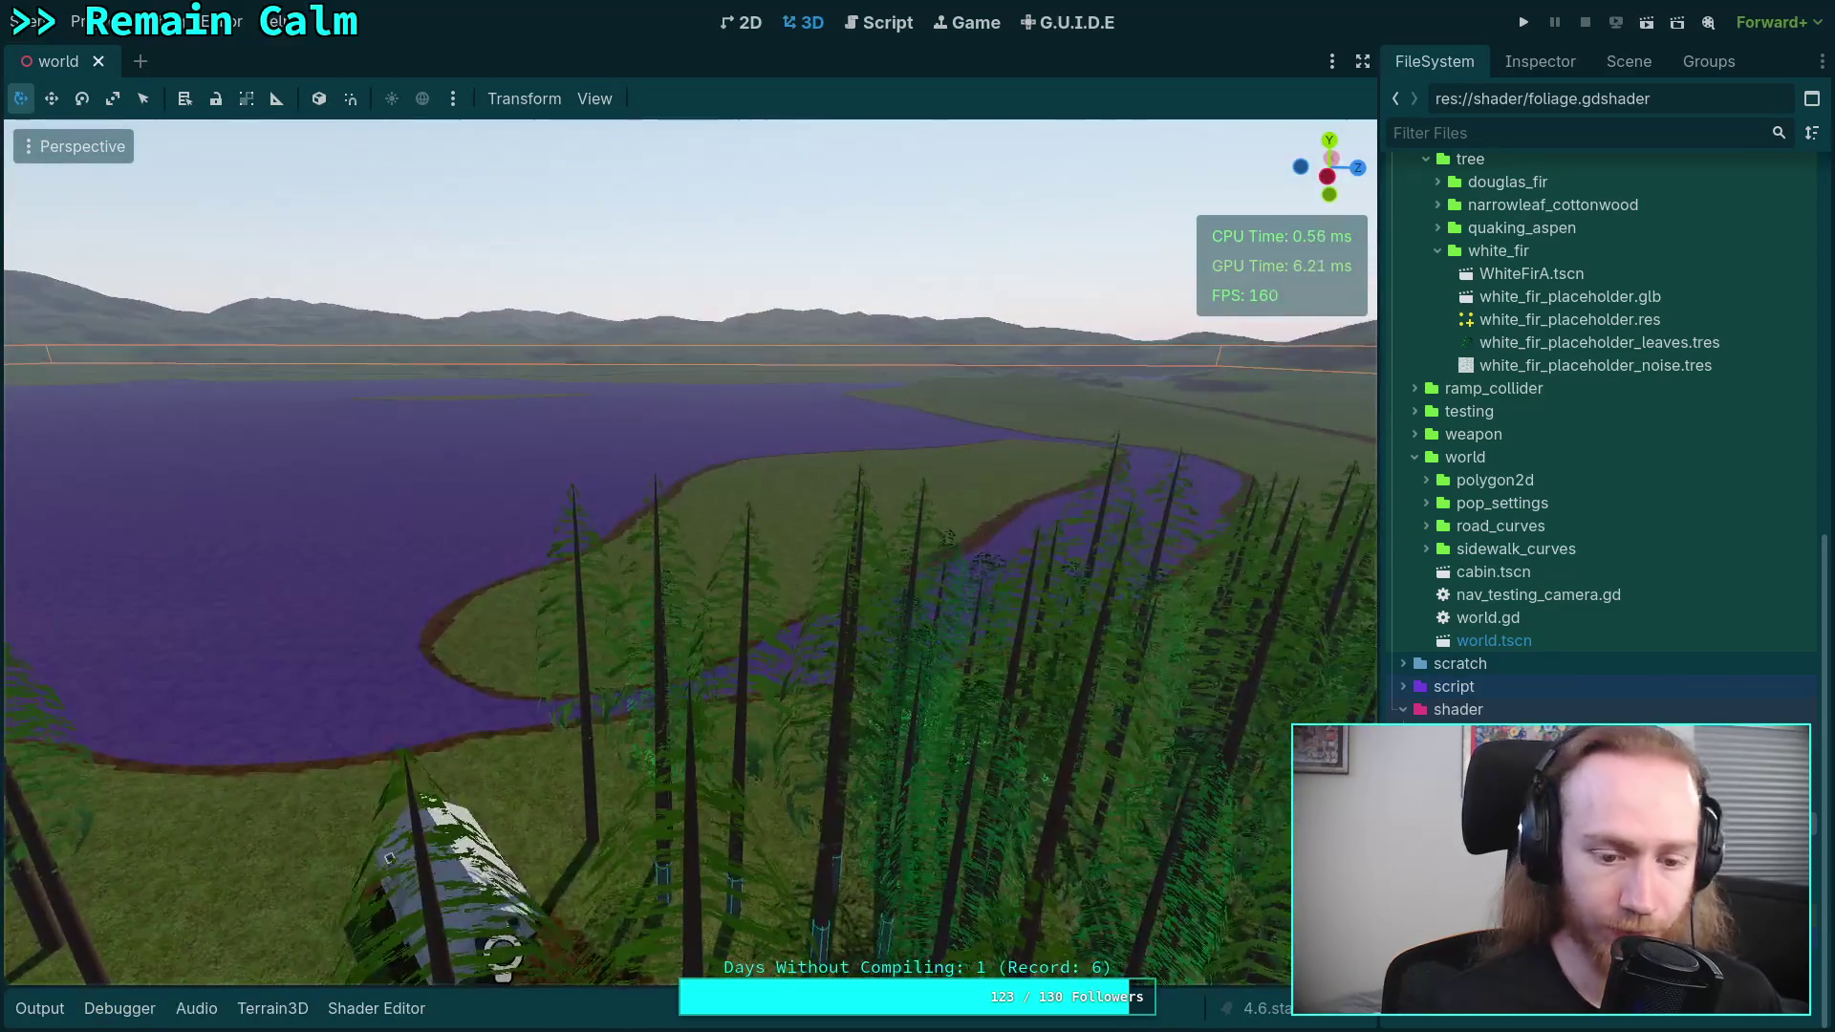
pyautogui.hotkey('ctrl', 'n')
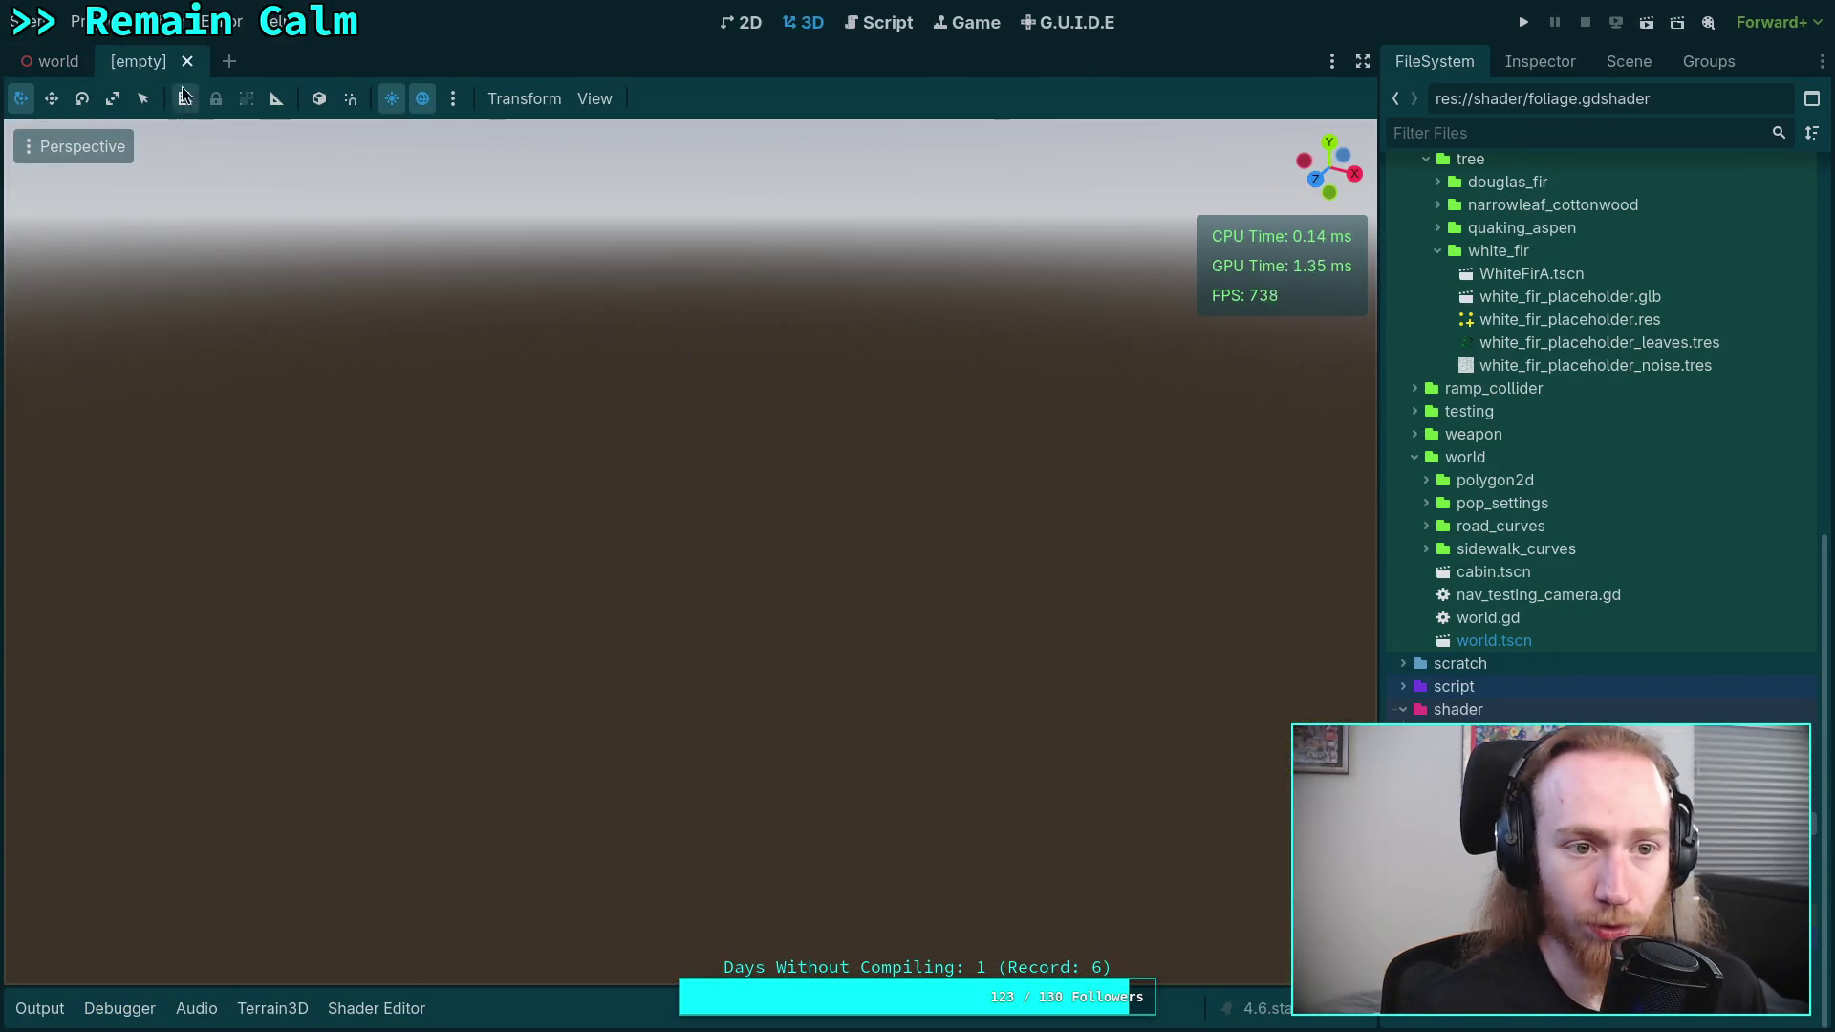
pyautogui.hotkey('ctrl', 'shift', 'w')
pyautogui.hotkey('ctrl', 's')
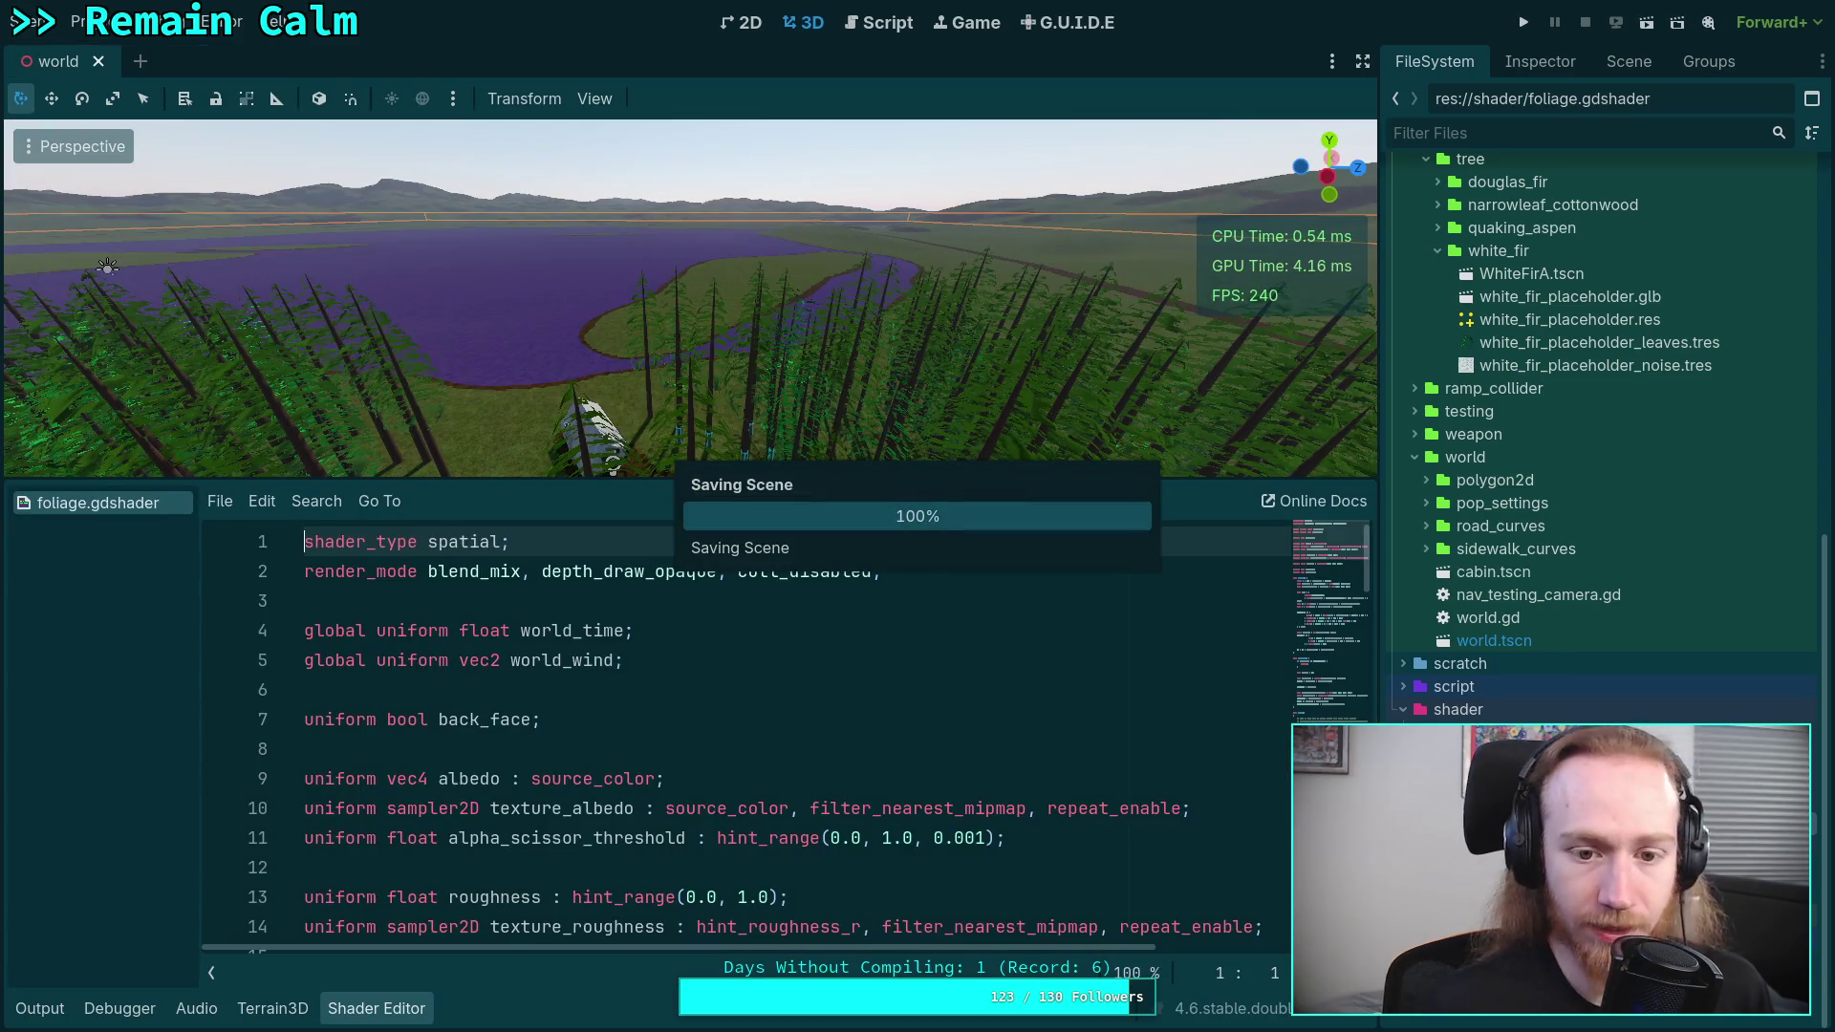
# - Close foliage.gdshader, save again, and cycle a new scene to reload world with its node tree shown
pyautogui.click(1553, 63)
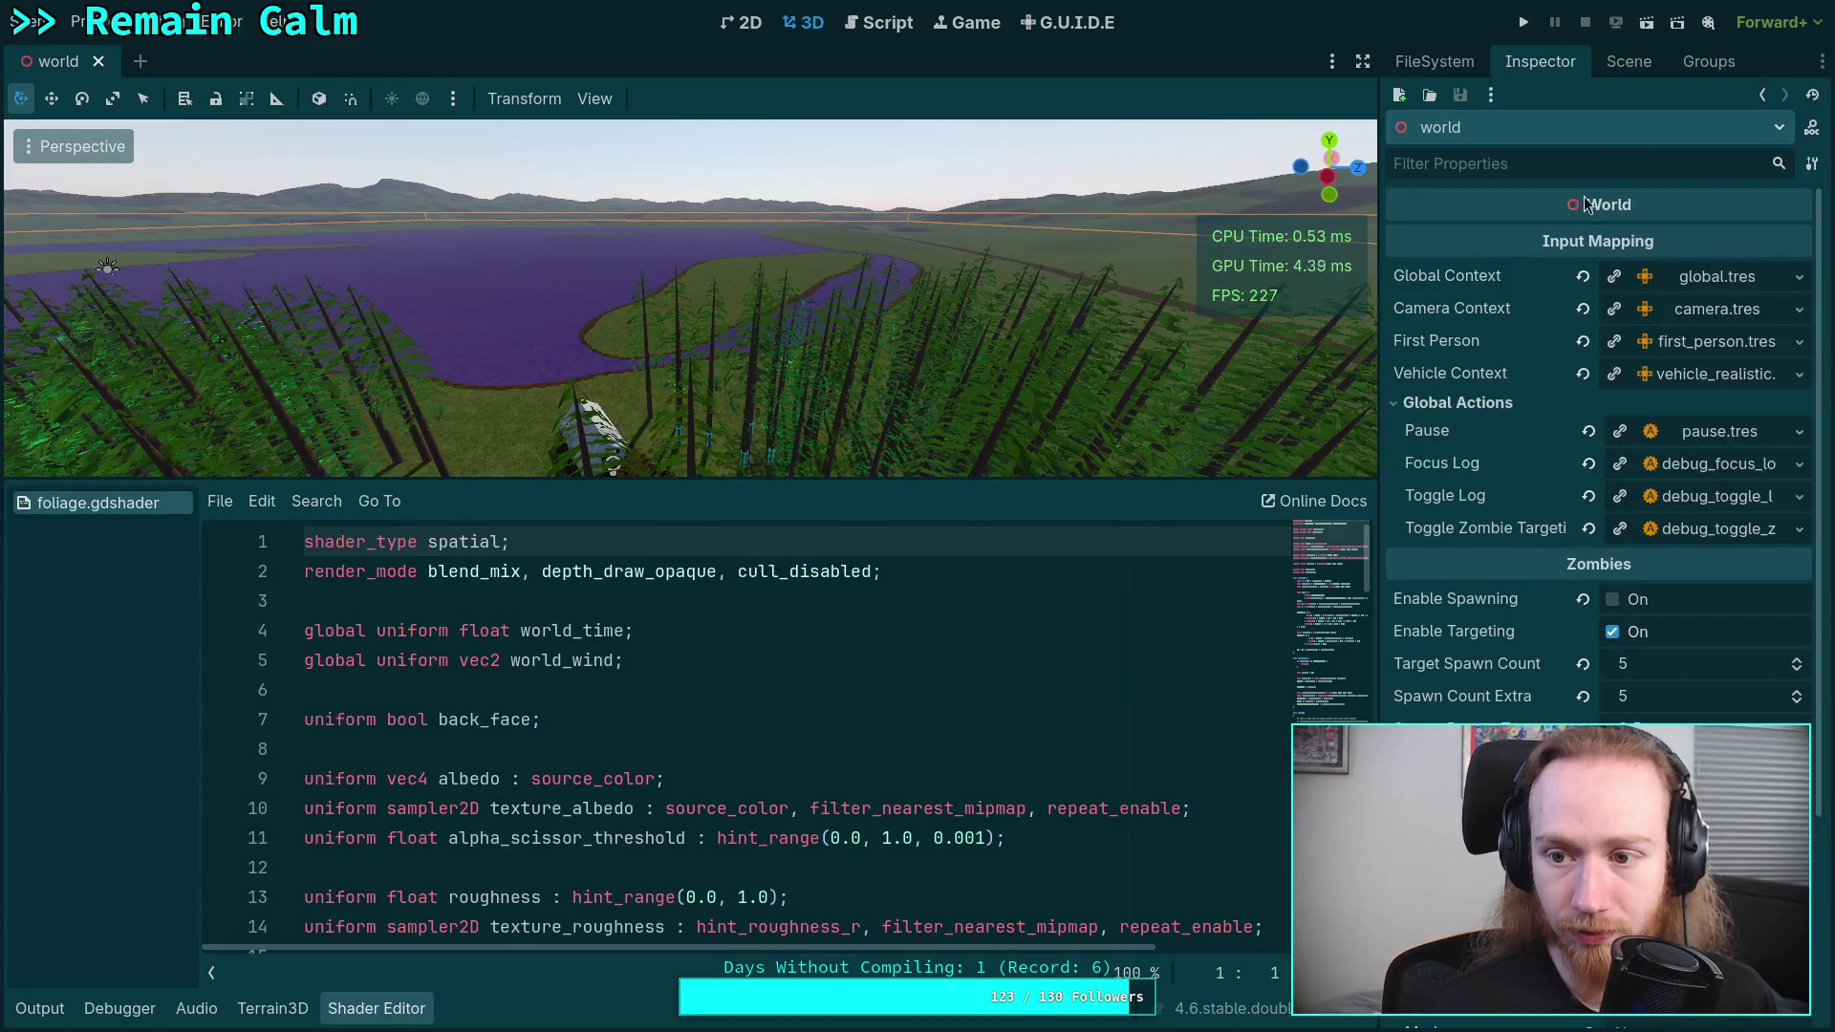
pyautogui.scroll(-5, 1552, 530)
pyautogui.rightClick(86, 504)
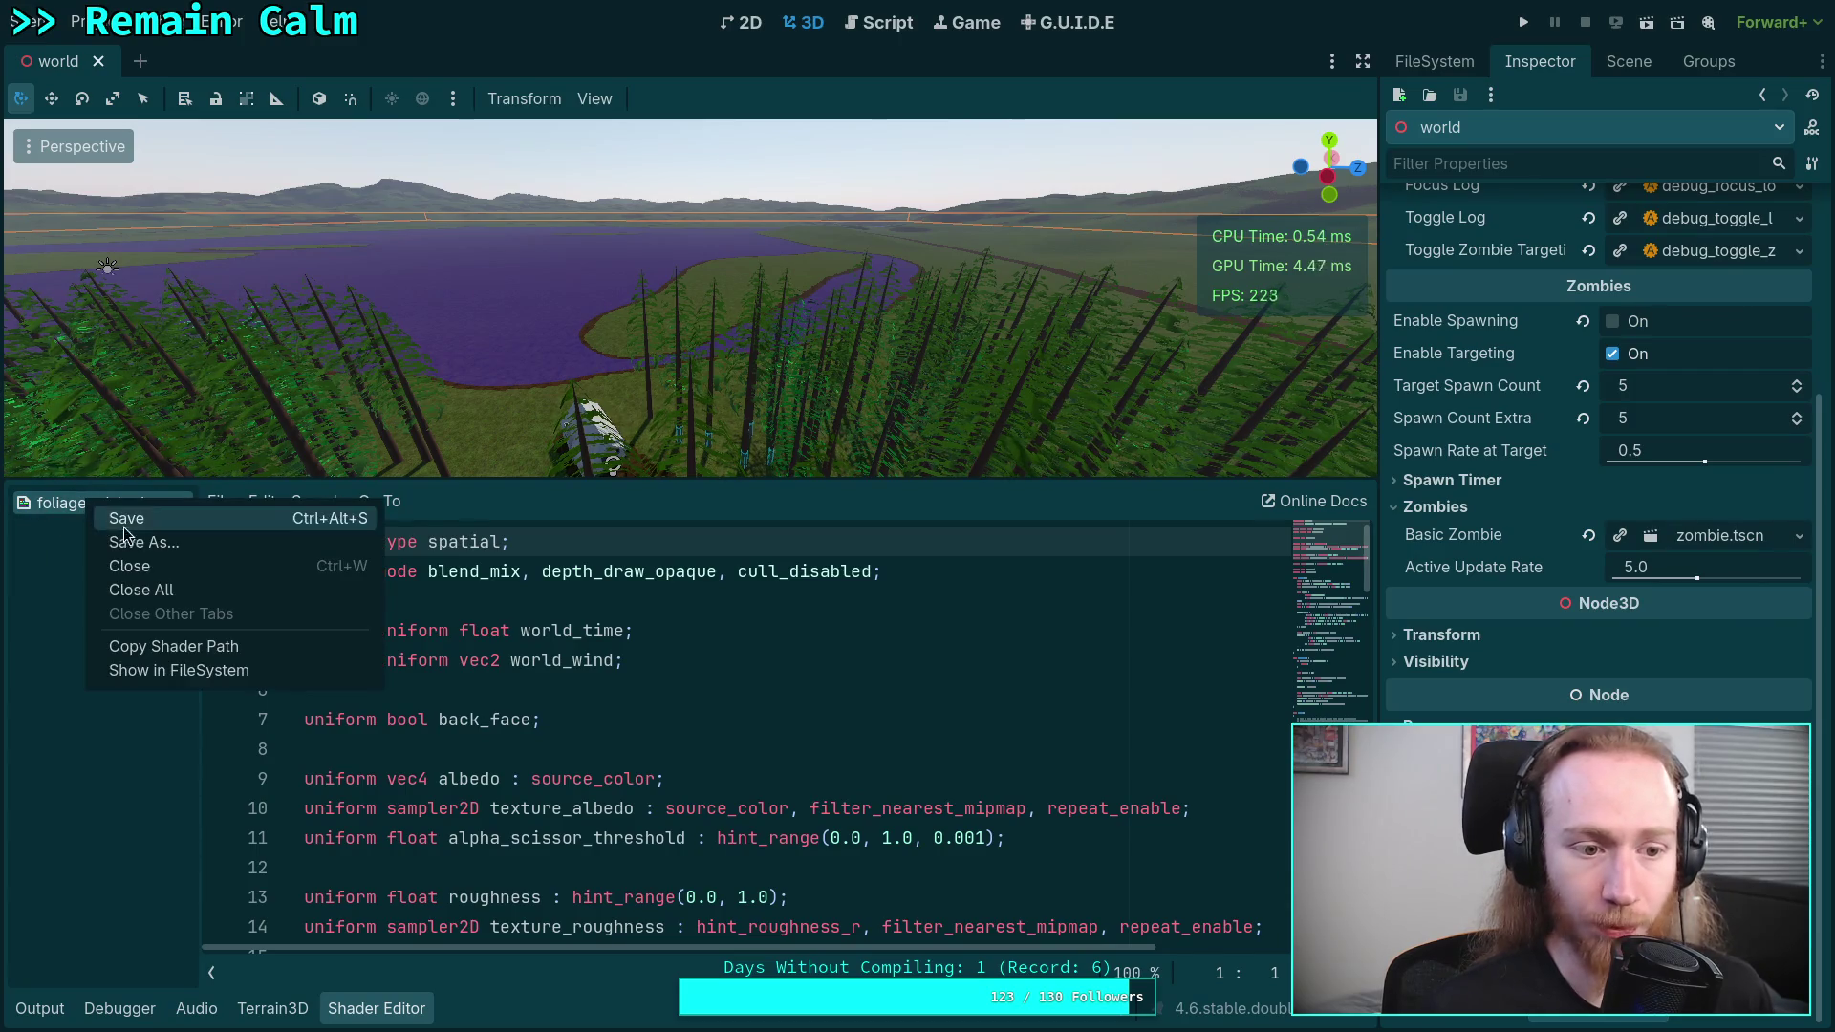
pyautogui.click(153, 574)
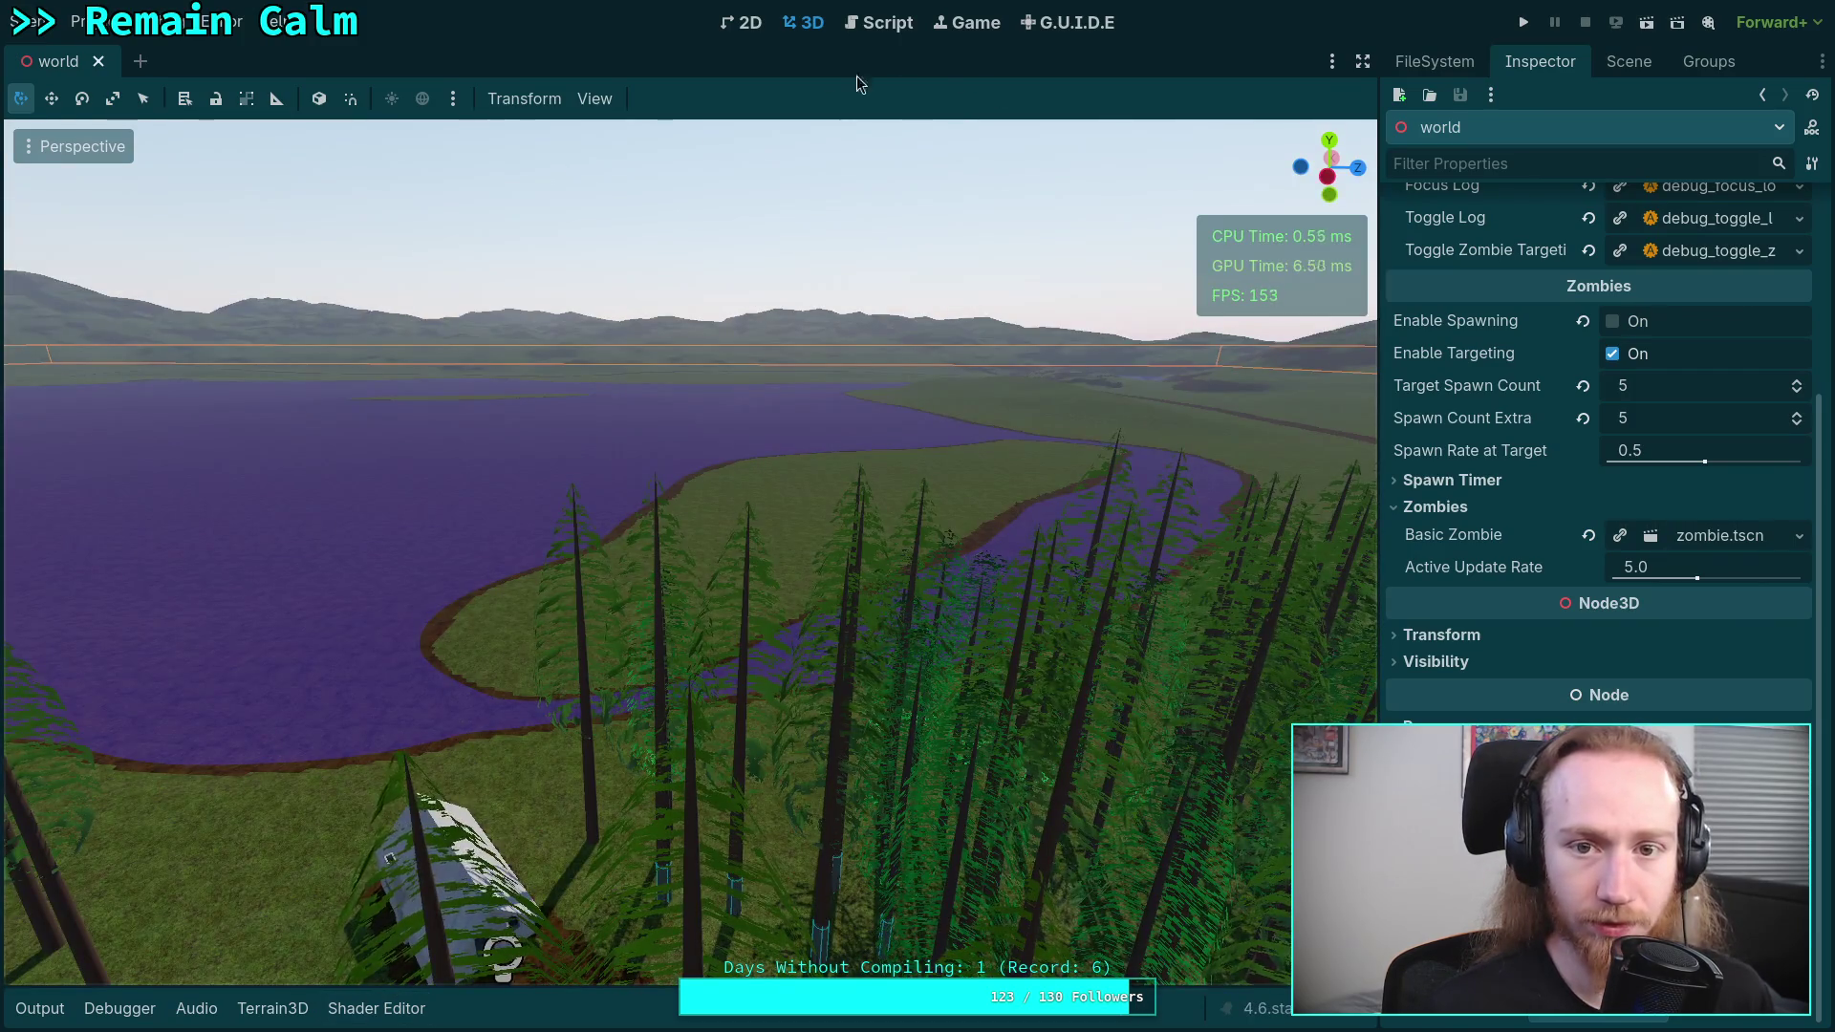
pyautogui.hotkey('ctrl', 's')
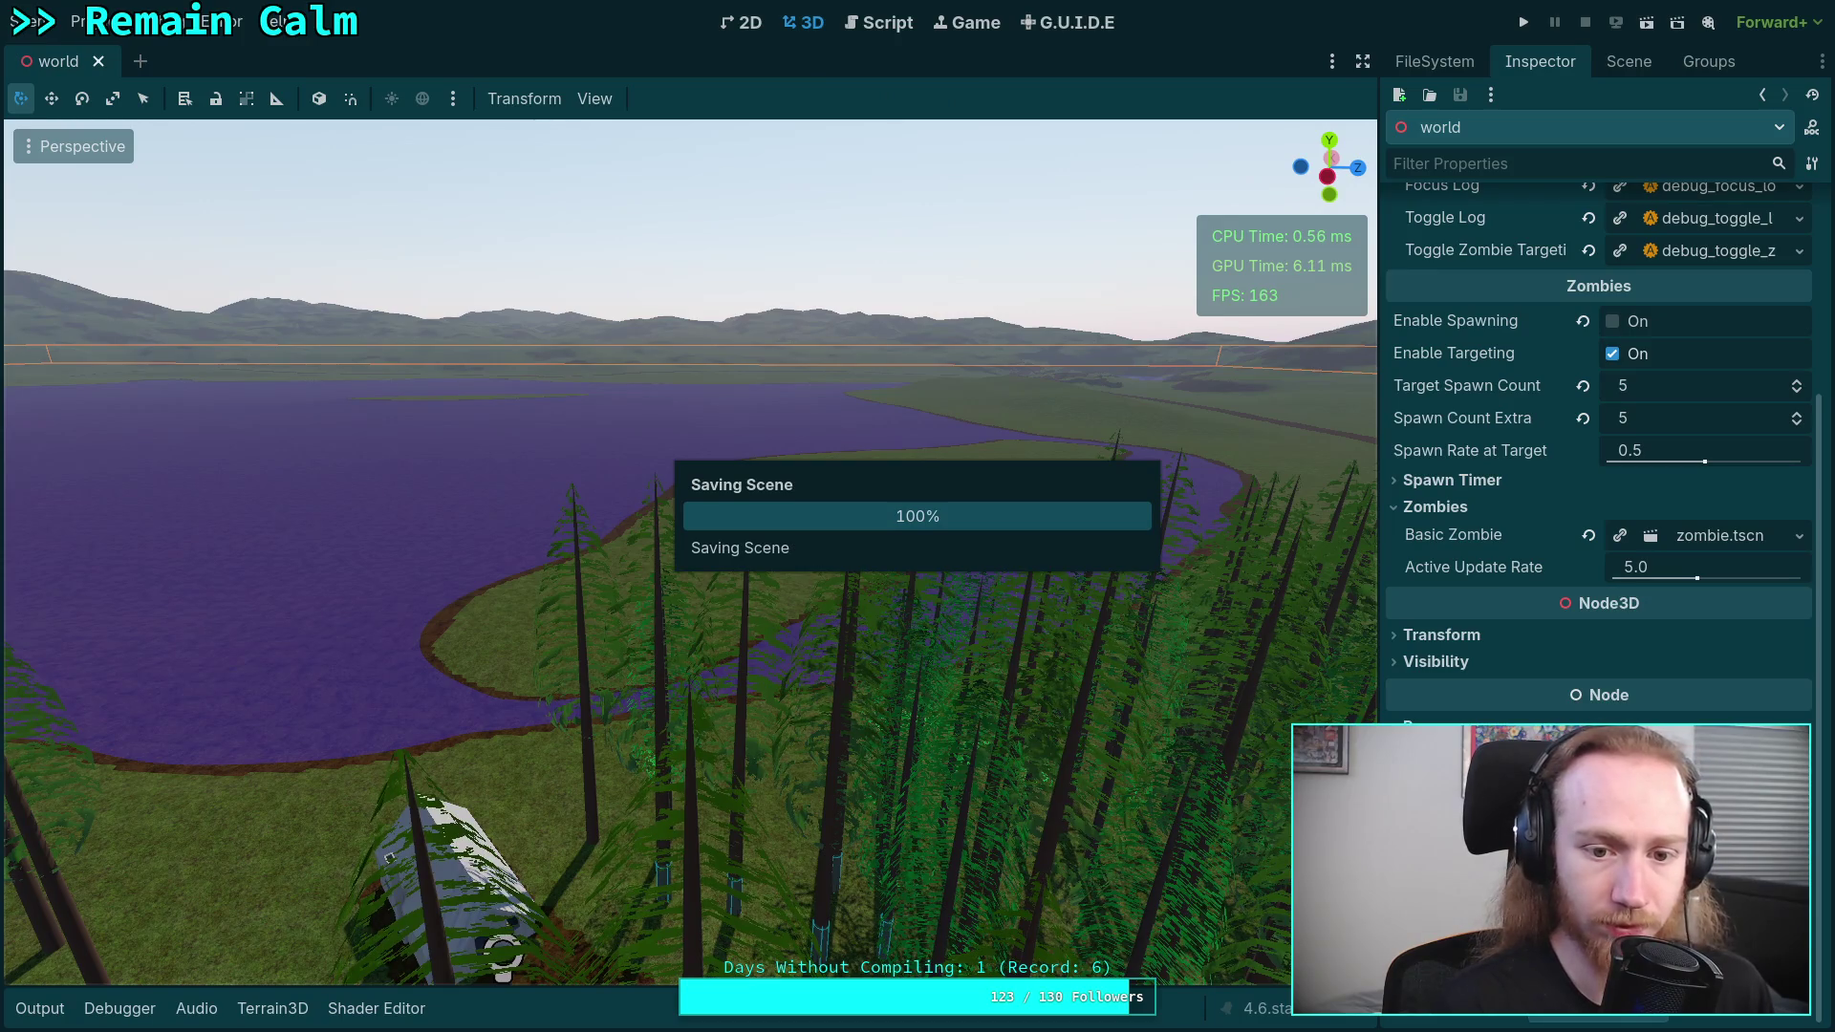
pyautogui.hotkey('ctrl', 'n')
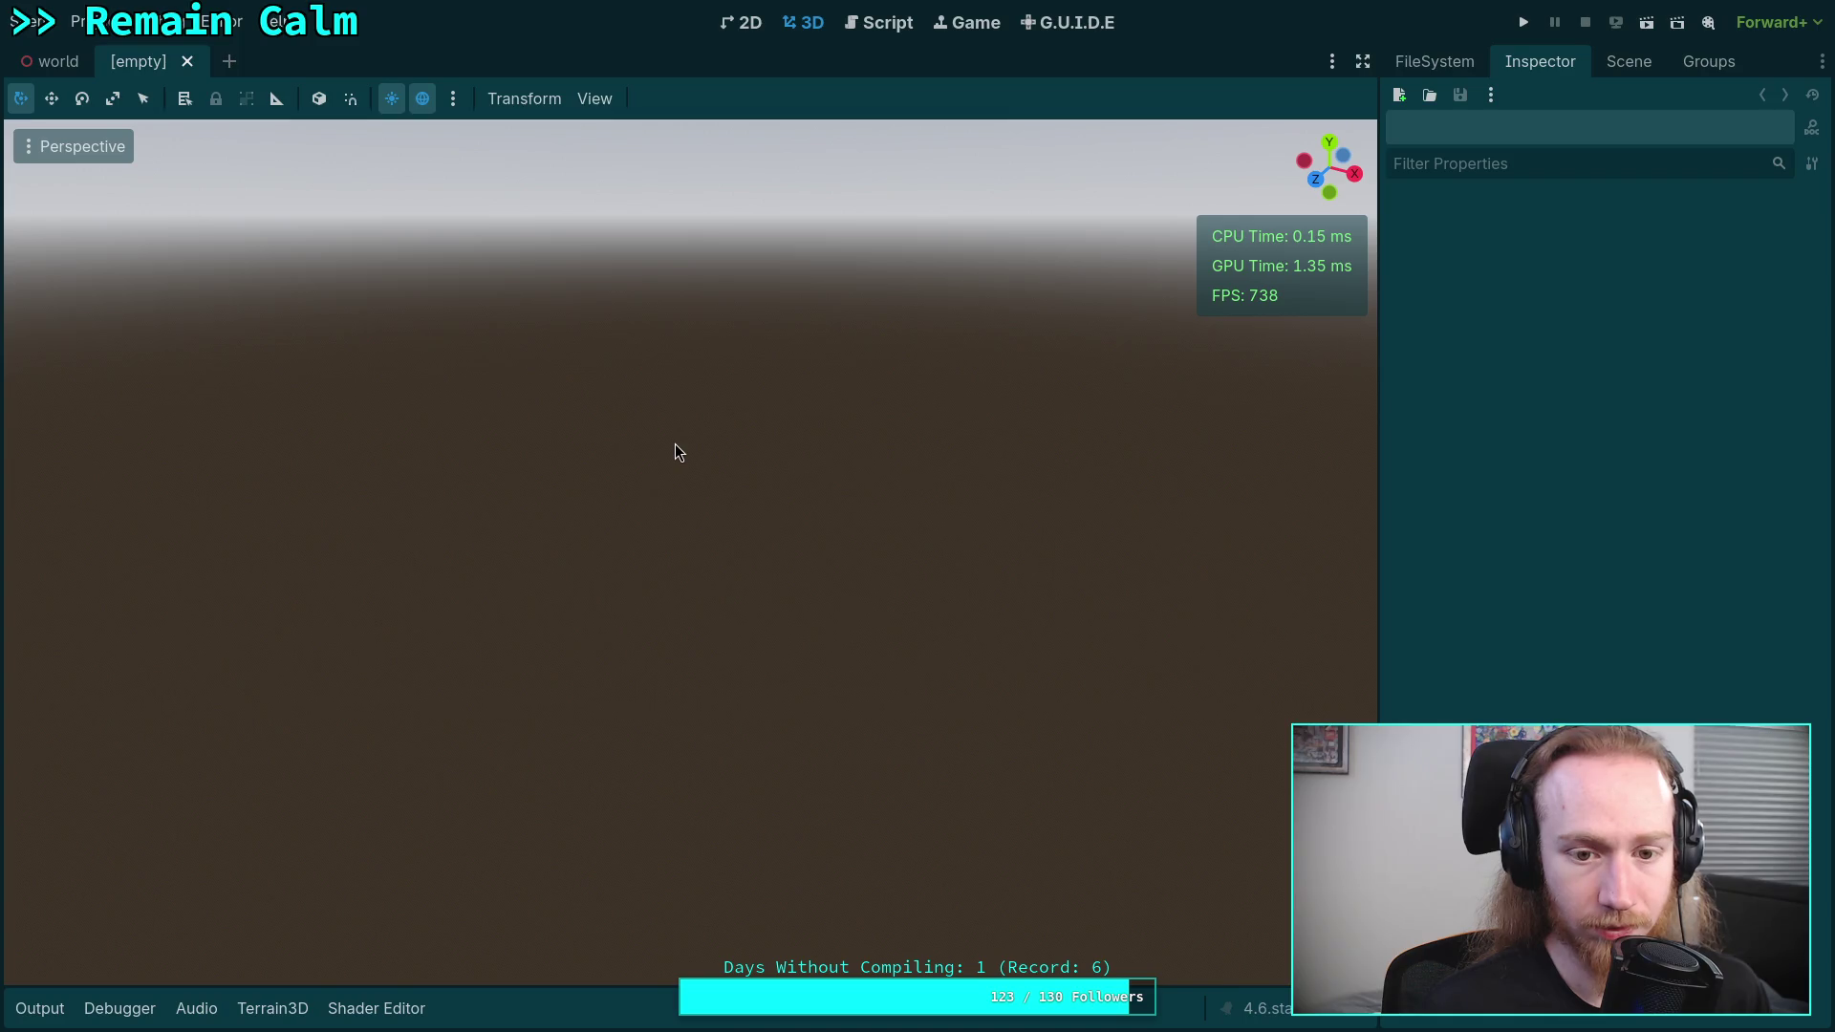
pyautogui.hotkey('ctrl', 'shift', 'w')
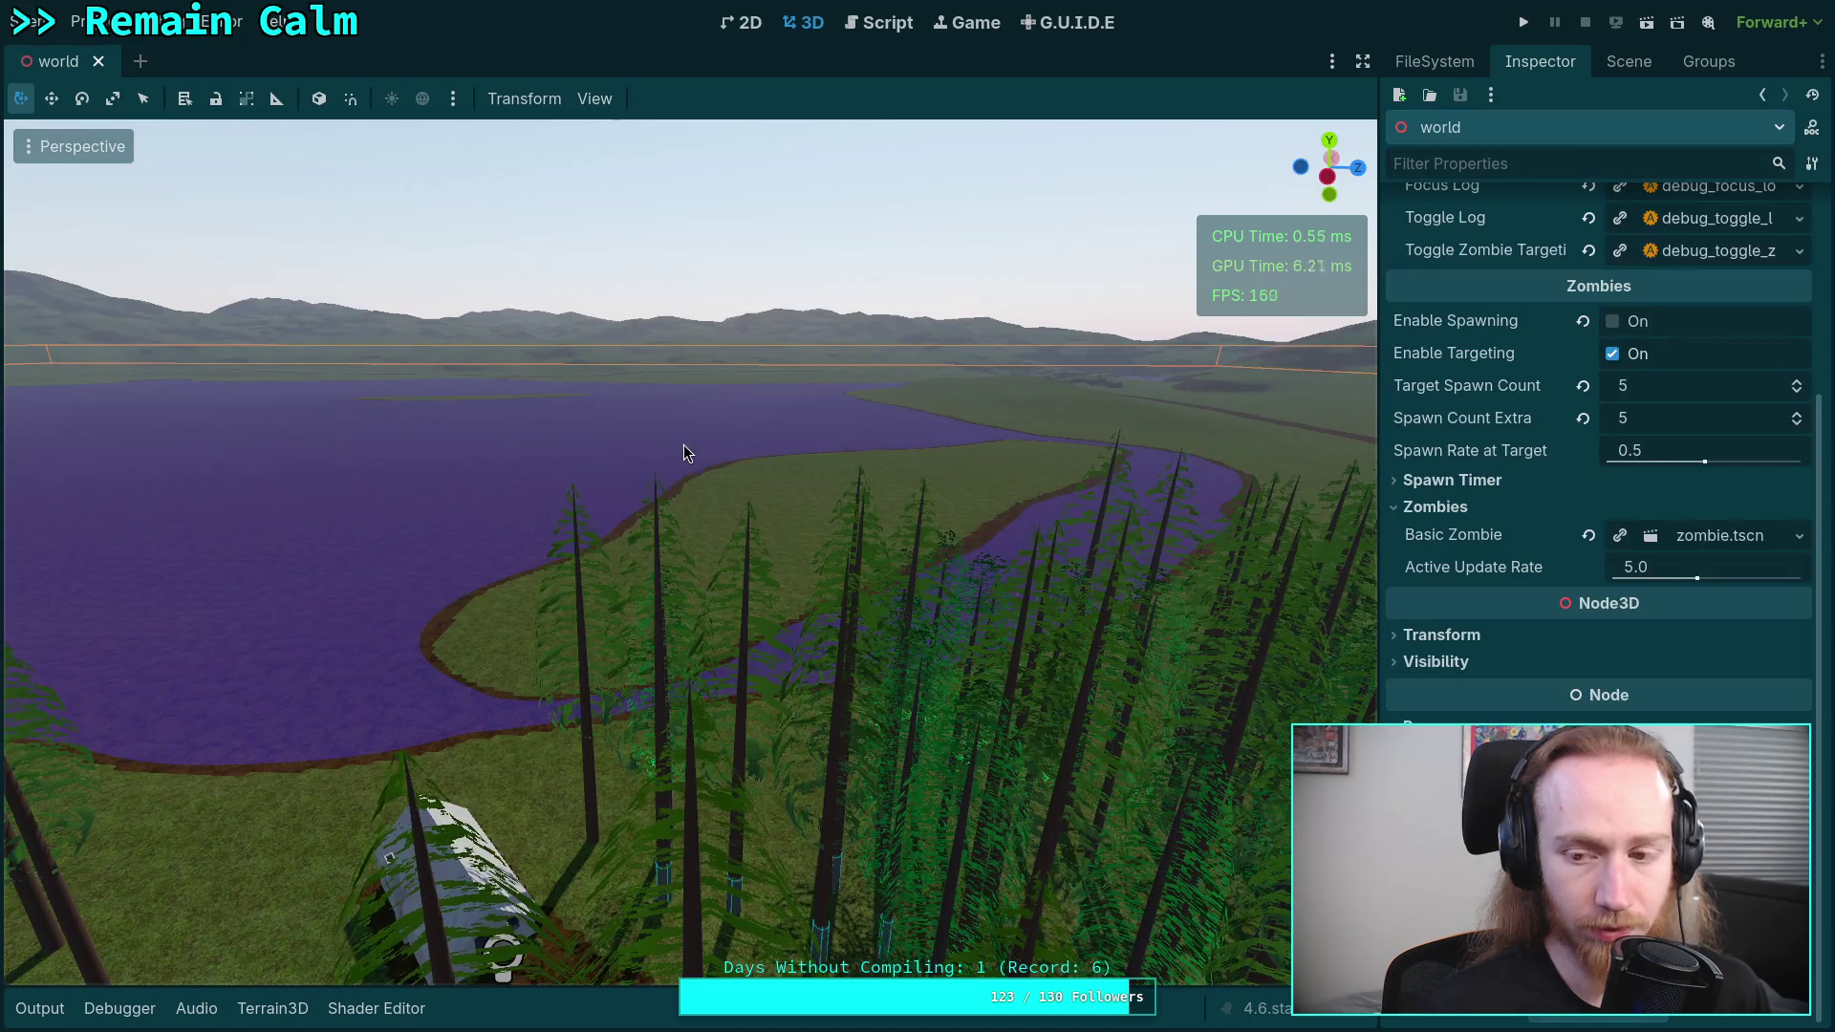
pyautogui.scroll(10, 1512, 411)
pyautogui.click(1628, 61)
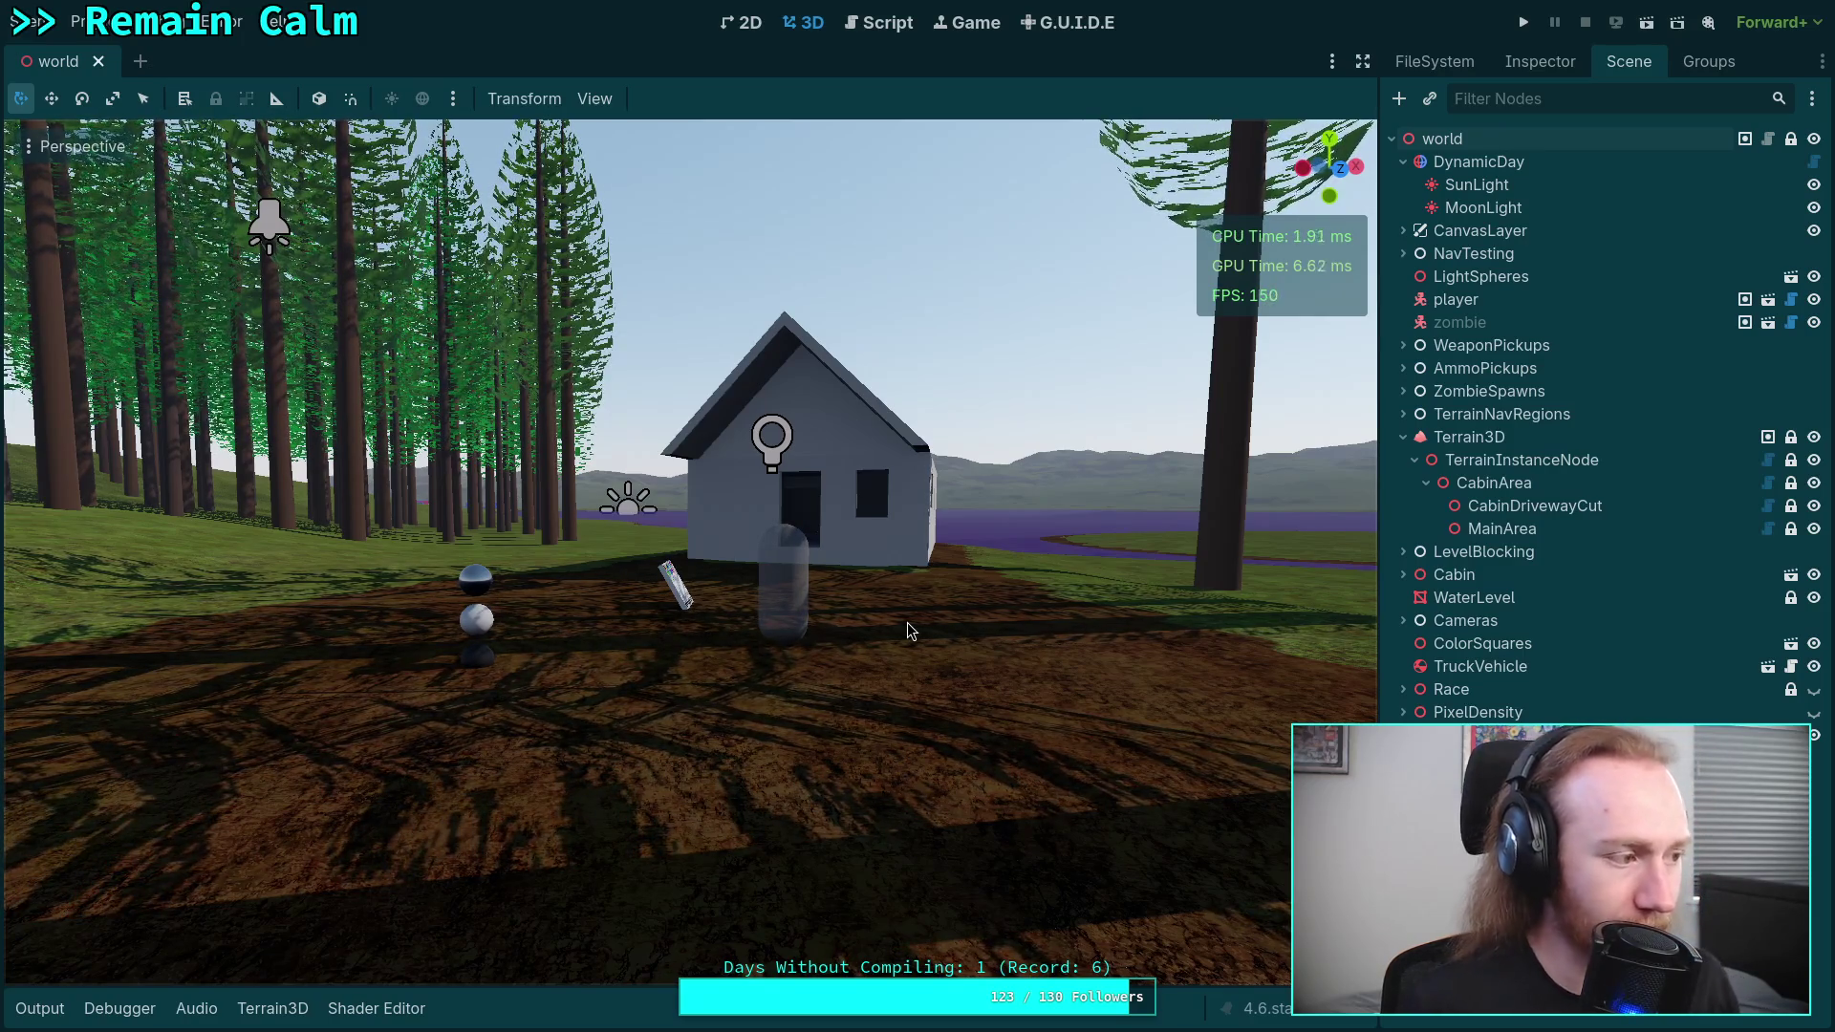
# - Turn toward the tree line, select Terrain3D and enlarge its asset dock listing the tree meshes
pyautogui.moveTo(831, 686)
pyautogui.mouseDown()
pyautogui.moveTo(1051, 673)
pyautogui.moveTo(755, 688)
pyautogui.moveTo(811, 685)
pyautogui.mouseUp()
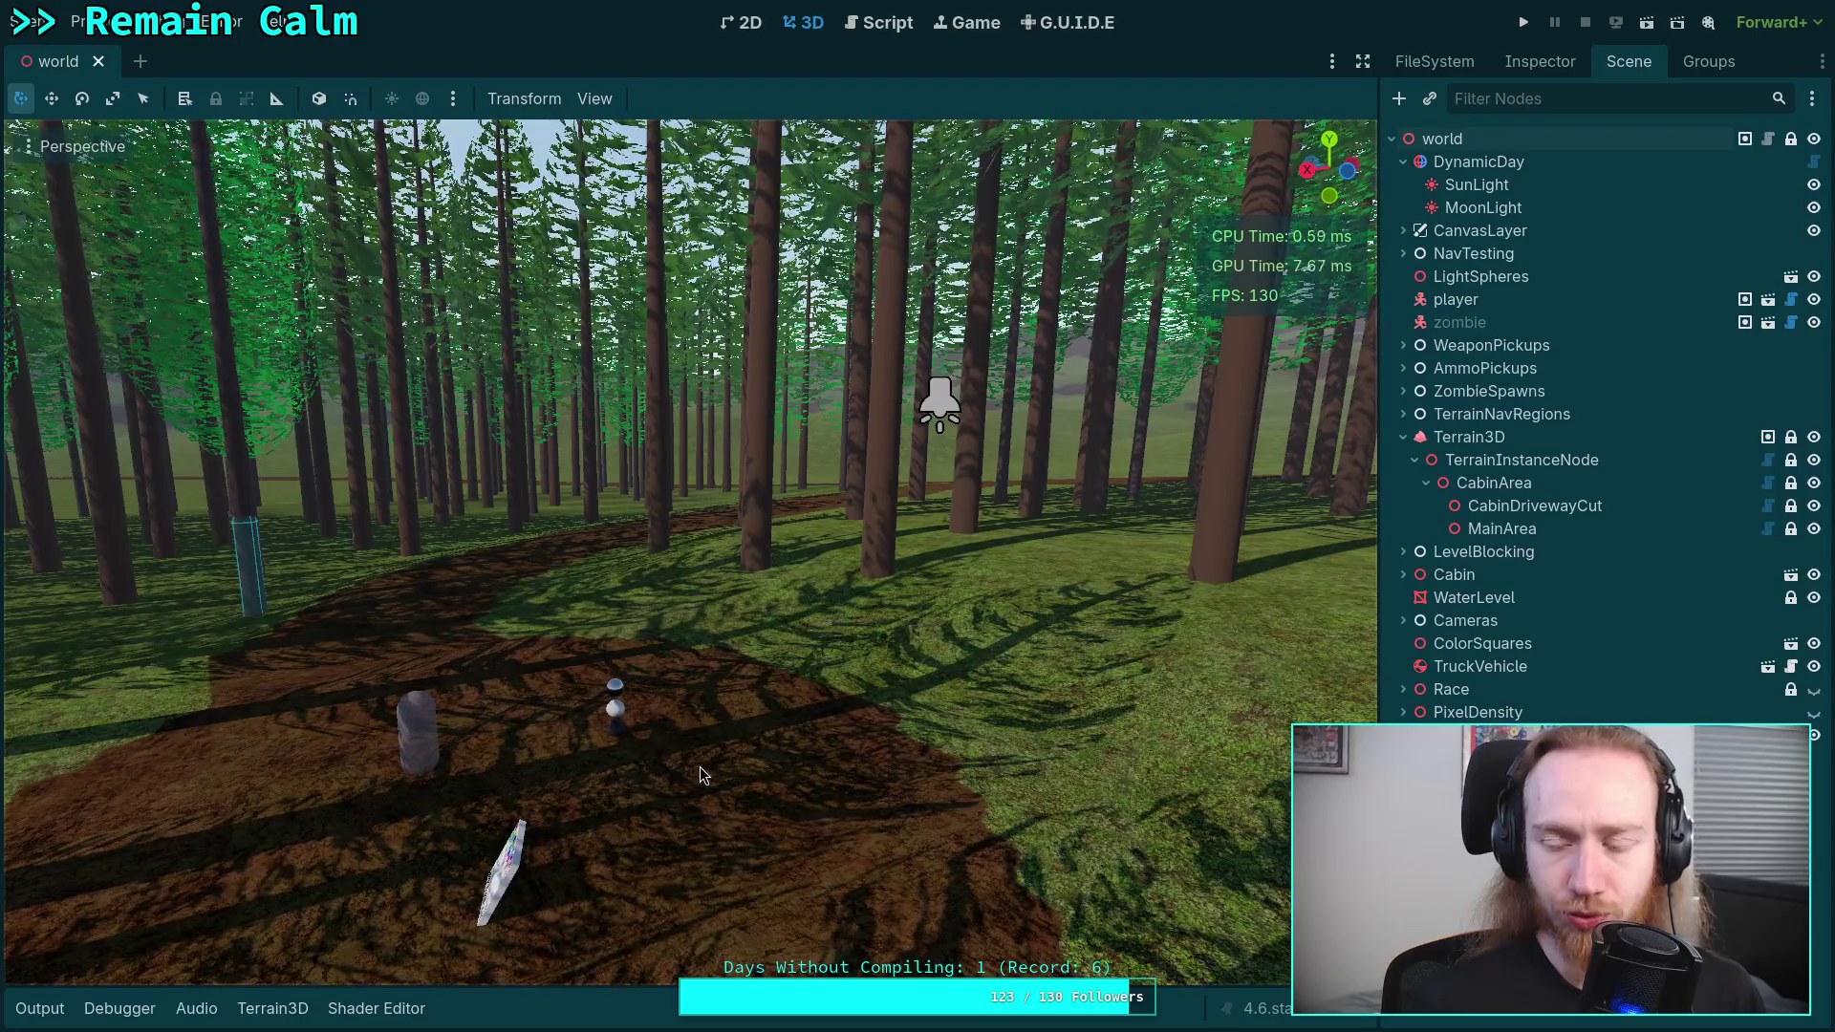
pyautogui.click(272, 1008)
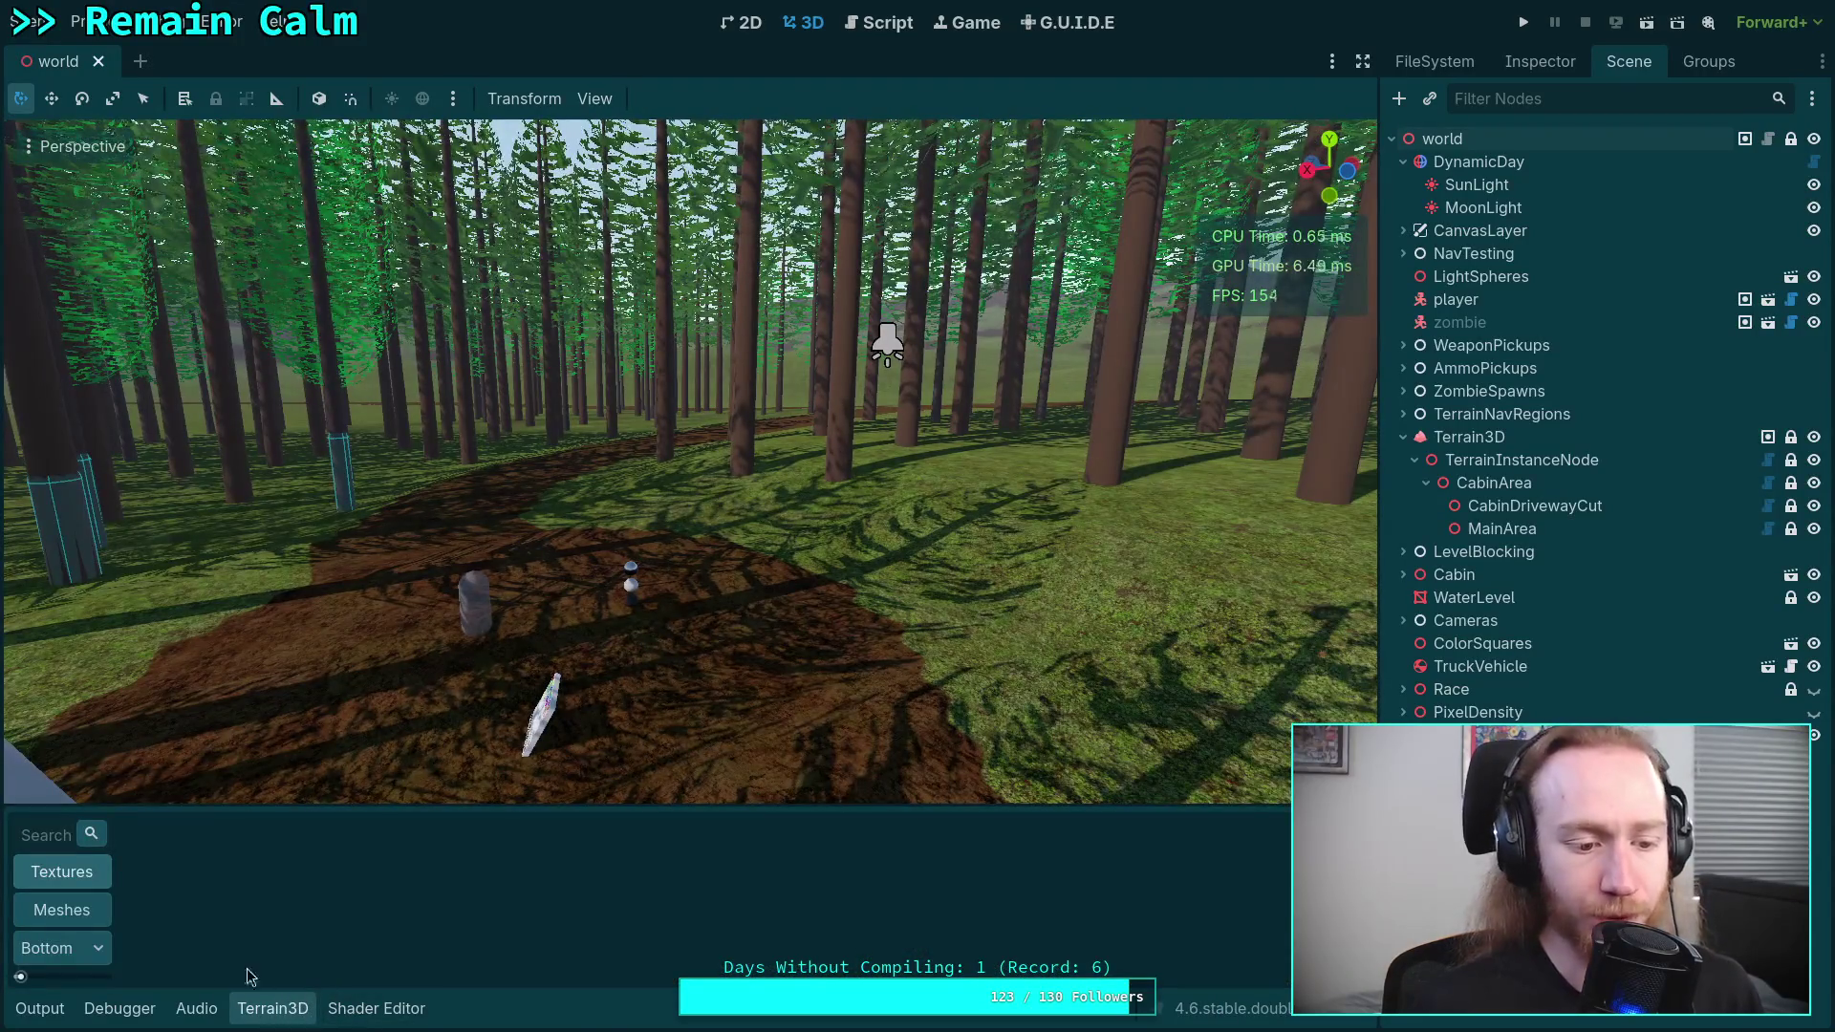
pyautogui.click(1468, 437)
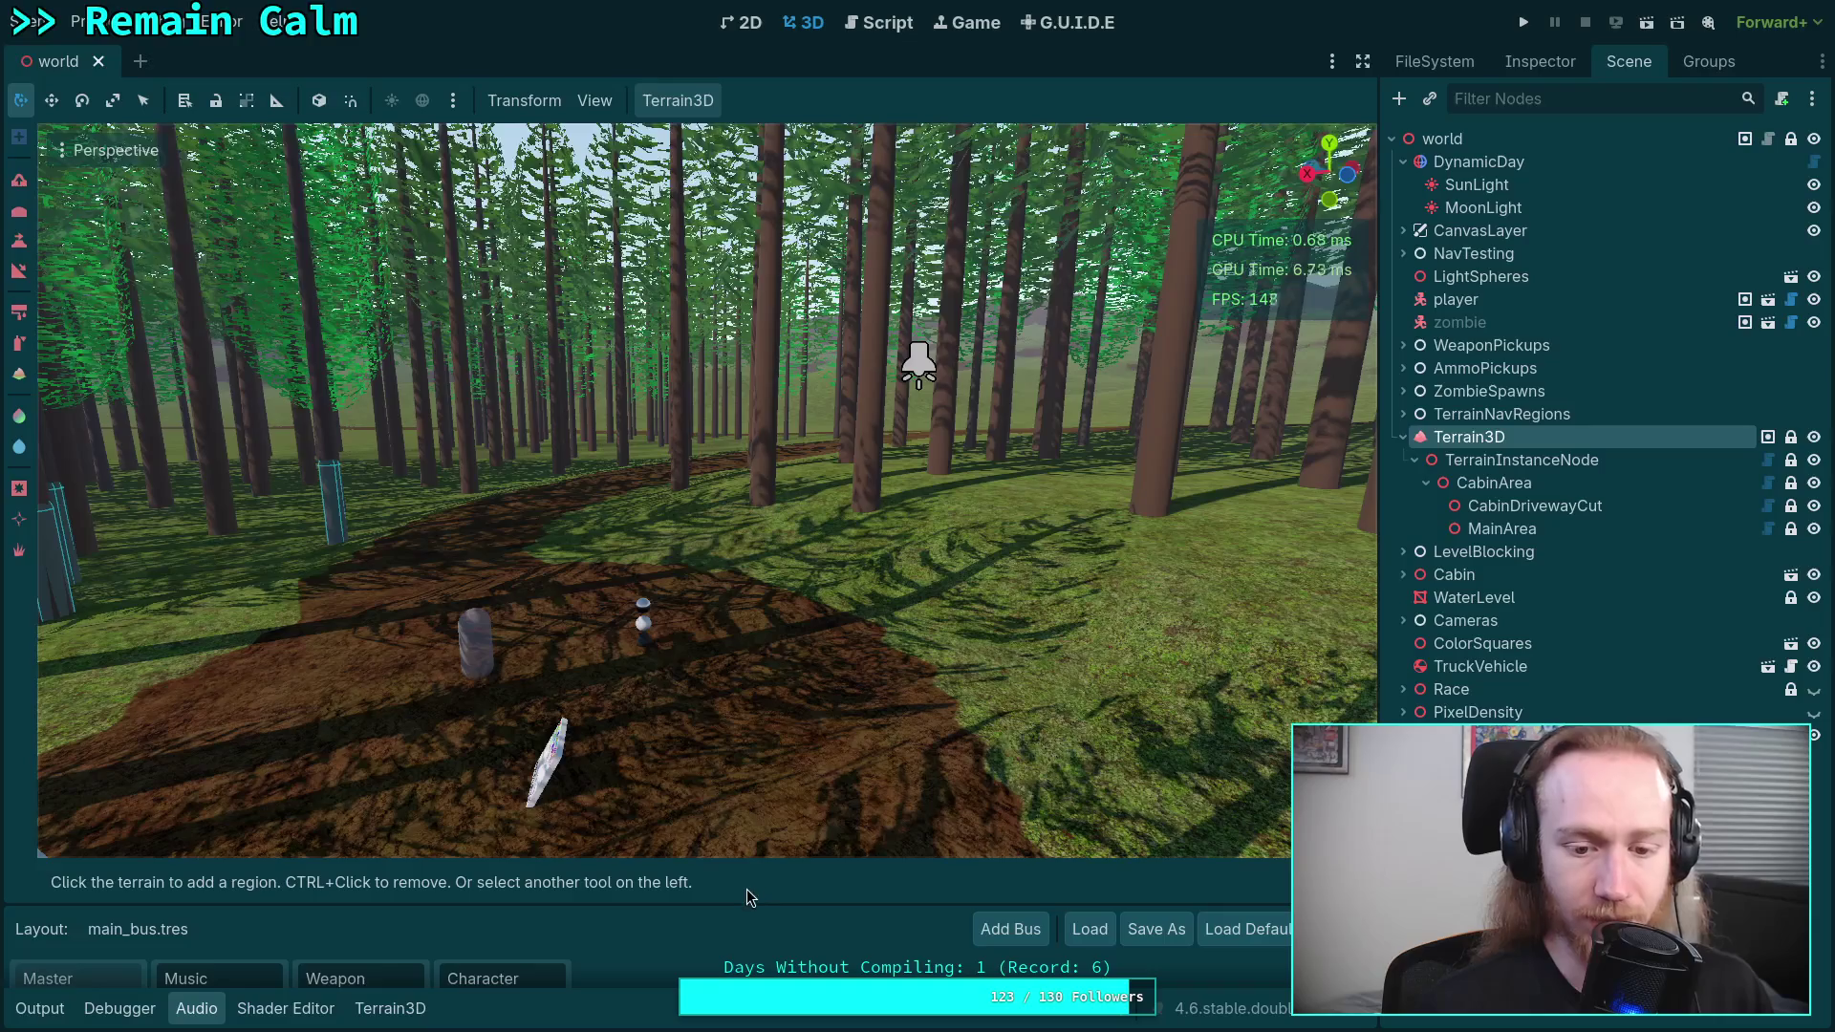
pyautogui.click(420, 1023)
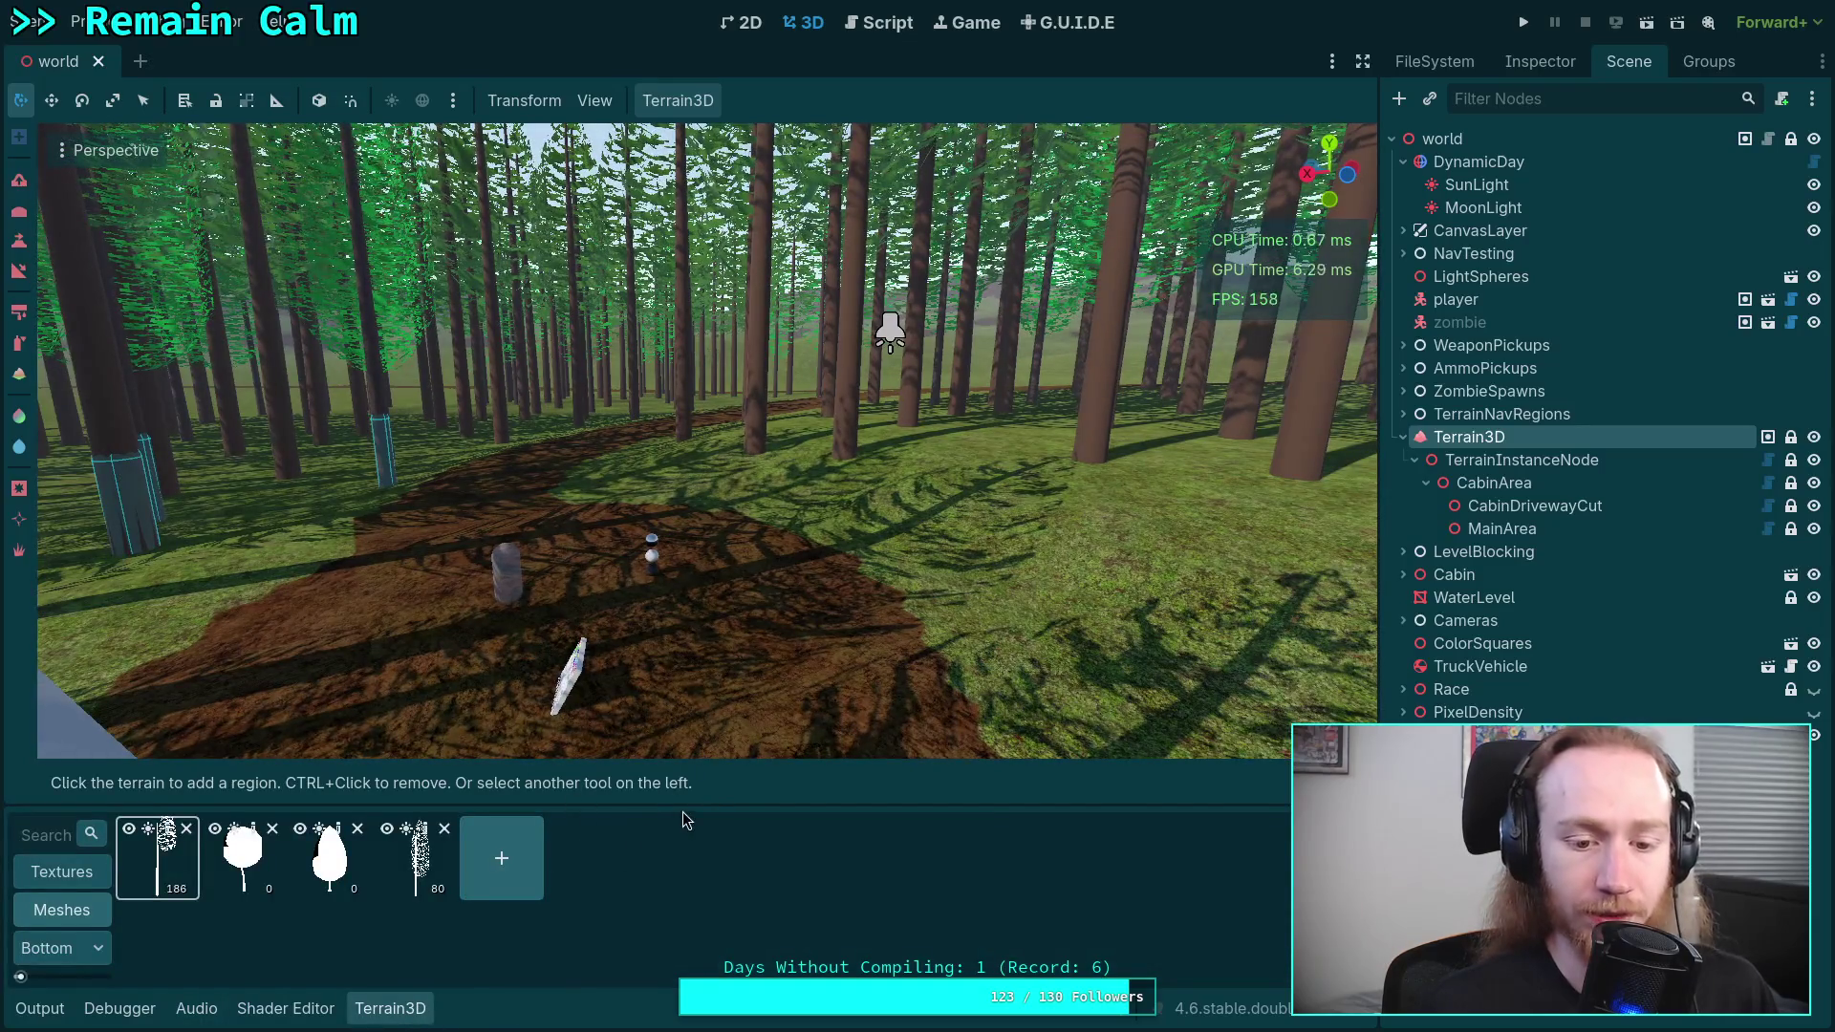
pyautogui.moveTo(693, 798); pyautogui.dragTo(692, 699)
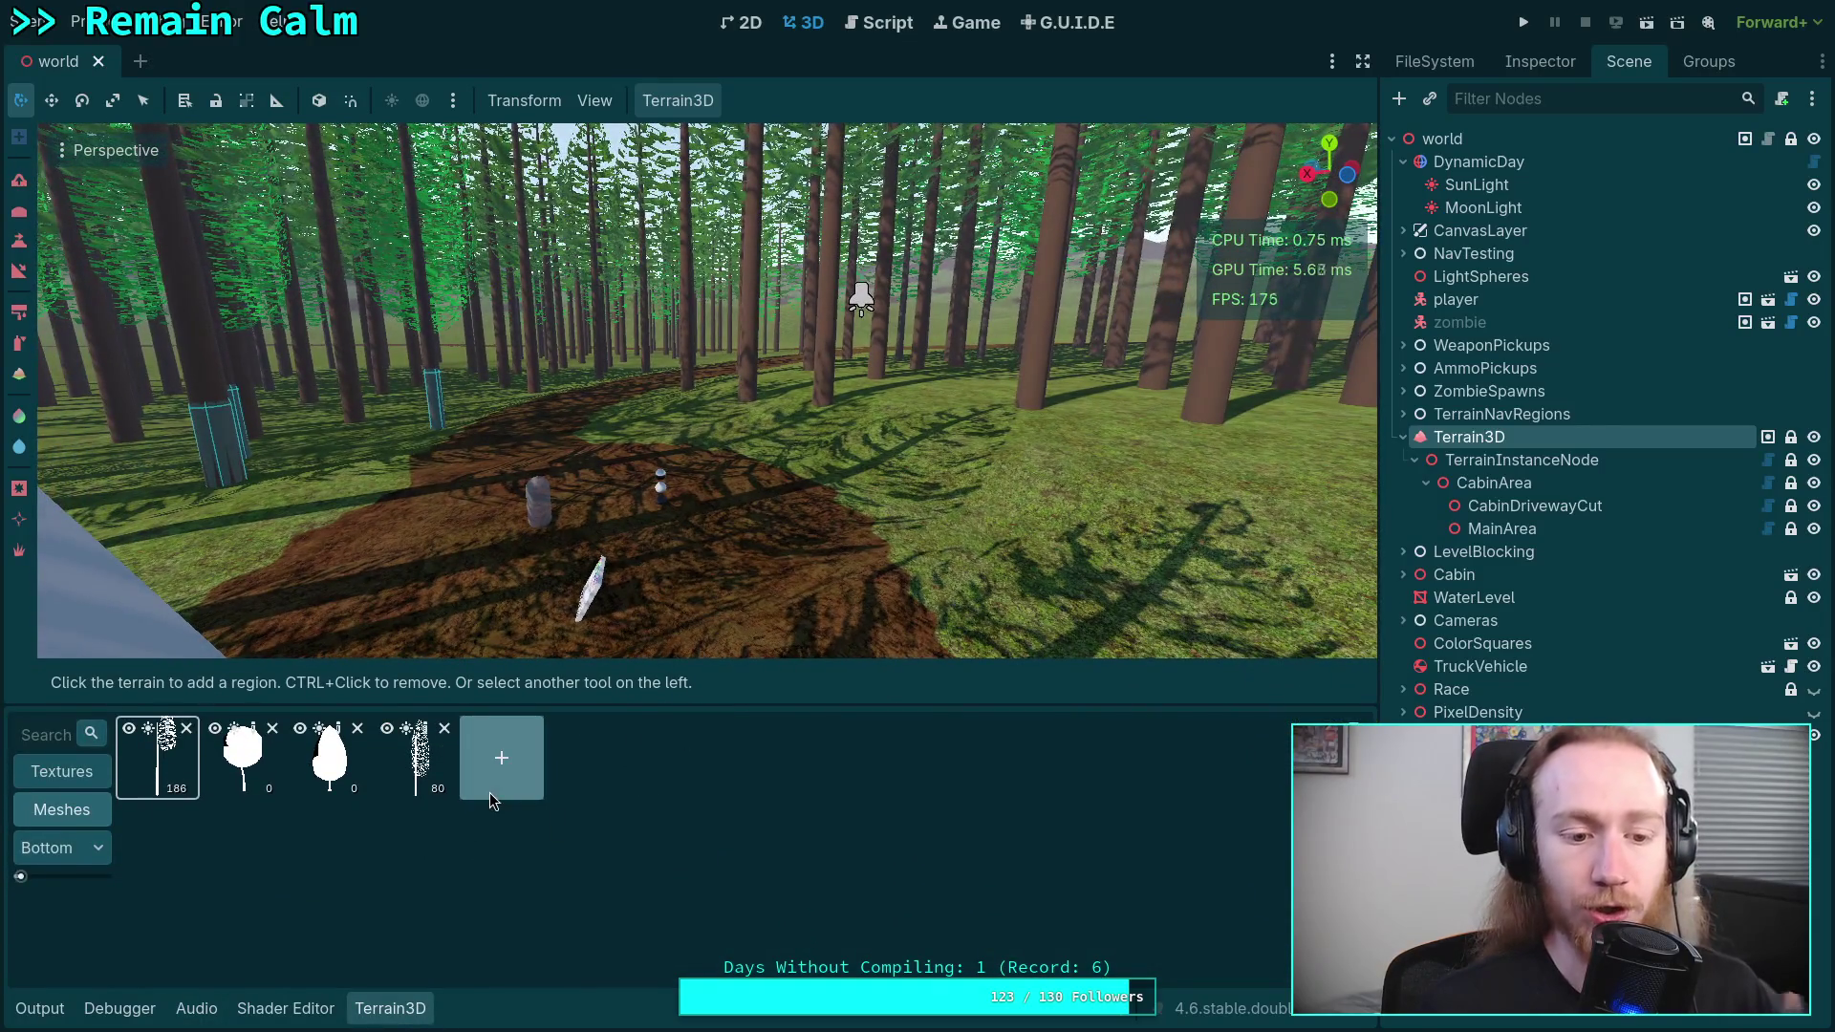
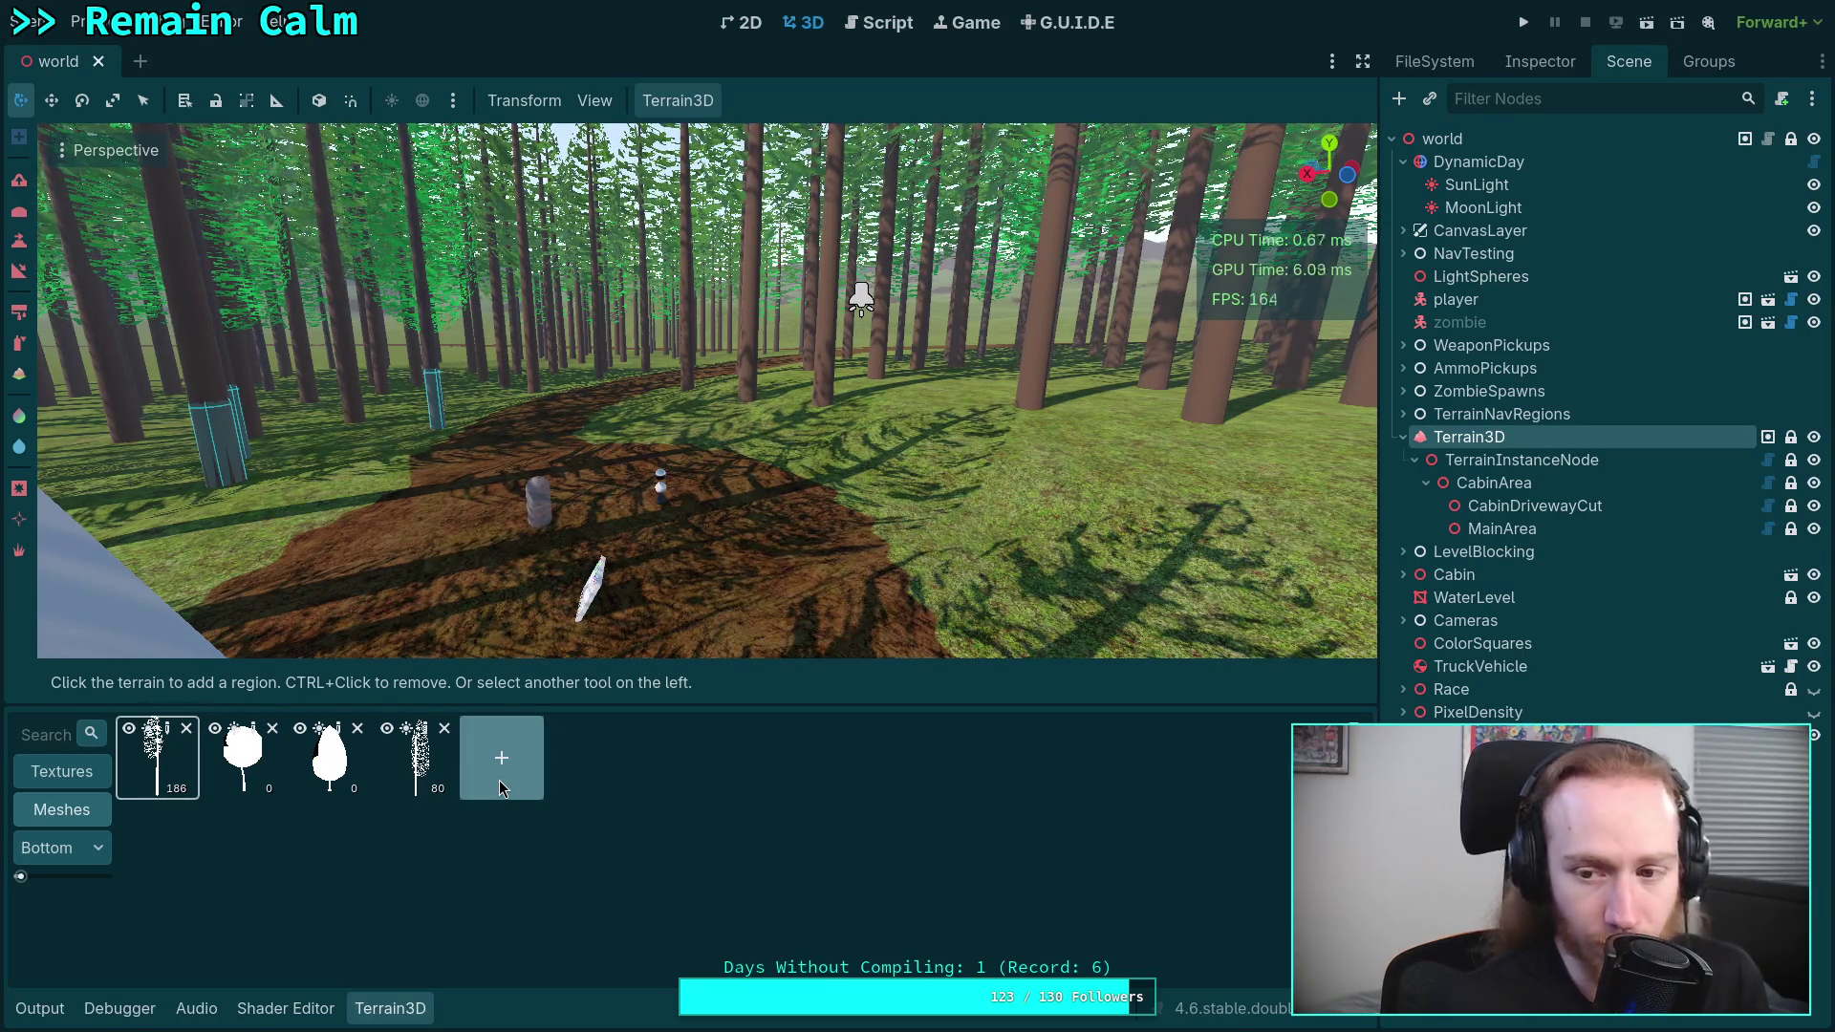
# - Show CabinArea's instance settings in a widened Inspector, then switch to the Script editor
pyautogui.click(1579, 485)
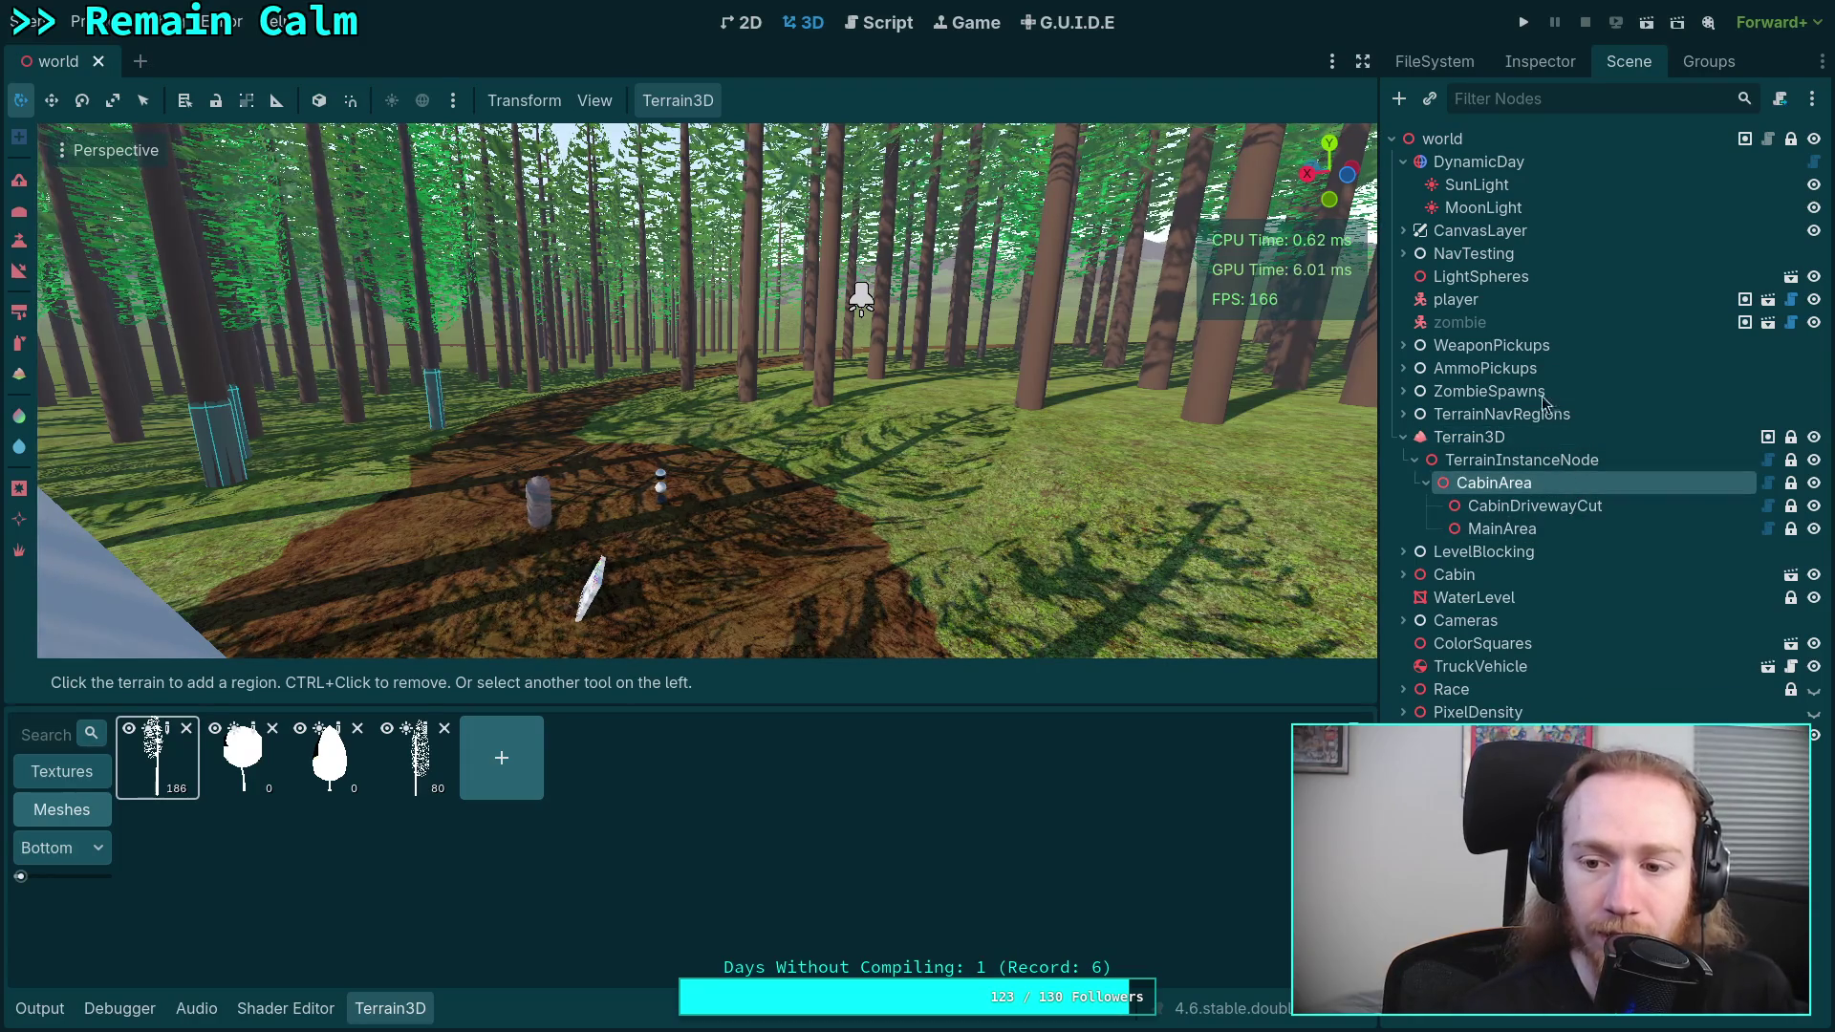
pyautogui.click(1528, 62)
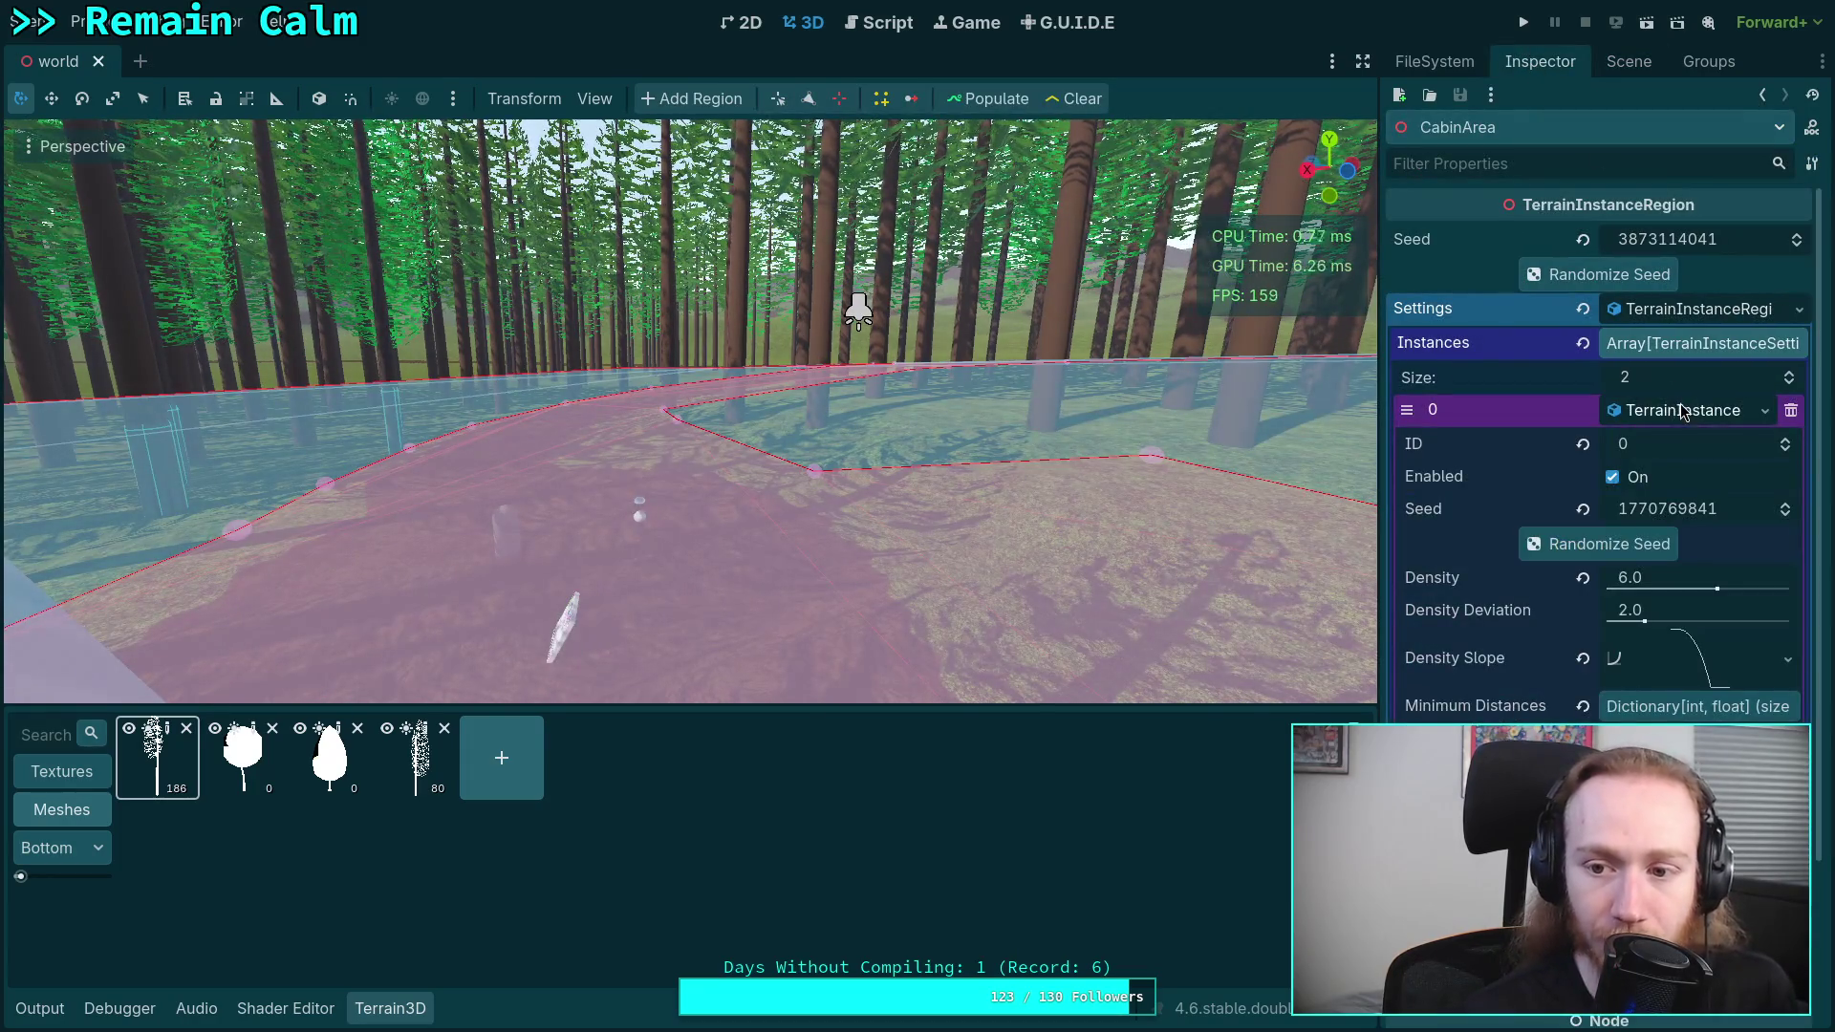
pyautogui.moveTo(1379, 580); pyautogui.dragTo(1310, 554)
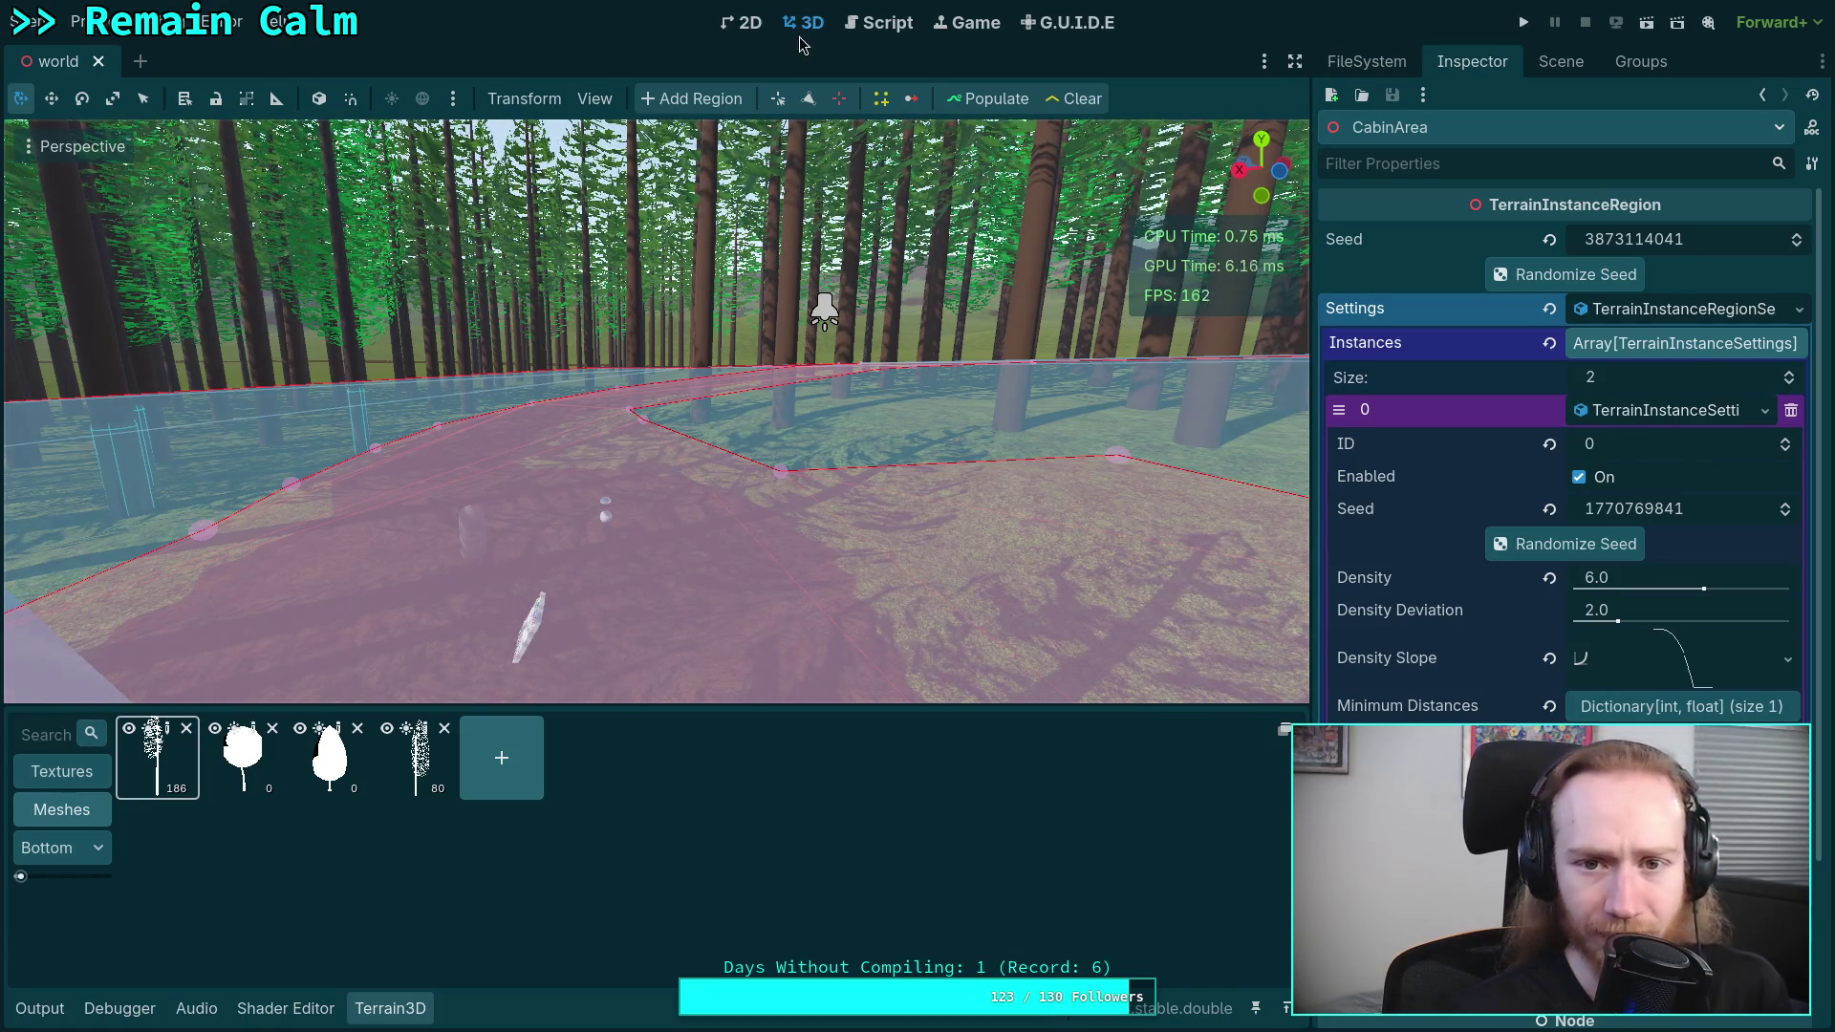
pyautogui.click(875, 23)
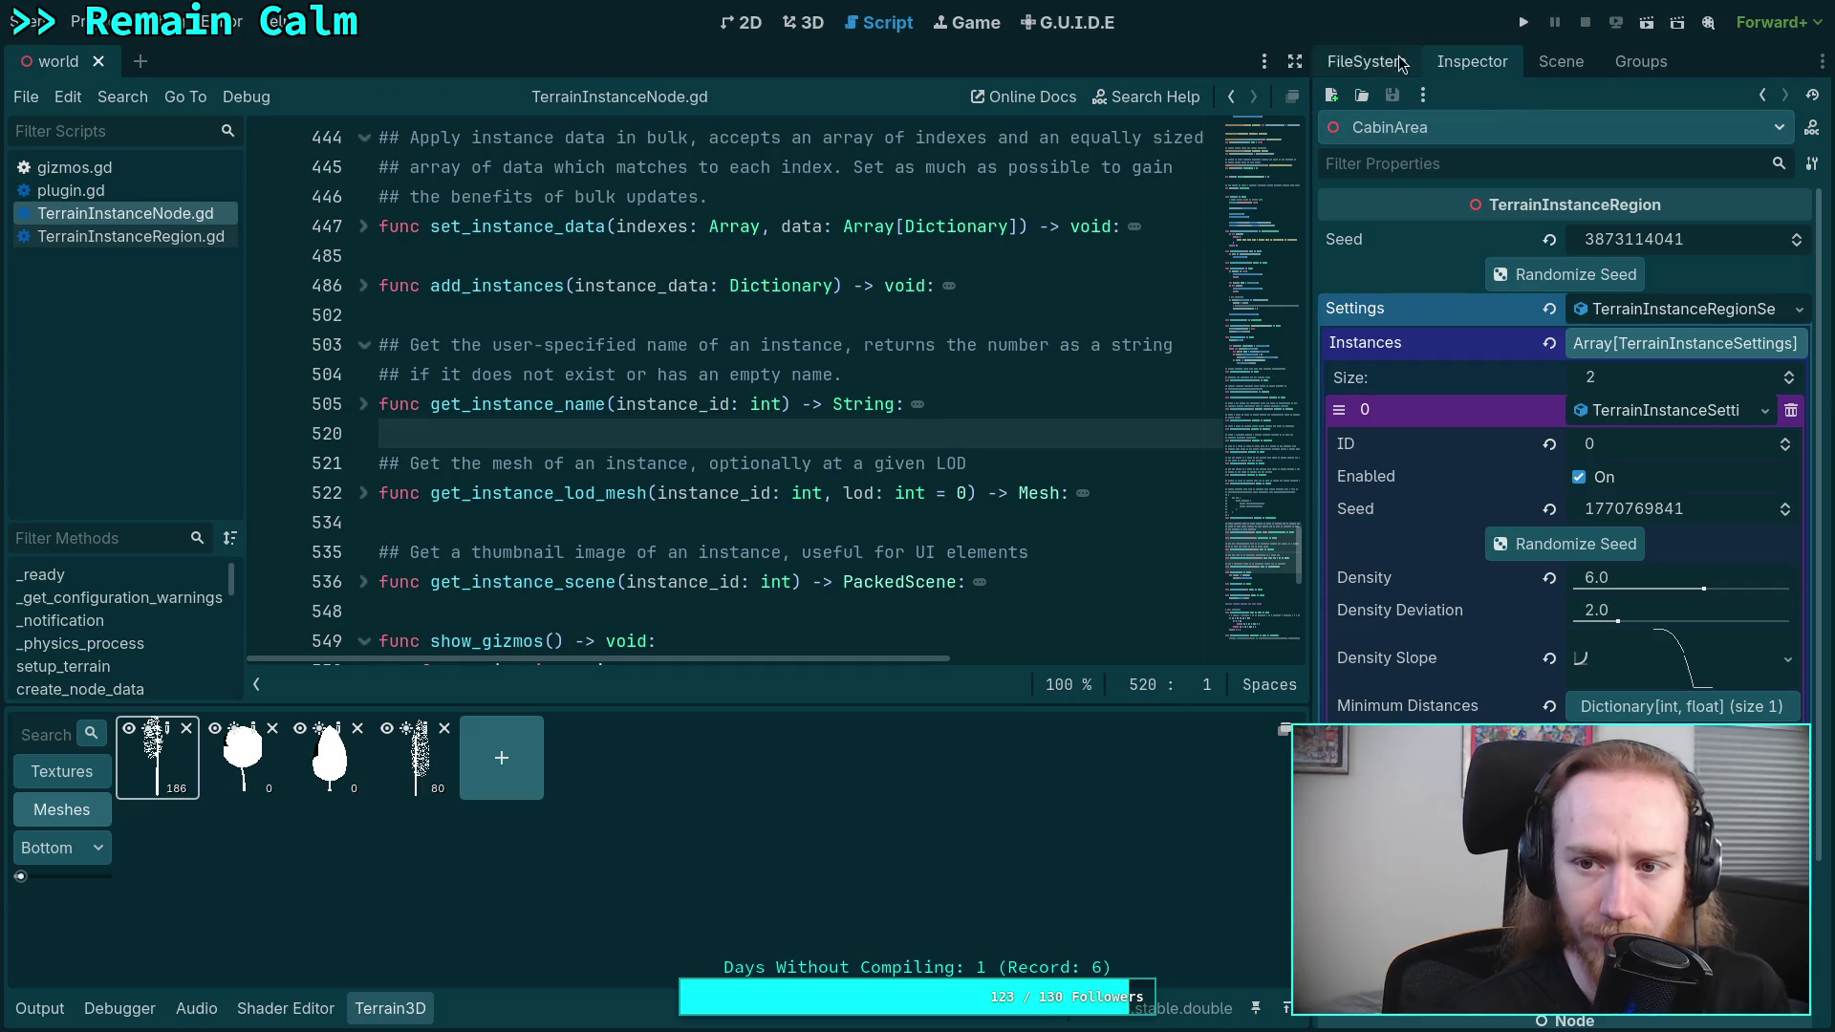
# - Open TerrainInstanceSettings.gd and document id as 'The matching mesh asset ID of the terrain asset'
pyautogui.click(1367, 61)
pyautogui.scroll(15, 1347, 315)
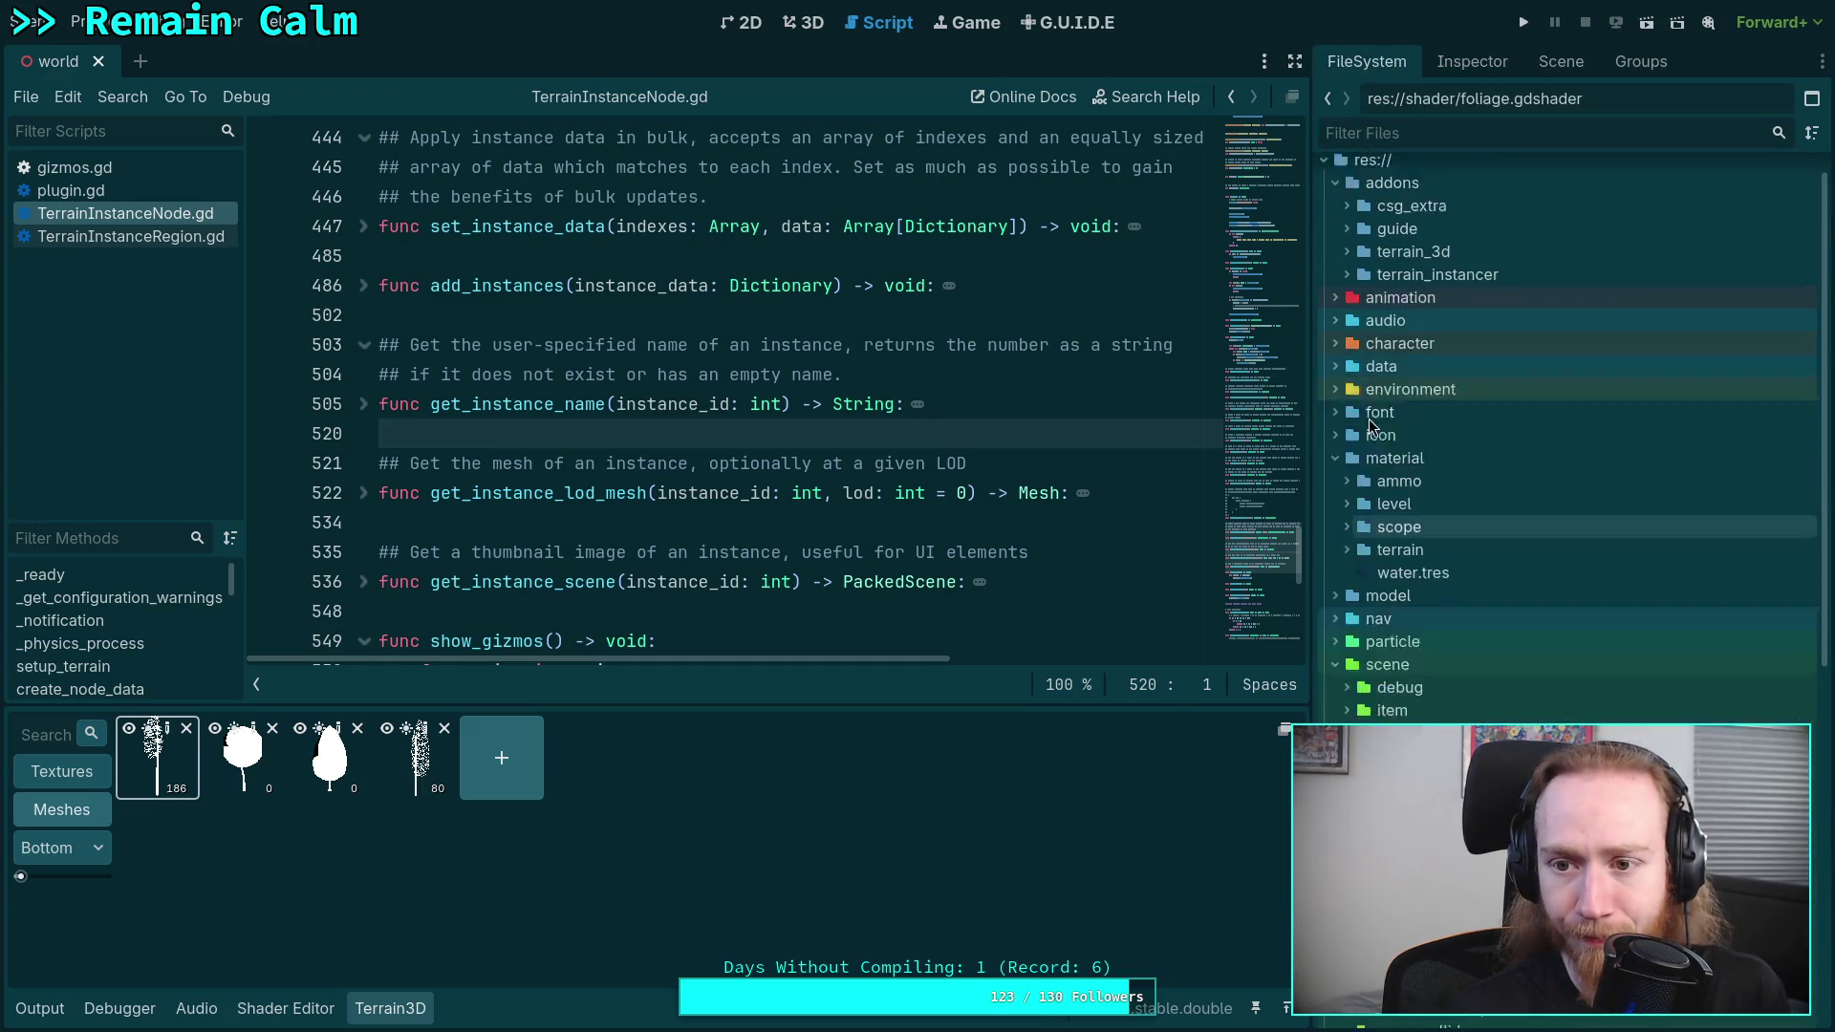
pyautogui.click(1347, 312)
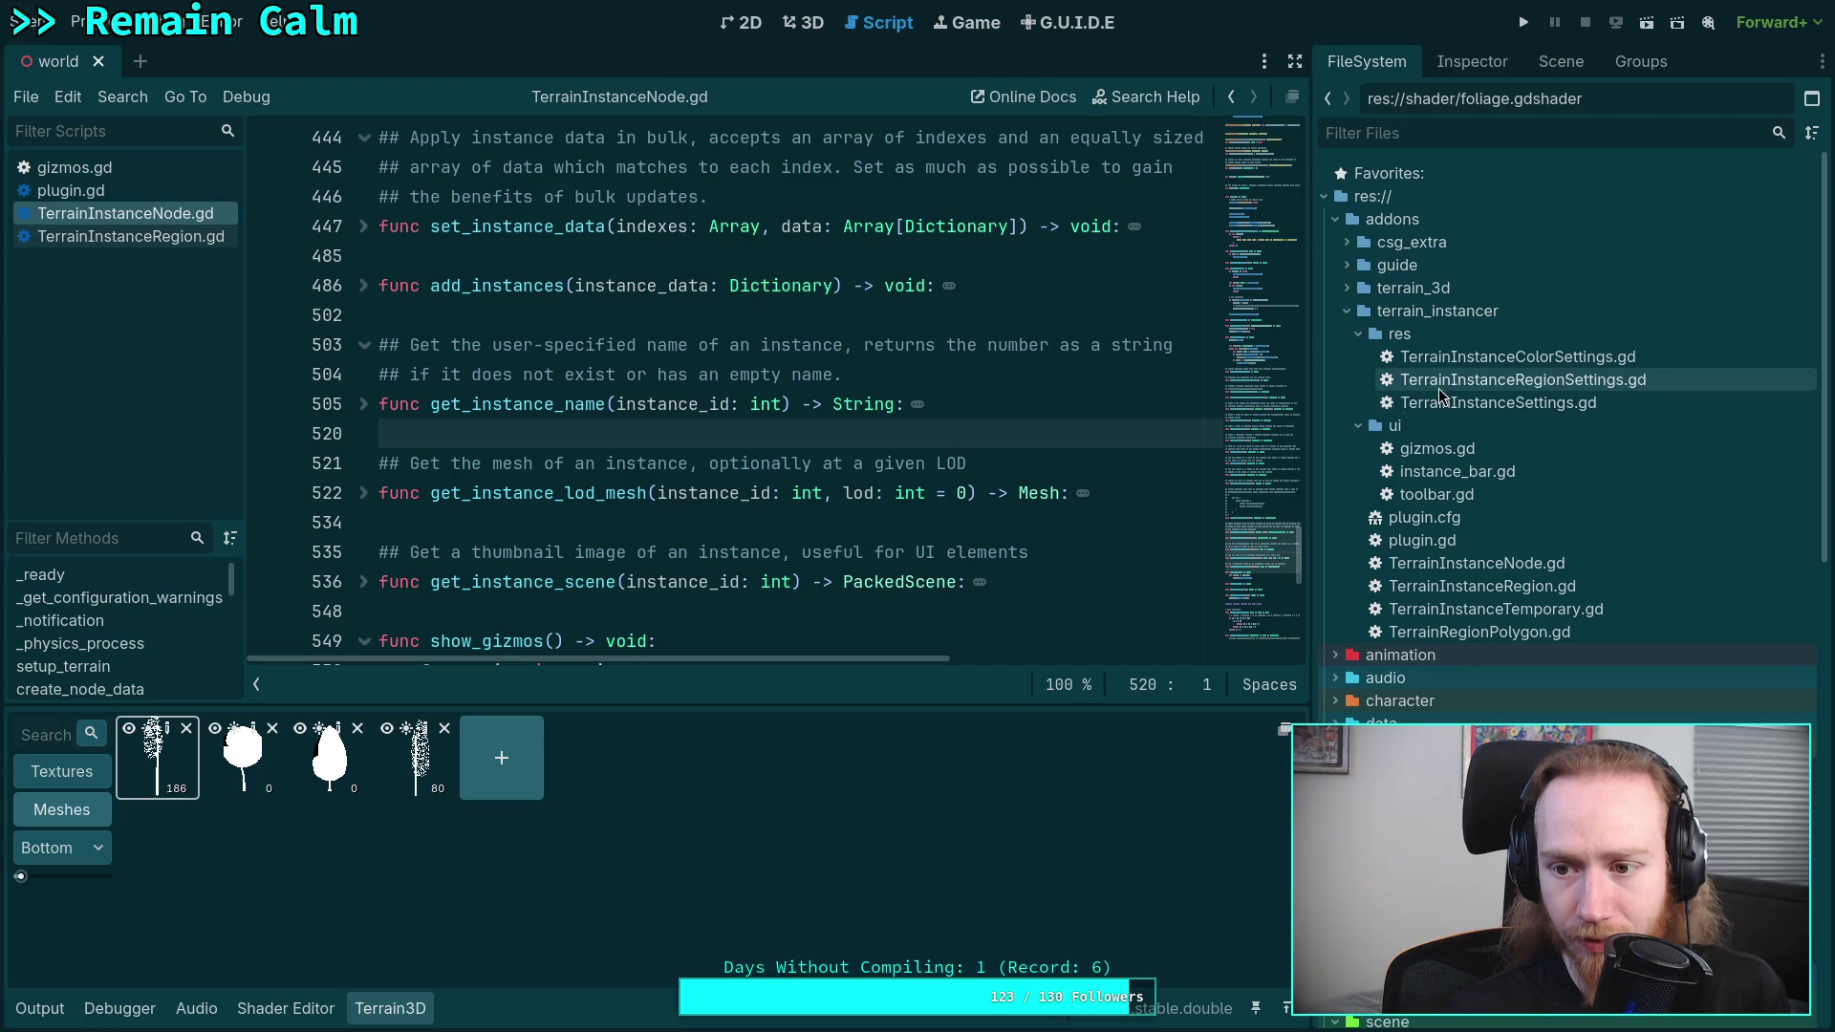
pyautogui.doubleClick(1497, 403)
pyautogui.scroll(20, 1050, 331)
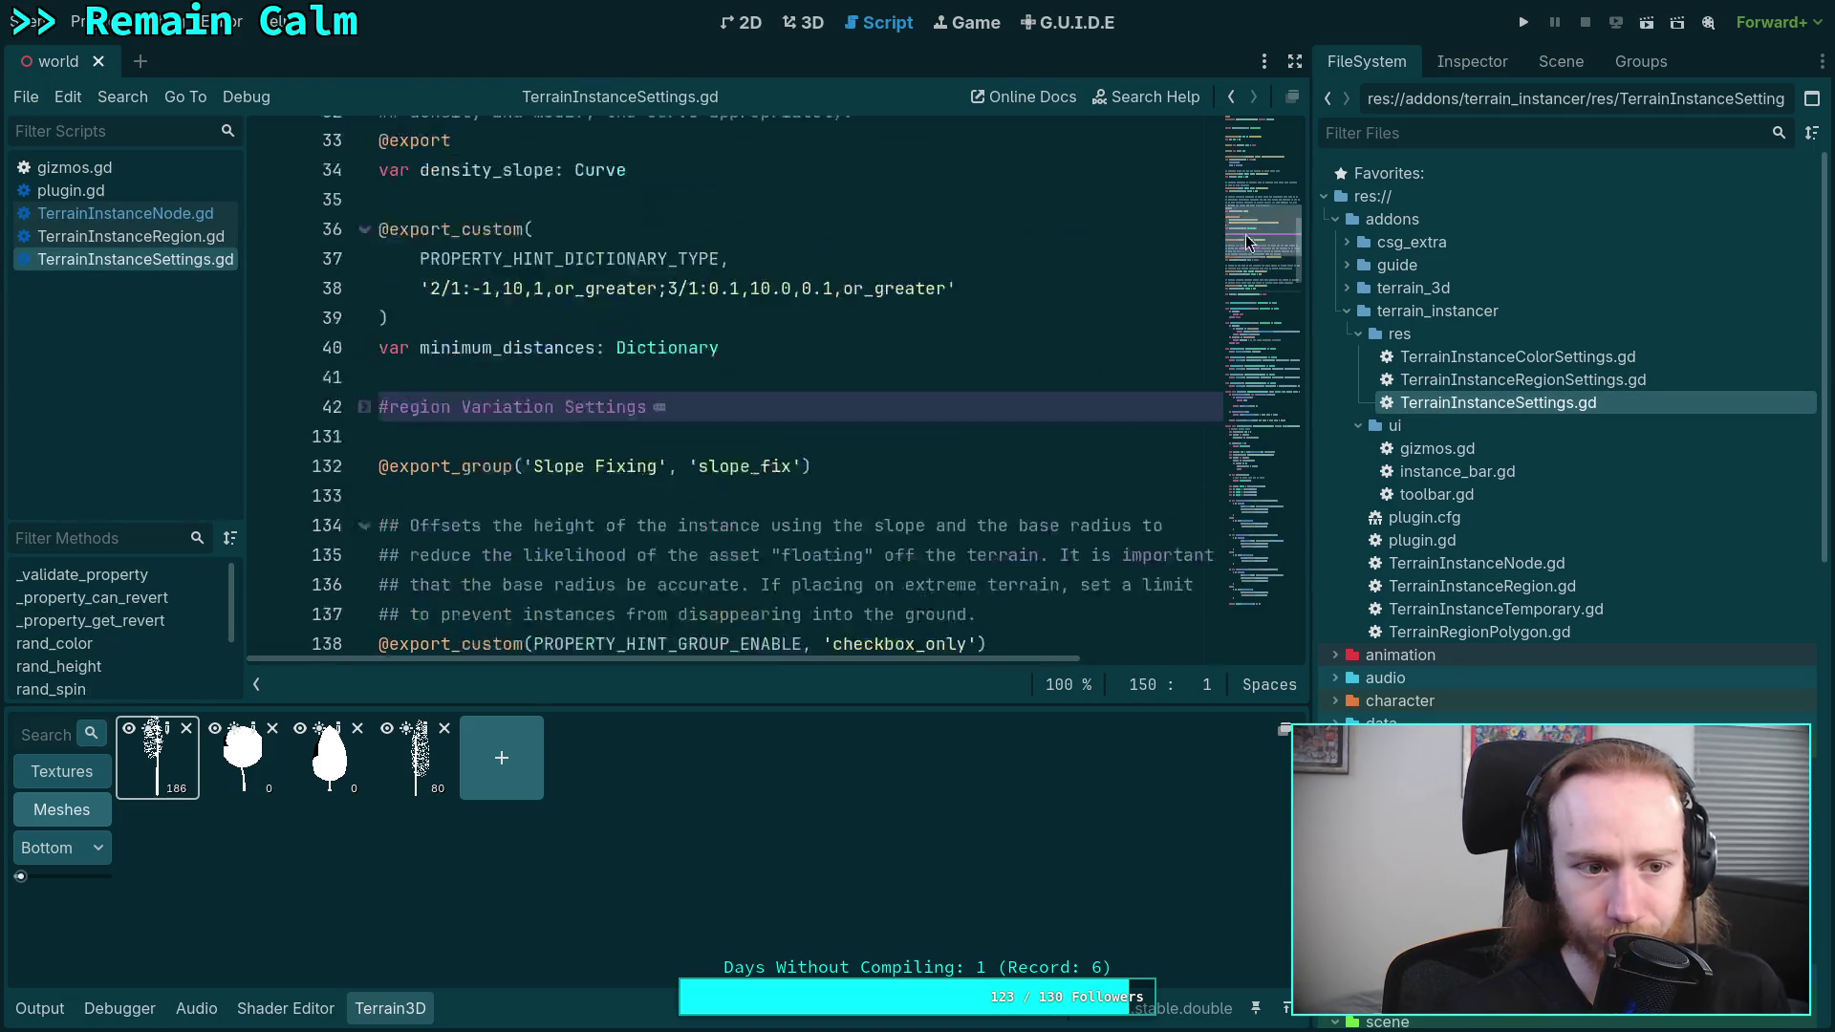
pyautogui.click(588, 303)
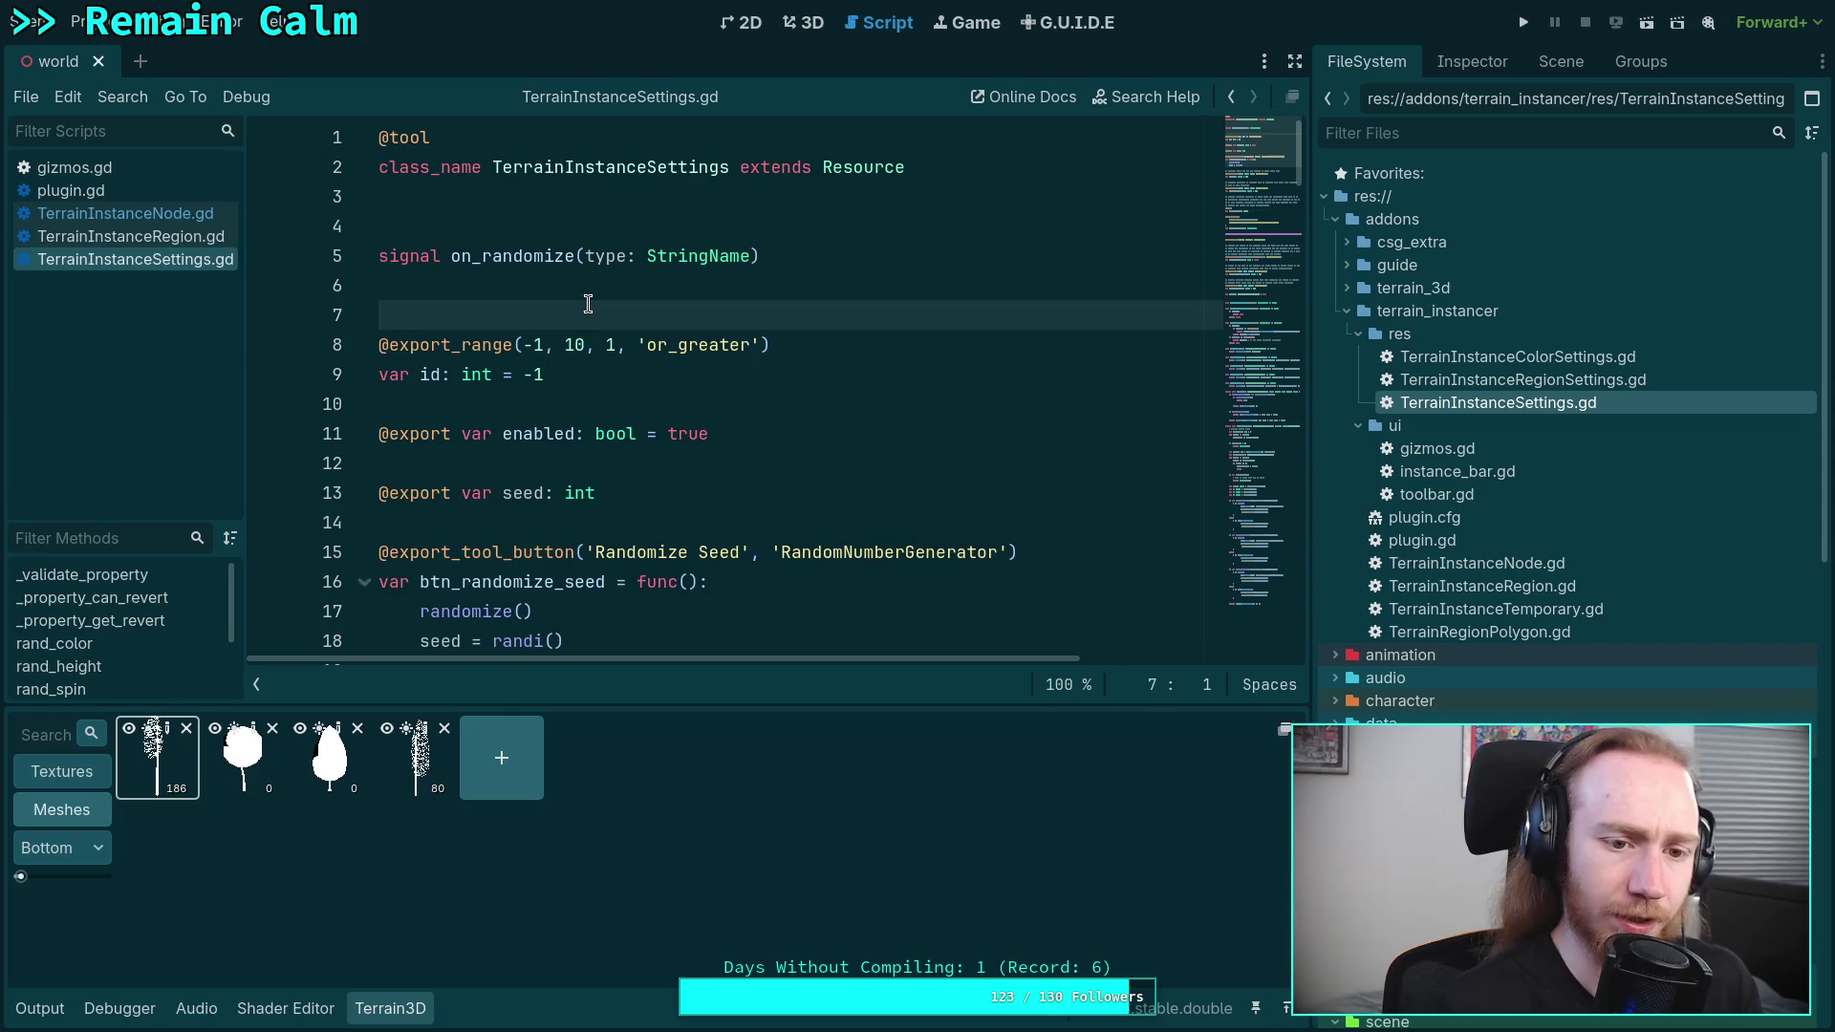
pyautogui.press('Return')
pyautogui.write('The matching mesh ase')
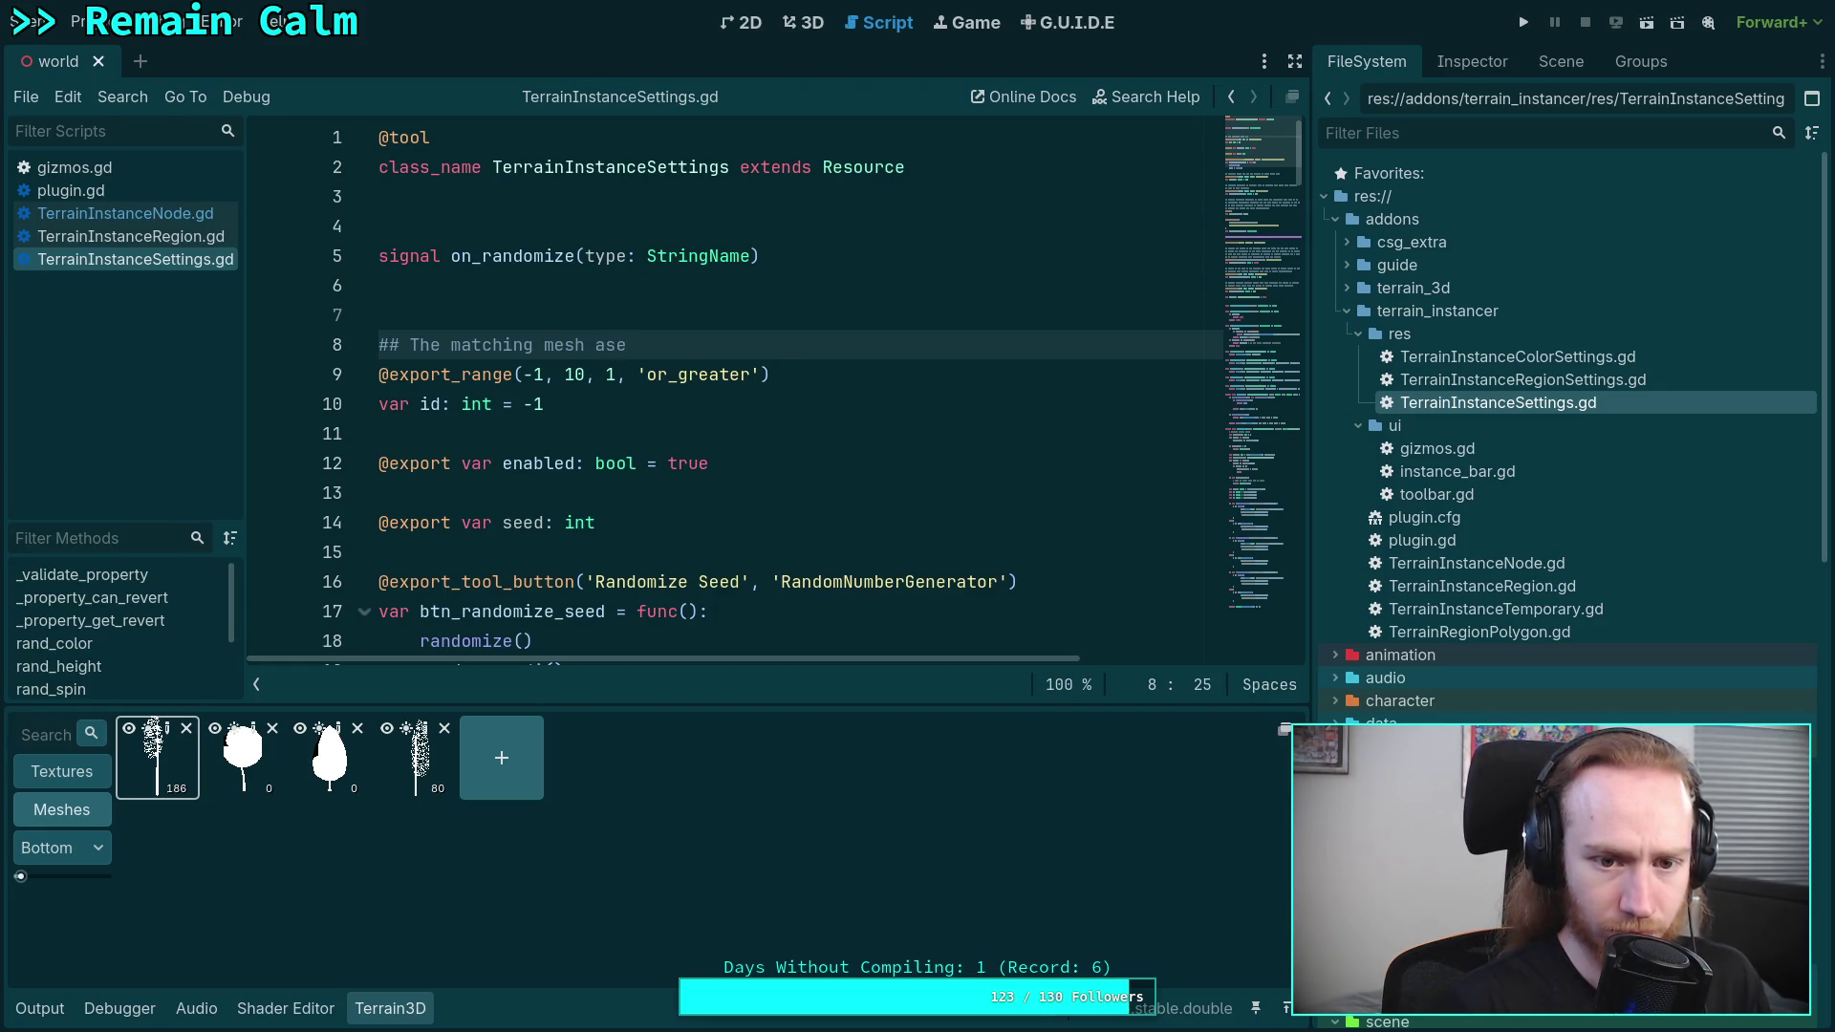
pyautogui.press('BackSpace')
pyautogui.write('set ID of the terrain')
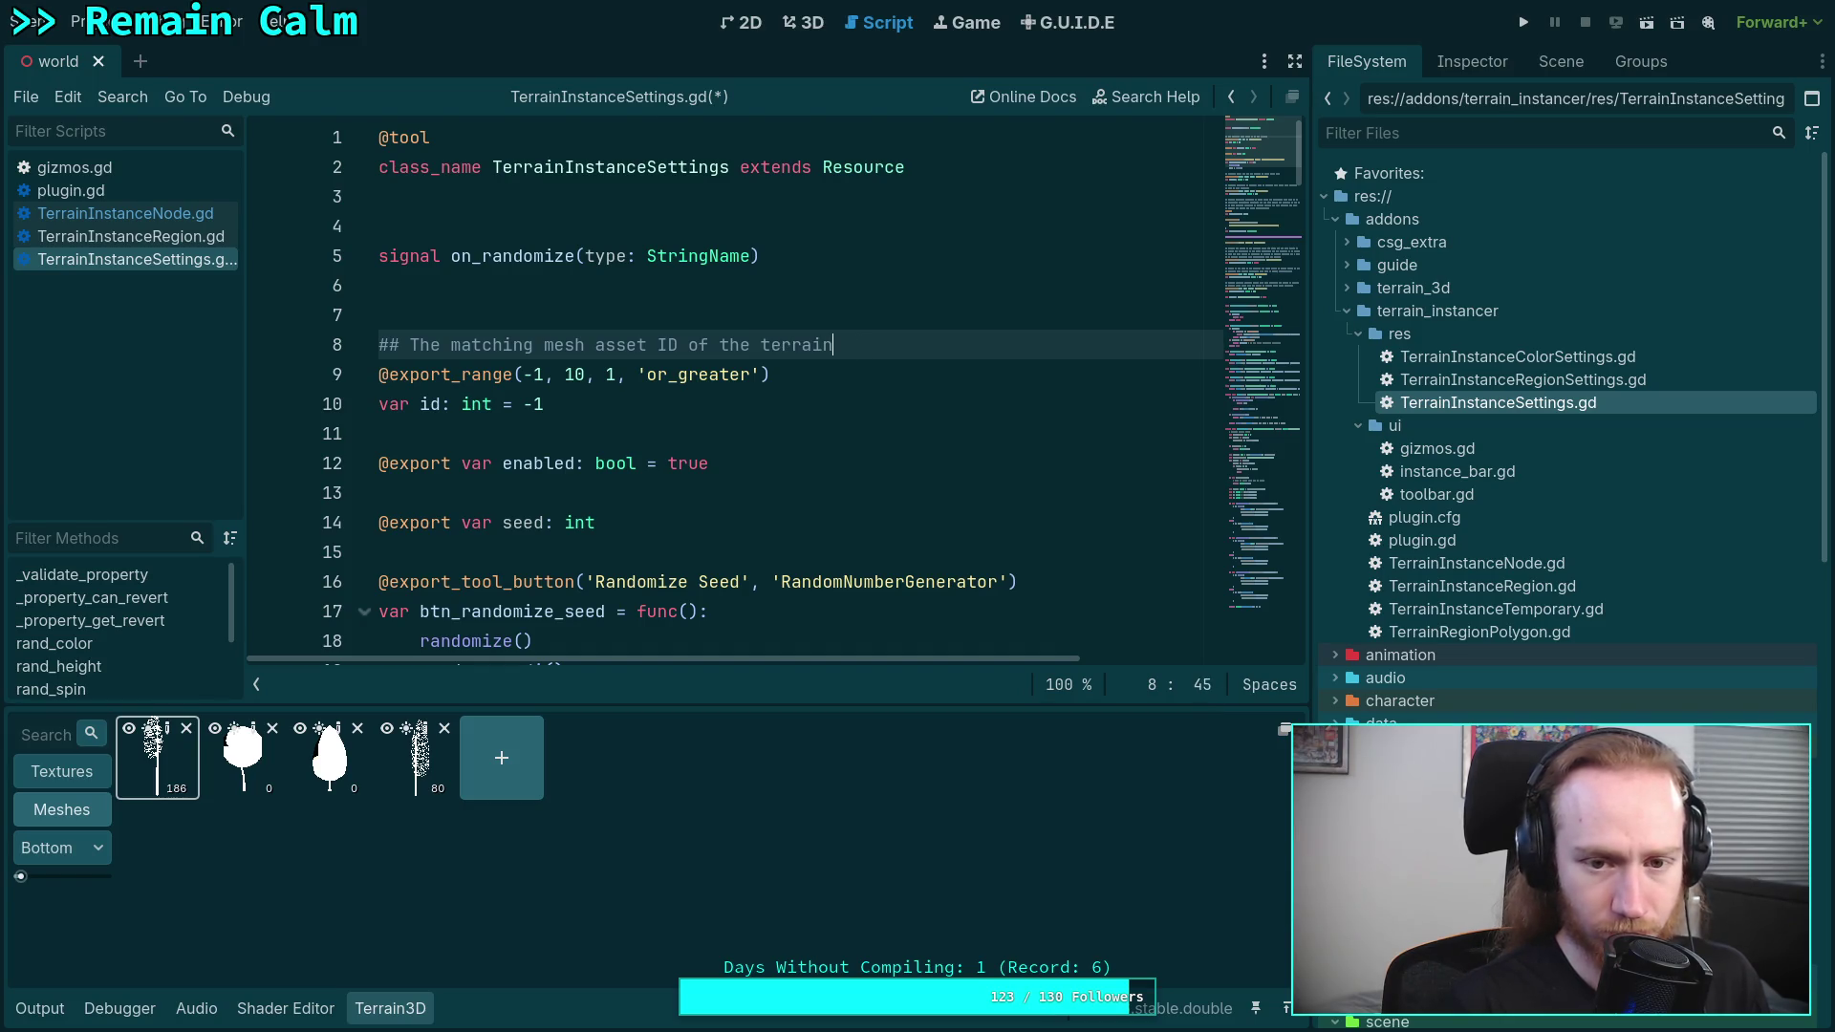
pyautogui.write(' asset')
# - Save and close TerrainInstanceSettings.gd, then go to the zombie-game terminal workspace
pyautogui.hotkey('ctrl', 's')
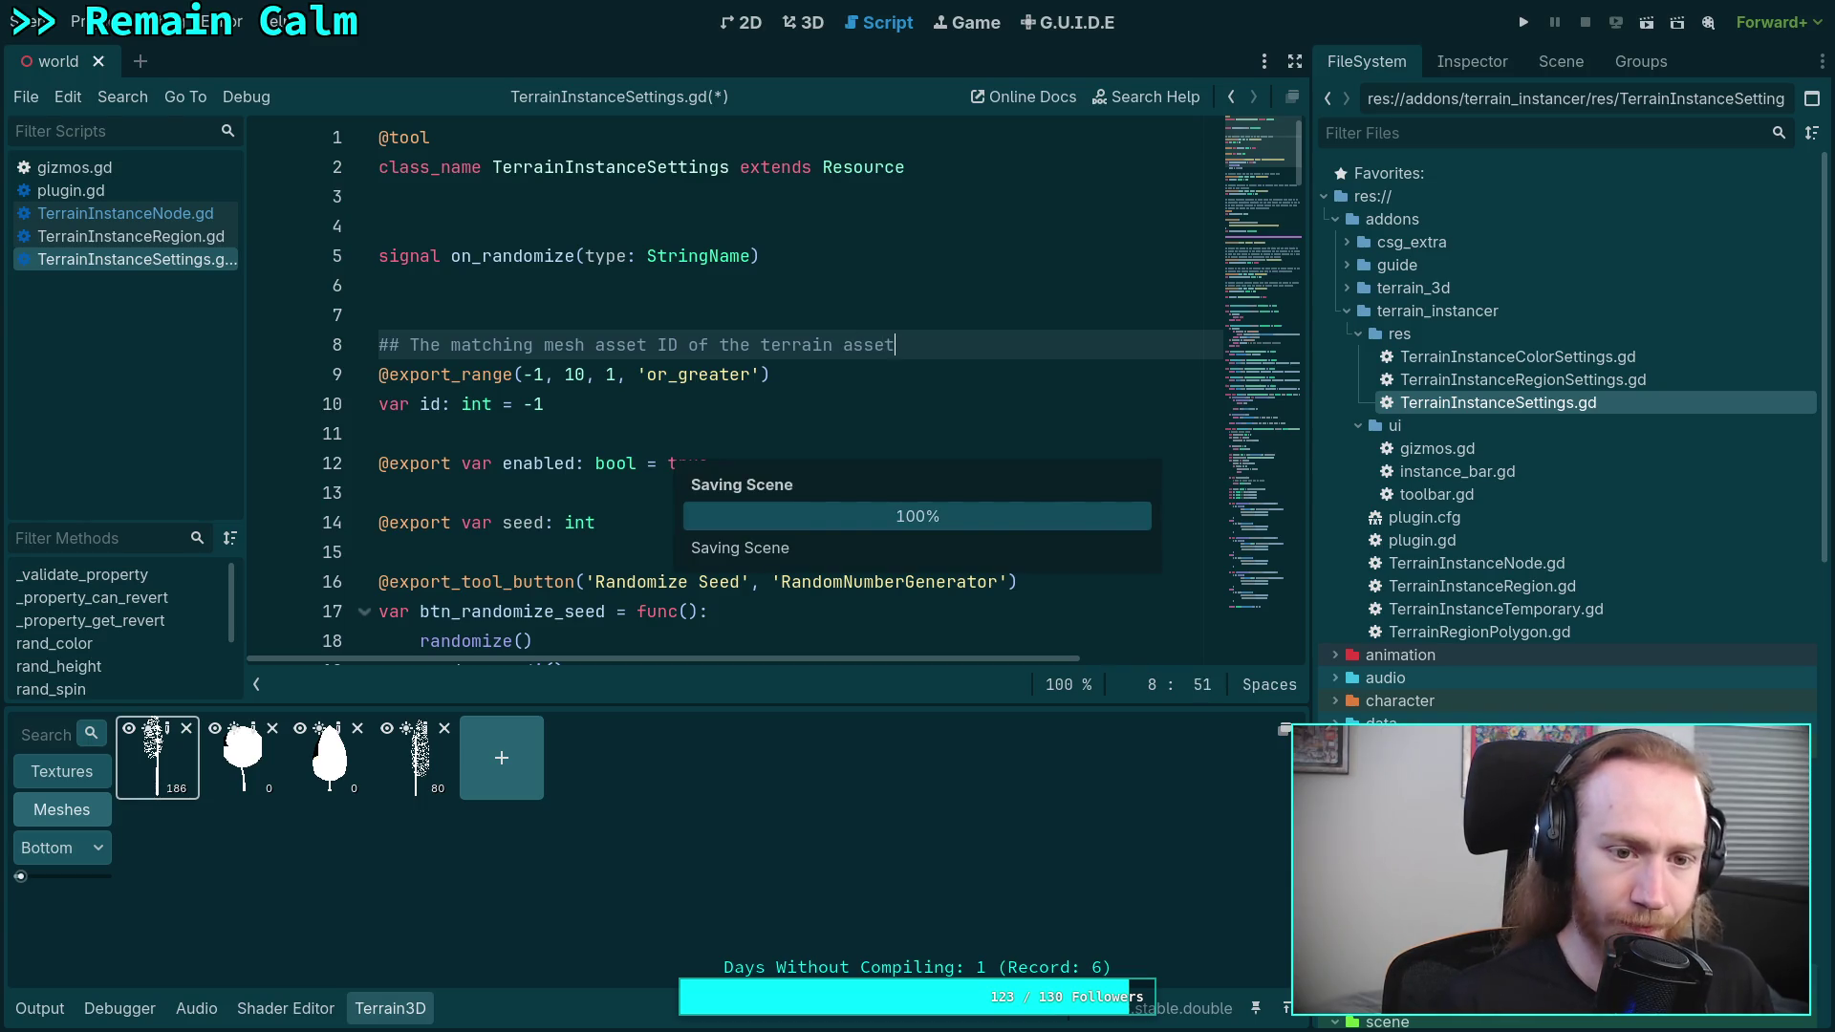
pyautogui.rightClick(146, 267)
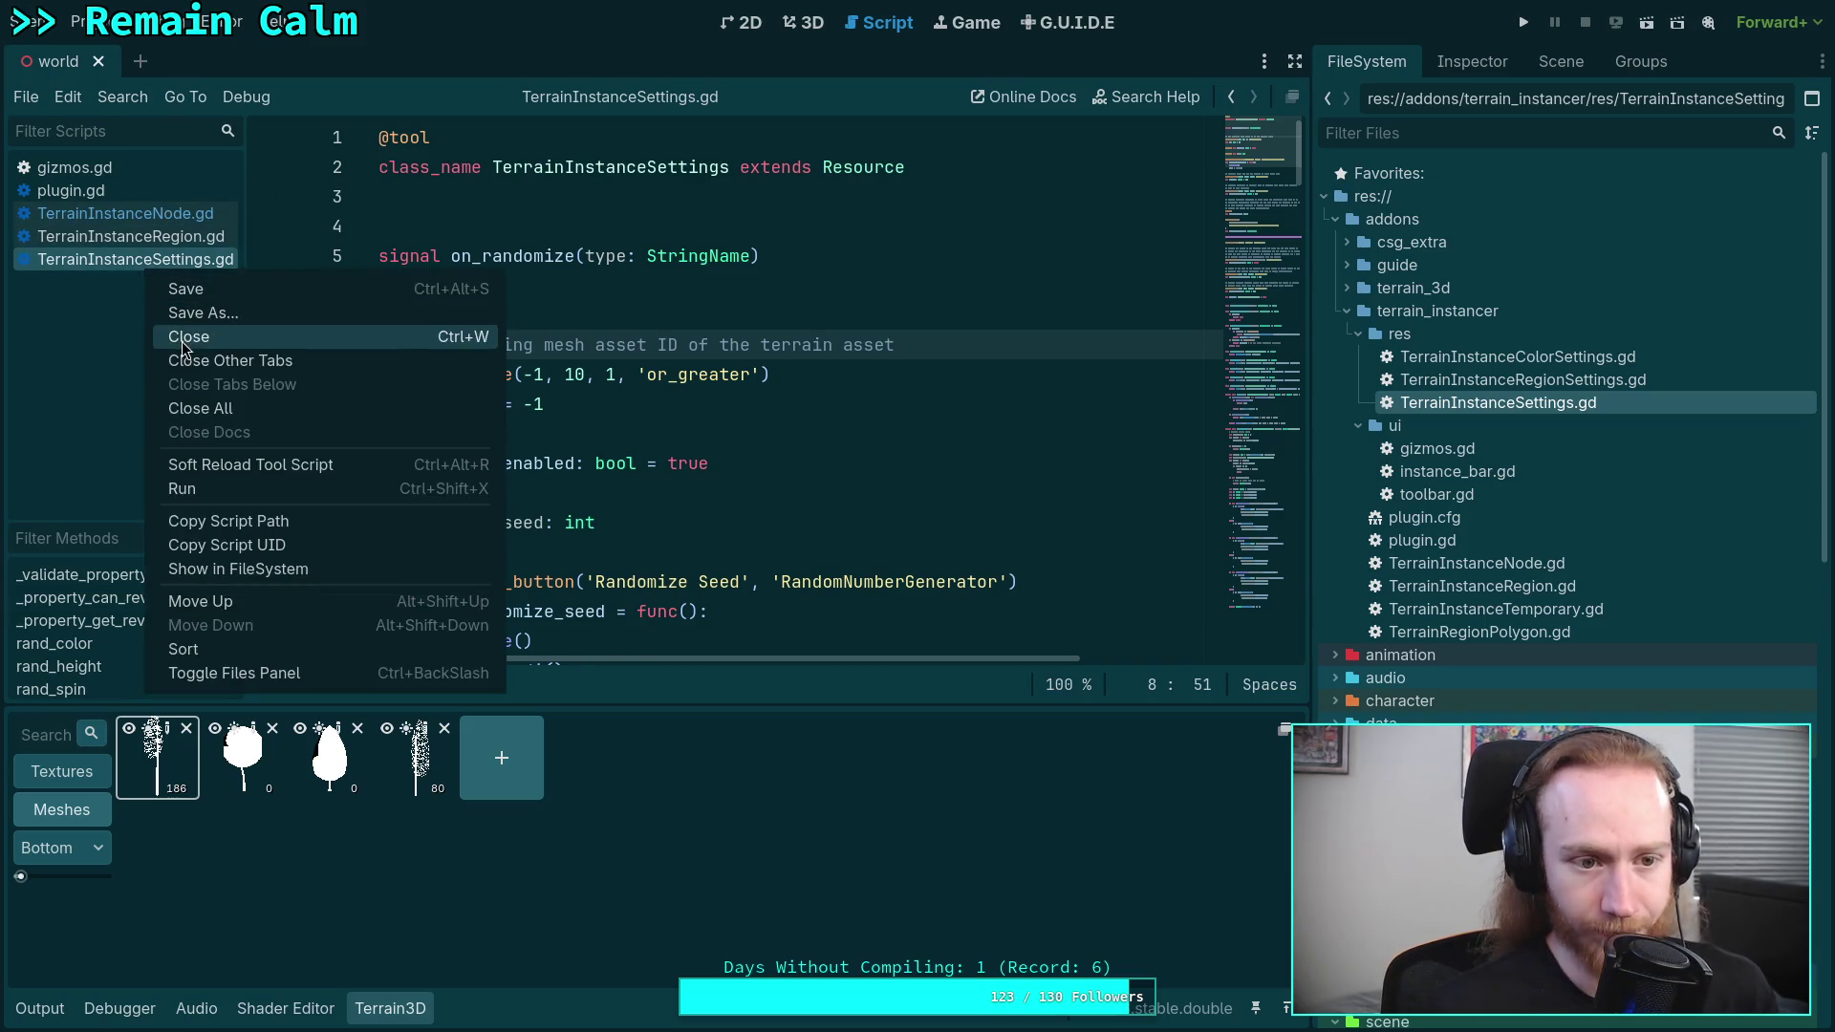
pyautogui.click(181, 334)
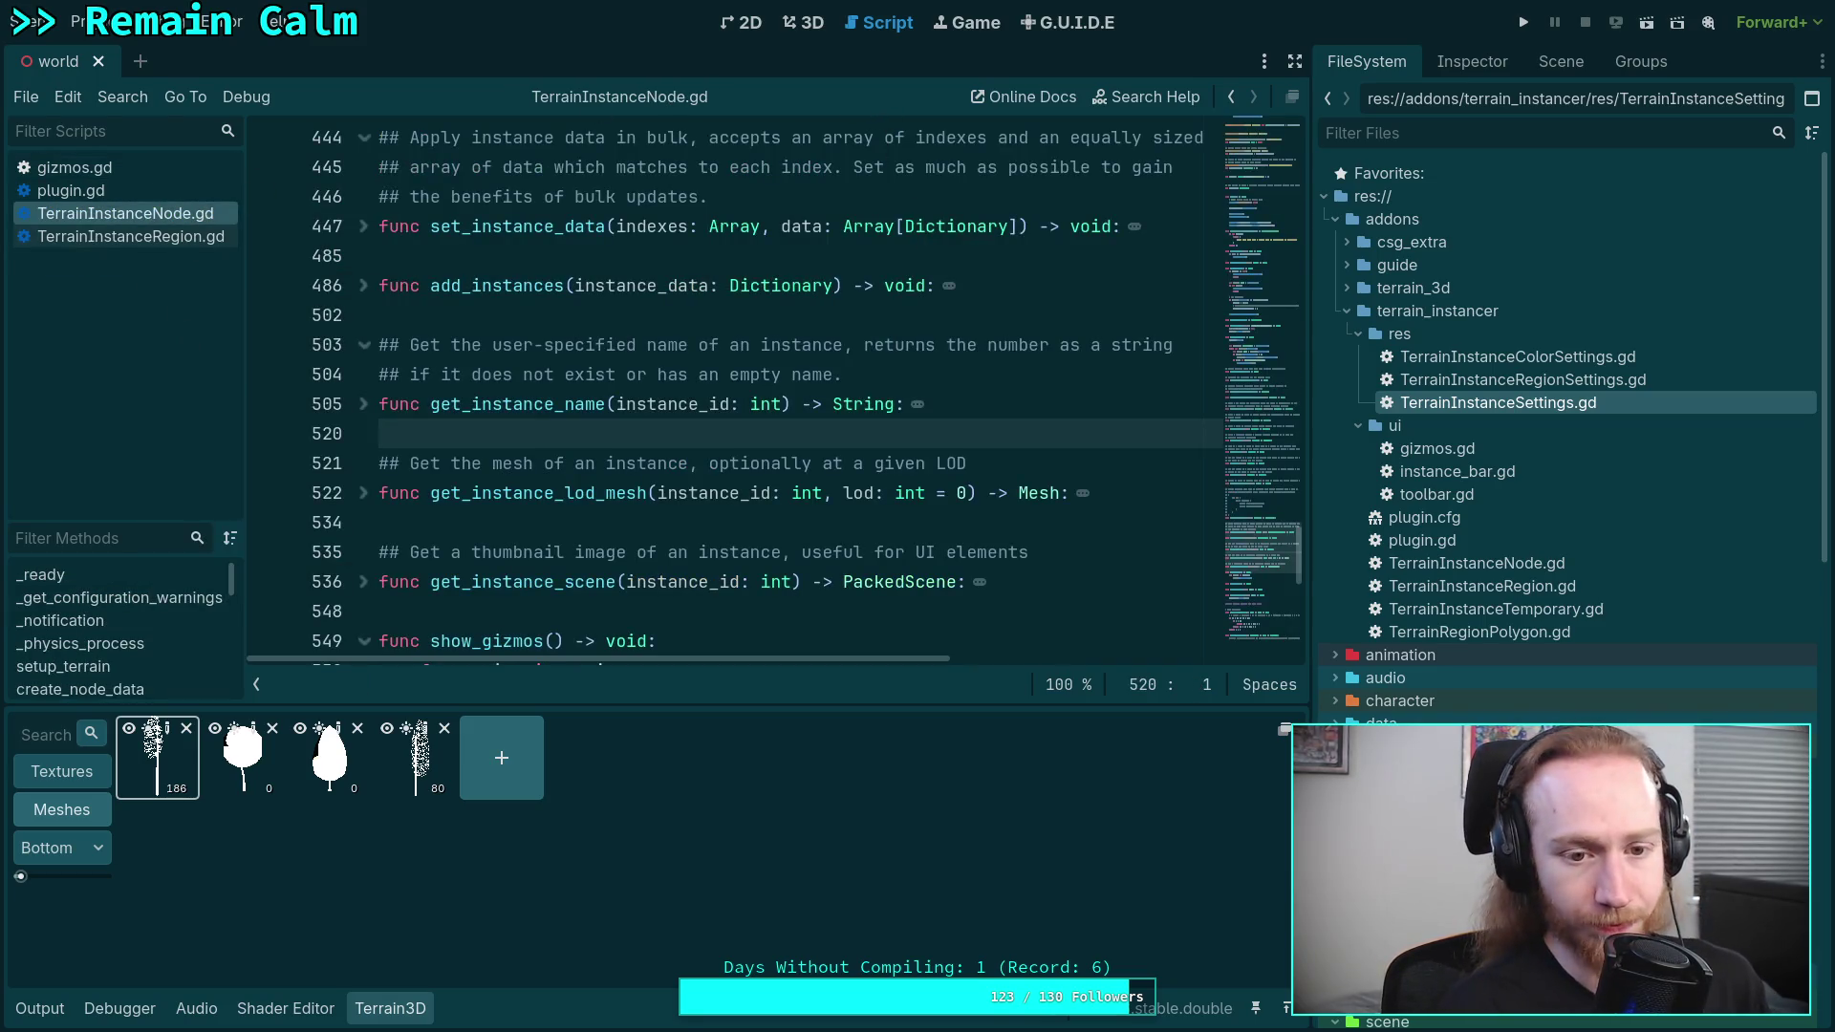
pyautogui.press('super+4')
pyautogui.click(724, 45)
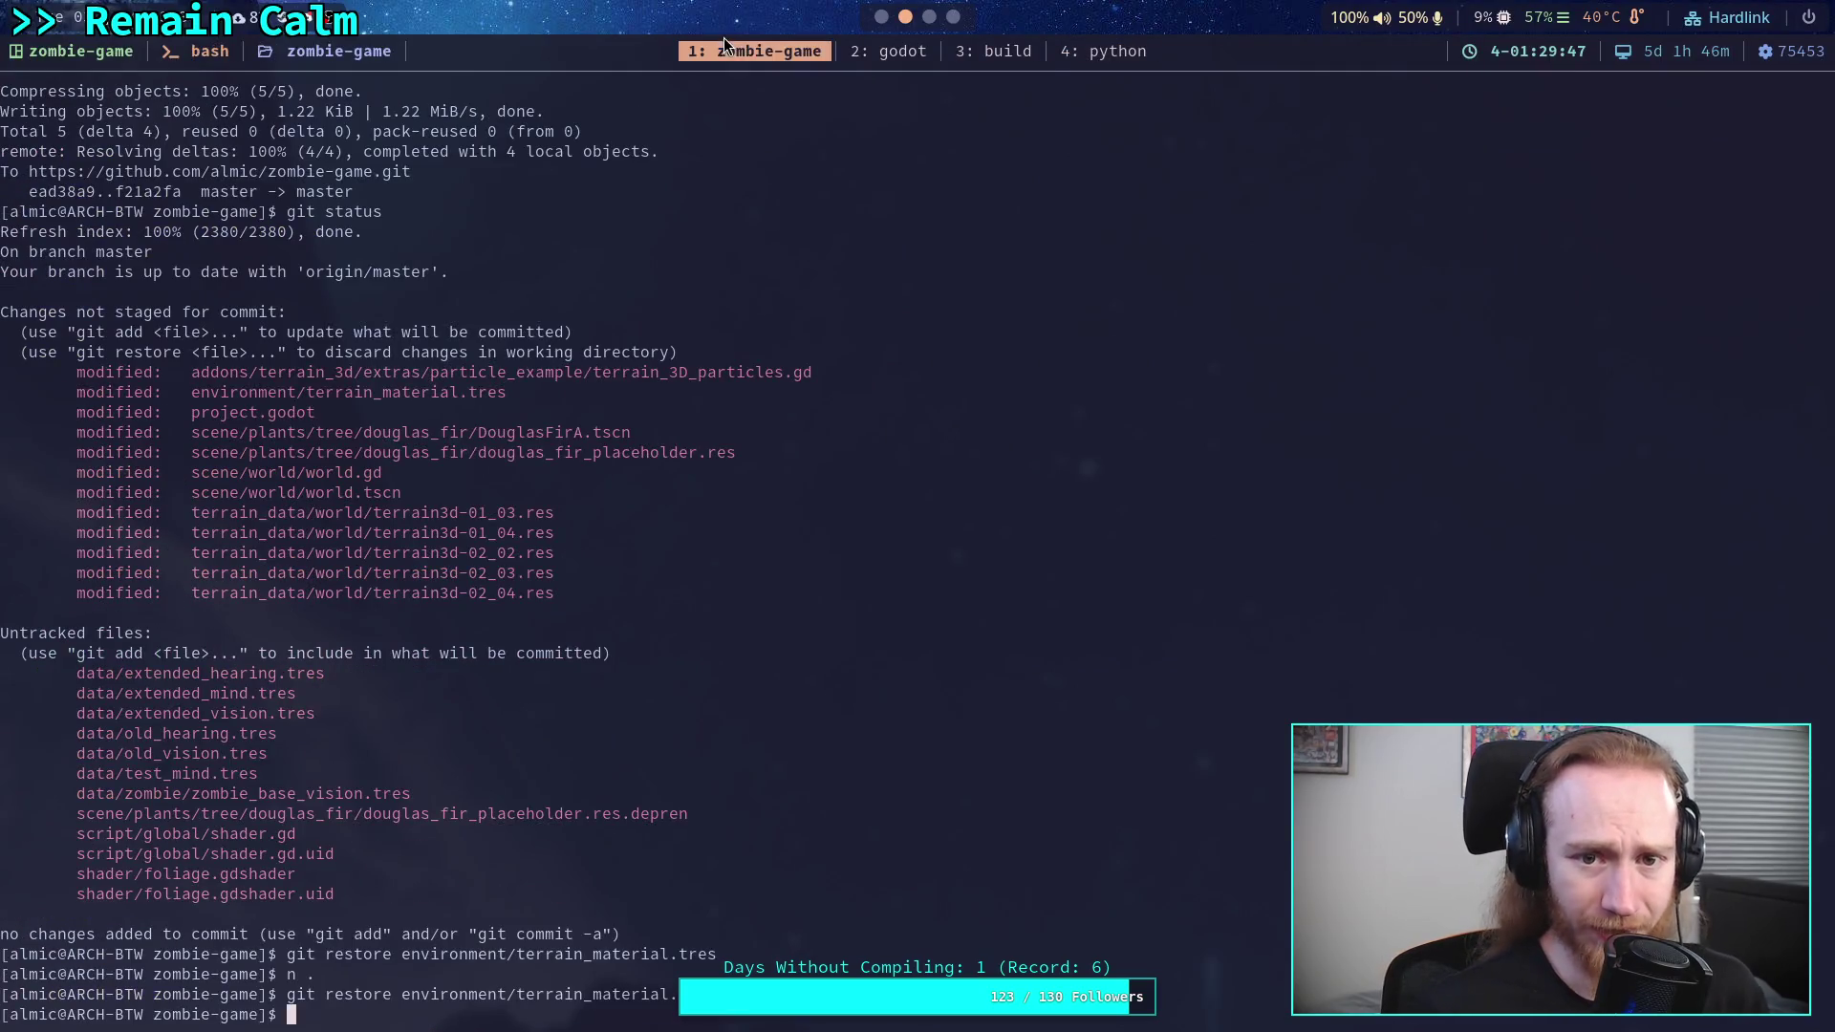
# - Run git status and git diff to review the uncommitted changes
pyautogui.write('git status')
pyautogui.press('Return')
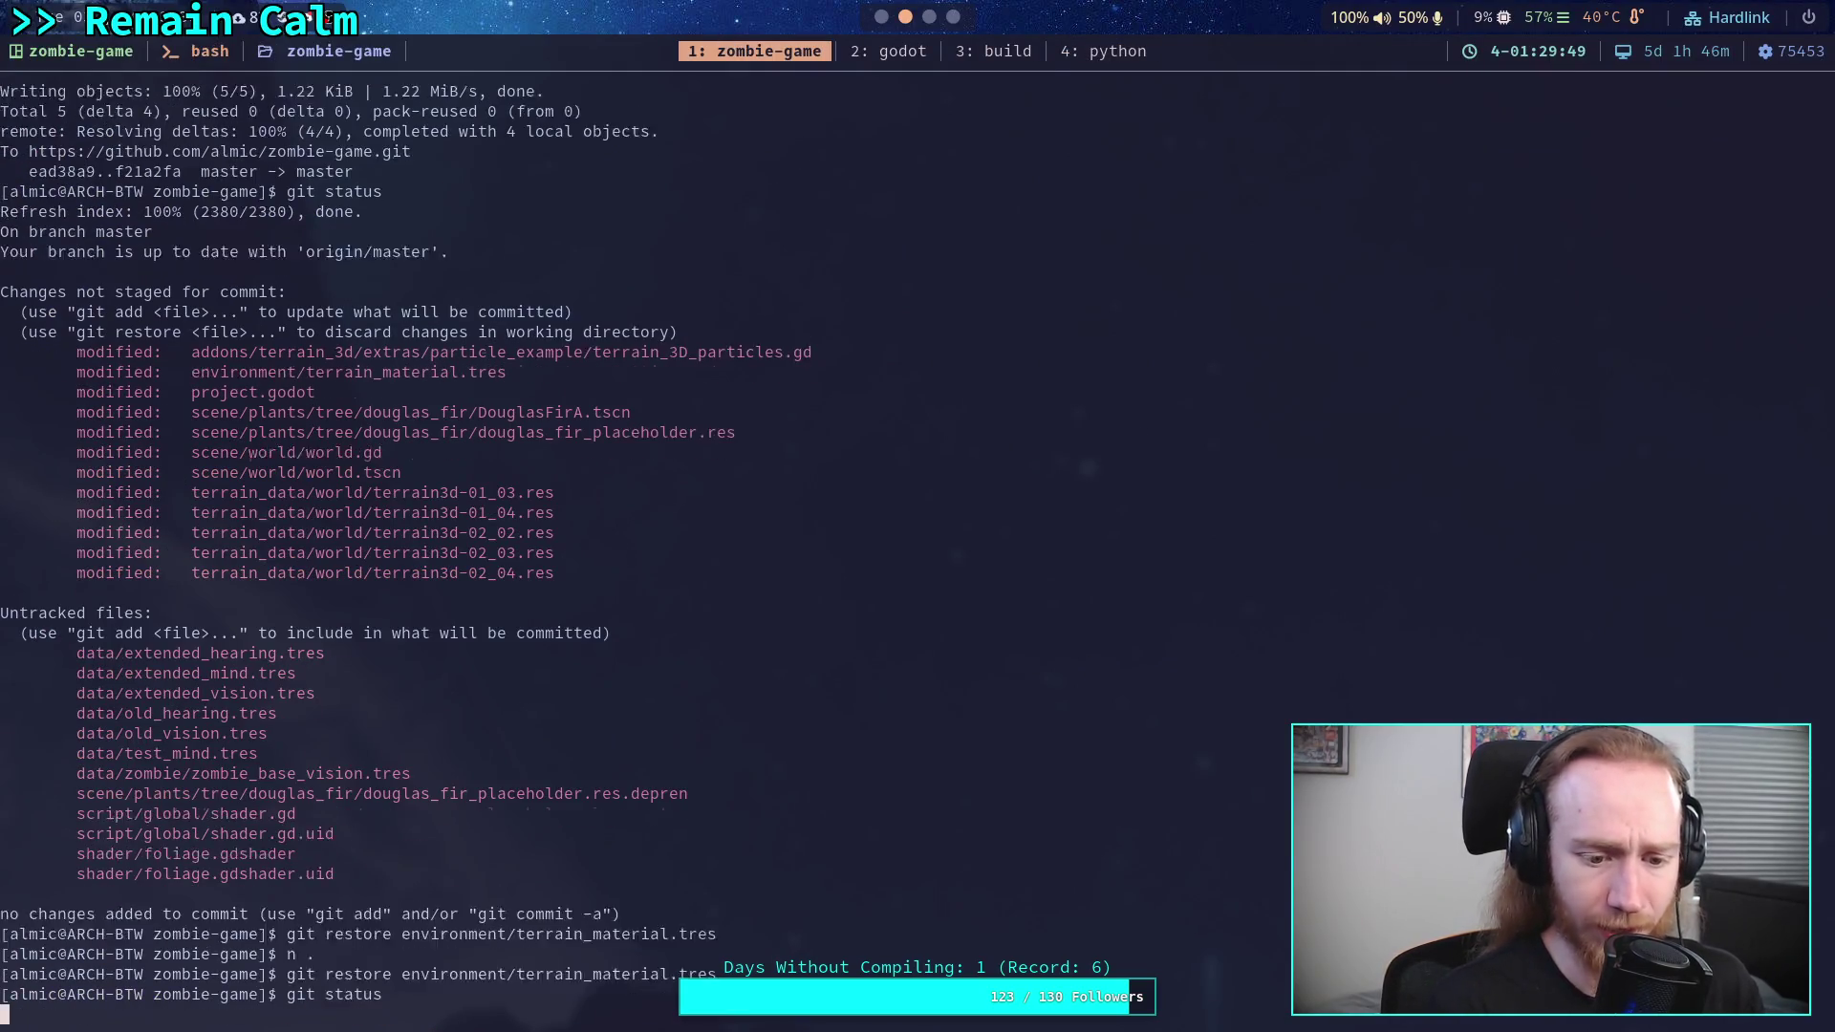
pyautogui.write('git diff')
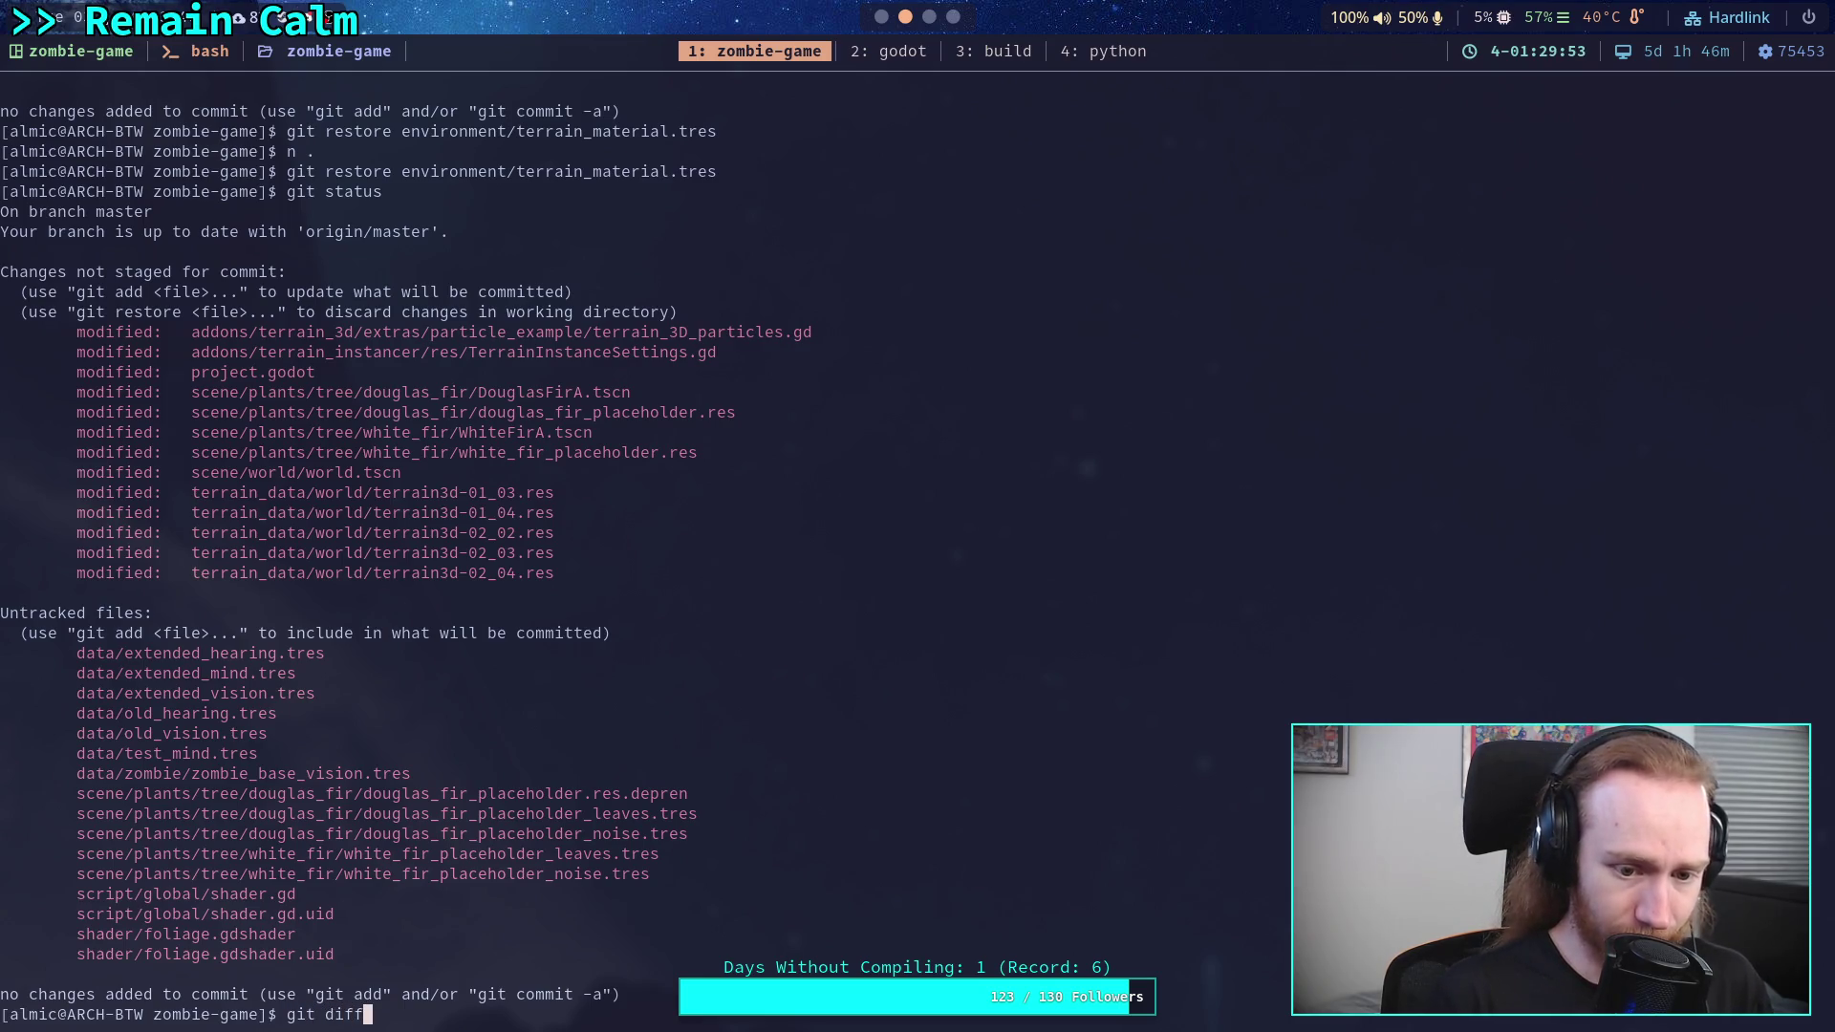
pyautogui.press('Return')
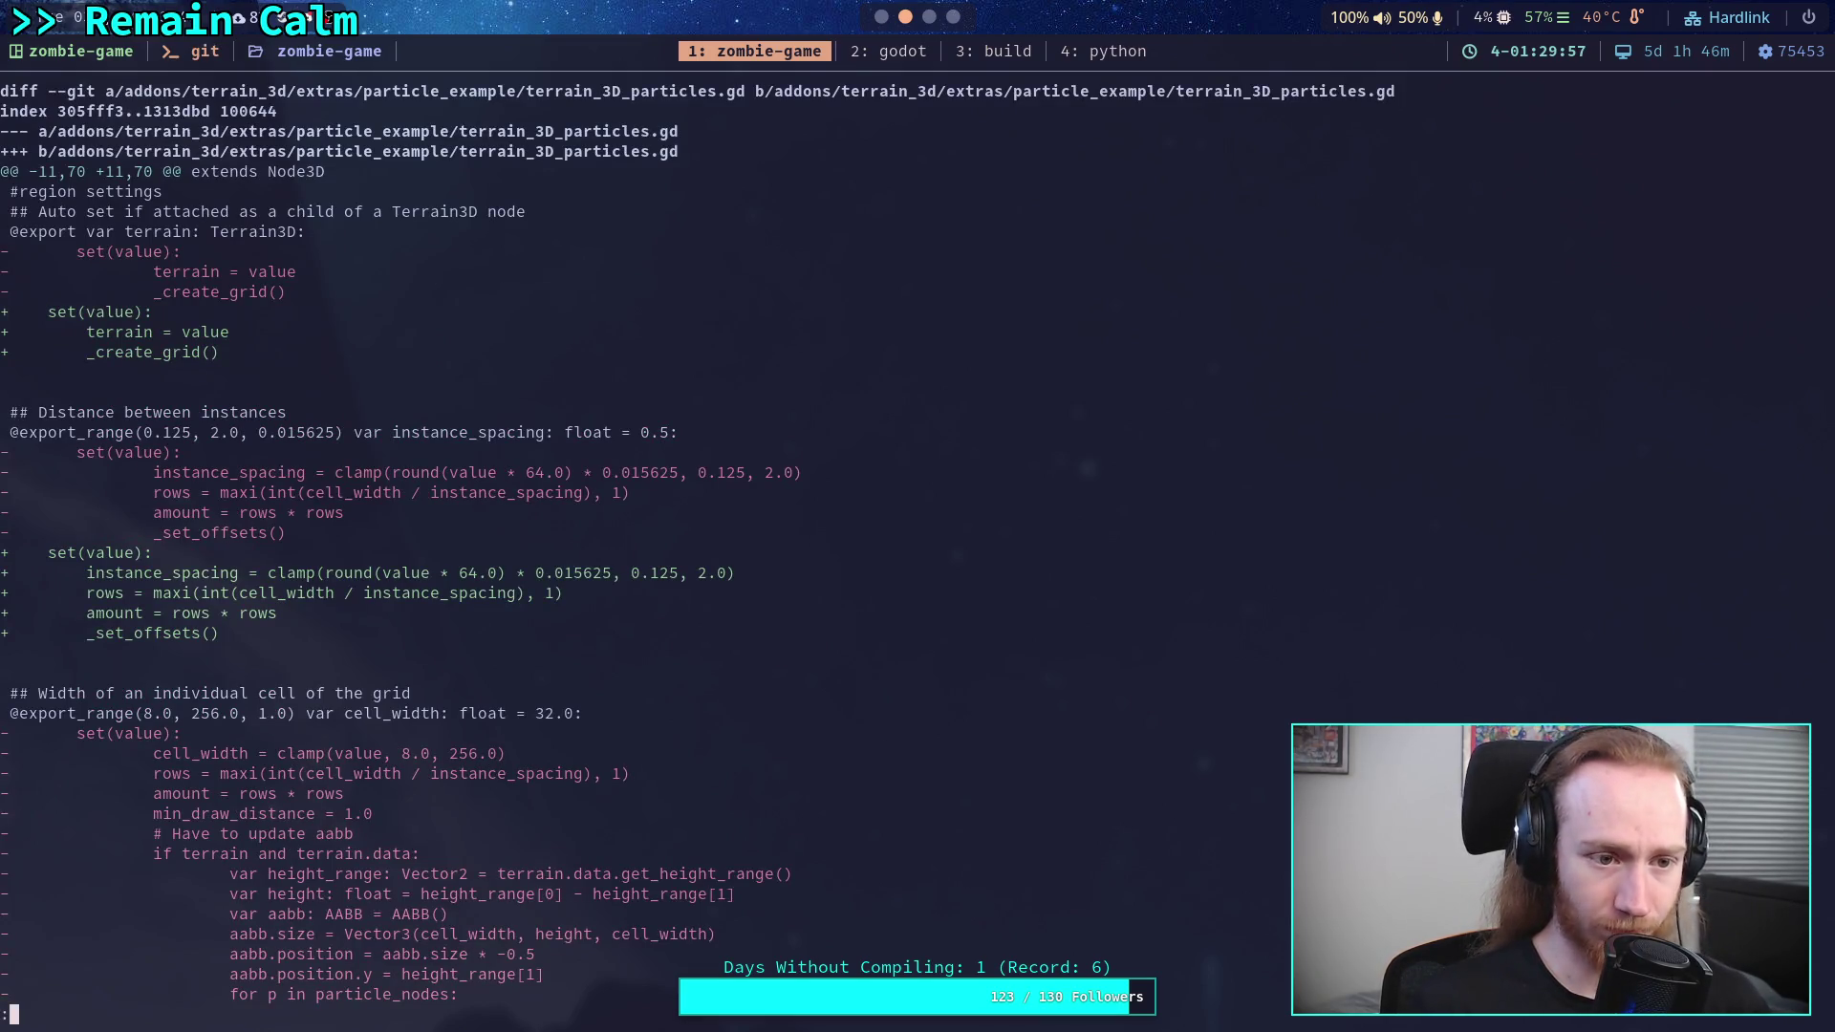
pyautogui.press('Down')
pyautogui.press('Down')
pyautogui.press('Down')
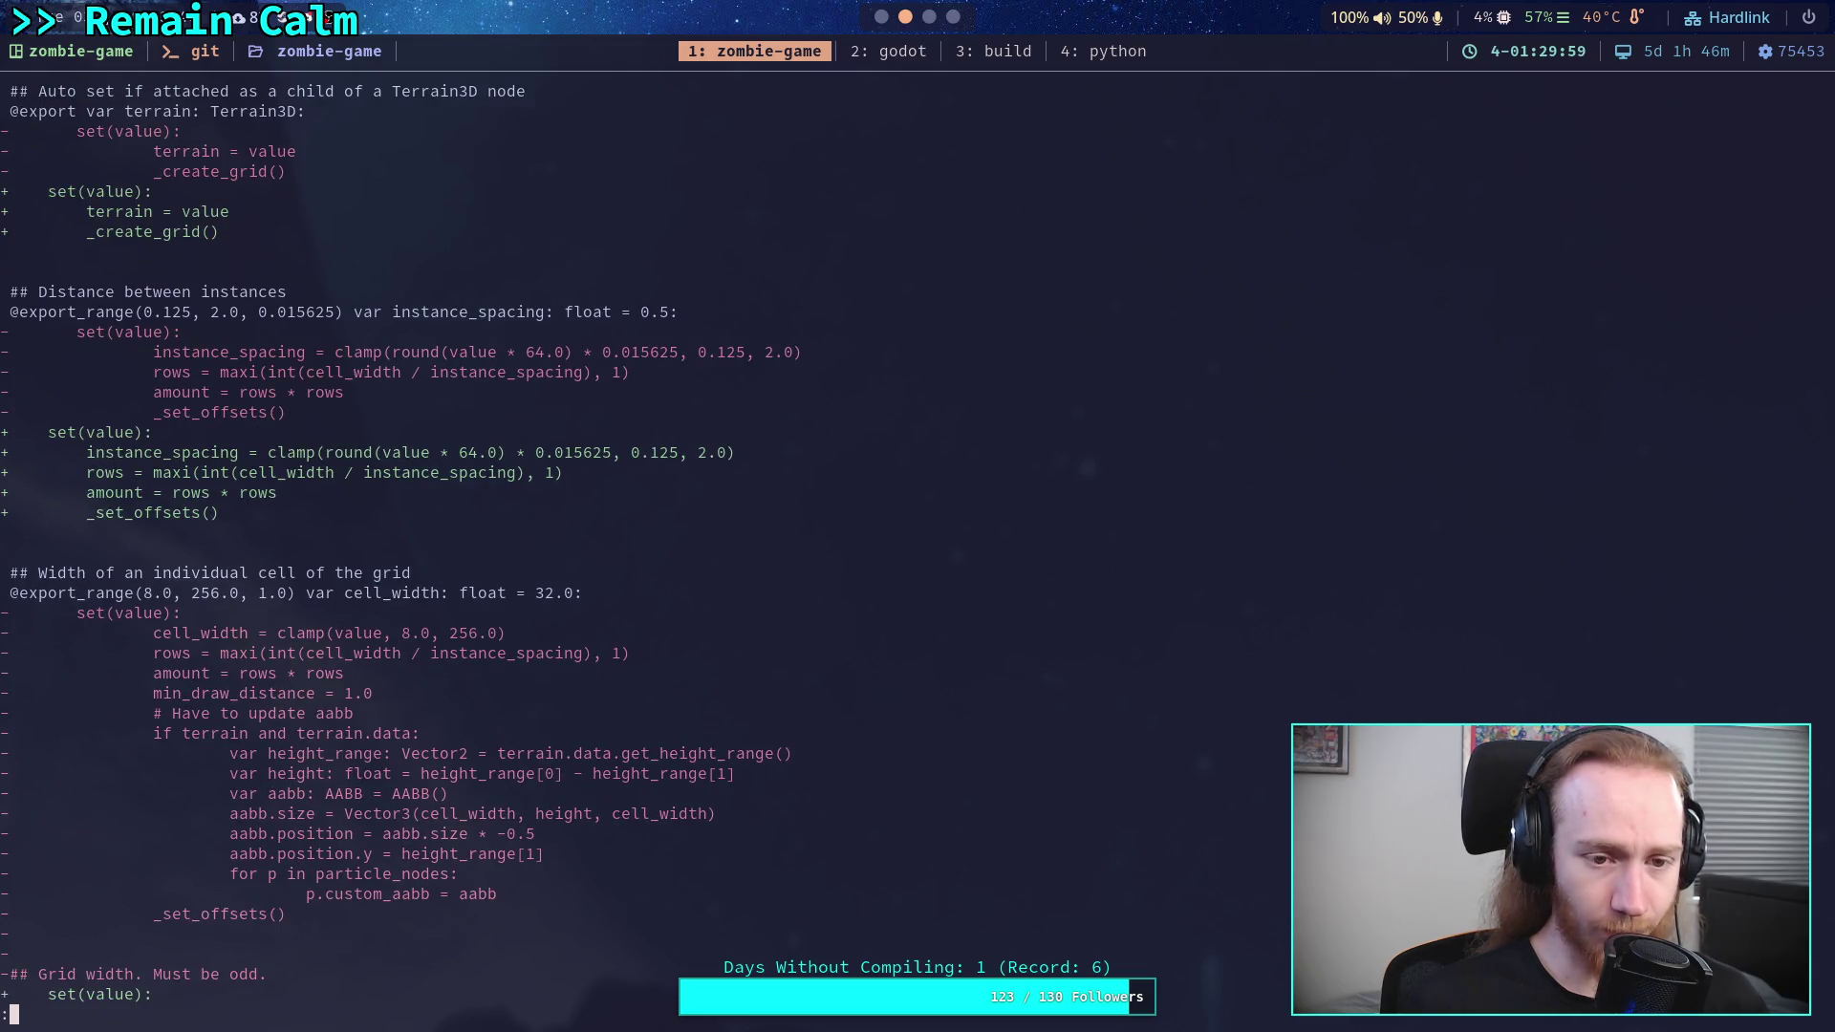
pyautogui.press('Down')
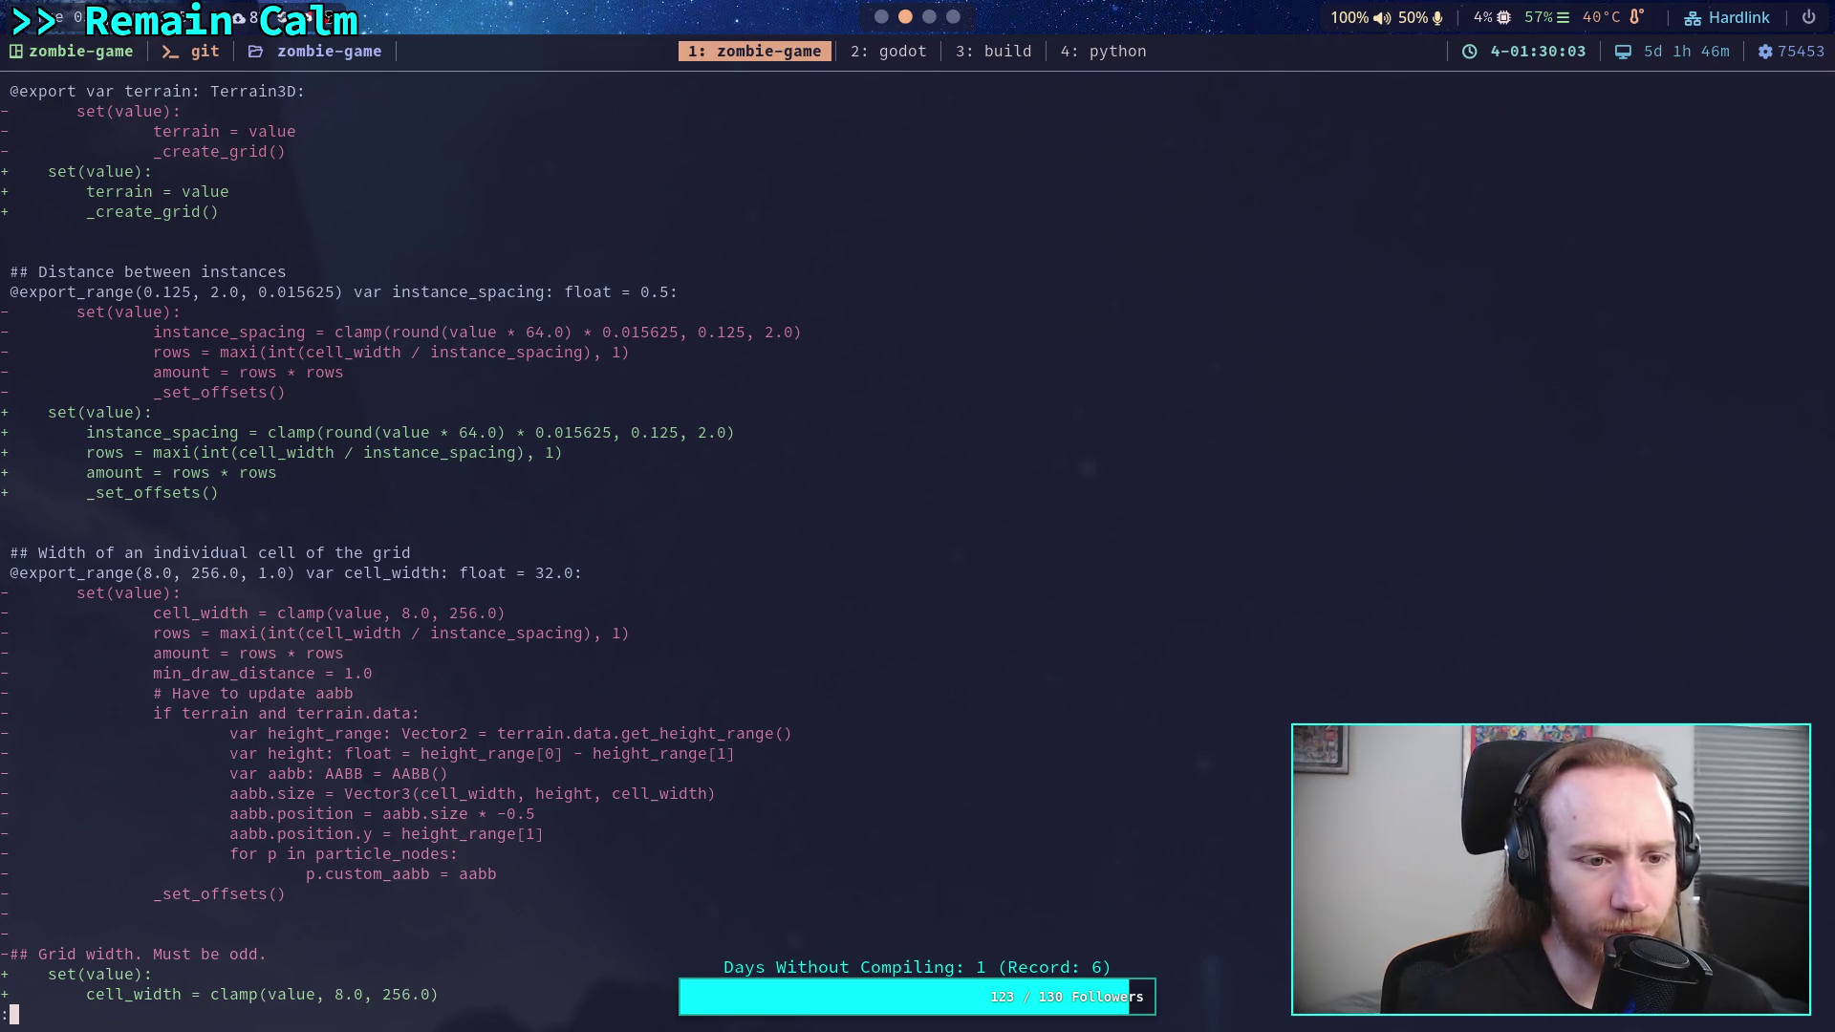
pyautogui.press('Up')
pyautogui.press('Up')
pyautogui.press('Up')
# - Discard the changes to terrain_3D_particles.gd and review the remaining diff
pyautogui.write('q')
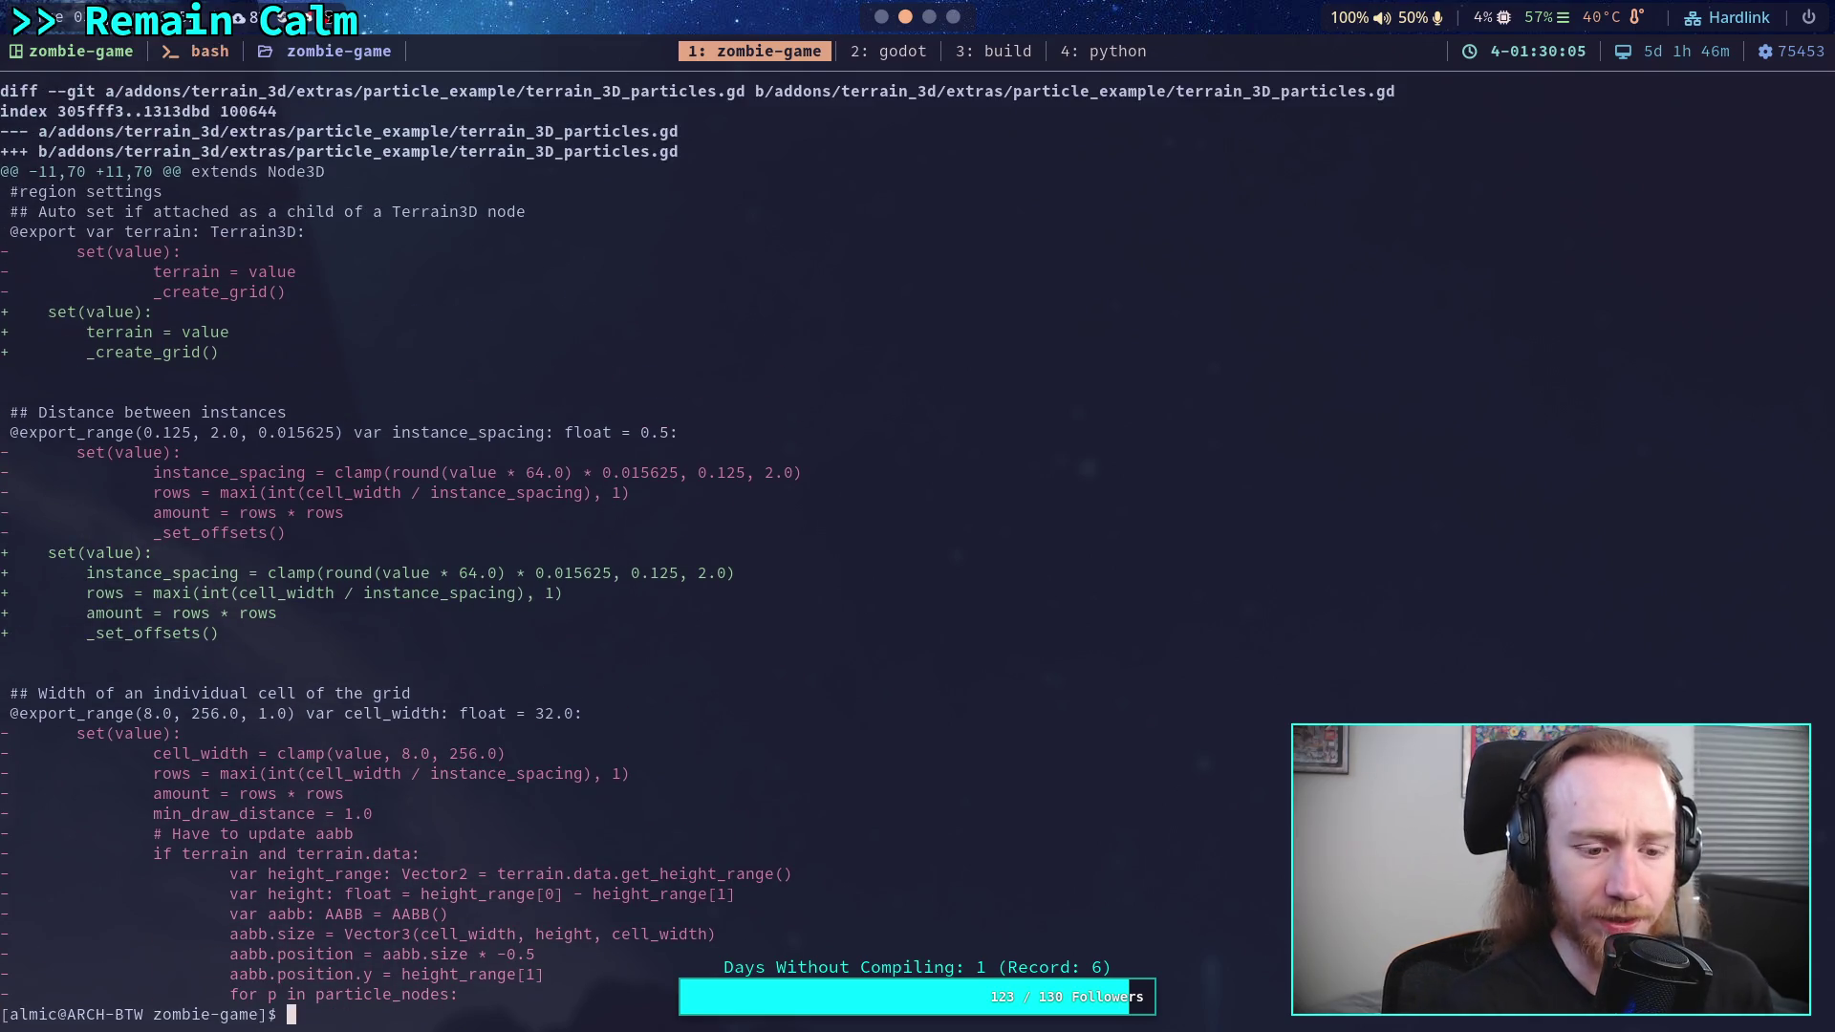
pyautogui.write('f')
pyautogui.write('git restore ')
pyautogui.write('addons/terrain_3')
pyautogui.press('Tab')
pyautogui.press('Tab')
pyautogui.press('Tab')
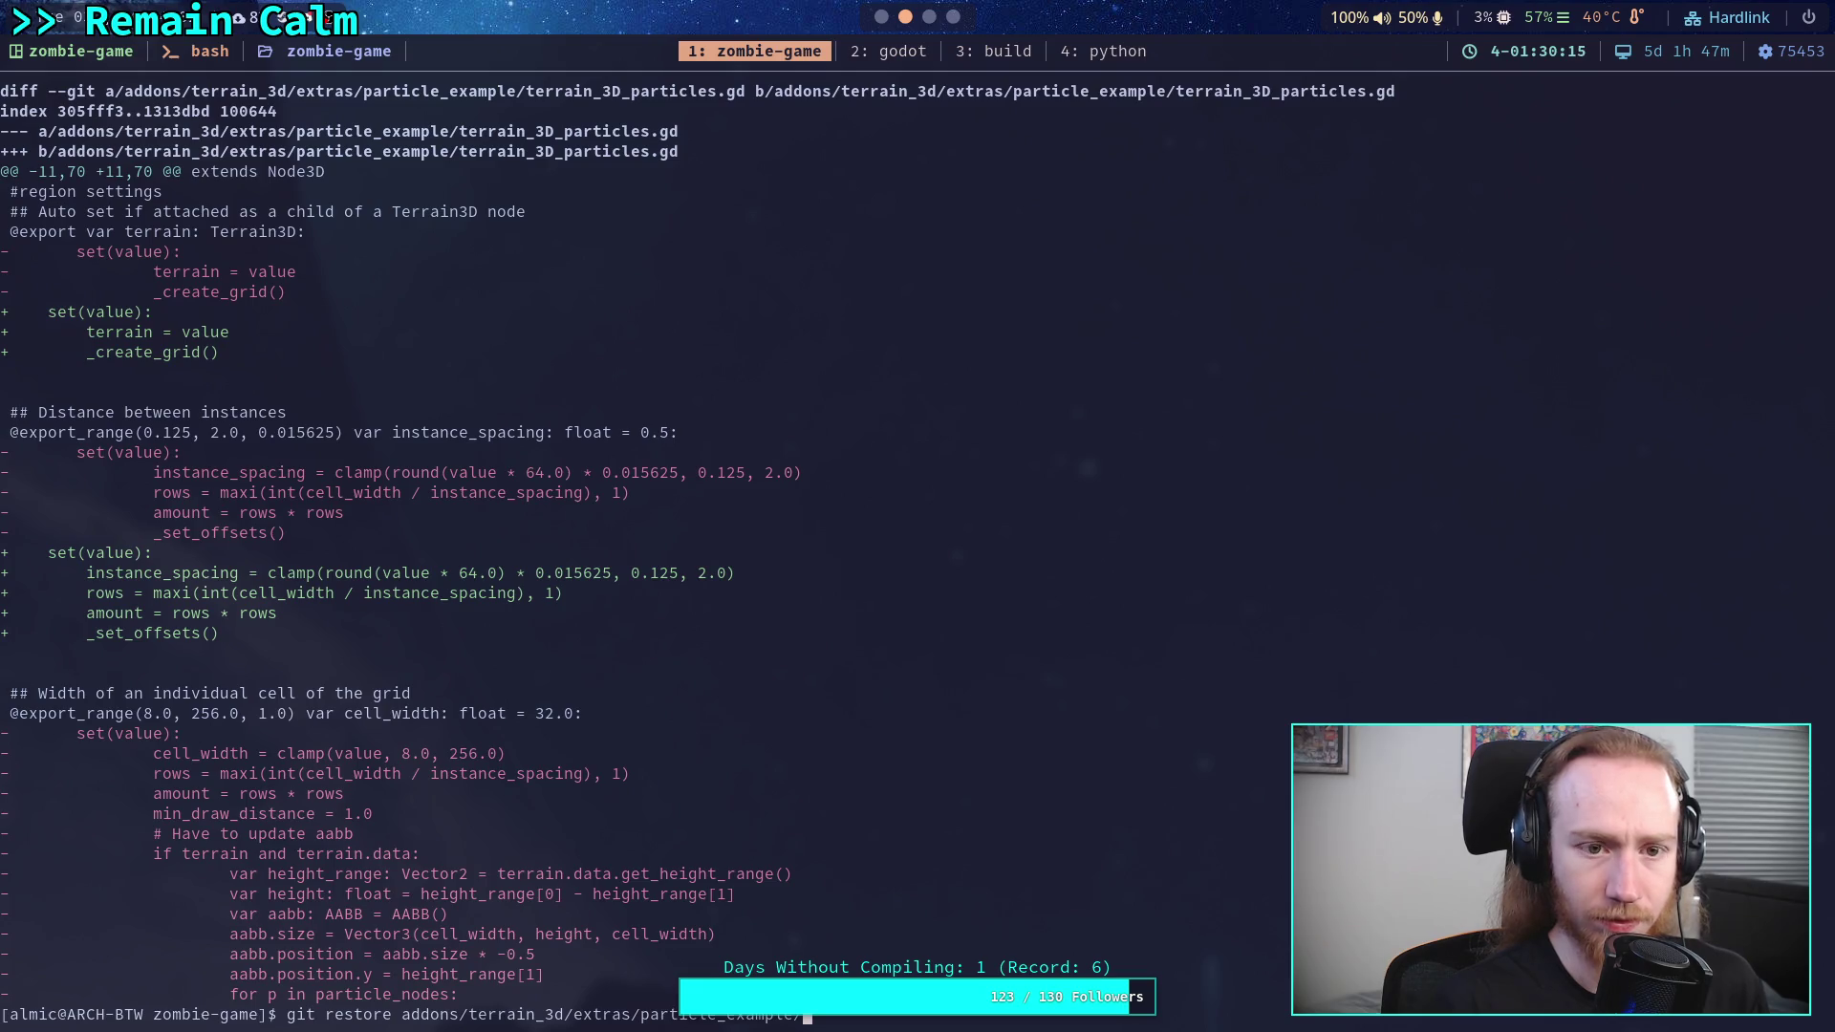
pyautogui.press('Tab')
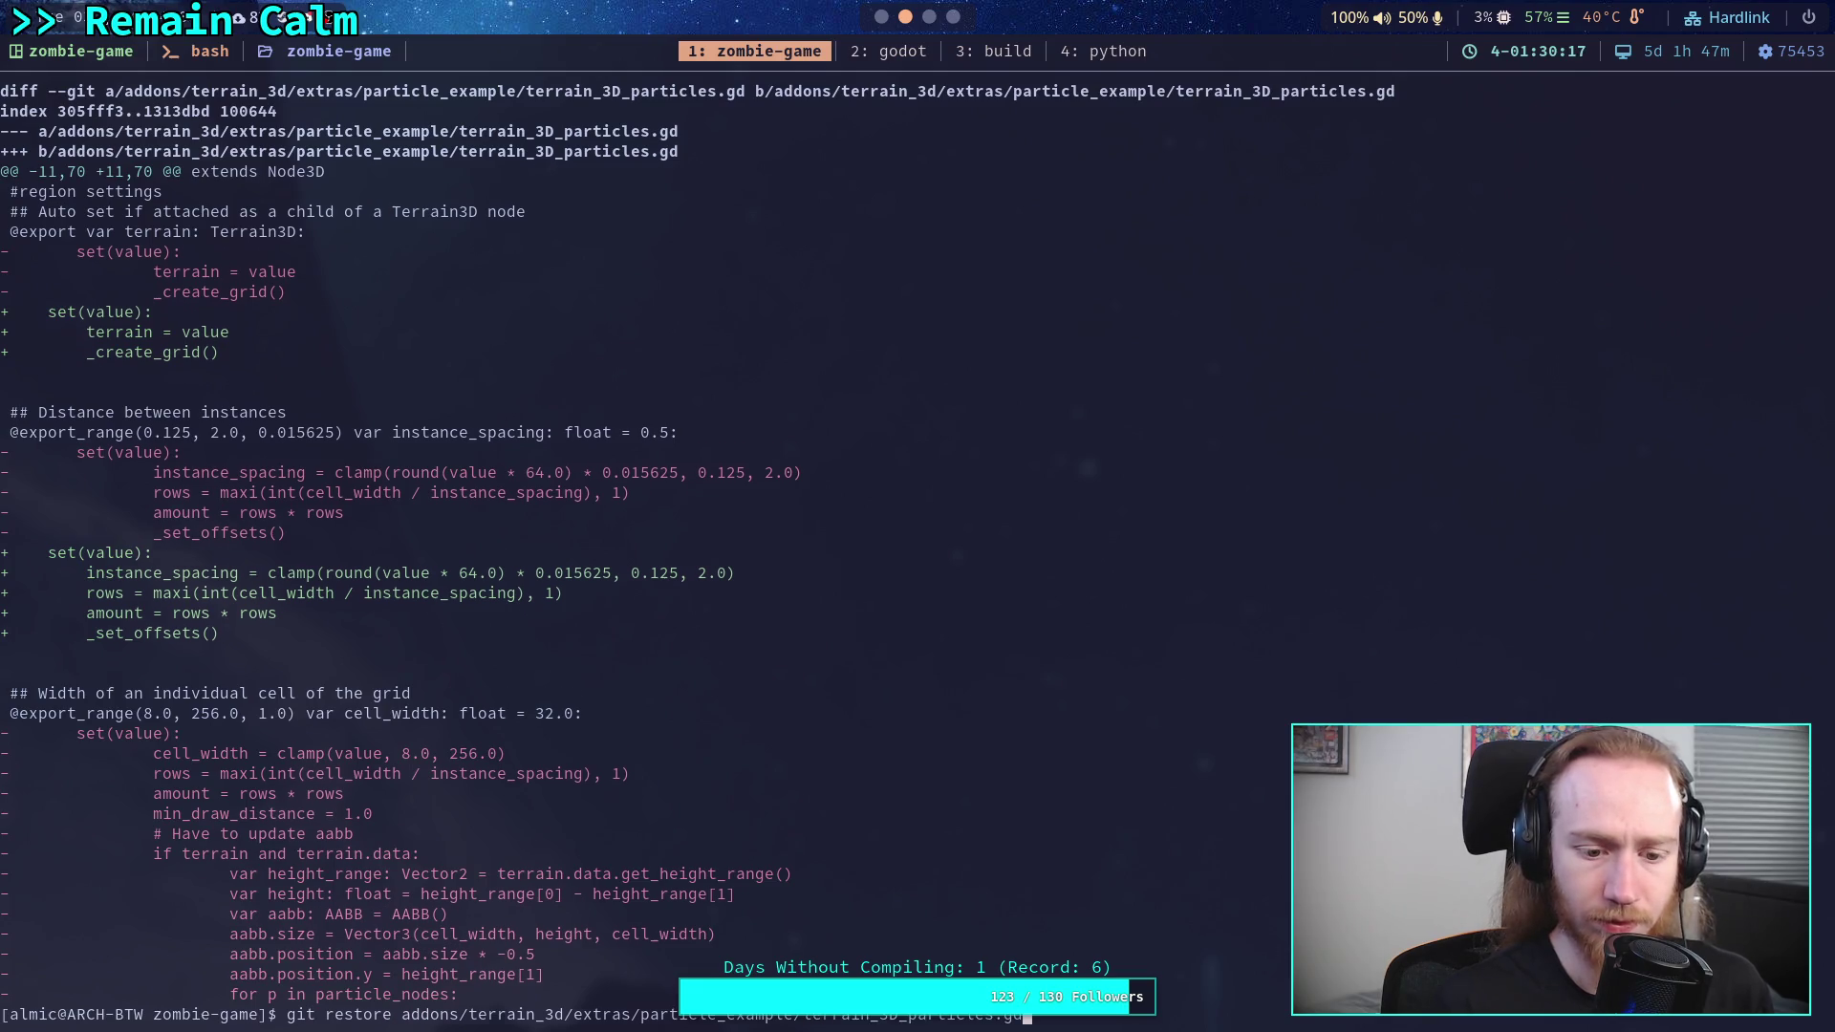
pyautogui.press('Return')
pyautogui.write('git')
pyautogui.press('Return')
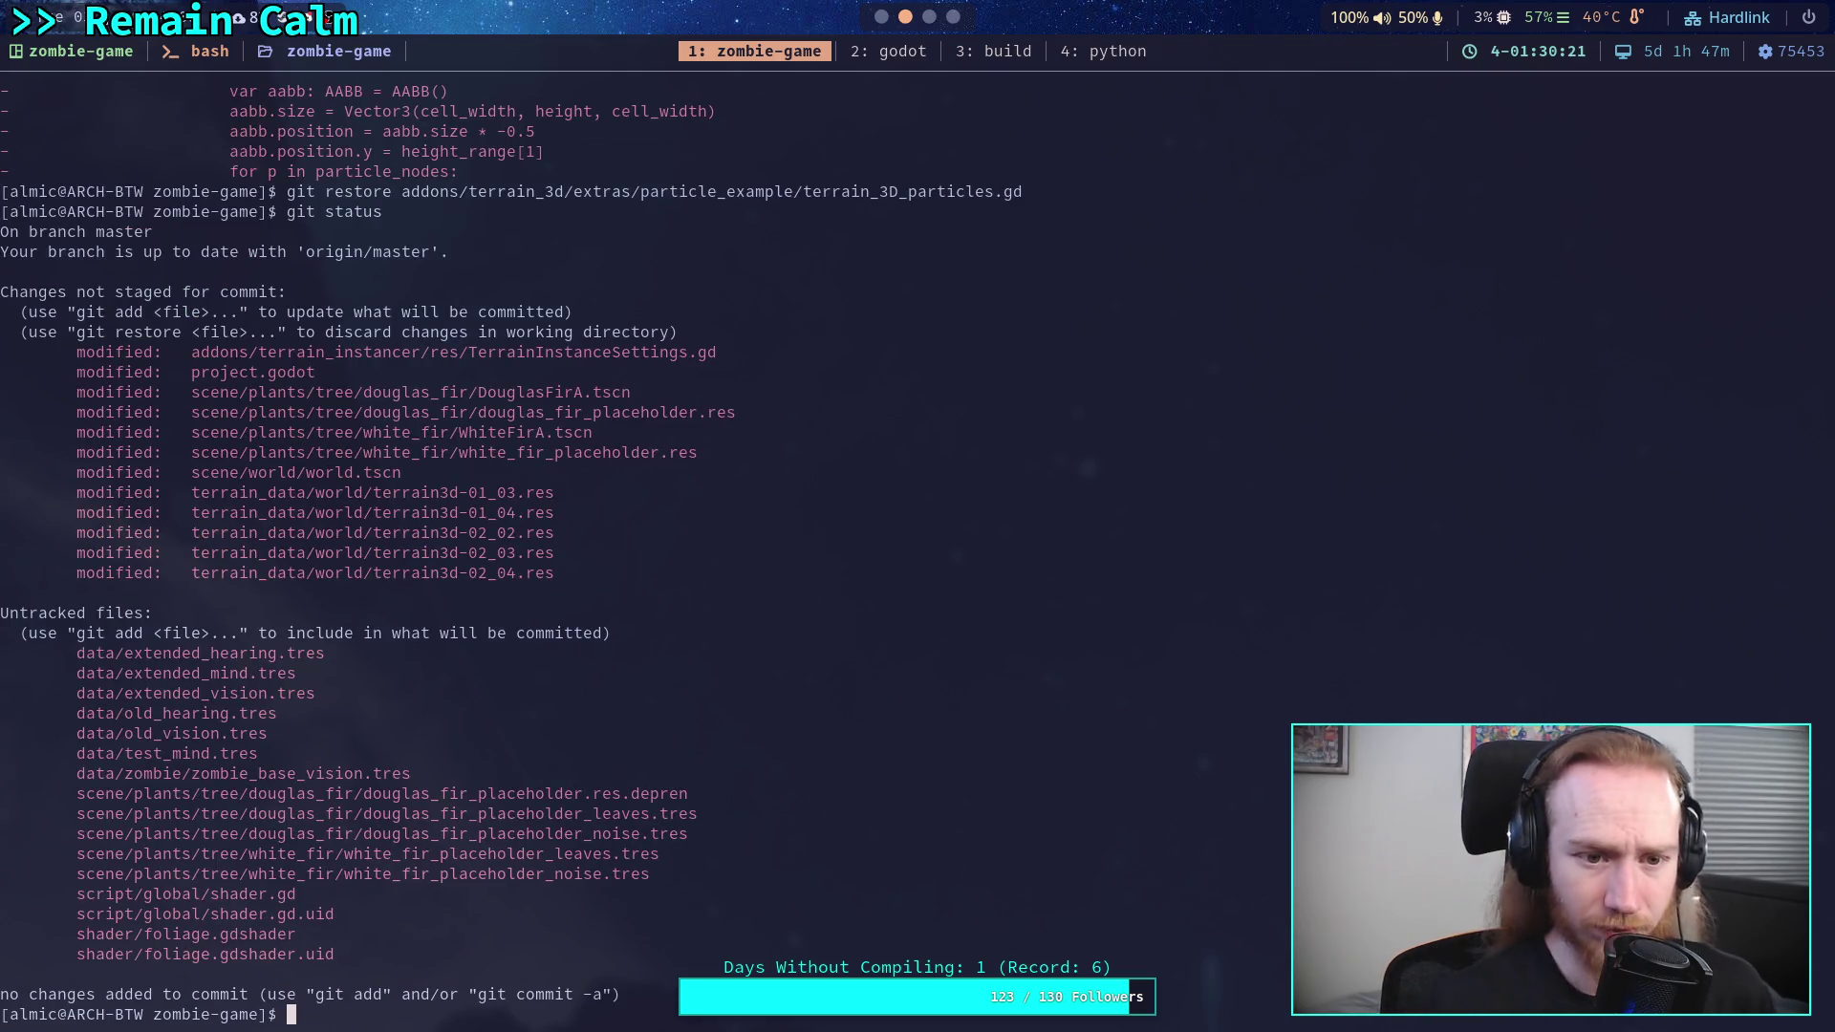
pyautogui.press('Up')
pyautogui.press('Up')
pyautogui.press('Up')
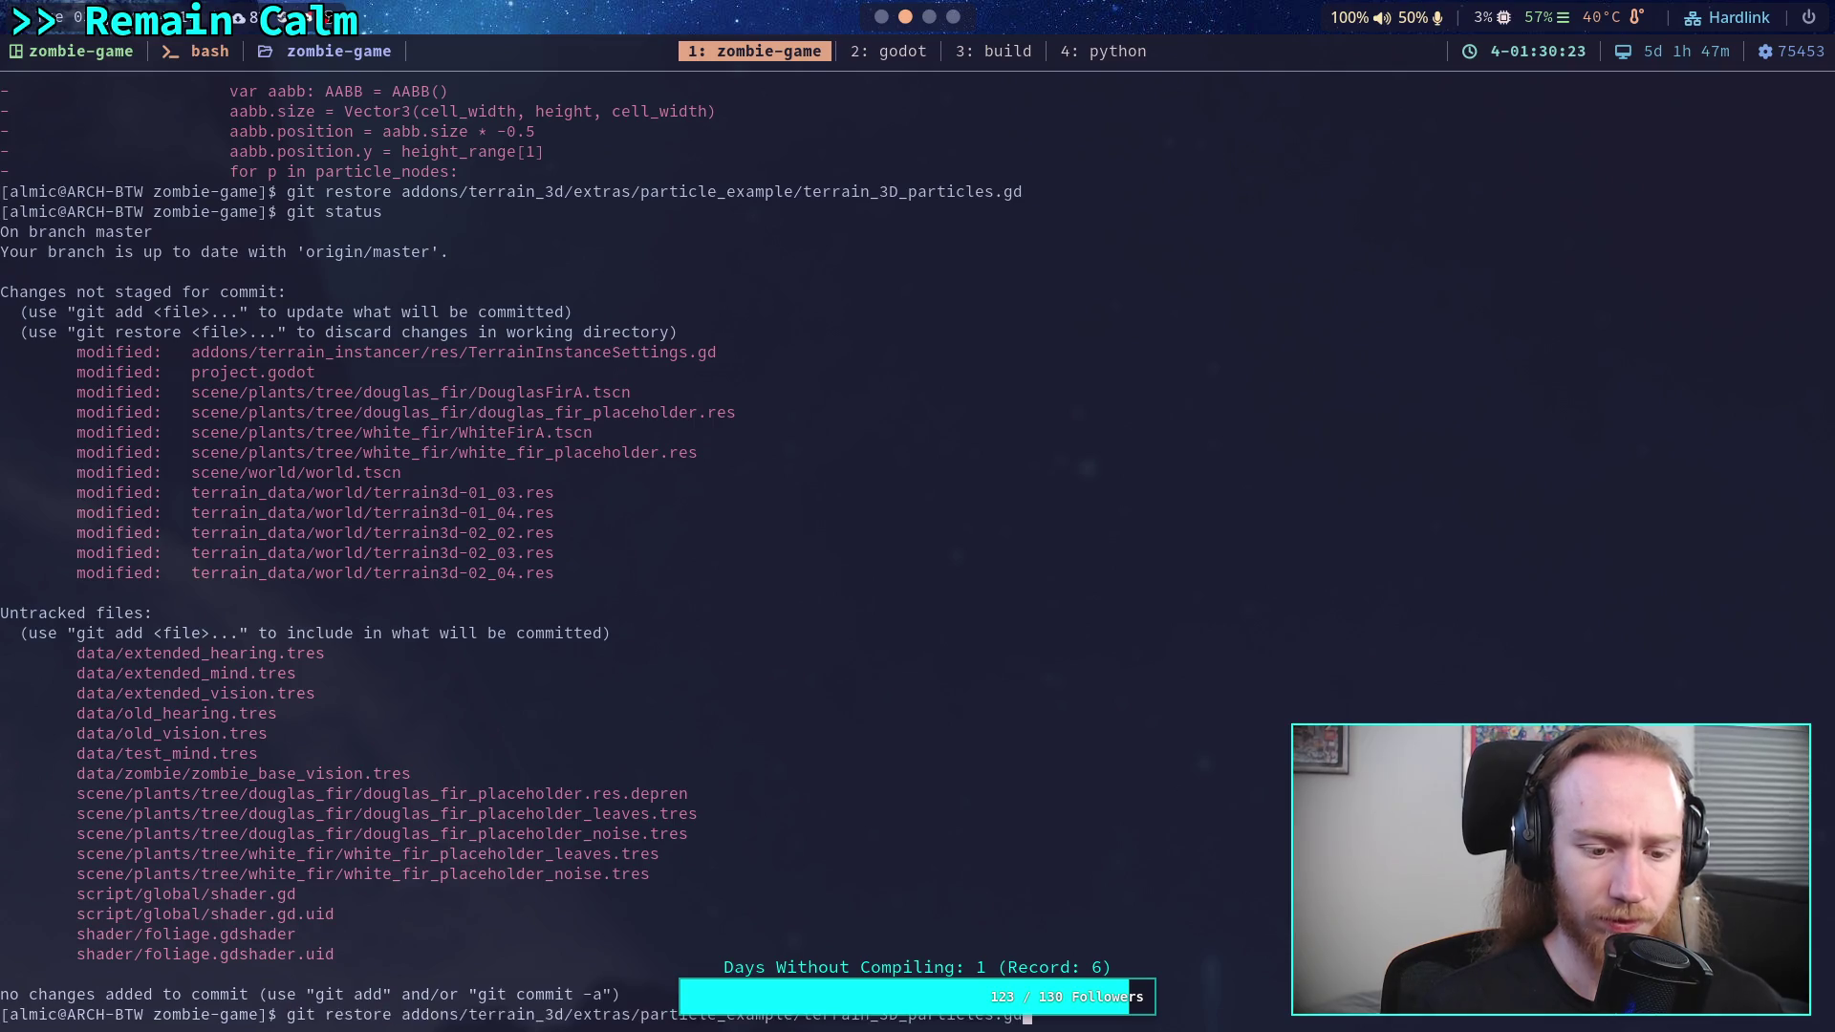
pyautogui.press('Return')
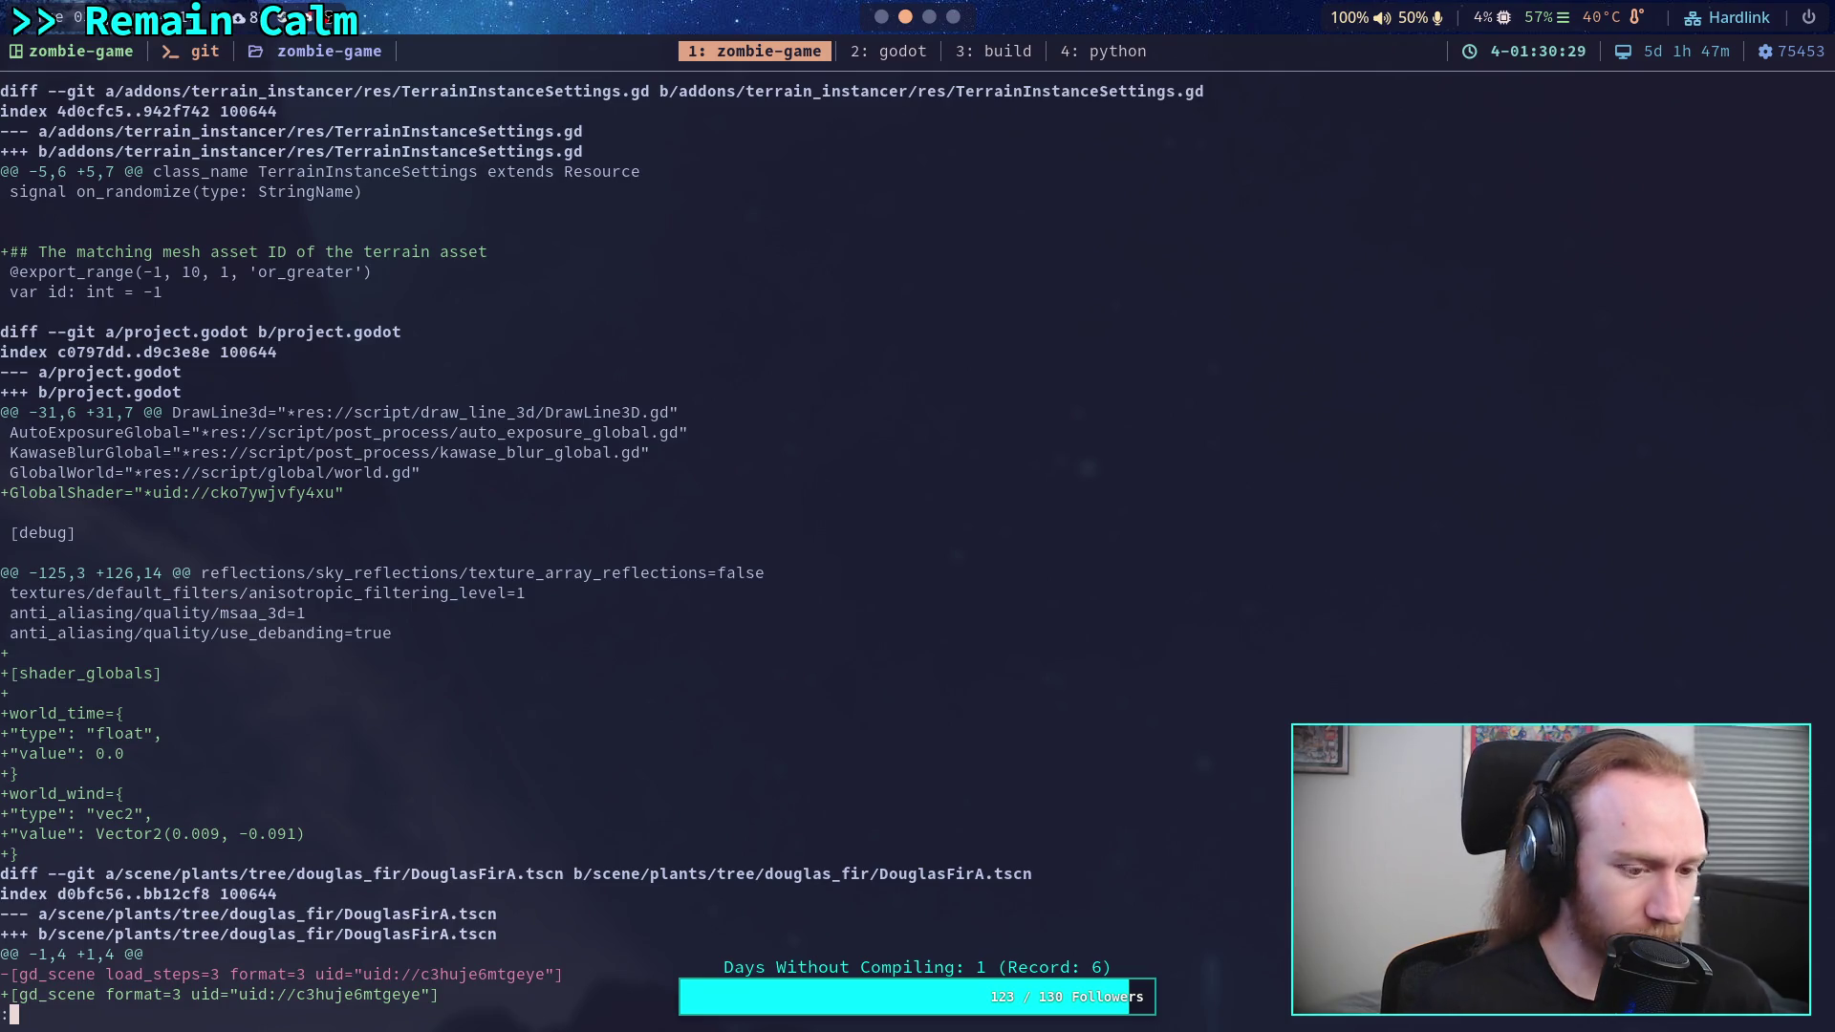
# - Stage addons/terrain_instancer/res/TerrainInstanceSettings.gd with git add
pyautogui.write('qgit add addons/terrain_in')
pyautogui.press('Tab')
pyautogui.write('res/Ter')
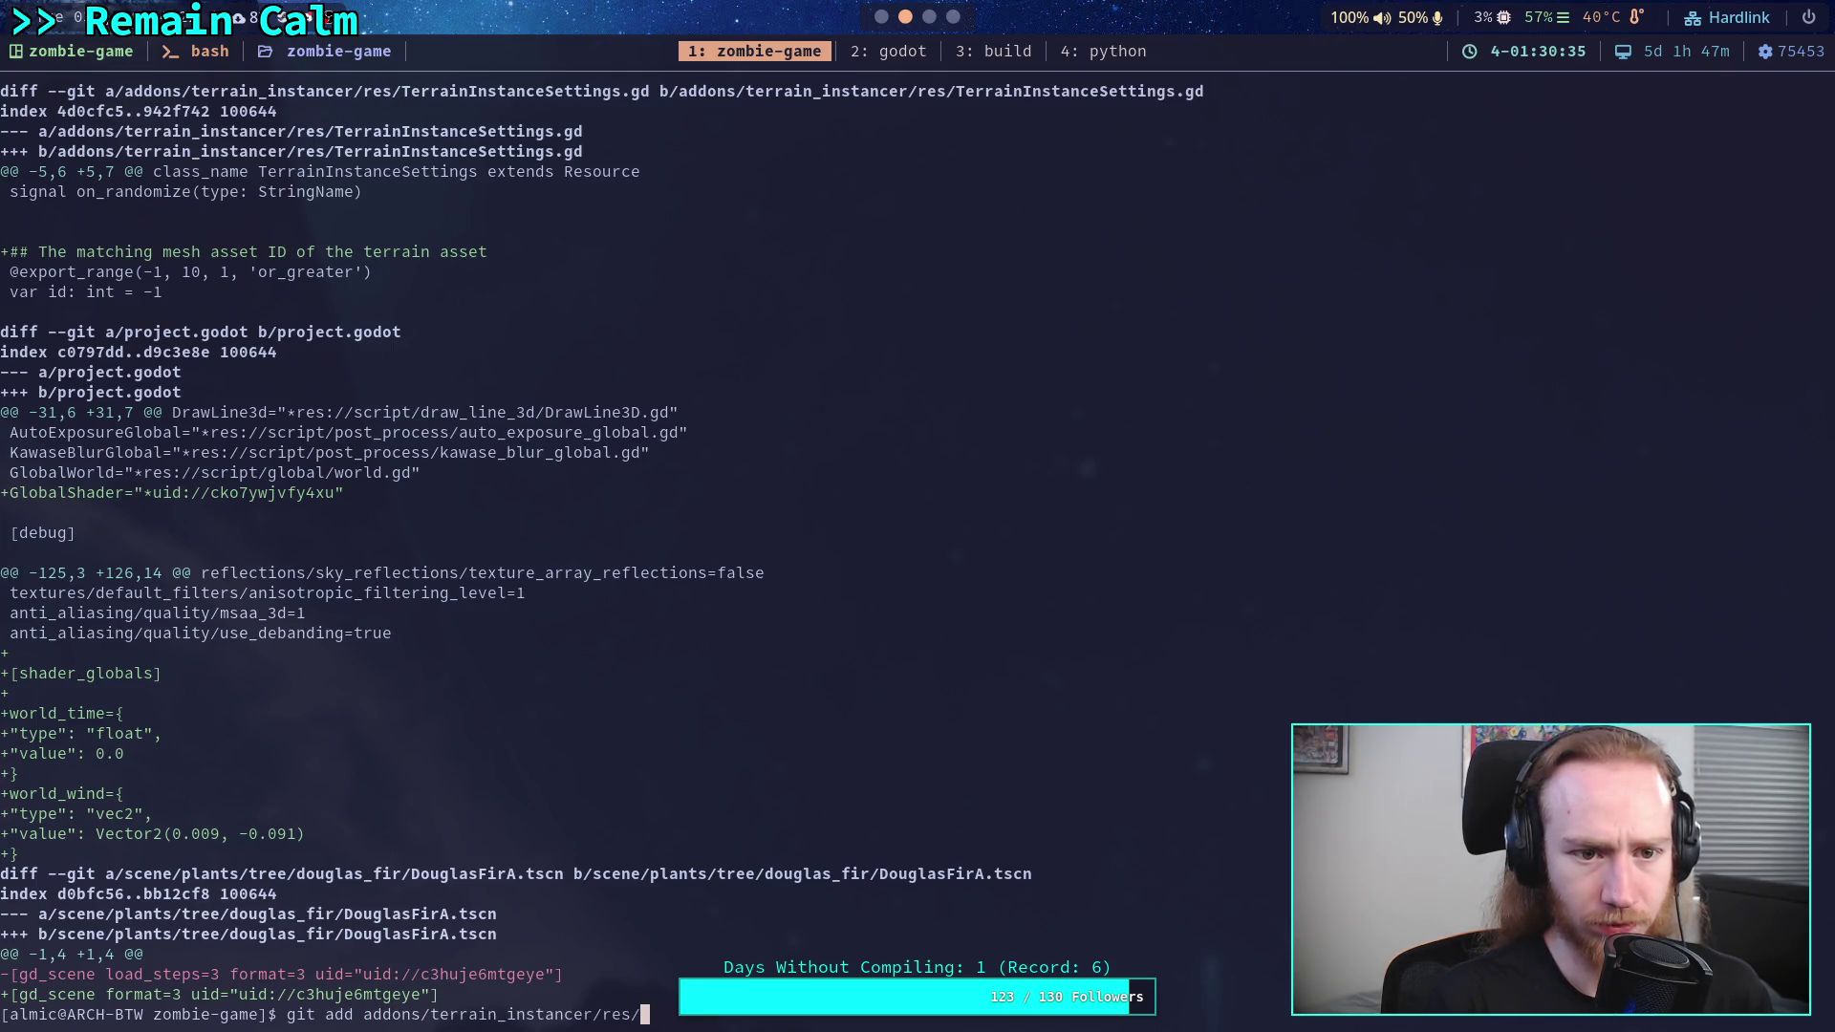
pyautogui.press('Tab')
pyautogui.press('Tab')
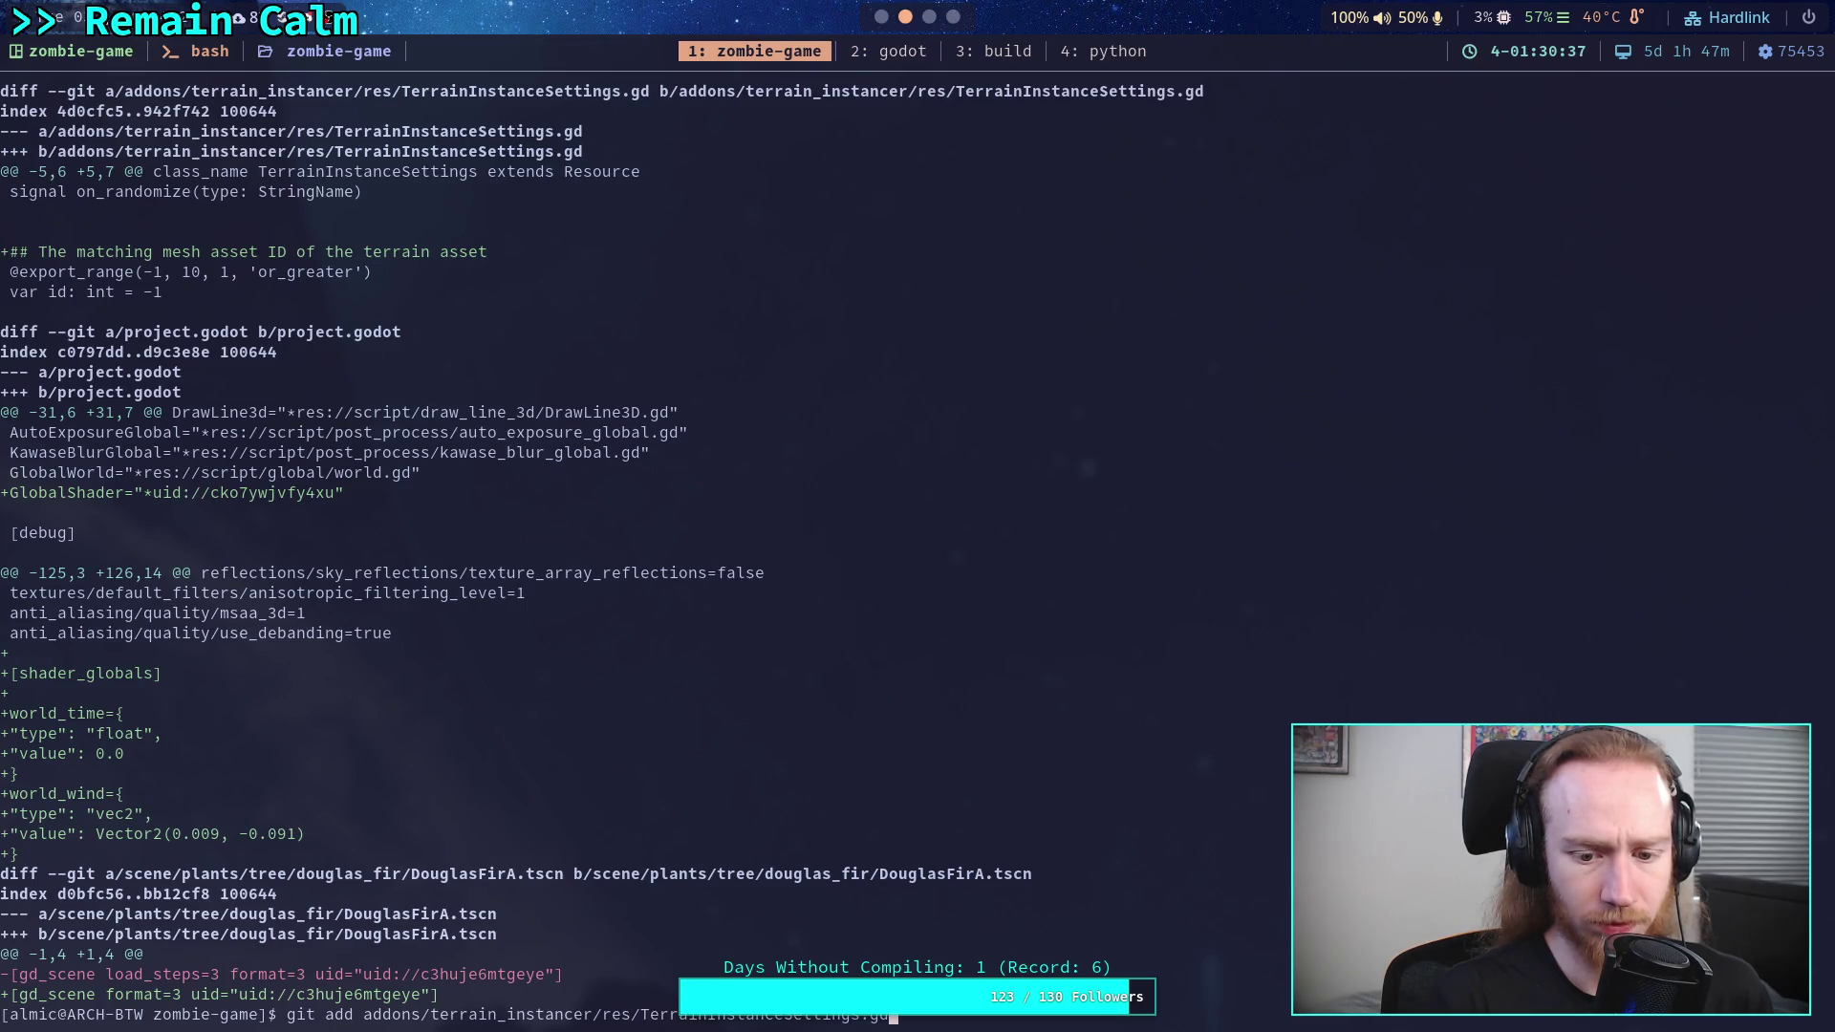
pyautogui.press('Return')
# - Start a git commit and begin the message with 'Document'
pyautogui.write('git add')
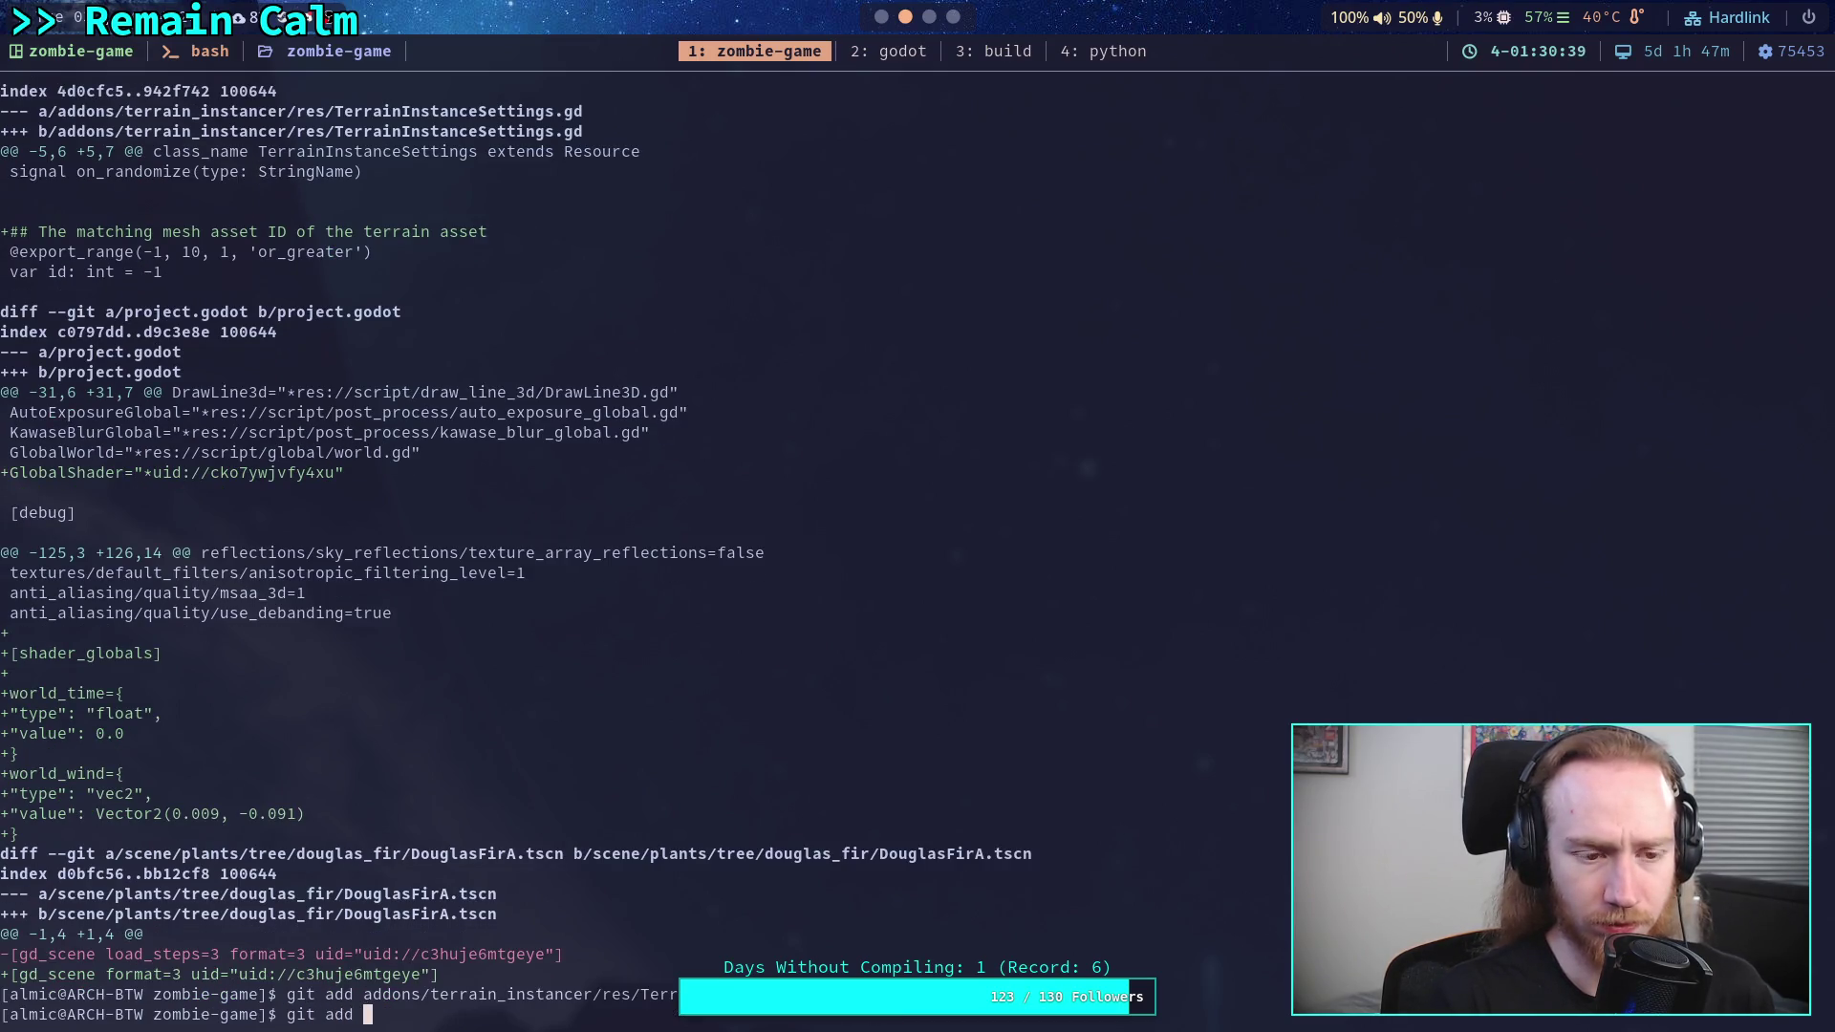
pyautogui.press('BackSpace')
pyautogui.press('BackSpace')
pyautogui.press('BackSpace')
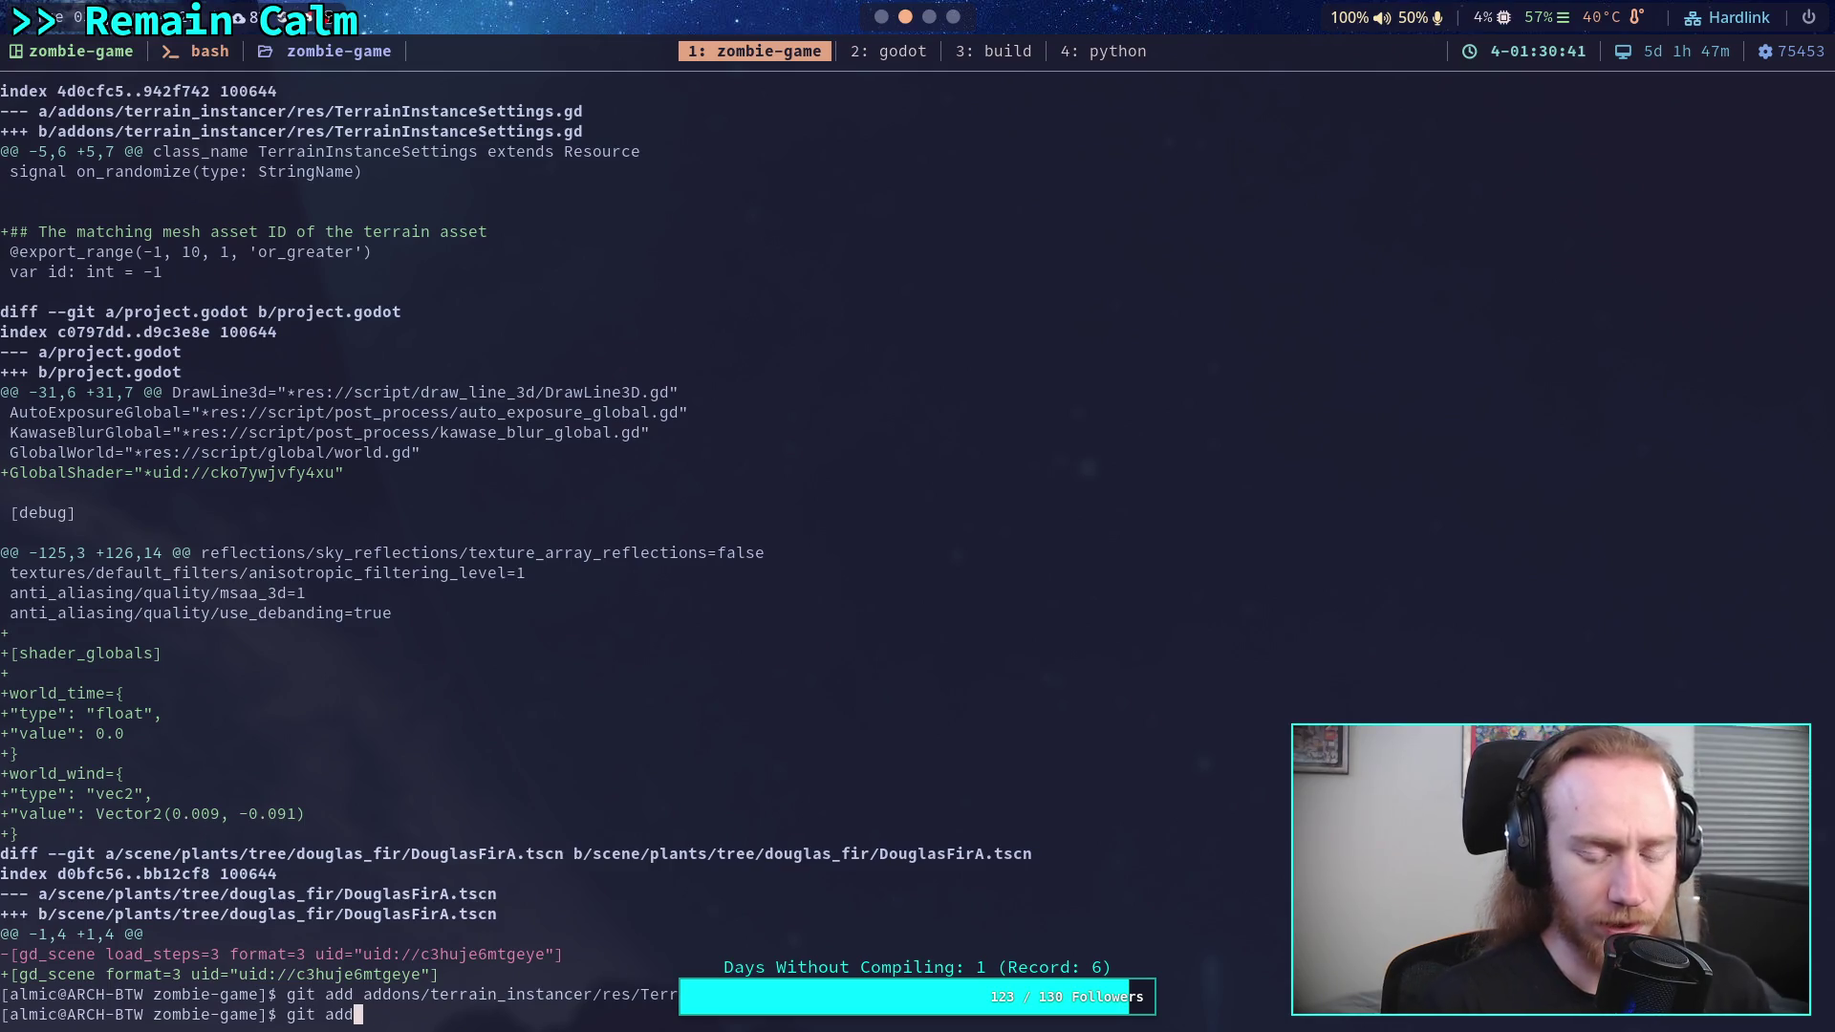
pyautogui.write('git commit')
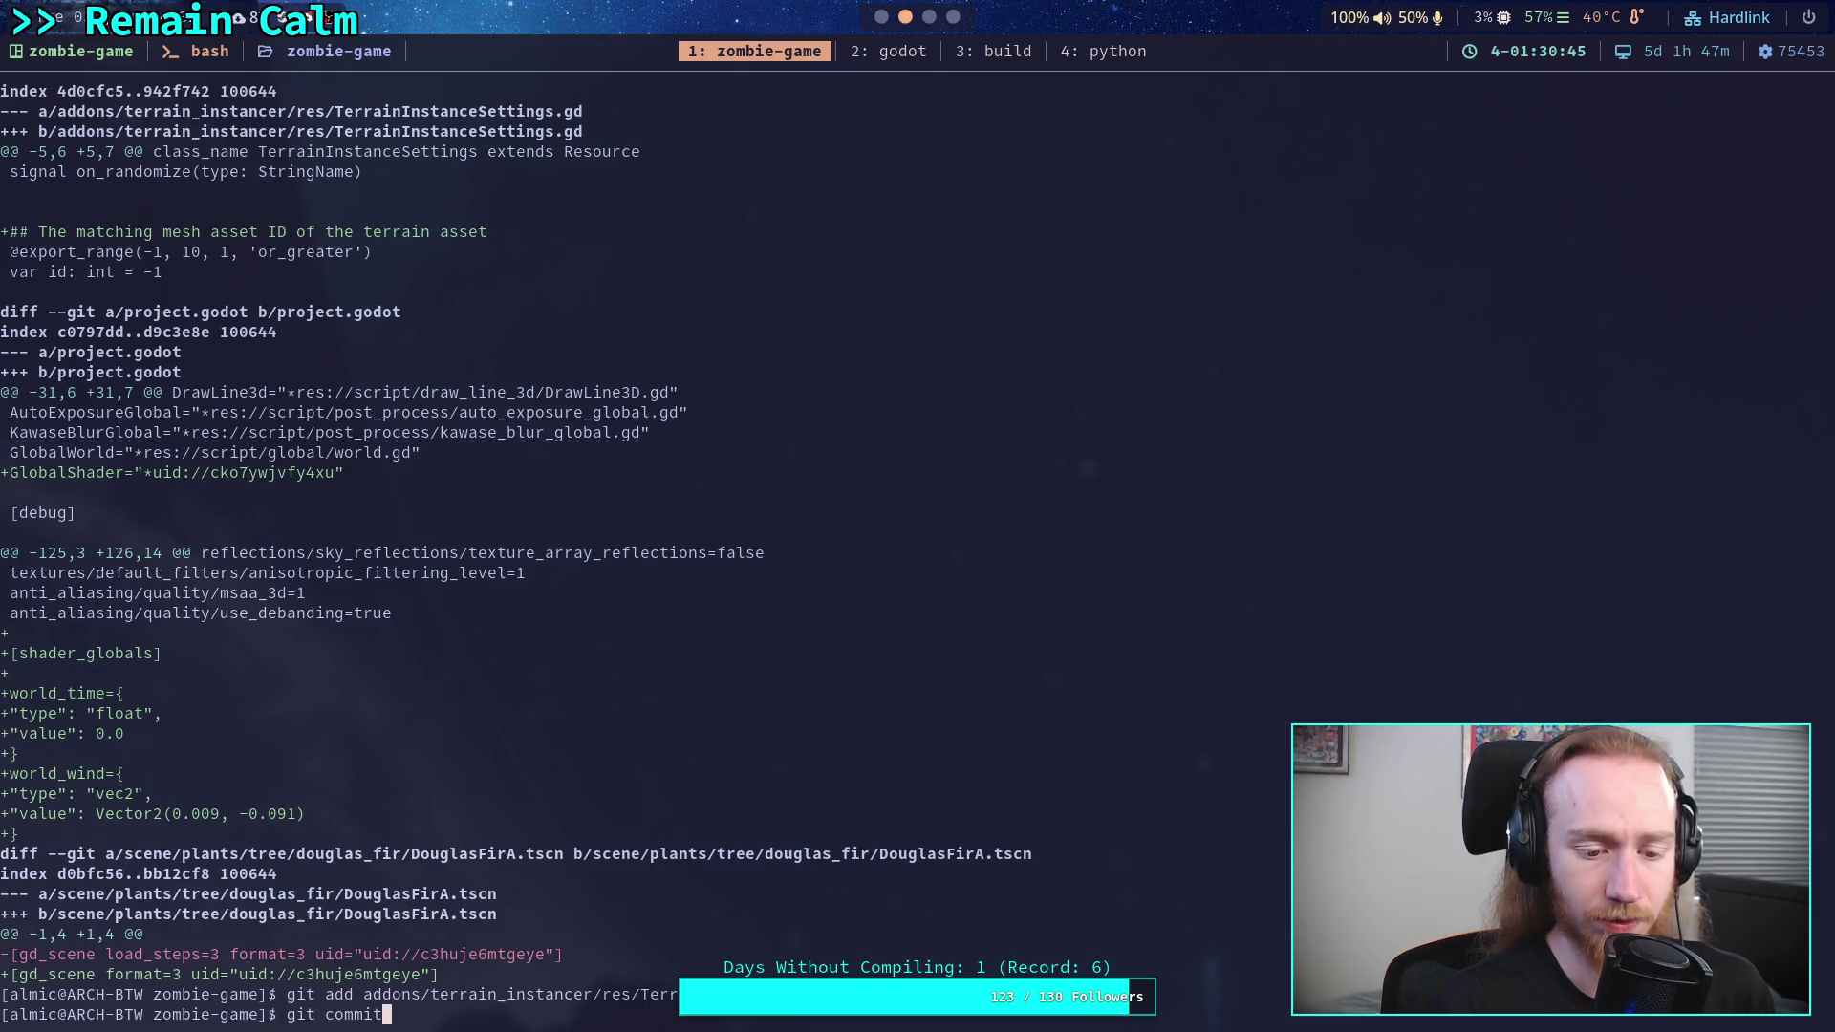
pyautogui.press('Return')
pyautogui.write('Document')
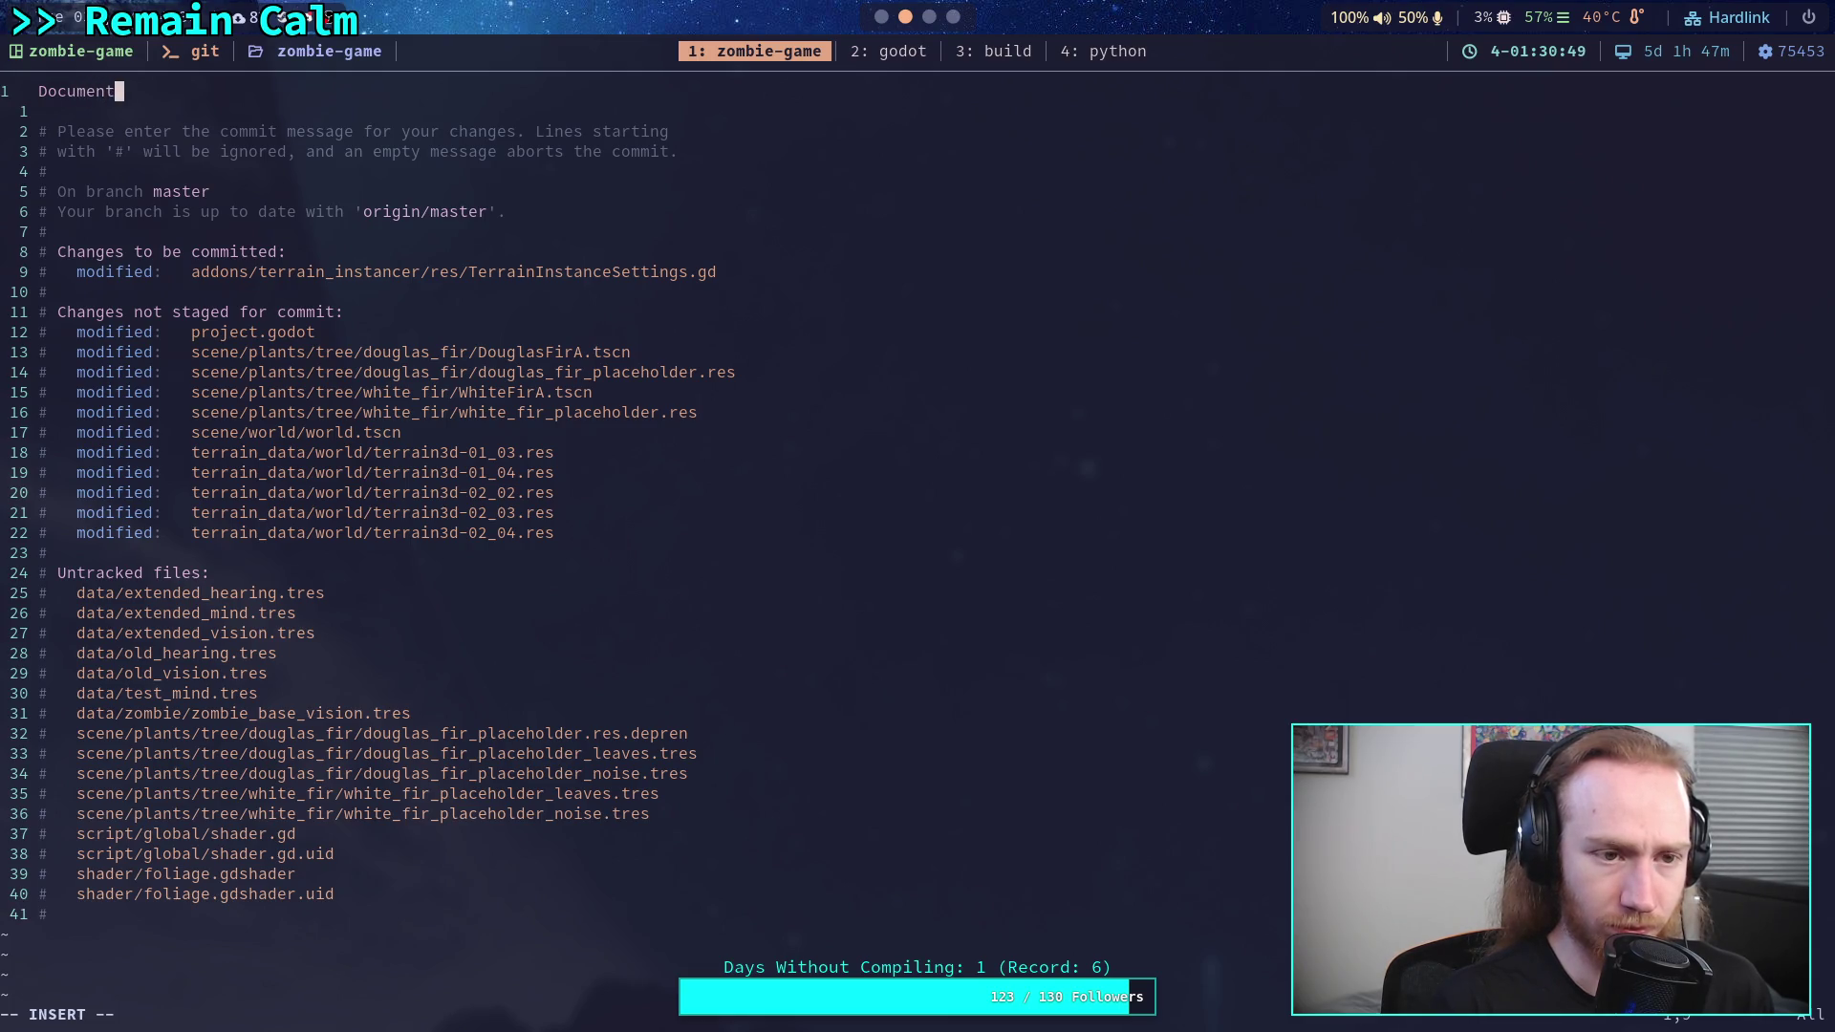
# - Commit with message 'Update documentation' and bullet '- Document terrain instance settings ID'
pyautogui.hotkey('ctrl', 'w')
pyautogui.write('Update documentation')
pyautogui.press('Return')
pyautogui.press('Return')
pyautogui.write('- D')
pyautogui.press('BackSpace')
pyautogui.write('D')
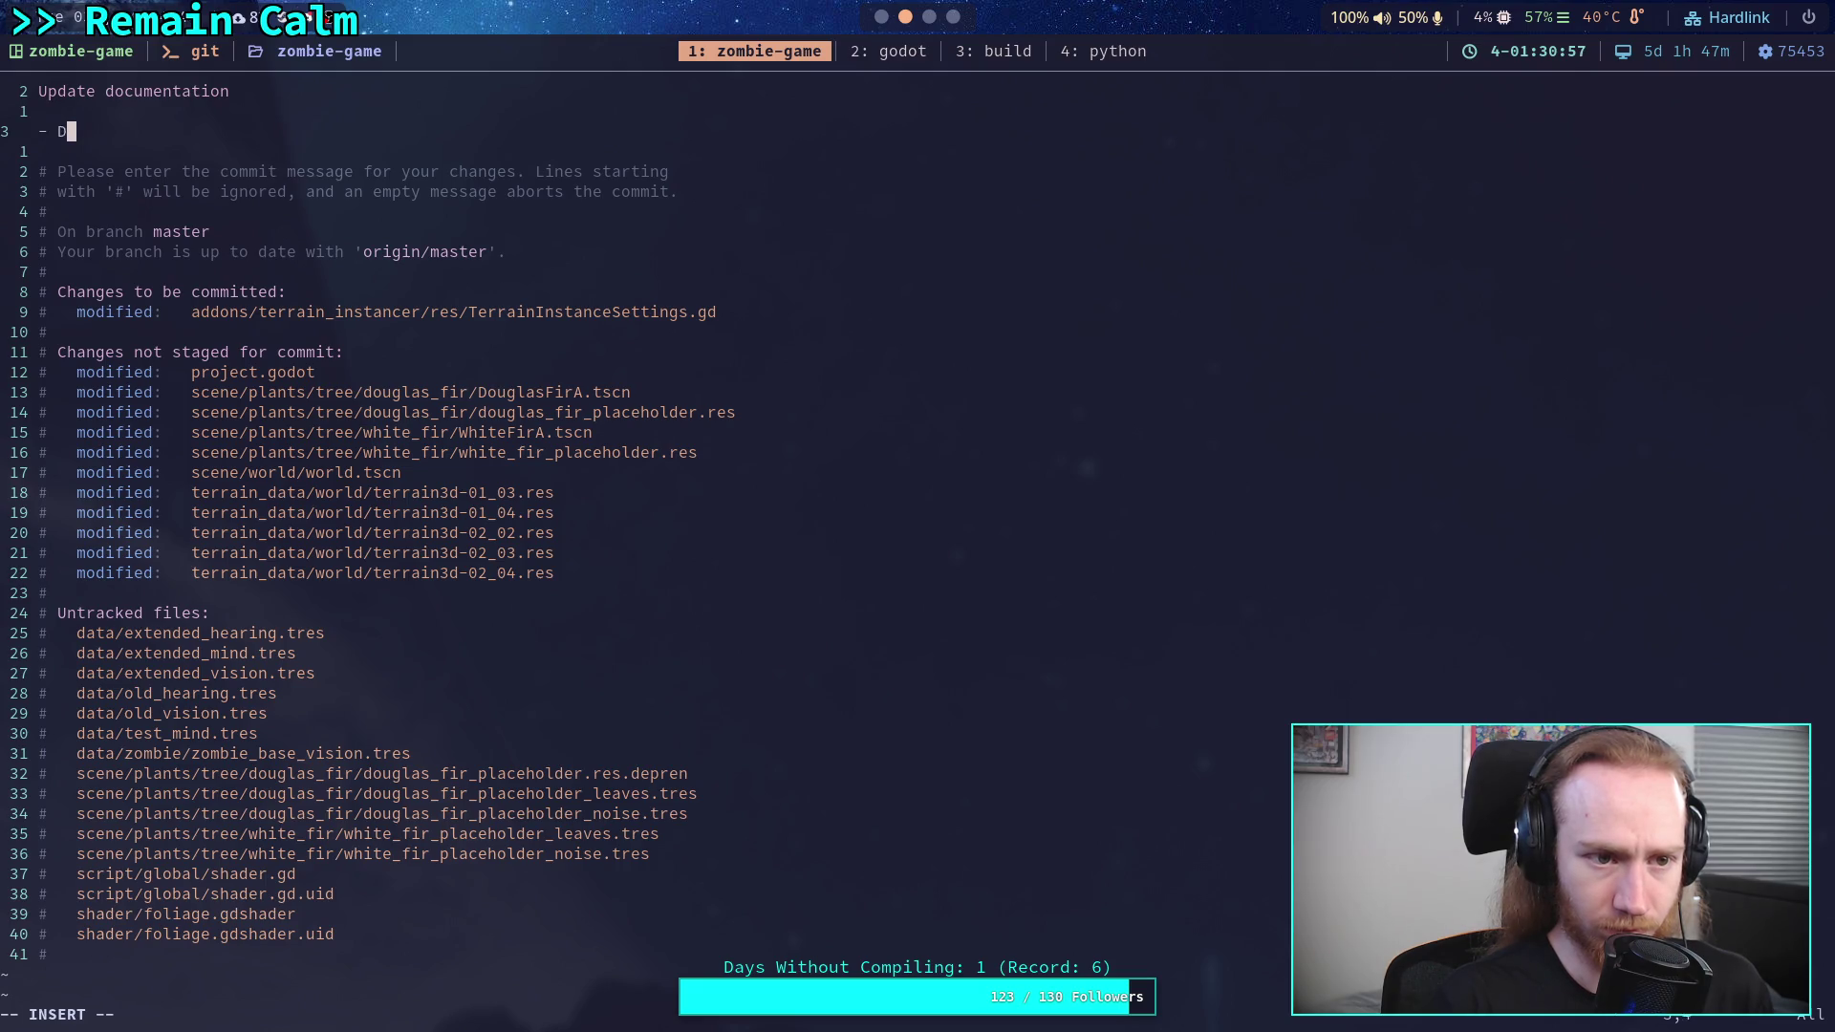
pyautogui.write('ocument terrain it')
pyautogui.press('BackSpace')
pyautogui.write('nstance settings I')
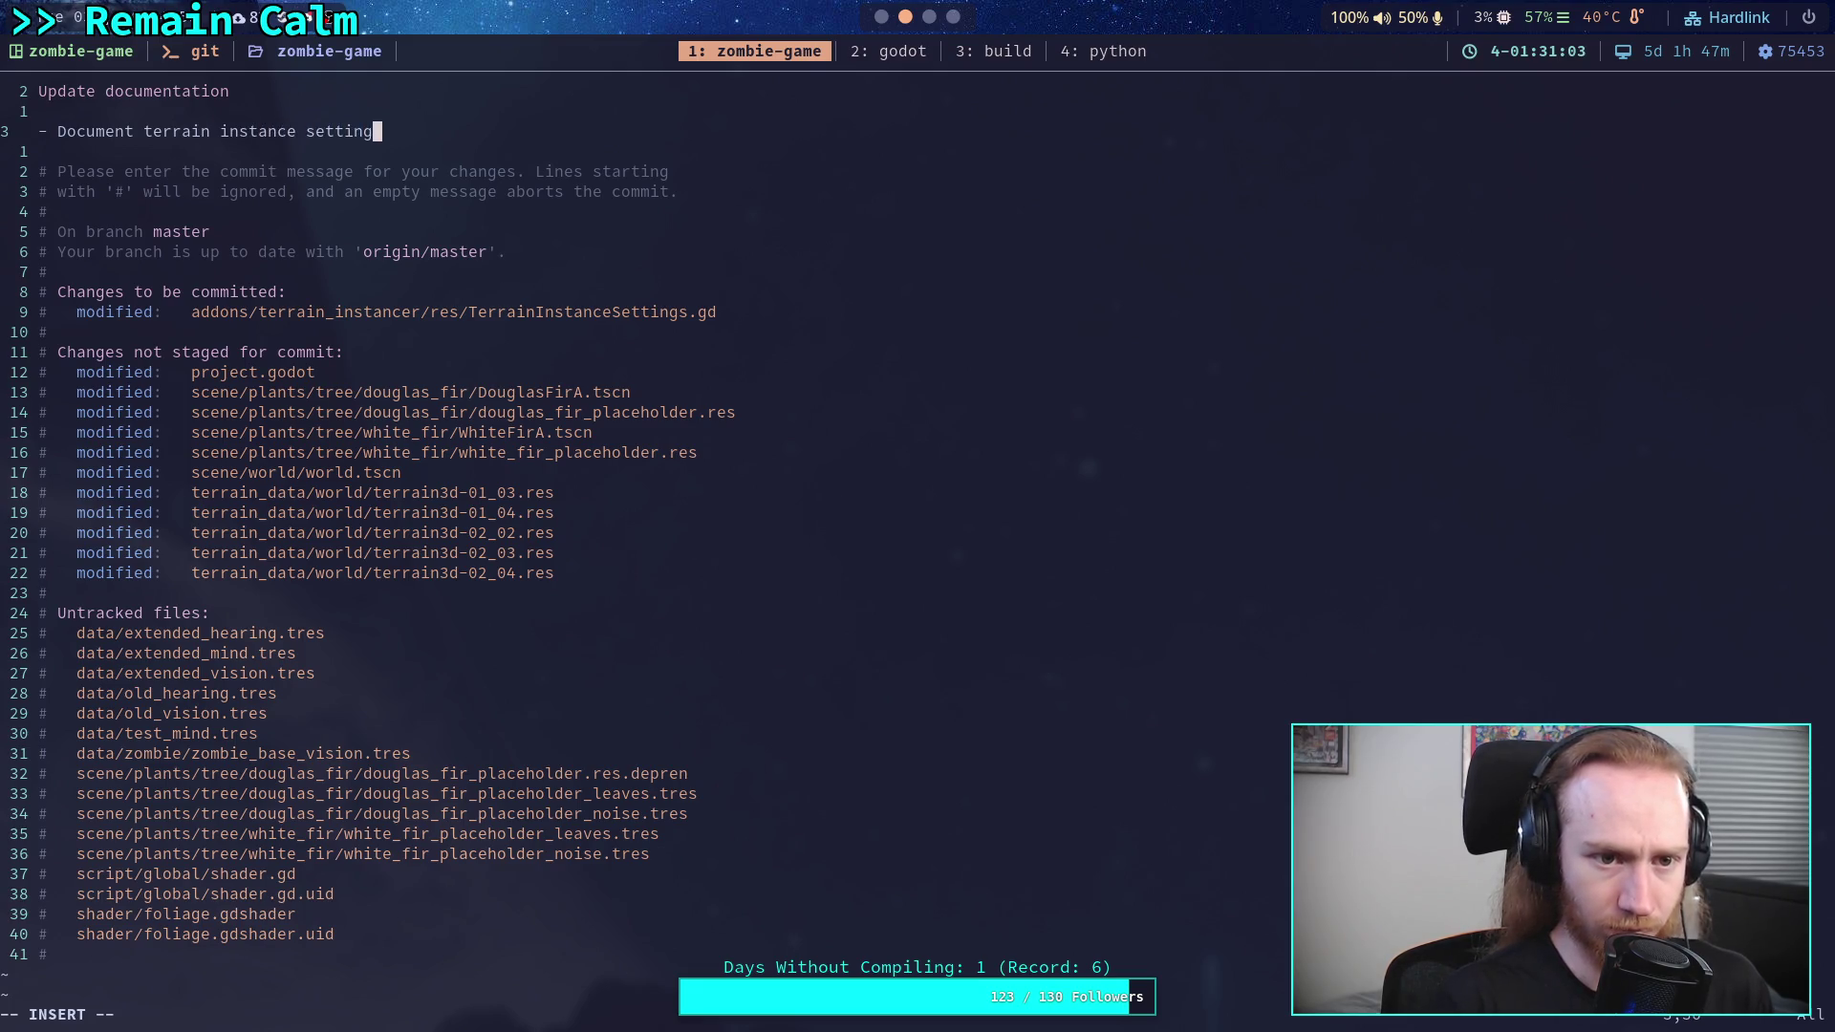
pyautogui.write('D')
pyautogui.press('Escape')
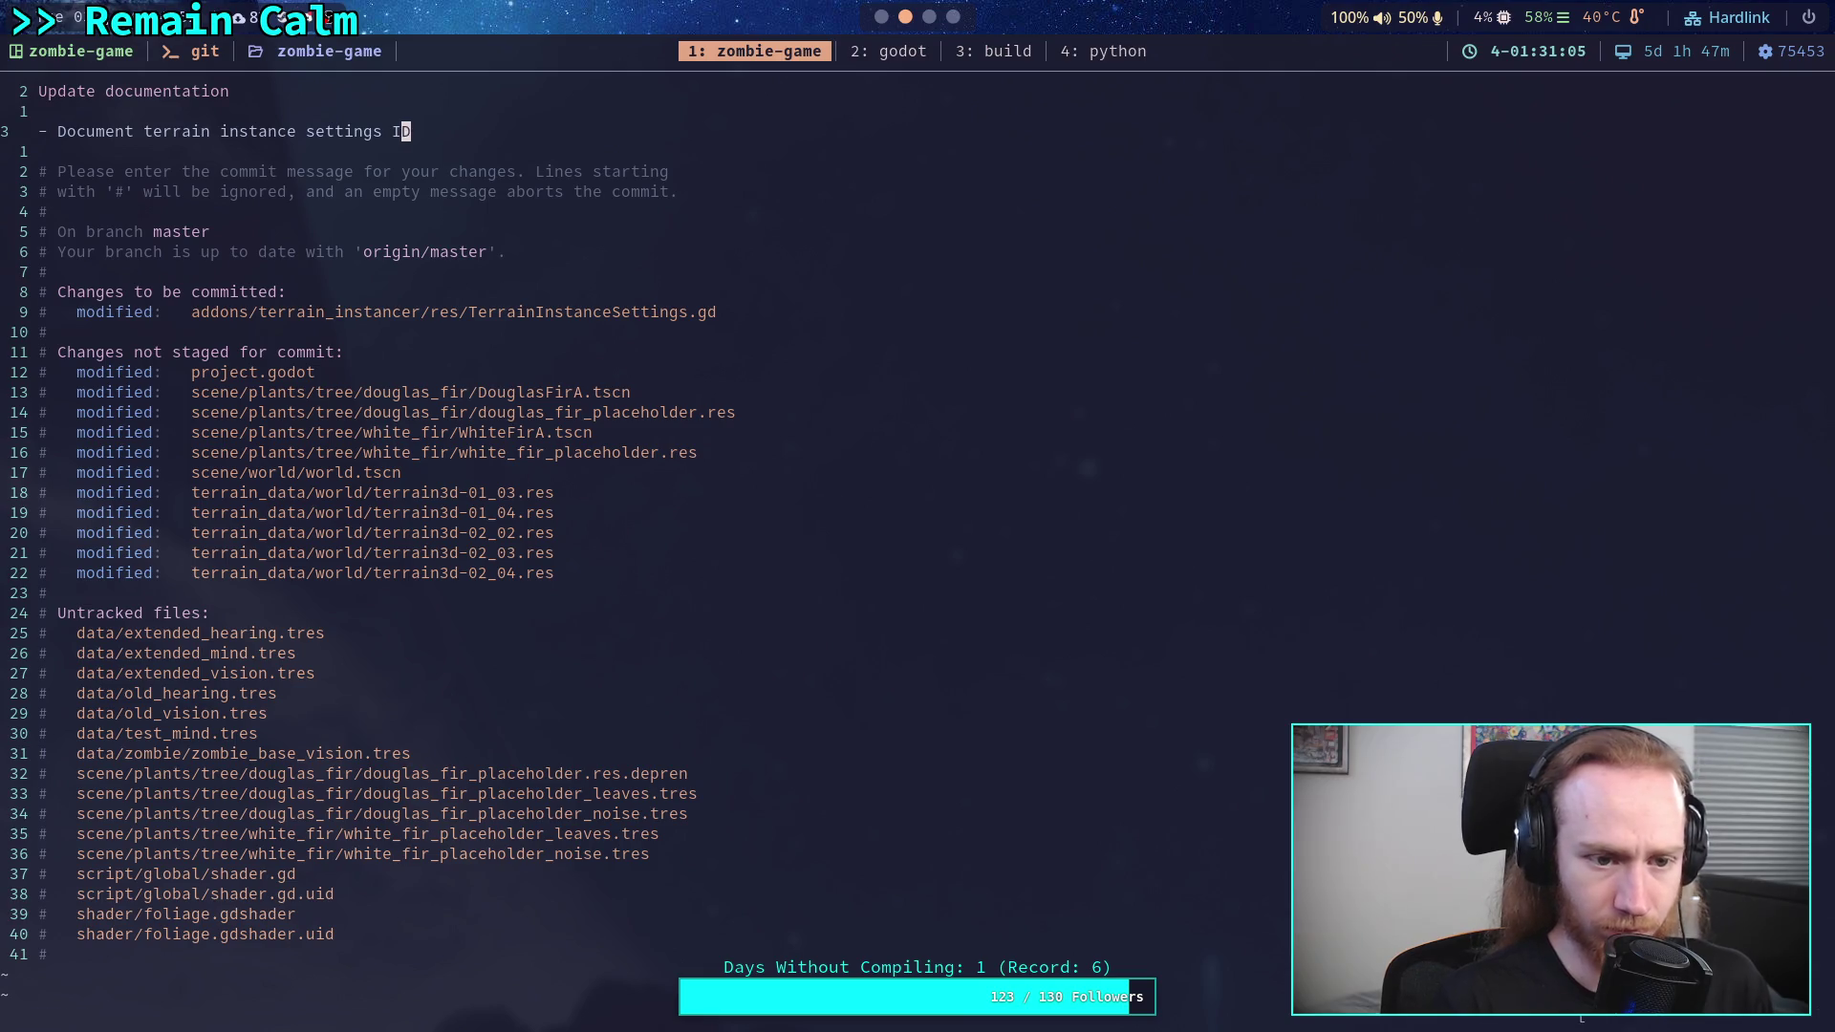
pyautogui.write(':wq')
pyautogui.press('Return')
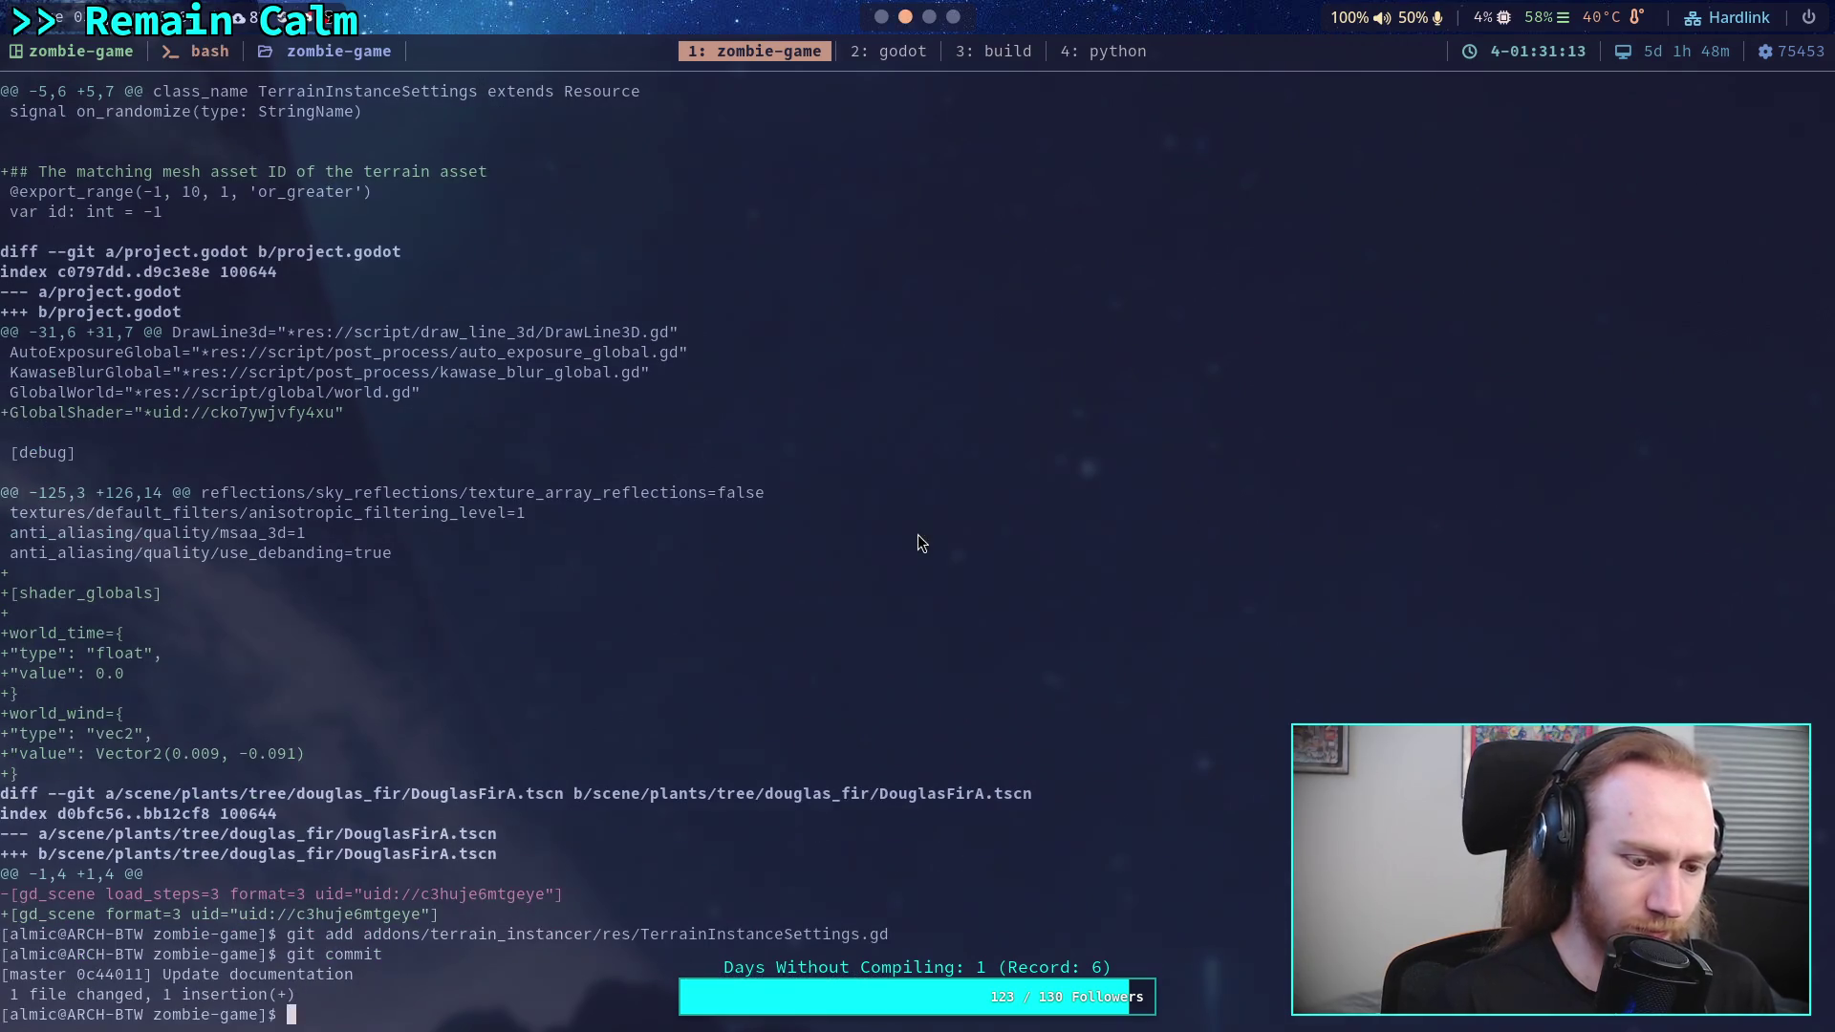
# - Push the commit to master, then check git status and open the remaining diff
pyautogui.write('git push')
pyautogui.press('Return')
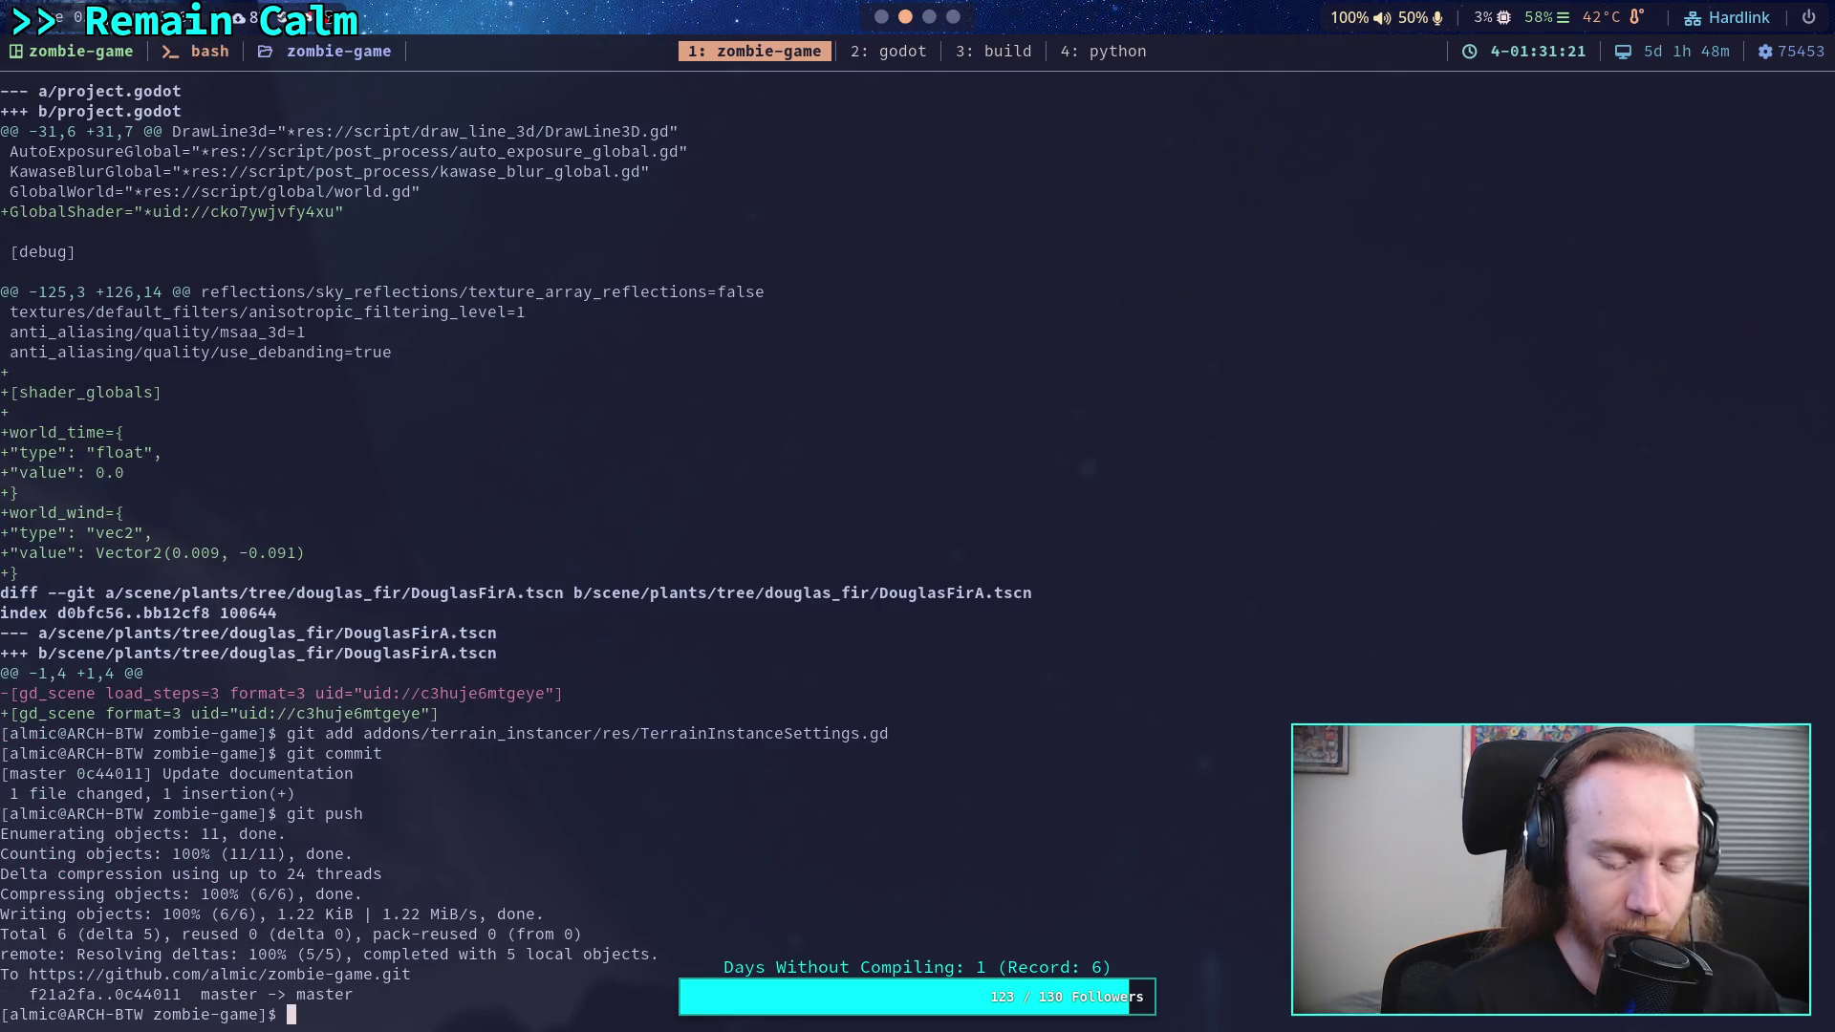
pyautogui.write('git status')
pyautogui.press('Return')
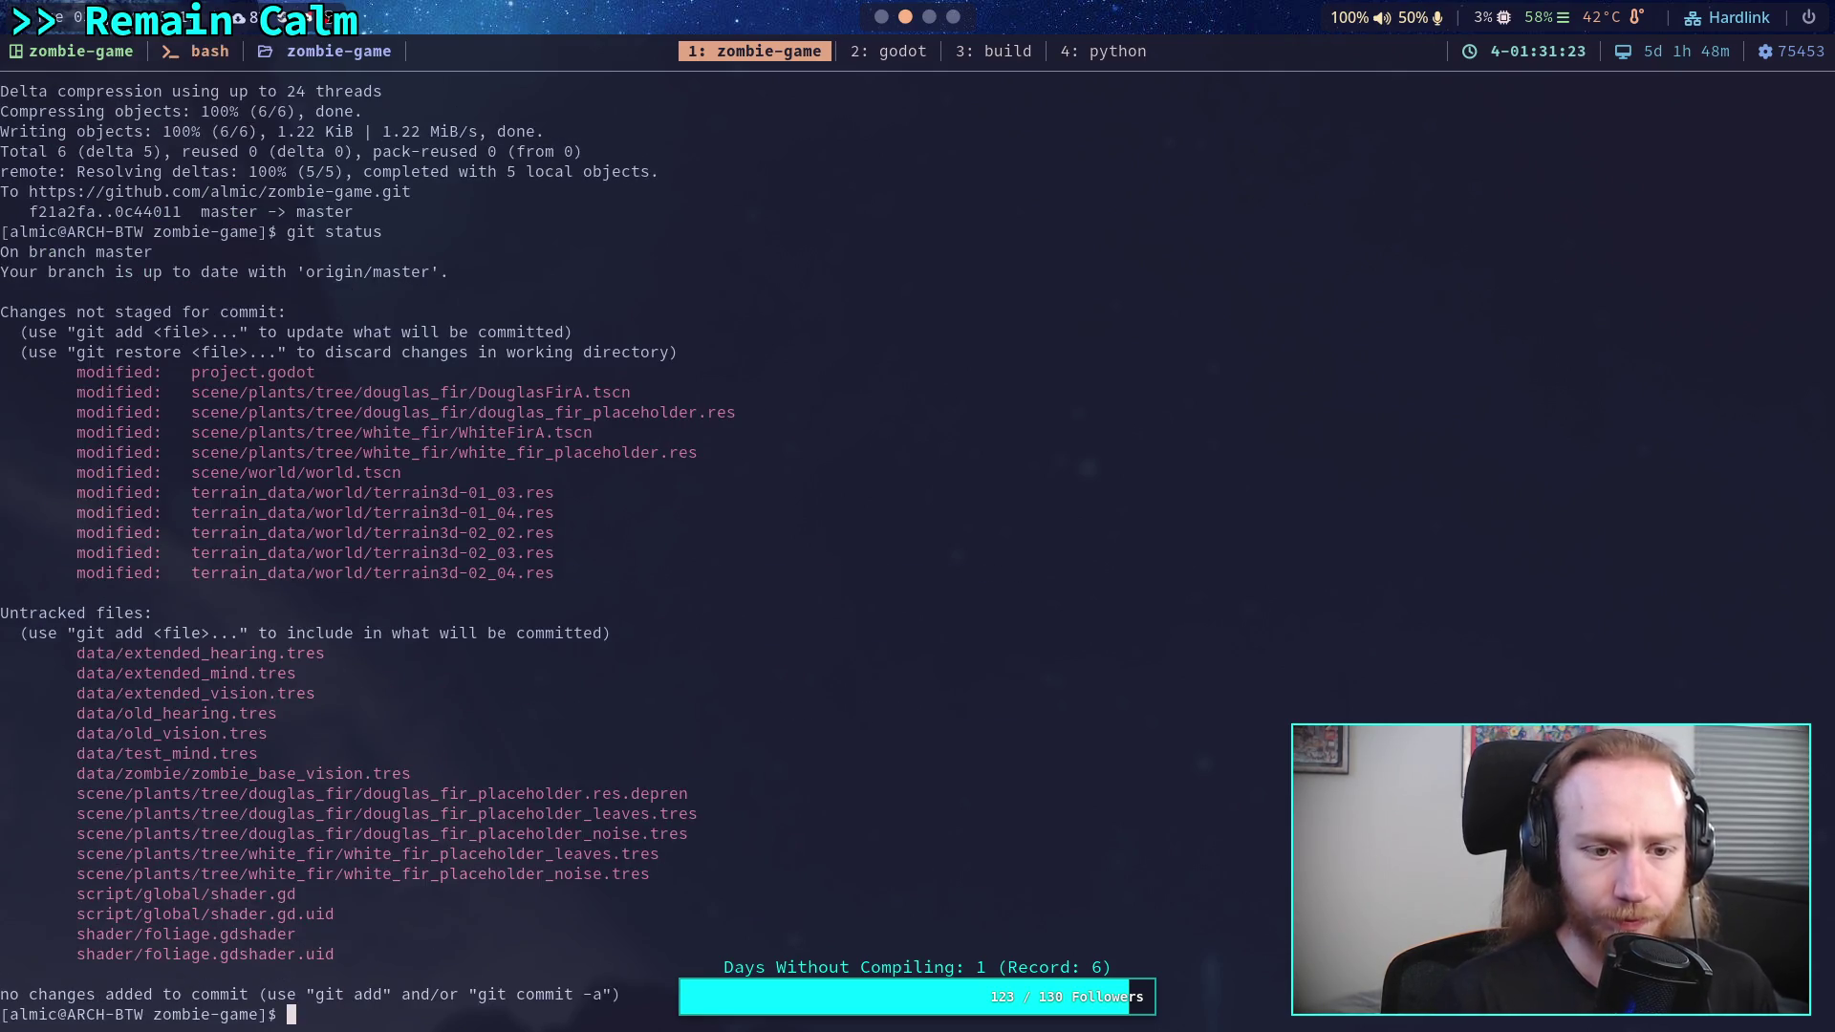
pyautogui.press('Up')
pyautogui.press('Up')
pyautogui.press('Up')
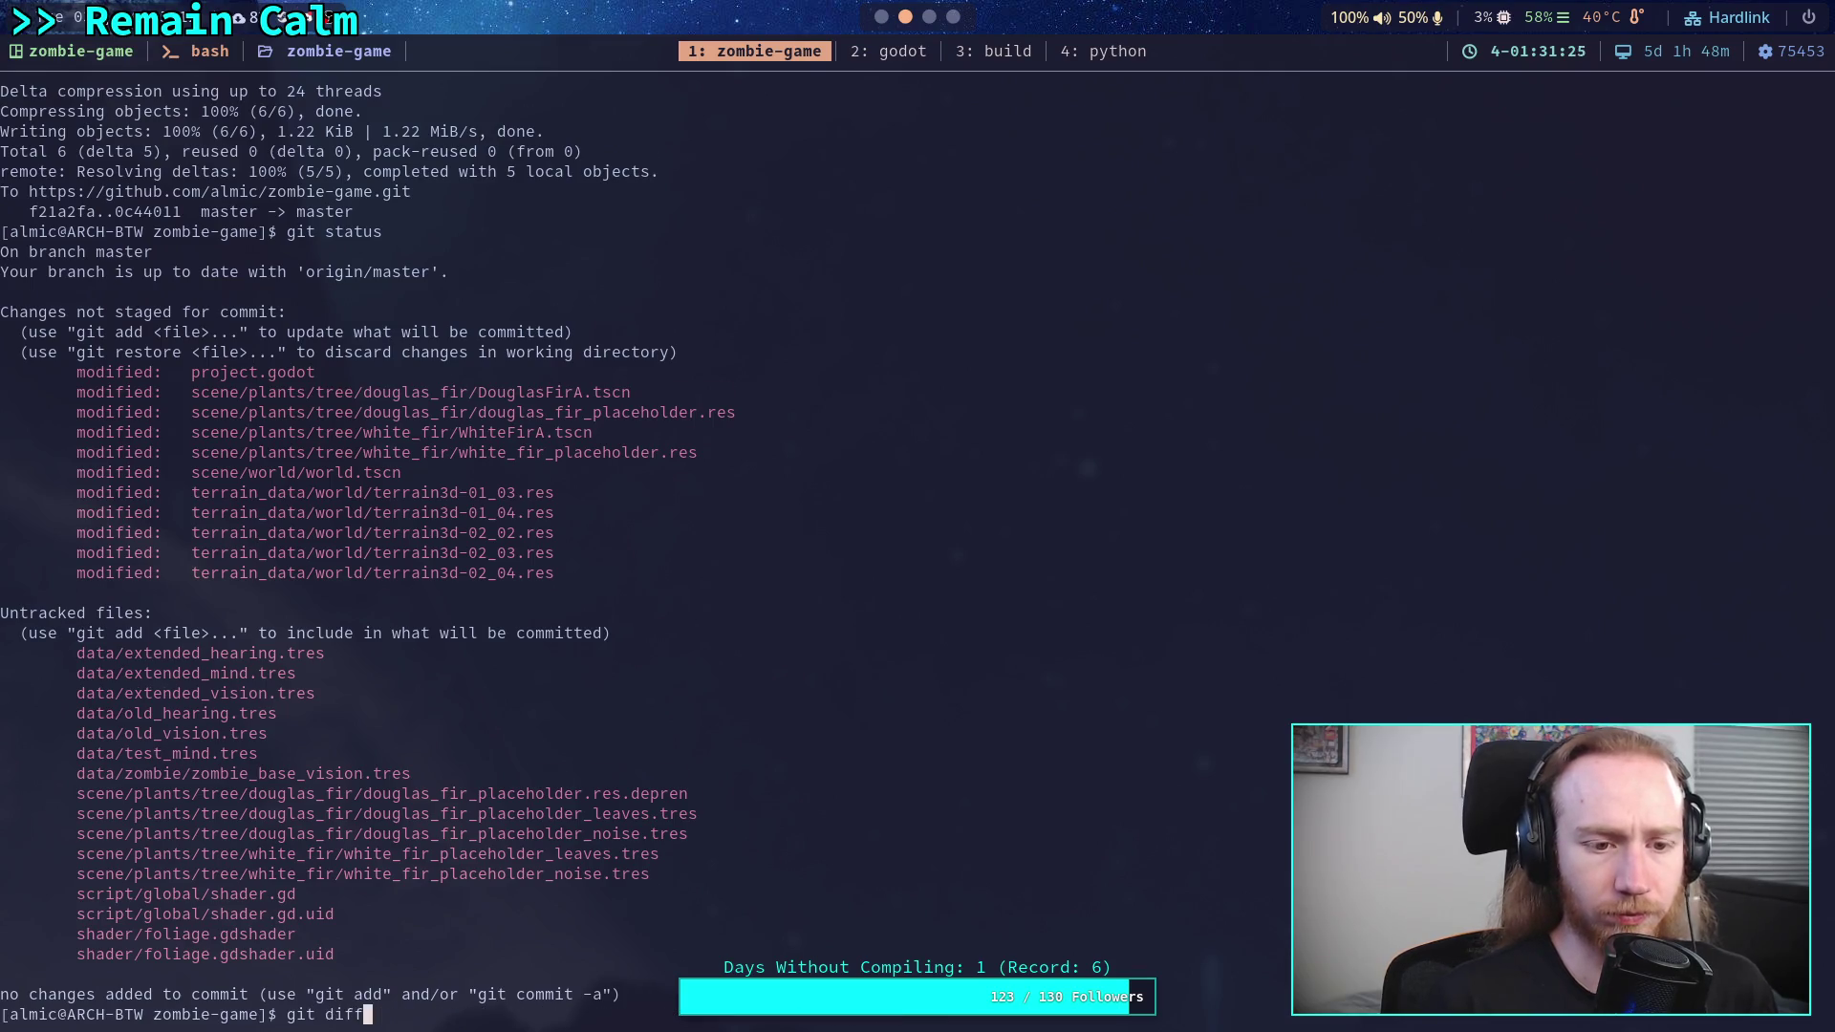
pyautogui.press('Return')
# - Read through the WhiteFirA, DouglasFirA and world.tscn player changes in the diff, then switch to Godot
pyautogui.scroll(-4, 699, 542)
pyautogui.scroll(-1, 700, 543)
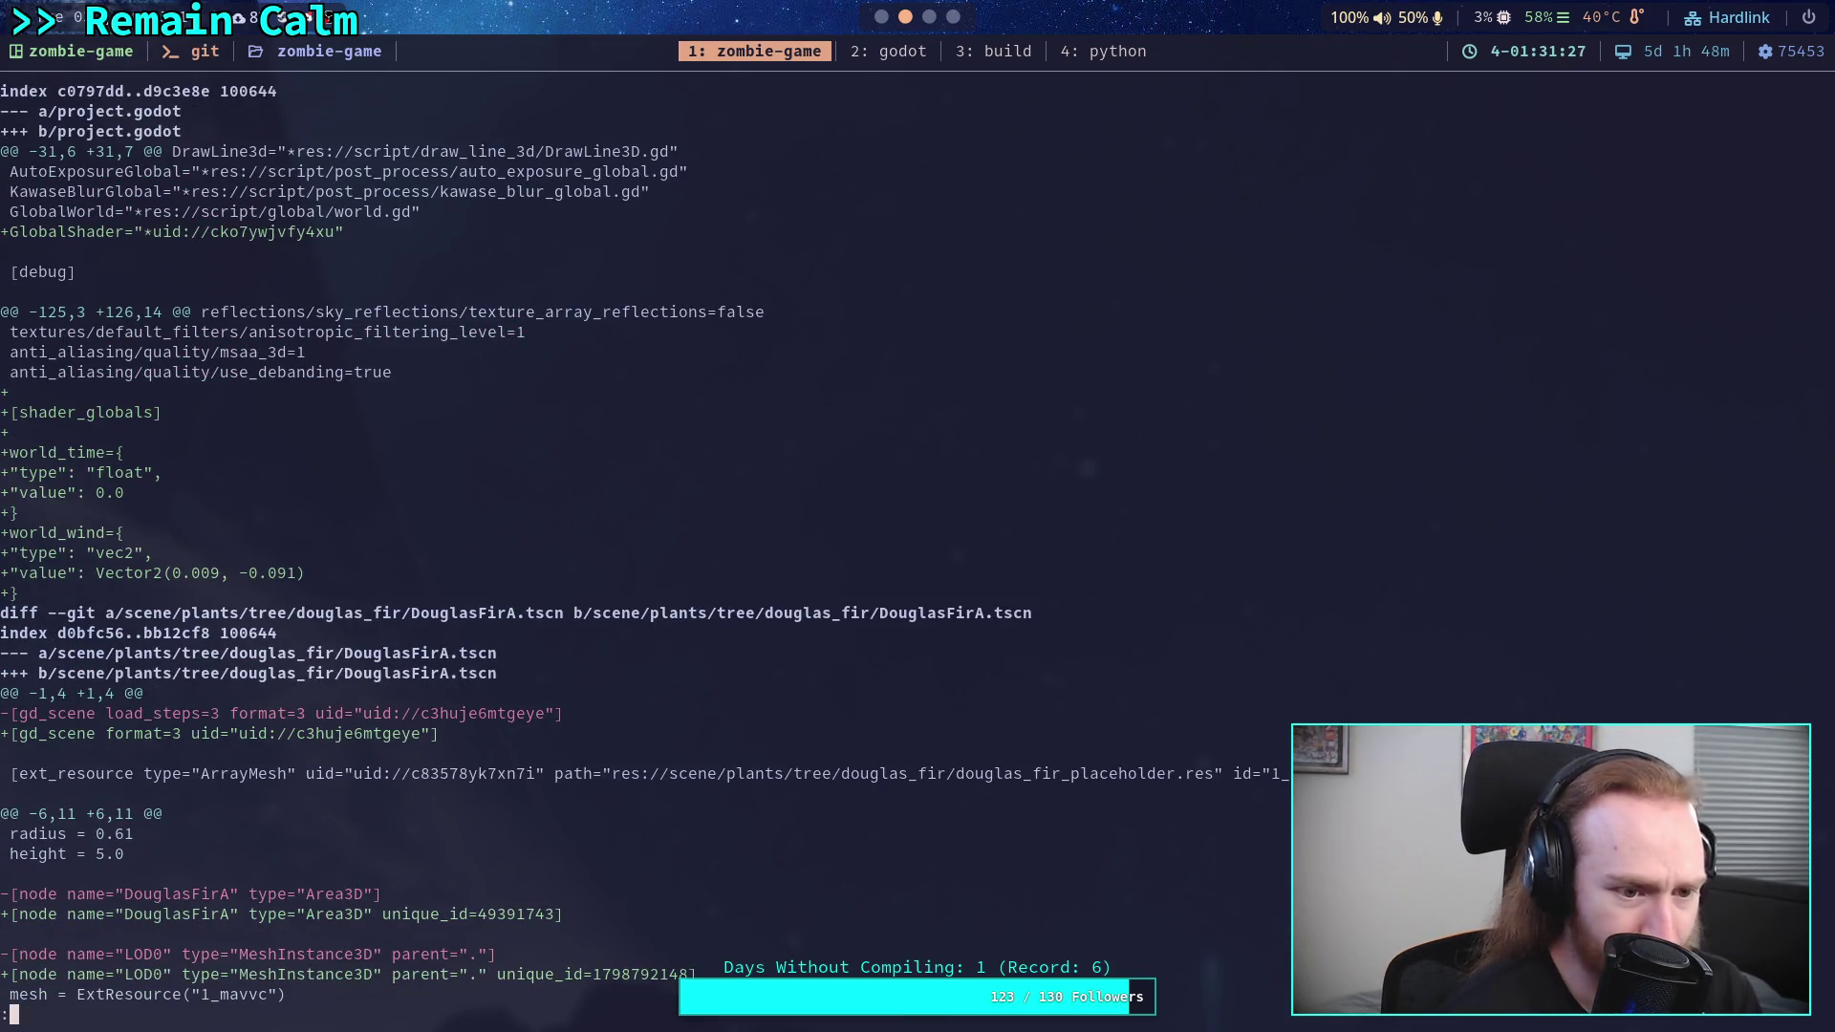
pyautogui.scroll(-1, 700, 543)
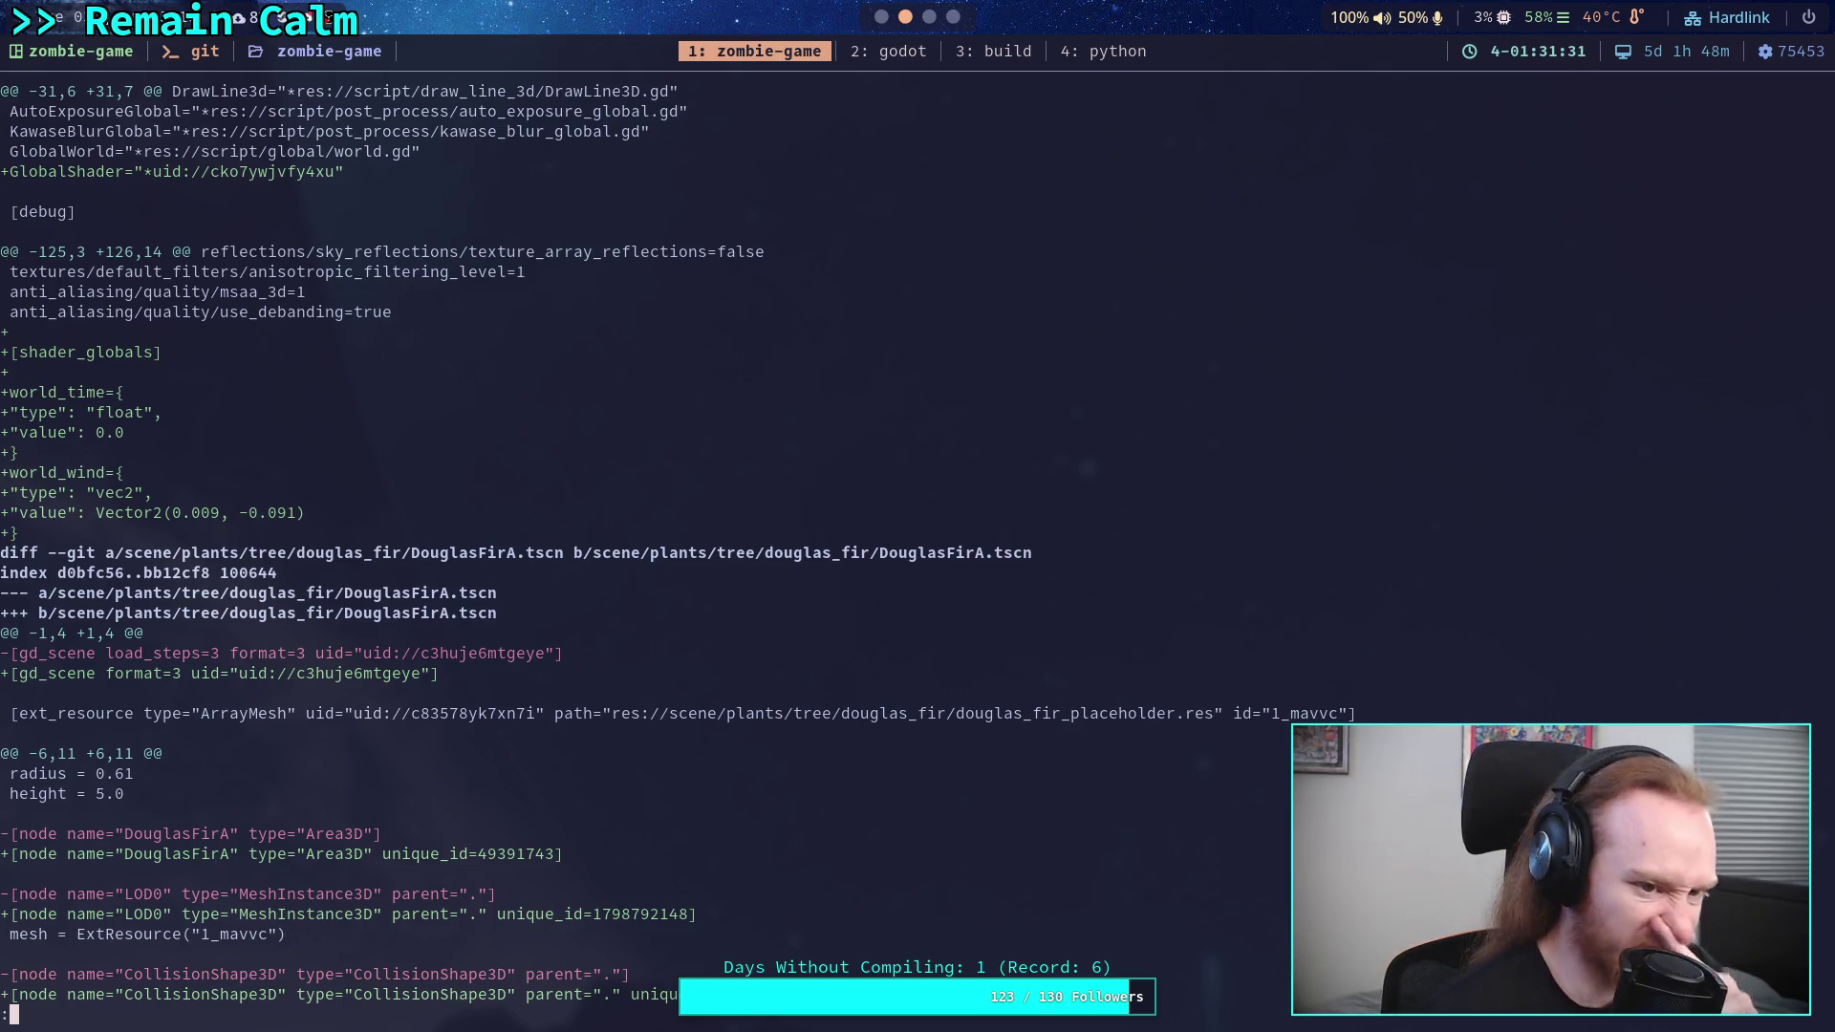
pyautogui.scroll(-4, 699, 543)
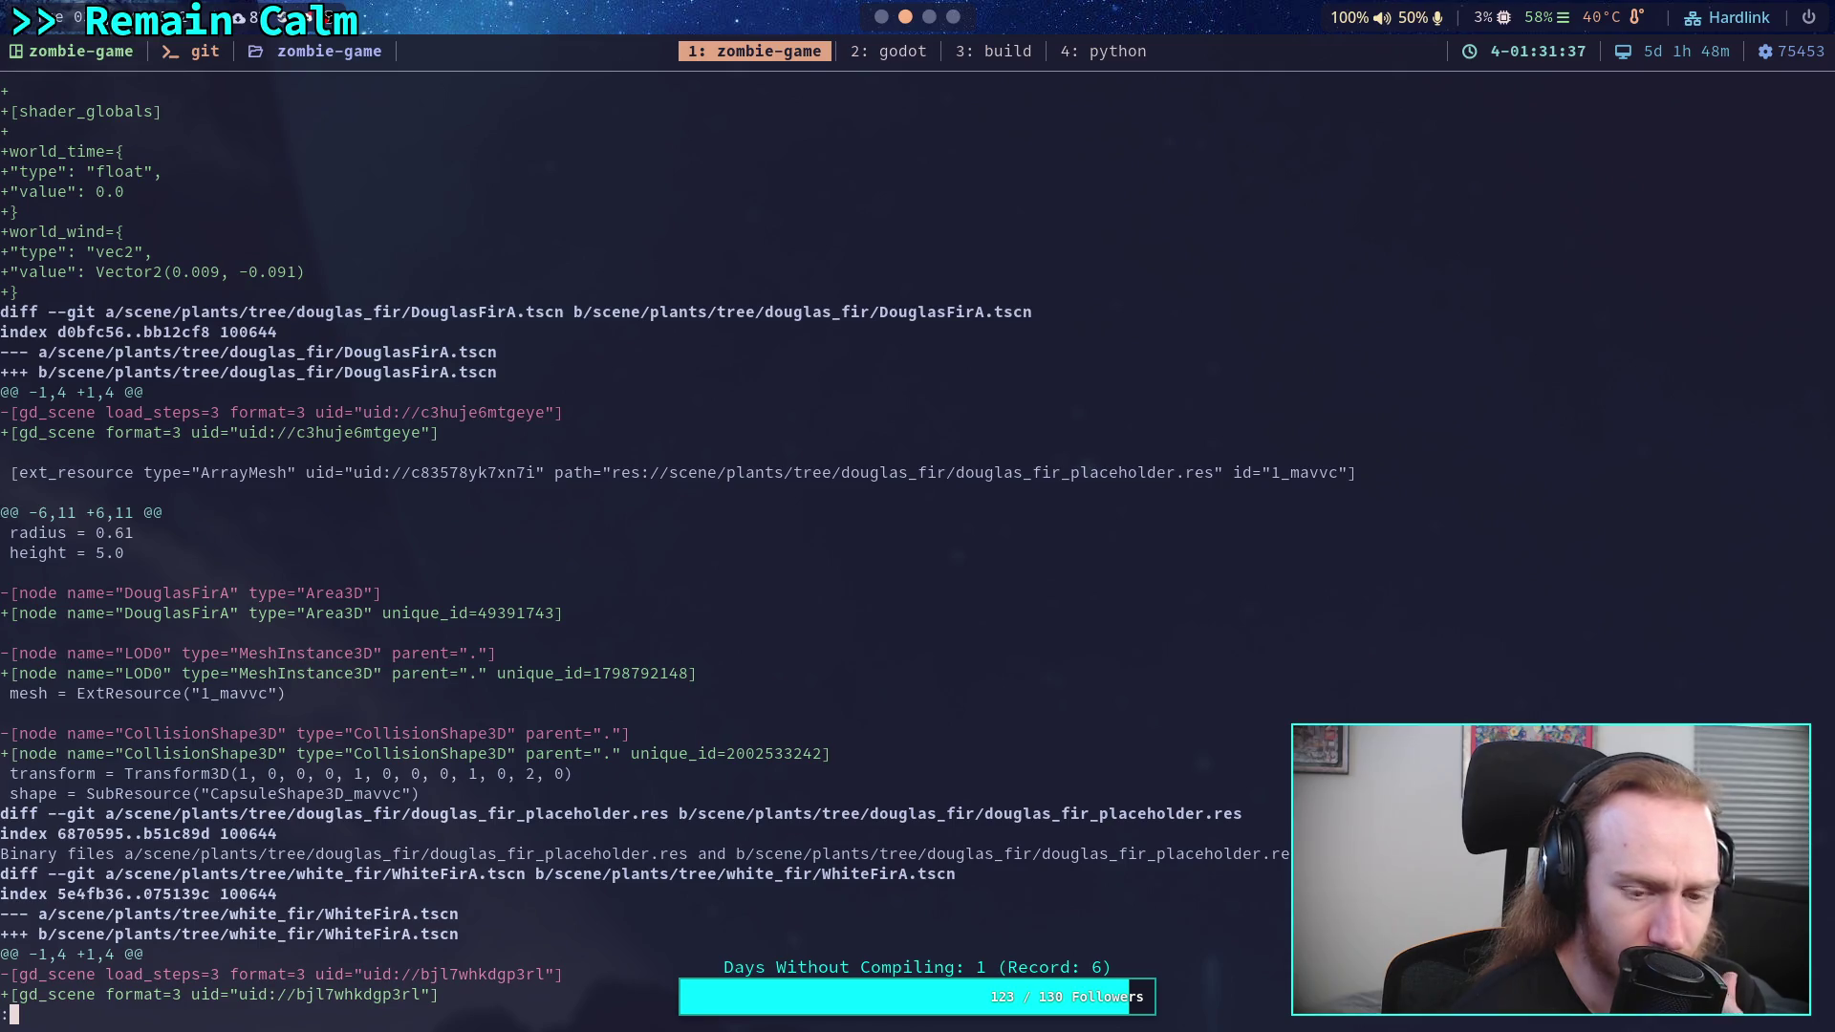
pyautogui.press('j')
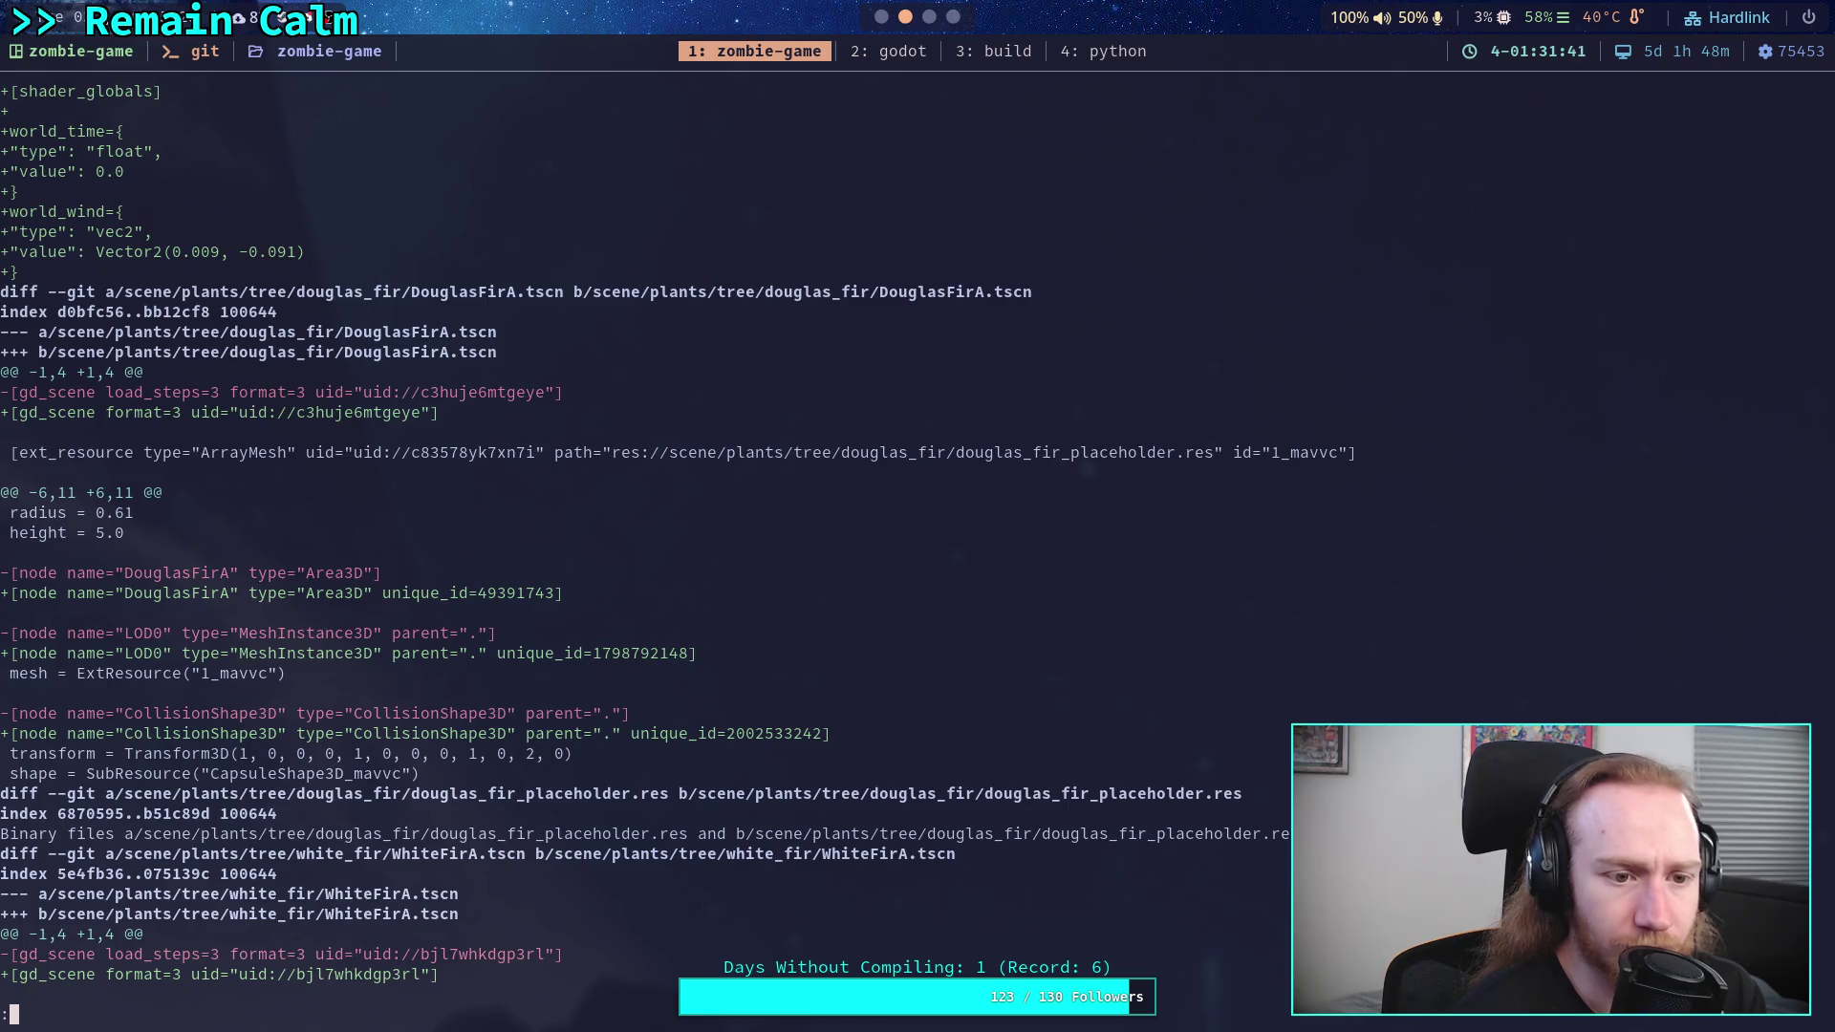
pyautogui.press('j')
pyautogui.press('j')
pyautogui.press('j')
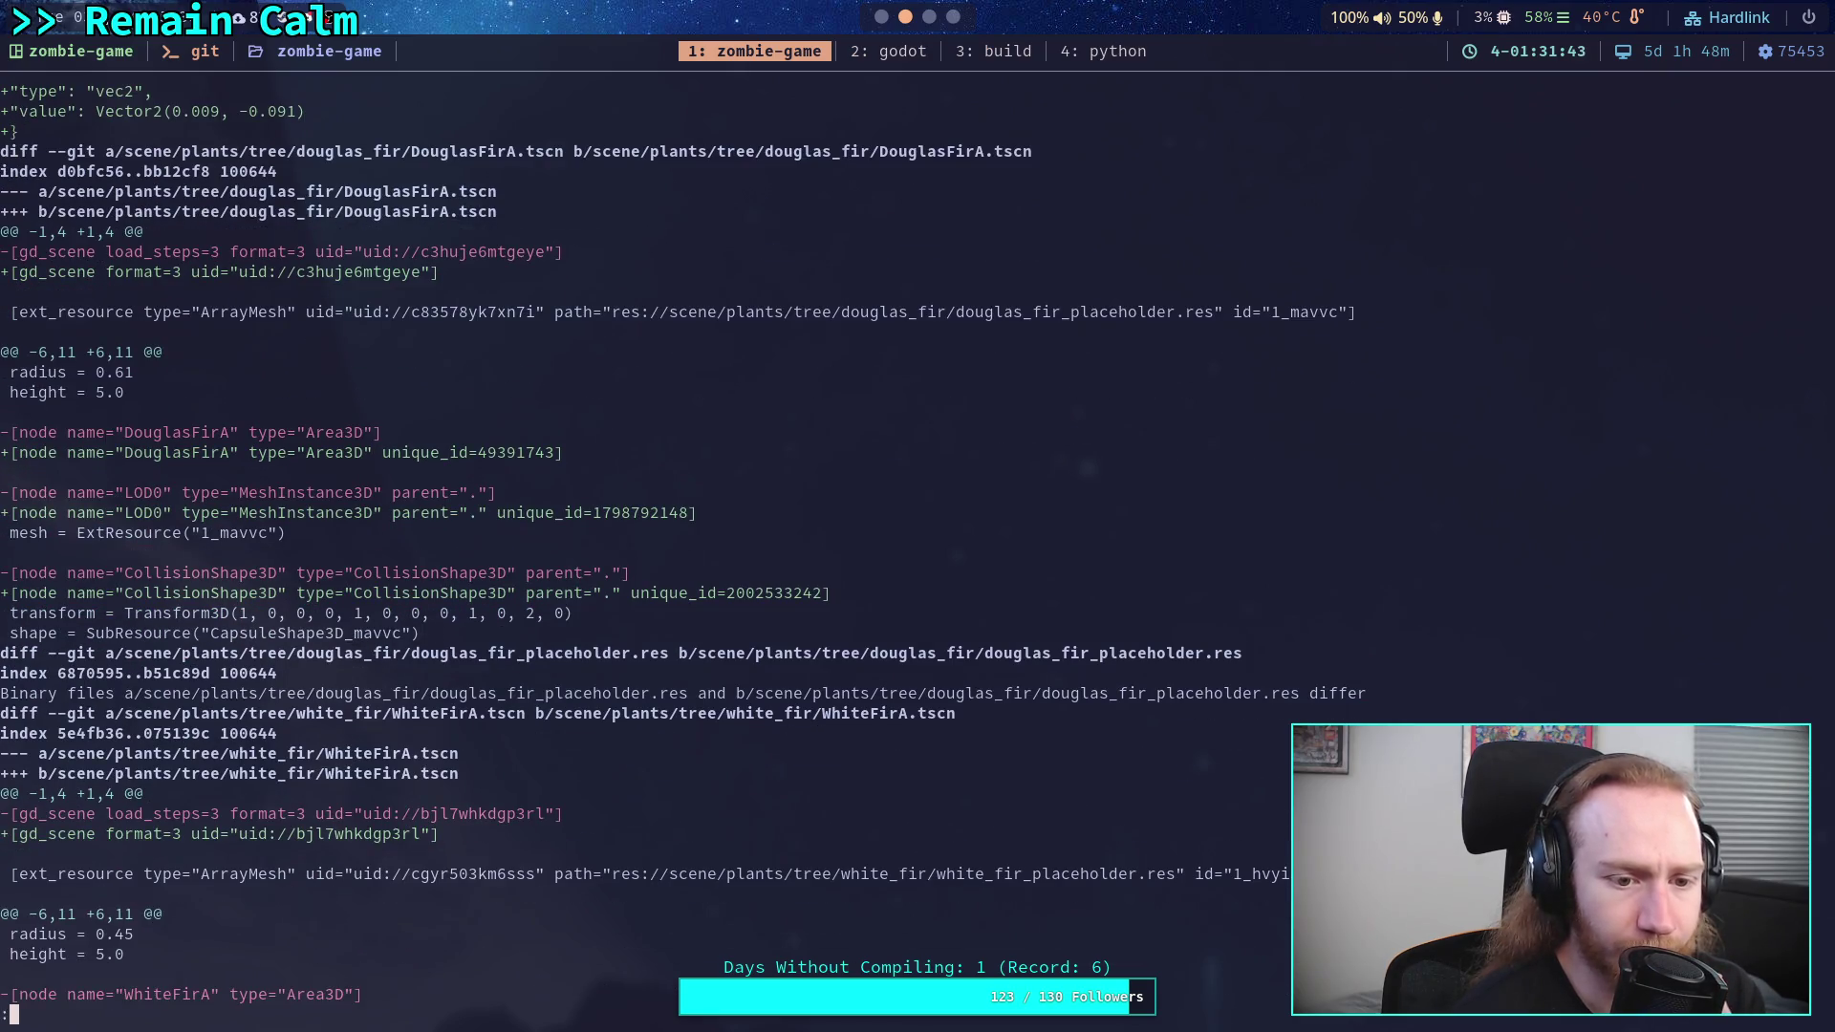
pyautogui.press('j')
pyautogui.press('j')
pyautogui.press('j')
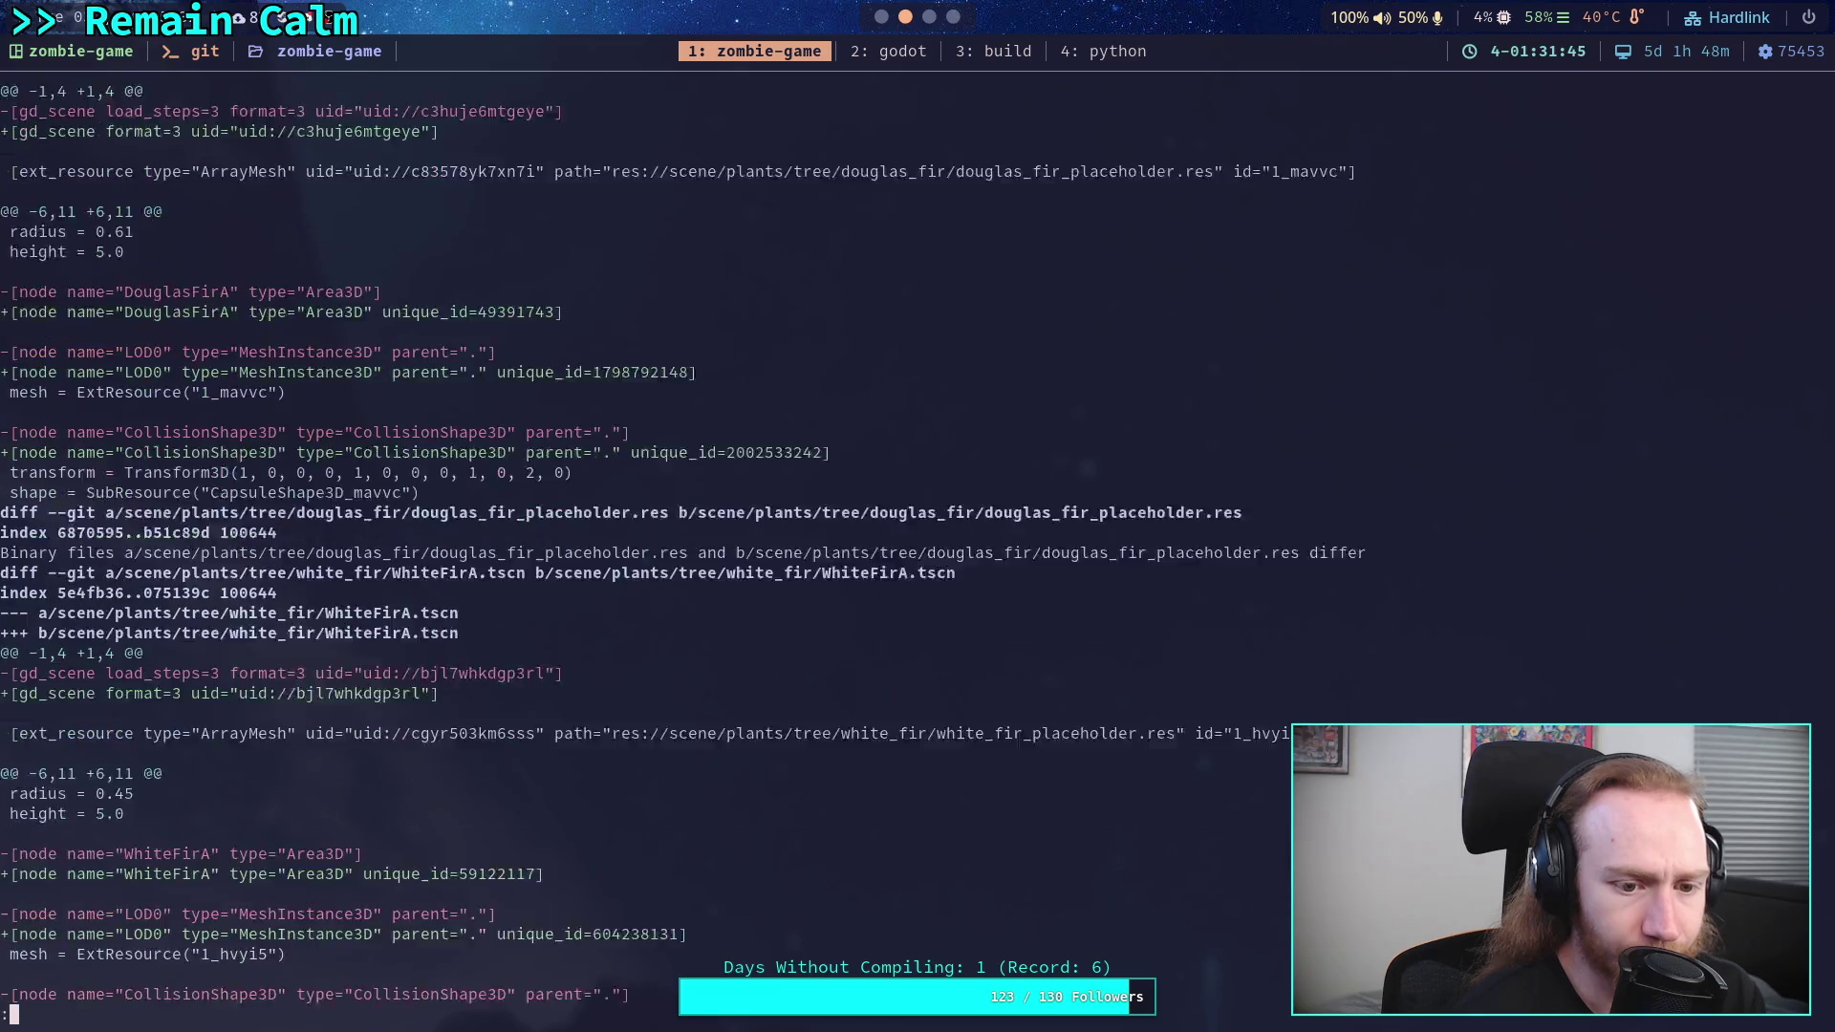
pyautogui.press('j')
pyautogui.press('j')
pyautogui.press('j')
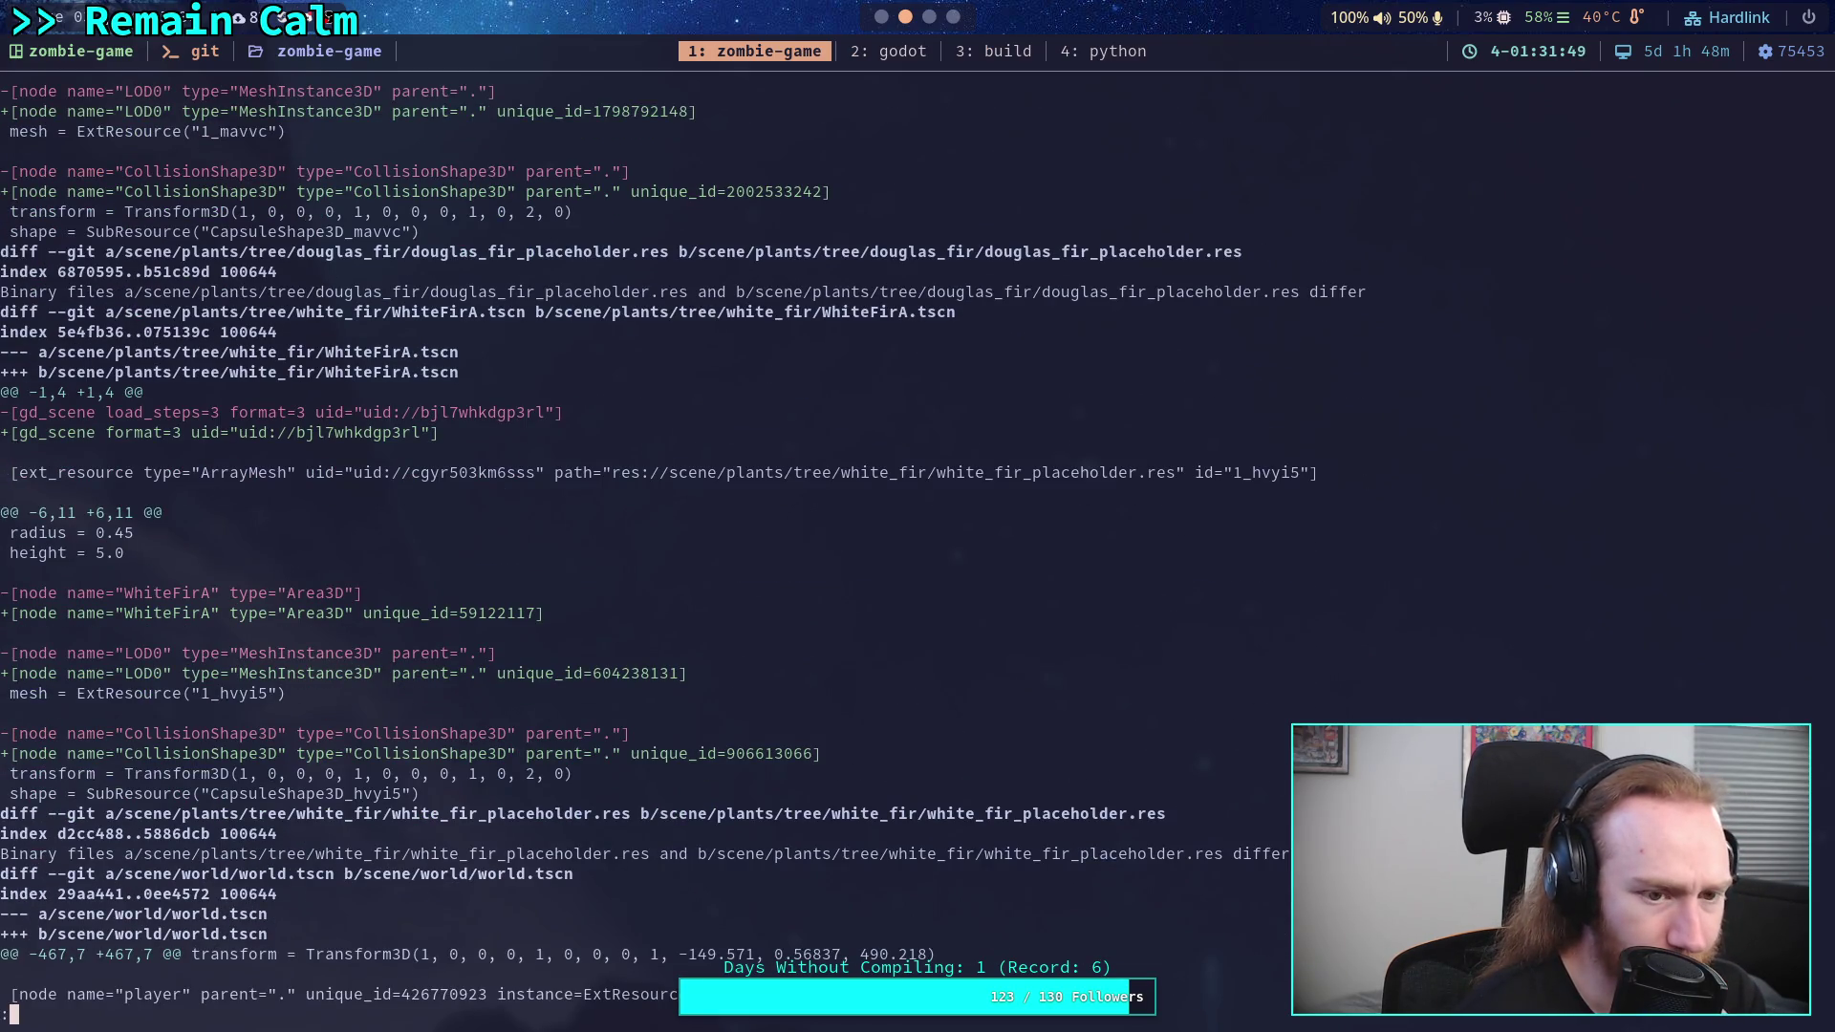
pyautogui.press('k')
pyautogui.press('k')
pyautogui.press('k')
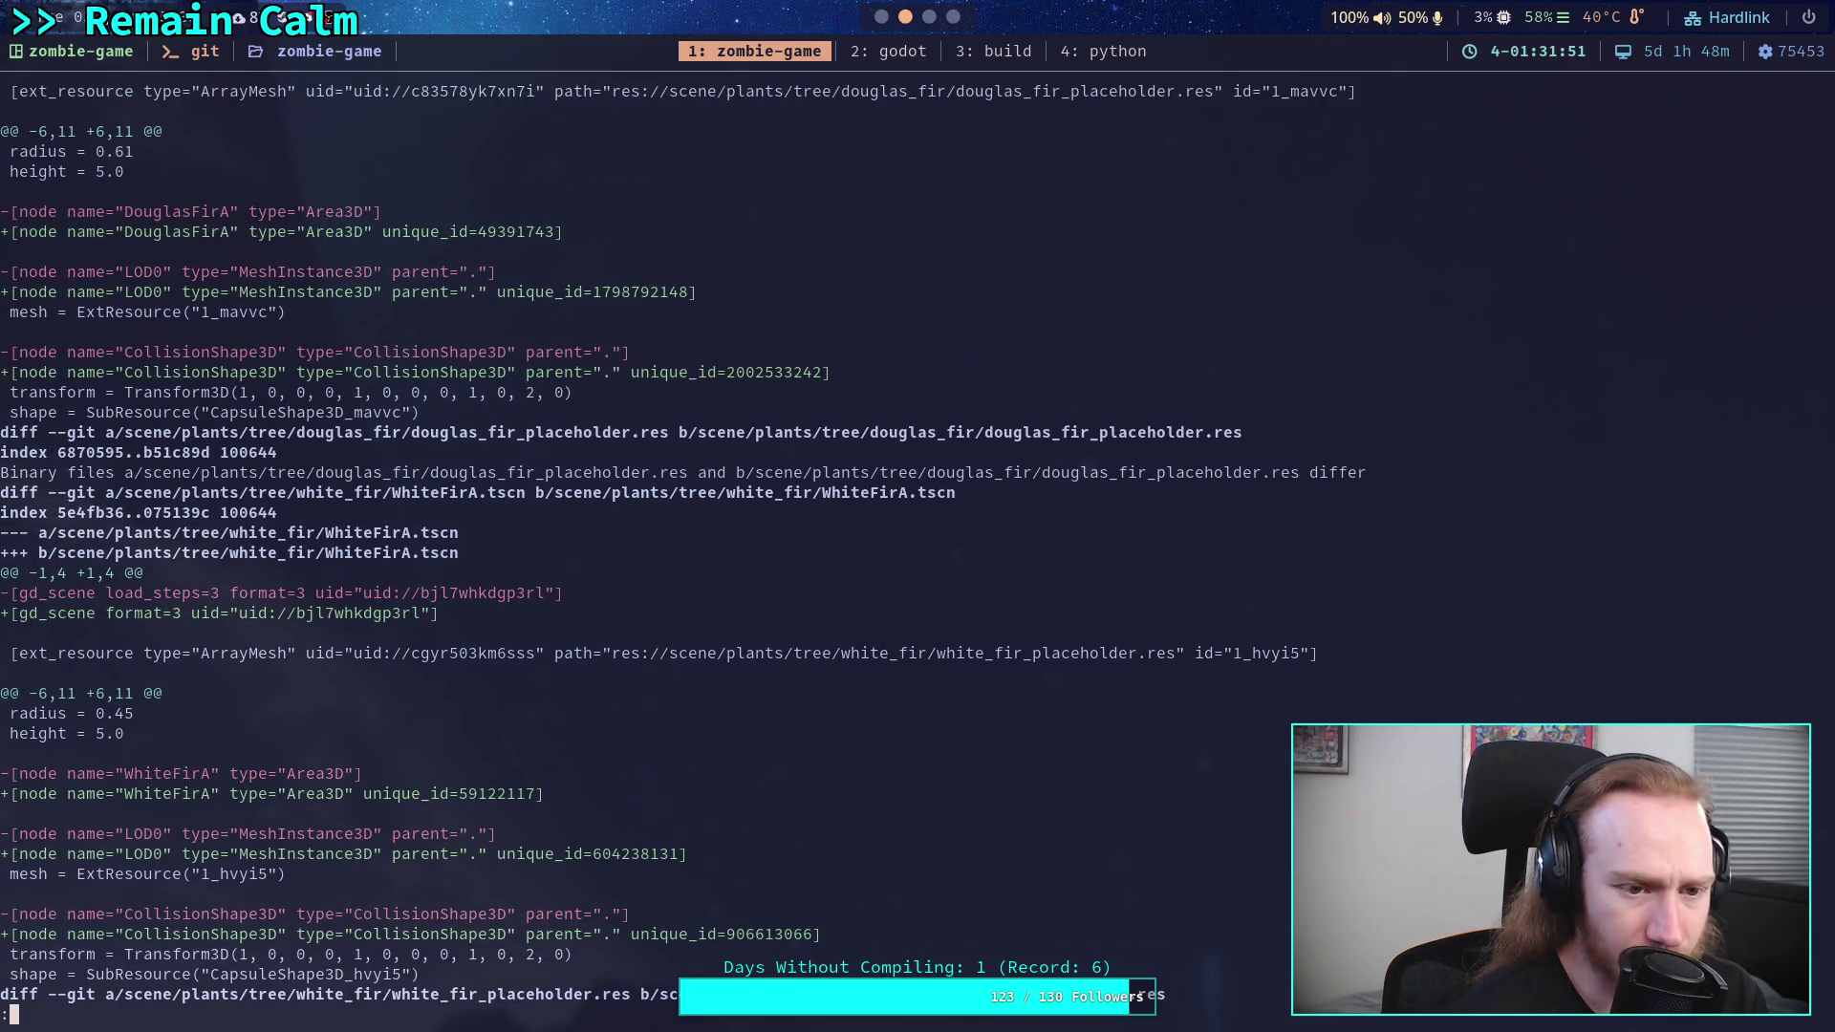
pyautogui.press('j')
pyautogui.press('j')
pyautogui.press('j')
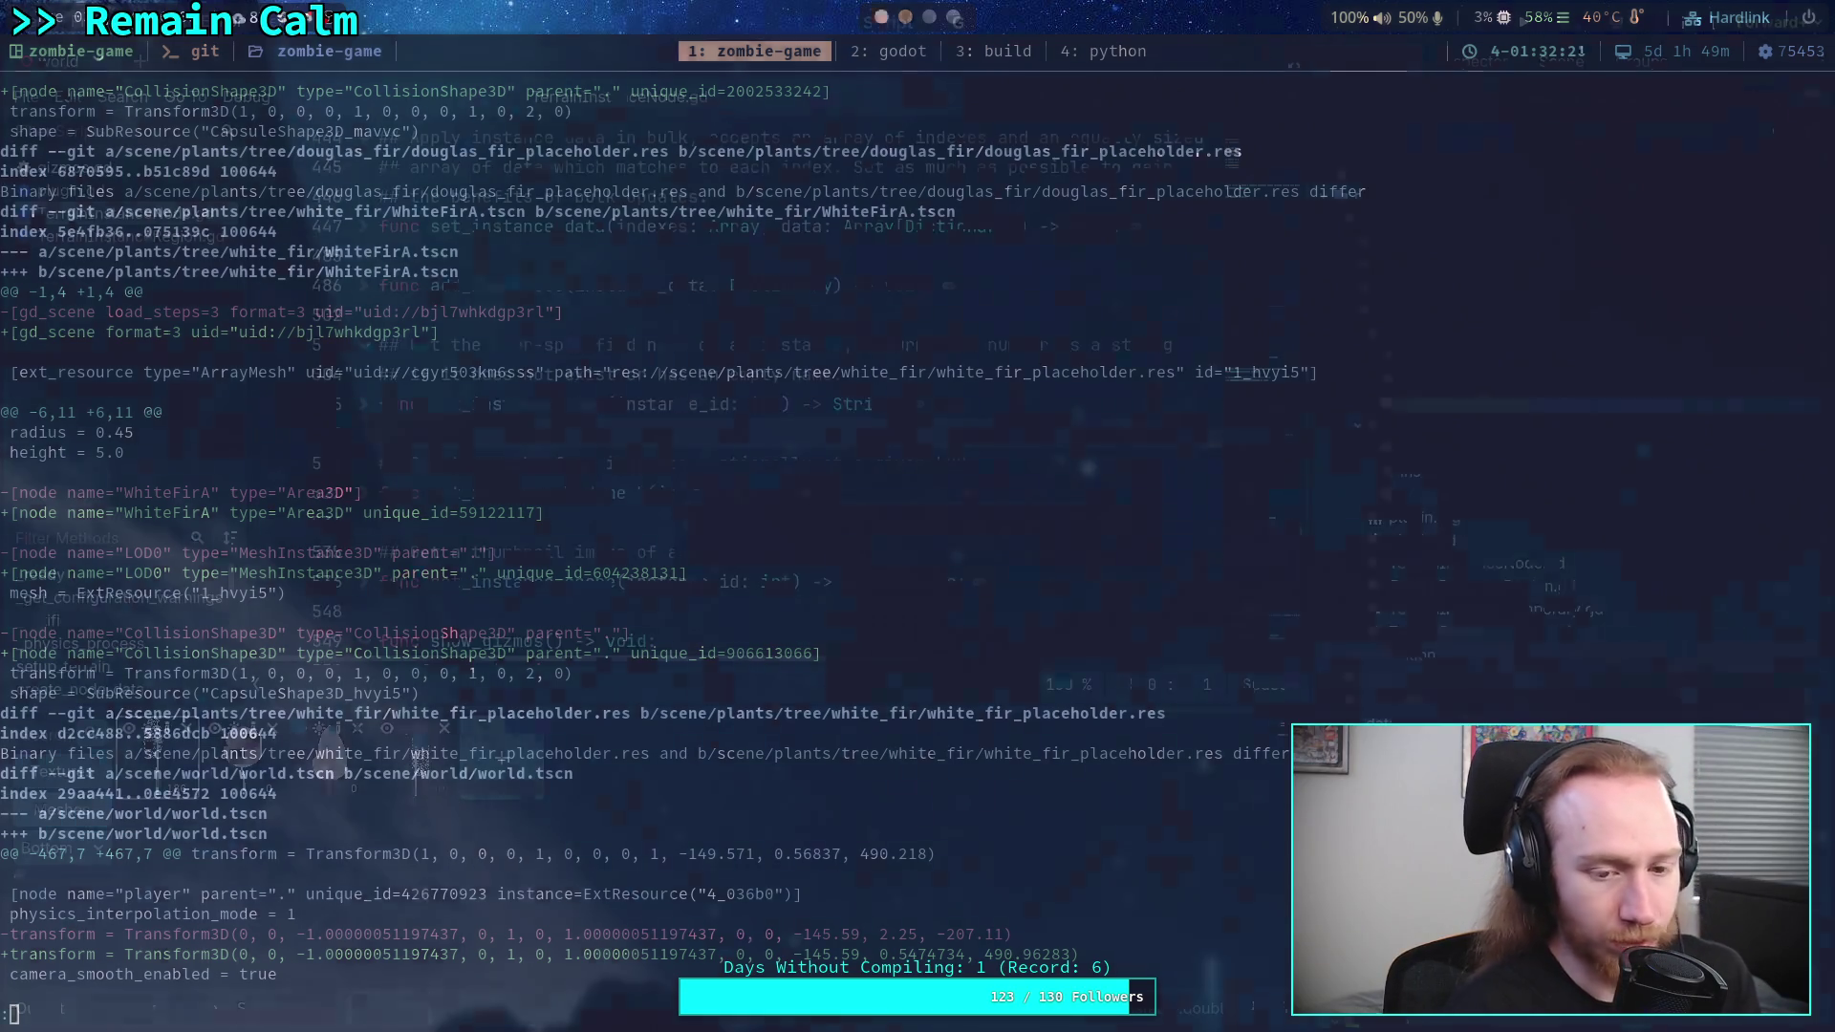
pyautogui.press('super+2')
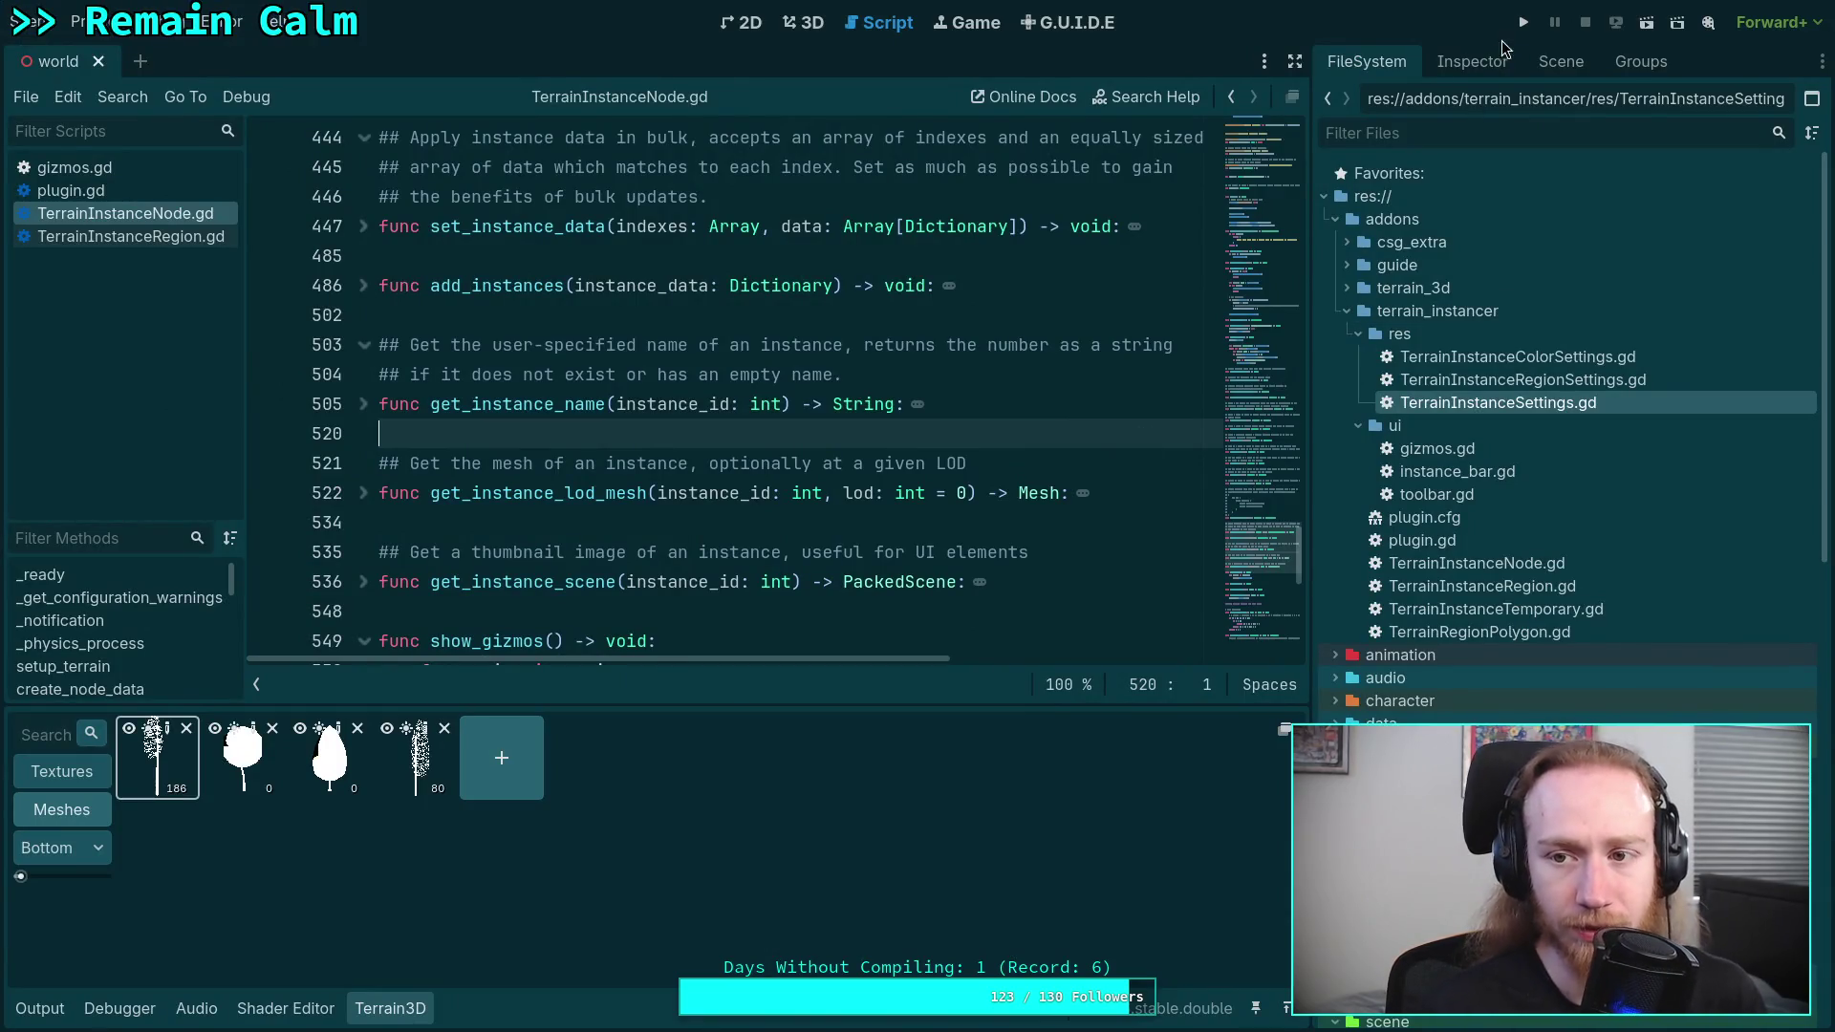
# - Show the world scene's node tree in Godot, then return to the diff at the zombie node change
pyautogui.click(1498, 61)
pyautogui.click(1552, 67)
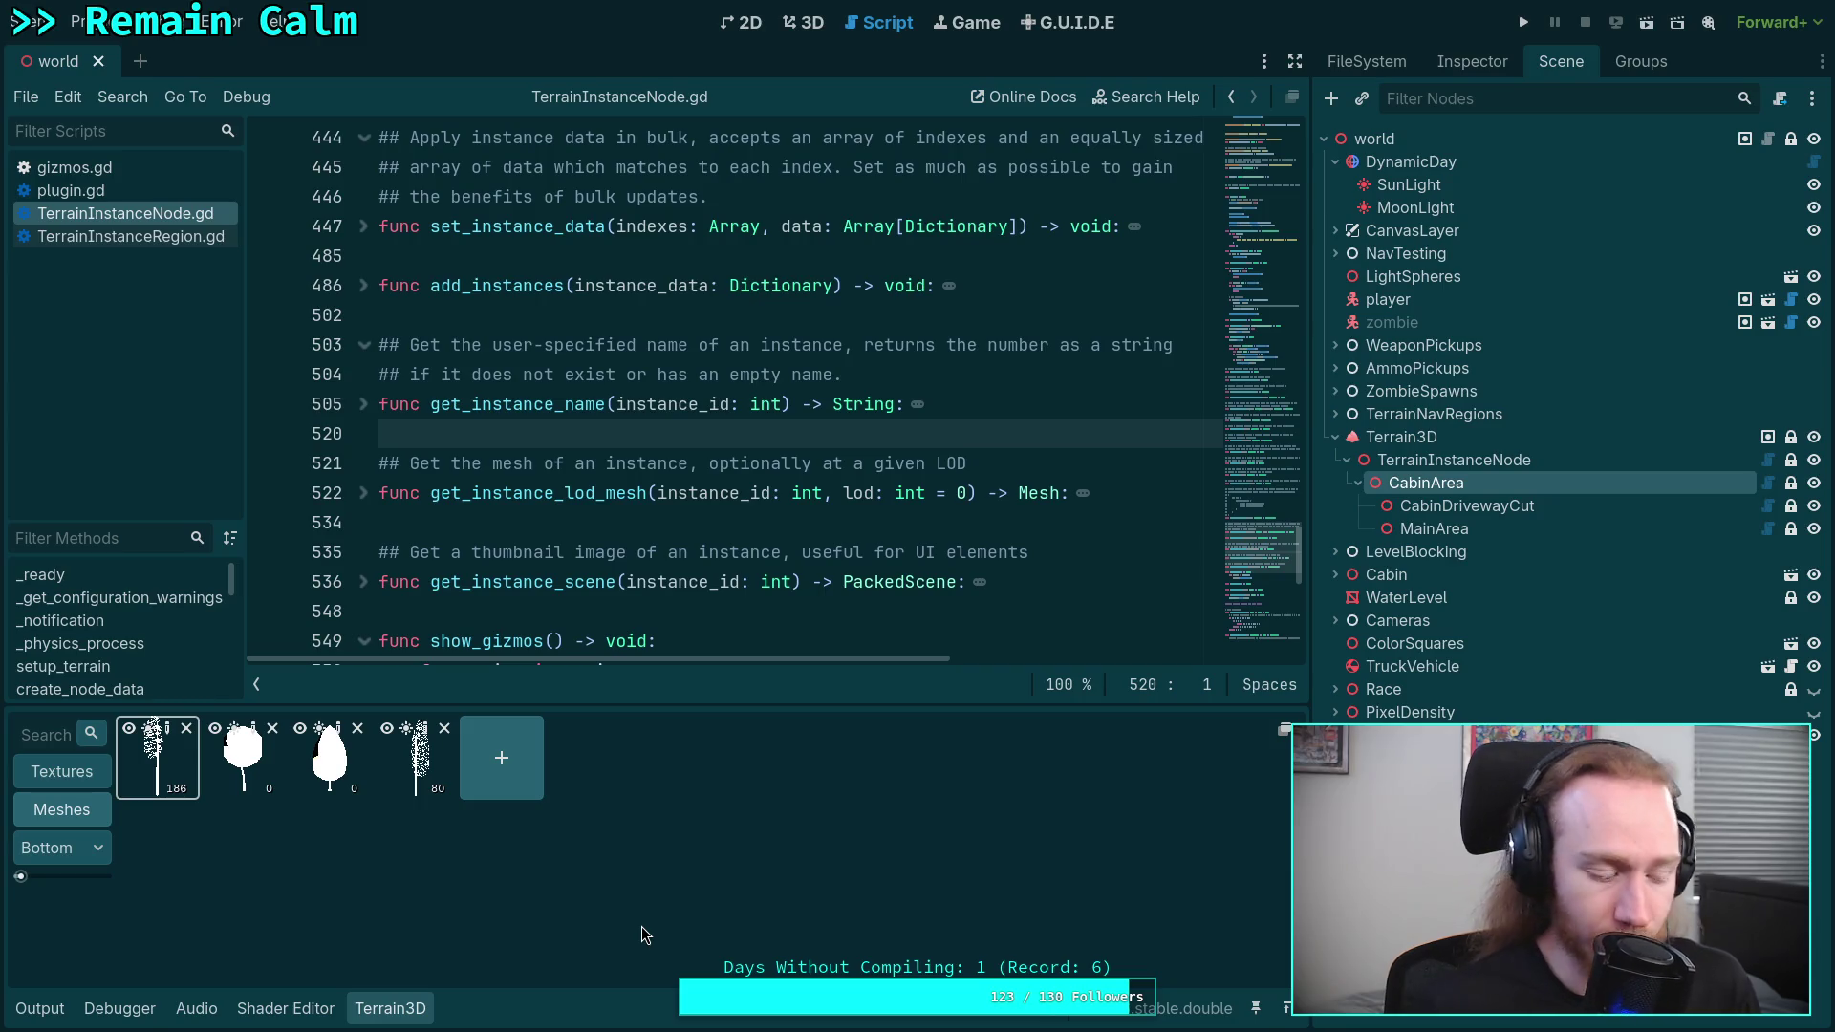
pyautogui.press('super+1')
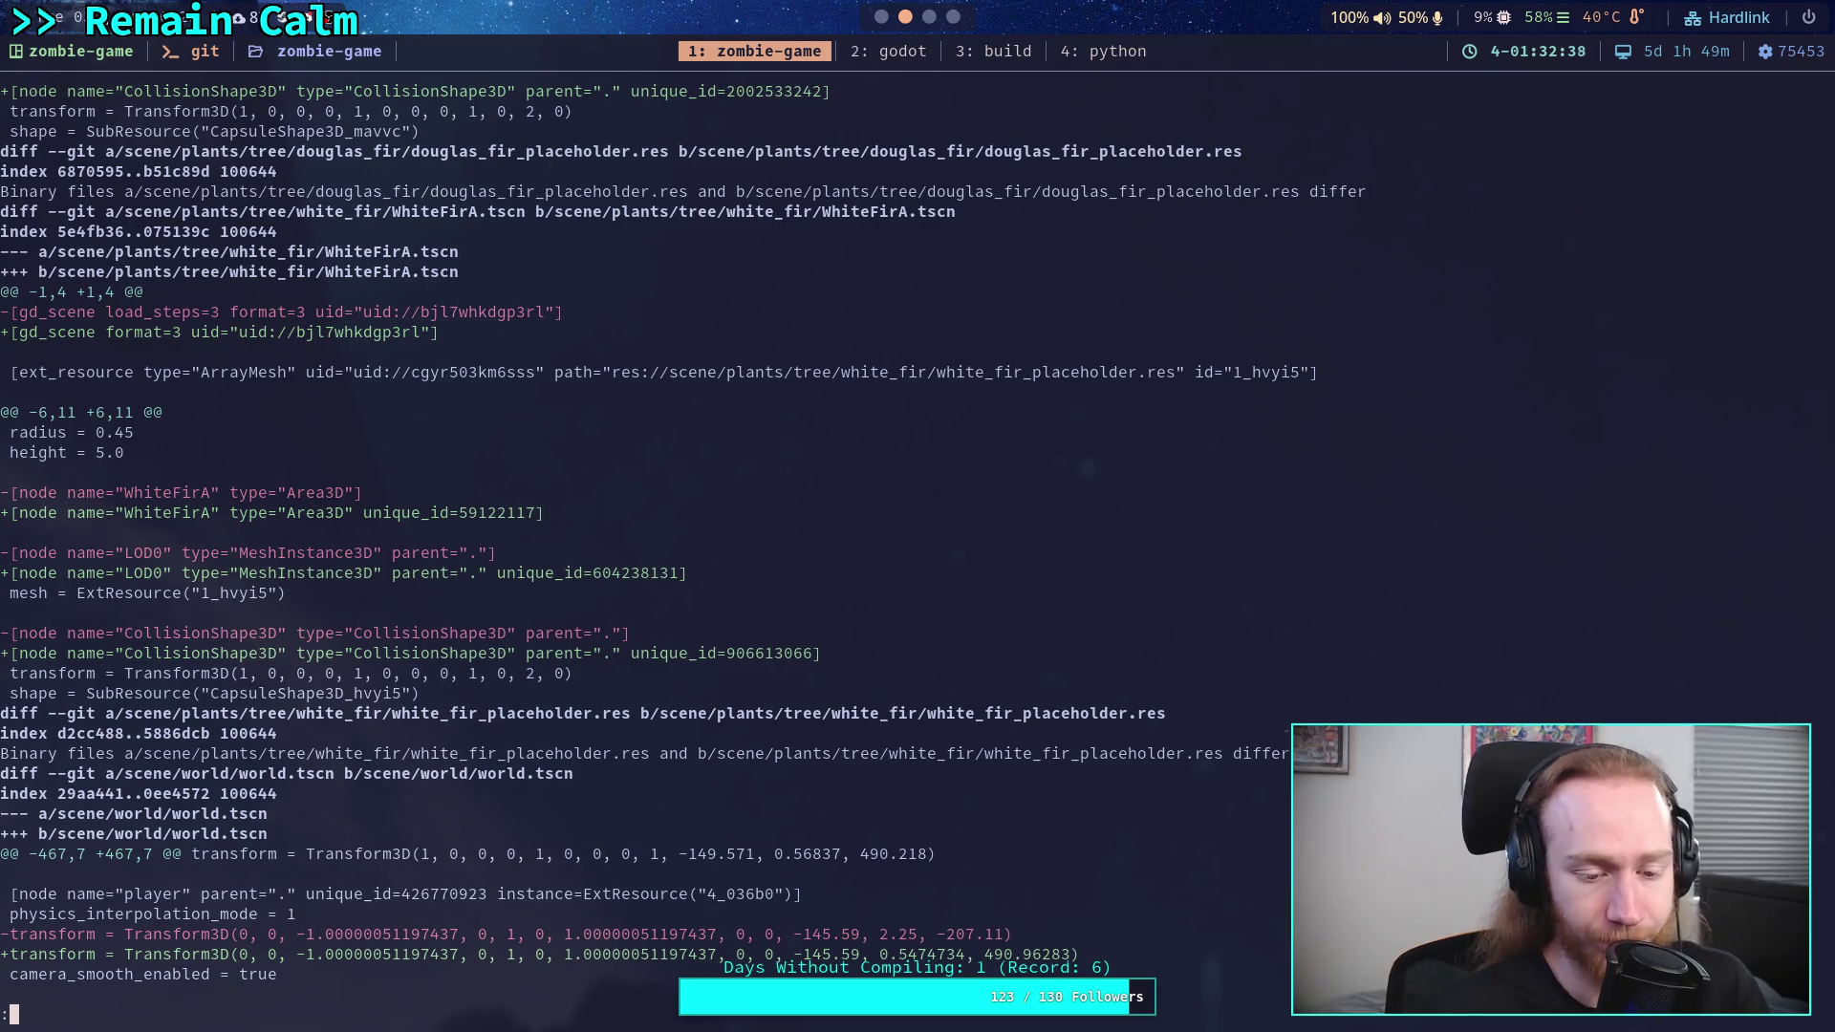
pyautogui.press('j')
pyautogui.press('j')
pyautogui.press('j')
pyautogui.press('j')
pyautogui.press('j')
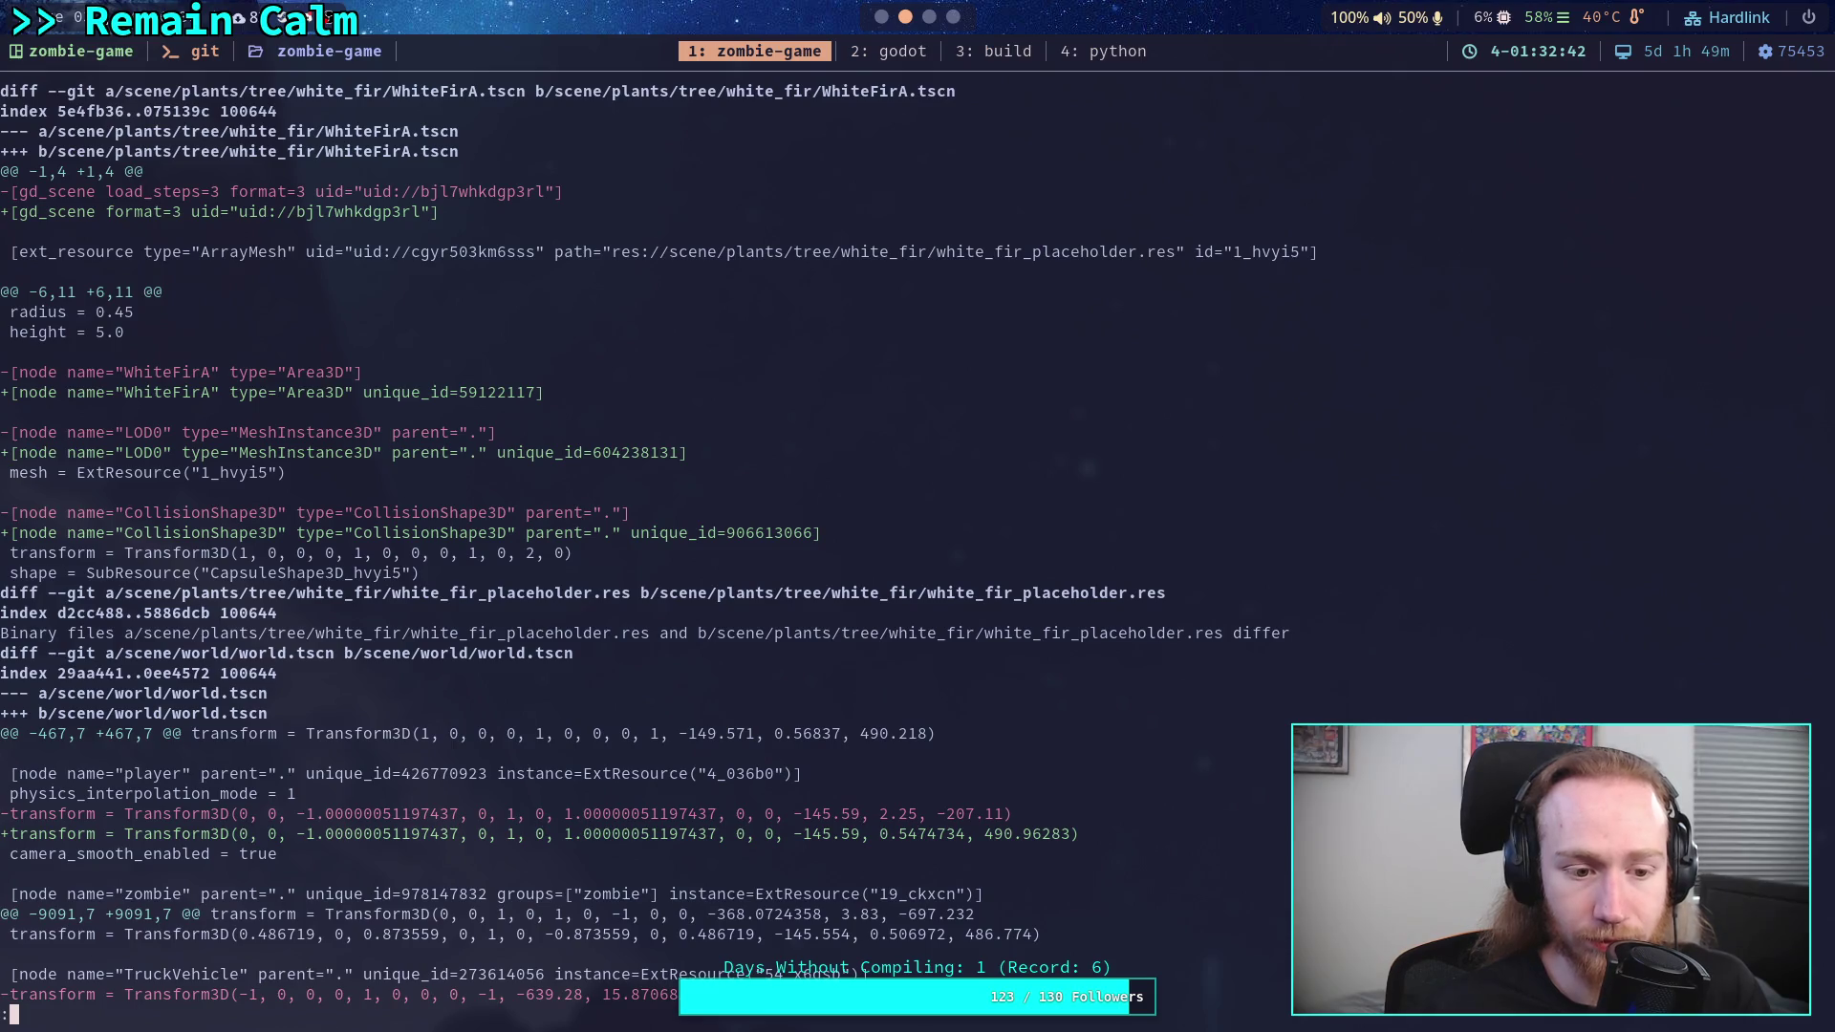
# - Exit the diff, check git status and stage project.godot
pyautogui.press('k')
pyautogui.press('k')
pyautogui.press('k')
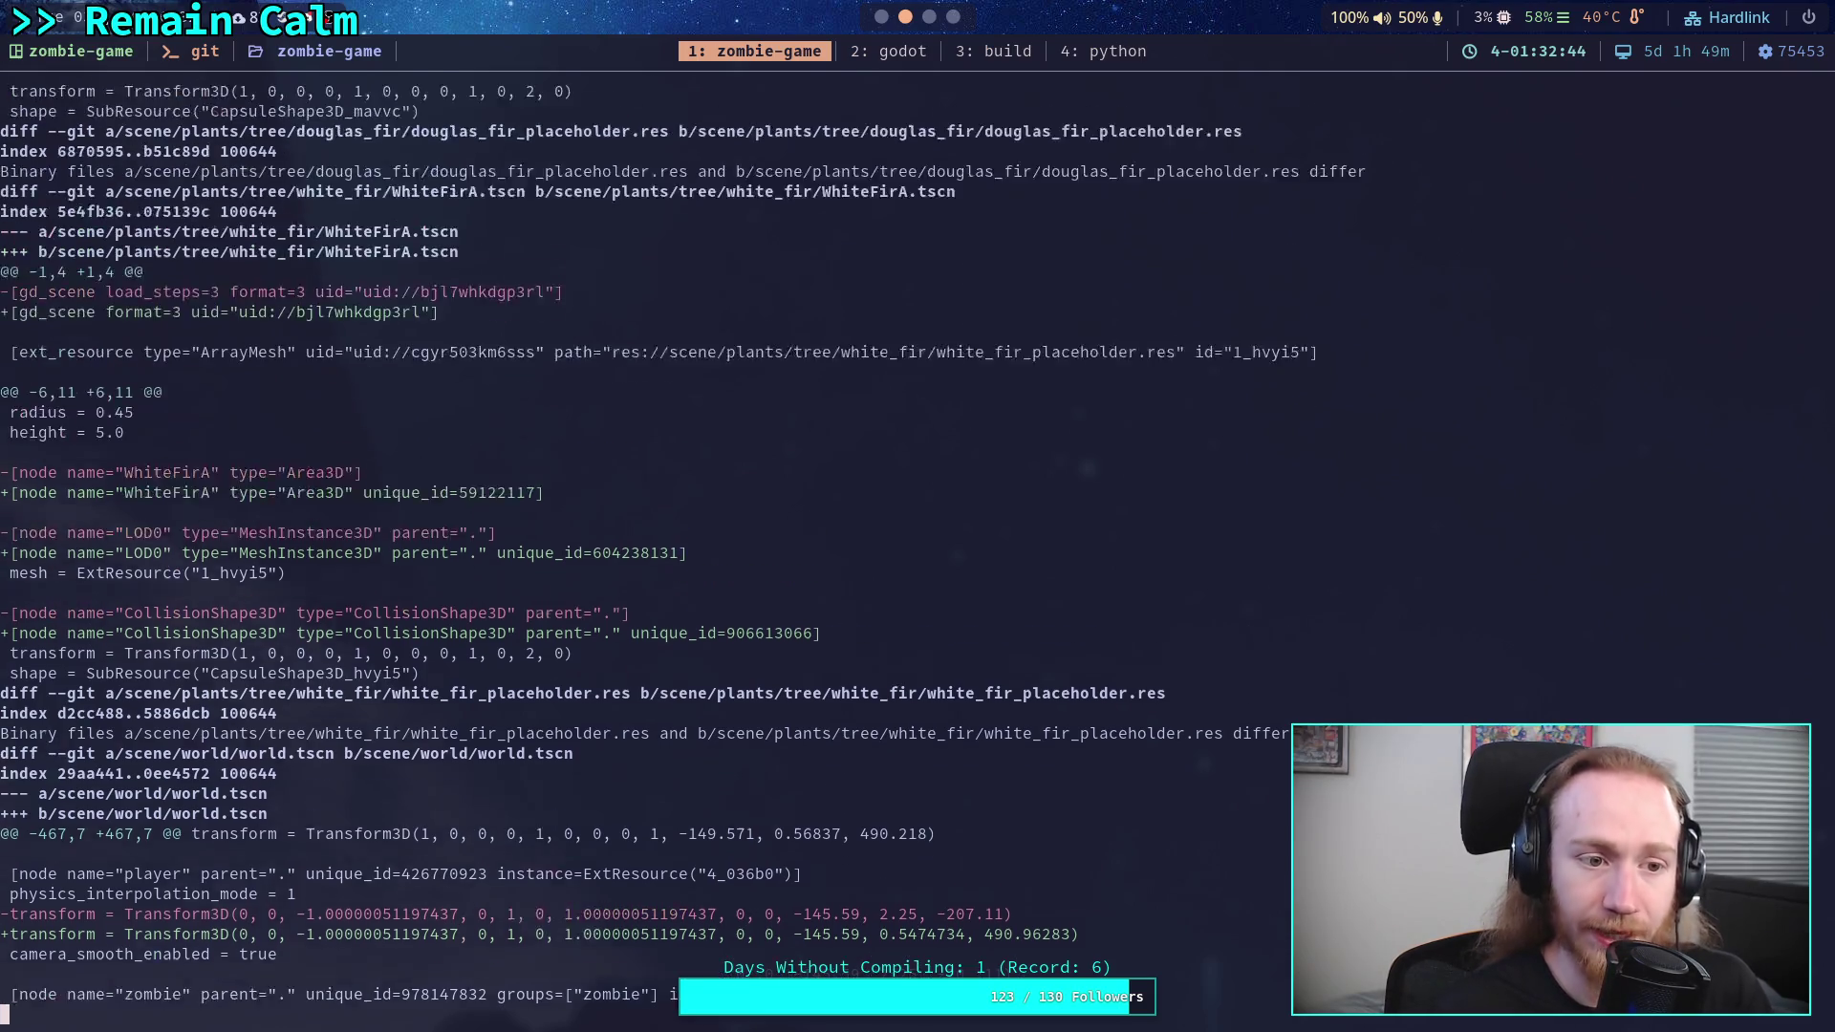
pyautogui.press('k')
pyautogui.press('k')
pyautogui.press('k')
pyautogui.write('q')
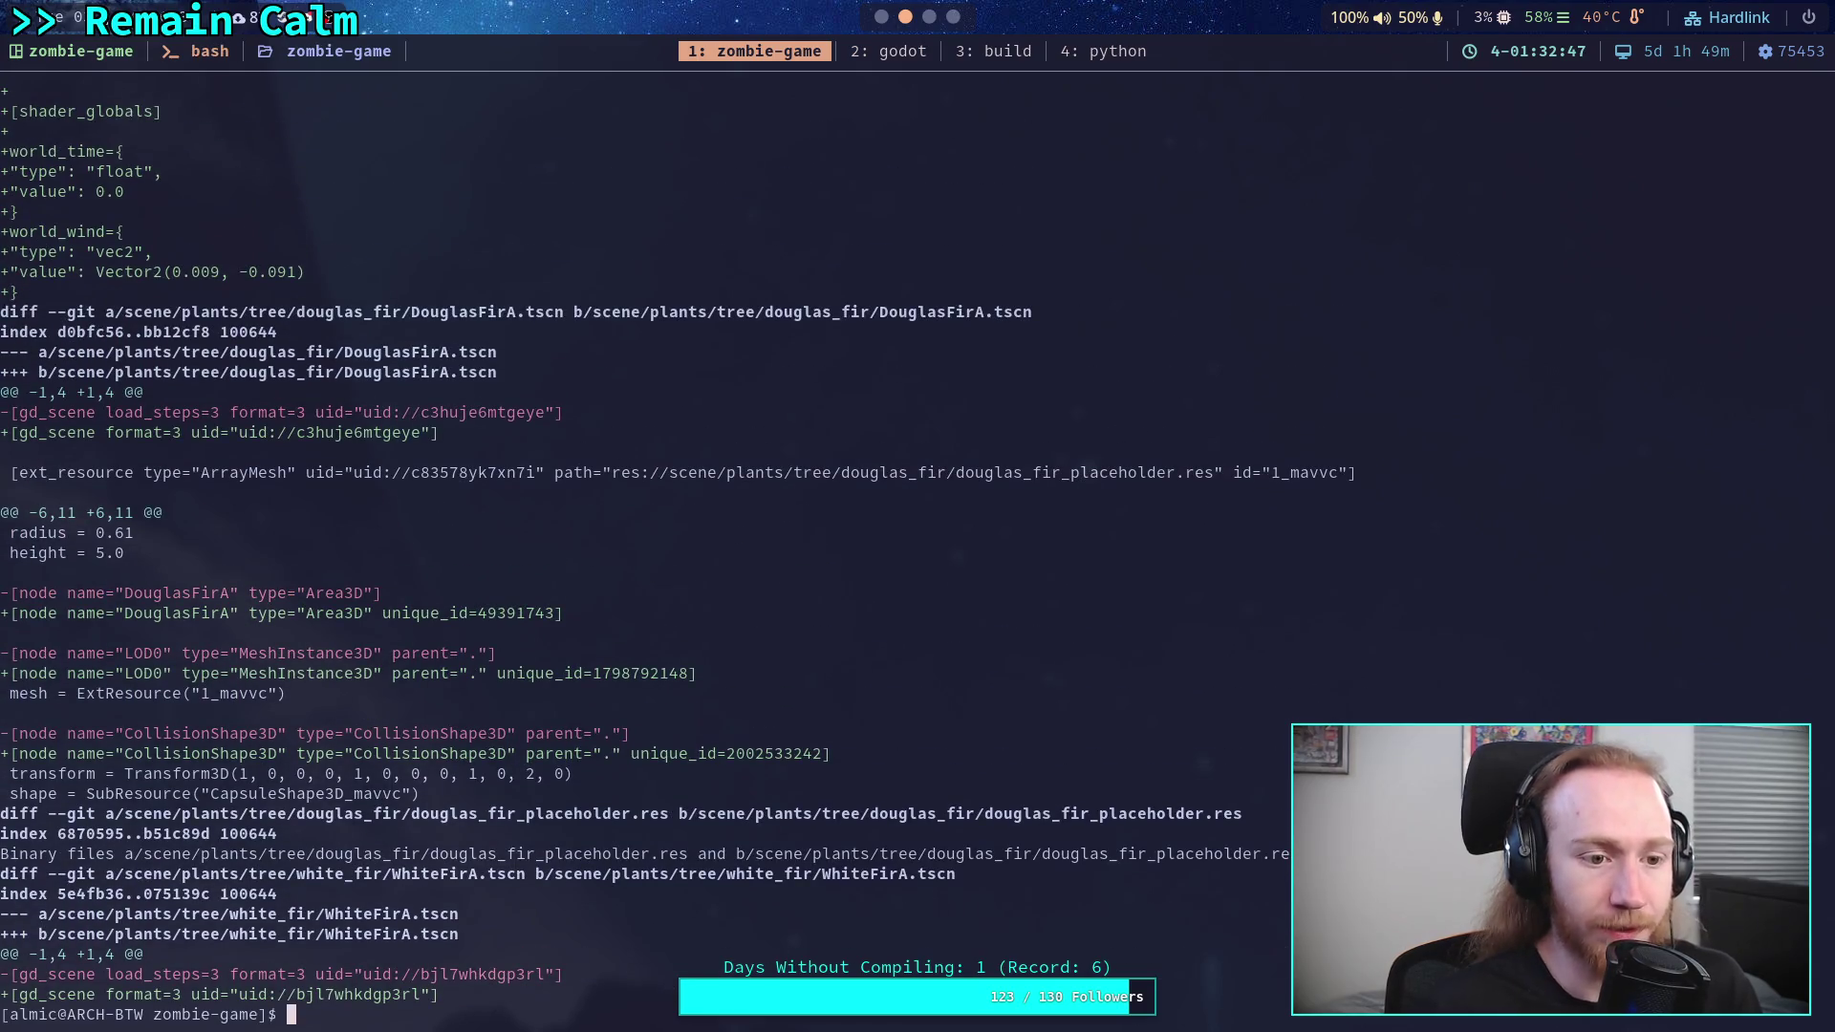
pyautogui.write('git status')
pyautogui.press('Return')
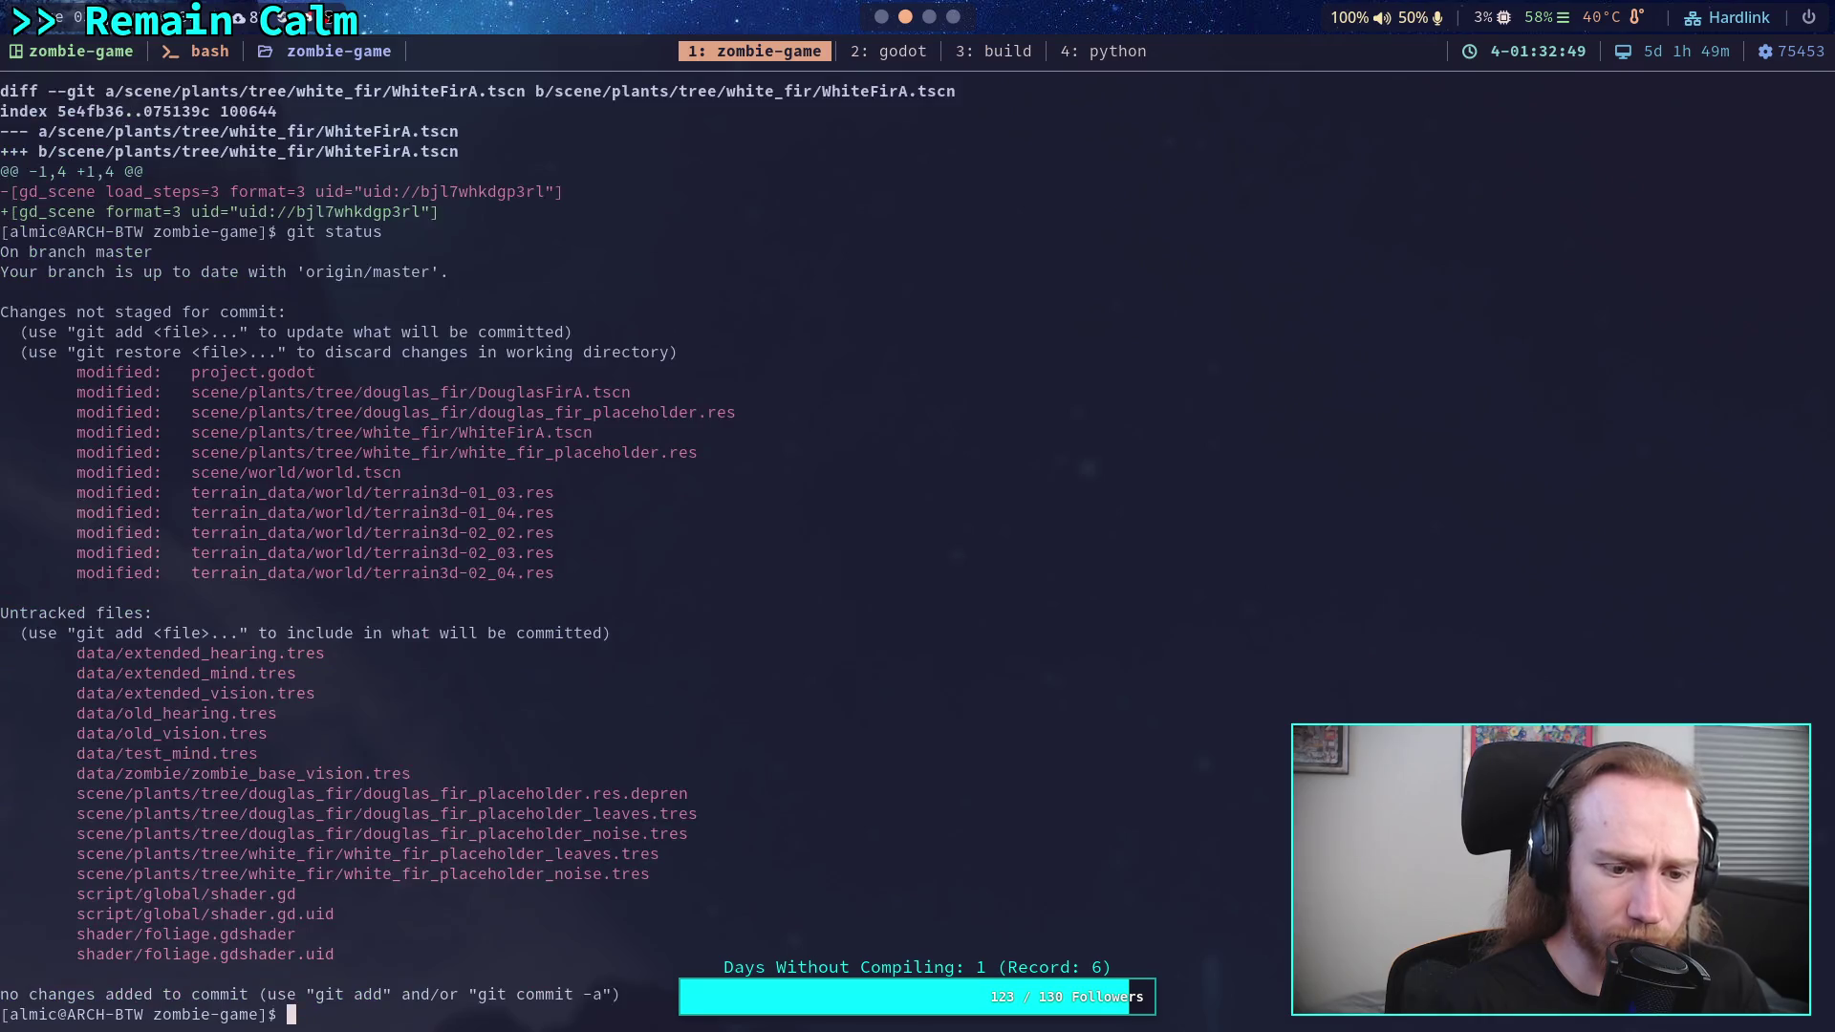
pyautogui.write('git add project.godot')
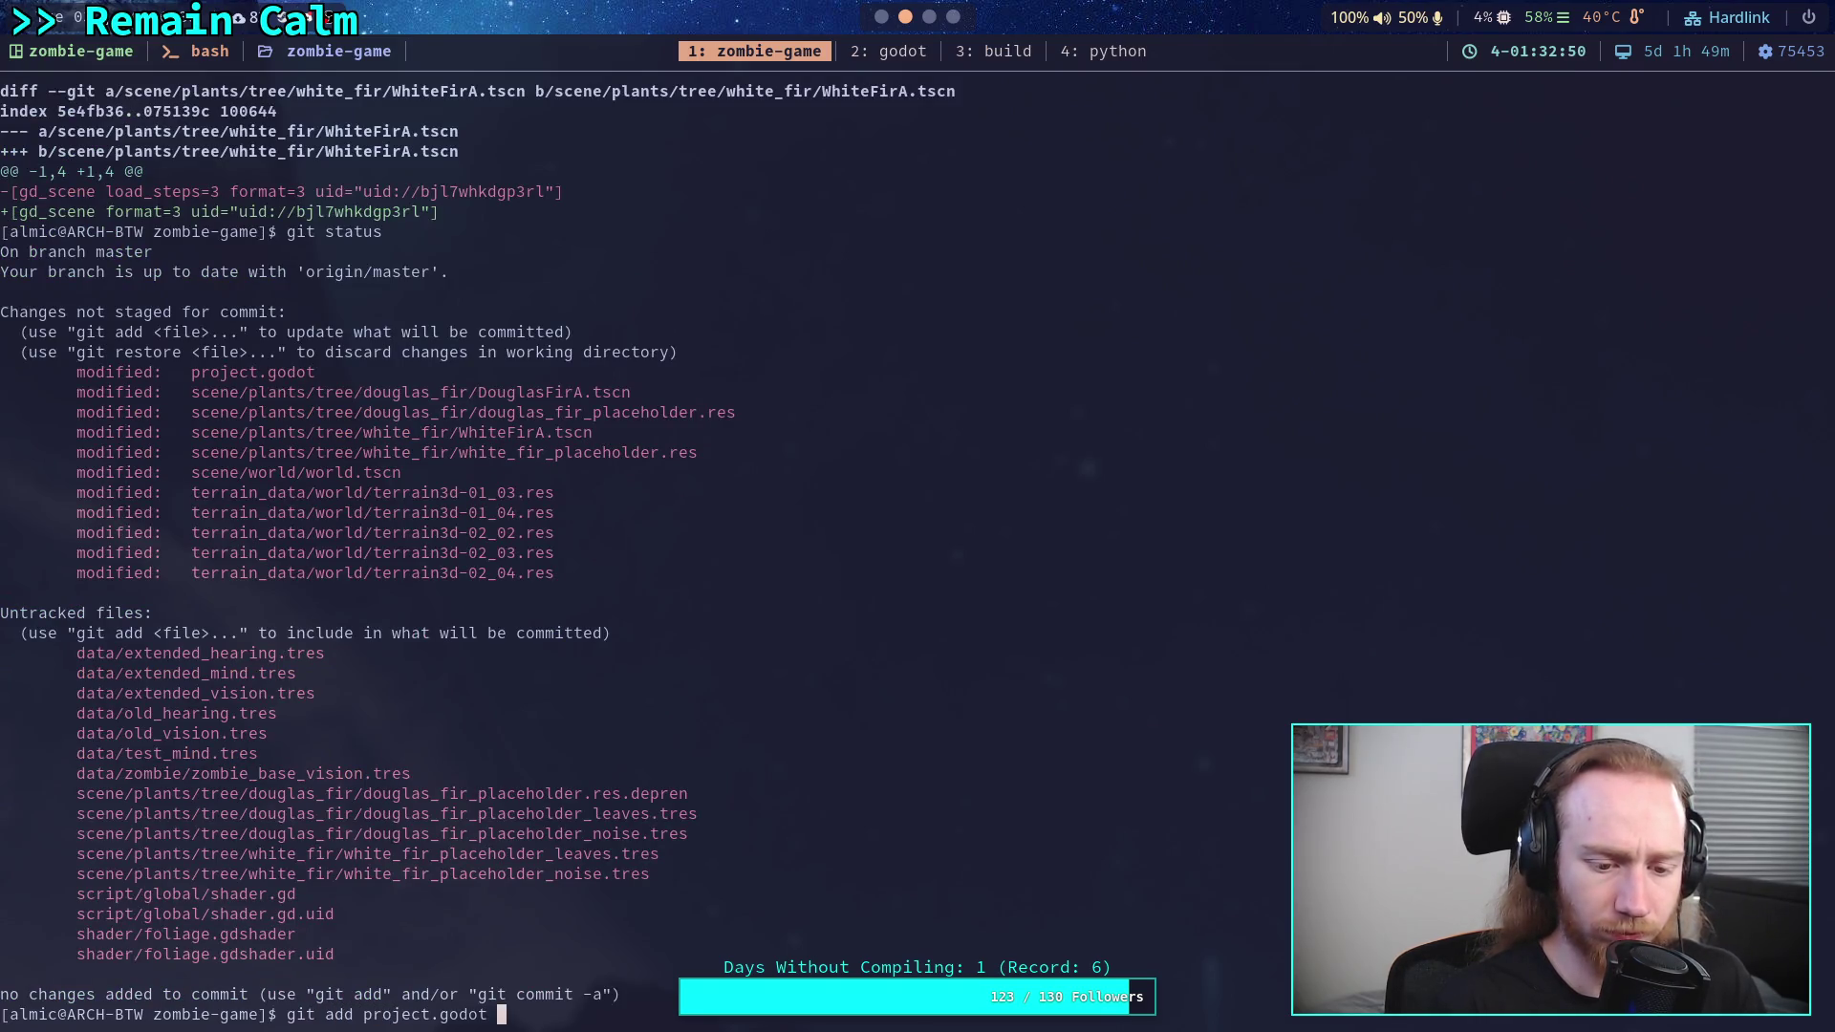
pyautogui.press('Return')
# - Stage the scene/plants/tree/ folder with git add
pyautogui.write('o')
pyautogui.press('BackSpace')
pyautogui.write('git add sce')
pyautogui.press('Tab')
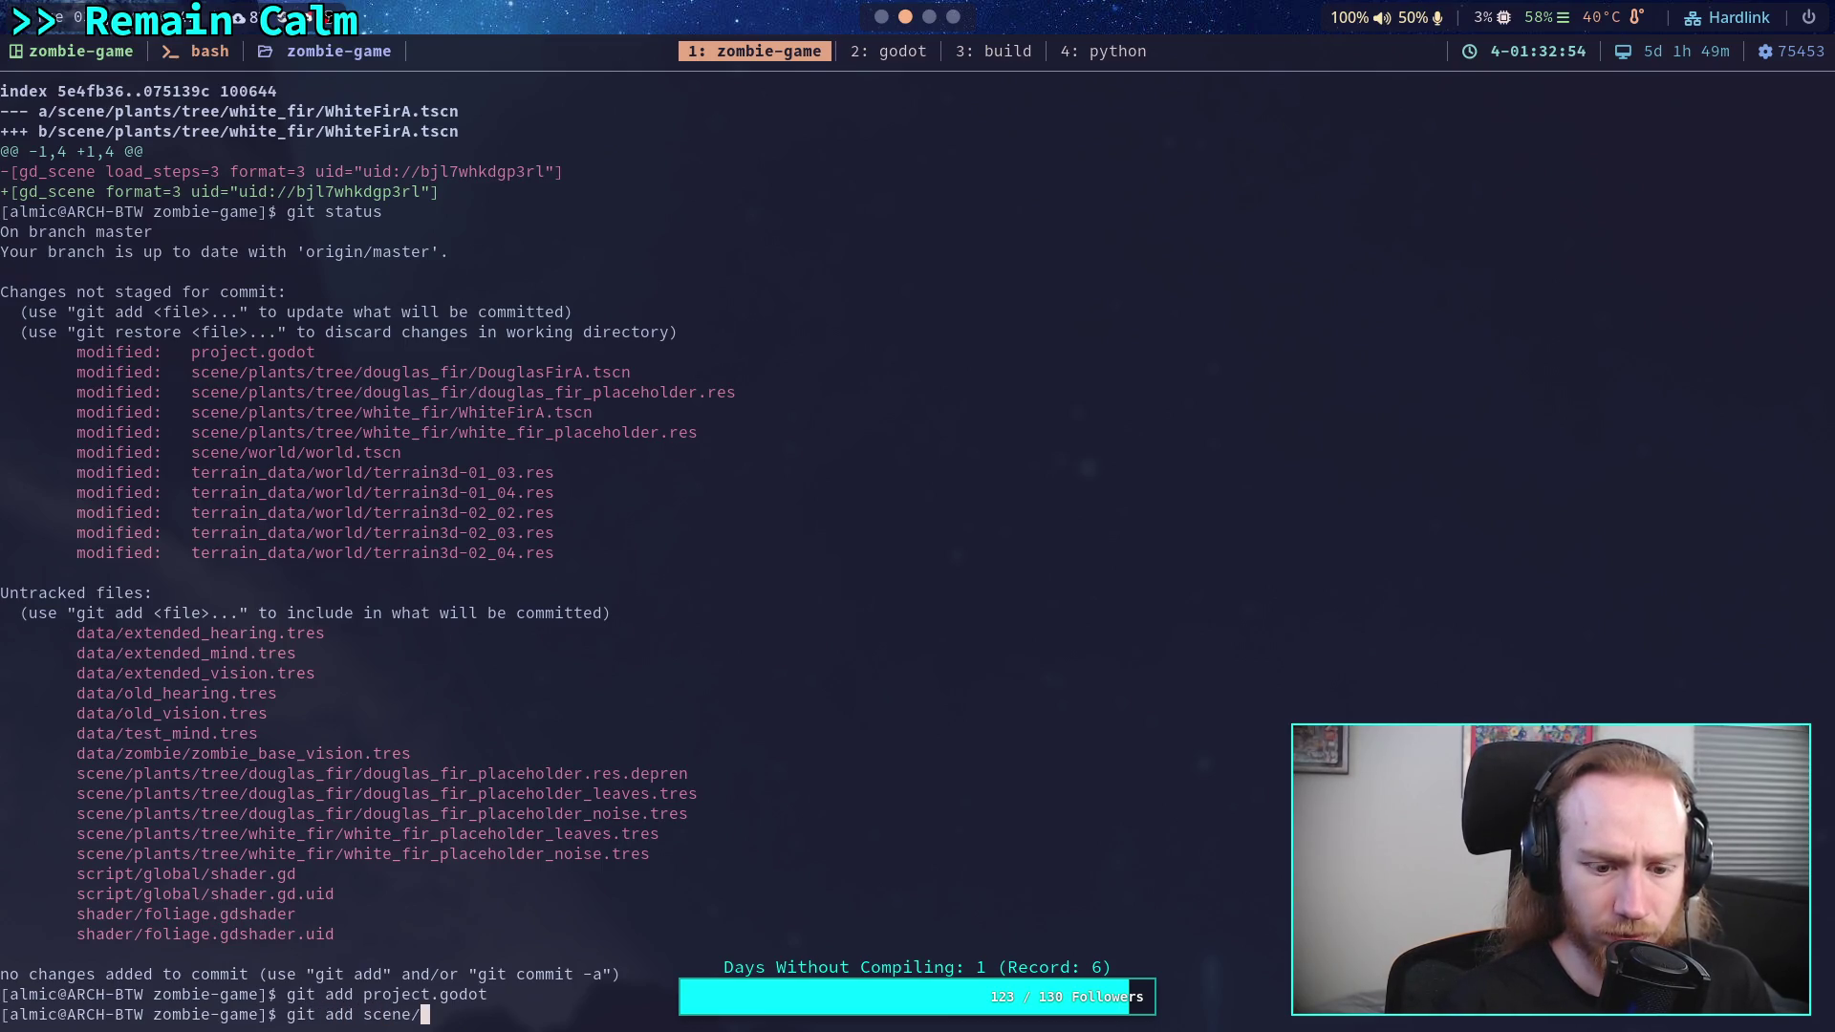
pyautogui.write('plants/tree/')
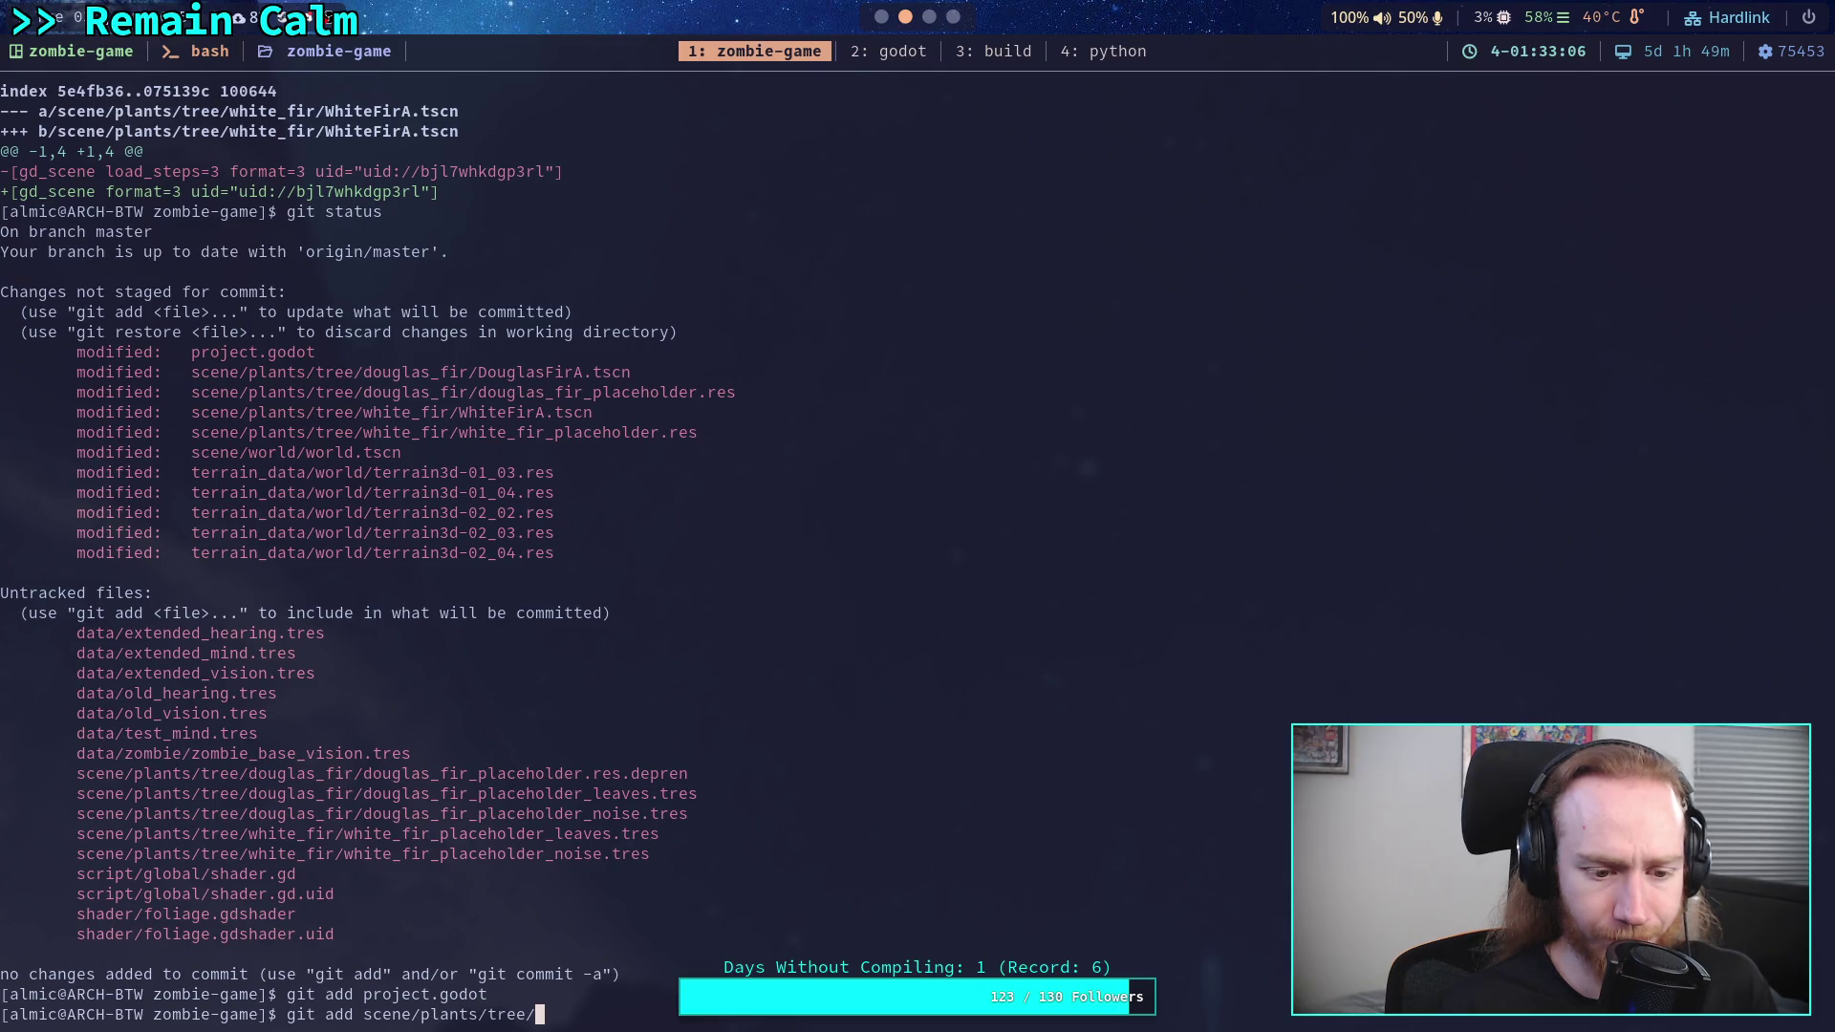
pyautogui.press('Return')
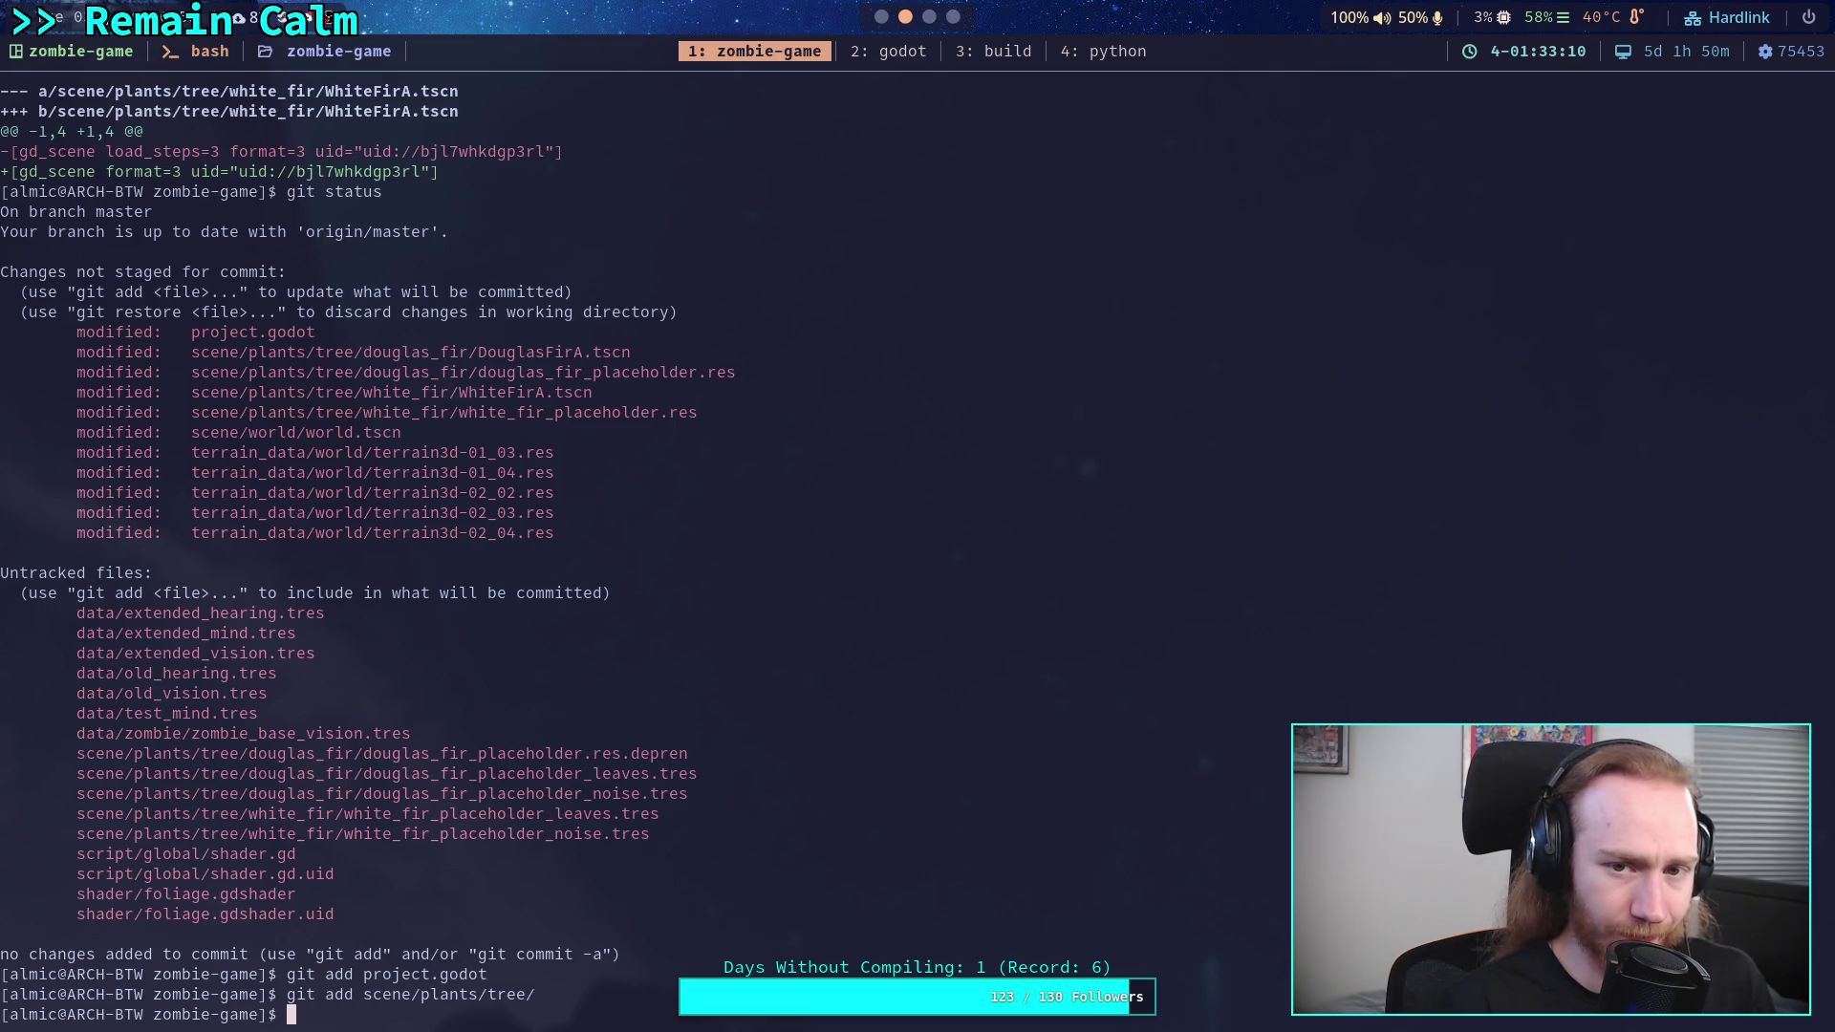
# - Look over the project's files in Godot's FileSystem dock
pyautogui.press('super+2')
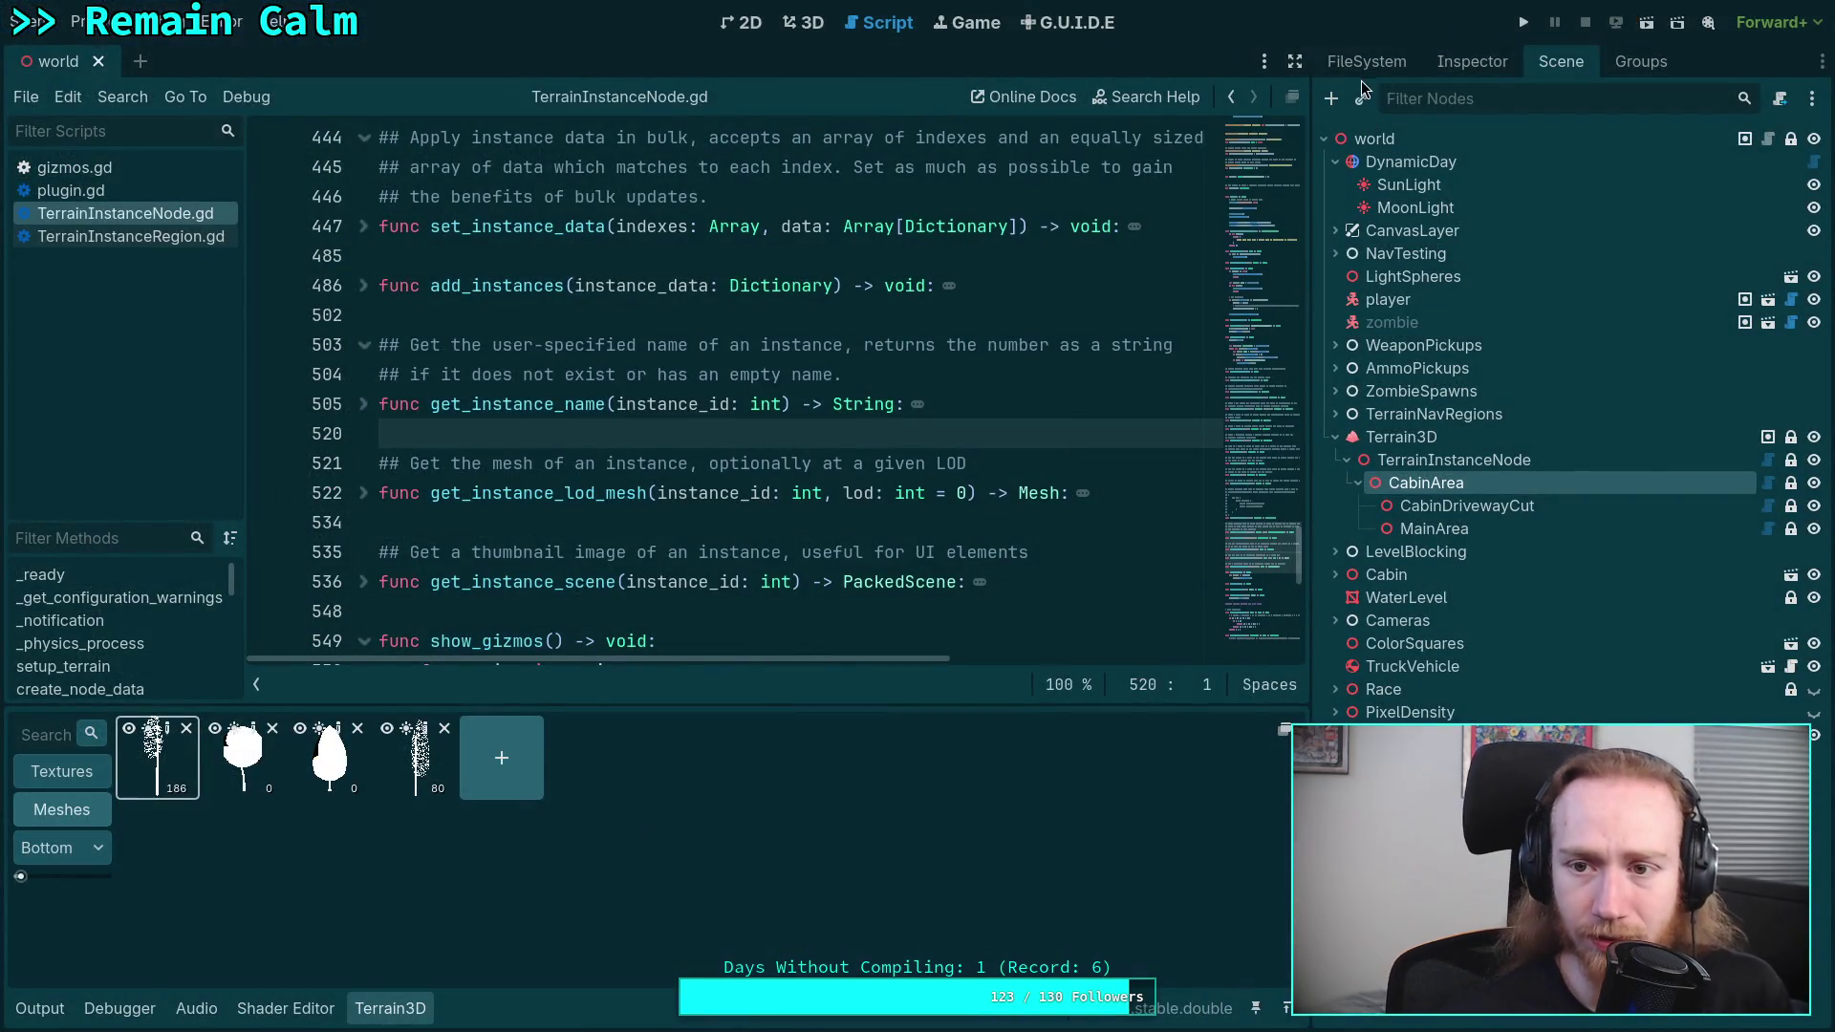
pyautogui.click(1365, 65)
pyautogui.scroll(-10, 1577, 669)
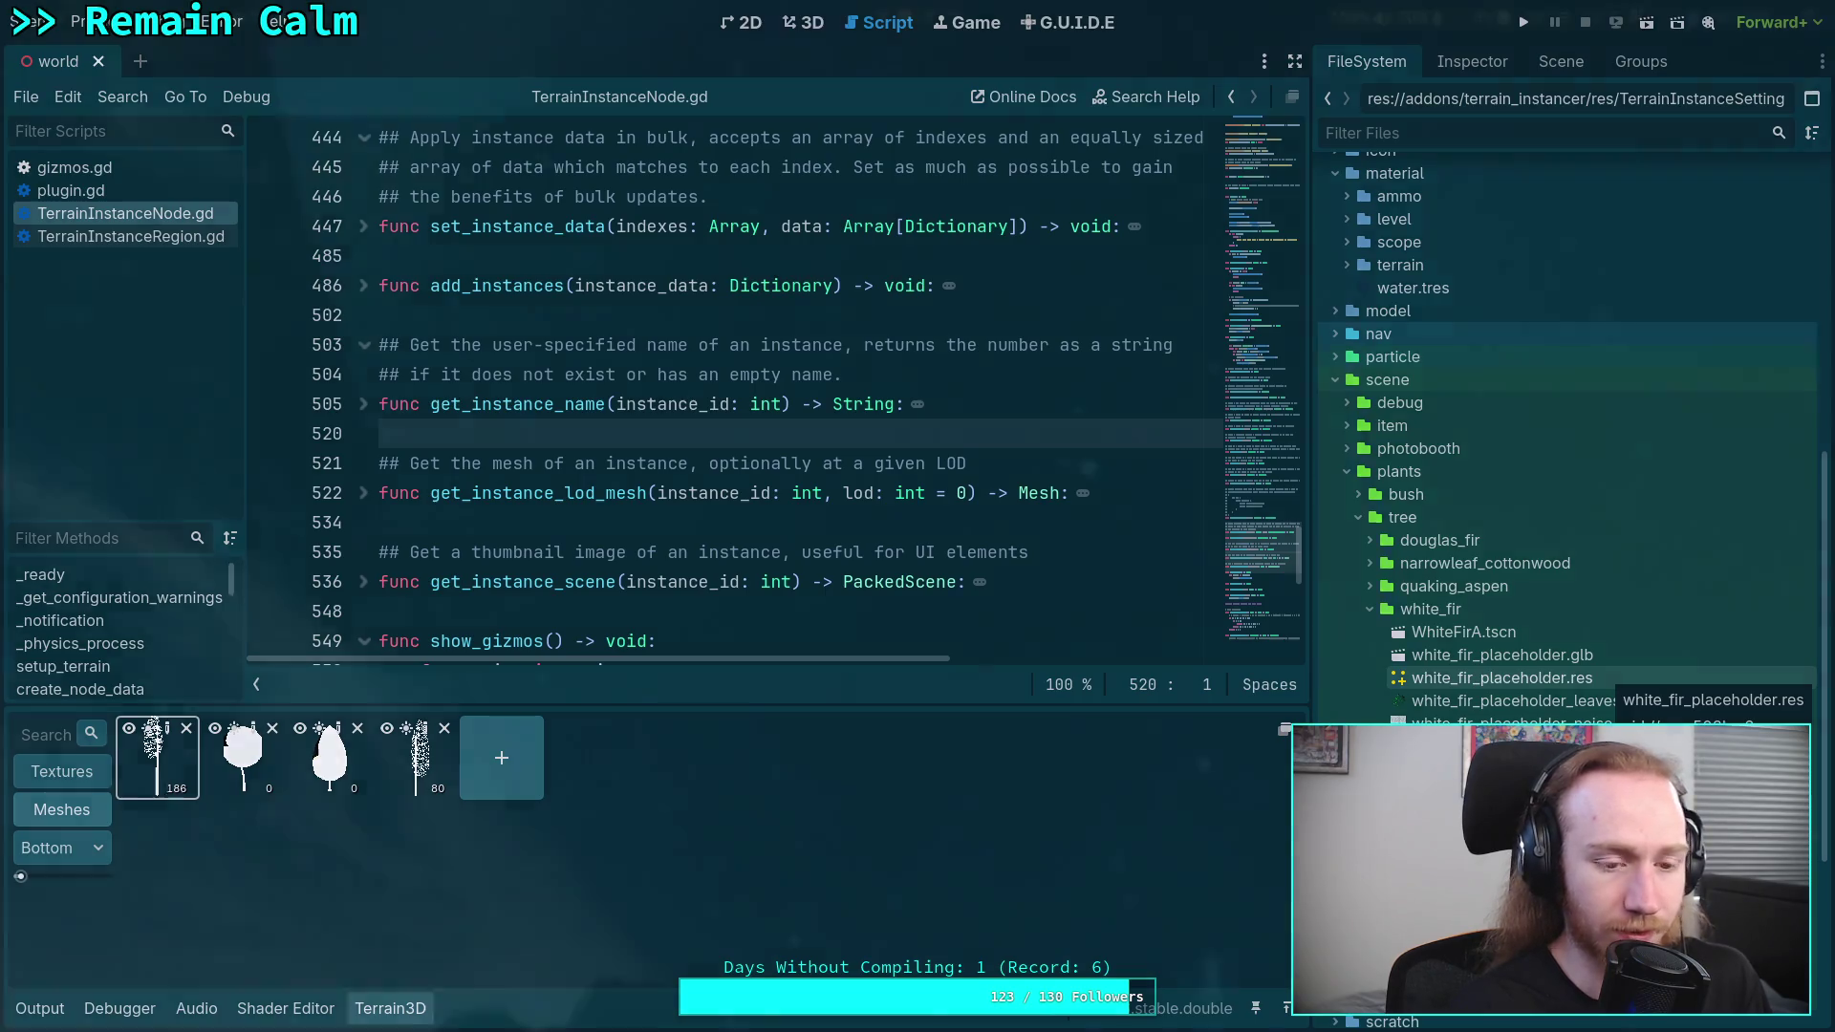
# - Launch nvim in the project and widen and focus its Neo-tree file tree
pyautogui.press('super+1')
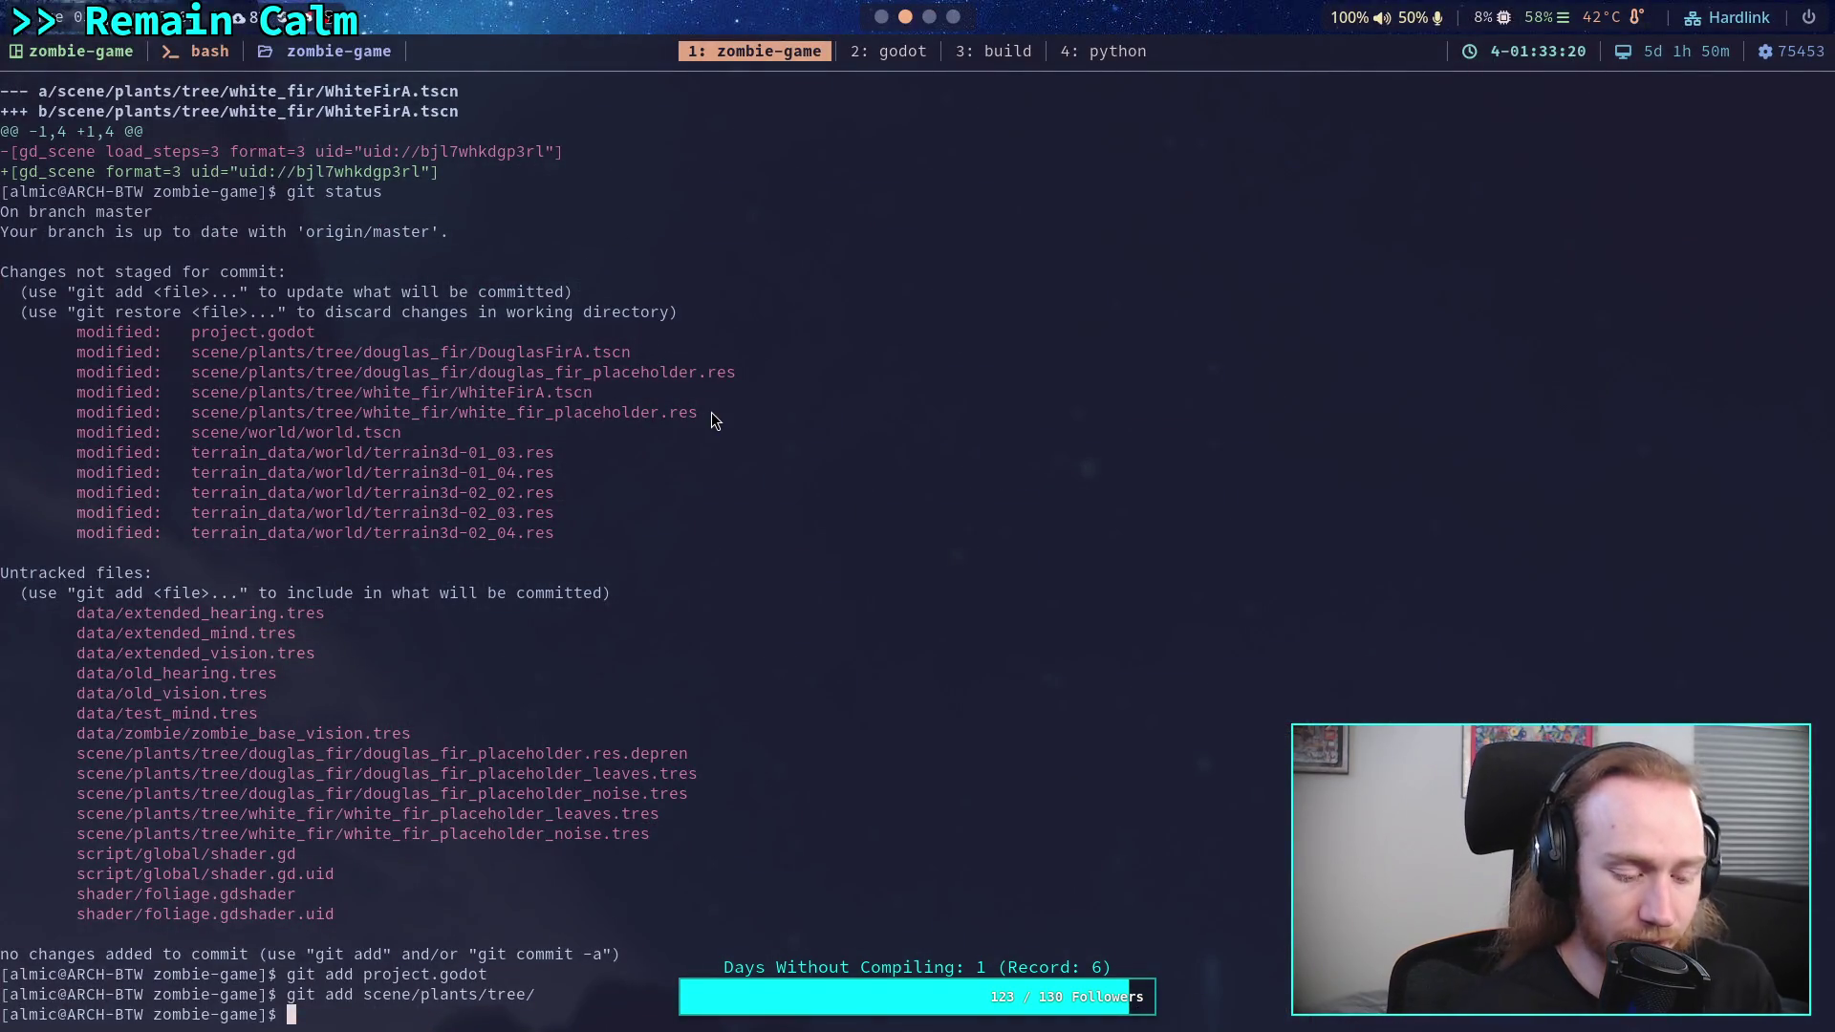
pyautogui.write('nvim')
pyautogui.press('Return')
pyautogui.moveTo(396, 363); pyautogui.dragTo(806, 373)
pyautogui.click(217, 392)
# - Expand the scene folder and browse, then collapse, its world subfolder
pyautogui.press('k')
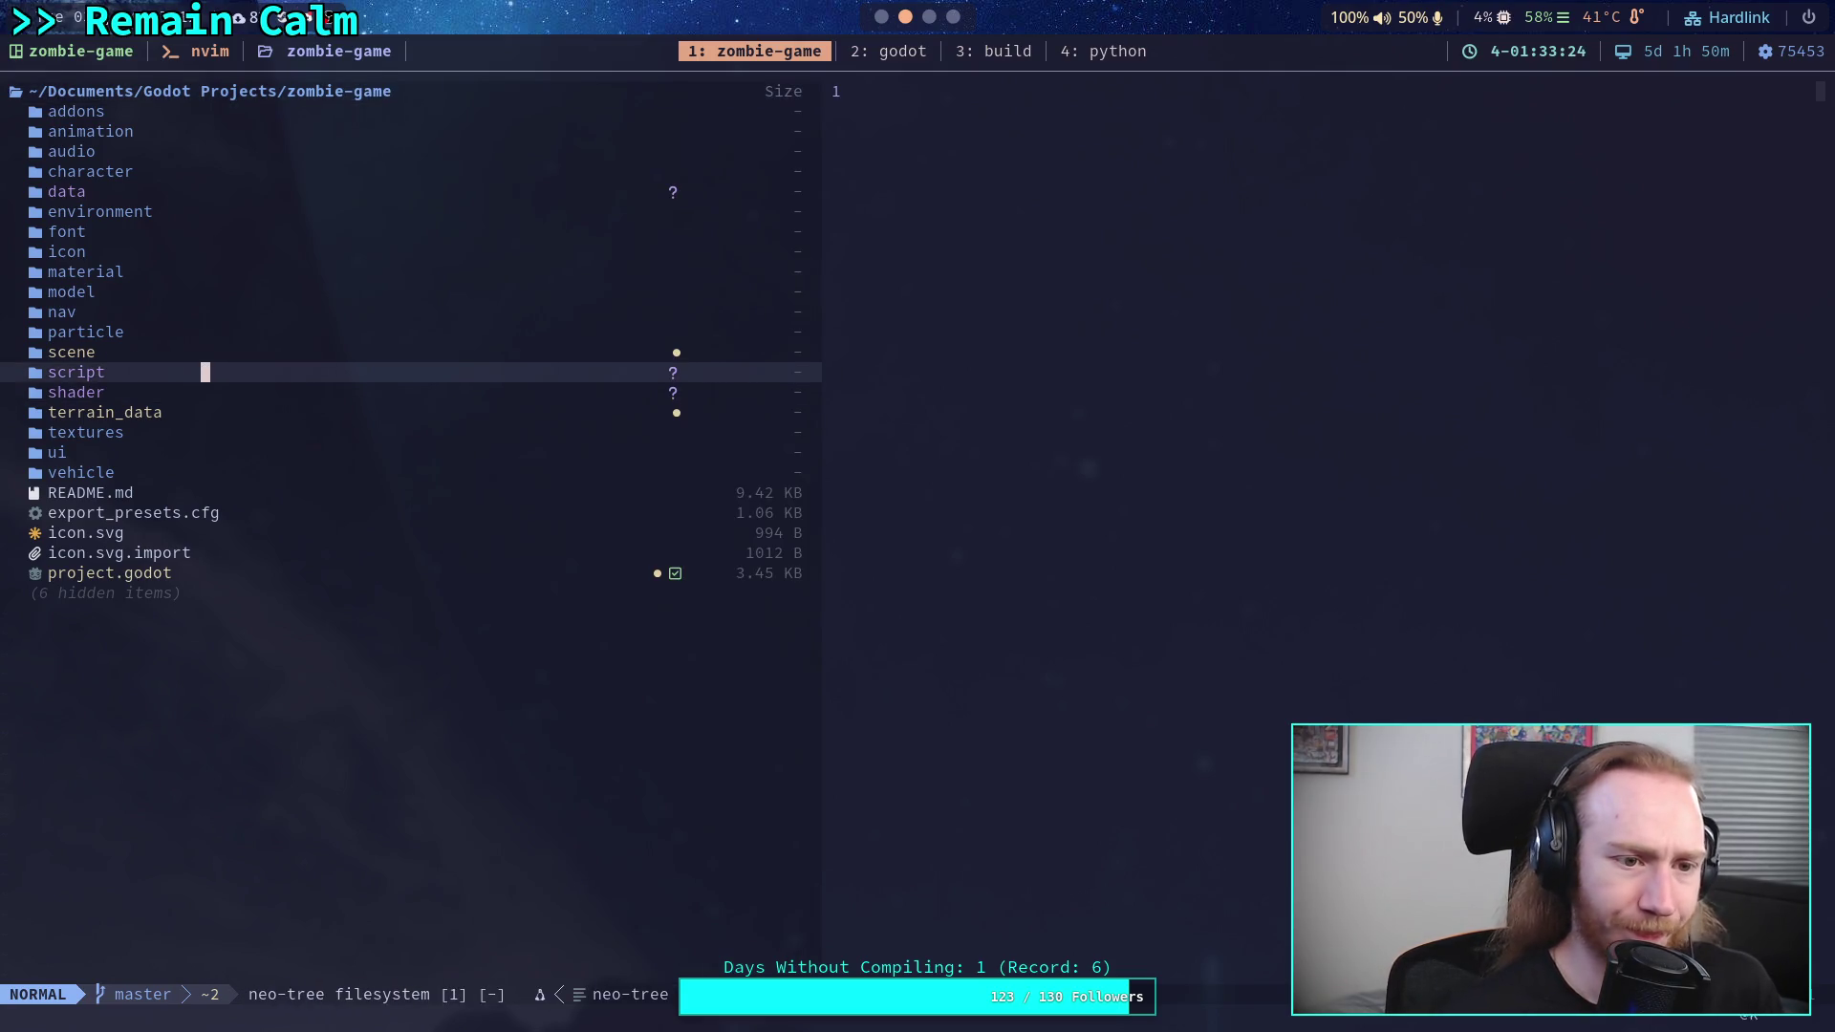
pyautogui.press('k')
pyautogui.press('Return')
pyautogui.press('j')
pyautogui.press('j')
pyautogui.press('j')
pyautogui.press('Return')
pyautogui.press('j')
pyautogui.press('j')
pyautogui.press('j')
pyautogui.press('j')
pyautogui.press('k')
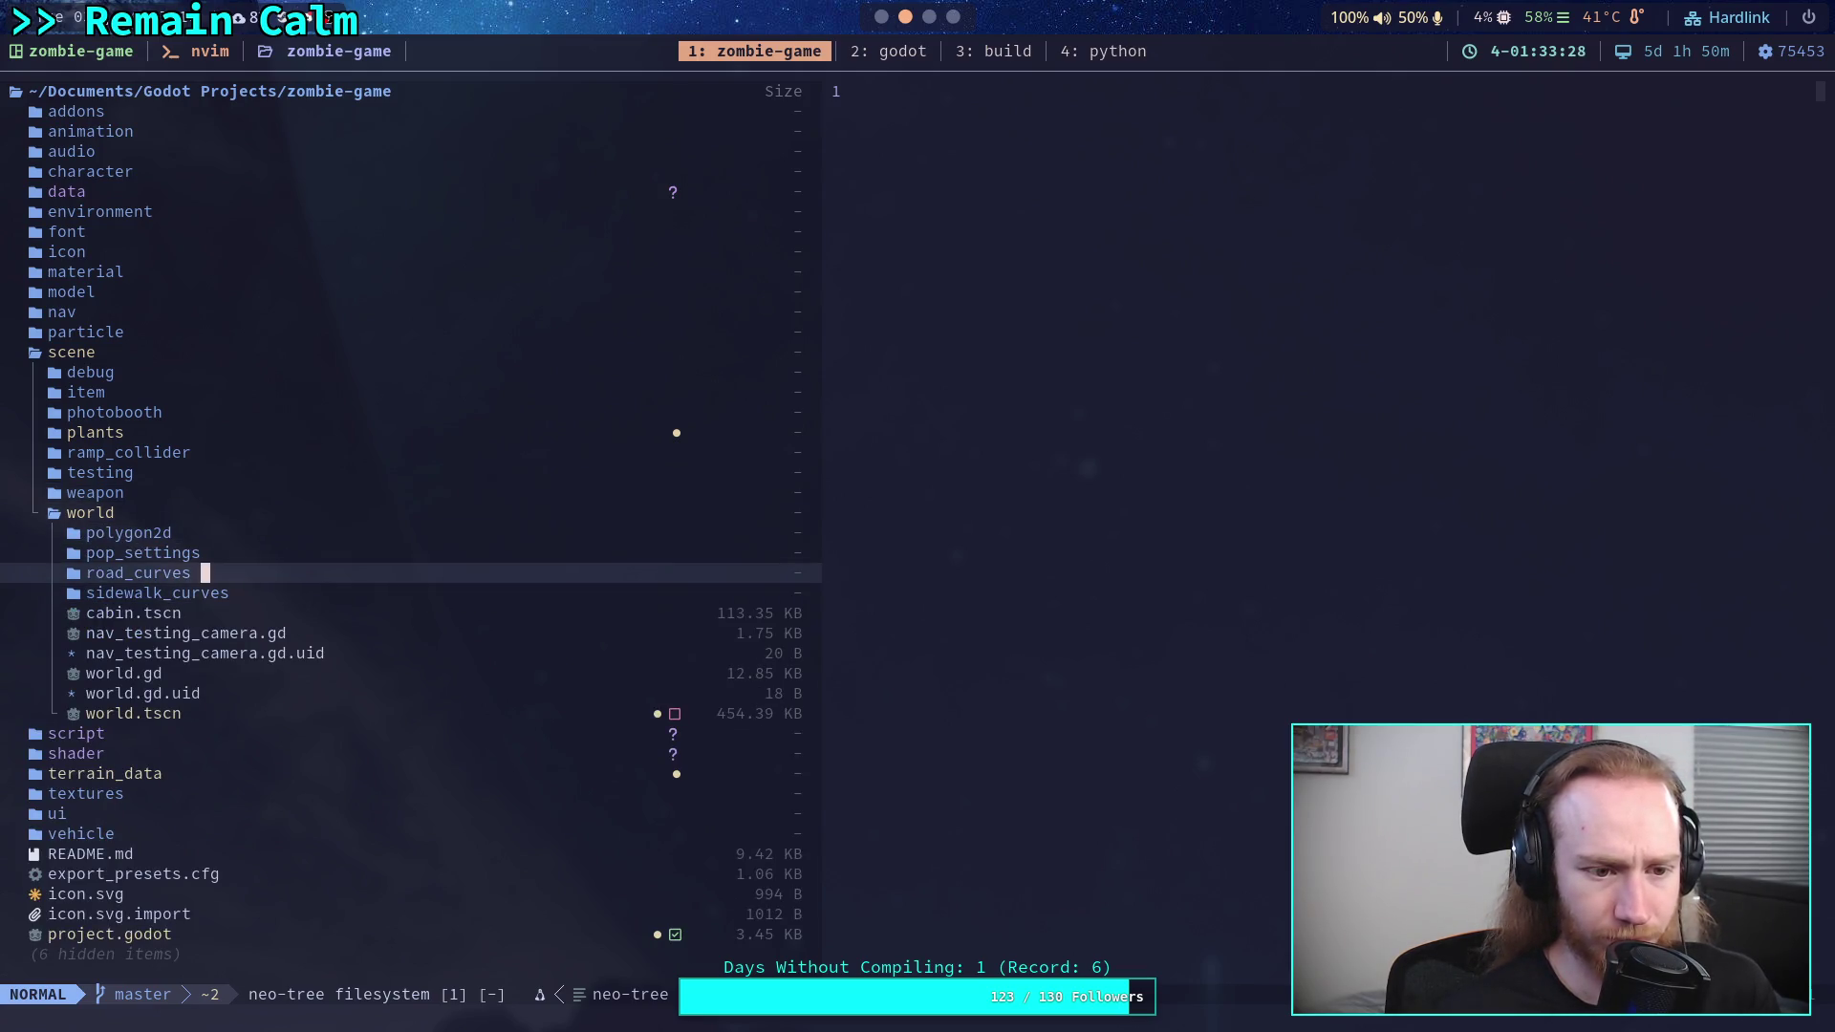
pyautogui.press('k')
pyautogui.press('k')
pyautogui.press('k')
pyautogui.press('Return')
# - Expand plants > tree and its douglas_fir and white_fir folders
pyautogui.press('k')
pyautogui.press('k')
pyautogui.press('k')
pyautogui.press('k')
pyautogui.press('Return')
pyautogui.press('j')
pyautogui.press('j')
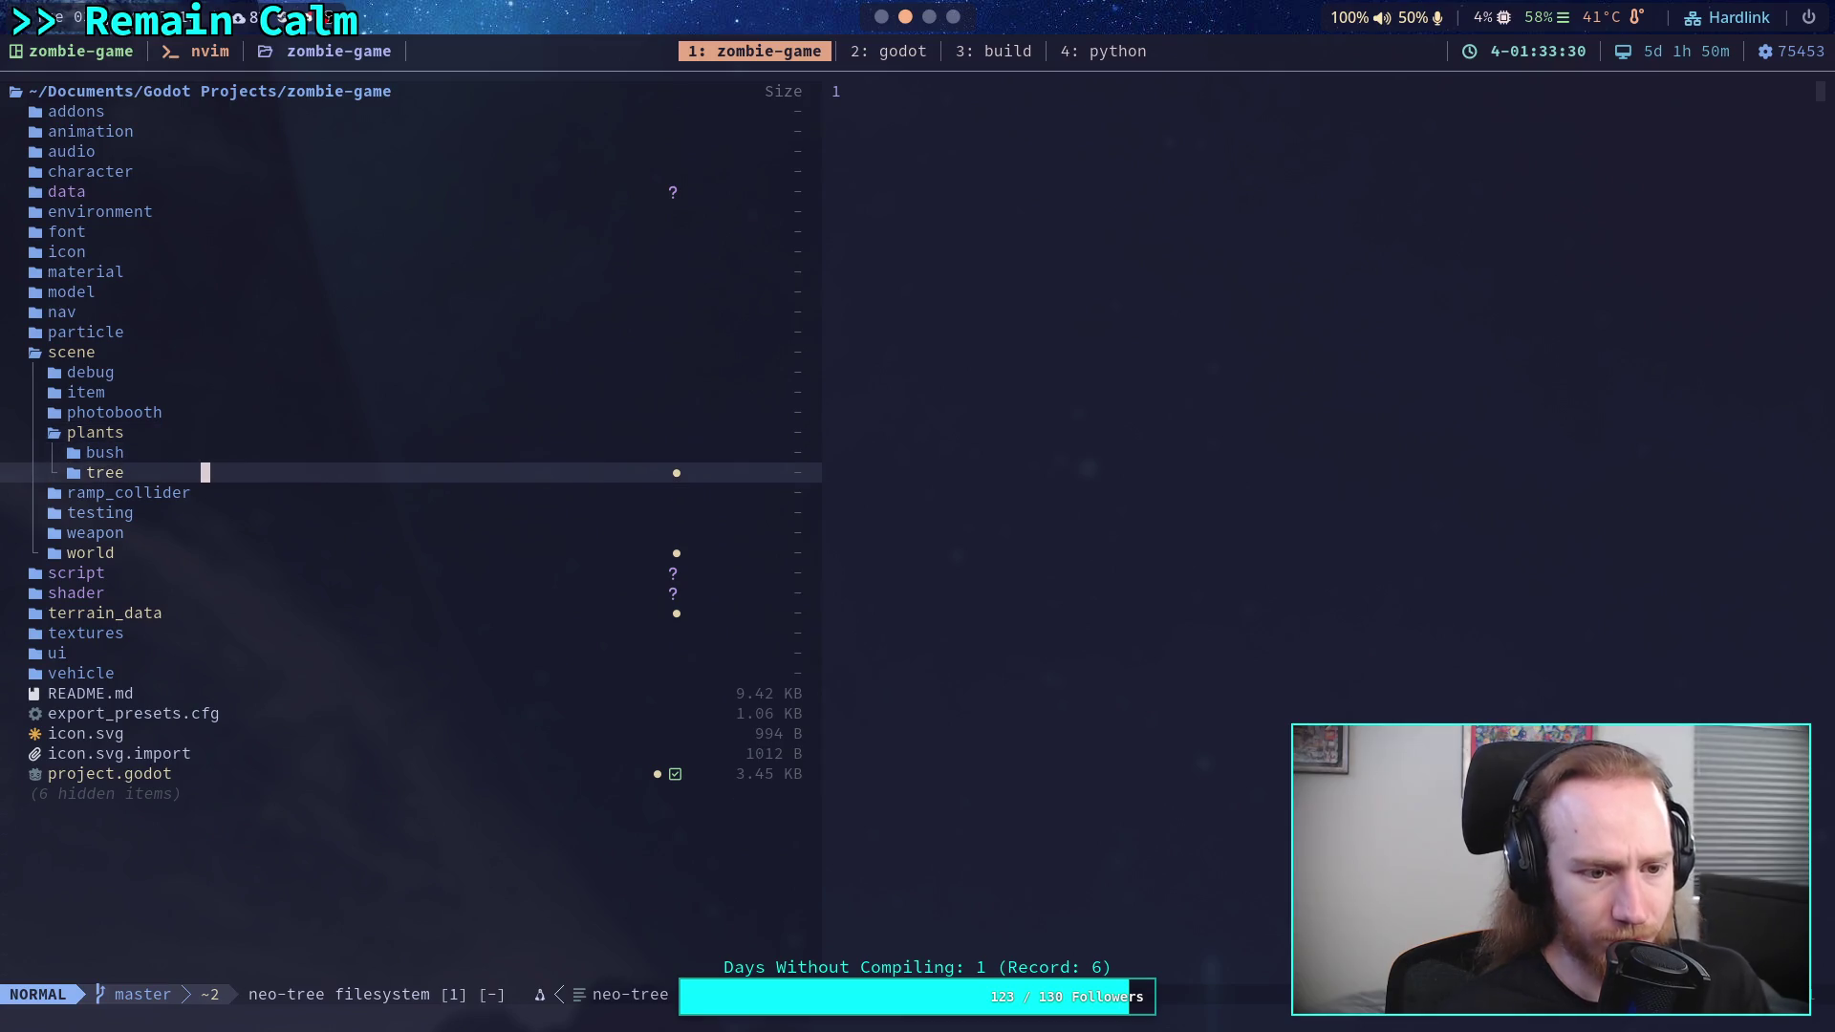
pyautogui.press('Return')
pyautogui.press('j')
pyautogui.press('Return')
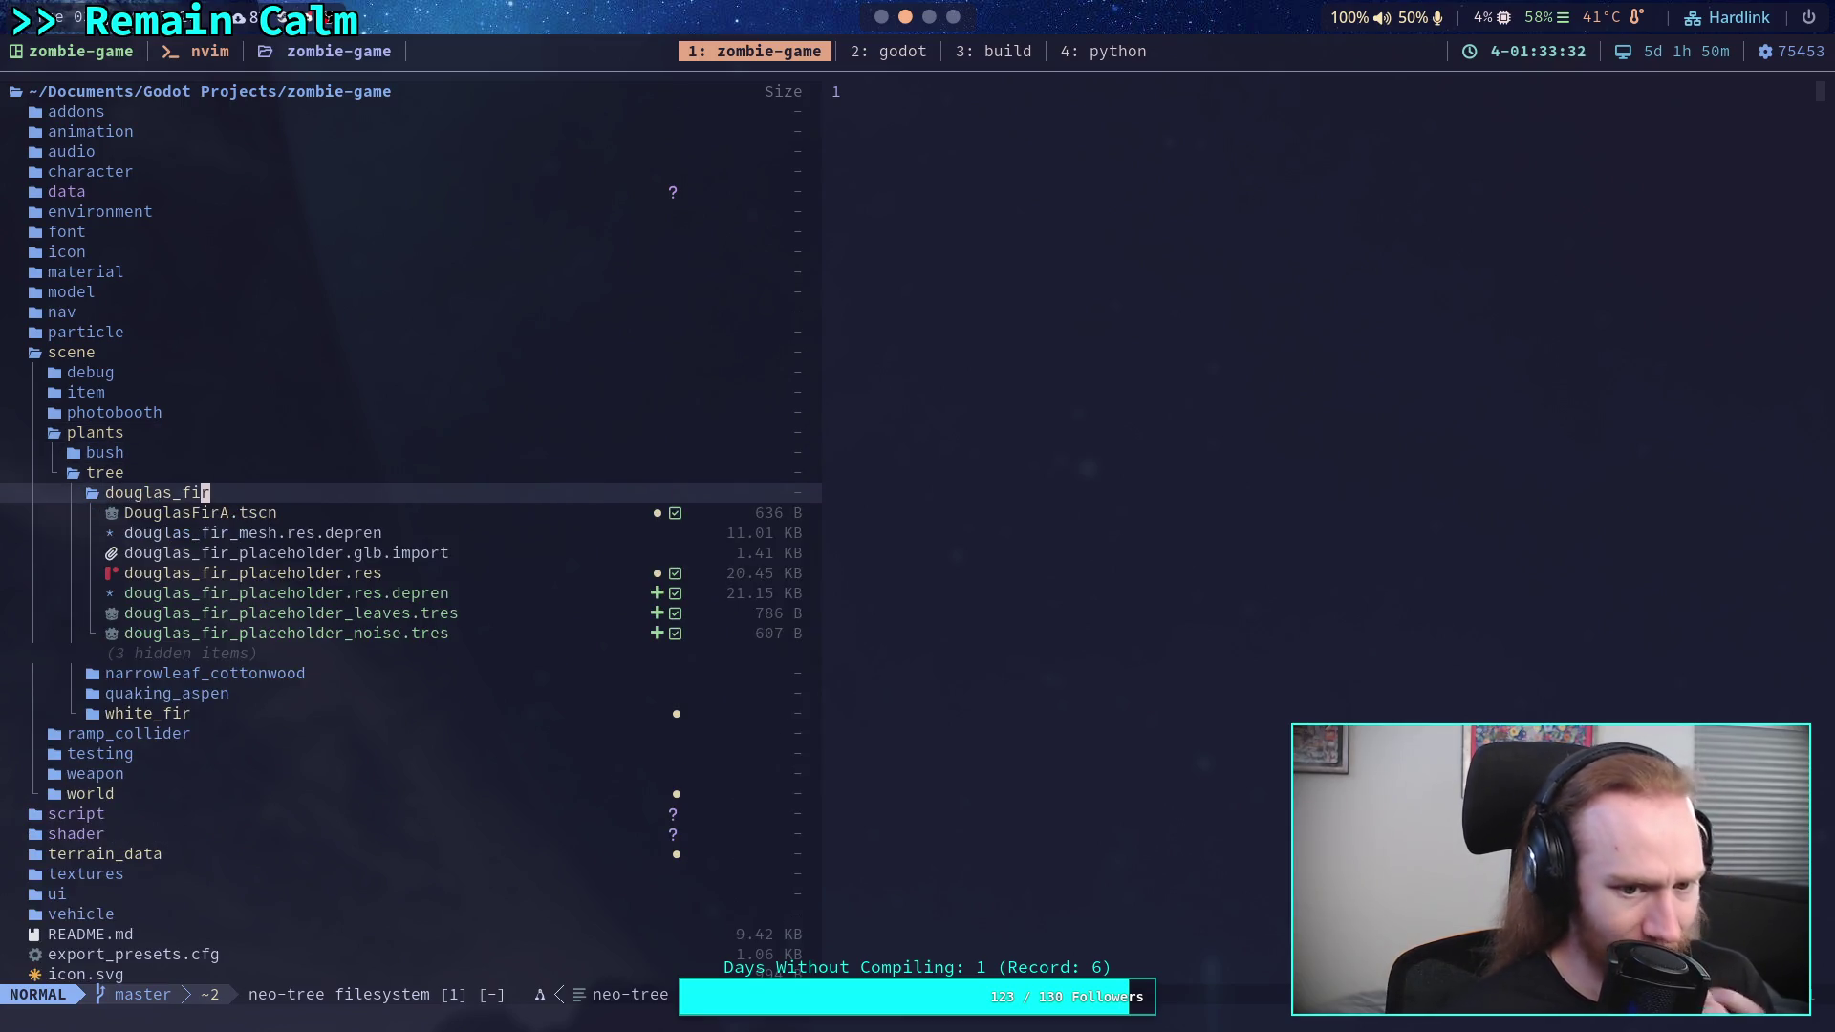
pyautogui.press('j')
pyautogui.press('j')
pyautogui.press('j')
pyautogui.press('j')
pyautogui.press('j')
pyautogui.press('j')
pyautogui.press('Return')
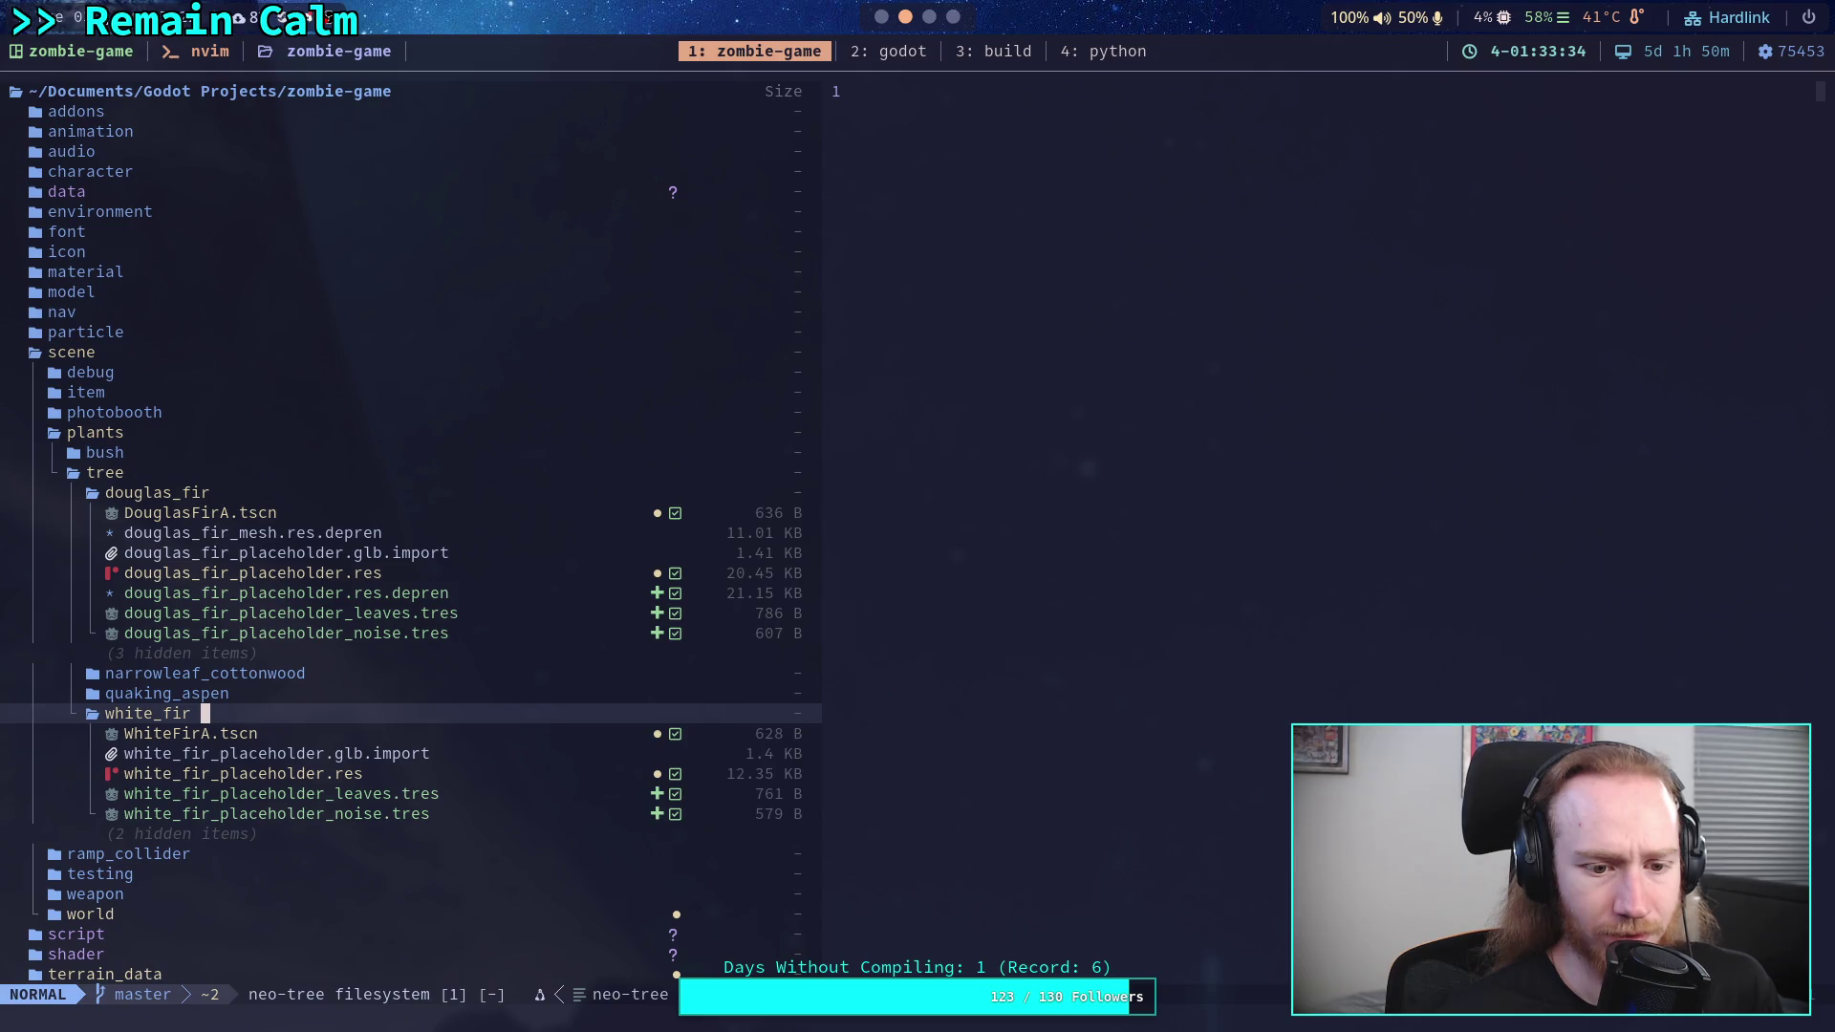
pyautogui.press('j')
pyautogui.press('j')
pyautogui.press('j')
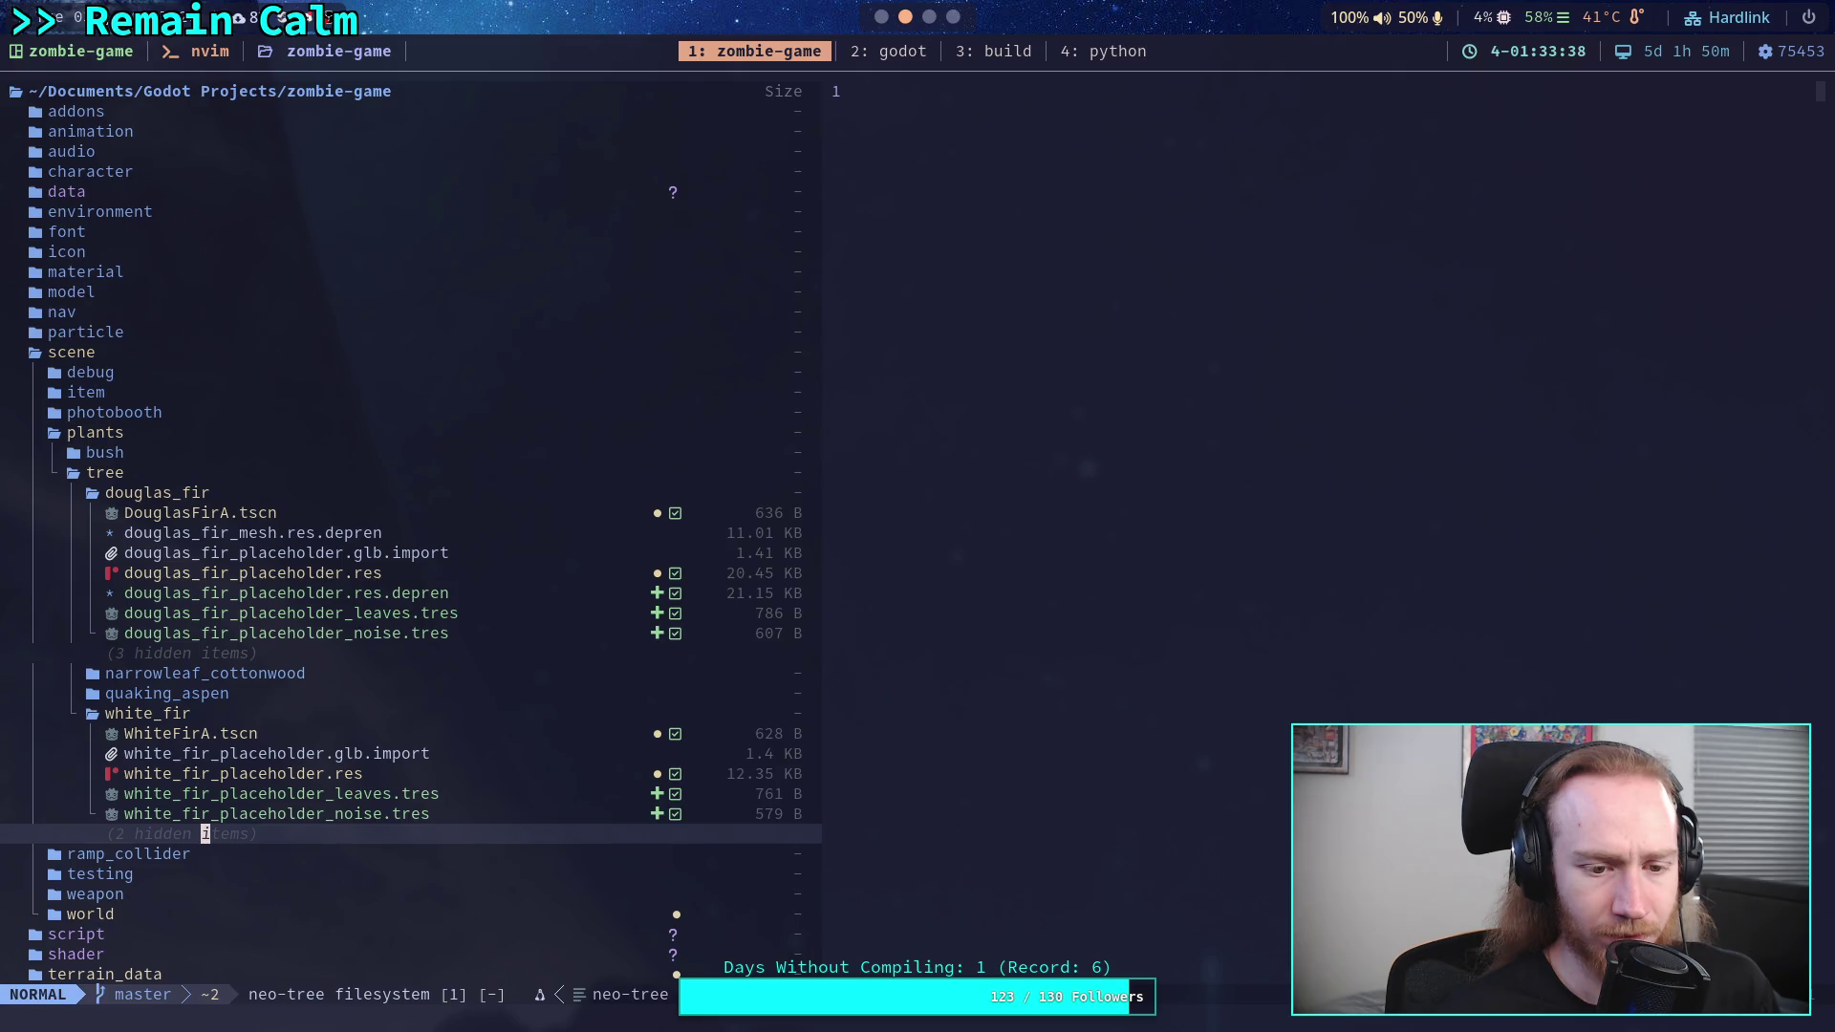
# - Show hidden files in Neo-tree and browse down to the project's root files
pyautogui.press('H')
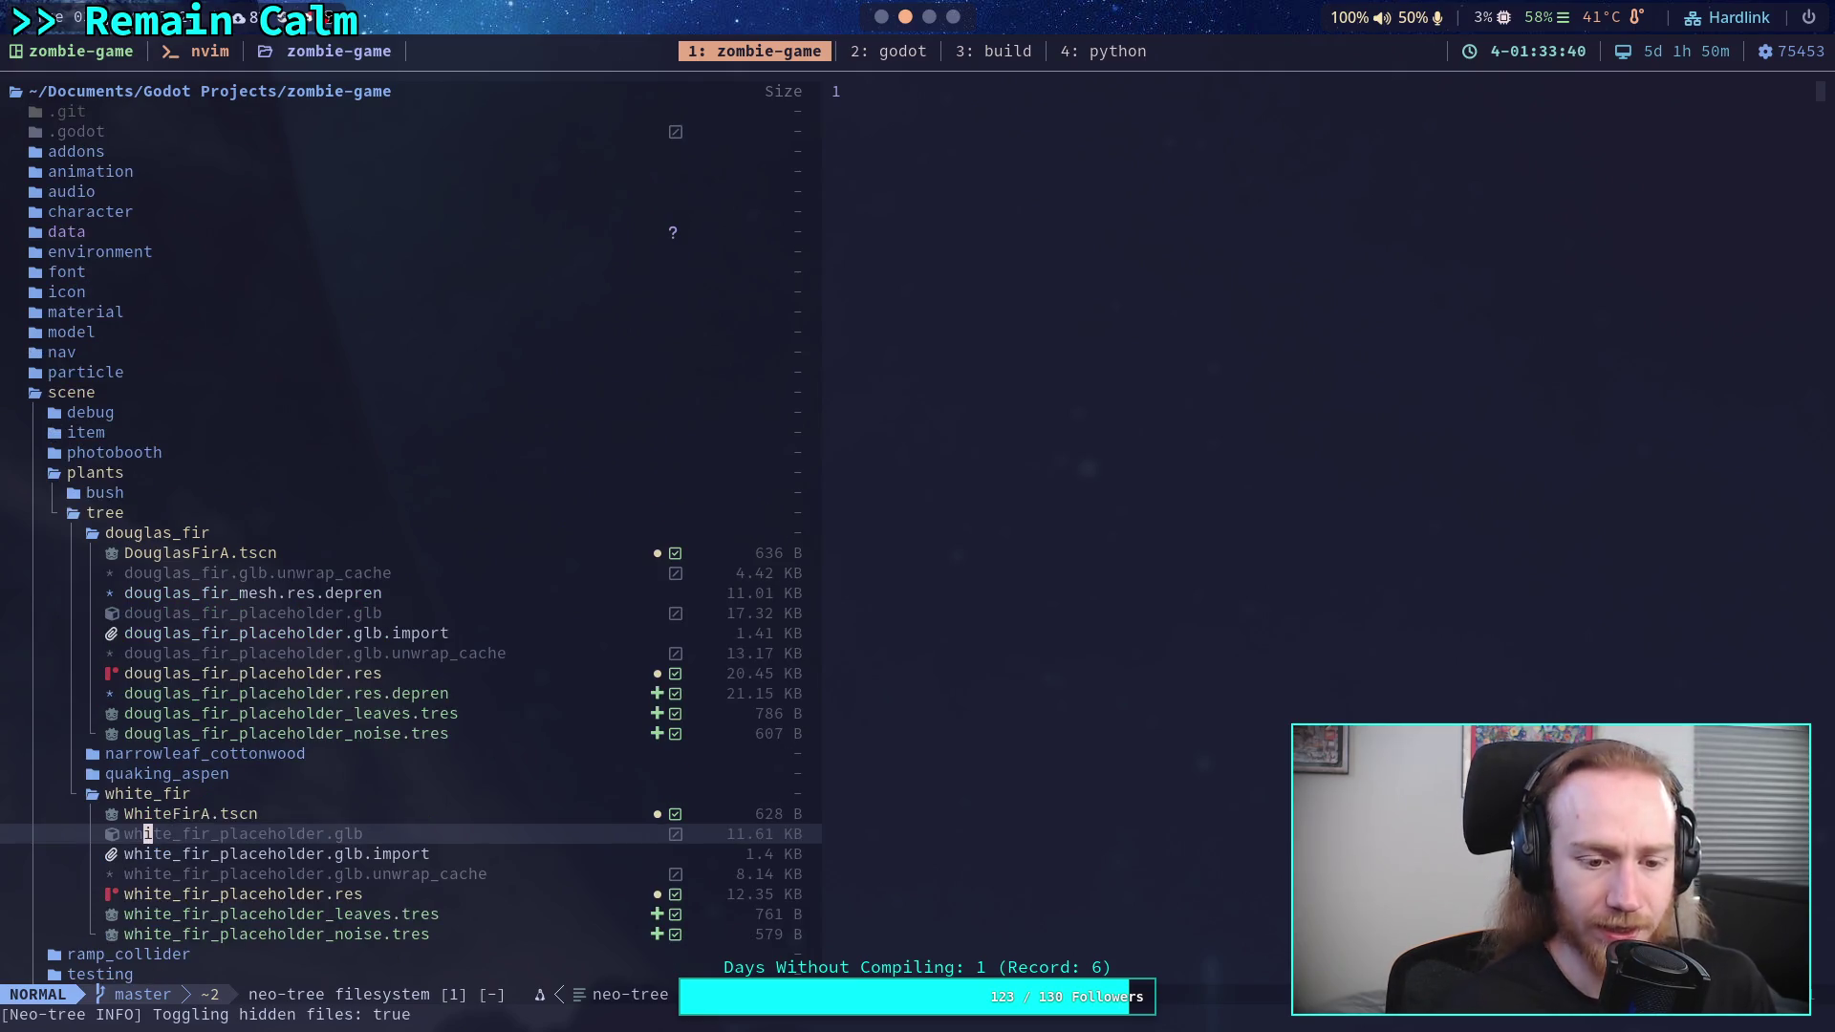
pyautogui.press('j')
pyautogui.press('j')
pyautogui.press('j')
pyautogui.press('9')
pyautogui.press('k')
pyautogui.press('k')
pyautogui.press('k')
pyautogui.press('2')
pyautogui.press('k')
pyautogui.press('j')
pyautogui.press('6')
pyautogui.press('j')
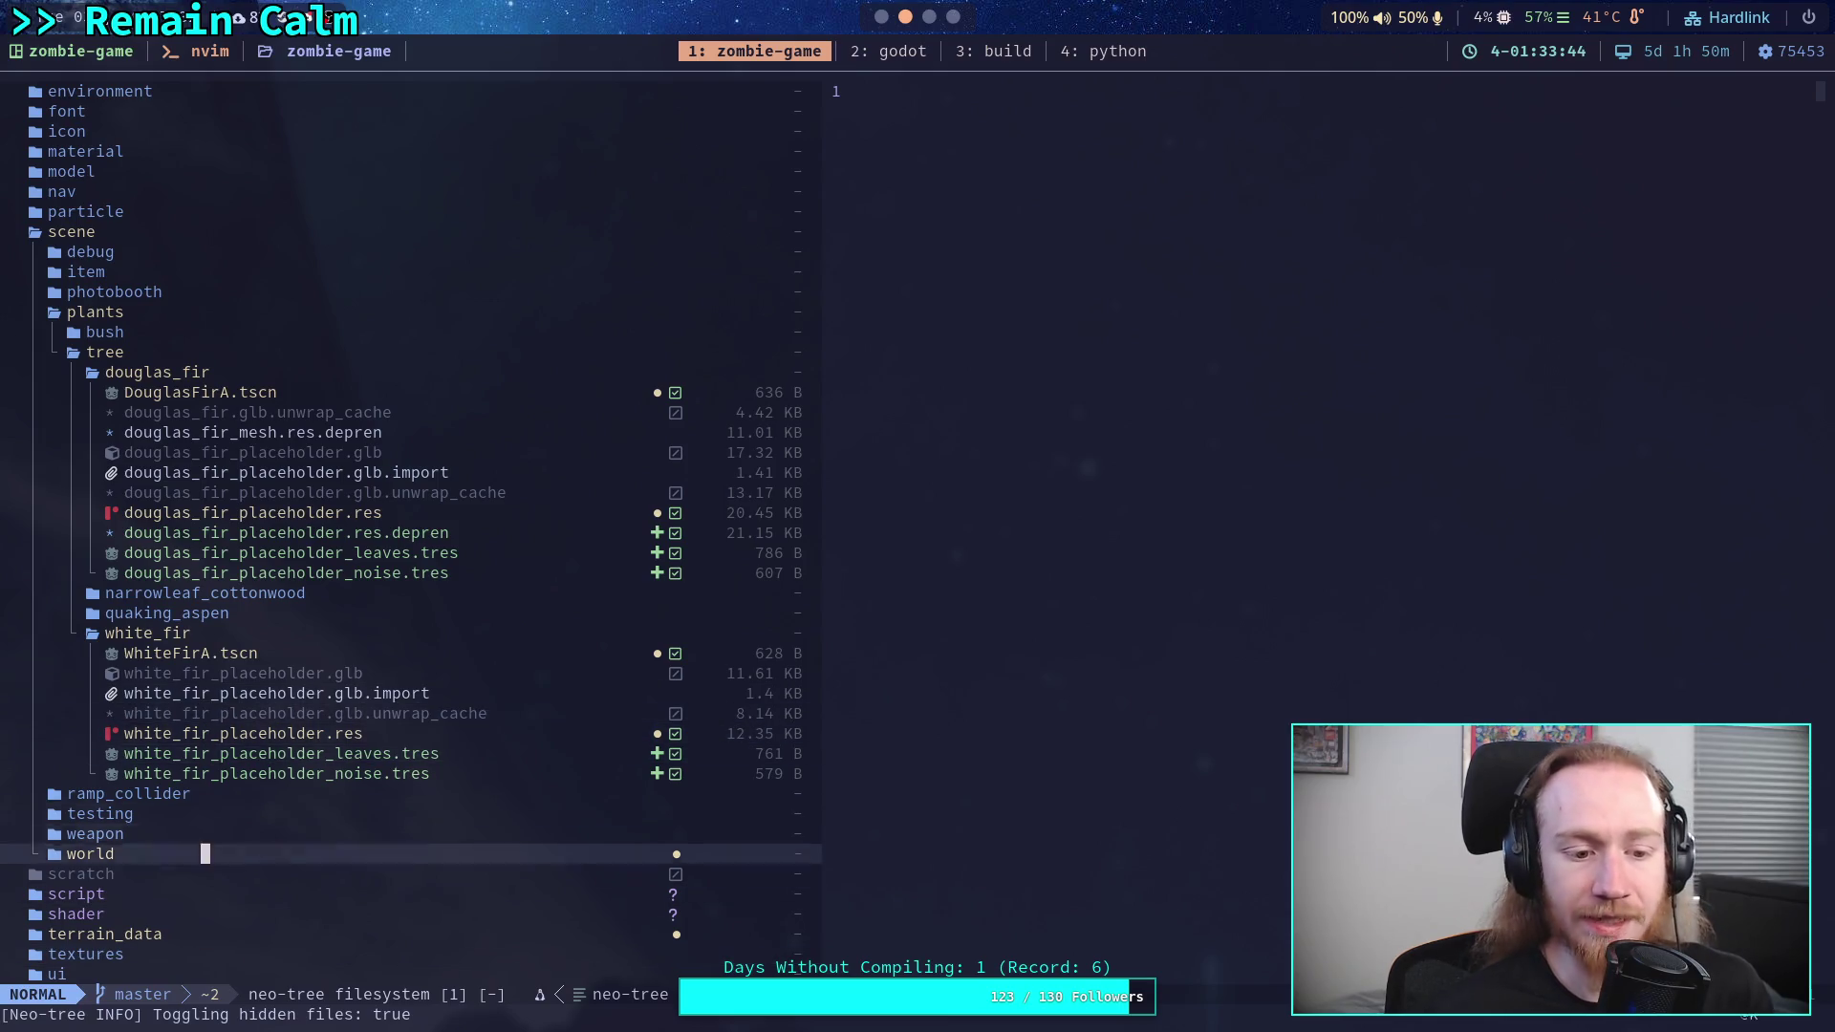
pyautogui.press('j')
pyautogui.press('j')
pyautogui.press('j')
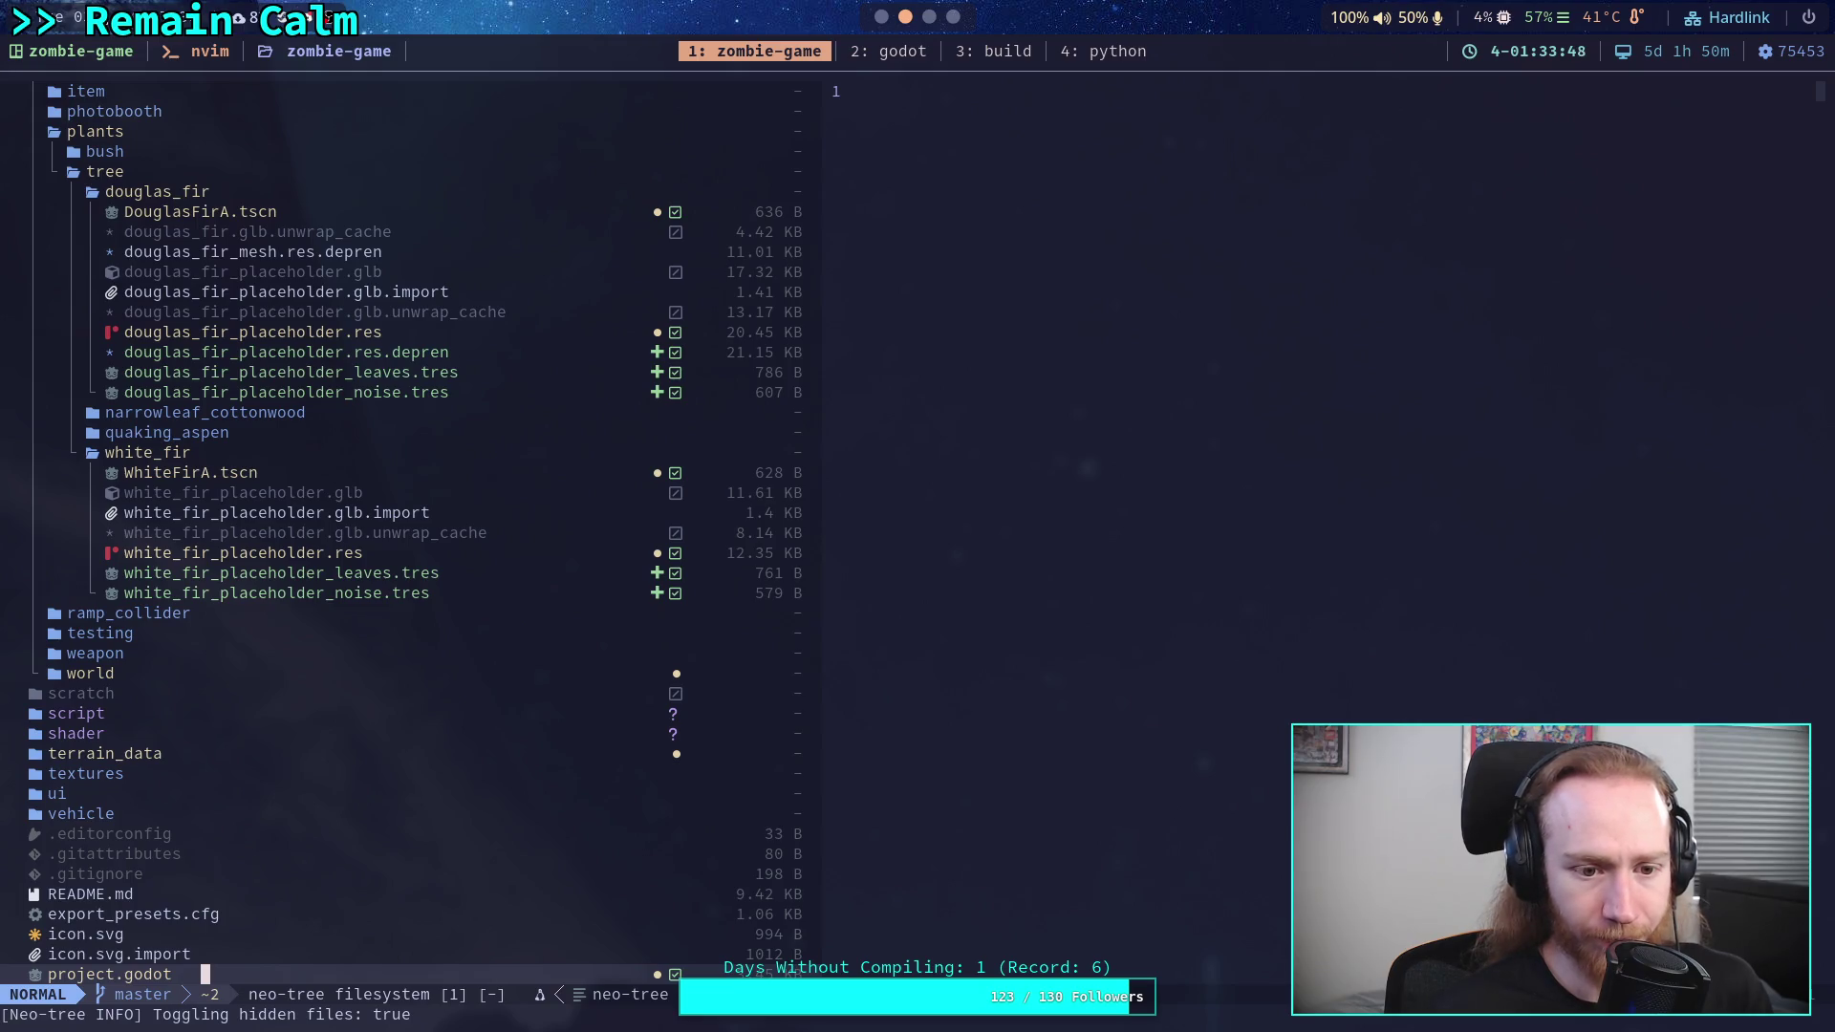
# - Open the project's .gitignore and jump to its end
pyautogui.press('k')
pyautogui.press('5')
pyautogui.press('k')
pyautogui.press('j')
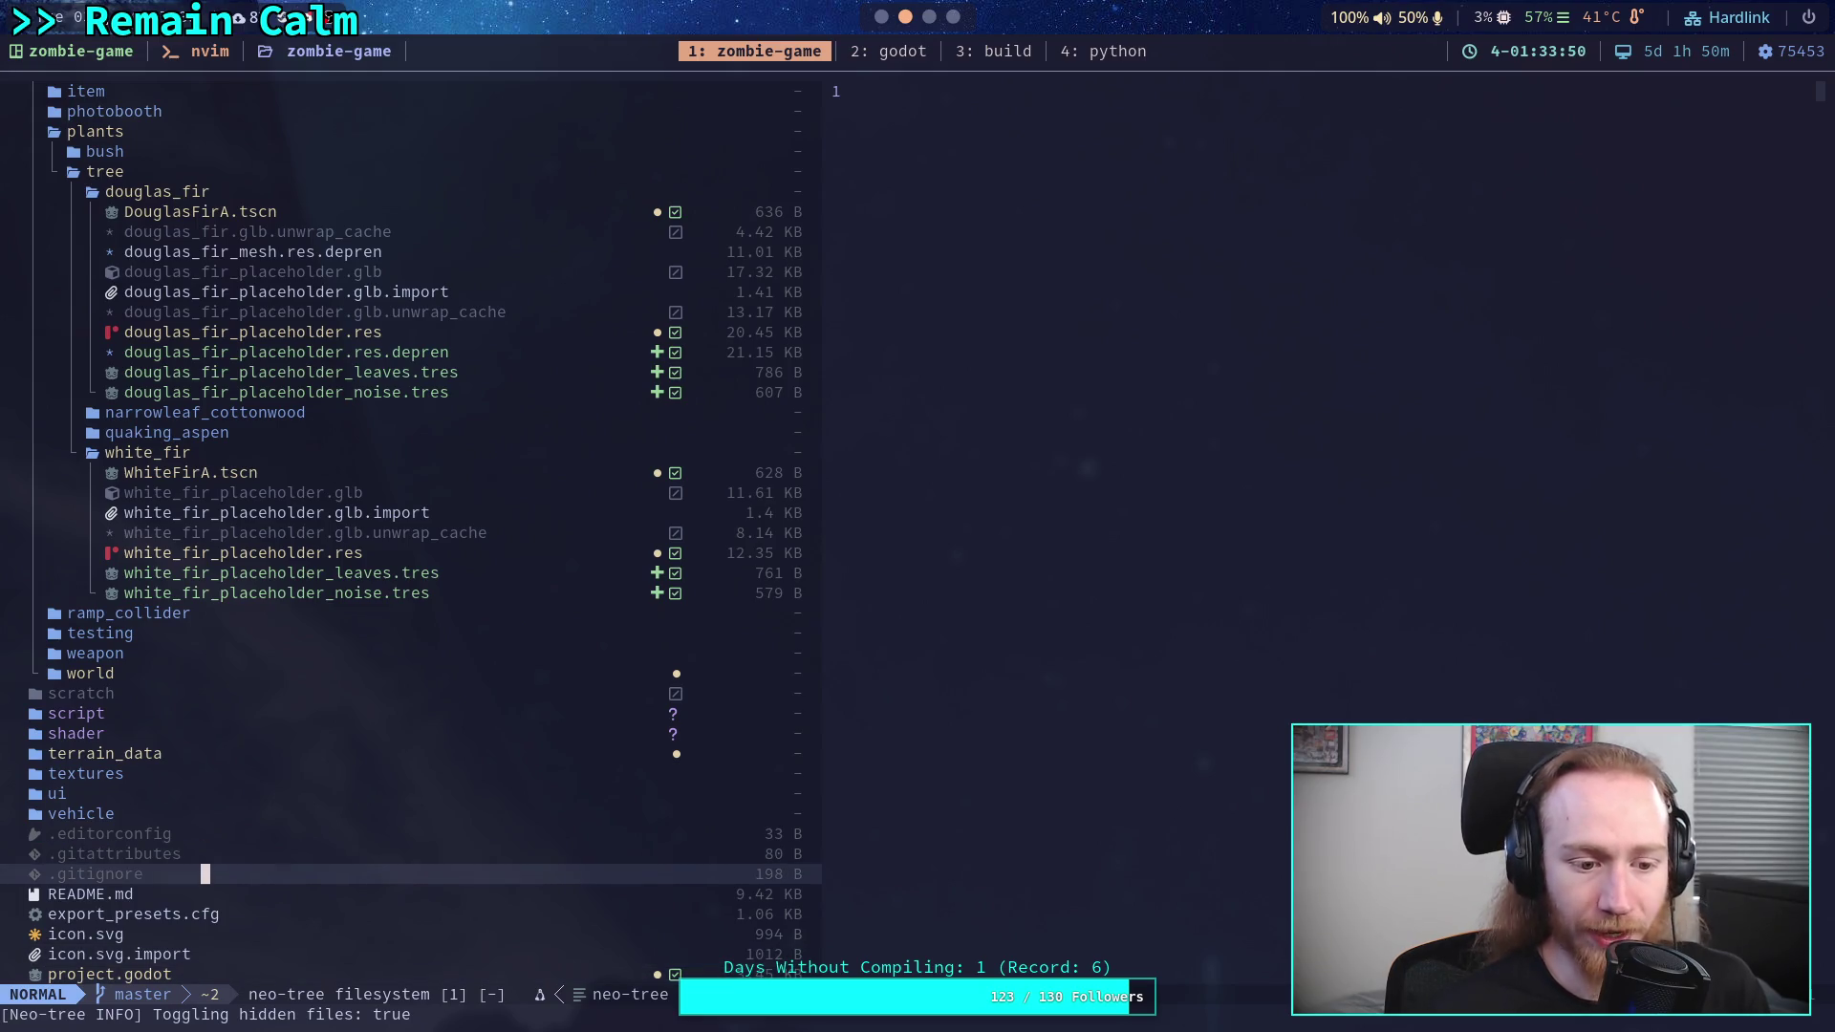
pyautogui.press('Return')
pyautogui.press('}')
pyautogui.press('}')
pyautogui.press('}')
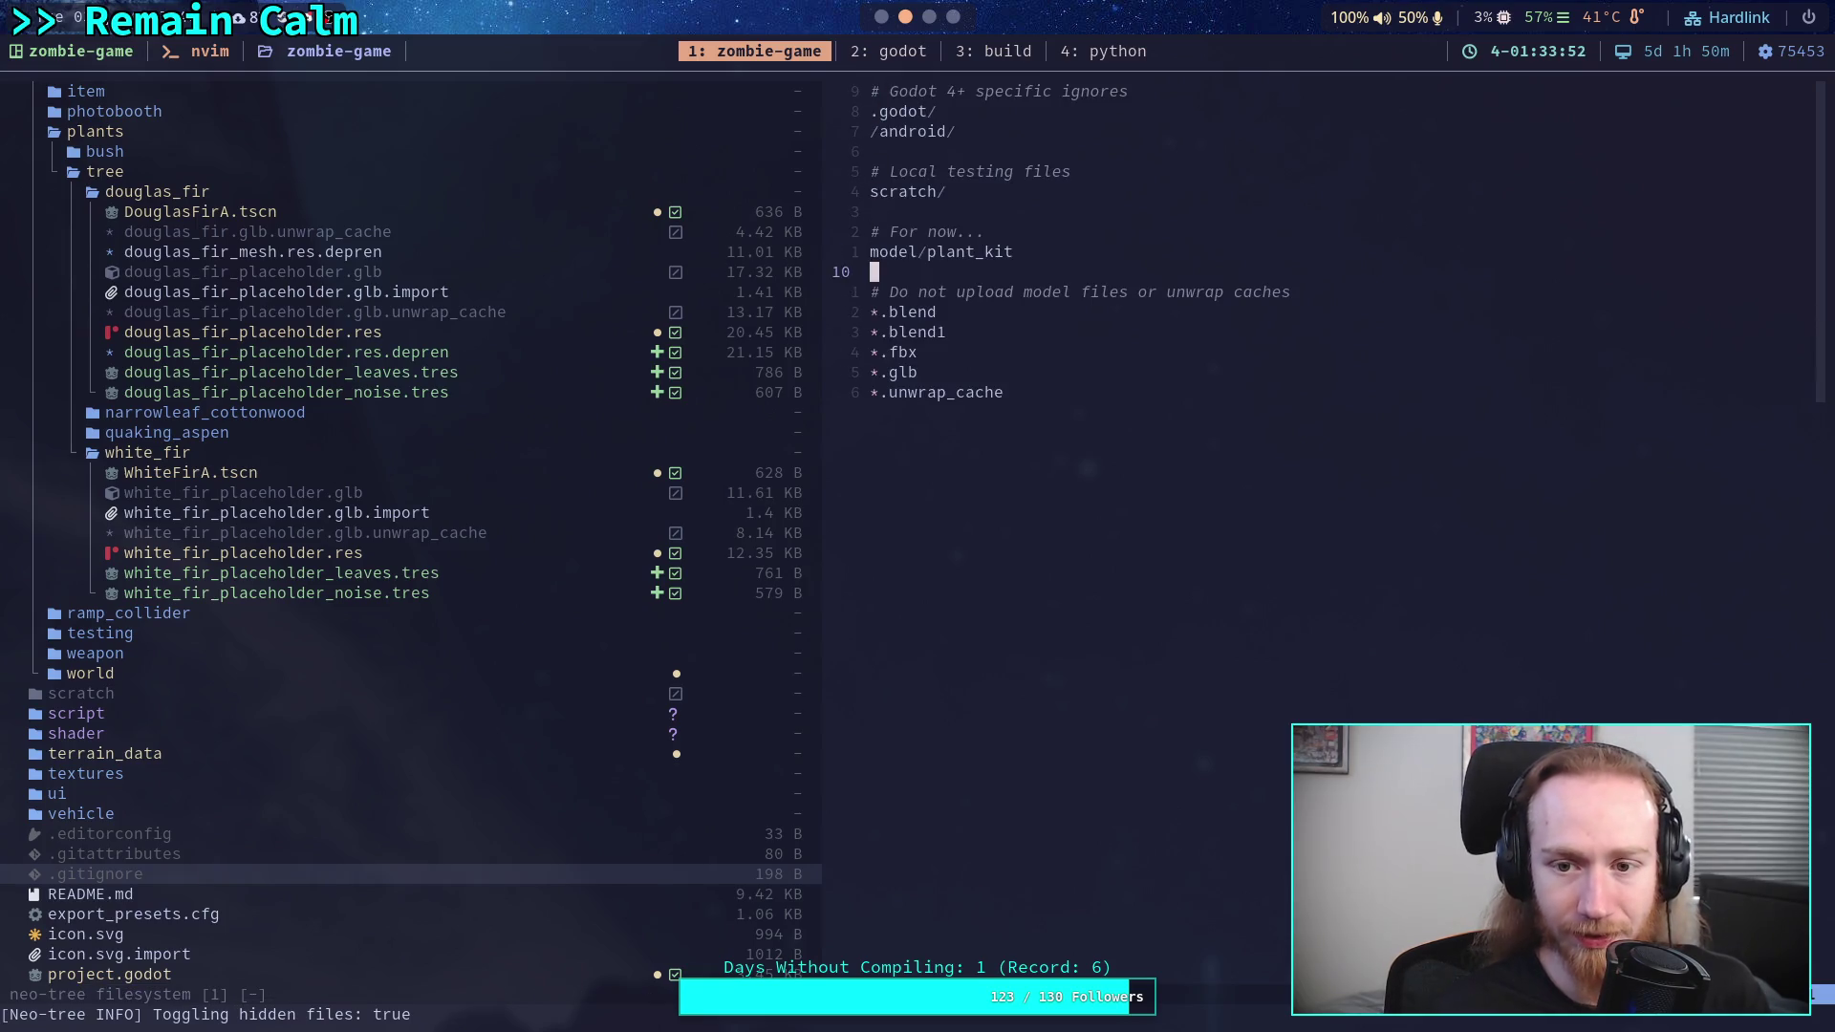
# - Add the *.depren pattern to .gitignore and save it
pyautogui.write('o*.')
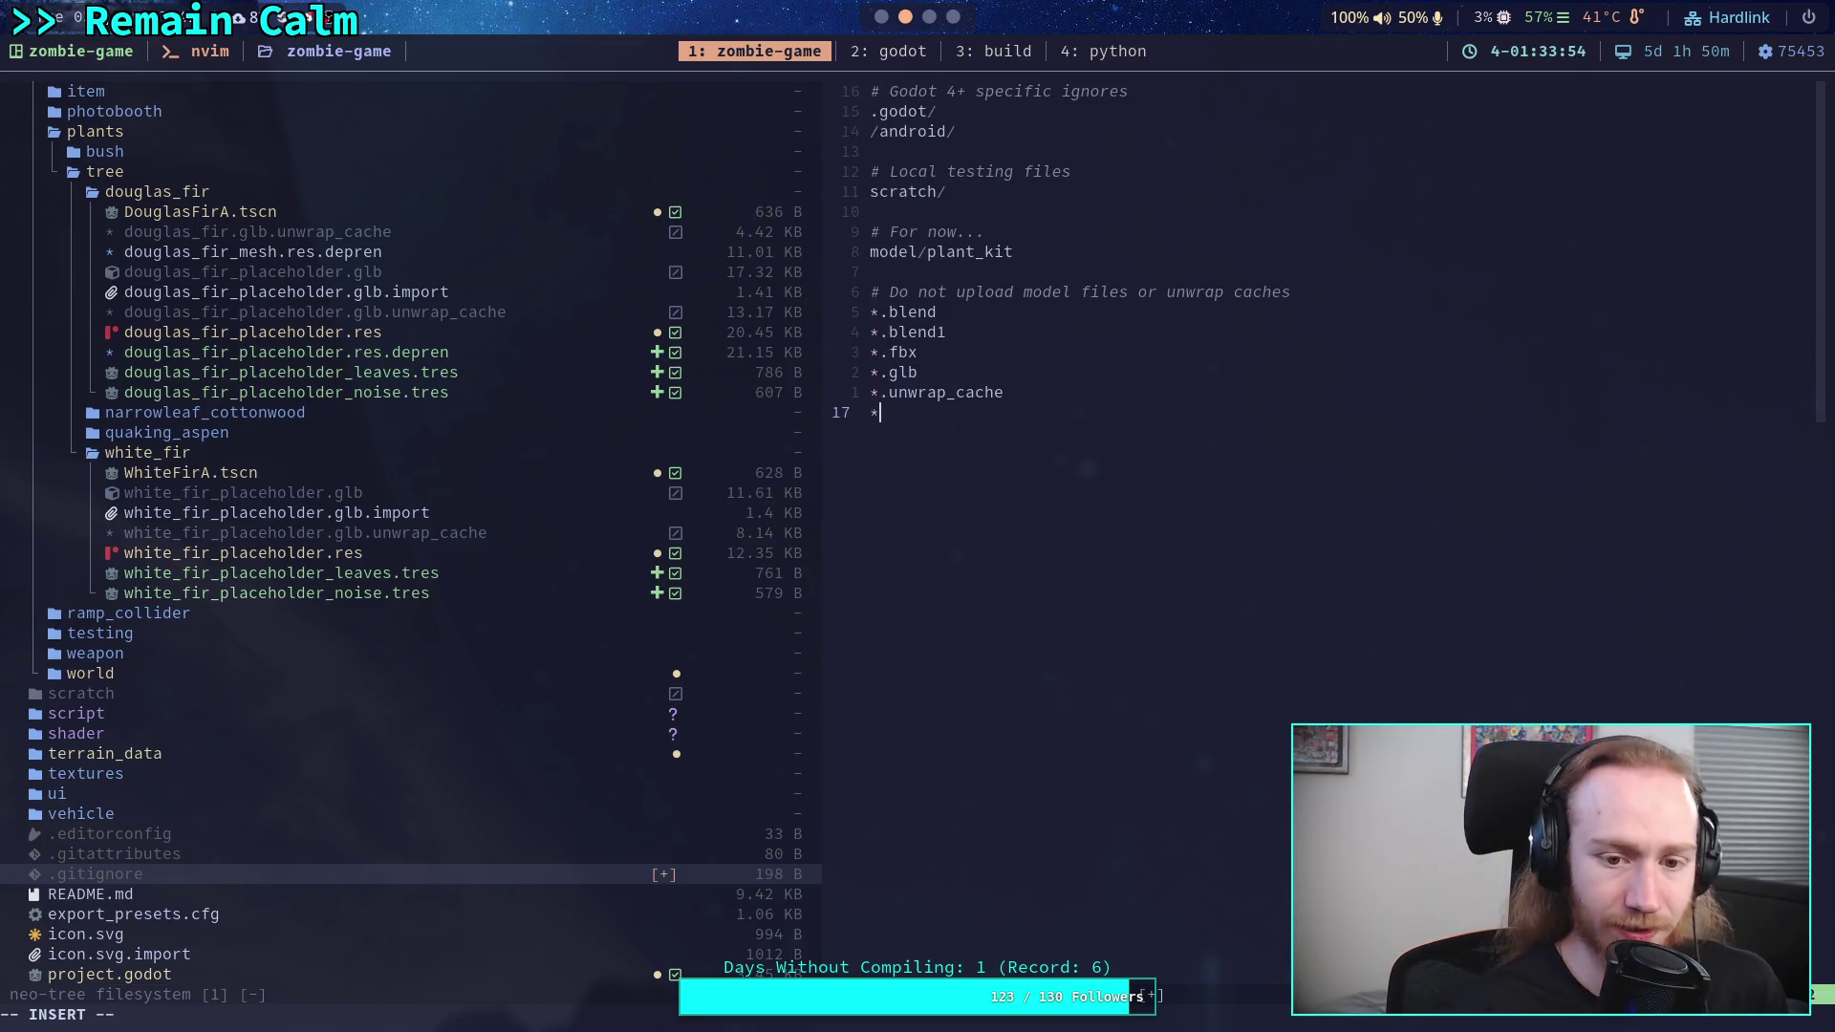
pyautogui.write('de')
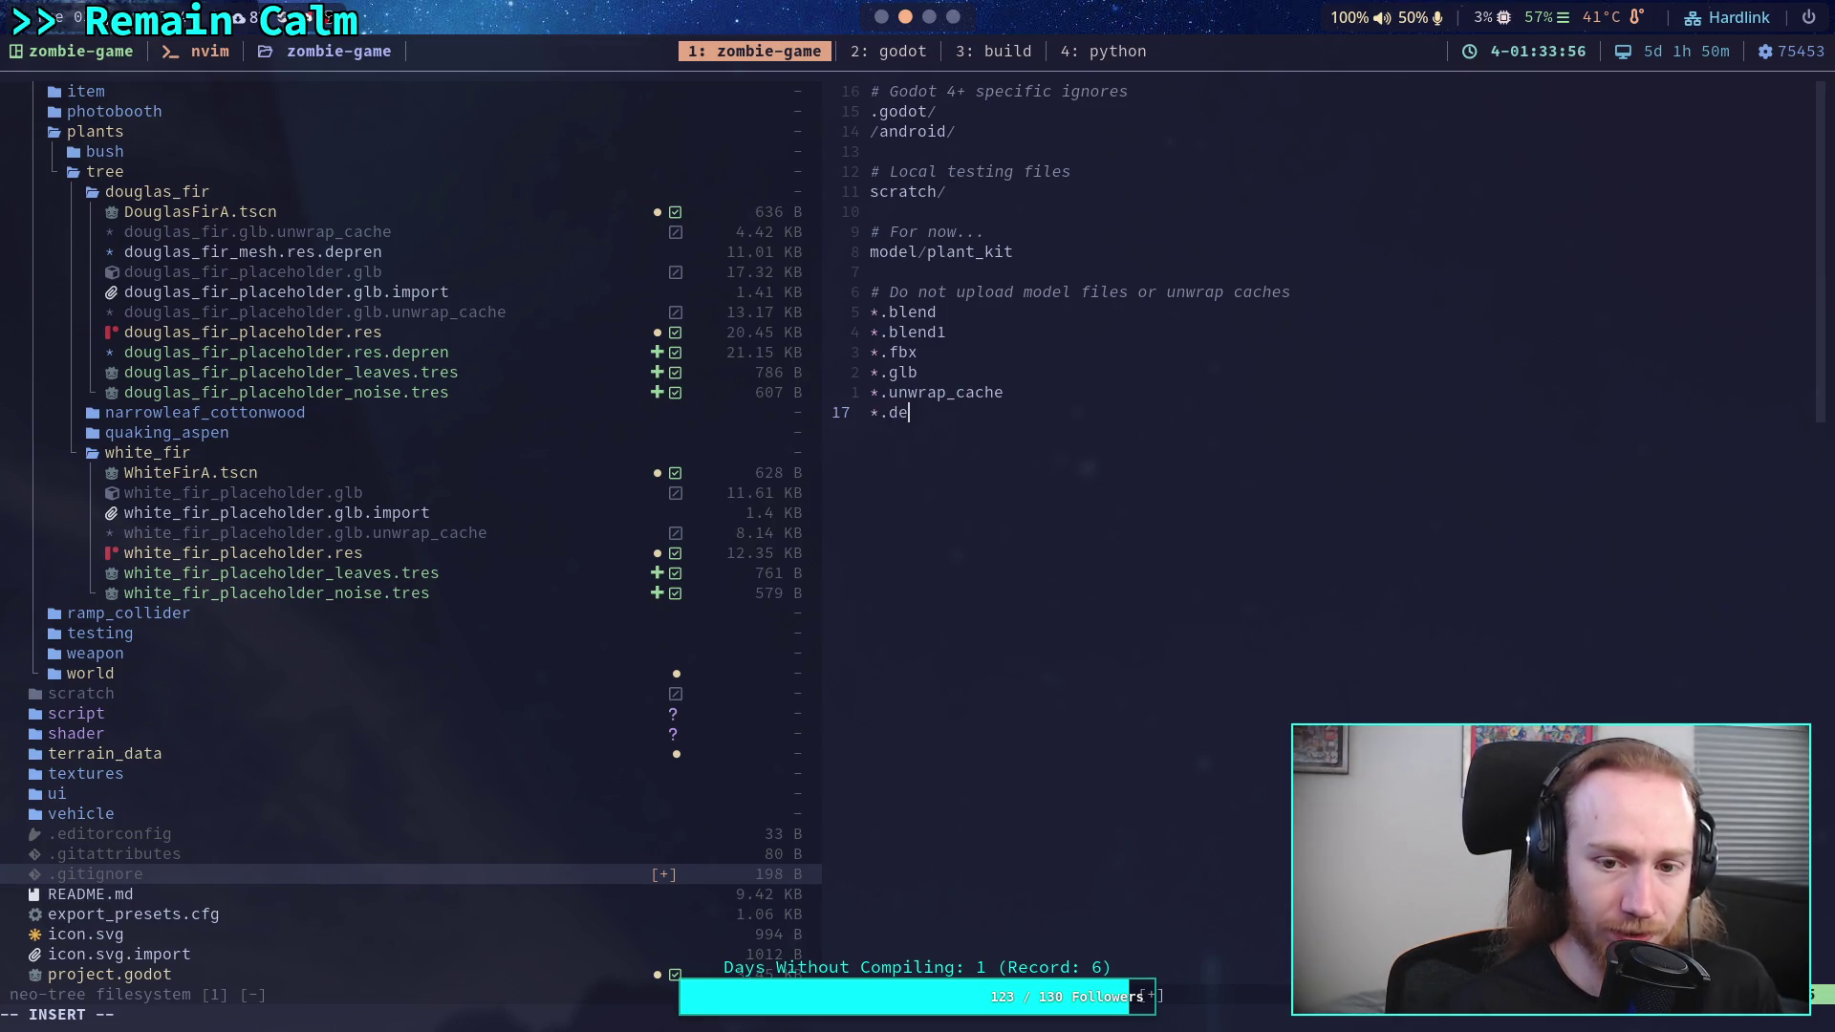
pyautogui.write('pren')
pyautogui.press('Escape')
pyautogui.write(':w')
pyautogui.press('Return')
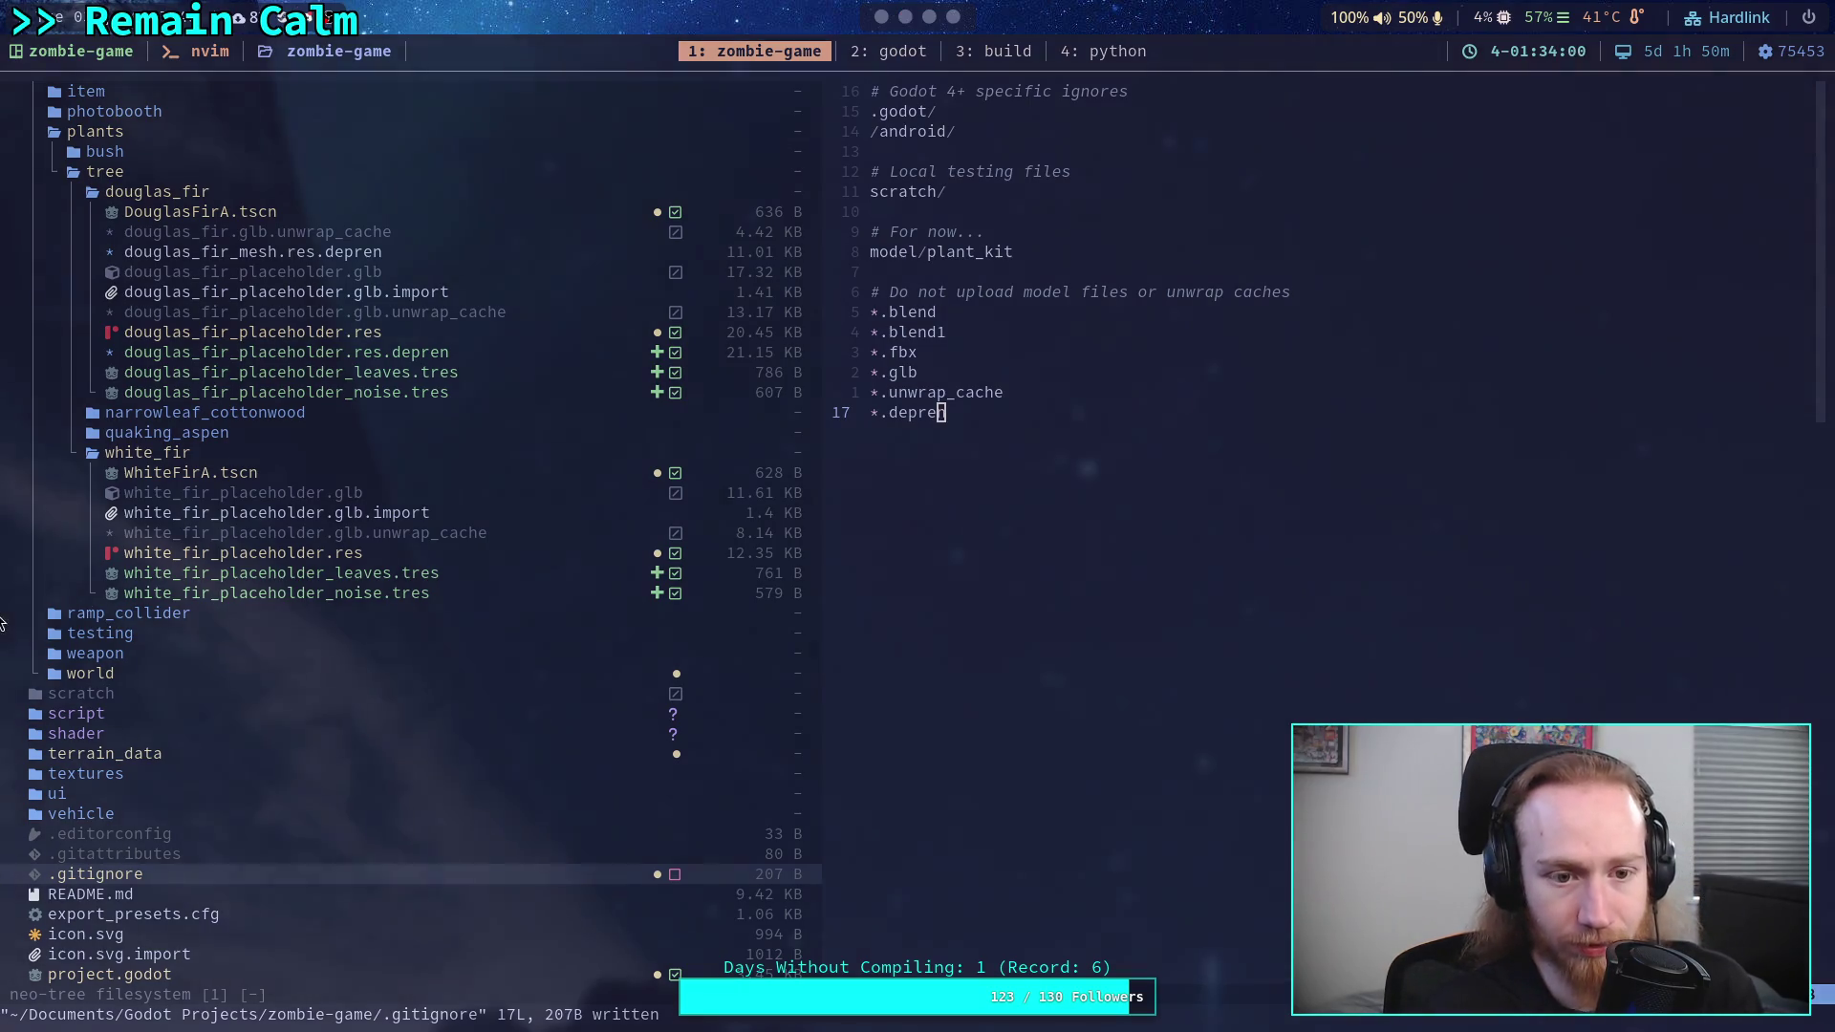
# - Return to the file tree on douglas_fir_mesh.res.depren
pyautogui.click(408, 232)
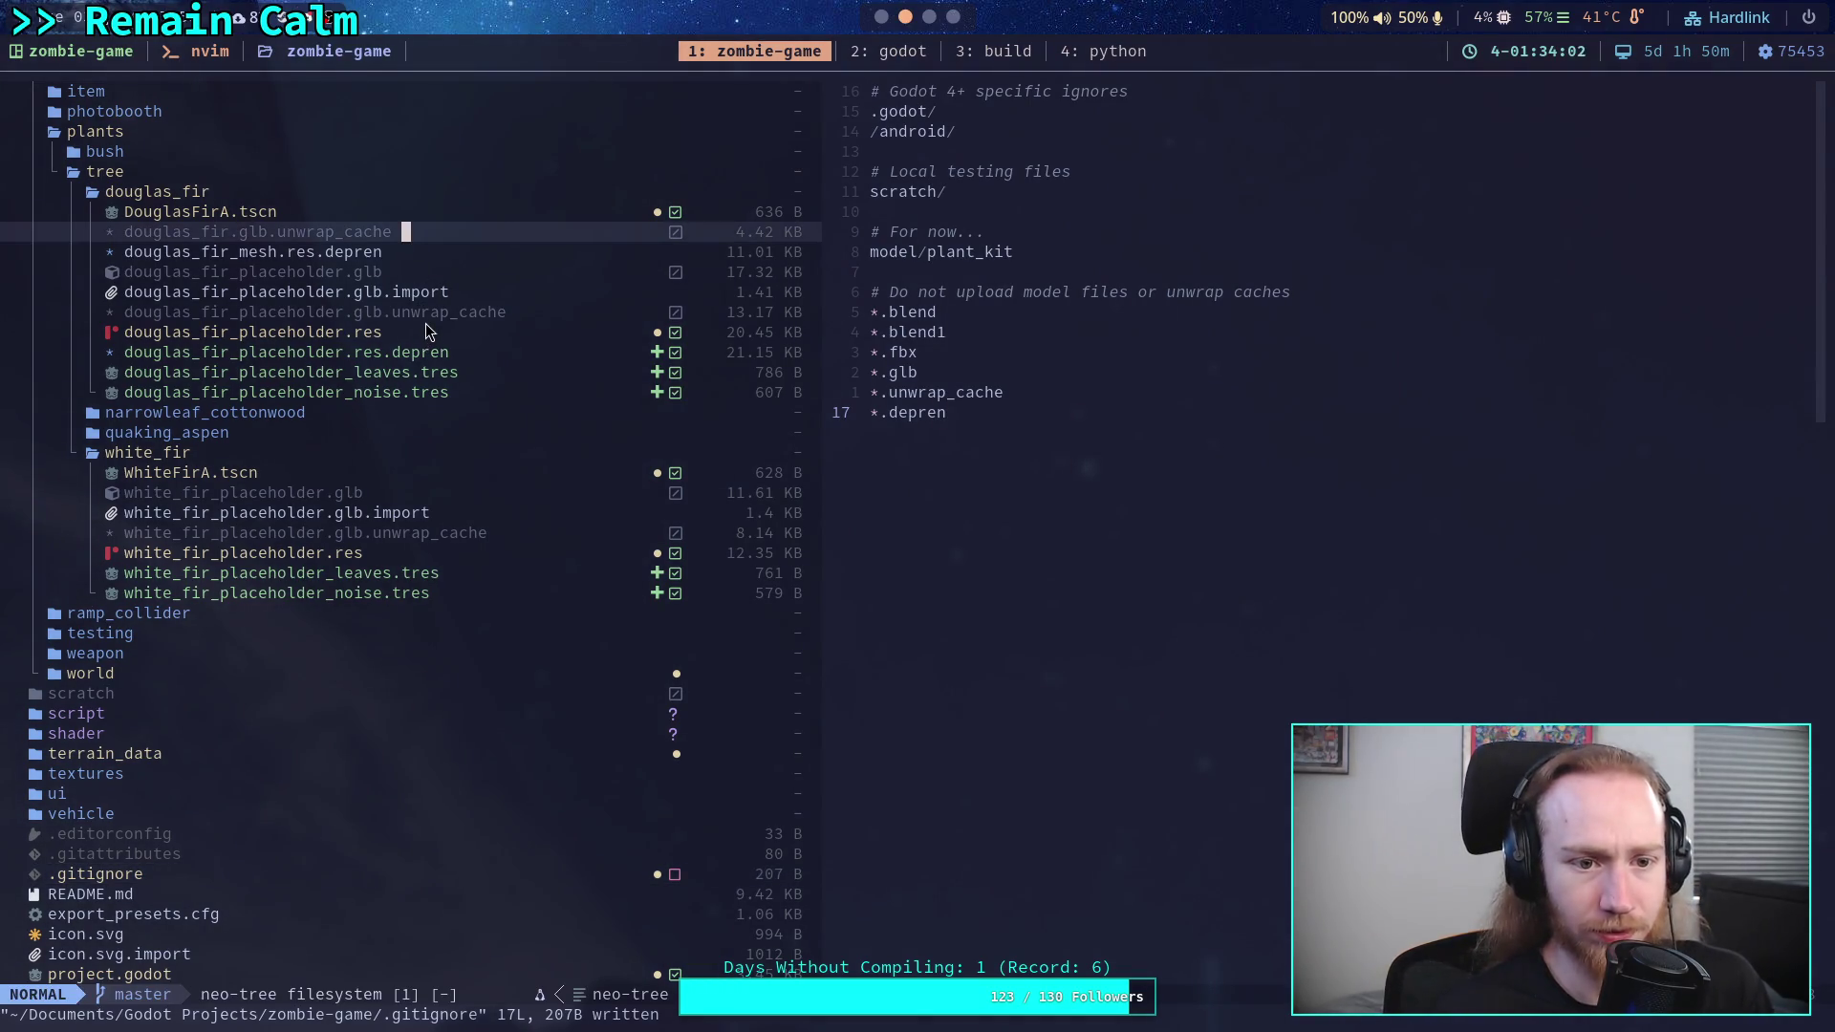
pyautogui.press('j')
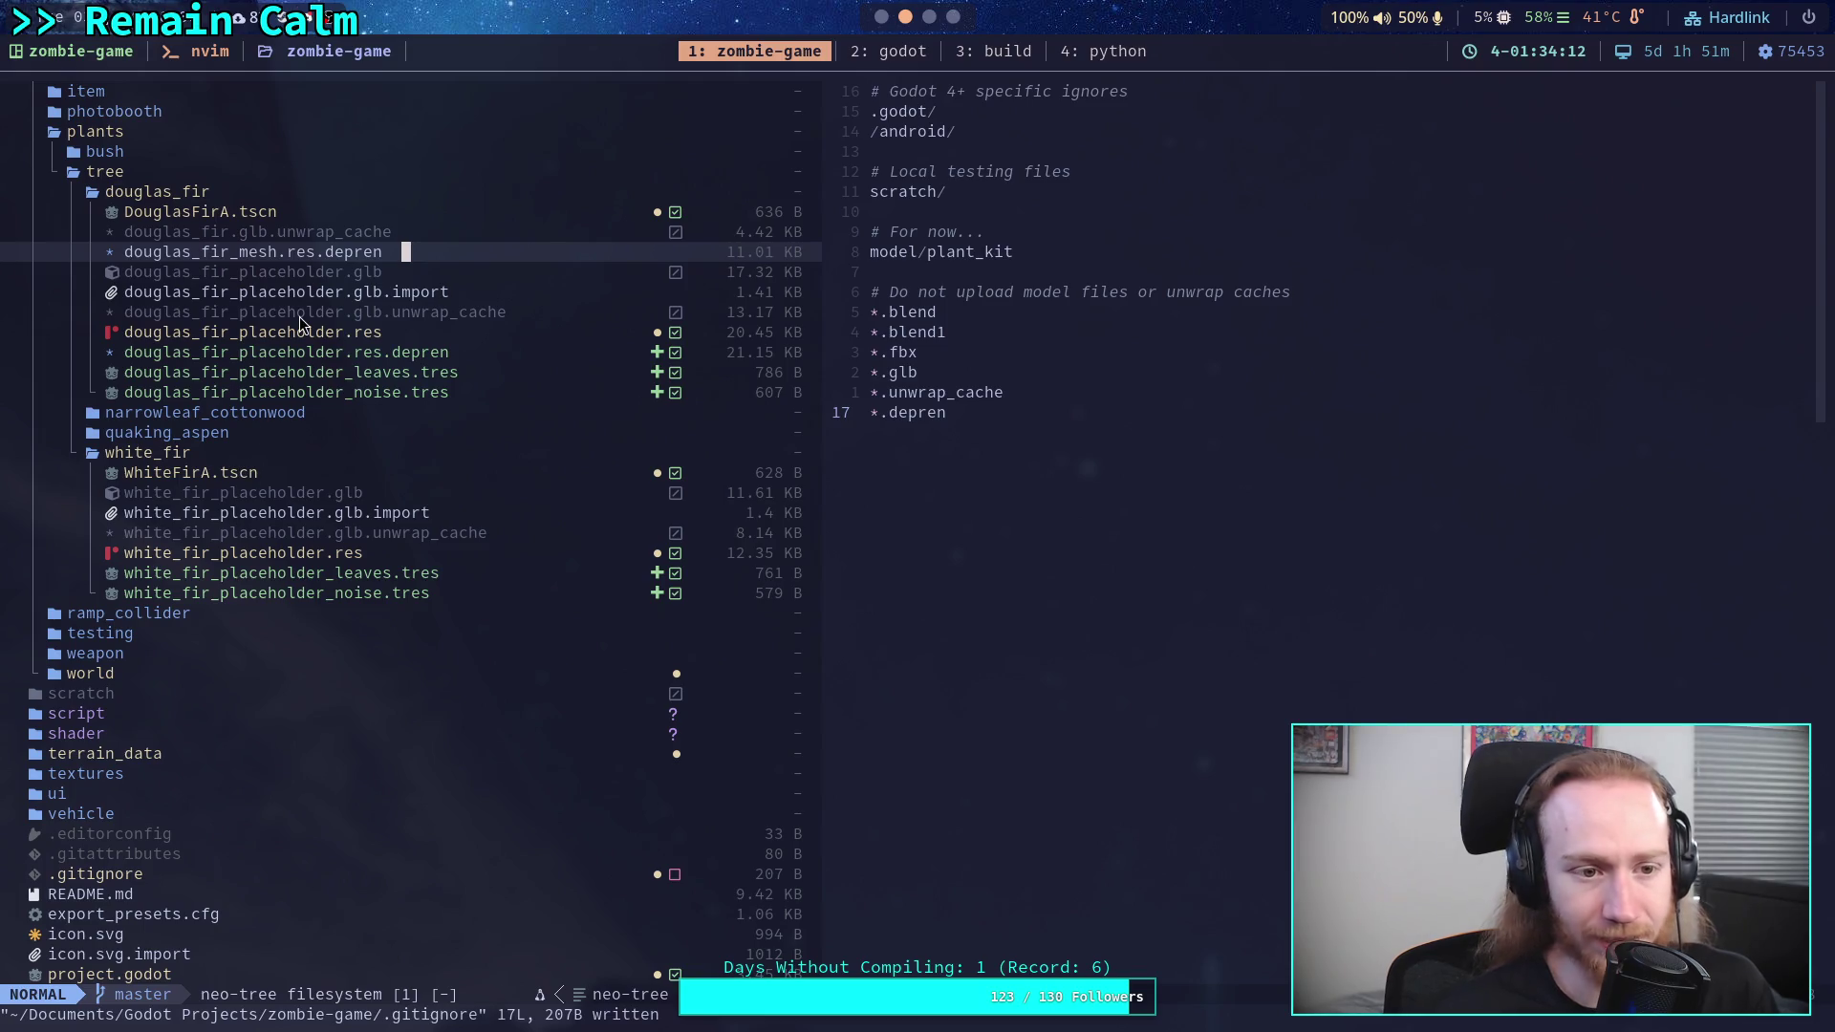
pyautogui.scroll(3, 300, 323)
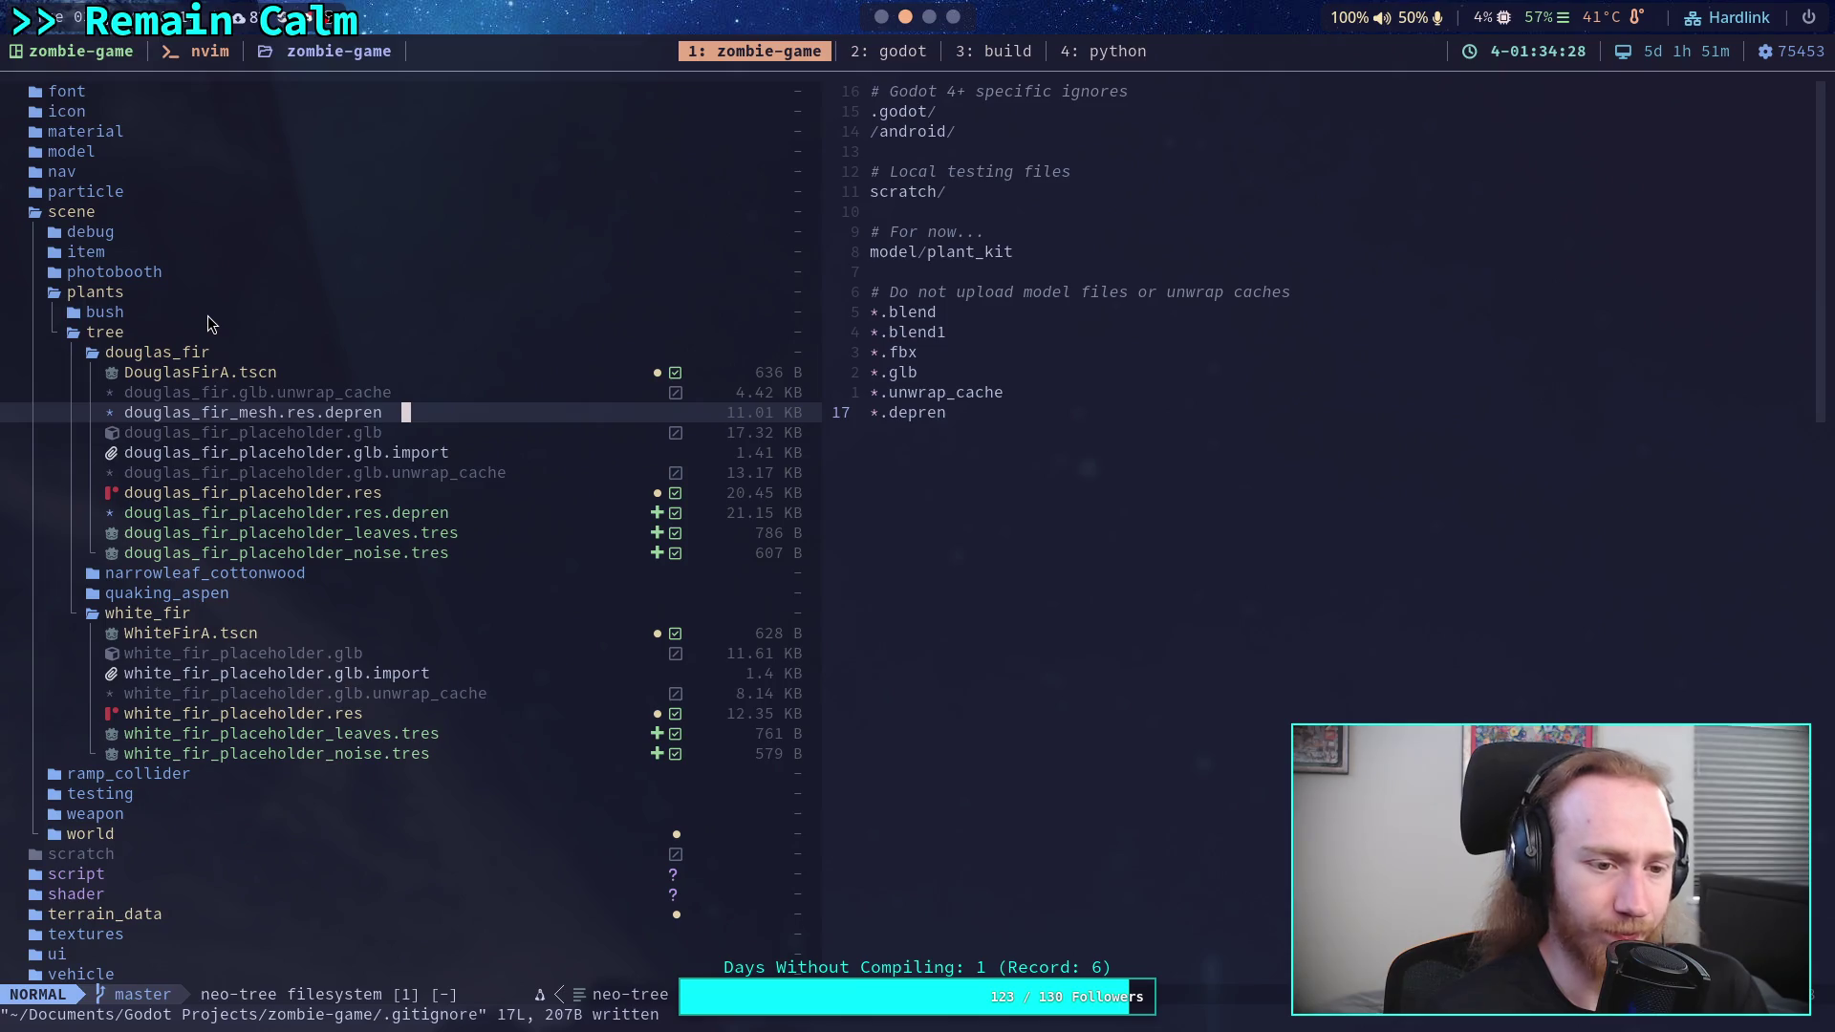
# - Delete douglas_fir_mesh.res.depren and douglas_fir_placeholder.res.depren from the Neovim file tree
pyautogui.write('dy')
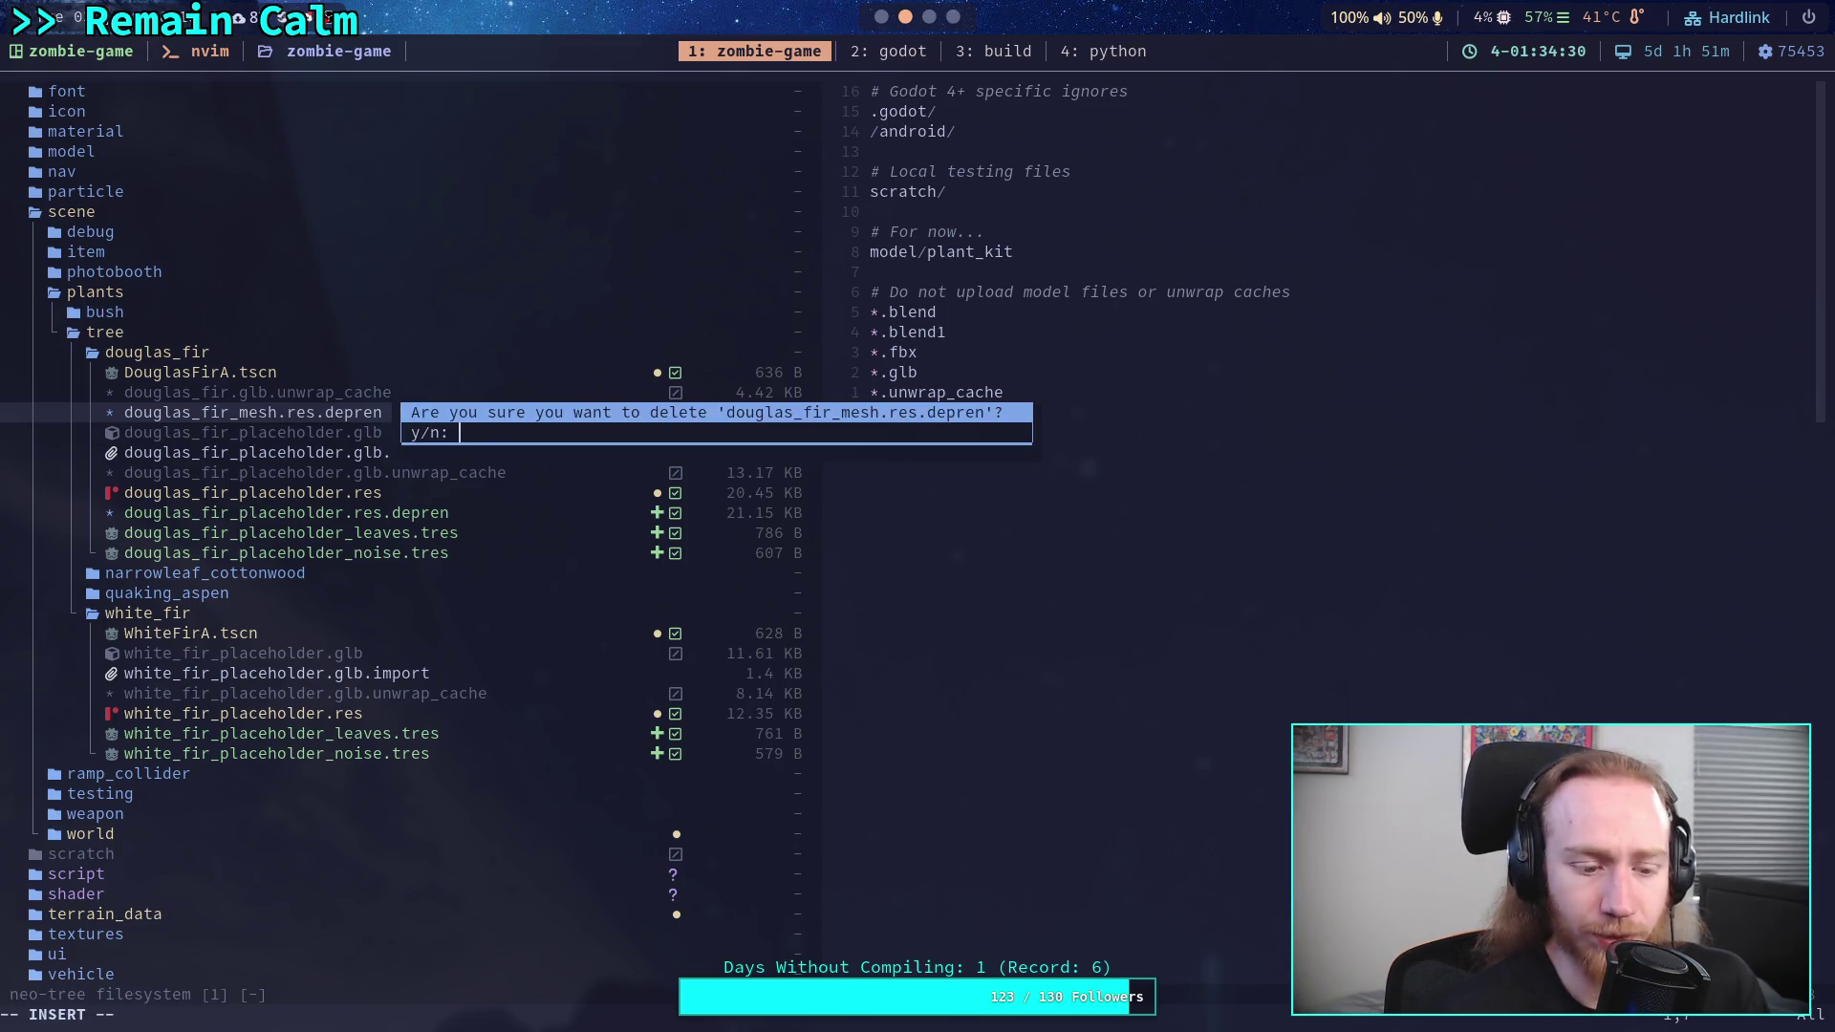
pyautogui.press('Return')
pyautogui.press('j')
pyautogui.press('j')
pyautogui.press('j')
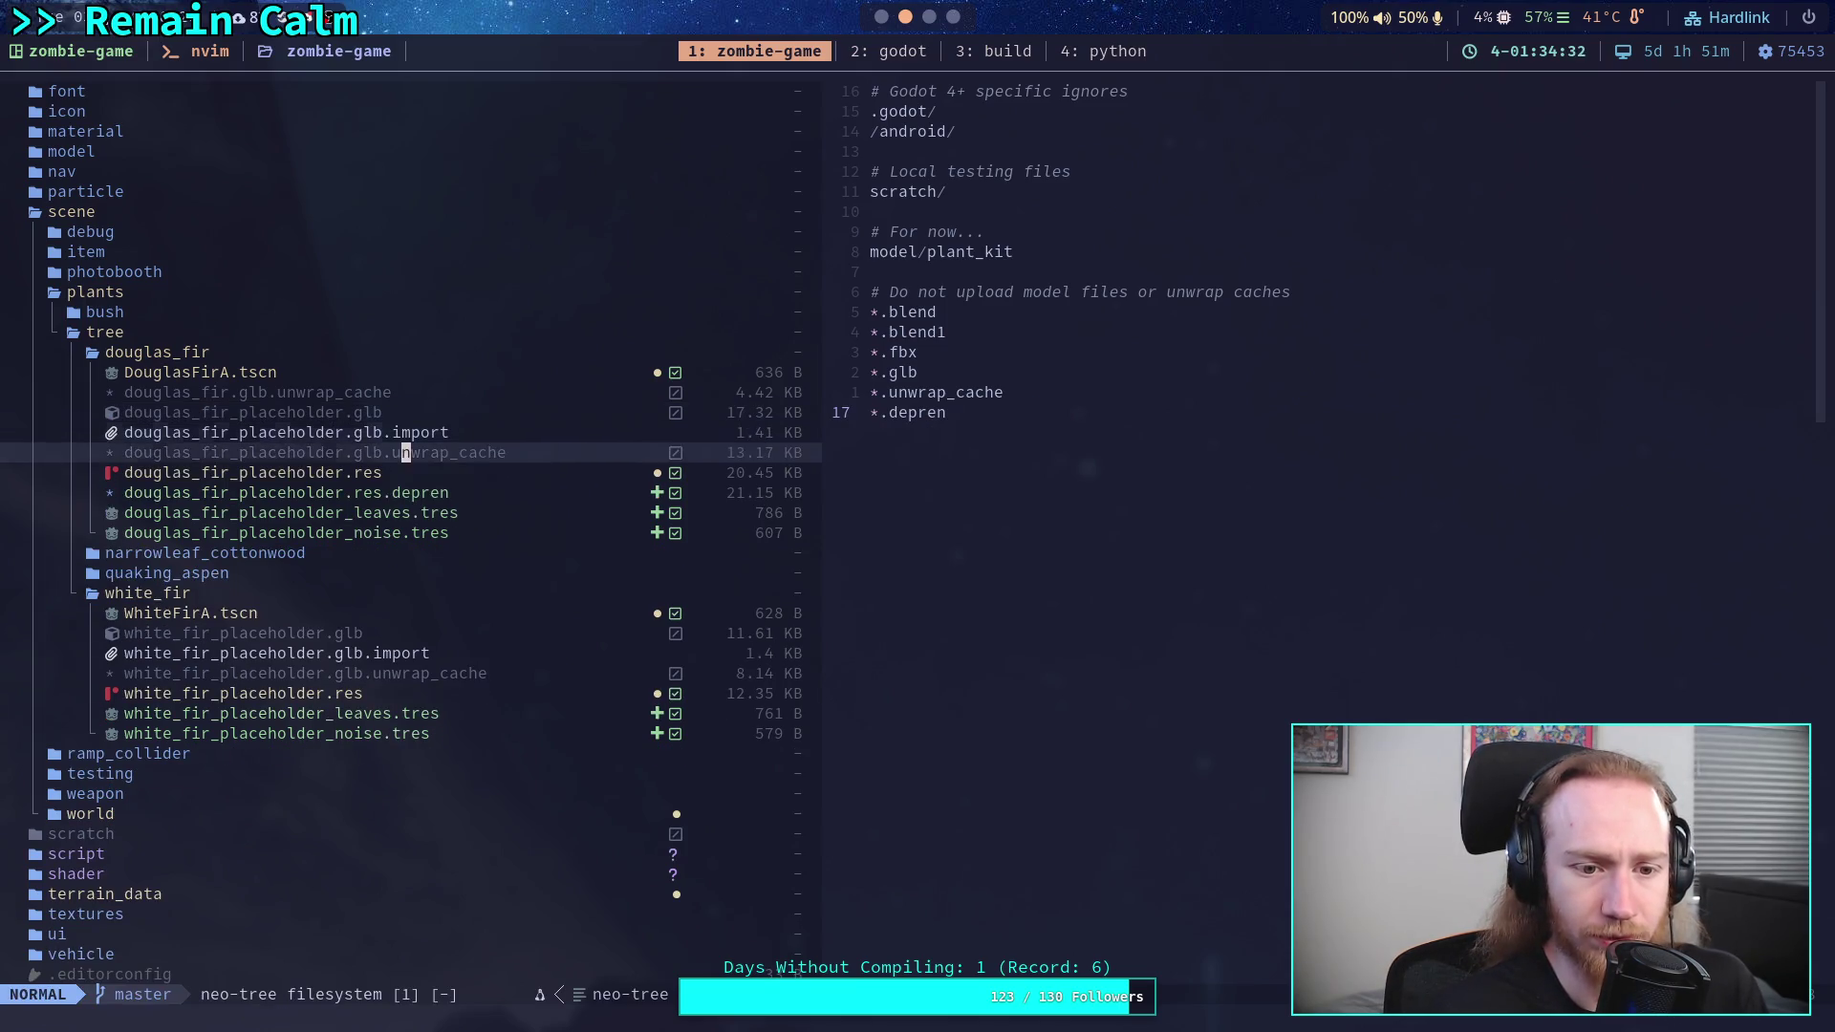
pyautogui.write('dy')
pyautogui.press('Return')
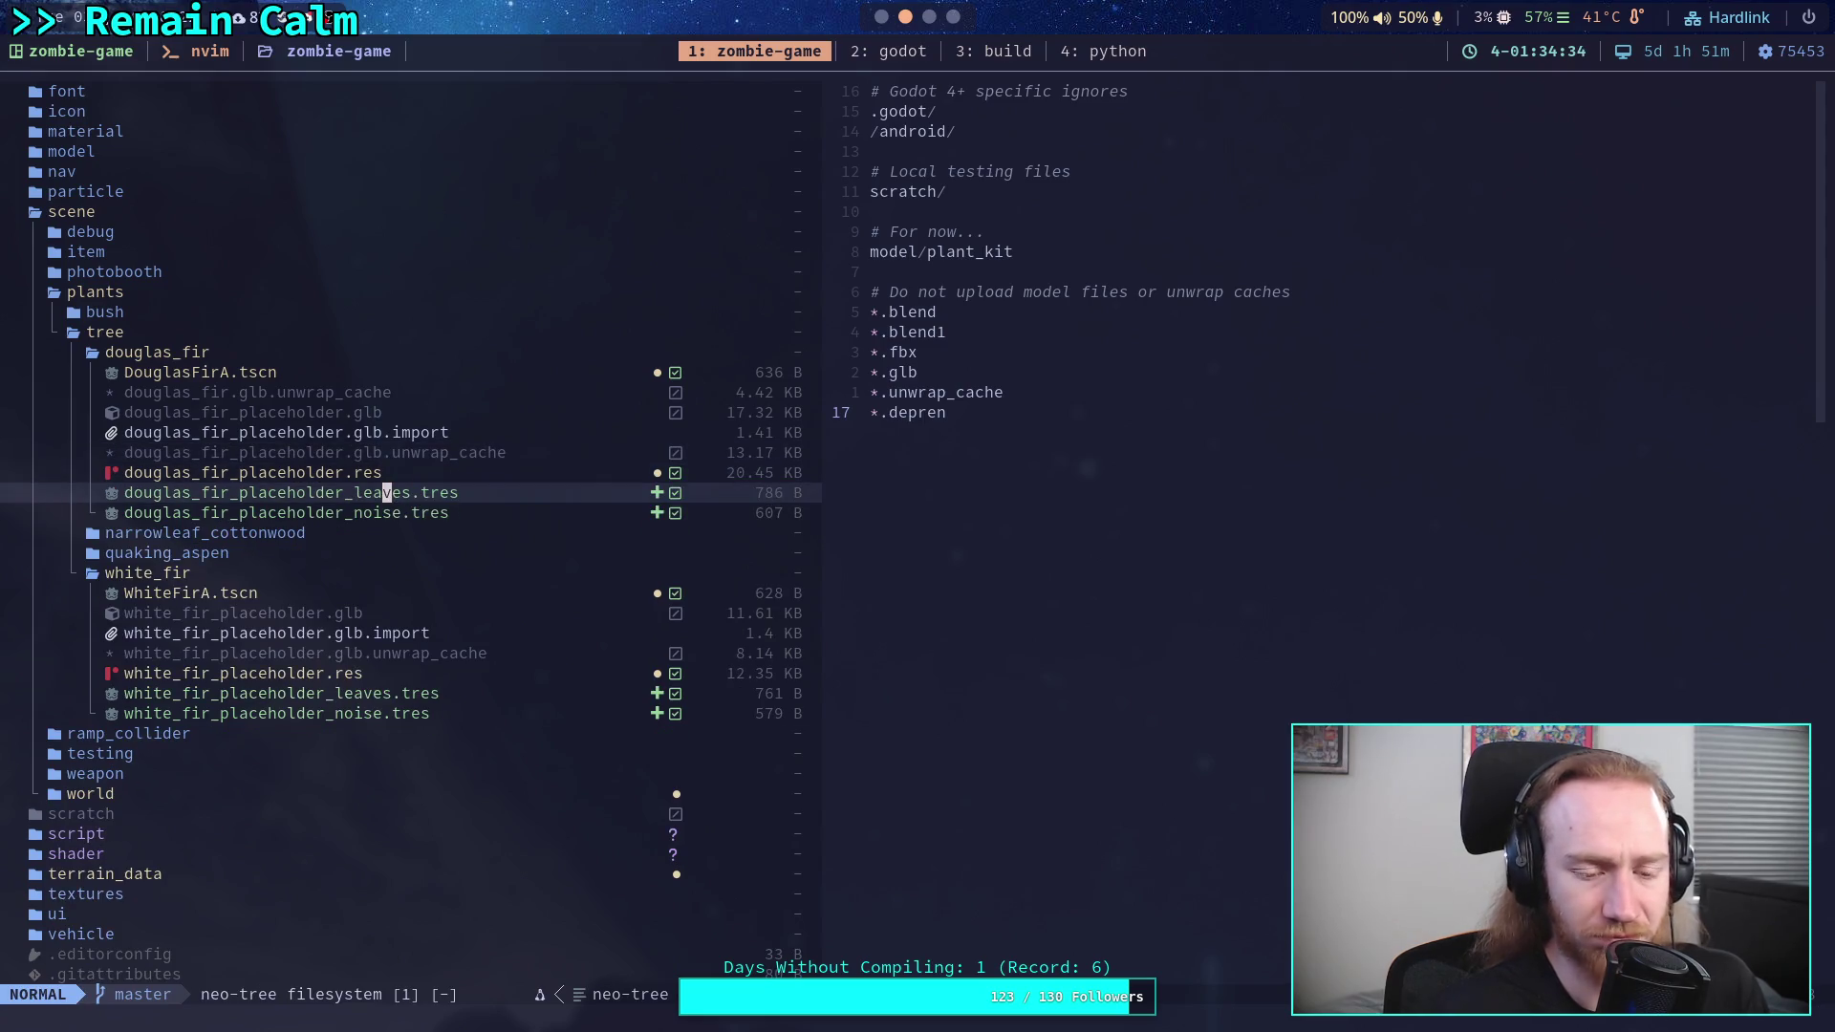
# - Expand and collapse the quaking_aspen and narrowleaf_cottonwood folders to check their files
pyautogui.press('j')
pyautogui.press('j')
pyautogui.press('j')
pyautogui.press('k')
pyautogui.press('Return')
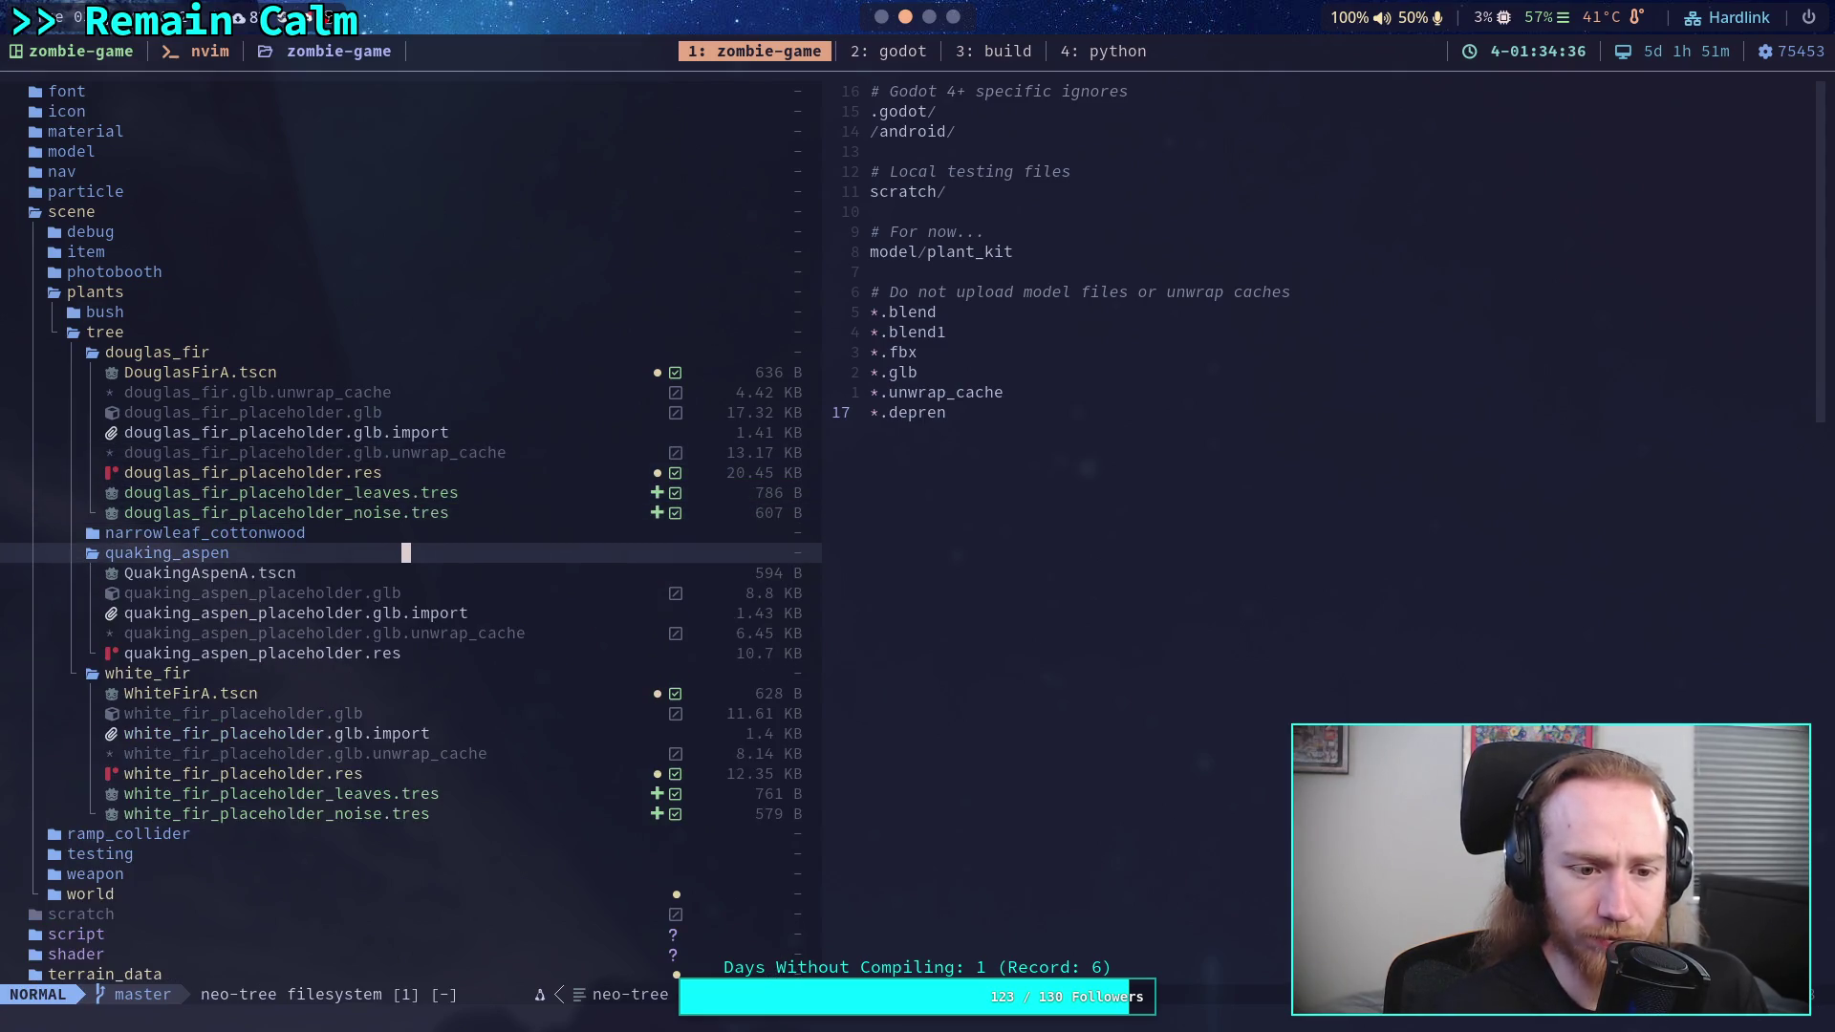
pyautogui.press('k')
pyautogui.press('Return')
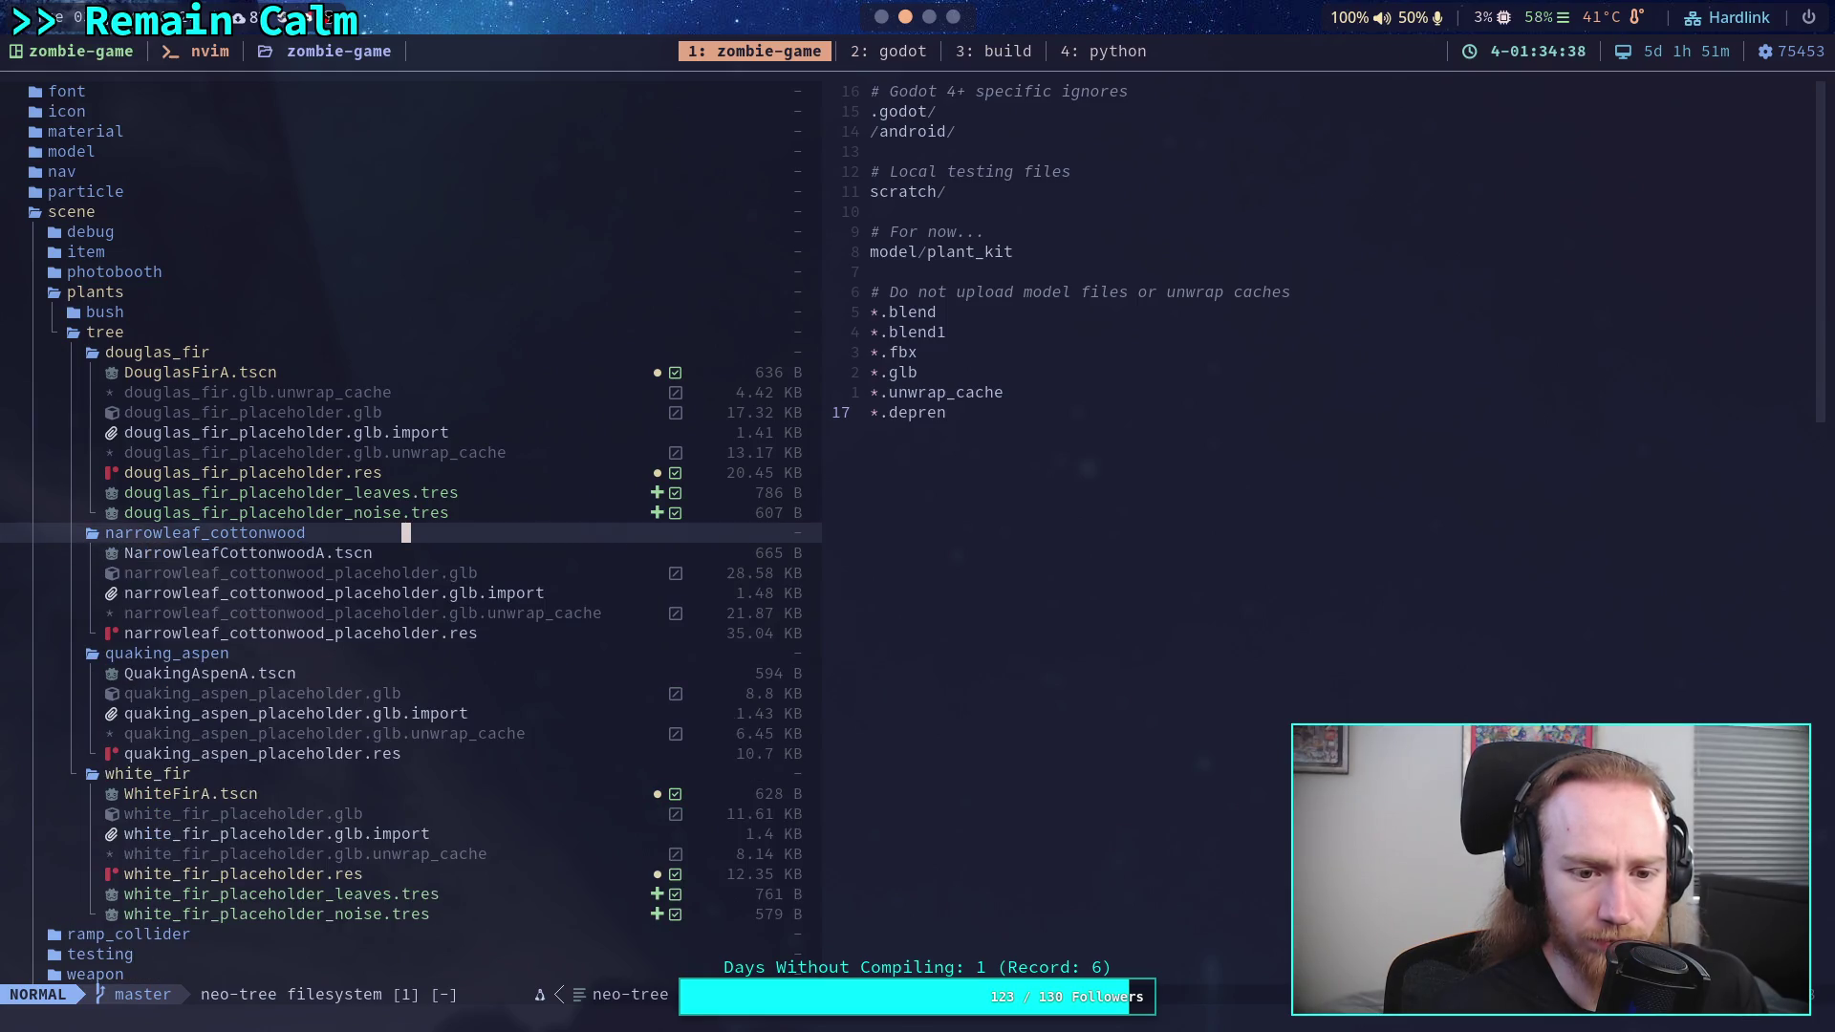
pyautogui.press('Return')
pyautogui.press('j')
pyautogui.press('Return')
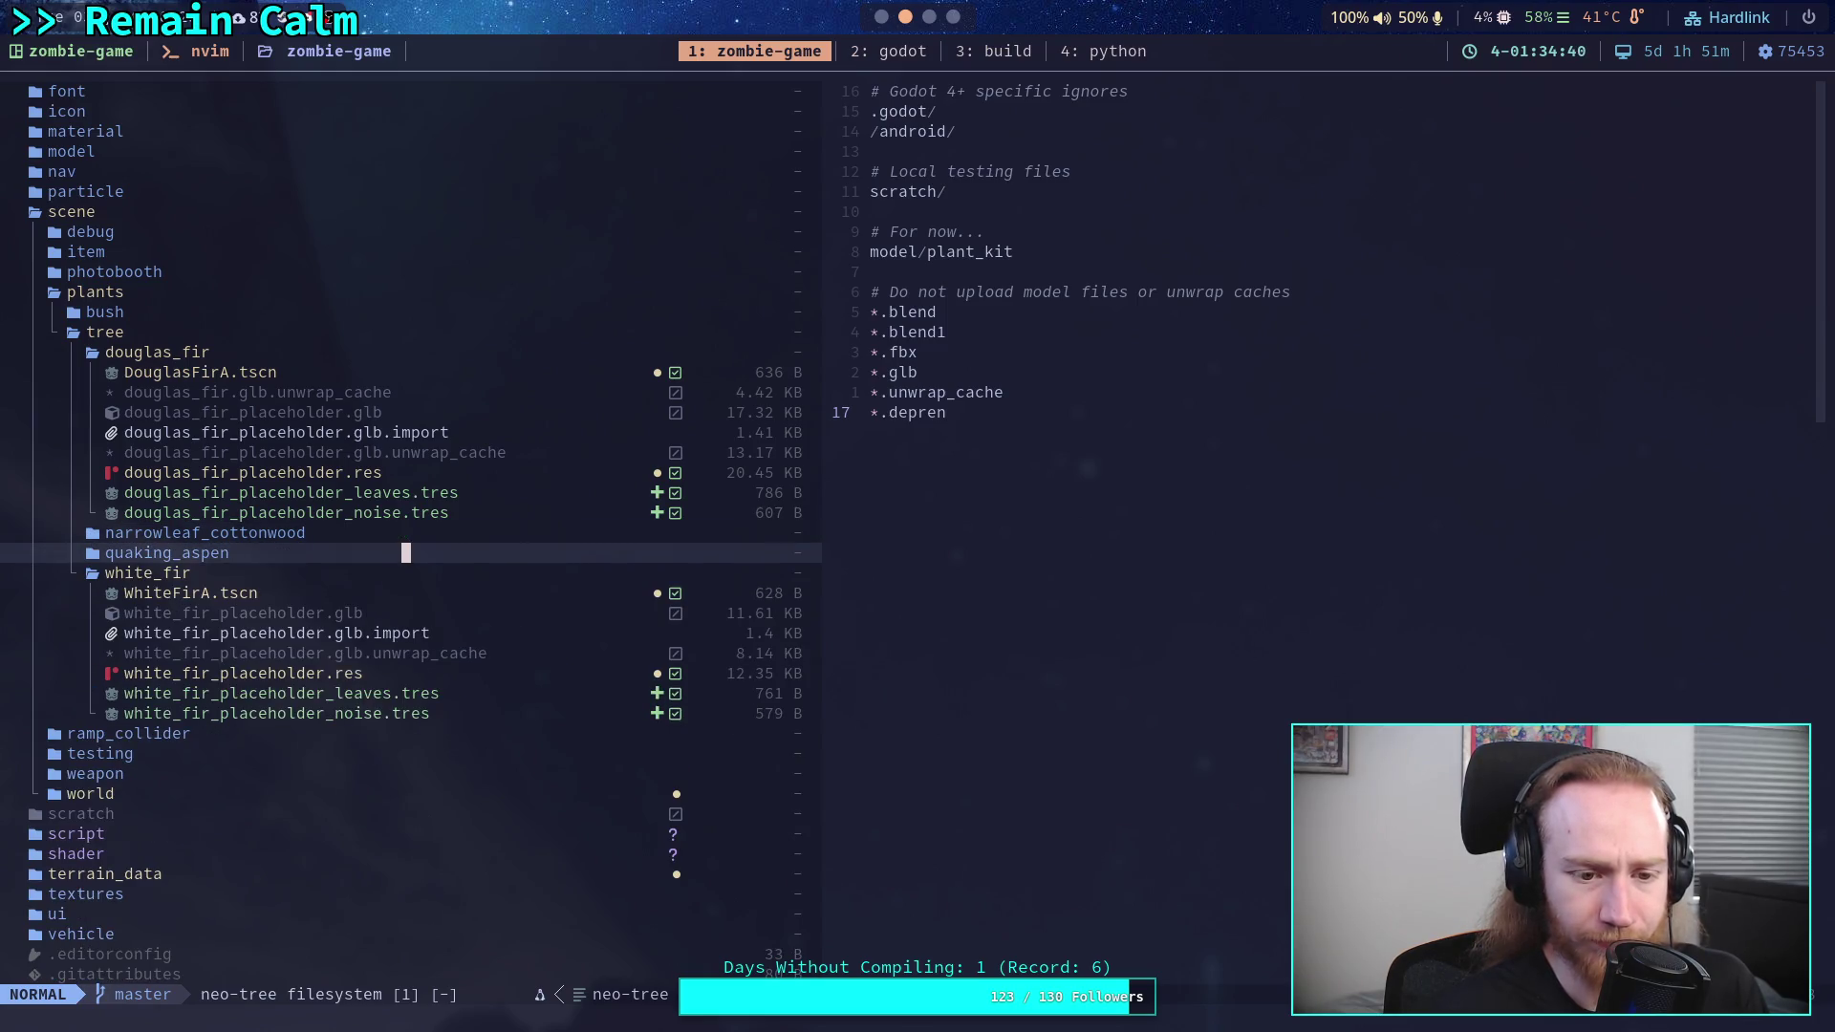
pyautogui.press('j')
pyautogui.press('j')
pyautogui.press('j')
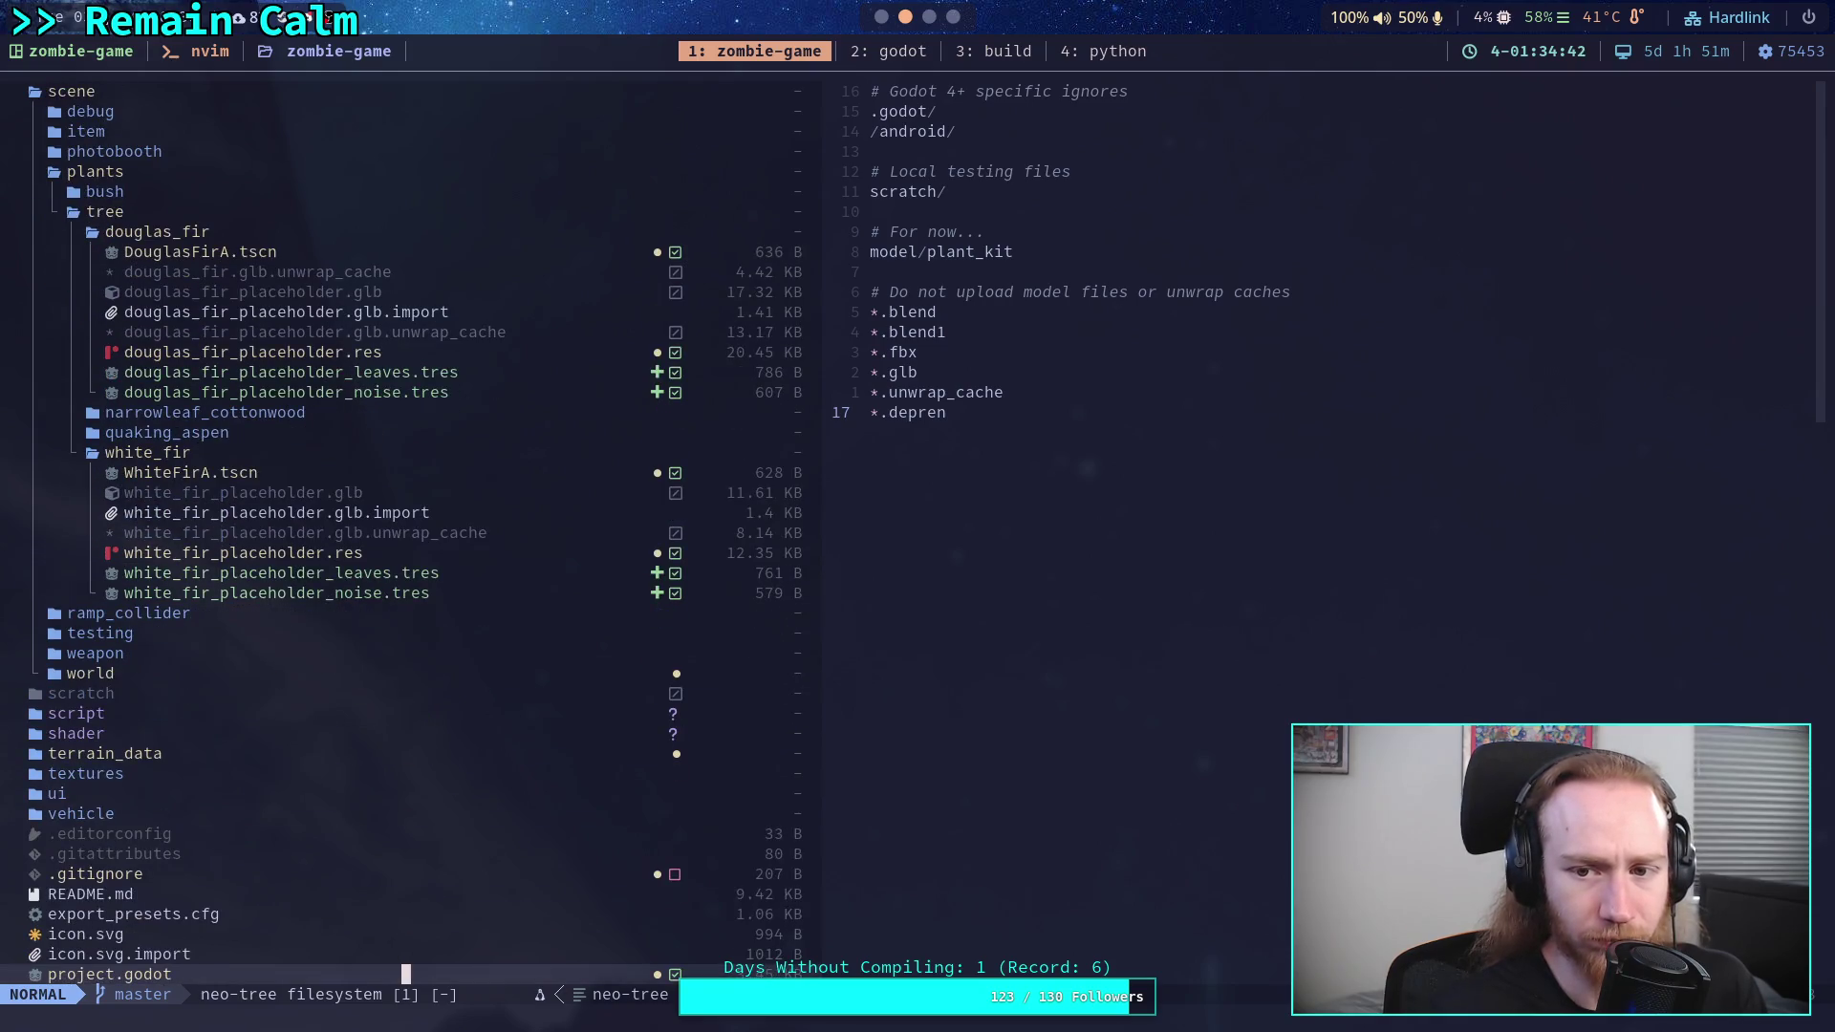
pyautogui.press('k')
pyautogui.press('k')
pyautogui.press('k')
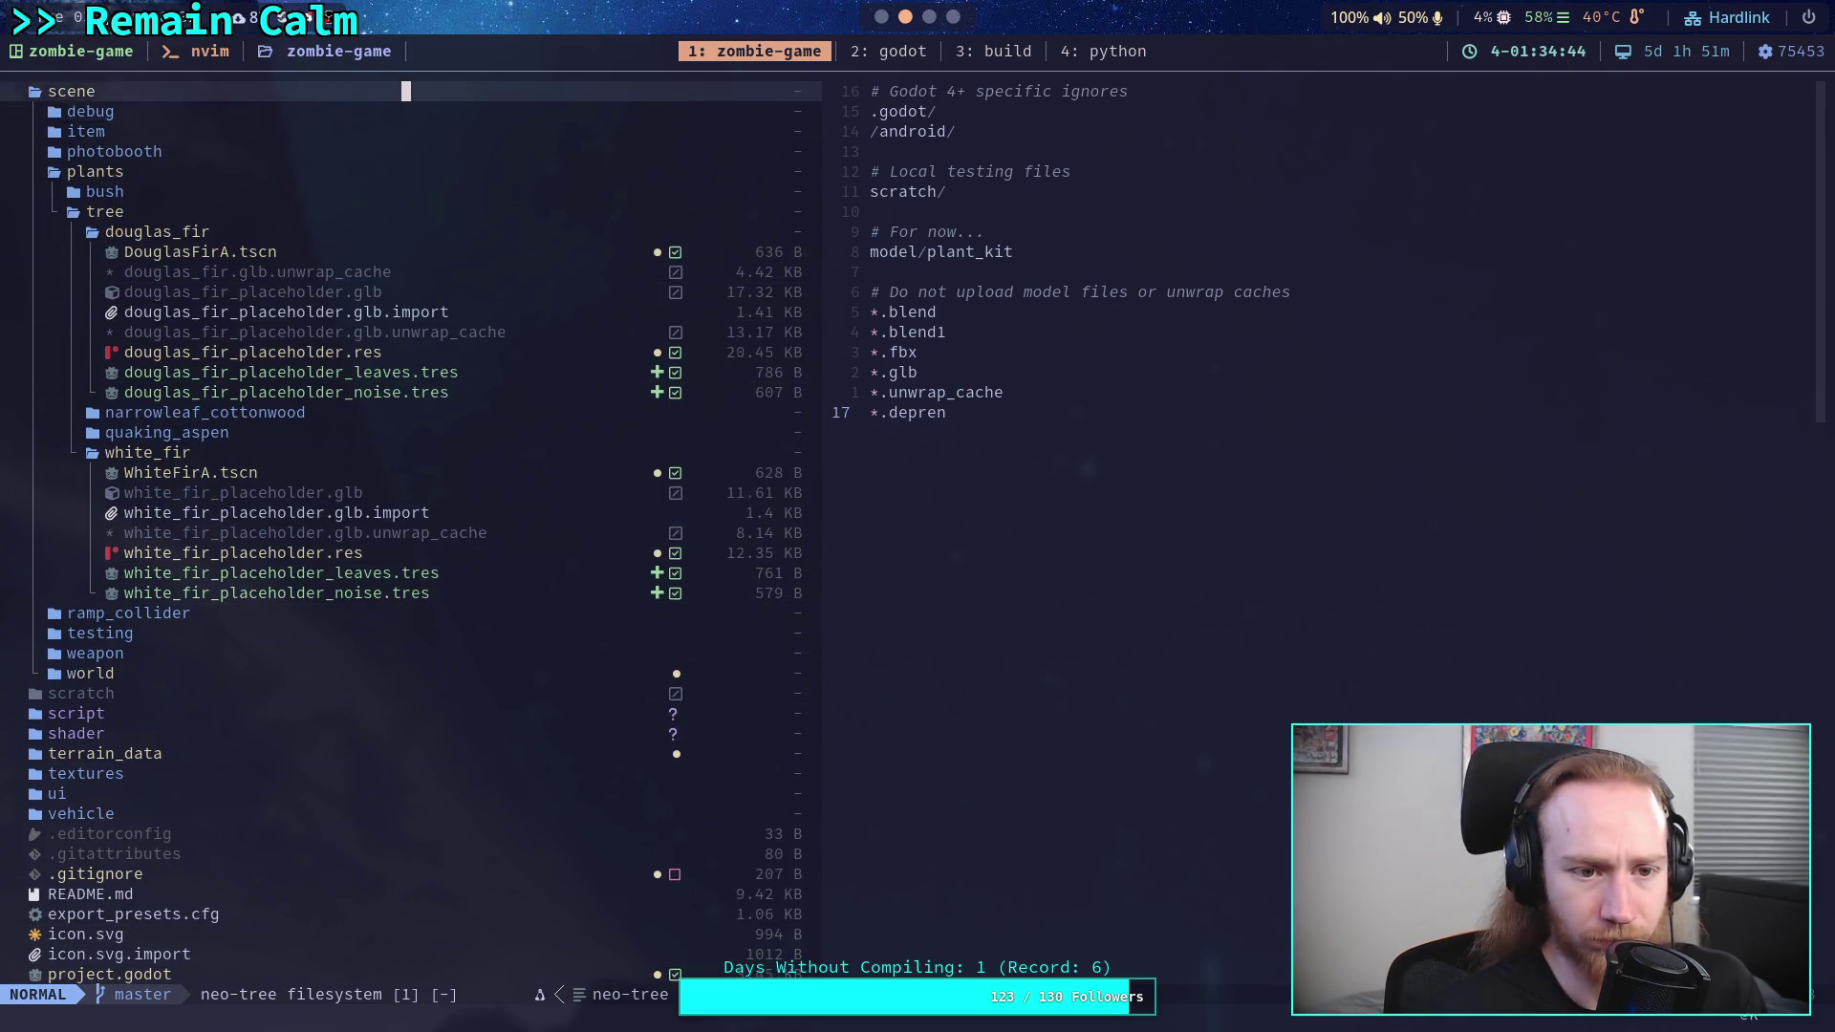
# - In Godot, hide the Terrain3D panel and place the cursor on empty script line 548
pyautogui.press('super+2')
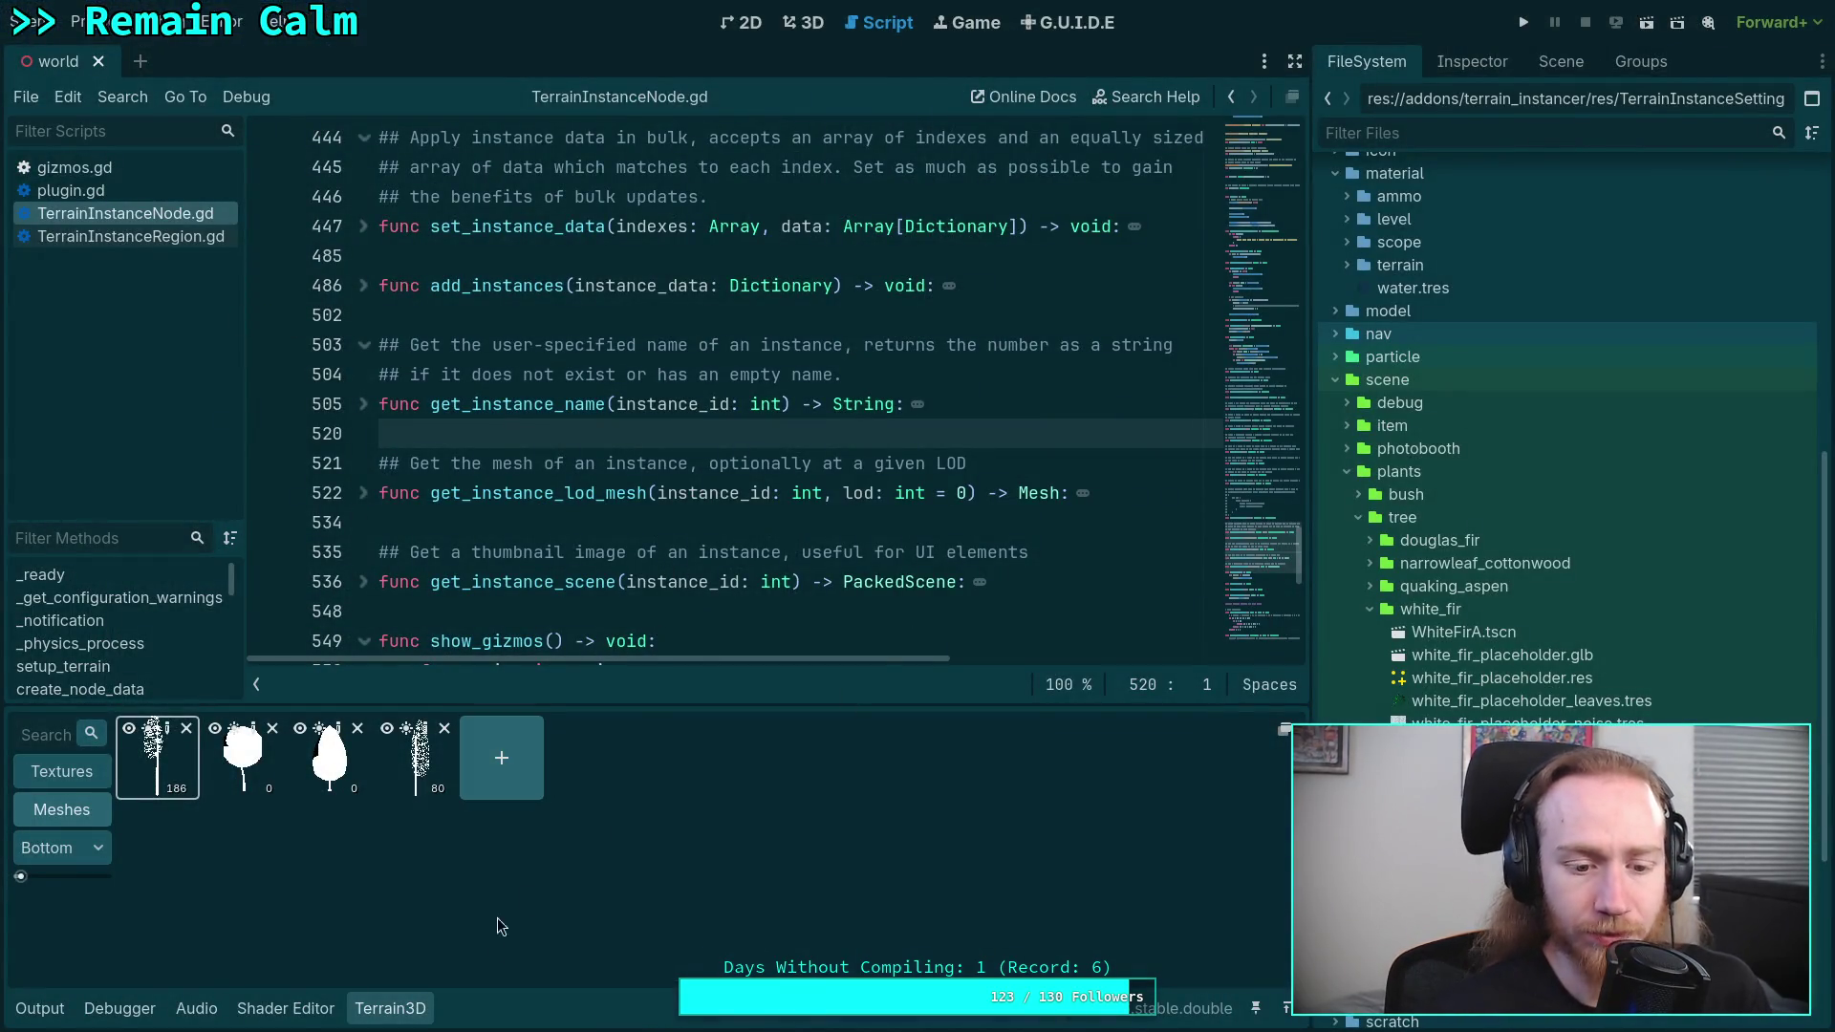
pyautogui.click(411, 1015)
pyautogui.click(716, 611)
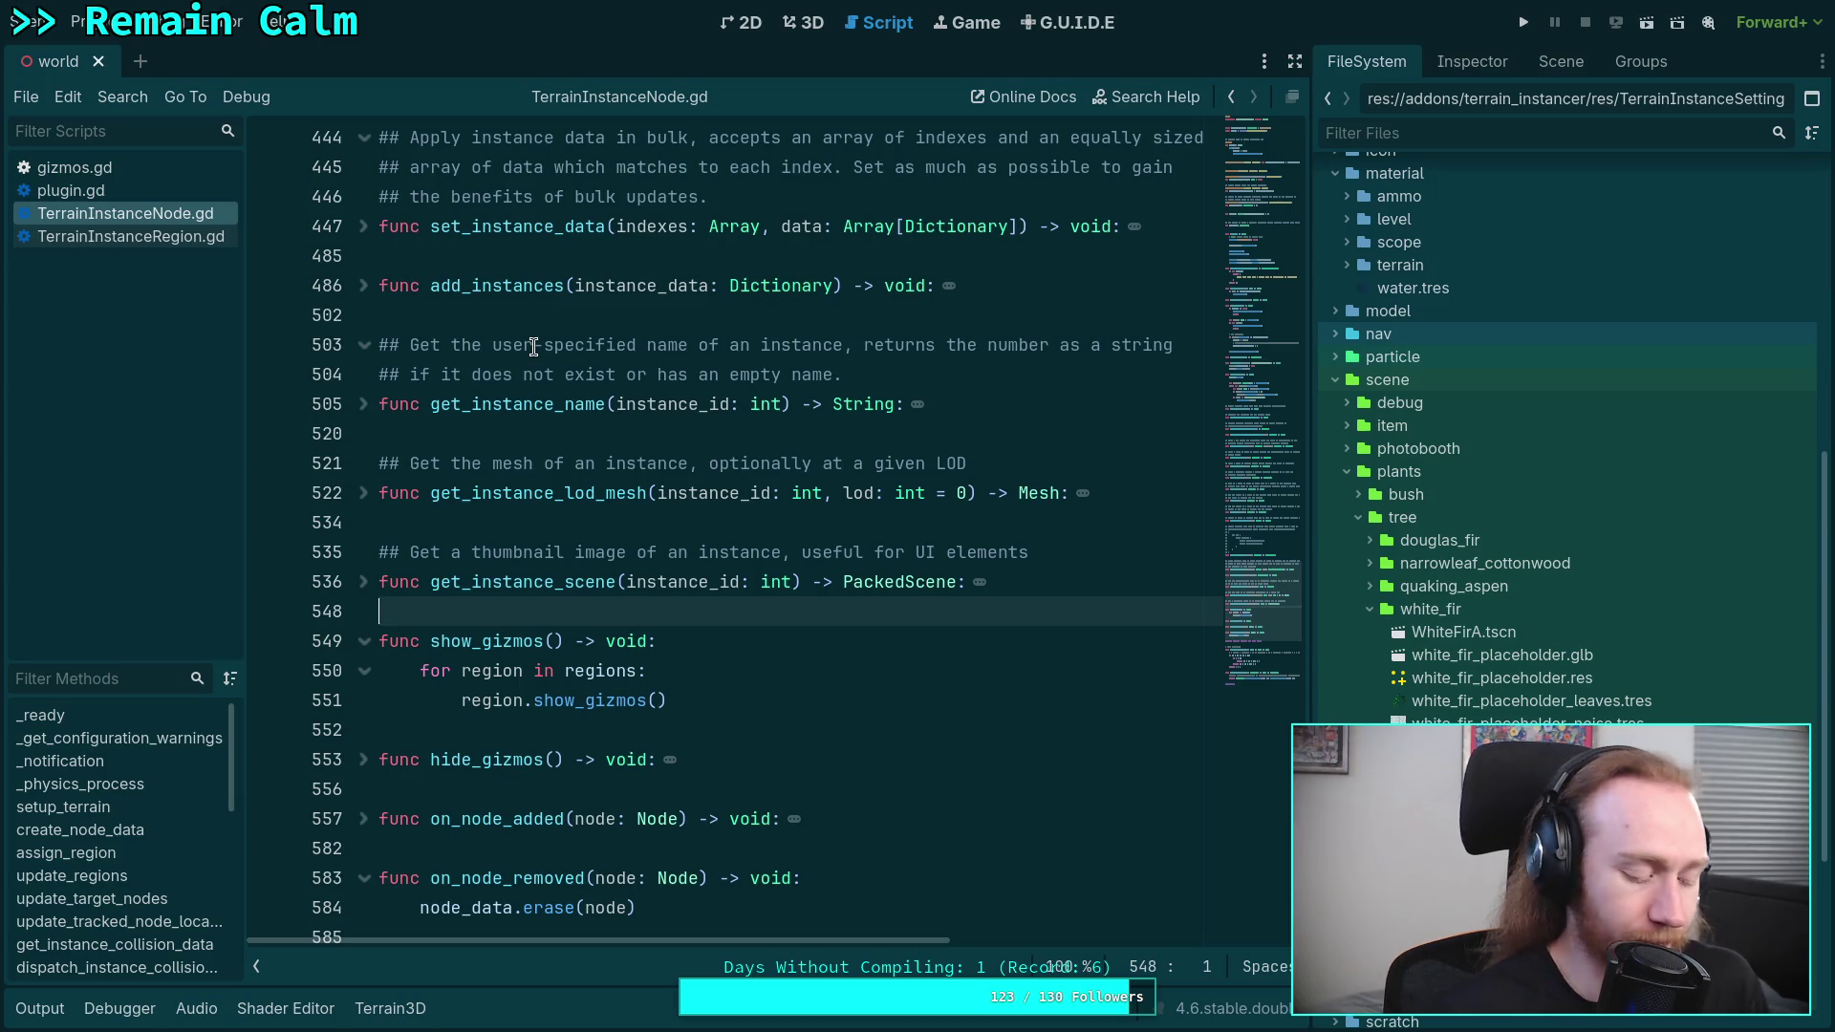
# - Quit Neovim with :q in the terminal to get back to the bash prompt
pyautogui.hotkey('alt', 'Tab')
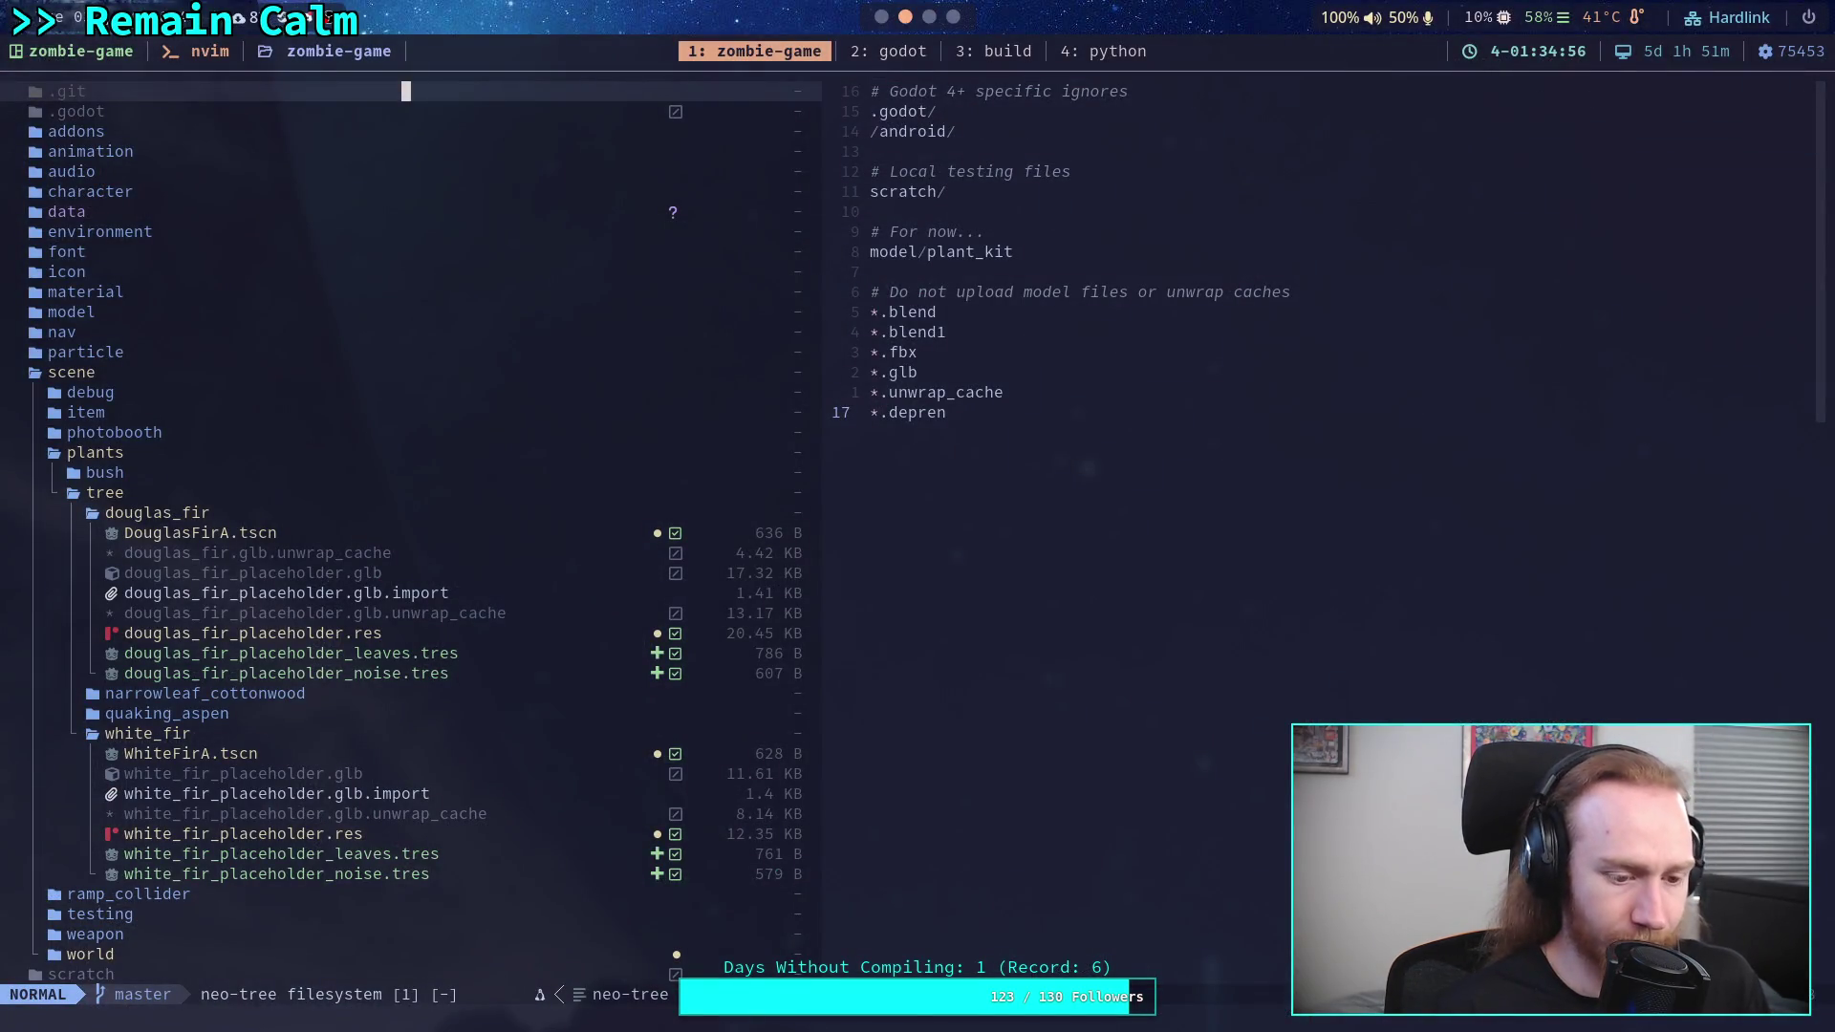
pyautogui.write(':q')
pyautogui.press('Return')
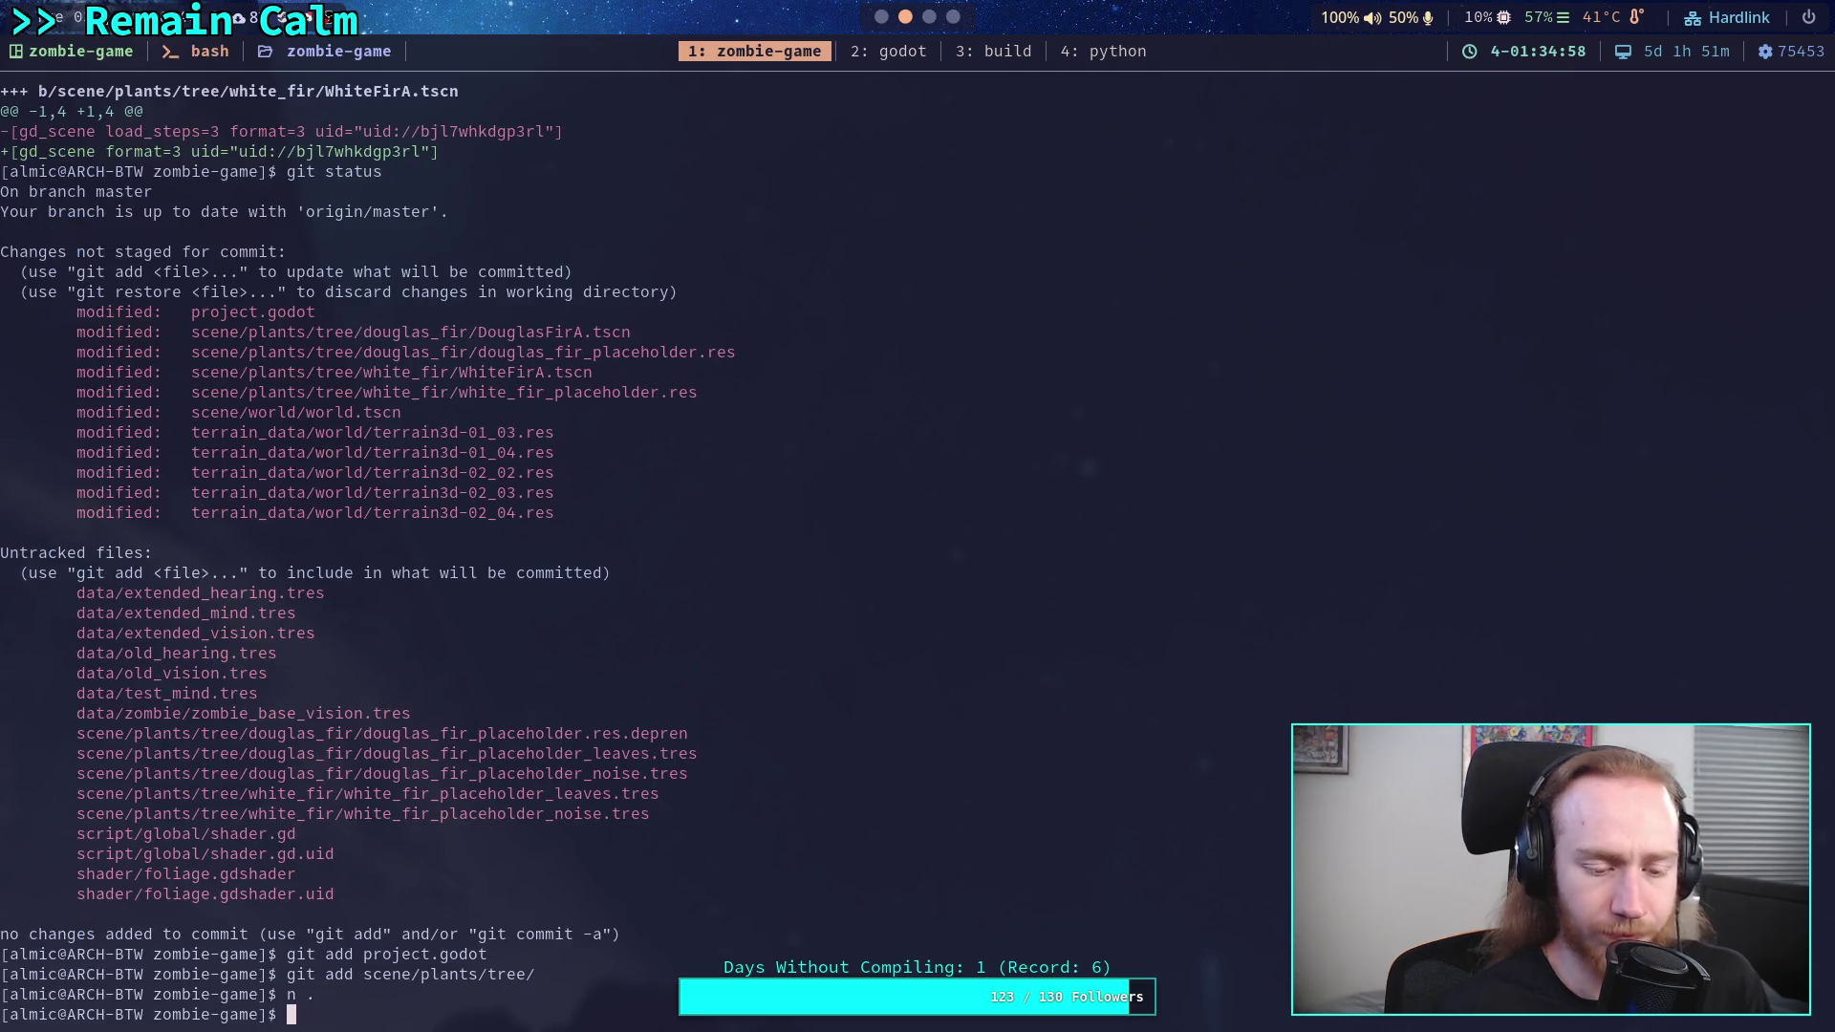
# - Check git status, unstage all *.depren files, and check the status again
pyautogui.write('git status')
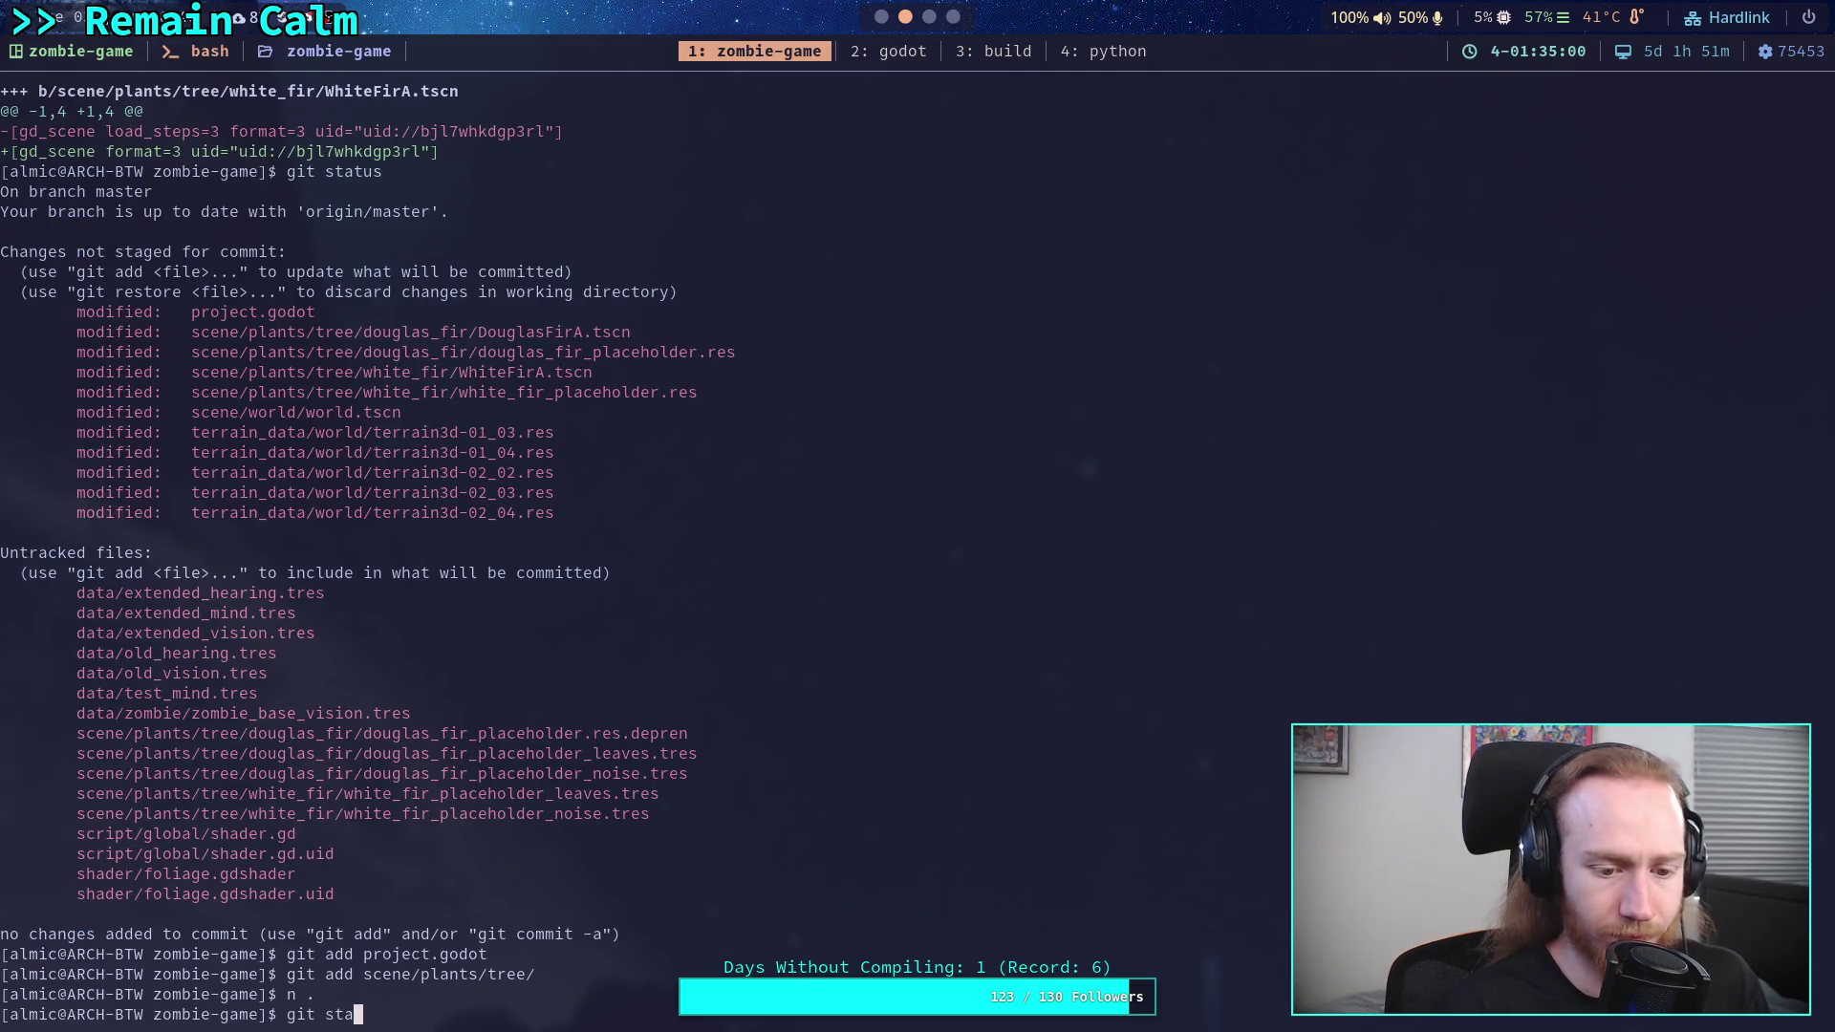
pyautogui.press('Return')
pyautogui.write('git restore')
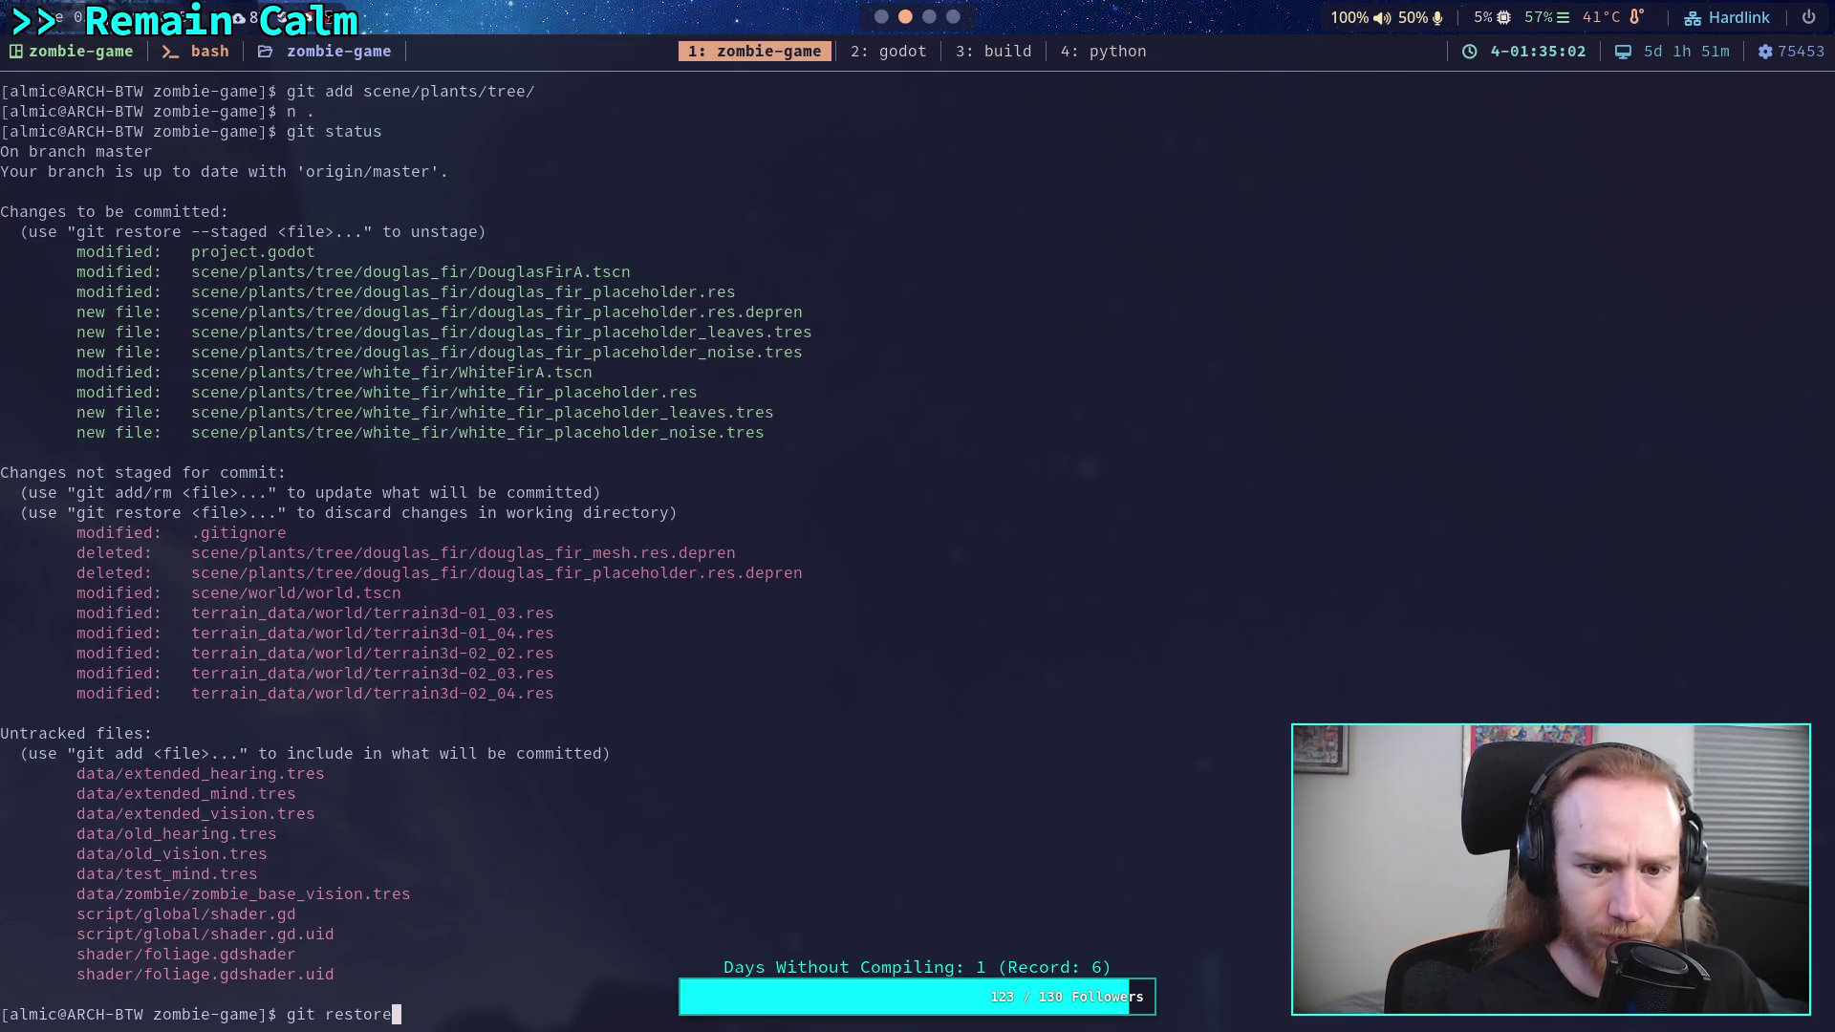
pyautogui.write(' --staged ')
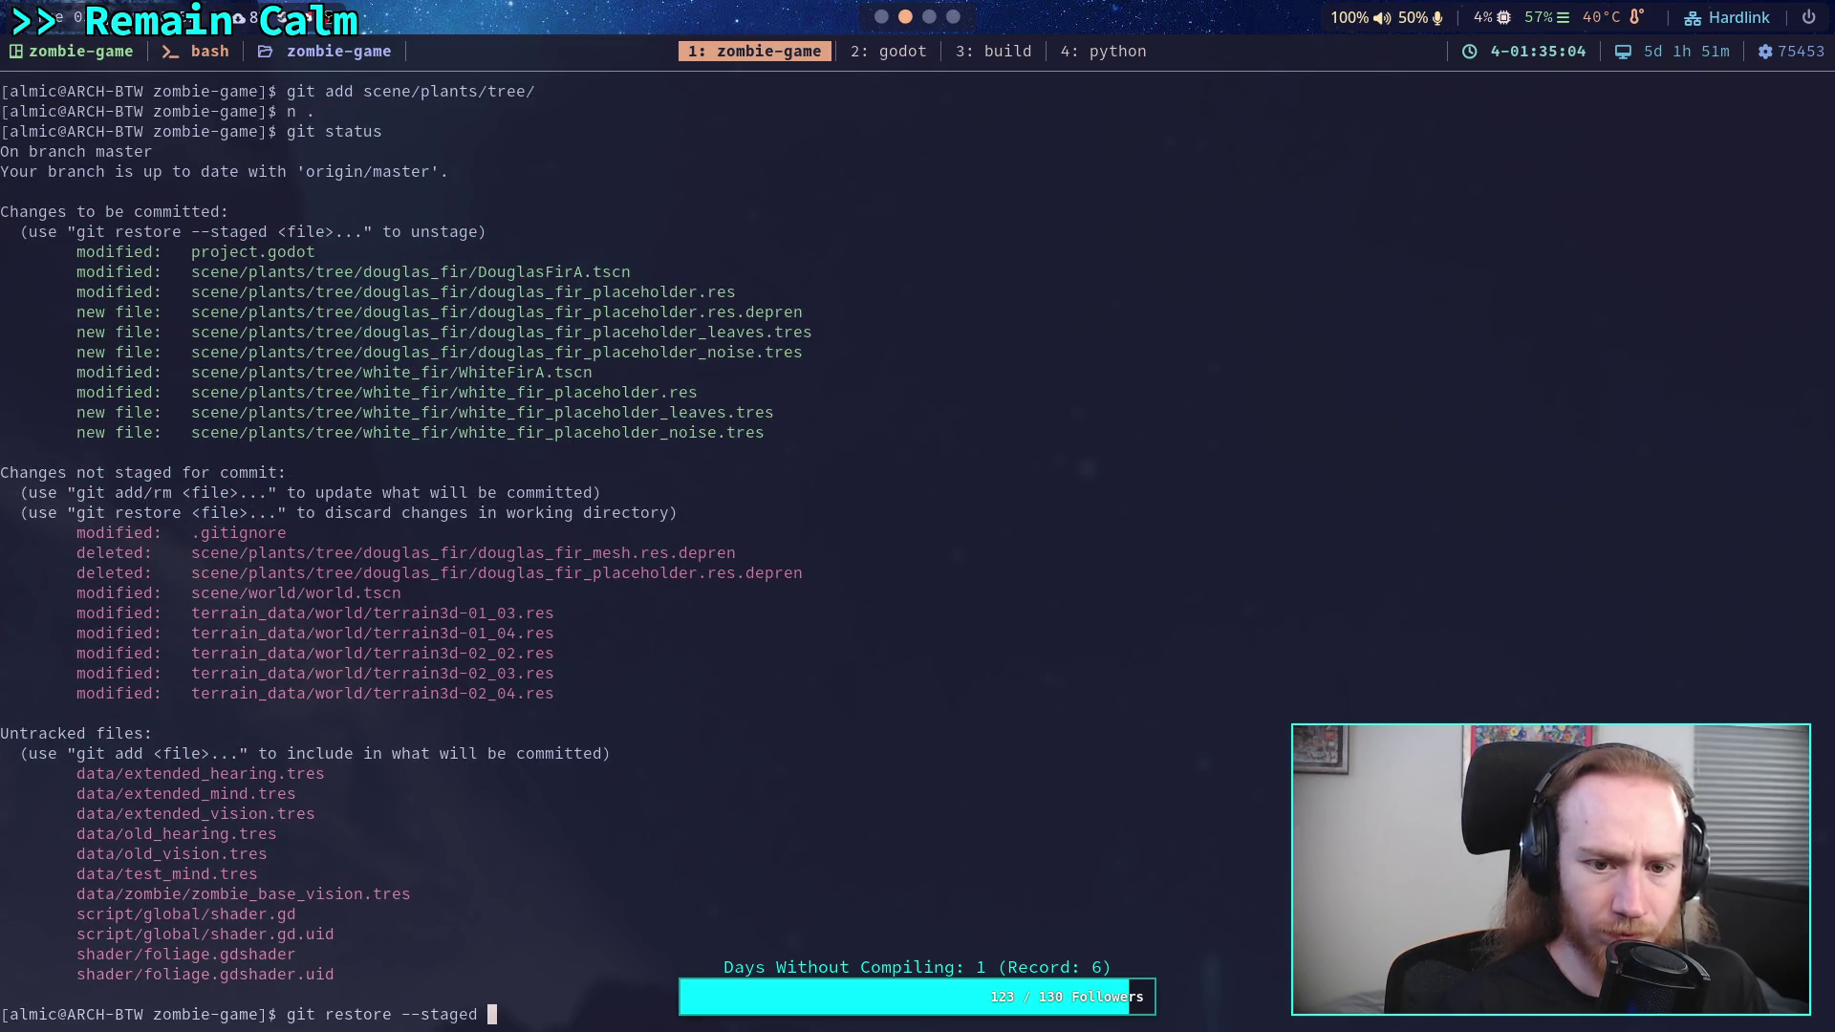
pyautogui.write('*.depren')
pyautogui.press('Return')
pyautogui.write('git statu')
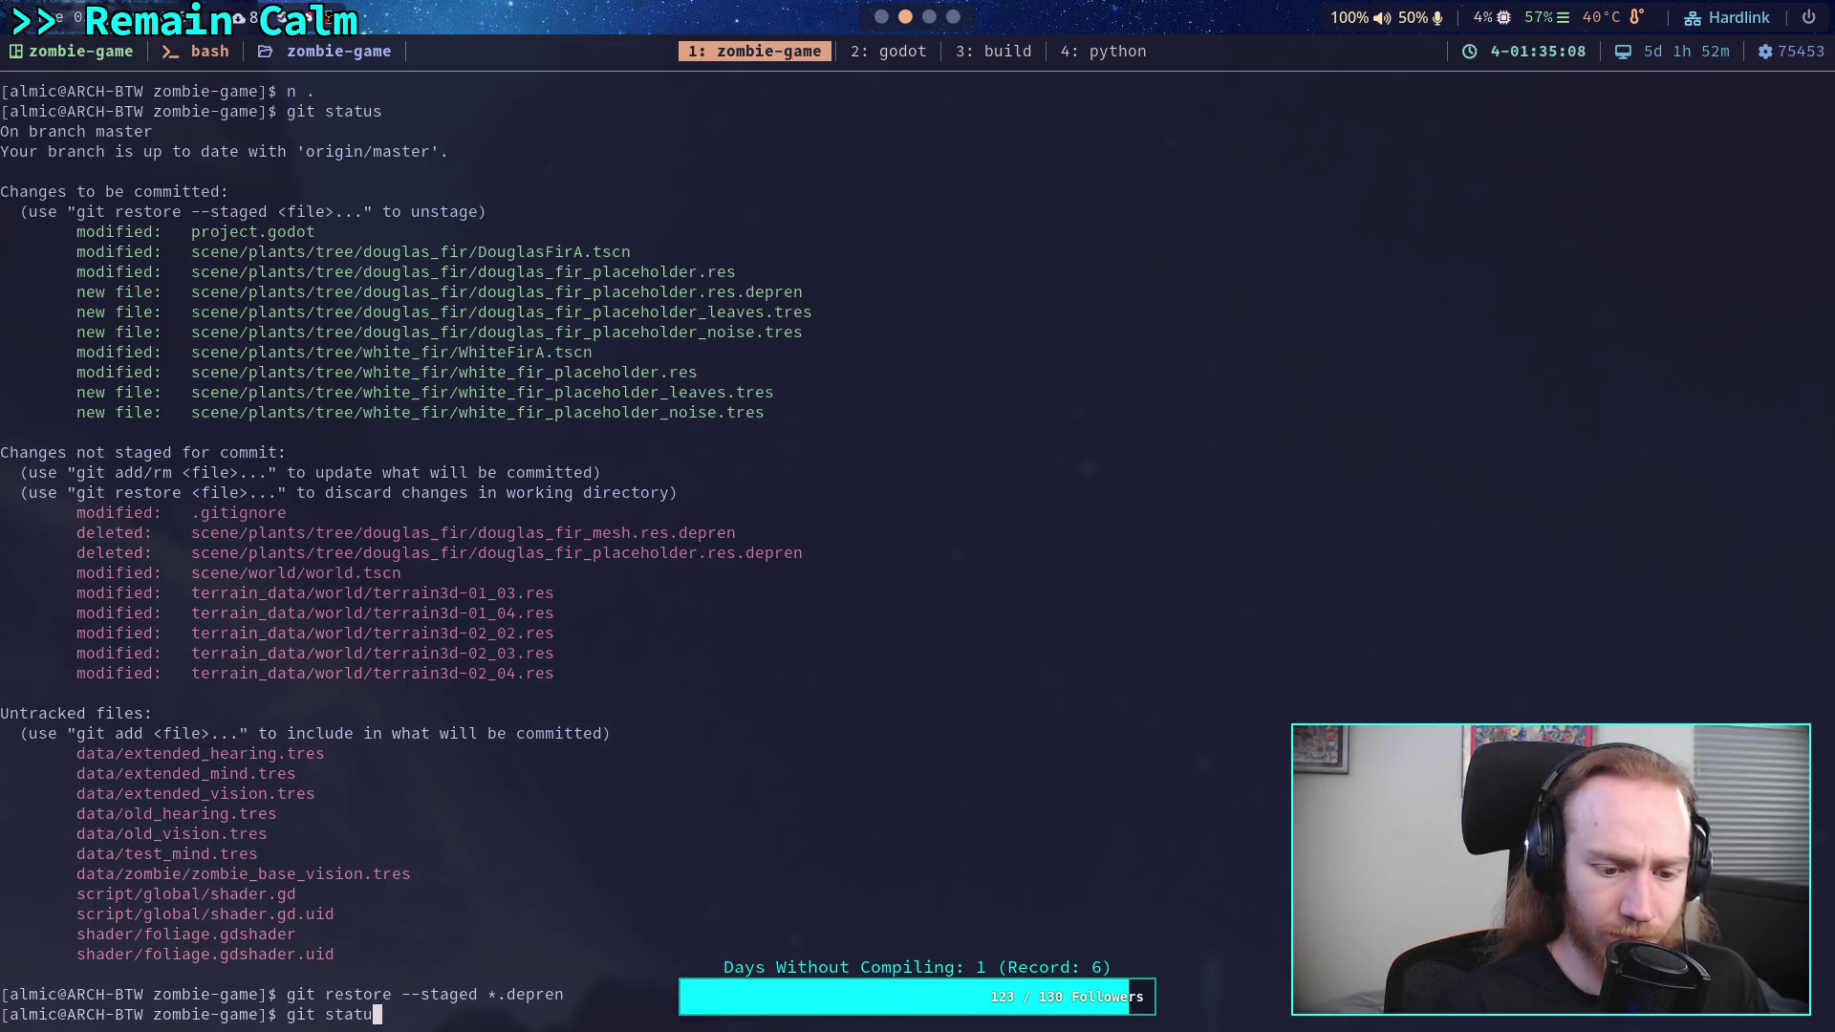
pyautogui.write('s')
pyautogui.press('Return')
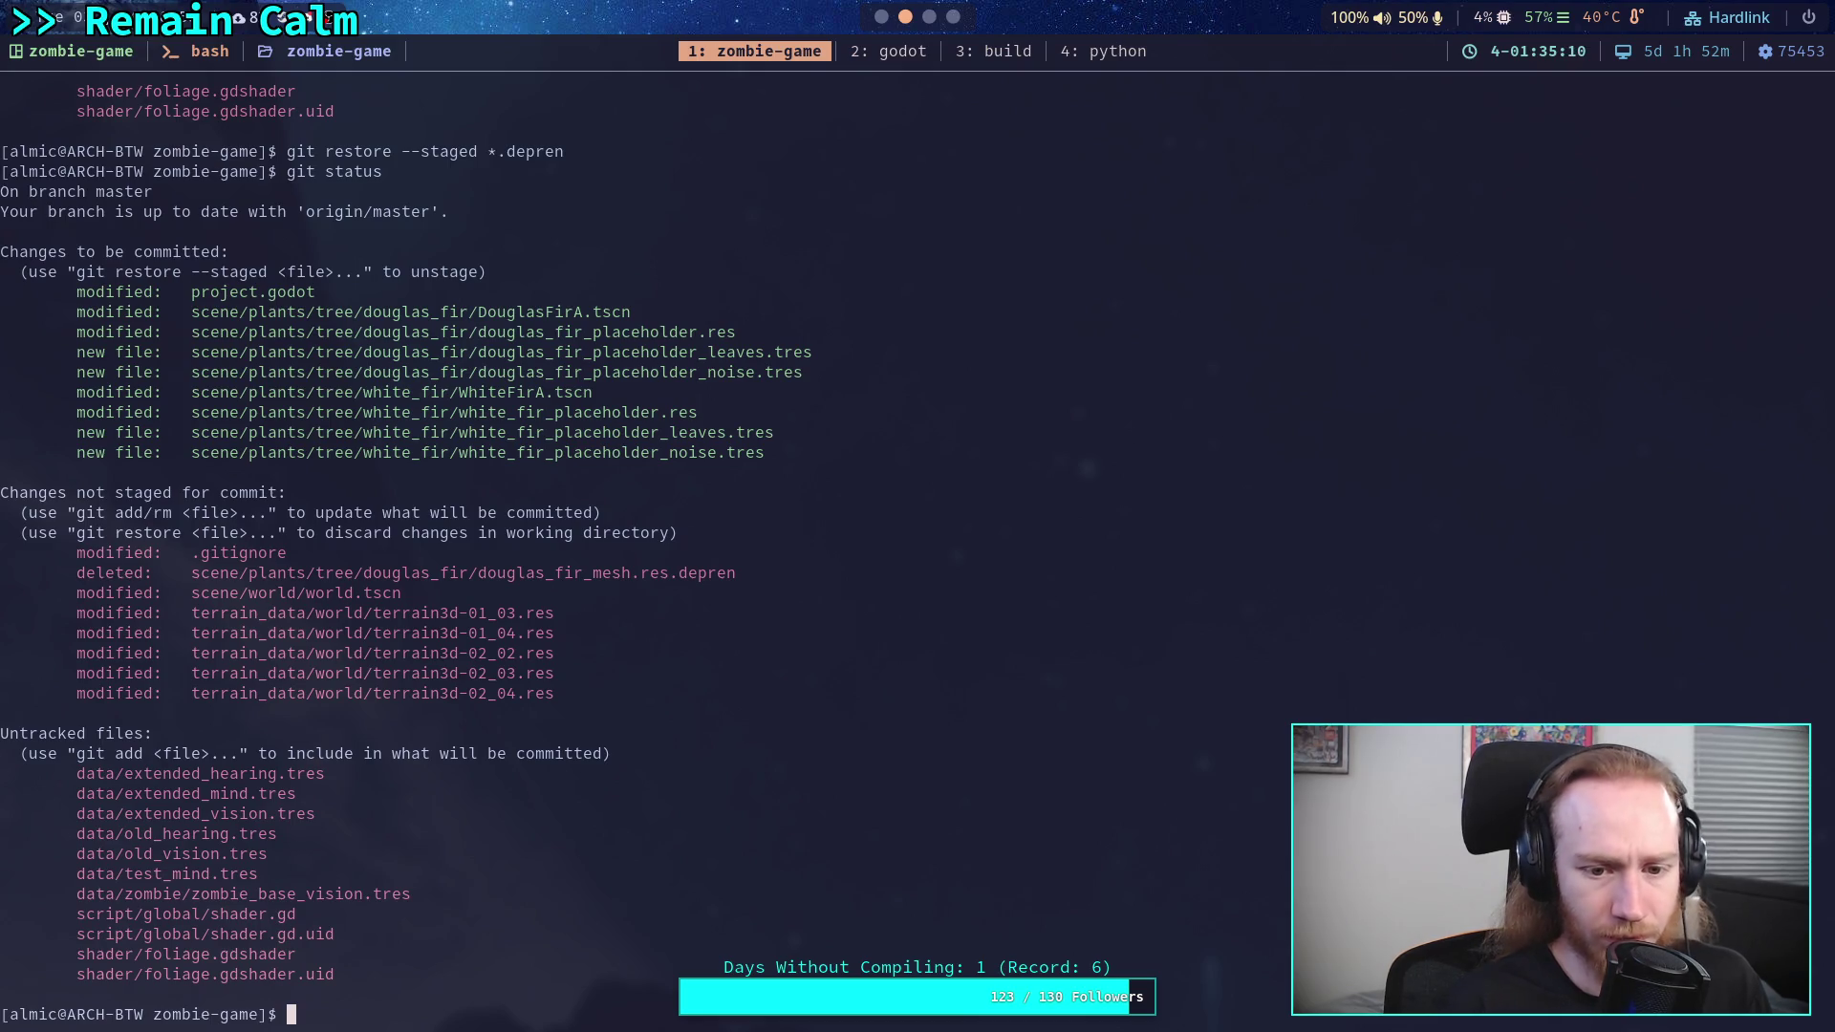
# - Stage the scene/plants/tree/ folder and confirm the staged files with git status
pyautogui.write('gi')
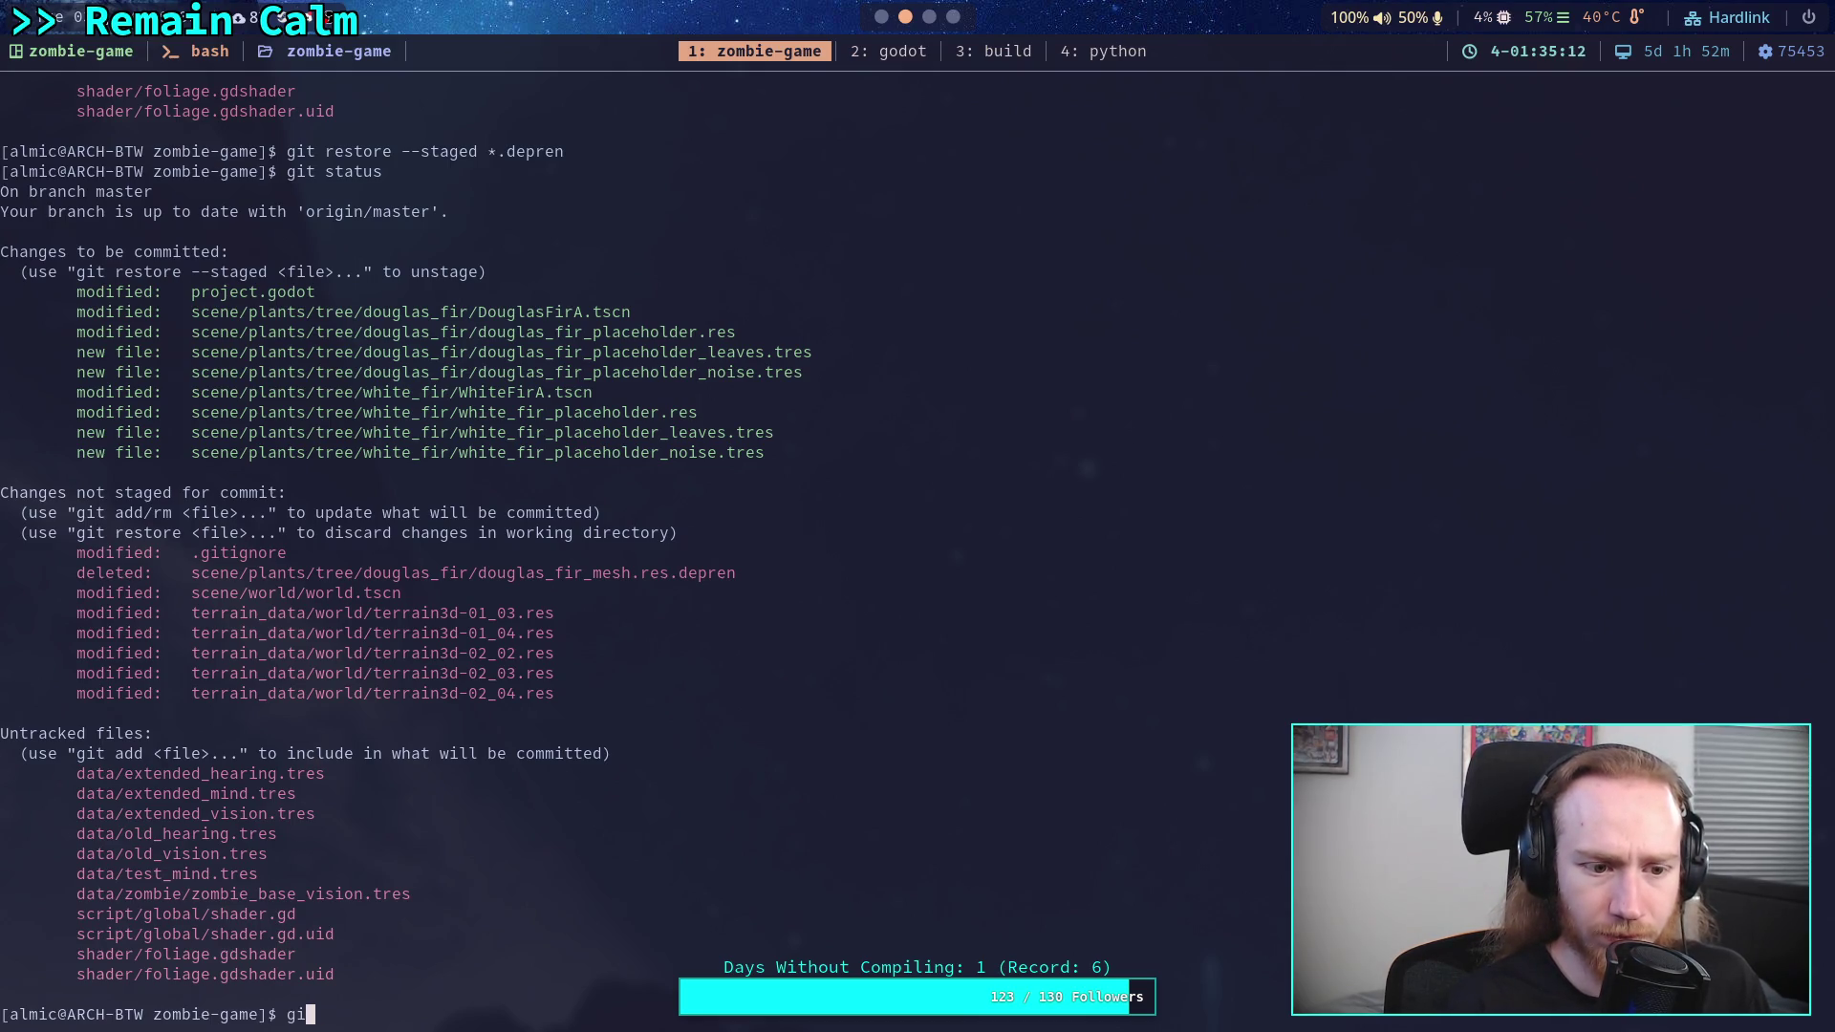
pyautogui.write('t add sce')
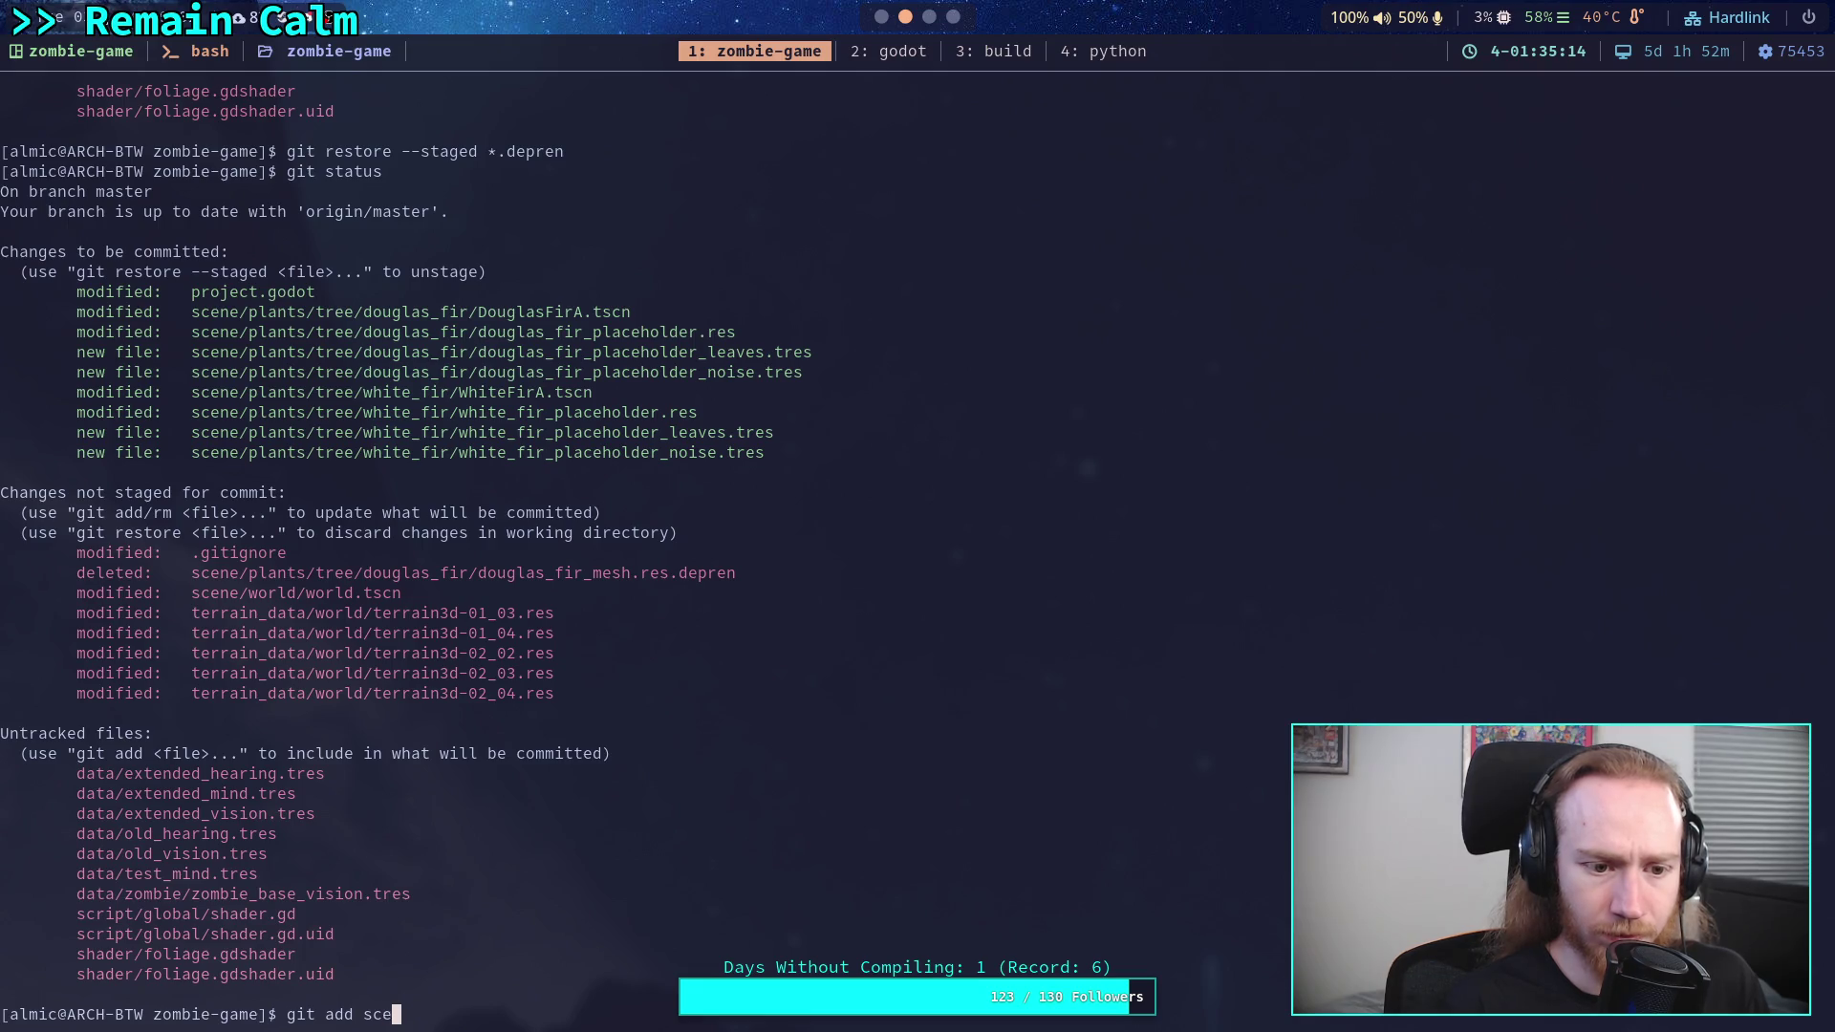
pyautogui.write('ne/llat')
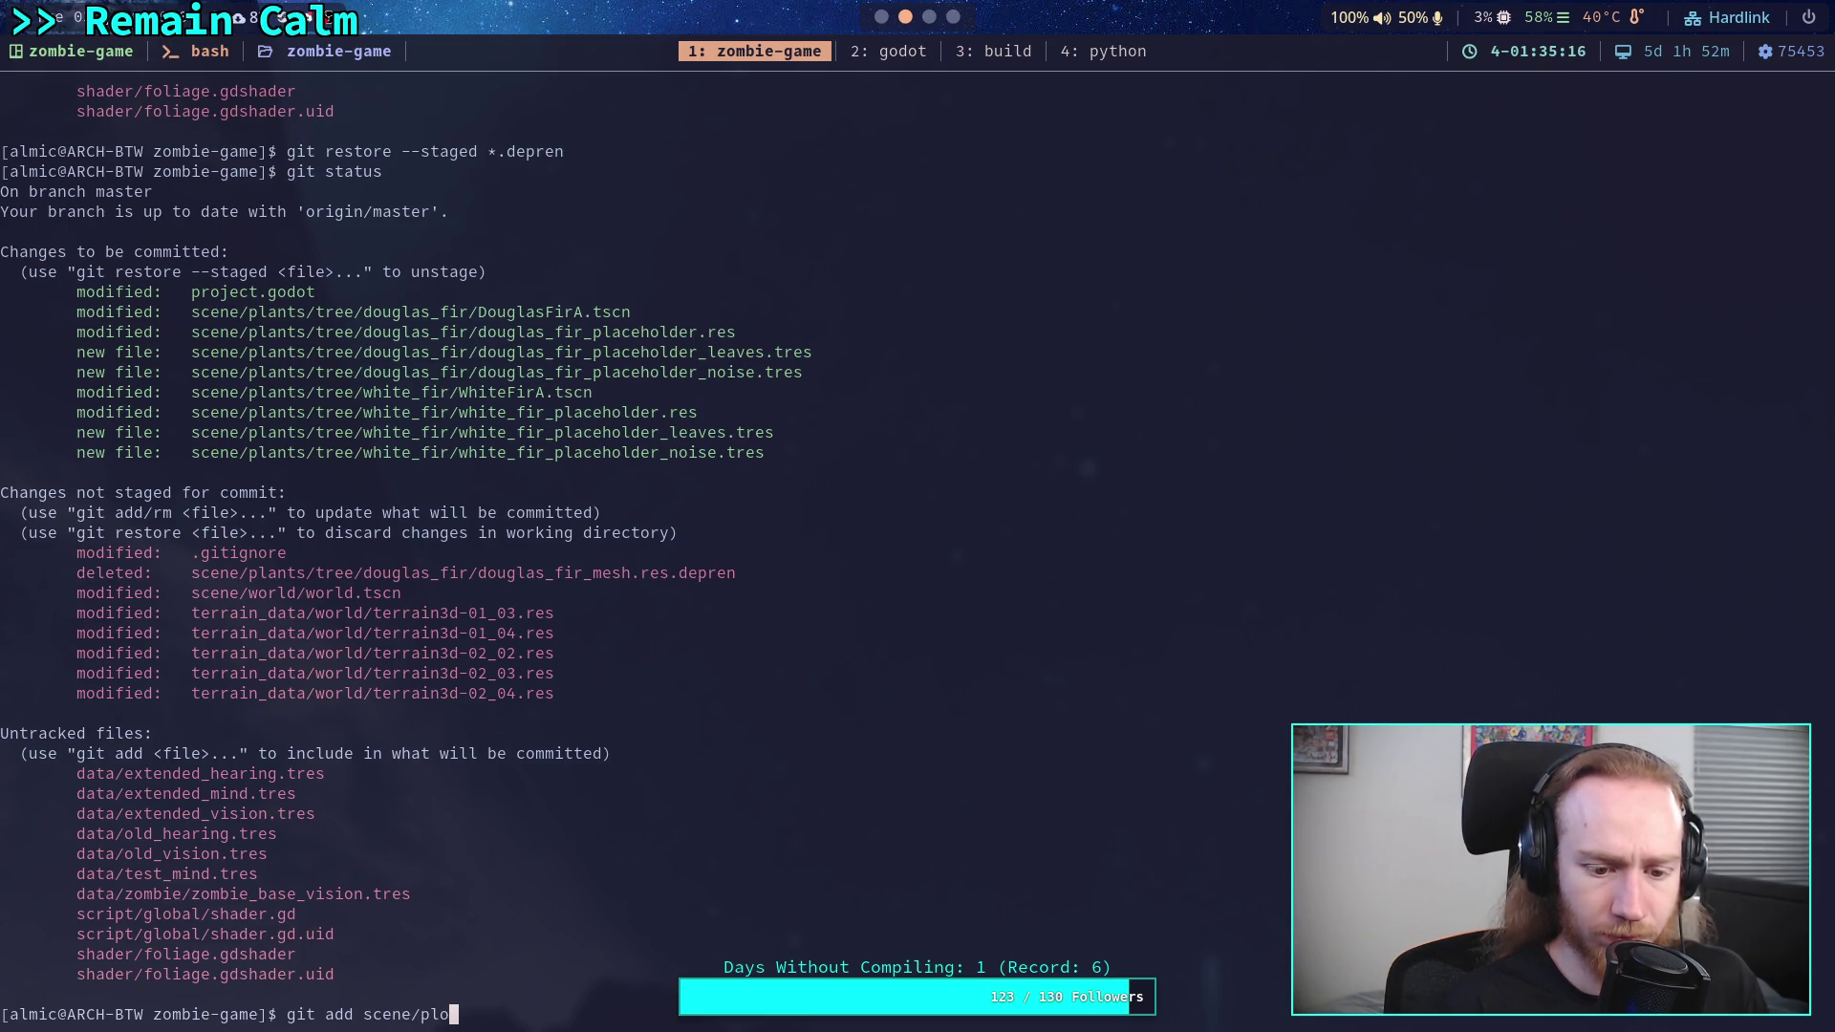
pyautogui.press('BackSpace')
pyautogui.write('nts/tree/')
pyautogui.press('Return')
pyautogui.write('git statu')
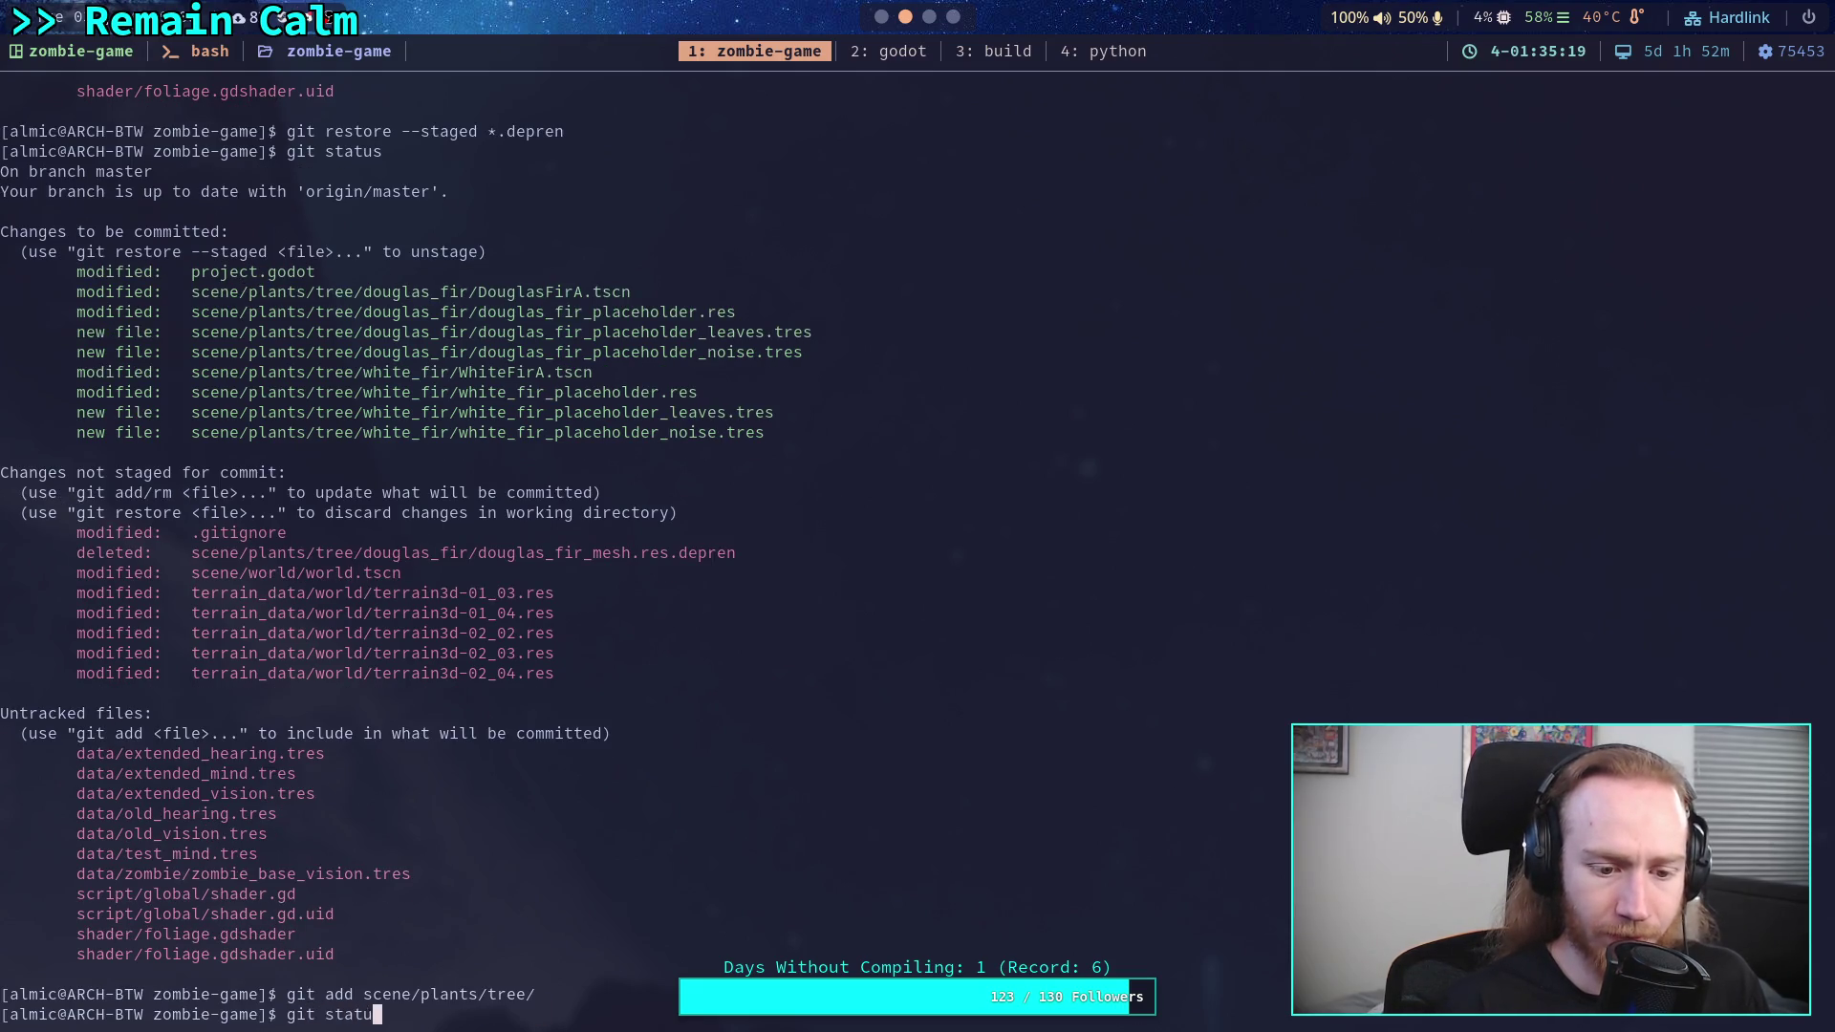
pyautogui.write('s')
pyautogui.press('Return')
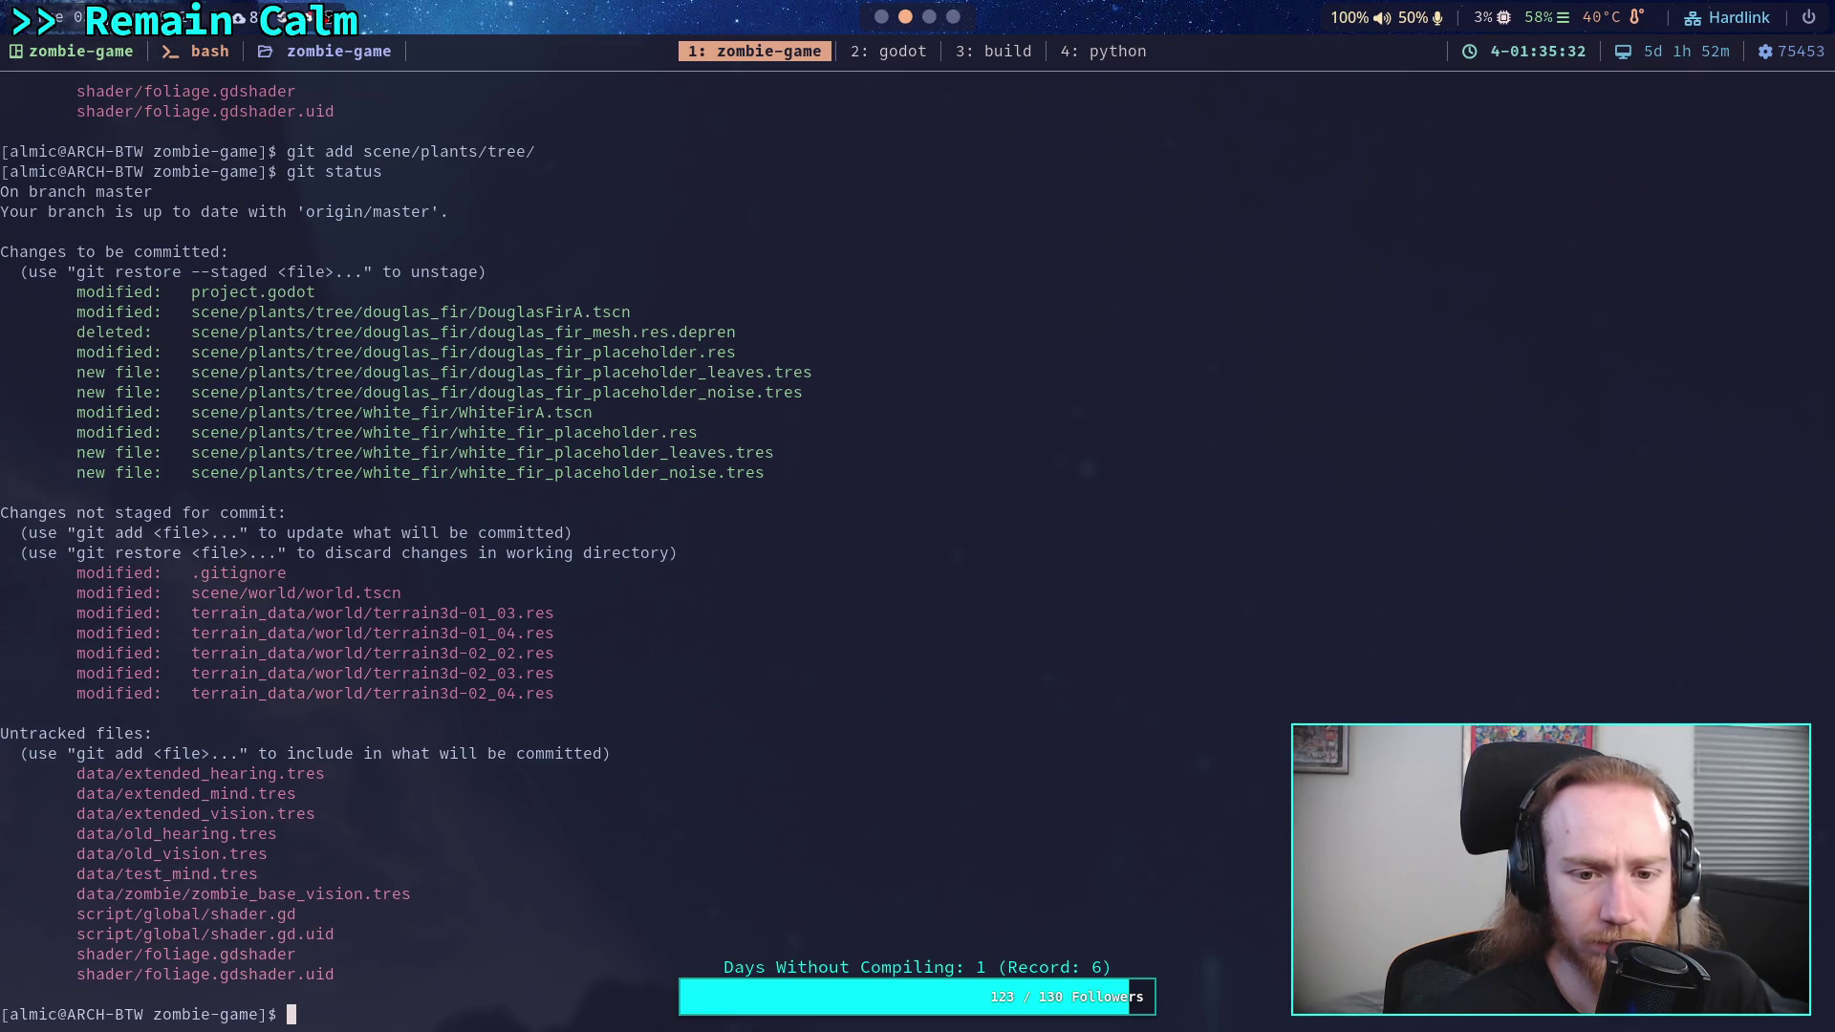
pyautogui.write('git ')
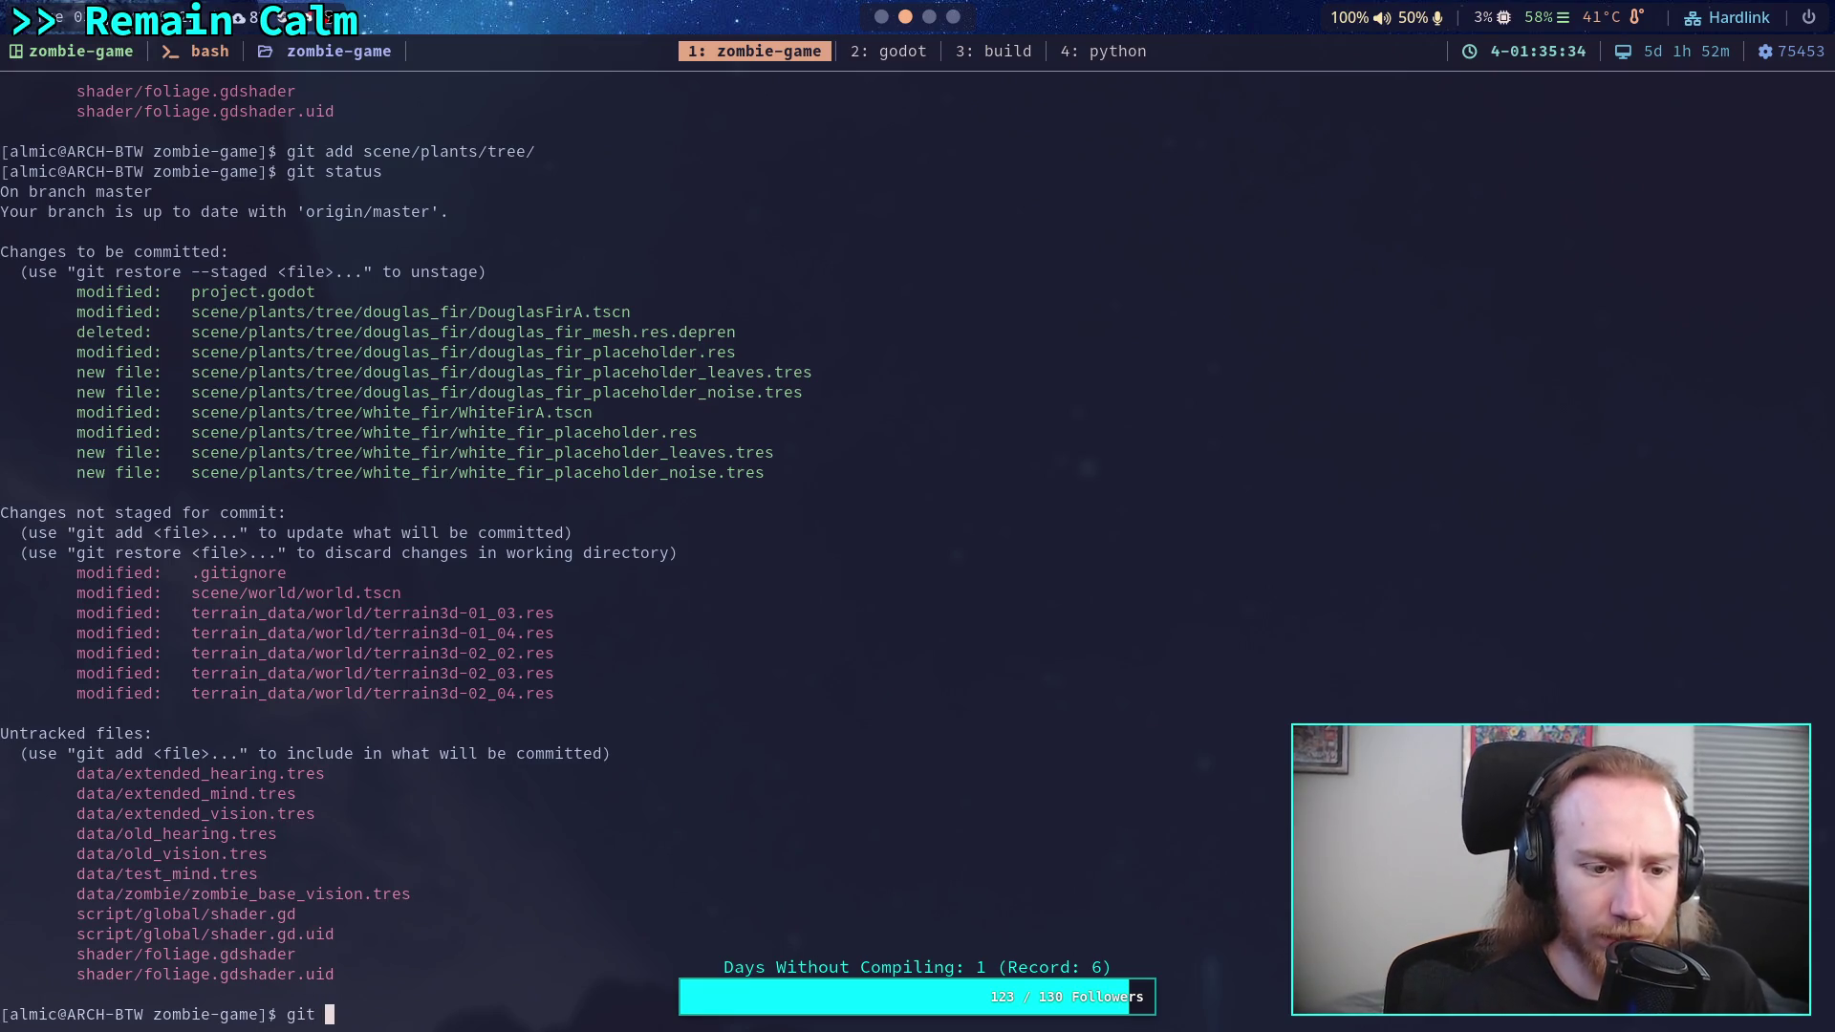
pyautogui.write('diff')
# - Show the unstaged diff, stage .gitignore, and check git status
pyautogui.press('Return')
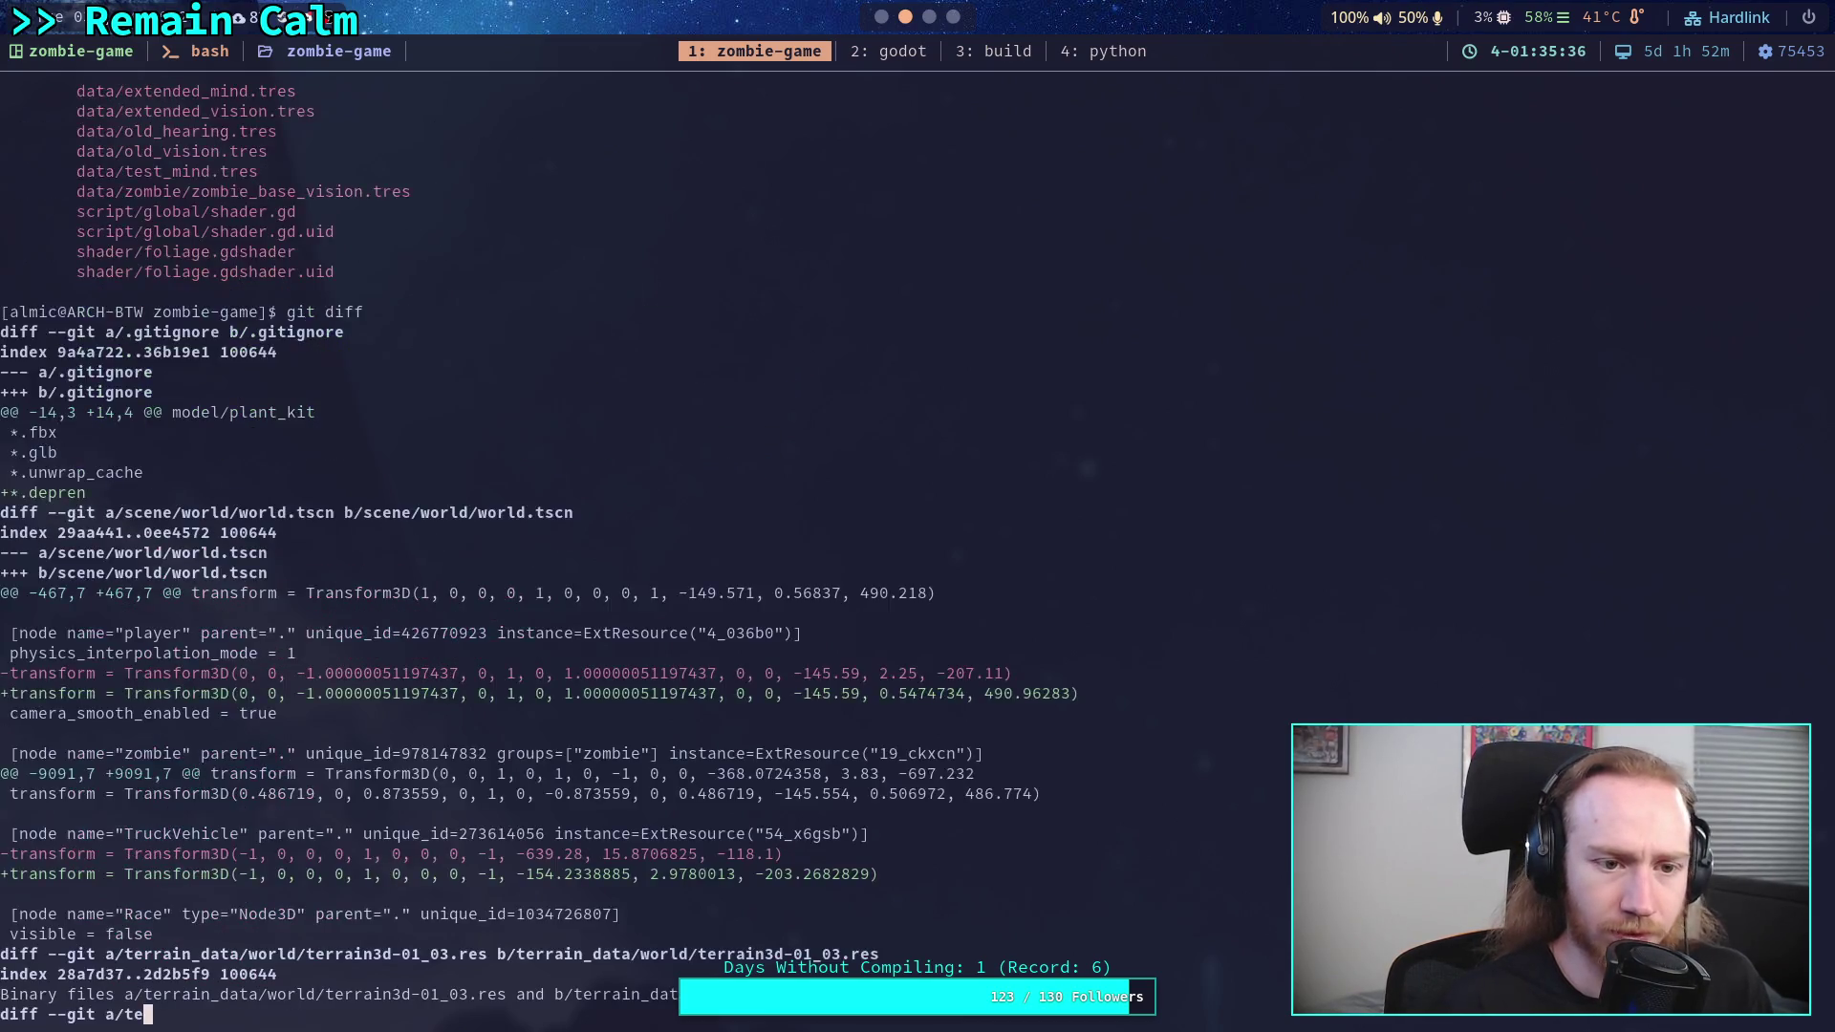
pyautogui.write('git add ')
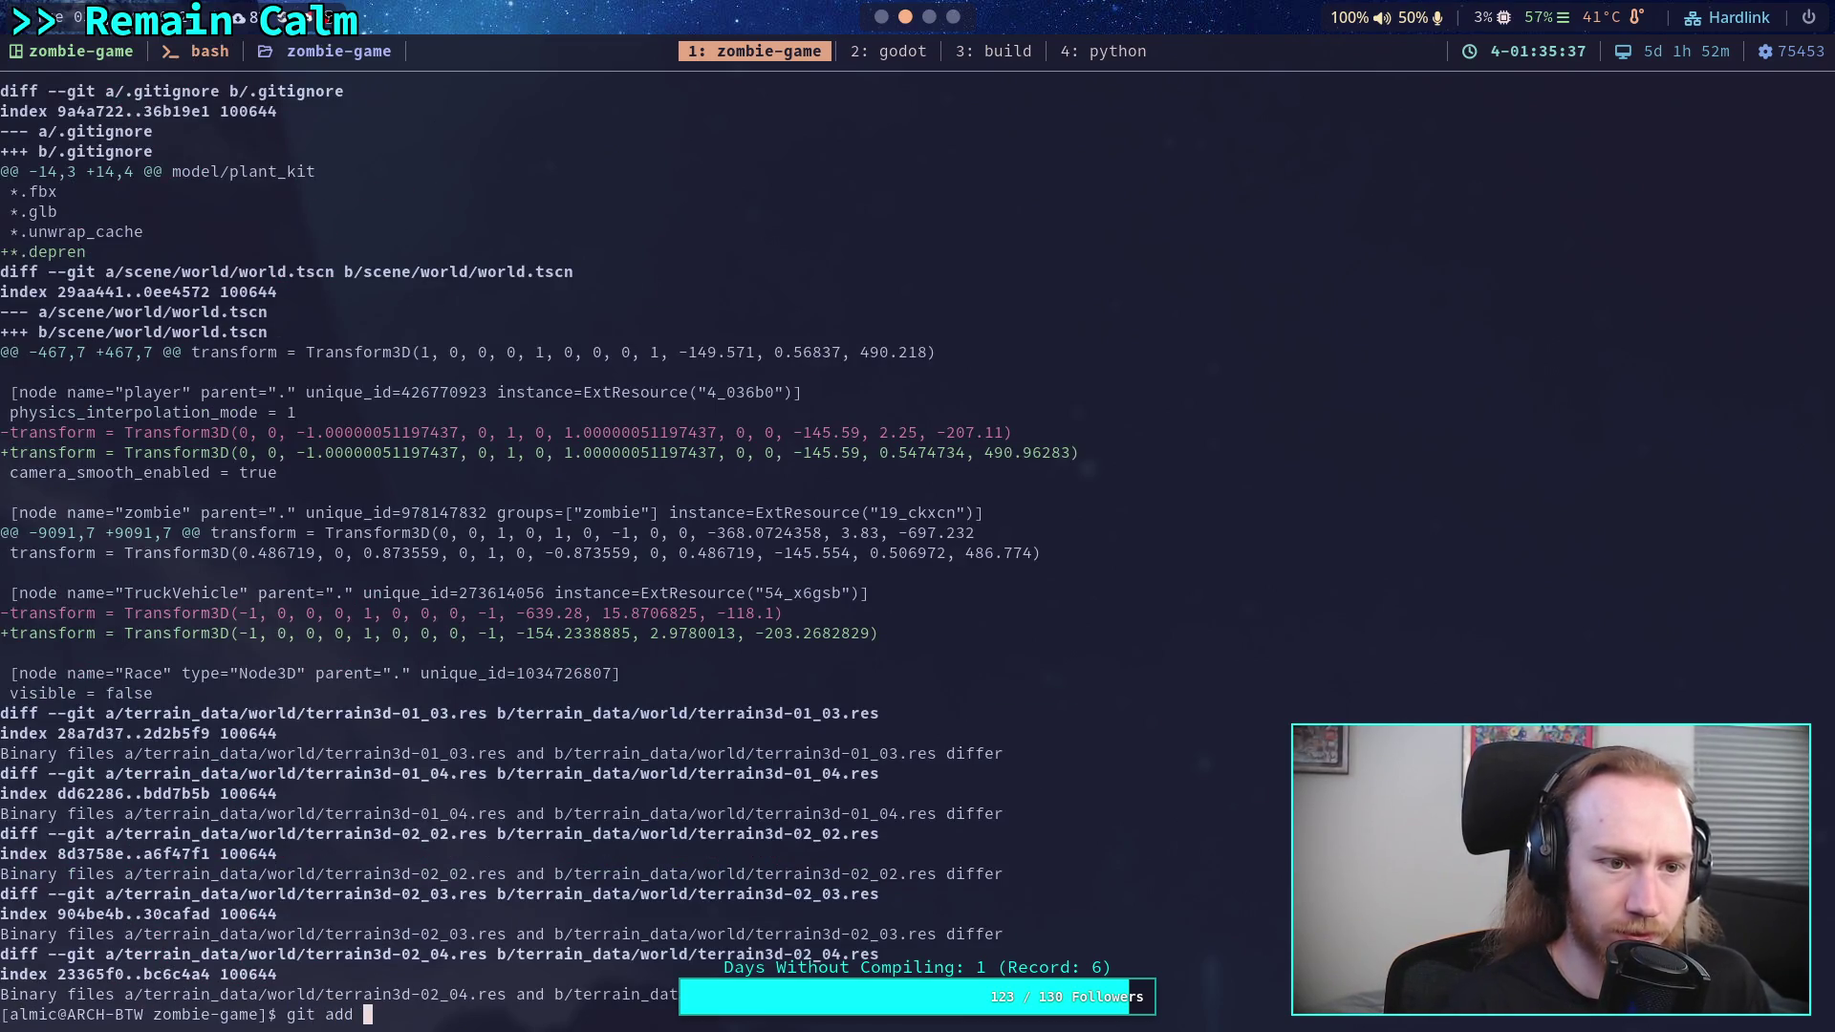
pyautogui.write('.get')
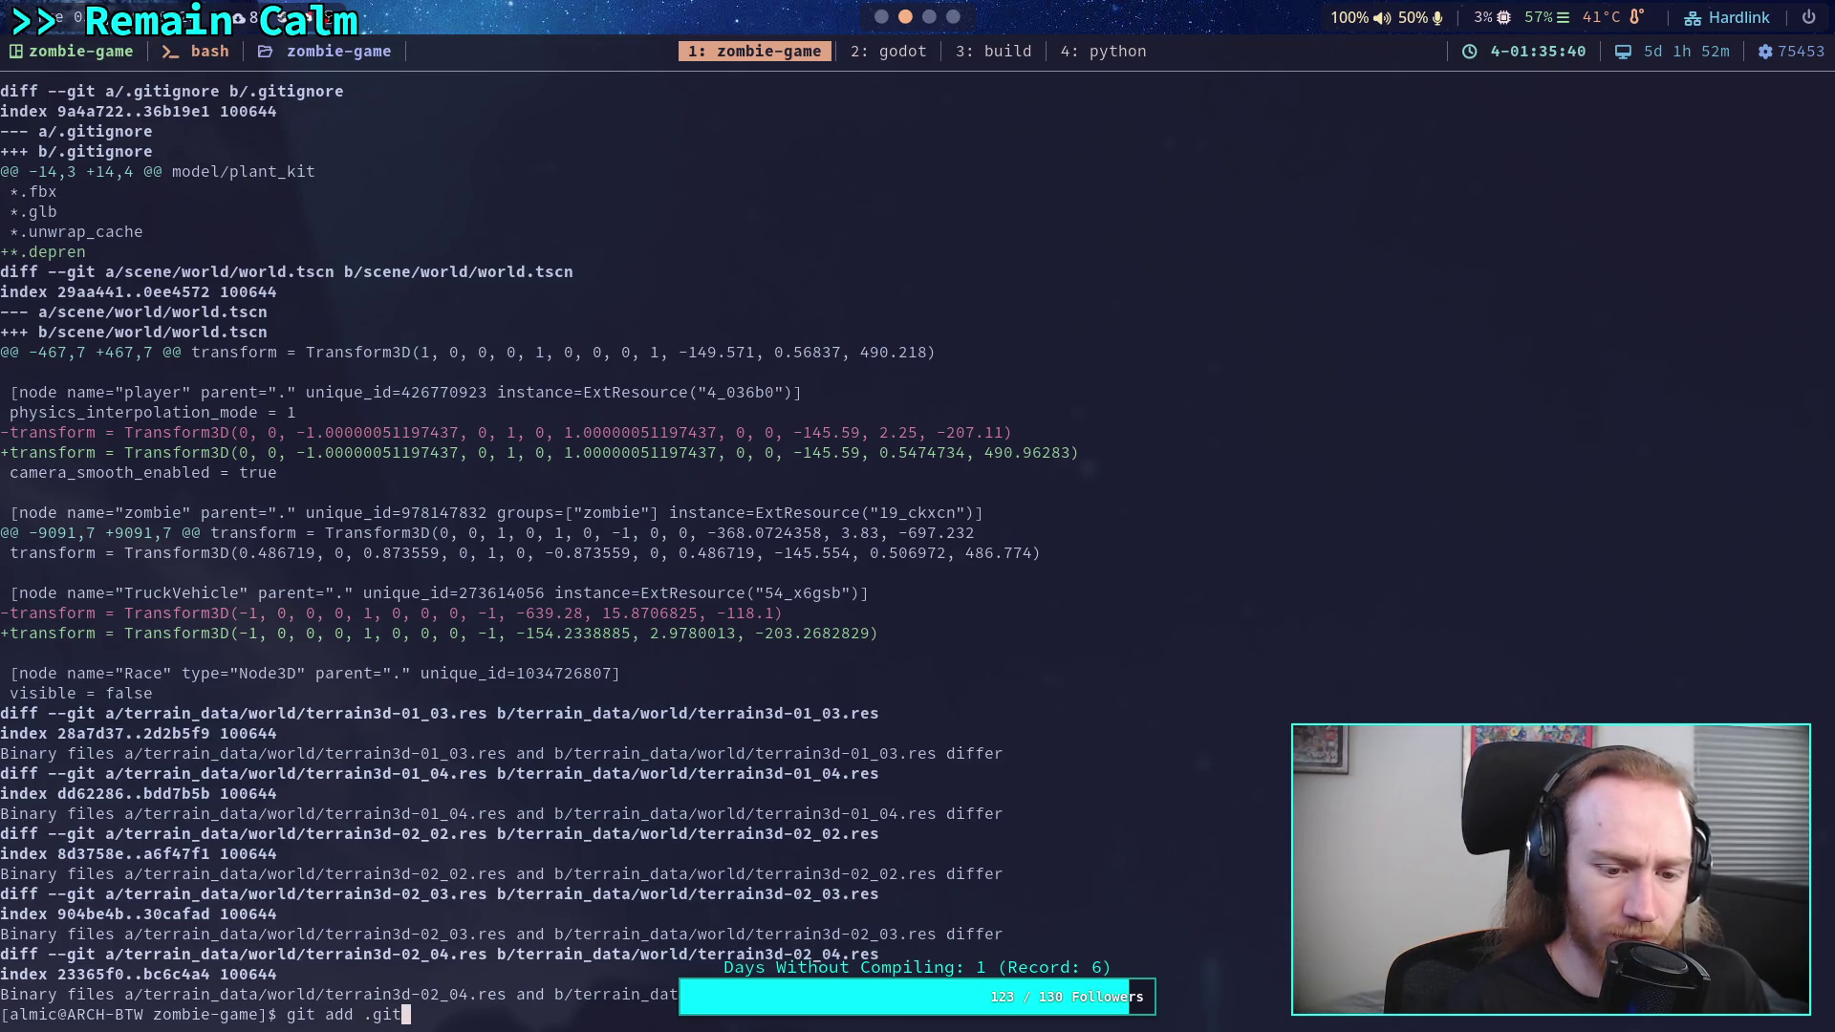
pyautogui.write('i')
pyautogui.press('Tab')
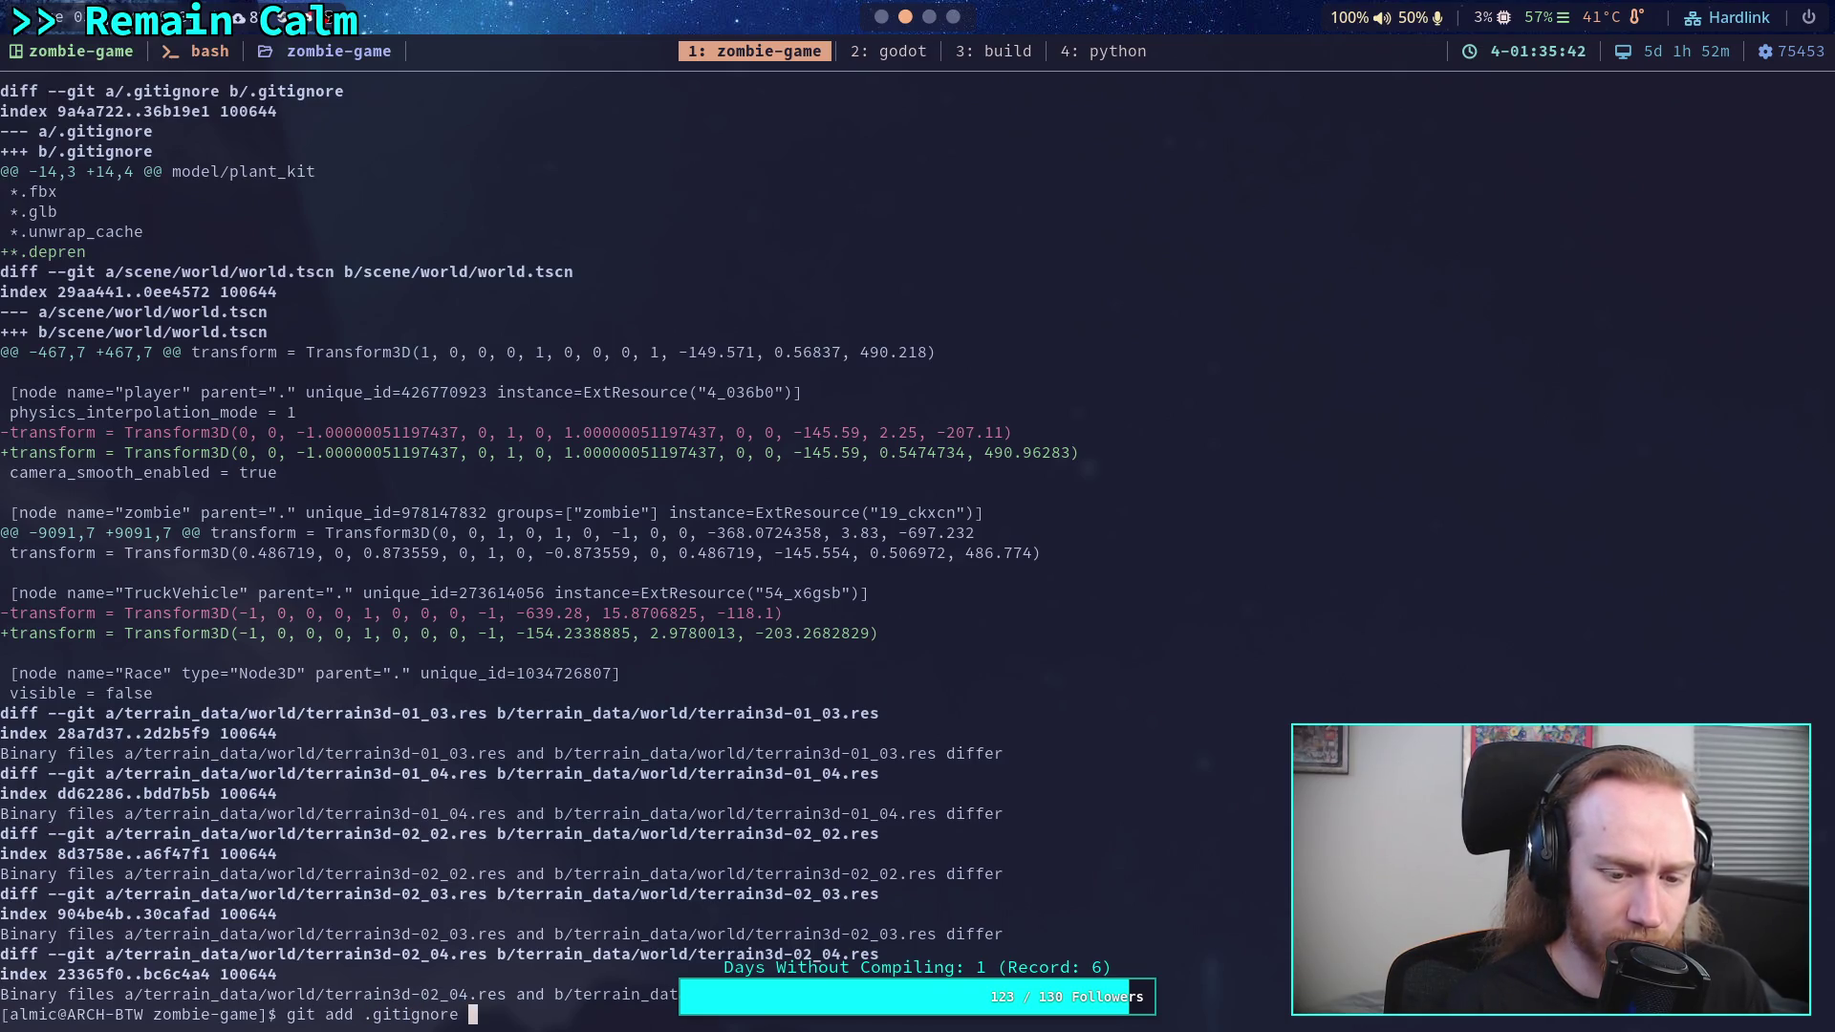
pyautogui.press('Return')
pyautogui.write('git t')
pyautogui.press('BackSpace')
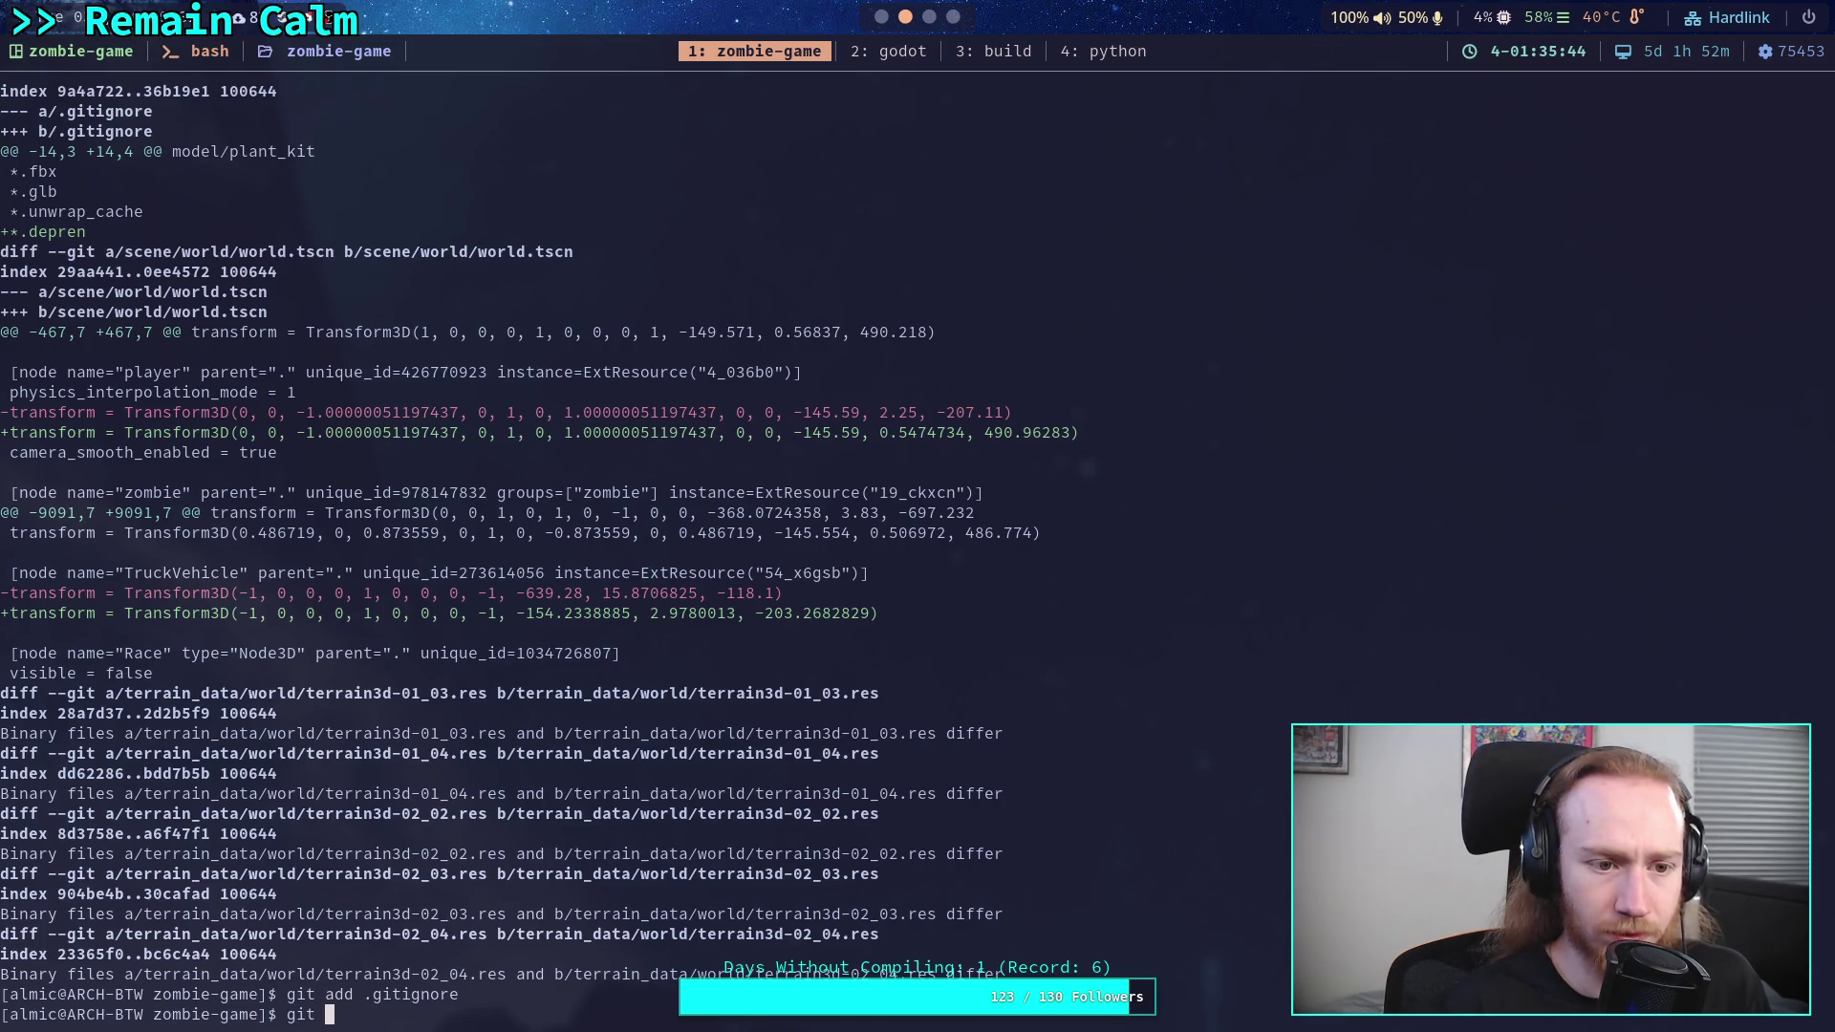
pyautogui.write('status')
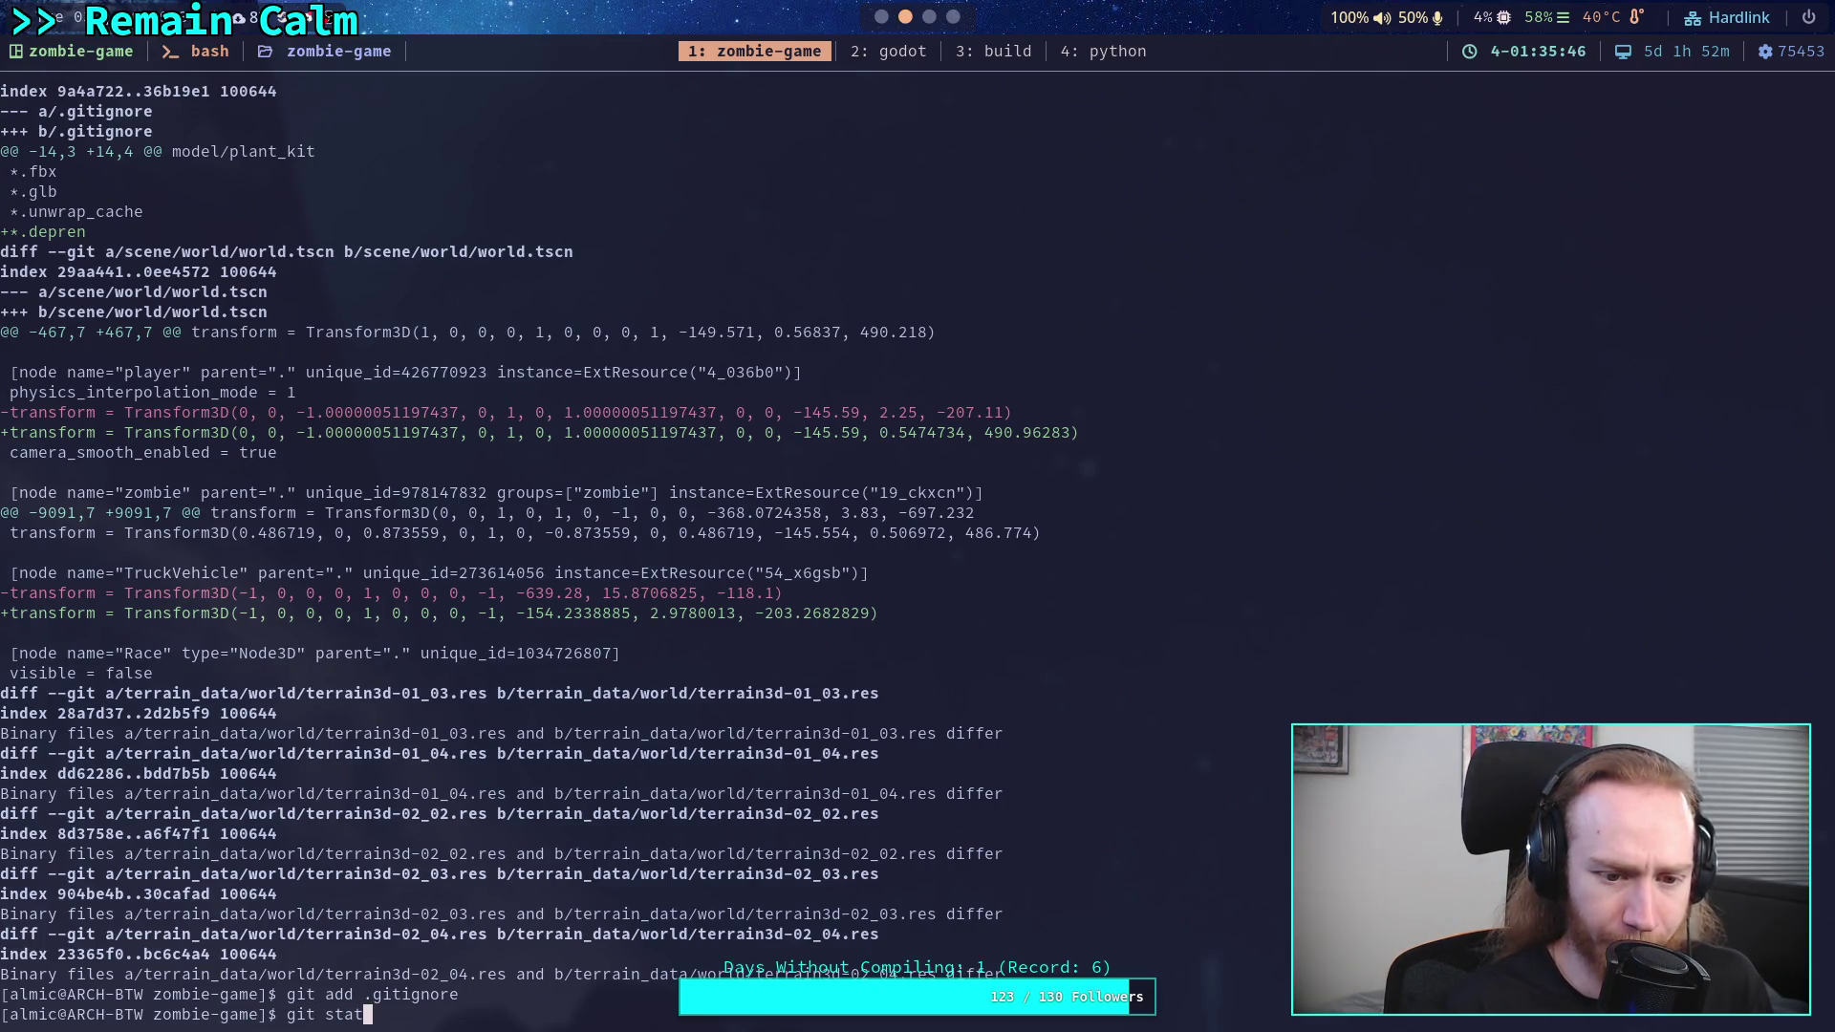
pyautogui.press('Return')
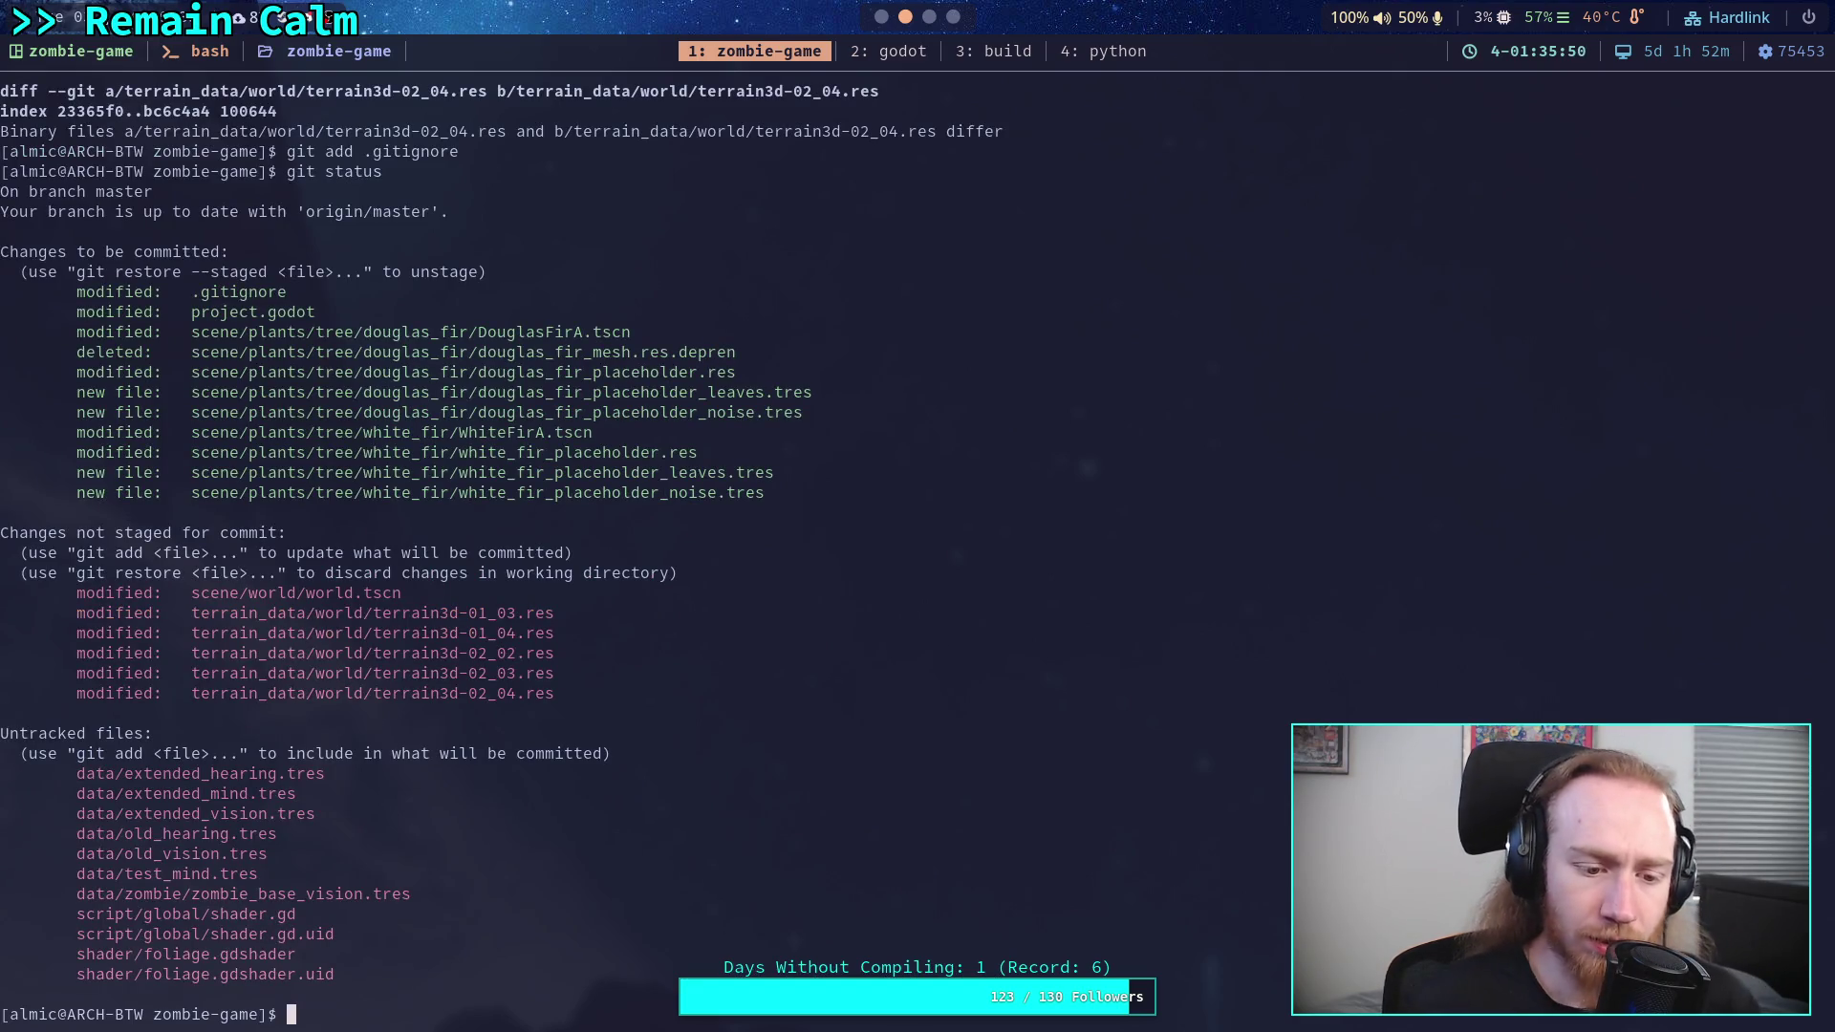
# - Stage script/global/shader.gd and its .uid file
pyautogui.write('gi')
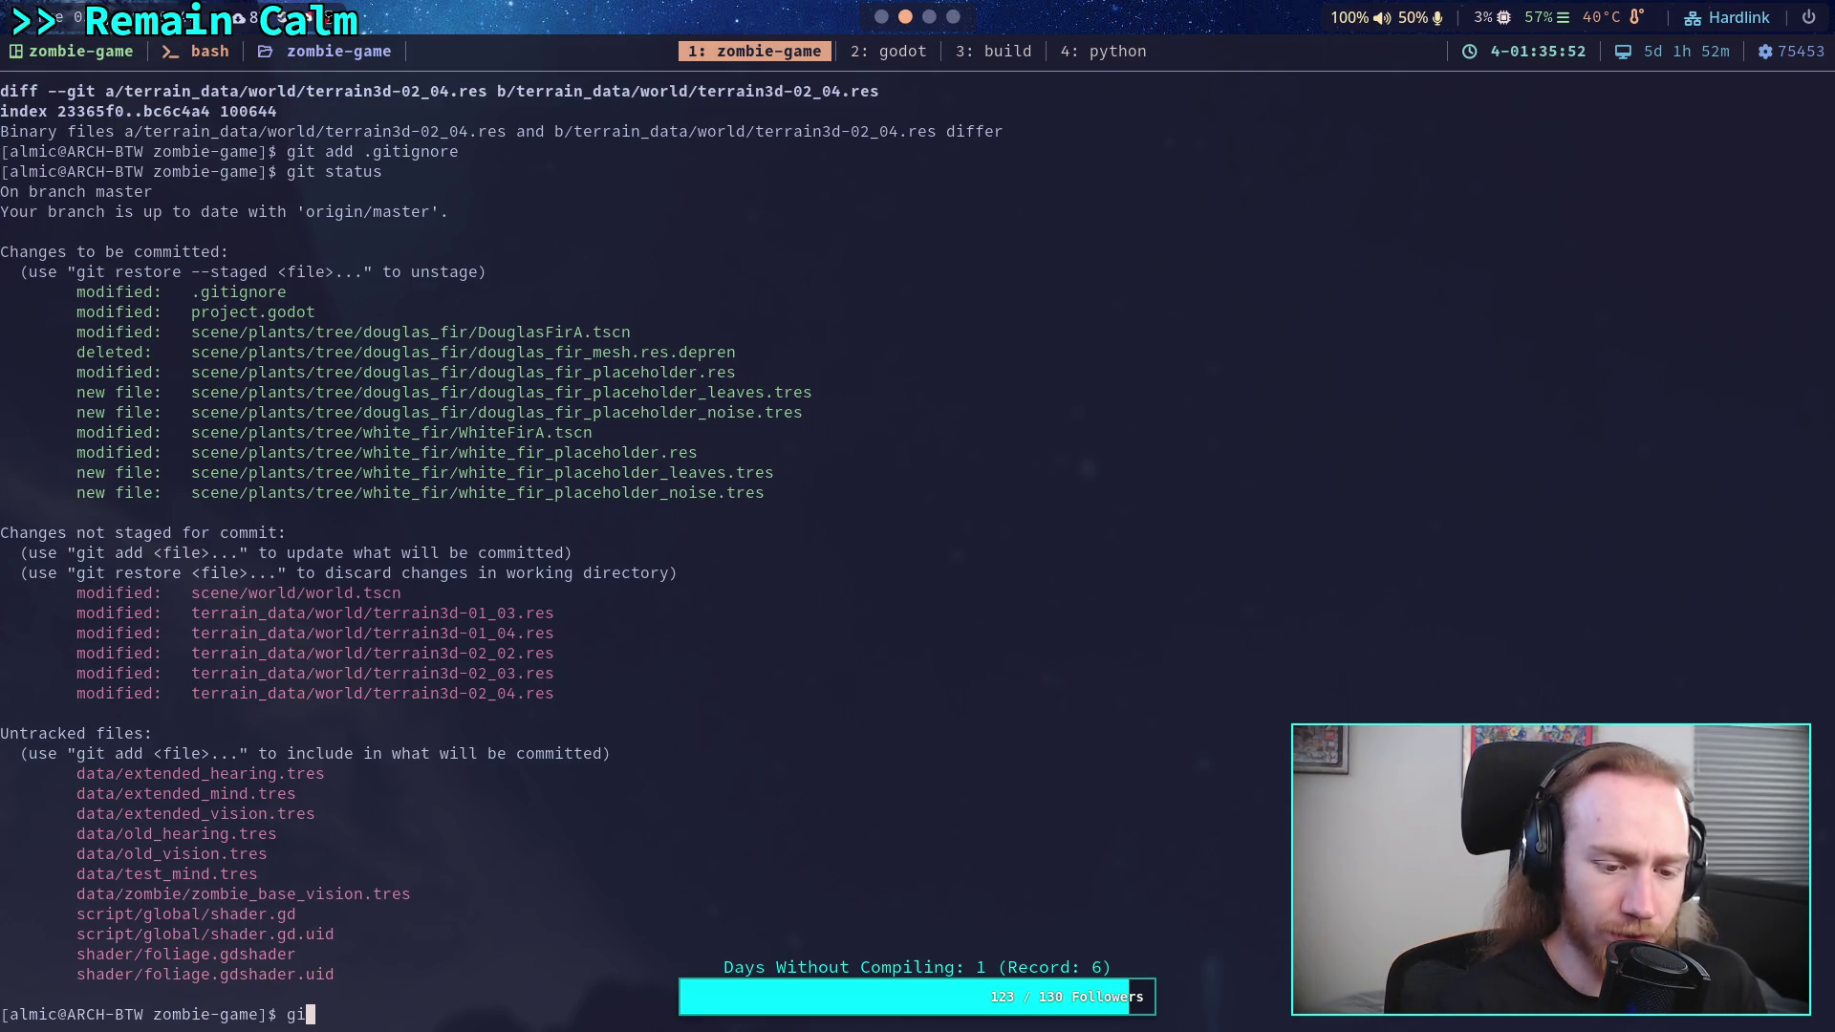
pyautogui.write('t add scri')
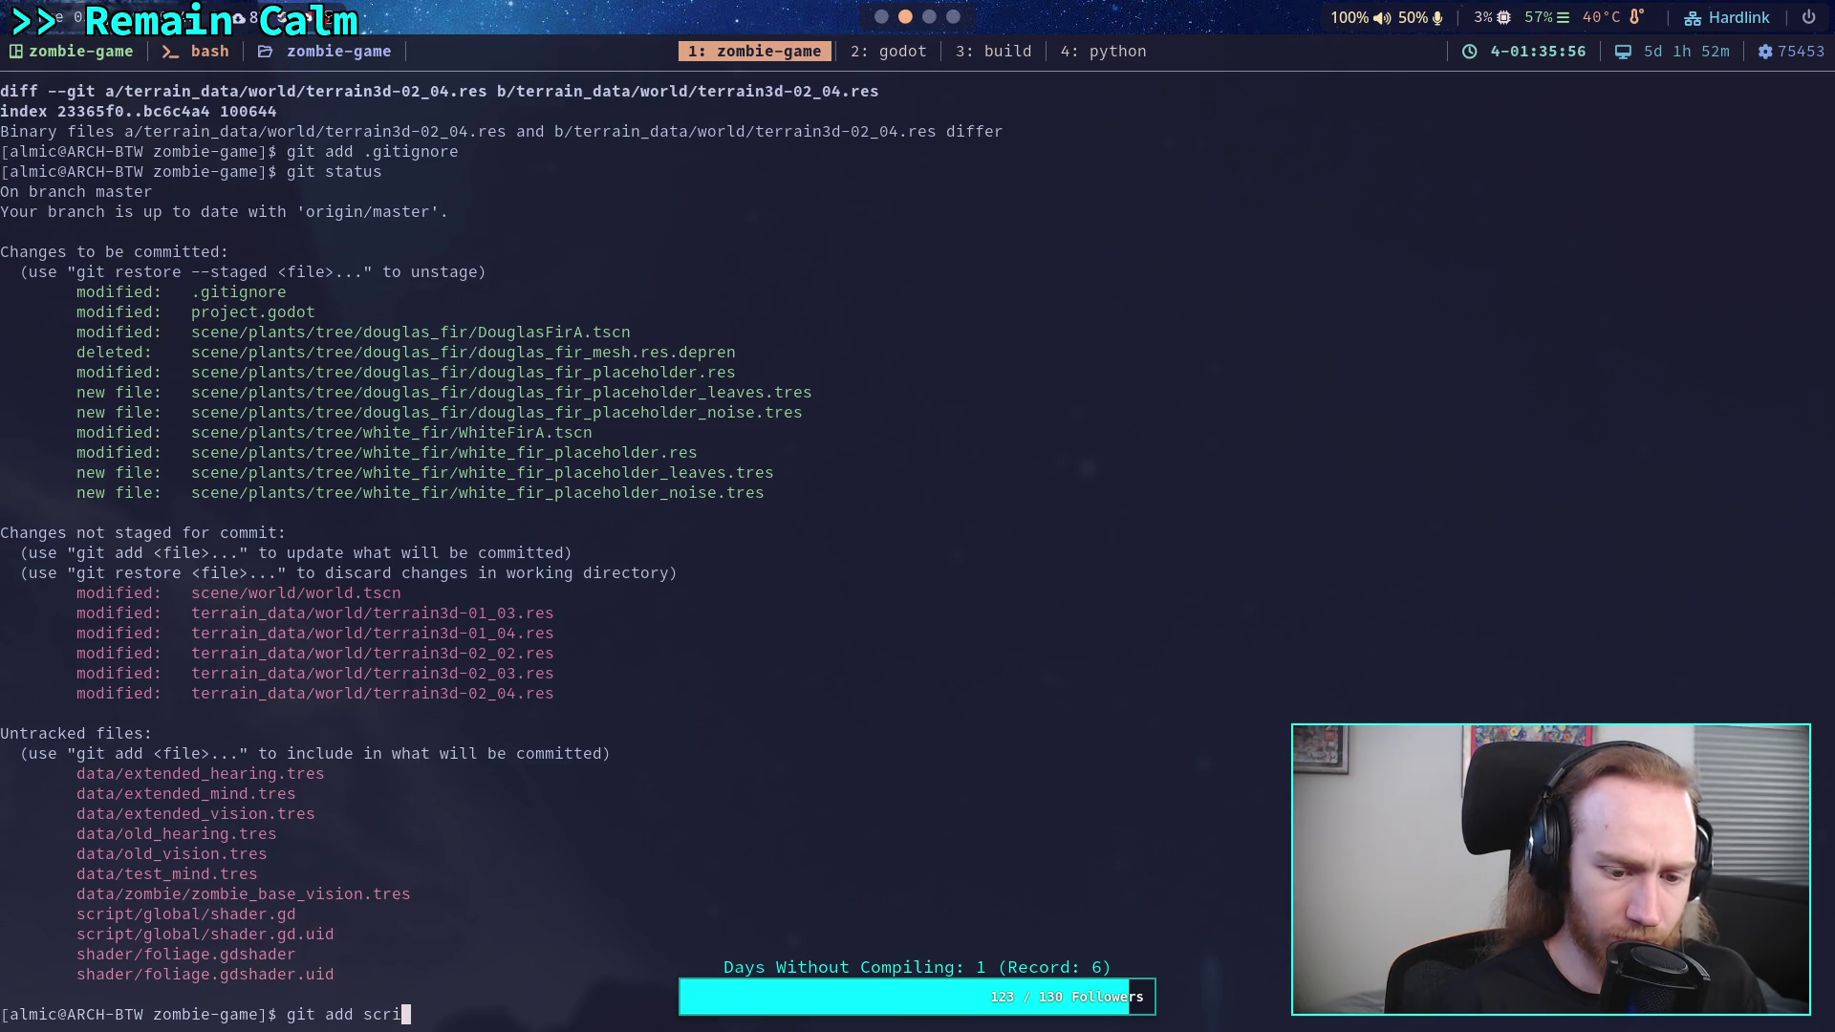
pyautogui.press('Tab')
pyautogui.write('gl')
pyautogui.press('Tab')
pyautogui.write('sha')
pyautogui.press('Tab')
pyautogui.write('*')
pyautogui.press('Return')
# - Stage shader/foliage.gdshader and its .uid file
pyautogui.write('git add')
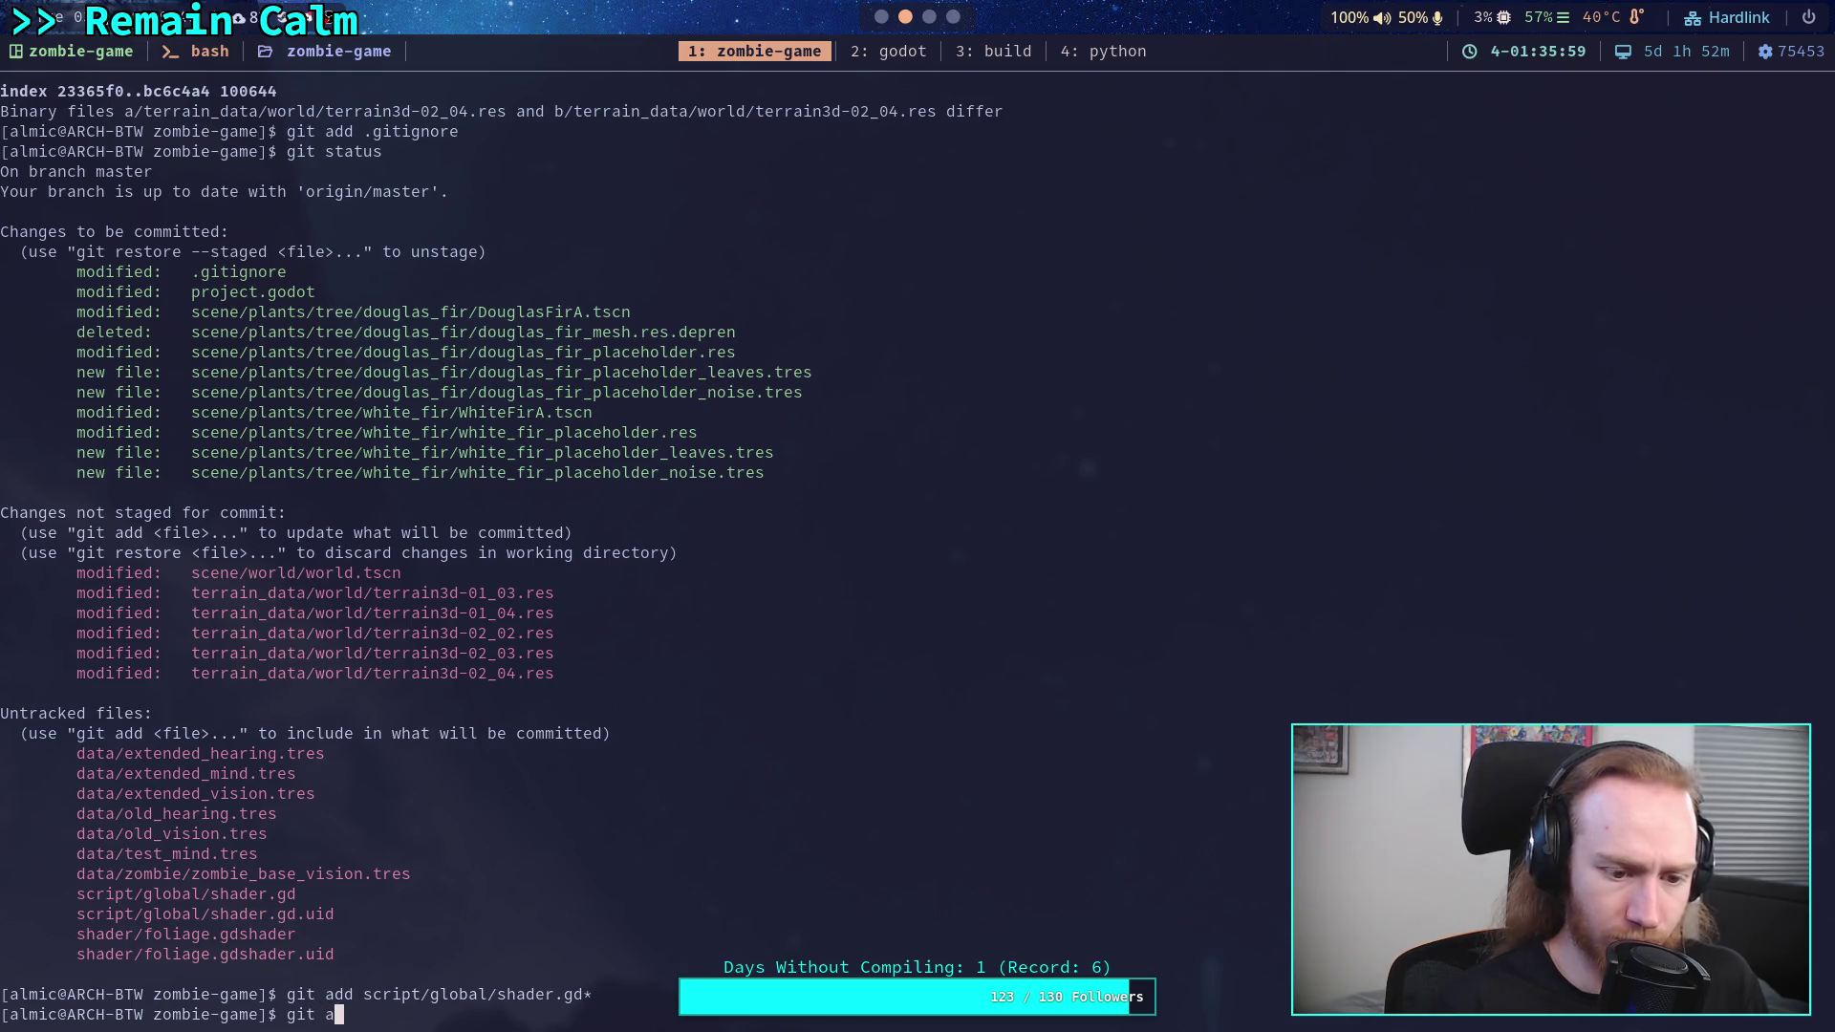
pyautogui.write(' sha')
pyautogui.press('Tab')
pyautogui.write('fo')
pyautogui.press('Tab')
pyautogui.write('*')
pyautogui.press('Return')
# - Check git status and review the staged changes with git diff --staged
pyautogui.write('git status')
pyautogui.press('Return')
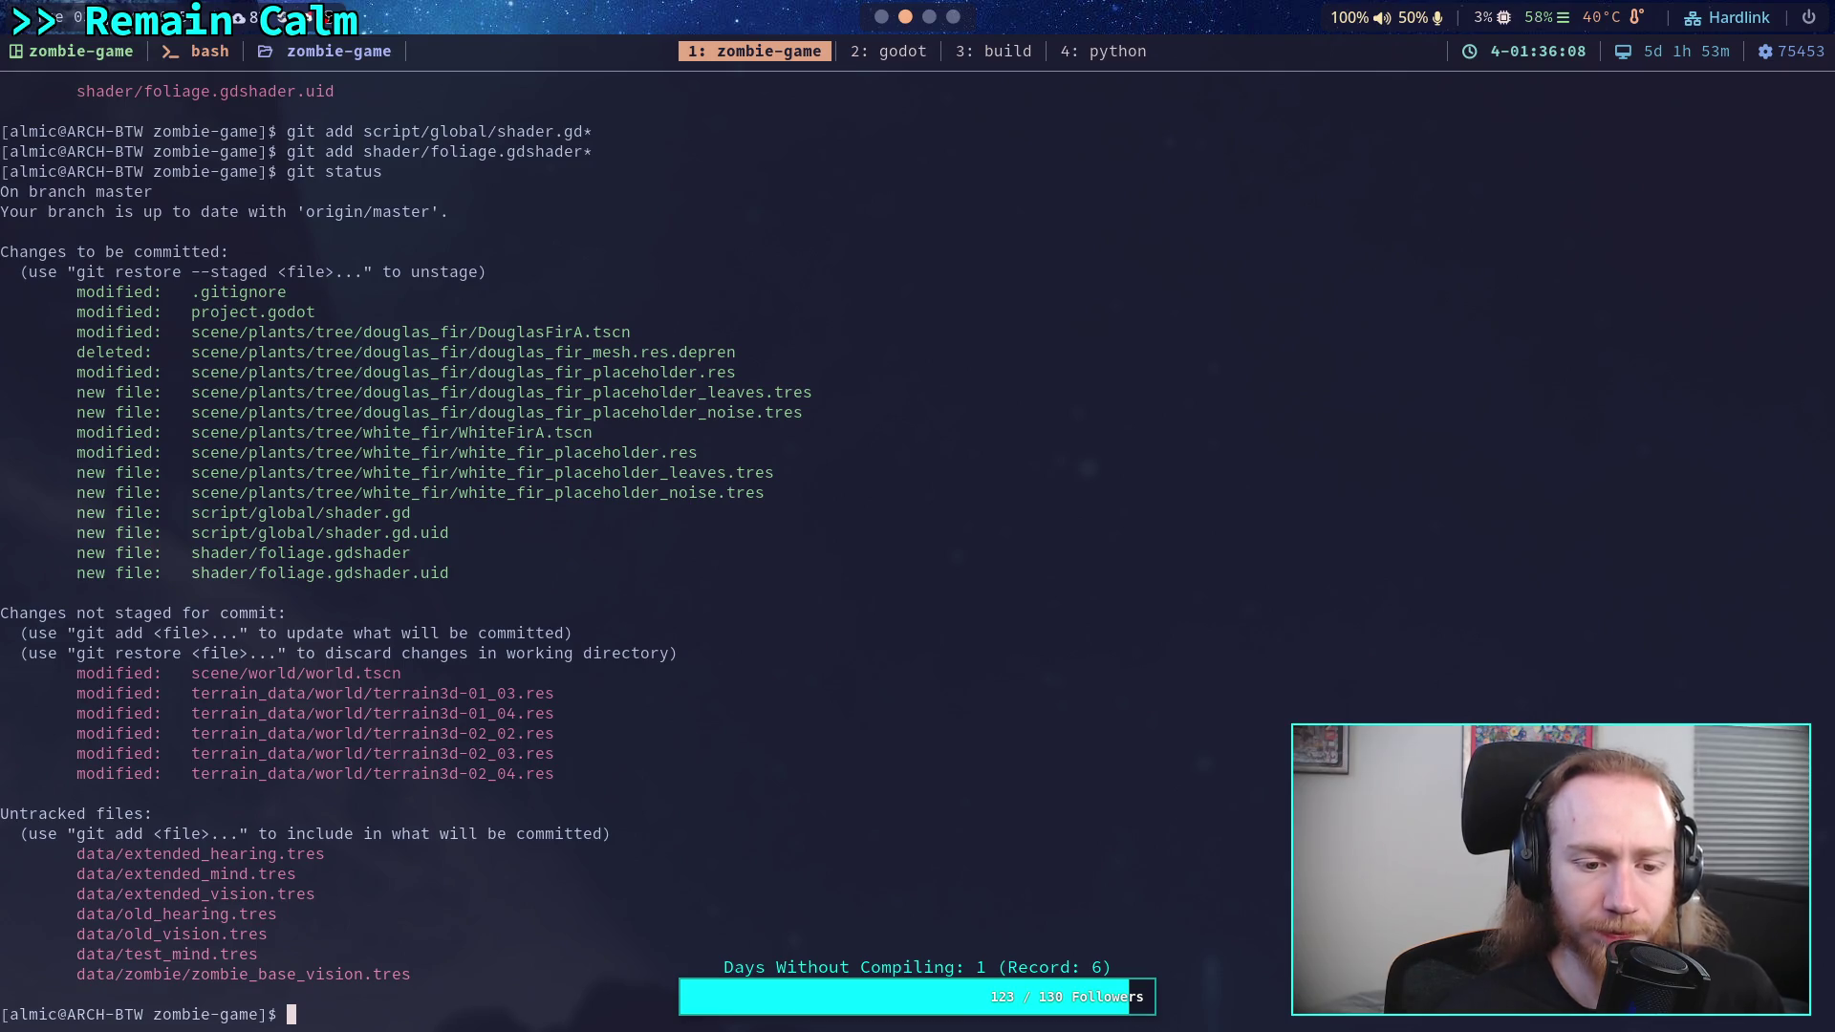
pyautogui.write('git d')
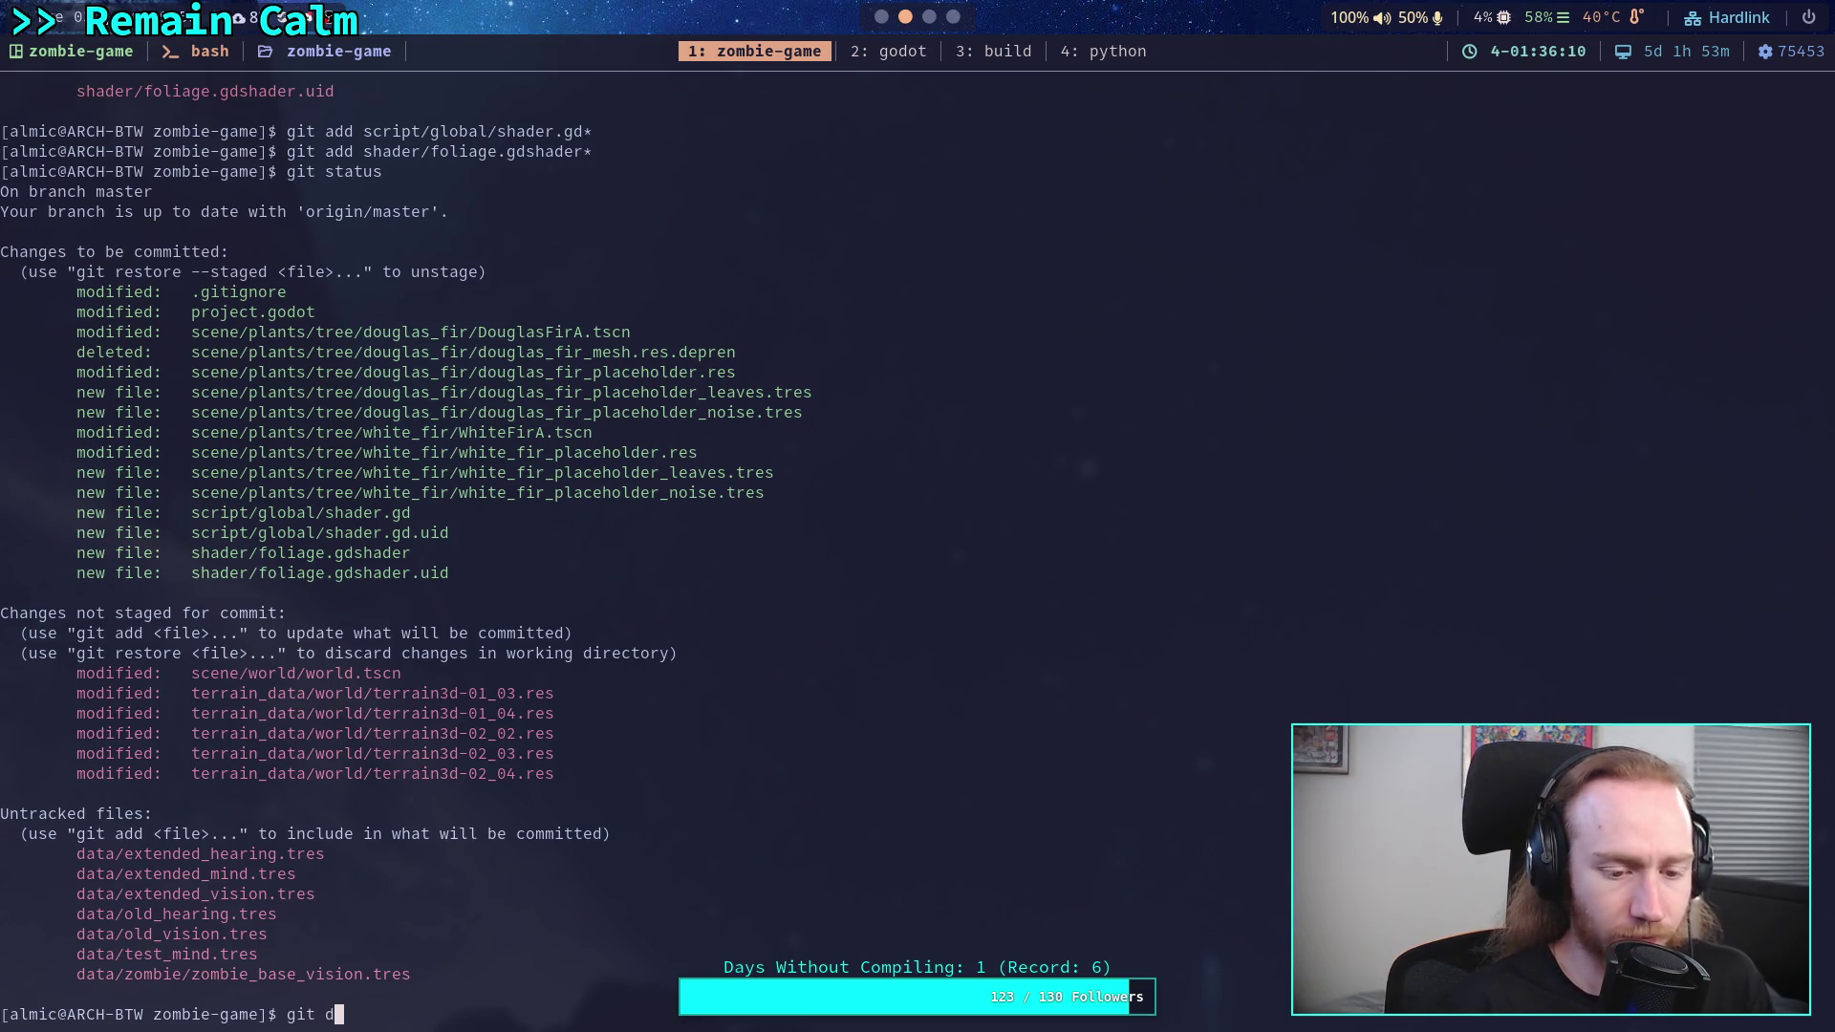
pyautogui.write('iff --staged')
pyautogui.press('Return')
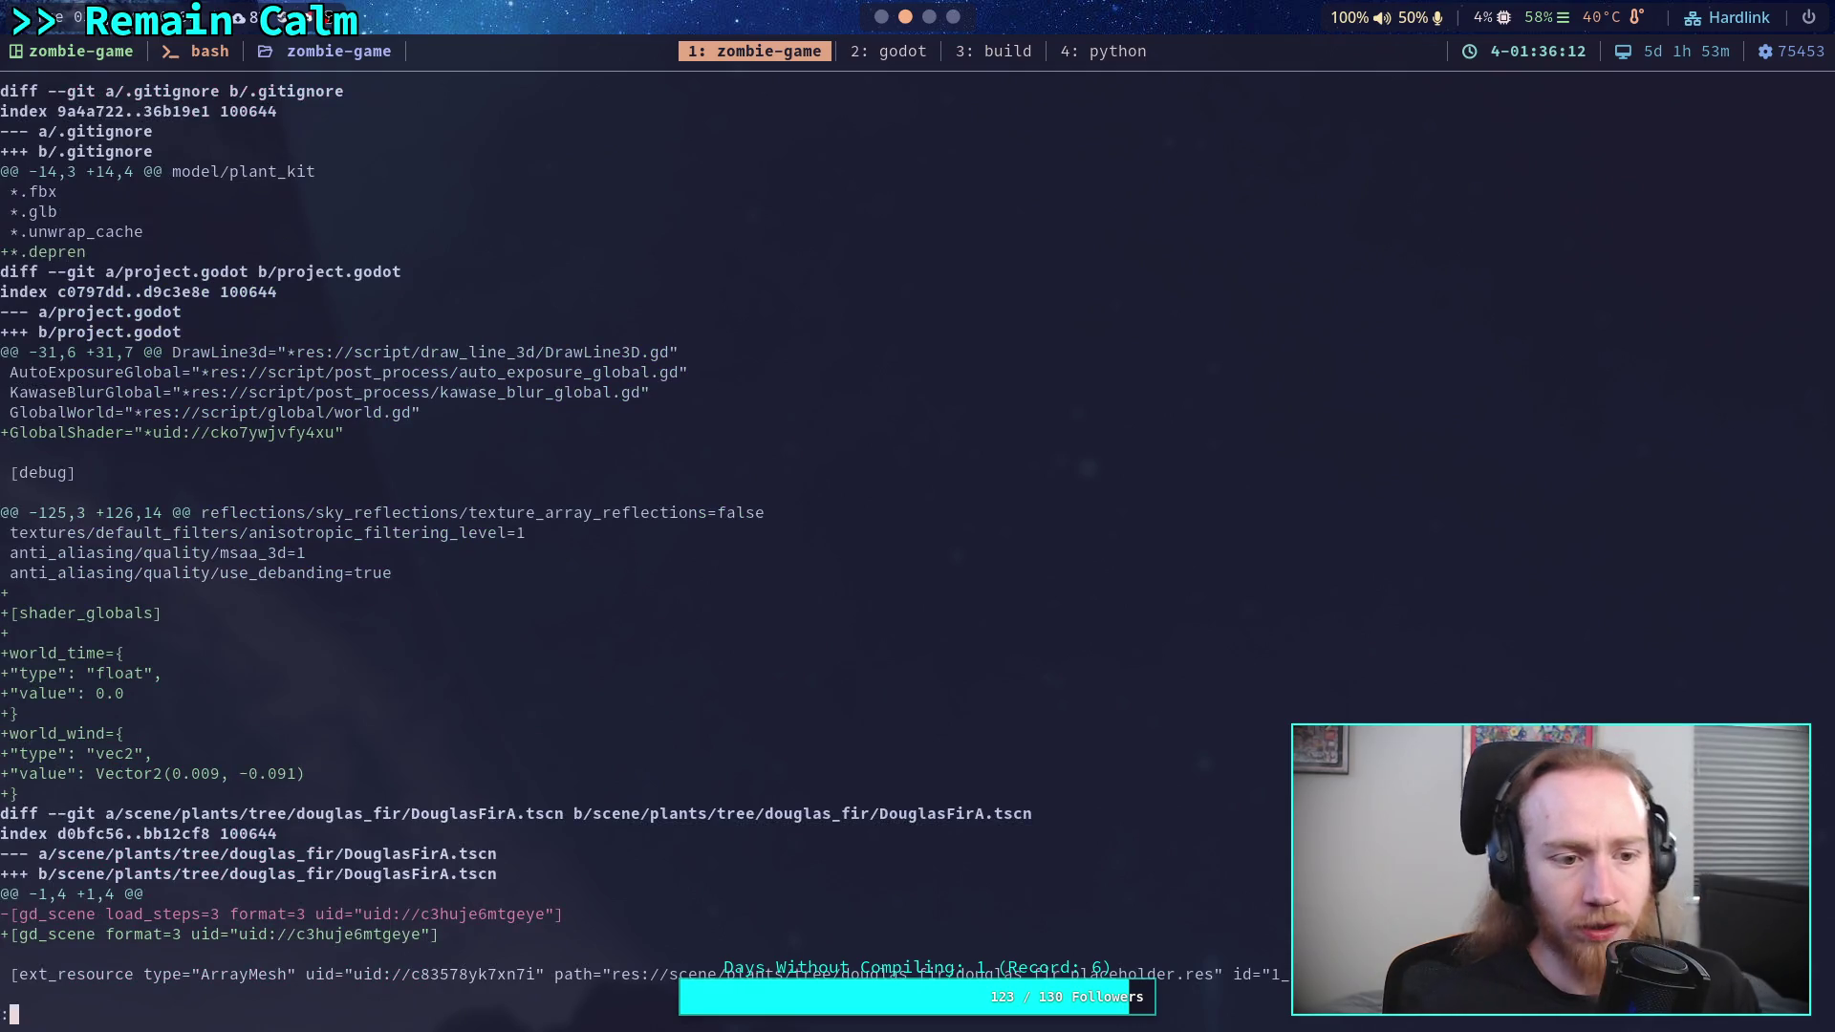
# - Scroll through the staged diff covering the fir resource changes
pyautogui.scroll(-4, 705, 549)
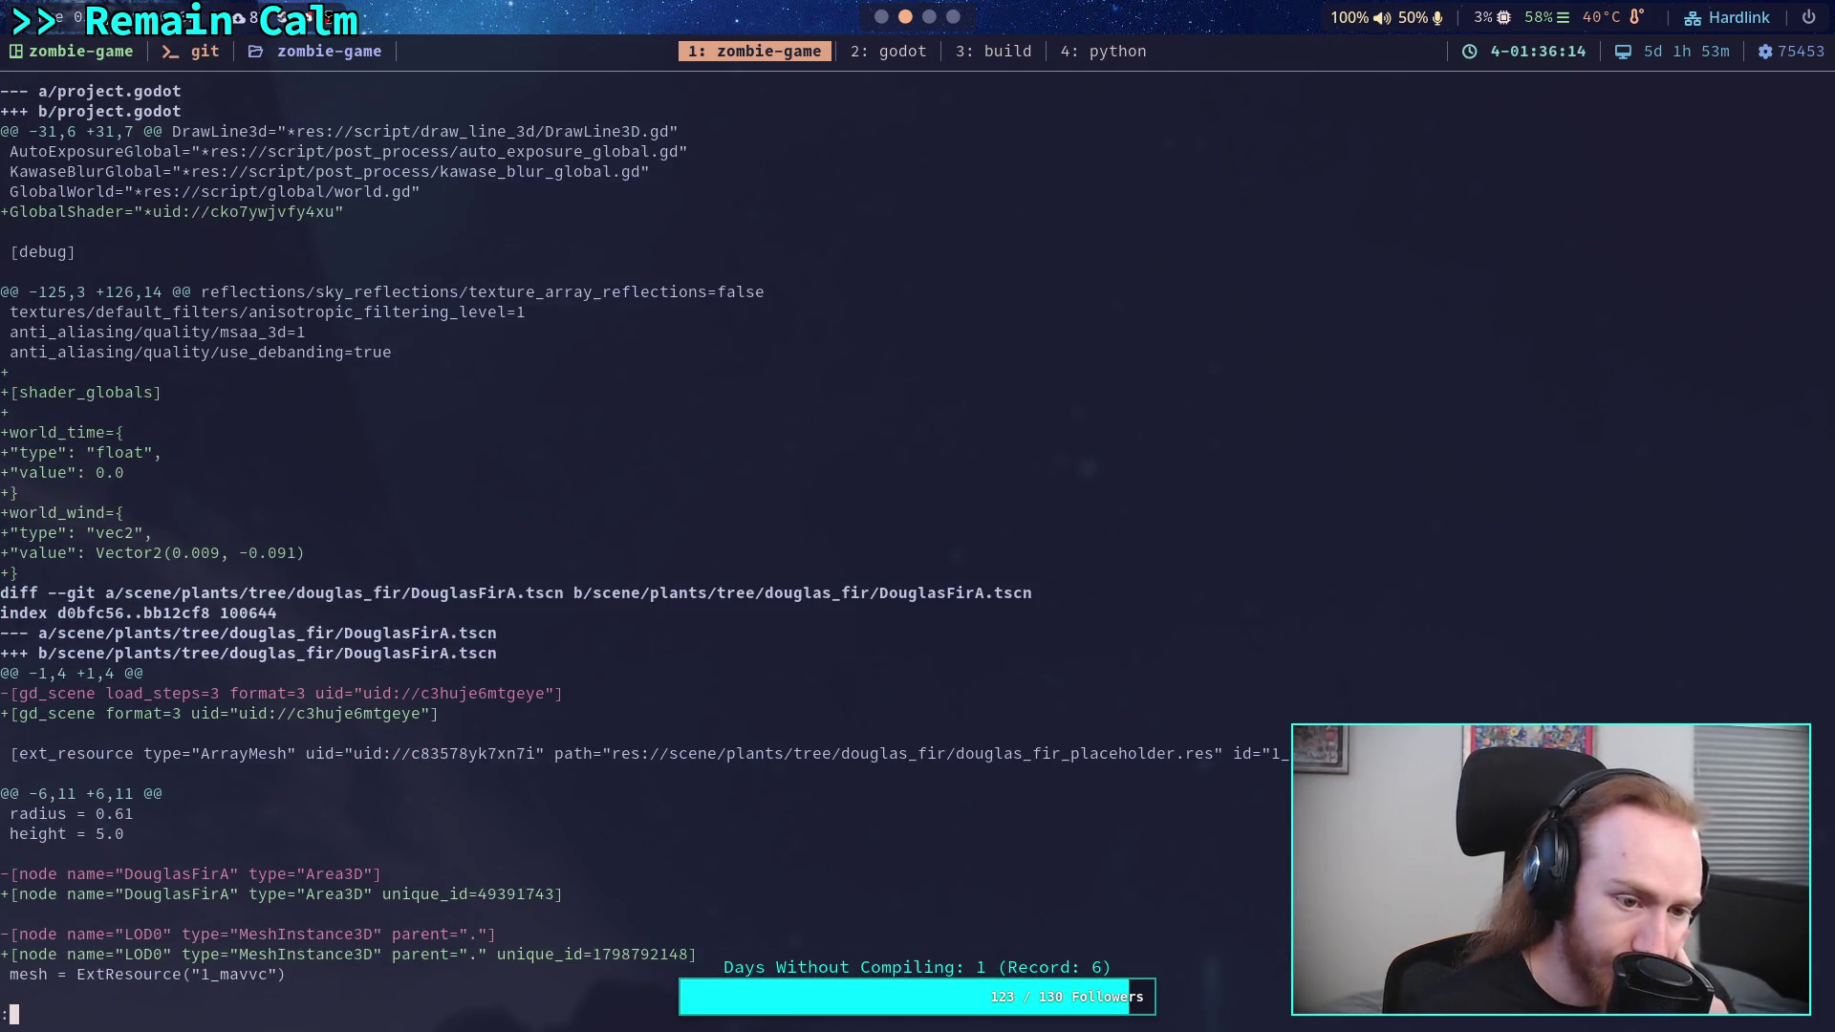
pyautogui.scroll(-8, 705, 548)
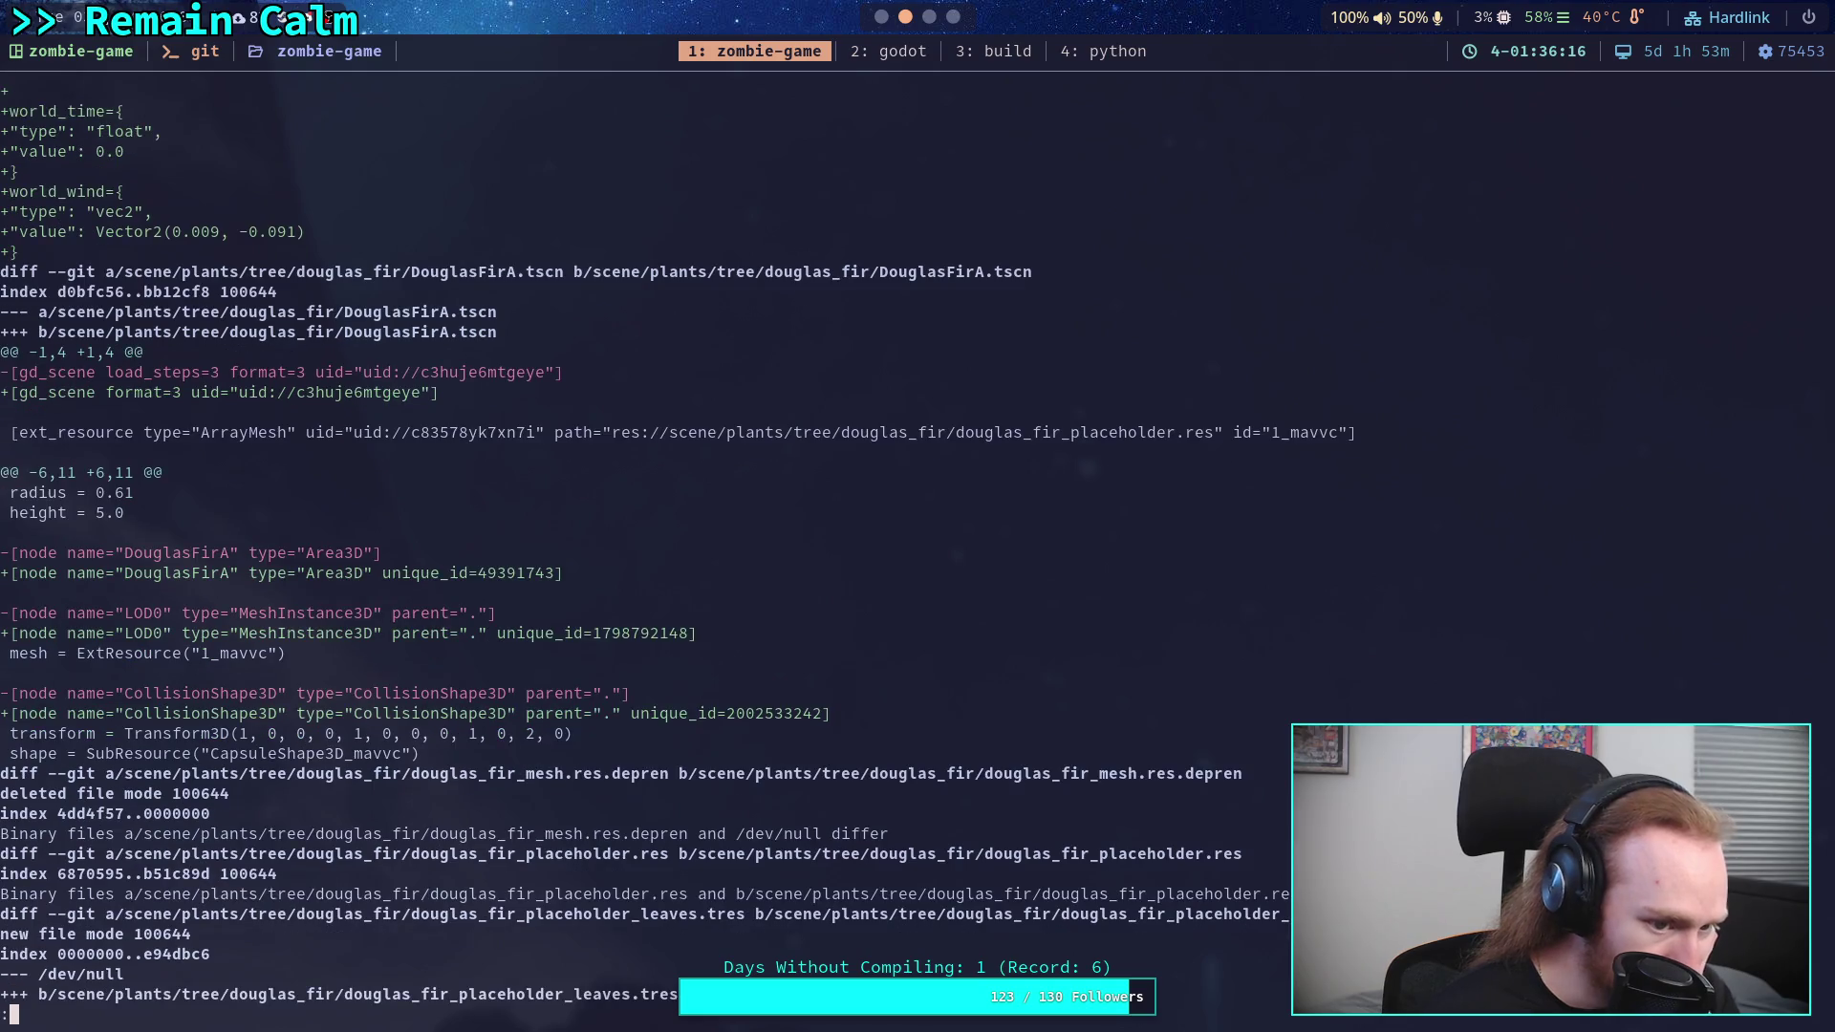
pyautogui.scroll(-4, 706, 548)
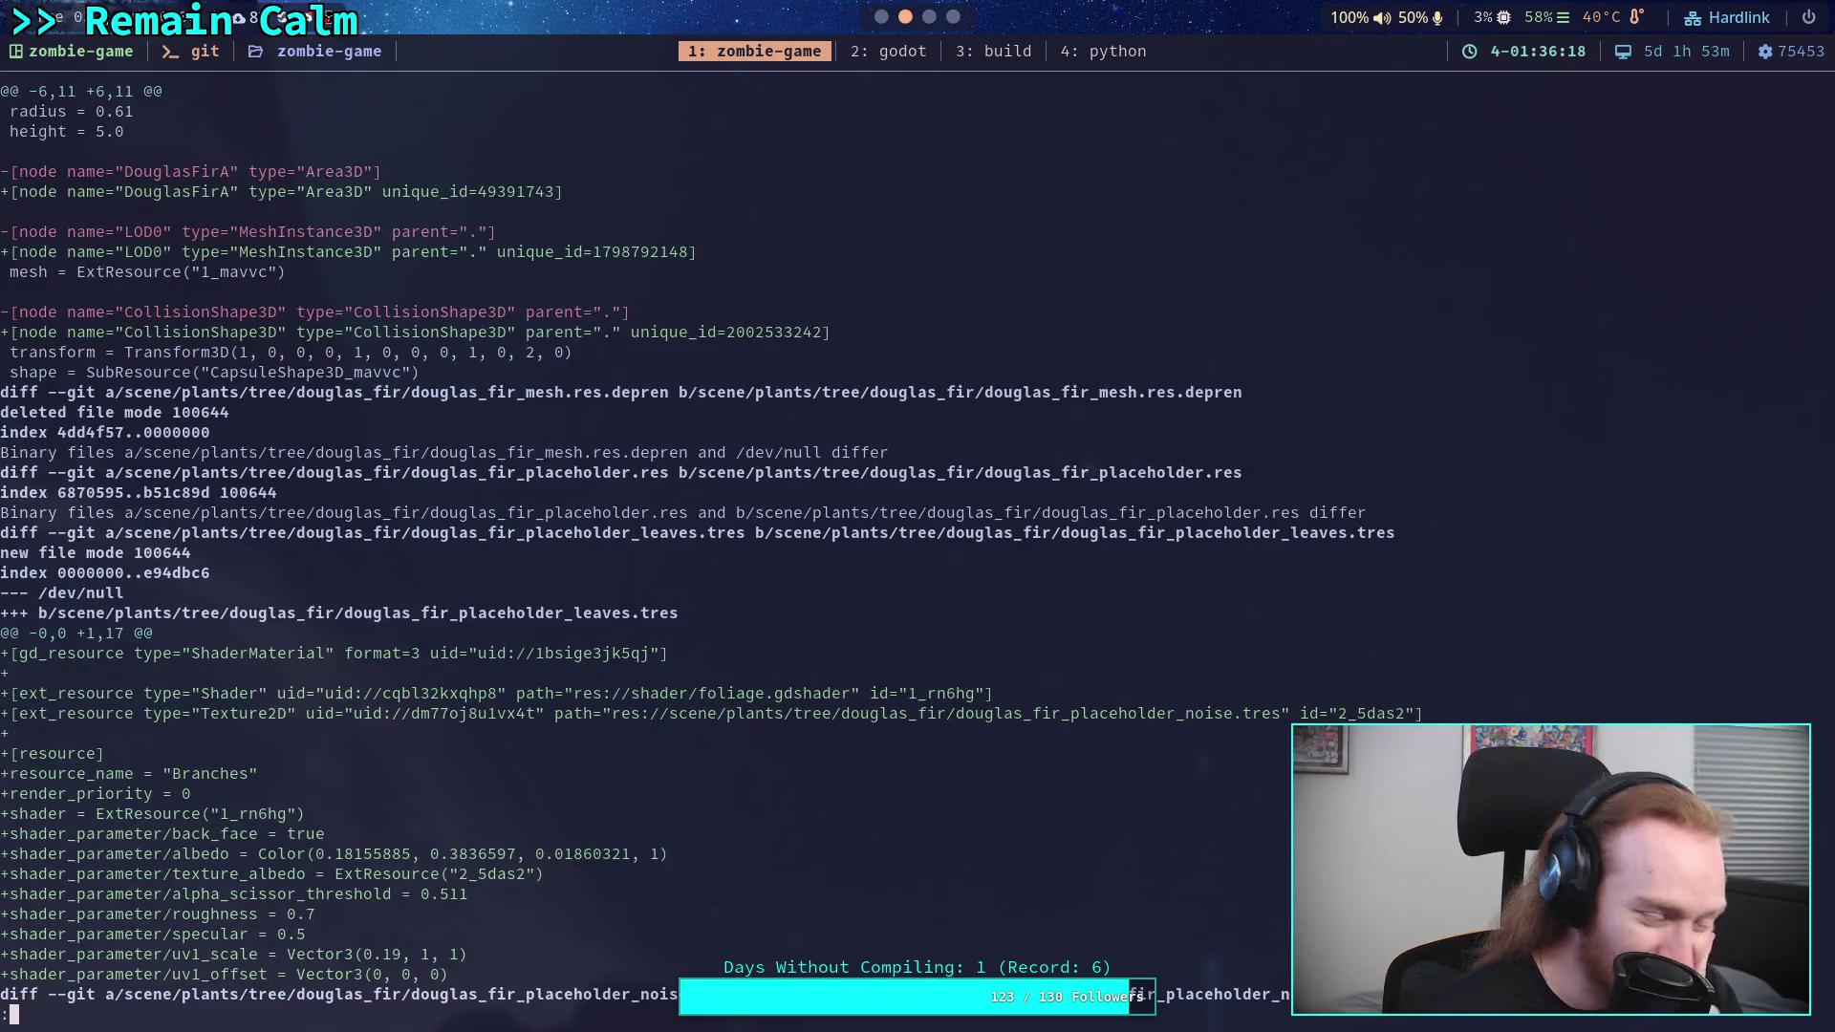
pyautogui.scroll(-3, 705, 548)
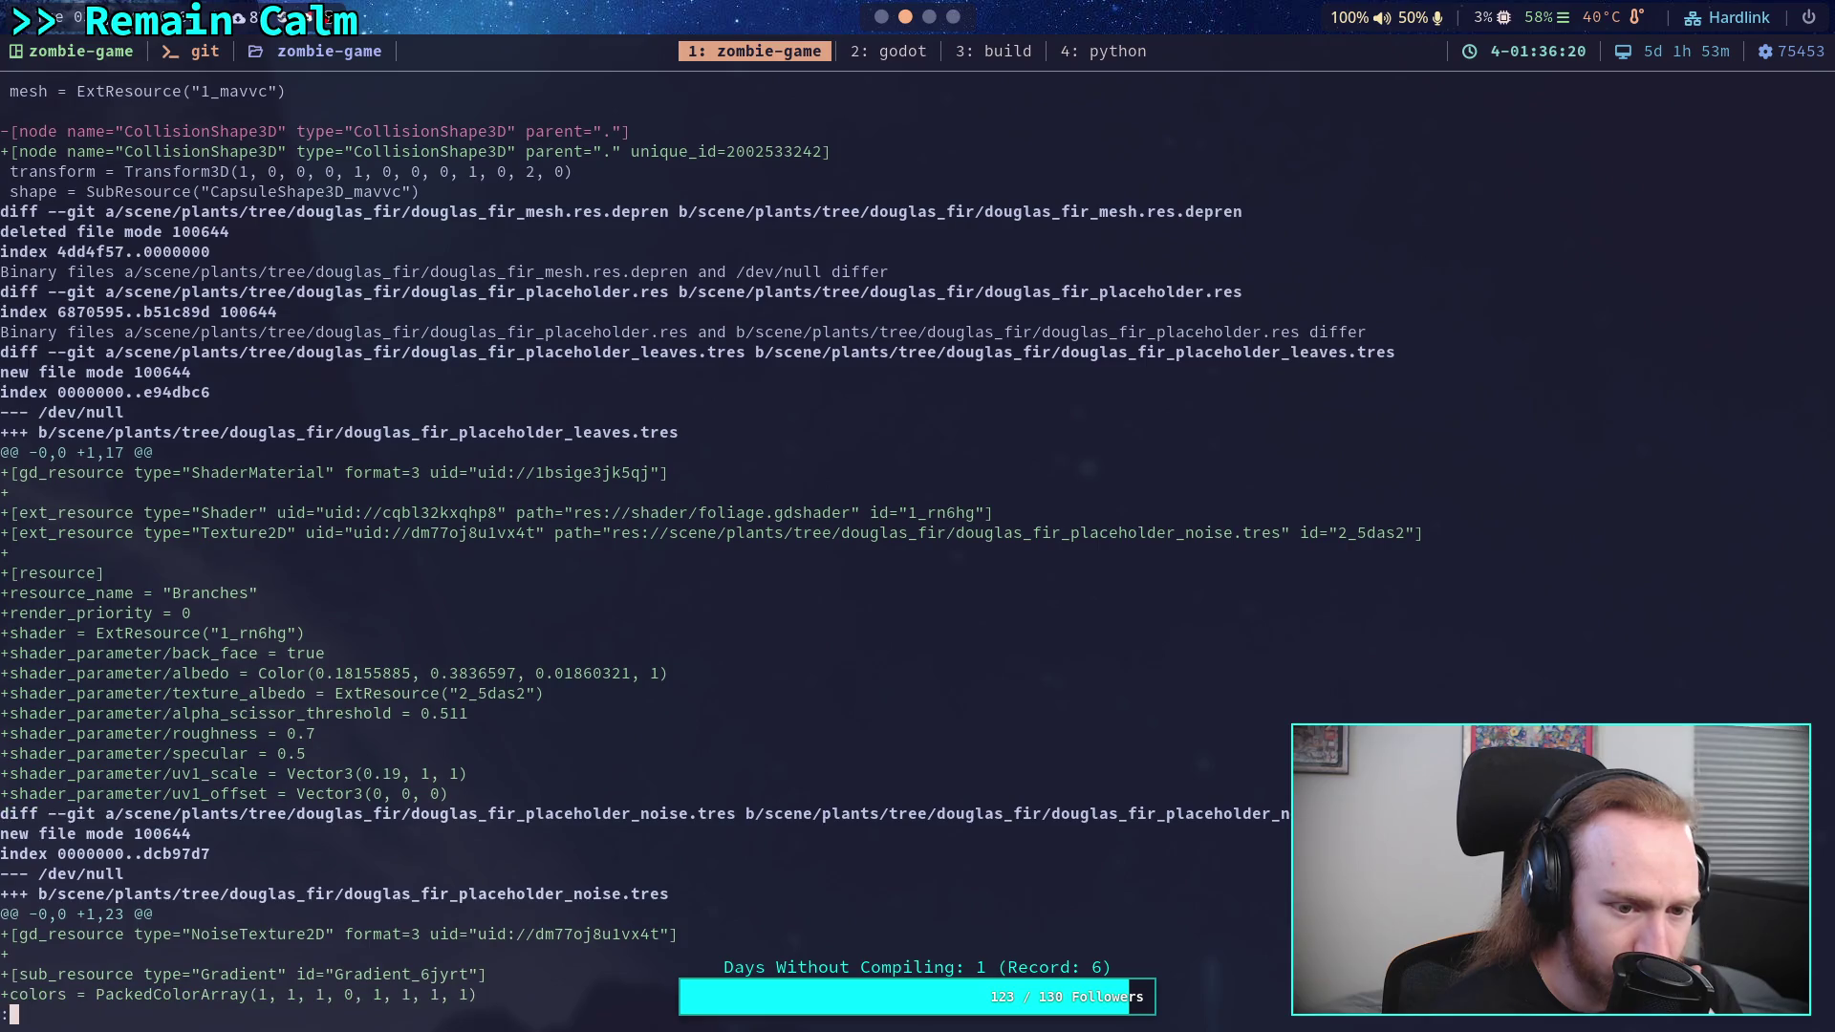
pyautogui.scroll(-3, 705, 549)
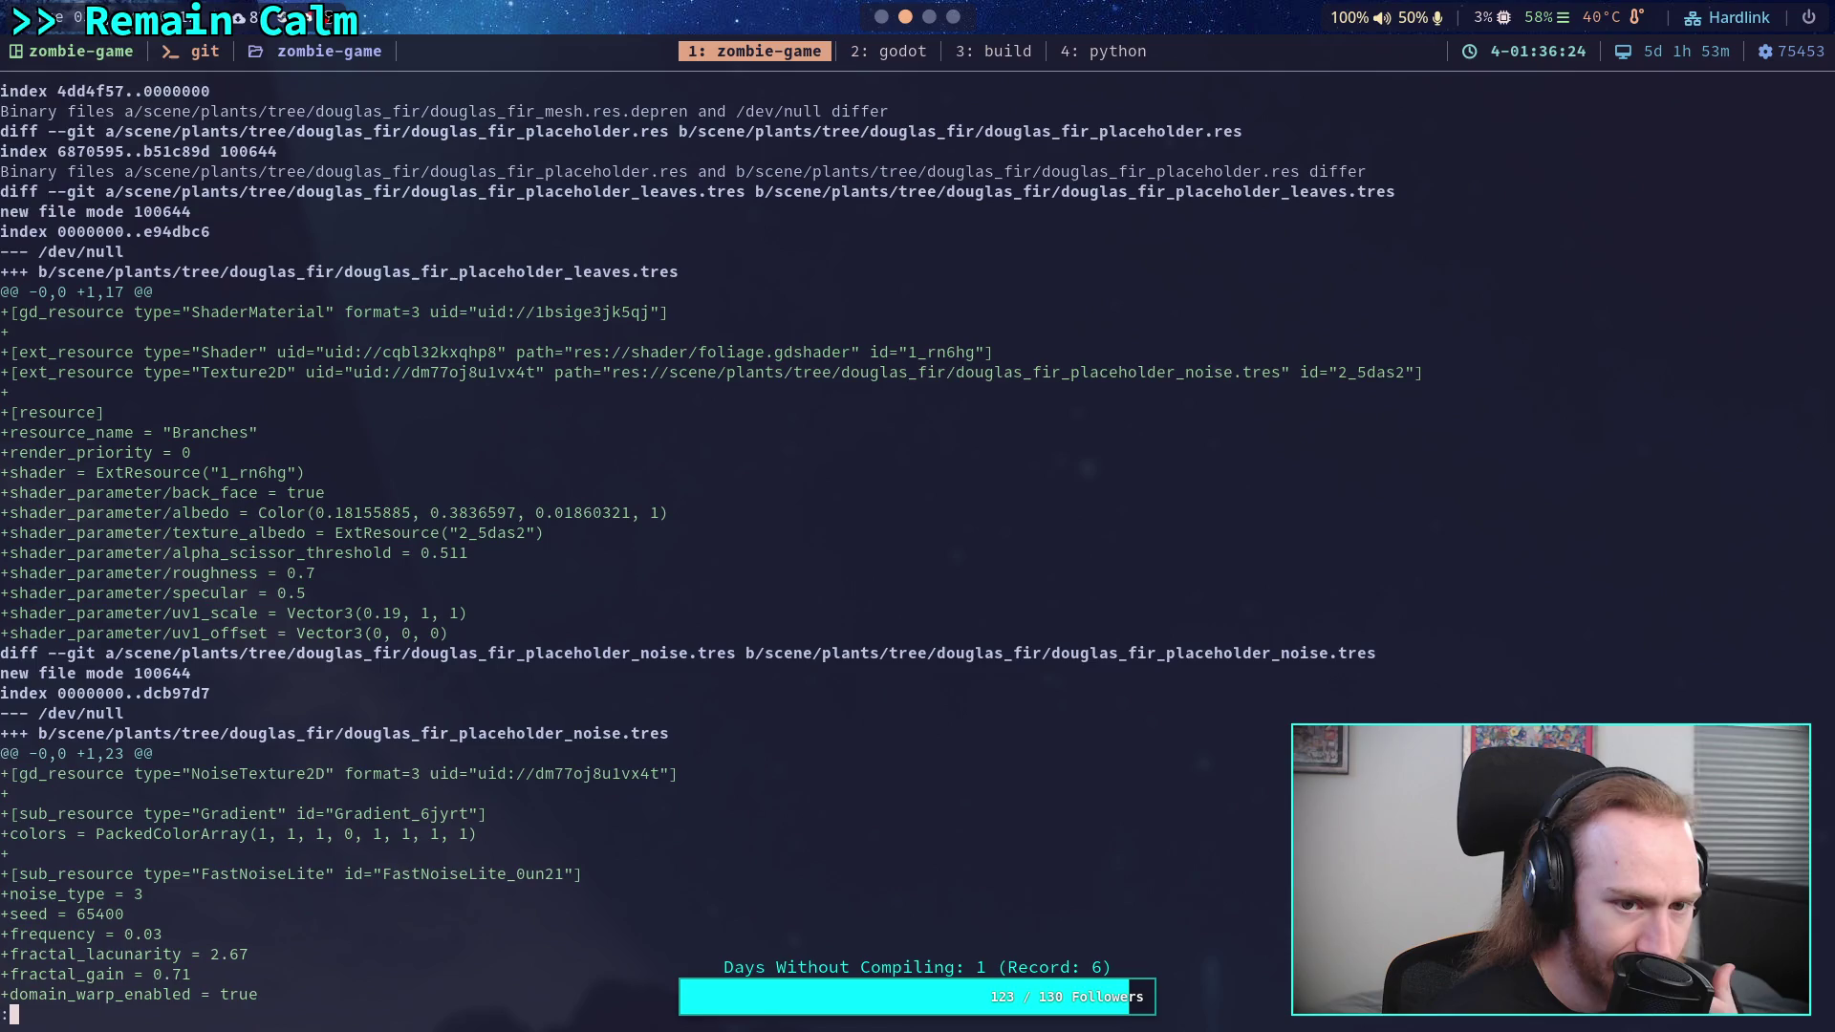
pyautogui.scroll(-6, 705, 549)
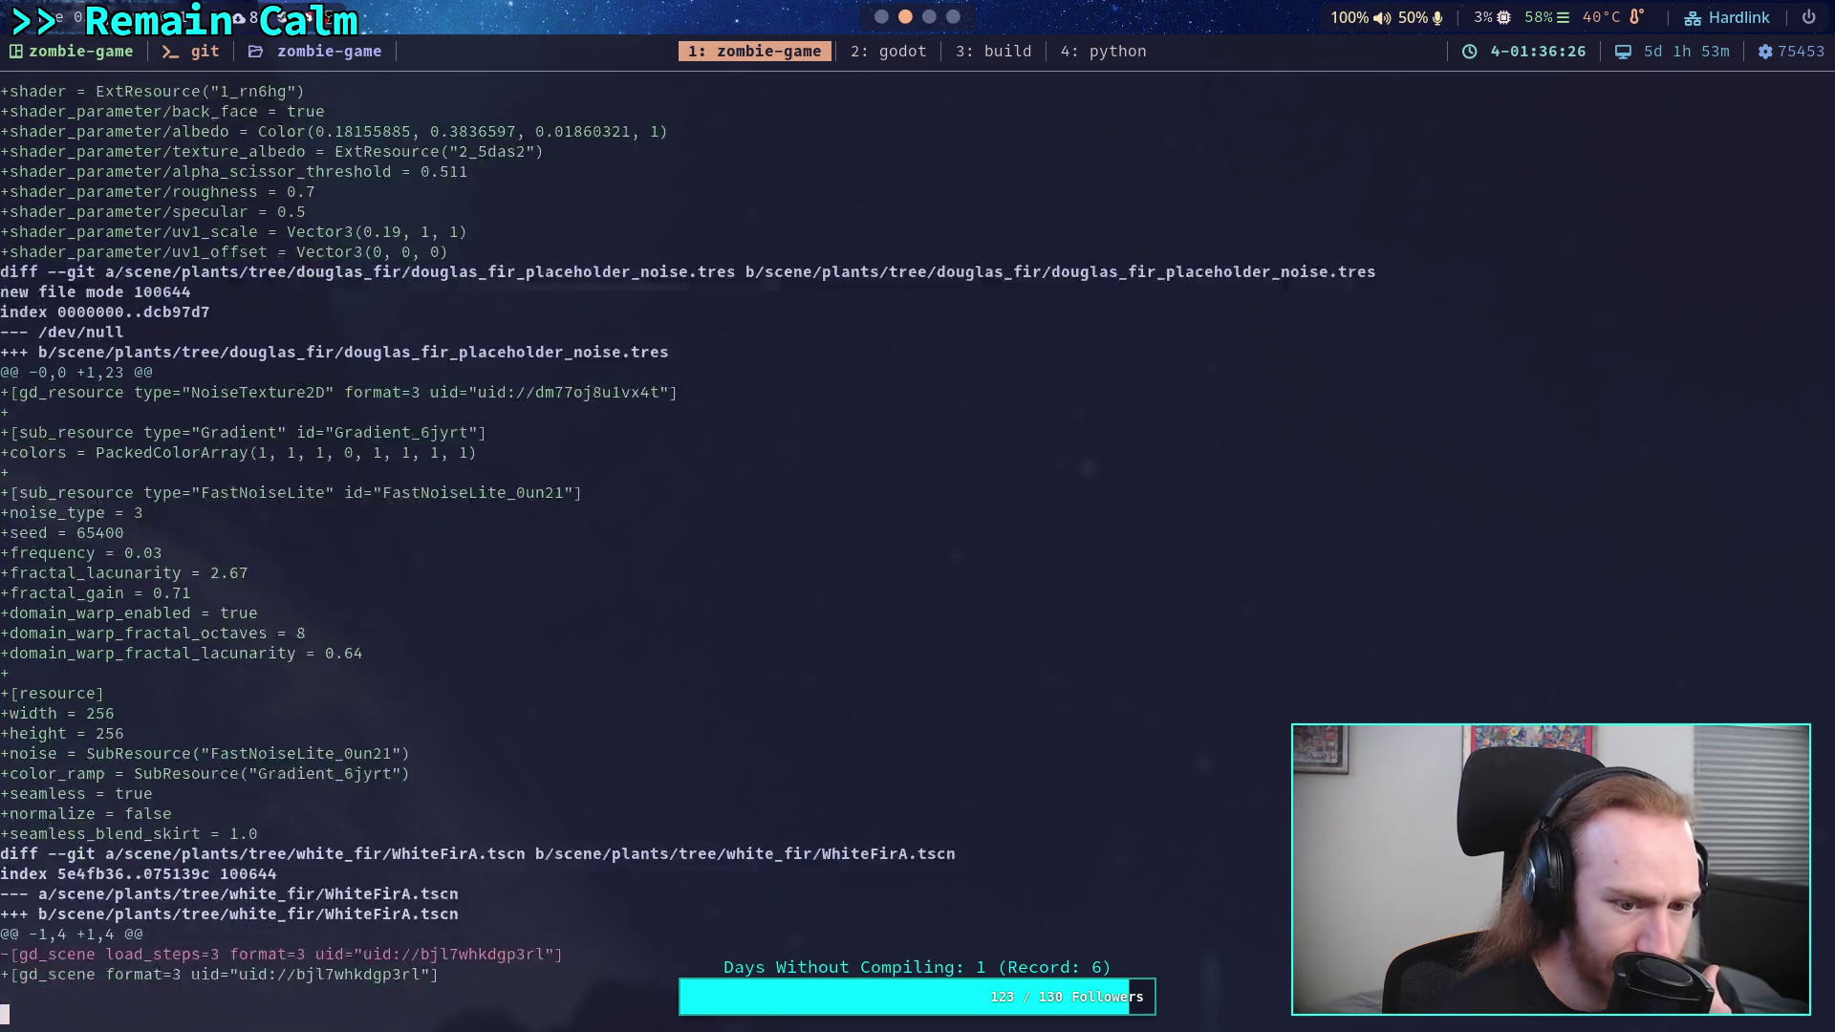
pyautogui.scroll(-2, 706, 549)
pyautogui.scroll(-9, 705, 549)
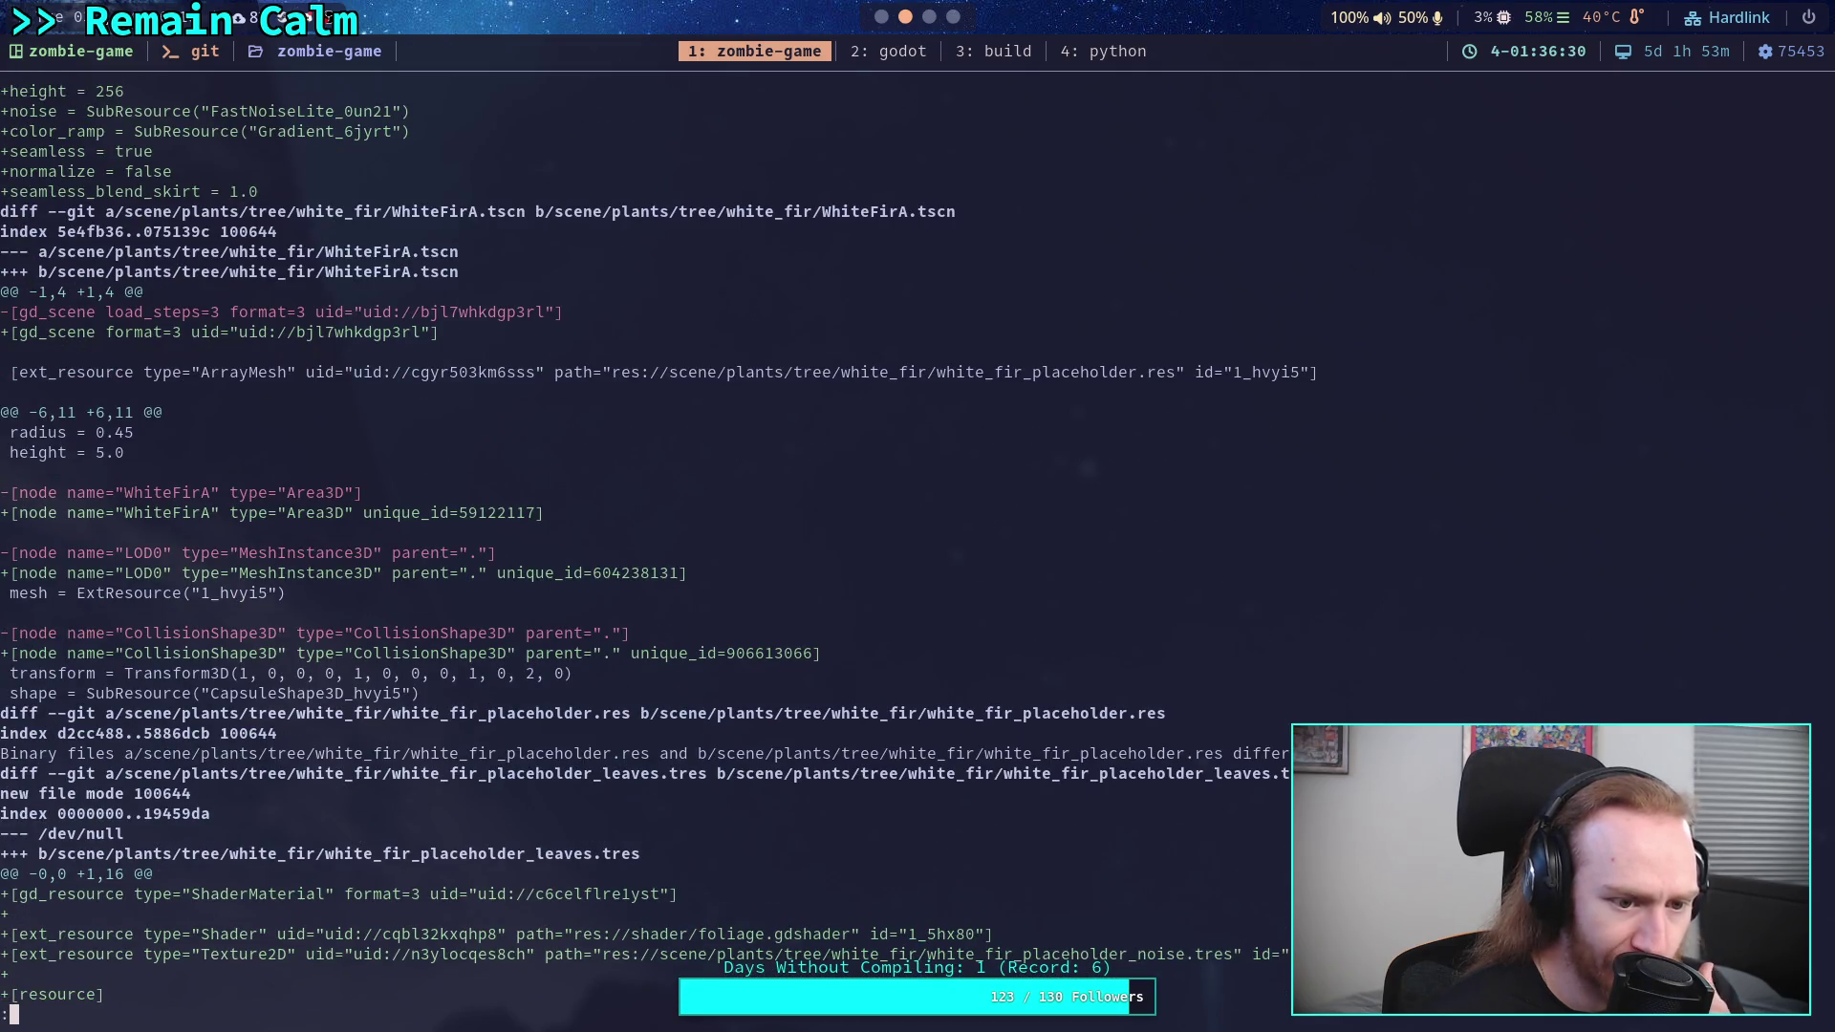
pyautogui.scroll(-5, 706, 549)
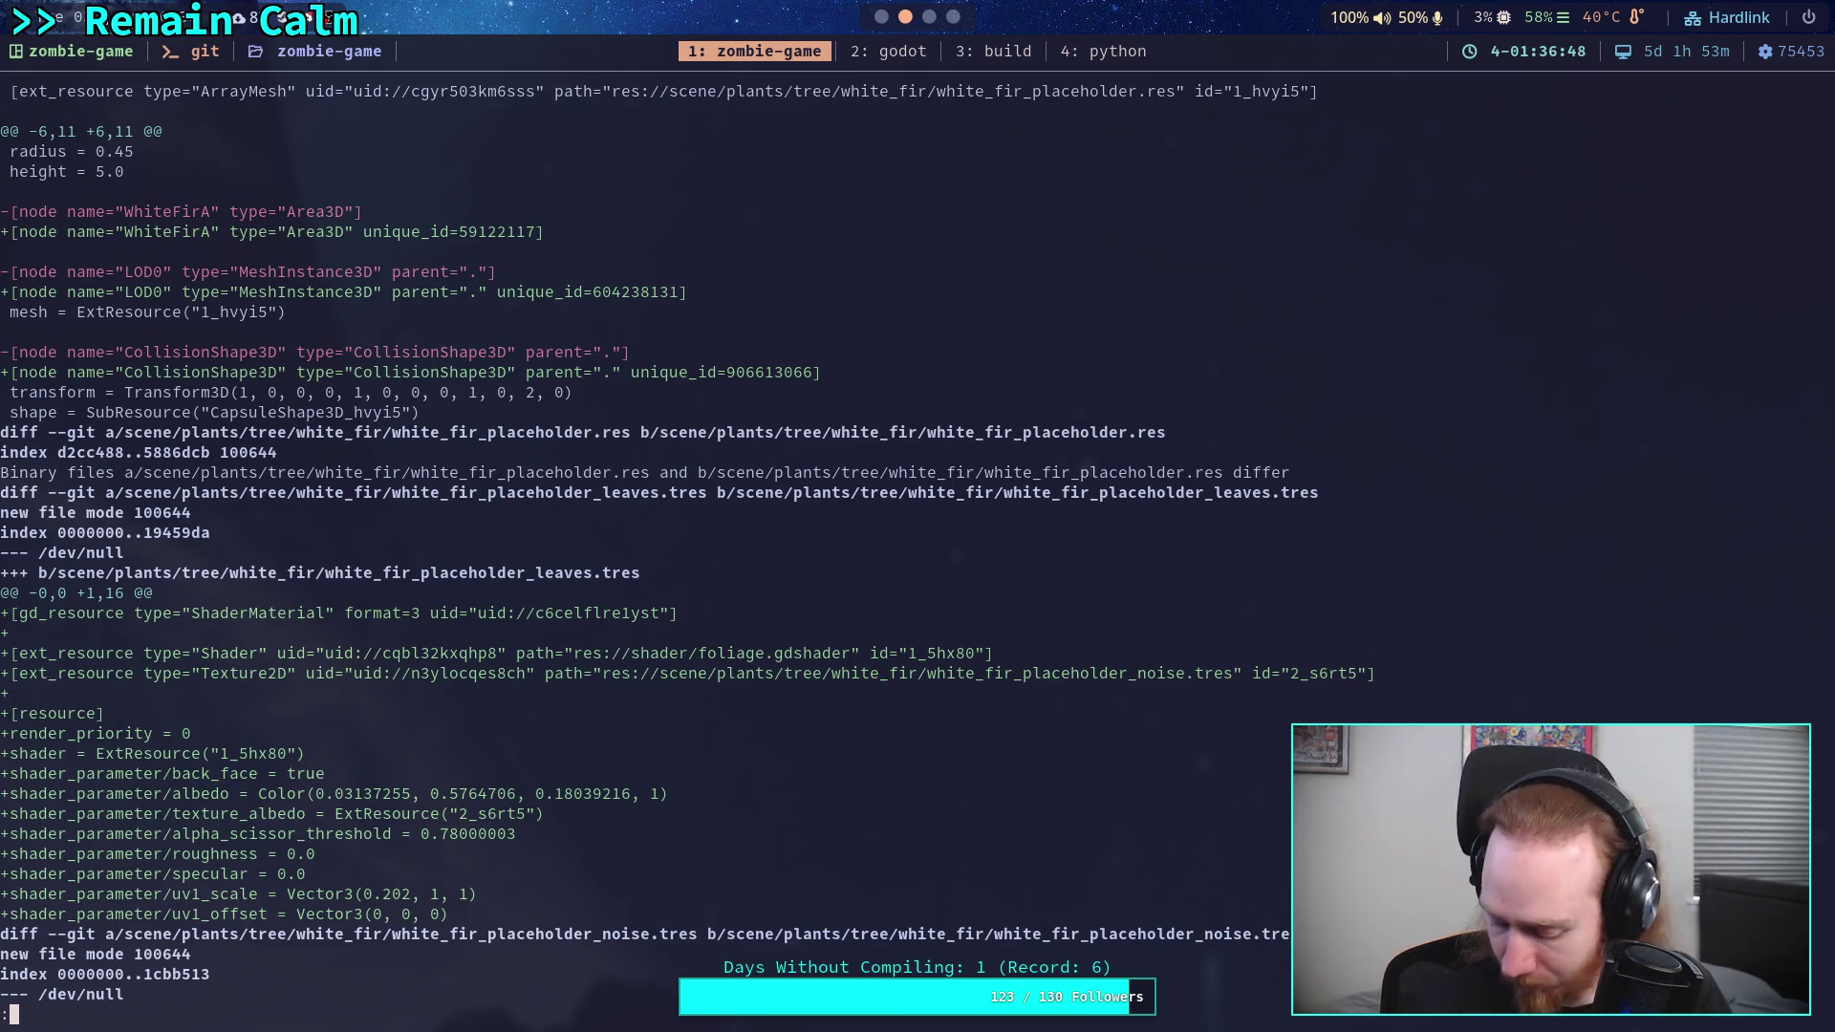
pyautogui.scroll(-6, 790, 525)
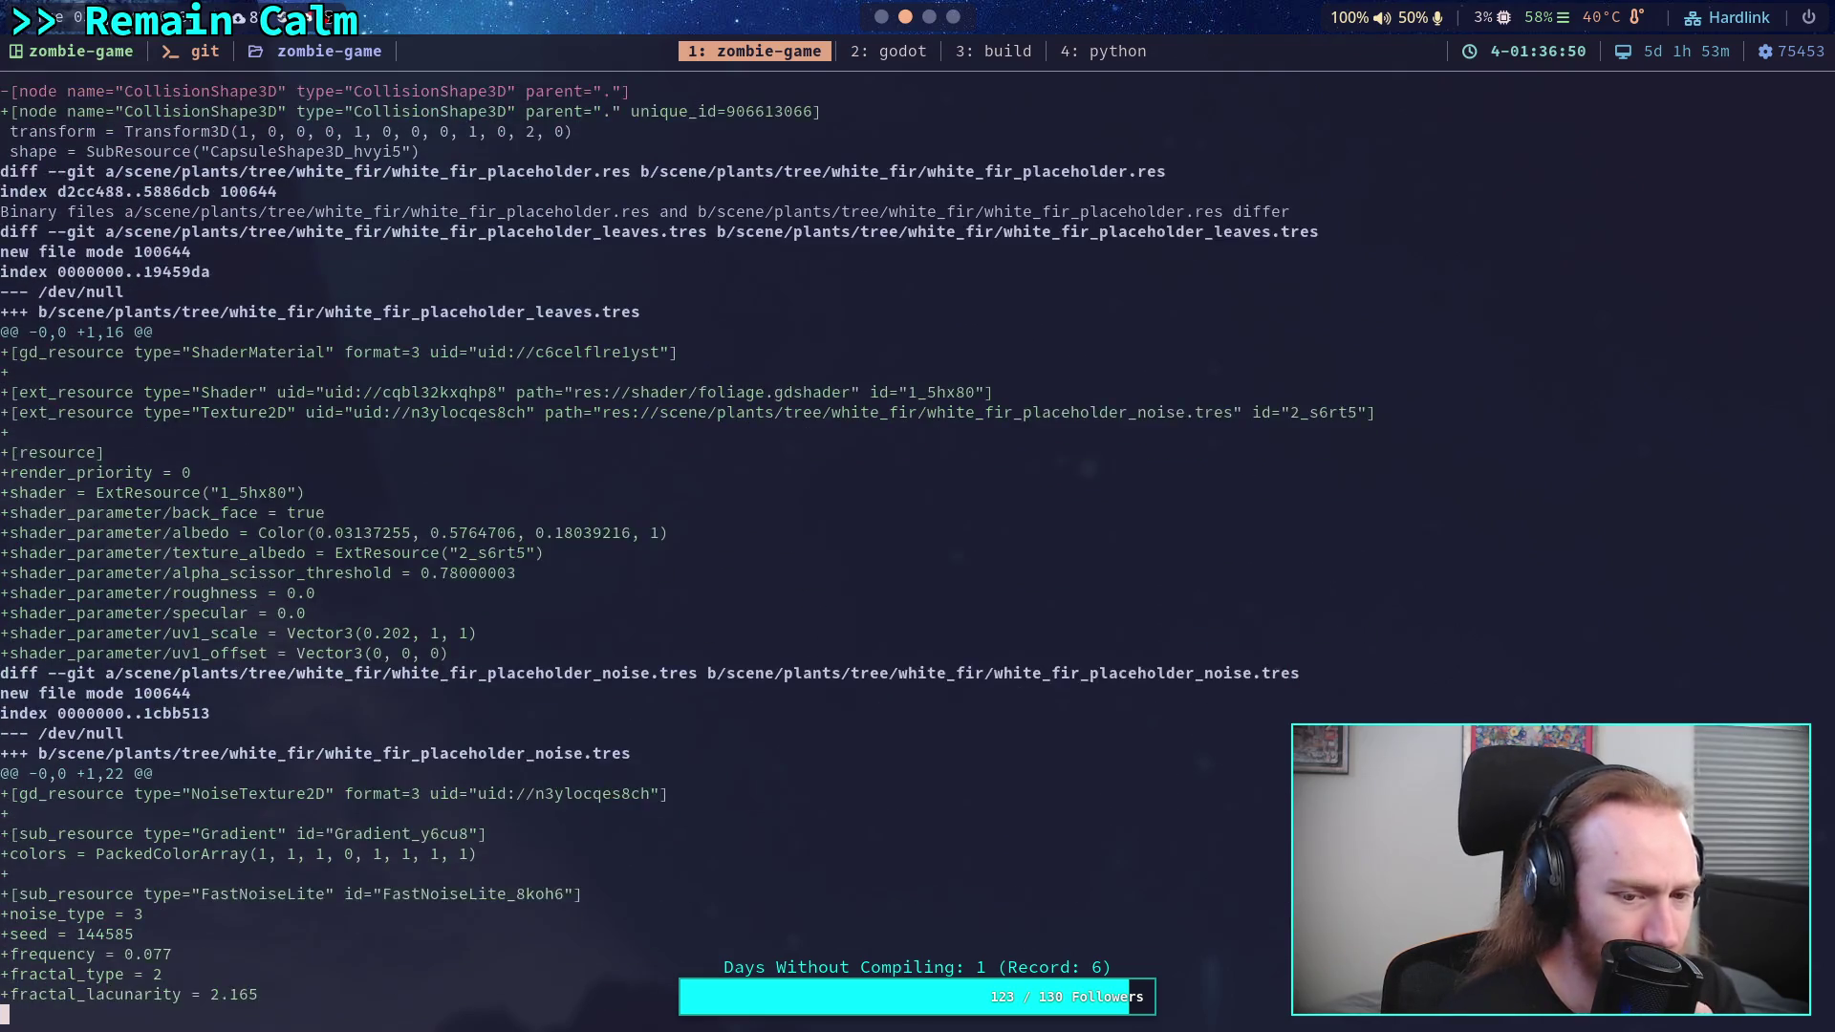
pyautogui.scroll(-3, 917, 535)
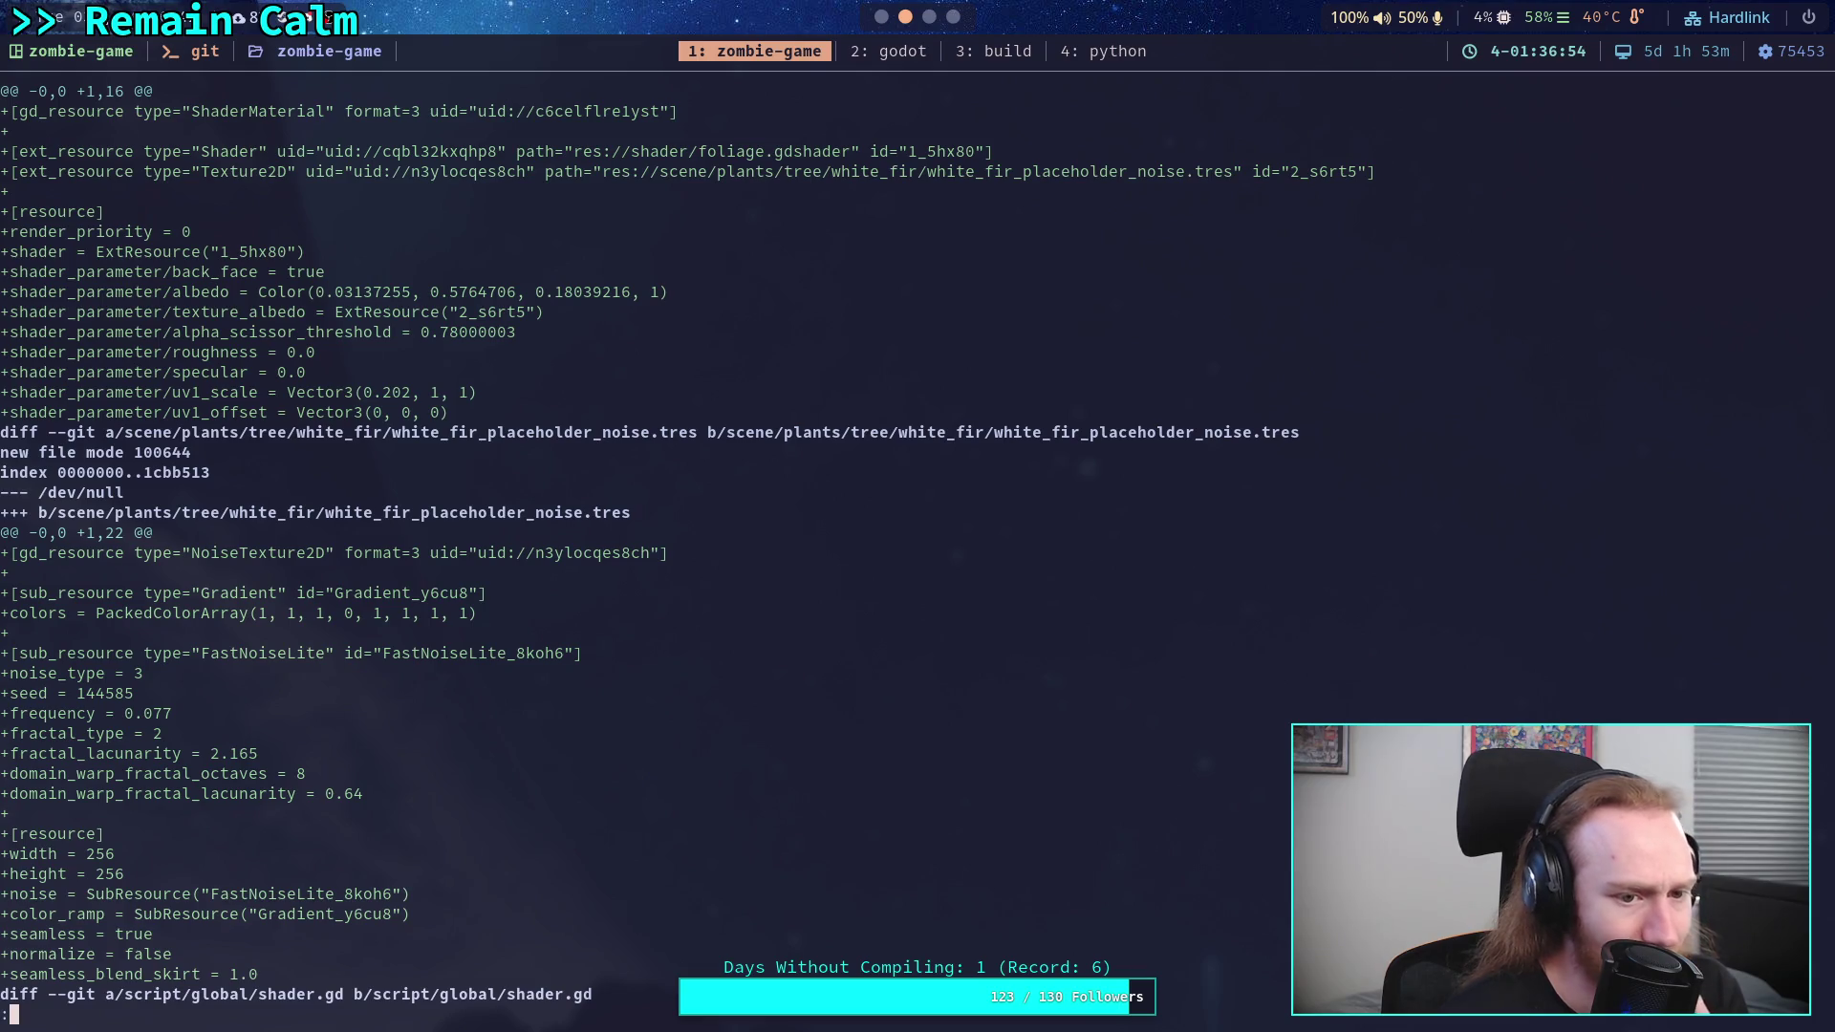
pyautogui.scroll(-6, 679, 542)
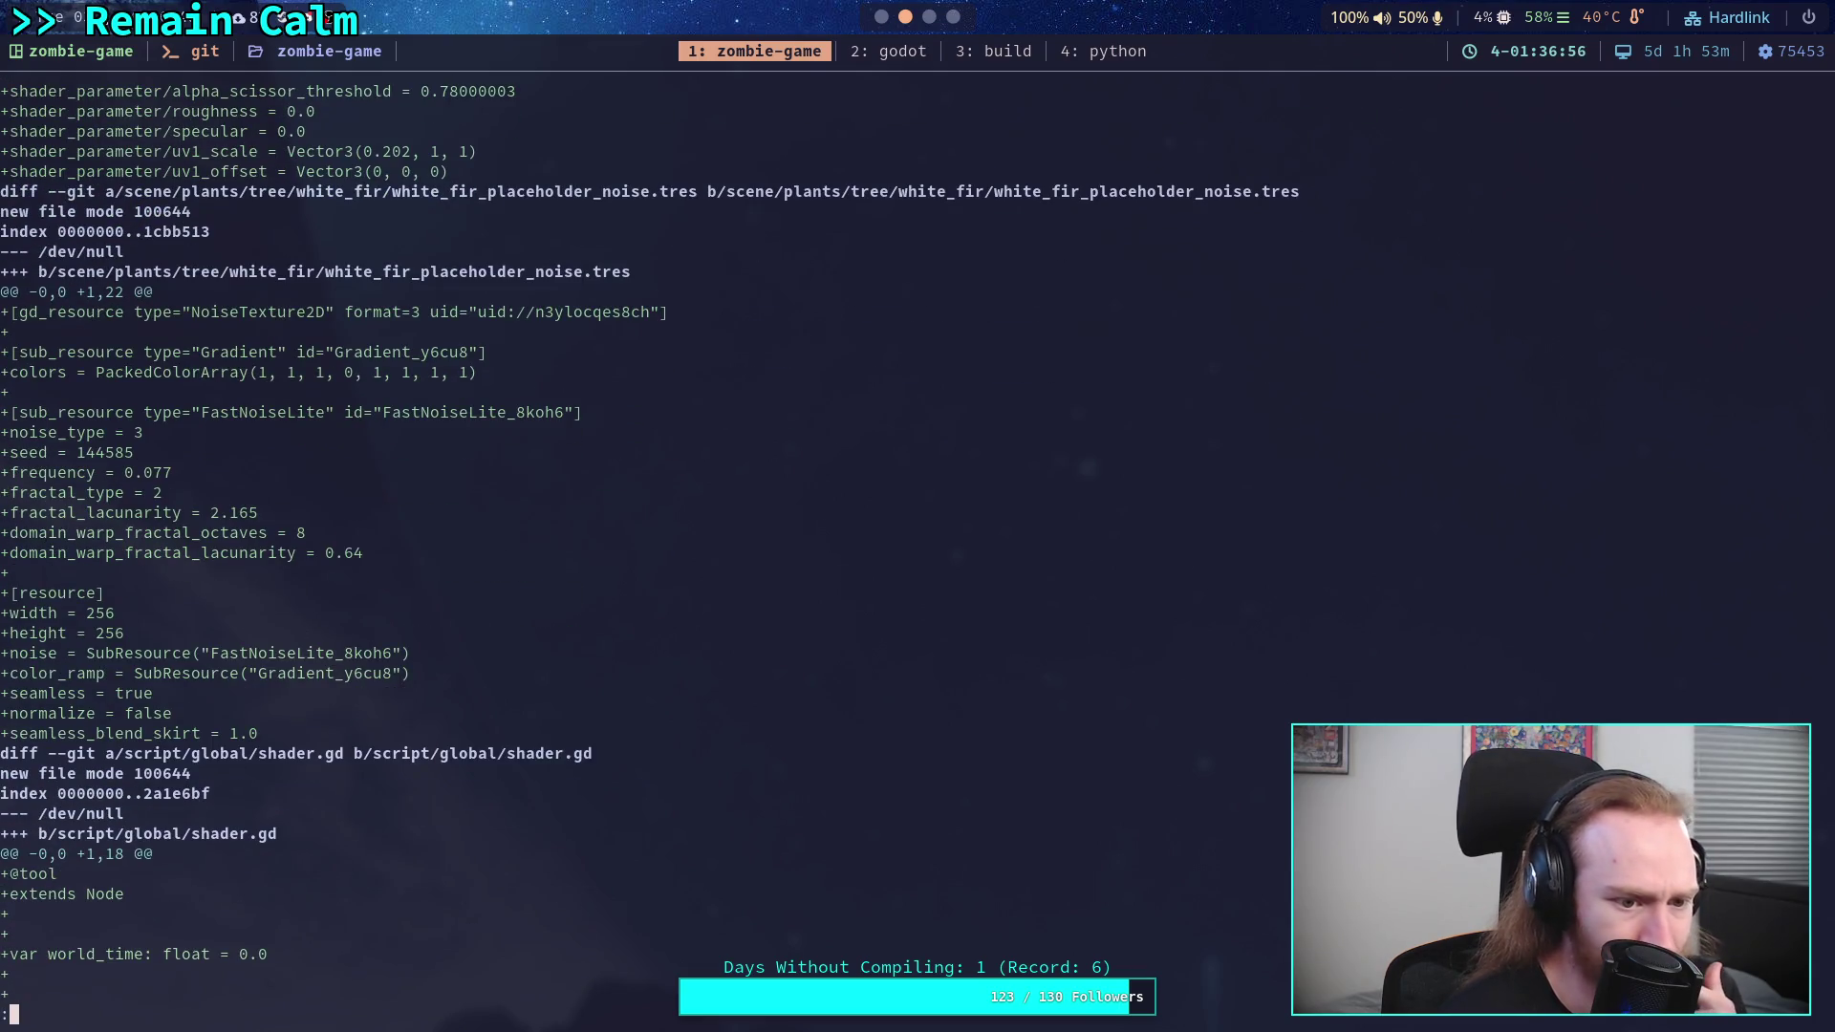
# - Step line by line through the world-time script and foliage shader diffs, then return to Godot
pyautogui.press('j')
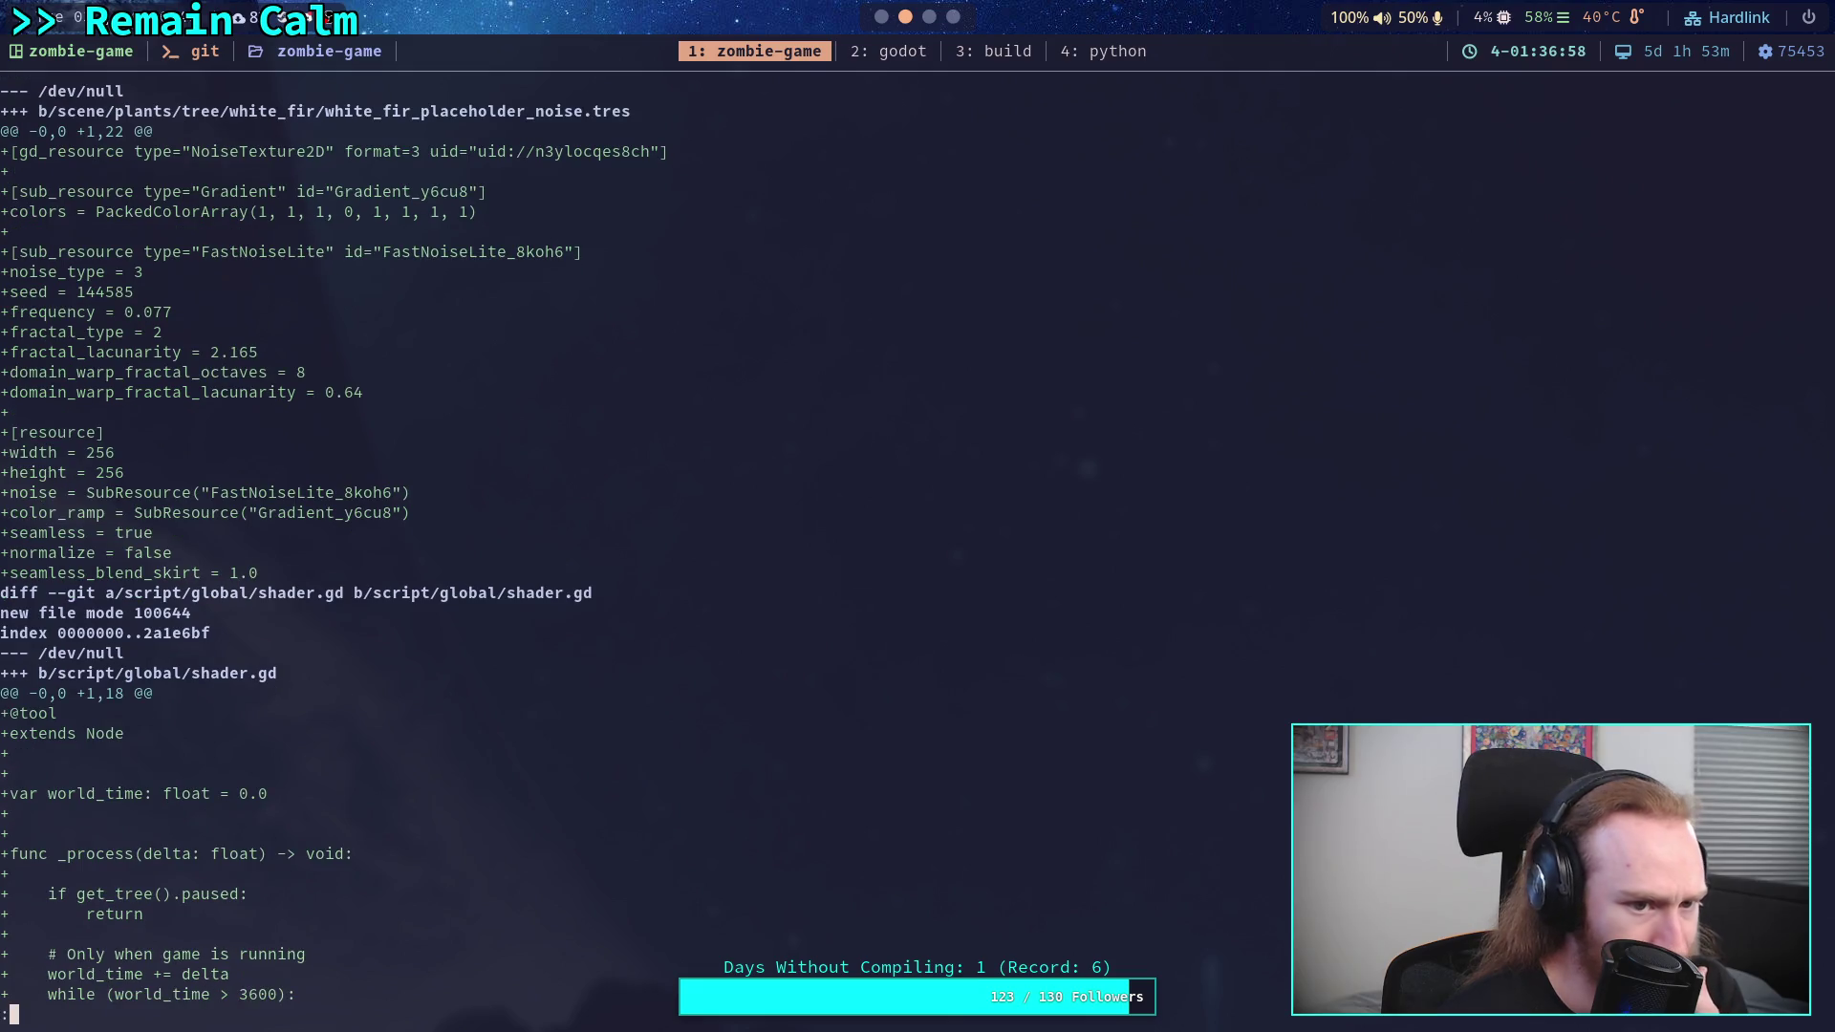
pyautogui.press('j')
pyautogui.press('j')
pyautogui.press('j')
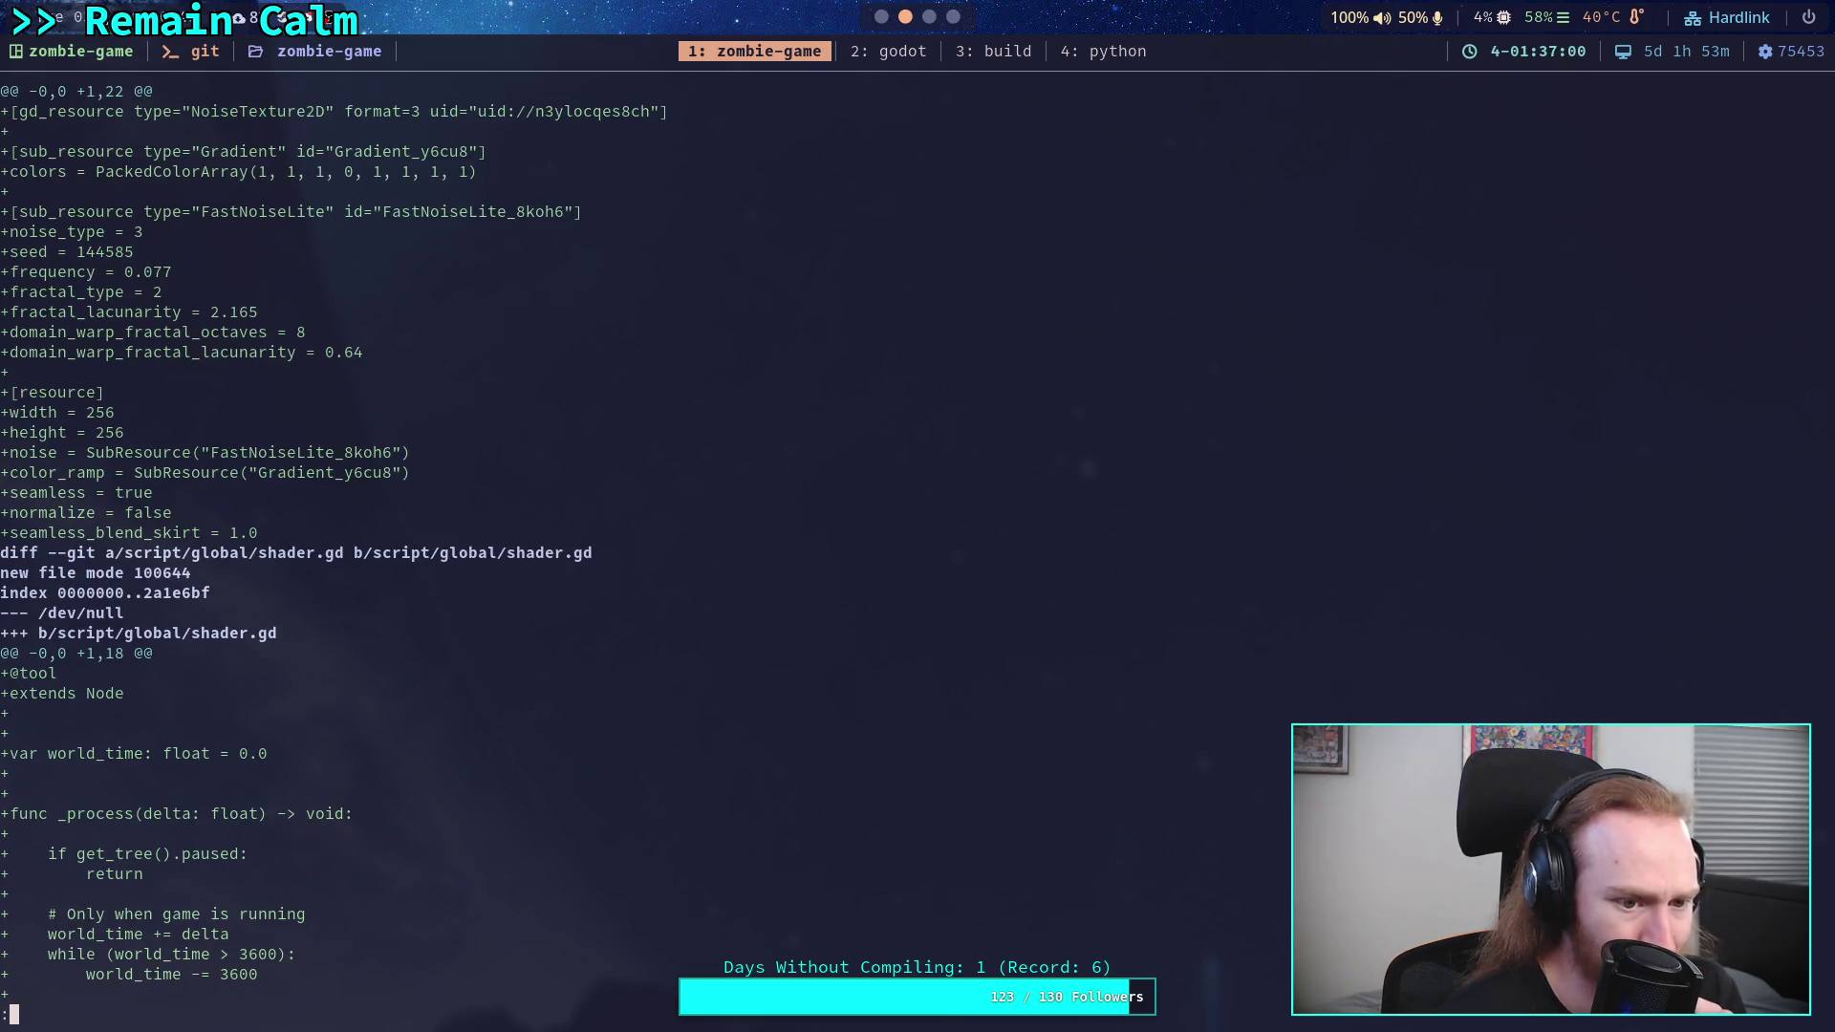
pyautogui.press('j')
pyautogui.press('j')
pyautogui.press('j')
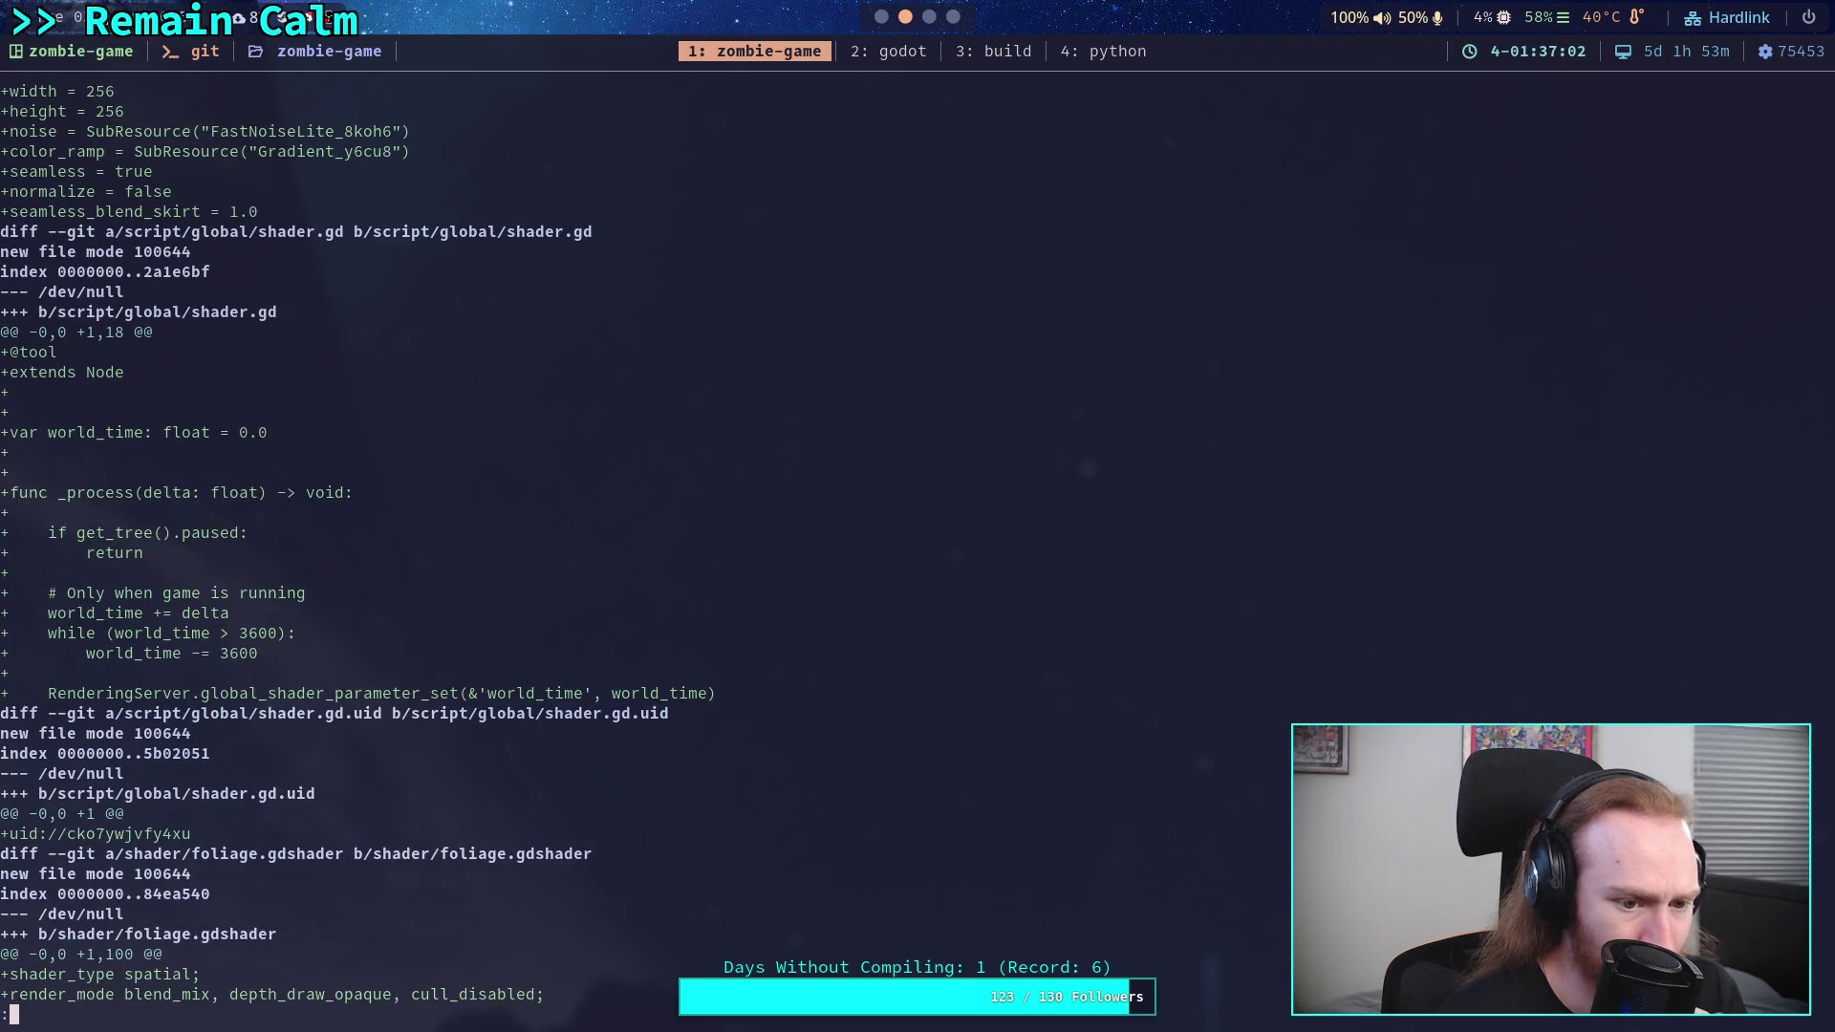
pyautogui.press('j')
pyautogui.press('j')
pyautogui.press('j')
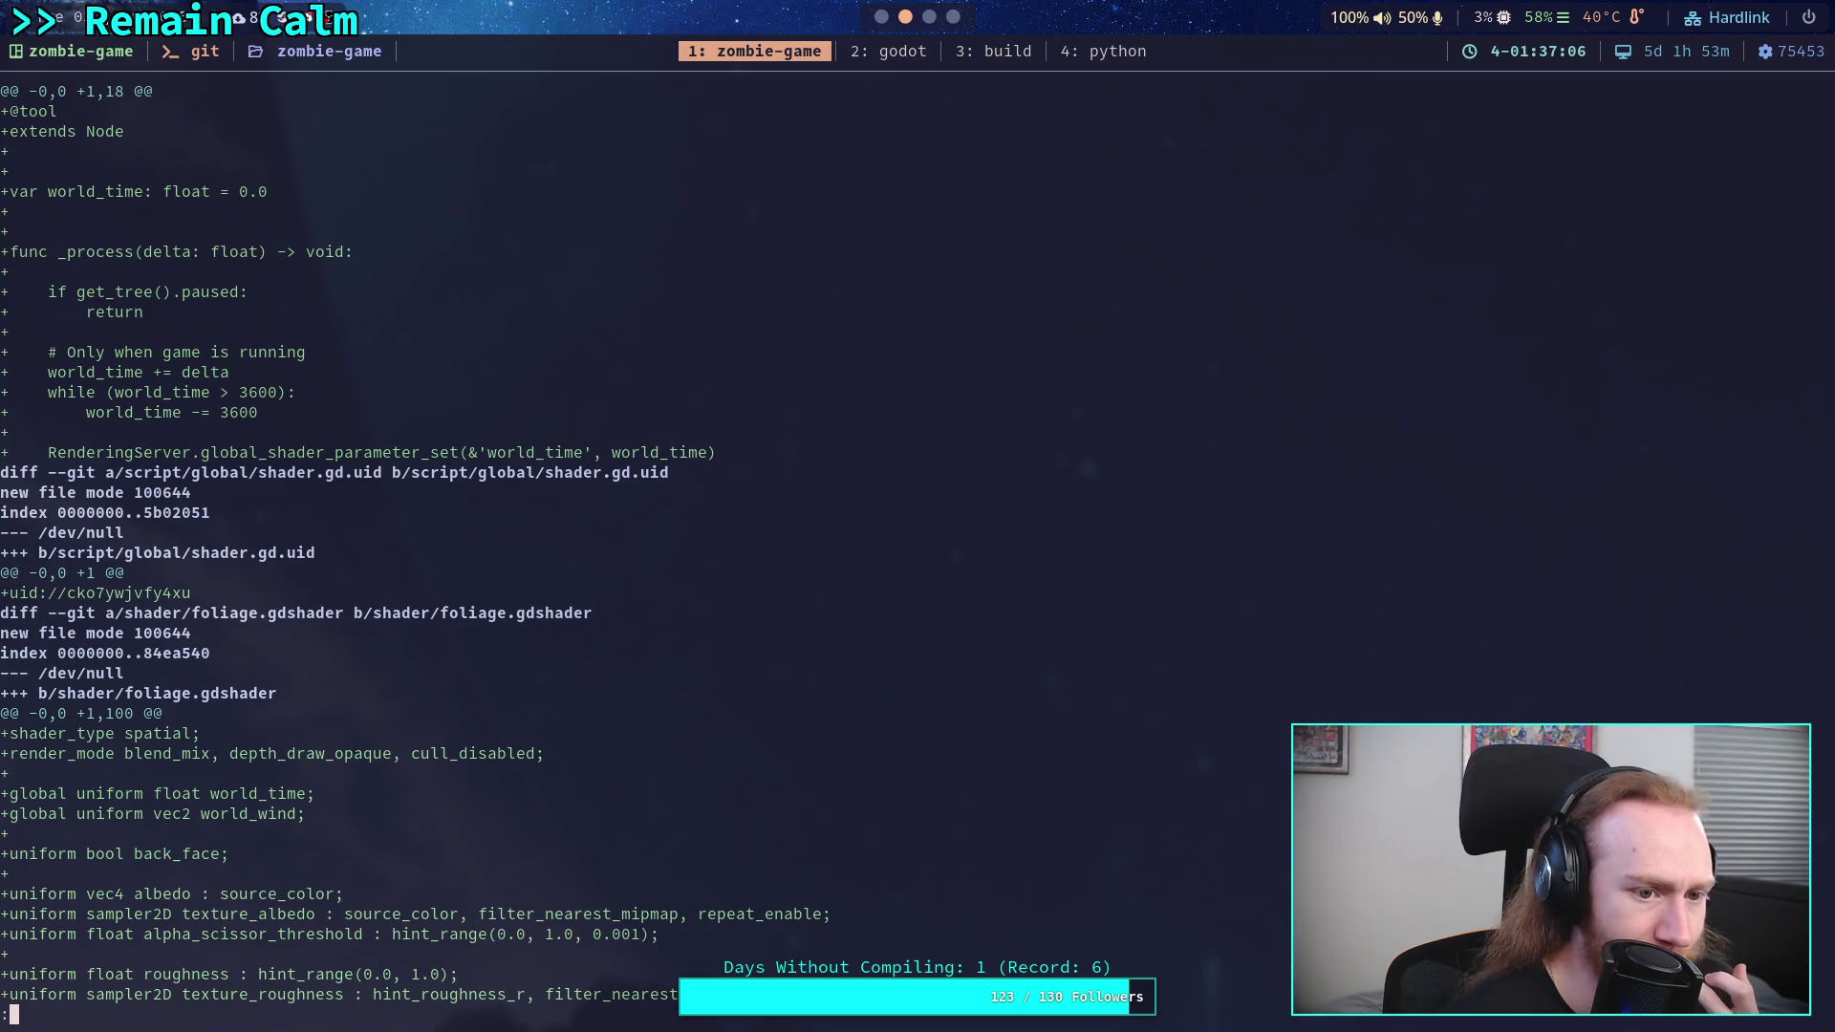
pyautogui.press('j')
pyautogui.press('j')
pyautogui.press('j')
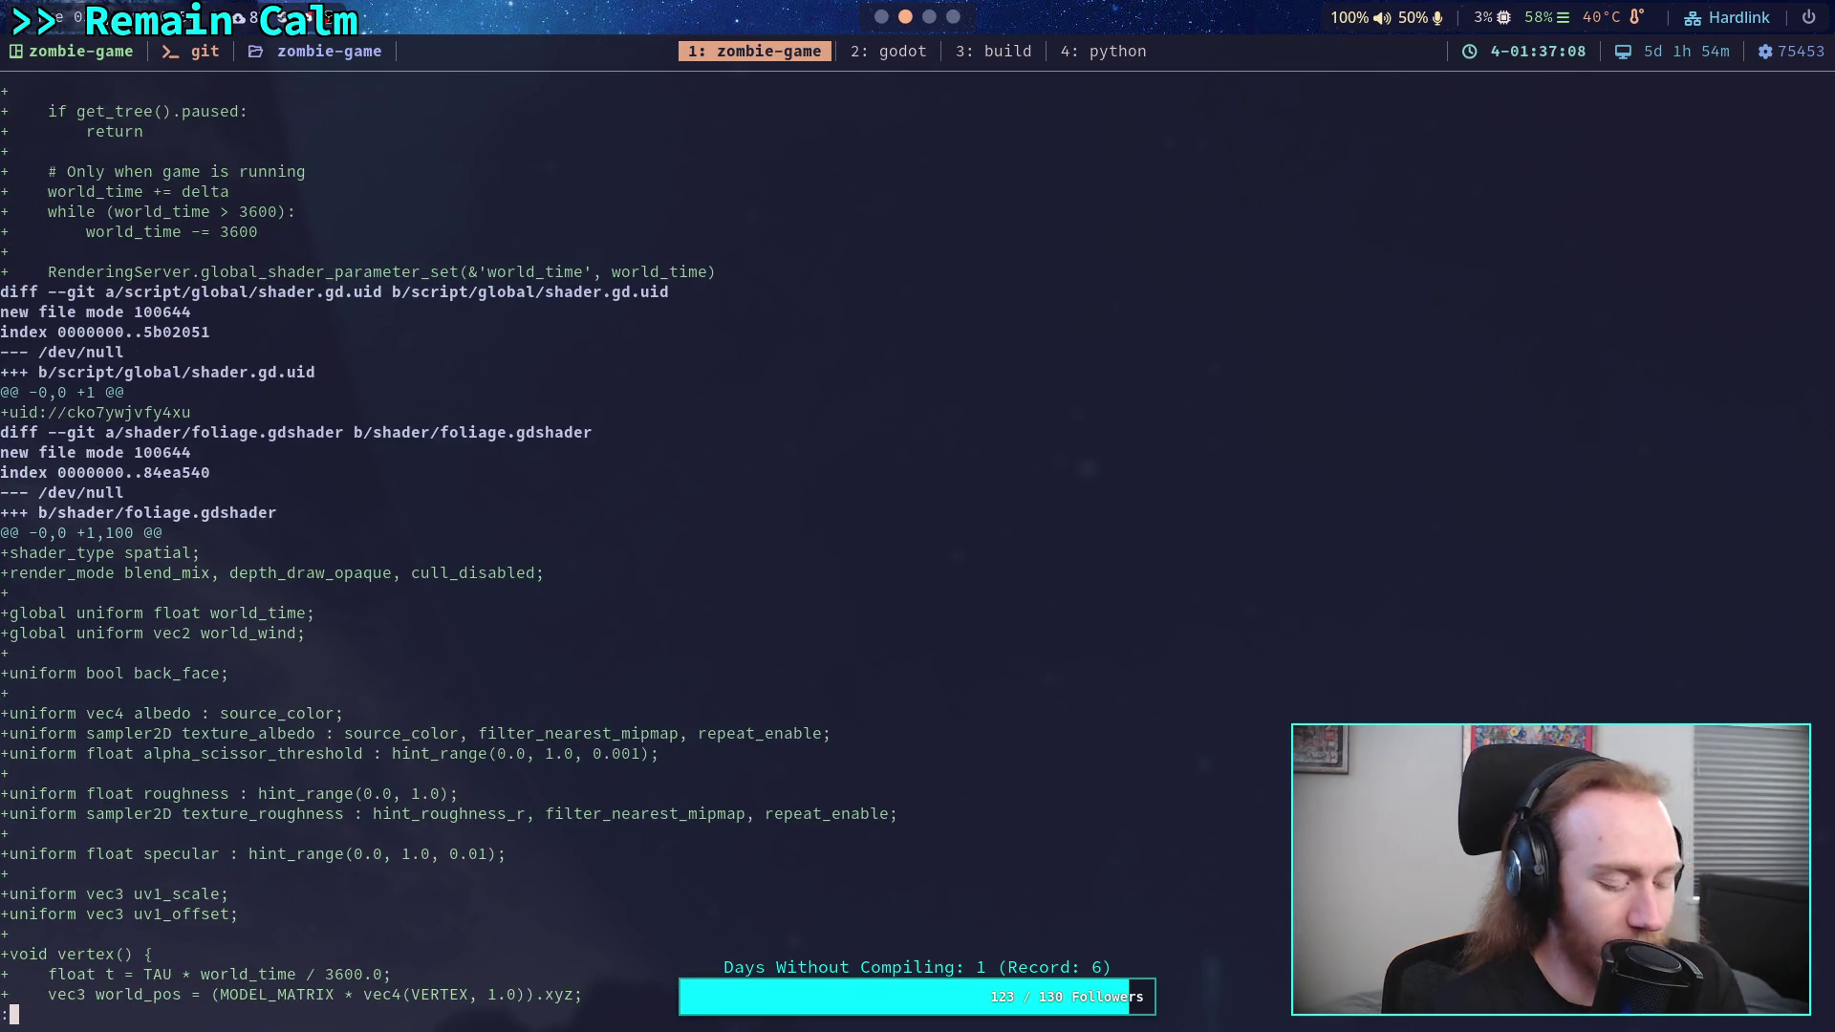
pyautogui.press('super+2')
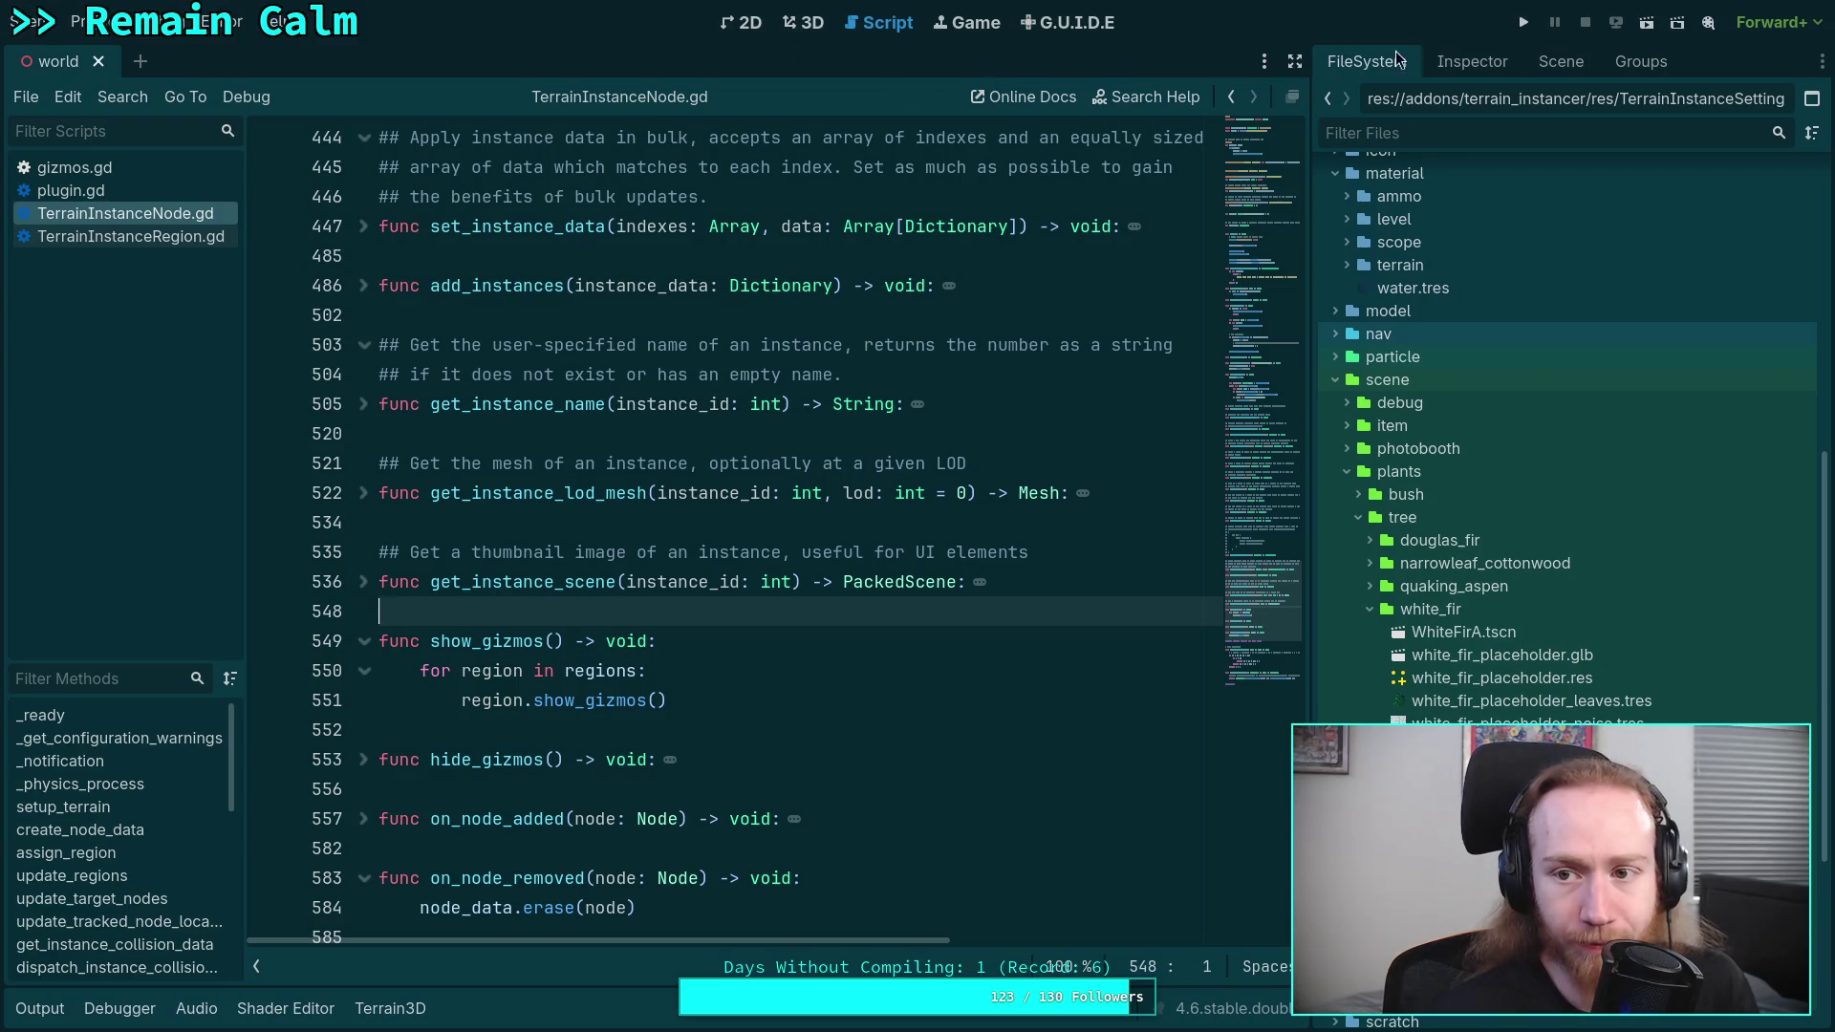
# - Run the game with F5, pause and resume it twice, then exit to desktop
pyautogui.press('F5')
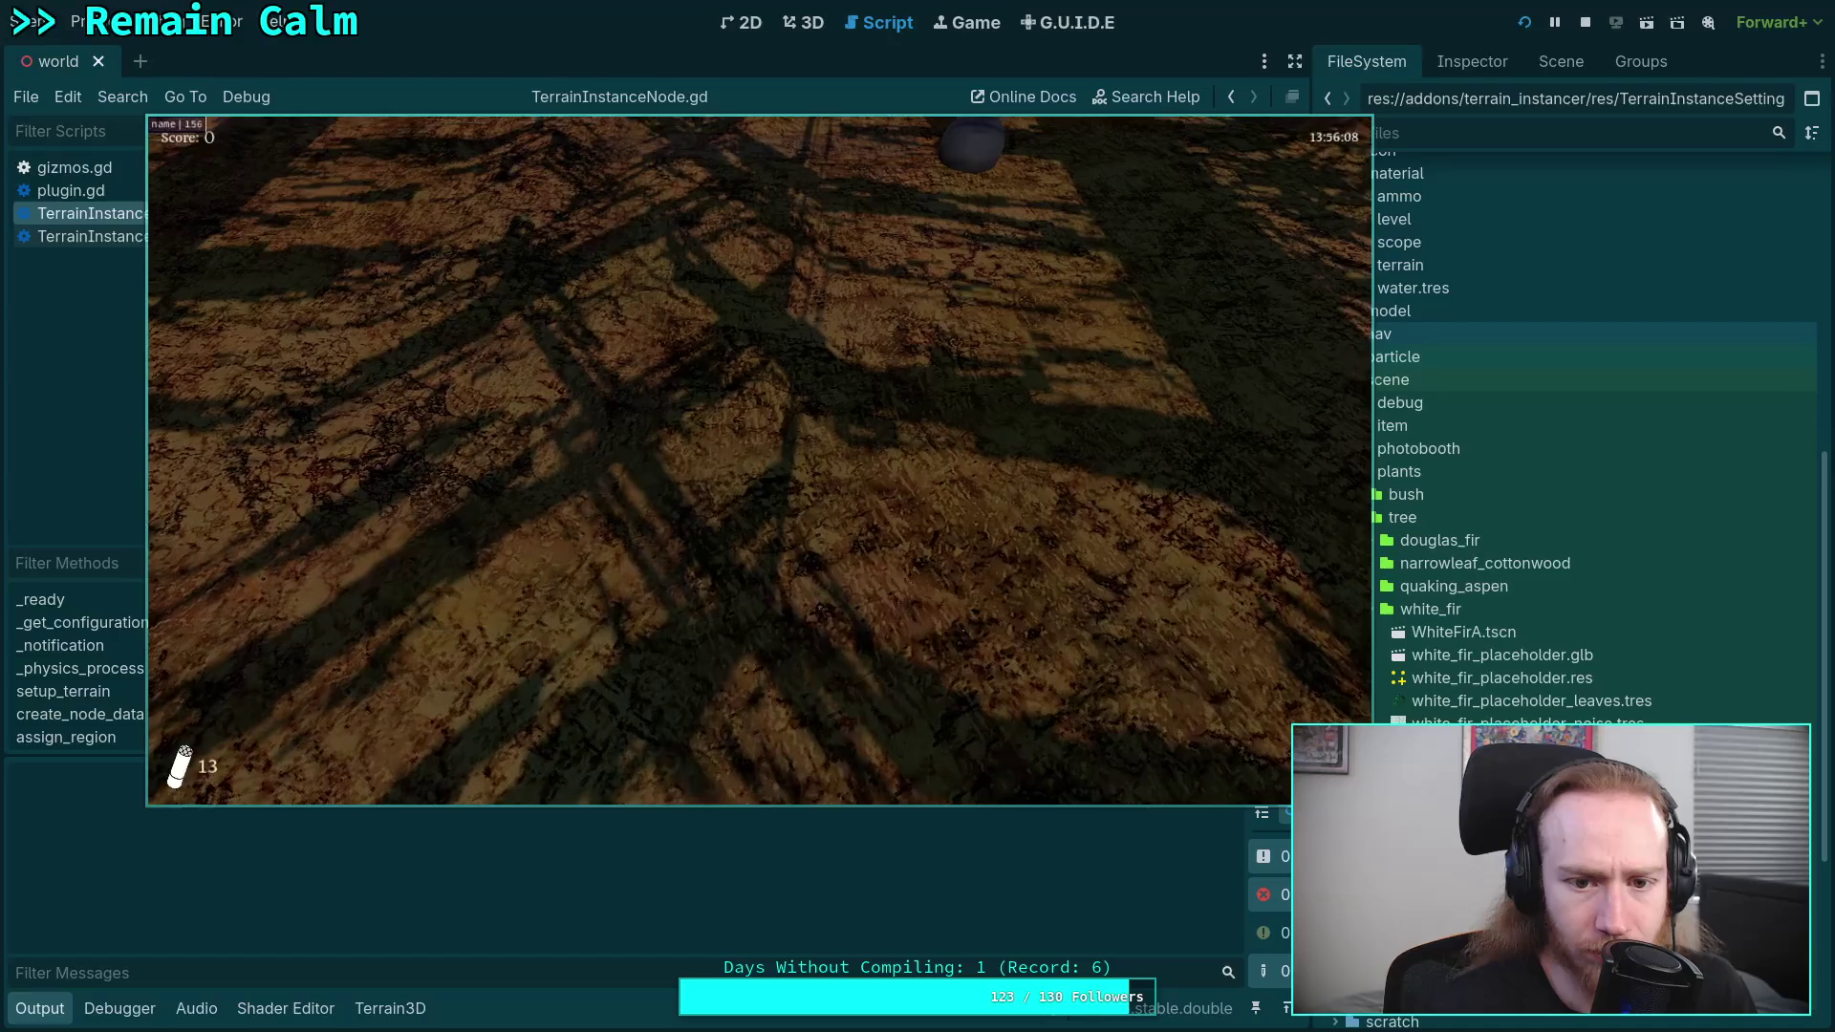
pyautogui.press('Escape')
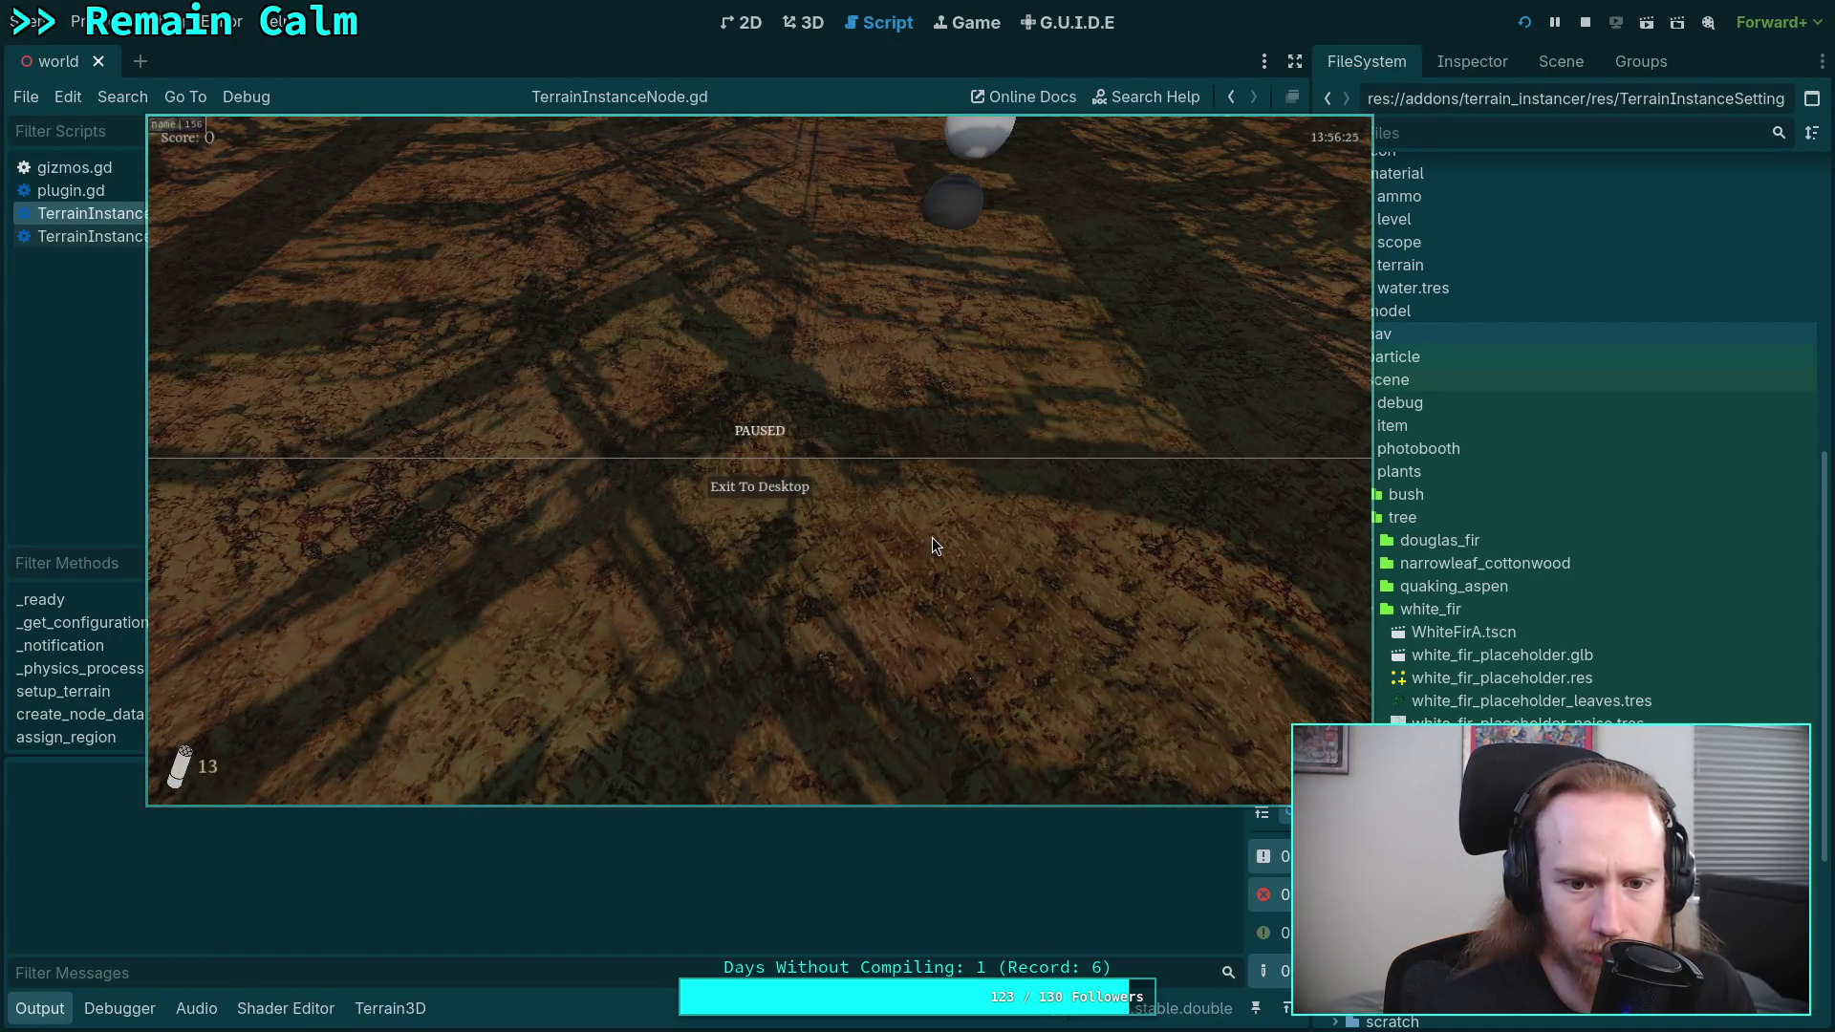
pyautogui.press('Escape')
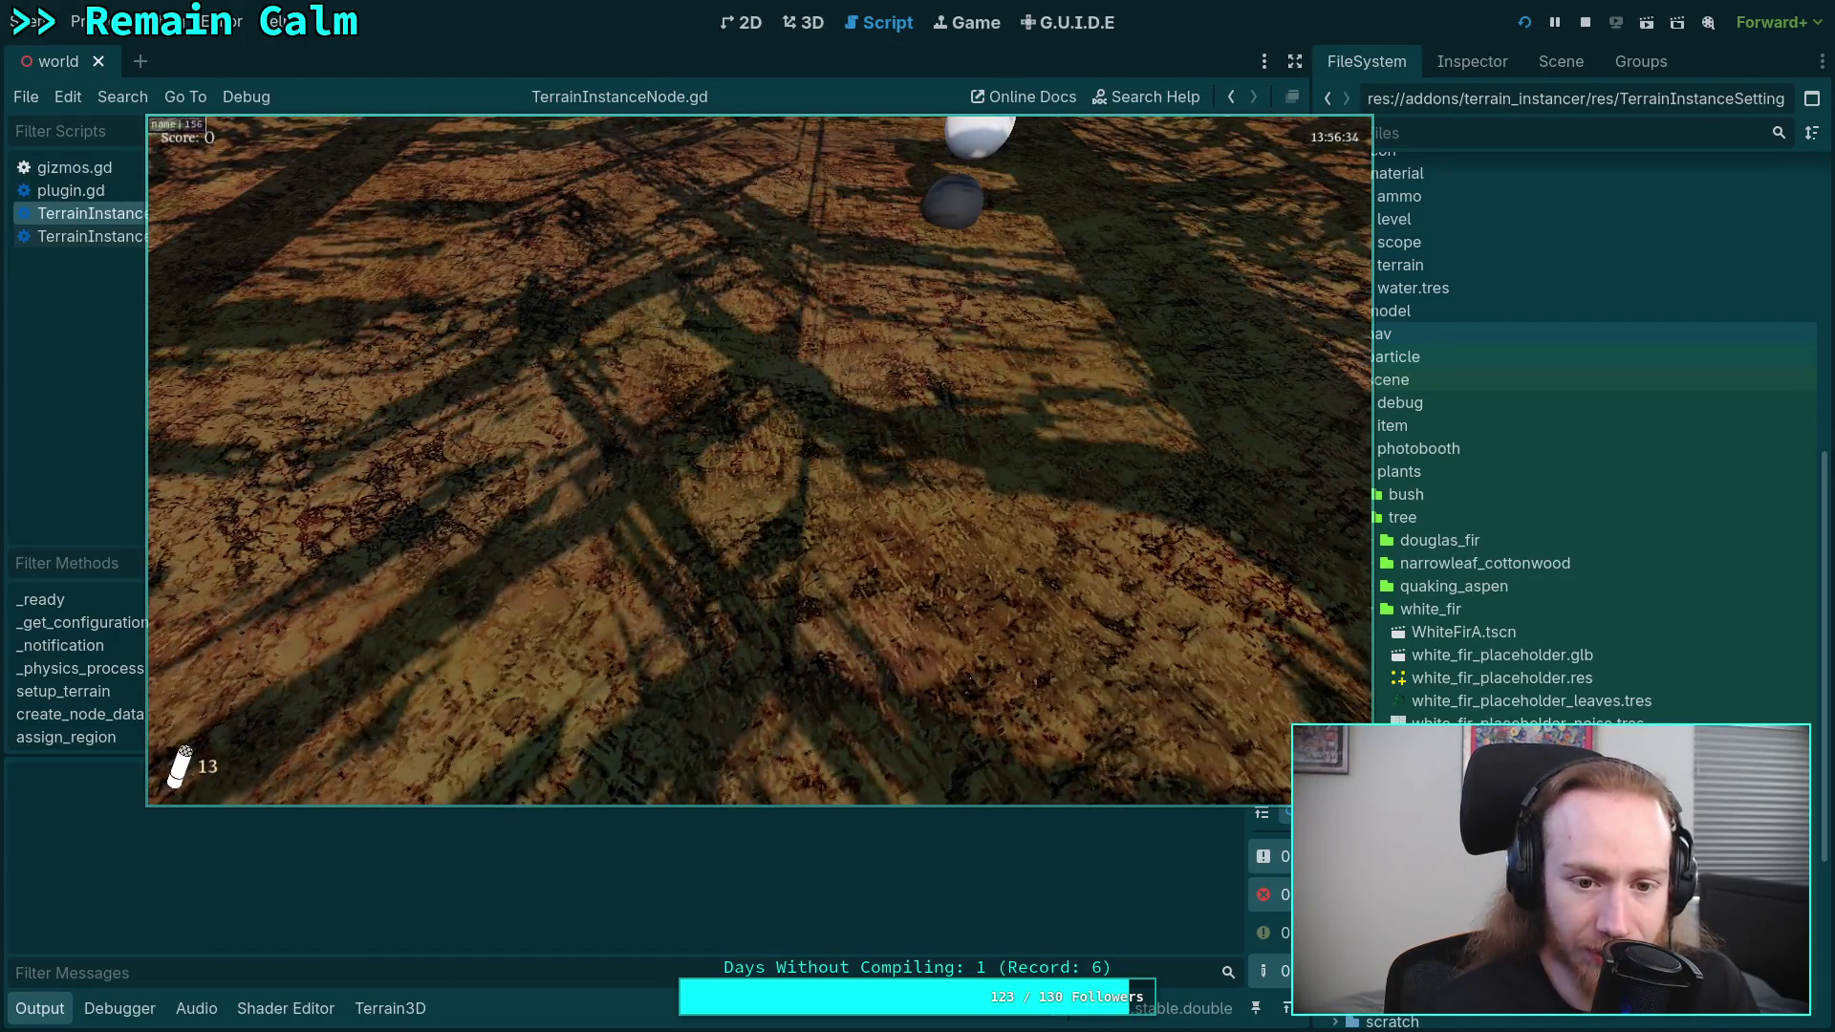
pyautogui.press('Escape')
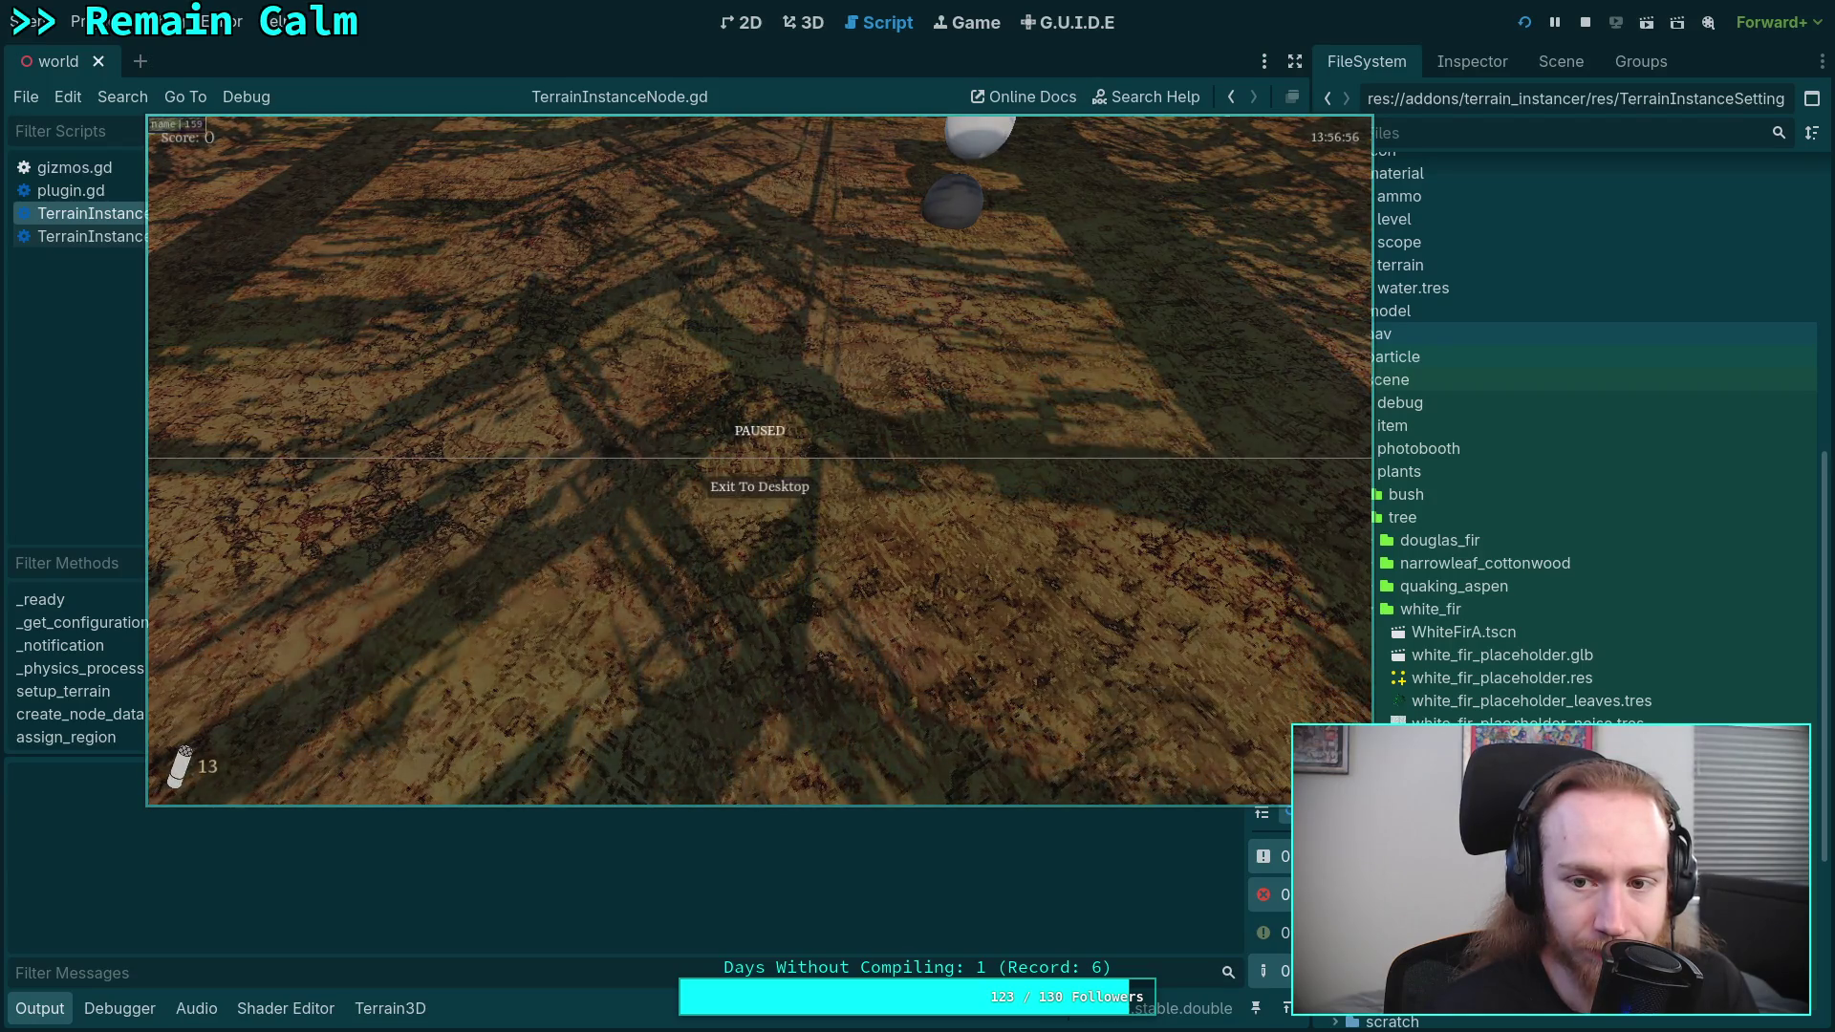
pyautogui.press('Escape')
pyautogui.press('Escape')
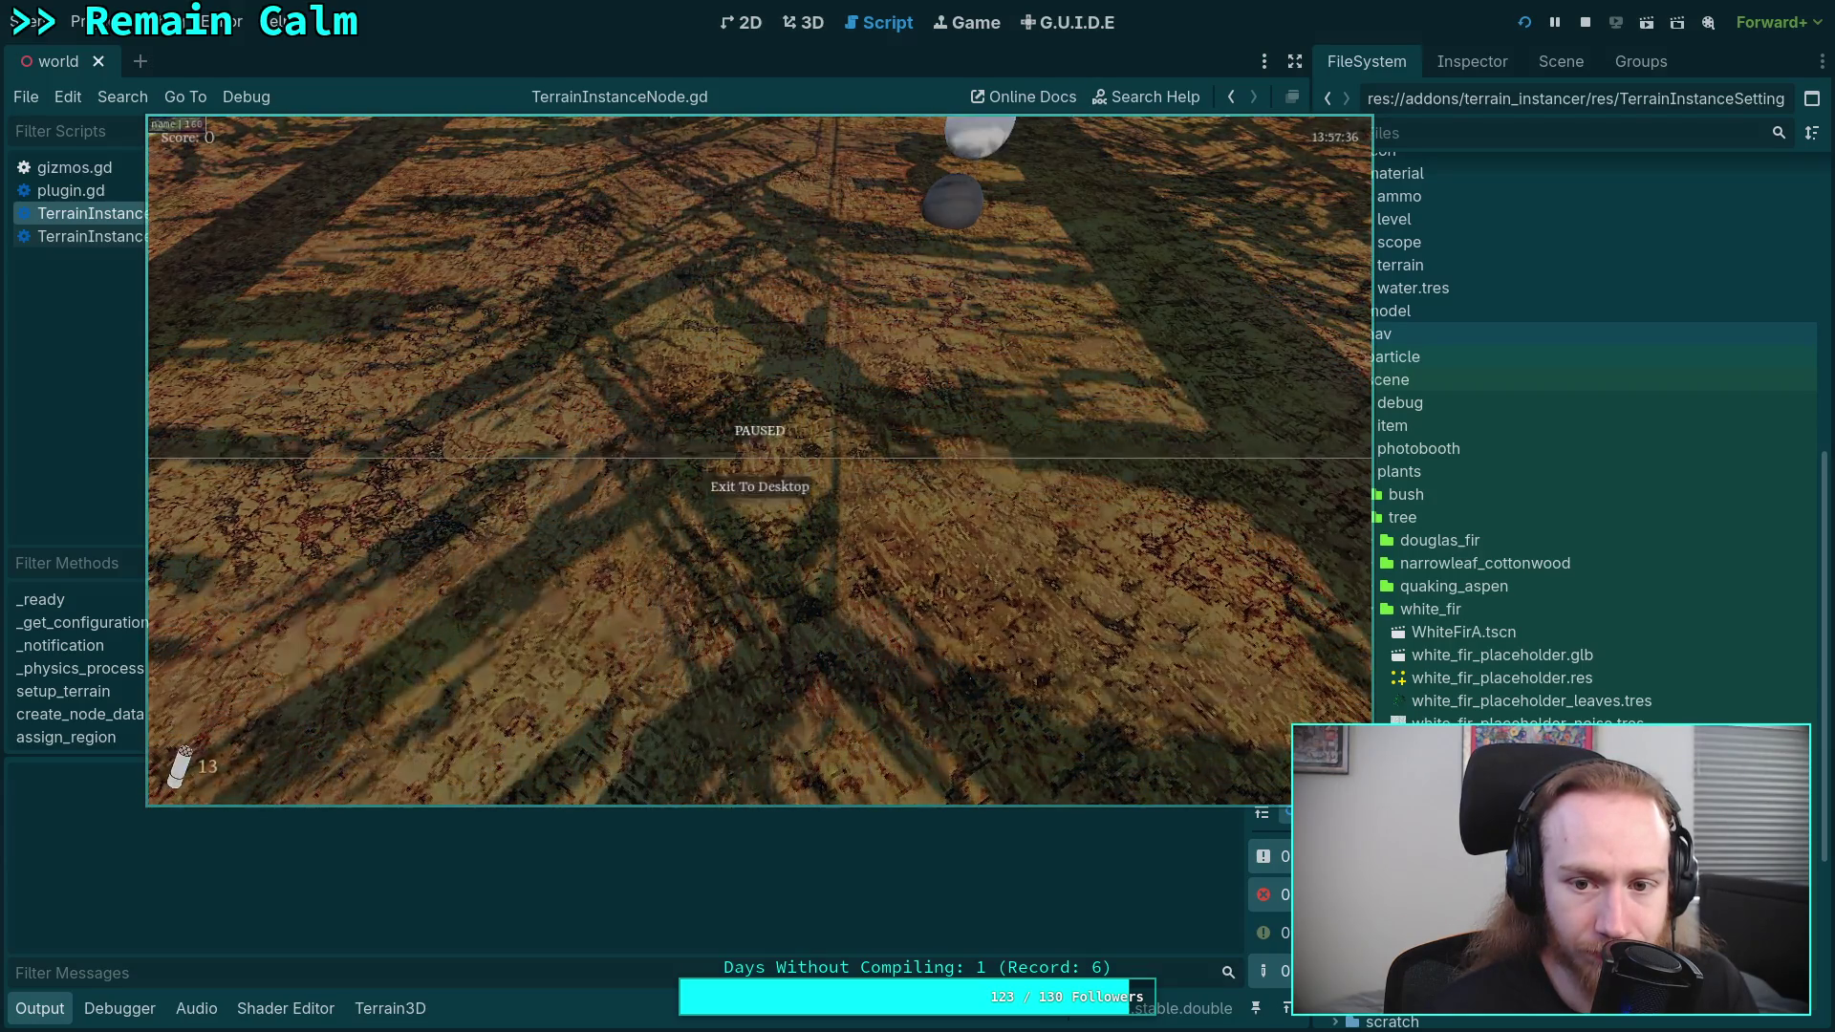
pyautogui.click(731, 491)
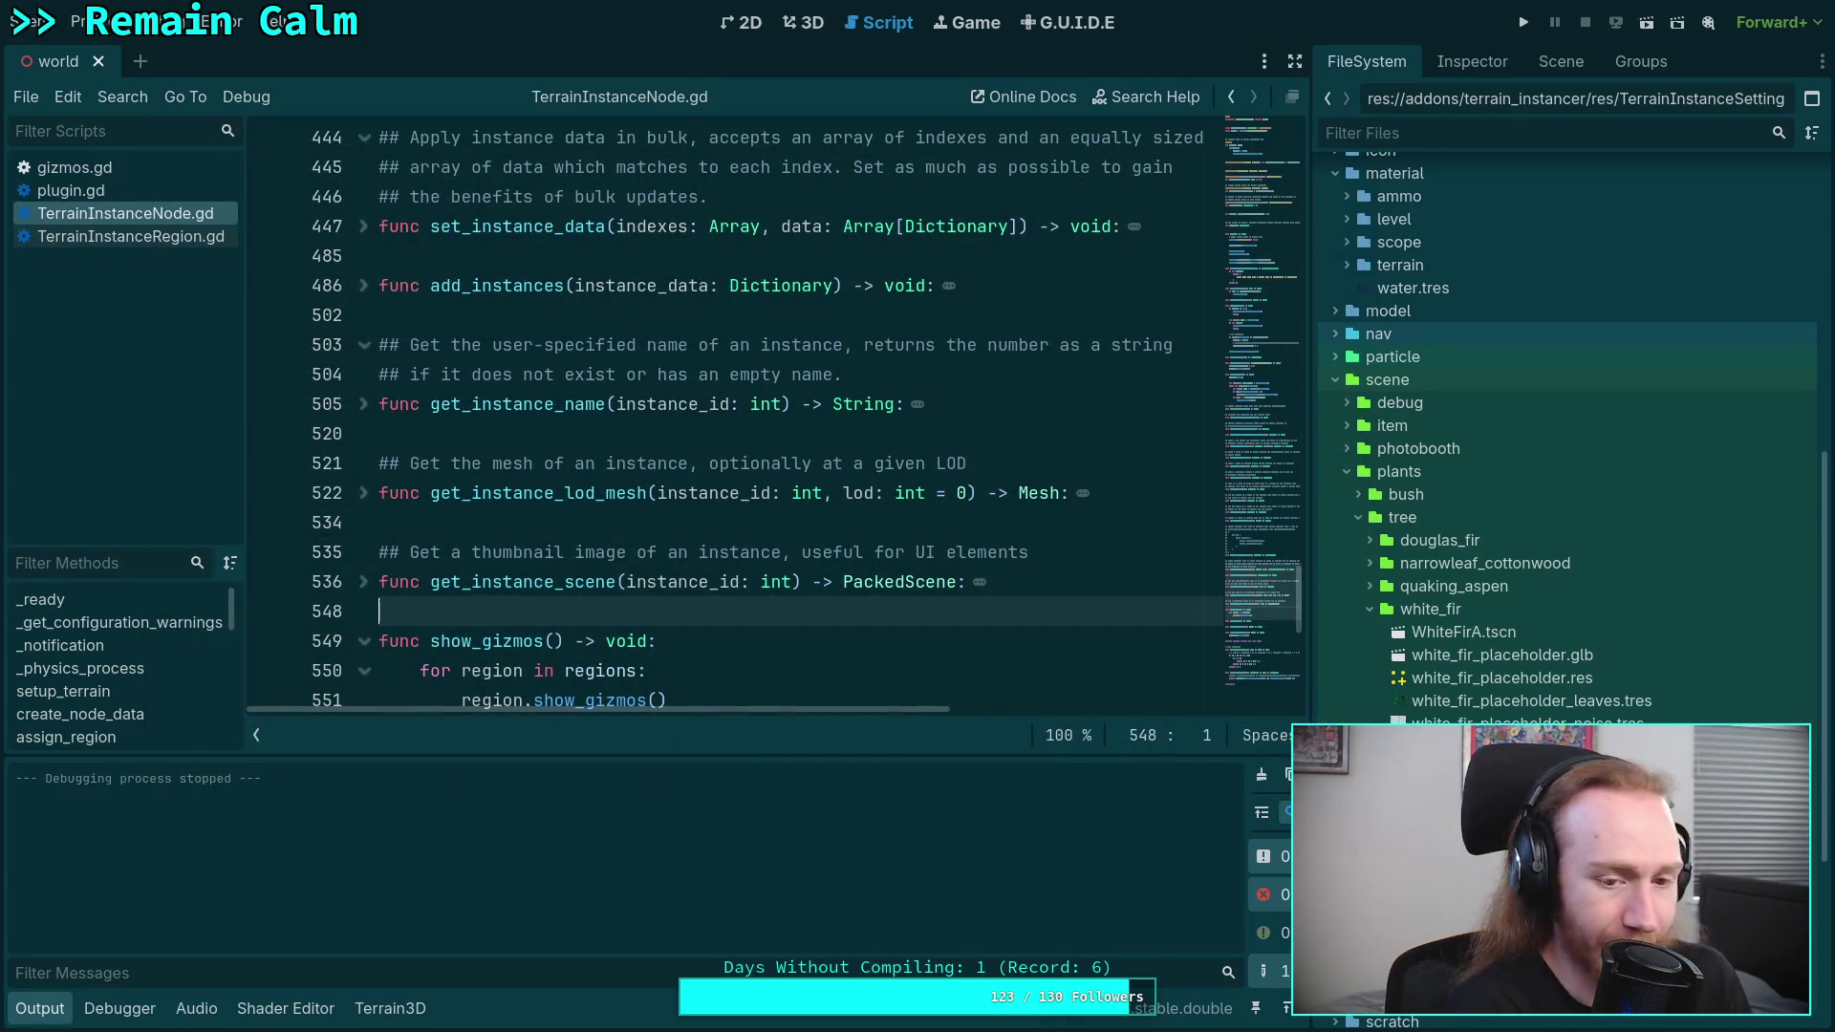
pyautogui.press('super+1')
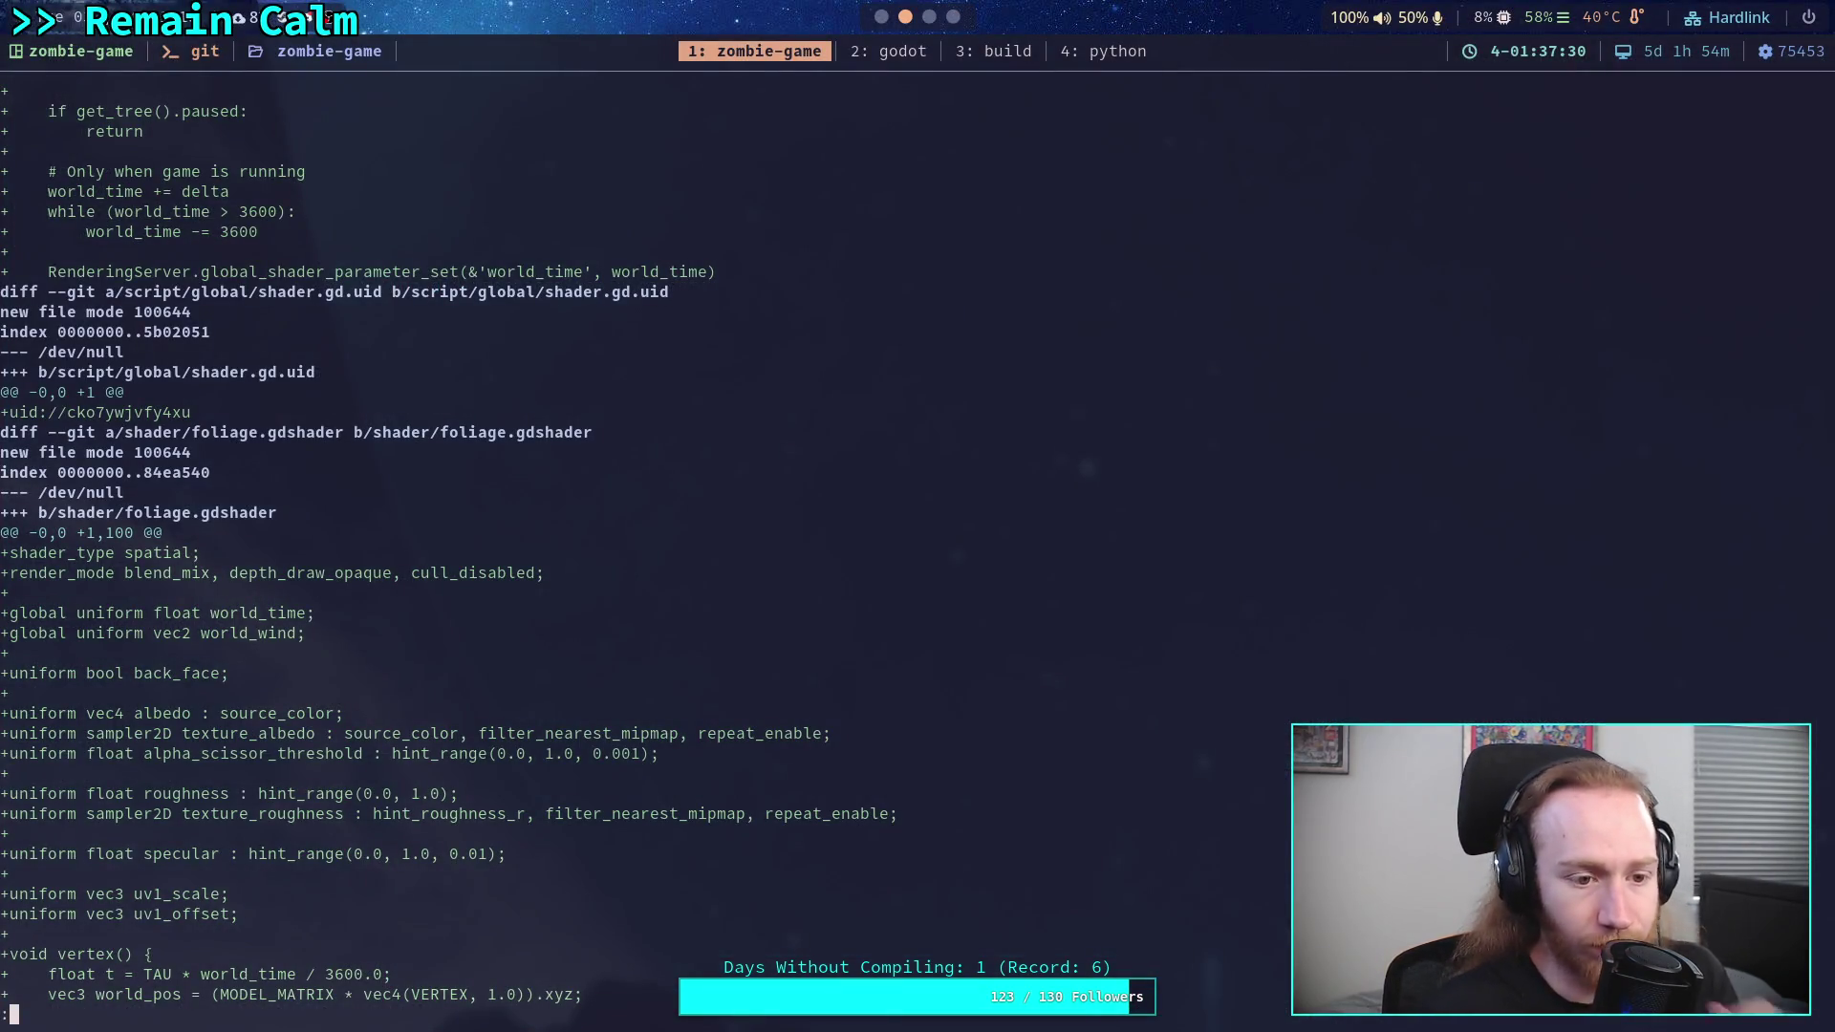
pyautogui.scroll(-4, 918, 535)
pyautogui.scroll(-1, 917, 535)
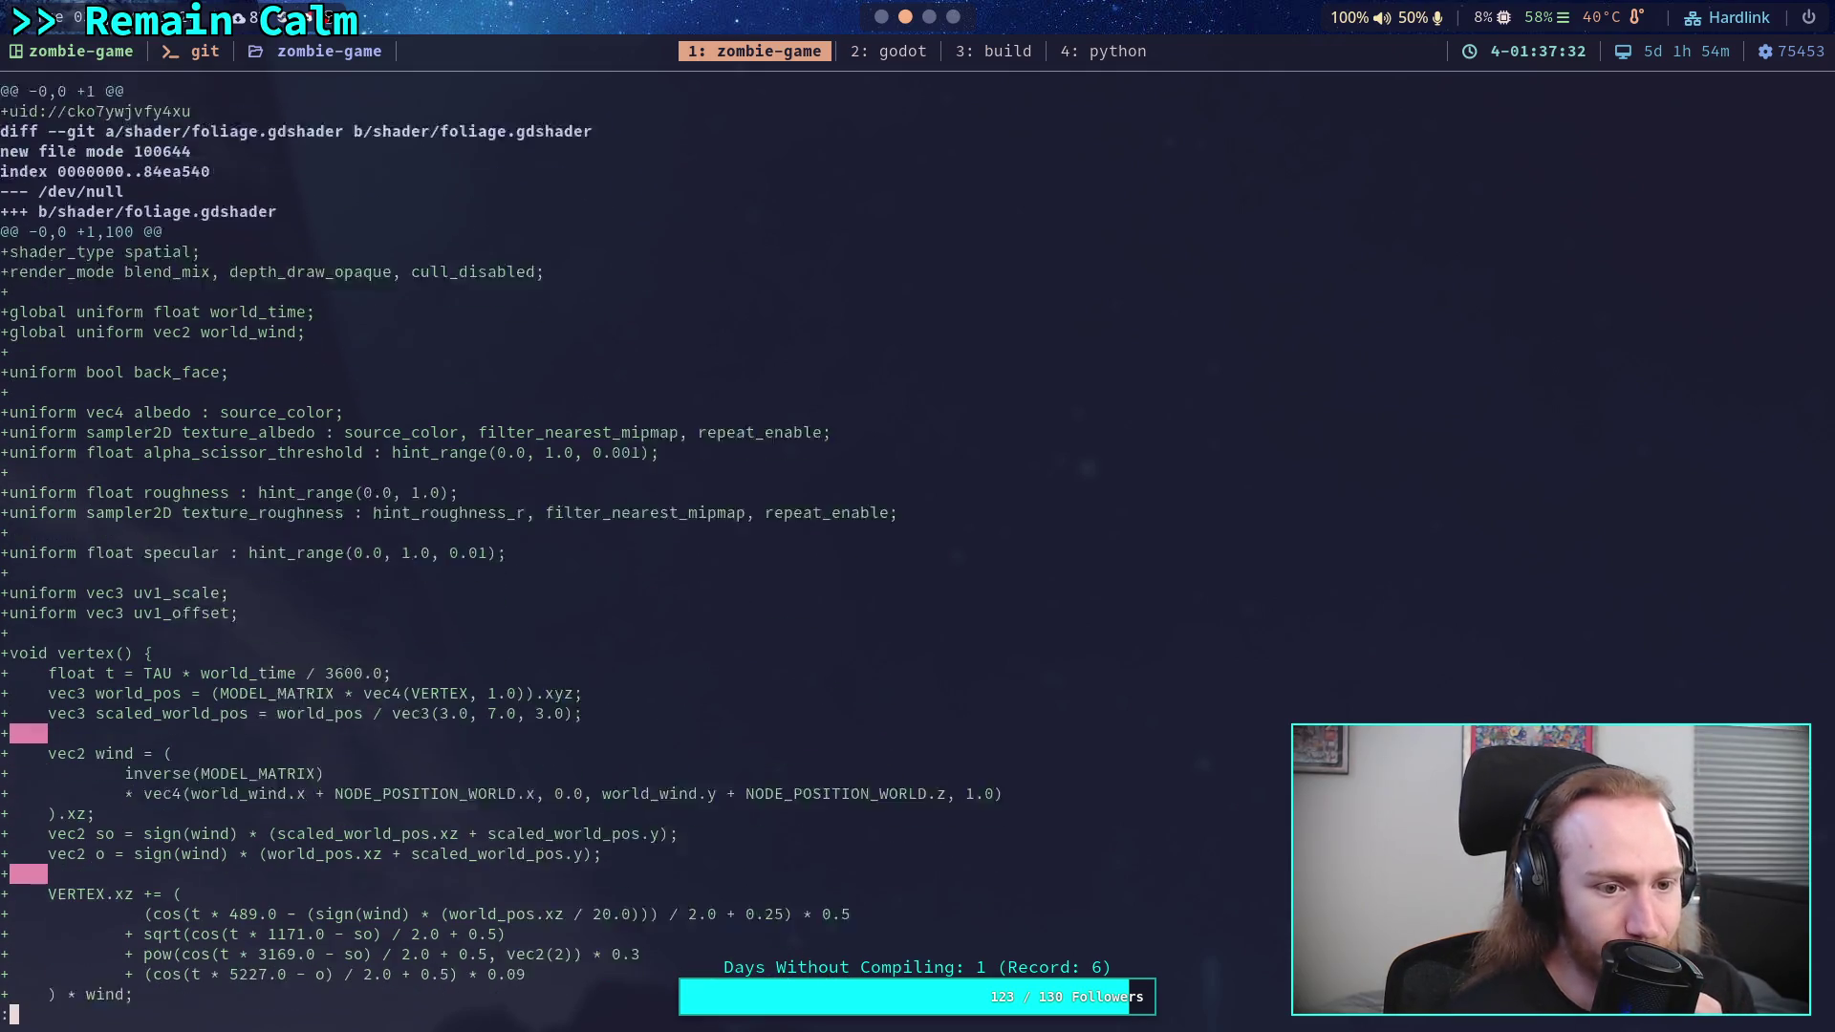
pyautogui.scroll(-6, 917, 535)
pyautogui.scroll(-5, 917, 535)
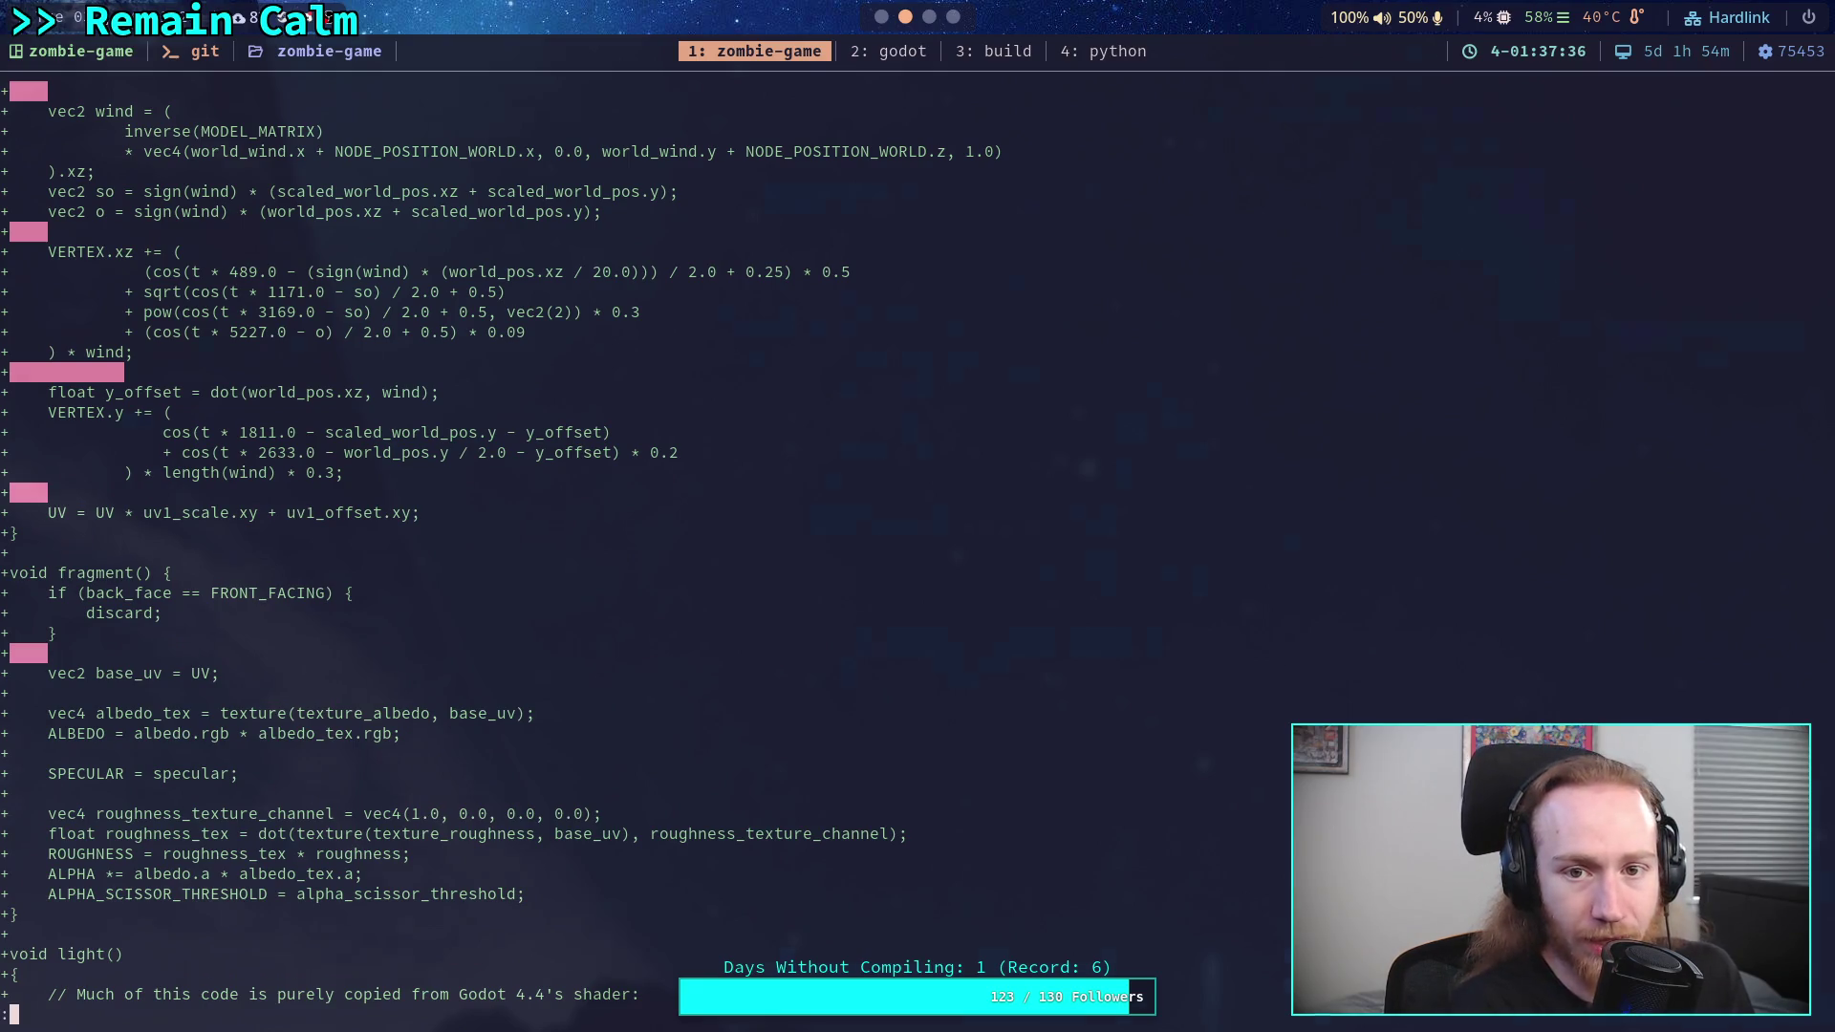
pyautogui.press('super+2')
pyautogui.scroll(-5, 1530, 599)
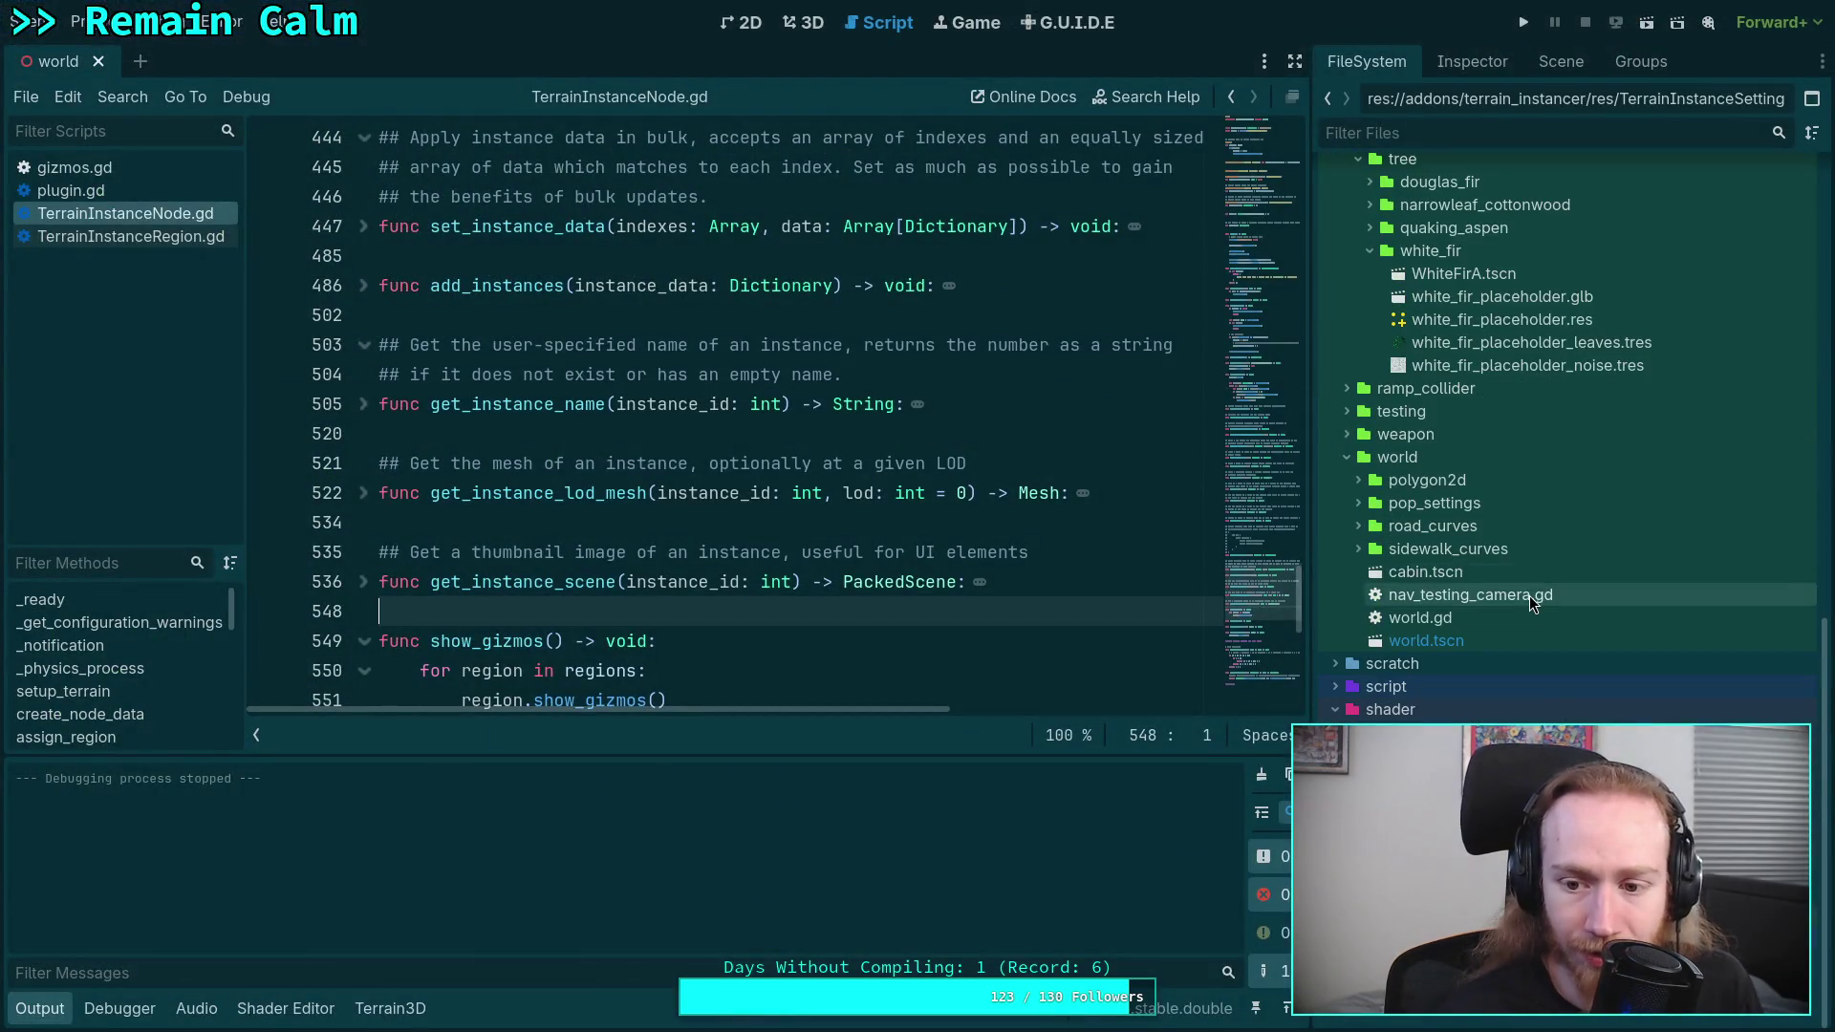
# - Open foliage.gdshader, enlarge the code area, and review its vertex code through line 45
pyautogui.doubleClick(1434, 732)
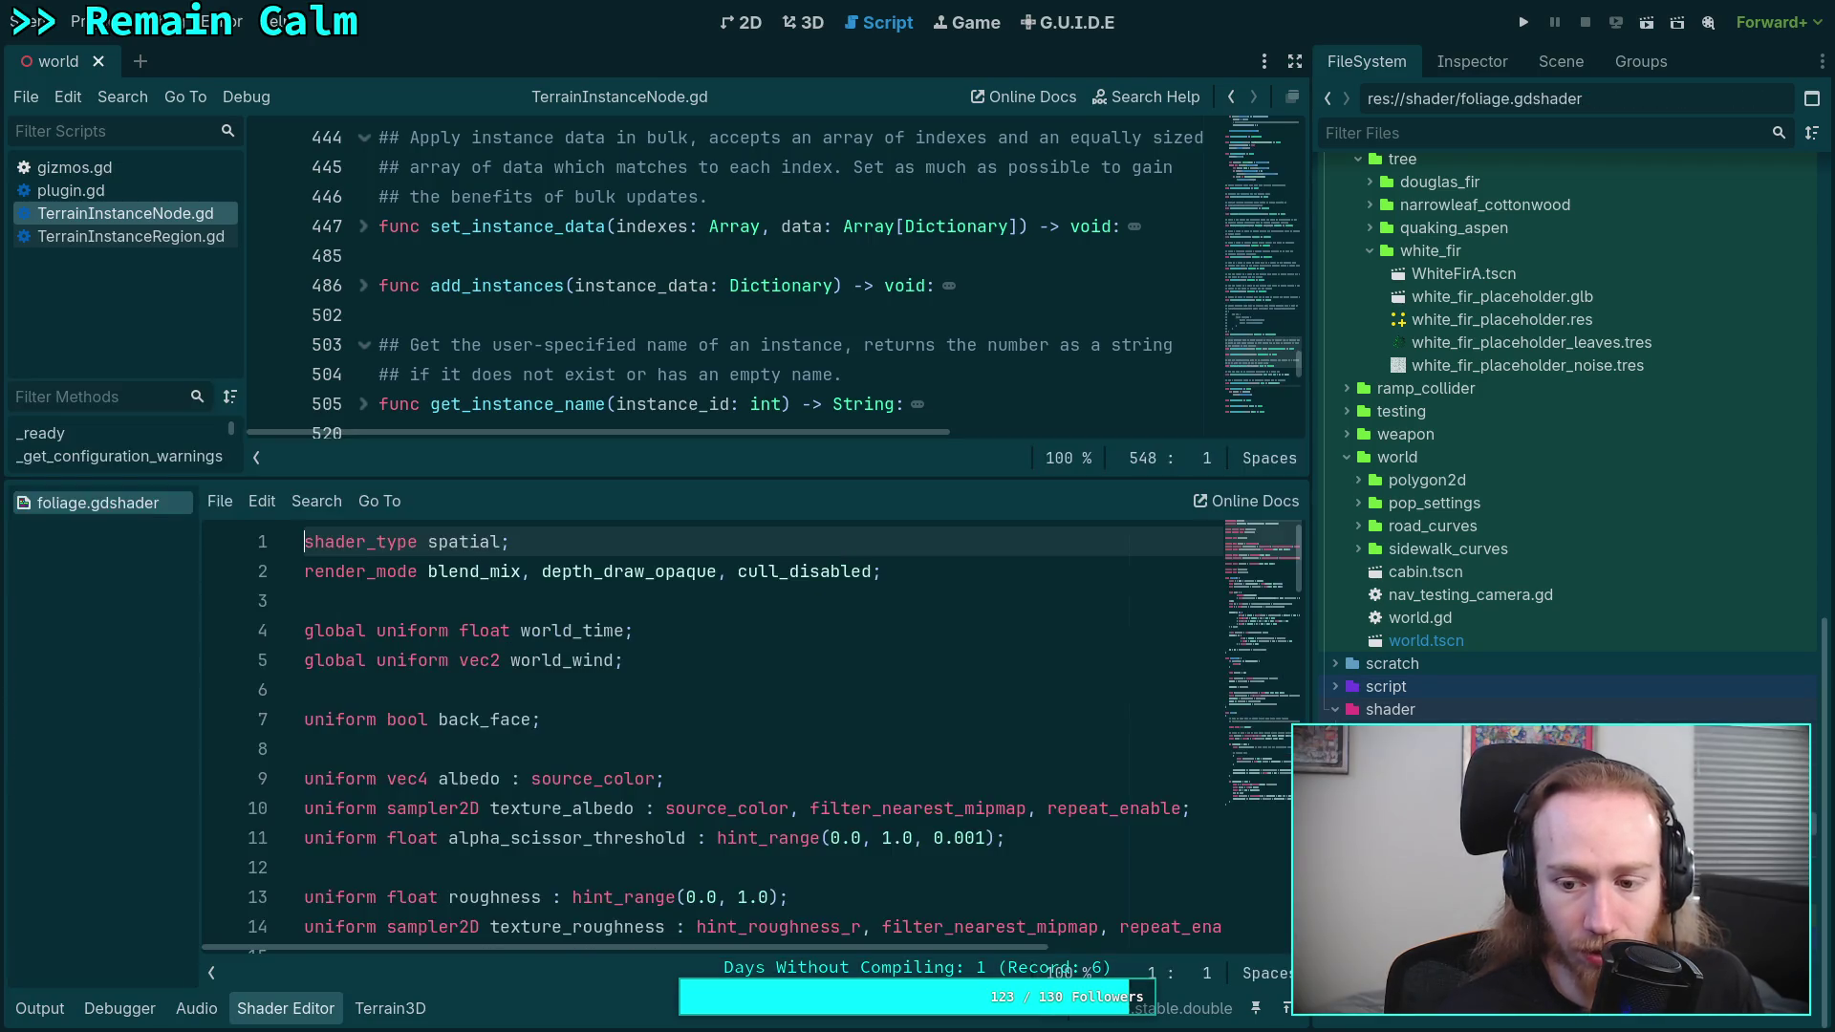
pyautogui.moveTo(805, 478); pyautogui.dragTo(805, 320)
pyautogui.scroll(-3, 535, 658)
pyautogui.scroll(-2, 535, 657)
pyautogui.click(535, 590)
pyautogui.click(548, 737)
pyautogui.scroll(-3, 548, 738)
pyautogui.click(485, 682)
pyautogui.scroll(-2, 535, 682)
pyautogui.click(638, 708)
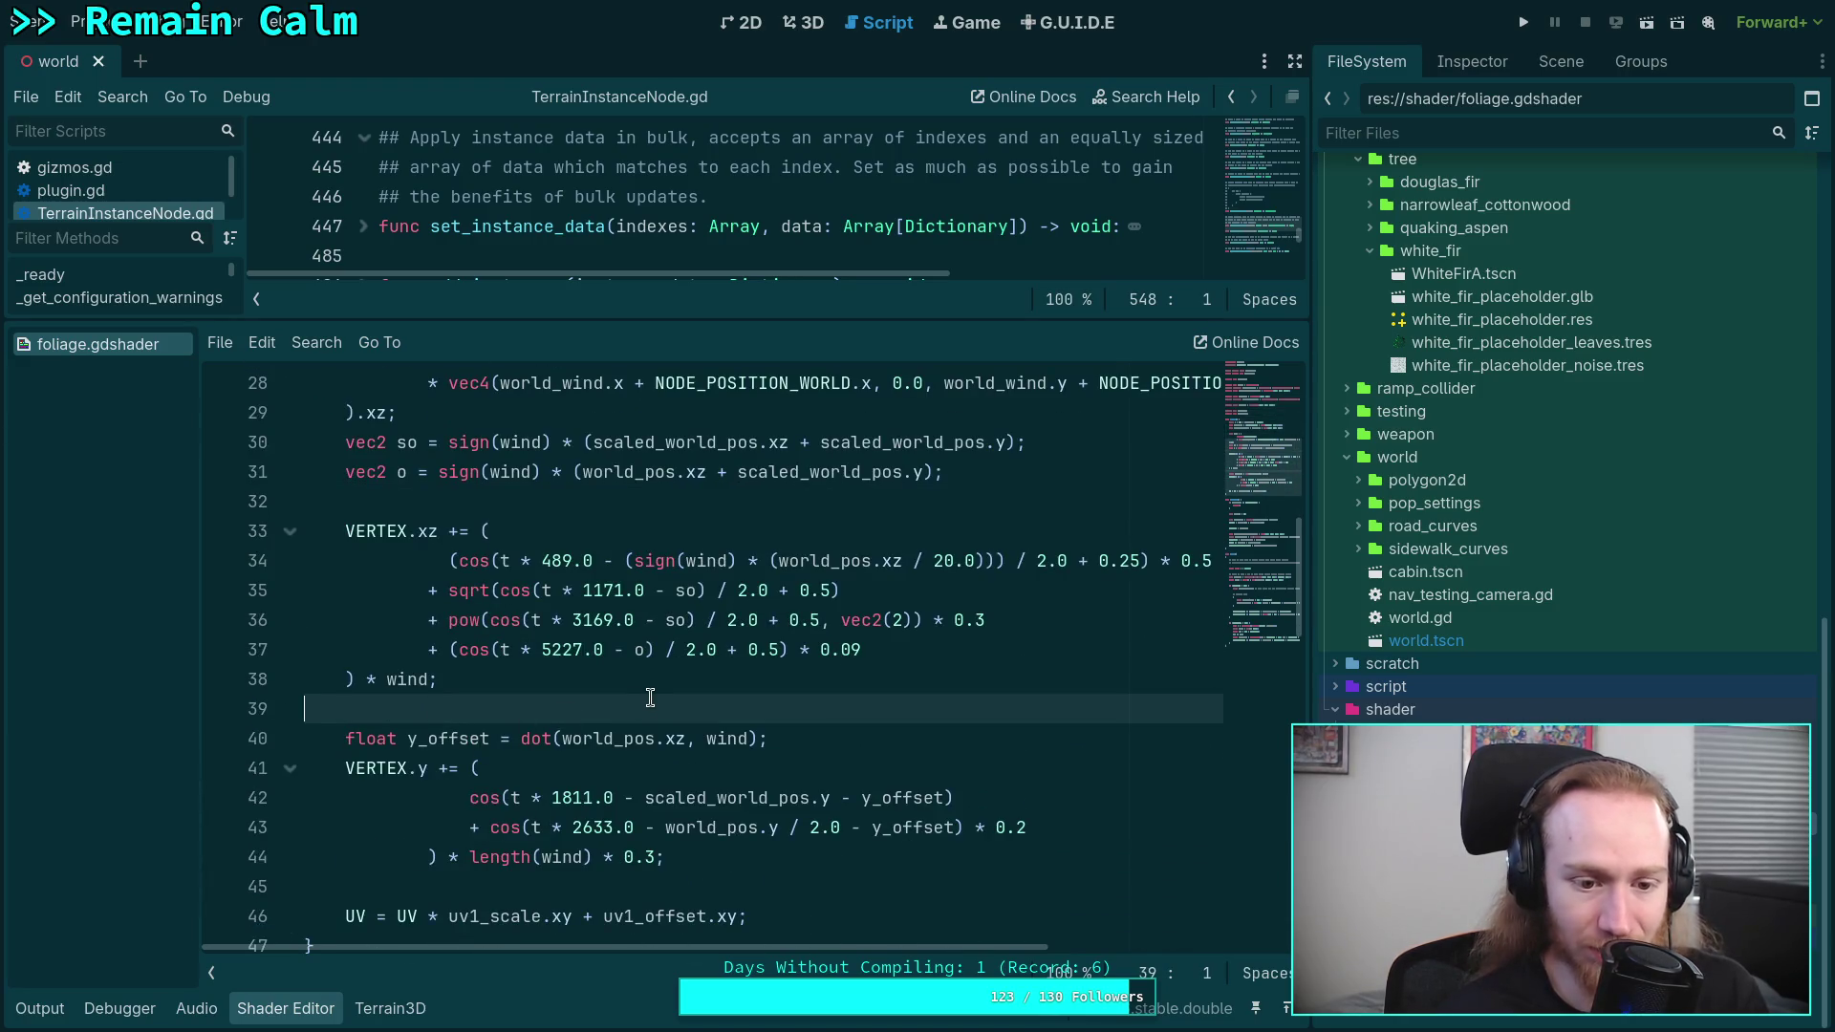
pyautogui.click(554, 886)
# - Clean up the blank line after line 54 of the shader
pyautogui.scroll(-4, 573, 875)
pyautogui.click(546, 619)
pyautogui.click(615, 738)
pyautogui.click(621, 768)
pyautogui.click(631, 826)
pyautogui.press('BackSpace')
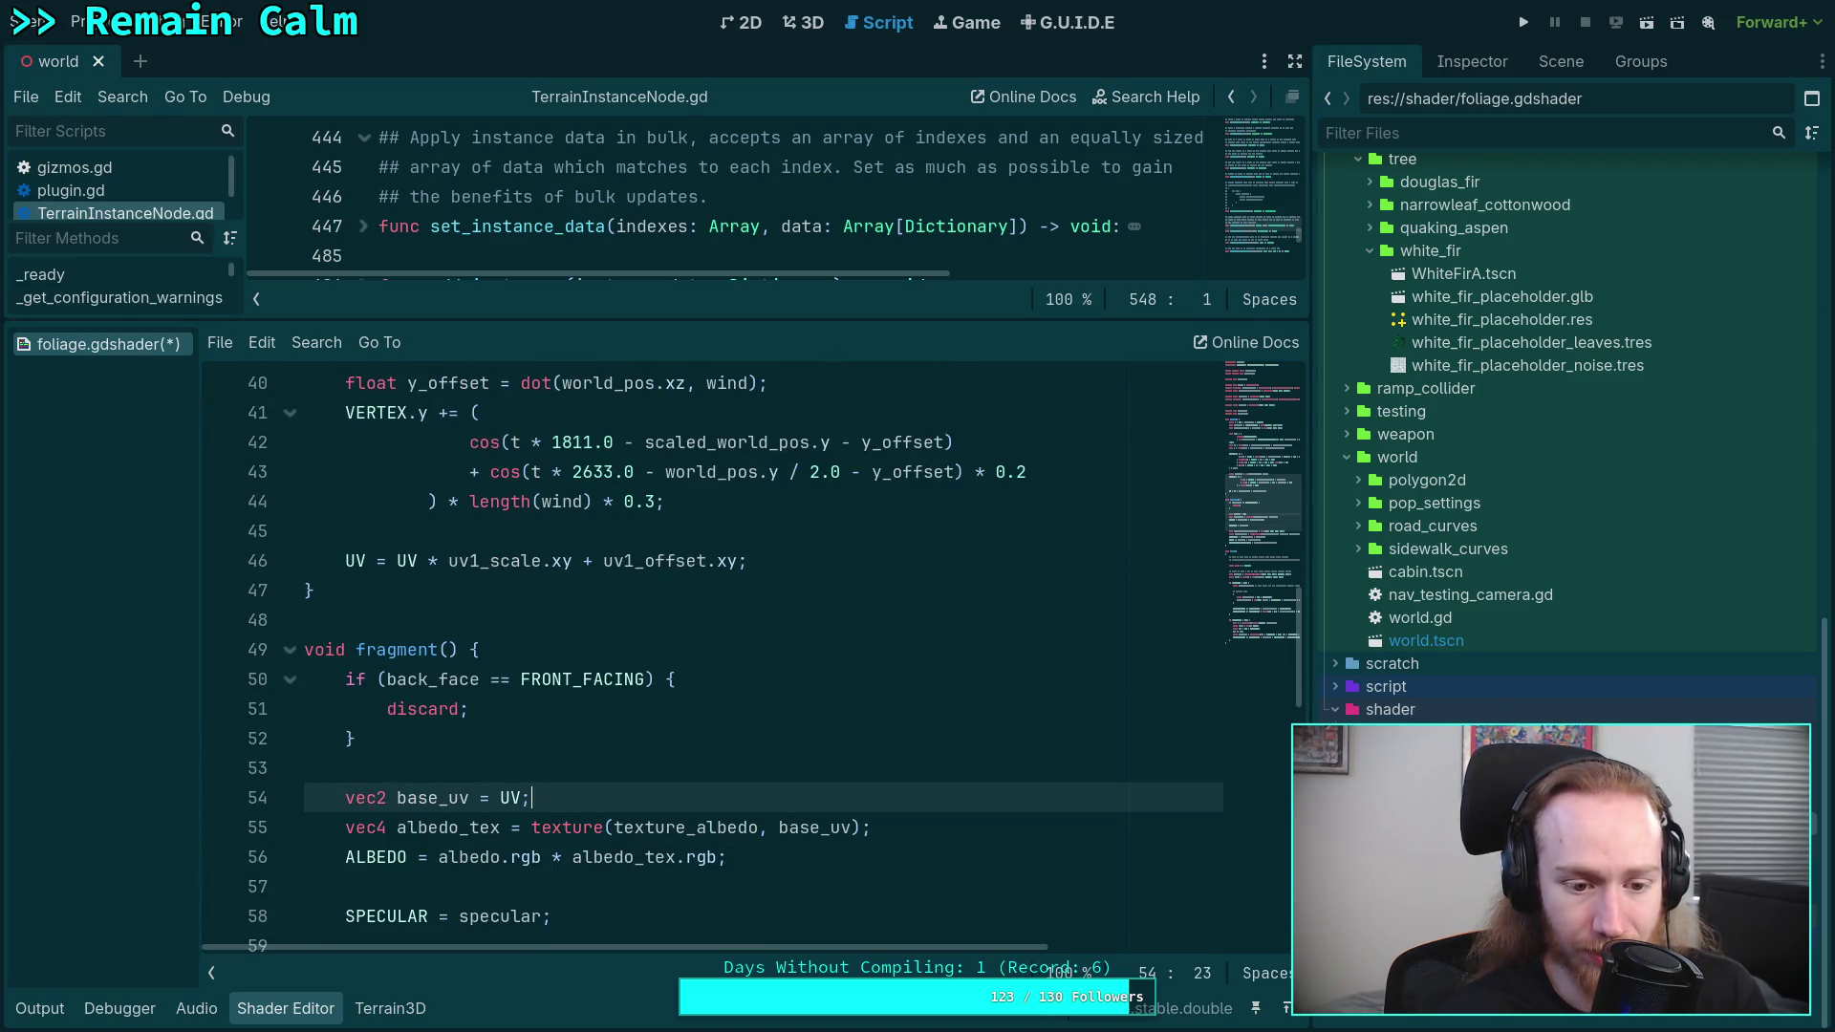
pyautogui.press('Return')
# - Review the shader's fragment function further down the code
pyautogui.scroll(-2, 601, 764)
pyautogui.click(602, 738)
pyautogui.click(601, 787)
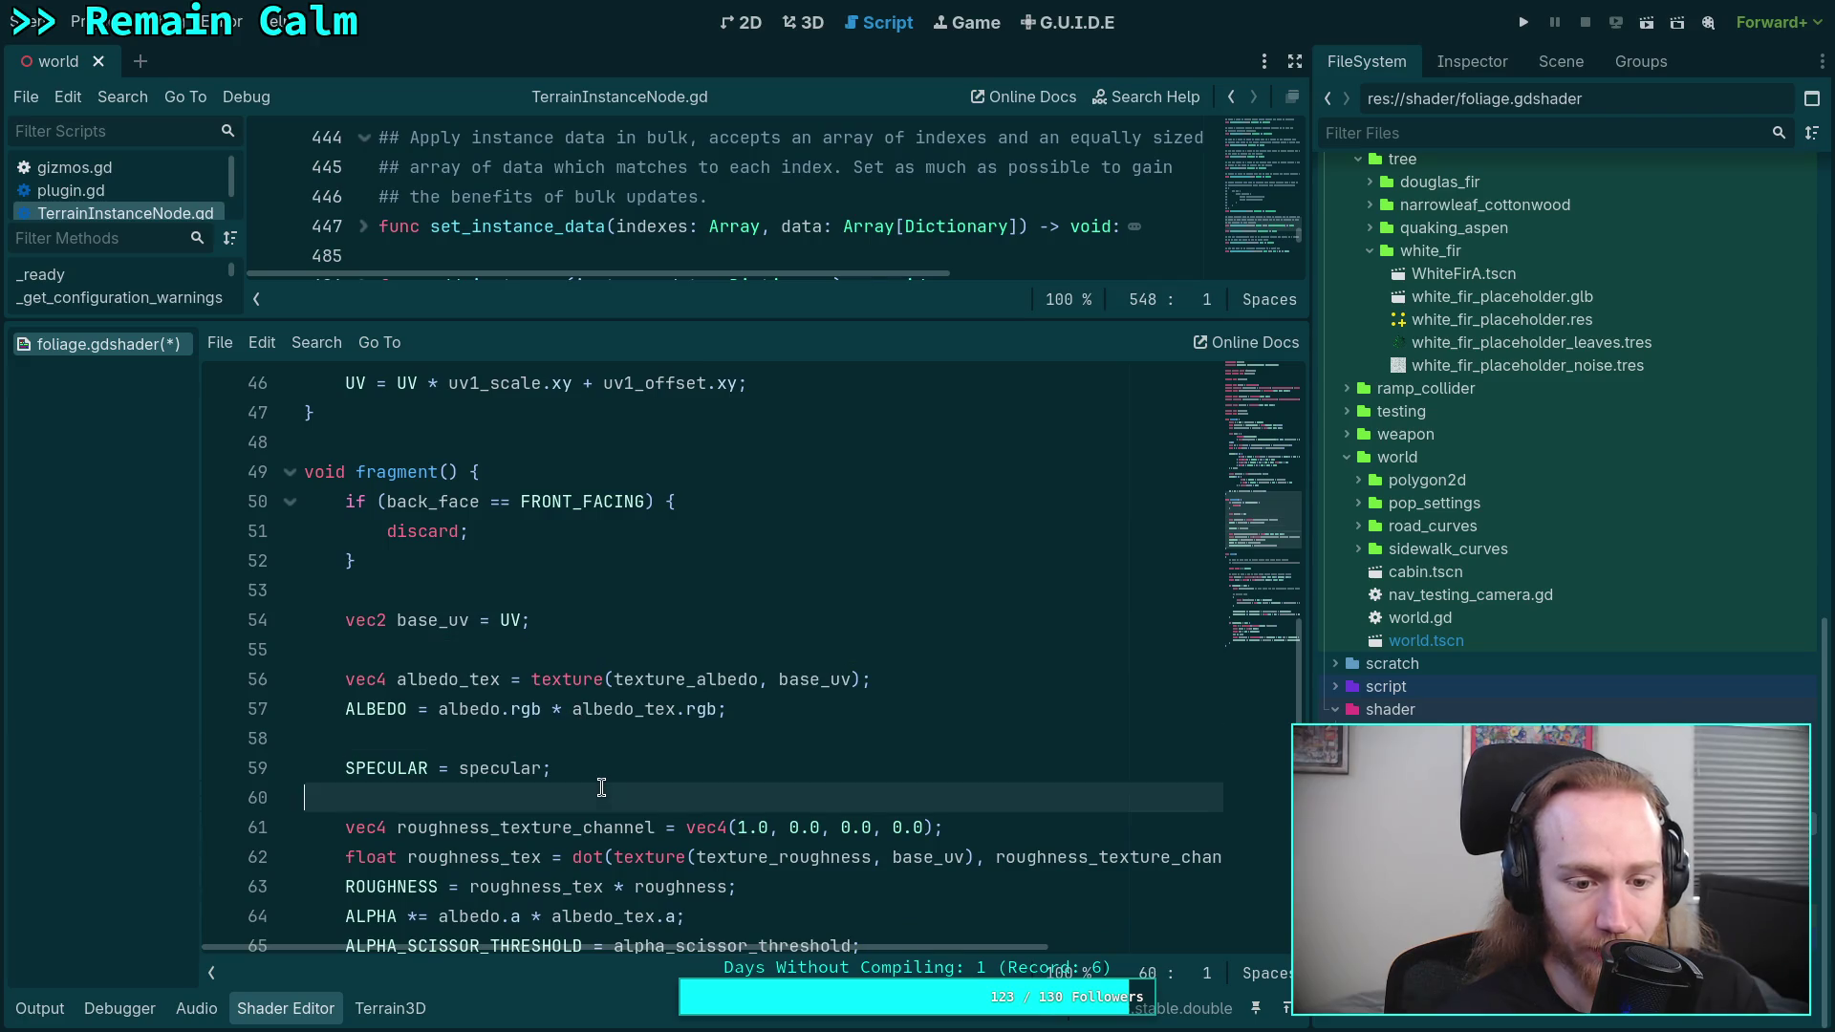
pyautogui.scroll(-3, 601, 787)
pyautogui.click(535, 712)
pyautogui.scroll(-3, 532, 770)
pyautogui.click(466, 622)
# - Review the light function's lambert wrap and specular highlight blocks to the end of the code
pyautogui.click(523, 672)
pyautogui.scroll(-2, 523, 672)
pyautogui.click(442, 626)
pyautogui.click(520, 715)
pyautogui.click(458, 874)
pyautogui.scroll(-4, 478, 765)
pyautogui.click(414, 649)
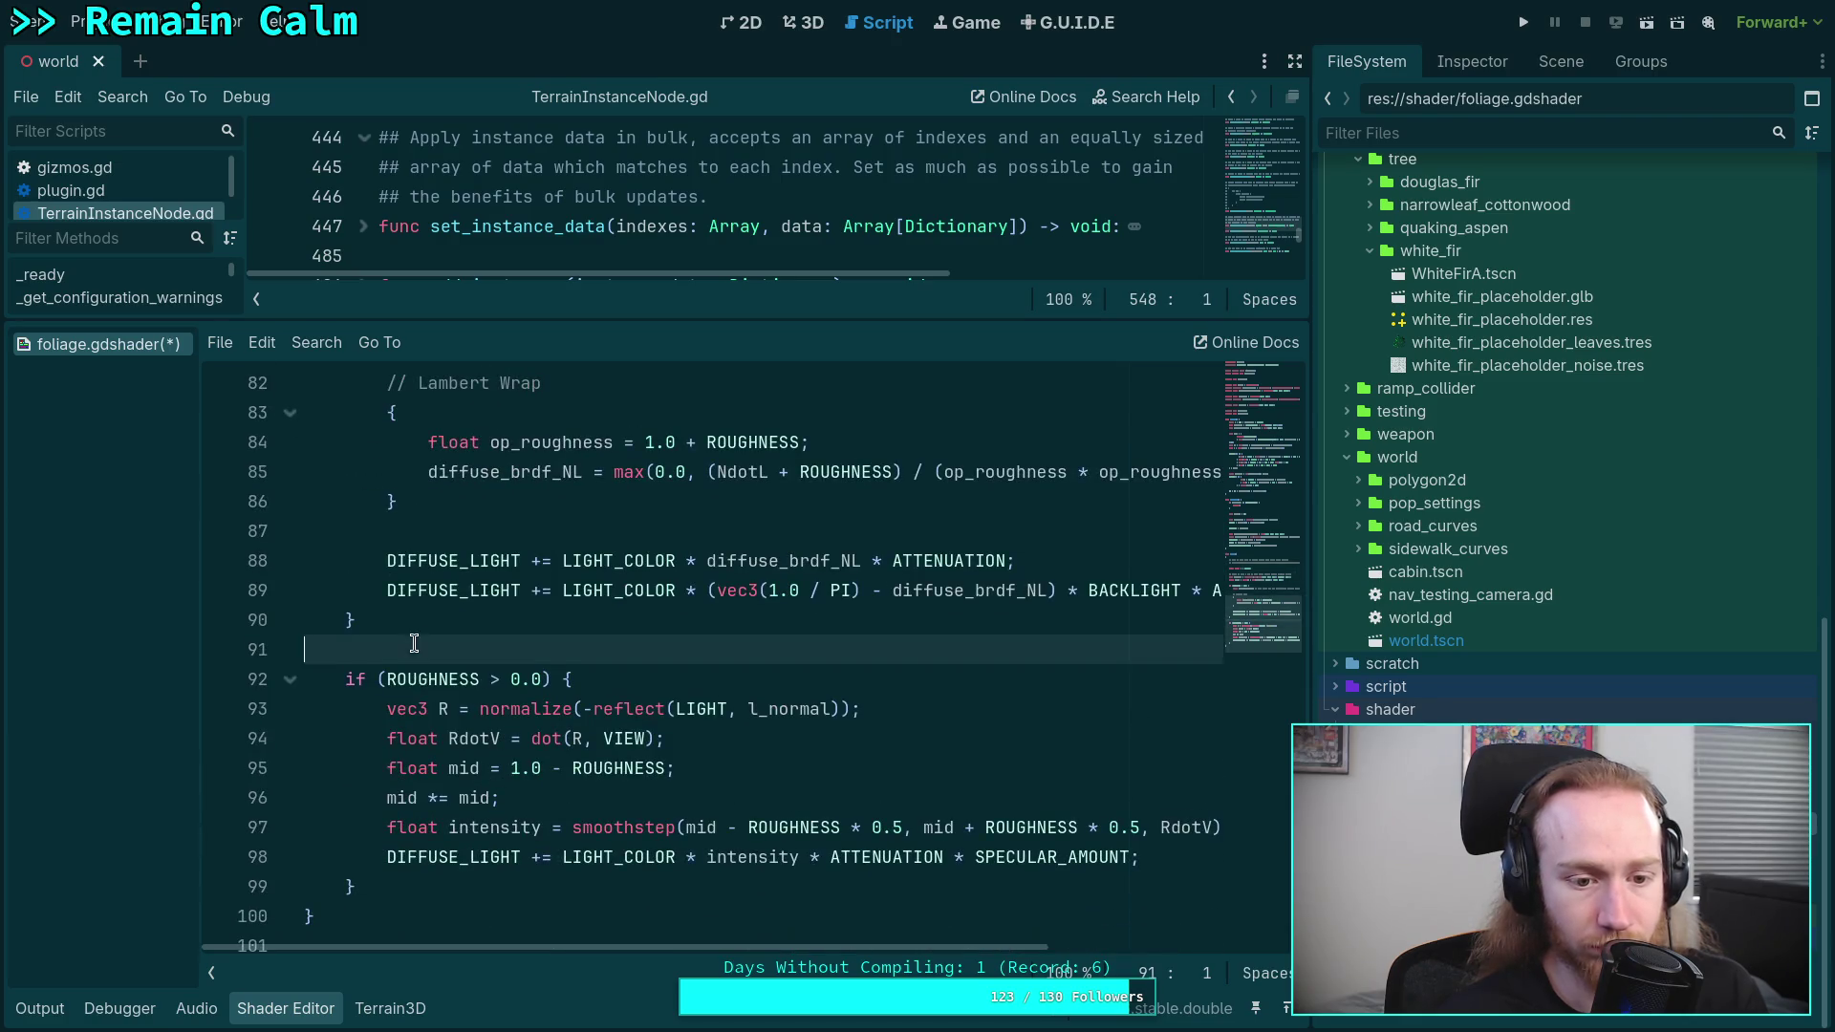
pyautogui.scroll(-1, 427, 909)
pyautogui.click(428, 887)
pyautogui.click(378, 923)
# - Save foliage.gdshader, close its tab, and hide the empty shader editor panel
pyautogui.hotkey('ctrl', 's')
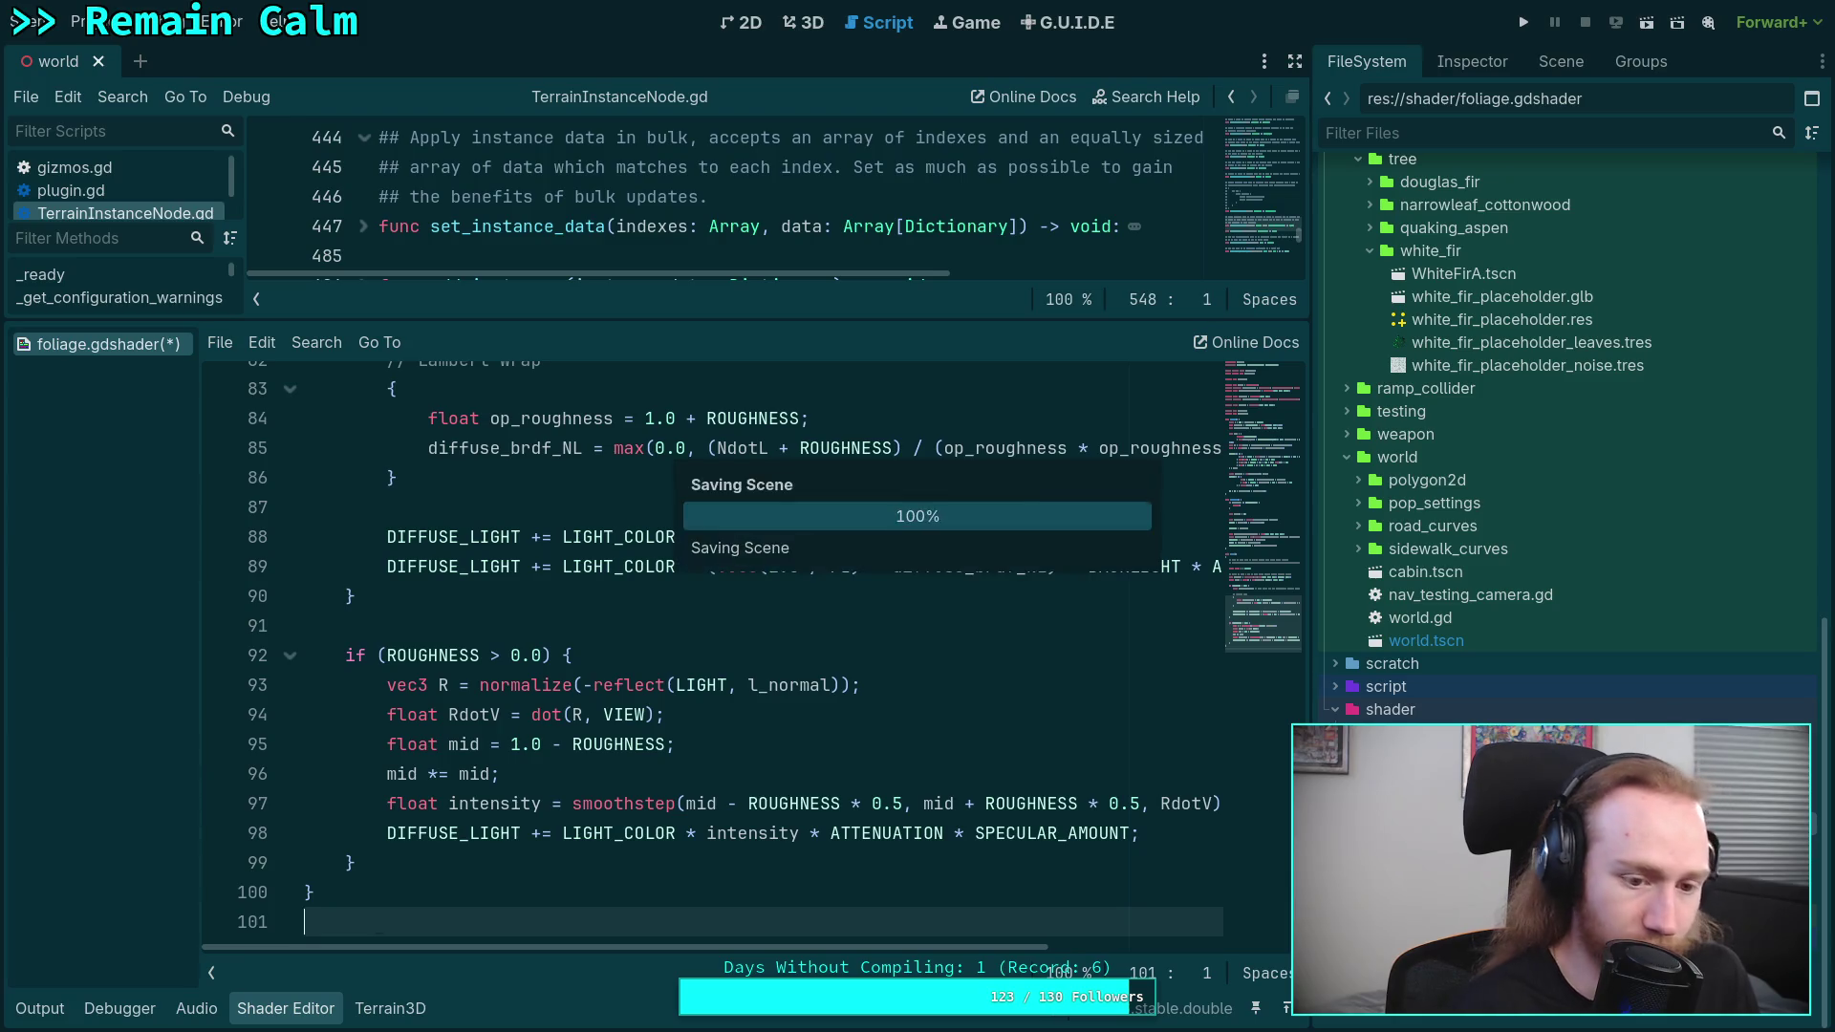
pyautogui.rightClick(143, 346)
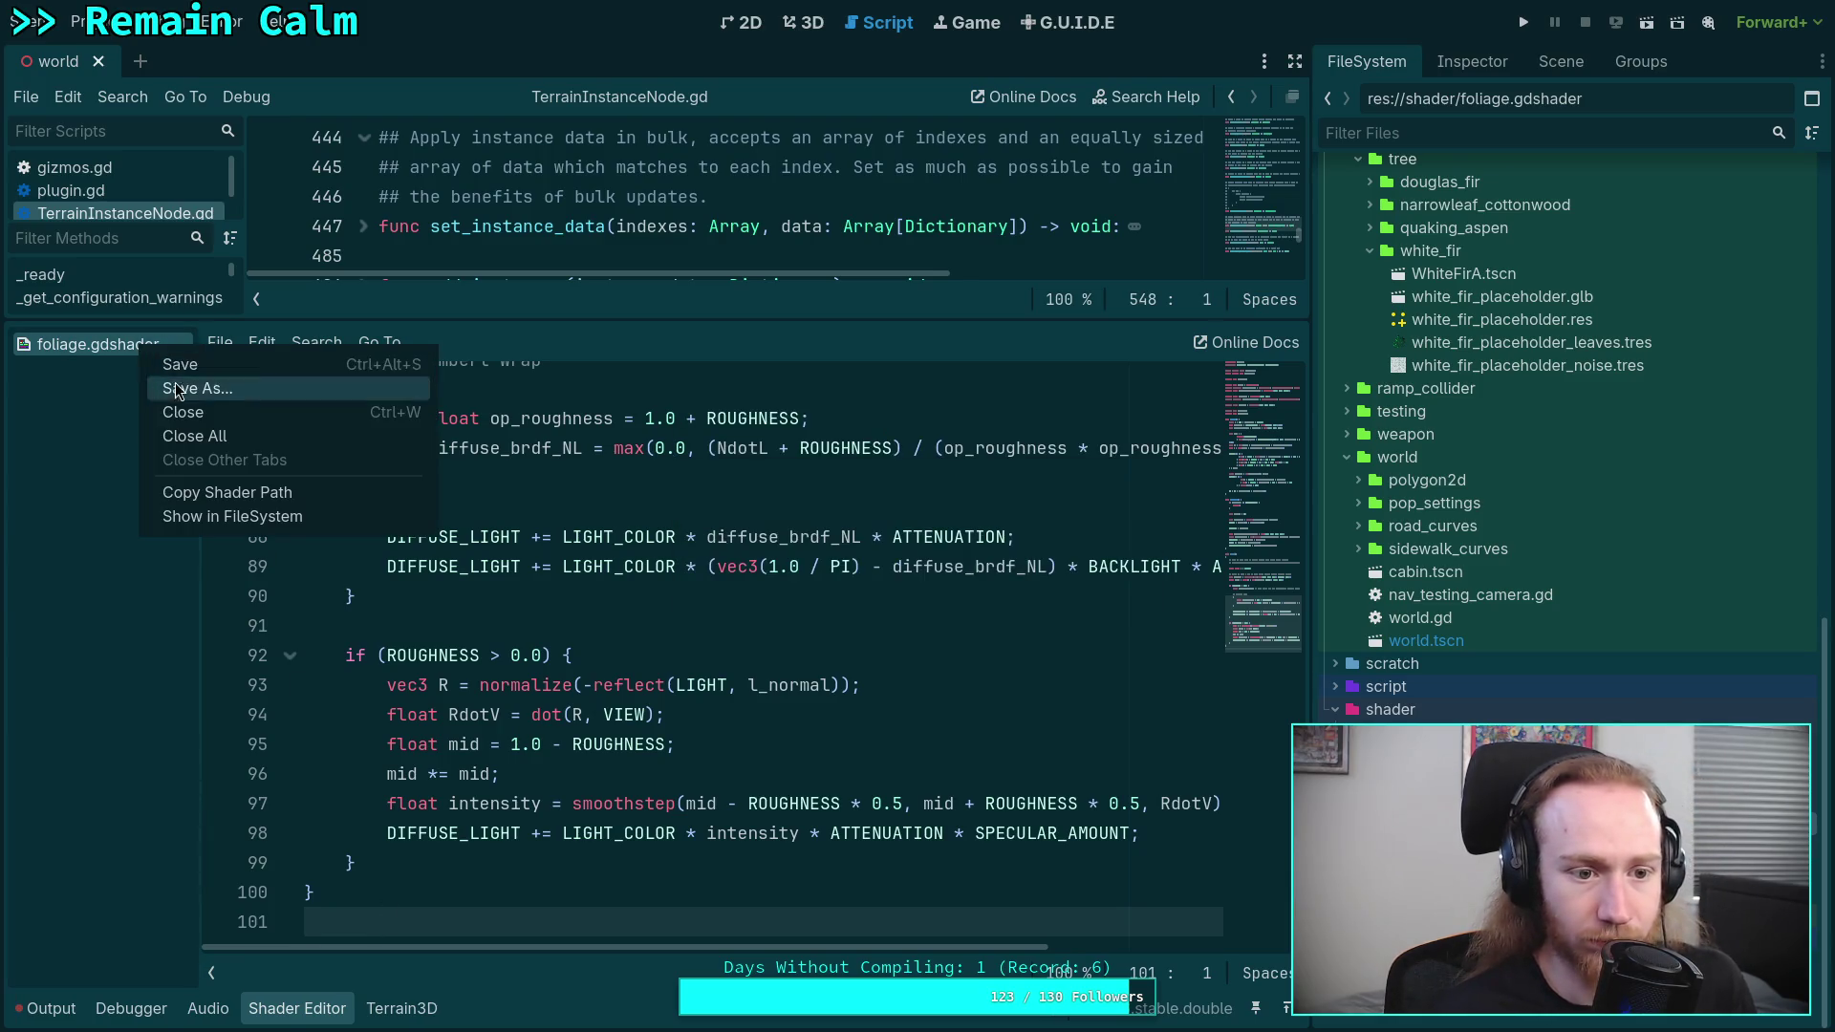
pyautogui.click(183, 411)
pyautogui.click(282, 1010)
# - Check the foliage shader resource properties, then return to TerrainInstanceNode.gd at line 520
pyautogui.click(605, 736)
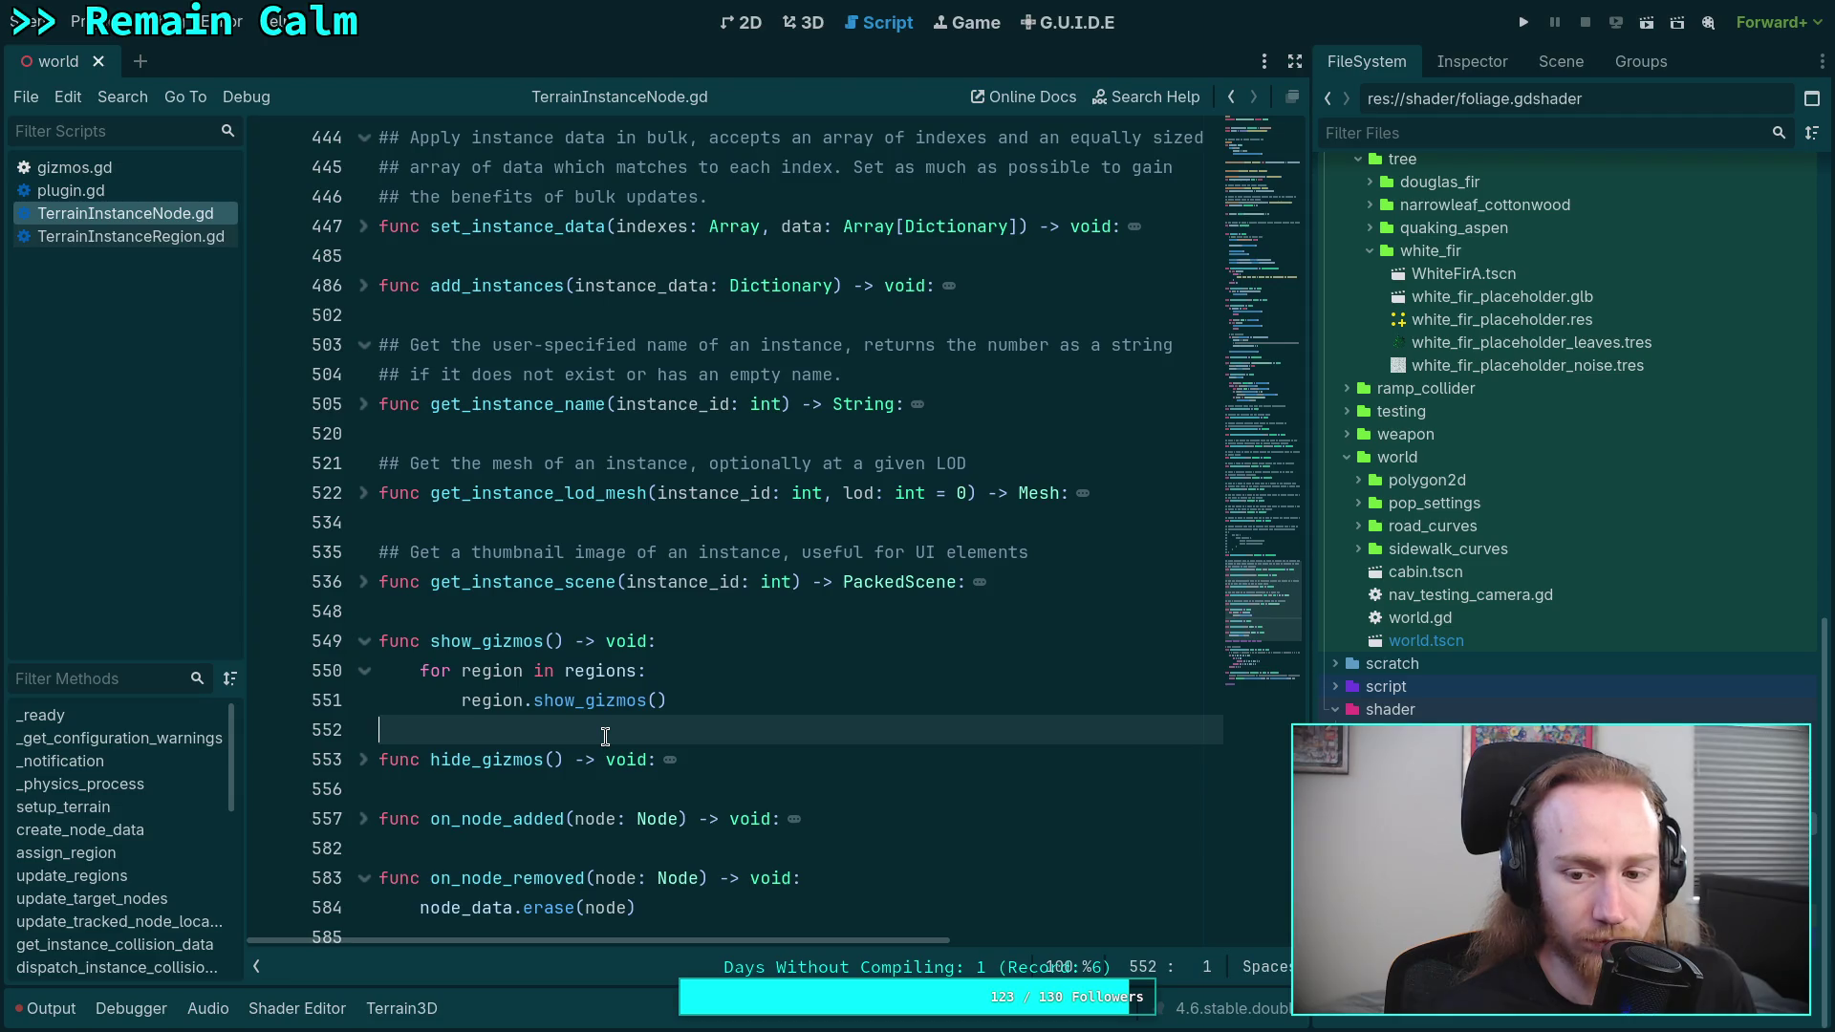
pyautogui.click(1476, 61)
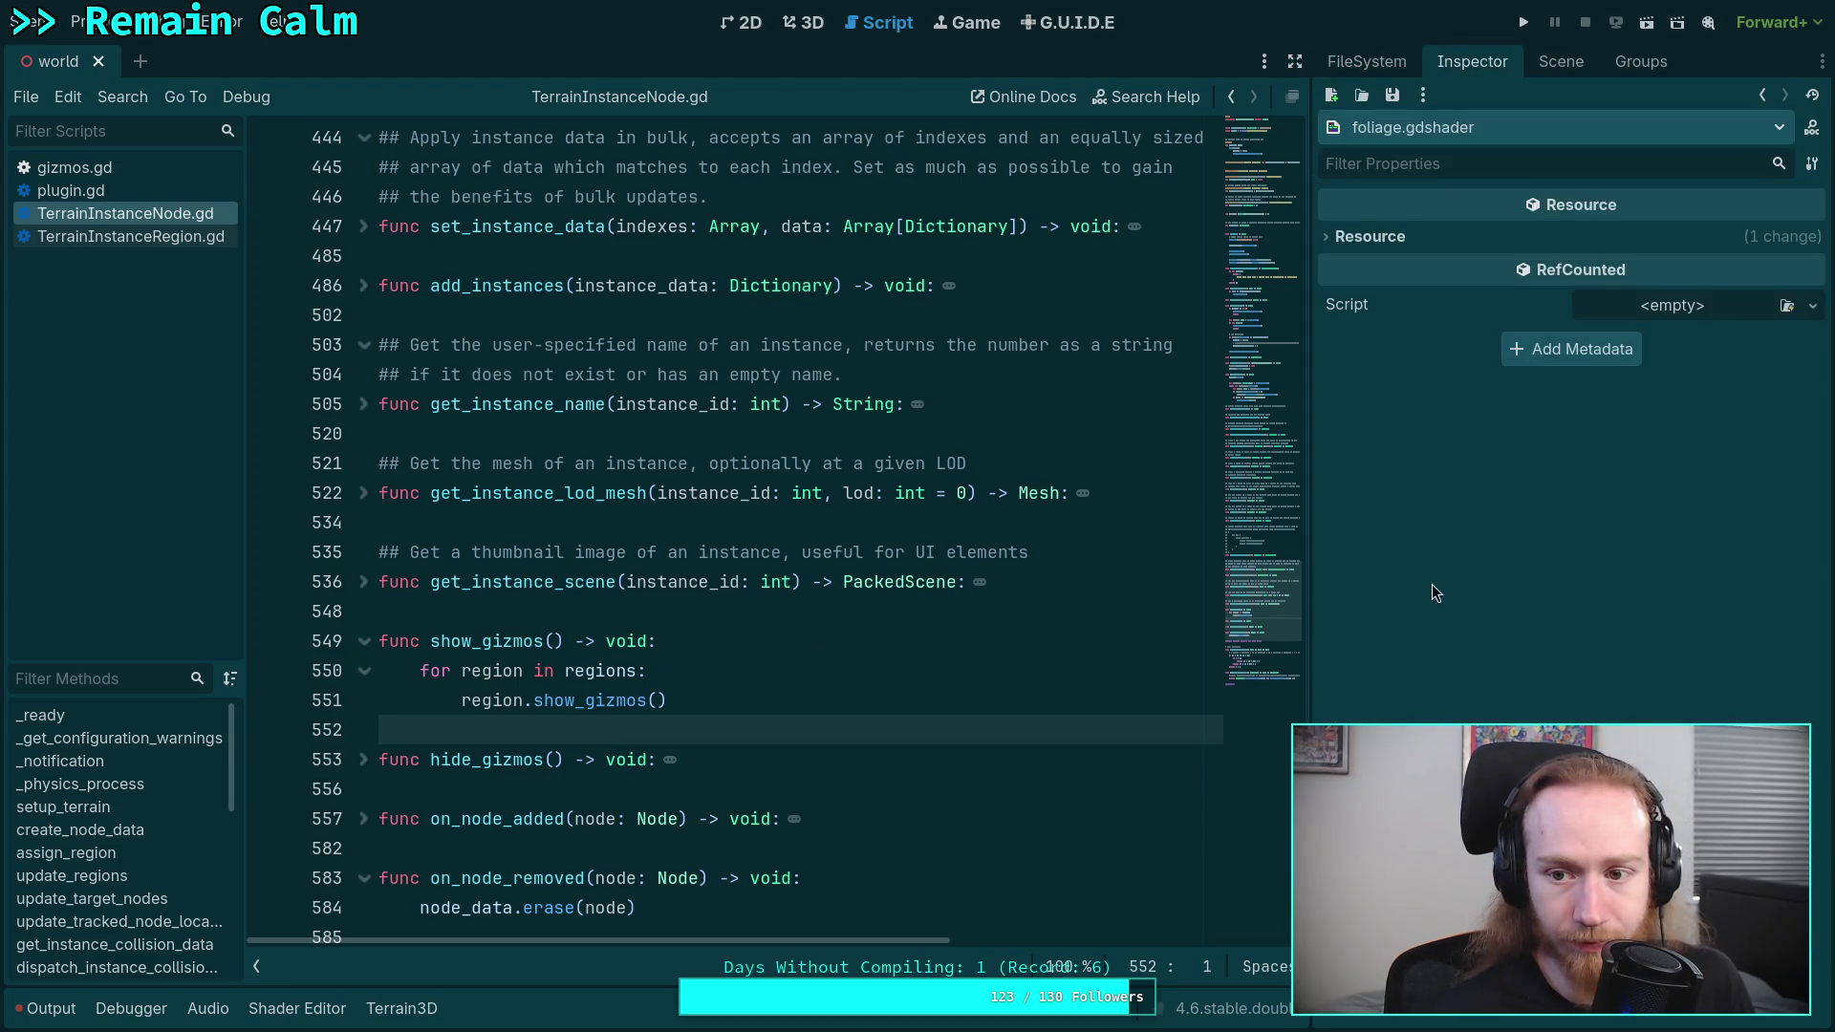
pyautogui.click(1366, 63)
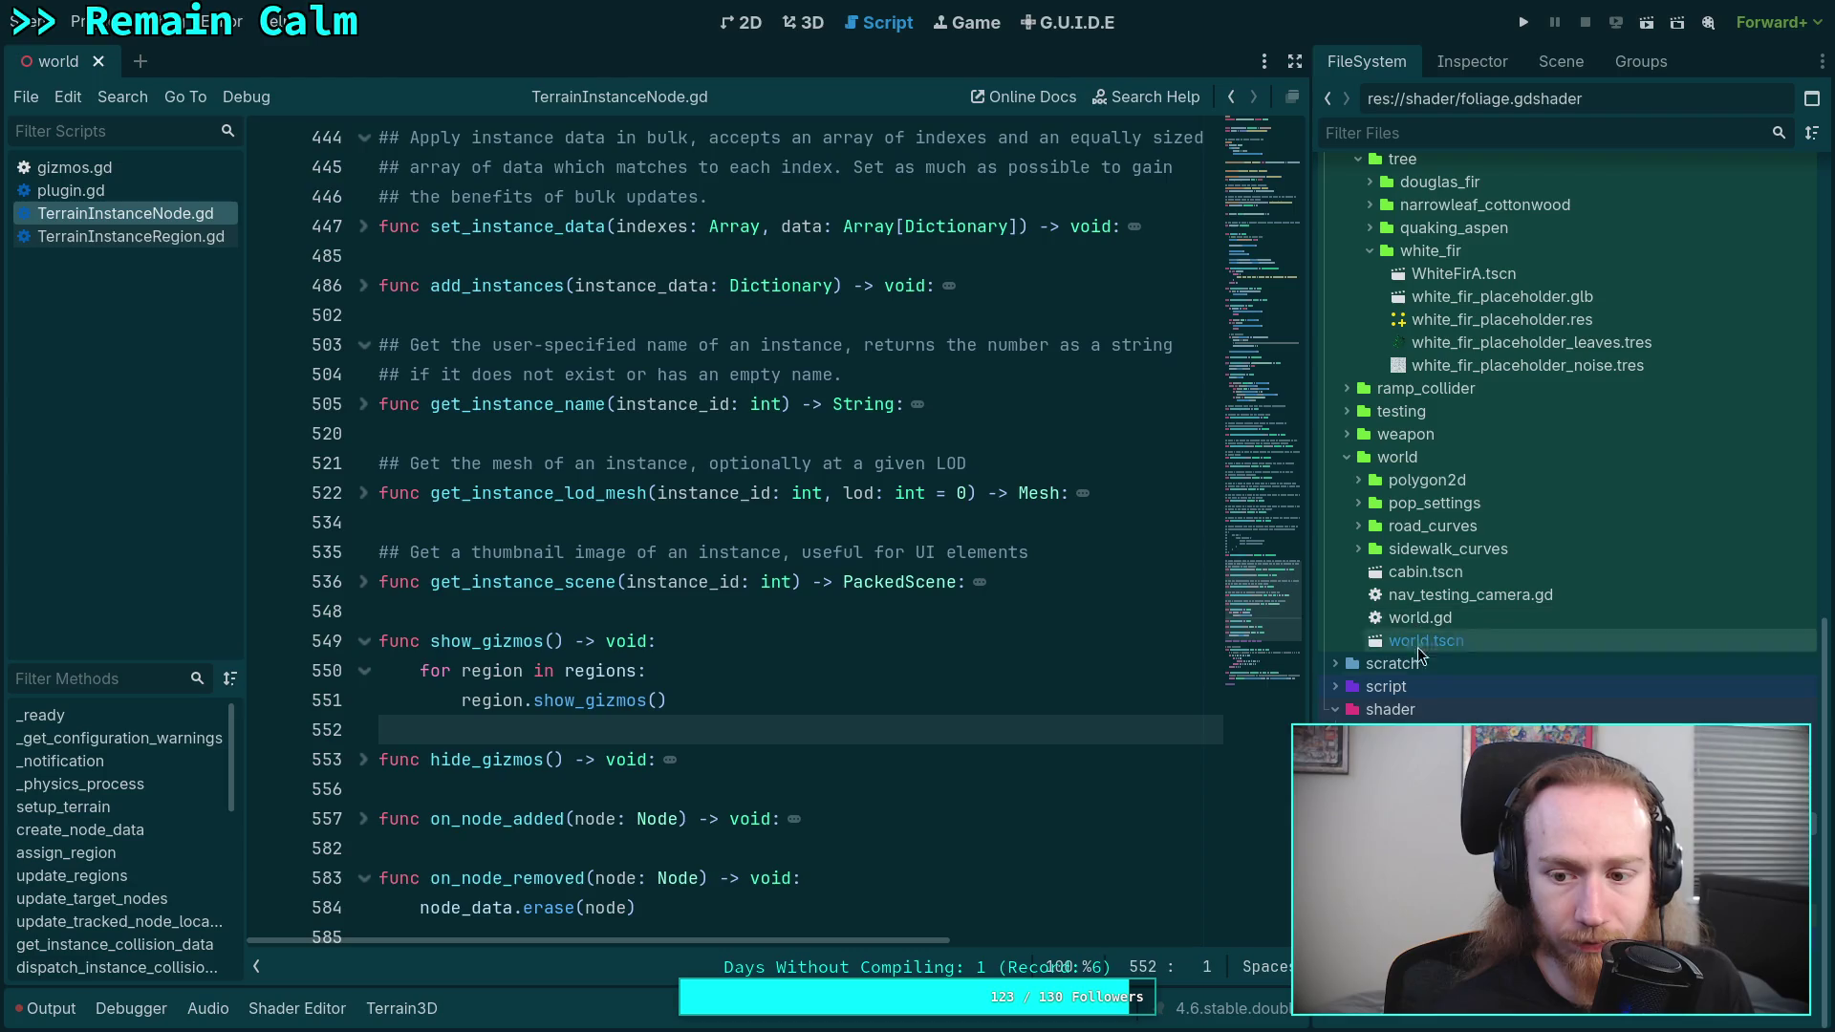
pyautogui.click(1404, 732)
pyautogui.click(649, 435)
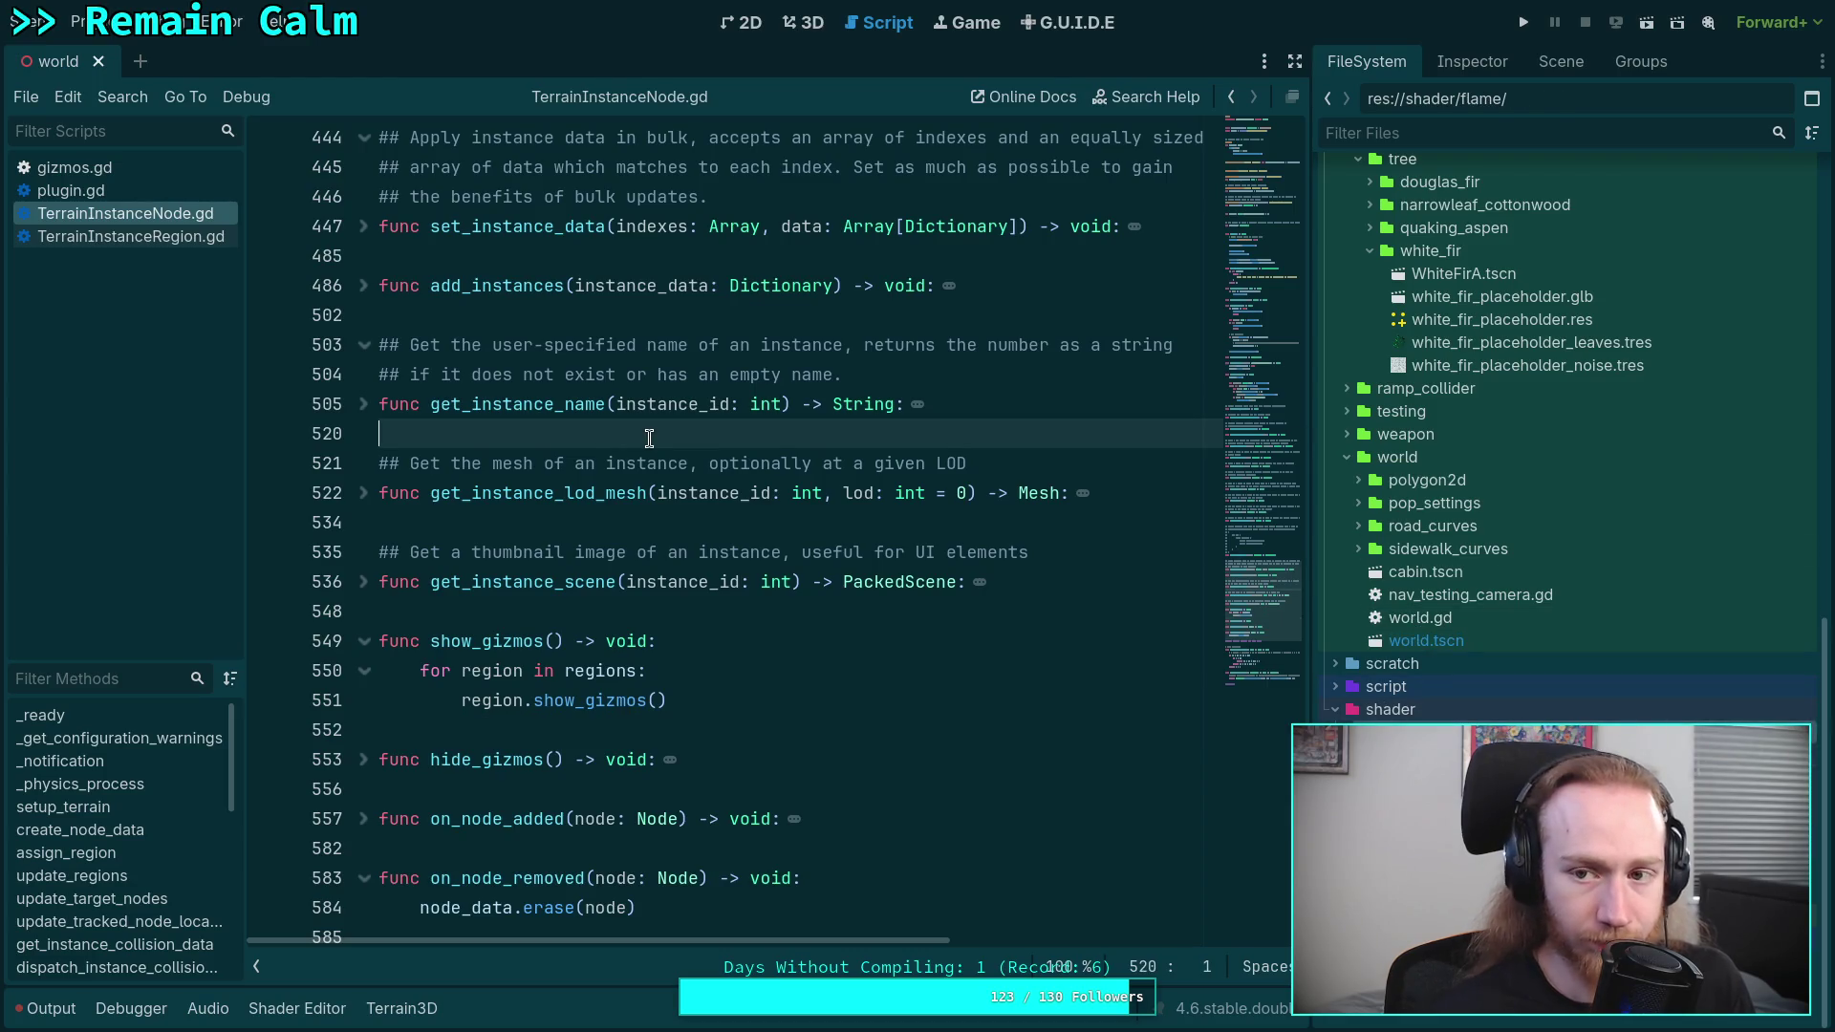
pyautogui.press('super+1')
# - Stage shader/foliage.gdshader and page through the full git diff --staged output
pyautogui.write('qgit add shader/foliage.gdshader*')
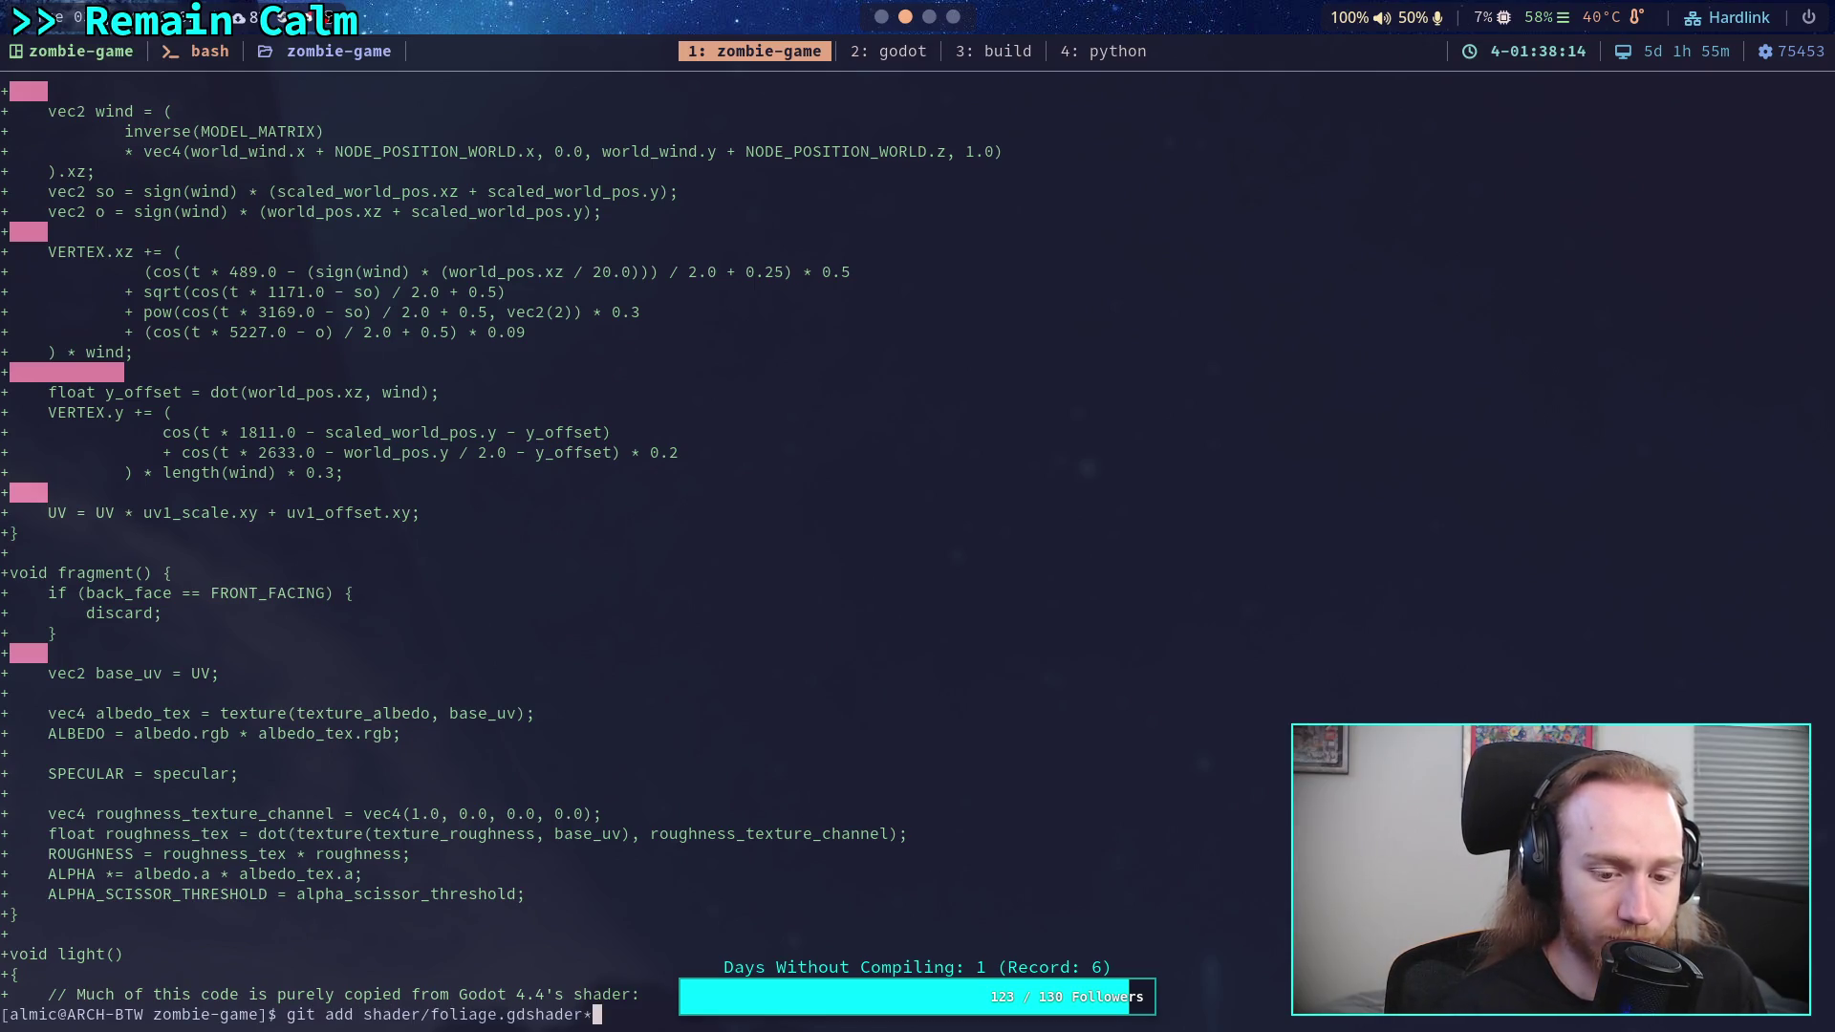
pyautogui.press('Return')
pyautogui.write('git diff --staged')
pyautogui.press('Return')
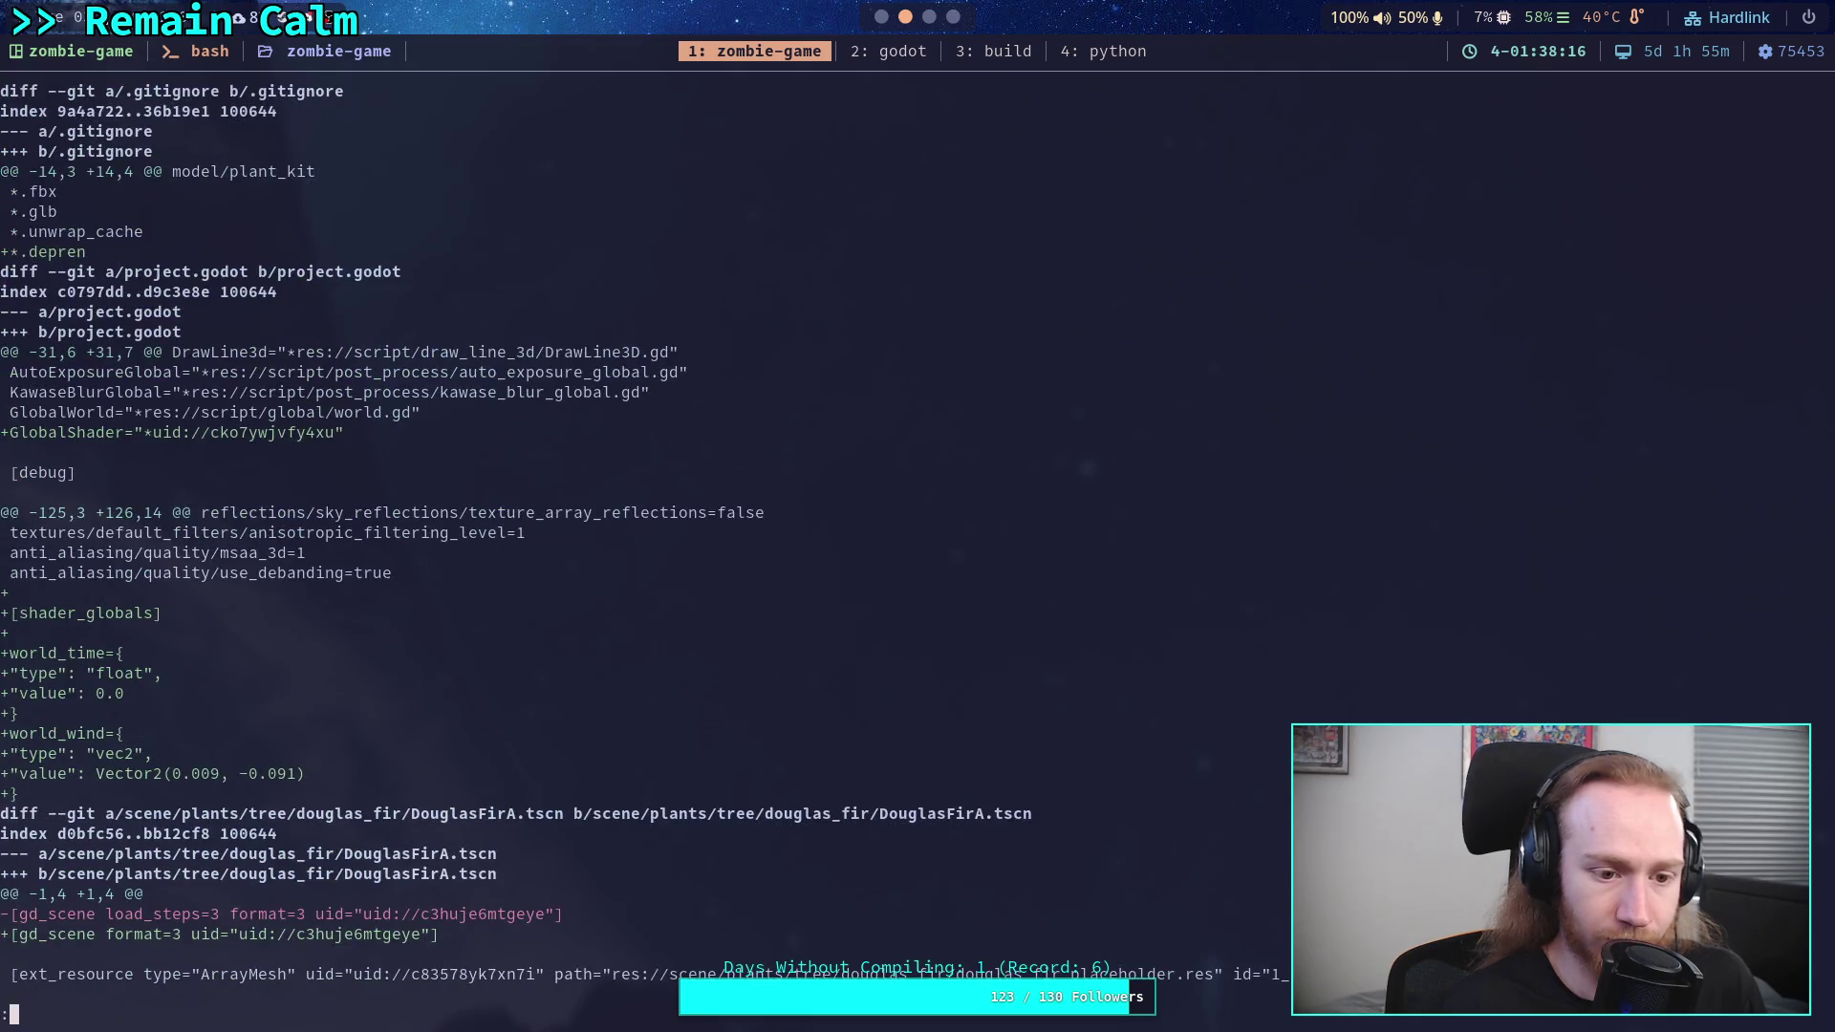
pyautogui.press('space')
pyautogui.press('space')
pyautogui.press('space')
pyautogui.press('space')
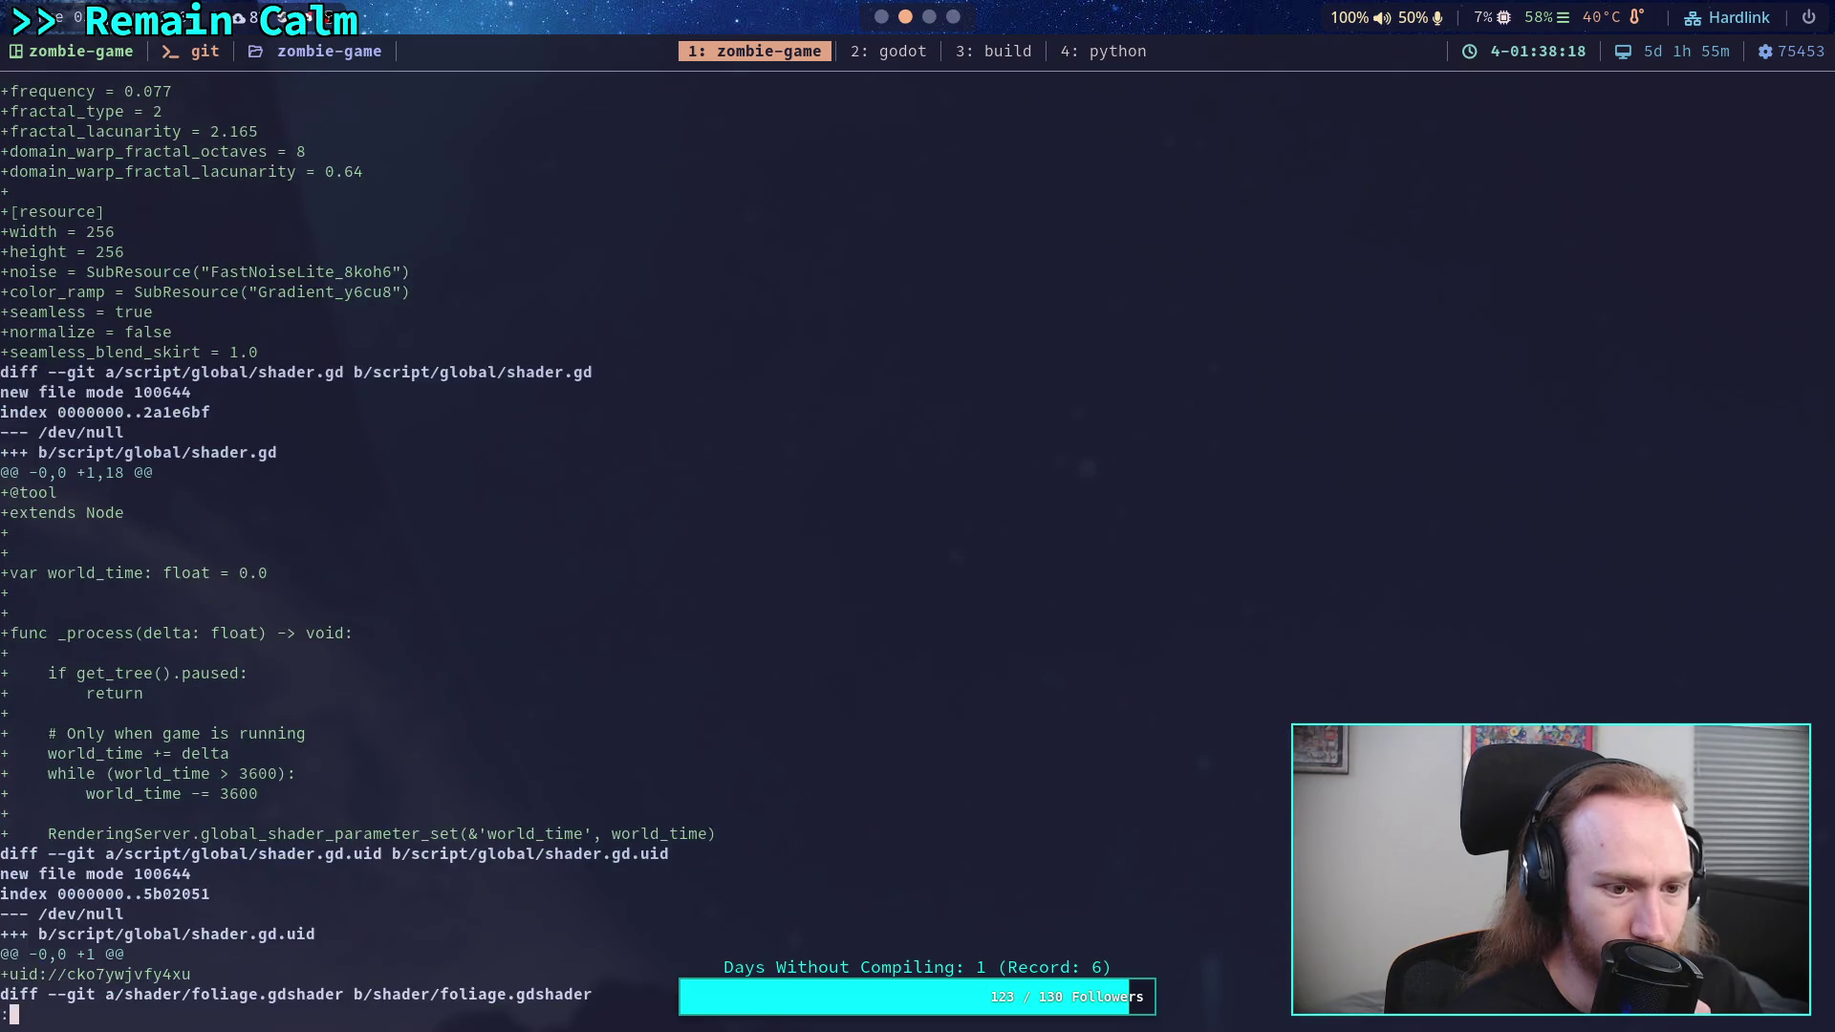
pyautogui.press('space')
pyautogui.scroll(-20, 500, 554)
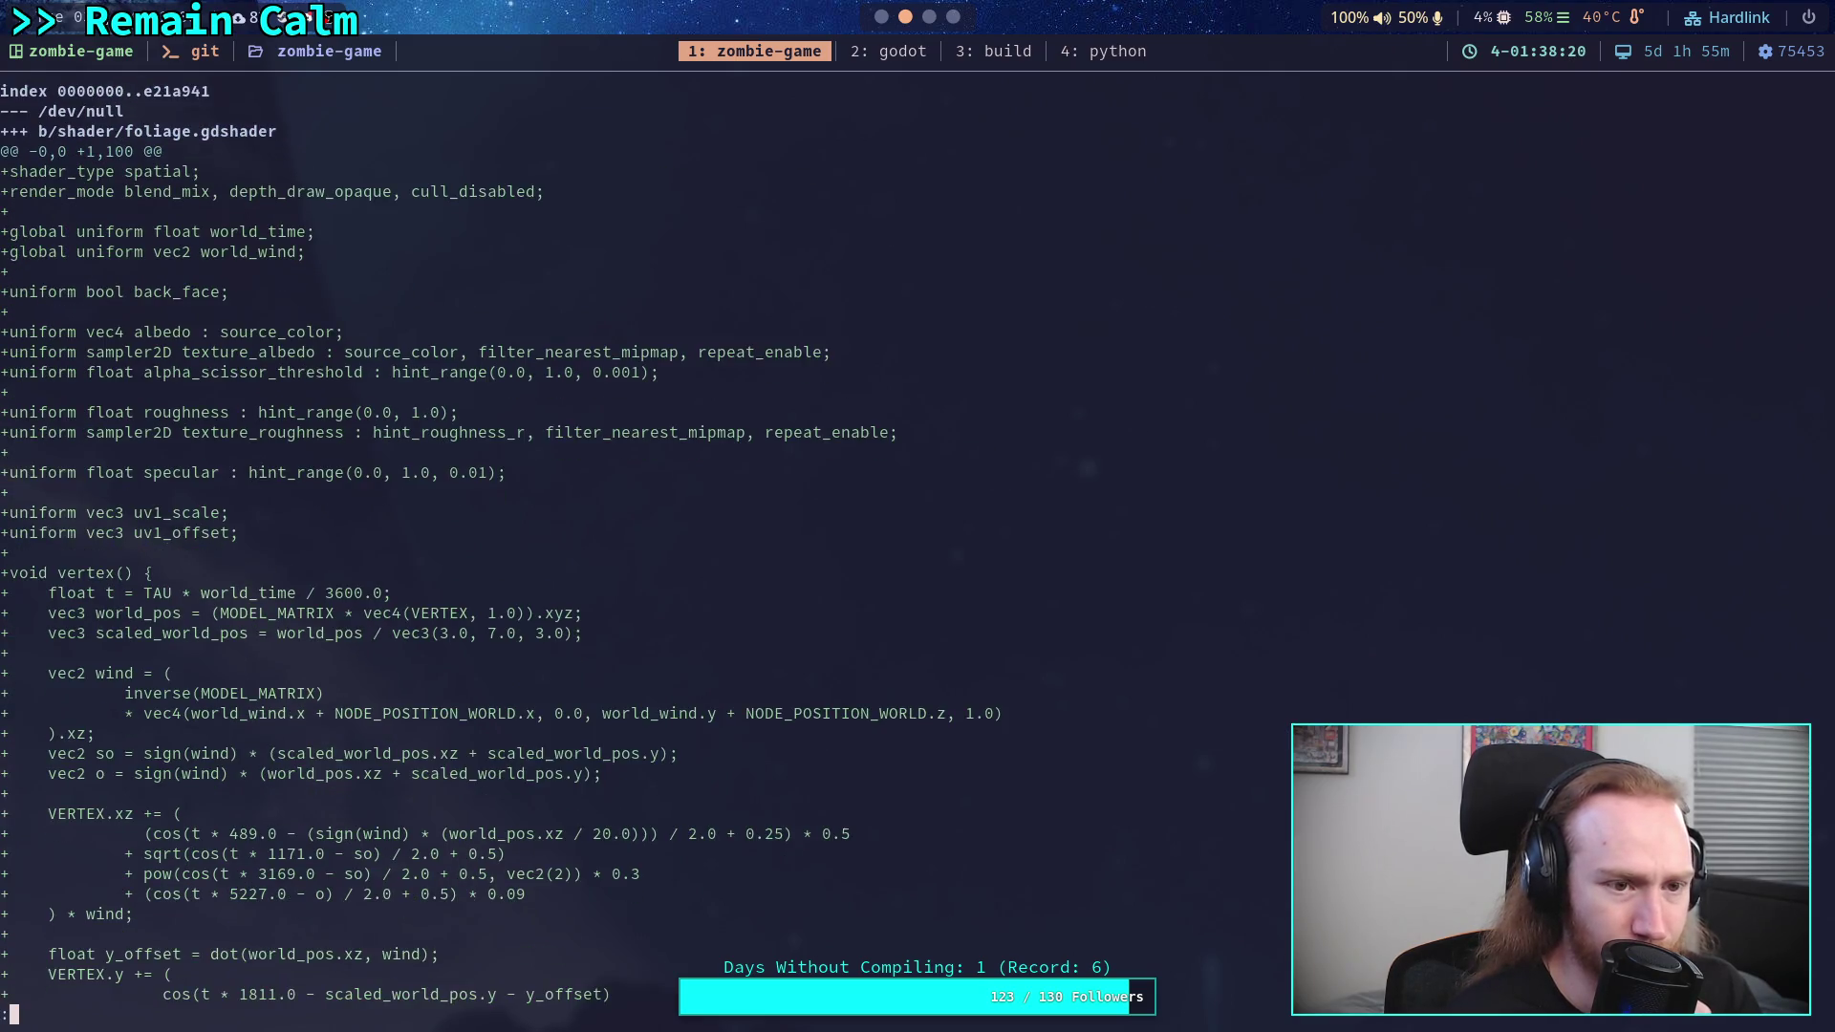
pyautogui.scroll(-4, 500, 554)
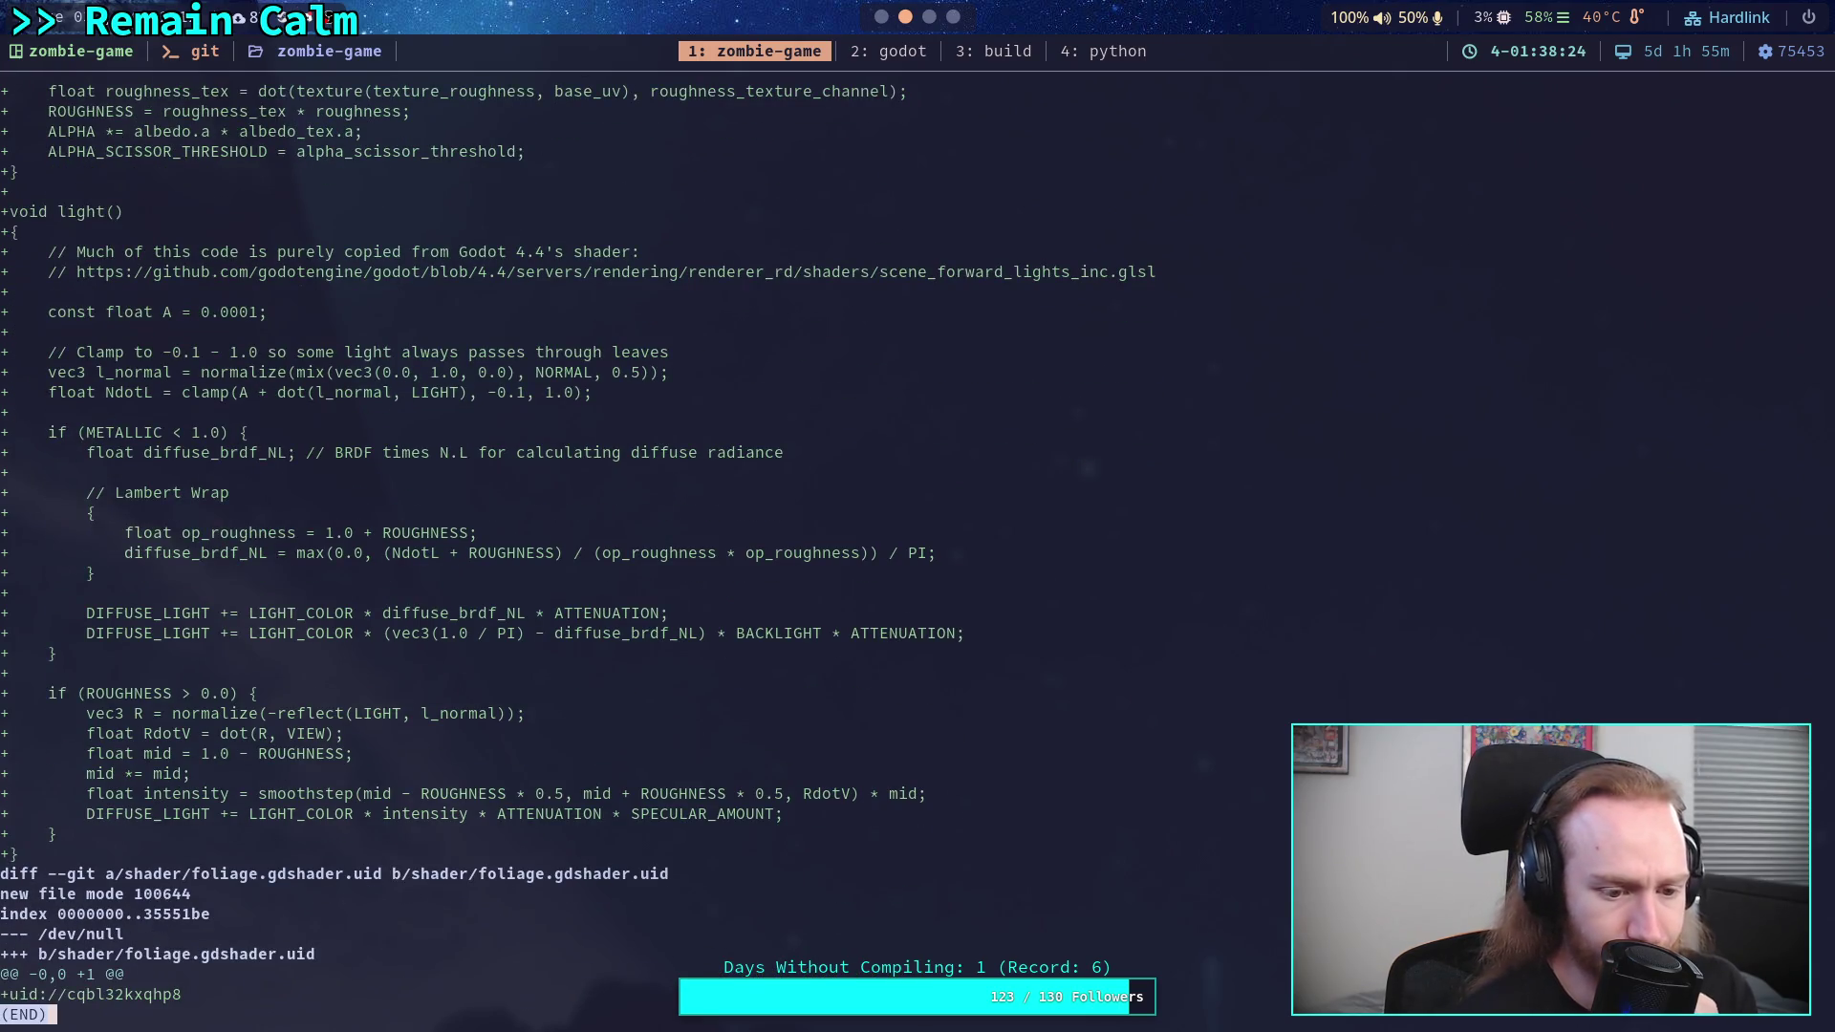
# - Check git status for staged, unstaged and untracked files, and begin typing git commit
pyautogui.write('q')
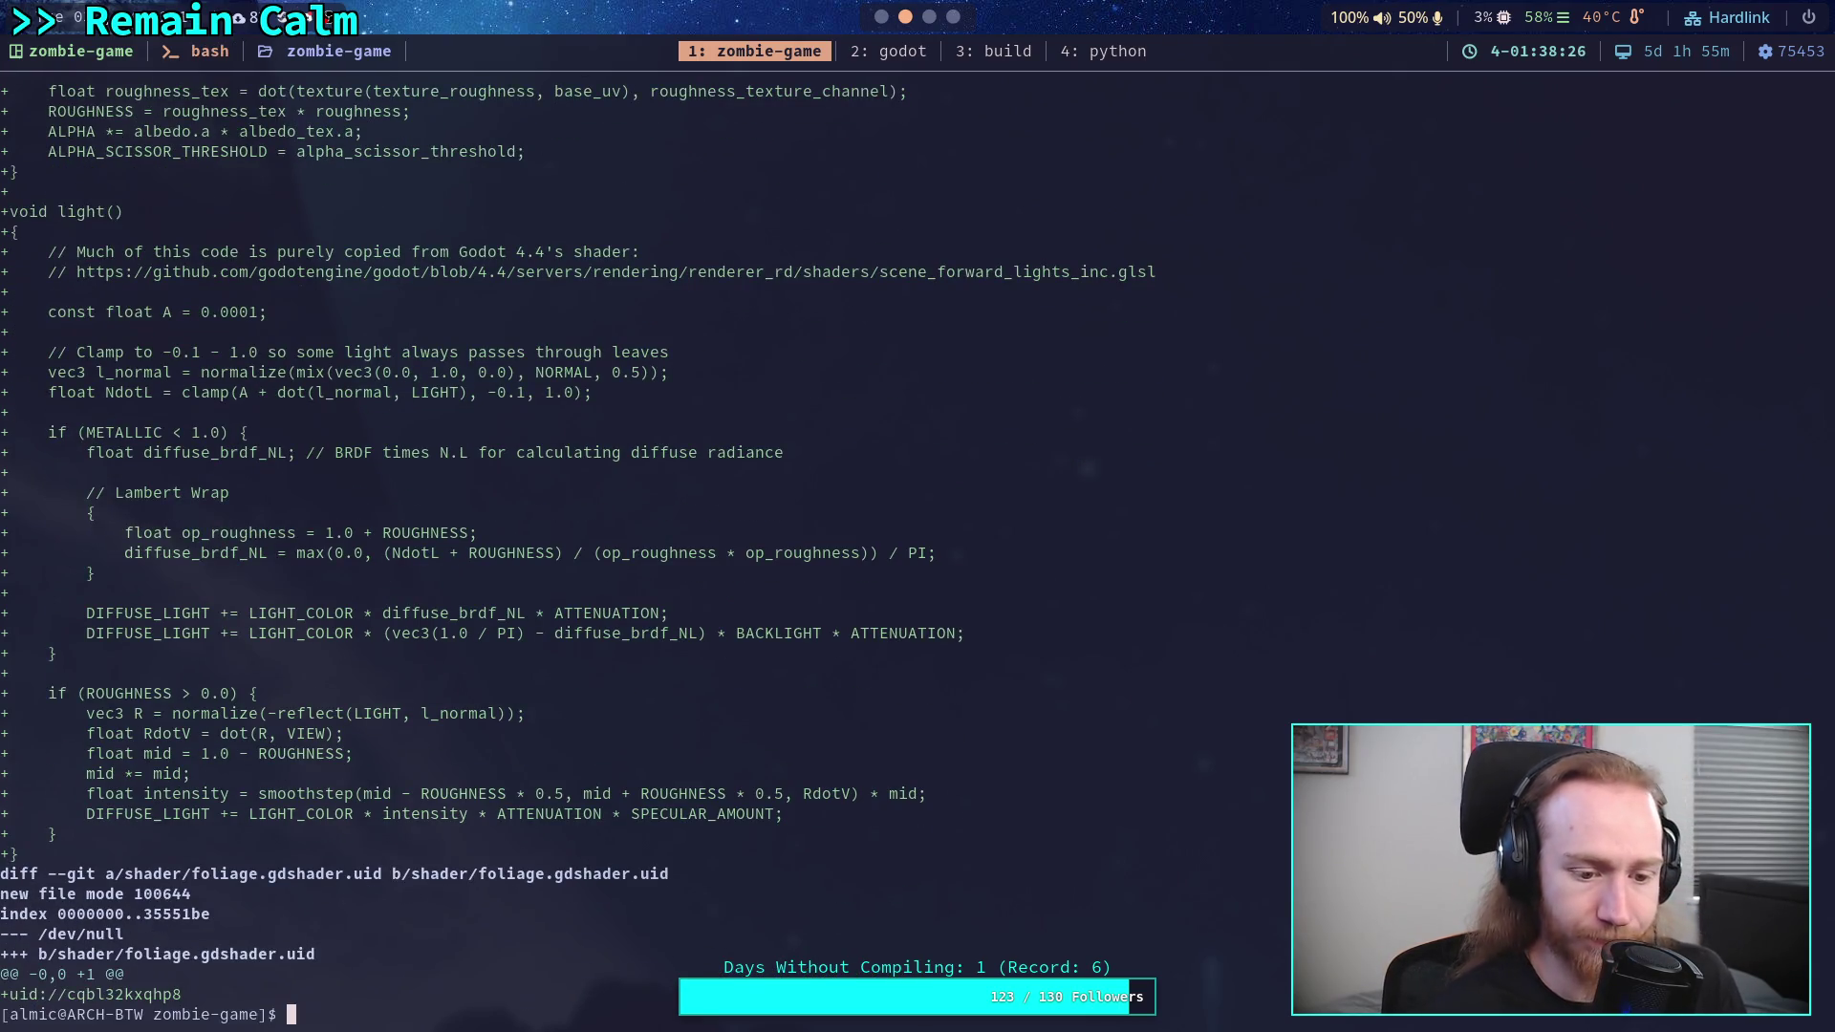
pyautogui.write('git status')
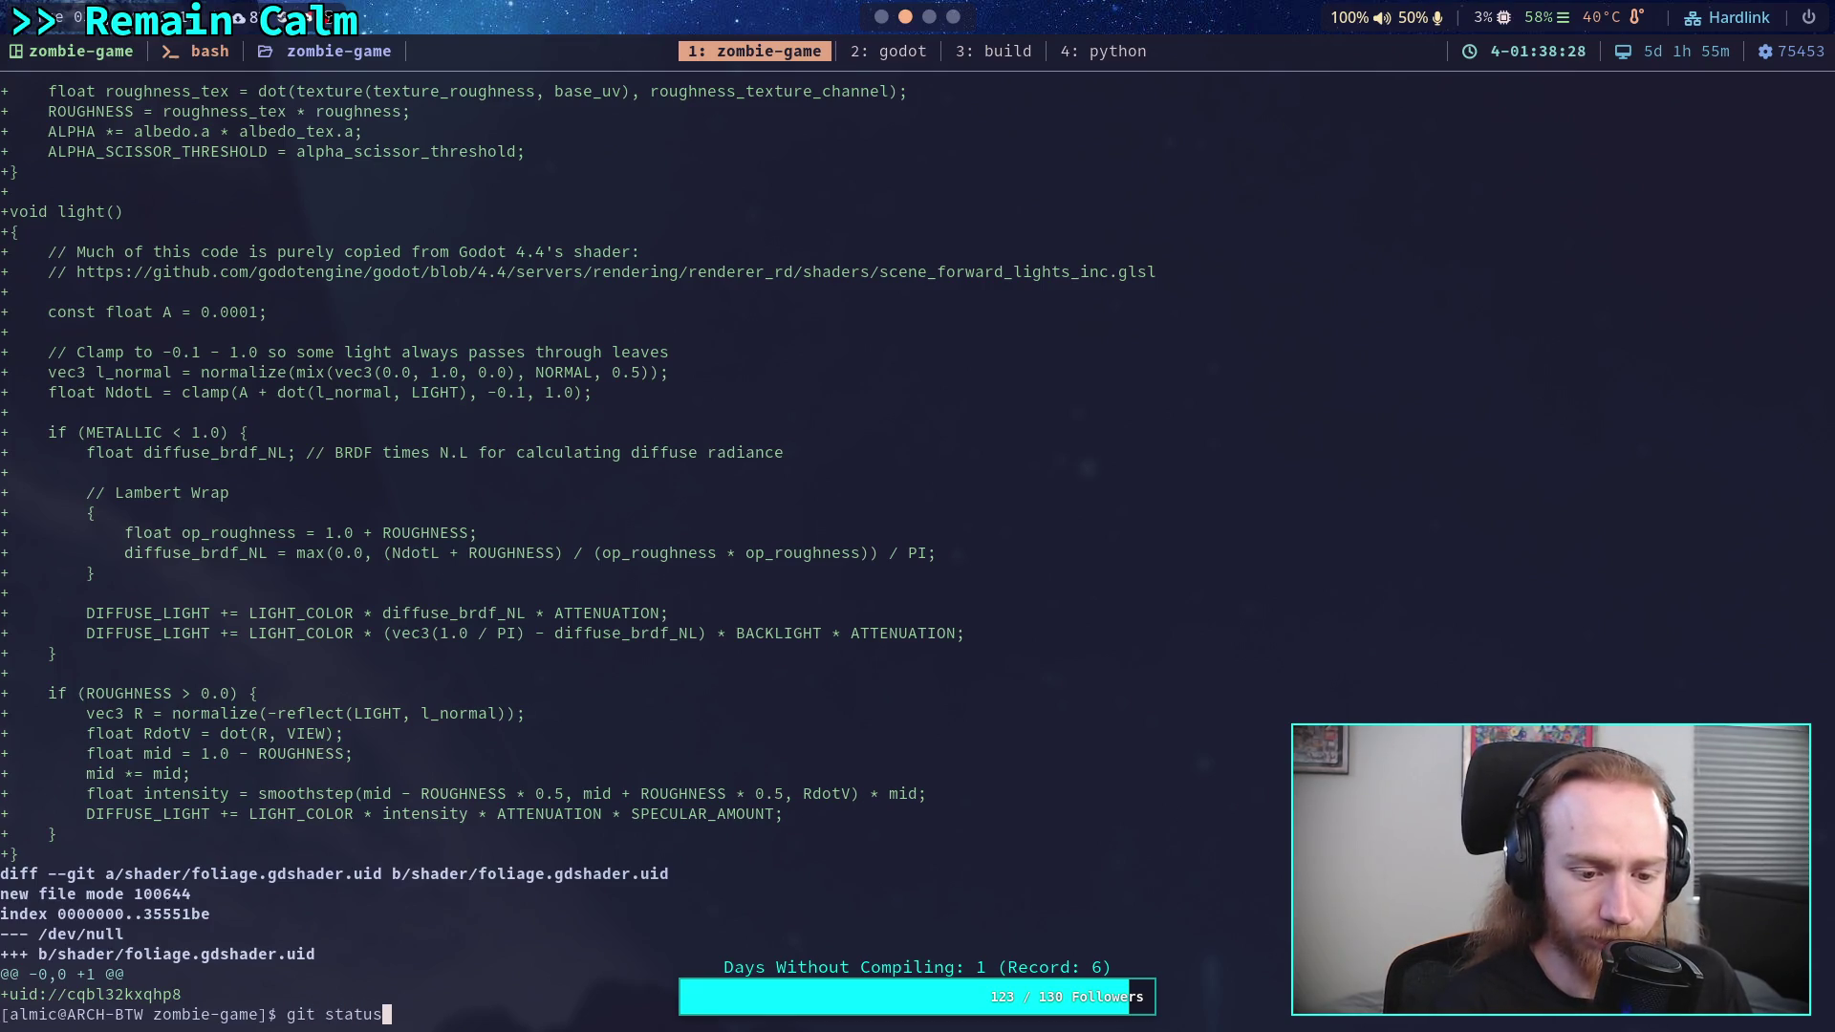
pyautogui.press('Return')
pyautogui.write('git commit')
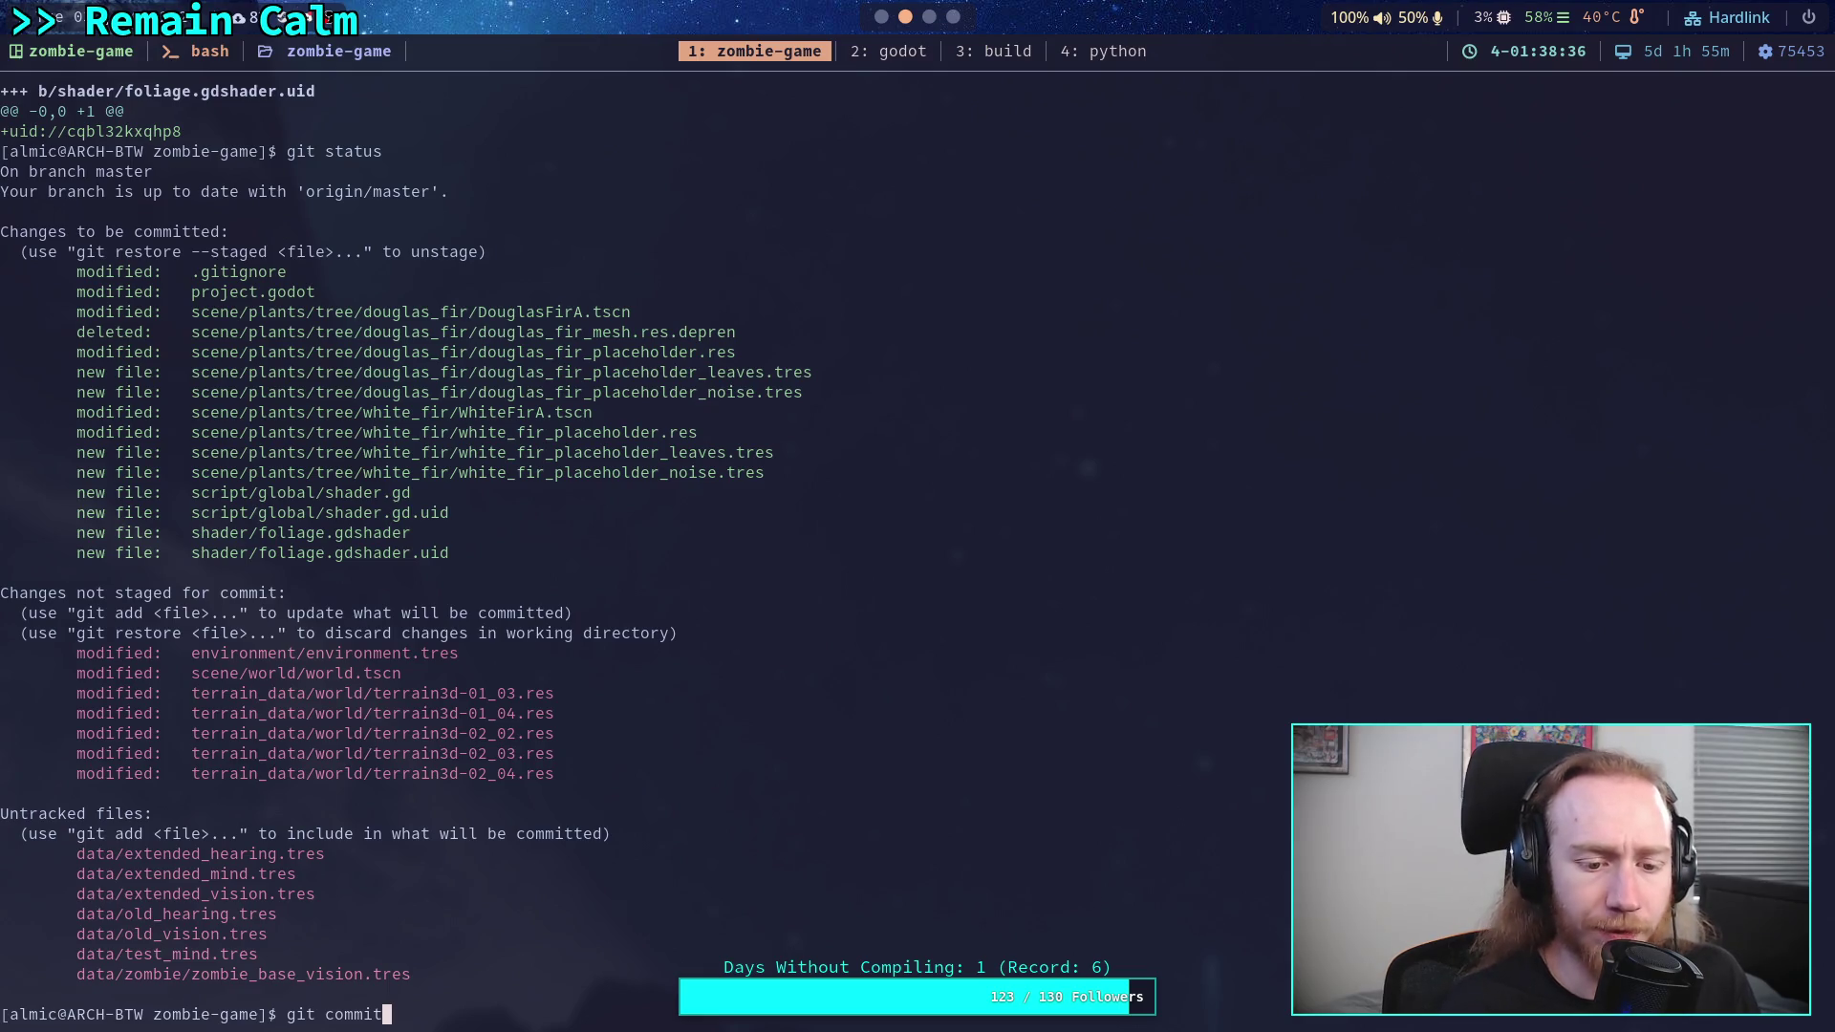
pyautogui.press('BackSpace')
pyautogui.press('BackSpace')
pyautogui.press('BackSpace')
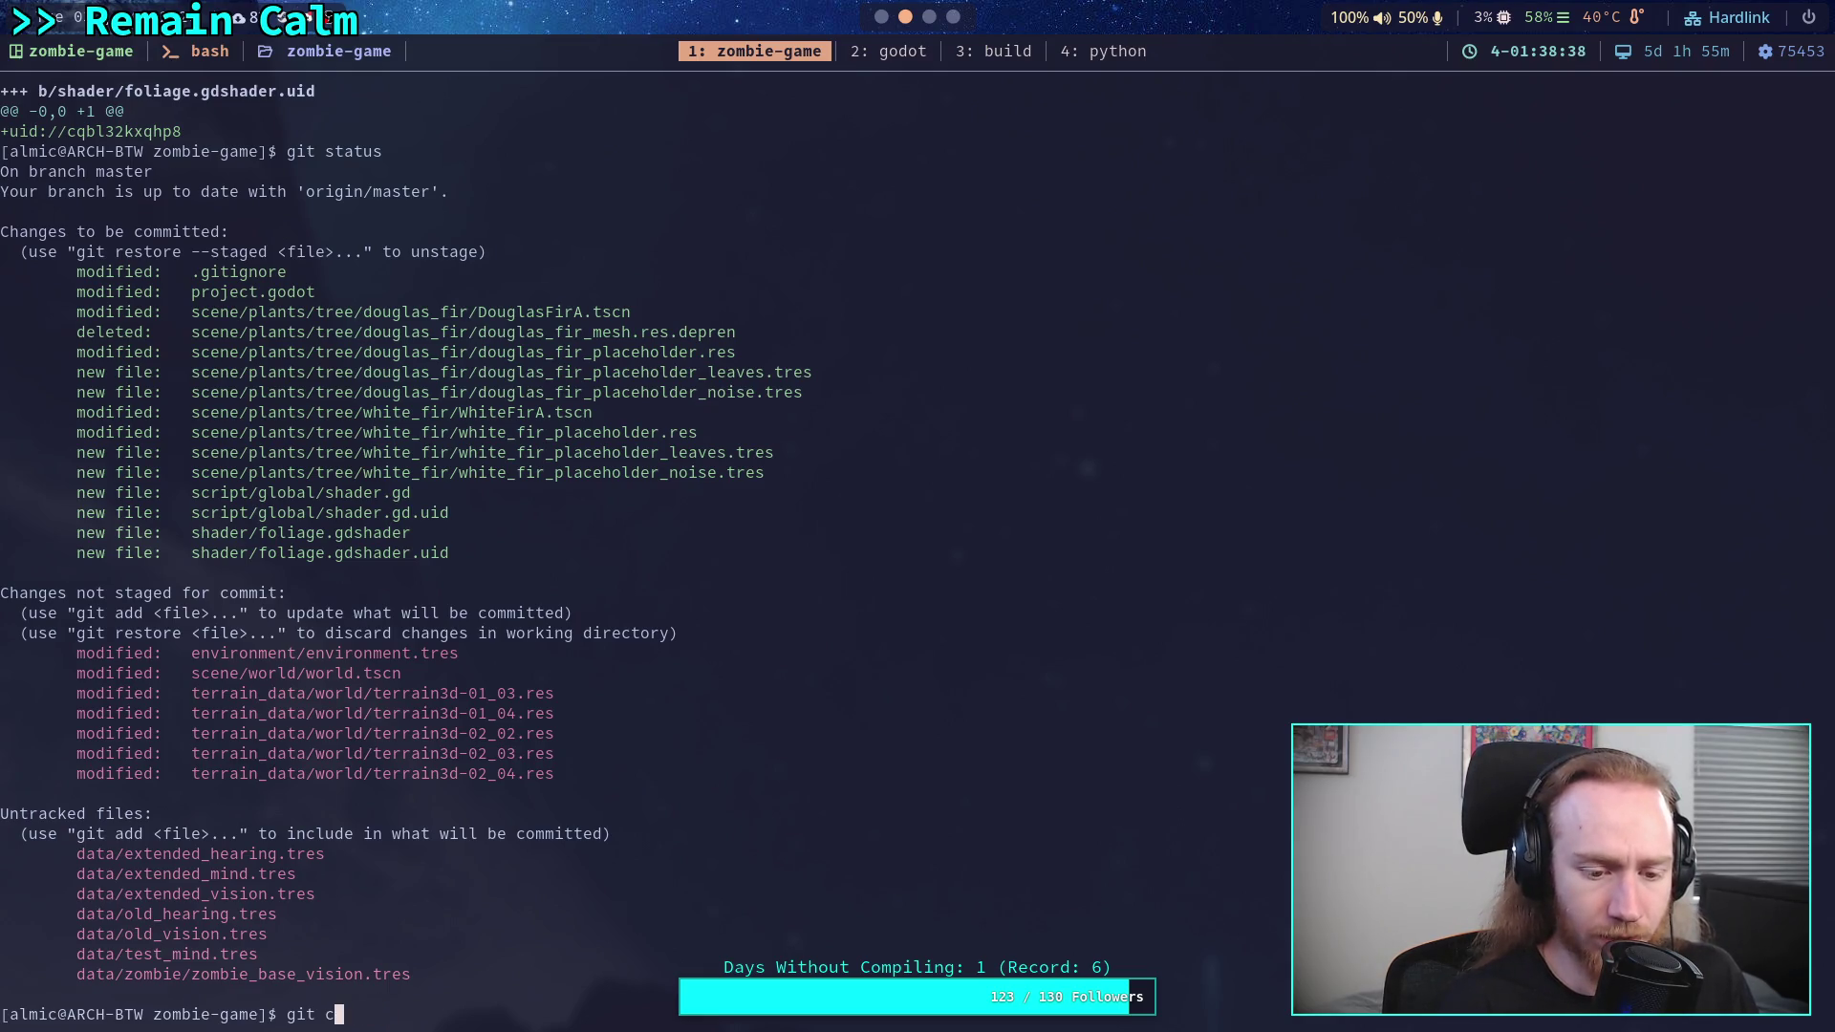
# - Commit with the title 'Add initial foliage shader' and a line about global wind effects on vegetation
pyautogui.write('mmit')
pyautogui.press('Return')
pyautogui.write('iAdd ')
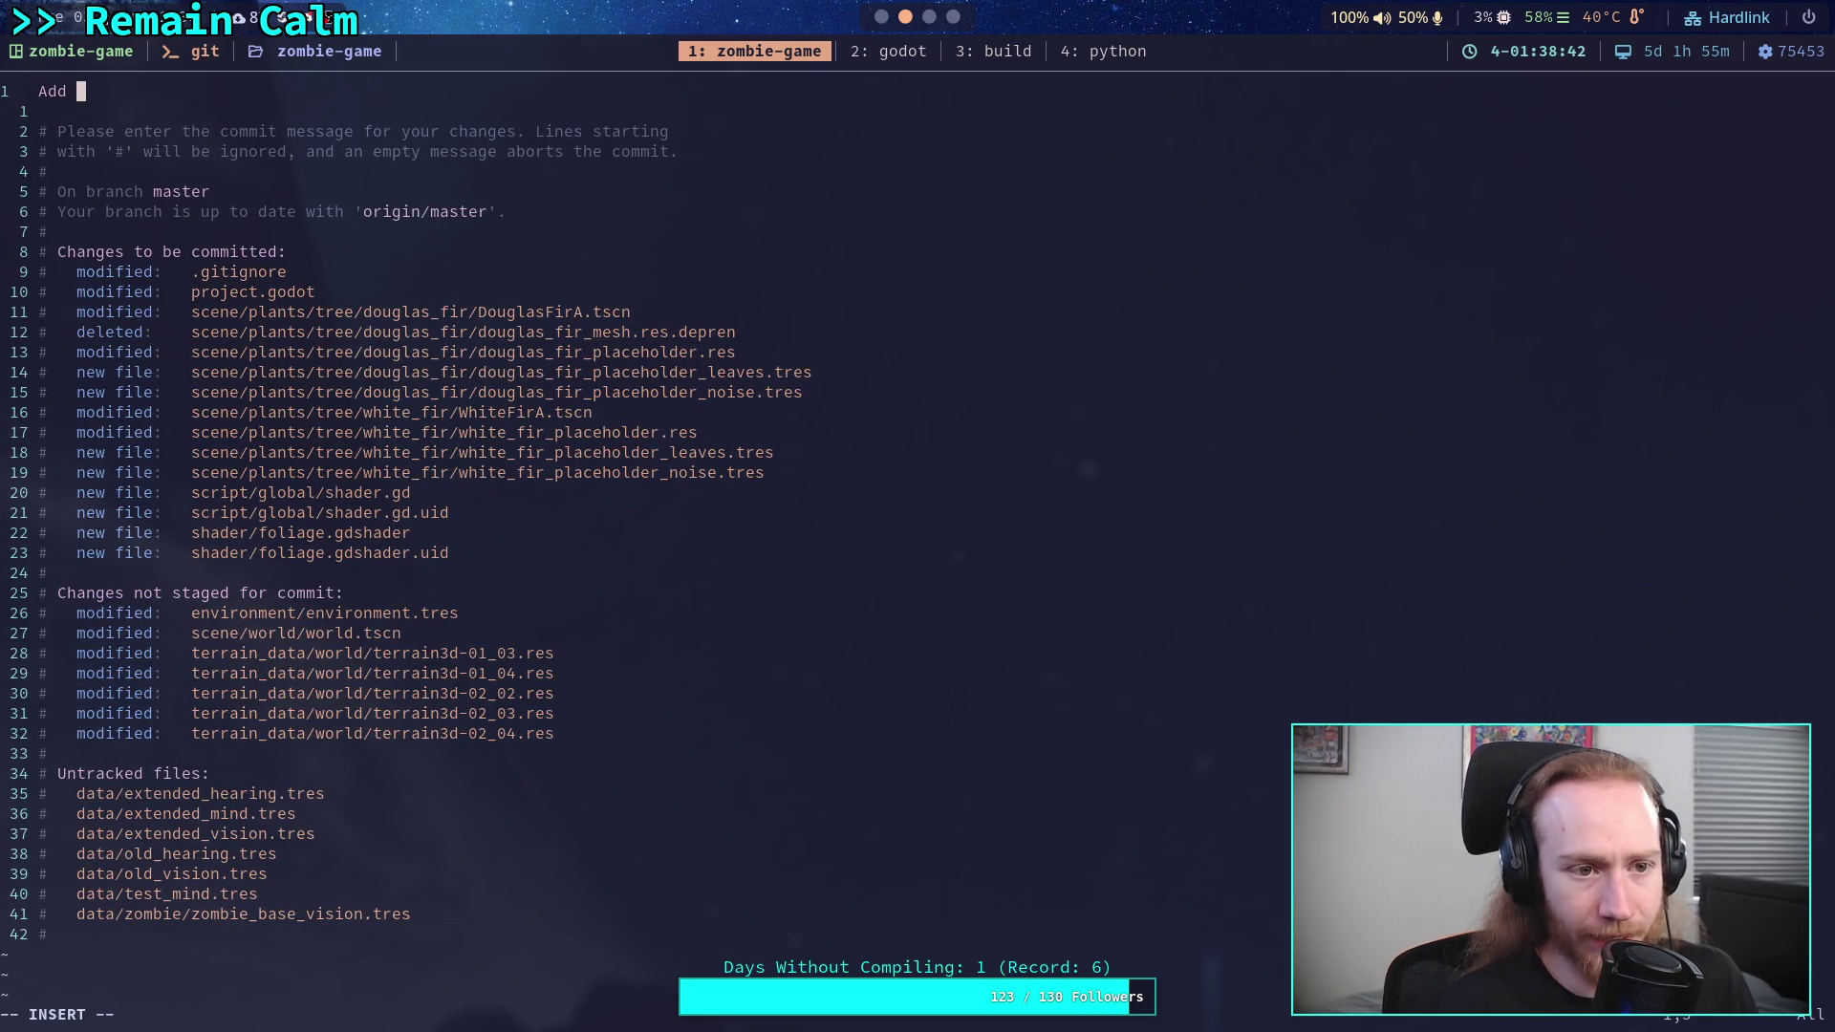
pyautogui.write('initia')
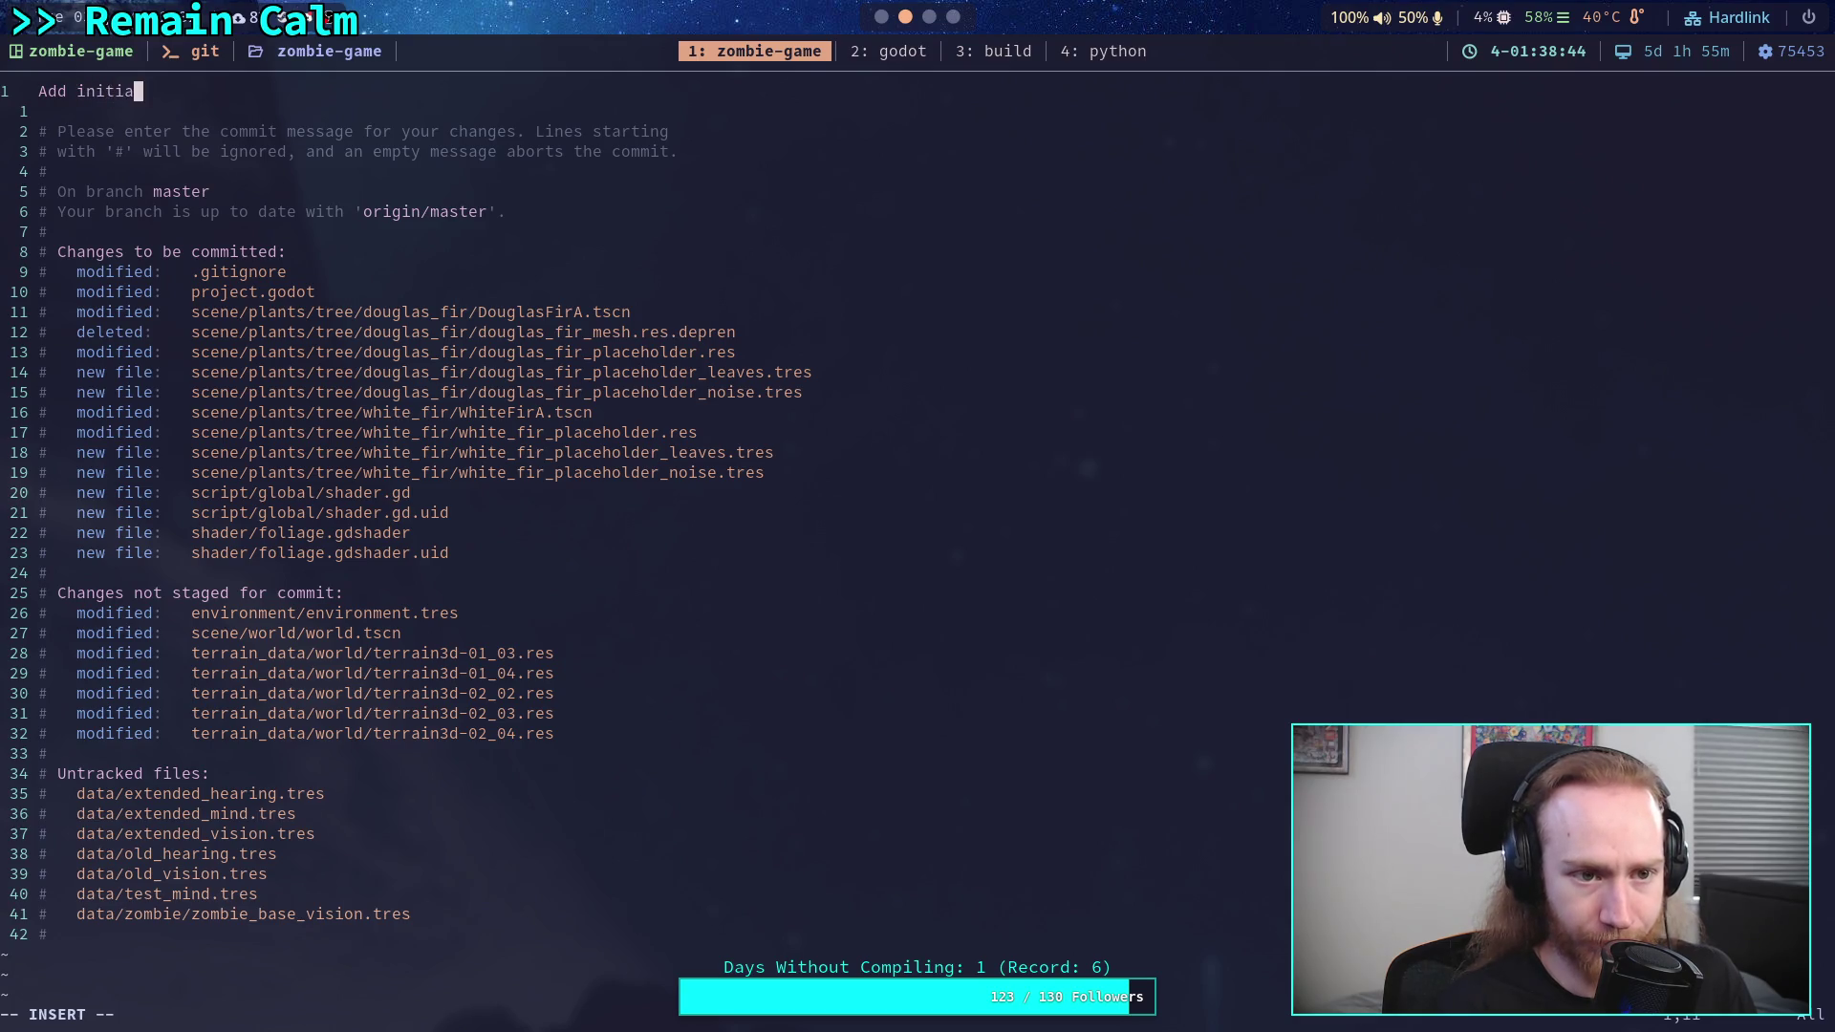
pyautogui.write('l foliage')
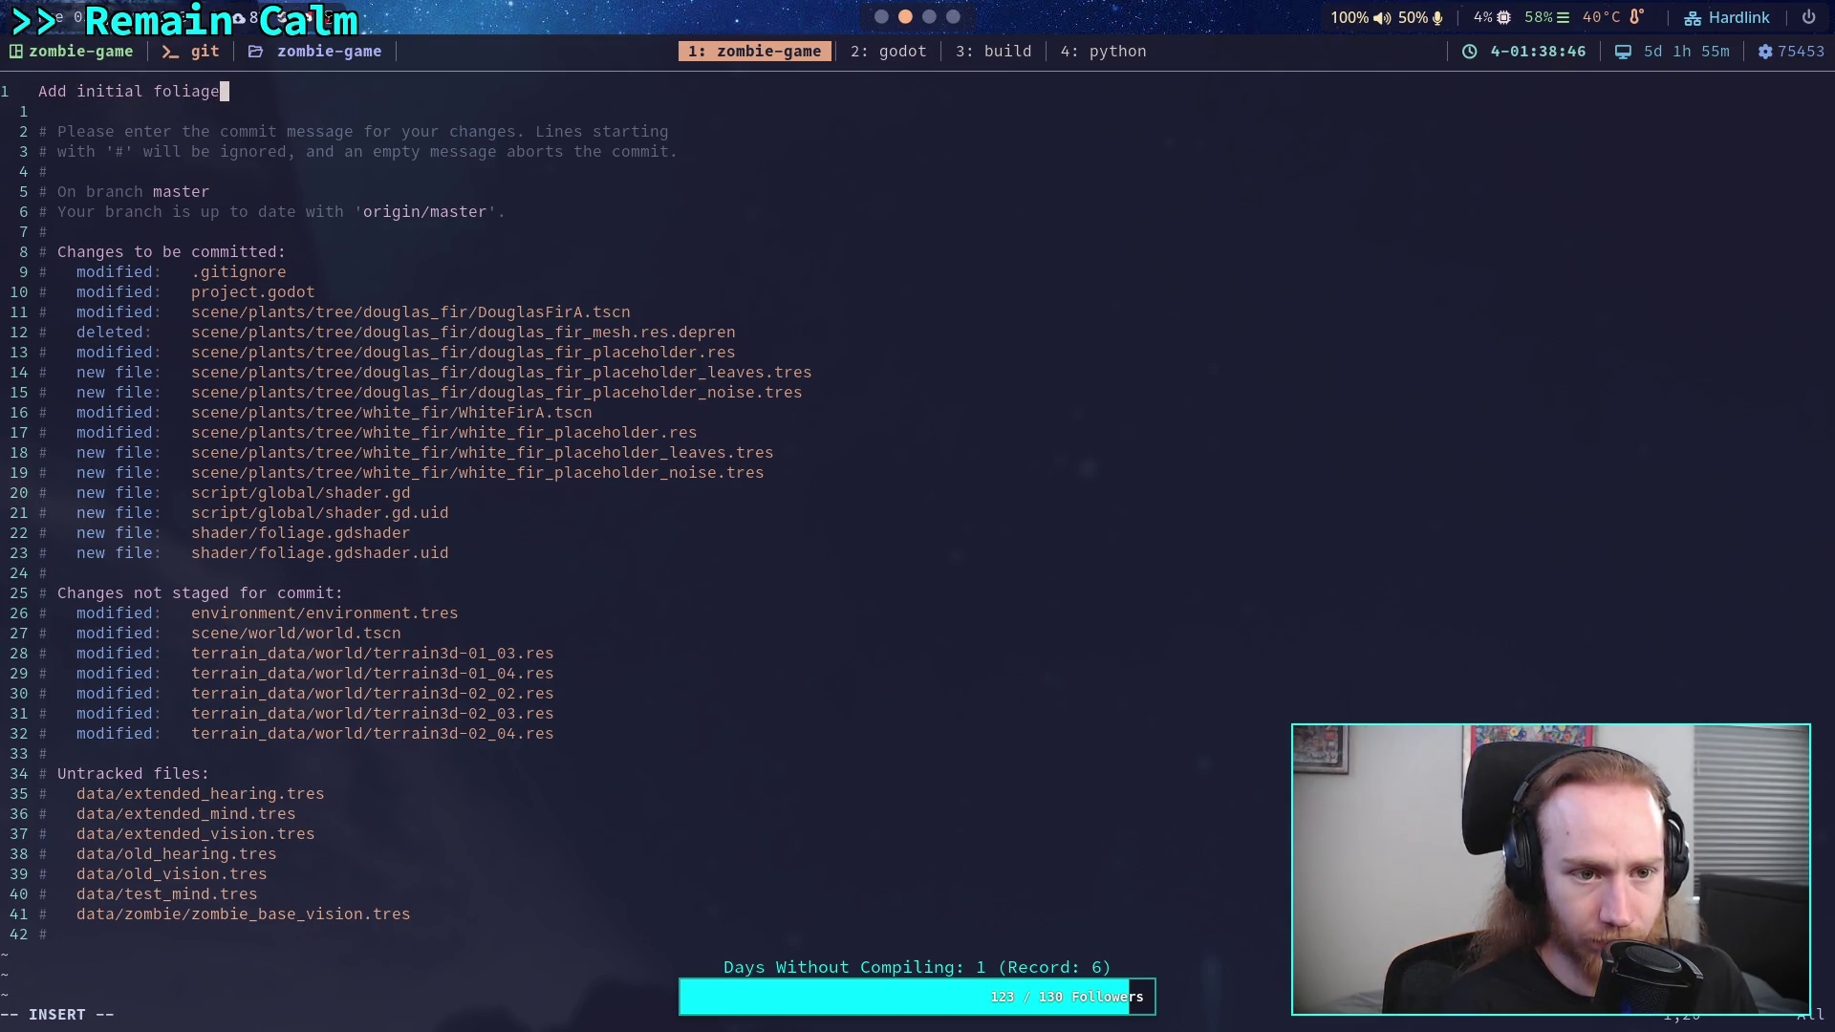
pyautogui.write(' shader')
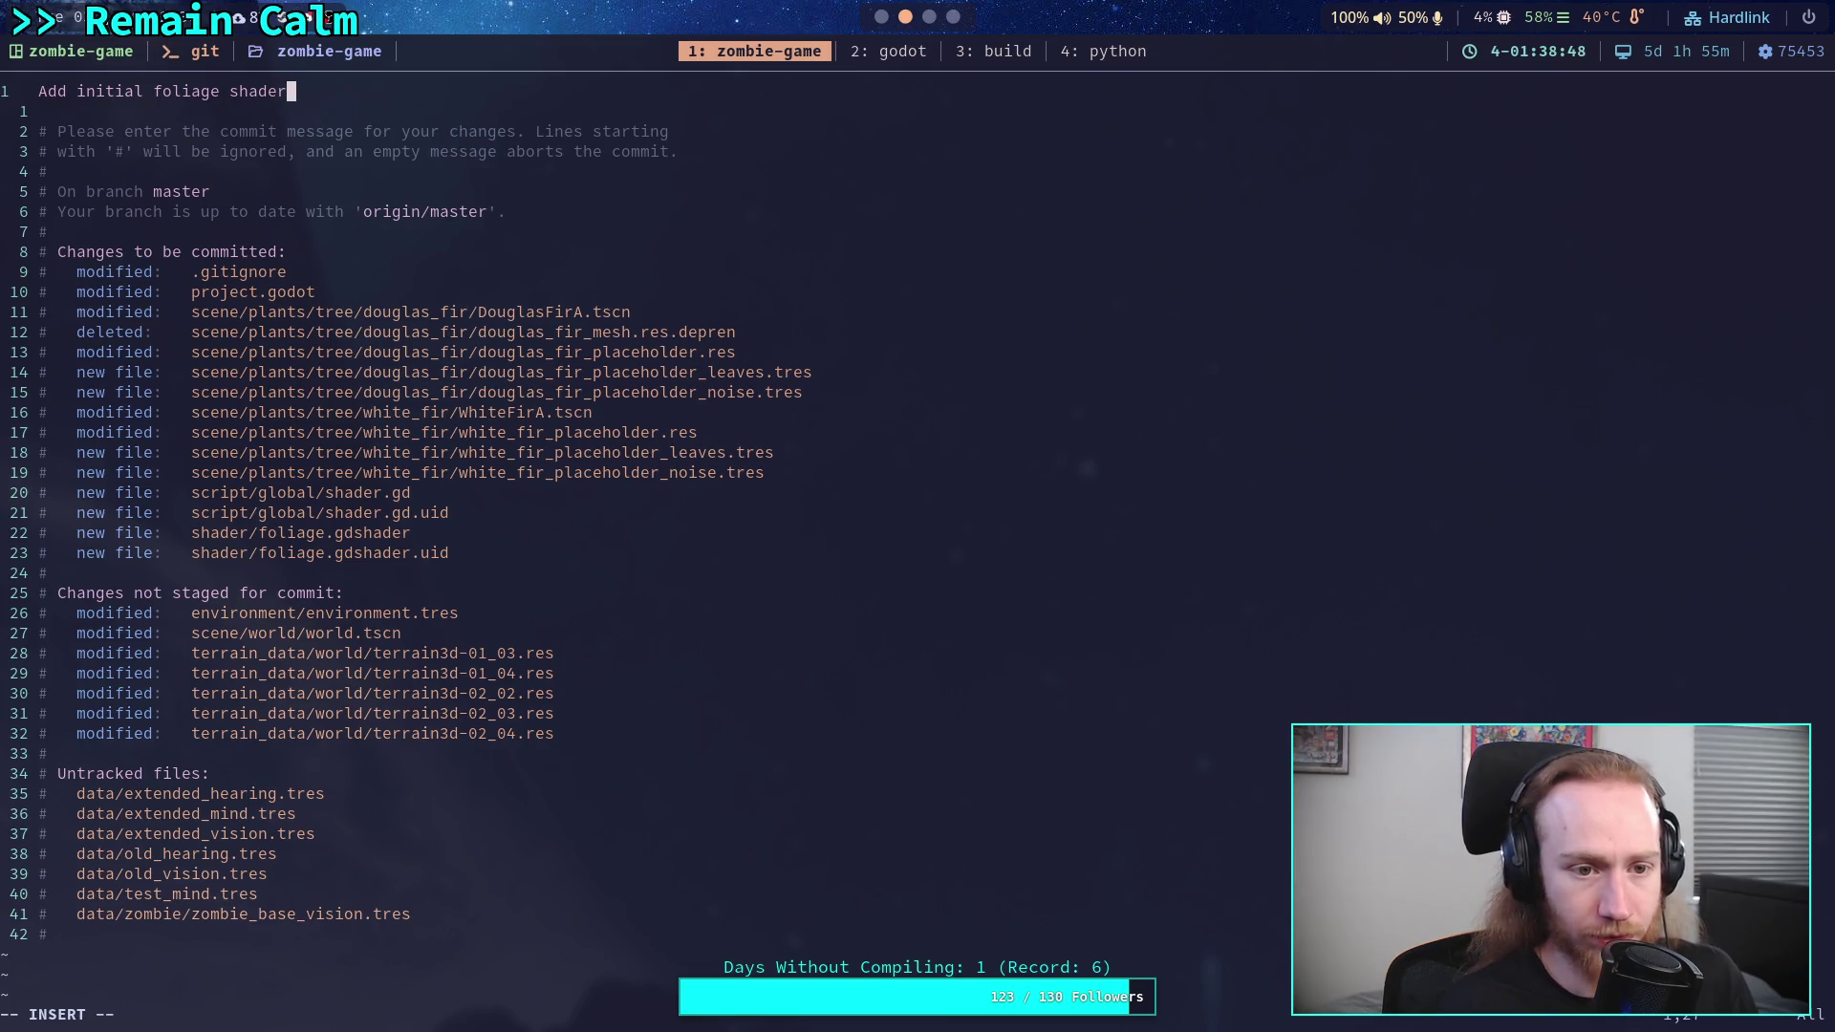
pyautogui.press('Return')
pyautogui.press('Return')
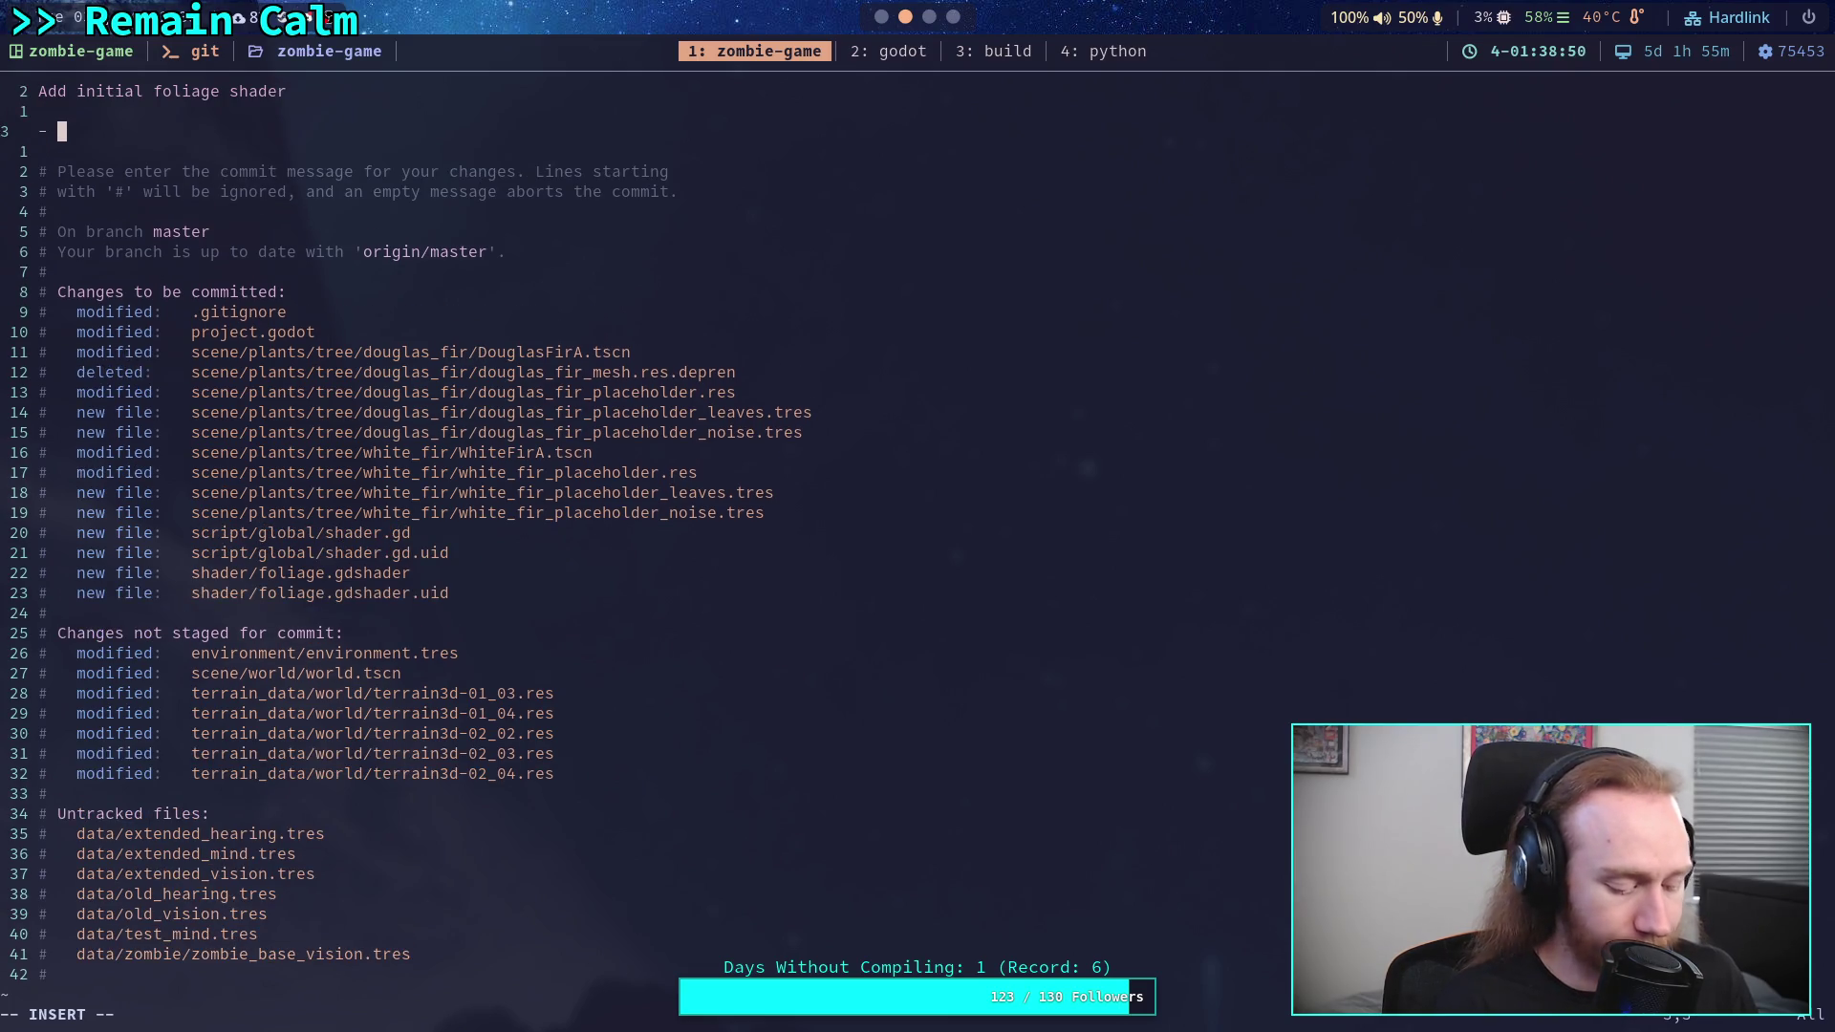
pyautogui.write('Foliage shader for wind')
pyautogui.press('BackSpace')
pyautogui.press('BackSpace')
pyautogui.press('BackSpace')
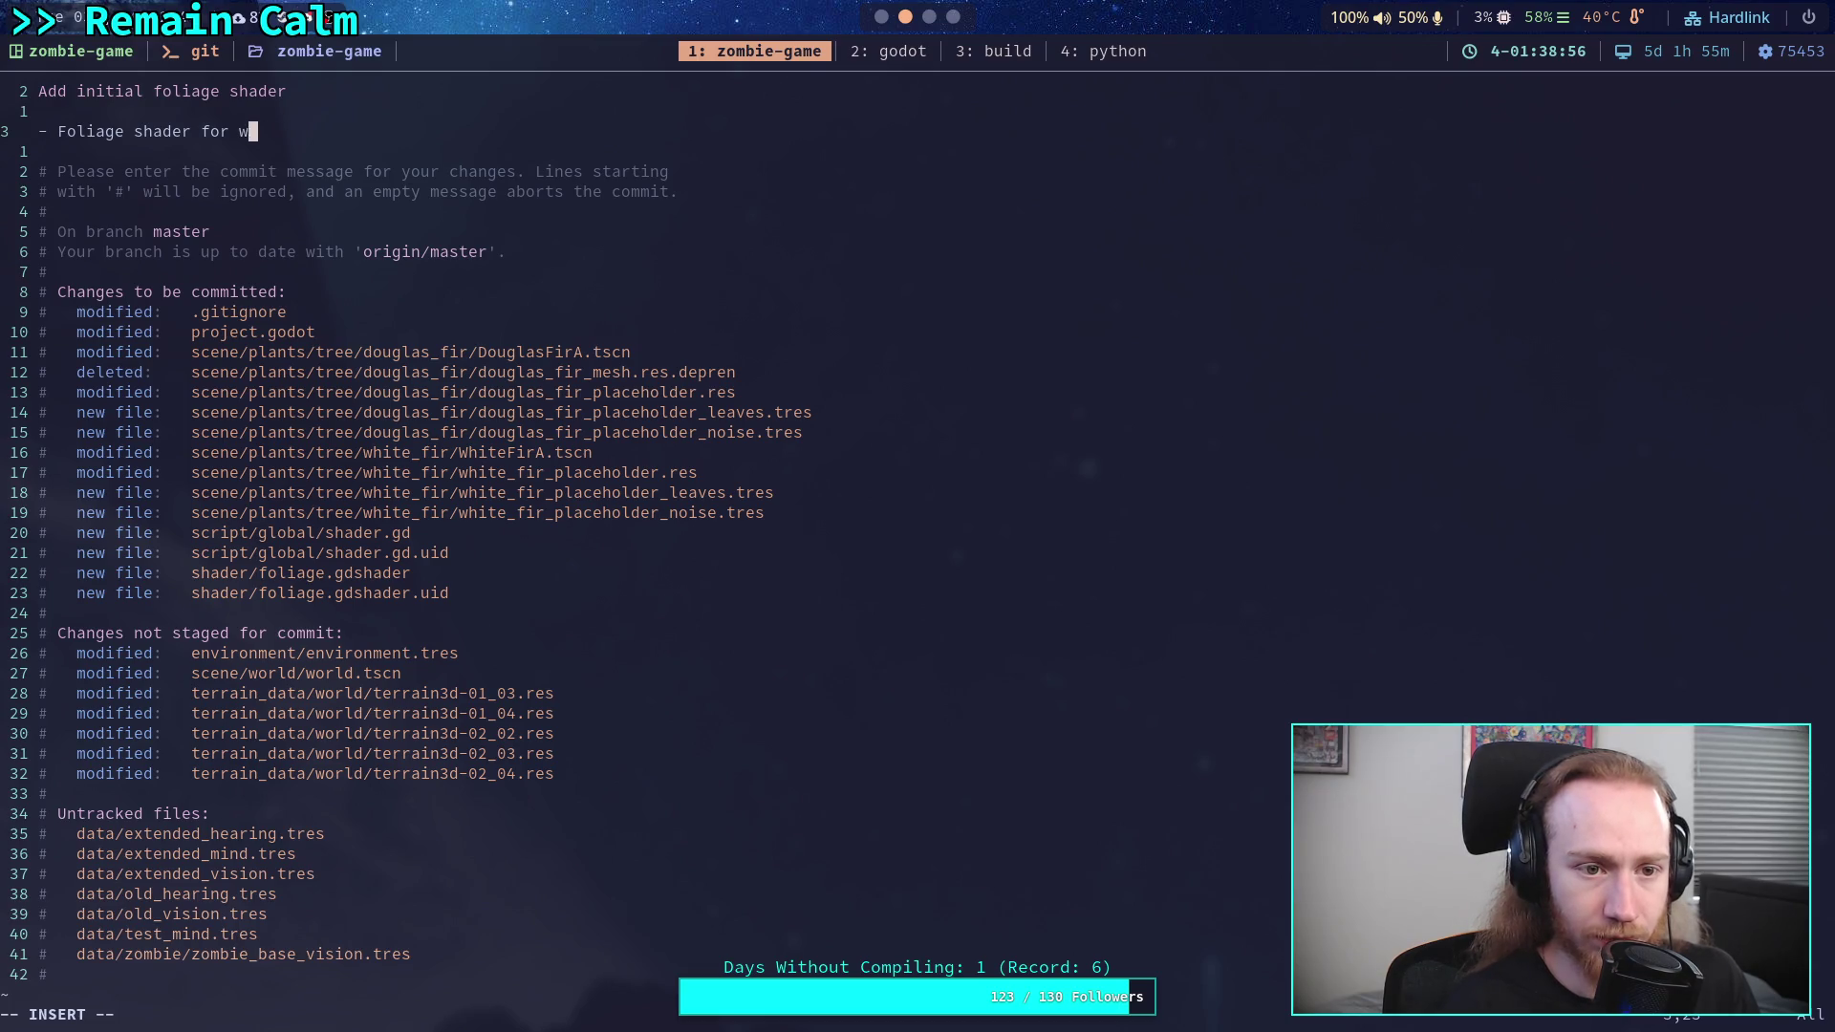
pyautogui.write('lobal wind effects on')
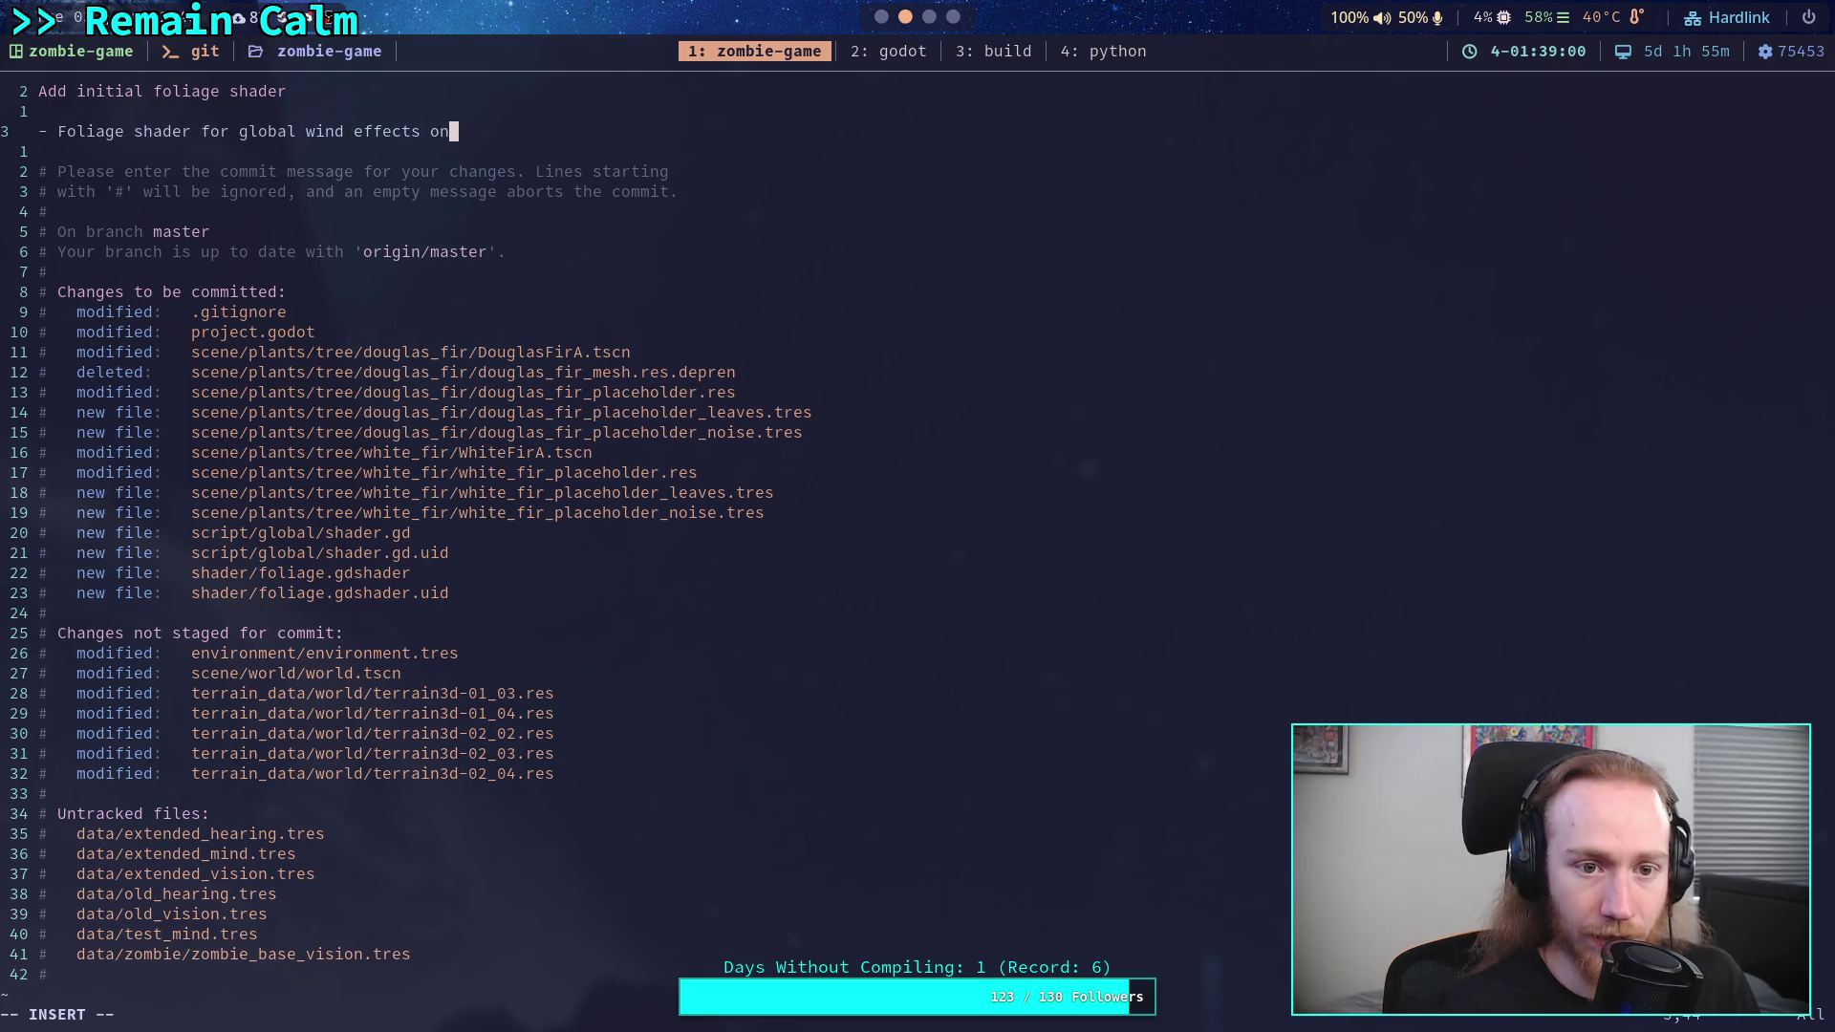
pyautogui.write(' vegetation')
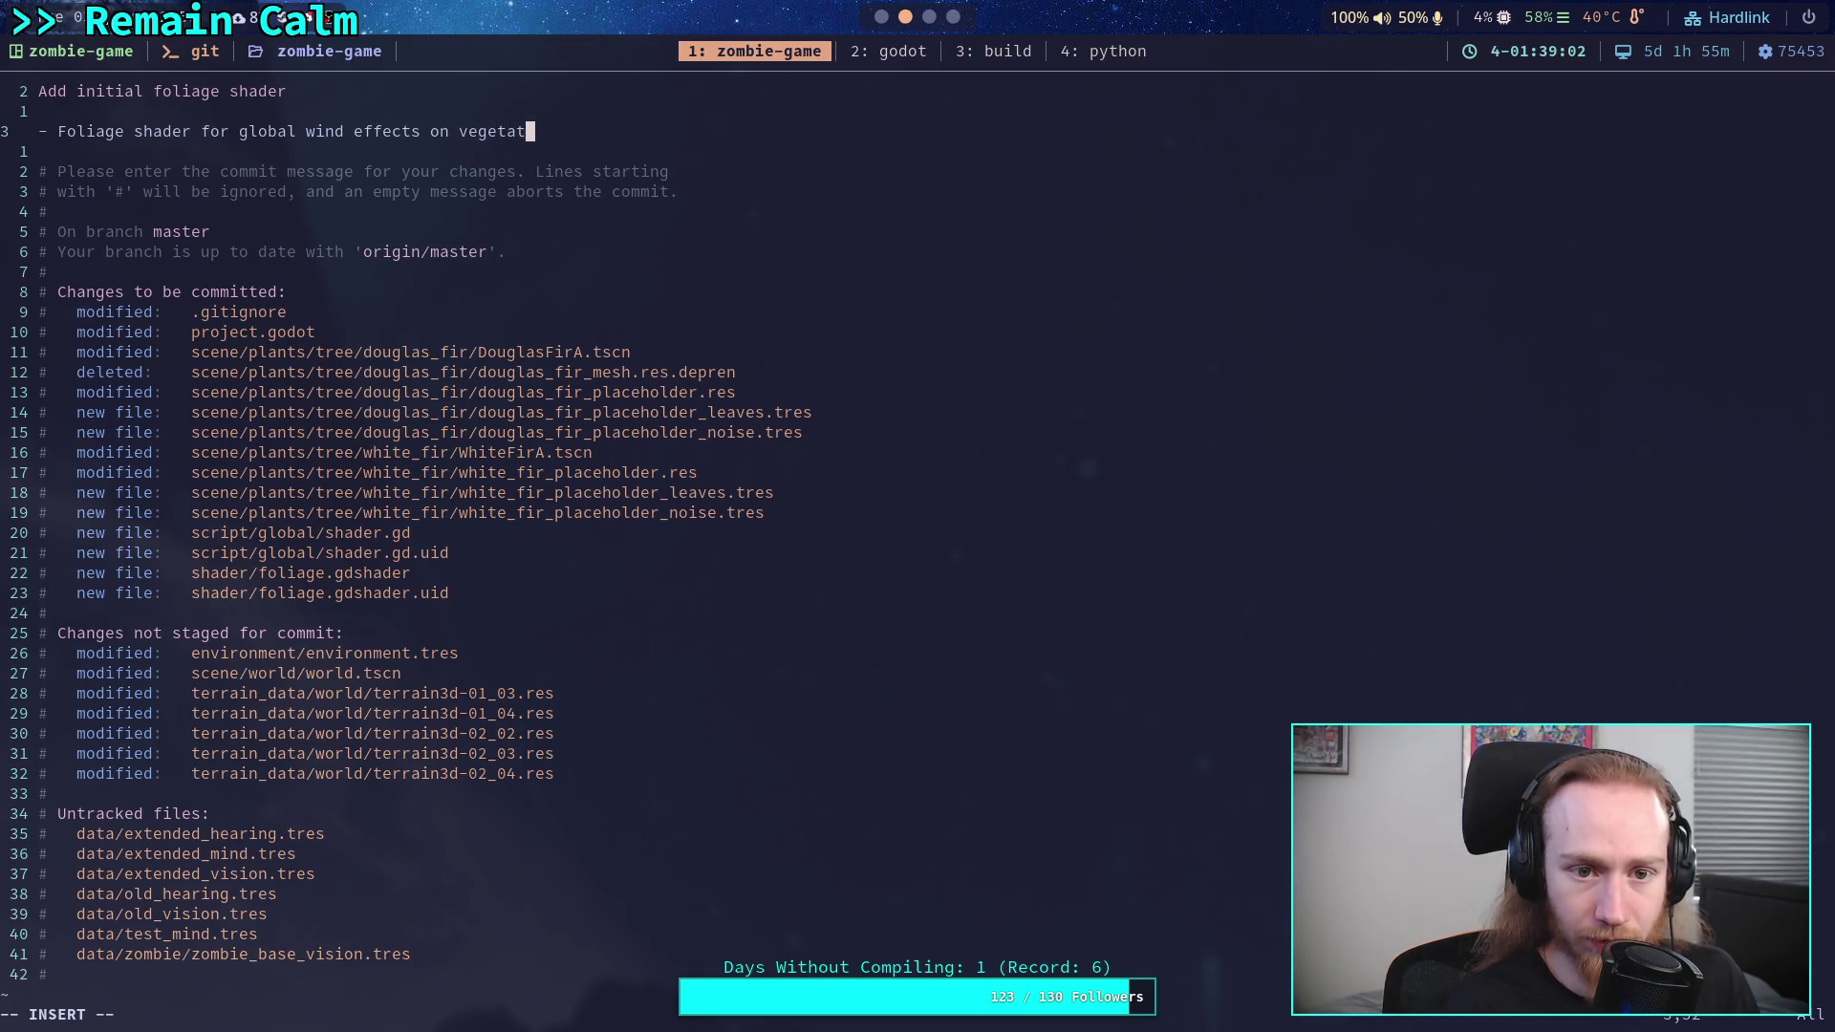
pyautogui.press('Escape')
# - Add another bullet line to the commit message, then save and quit vim with :wq
pyautogui.write('wq')
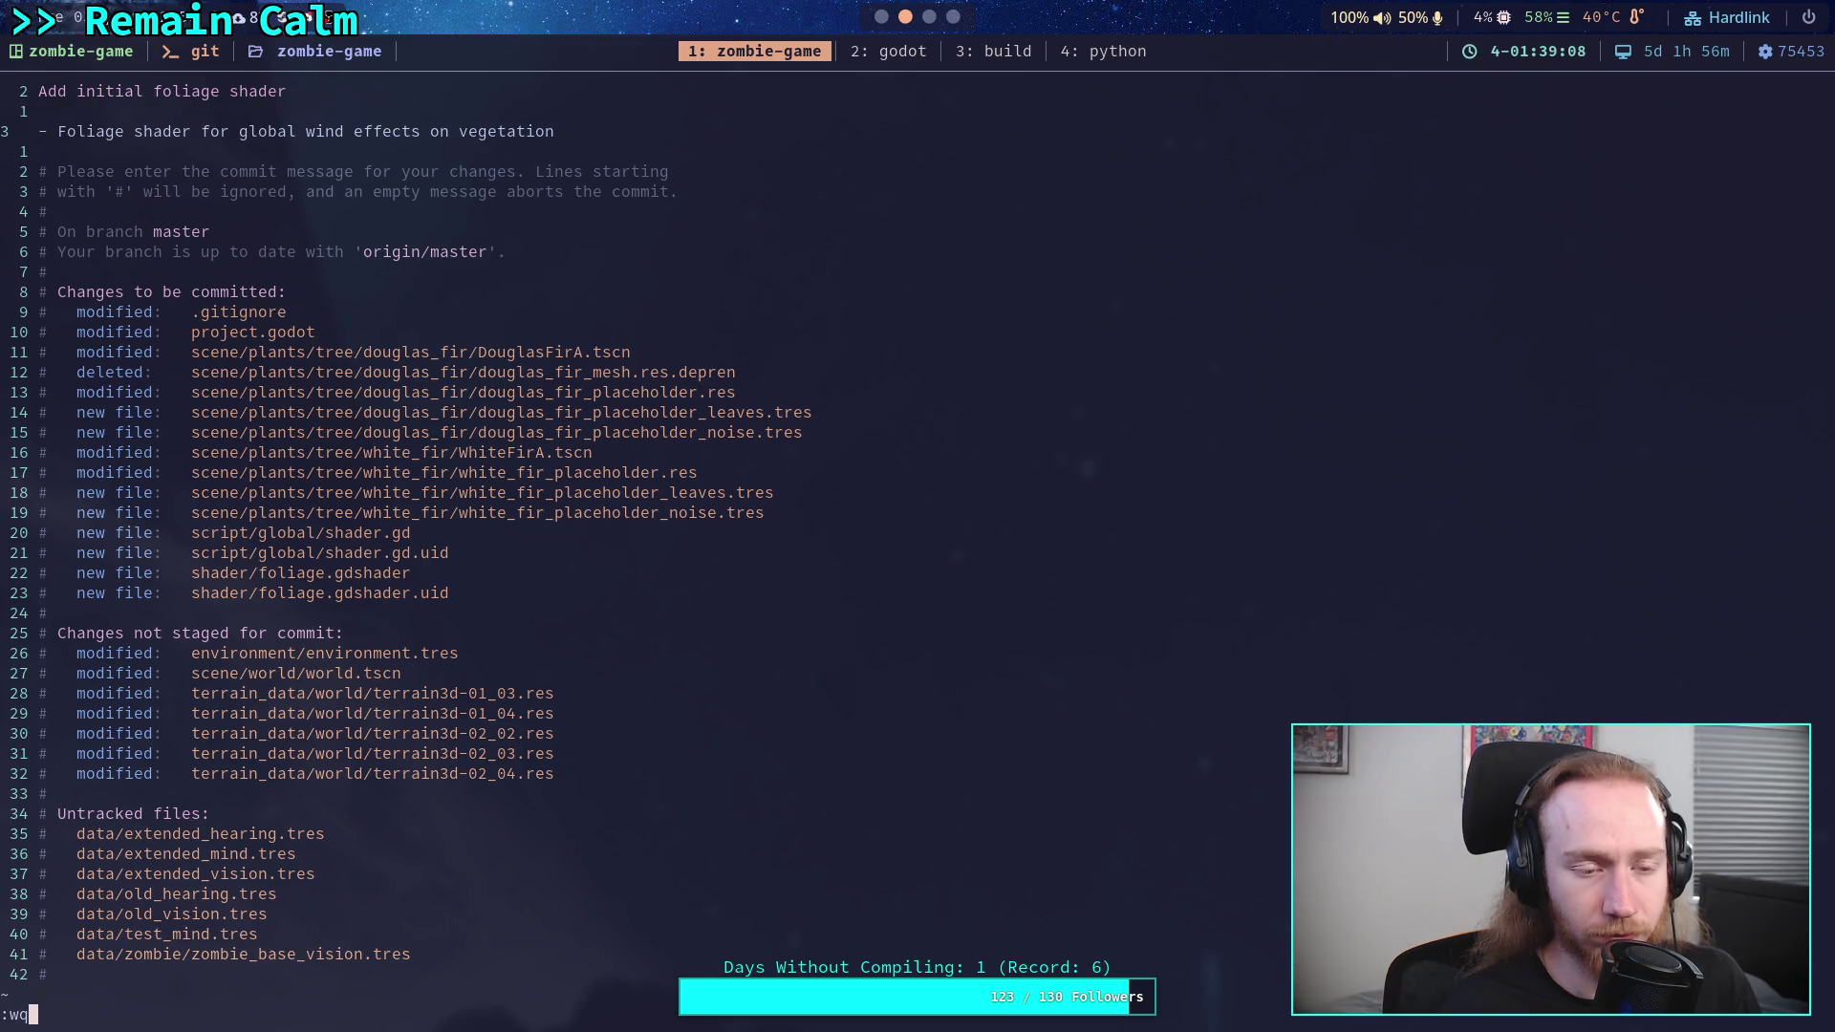
pyautogui.press('Escape')
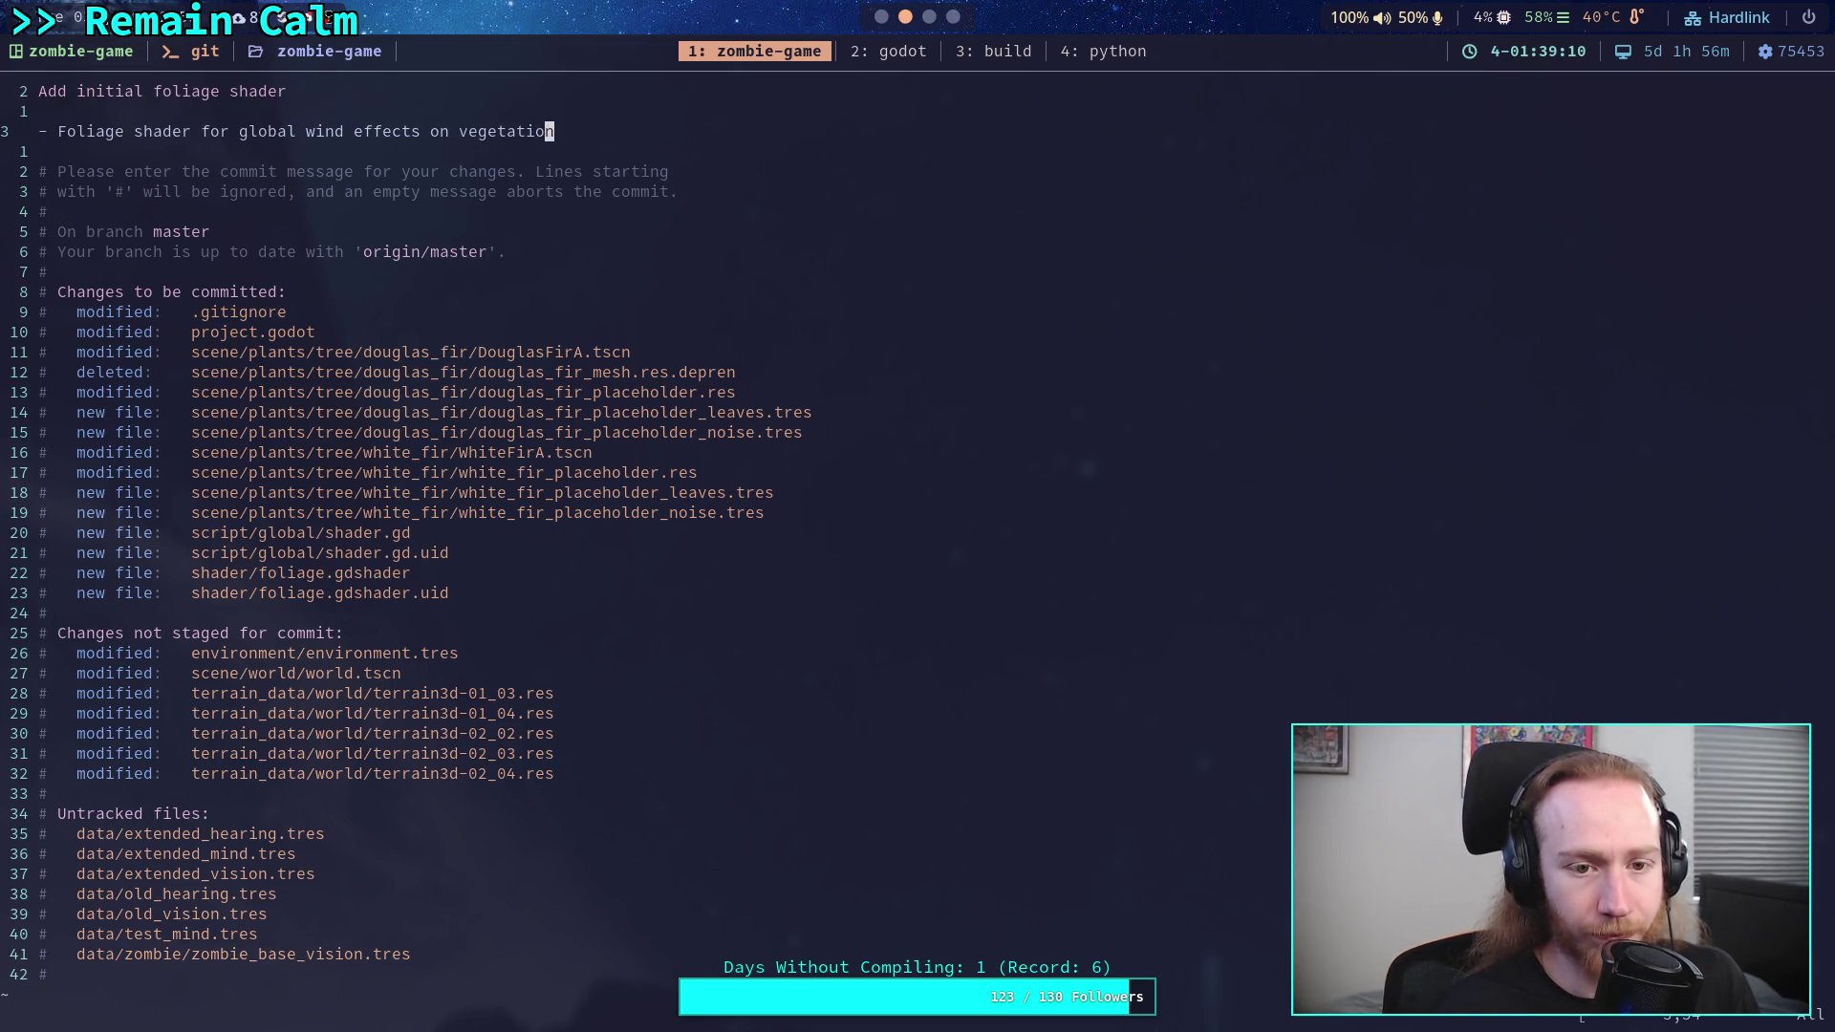
pyautogui.press('o')
pyautogui.write('- S')
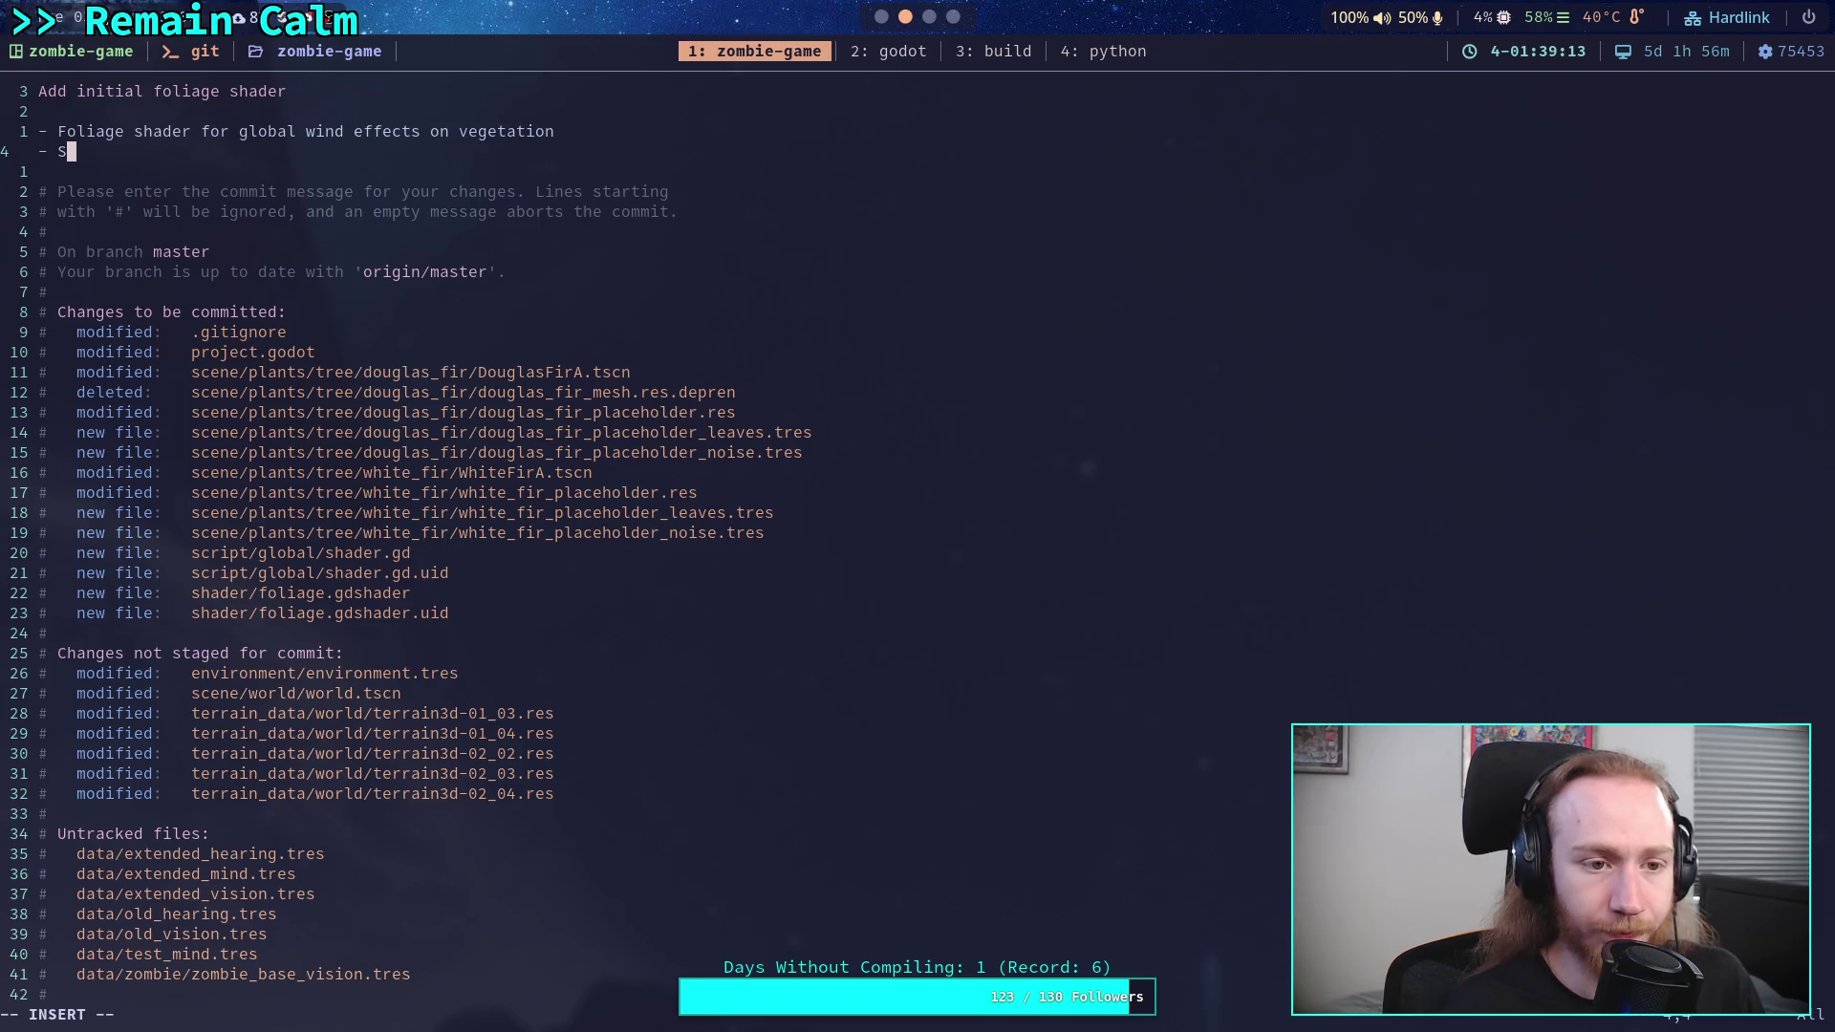
pyautogui.write('aved ')
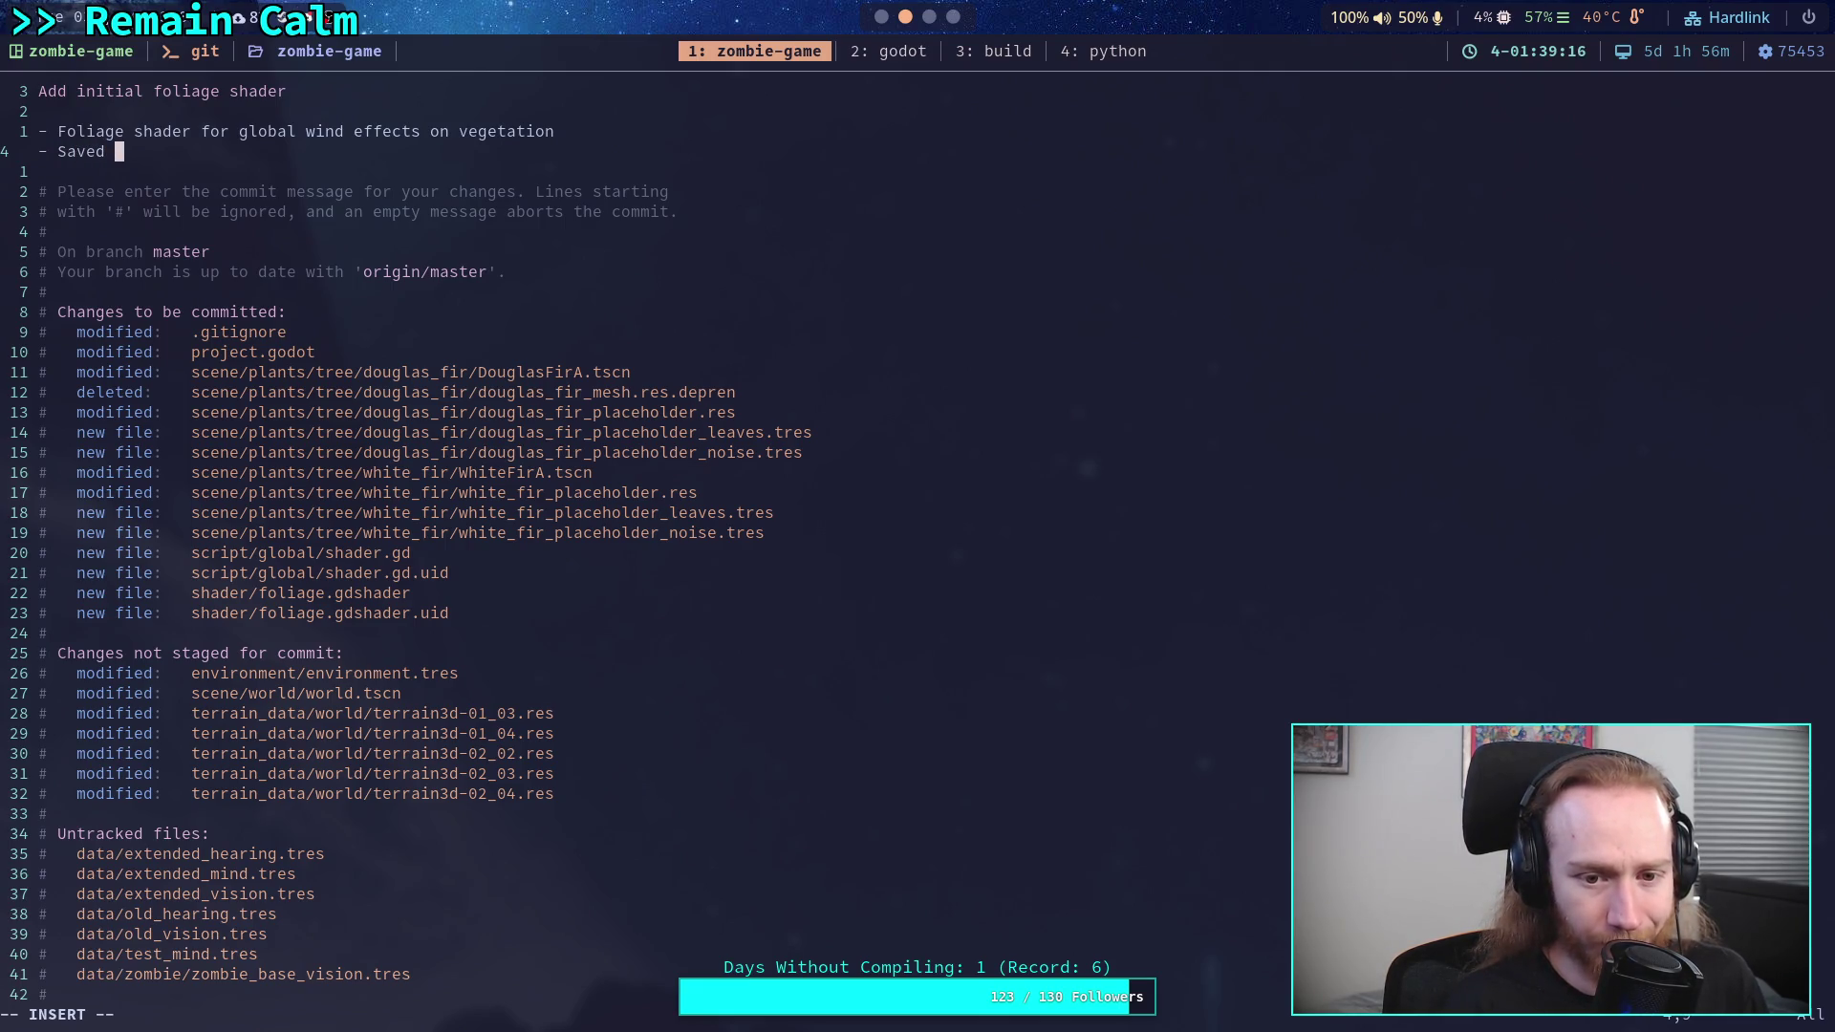
pyautogui.write('mat')
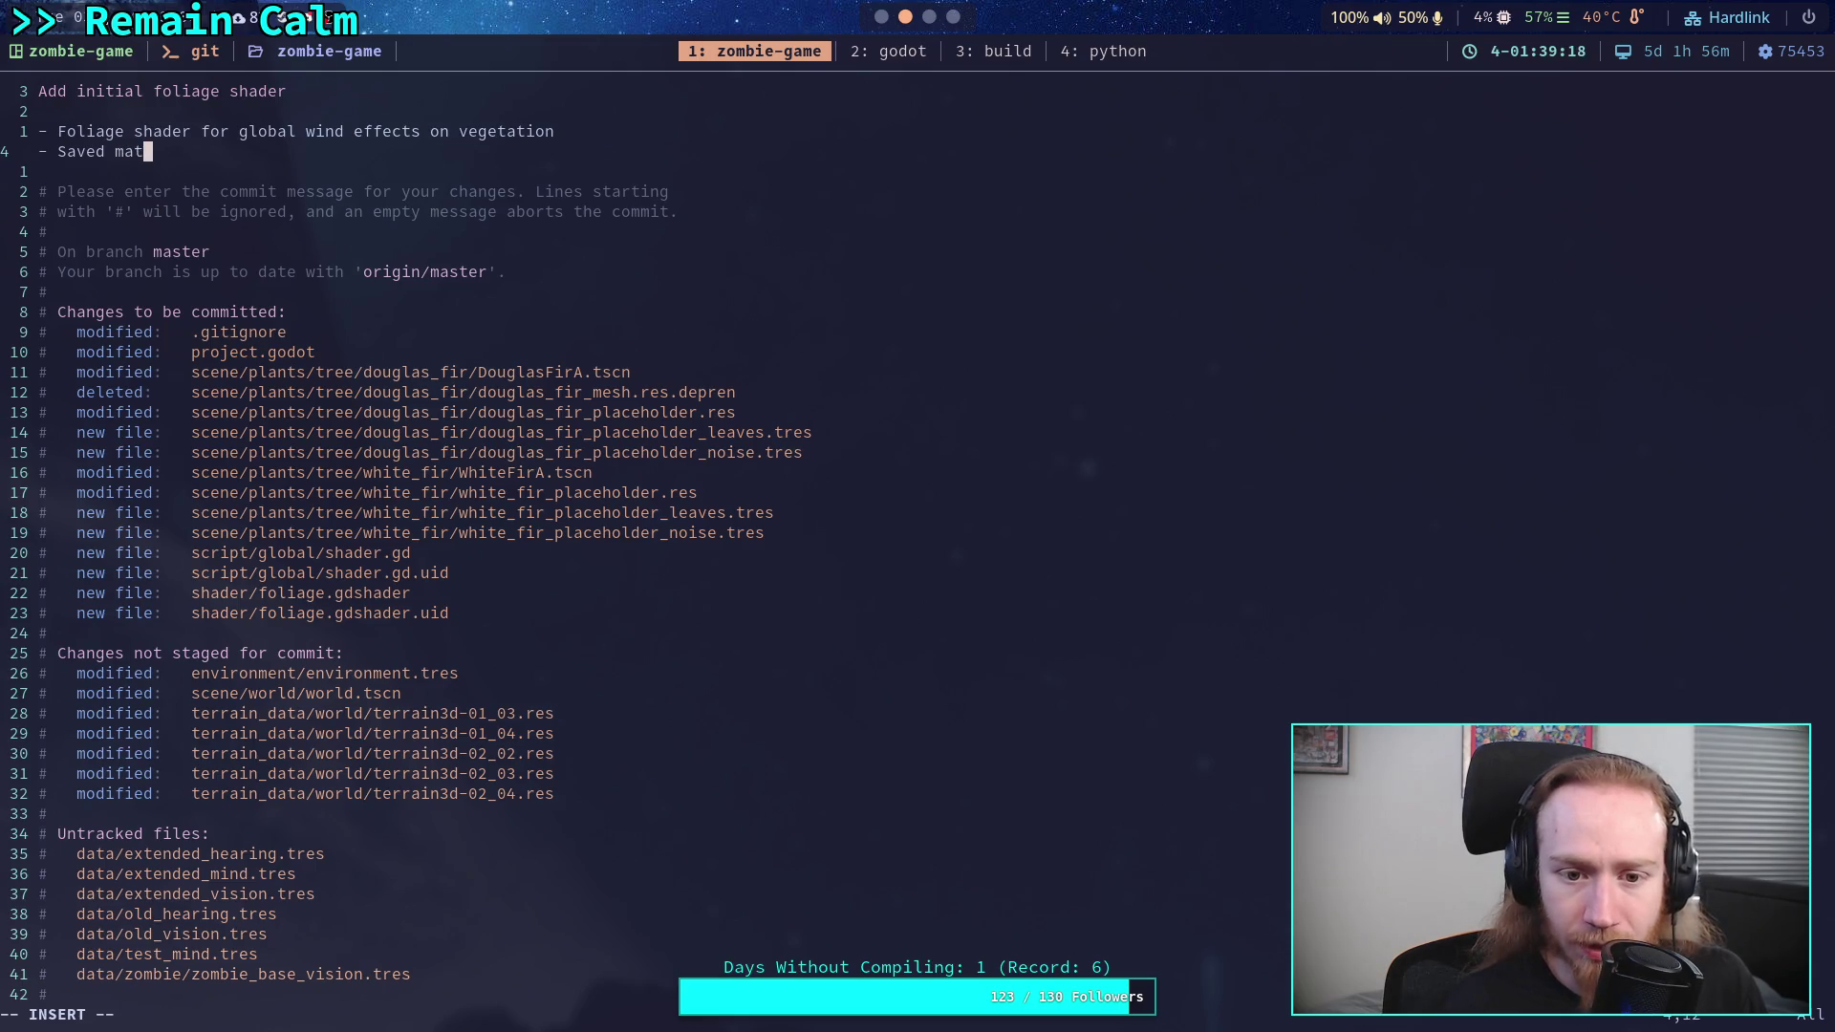
pyautogui.write('erial')
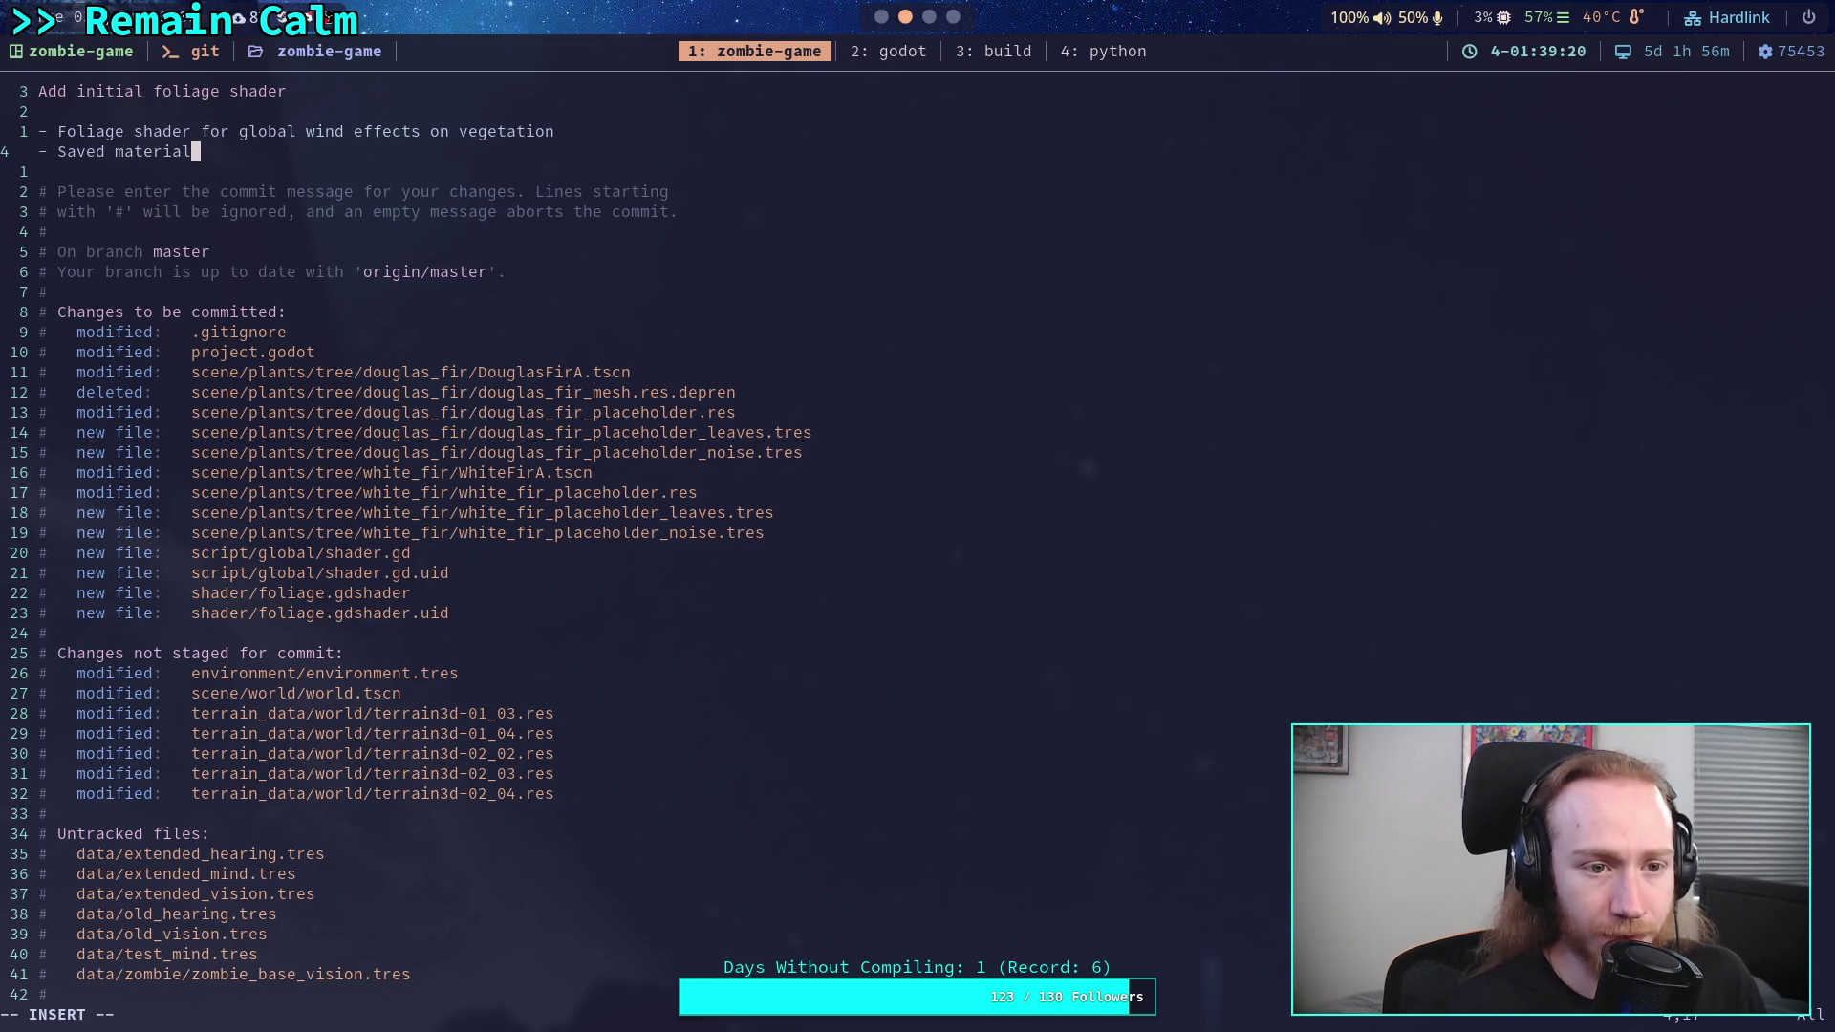
pyautogui.write('re')
pyautogui.write('re')
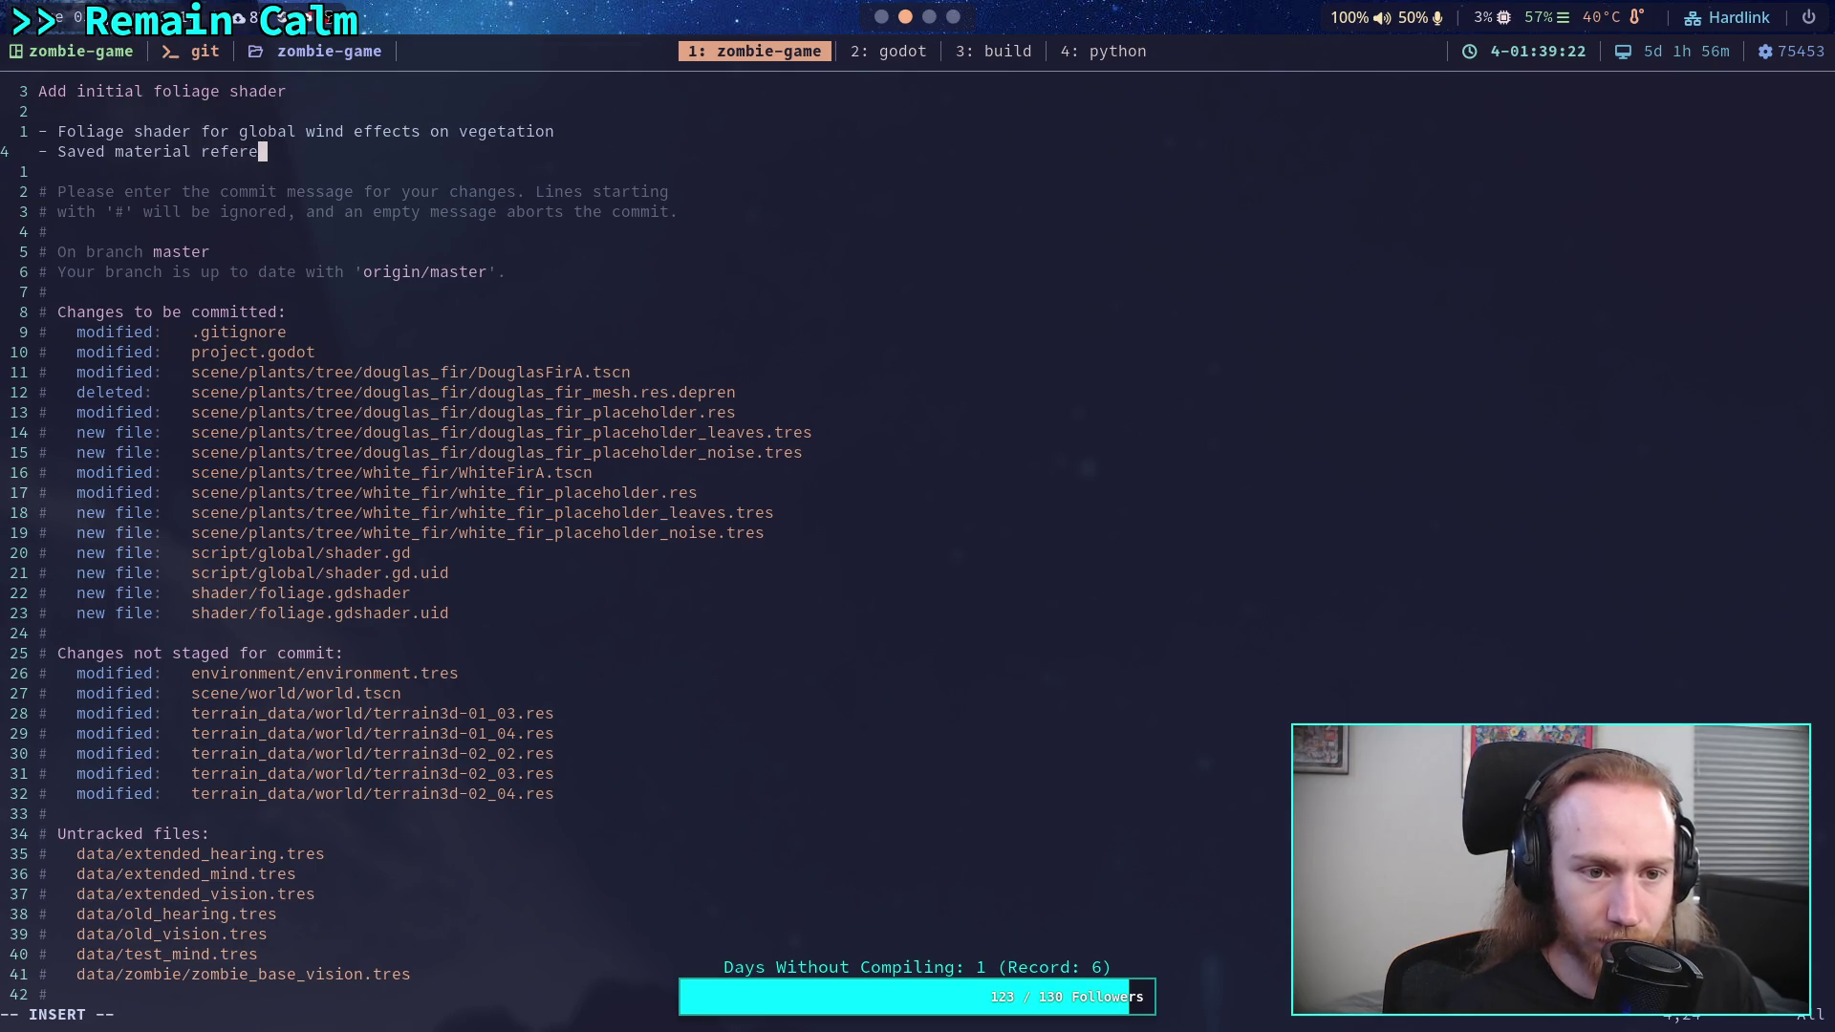
pyautogui.write('nceor pla')
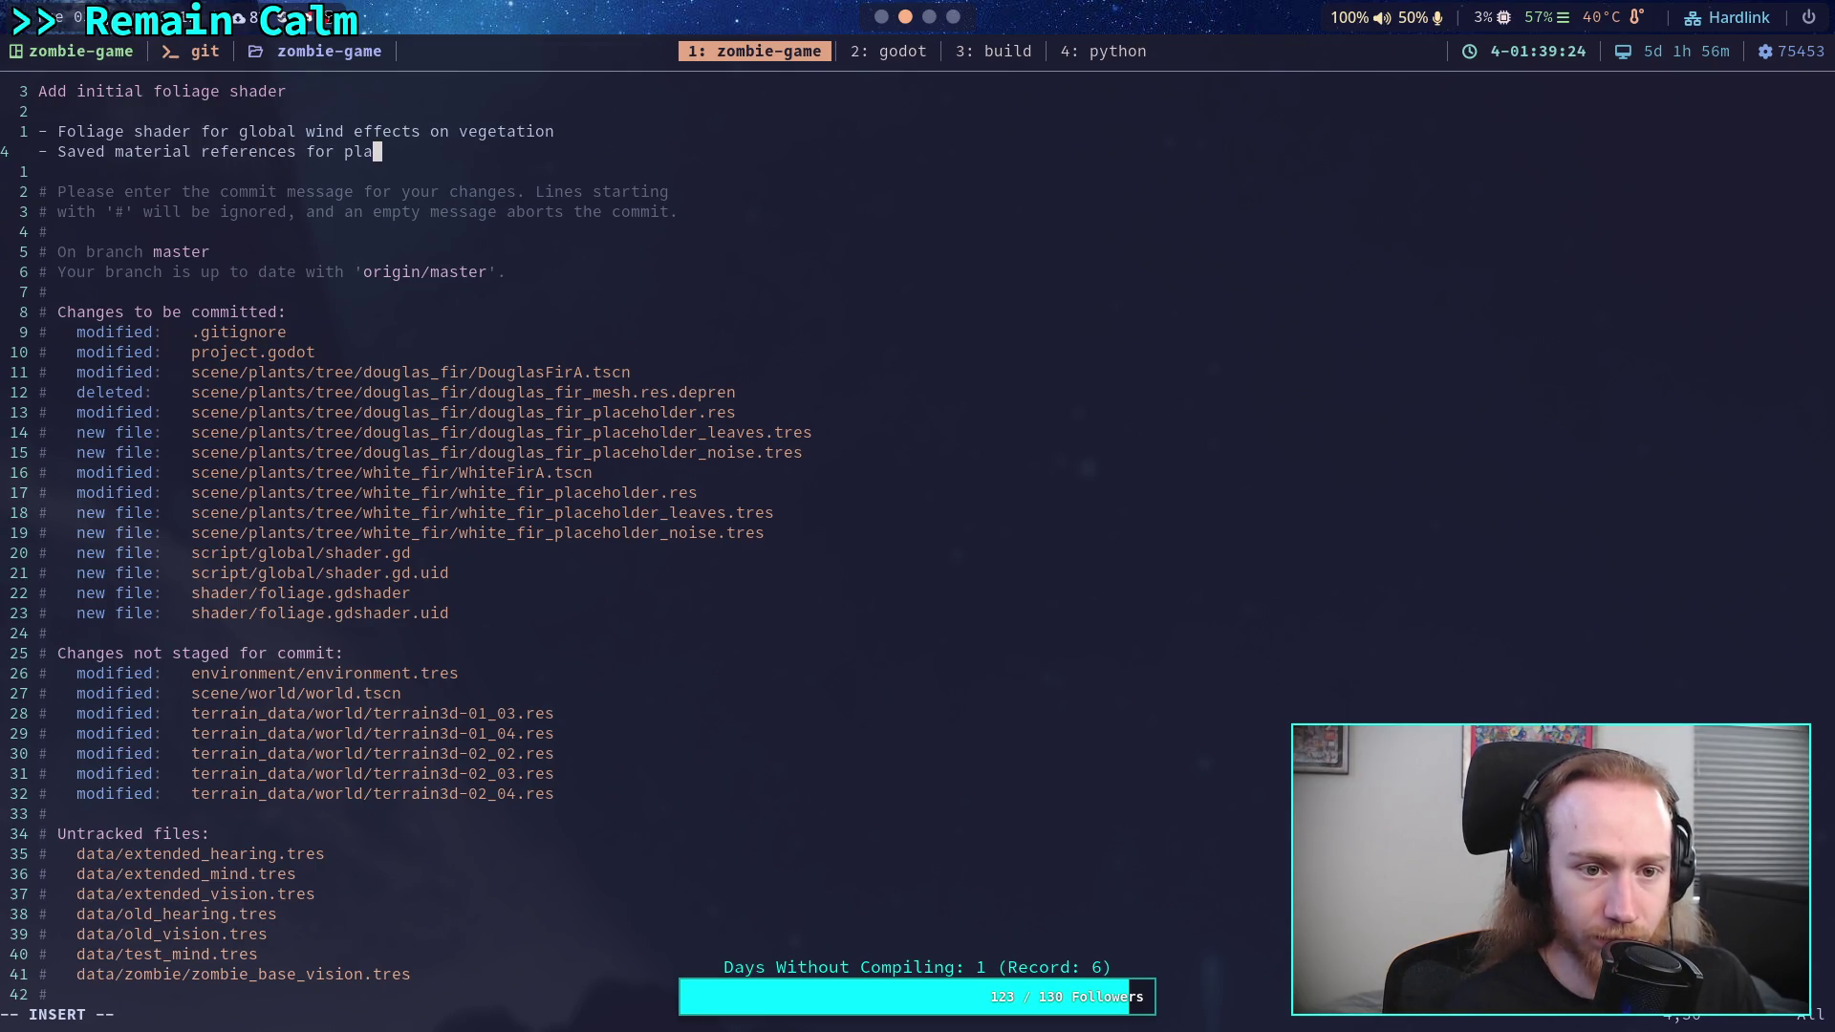
pyautogui.write('holdhold')
pyautogui.press('Escape')
pyautogui.write('wq')
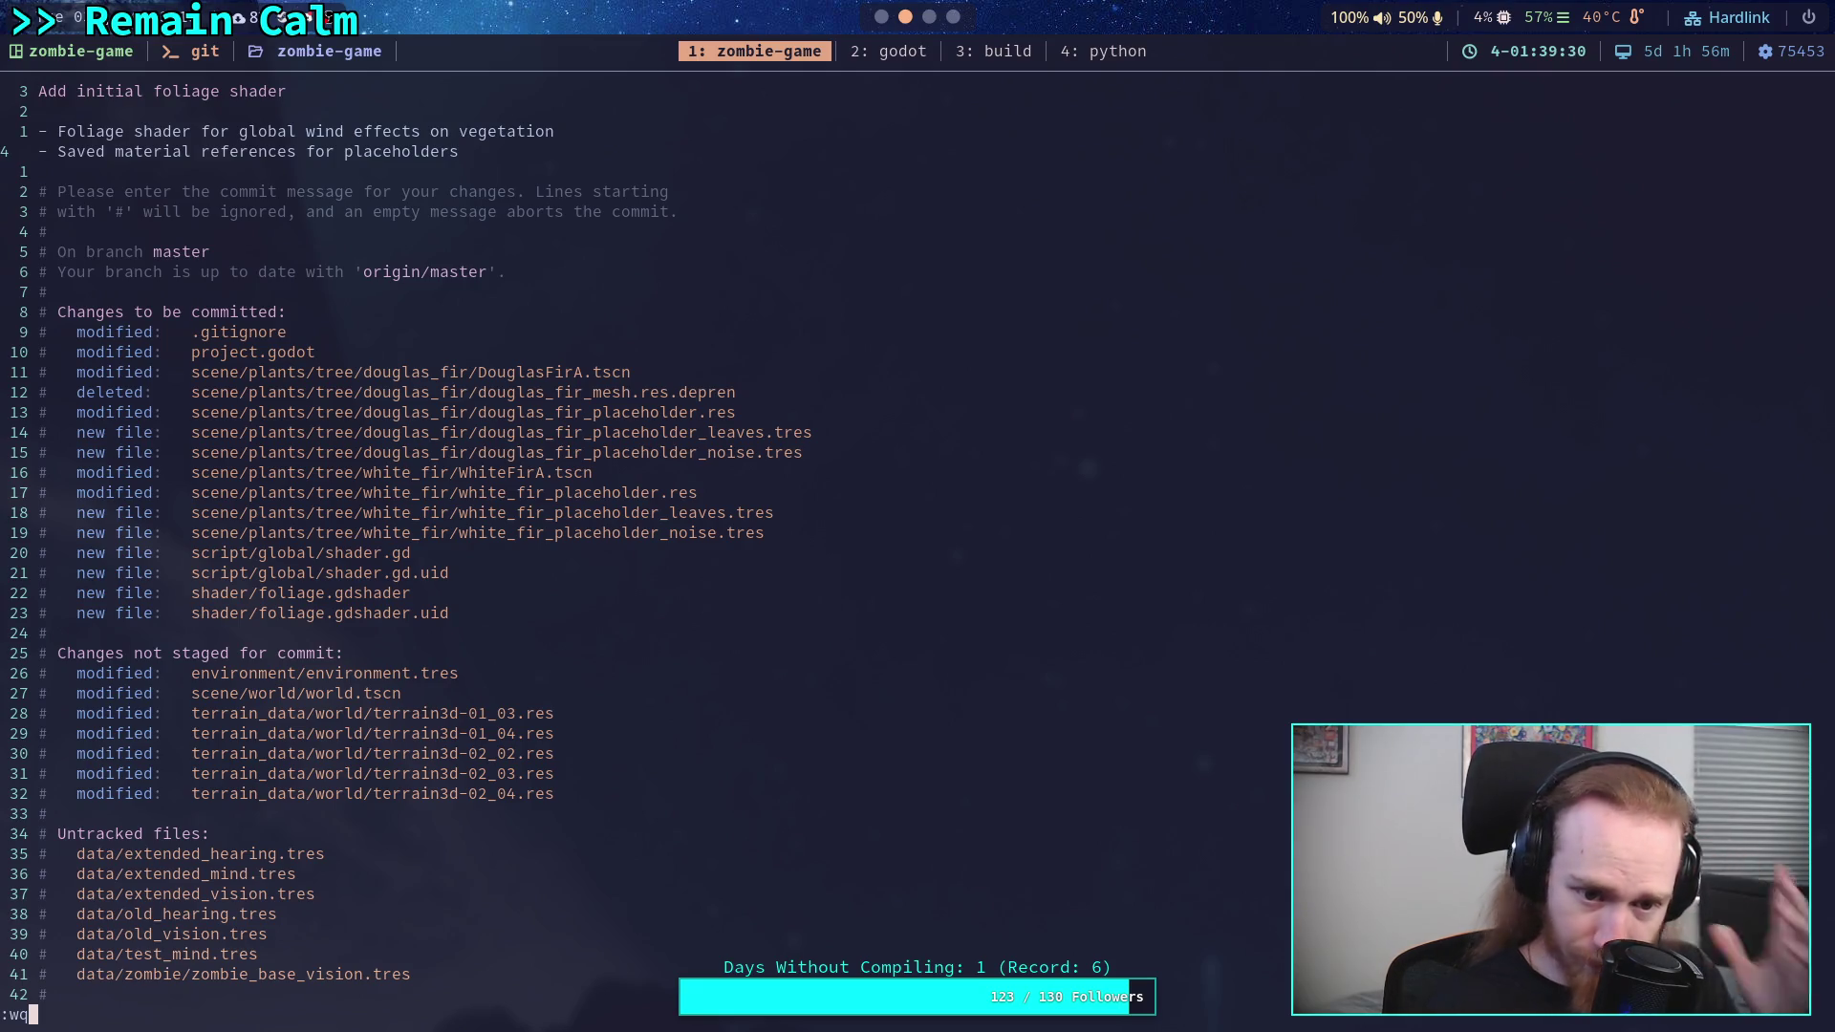
pyautogui.press('Return')
# - Push the commit to origin and return to Godot's 3D view
pyautogui.write('git push')
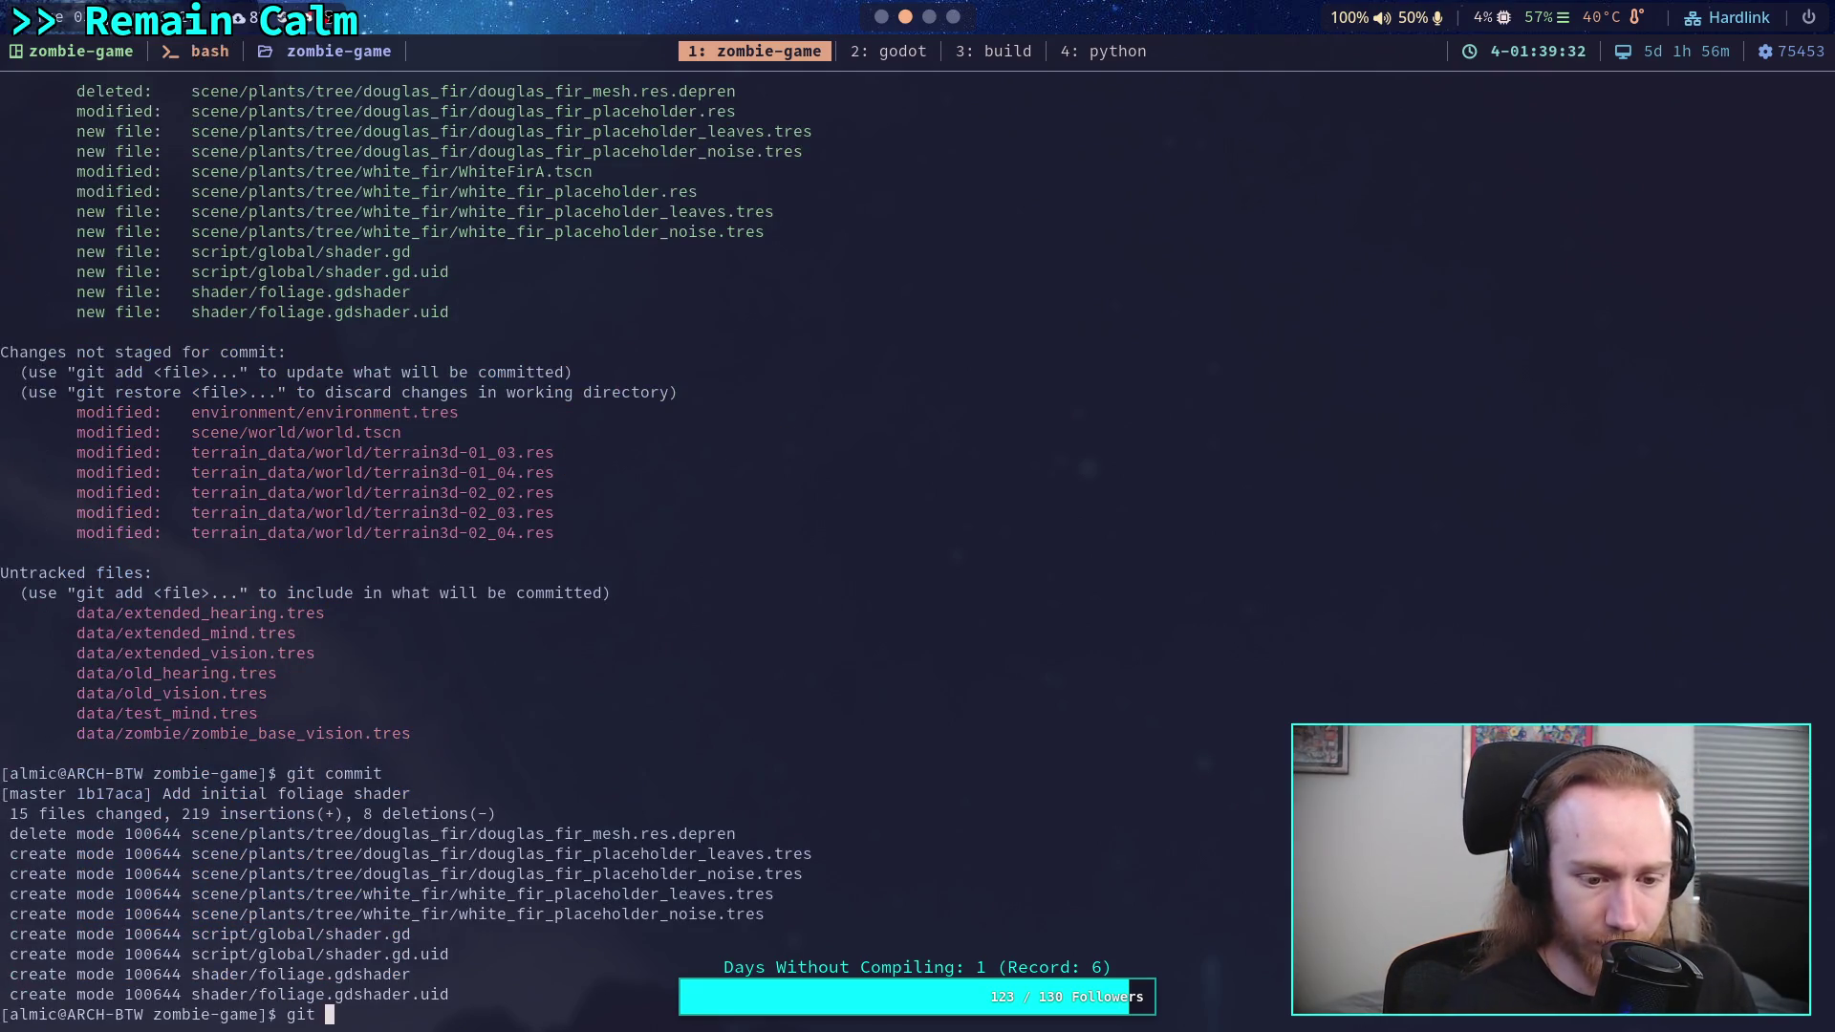
pyautogui.press('Return')
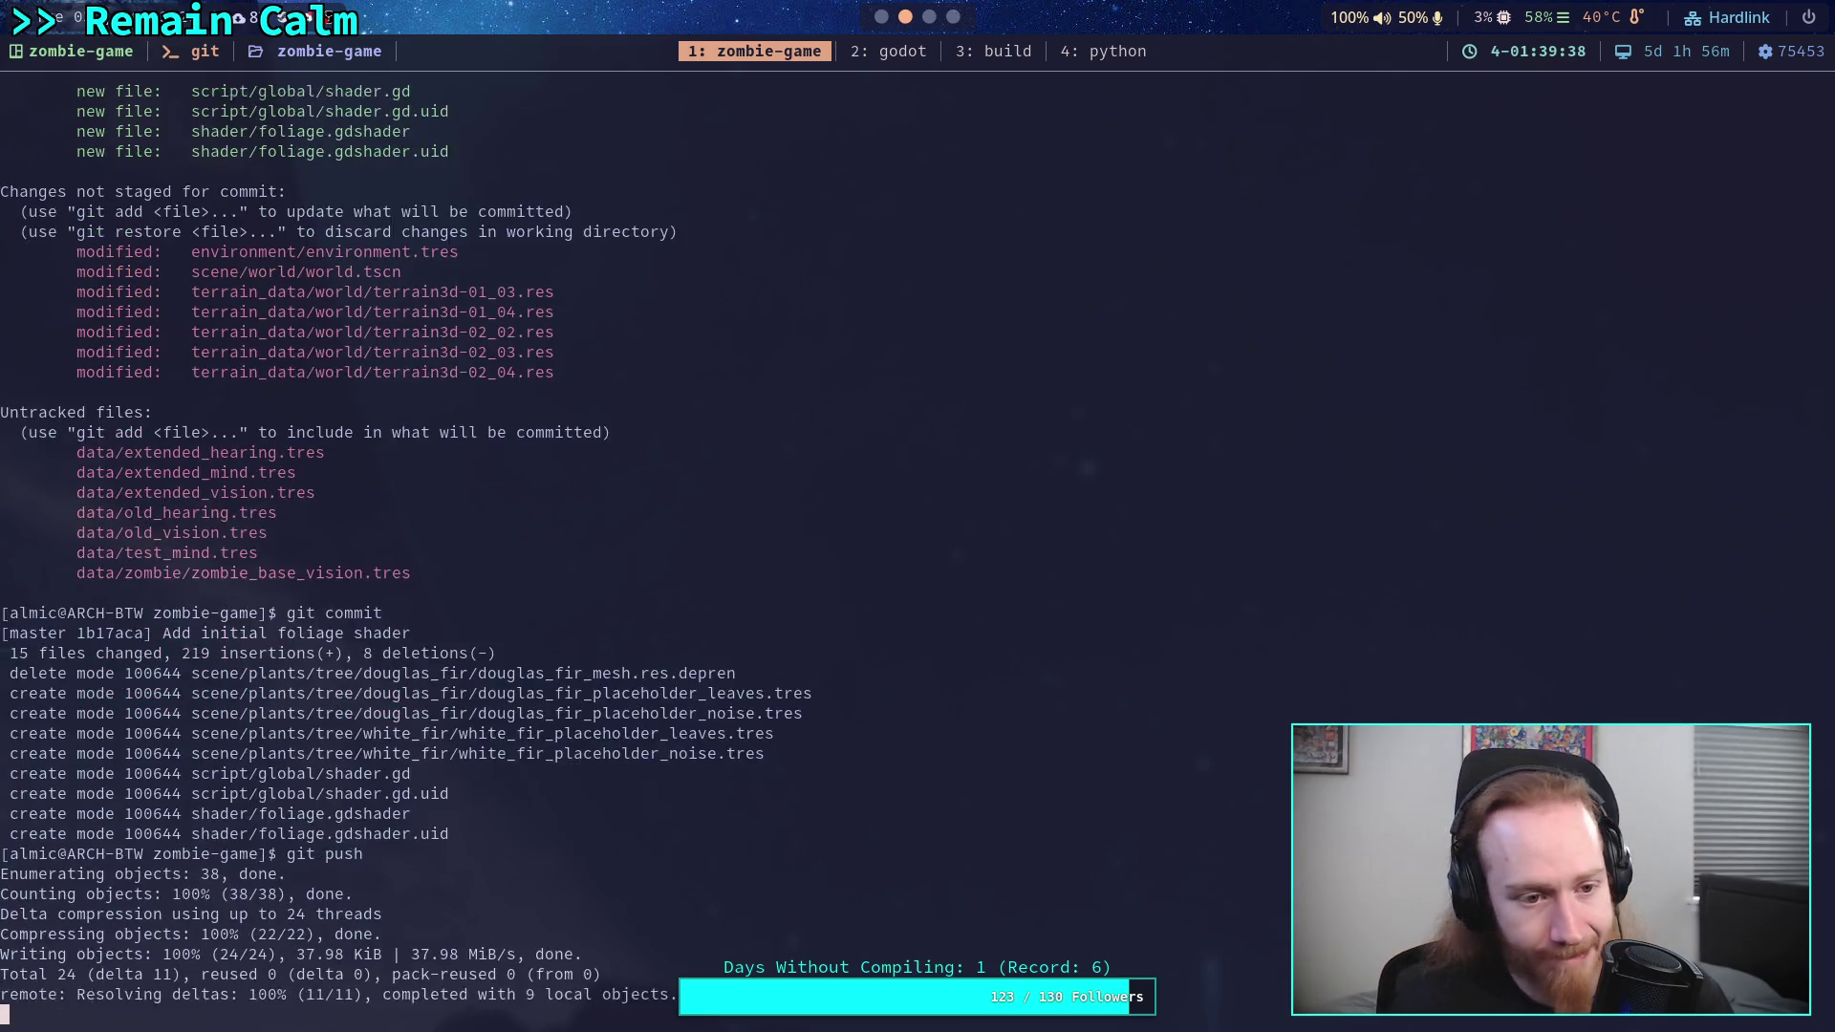
pyautogui.press('super+2')
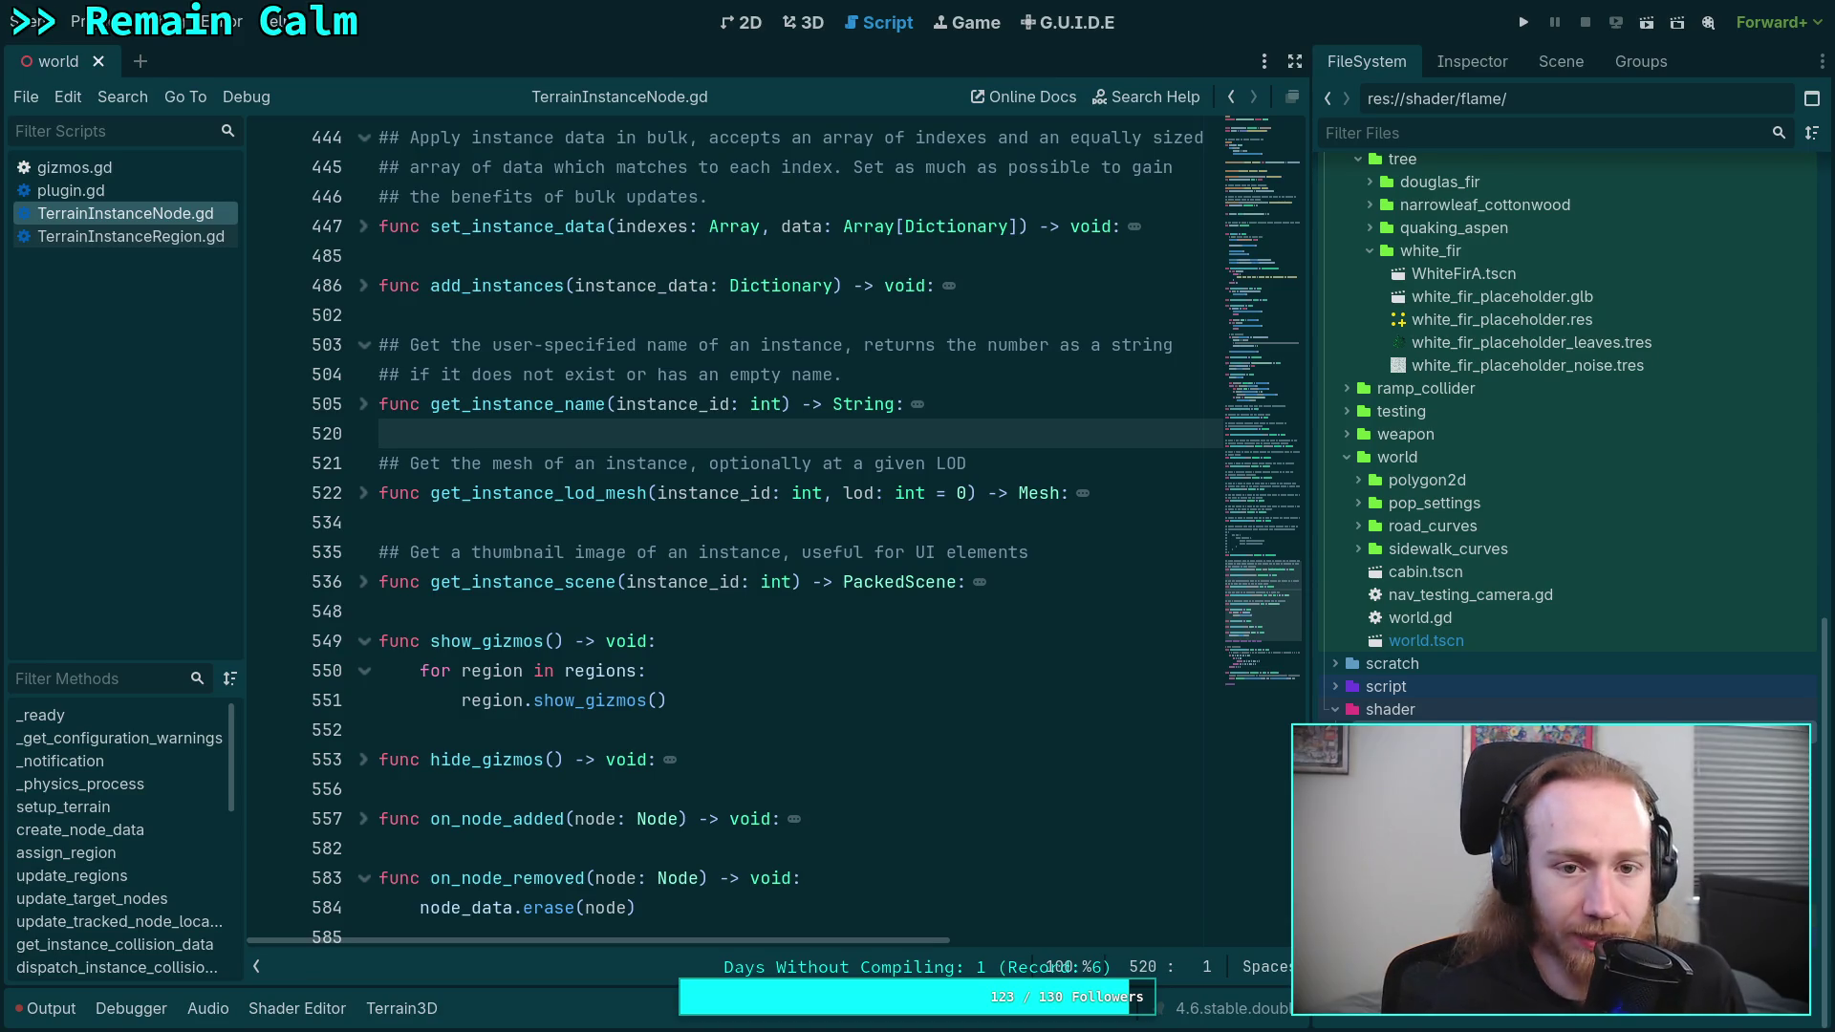
pyautogui.click(807, 22)
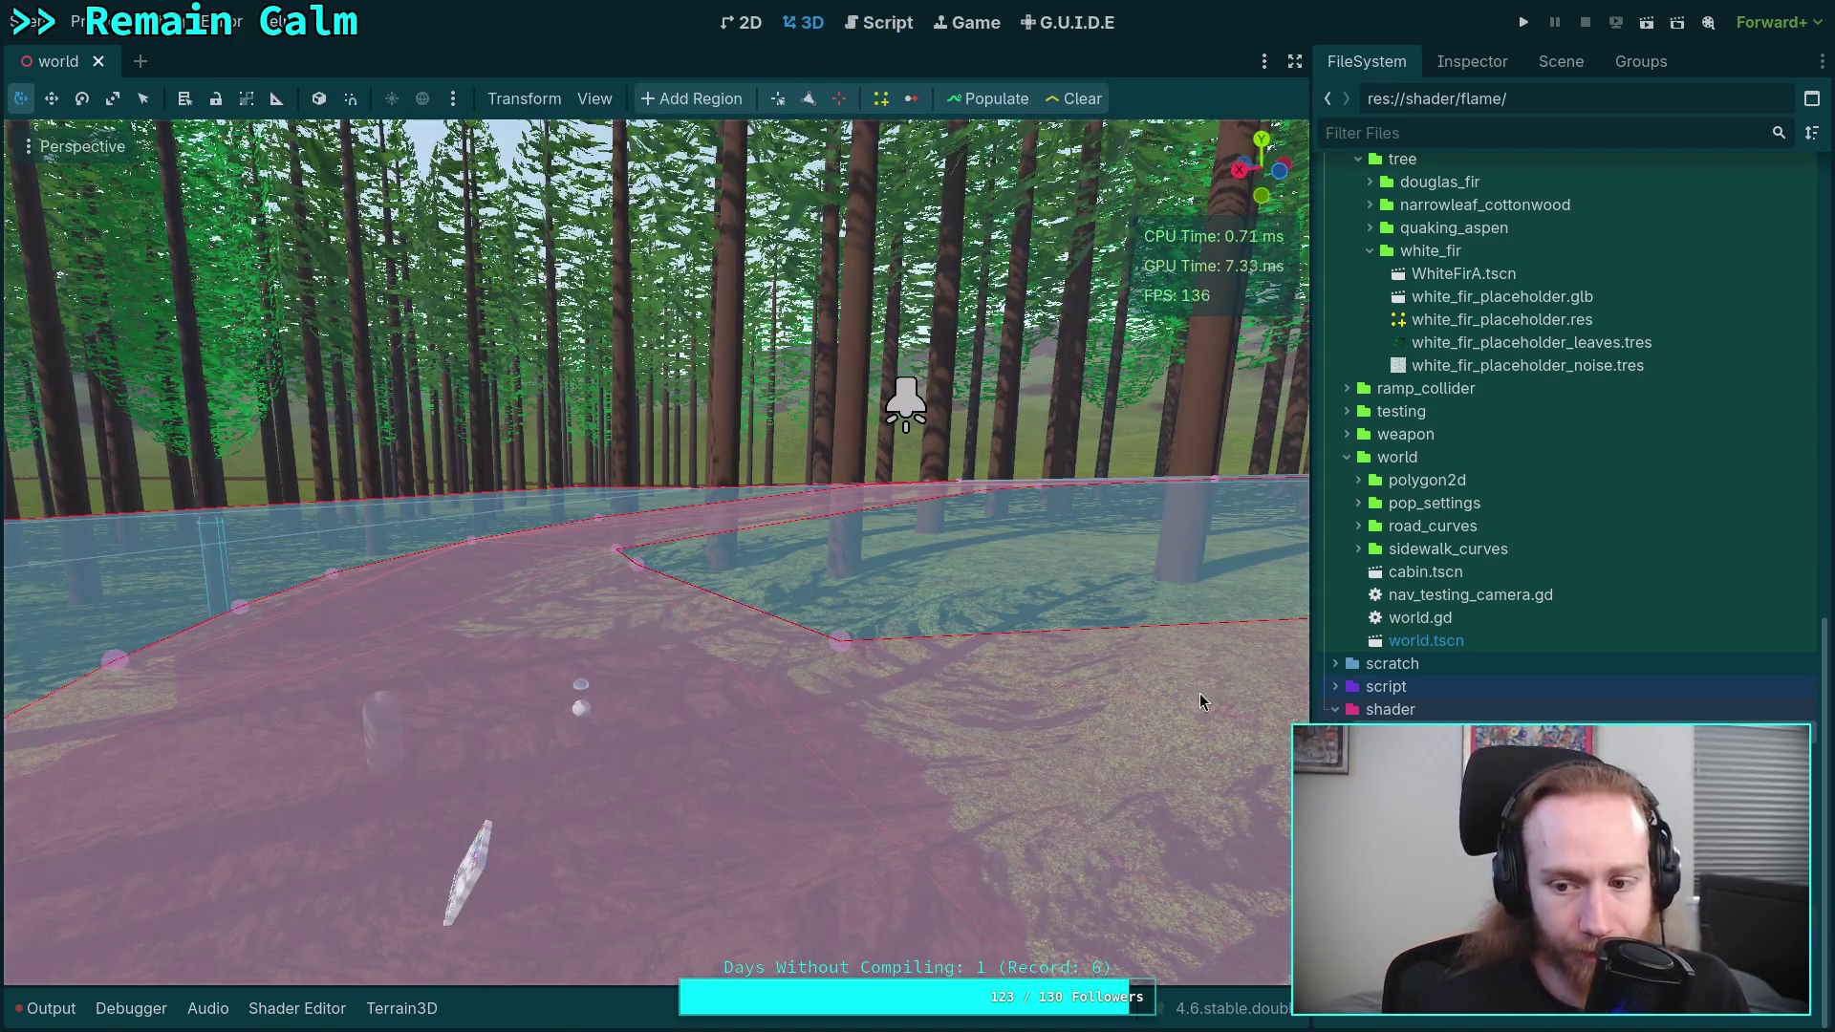
# - Show the Terrain3D asset panel and select the Terrain3D node in the Scene dock
pyautogui.click(401, 1008)
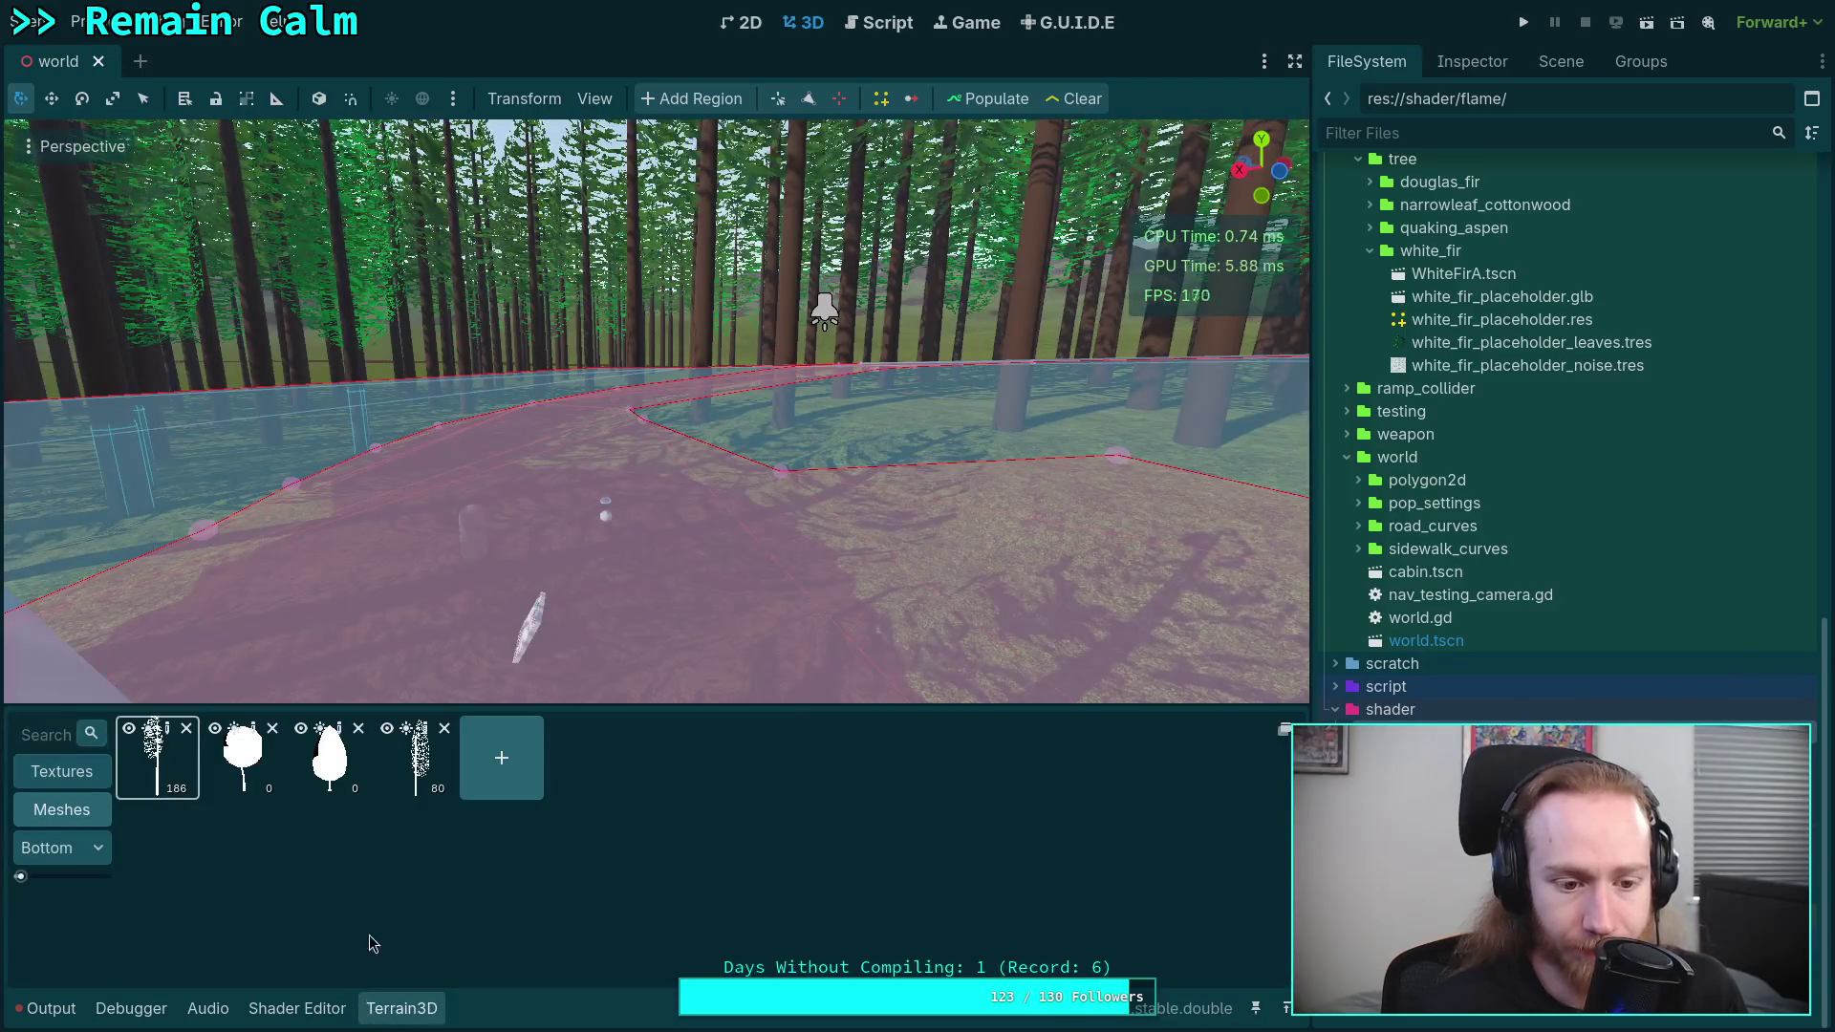
pyautogui.scroll(15, 1452, 429)
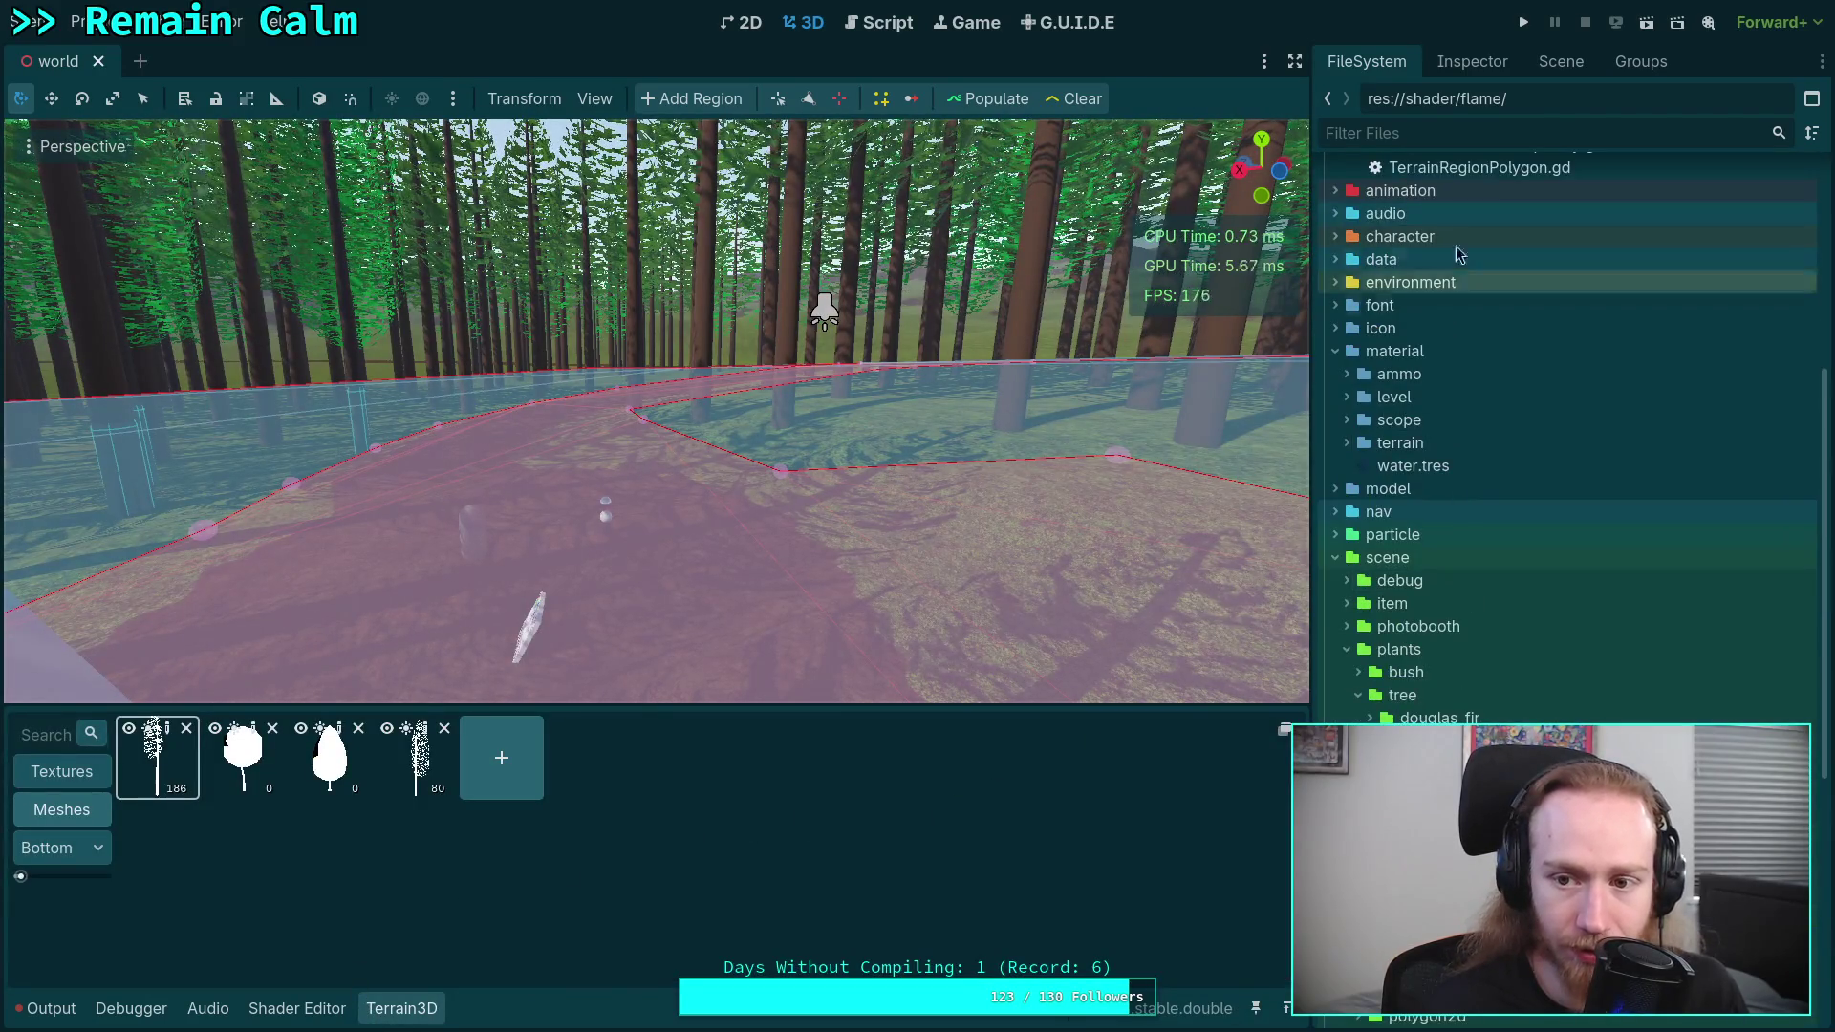
pyautogui.click(1476, 69)
pyautogui.click(1548, 65)
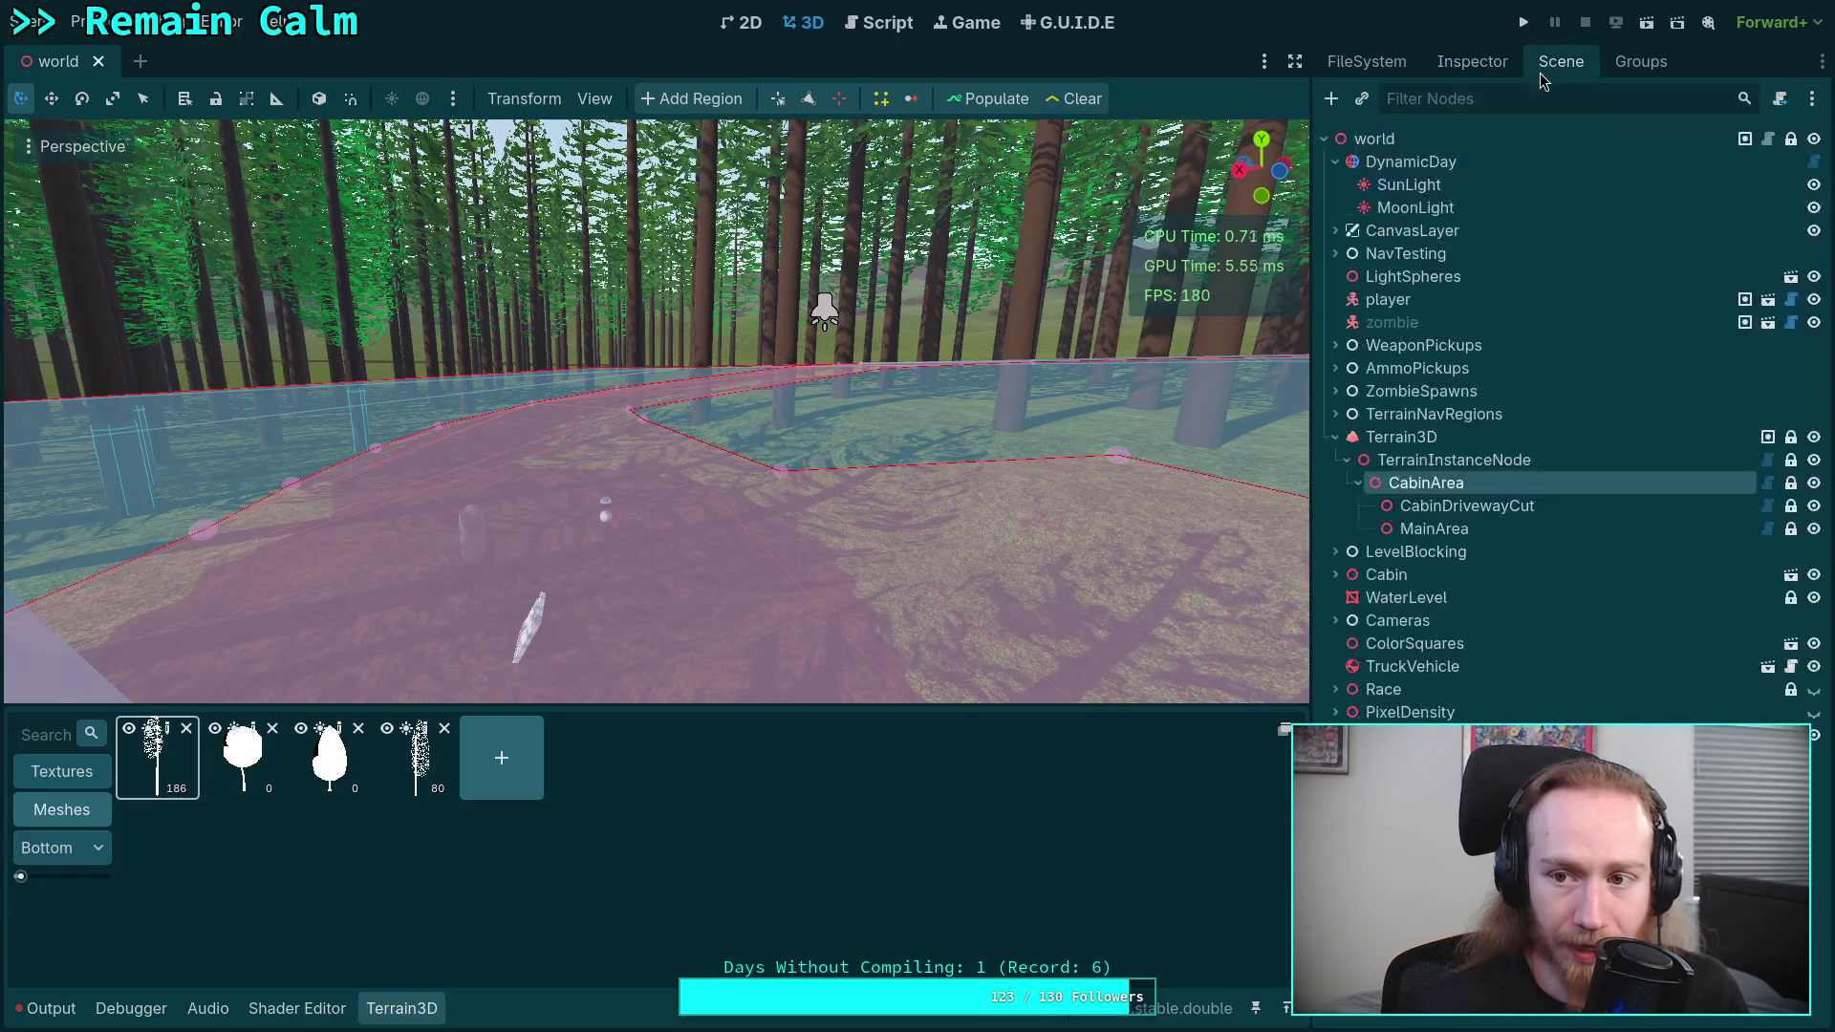
pyautogui.click(1433, 444)
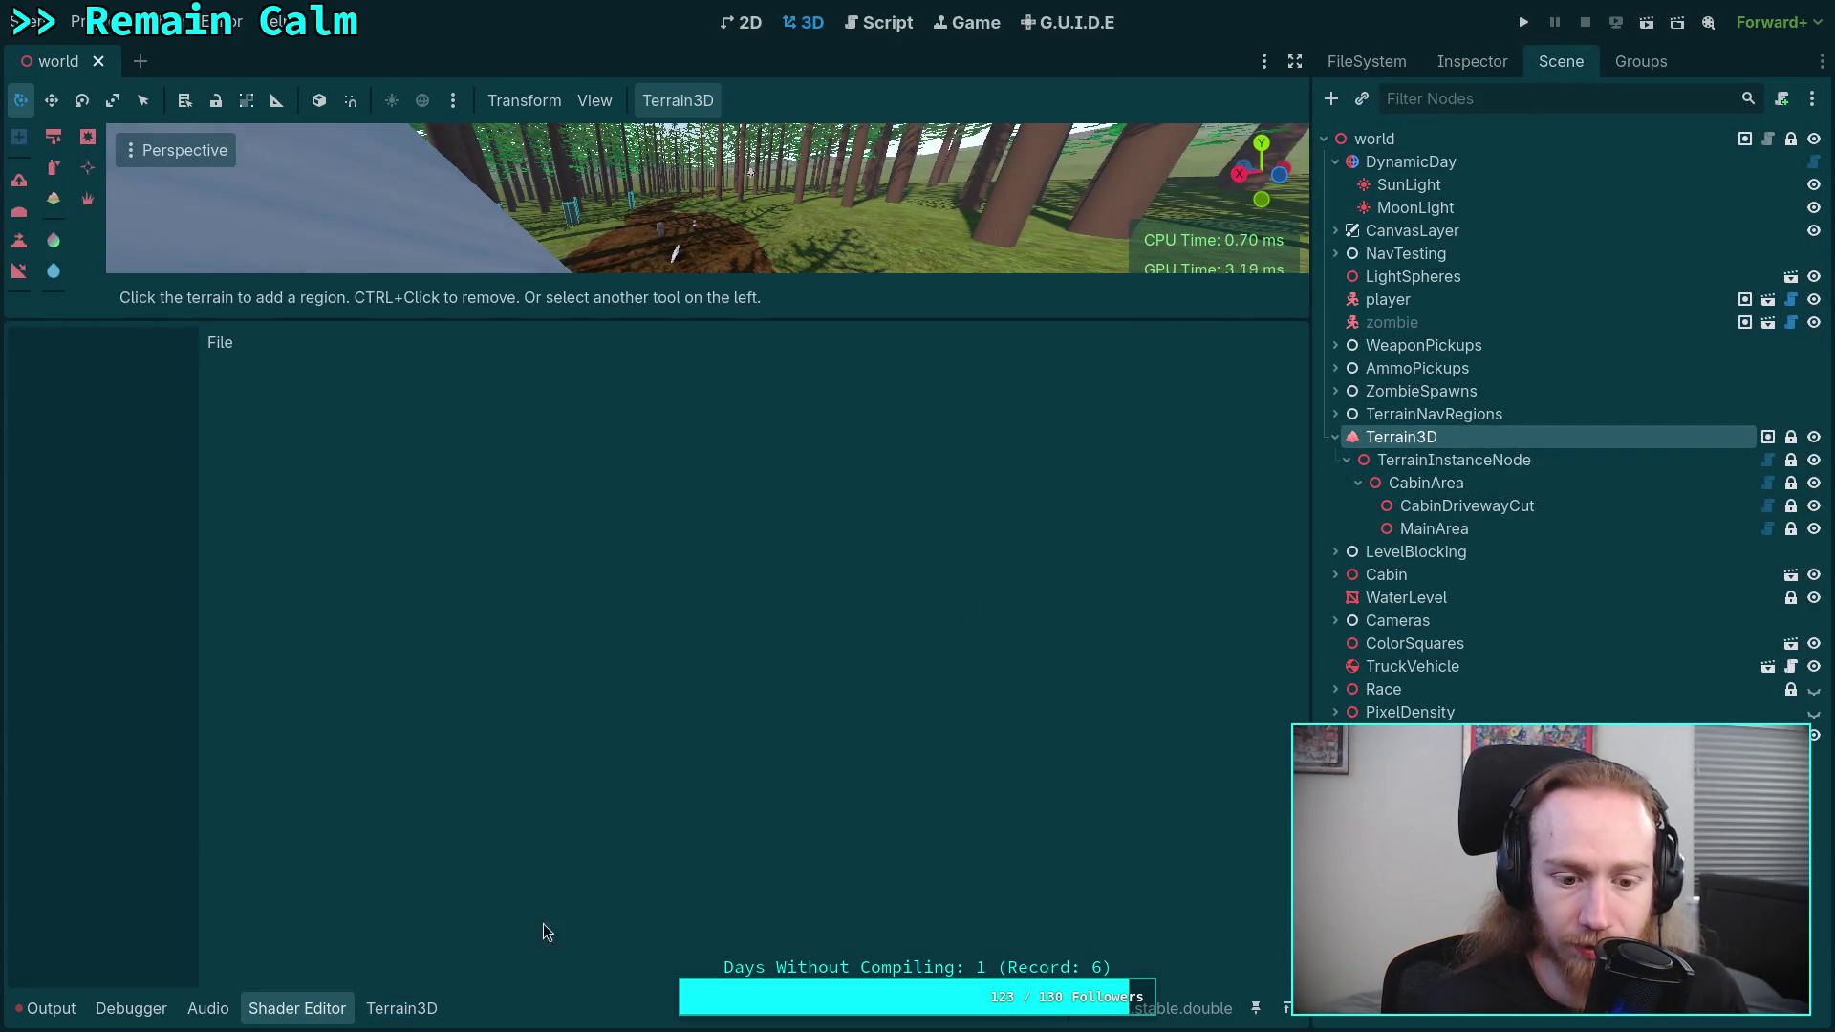
# - Close the Shader Editor bottom panel and bring the Terrain3D asset panel back
pyautogui.click(420, 1008)
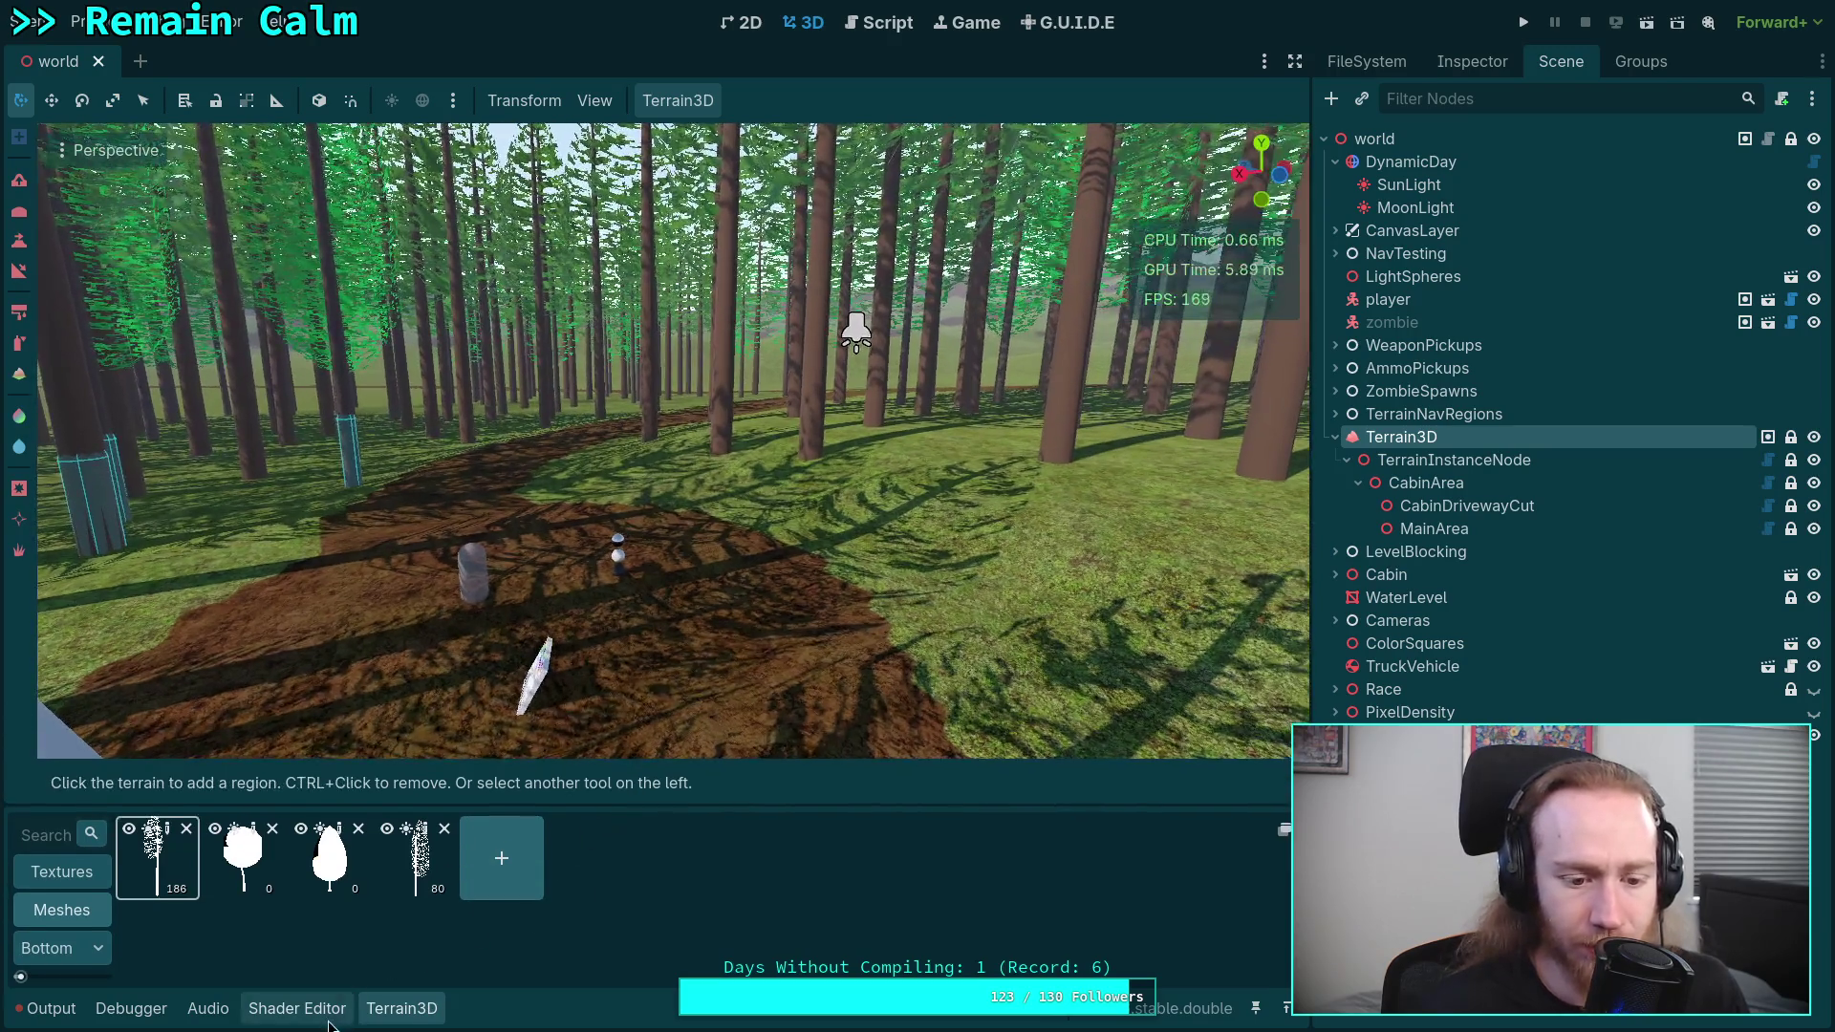
pyautogui.click(297, 1008)
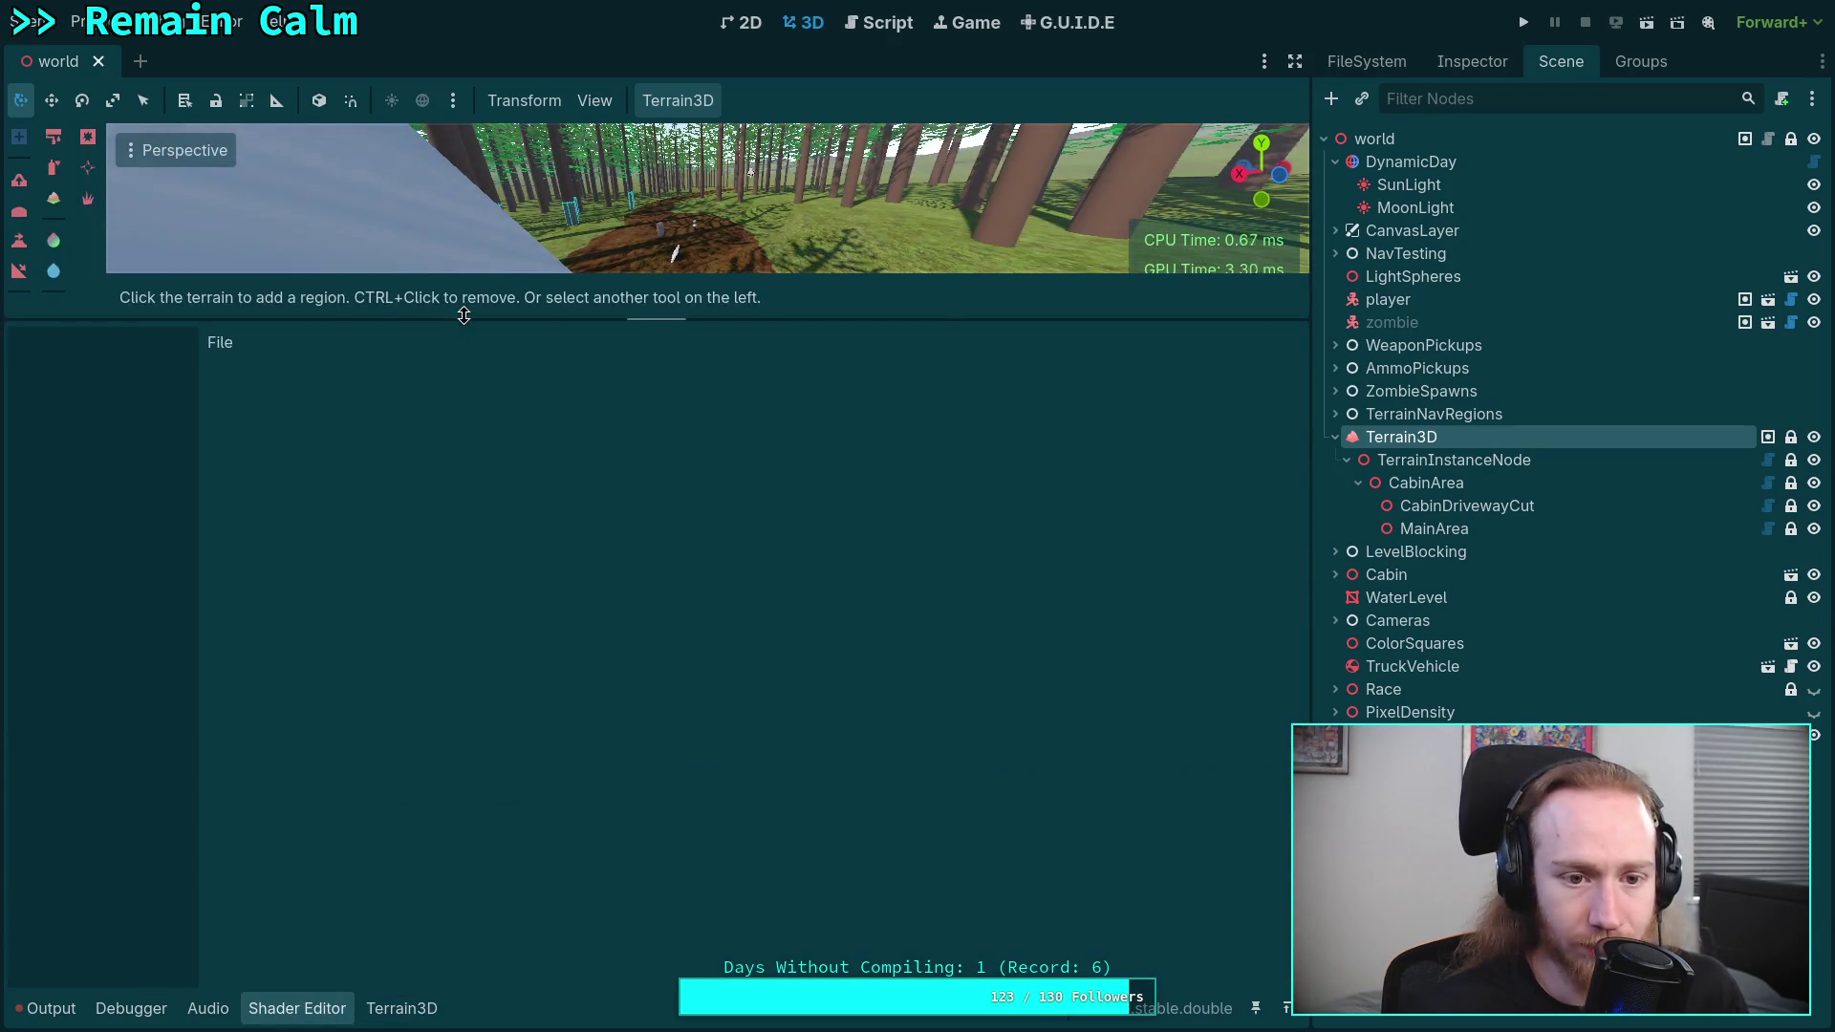
pyautogui.moveTo(463, 315); pyautogui.dragTo(463, 693)
pyautogui.rightClick(320, 1013)
pyautogui.click(359, 1021)
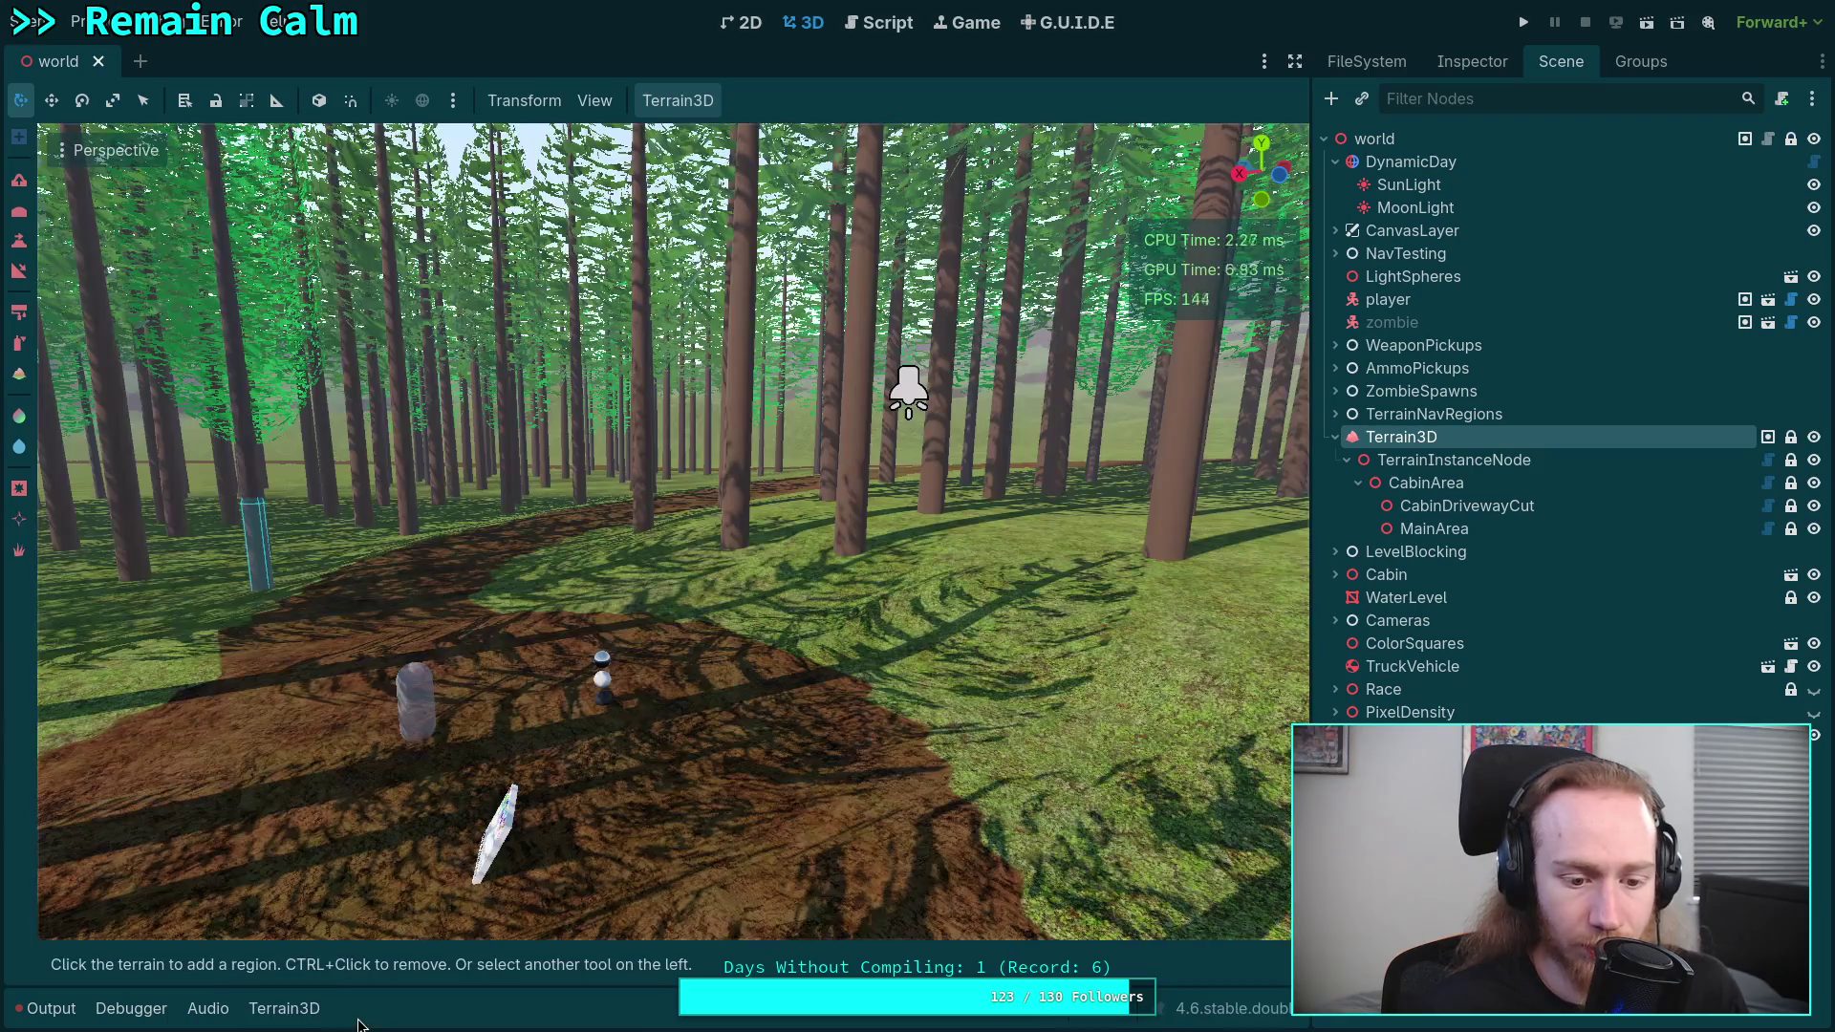
pyautogui.click(283, 1008)
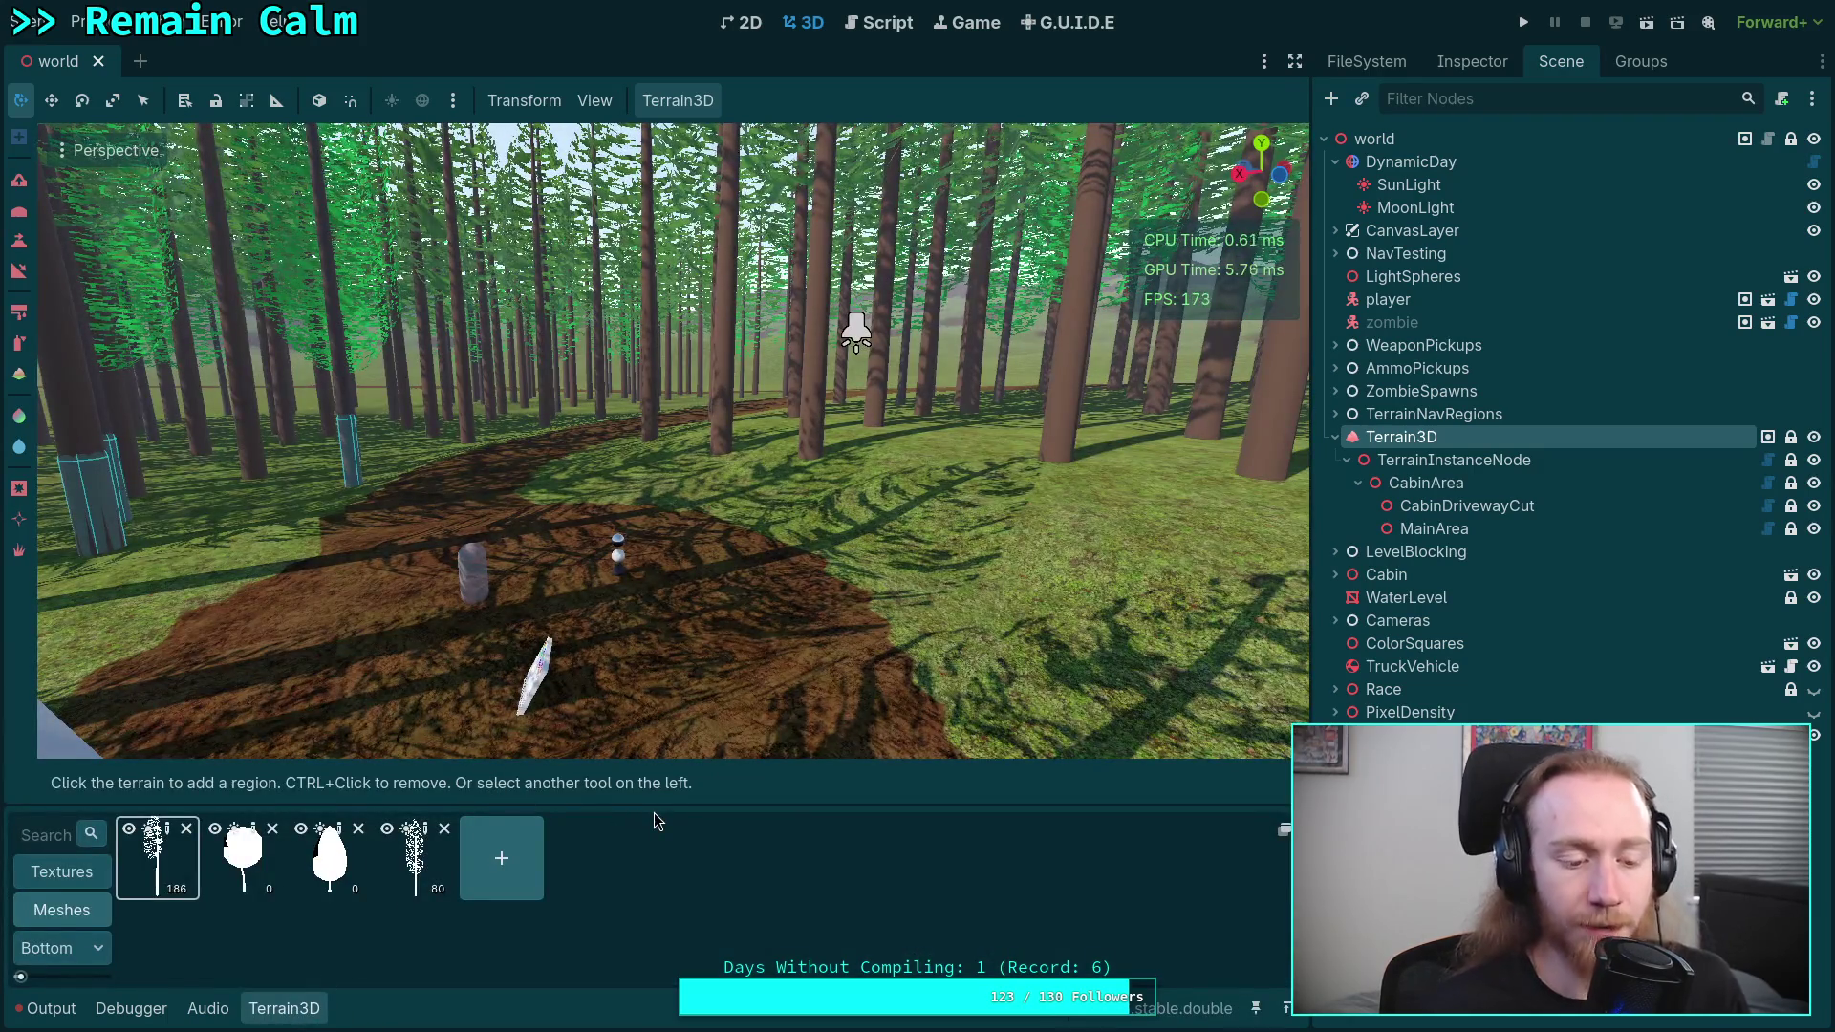
# - Fly the camera over the cabin area and pick the WhiteFirA tree mesh
pyautogui.press('w')
pyautogui.press('w')
pyautogui.press('s')
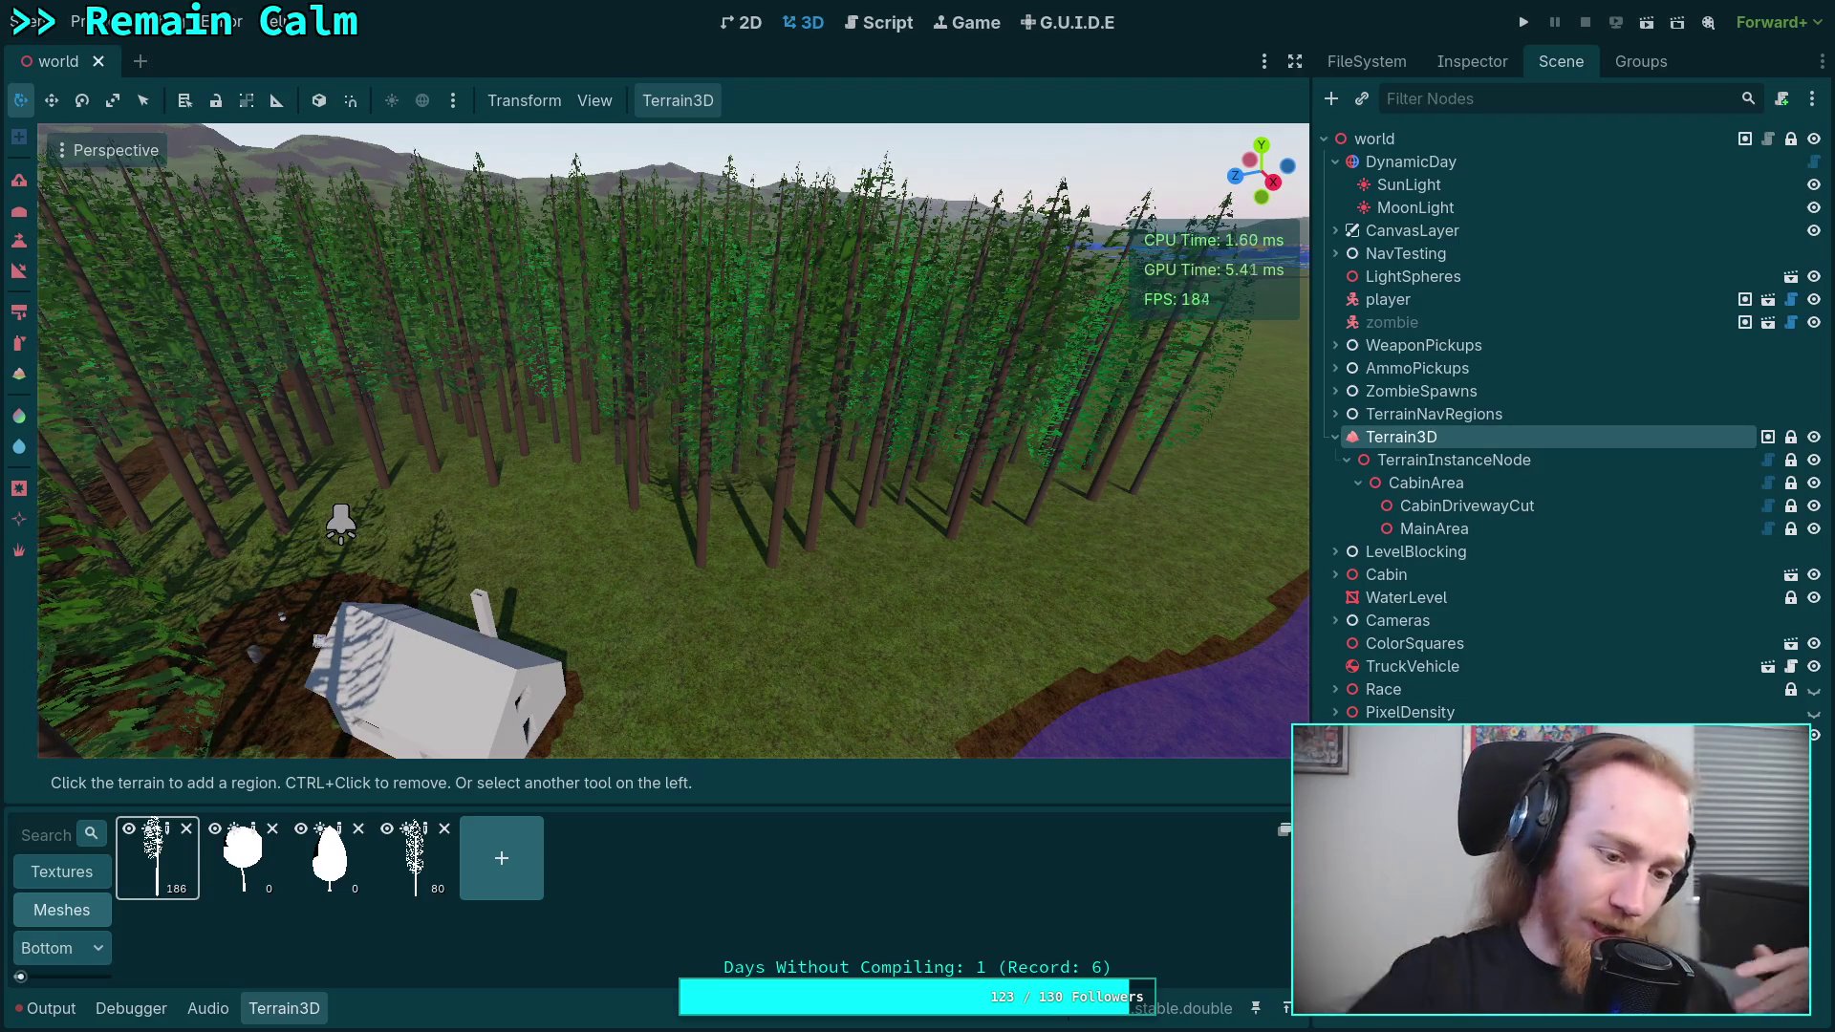
pyautogui.click(409, 857)
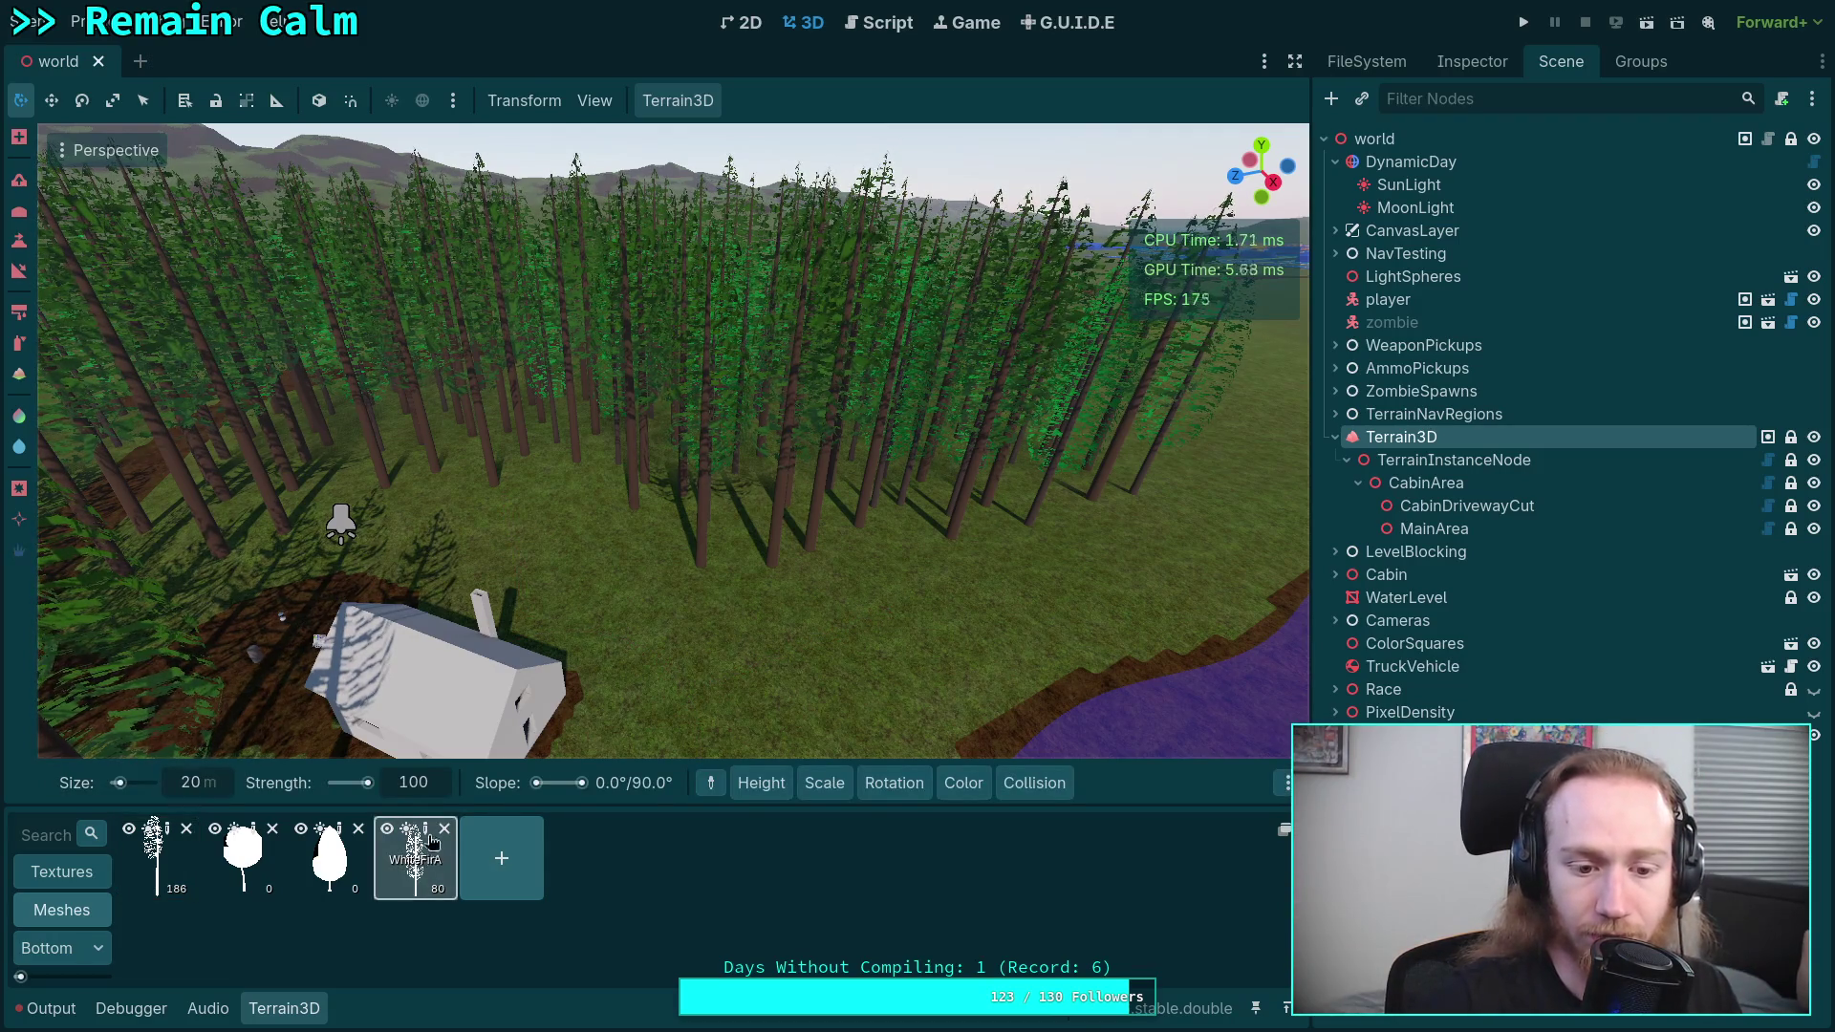
# - Show WhiteFirA's properties in the Inspector and inspect the third and first tree meshes
pyautogui.click(1471, 61)
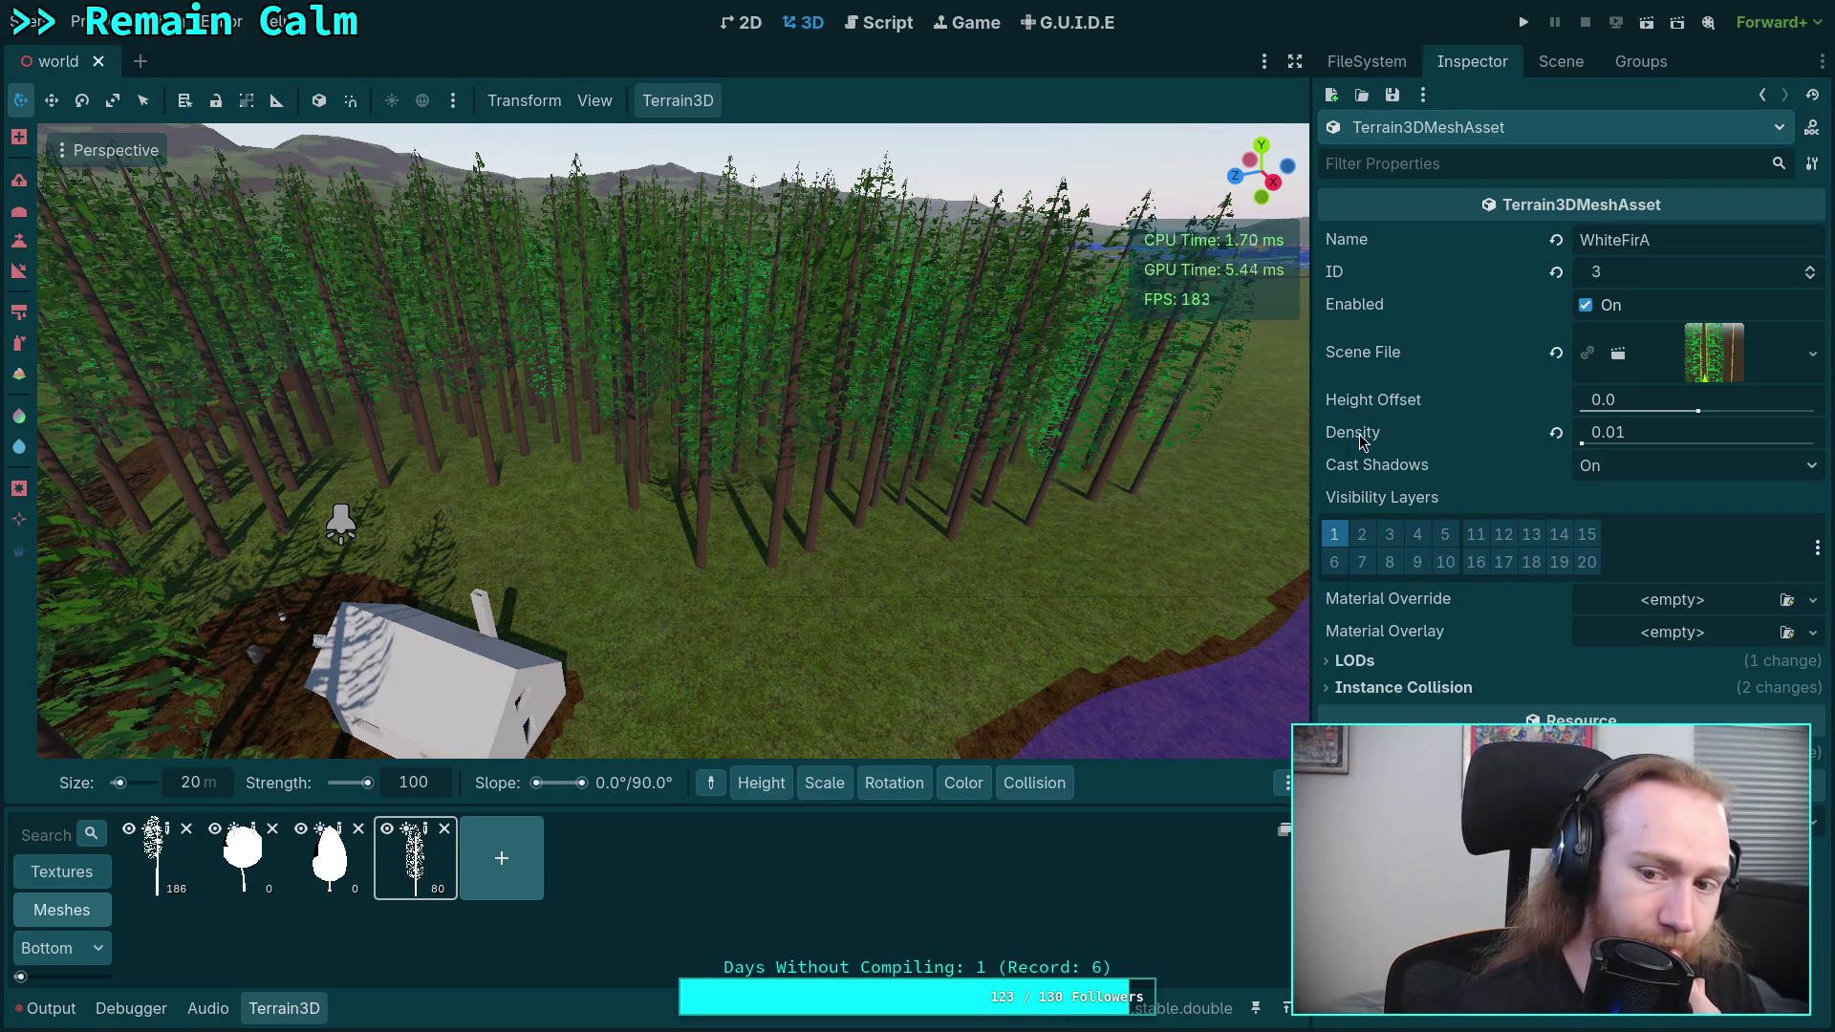
pyautogui.moveTo(1363, 441)
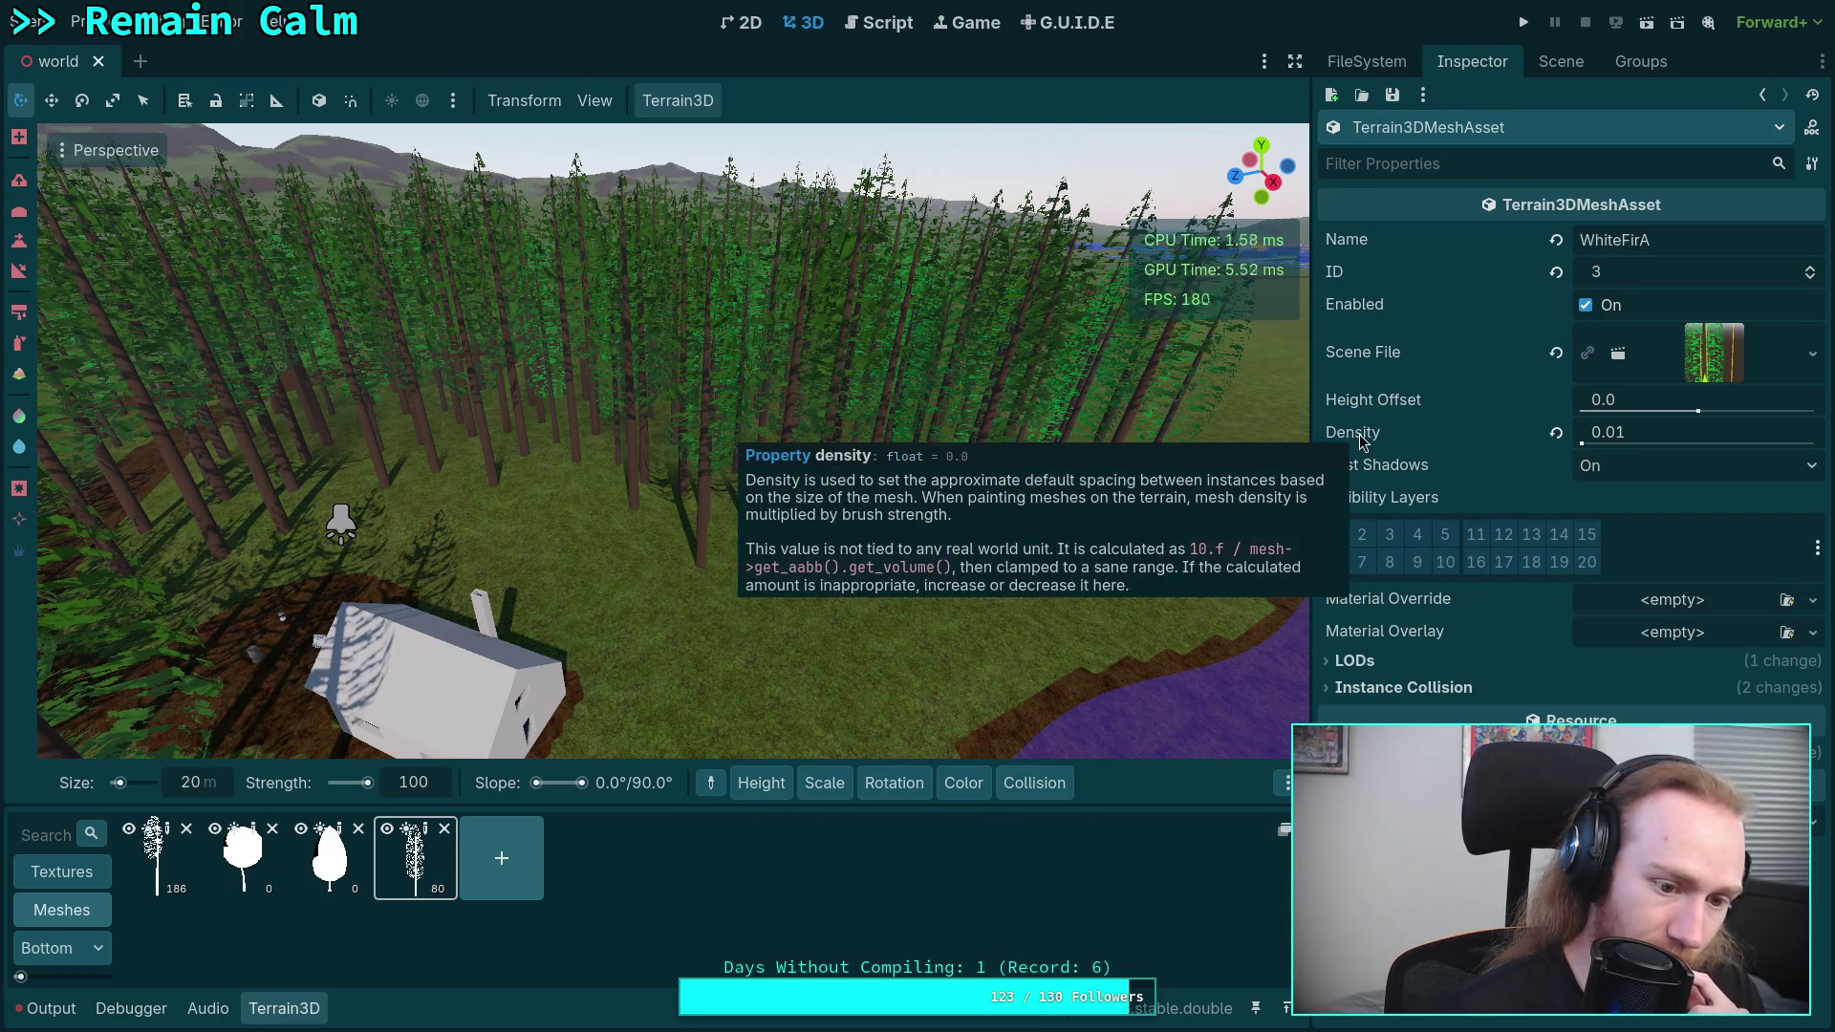
pyautogui.moveTo(1027, 782)
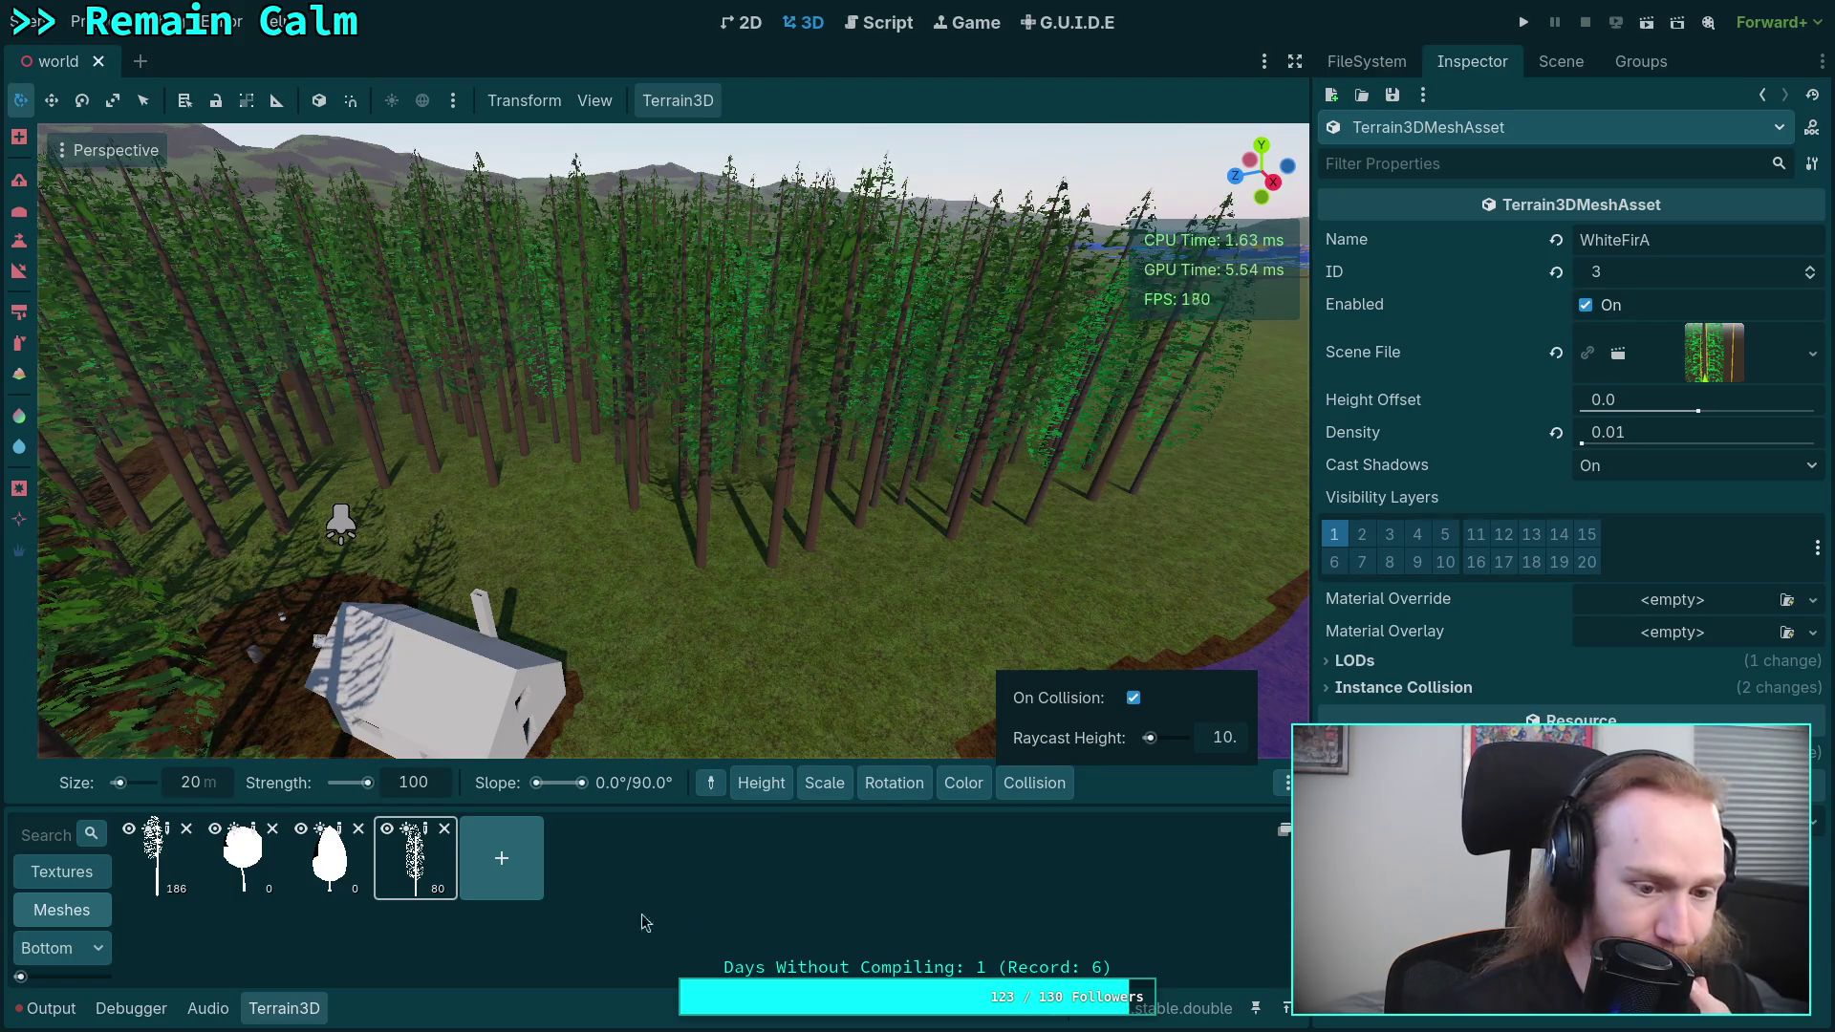
pyautogui.click(330, 860)
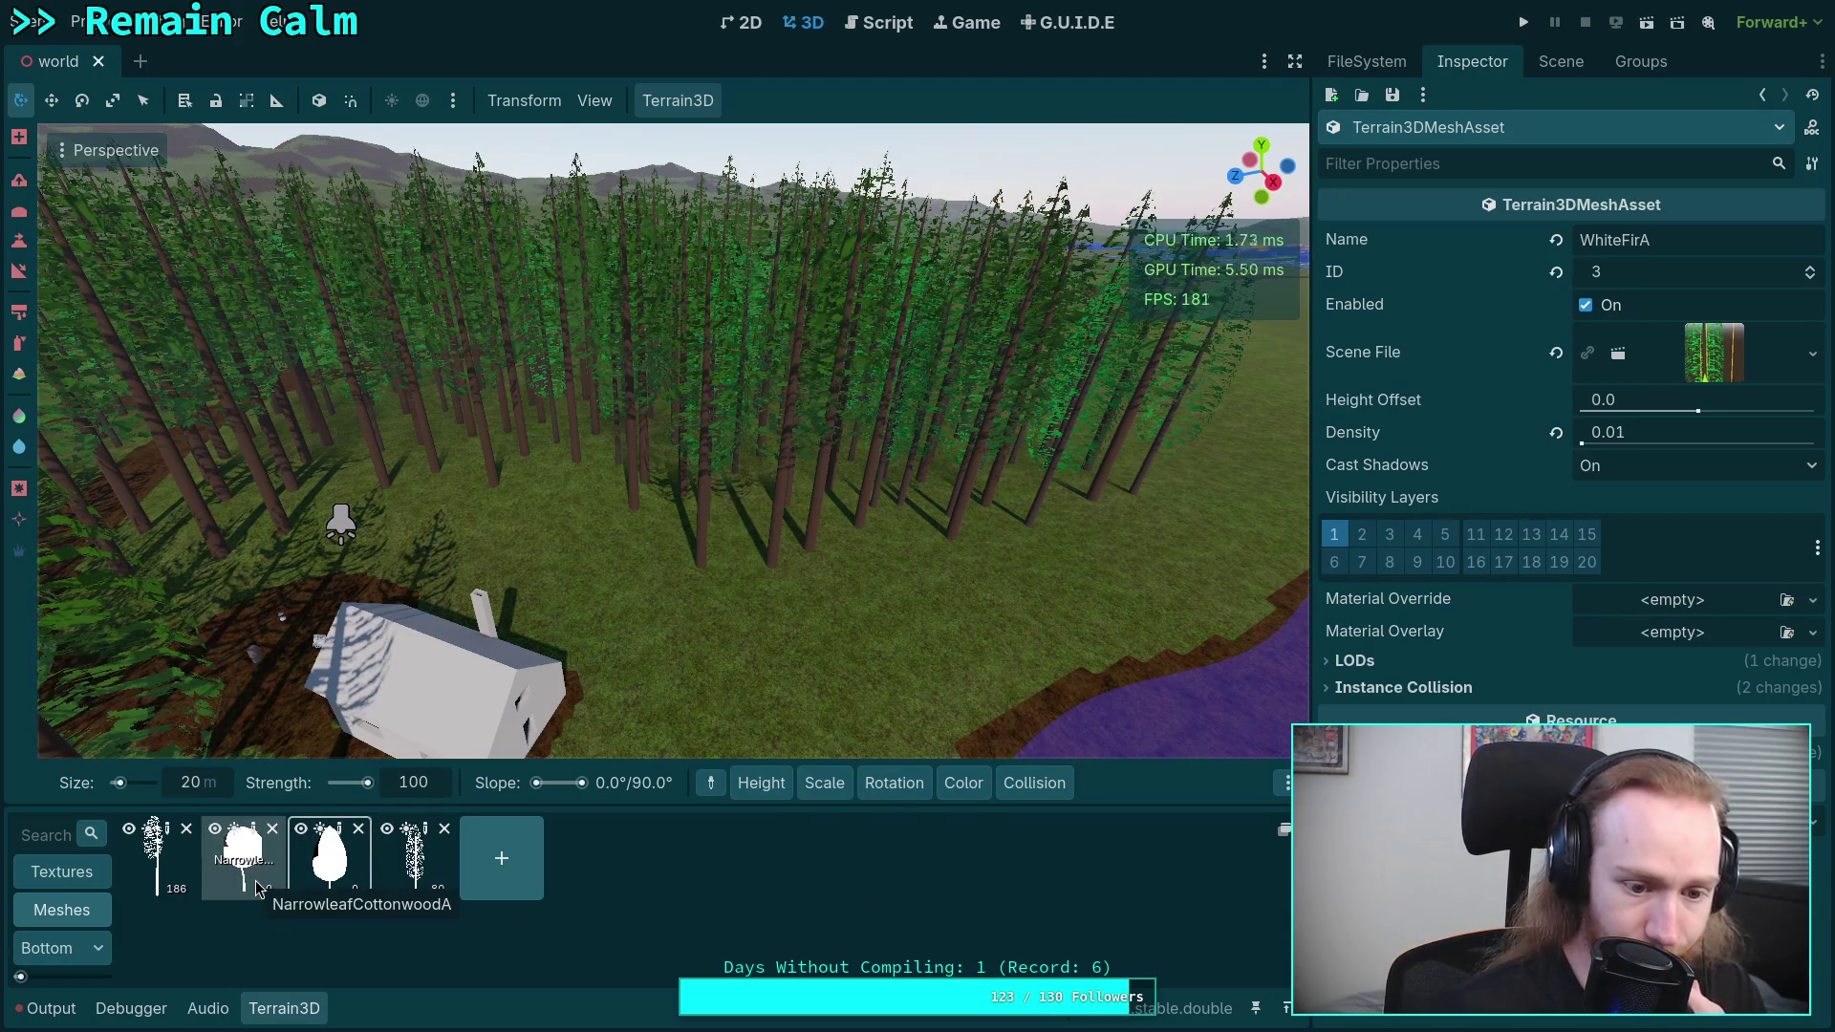
pyautogui.click(182, 891)
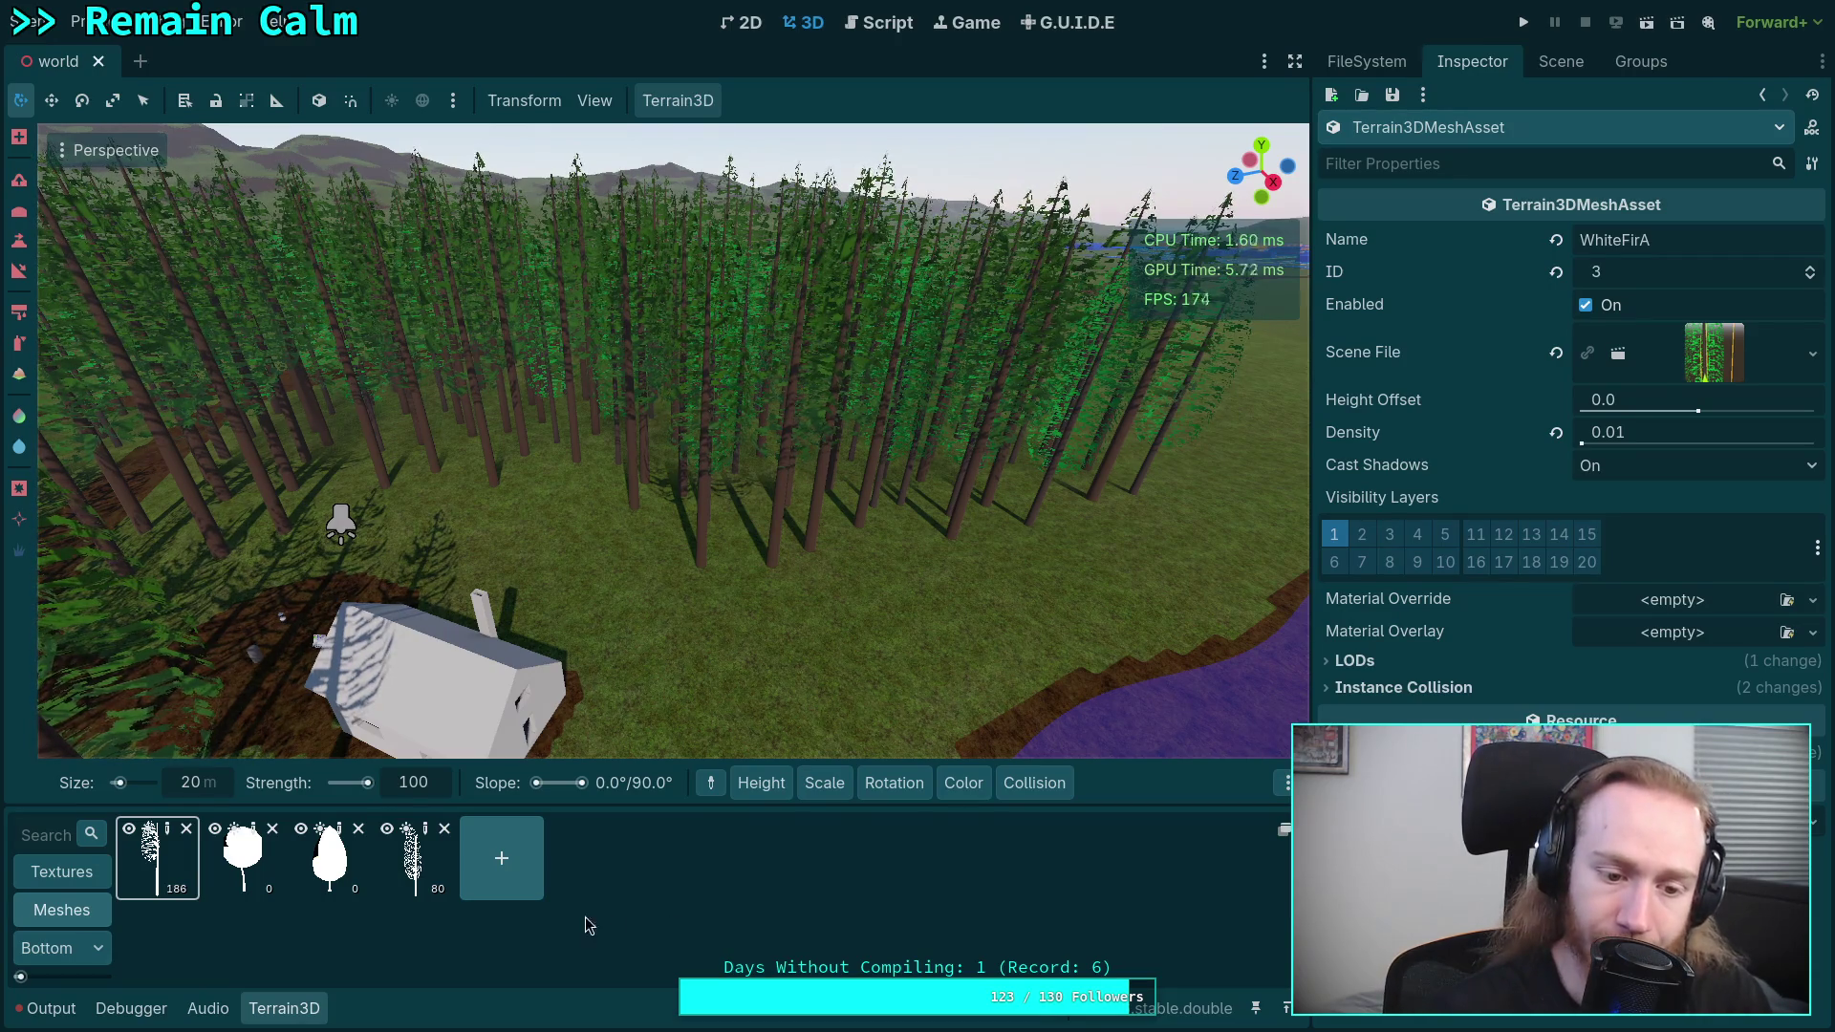
# - Inspect NarrowleafCottonwoodA, QuakingAspenA, WhiteFirA and DouglasFirA settings, then add a new mesh slot
pyautogui.click(253, 834)
pyautogui.click(339, 834)
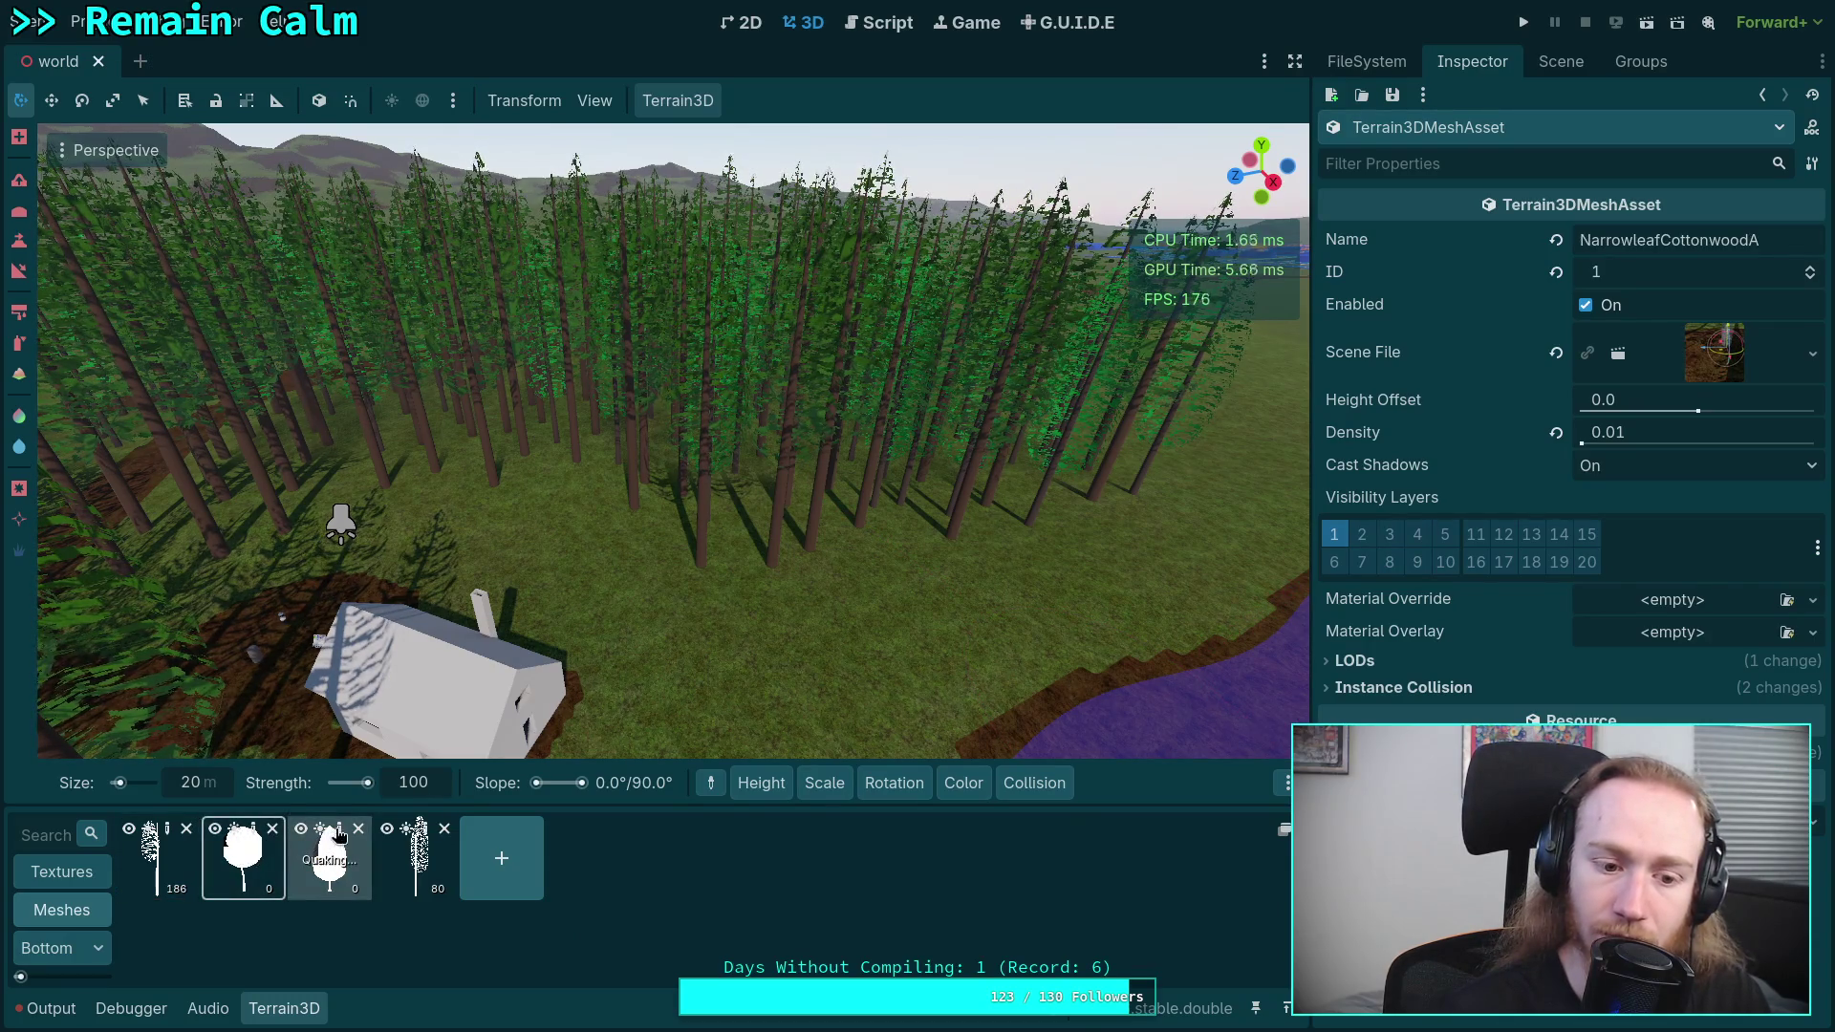
pyautogui.click(425, 836)
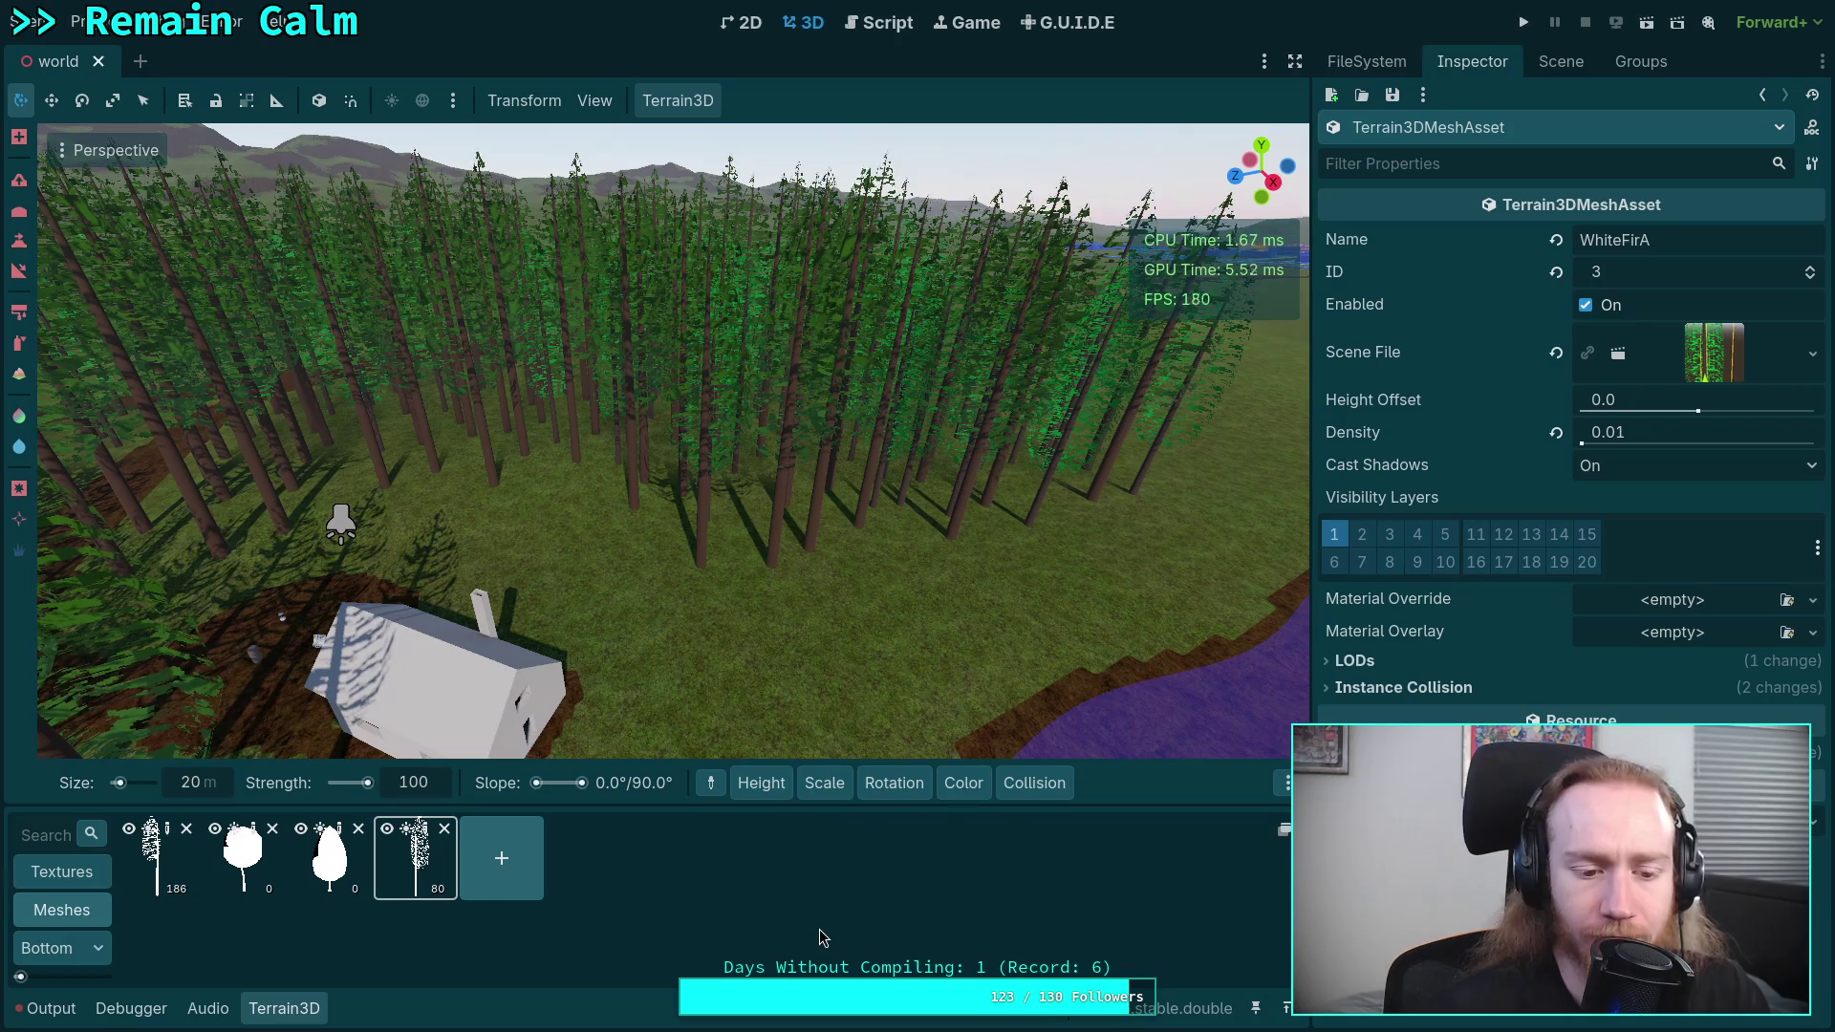
pyautogui.click(157, 860)
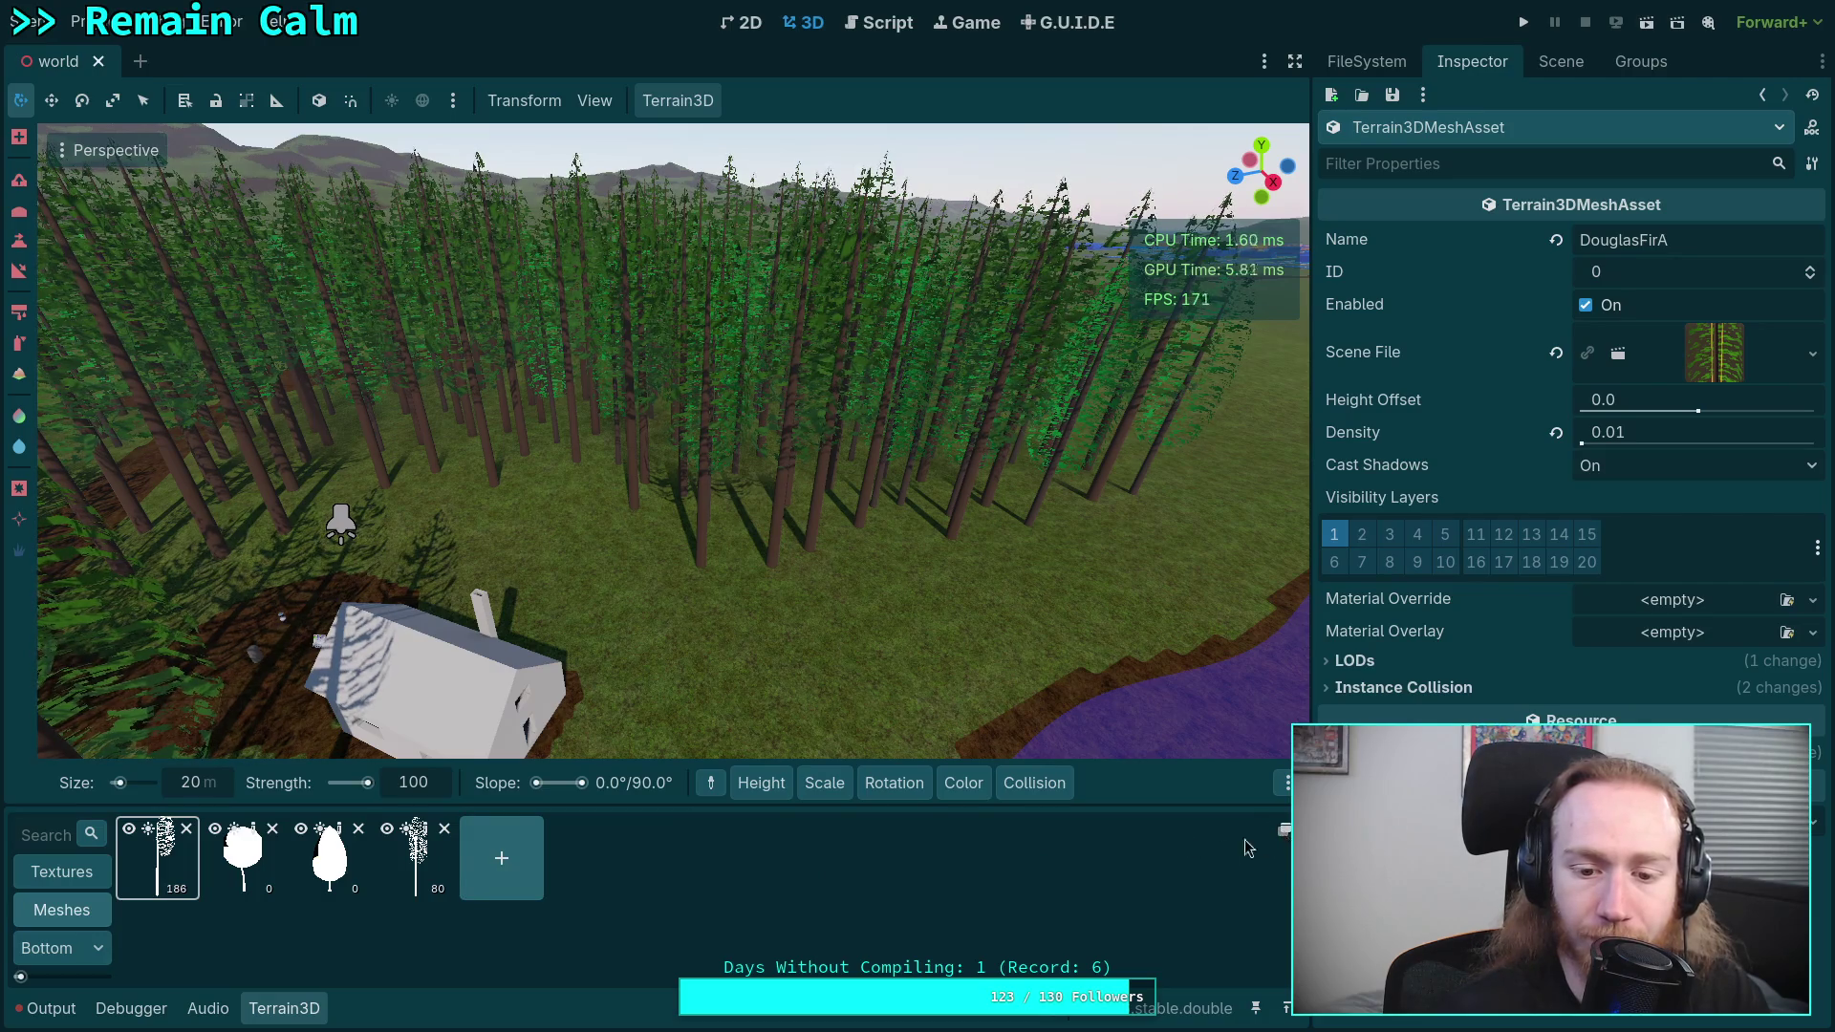
pyautogui.click(489, 864)
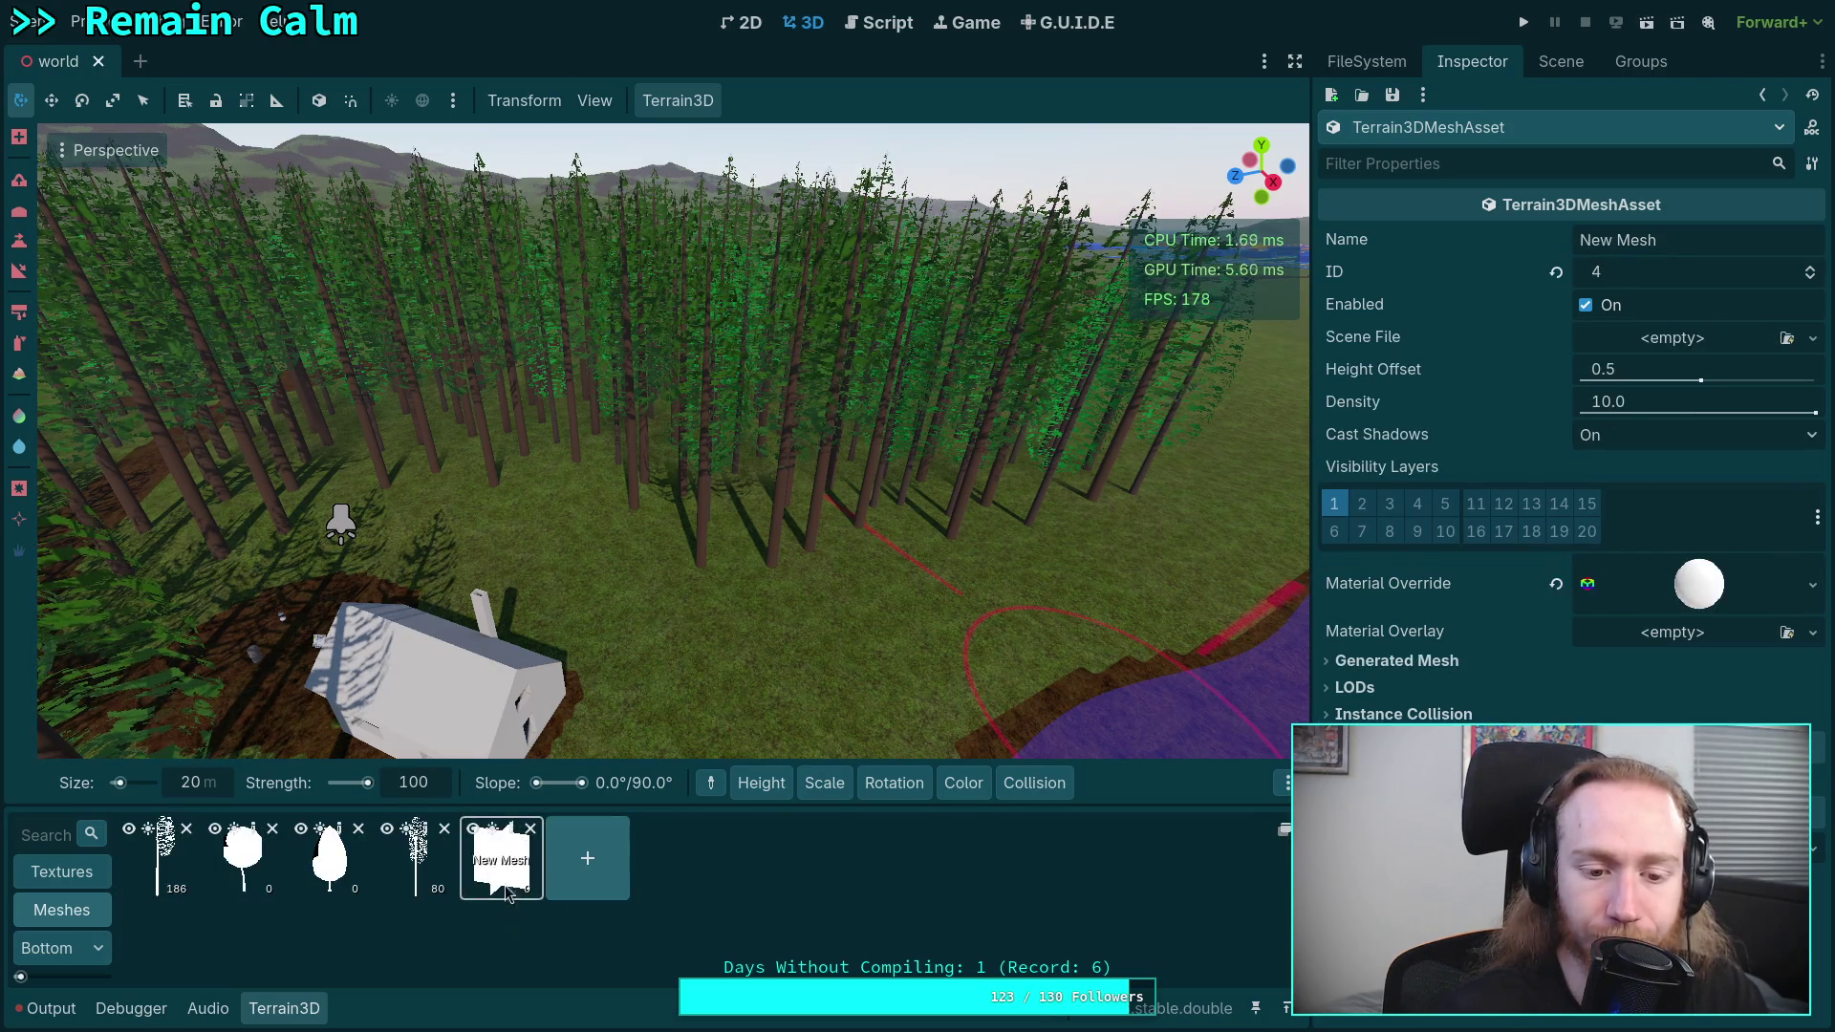
# - Delete the added New Mesh slot and select the DouglasFirA mesh for placement
pyautogui.click(530, 829)
pyautogui.click(1016, 538)
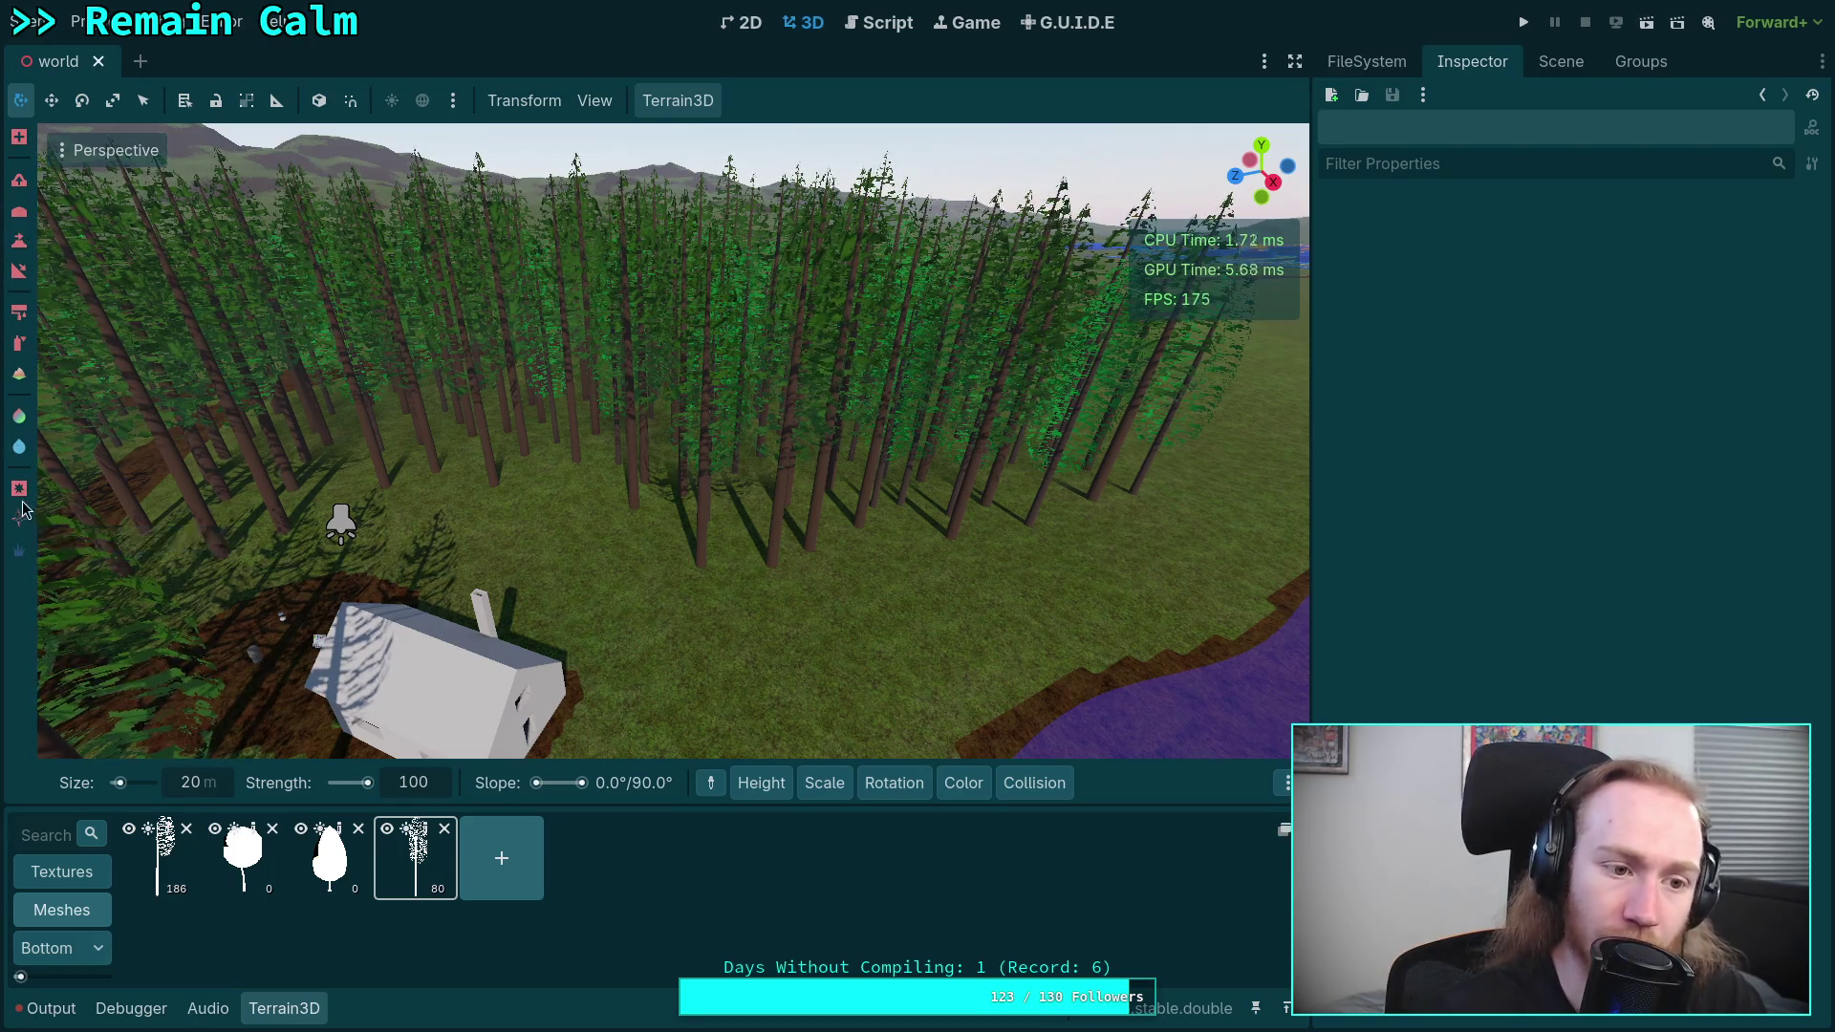
pyautogui.click(18, 138)
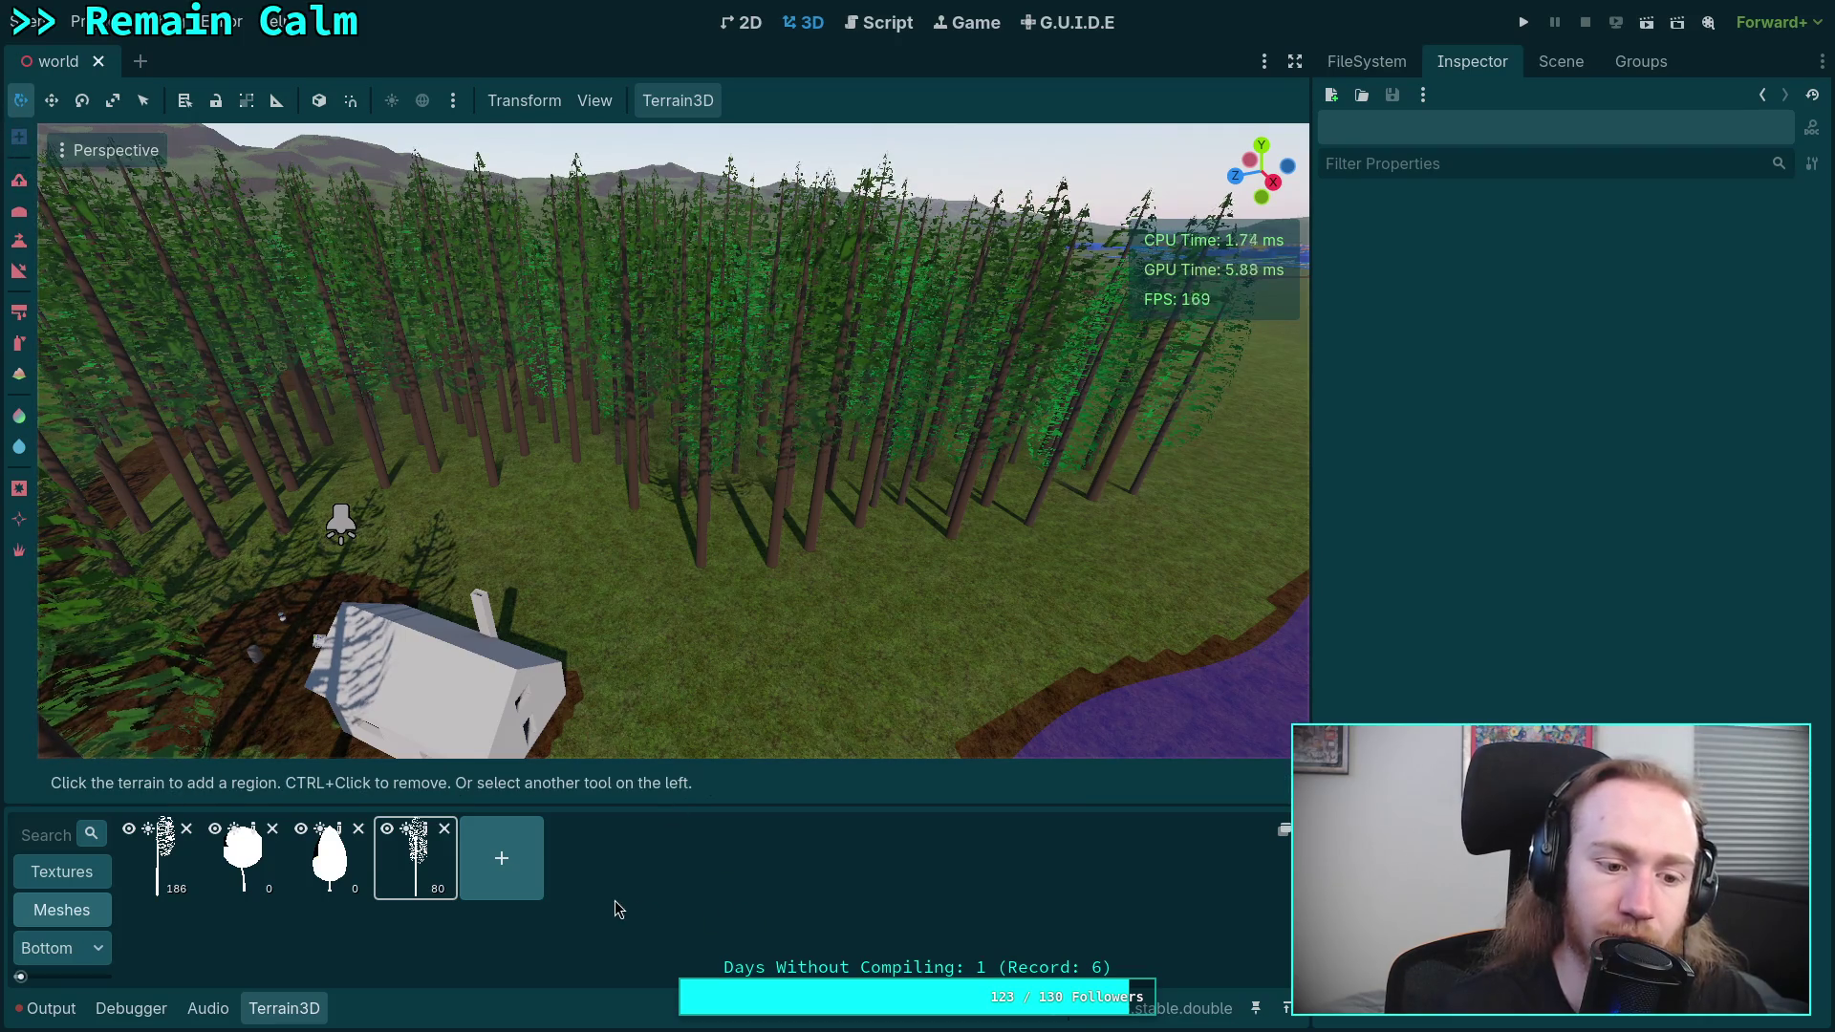
pyautogui.click(188, 902)
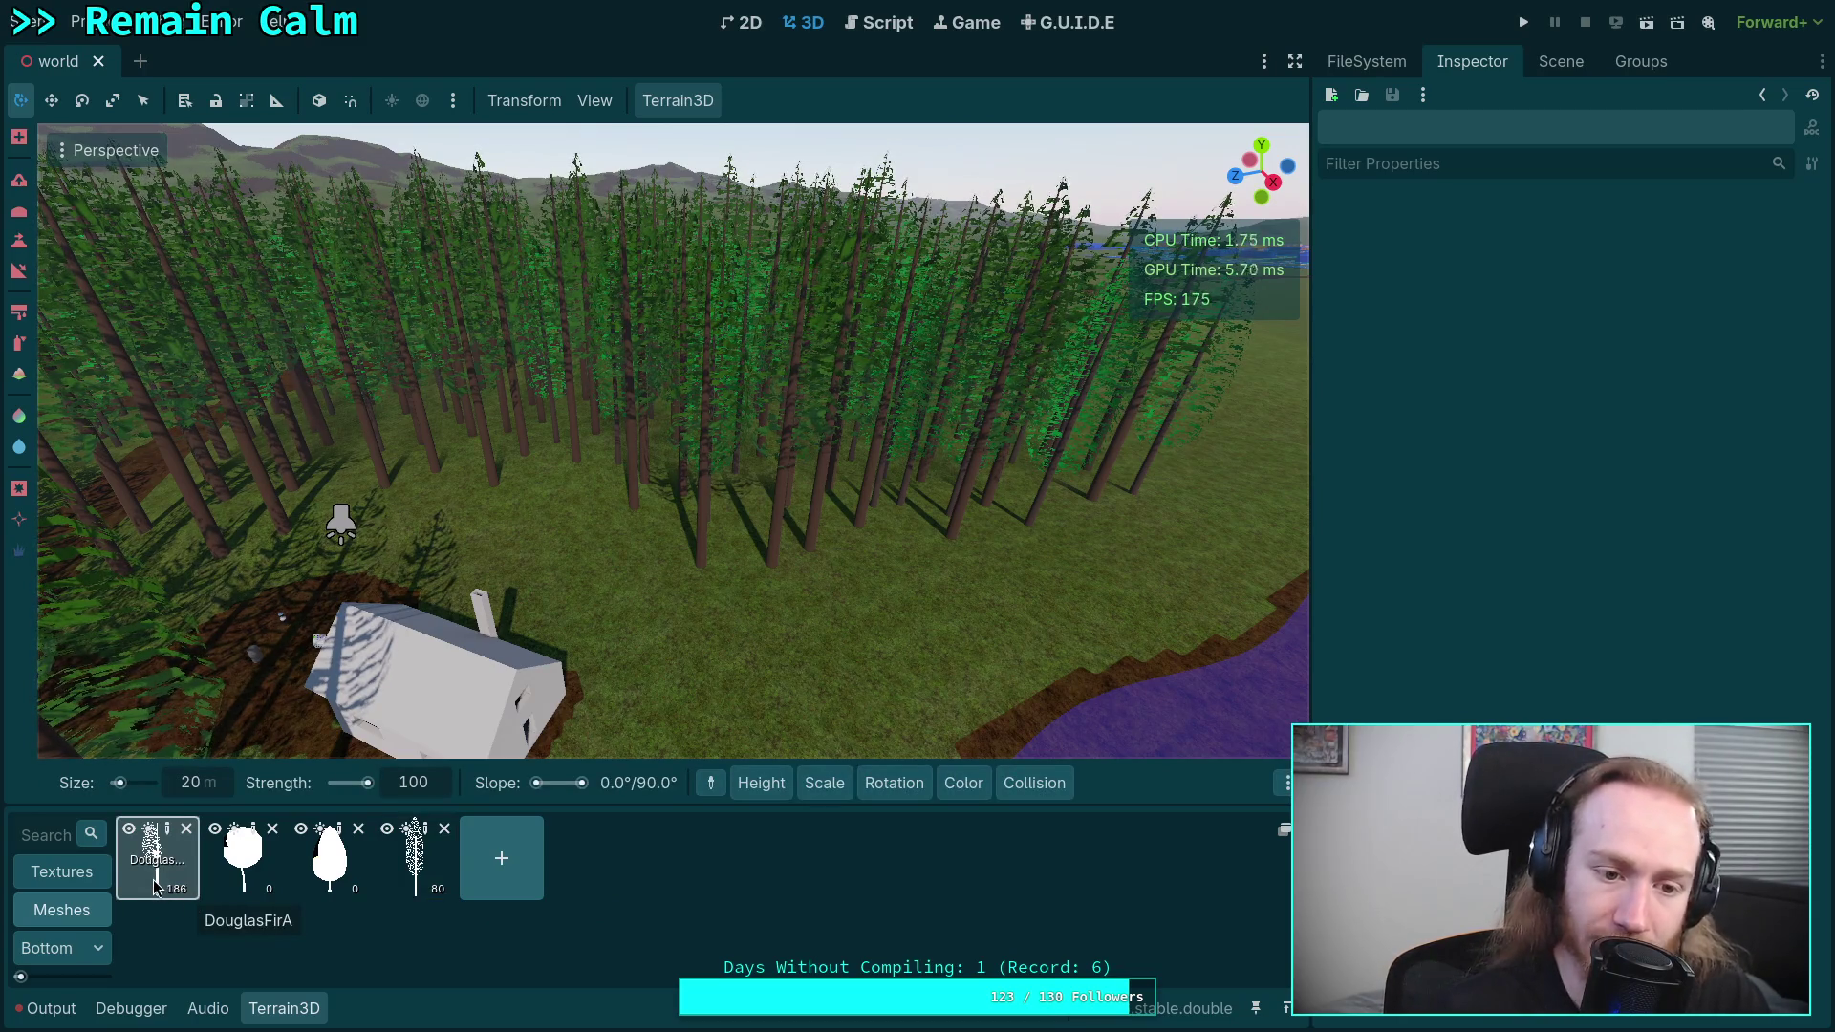
# - Set the instancer brush strength to 1 and its size to 0 m
pyautogui.click(413, 793)
pyautogui.write('1')
pyautogui.press('Return')
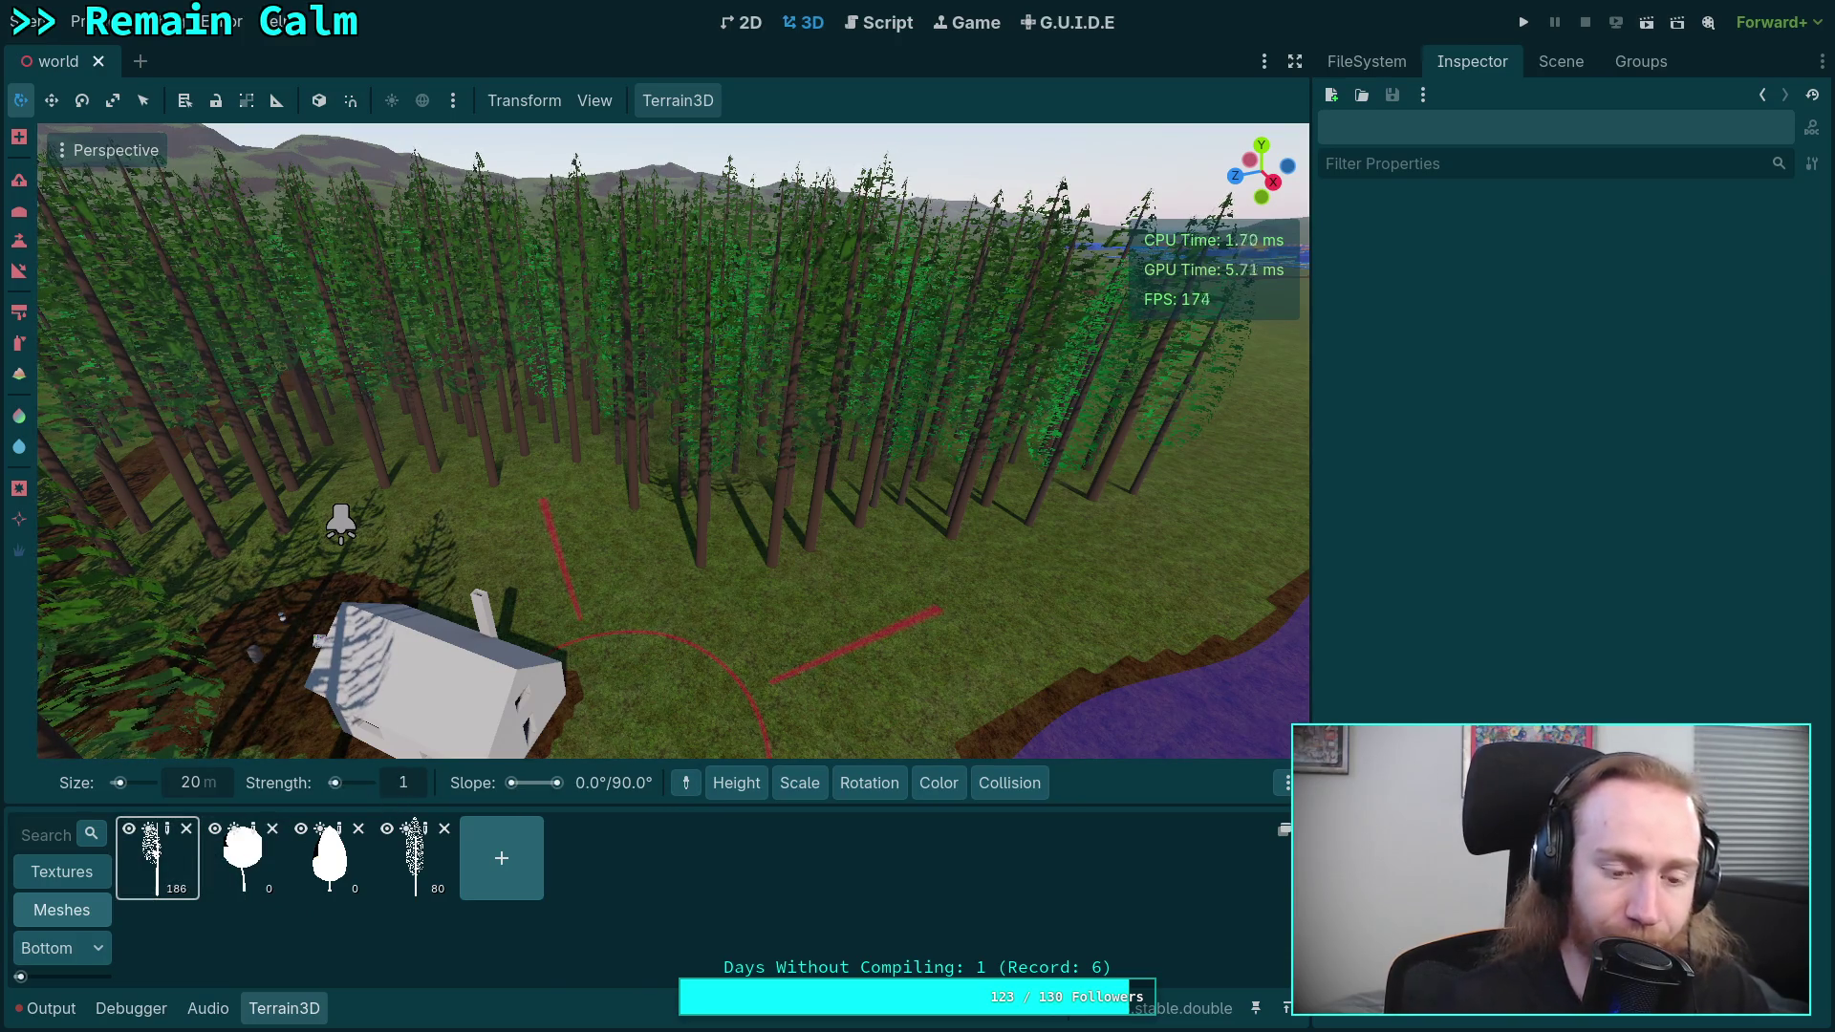
pyautogui.click(215, 794)
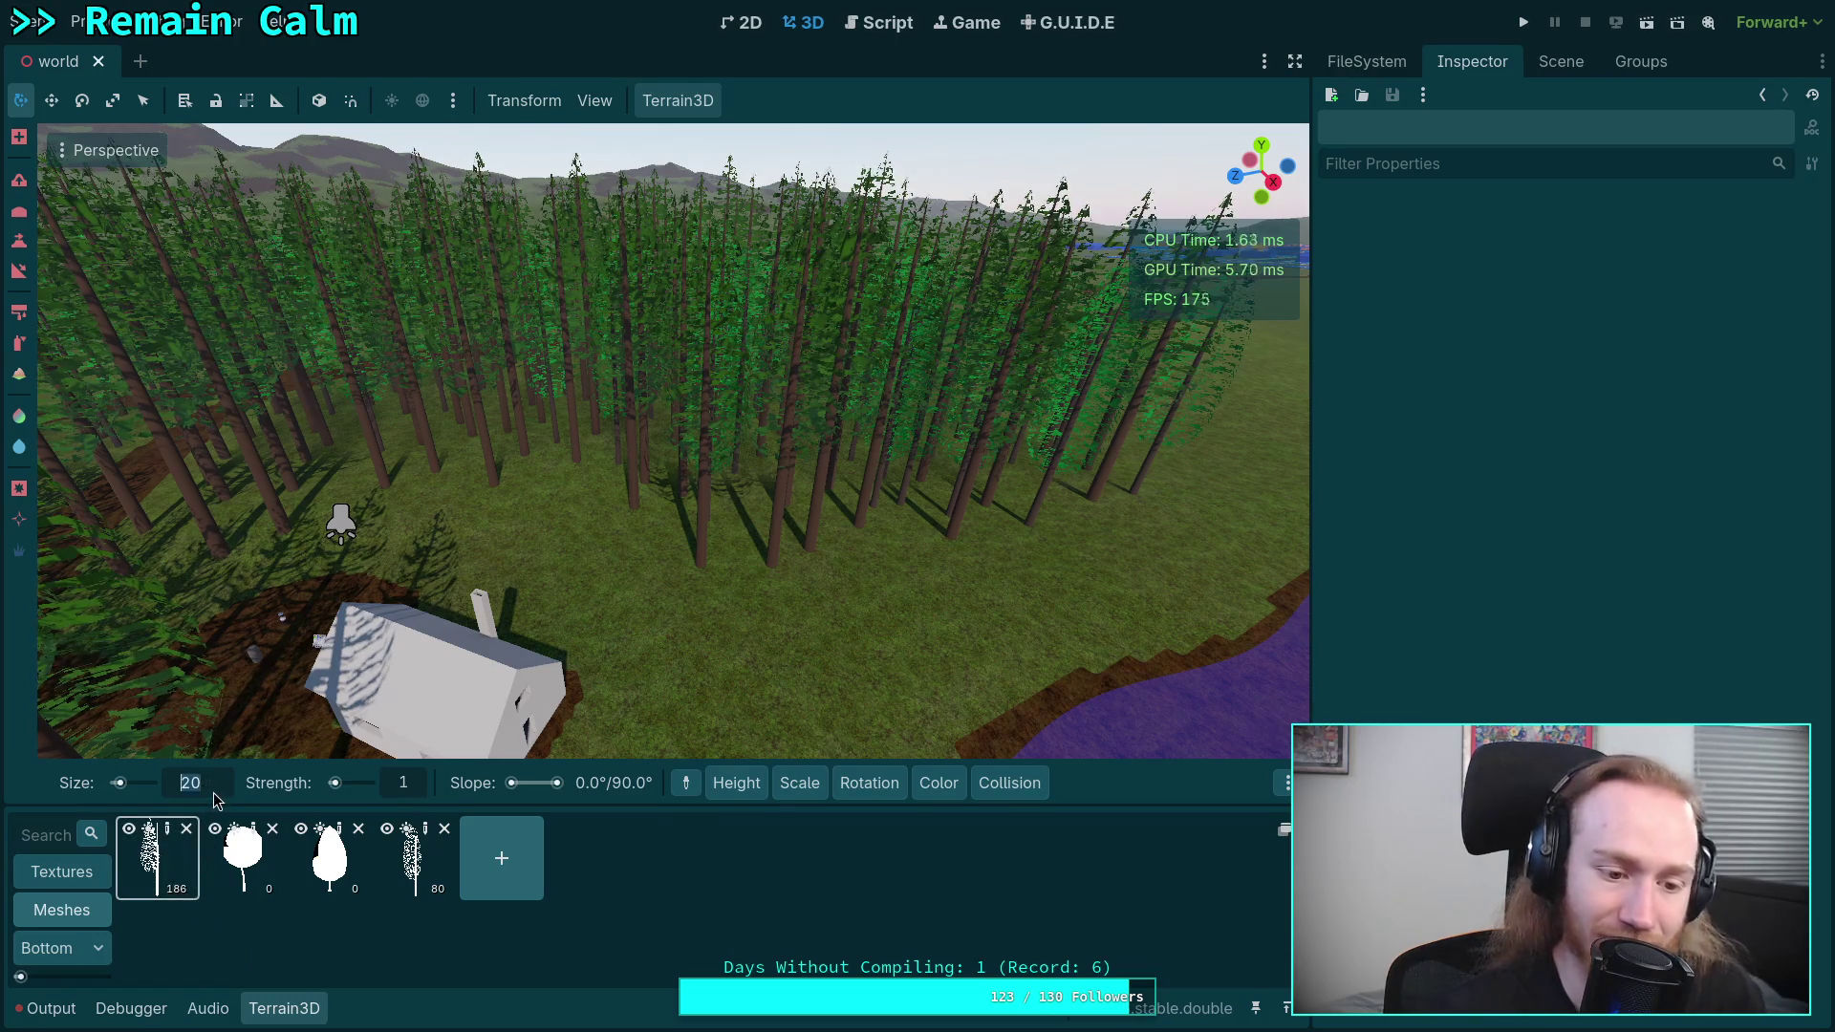
pyautogui.write('0')
pyautogui.press('Return')
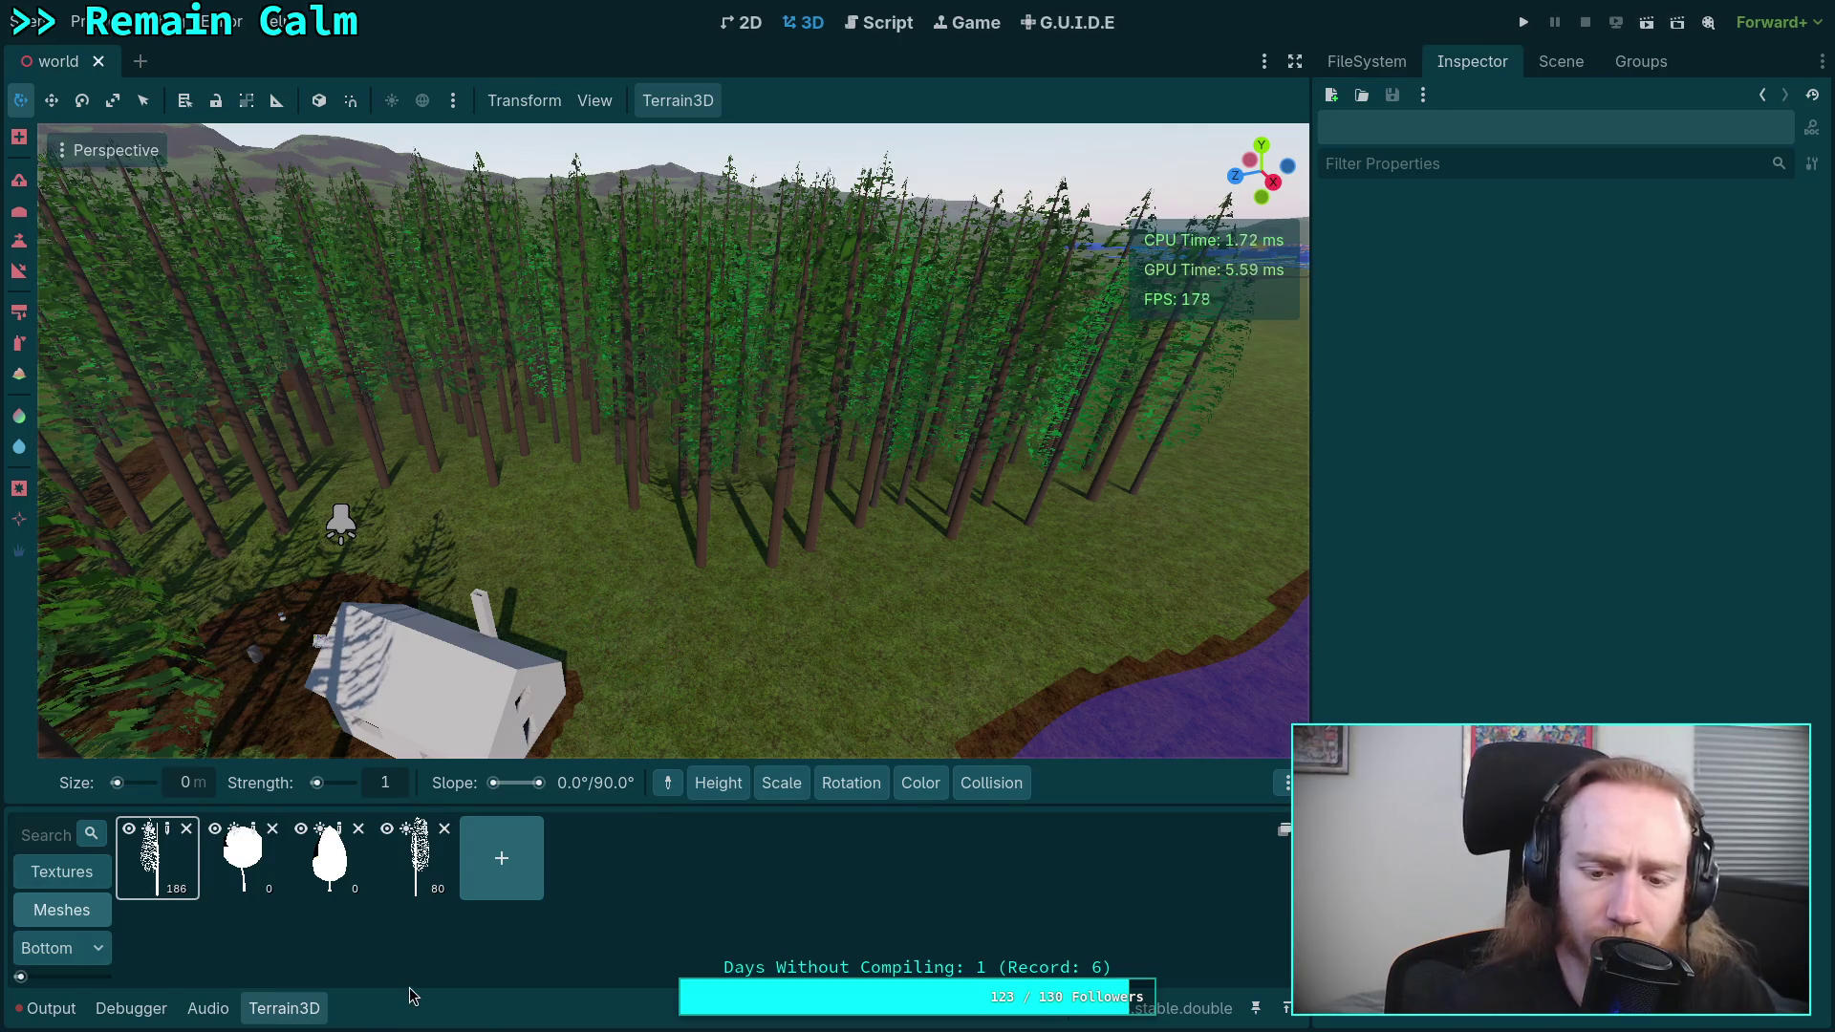
pyautogui.moveTo(999, 789)
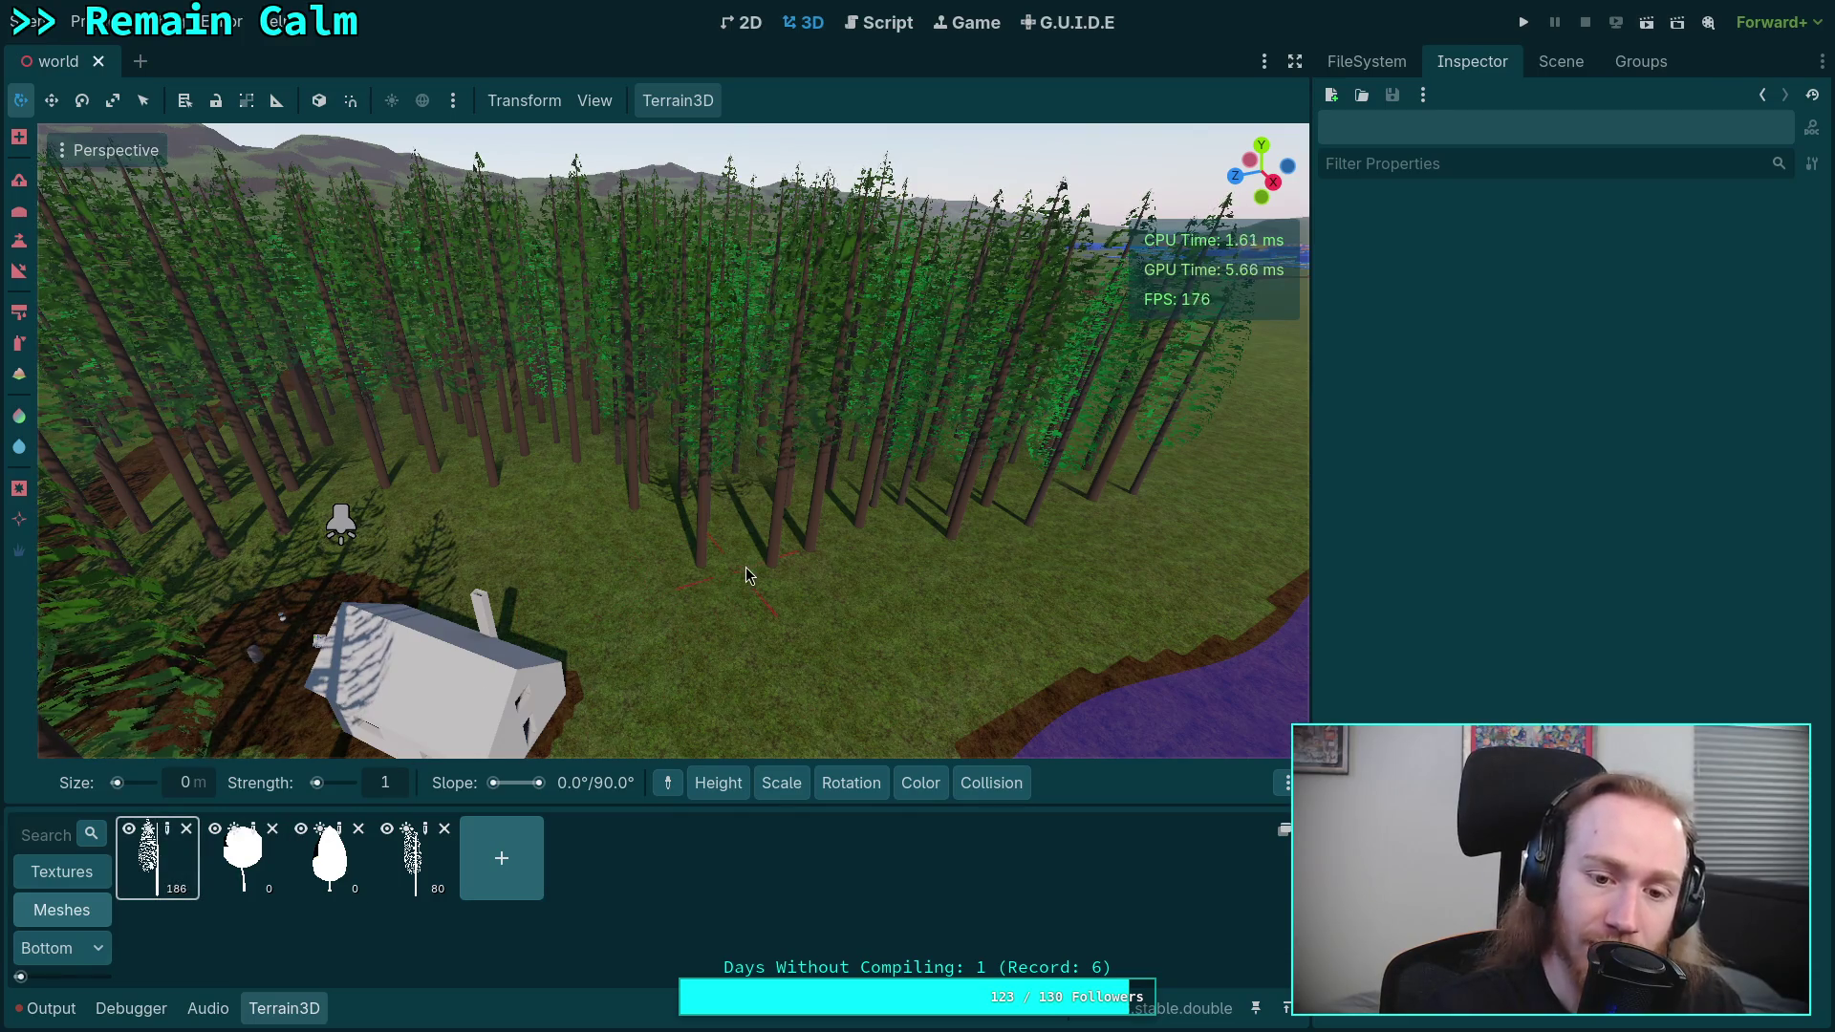
# - Place one Douglas fir in the grass near the cabin and select it via CabinArea
pyautogui.click(824, 692)
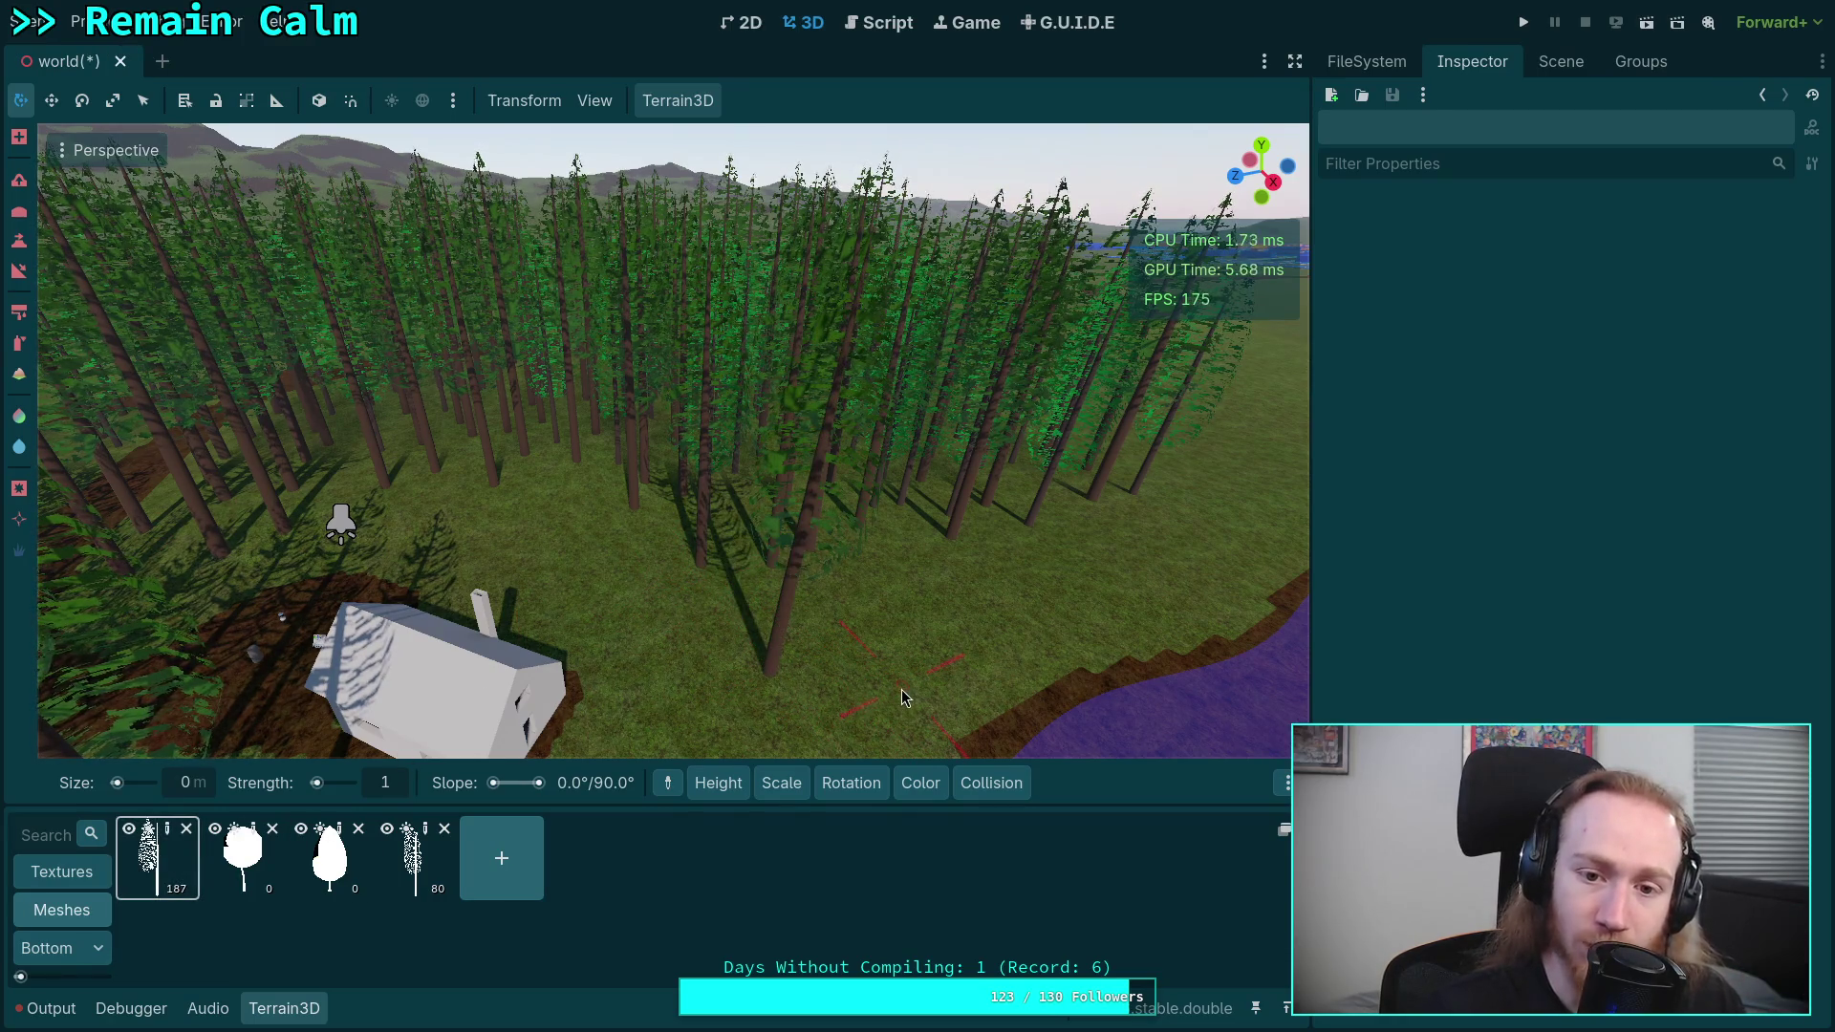
pyautogui.moveTo(887, 659); pyautogui.dragTo(898, 697)
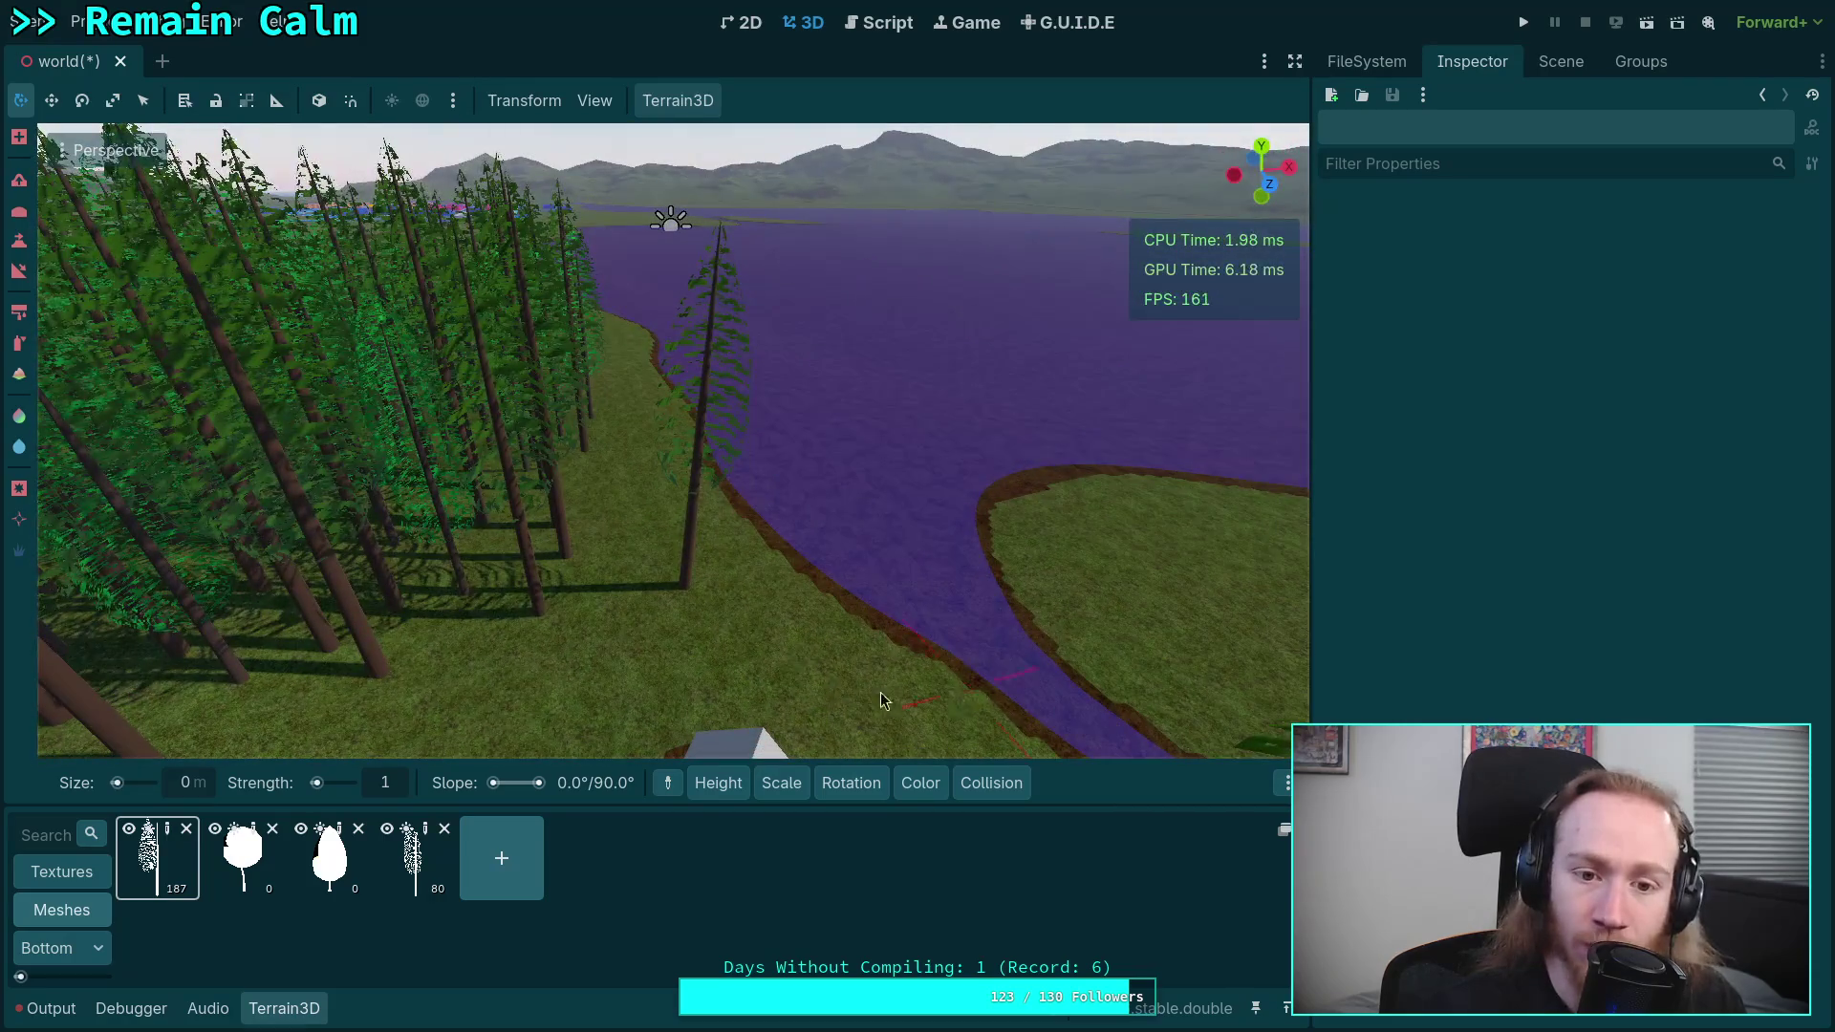
pyautogui.click(1568, 60)
pyautogui.click(1456, 482)
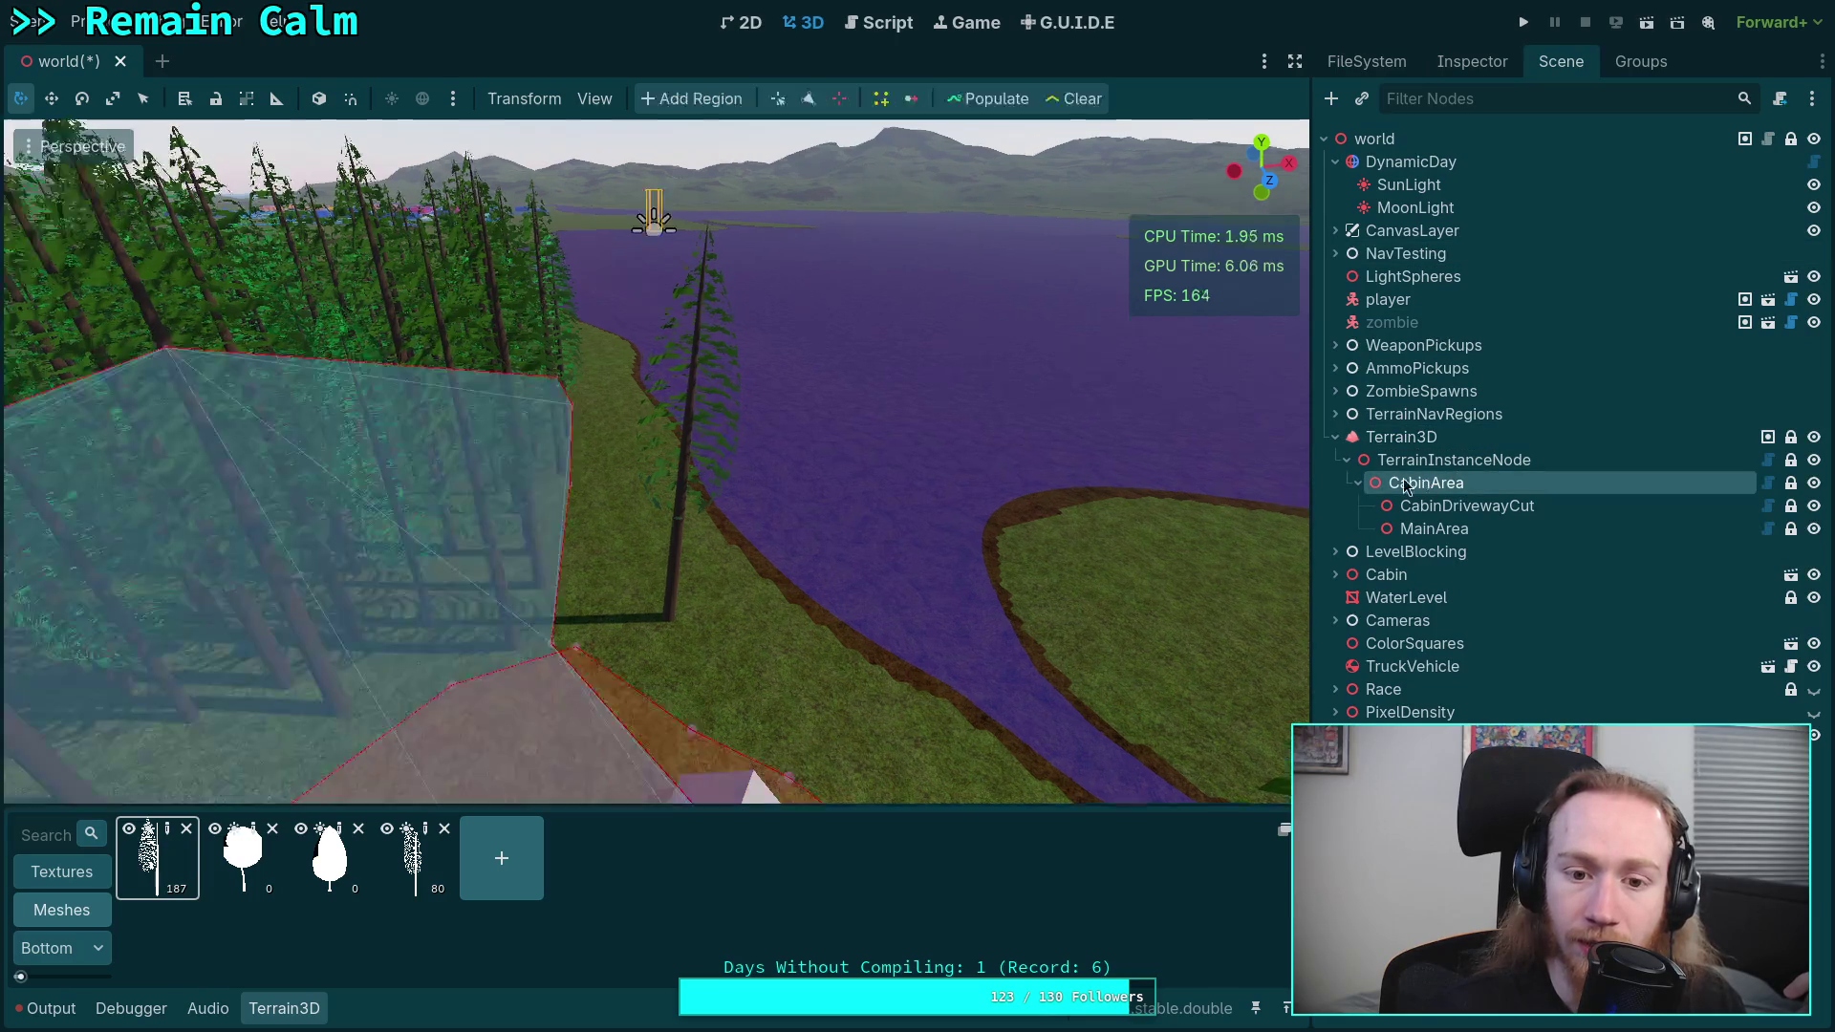
pyautogui.click(668, 617)
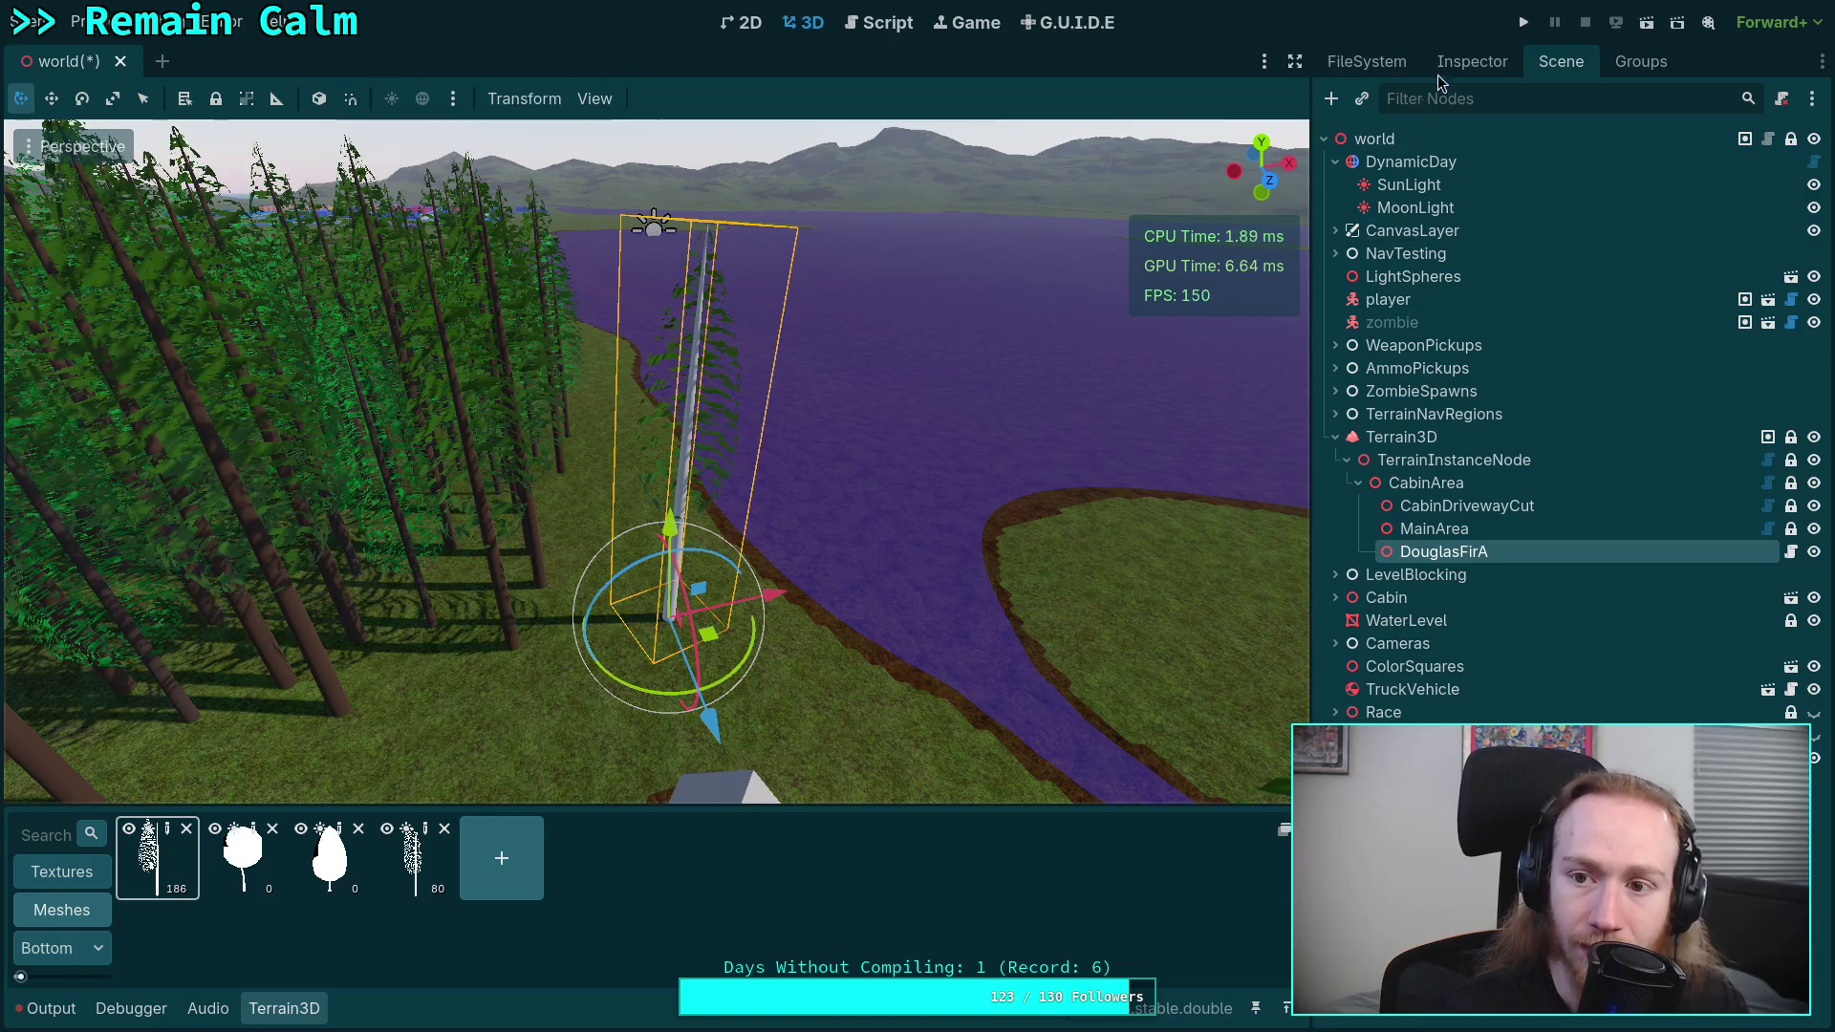
# - Level the new tree's tilt with the rotate gizmo and save the world scene
pyautogui.click(1471, 61)
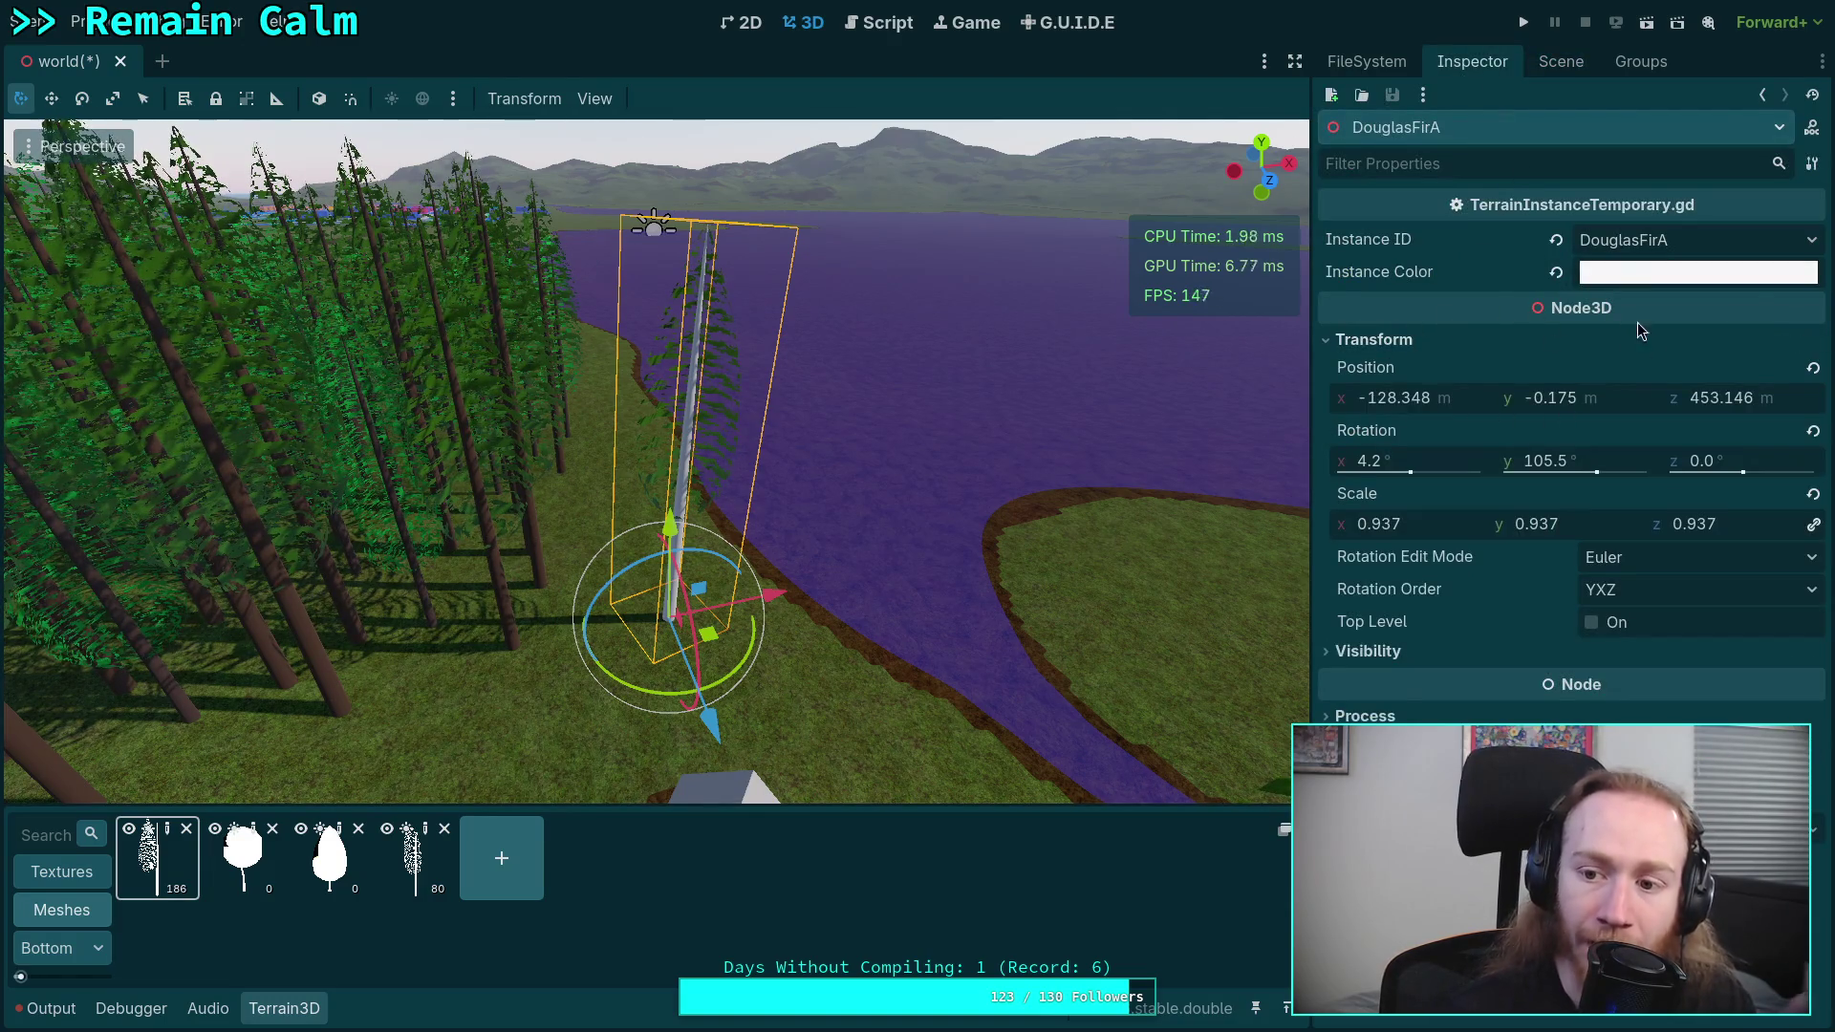
pyautogui.moveTo(1483, 440)
pyautogui.moveTo(887, 546); pyautogui.dragTo(618, 472)
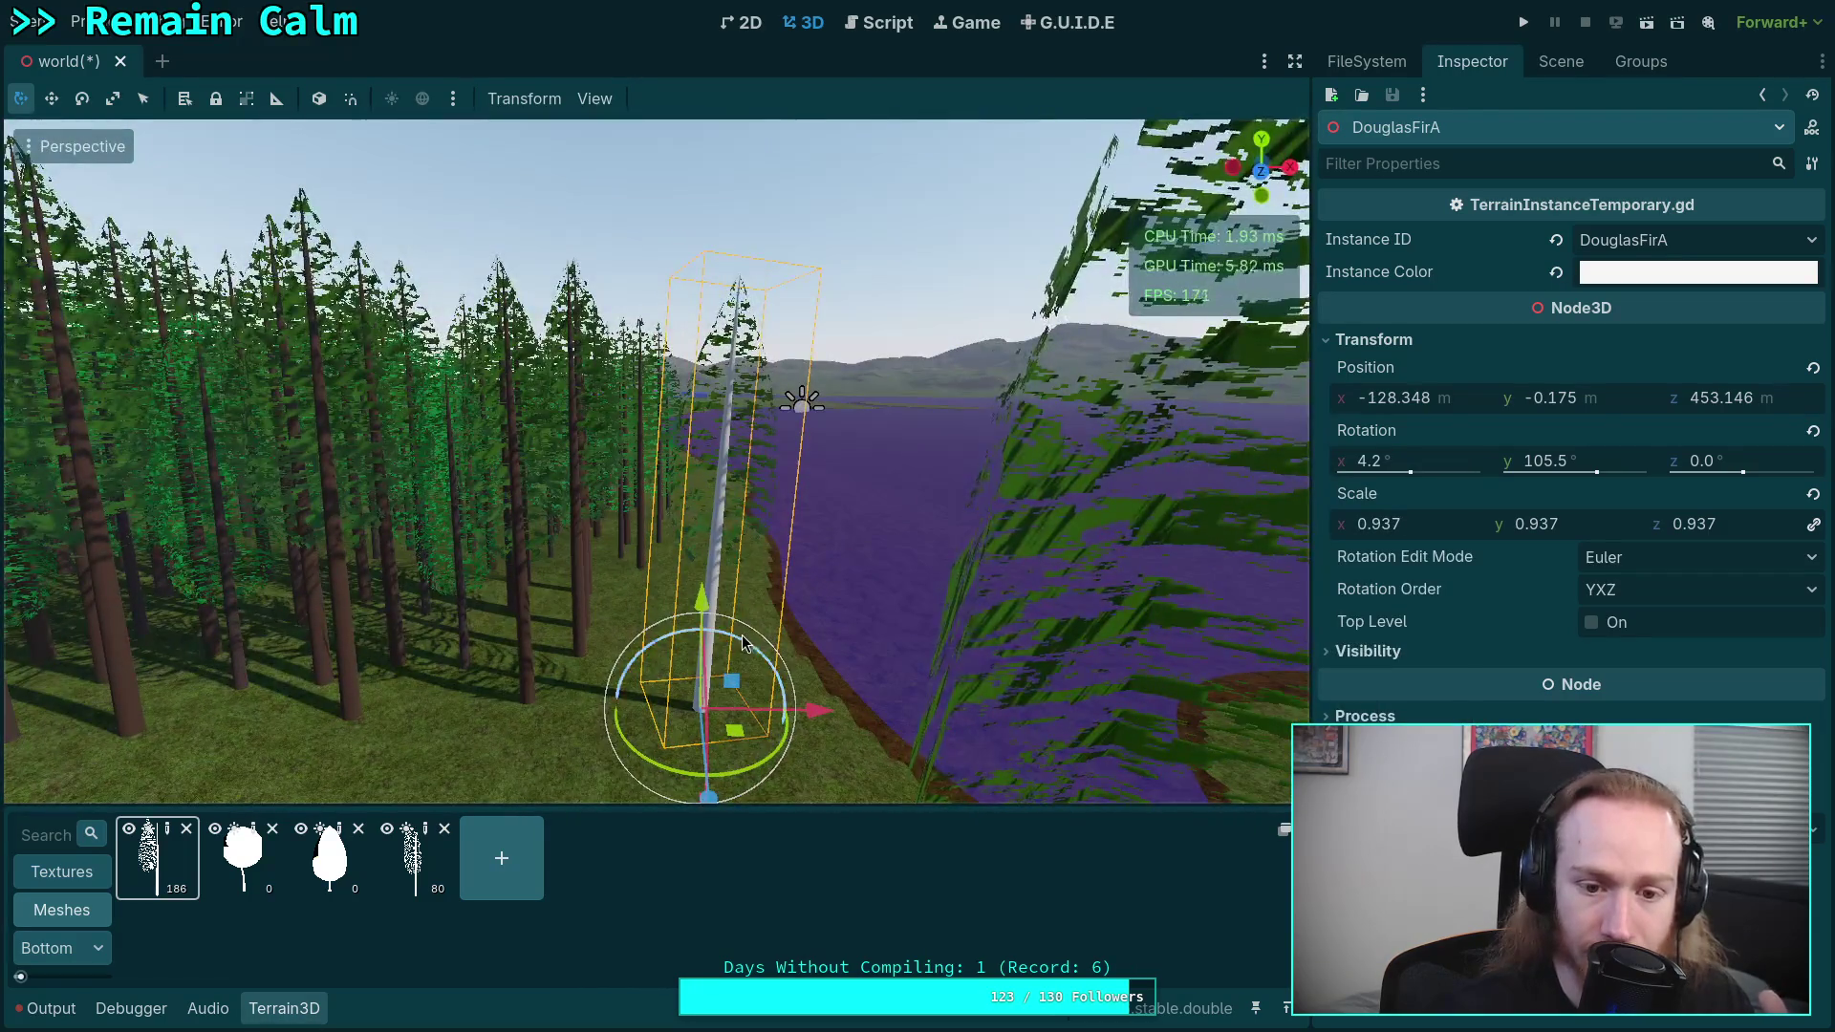
pyautogui.moveTo(726, 669); pyautogui.dragTo(740, 639)
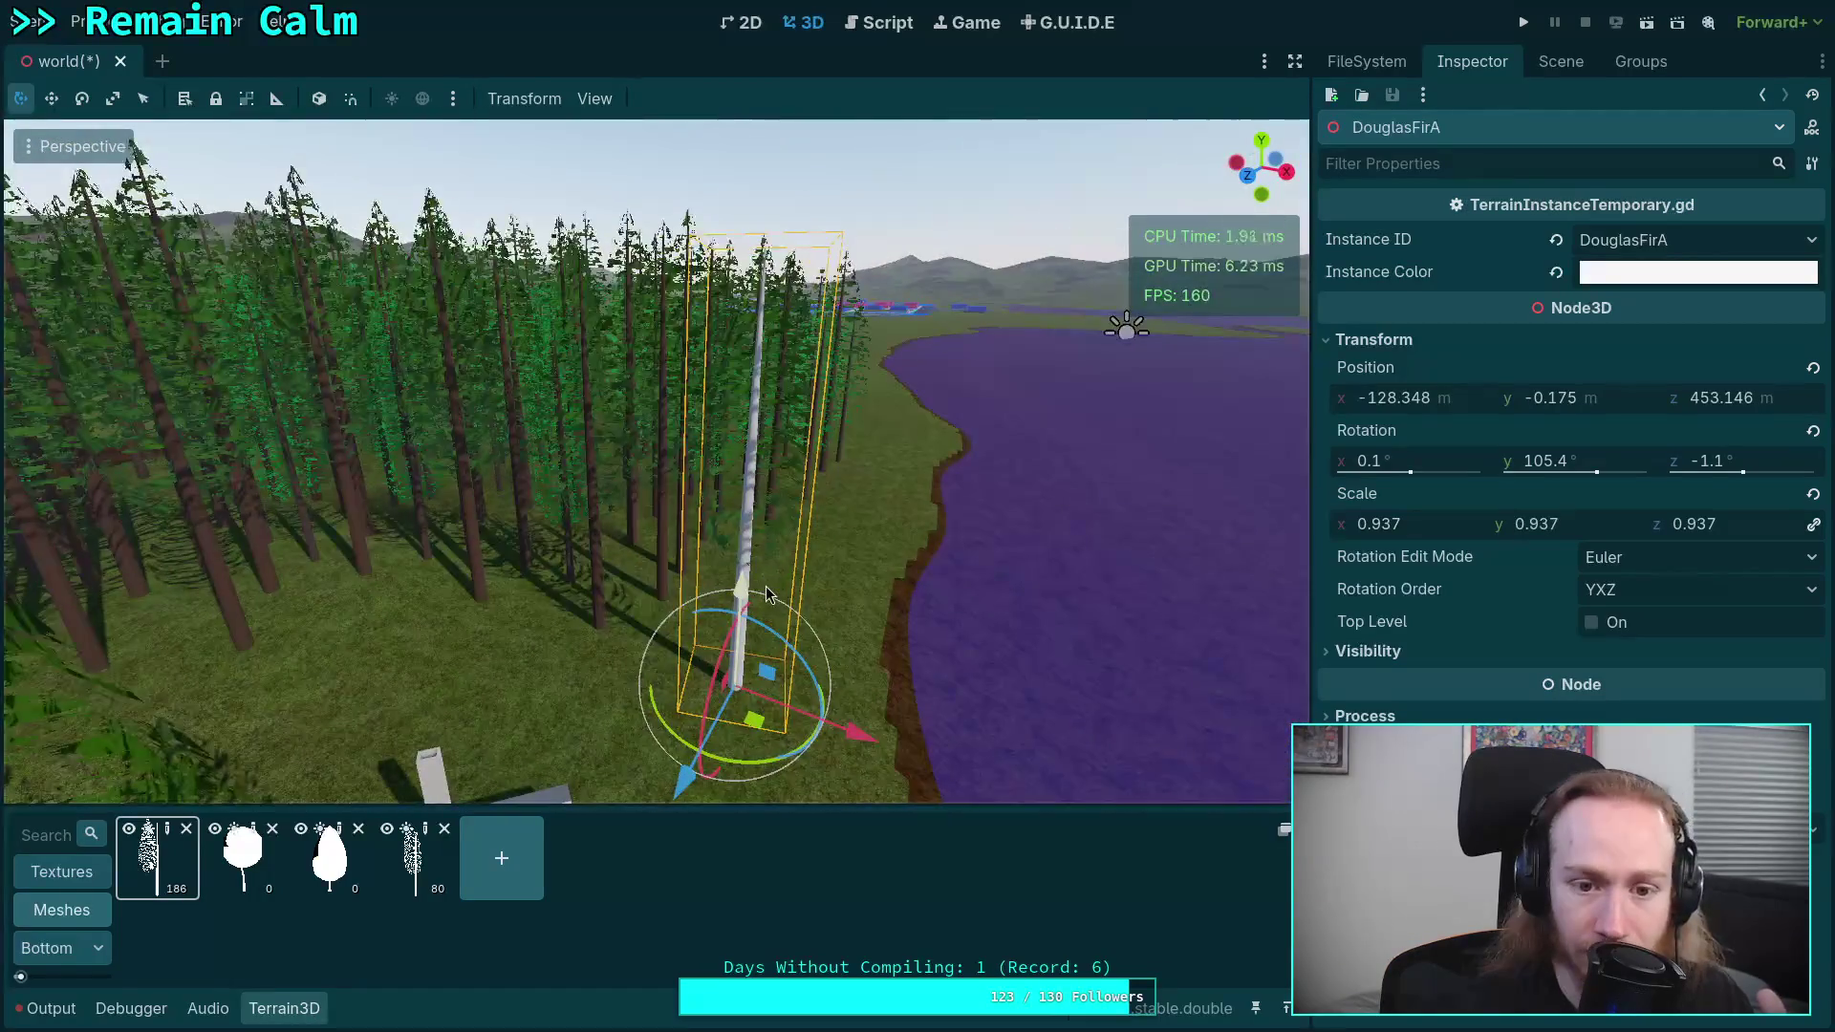
pyautogui.hotkey('ctrl', 's')
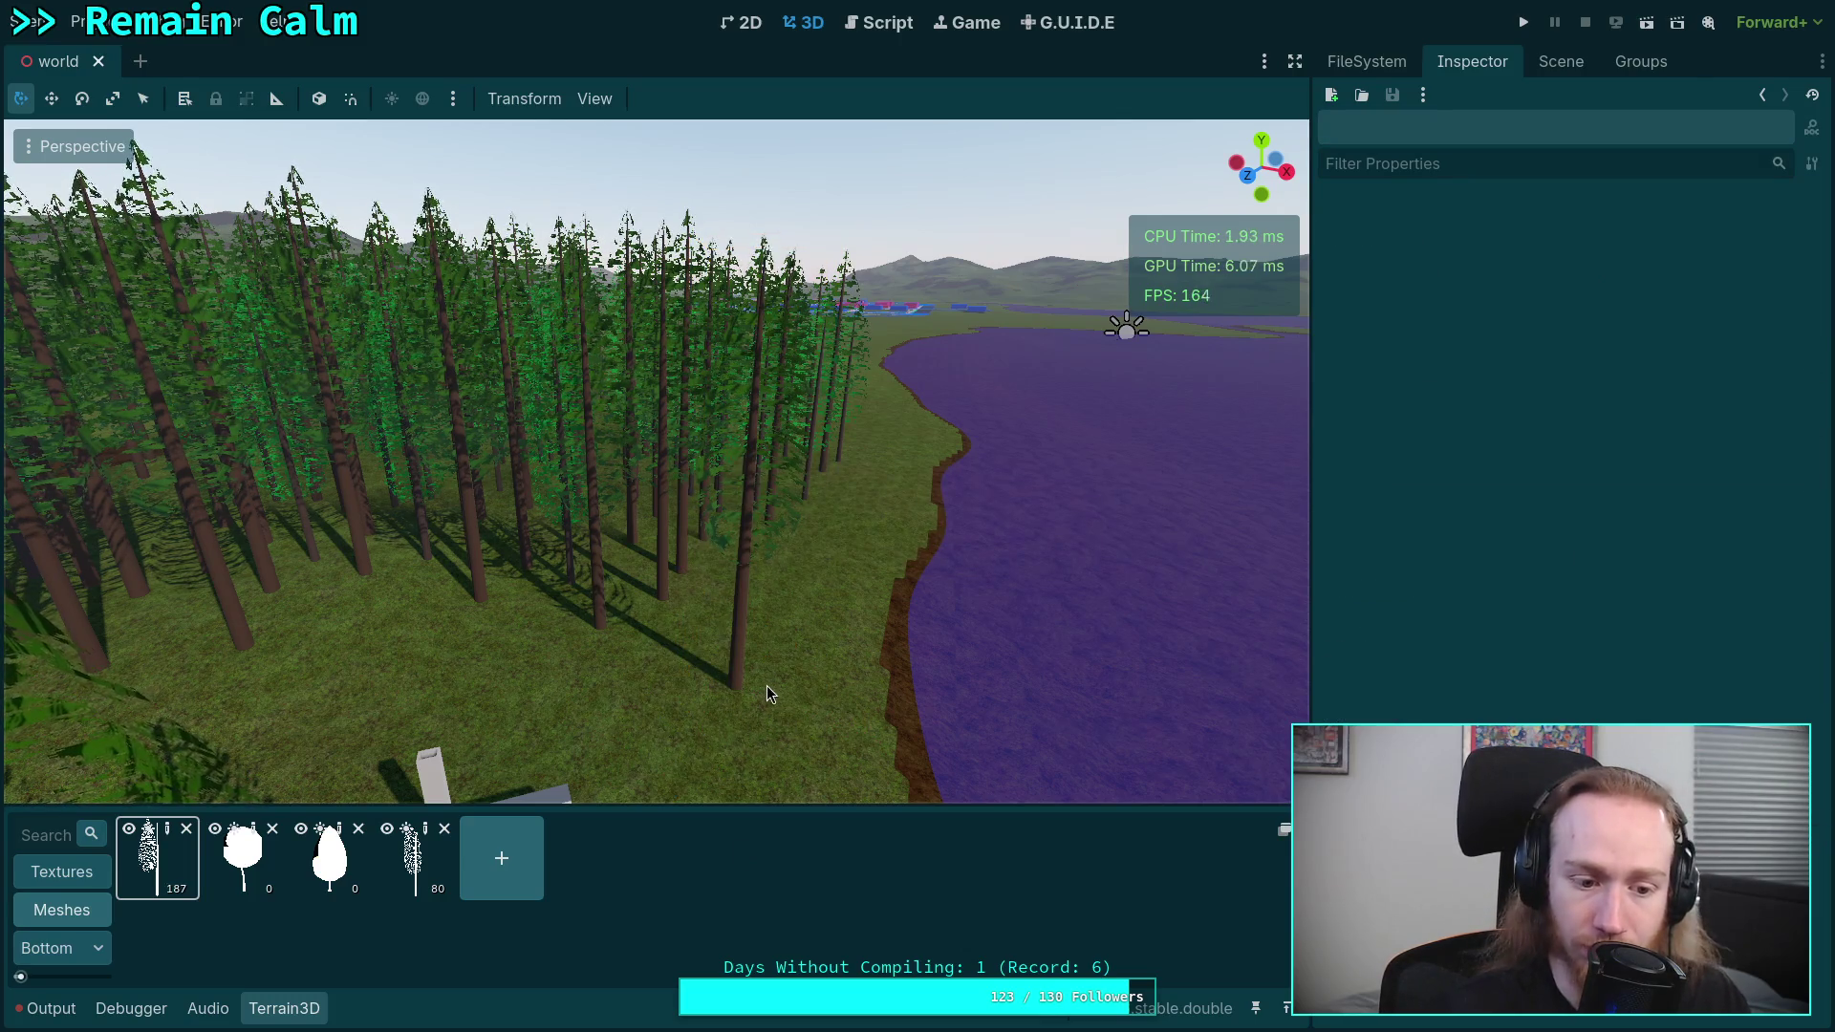
# - Hide the terrain asset panel and look over the forest around the cabin
pyautogui.moveTo(770, 715); pyautogui.dragTo(724, 751)
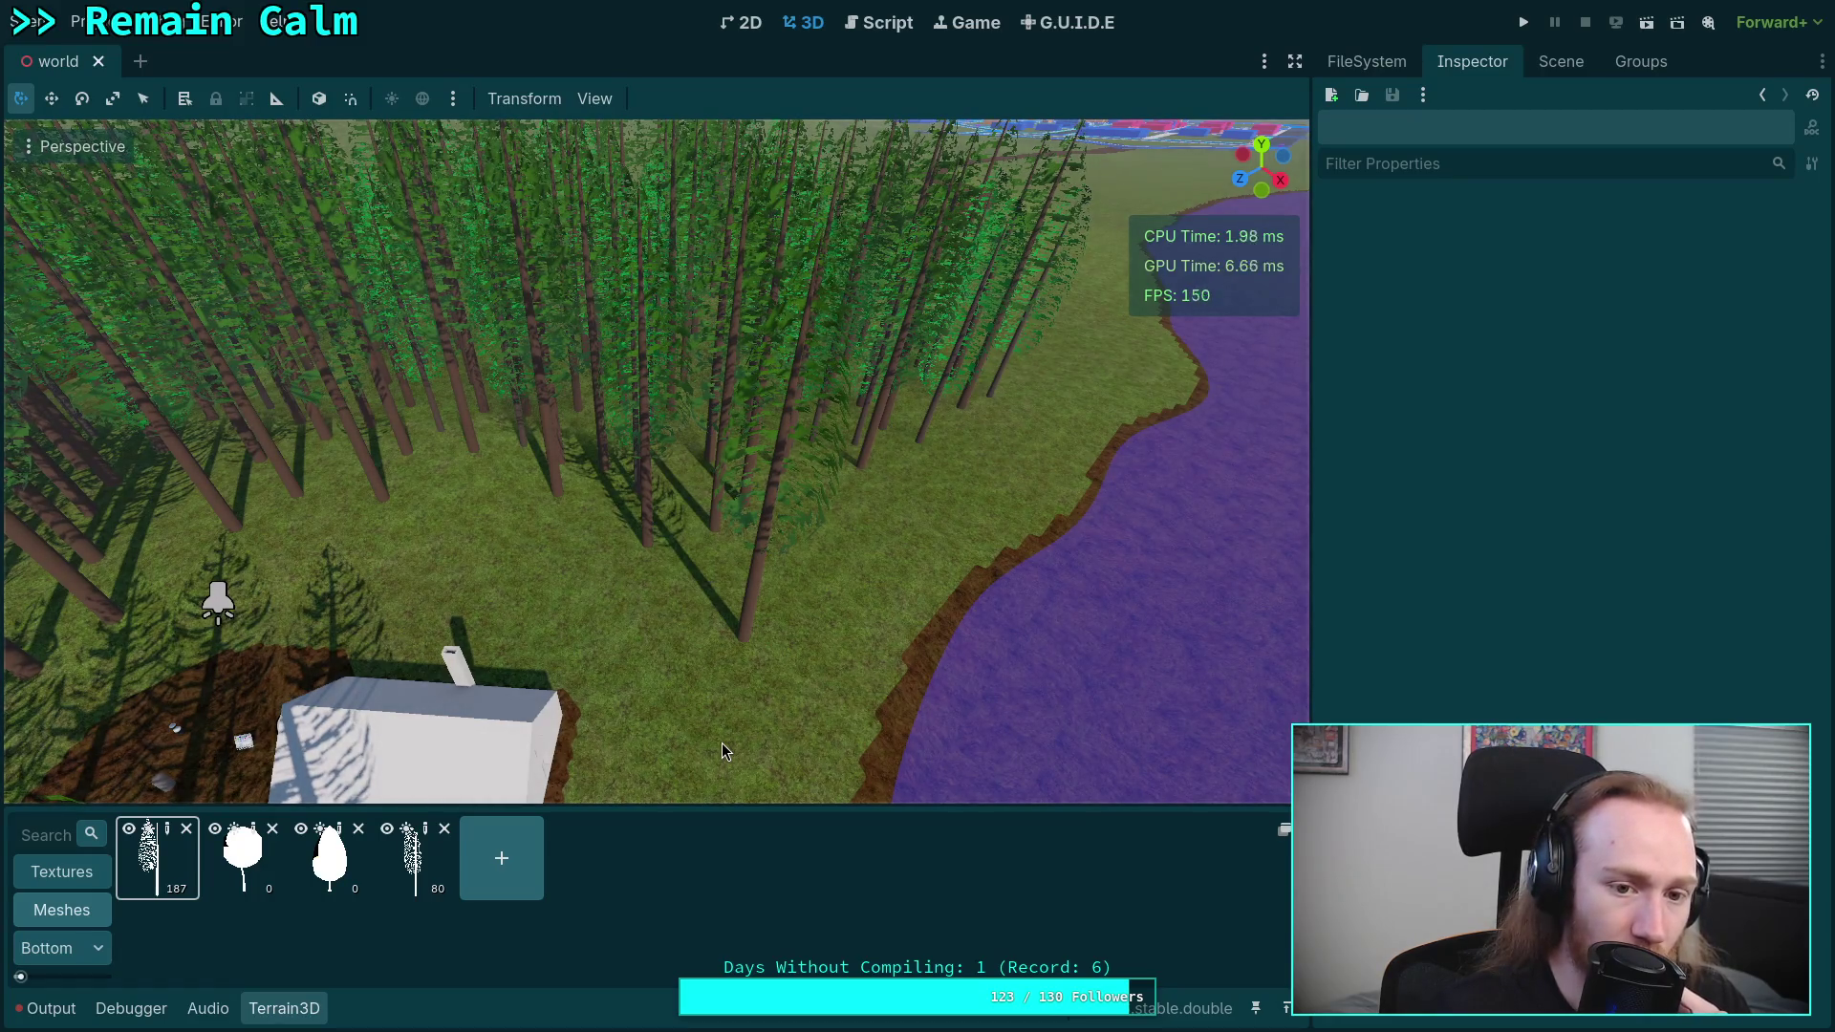
pyautogui.click(302, 1023)
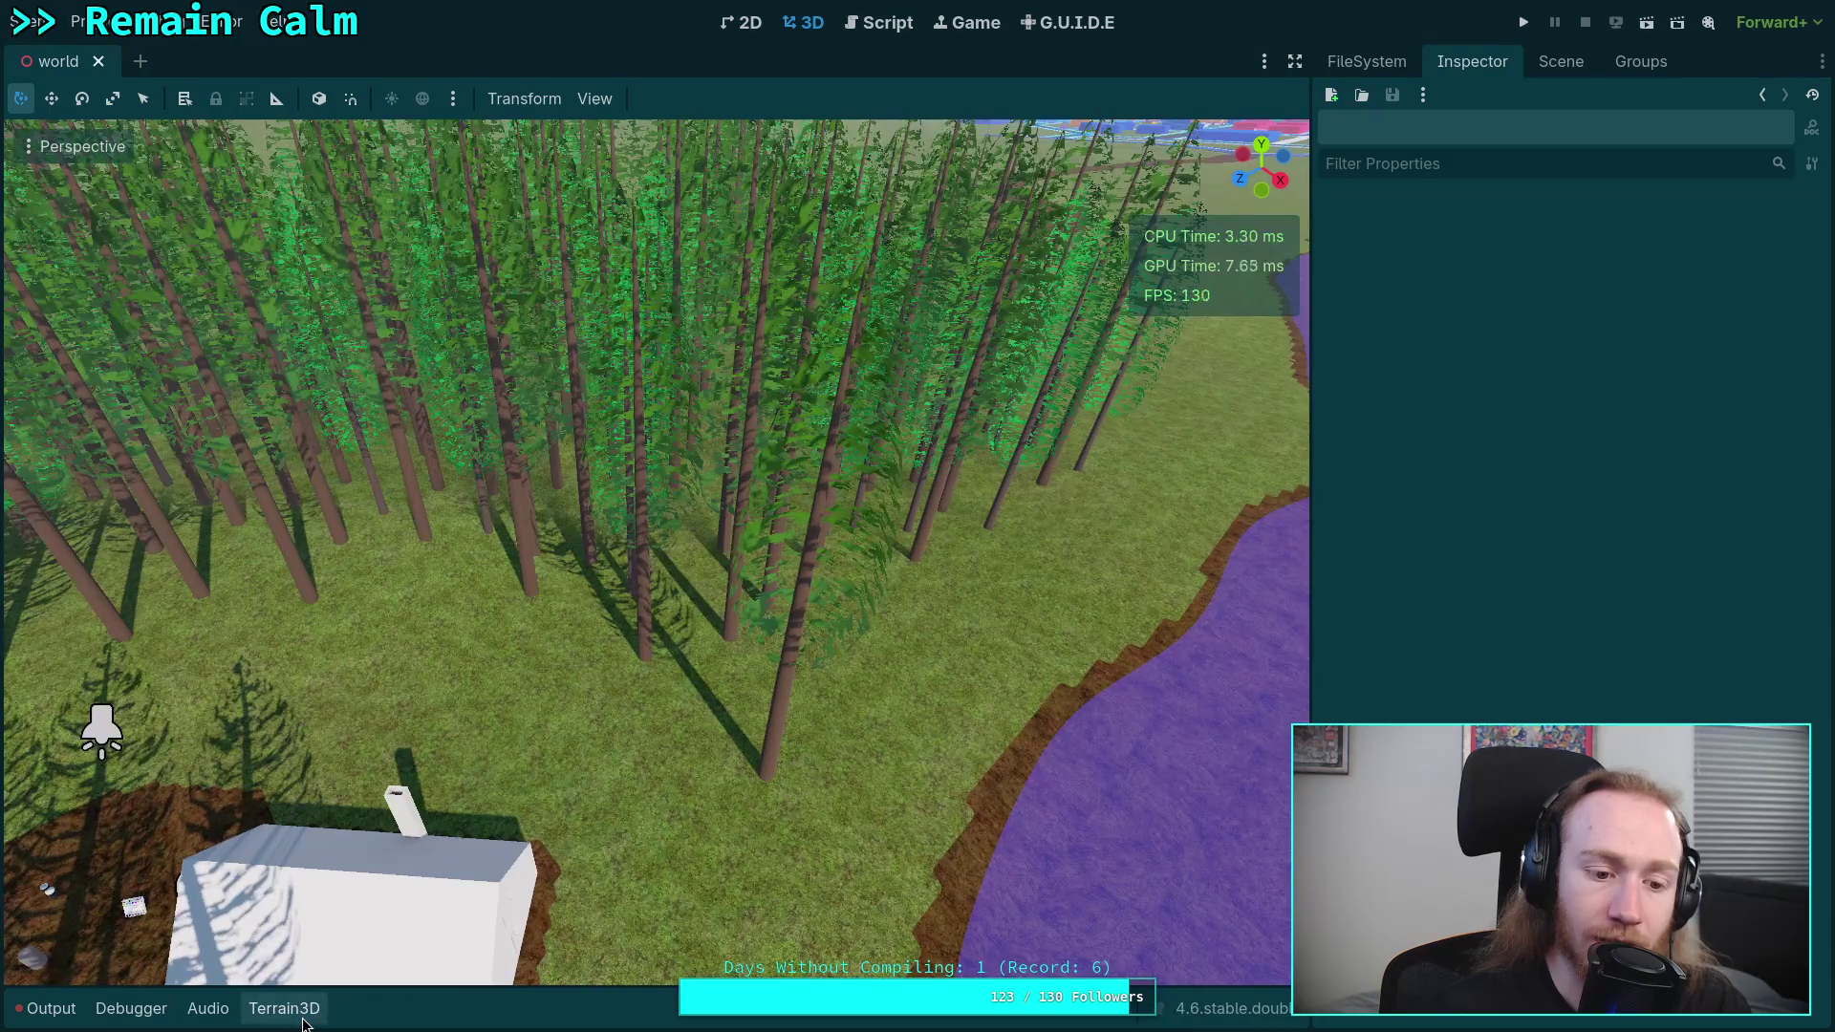
pyautogui.moveTo(715, 861)
pyautogui.mouseDown()
pyautogui.moveTo(617, 801)
pyautogui.moveTo(646, 776)
pyautogui.moveTo(661, 812)
pyautogui.mouseUp()
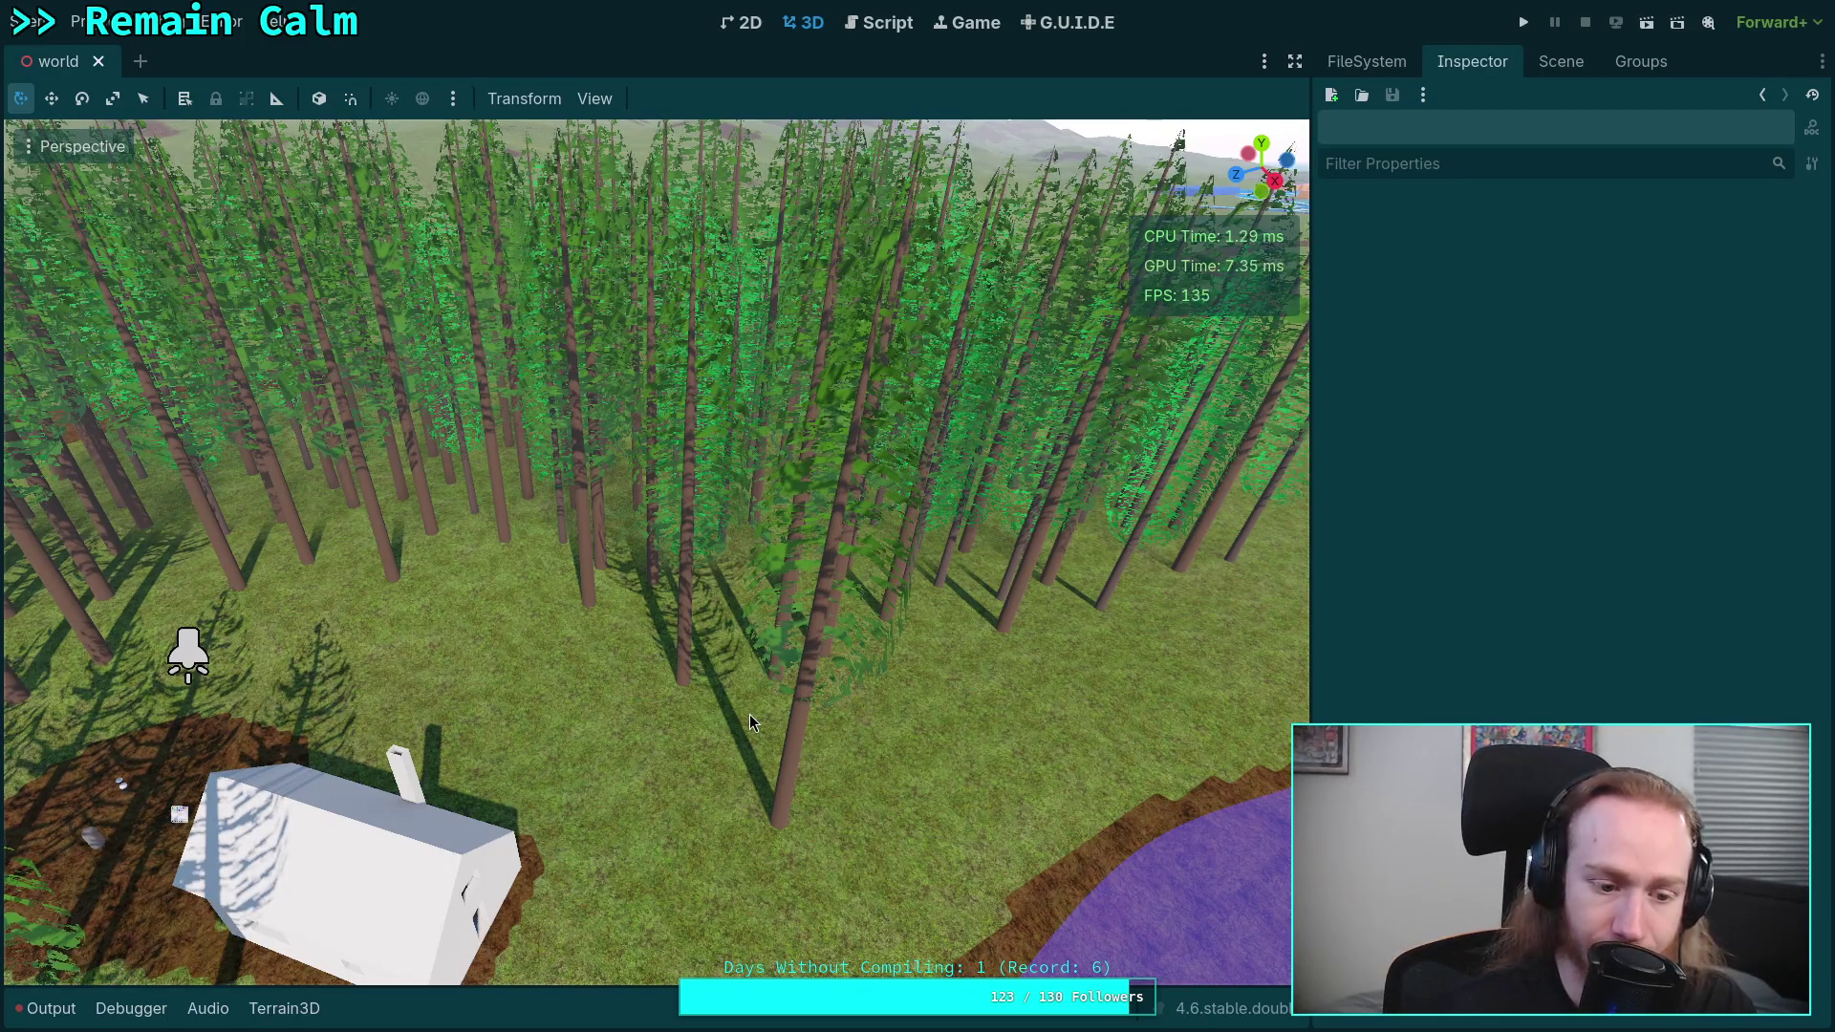
# - Reopen the Terrain3D asset panel, view FileSystem, and reselect the Terrain3D node in the Scene dock
pyautogui.click(283, 1008)
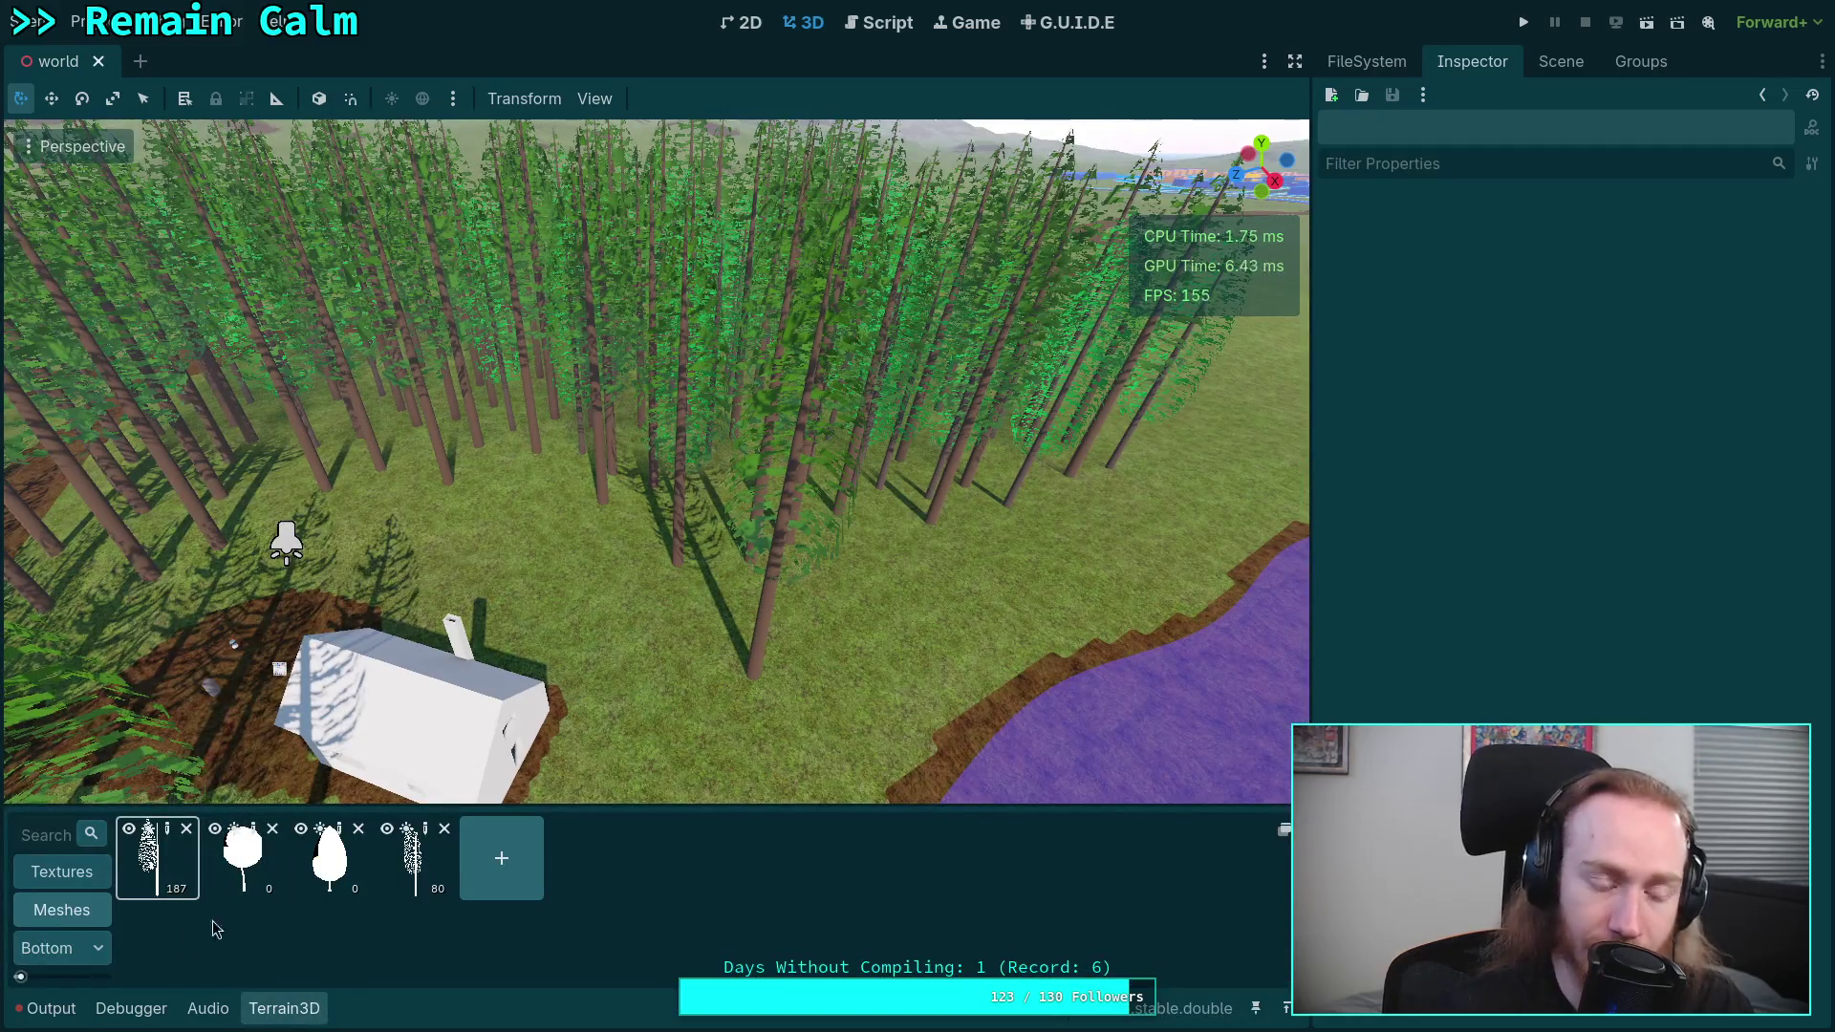
pyautogui.click(1366, 61)
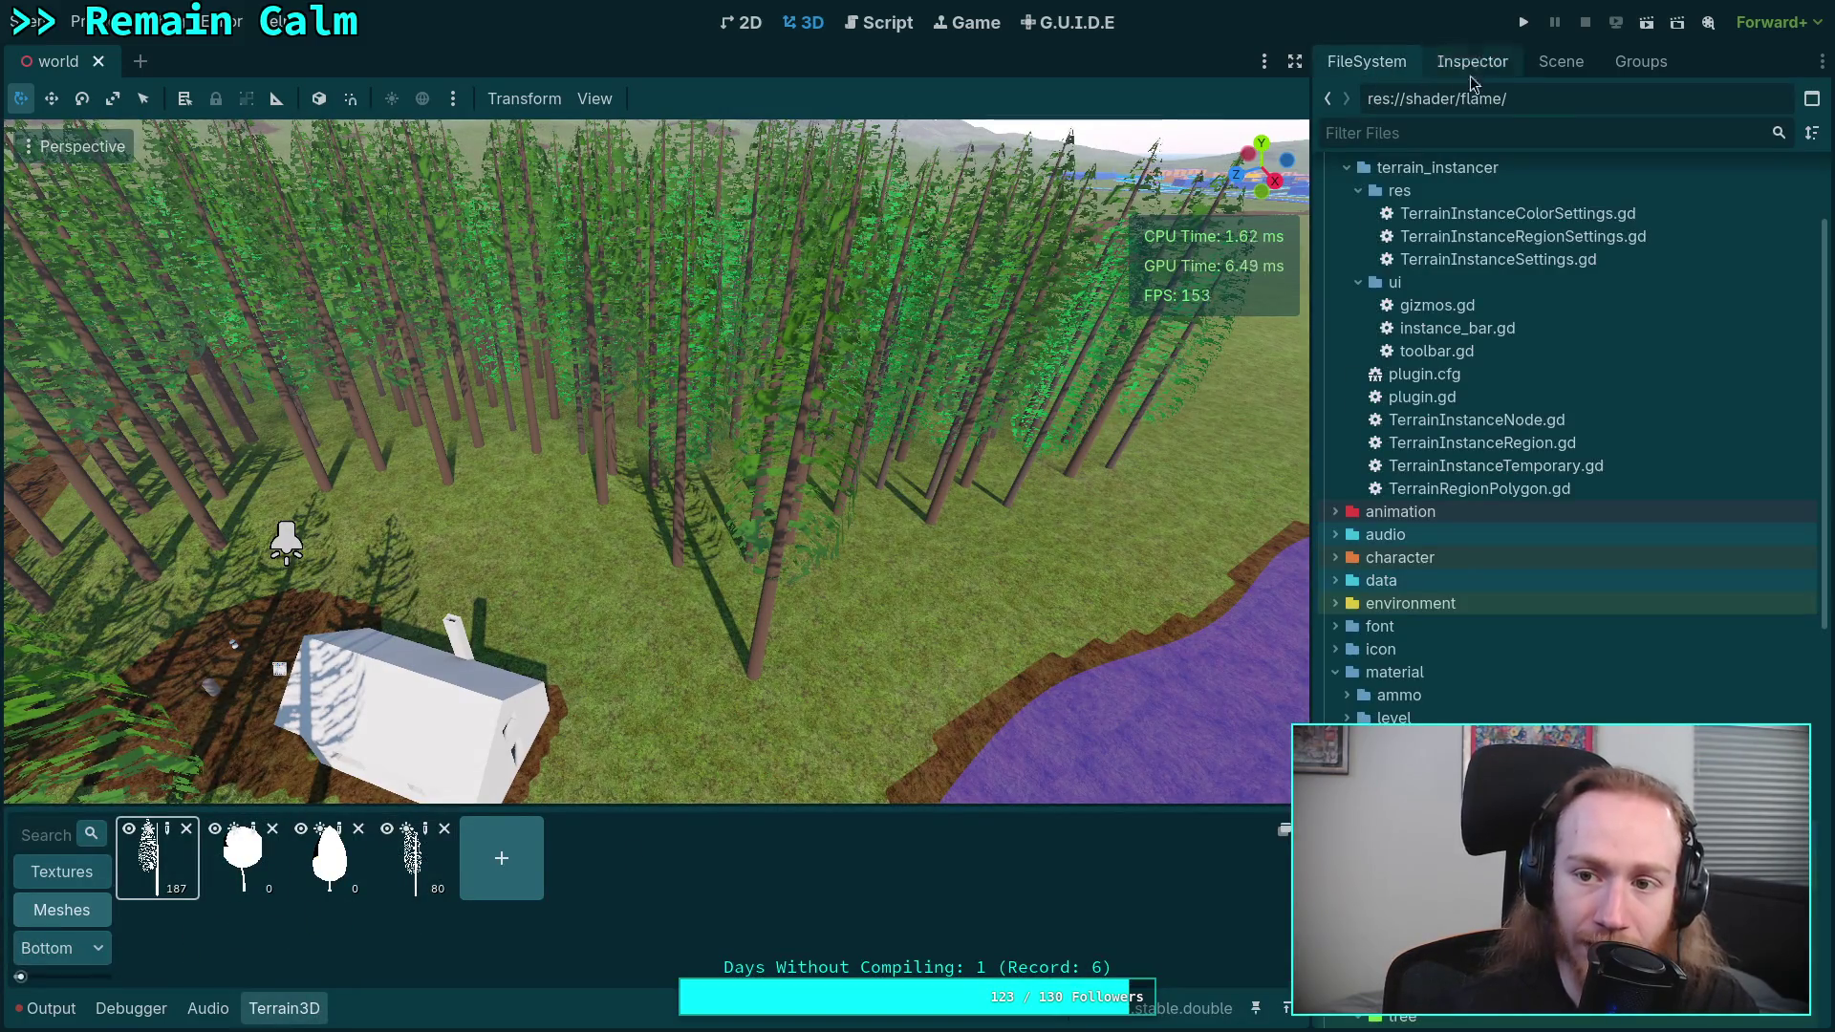
pyautogui.click(1560, 62)
pyautogui.click(1401, 437)
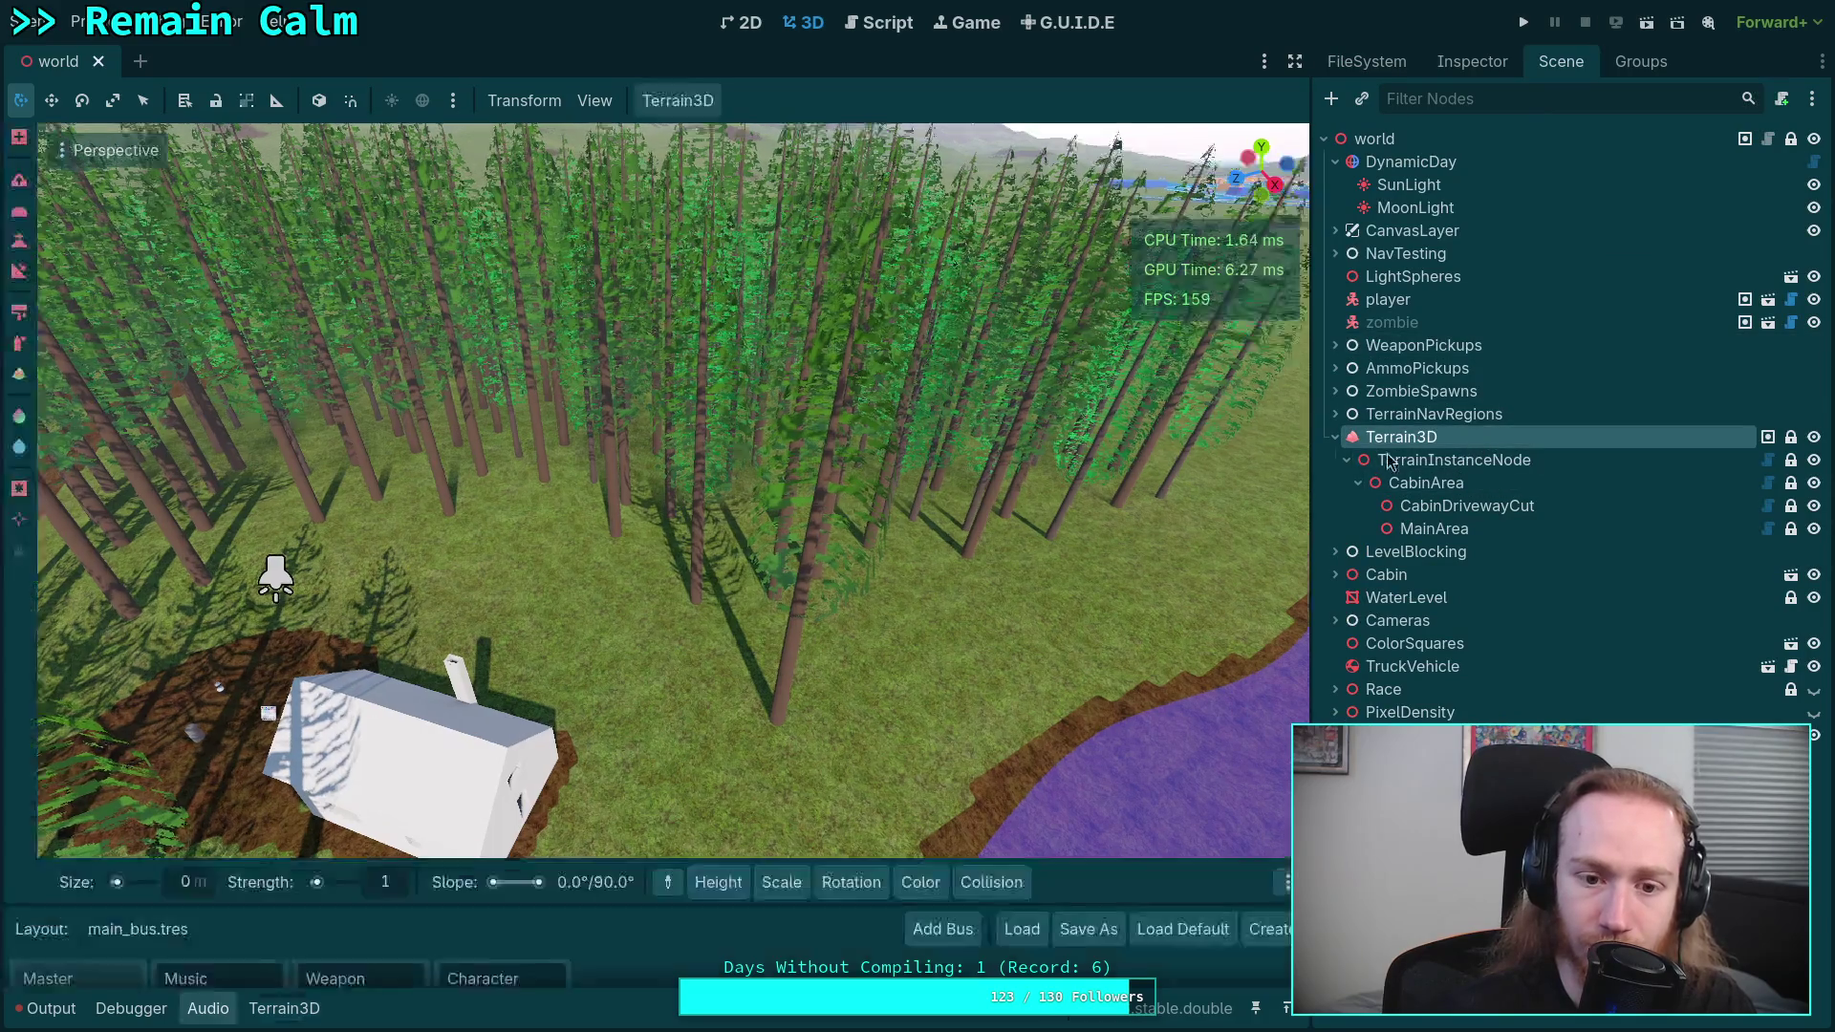
# - Ctrl-click the lone Douglas fir near the cabin to erase it, then reopen the Terrain3D panel
pyautogui.press('ctrl')
pyautogui.keyDown('ctrl'); pyautogui.click(775, 728); pyautogui.keyUp('ctrl')
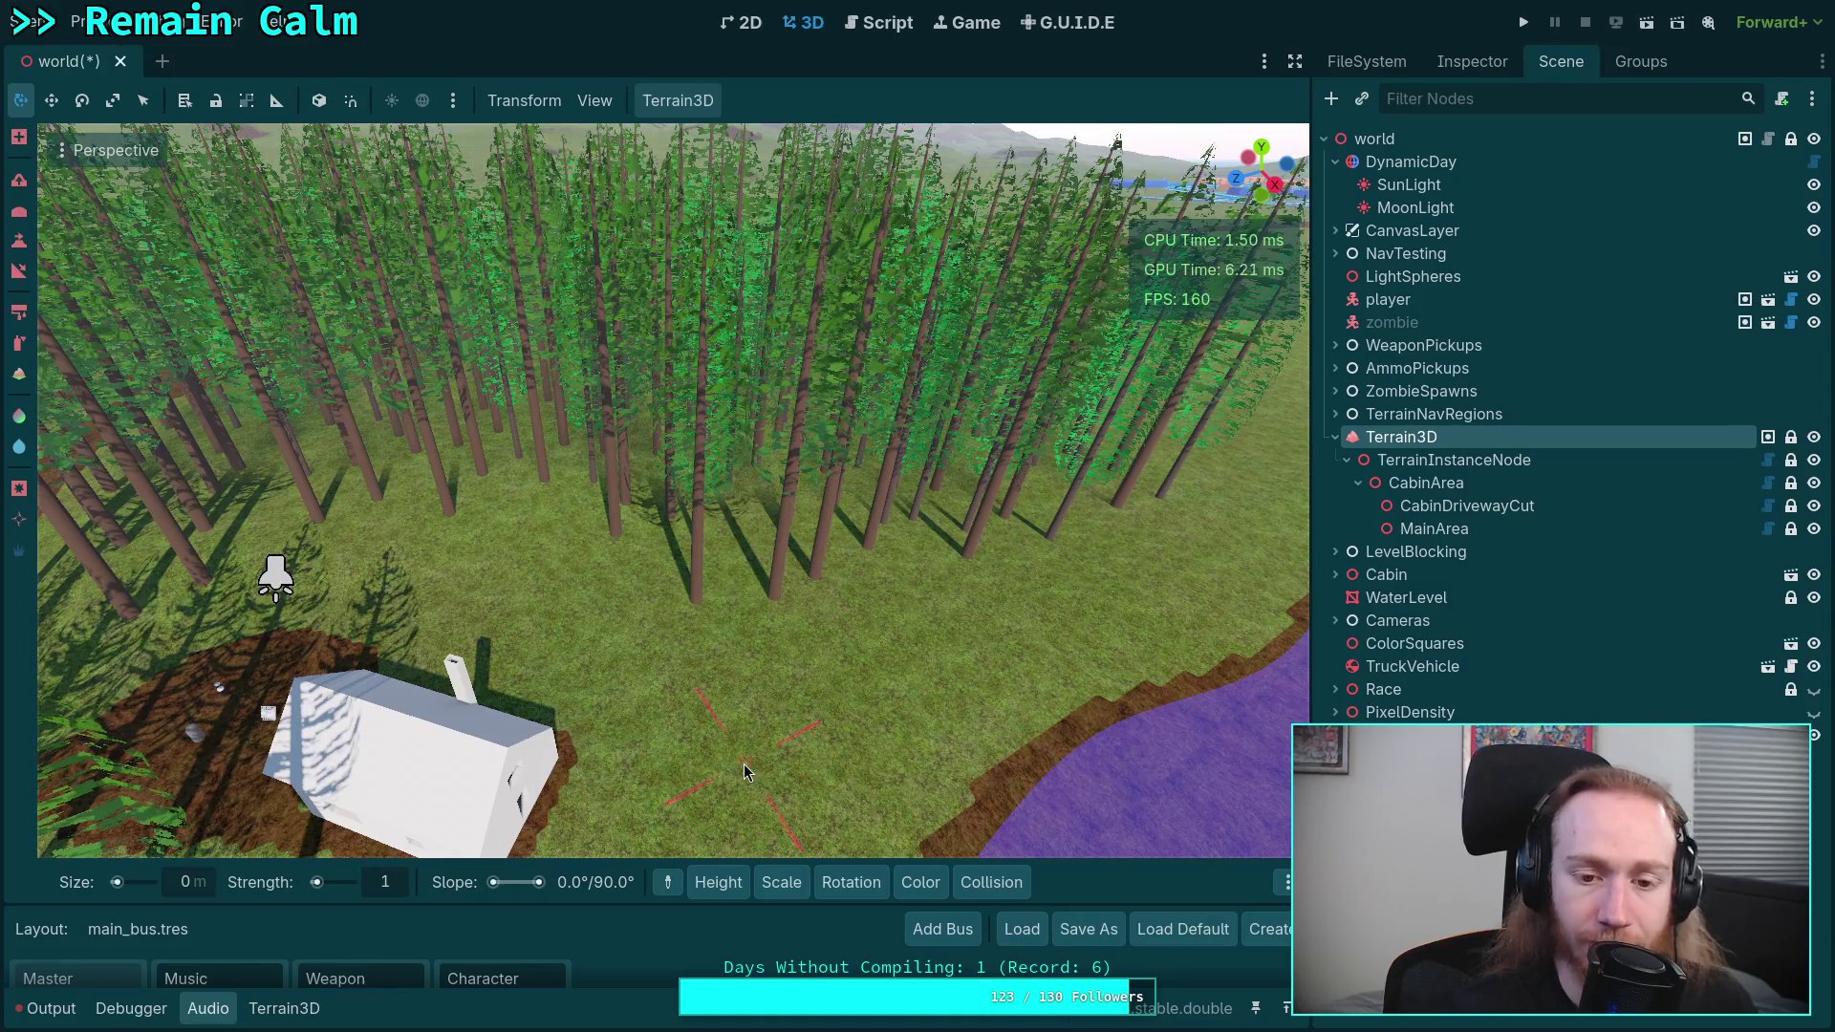
pyautogui.click(277, 1008)
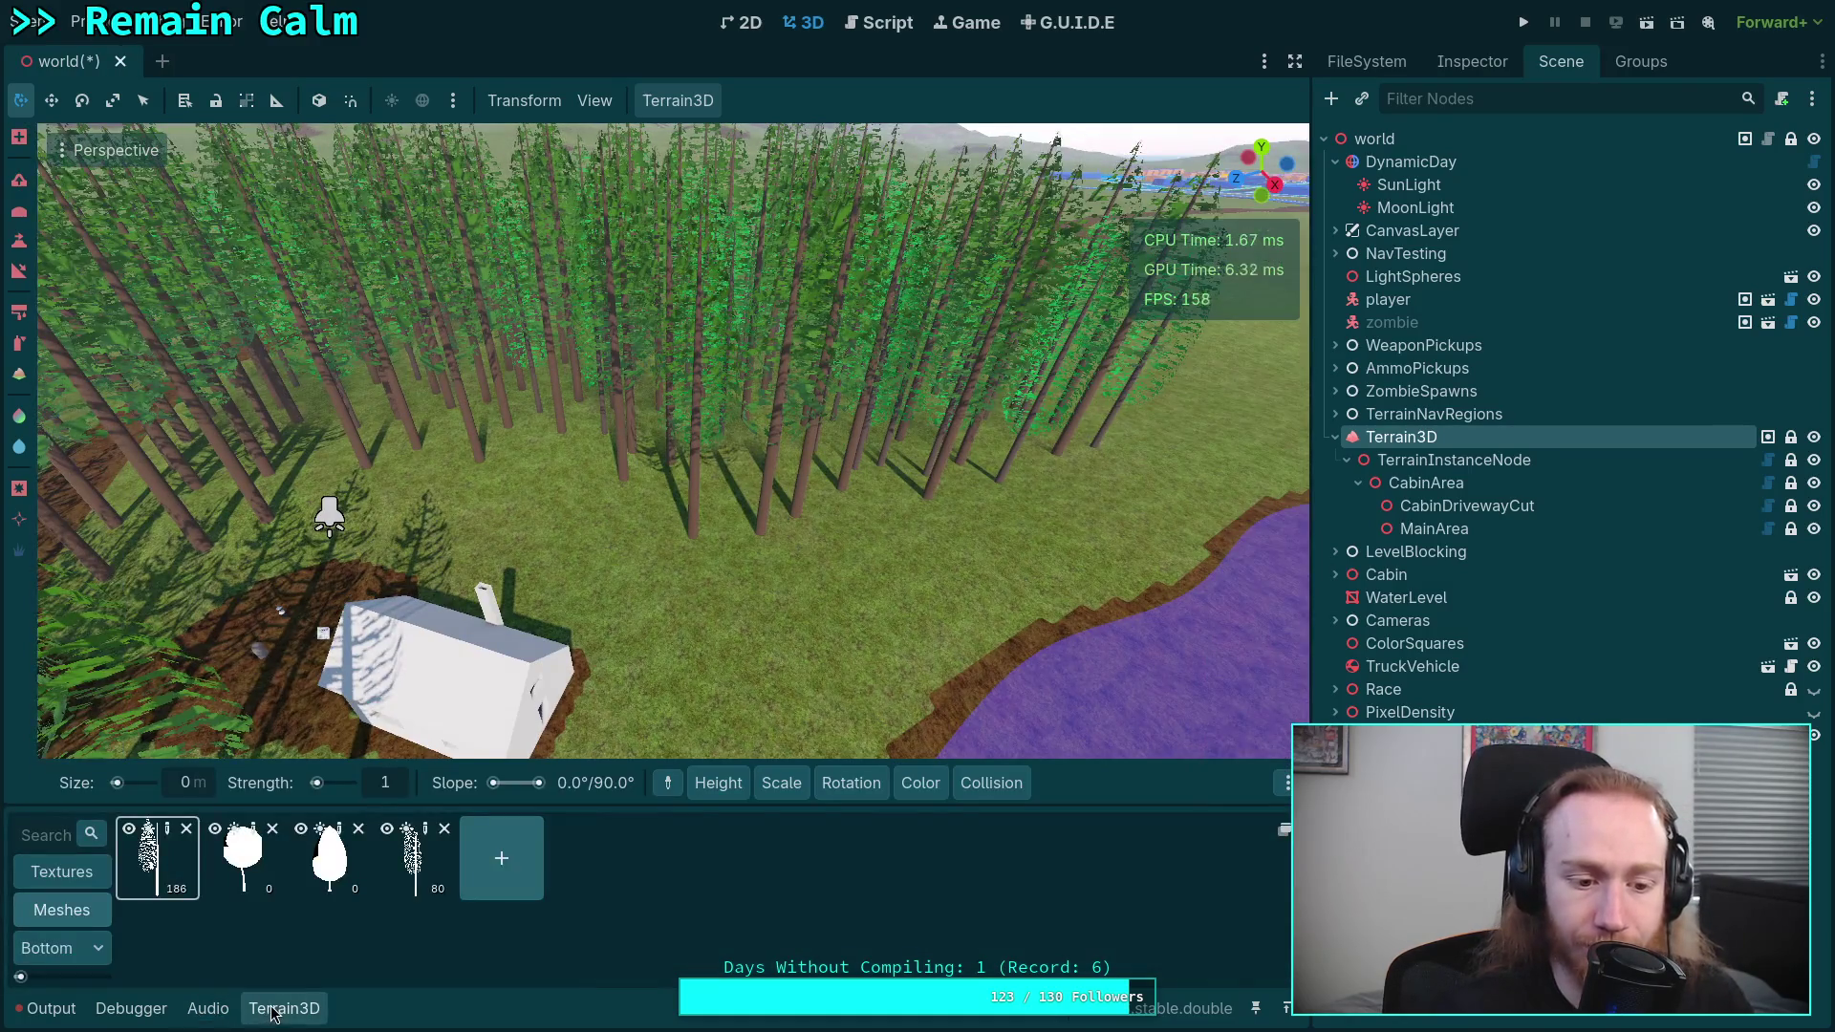
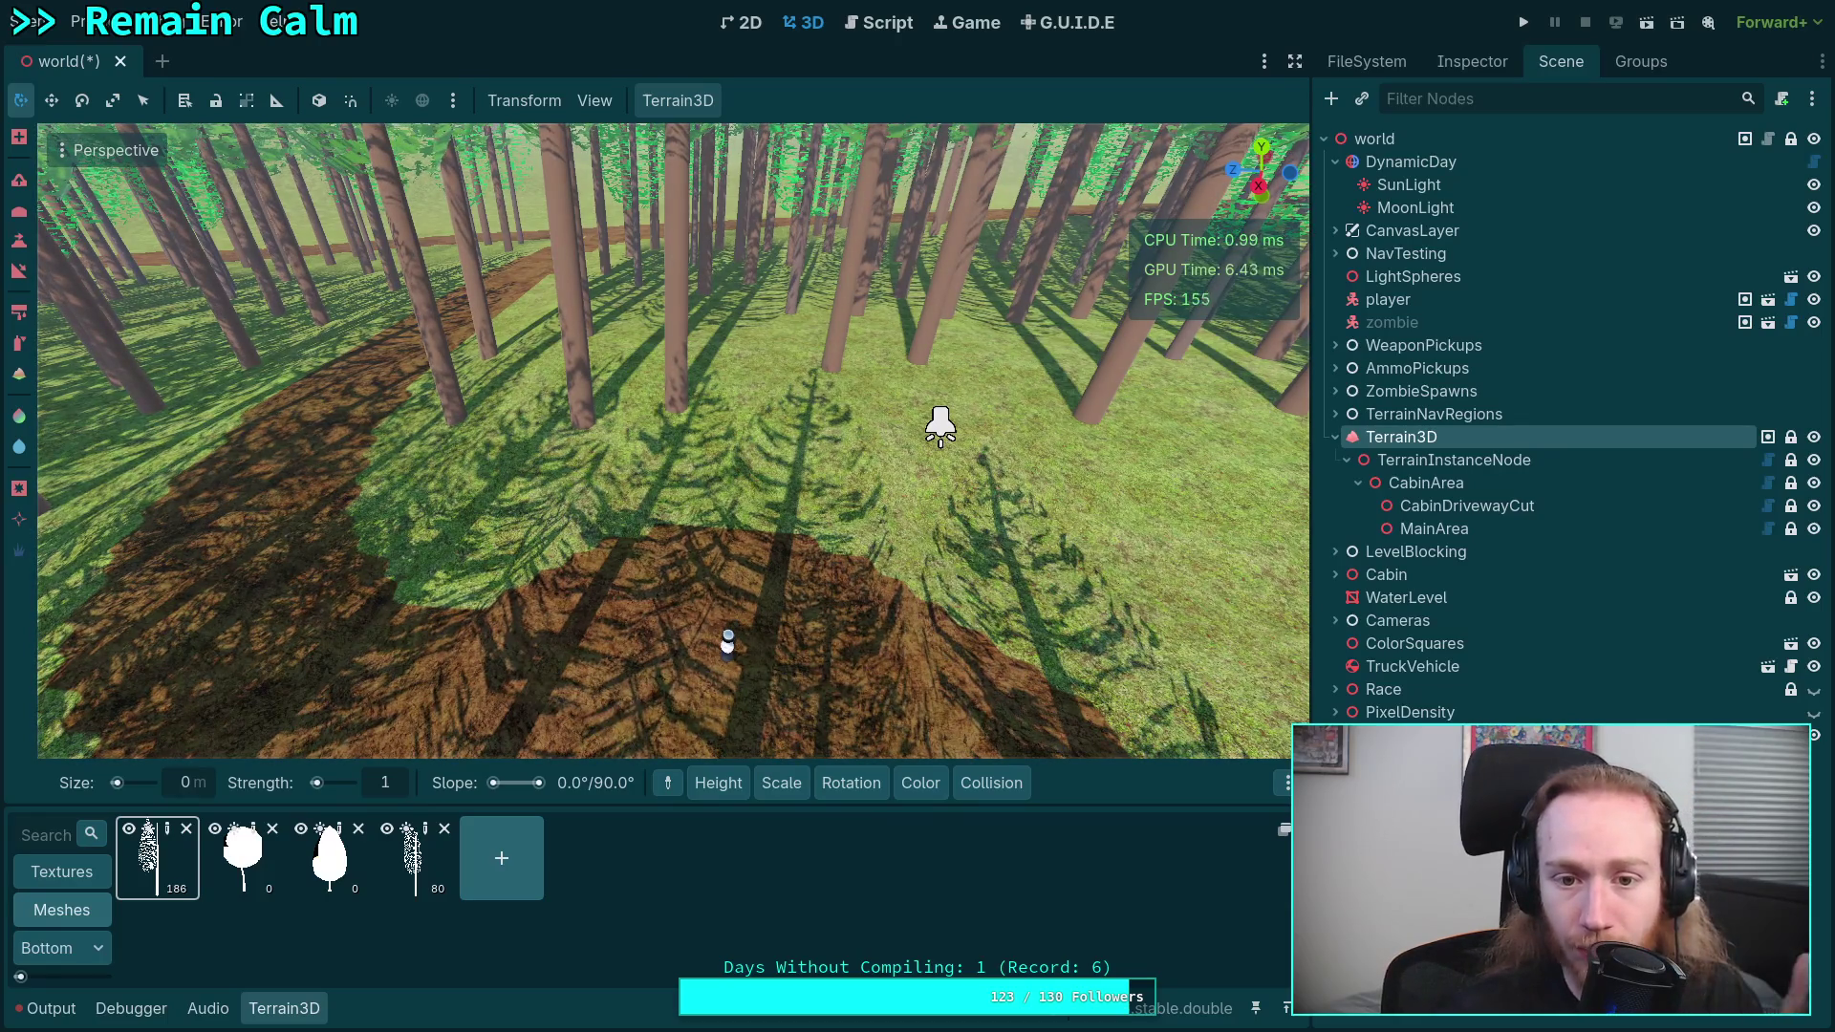
# - Tilt the view up toward the forest, glance at the scripts, and return to the 3D scene
pyautogui.moveTo(941, 427)
pyautogui.mouseDown()
pyautogui.moveTo(597, 449)
pyautogui.moveTo(468, 545)
pyautogui.mouseUp()
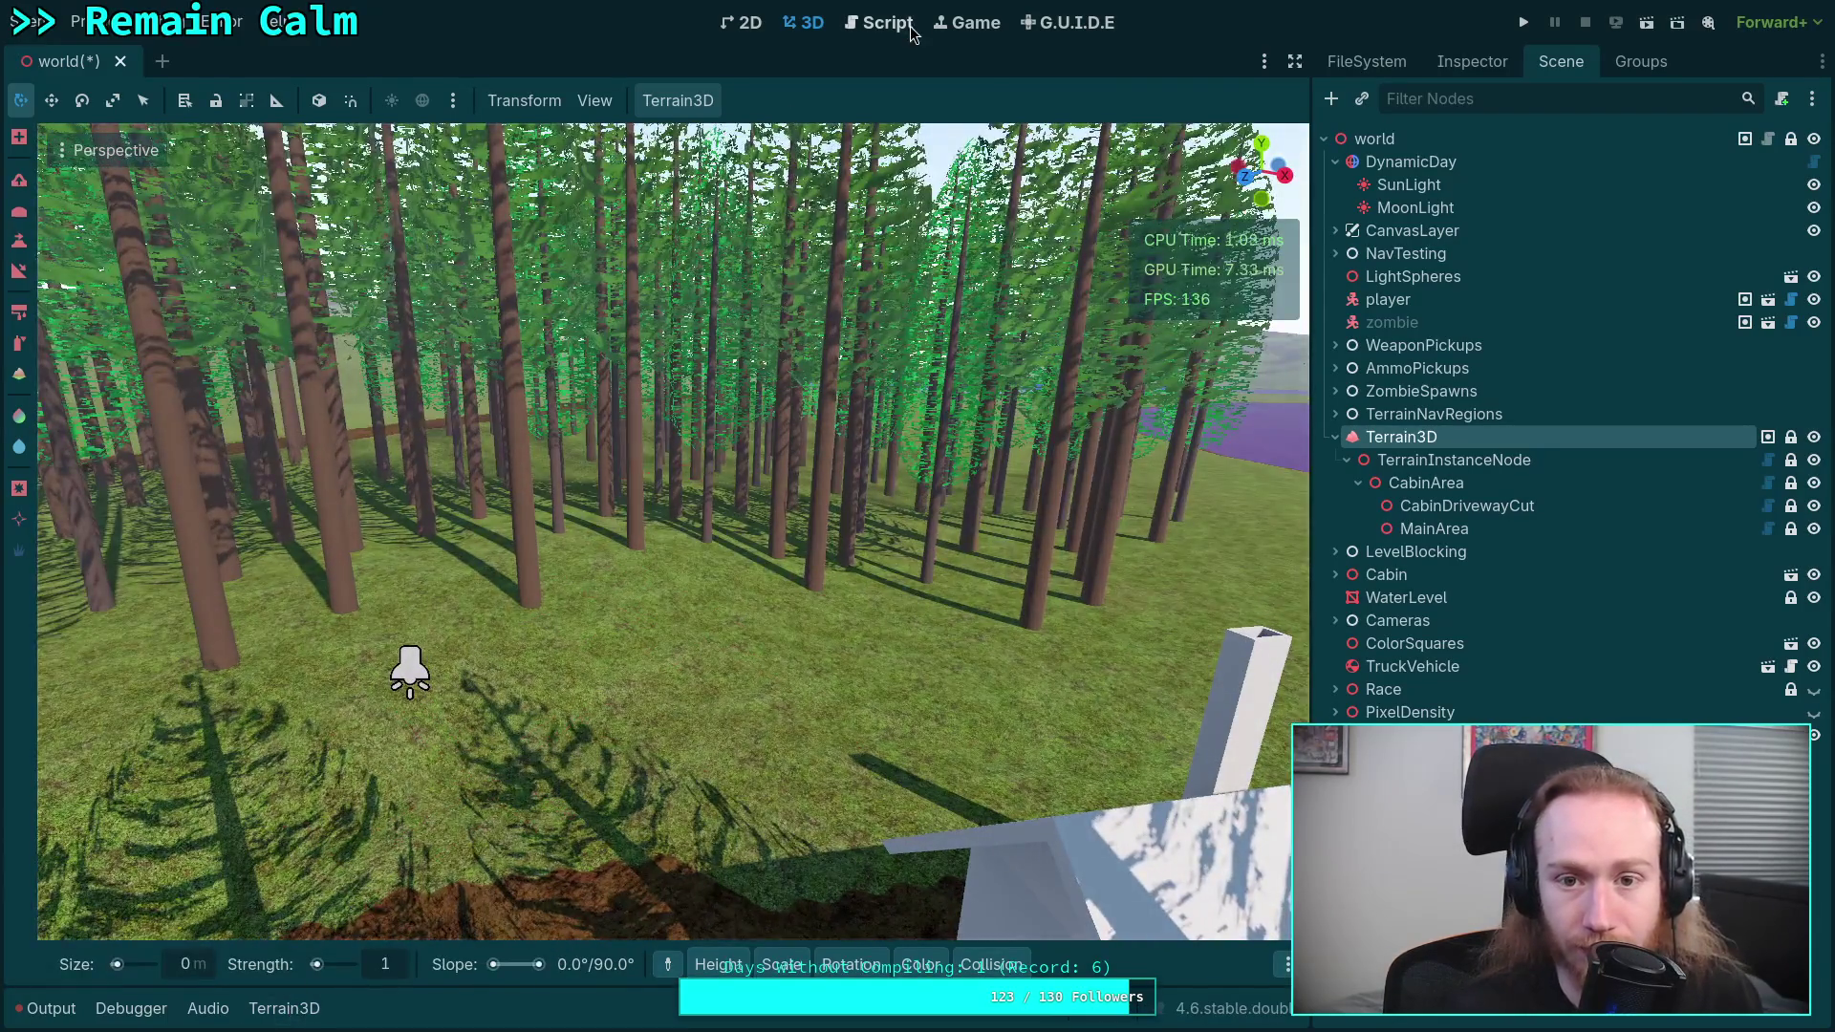
pyautogui.click(893, 24)
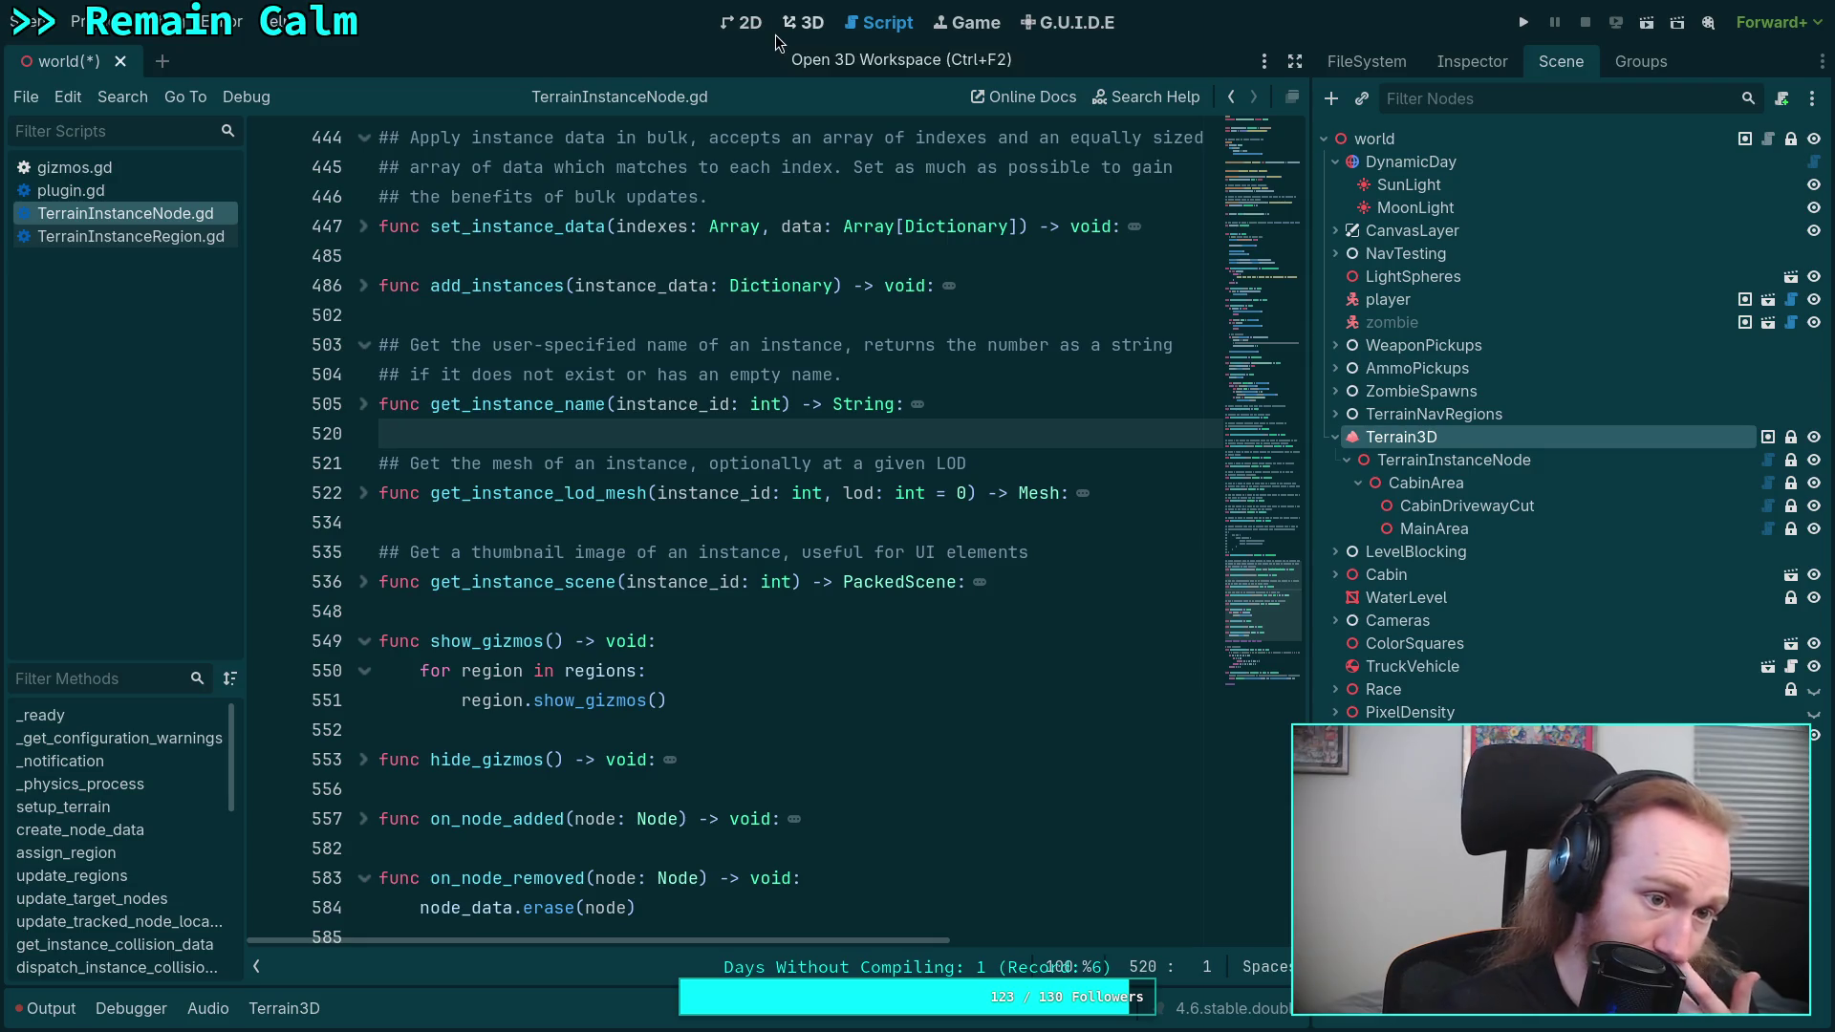
pyautogui.click(806, 23)
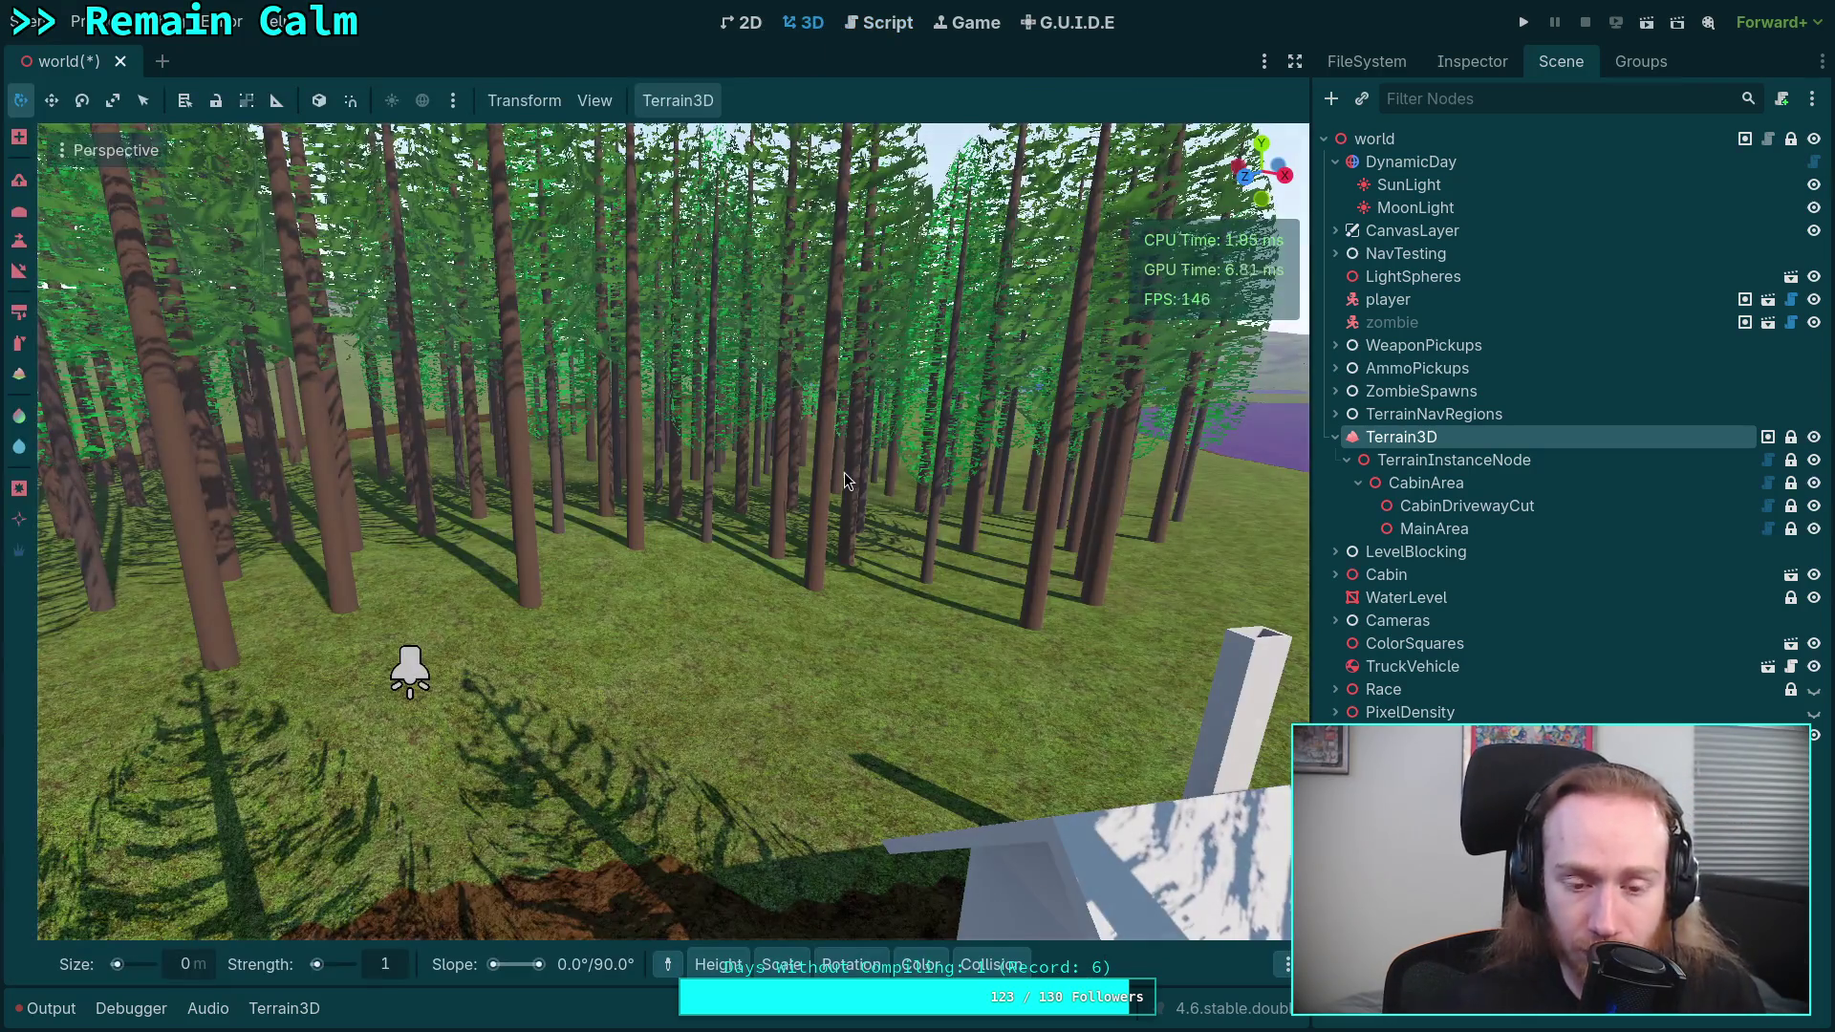
# - Fly the camera through the forest past the lakeside cabin and along the dirt path
pyautogui.press('w')
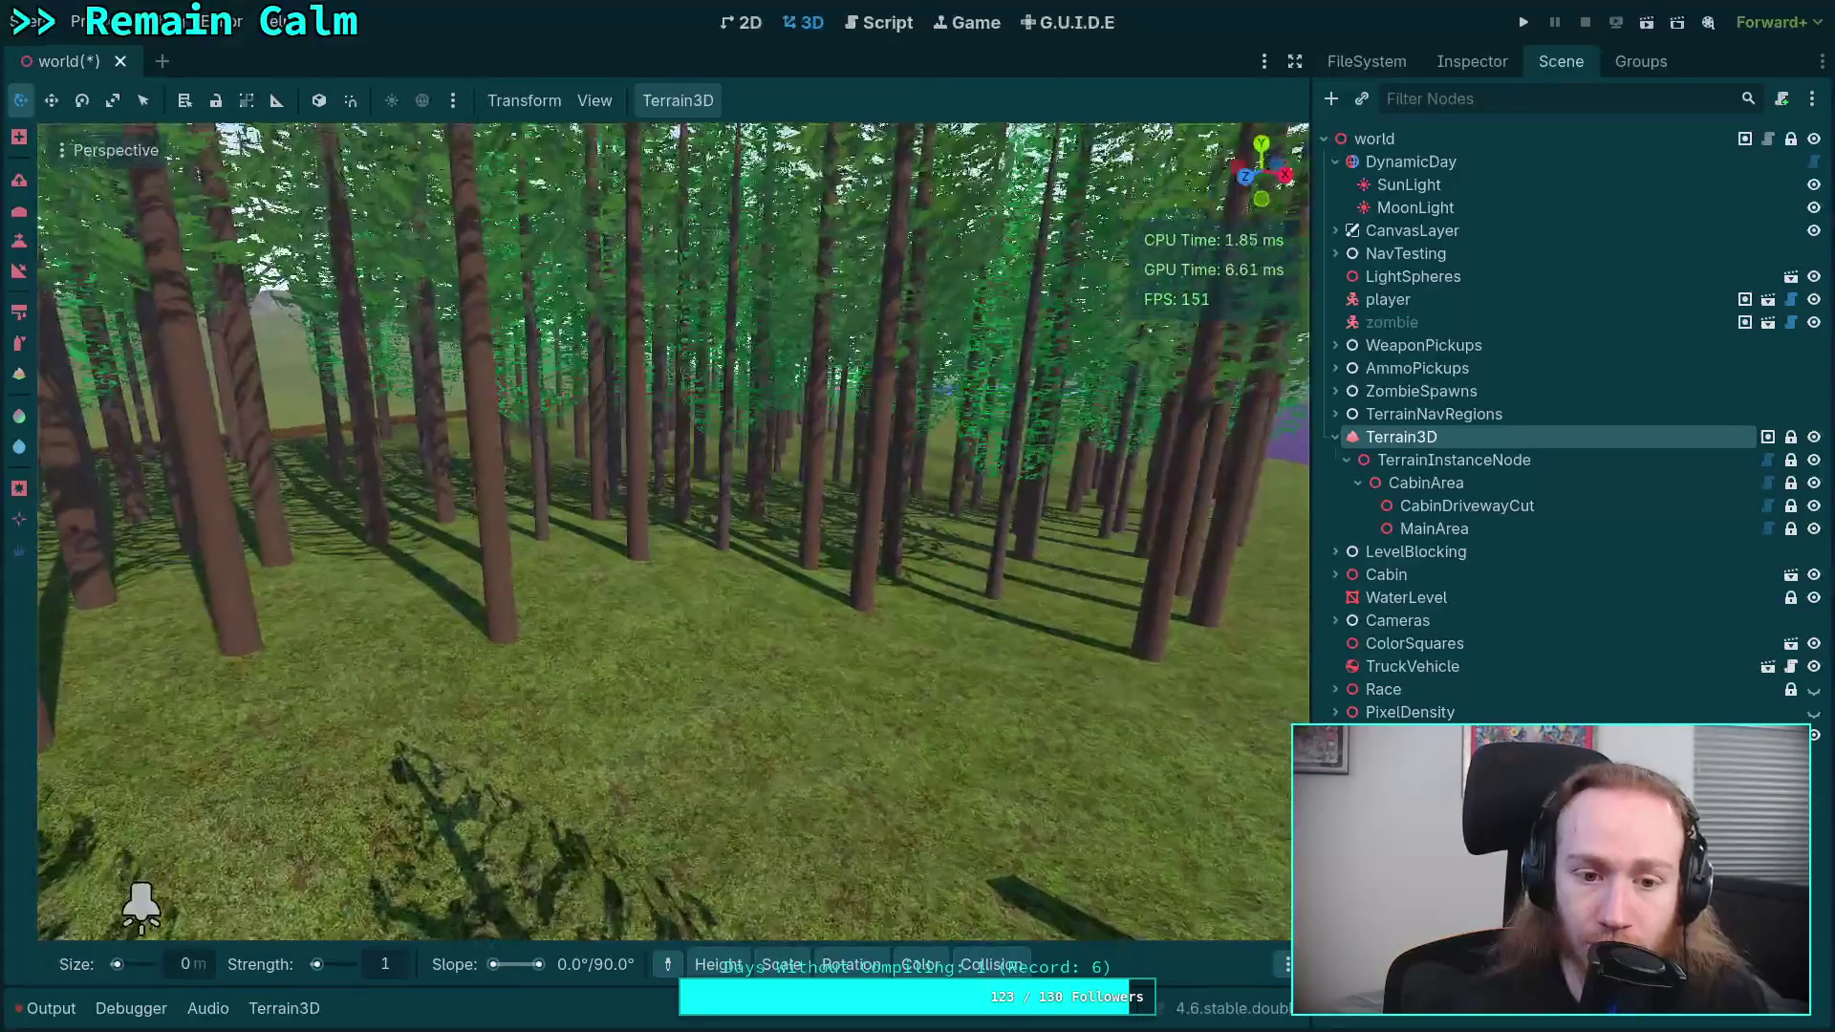
pyautogui.press('w')
pyautogui.press('w')
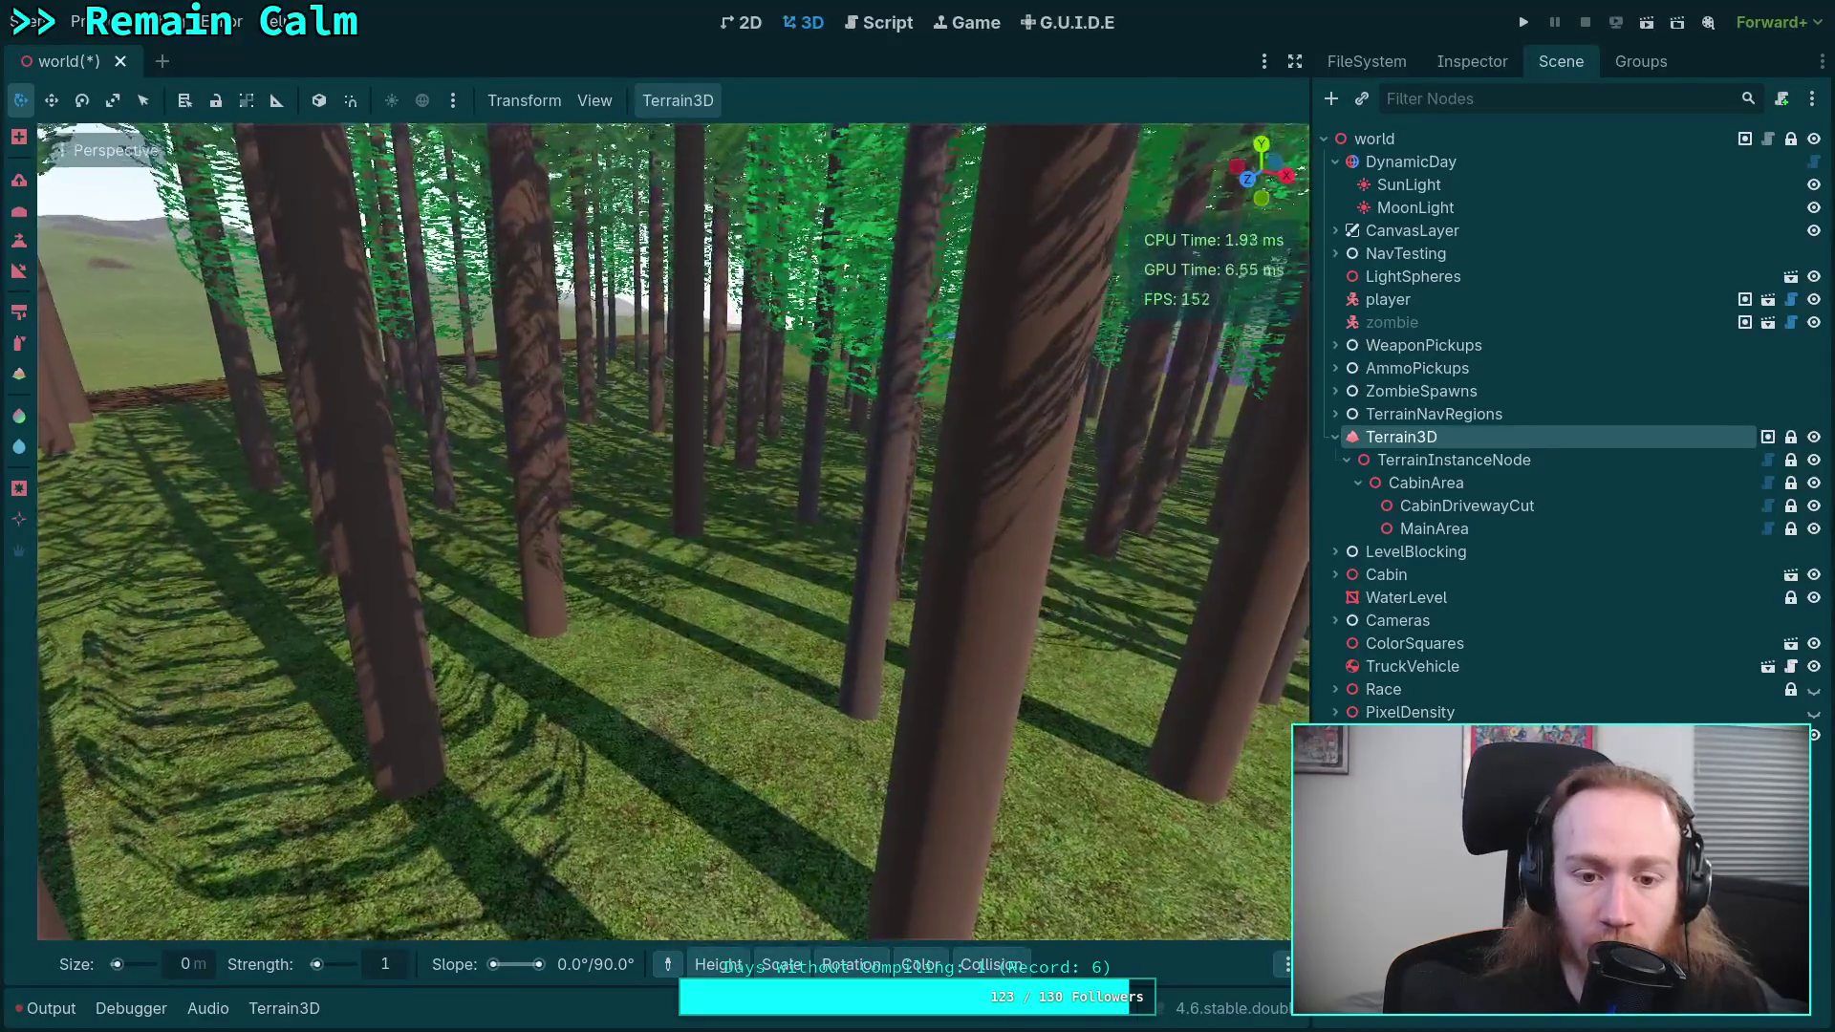
pyautogui.press('w')
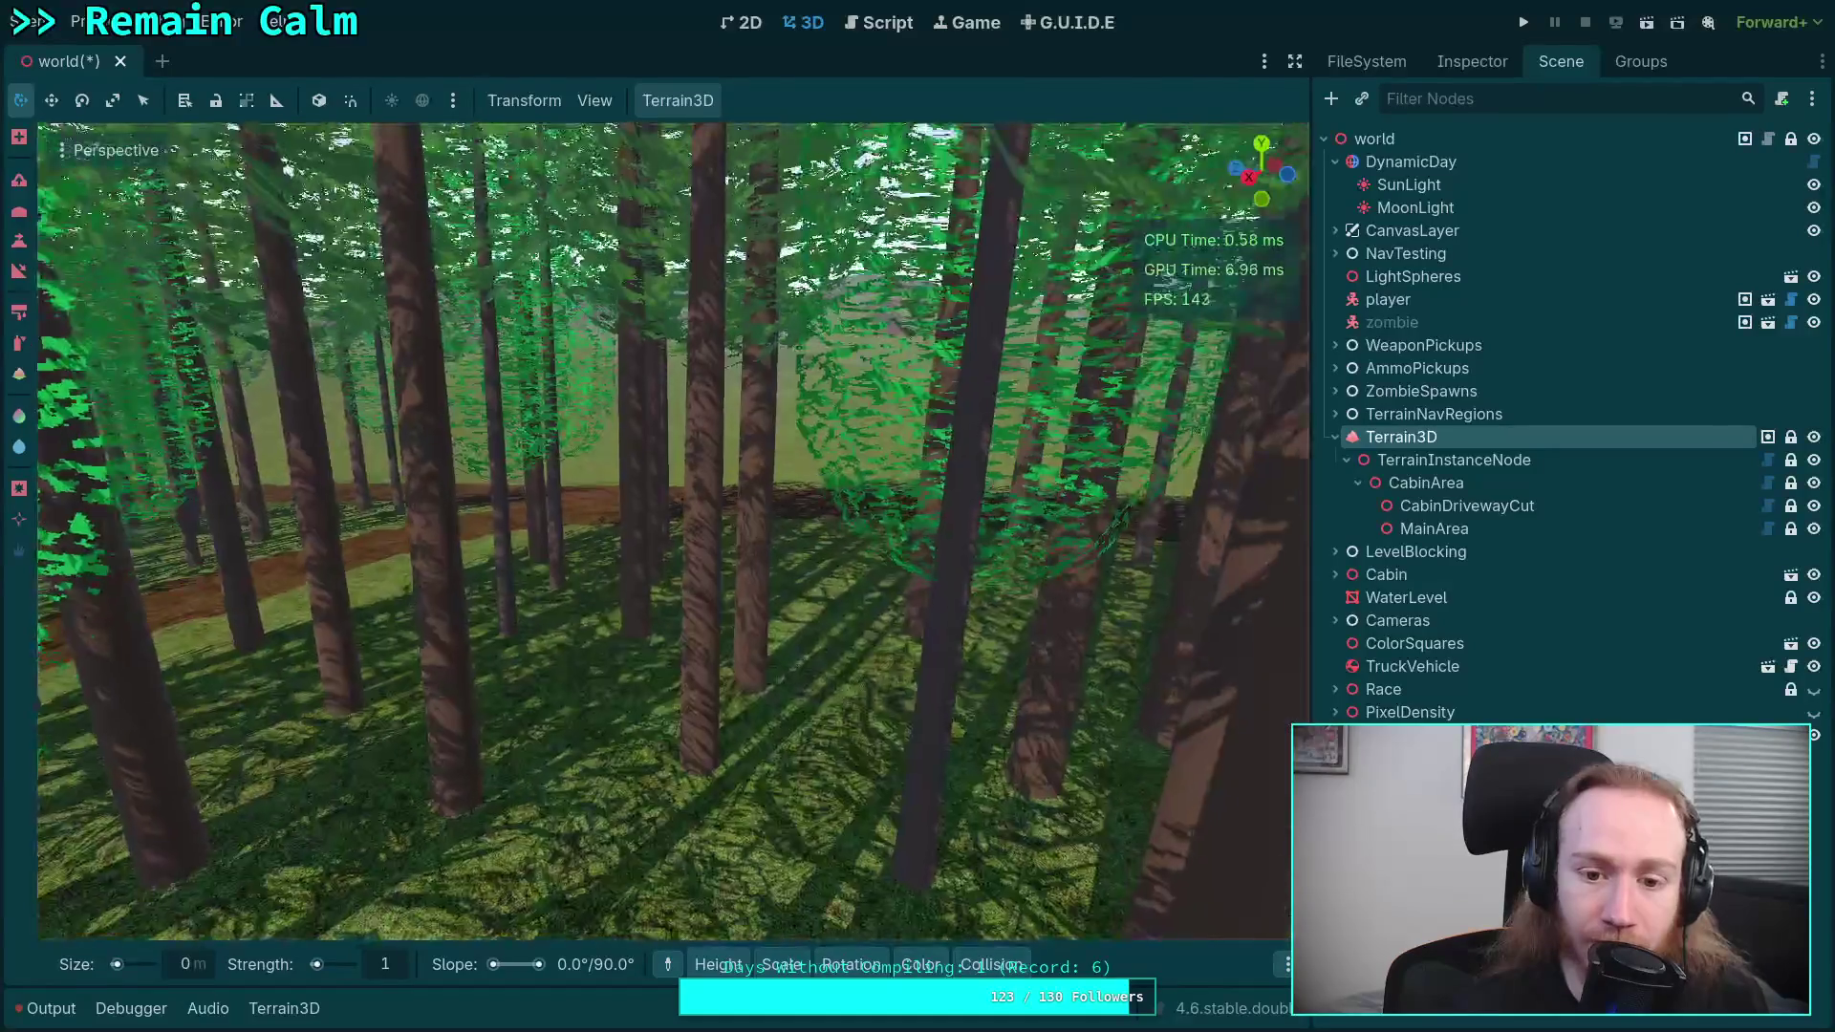
pyautogui.press('w')
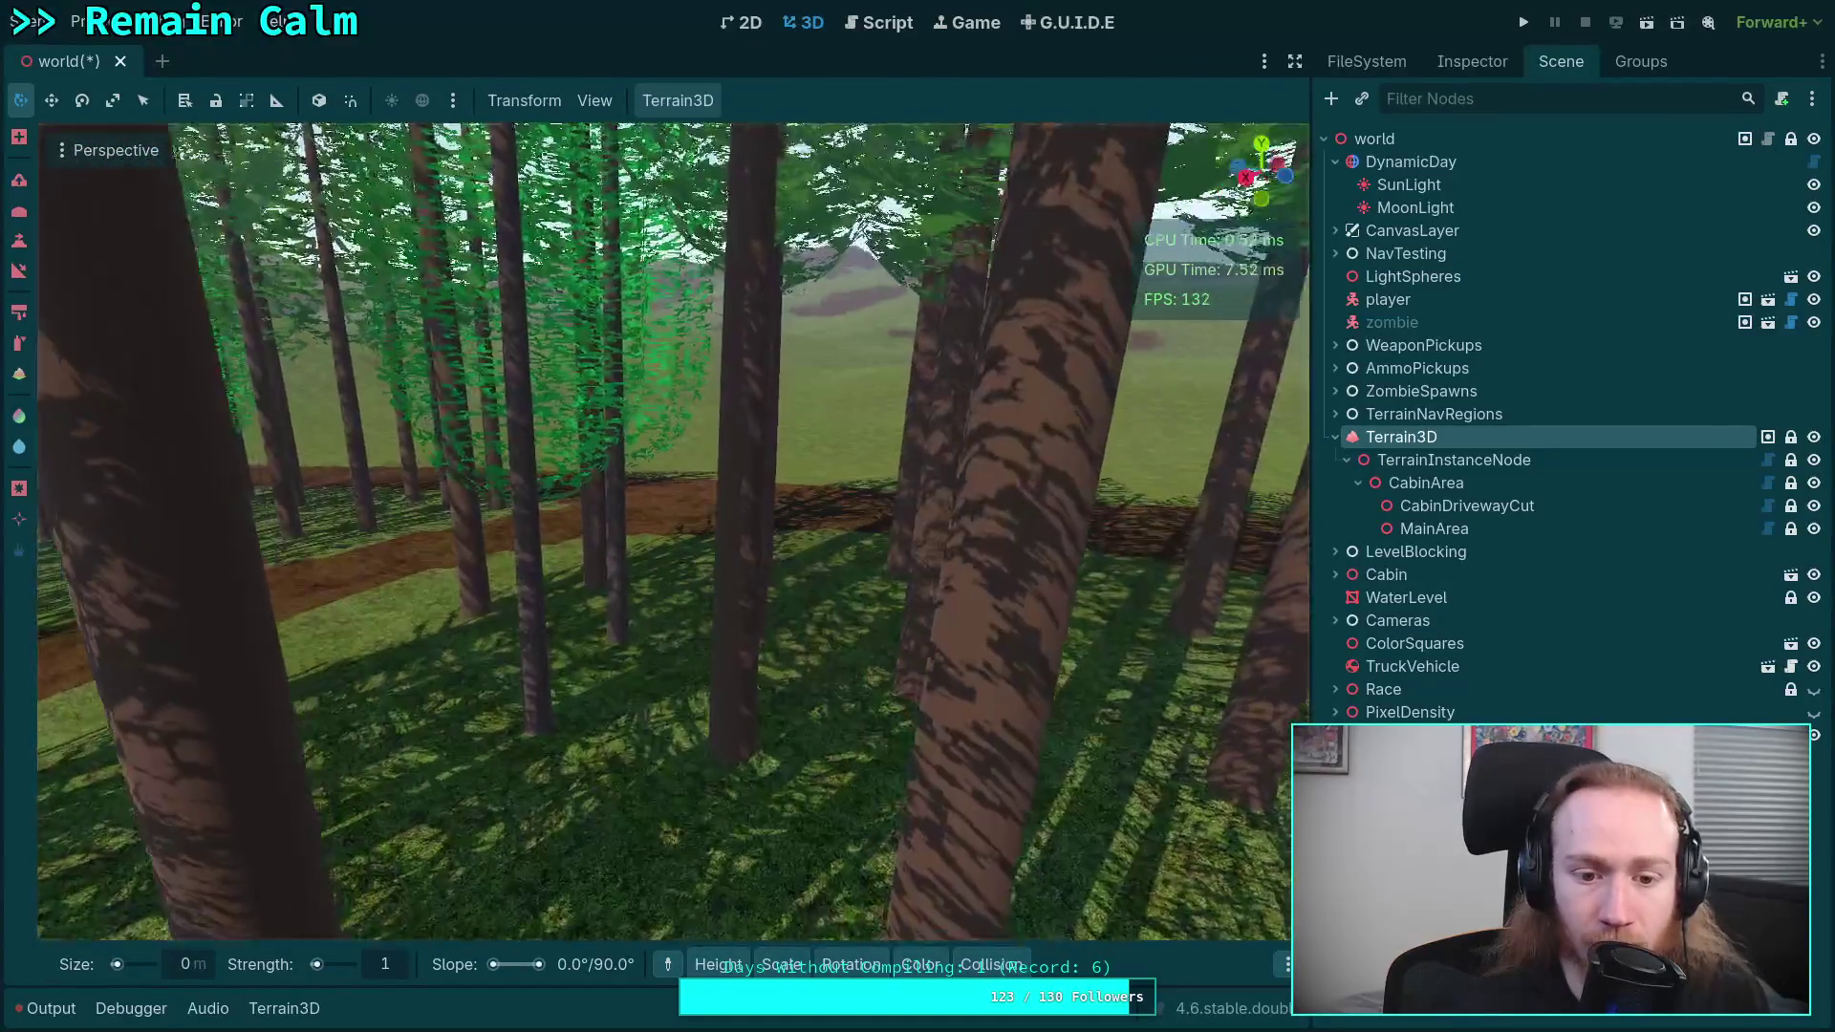
pyautogui.press('w')
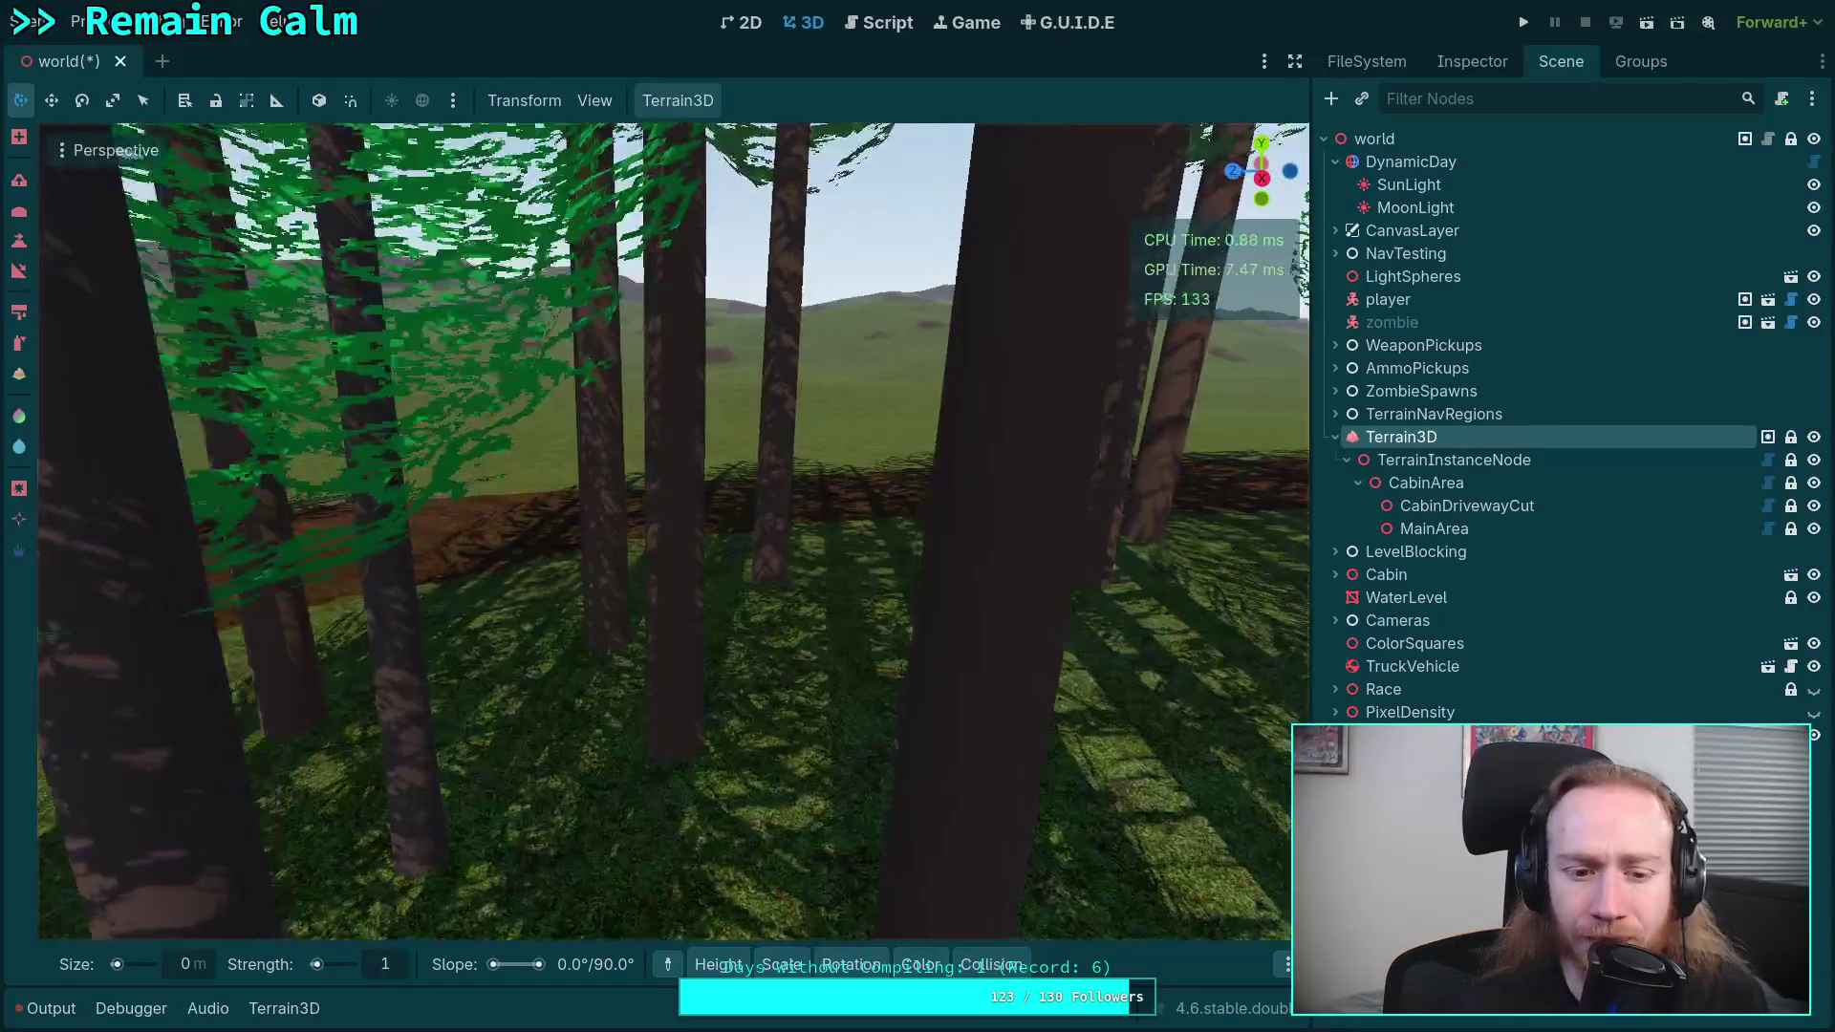
pyautogui.press('w')
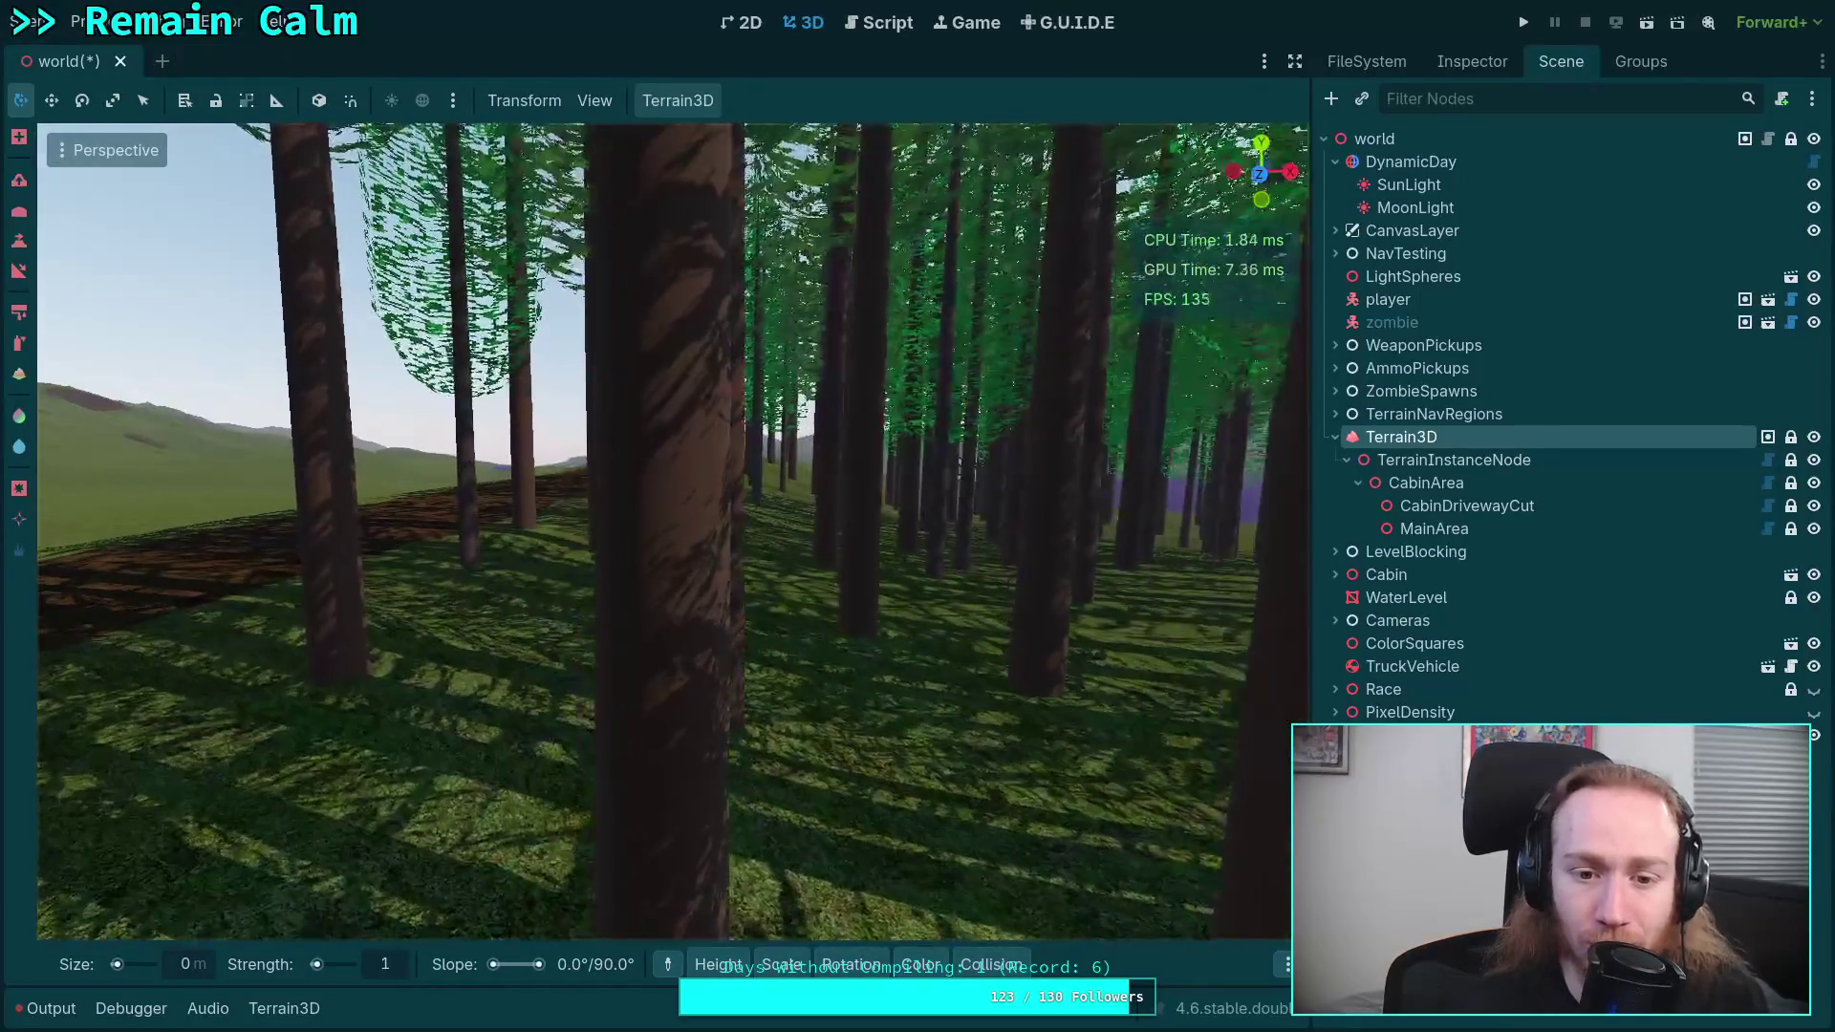
pyautogui.press('w')
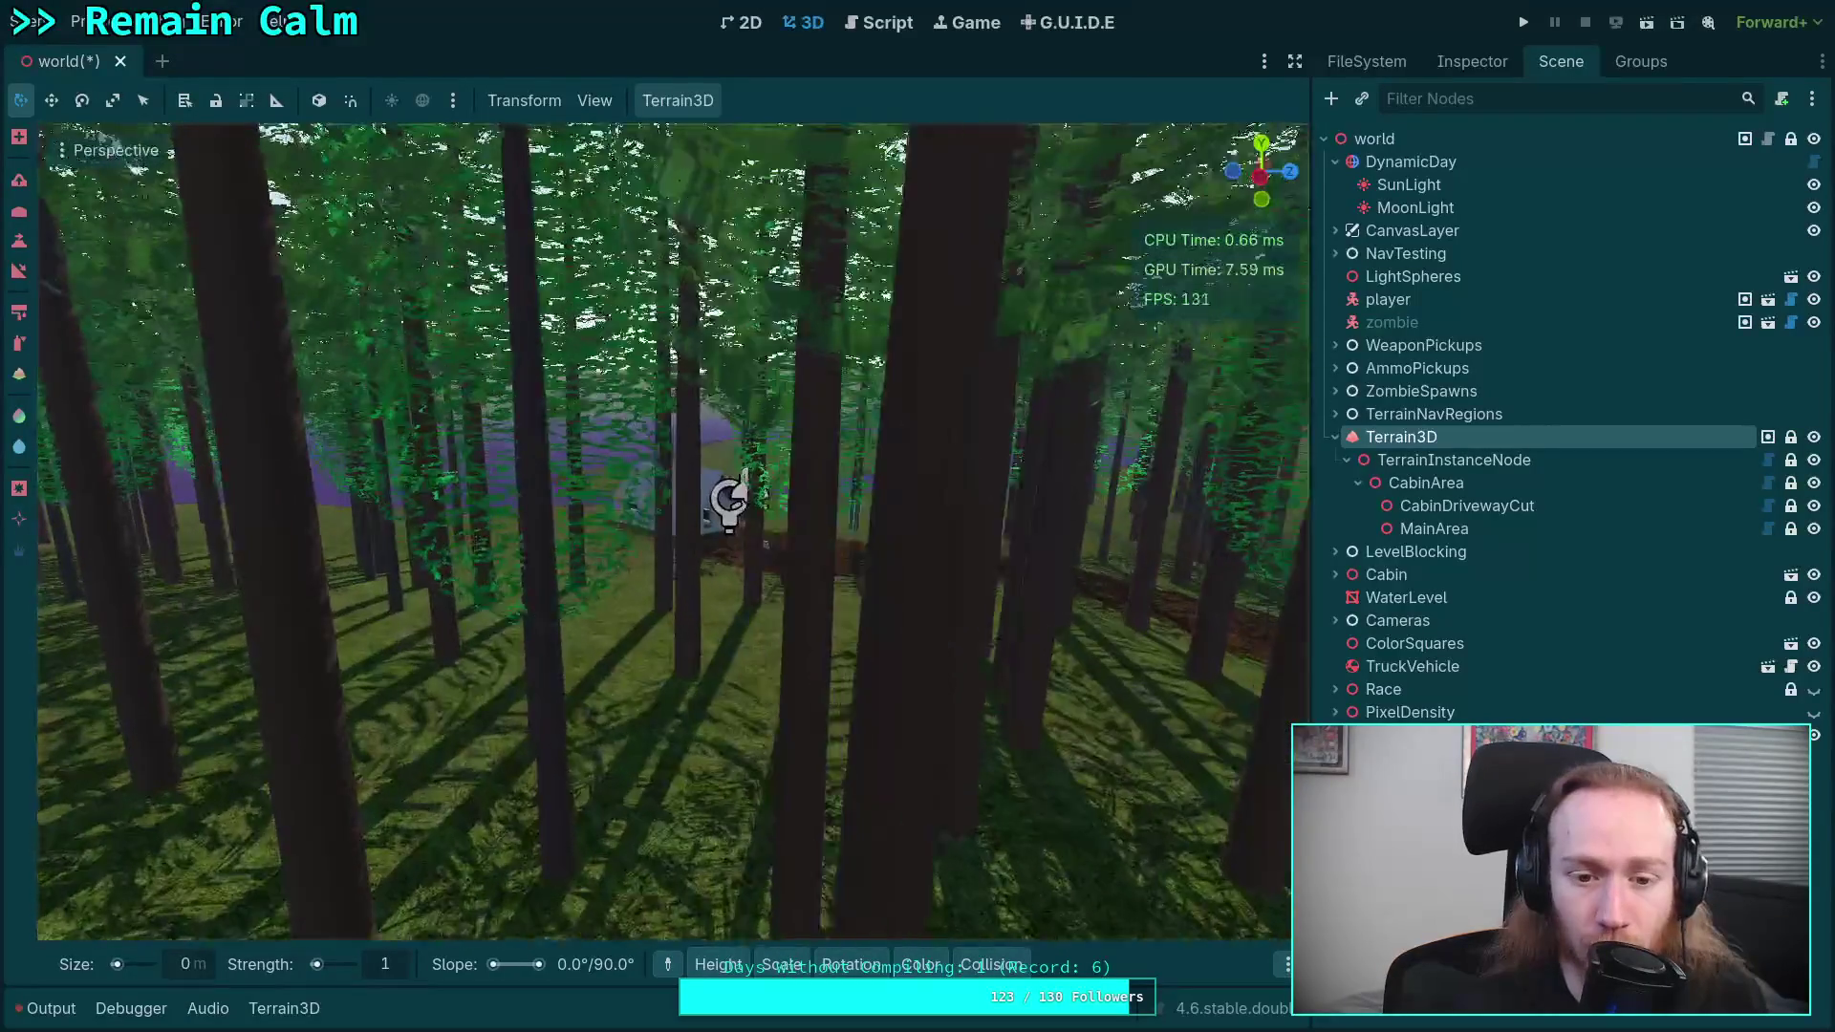
pyautogui.press('w')
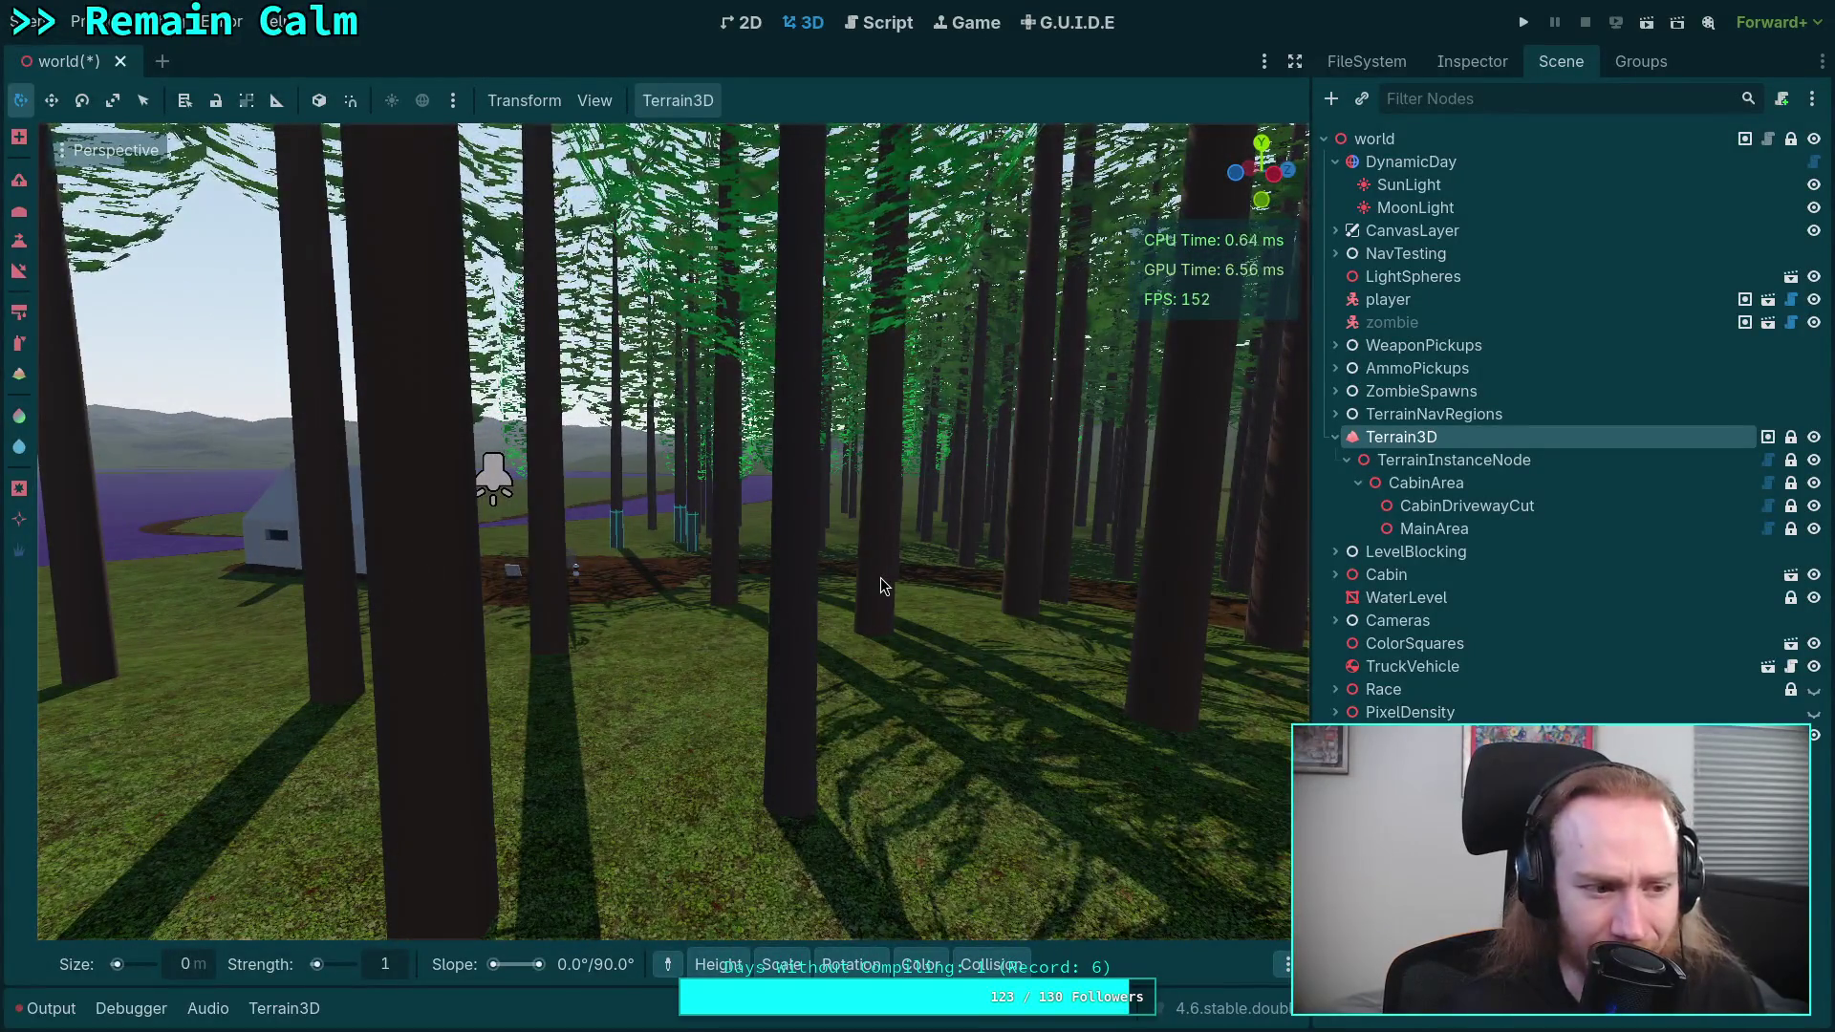
pyautogui.press('w')
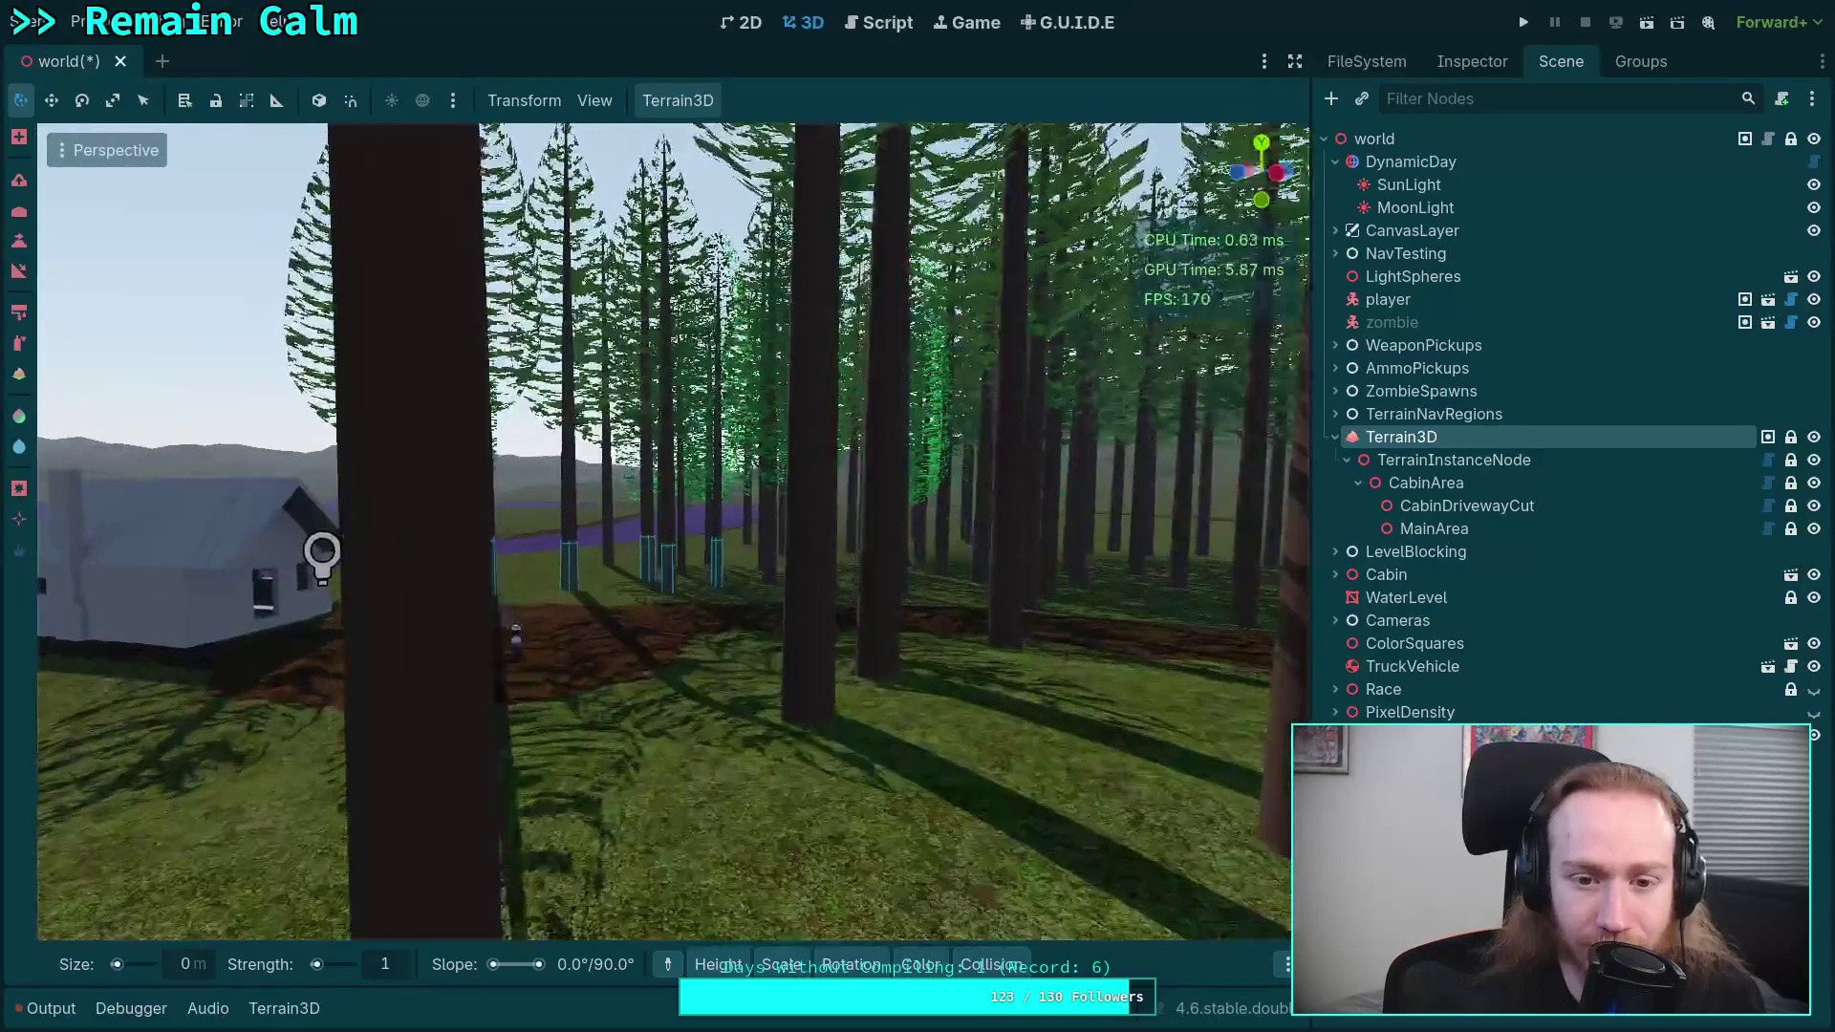
pyautogui.press('w')
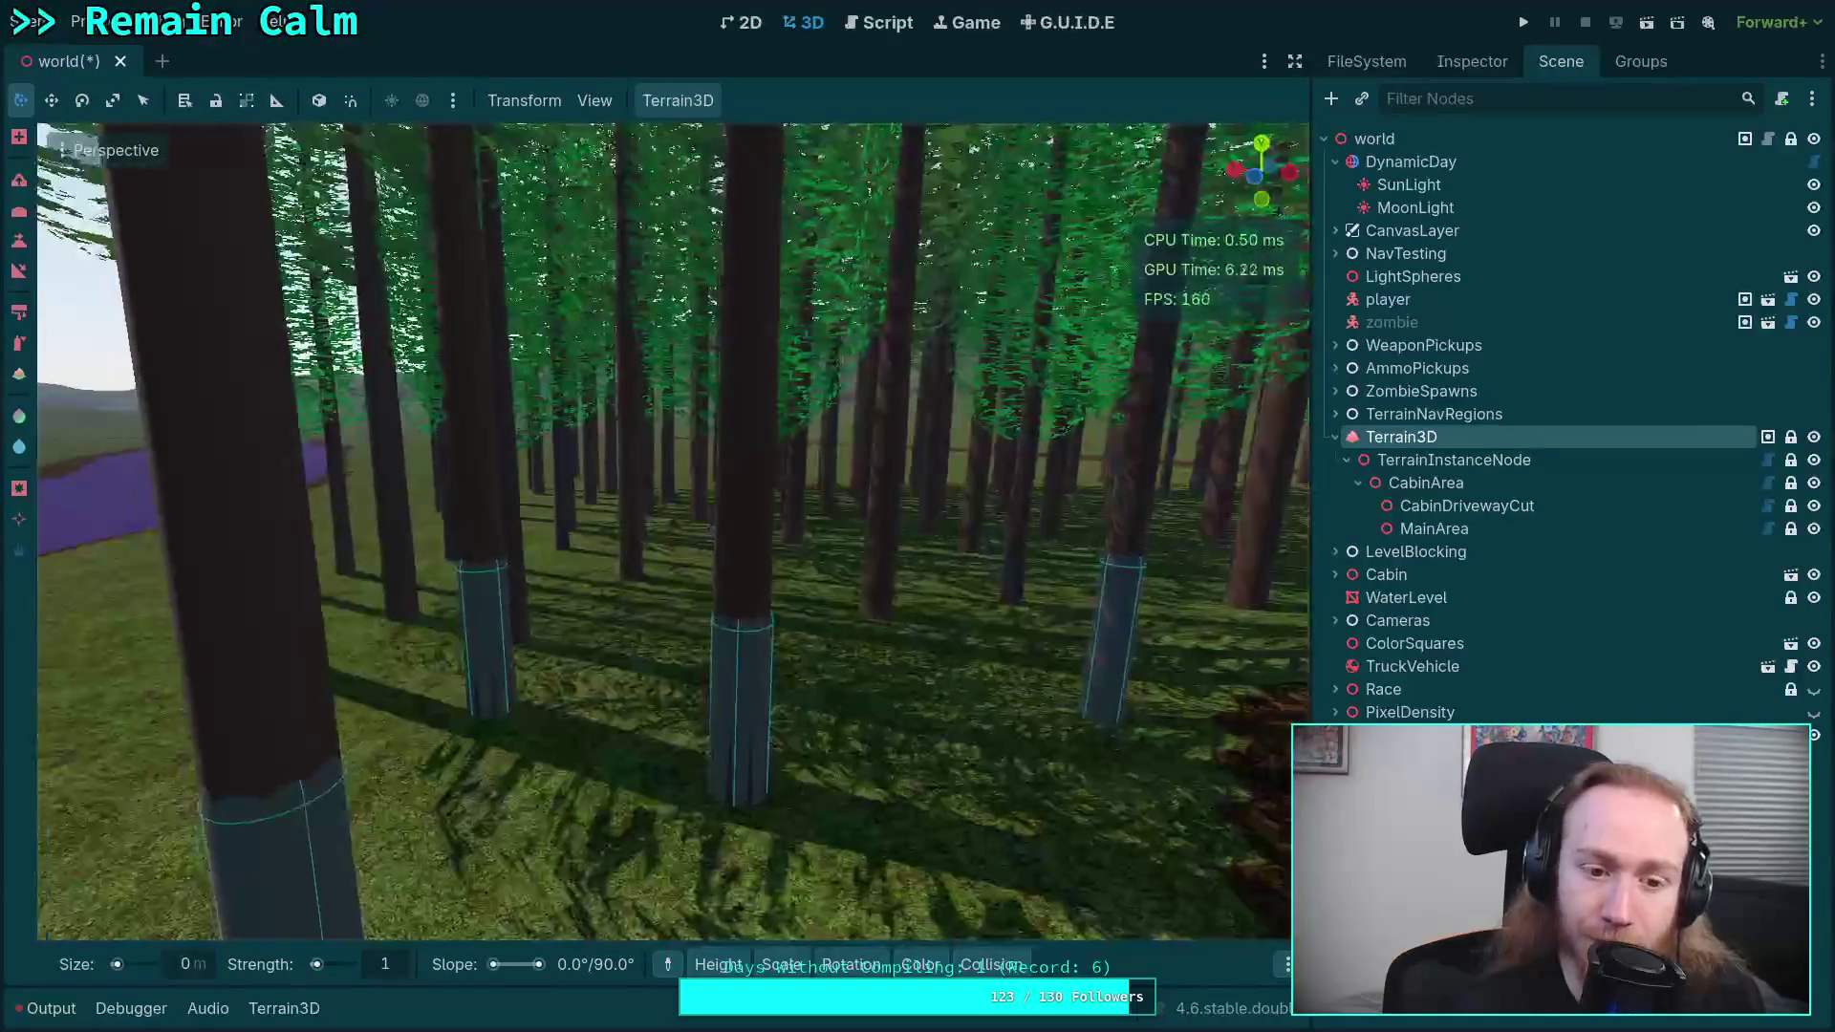
pyautogui.press('w')
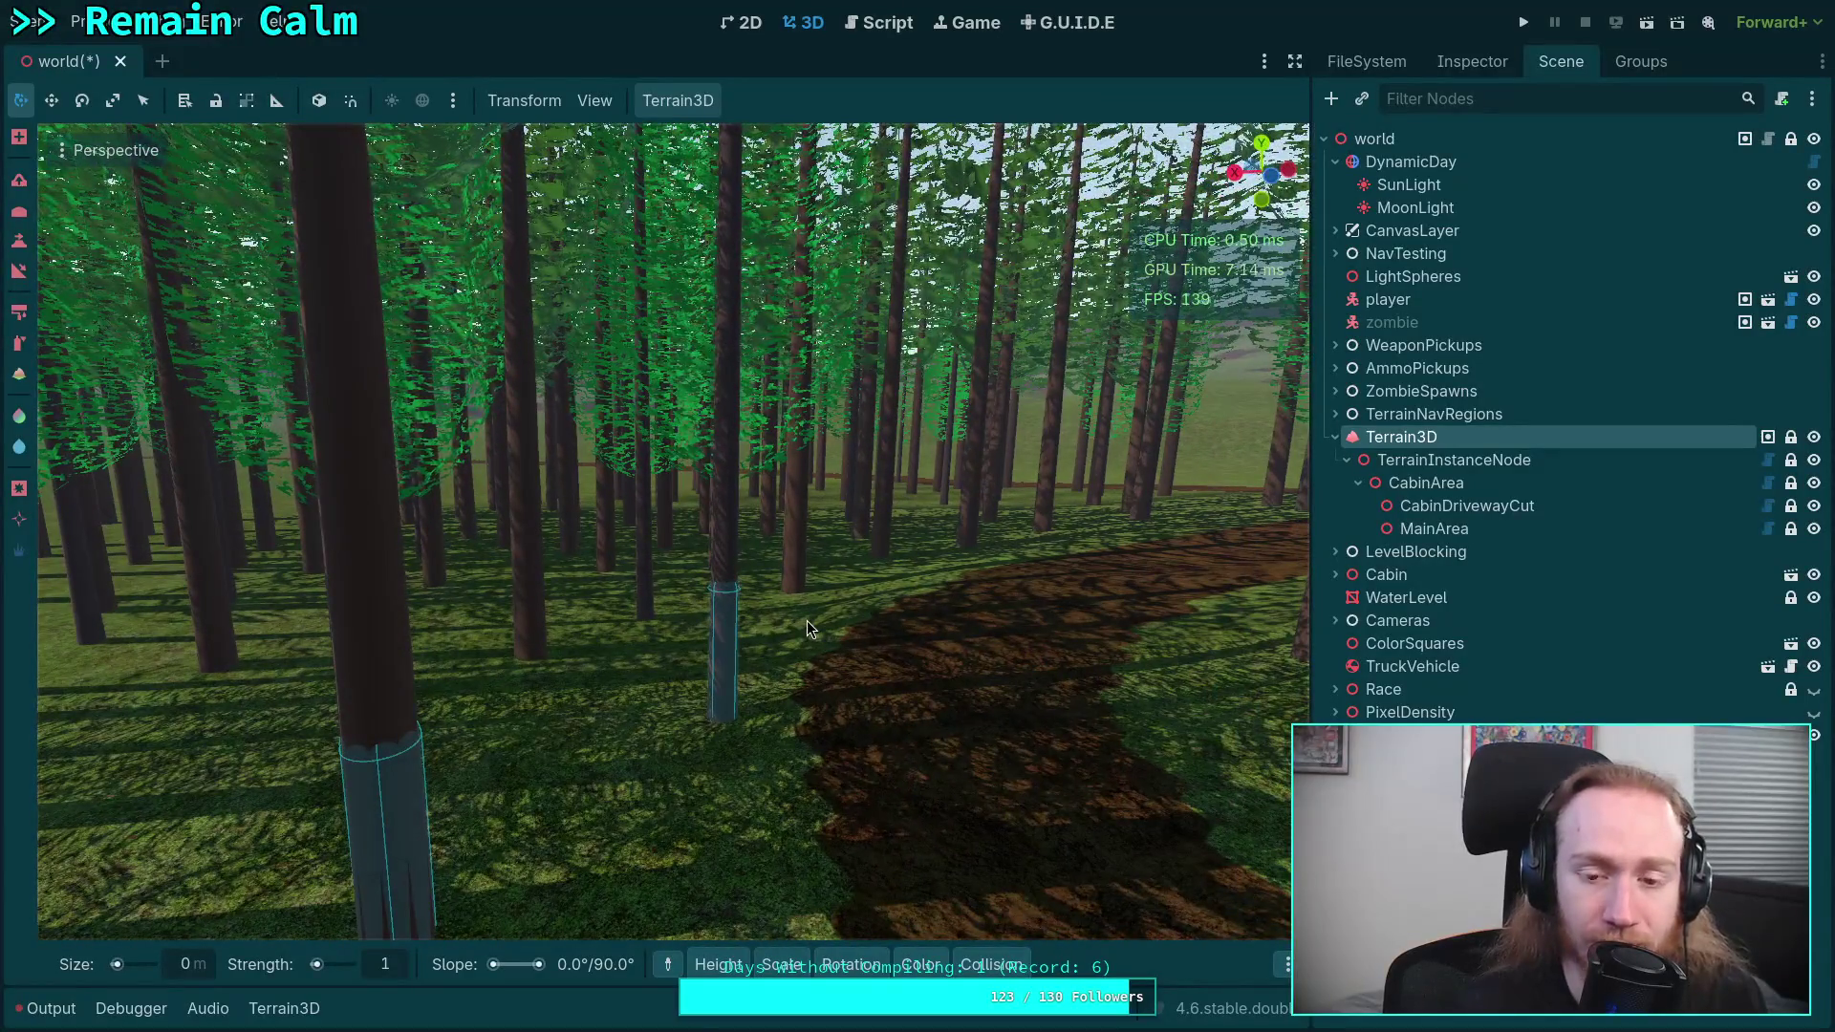
pyautogui.press('w')
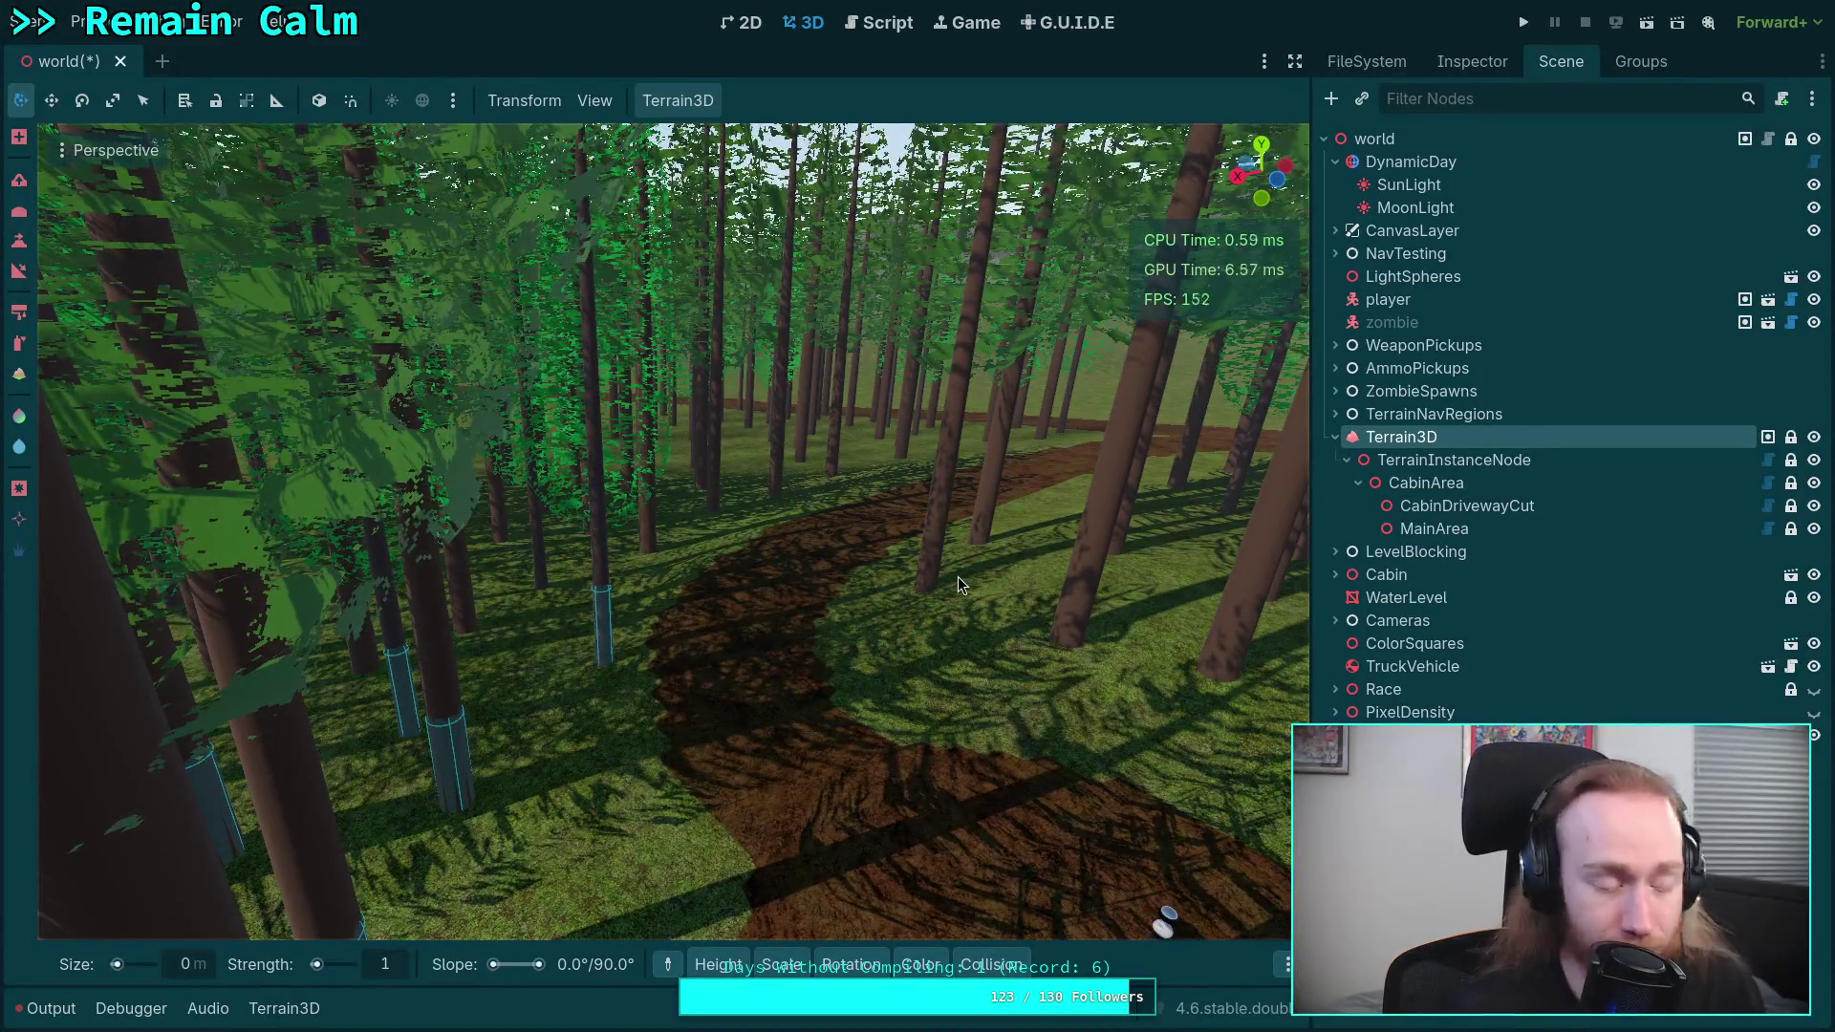
pyautogui.press('w')
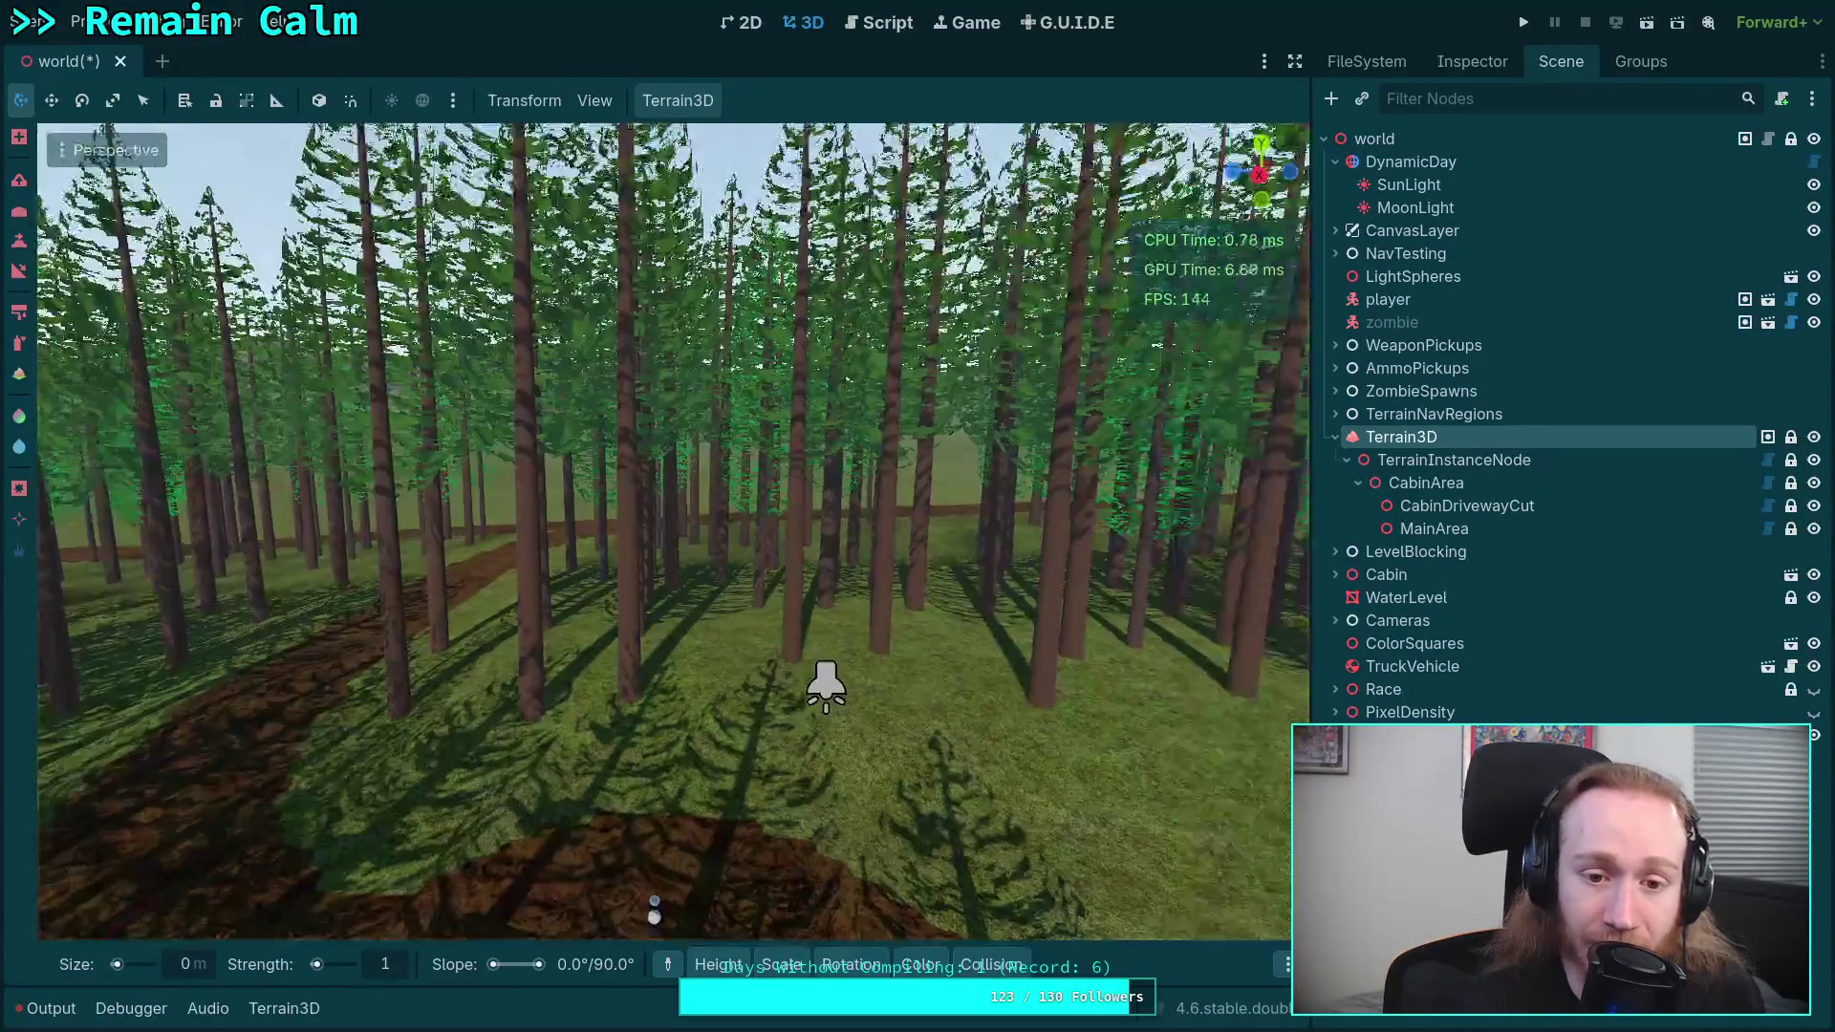
pyautogui.press('w')
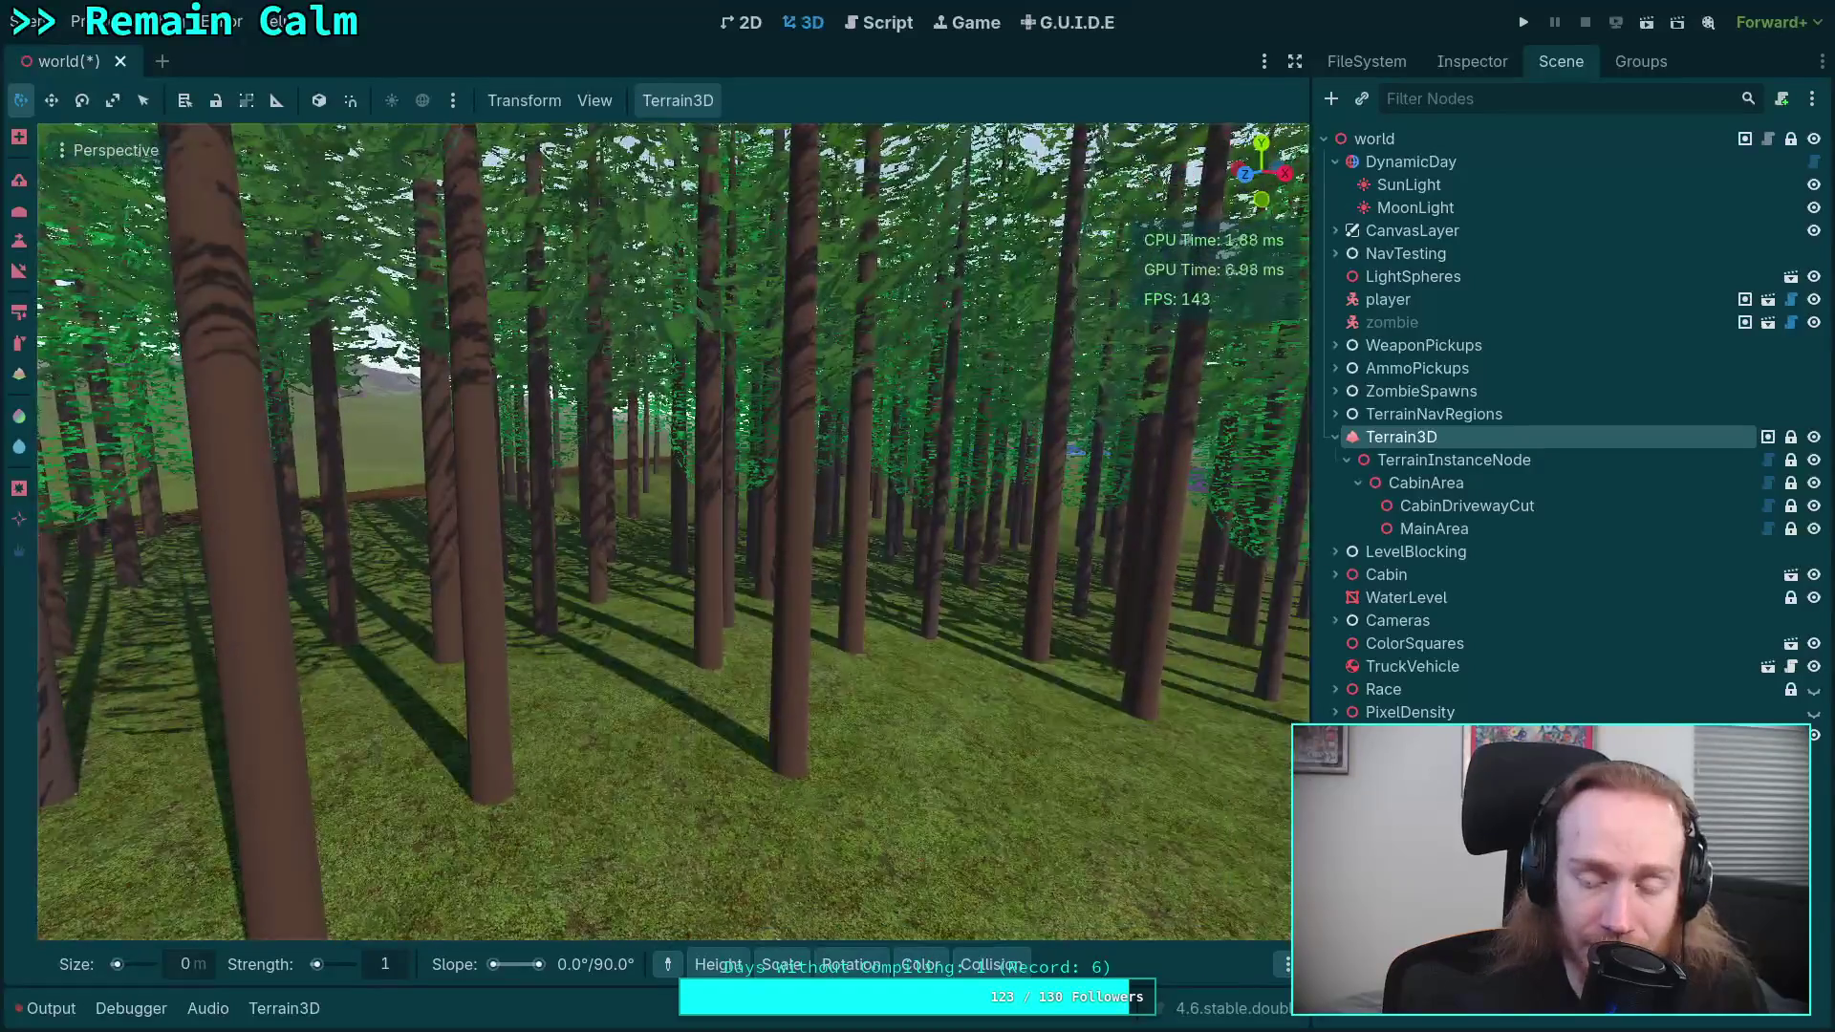
pyautogui.press('w')
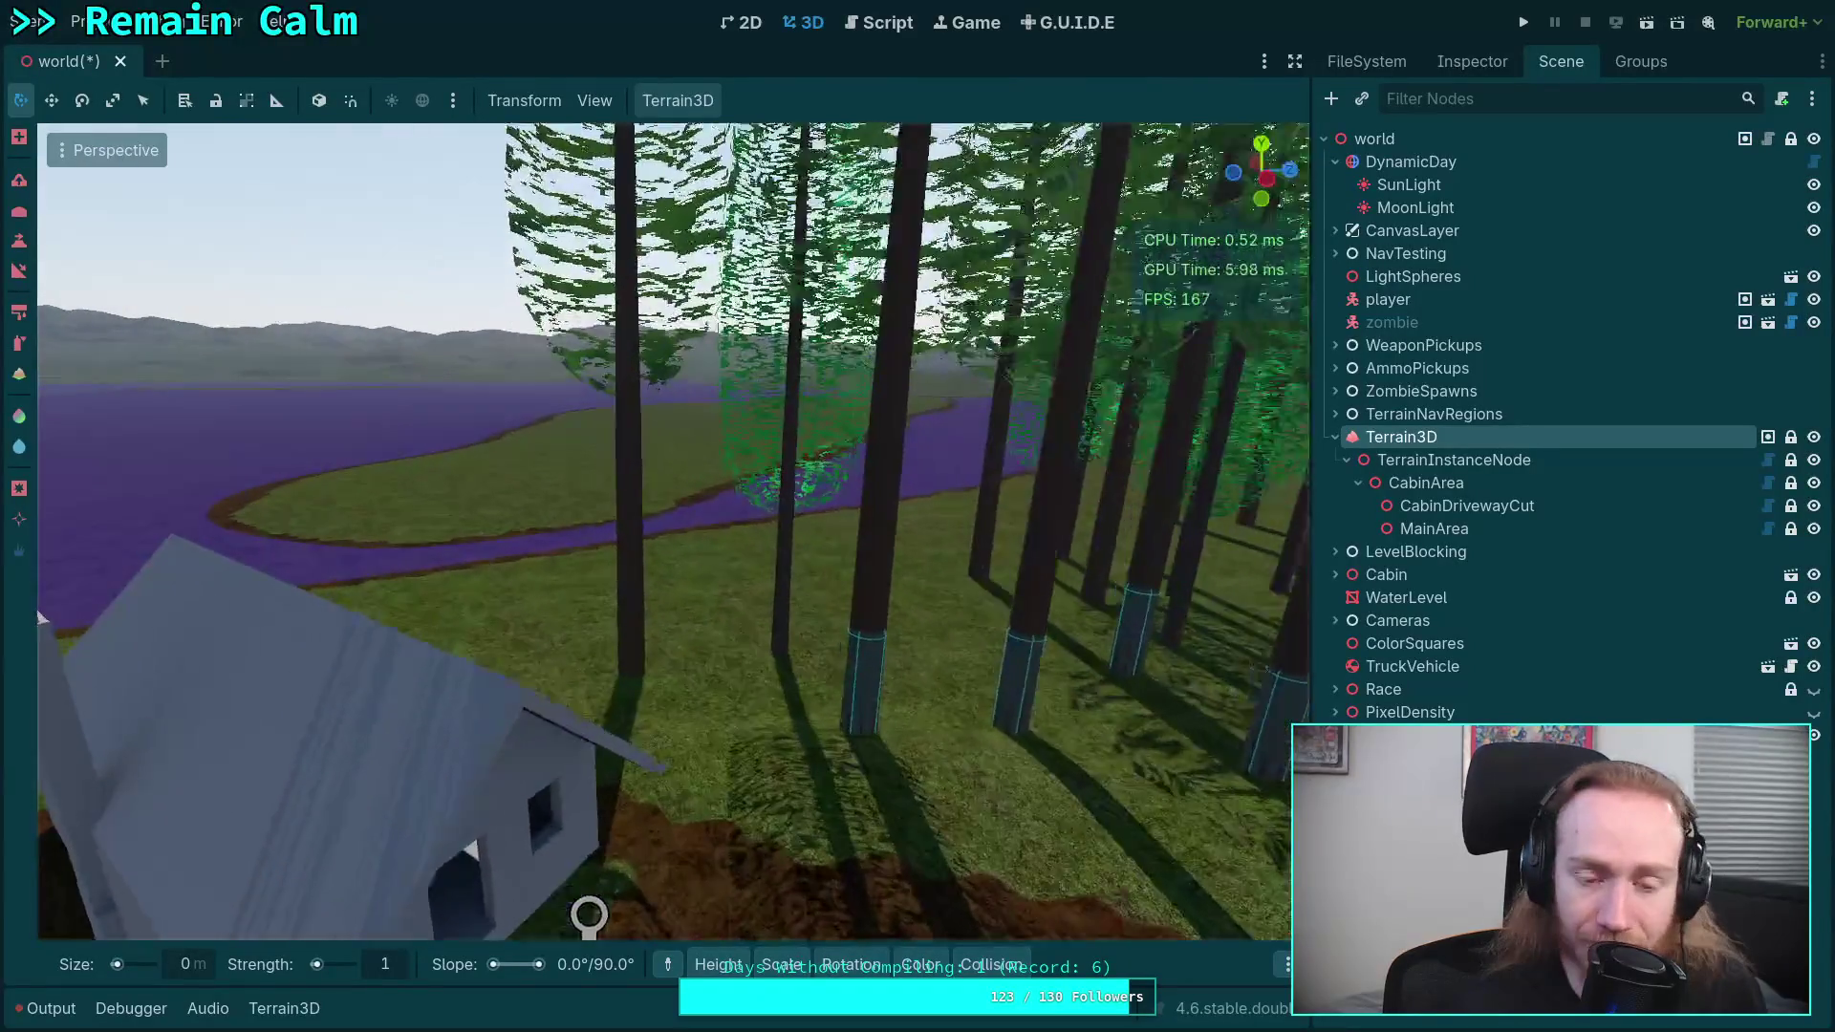
pyautogui.press('w')
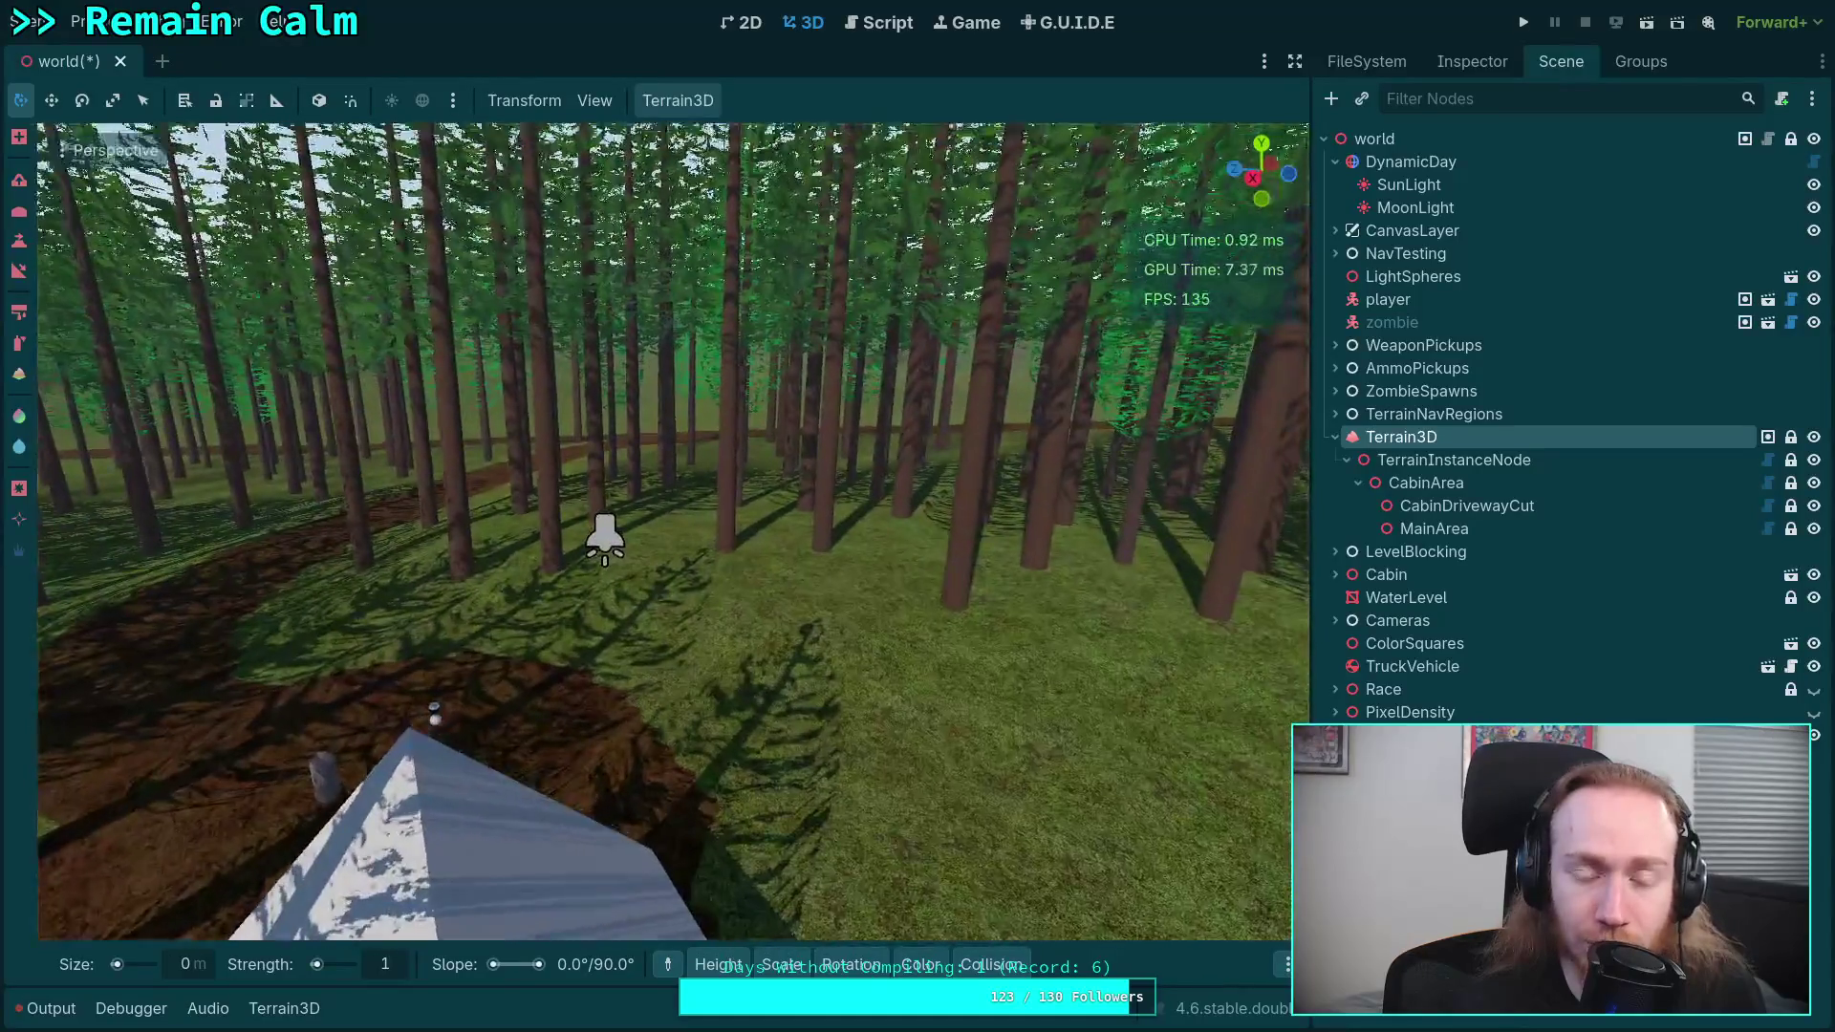
pyautogui.press('w')
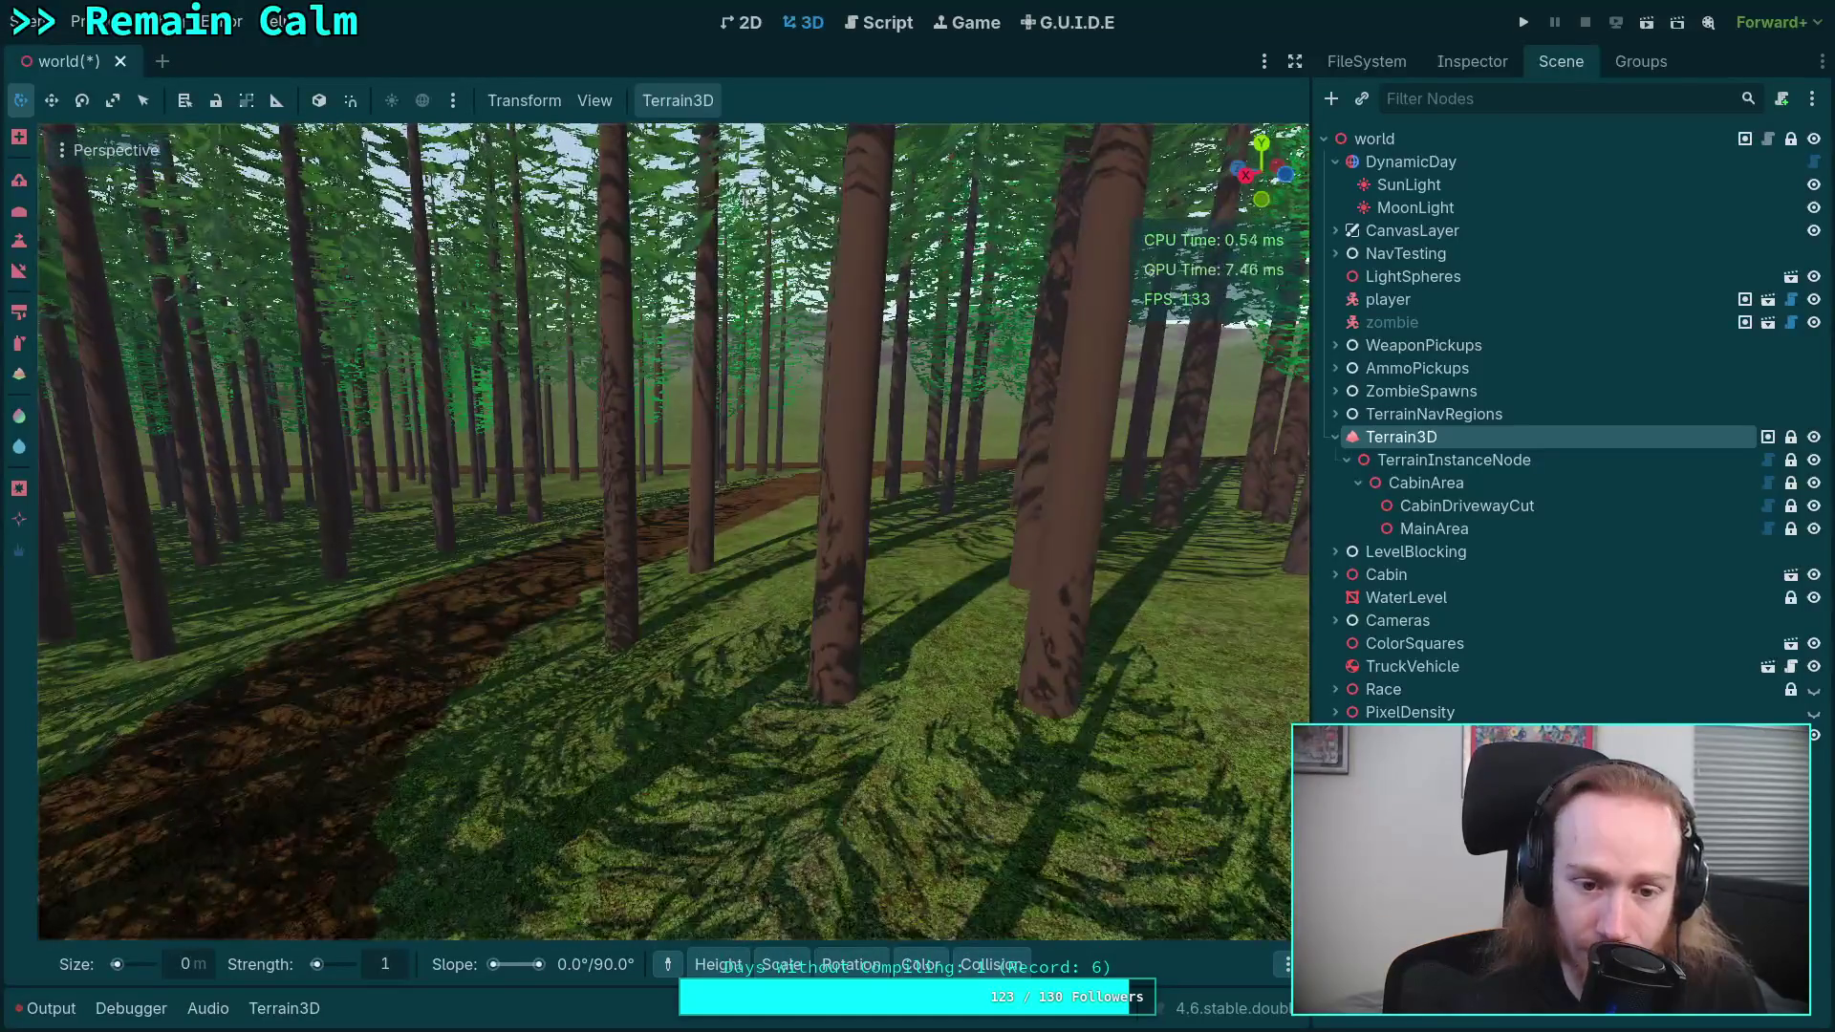
pyautogui.press('w')
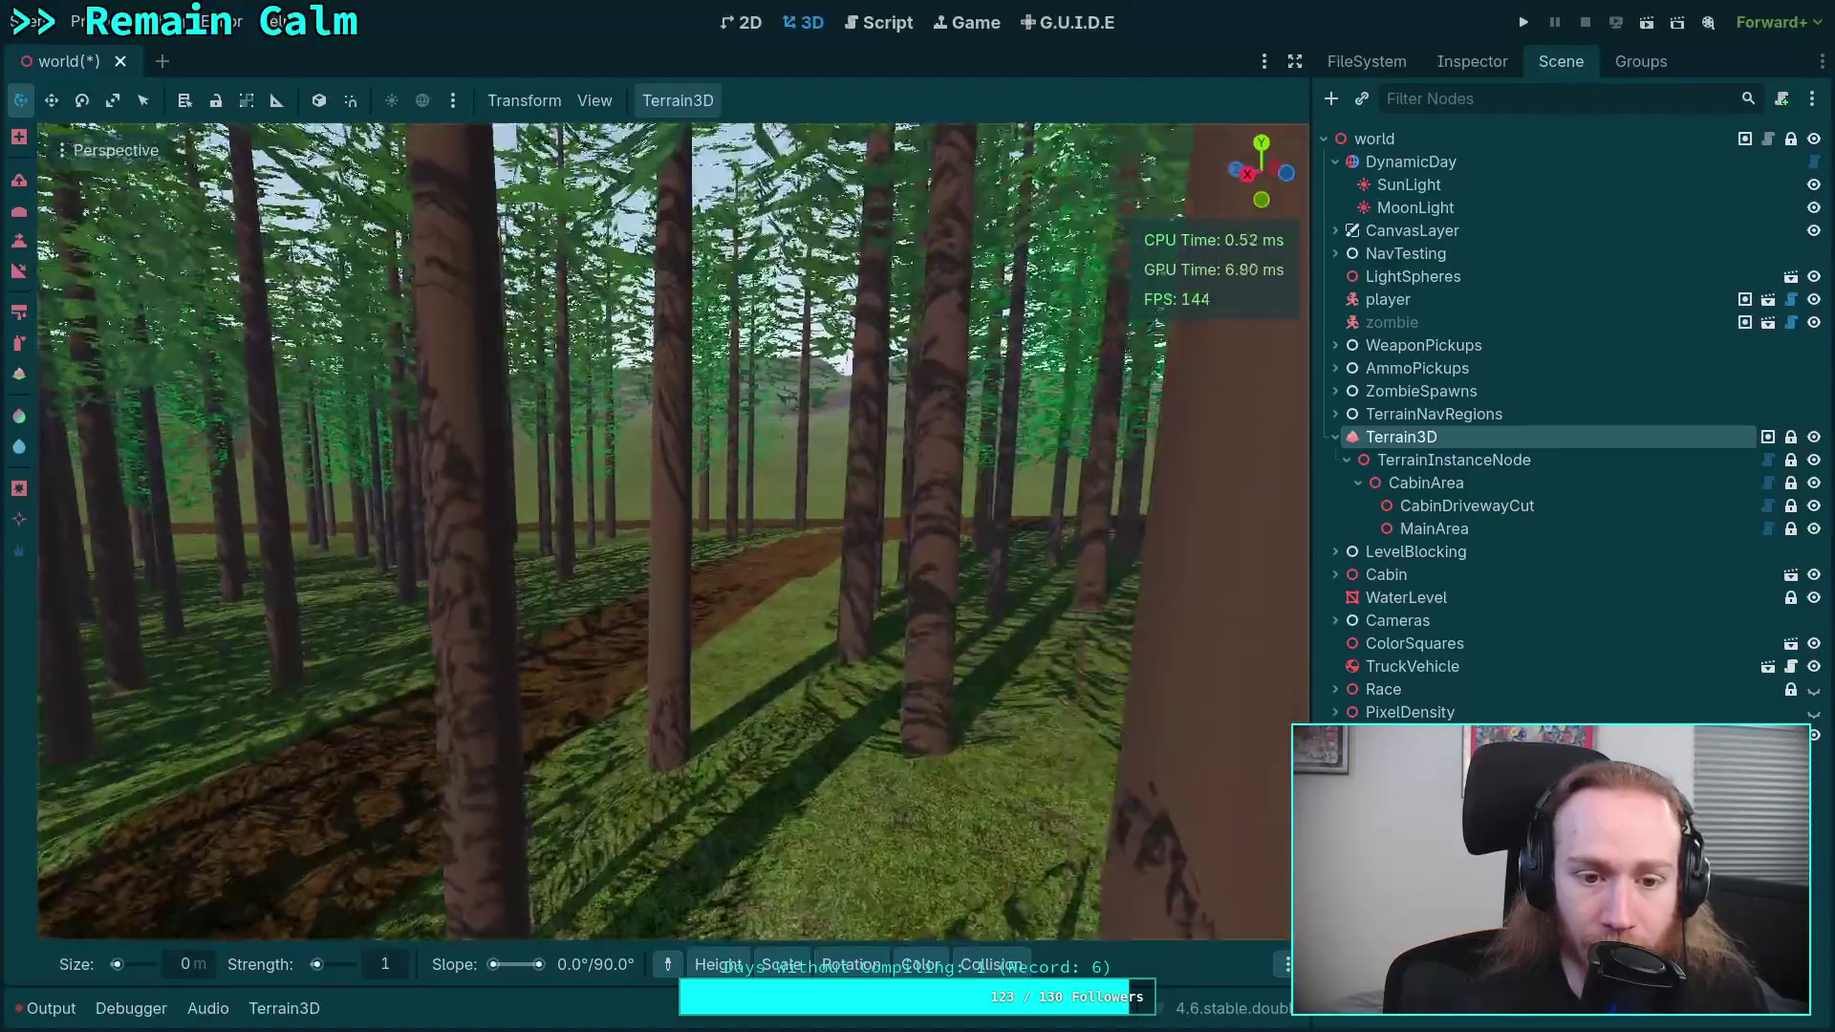
pyautogui.press('w')
# - Fly on across the open field and hills, then forward over the pine grove
pyautogui.scroll(12, 673, 530)
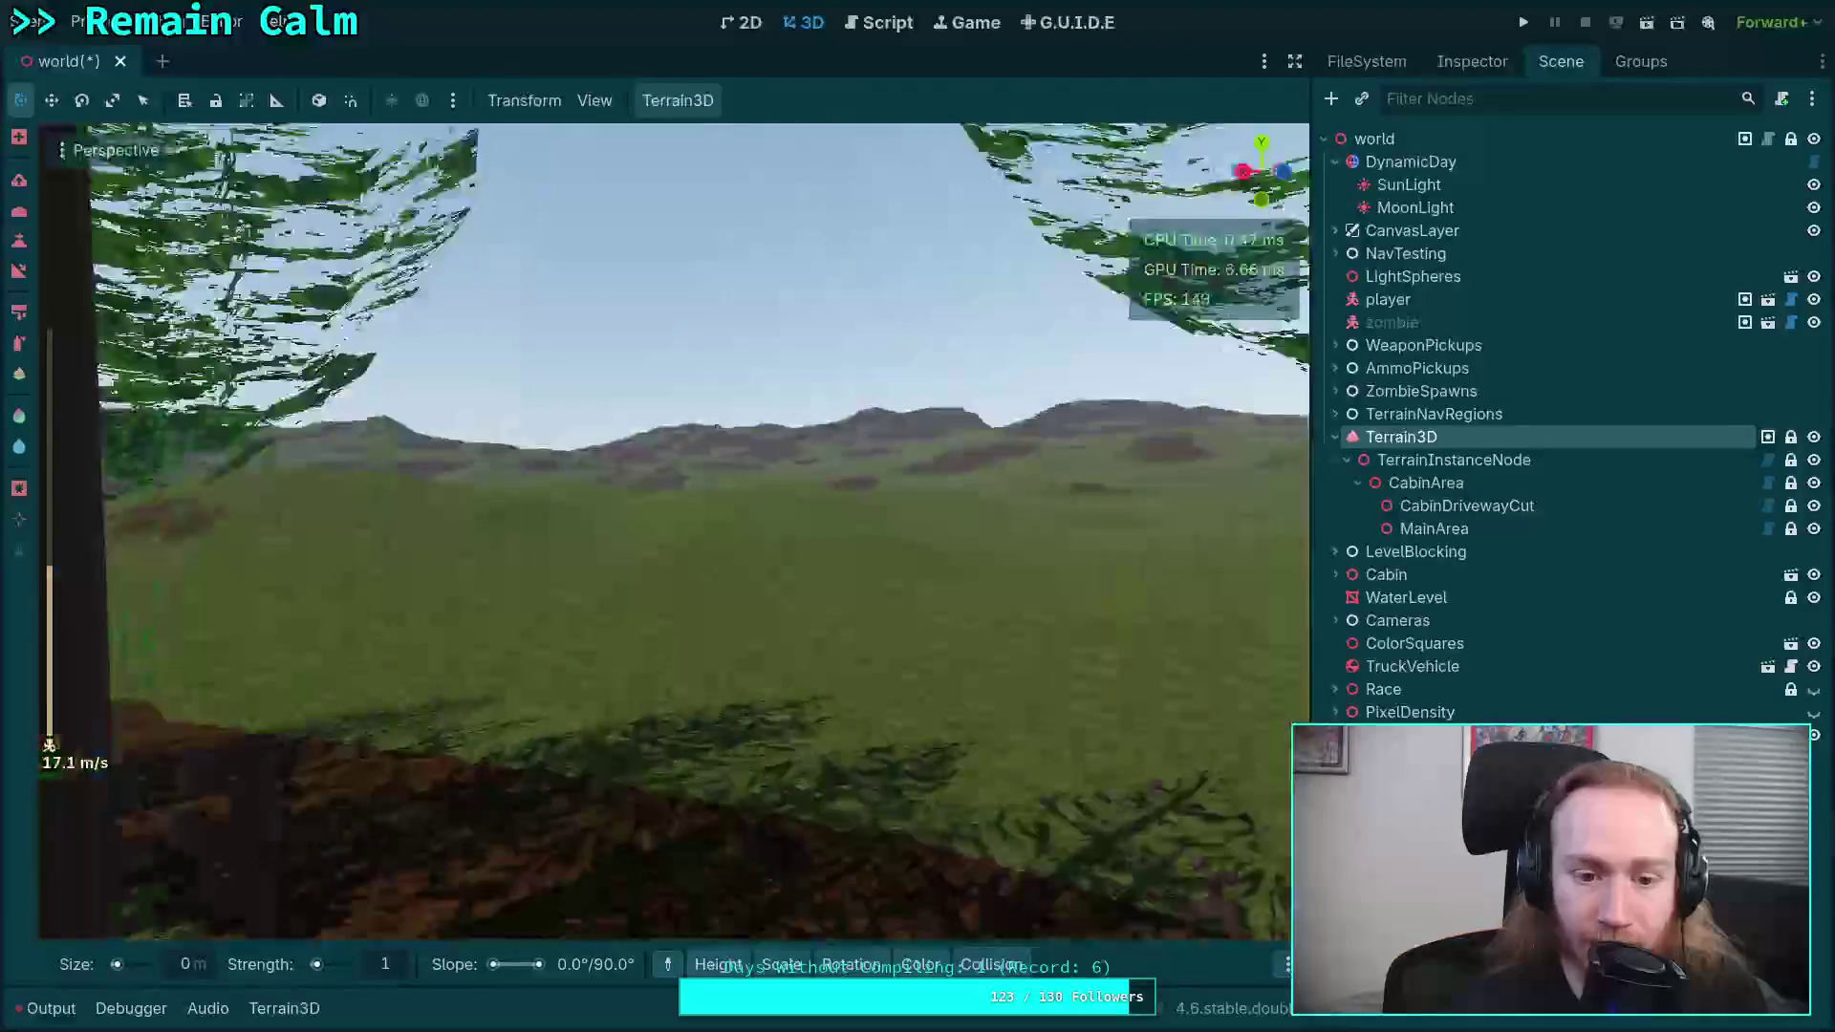
pyautogui.press('w')
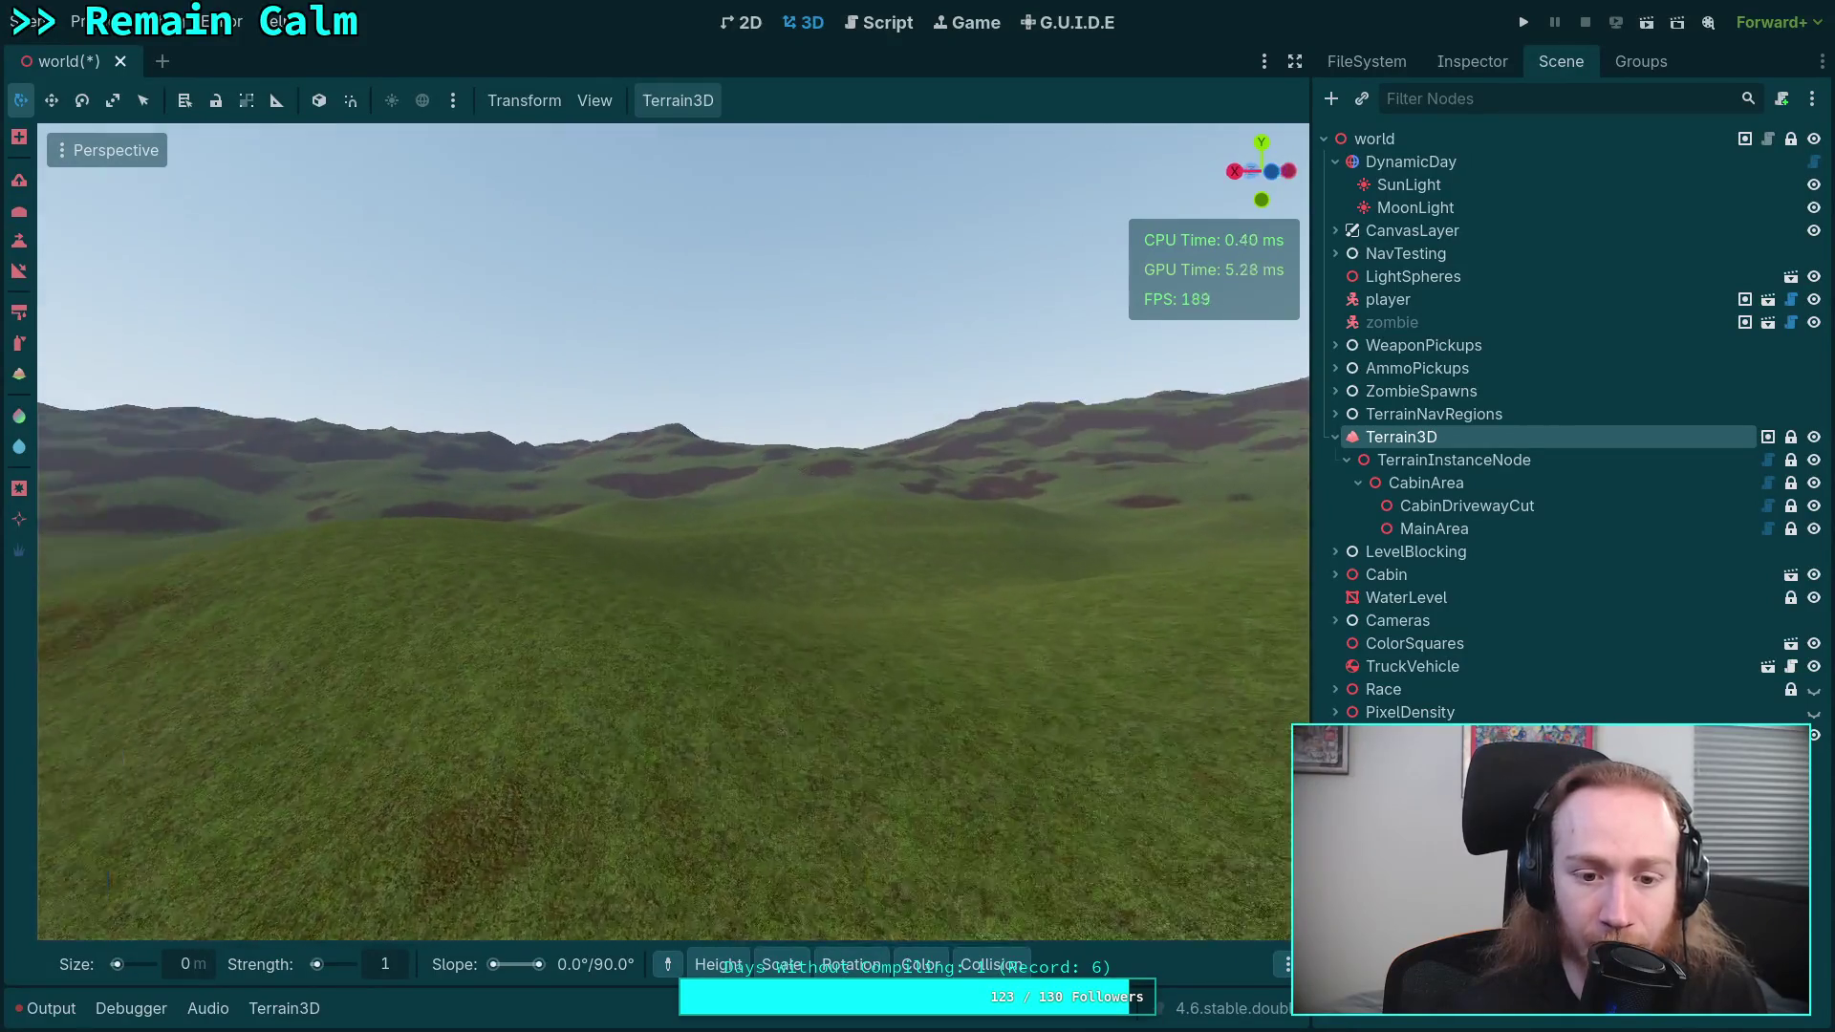
pyautogui.press('w')
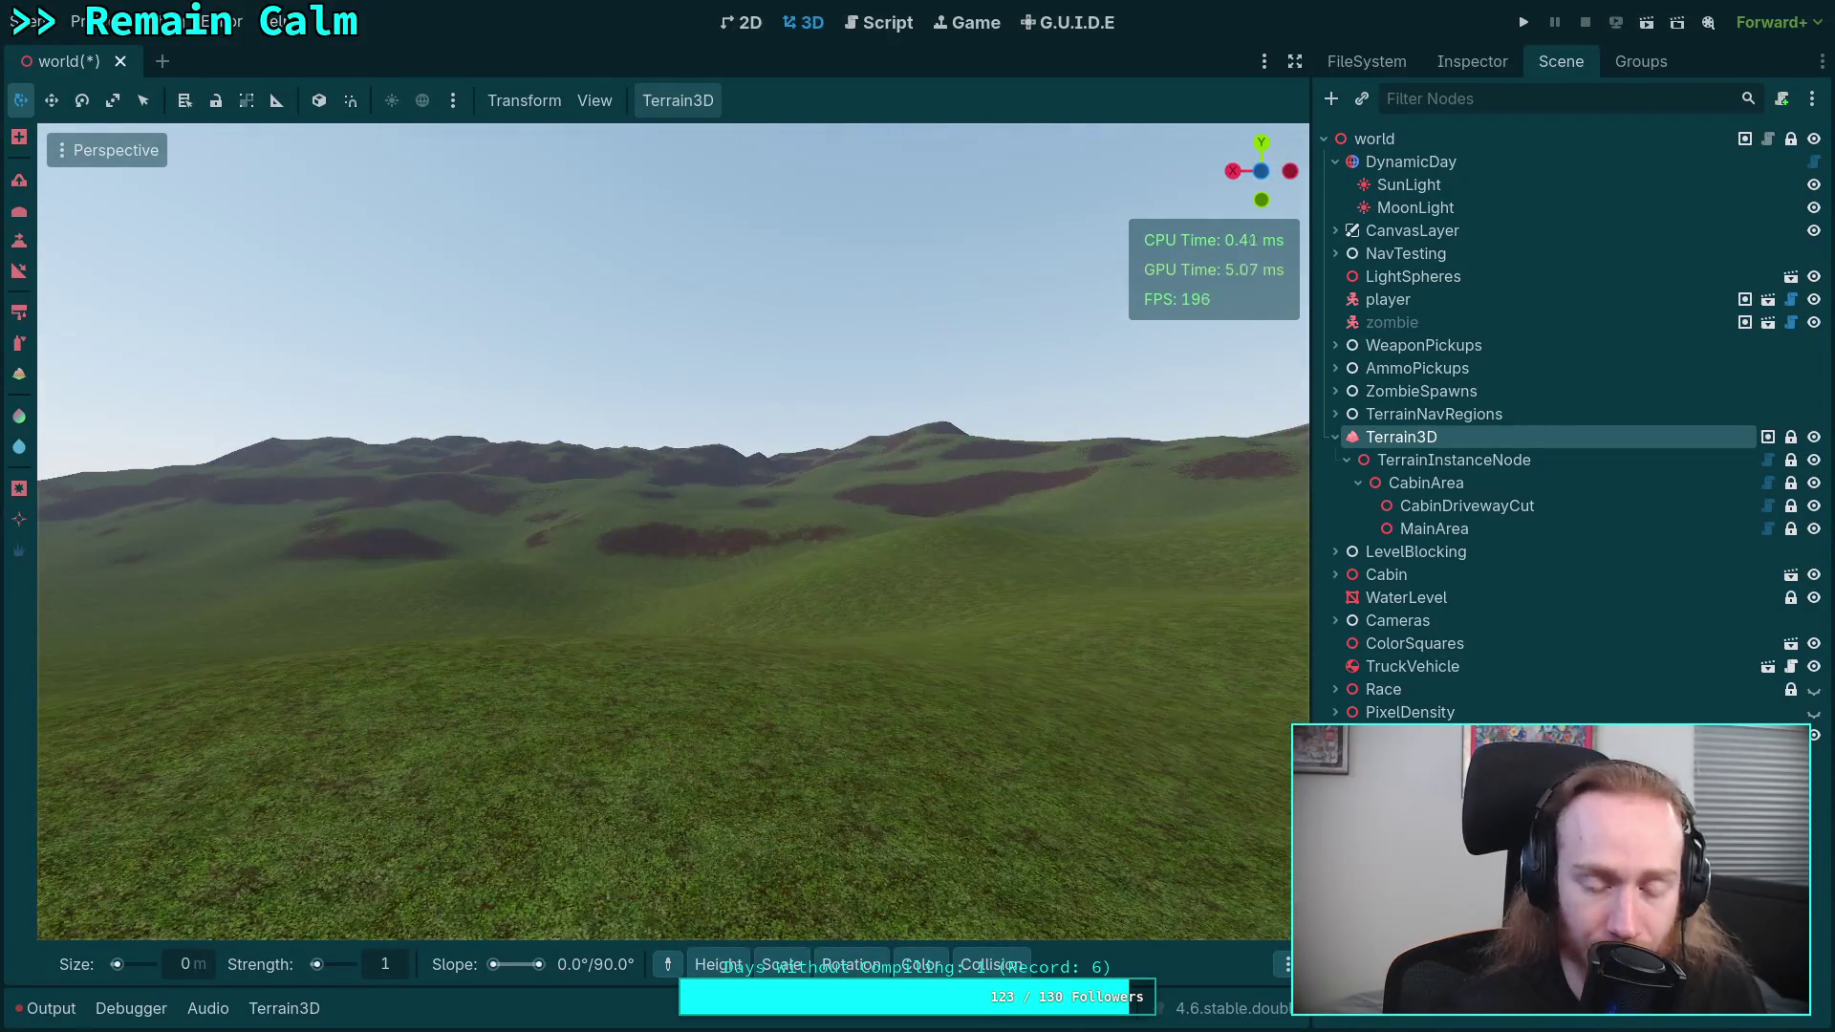
pyautogui.press('w')
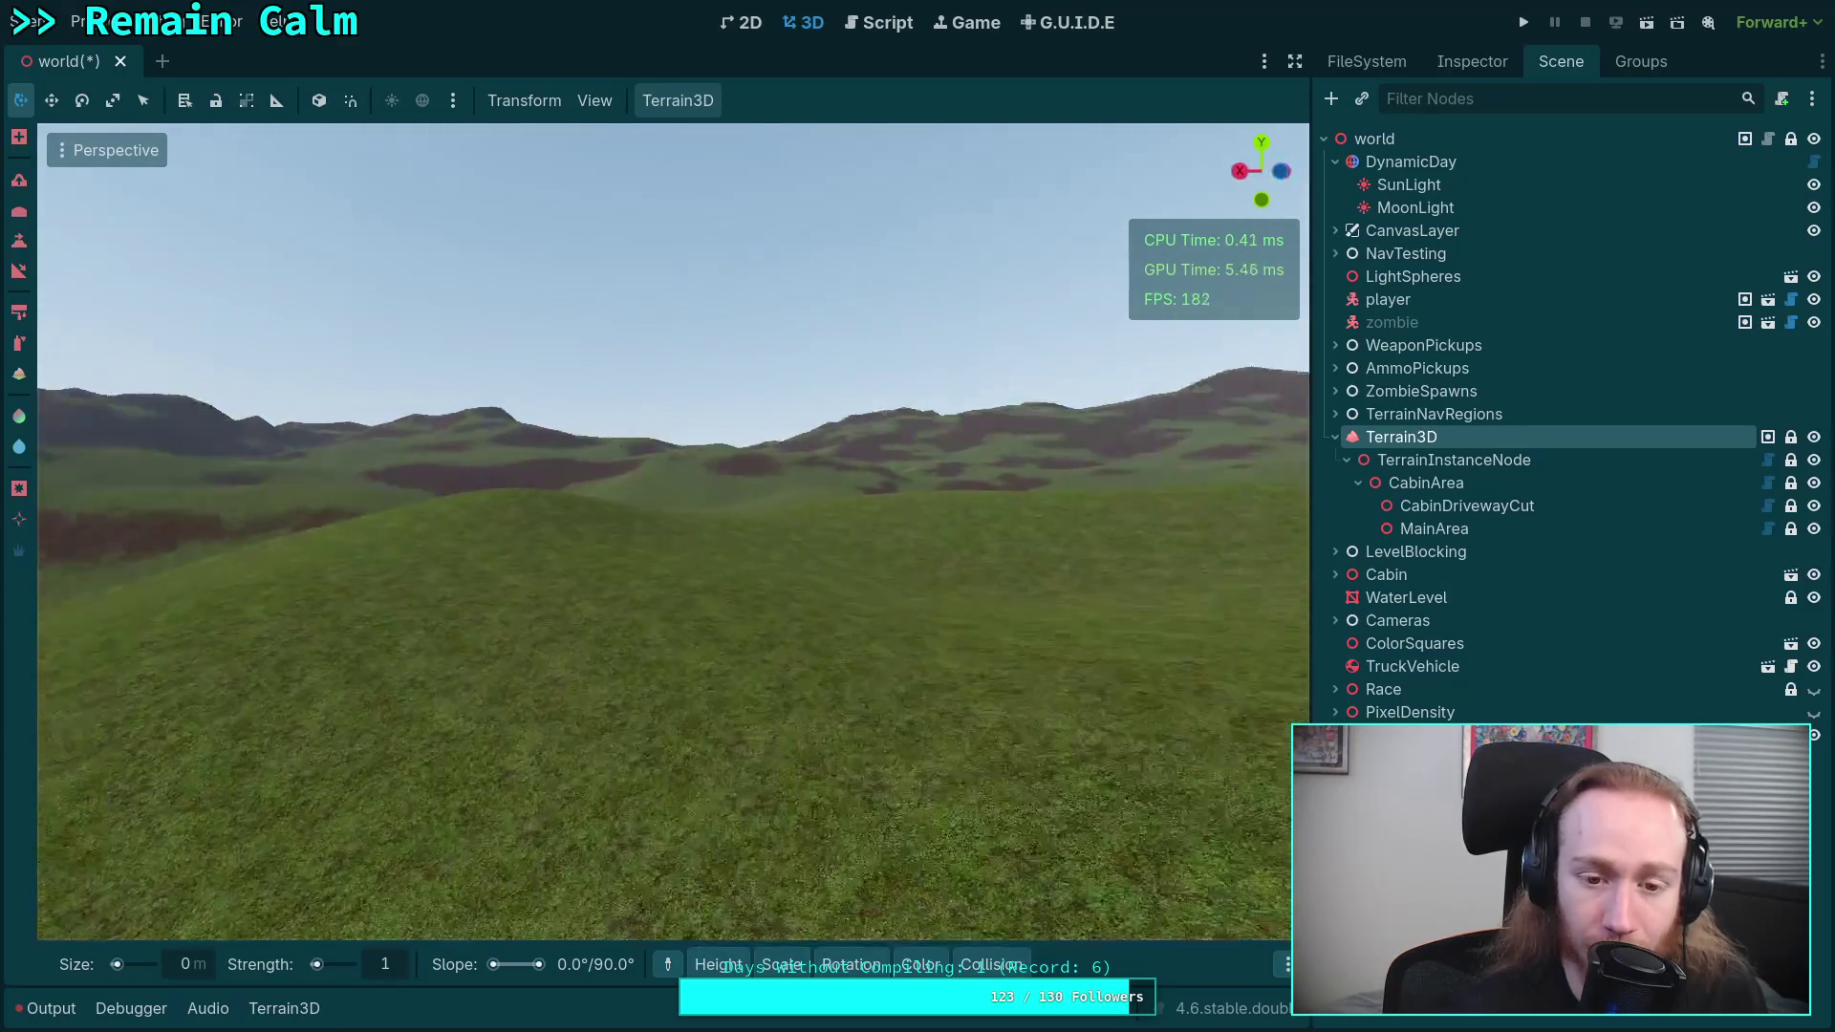
pyautogui.press('w')
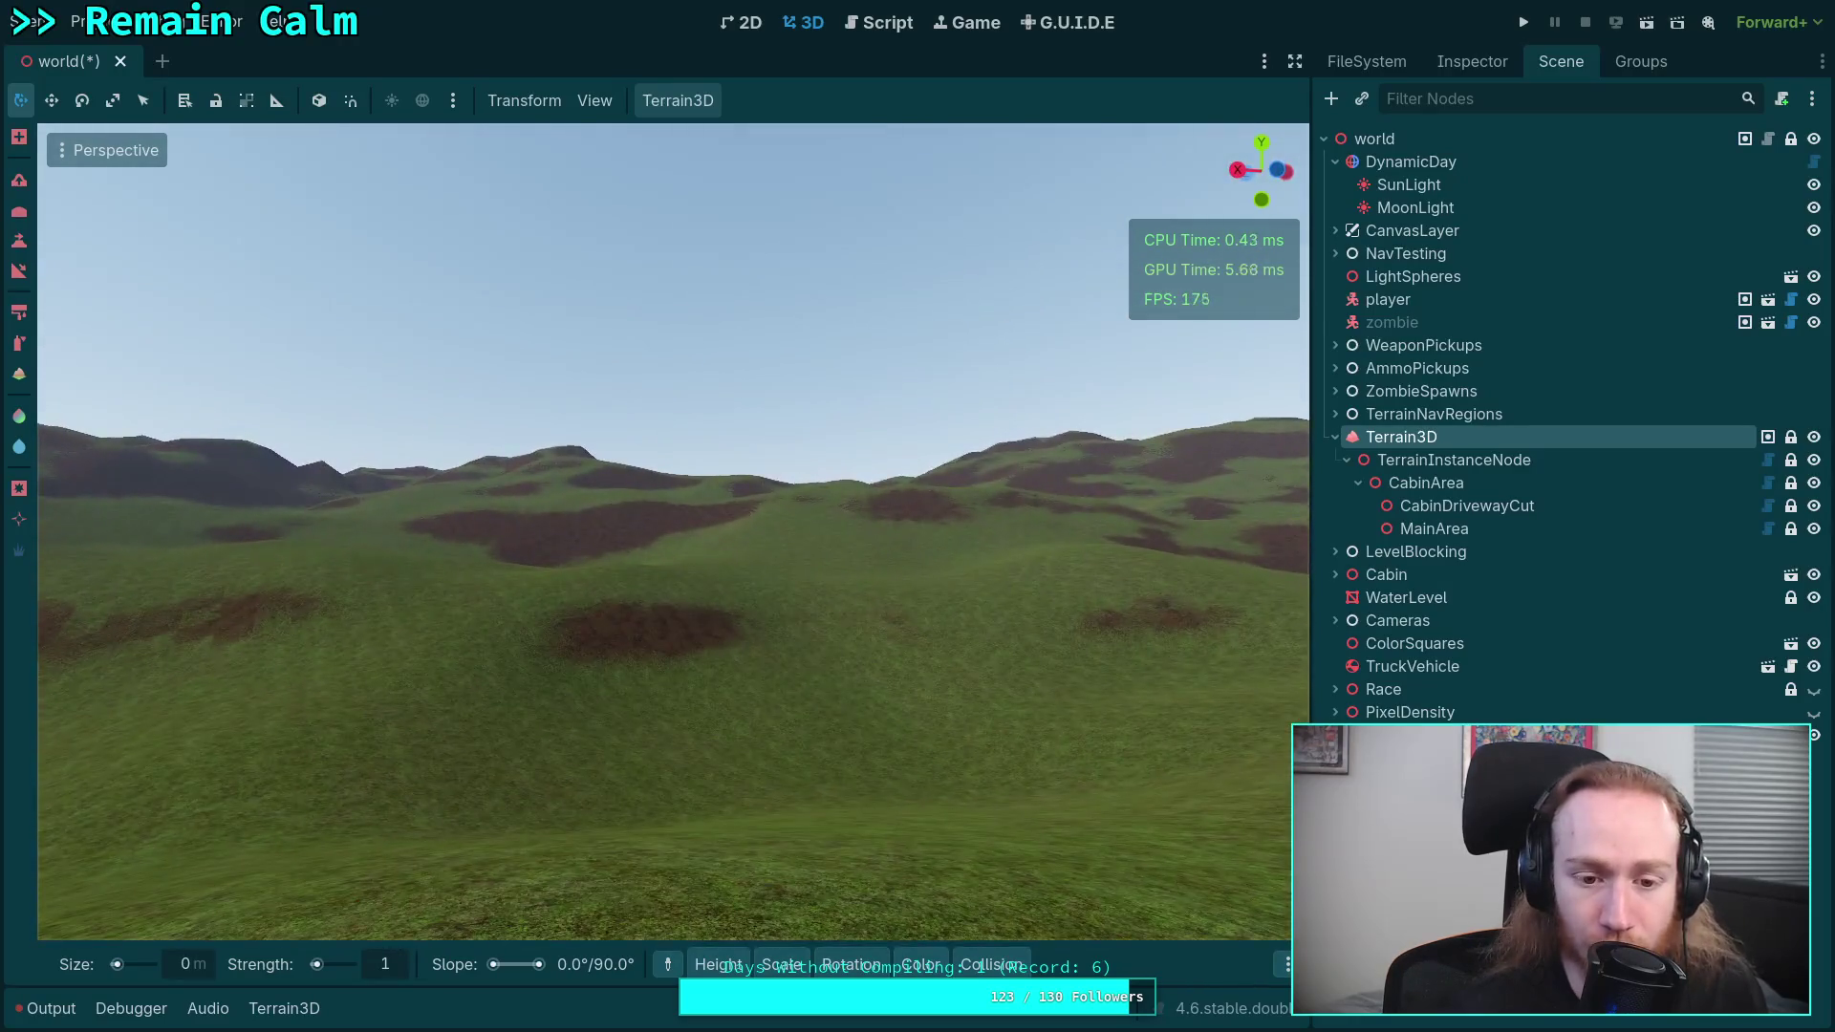
pyautogui.press('w')
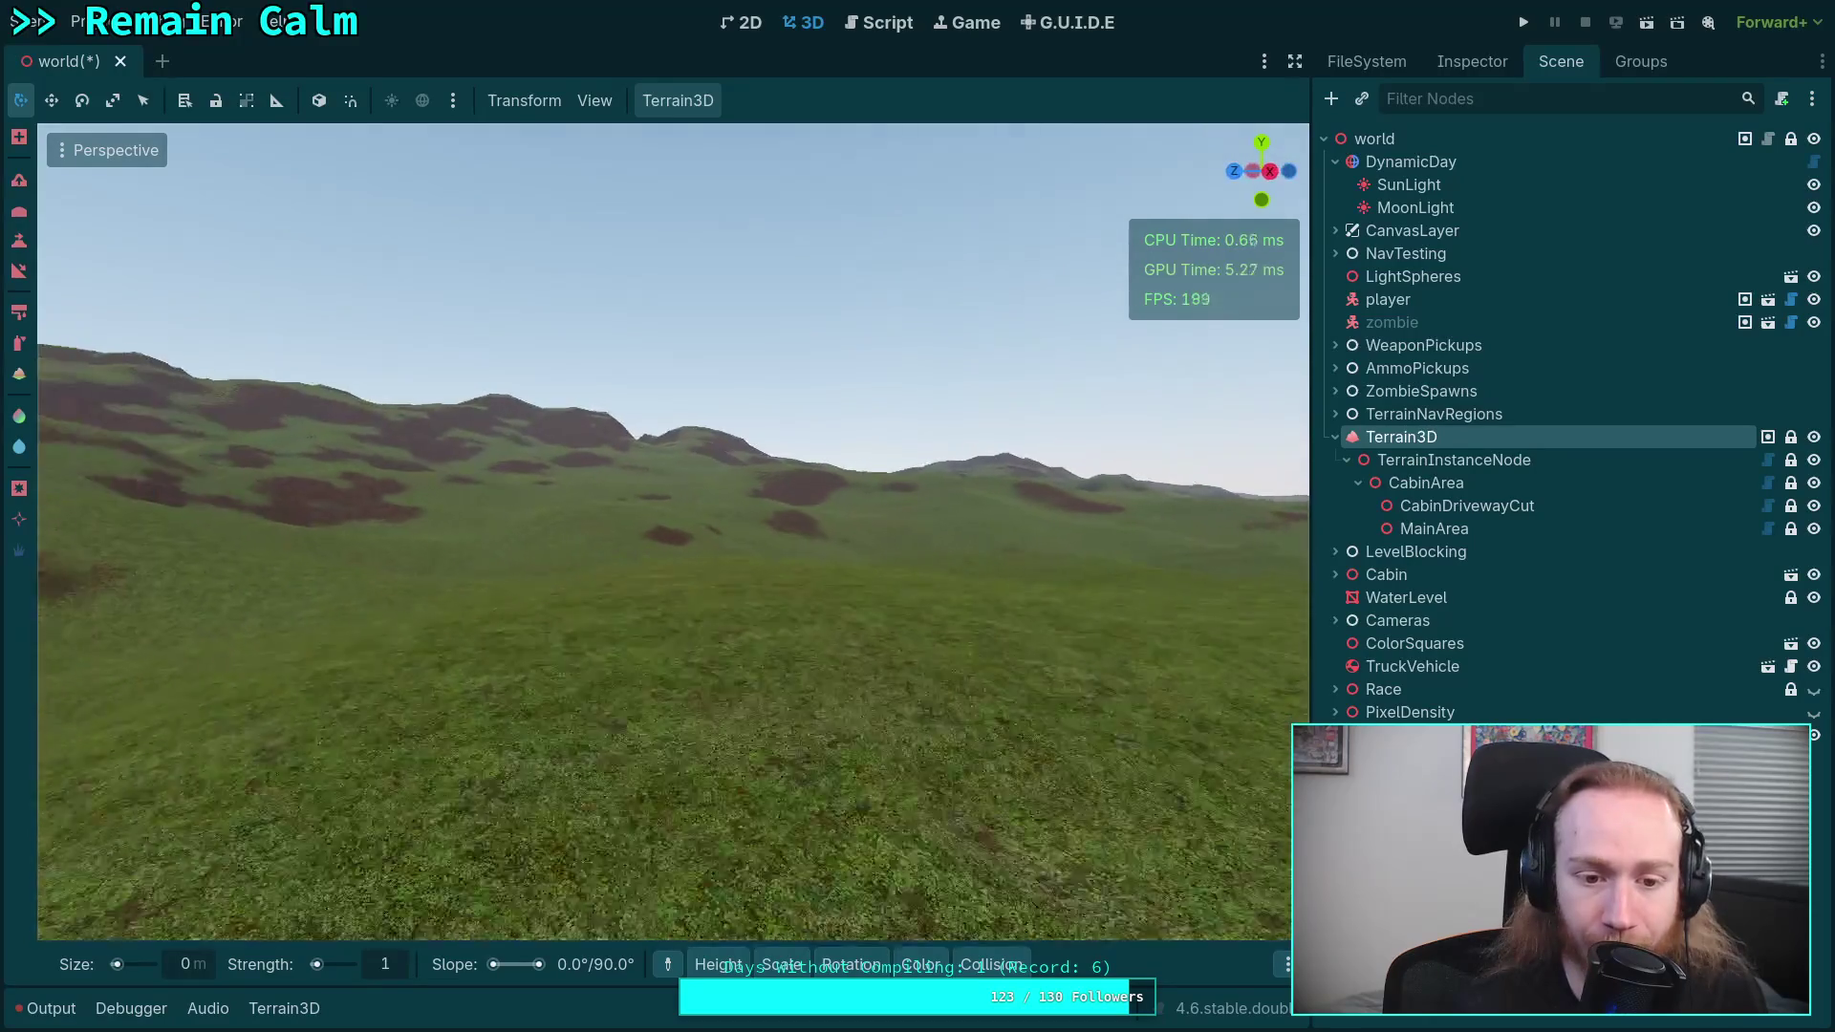
pyautogui.press('w')
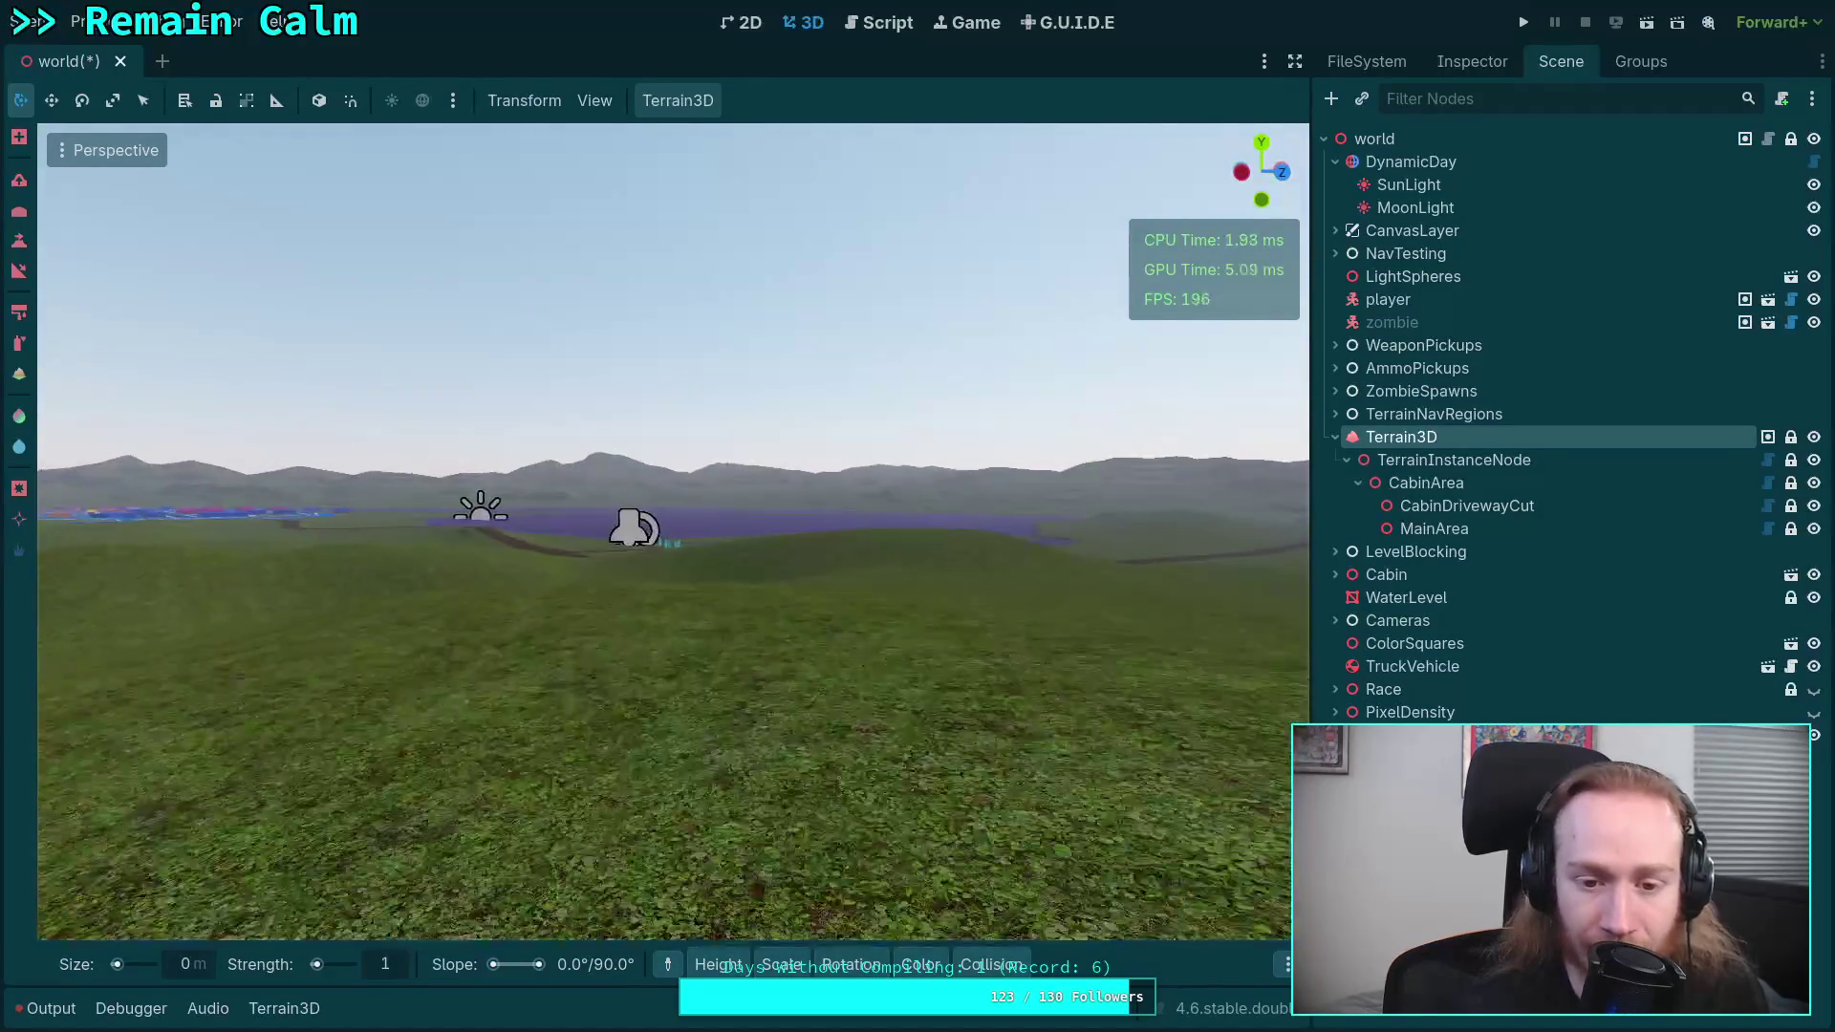
pyautogui.press('w')
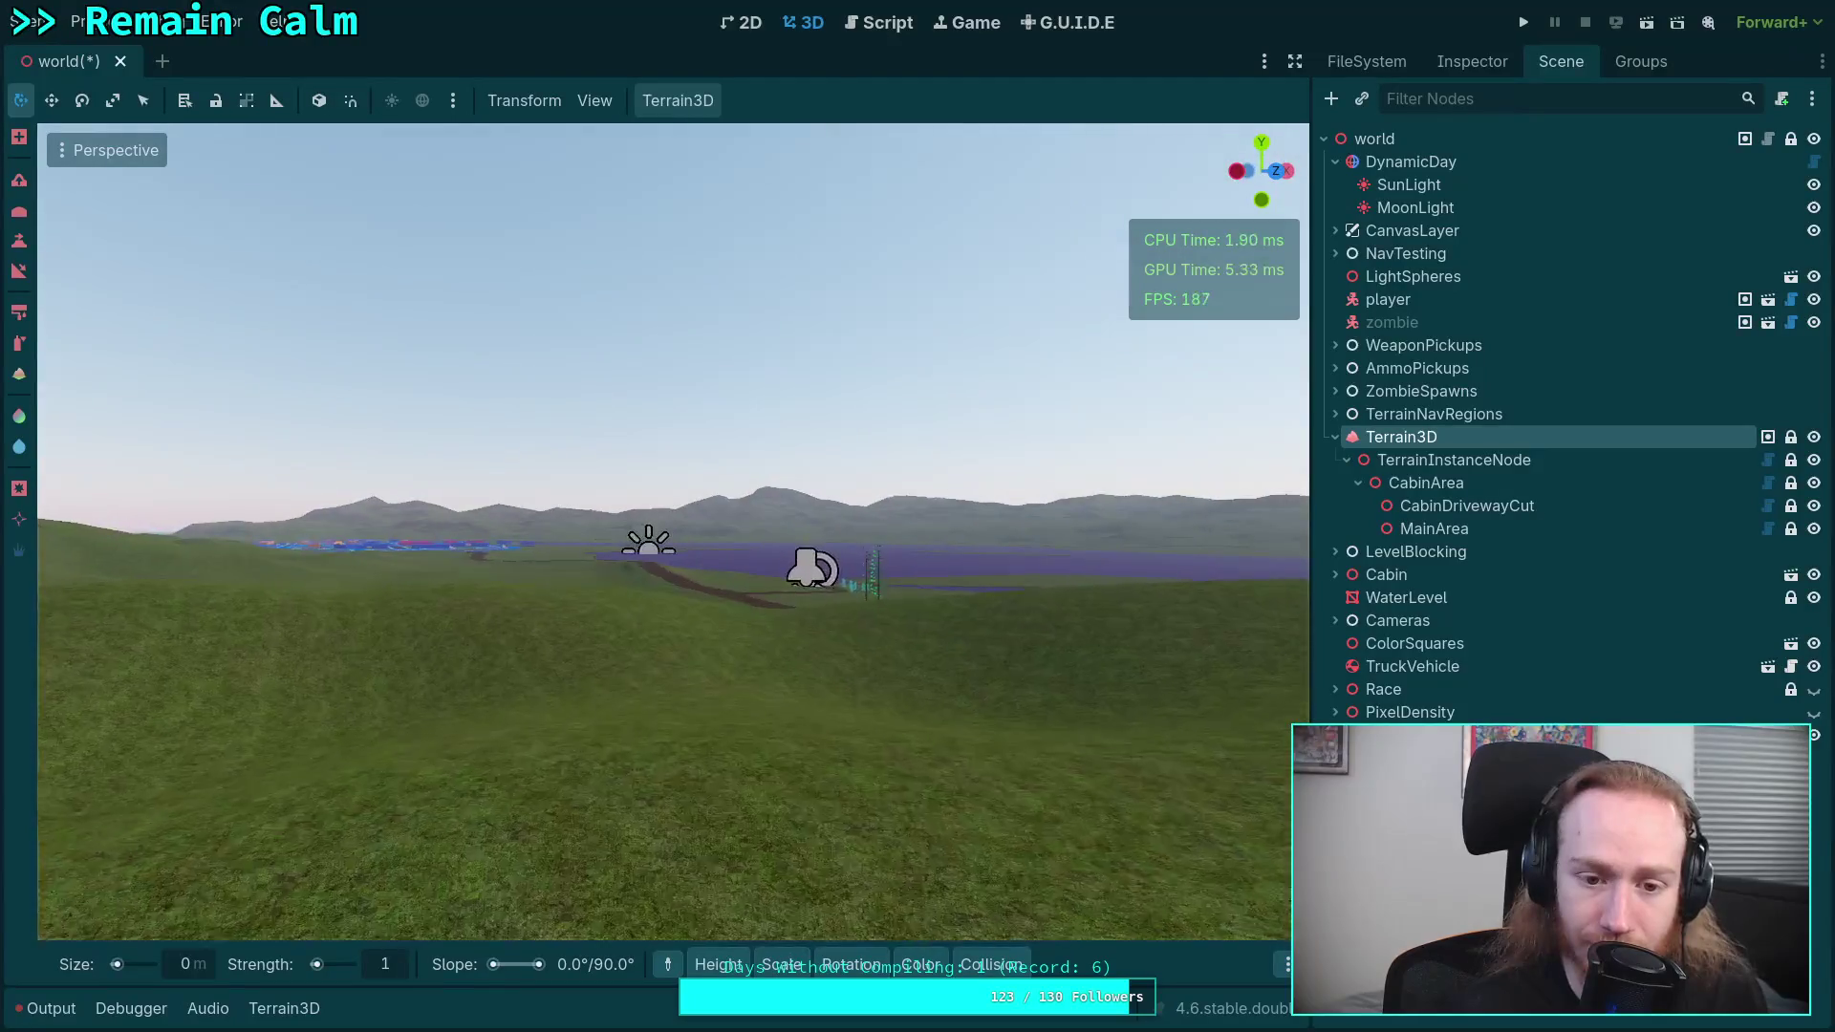
pyautogui.press('w')
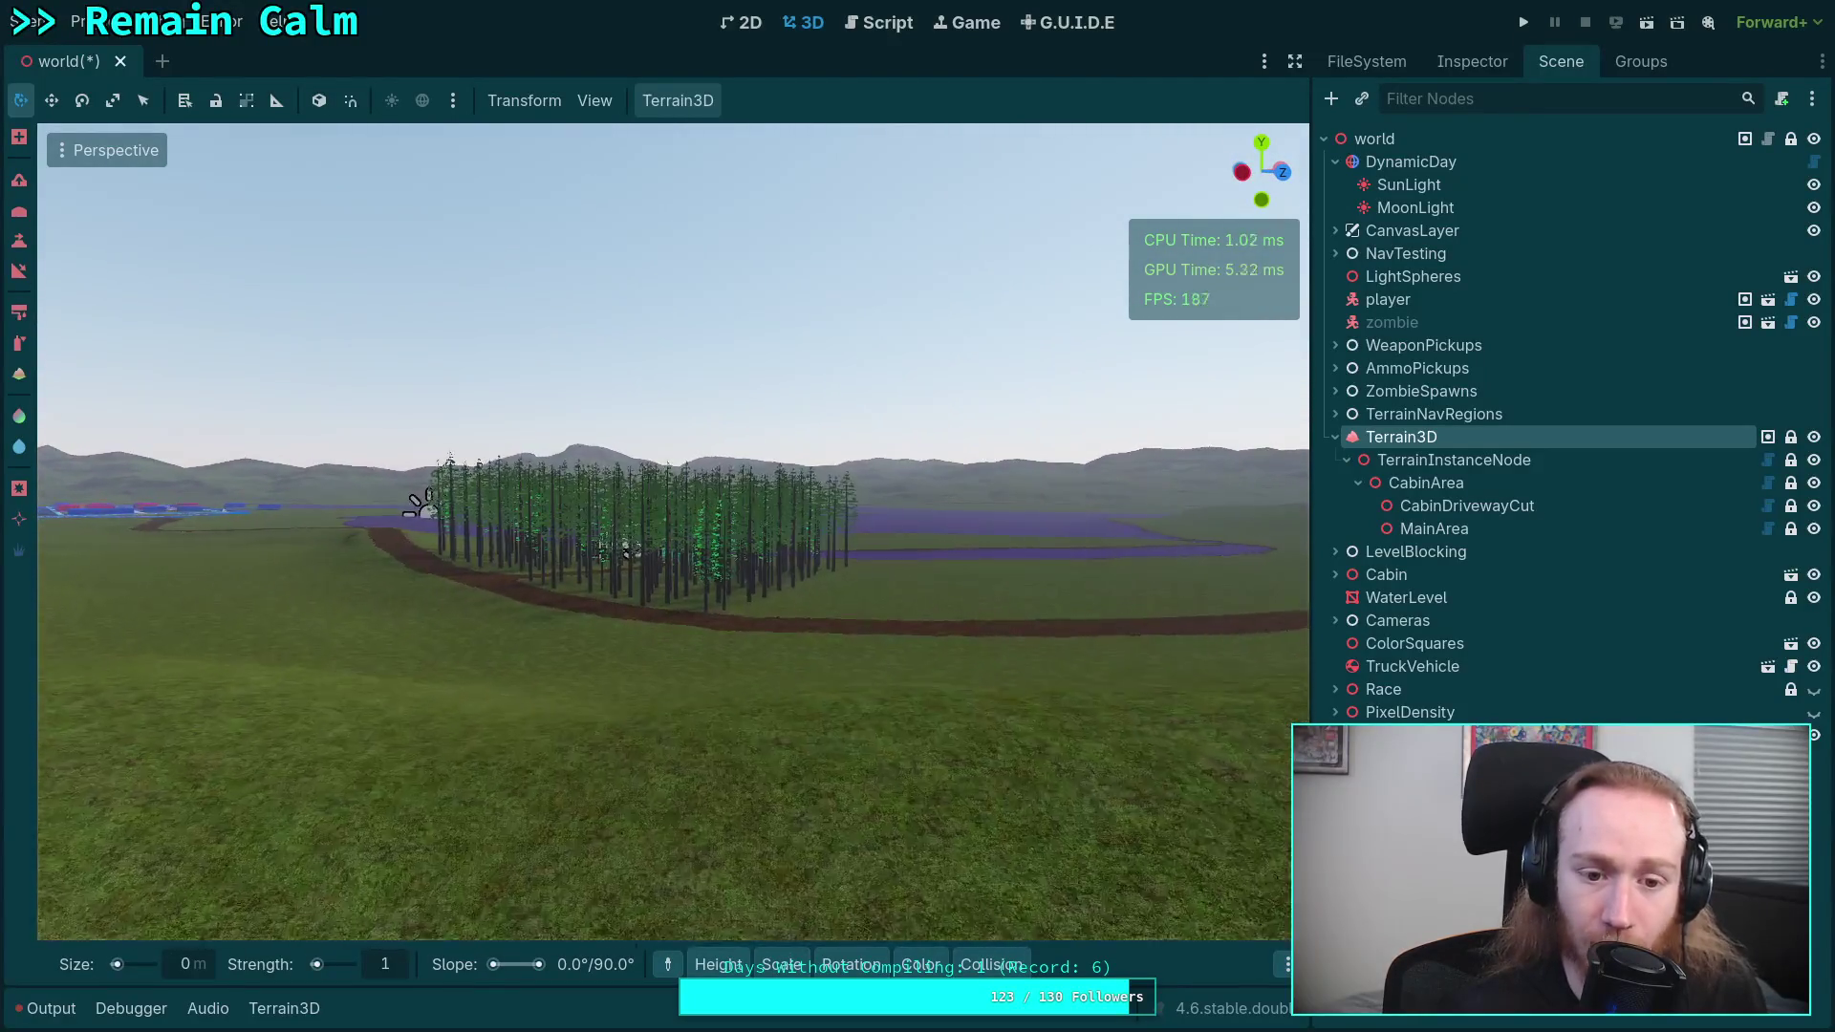
pyautogui.press('w')
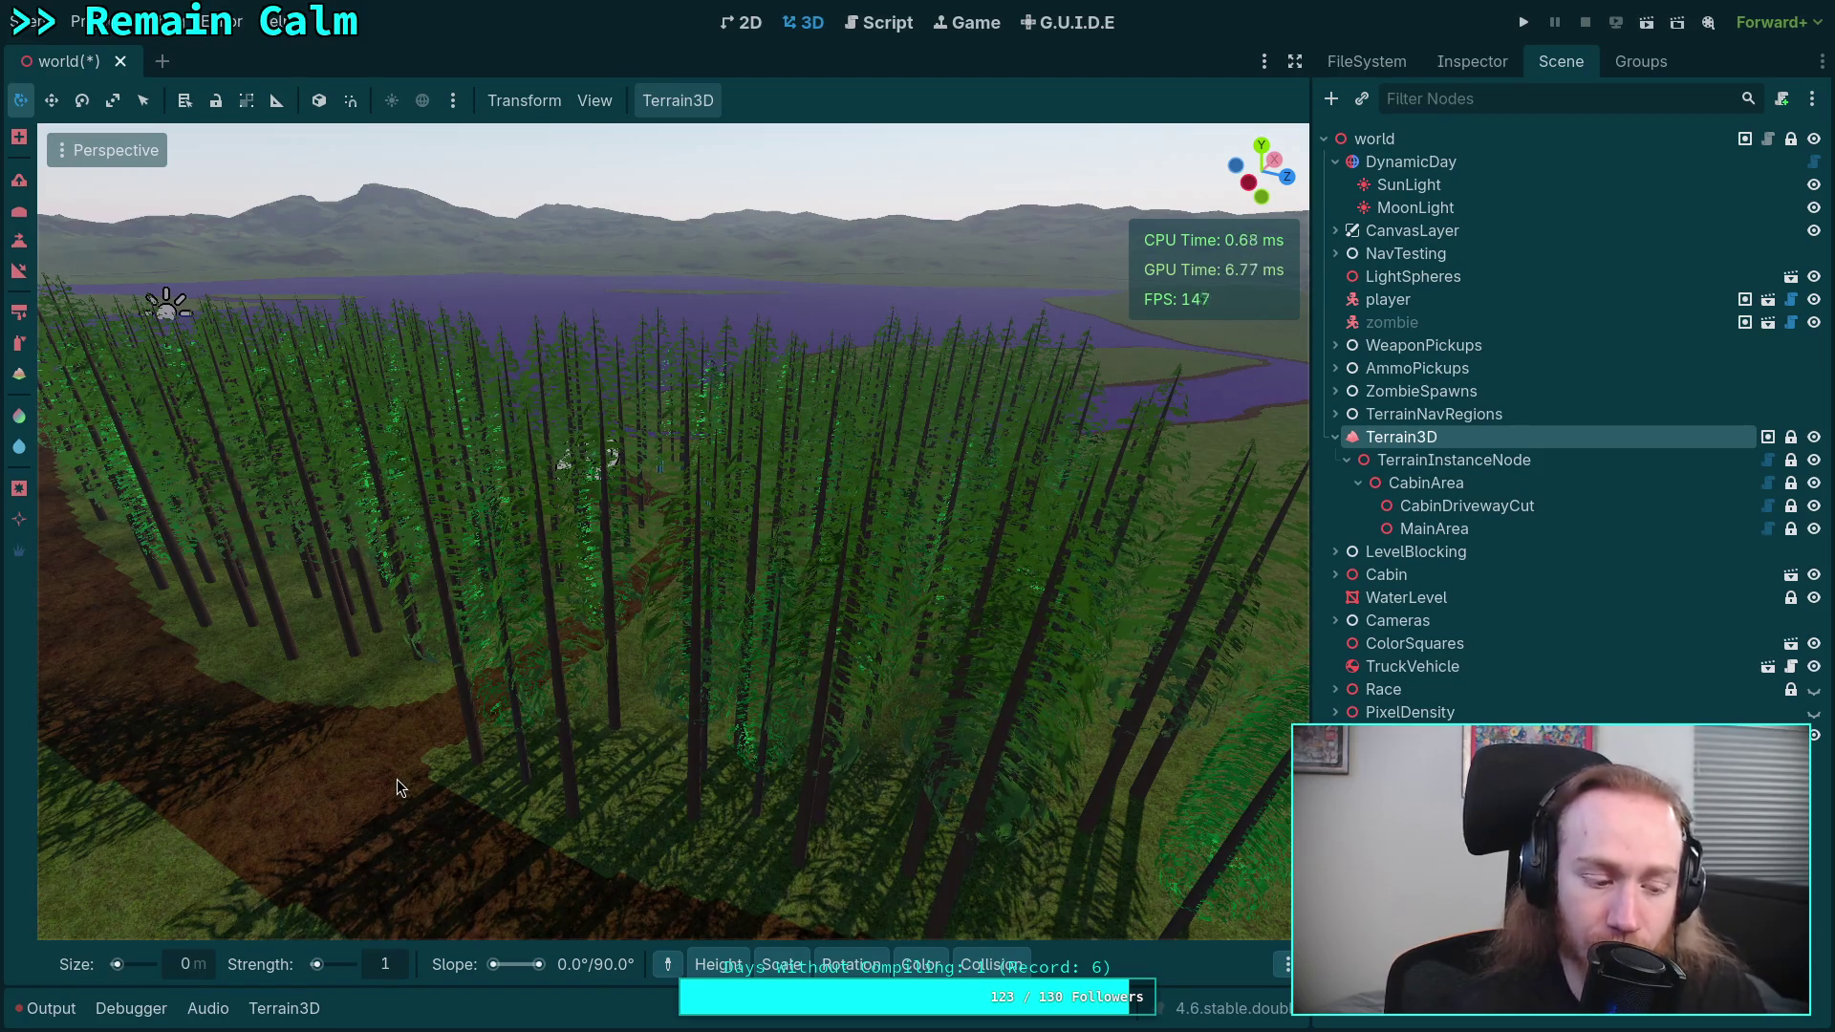
# - Freelook over the town, winding road, lake and hills, then select the CabinArea region
pyautogui.moveTo(606, 640)
pyautogui.mouseDown()
pyautogui.moveTo(631, 535)
pyautogui.moveTo(658, 511)
pyautogui.moveTo(631, 516)
pyautogui.moveTo(640, 667)
pyautogui.moveTo(602, 631)
pyautogui.moveTo(585, 675)
pyautogui.moveTo(683, 769)
pyautogui.moveTo(669, 765)
pyautogui.moveTo(730, 728)
pyautogui.mouseUp()
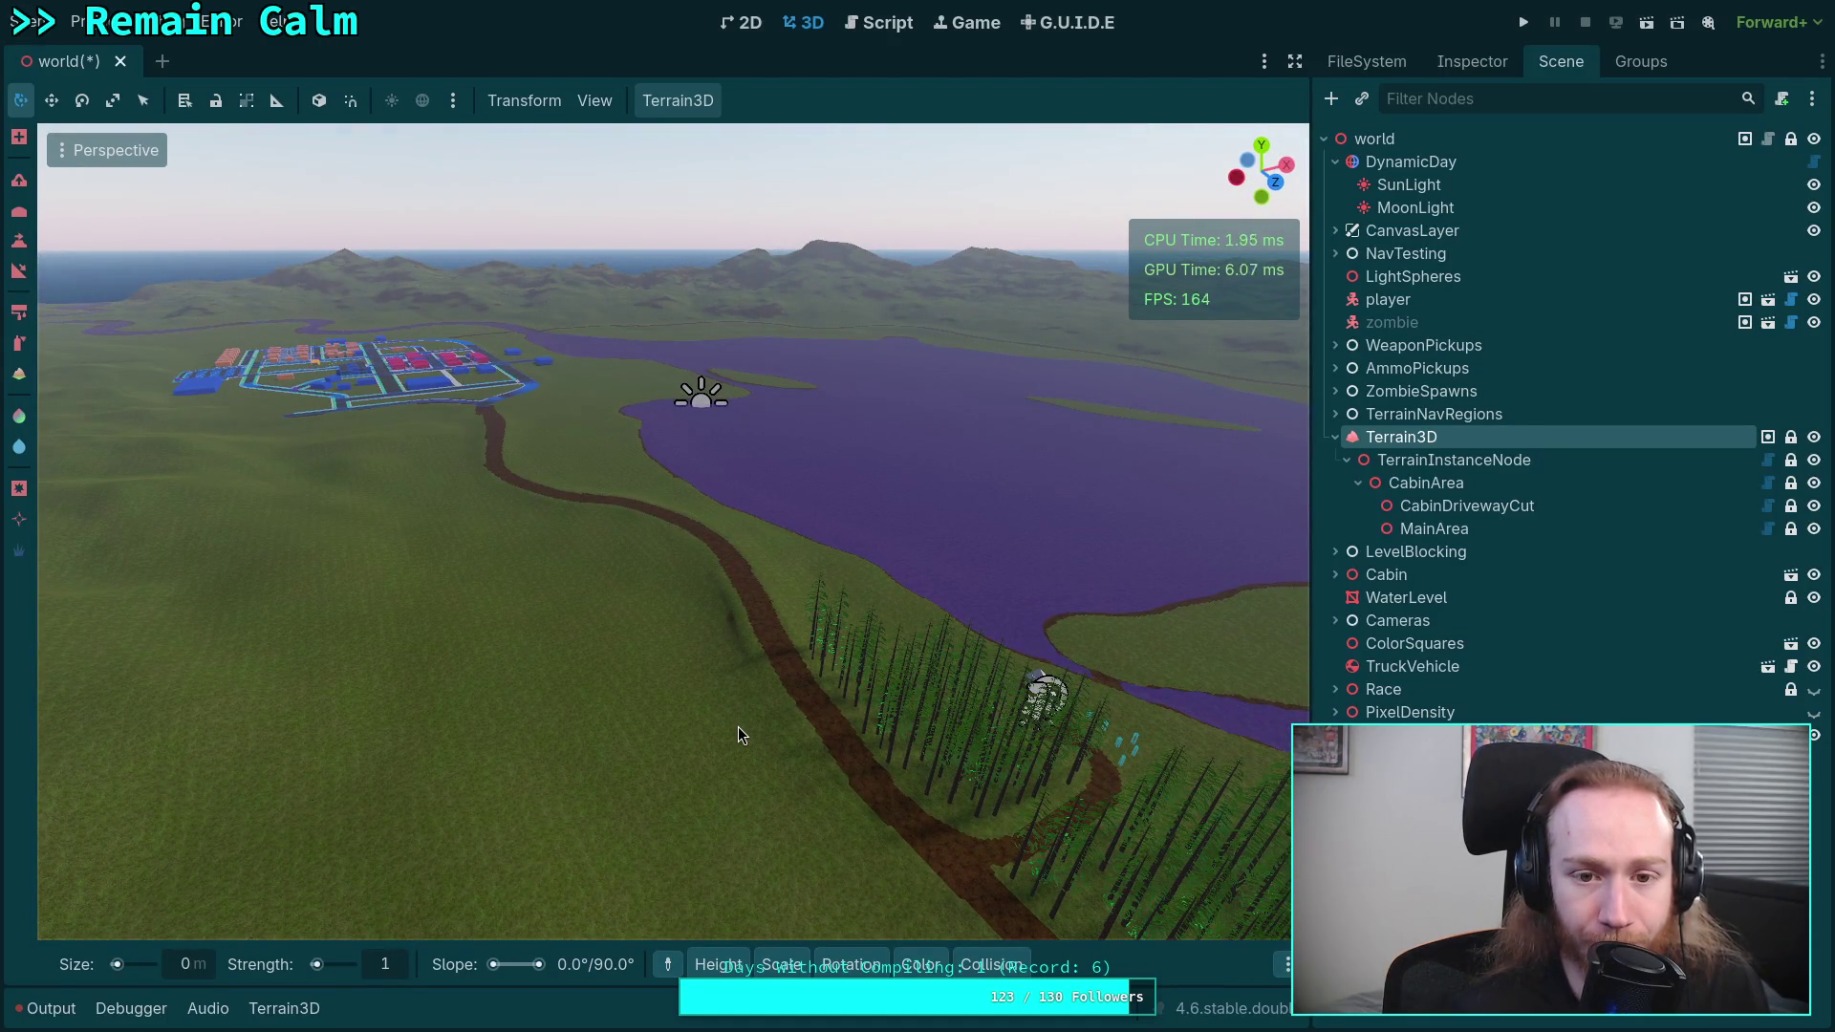
pyautogui.moveTo(737, 726); pyautogui.dragTo(737, 727)
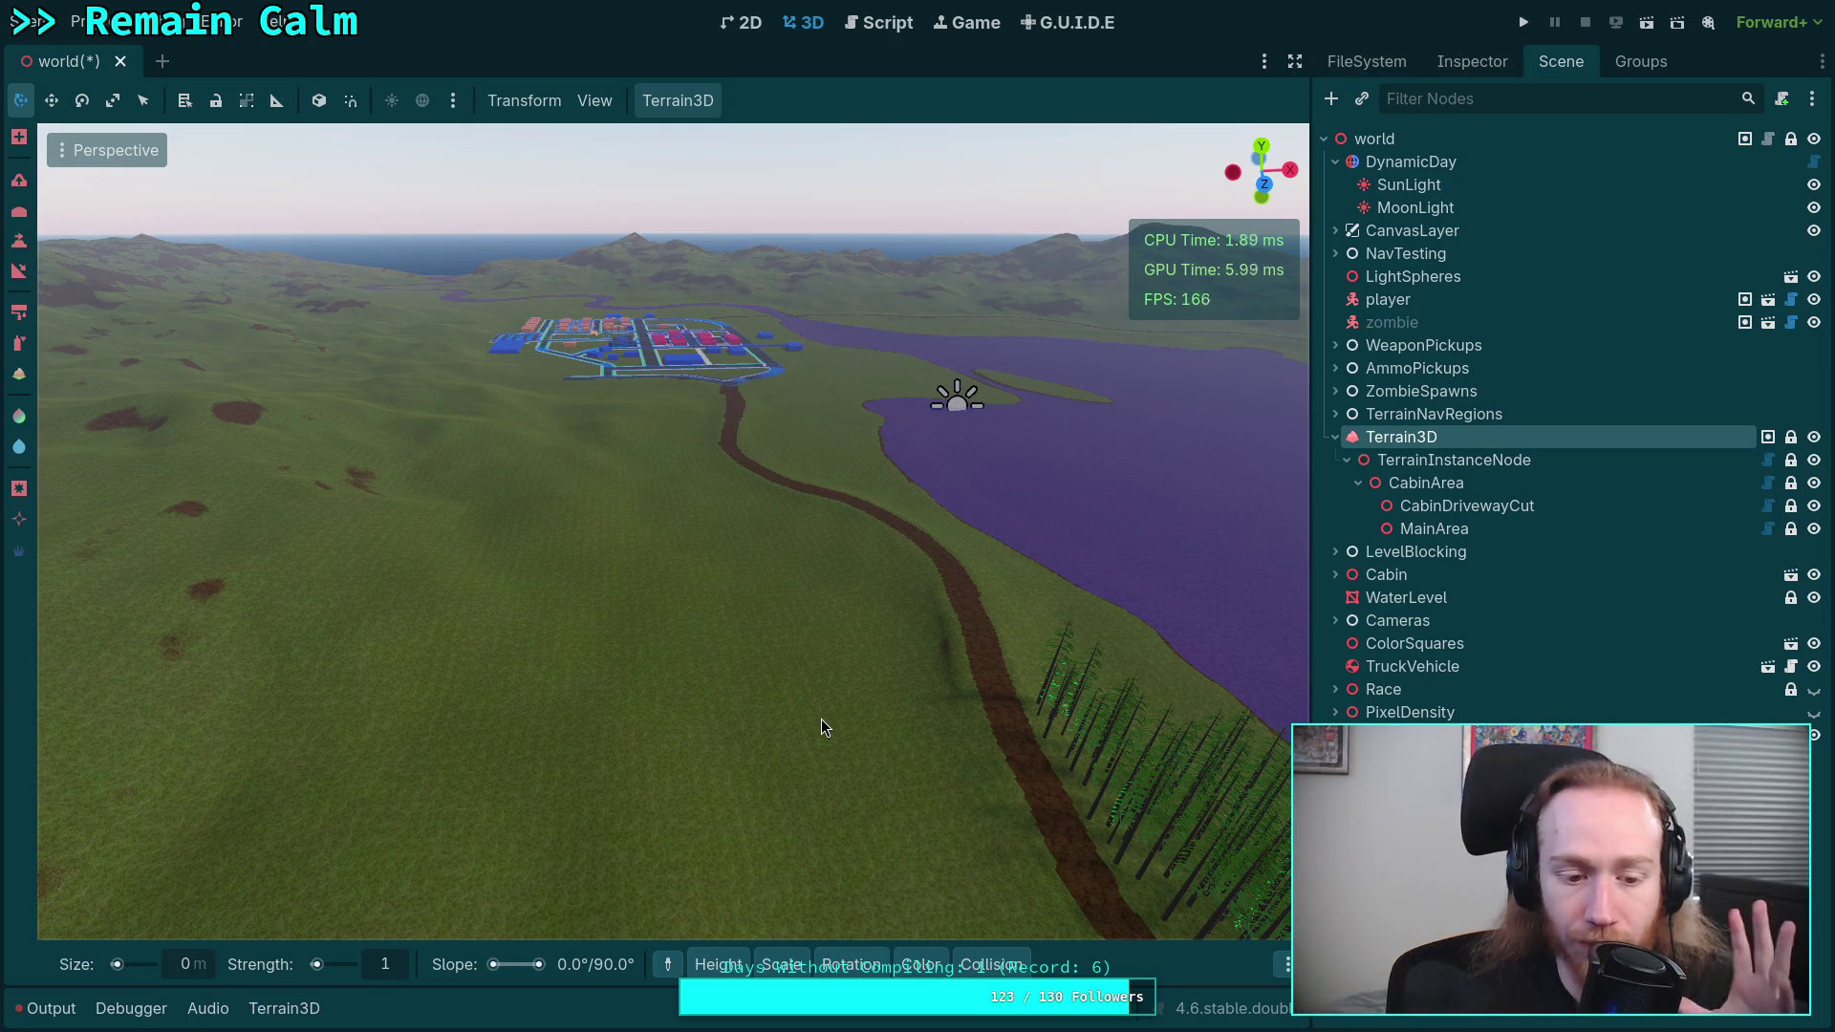
pyautogui.moveTo(822, 722); pyautogui.dragTo(822, 721)
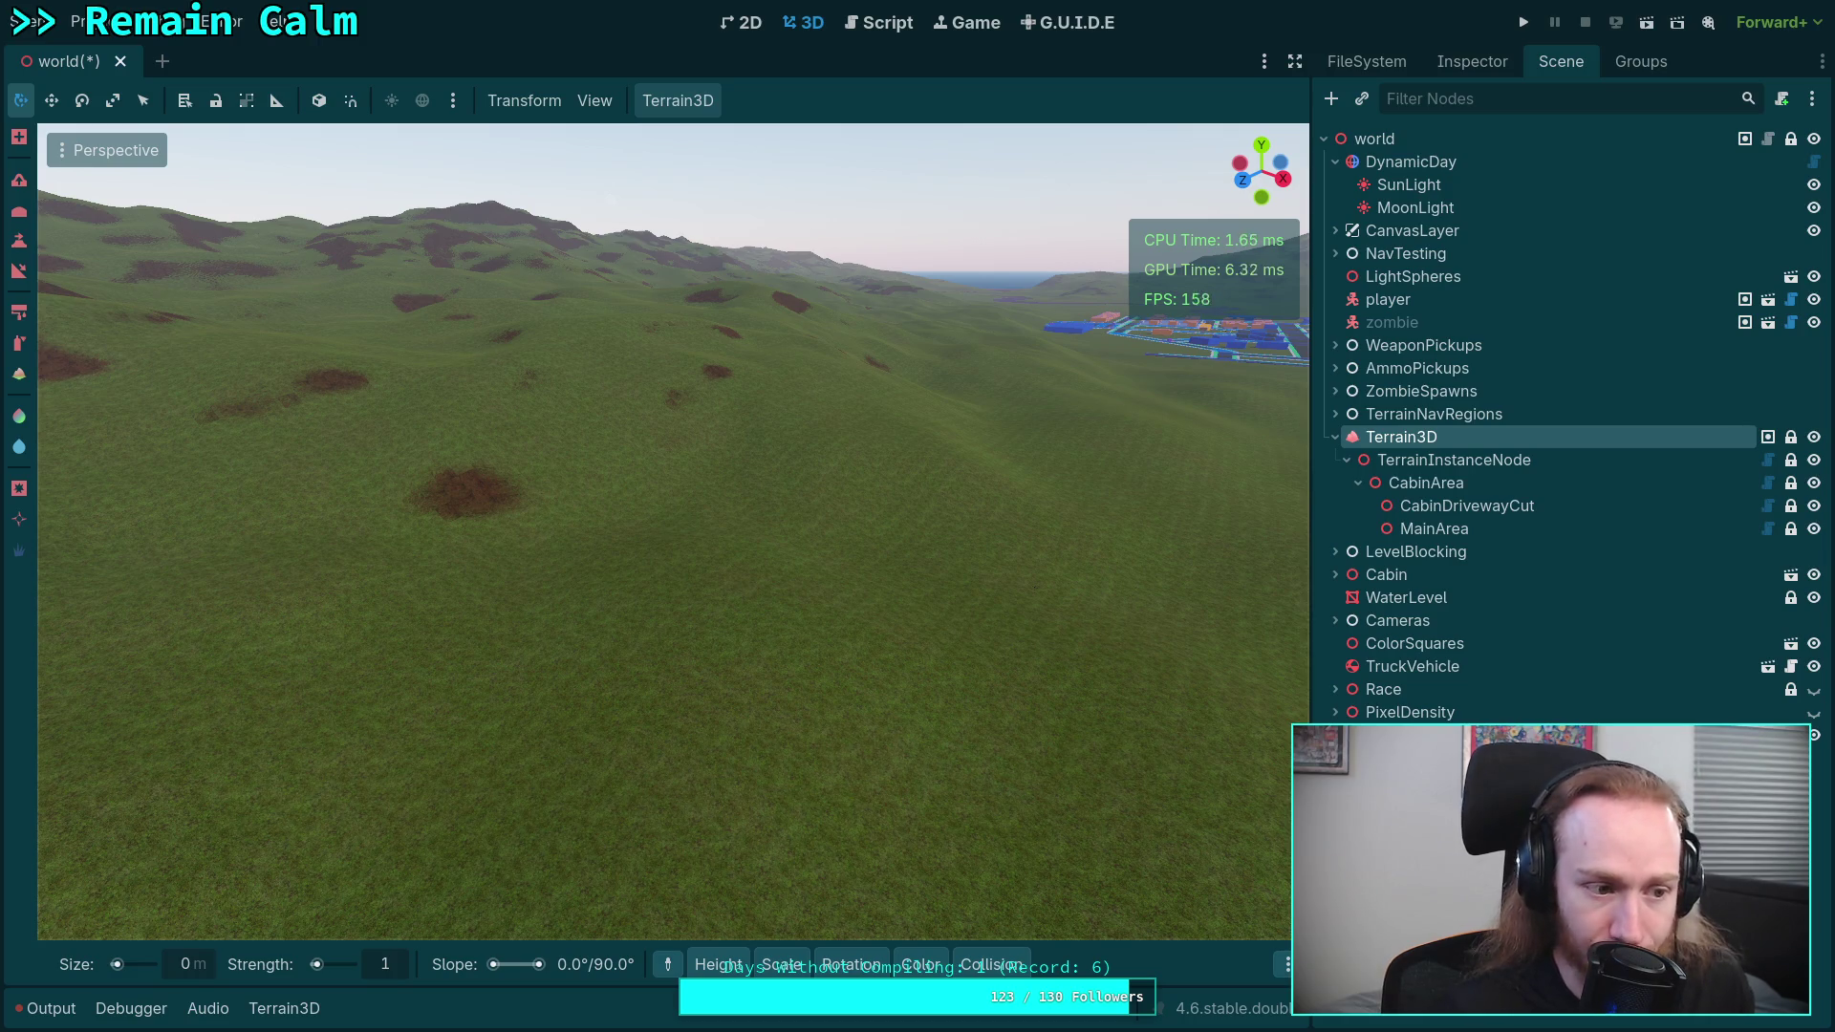
pyautogui.moveTo(862, 714); pyautogui.dragTo(837, 715)
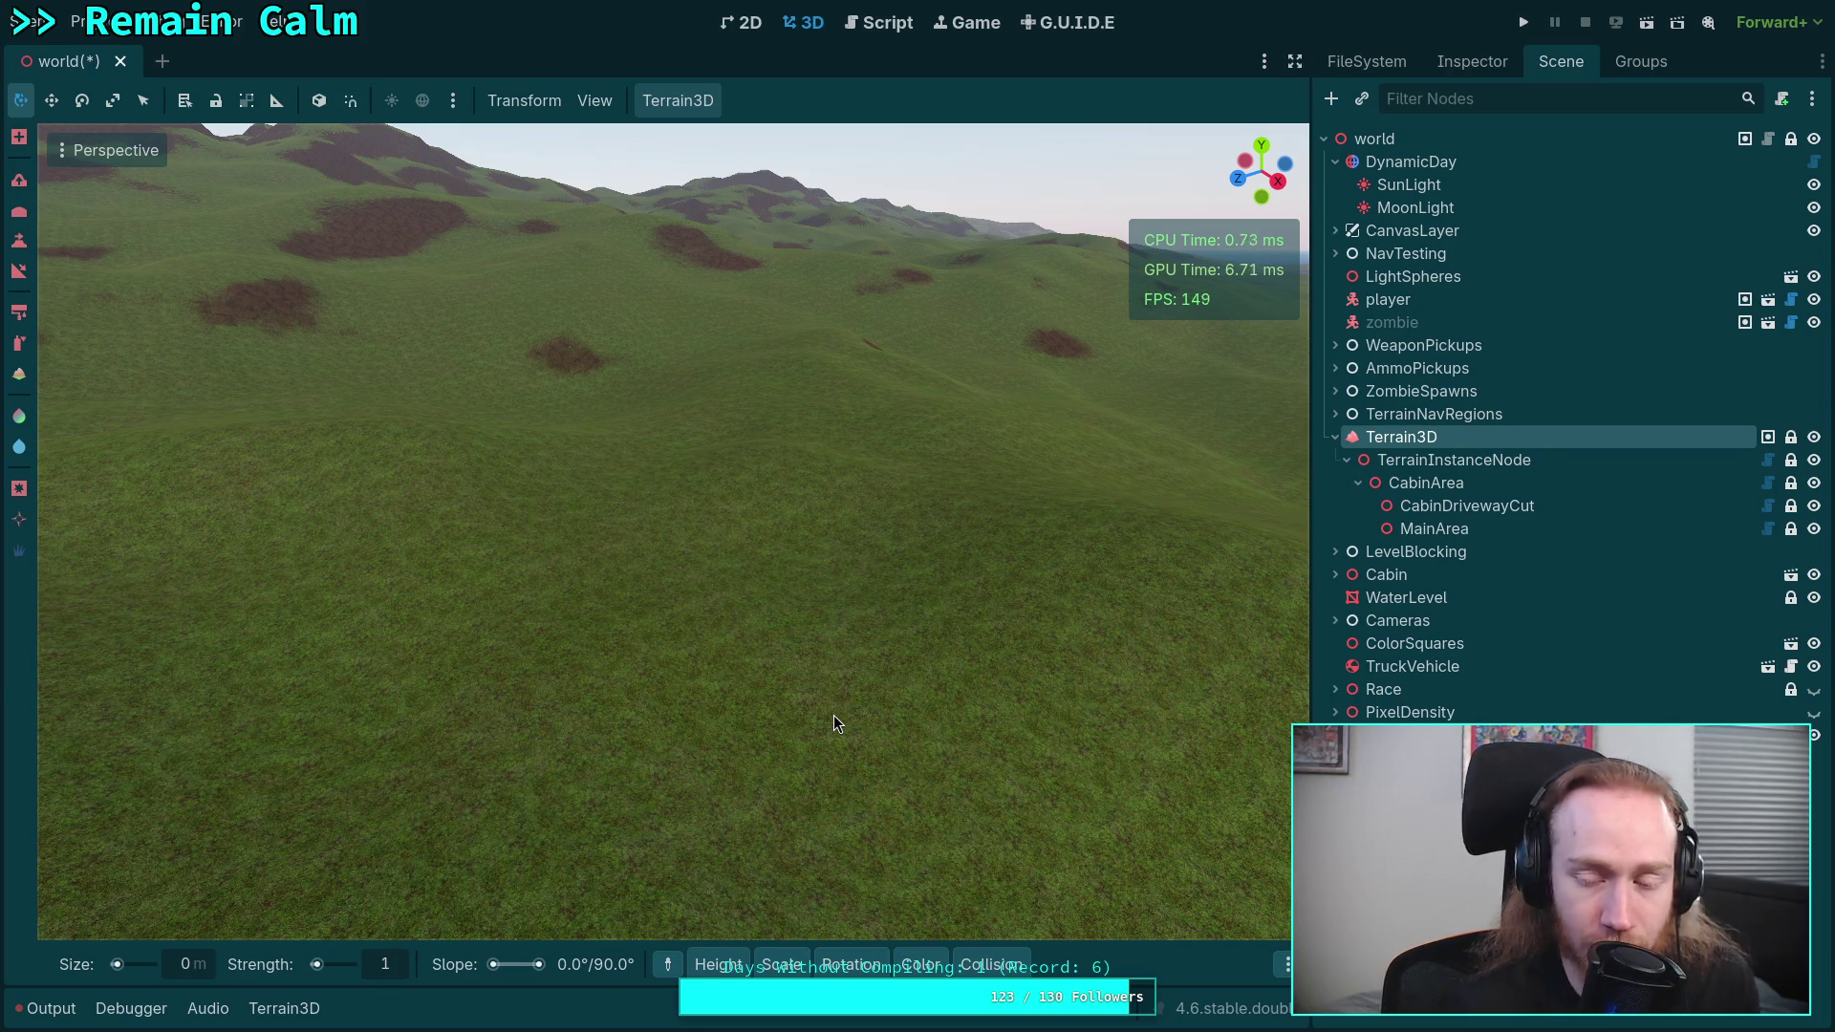
pyautogui.moveTo(869, 700); pyautogui.dragTo(780, 735)
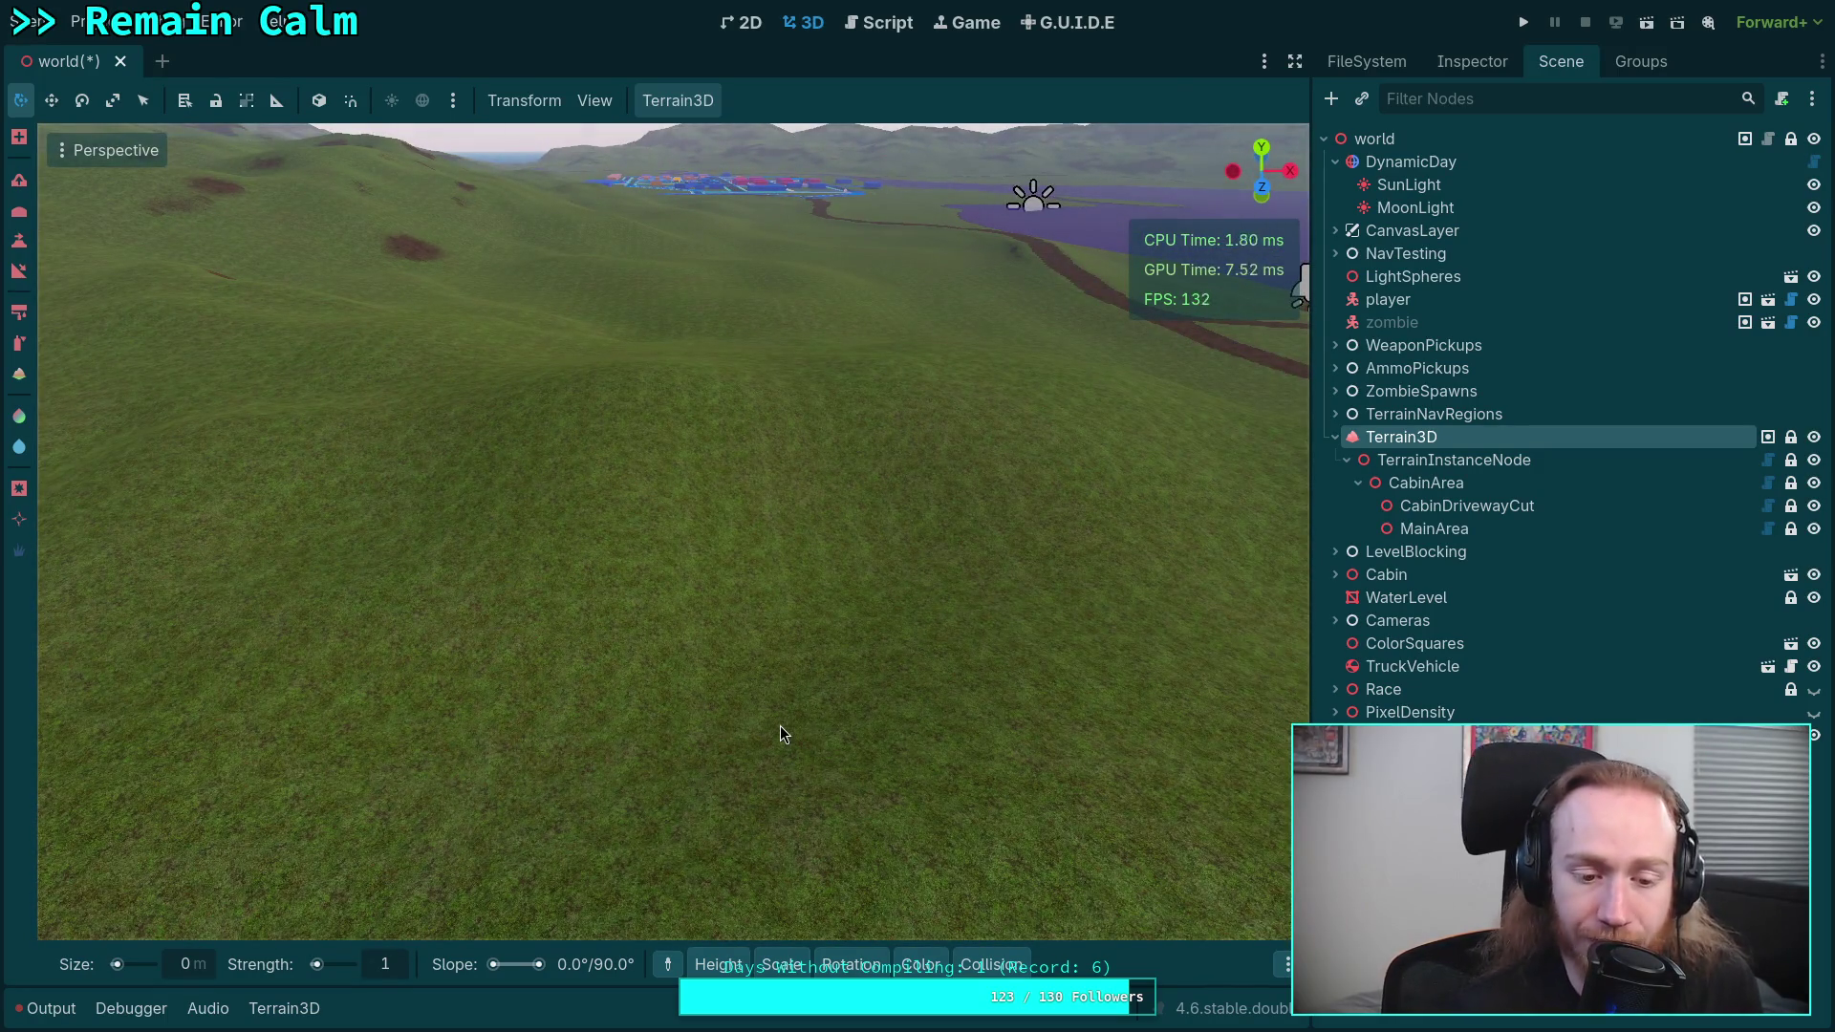
pyautogui.moveTo(780, 726); pyautogui.dragTo(779, 726)
pyautogui.click(1410, 493)
# - Frame CabinArea with F, then select MainArea and angle the view down close over it
pyautogui.press('f')
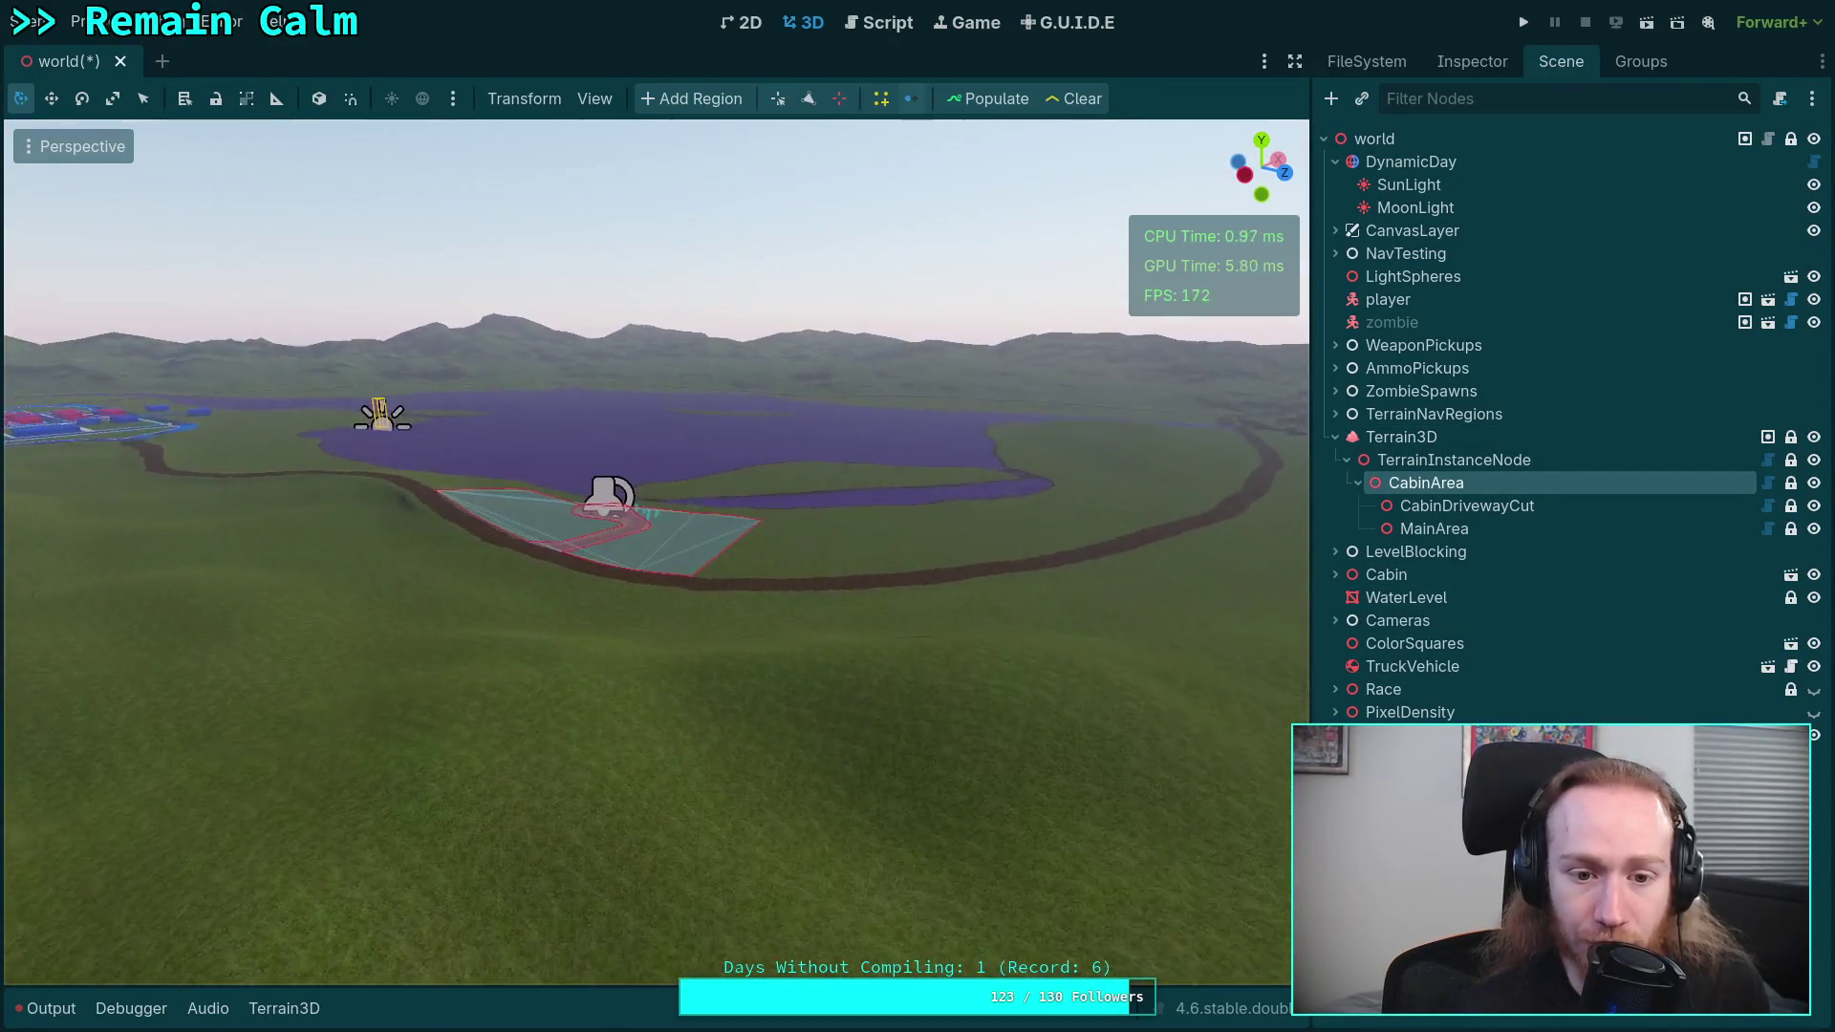
pyautogui.moveTo(780, 726); pyautogui.dragTo(780, 727)
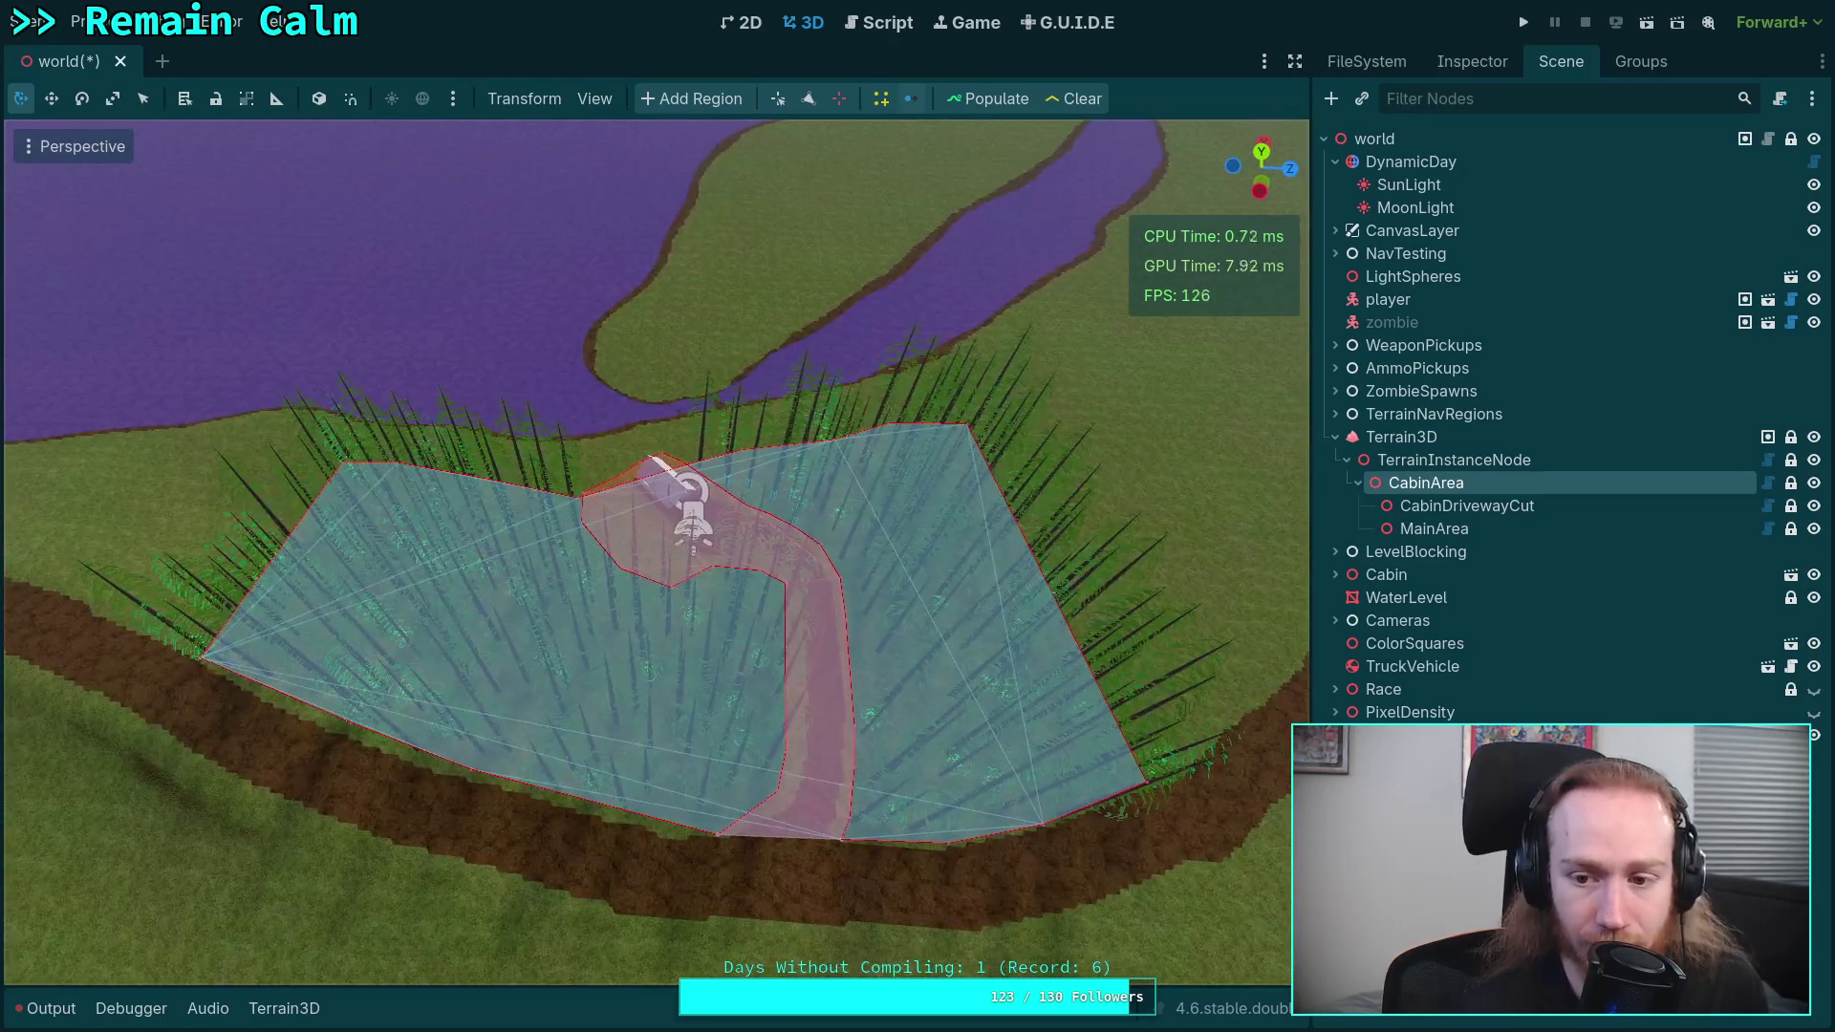
pyautogui.click(1433, 528)
pyautogui.moveTo(635, 561); pyautogui.dragTo(666, 439)
pyautogui.moveTo(373, 762); pyautogui.dragTo(690, 645)
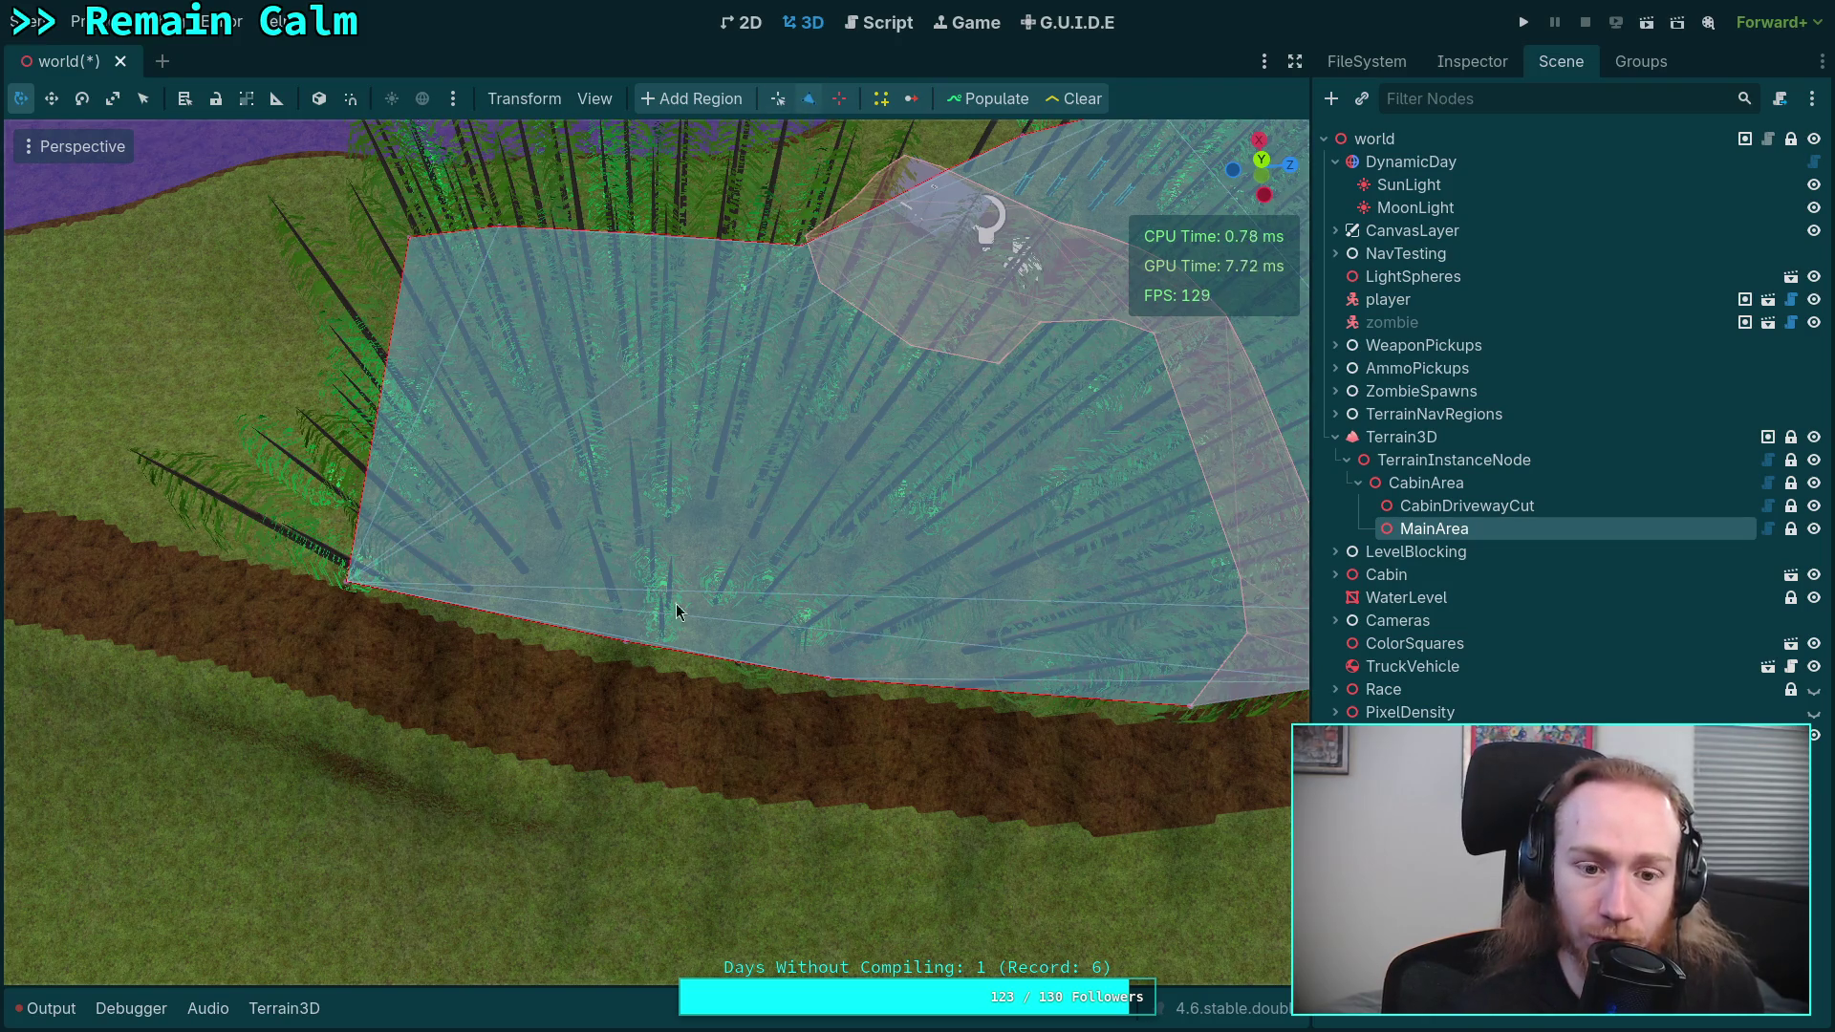
# - Drag MainArea corners toward the driveway, deleting two surplus points and adding notch corners
pyautogui.moveTo(347, 586)
pyautogui.mouseDown()
pyautogui.moveTo(652, 604)
pyautogui.moveTo(798, 572)
pyautogui.mouseUp()
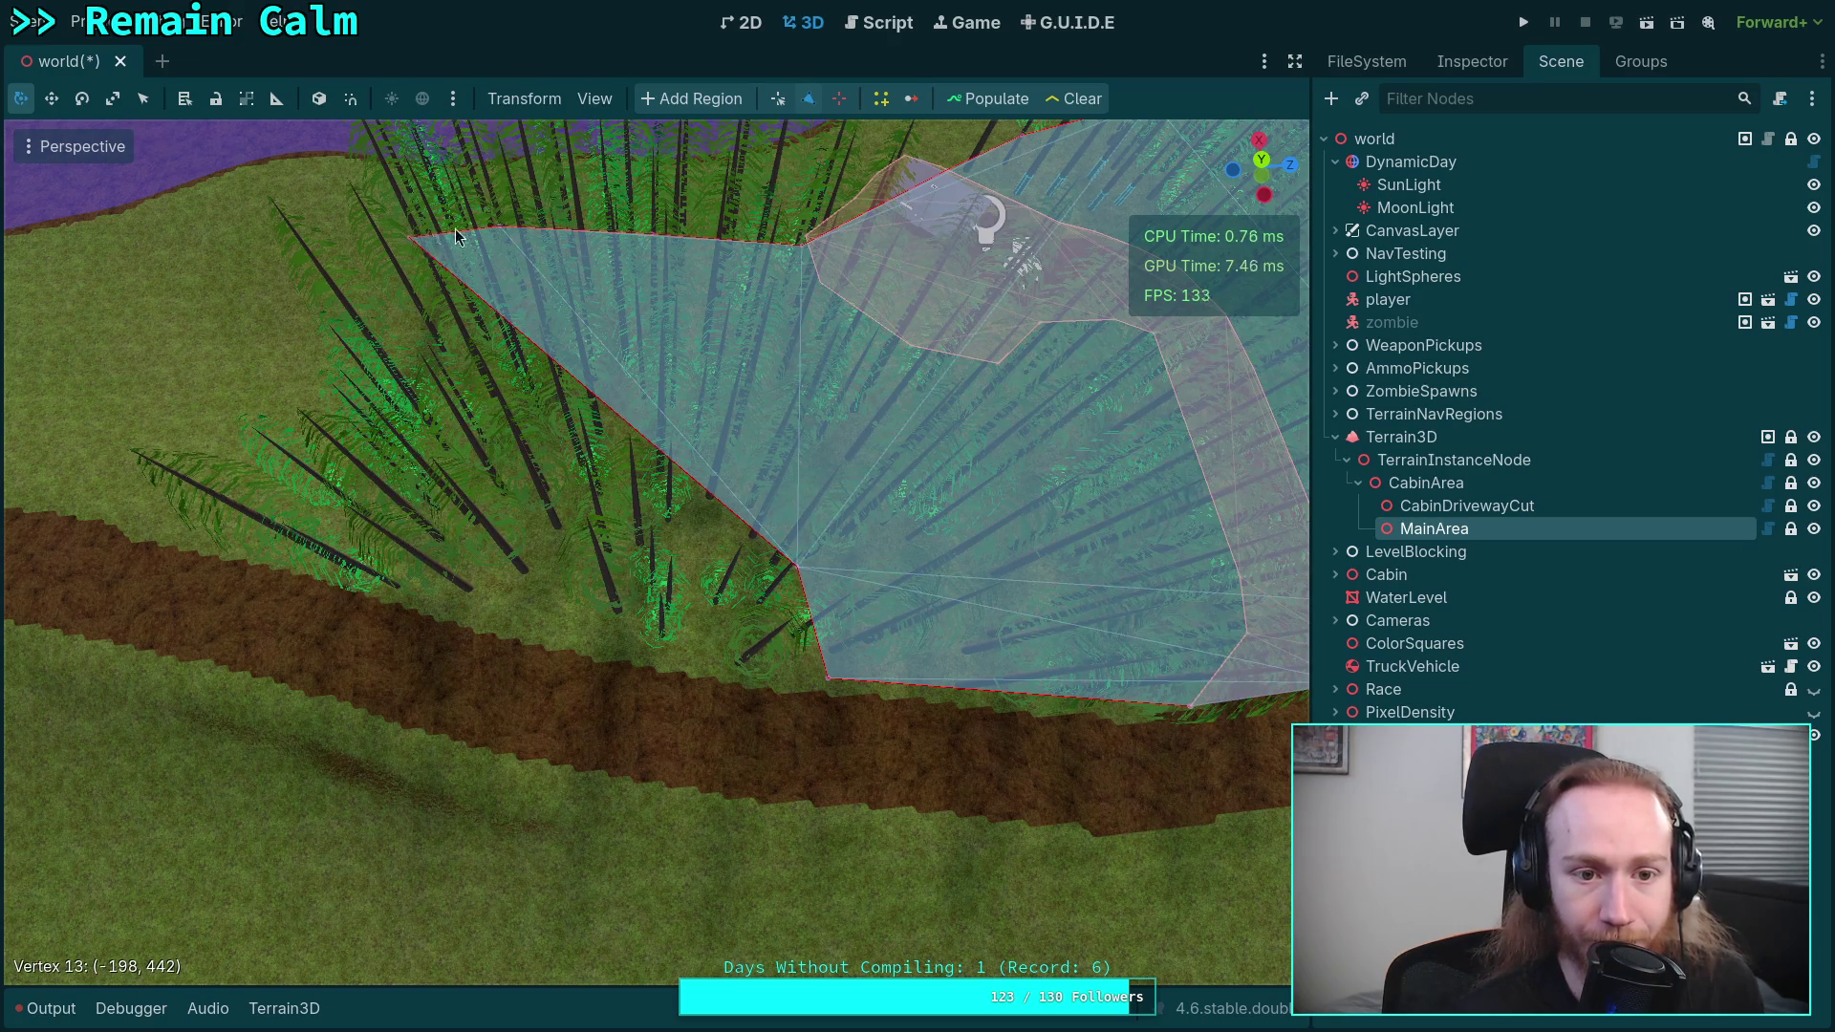
pyautogui.rightClick(410, 243)
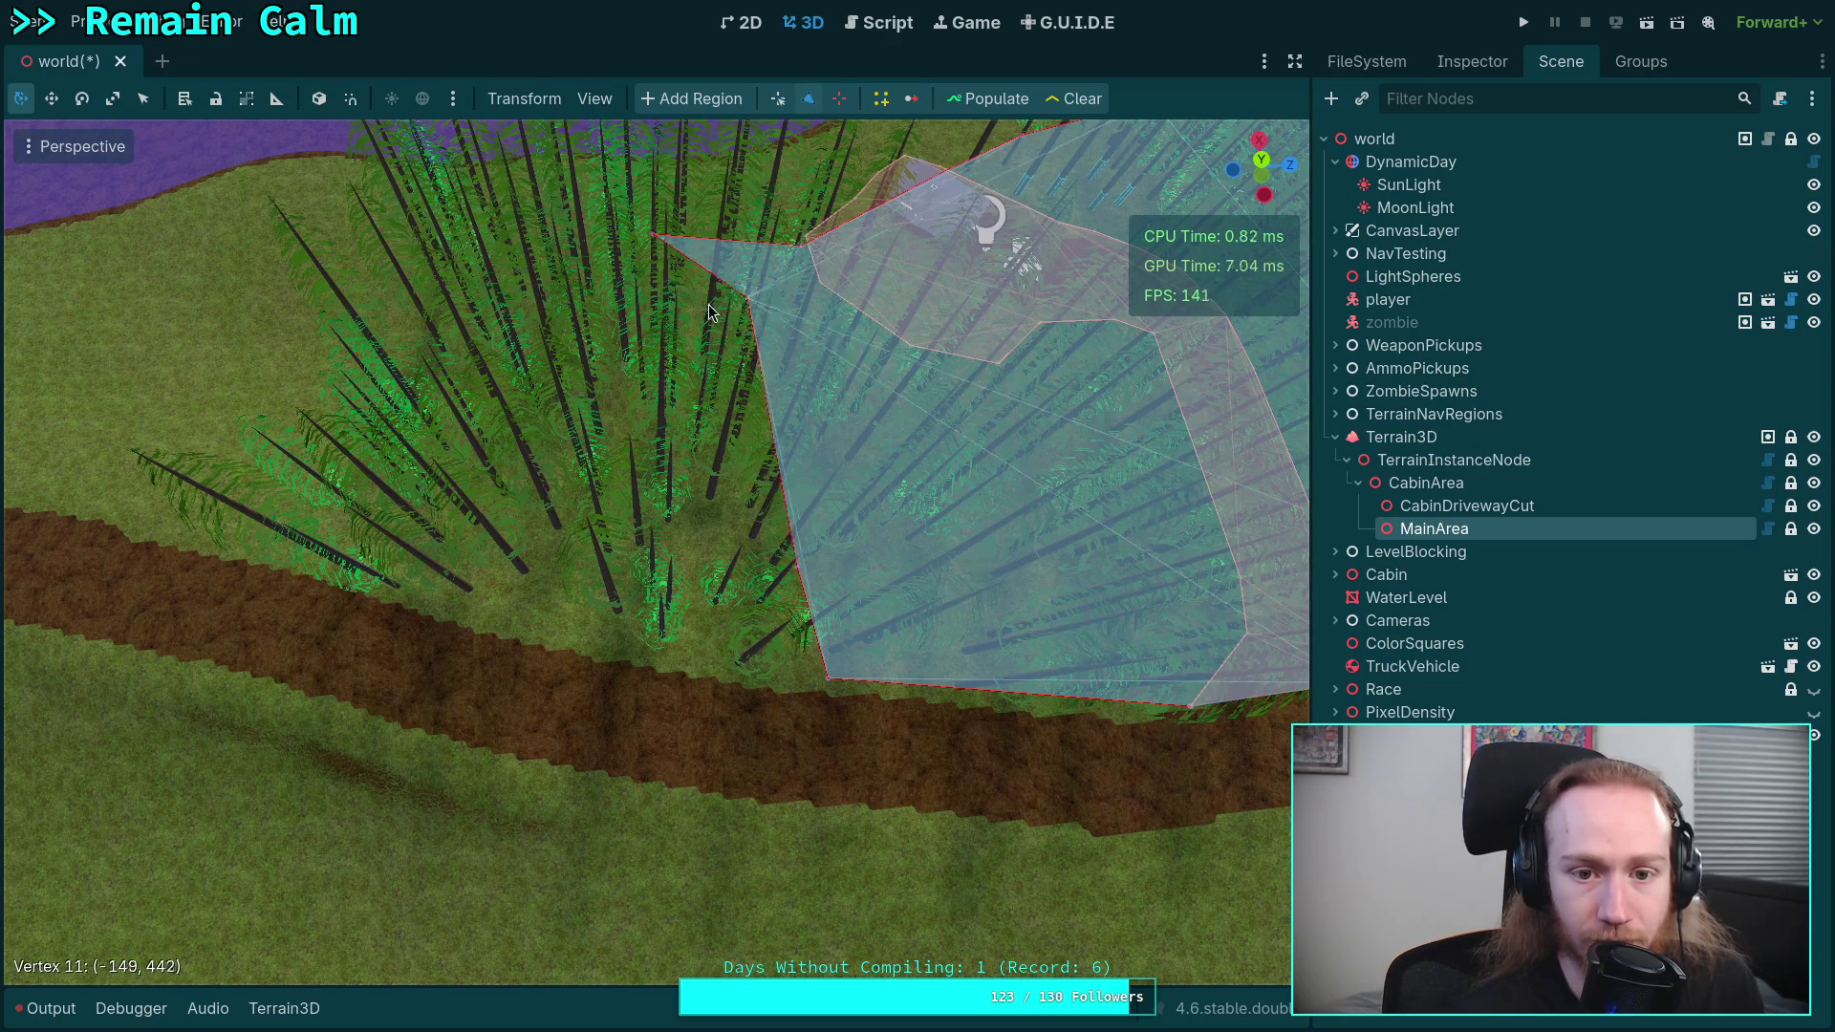
pyautogui.rightClick(656, 239)
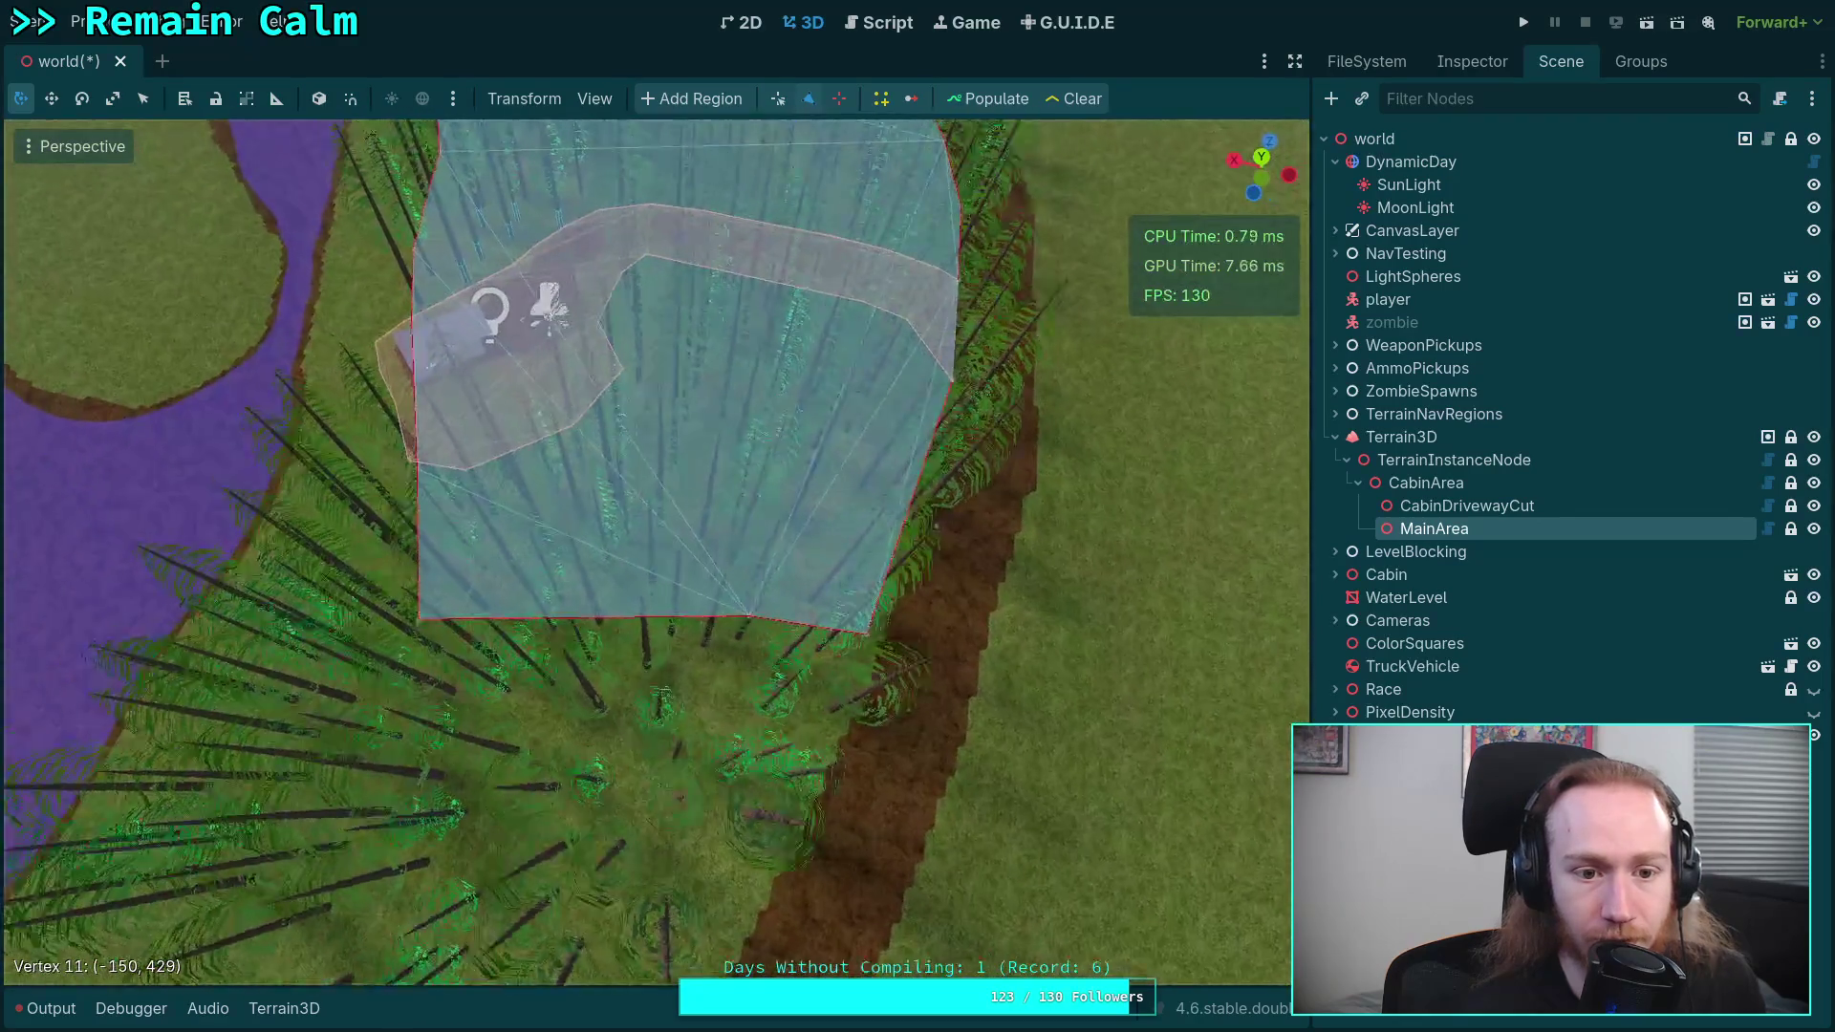
pyautogui.moveTo(570, 706)
pyautogui.mouseDown()
pyautogui.moveTo(588, 612)
pyautogui.moveTo(623, 571)
pyautogui.mouseUp()
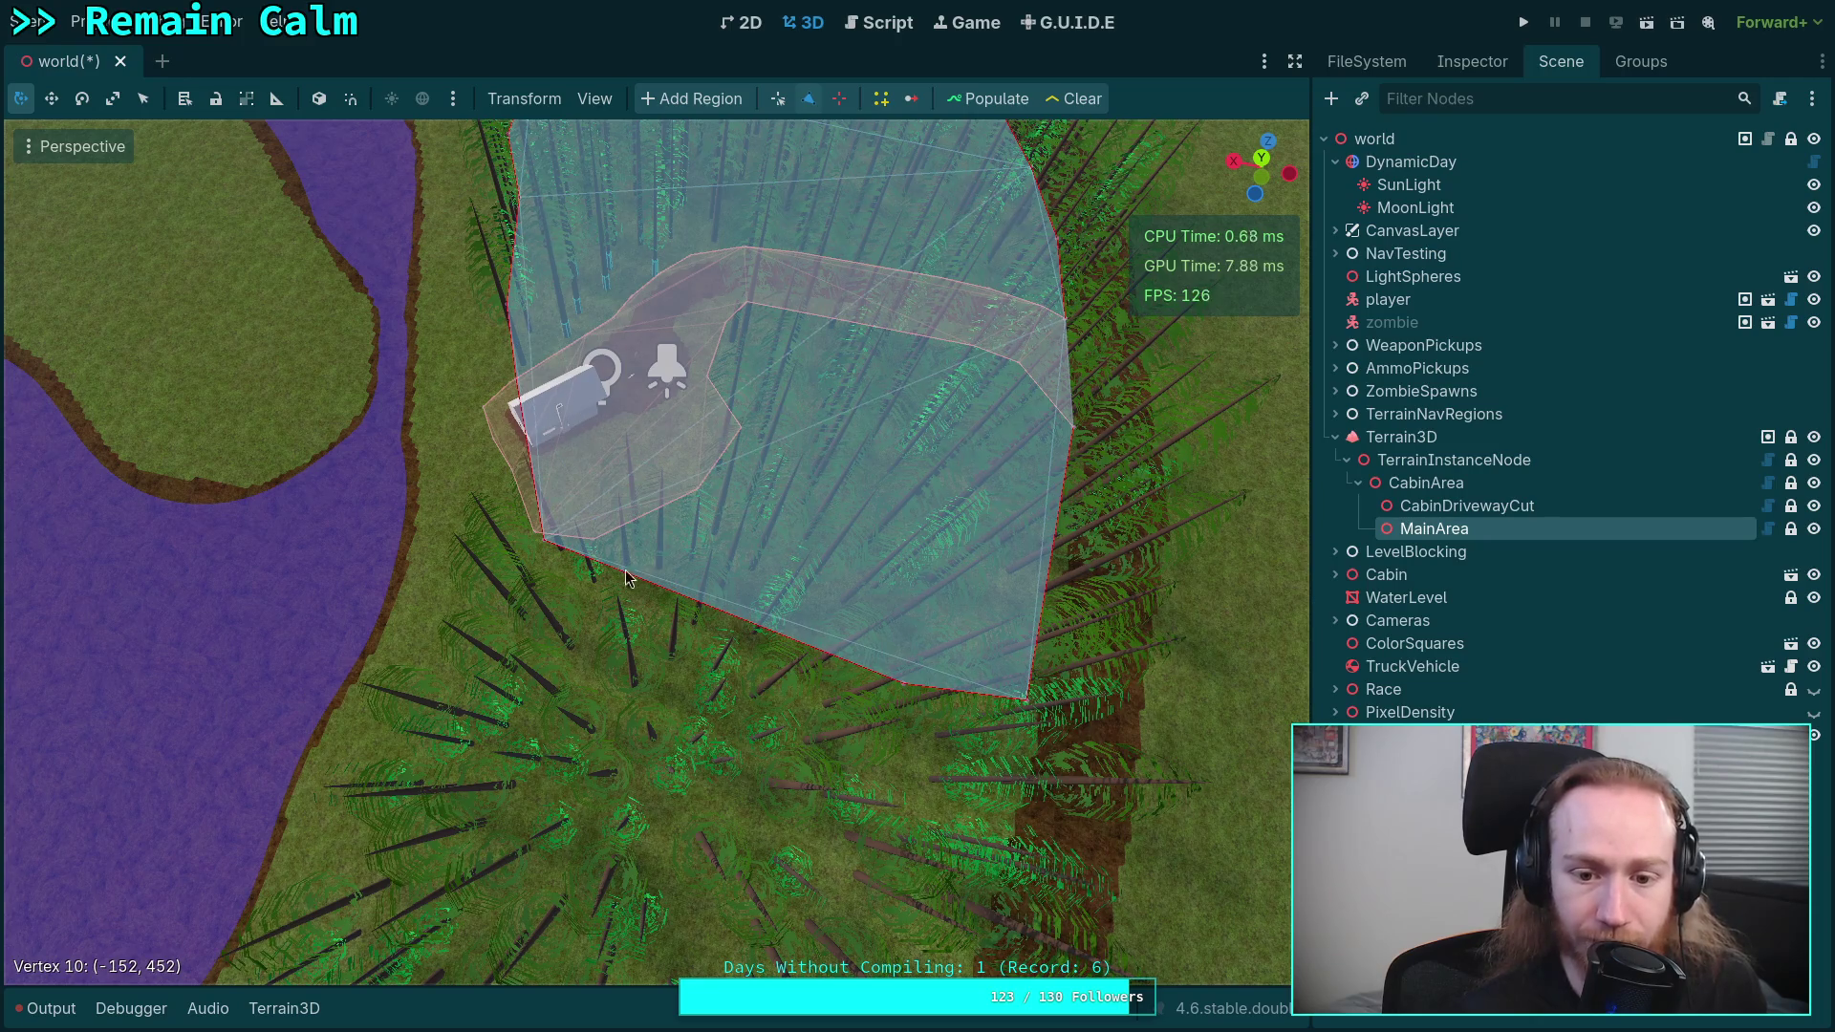
pyautogui.moveTo(909, 694)
pyautogui.mouseDown()
pyautogui.moveTo(897, 660)
pyautogui.moveTo(630, 626)
pyautogui.moveTo(549, 639)
pyautogui.mouseUp()
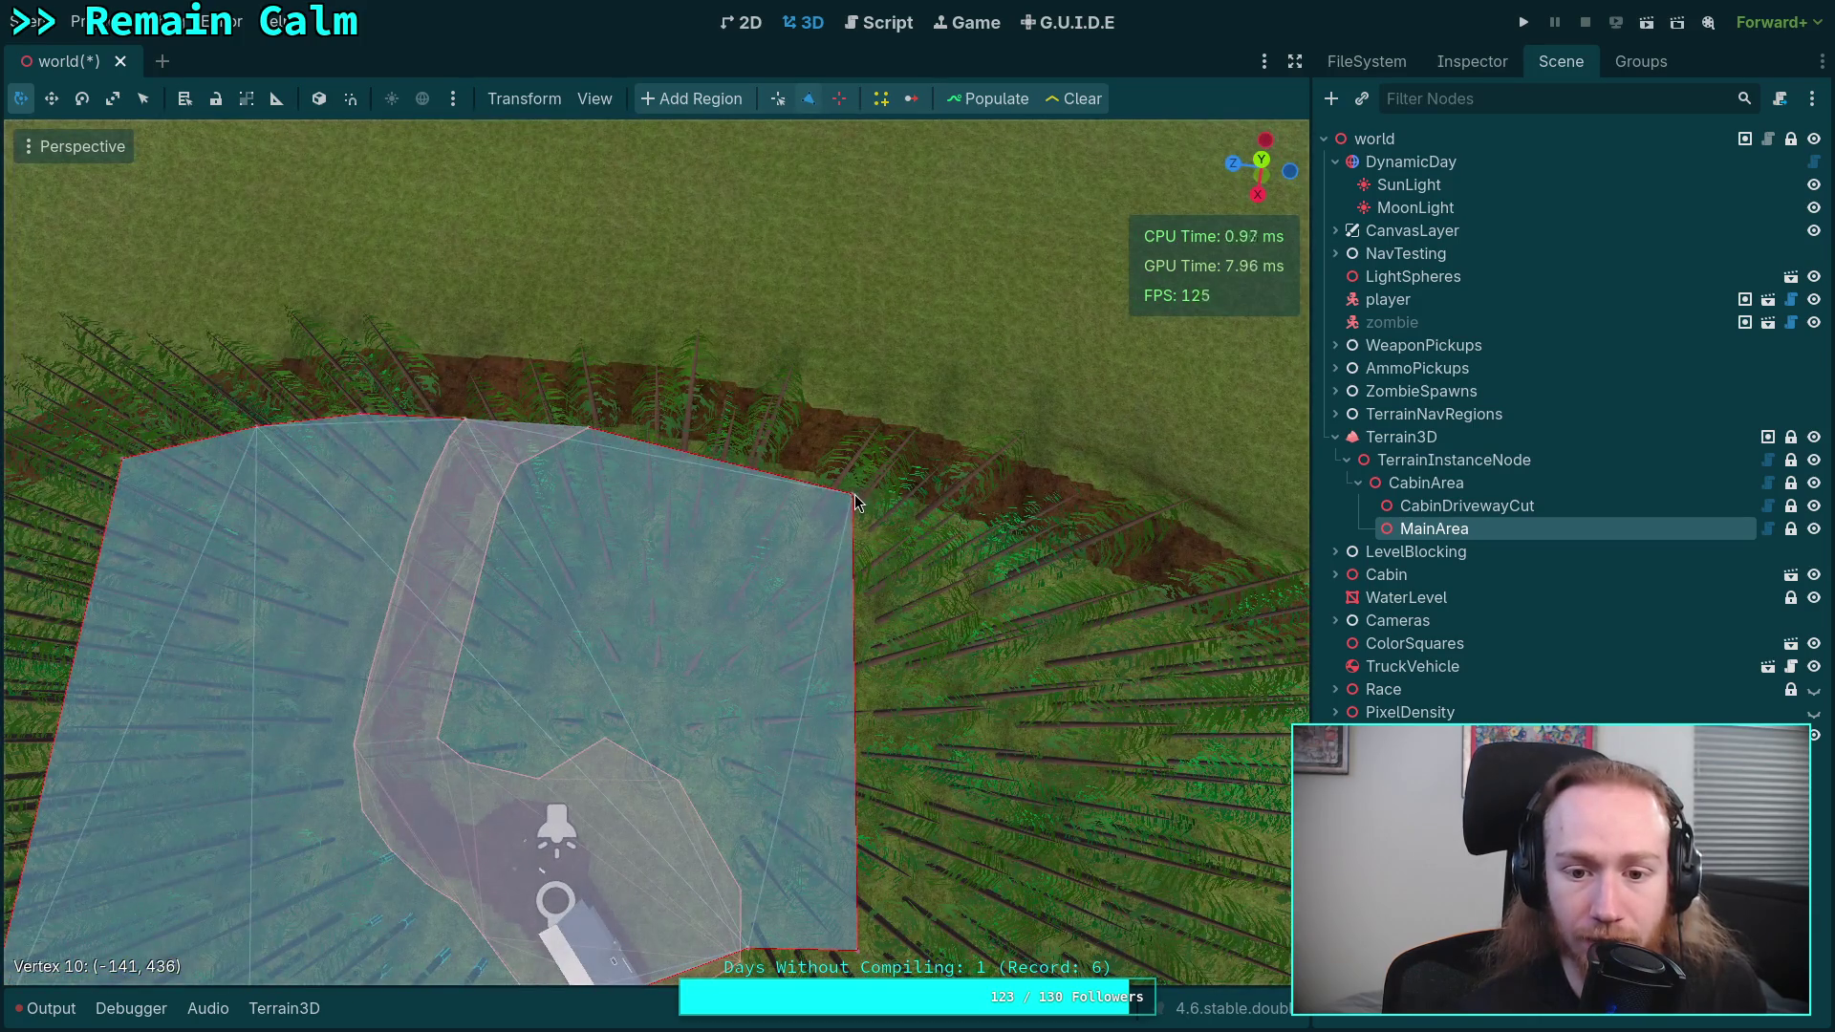
pyautogui.moveTo(854, 495)
pyautogui.mouseDown()
pyautogui.moveTo(733, 667)
pyautogui.moveTo(798, 695)
pyautogui.mouseUp()
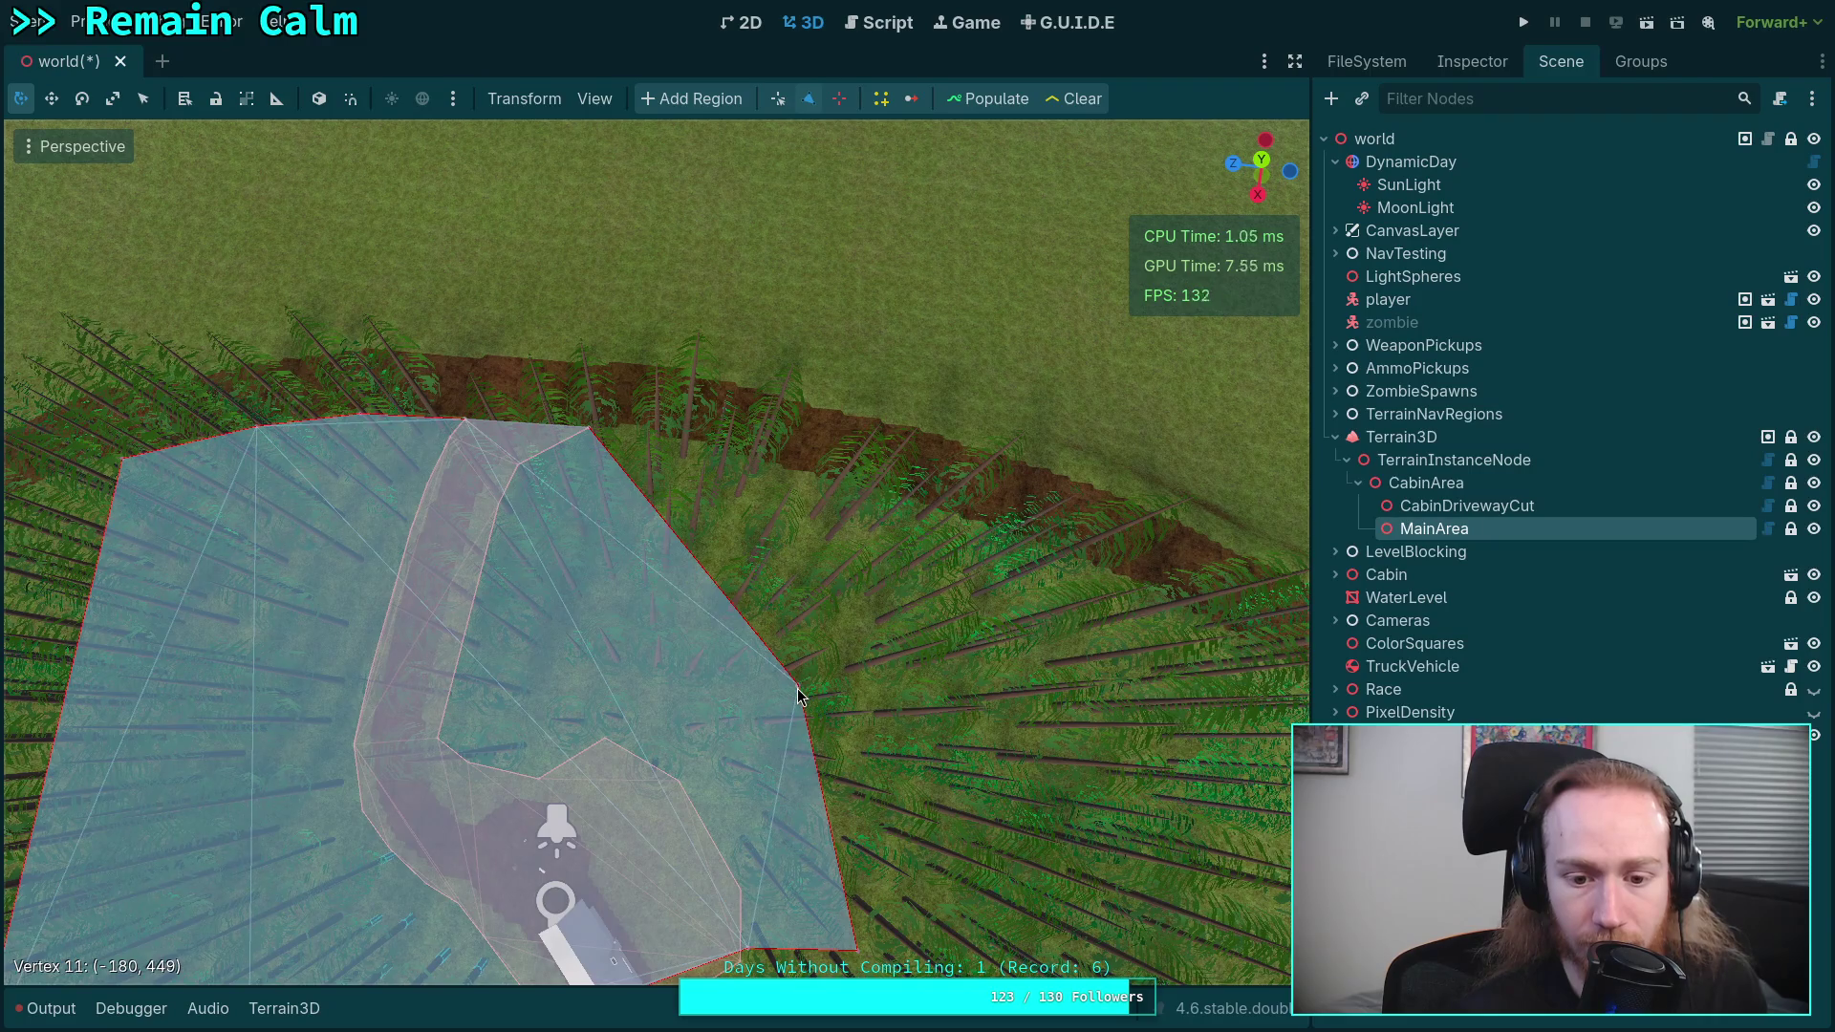
pyautogui.moveTo(674, 542)
pyautogui.mouseDown()
pyautogui.moveTo(552, 688)
pyautogui.moveTo(580, 661)
pyautogui.moveTo(672, 657)
pyautogui.mouseUp()
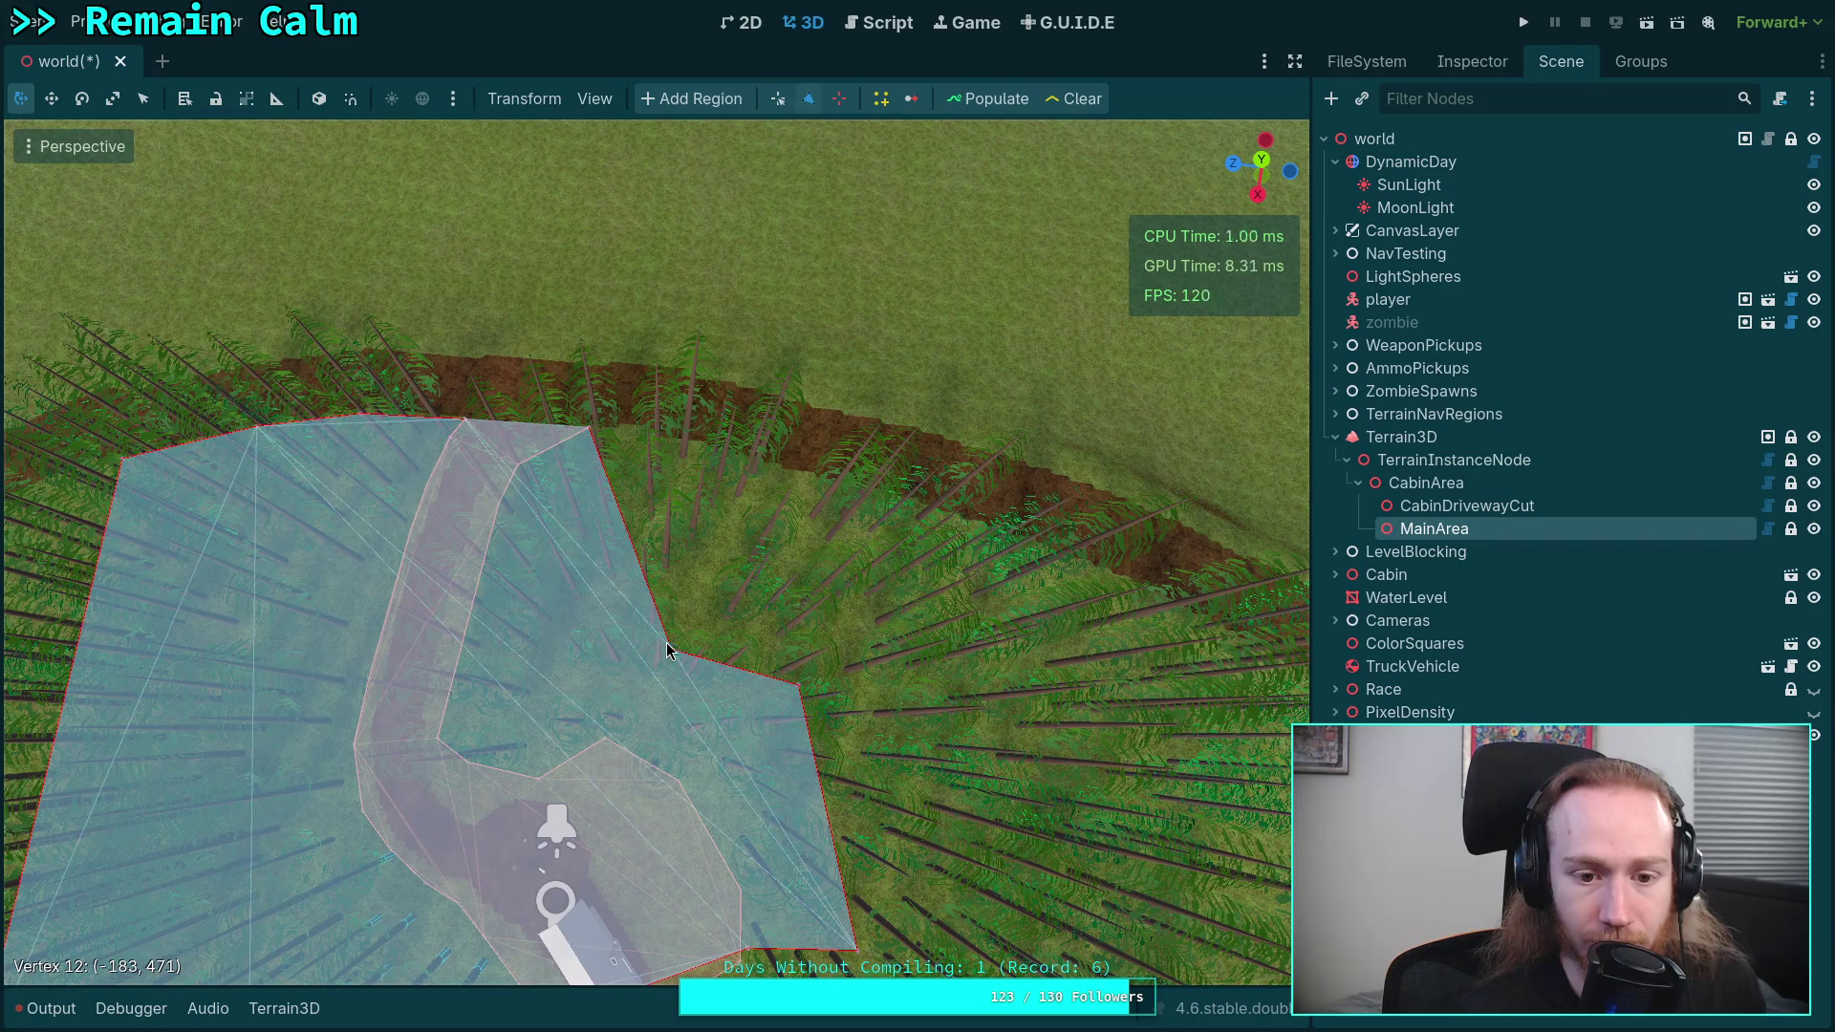
pyautogui.moveTo(628, 542)
pyautogui.mouseDown()
pyautogui.moveTo(507, 631)
pyautogui.moveTo(476, 631)
pyautogui.mouseUp()
pyautogui.scroll(3, 476, 631)
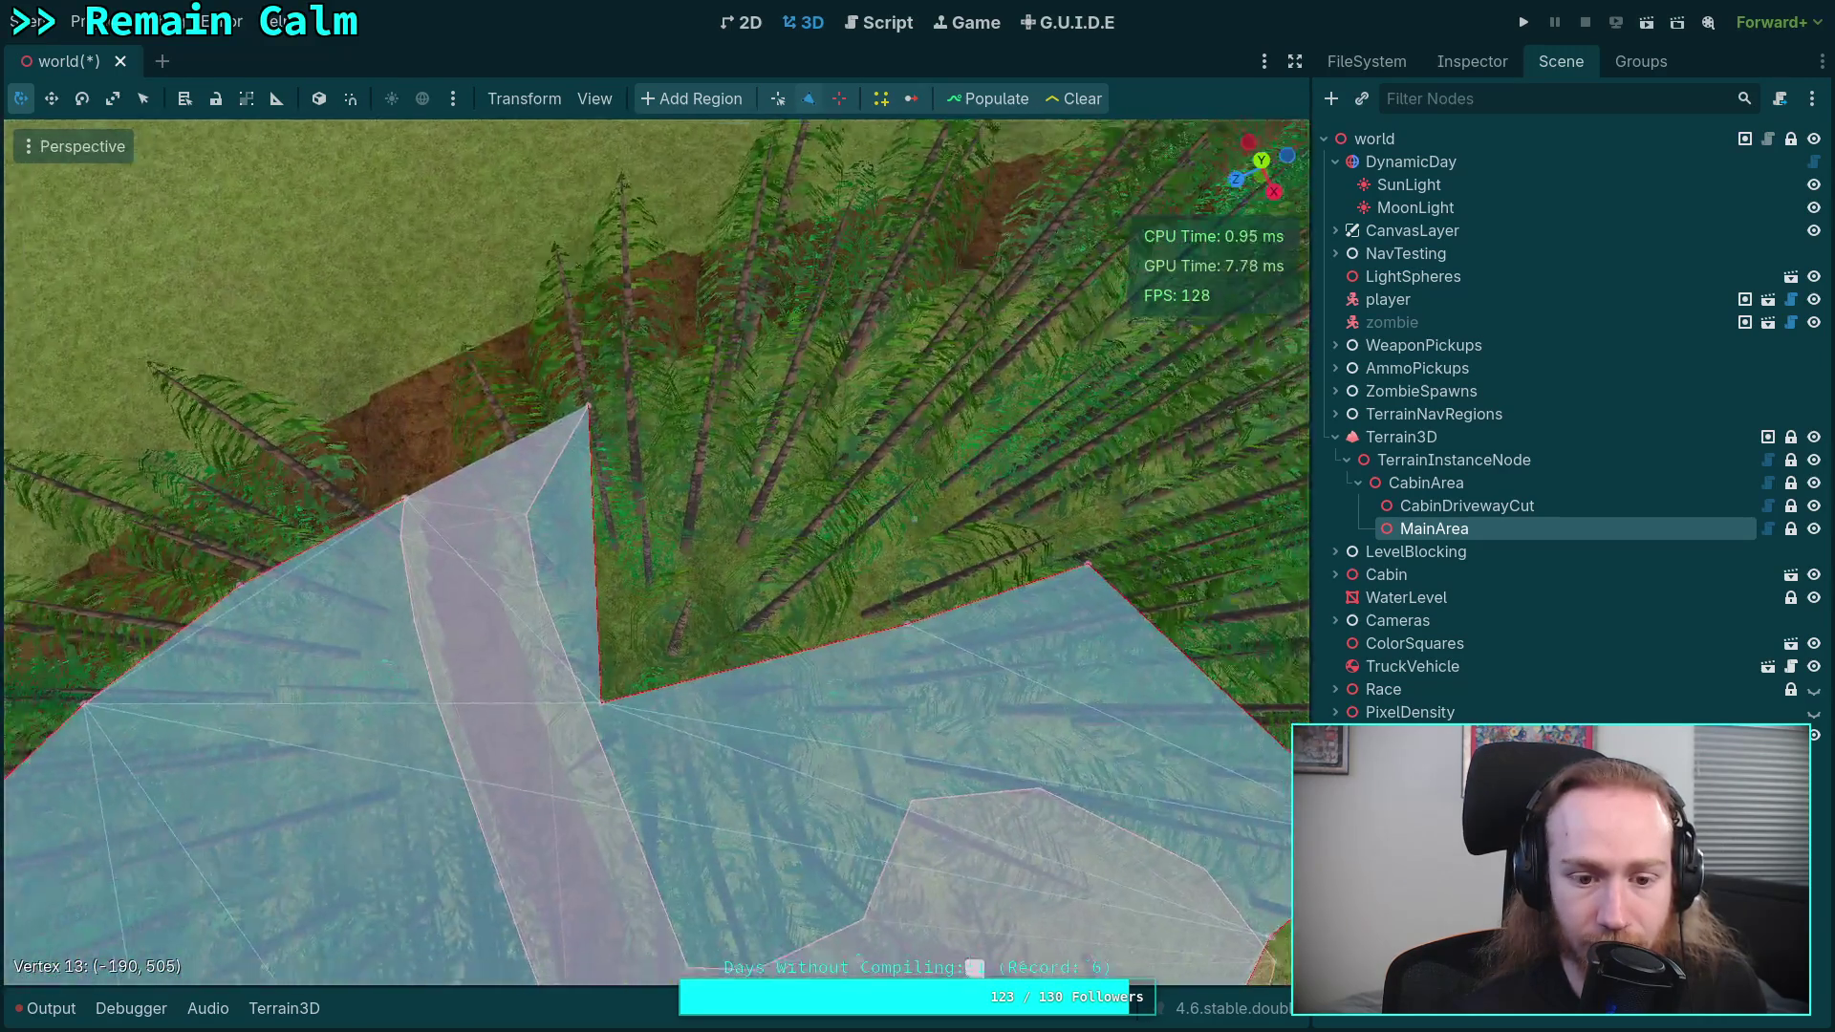
pyautogui.moveTo(648, 646); pyautogui.dragTo(725, 631)
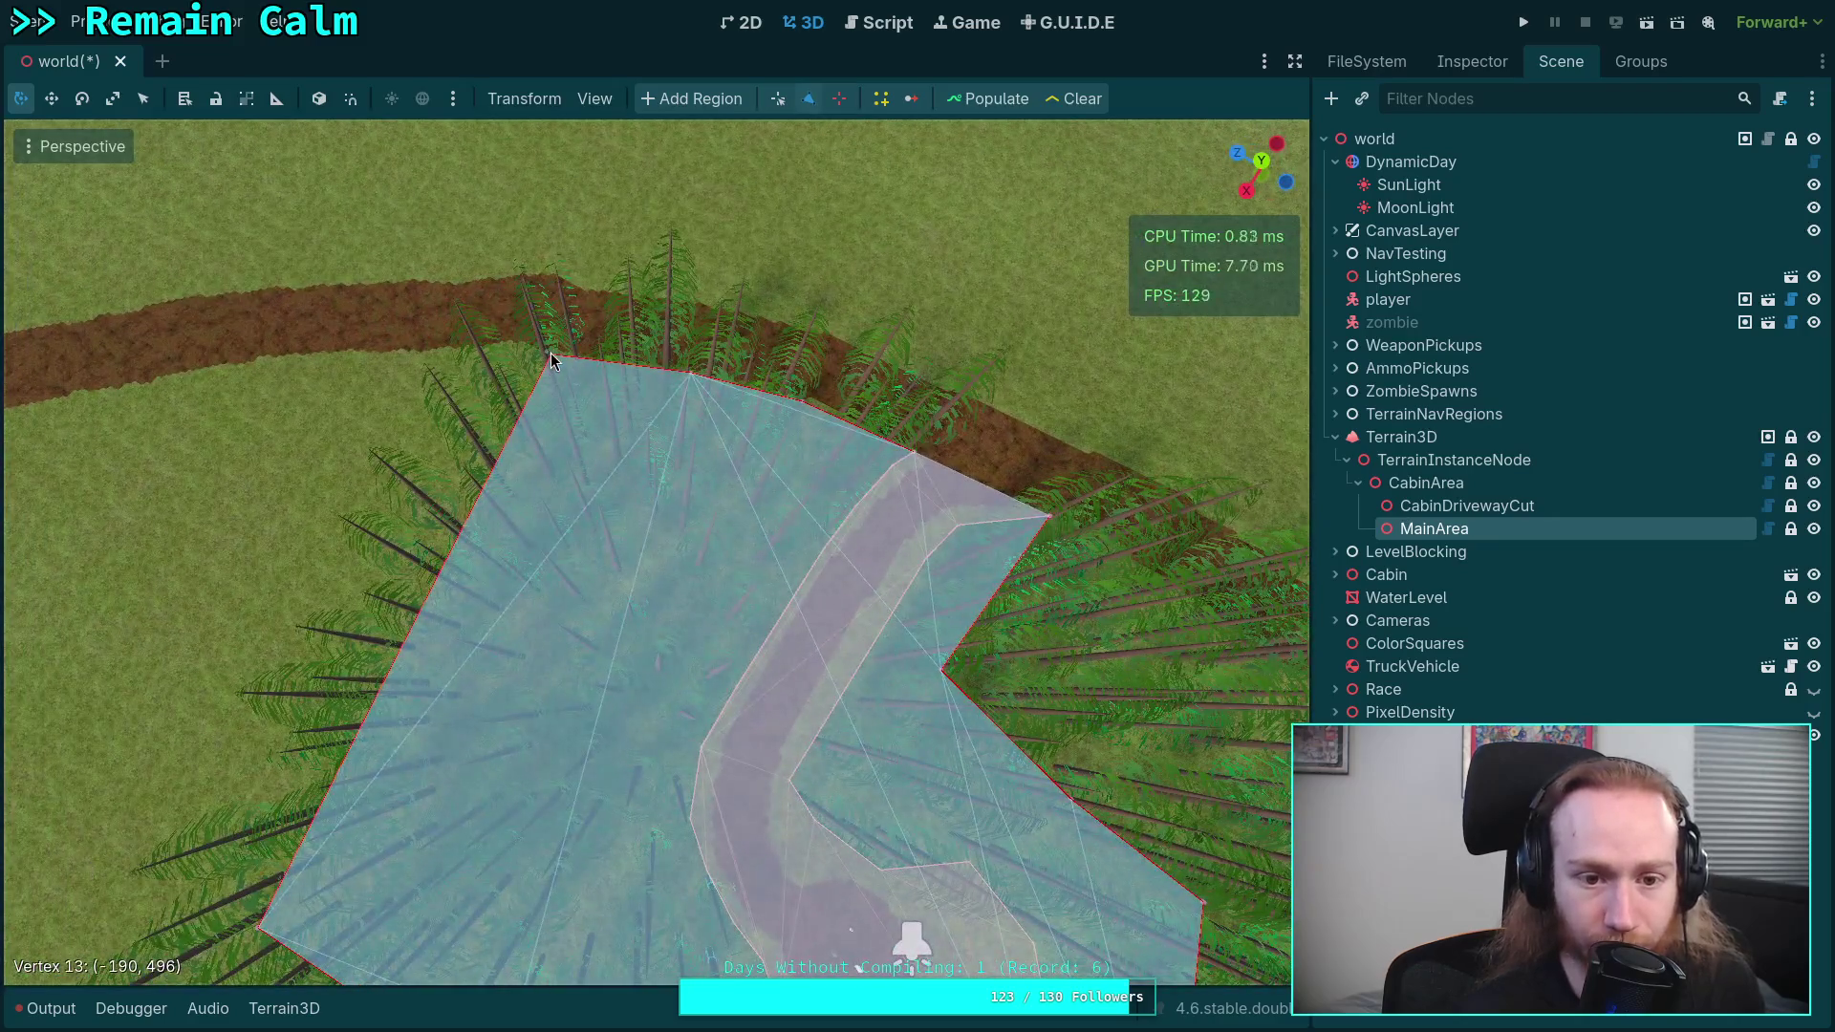
# - Remove five more MainArea corners and add new ones so the outline follows the driveway, one at (-219, 529)
pyautogui.rightClick(550, 359)
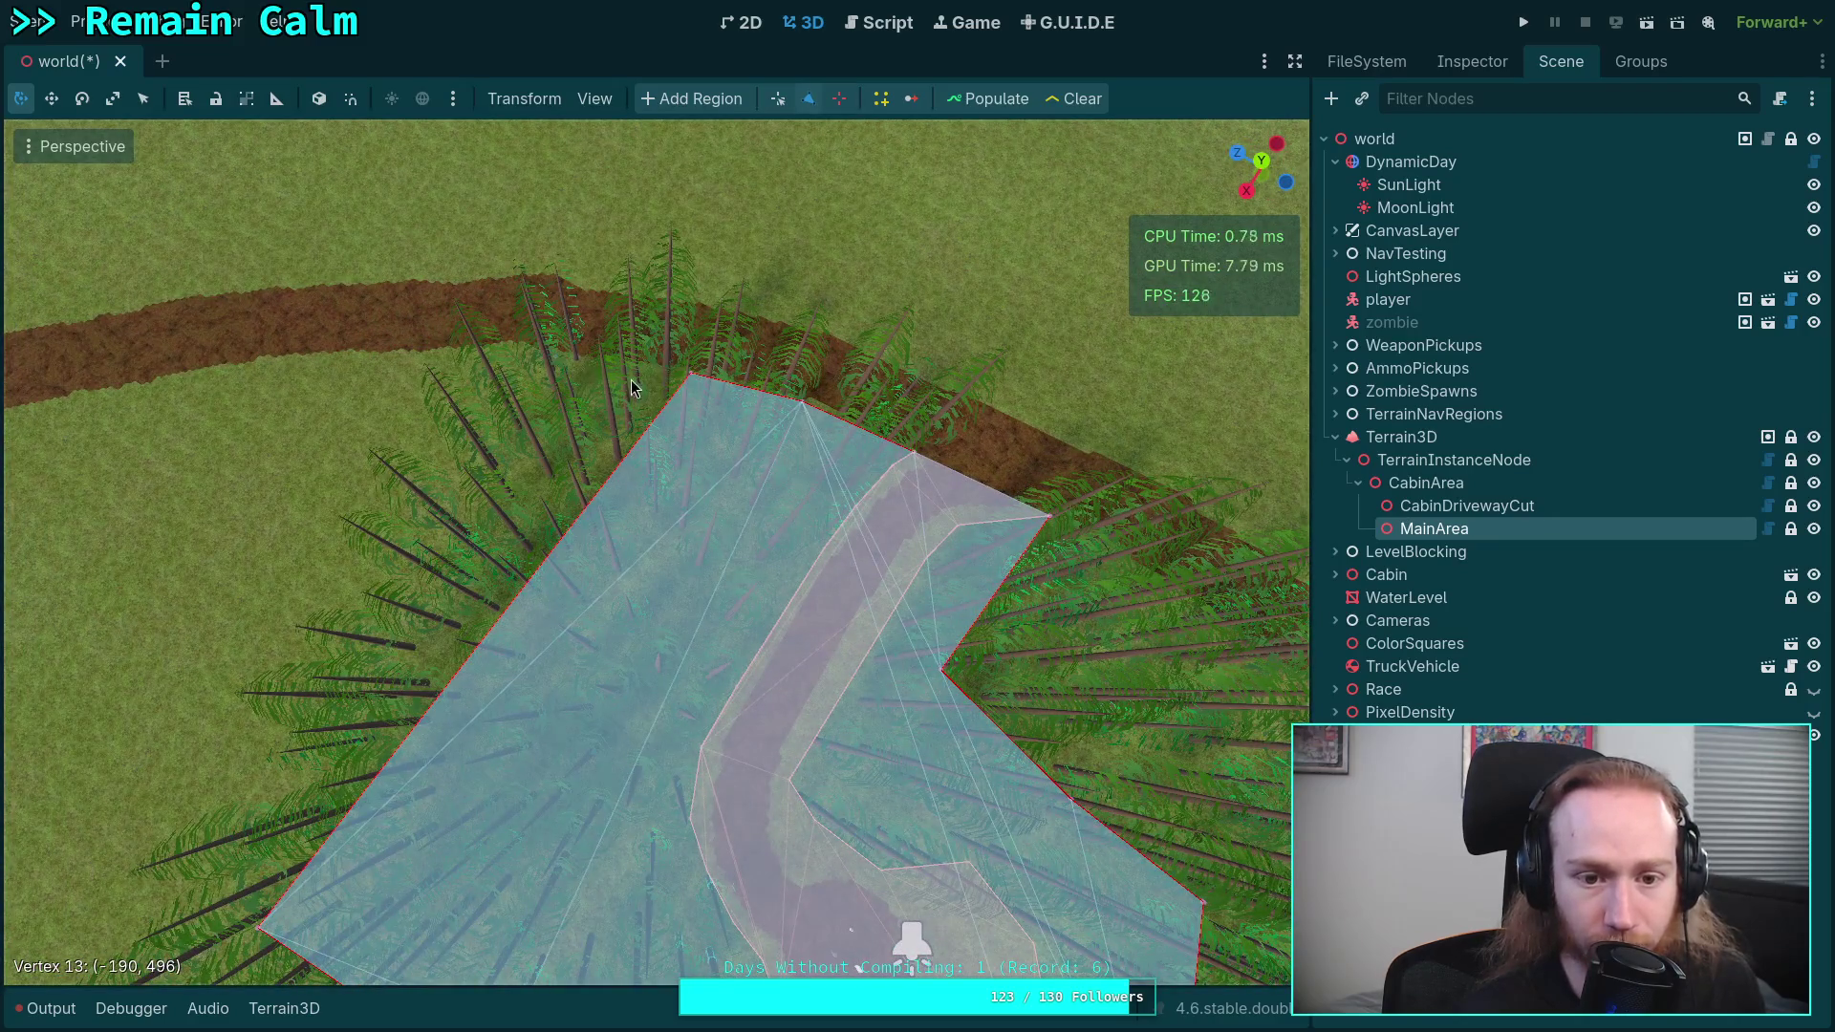
pyautogui.rightClick(692, 382)
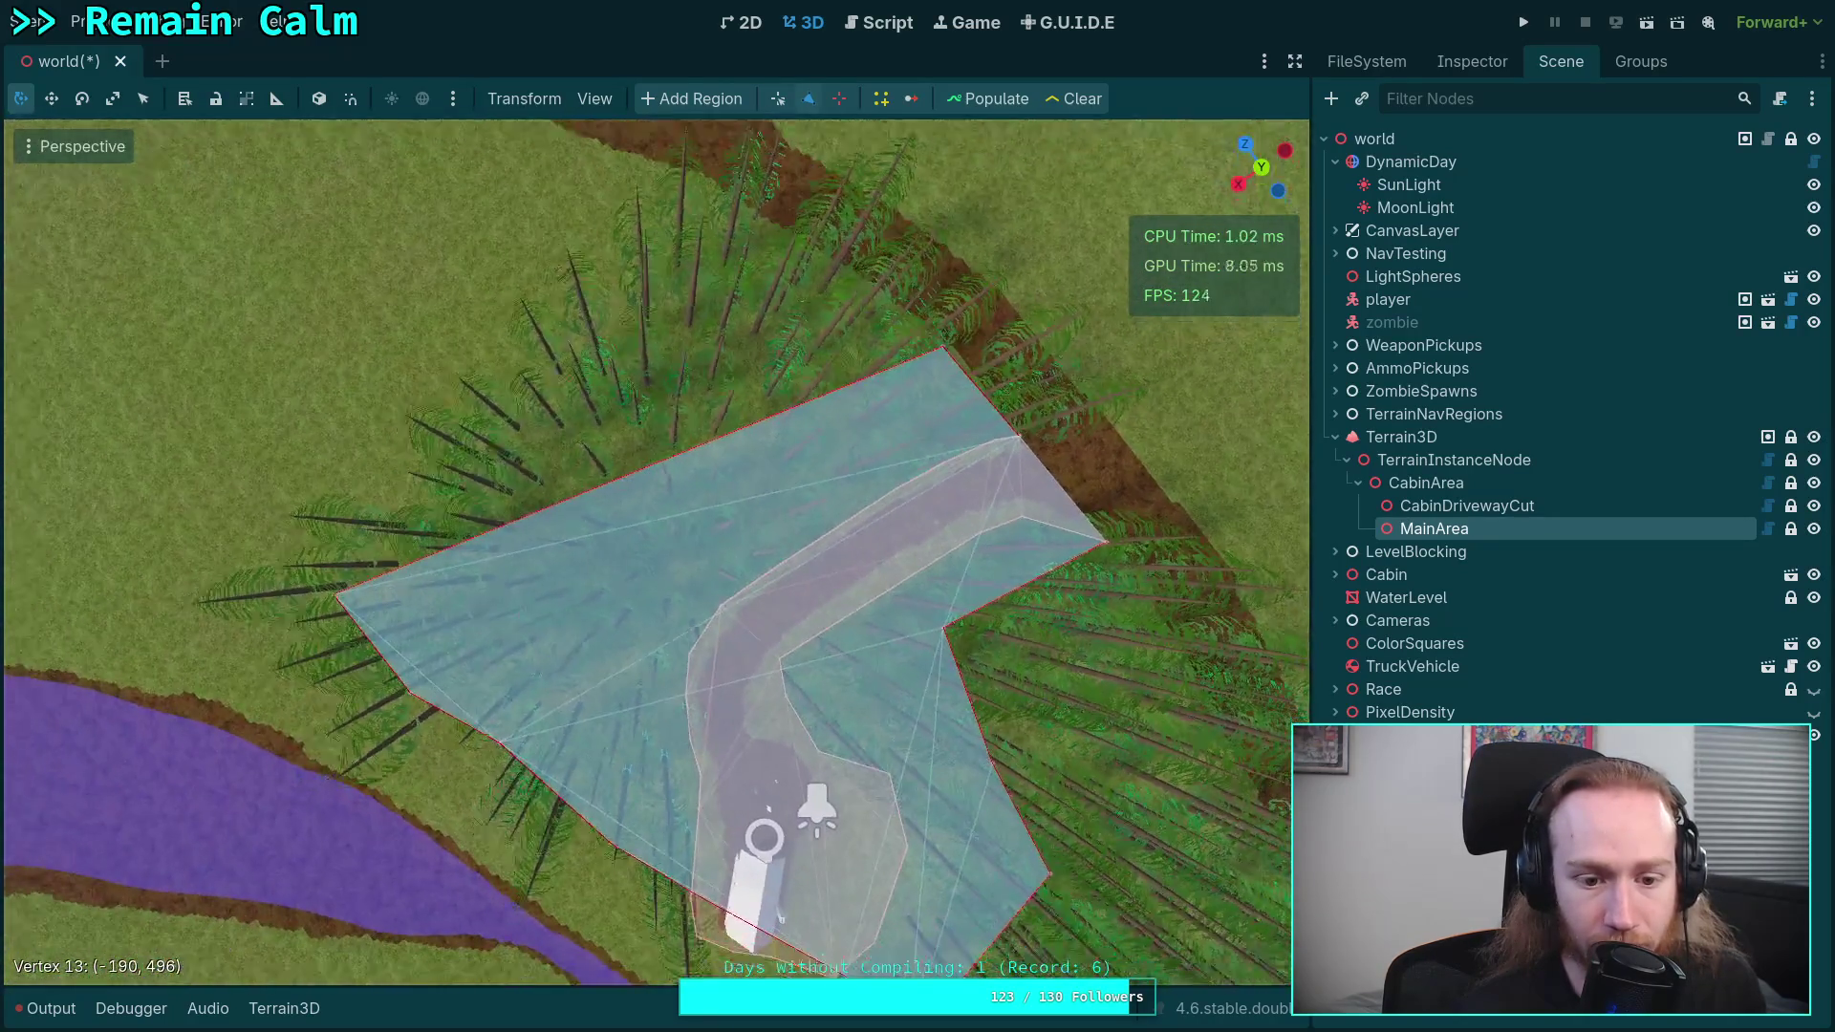
pyautogui.rightClick(416, 606)
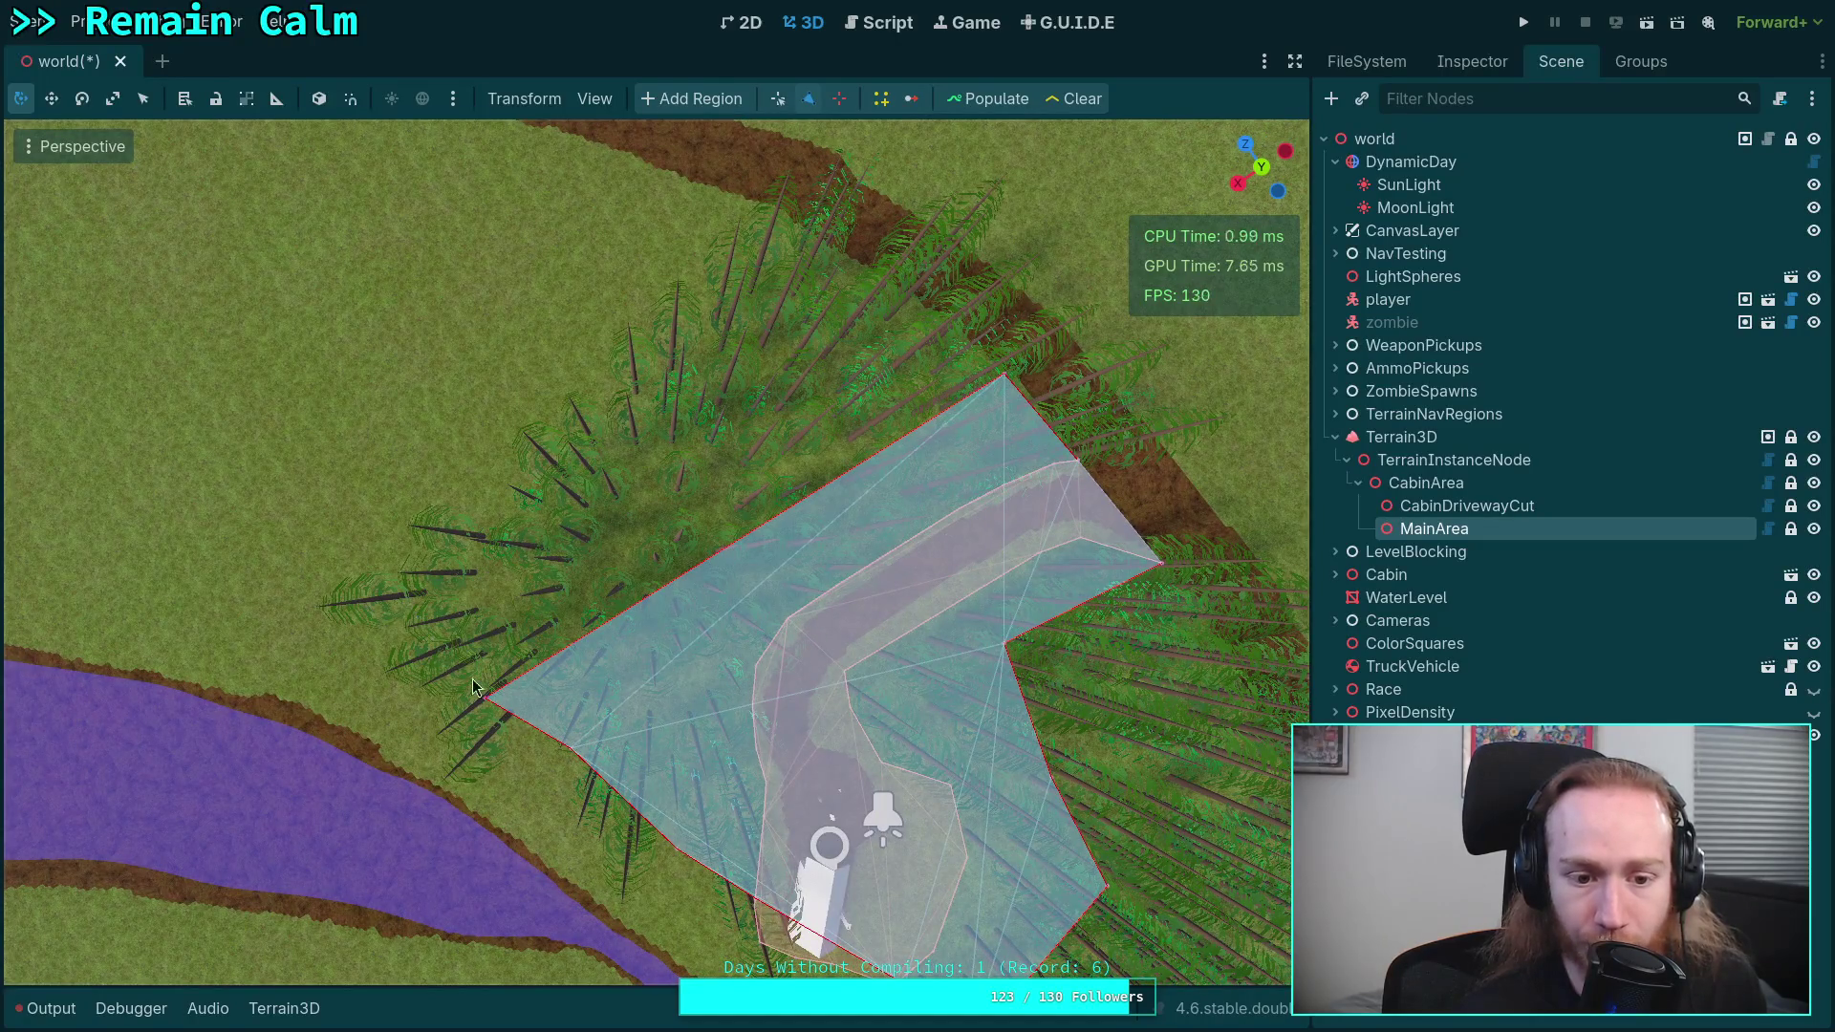
pyautogui.rightClick(487, 705)
pyautogui.moveTo(576, 753)
pyautogui.mouseDown()
pyautogui.moveTo(655, 698)
pyautogui.moveTo(697, 630)
pyautogui.mouseUp()
pyautogui.moveTo(843, 537)
pyautogui.mouseDown()
pyautogui.moveTo(859, 465)
pyautogui.moveTo(831, 484)
pyautogui.mouseUp()
pyautogui.scroll(2, 831, 484)
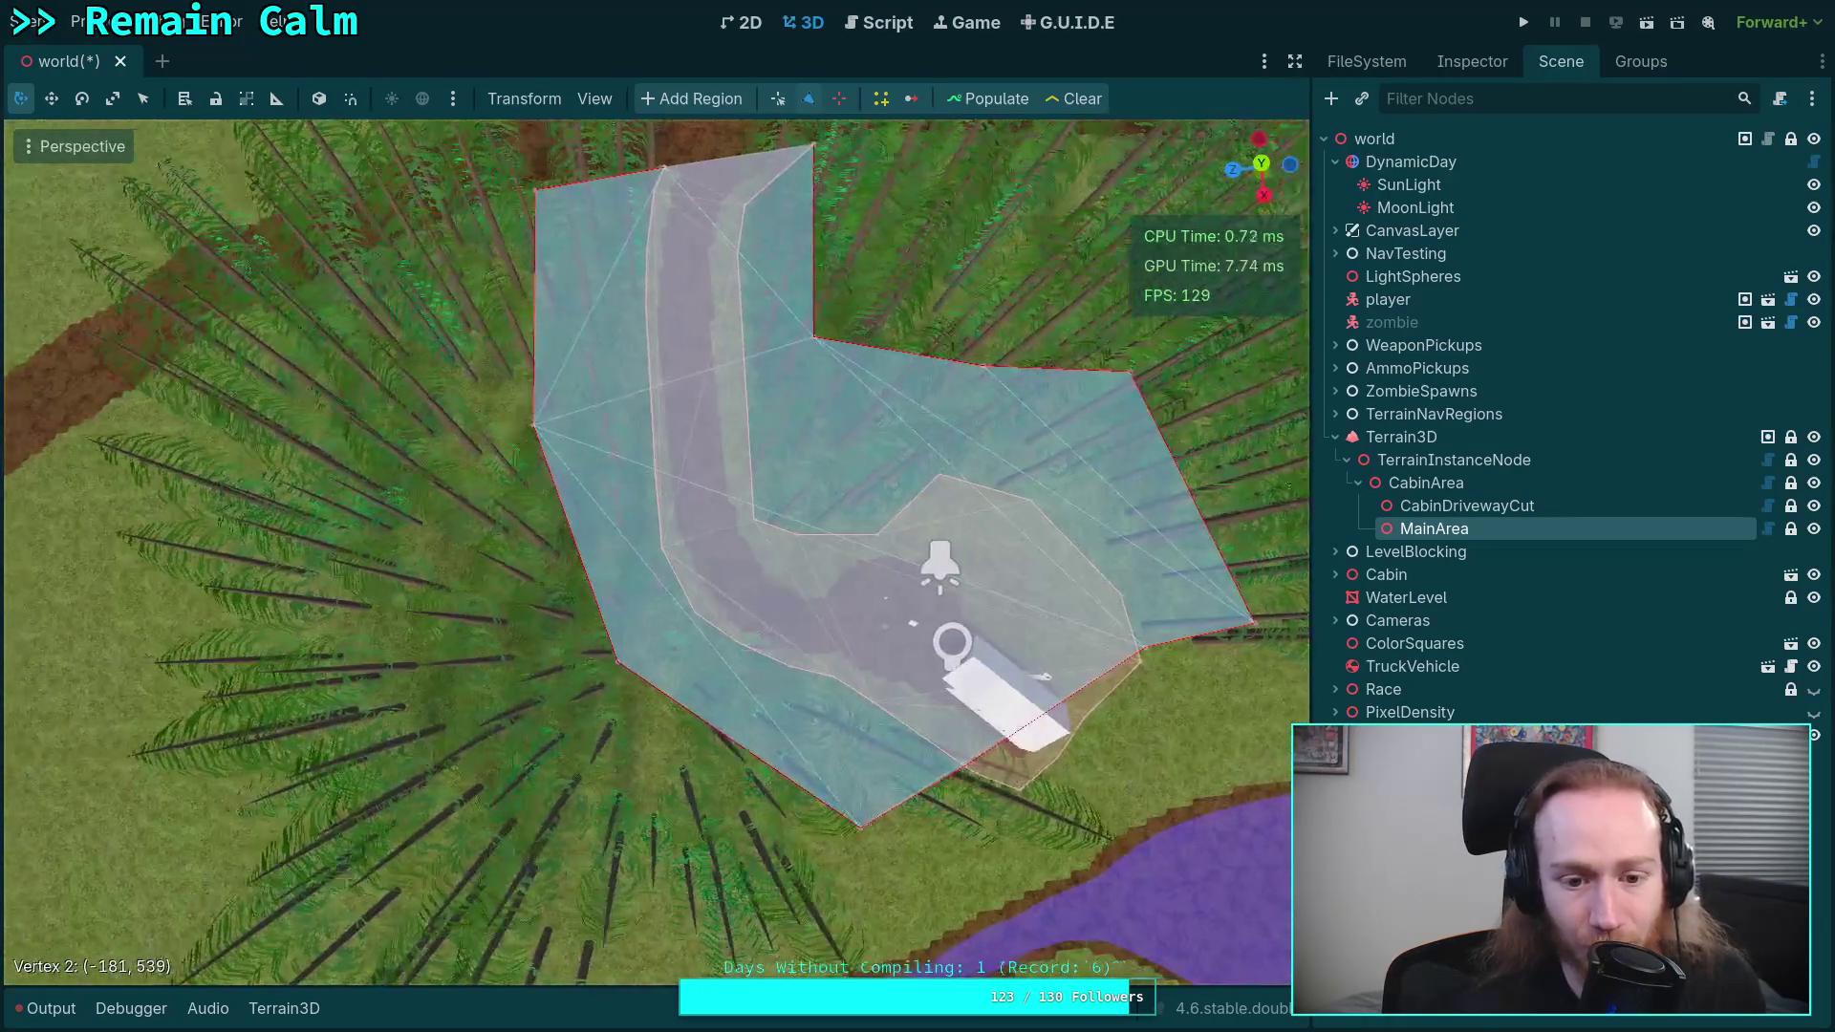
pyautogui.moveTo(656, 673); pyautogui.dragTo(640, 682)
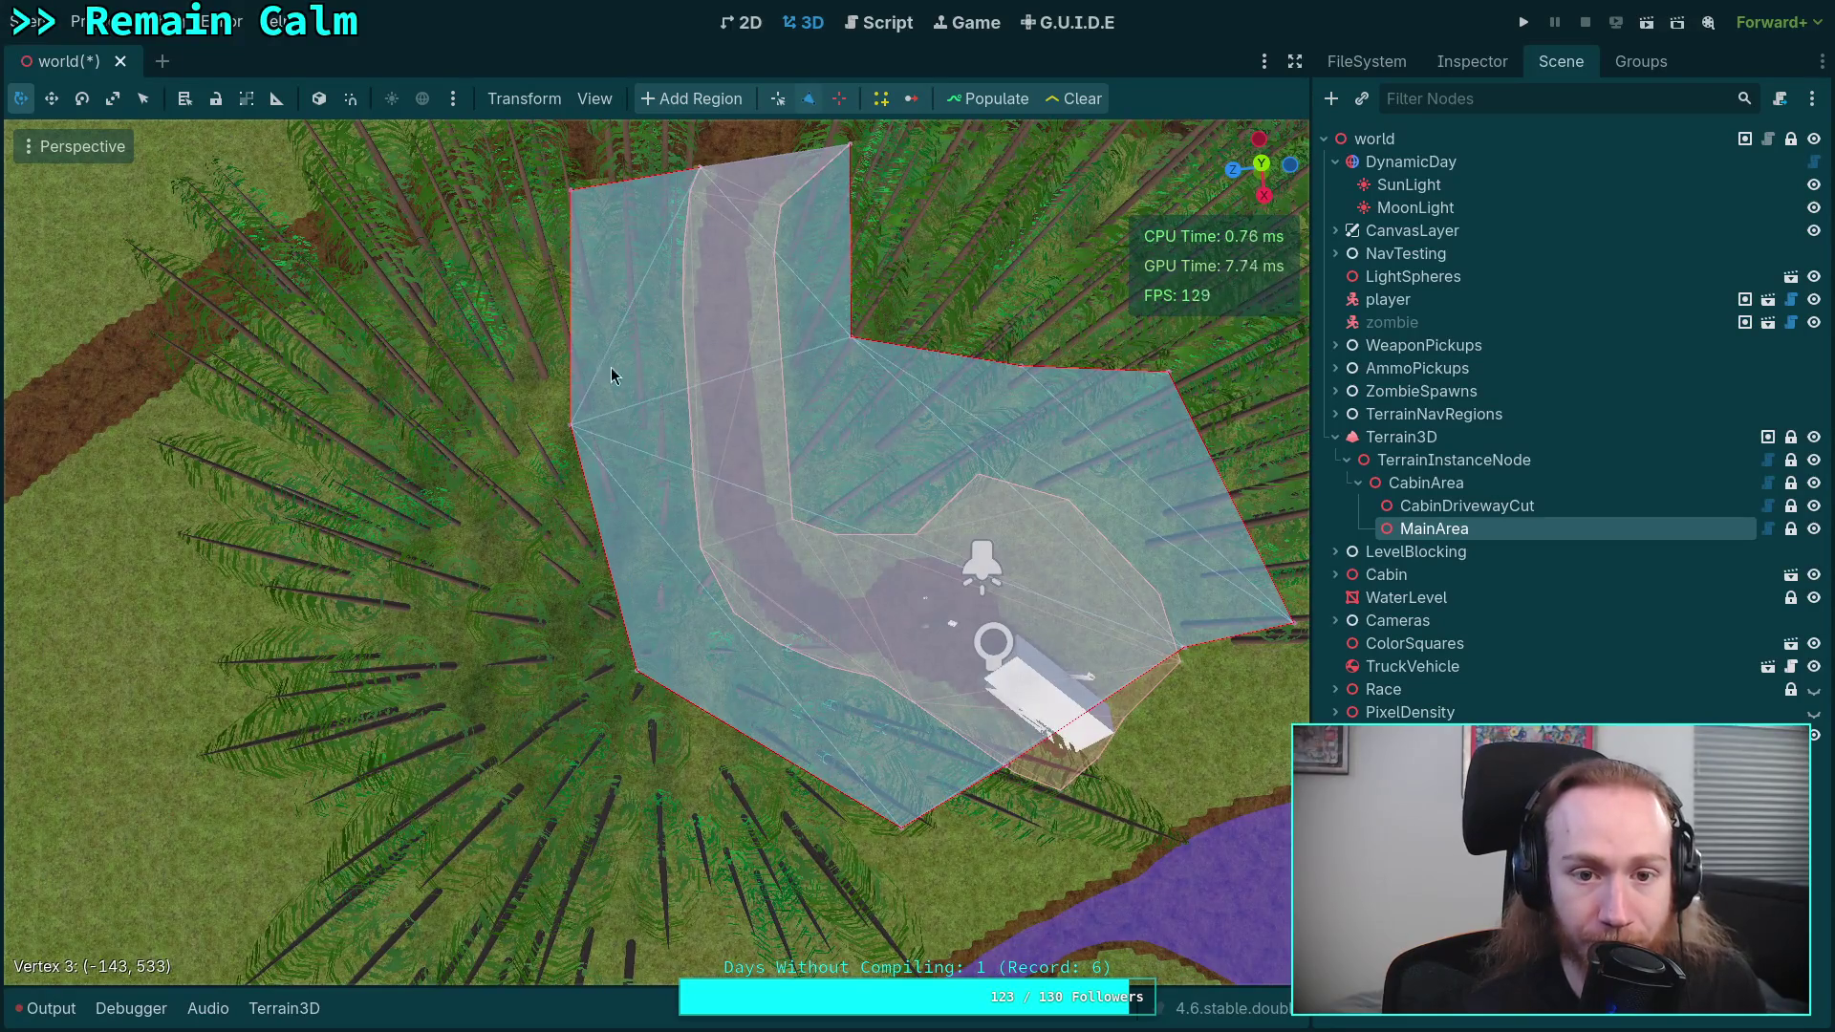
pyautogui.scroll(3, 600, 374)
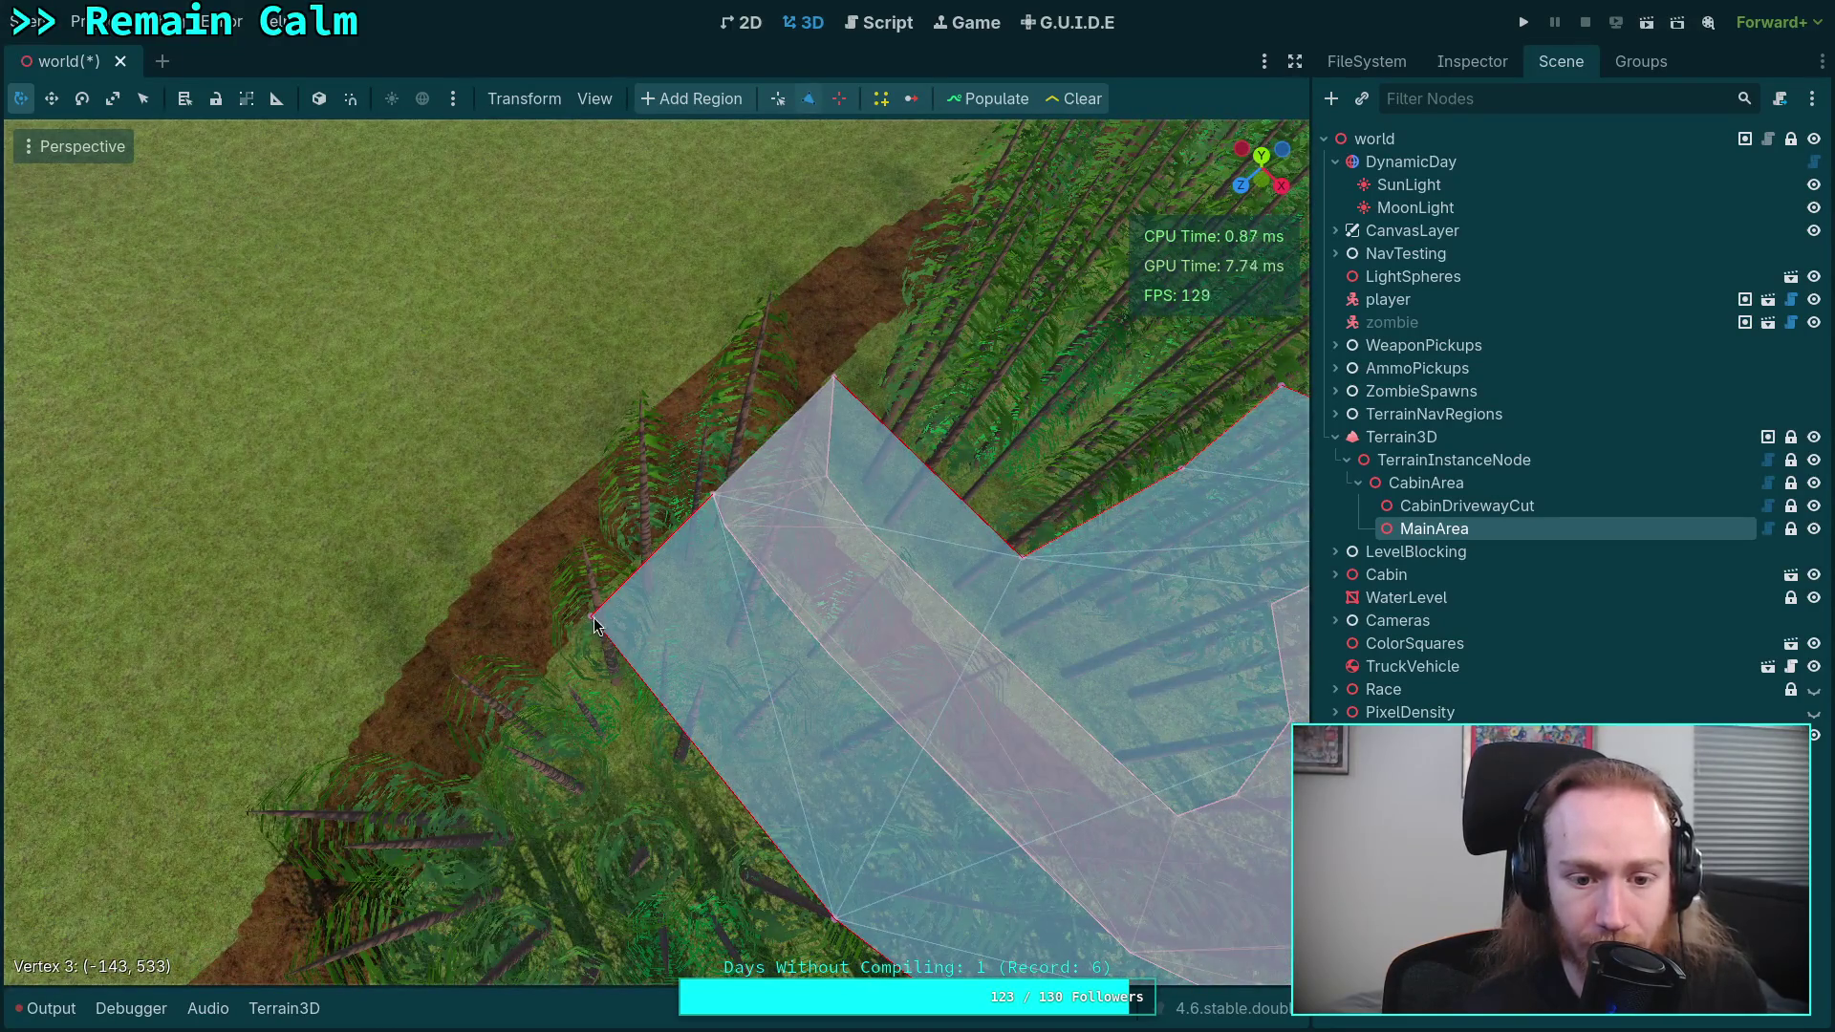
pyautogui.rightClick(590, 622)
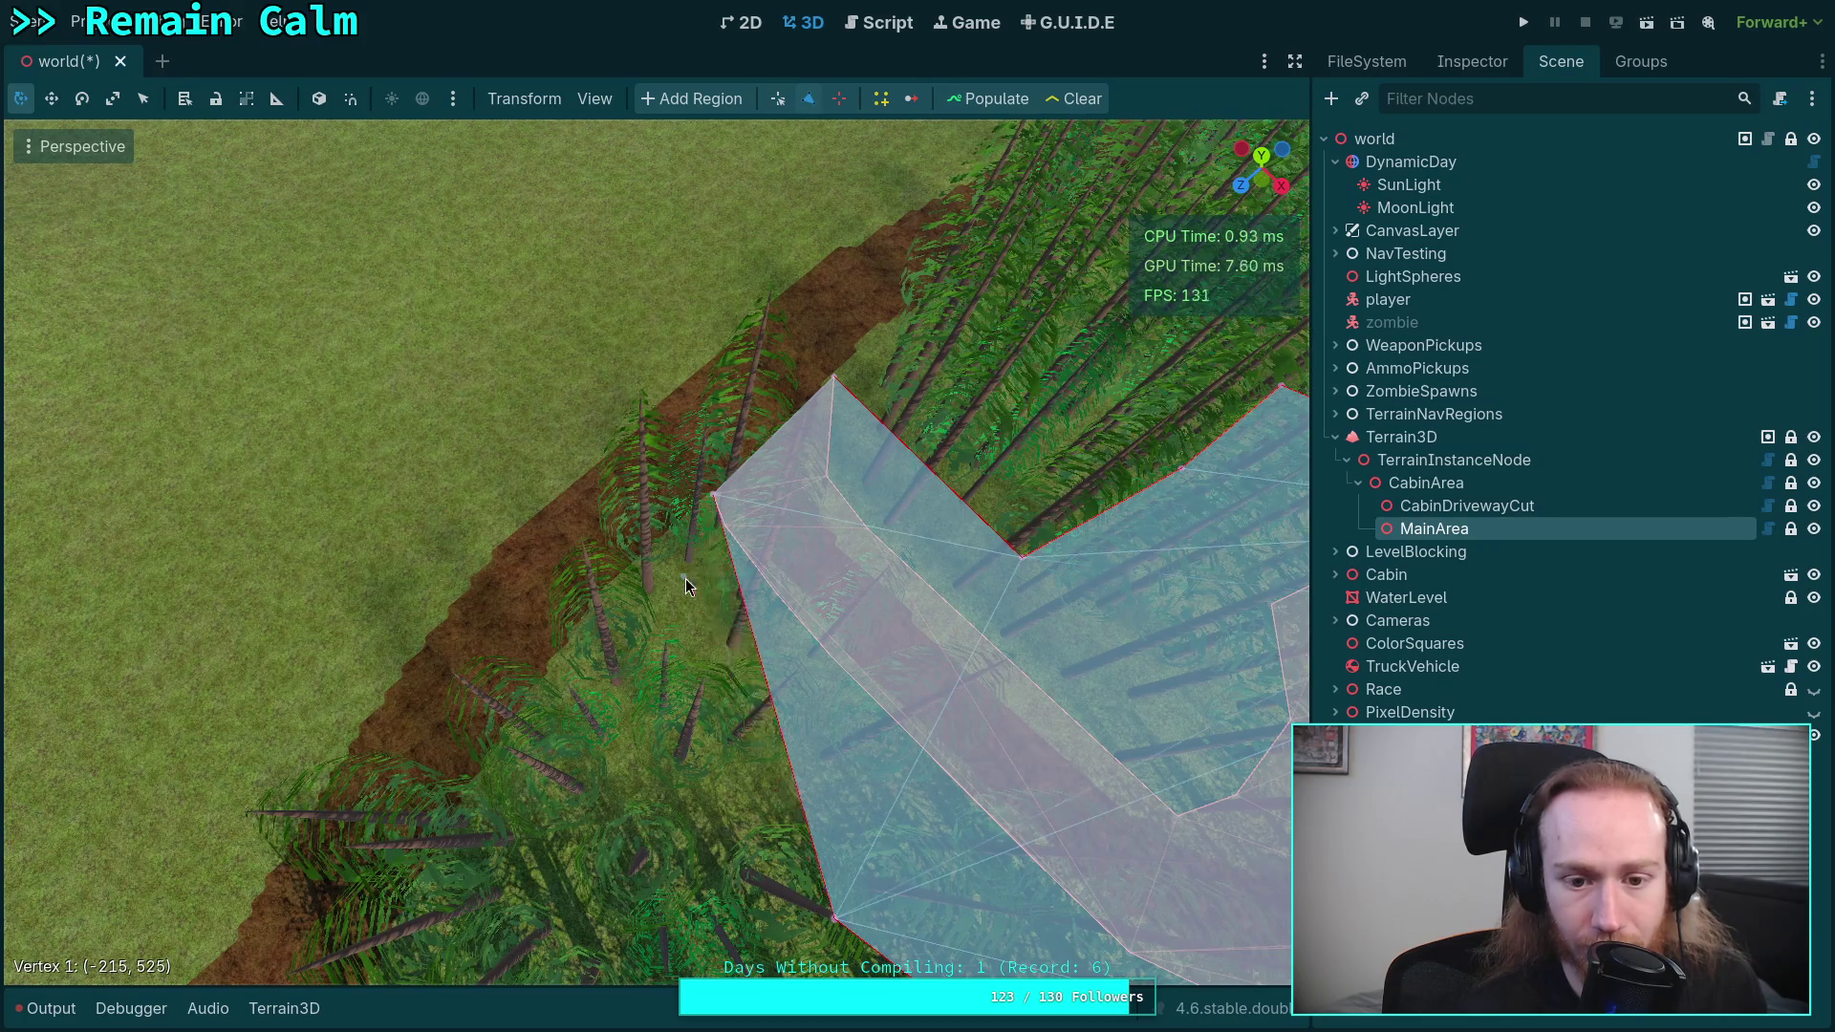
pyautogui.scroll(-5, 769, 633)
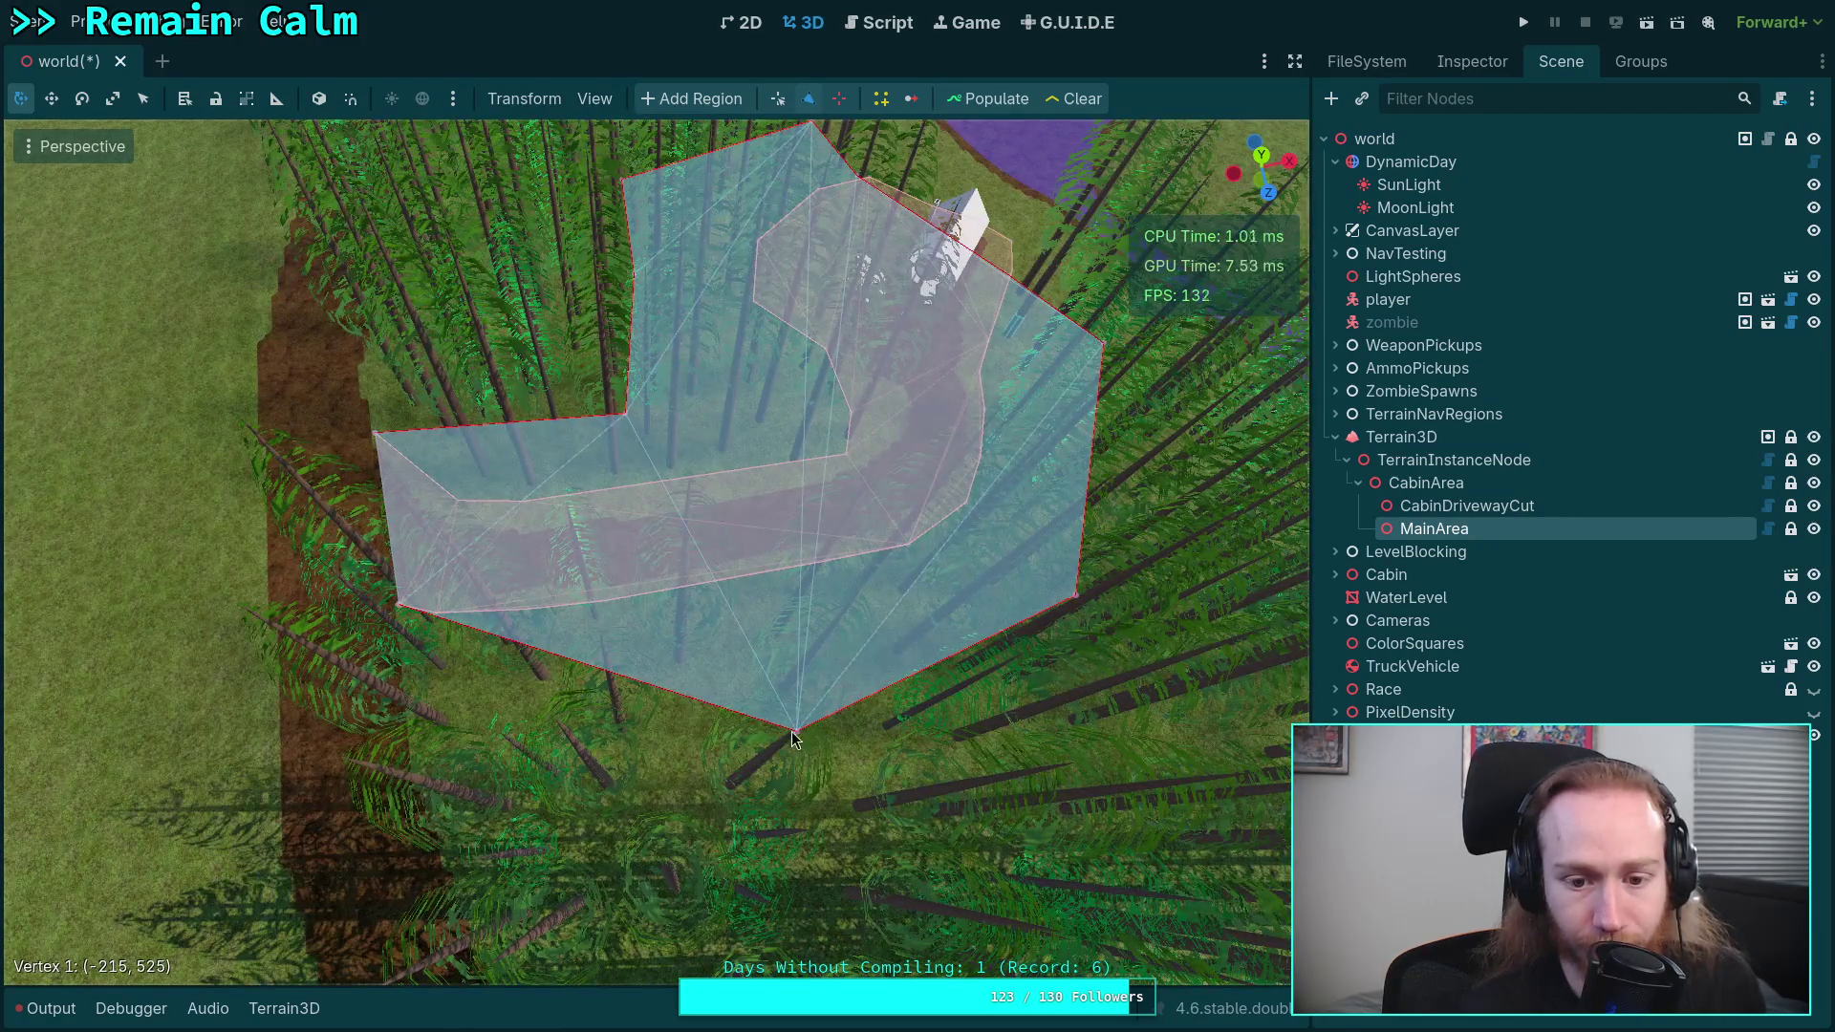
pyautogui.moveTo(611, 674); pyautogui.dragTo(426, 712)
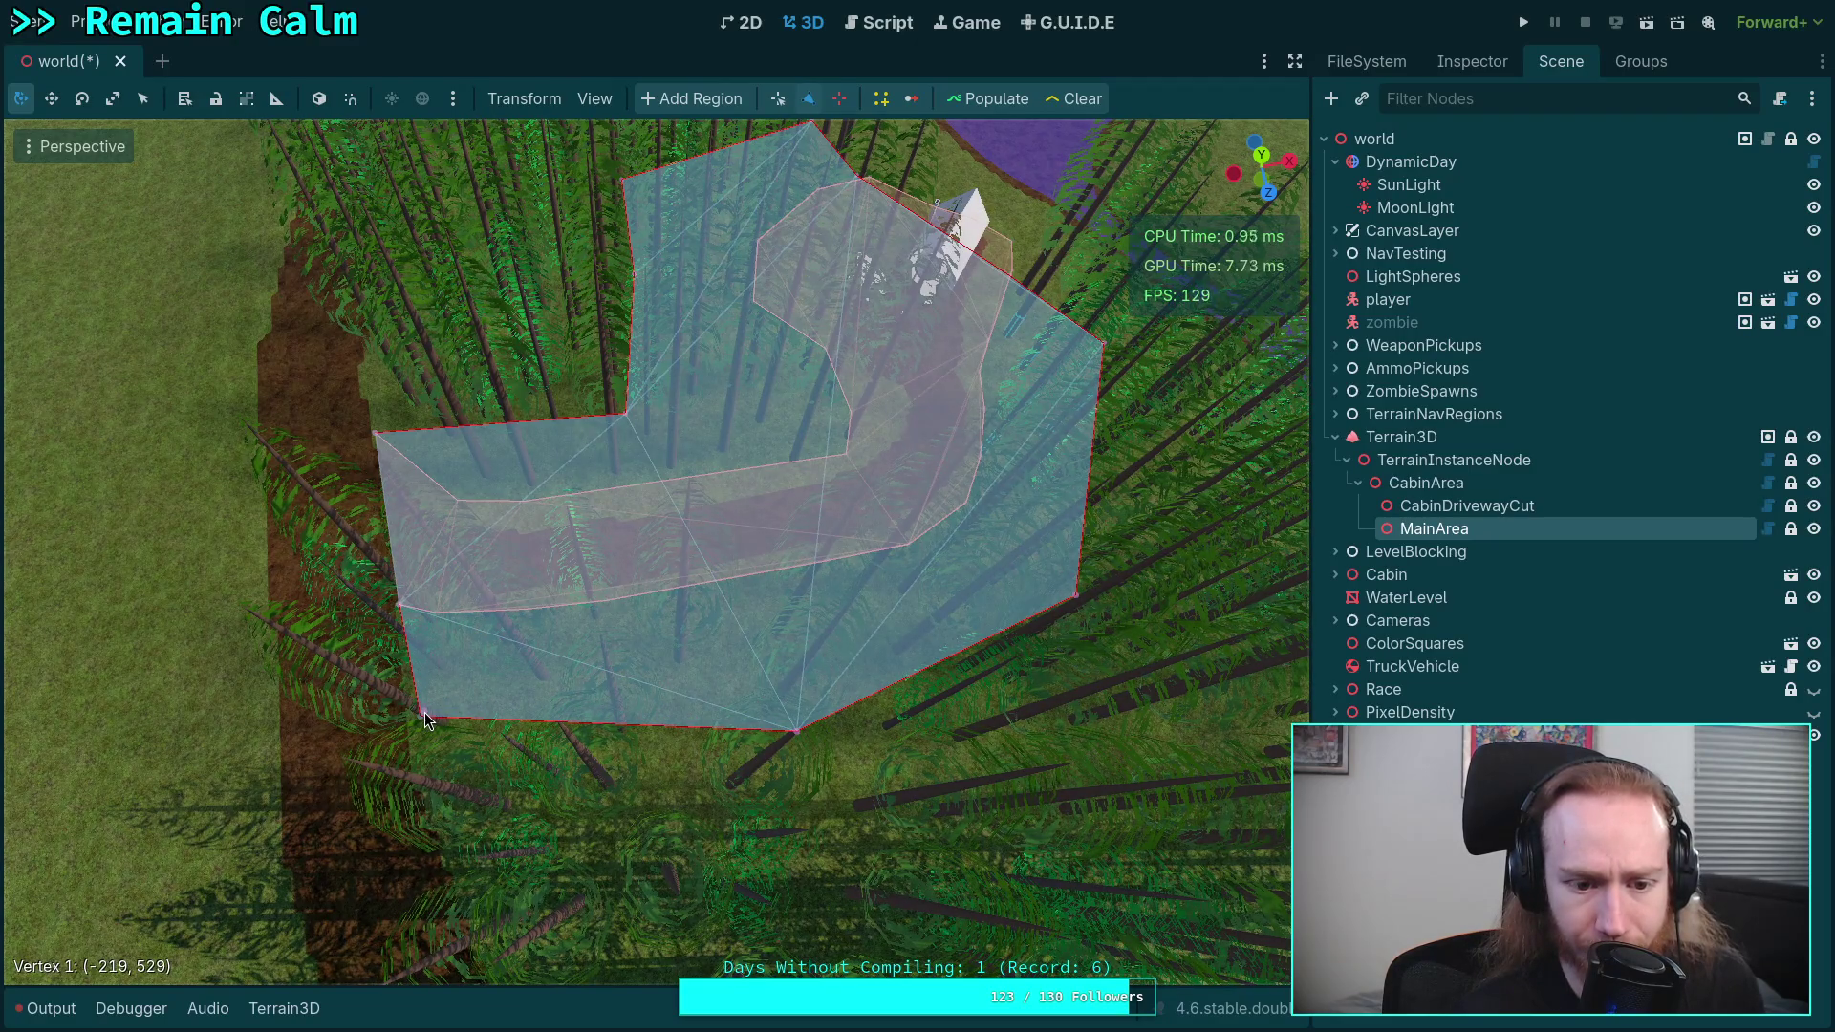
# - Pull MainArea's lower and right vertices inward off the dirt path, vertex 7 ending at (-155, 443)
pyautogui.scroll(5, 424, 713)
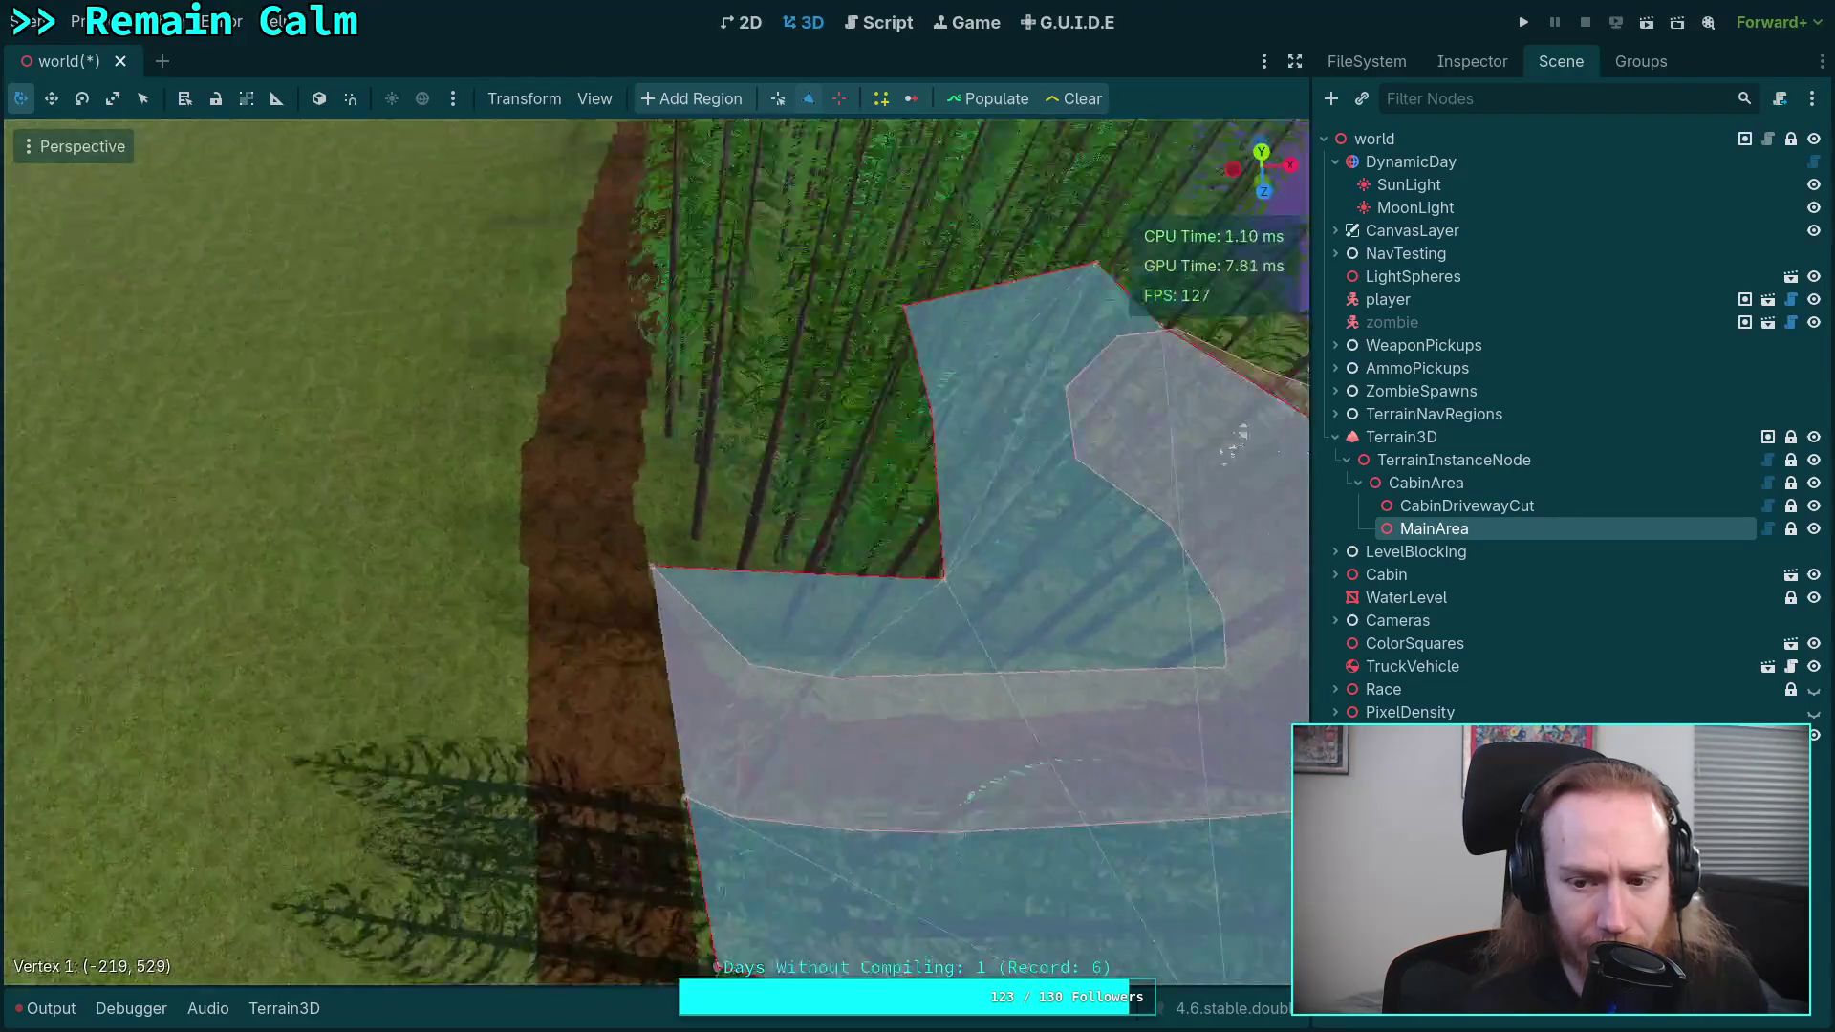
pyautogui.scroll(3, 655, 552)
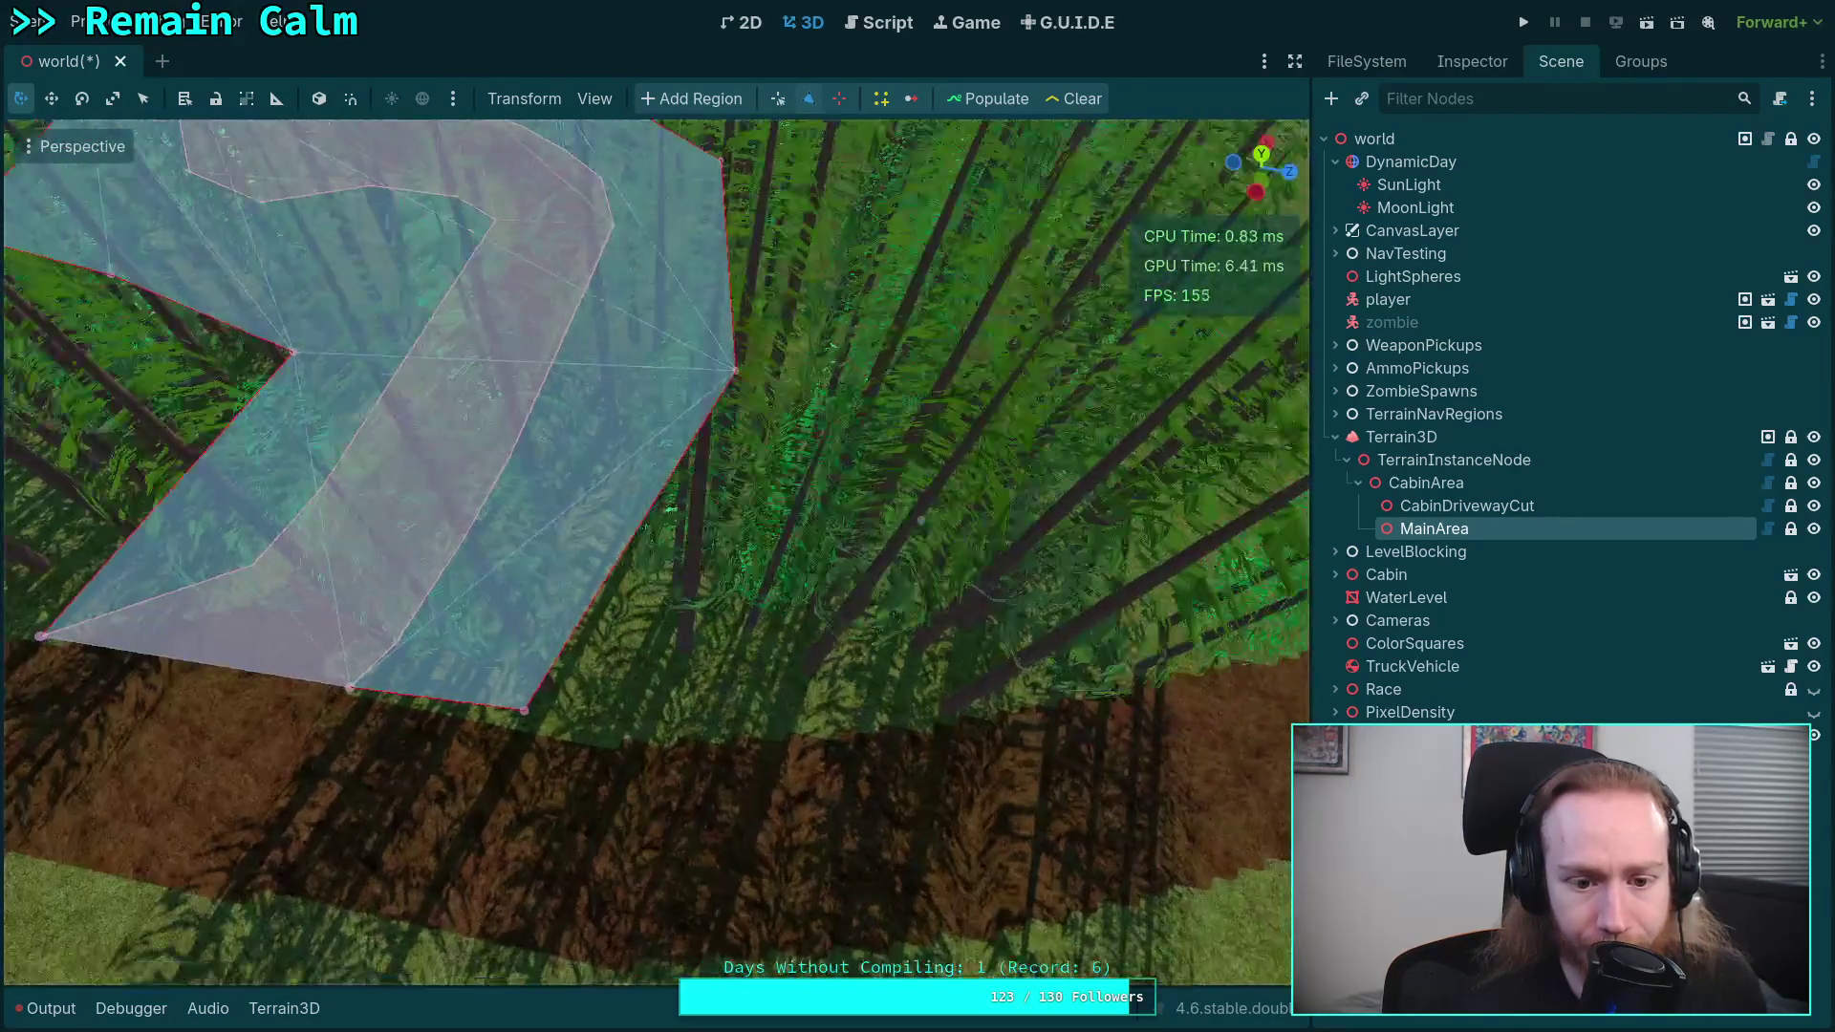
pyautogui.scroll(2, 654, 551)
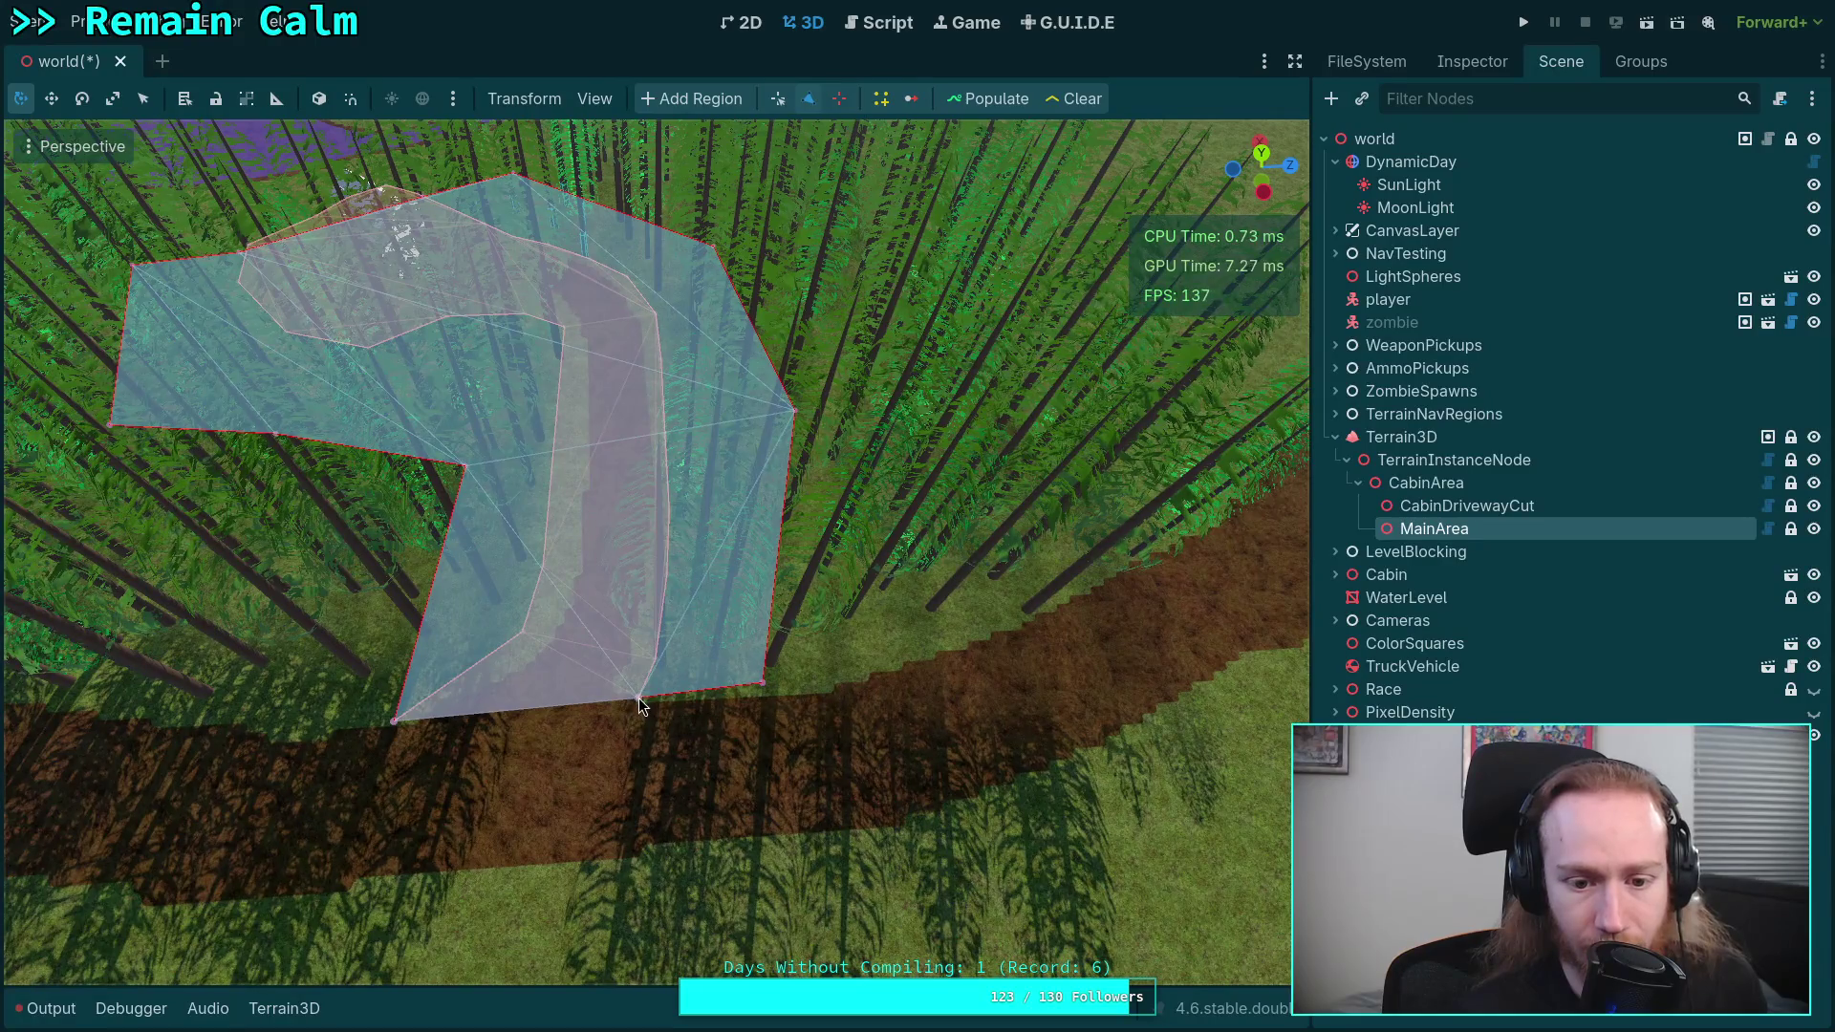
pyautogui.moveTo(642, 696); pyautogui.dragTo(662, 659)
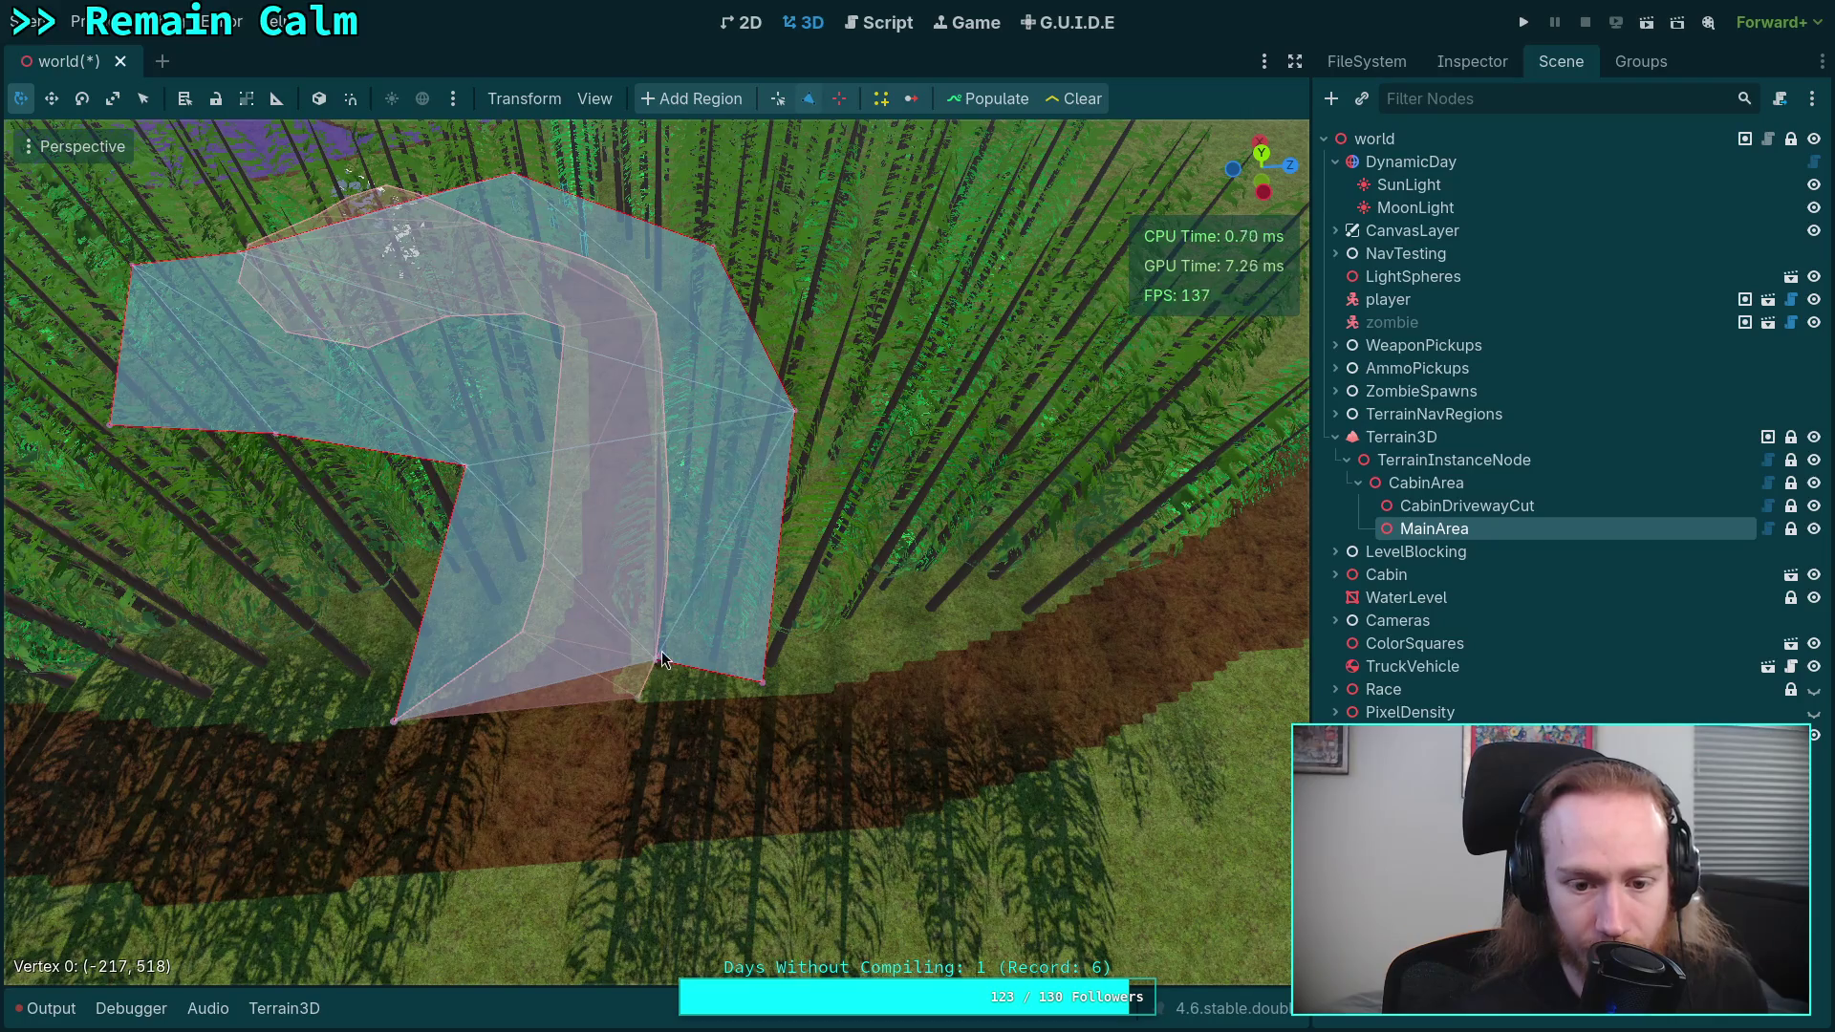
pyautogui.moveTo(390, 718)
pyautogui.mouseDown()
pyautogui.moveTo(525, 642)
pyautogui.moveTo(869, 654)
pyautogui.mouseUp()
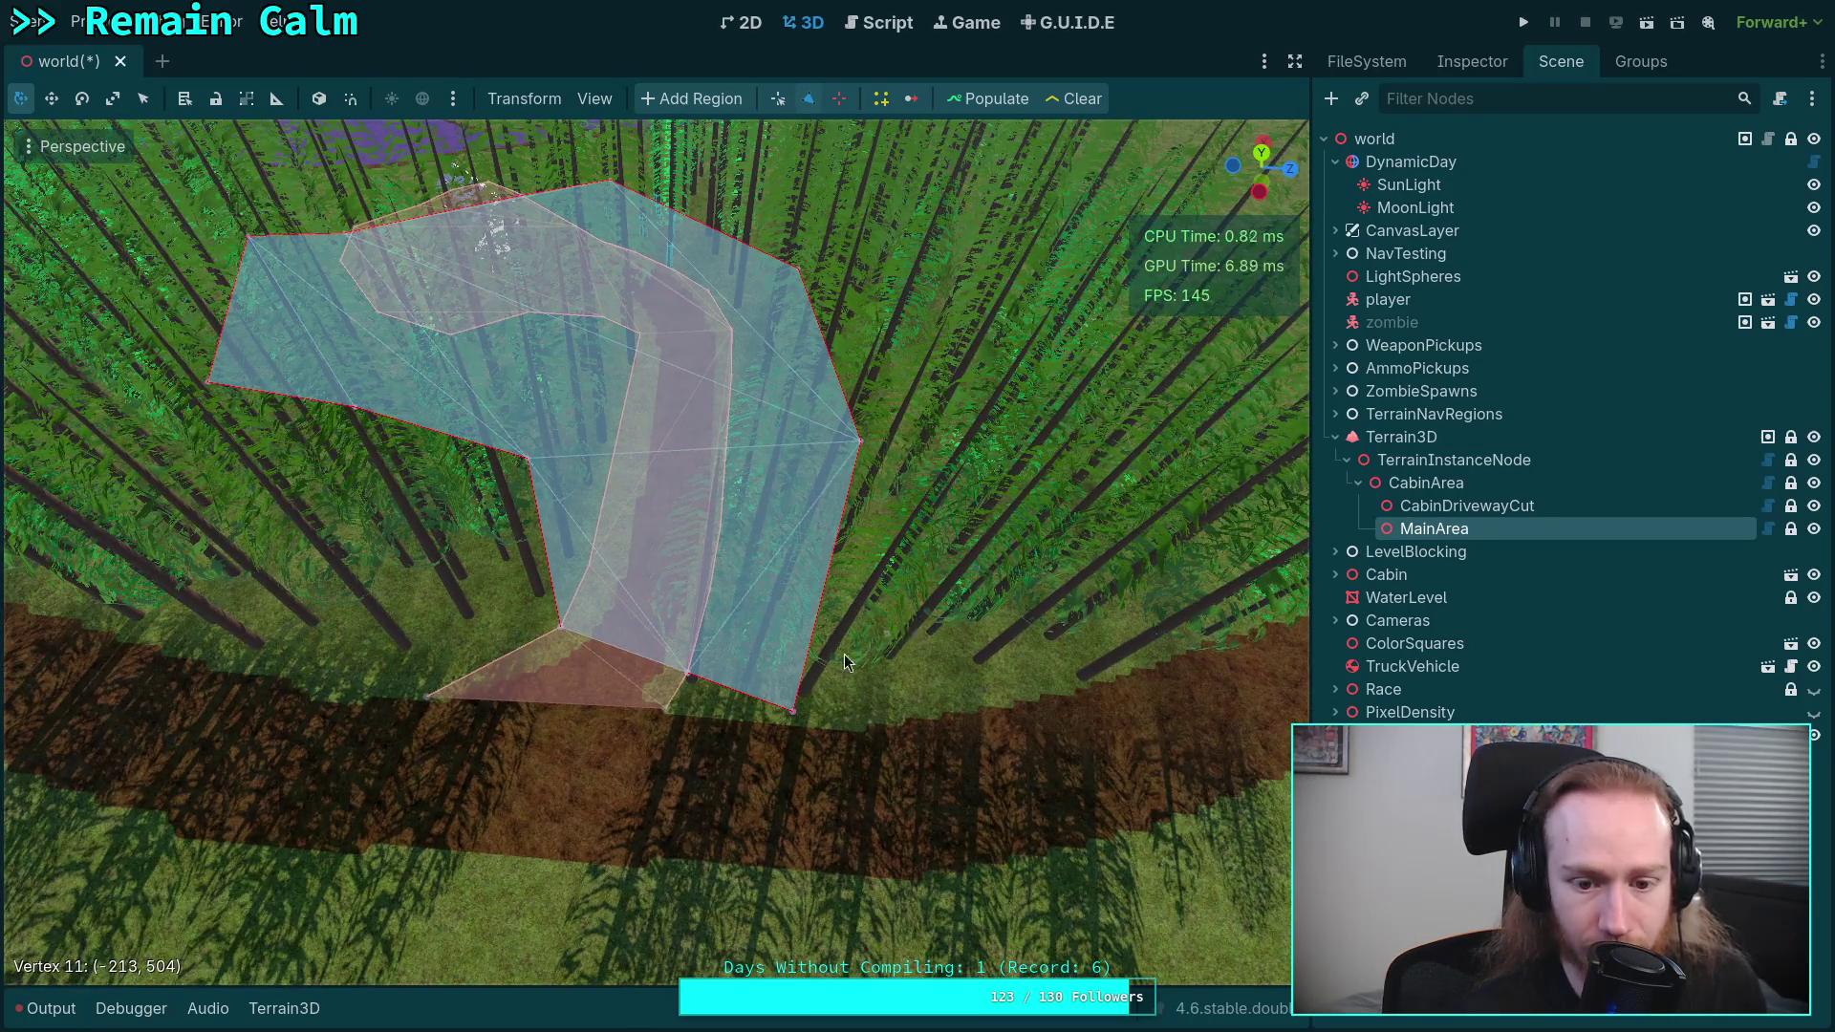
pyautogui.moveTo(798, 713); pyautogui.dragTo(814, 661)
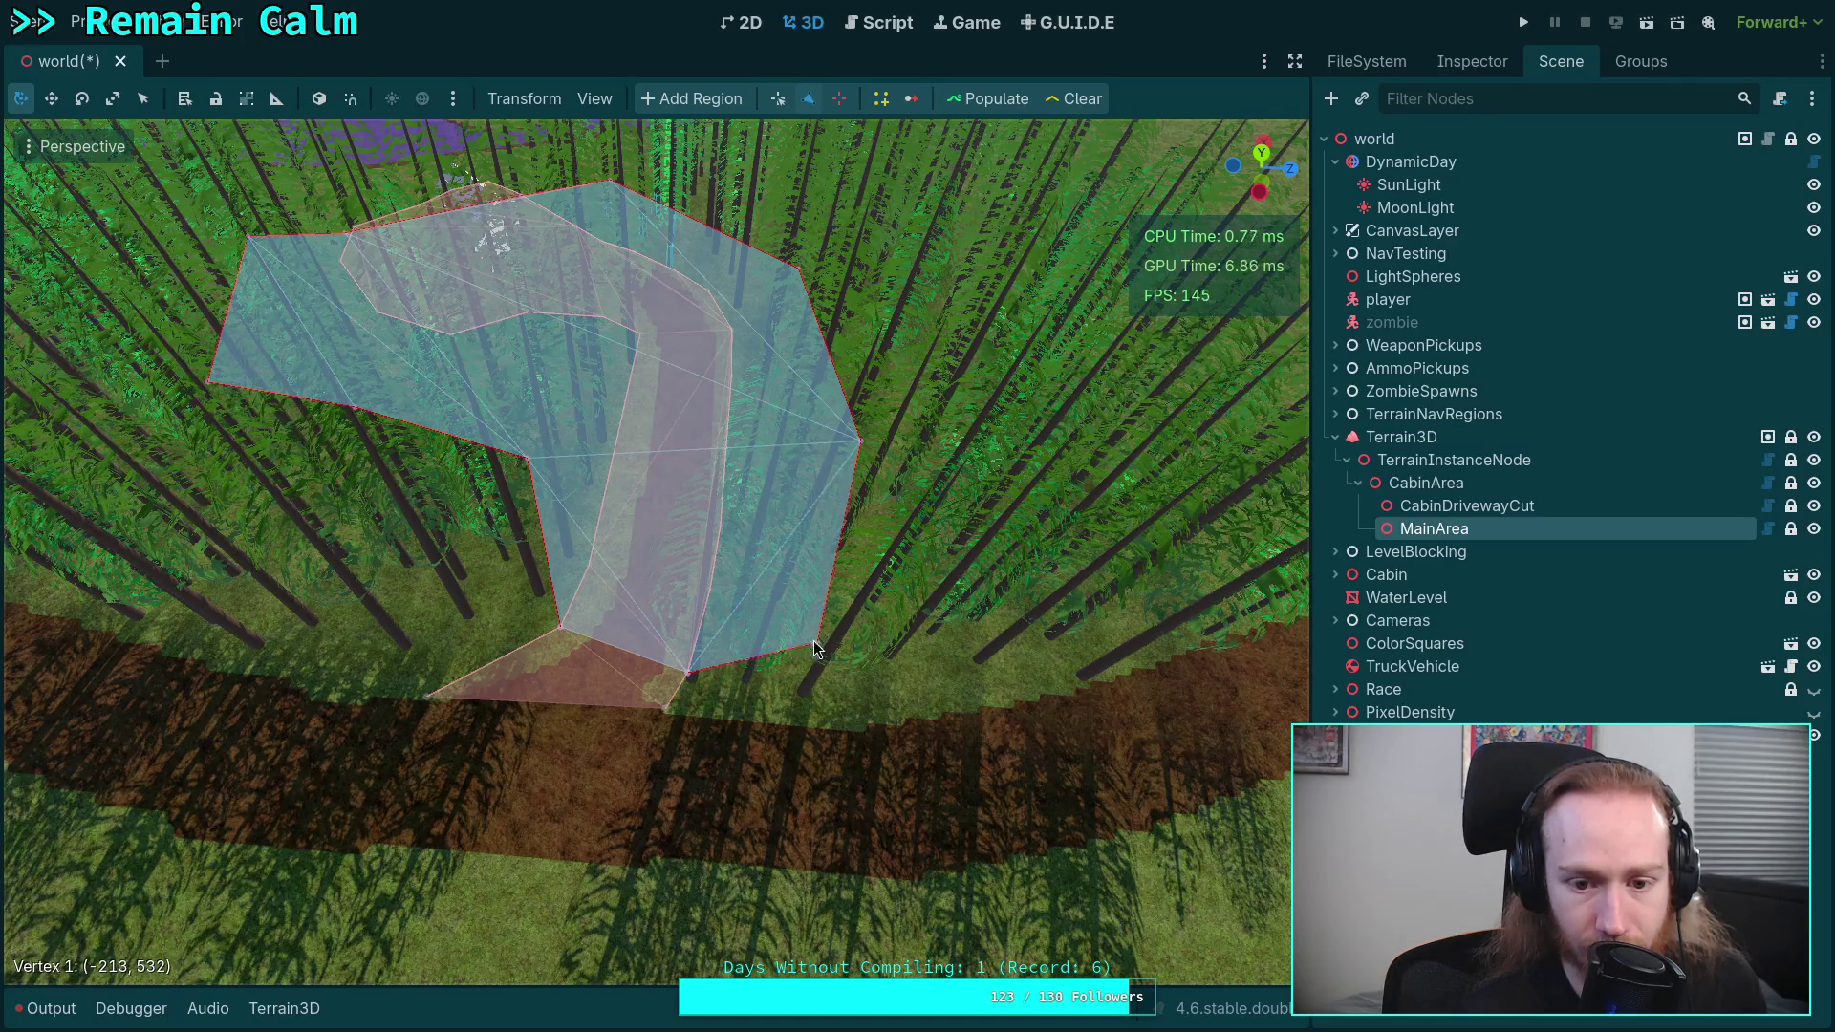
pyautogui.moveTo(847, 570); pyautogui.dragTo(896, 622)
pyautogui.moveTo(887, 537); pyautogui.dragTo(833, 533)
pyautogui.moveTo(910, 723); pyautogui.dragTo(863, 698)
pyautogui.moveTo(655, 551)
pyautogui.mouseDown()
pyautogui.moveTo(769, 497)
pyautogui.moveTo(870, 691)
pyautogui.moveTo(764, 623)
pyautogui.moveTo(778, 576)
pyautogui.moveTo(808, 562)
pyautogui.moveTo(793, 560)
pyautogui.mouseUp()
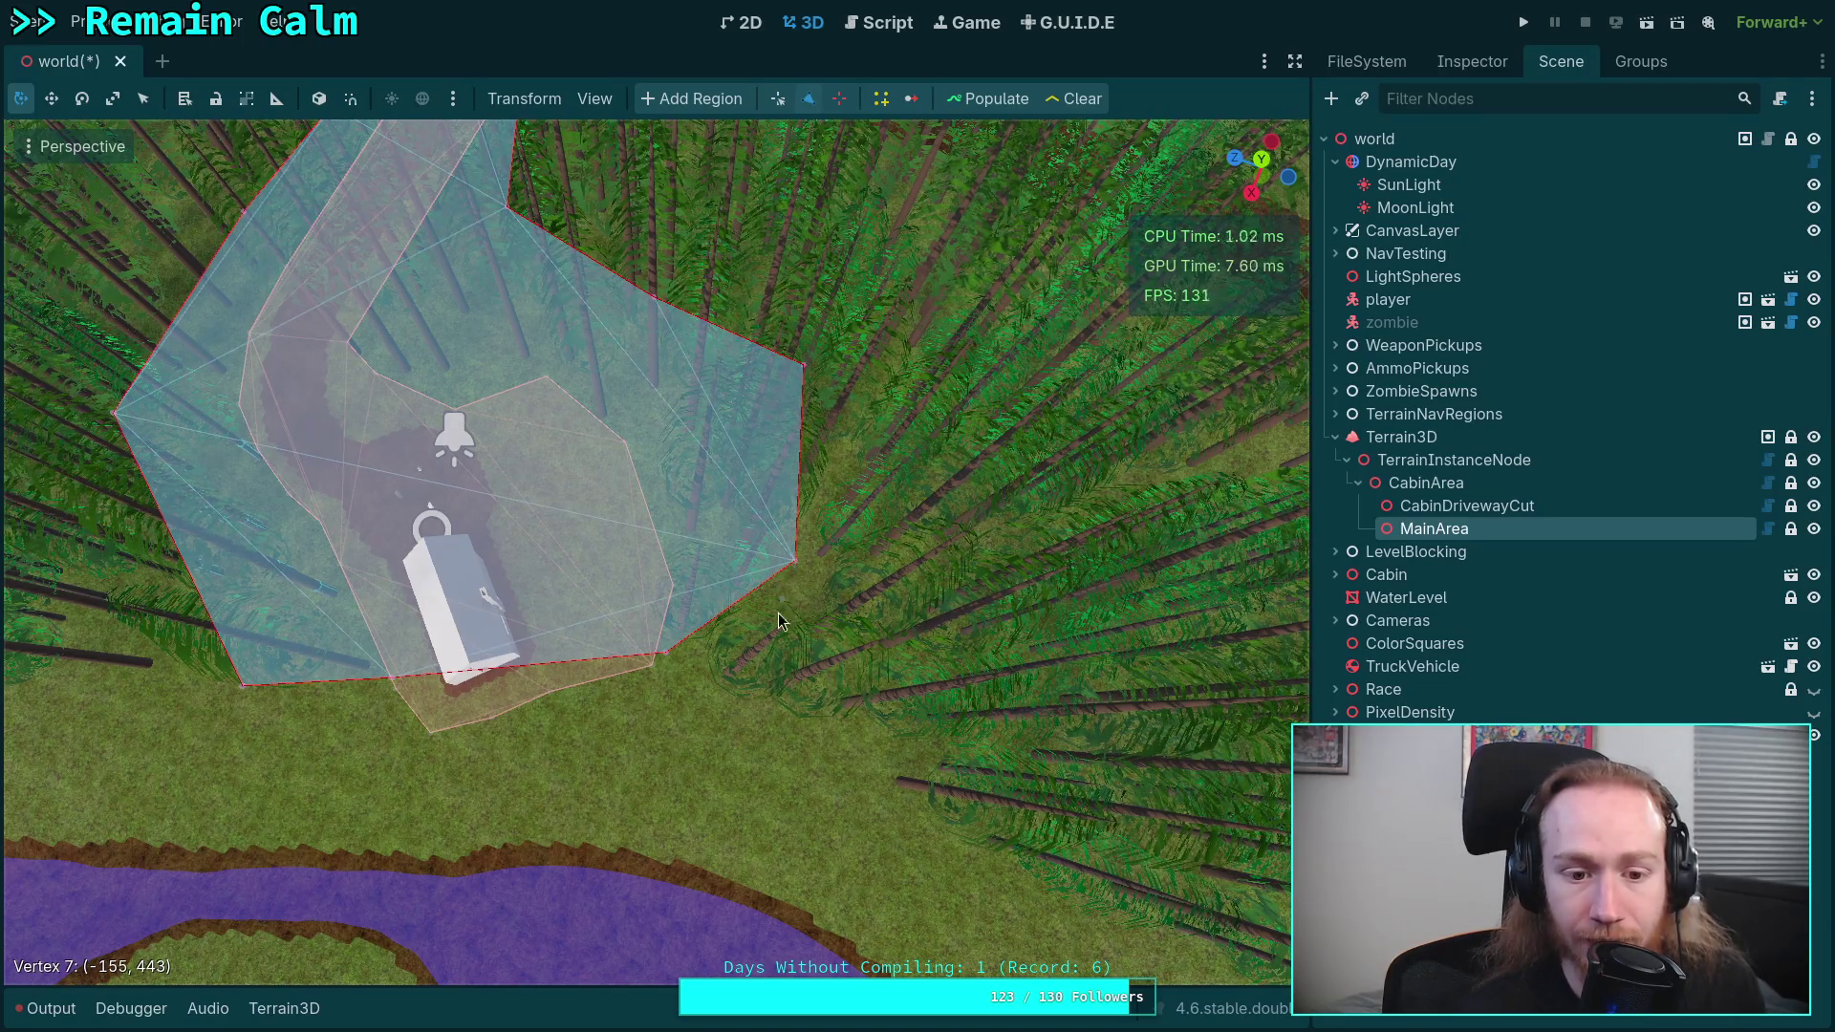
# - Fly around the reshaped MainArea polygon and save the world scene with Ctrl+S
pyautogui.press('w')
pyautogui.press('s')
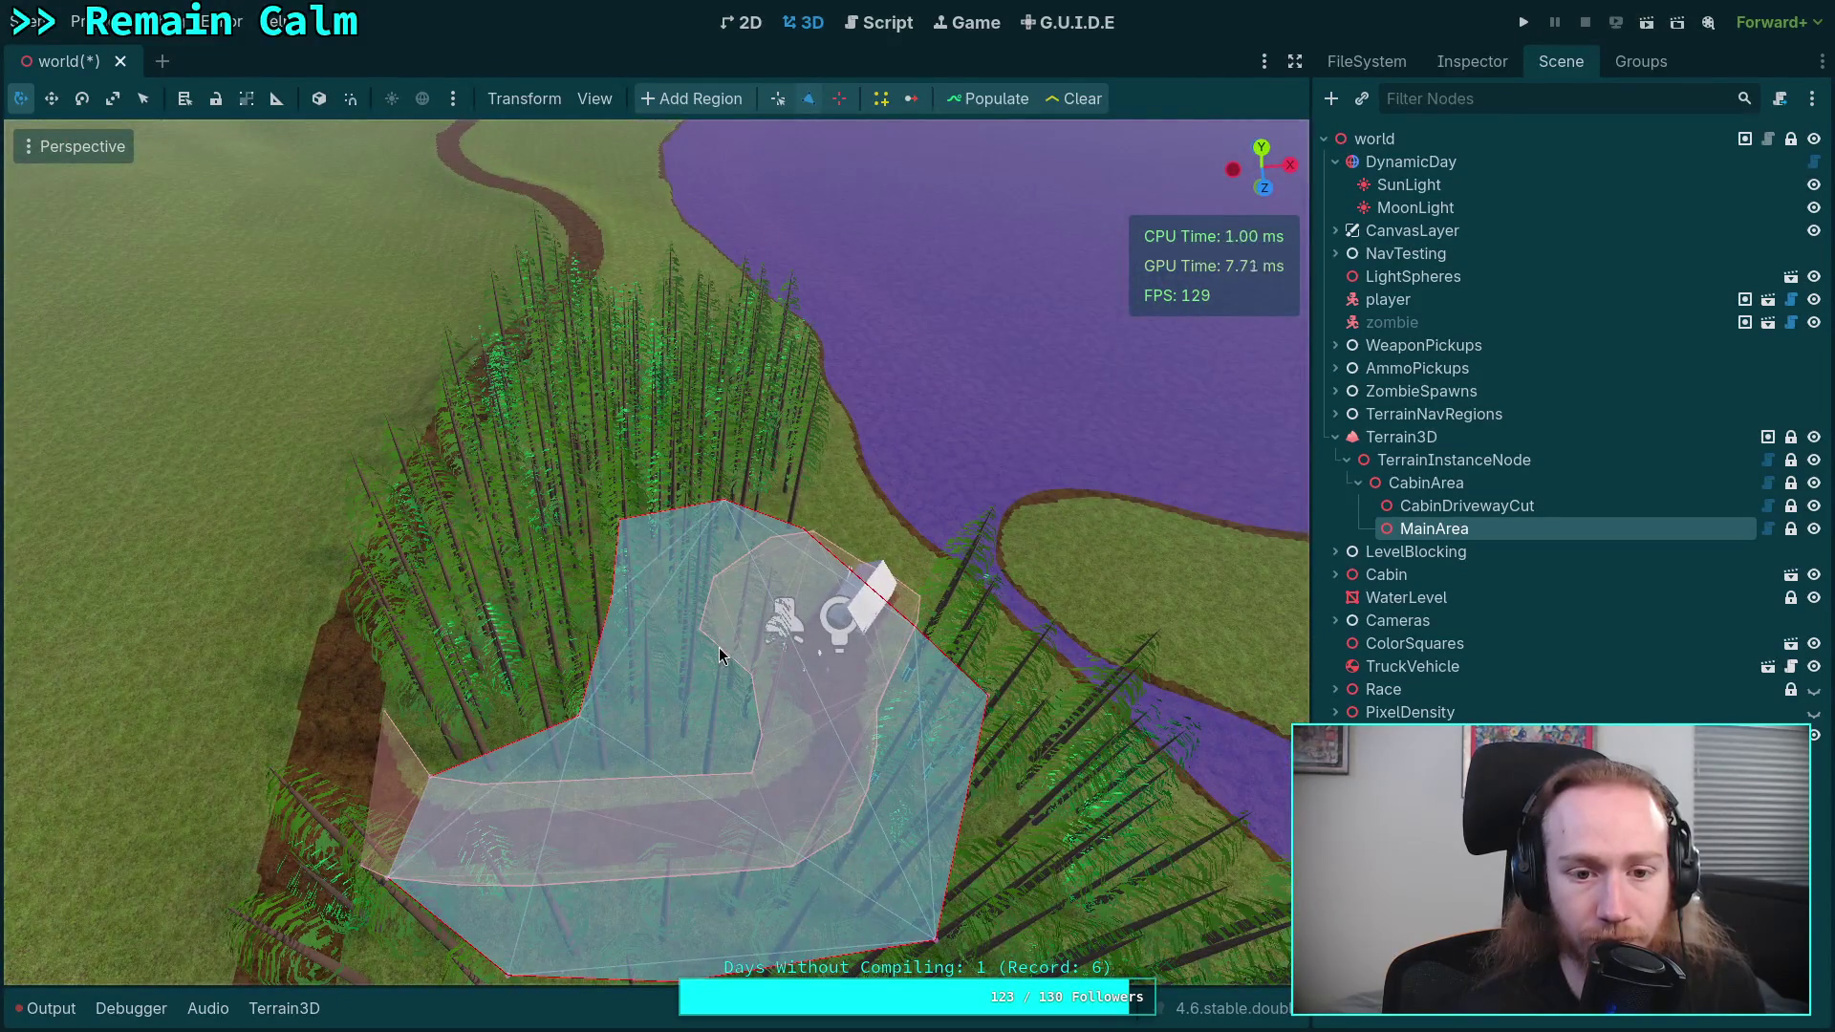
pyautogui.press('a')
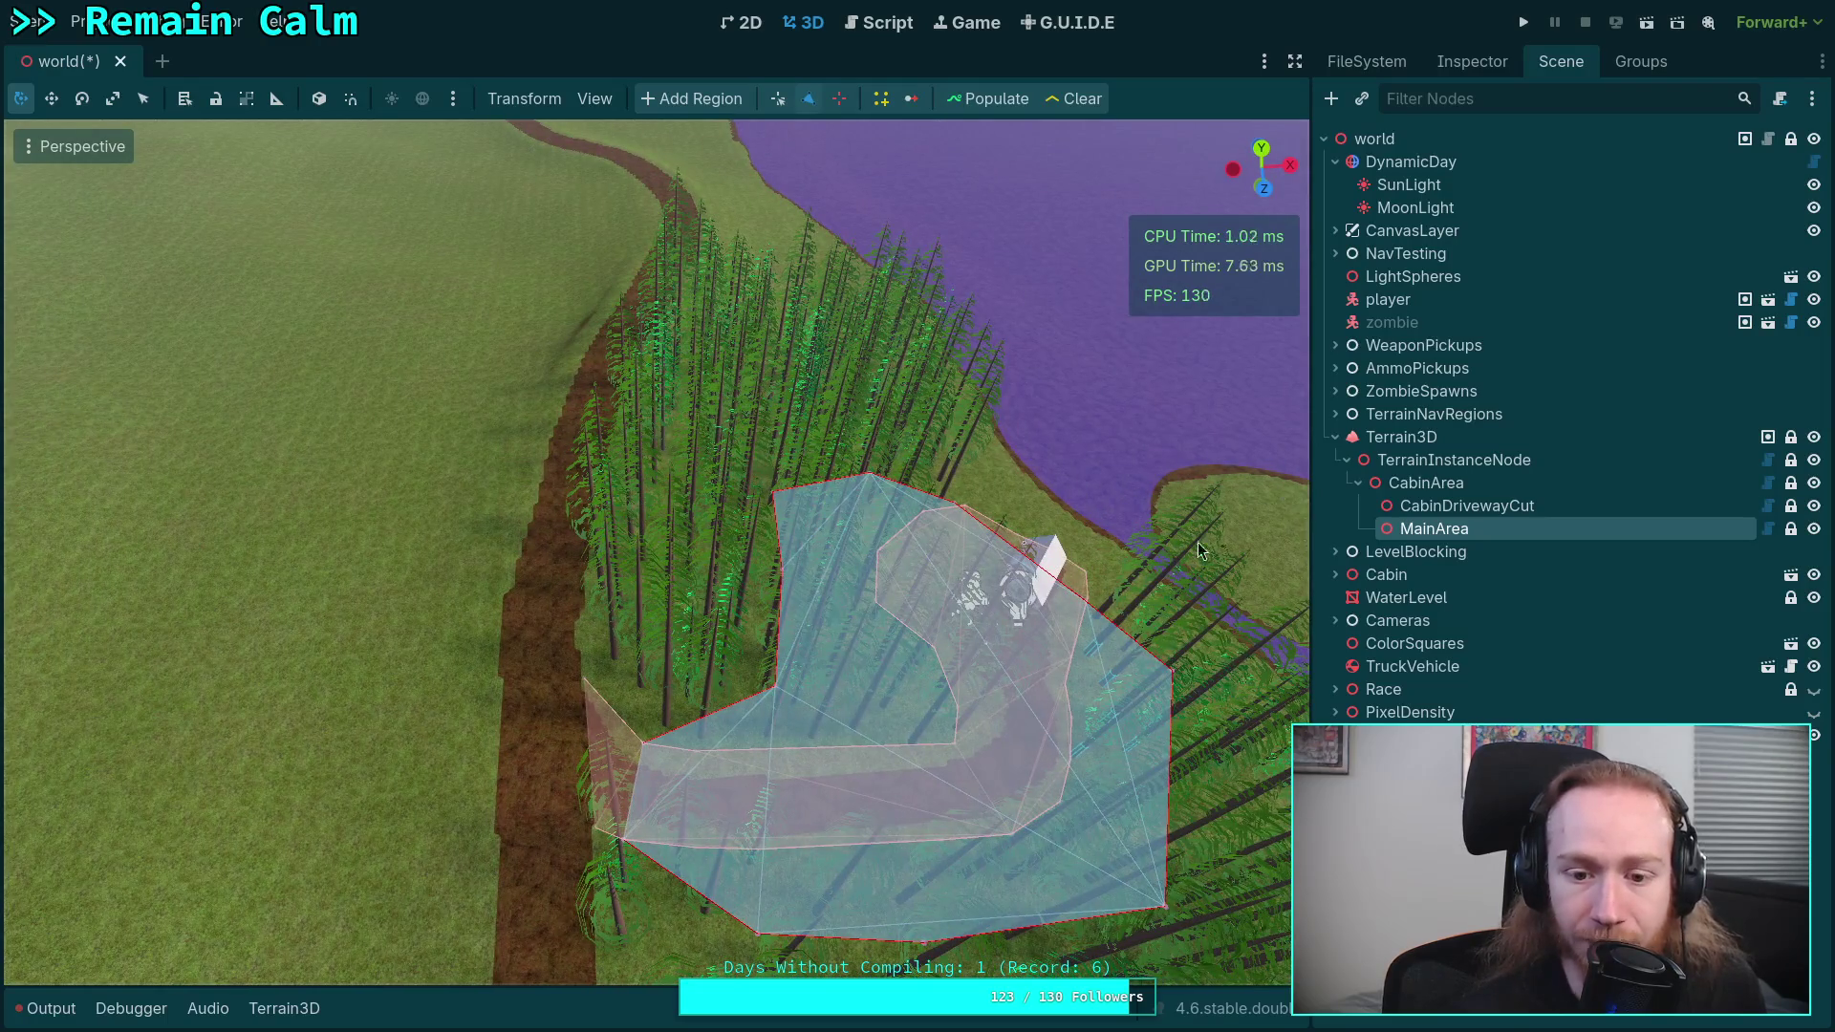
pyautogui.press('w')
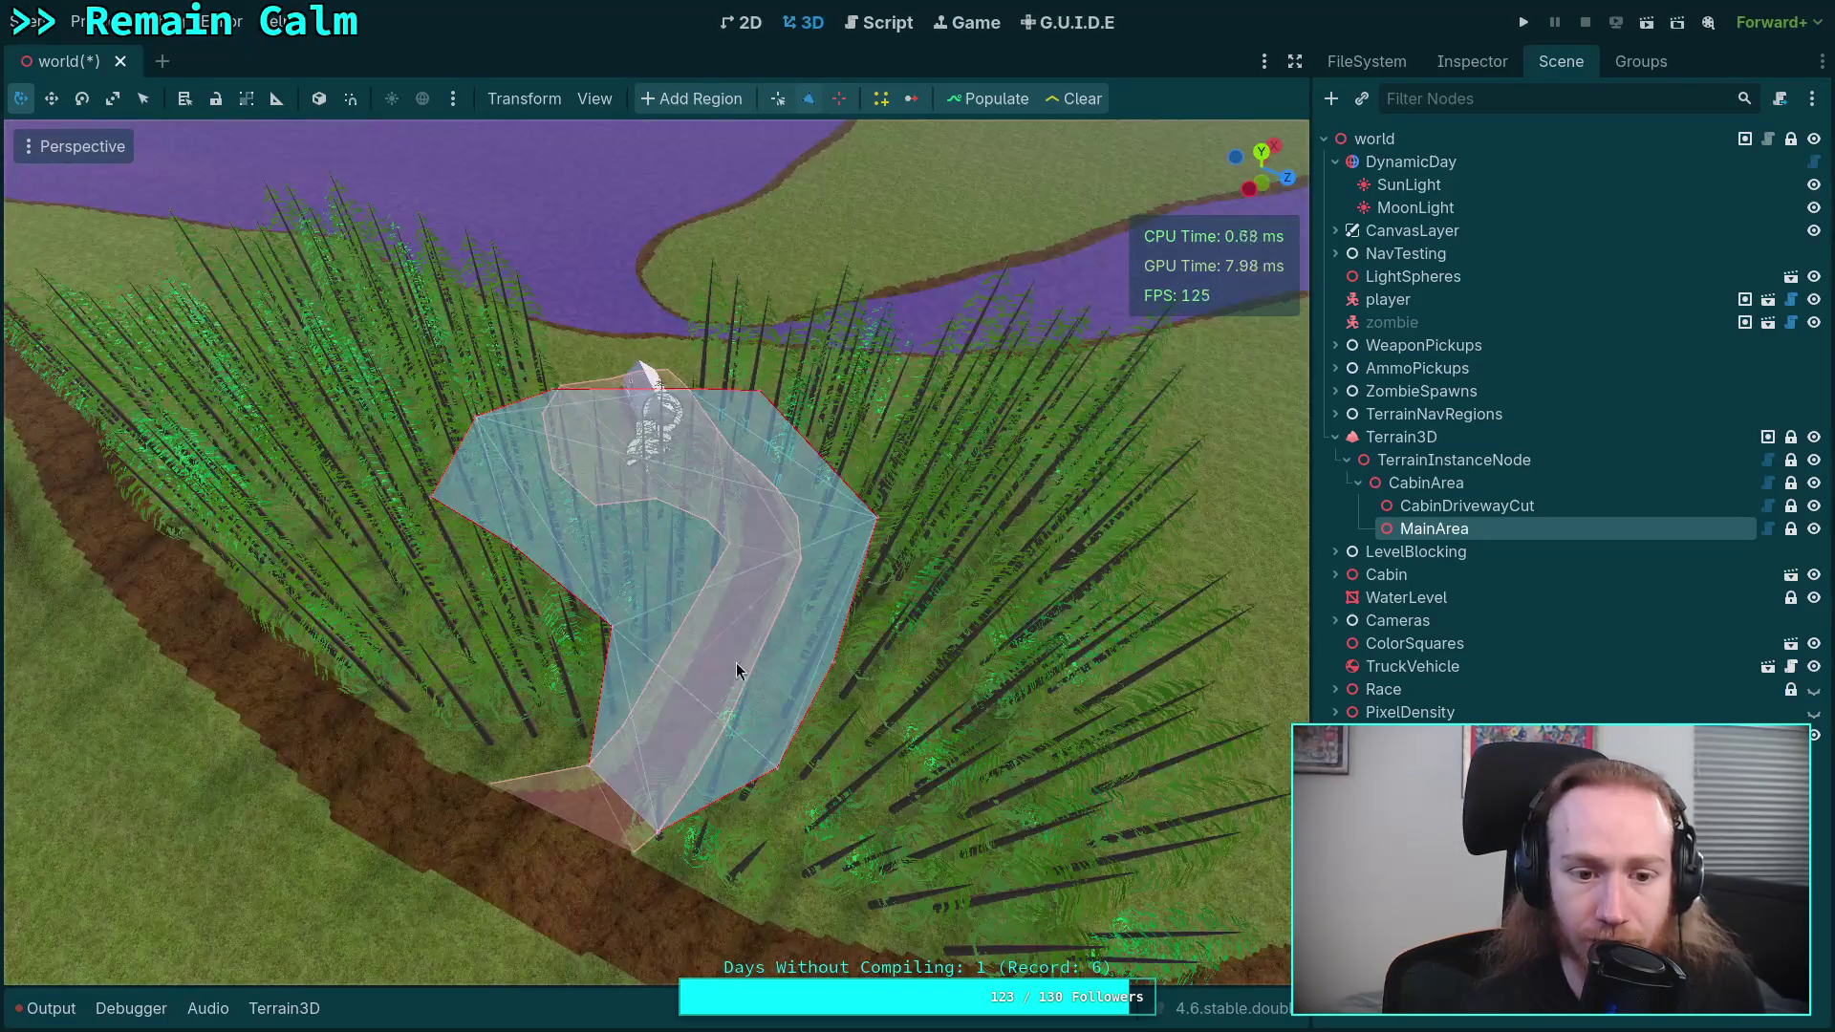
pyautogui.press('e')
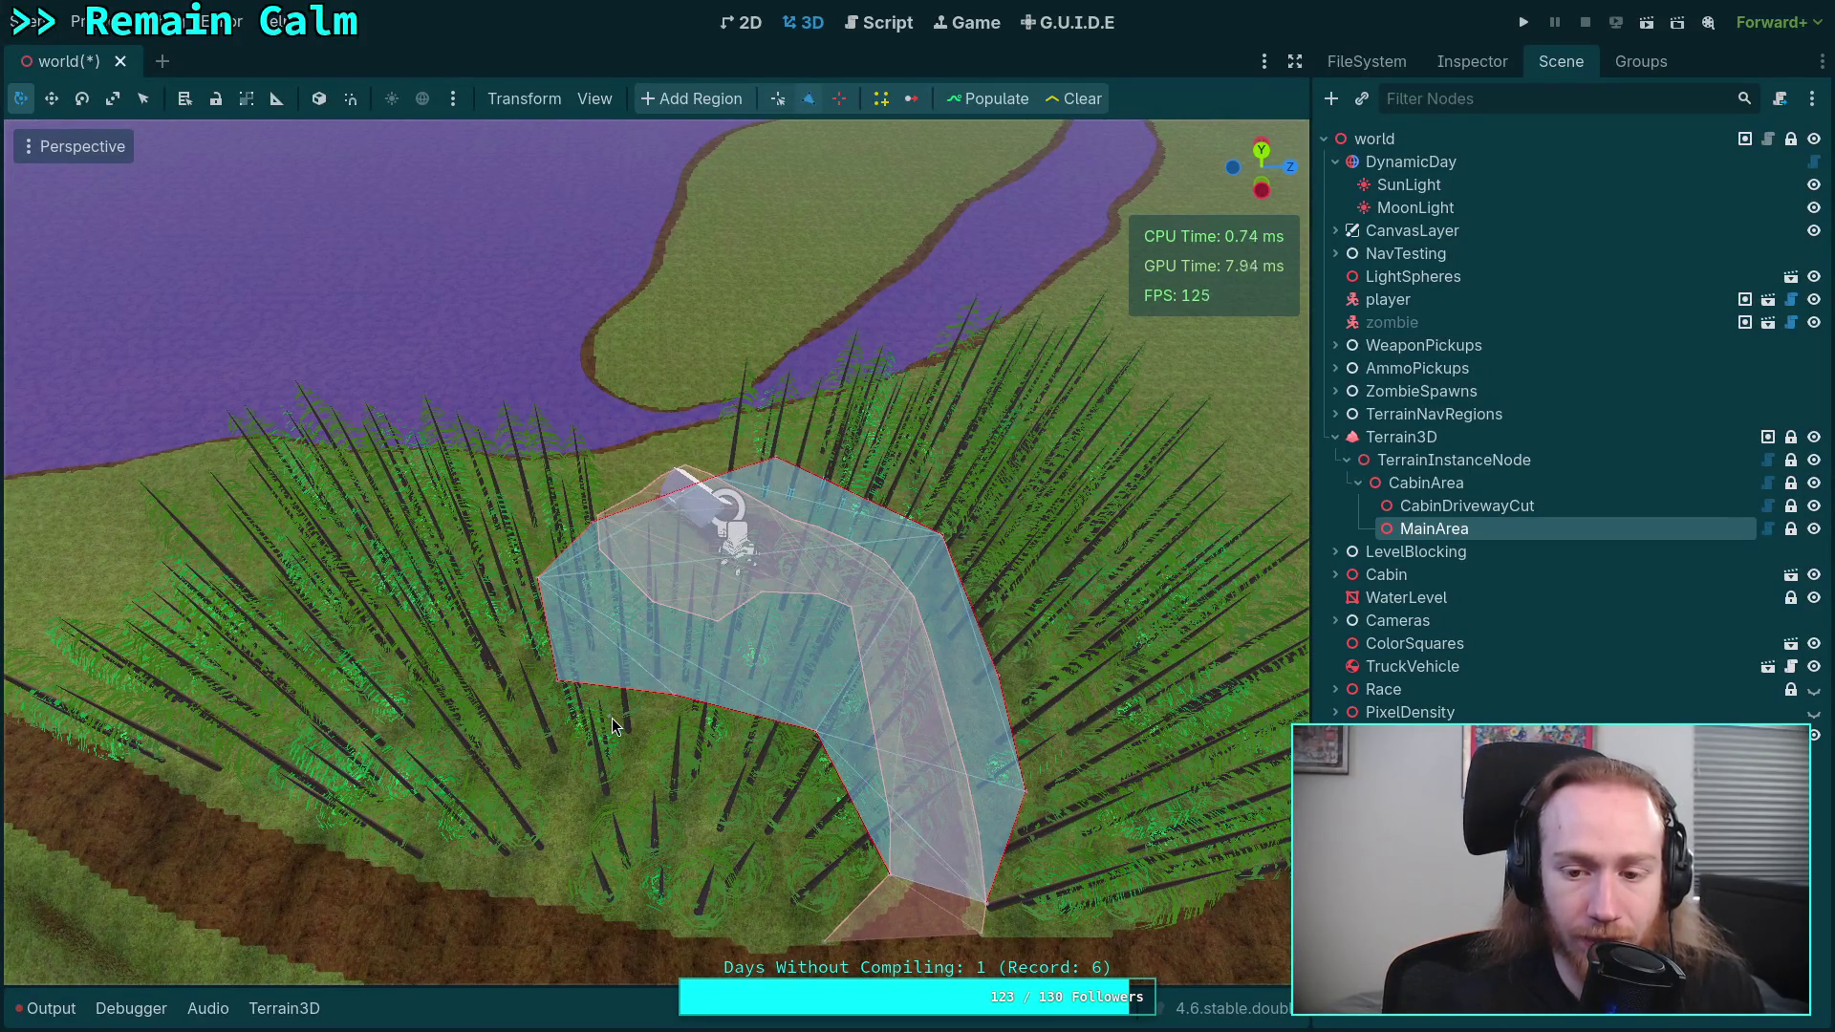
pyautogui.hotkey('ctrl', 's')
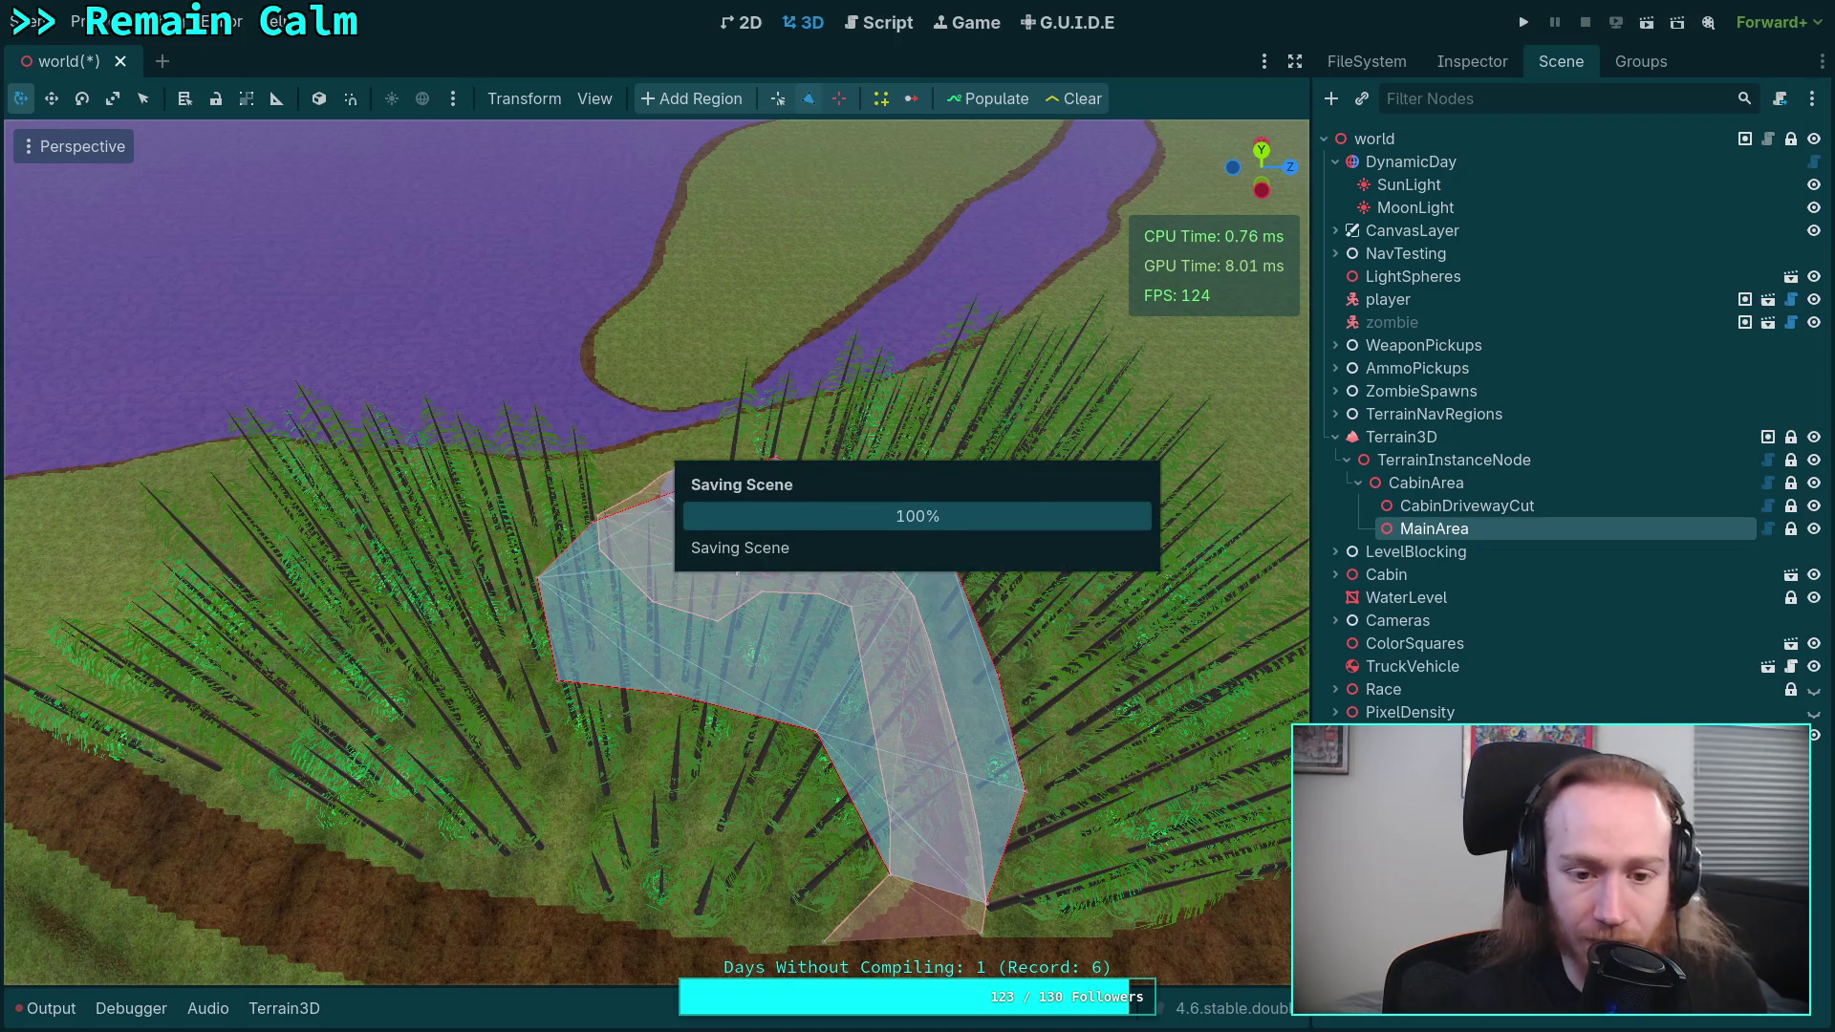
pyautogui.press('w')
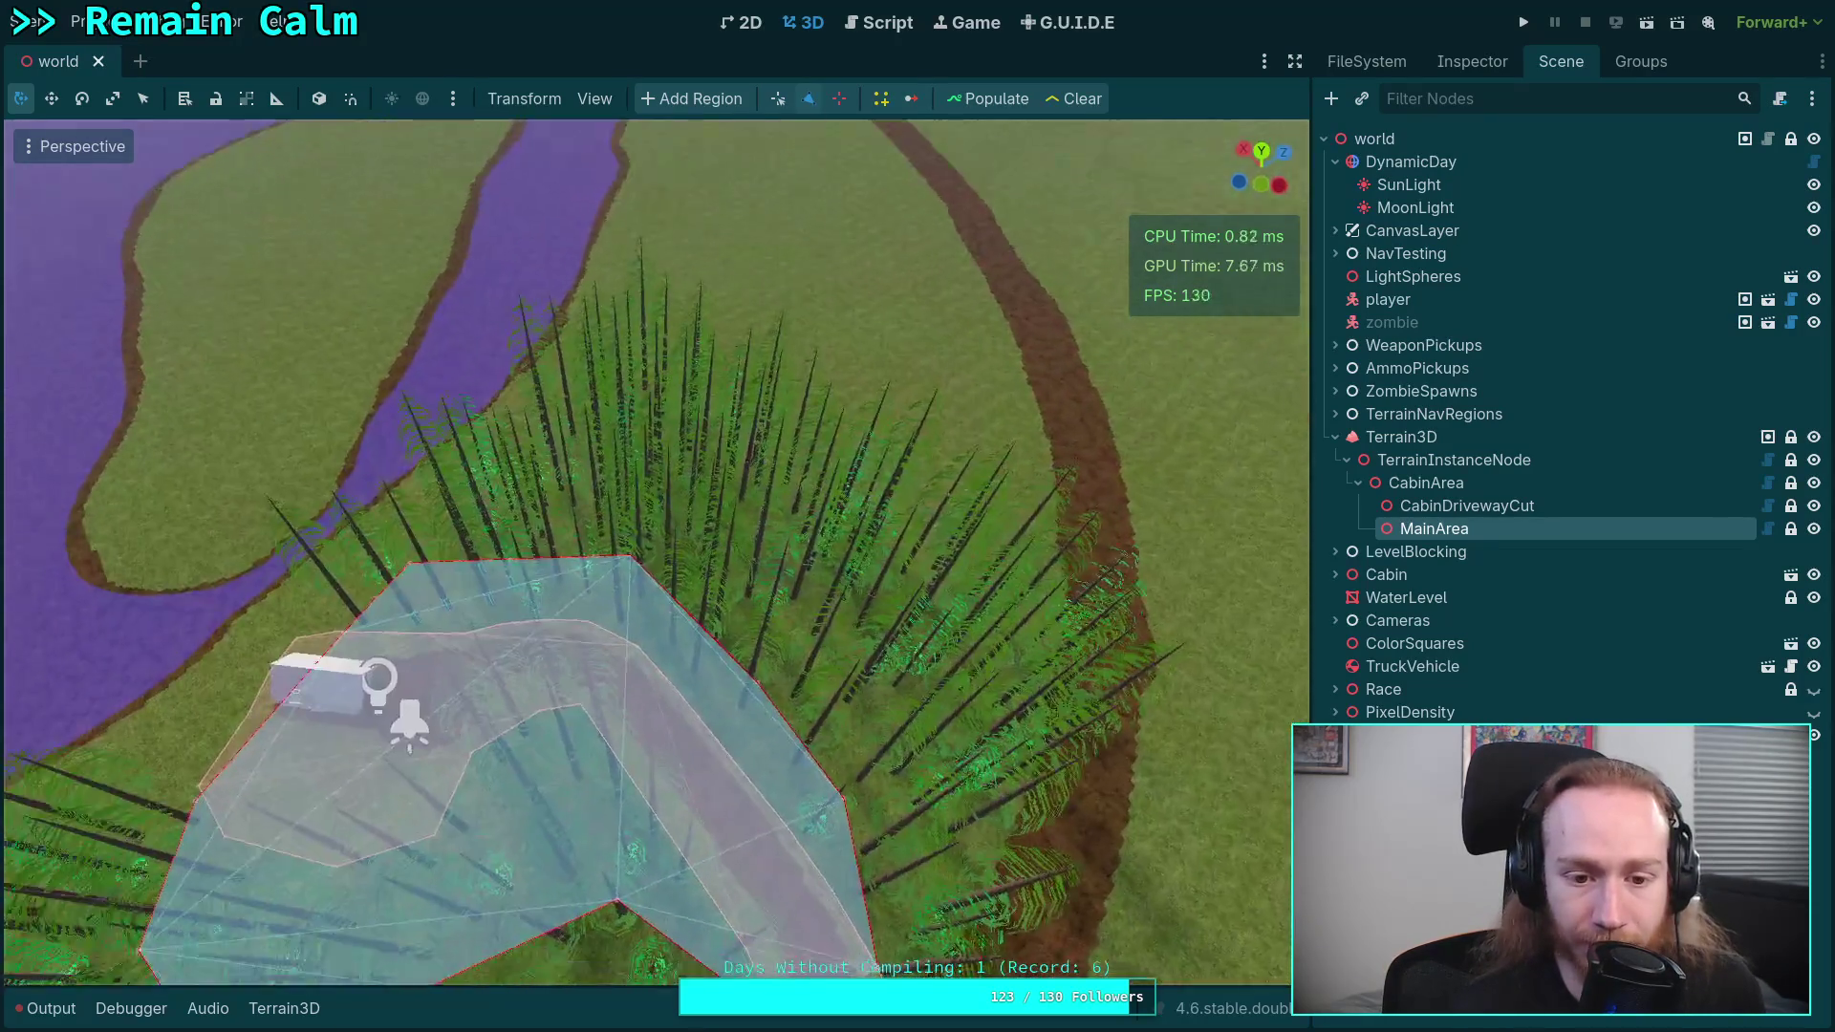
pyautogui.press('s')
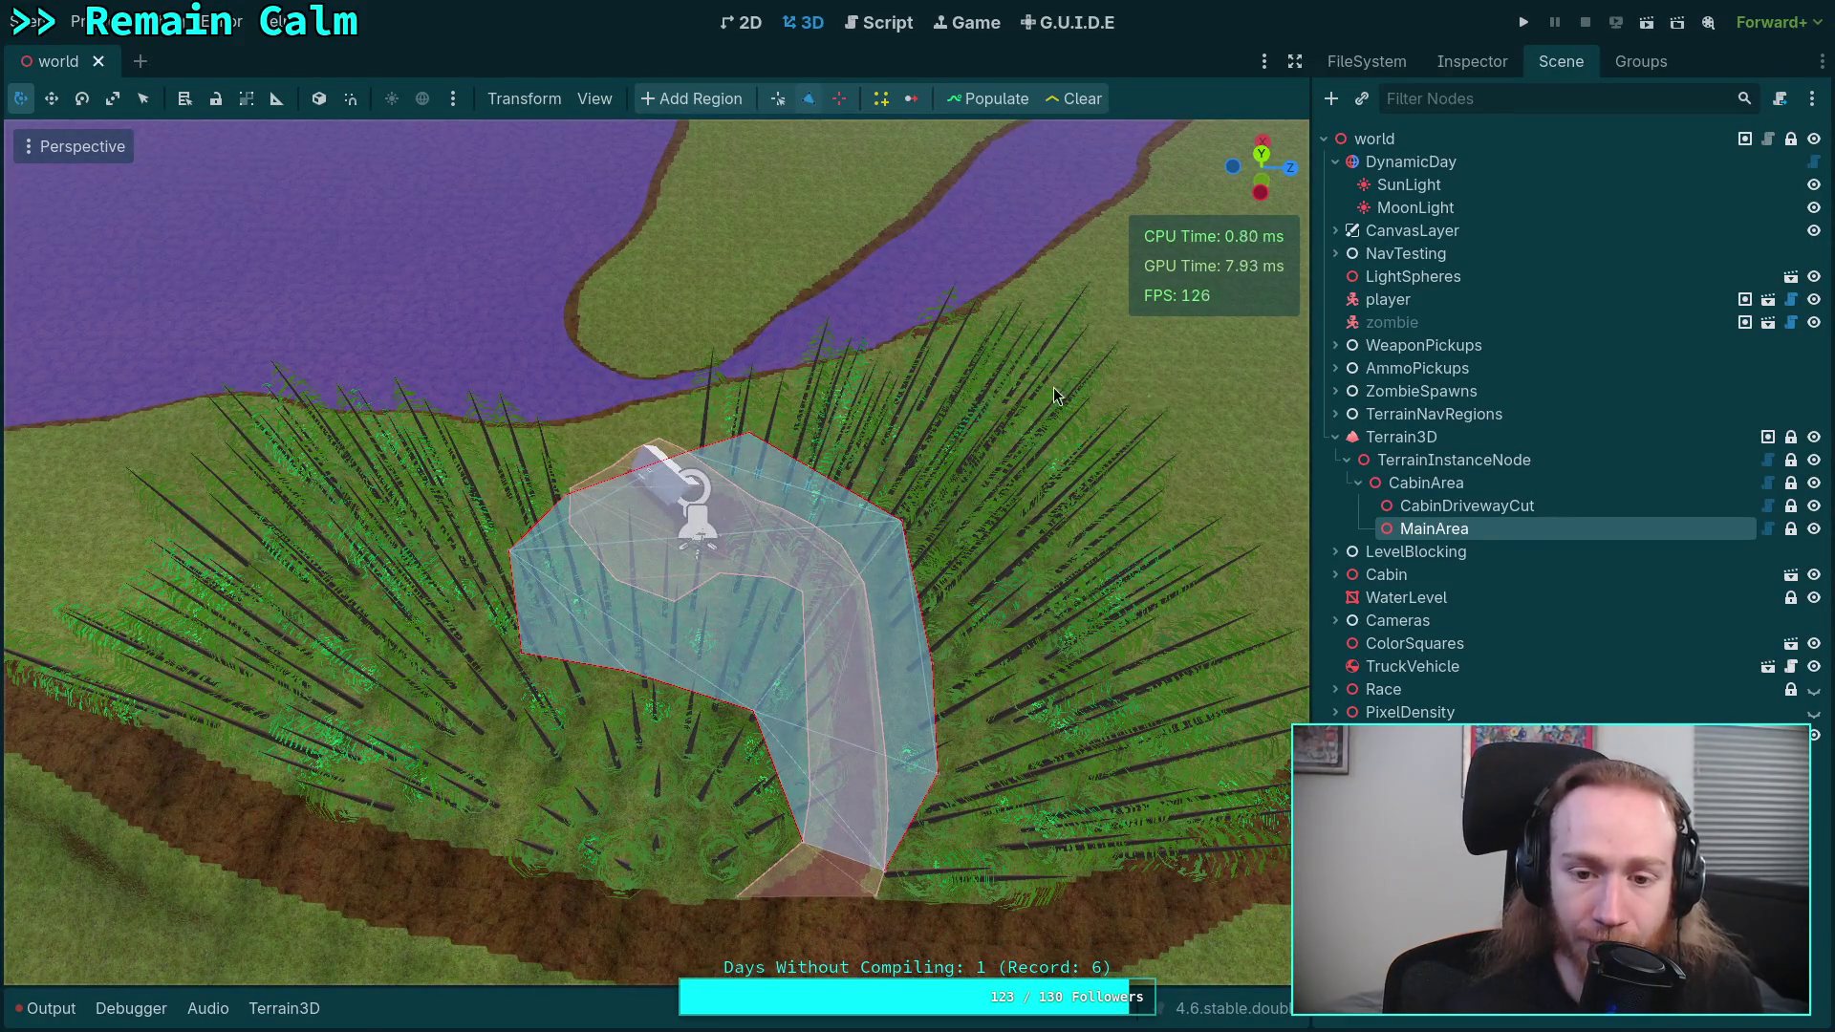
pyautogui.press('d')
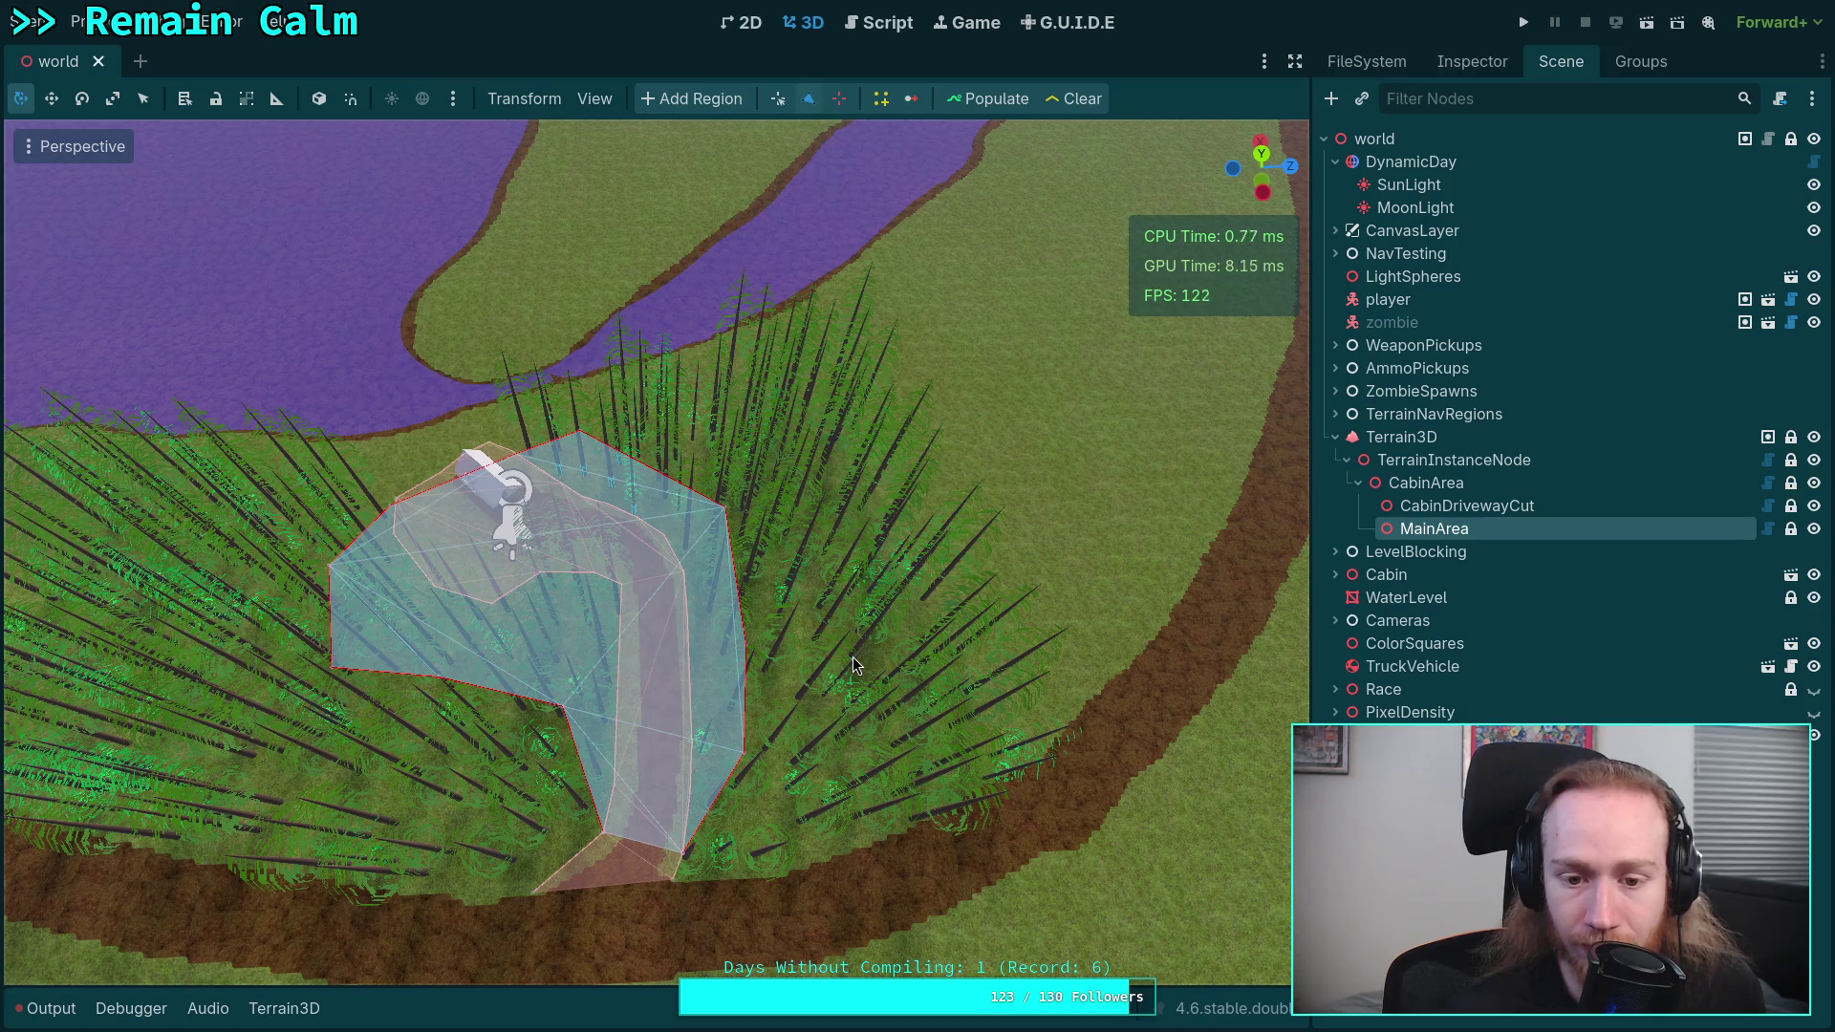
# - Select Terrain3D and set the foliage brush to size 20 m and strength 100
pyautogui.click(283, 1009)
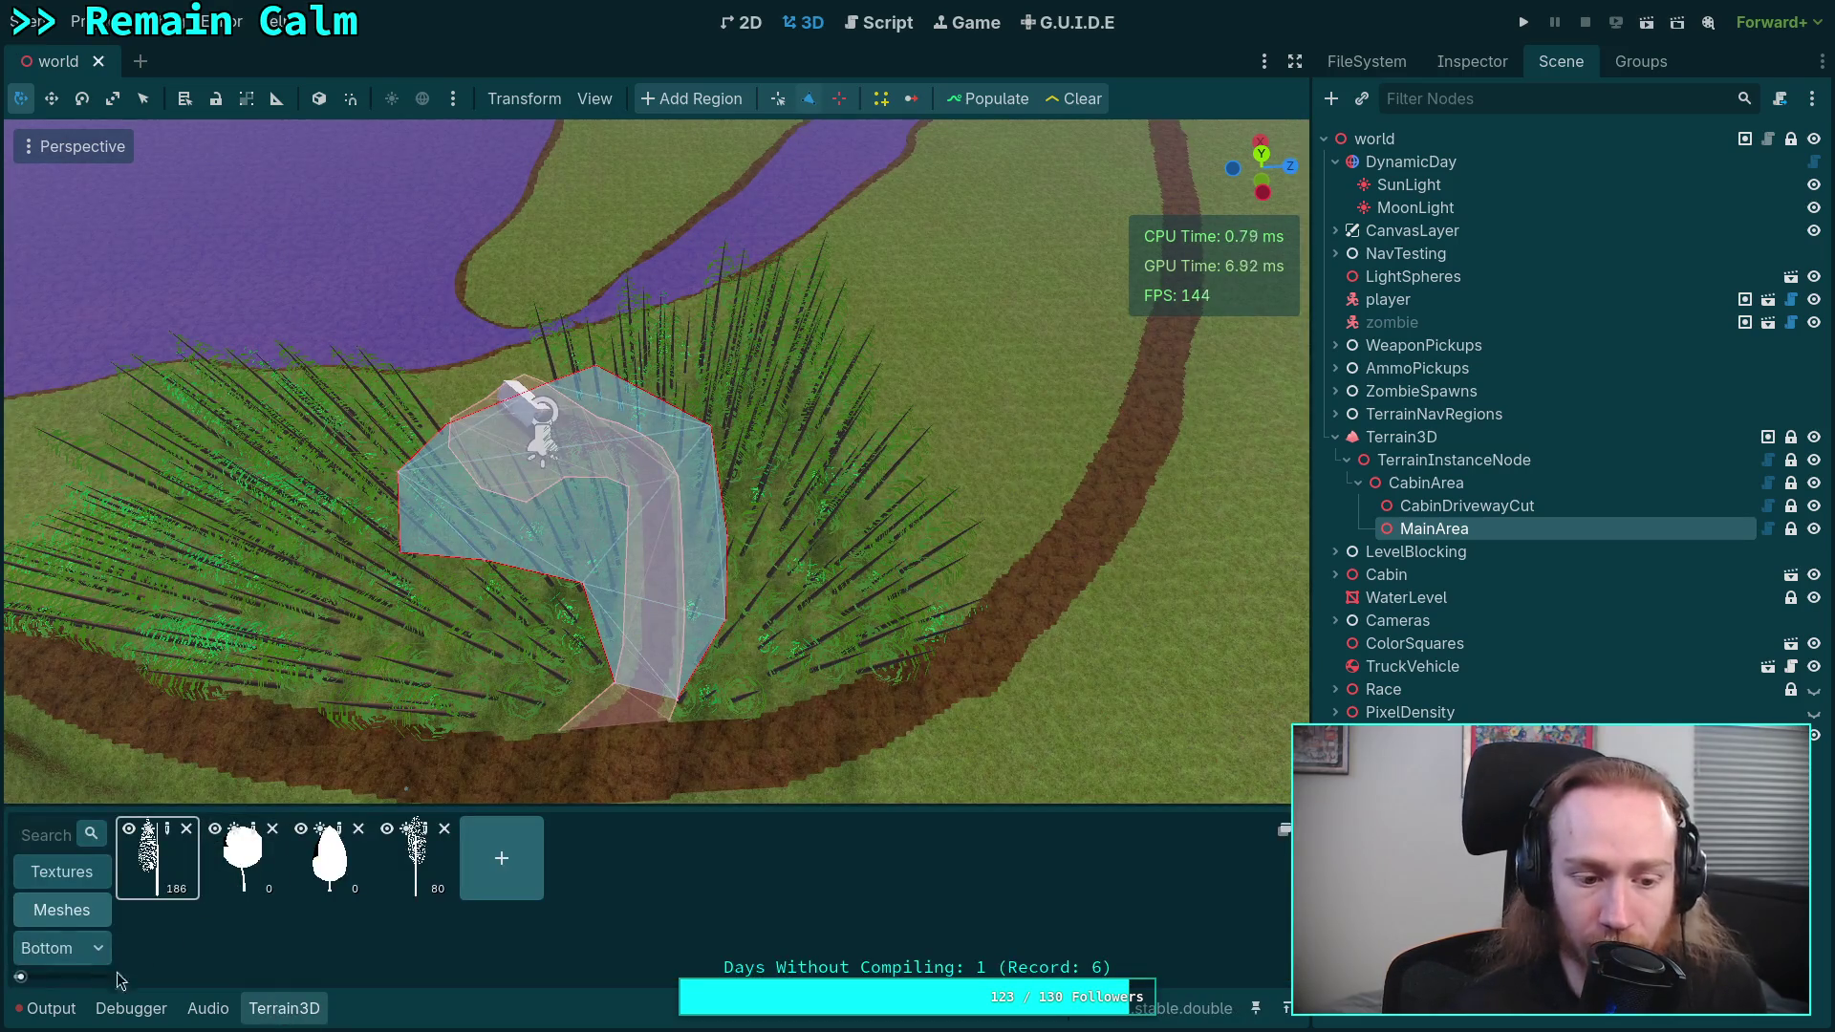
pyautogui.press('Up')
pyautogui.press('Up')
pyautogui.press('Up')
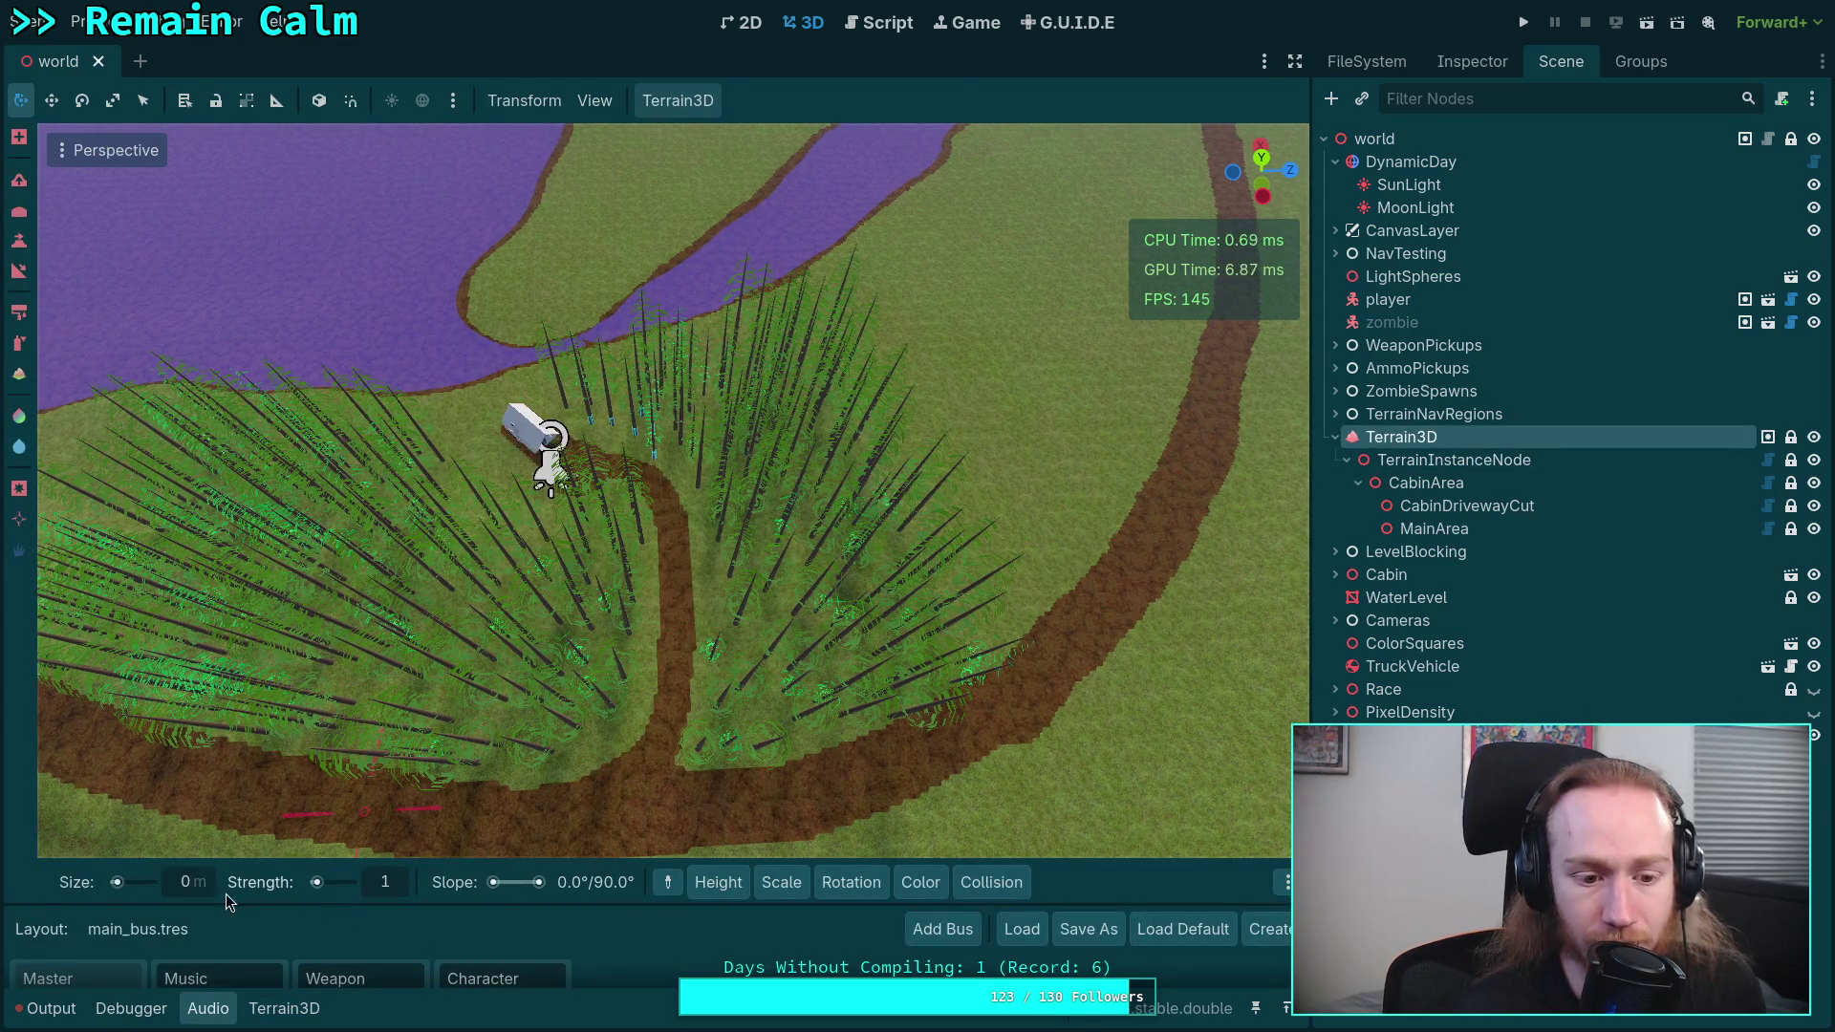
pyautogui.write('0')
pyautogui.press('Return')
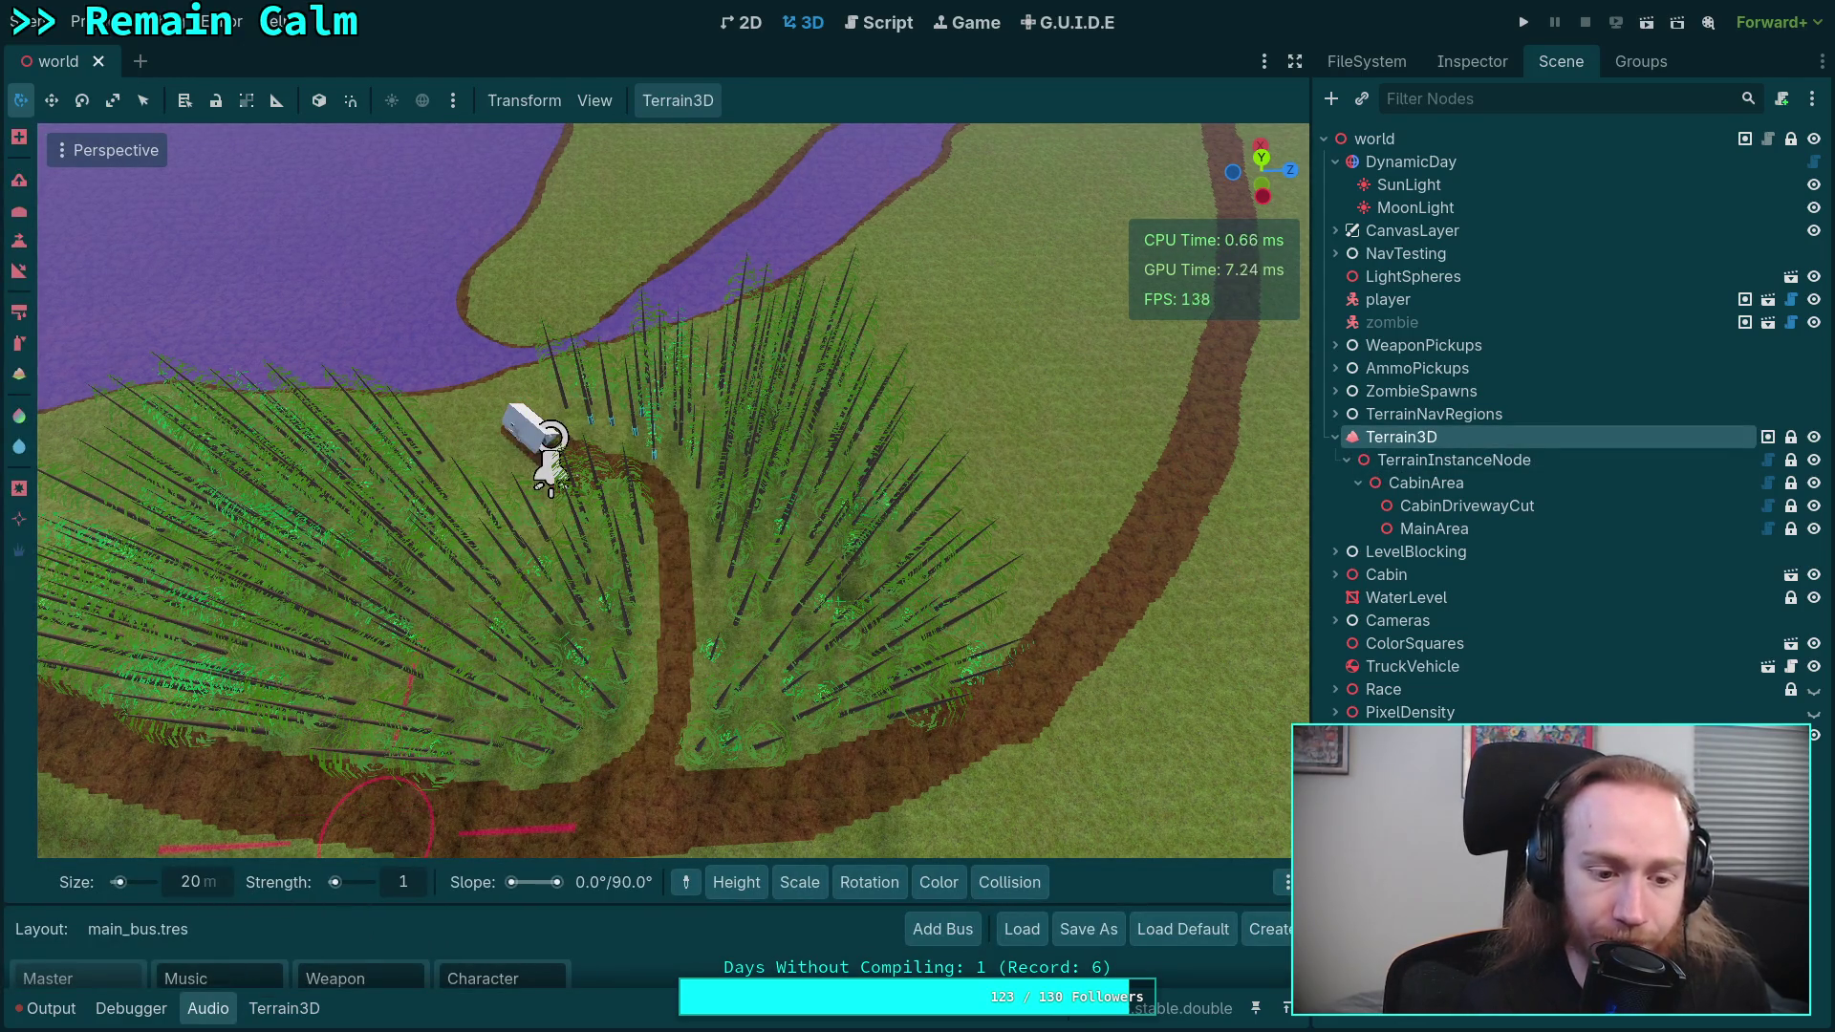
pyautogui.click(414, 888)
pyautogui.write('00')
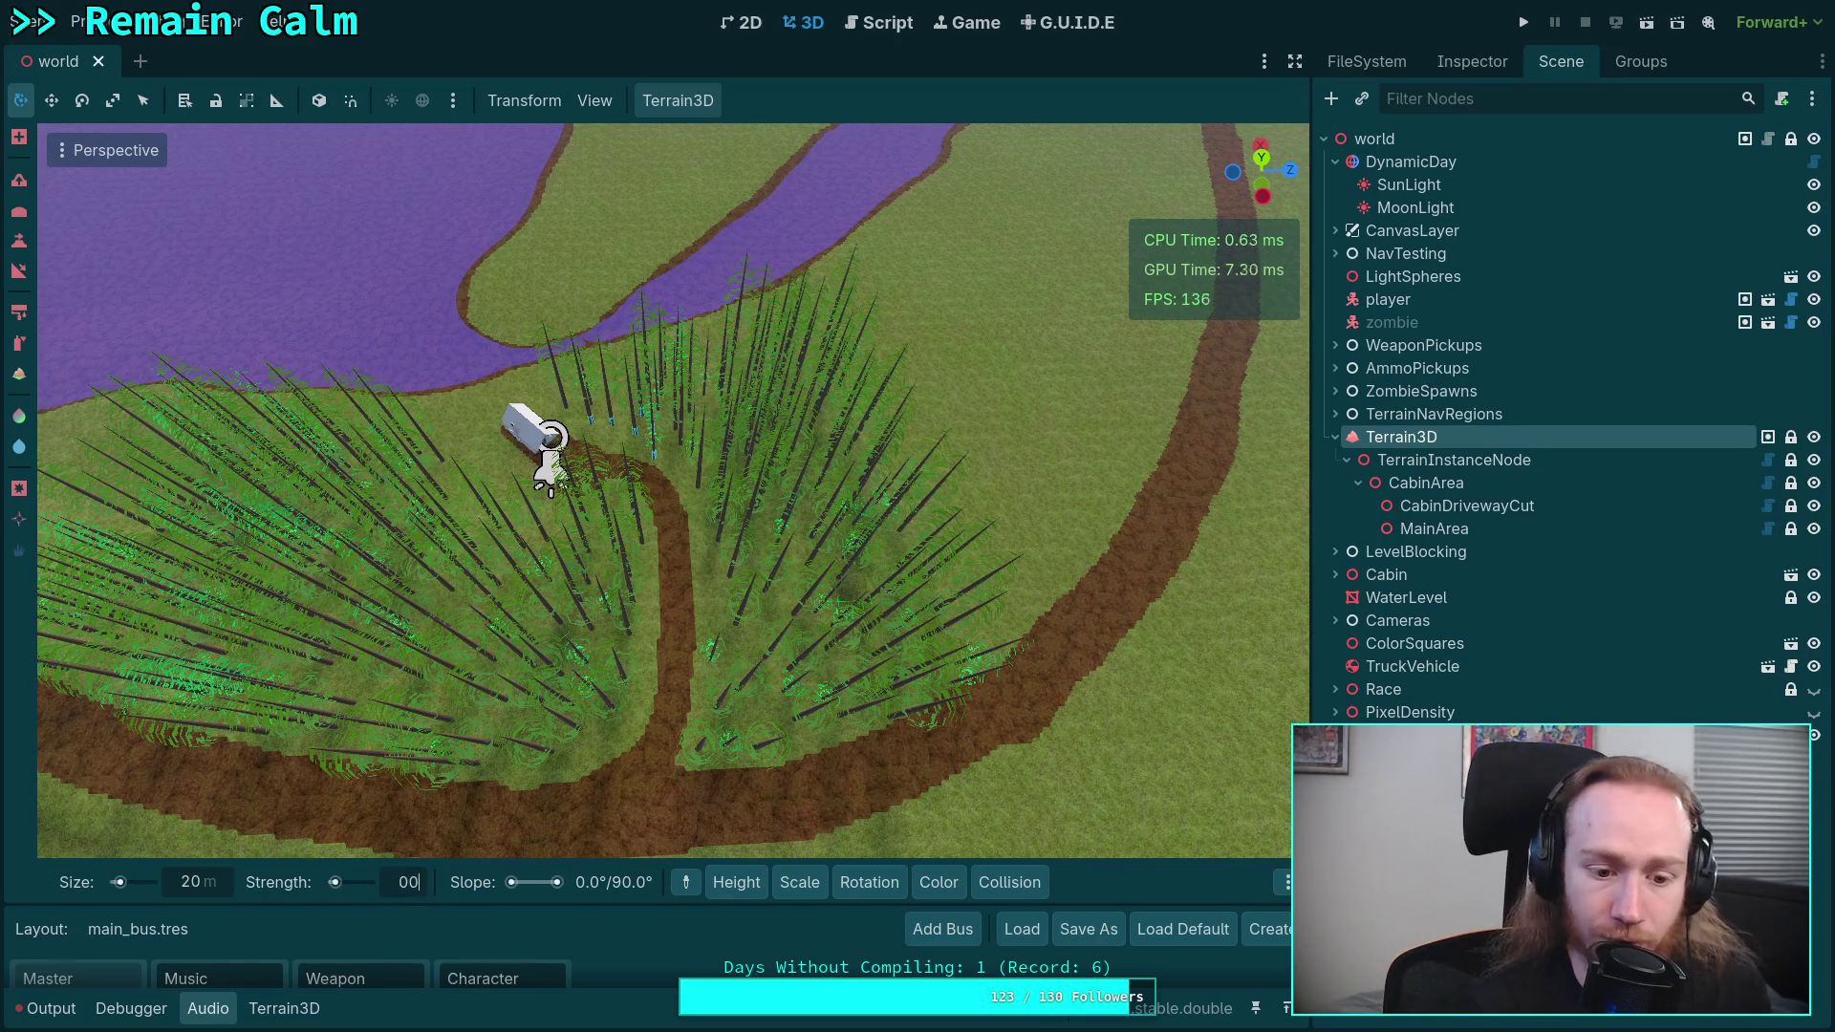
pyautogui.press('Return')
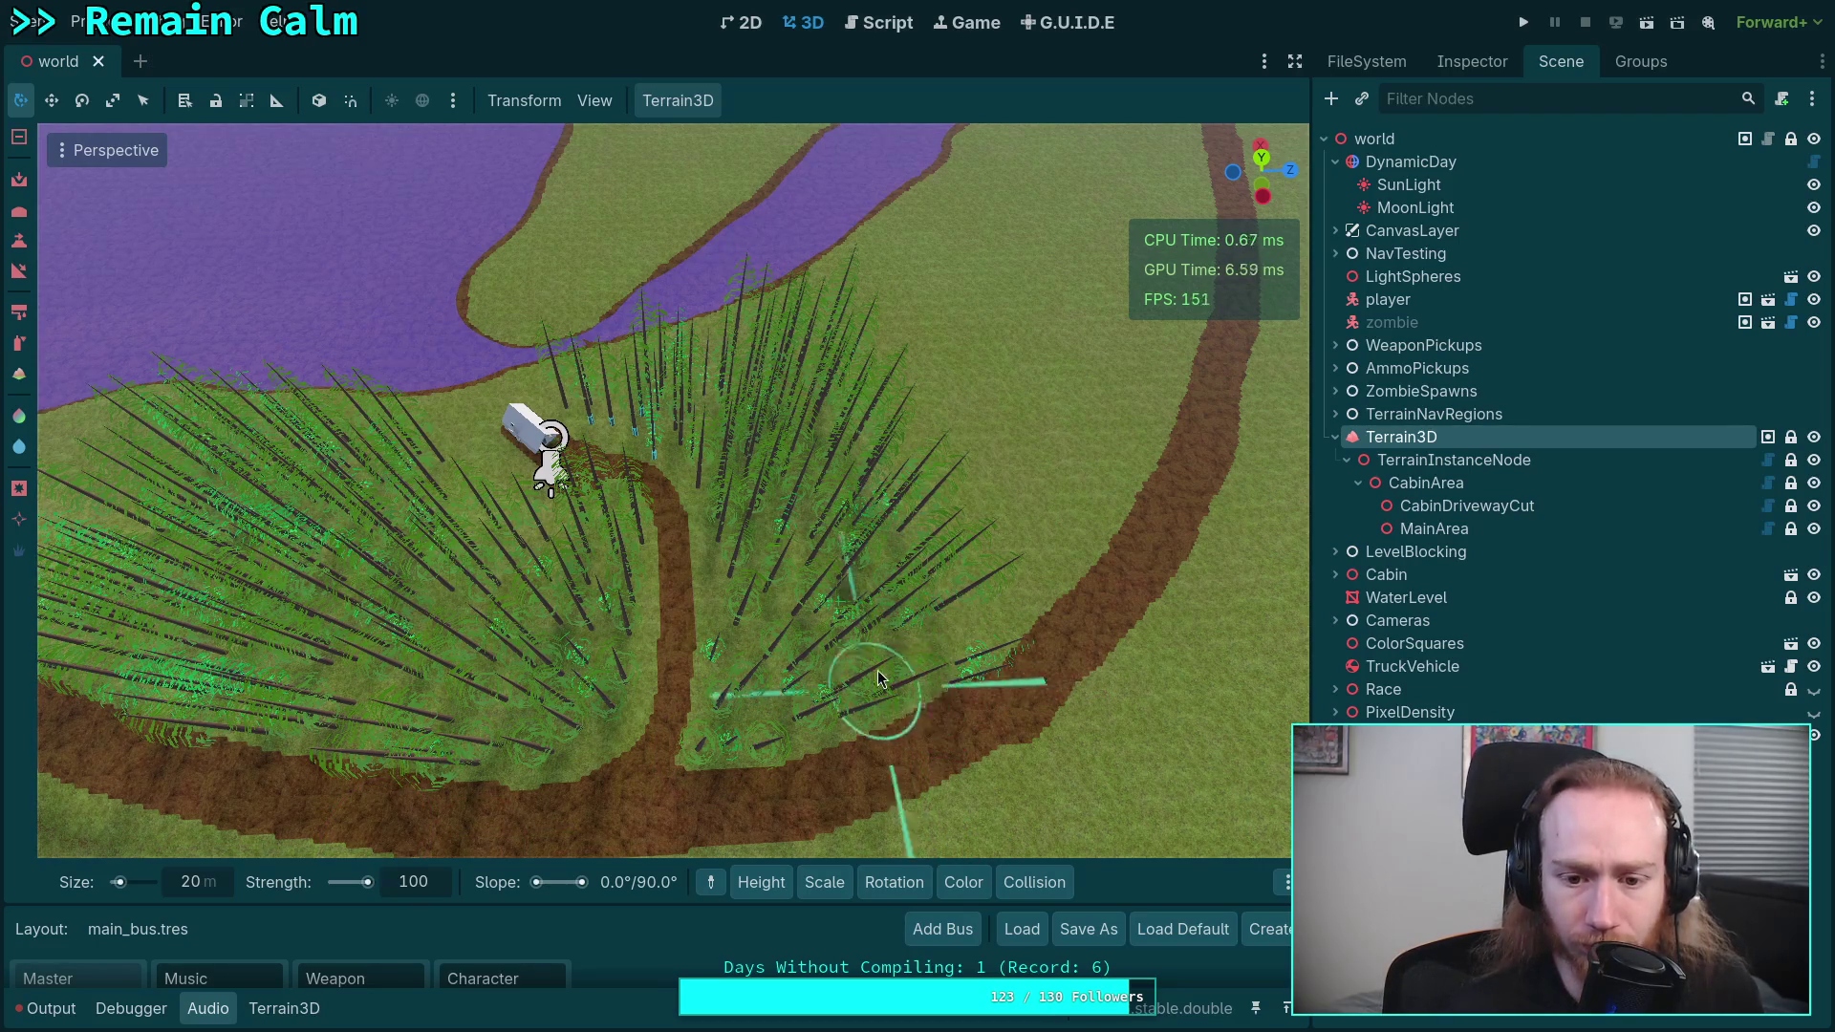
# - Erase fourth- and first-mesh foliage around the path, leaving 44 and 13 trees
pyautogui.moveTo(888, 520); pyautogui.dragTo(864, 411)
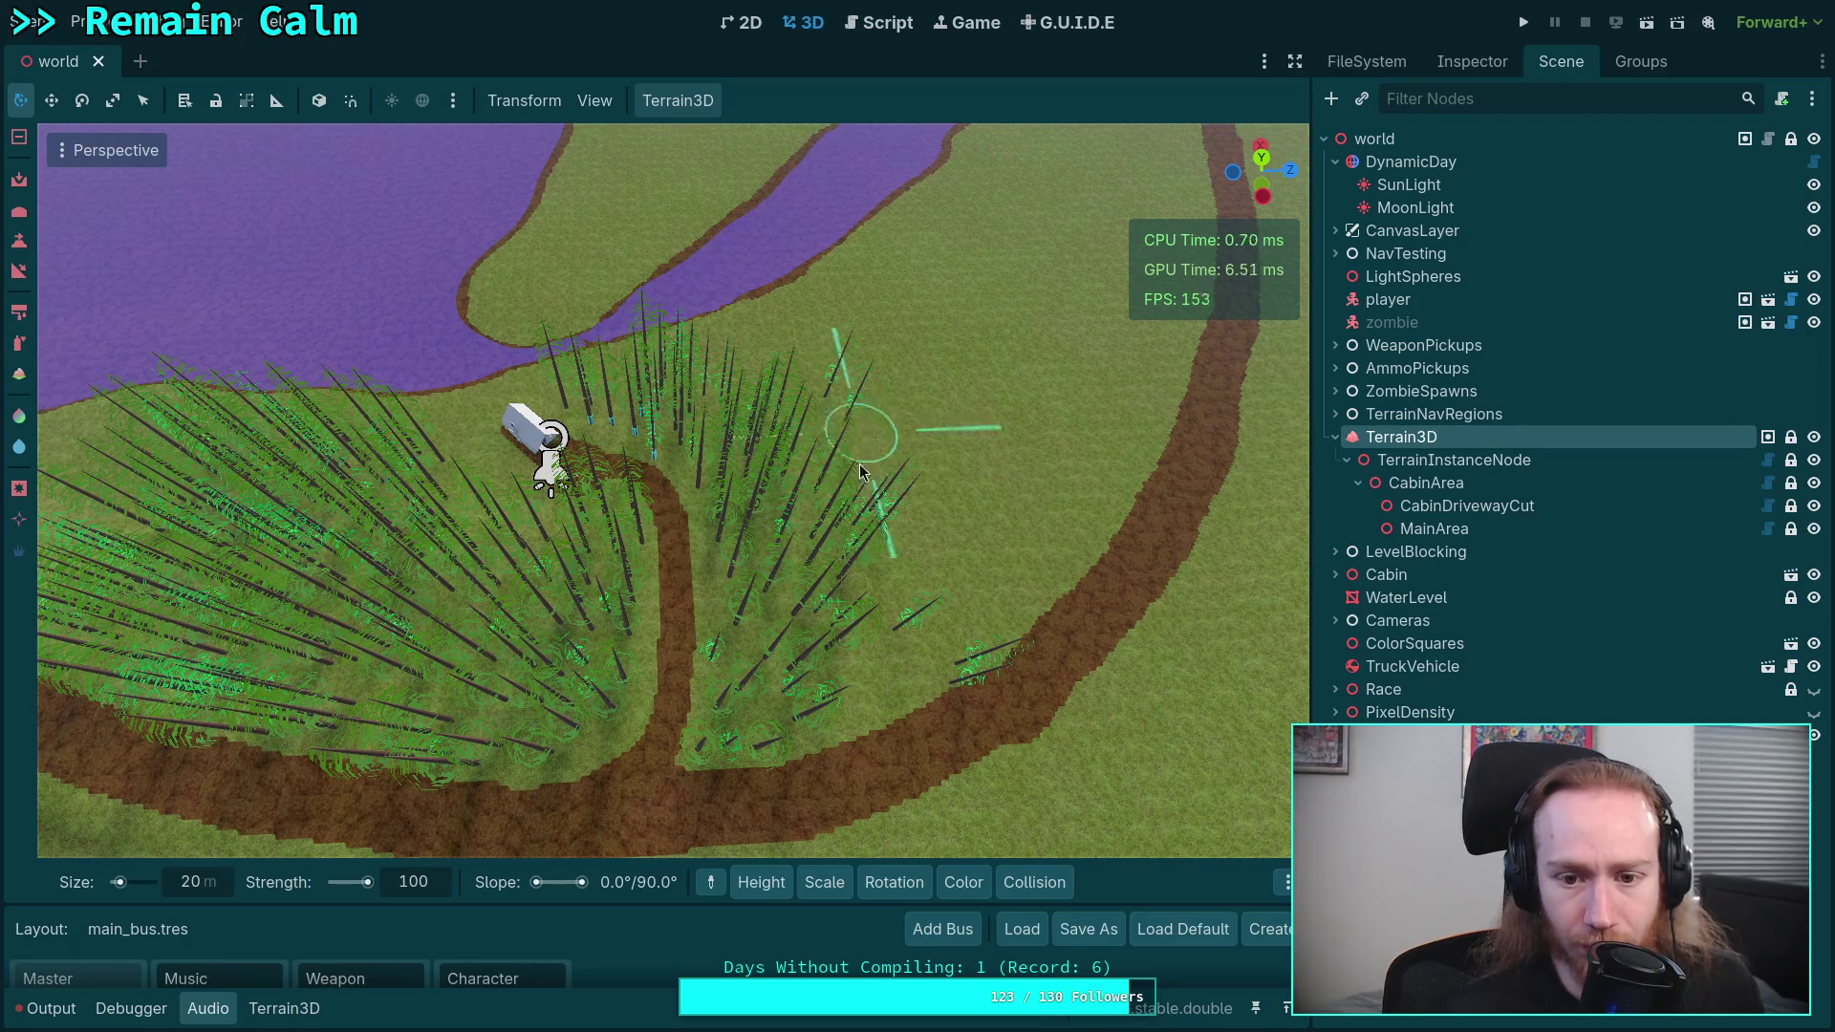
pyautogui.moveTo(616, 383)
pyautogui.mouseDown()
pyautogui.moveTo(568, 372)
pyautogui.moveTo(669, 430)
pyautogui.moveTo(762, 551)
pyautogui.moveTo(788, 621)
pyautogui.moveTo(754, 688)
pyautogui.moveTo(821, 611)
pyautogui.moveTo(850, 609)
pyautogui.mouseUp()
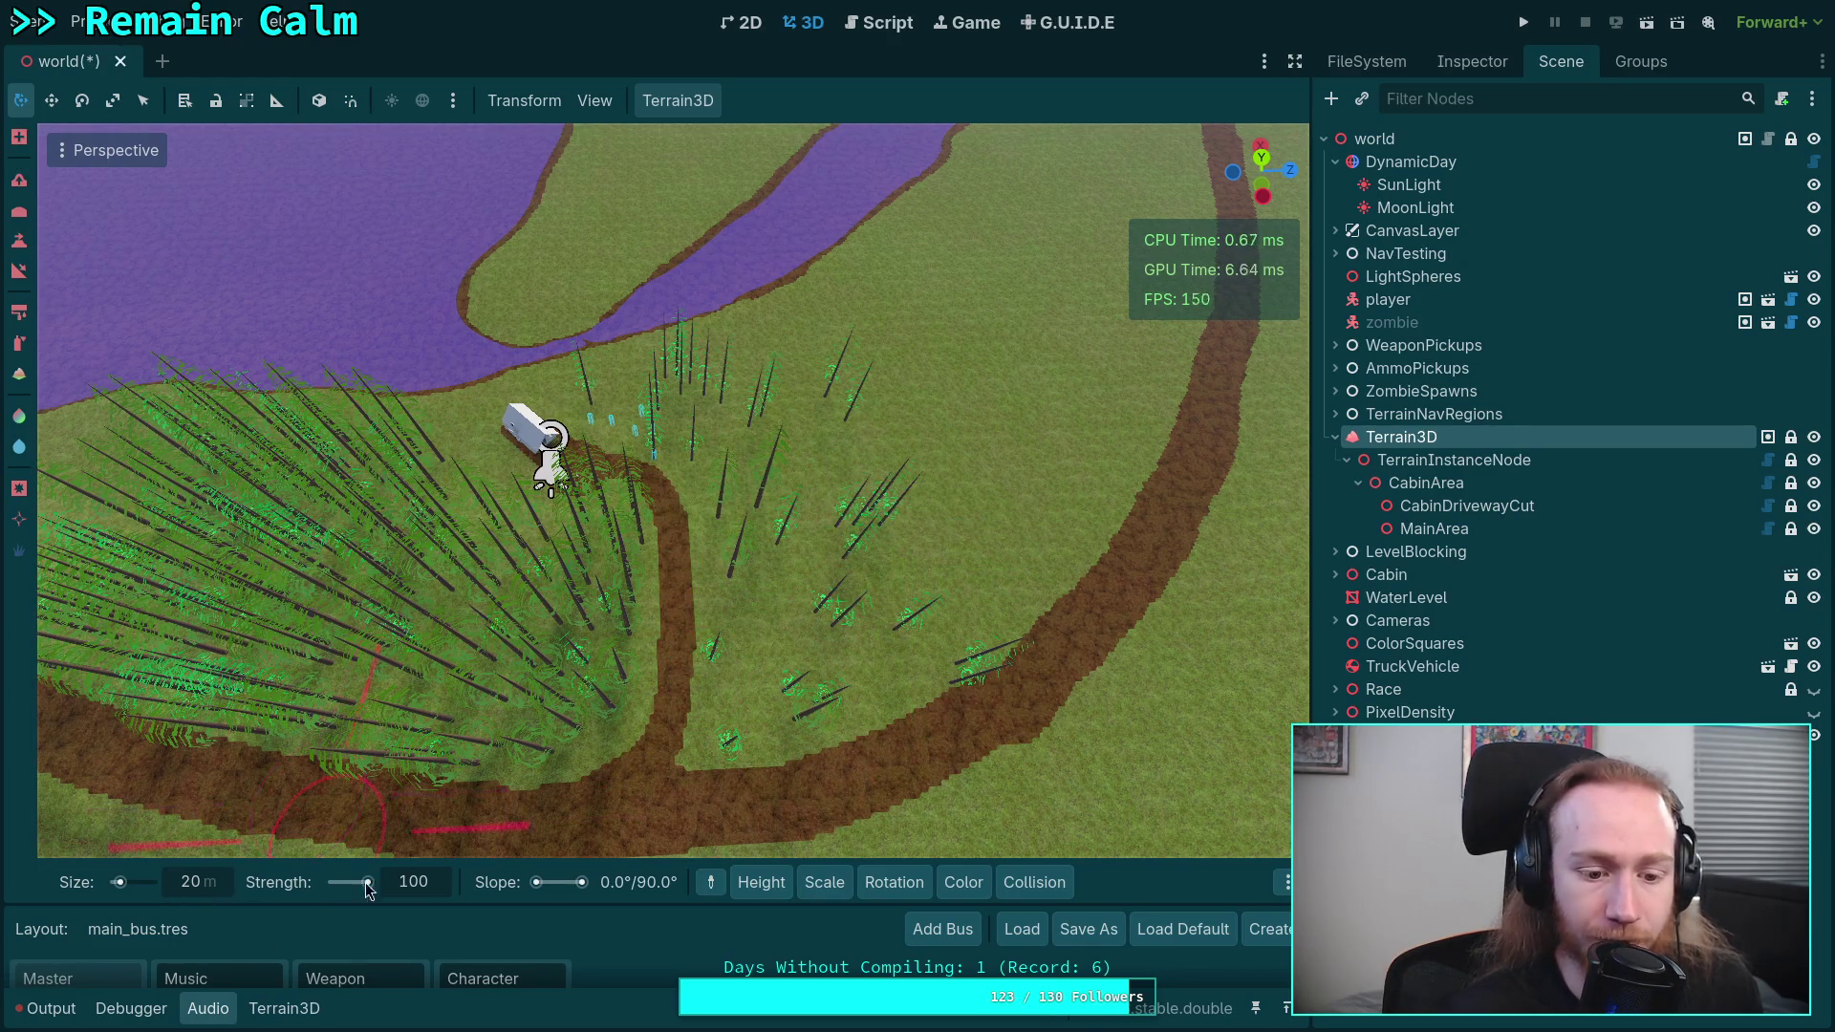
pyautogui.click(284, 1008)
pyautogui.click(414, 857)
pyautogui.moveTo(913, 607)
pyautogui.mouseDown()
pyautogui.moveTo(777, 634)
pyautogui.moveTo(815, 483)
pyautogui.moveTo(806, 349)
pyautogui.moveTo(669, 320)
pyautogui.moveTo(731, 339)
pyautogui.moveTo(779, 516)
pyautogui.moveTo(479, 380)
pyautogui.moveTo(562, 415)
pyautogui.moveTo(545, 535)
pyautogui.moveTo(411, 487)
pyautogui.moveTo(402, 573)
pyautogui.moveTo(602, 660)
pyautogui.moveTo(484, 456)
pyautogui.moveTo(552, 541)
pyautogui.mouseUp()
pyautogui.click(157, 857)
pyautogui.moveTo(339, 660)
pyautogui.mouseDown()
pyautogui.moveTo(421, 587)
pyautogui.moveTo(510, 560)
pyautogui.moveTo(484, 484)
pyautogui.moveTo(521, 492)
pyautogui.moveTo(552, 470)
pyautogui.moveTo(573, 492)
pyautogui.moveTo(564, 650)
pyautogui.moveTo(620, 721)
pyautogui.moveTo(663, 679)
pyautogui.moveTo(889, 755)
pyautogui.moveTo(690, 681)
pyautogui.moveTo(623, 514)
pyautogui.moveTo(573, 477)
pyautogui.moveTo(583, 410)
pyautogui.moveTo(658, 432)
pyautogui.moveTo(616, 538)
pyautogui.moveTo(691, 701)
pyautogui.moveTo(638, 629)
pyautogui.mouseUp()
pyautogui.click(415, 857)
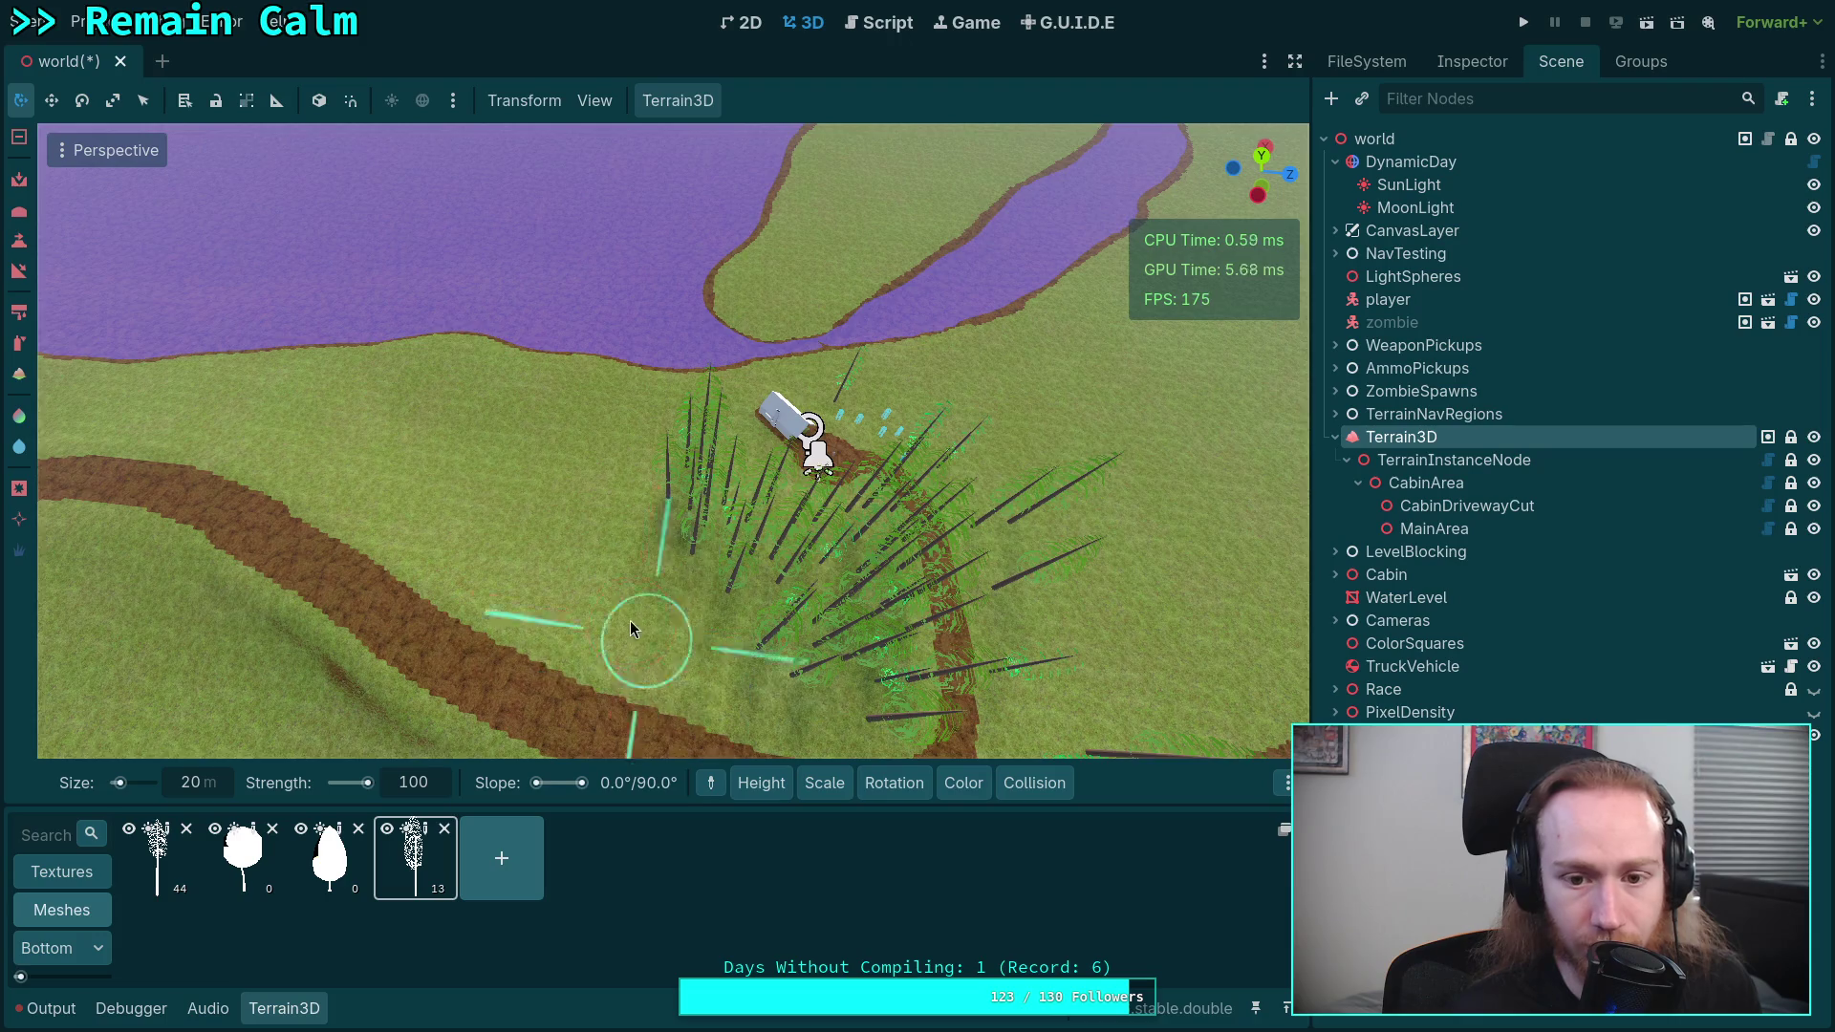
# - View CabinArea top-down and erase trees over the driveway using the fourth tree asset
pyautogui.click(1502, 483)
pyautogui.moveTo(653, 458); pyautogui.dragTo(535, 386)
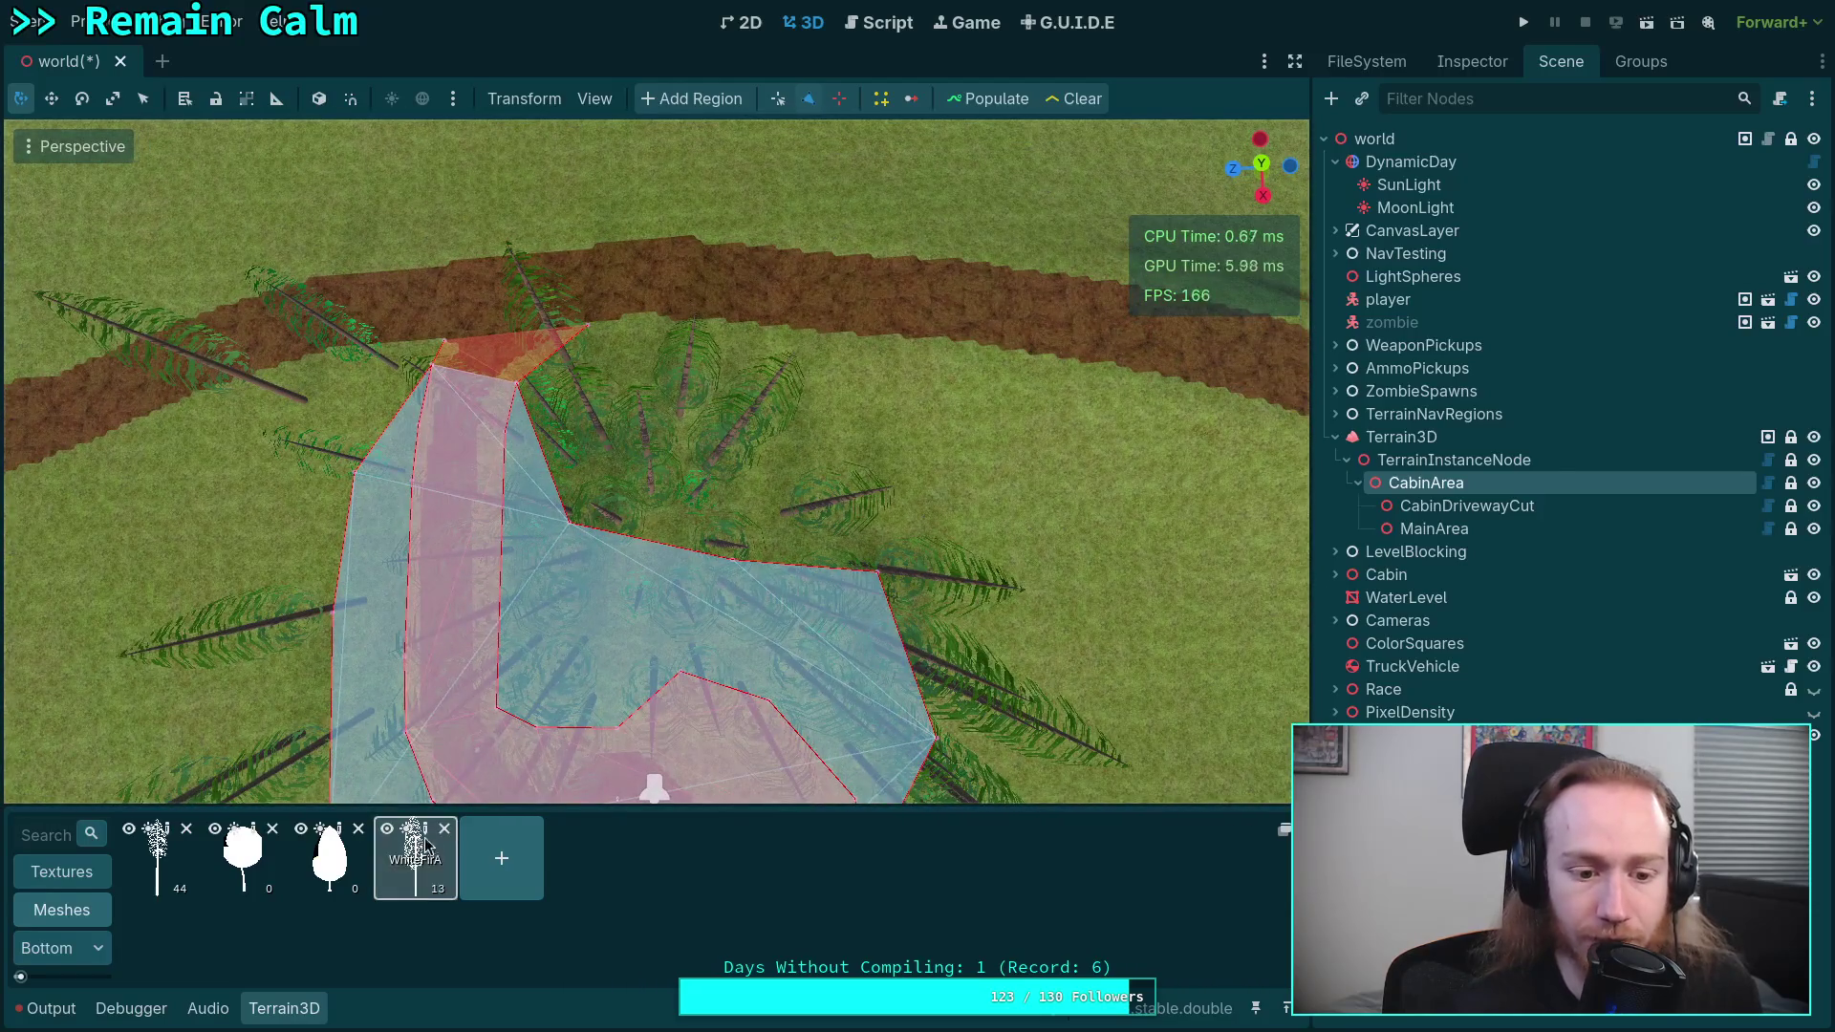
pyautogui.click(617, 489)
pyautogui.moveTo(616, 489)
pyautogui.keyDown('ctrl'); pyautogui.mouseDown()
pyautogui.moveTo(621, 422)
pyautogui.moveTo(606, 496)
pyautogui.moveTo(783, 489)
pyautogui.moveTo(860, 569)
pyautogui.moveTo(698, 565)
pyautogui.moveTo(593, 535)
pyautogui.mouseUp(); pyautogui.keyUp('ctrl')
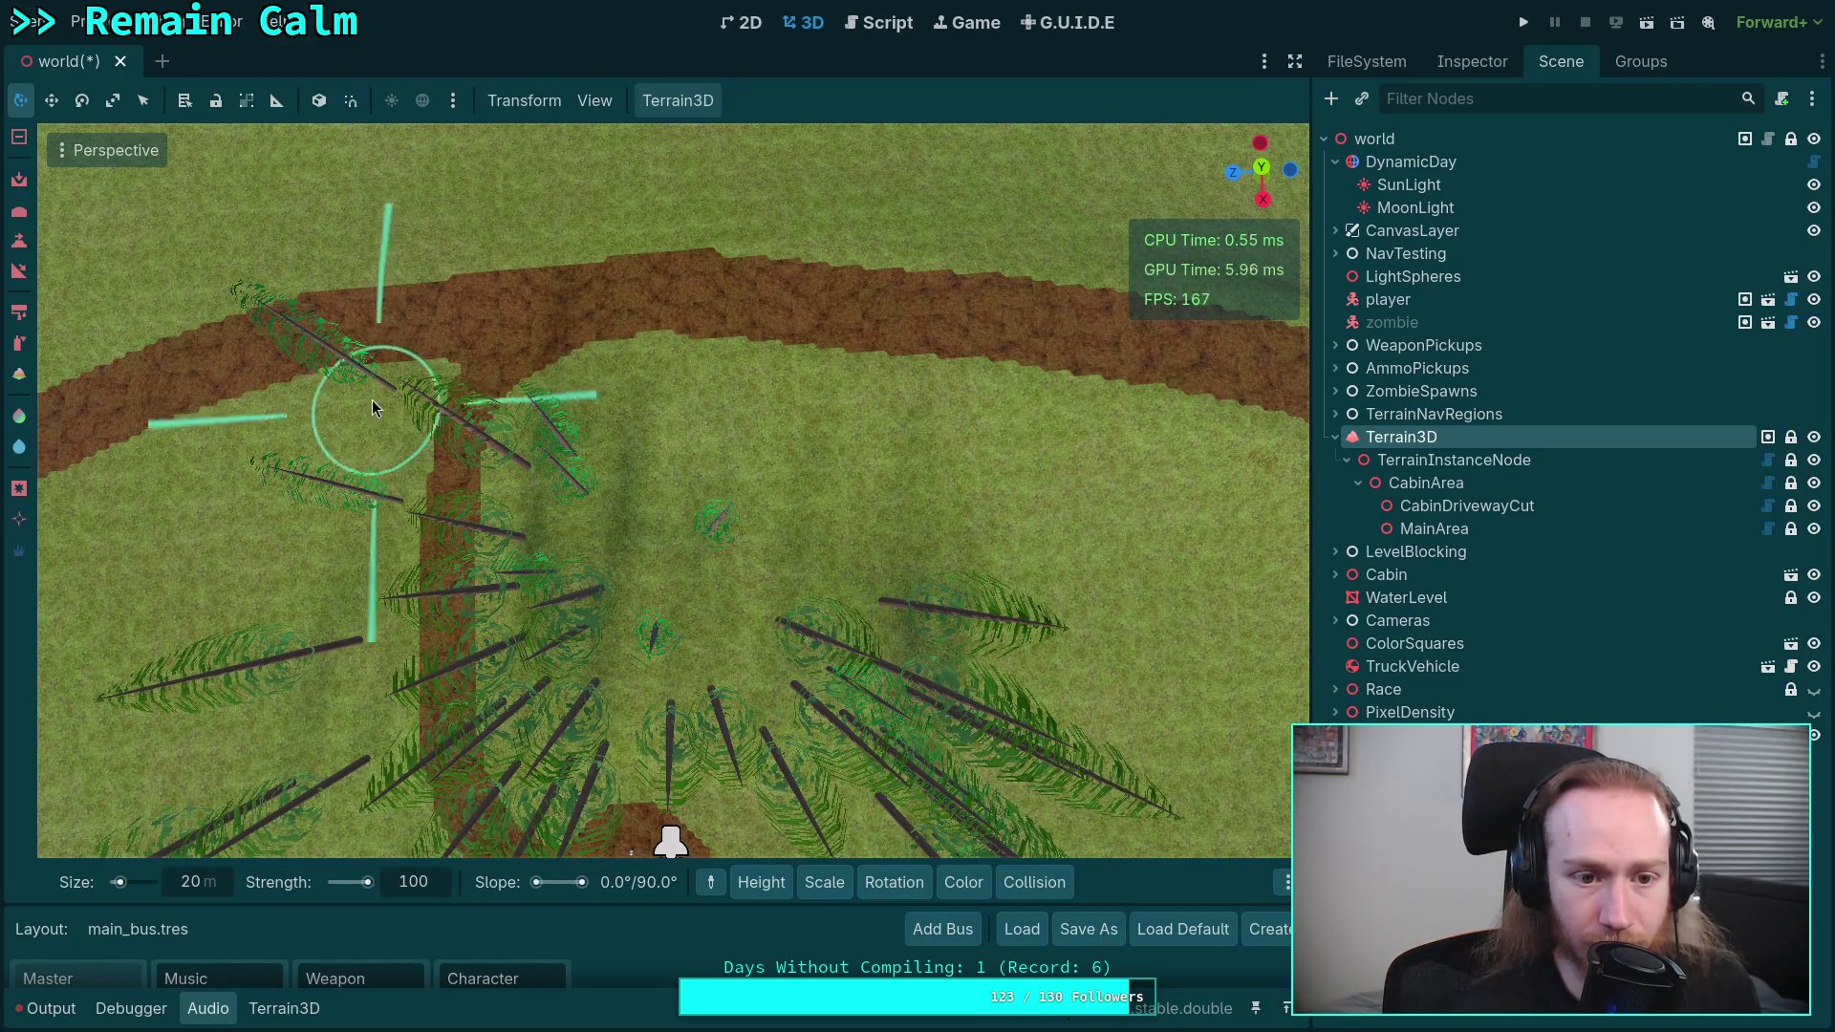
pyautogui.click(284, 1008)
pyautogui.click(415, 857)
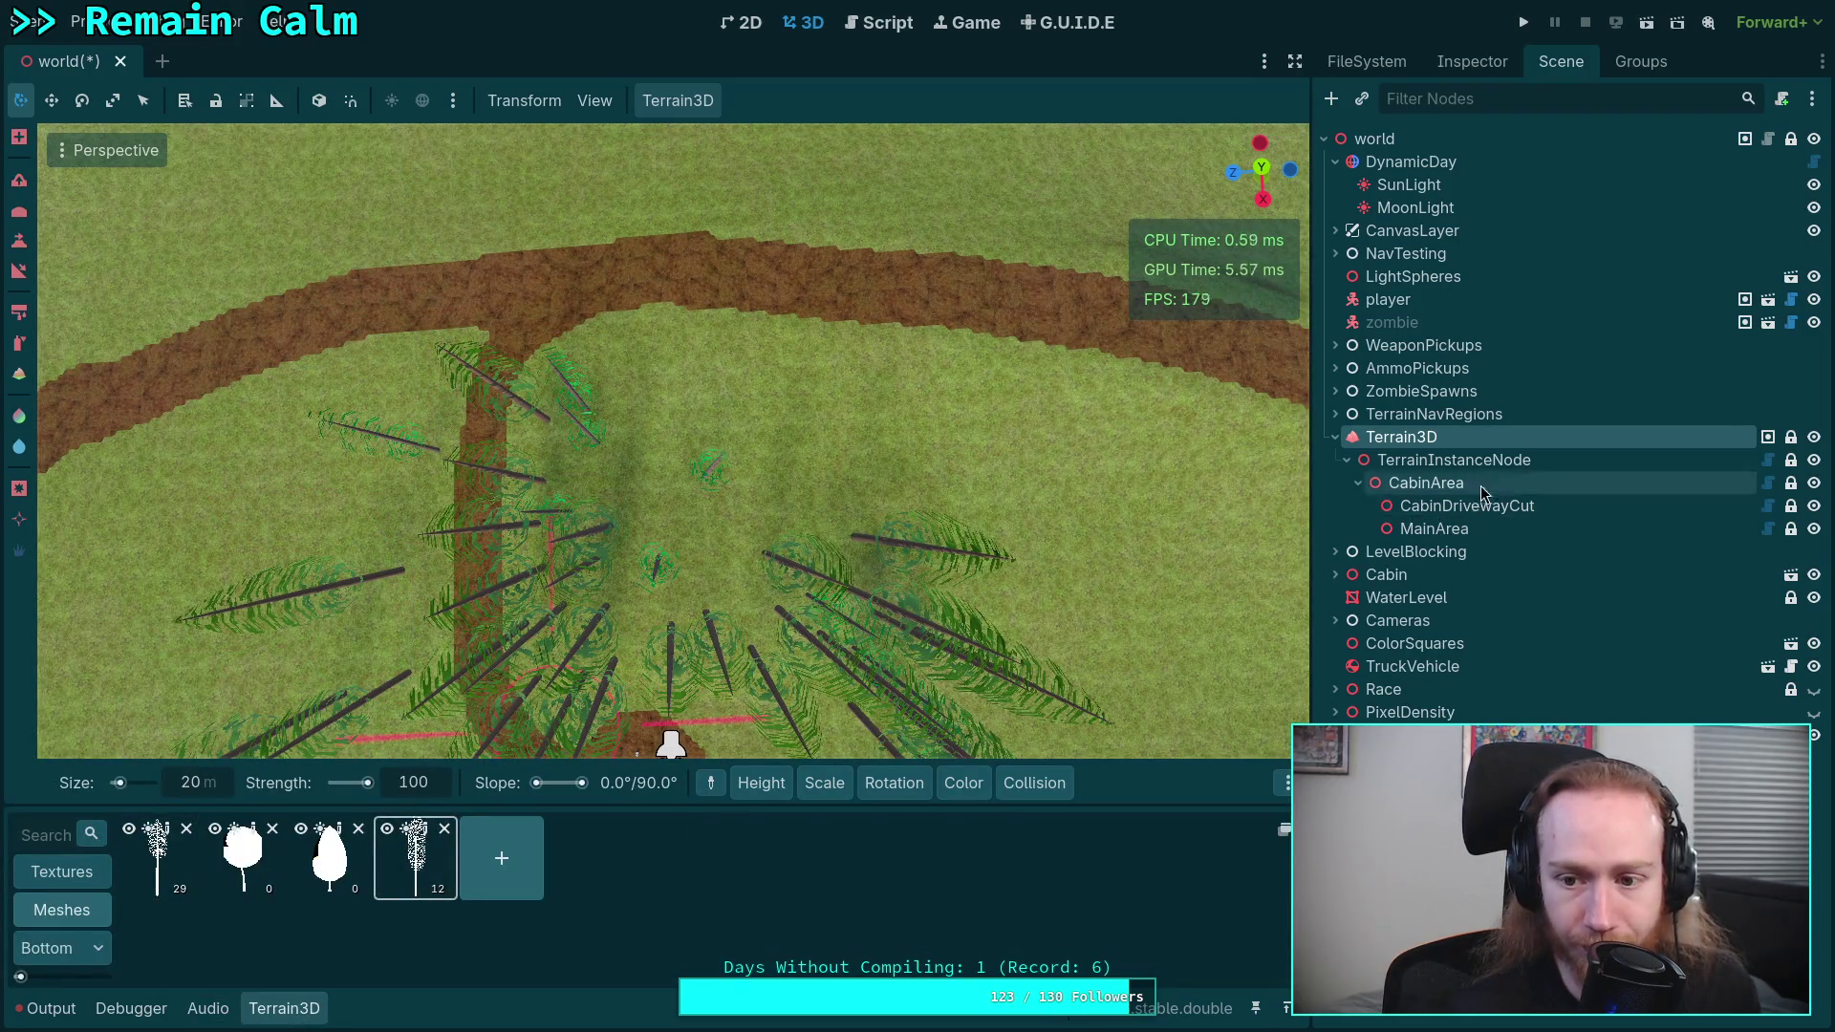
# - Frame CabinArea again, reselect Terrain3D, and collapse the bottom audio bus panel
pyautogui.click(1425, 482)
pyautogui.press('f')
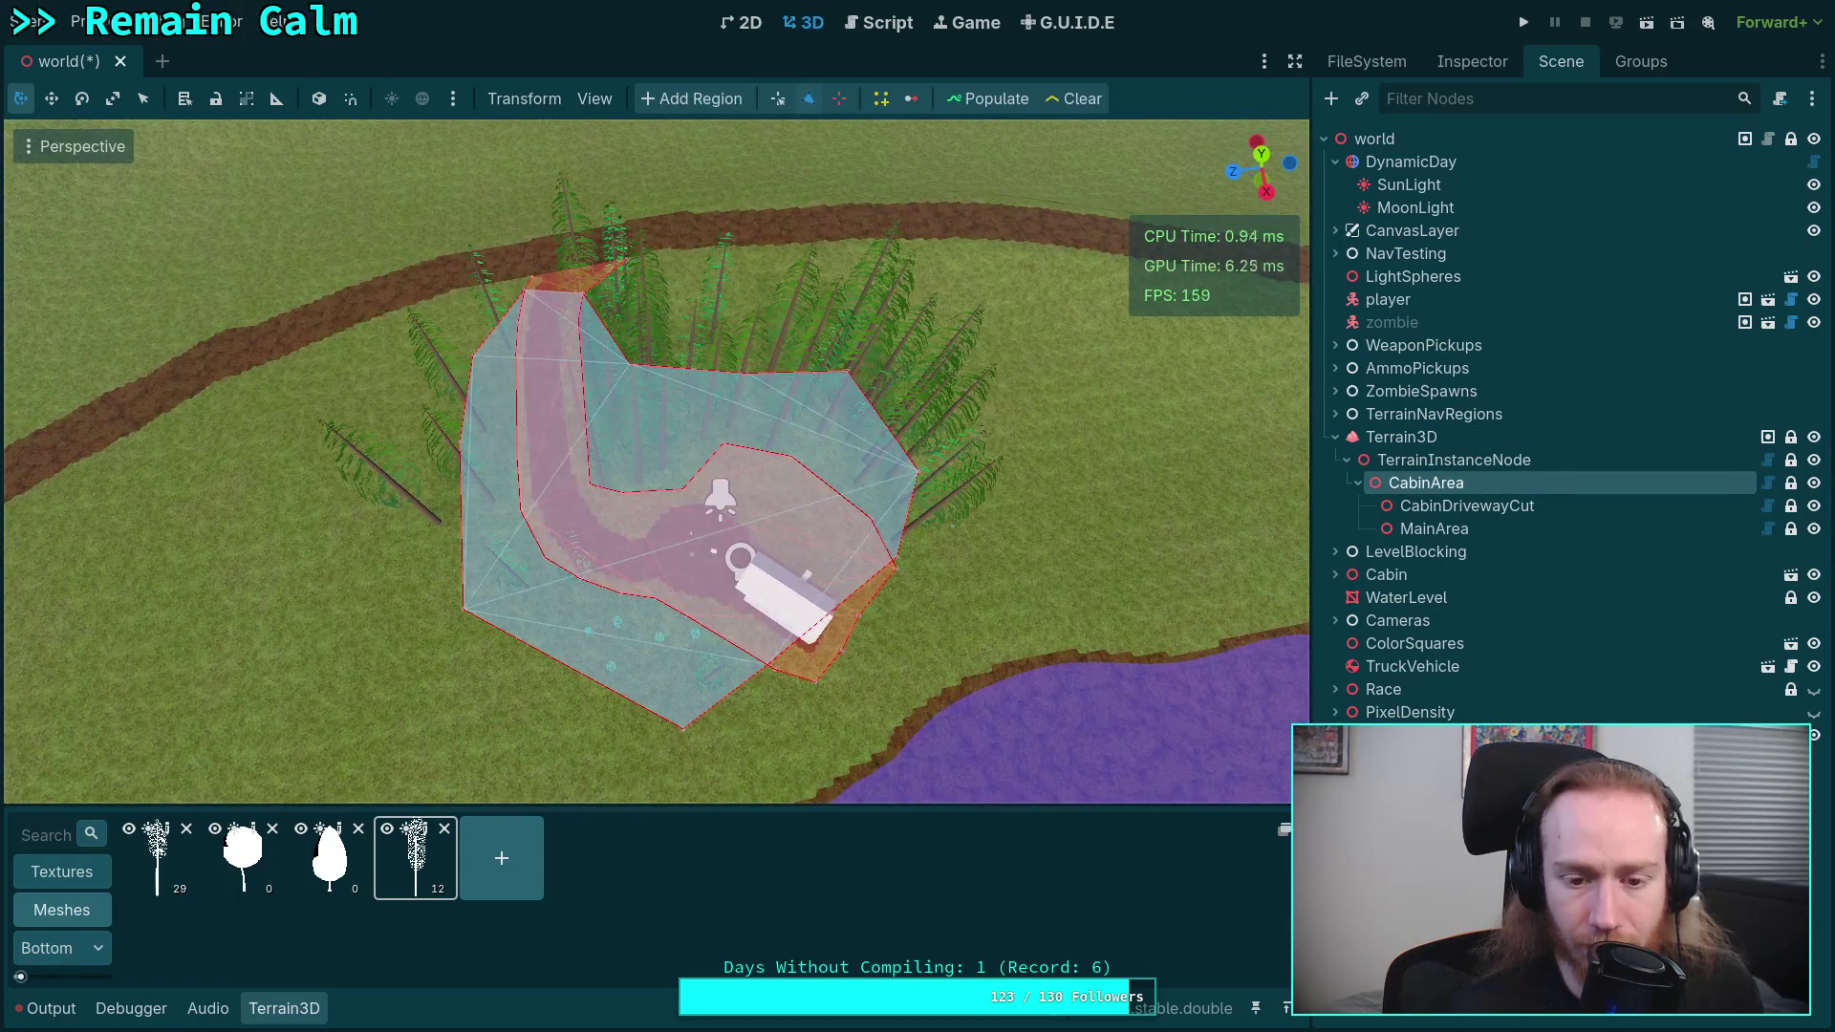
pyautogui.click(1502, 439)
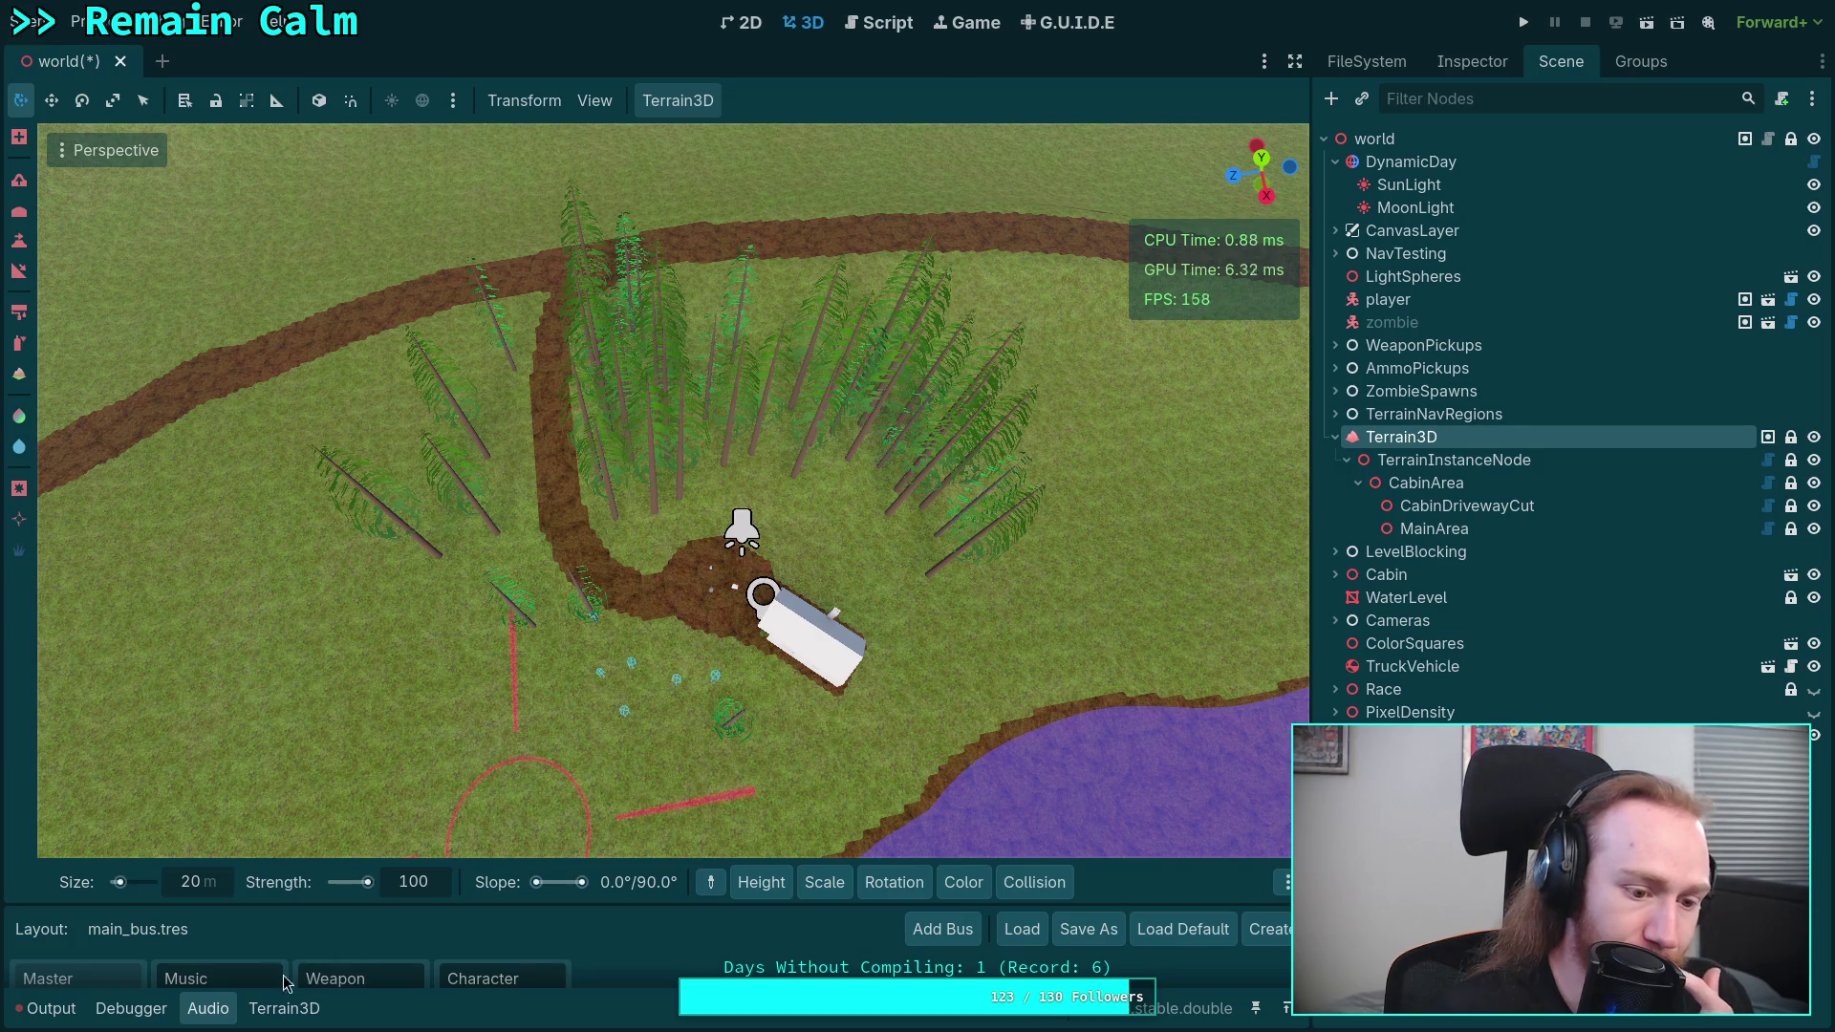
pyautogui.click(215, 1011)
# - Open gizmos.gd and unfold the _has_gizmo function
pyautogui.click(883, 26)
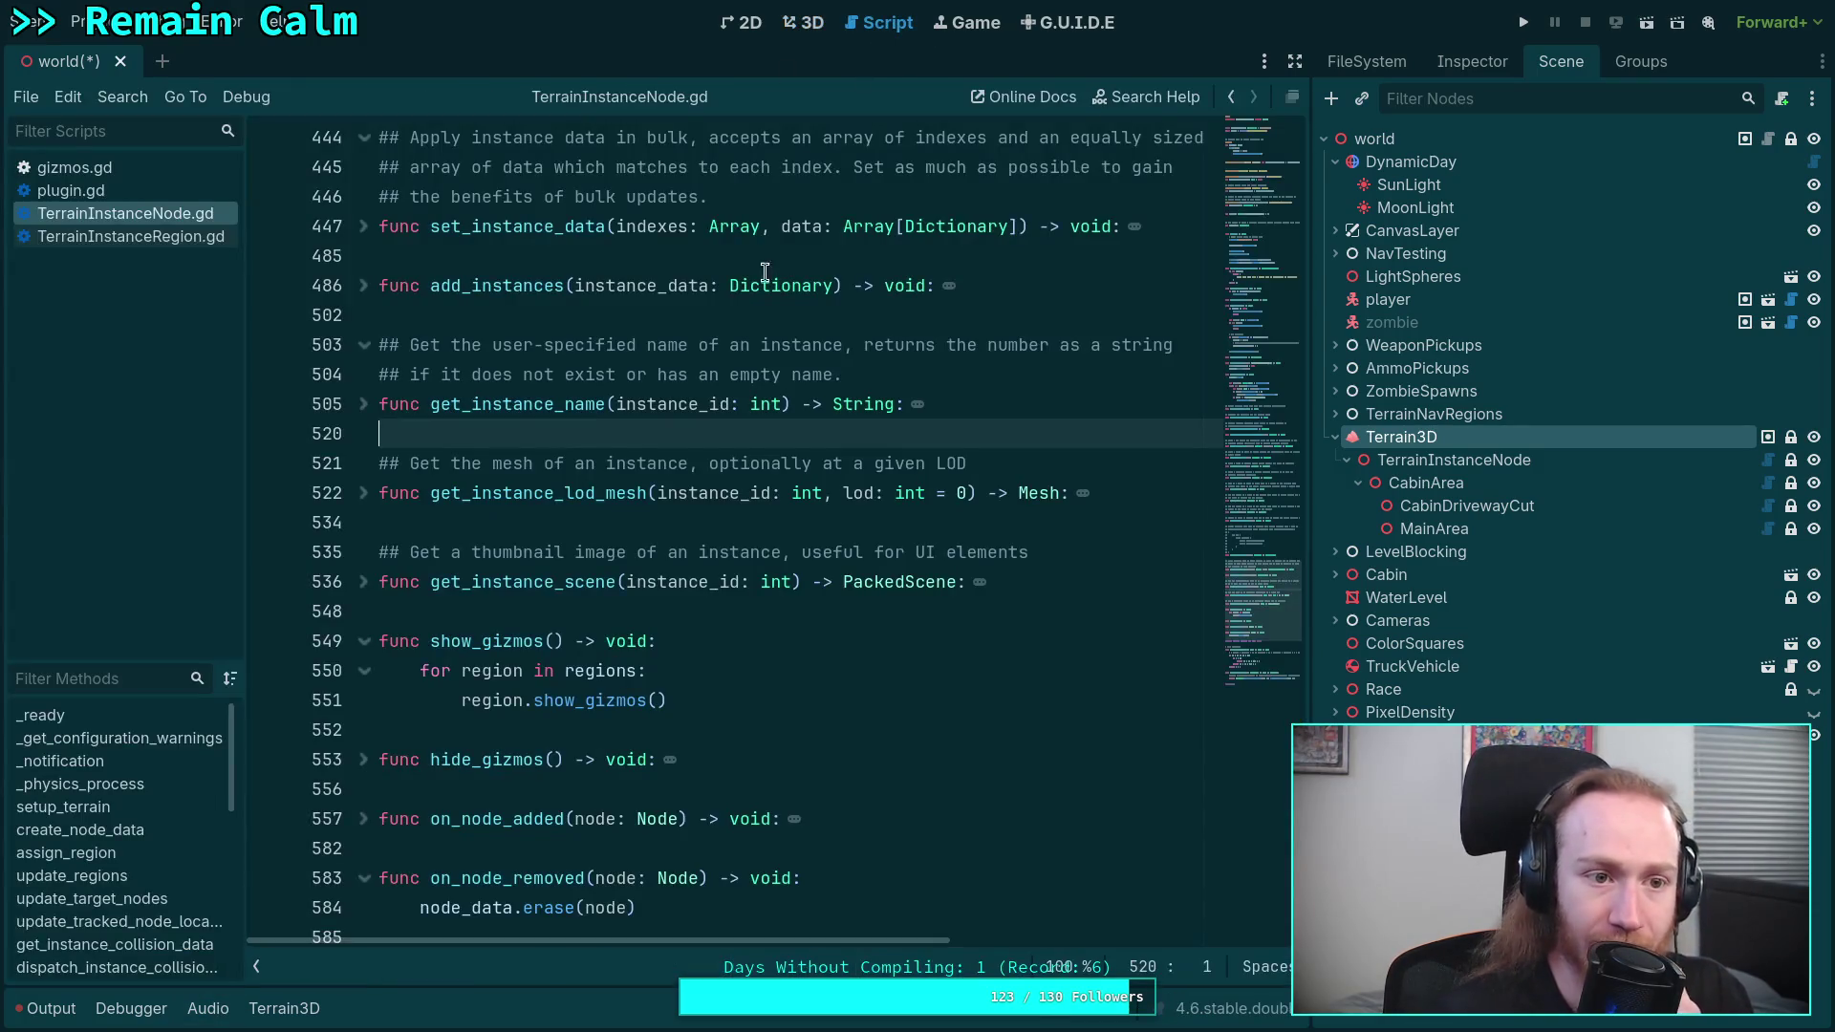
pyautogui.click(75, 167)
pyautogui.scroll(10, 1108, 483)
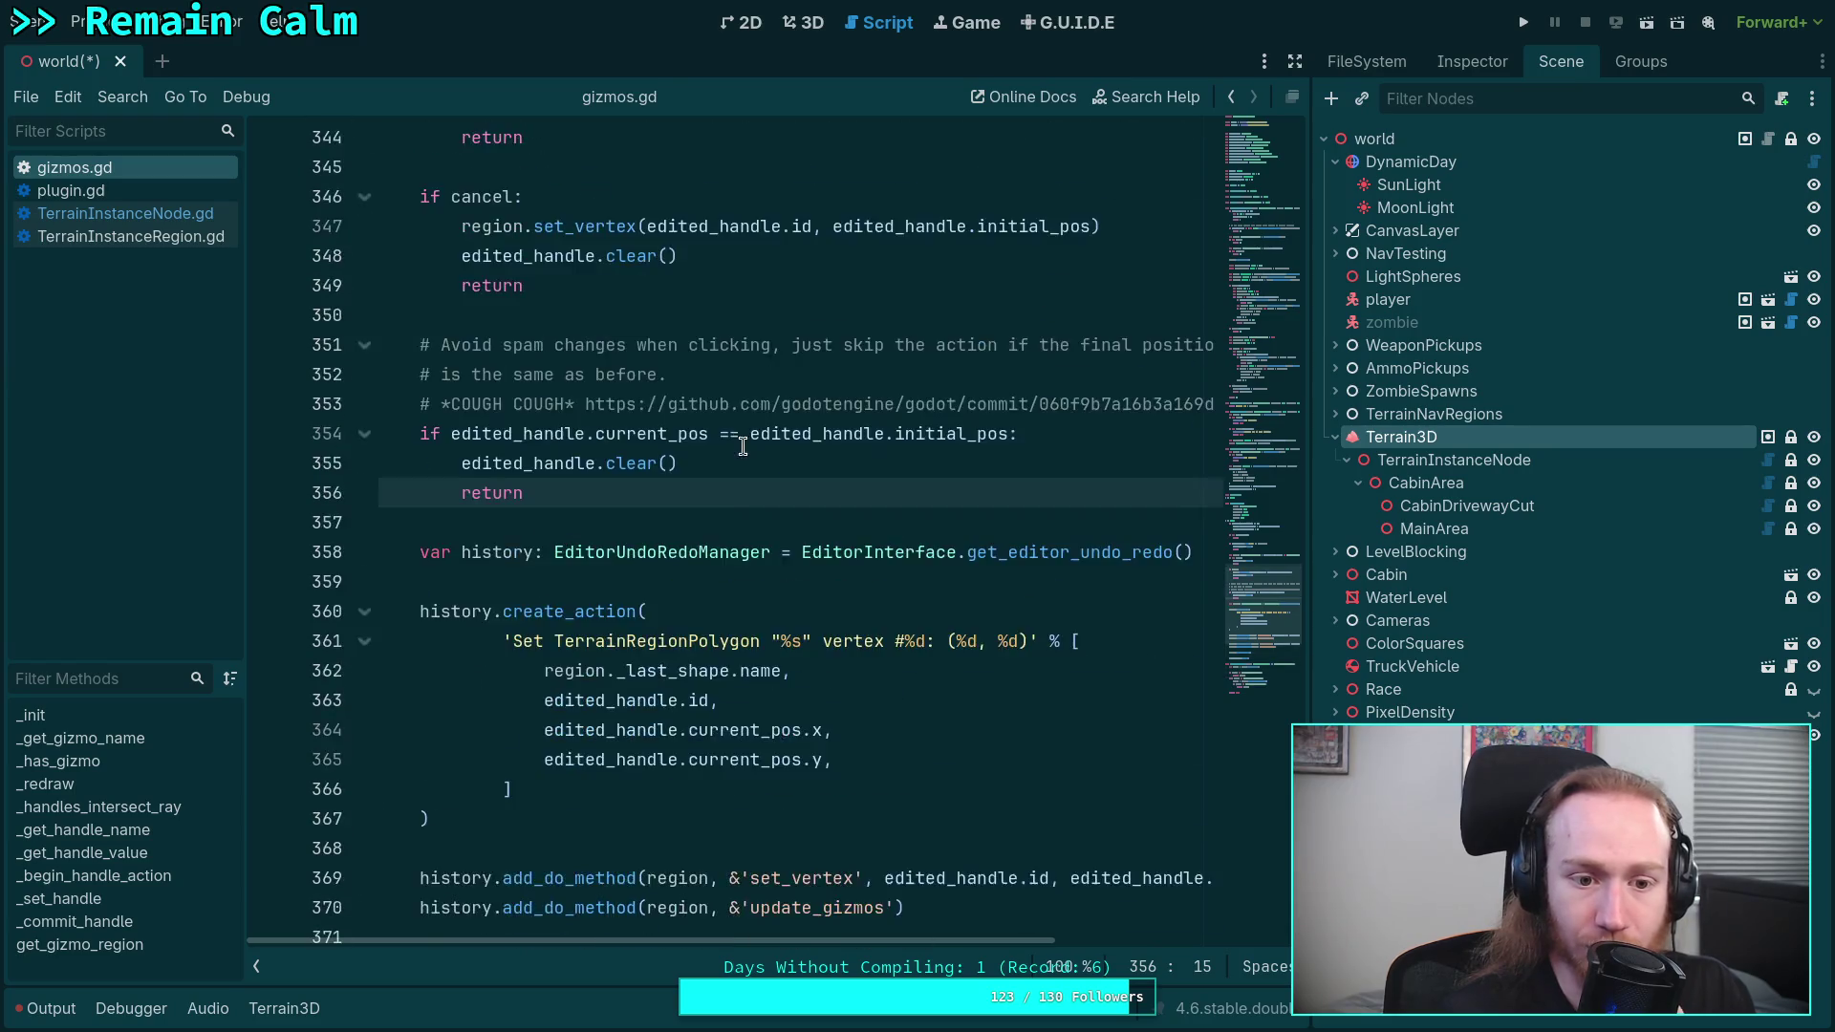
pyautogui.scroll(3, 1263, 532)
pyautogui.moveTo(1264, 508); pyautogui.dragTo(1277, 205)
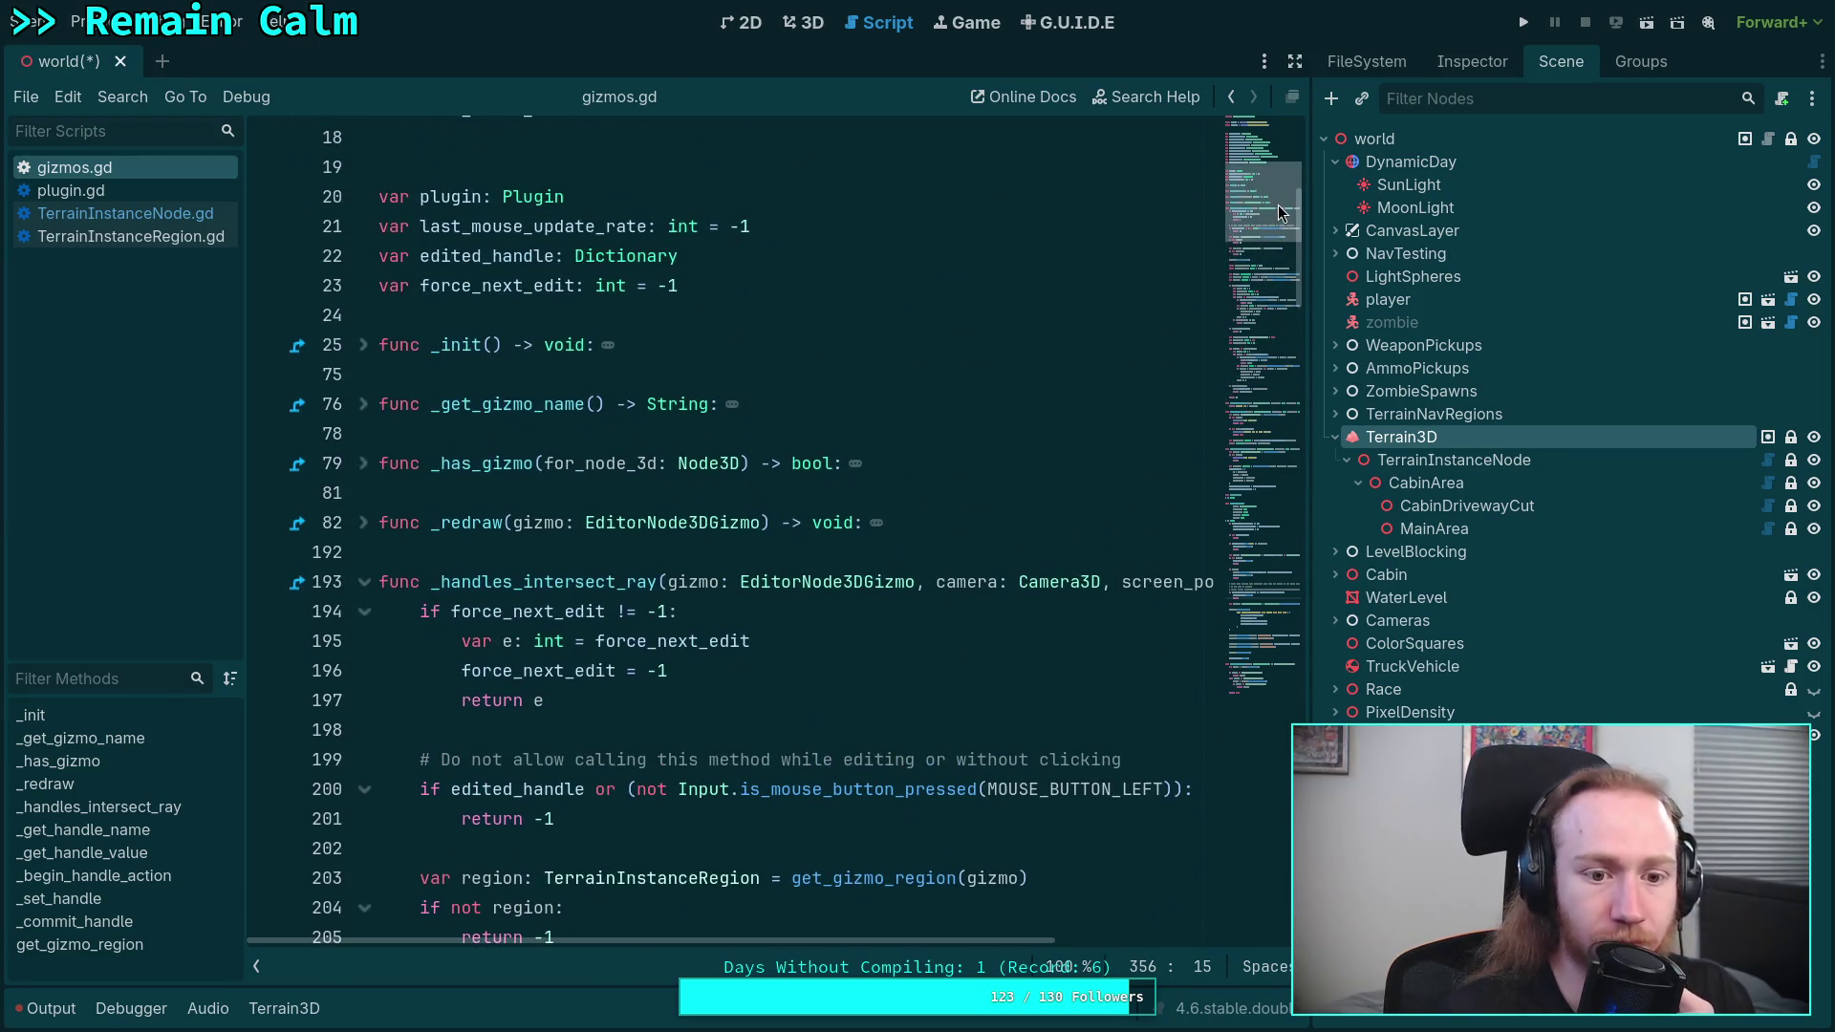
pyautogui.click(362, 464)
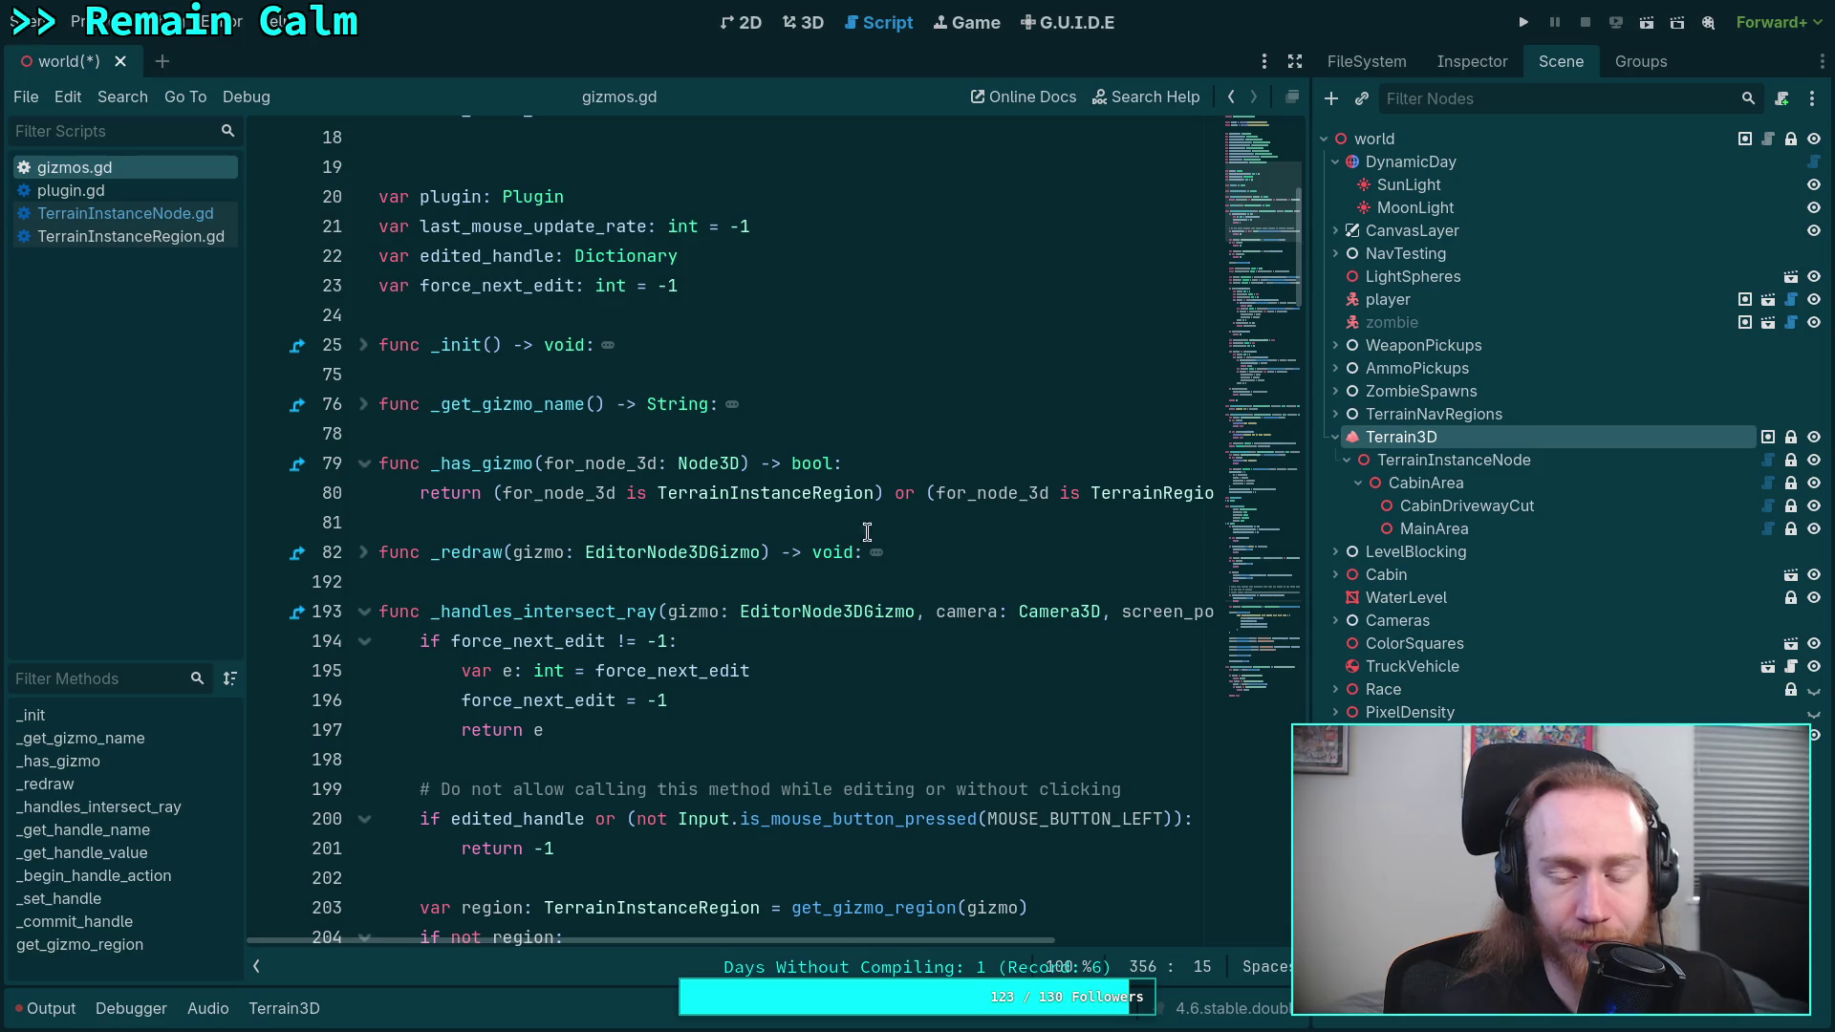
# - Wrap the _has_gizmo return in parentheses, with each existing condition on its own aligned line
pyautogui.click(495, 497)
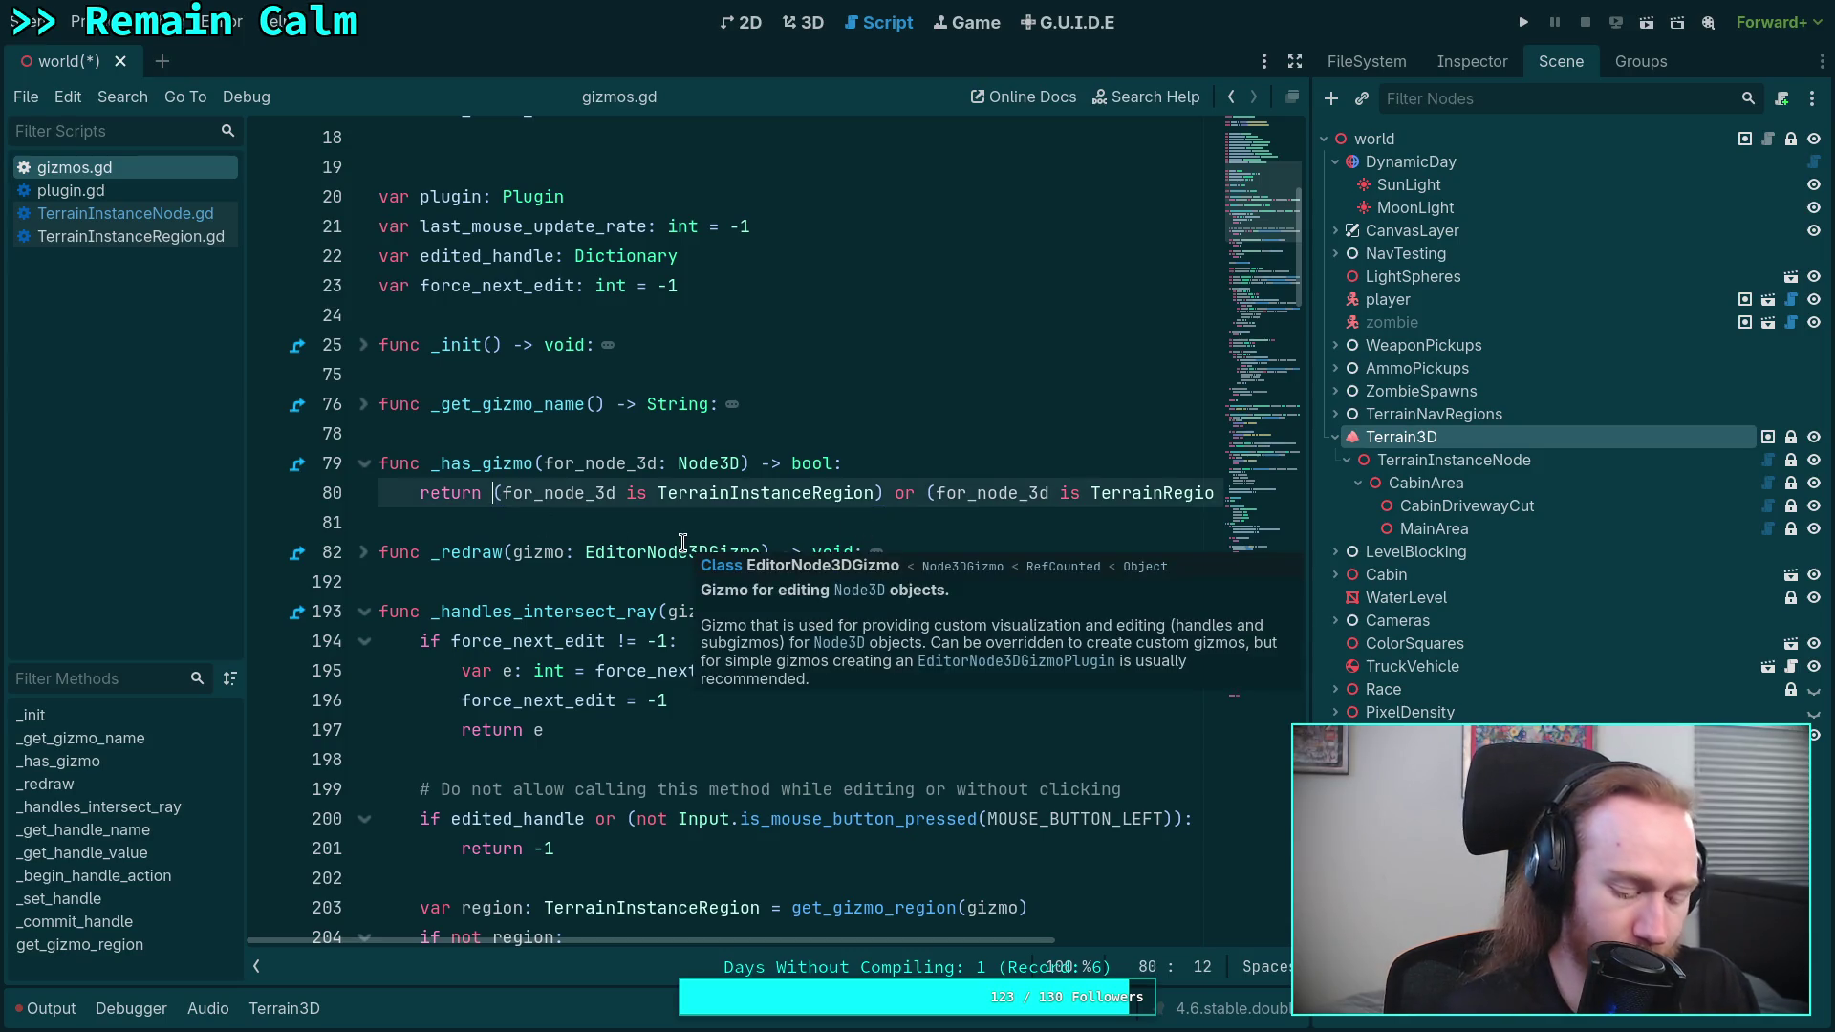
pyautogui.write('(')
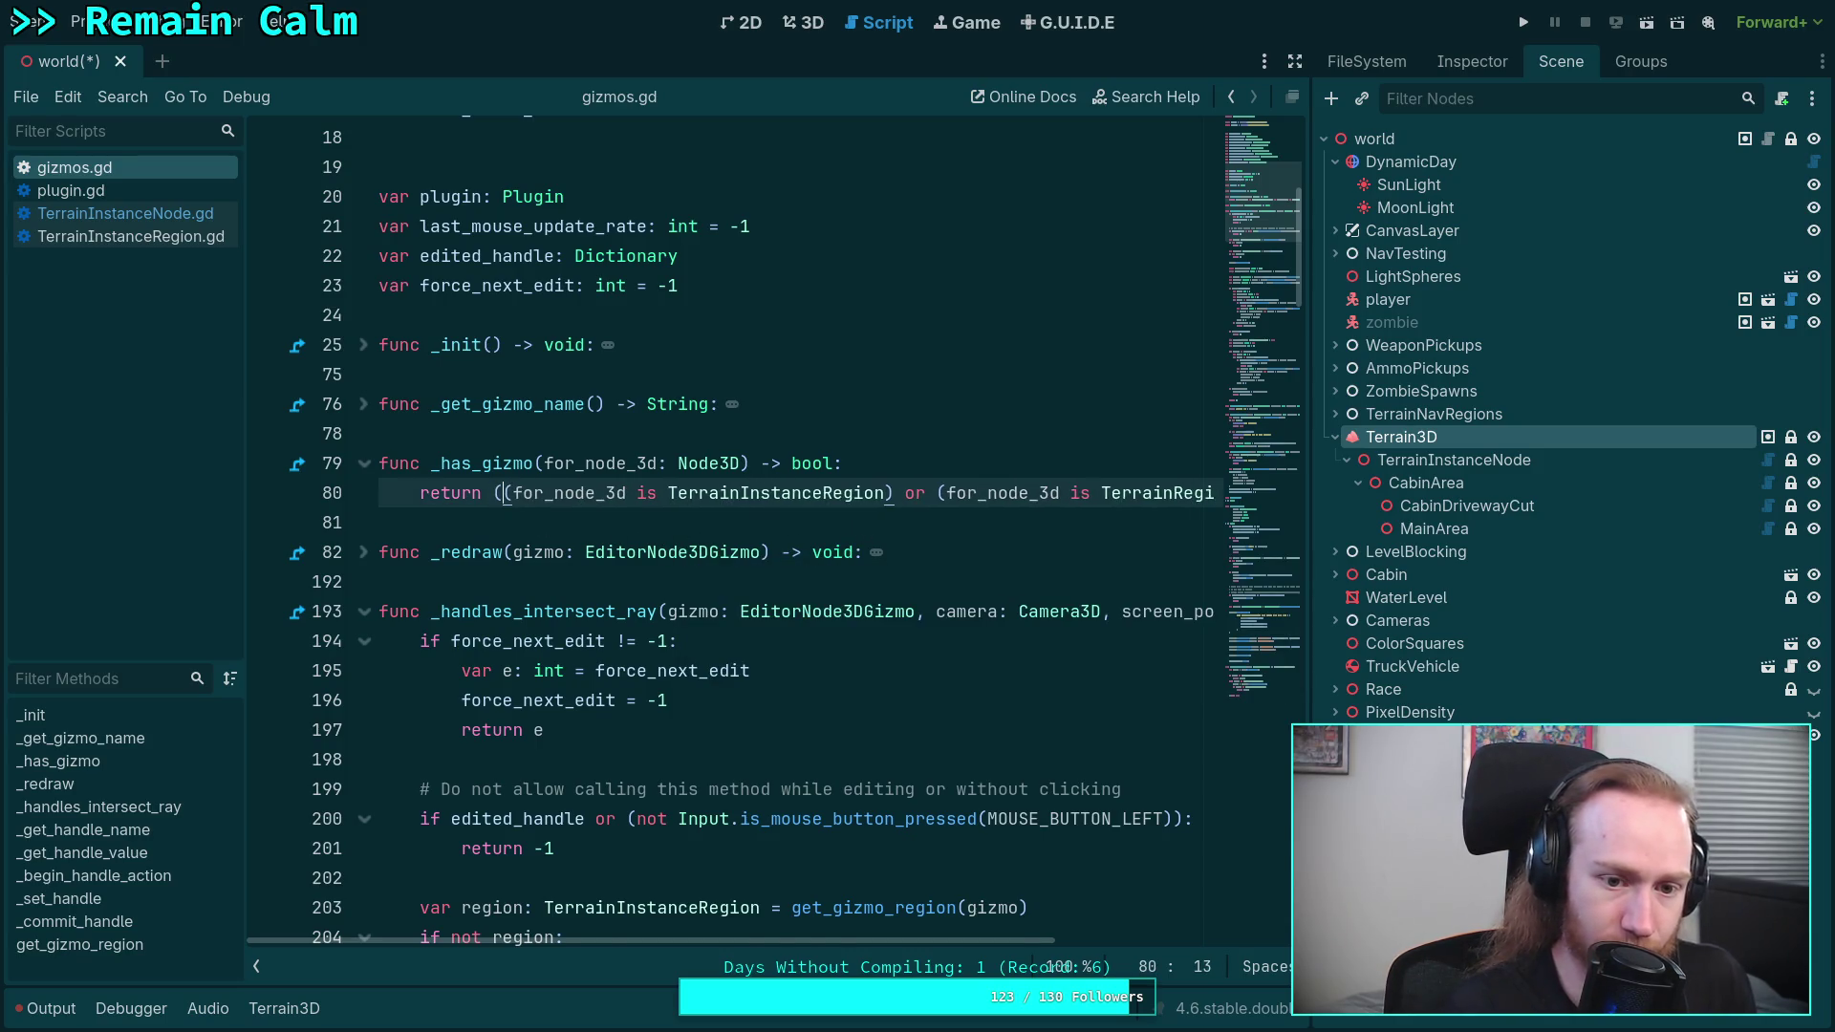
pyautogui.press('Return')
pyautogui.press('Tab')
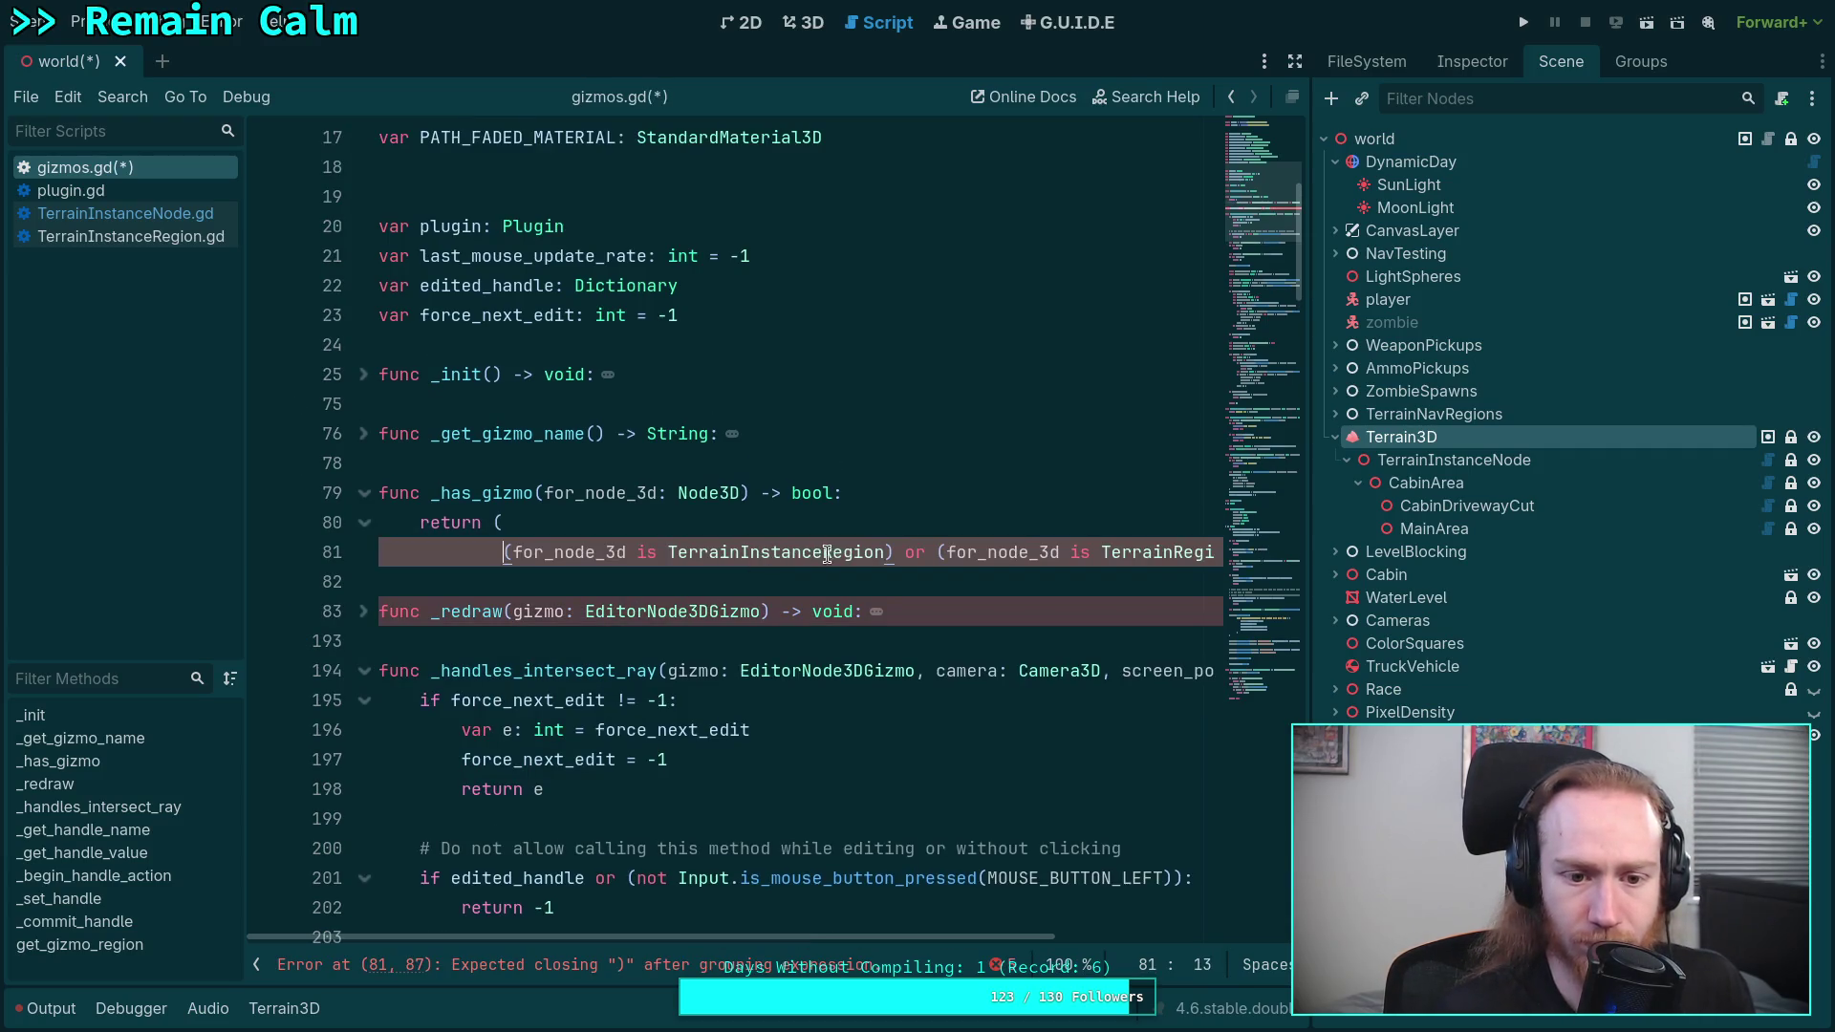
pyautogui.click(904, 552)
pyautogui.press('Return')
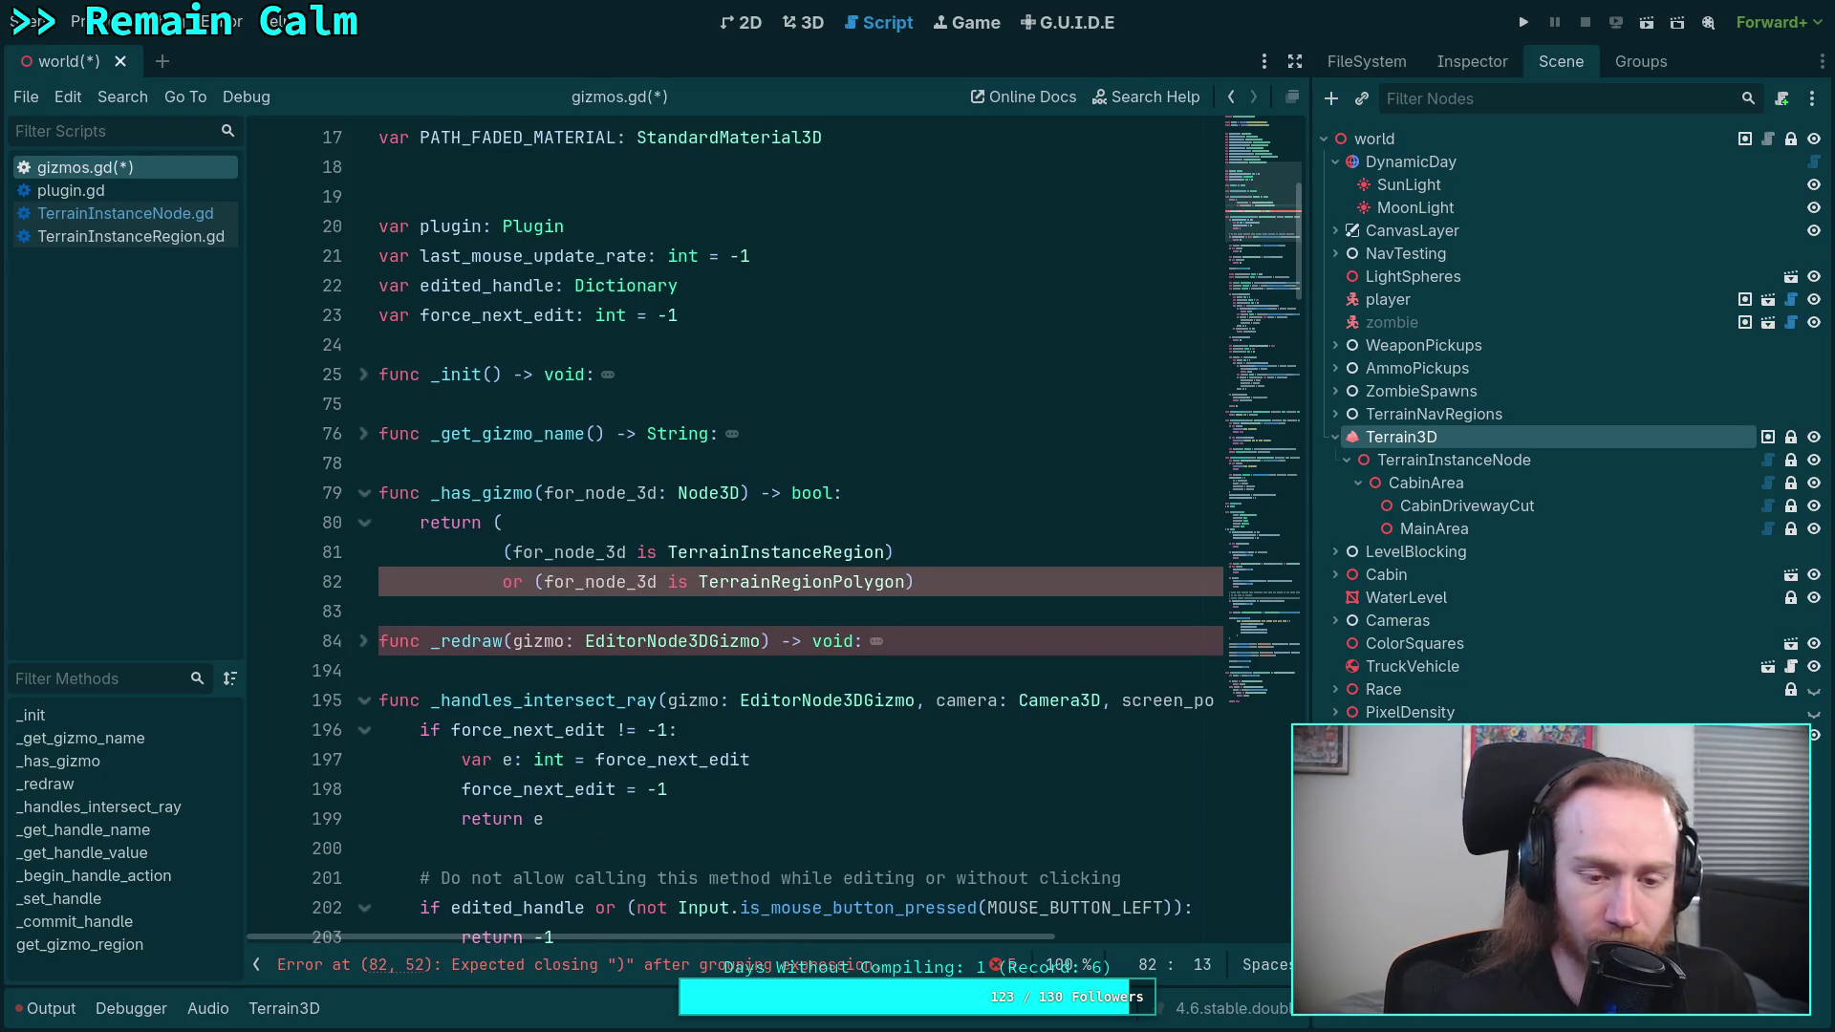
pyautogui.click(507, 542)
pyautogui.press('Tab')
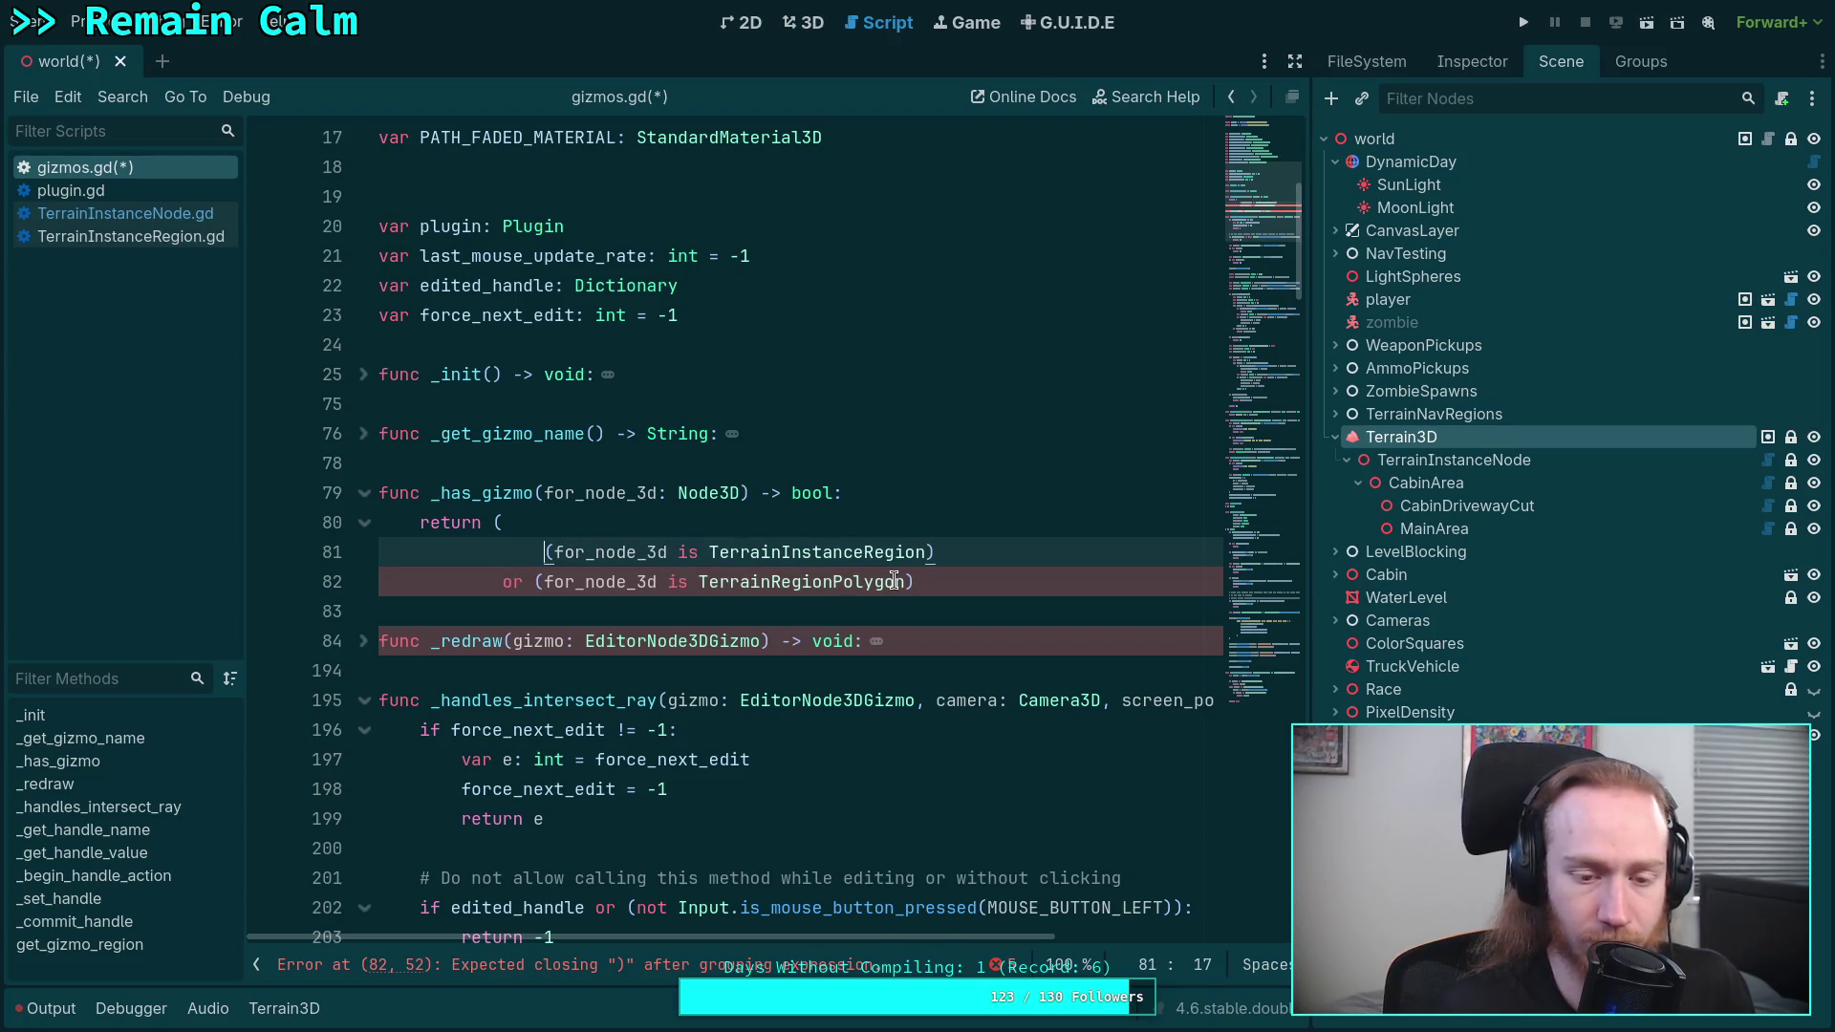
pyautogui.press('Tab')
pyautogui.press('Tab')
pyautogui.press('BackSpace')
pyautogui.press('BackSpace')
pyautogui.press('BackSpace')
# - Add a third condition line beginning 'or (for_node_3d.get_class()' using autocomplete
pyautogui.click(969, 574)
pyautogui.press('Return')
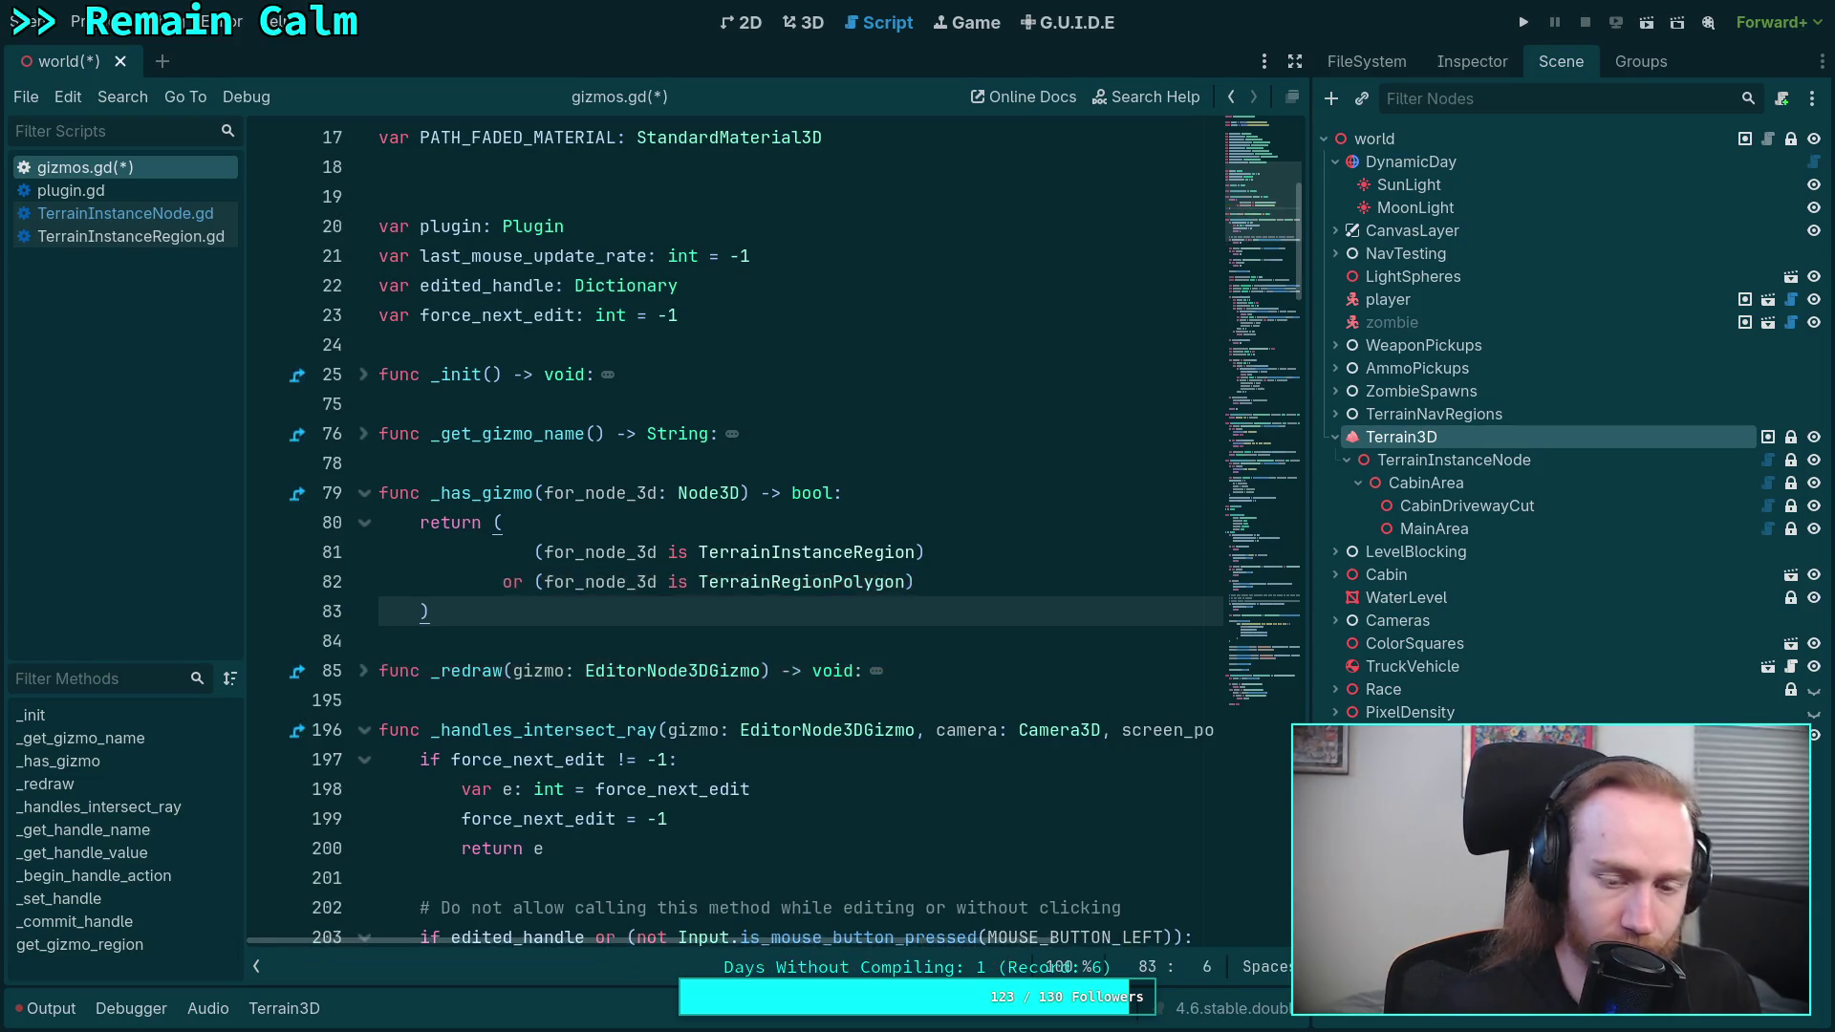
pyautogui.hotkey('ctrl', 'shift', 'Return')
pyautogui.press('Tab')
pyautogui.press('Tab')
pyautogui.write('or (for_')
pyautogui.press('Return')
pyautogui.write('.clas')
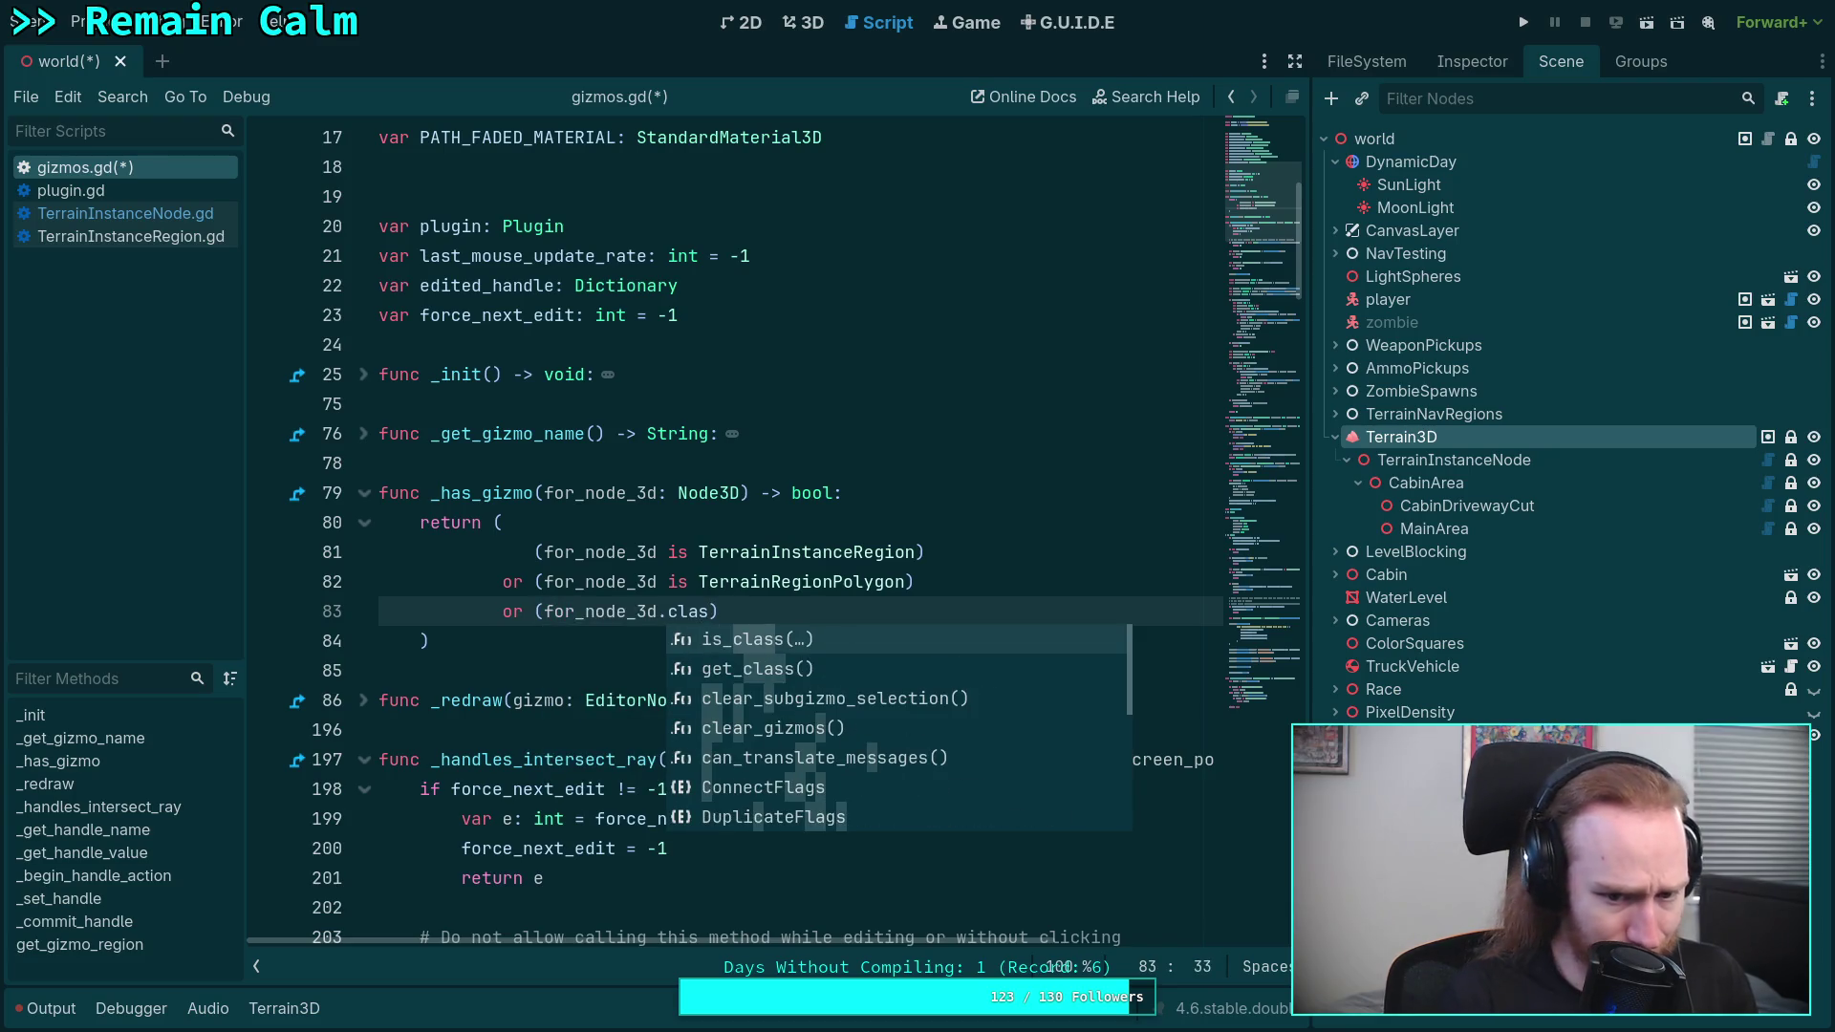
pyautogui.press('Down')
pyautogui.press('Return')
# - Finish the new condition so get_class() is compared to Plugin.CLASS
pyautogui.write('= ')
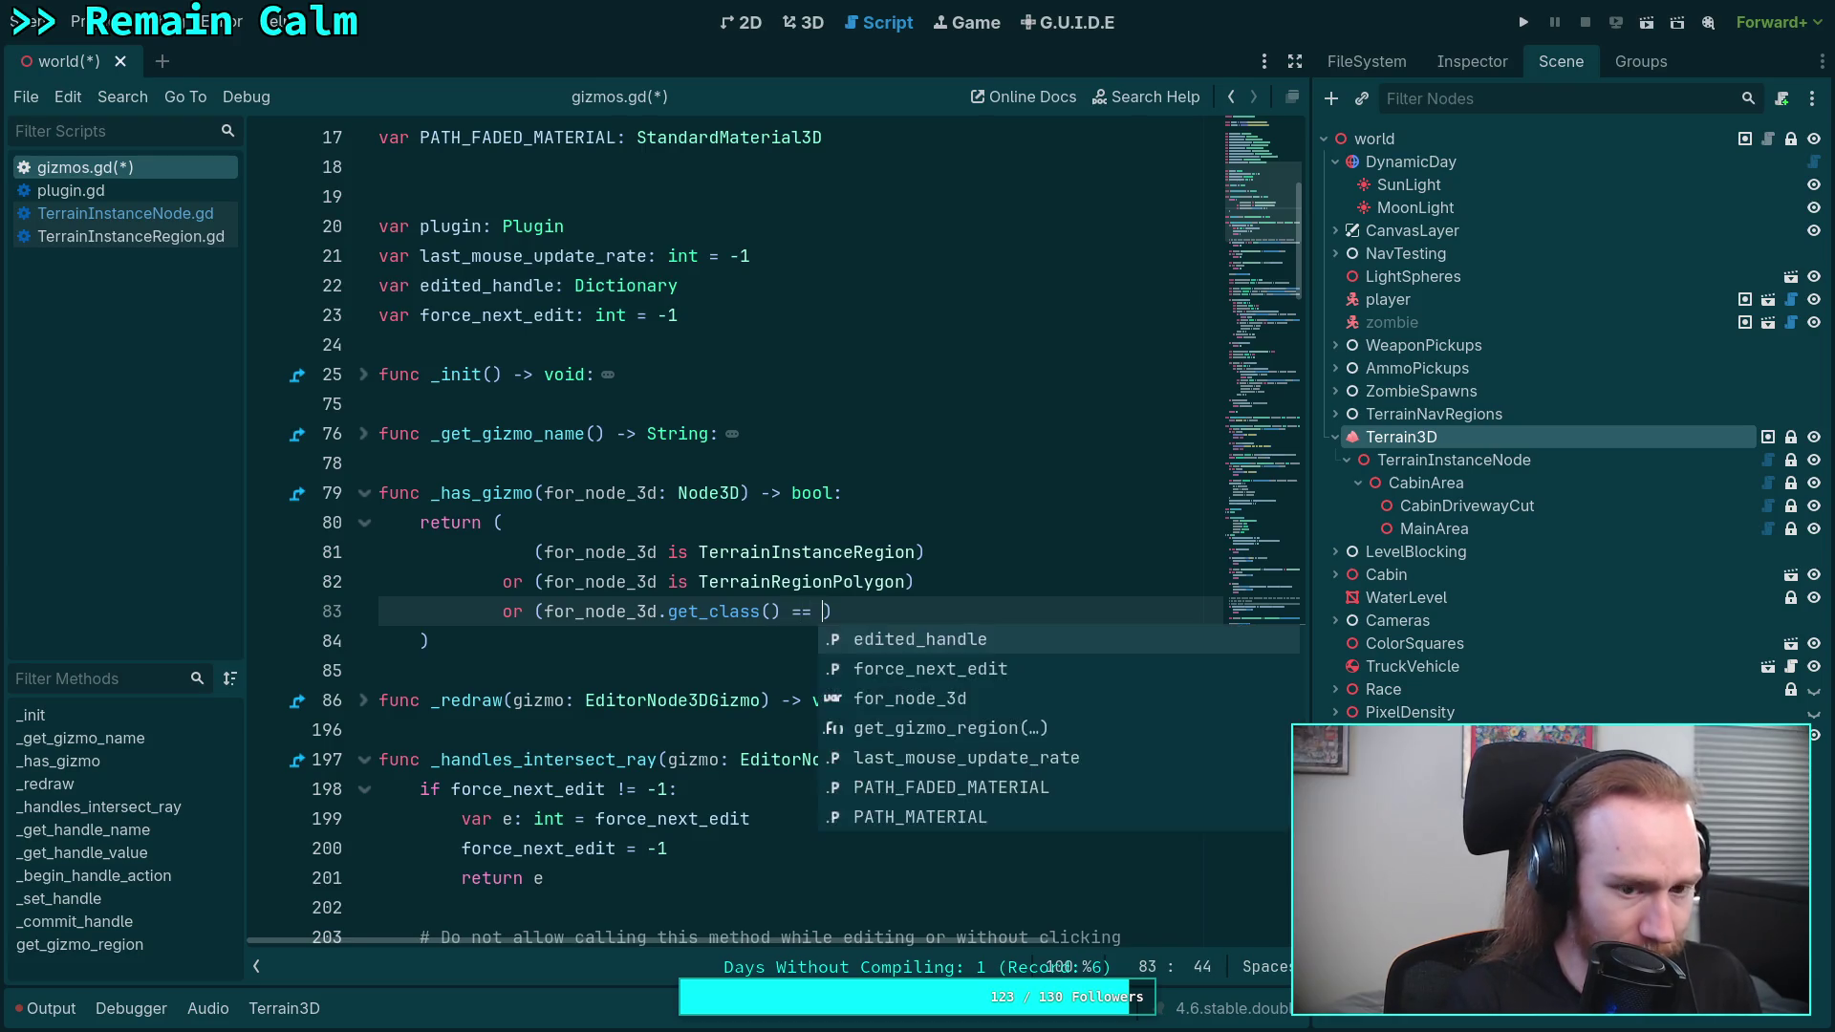
pyautogui.write('Ple')
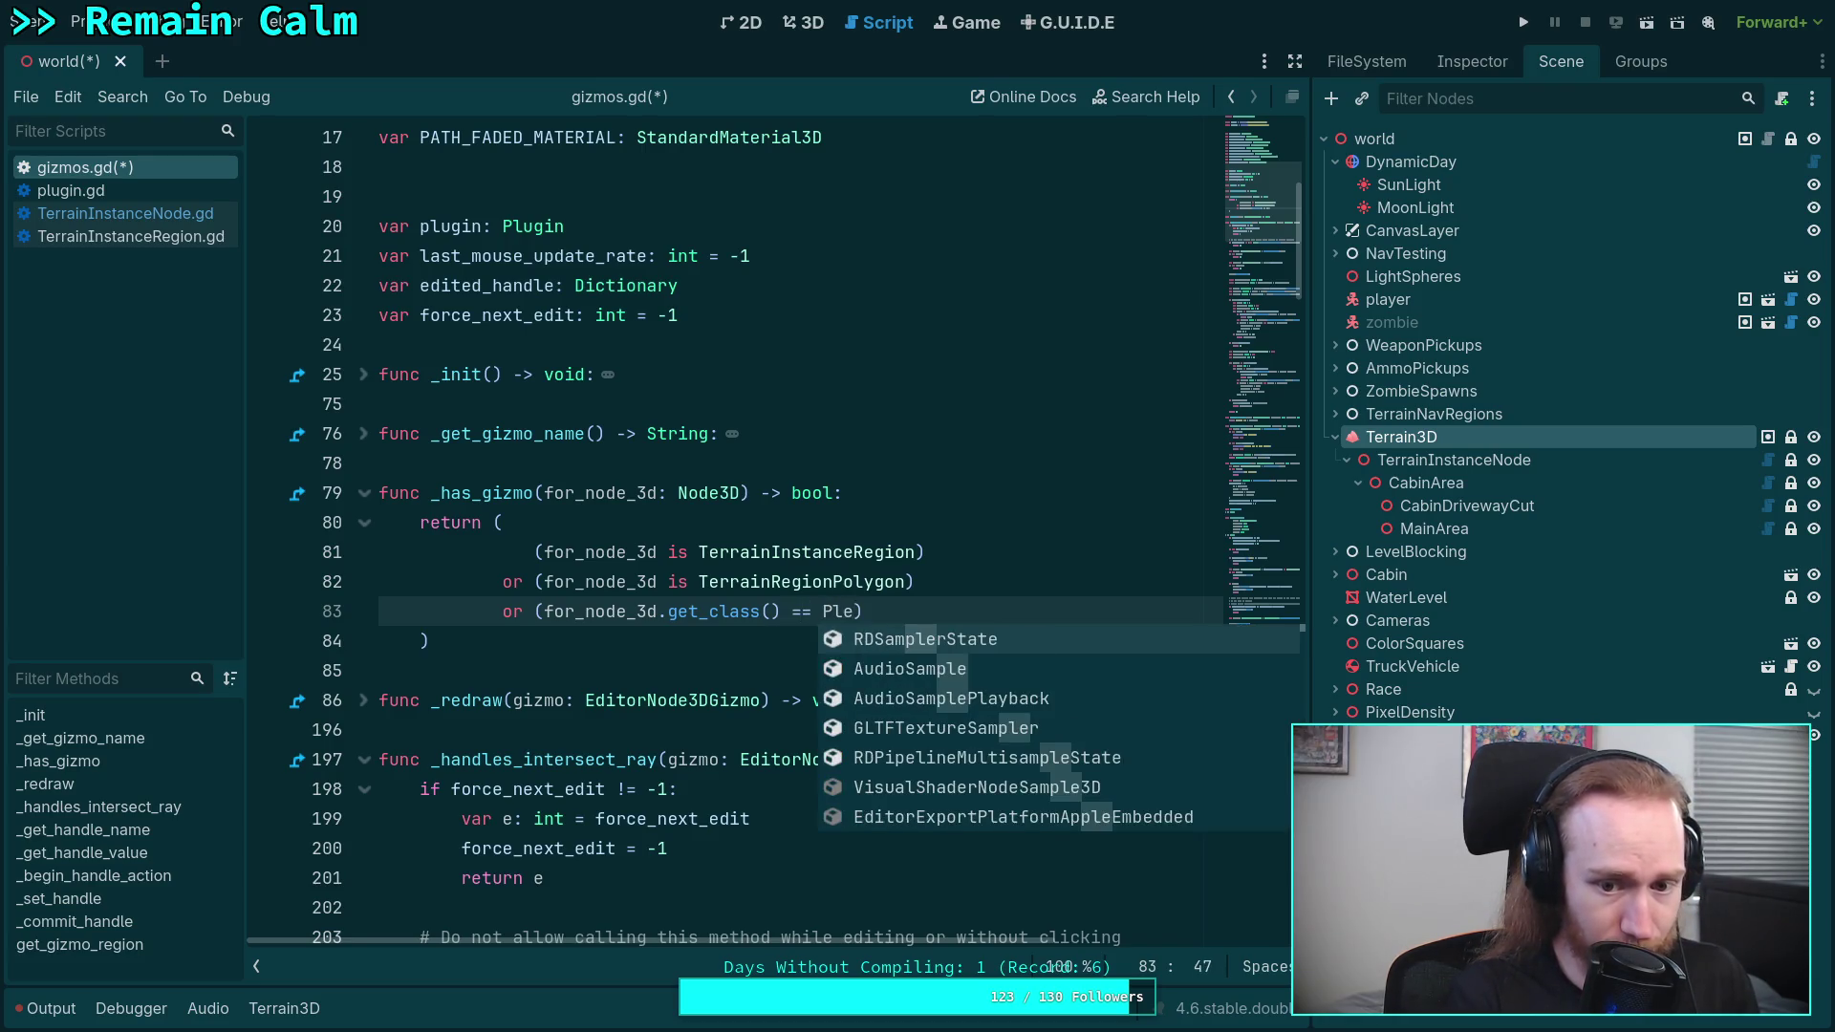
pyautogui.press('BackSpace')
pyautogui.write('u')
pyautogui.press('Return')
pyautogui.write('.')
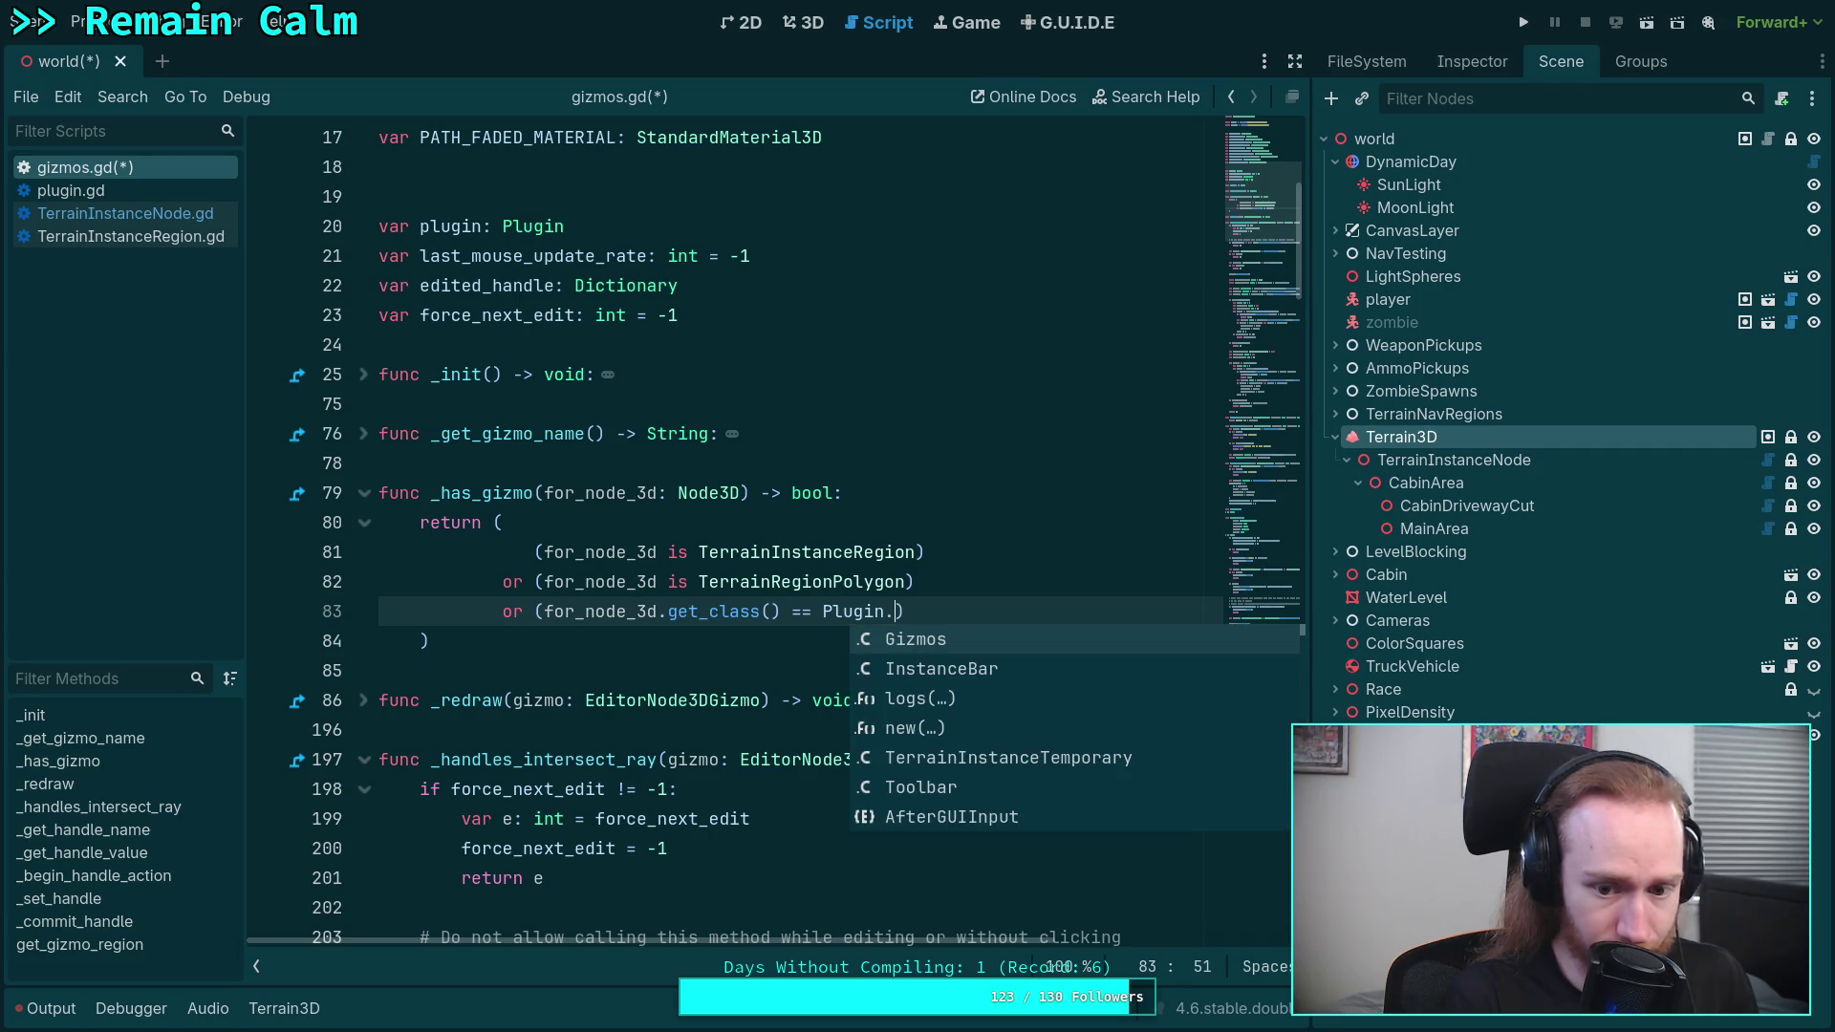
pyautogui.write('TE')
pyautogui.press('BackSpace')
pyautogui.press('BackSpace')
pyautogui.write('CLASS')
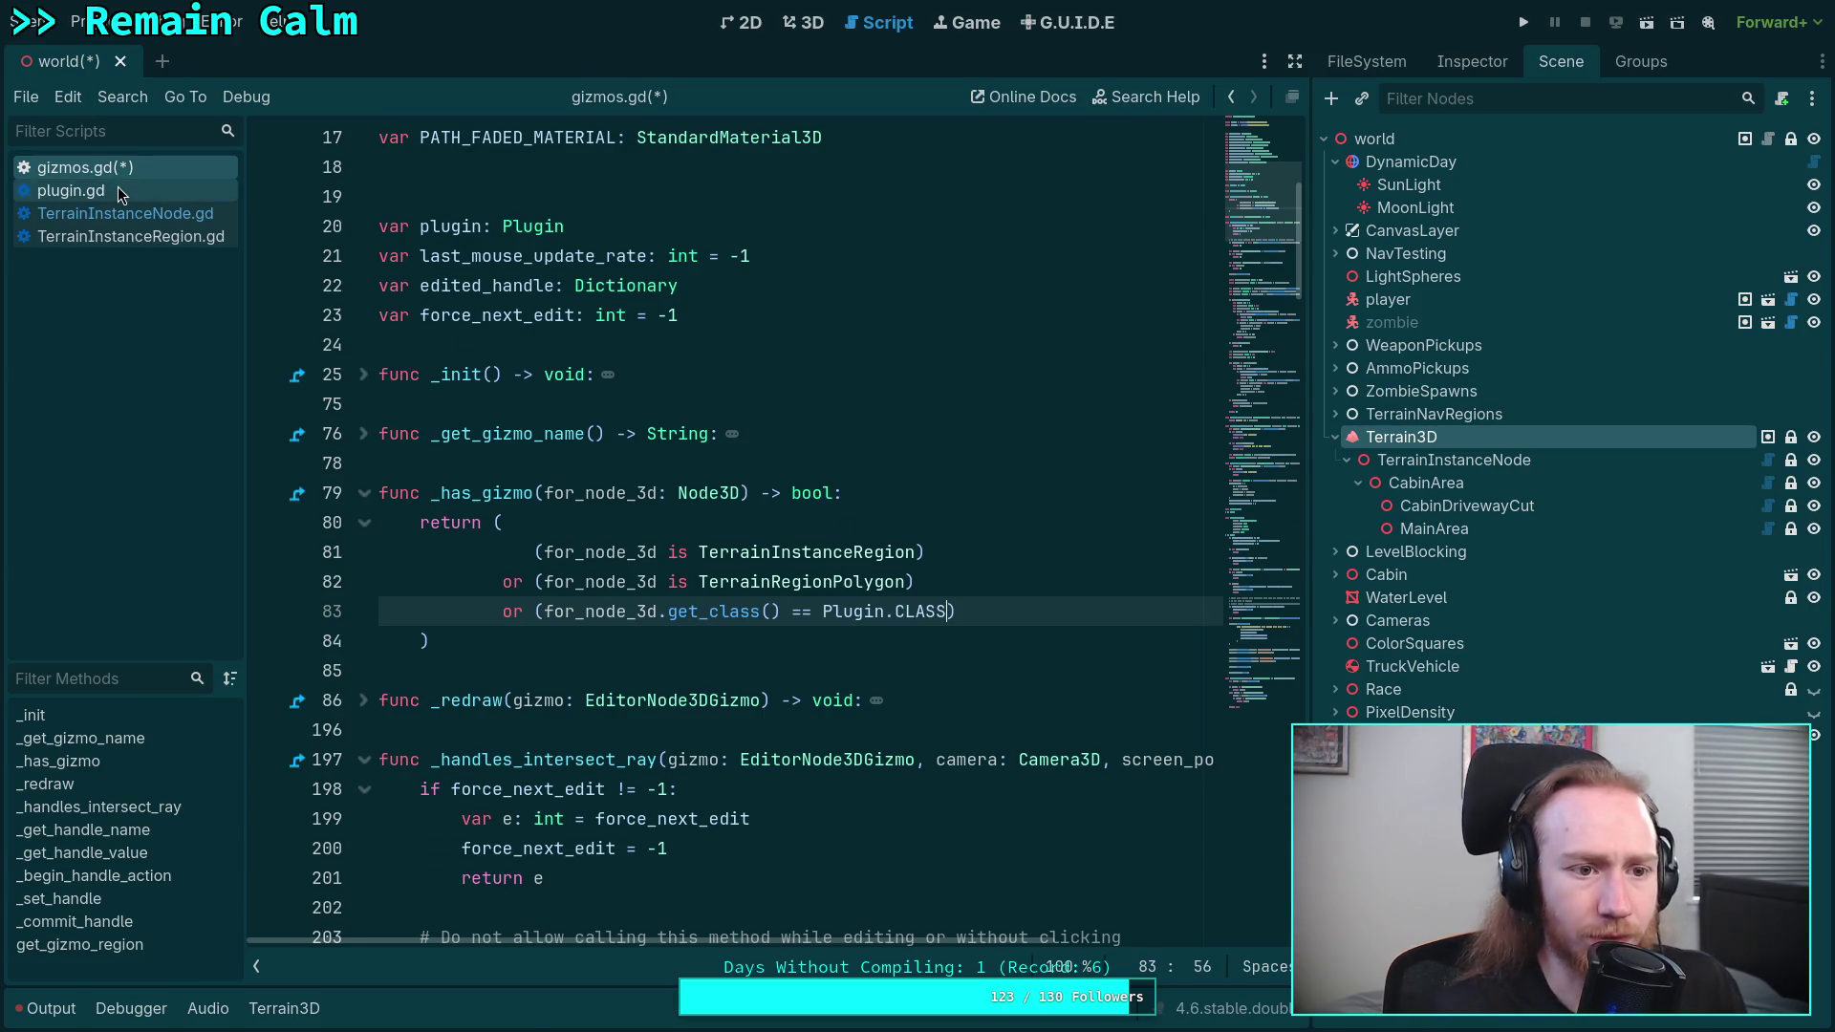
pyautogui.click(70, 190)
# - Cut the CLASS_TERRAIN3D constant declaration out of TerrainInstanceNode.gd
pyautogui.click(162, 213)
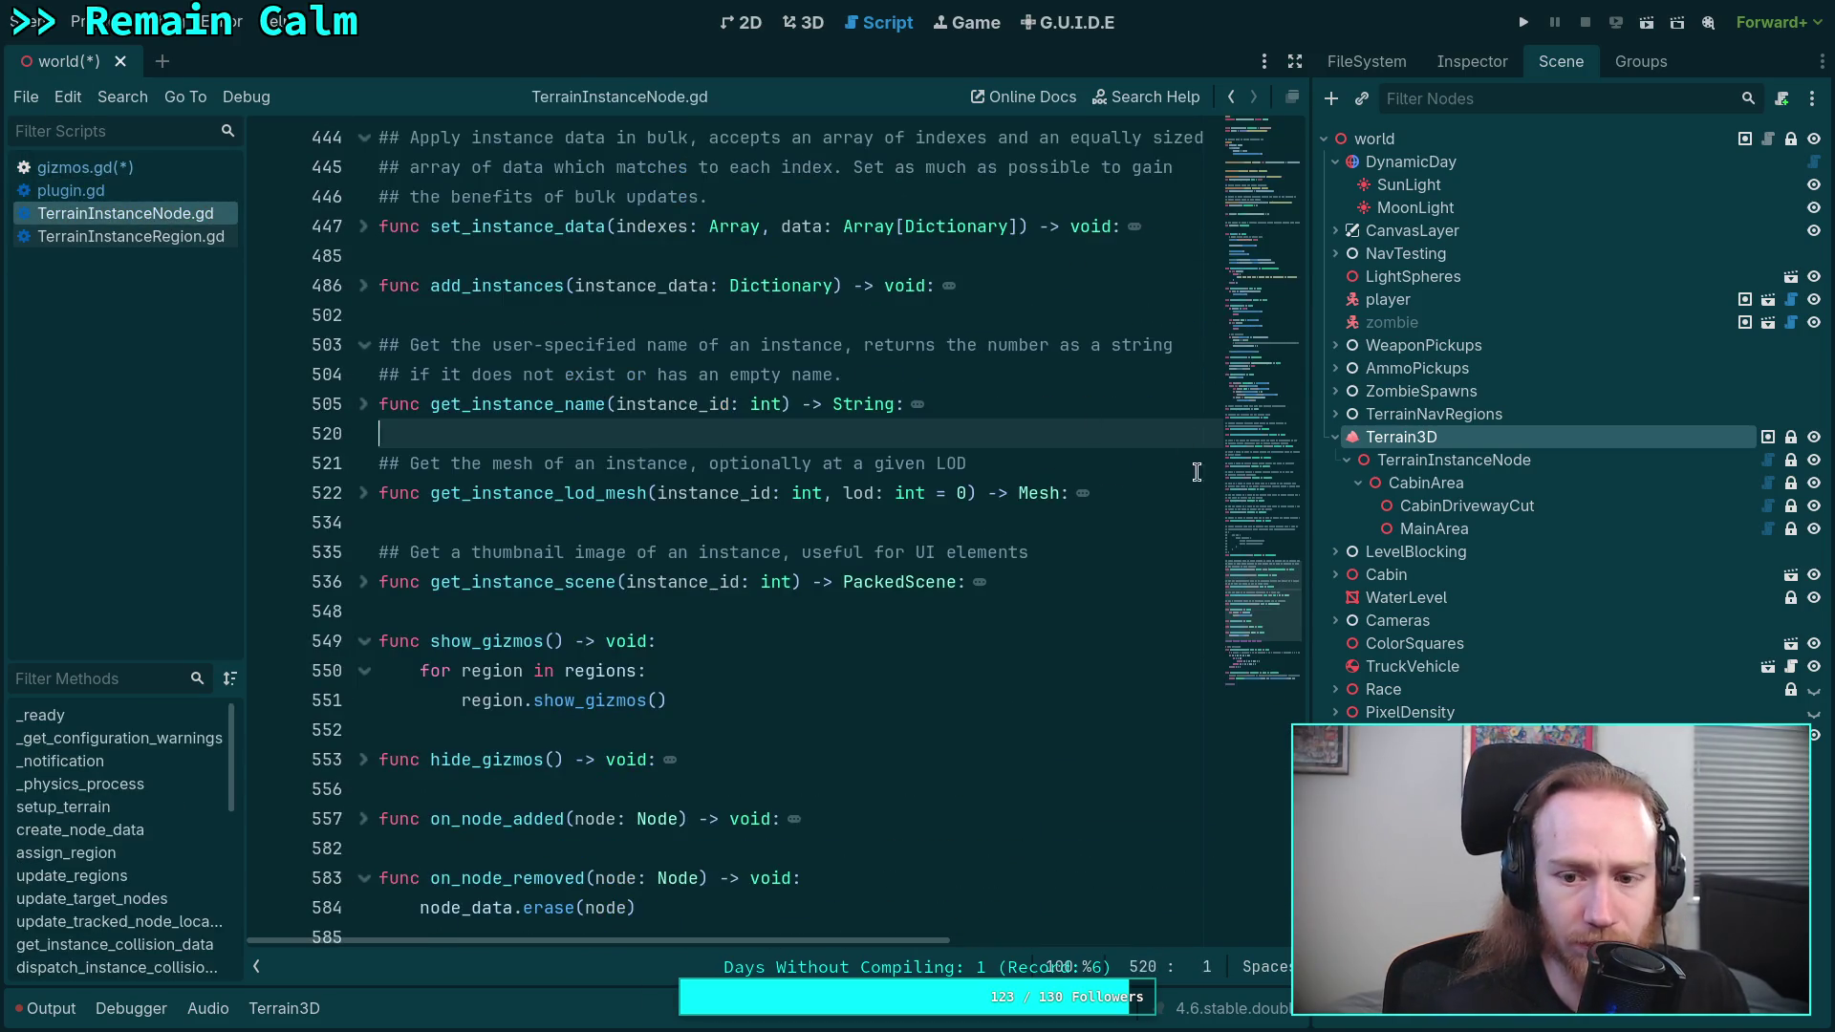
pyautogui.scroll(20, 860, 382)
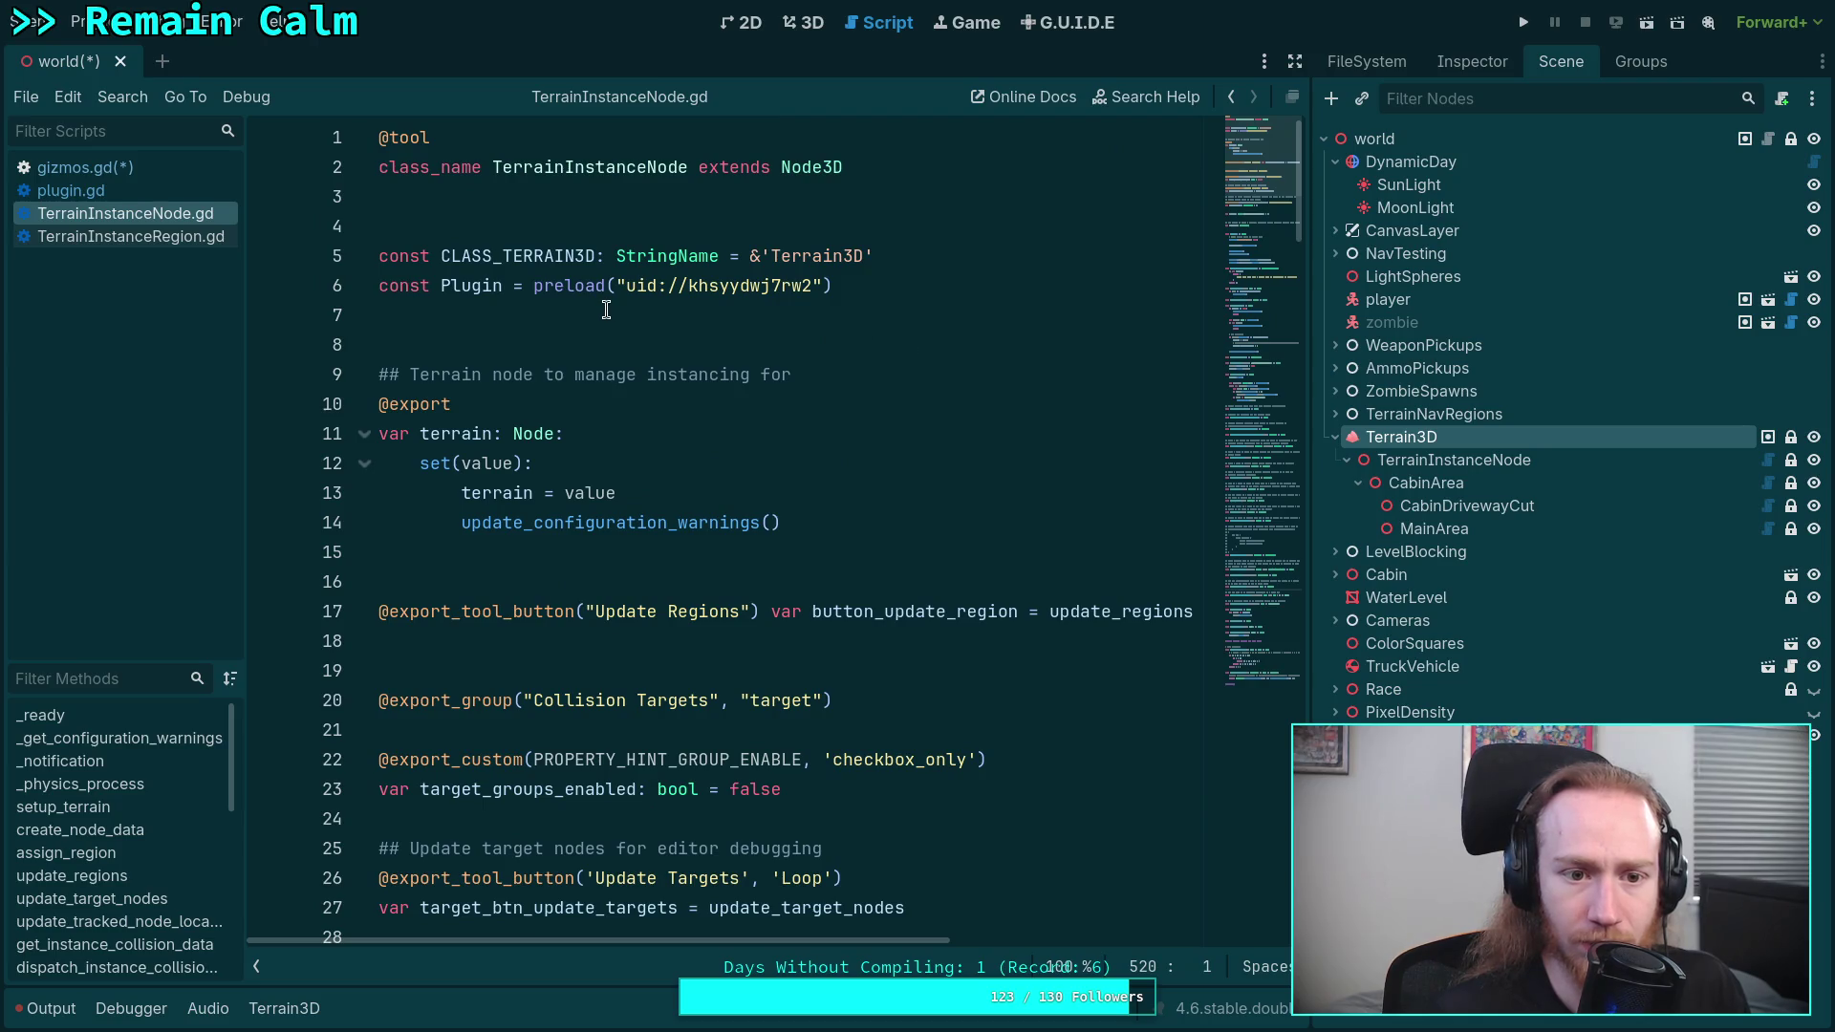
pyautogui.click(140, 174)
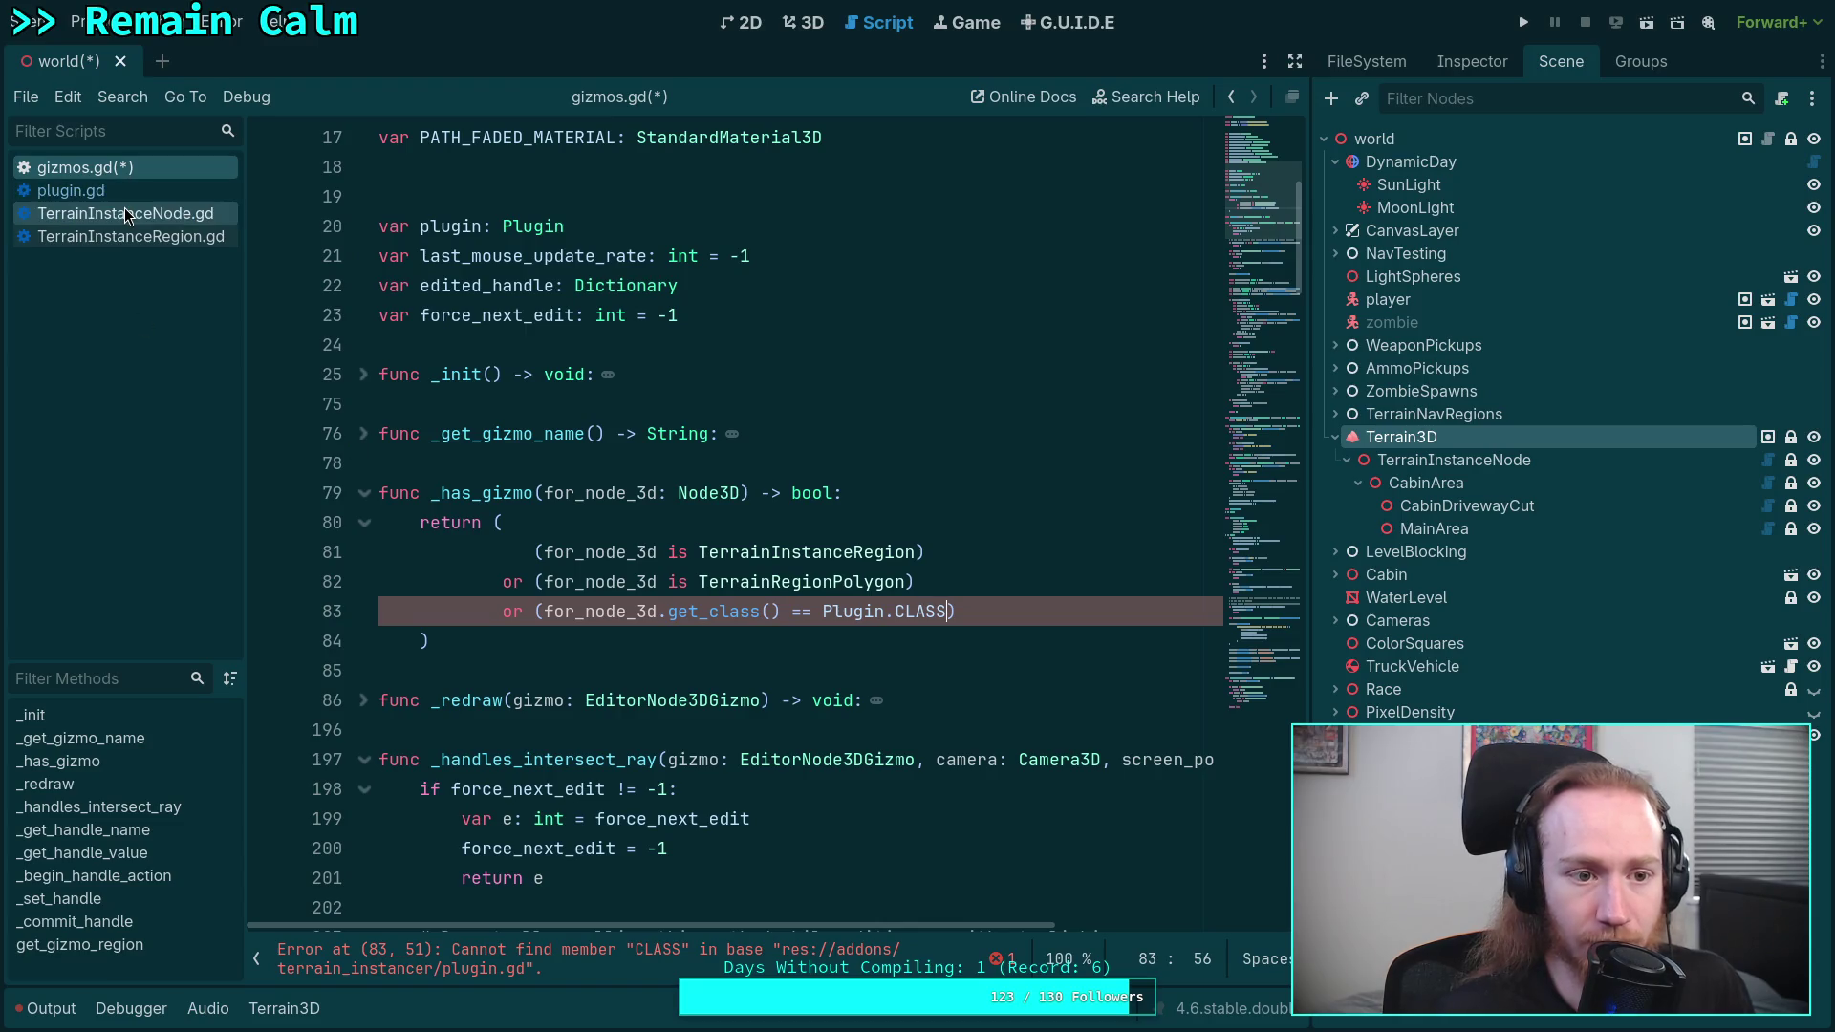
pyautogui.click(71, 190)
pyautogui.scroll(8, 848, 591)
pyautogui.scroll(6, 847, 592)
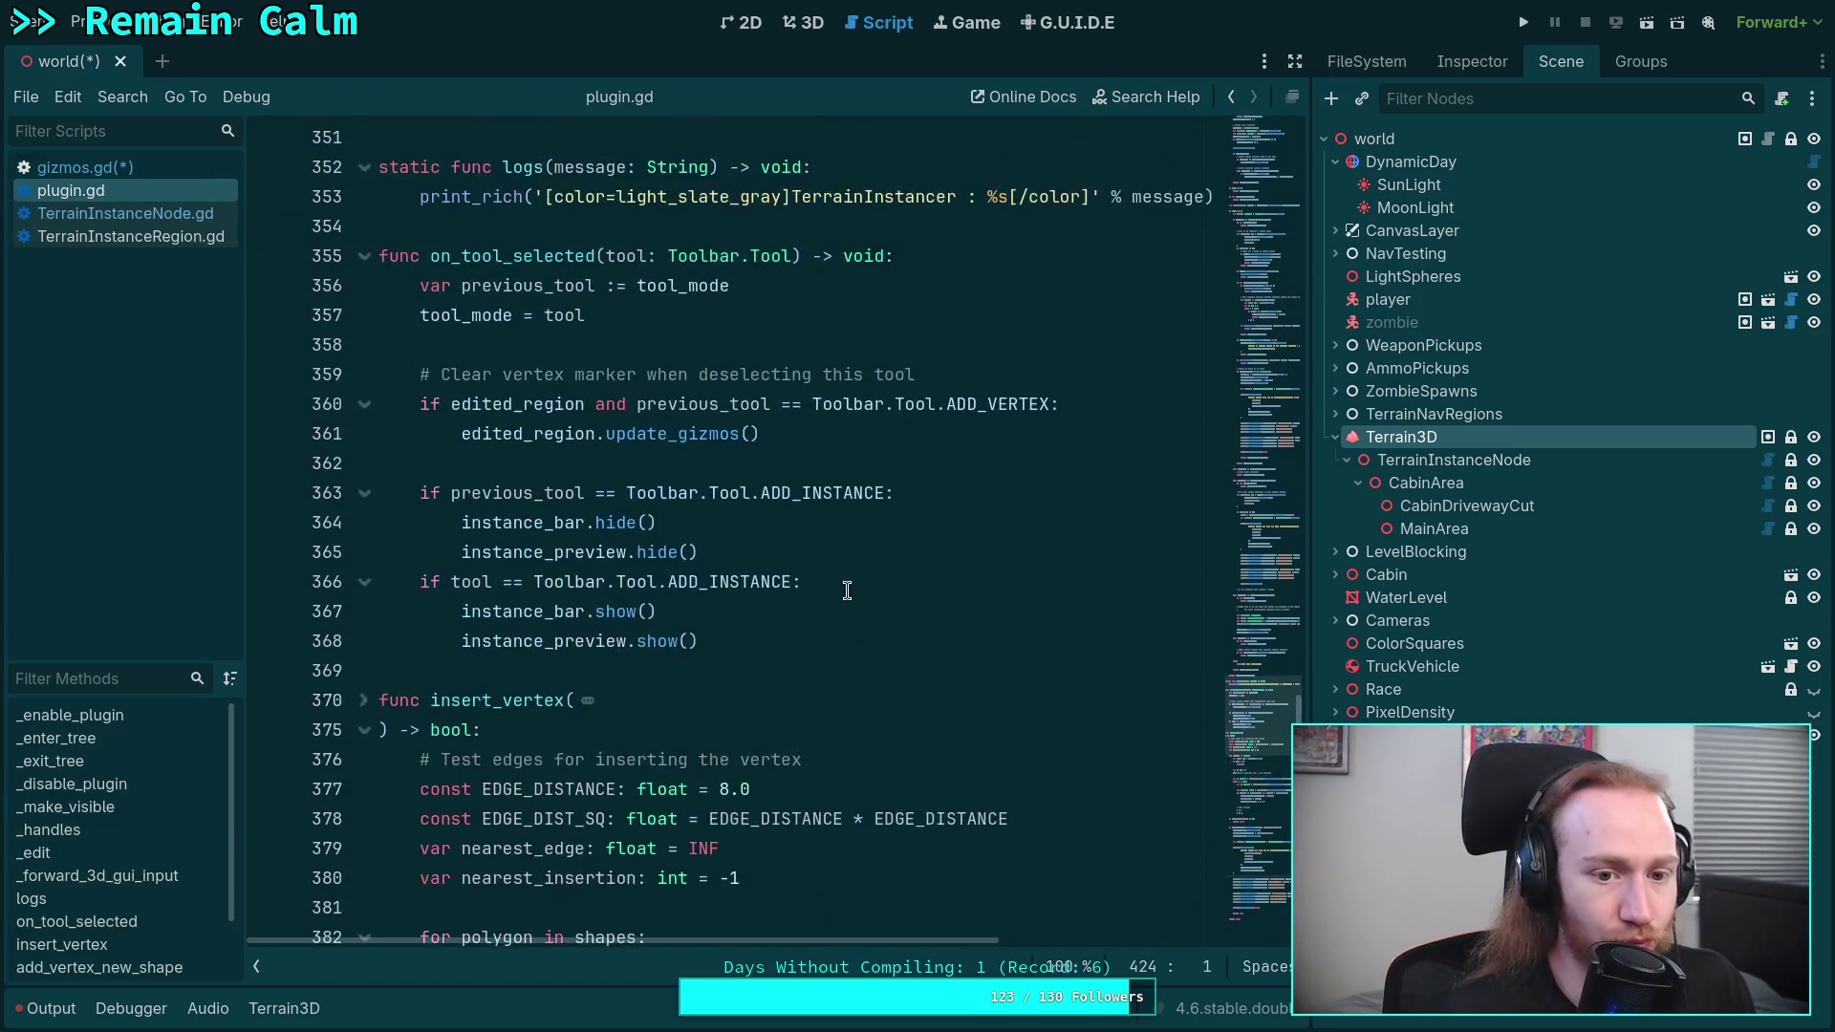
pyautogui.moveTo(1263, 712)
pyautogui.mouseDown()
pyautogui.moveTo(1283, 653)
pyautogui.moveTo(1173, 134)
pyautogui.mouseUp()
pyautogui.click(163, 216)
pyautogui.moveTo(894, 256); pyautogui.dragTo(315, 244)
pyautogui.hotkey('ctrl', 'c')
pyautogui.press('BackSpace')
pyautogui.press('BackSpace')
# - Paste the CLASS_TERRAIN3D constant below the preload constants in plugin.gd and save
pyautogui.click(77, 191)
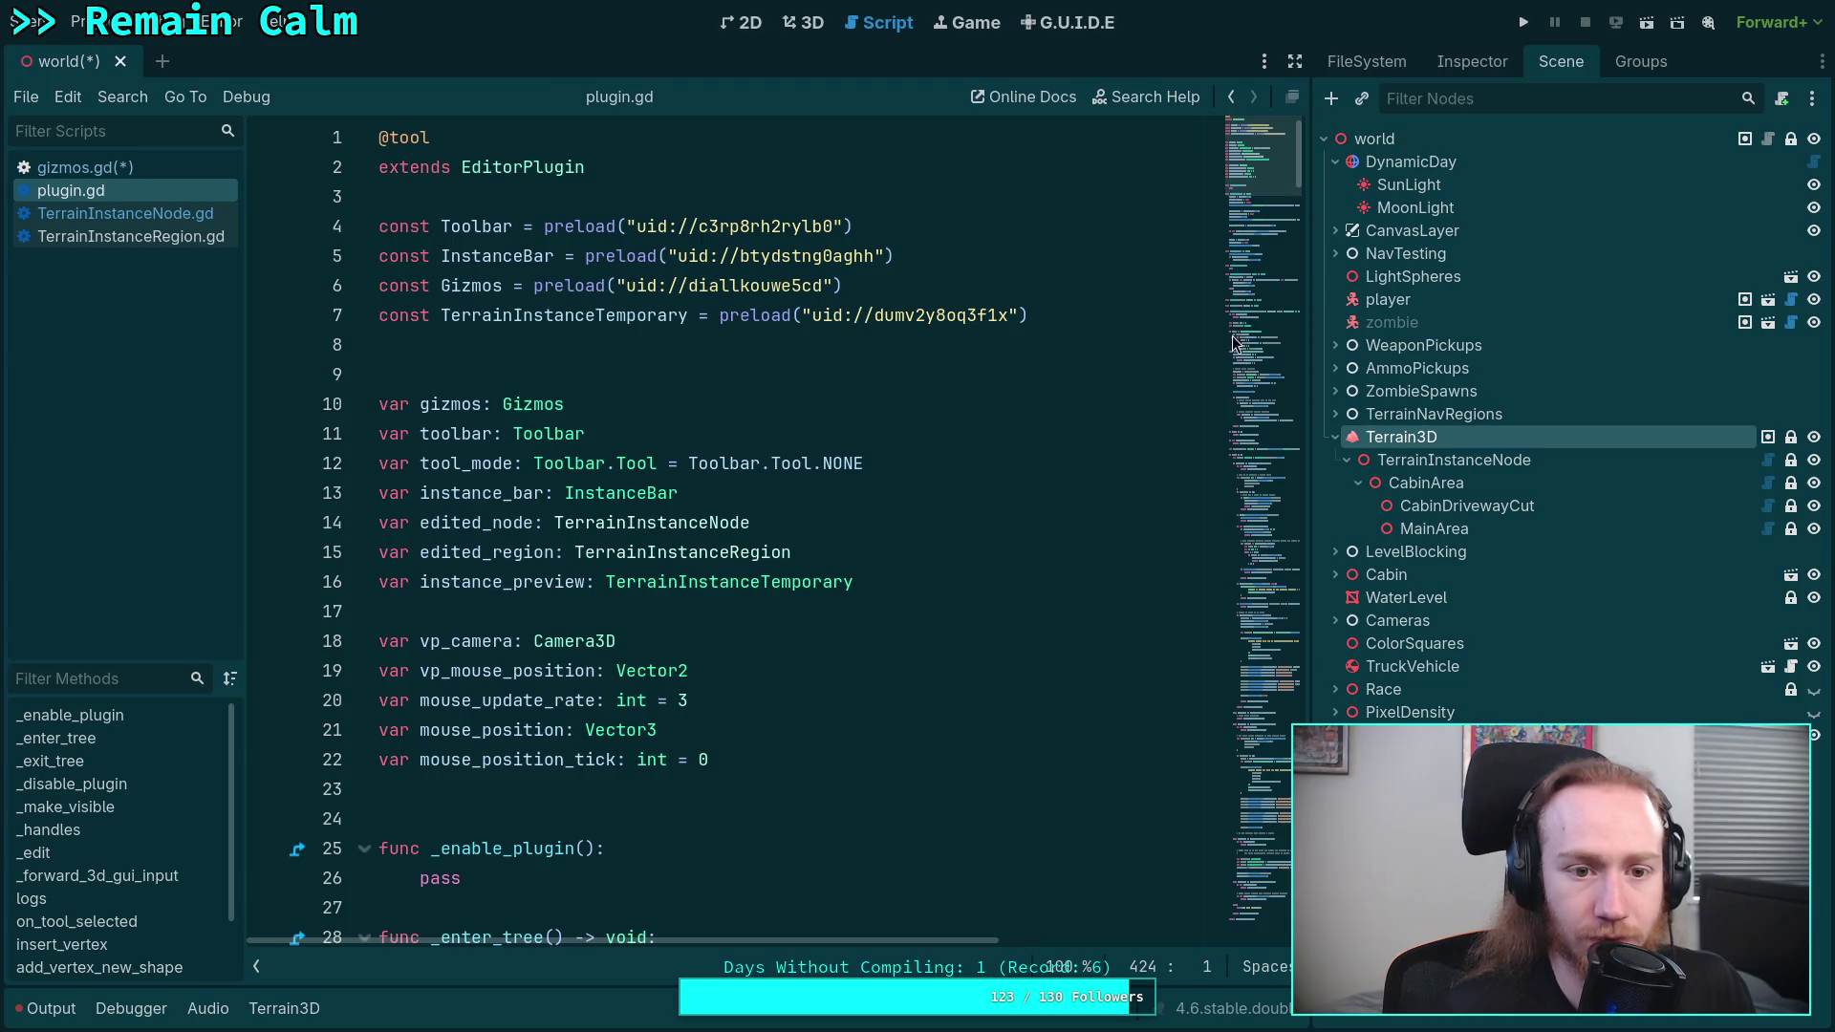
pyautogui.click(1067, 340)
pyautogui.press('Return')
pyautogui.press('Return')
pyautogui.press('Up')
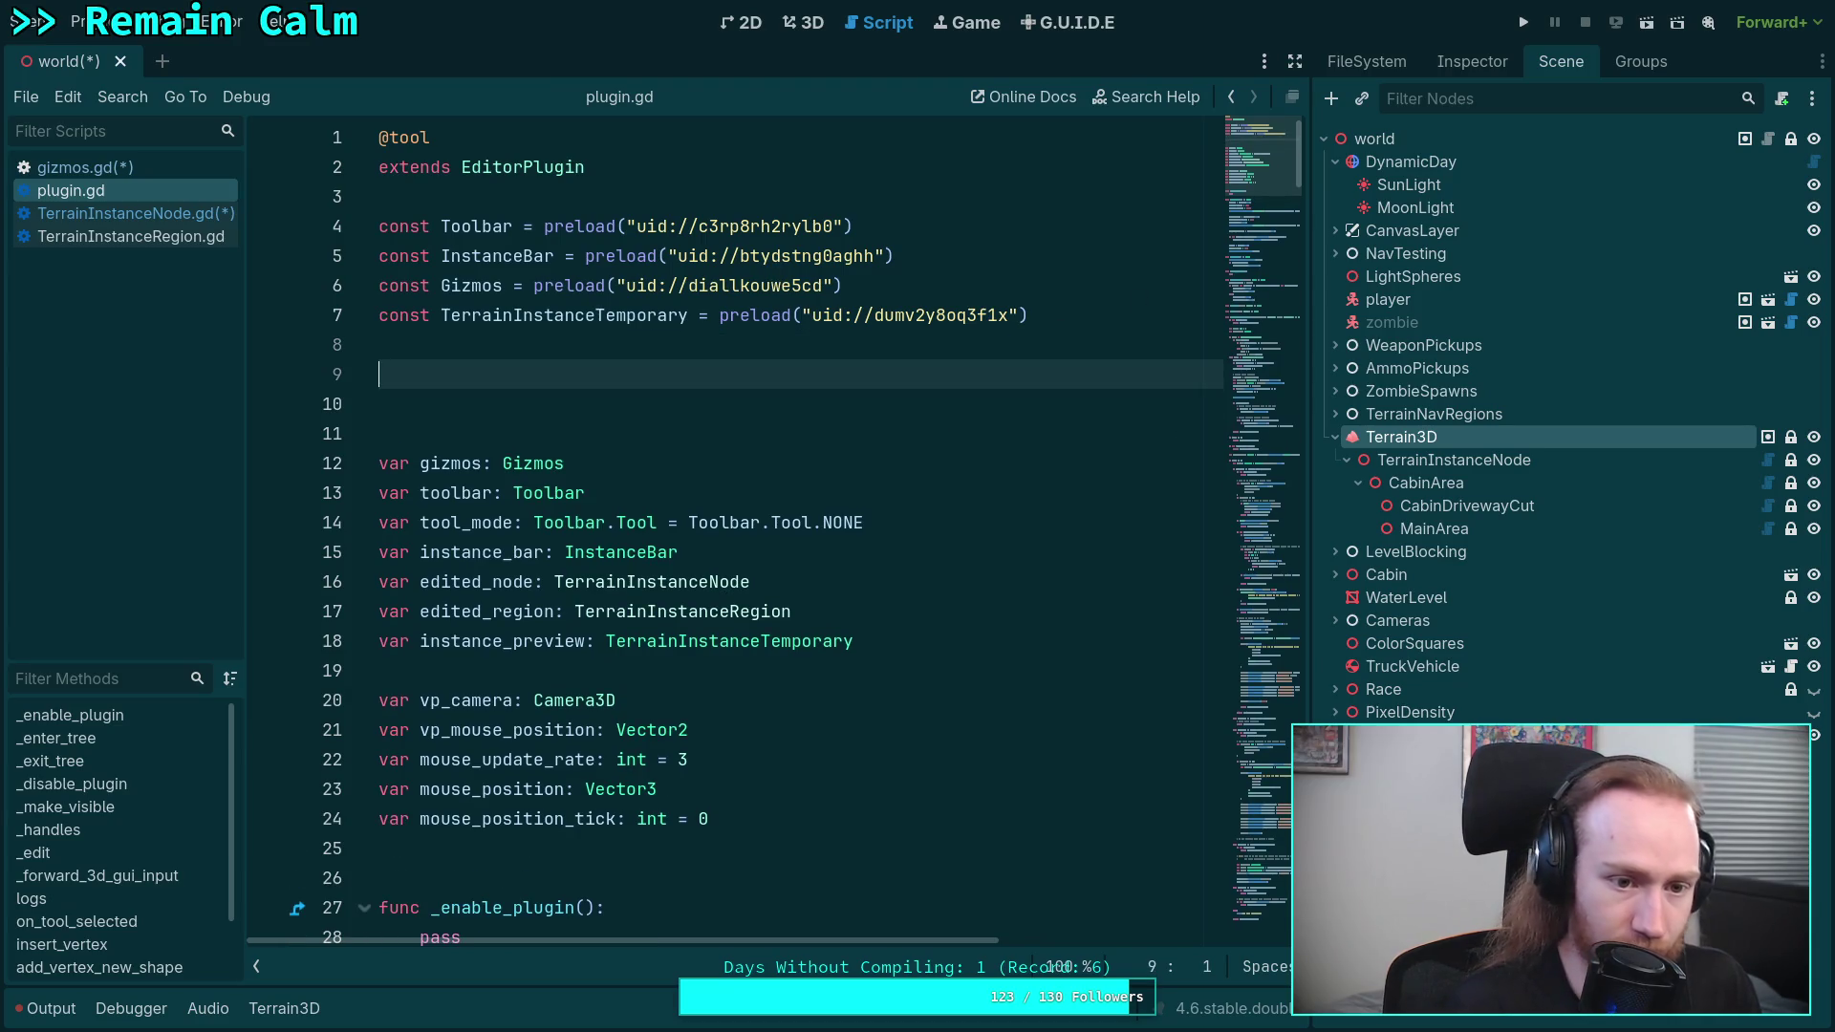
pyautogui.hotkey('ctrl', 'v')
pyautogui.press('Up')
pyautogui.press('Down')
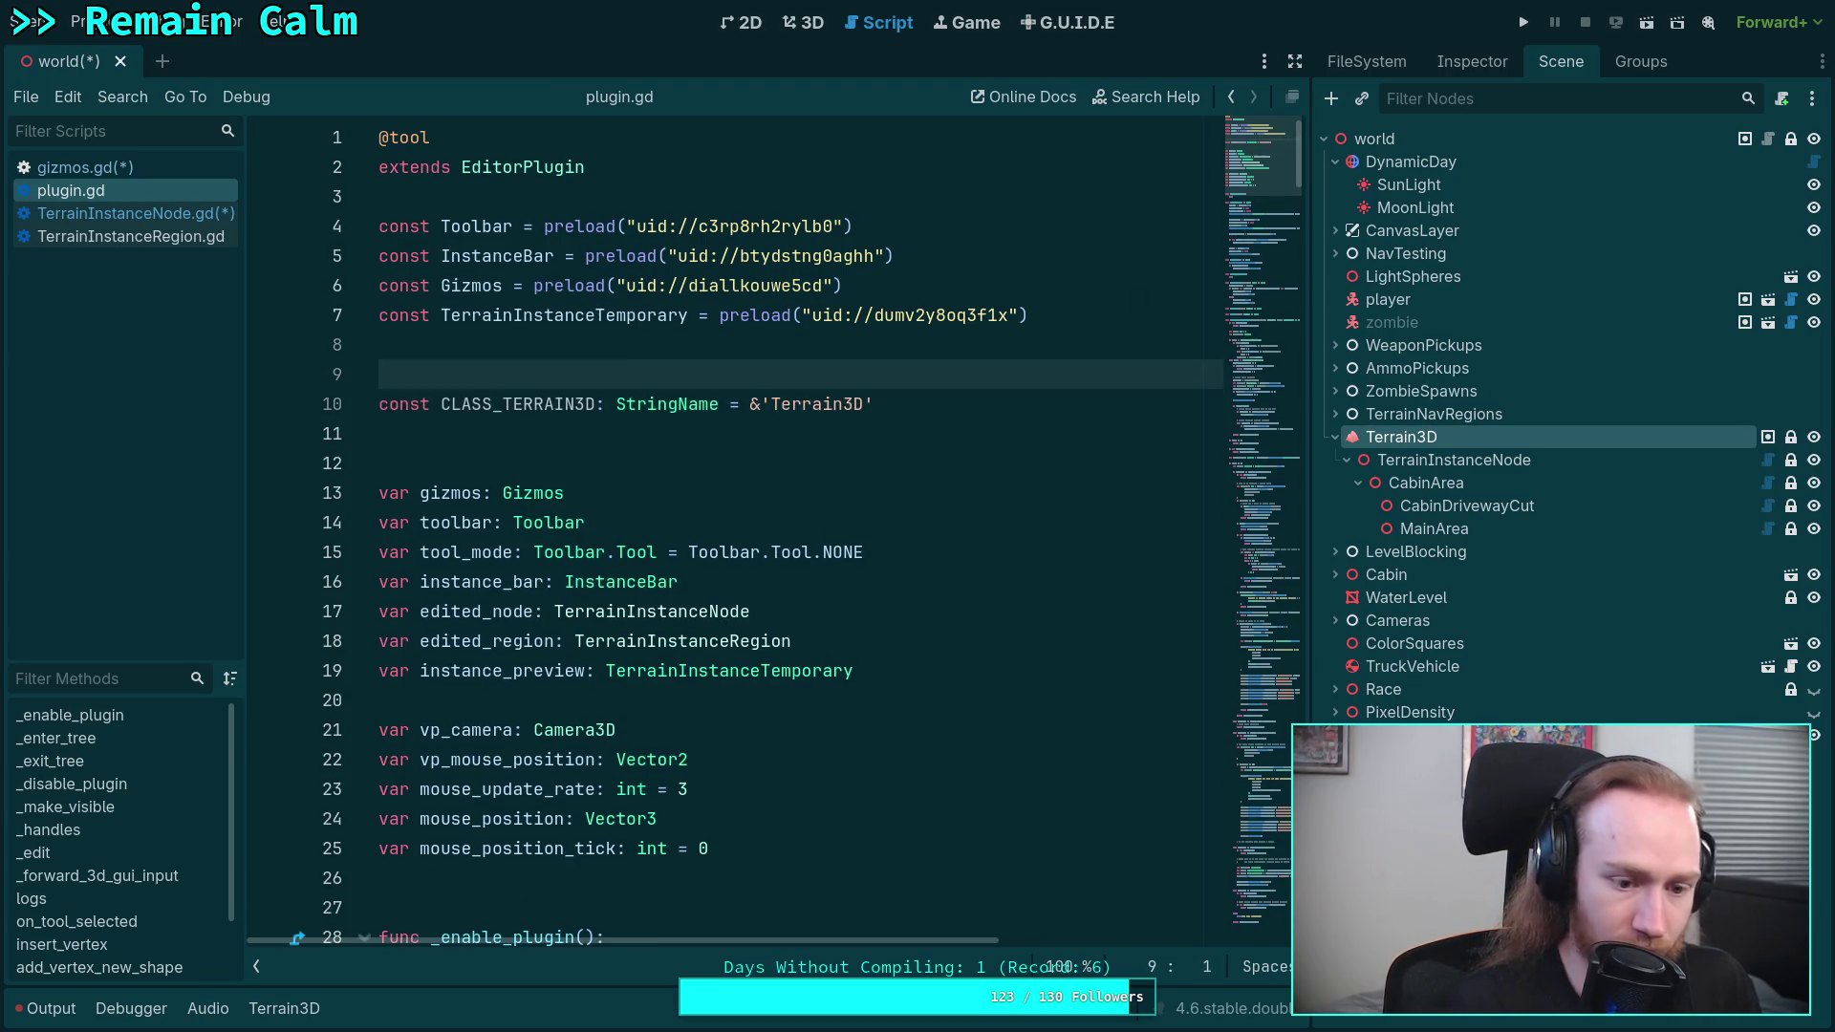
pyautogui.hotkey('ctrl', 's')
# - Prefix CLASS_TERRAIN3D on line 88 of TerrainInstanceNode.gd with 'Plugin.' and copy the word Plugin
pyautogui.click(111, 214)
pyautogui.scroll(-15, 1158, 360)
pyautogui.click(574, 956)
pyautogui.write('PLugin')
pyautogui.press('BackSpace')
pyautogui.press('BackSpace')
pyautogui.press('BackSpace')
pyautogui.write('lugin')
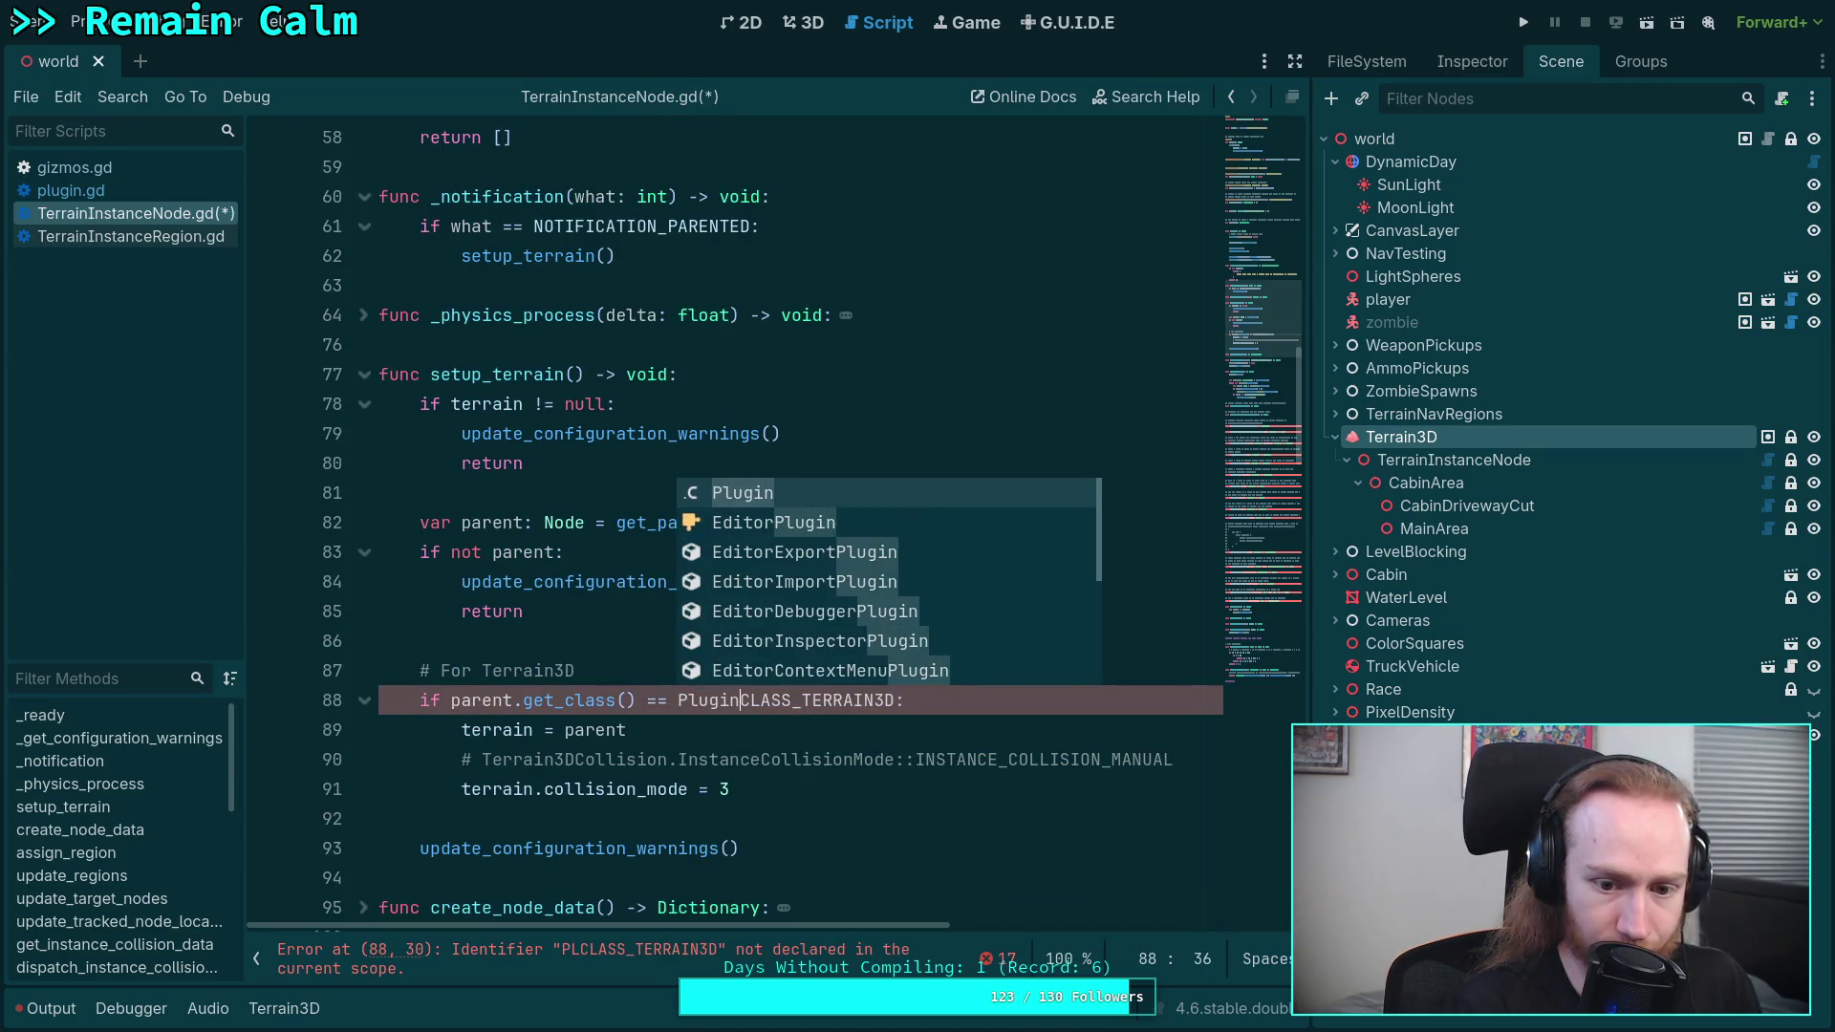
pyautogui.write('.')
pyautogui.click(672, 700)
pyautogui.moveTo(672, 700)
pyautogui.mouseDown()
pyautogui.moveTo(755, 700)
pyautogui.moveTo(734, 702)
pyautogui.mouseUp()
pyautogui.click(673, 701)
pyautogui.rightClick(733, 702)
pyautogui.click(776, 690)
# - Change the CLASS_TERRAIN3D reference on line 158 to Plugin.CLASS_TERRAIN3D
pyautogui.scroll(-10, 921, 640)
pyautogui.scroll(-10, 971, 533)
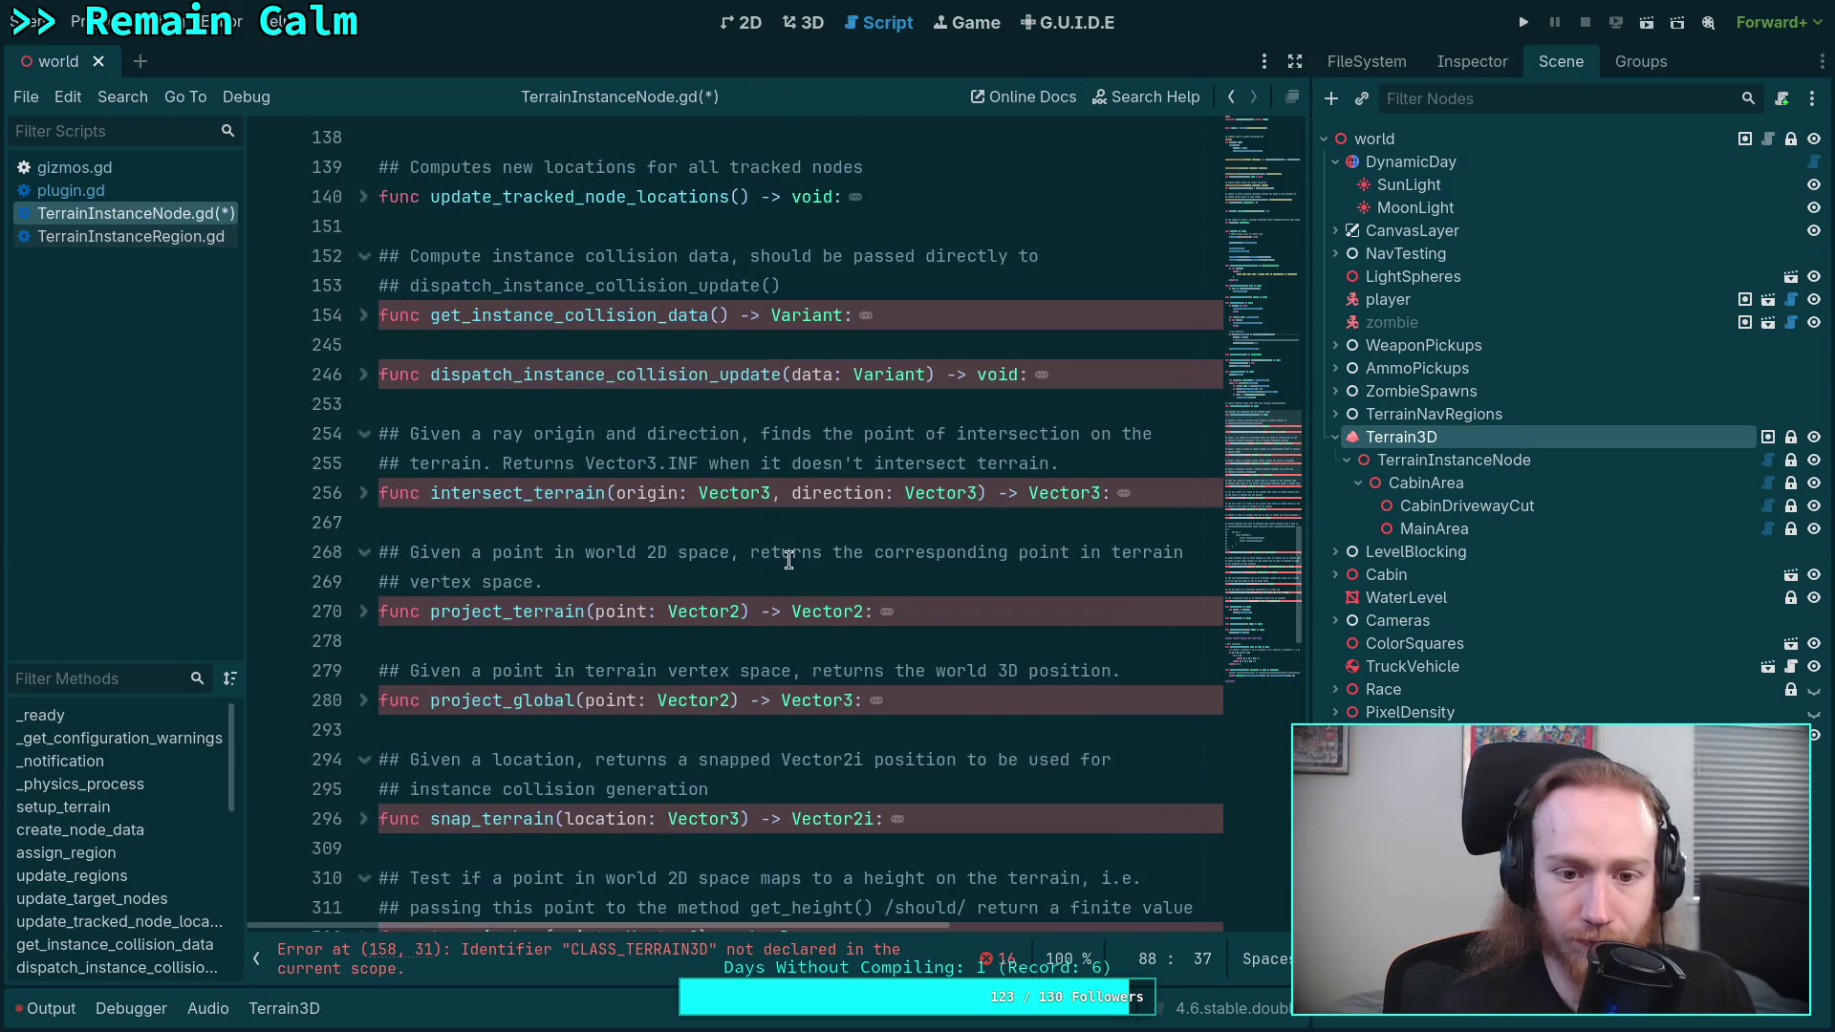
pyautogui.click(363, 315)
pyautogui.click(687, 432)
pyautogui.hotkey('ctrl', 'v')
pyautogui.write('.')
# - Qualify CLASS_TERRAIN3D with Plugin on error lines 250, 274, 260 and 300
pyautogui.scroll(-17, 540, 494)
pyautogui.scroll(-9, 540, 494)
pyautogui.click(686, 951)
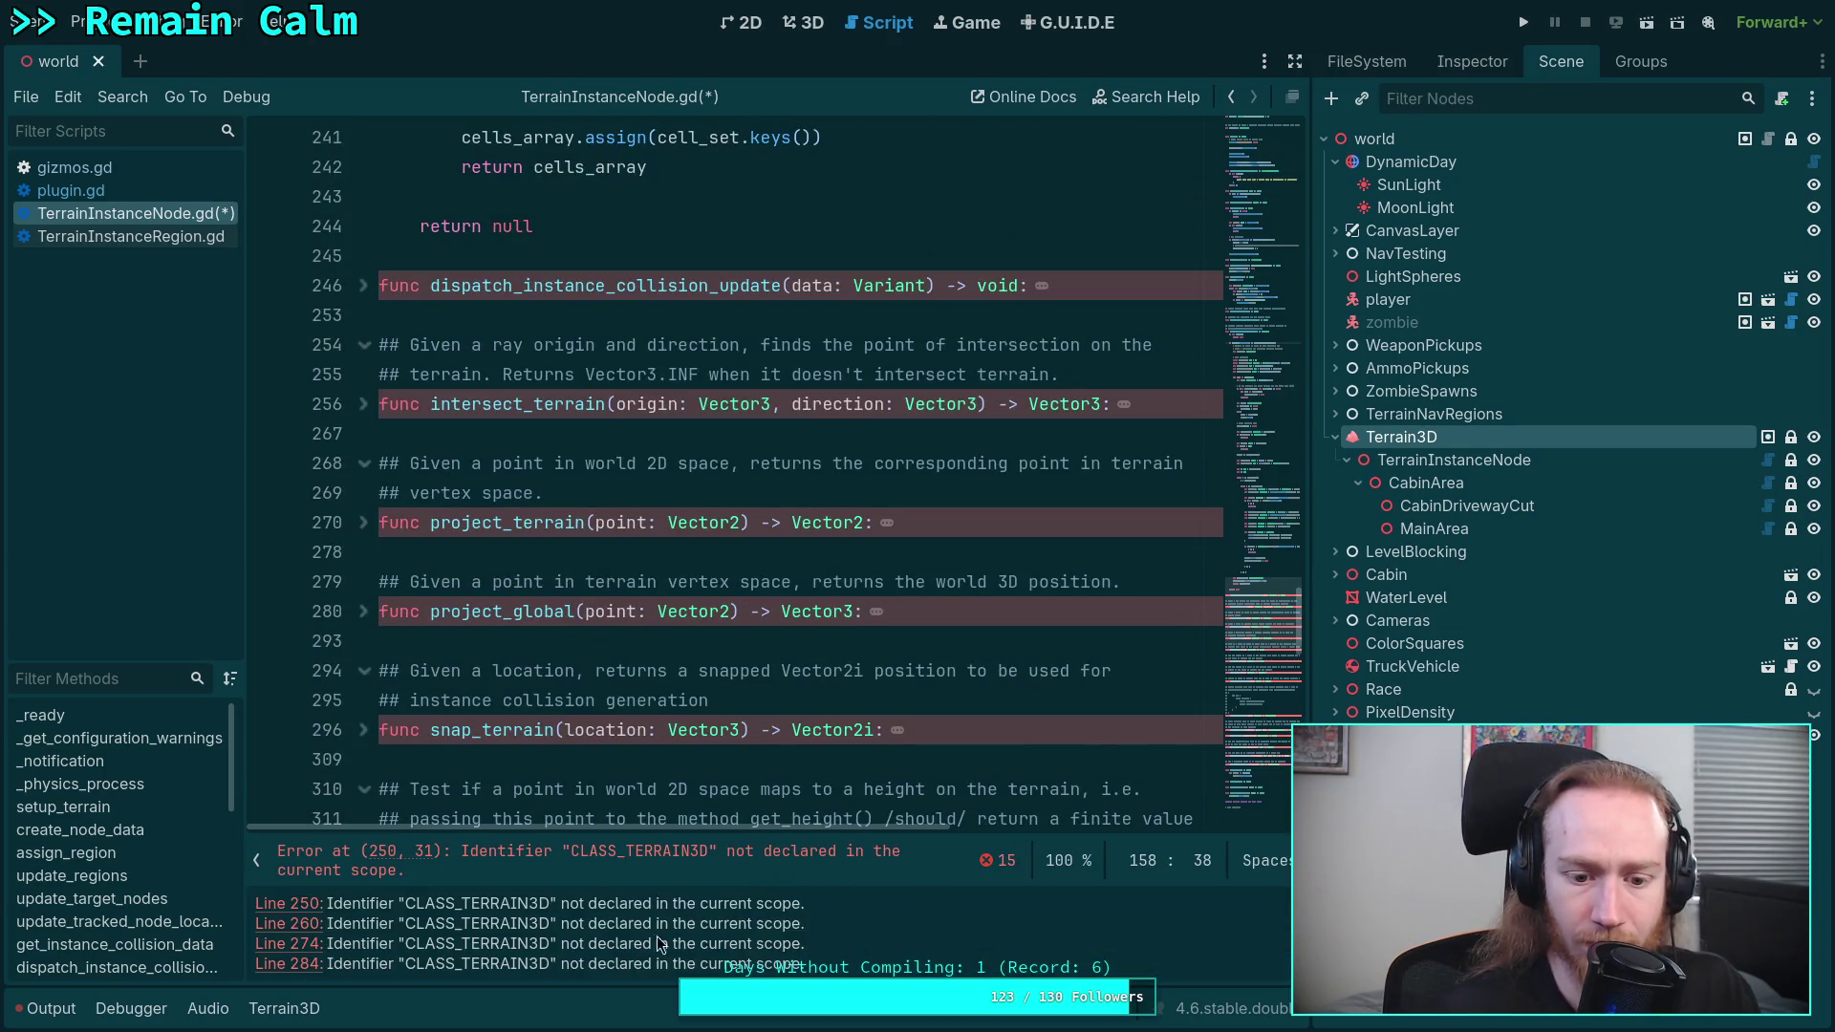
pyautogui.click(300, 896)
pyautogui.hotkey('ctrl', 'v')
pyautogui.write('.')
pyautogui.click(304, 941)
pyautogui.hotkey('ctrl', 'v')
pyautogui.write('.')
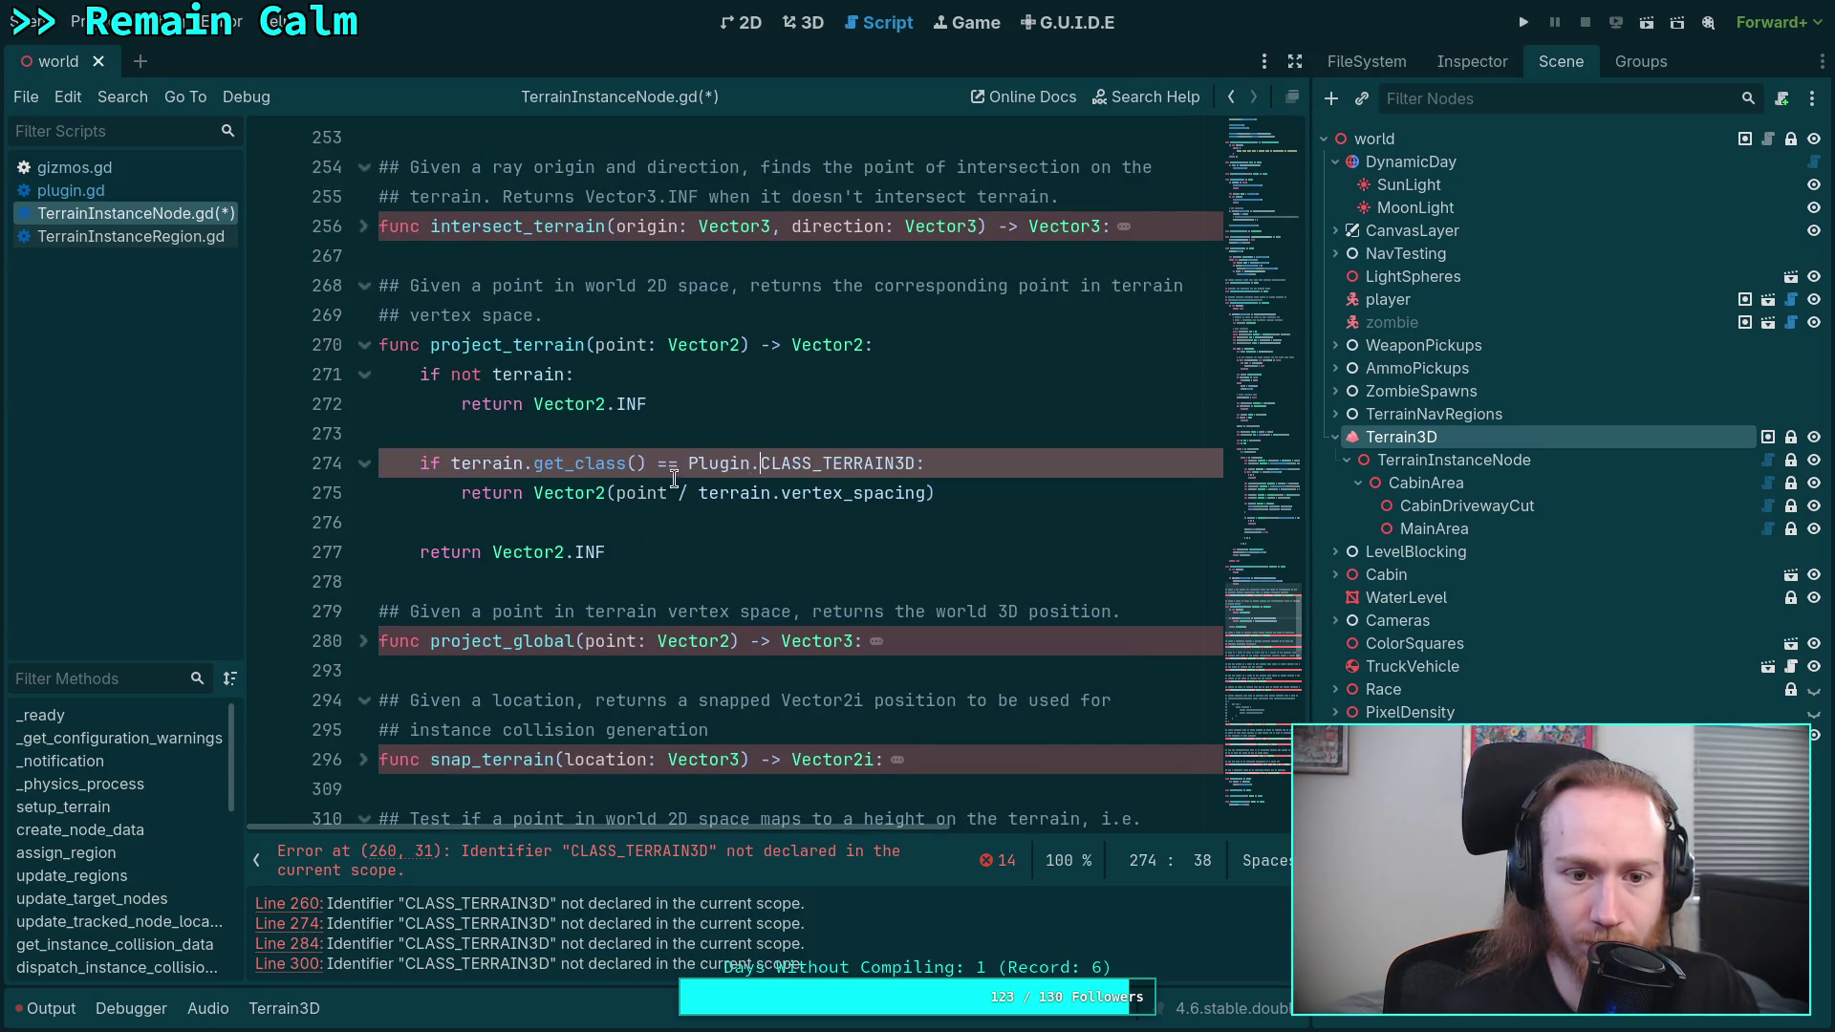
pyautogui.click(310, 904)
pyautogui.hotkey('ctrl', 'v')
pyautogui.write('.')
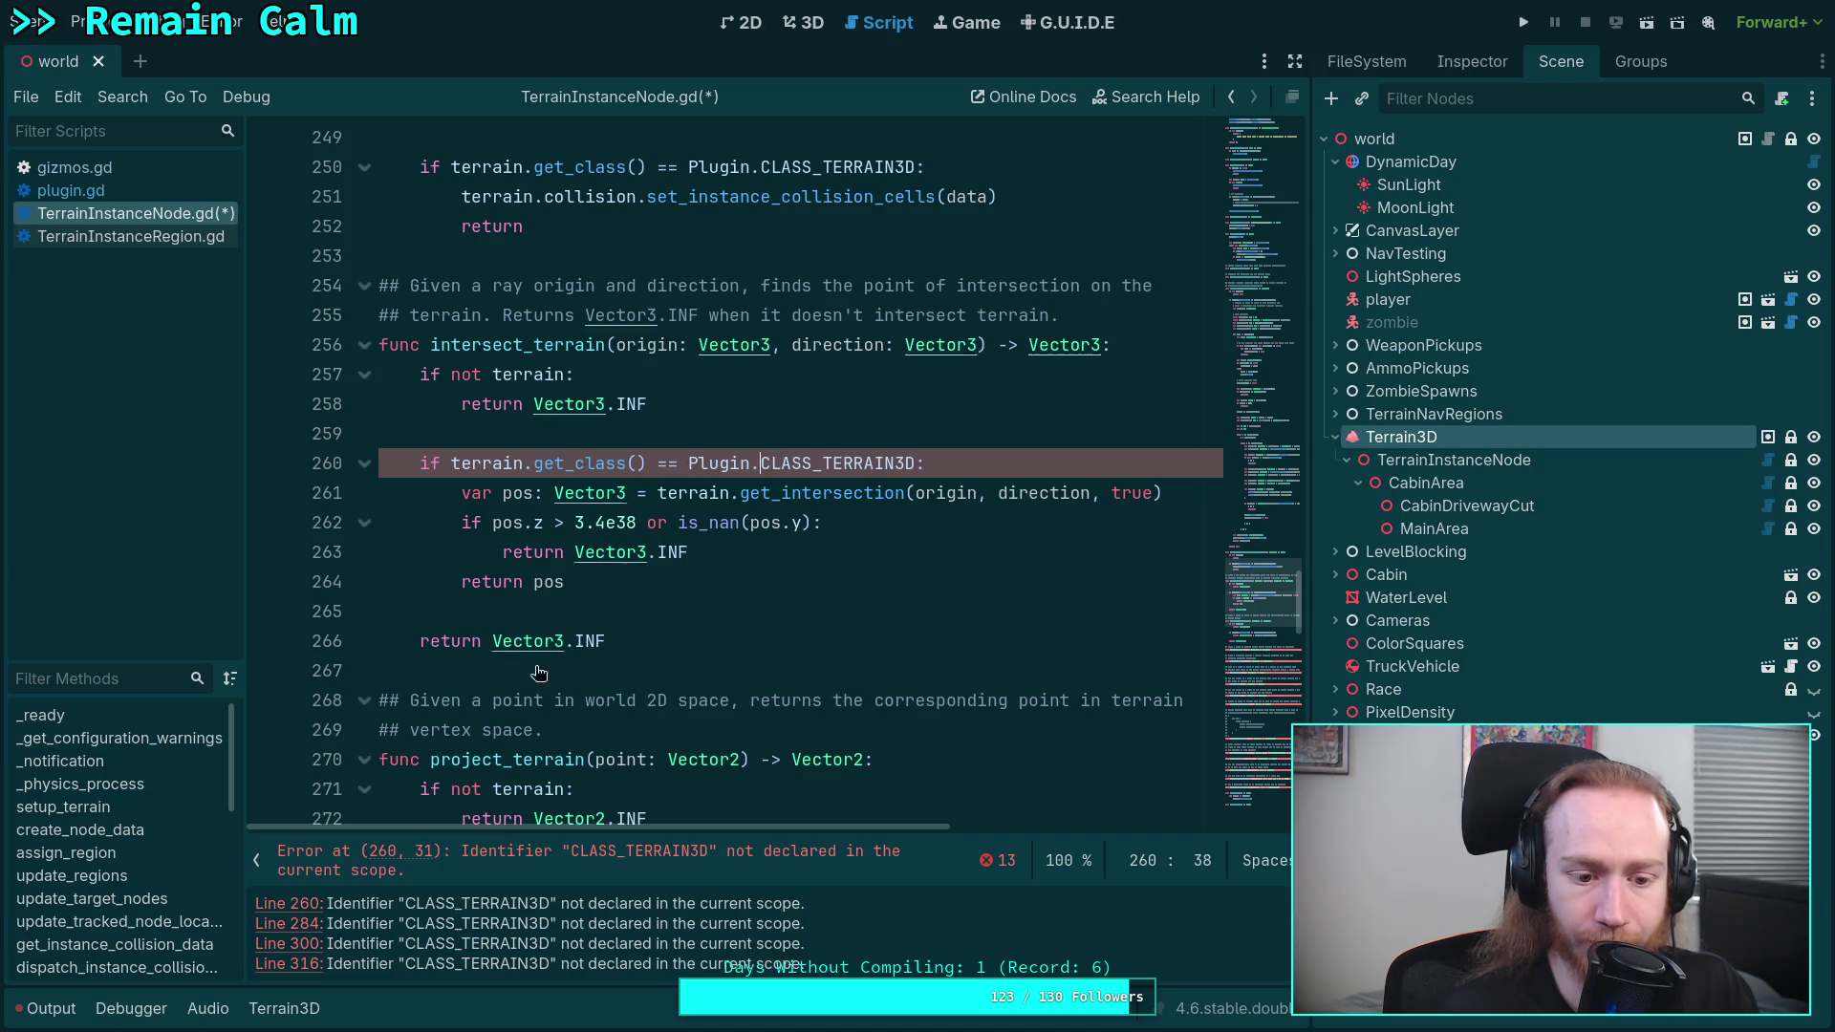
pyautogui.click(303, 923)
pyautogui.hotkey('ctrl', 'v')
pyautogui.write('.')
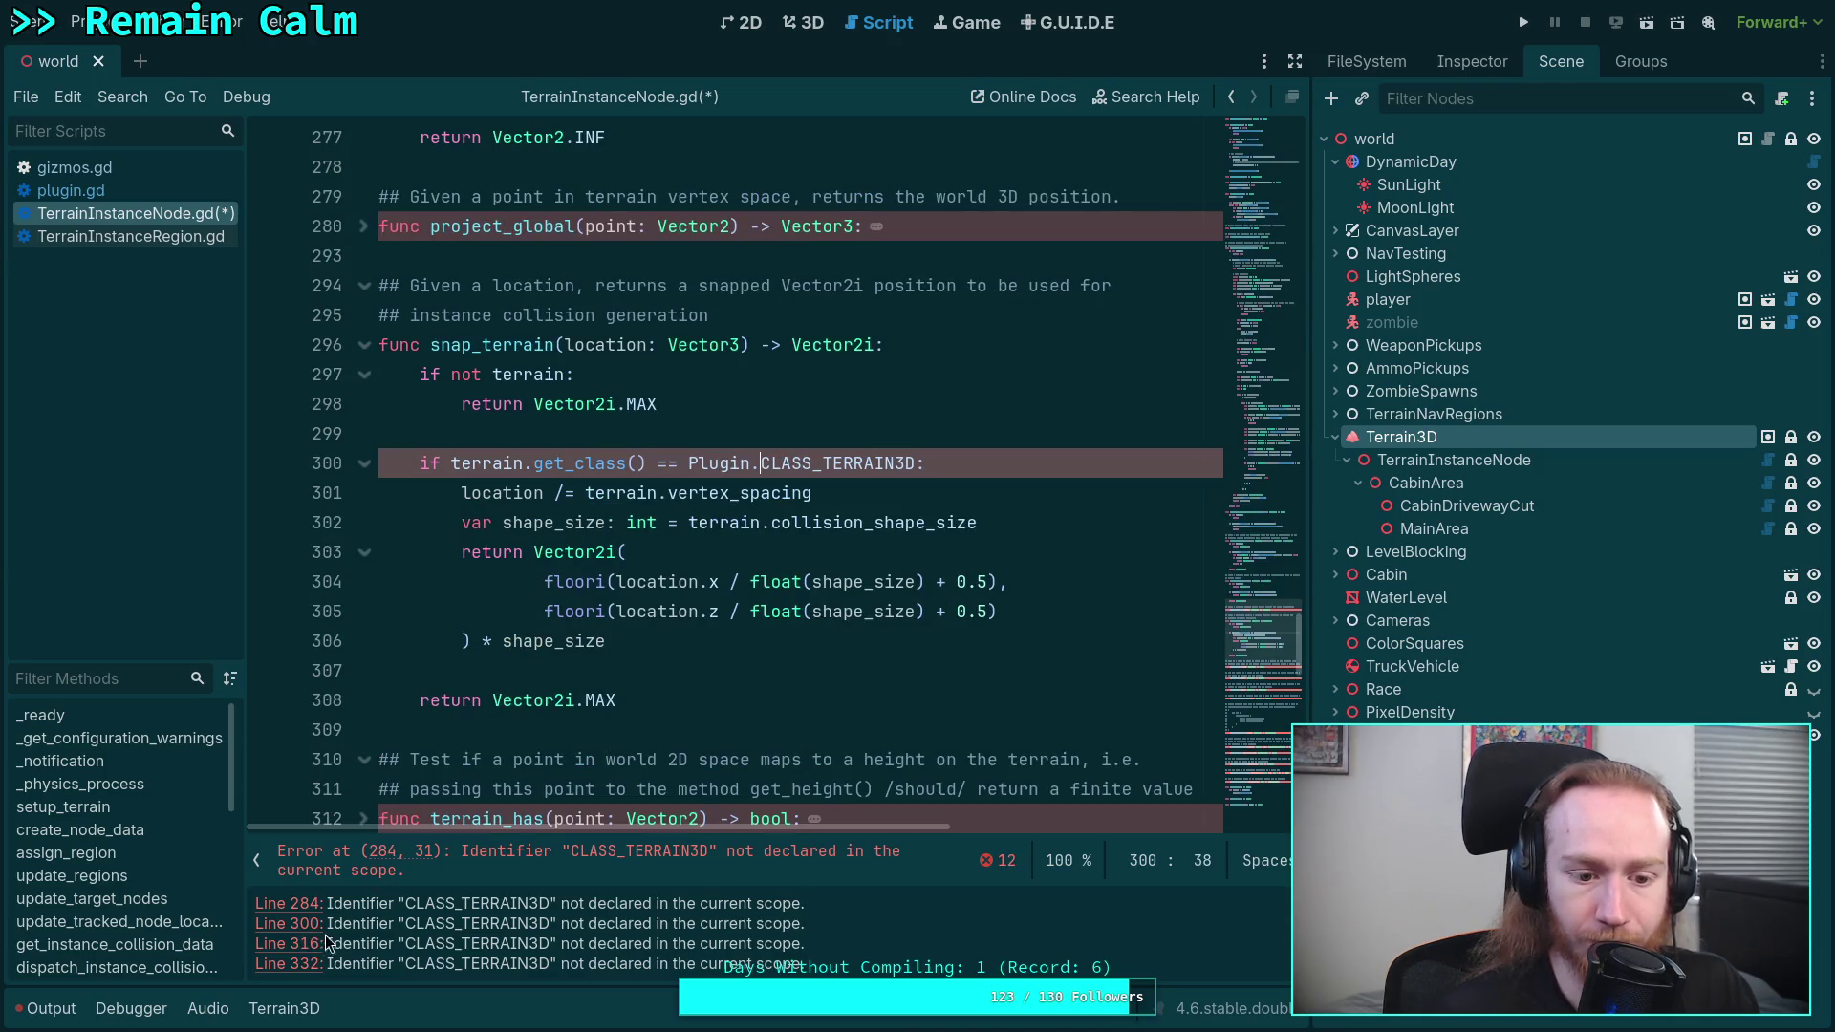
# - Qualify CLASS_TERRAIN3D with Plugin on error lines 284, 316, 332, 343 and 357
pyautogui.click(311, 904)
pyautogui.hotkey('ctrl', 'v')
pyautogui.write('.')
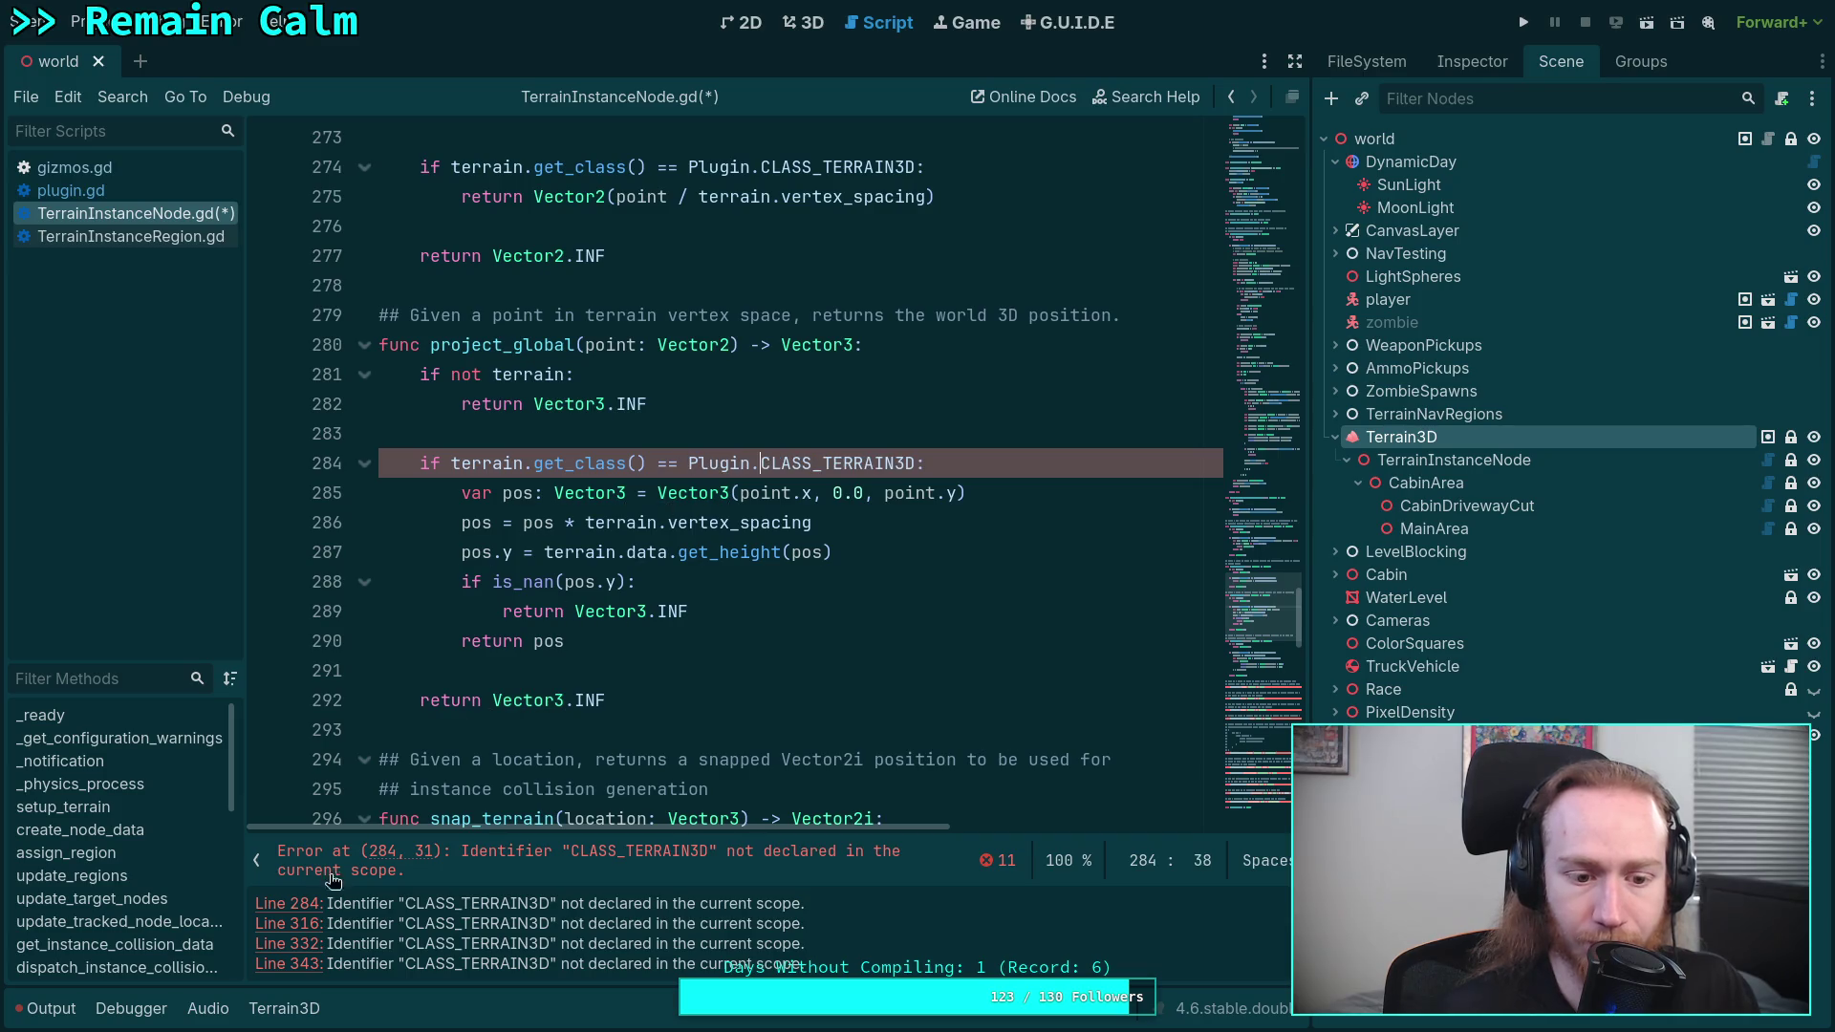
pyautogui.click(310, 903)
pyautogui.write('Plugin')
pyautogui.write('.')
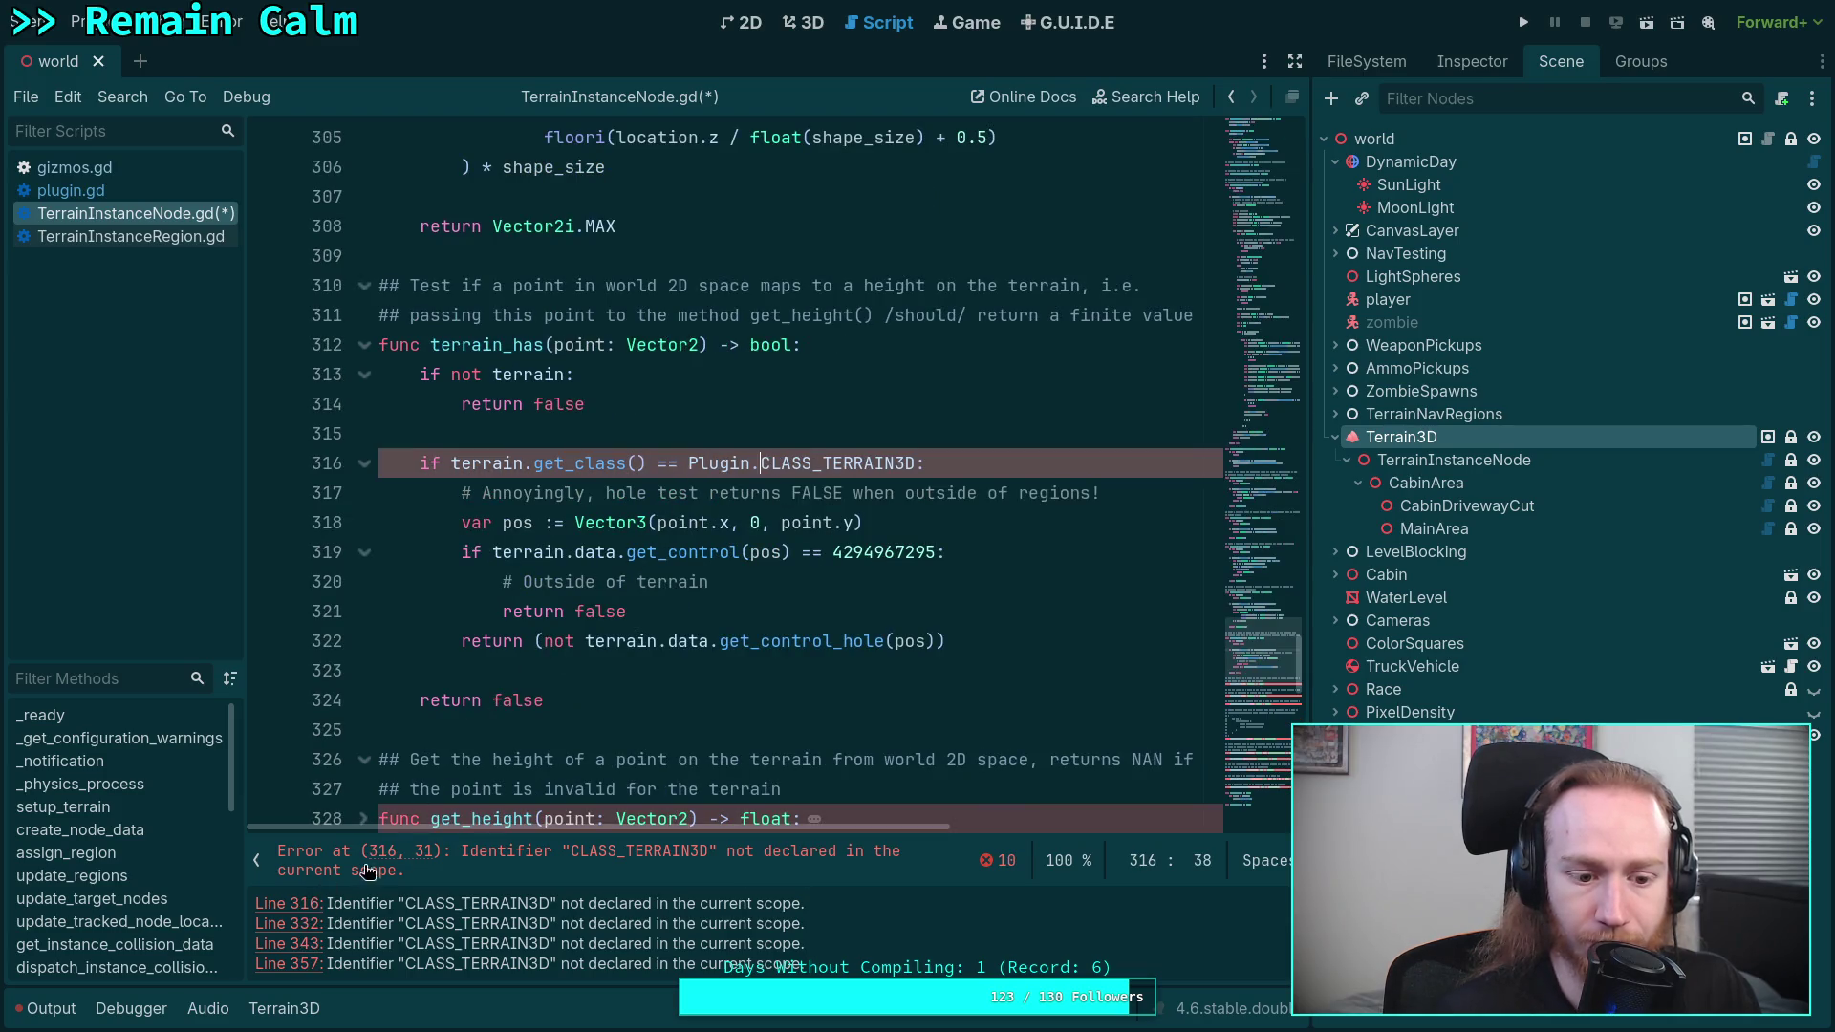
pyautogui.click(286, 904)
pyautogui.write('Plugin')
pyautogui.write('.')
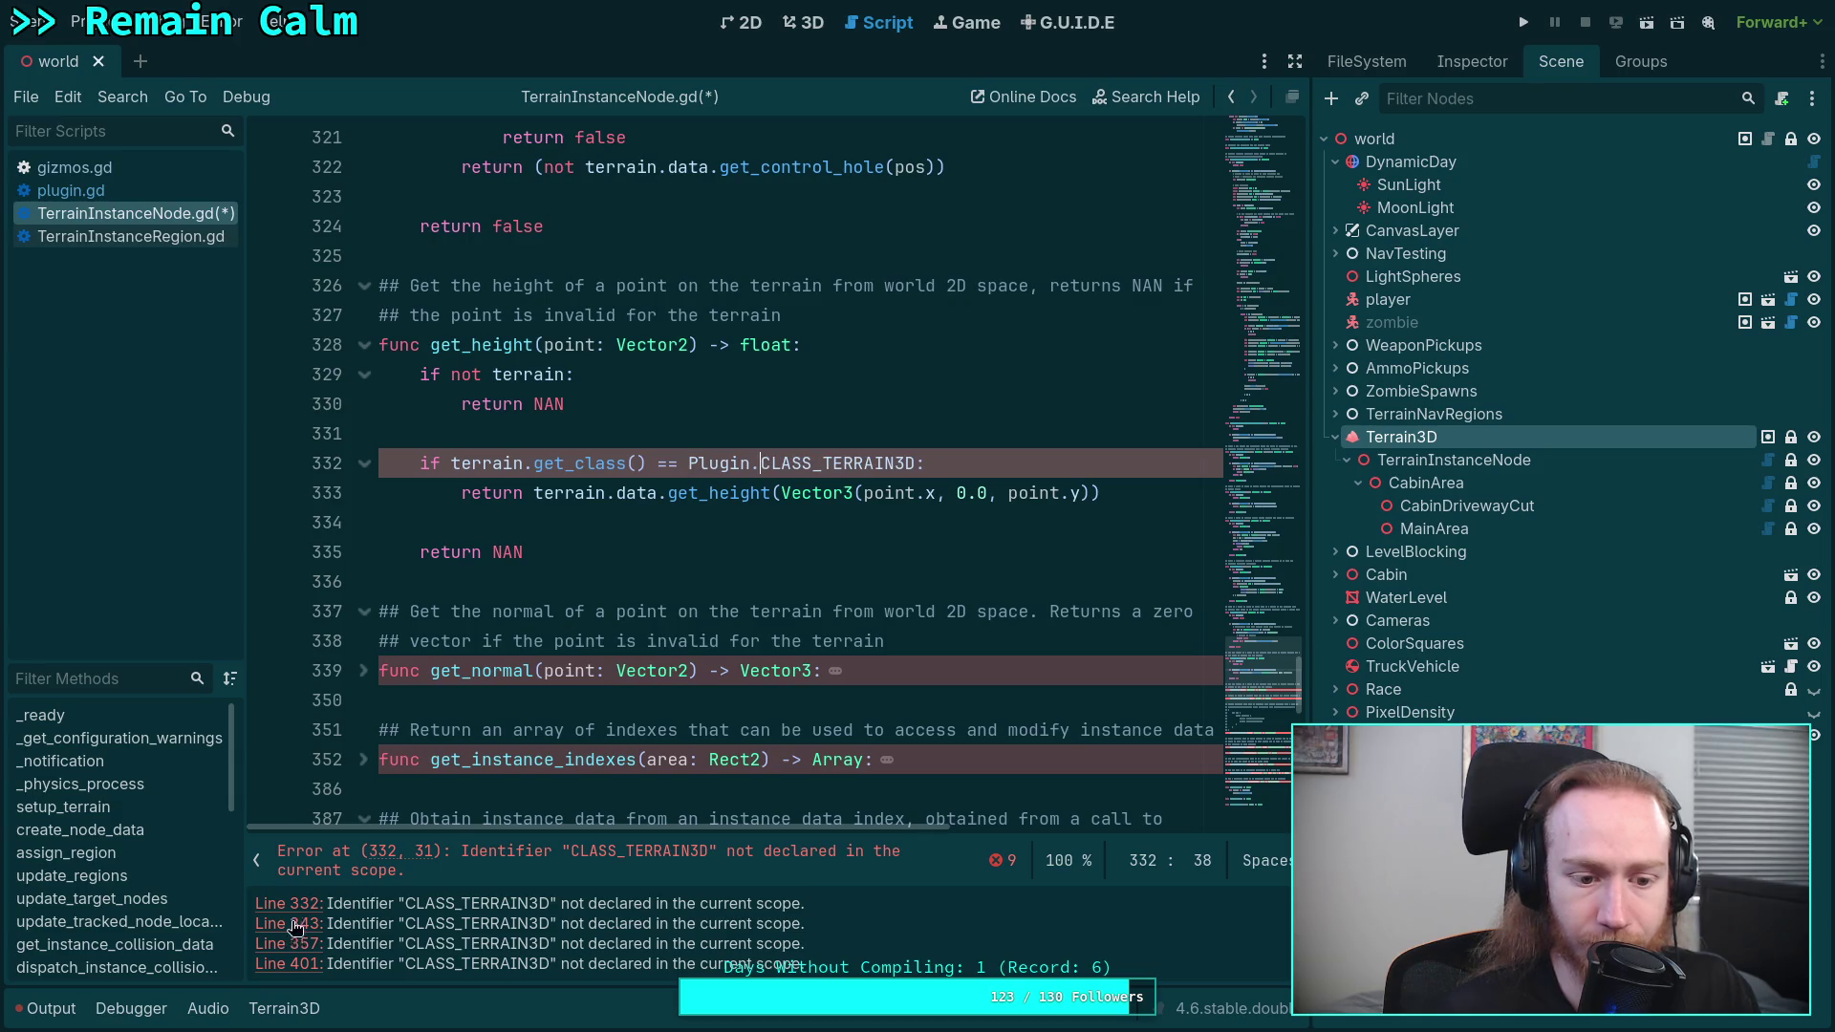
pyautogui.click(306, 904)
pyautogui.click(688, 463)
pyautogui.write('Plugin')
pyautogui.write('.')
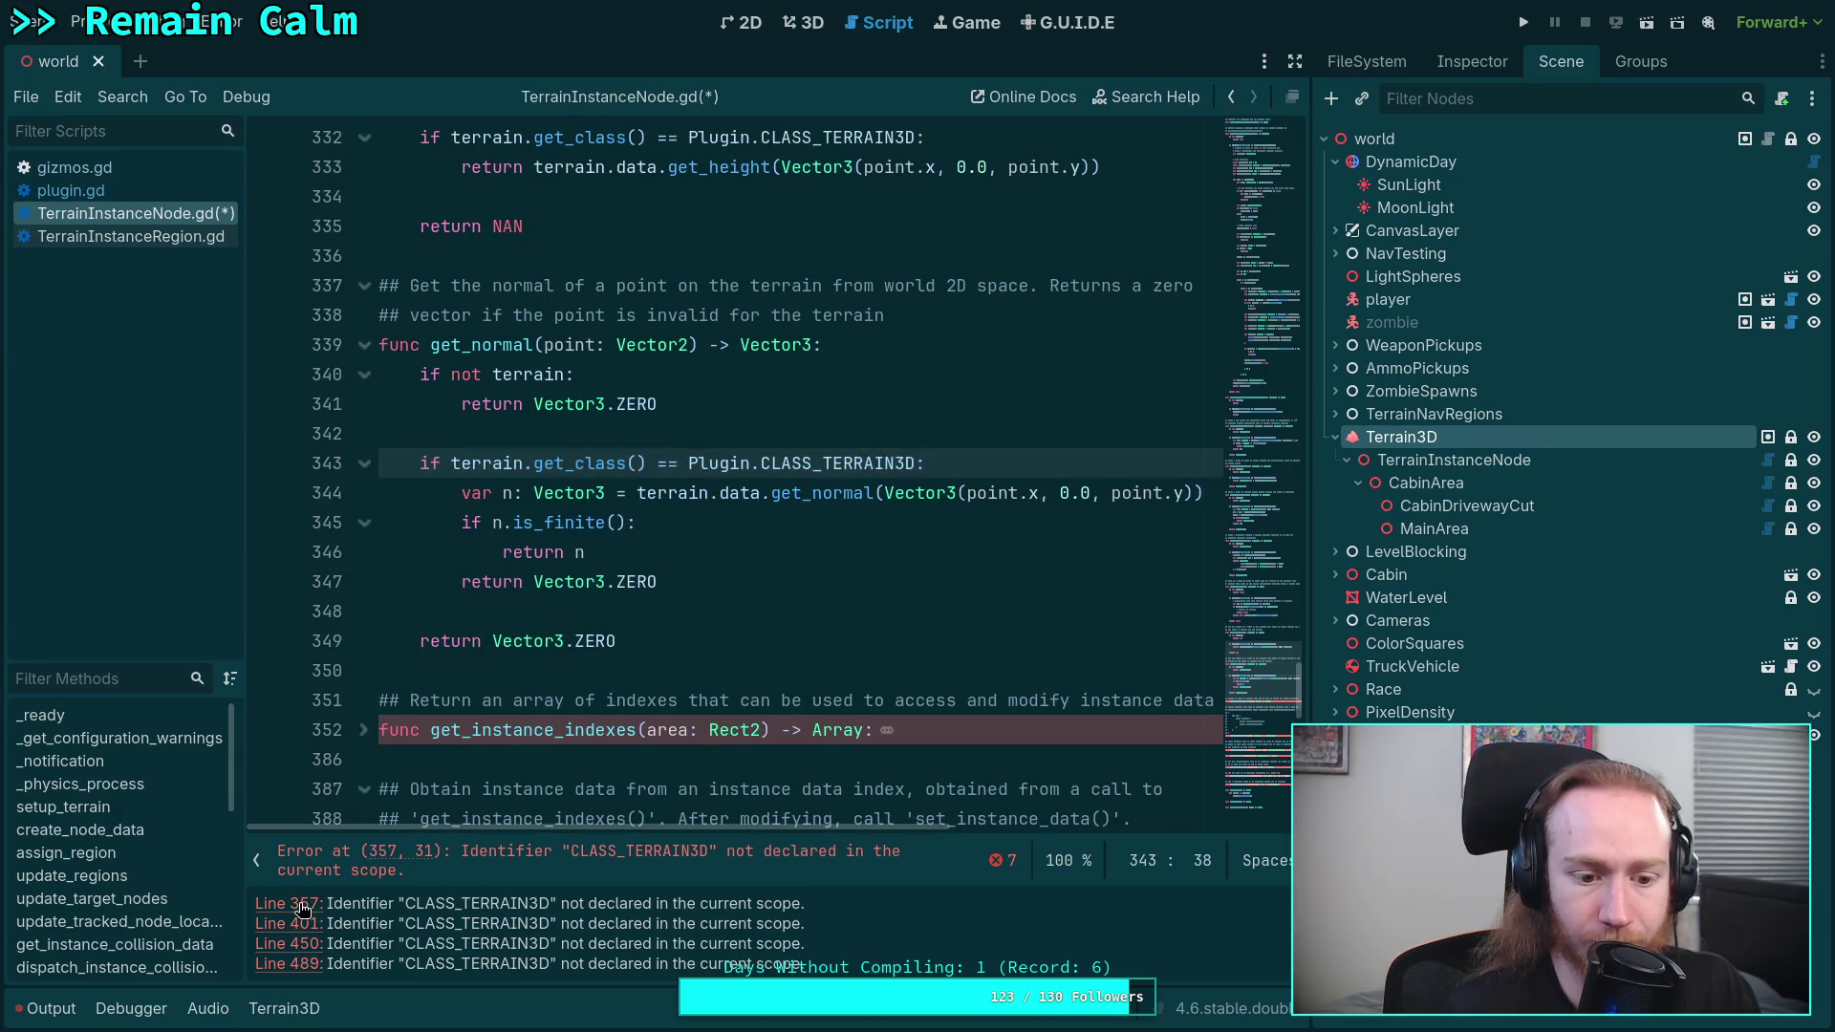
pyautogui.click(306, 903)
pyautogui.write('Plugin')
pyautogui.write('.')
# - Qualify CLASS_TERRAIN3D with Plugin on error lines 401, 450, 489 and 508
pyautogui.click(307, 904)
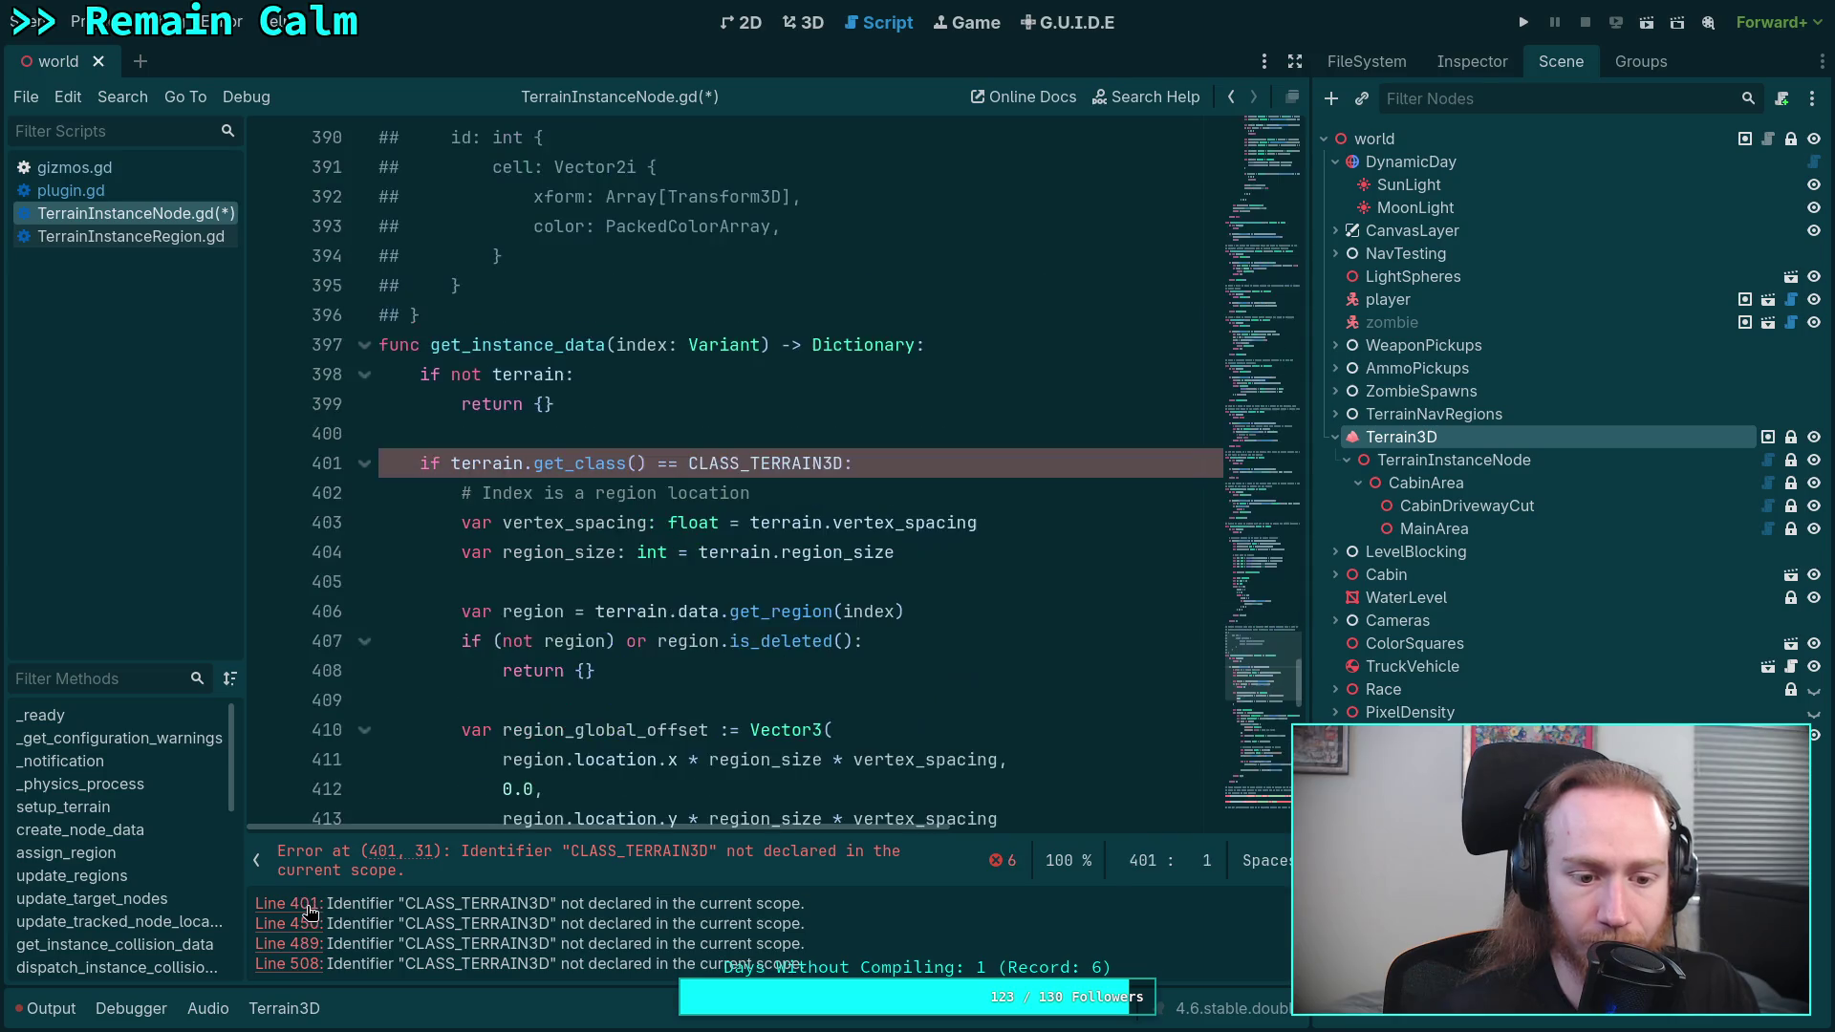
pyautogui.click(688, 464)
pyautogui.write('Plugin.')
pyautogui.write('.')
pyautogui.click(306, 904)
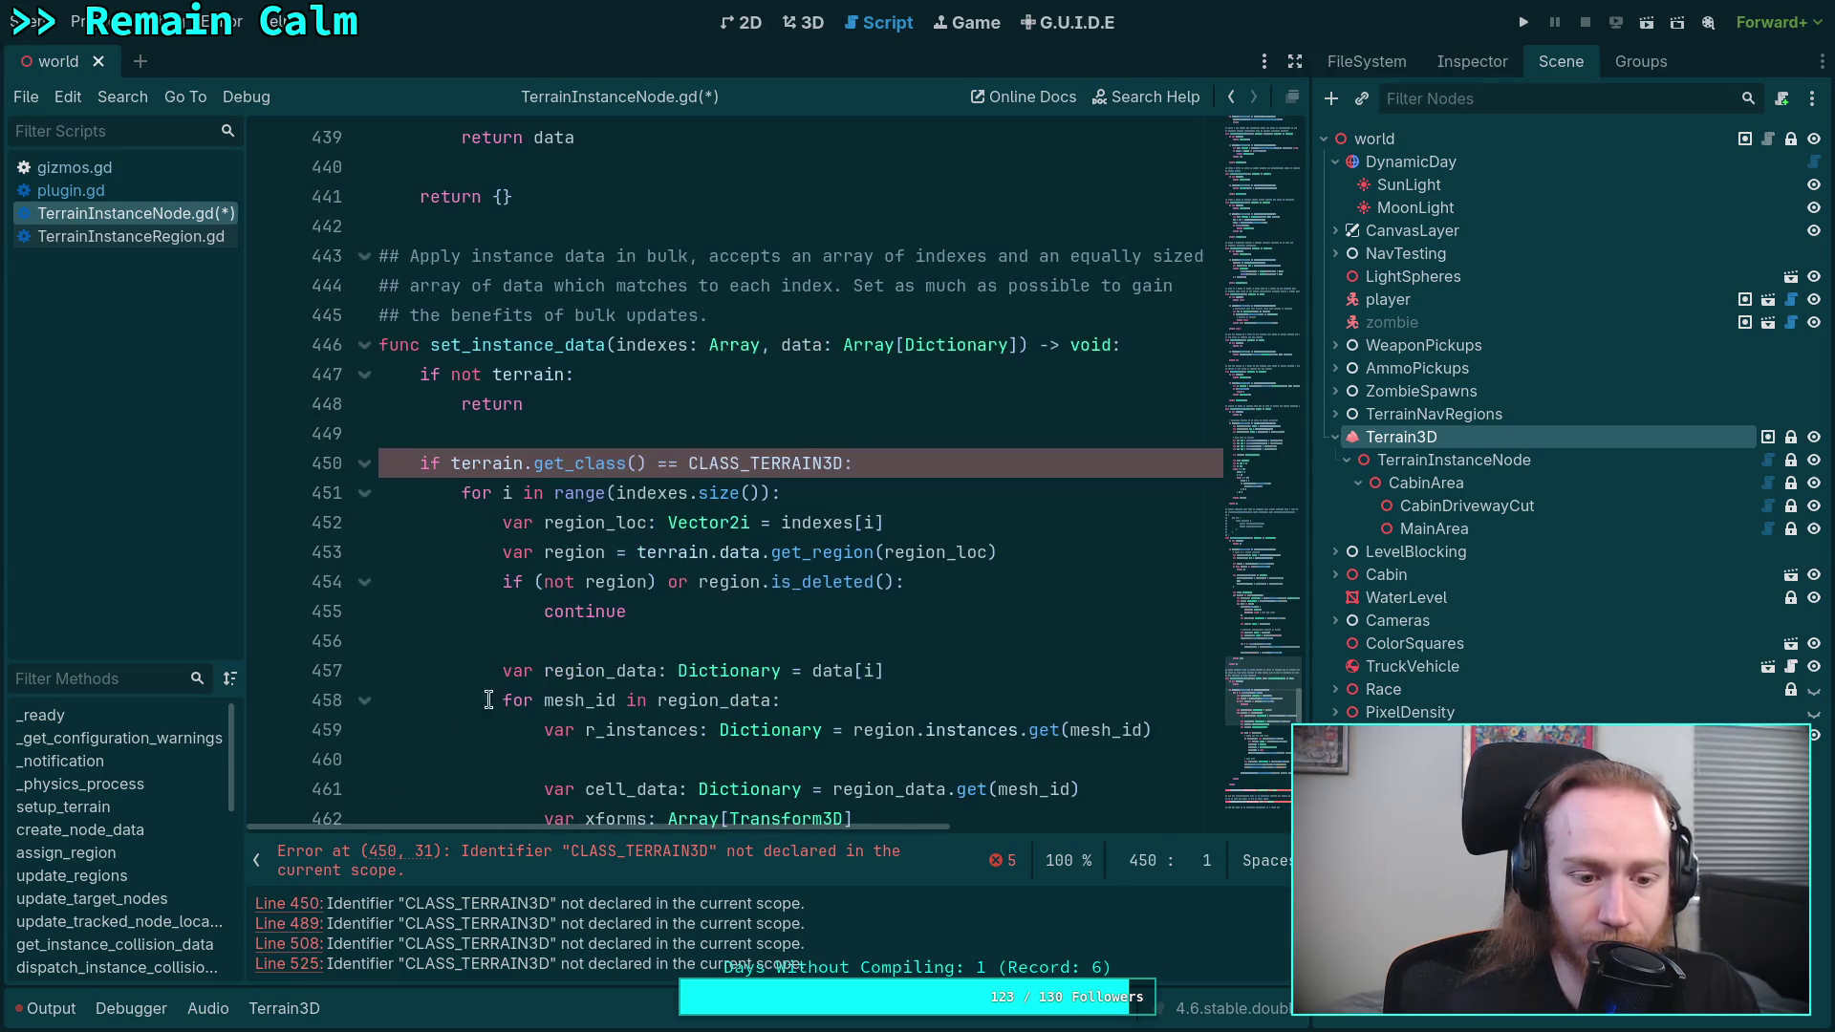
pyautogui.click(695, 463)
pyautogui.write('Plugin')
pyautogui.write('.')
pyautogui.click(306, 904)
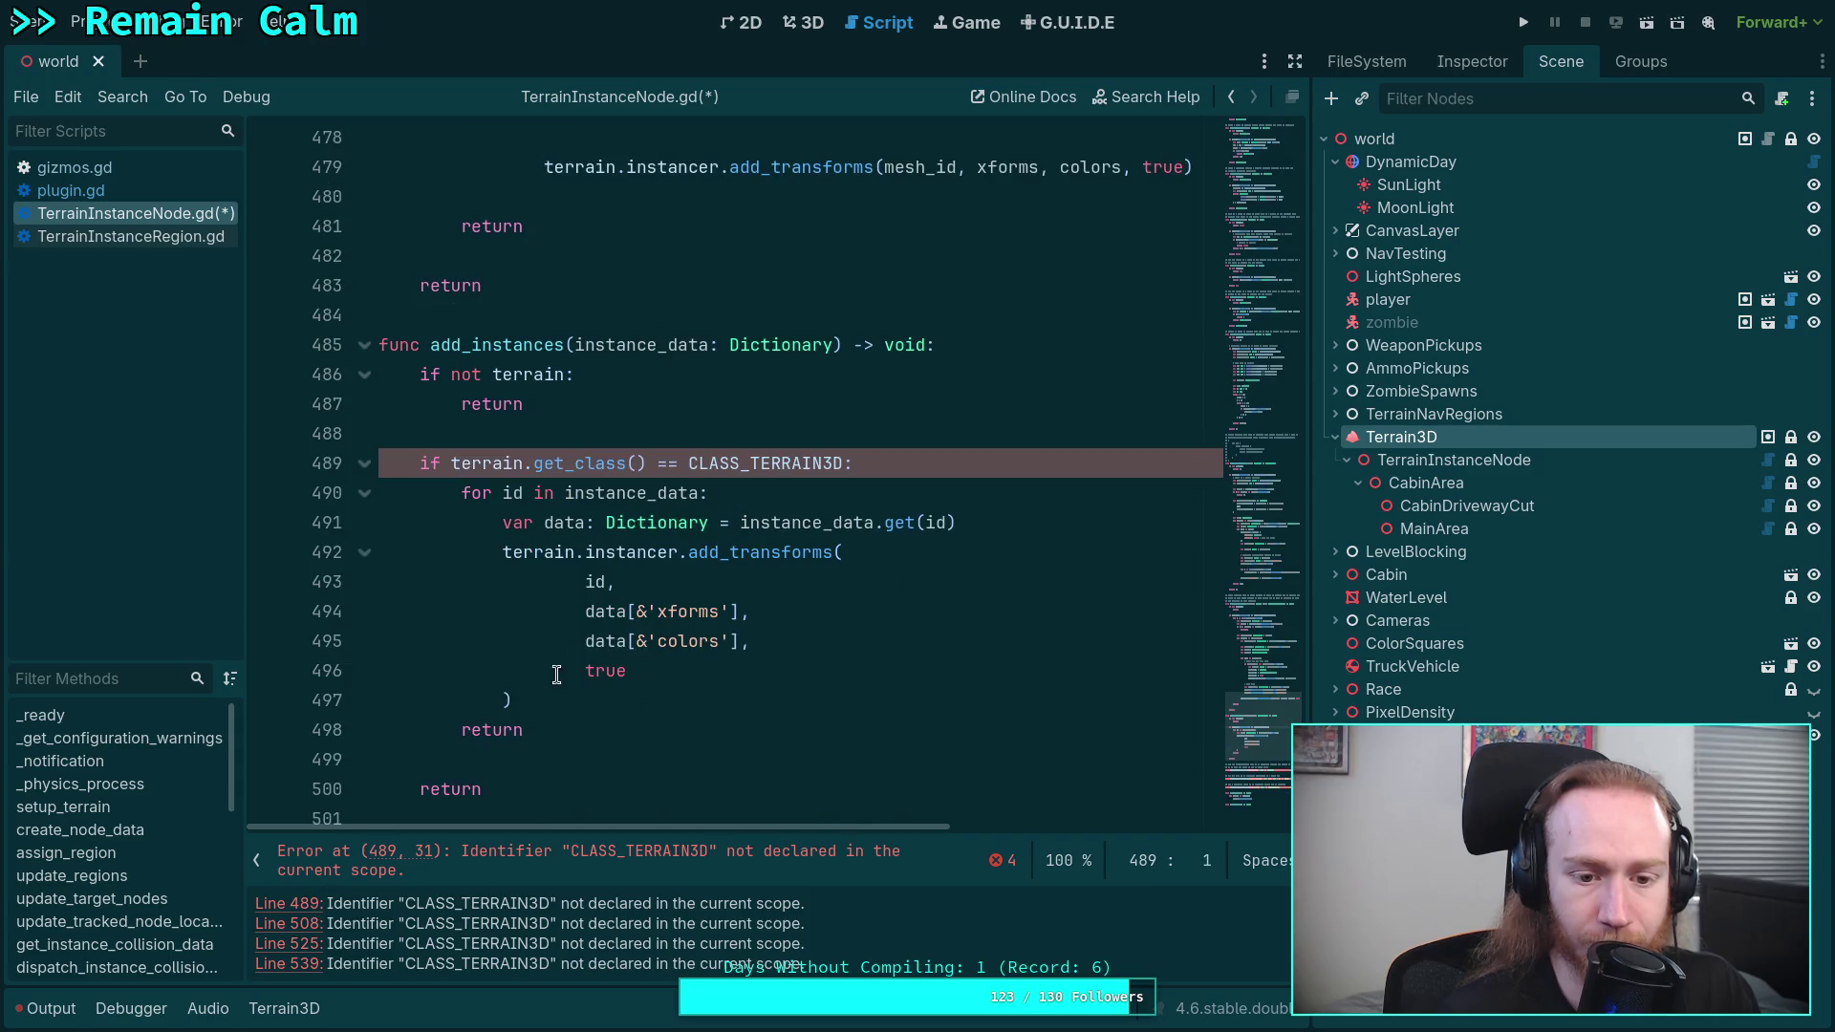
pyautogui.click(688, 463)
pyautogui.write('Plugin')
pyautogui.write('.')
pyautogui.click(306, 904)
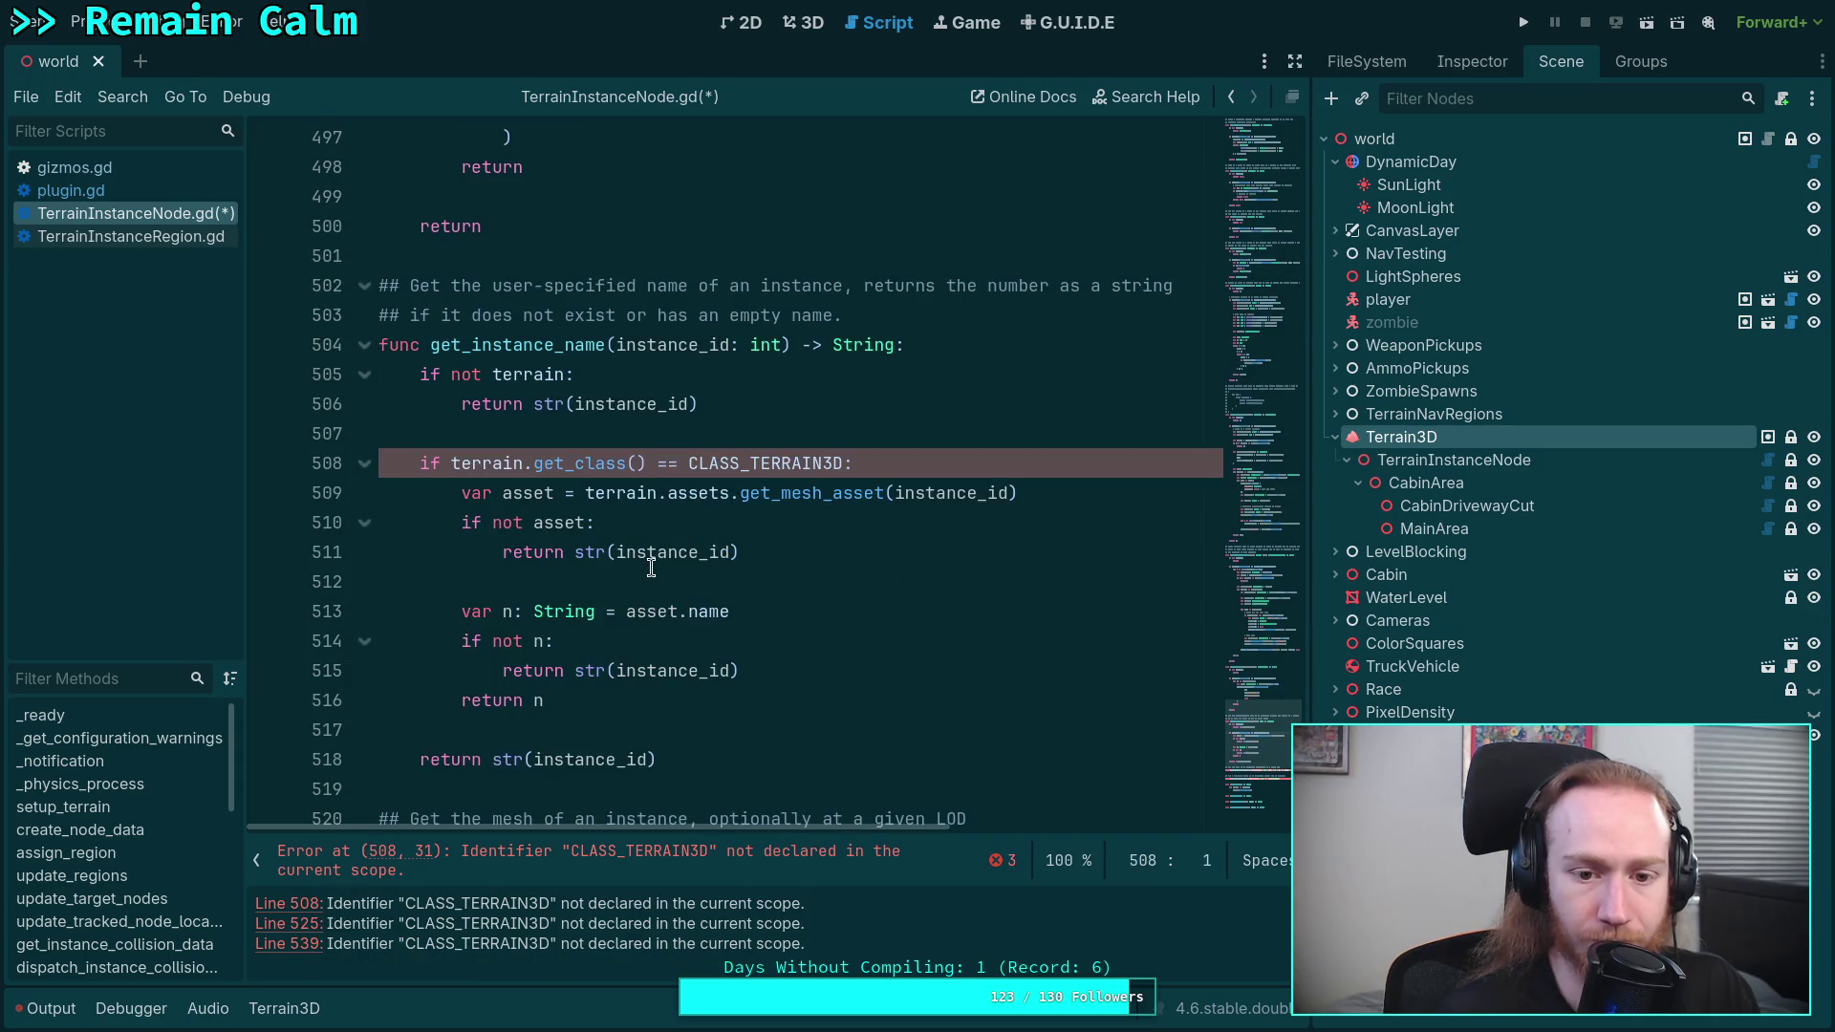
pyautogui.click(688, 463)
pyautogui.write('Plugin')
pyautogui.write('.')
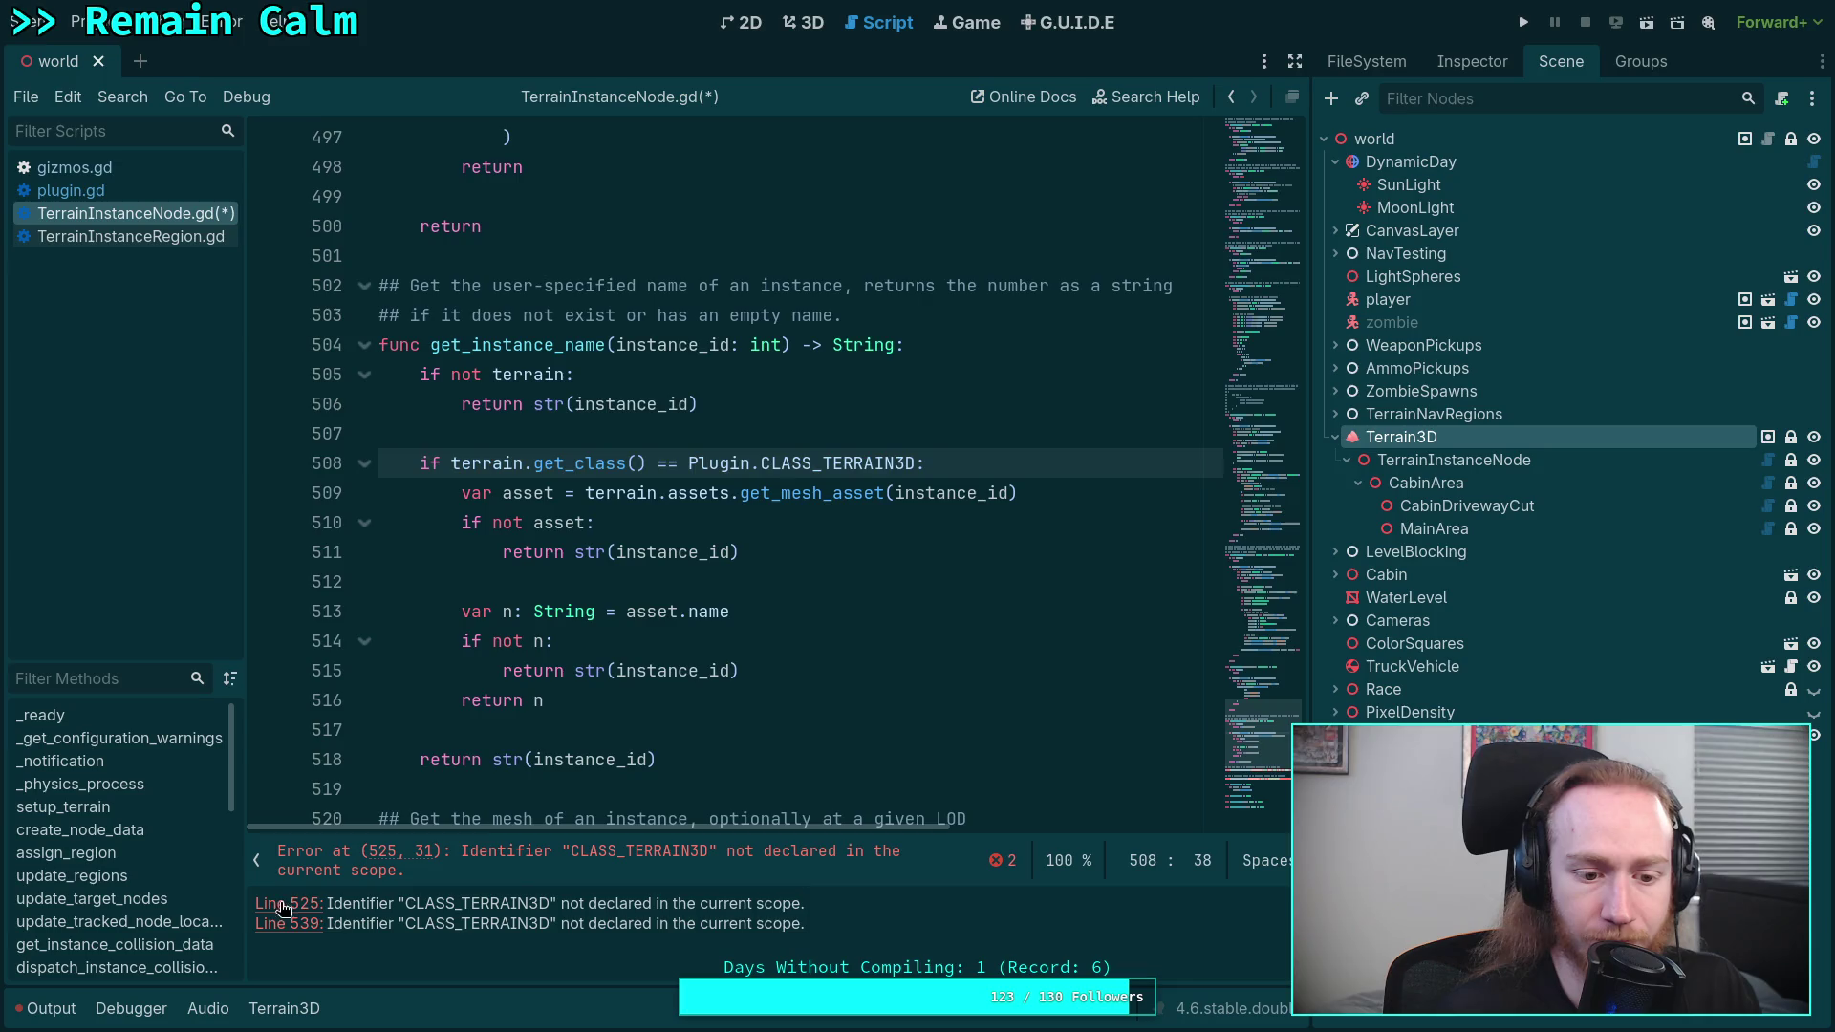
# - Qualify lines 525 and 539 with Plugin, save TerrainInstanceNode.gd, and open TerrainInstanceRegion.gd
pyautogui.click(306, 904)
pyautogui.click(688, 464)
pyautogui.write('Plugin')
pyautogui.write('.')
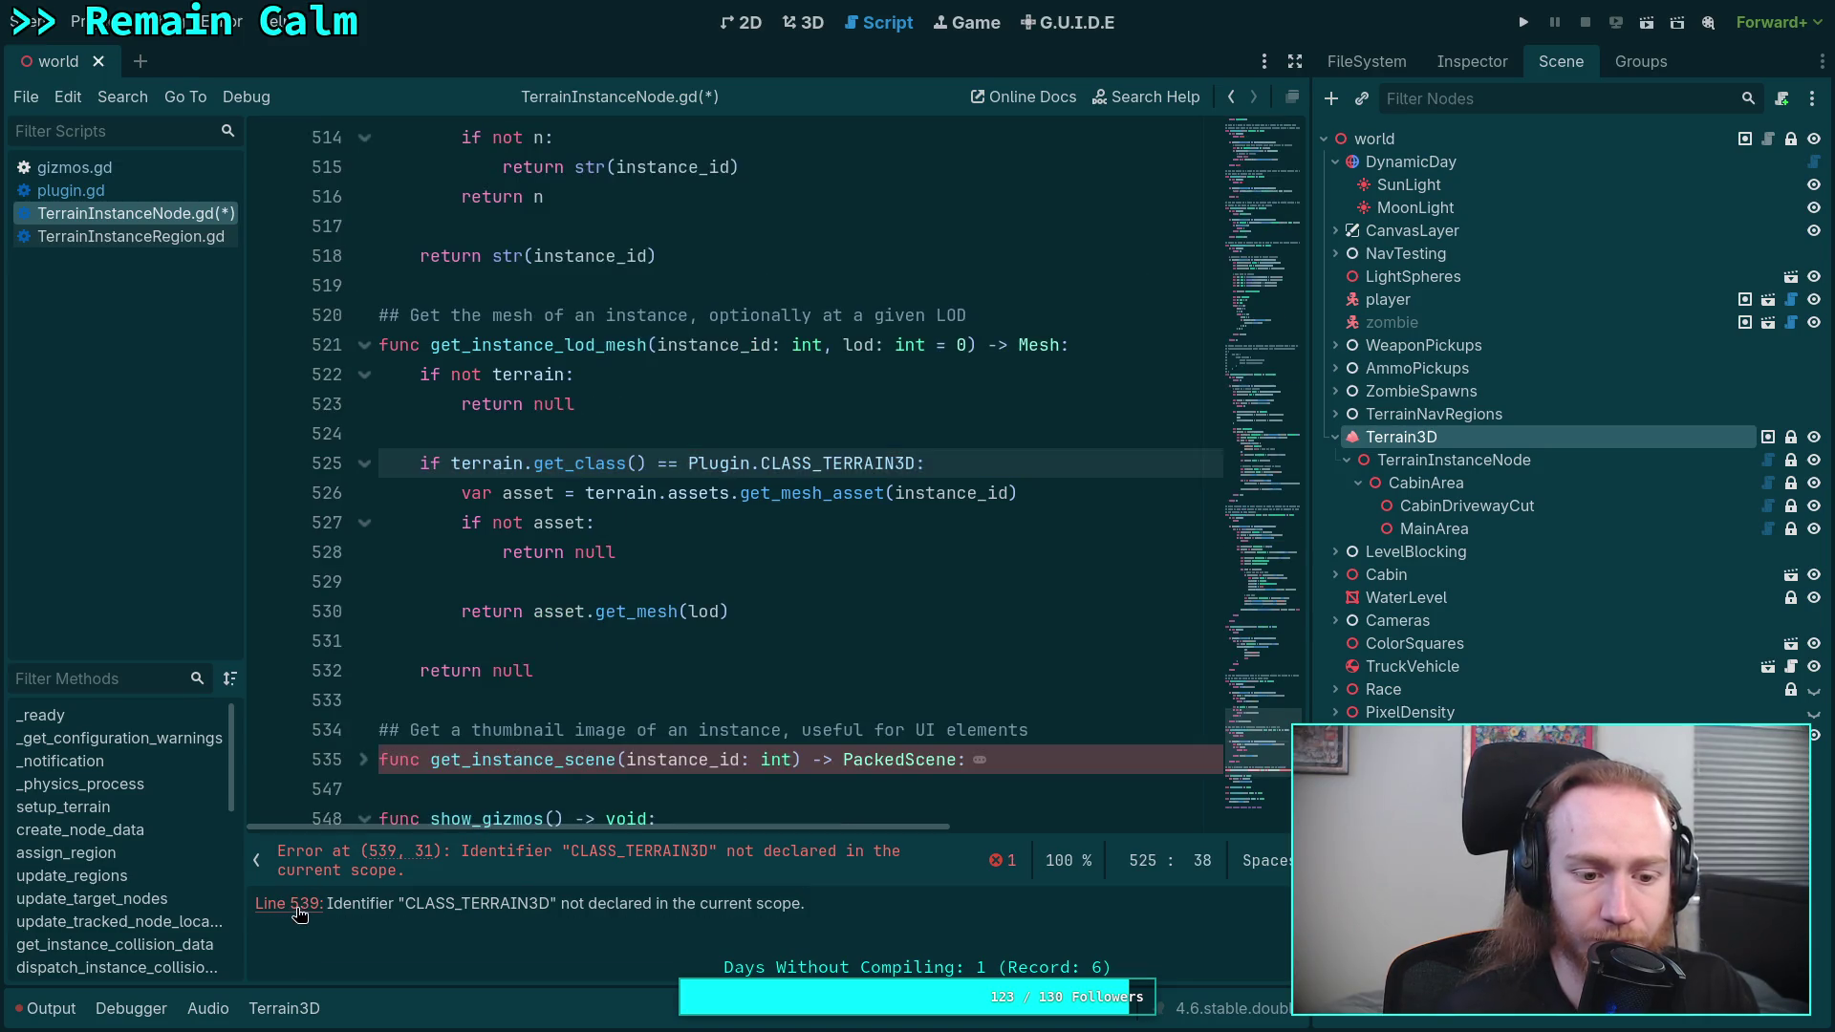
pyautogui.click(306, 903)
pyautogui.click(688, 463)
pyautogui.write('Plugin')
pyautogui.write('.')
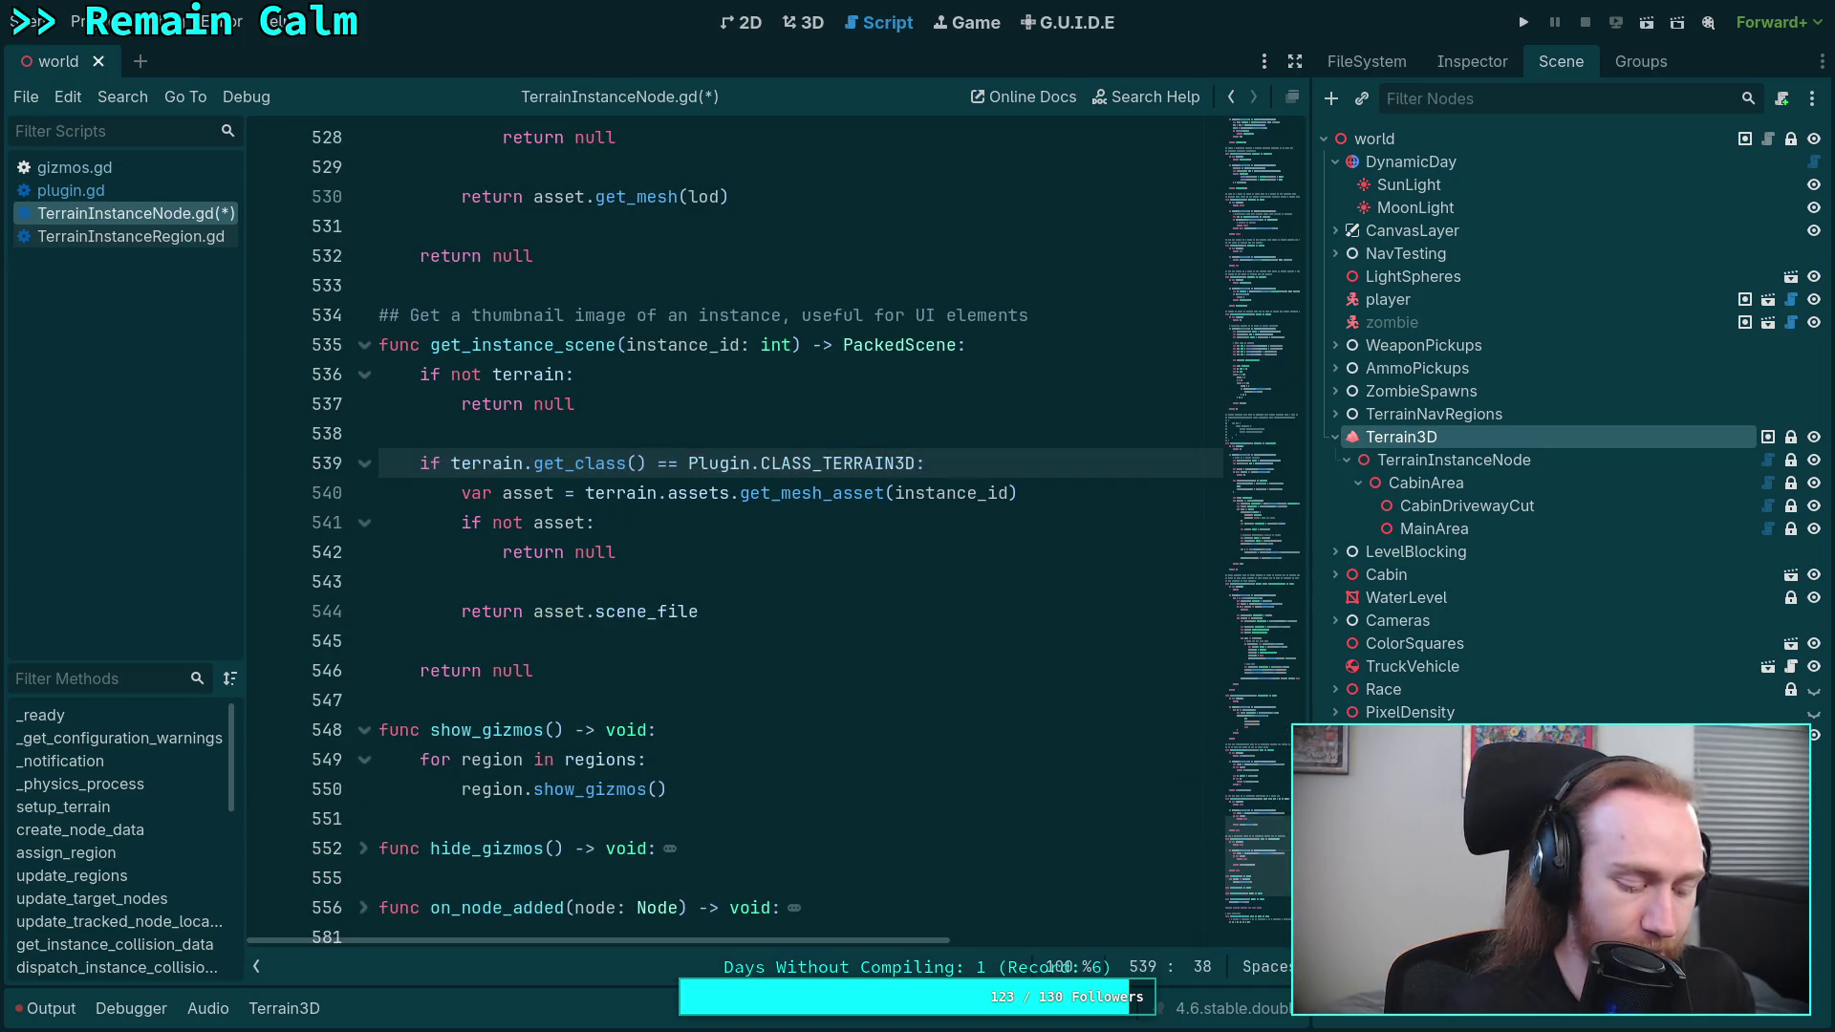
pyautogui.hotkey('ctrl', 's')
pyautogui.click(187, 239)
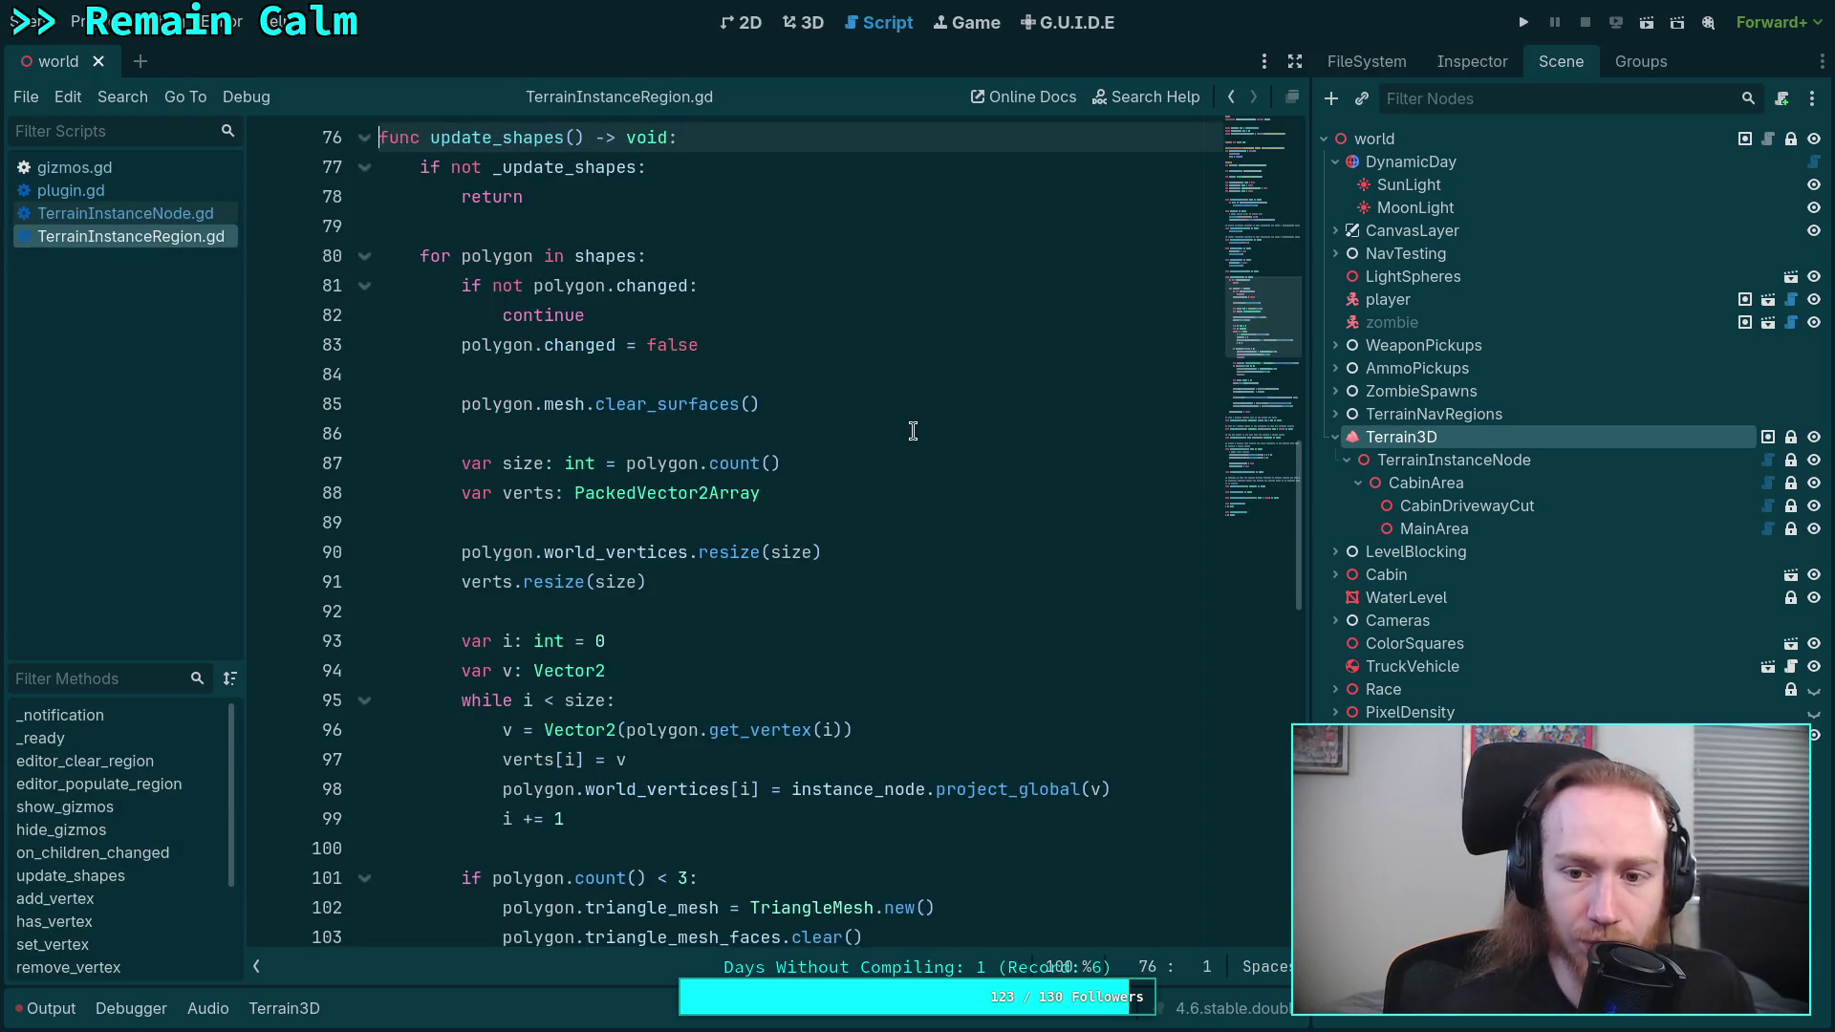
# - Close the TerrainInstanceRegion.gd script
pyautogui.rightClick(187, 236)
pyautogui.click(204, 250)
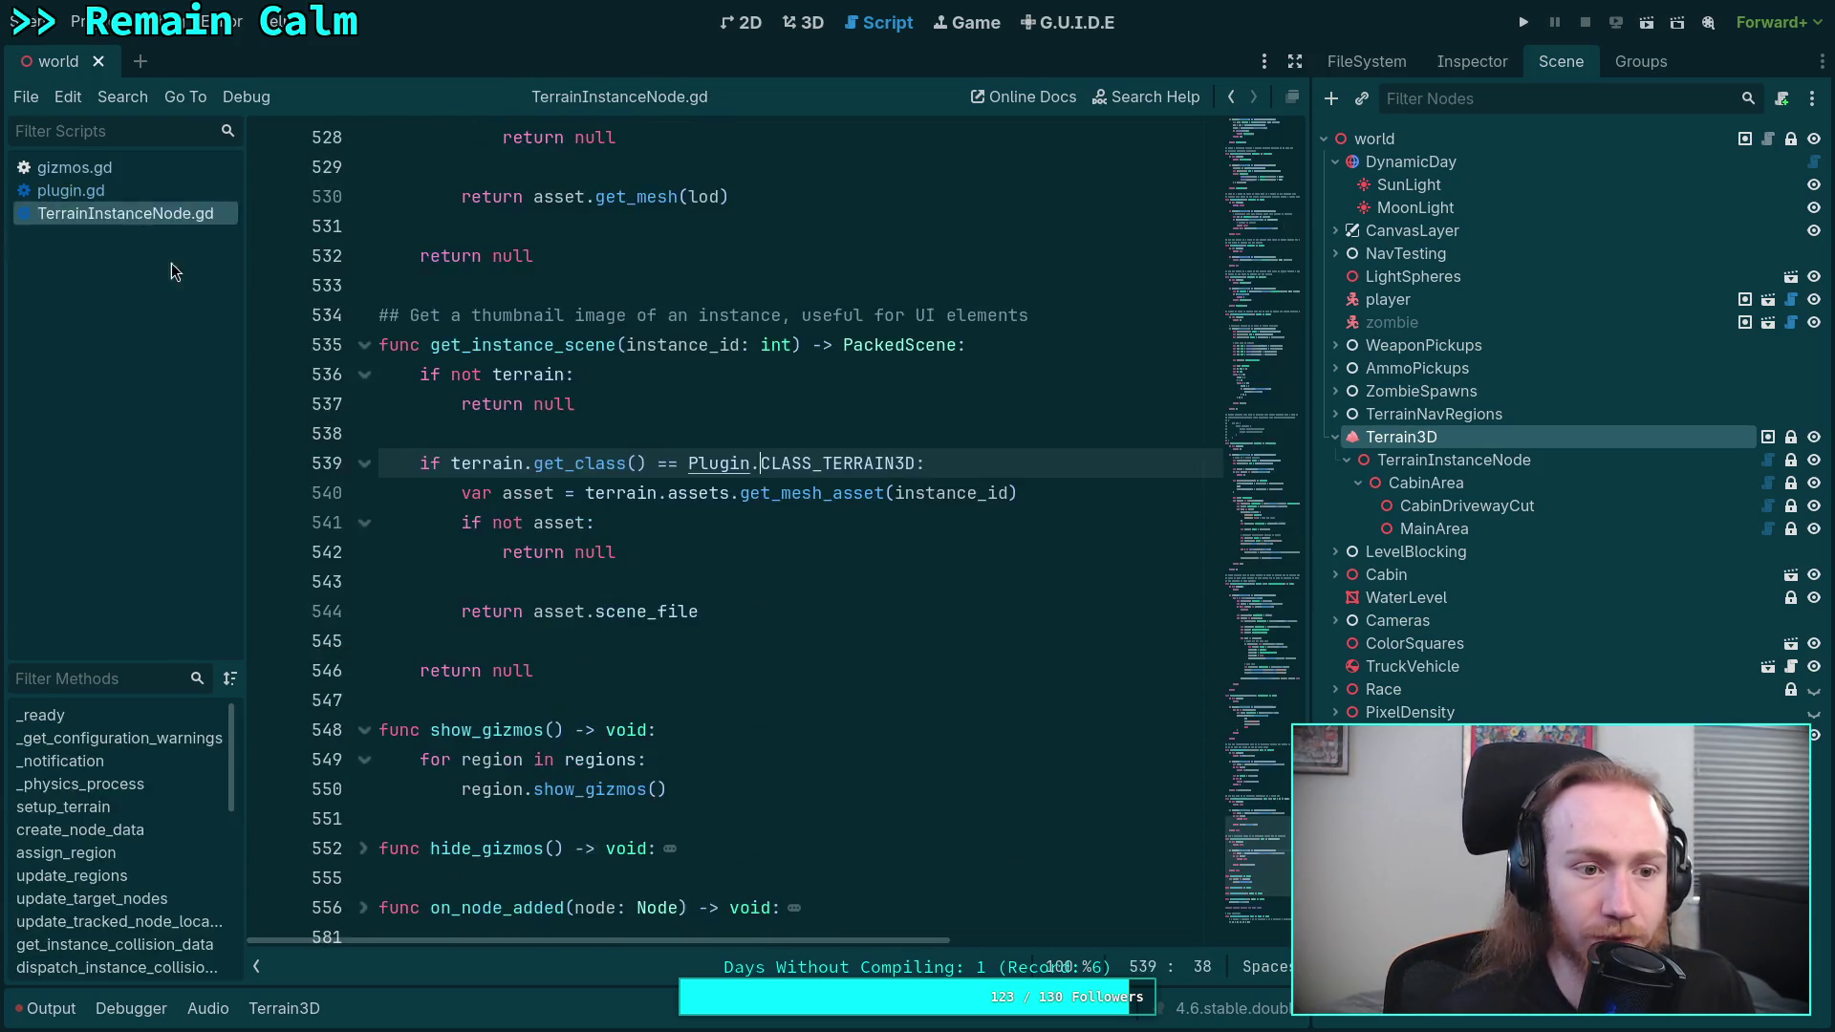
pyautogui.click(118, 193)
# - In gizmos.gd, complete Plugin.CLASS to Plugin.CLASS_TERRAIN3D on line 83 and save
pyautogui.click(151, 172)
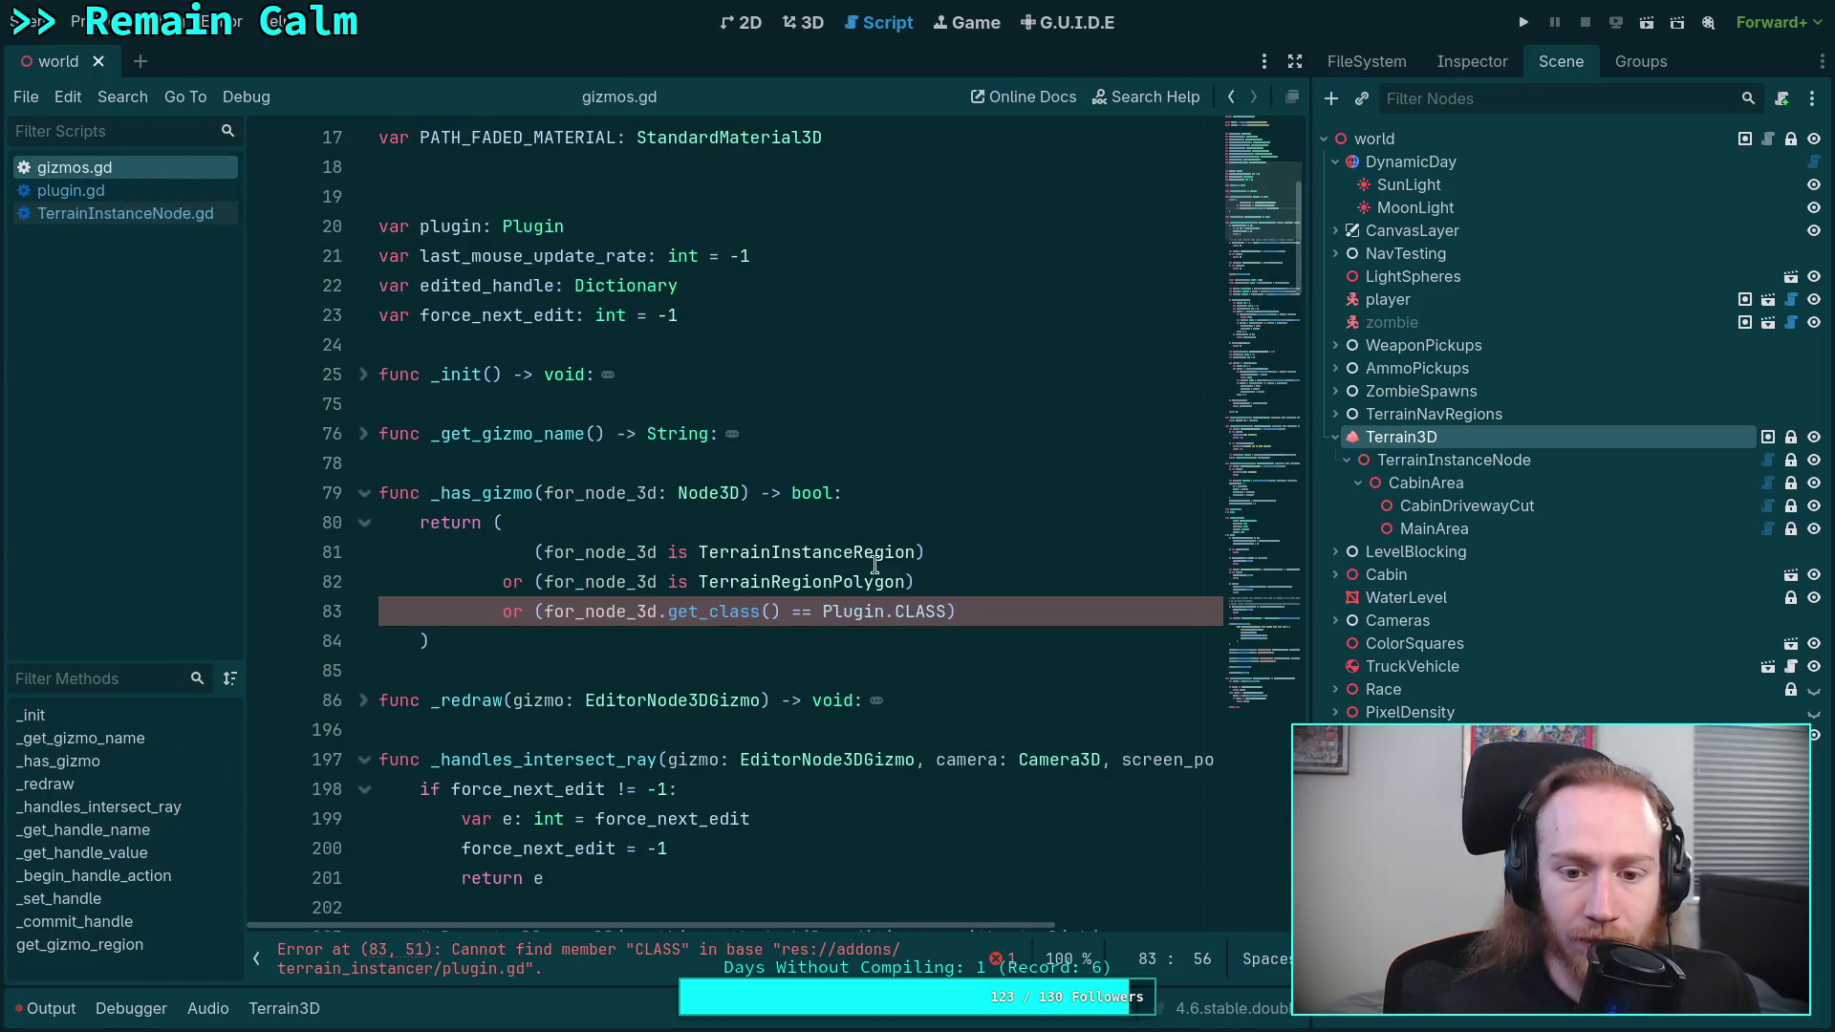
pyautogui.write('_')
pyautogui.press('Return')
pyautogui.click(1097, 599)
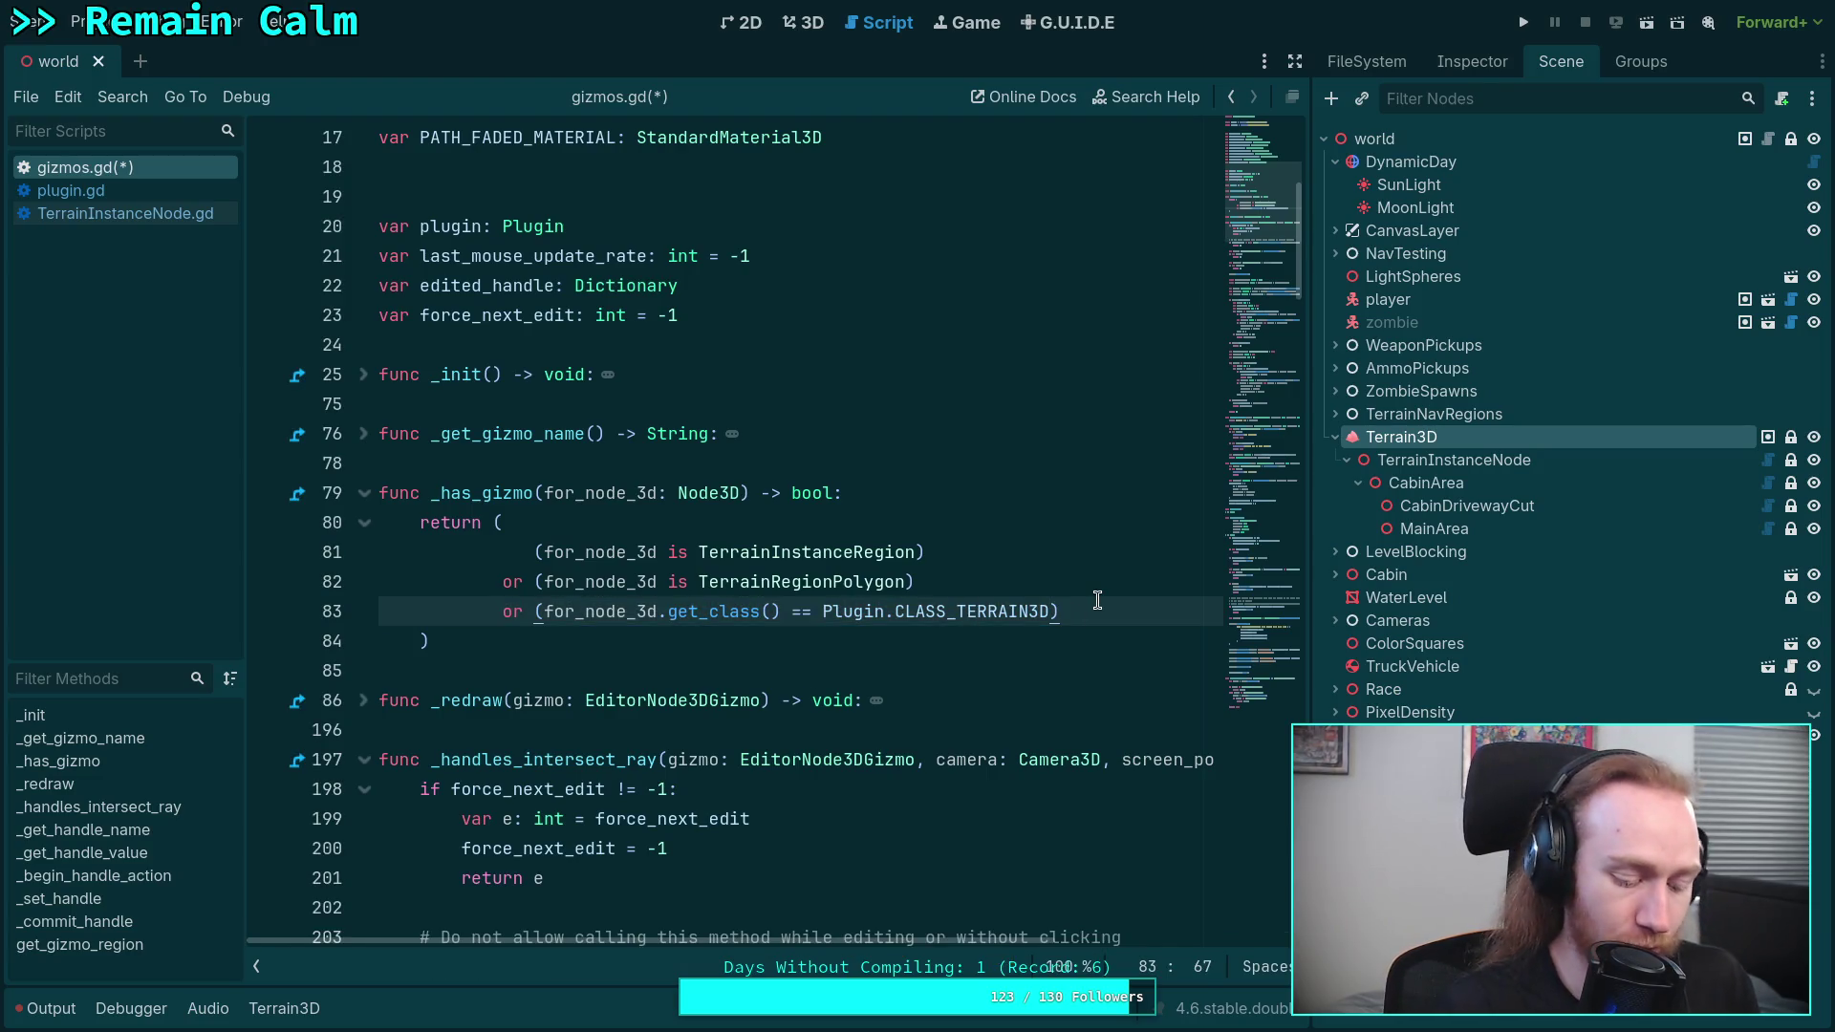
pyautogui.hotkey('ctrl', 's')
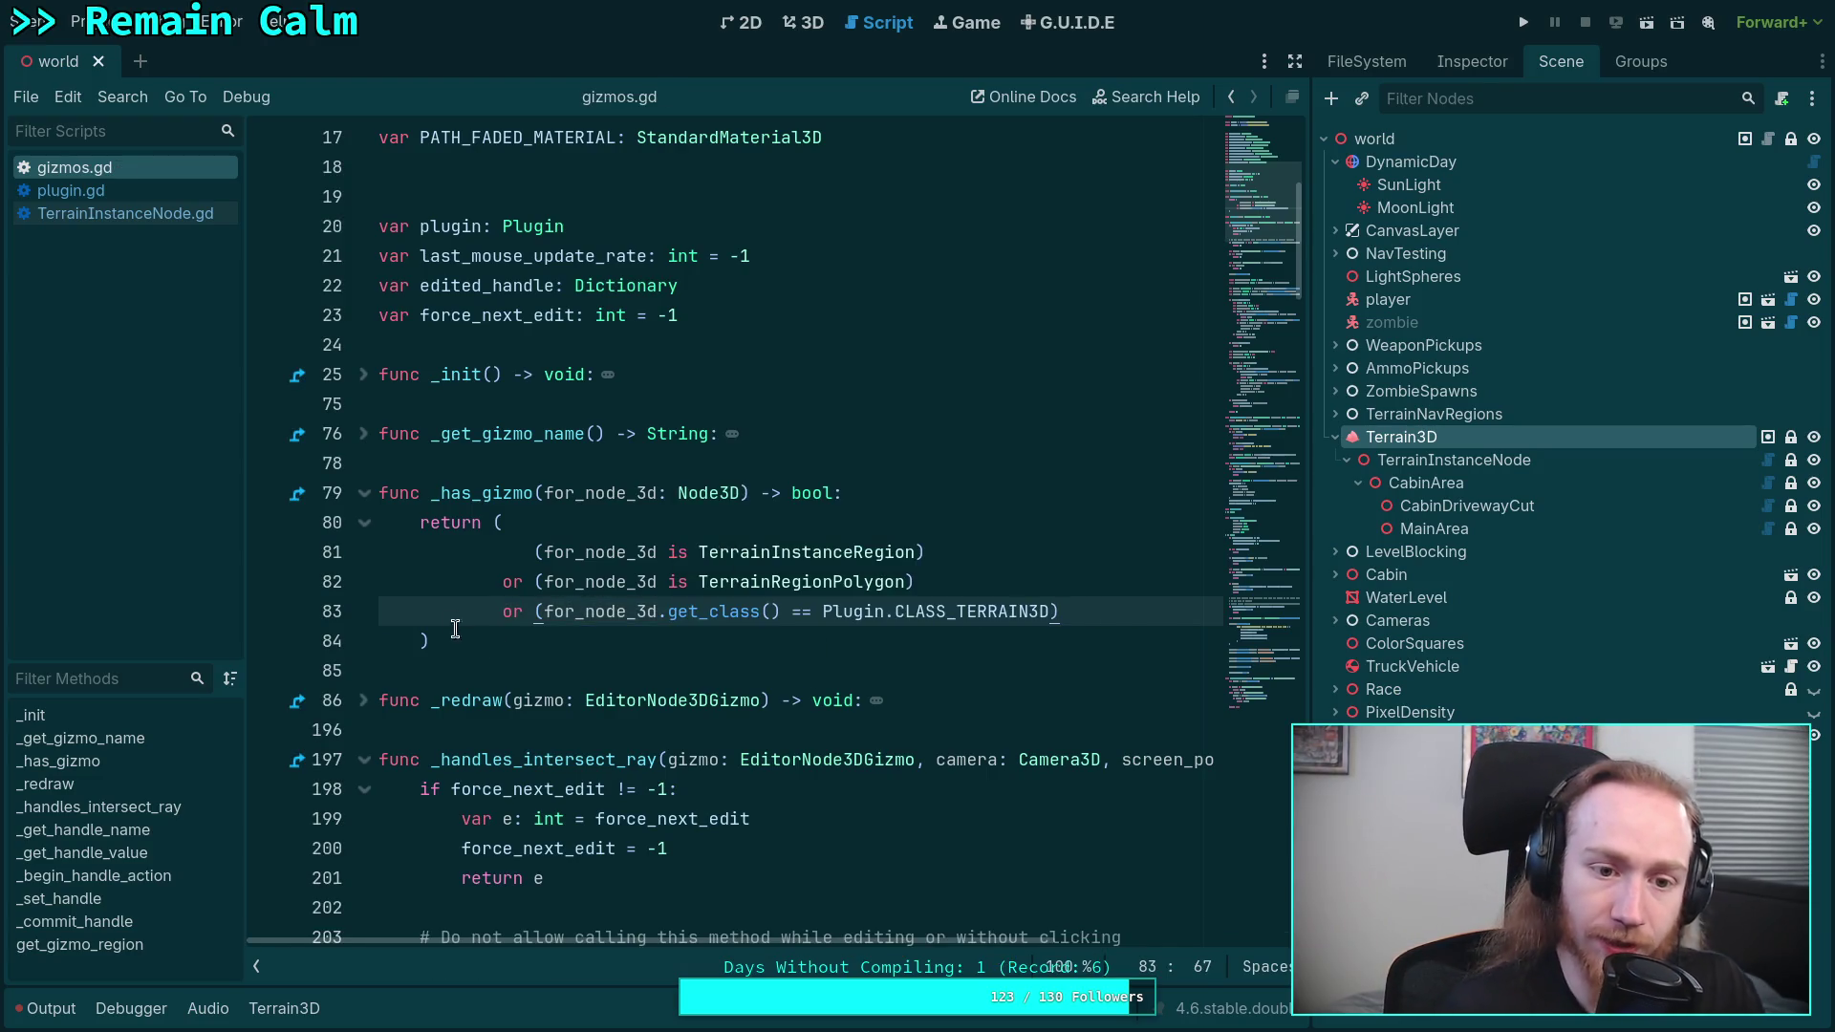
# - Unfold and refold the _get_gizmo_name and _redraw functions to review them
pyautogui.click(371, 435)
pyautogui.click(369, 437)
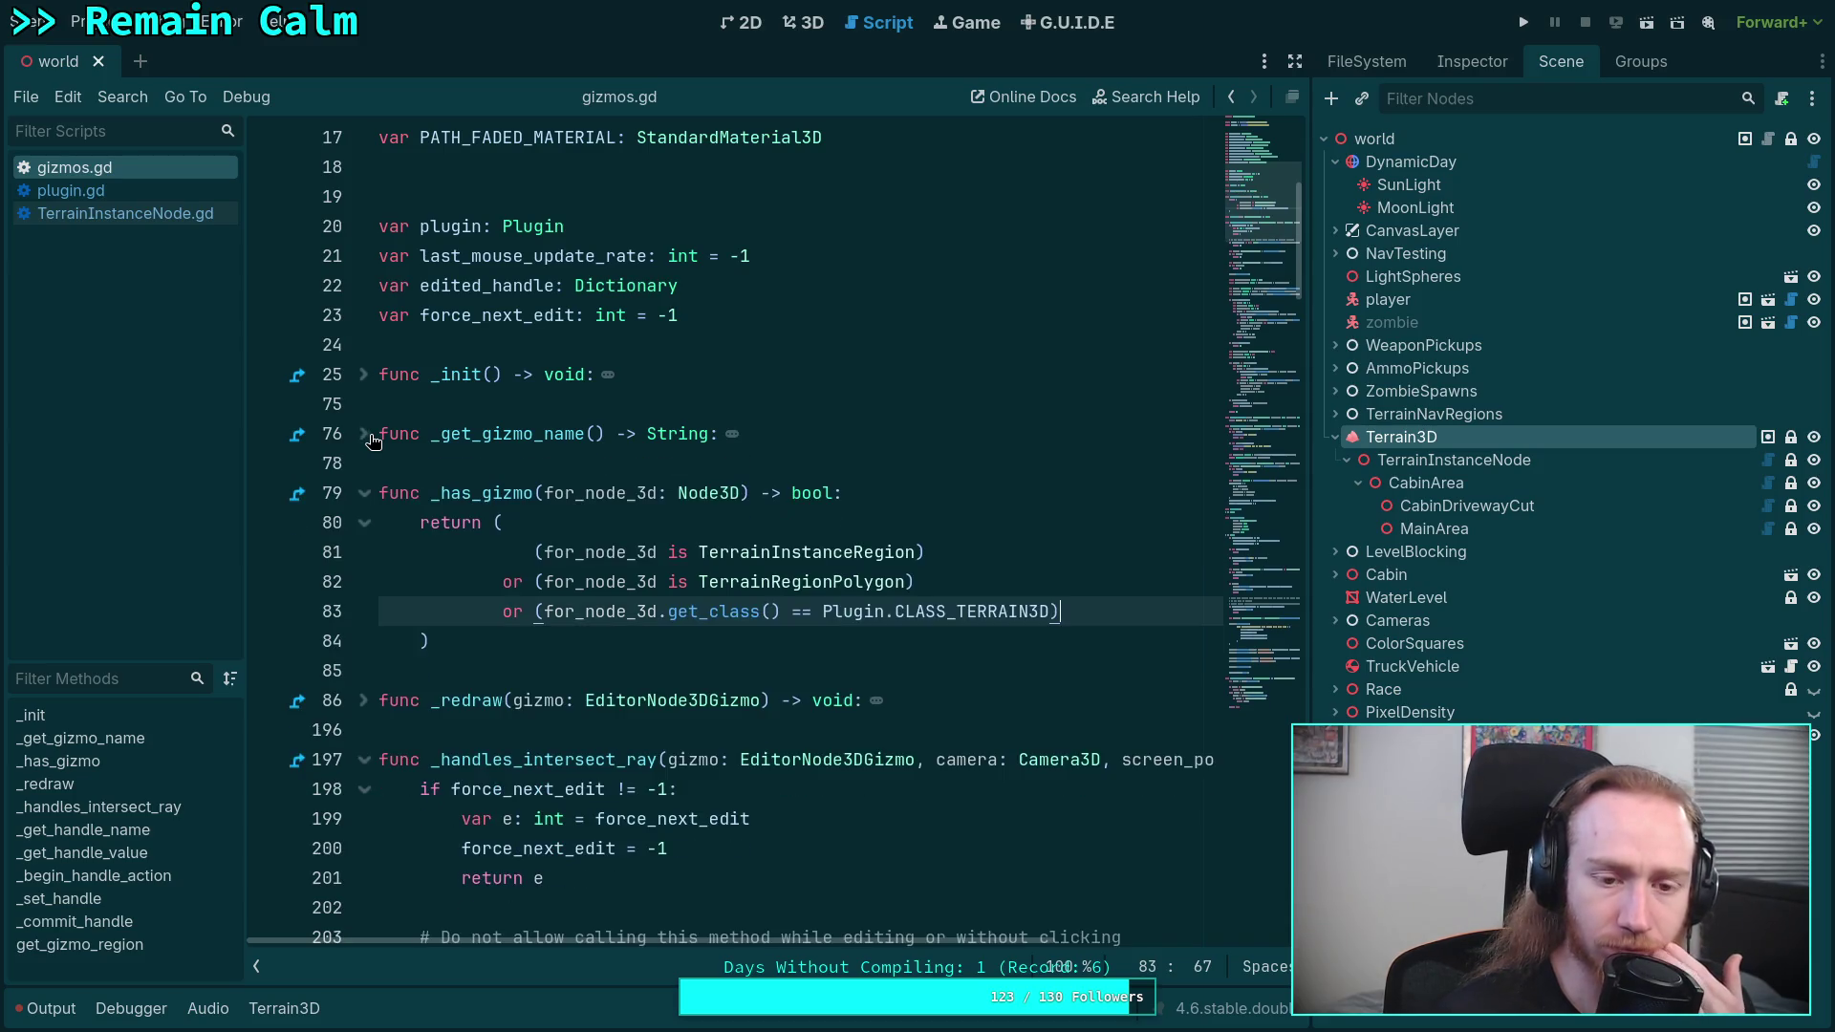
pyautogui.click(354, 700)
pyautogui.scroll(-2, 609, 663)
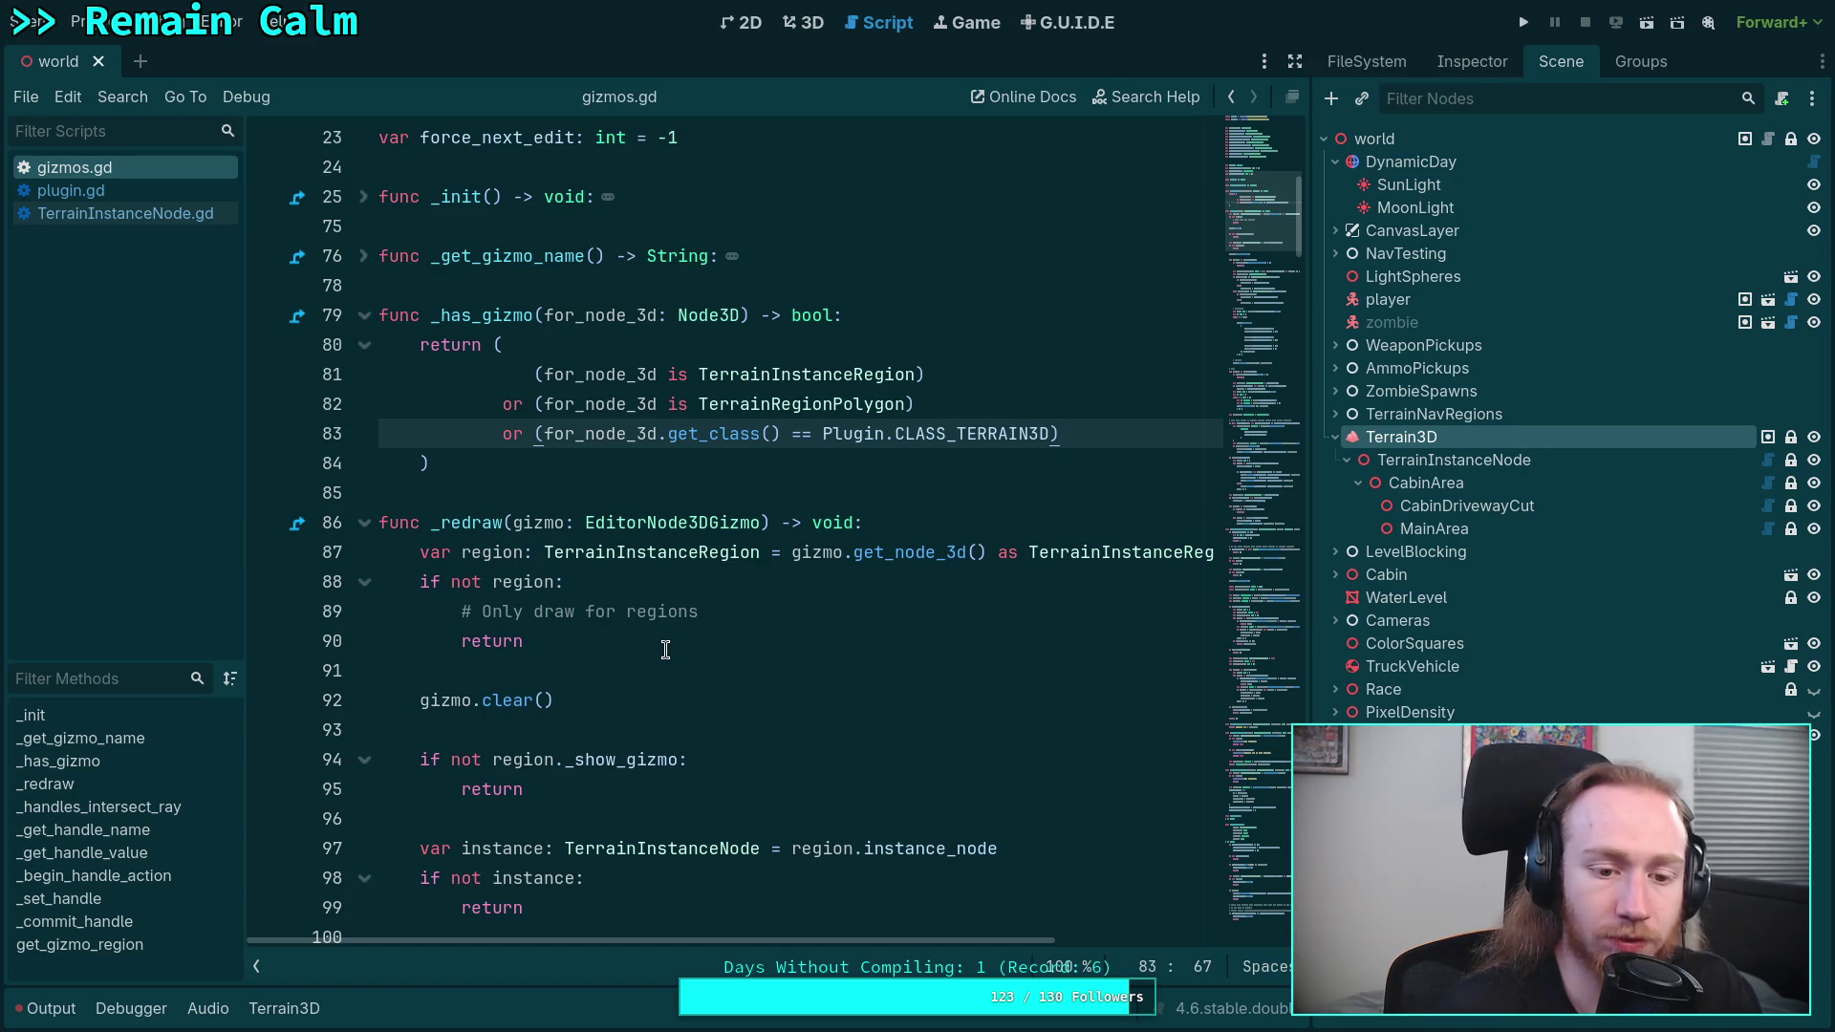
pyautogui.click(364, 523)
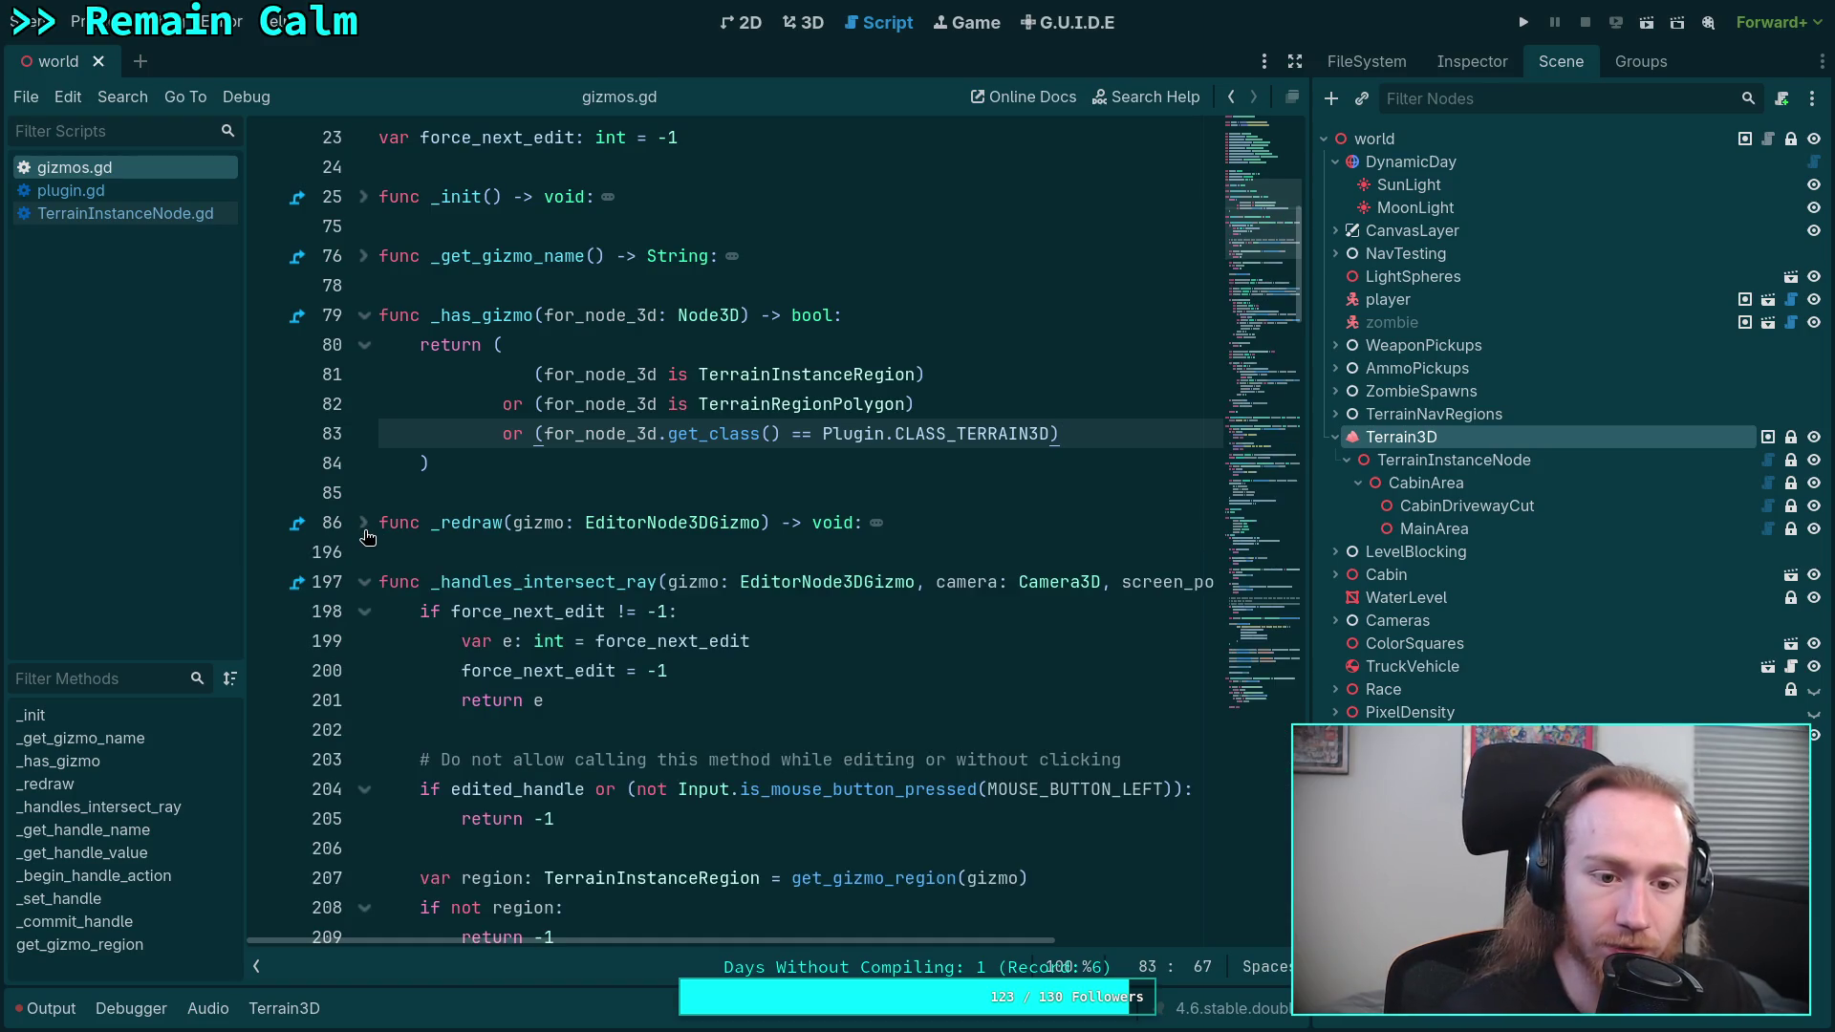
# - Fold _redraw and insert blank lines at the top of _handles_intersect_ray
pyautogui.click(364, 523)
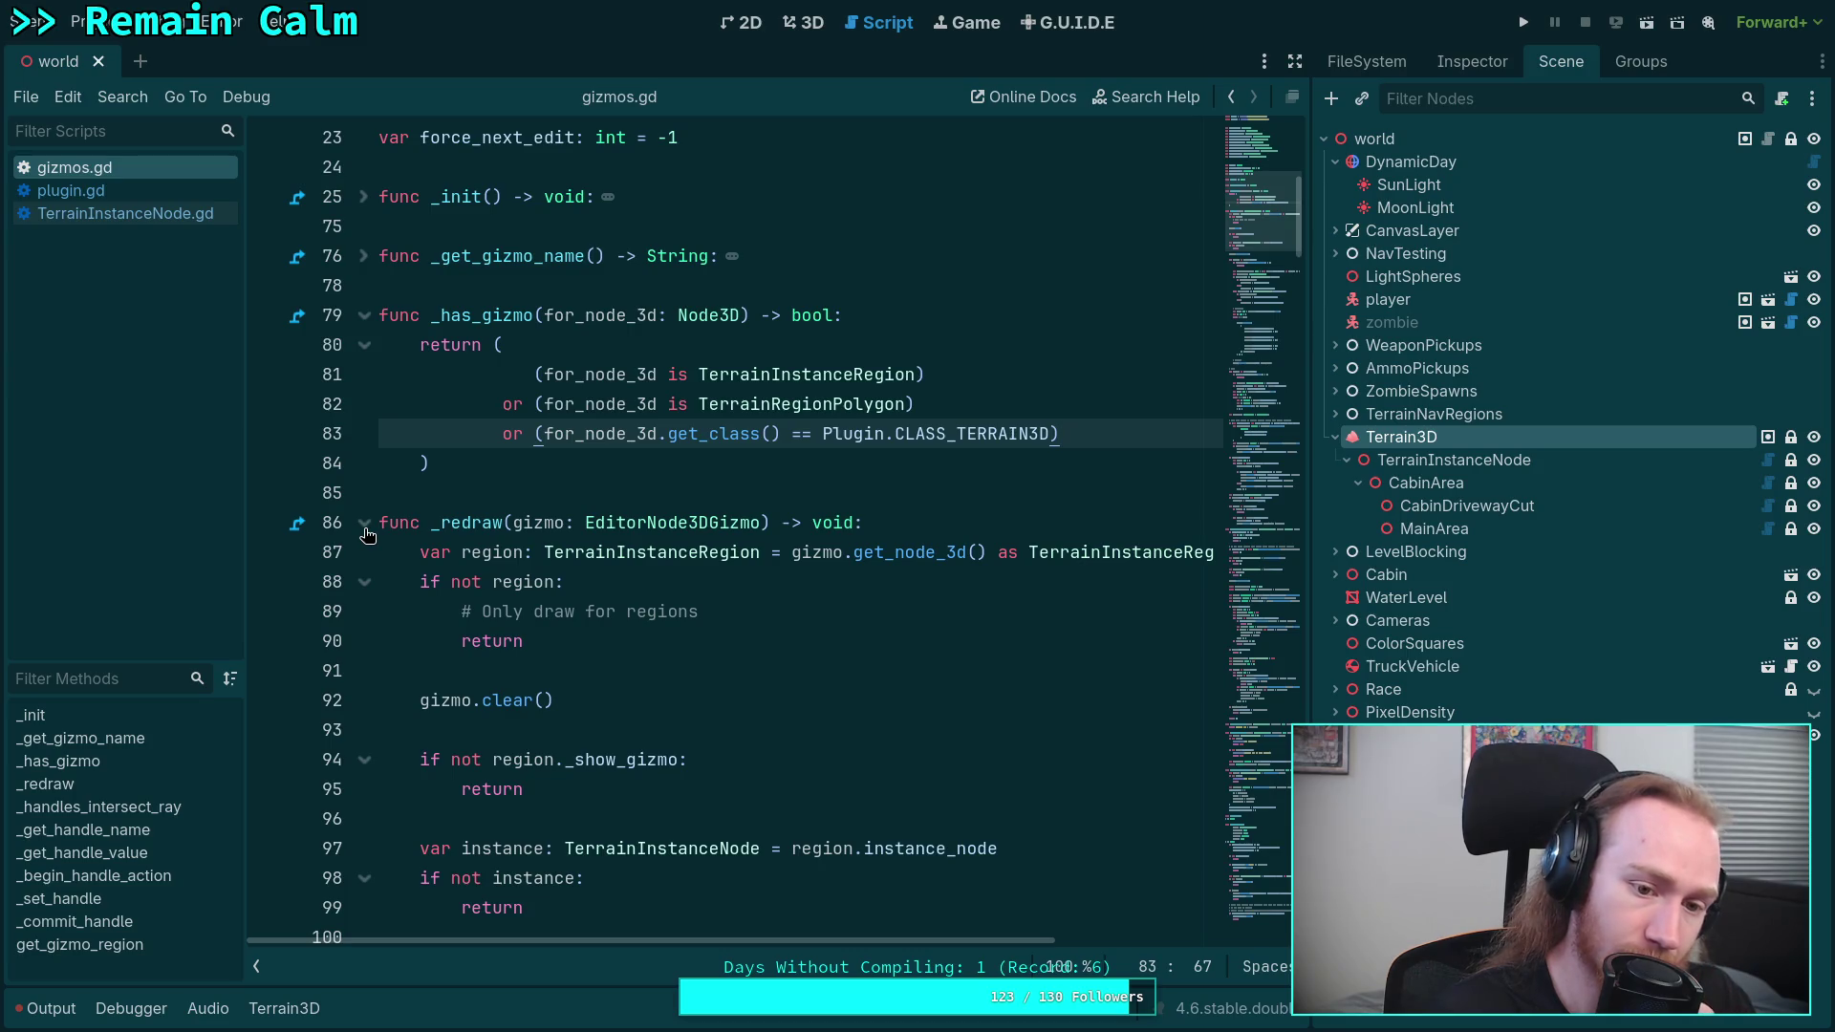
pyautogui.click(364, 525)
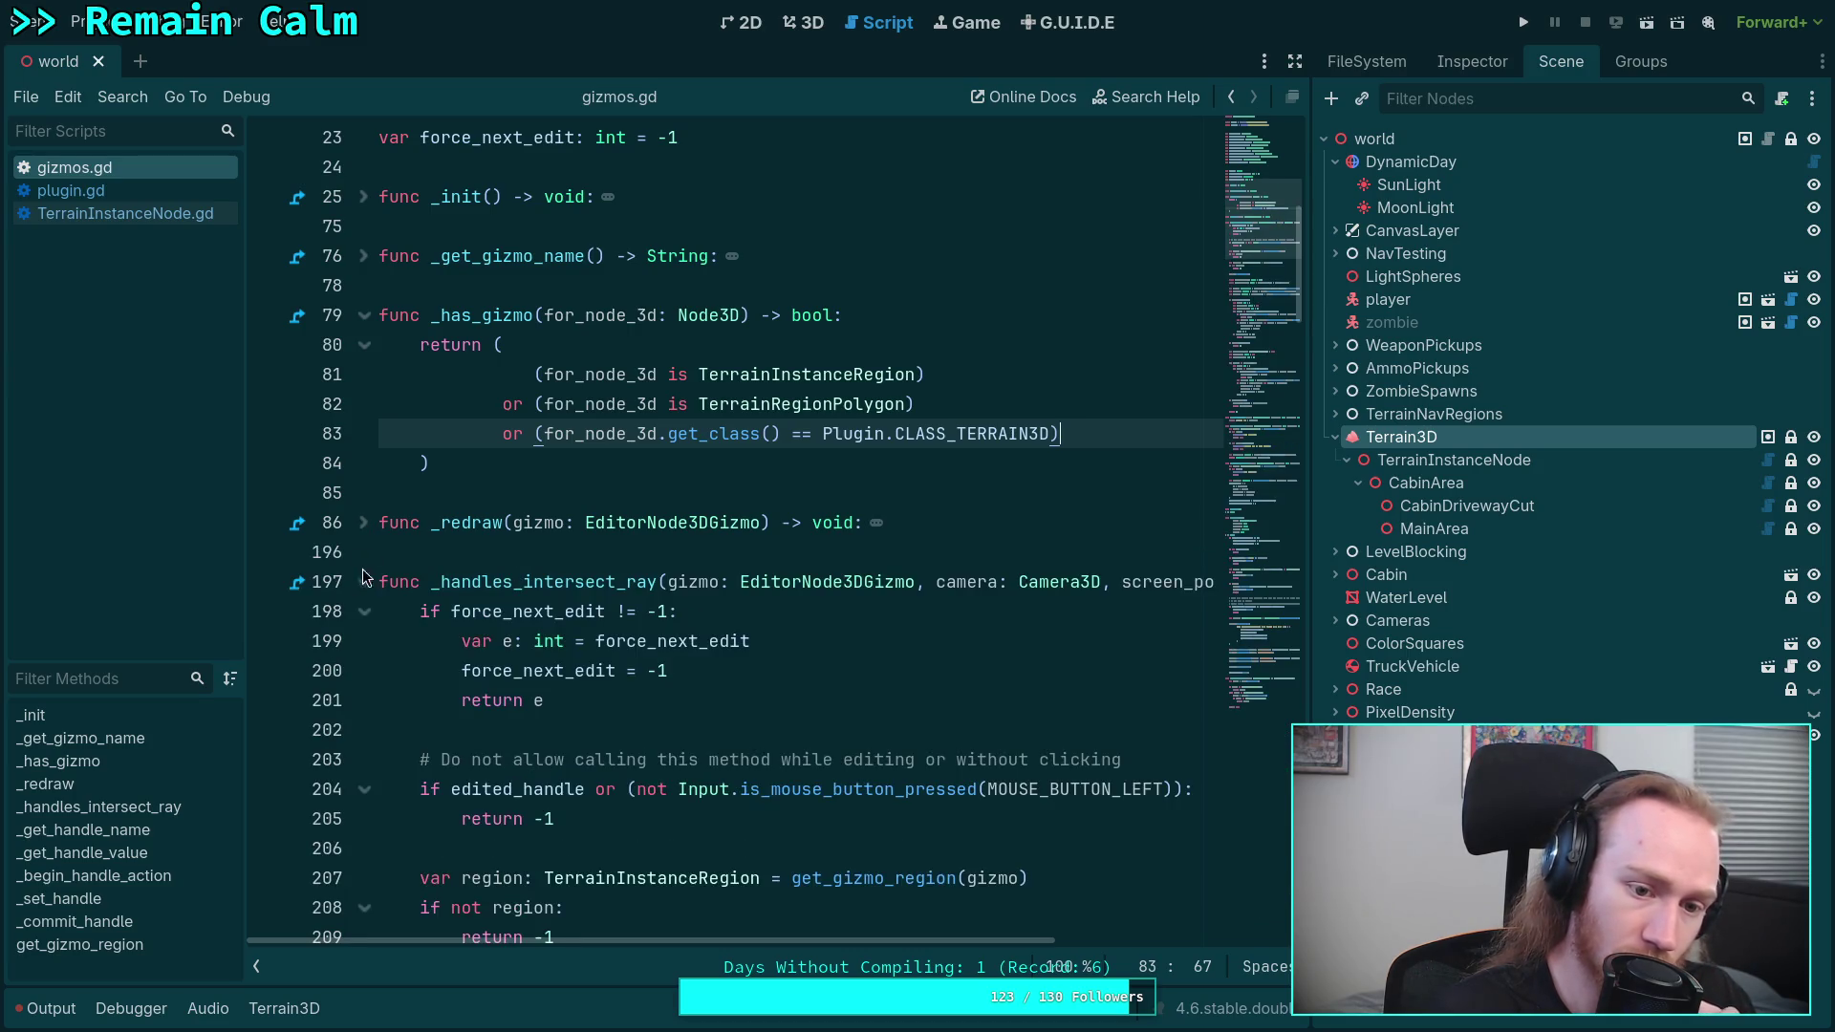
pyautogui.click(364, 585)
pyautogui.click(364, 584)
pyautogui.scroll(-2, 366, 597)
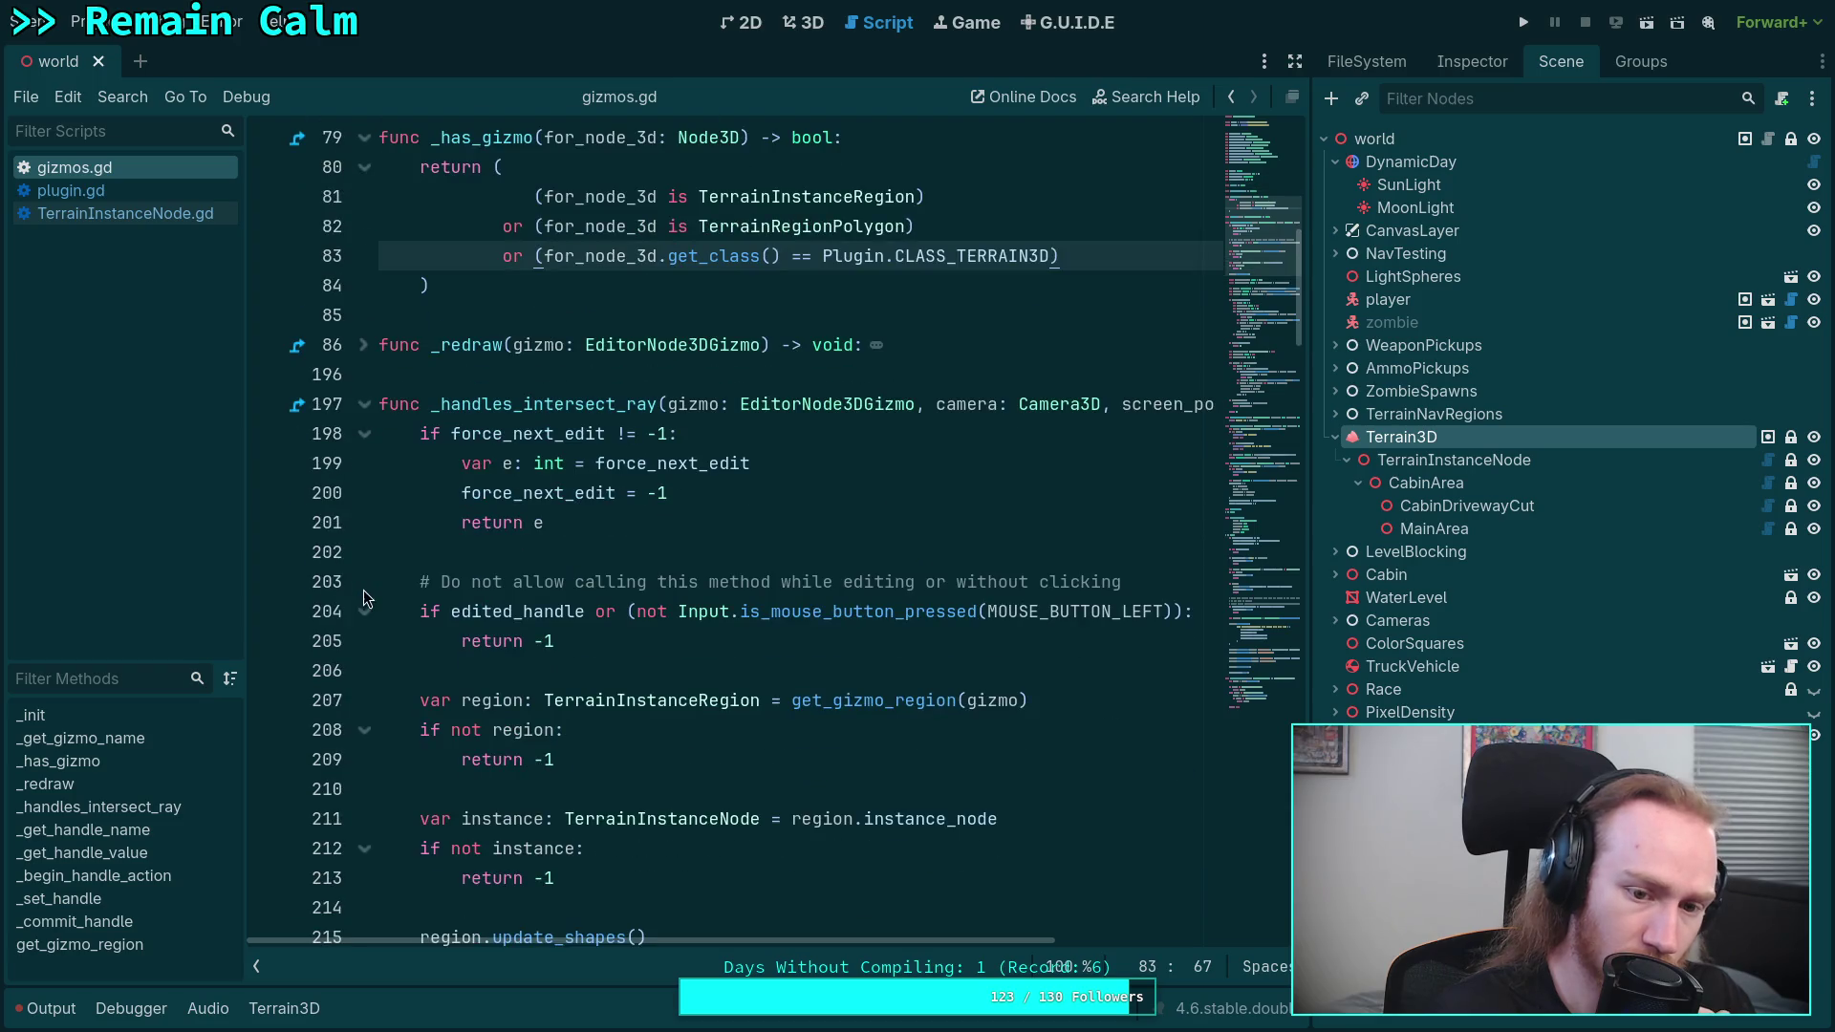
pyautogui.click(425, 435)
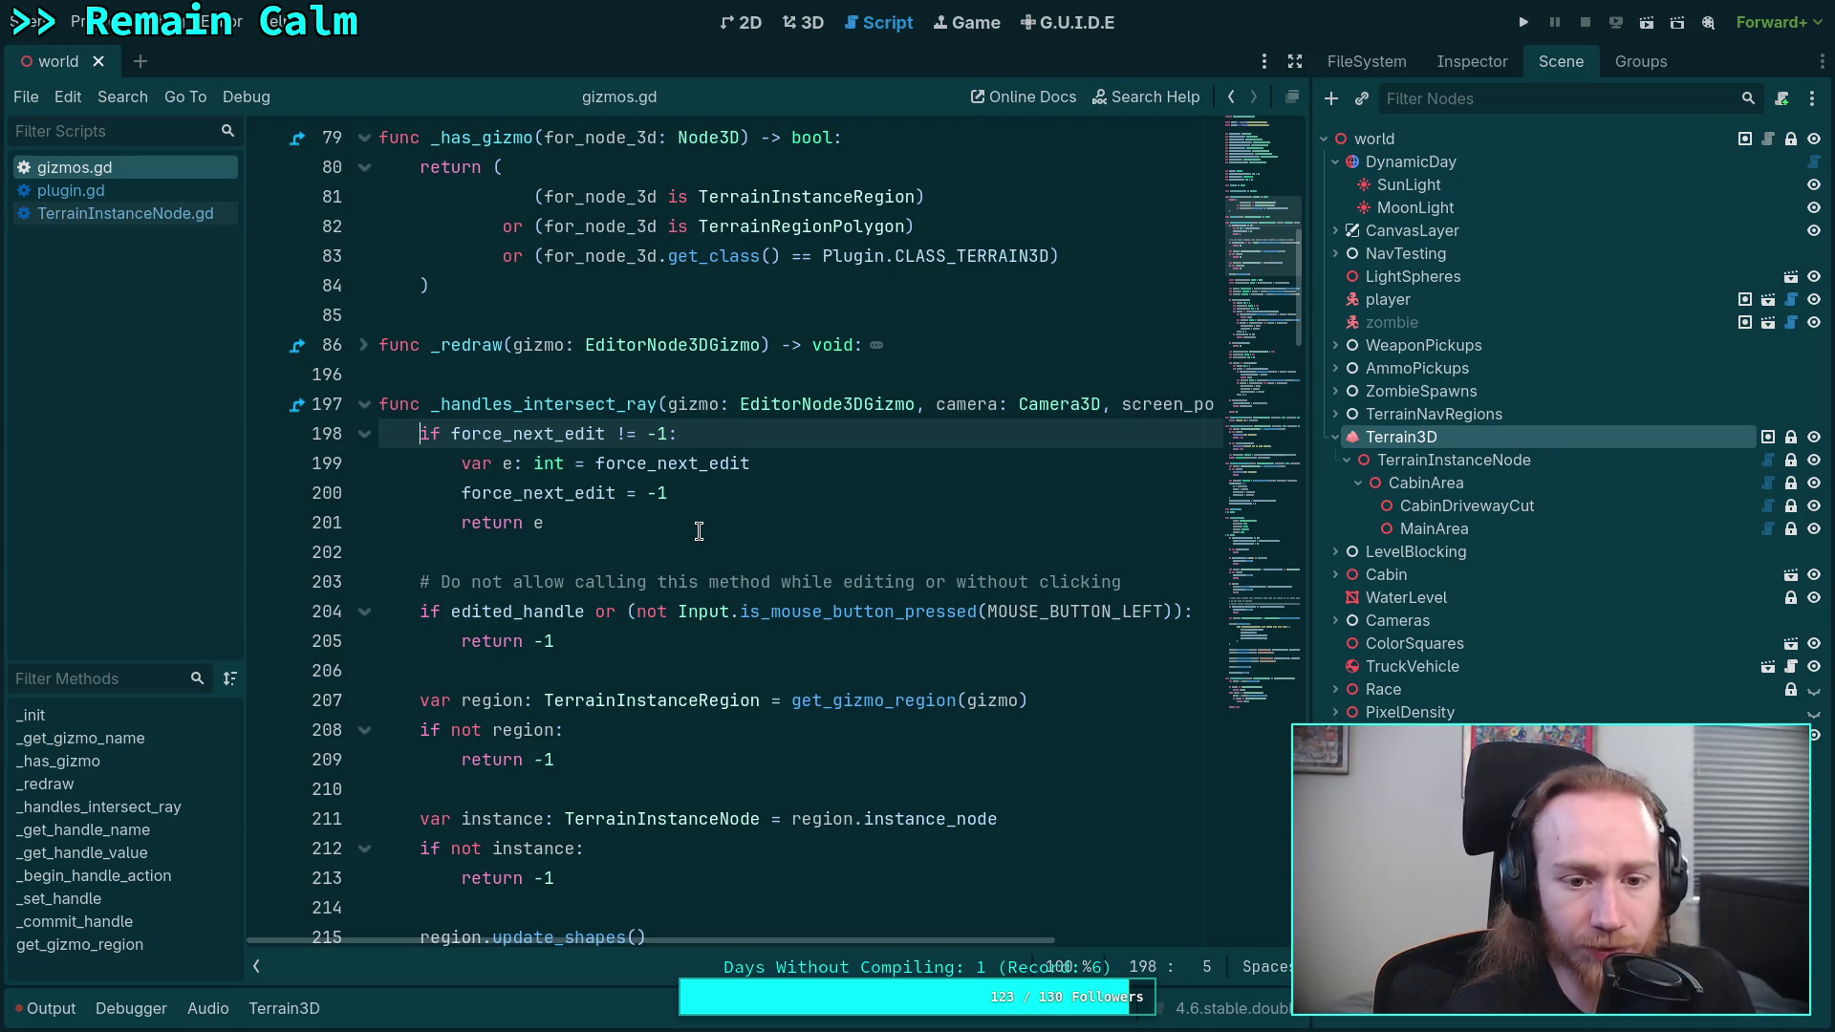
pyautogui.press('Return')
pyautogui.press('Return')
pyautogui.press('Up')
pyautogui.press('Up')
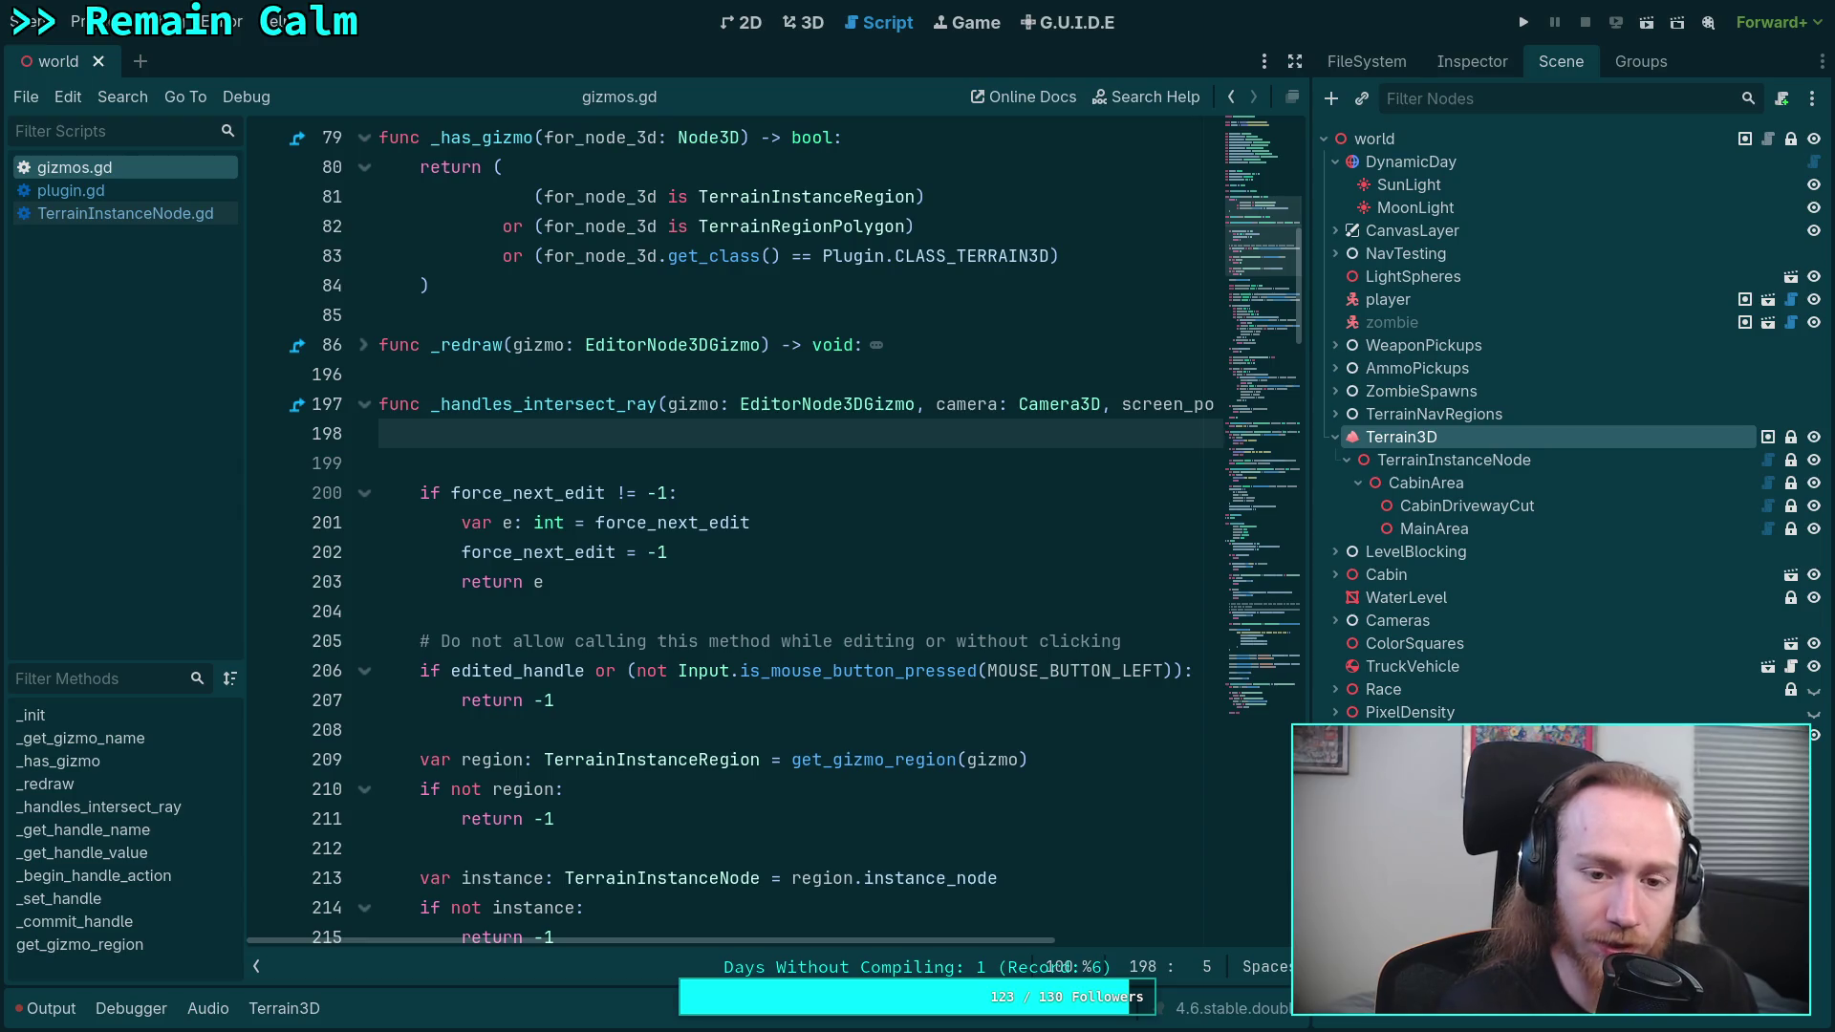
pyautogui.write('if')
pyautogui.press('BackSpace')
pyautogui.press('BackSpace')
pyautogui.press('BackSpace')
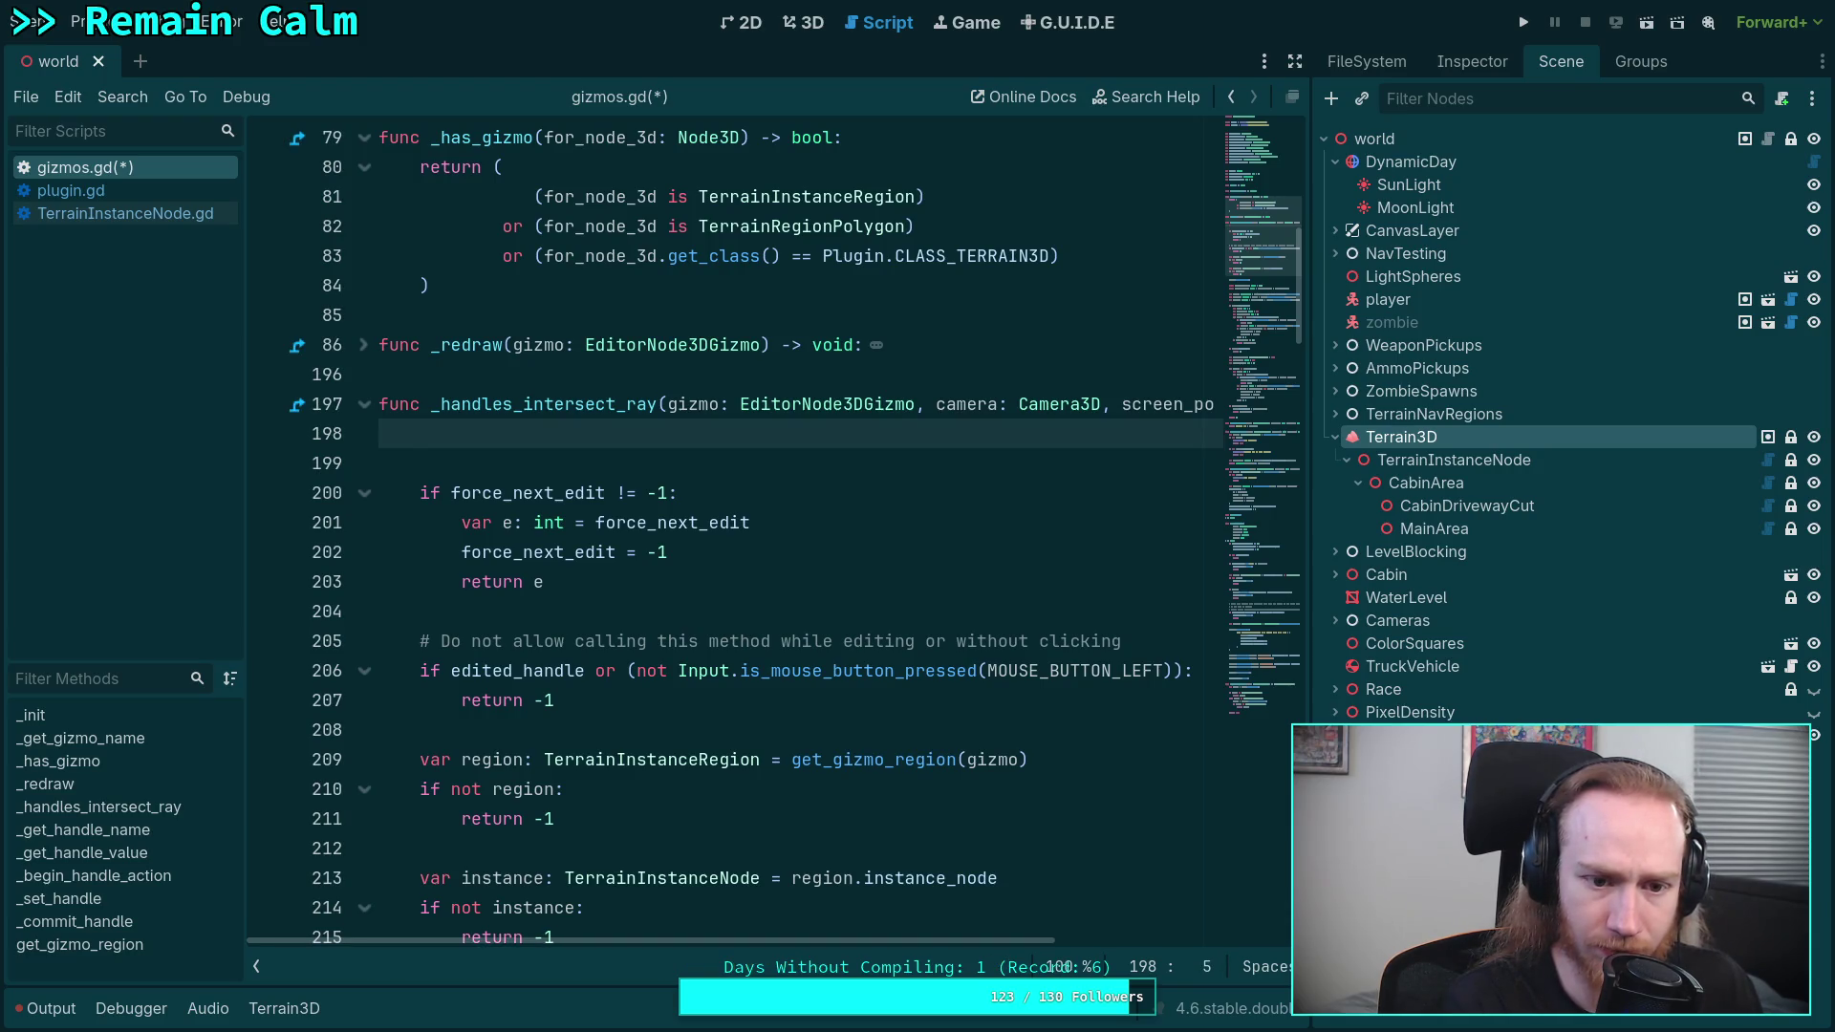
# - Move the 'var region' lookup and its return -1 above the force_next_edit check, removing spare blank lines
pyautogui.press('Down')
pyautogui.press('Down')
pyautogui.press('Down')
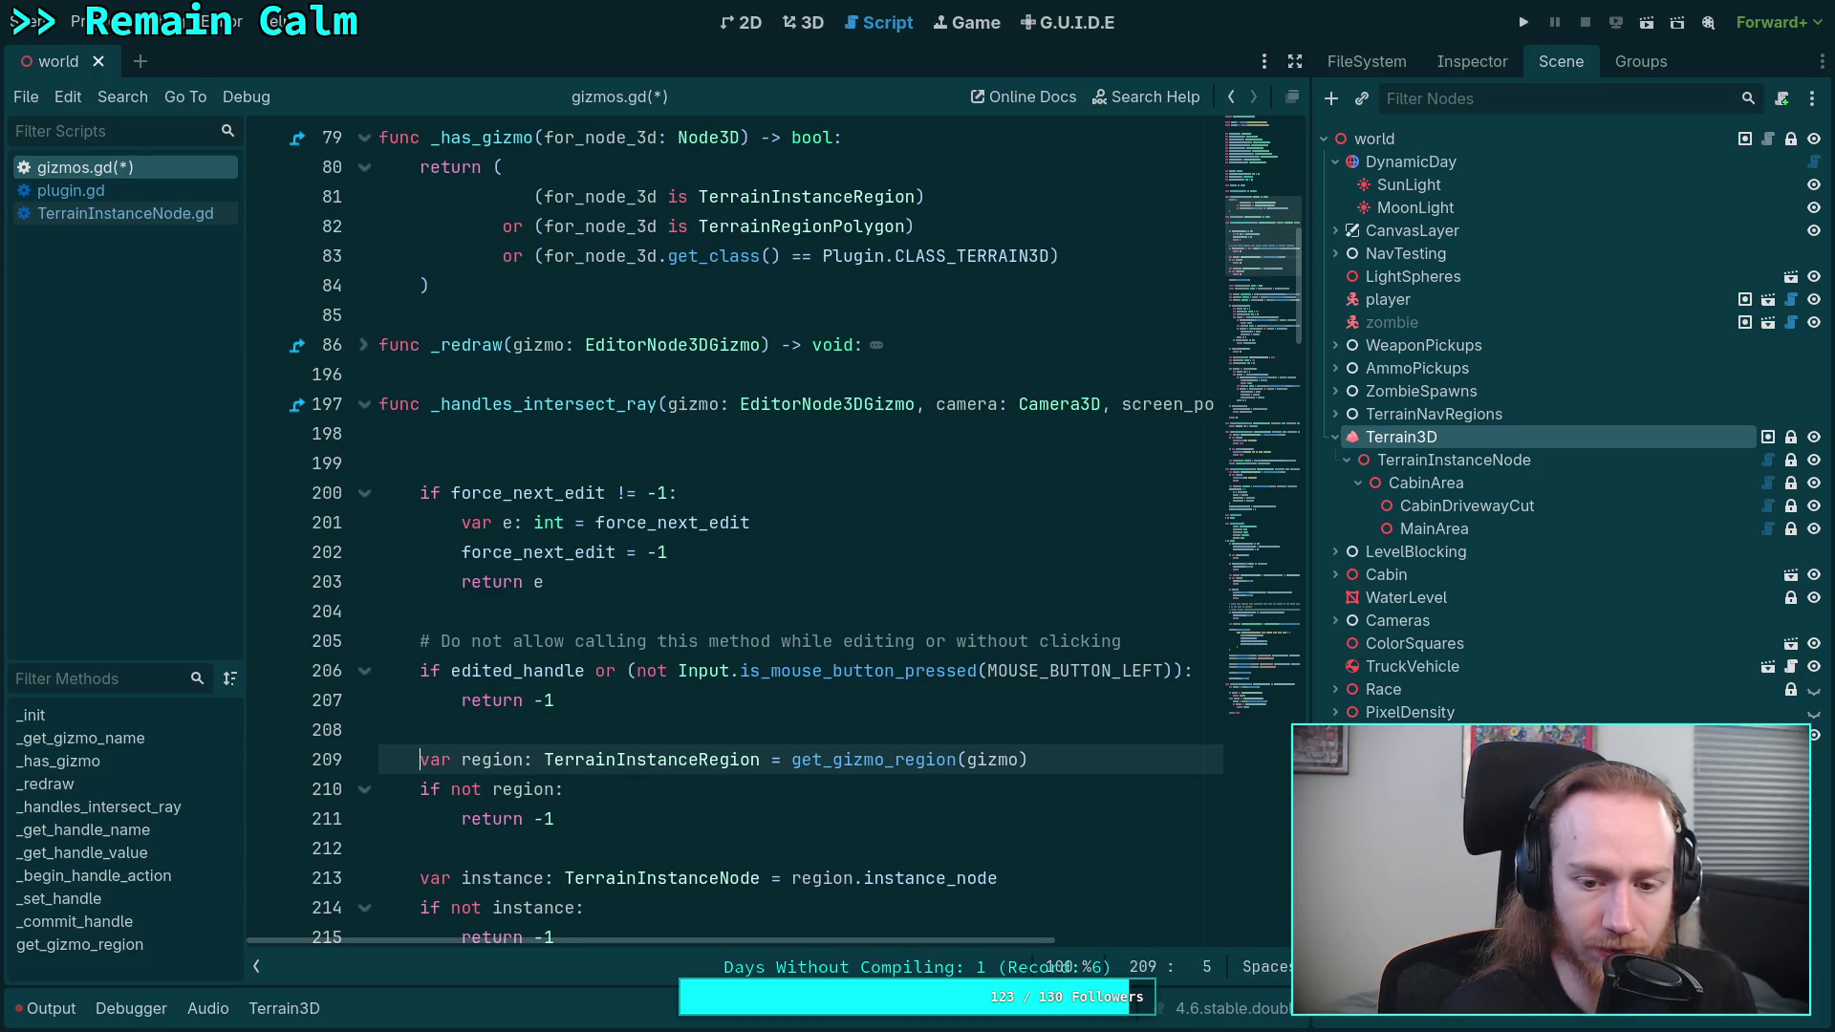
pyautogui.hotkey('shift', 'Down')
pyautogui.hotkey('shift', 'Down')
pyautogui.press('BackSpace')
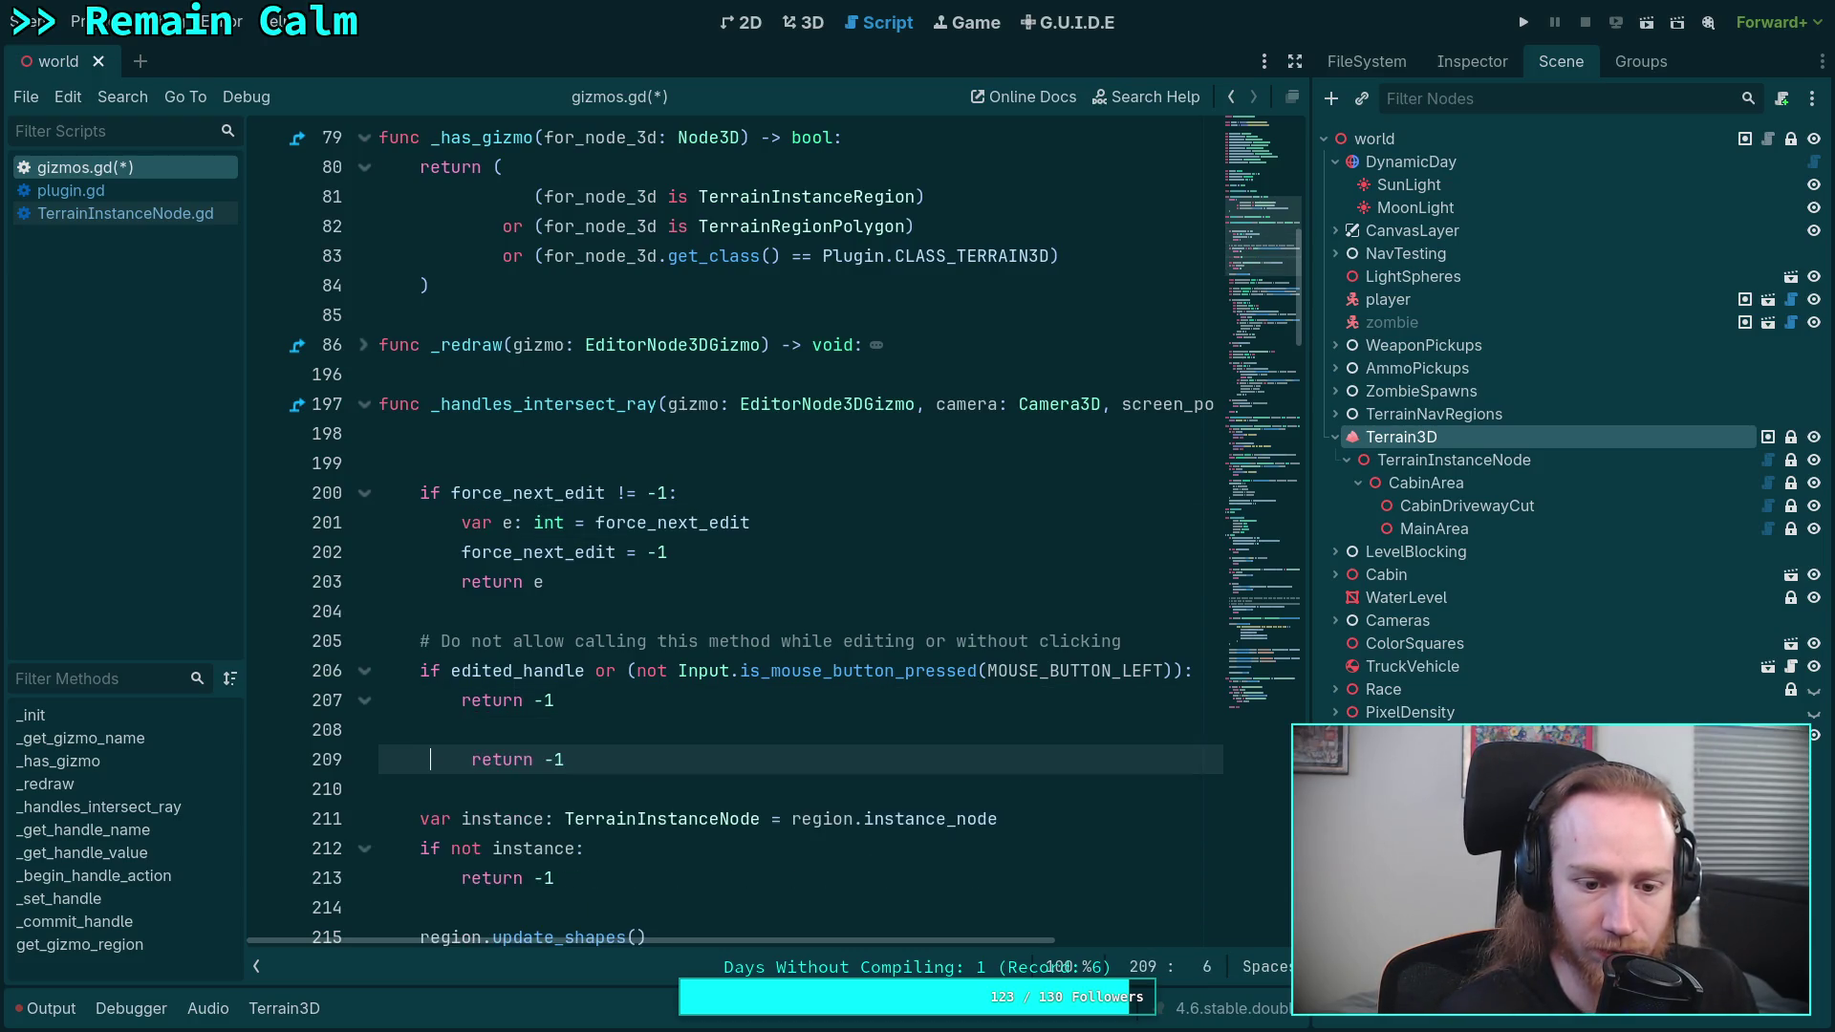
pyautogui.hotkey('ctrl', 'z')
pyautogui.hotkey('ctrl', 'z')
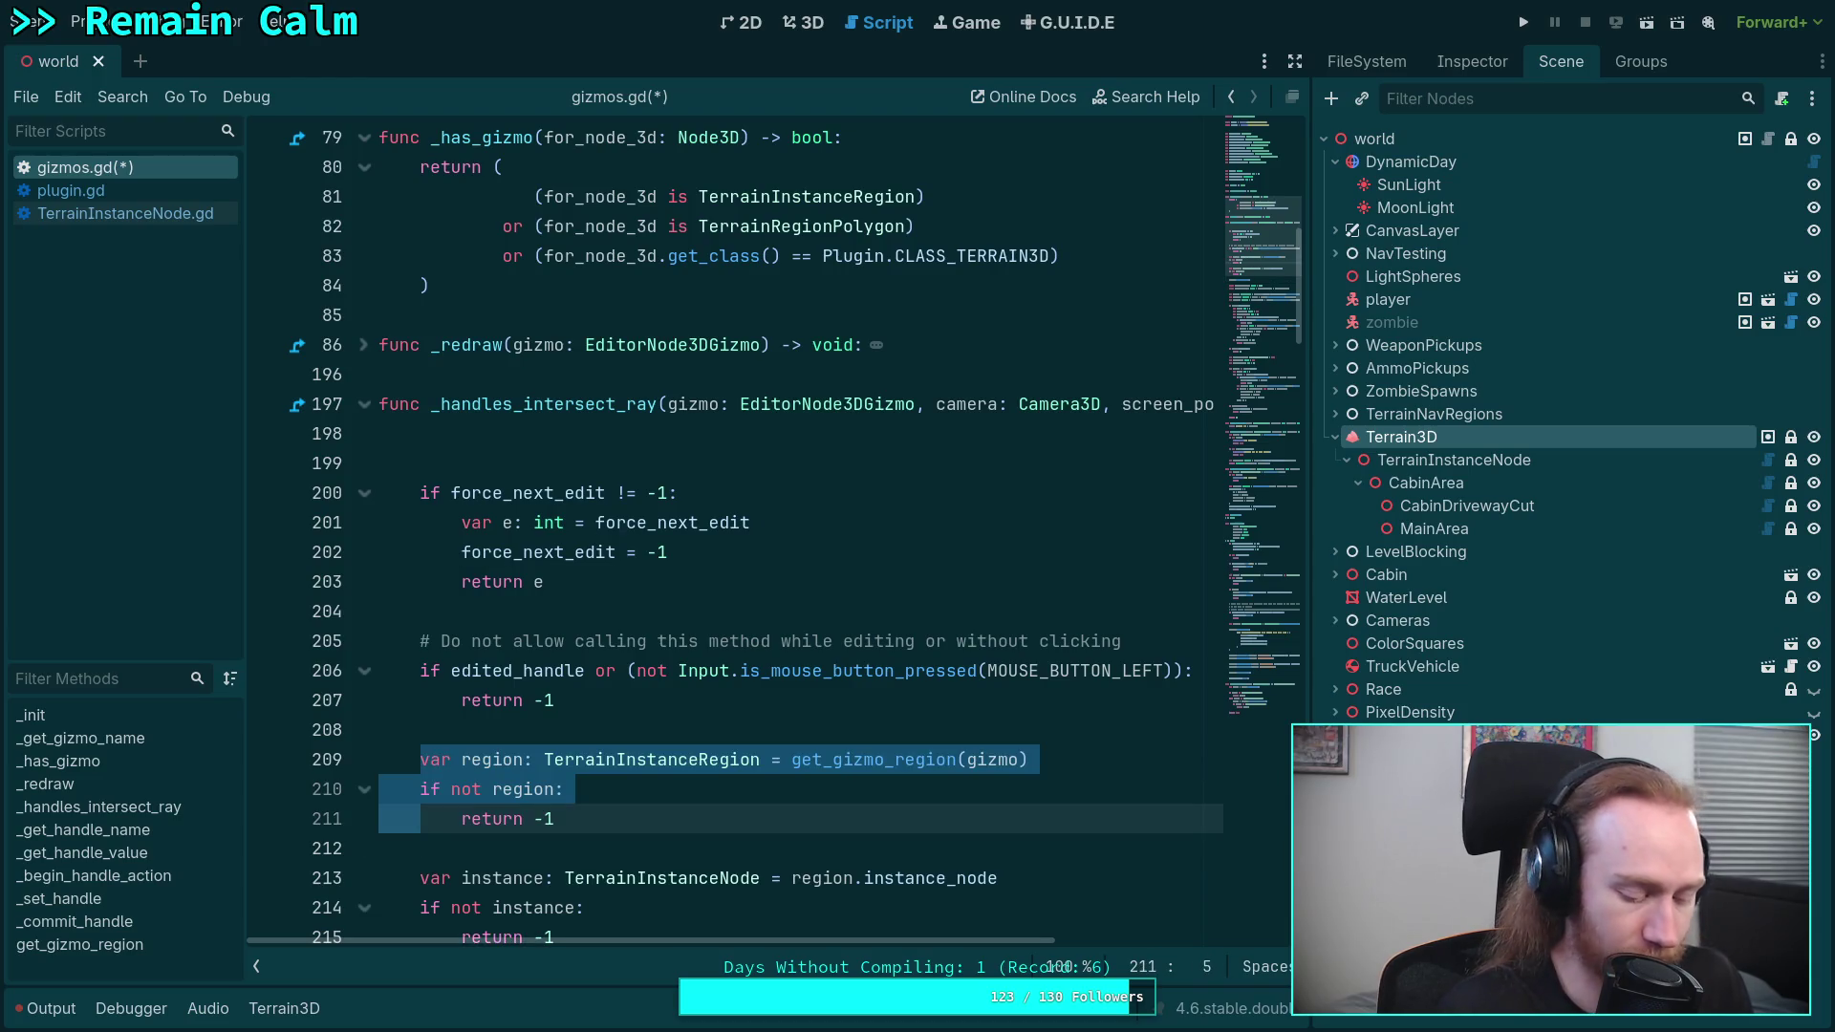
pyautogui.hotkey('alt', 'Up')
pyautogui.hotkey('alt', 'Up')
pyautogui.hotkey('alt', 'Up')
pyautogui.press('Down')
pyautogui.press('Down')
pyautogui.press('Down')
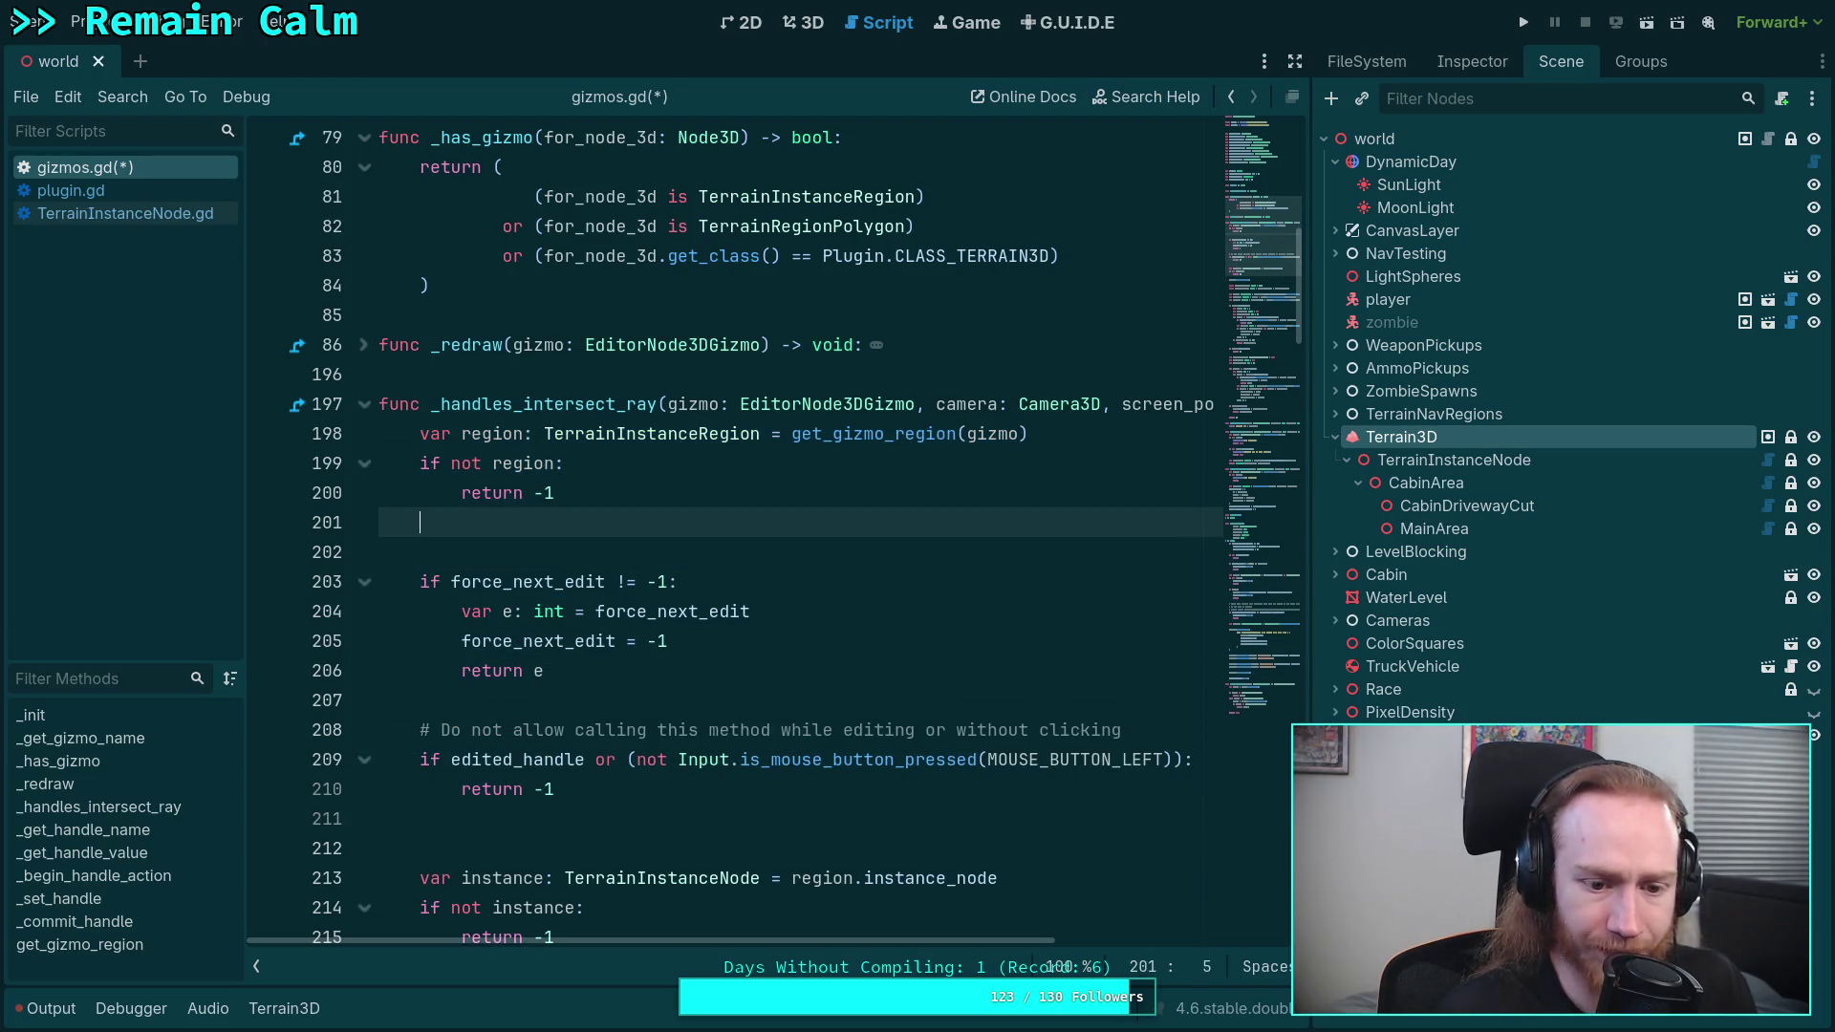
pyautogui.press('Up')
pyautogui.press('Up')
pyautogui.press('Up')
pyautogui.press('BackSpace')
pyautogui.press('BackSpace')
pyautogui.press('Return')
pyautogui.press('Down')
pyautogui.press('Down')
pyautogui.press('Down')
pyautogui.press('BackSpace')
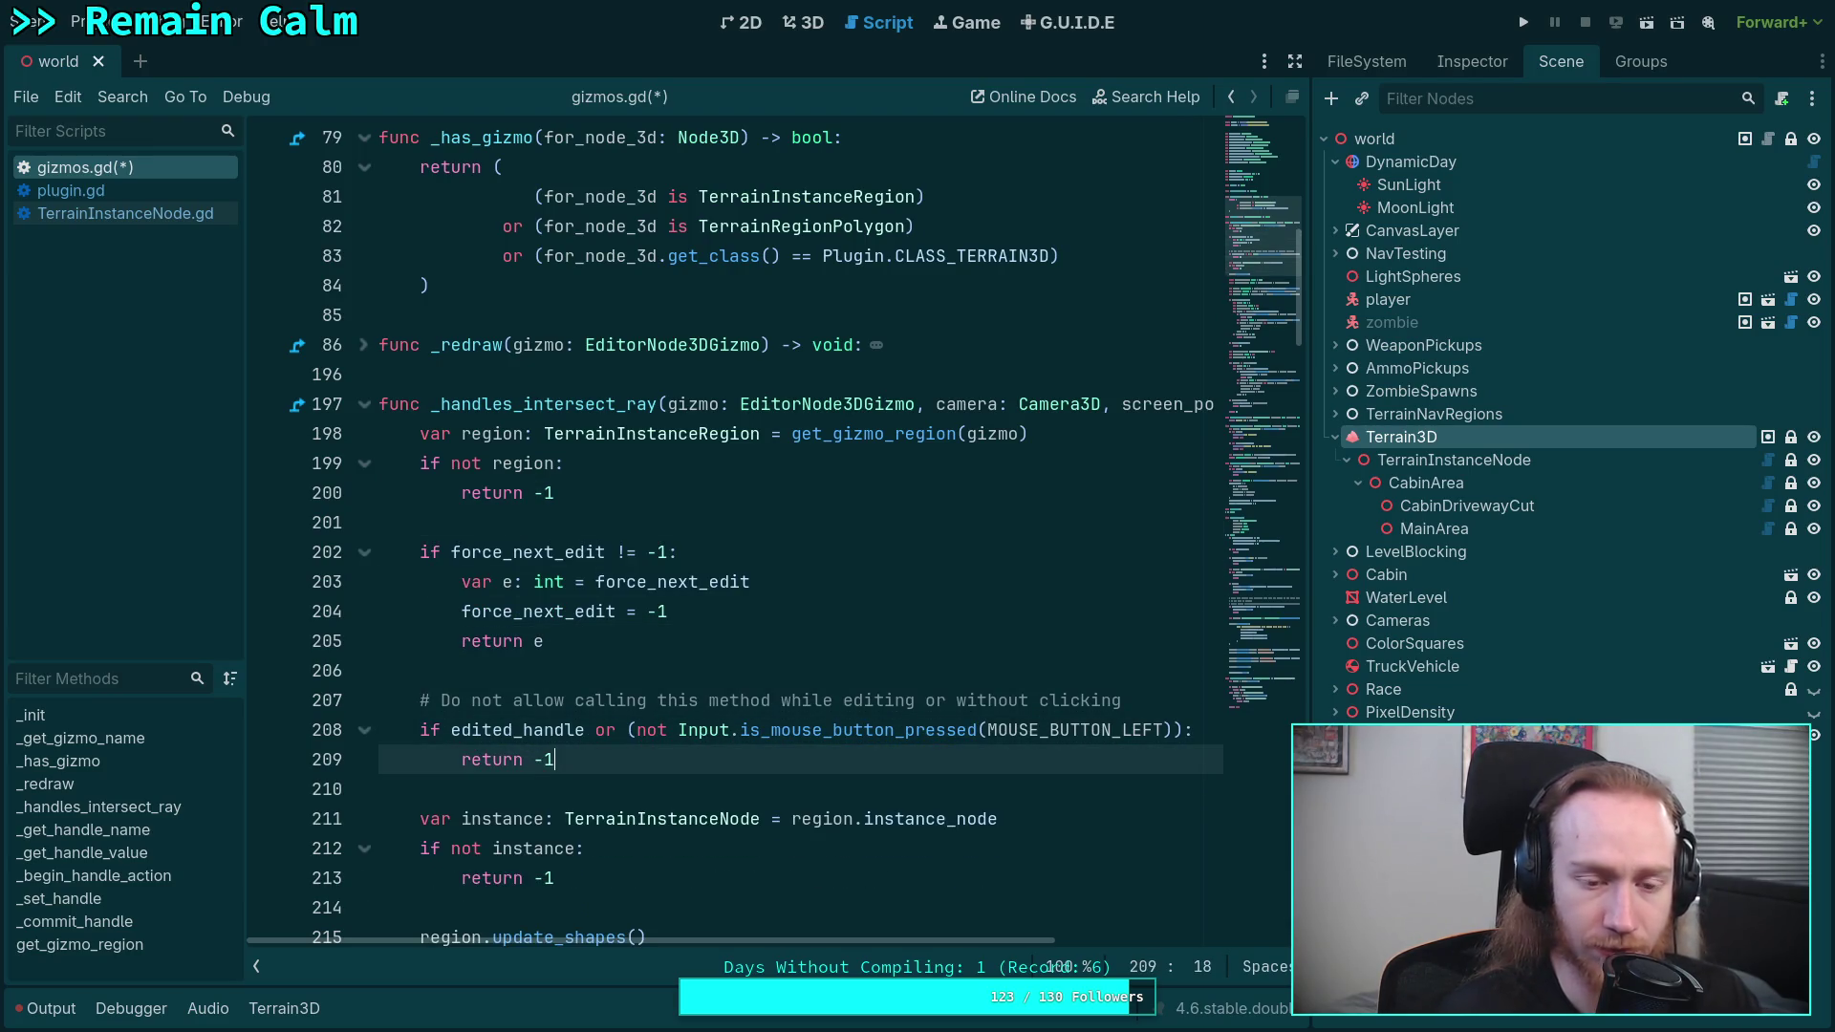
pyautogui.scroll(-1, 376, 401)
pyautogui.scroll(1, 375, 401)
pyautogui.click(366, 405)
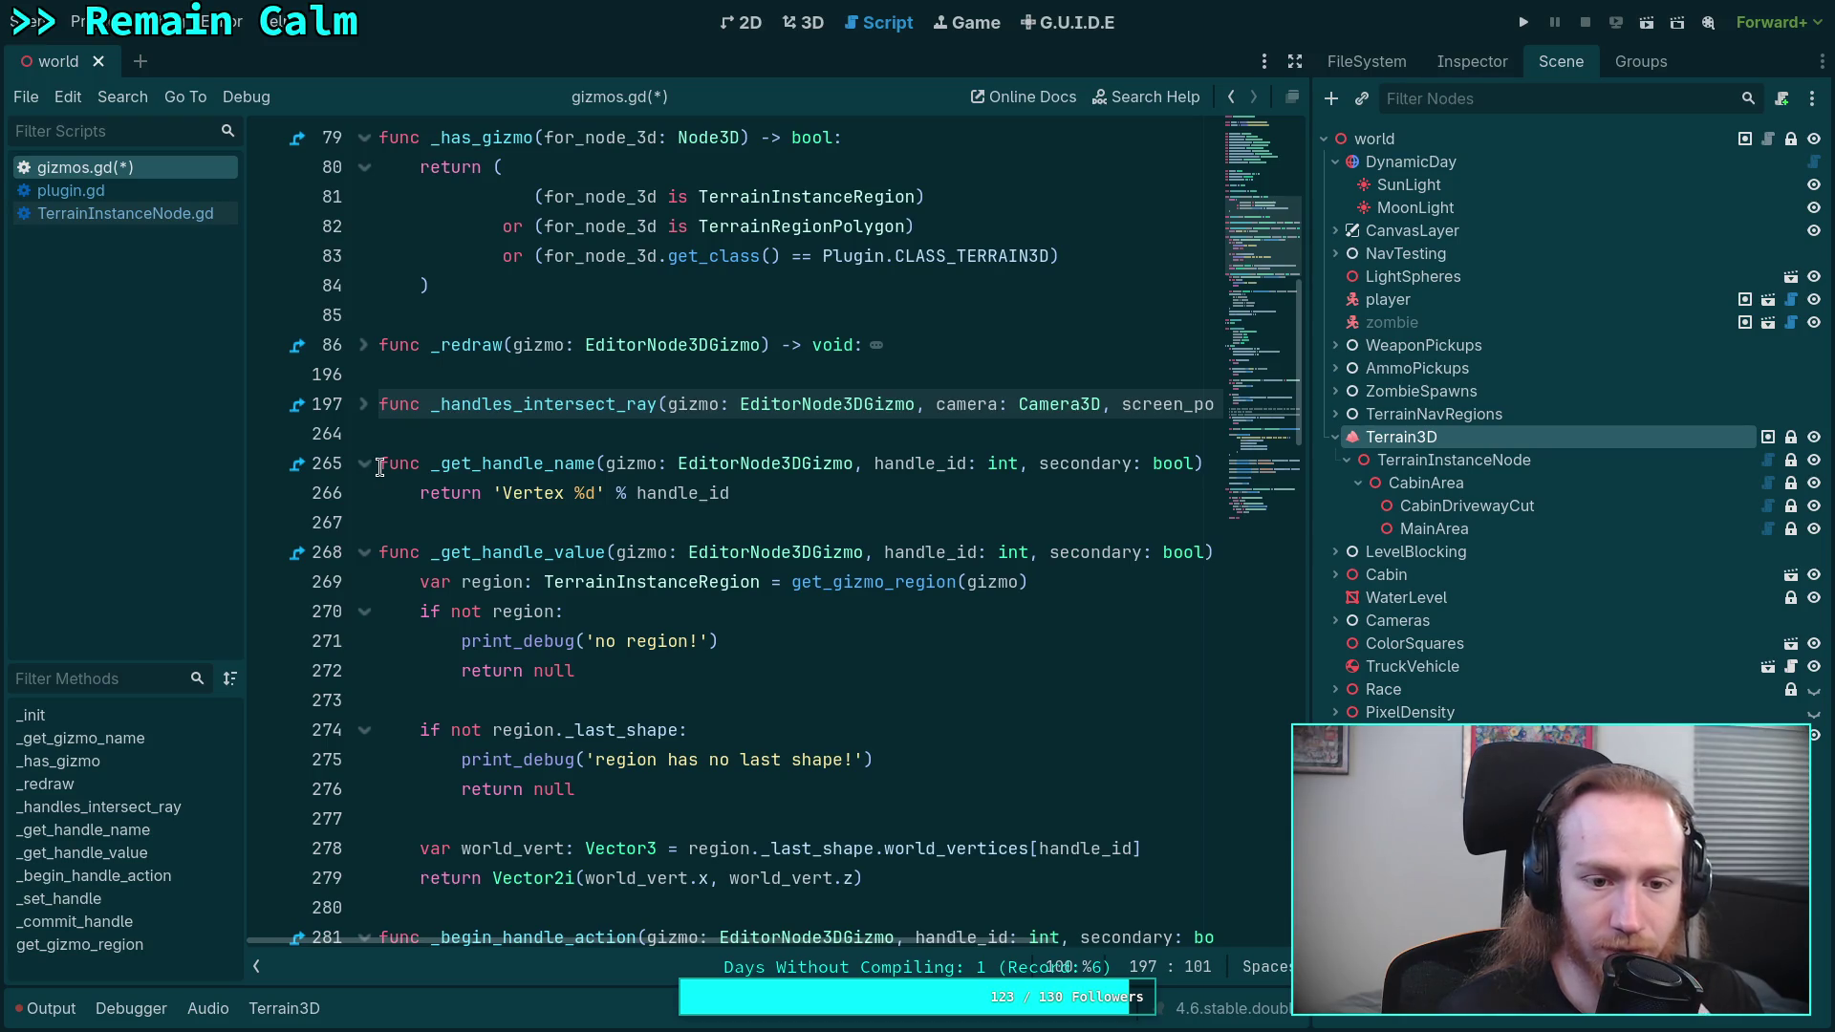
# - Collapse _get_handle_name and _get_handle_value after reviewing their no-region checks
pyautogui.click(420, 495)
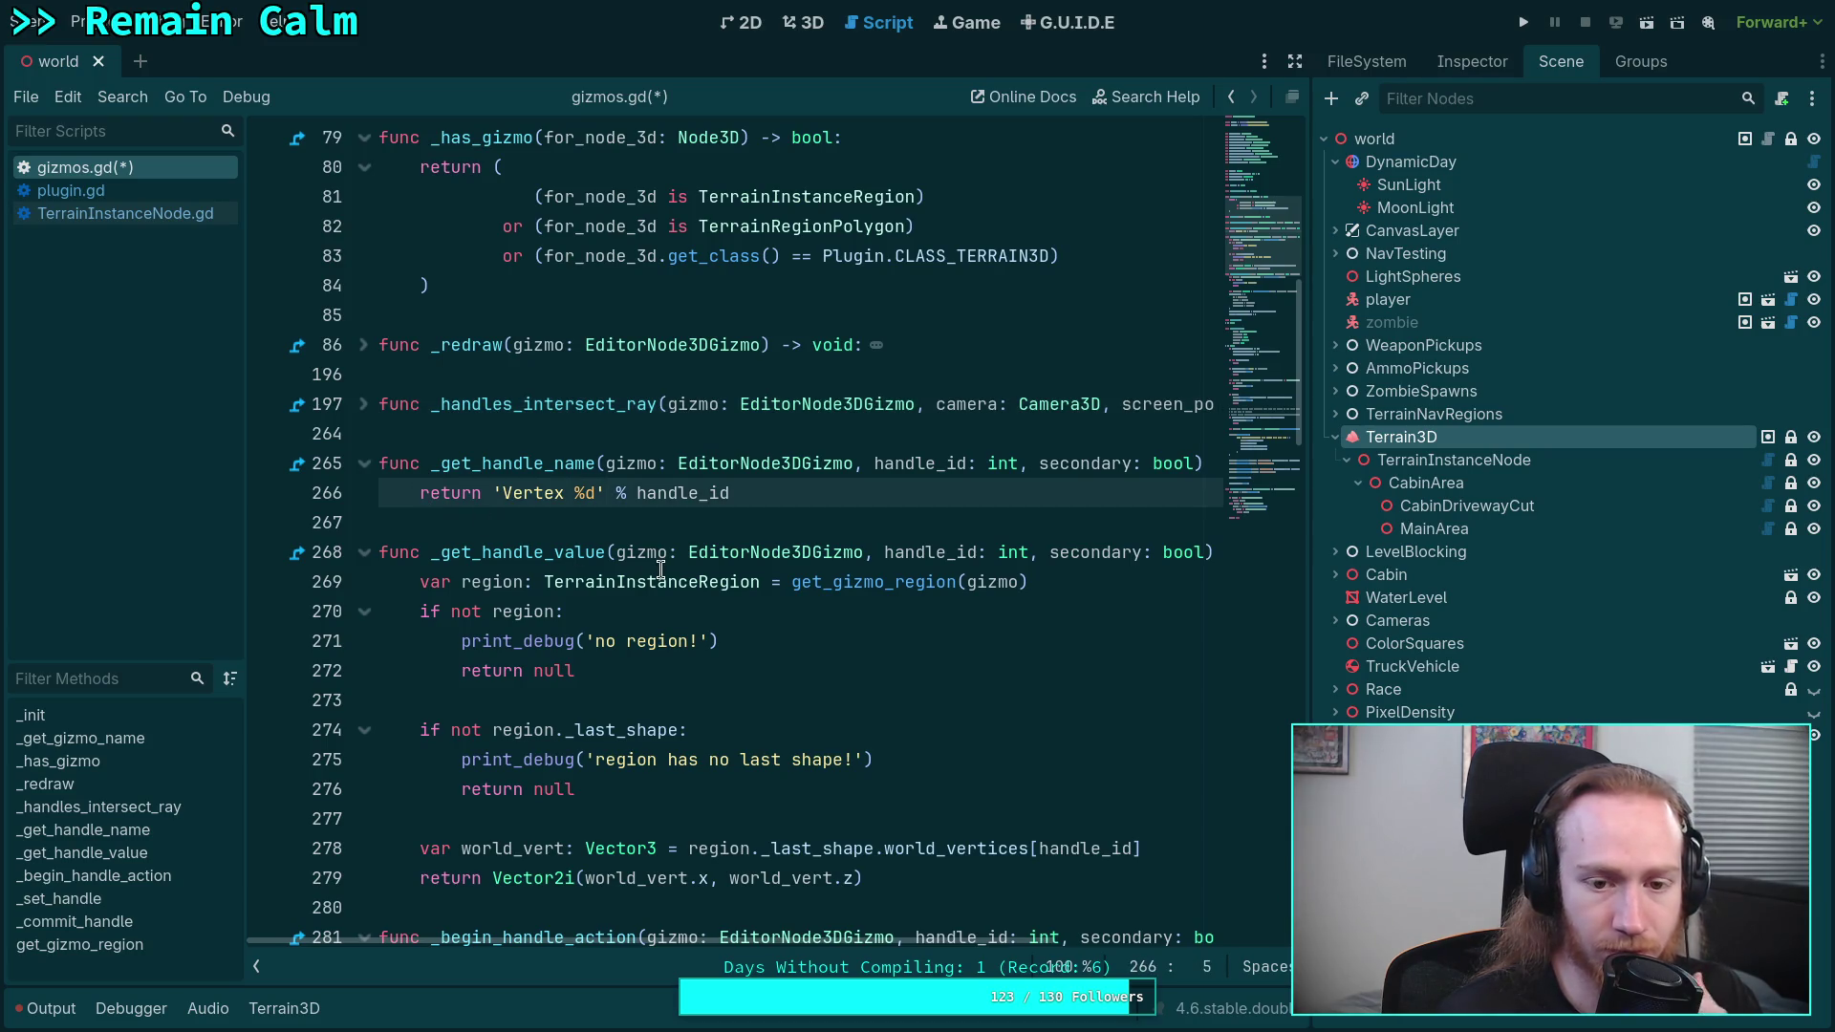
pyautogui.click(364, 464)
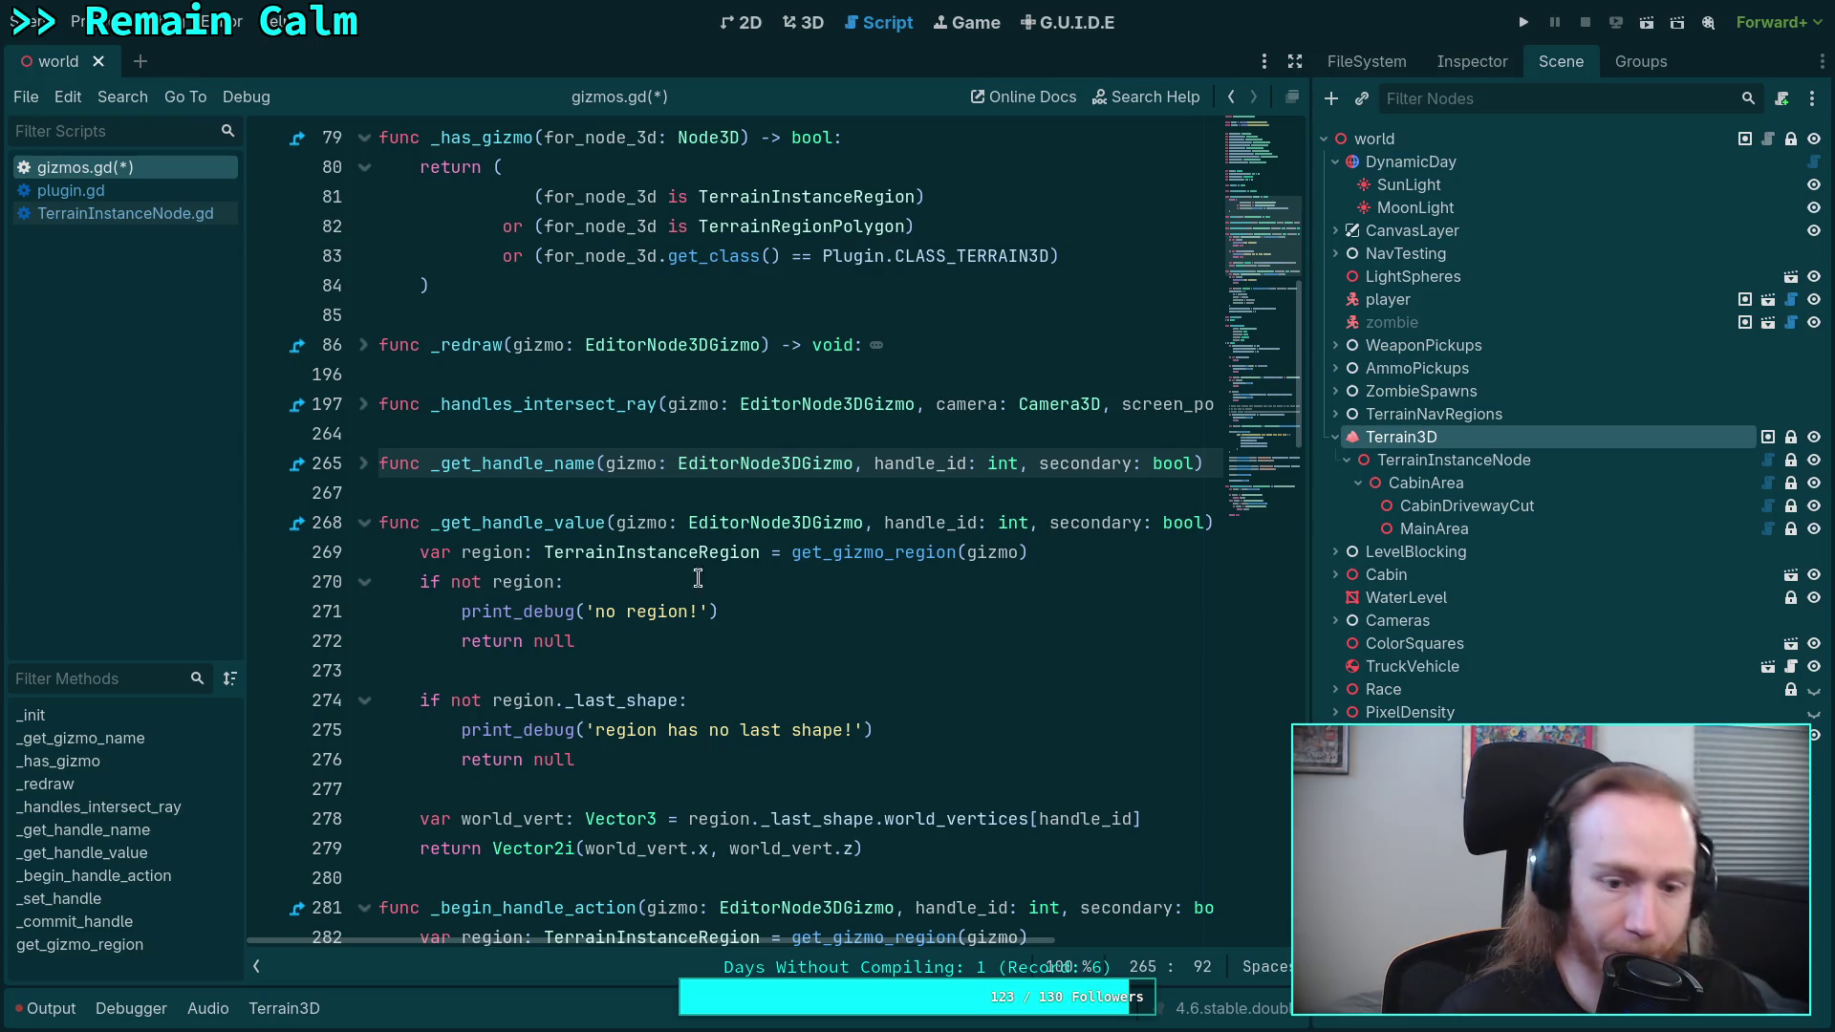
pyautogui.click(774, 607)
pyautogui.click(617, 557)
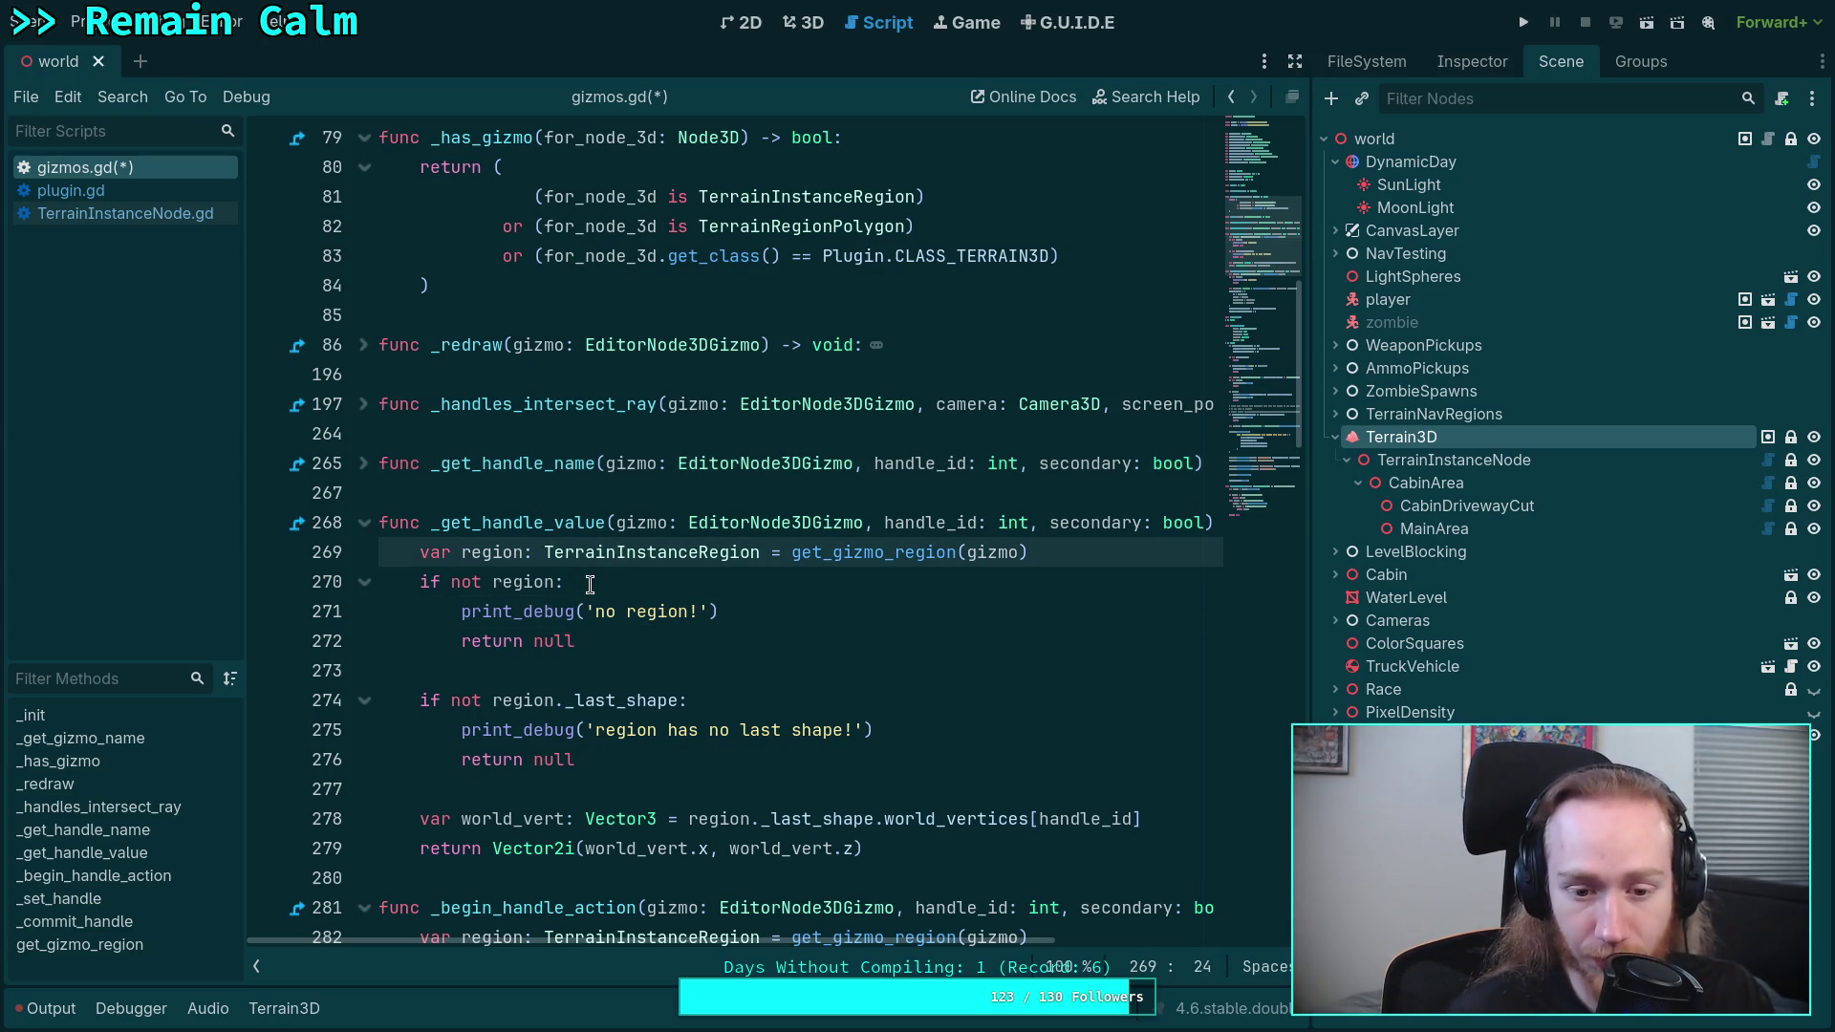
pyautogui.click(363, 529)
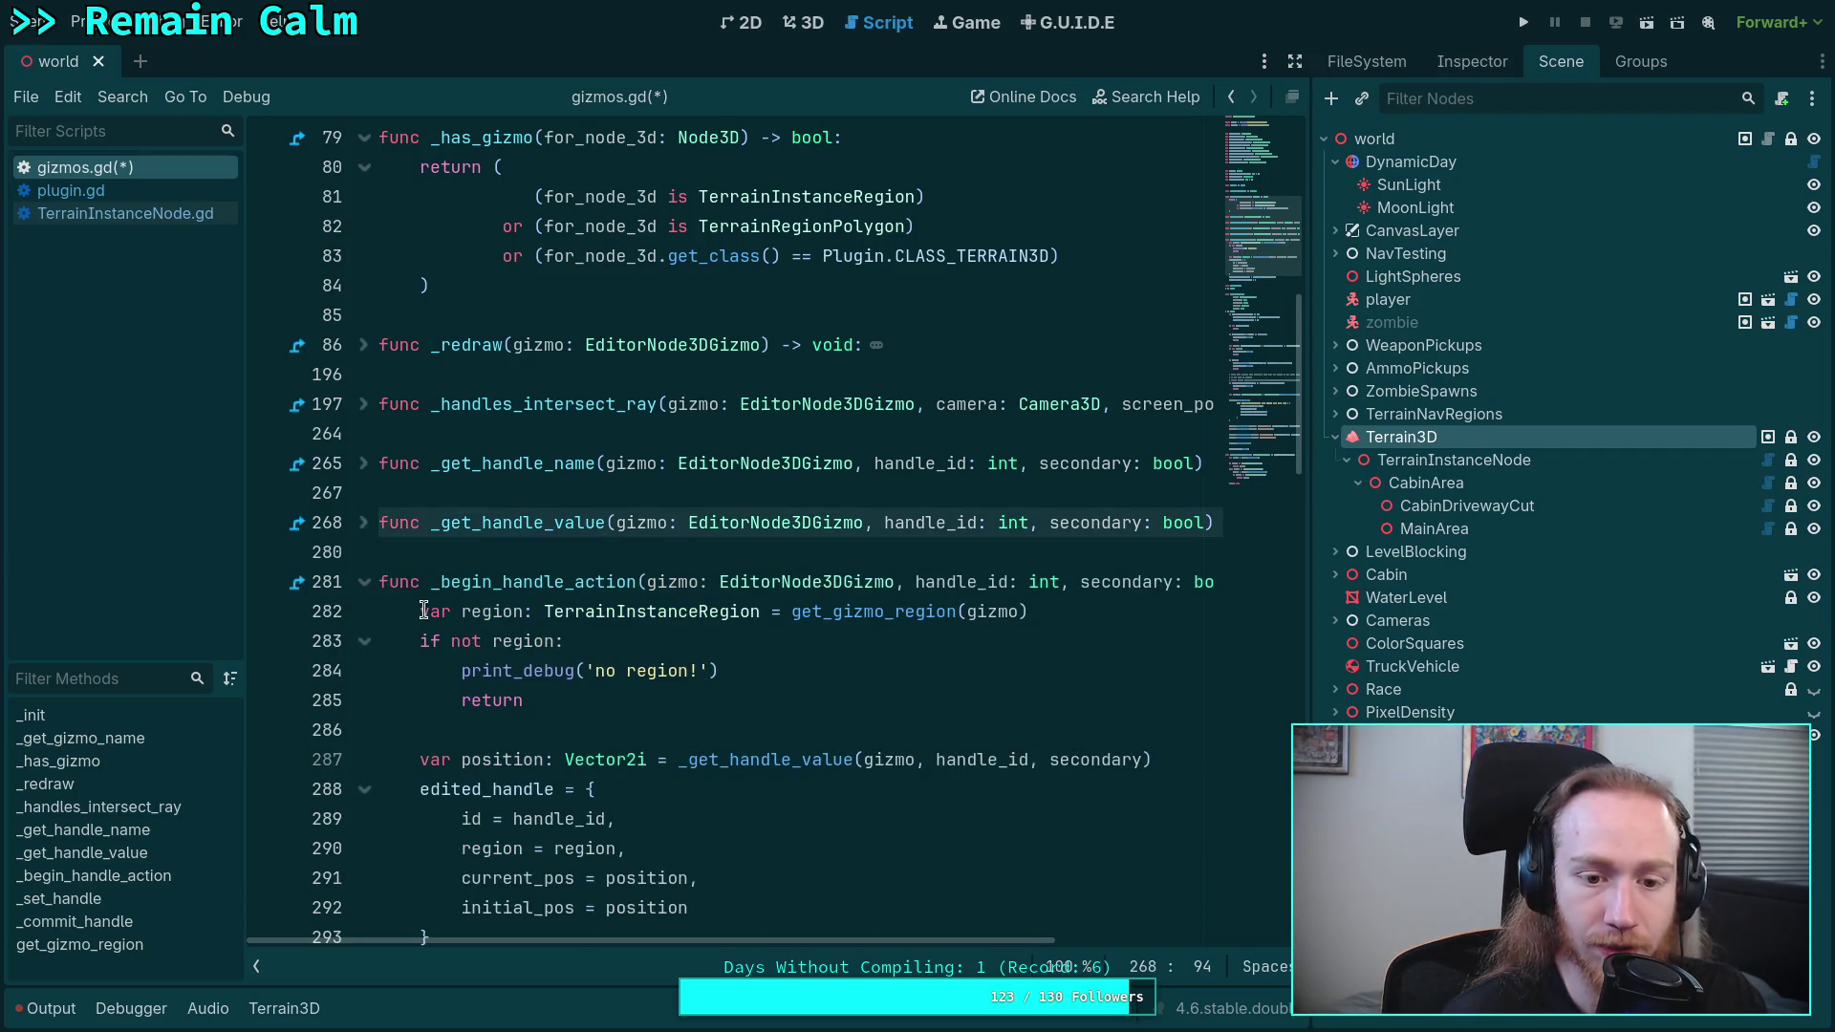
pyautogui.scroll(-1, 433, 605)
pyautogui.moveTo(730, 572); pyautogui.dragTo(739, 564)
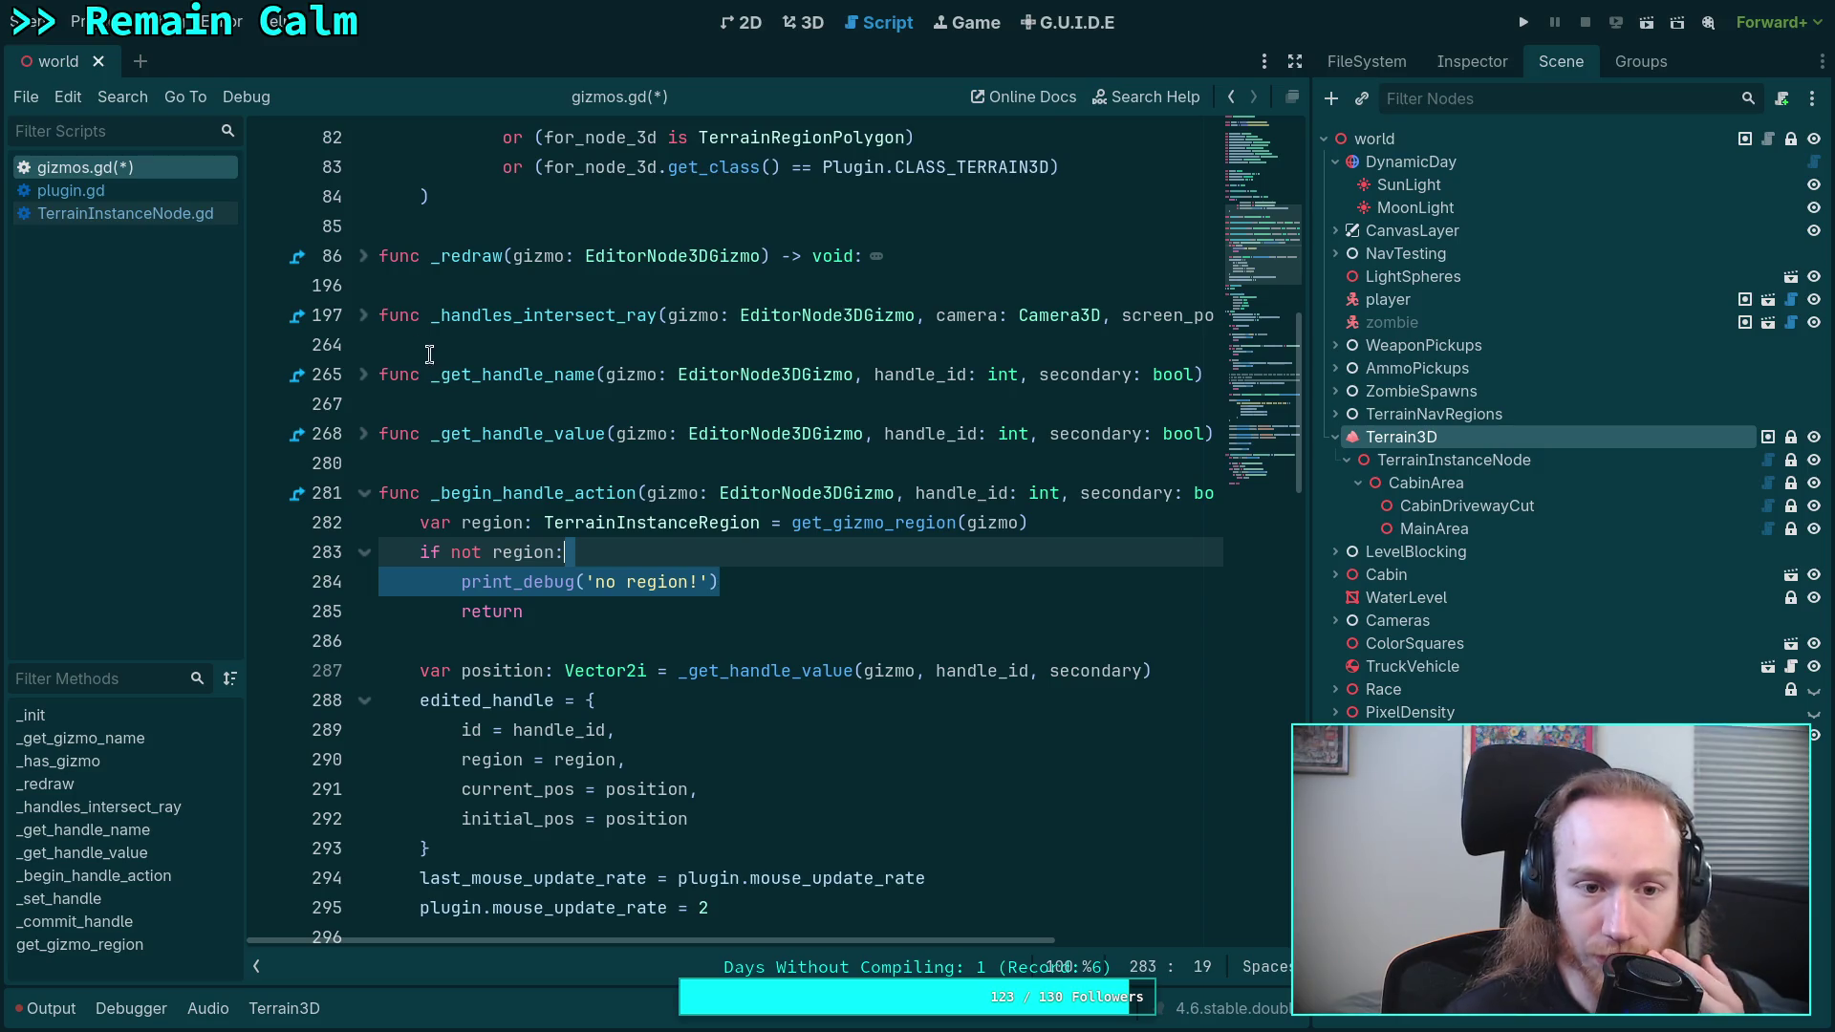
# - Collapse _begin_handle_action, _set_handle and _commit_handle, comparing against _handles_intersect_ray's region check
pyautogui.click(368, 317)
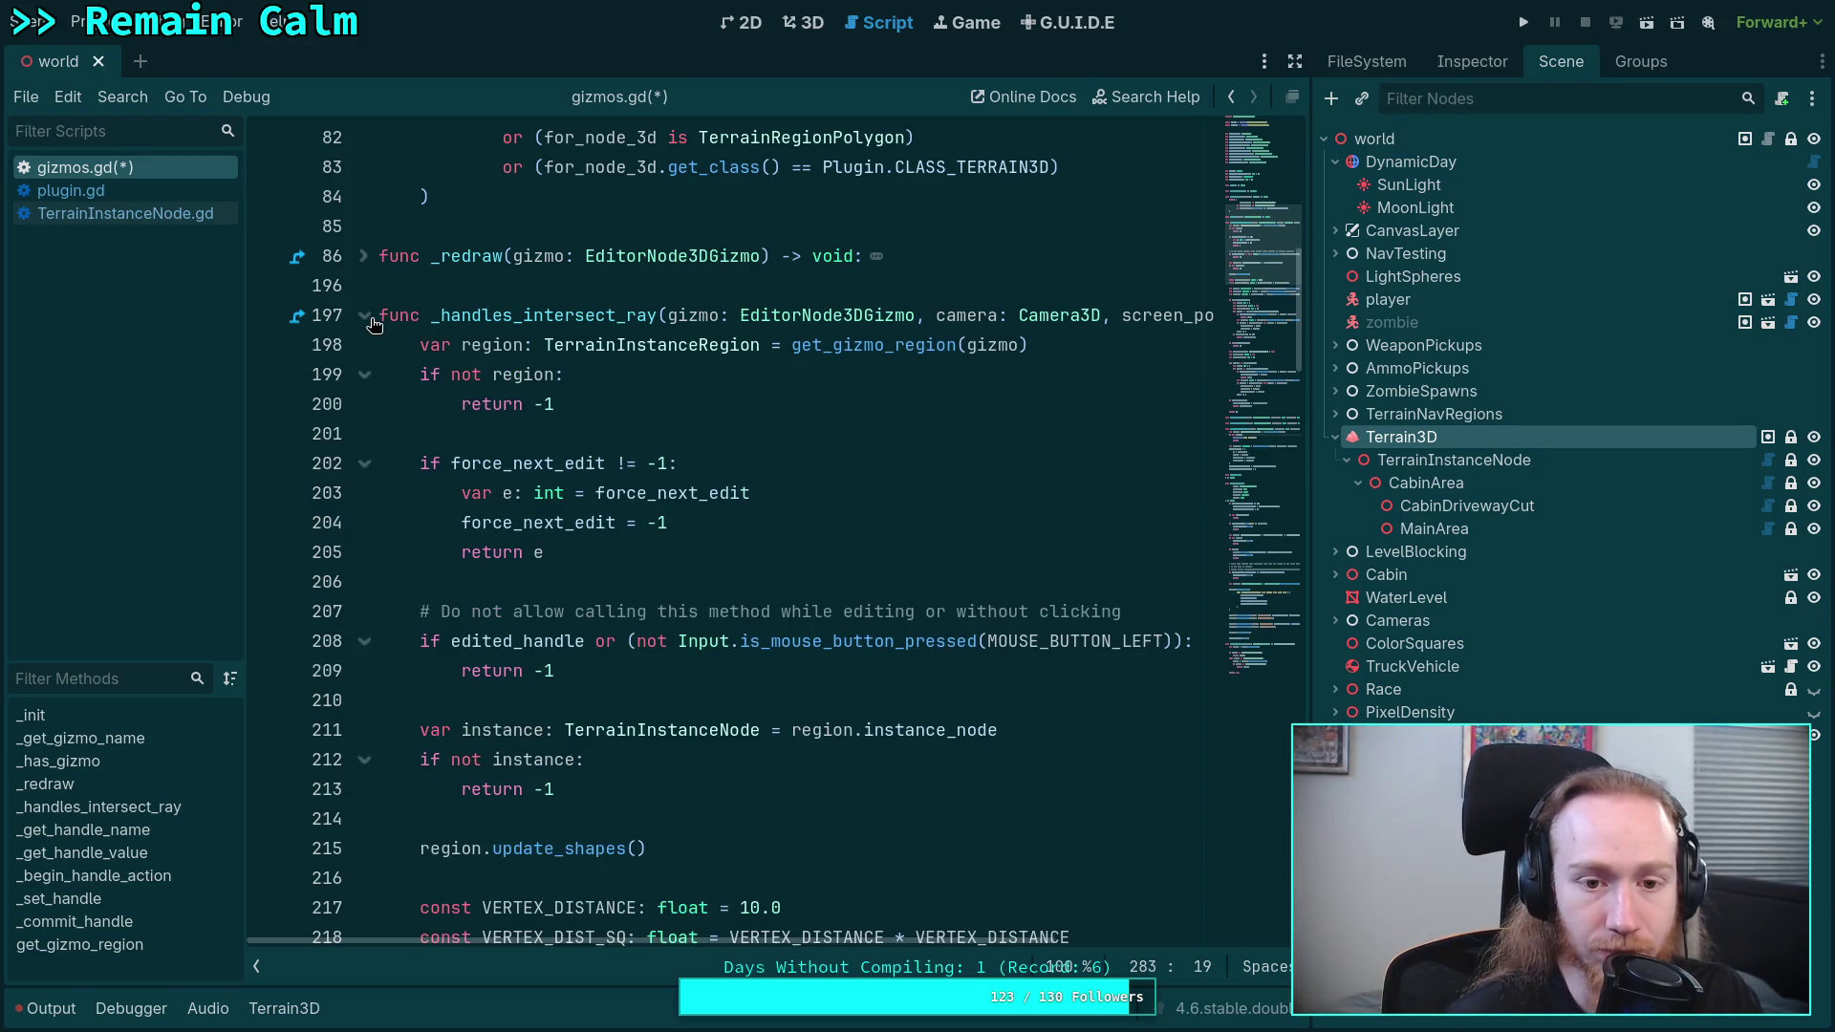
pyautogui.click(364, 316)
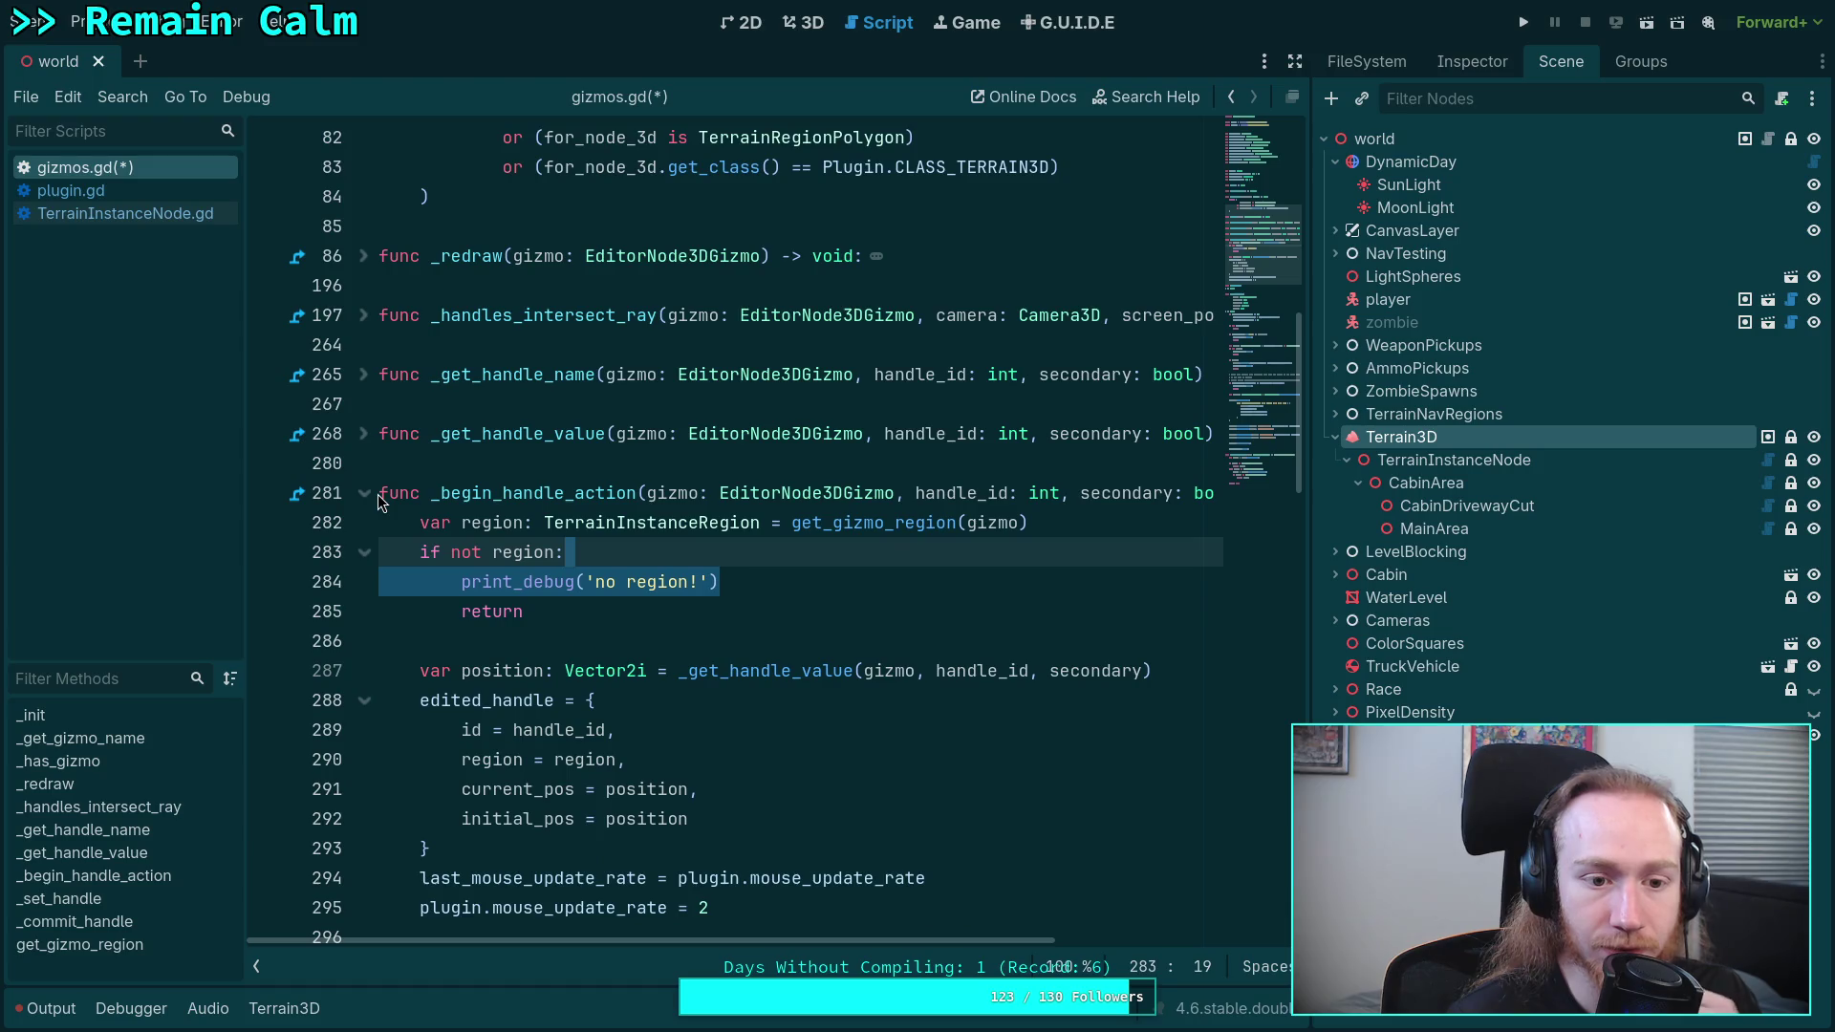
pyautogui.click(364, 494)
pyautogui.click(363, 582)
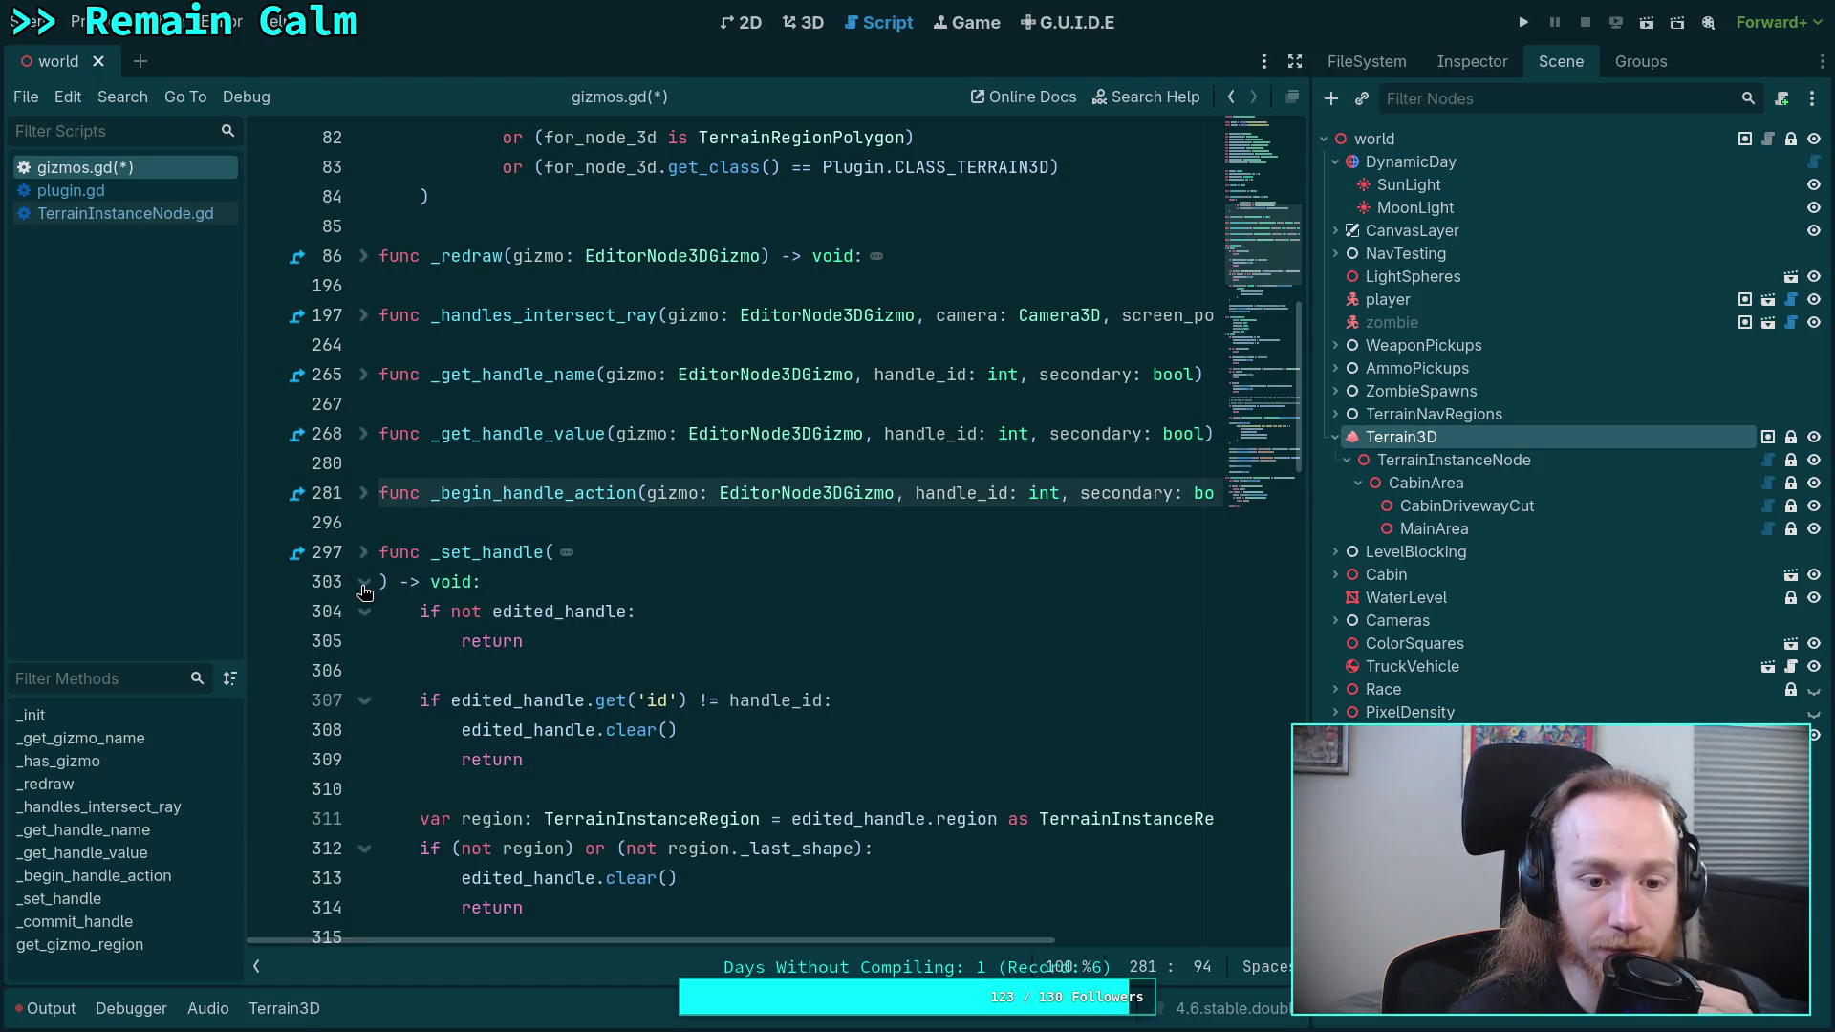
pyautogui.click(364, 582)
pyautogui.click(364, 552)
pyautogui.click(364, 552)
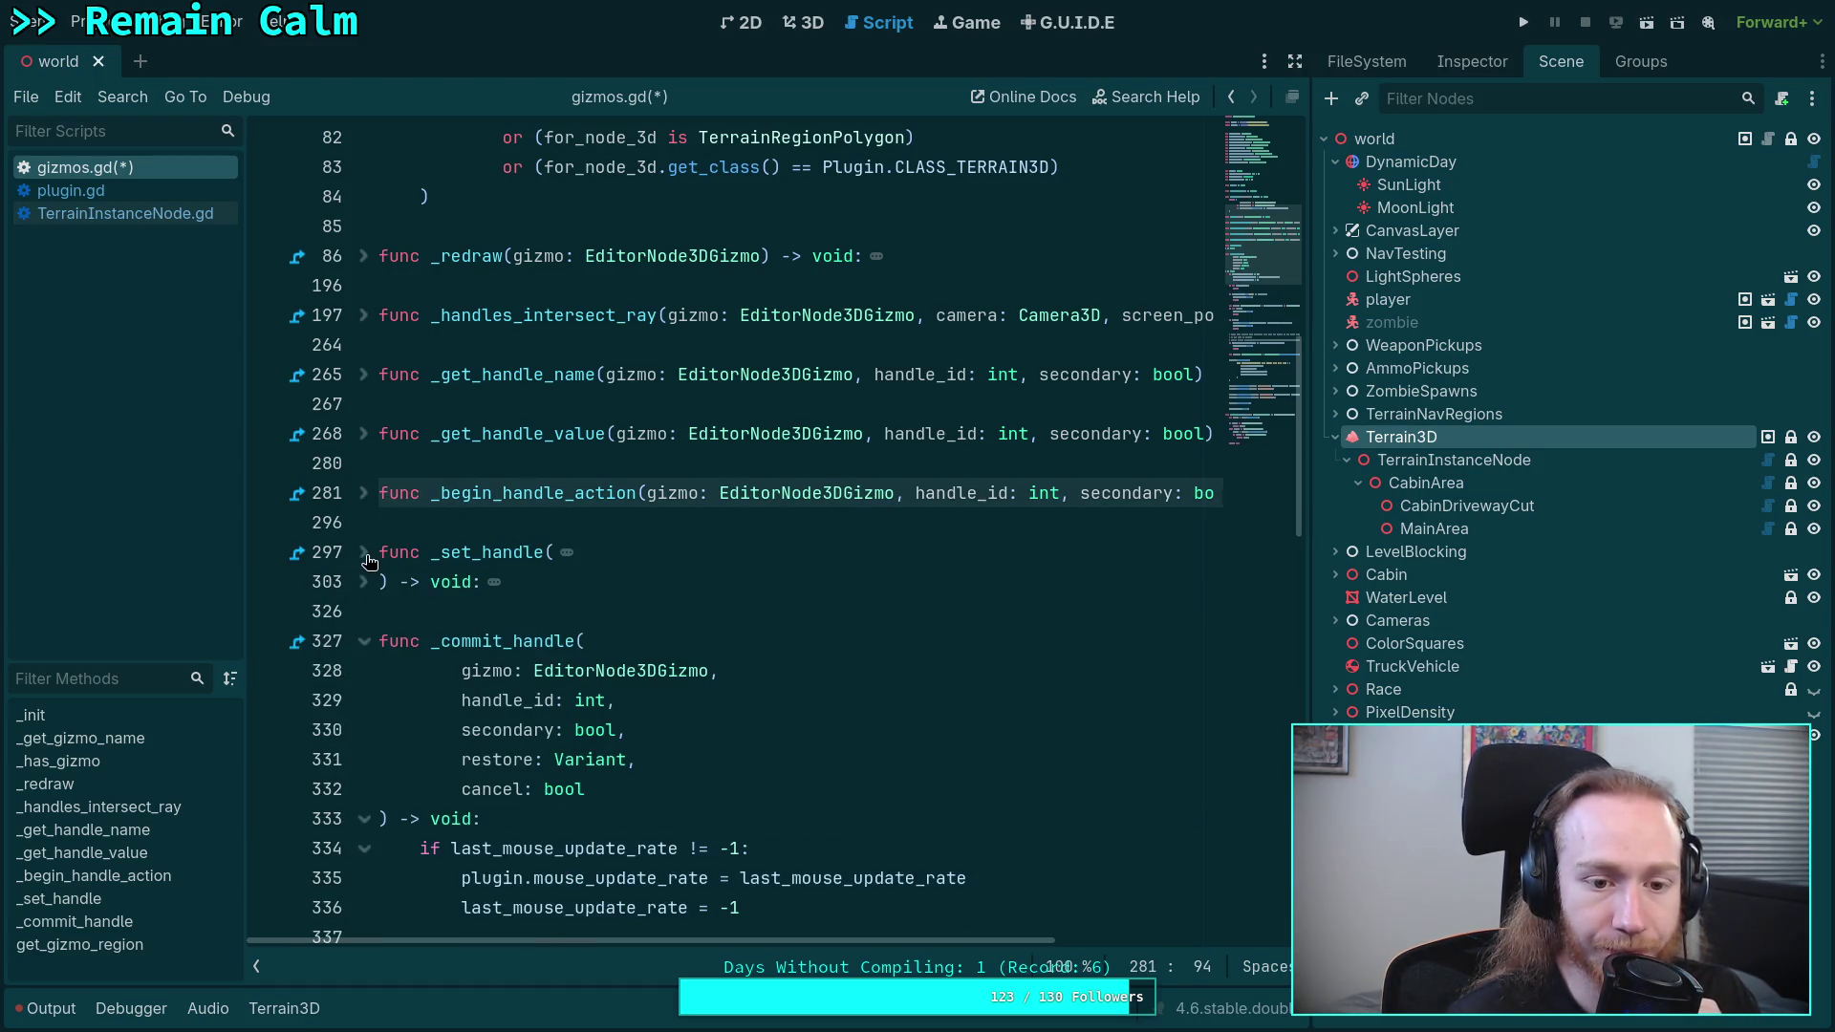
pyautogui.scroll(-2, 396, 638)
pyautogui.click(373, 467)
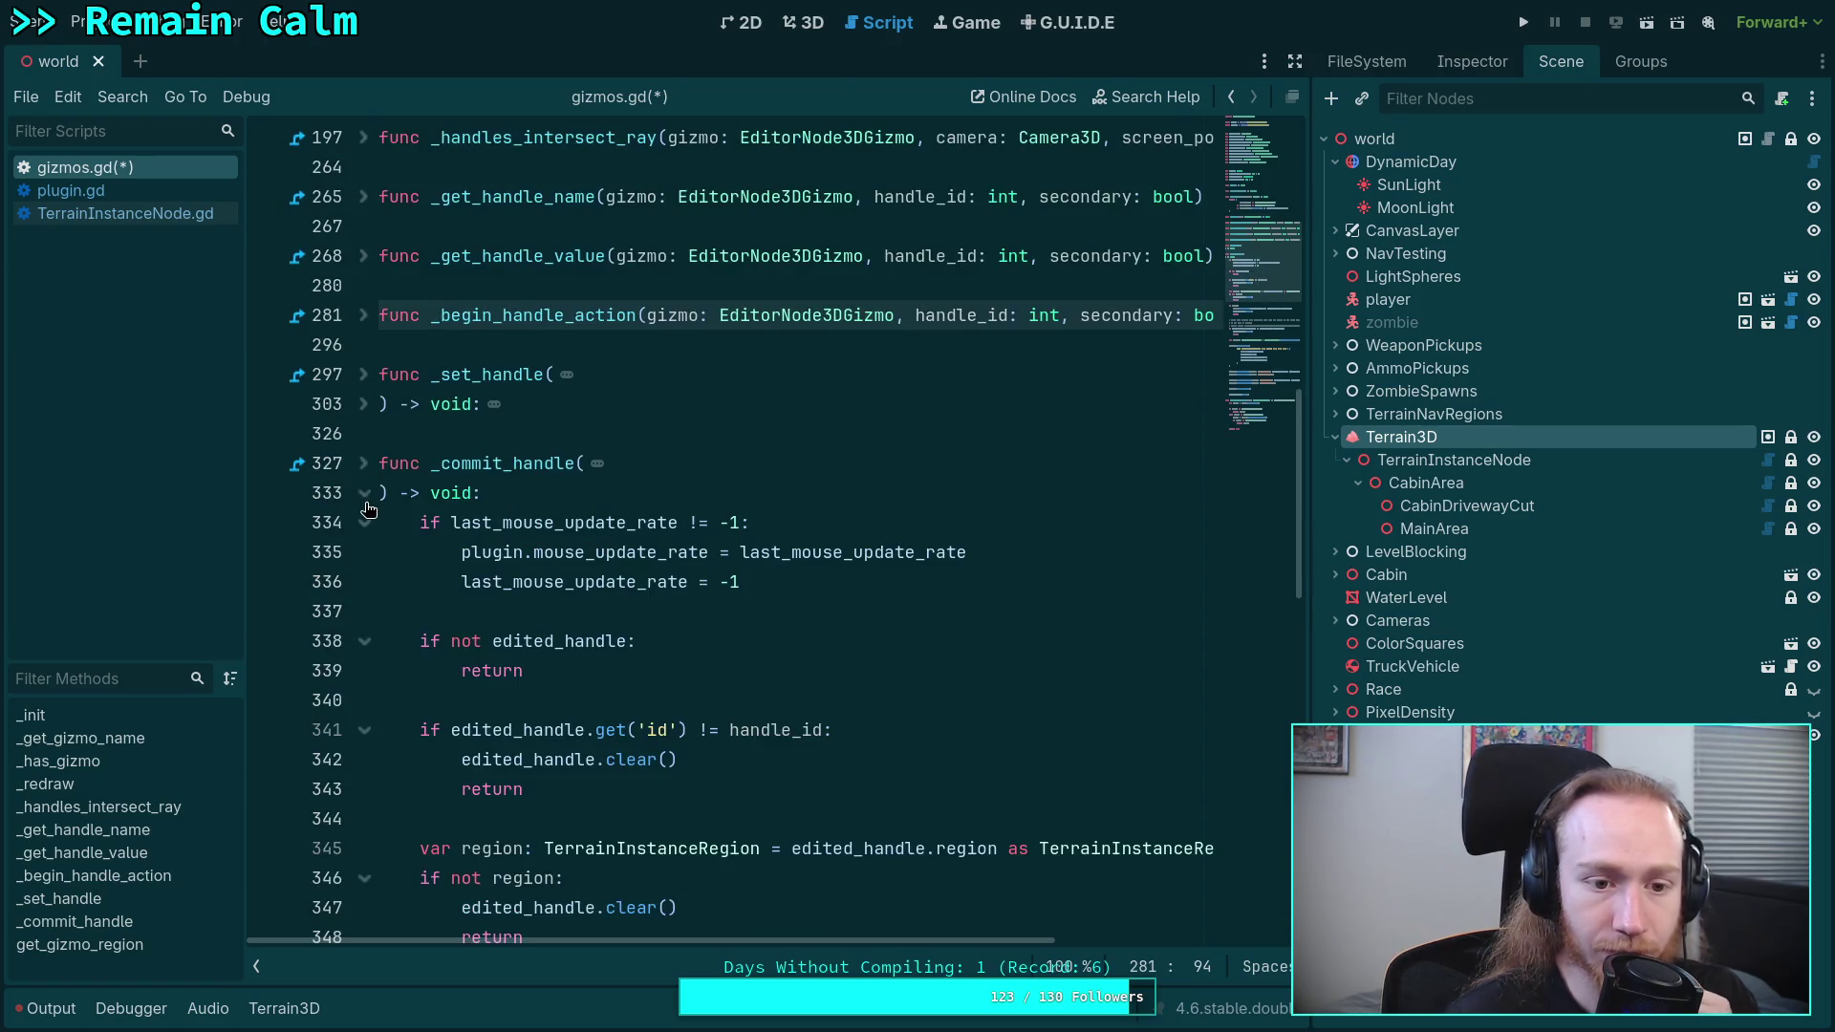
pyautogui.click(369, 504)
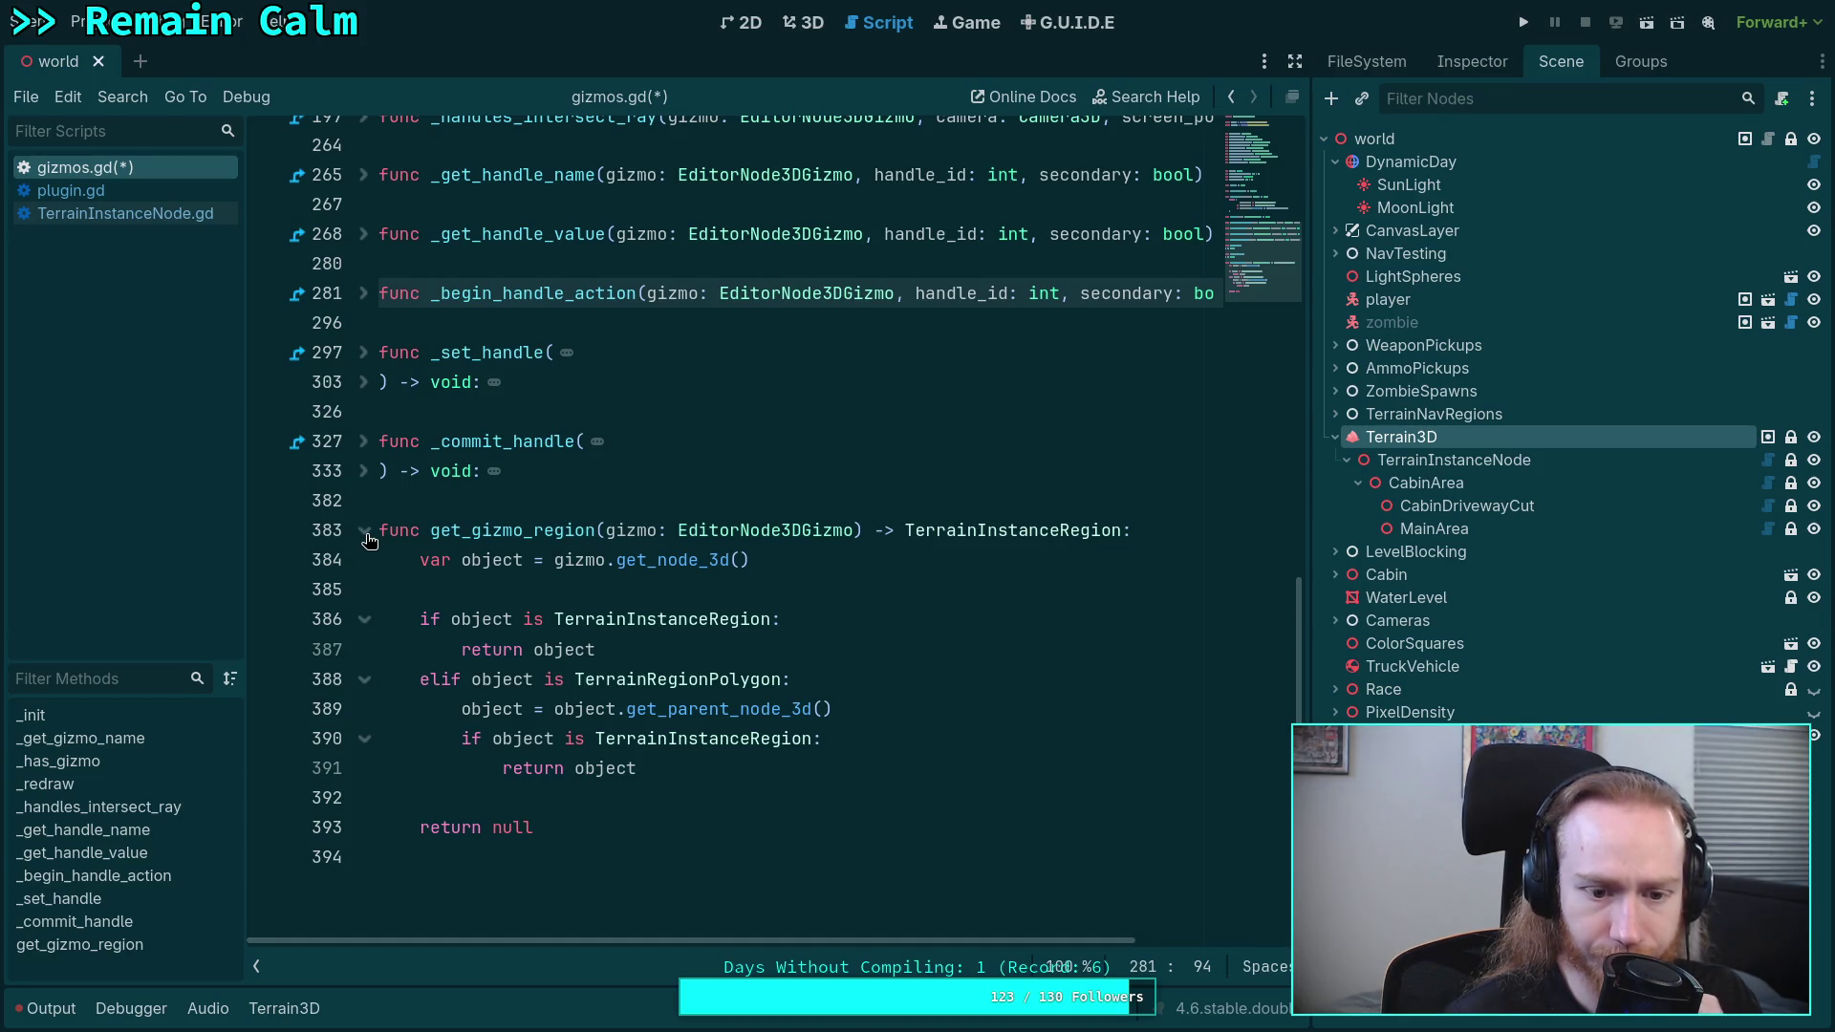
# - Save gizmos.gd from get_gizmo_region and return to the 3D world scene
pyautogui.click(722, 598)
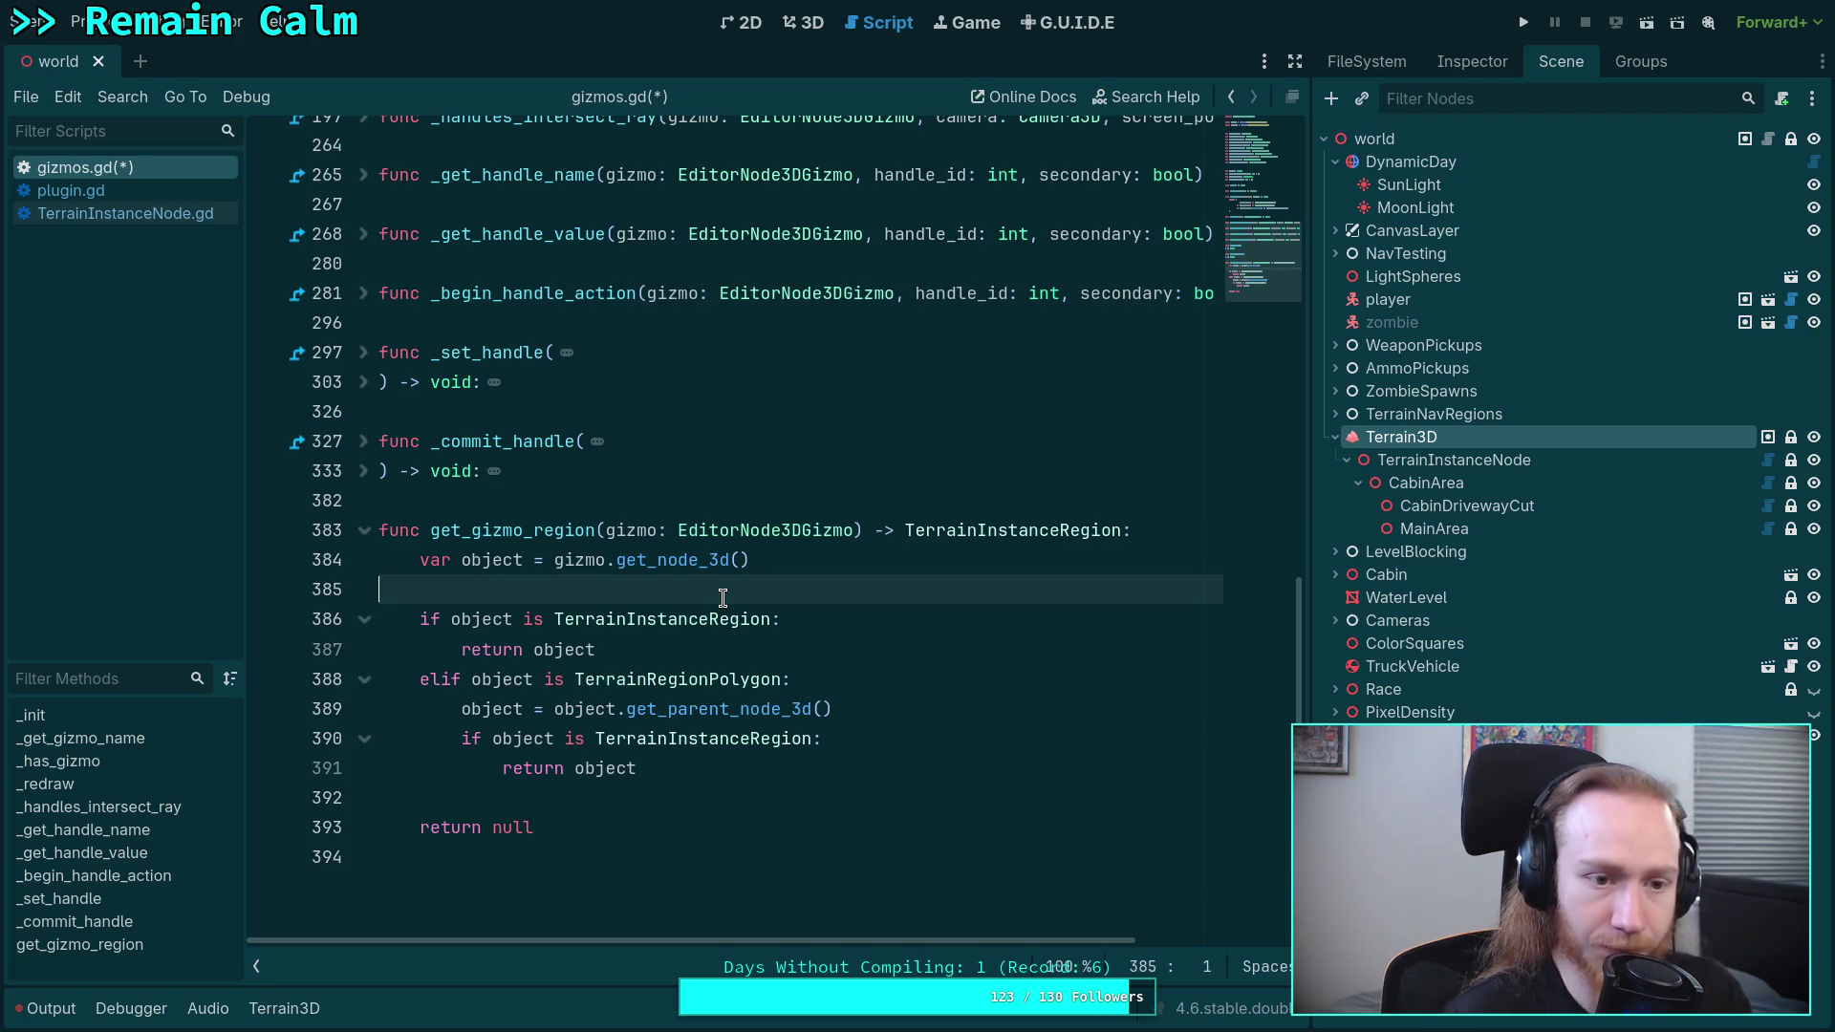
pyautogui.hotkey('ctrl', 's')
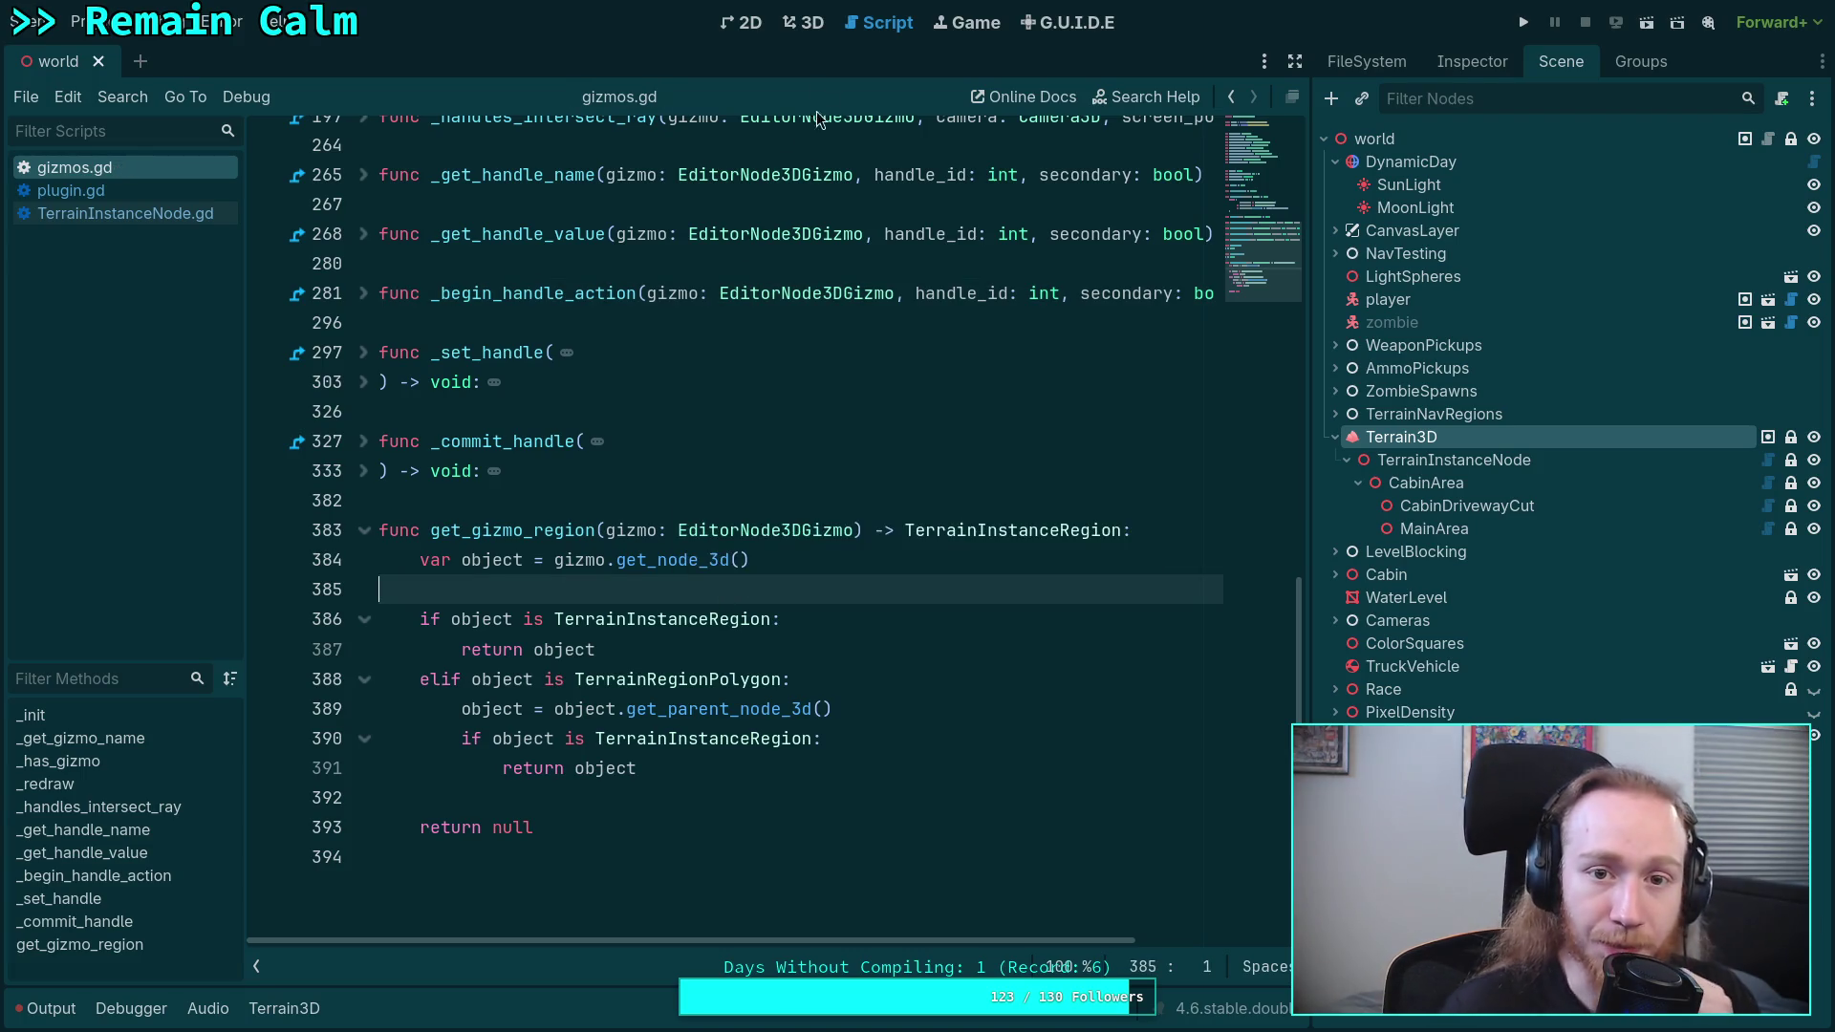
pyautogui.click(807, 31)
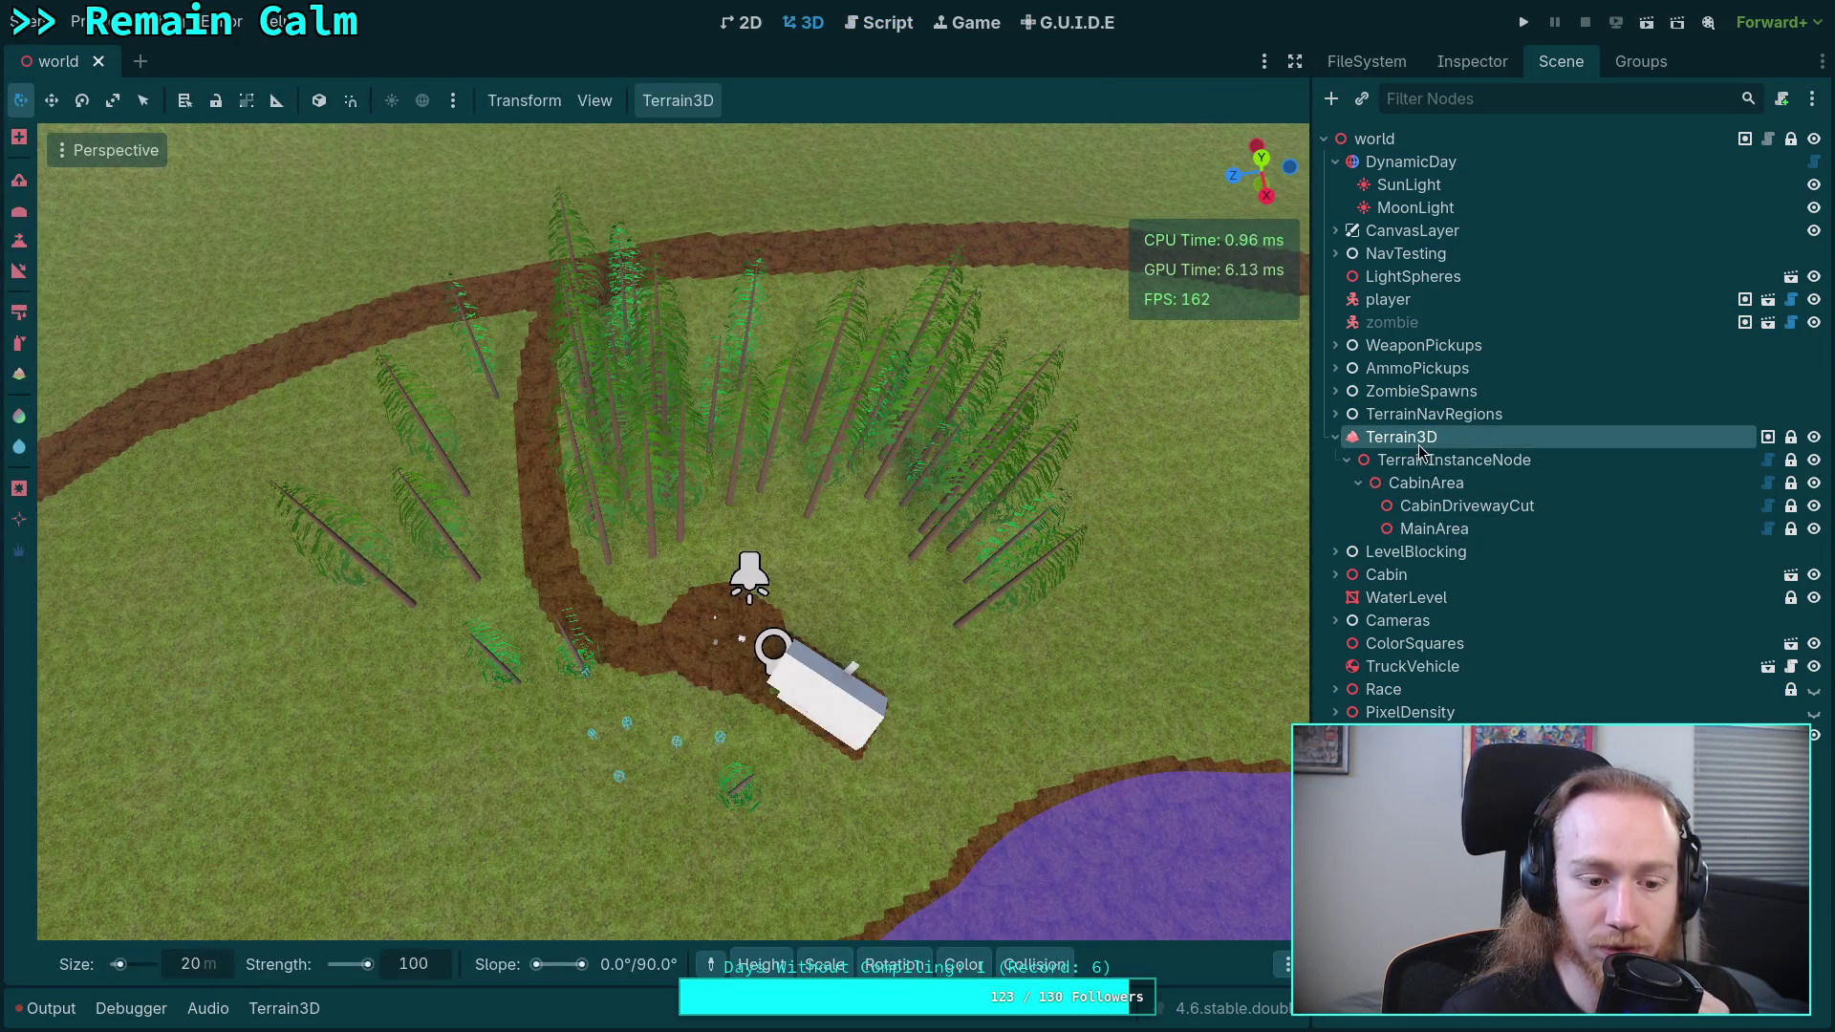
# - Clear the node_added/node_removed errors from the Output log
pyautogui.click(29, 1013)
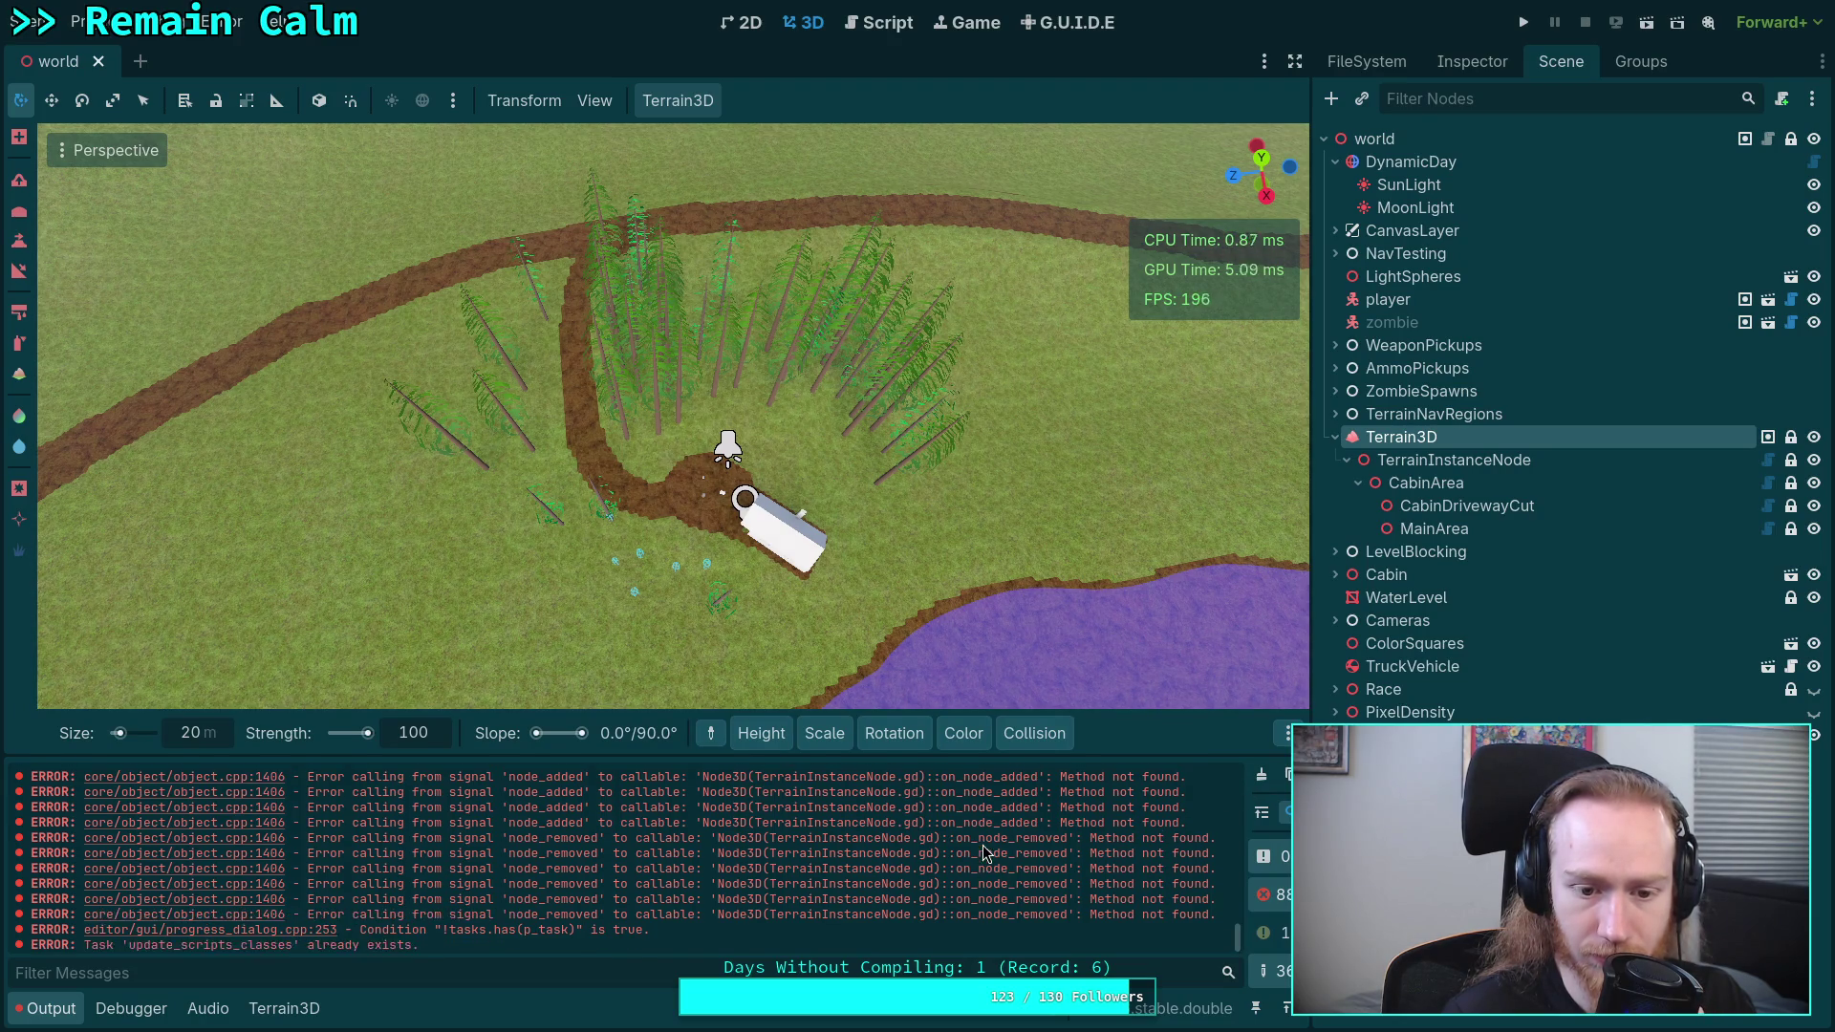
pyautogui.scroll(1, 985, 845)
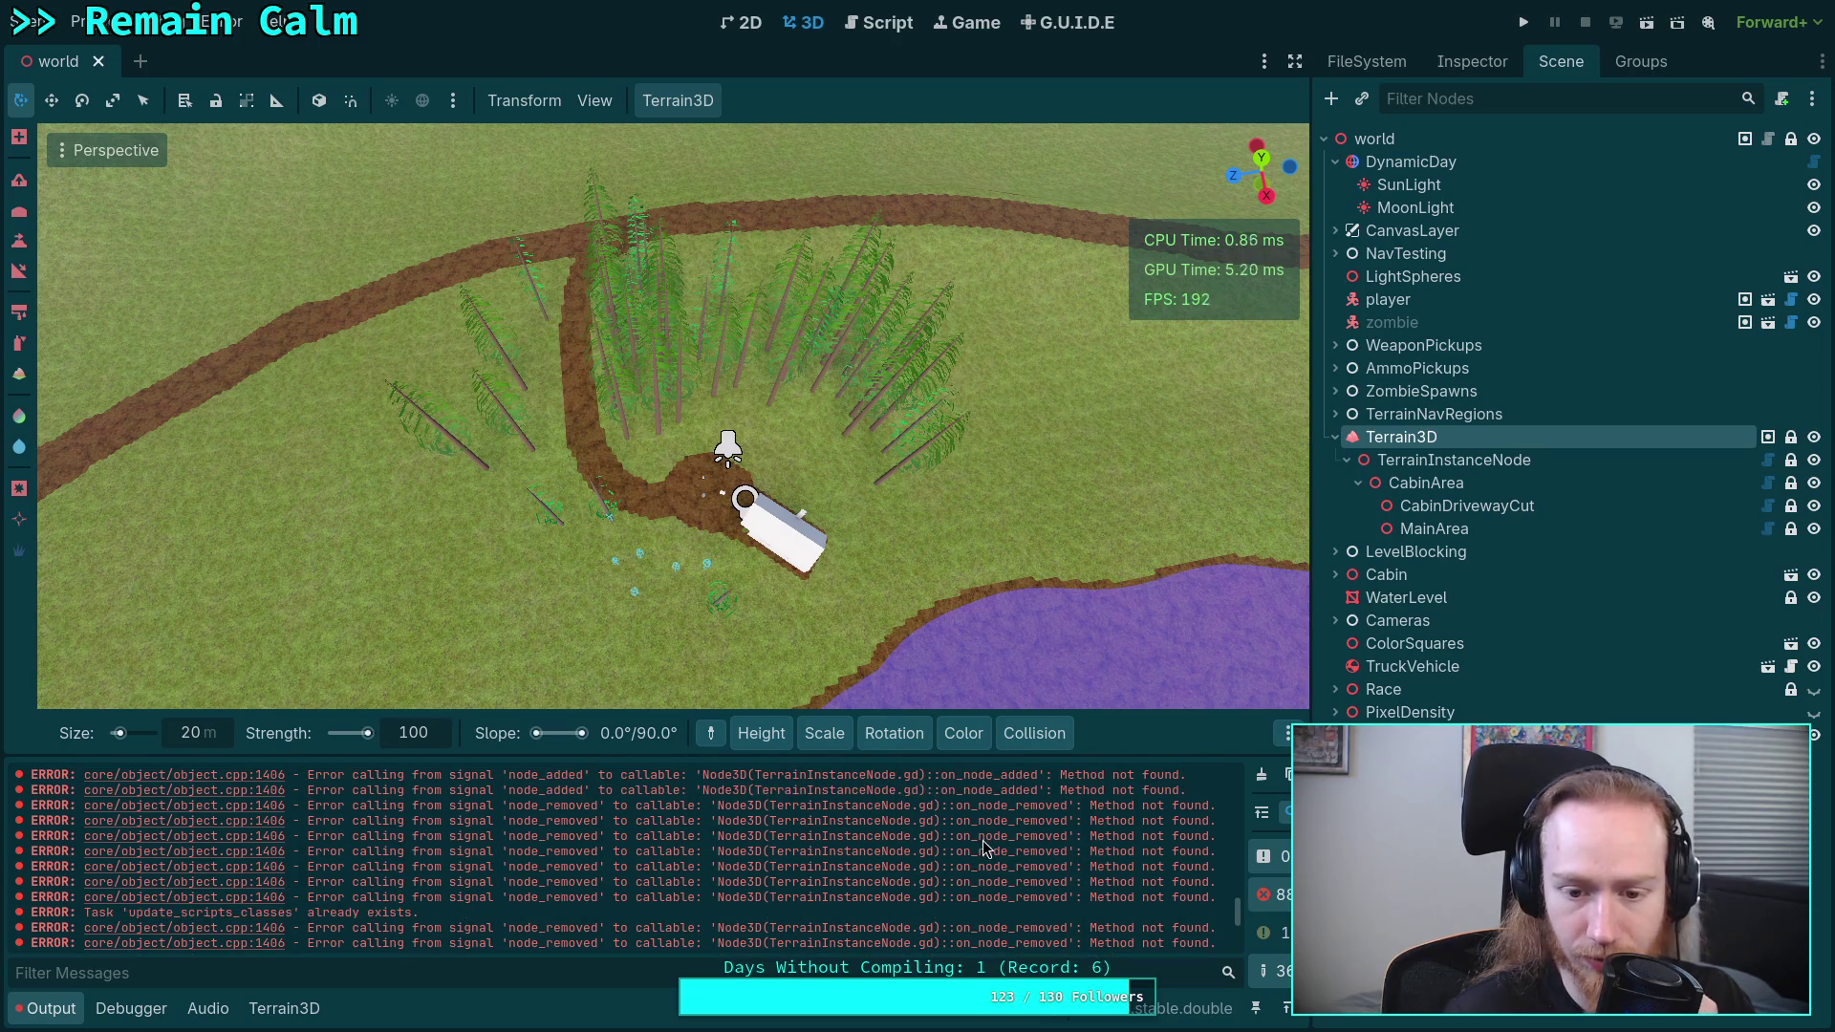
pyautogui.click(1262, 774)
# - Check the region gizmos on CabinArea, CabinDrivewayCut and MainArea, then return to gizmos.gd
pyautogui.click(1453, 460)
pyautogui.click(1424, 483)
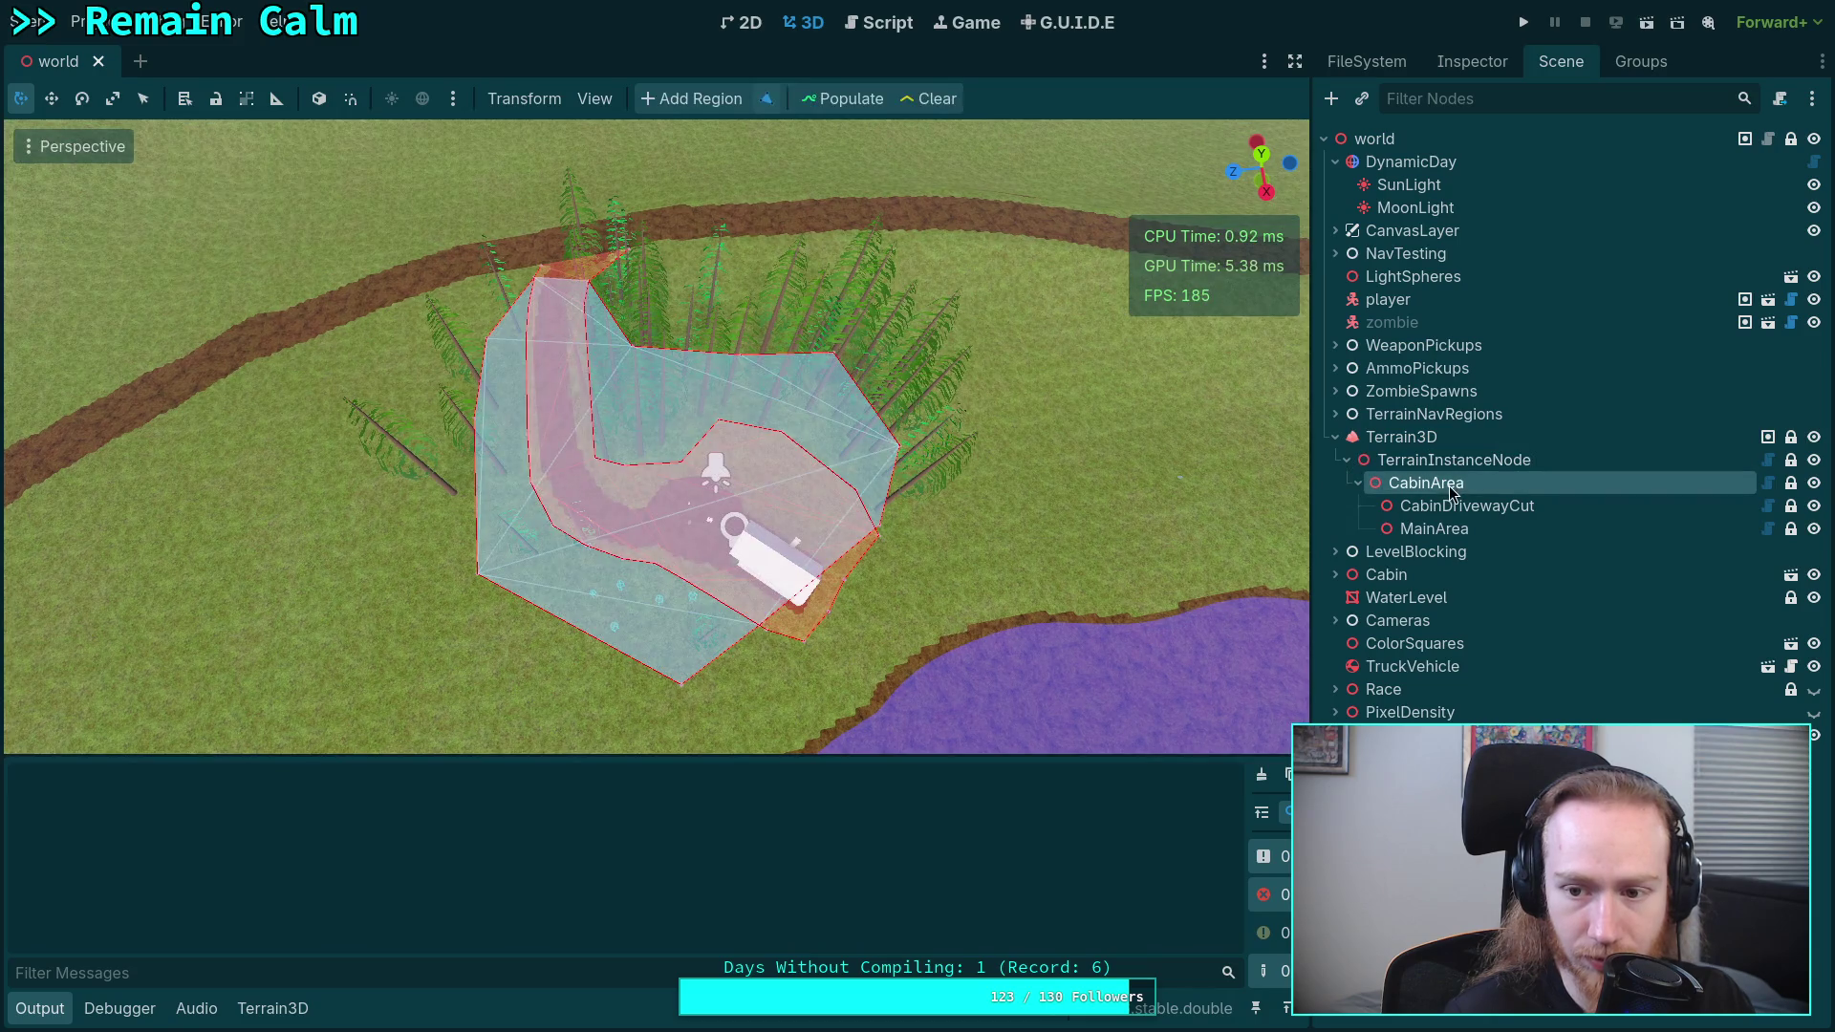
pyautogui.click(1423, 439)
pyautogui.click(1424, 483)
pyautogui.click(1429, 506)
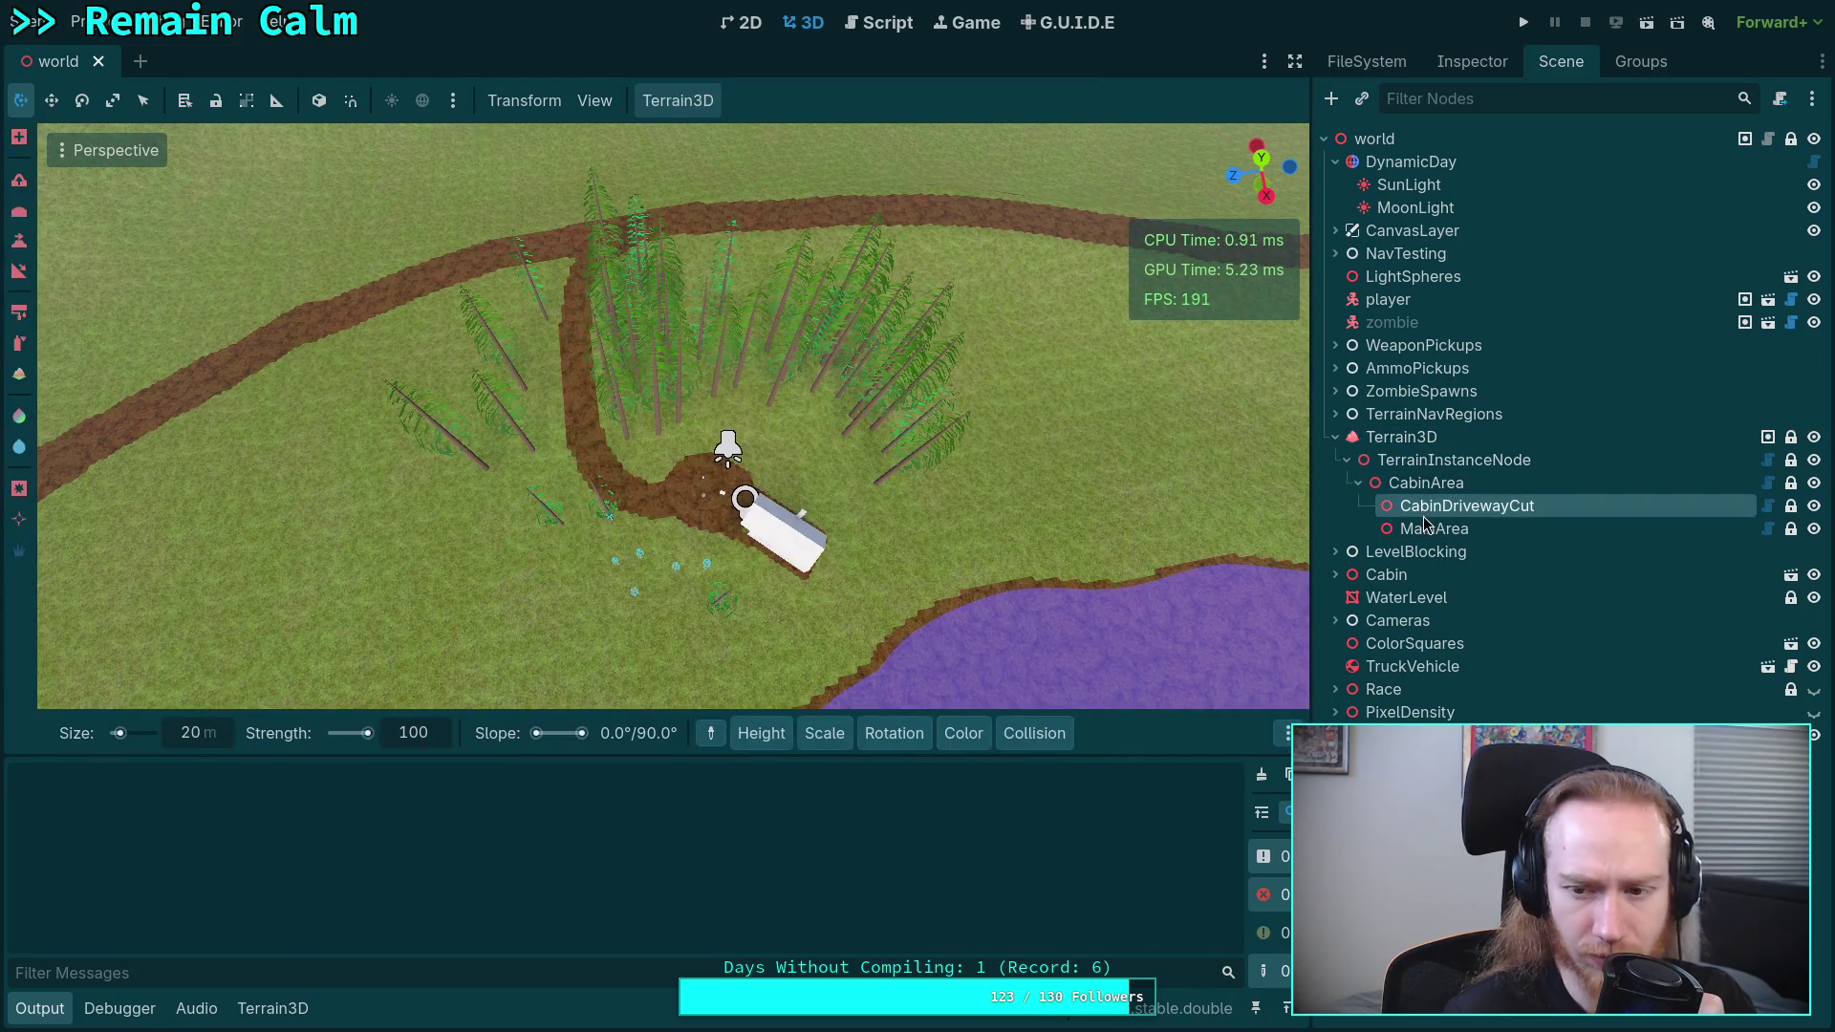
pyautogui.click(1429, 528)
pyautogui.click(1398, 442)
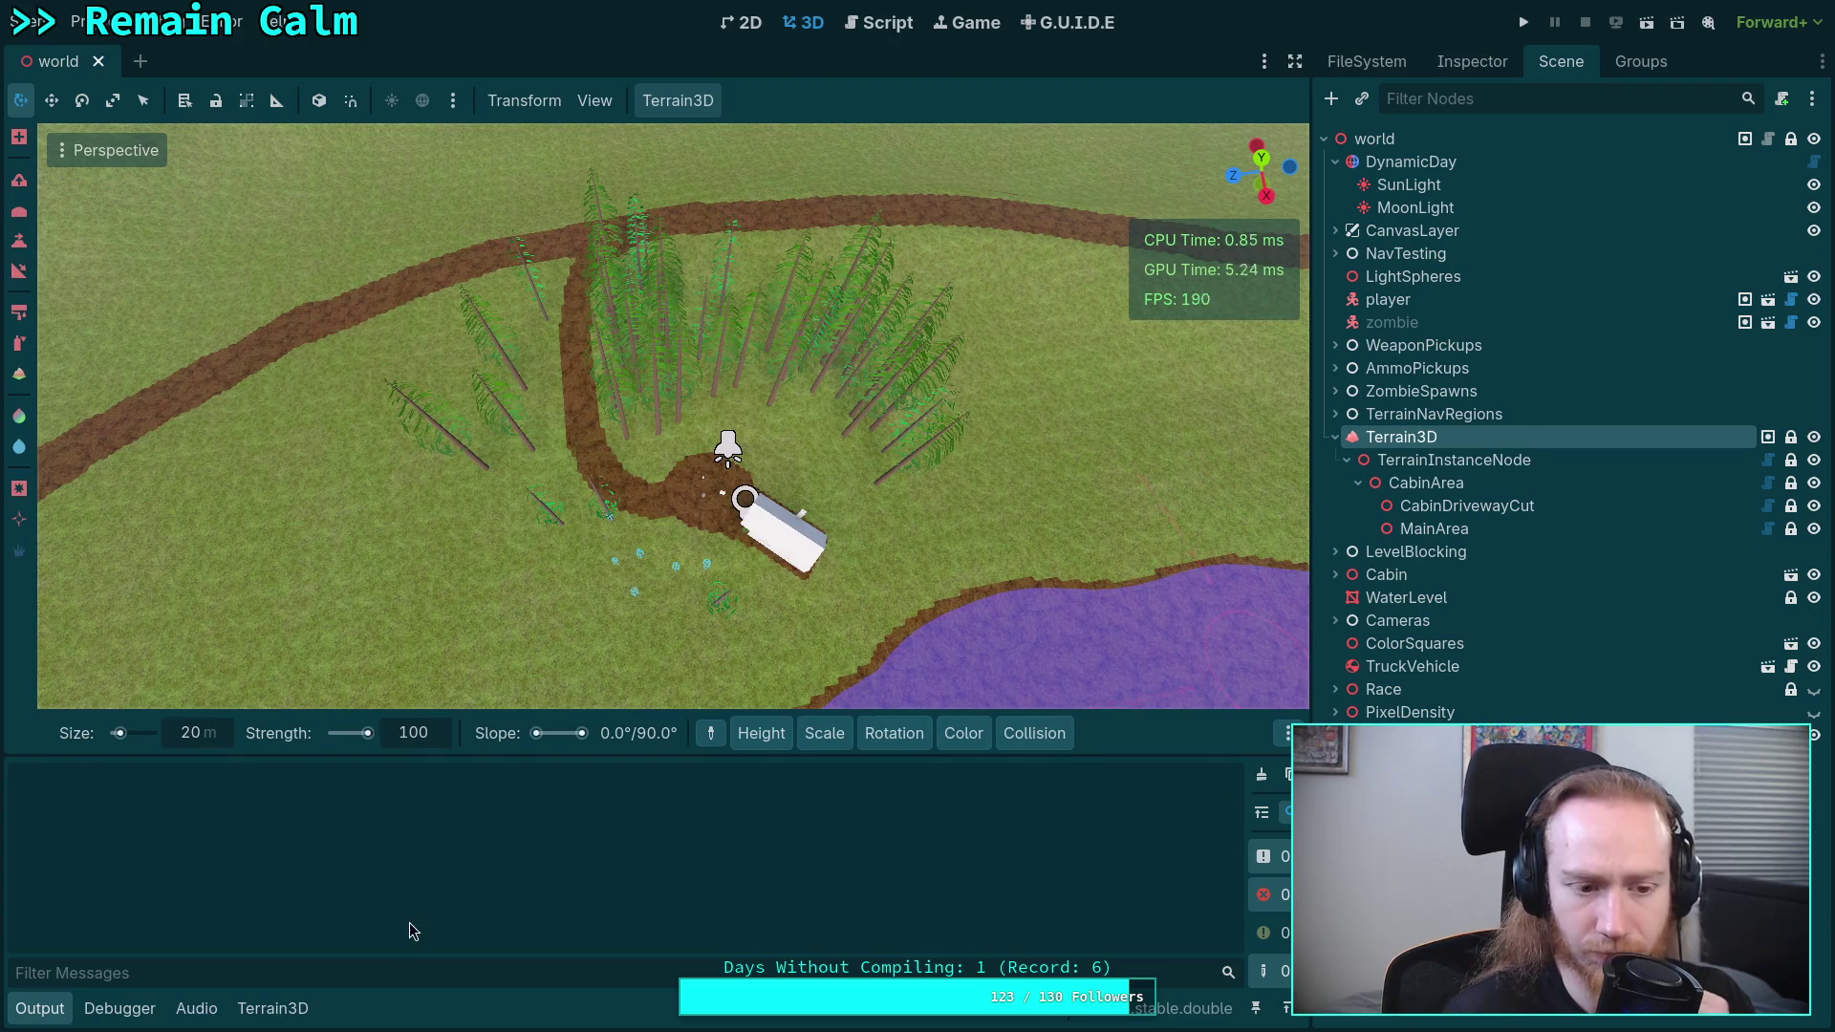
pyautogui.click(881, 33)
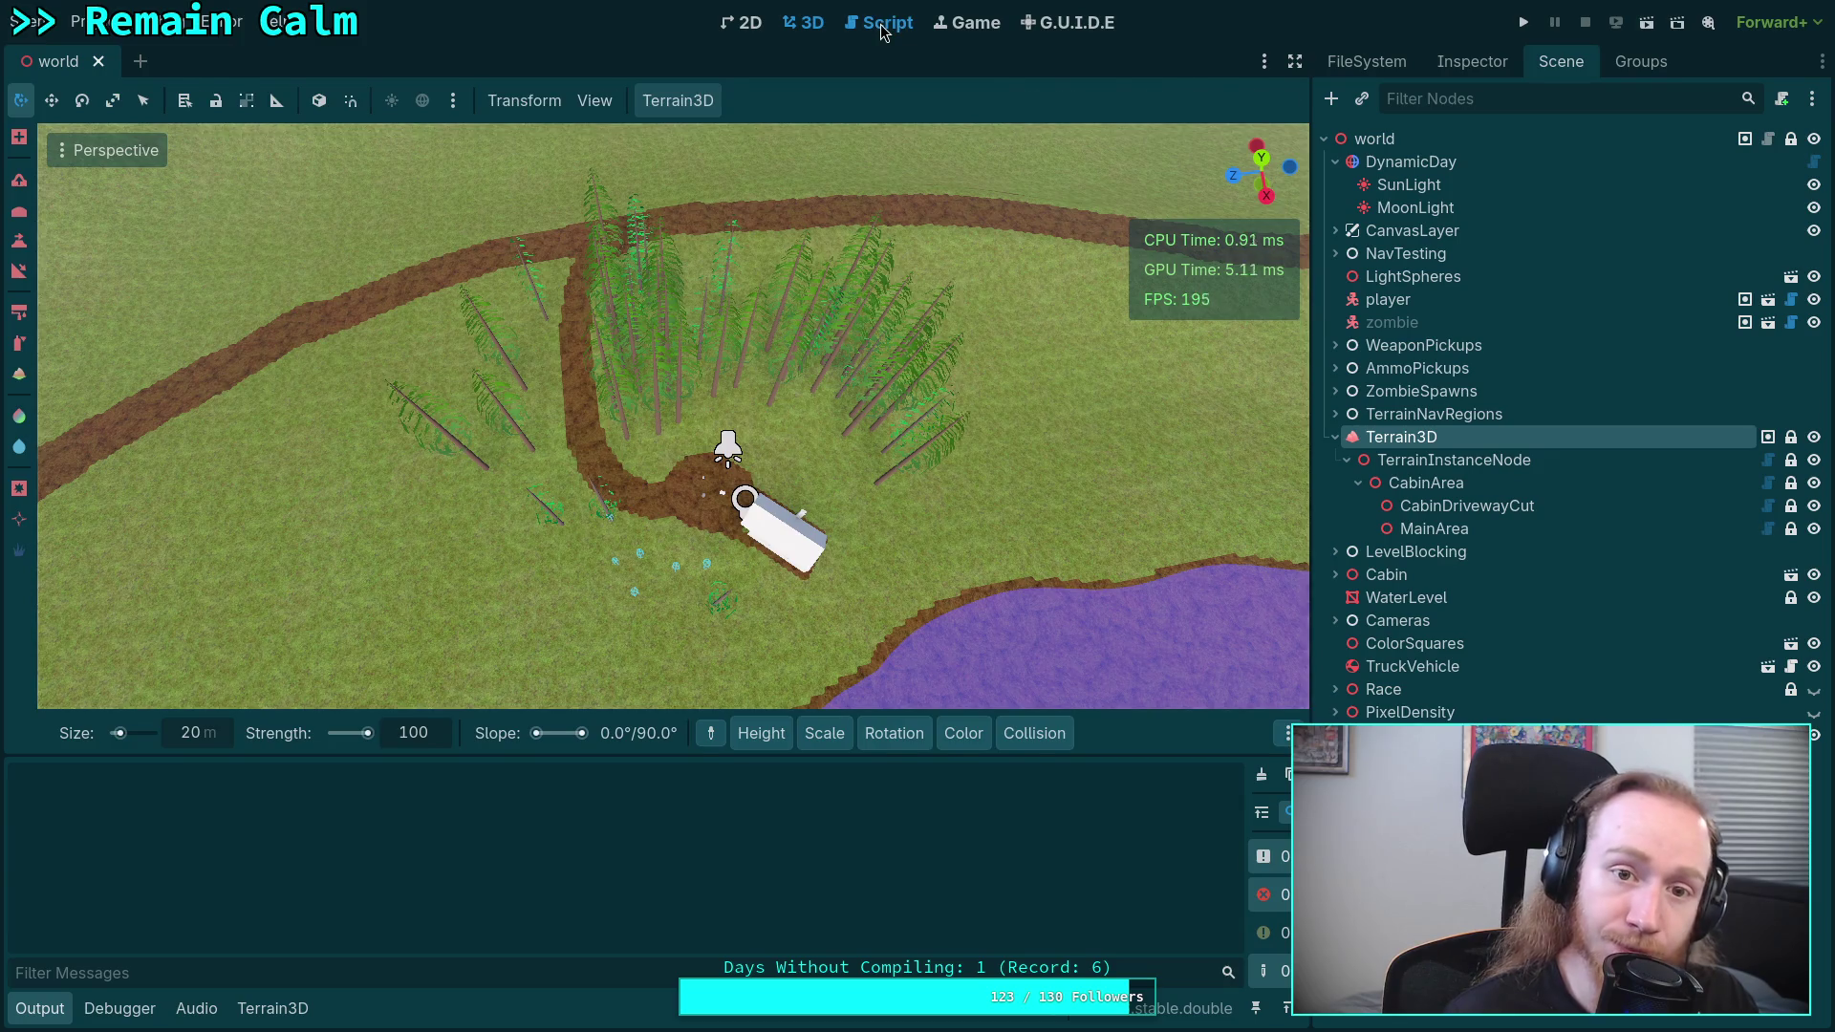
pyautogui.click(66, 1020)
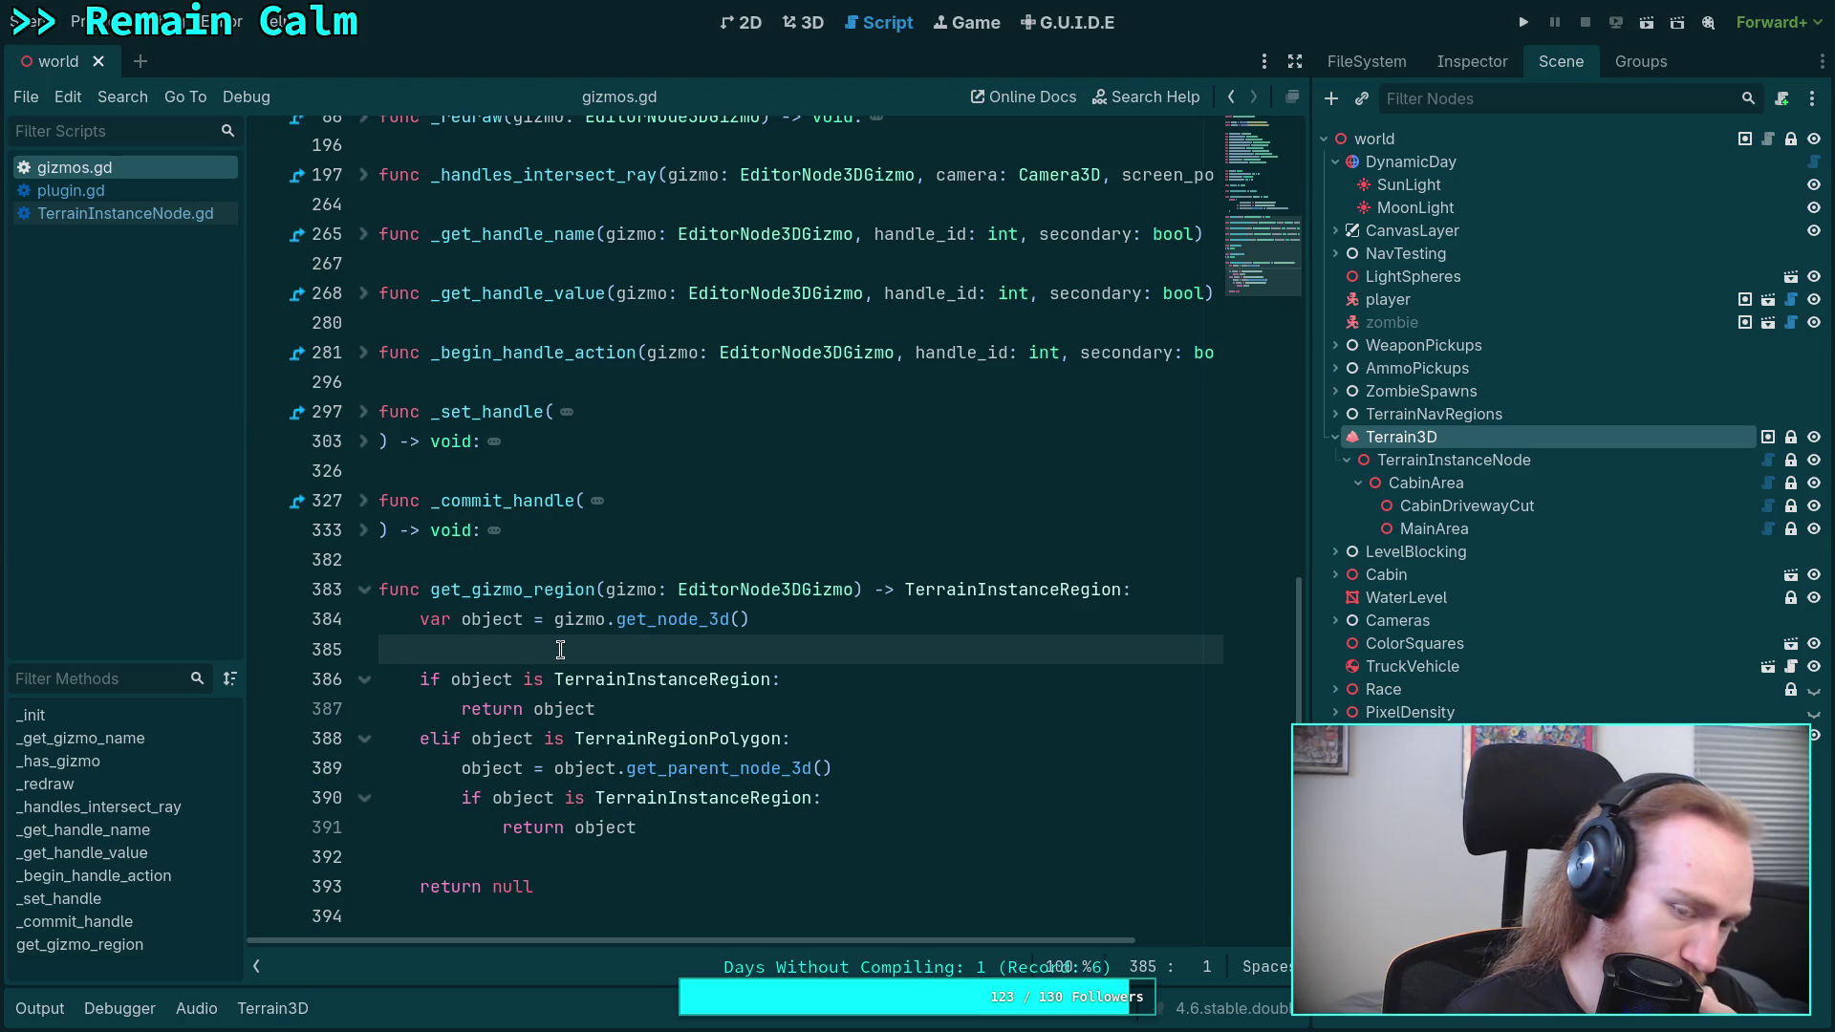
# - Delete the Terrain3D class check from _has_gizmo and save gizmos.gd
pyautogui.scroll(4, 1074, 372)
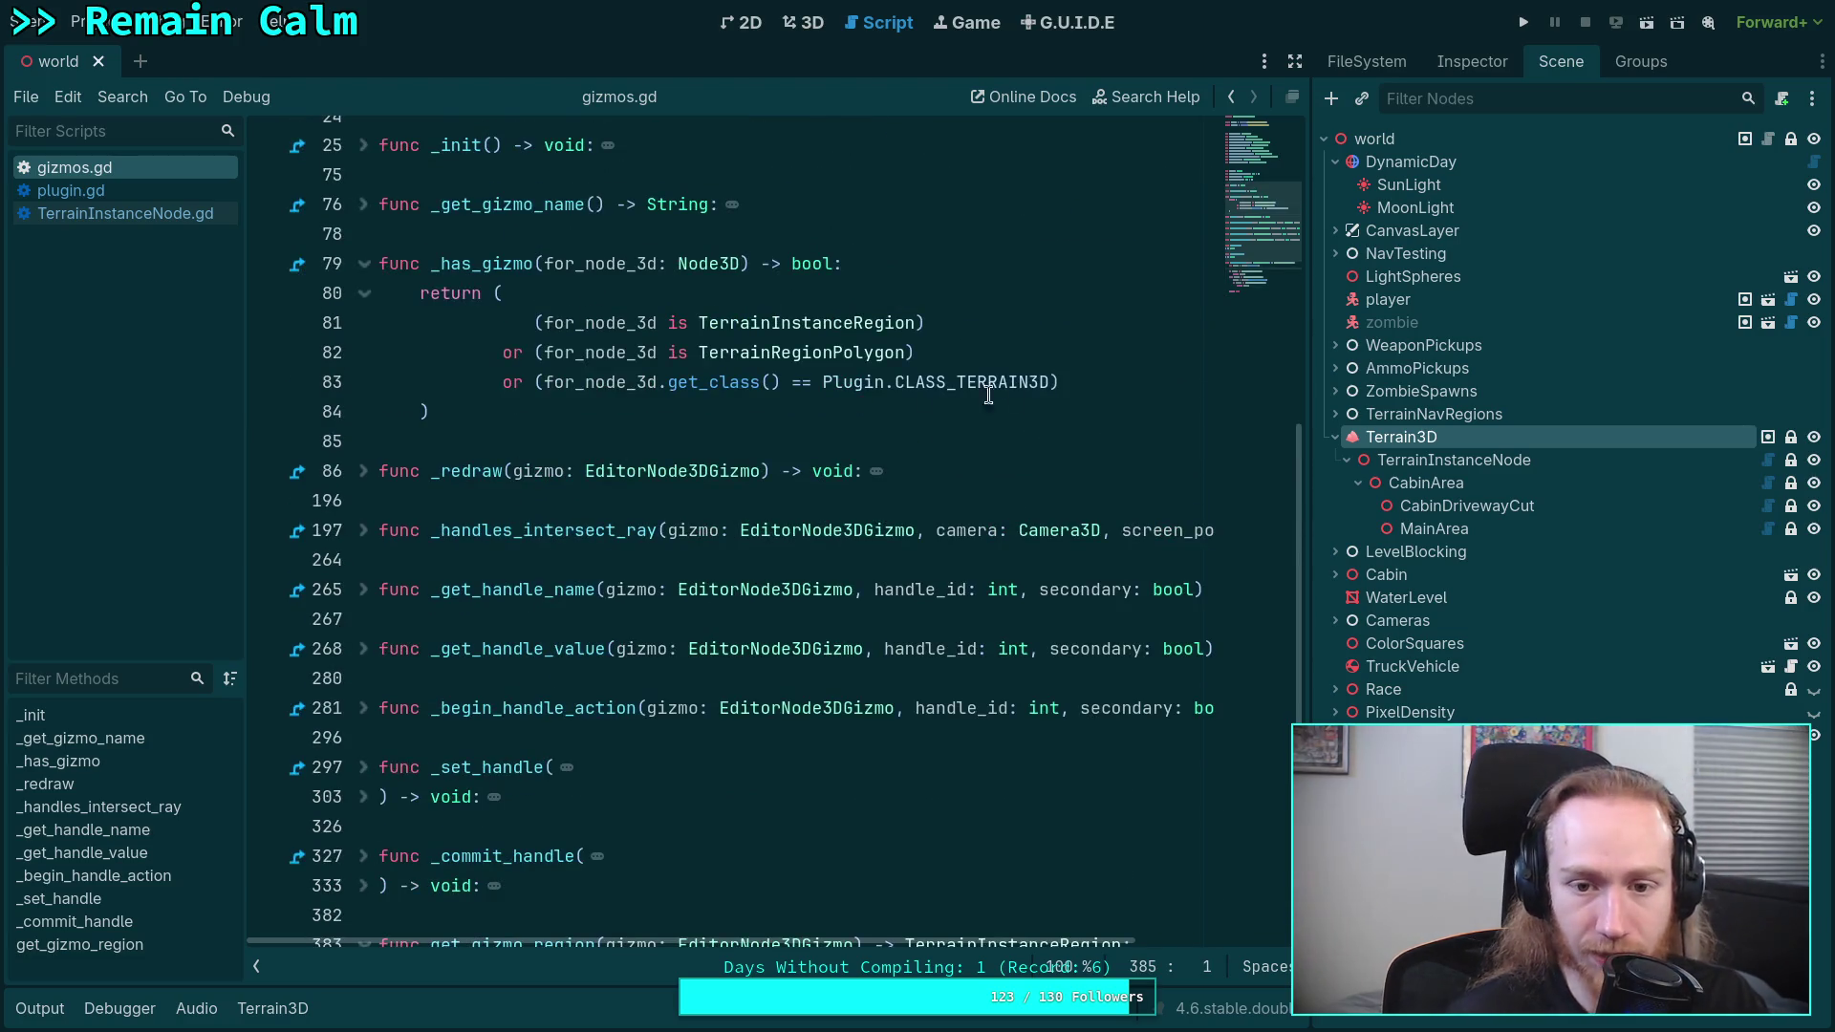
pyautogui.moveTo(1074, 382); pyautogui.dragTo(1074, 357)
pyautogui.press('Delete')
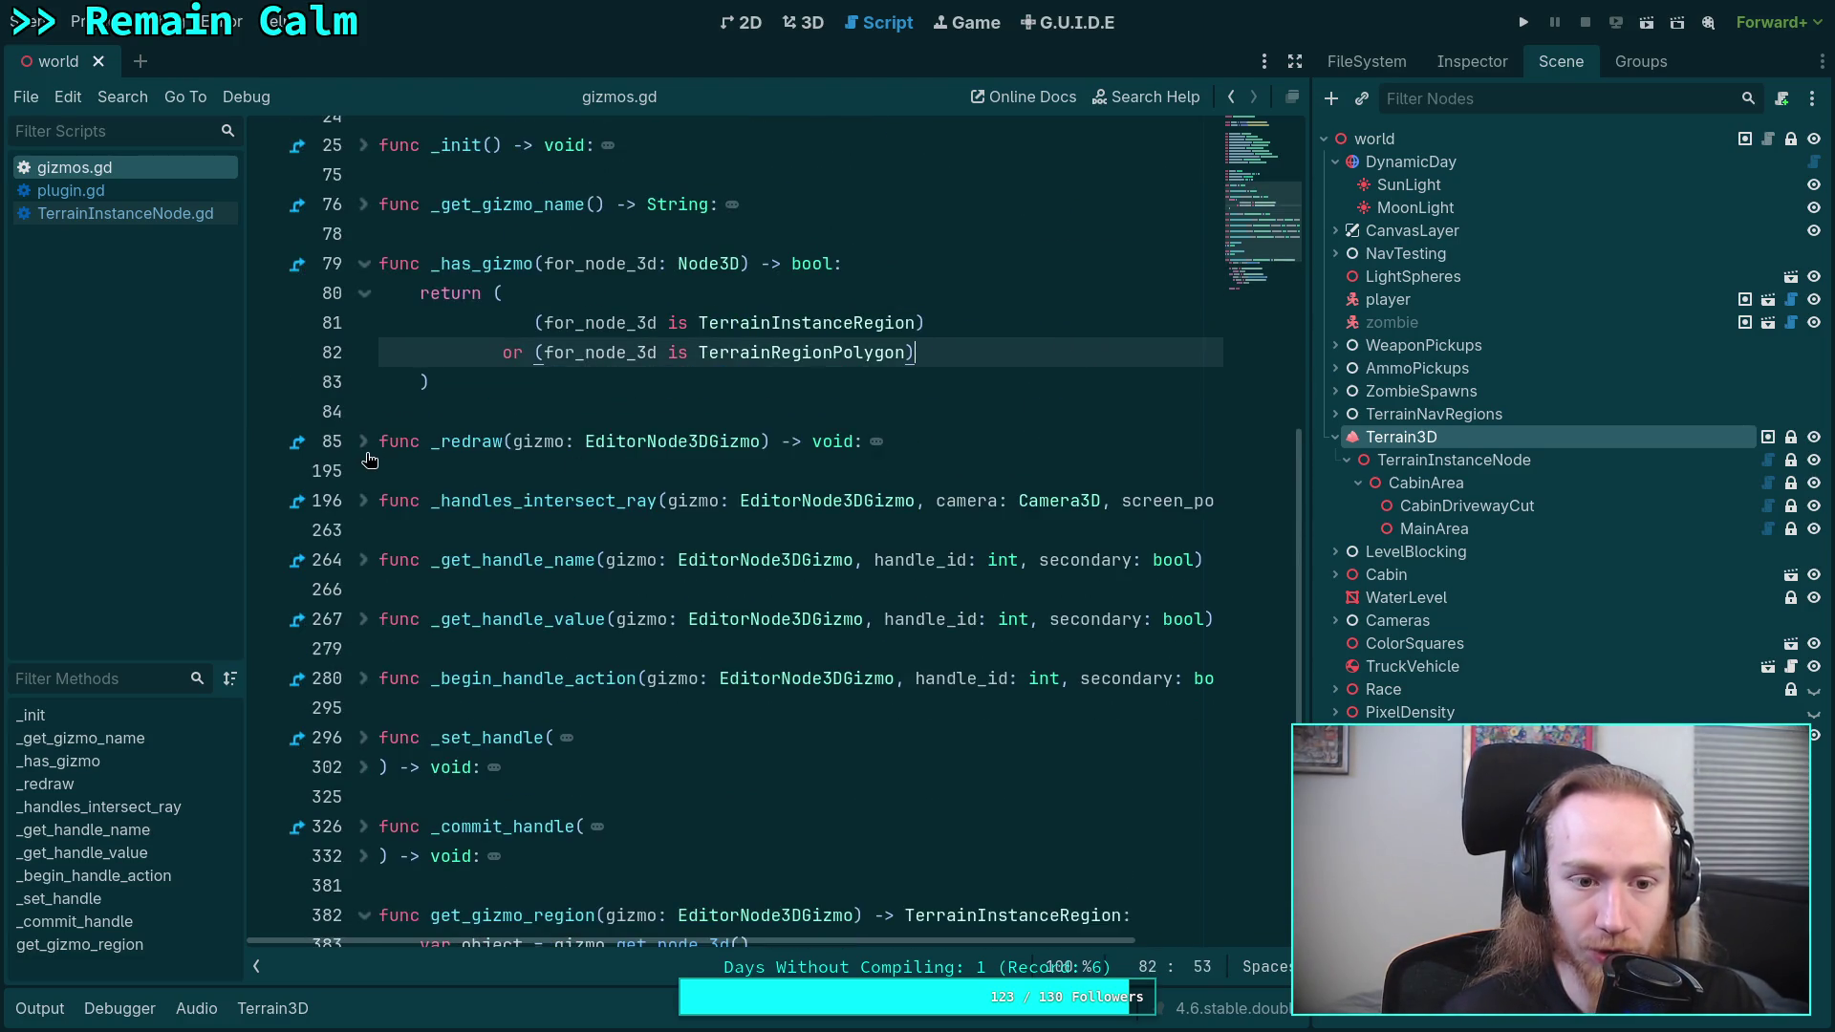
pyautogui.click(364, 445)
pyautogui.click(364, 444)
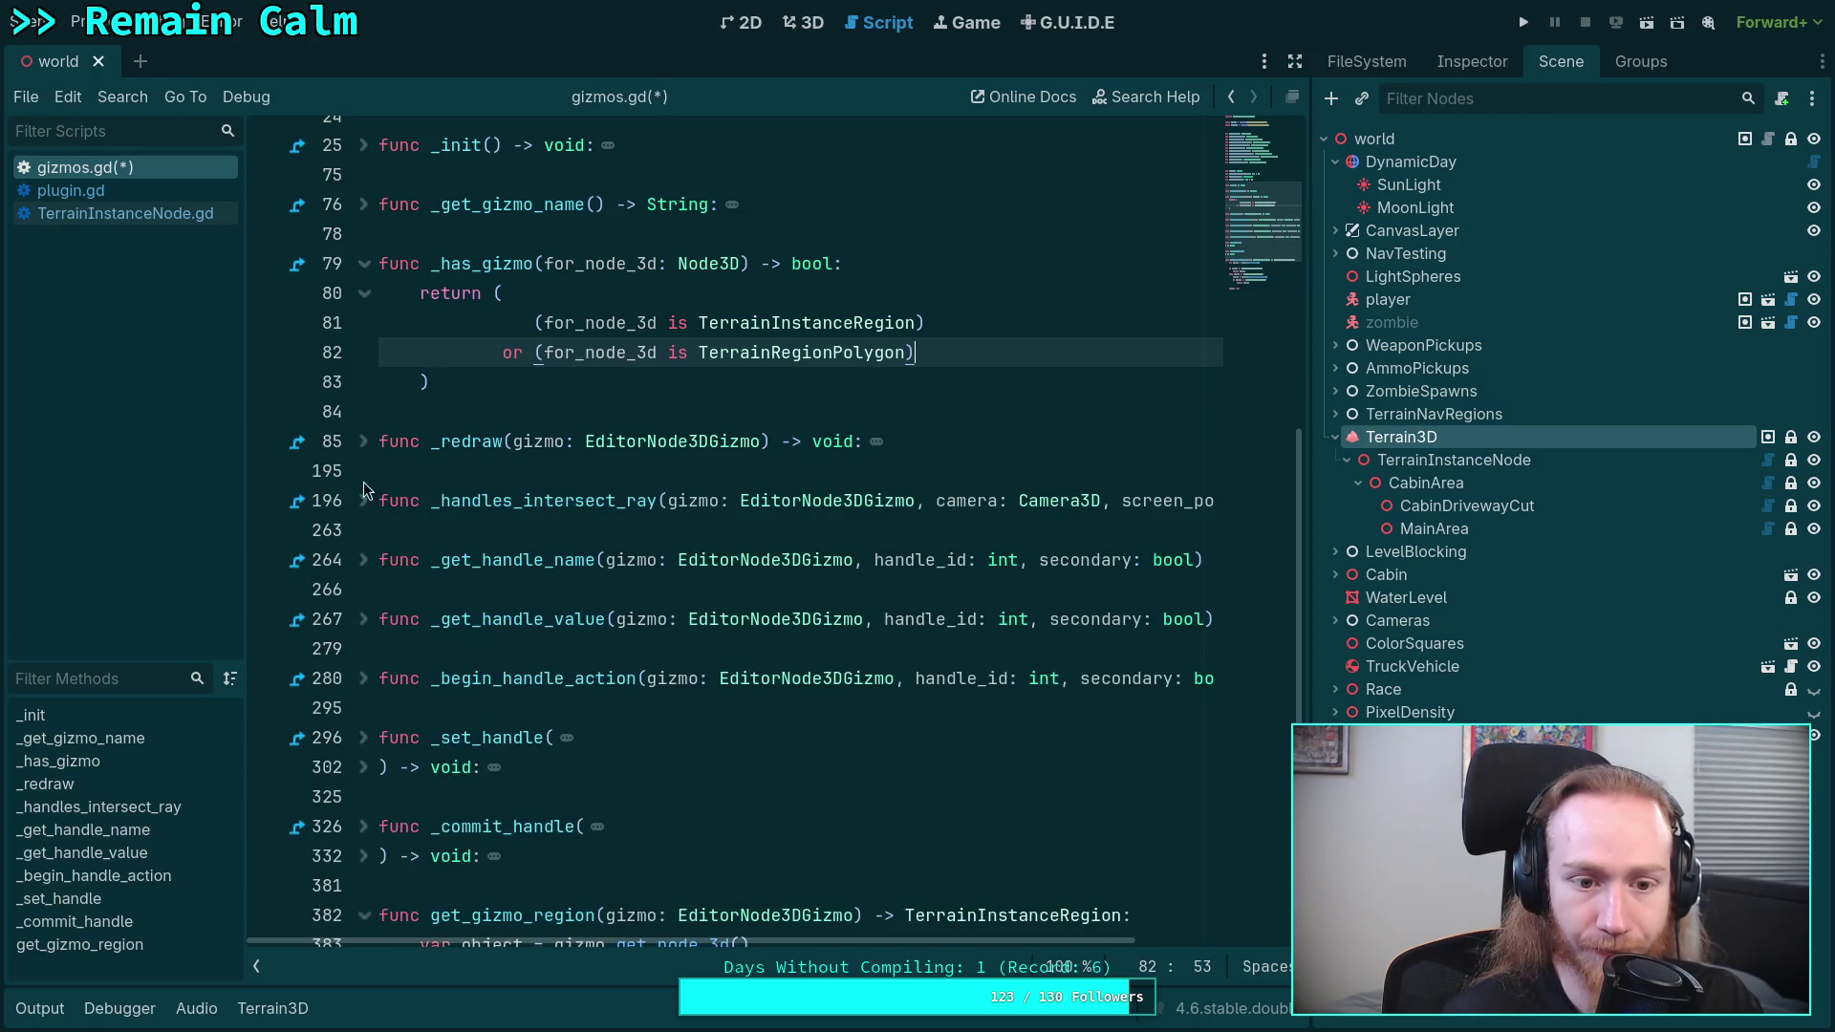
pyautogui.hotkey('ctrl', 's')
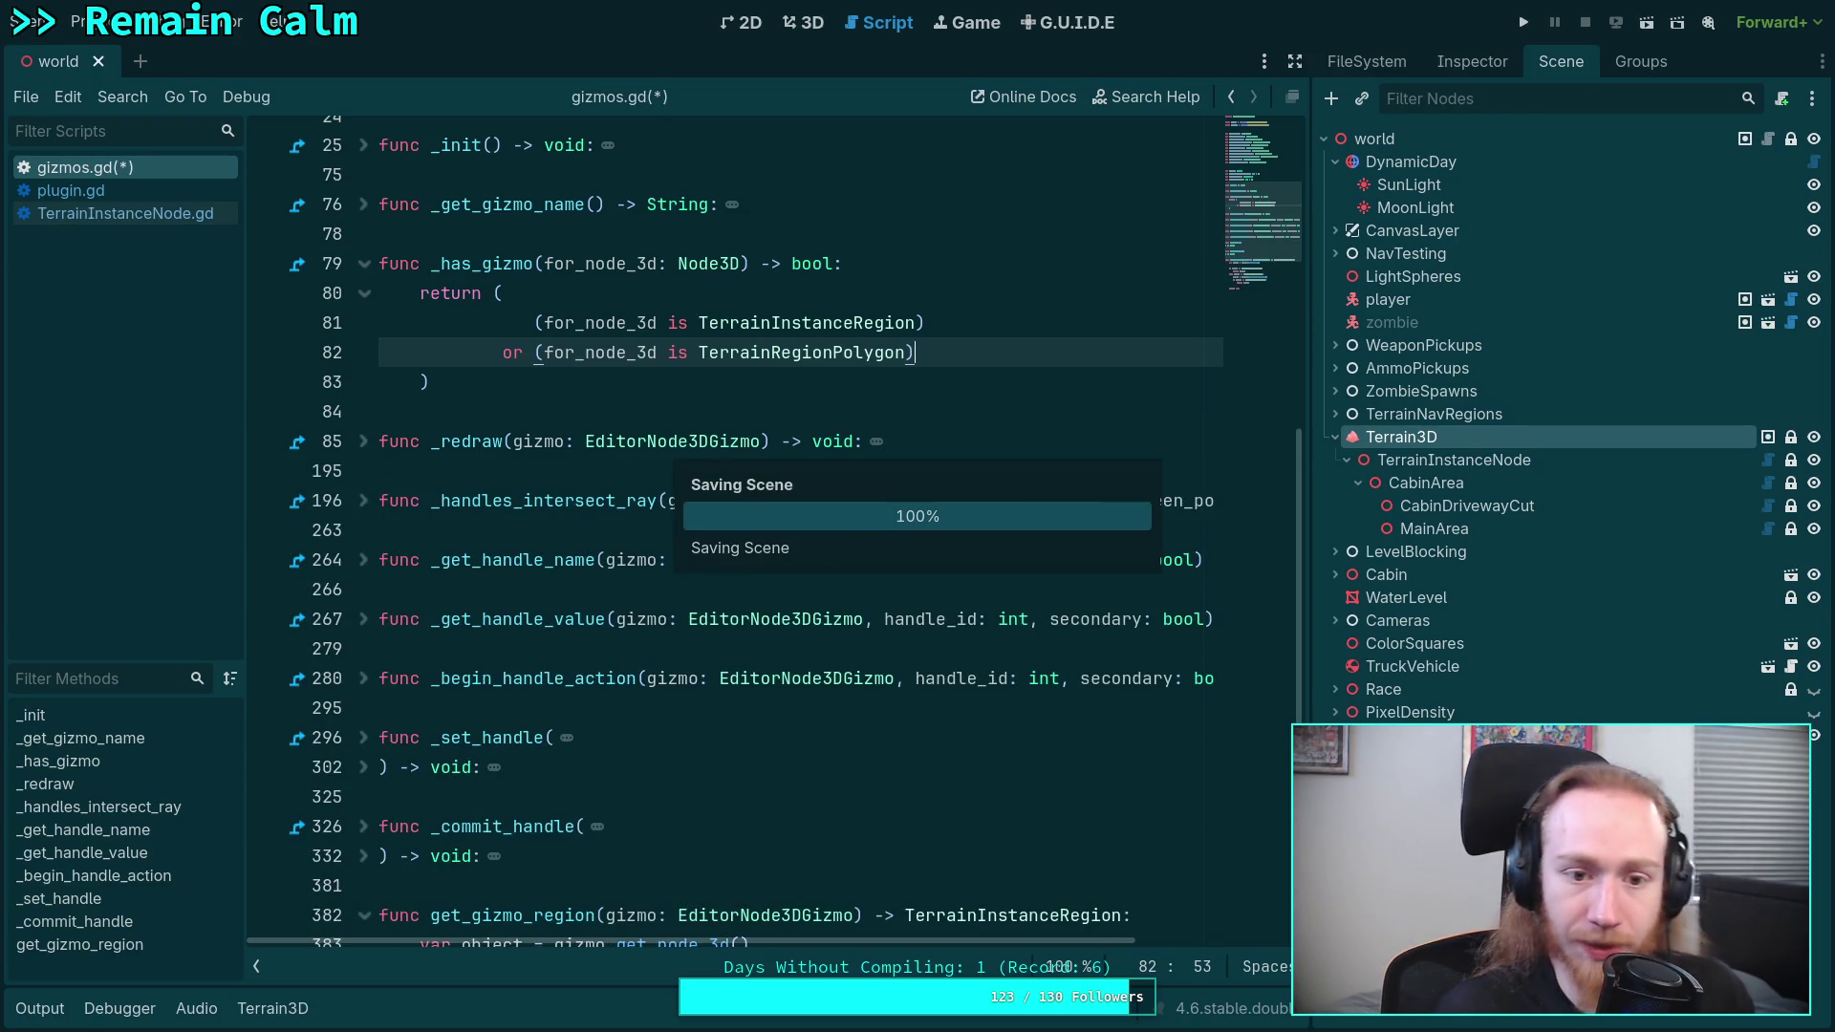
# - Join the TerrainInstanceRegion and TerrainRegionPolygon conditions onto one return line, save, and open plugin.gd
pyautogui.moveTo(532, 323)
pyautogui.mouseDown()
pyautogui.moveTo(496, 299)
pyautogui.moveTo(917, 290)
pyautogui.mouseUp()
pyautogui.press('BackSpace')
pyautogui.click(441, 352)
pyautogui.press('BackSpace')
pyautogui.press('BackSpace')
pyautogui.press('BackSpace')
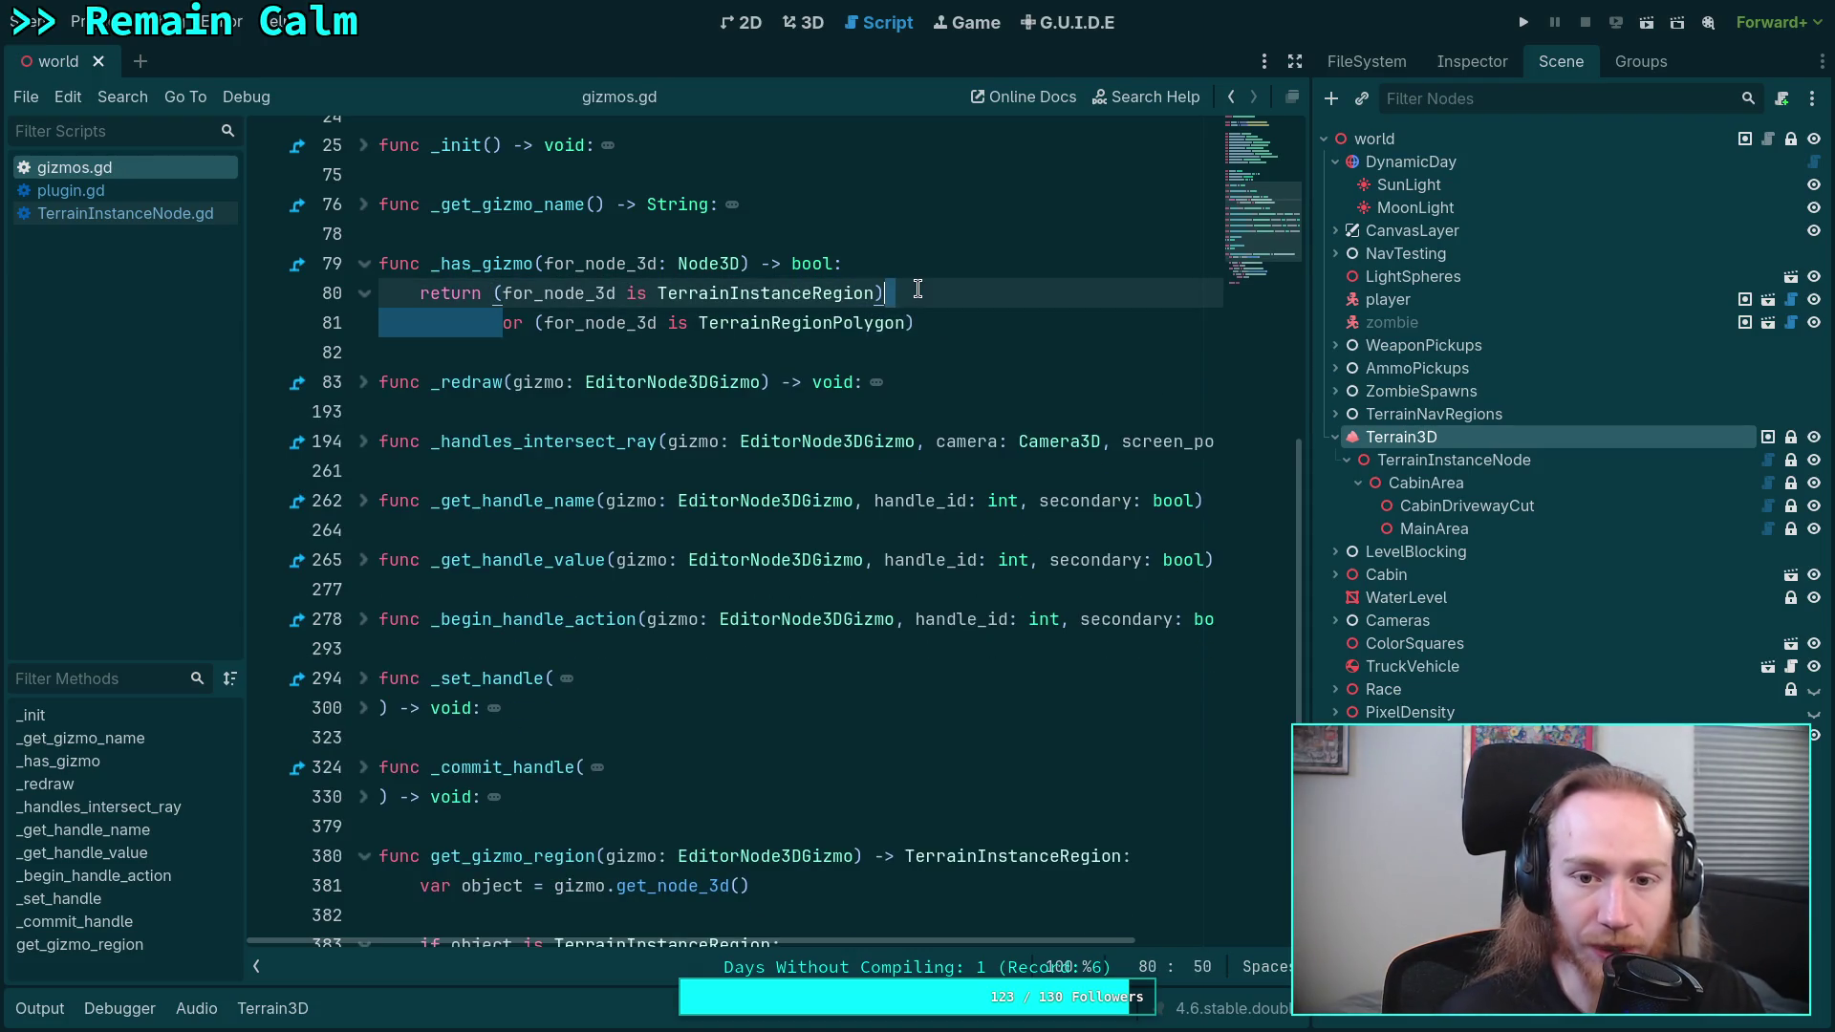
pyautogui.hotkey('ctrl', 's')
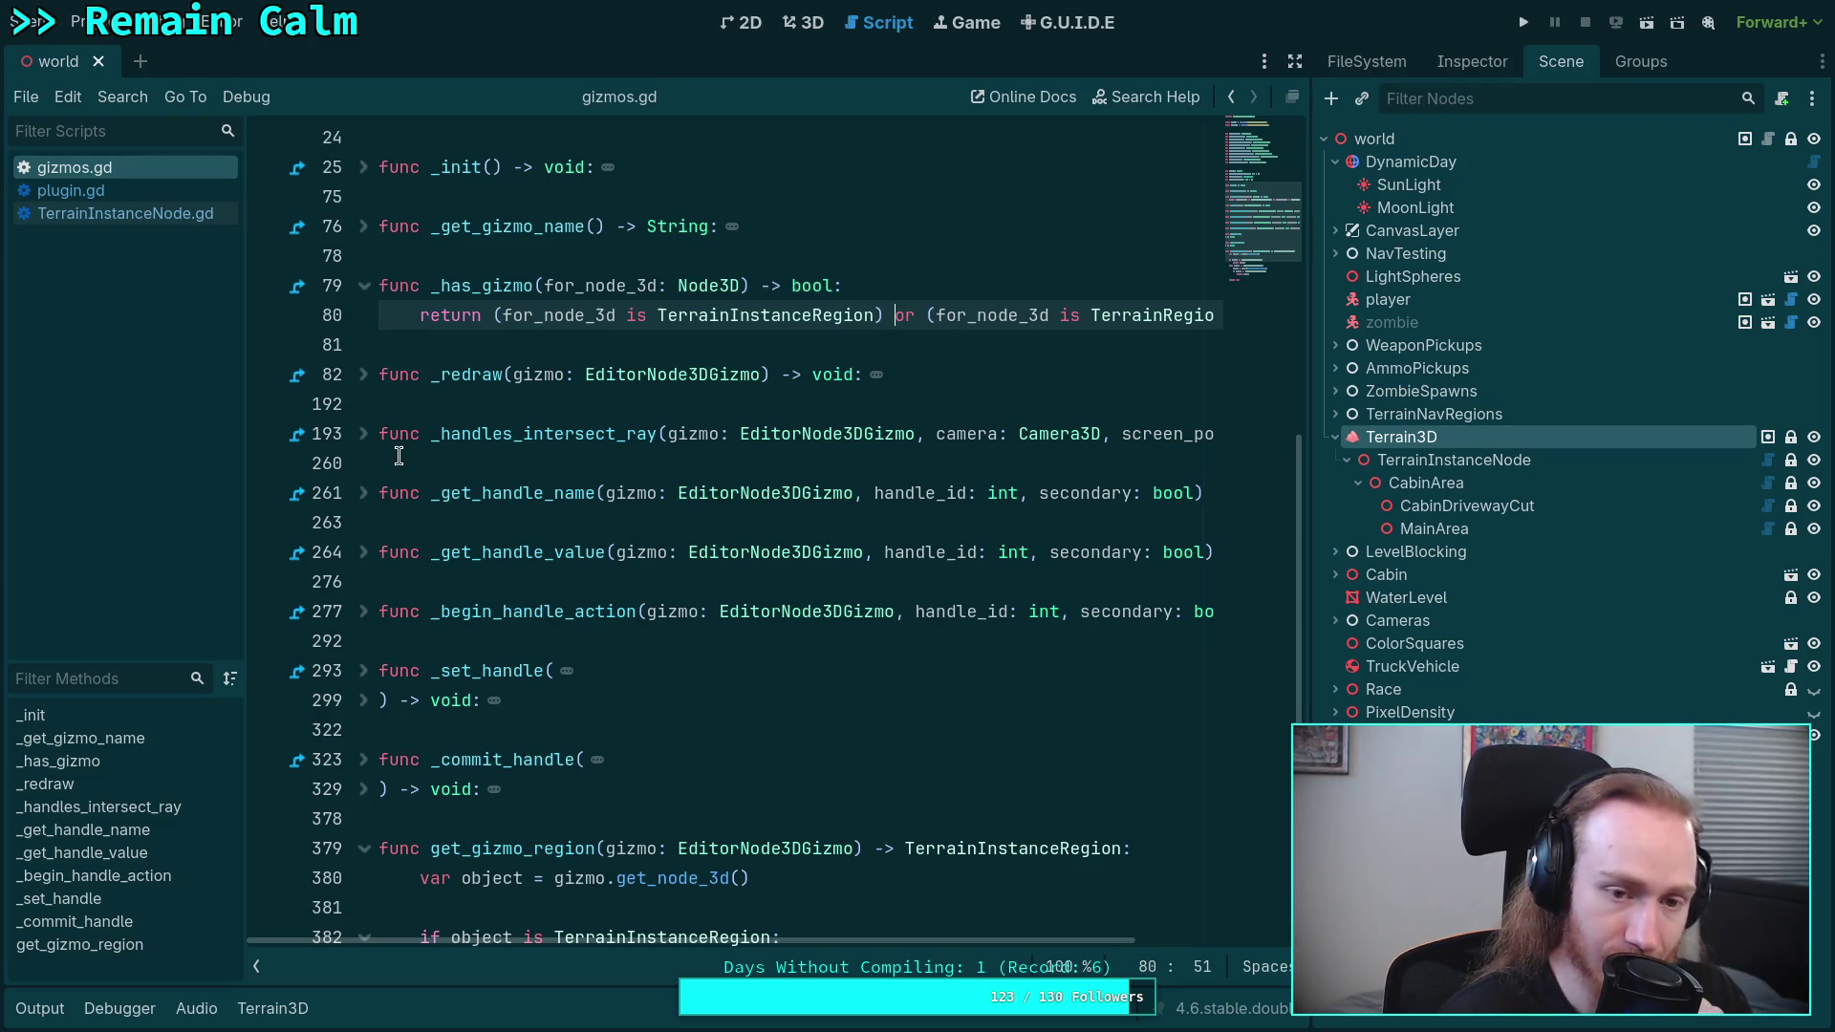
pyautogui.click(148, 195)
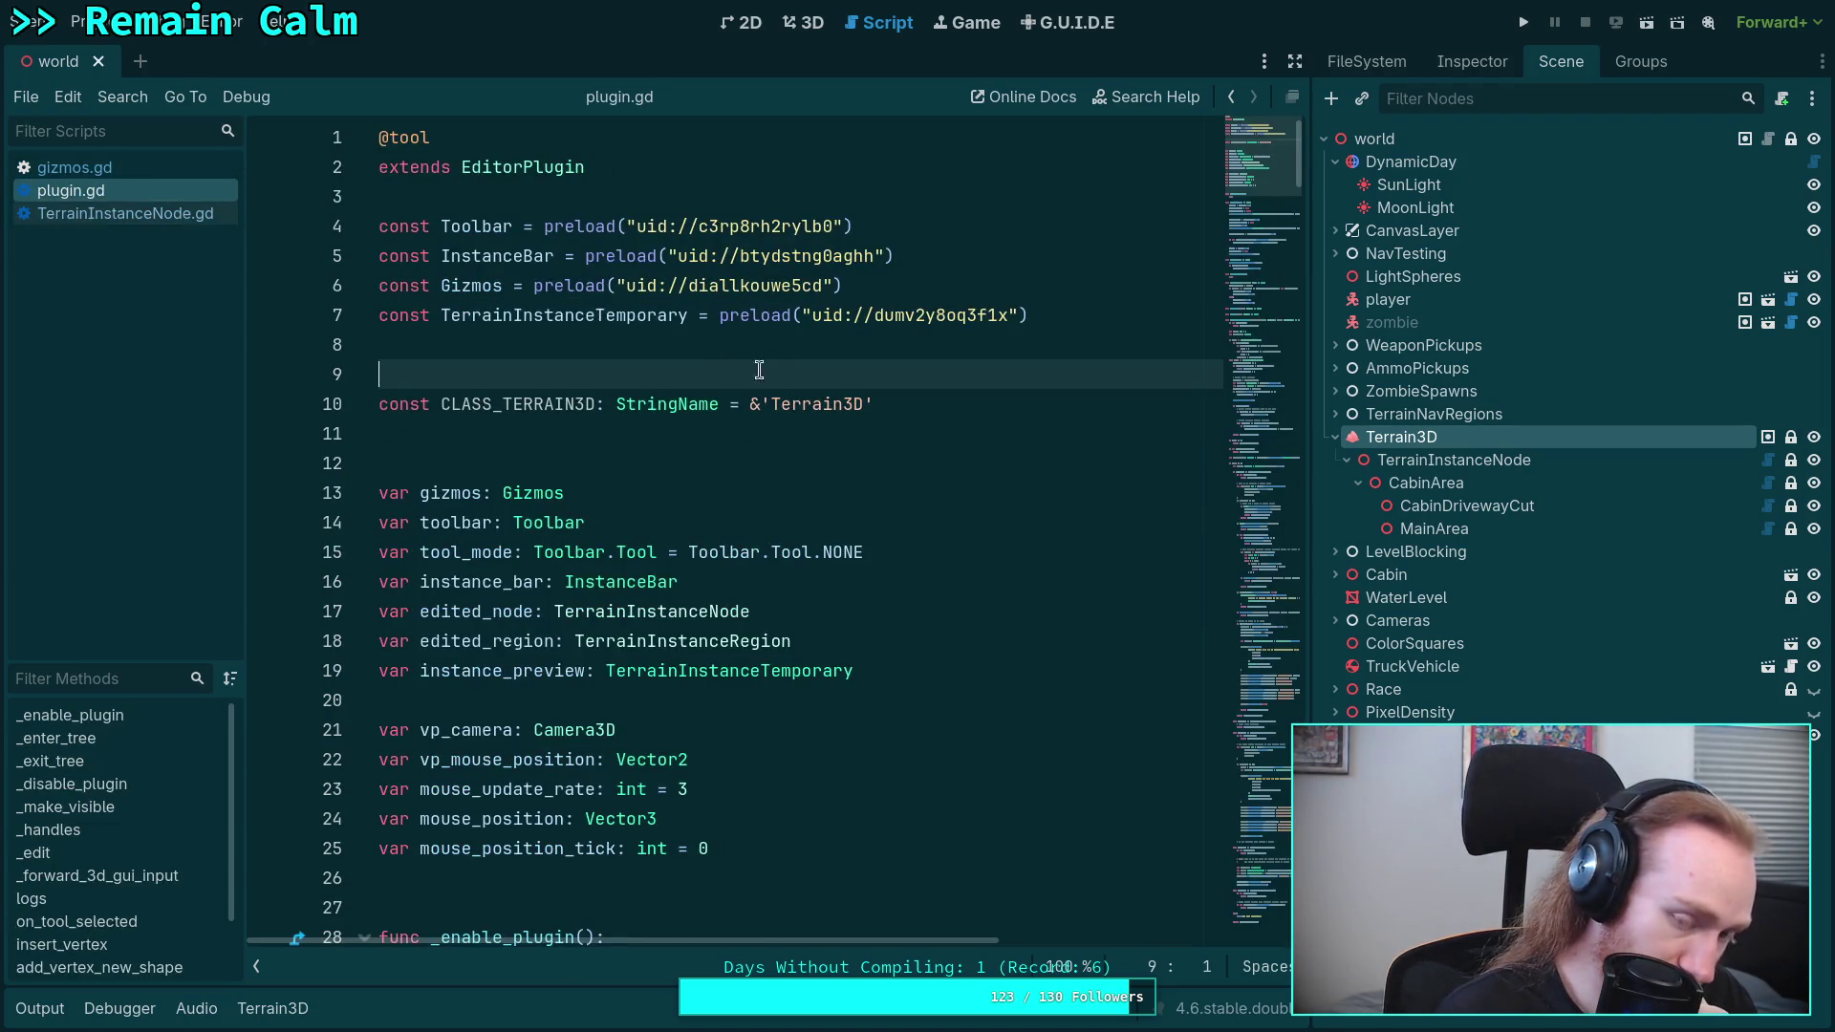
pyautogui.scroll(-12, 798, 389)
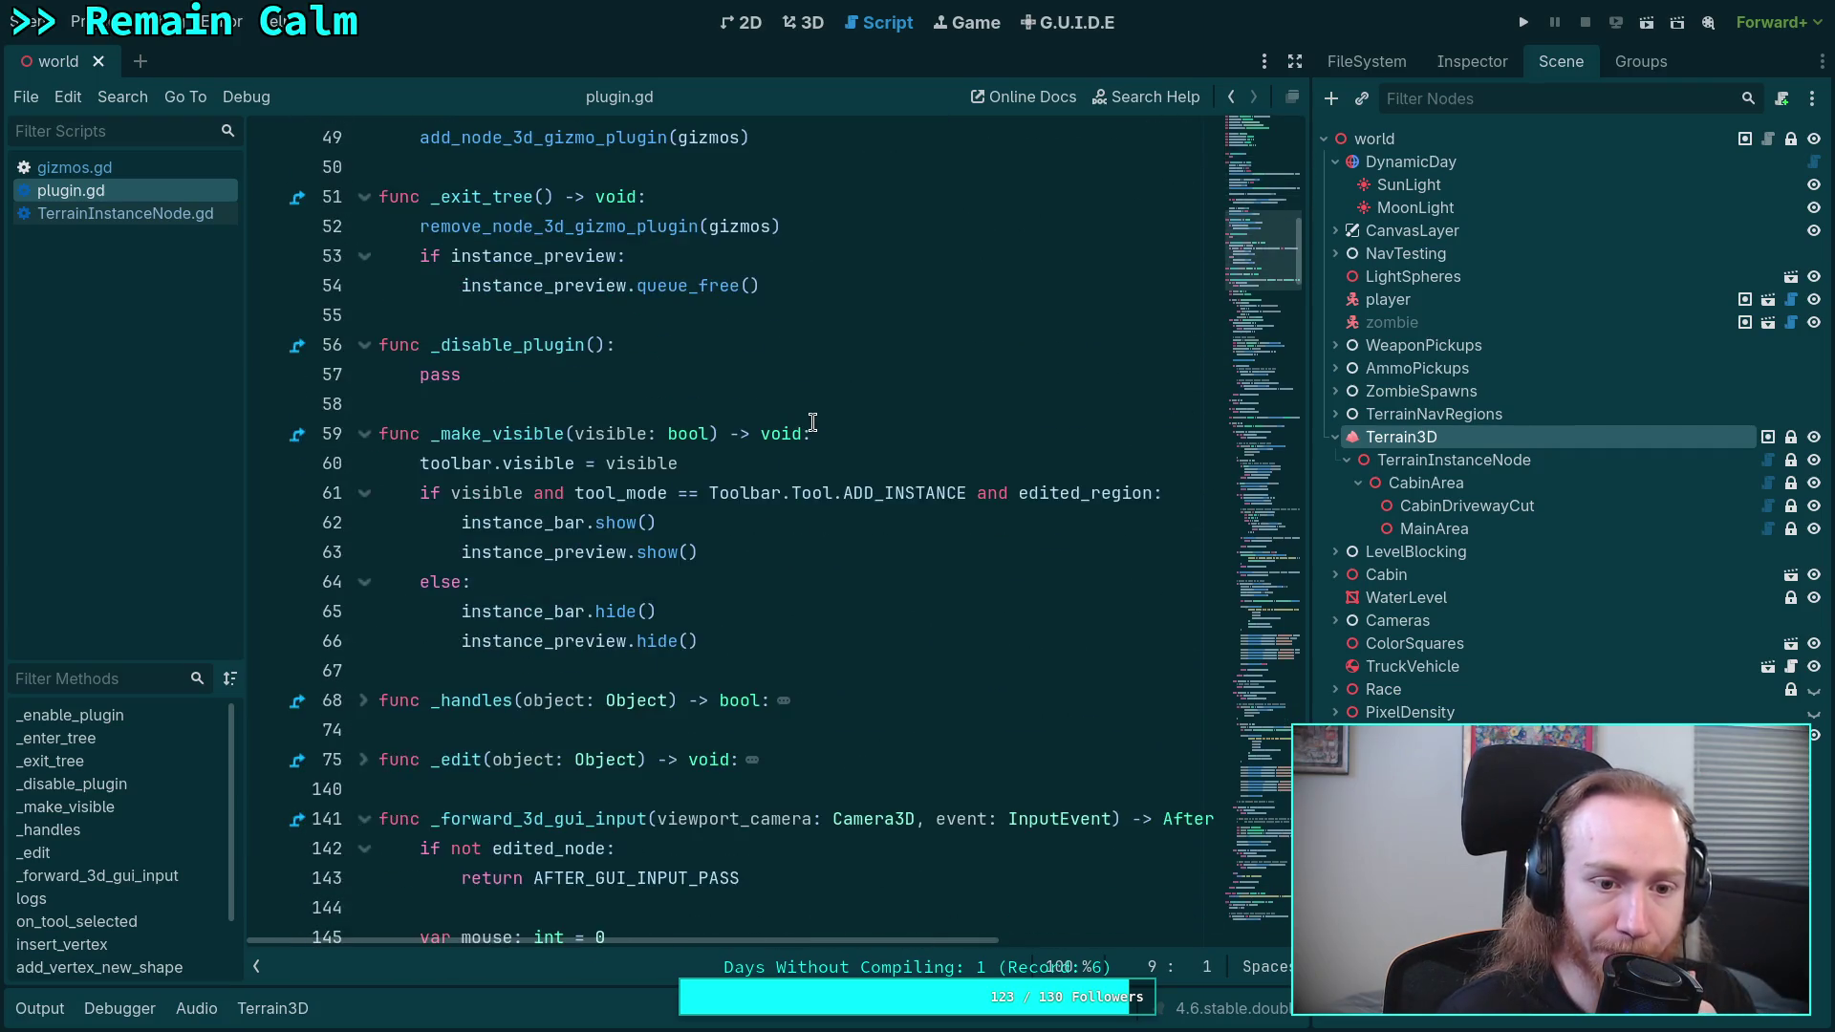